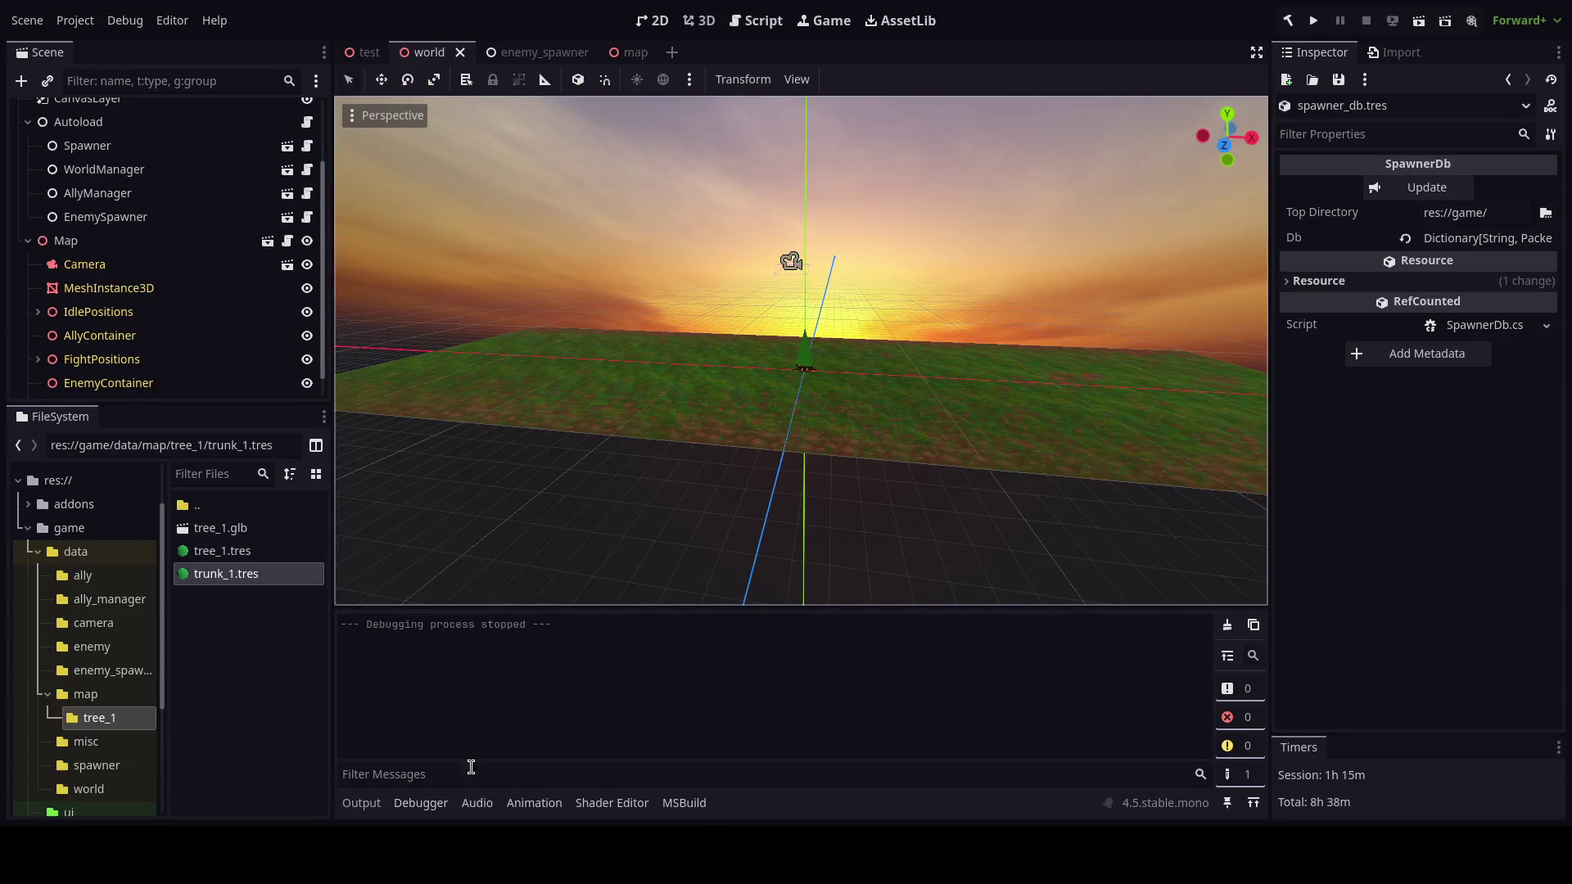
# Switch from the Godot editor to the Blender window with the cone tree model.
pyautogui.hotkey('alt', 'Tab')
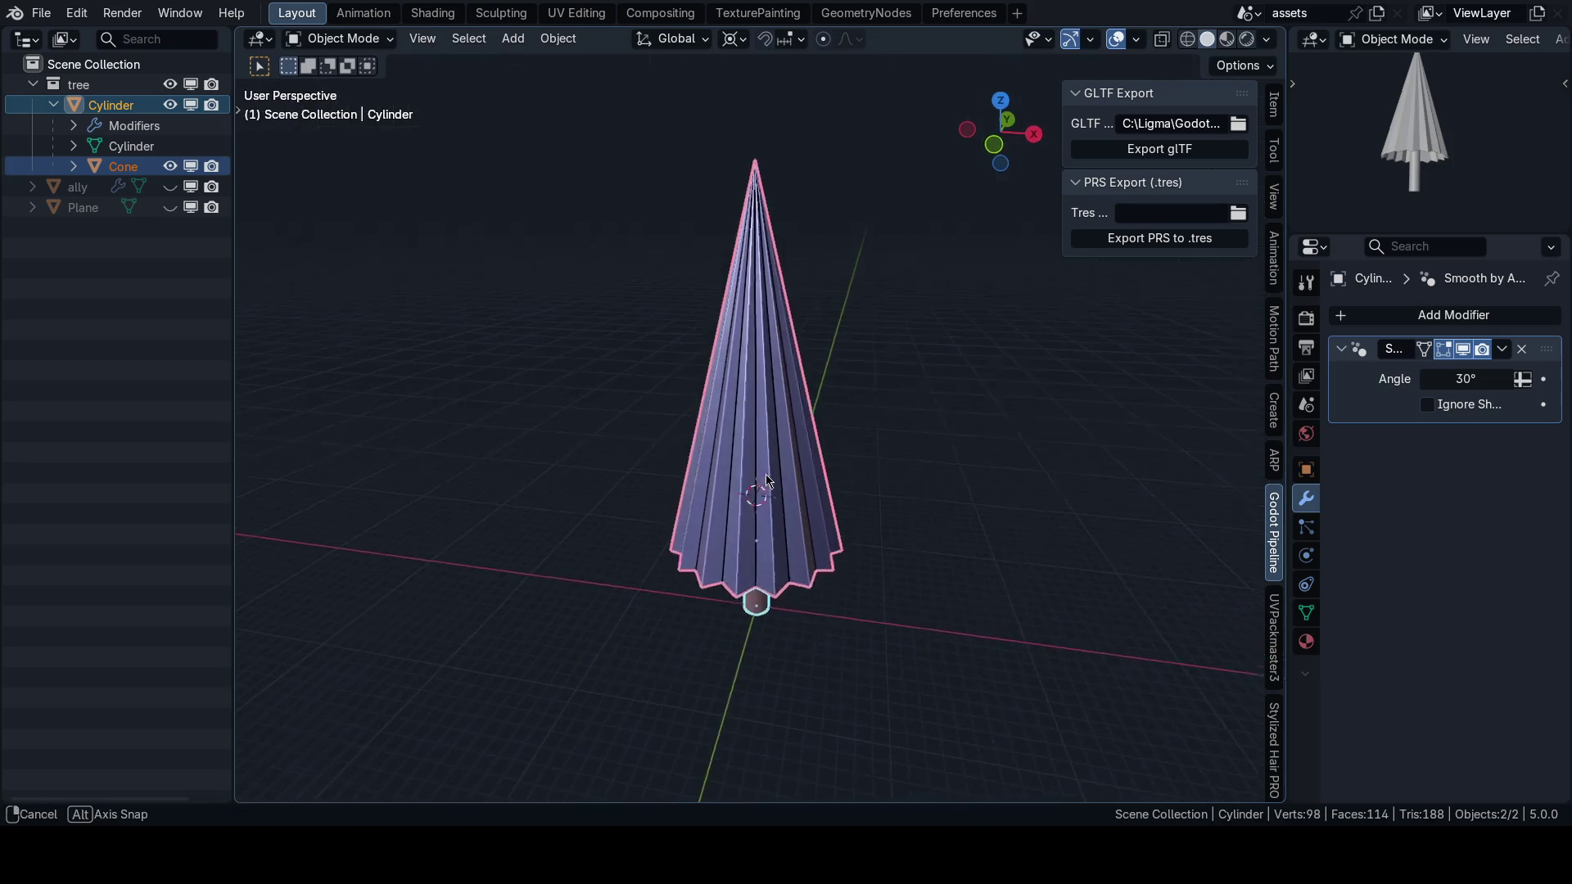
# Hide the sidebar, unhide the ground Plane in the outliner and select it.
pyautogui.scroll(-3, 753, 426)
pyautogui.press('n')
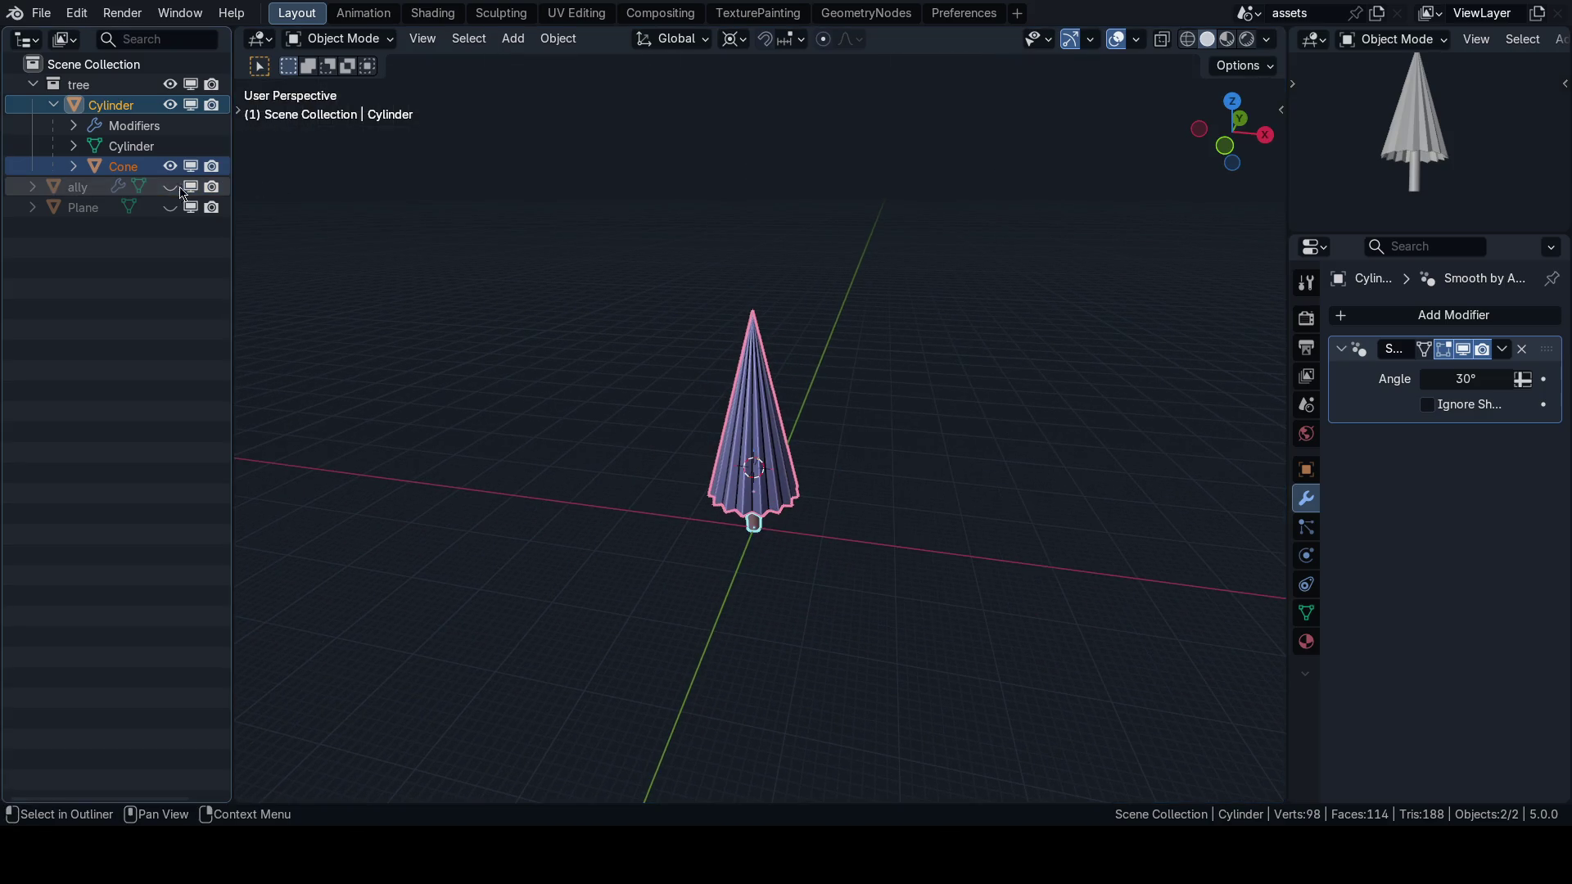
pyautogui.click(170, 207)
pyautogui.scroll(-3, 720, 473)
pyautogui.scroll(-2, 747, 479)
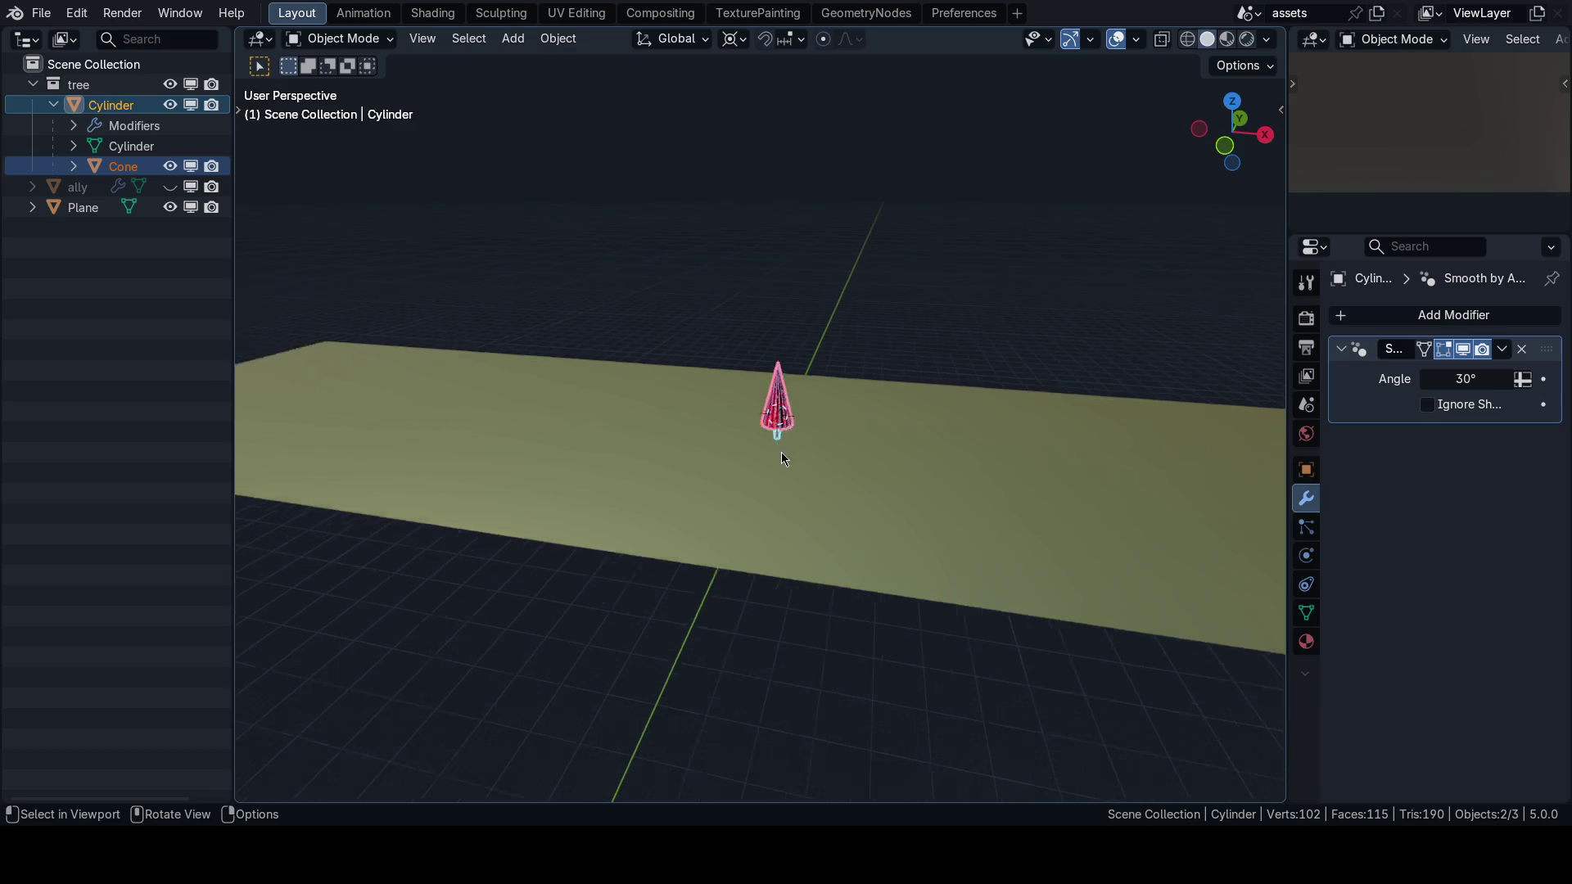
pyautogui.press('n')
pyautogui.press('n')
pyautogui.click(675, 409)
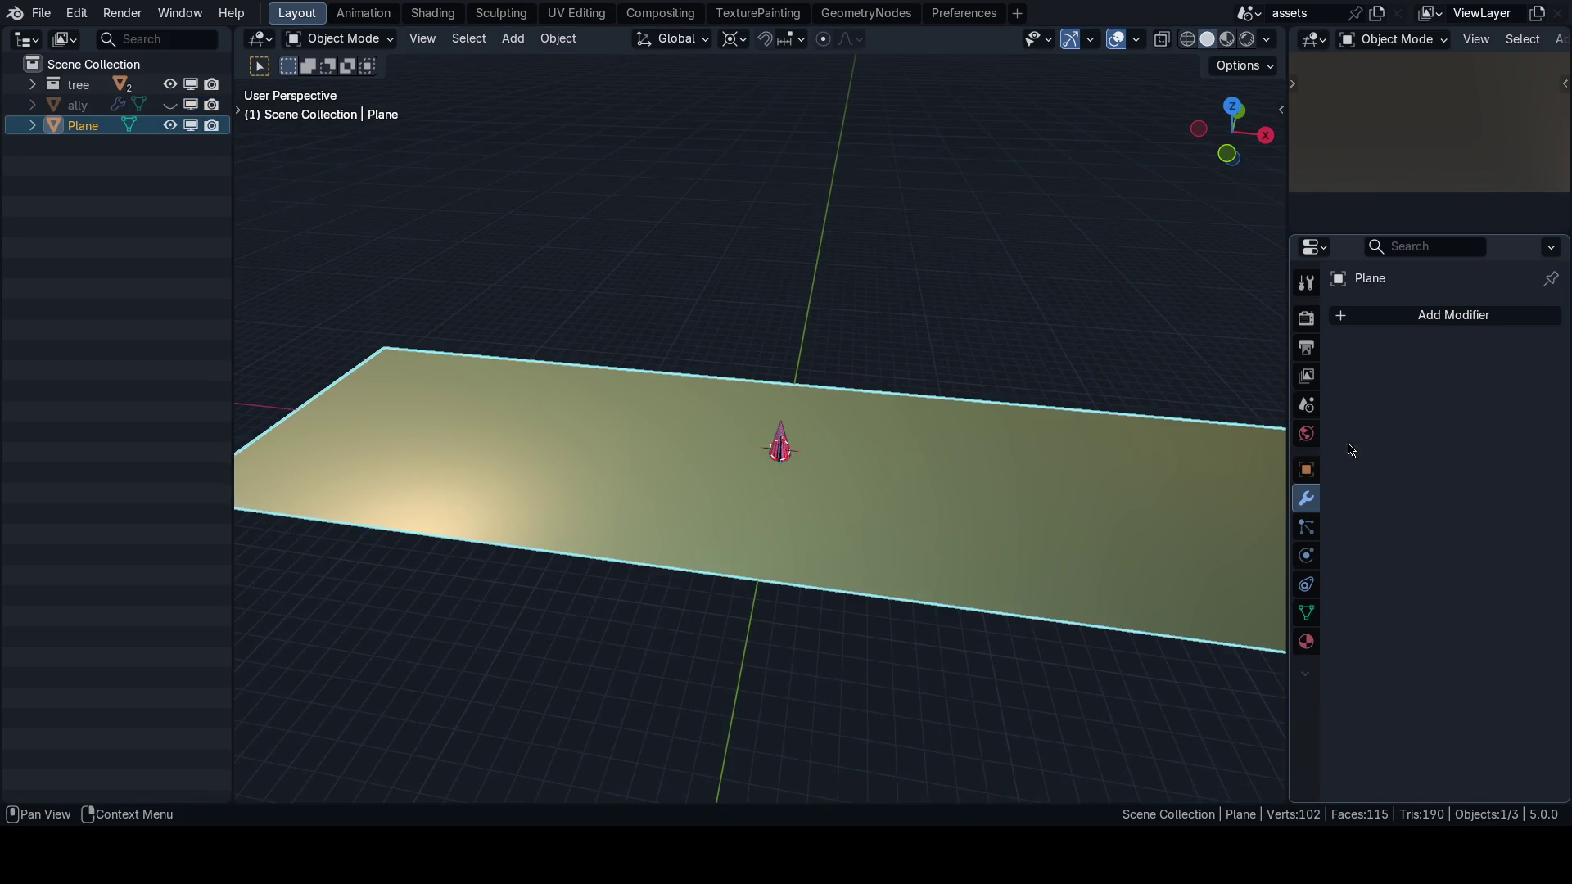
# Add an Instance on Elements modifier on the plane's edges, instancing the tree collection.
pyautogui.click(1398, 325)
pyautogui.write('on insta')
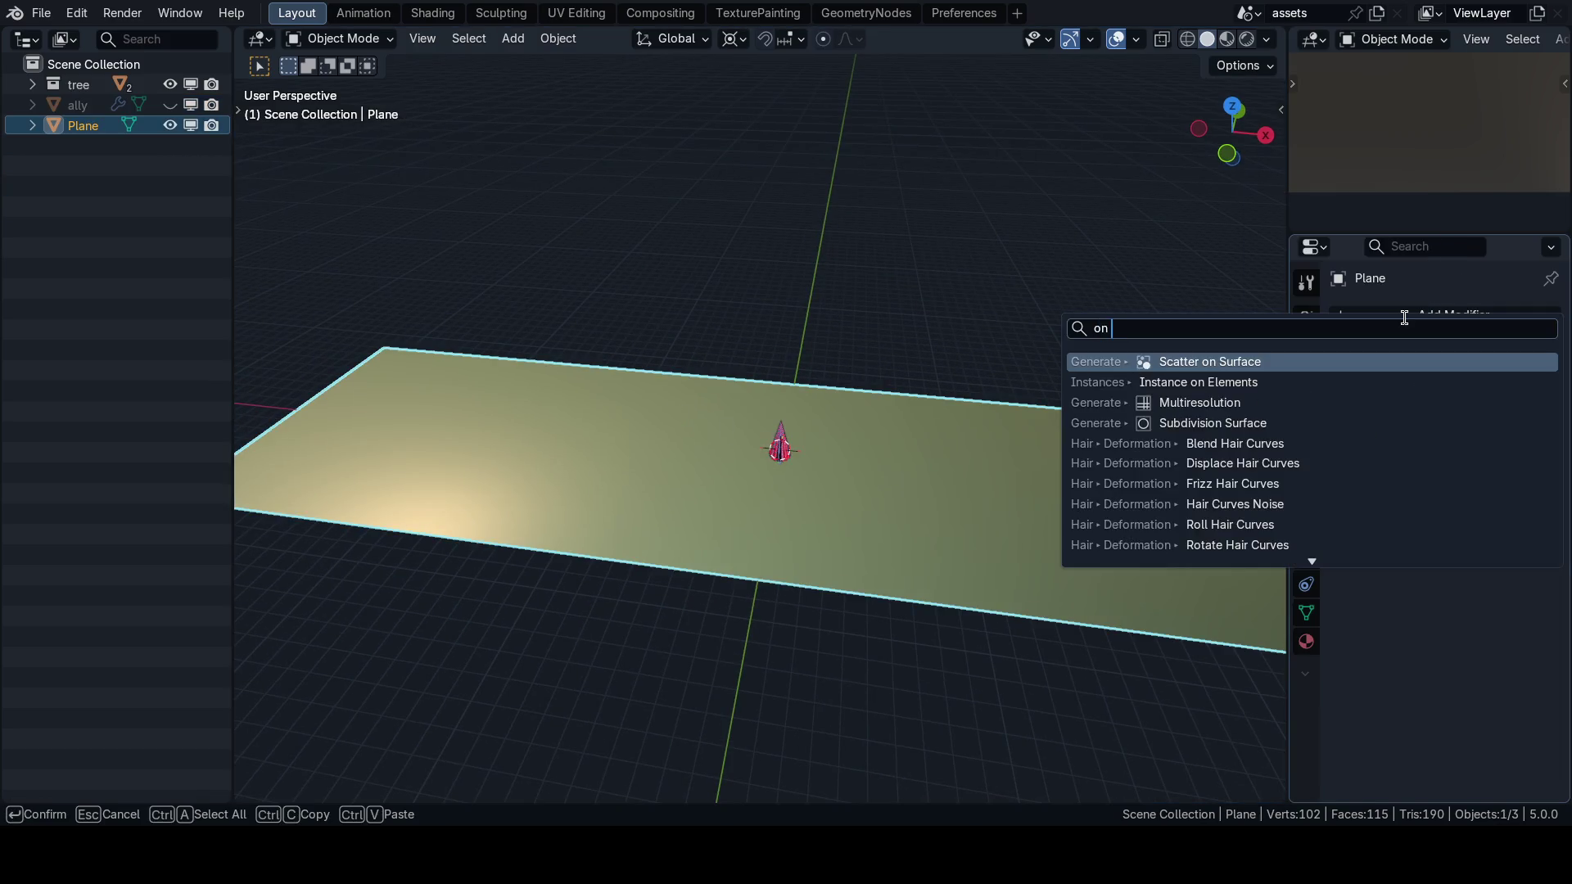
pyautogui.press('Return')
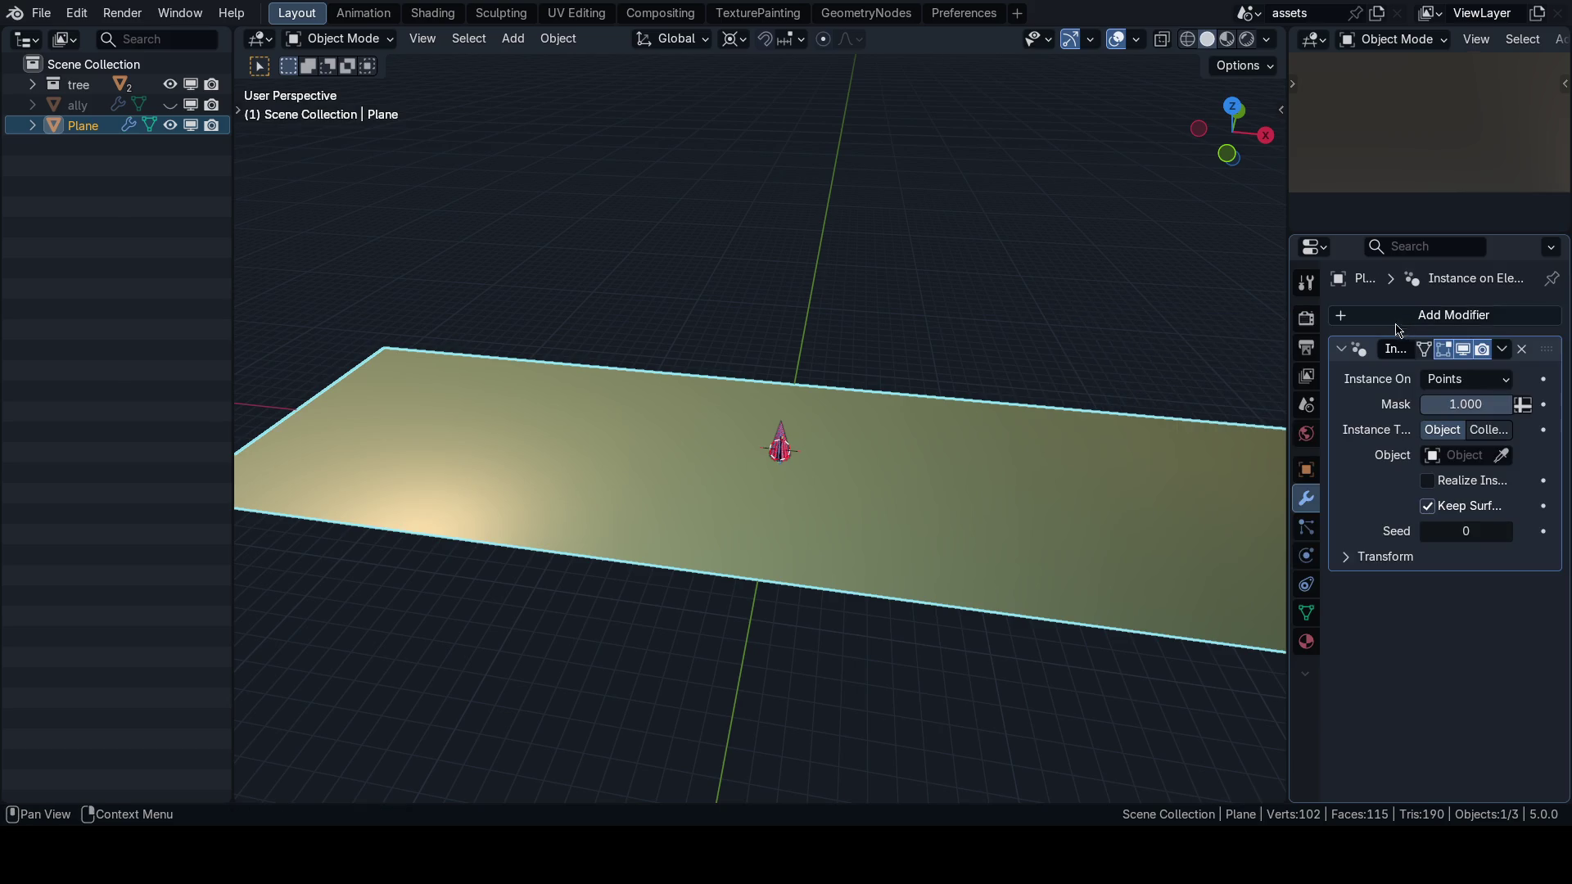
pyautogui.click(1454, 380)
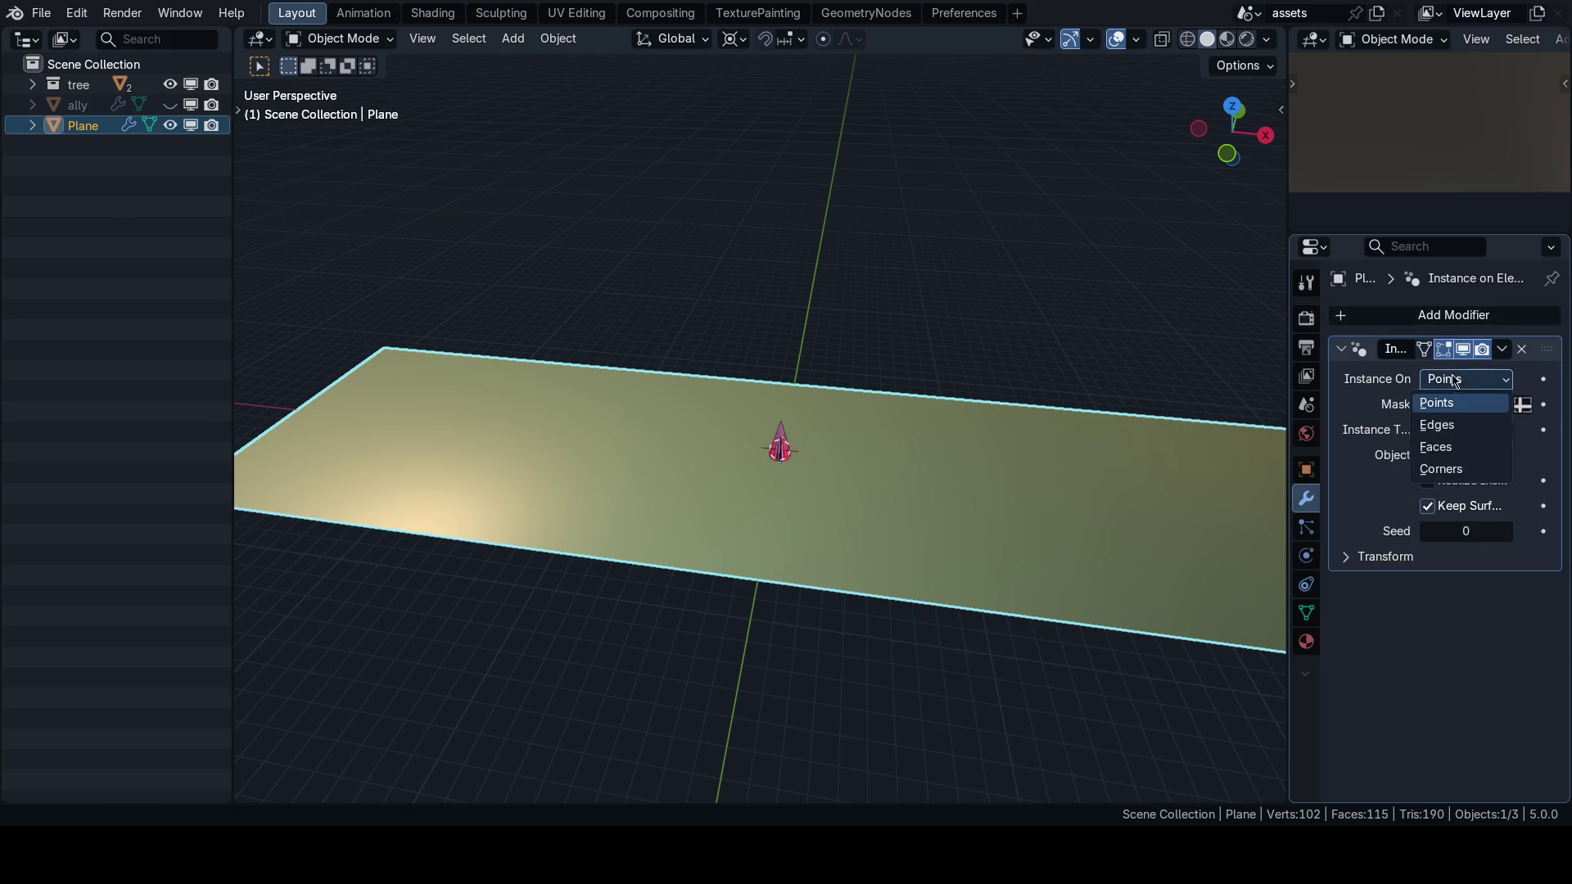
pyautogui.click(1459, 435)
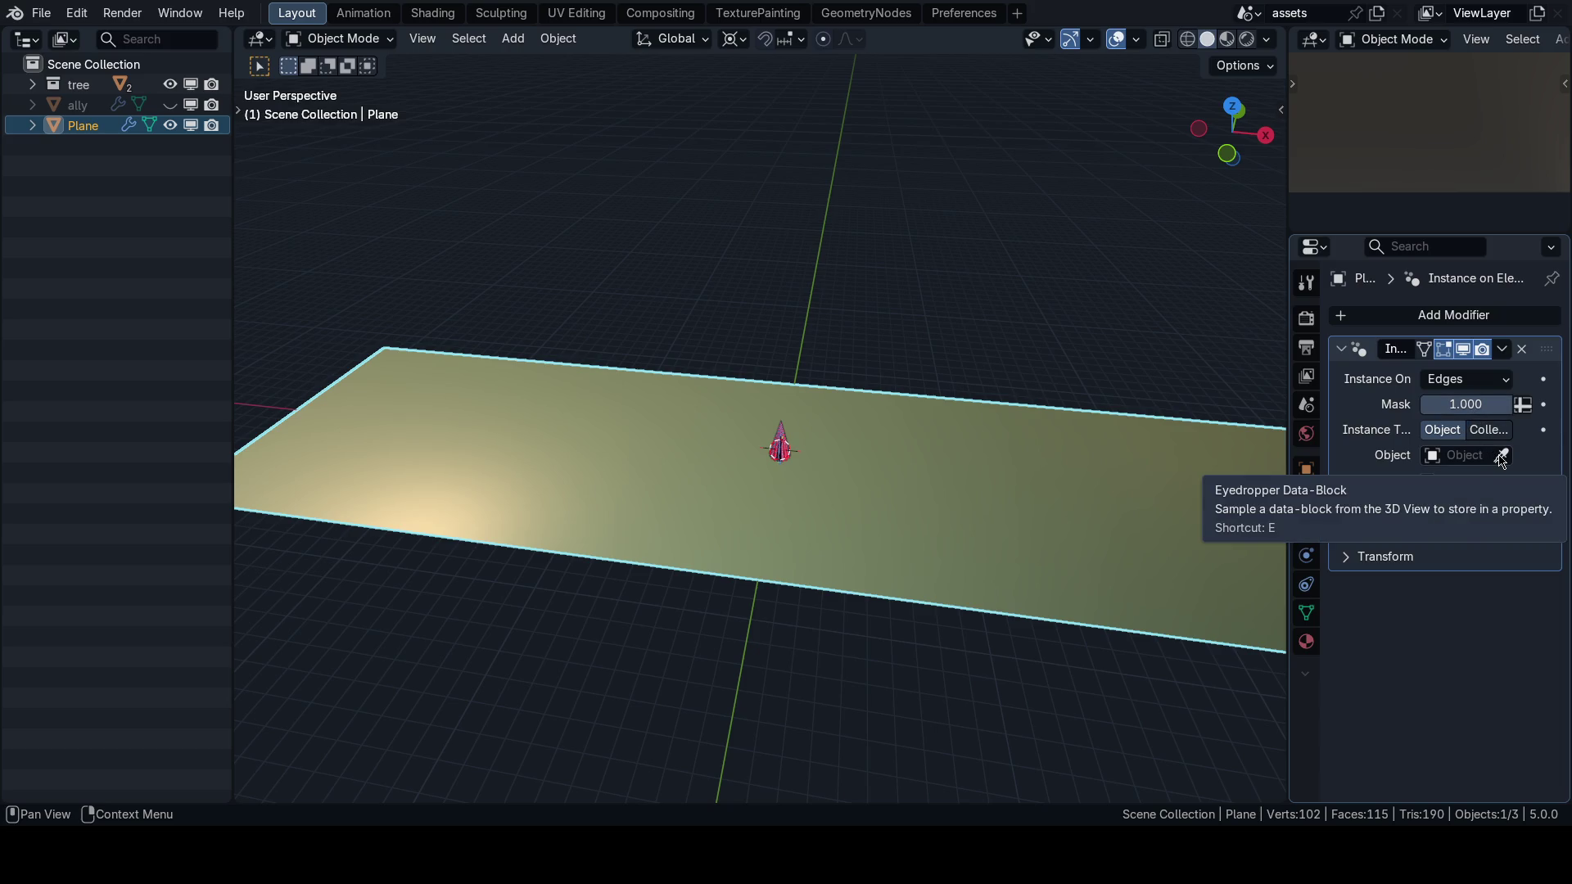
pyautogui.click(1489, 430)
pyautogui.click(1474, 455)
pyautogui.click(1462, 490)
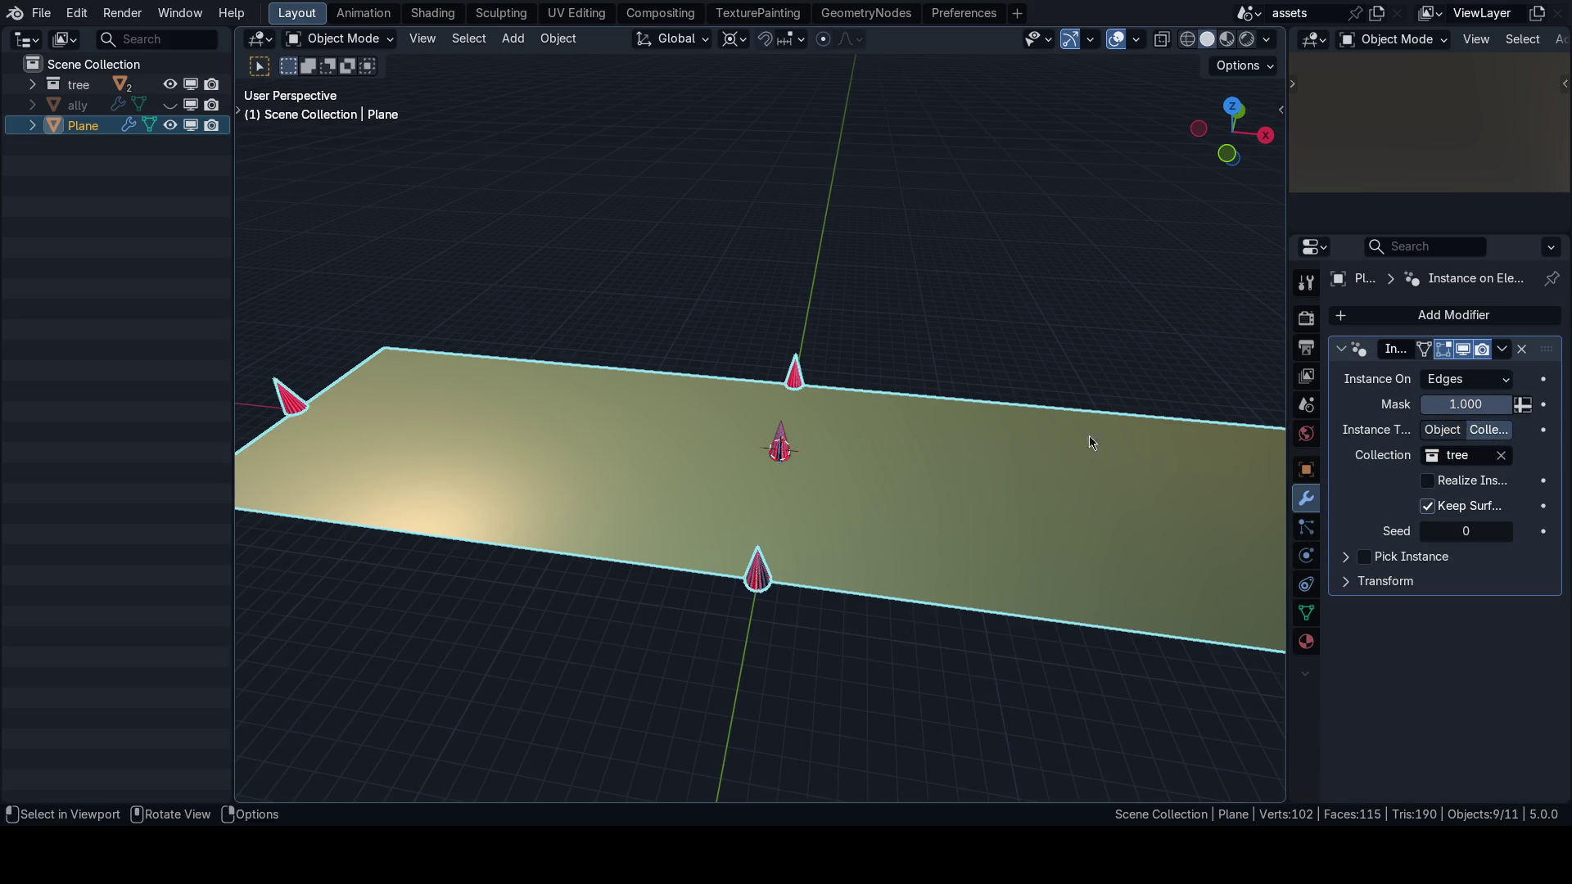
# Test the Pick Instance and Mask options, then delete the Instance on Elements modifier.
pyautogui.moveTo(1052, 399); pyautogui.dragTo(1264, 498)
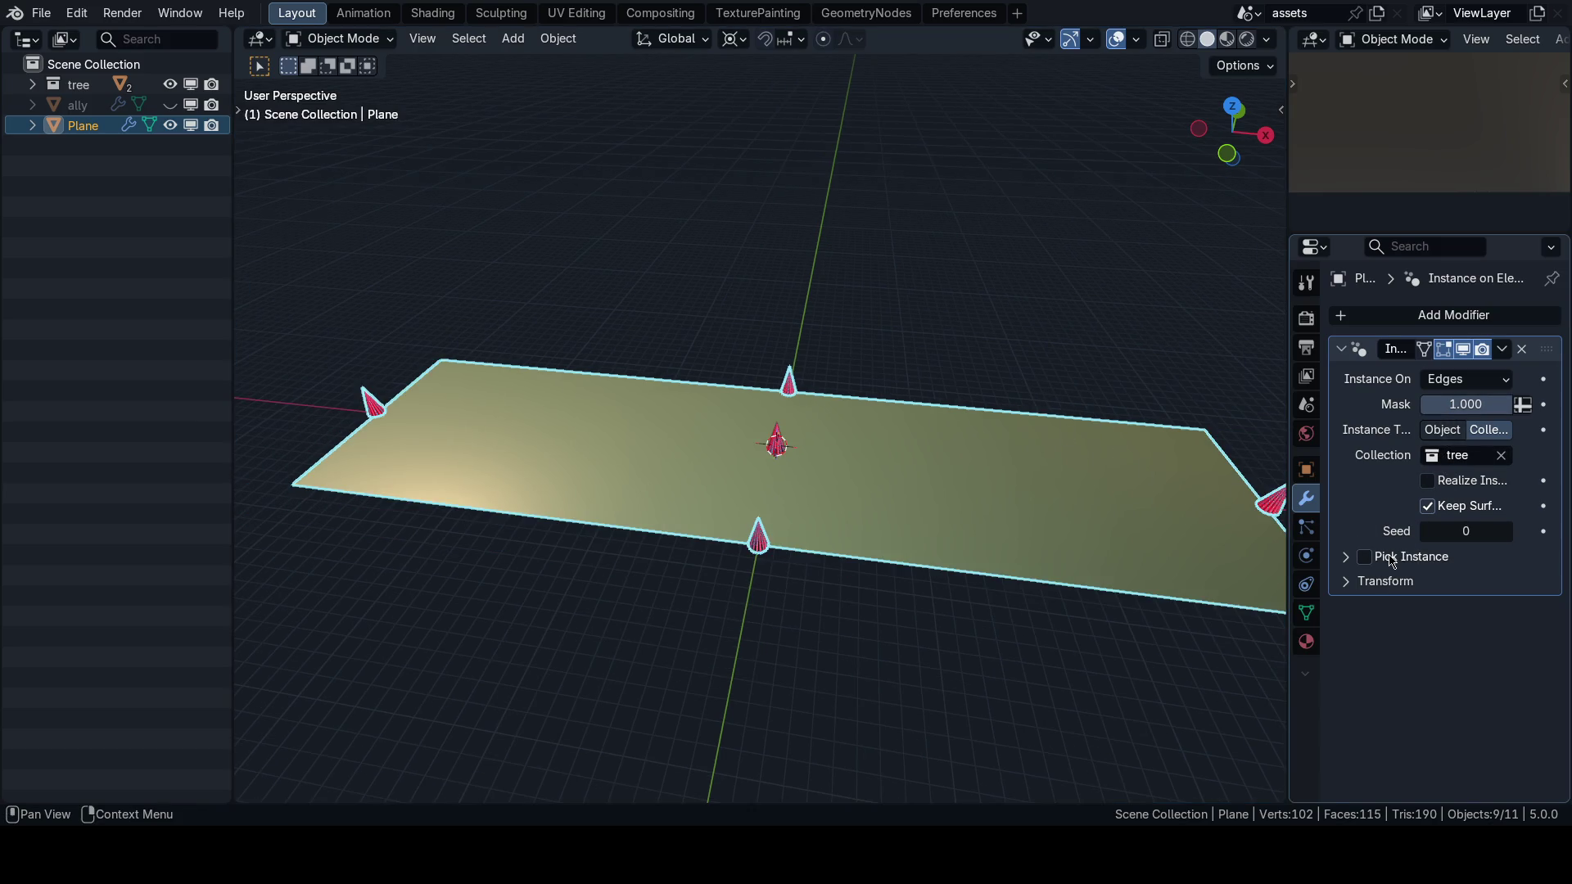
pyautogui.click(1347, 558)
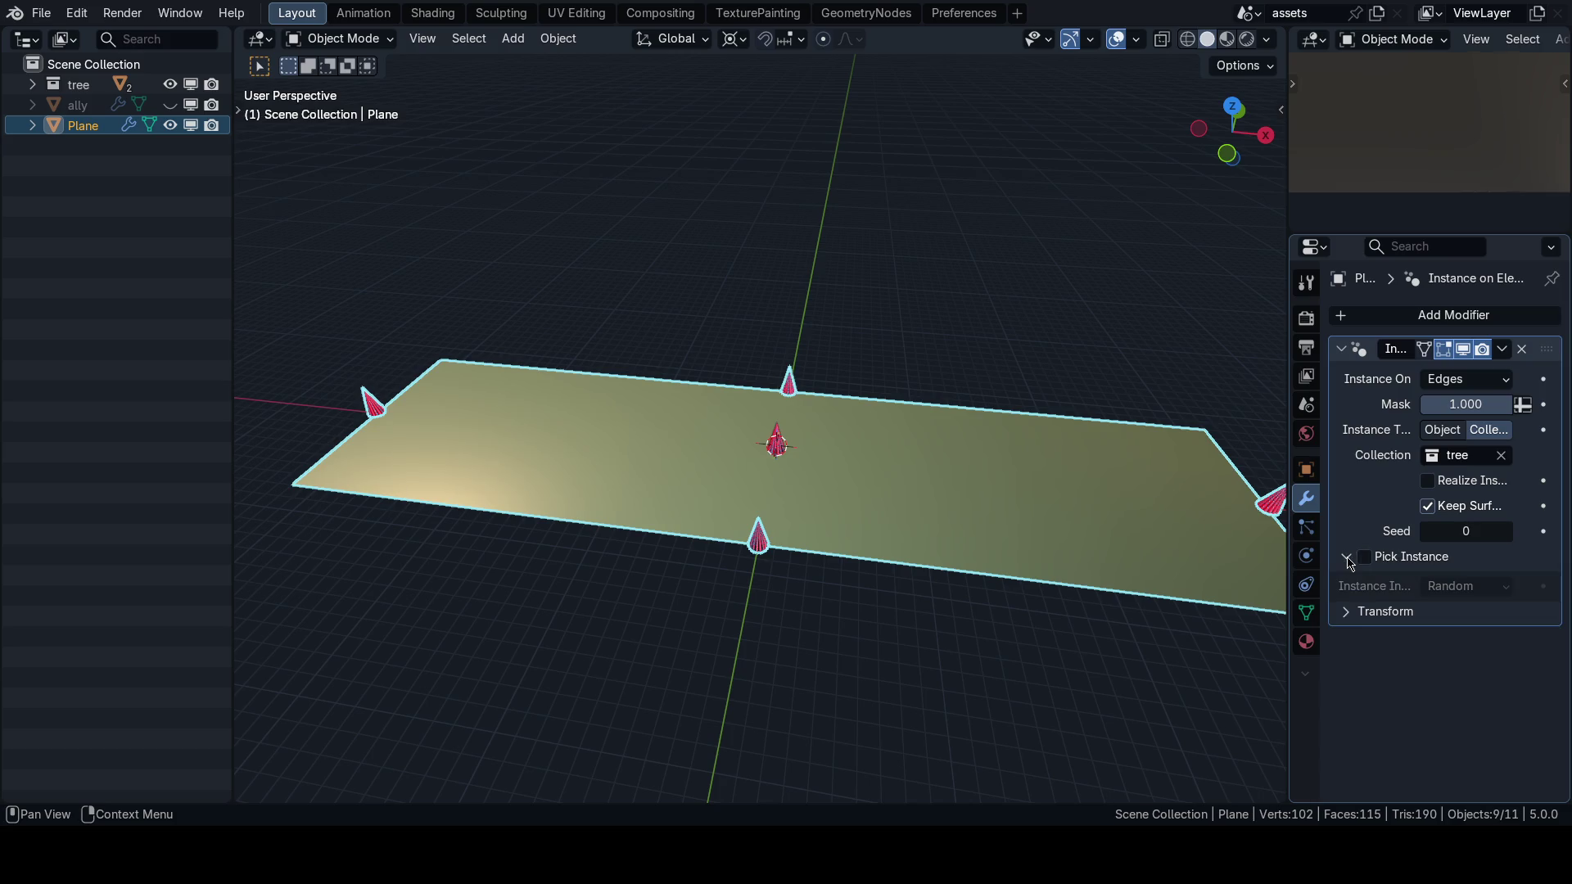
pyautogui.click(1347, 558)
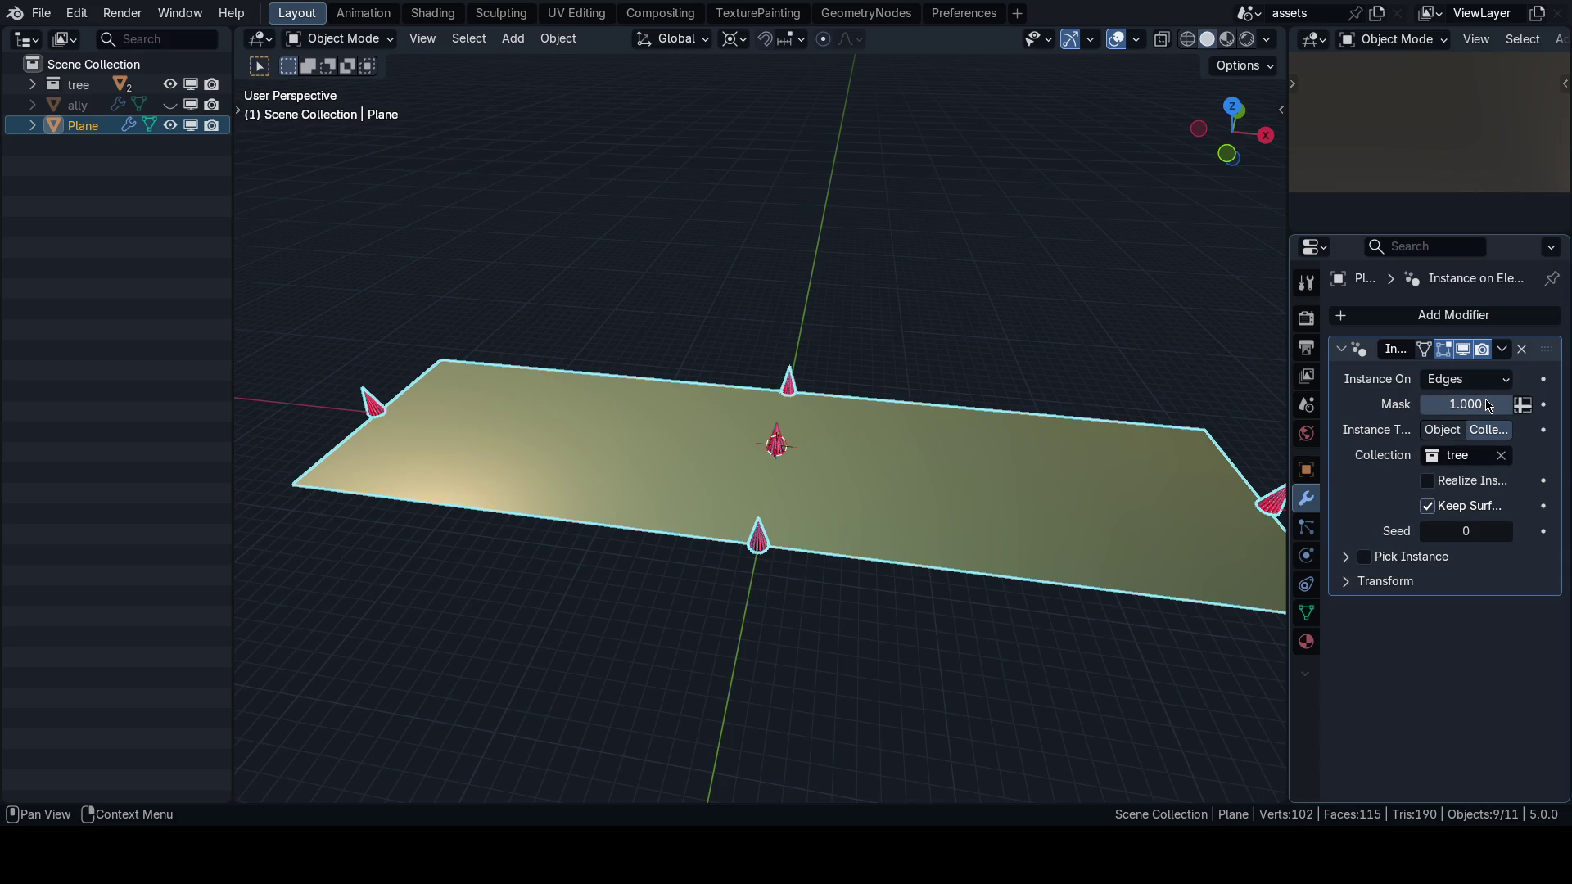
pyautogui.click(1523, 404)
pyautogui.click(1487, 406)
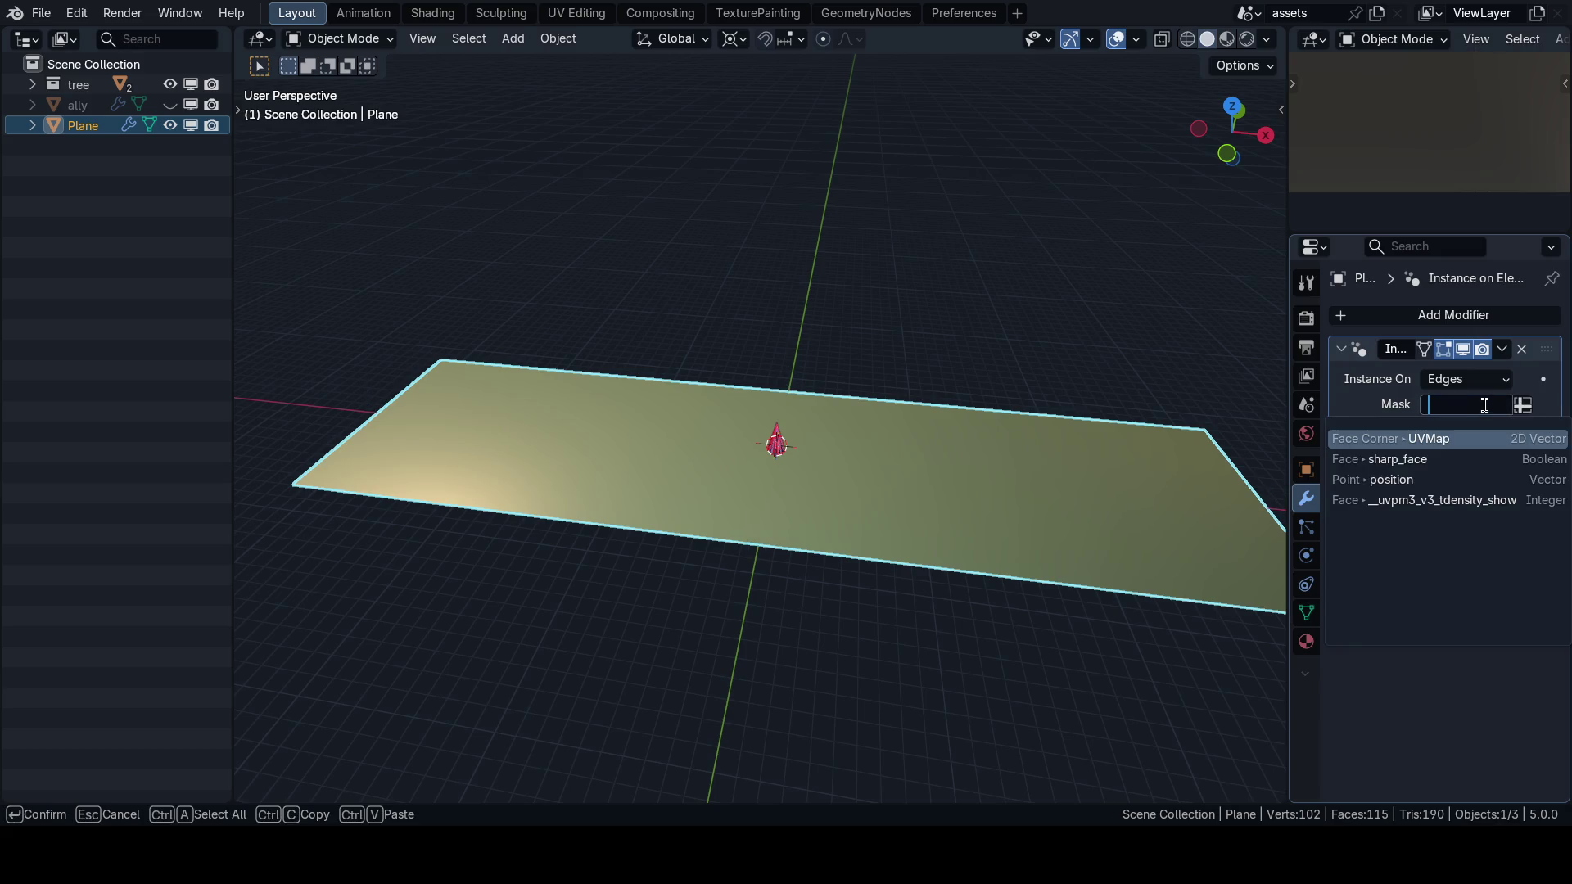
pyautogui.press('Escape')
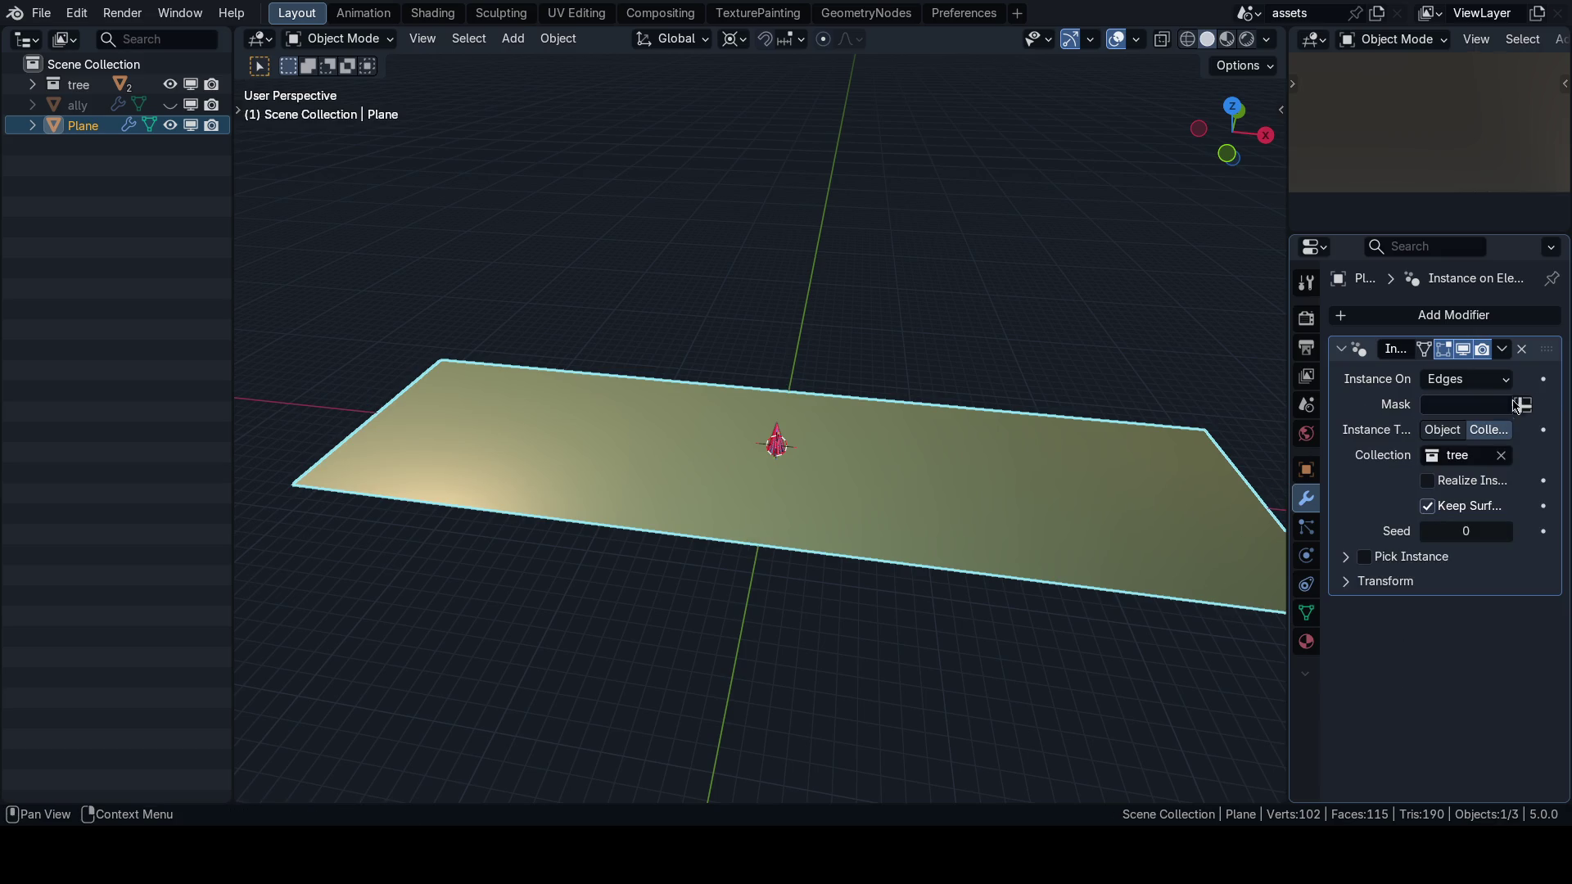
pyautogui.click(1523, 405)
pyautogui.moveTo(1466, 404)
pyautogui.mouseDown()
pyautogui.moveTo(1425, 404)
pyautogui.moveTo(1504, 405)
pyautogui.mouseUp()
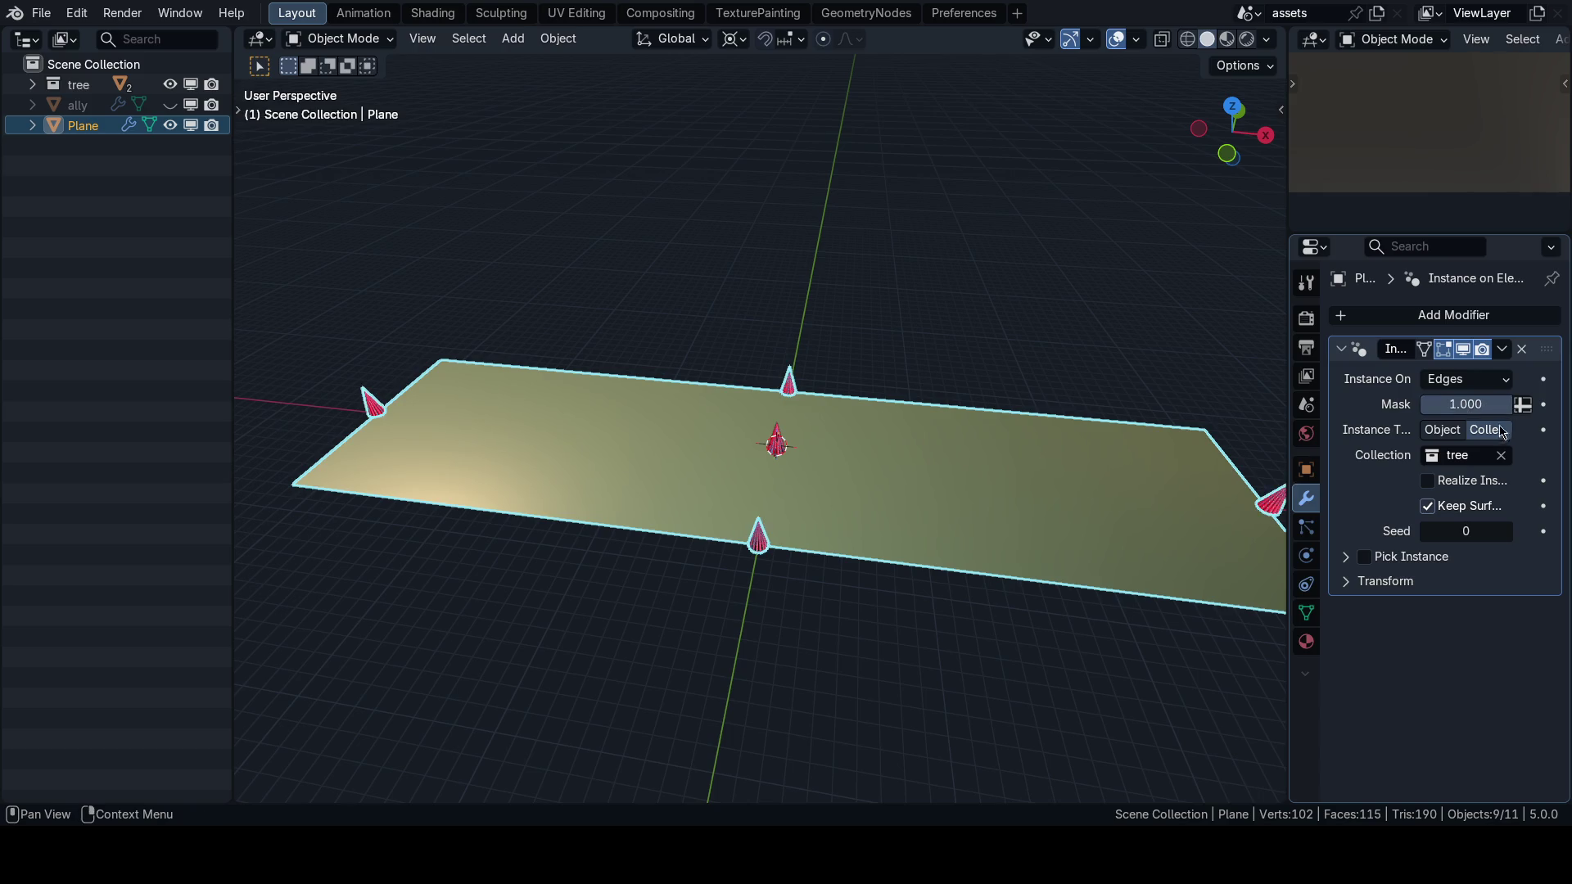
pyautogui.click(1522, 348)
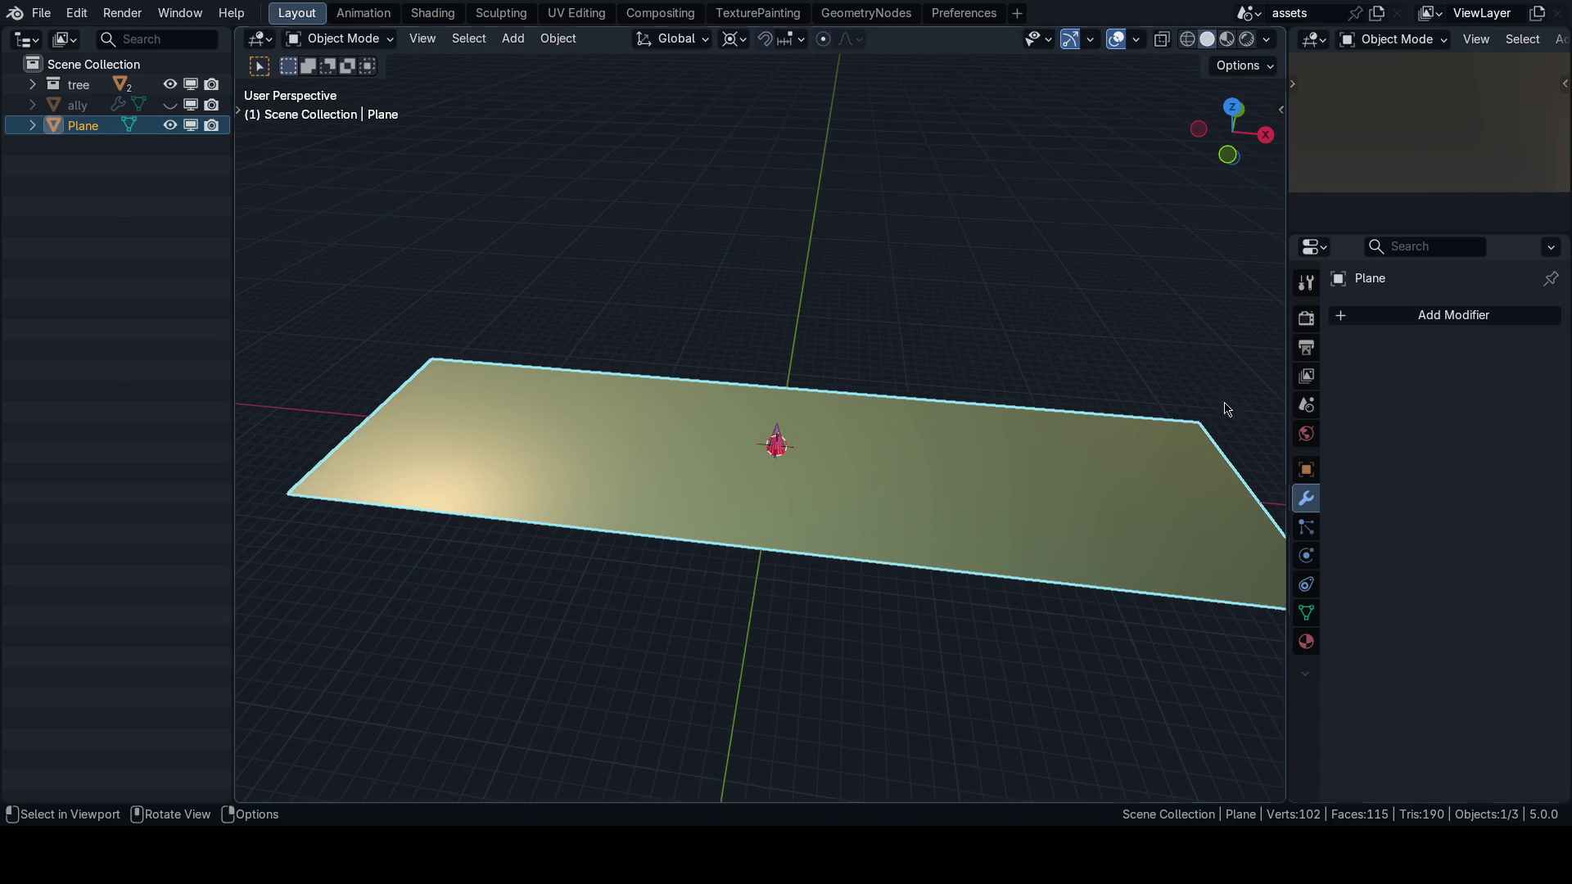
# Enter edge-select Edit Mode on the plane, return to Object Mode and save 63_journey.blend.
pyautogui.scroll(2, 907, 461)
pyautogui.hotkey('ctrl', 'Tab')
pyautogui.click(915, 511)
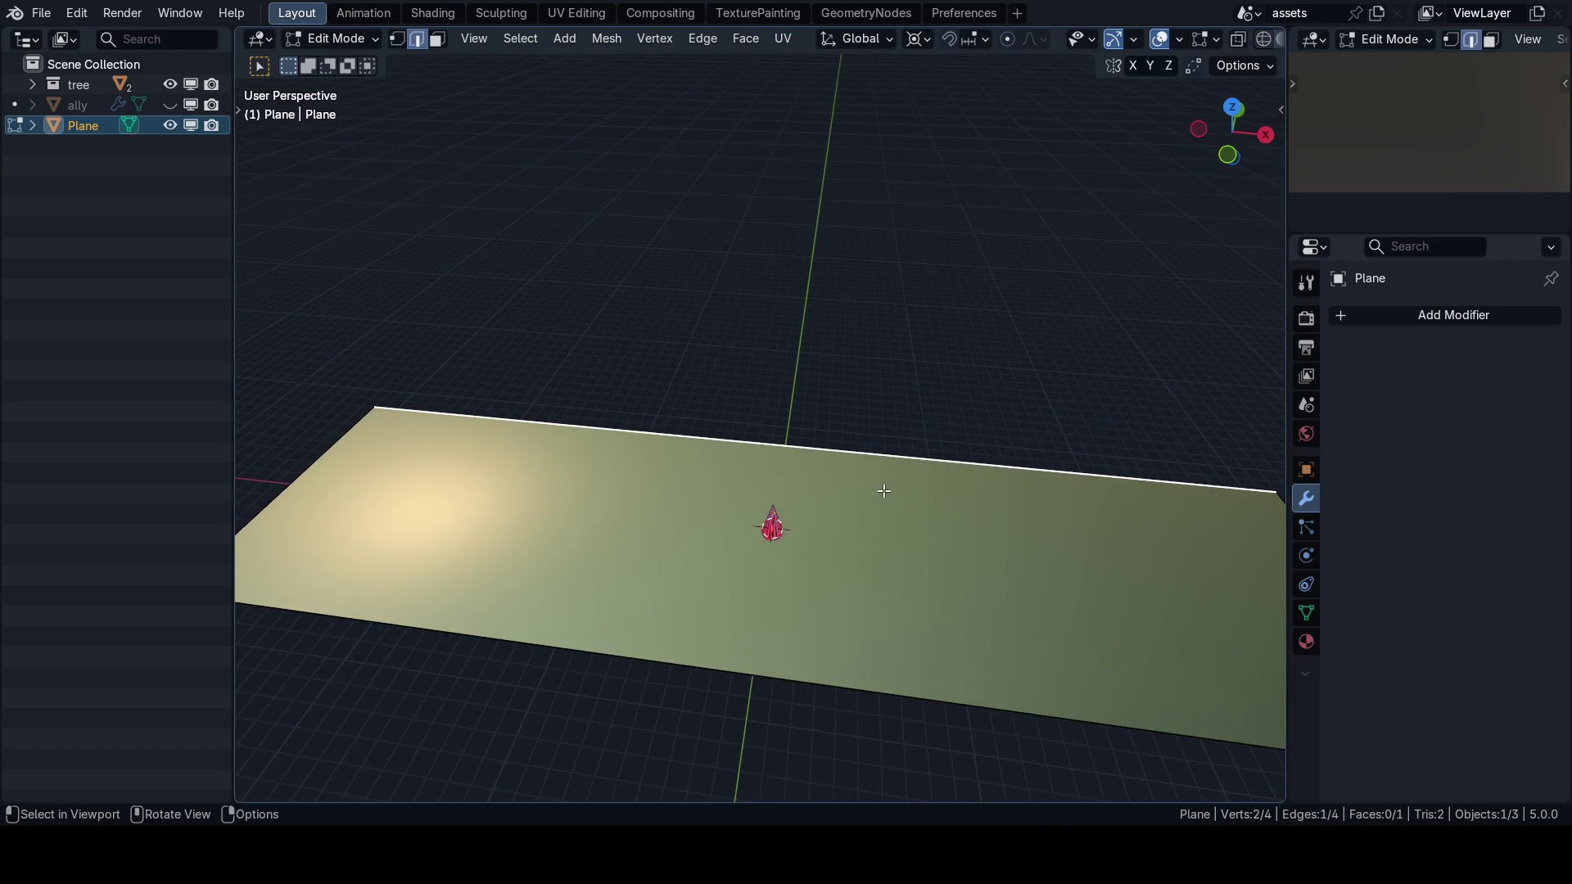
pyautogui.scroll(-2, 884, 491)
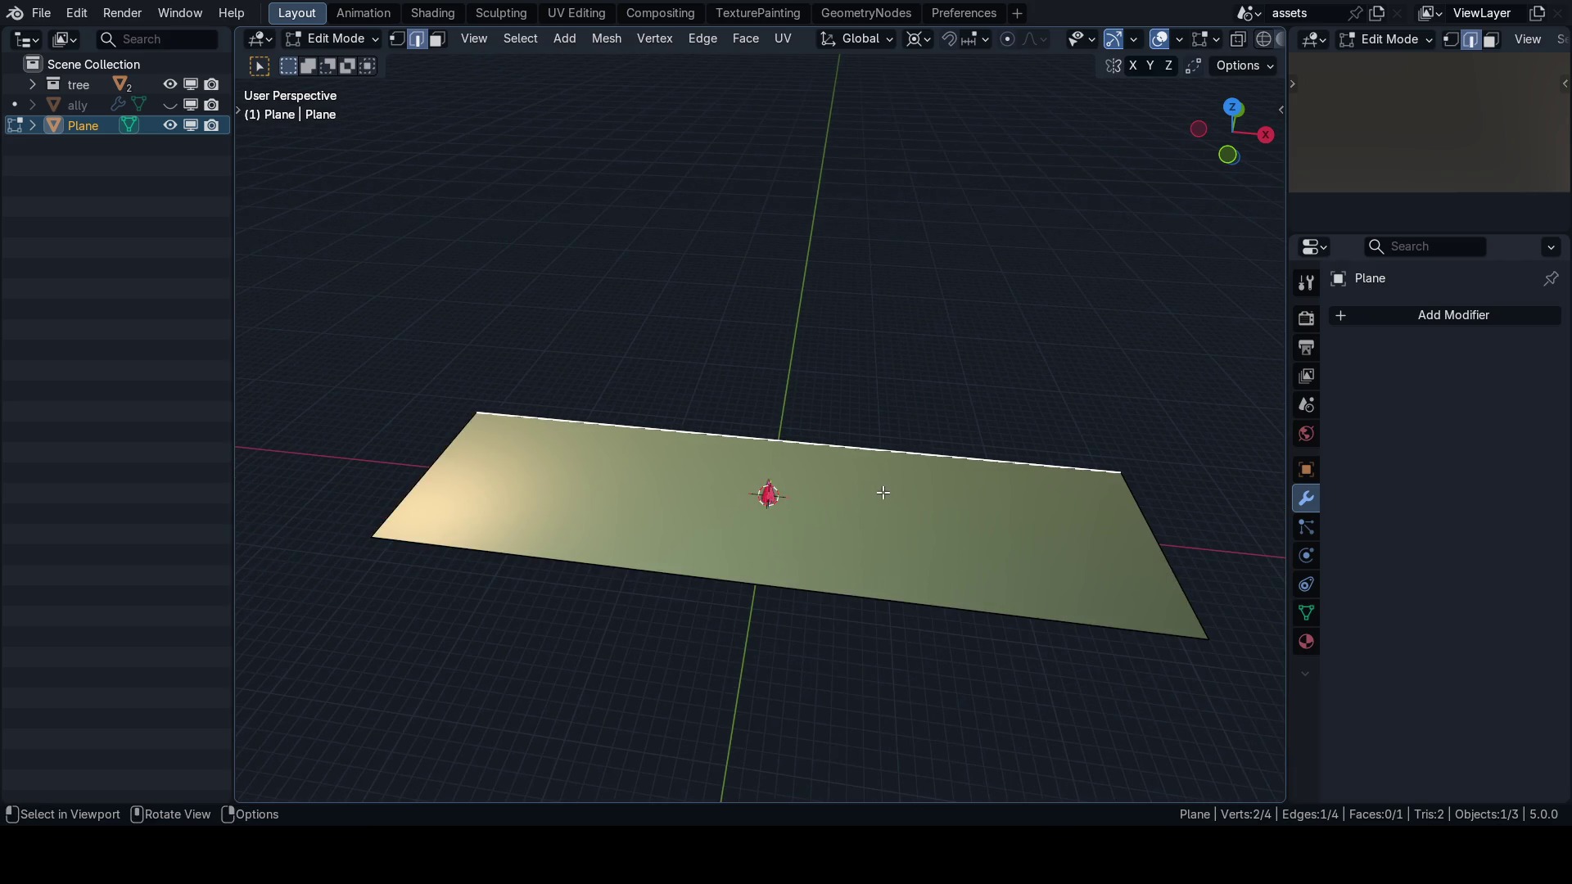
pyautogui.scroll(3, 868, 486)
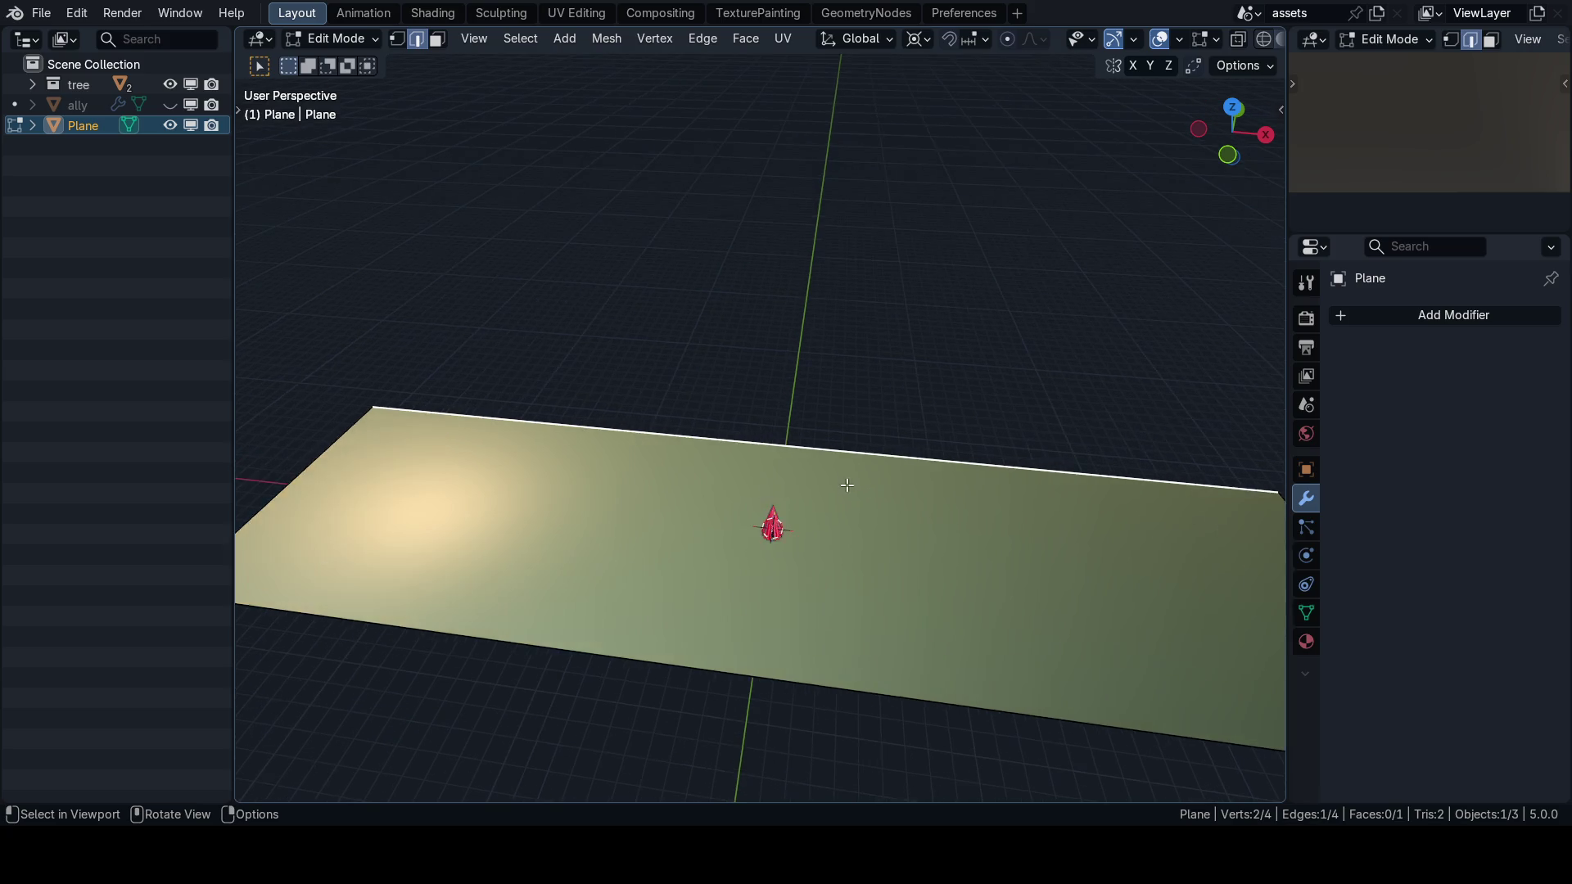
pyautogui.press('Tab')
pyautogui.hotkey('ctrl', 's')
pyautogui.click(851, 434)
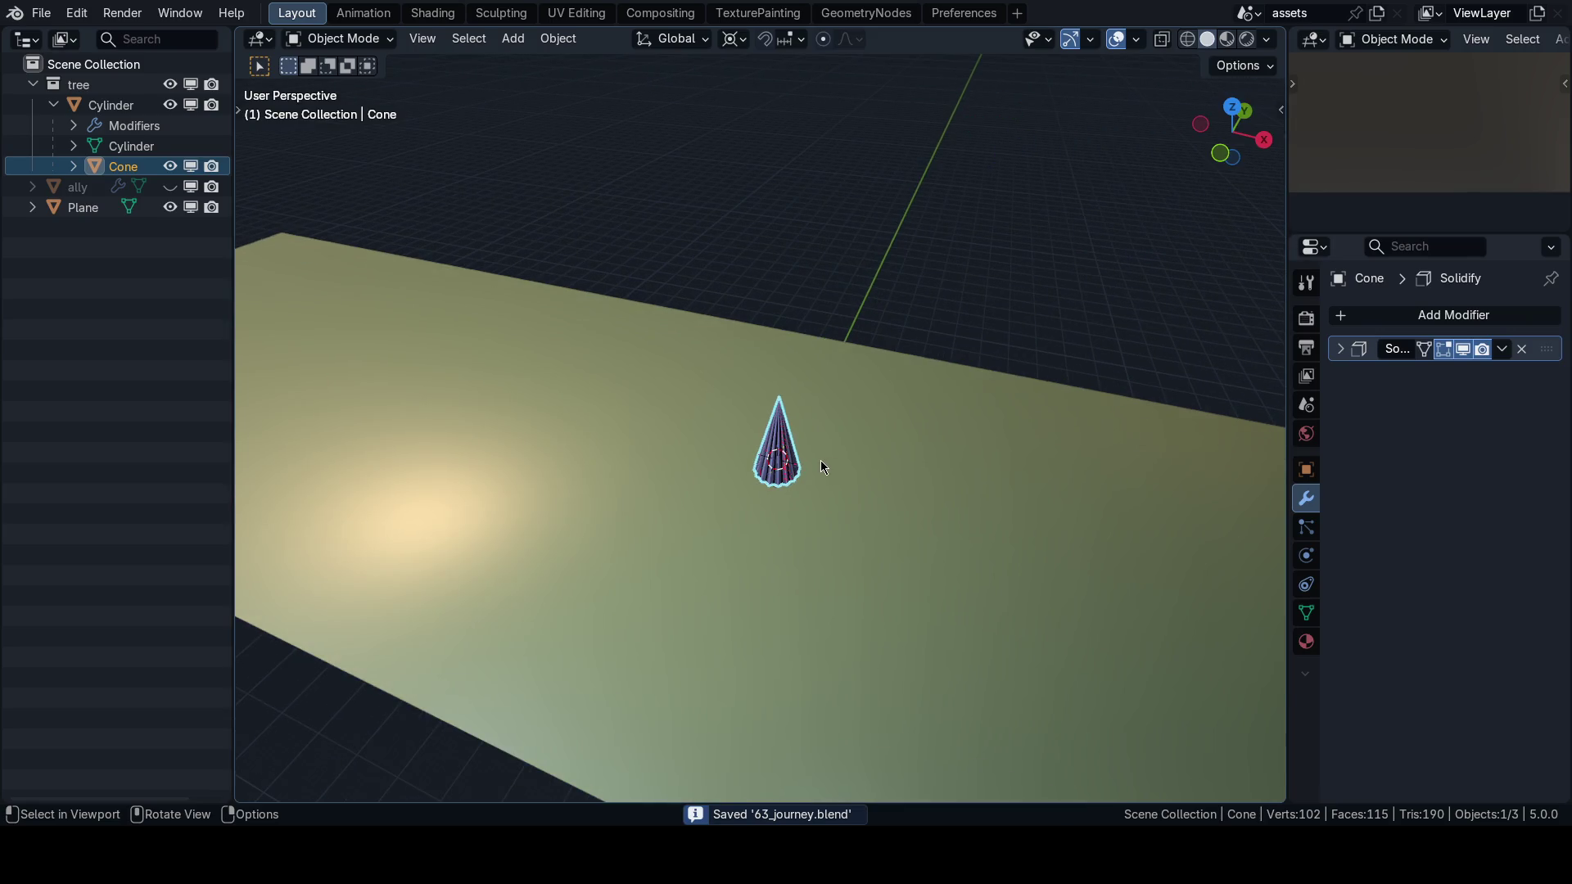
# Check the viewport overlay settings, reselect the Plane and toggle Edit Mode in and out.
pyautogui.press('q')
pyautogui.click(773, 485)
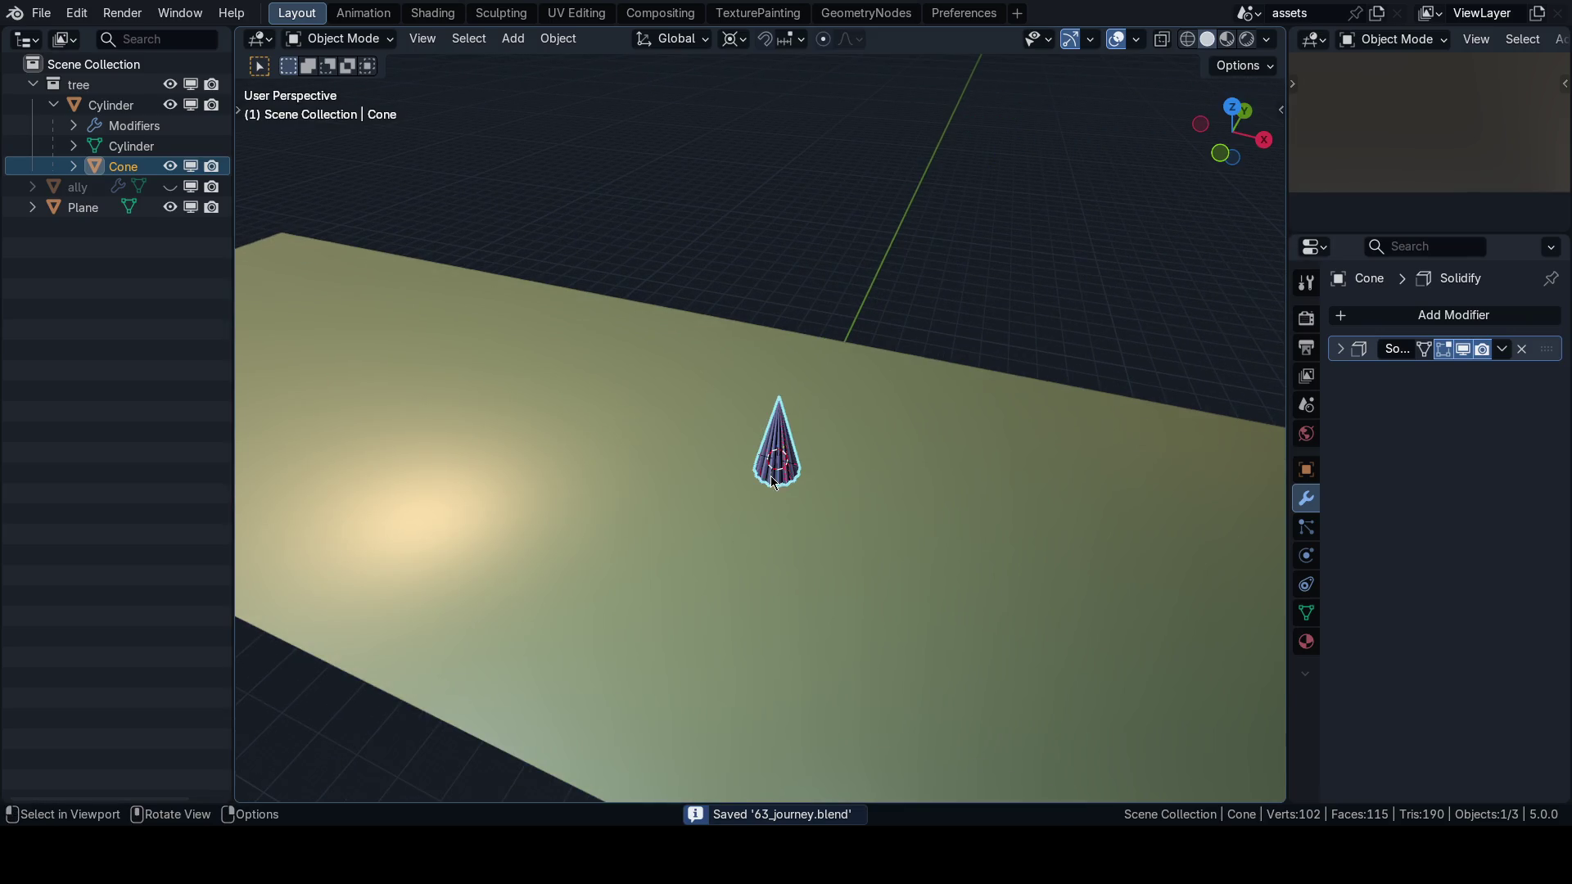
pyautogui.click(1135, 40)
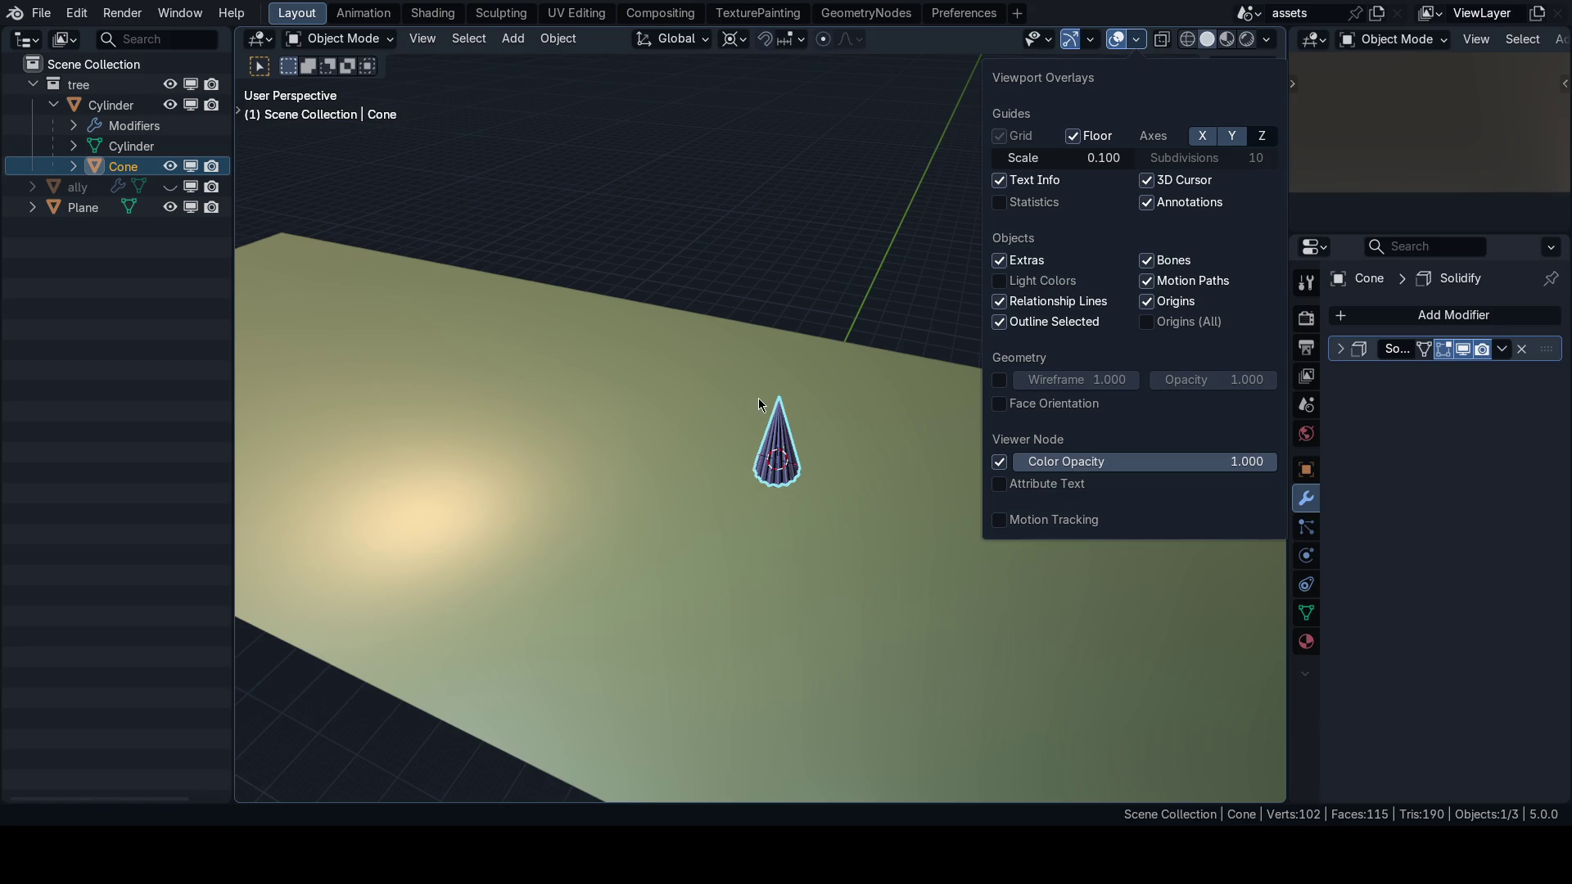
pyautogui.scroll(-3, 786, 406)
pyautogui.click(836, 401)
pyautogui.press('Tab')
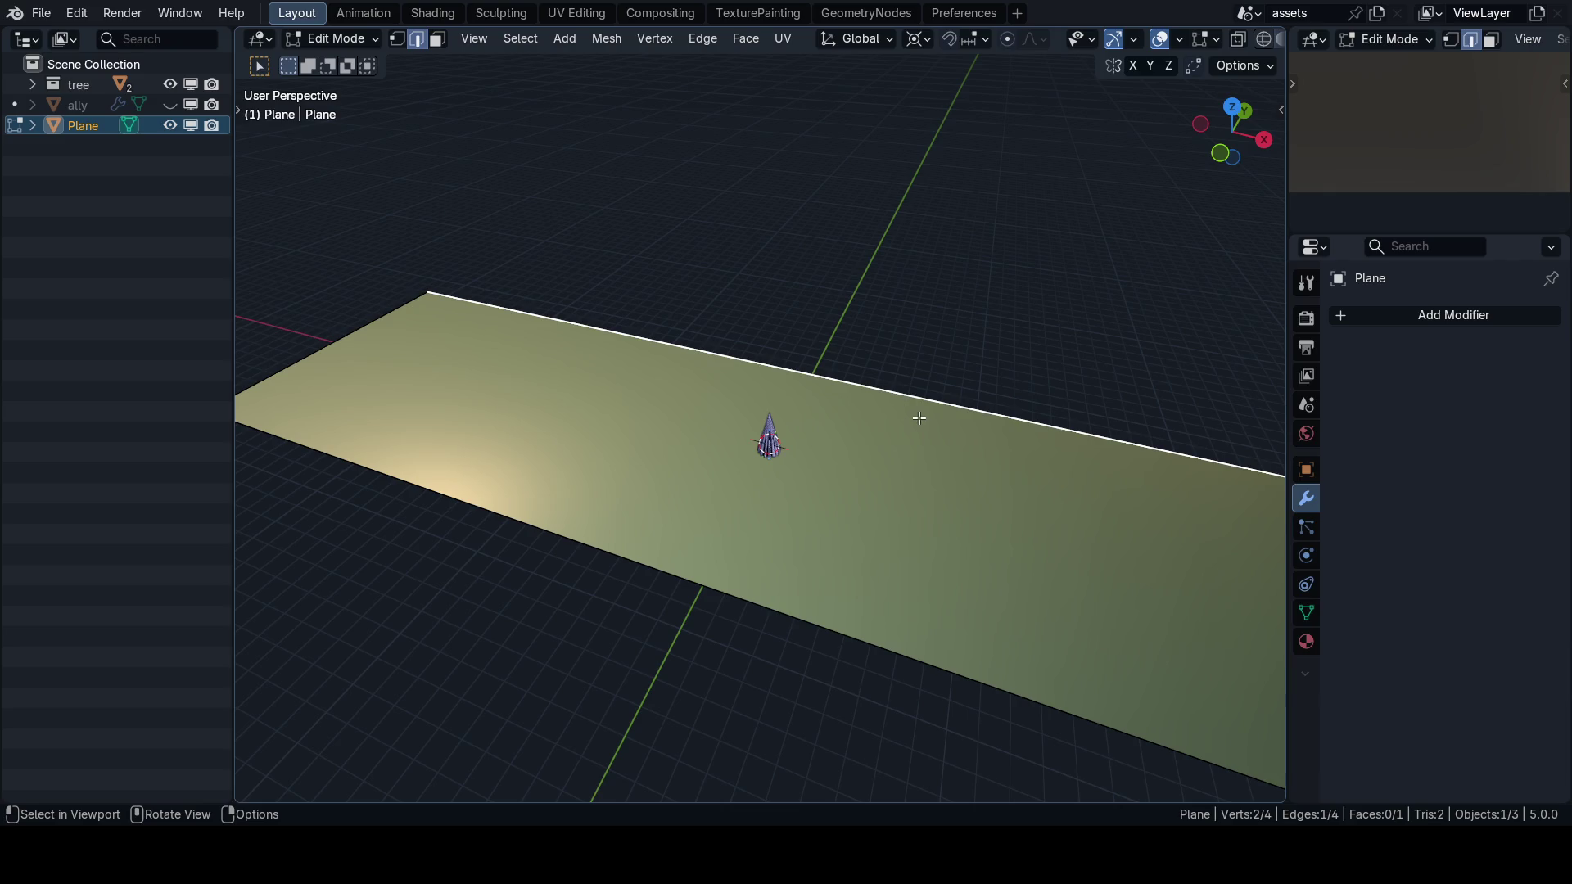
pyautogui.press('Tab')
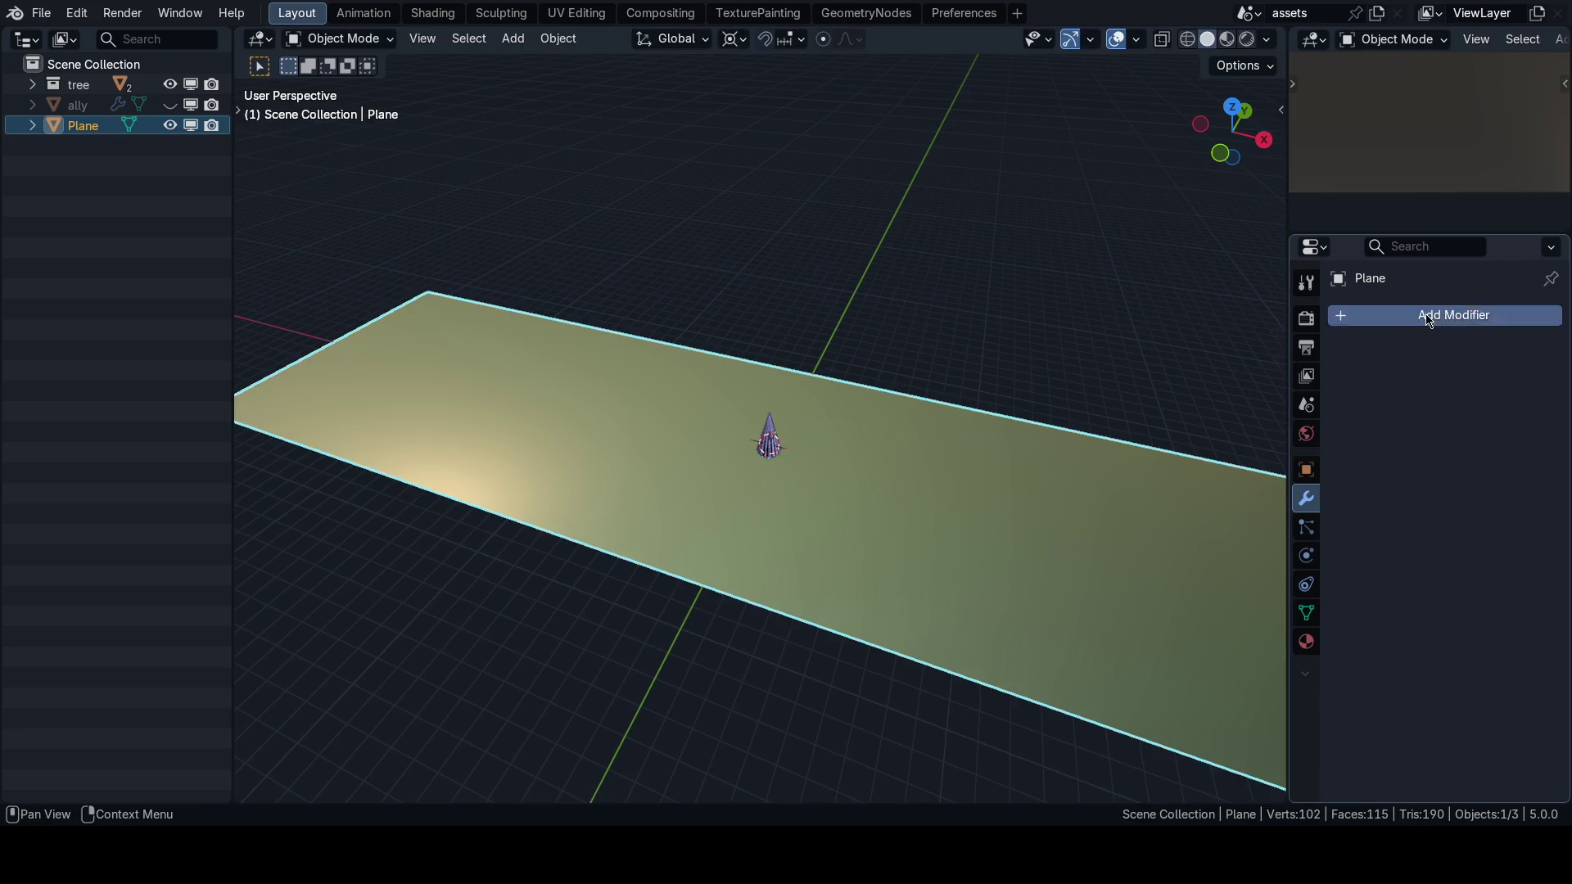
# Add a Geometry Nodes modifier to the plane with a new node group named trees.
pyautogui.click(1392, 315)
pyautogui.moveTo(1367, 364)
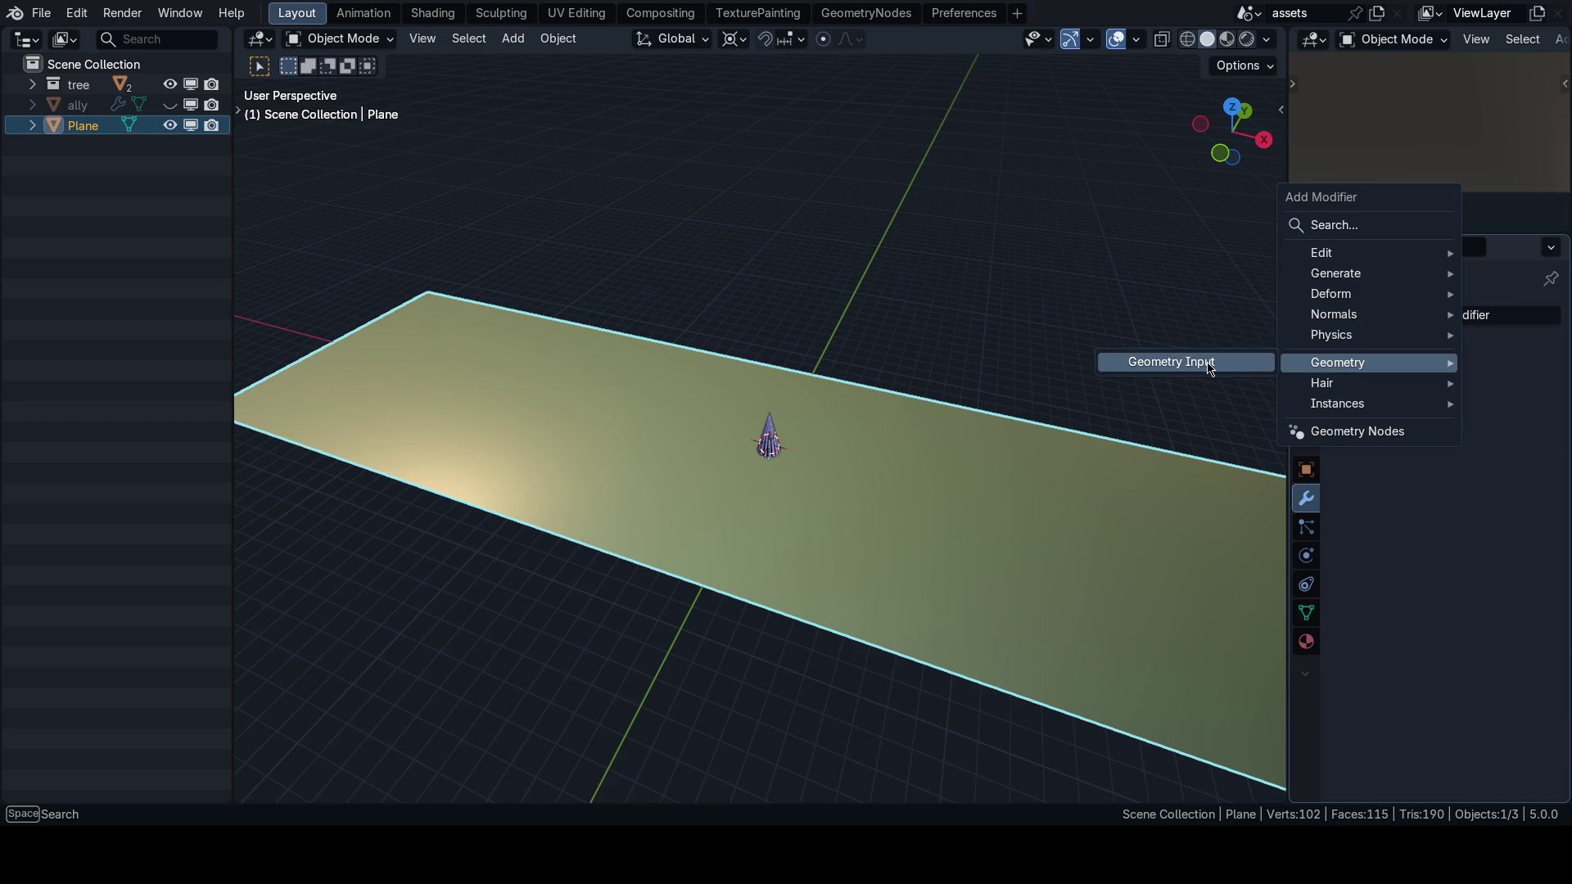
pyautogui.click(1356, 431)
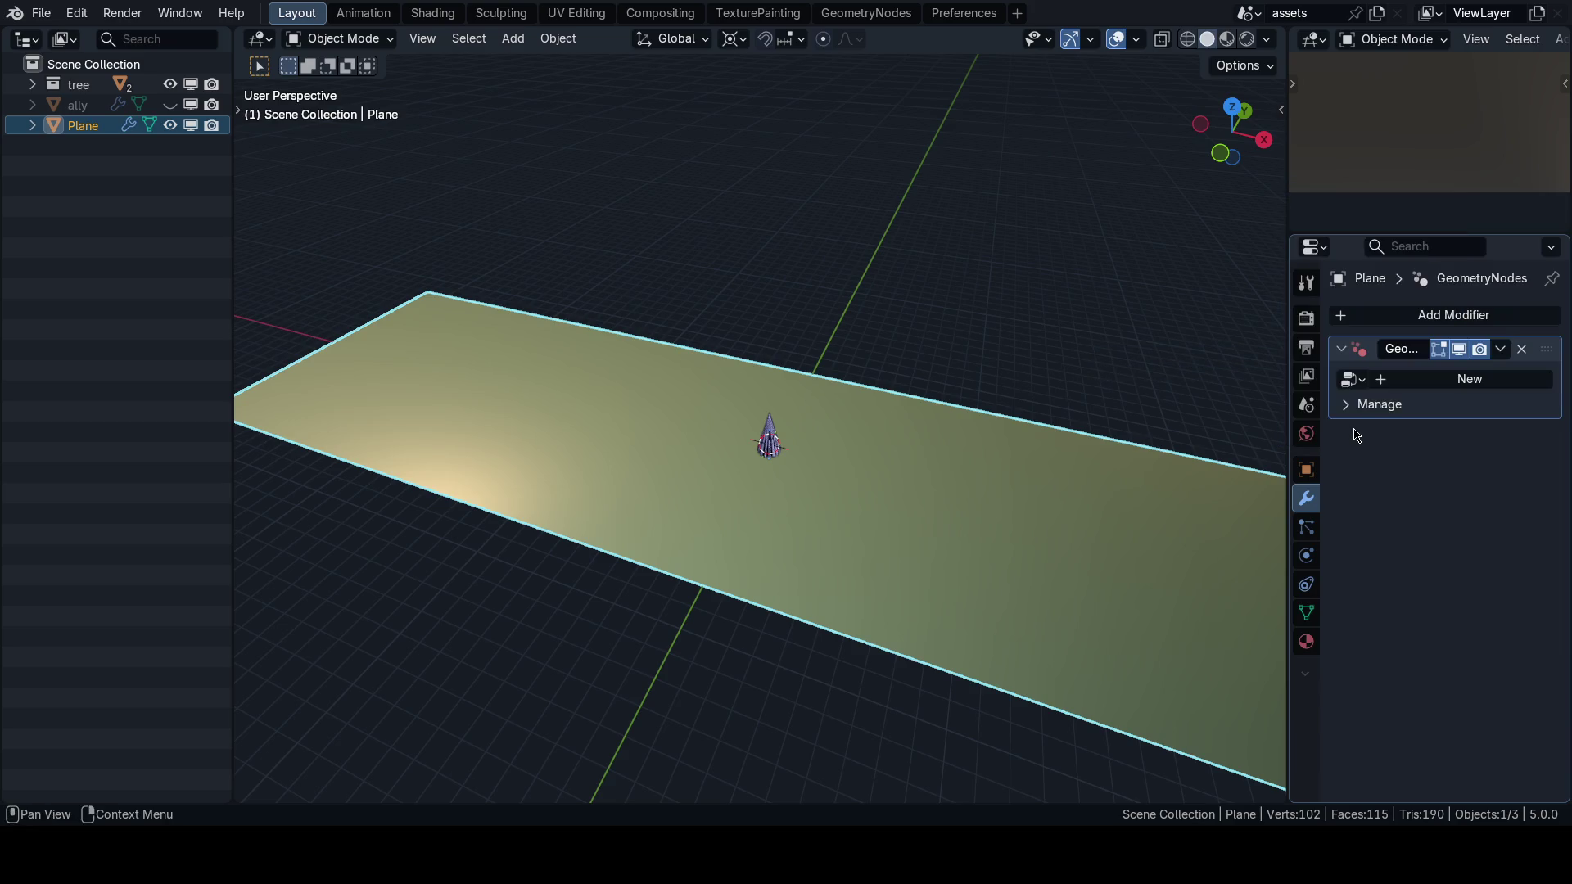
pyautogui.click(1429, 379)
pyautogui.doubleClick(1423, 375)
pyautogui.write('trees')
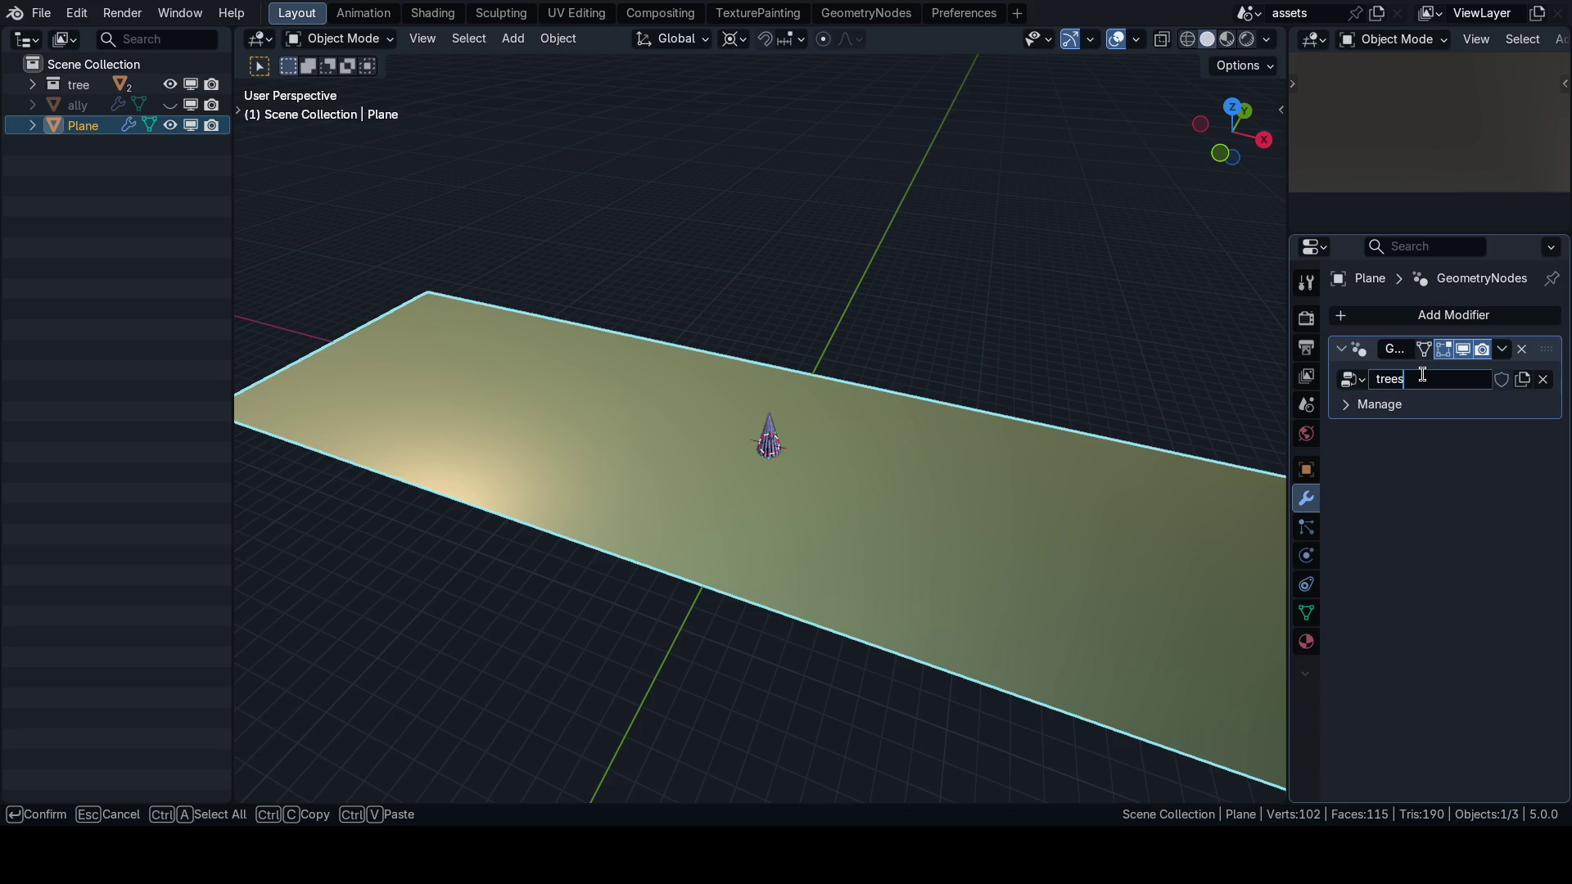
pyautogui.press('Return')
# Enter edge-select Edit Mode and expand the plane's Vertex Groups panel.
pyautogui.press('Tab')
pyautogui.hotkey('ctrl', 'Tab')
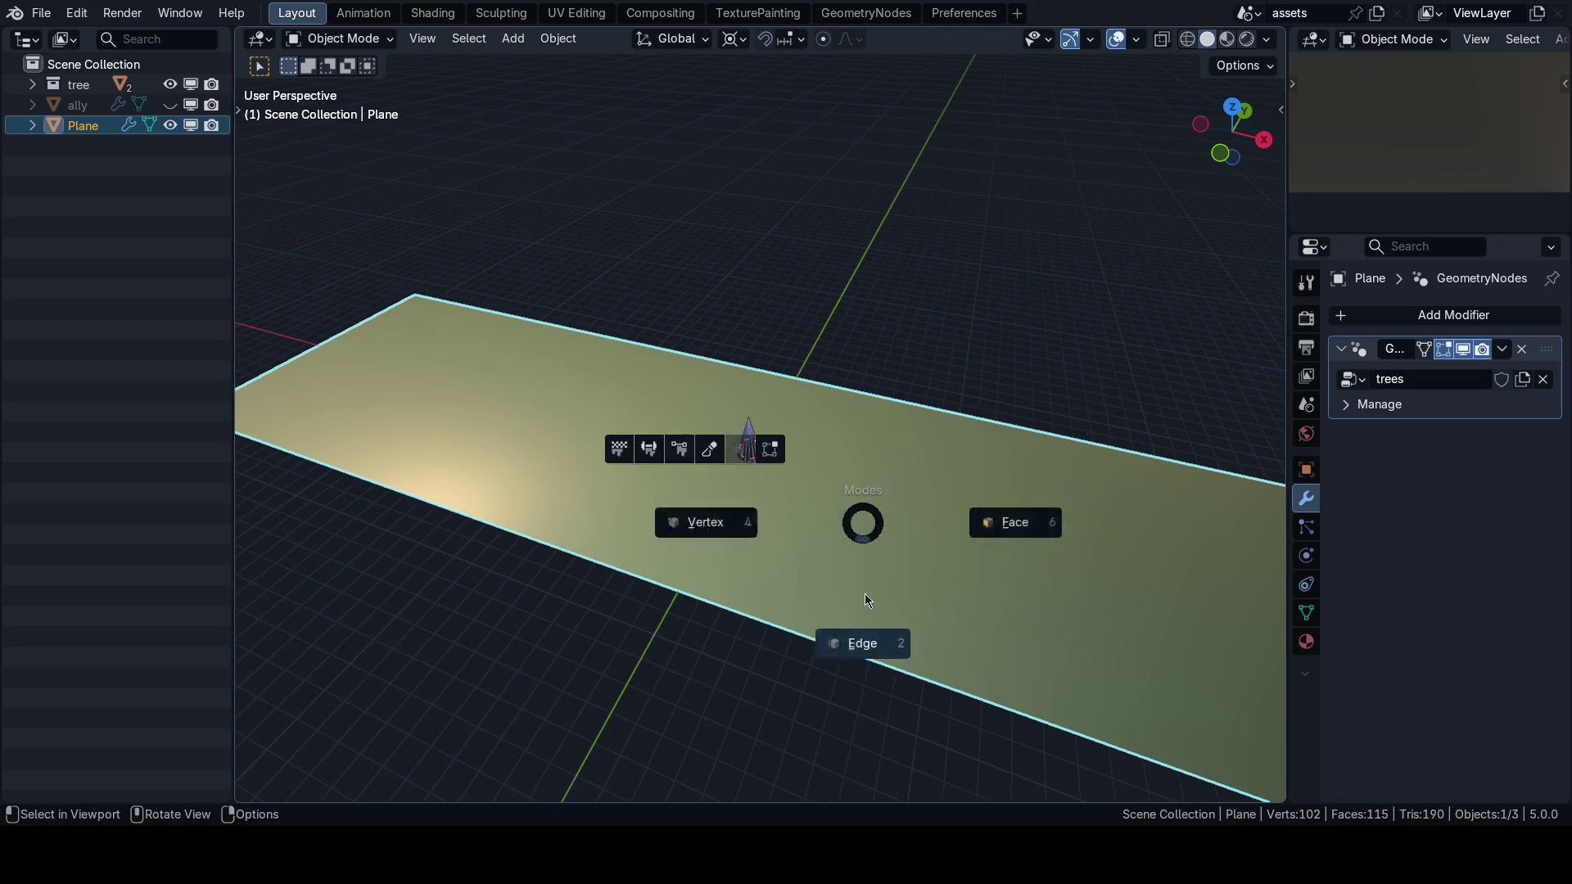
pyautogui.scroll(-2, 895, 438)
pyautogui.click(1306, 613)
pyautogui.click(1390, 349)
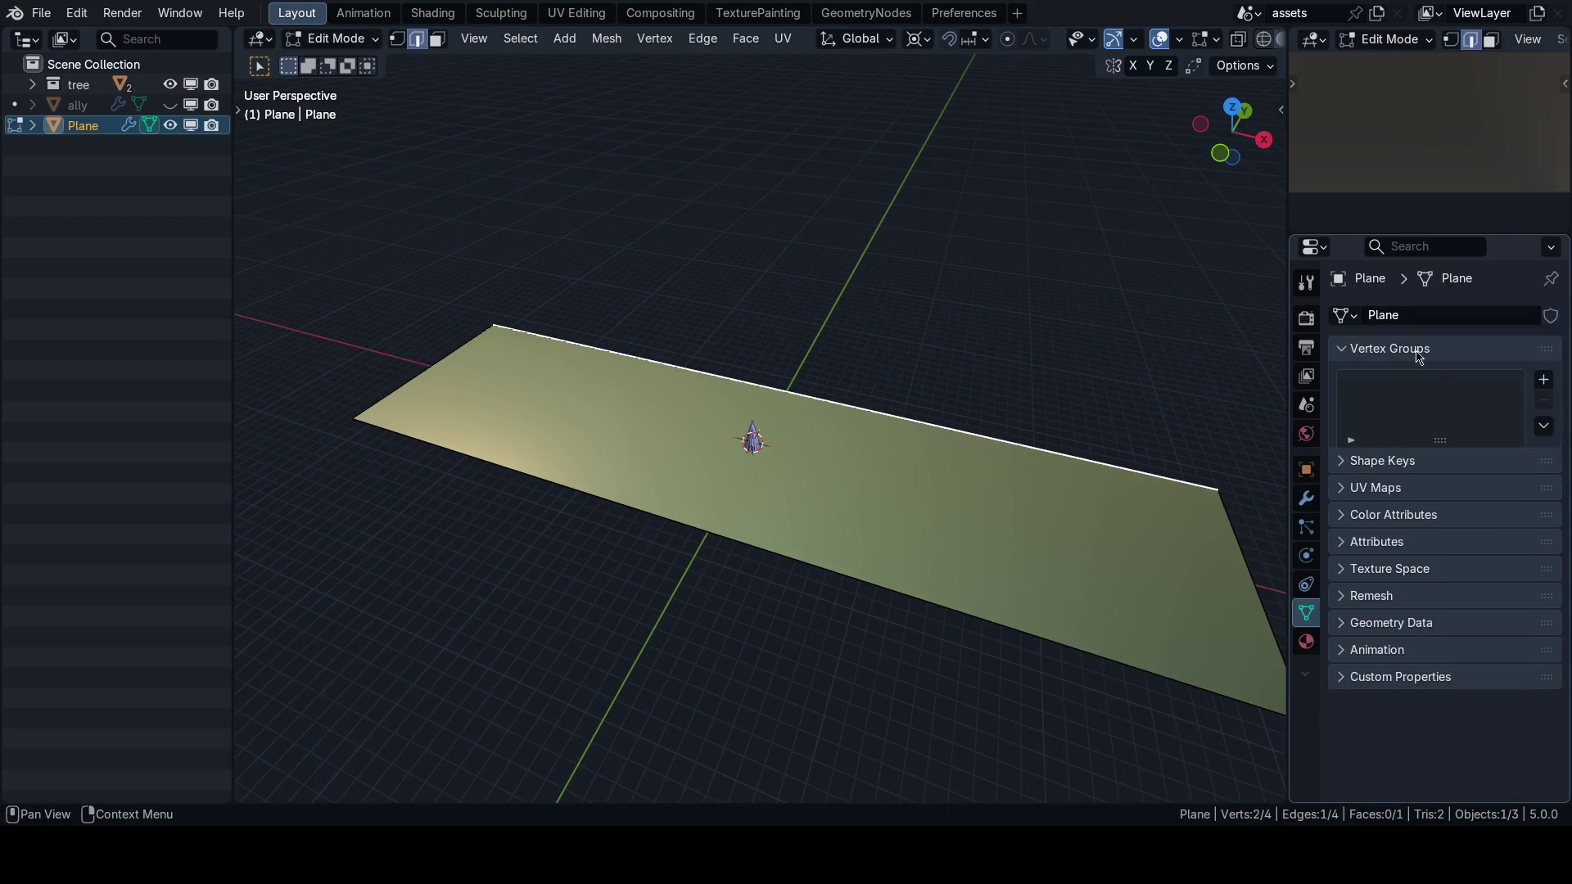
# Add a new vertex group to the plane and collapse the Vertex Groups panel.
pyautogui.click(1544, 381)
pyautogui.doubleClick(1415, 385)
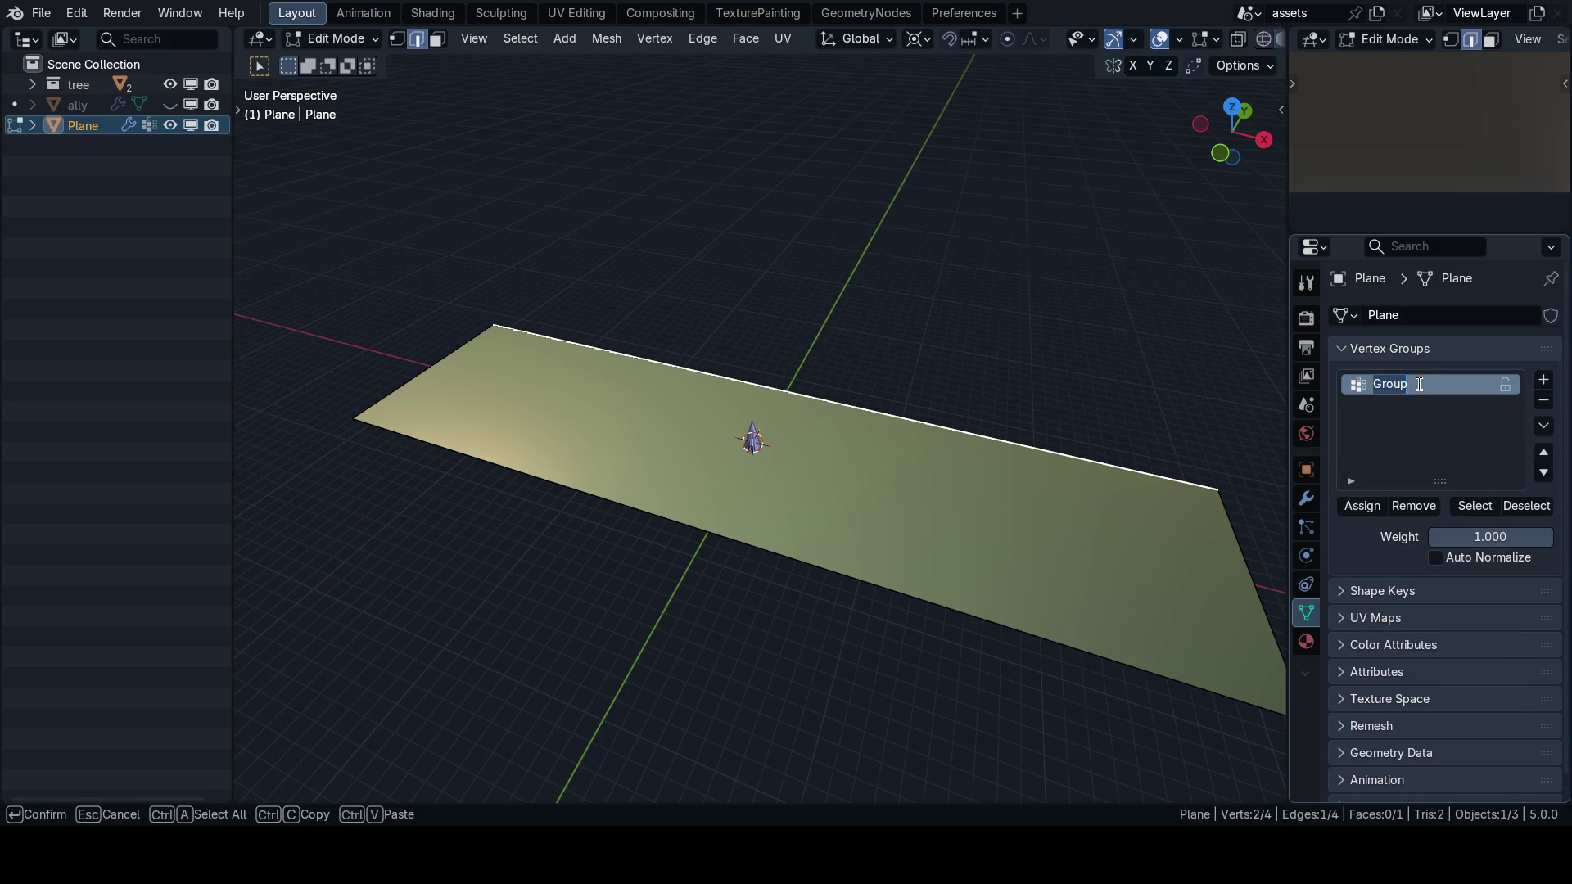
pyautogui.press('Return')
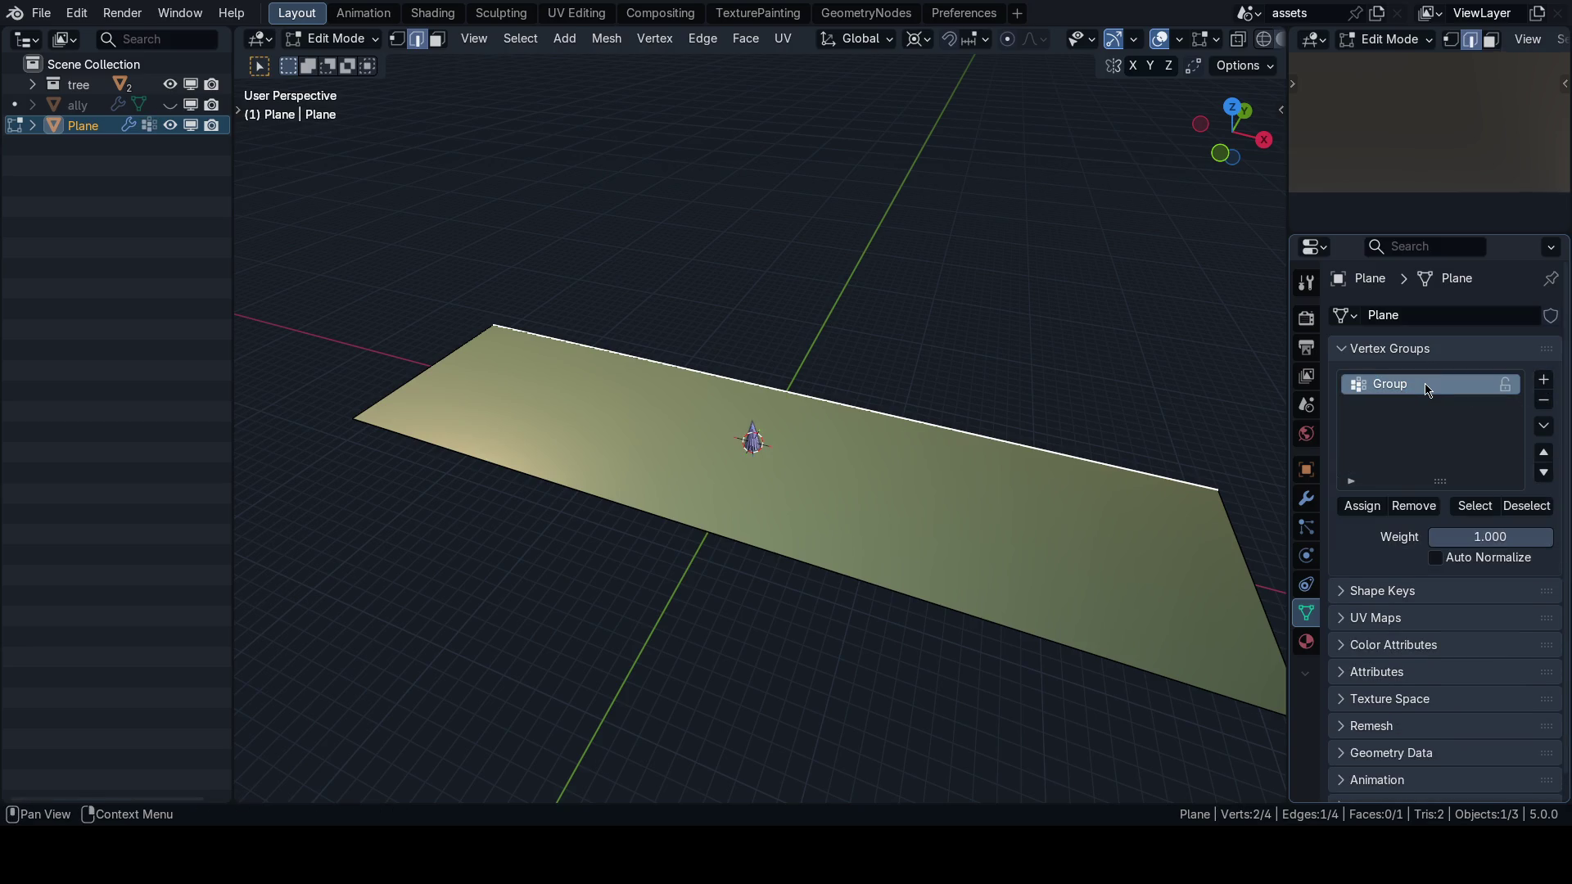
pyautogui.click(1391, 349)
pyautogui.scroll(3, 782, 394)
# Duplicate the selected edge, separate it into its own object and rename it trees.
pyautogui.hotkey('shift', 'd')
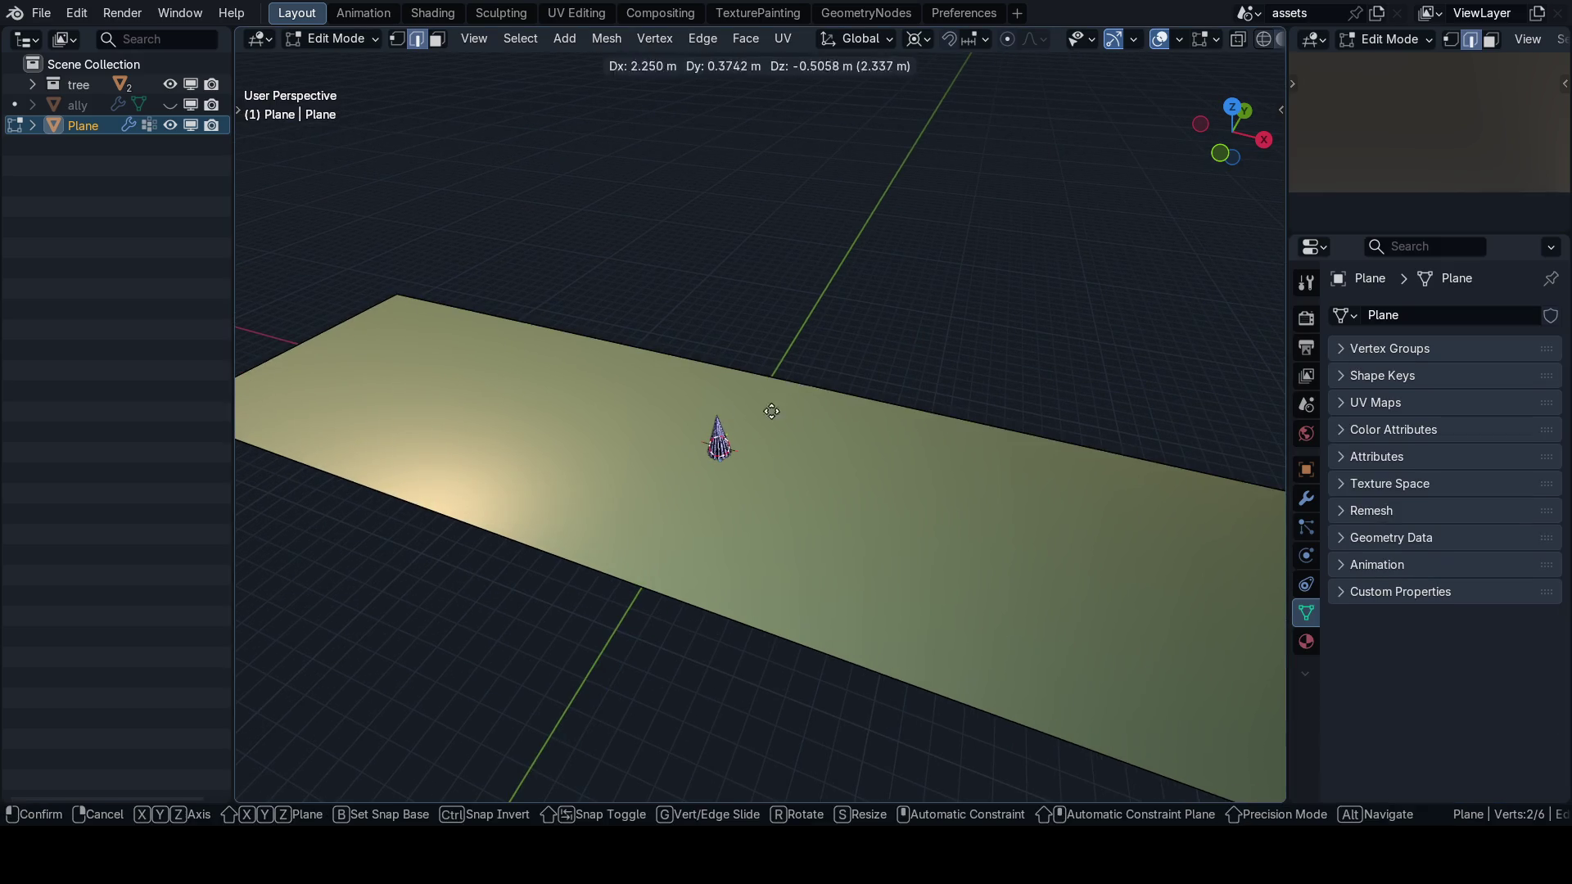
pyautogui.press('Escape')
pyautogui.press('p')
pyautogui.click(711, 370)
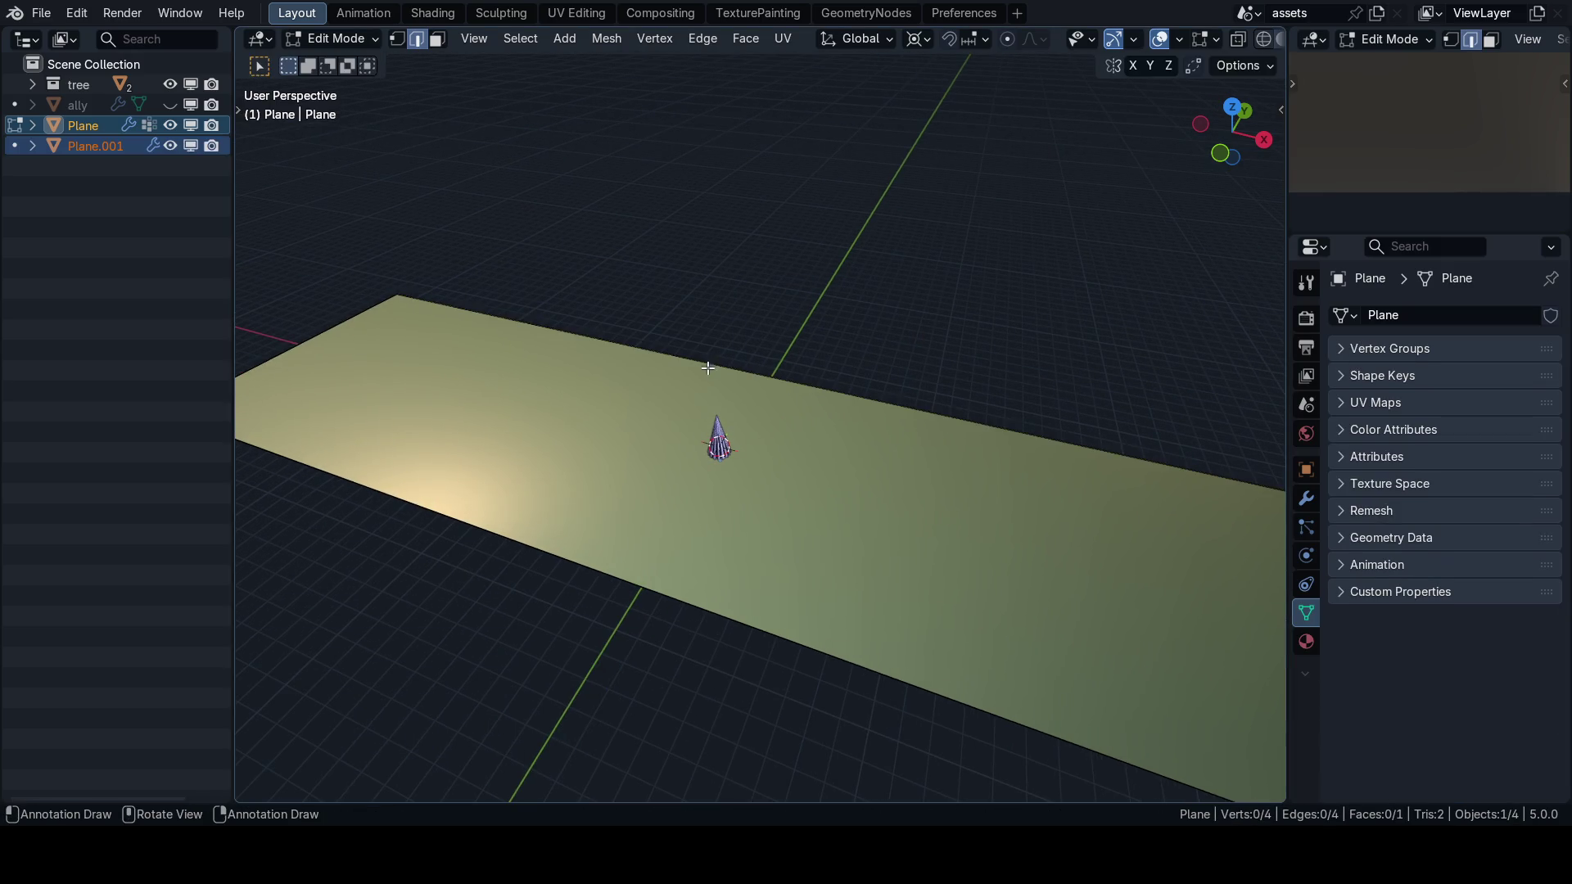
pyautogui.press('Tab')
pyautogui.click(95, 145)
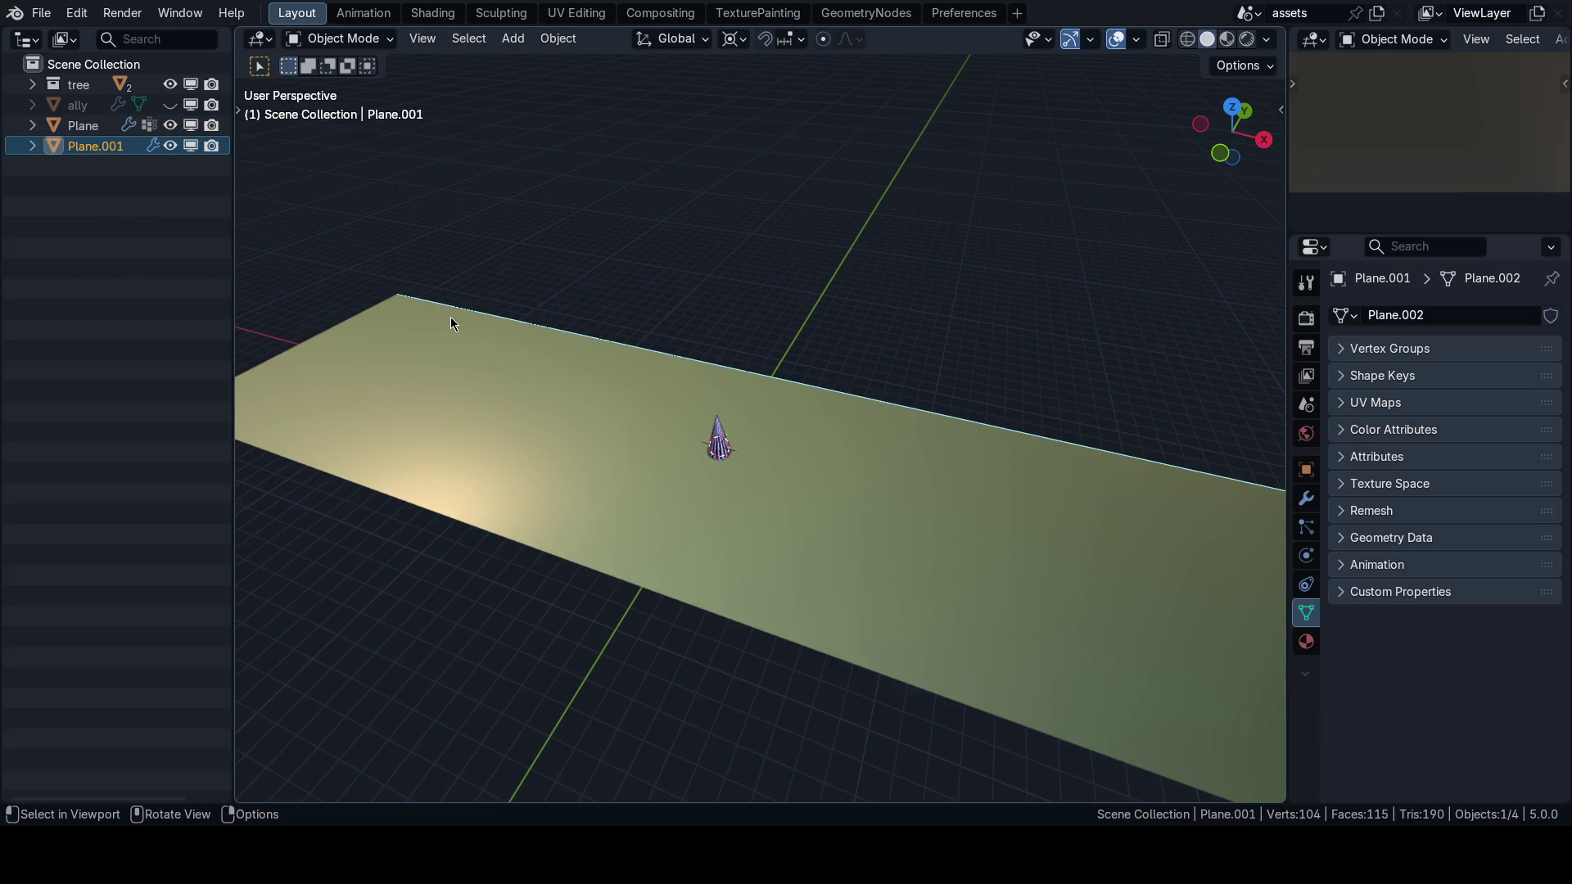
pyautogui.press('F2')
pyautogui.write('trees')
pyautogui.press('Return')
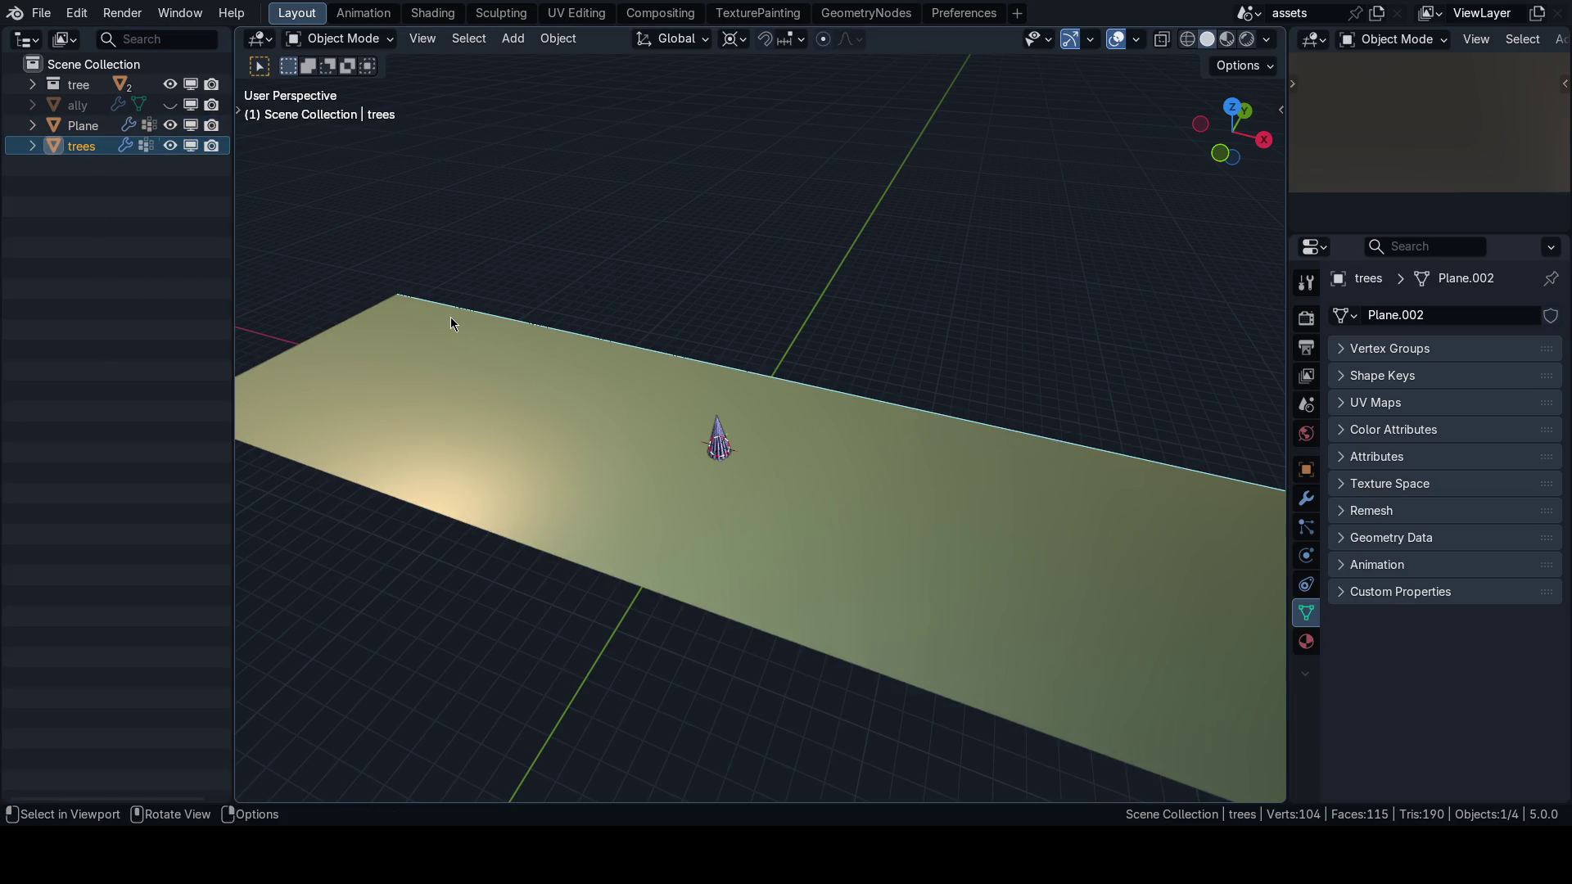
# Remove Plane's Geometry Nodes modifier, save, and view trees in the Geometry Nodes workspace.
pyautogui.click(450, 321)
pyautogui.click(1306, 499)
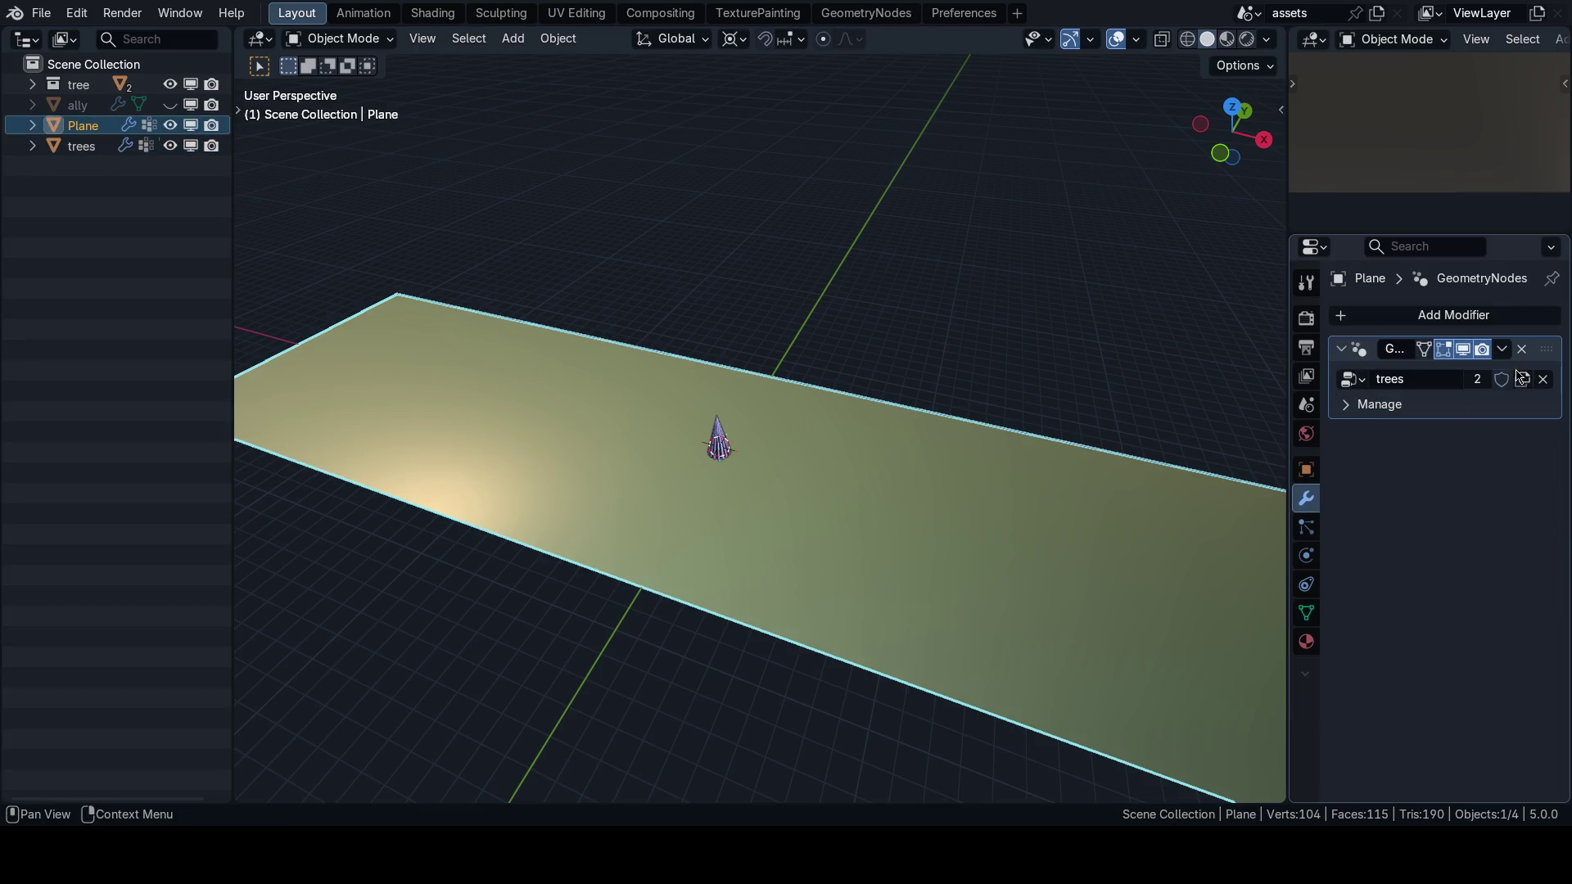
pyautogui.click(1543, 379)
pyautogui.click(82, 146)
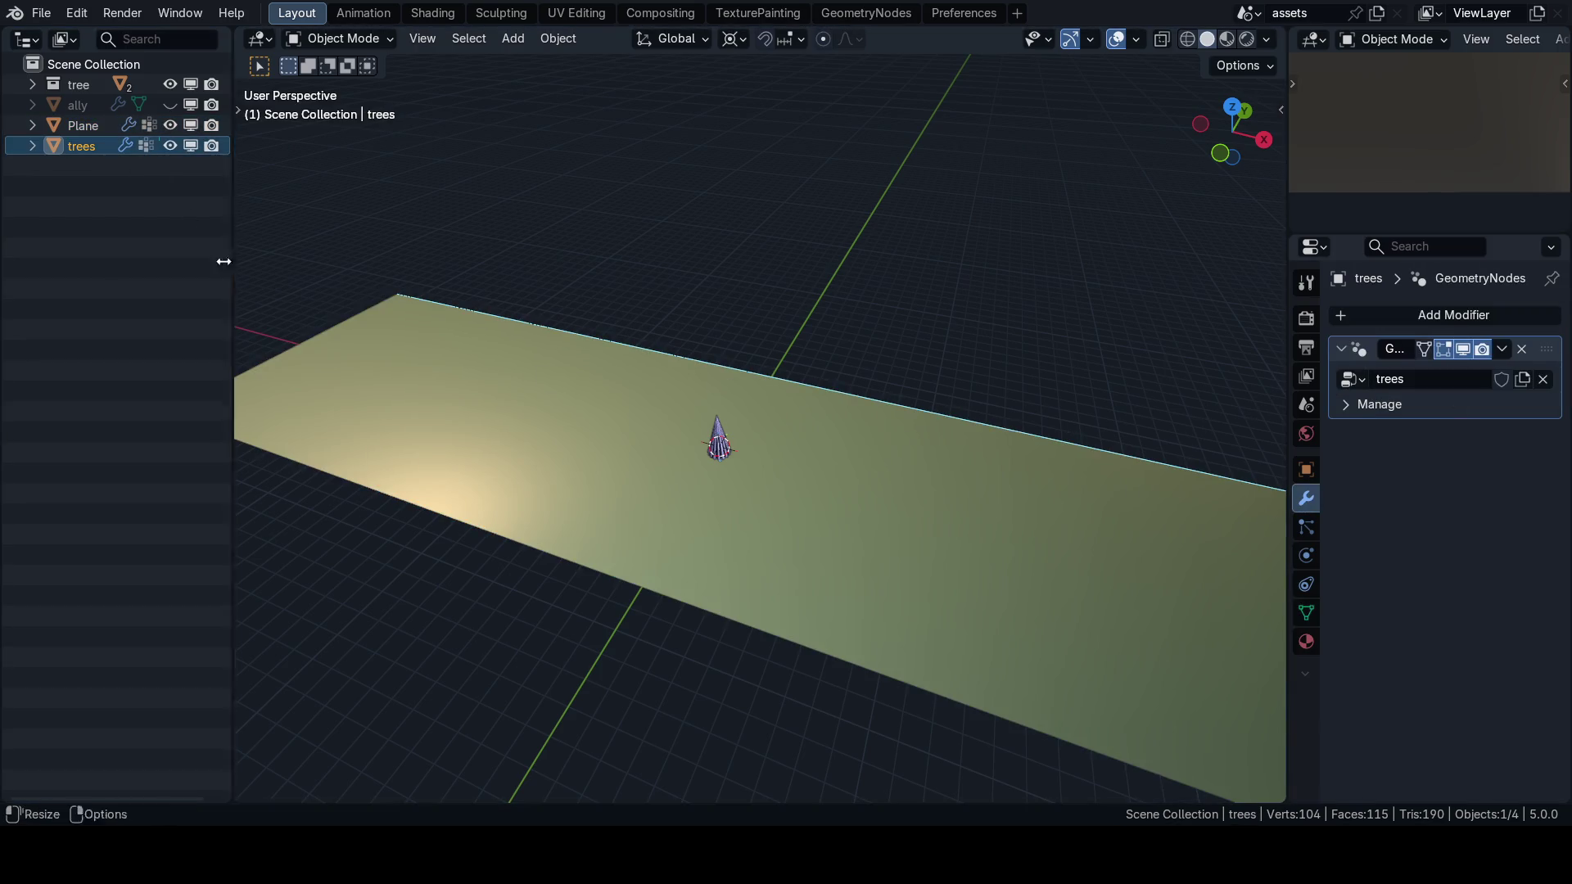
pyautogui.click(82, 125)
pyautogui.click(1522, 349)
pyautogui.click(121, 149)
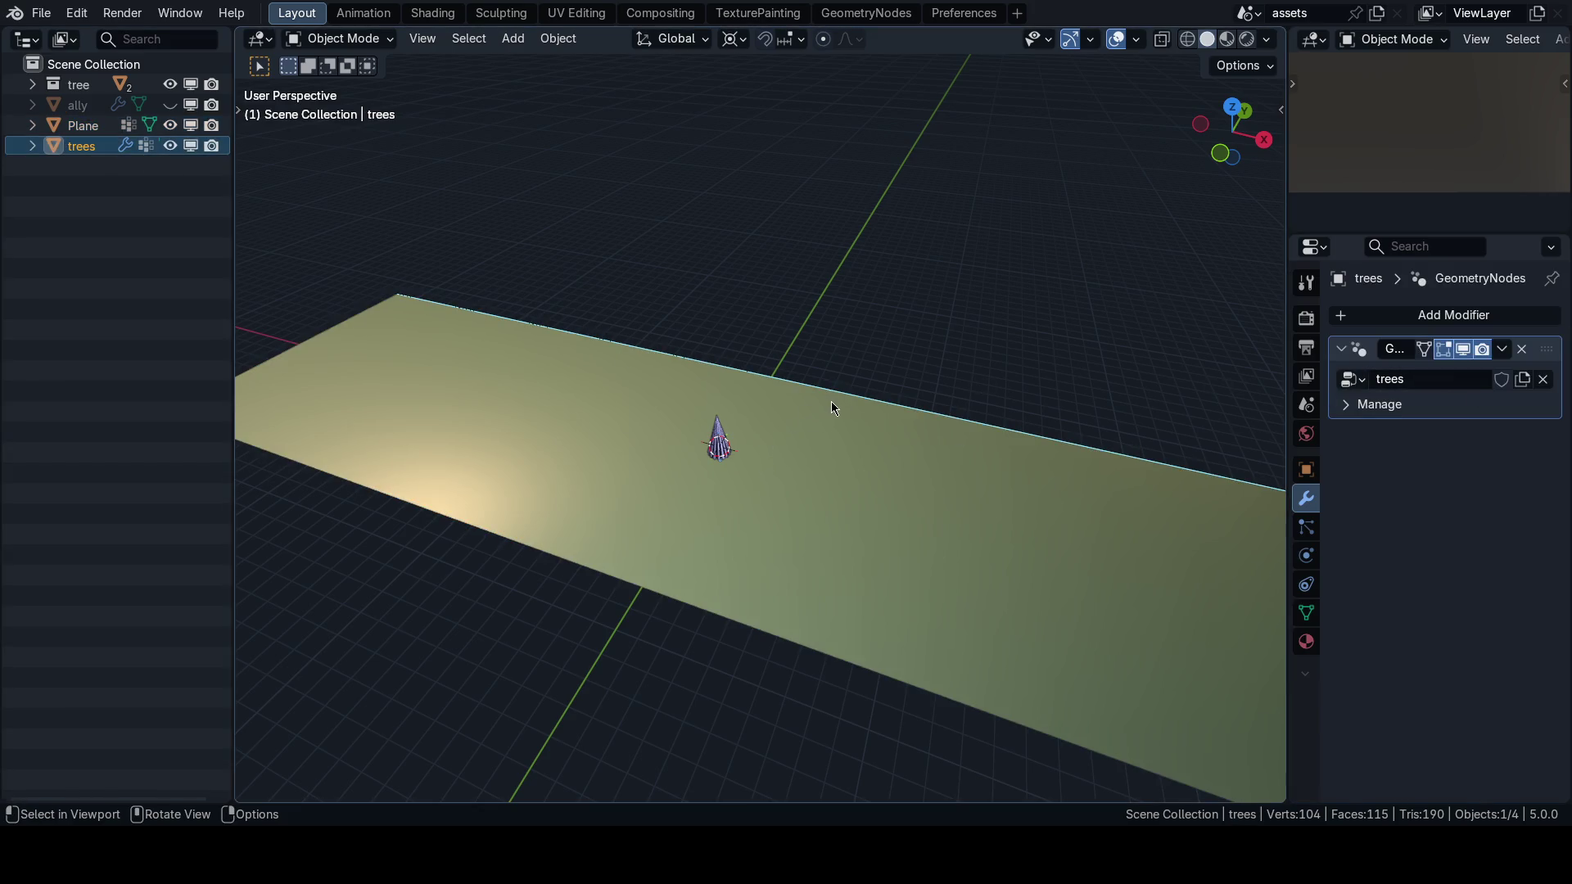
pyautogui.hotkey('ctrl', 's')
pyautogui.hotkey('ctrl', 'Tab')
pyautogui.click(977, 338)
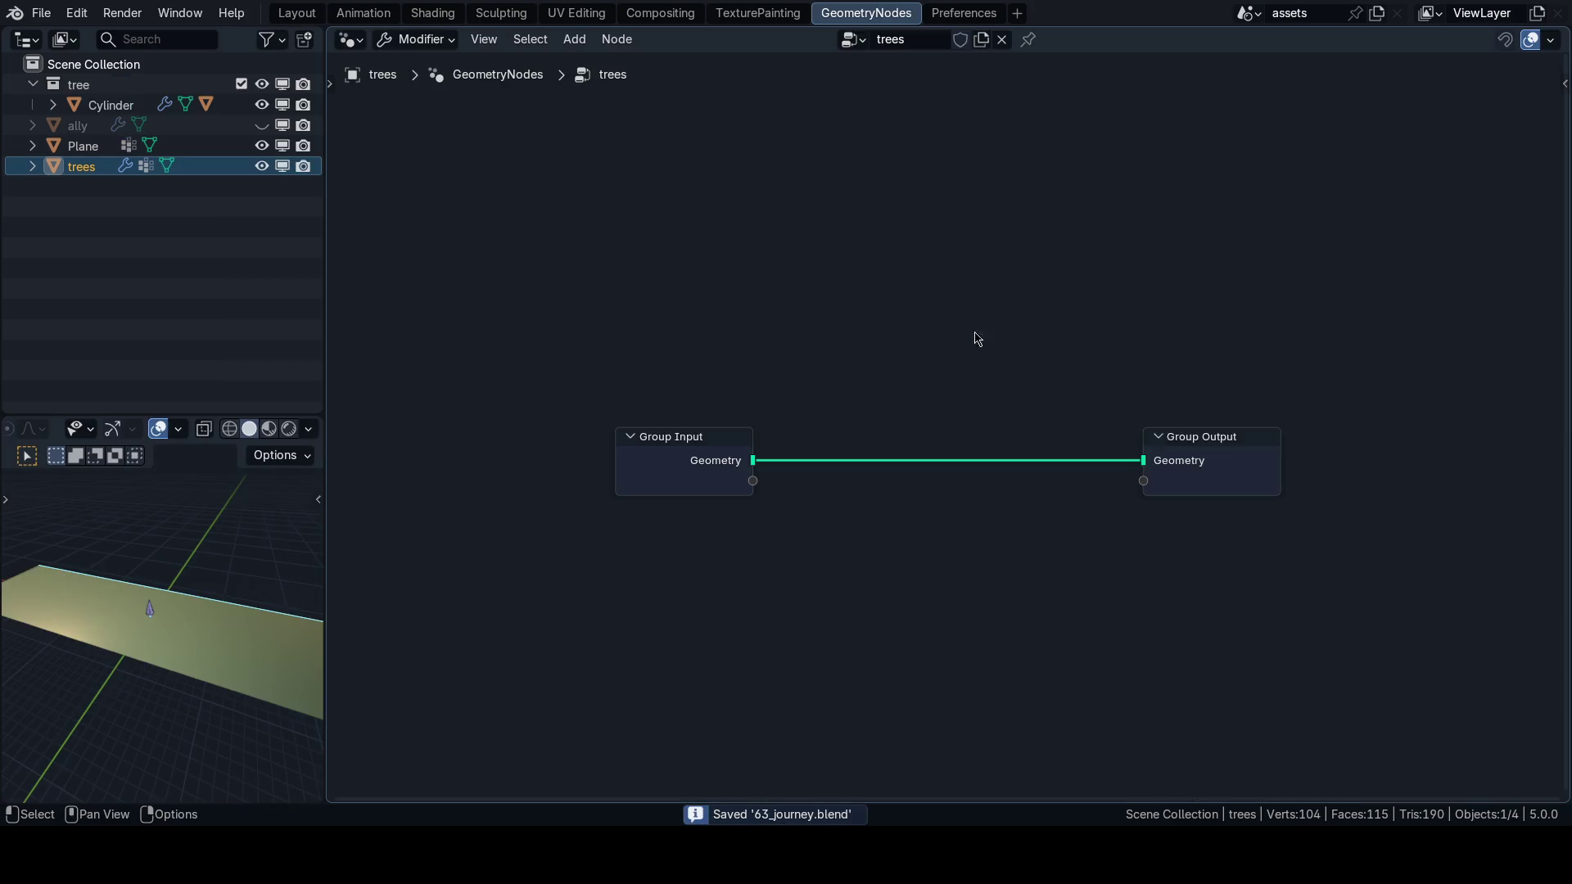
# Add and place an Instance on Points node in the trees node tree.
pyautogui.hotkey('shift', 'a')
pyautogui.moveTo(898, 598)
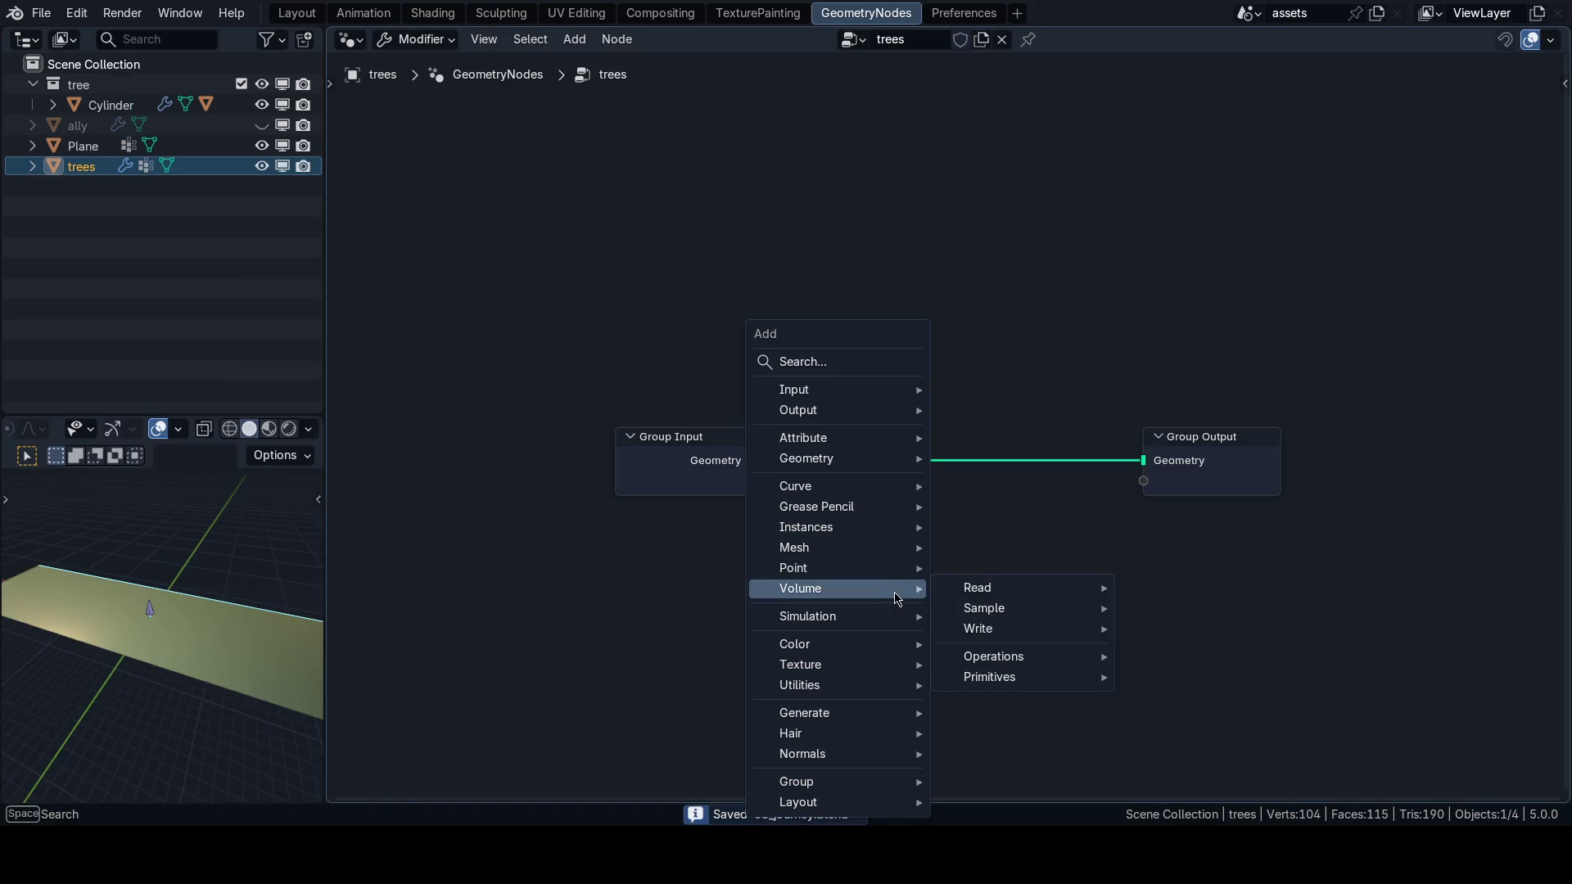
pyautogui.write('instance on po')
pyautogui.press('Return')
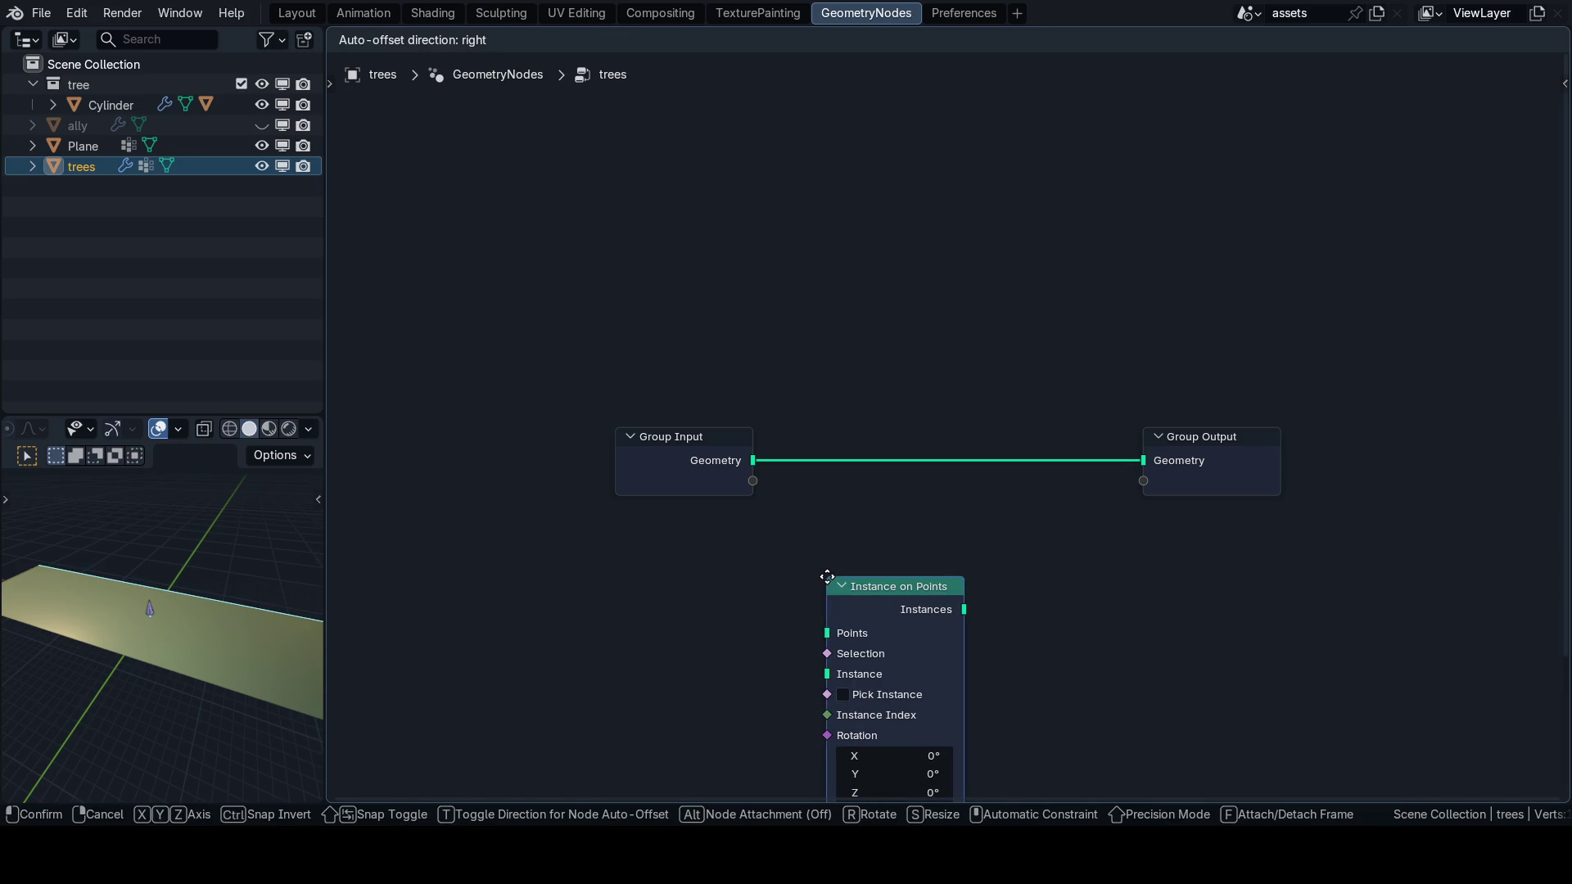
pyautogui.click(827, 576)
pyautogui.scroll(-2, 829, 508)
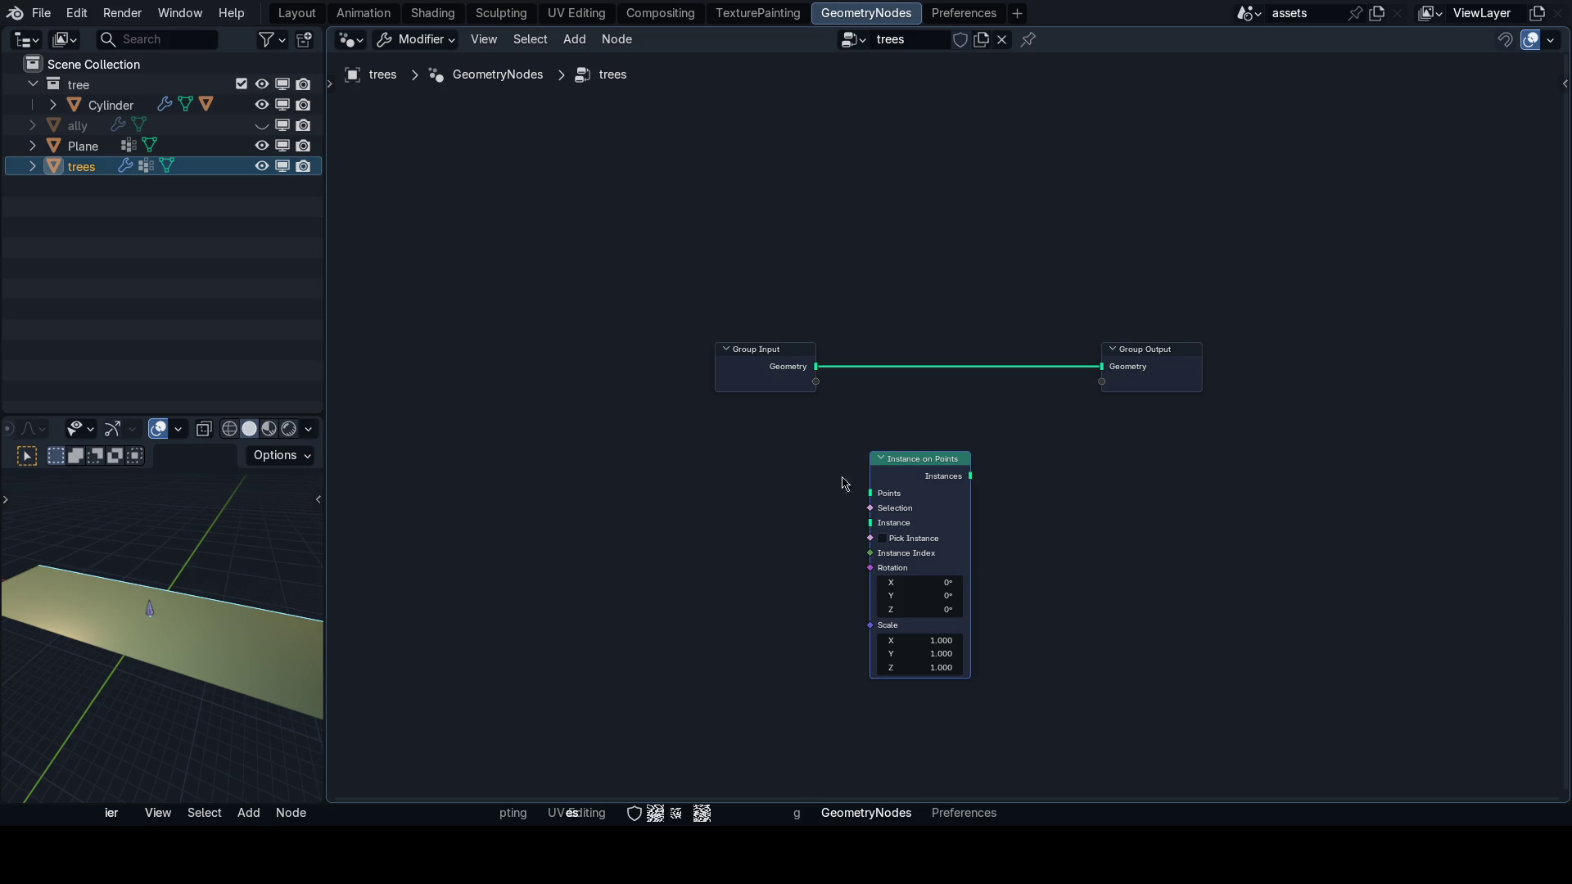
pyautogui.press('g')
pyautogui.click(850, 486)
# Try a Distribute Points on Faces node, delete it, and insert Instance on Points into the input–output link.
pyautogui.hotkey('shift', 'a')
pyautogui.write('poin')
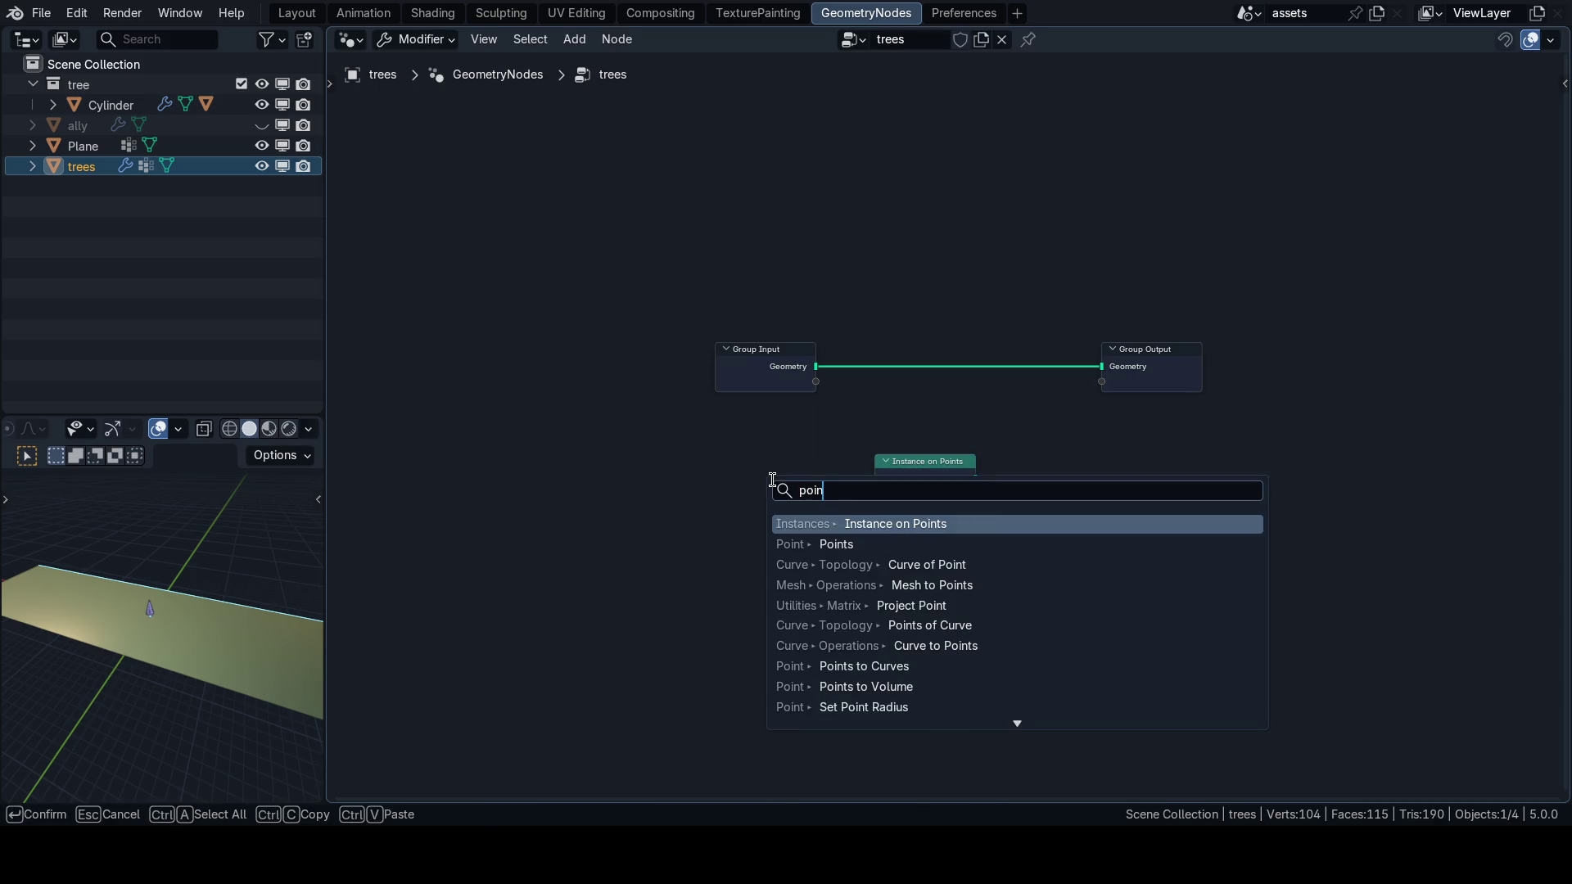
pyautogui.write('ts on faces')
pyautogui.press('Return')
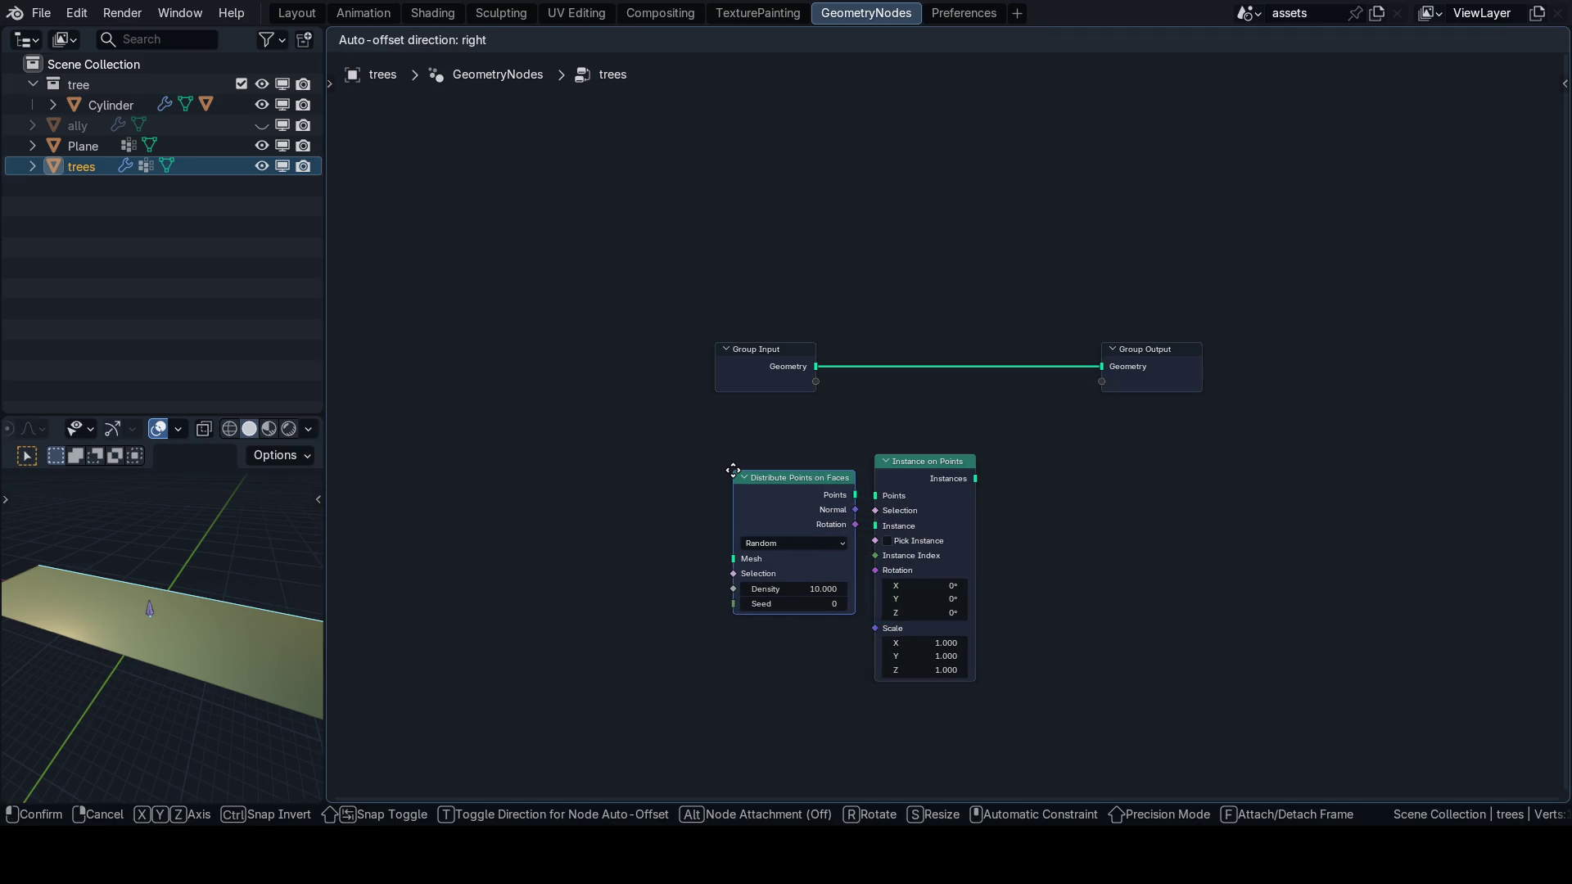
pyautogui.click(733, 471)
pyautogui.keyDown('shift'); pyautogui.click(938, 473); pyautogui.keyUp('shift')
pyautogui.press('g')
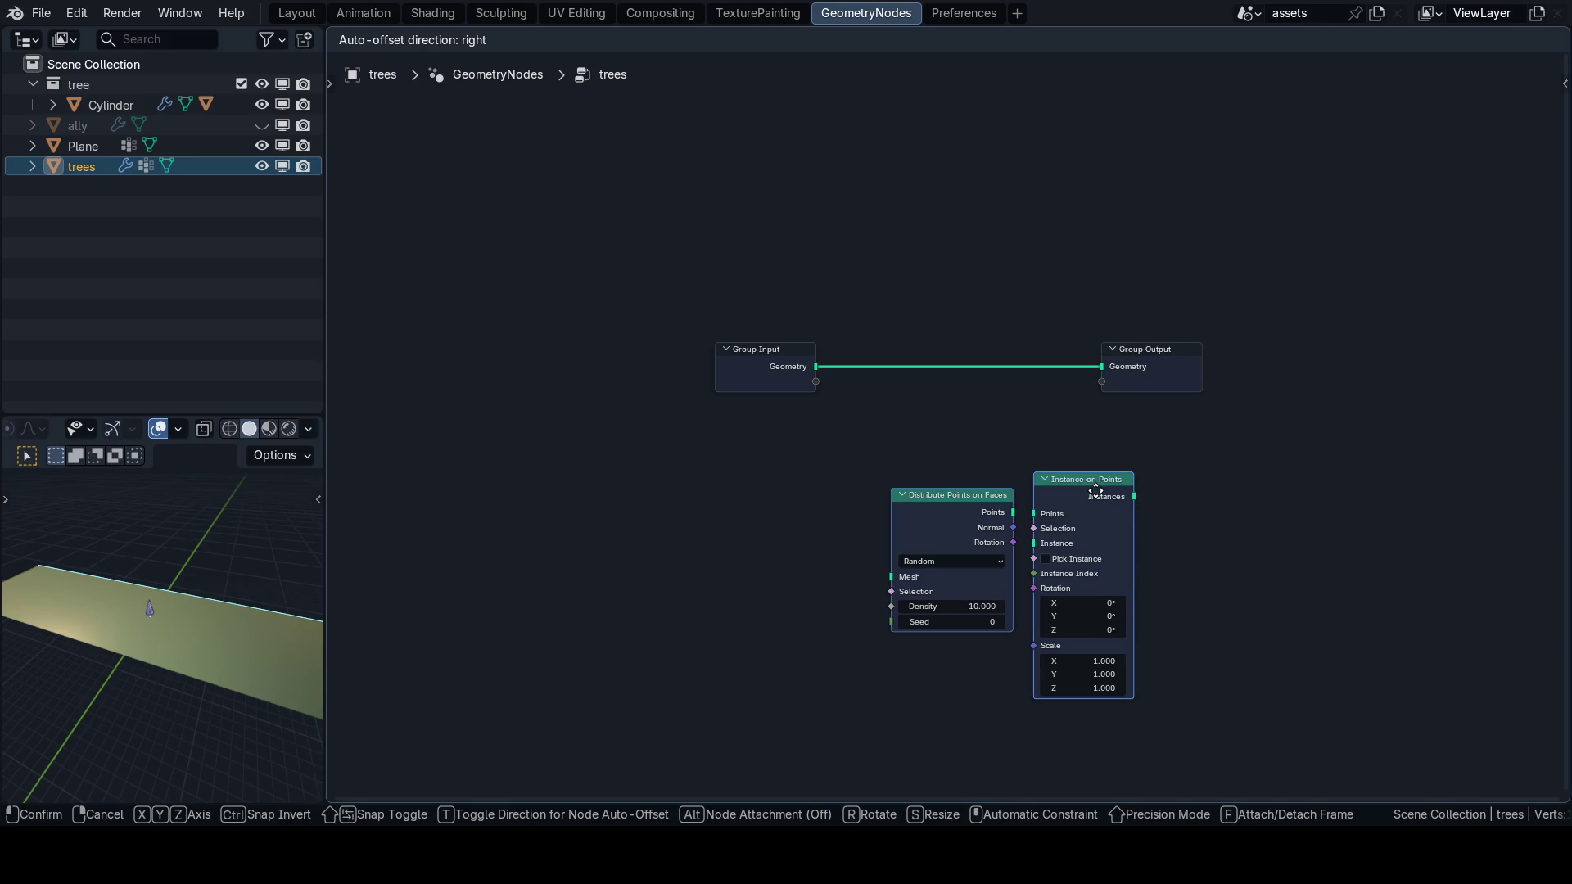
pyautogui.click(987, 480)
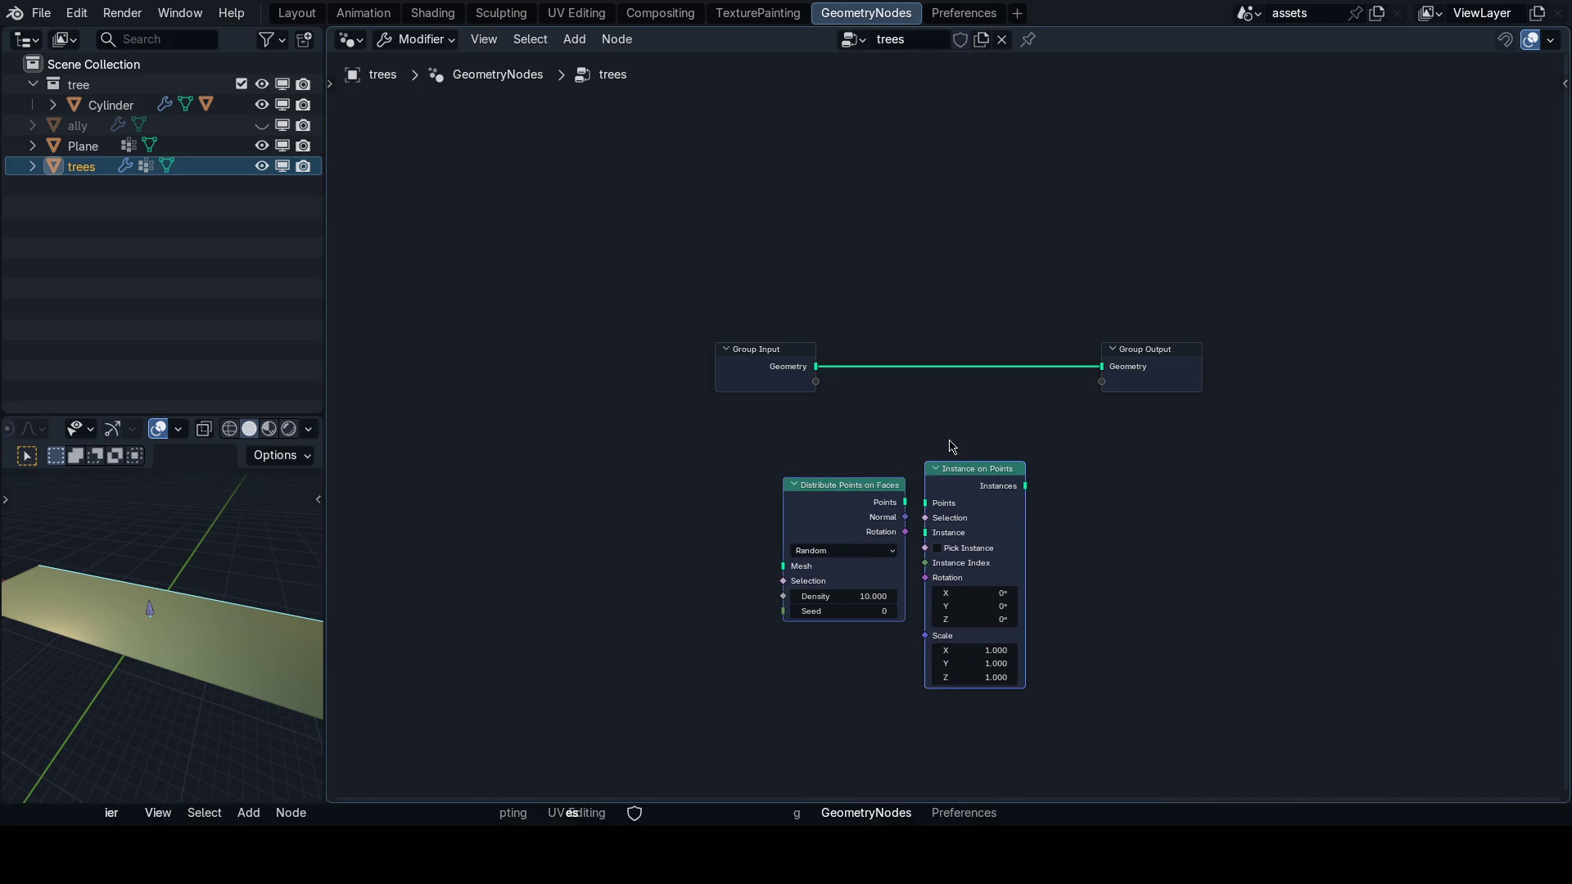
pyautogui.click(840, 490)
pyautogui.press('Delete')
pyautogui.moveTo(956, 479); pyautogui.dragTo(961, 358)
# Add a Collection Info node set to tree, linked to the Instance input, then return to Layout.
pyautogui.hotkey('shift', 'a')
pyautogui.moveTo(831, 521)
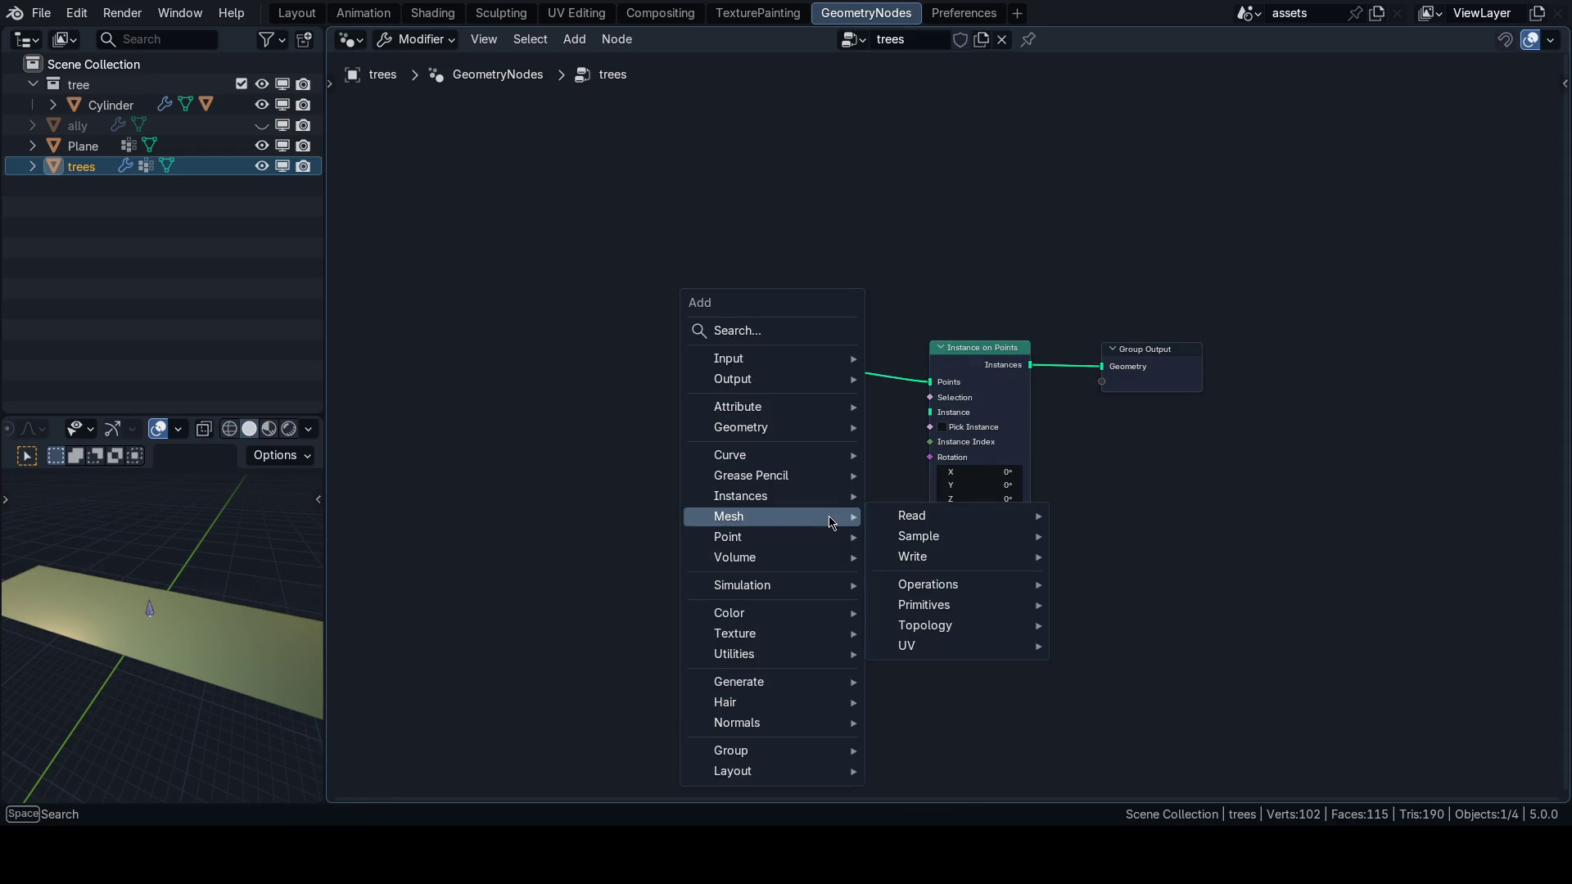
pyautogui.write('collection')
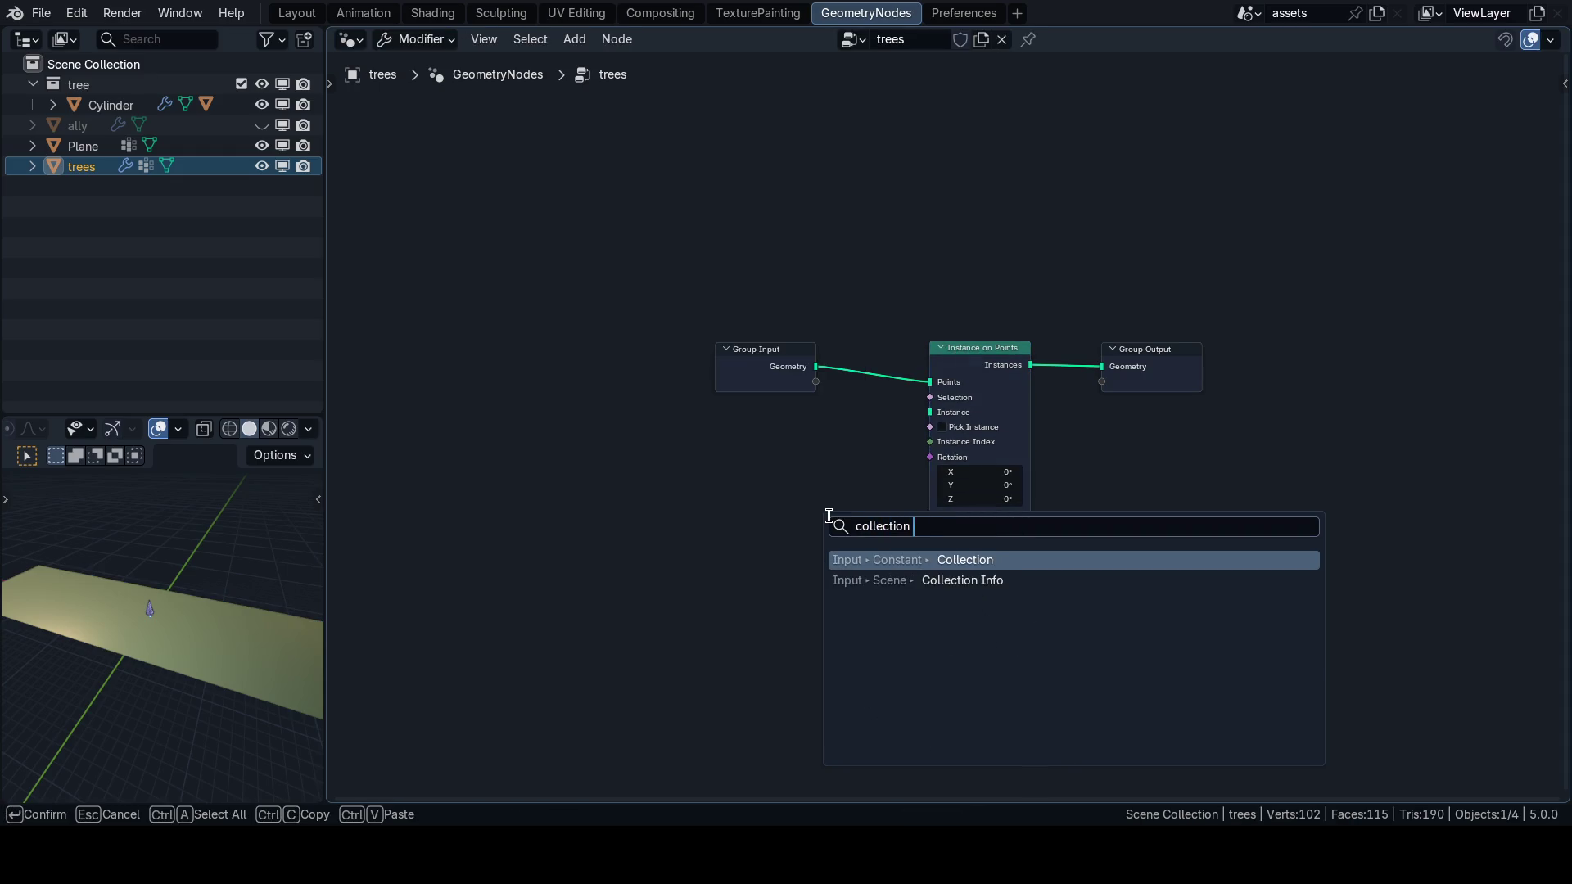
pyautogui.press('Down')
pyautogui.press('Return')
pyautogui.click(759, 446)
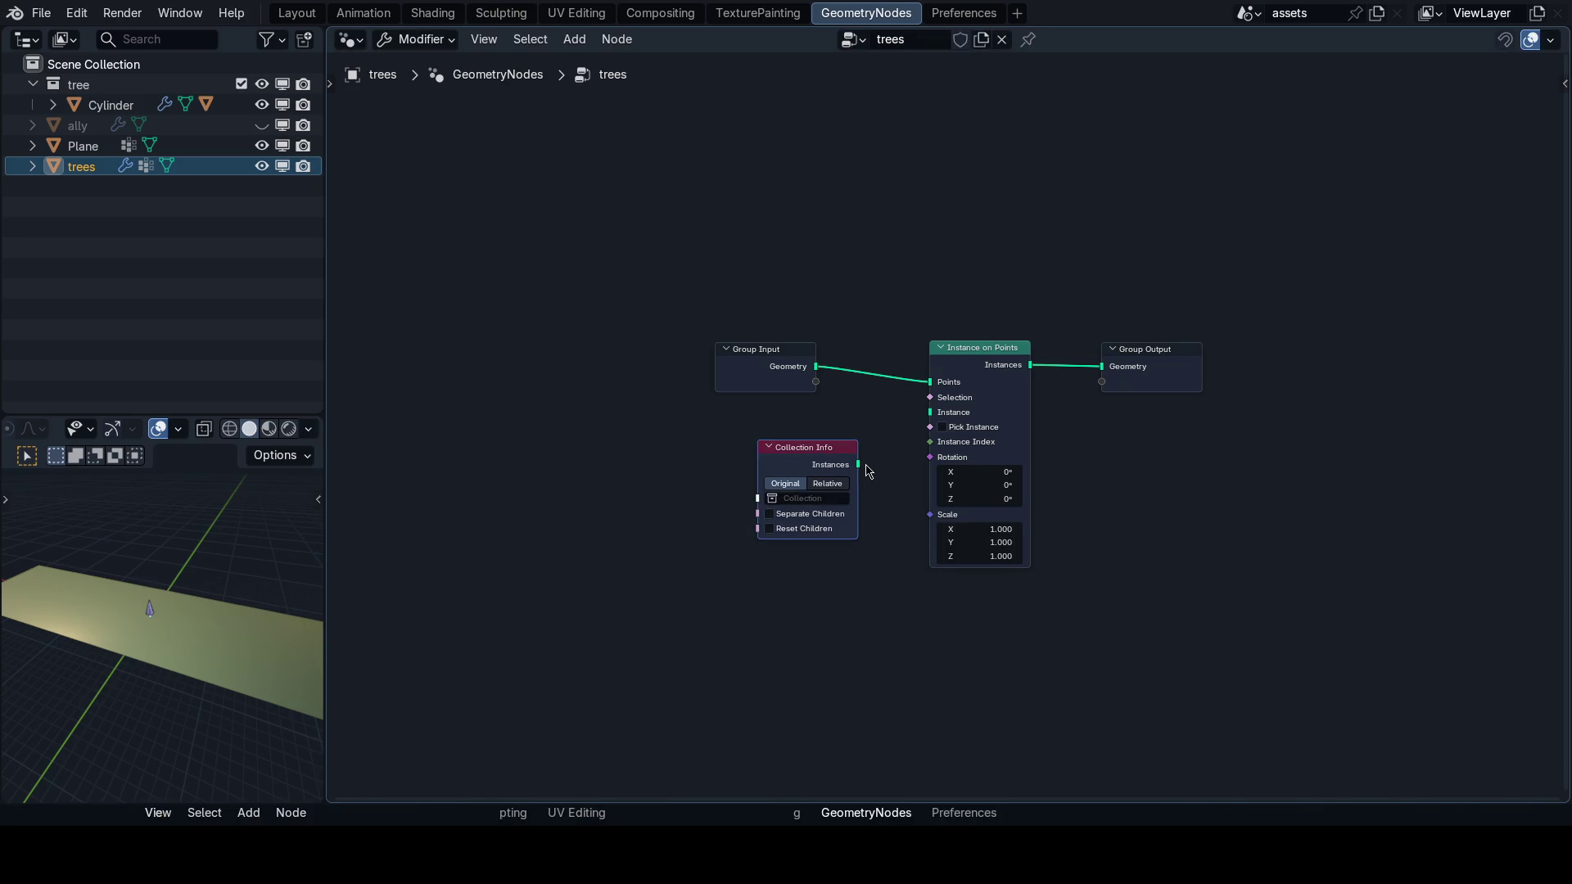
pyautogui.moveTo(860, 465); pyautogui.dragTo(930, 412)
pyautogui.click(819, 498)
pyautogui.click(815, 522)
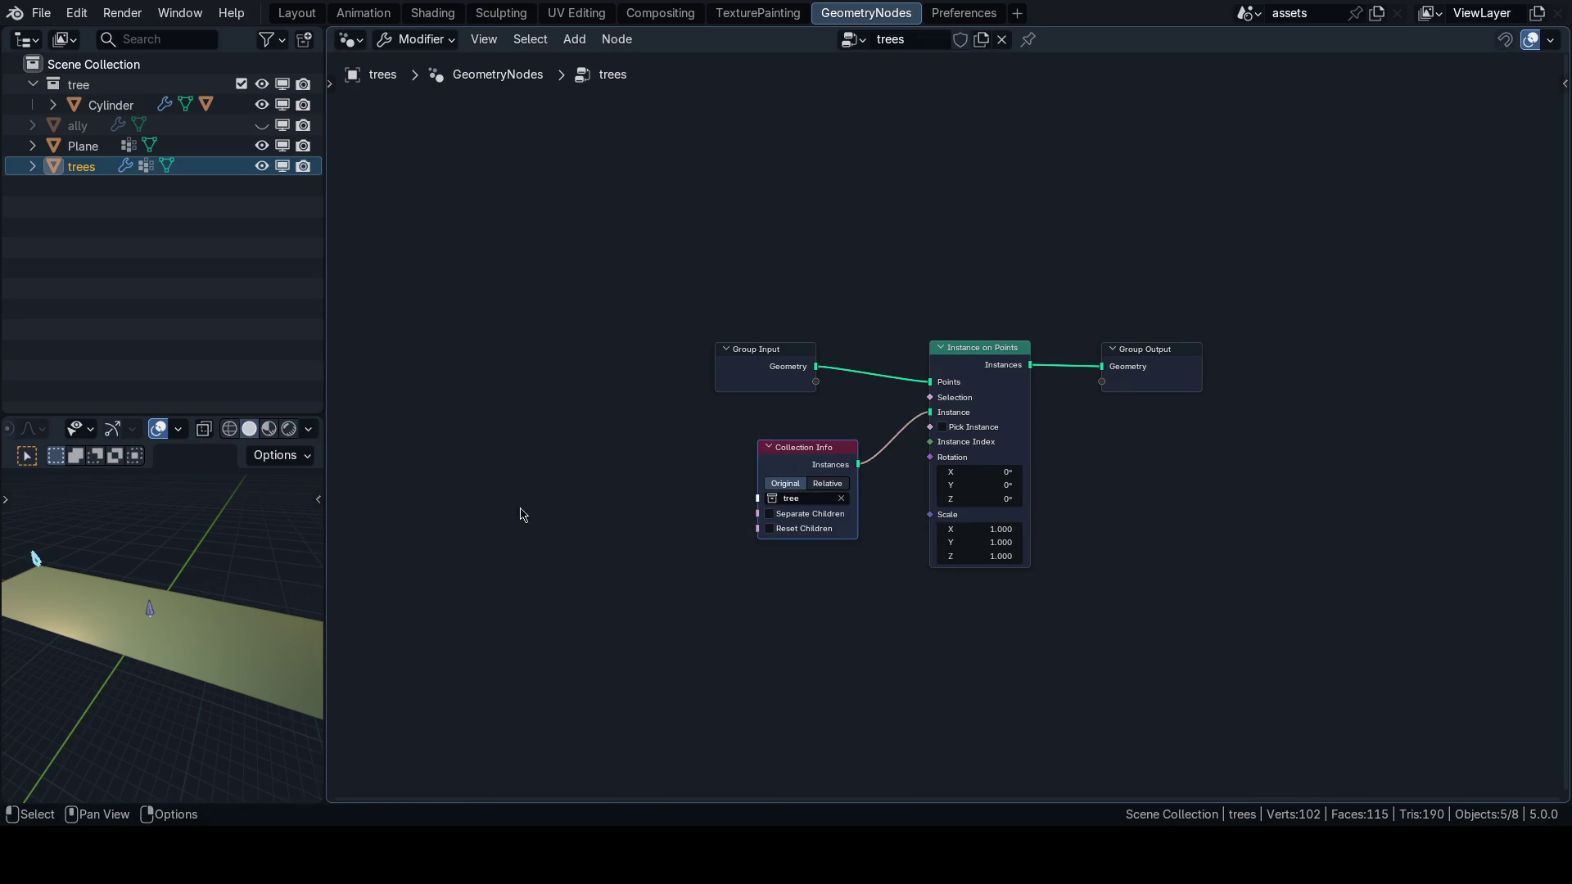
pyautogui.scroll(5, 194, 637)
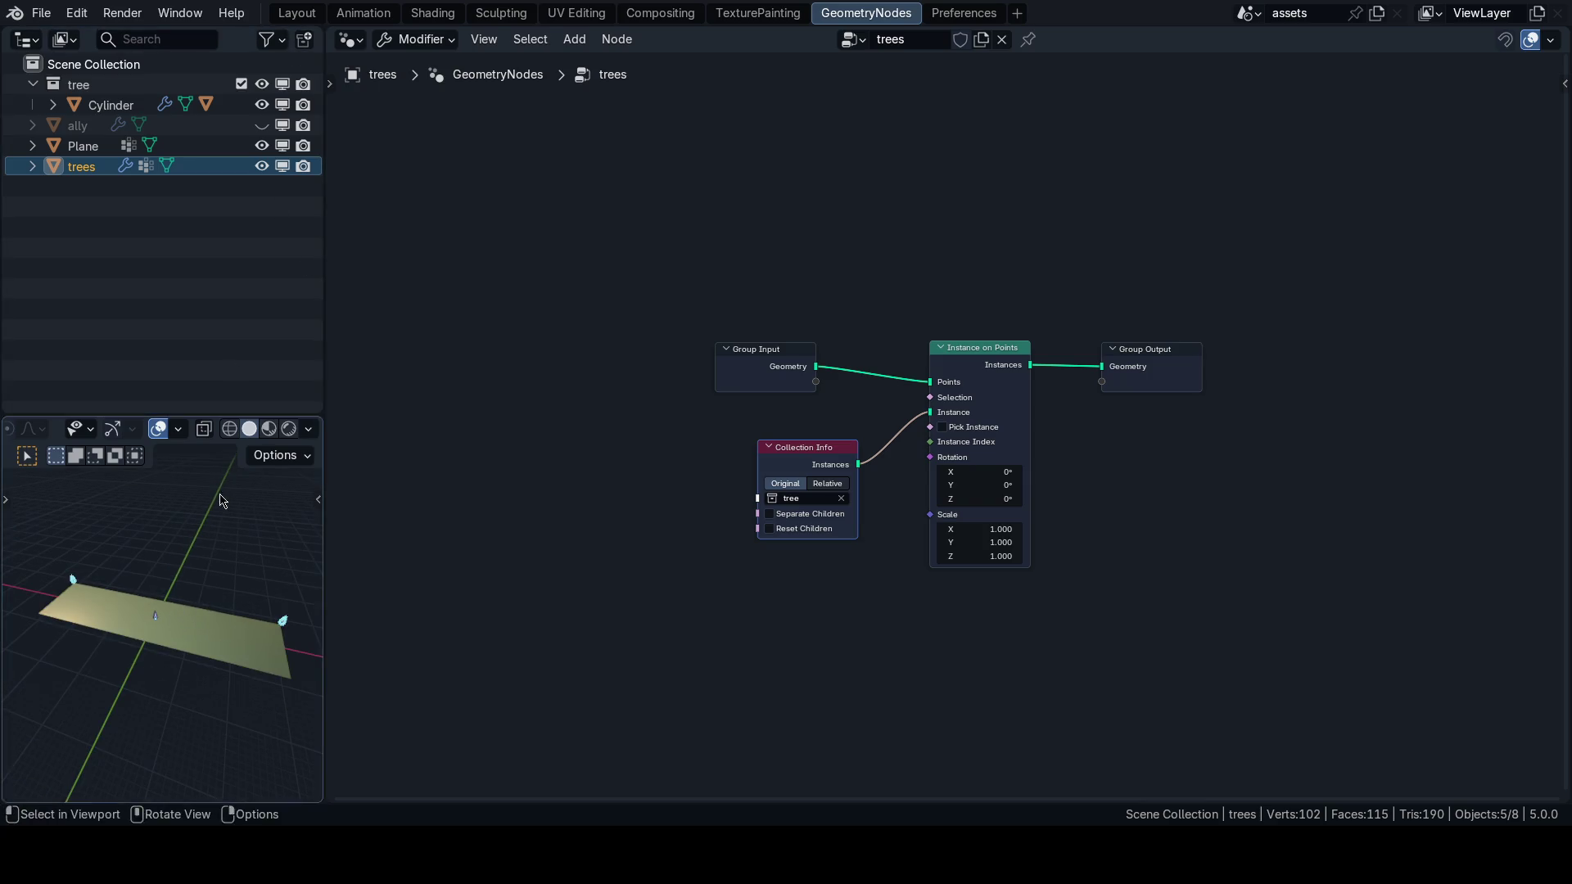
pyautogui.click(296, 12)
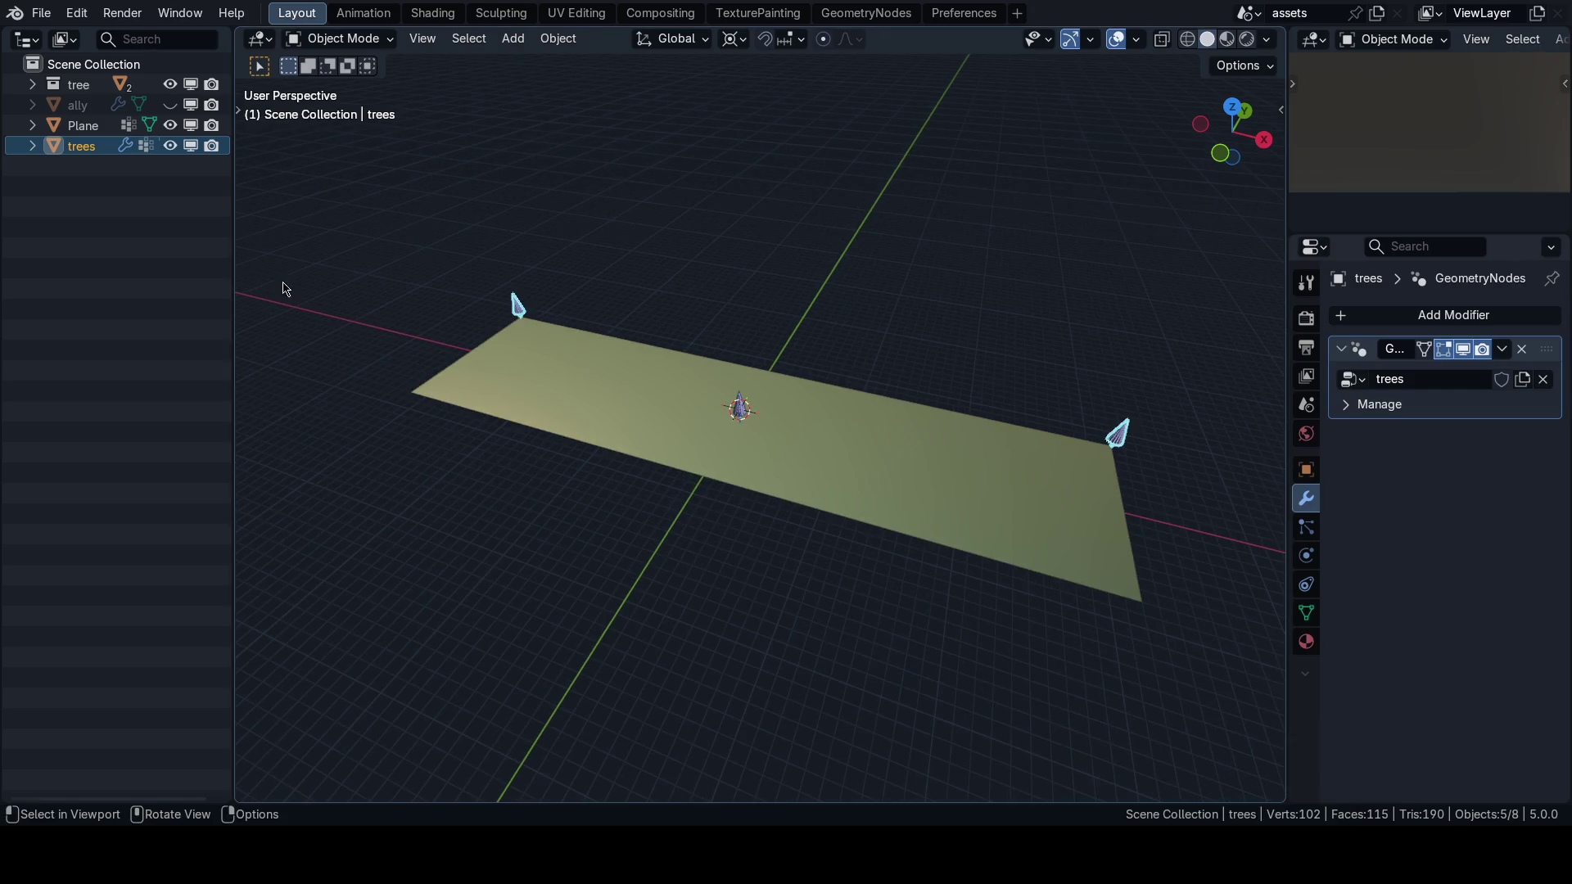
# Select the trees edge in Edit Mode and try a first loop cut of 12 cuts.
pyautogui.press('Tab')
pyautogui.hscroll(-5, 768, 435)
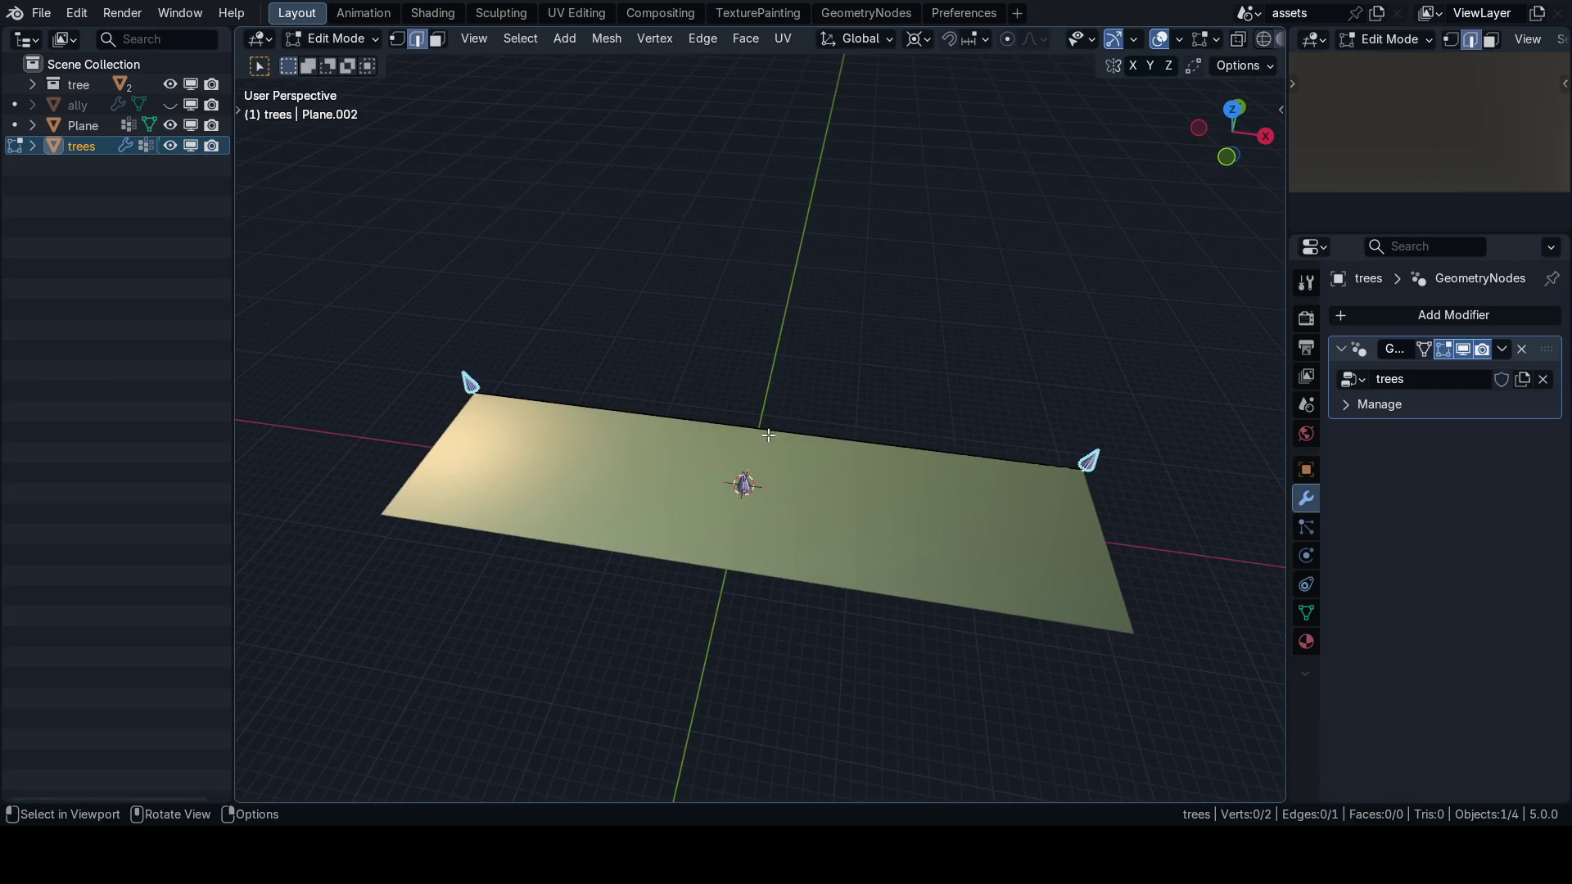
pyautogui.scroll(3, 756, 423)
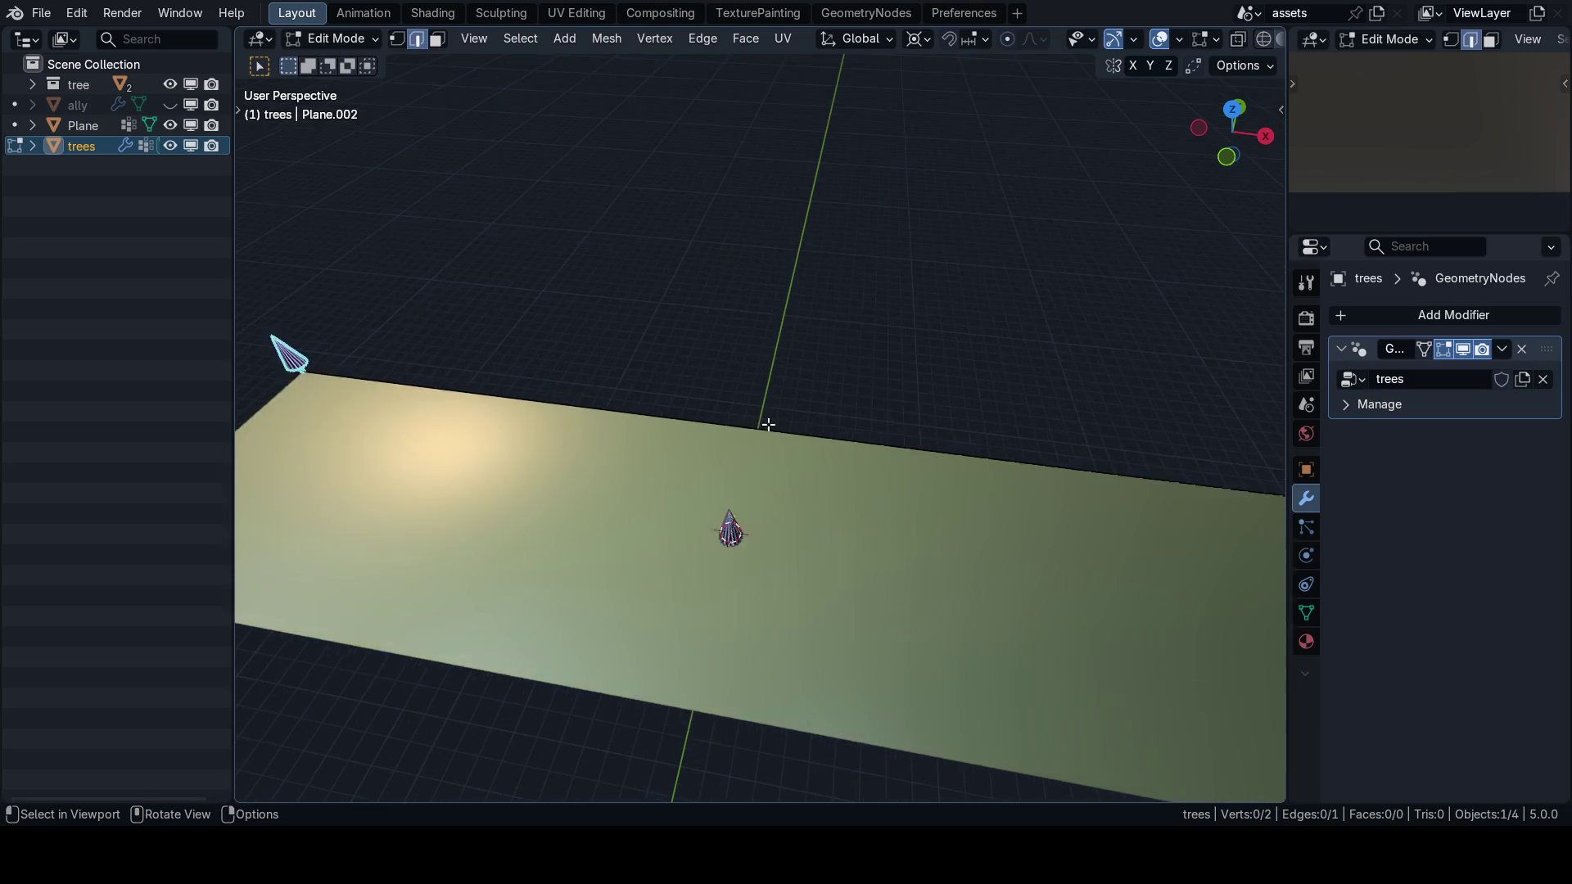
pyautogui.scroll(-4, 762, 427)
pyautogui.press('1')
pyautogui.press('a')
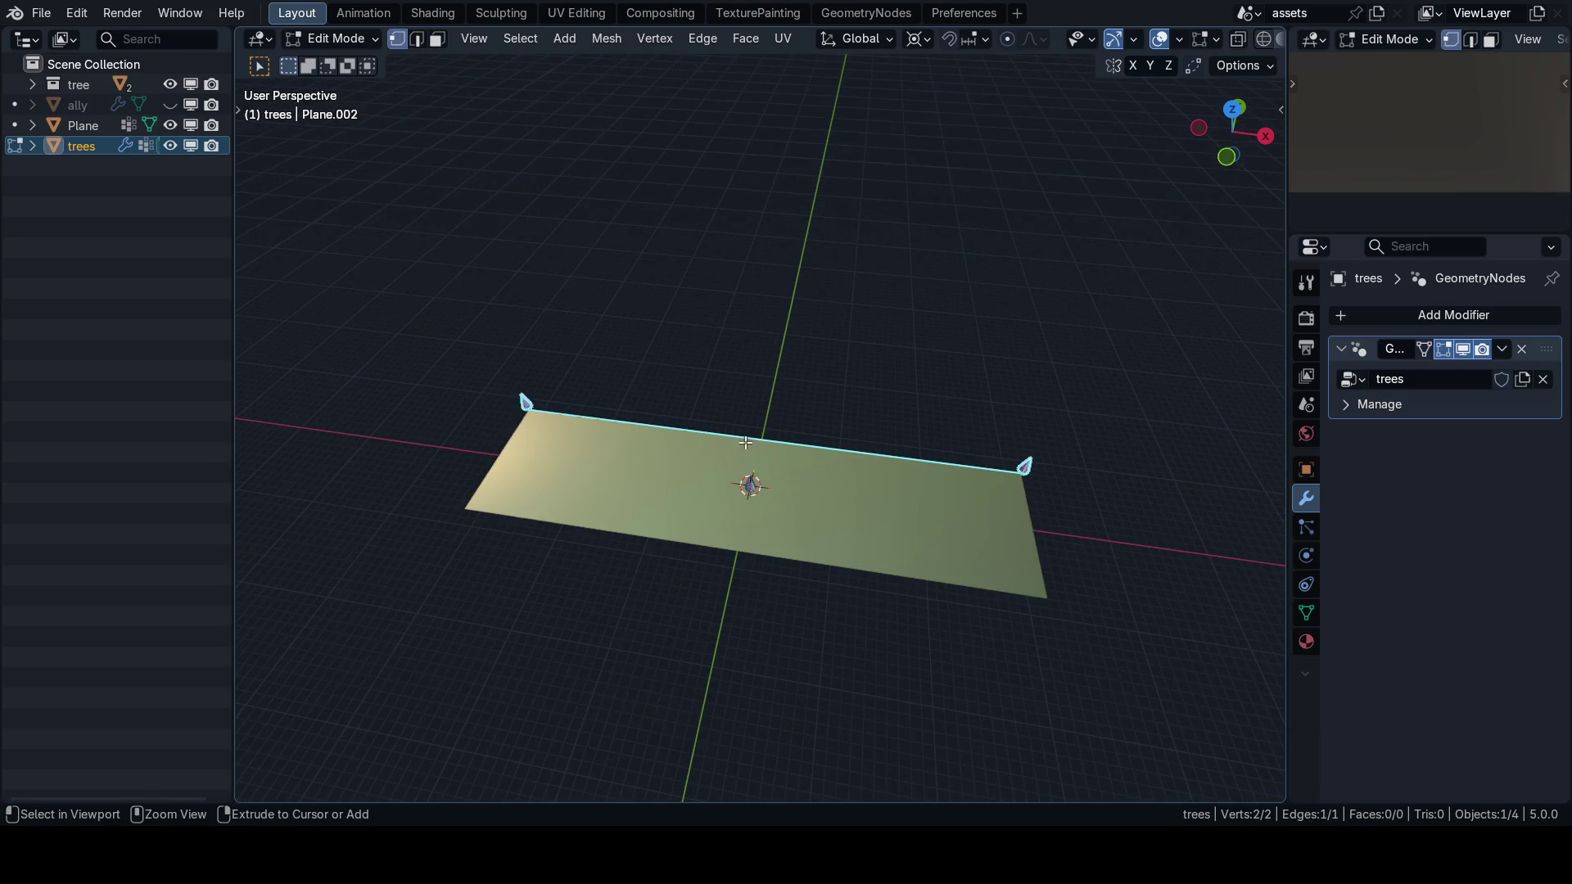
pyautogui.hotkey('ctrl', 'r')
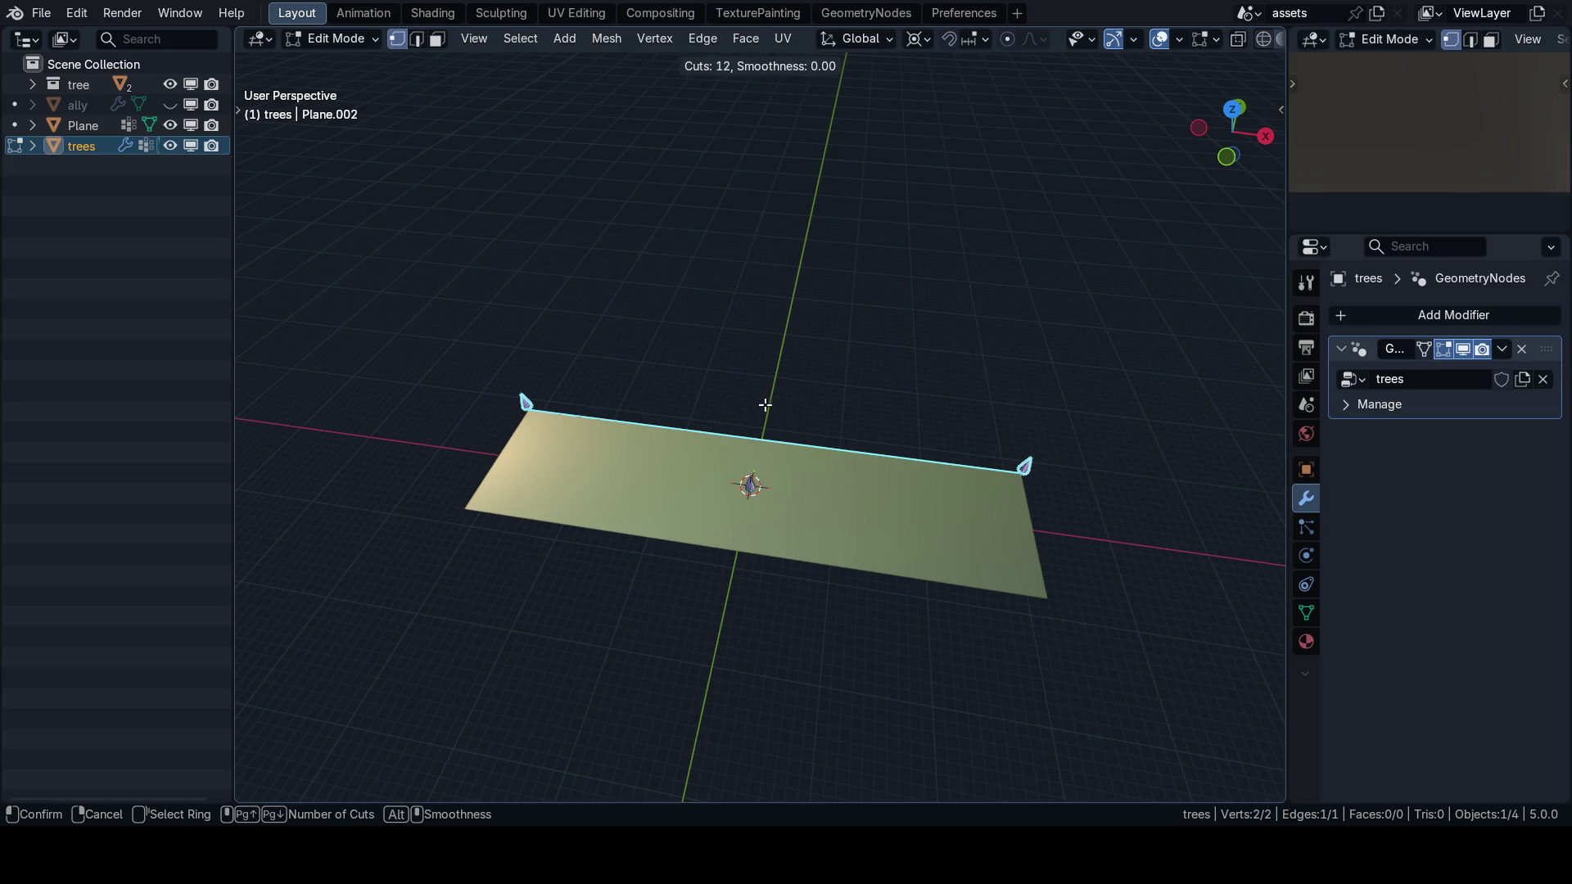
pyautogui.press('Escape')
pyautogui.press('Tab')
# Isolate the trees object in Local view and select its whole edge in Edit Mode.
pyautogui.scroll(2, 786, 434)
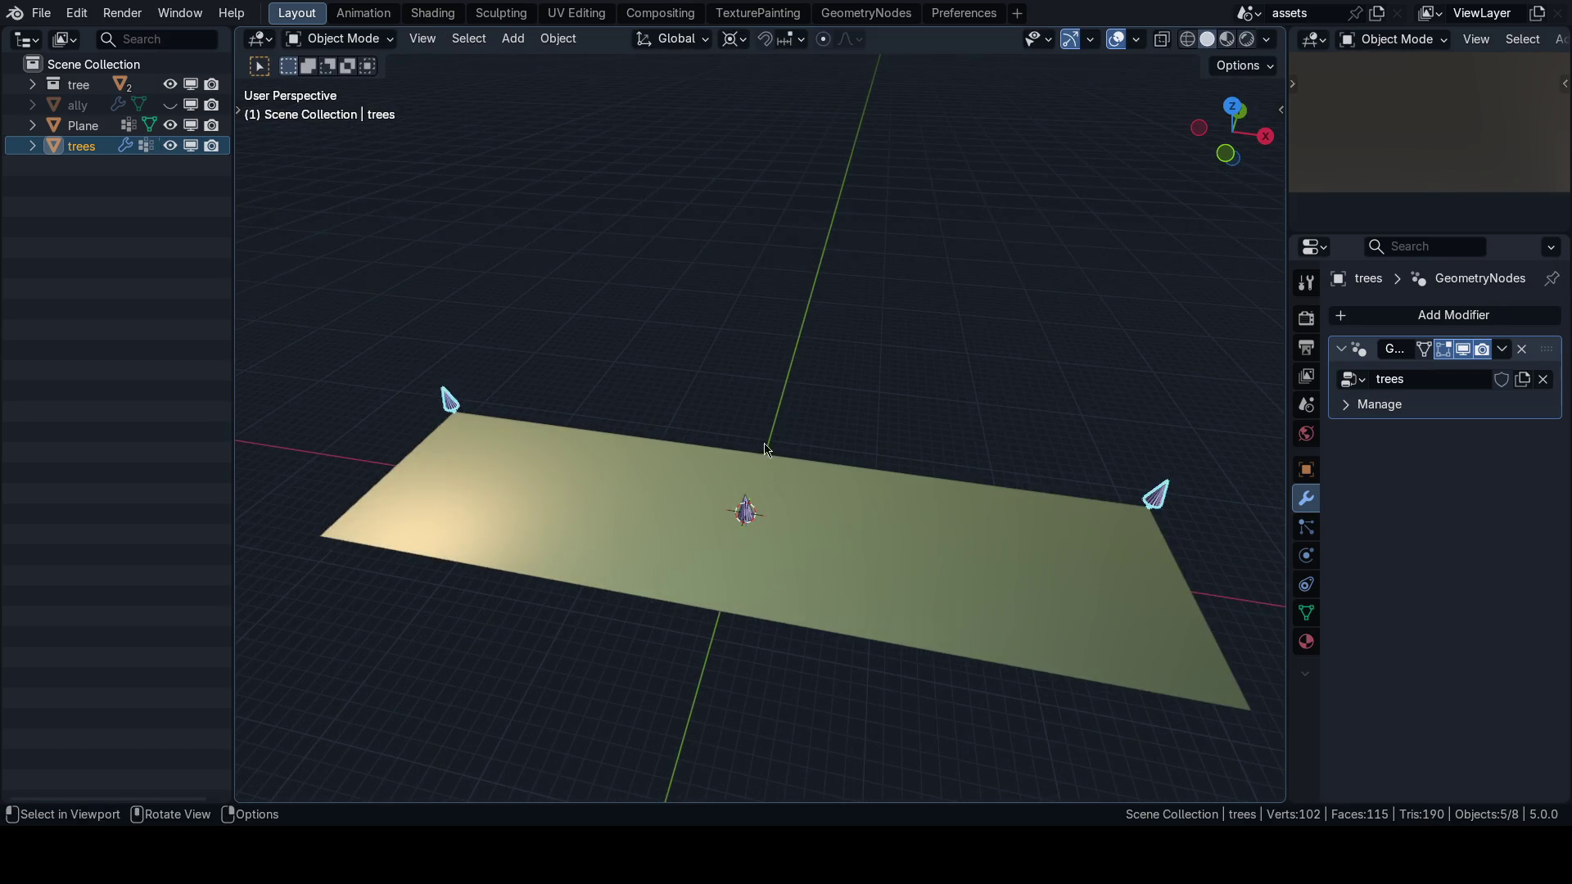
pyautogui.press('KP_Divide')
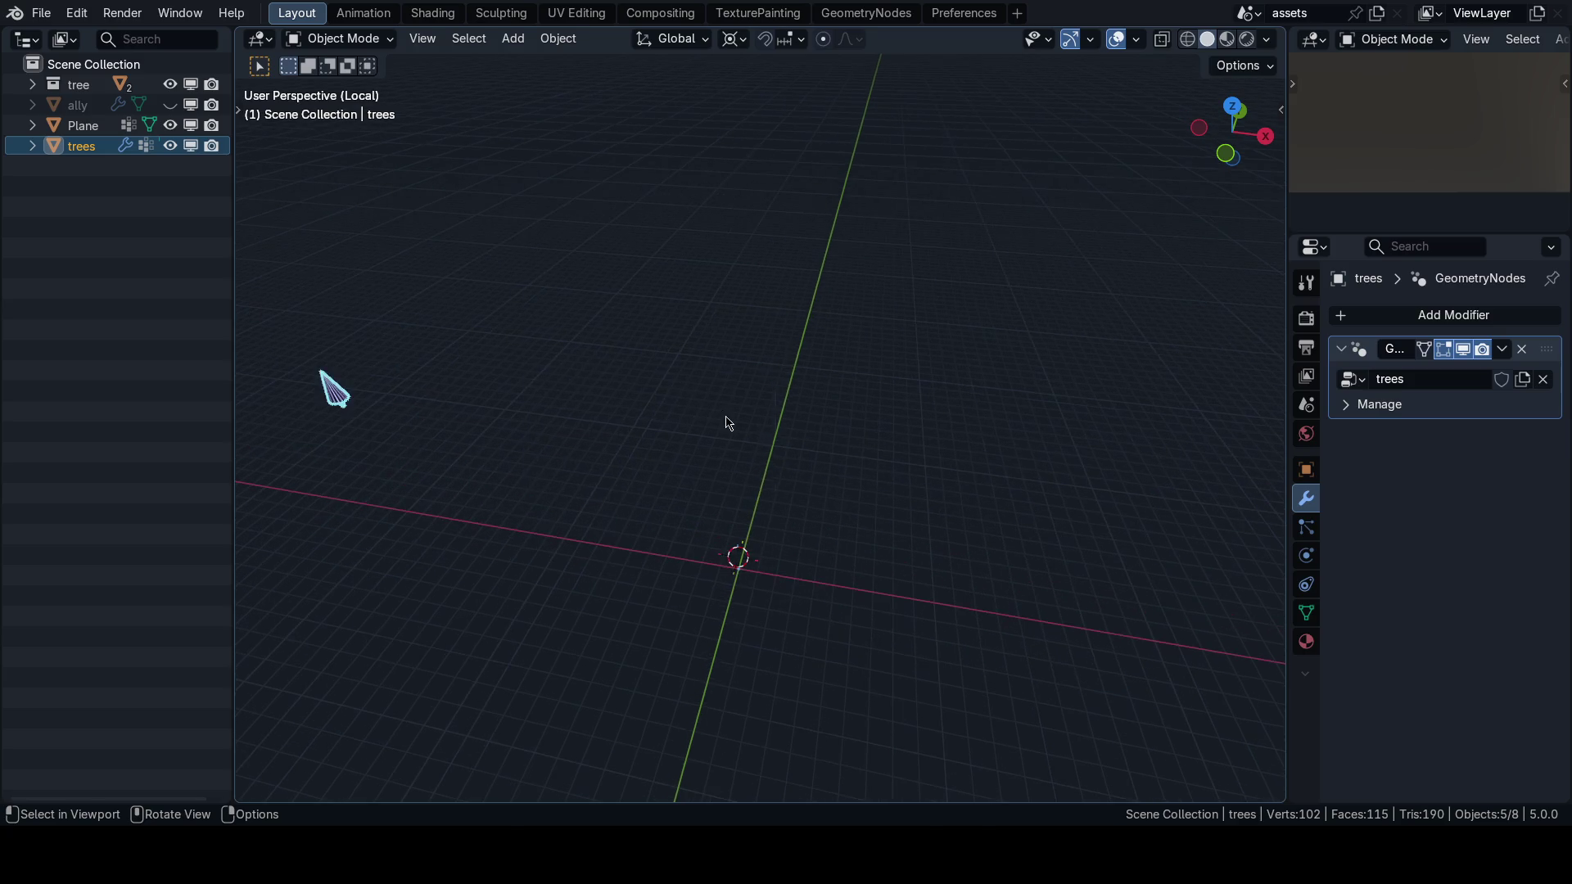
pyautogui.press('q')
pyautogui.press('Escape')
pyautogui.press('q')
pyautogui.press('Escape')
pyautogui.press('Tab')
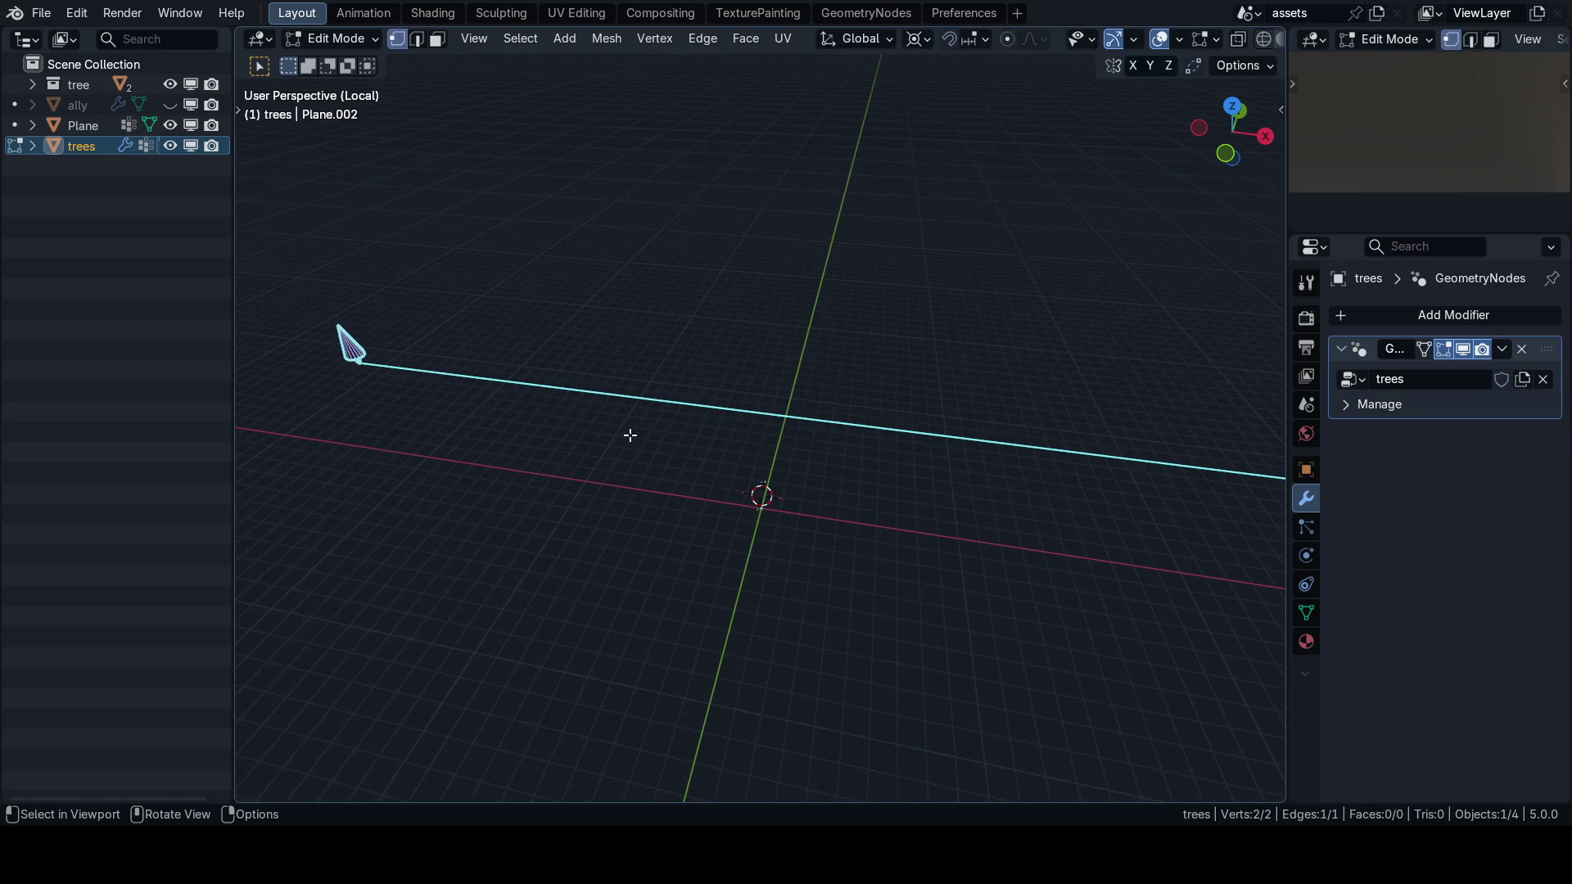
pyautogui.click(654, 456)
pyautogui.scroll(3, 674, 418)
pyautogui.press('a')
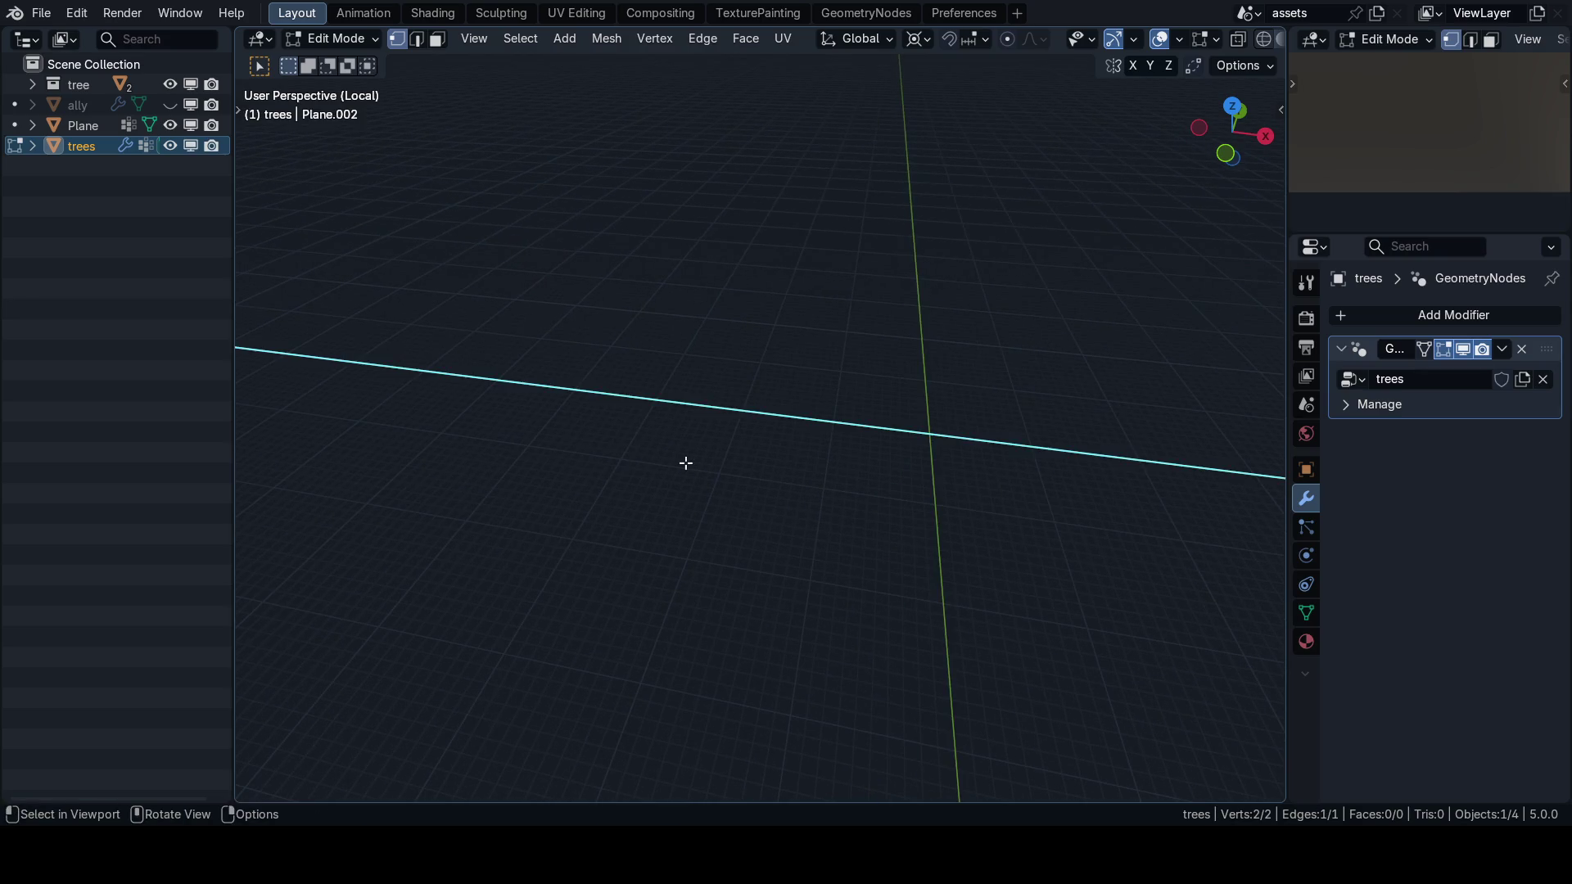
pyautogui.click(696, 469)
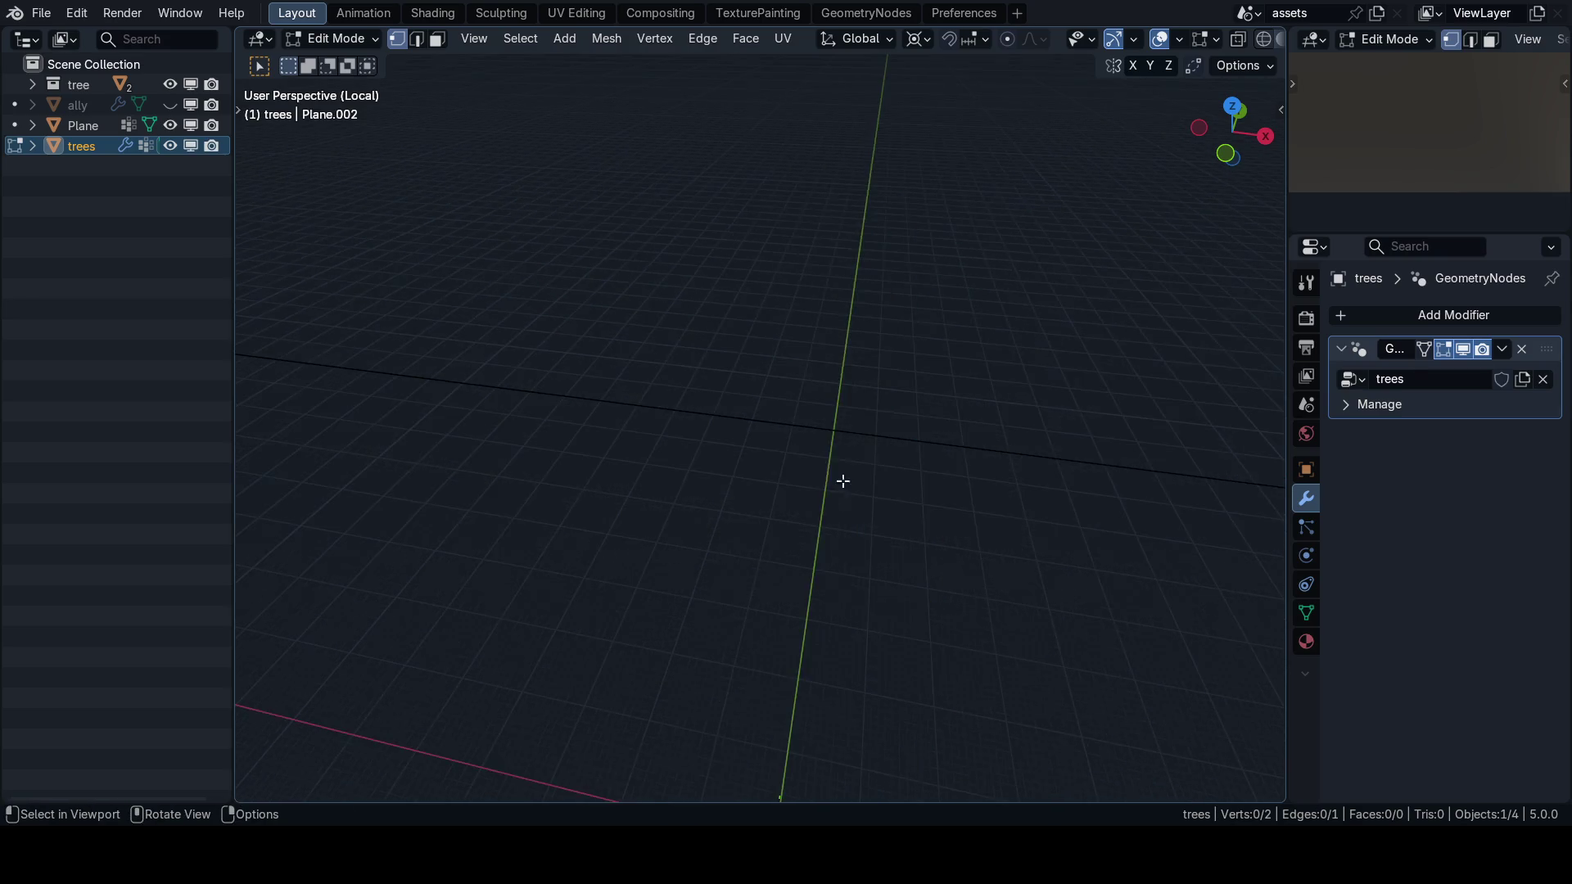
pyautogui.press('a')
# Loop cut the edge with 14 cuts, leave Local view and orbit to face the tree row.
pyautogui.press('KP_Decimal')
pyautogui.hotkey('ctrl', 'r')
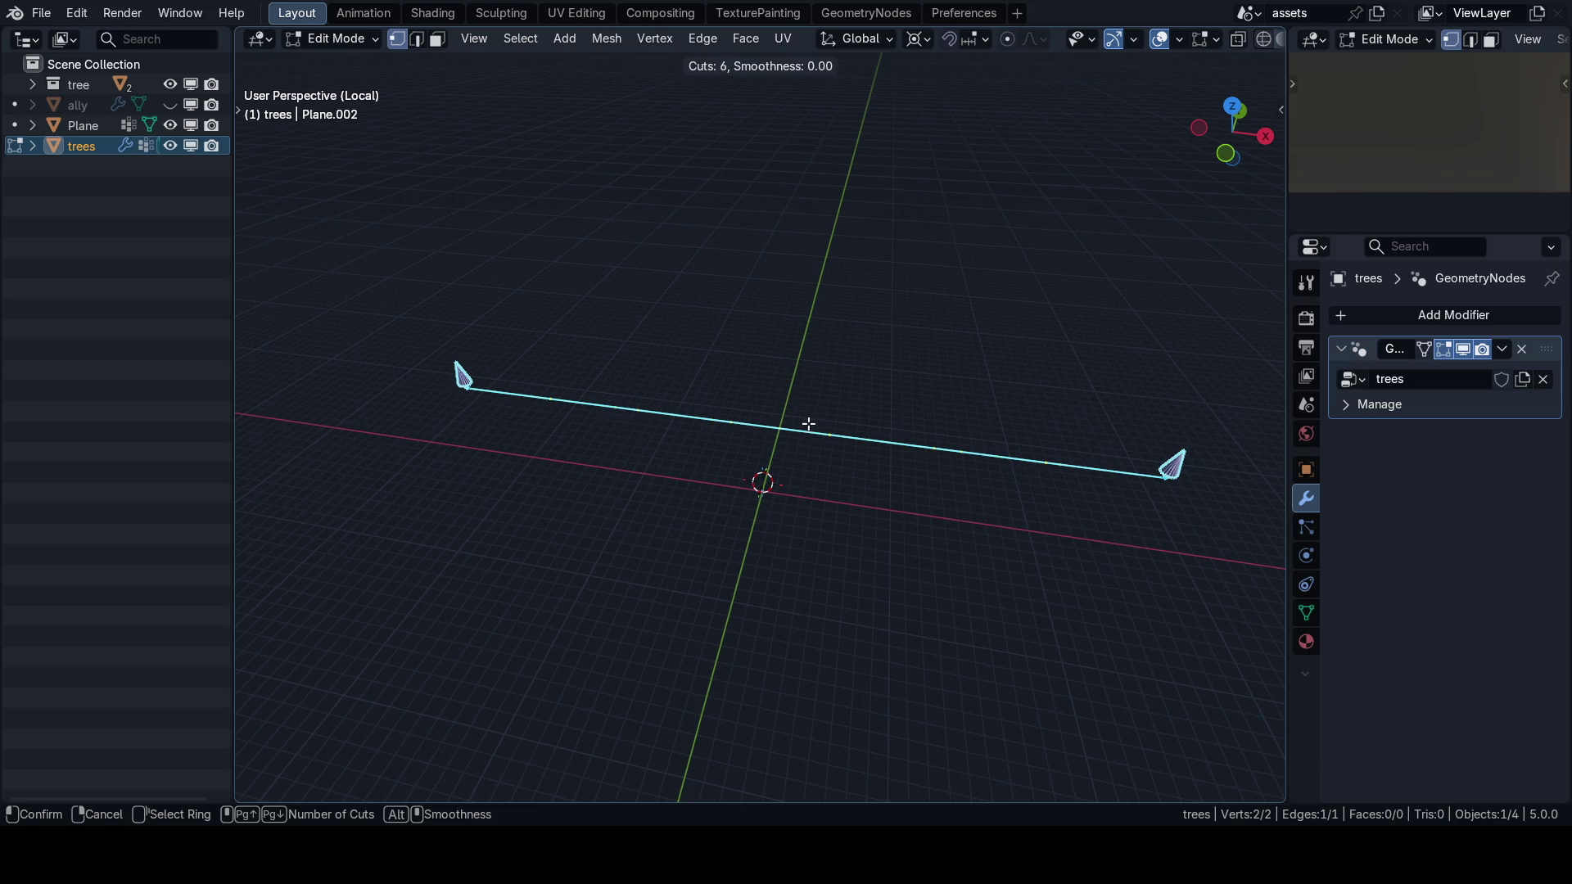
pyautogui.click(799, 429)
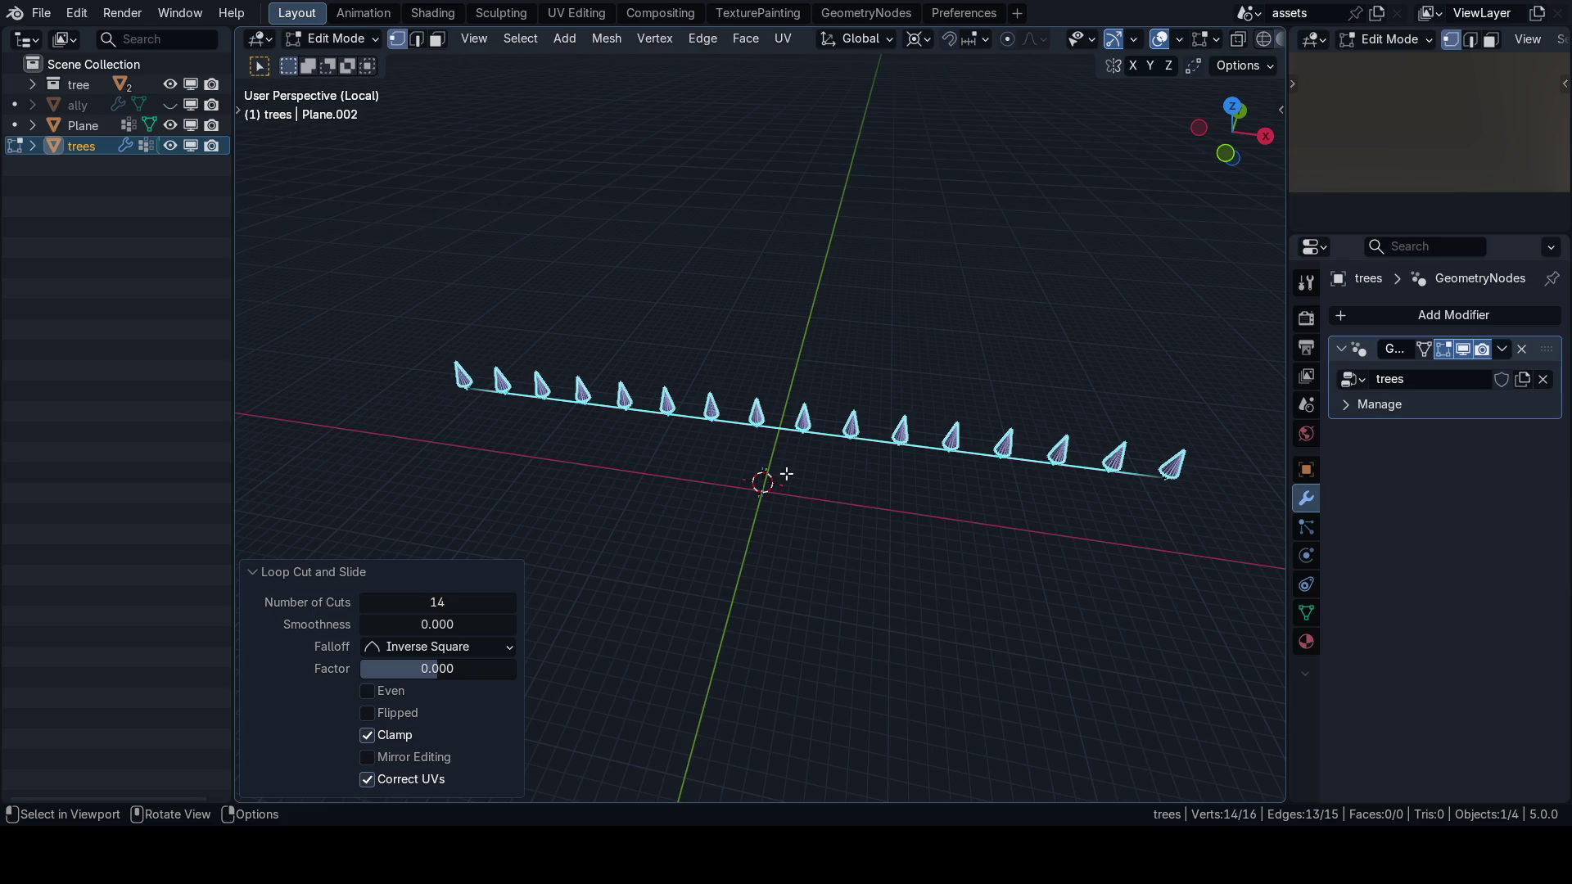
pyautogui.press('KP_Divide')
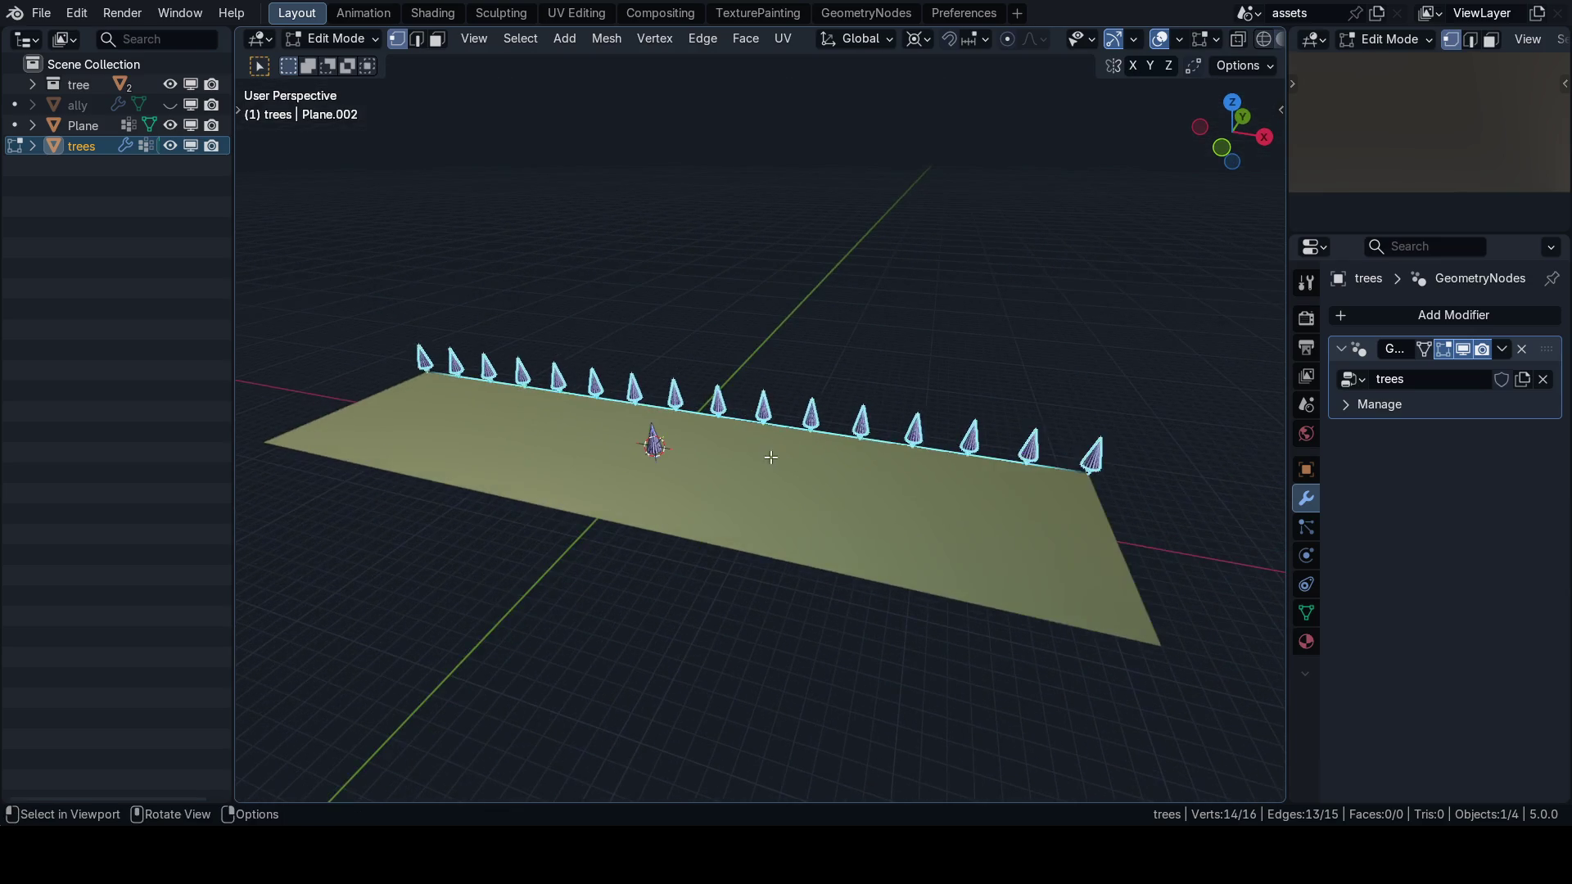
pyautogui.press('n')
pyautogui.press('n')
pyautogui.moveTo(702, 446)
pyautogui.mouseDown()
pyautogui.moveTo(667, 456)
pyautogui.moveTo(807, 488)
pyautogui.moveTo(796, 443)
pyautogui.moveTo(786, 450)
pyautogui.mouseUp()
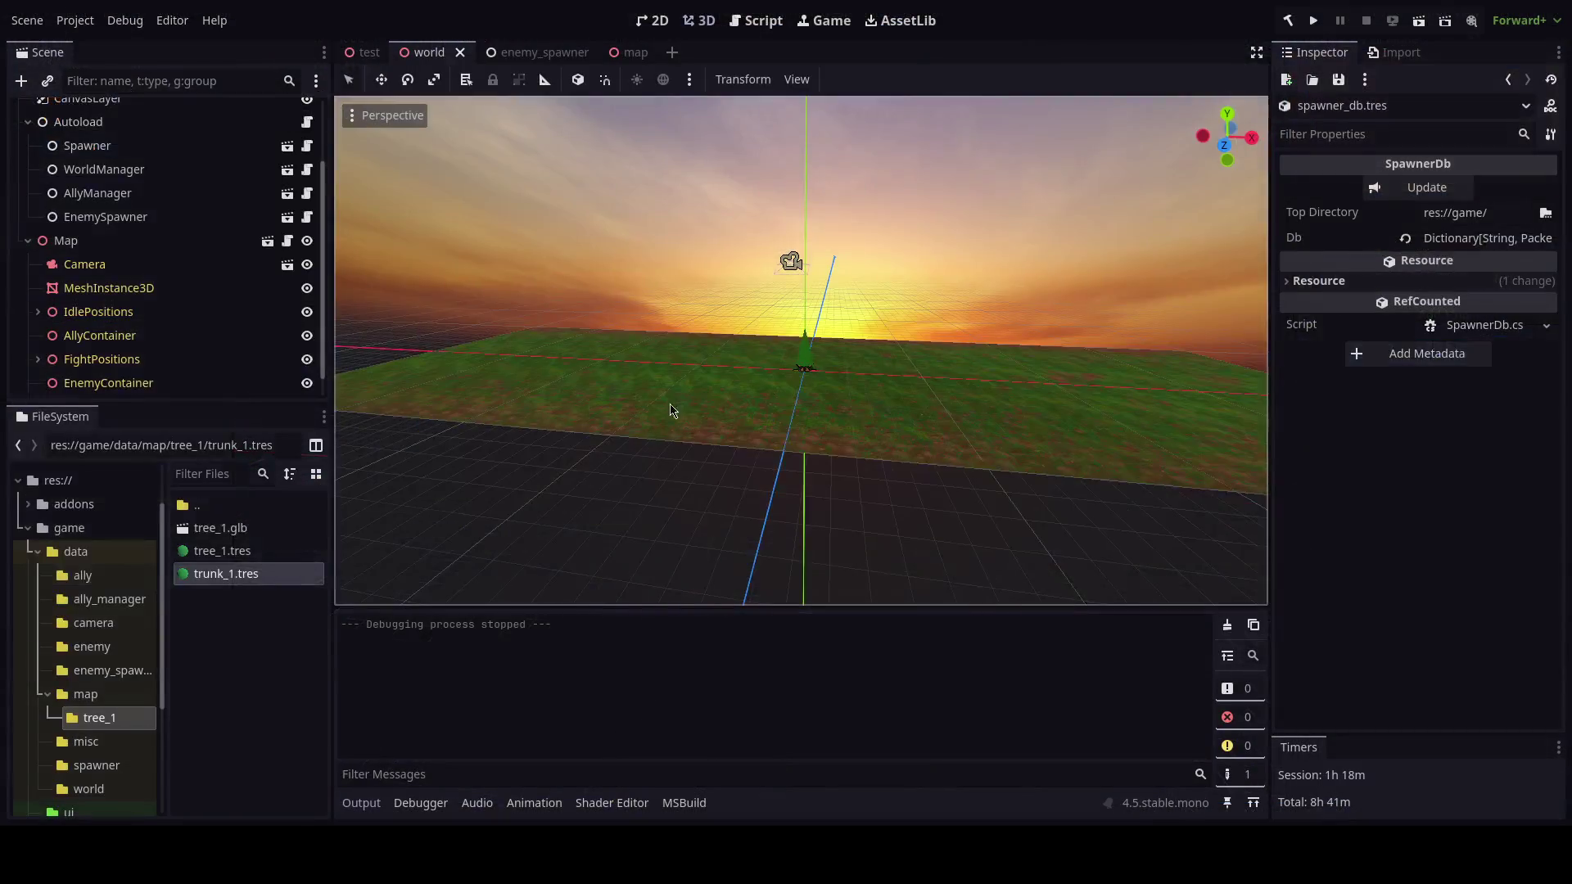
# Test-run and stop the game, then open the map scene in Godot.
pyautogui.press('F5')
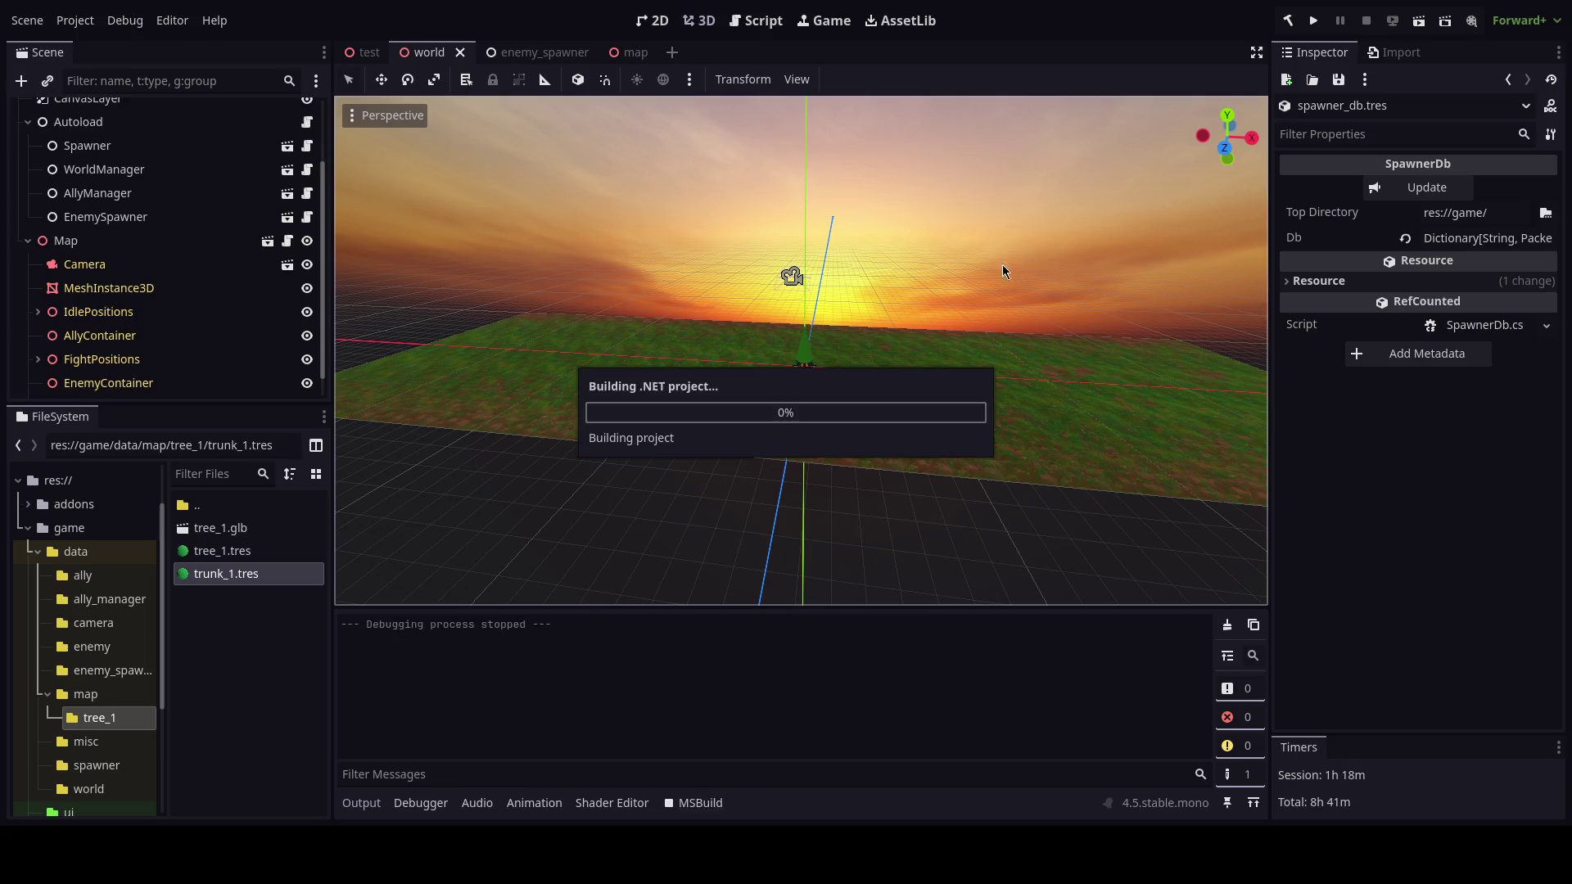
pyautogui.press('F8')
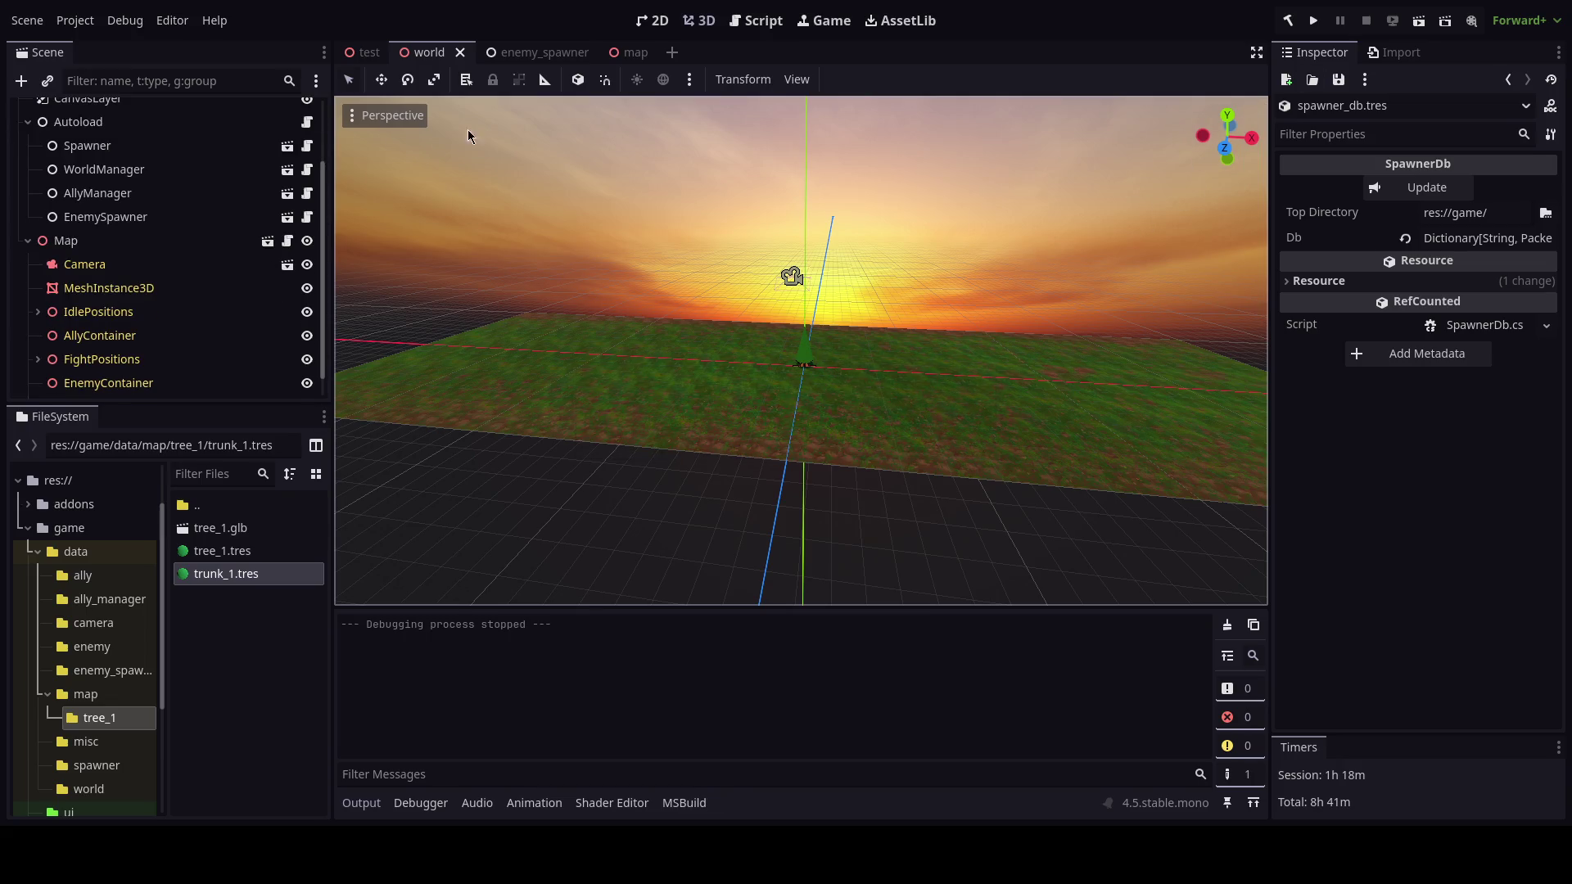
pyautogui.click(369, 51)
pyautogui.click(627, 51)
# Move the assets node along its Z axis in the map scene.
pyautogui.click(198, 282)
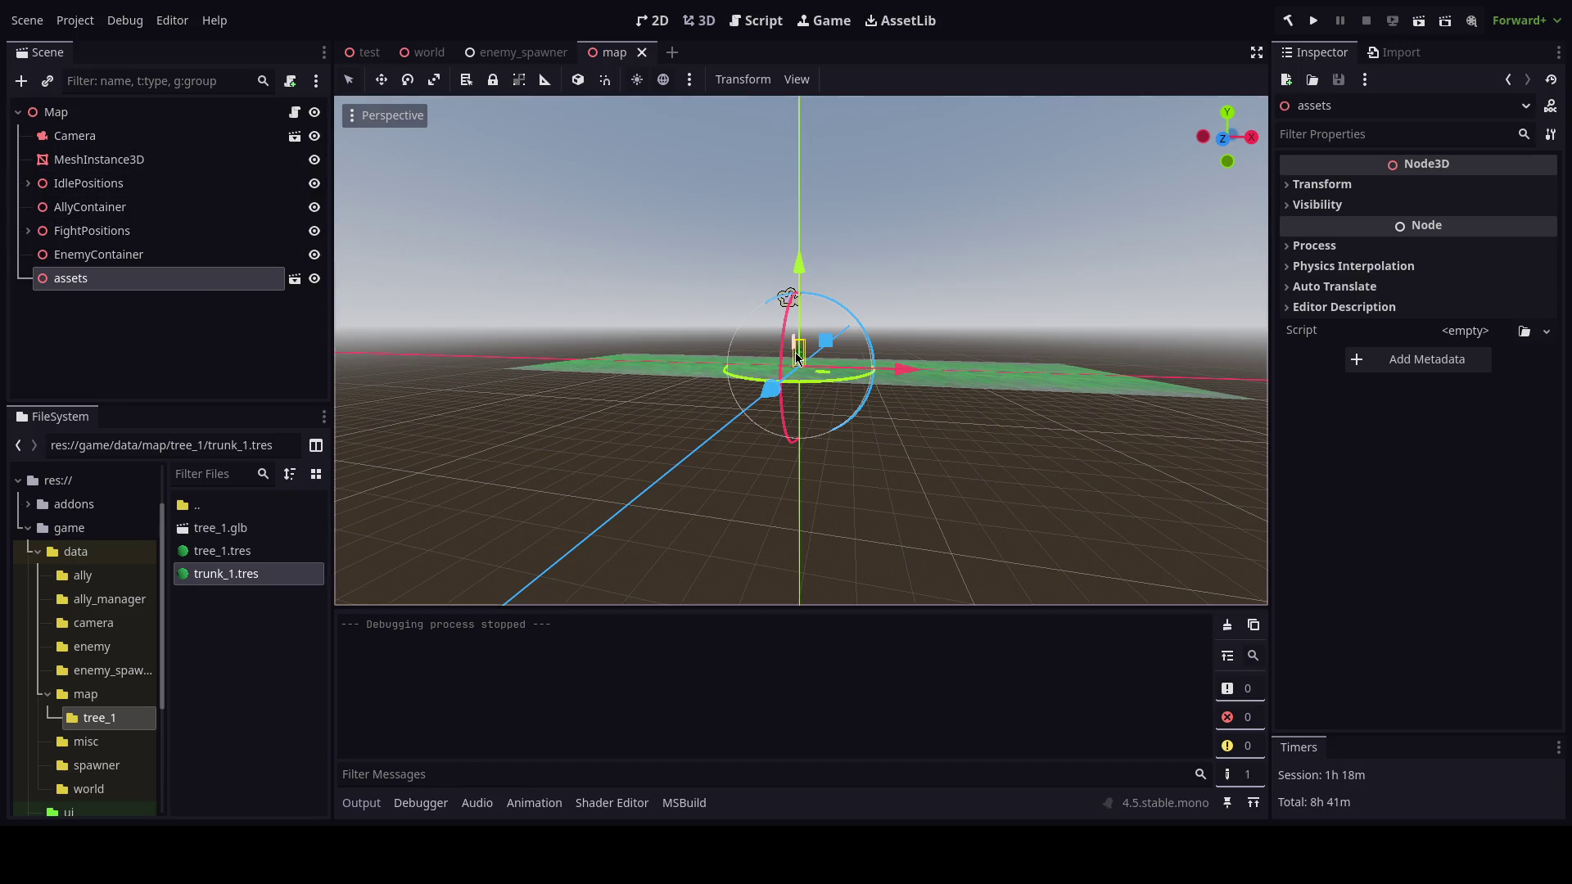
pyautogui.scroll(6, 798, 358)
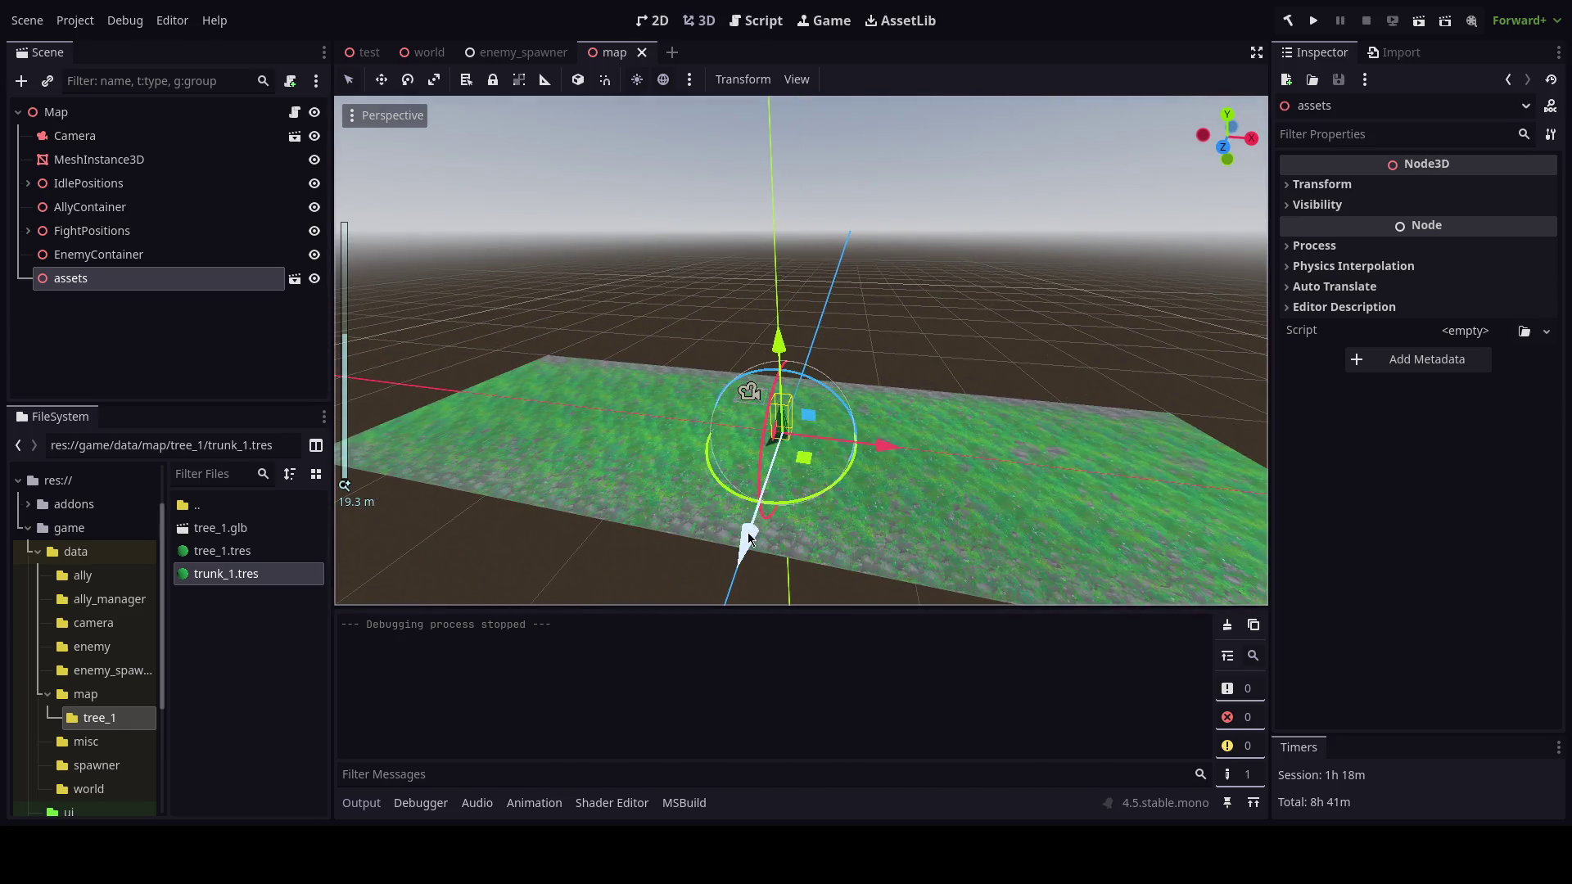
pyautogui.moveTo(748, 537); pyautogui.dragTo(757, 482)
pyautogui.moveTo(761, 407); pyautogui.dragTo(846, 432)
# Run the game to check the tree, stop it, and return to Blender.
pyautogui.press('F5')
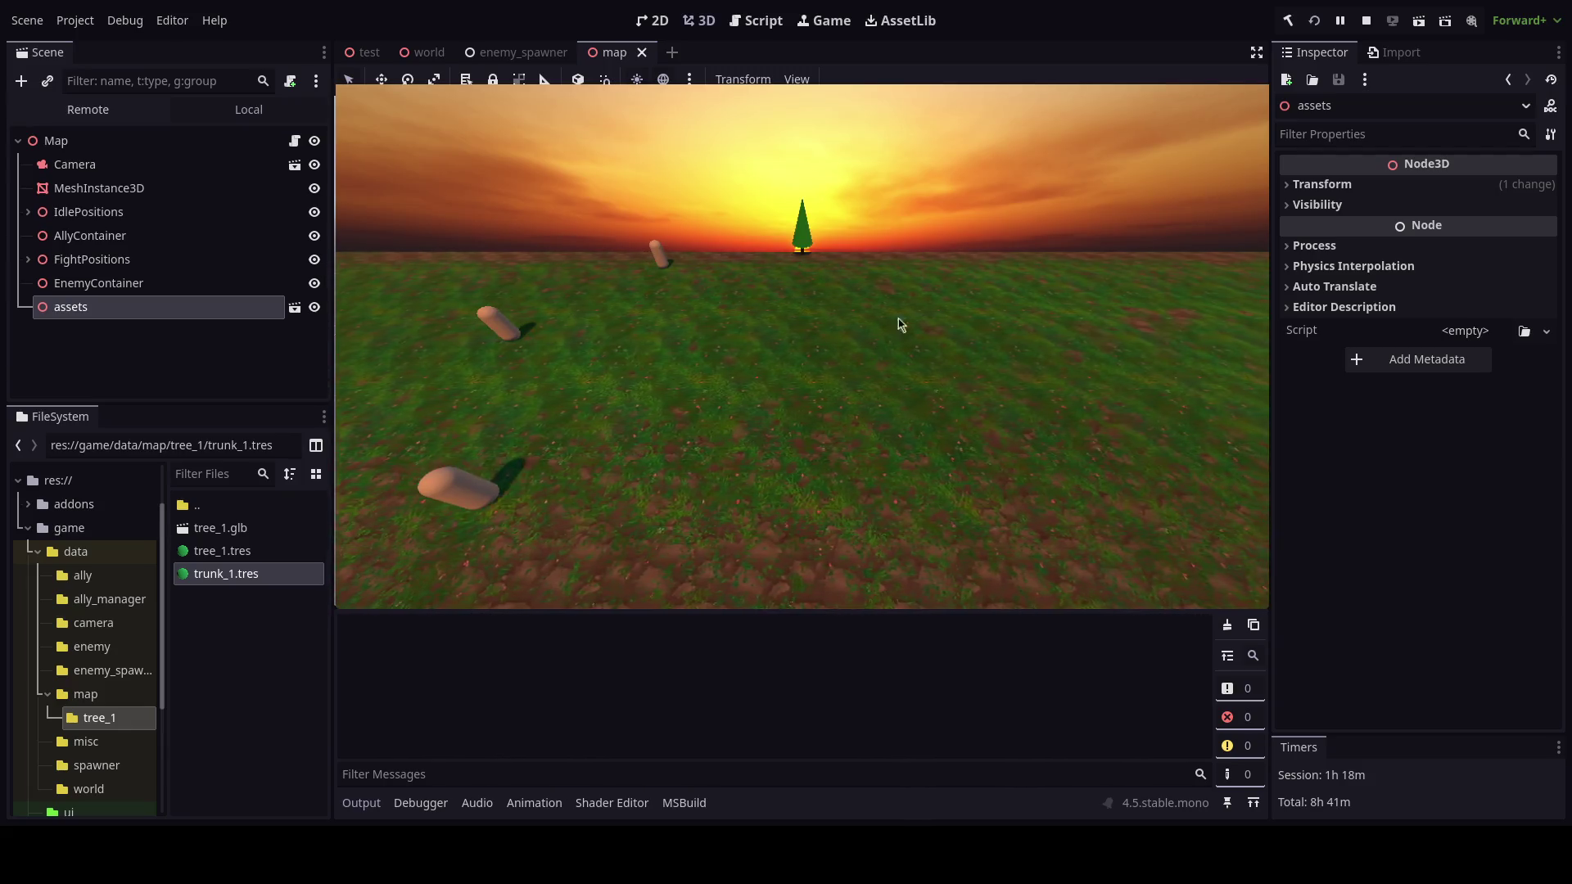
pyautogui.press('F8')
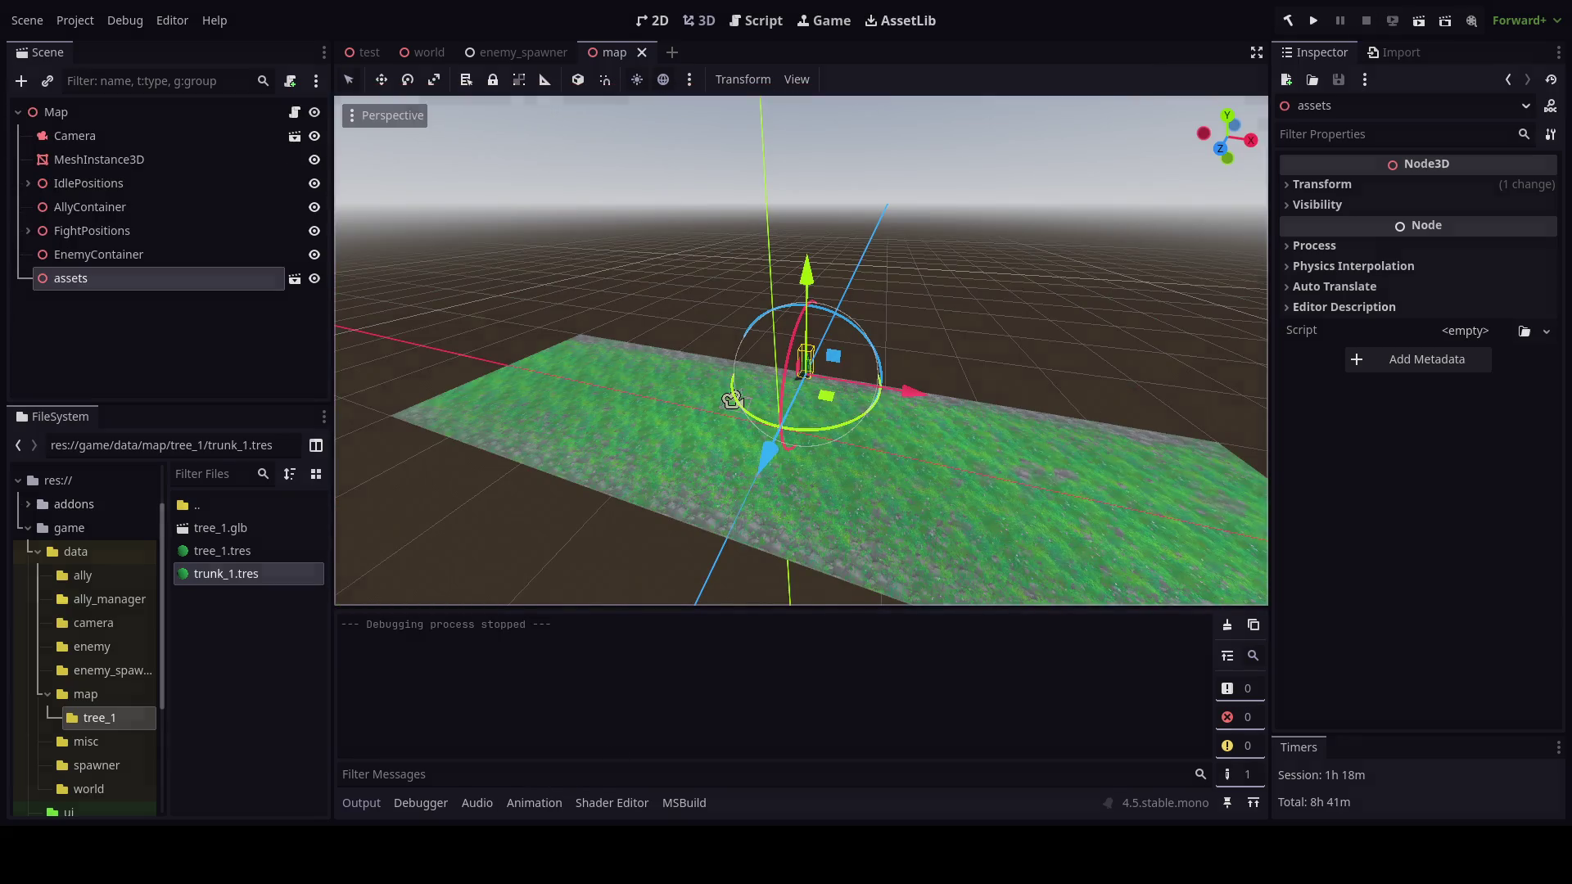
pyautogui.hotkey('alt', 'Tab')
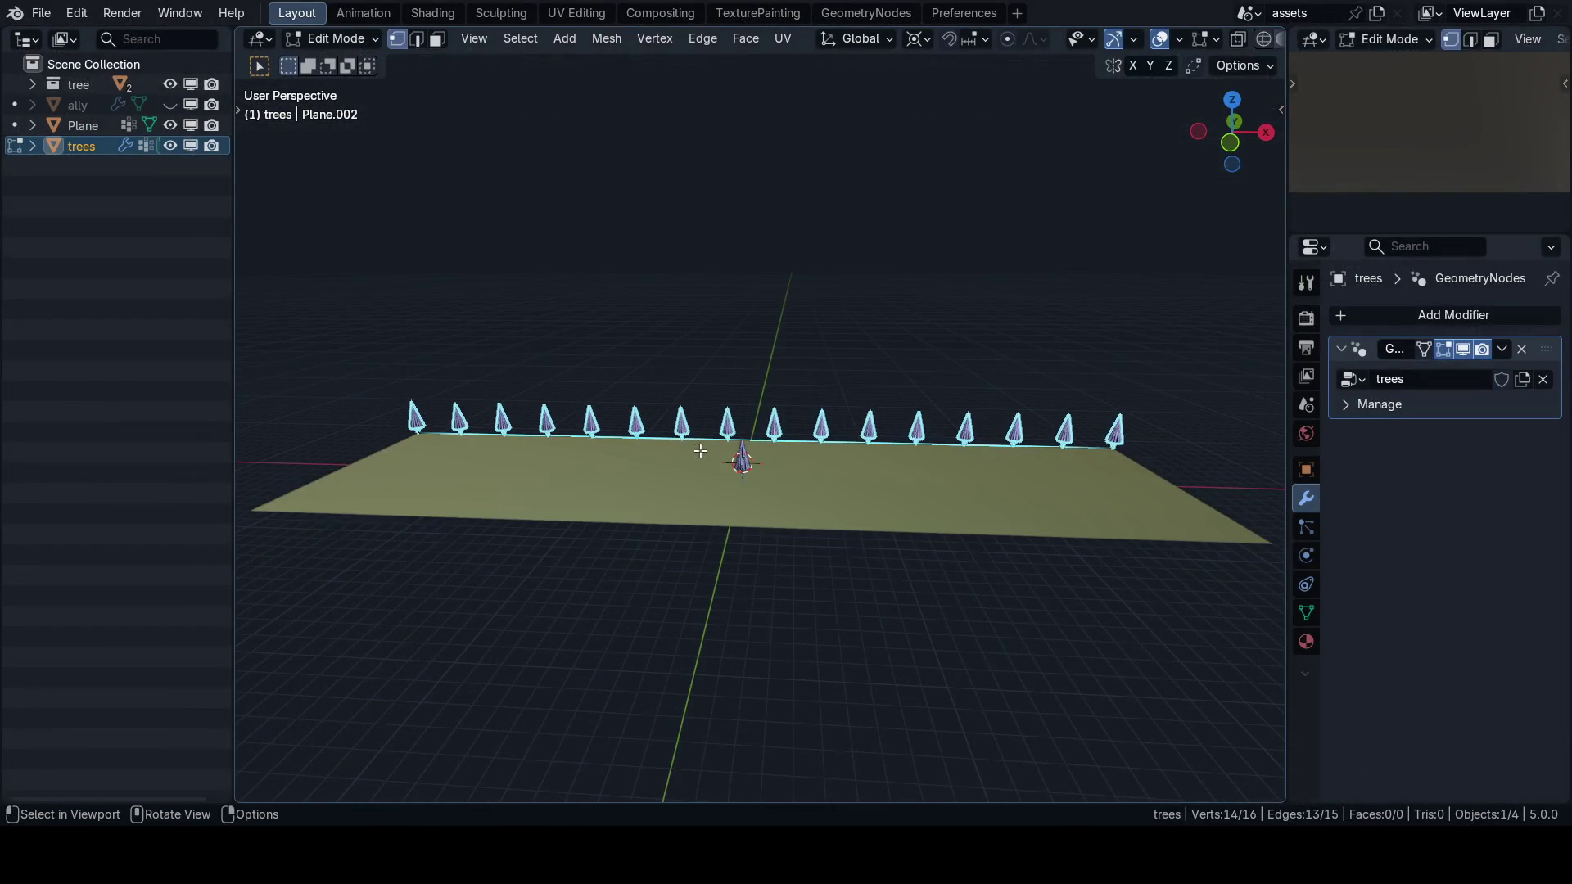
# Undo the 14 loop cuts on the edge and return to Object Mode.
pyautogui.moveTo(700, 452); pyautogui.dragTo(721, 530)
pyautogui.hotkey('ctrl', 'z')
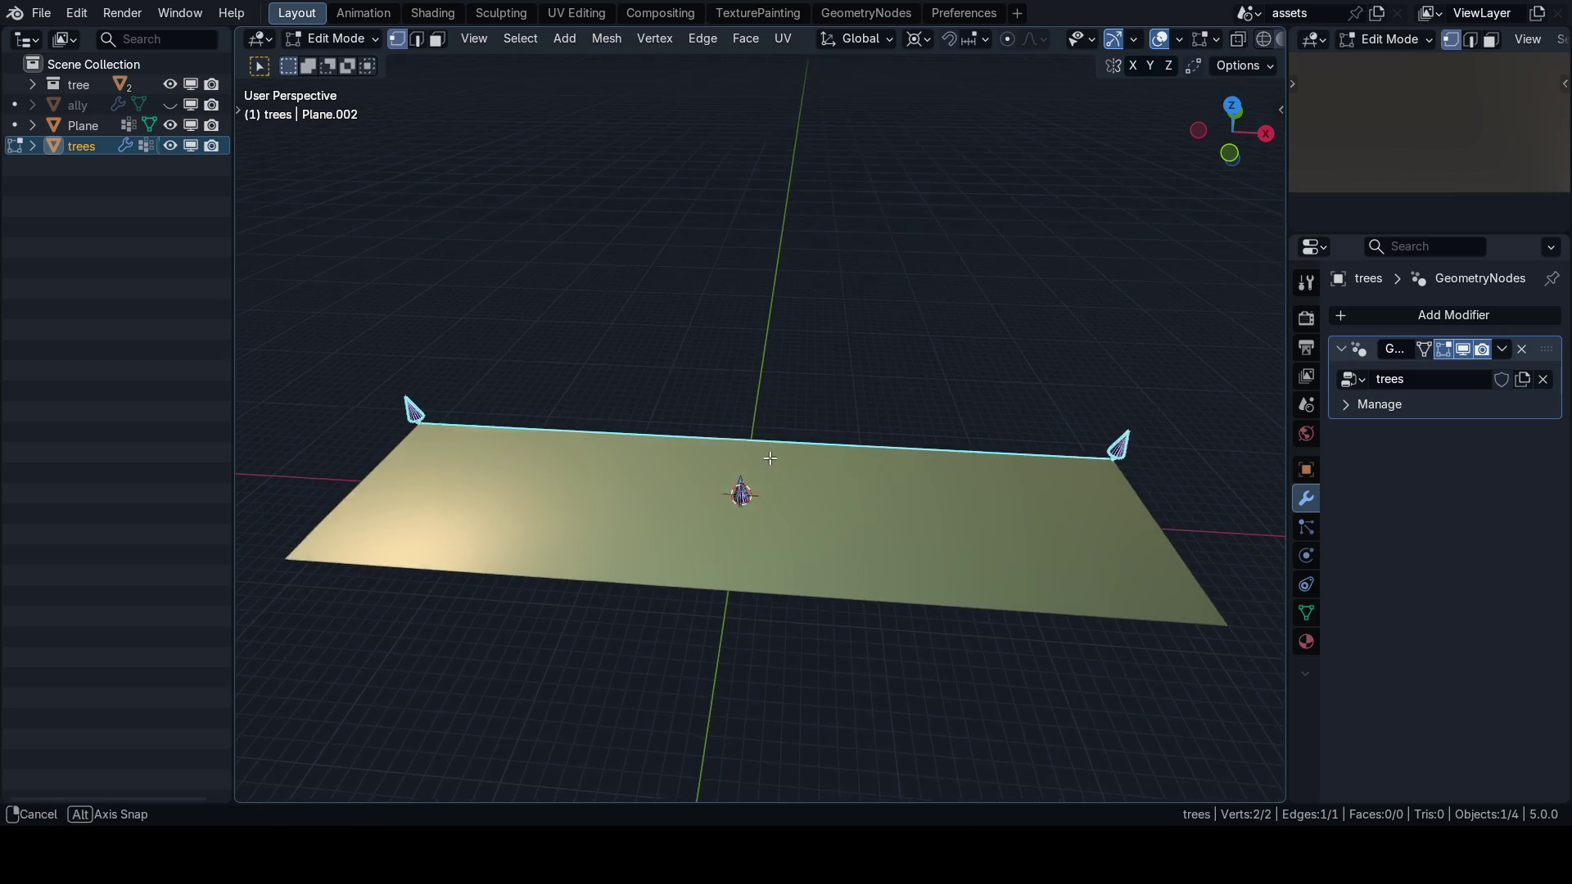
pyautogui.hotkey('ctrl', 'Tab')
pyautogui.press('Tab')
# Add a Subdivision Surface modifier and move it above the GeometryNodes modifier.
pyautogui.click(1380, 319)
pyautogui.write('subdi')
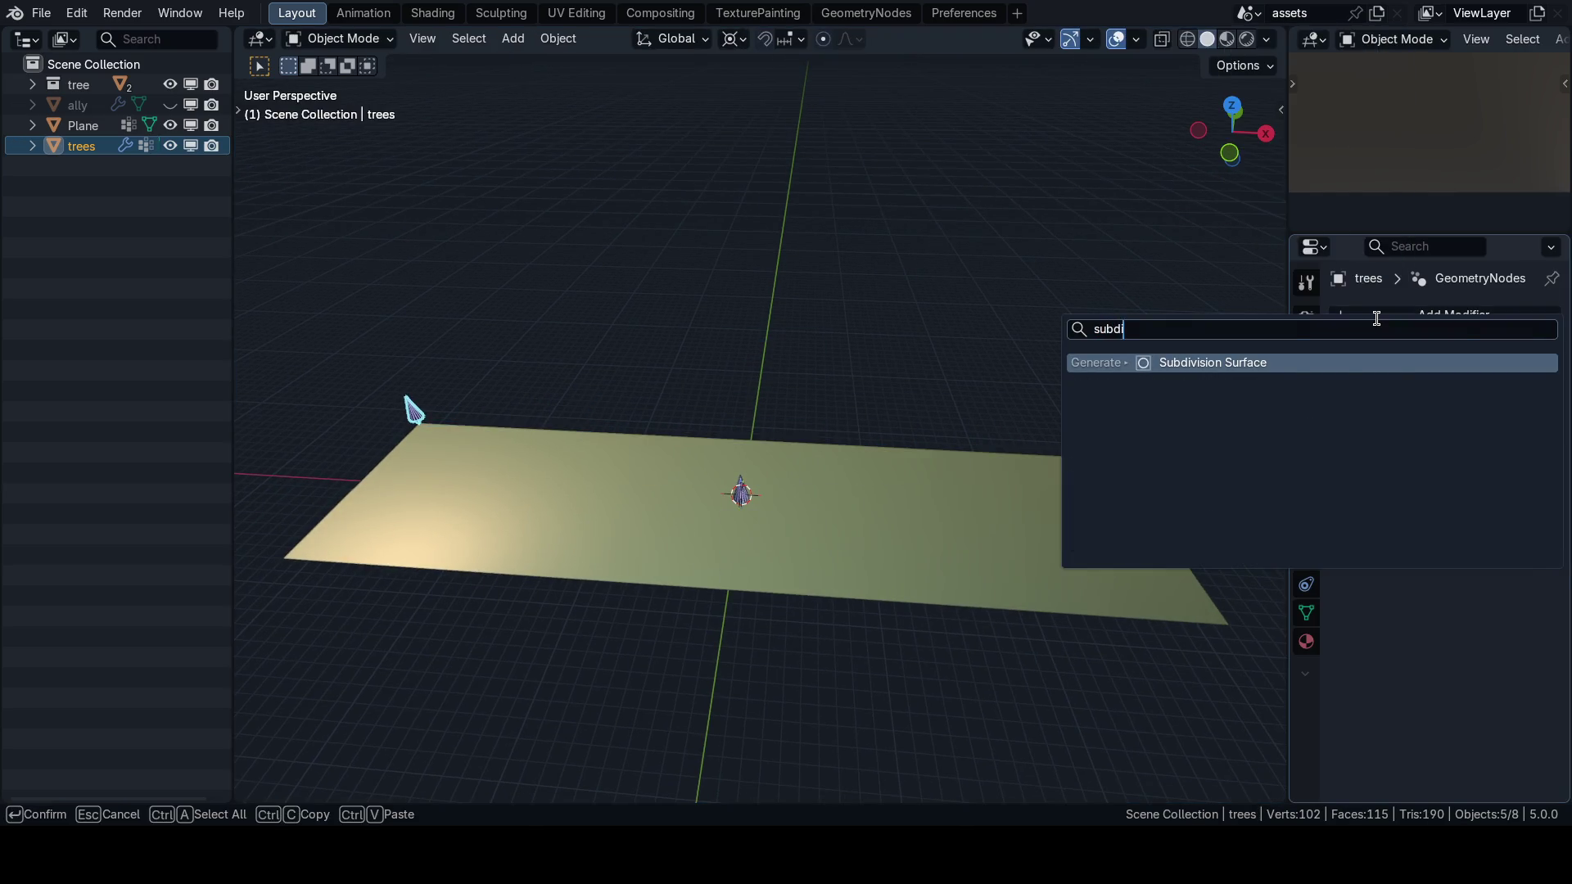
pyautogui.press('Return')
pyautogui.click(1502, 434)
pyautogui.click(1466, 544)
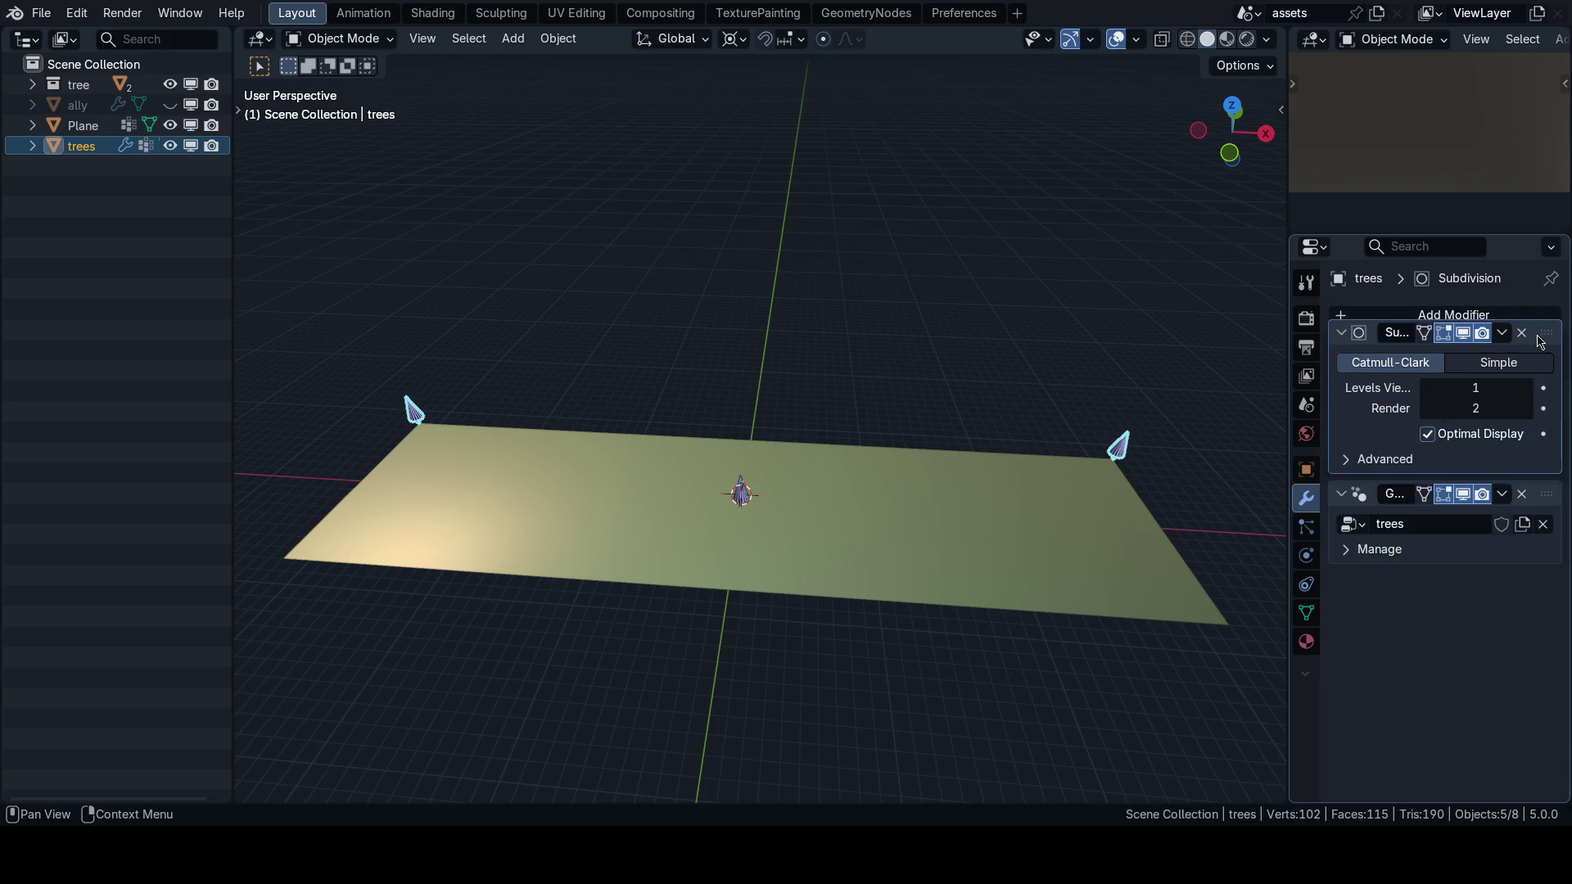
# Set the subdivision's viewport level to 5 for a denser tree row.
pyautogui.moveTo(1484, 411); pyautogui.dragTo(1501, 407)
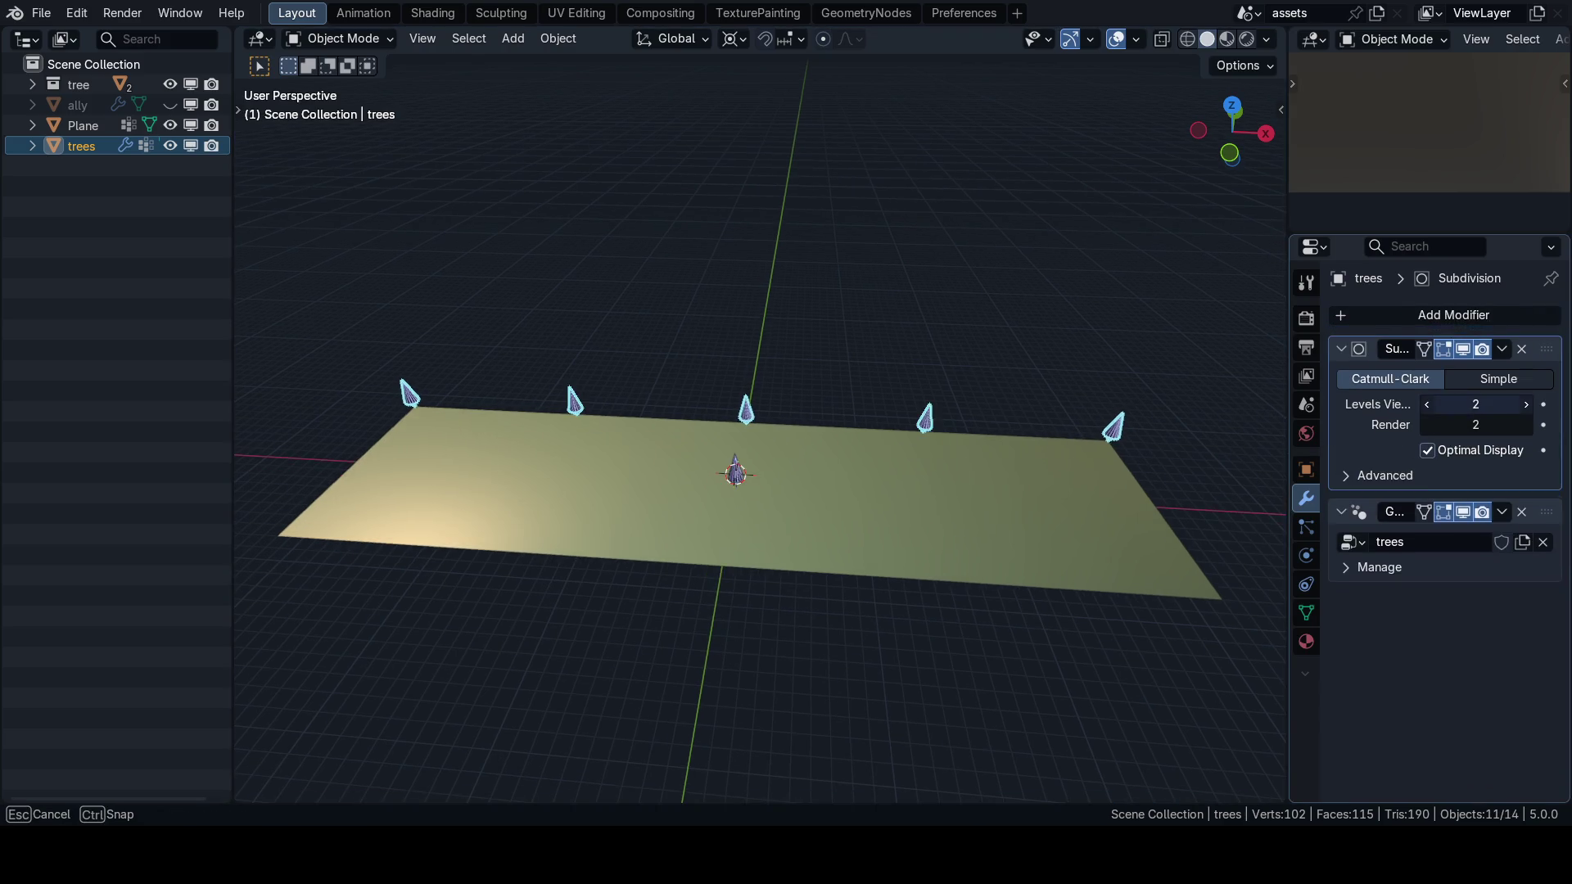
pyautogui.click(1528, 405)
pyautogui.click(1528, 404)
pyautogui.click(1528, 405)
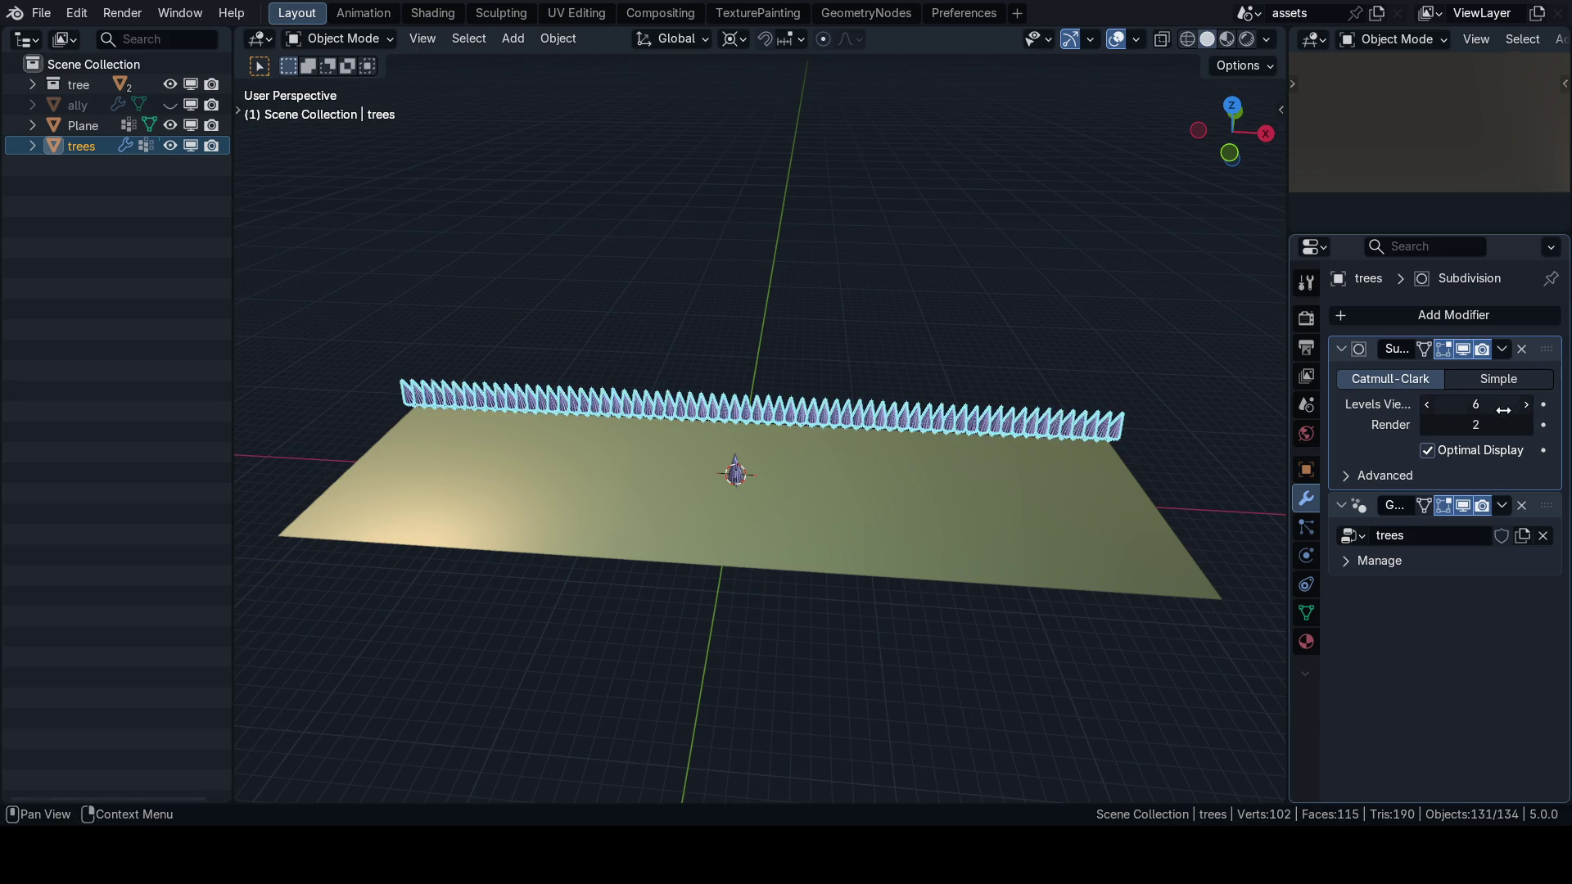
pyautogui.click(1429, 404)
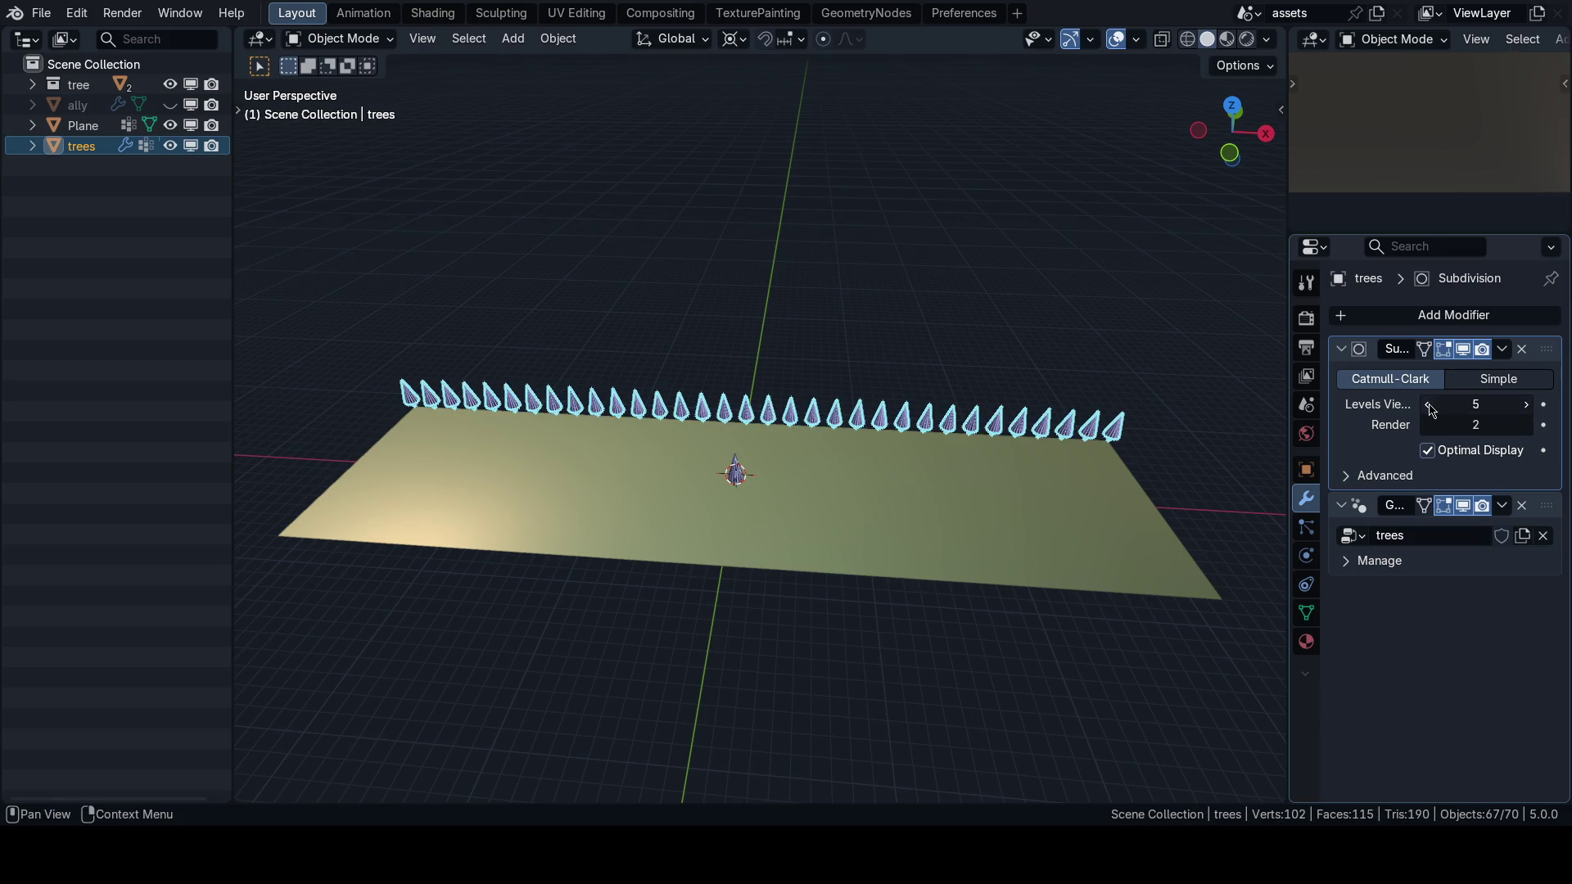
pyautogui.moveTo(1146, 368)
pyautogui.mouseDown()
pyautogui.moveTo(1045, 361)
pyautogui.moveTo(1073, 442)
pyautogui.moveTo(1146, 426)
pyautogui.mouseUp()
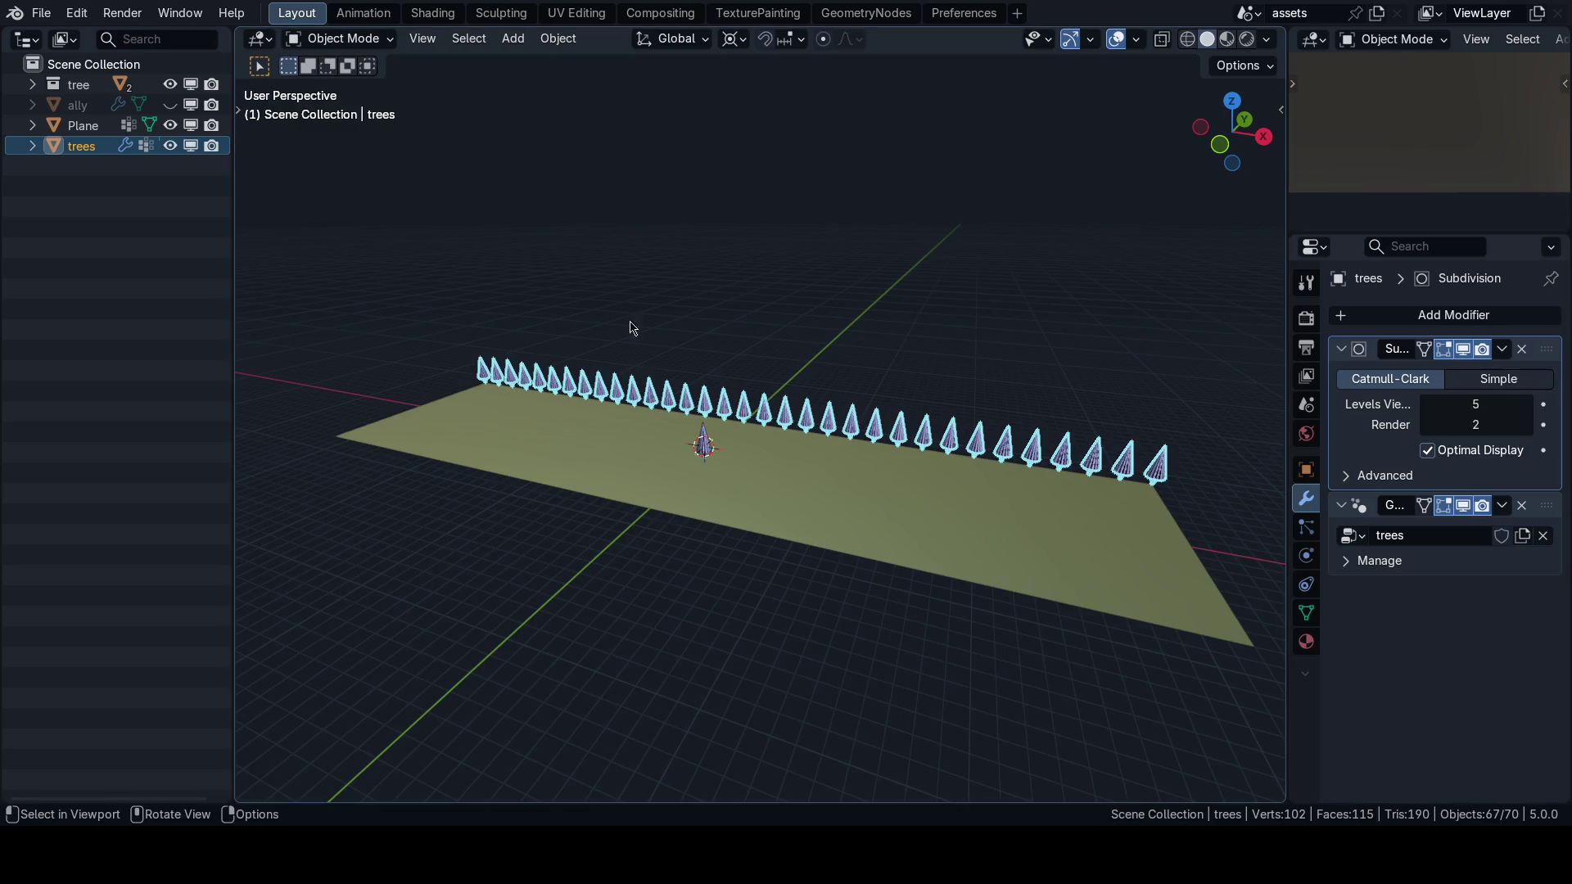
pyautogui.hotkey('ctrl', 'Tab')
pyautogui.click(832, 330)
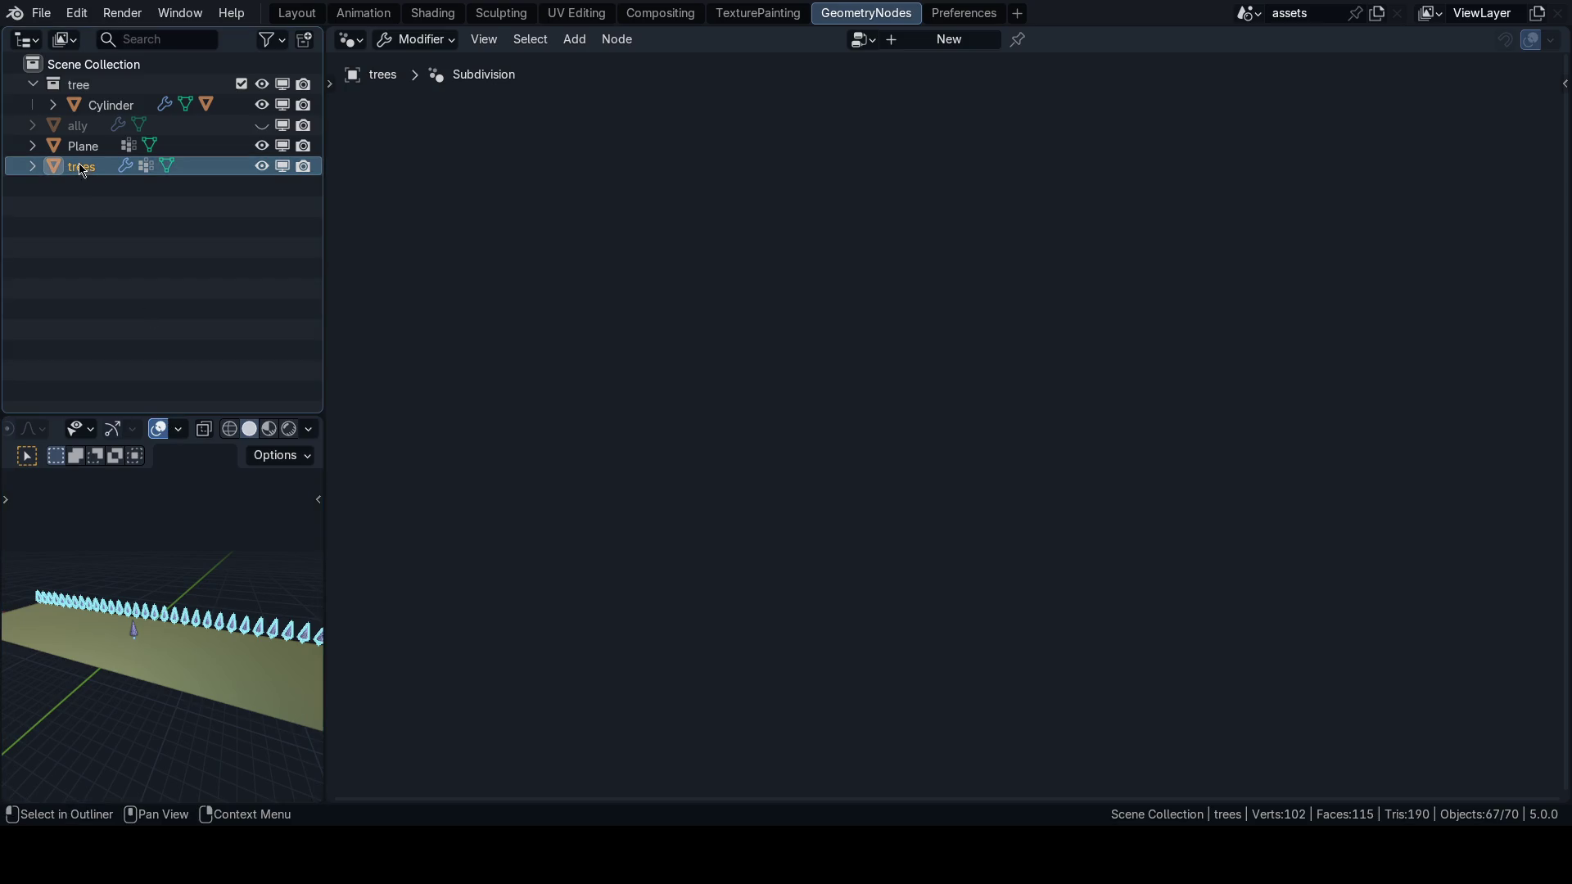
# Add a Random Value node below the others and move Collection Info up-left.
pyautogui.click(870, 48)
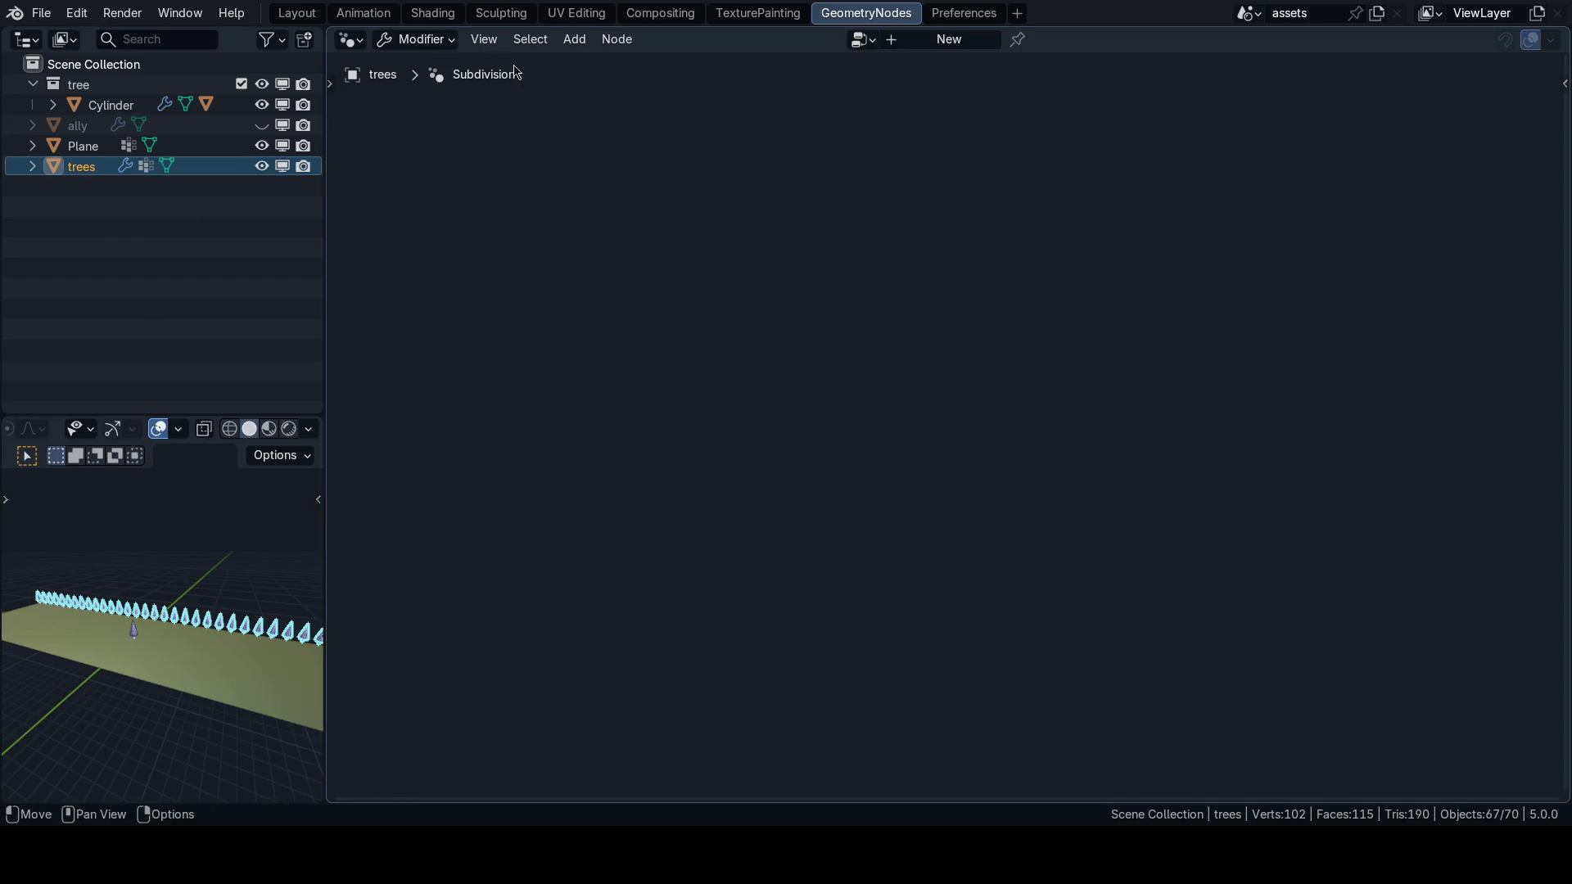
pyautogui.hotkey('ctrl', 'Tab')
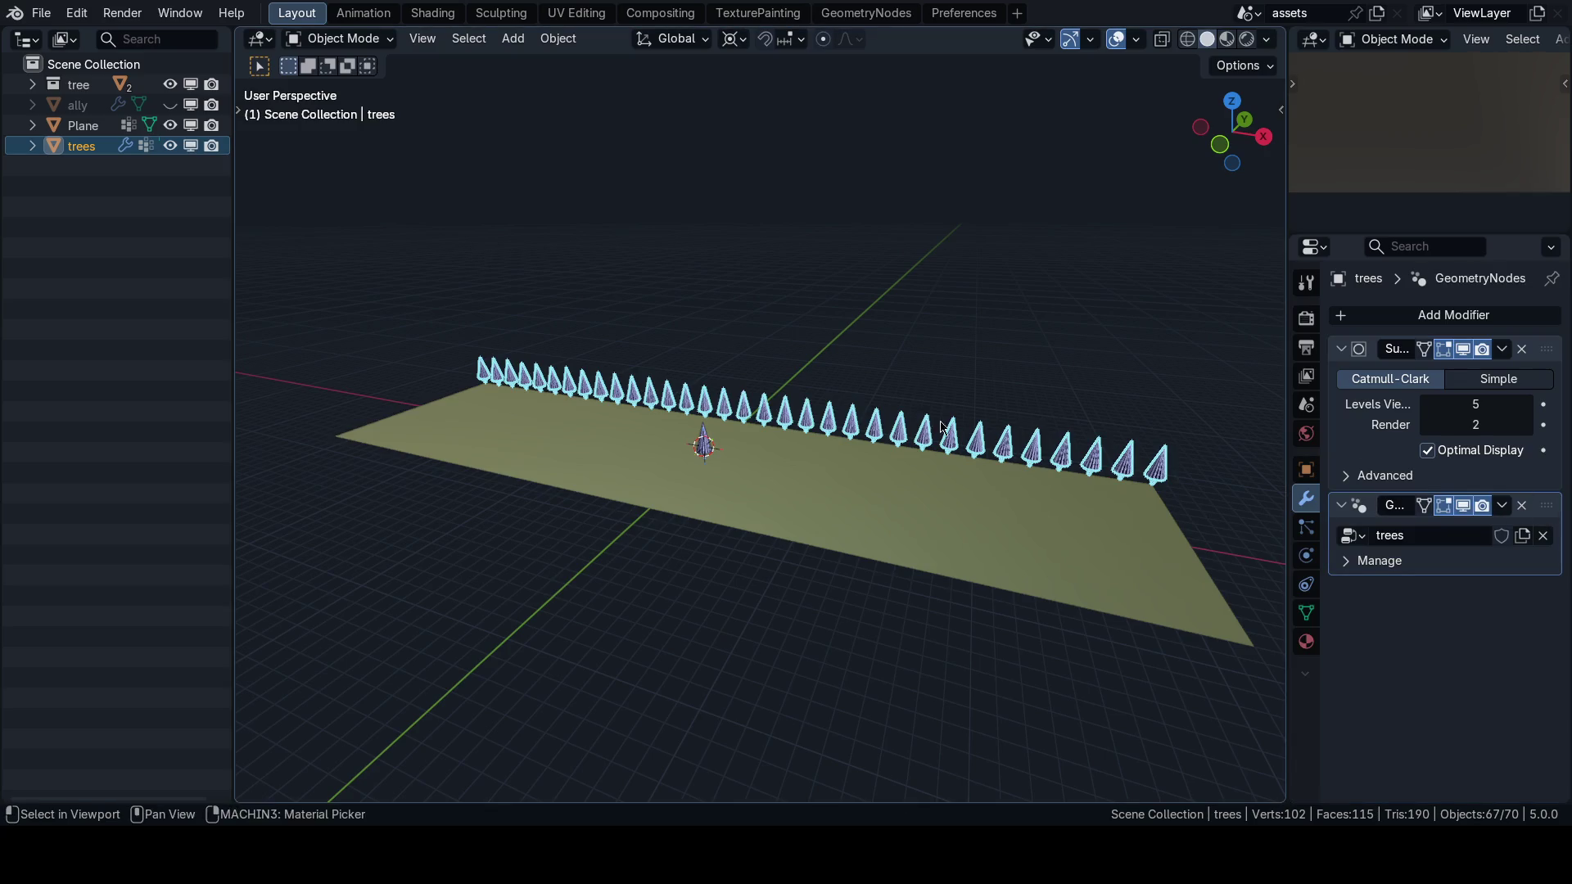
pyautogui.hotkey('ctrl', 'Tab')
pyautogui.scroll(2, 967, 523)
pyautogui.hotkey('shift', 'a')
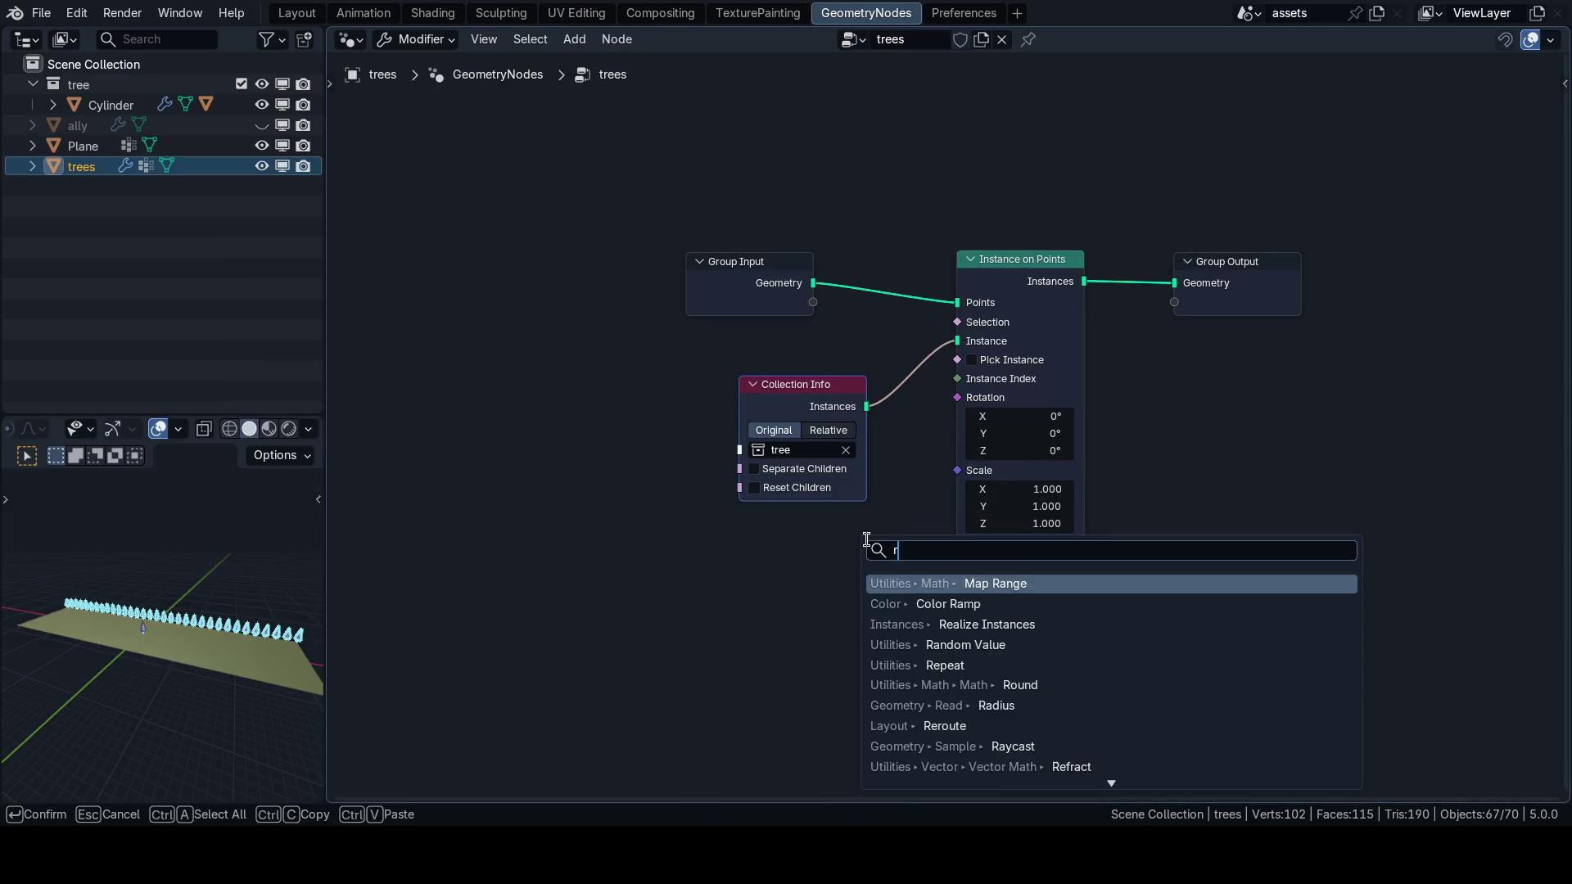
pyautogui.write('random')
pyautogui.press('Return')
pyautogui.click(729, 579)
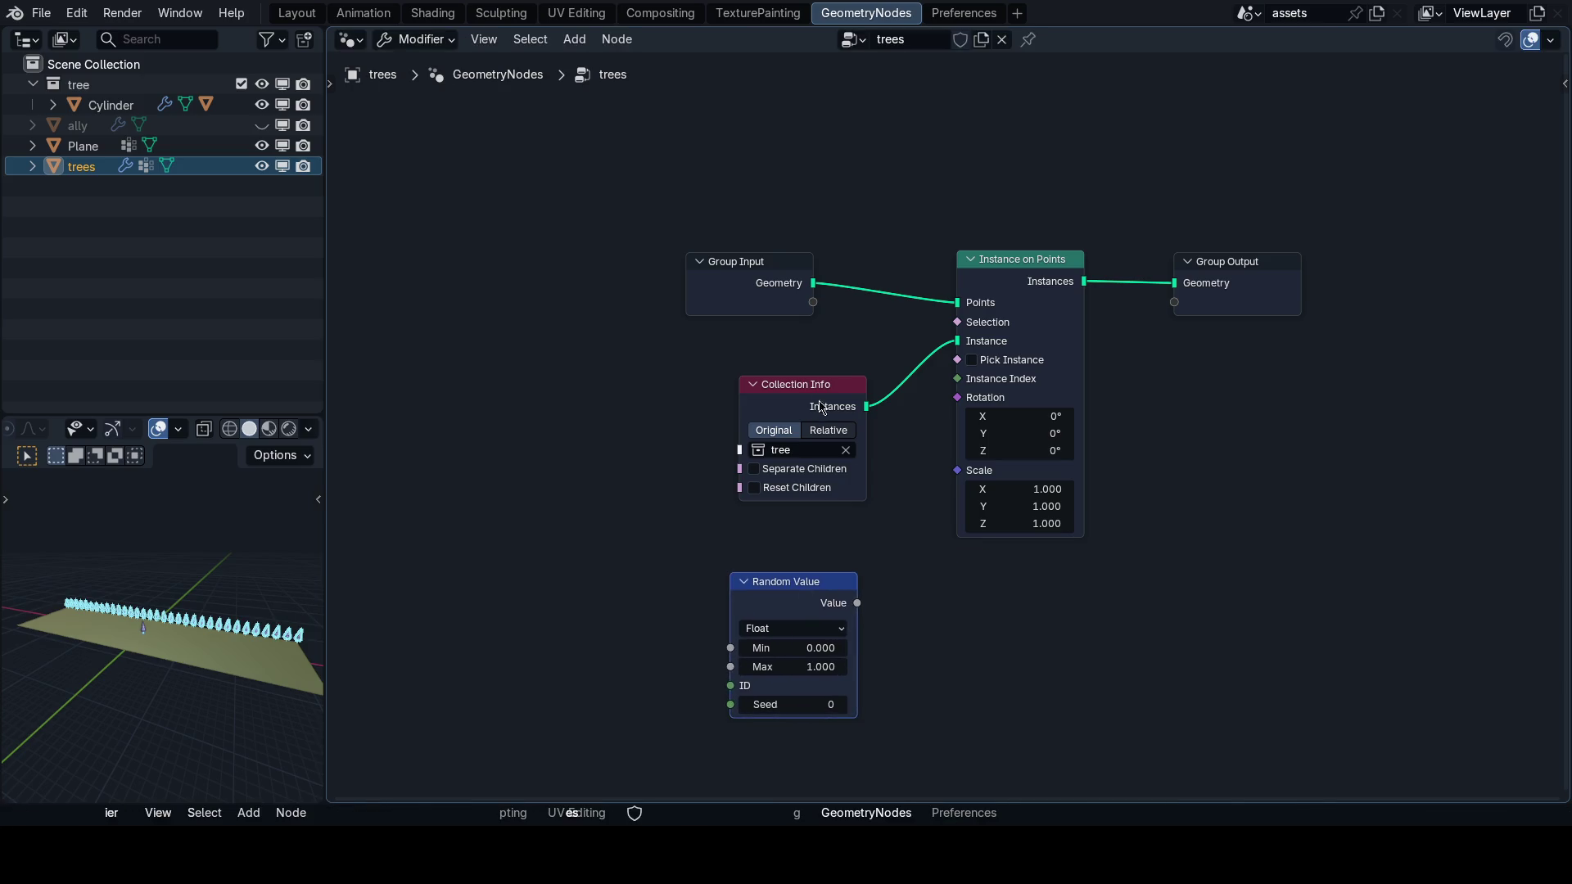
pyautogui.moveTo(821, 407); pyautogui.dragTo(696, 382)
pyautogui.scroll(2, 901, 549)
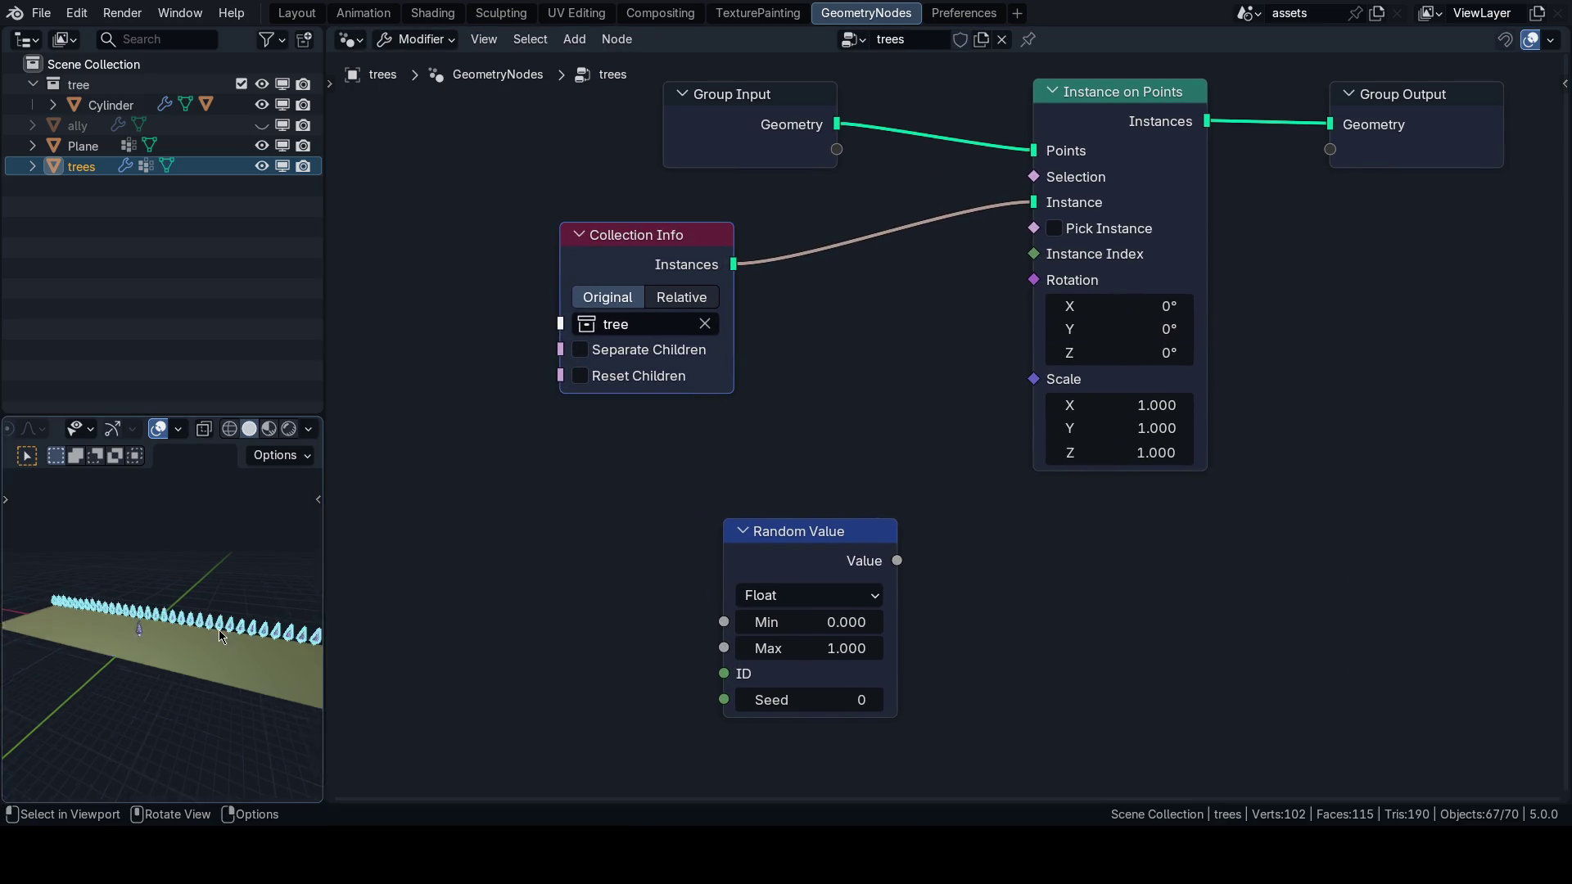
pyautogui.scroll(4, 218, 630)
# Set the Random Value node to Vector with Max 0, 0, tau (6.283).
pyautogui.hotkey('shift', 'a')
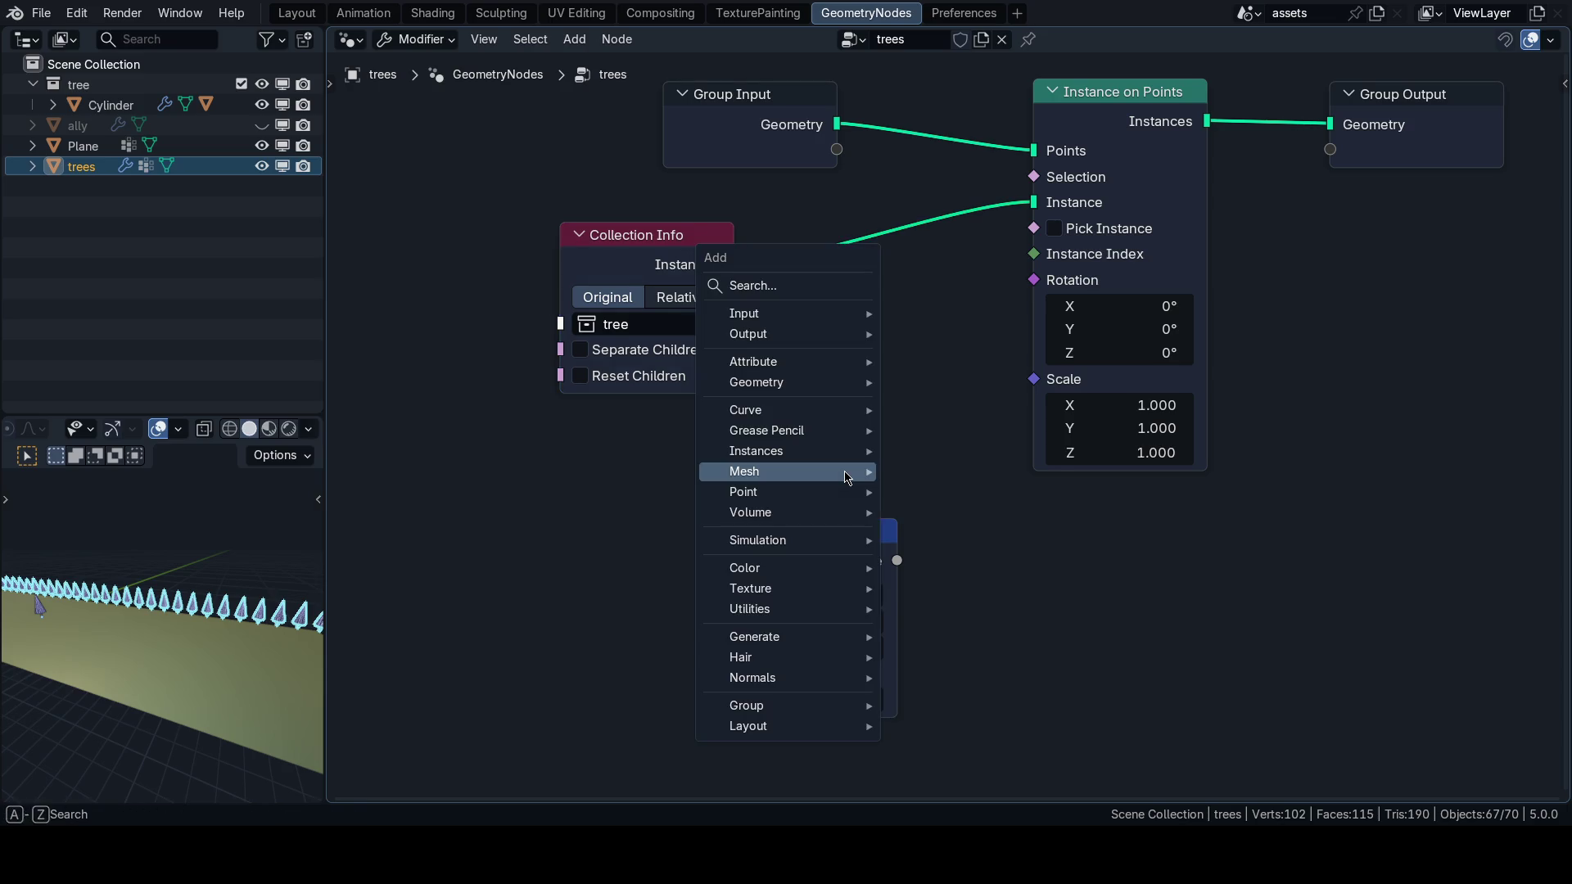
pyautogui.moveTo(847, 478)
pyautogui.write('random')
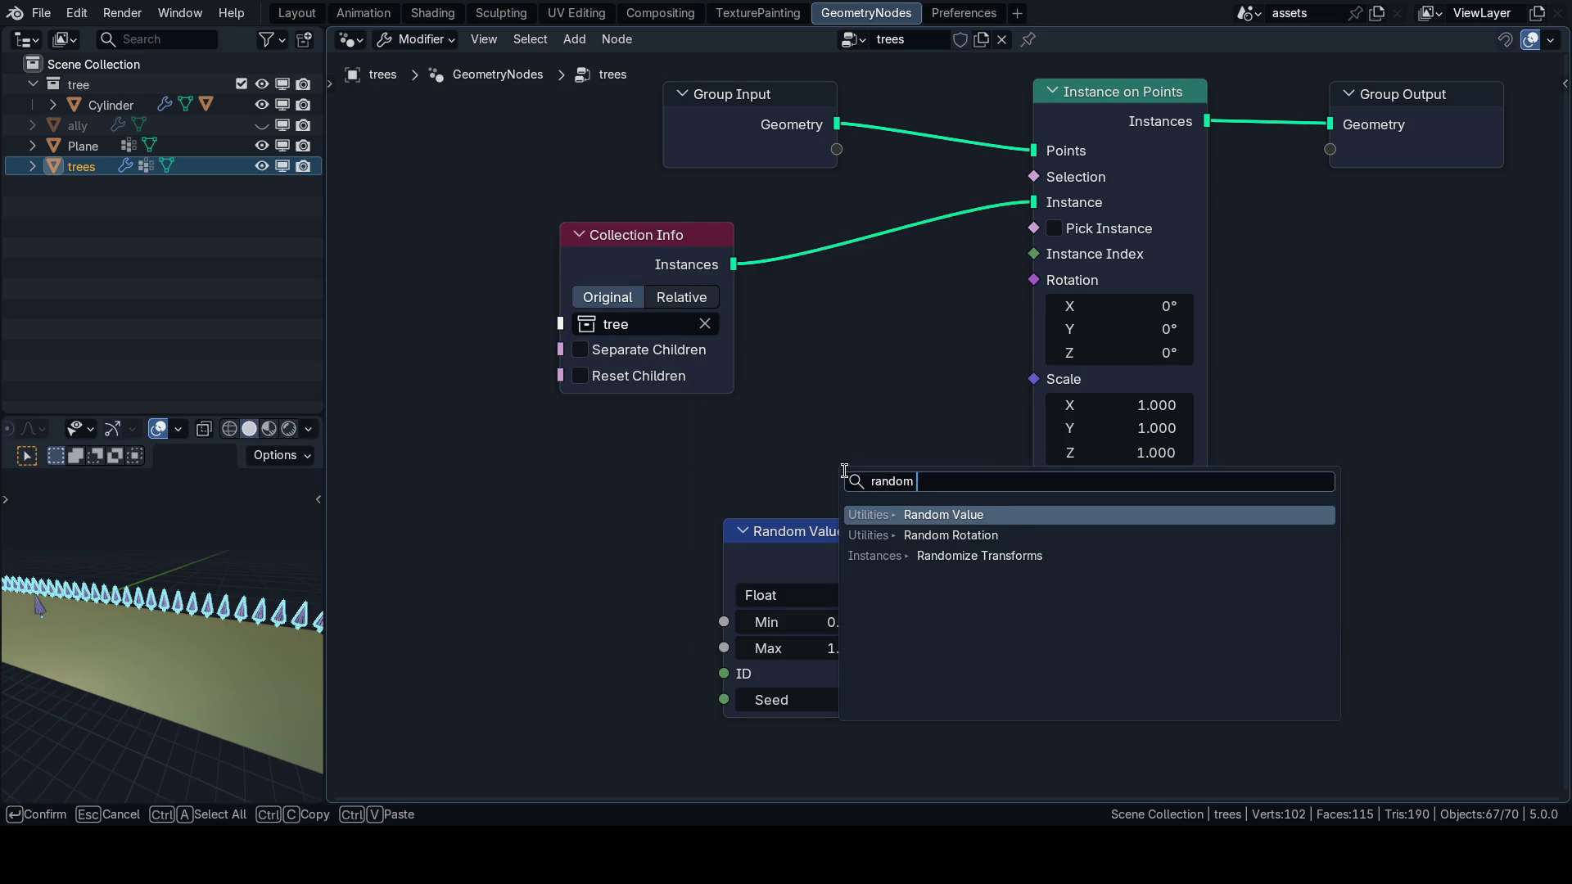
pyautogui.press('Return')
pyautogui.click(797, 592)
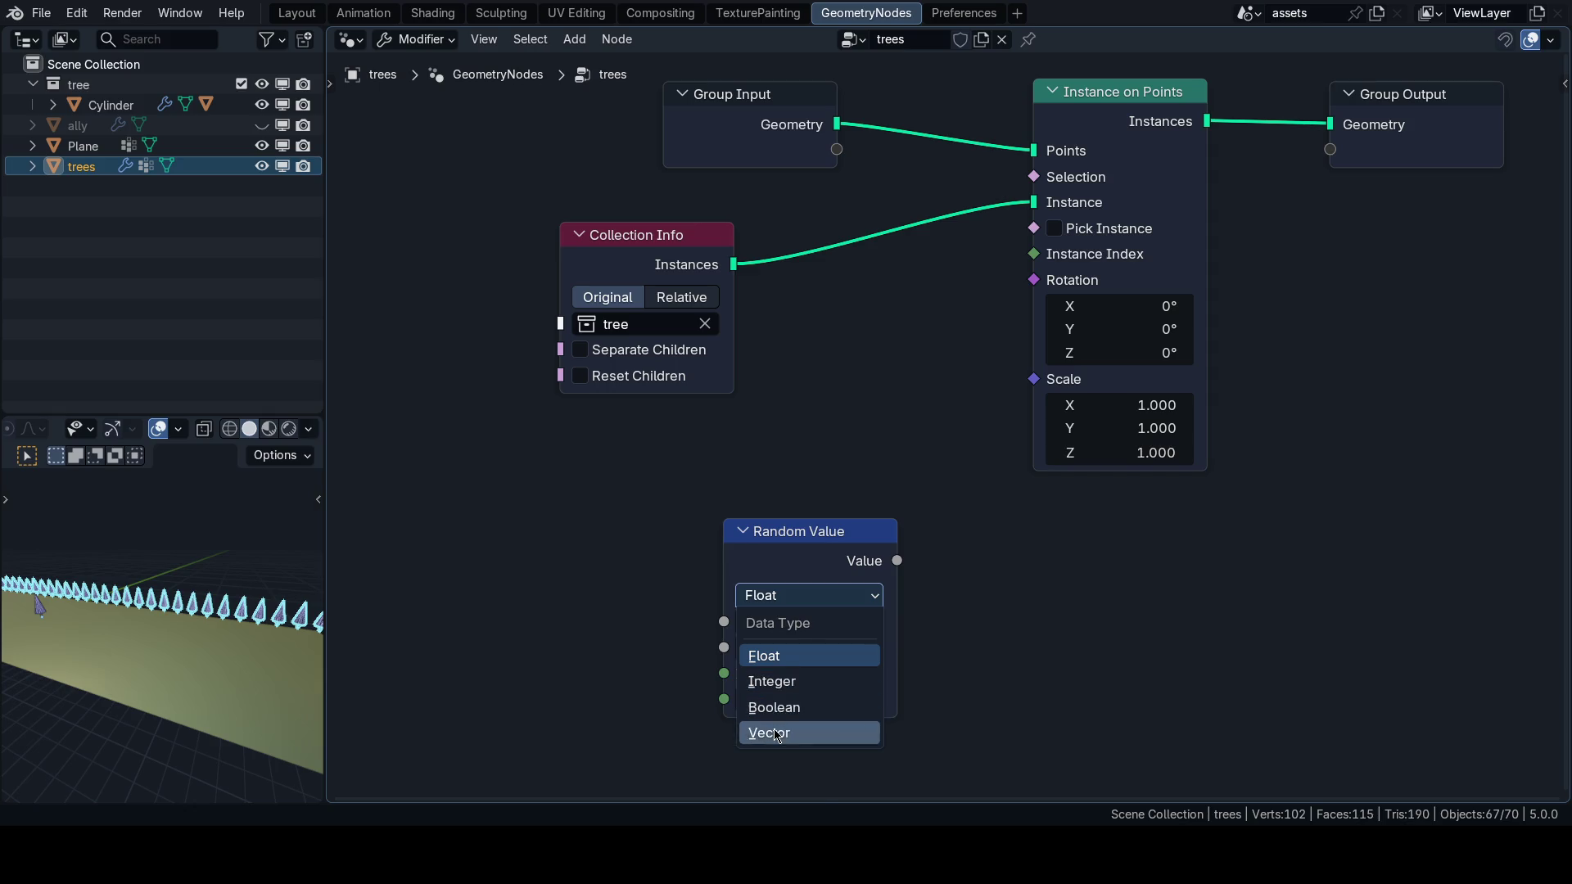
pyautogui.click(811, 734)
pyautogui.moveTo(810, 693); pyautogui.dragTo(828, 536)
pyautogui.click(801, 638)
pyautogui.write('tau')
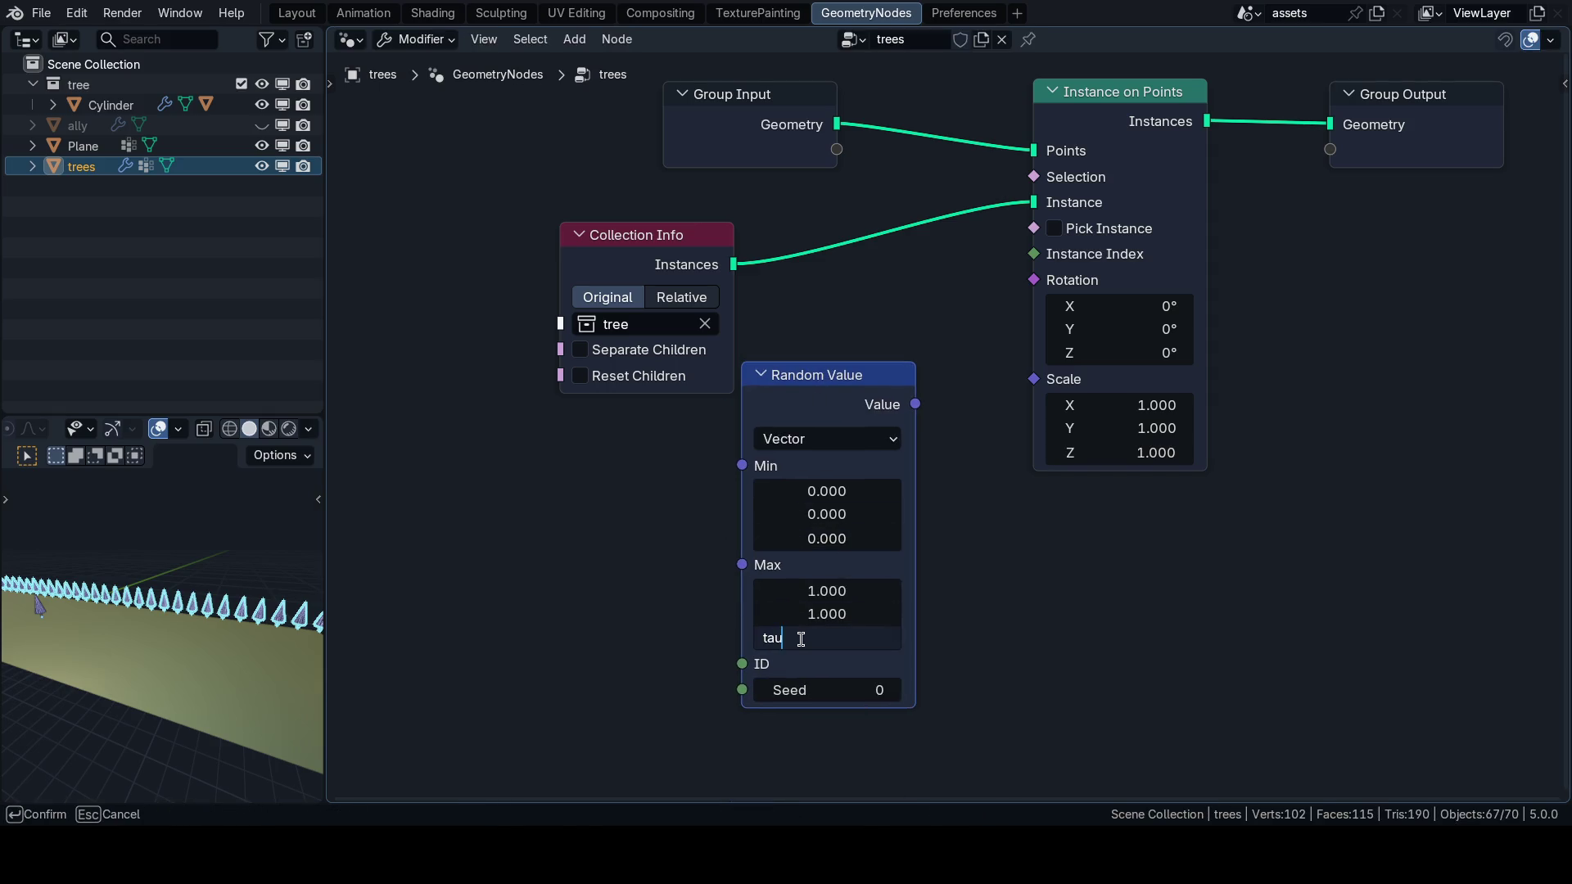
pyautogui.press('Return')
pyautogui.moveTo(825, 590); pyautogui.dragTo(826, 615)
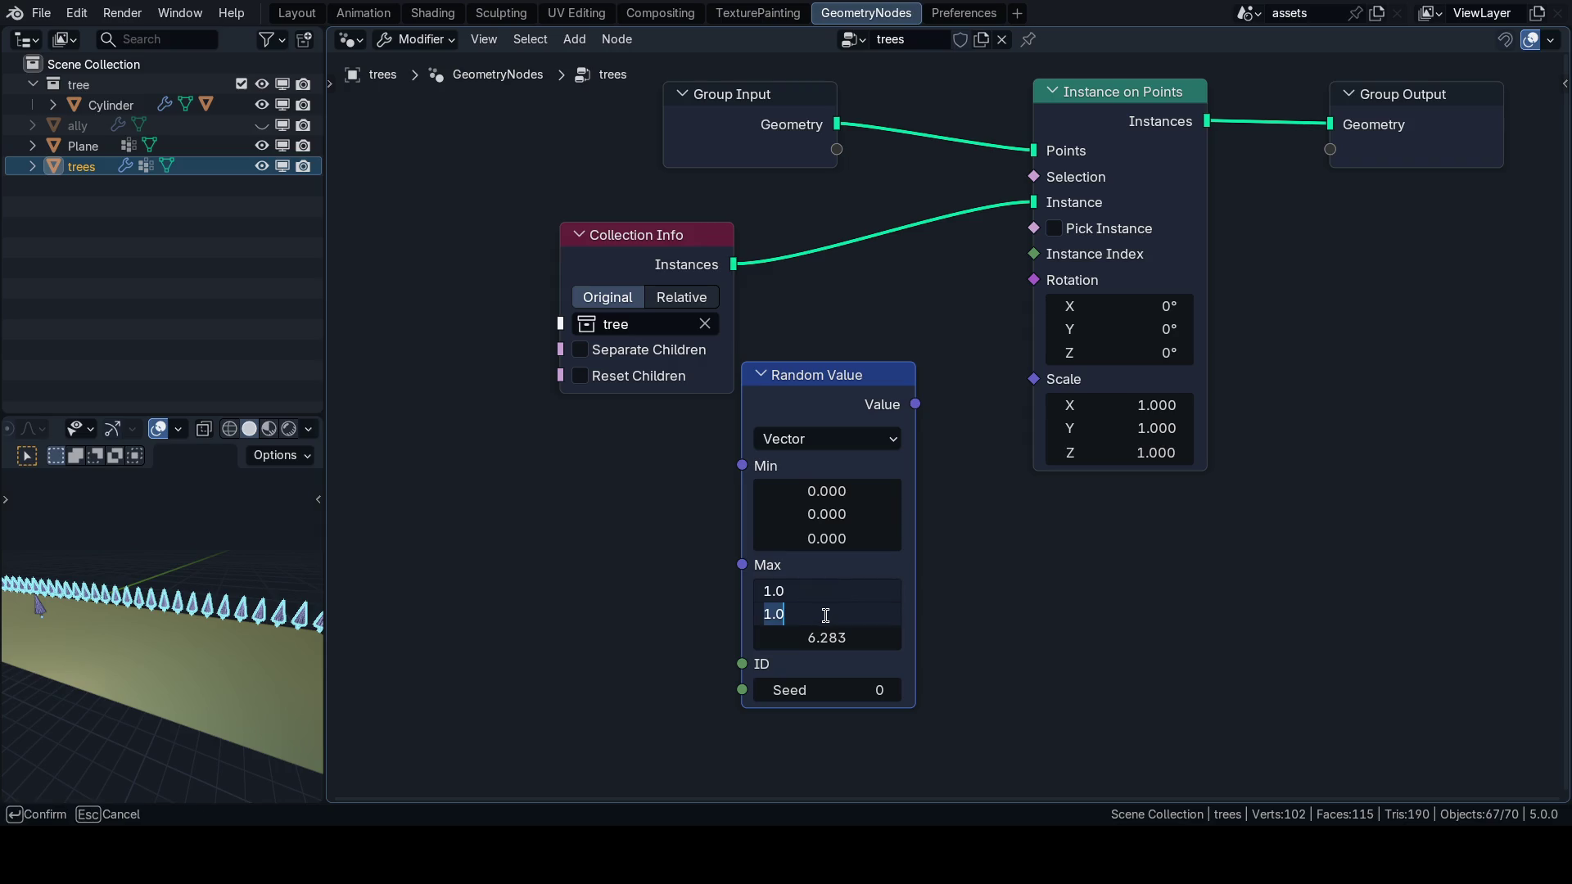
pyautogui.write('0')
pyautogui.press('Return')
# Link the random vector into Instance on Points Rotation.
pyautogui.moveTo(915, 403); pyautogui.dragTo(1033, 280)
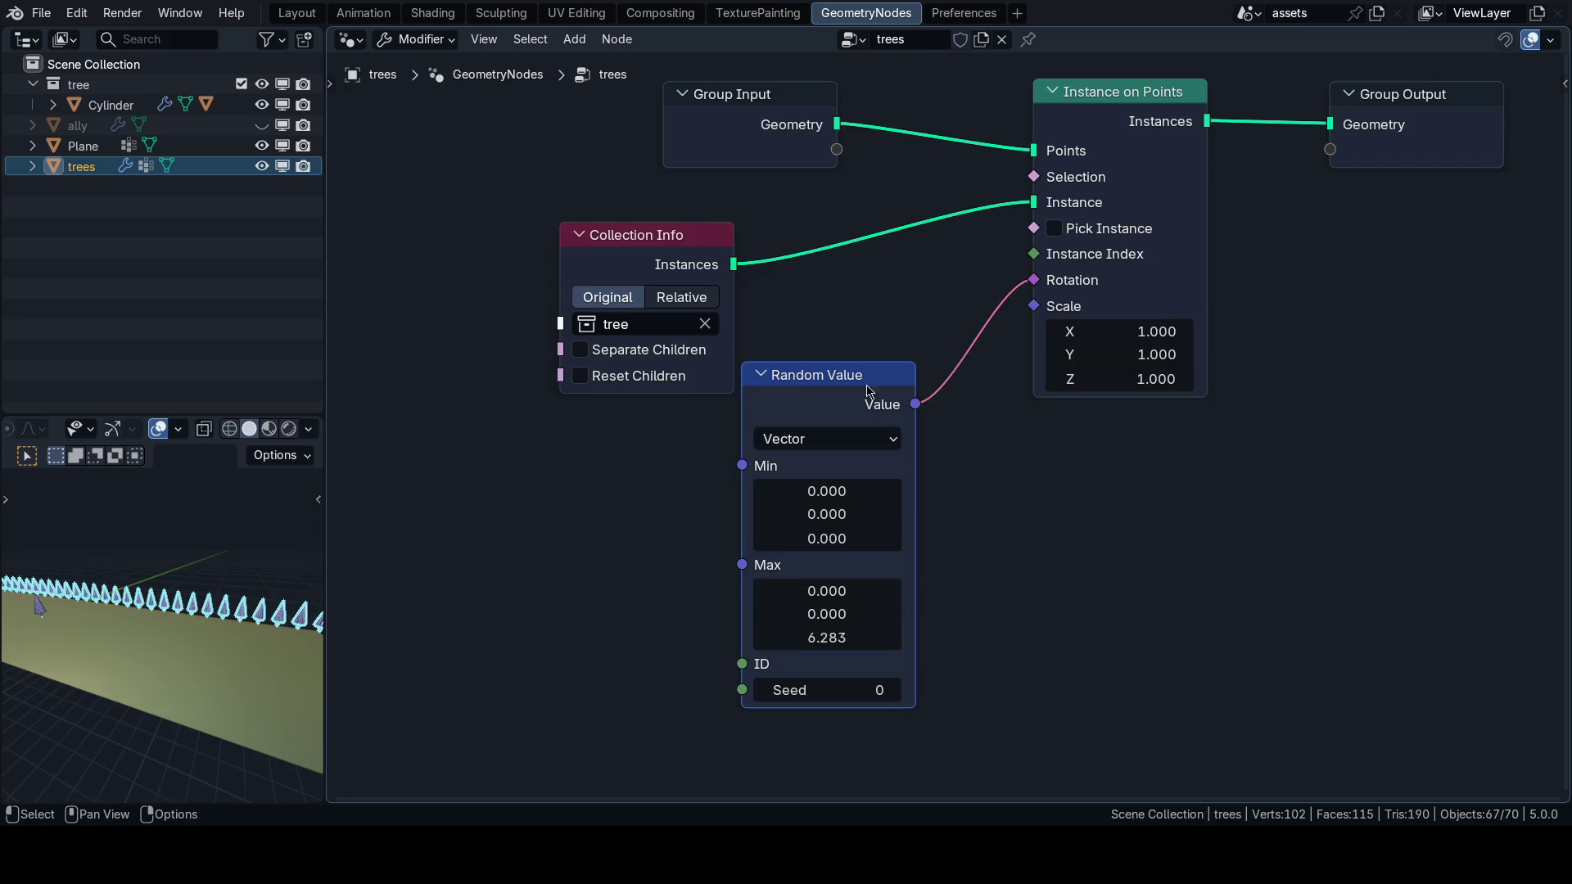
pyautogui.scroll(3, 236, 634)
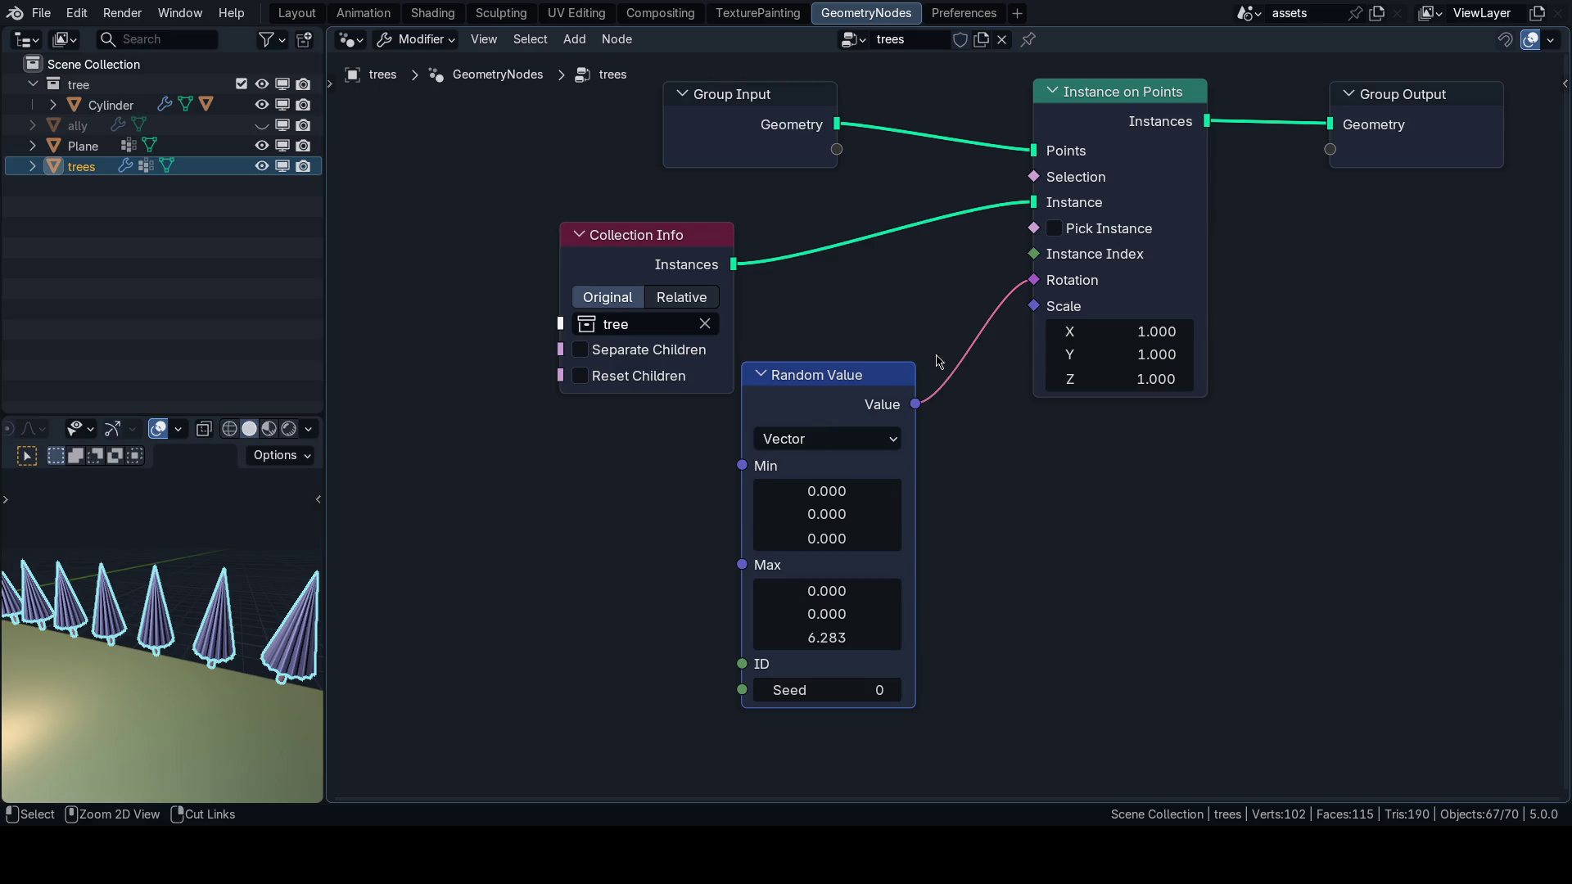
pyautogui.moveTo(950, 344); pyautogui.dragTo(988, 395)
pyautogui.hotkey('ctrl', 'z')
pyautogui.press('Home')
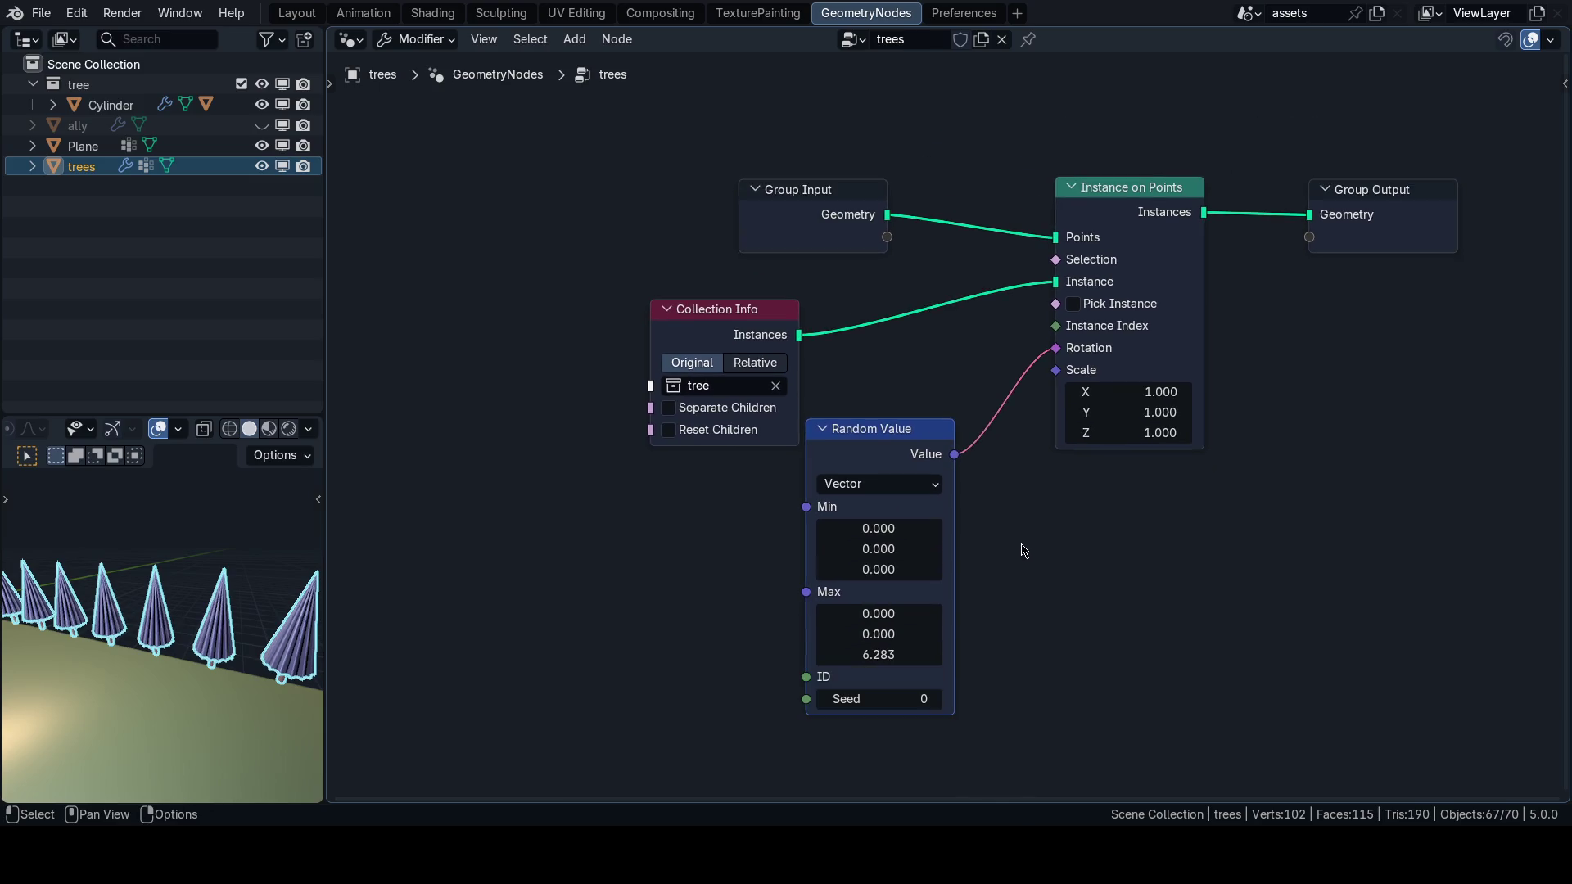
# Duplicate the Random Value node as a Float ranging from 0.8 to 1.2.
pyautogui.hotkey('shift', 'd')
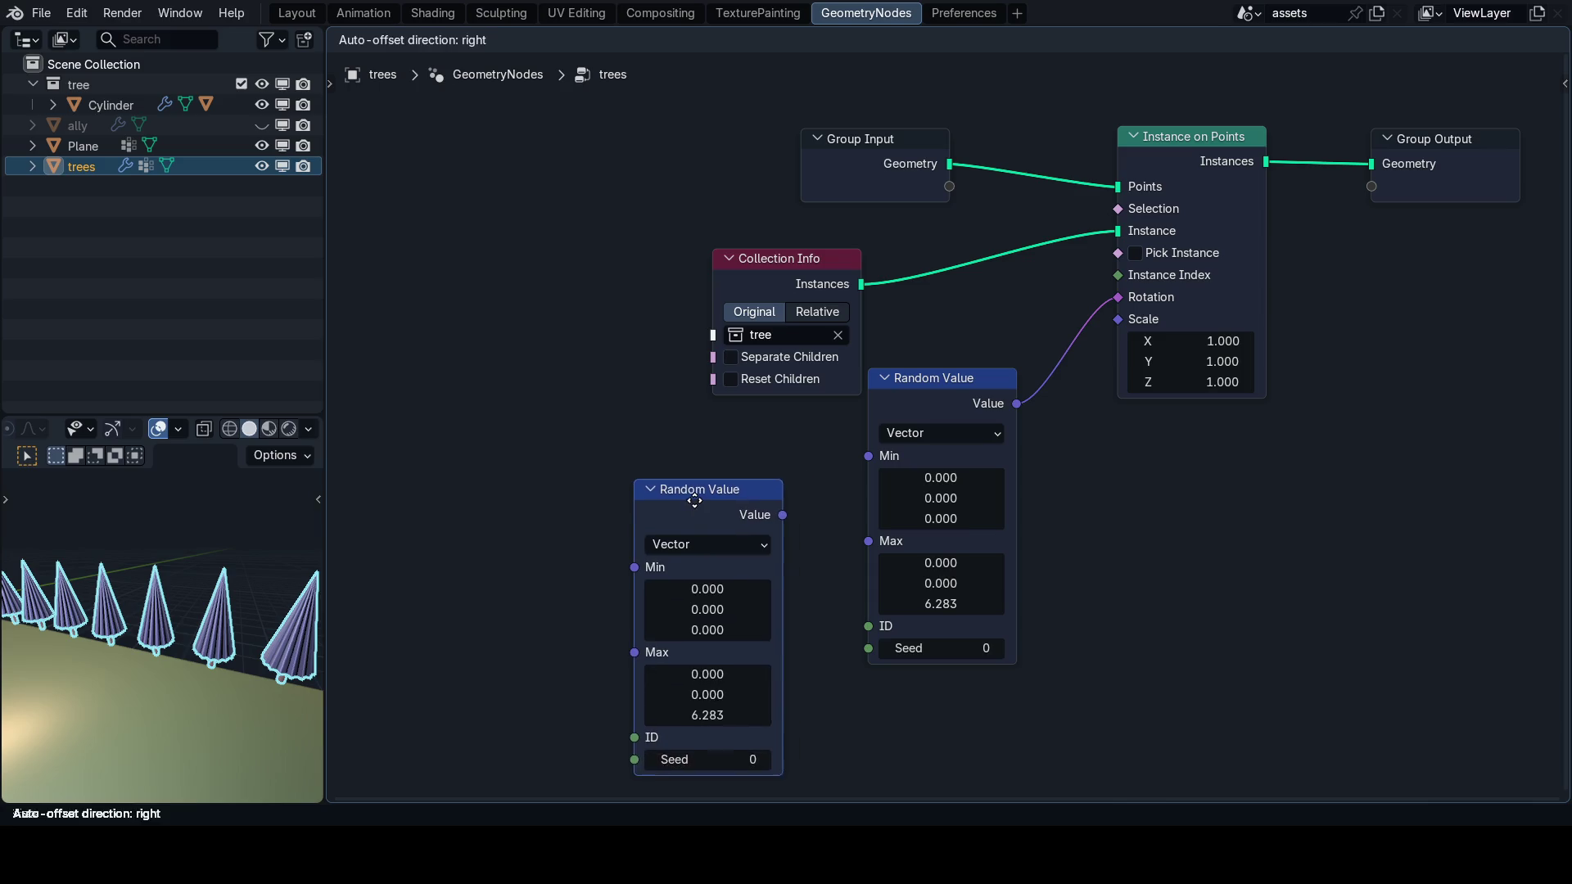
pyautogui.click(696, 508)
pyautogui.click(700, 546)
pyautogui.click(661, 598)
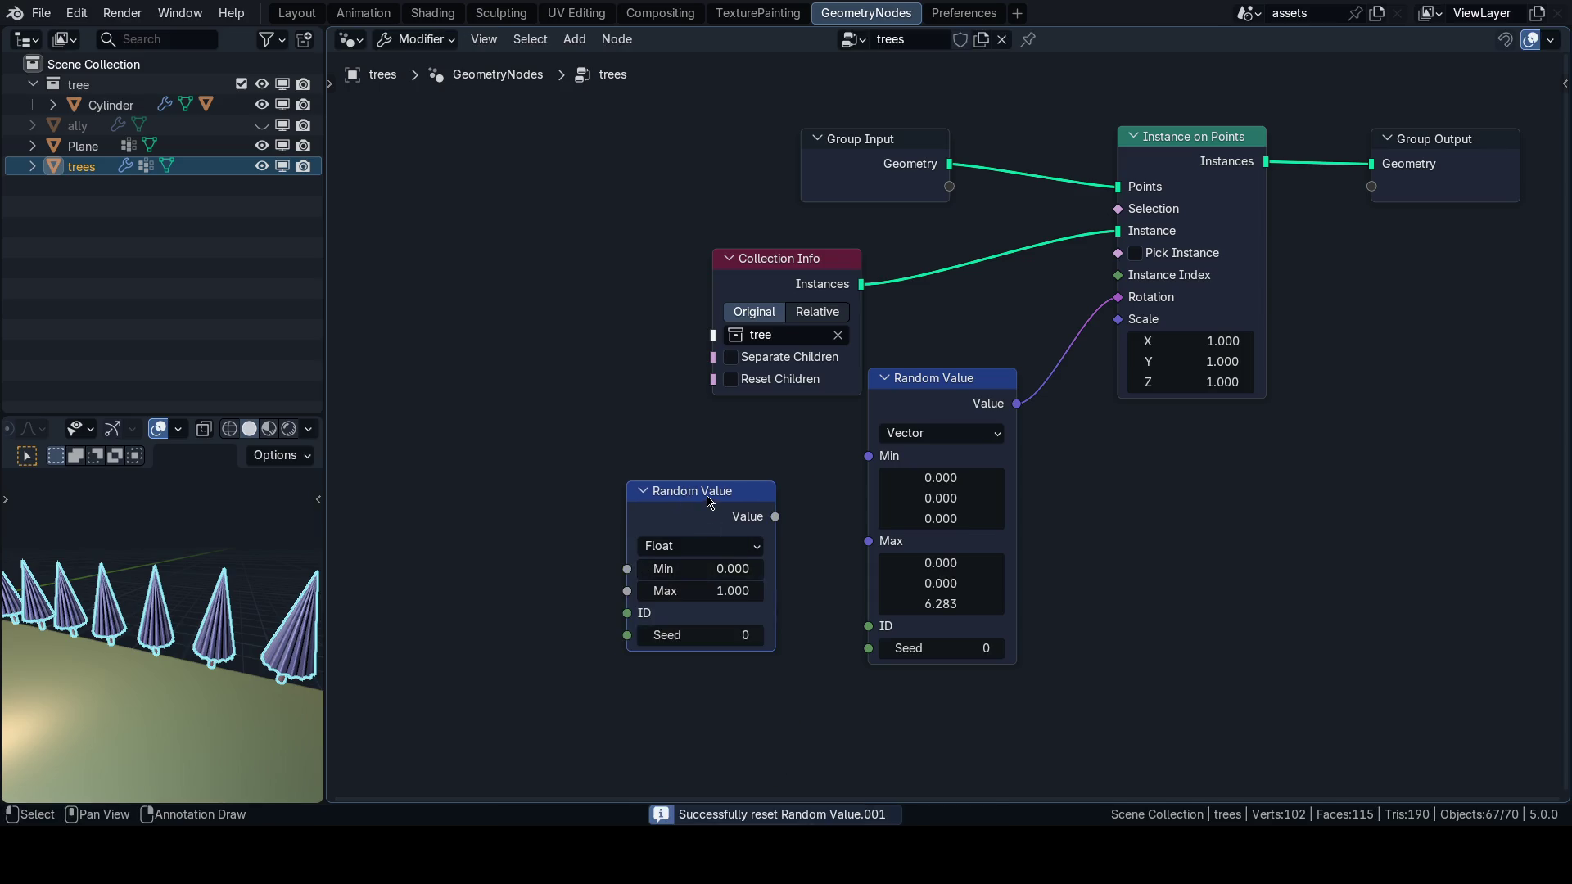
pyautogui.scroll(-1, 801, 531)
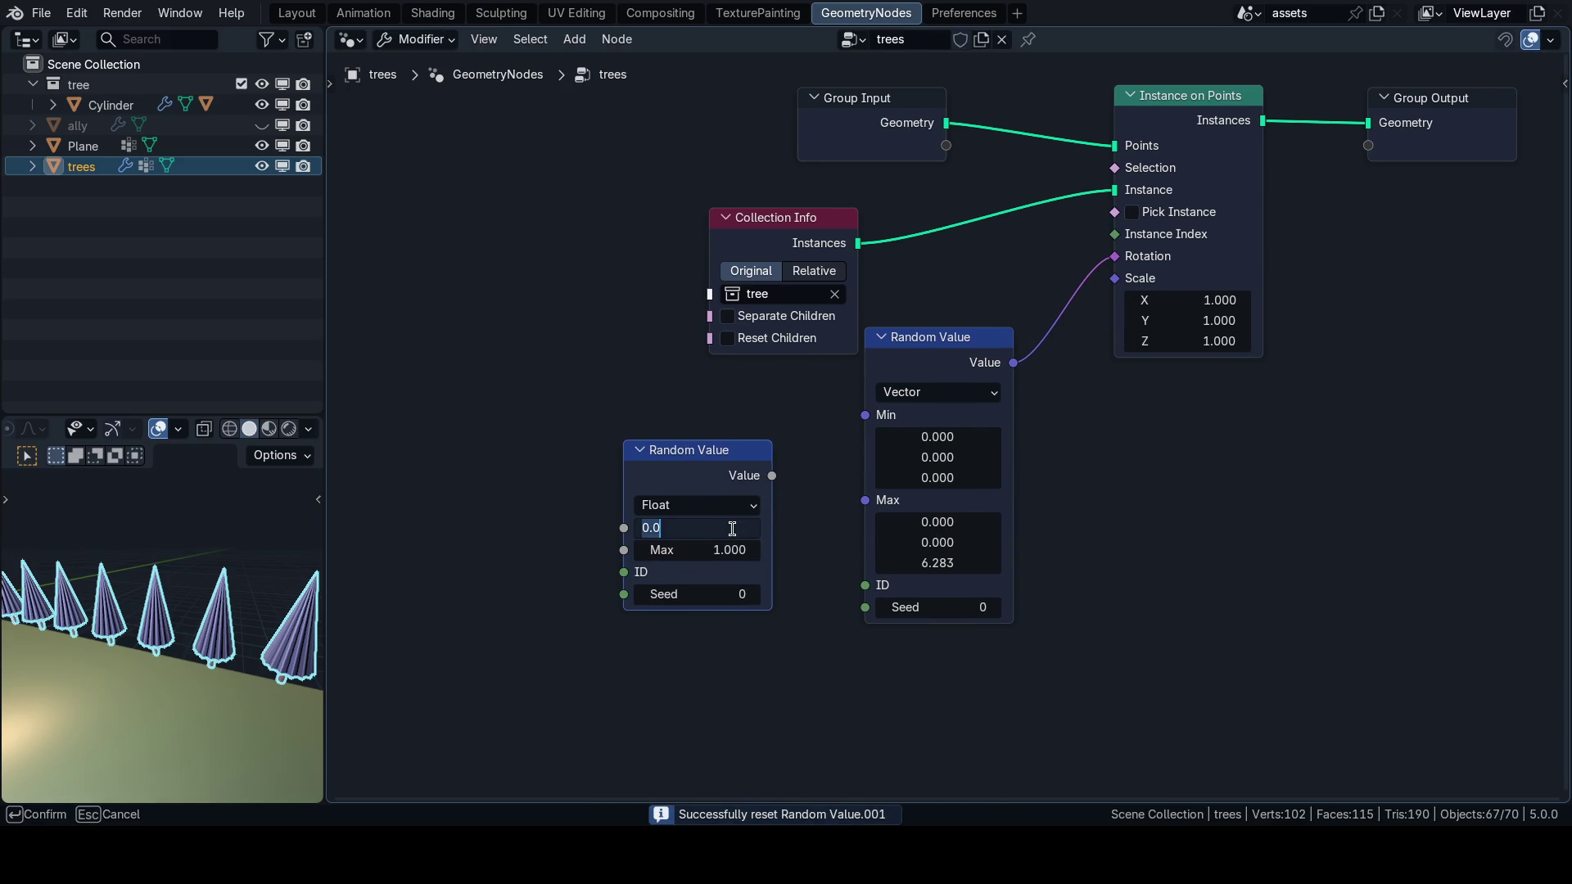
pyautogui.write('.8')
pyautogui.write('0.800')
pyautogui.press('Return')
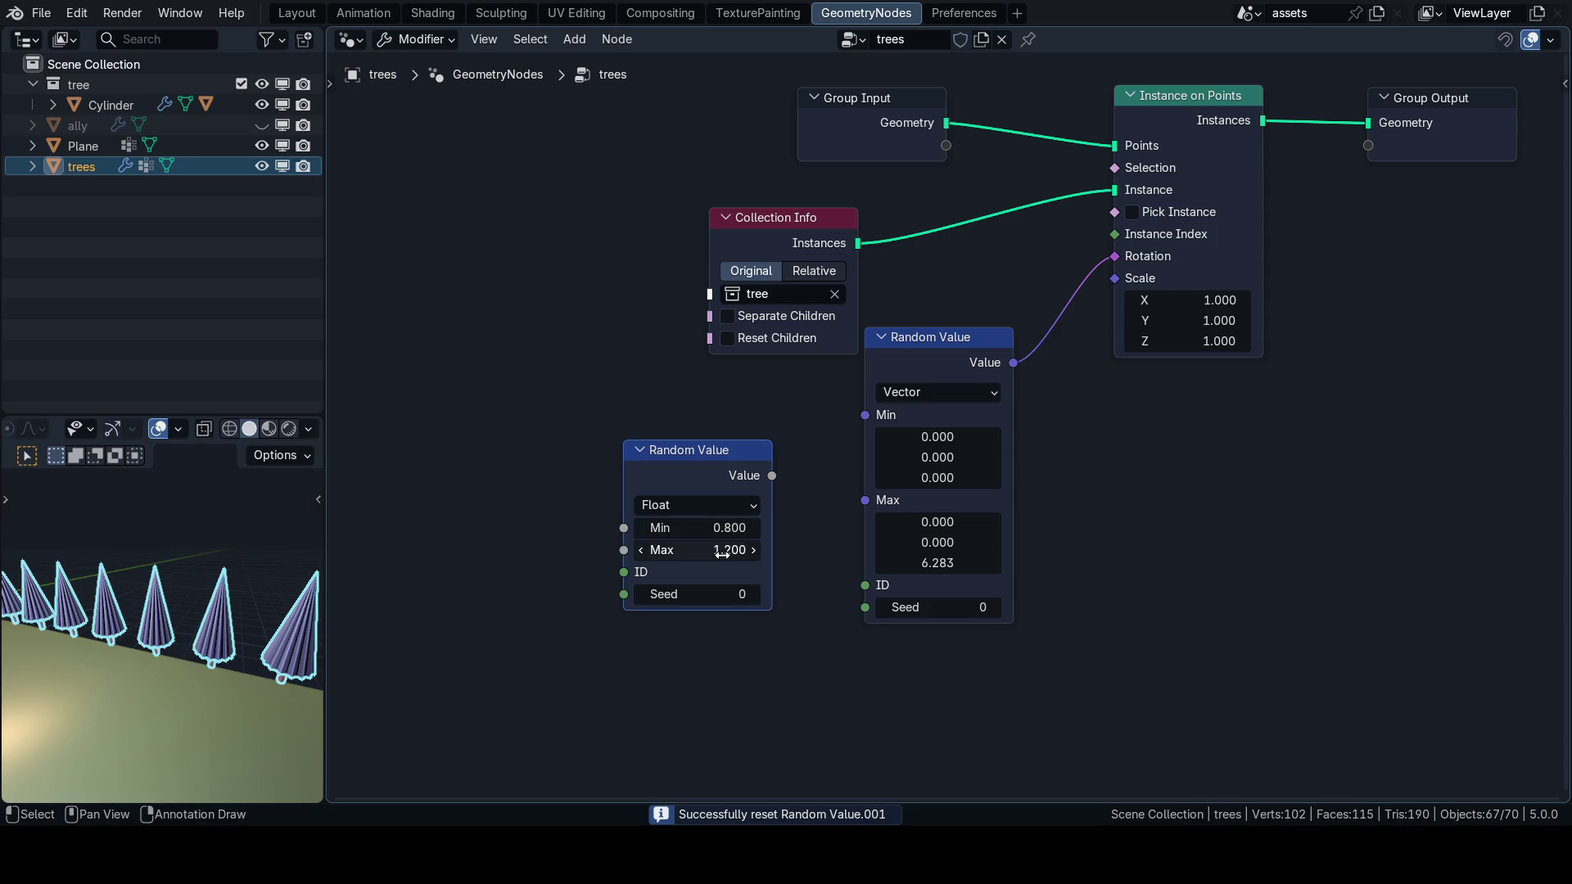
# Feed the random float into Instance on Points Scale and check the row from the front.
pyautogui.moveTo(772, 475); pyautogui.dragTo(867, 446)
pyautogui.moveTo(1135, 296); pyautogui.dragTo(1135, 295)
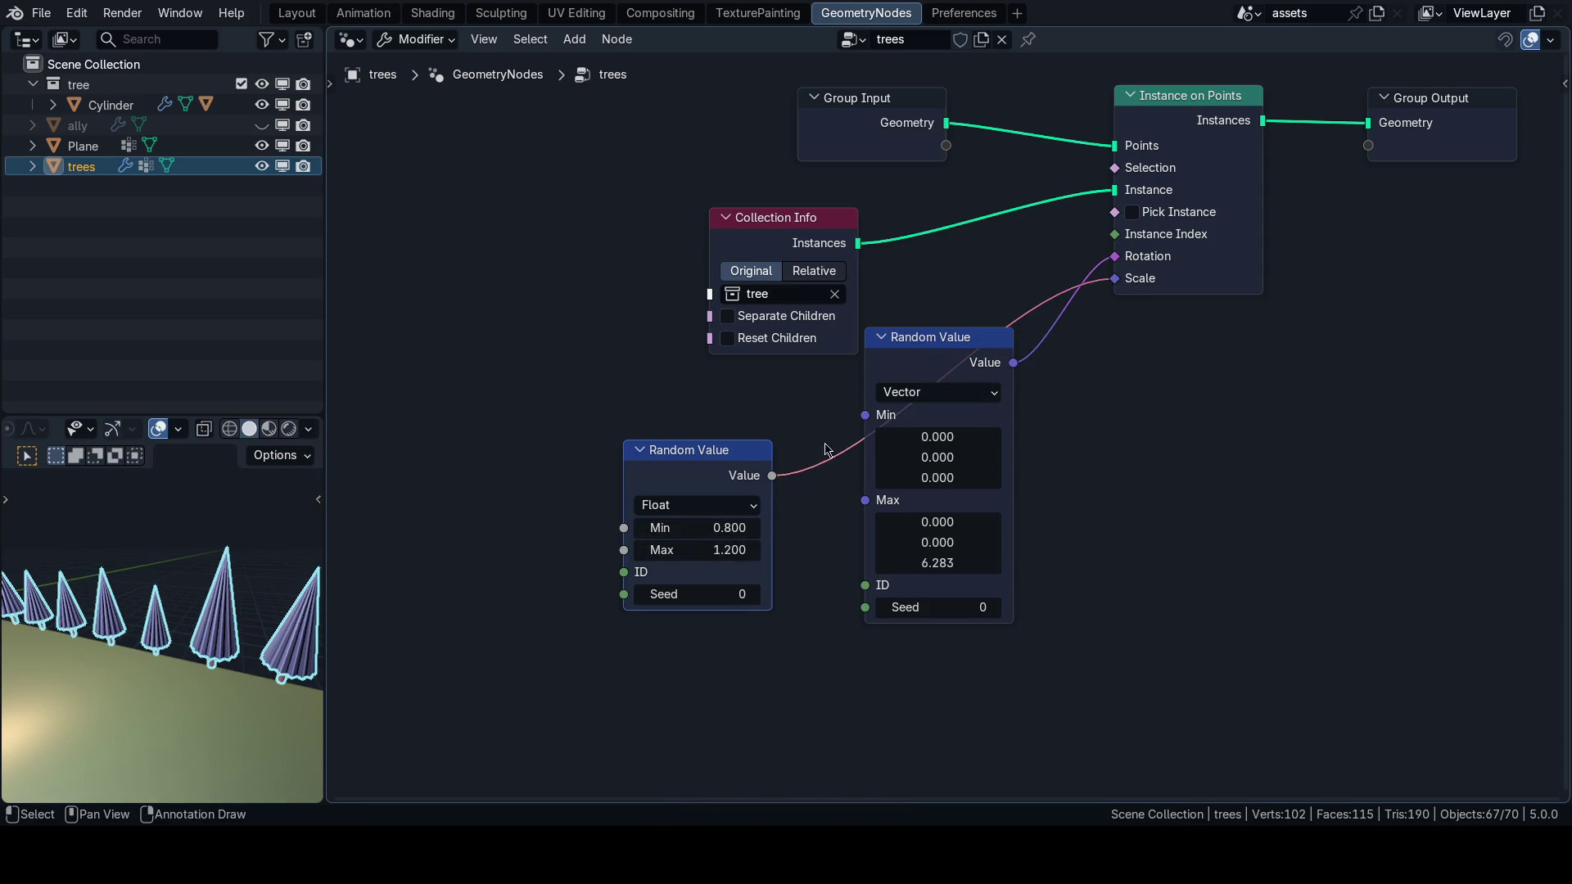
pyautogui.scroll(-5, 208, 589)
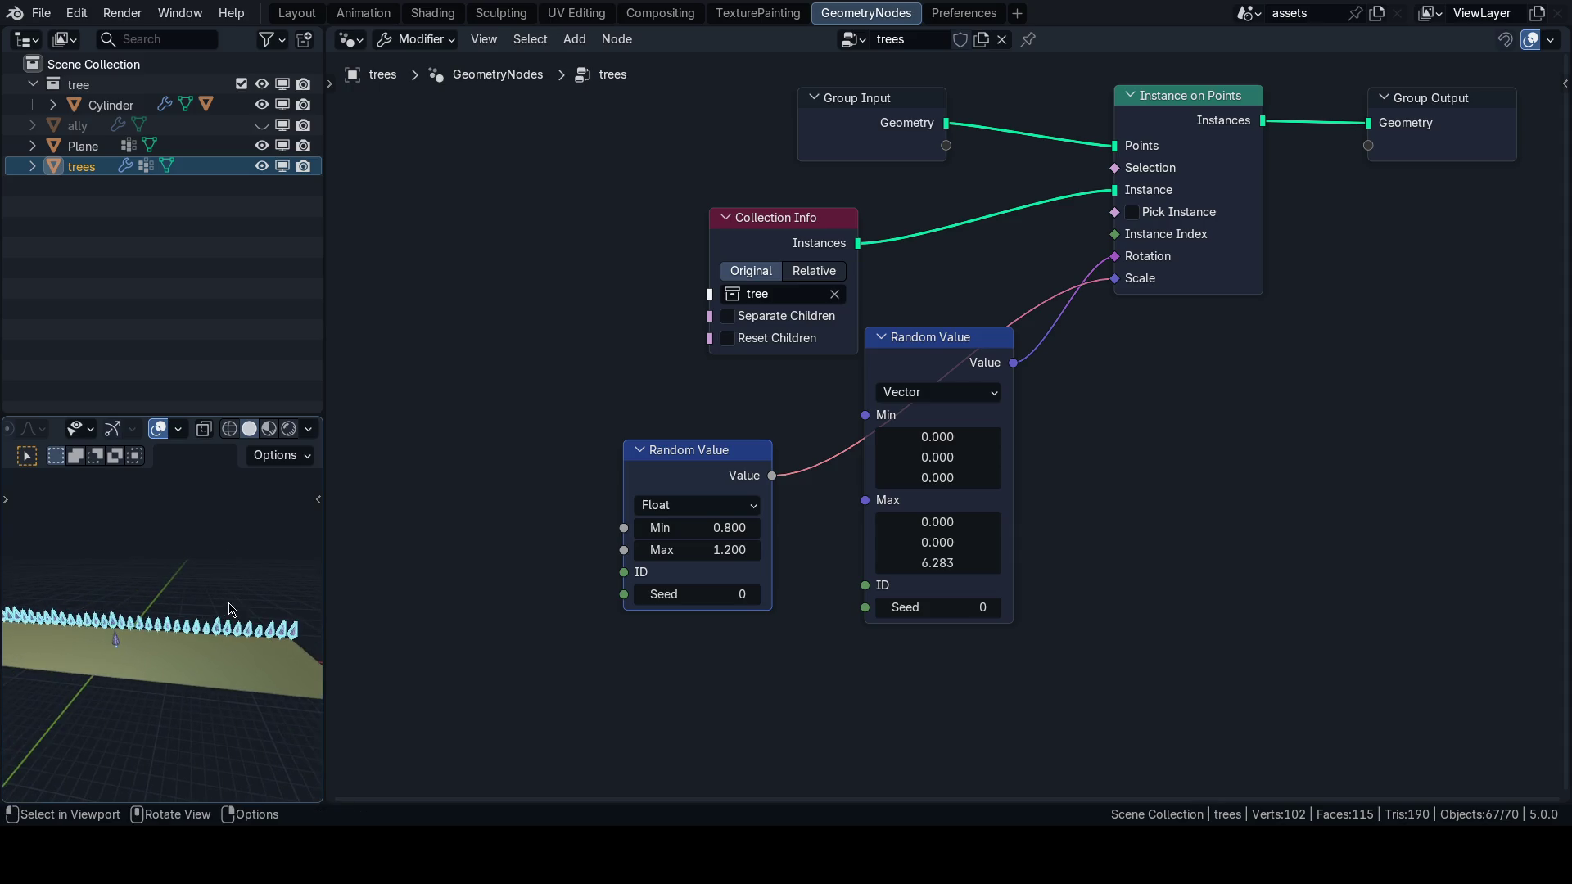
pyautogui.press('KP_1')
pyautogui.hotkey('shift', 'alt', 'z')
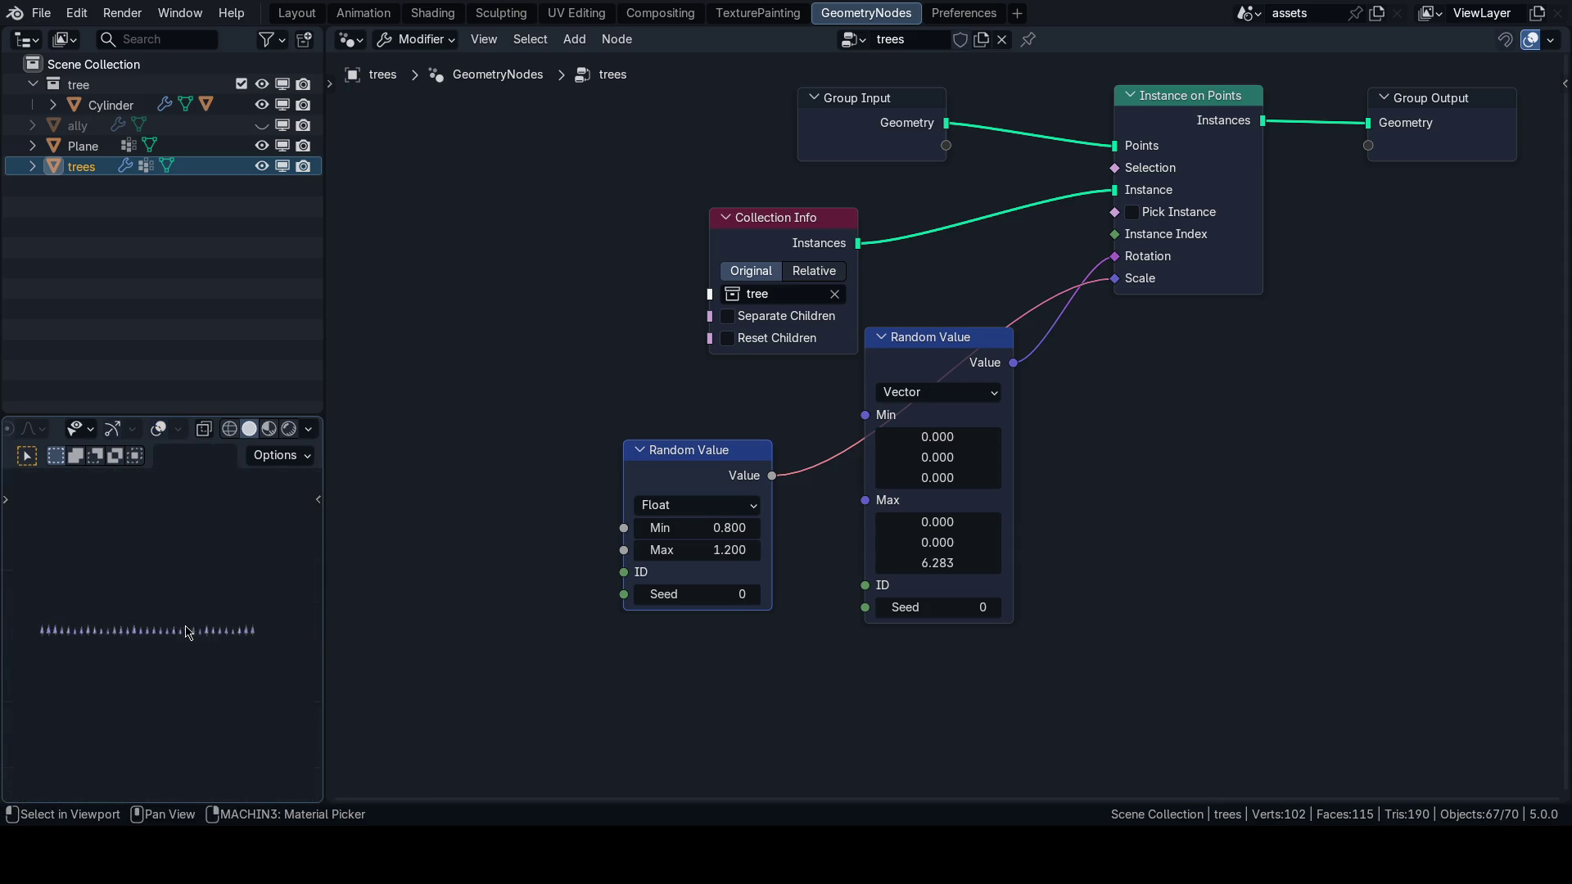
pyautogui.scroll(2, 180, 655)
pyautogui.hotkey('shift', 'alt', 'z')
pyautogui.moveTo(166, 666)
pyautogui.mouseDown()
pyautogui.moveTo(154, 642)
pyautogui.moveTo(287, 822)
pyautogui.mouseUp()
pyautogui.hotkey('alt', 'a')
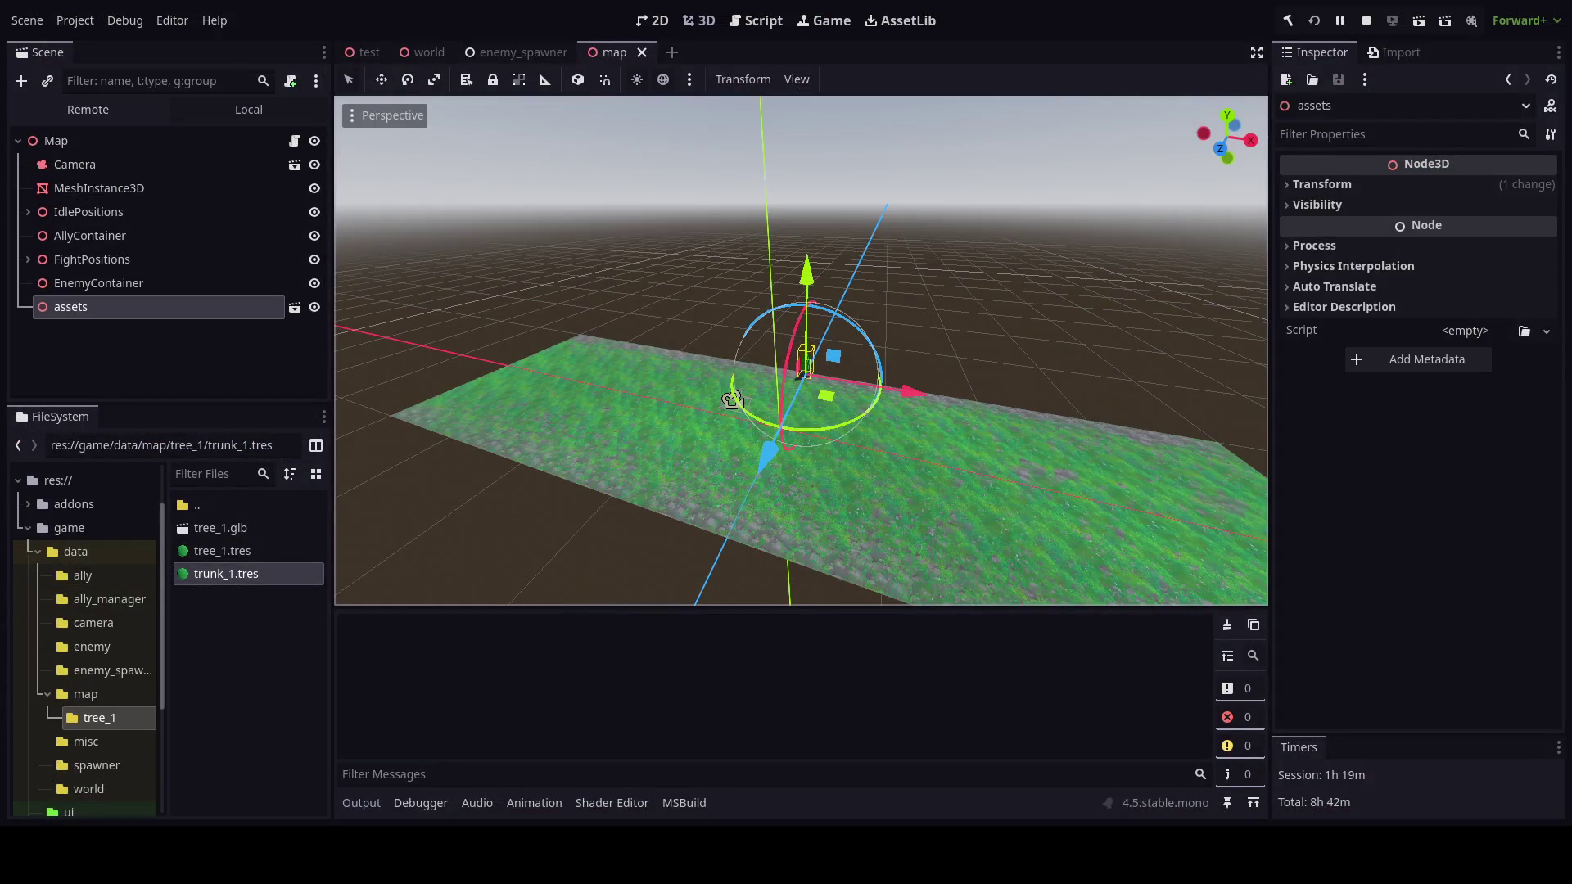
# End the running Godot project with F8 (Stop).
pyautogui.press('F8')
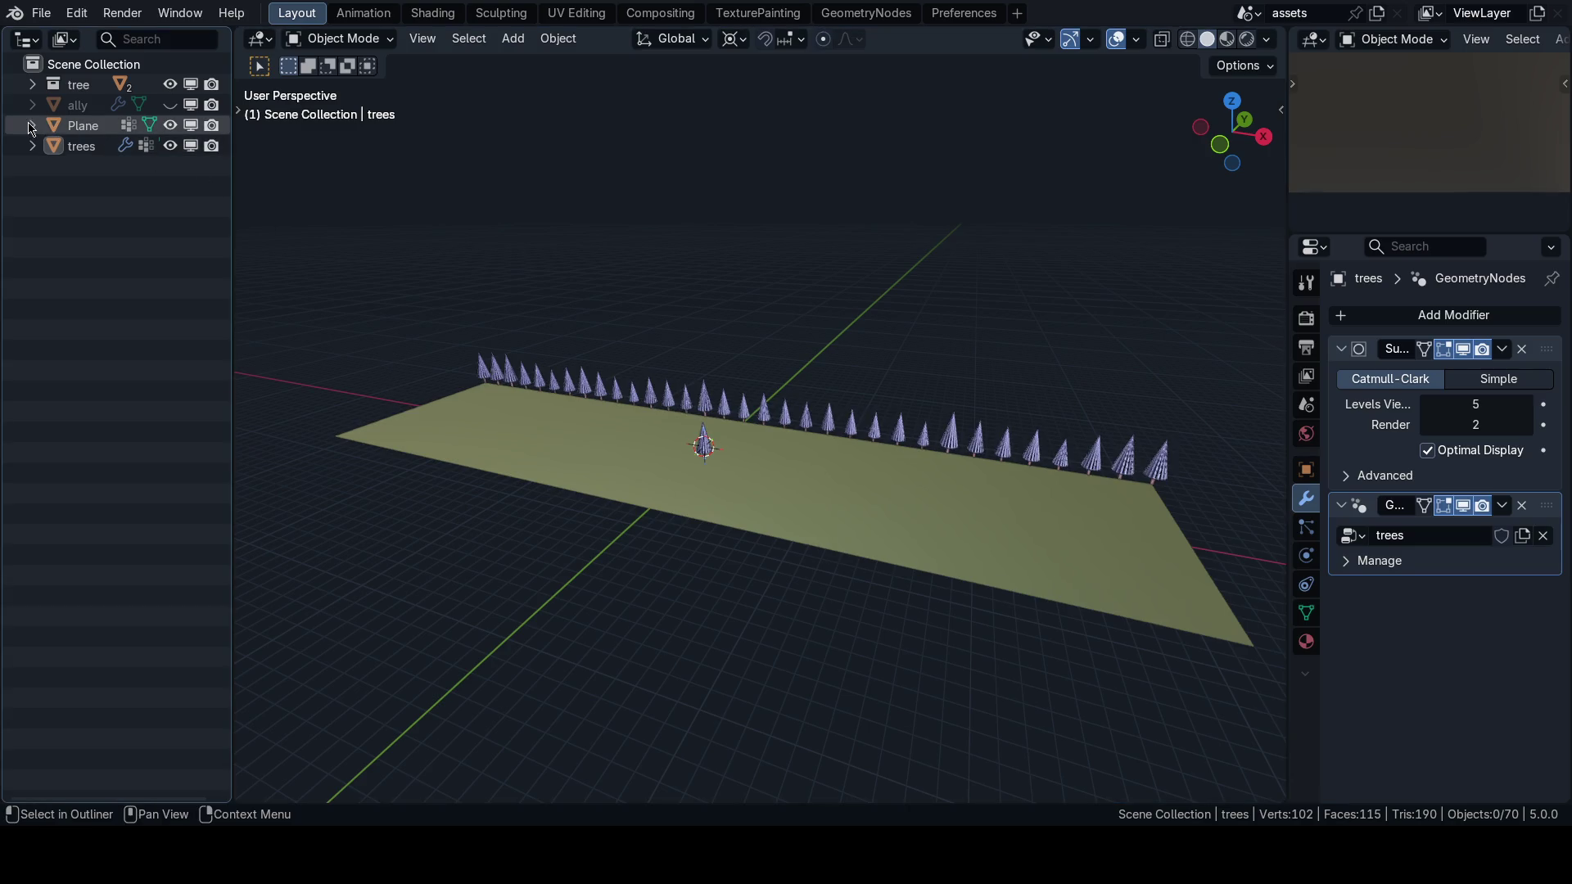
# Scale the Cylinder trunk by 1.2 and apply its scale.
pyautogui.click(32, 85)
pyautogui.click(110, 105)
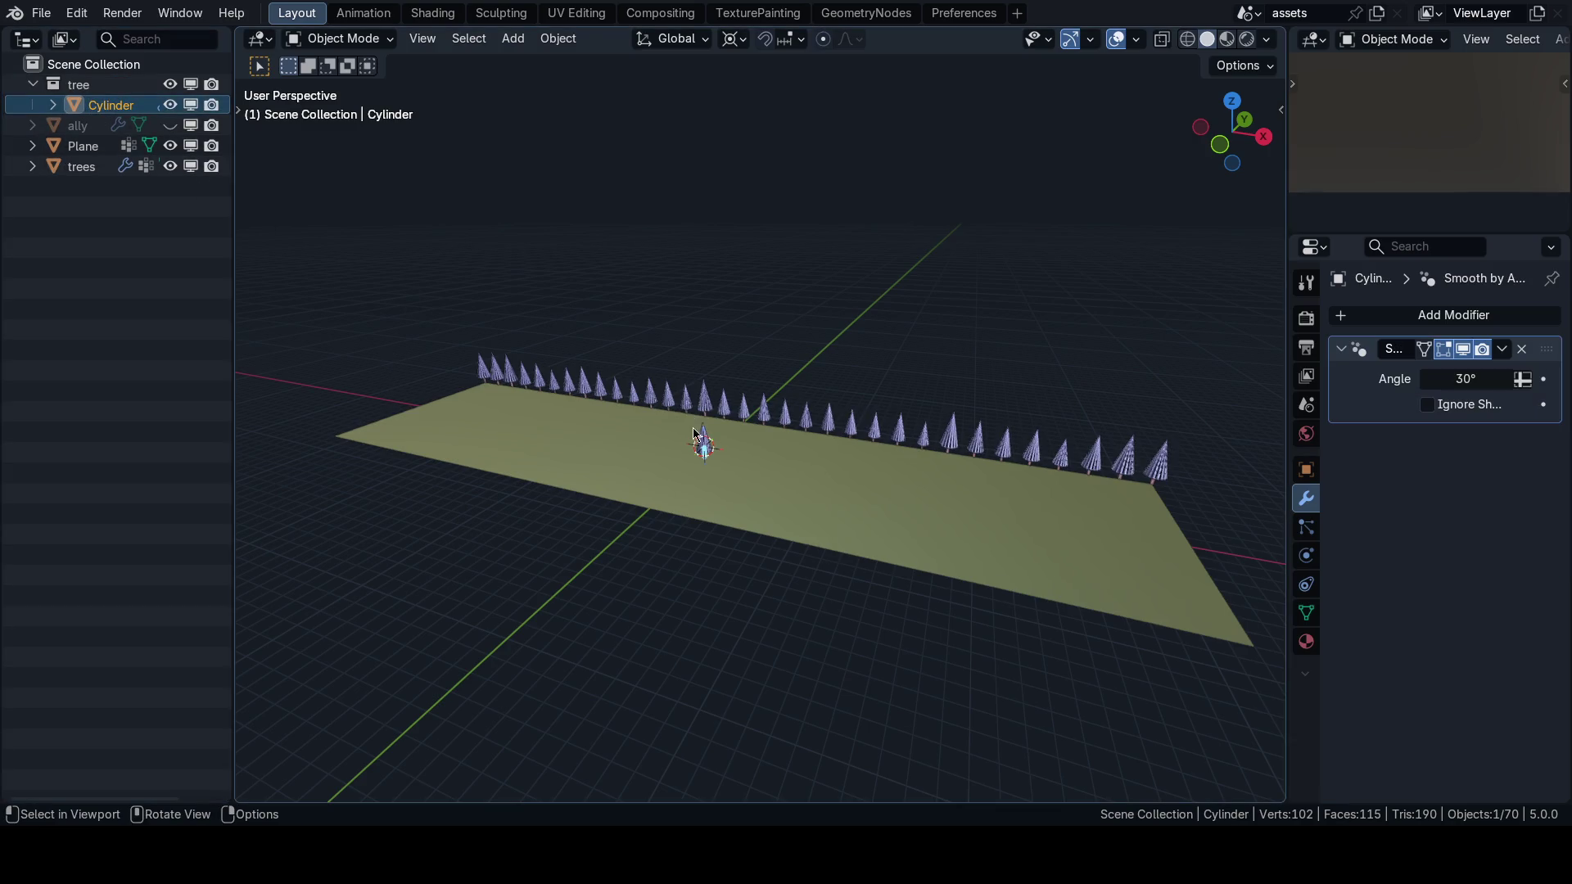
pyautogui.press('f')
pyautogui.press('n')
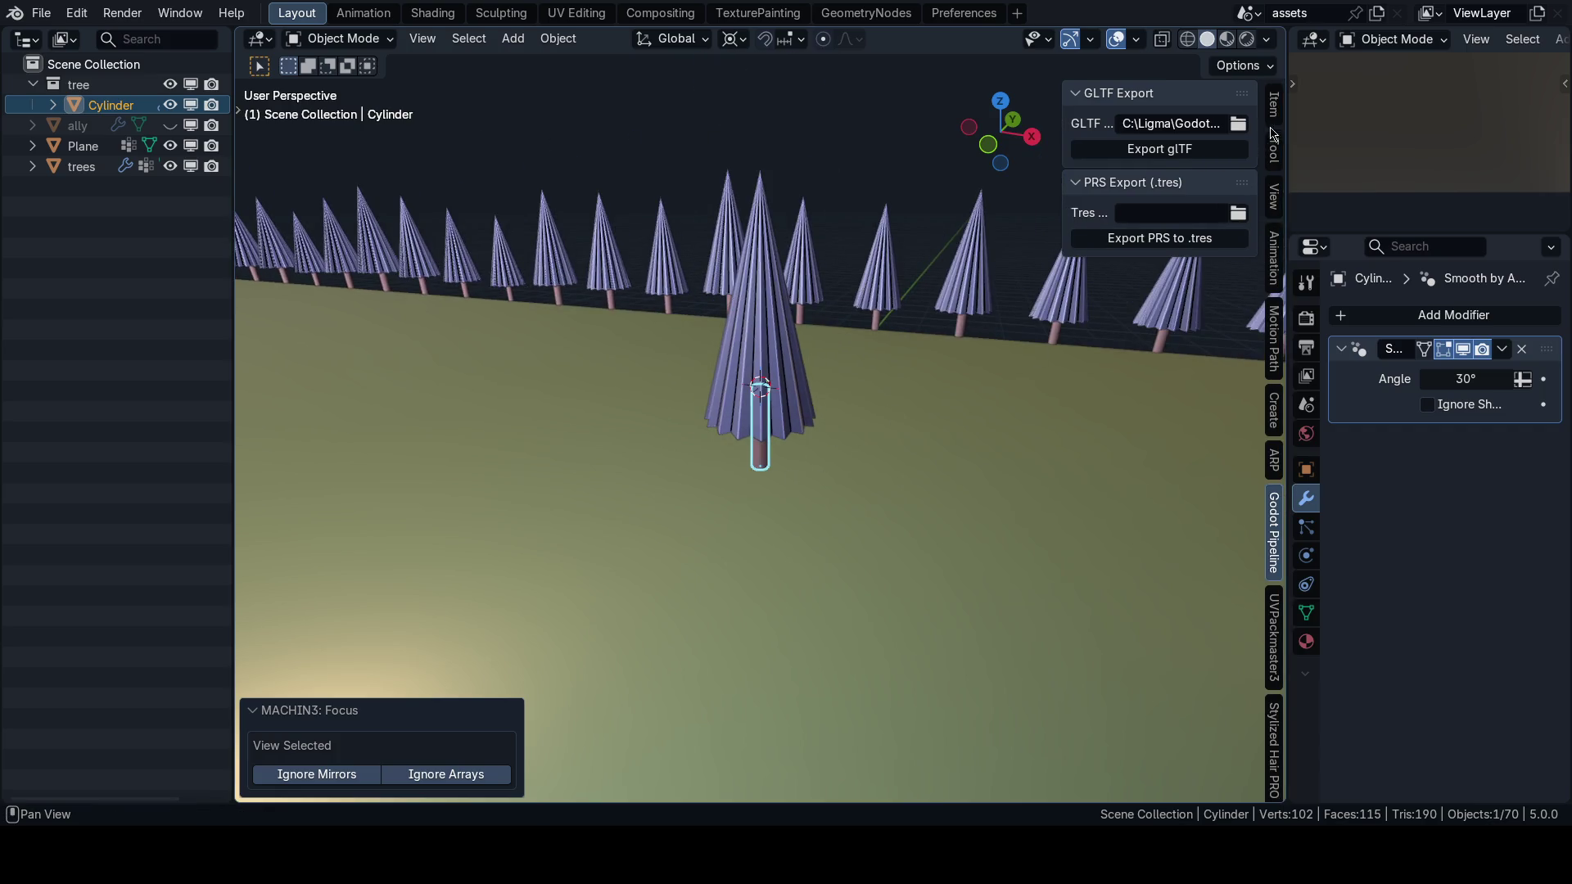
pyautogui.click(1273, 123)
pyautogui.write('s1.2')
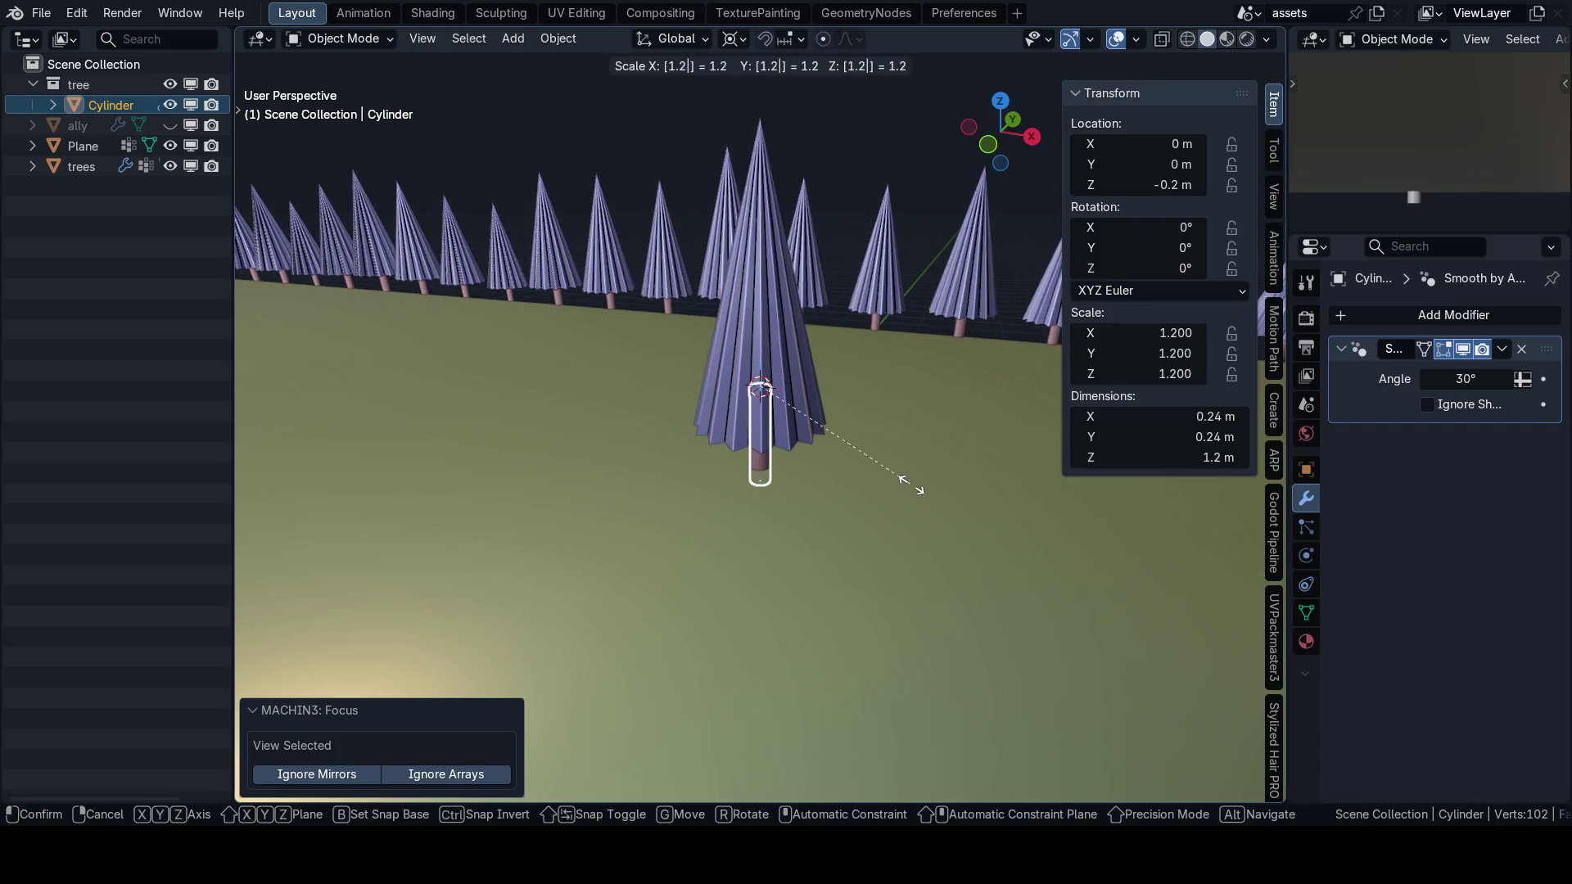
pyautogui.press('Return')
pyautogui.hotkey('ctrl', 'a')
pyautogui.click(912, 488)
# Apply the Cone canopy's scale, then deselect it.
pyautogui.click(860, 456)
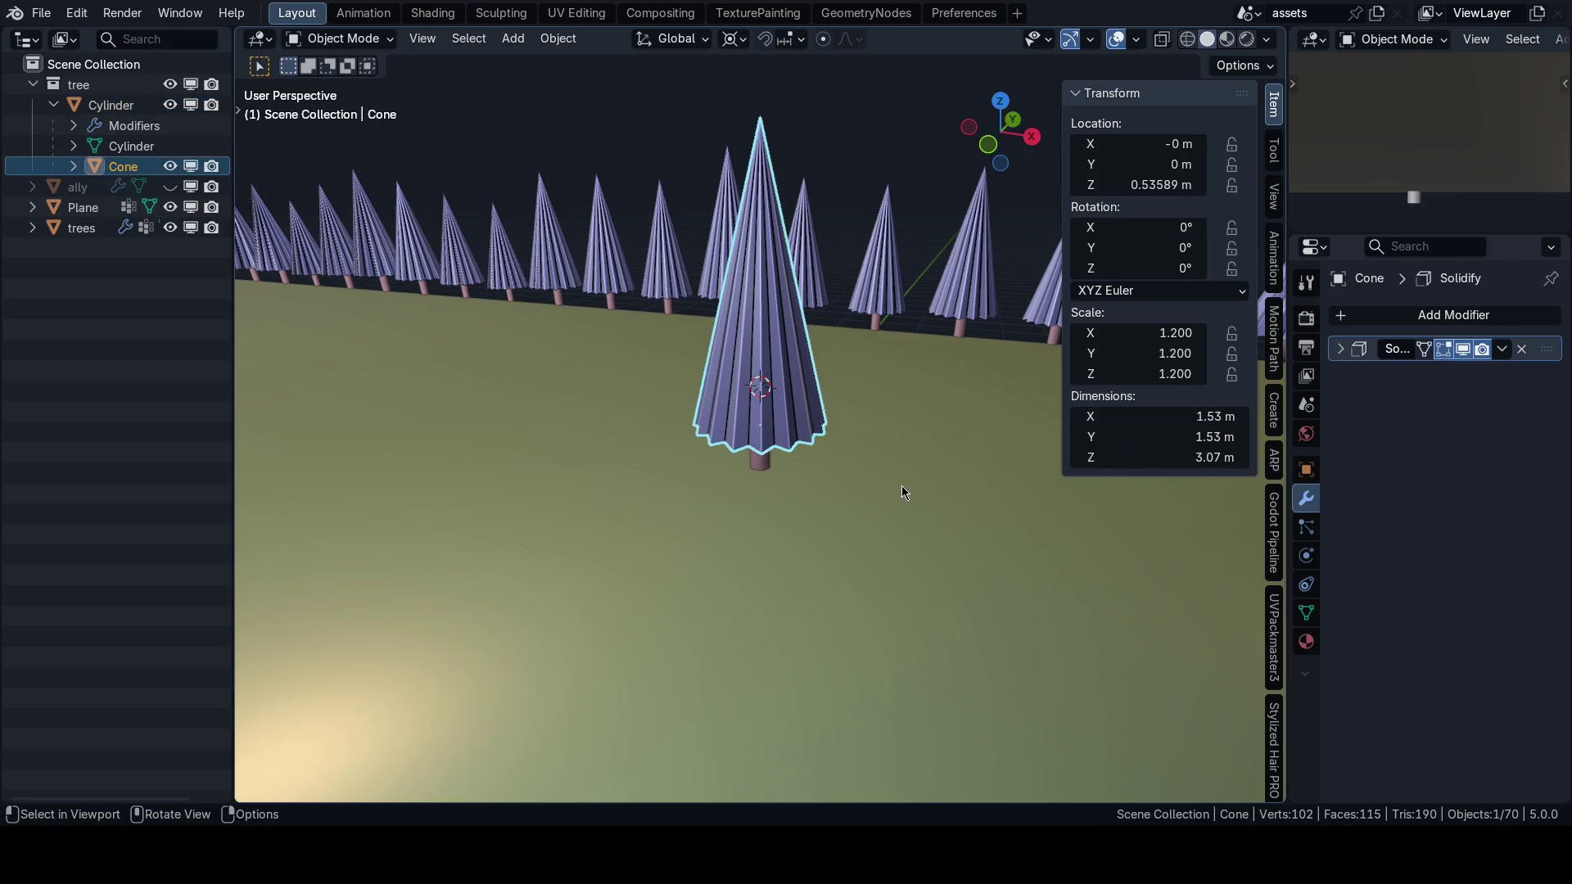
pyautogui.hotkey('ctrl', 'a')
pyautogui.click(903, 489)
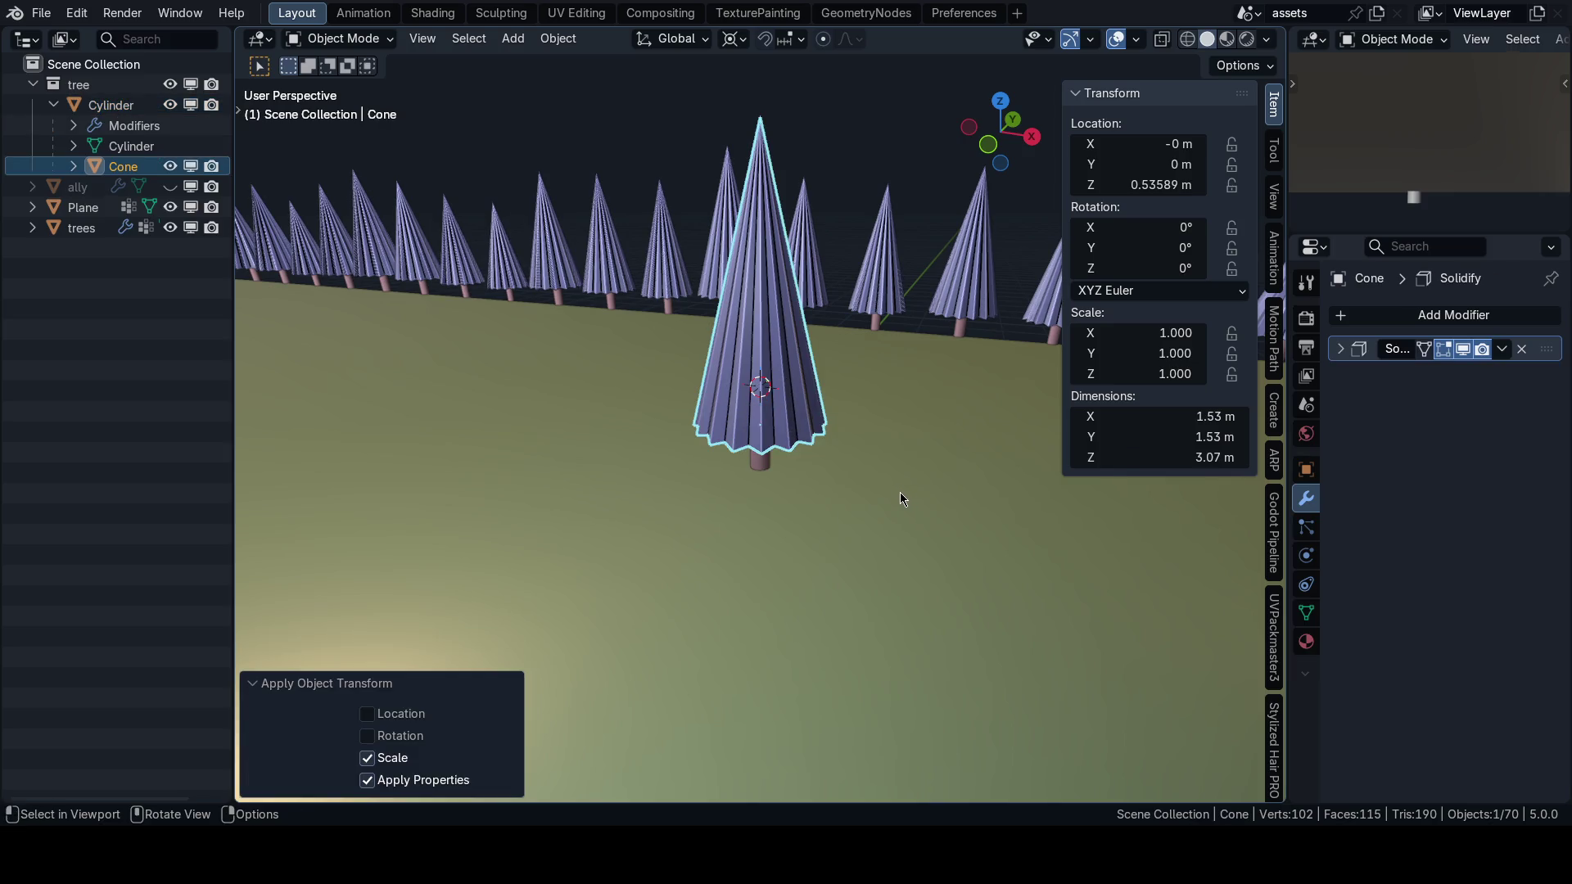
pyautogui.press('n')
pyautogui.hotkey('alt', 'a')
pyautogui.scroll(-5, 899, 493)
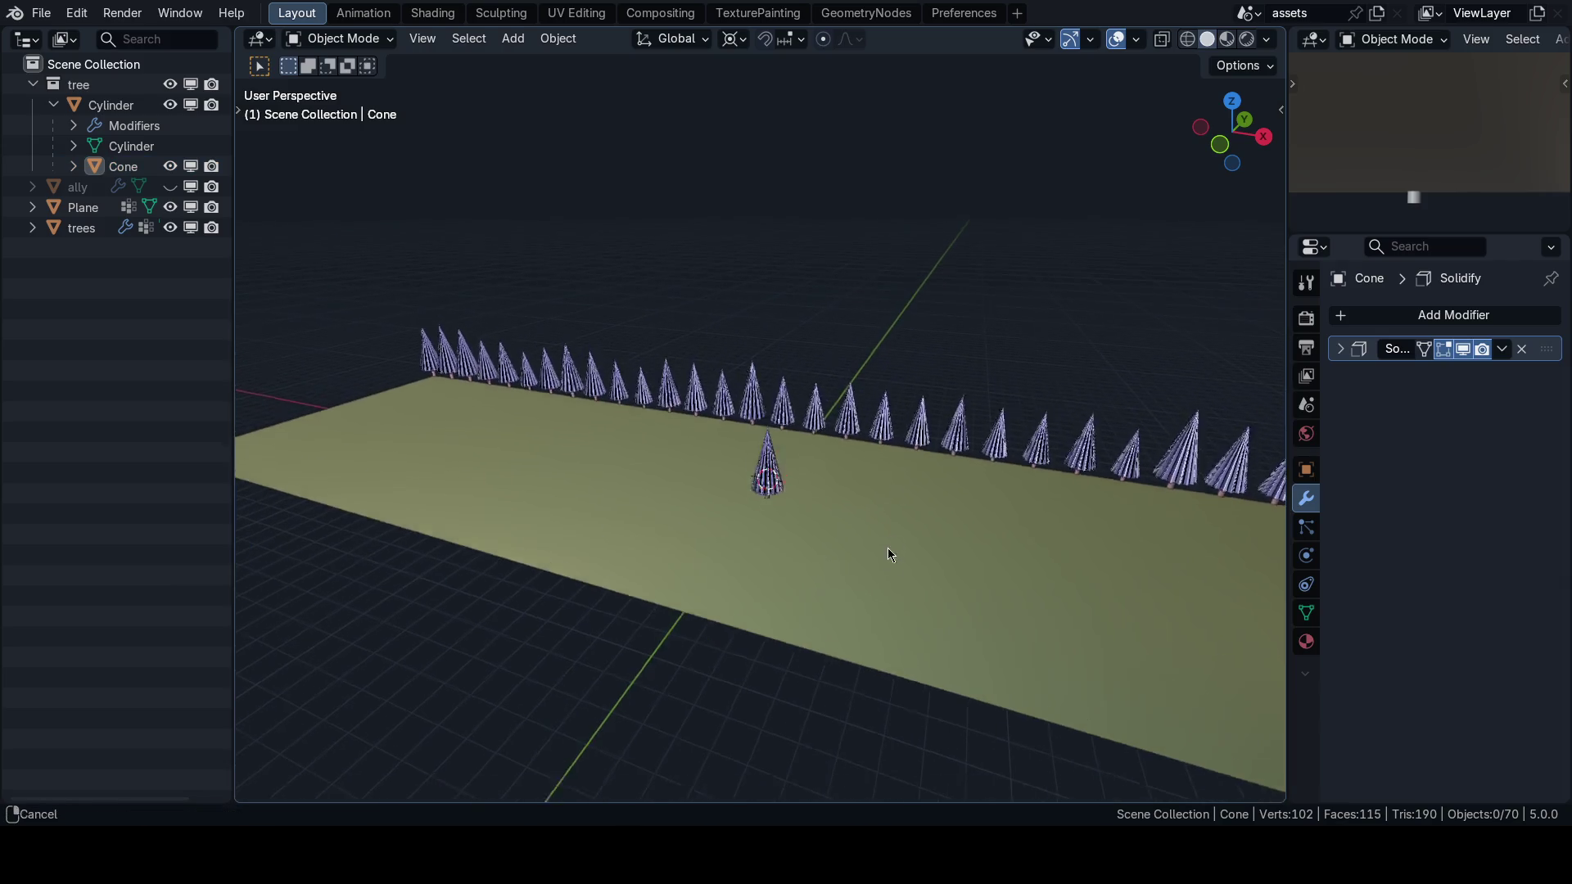
pyautogui.moveTo(888, 549)
pyautogui.mouseDown()
pyautogui.moveTo(883, 516)
pyautogui.moveTo(747, 395)
pyautogui.moveTo(813, 480)
pyautogui.moveTo(961, 510)
pyautogui.moveTo(912, 492)
pyautogui.moveTo(1028, 492)
pyautogui.mouseUp()
pyautogui.scroll(5, 744, 460)
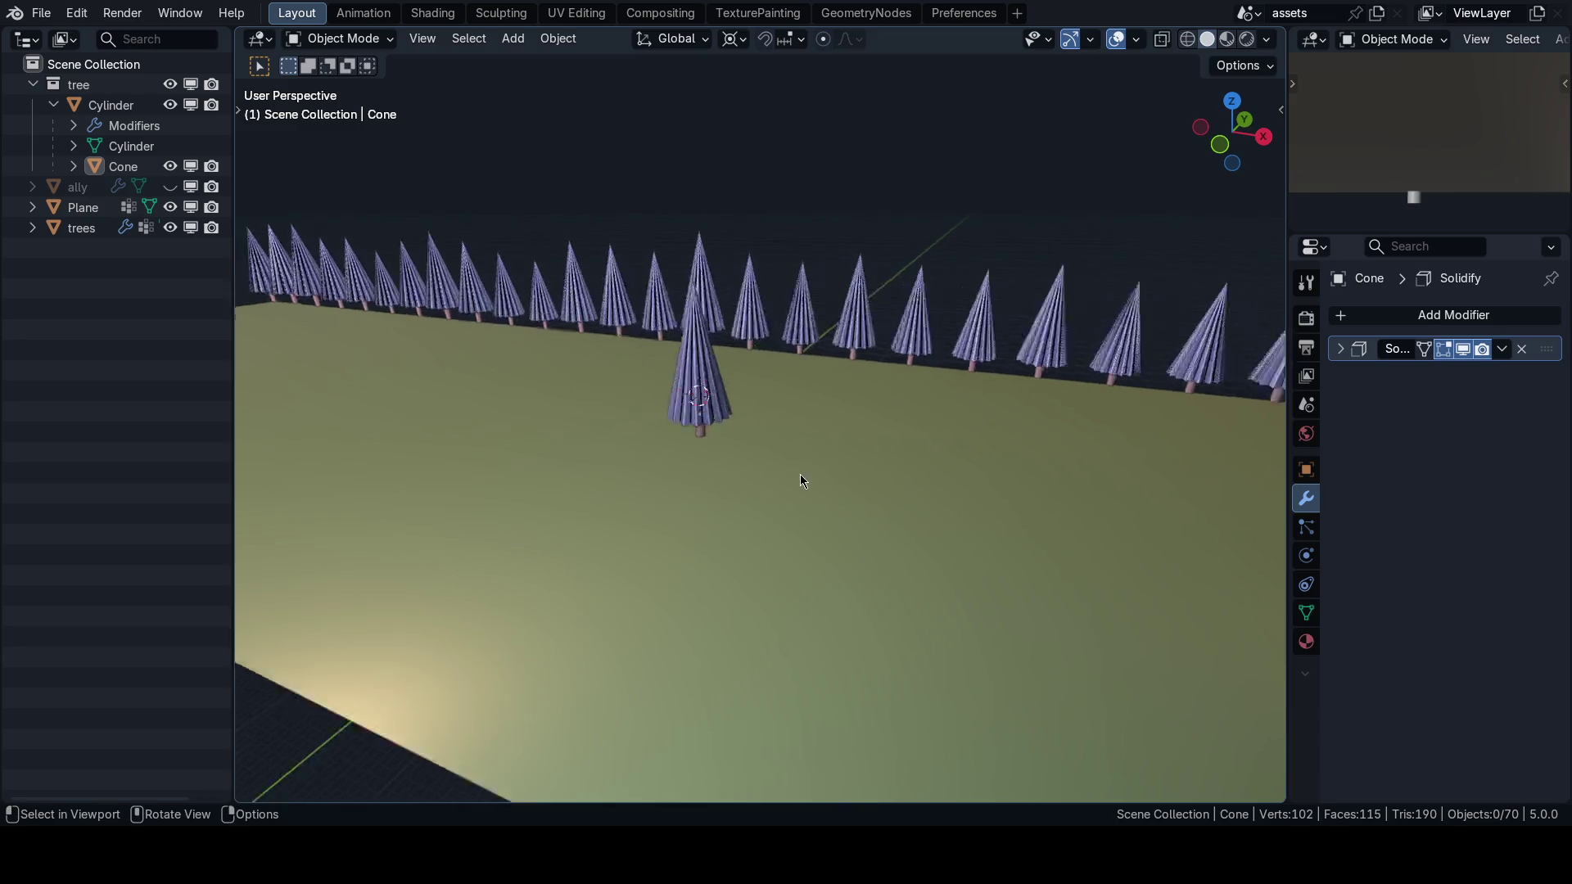
pyautogui.scroll(5, 800, 480)
# Join the Cone canopy into the Cylinder trunk and clear the merged tree's location.
pyautogui.click(744, 401)
pyautogui.keyDown('shift'); pyautogui.click(752, 514); pyautogui.keyUp('shift')
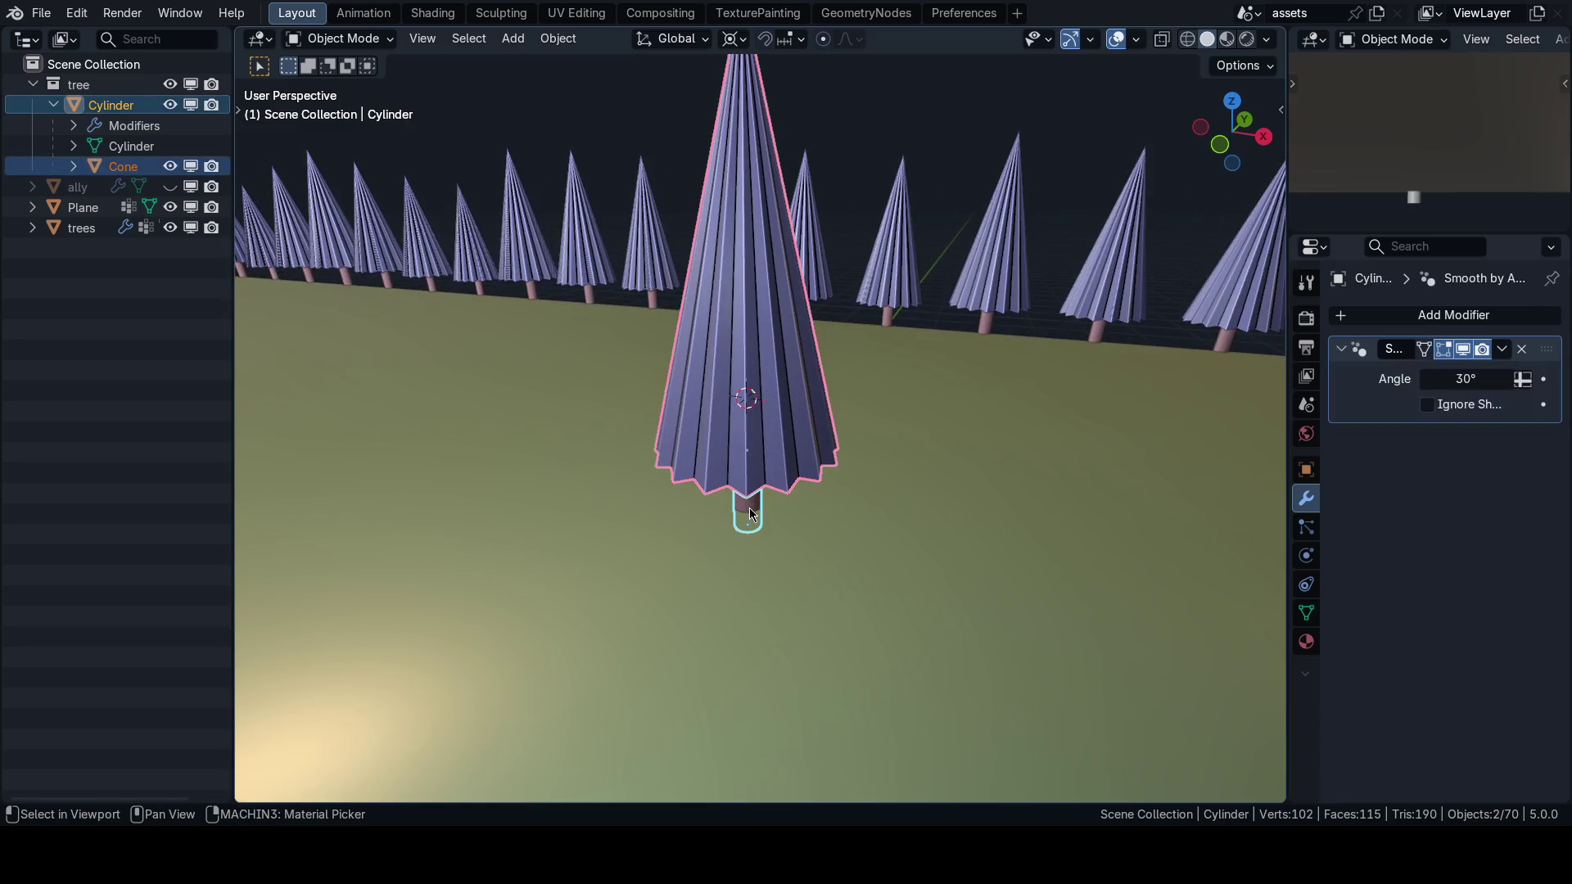
pyautogui.moveTo(751, 514)
pyautogui.mouseDown()
pyautogui.moveTo(798, 477)
pyautogui.moveTo(813, 490)
pyautogui.mouseUp()
pyautogui.scroll(-2, 817, 494)
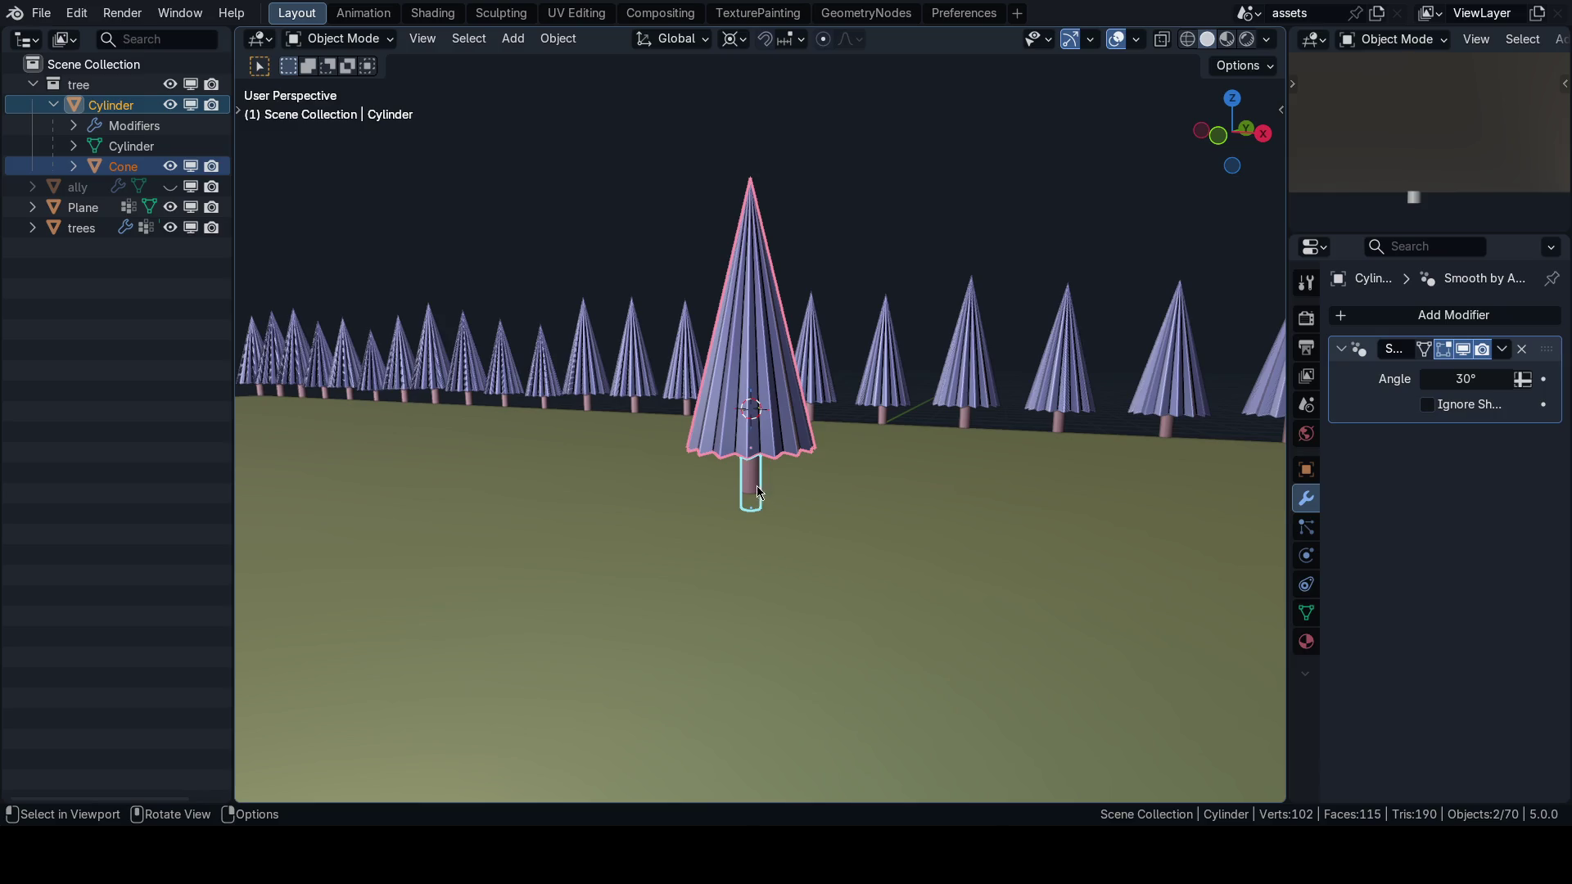
pyautogui.hotkey('ctrl', 'j')
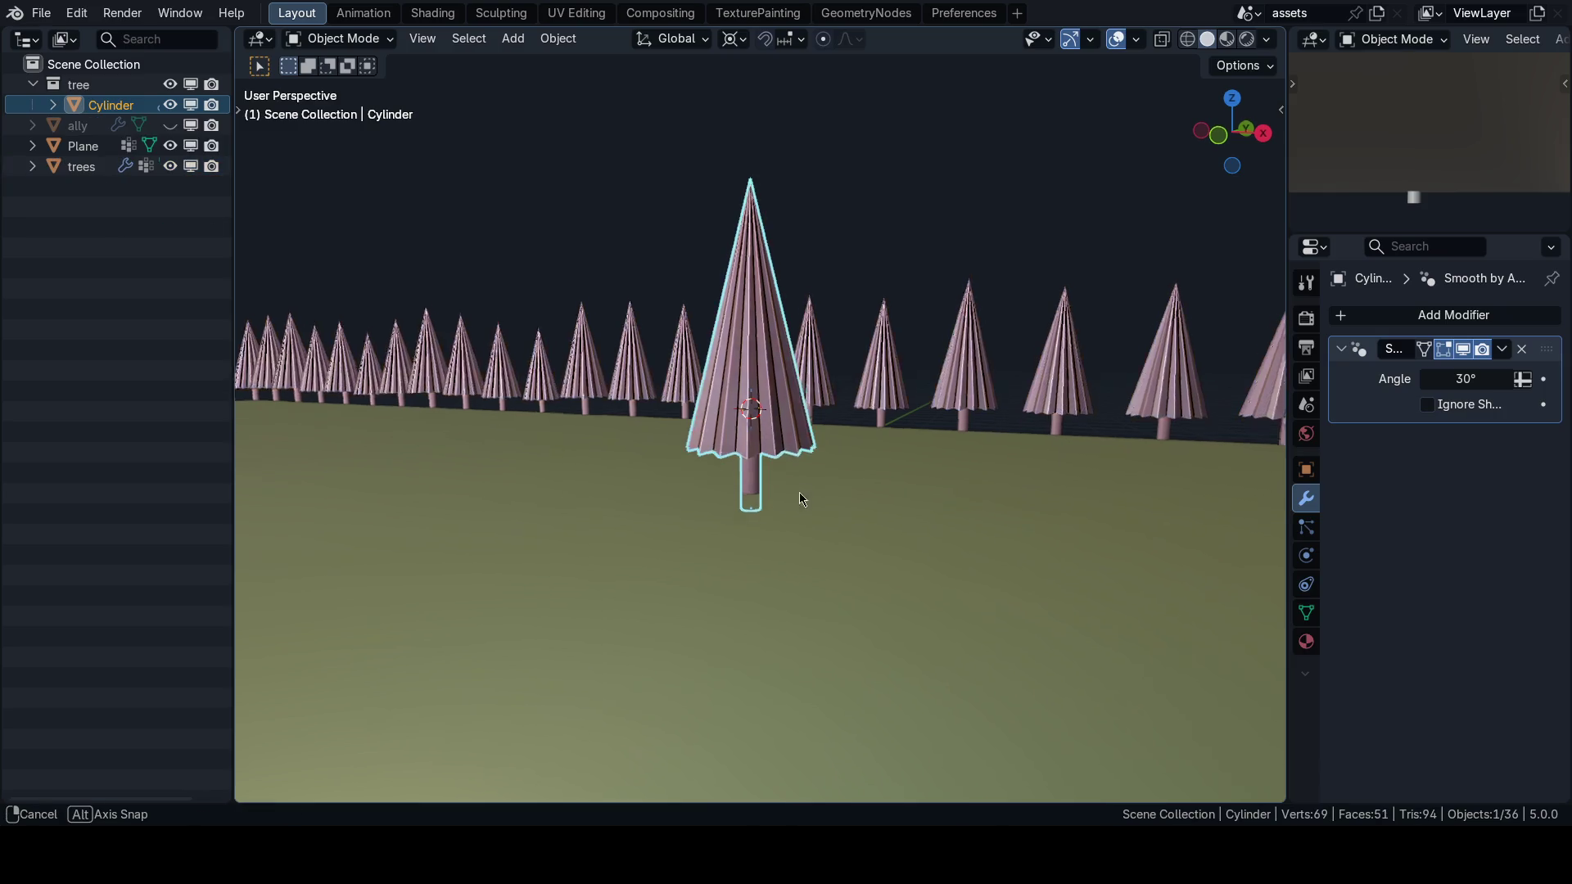
pyautogui.hotkey('alt', 'g')
pyautogui.moveTo(812, 493); pyautogui.dragTo(815, 490)
pyautogui.click(815, 490)
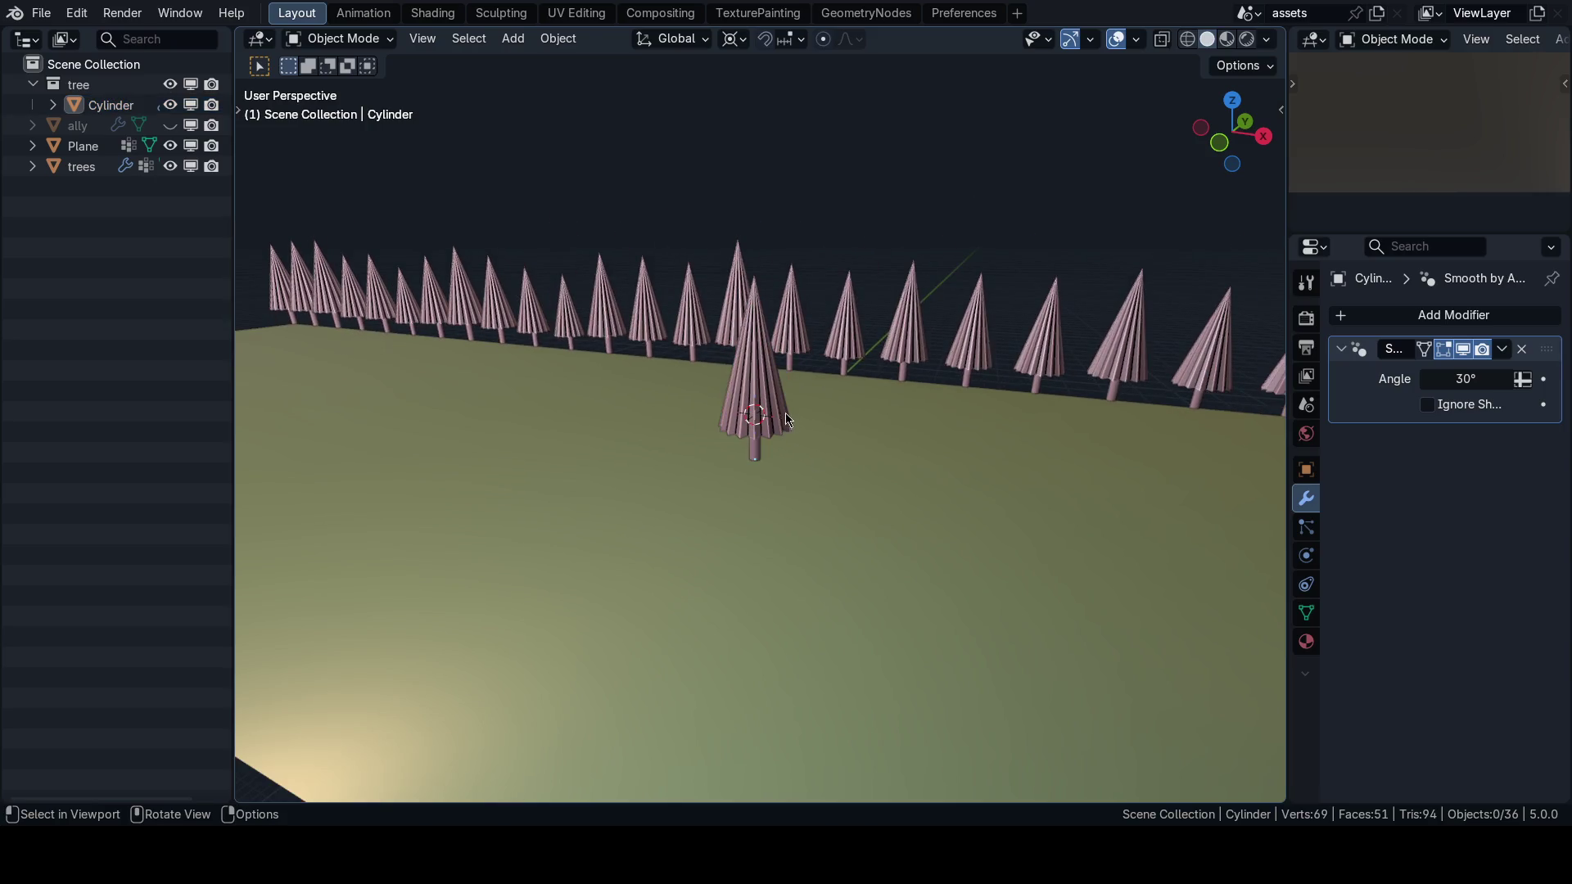
pyautogui.click(760, 397)
# Inspect the trunk_1 material in the Shading workspace, then return to Layout.
pyautogui.hotkey('ctrl', 'Tab')
pyautogui.click(923, 446)
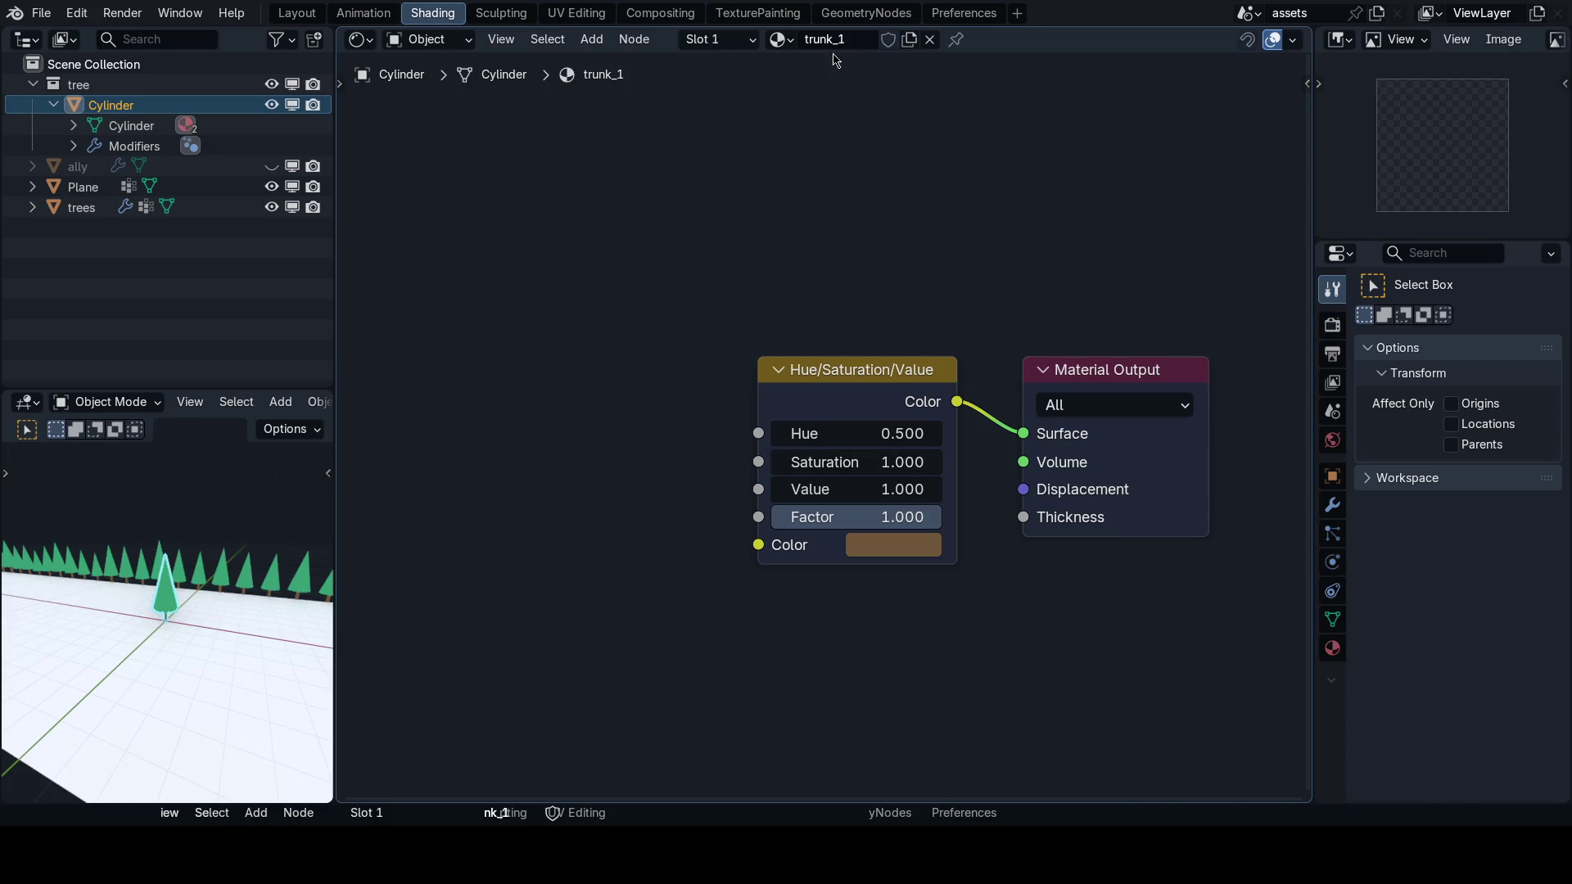
pyautogui.click(779, 38)
pyautogui.press('Escape')
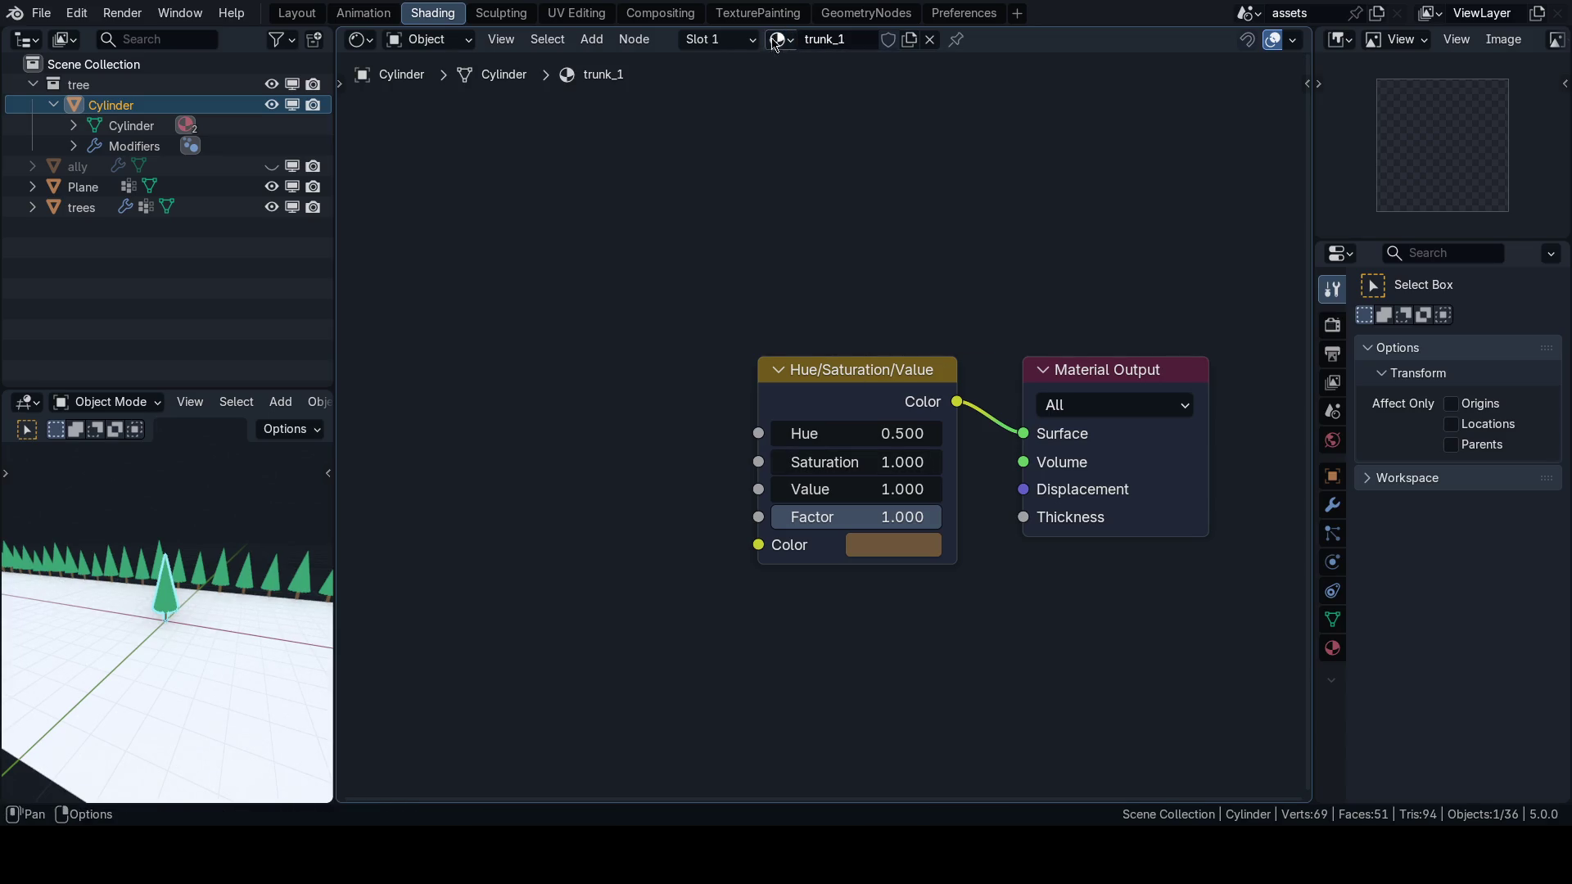
pyautogui.hotkey('ctrl', 'Tab')
pyautogui.click(643, 253)
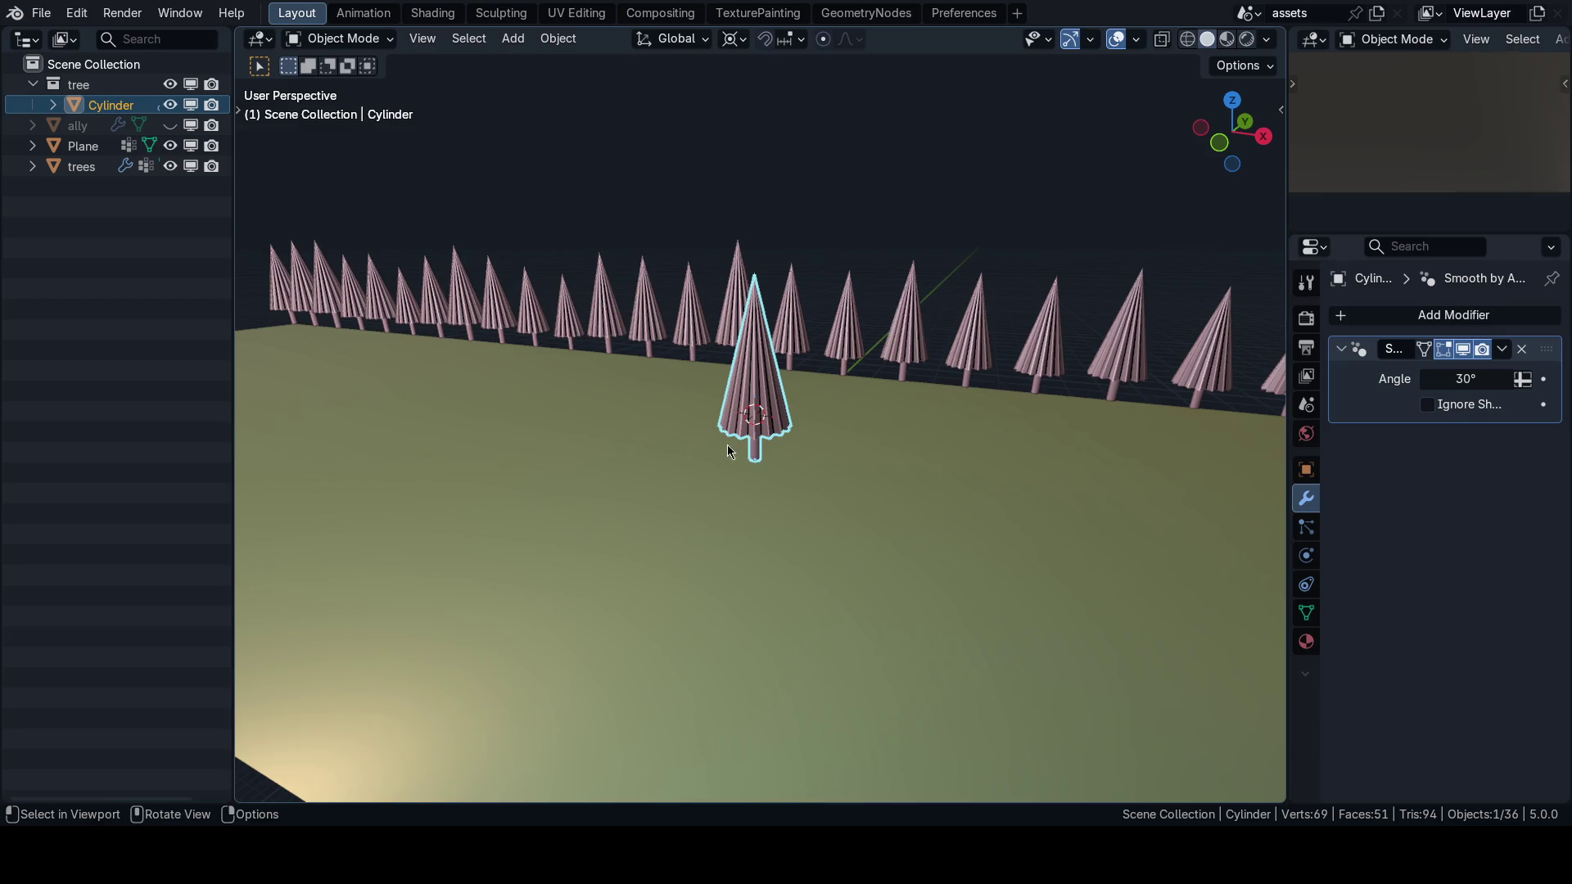
# Select the trees object and show it in the GeometryNodes workspace.
pyautogui.hotkey('ctrl', 'Tab')
pyautogui.click(856, 405)
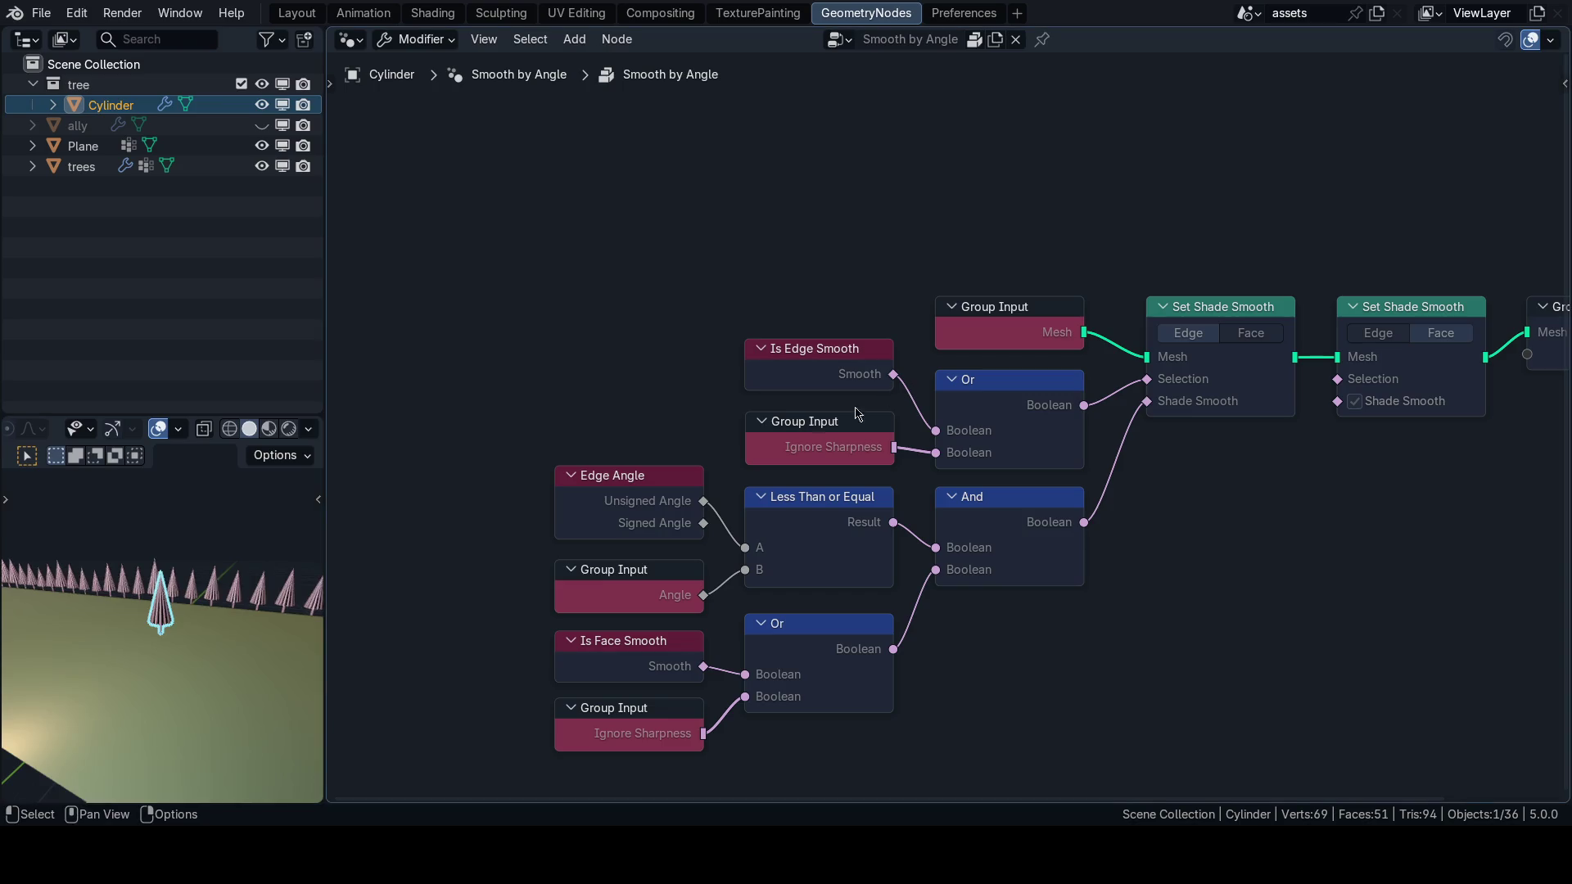
pyautogui.hotkey('ctrl', 'Tab')
pyautogui.click(714, 415)
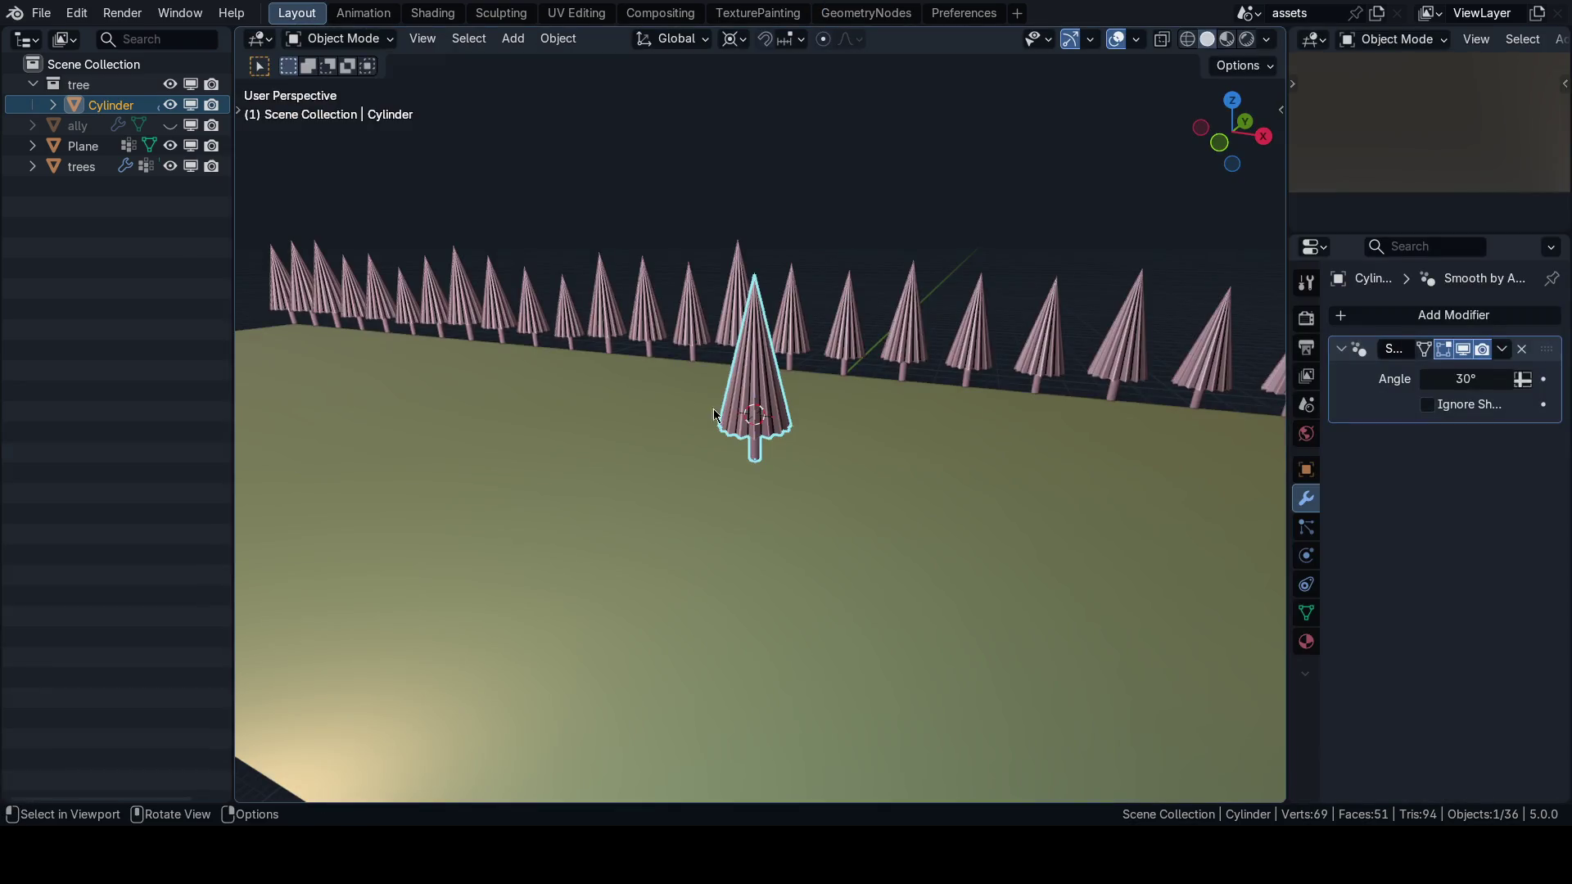
pyautogui.click(385, 296)
pyautogui.hotkey('ctrl', 'Tab')
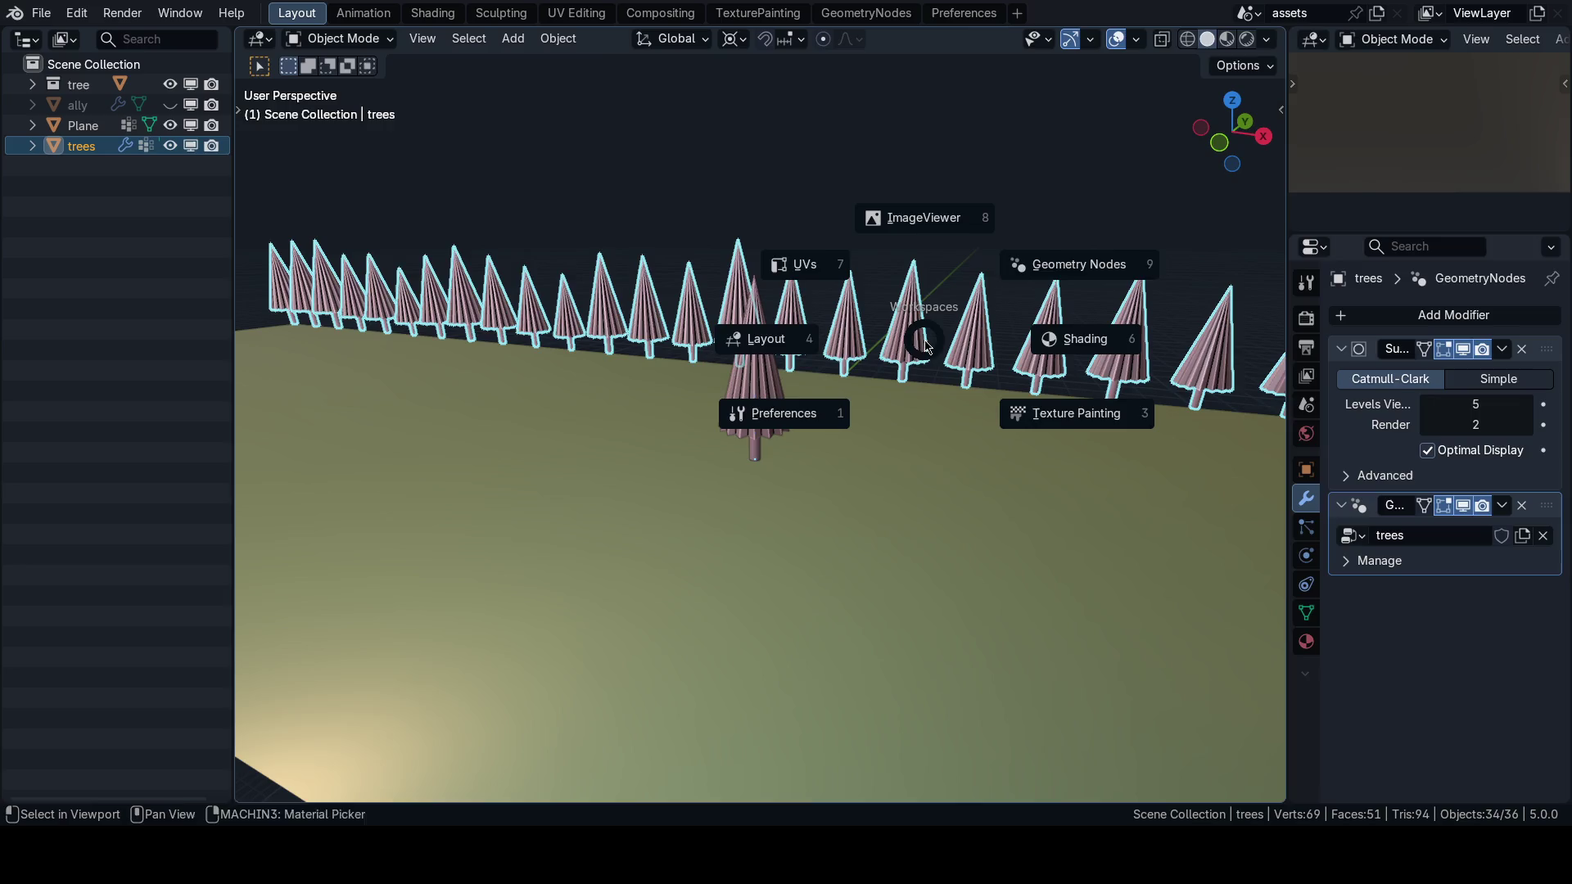
pyautogui.click(1073, 263)
# Replace the Collection Info node with an Object Info node.
pyautogui.click(692, 414)
pyautogui.press('Delete')
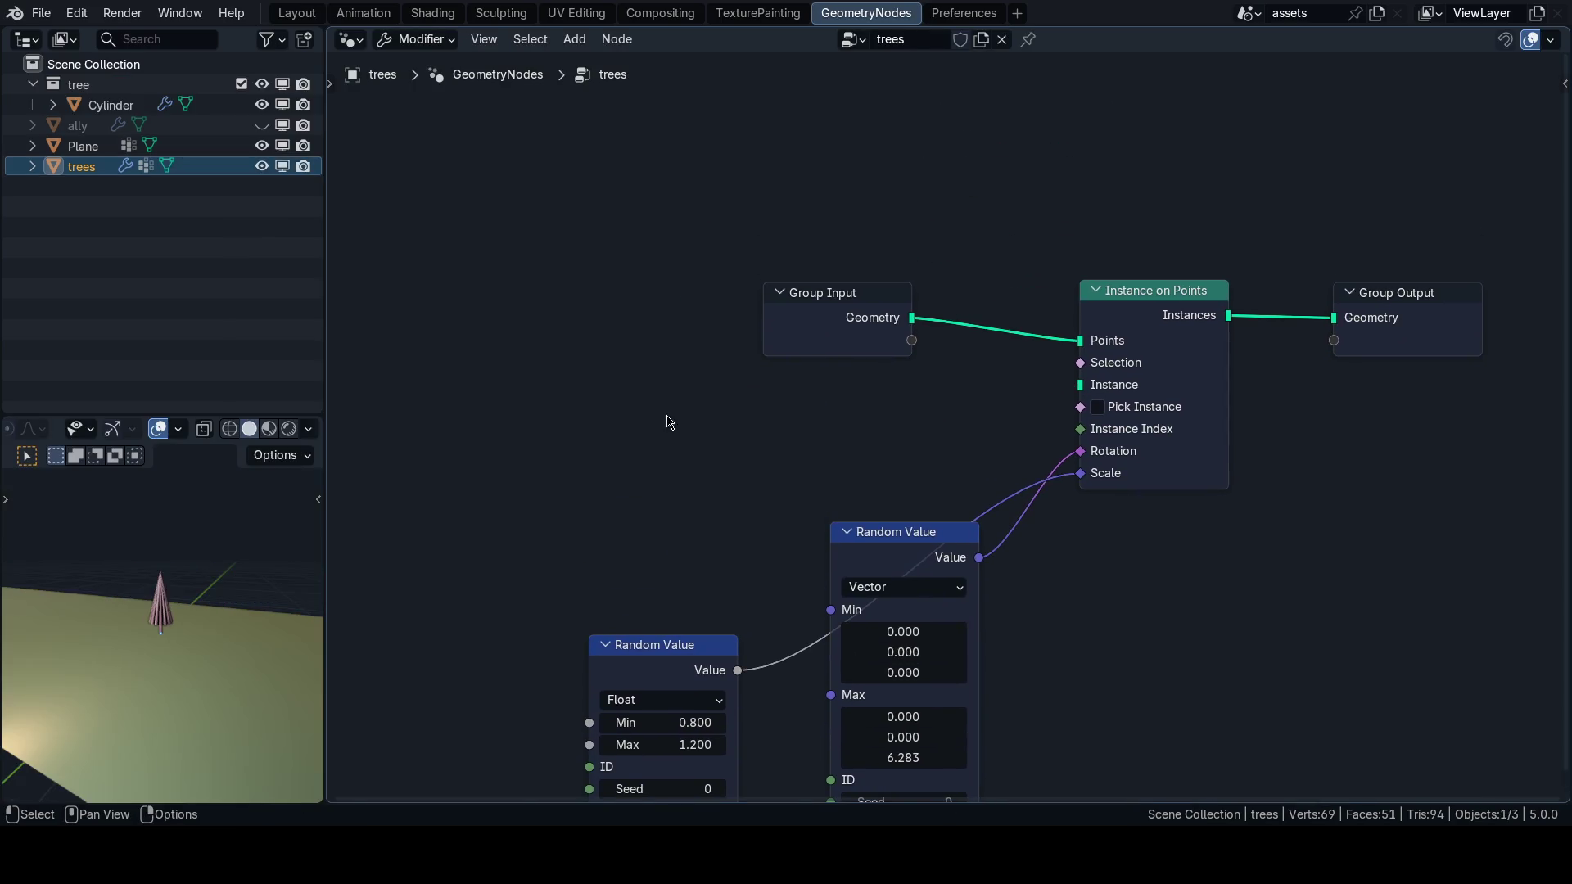
pyautogui.hotkey('shift', 'a')
pyautogui.write('object')
pyautogui.press('Down')
pyautogui.press('Return')
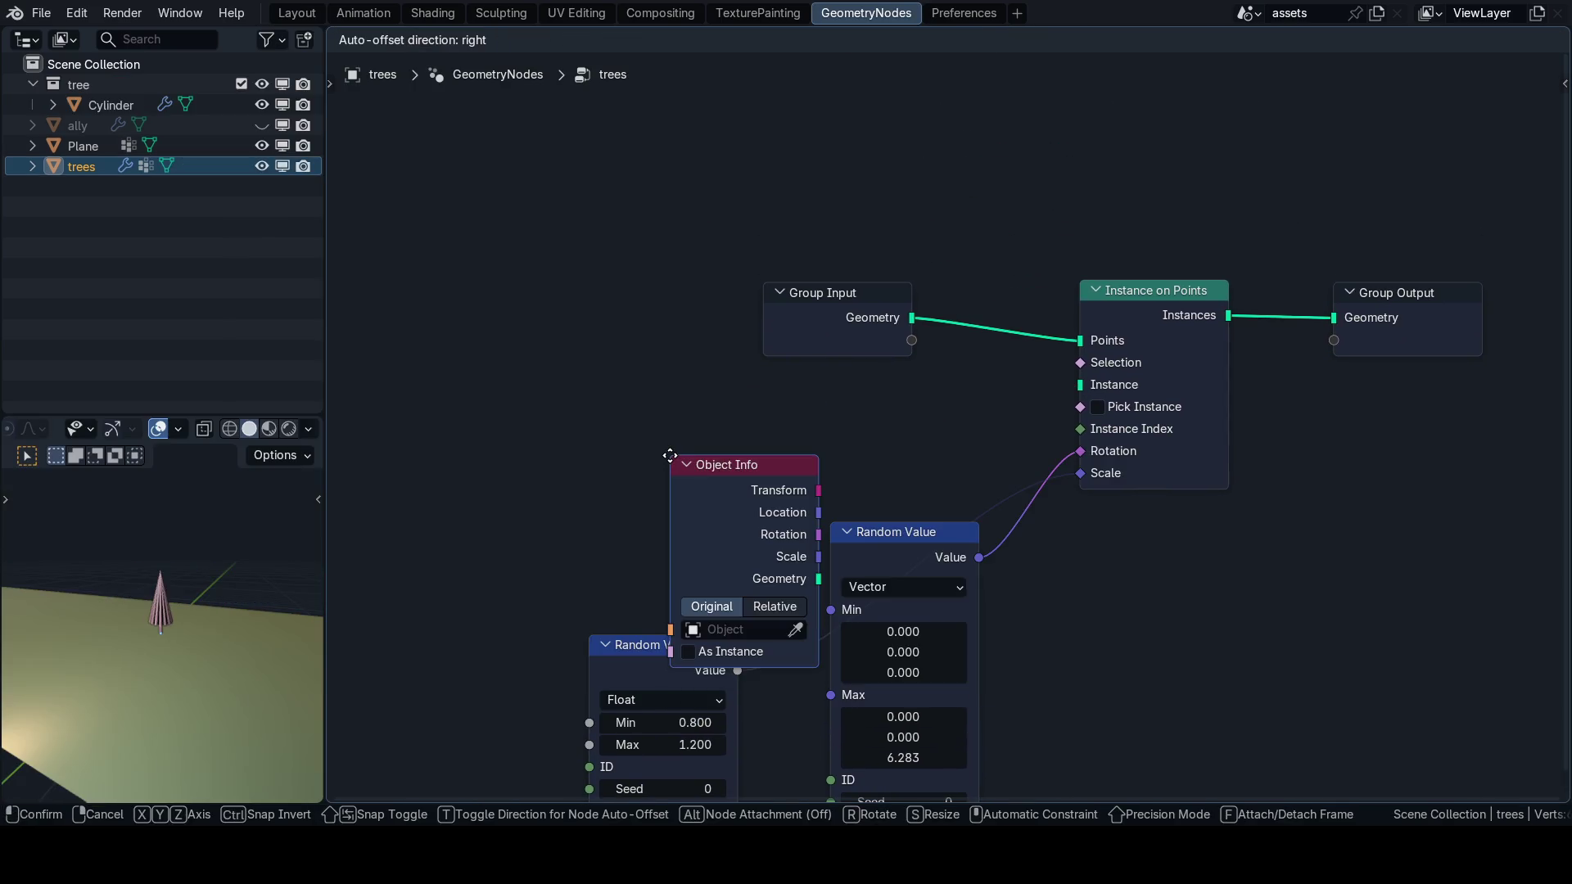
pyautogui.click(652, 383)
# Point Object Info at the Cylinder tree and link it as the instanced geometry.
pyautogui.click(720, 557)
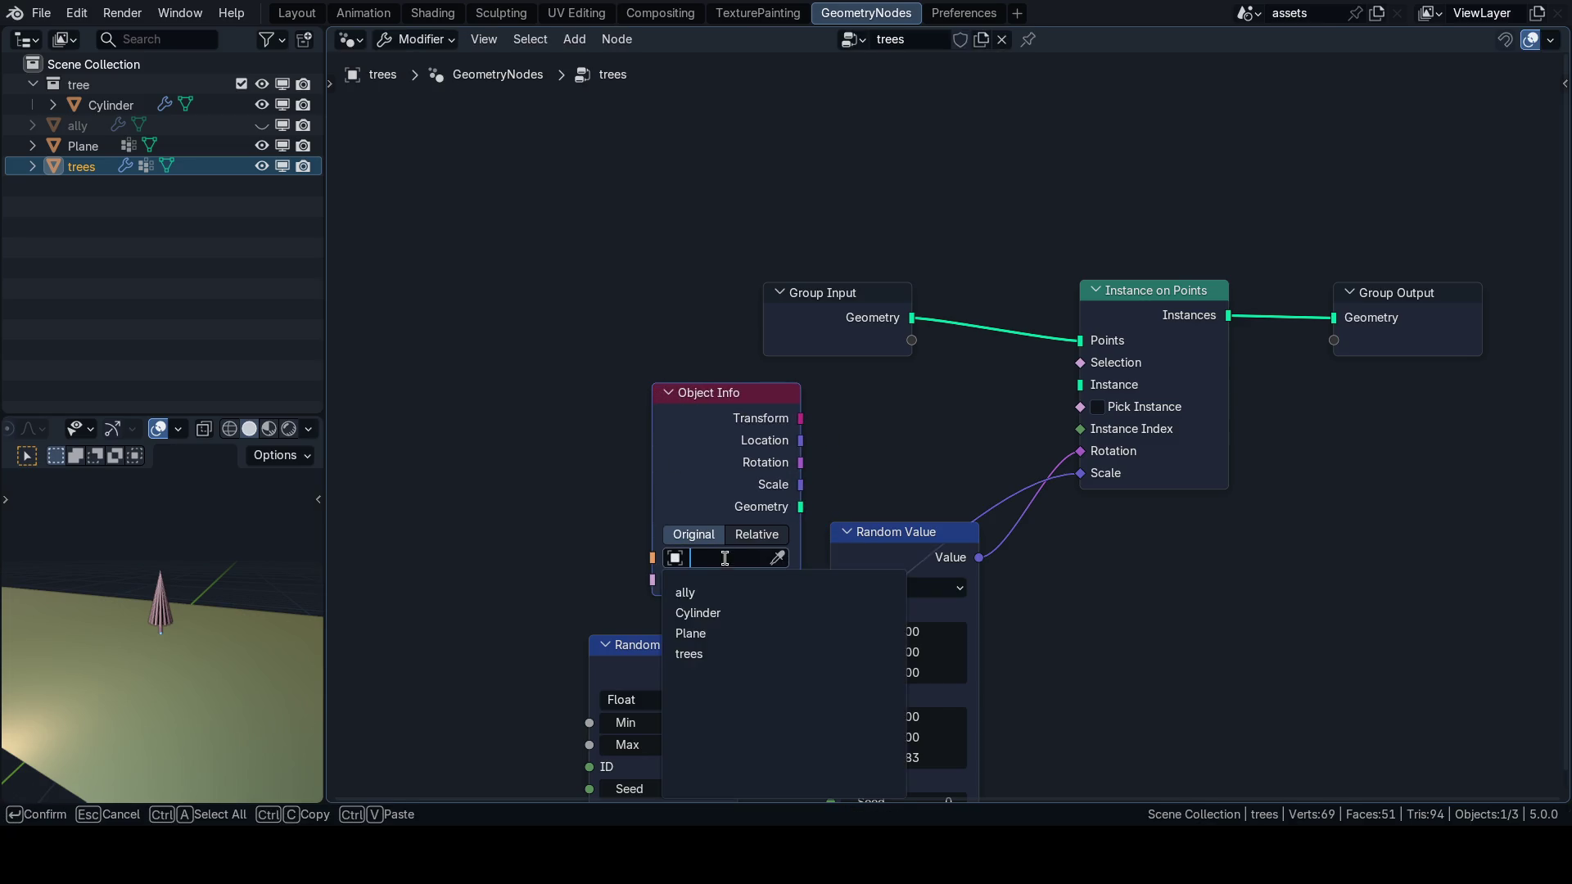
pyautogui.click(704, 652)
pyautogui.click(731, 565)
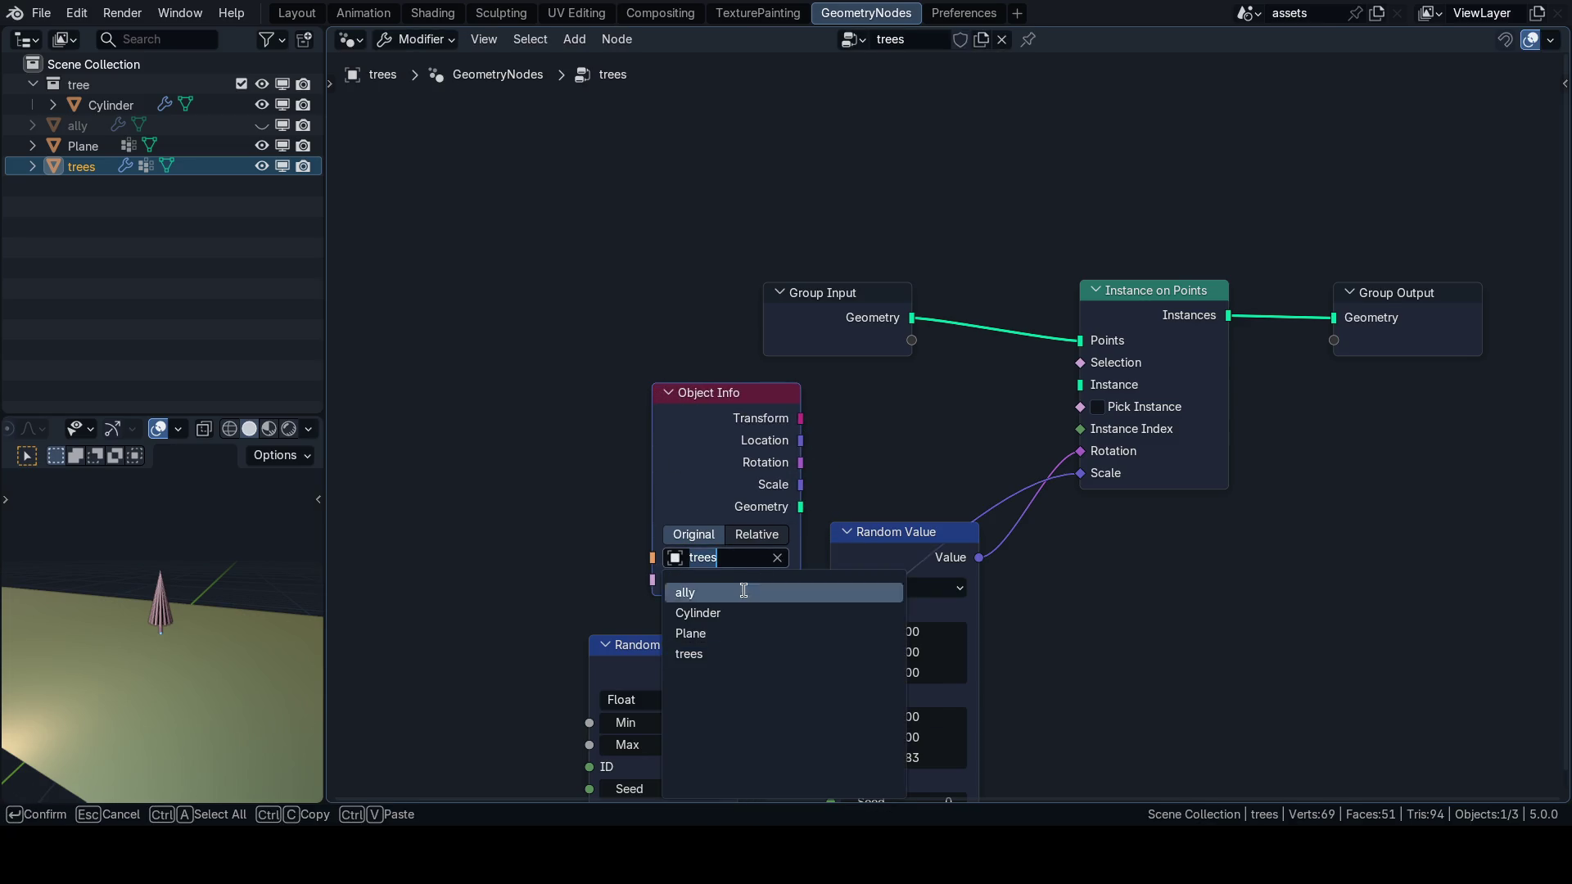
pyautogui.click(735, 626)
pyautogui.moveTo(800, 507); pyautogui.dragTo(1081, 385)
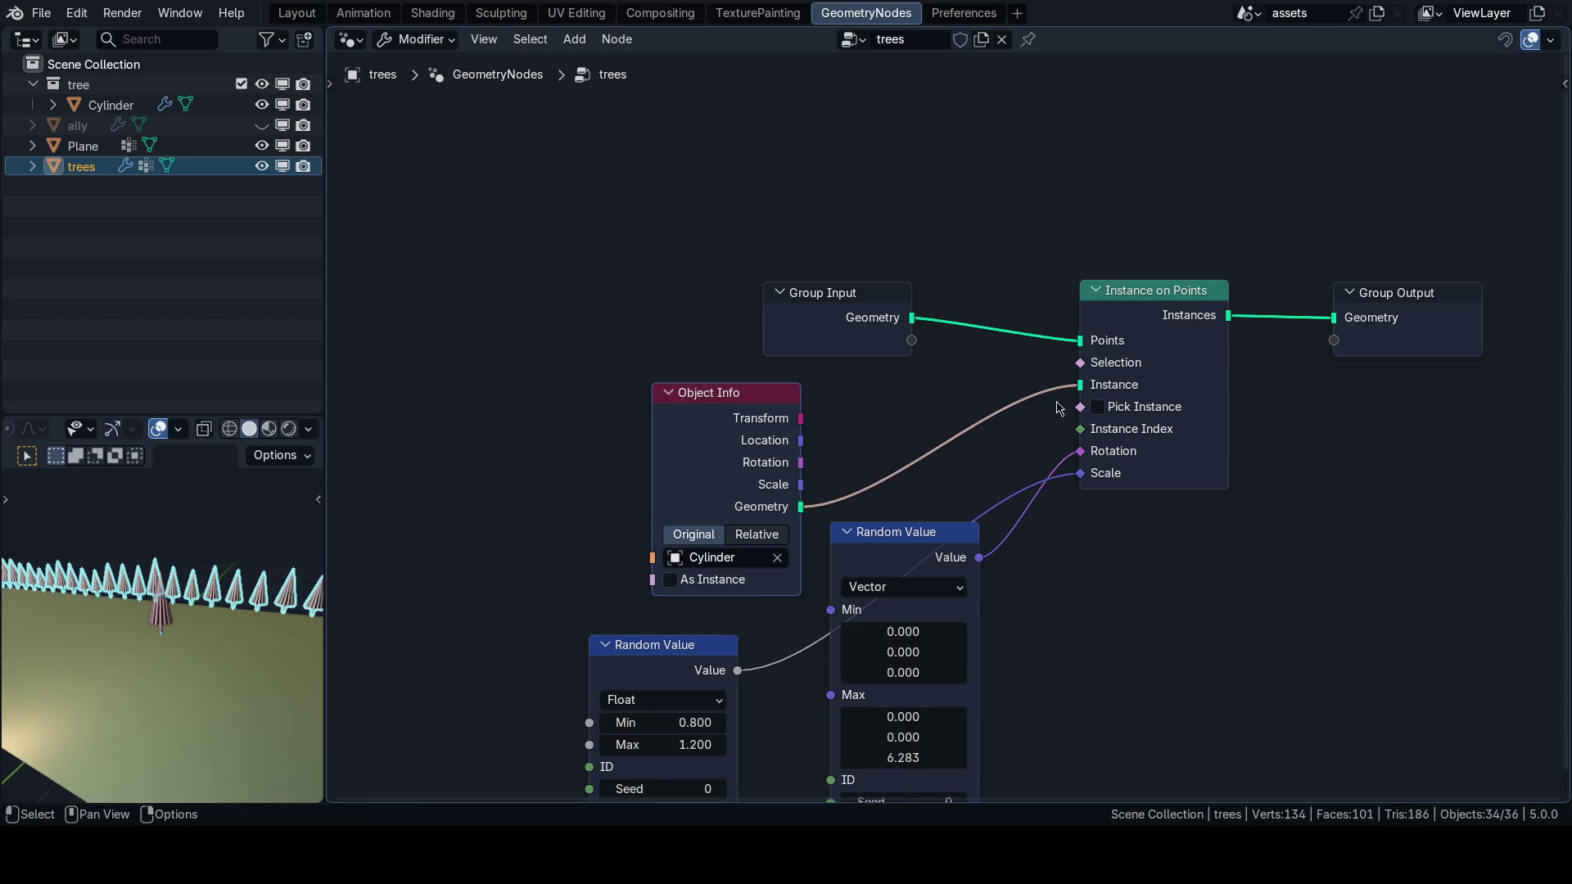
# Rename the Cylinder object to 'tree' and save the file.
pyautogui.click(103, 107)
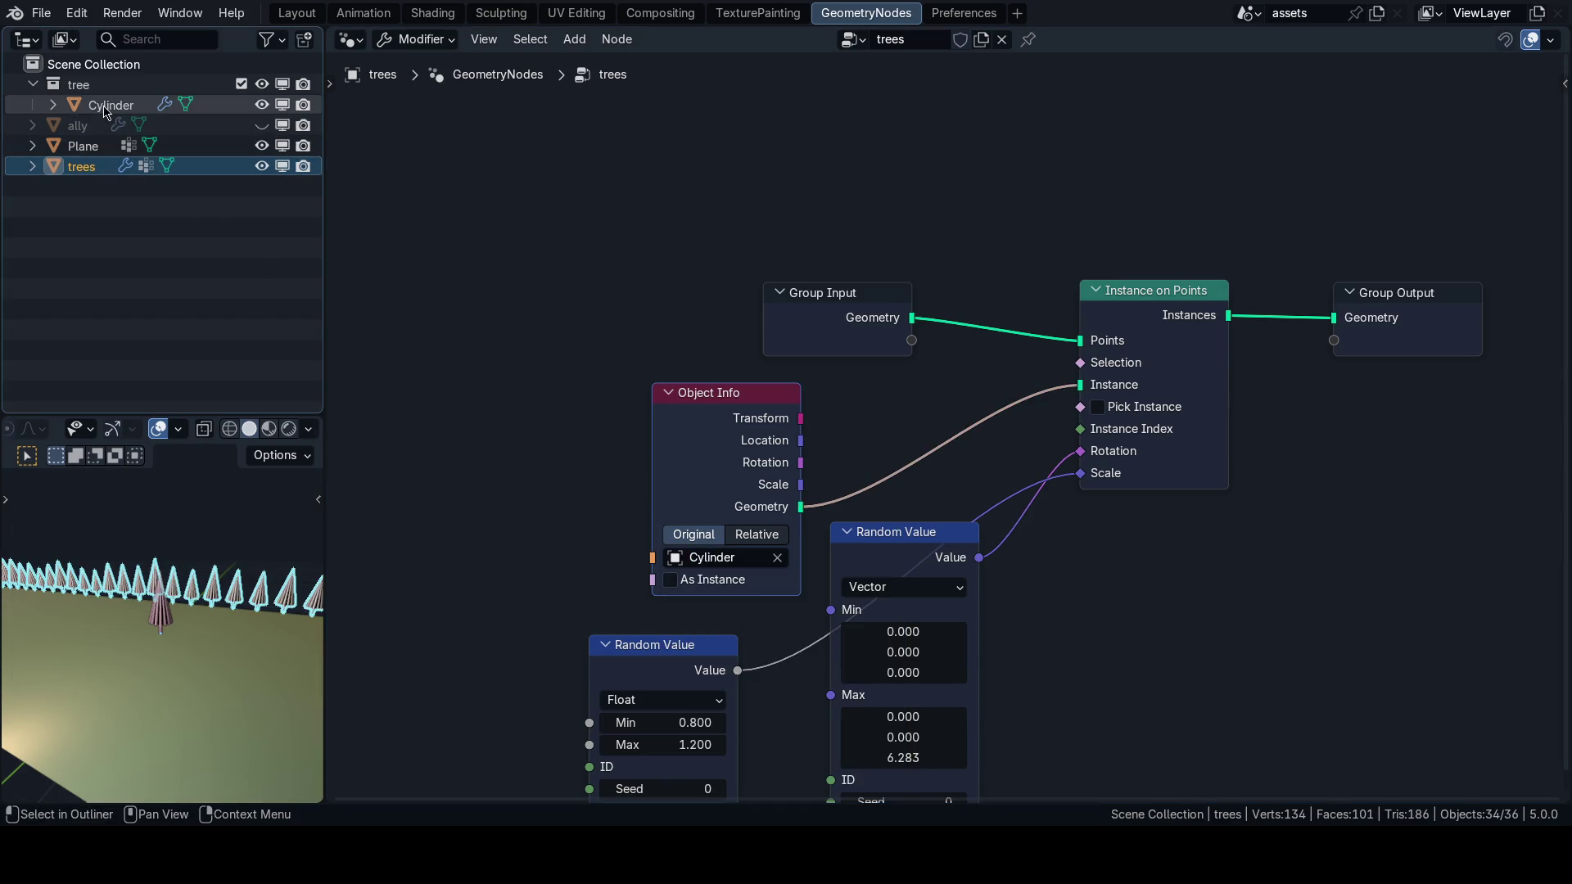
pyautogui.doubleClick(104, 106)
pyautogui.write('tree')
pyautogui.press('Return')
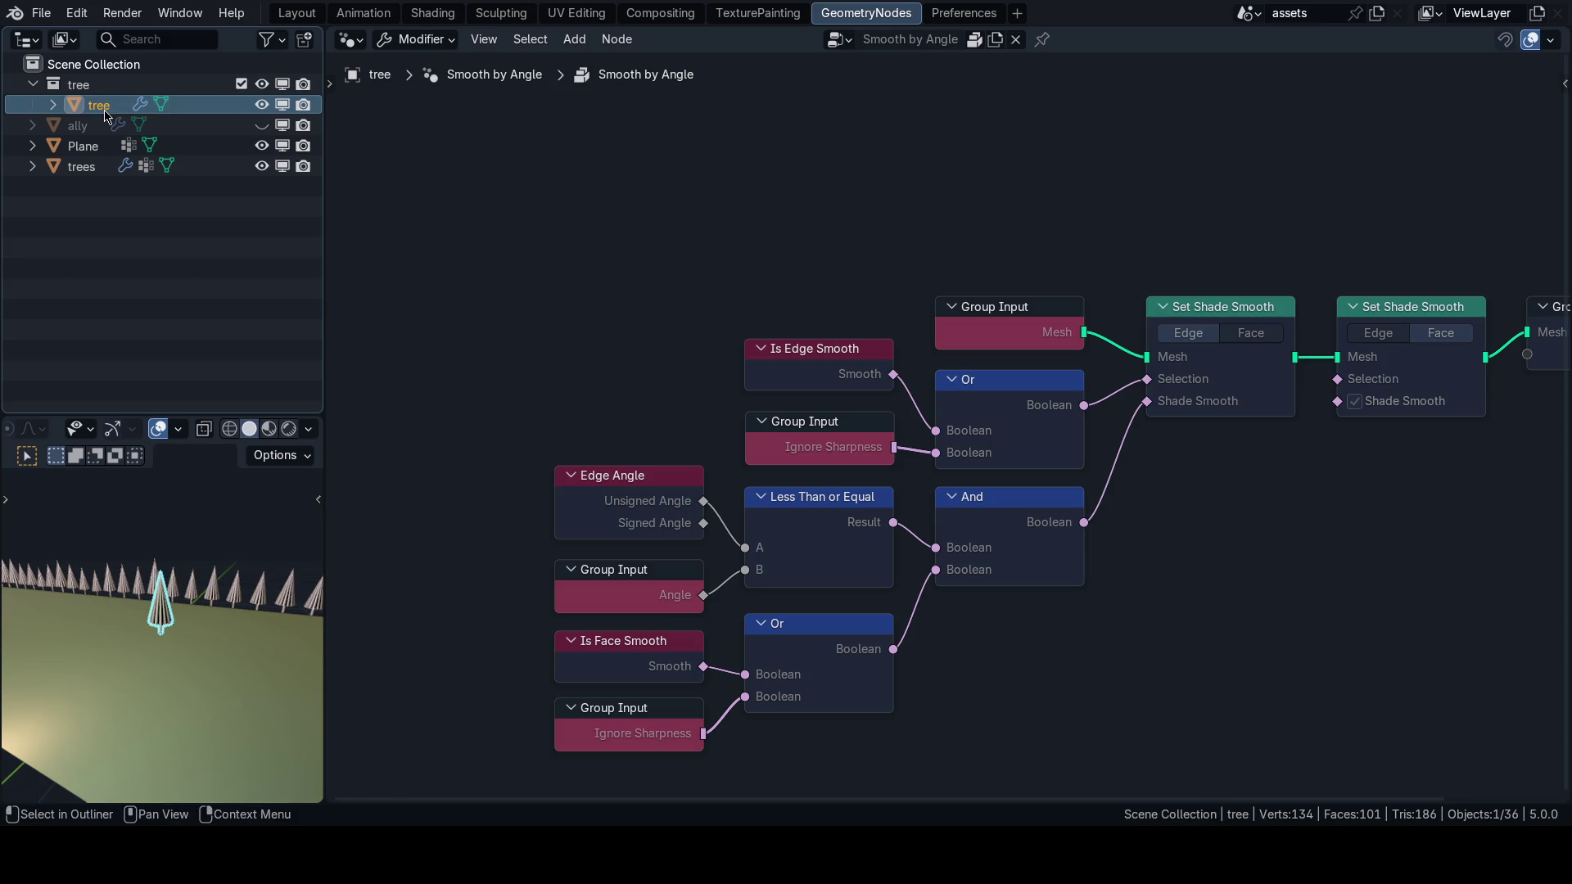
pyautogui.hotkey('ctrl', 's')
pyautogui.click(297, 13)
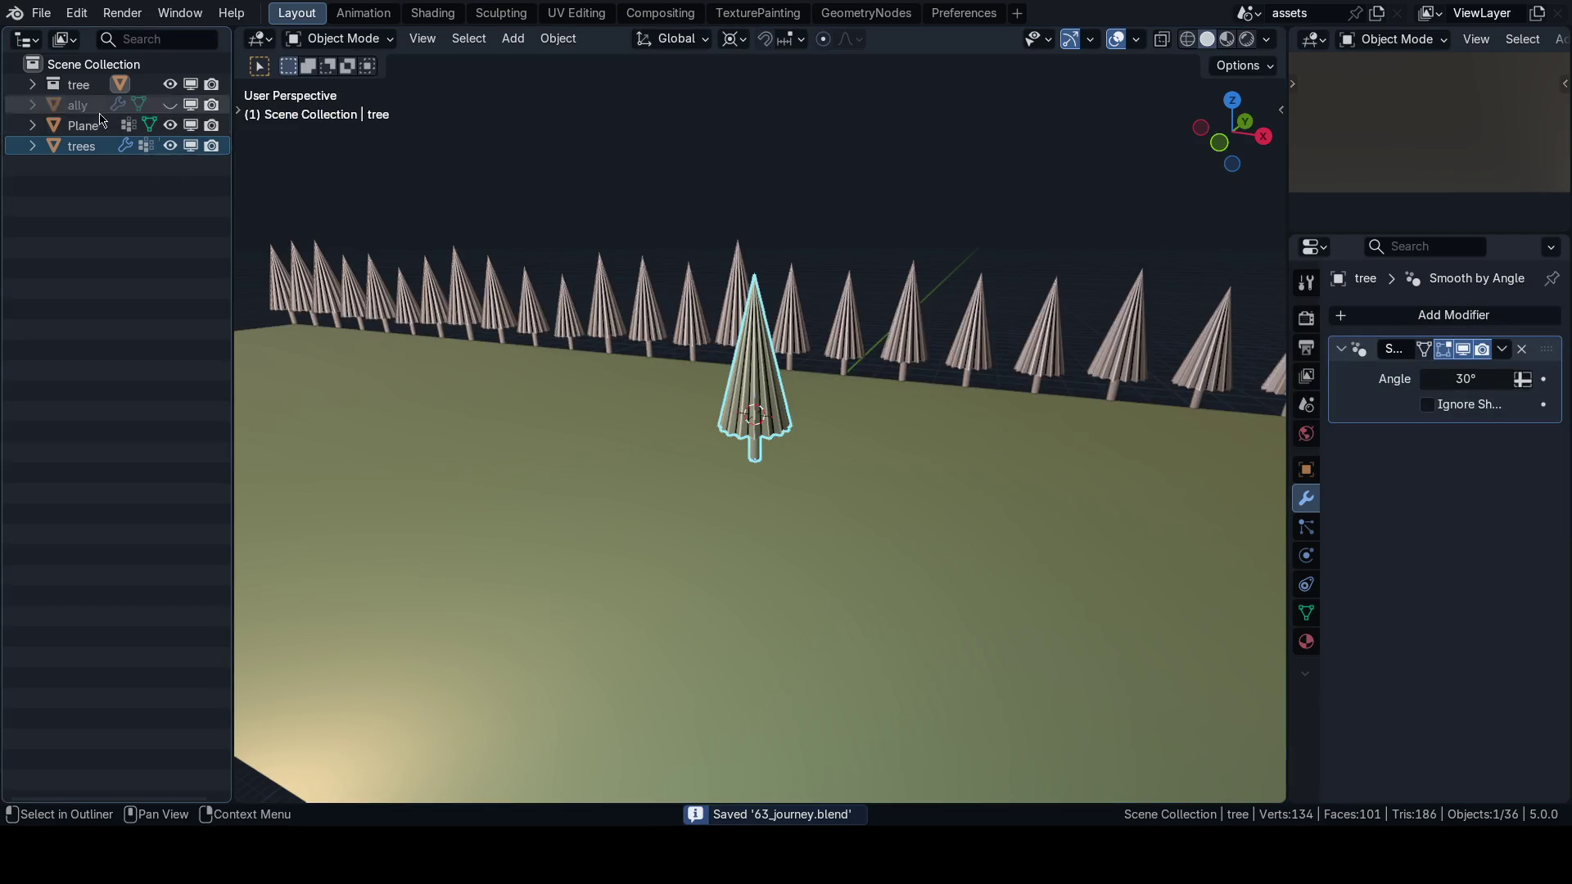
# Rename the tree object and its collection to tree_1, then save the file.
pyautogui.click(33, 84)
pyautogui.doubleClick(99, 104)
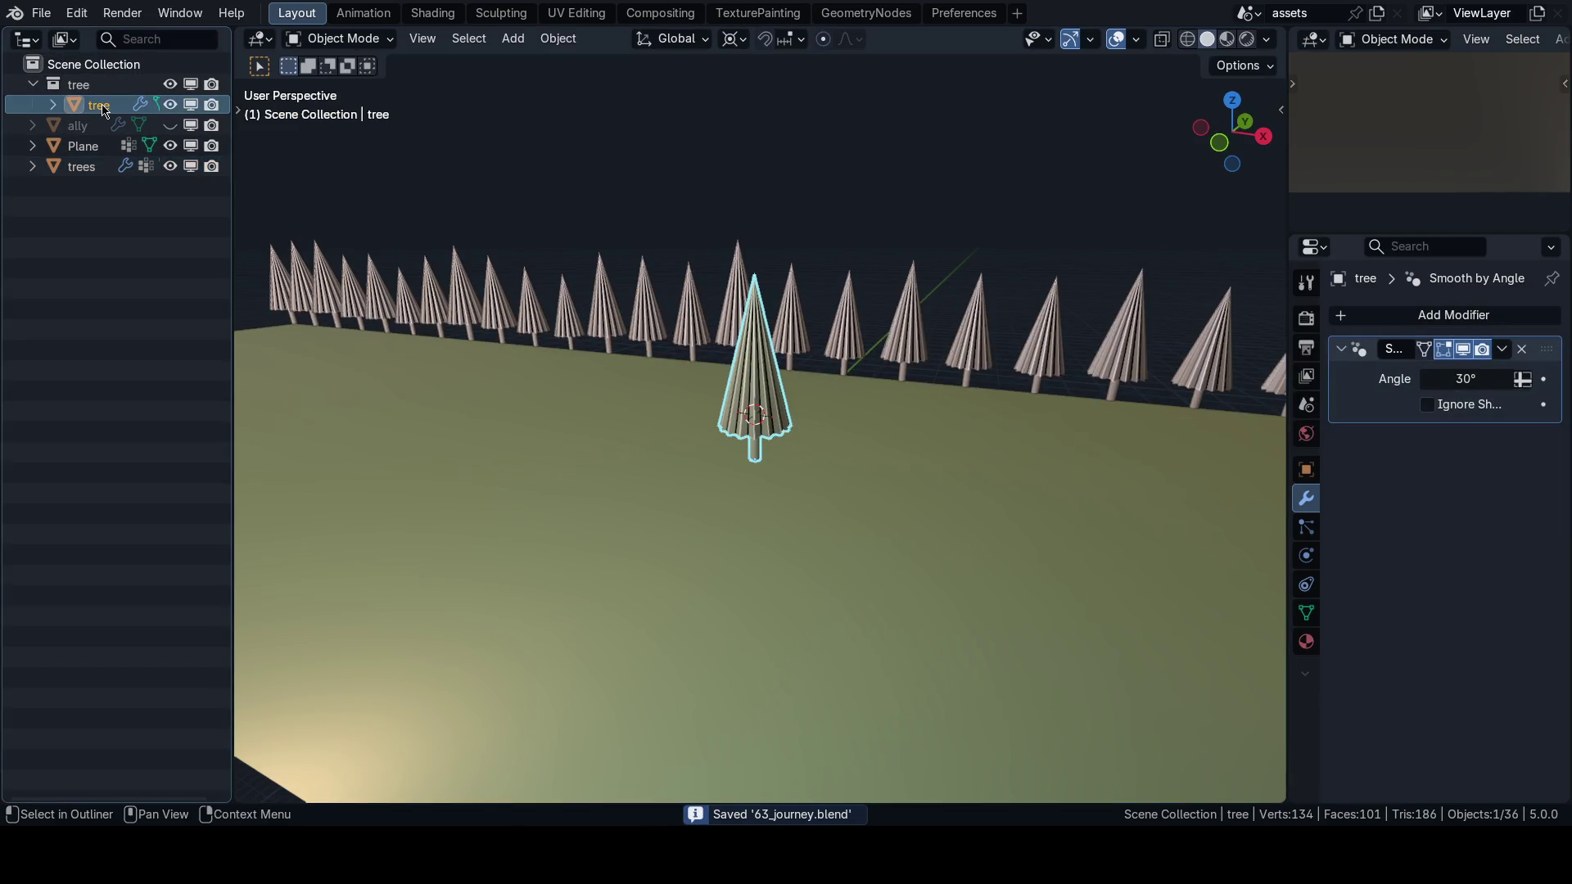
pyautogui.press('Return')
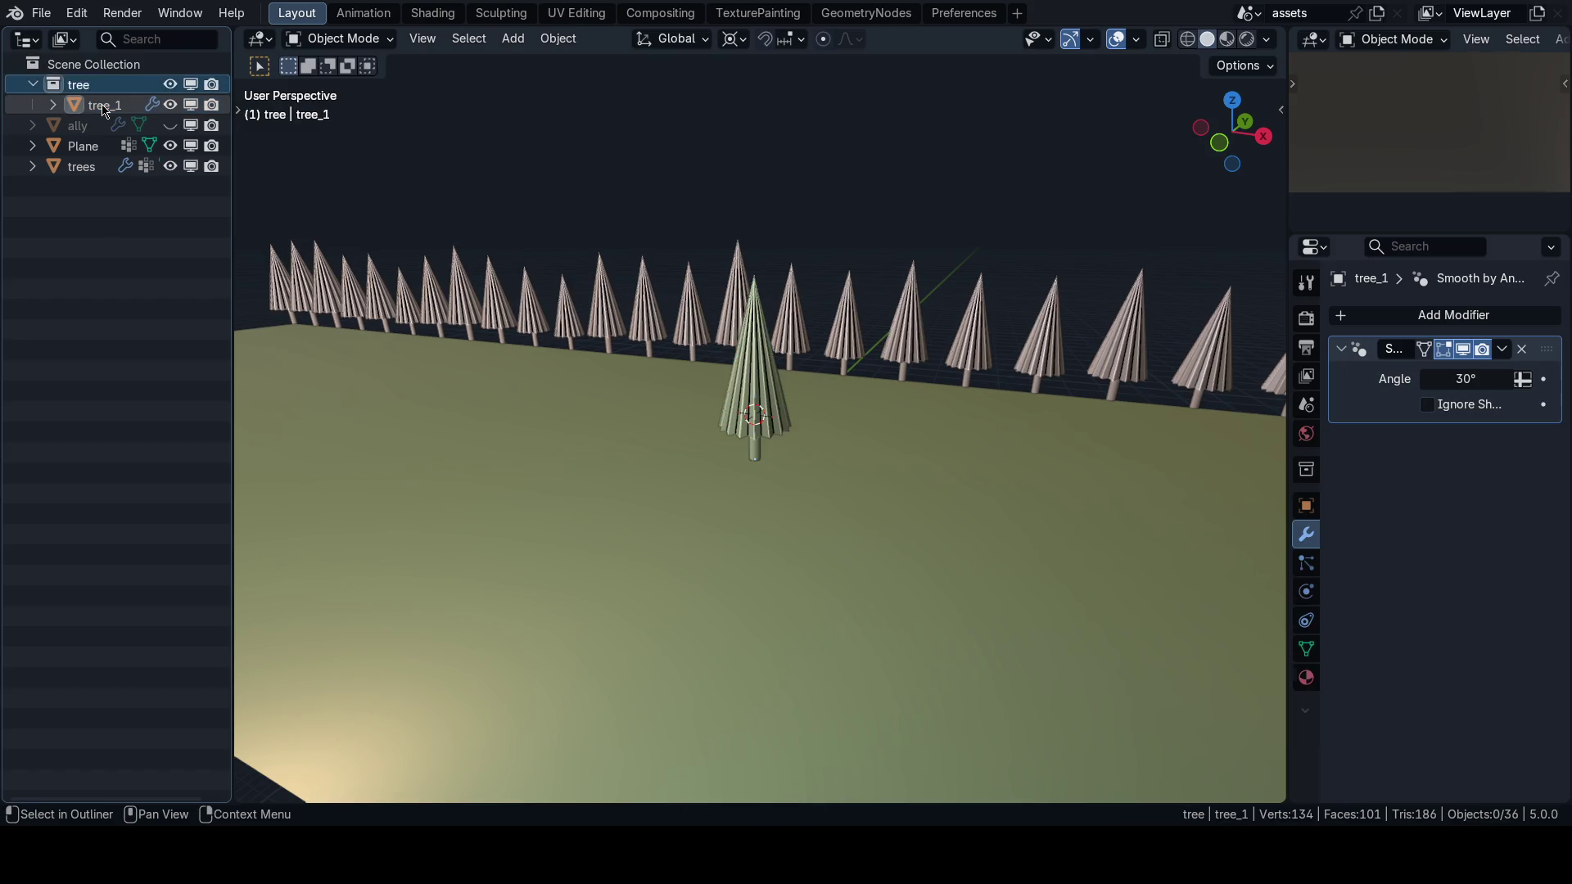
pyautogui.doubleClick(79, 85)
pyautogui.write('tree_1')
pyautogui.press('Return')
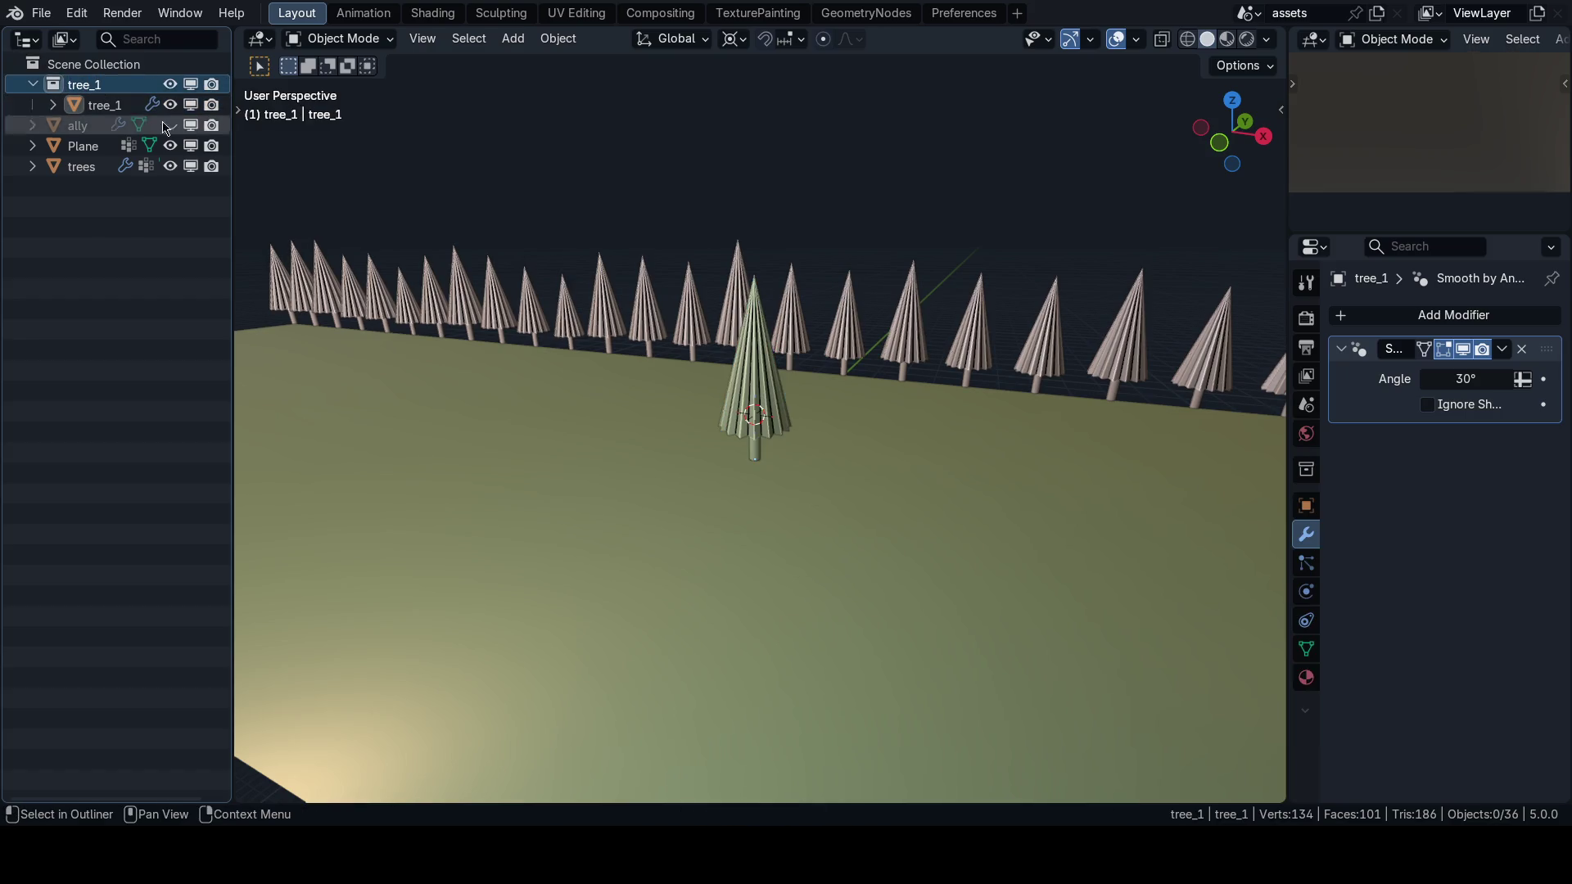
pyautogui.hotkey('ctrl', 's')
# Orbit the view along the row of trees and select the new centre tree.
pyautogui.scroll(-5, 588, 353)
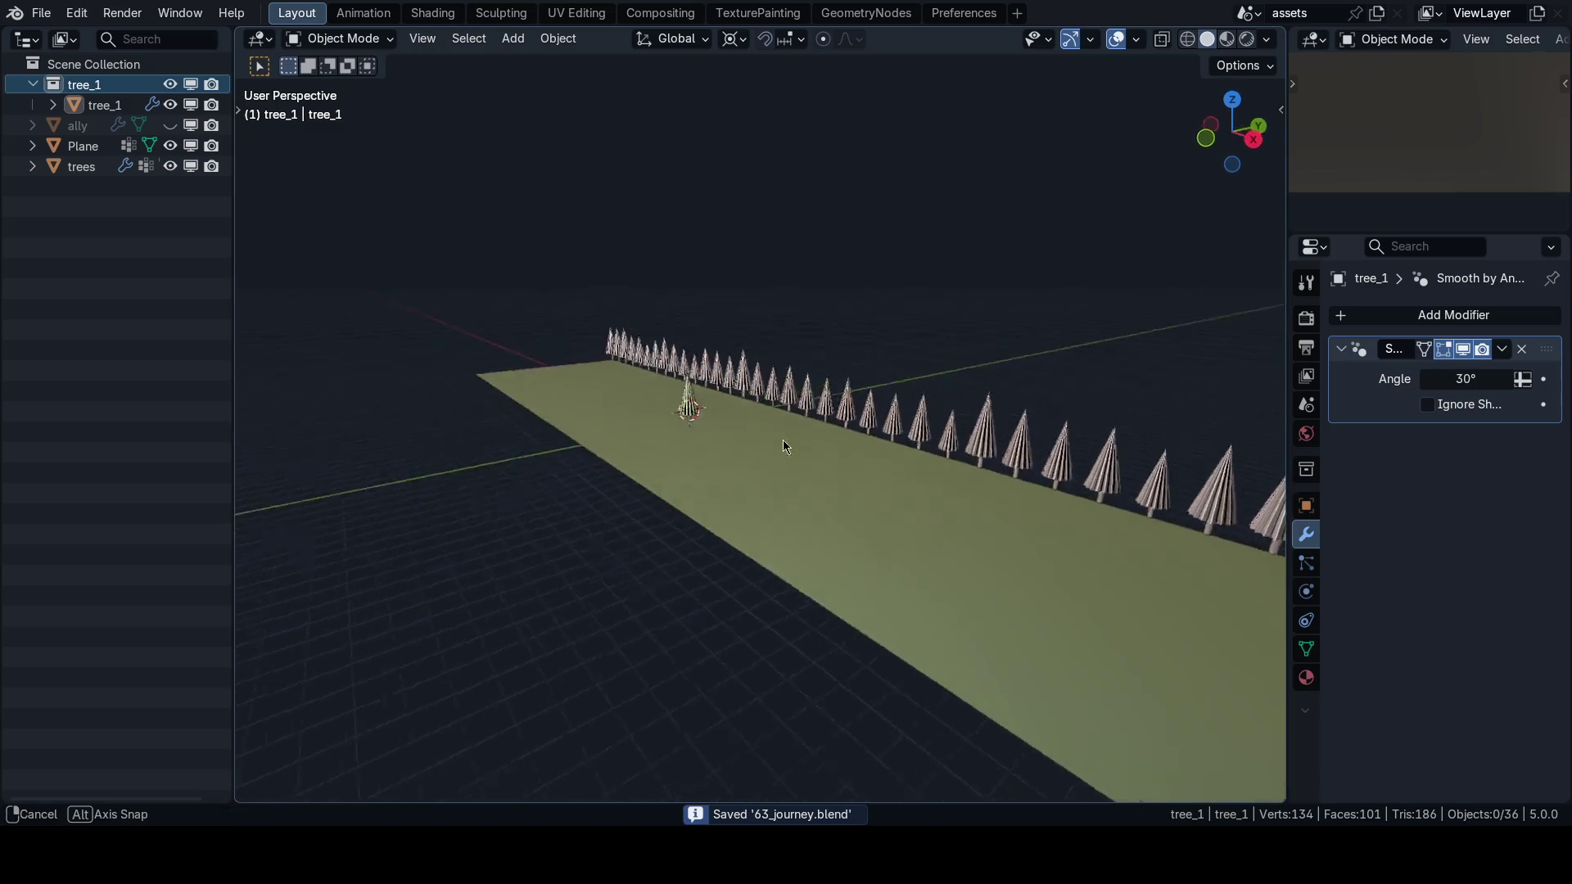
pyautogui.moveTo(736, 438)
pyautogui.mouseDown()
pyautogui.moveTo(733, 469)
pyautogui.moveTo(843, 499)
pyautogui.moveTo(686, 455)
pyautogui.moveTo(876, 446)
pyautogui.mouseUp()
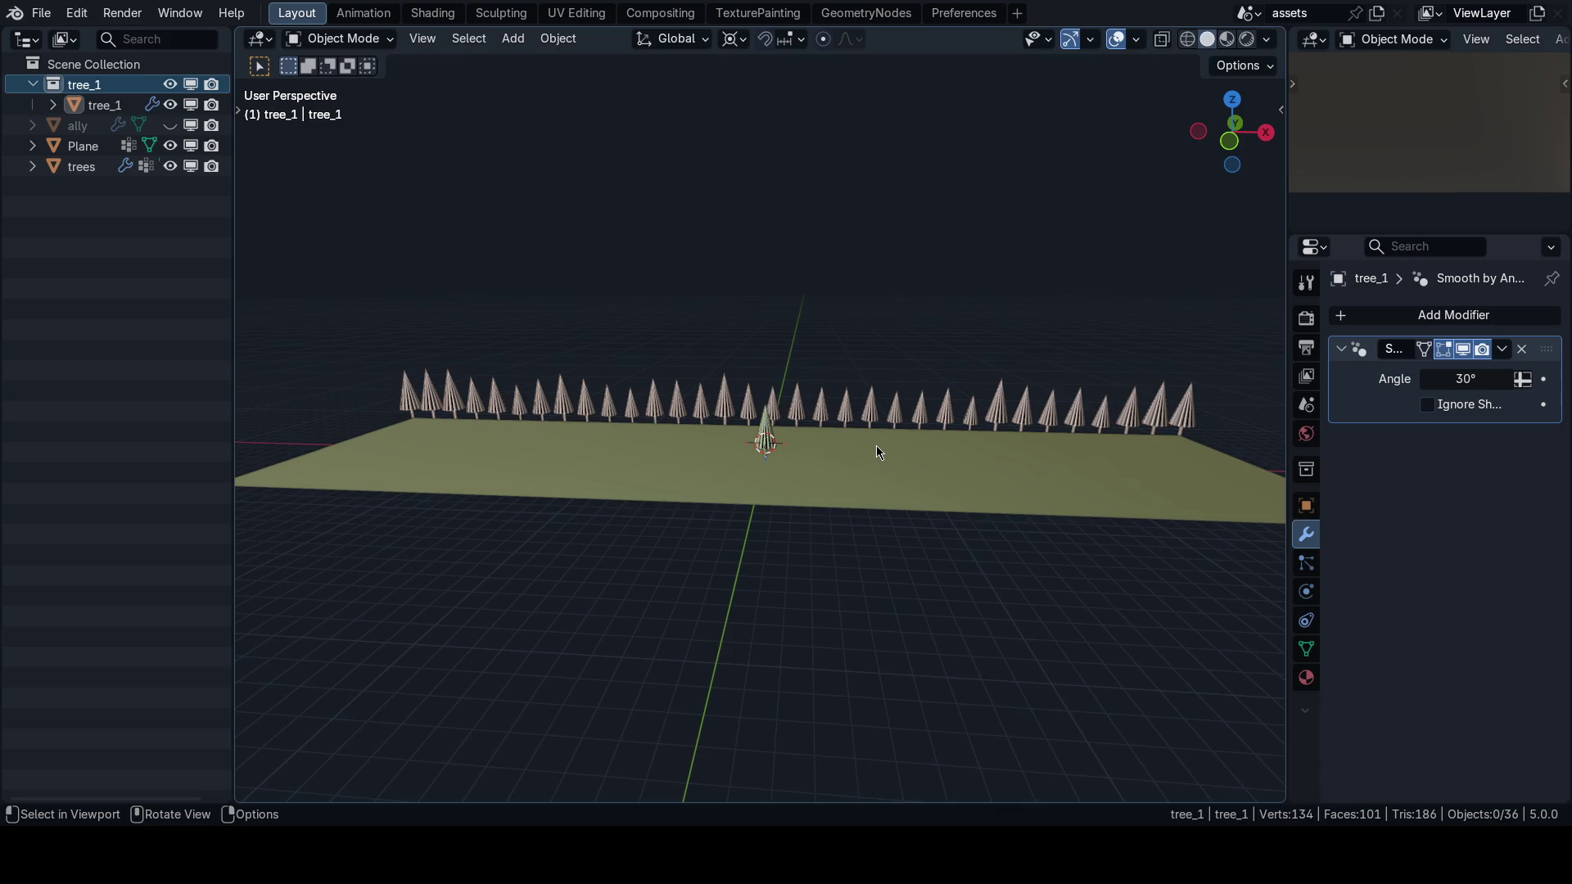
pyautogui.moveTo(858, 450); pyautogui.dragTo(833, 504)
pyautogui.scroll(4, 824, 501)
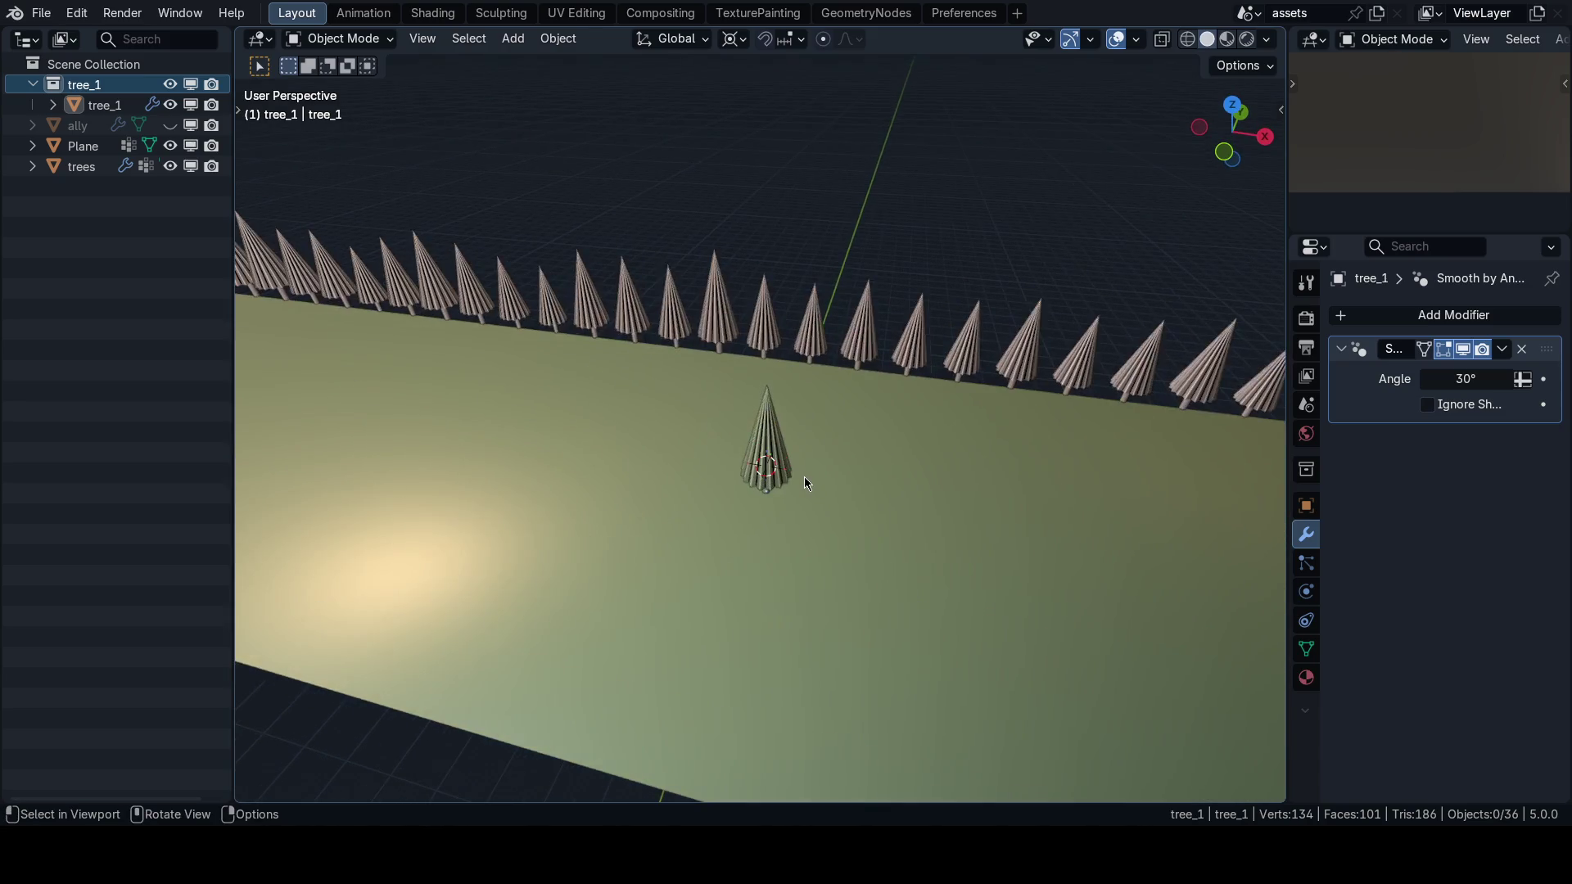
pyautogui.scroll(-4, 801, 465)
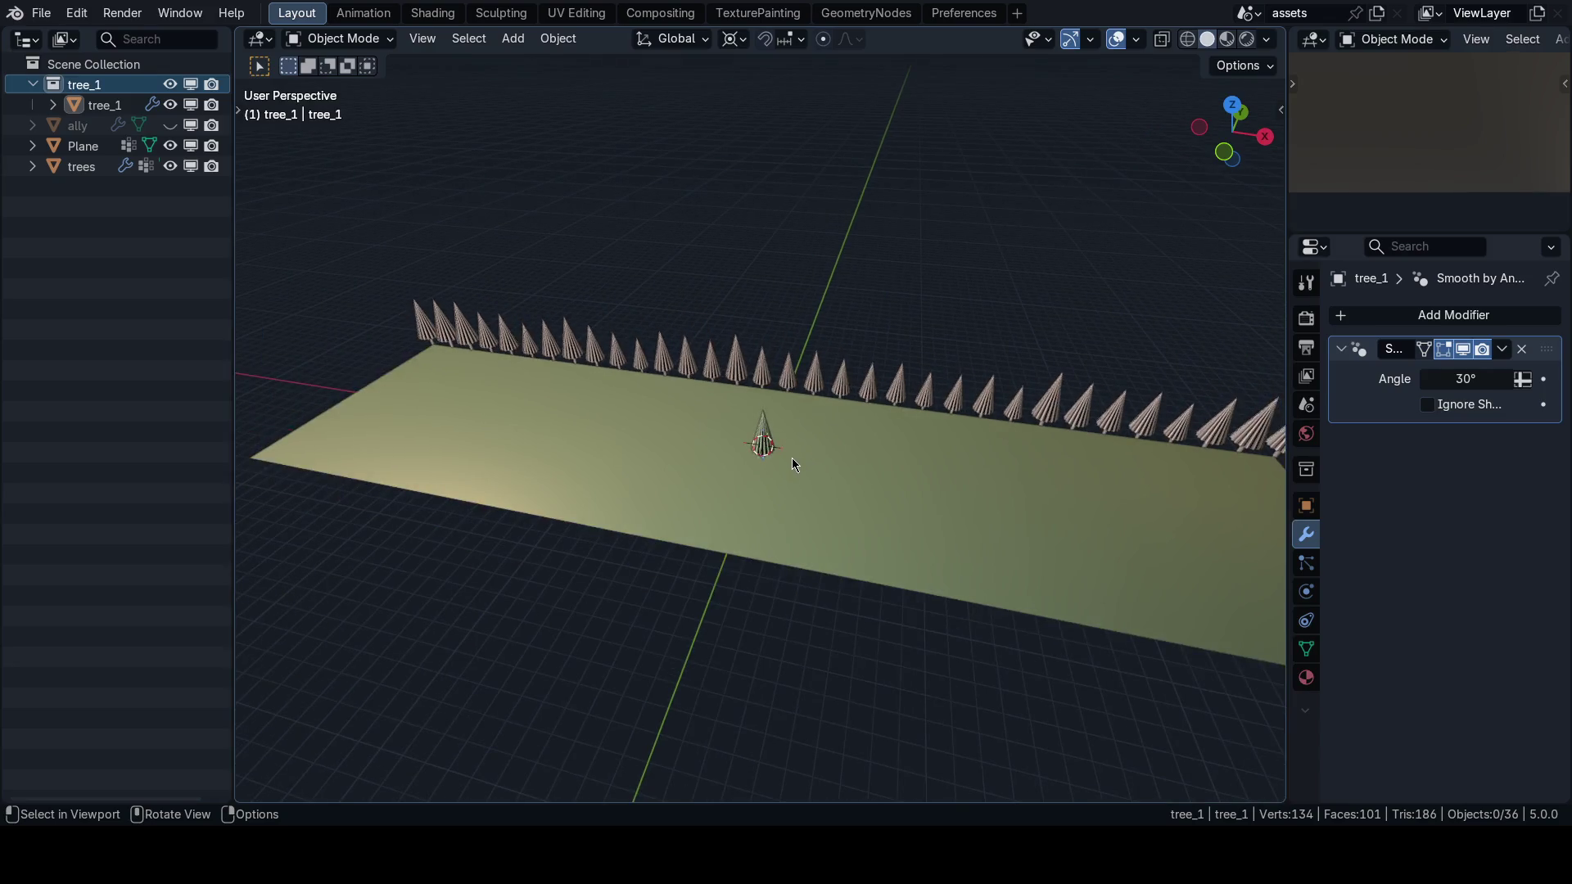
pyautogui.moveTo(789, 455); pyautogui.dragTo(792, 416)
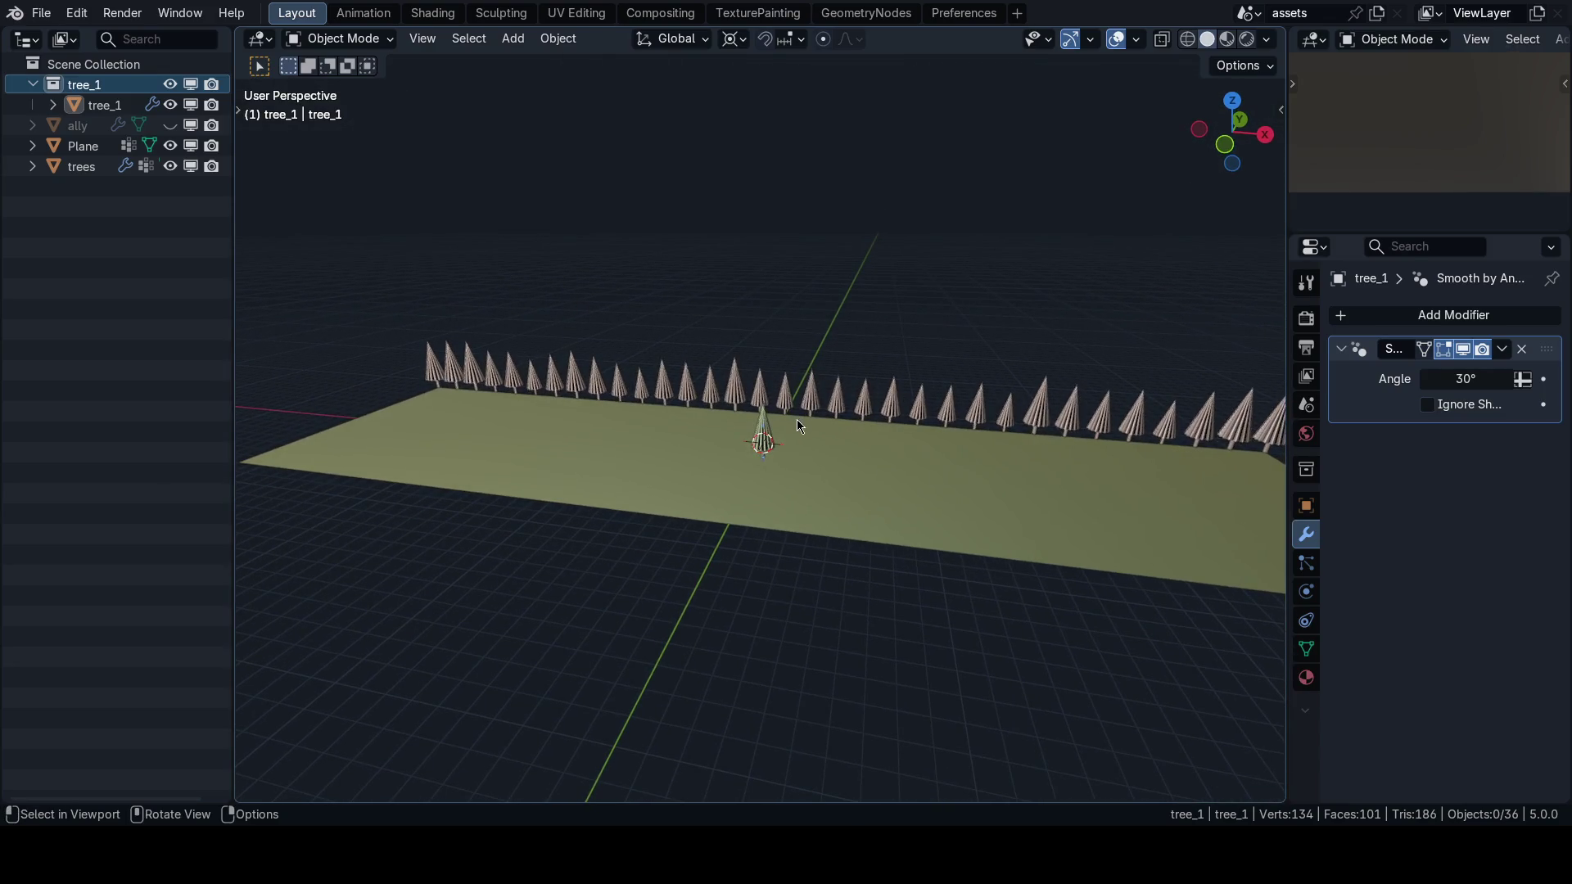
pyautogui.click(762, 440)
# In Edit Mode, delete the old cone canopy faces from tree_1, keeping only the trunk.
pyautogui.press('f')
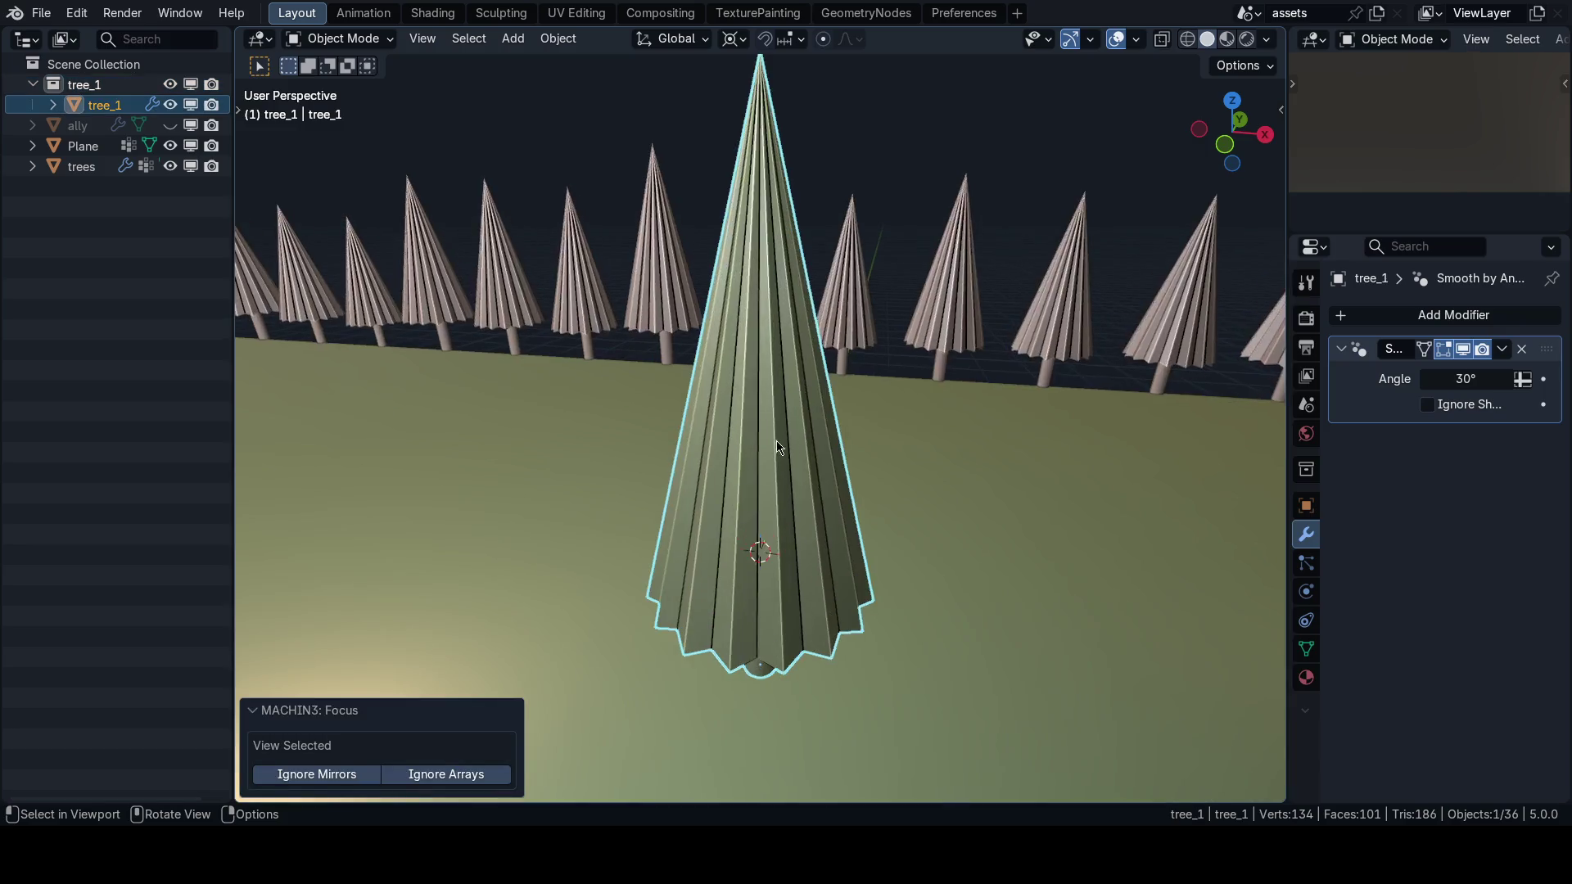
pyautogui.press('KP_3')
pyautogui.press('Tab')
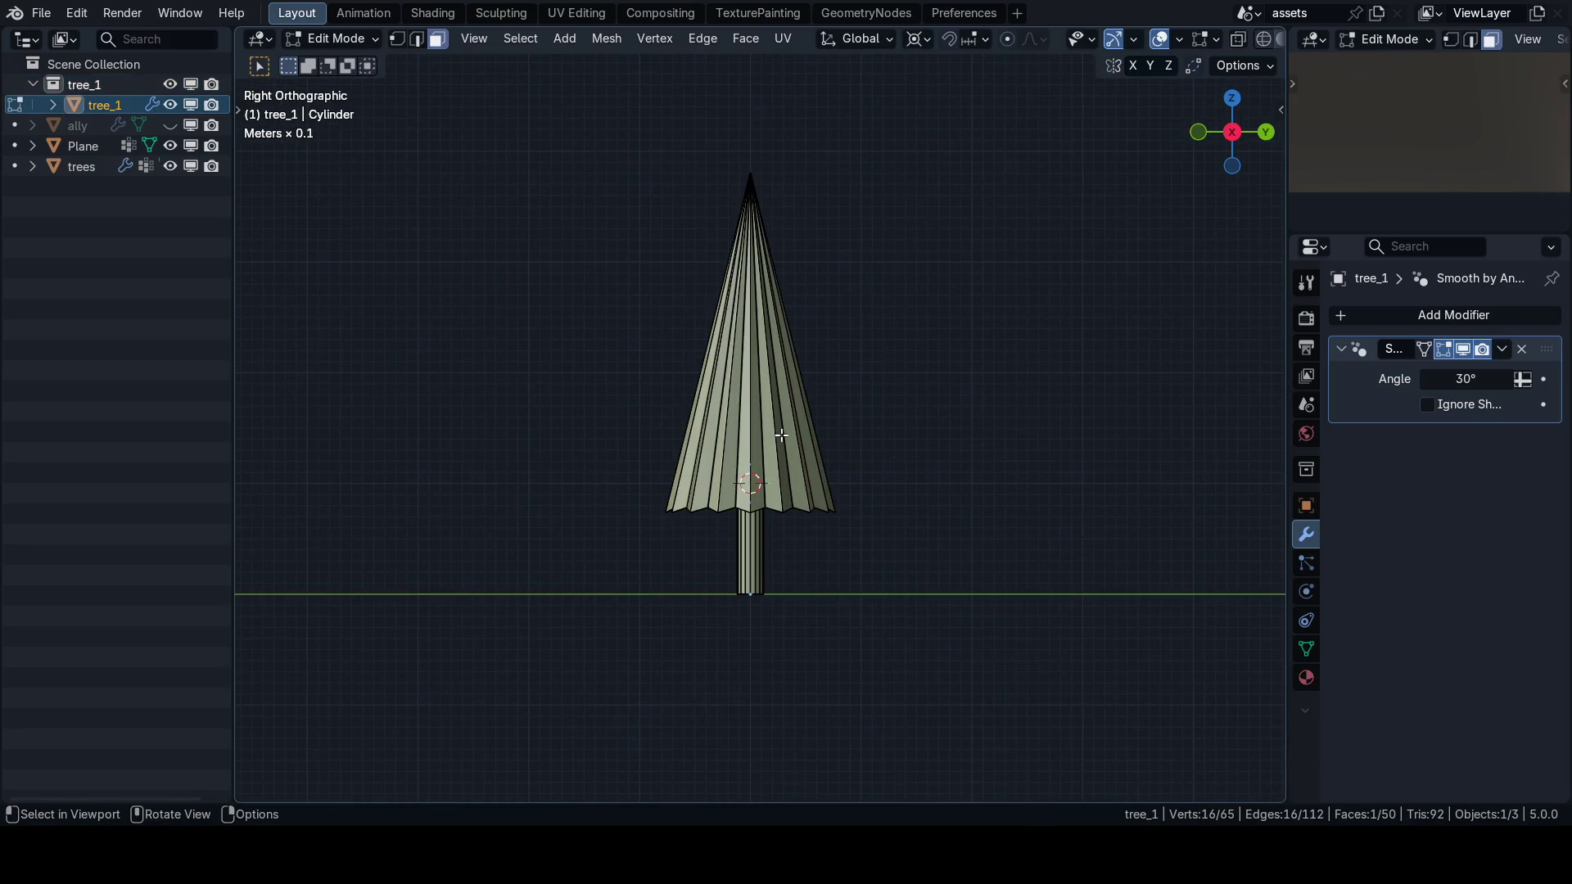
pyautogui.hotkey('ctrl', 'l')
pyautogui.press('x')
pyautogui.click(795, 441)
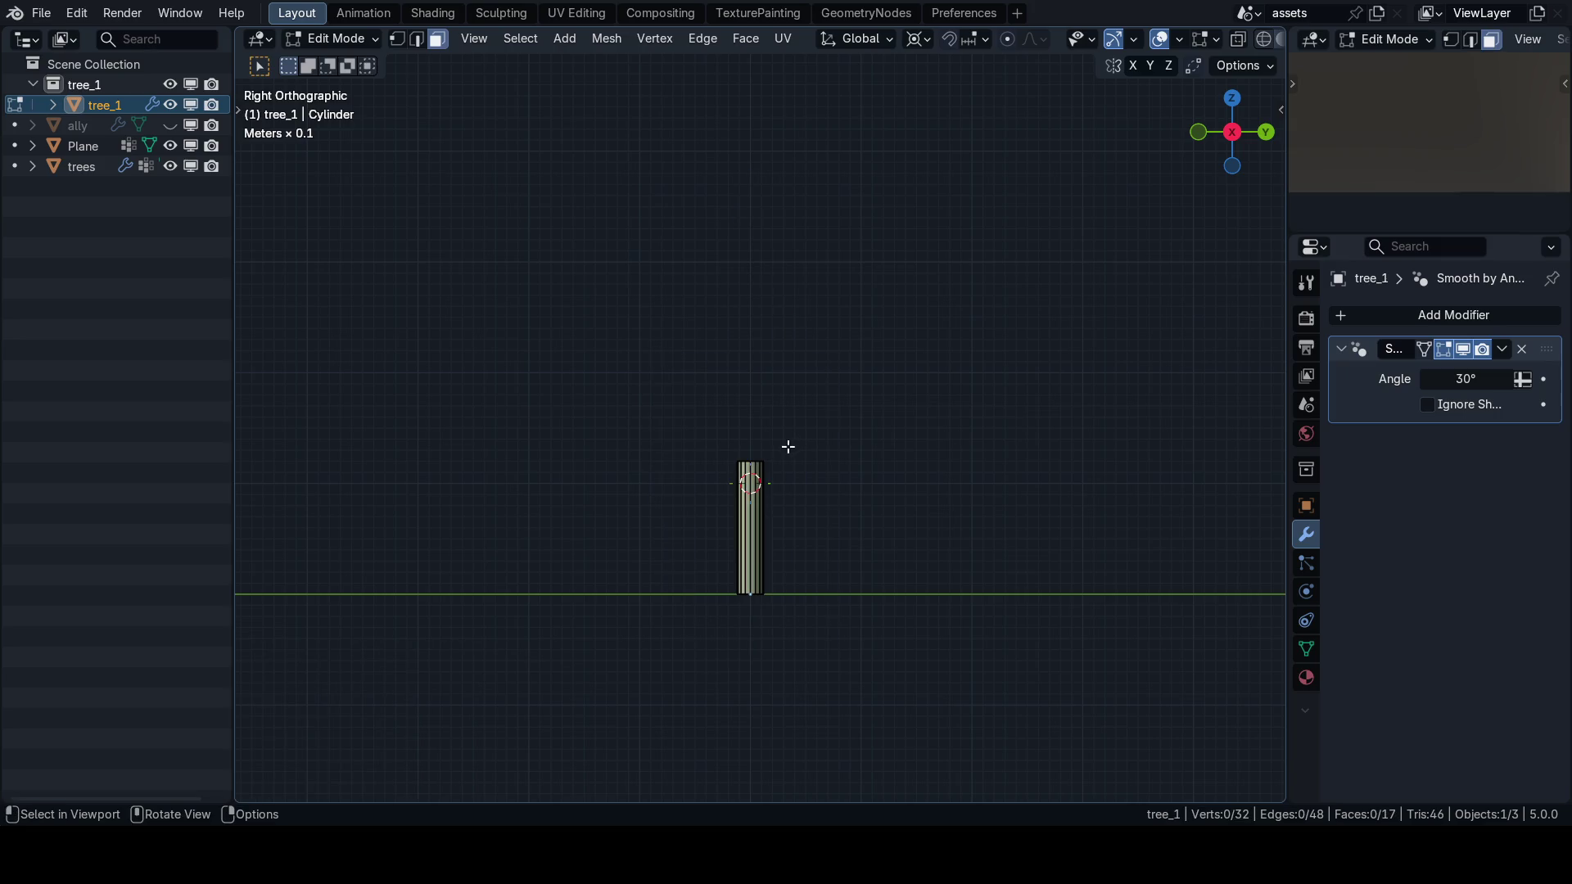
# Isolate the trunk in local view and orbit to face it from the front.
pyautogui.moveTo(781, 484); pyautogui.dragTo(711, 390)
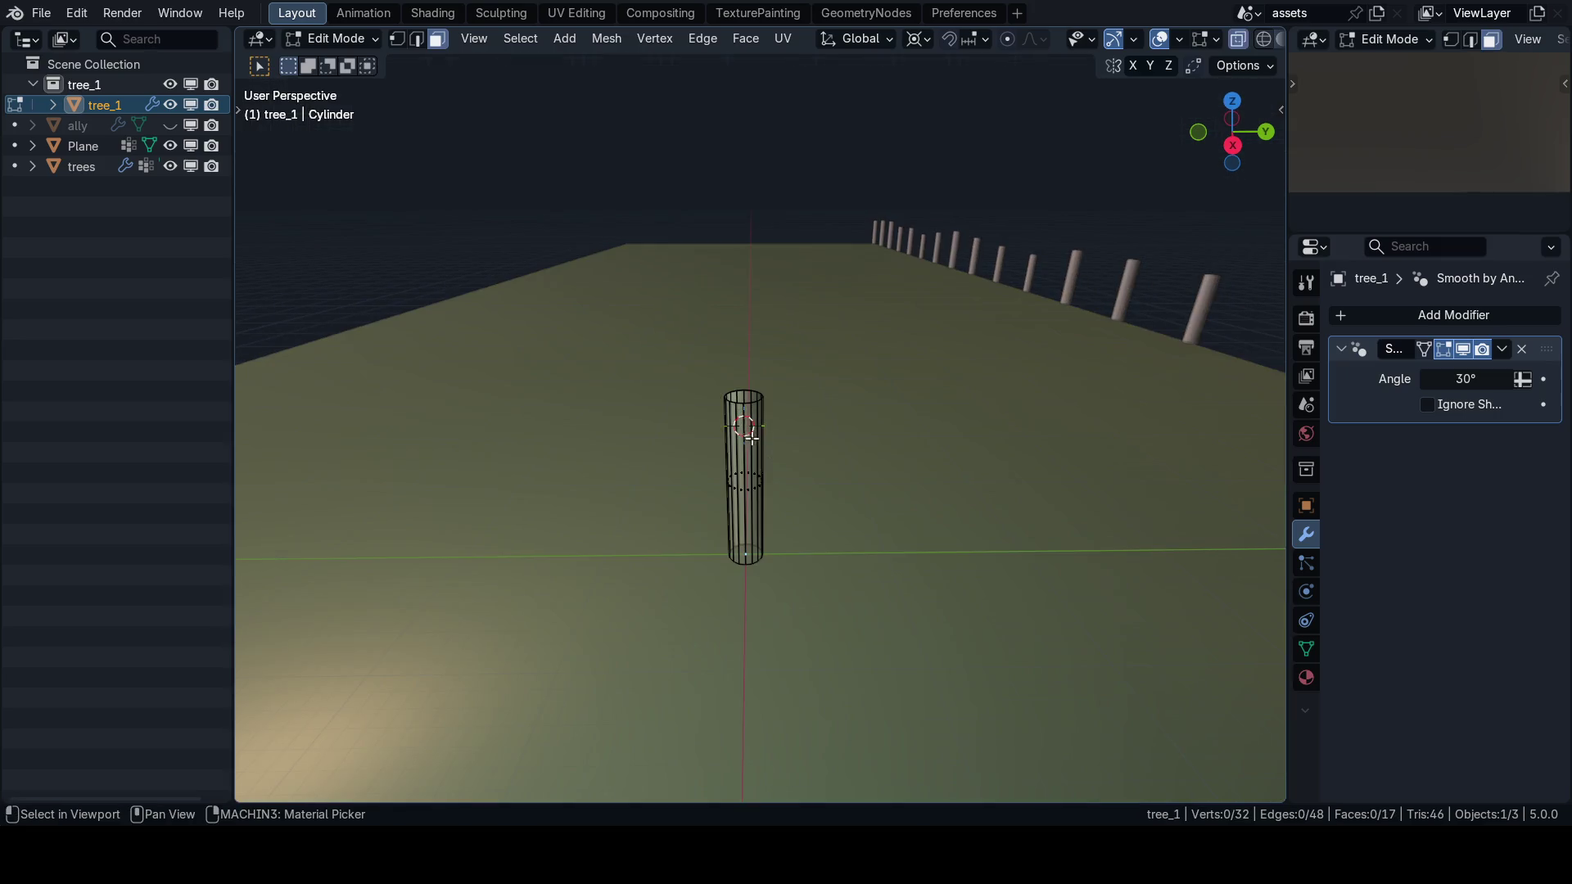
pyautogui.scroll(3, 784, 538)
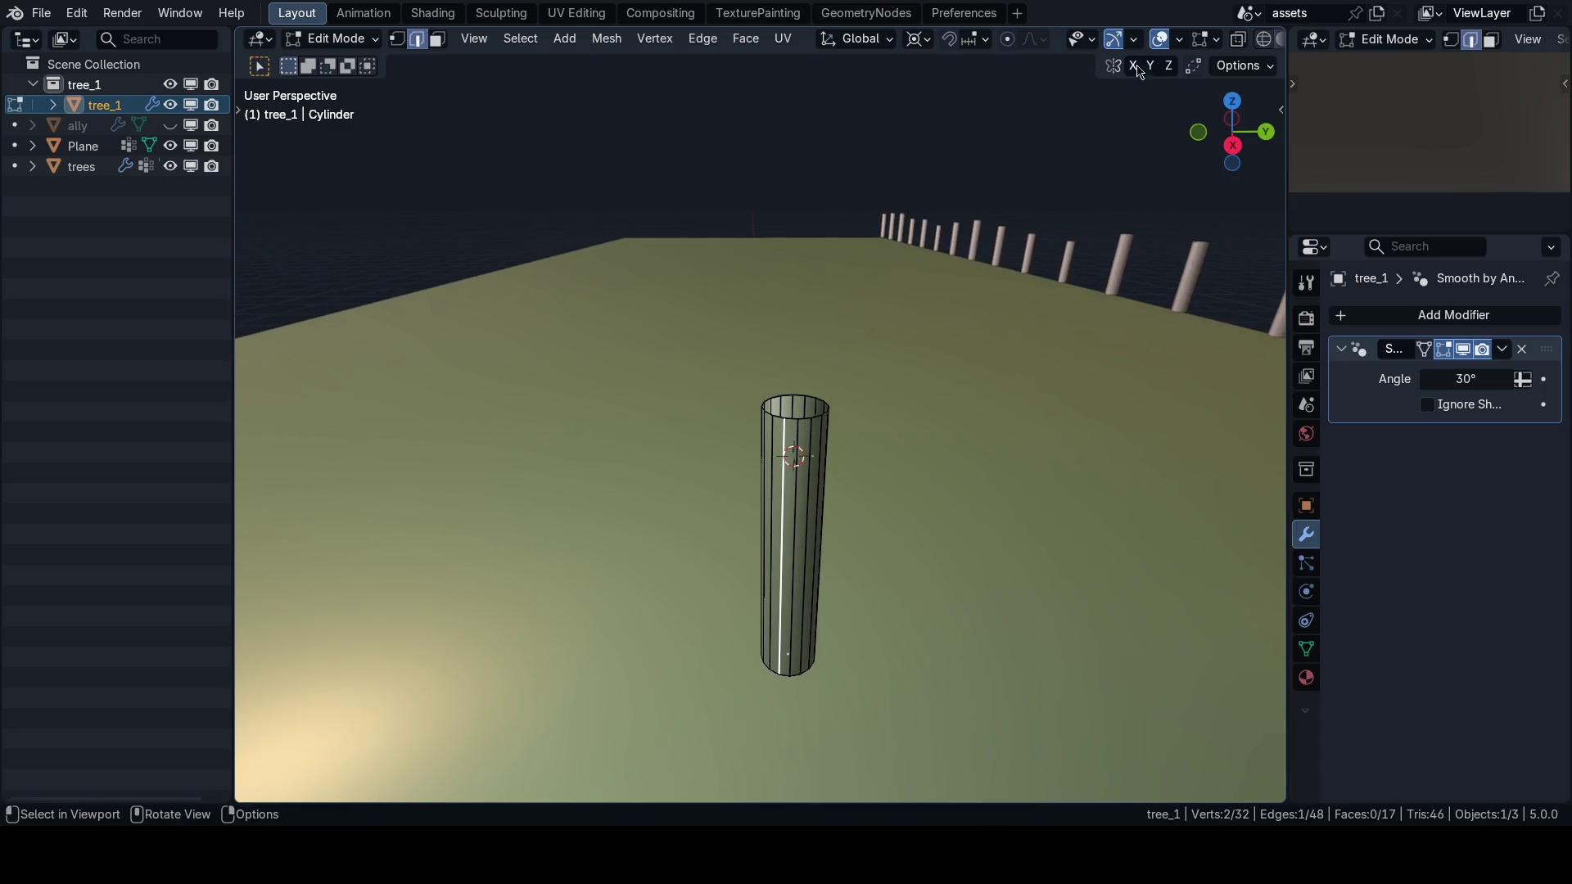
pyautogui.click(1179, 40)
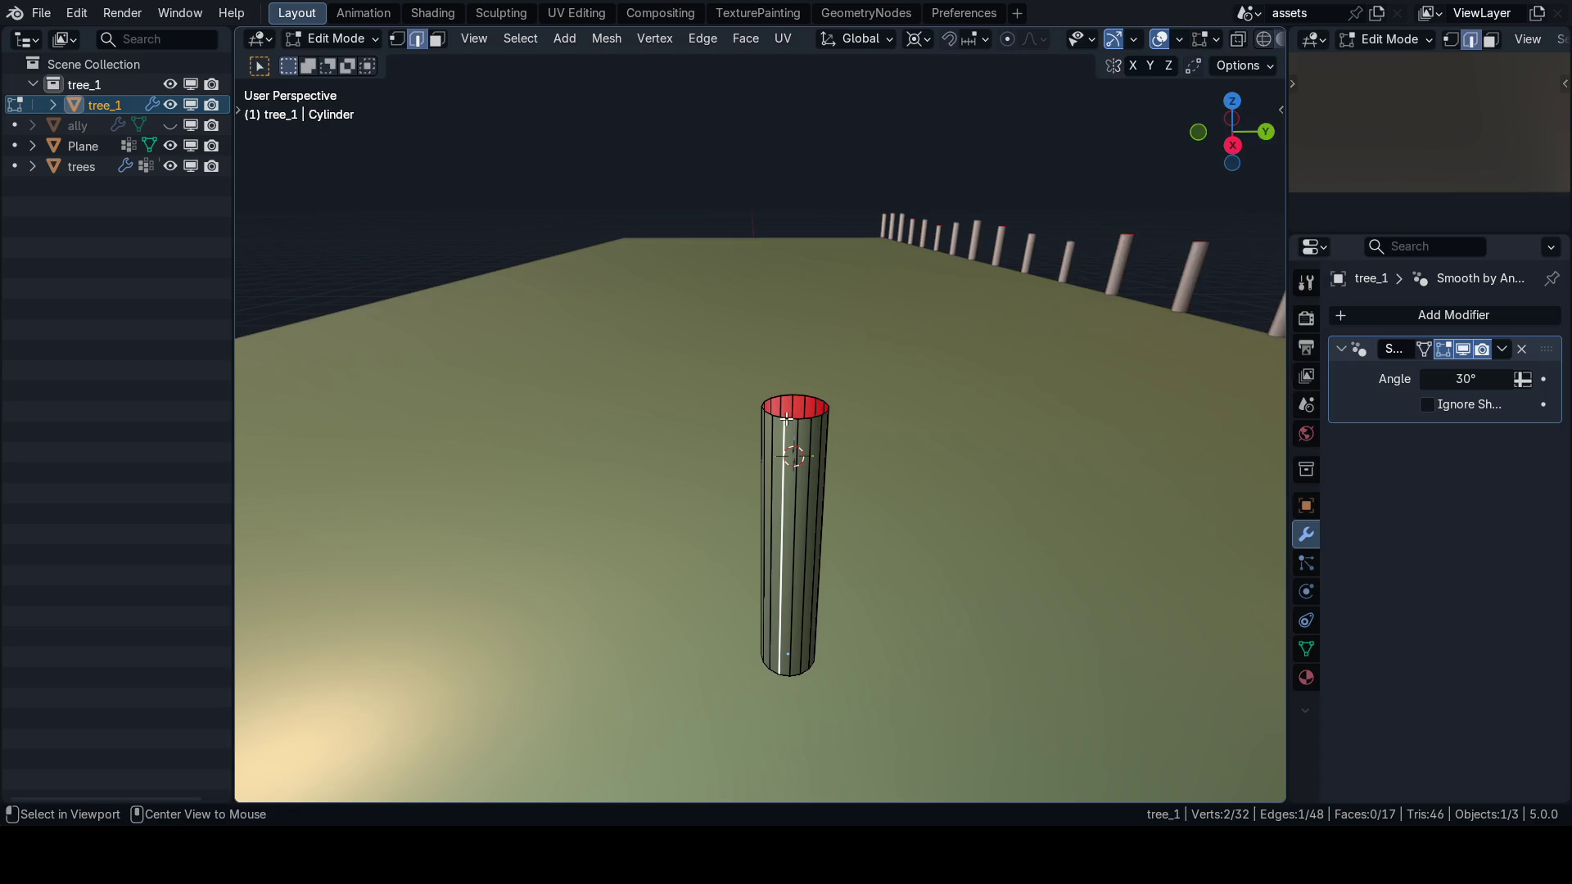
pyautogui.press('KP_Divide')
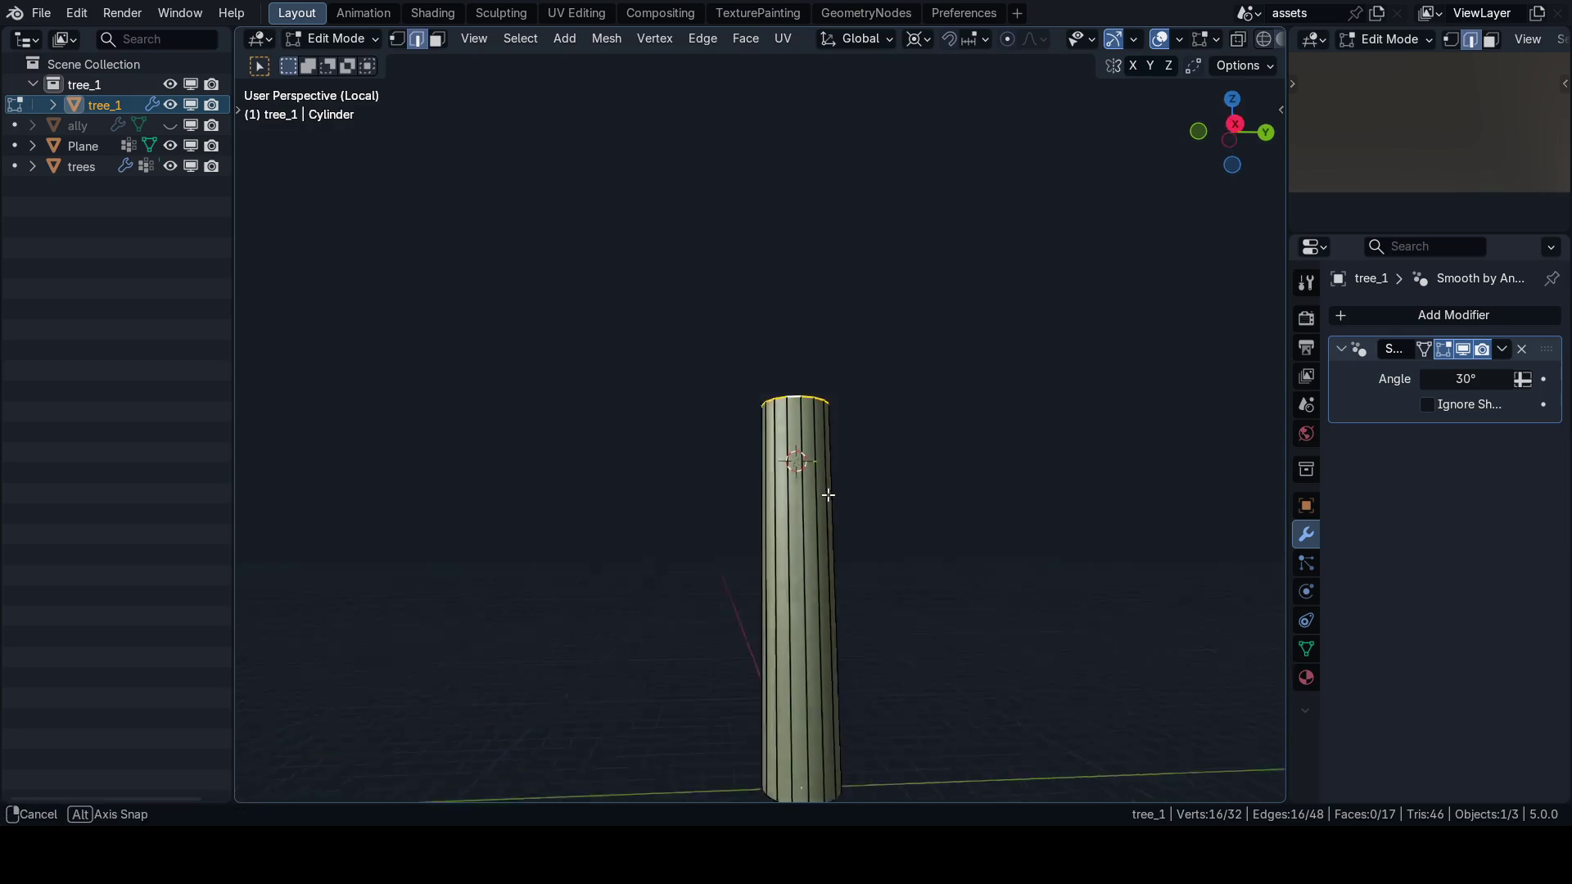
pyautogui.moveTo(828, 495)
pyautogui.mouseDown()
pyautogui.moveTo(832, 421)
pyautogui.moveTo(825, 655)
pyautogui.mouseUp()
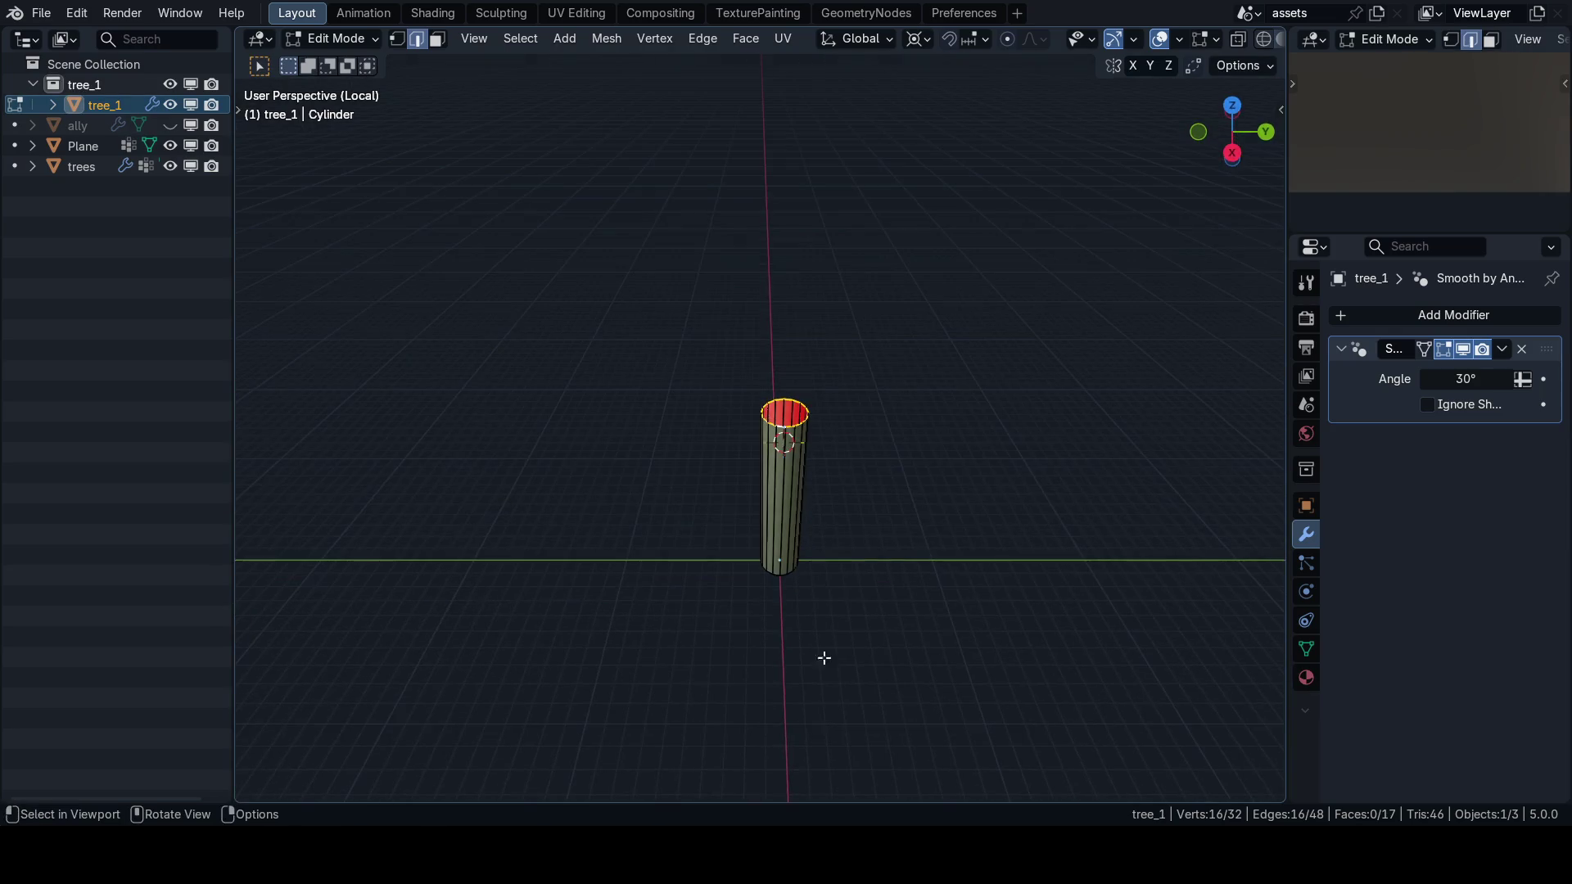
# Snap the 3D cursor to the trunk's top and add a cone there.
pyautogui.hotkey('shift', 's')
pyautogui.click(772, 493)
pyautogui.press('Tab')
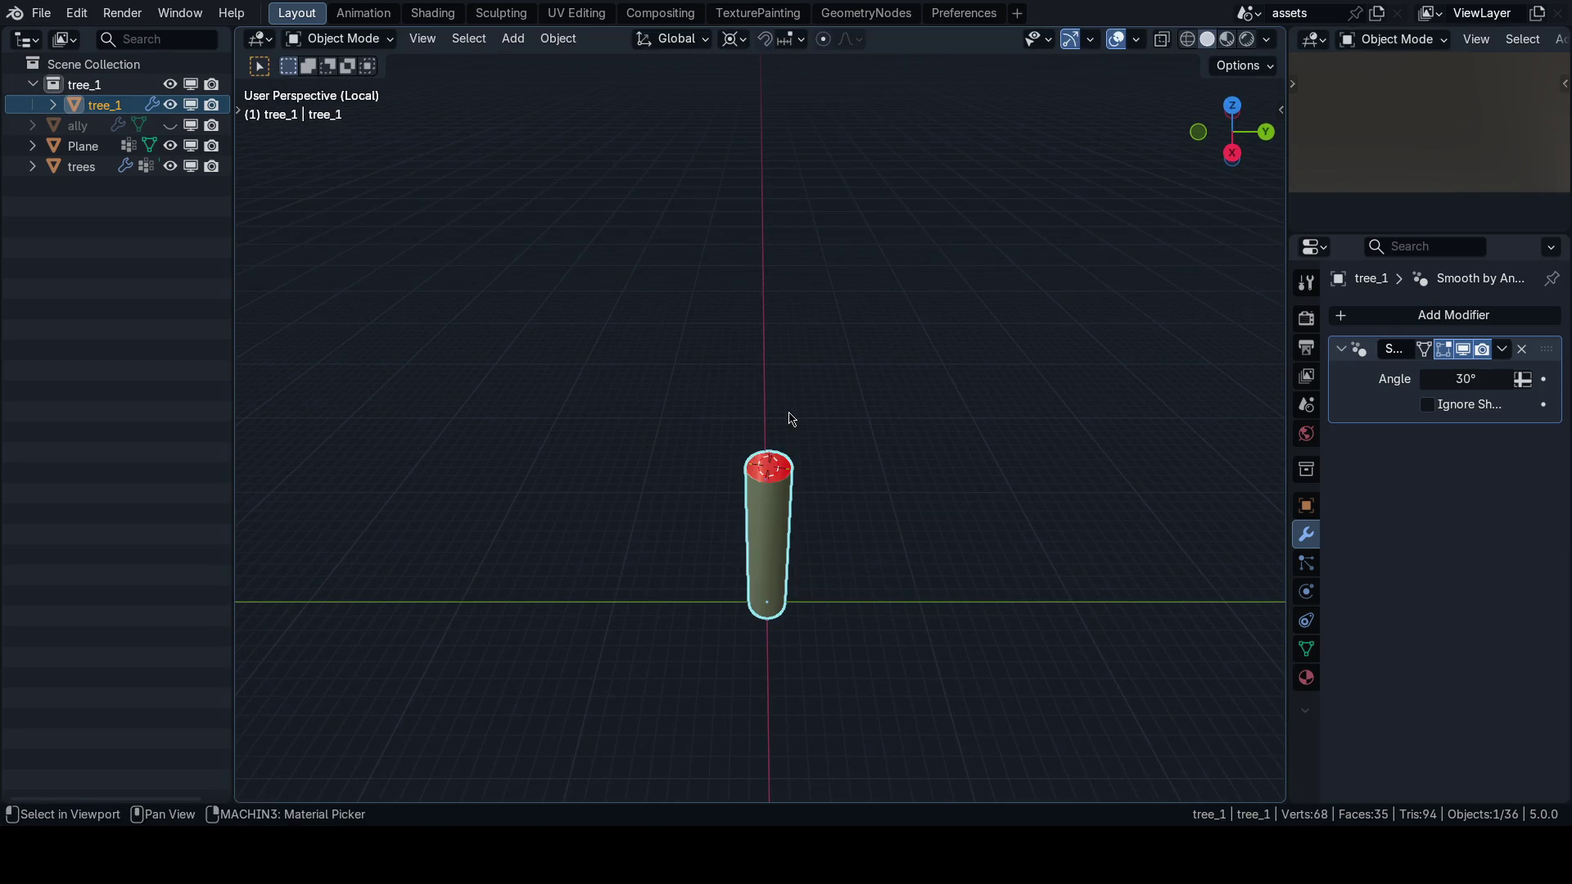
pyautogui.press('Tab')
pyautogui.hotkey('shift', 'a')
pyautogui.click(846, 561)
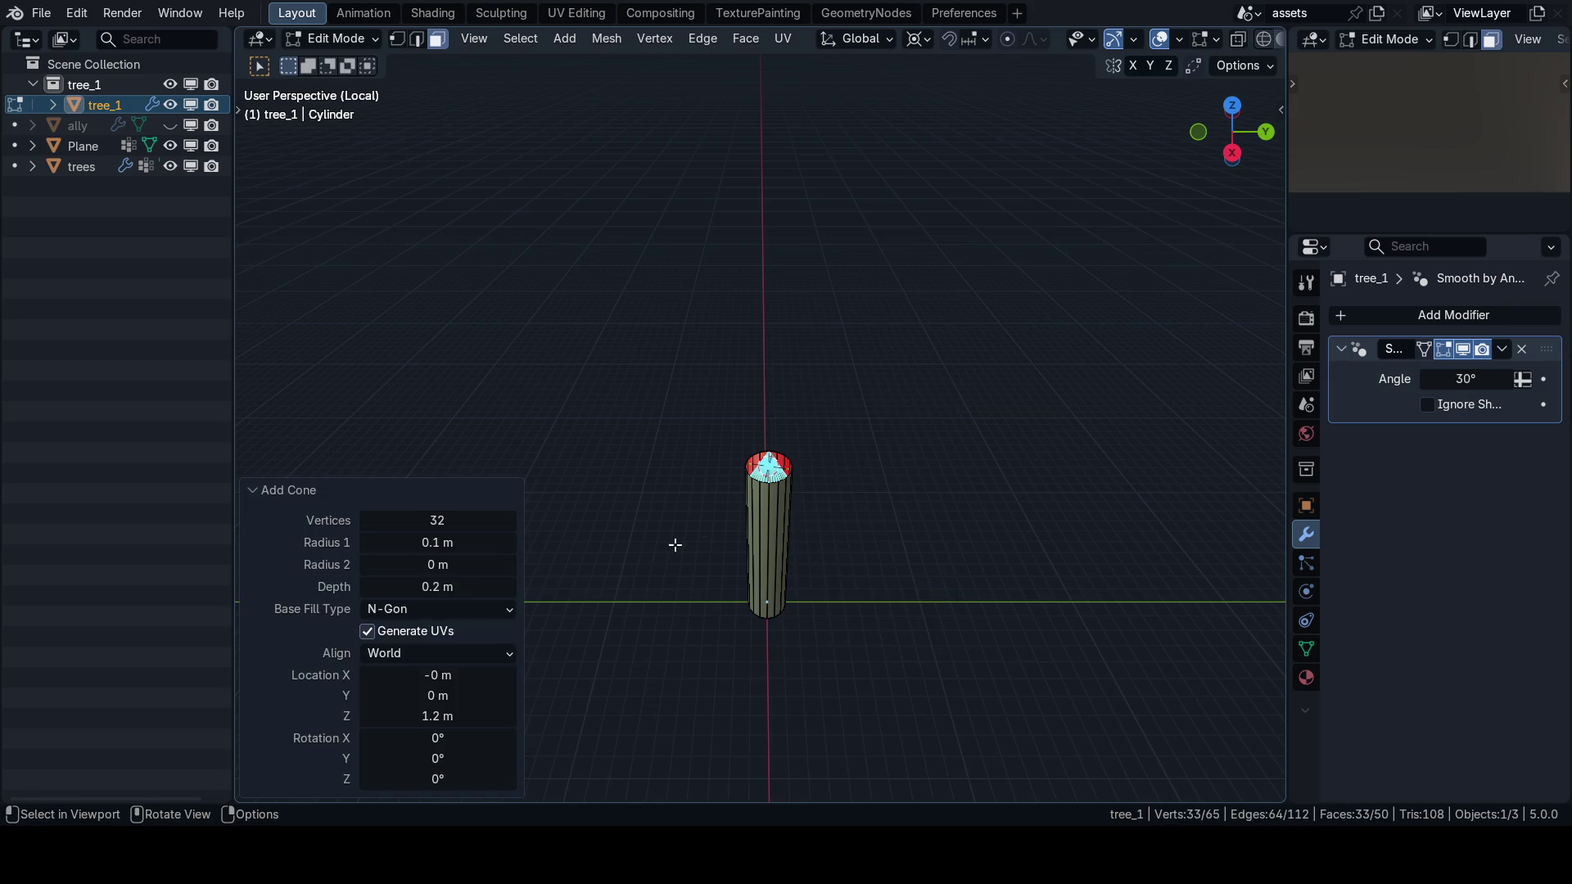
# Set the new cone to 24 vertices and switch to front orthographic view.
pyautogui.click(459, 522)
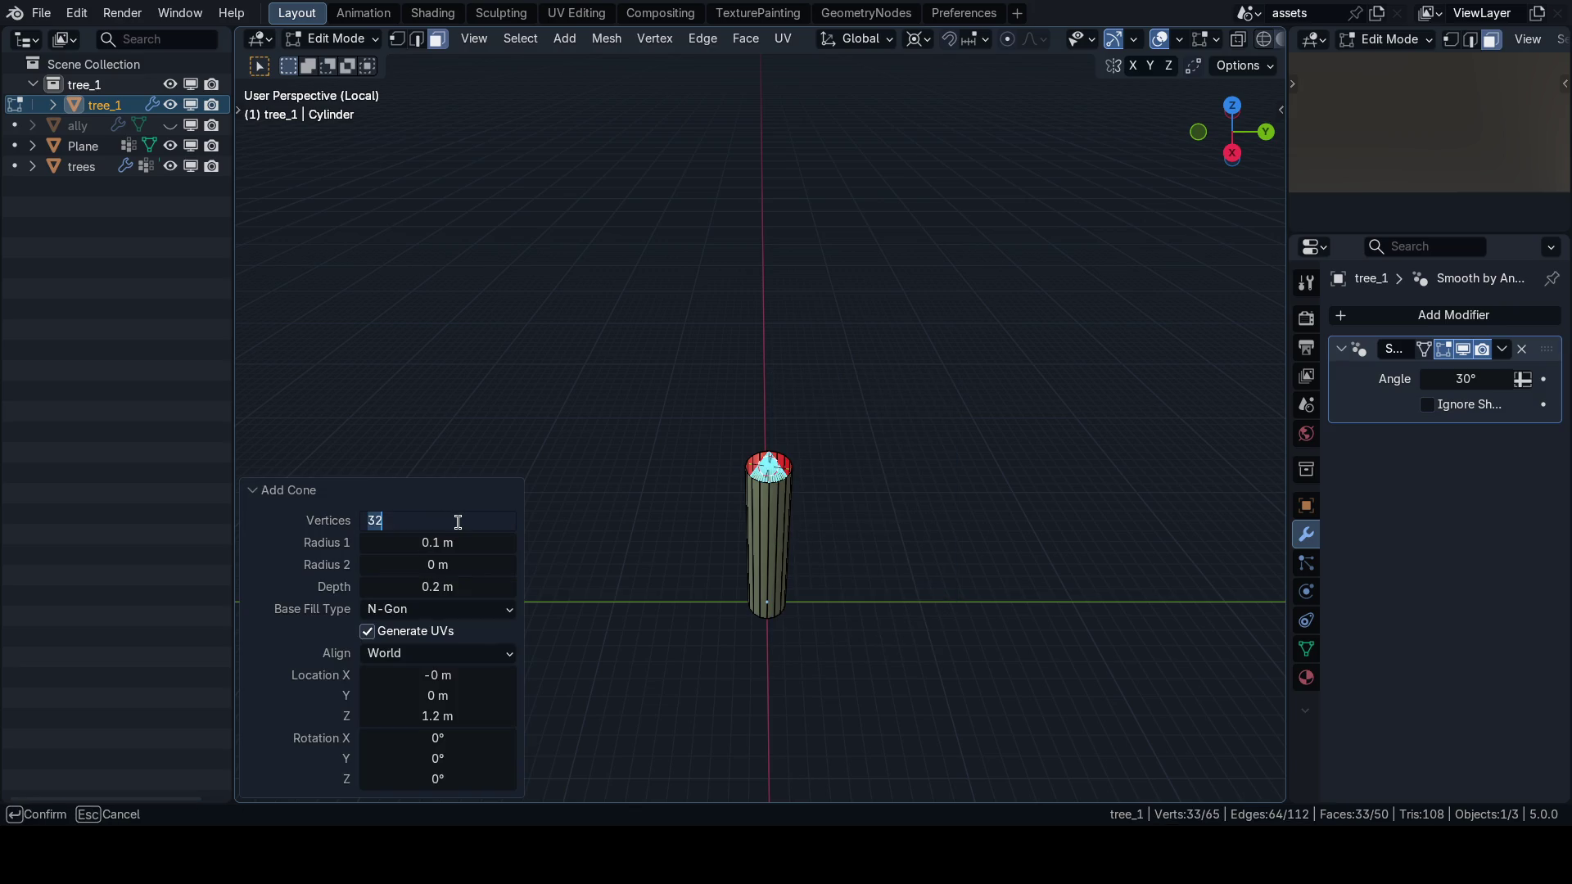
pyautogui.write('24')
pyautogui.press('Return')
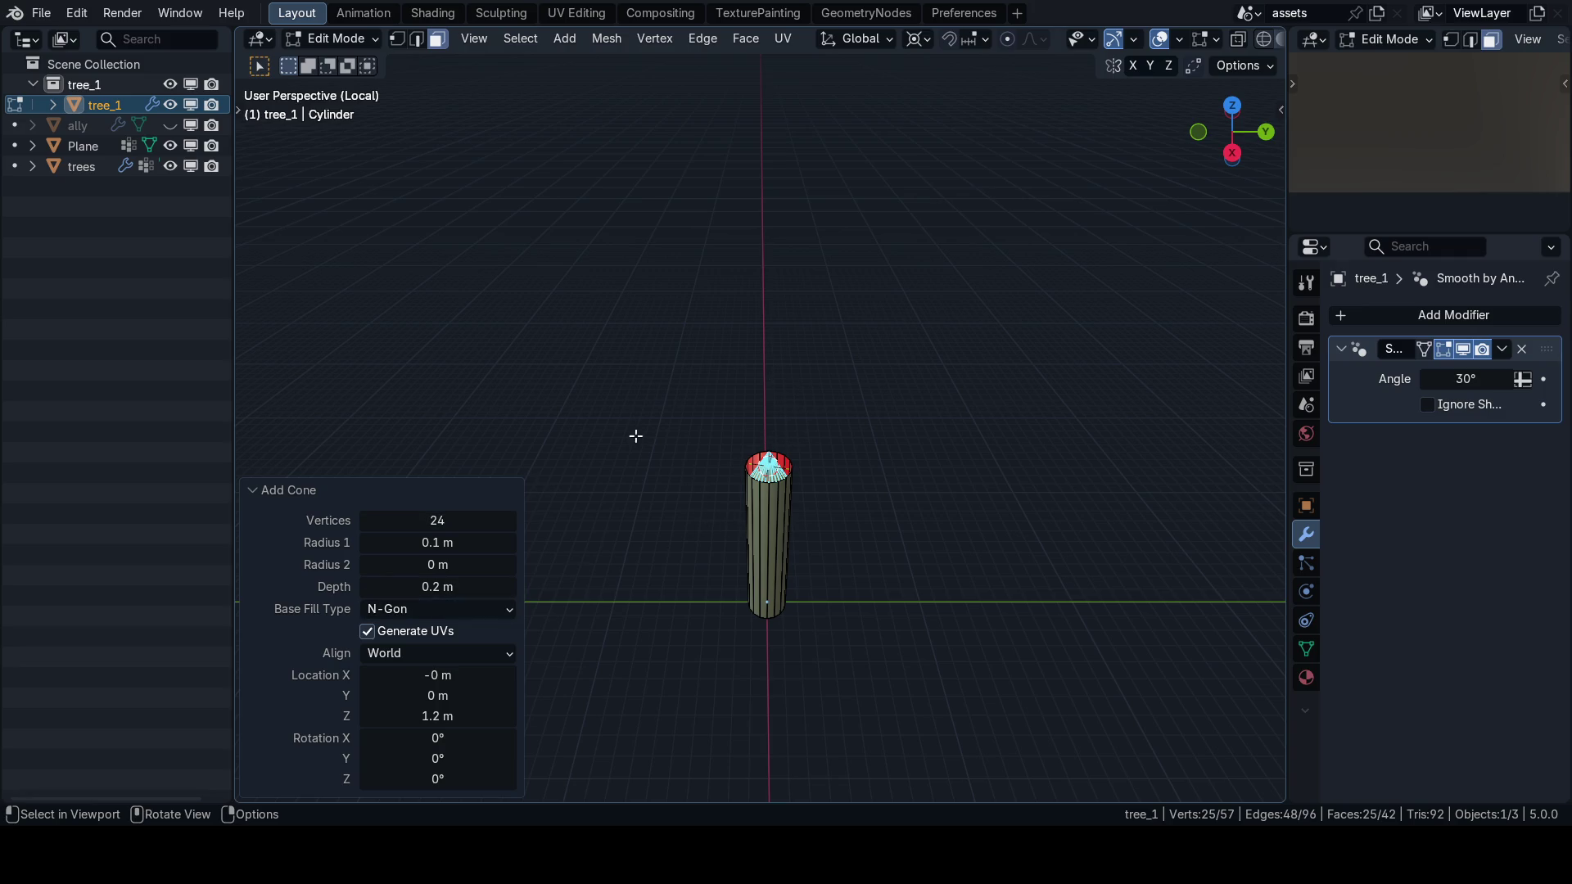
pyautogui.press('KP_1')
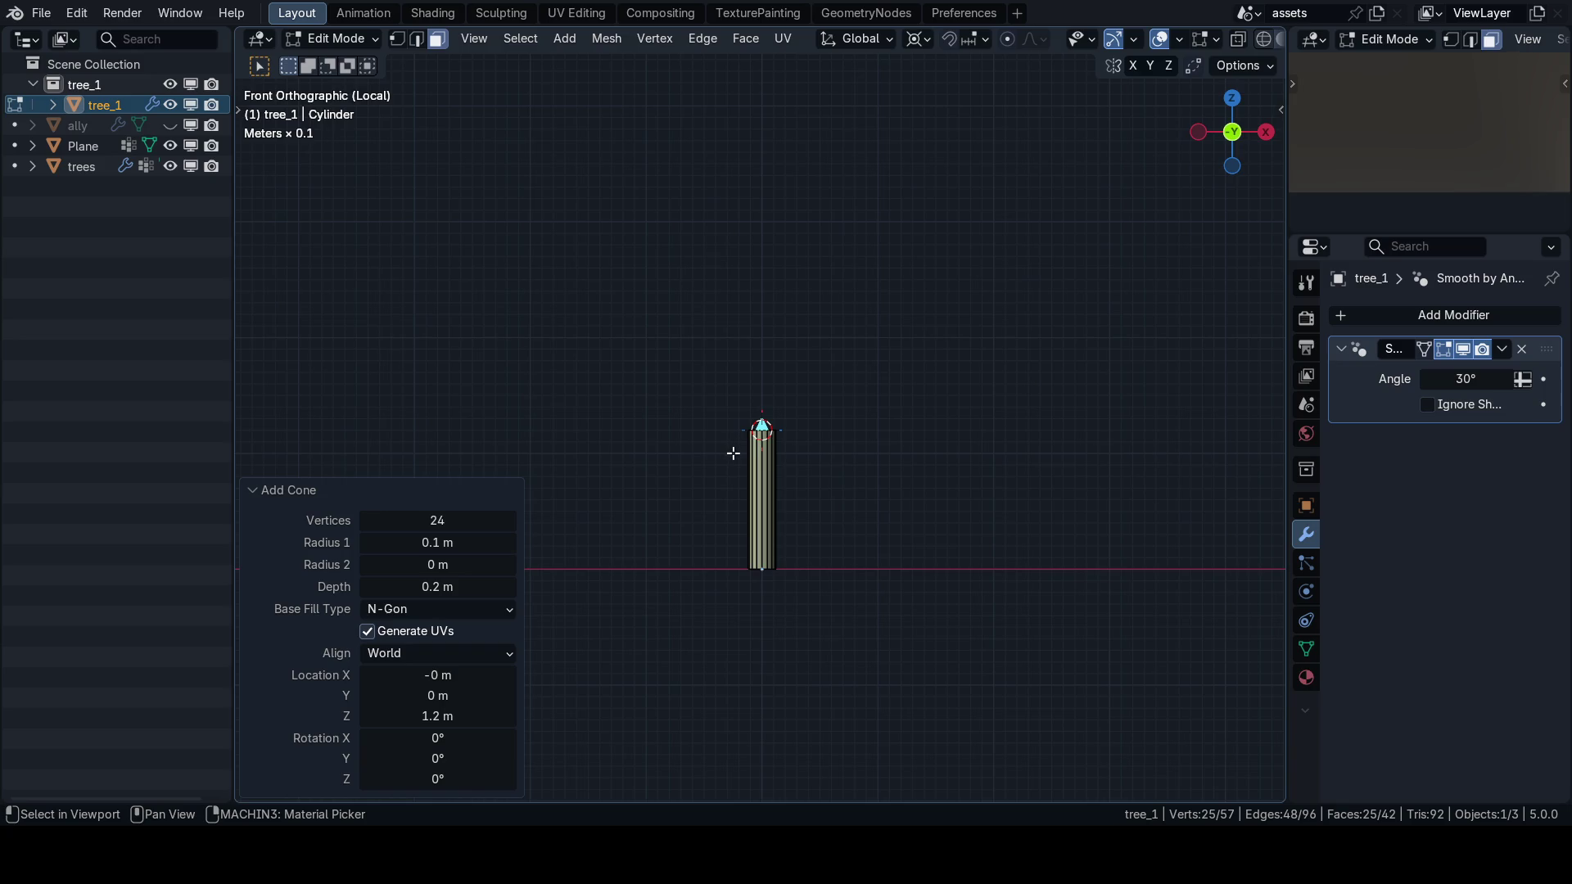
# Separate the cone into its own object, set its origin to its base, and snap it to the 3D cursor.
pyautogui.press('p')
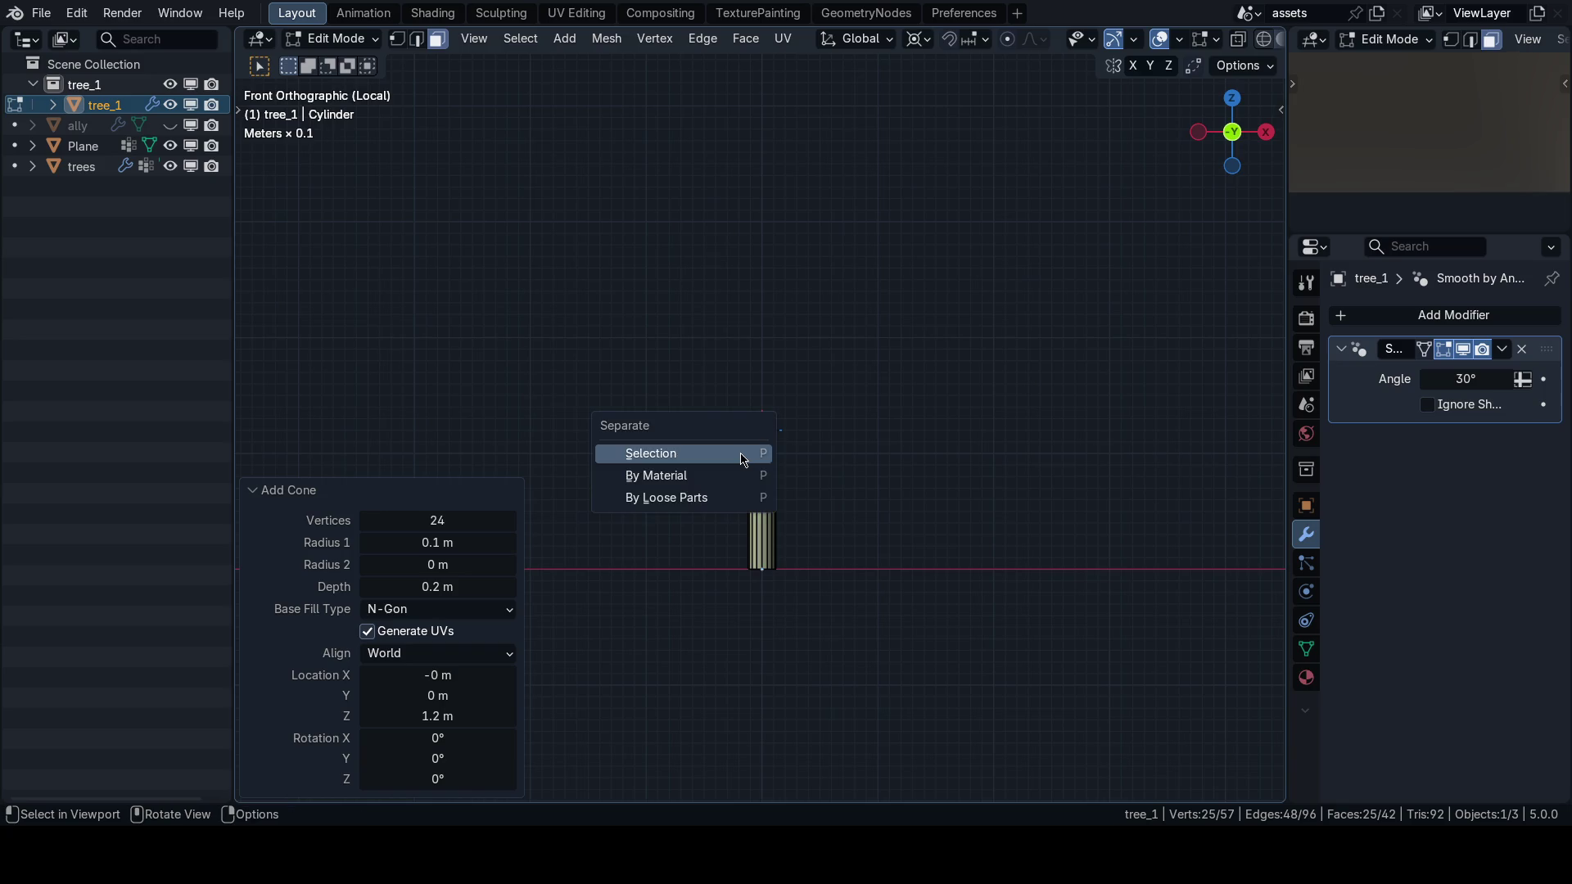
pyautogui.click(743, 459)
pyautogui.press('Tab')
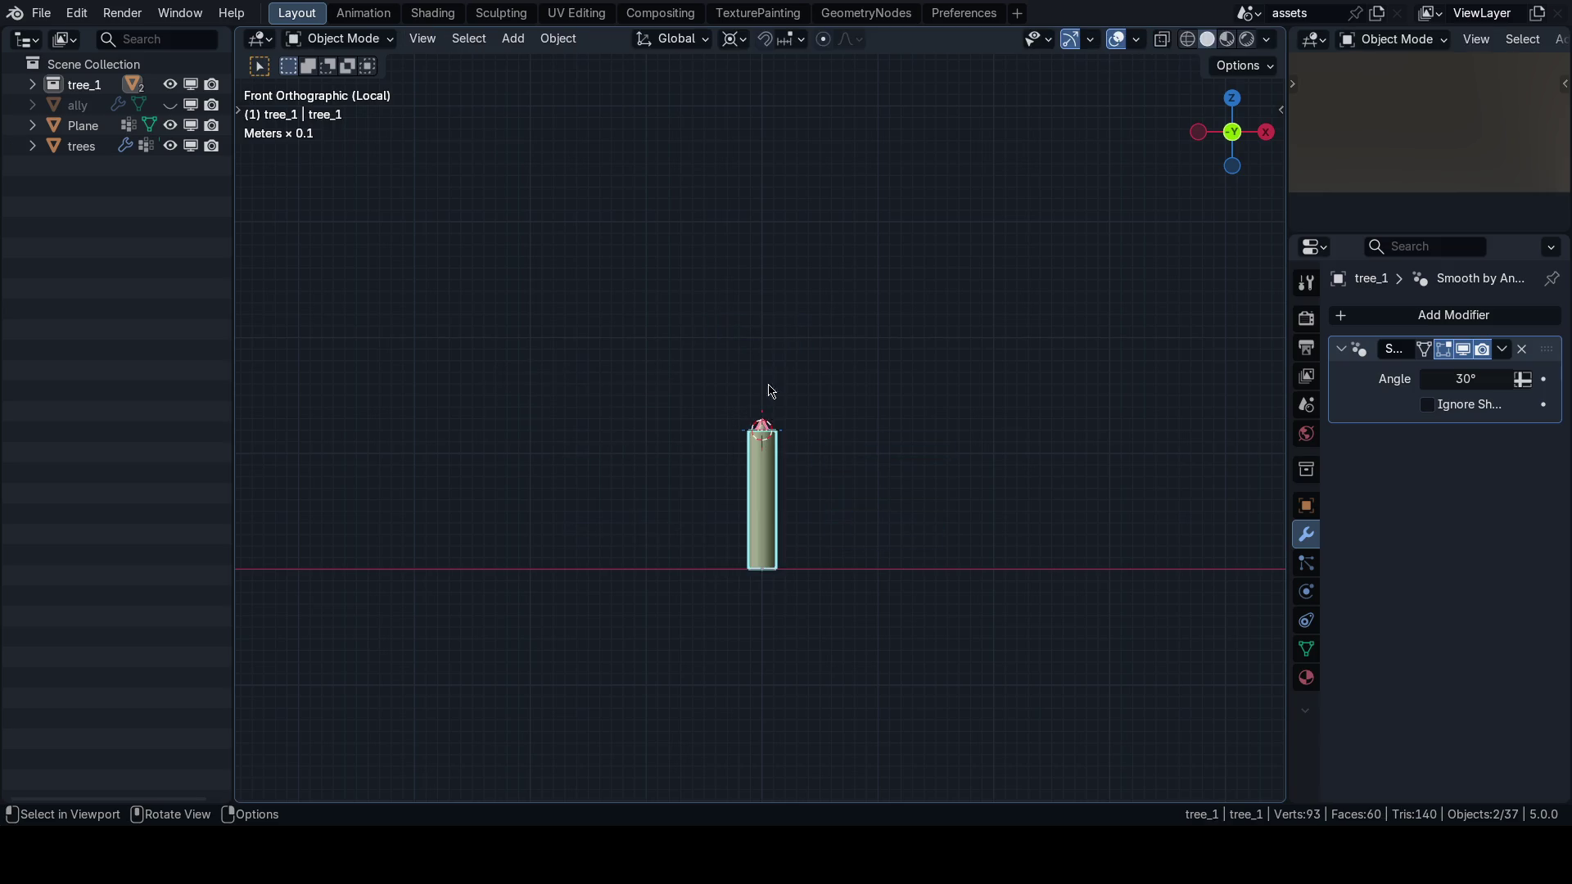
pyautogui.click(785, 432)
pyautogui.hotkey('shift', 's')
pyautogui.click(831, 603)
pyautogui.hotkey('shift', 's')
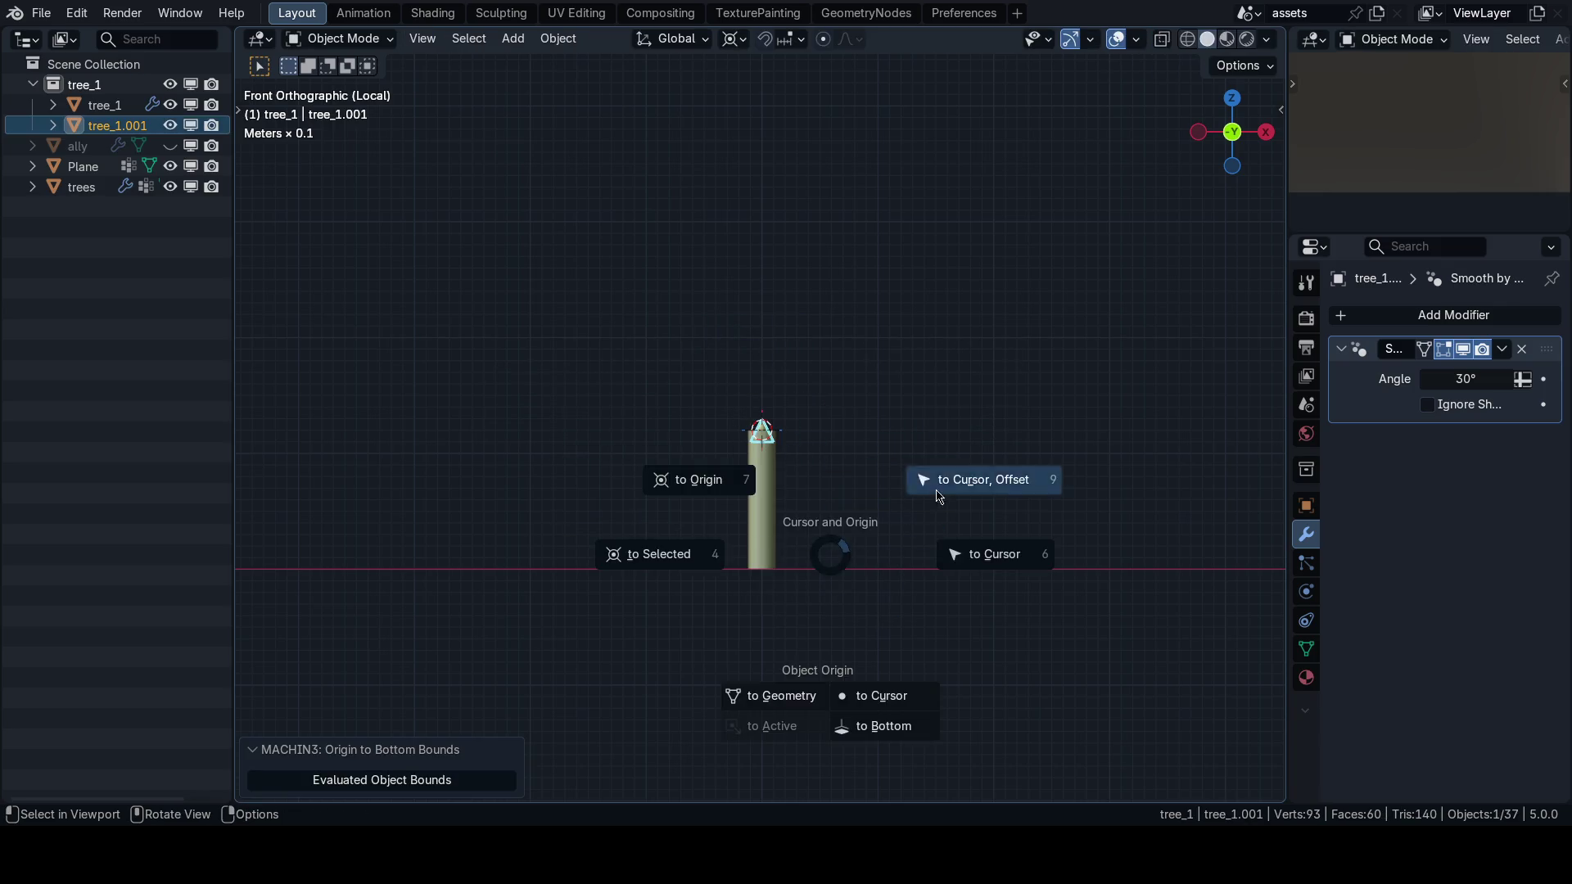
pyautogui.click(941, 484)
# Join the cone back into tree_1 and scale it up about 11.8 times.
pyautogui.keyDown('shift'); pyautogui.click(768, 452); pyautogui.keyUp('shift')
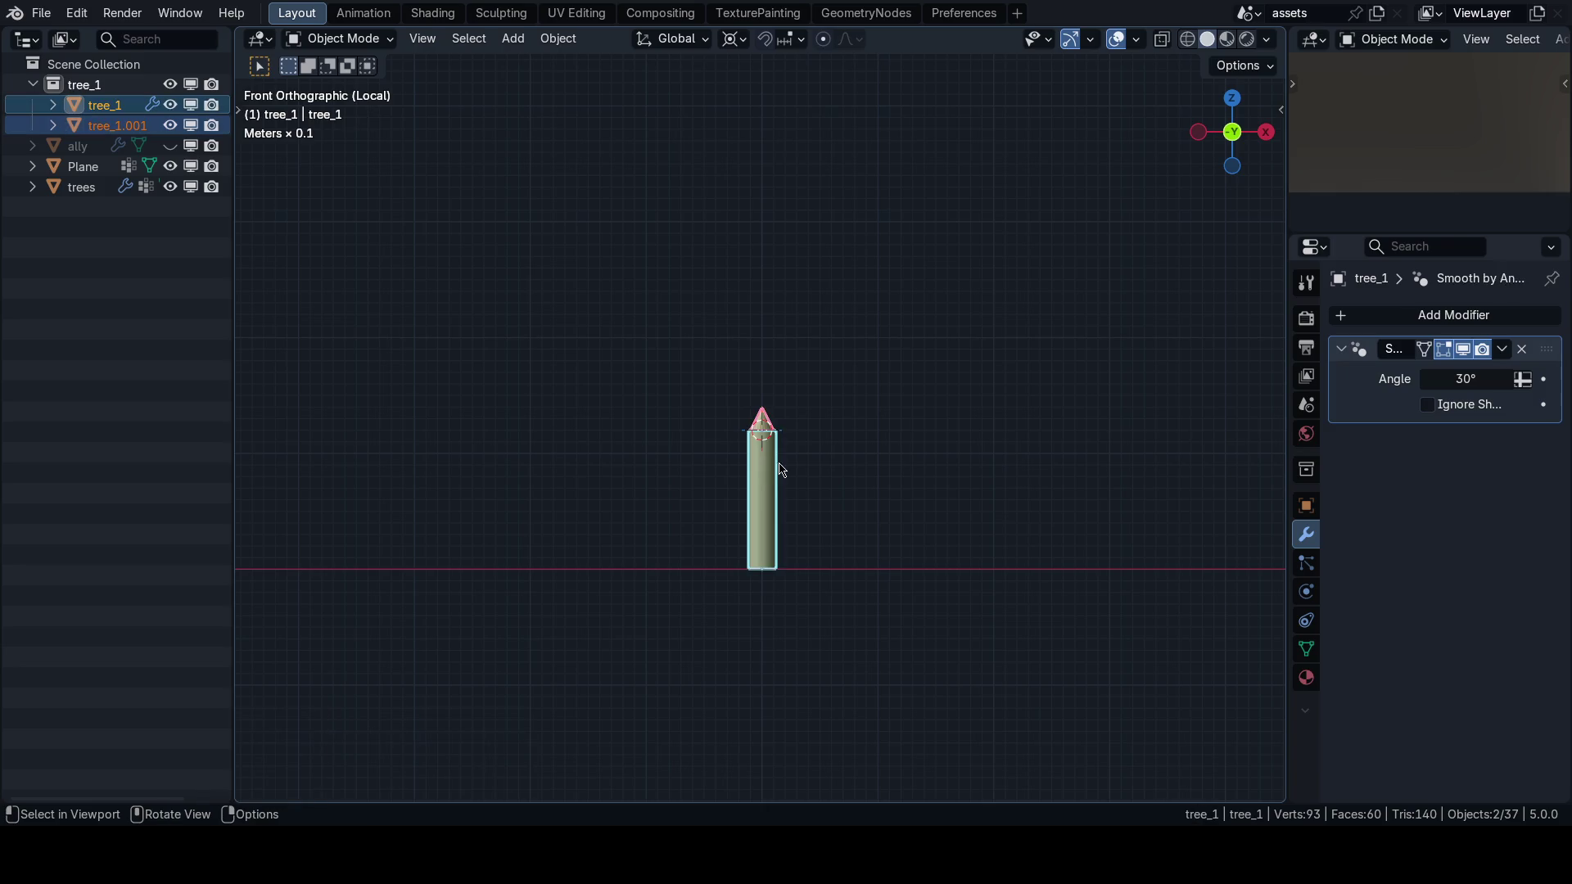
pyautogui.hotkey('ctrl', 'j')
pyautogui.press('Tab')
pyautogui.press('l')
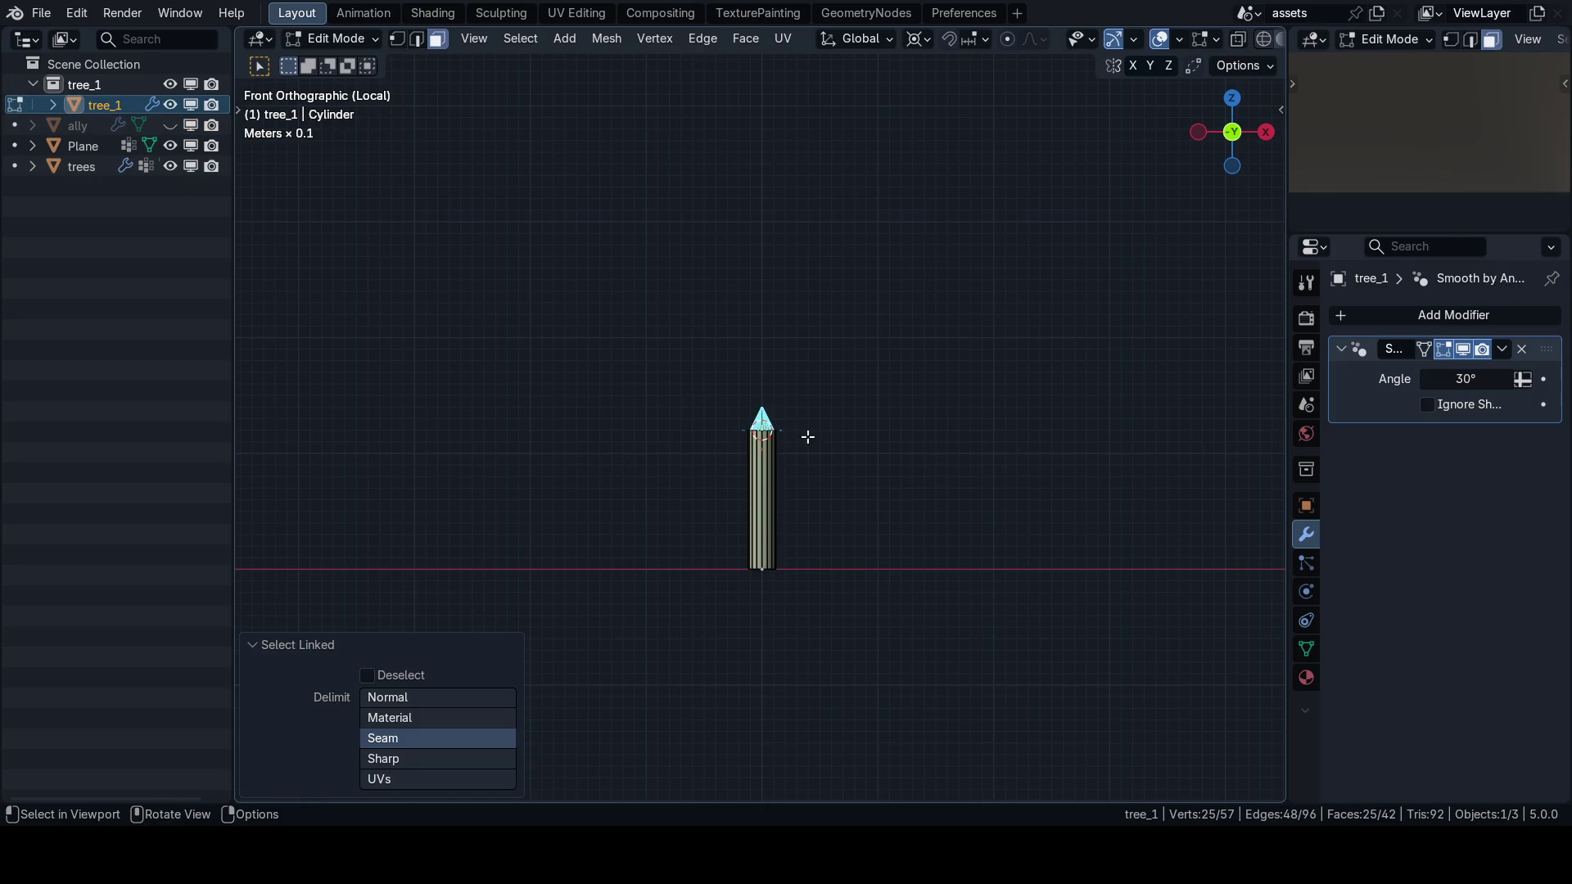
pyautogui.scroll(-1, 799, 450)
pyautogui.press('s')
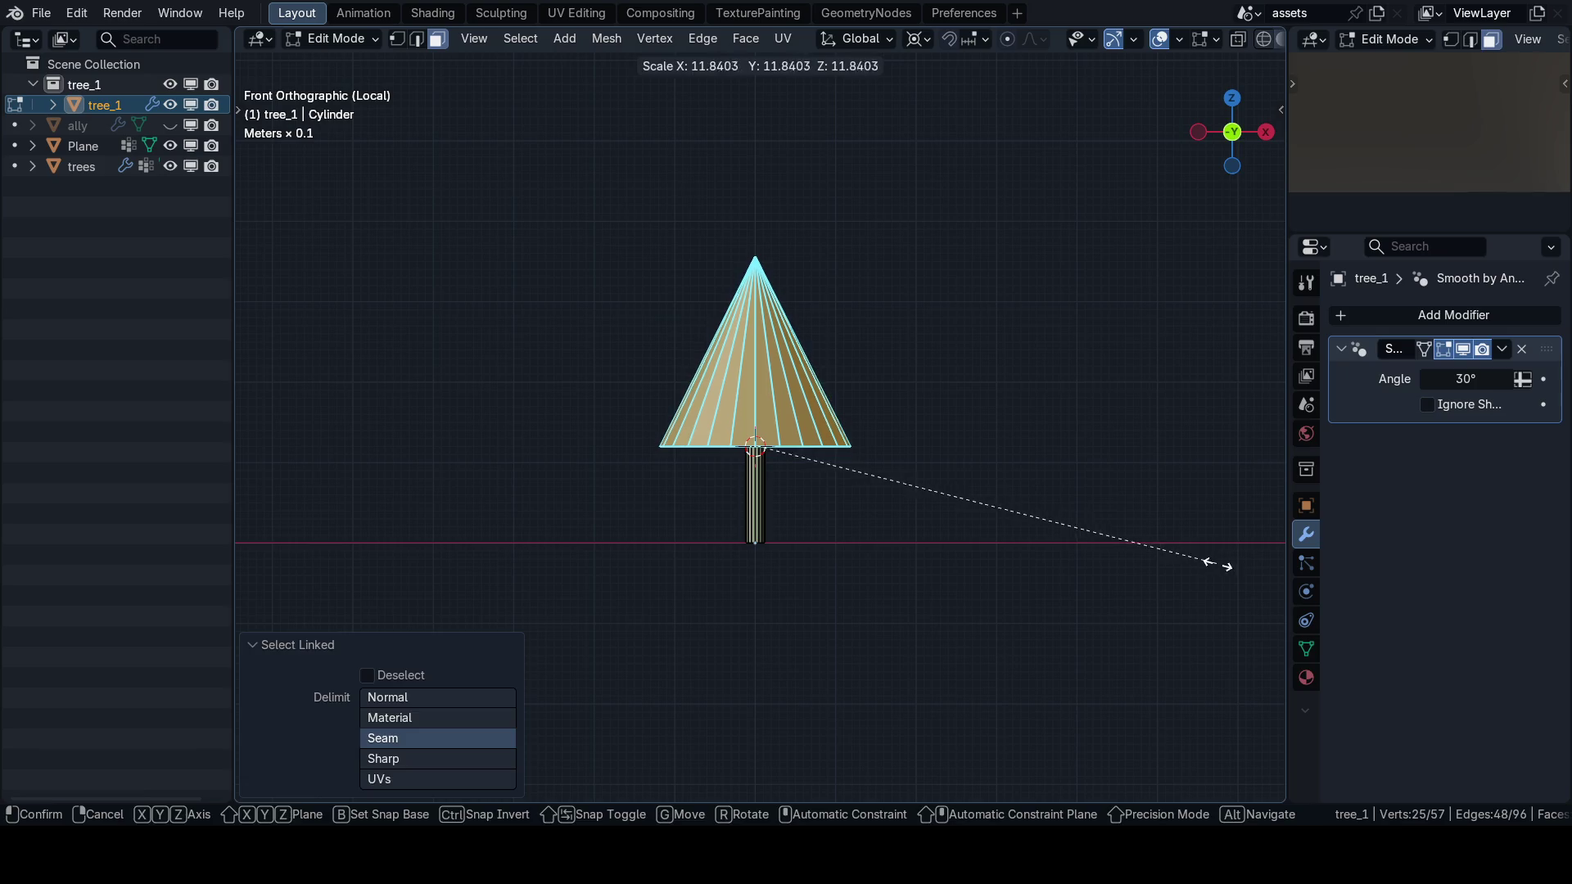
pyautogui.click(1220, 565)
pyautogui.scroll(-3, 990, 439)
pyautogui.press('n')
pyautogui.press('n')
pyautogui.scroll(3, 893, 475)
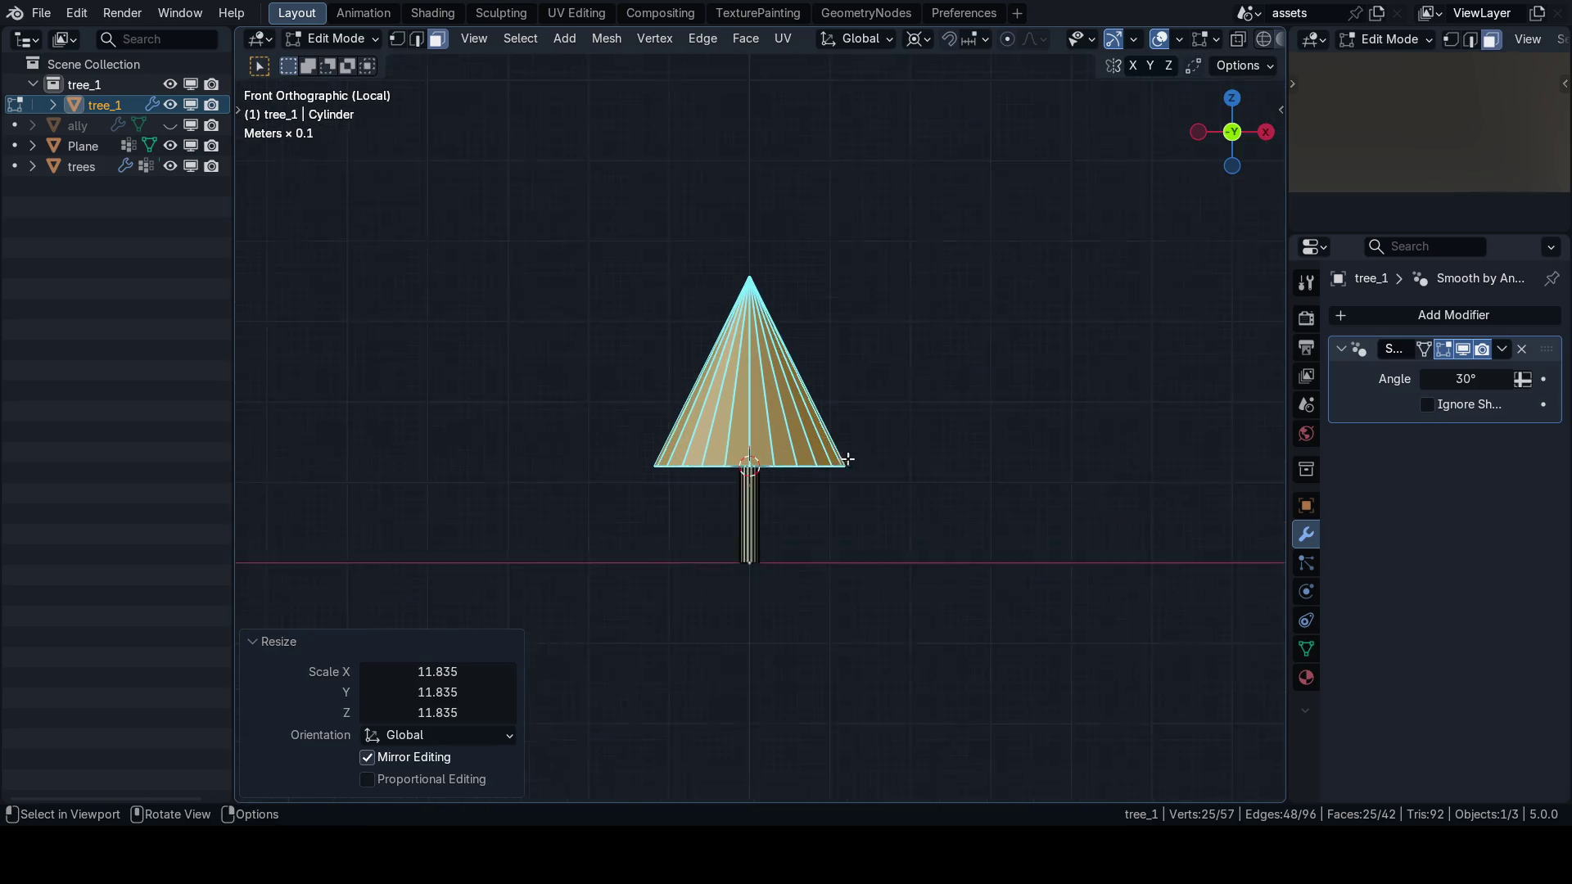
# Cancel the loop cut, undo the scale-up, and delete the cone-top faces.
pyautogui.hotkey('ctrl', 'r')
pyautogui.press('Escape')
pyautogui.scroll(2, 857, 429)
pyautogui.hotkey('ctrl', 'z')
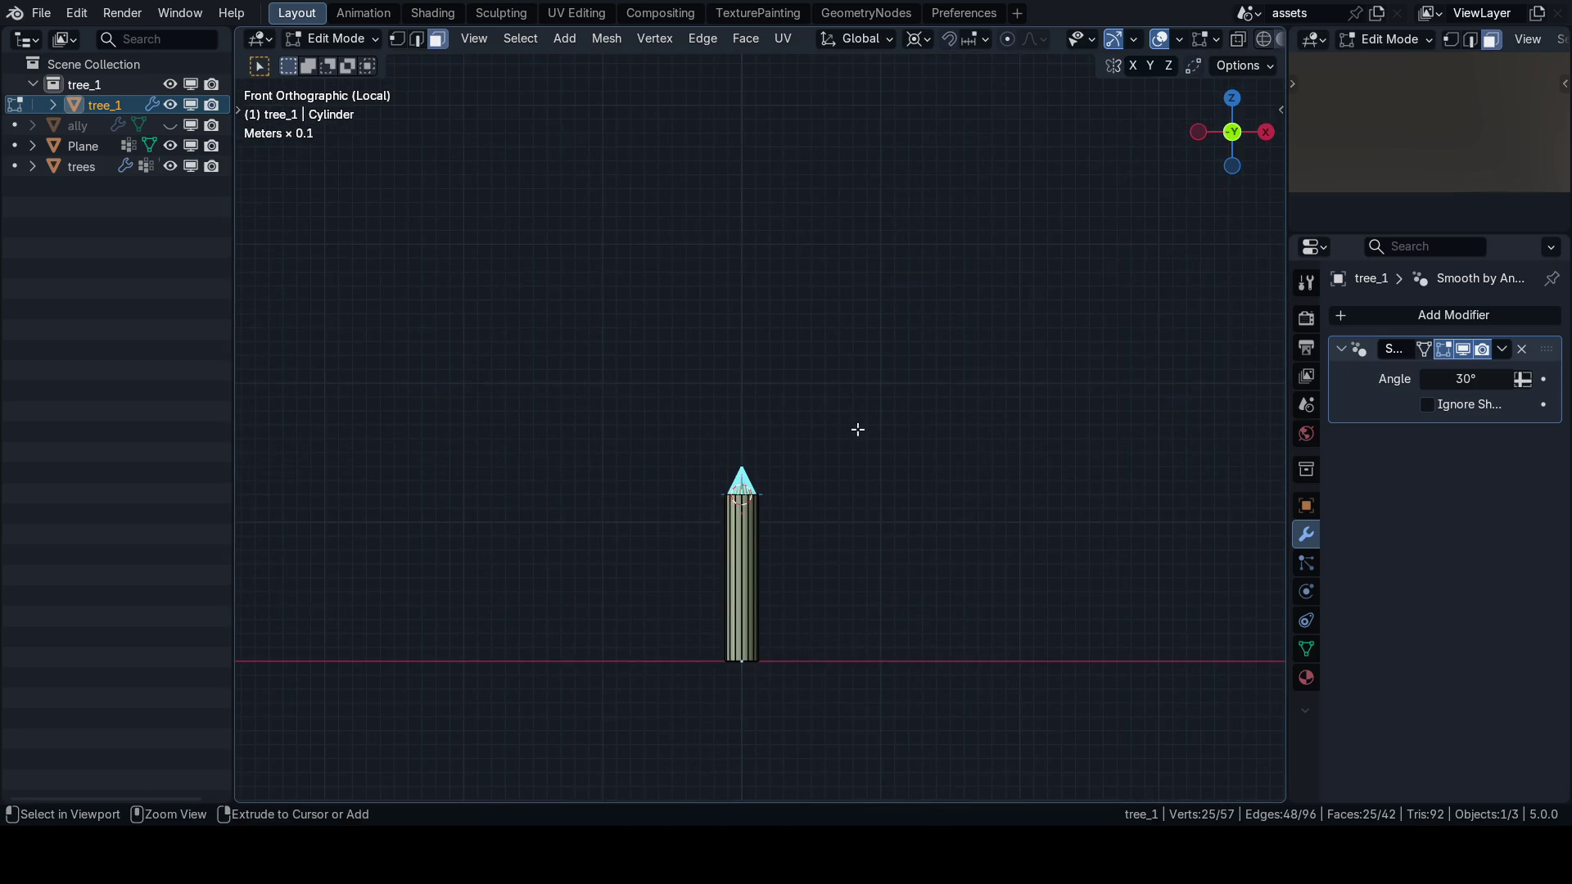
pyautogui.press('x')
pyautogui.click(831, 438)
pyautogui.hotkey('shift', 'a')
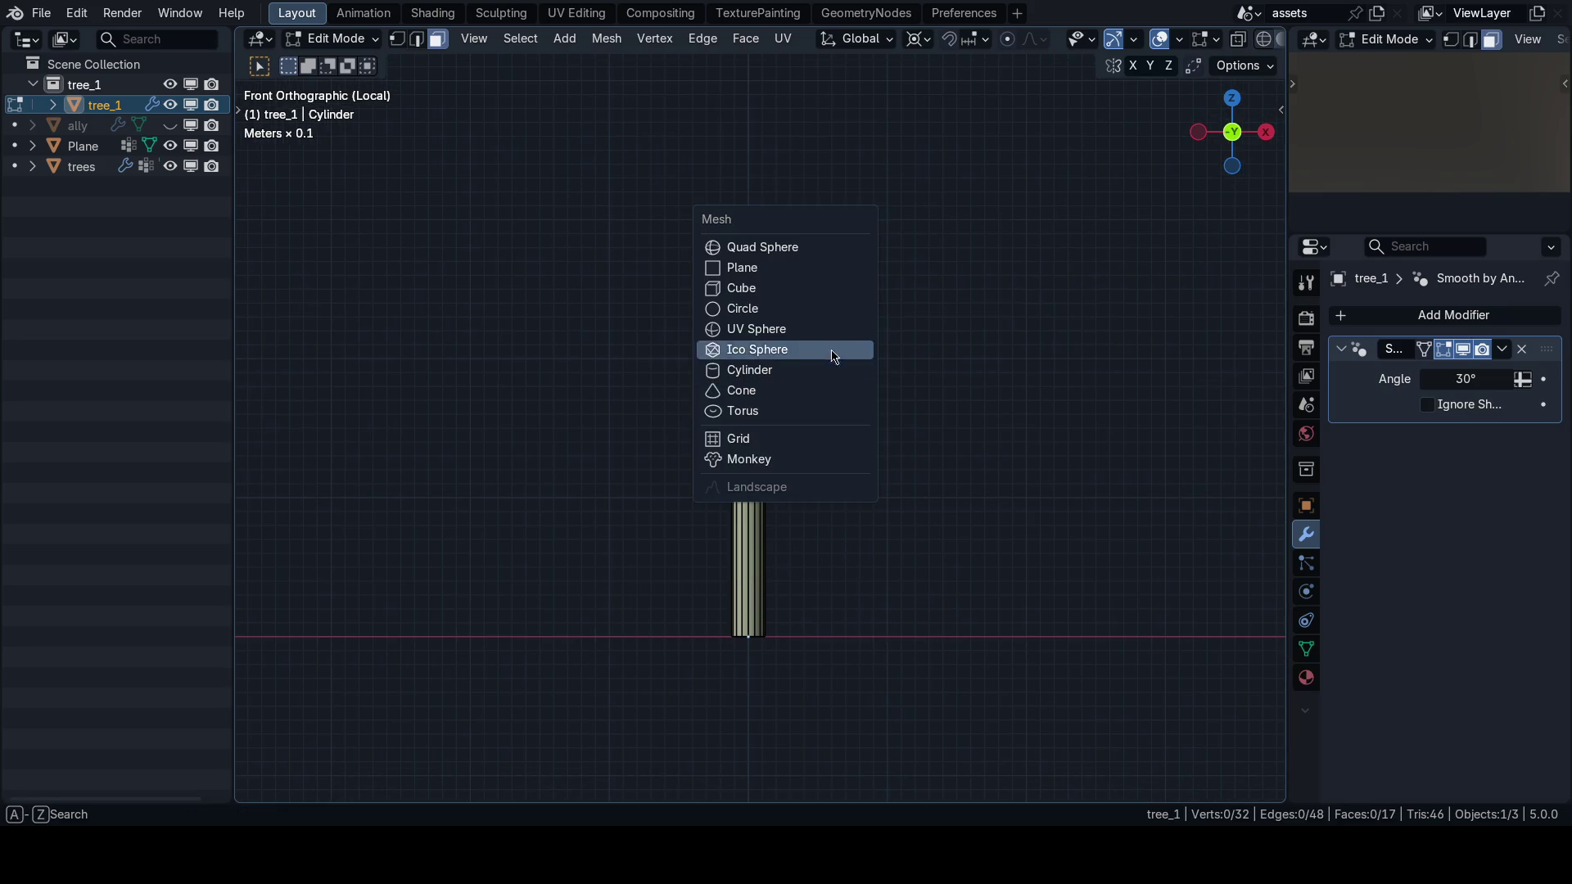
# Add a 24-vertex cylinder to the tree mesh.
pyautogui.click(807, 376)
pyautogui.click(456, 543)
pyautogui.write('24')
pyautogui.press('Return')
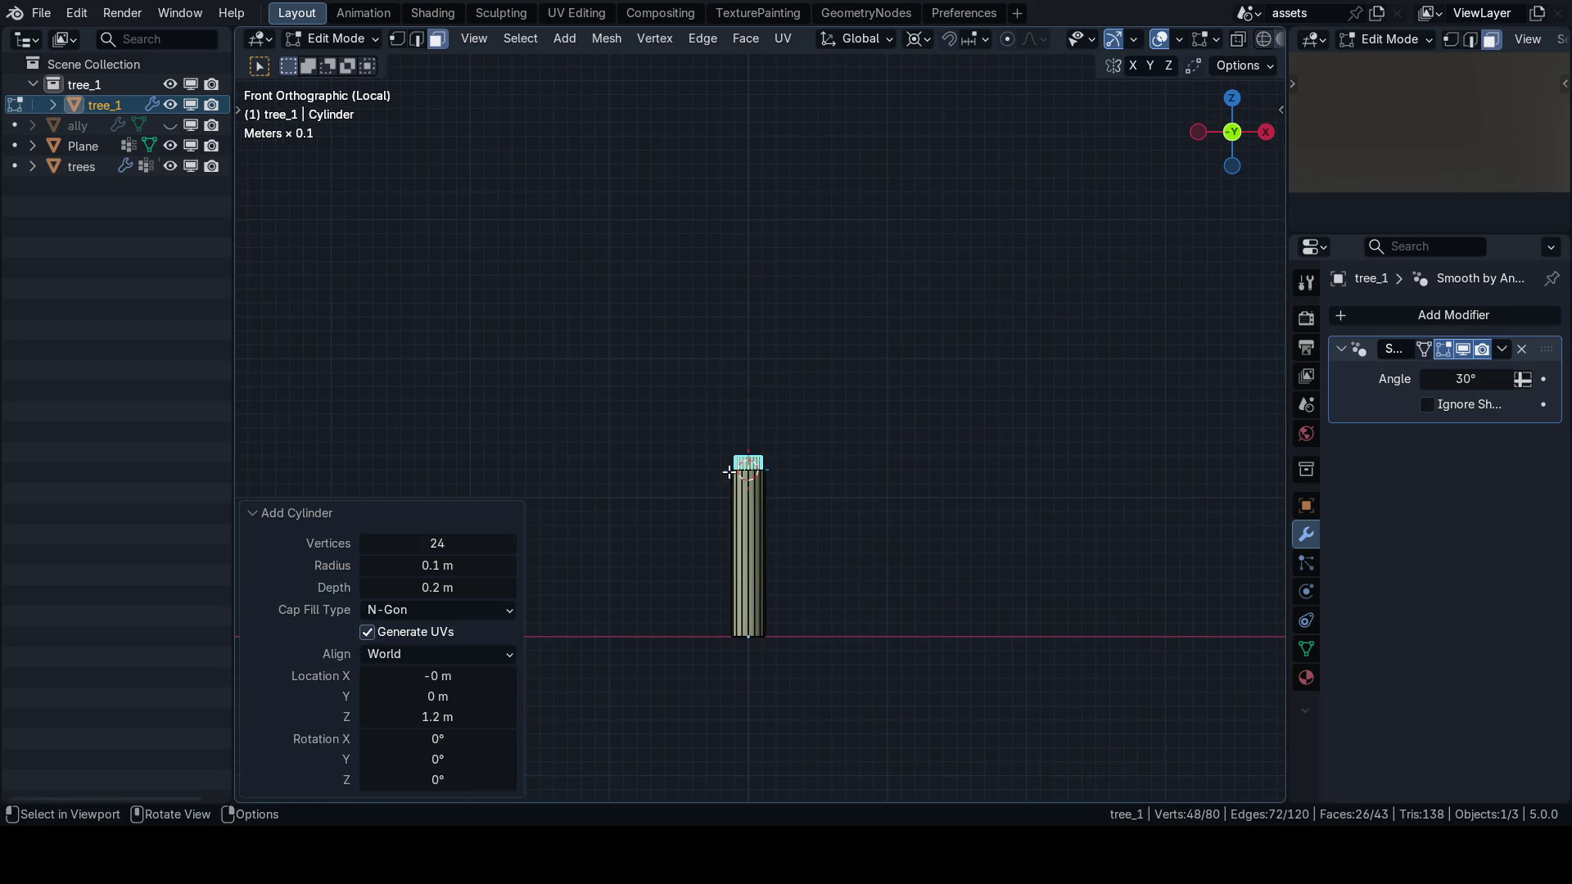
pyautogui.hscroll(-1, 766, 465)
# Separate the cylinder, set its origin to its bottom, and snap it to the 3D cursor.
pyautogui.press('p')
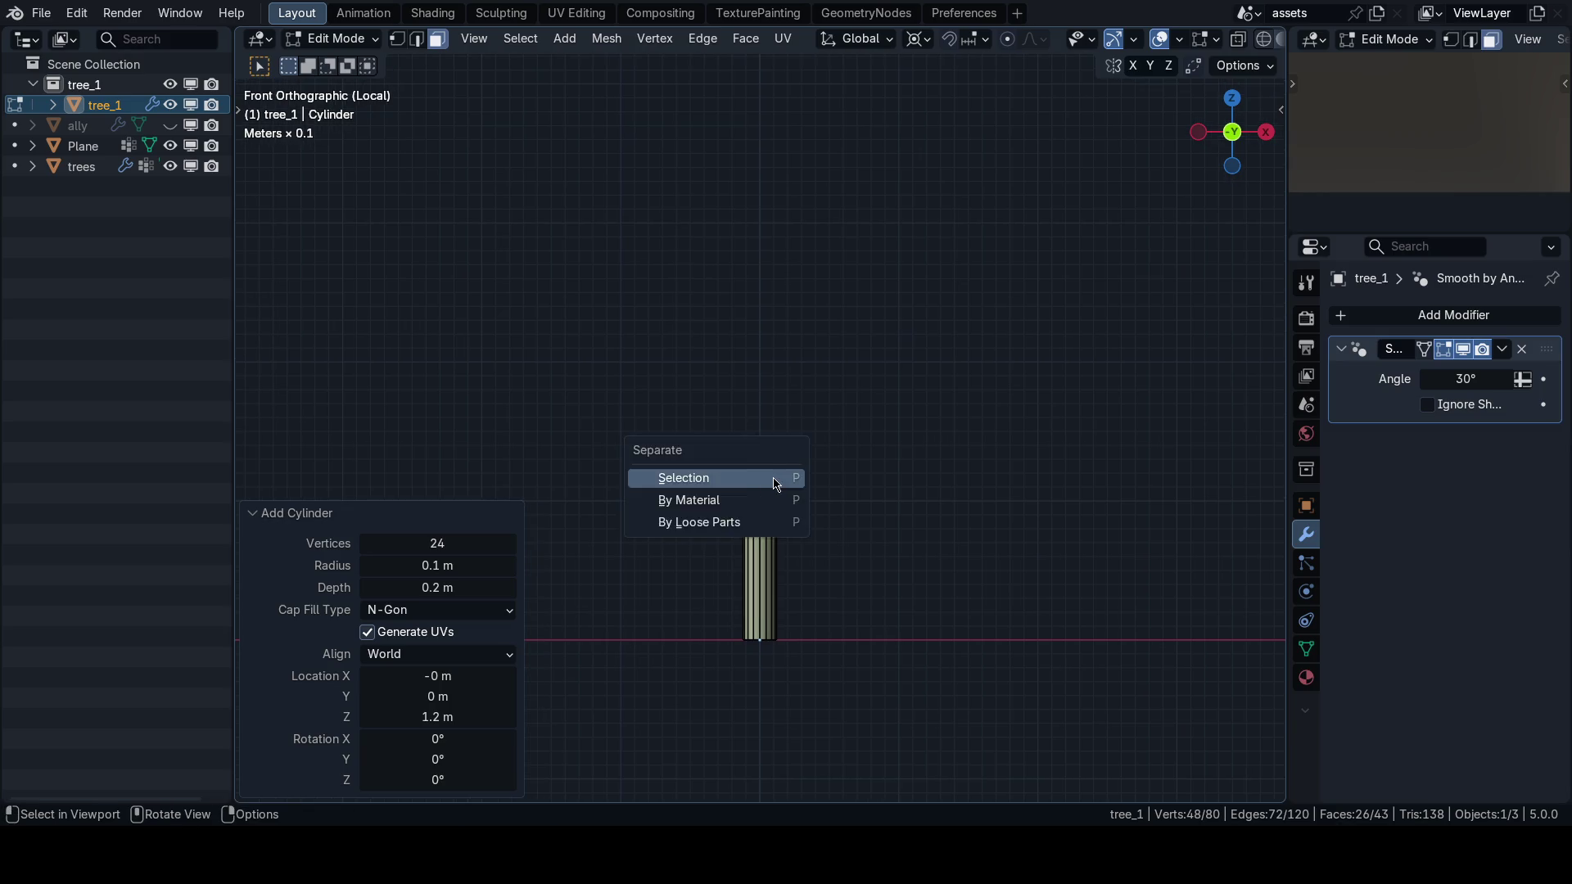
pyautogui.click(774, 478)
pyautogui.press('Tab')
pyautogui.click(782, 532)
pyautogui.hotkey('shift', 's')
pyautogui.click(803, 631)
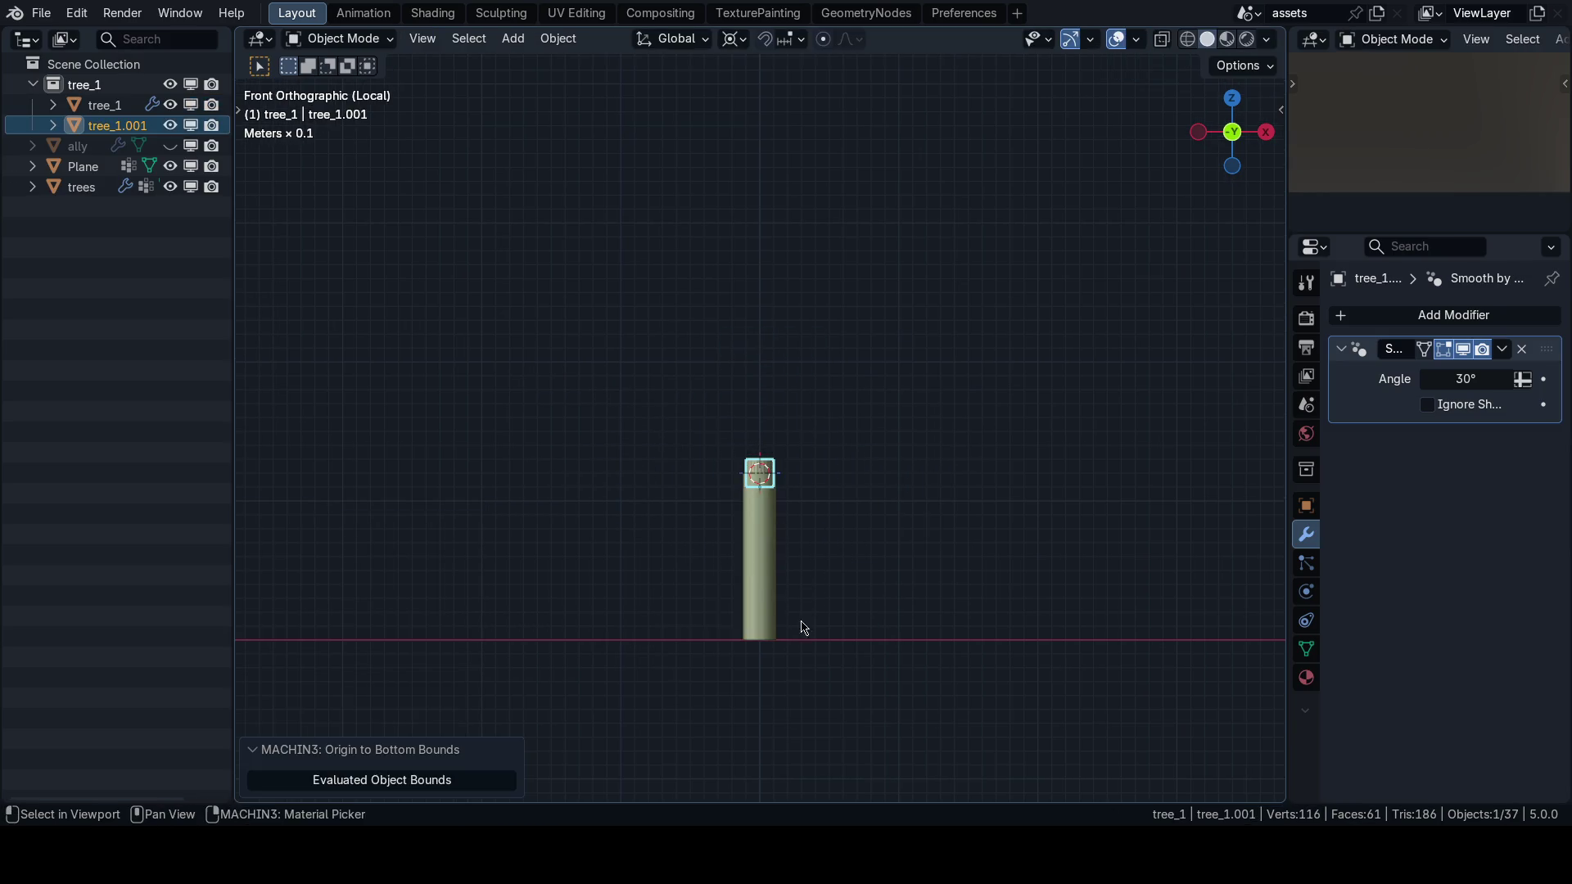
# Join the cylinder object back into tree_1 and return to Edit Mode.
pyautogui.hotkey('shift', 's')
pyautogui.click(898, 545)
pyautogui.press('Tab')
pyautogui.press('Tab')
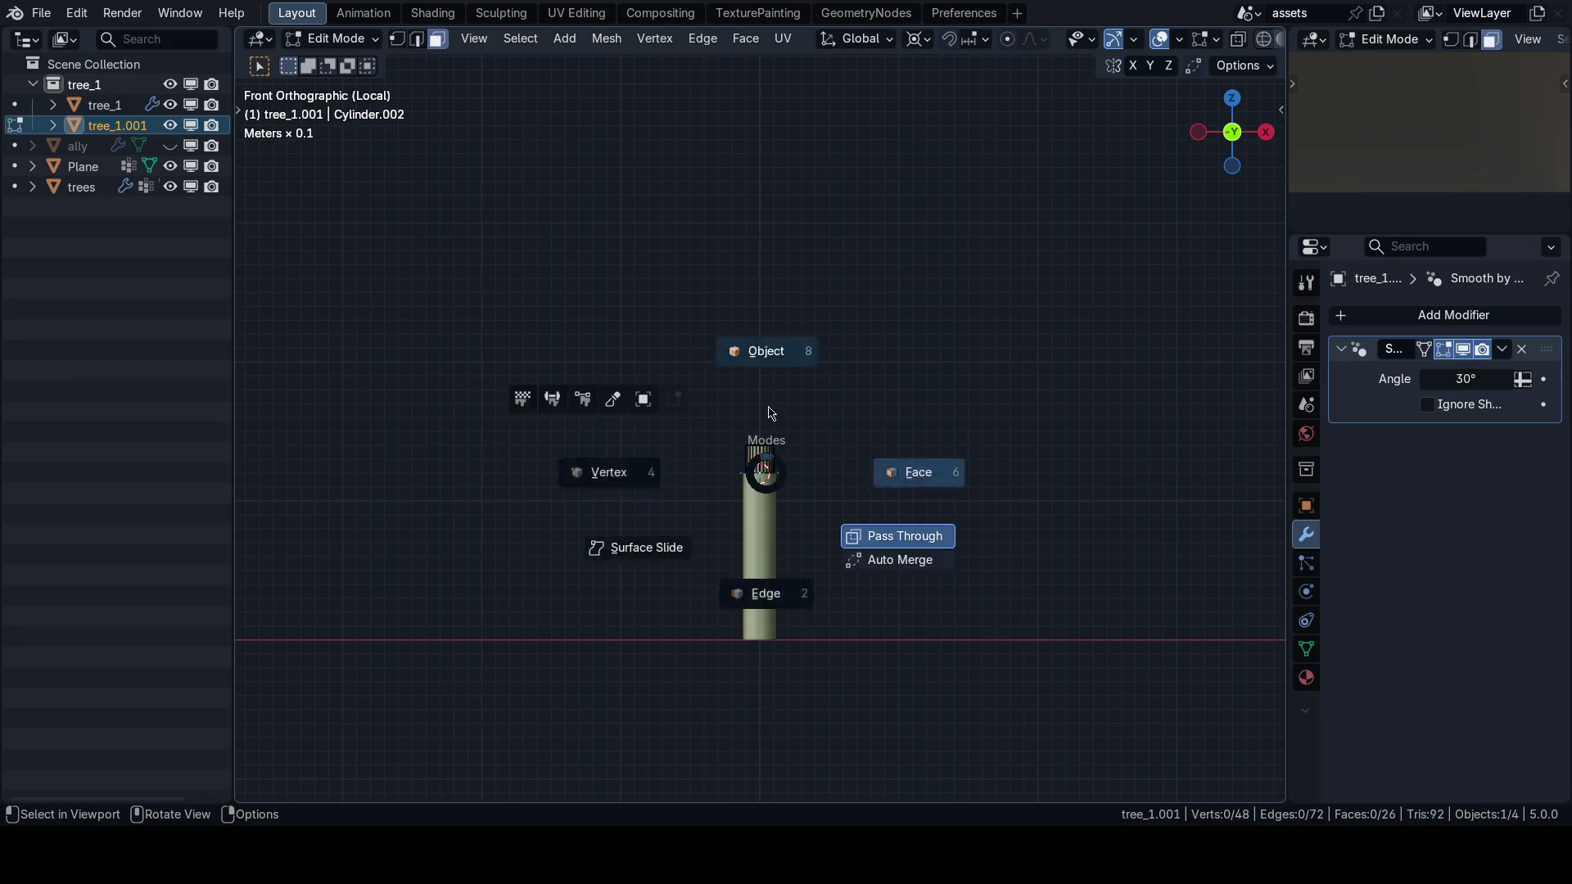
pyautogui.click(762, 352)
pyautogui.keyDown('shift'); pyautogui.click(759, 491); pyautogui.keyUp('shift')
pyautogui.hotkey('ctrl', 'j')
pyautogui.press('Tab')
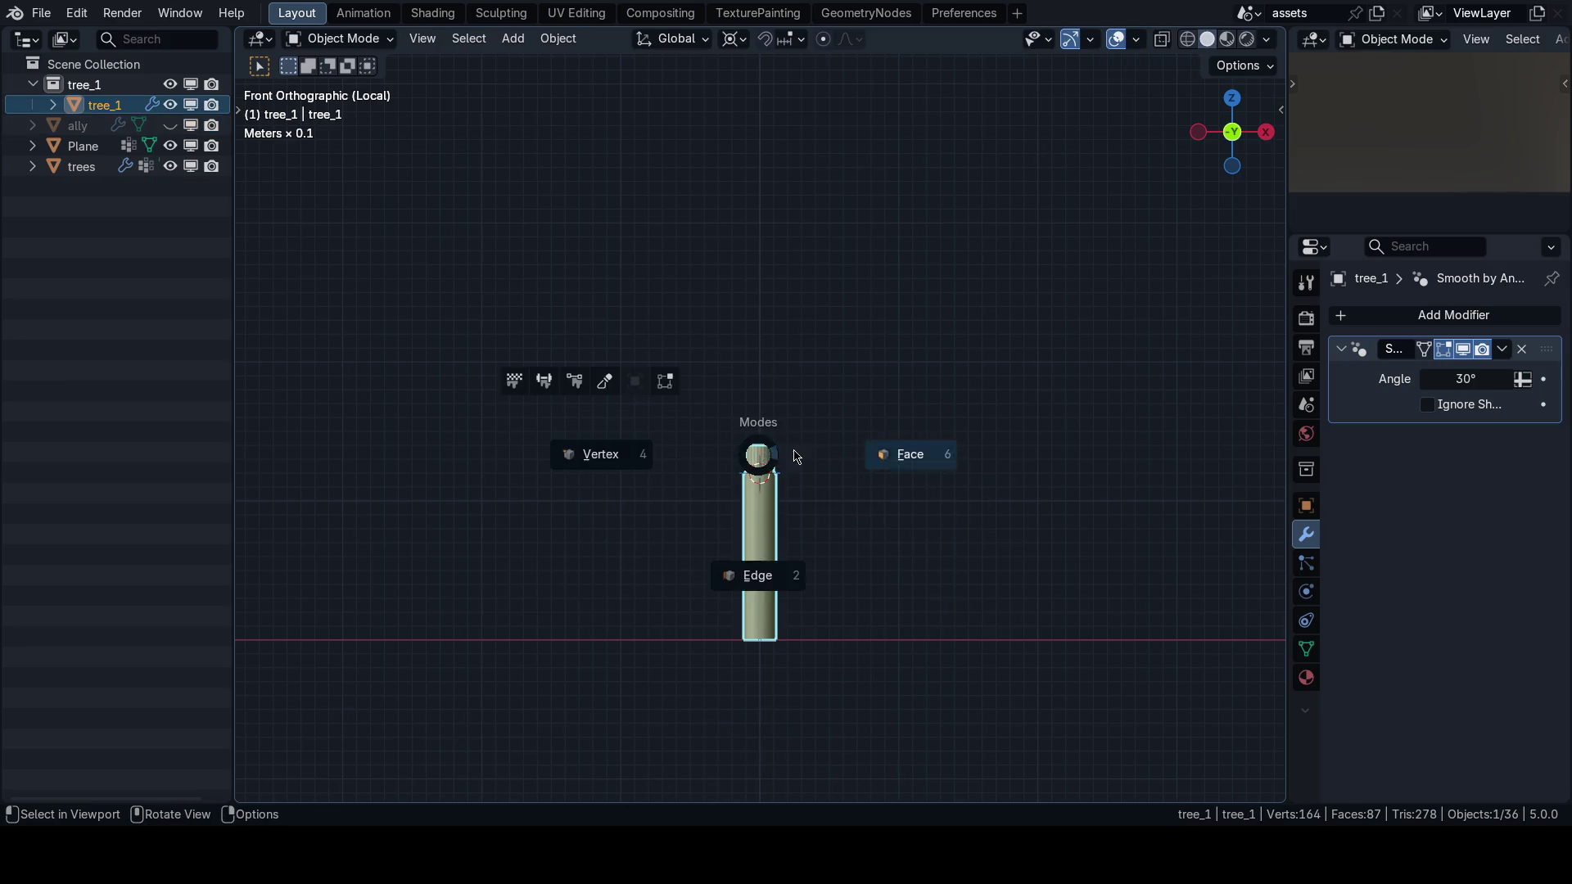
# Select the whole top cylinder and scale it up 9.079 times from the front view.
pyautogui.moveTo(887, 449); pyautogui.dragTo(824, 513)
pyautogui.click(760, 449)
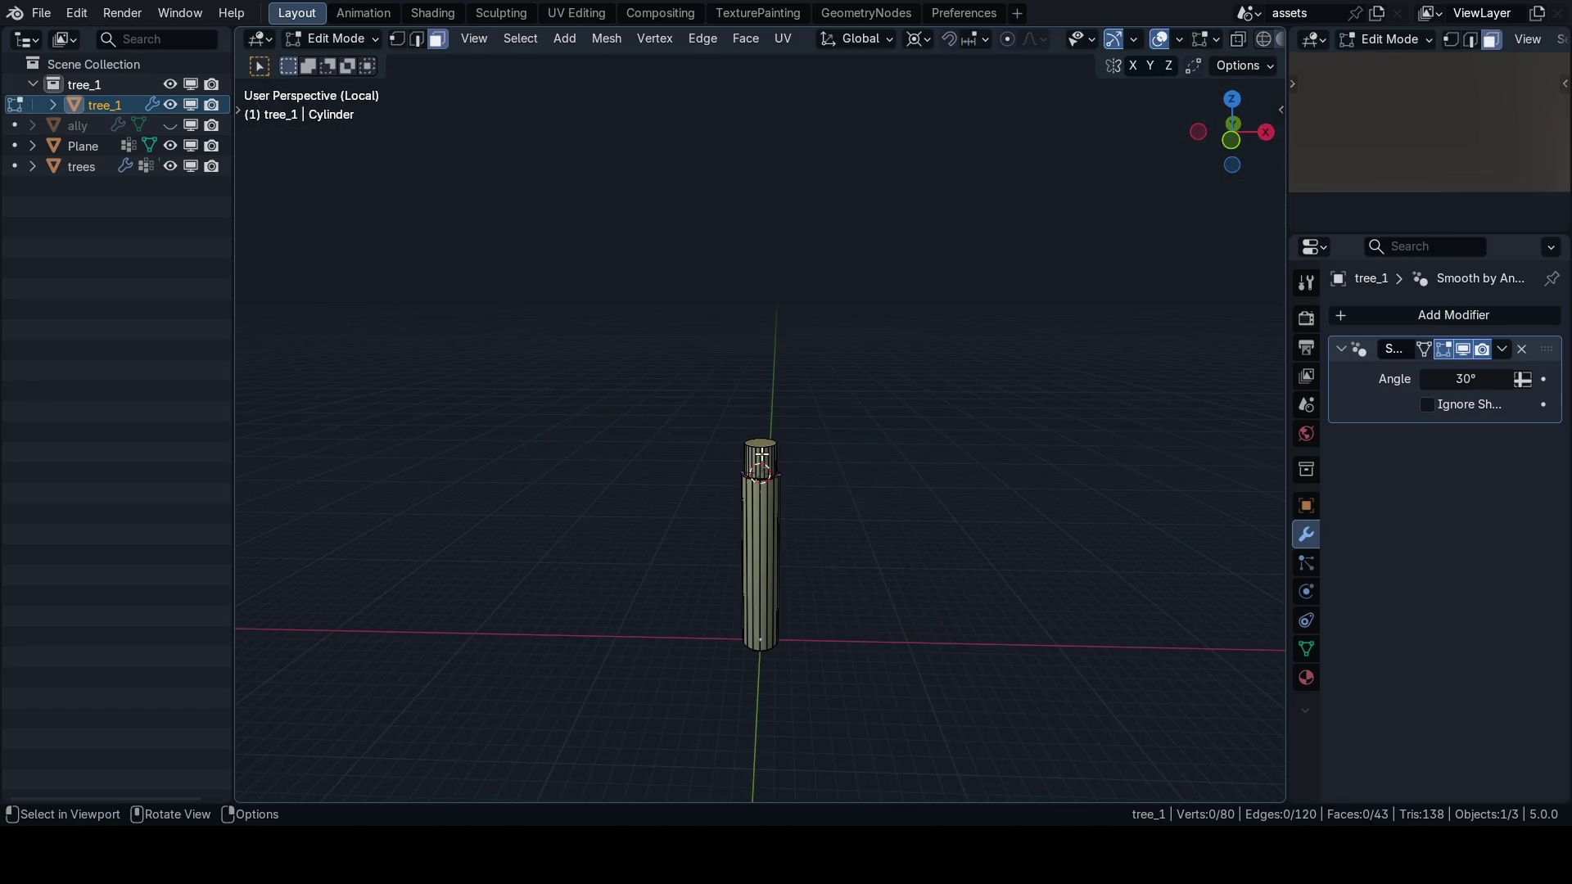
pyautogui.hotkey('ctrl', 'l')
pyautogui.press('KP_1')
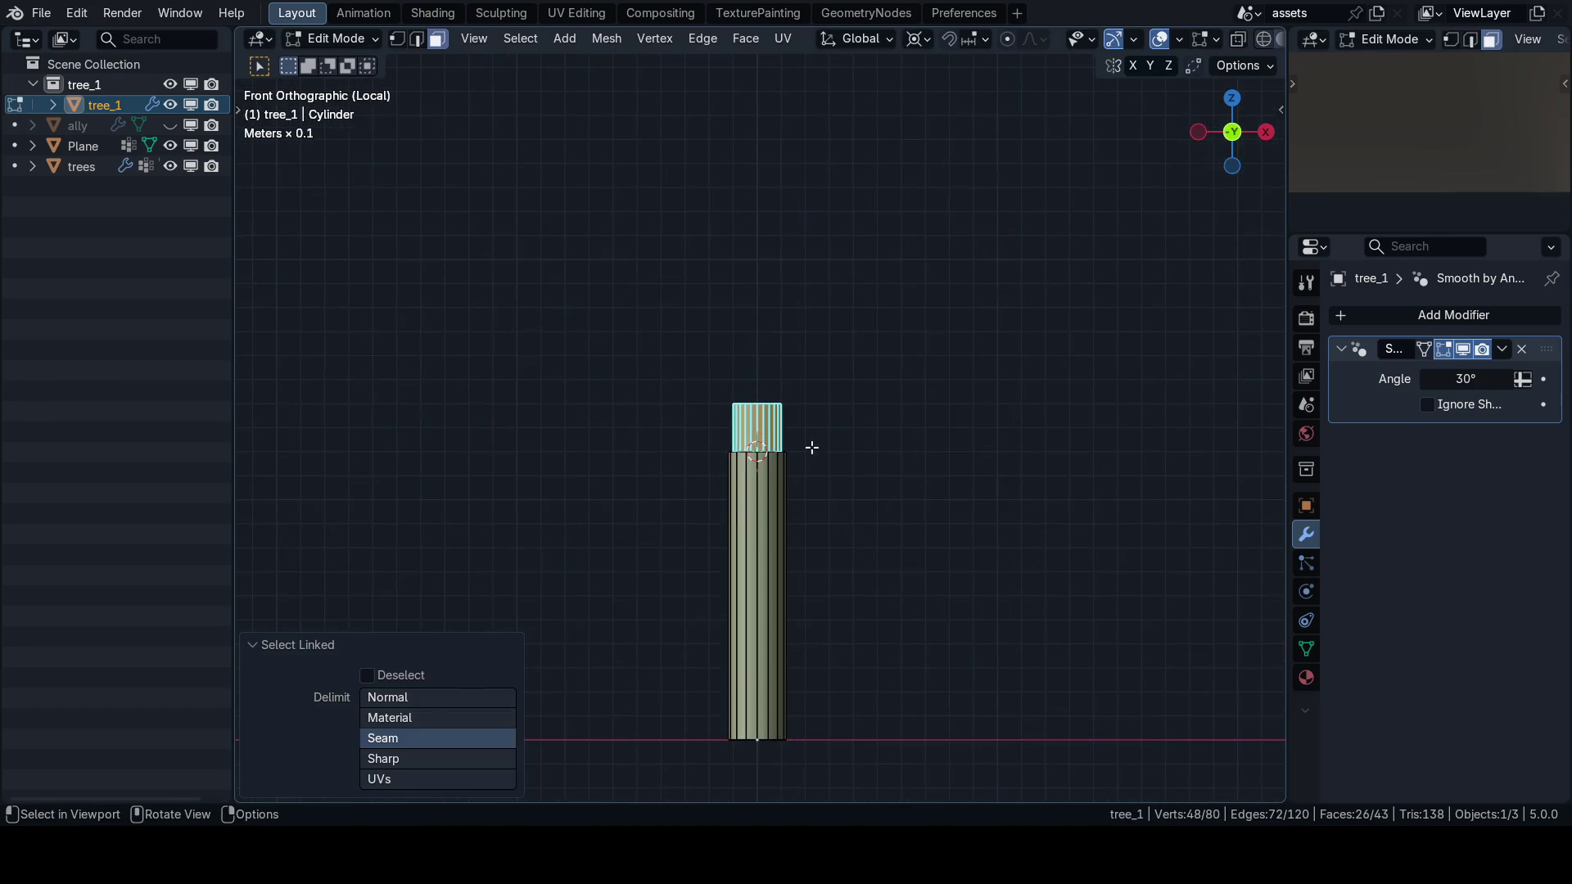
pyautogui.press('KP_Decimal')
pyautogui.scroll(-6, 830, 533)
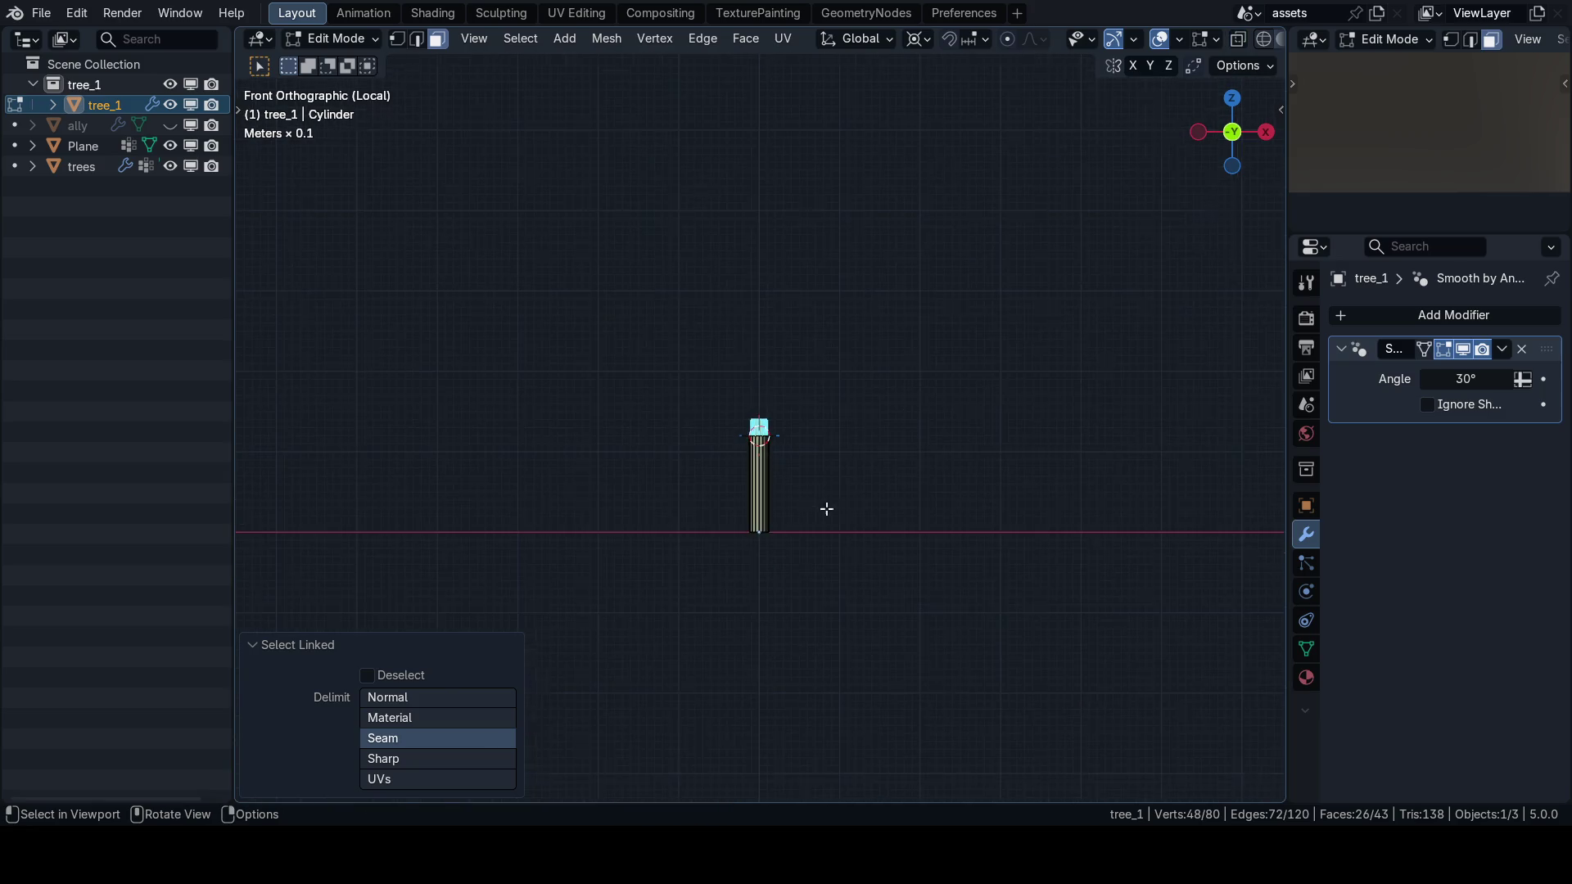
pyautogui.press('s')
pyautogui.click(1265, 647)
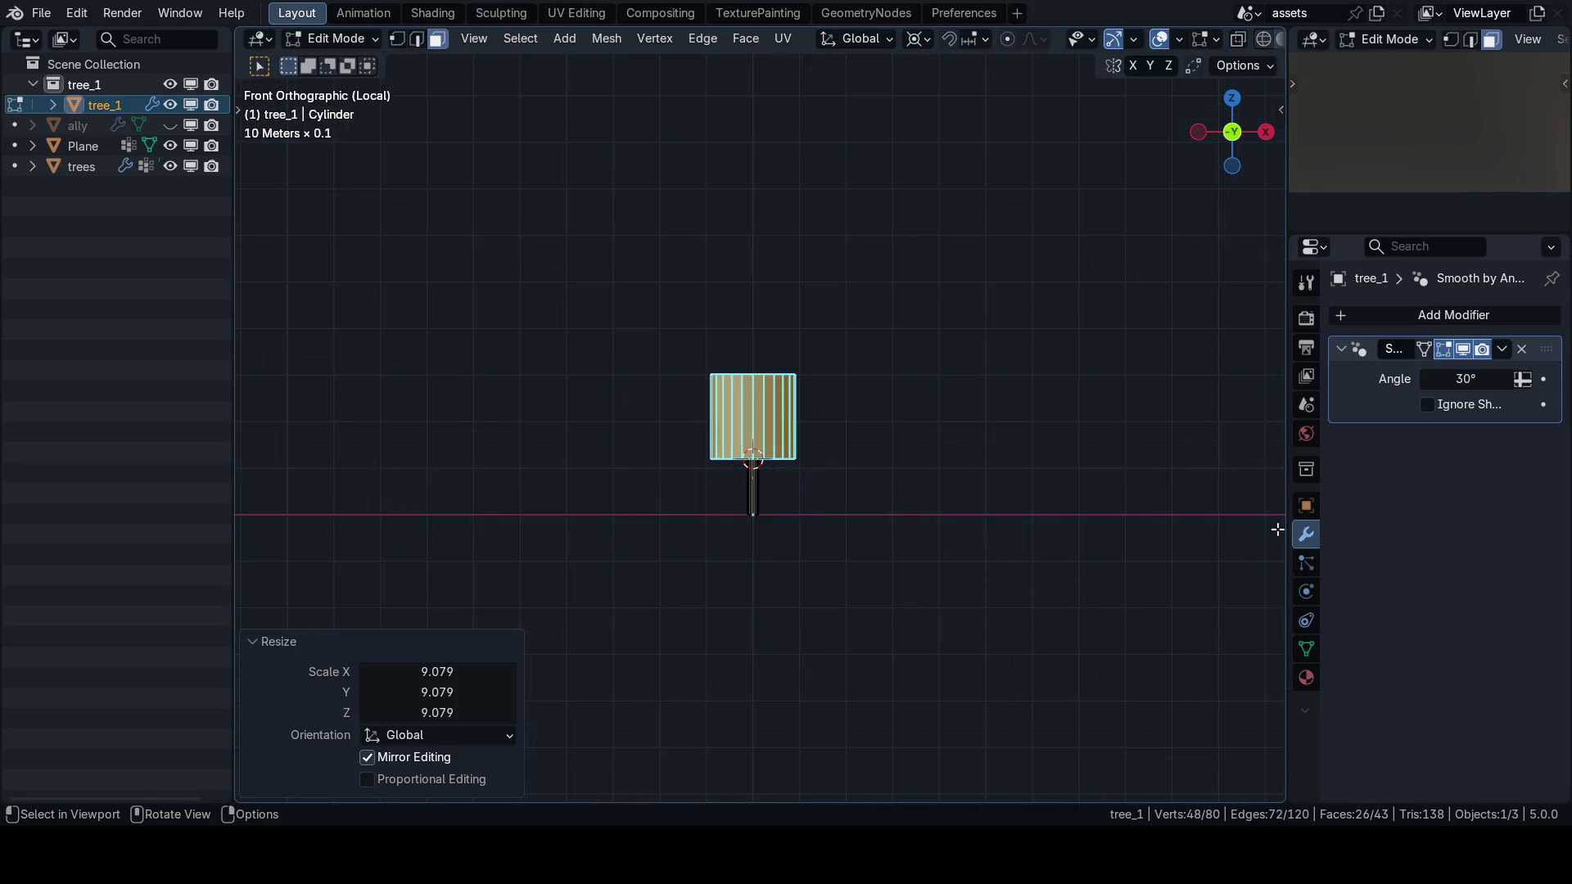
pyautogui.scroll(2, 835, 484)
# Add two loop cuts around the enlarged top cylinder.
pyautogui.press('n')
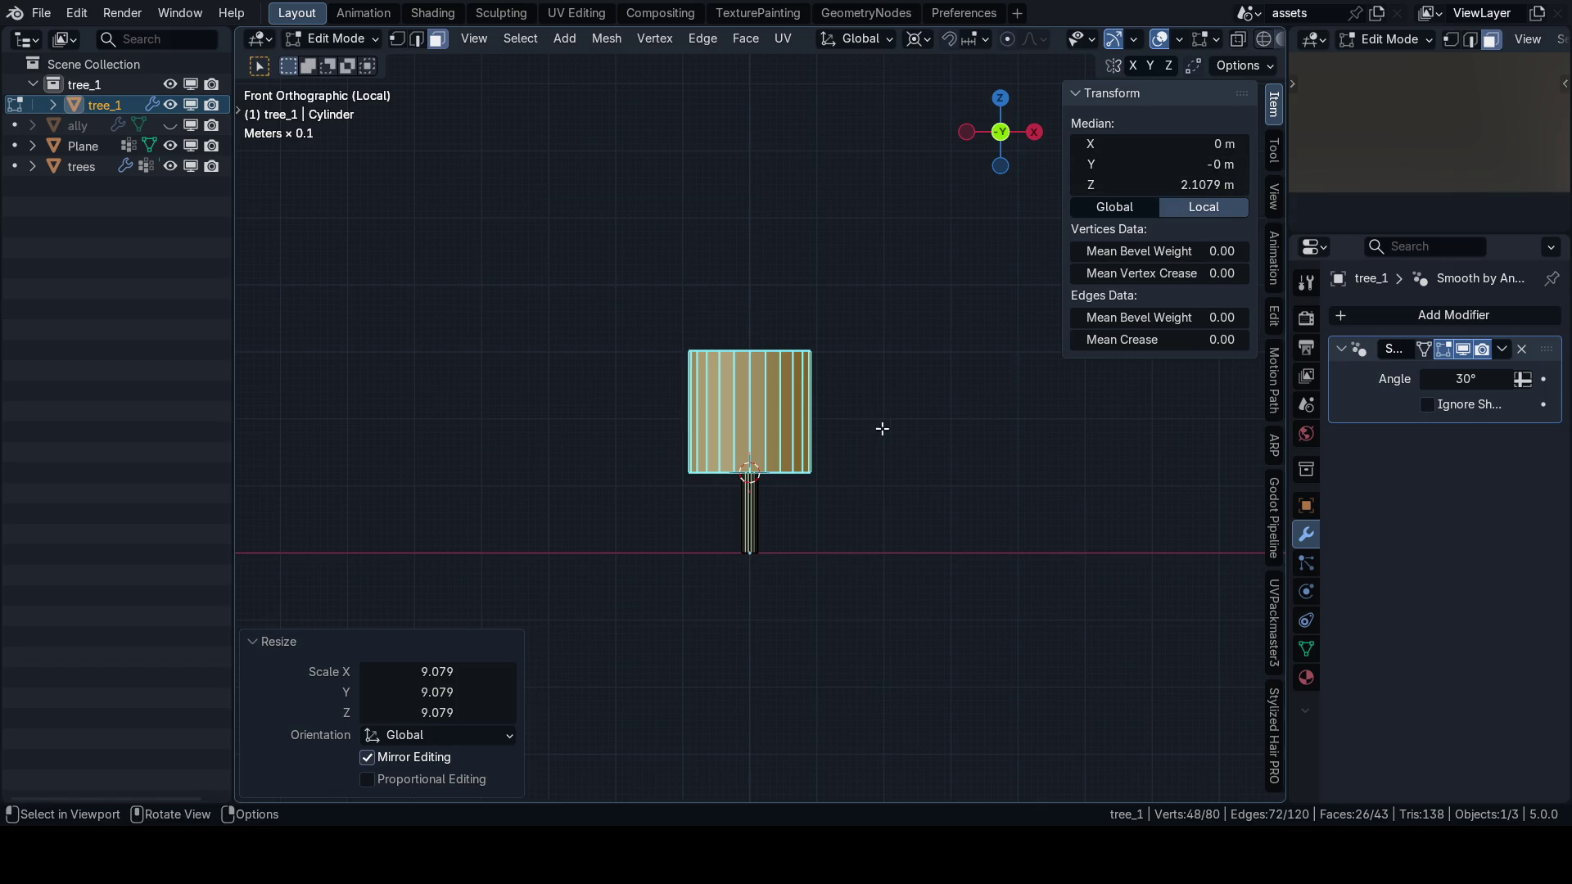
pyautogui.press('n')
pyautogui.scroll(2, 851, 442)
pyautogui.scroll(-1, 819, 467)
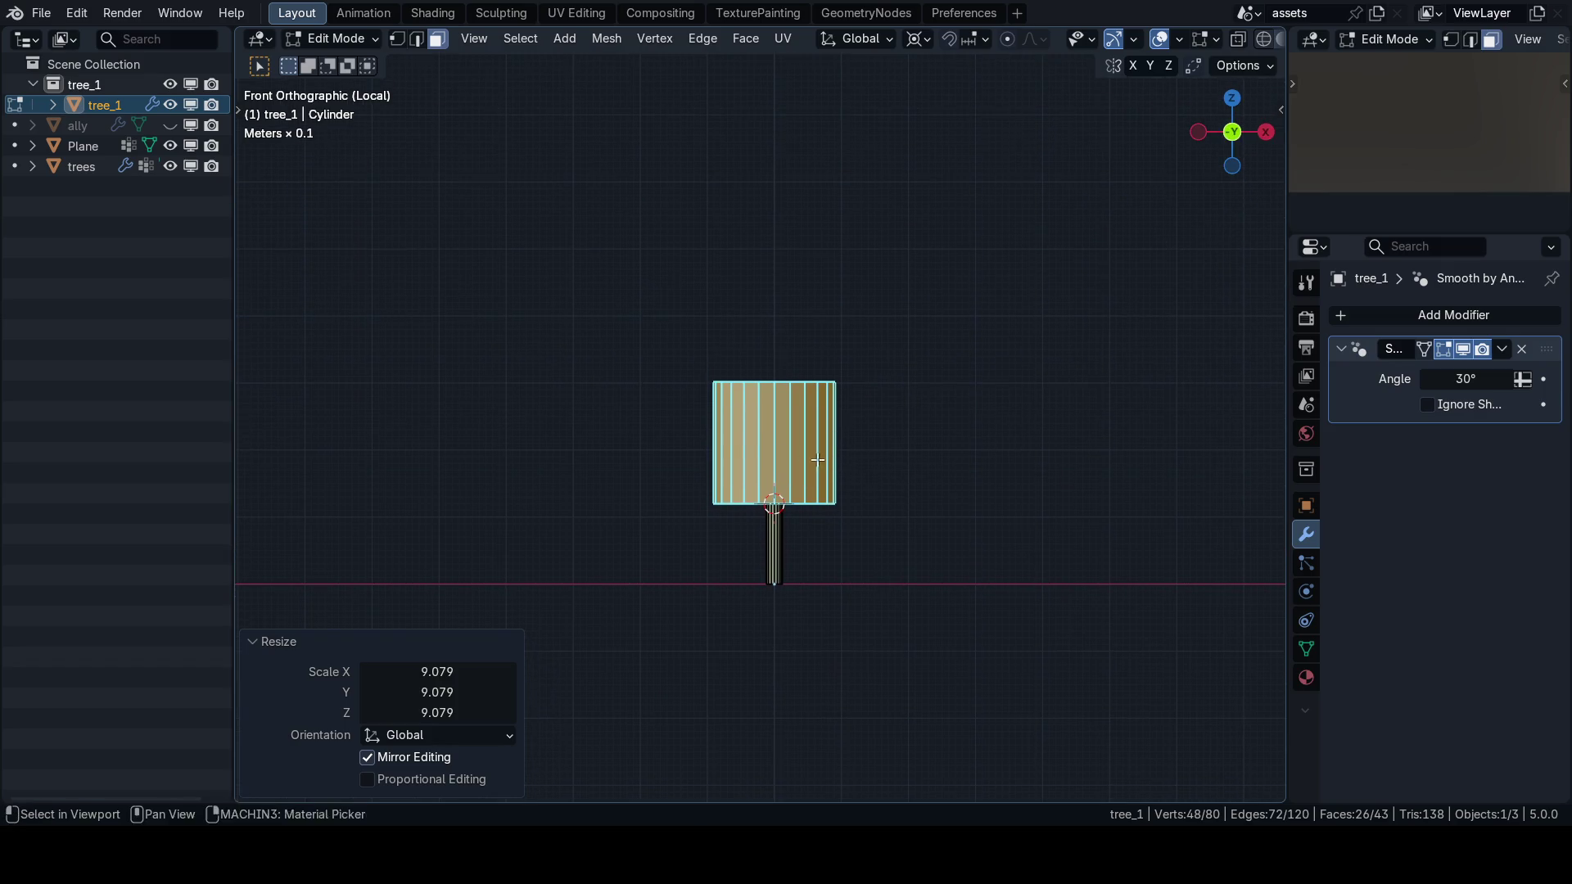
pyautogui.hotkey('ctrl', 'r')
pyautogui.scroll(1, 713, 432)
pyautogui.click(714, 430)
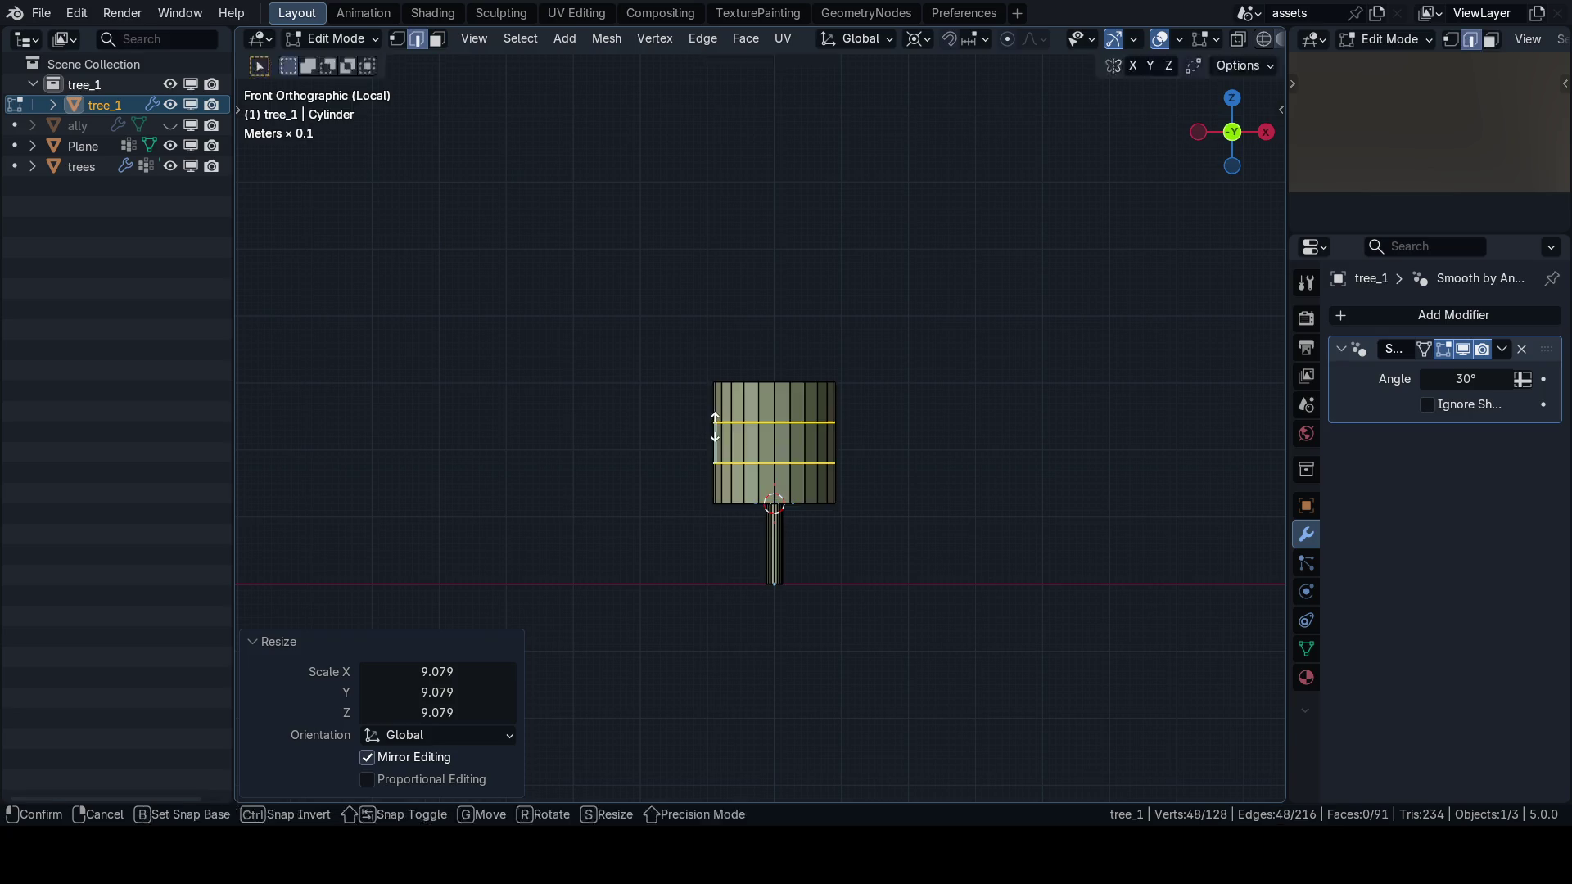
# Collapse the cylinder's top cap into a single point for the cone tip.
pyautogui.rightClick(715, 430)
pyautogui.hotkey('alt', 'a')
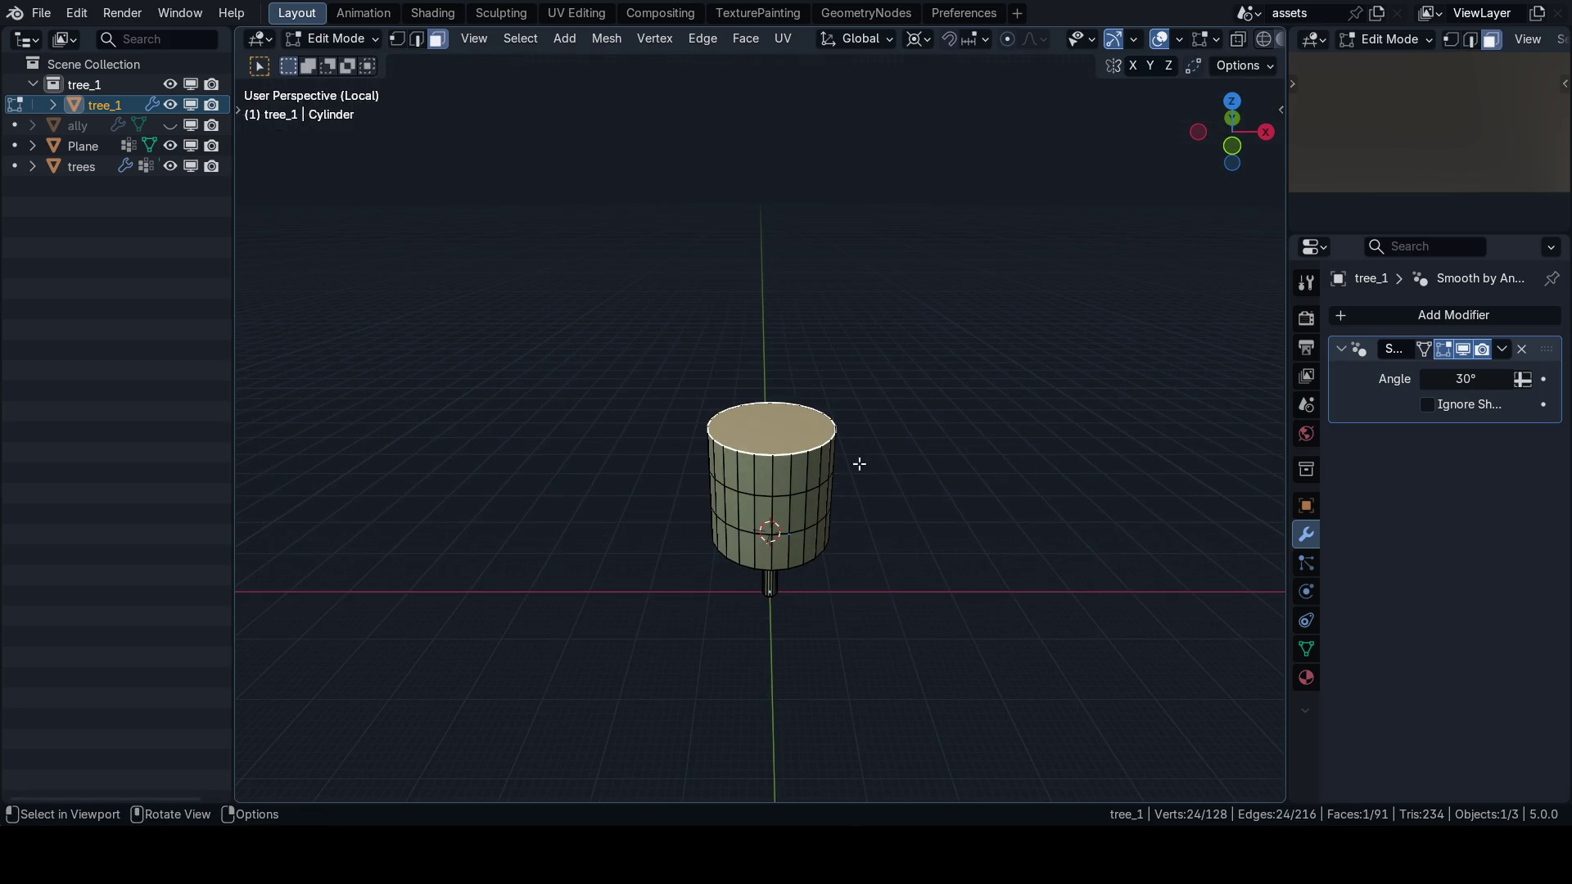
pyautogui.press('m')
pyautogui.click(918, 453)
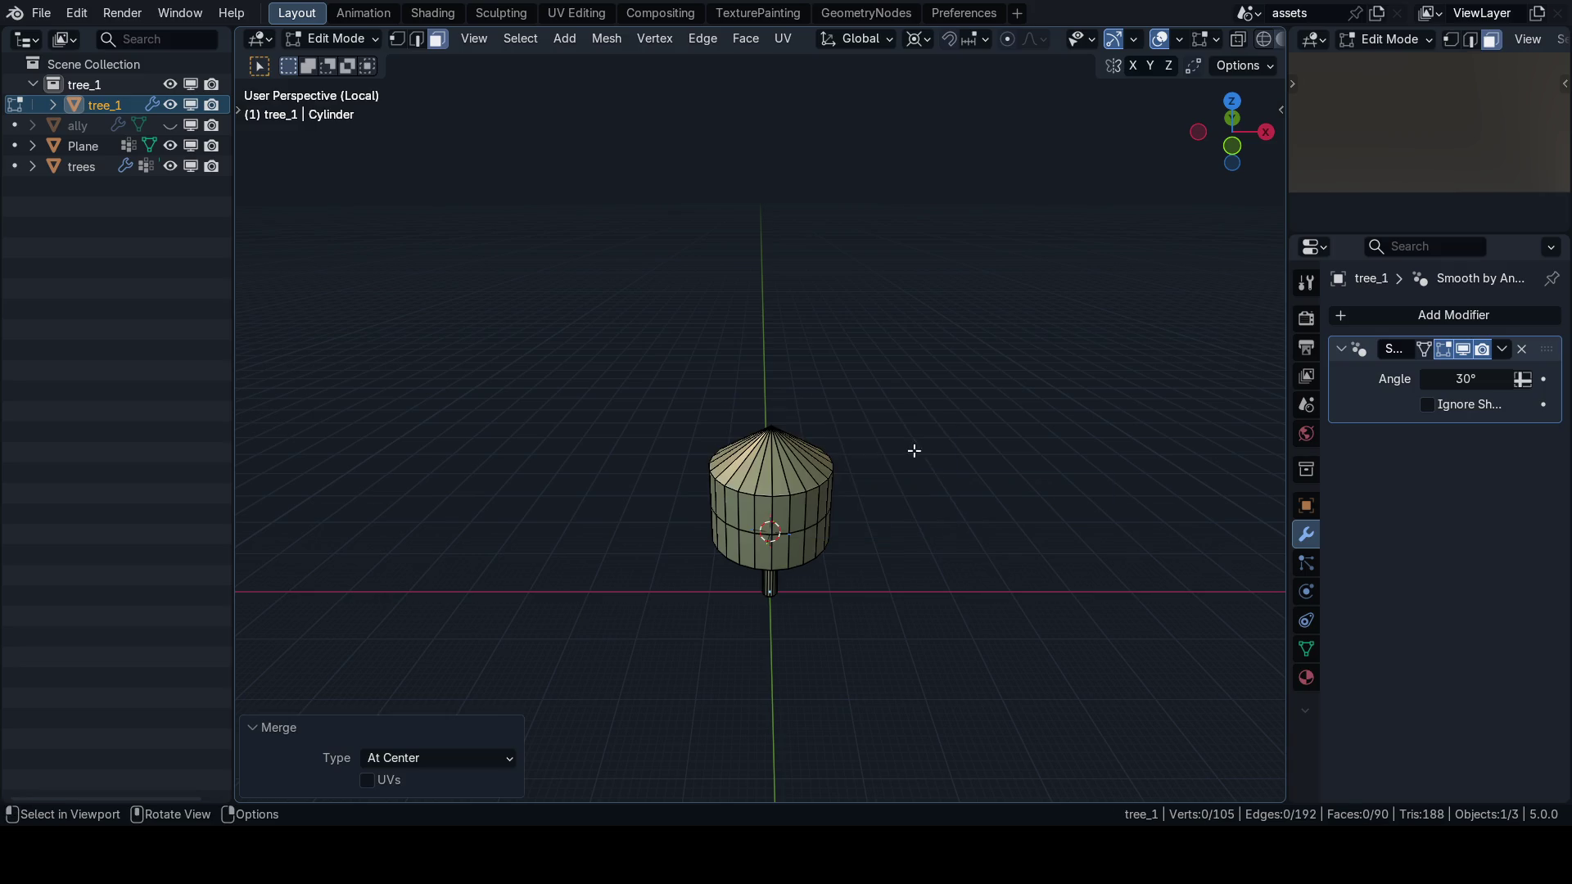
# In front view with edge selection, narrow the upper edge ring along X.
pyautogui.hotkey('alt', 'a')
pyautogui.press('KP_1')
pyautogui.hotkey('ctrl', 'Tab')
pyautogui.click(846, 484)
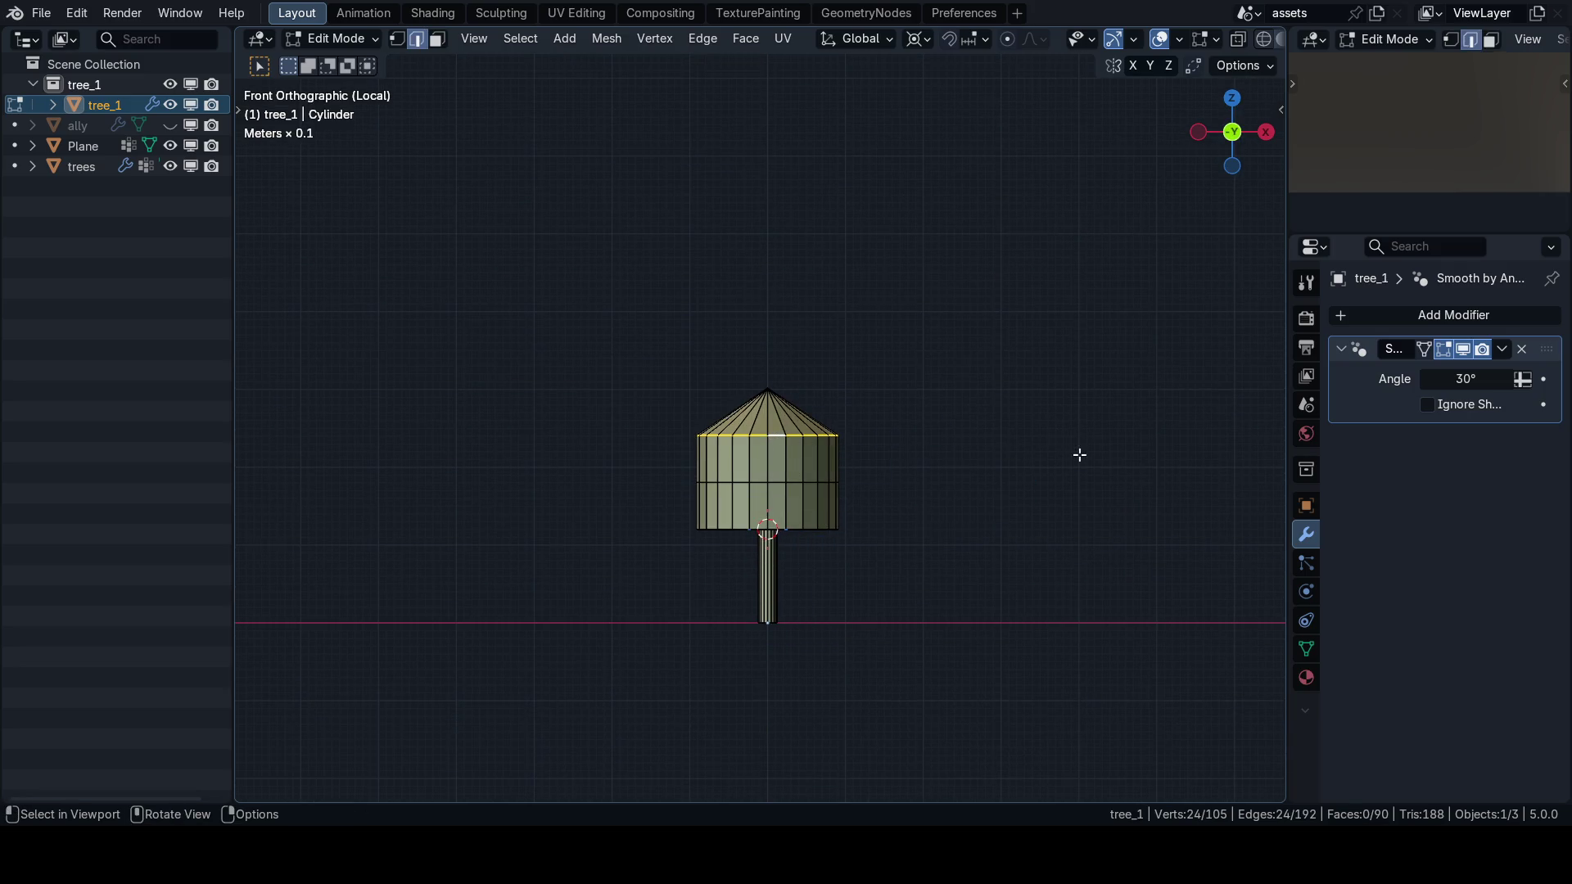
pyautogui.press('s')
pyautogui.press('Escape')
pyautogui.press('s')
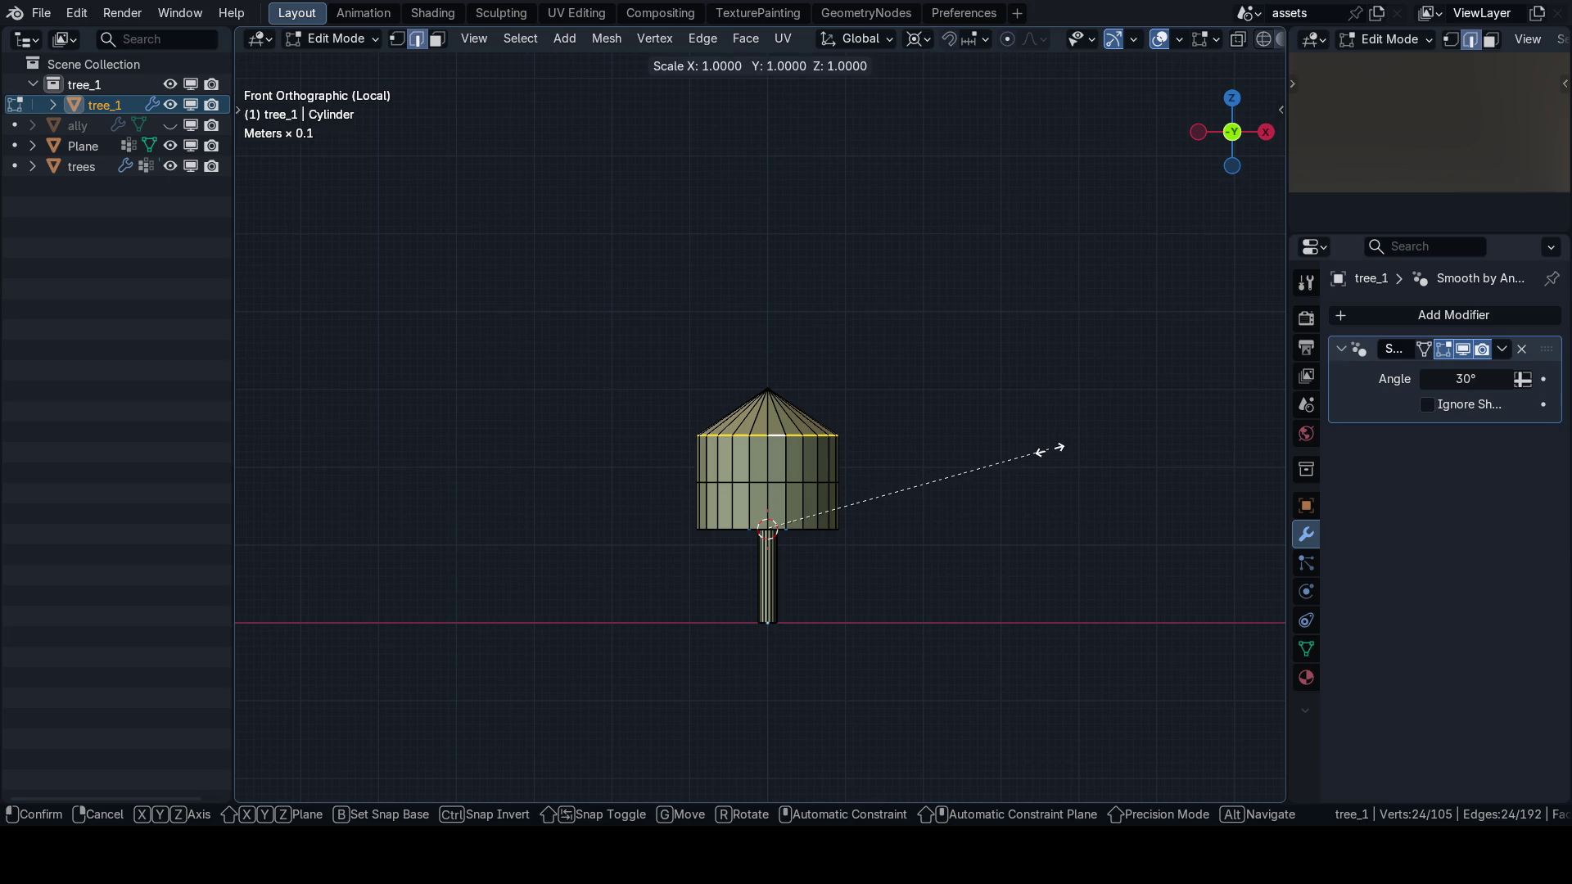
pyautogui.press('x')
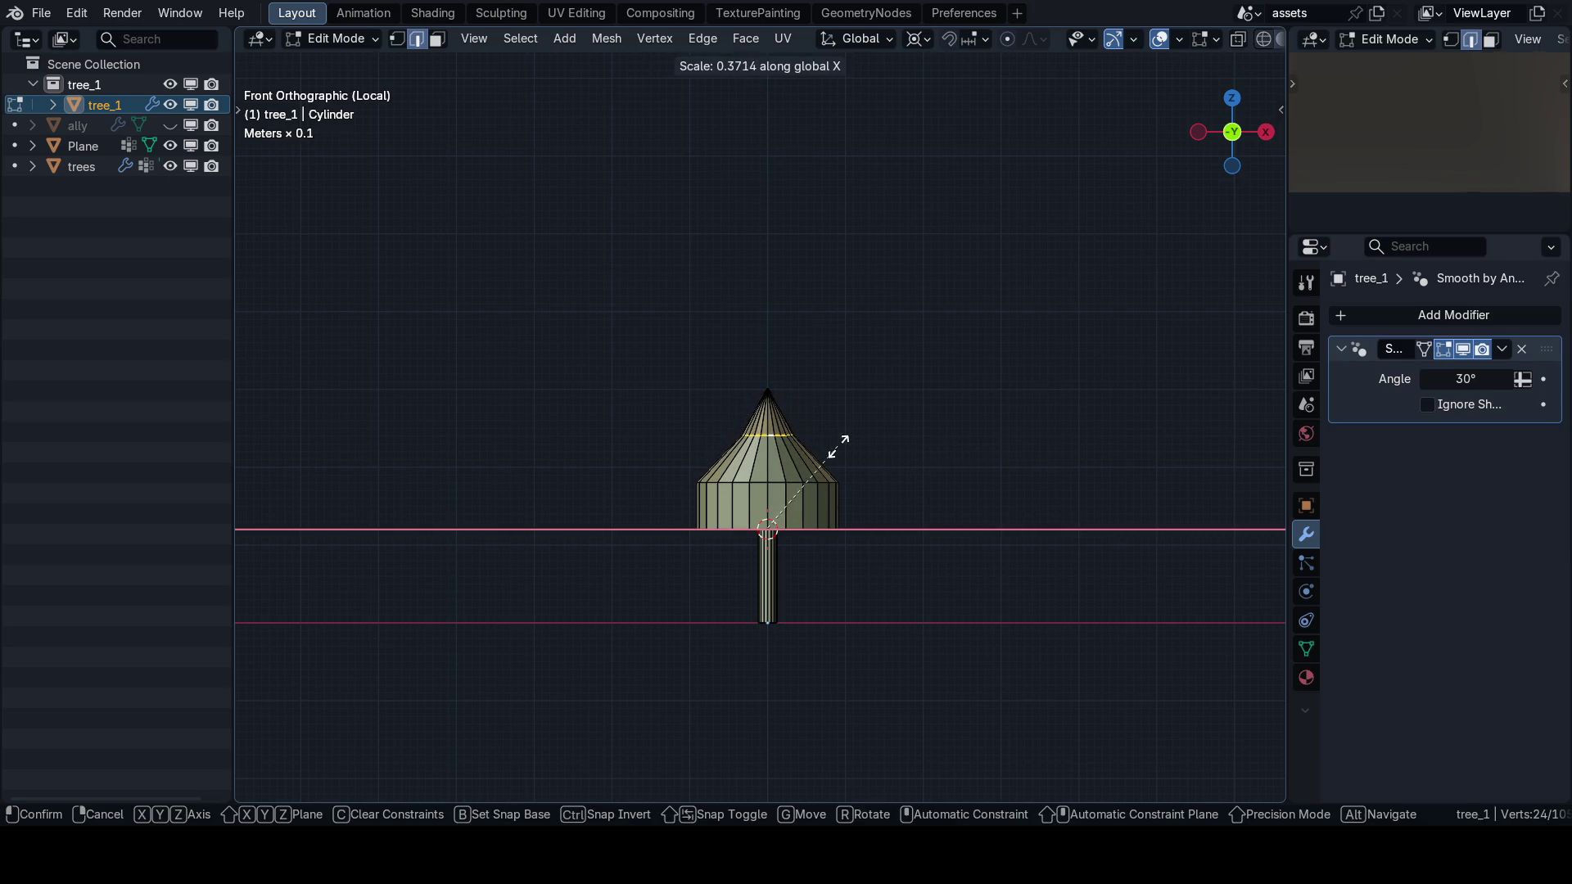
pyautogui.click(837, 448)
# Narrow the middle ring to 0.894 and the upper ring to 0.585 width along X.
pyautogui.hotkey('ctrl', 'z')
pyautogui.press('x')
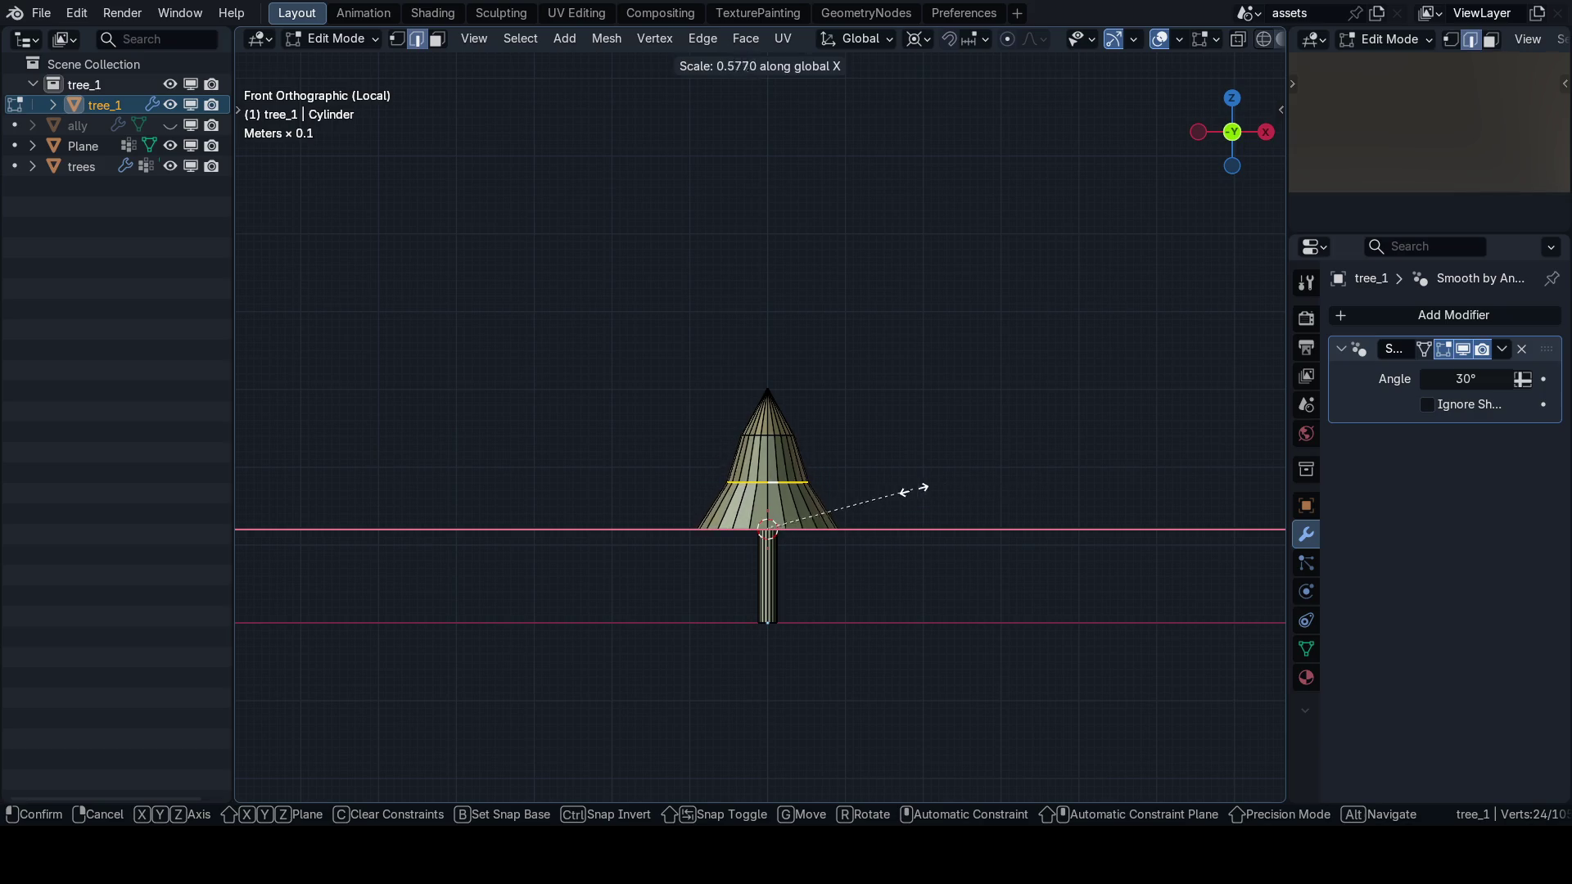
pyautogui.click(907, 490)
pyautogui.keyDown('alt'); pyautogui.click(764, 436); pyautogui.keyUp('alt')
pyautogui.press('s')
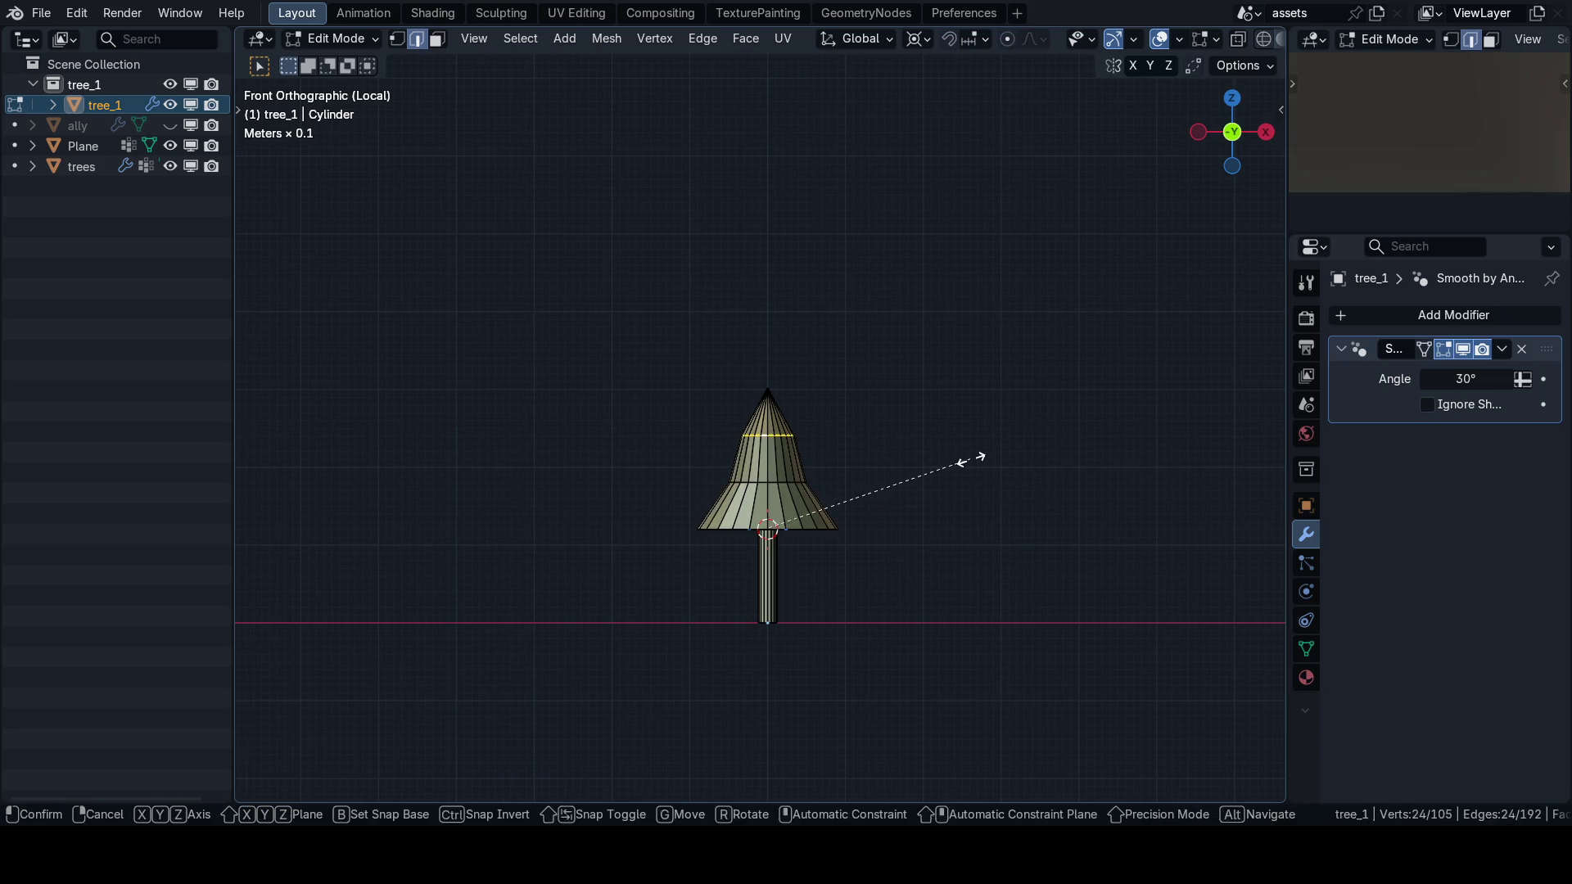
pyautogui.press('x')
pyautogui.click(866, 468)
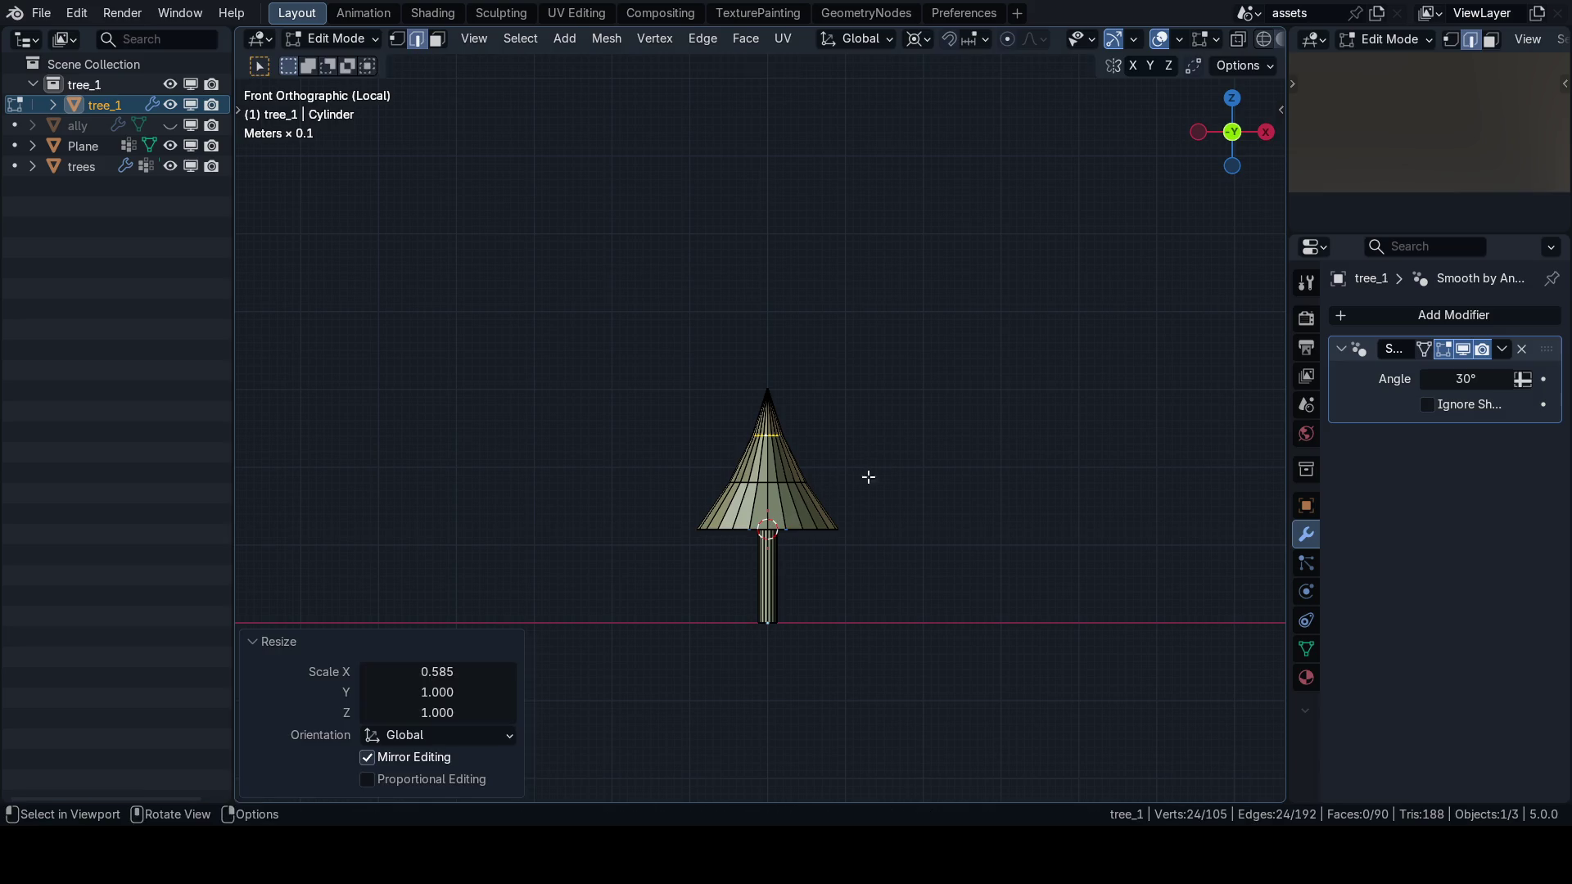
pyautogui.scroll(3, 843, 483)
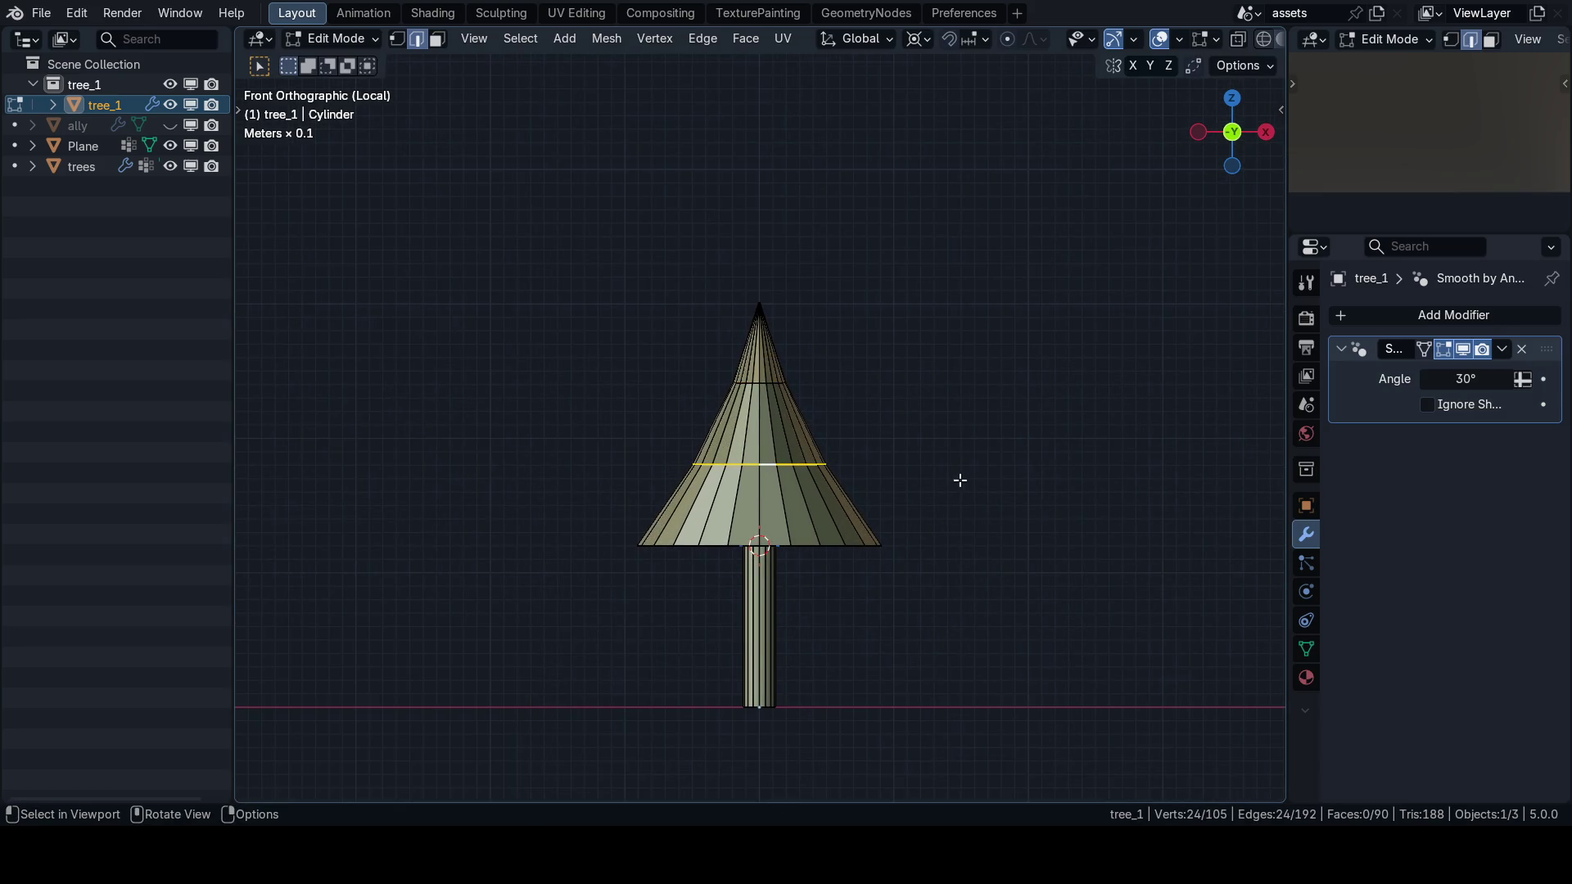
pyautogui.scroll(-1, 923, 481)
# Select the linked cone geometry and stretch it 1.683 along Z.
pyautogui.press('a')
pyautogui.scroll(-2, 886, 459)
pyautogui.press('3')
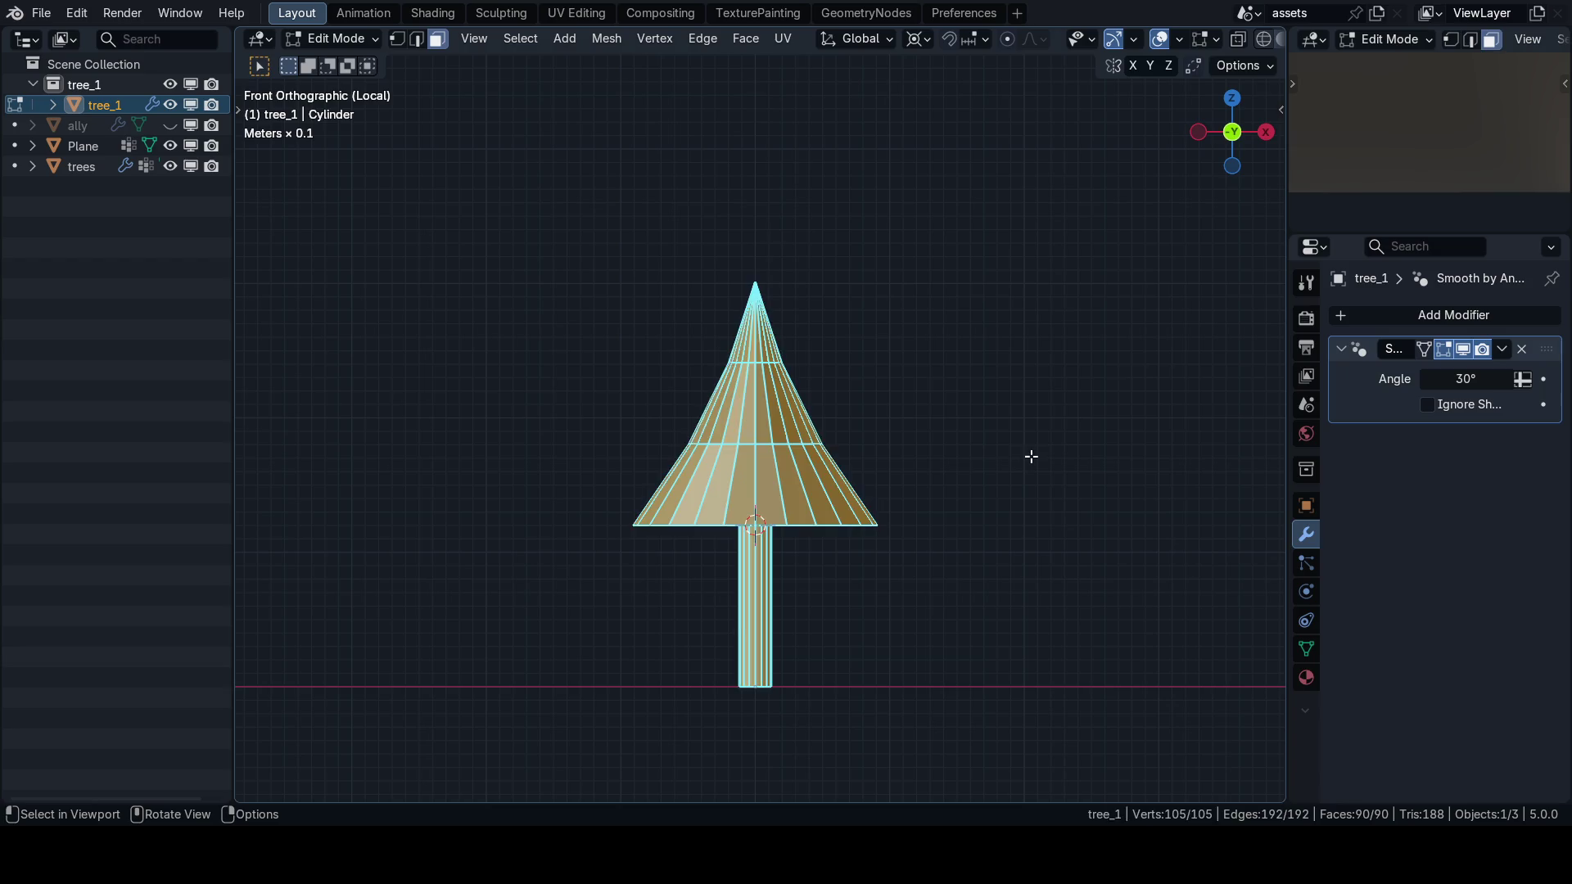
pyautogui.hotkey('alt', 'a')
pyautogui.press('l')
pyautogui.press('s')
pyautogui.press('z')
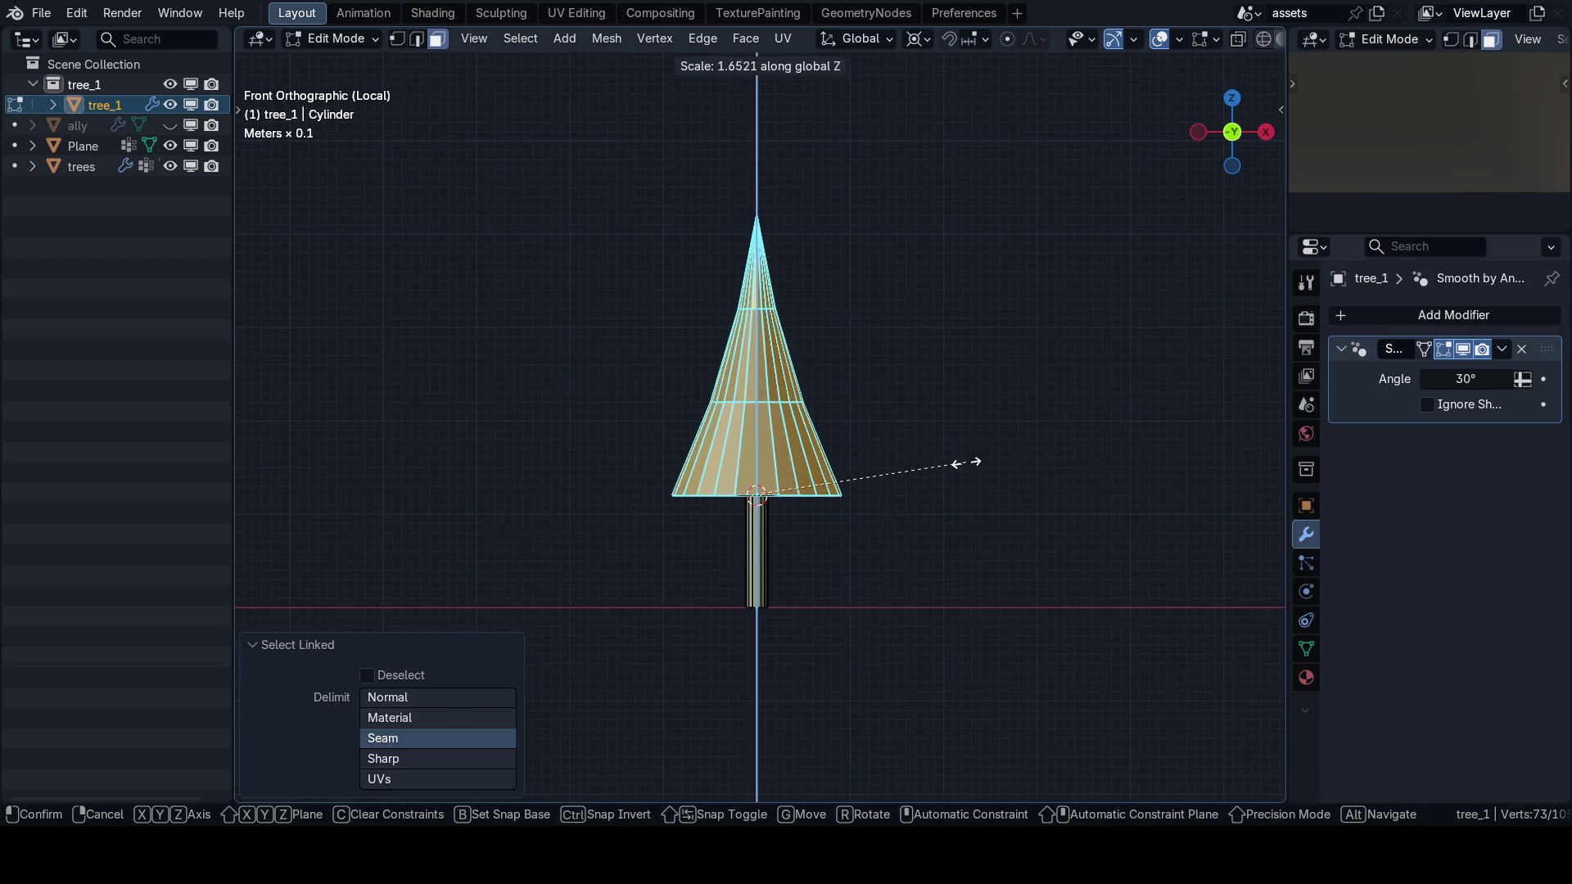
pyautogui.click(972, 463)
# Delete the cone's base face, seen from underneath.
pyautogui.moveTo(892, 462)
pyautogui.mouseDown()
pyautogui.moveTo(860, 474)
pyautogui.moveTo(798, 399)
pyautogui.mouseUp()
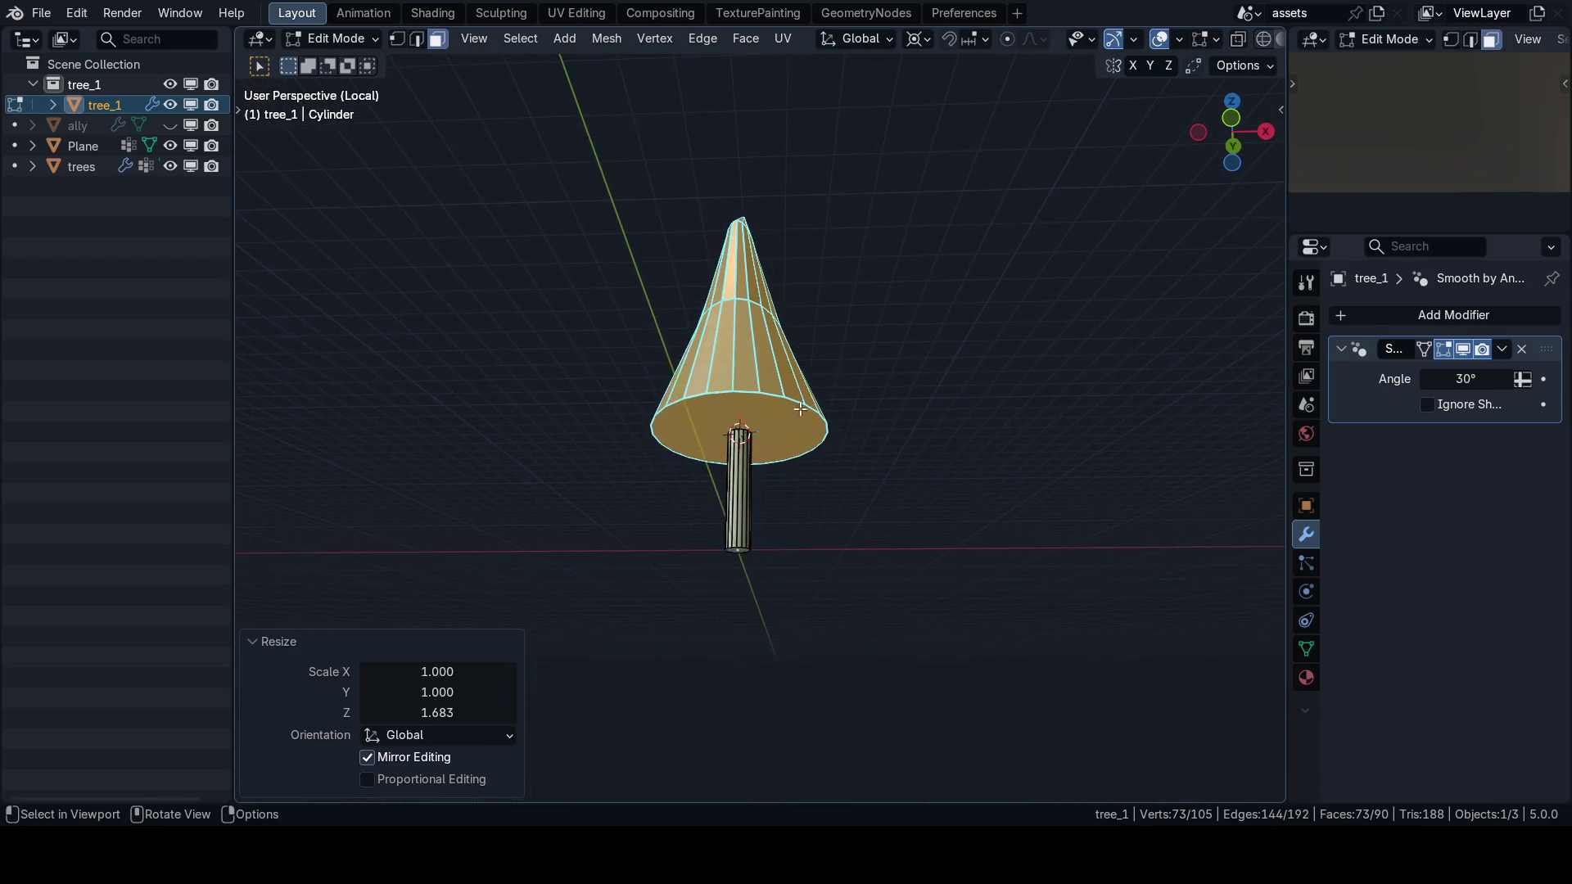
pyautogui.click(799, 401)
pyautogui.press('x')
pyautogui.click(853, 447)
# Center the tree in front view and preview its shape without overlays.
pyautogui.press('KP_1')
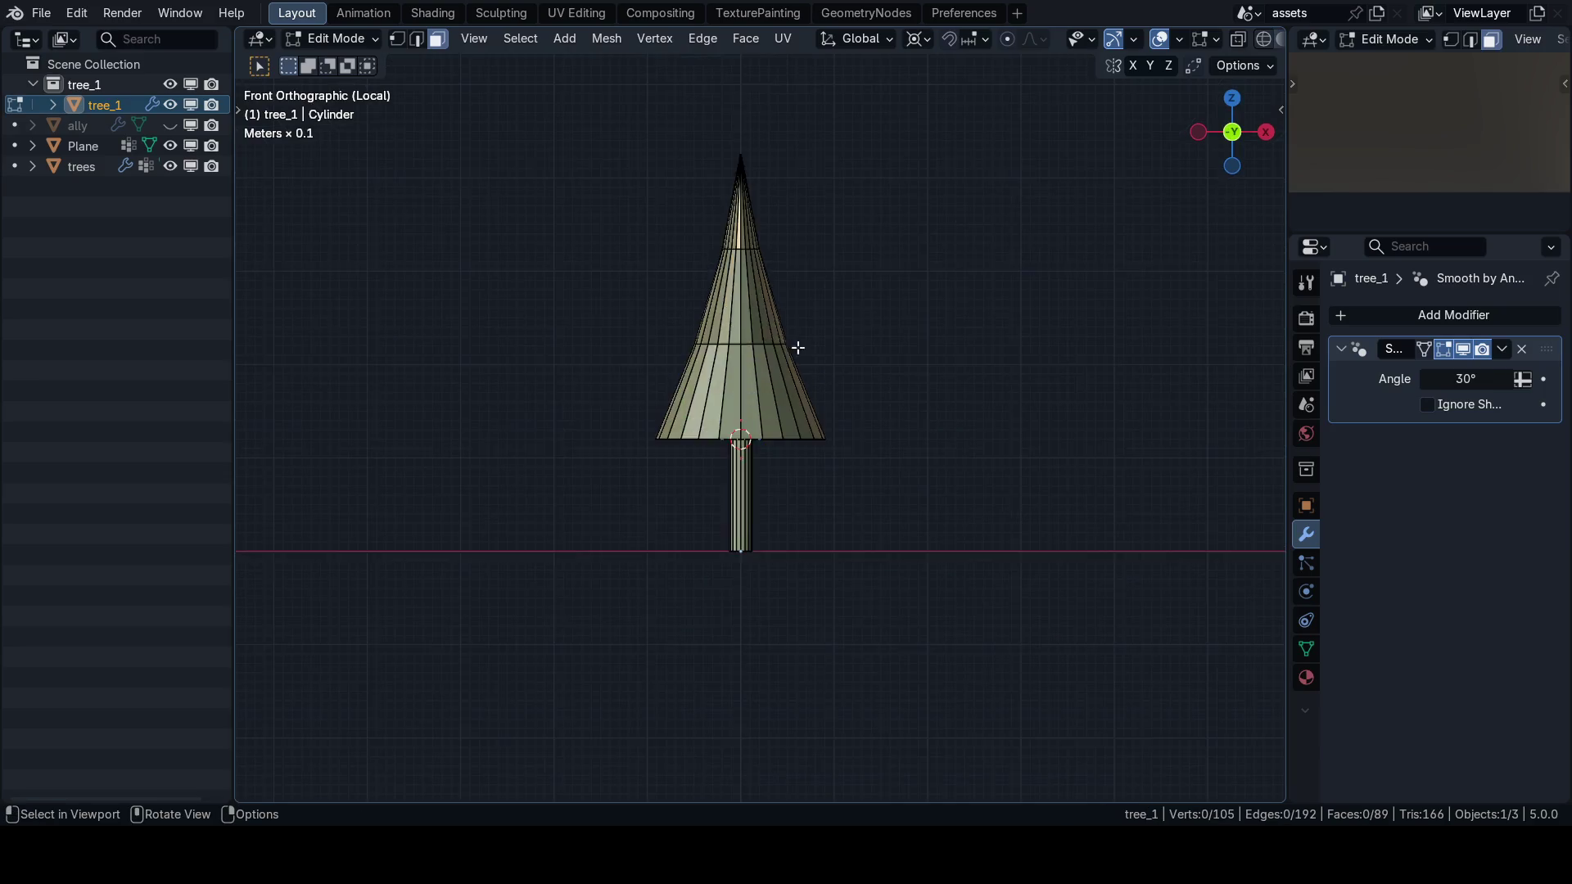
pyautogui.moveTo(797, 344); pyautogui.dragTo(807, 491)
pyautogui.scroll(-2, 808, 502)
pyautogui.hotkey('shift', 'alt', 'z')
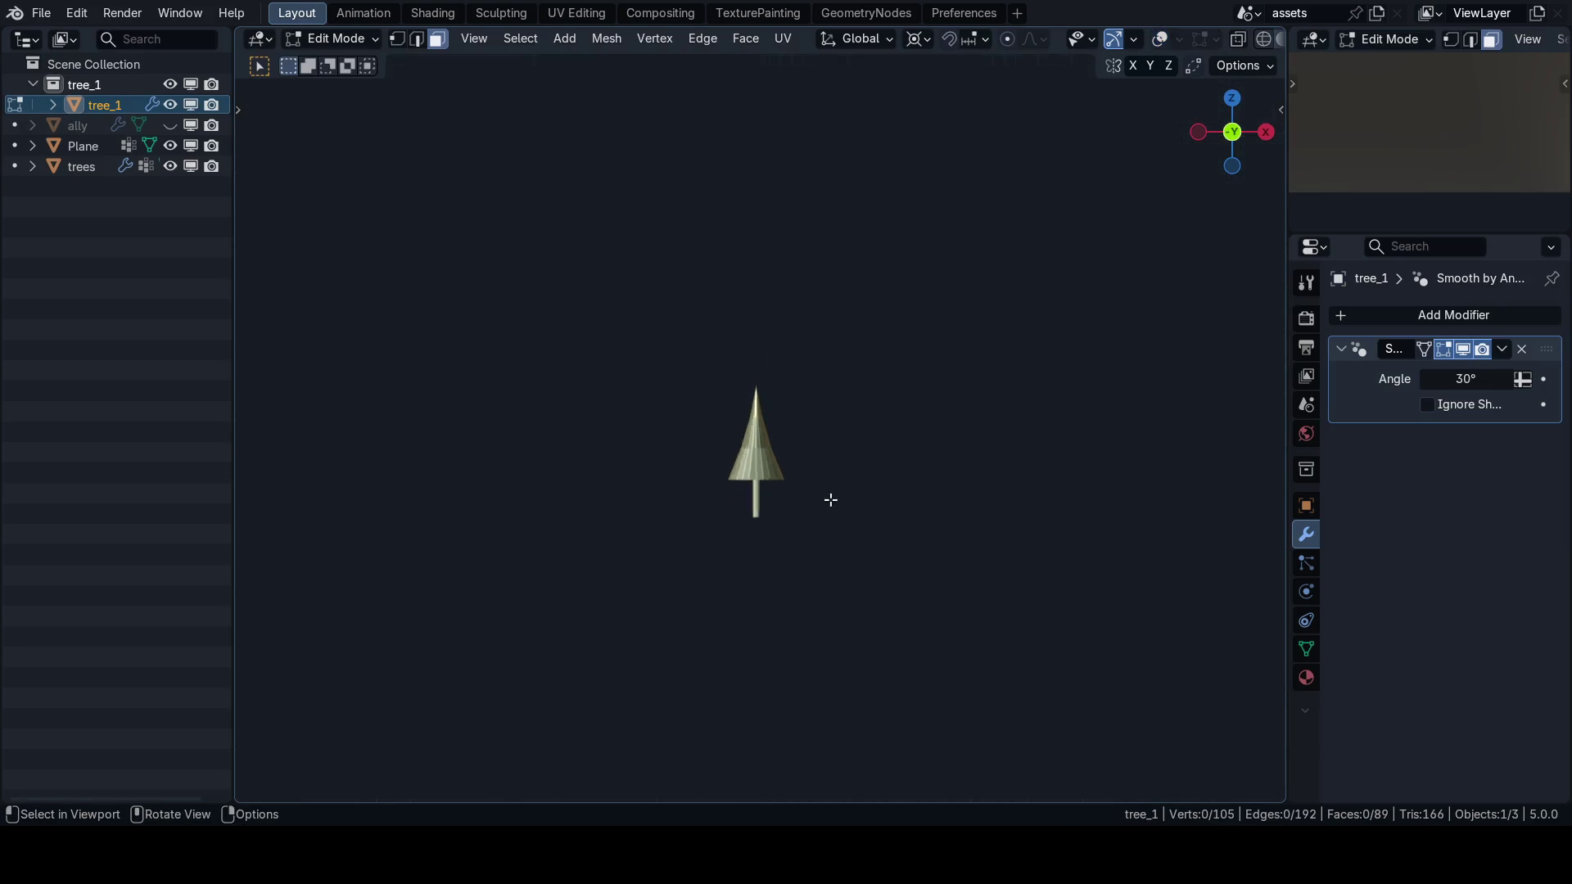
pyautogui.hotkey('shift', 'alt', 'z')
pyautogui.scroll(5, 786, 508)
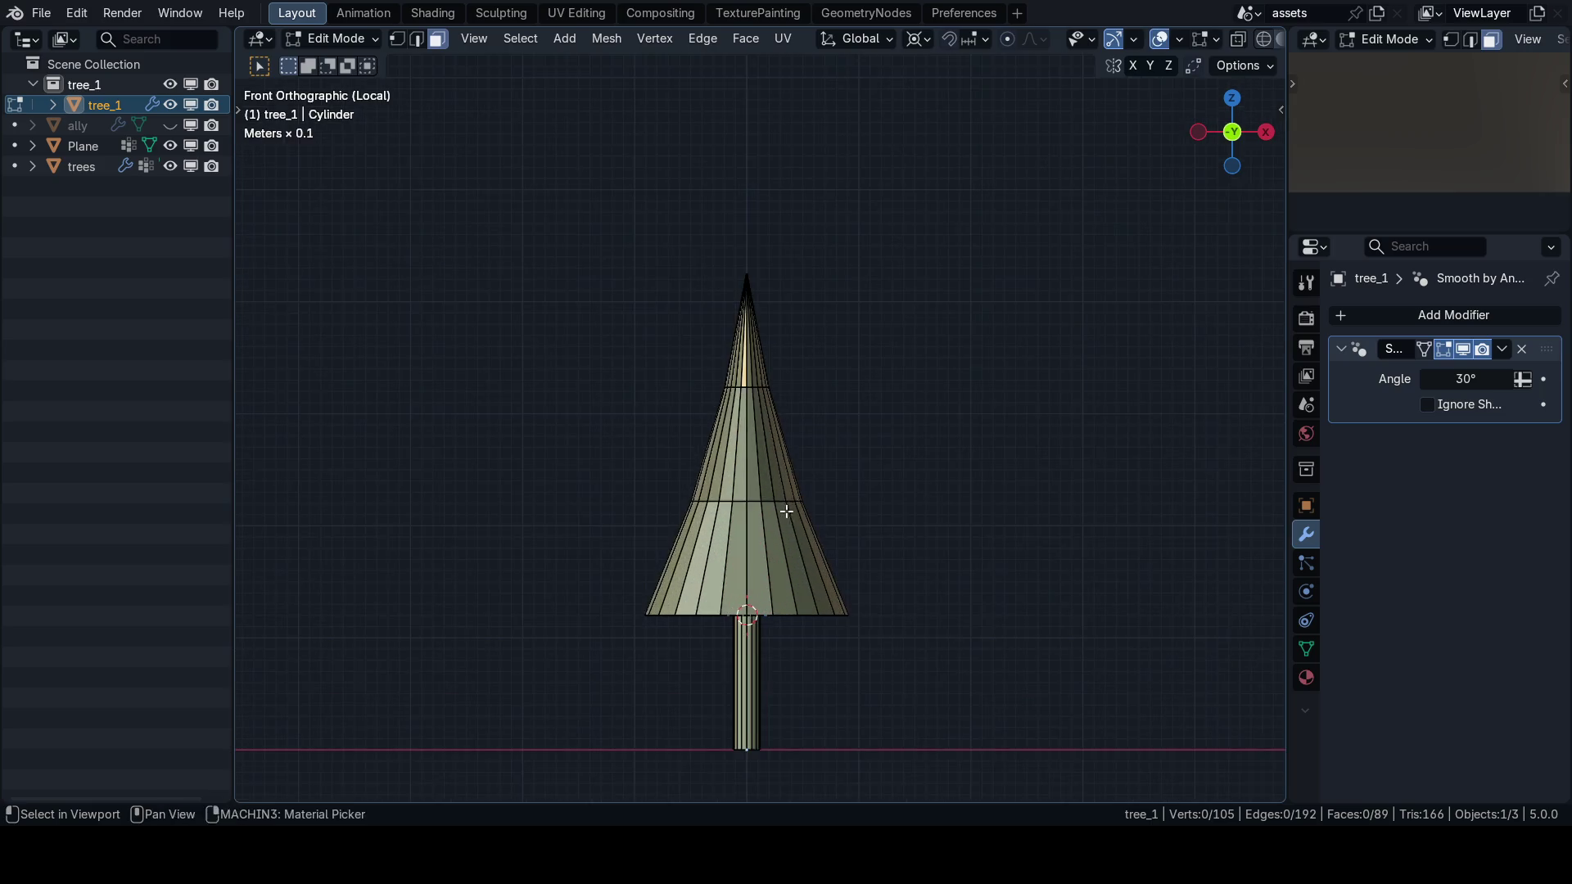
# Slim a ring around the cone along X in two passes, then return to Object Mode.
pyautogui.press('2')
pyautogui.keyDown('alt'); pyautogui.click(755, 484); pyautogui.keyUp('alt')
pyautogui.press('s')
pyautogui.press('x')
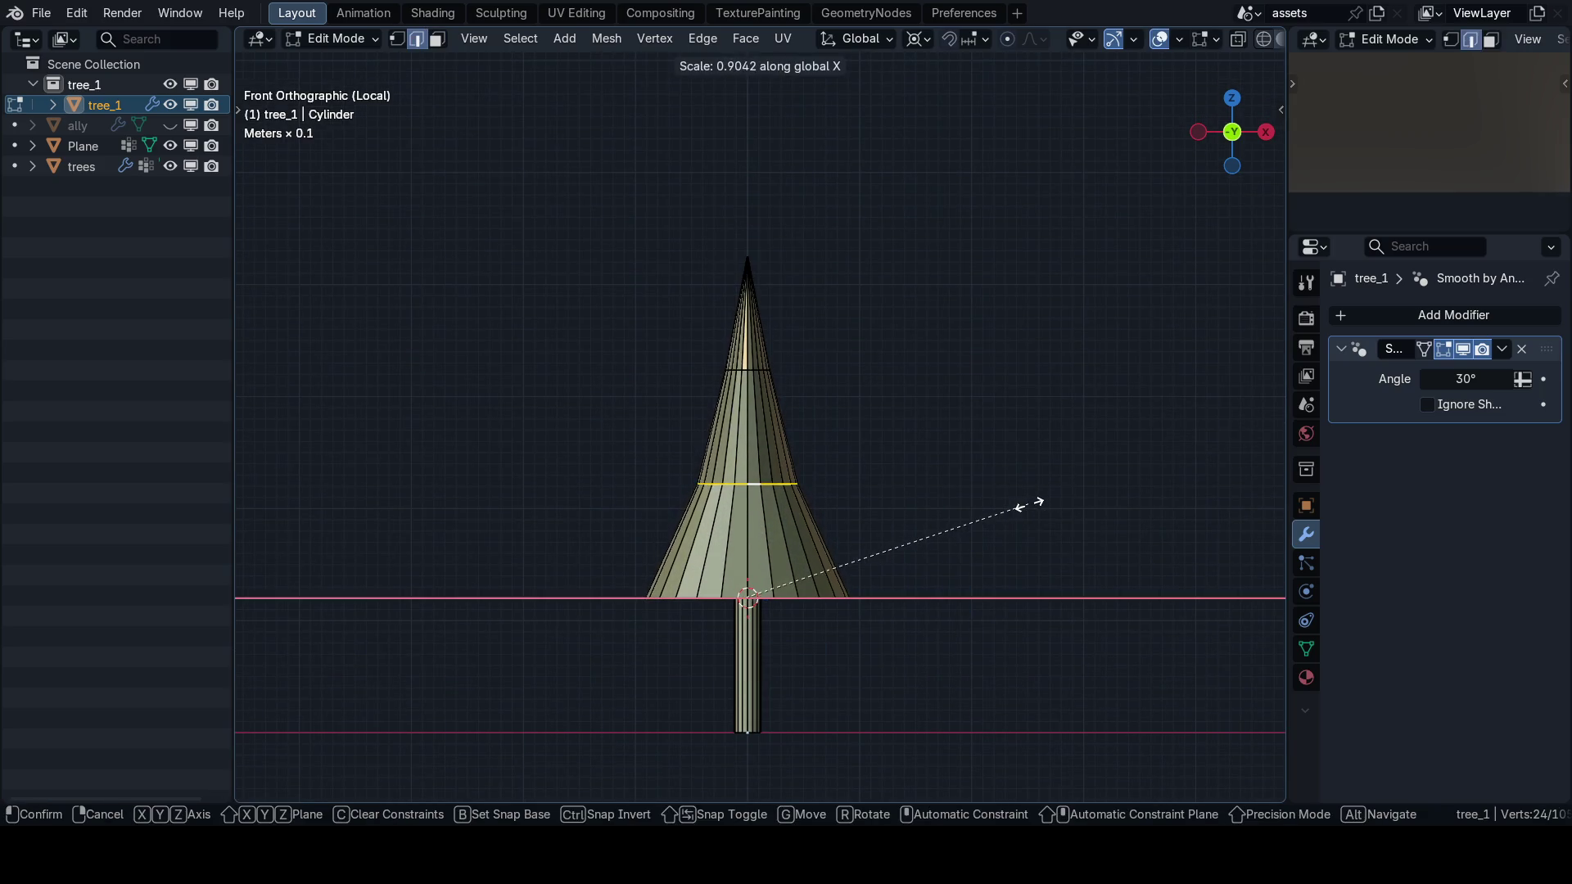
pyautogui.click(1028, 504)
pyautogui.scroll(3, 770, 451)
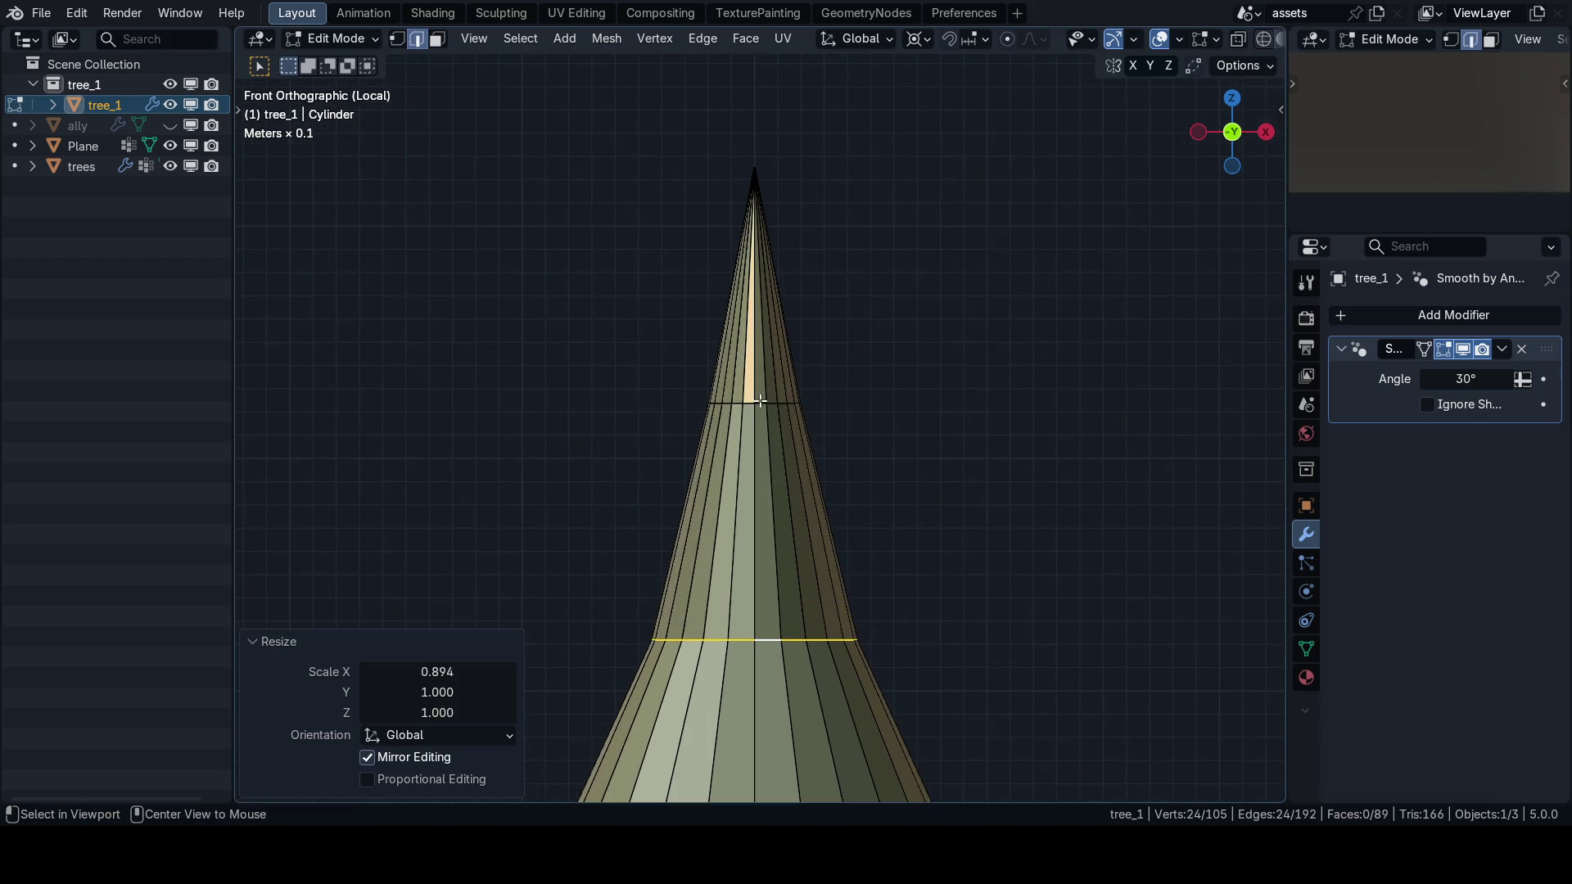
pyautogui.scroll(-4, 761, 401)
pyautogui.press('s')
pyautogui.press('x')
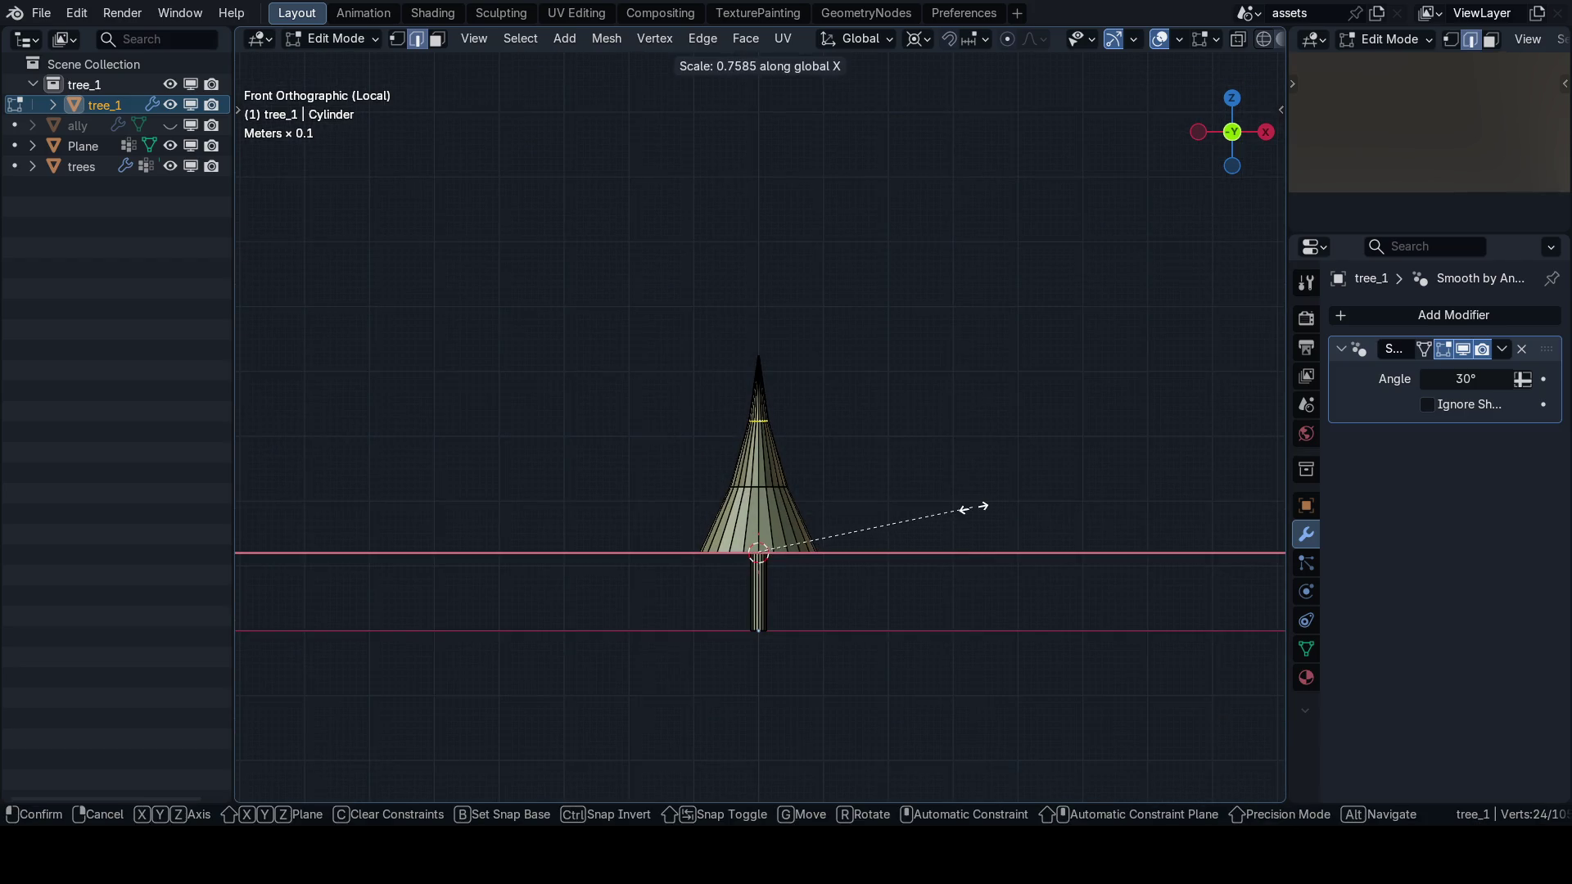
pyautogui.click(974, 508)
pyautogui.press('Tab')
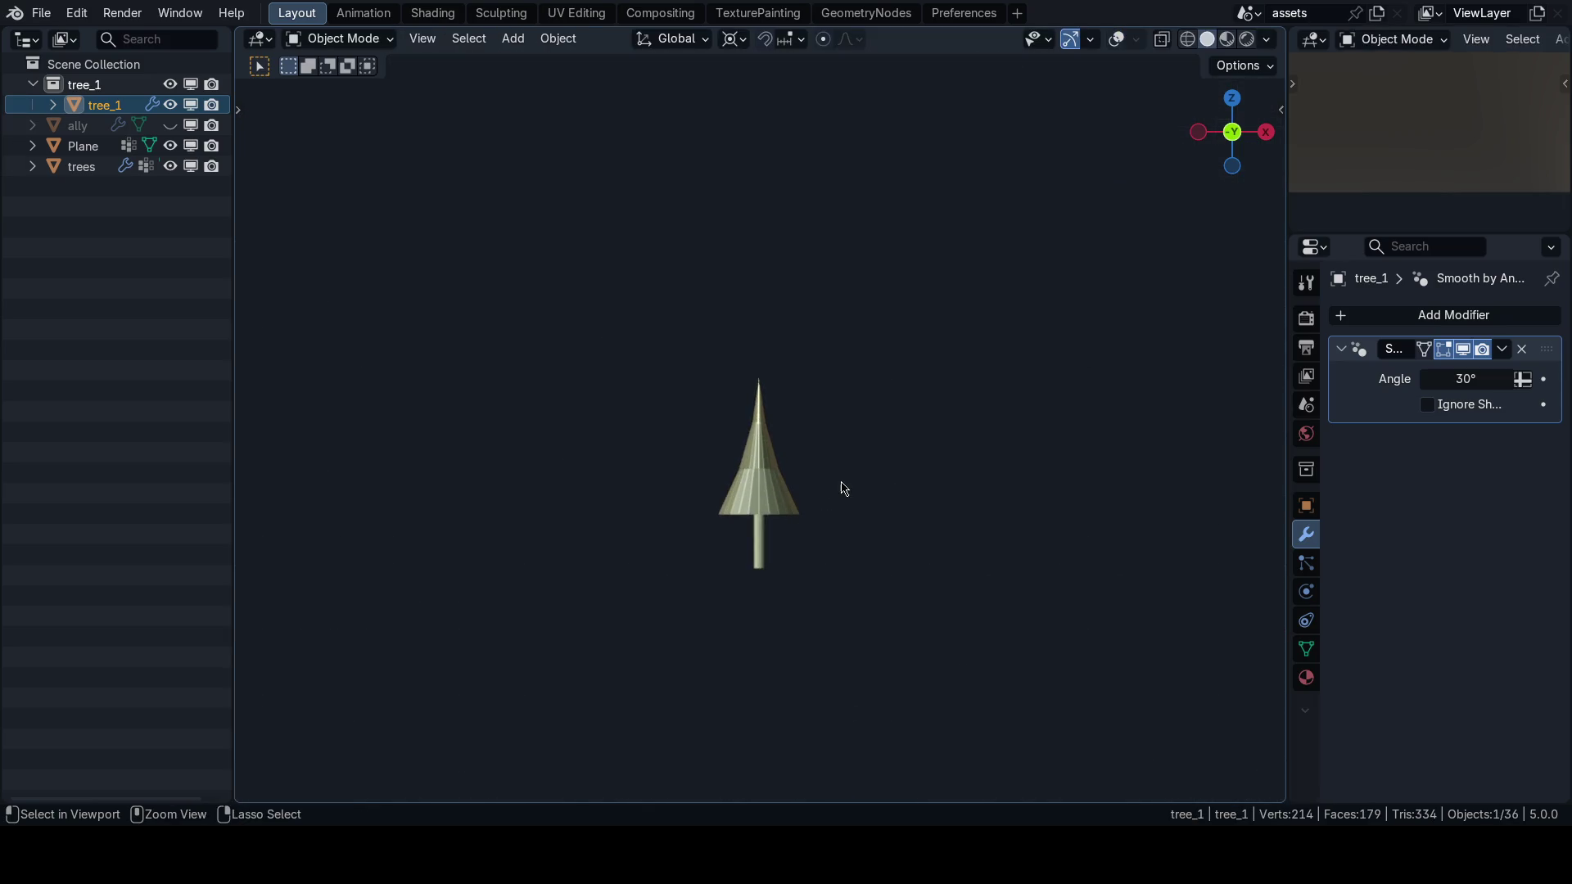
# Try level 2 Subdivision Surface smoothing on the tree, then undo it.
pyautogui.hotkey('ctrl', '2')
pyautogui.scroll(2, 843, 520)
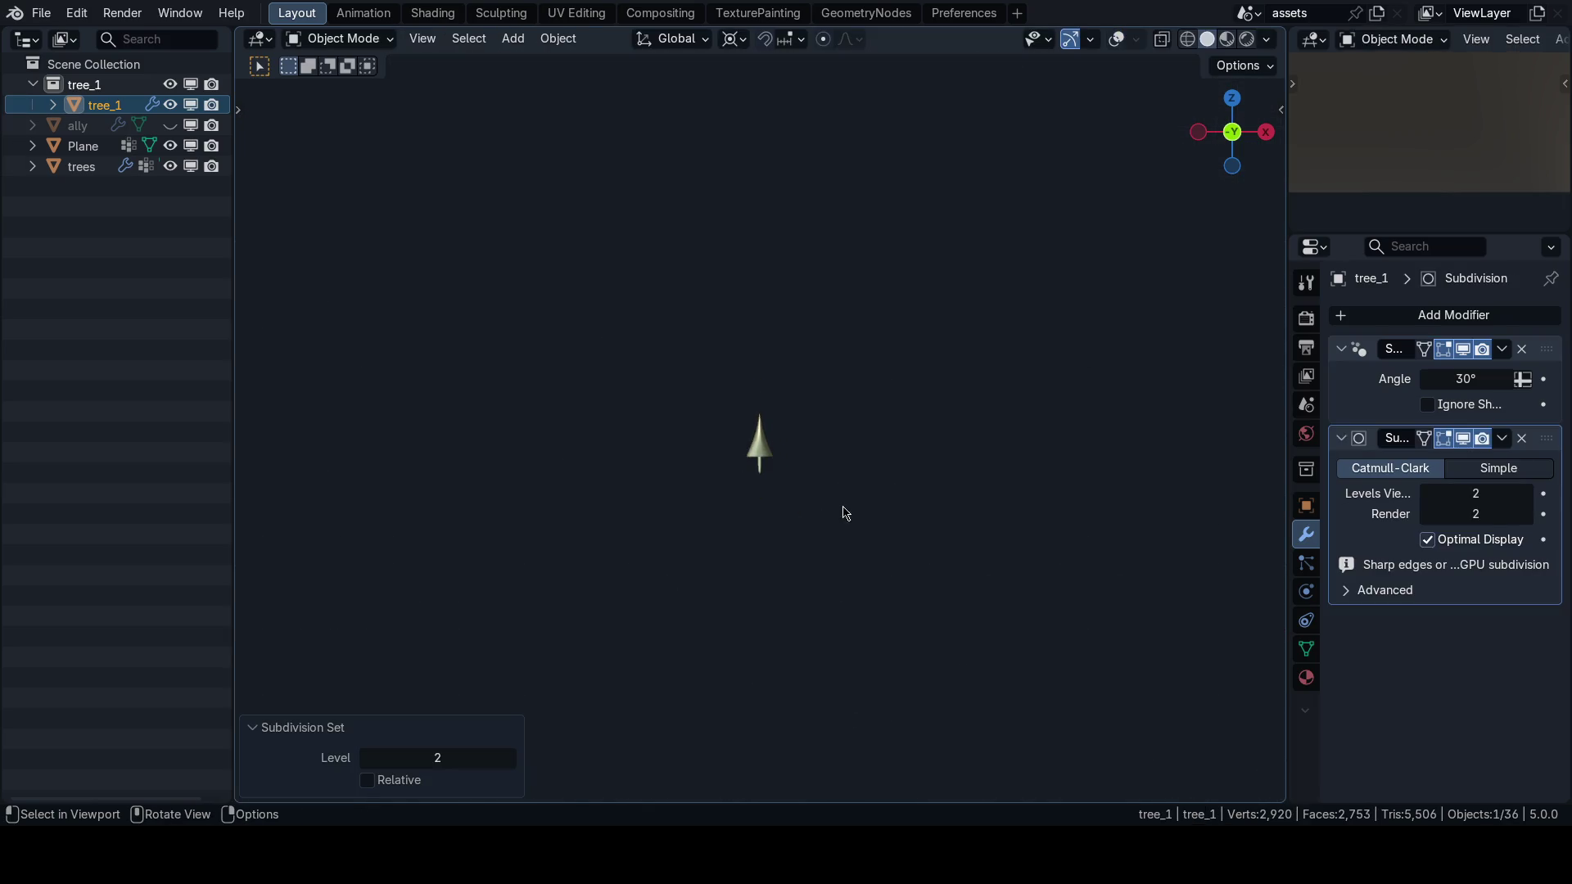
pyautogui.moveTo(827, 520); pyautogui.dragTo(649, 526)
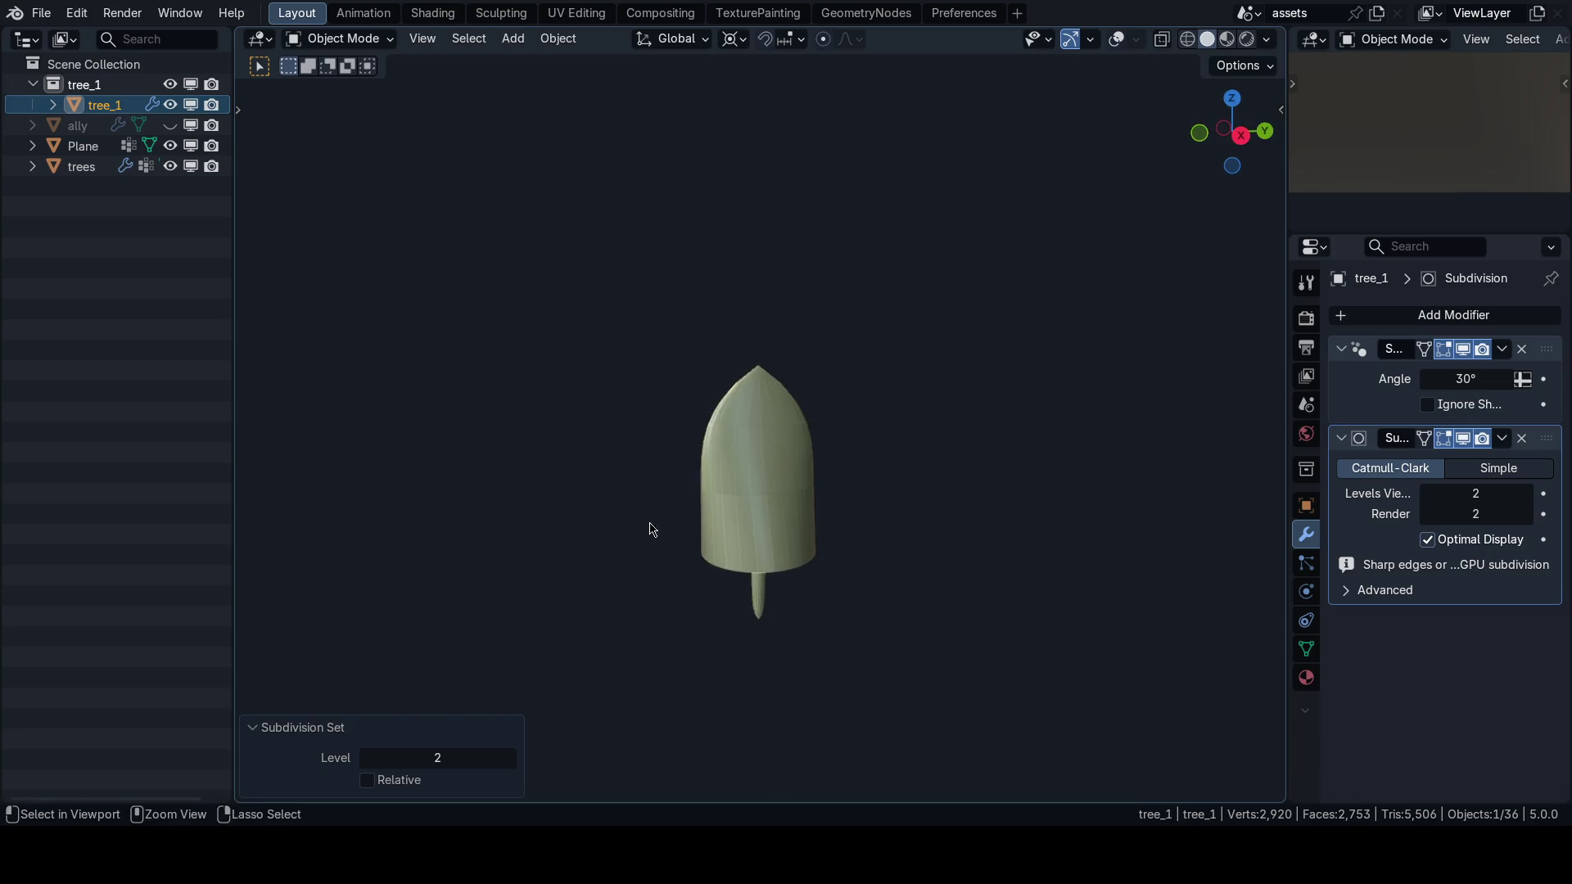
pyautogui.hotkey('ctrl', 'z')
# In Edit Mode with overlays back, undo the canopy tapering.
pyautogui.press('Tab')
pyautogui.hotkey('shift', 'alt', 'z')
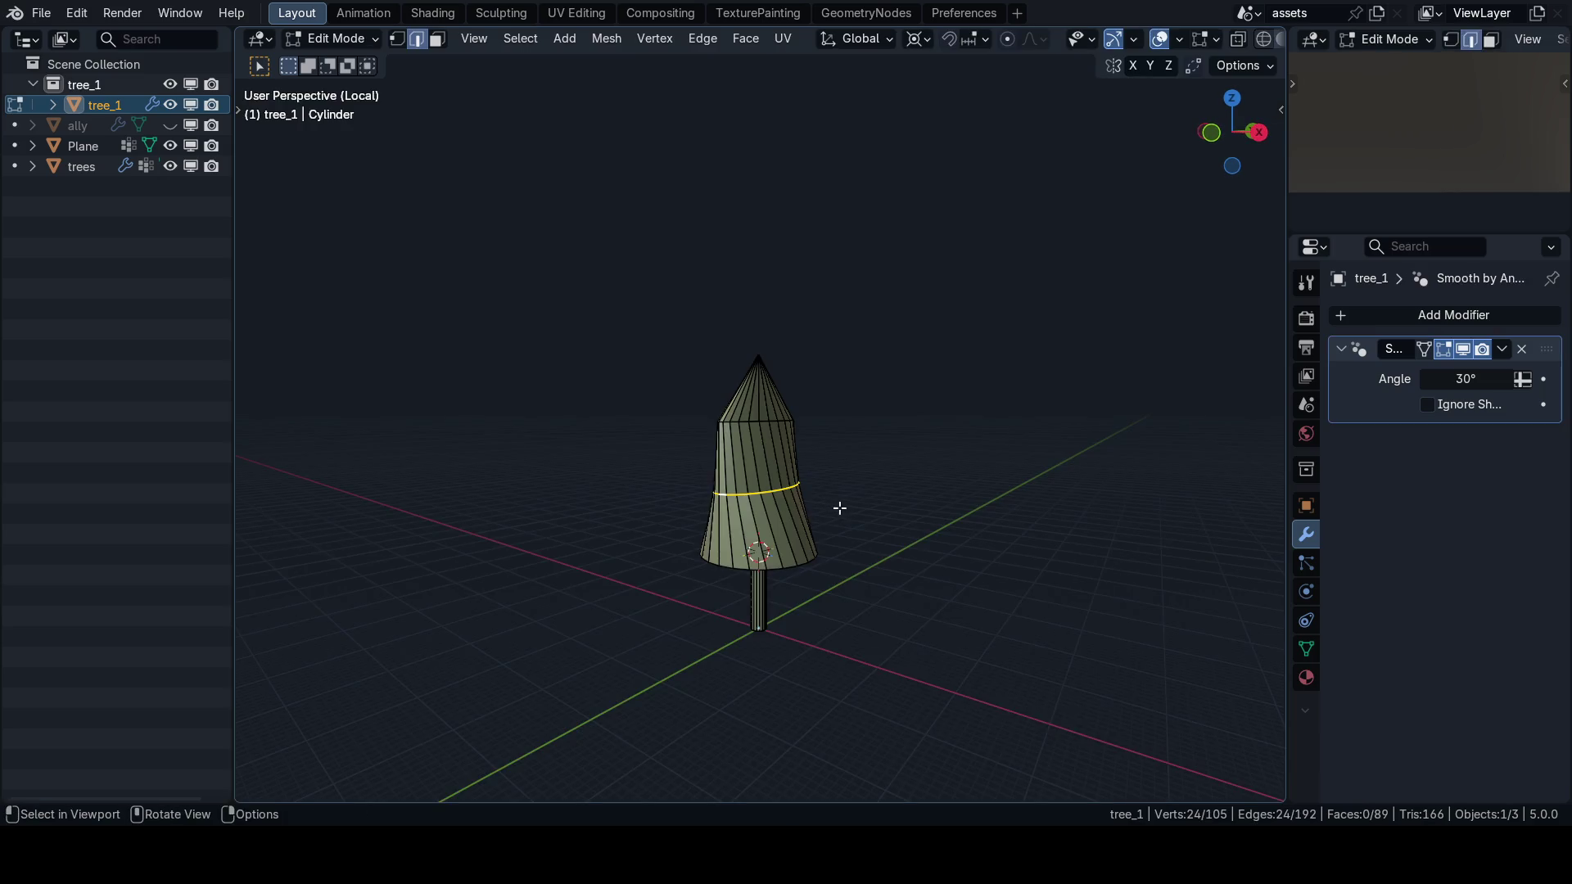
pyautogui.hotkey('ctrl', 'l')
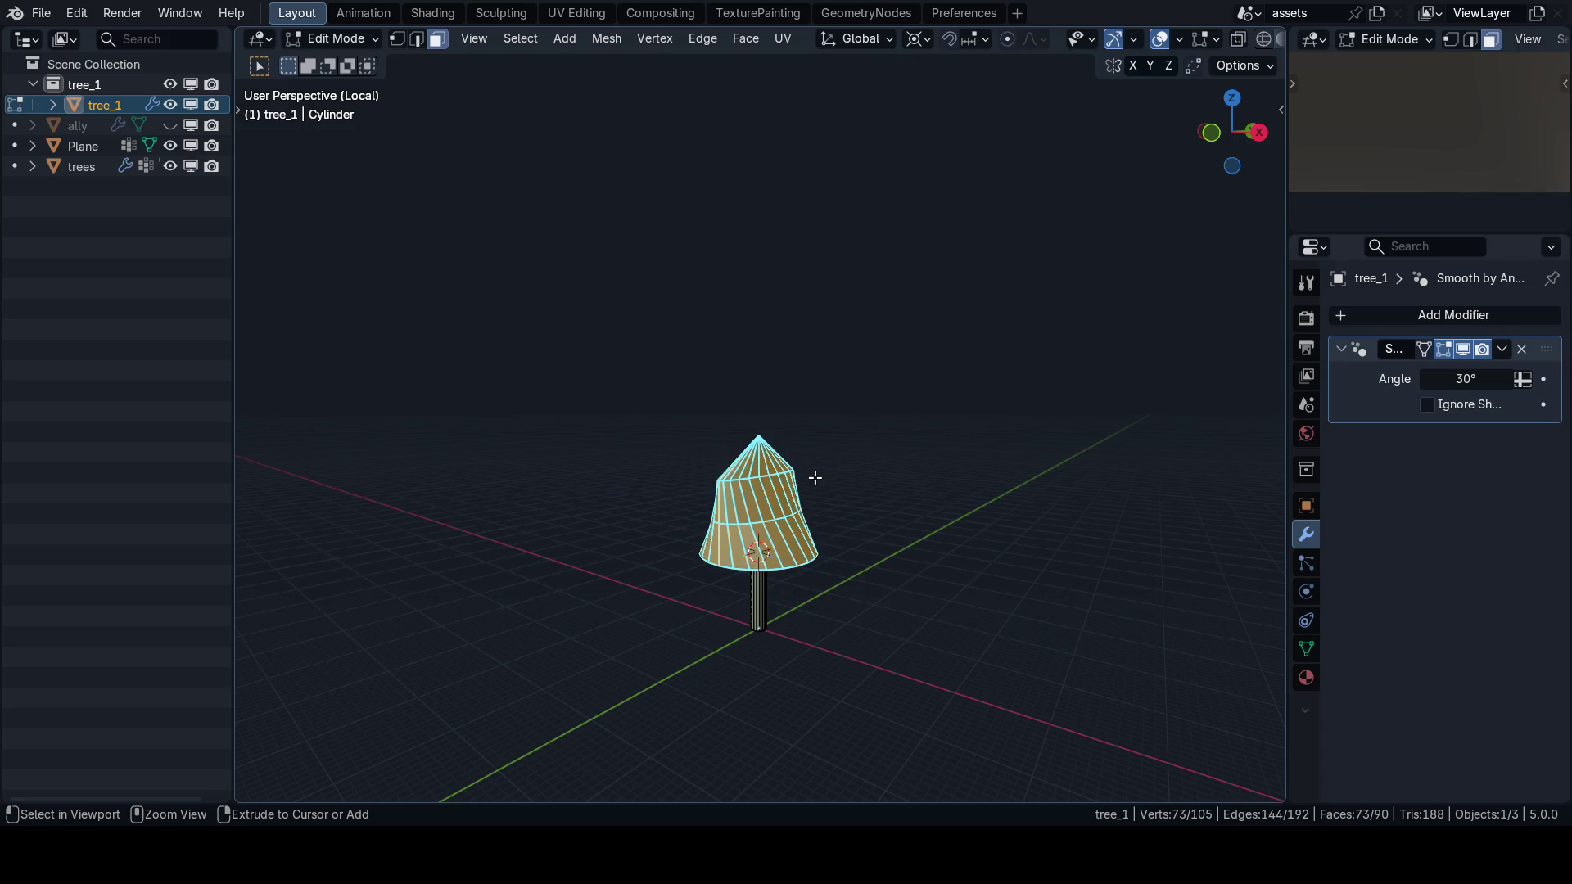
pyautogui.hotkey('ctrl', 'z')
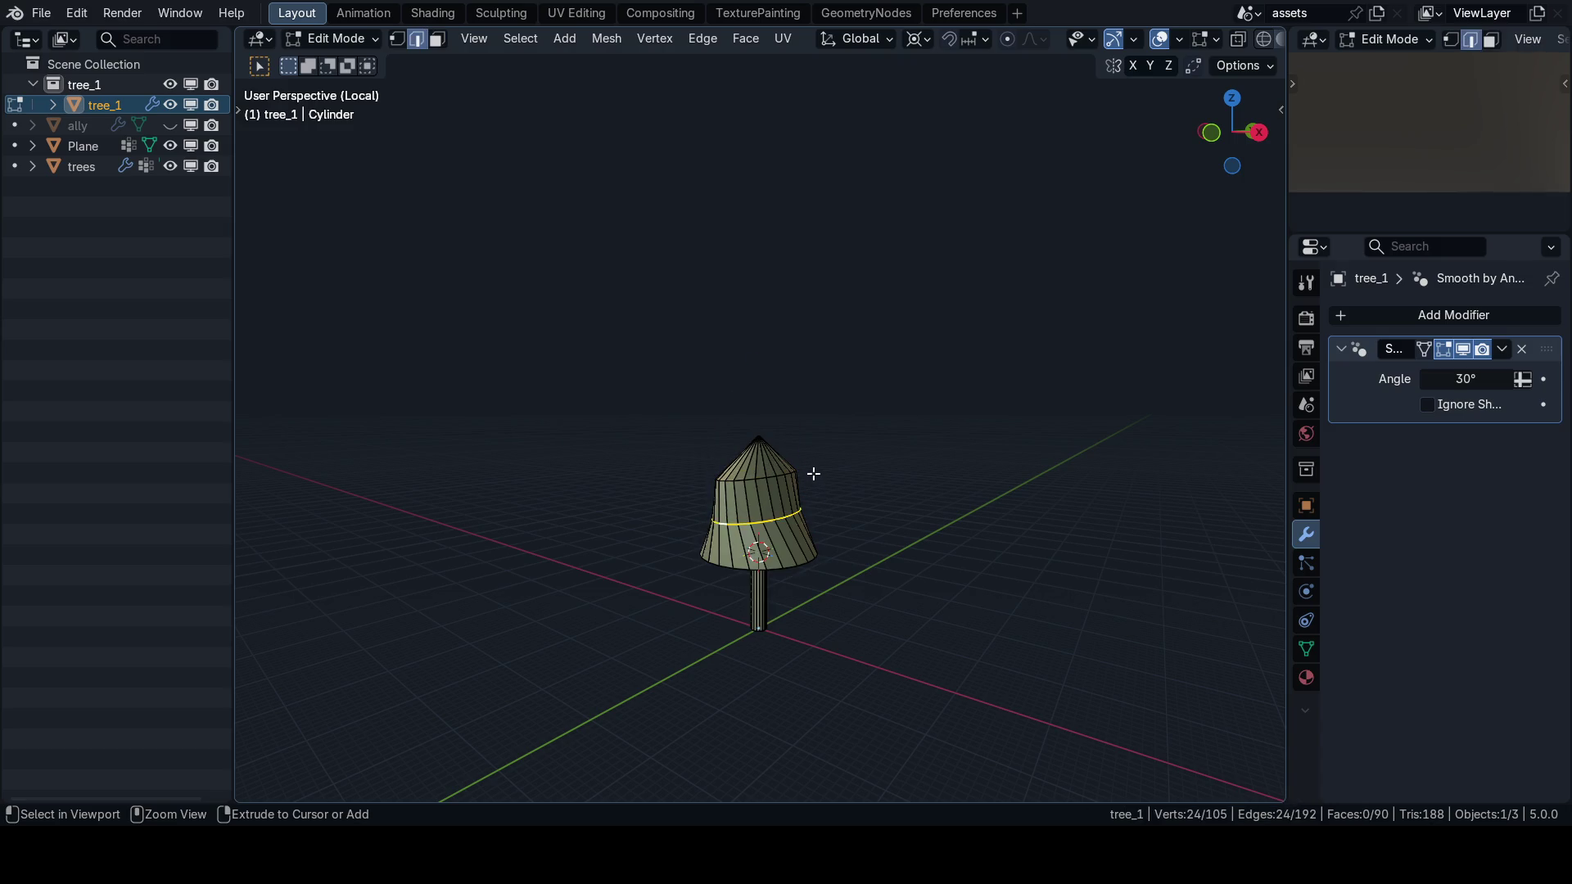
pyautogui.hotkey('ctrl', 'z')
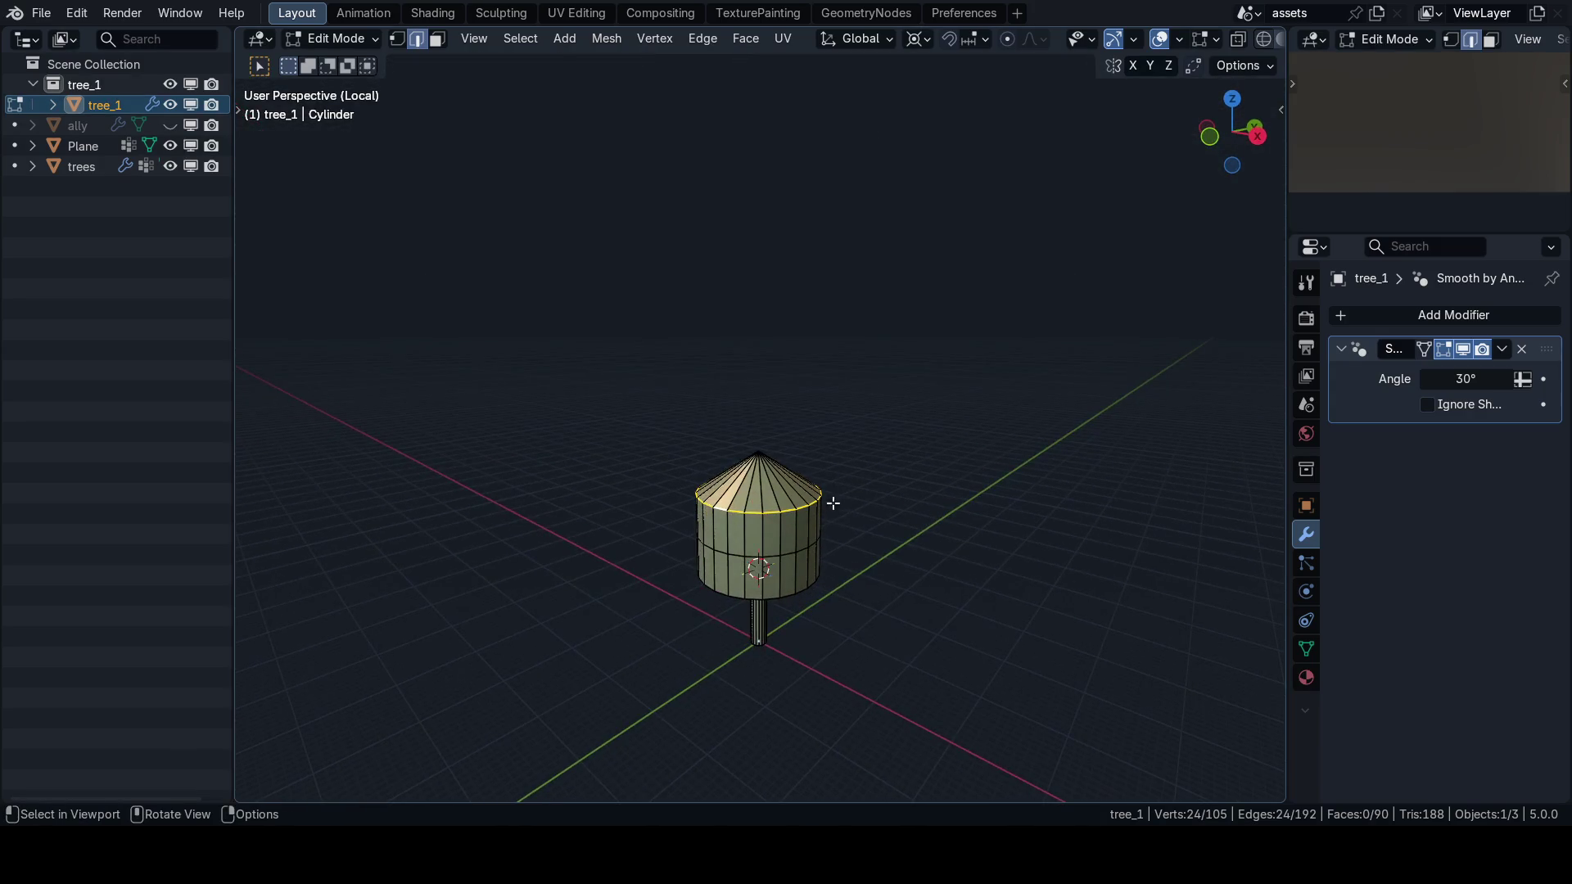
# In front view, shrink the selected loop horizontally to 0.247, then 0.403.
pyautogui.press('KP_1')
pyautogui.press('s')
pyautogui.hotkey('shift', 'z')
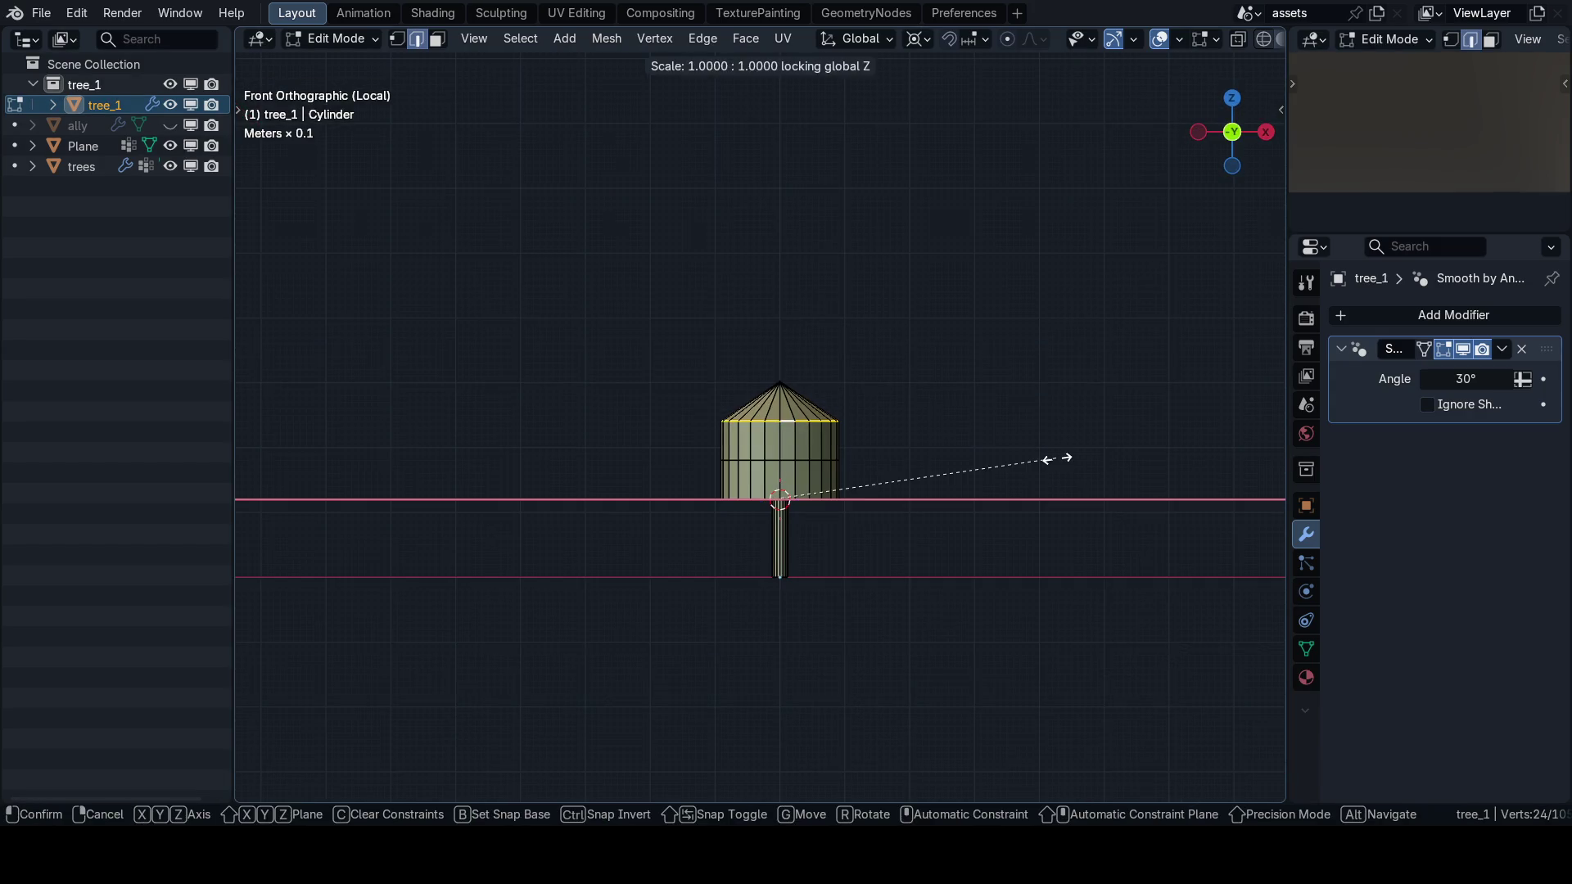
pyautogui.click(842, 449)
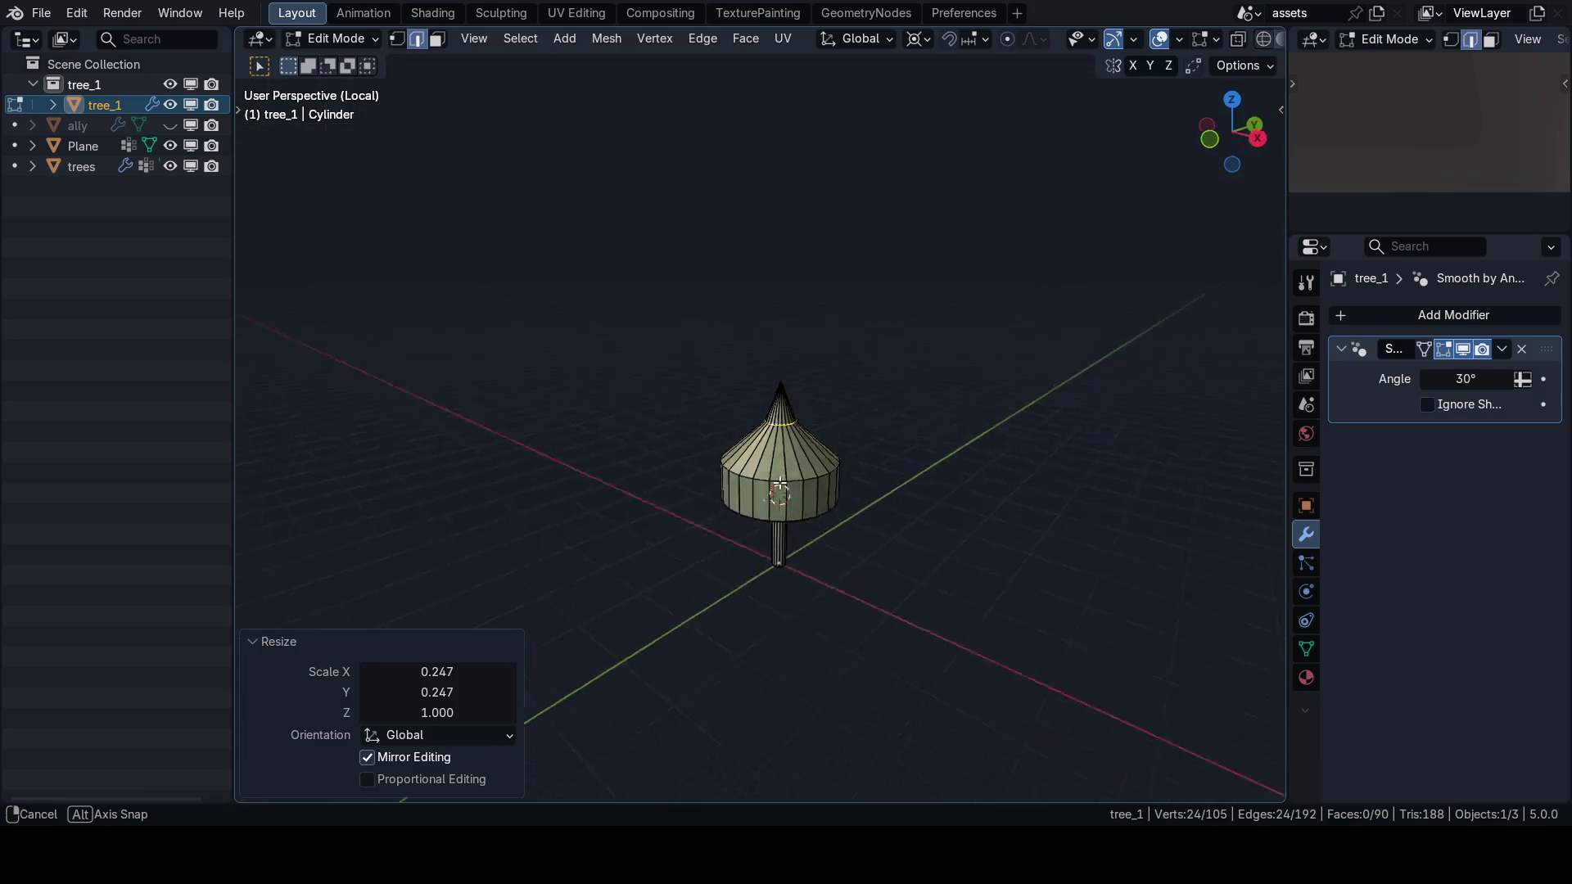
pyautogui.press('KP_1')
pyautogui.press('s')
pyautogui.hotkey('shift', 'z')
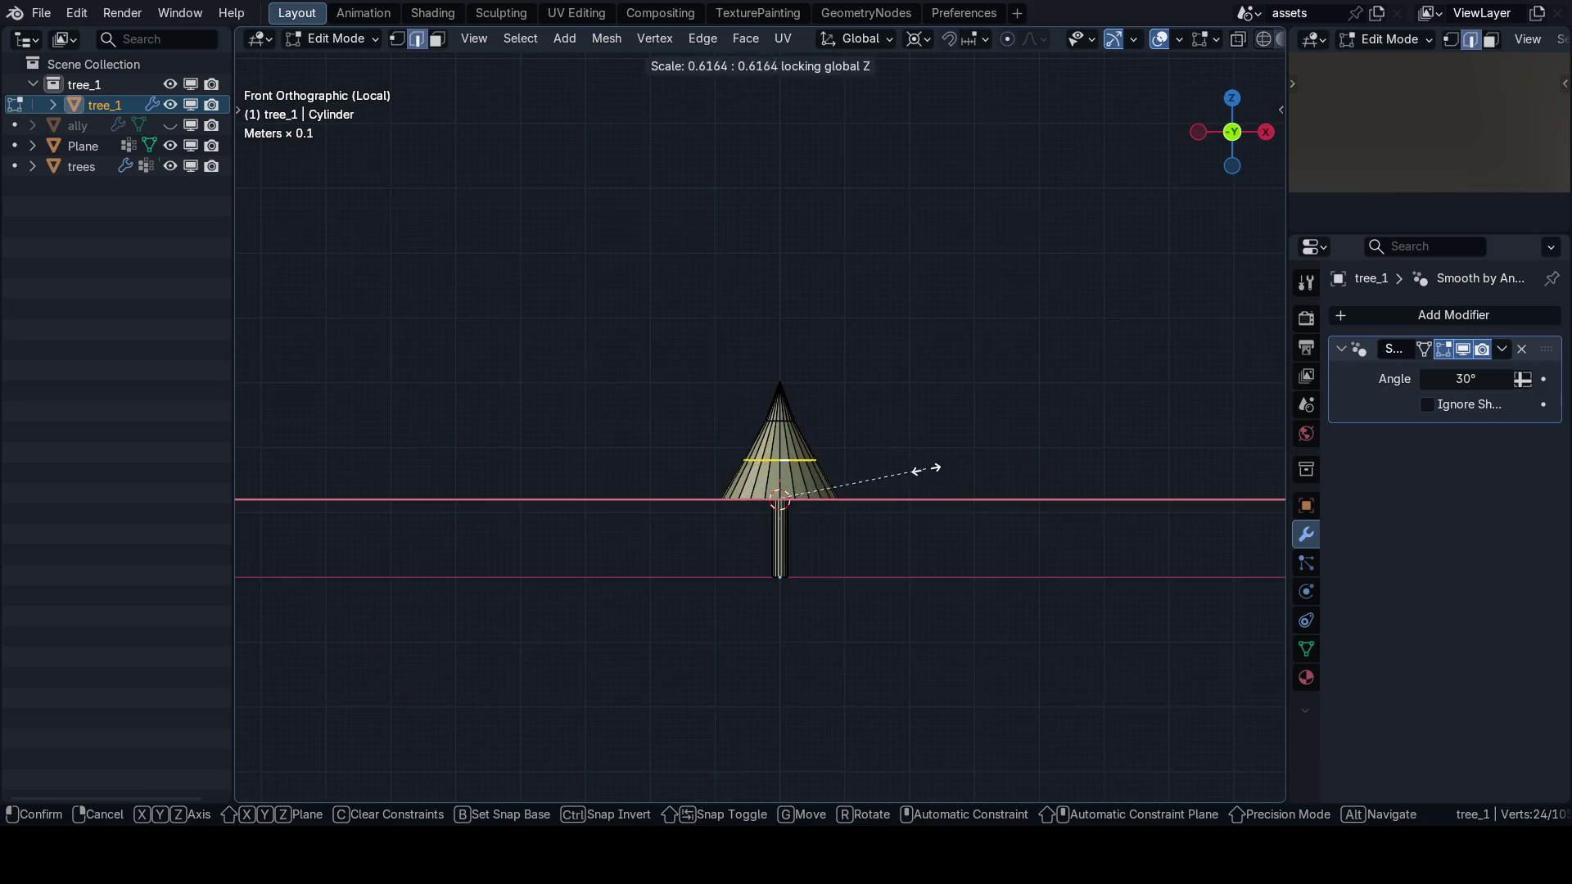
pyautogui.click(868, 474)
# Widen the base loop to 1.075 and narrow the upper loop to 0.726.
pyautogui.scroll(8, 827, 399)
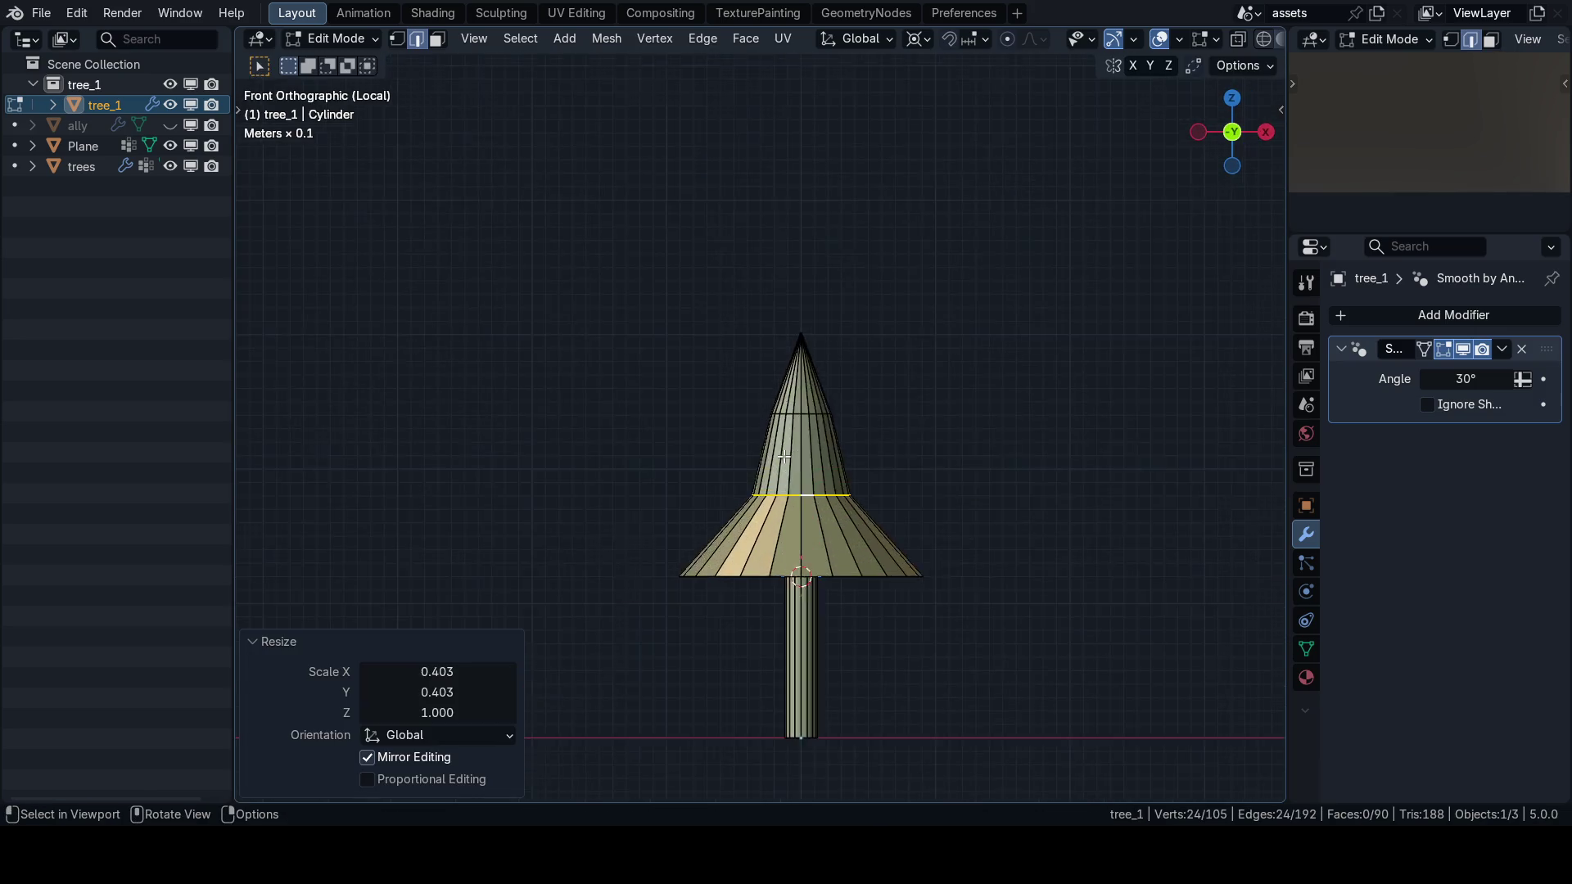
pyautogui.press('s')
pyautogui.hotkey('shift', 'z')
pyautogui.click(985, 476)
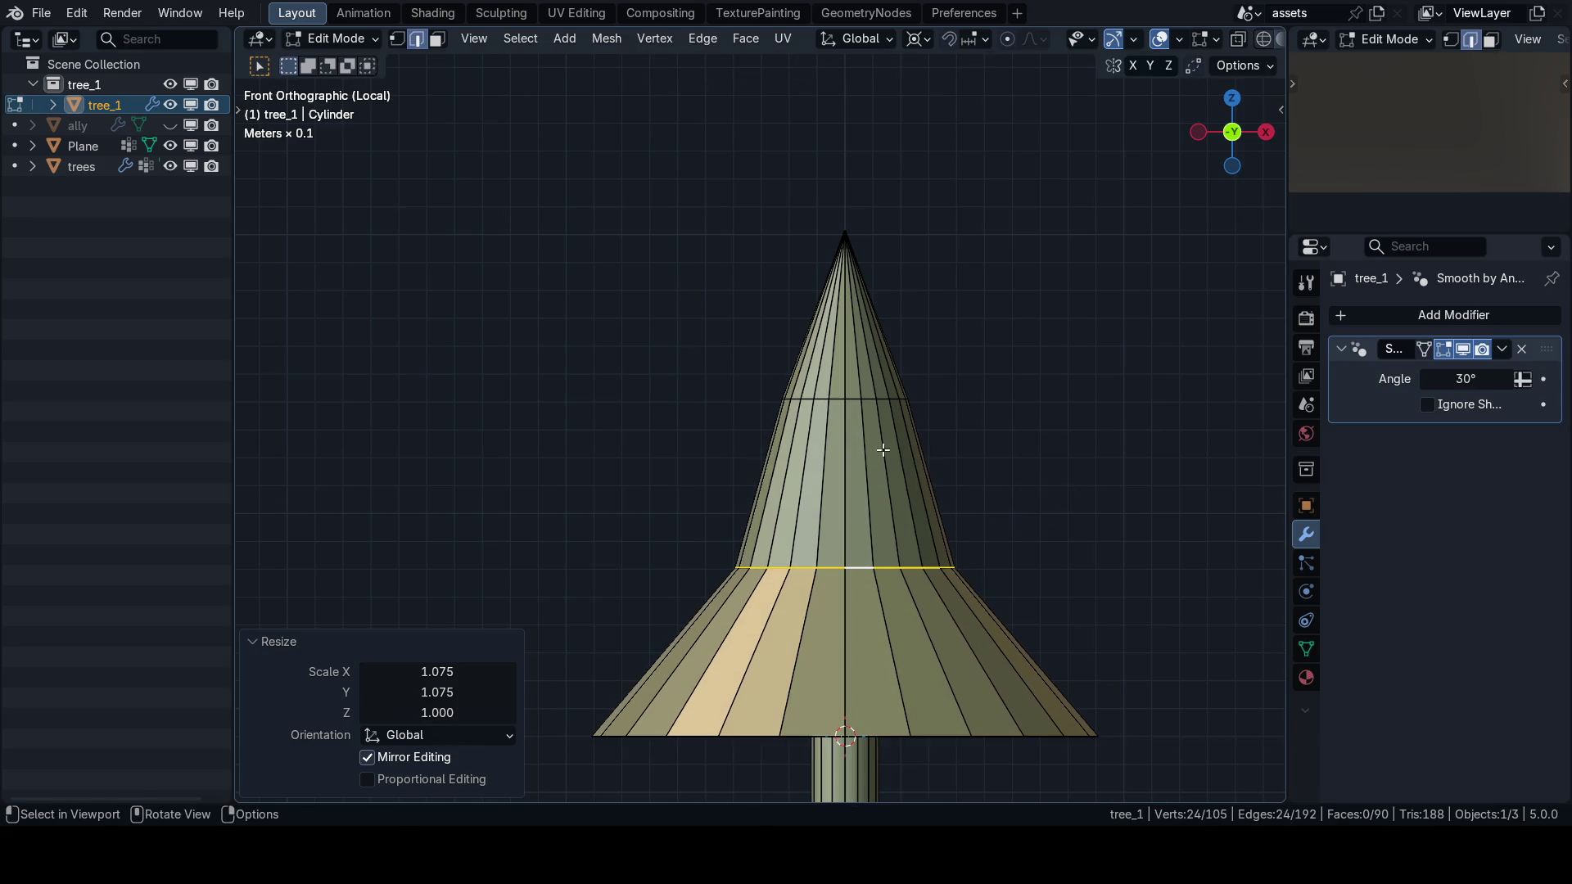
pyautogui.keyDown('alt'); pyautogui.click(840, 401); pyautogui.keyUp('alt')
pyautogui.scroll(-2, 1018, 484)
pyautogui.hscroll(1, 1018, 484)
pyautogui.press('s')
pyautogui.hotkey('shift', 'z')
pyautogui.click(906, 474)
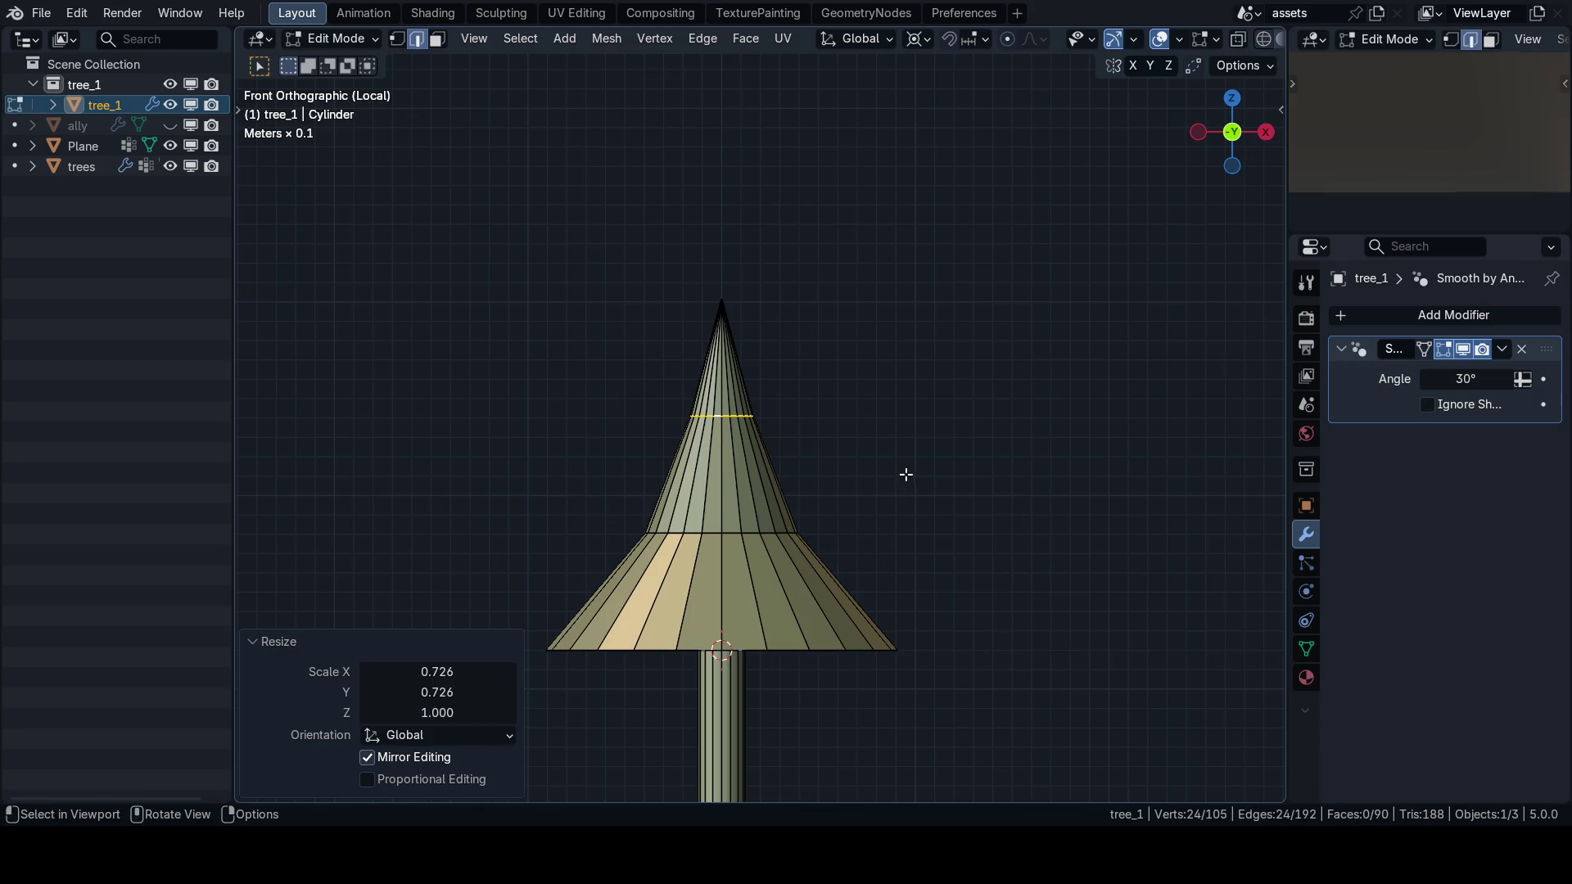
# Stretch the whole canopy to double height (2.013 along Z), then return to Object Mode.
pyautogui.hotkey('ctrl', 'l')
pyautogui.scroll(-4, 864, 492)
pyautogui.press('s')
pyautogui.press('z')
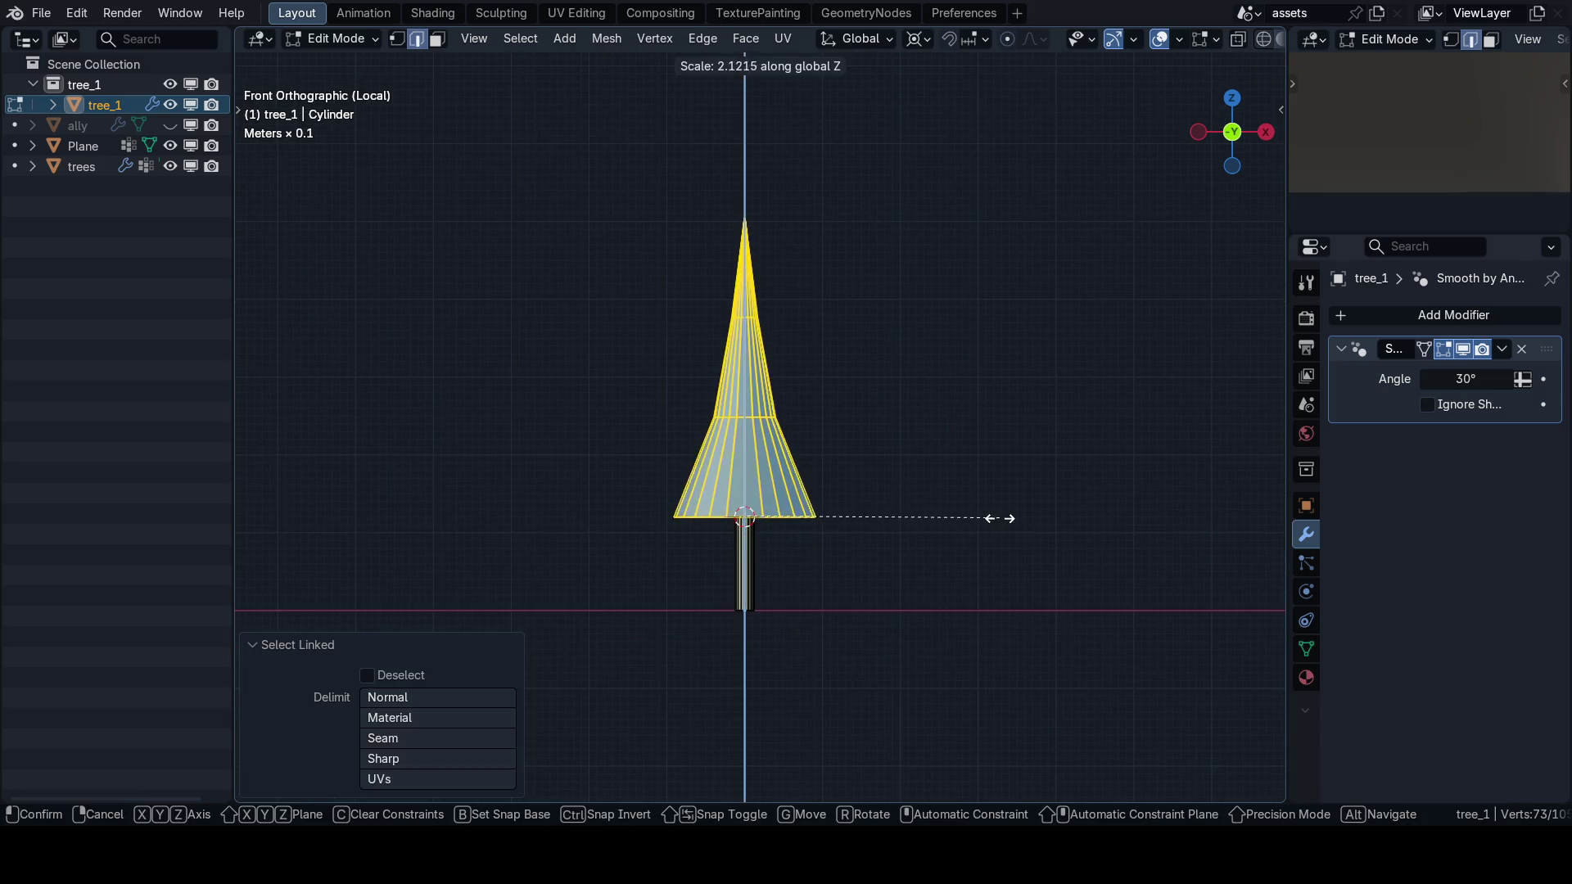
pyautogui.click(983, 519)
pyautogui.press('KP_1')
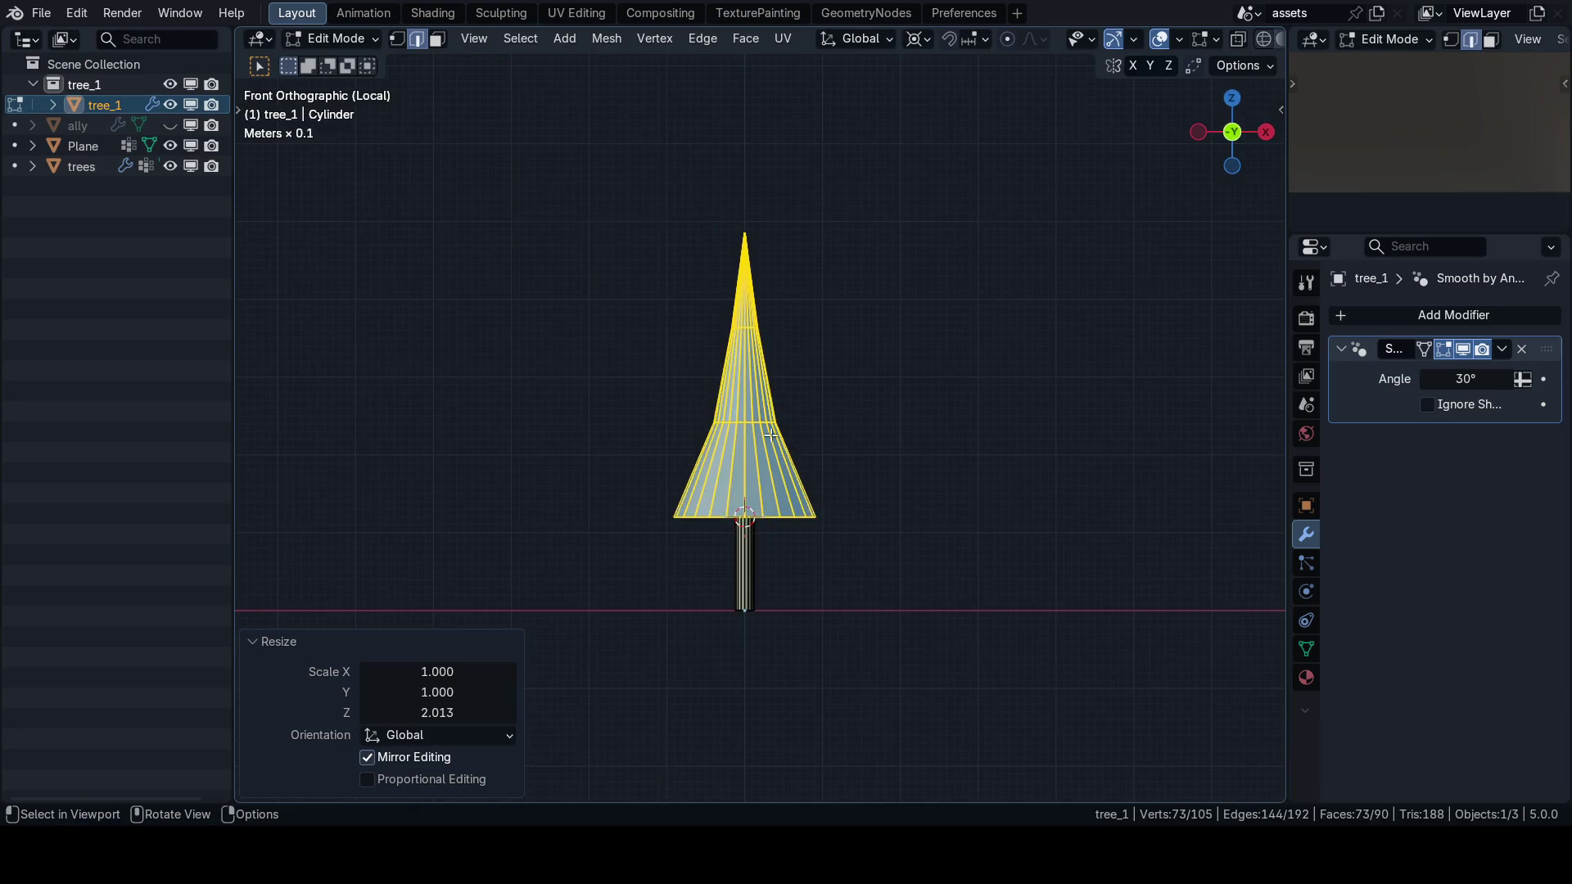
pyautogui.press('Tab')
# Check the tree's dimensions and try level 3 subdivision smoothing, then undo it.
pyautogui.press('n')
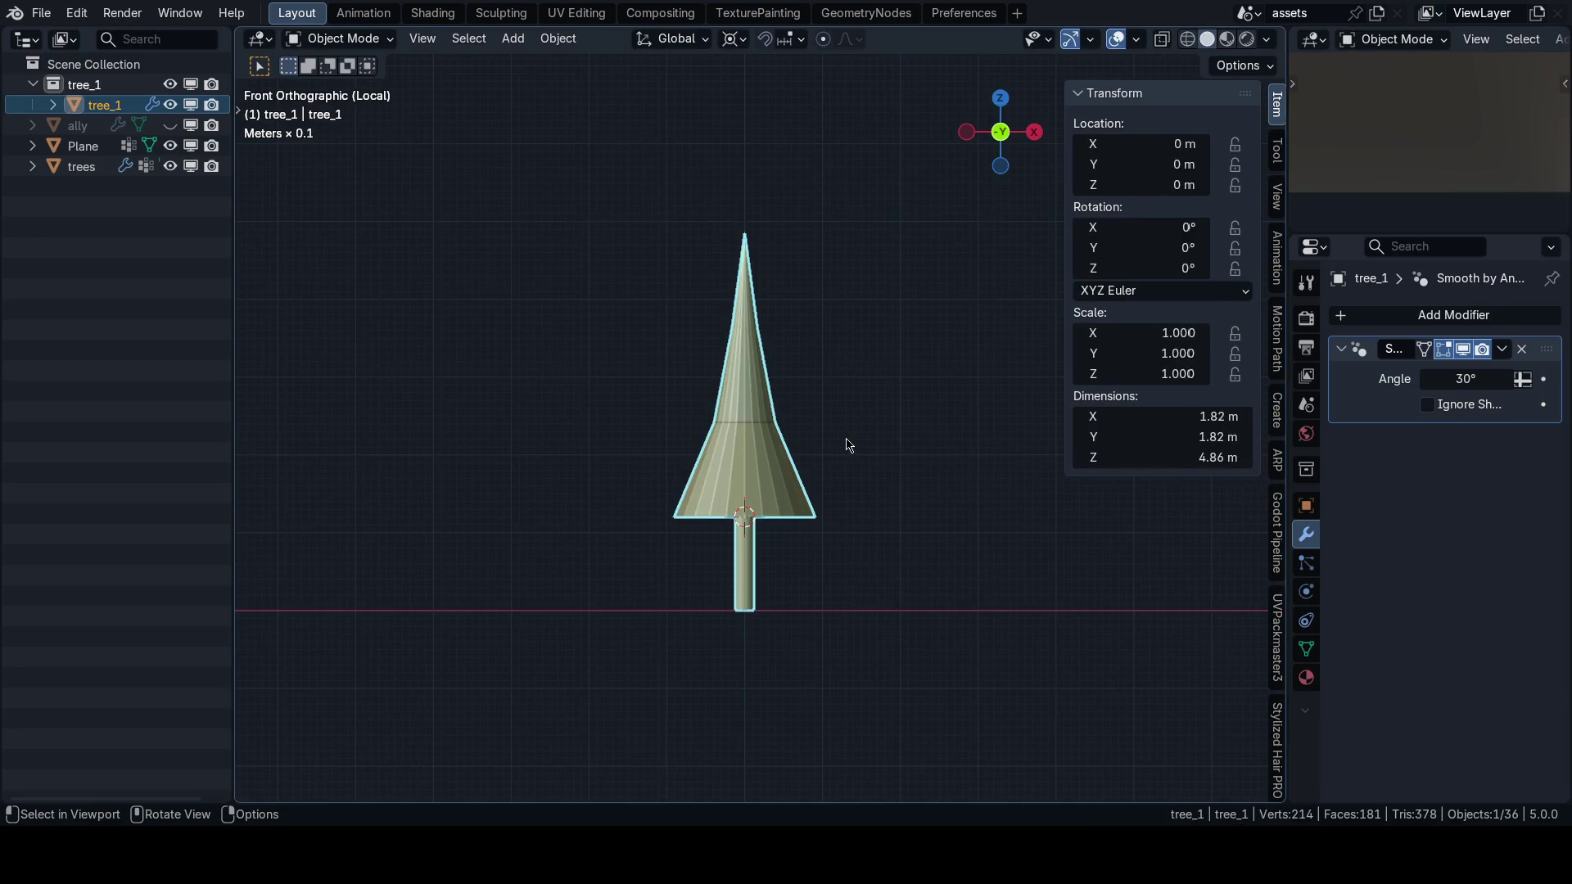
pyautogui.press('n')
pyautogui.scroll(-3, 857, 458)
pyautogui.hotkey('shift', 'alt', 'z')
pyautogui.scroll(-3, 808, 457)
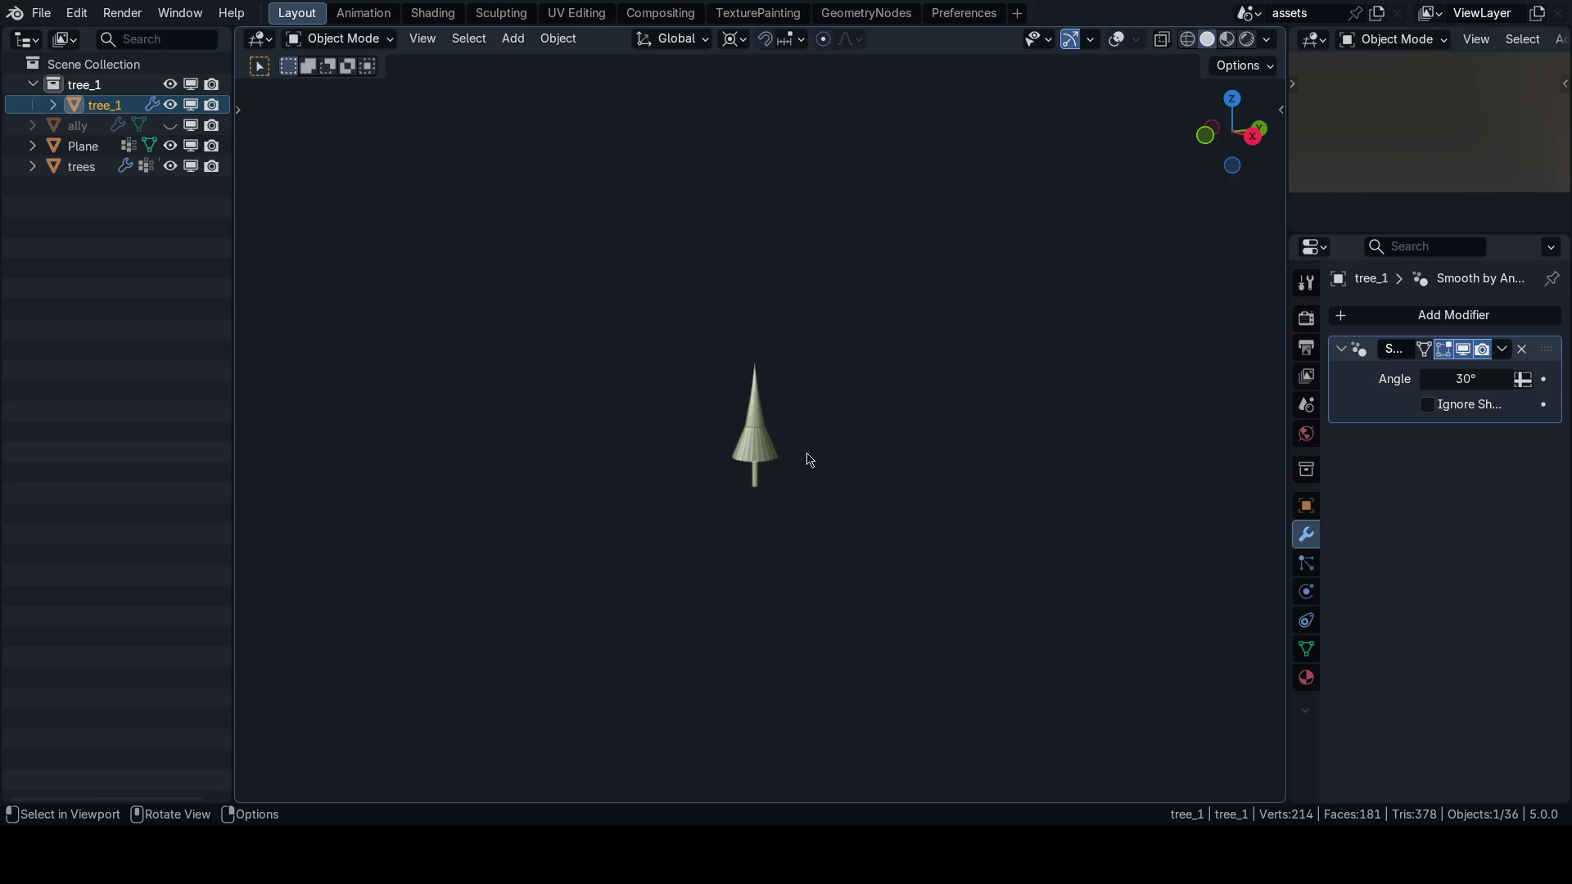
pyautogui.hotkey('ctrl', '3')
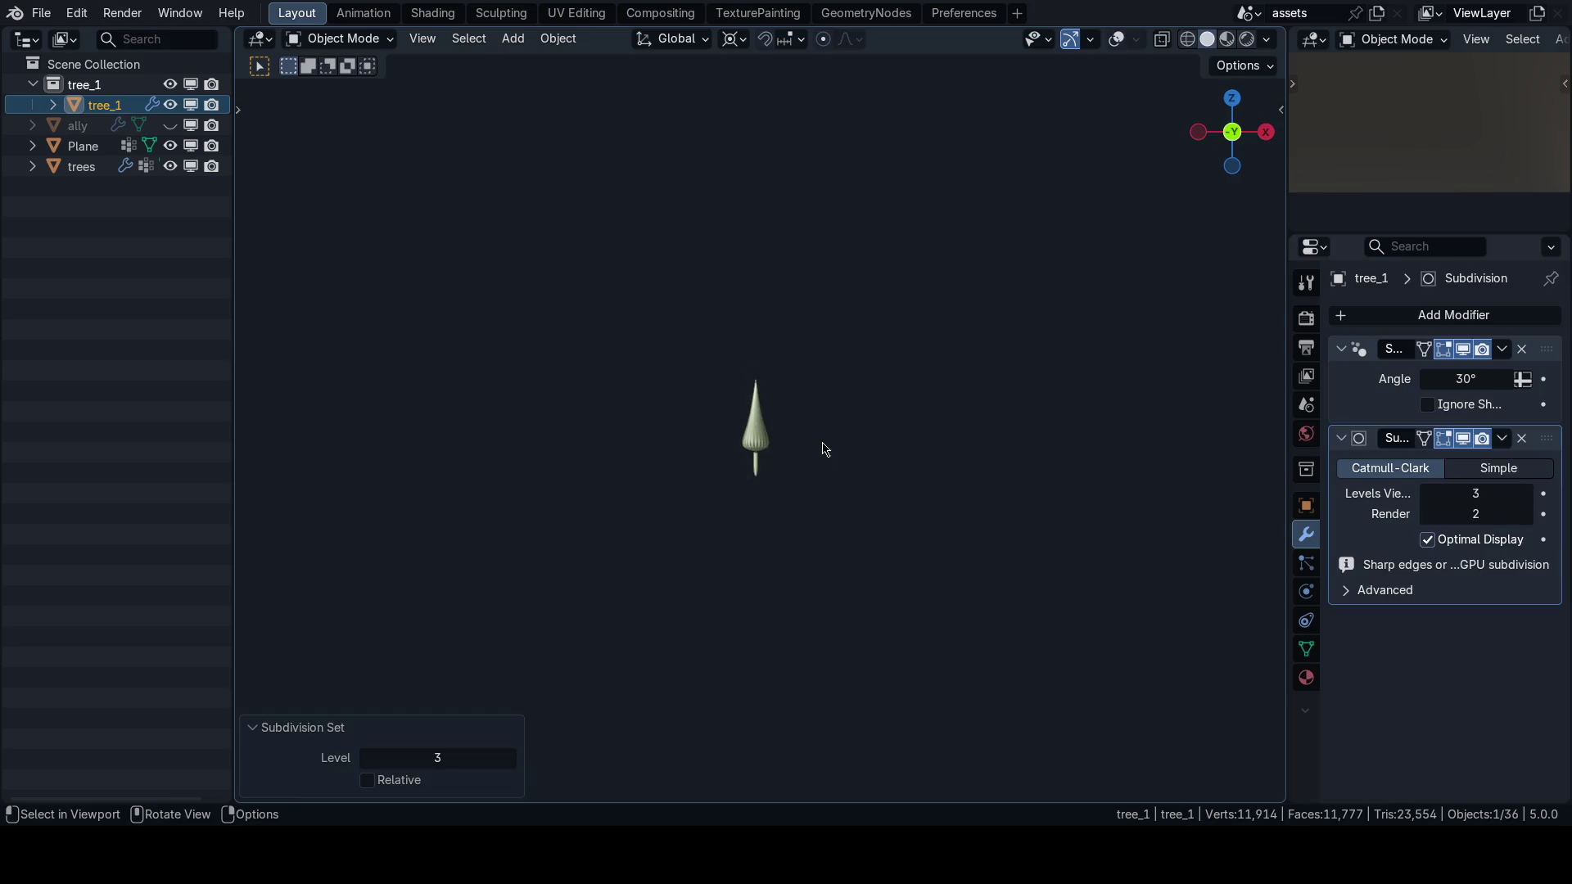
pyautogui.scroll(3, 798, 424)
pyautogui.hotkey('ctrl', 'z')
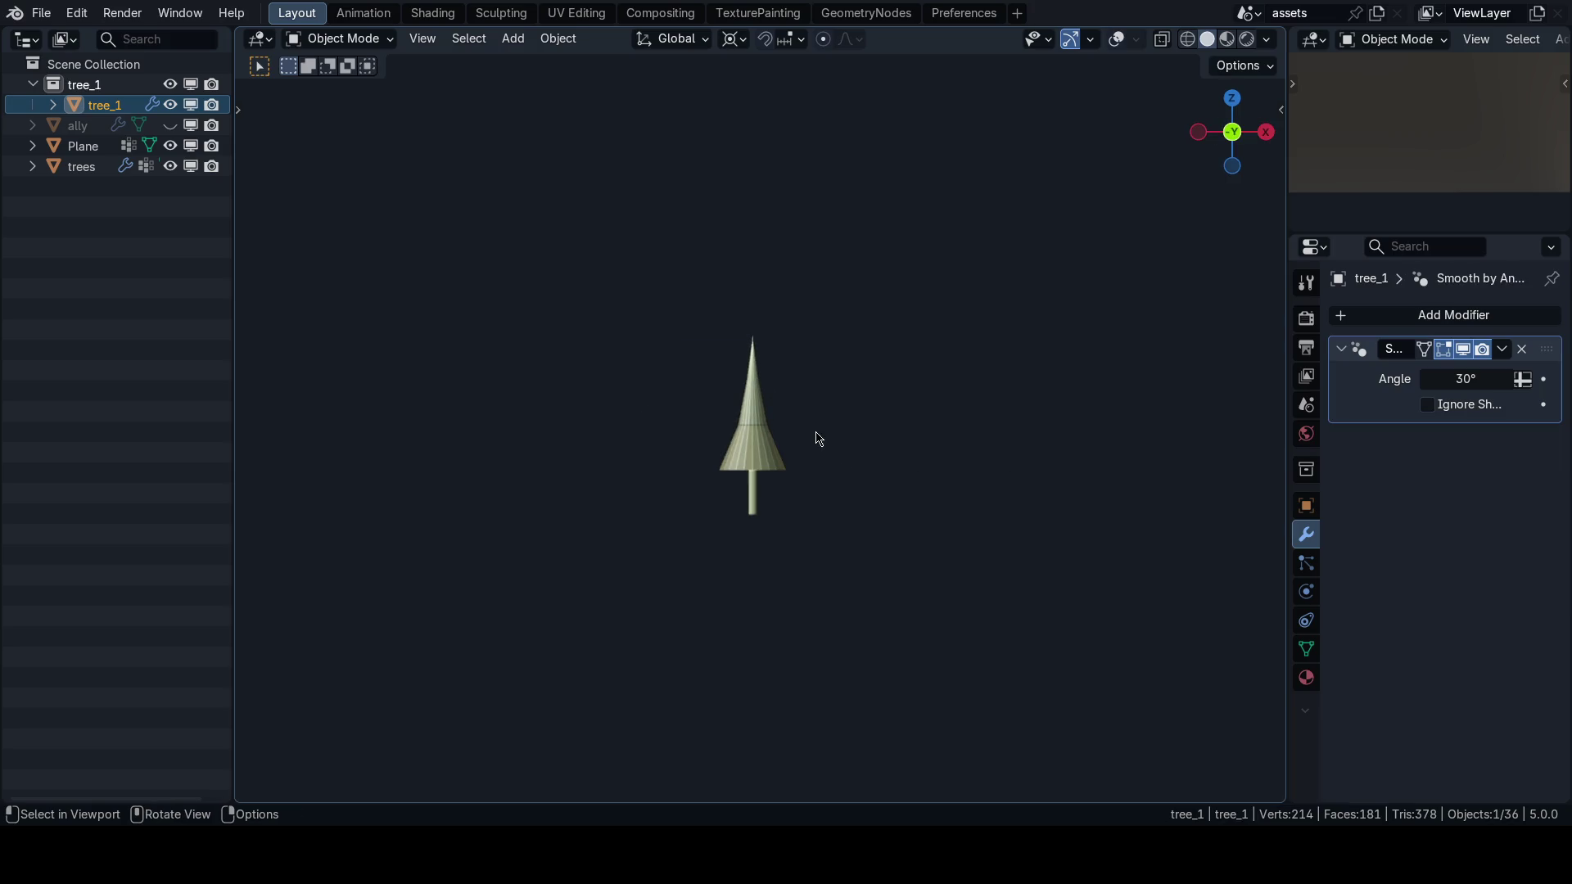
pyautogui.scroll(3, 819, 438)
pyautogui.scroll(3, 776, 455)
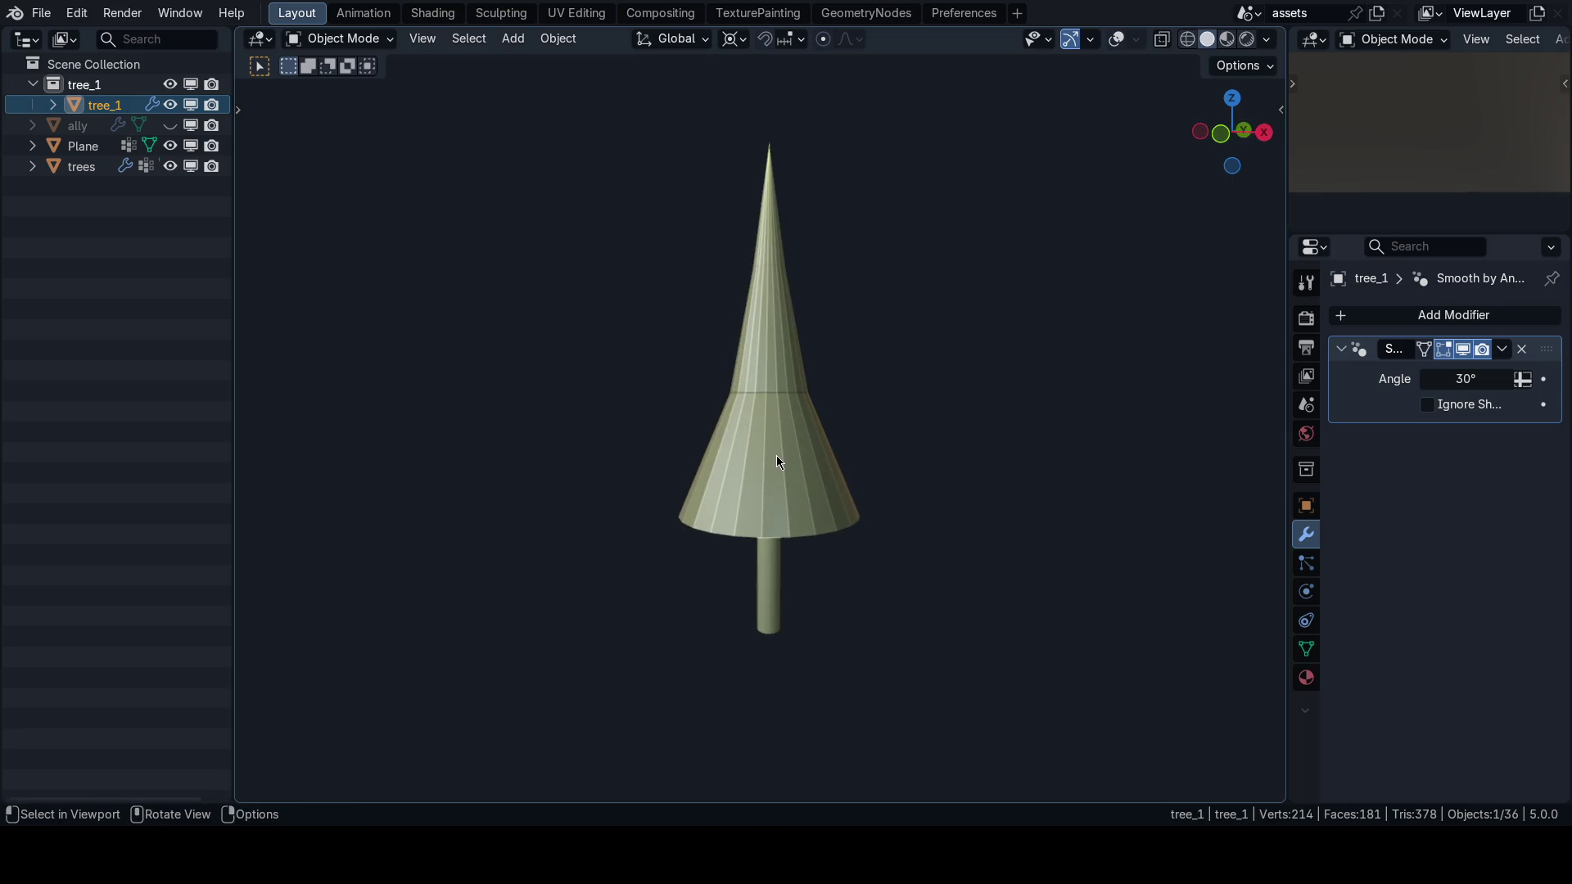
# Delete the canopy's bottom cap faces.
pyautogui.press('Tab')
pyautogui.click(804, 474)
pyautogui.press('KP_Divide')
pyautogui.press('x')
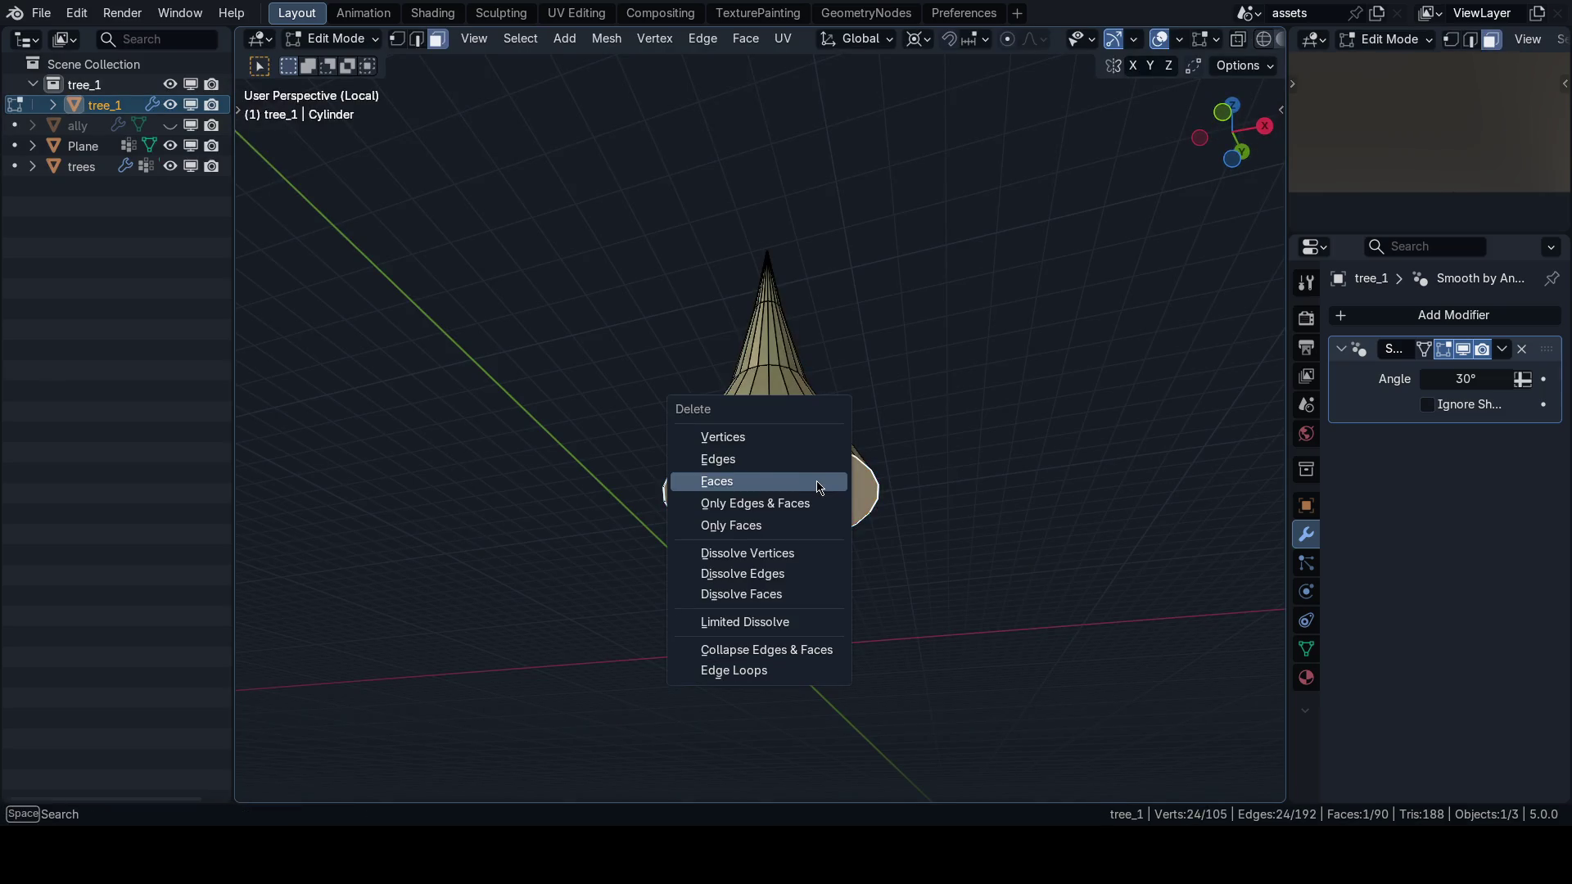
pyautogui.click(820, 484)
pyautogui.press('Tab')
# Try adding a Solidify modifier to the tree, then undo it.
pyautogui.click(1415, 316)
pyautogui.write('s')
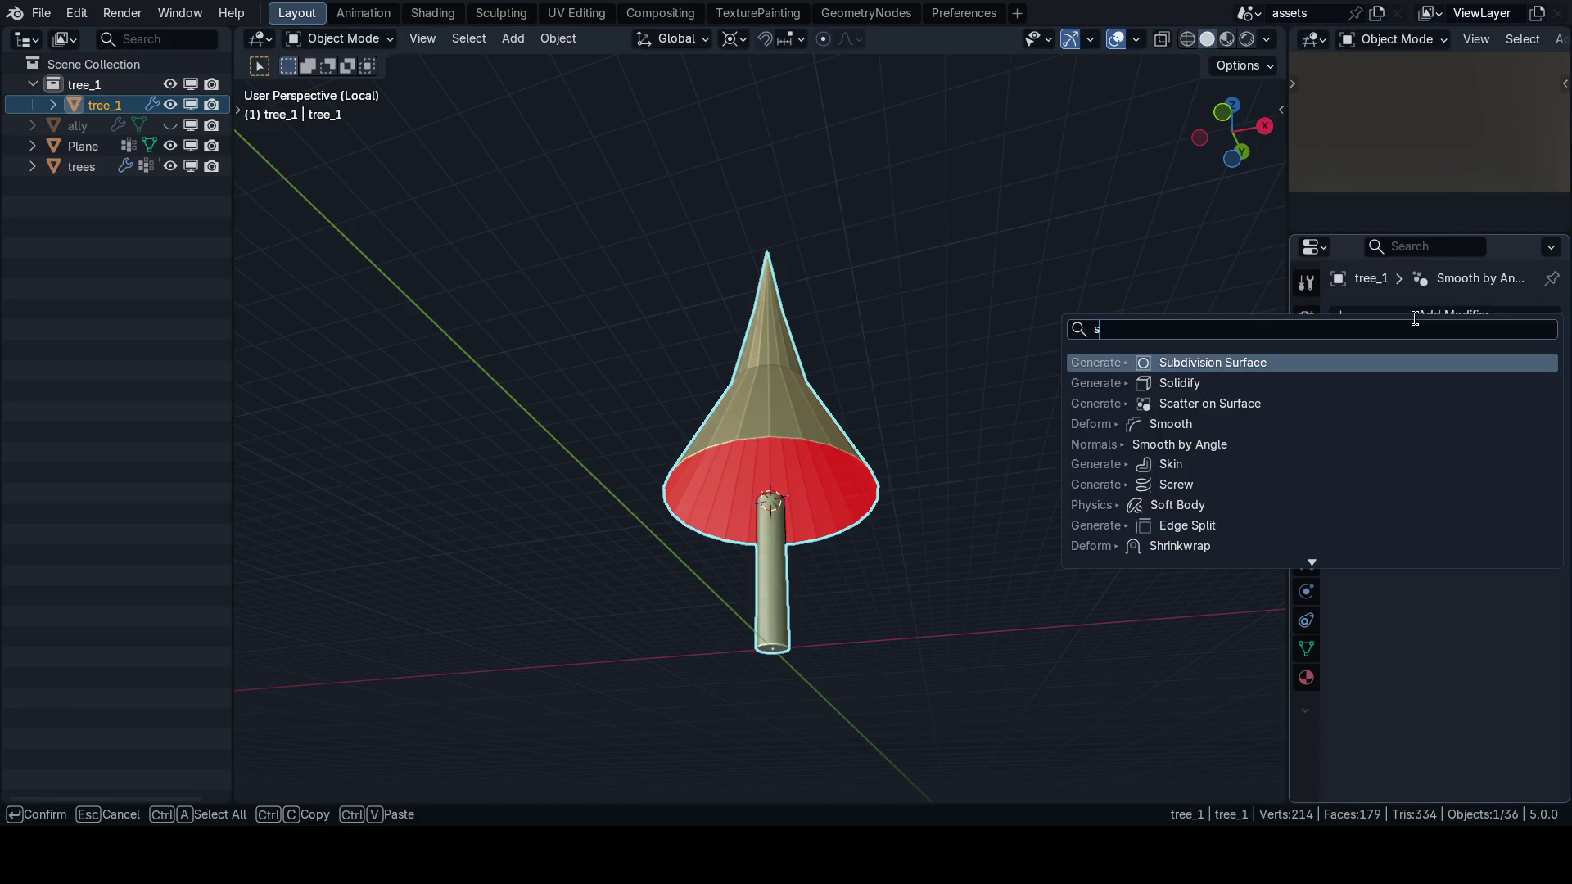
pyautogui.write('oli')
pyautogui.press('Return')
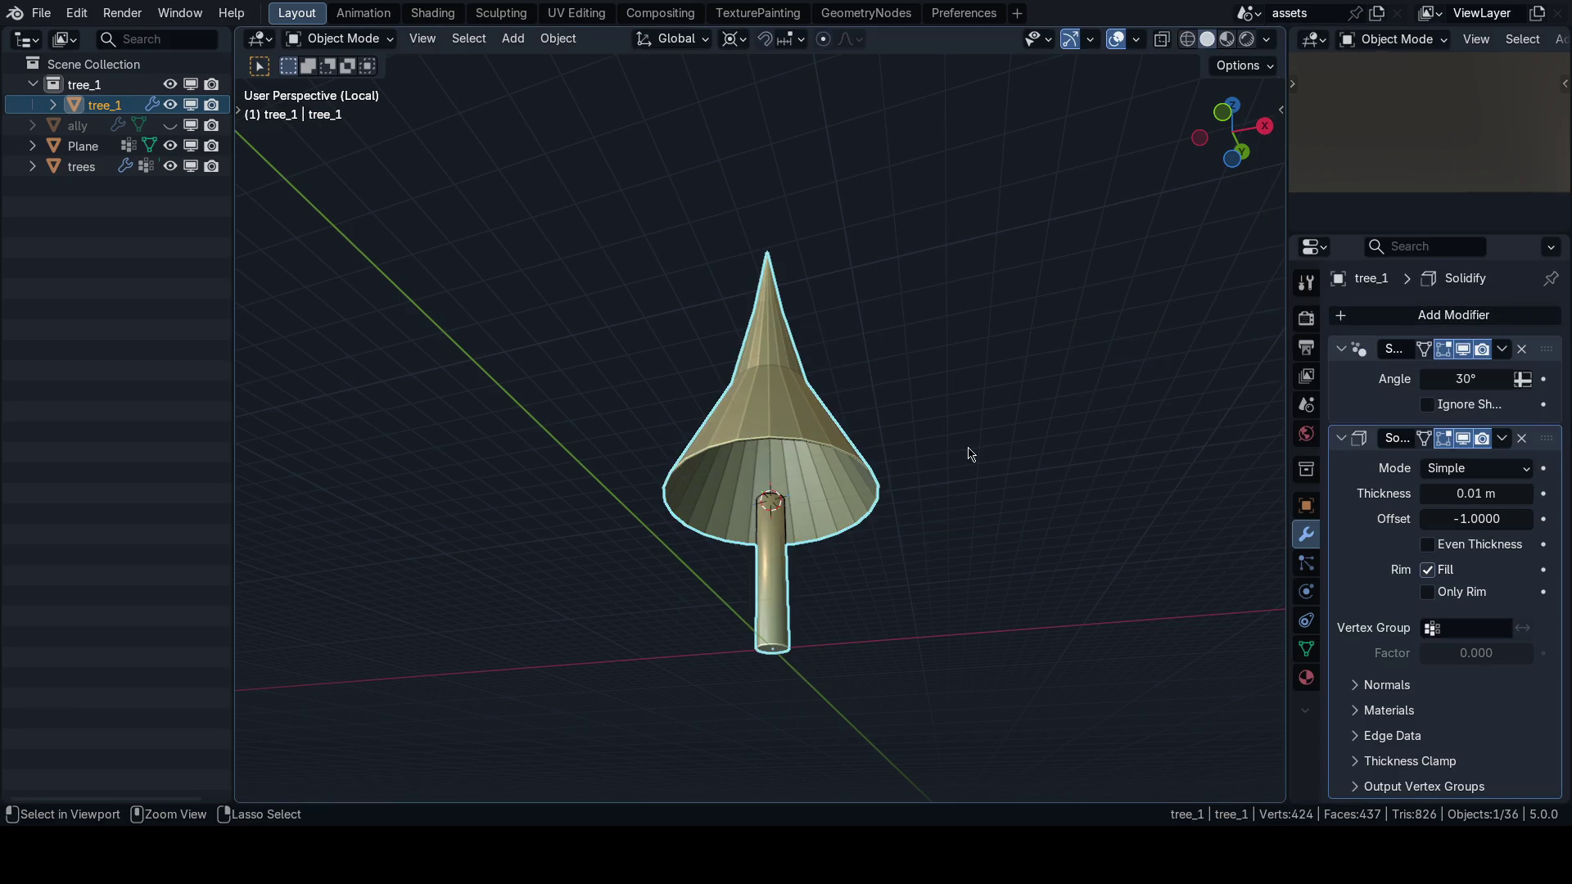
pyautogui.hotkey('ctrl', 'z')
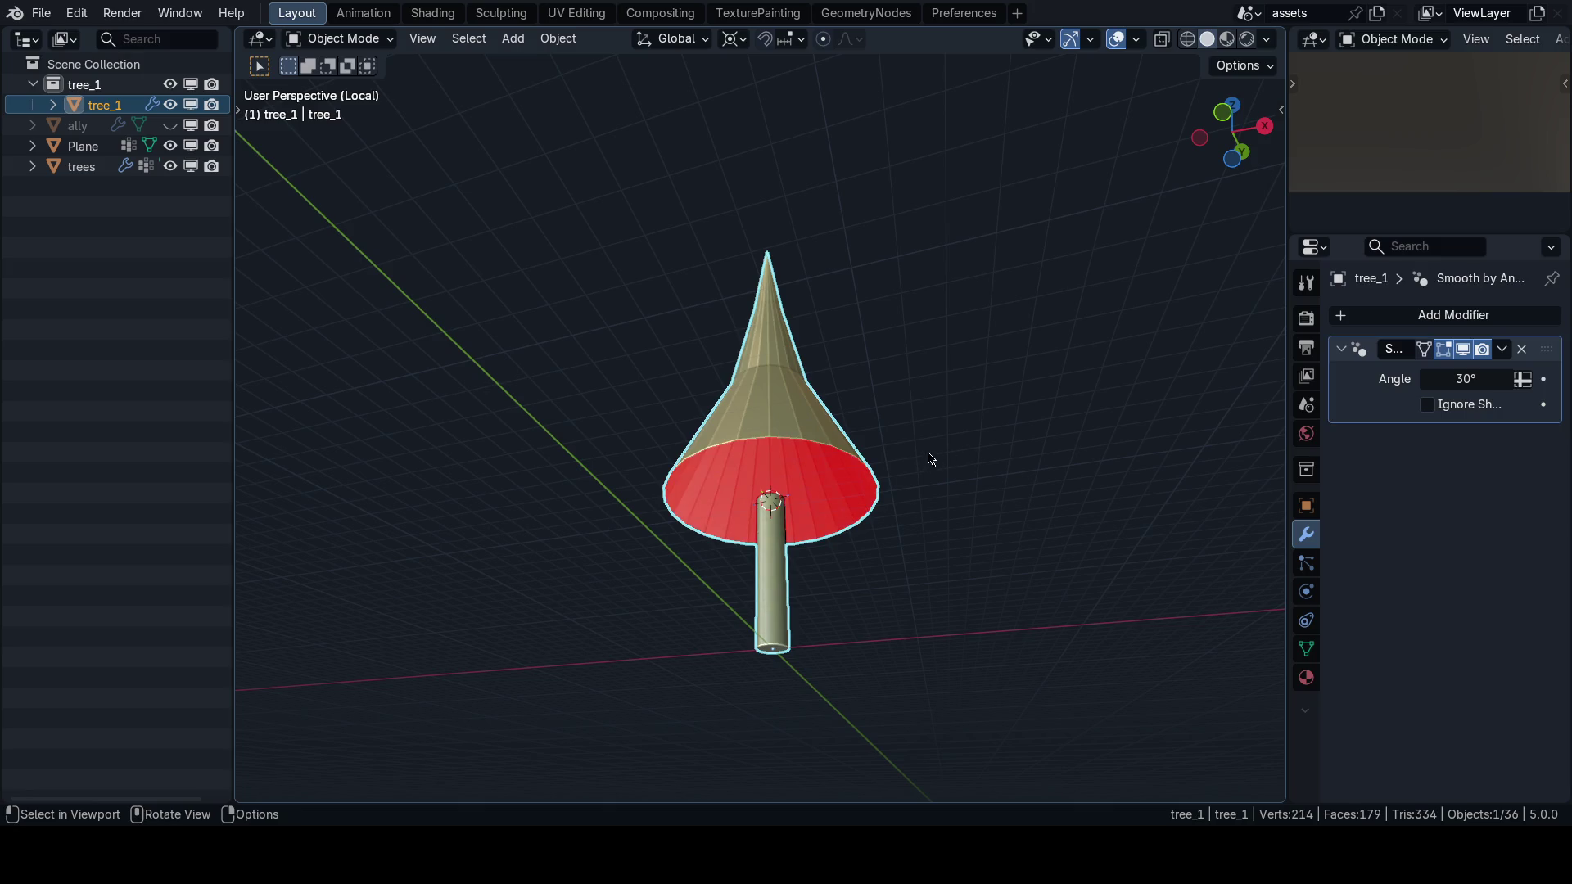
# Separate the canopy into its own object, tree_1.001.
pyautogui.press('Tab')
pyautogui.press('l')
pyautogui.press('o')
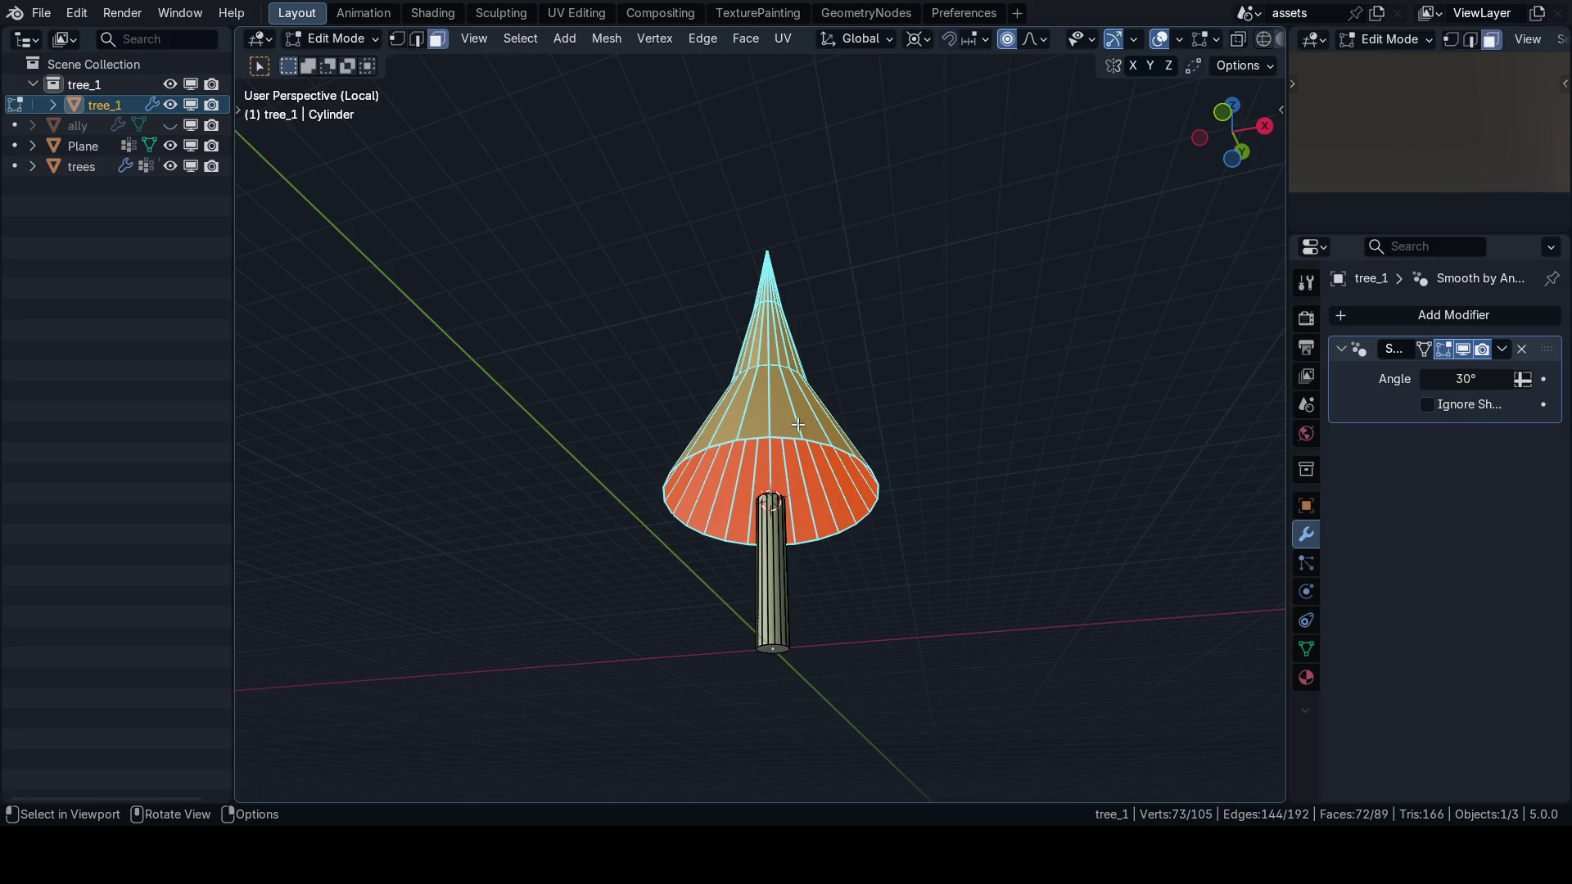
pyautogui.press('p')
pyautogui.click(808, 428)
pyautogui.press('Tab')
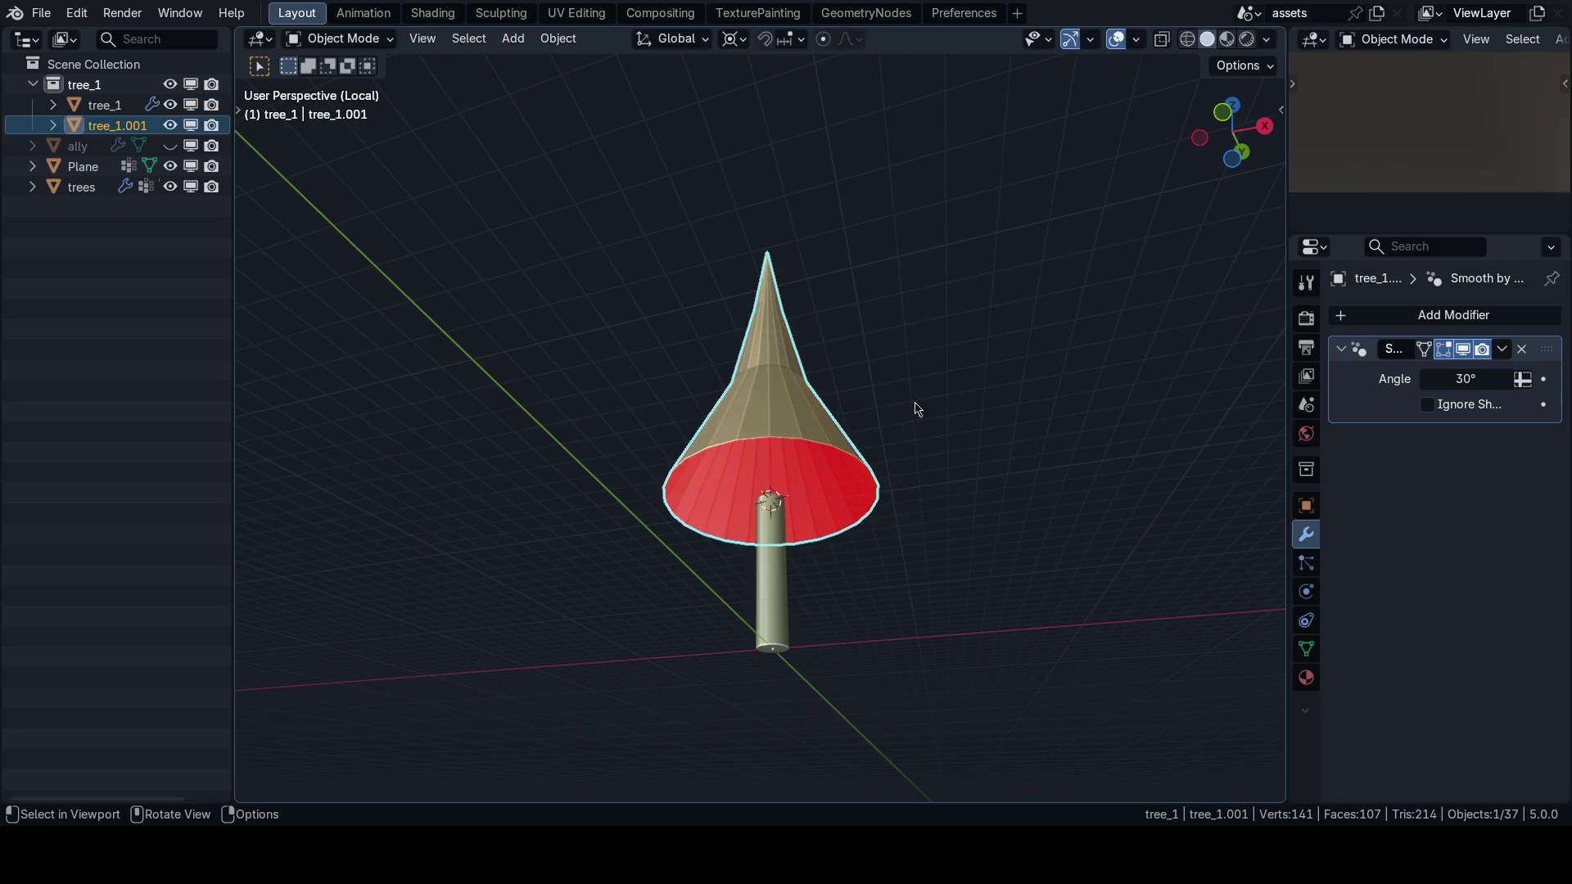
# Add a Solidify modifier to the canopy and shade it smooth.
pyautogui.click(1417, 318)
pyautogui.write('solid')
pyautogui.press('Return')
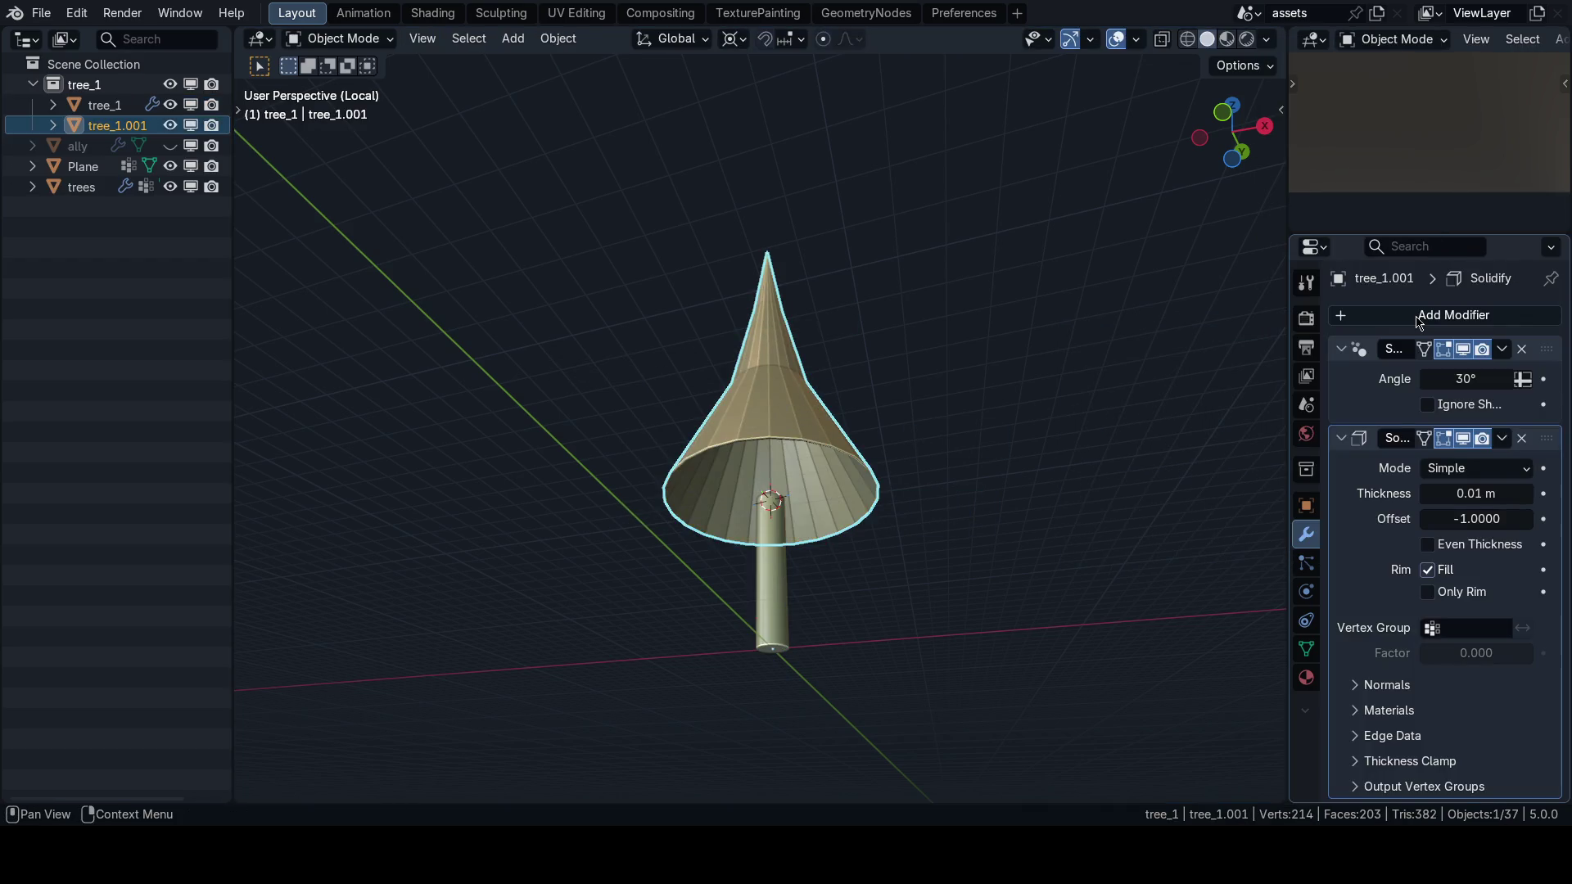
pyautogui.rightClick(1038, 411)
pyautogui.click(1072, 370)
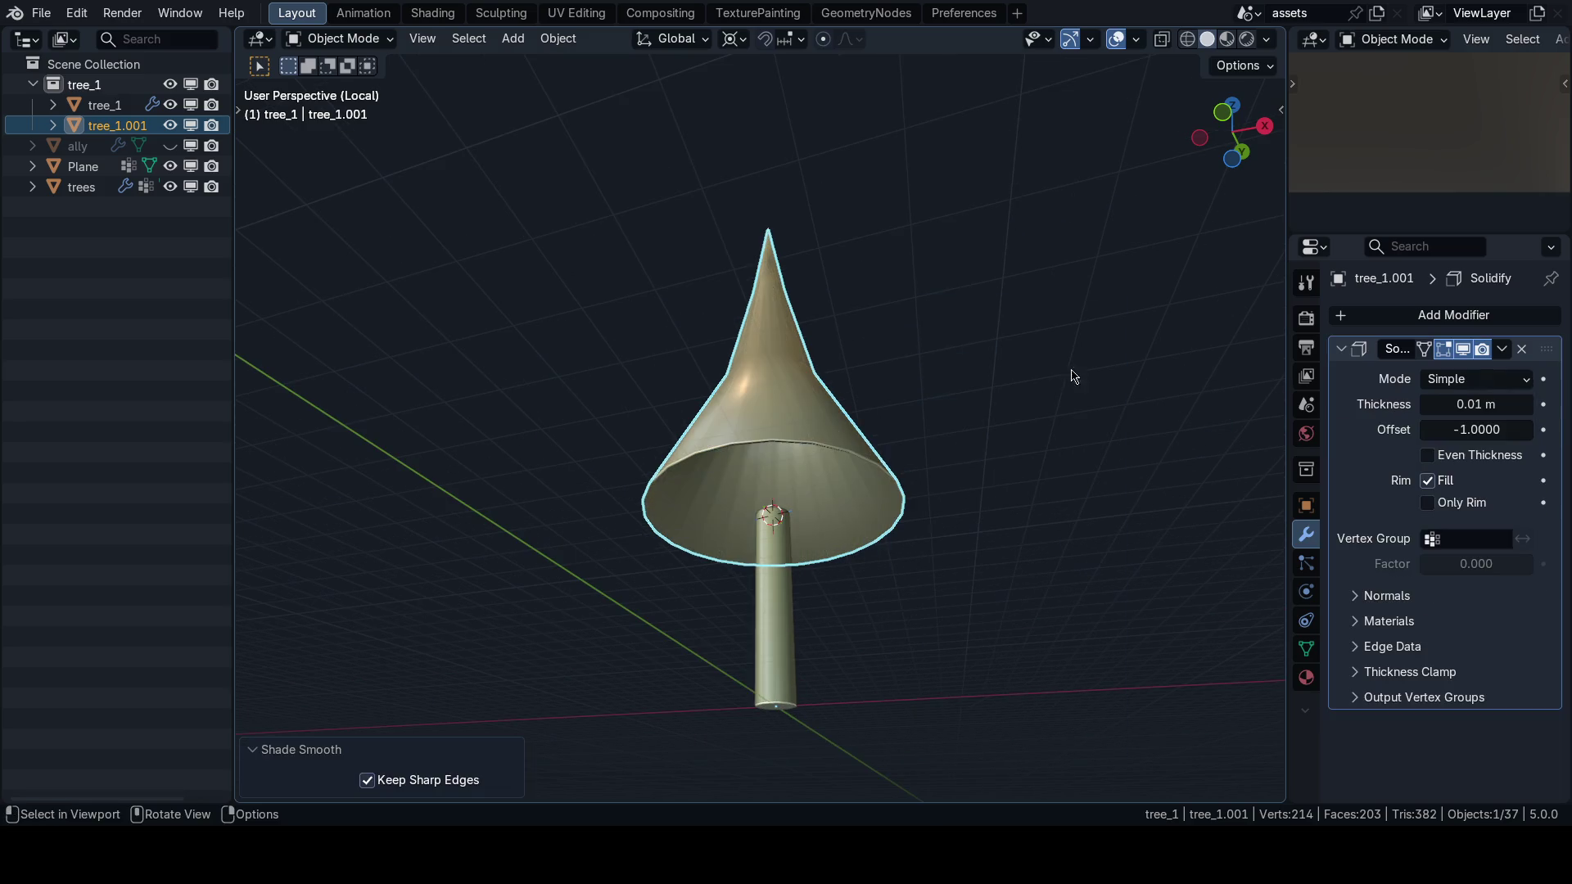
# Add Smooth by Angle, apply the 0.01 m Solidify, and add the trunk to the selection.
pyautogui.click(1390, 317)
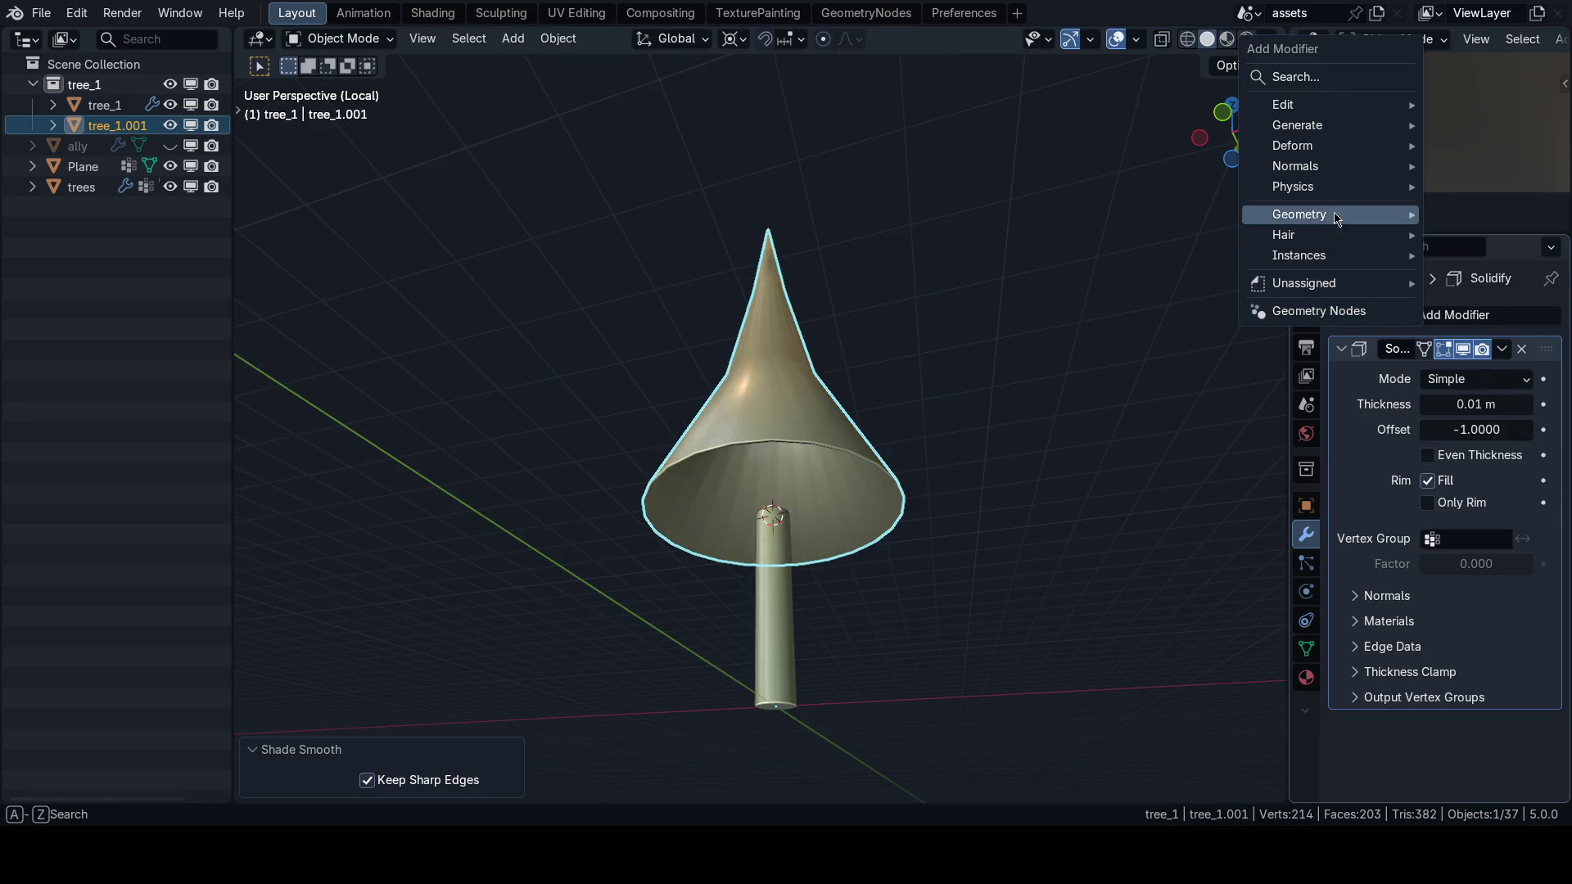
pyautogui.moveTo(1318, 166)
pyautogui.click(1169, 215)
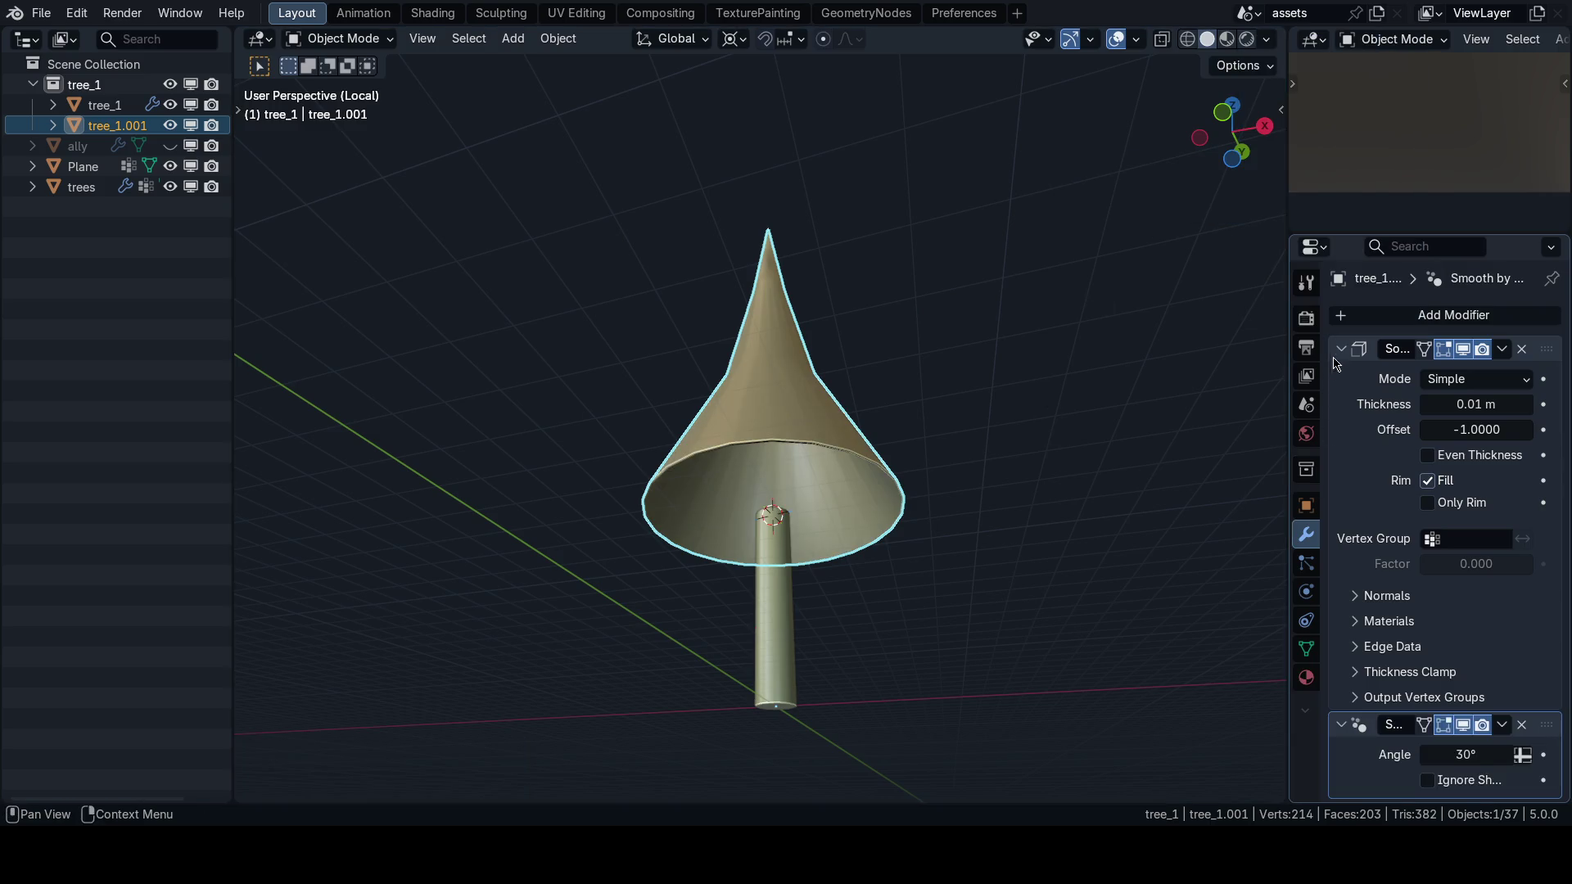
pyautogui.moveTo(1060, 461)
pyautogui.mouseDown()
pyautogui.moveTo(980, 419)
pyautogui.moveTo(1105, 405)
pyautogui.mouseUp()
pyautogui.hotkey('ctrl', 'a')
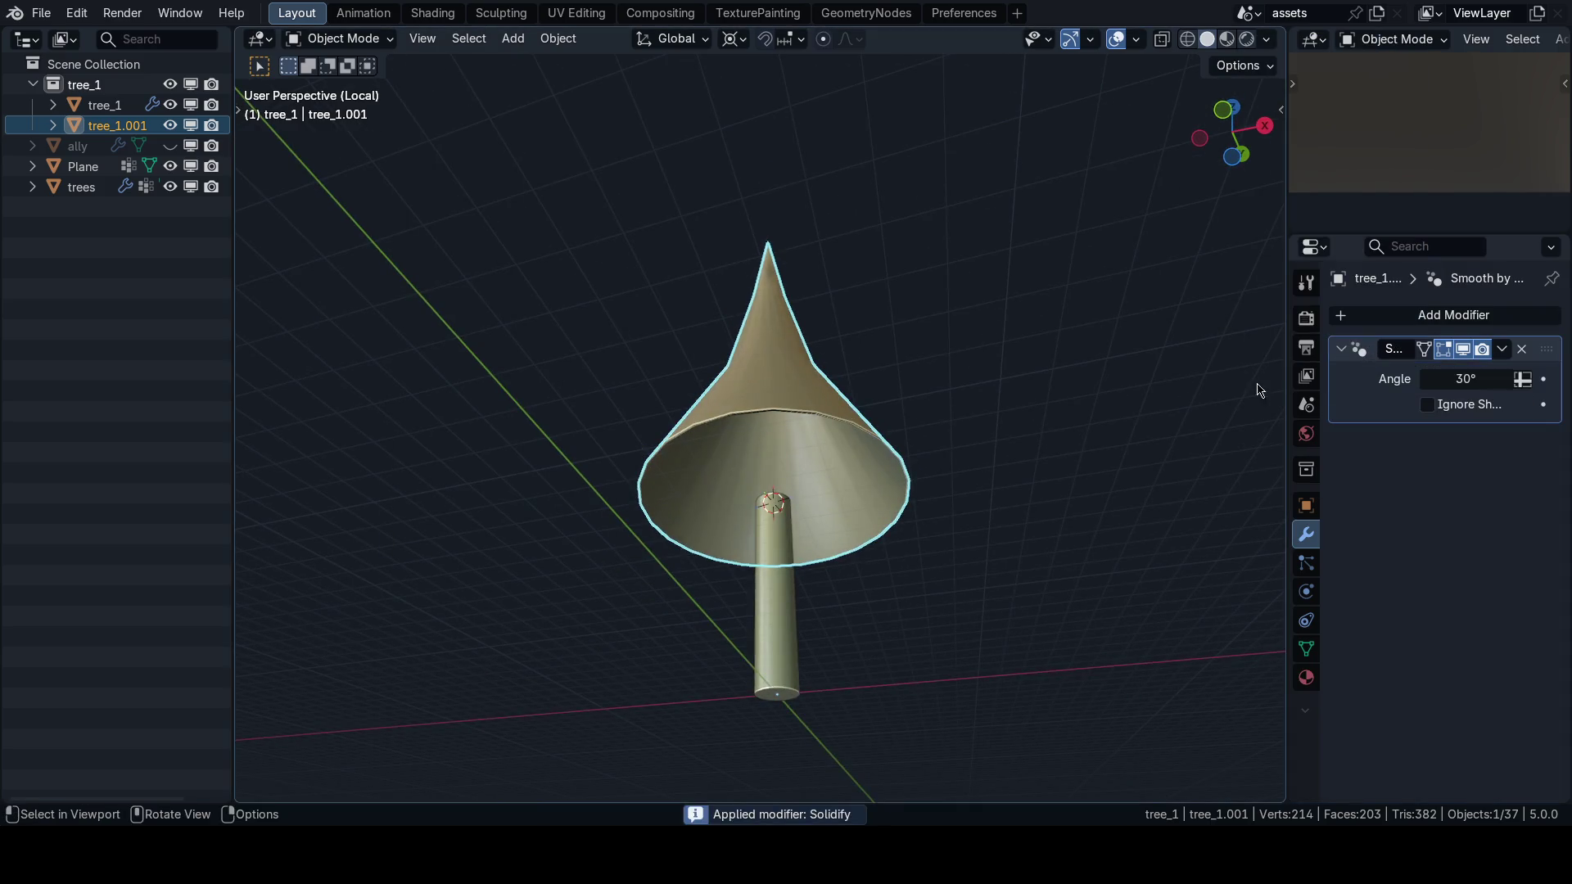
pyautogui.keyDown('shift'); pyautogui.click(782, 573); pyautogui.keyUp('shift')
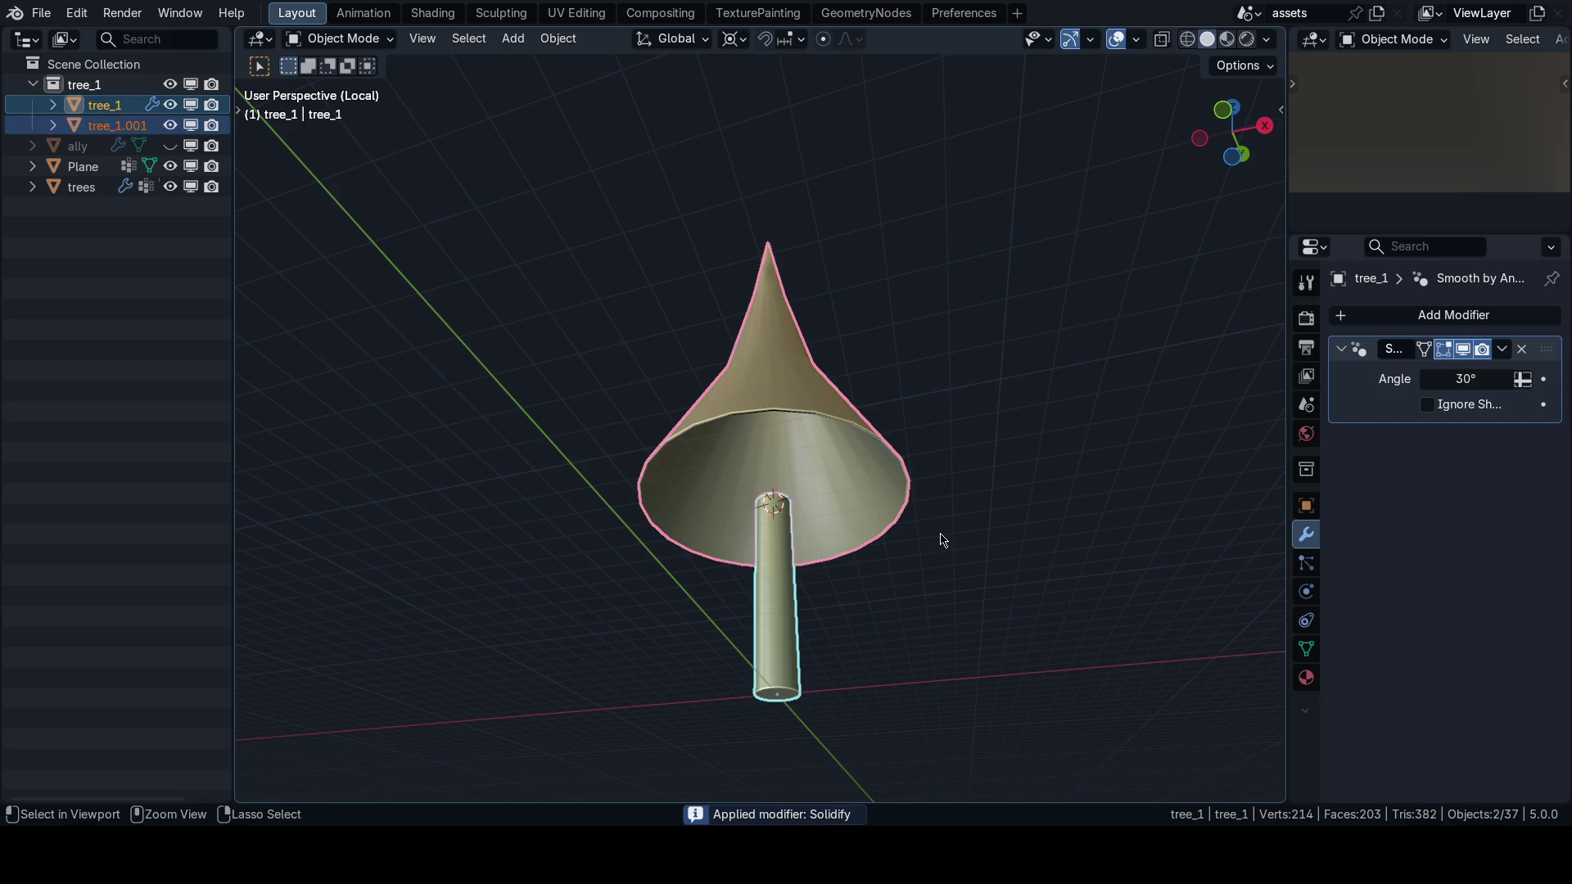
# Join the canopy and trunk into tree_1 and select the trunk's top edge loop.
pyautogui.hotkey('ctrl', 'j')
pyautogui.press('Tab')
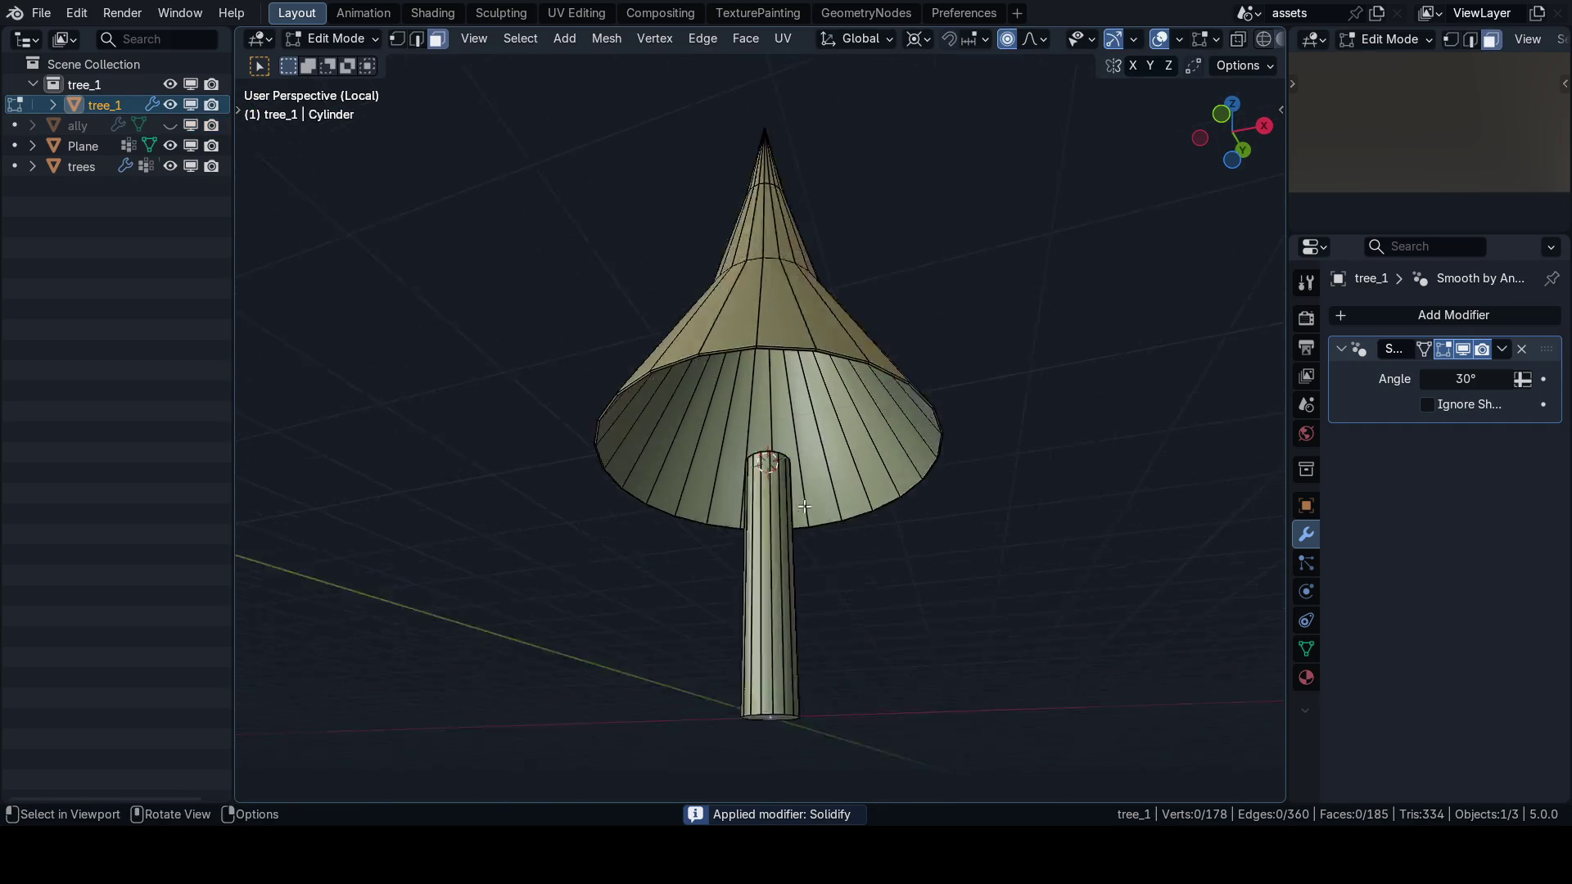
pyautogui.press('2')
pyautogui.keyDown('alt'); pyautogui.click(760, 465); pyautogui.keyUp('alt')
pyautogui.moveTo(880, 489); pyautogui.dragTo(938, 487)
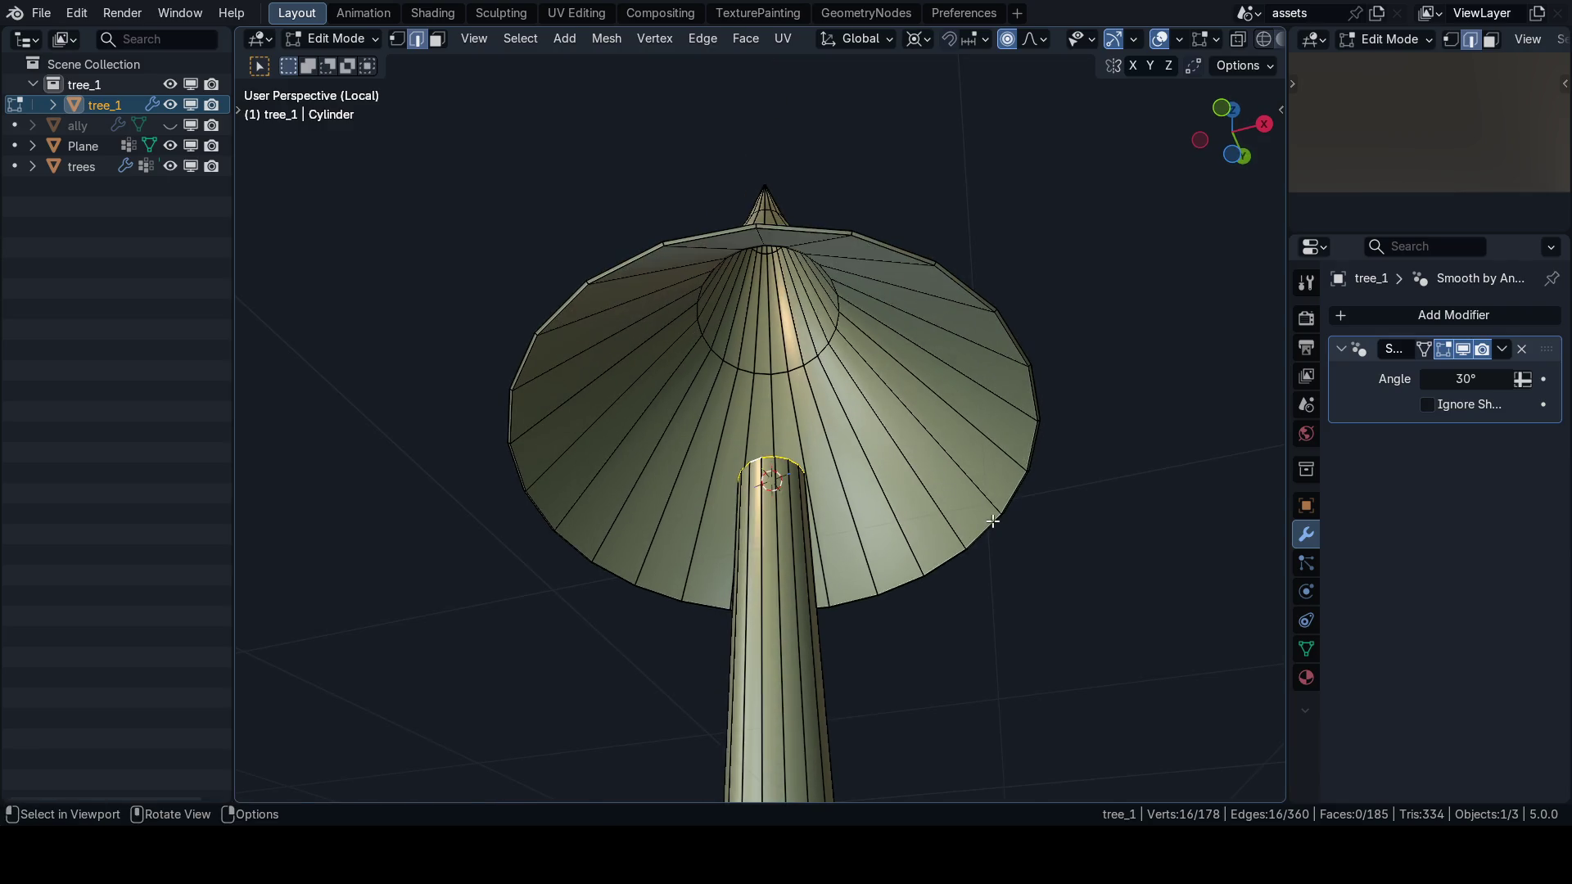
# Raise the trunk's top edge loop vertically up into the canopy.
pyautogui.press('g')
pyautogui.press('z')
pyautogui.press('Escape')
pyautogui.press('g')
pyautogui.press('z')
pyautogui.click(999, 168)
pyautogui.press('KP_1')
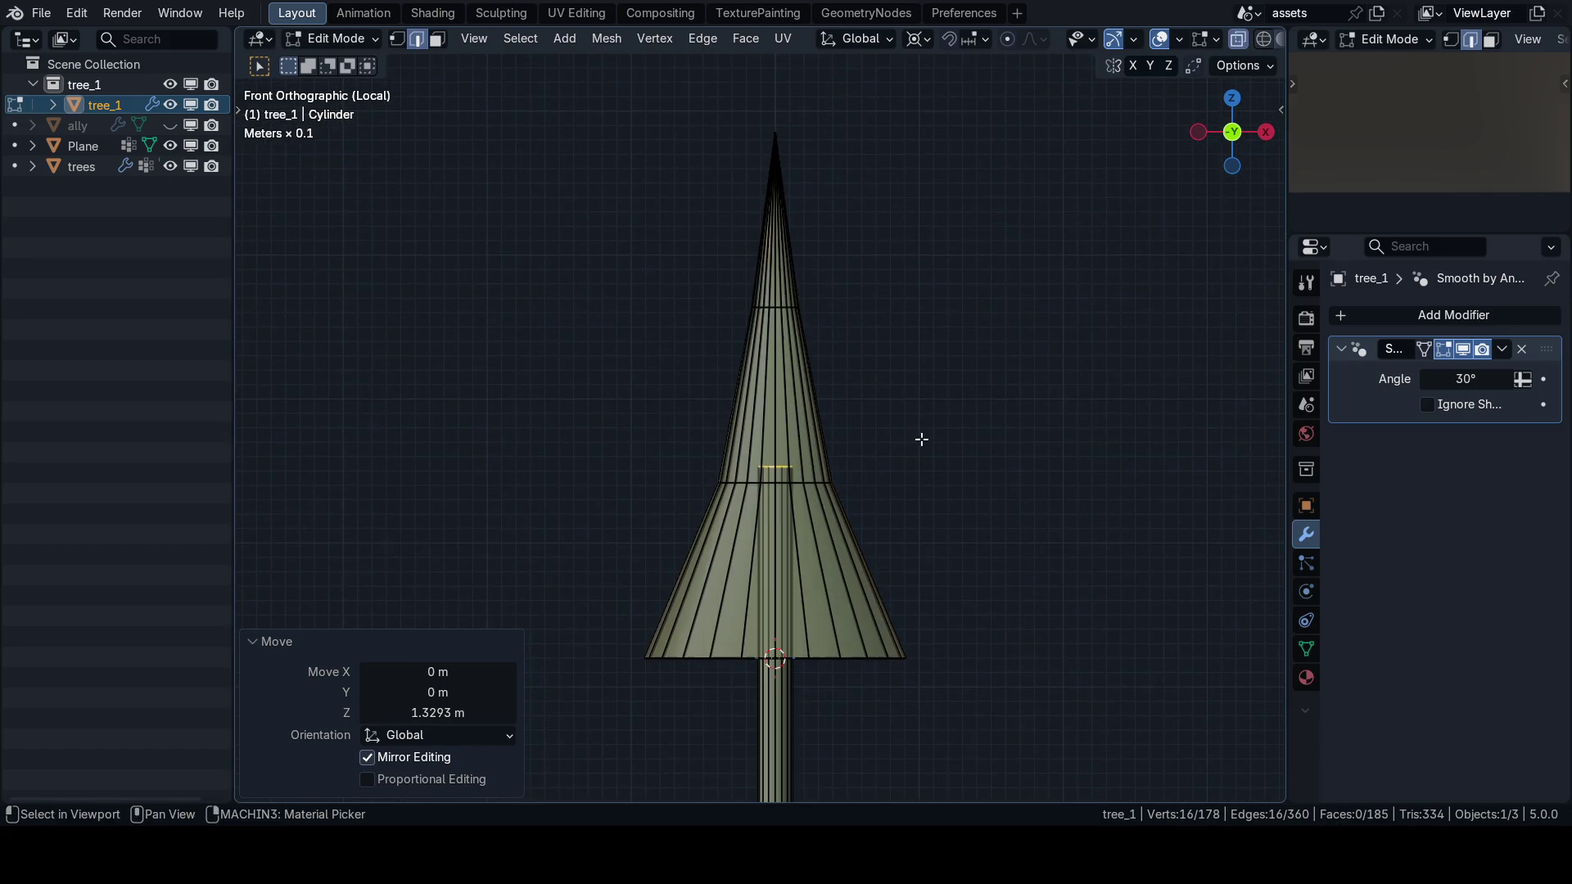
pyautogui.press('g')
pyautogui.press('z')
pyautogui.click(901, 305)
pyautogui.press('g')
pyautogui.press('z')
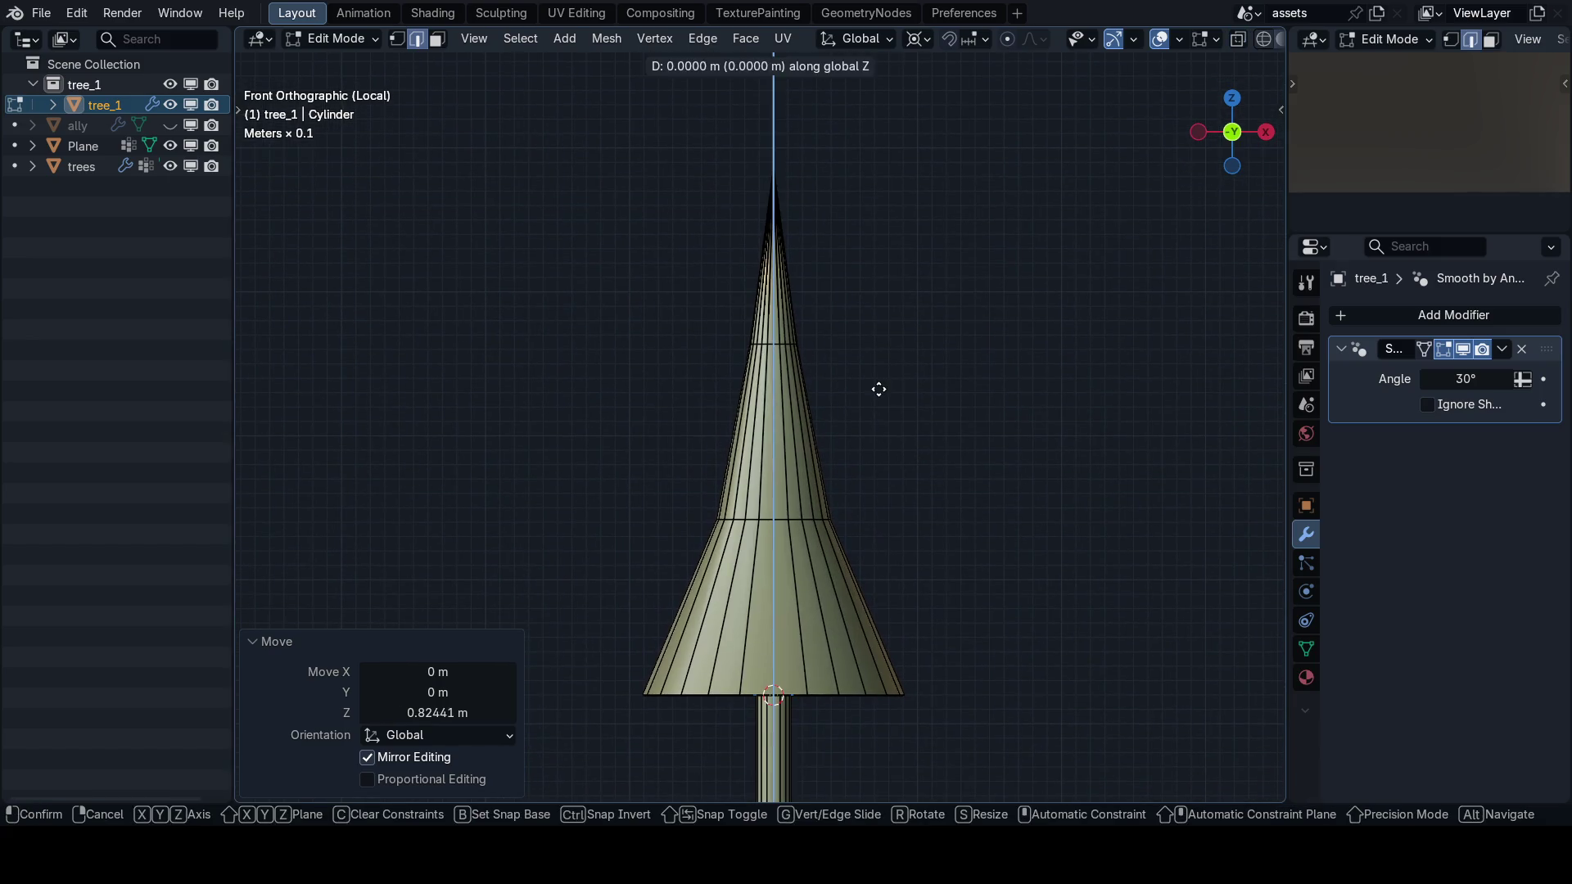
pyautogui.click(887, 402)
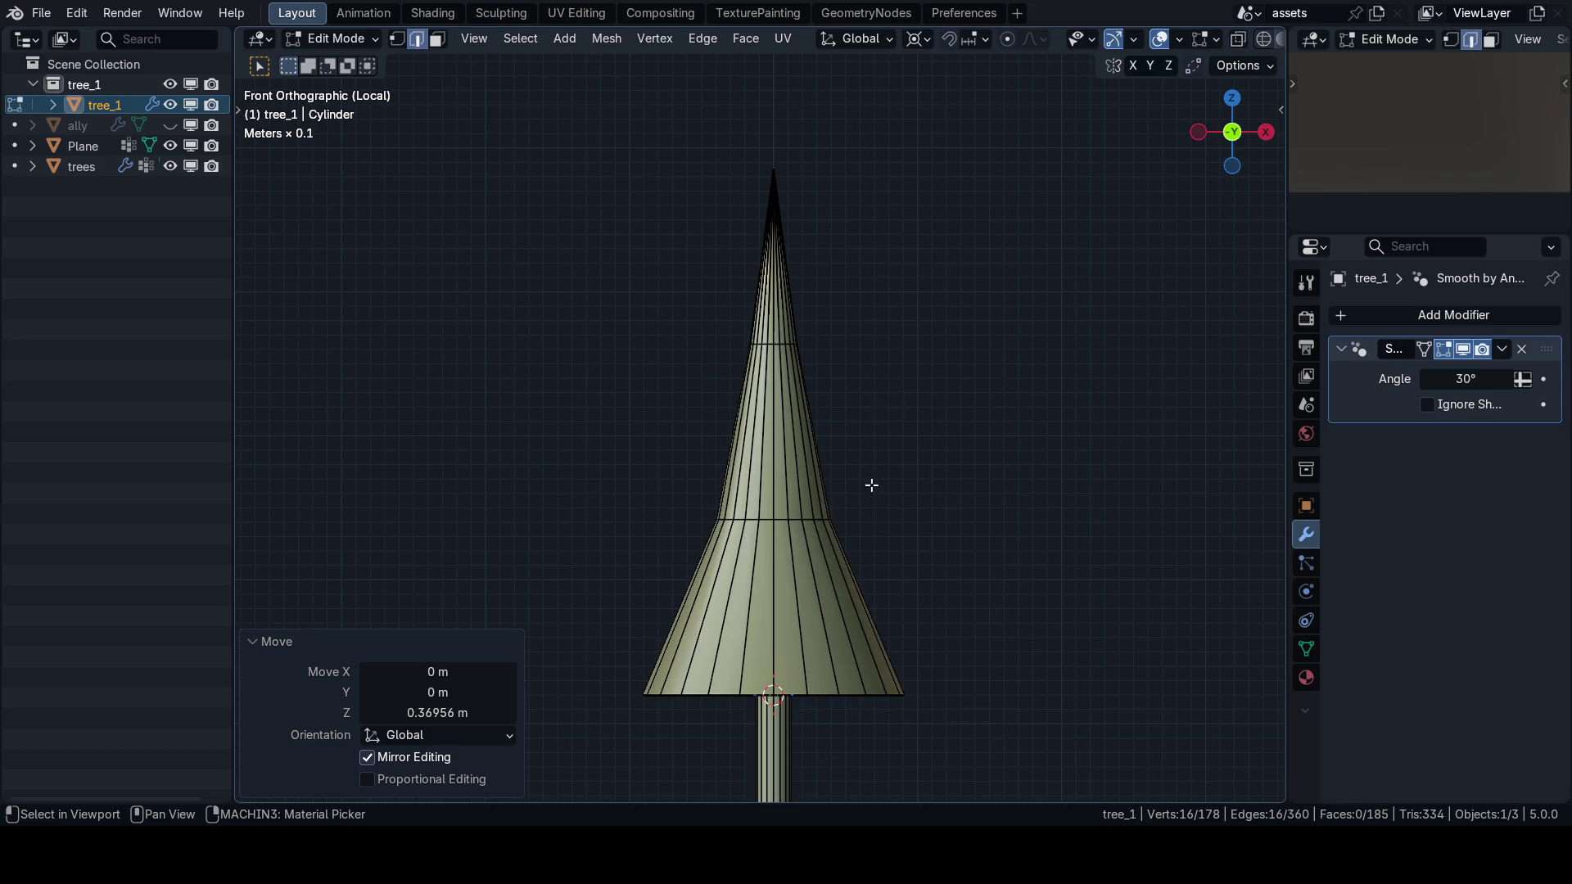
pyautogui.press('g')
pyautogui.press('z')
pyautogui.click(898, 380)
# Taper the trunk's top loop by scaling it to 0.3 in X and Y.
pyautogui.hotkey('alt', 'z')
pyautogui.scroll(3, 900, 368)
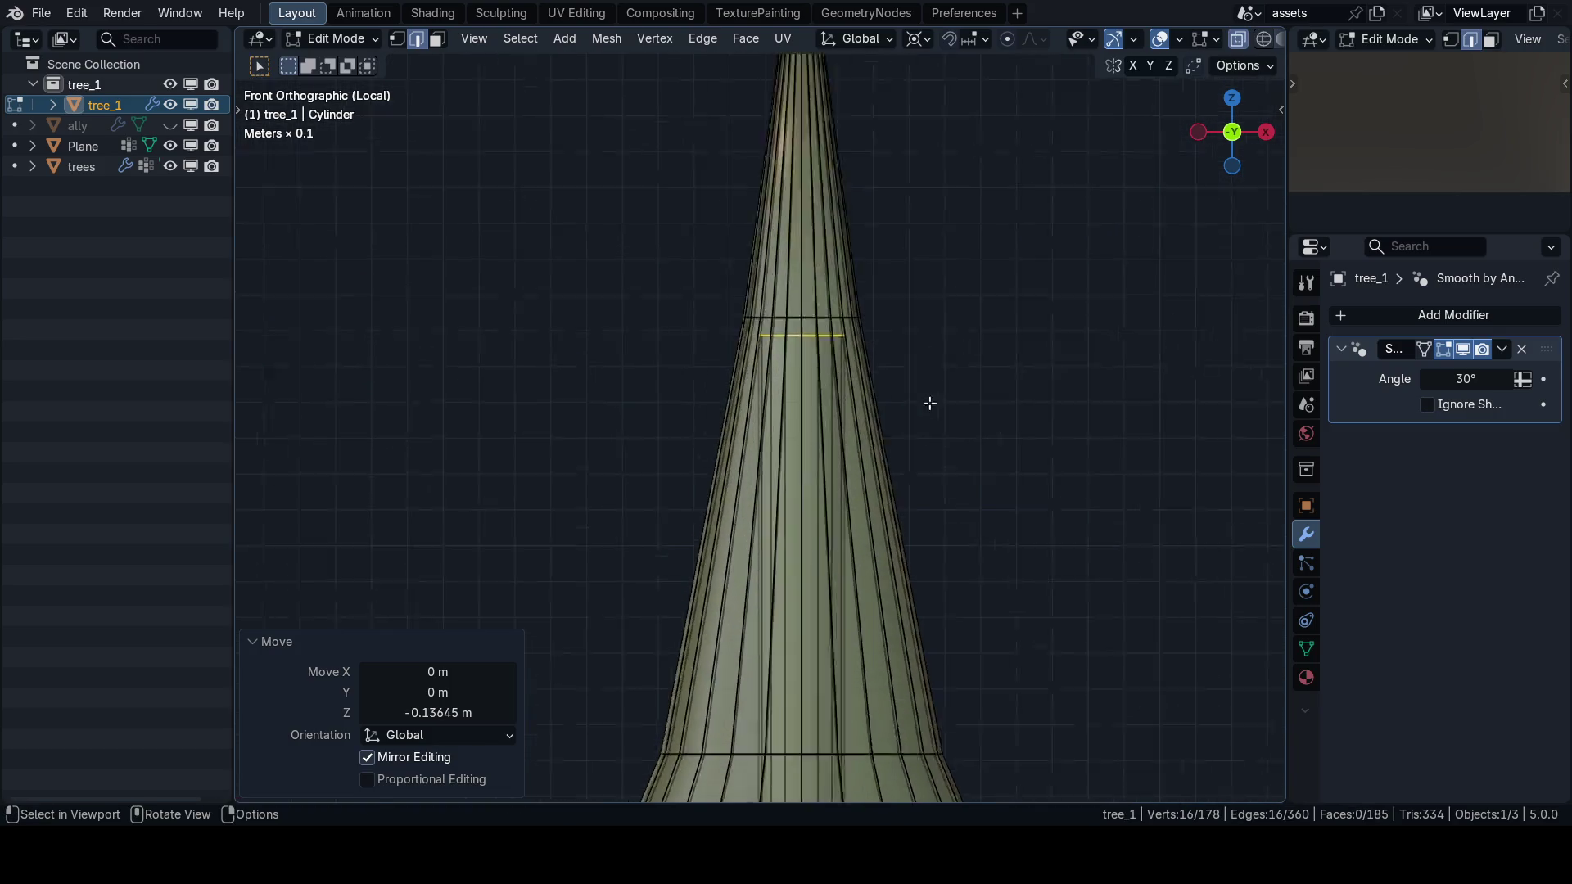
pyautogui.scroll(3, 930, 402)
pyautogui.press('s')
pyautogui.hotkey('shift', 'z')
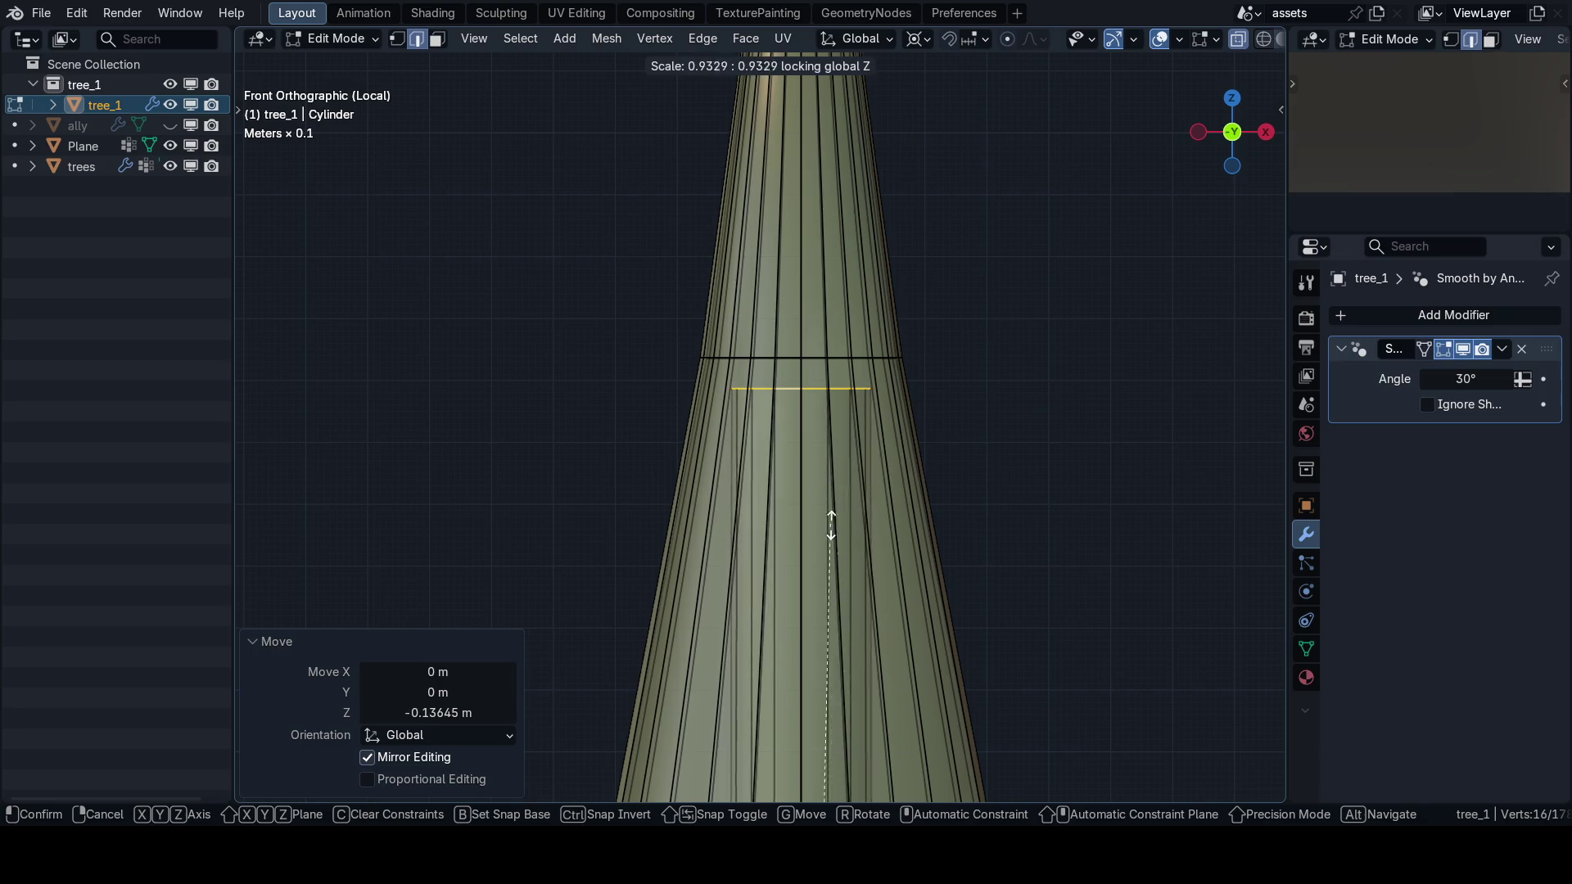
pyautogui.click(827, 503)
pyautogui.scroll(-5, 805, 475)
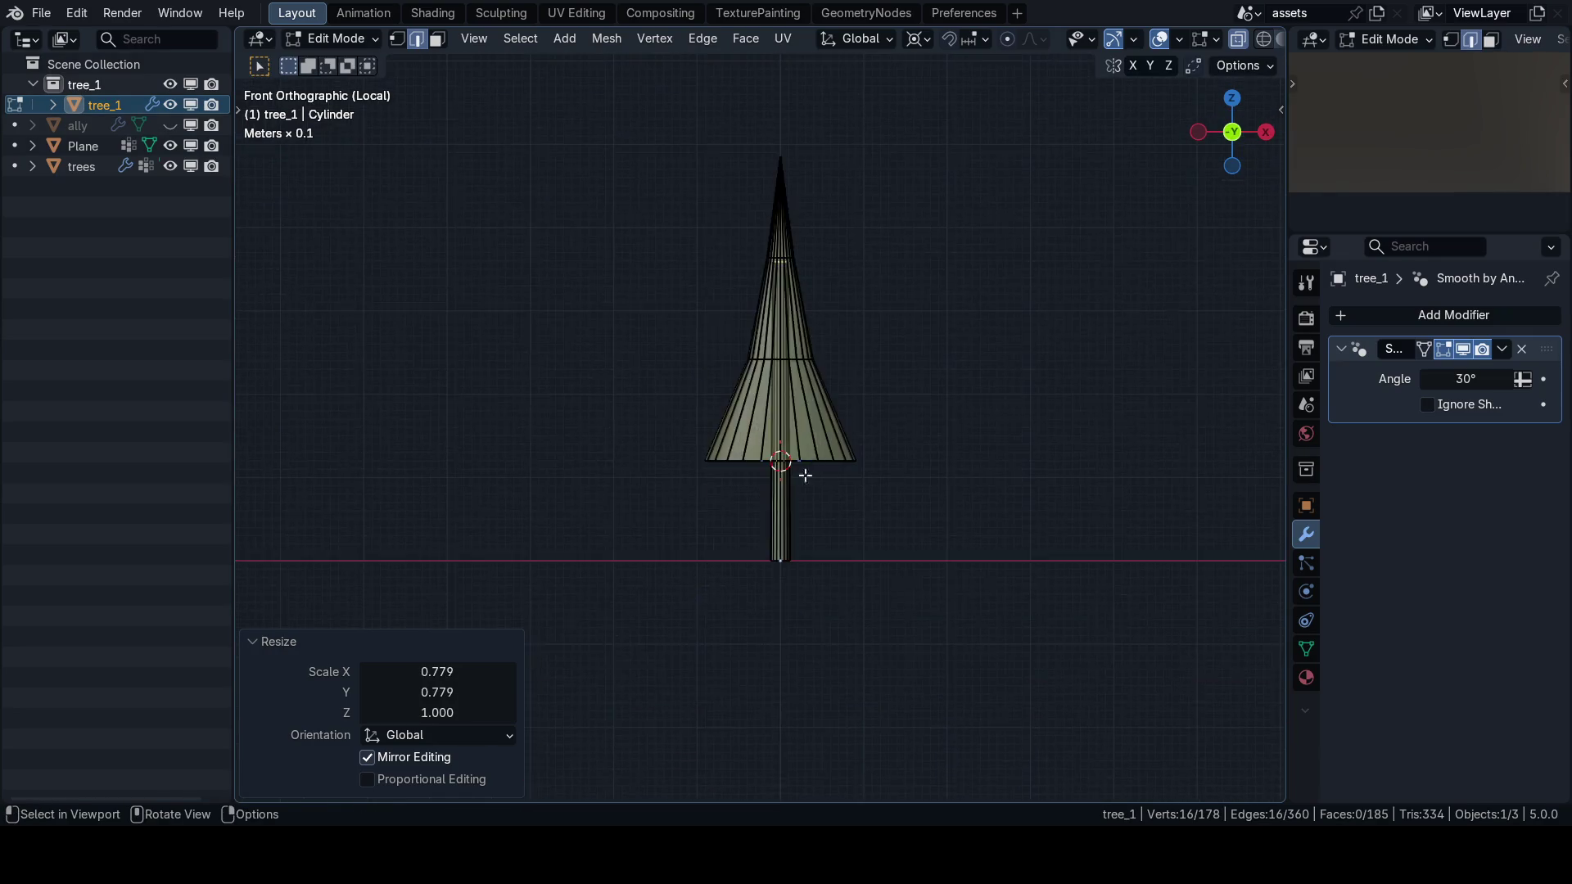
pyautogui.scroll(4, 804, 475)
pyautogui.moveTo(437, 672)
pyautogui.mouseDown()
pyautogui.moveTo(453, 692)
pyautogui.moveTo(429, 692)
pyautogui.mouseUp()
pyautogui.write('500')
pyautogui.press('Return')
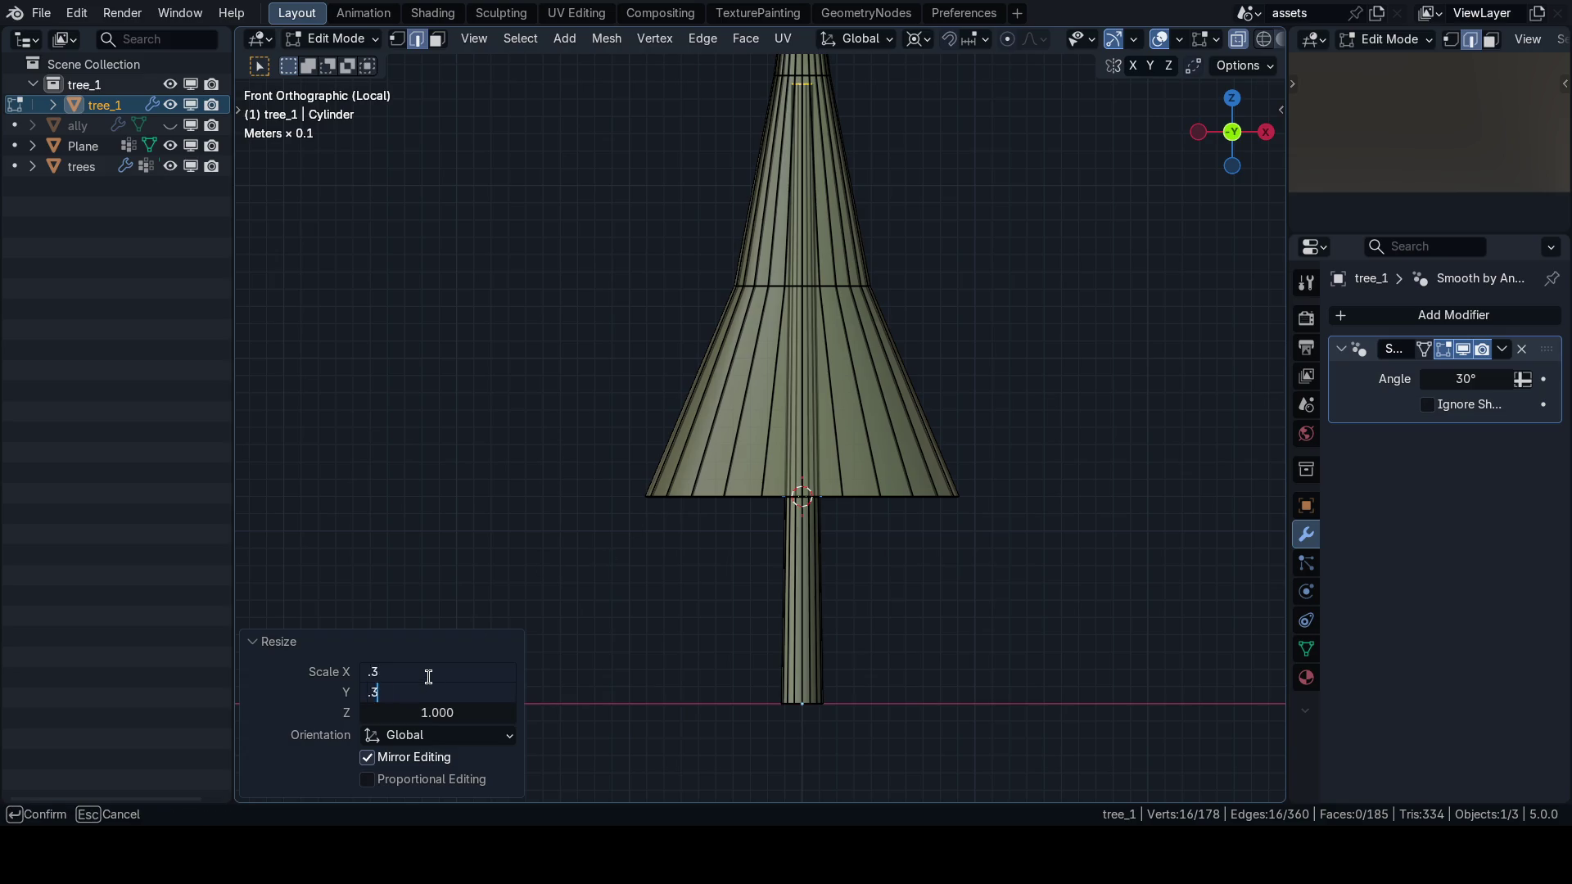
pyautogui.press('Return')
pyautogui.scroll(-3, 793, 404)
# Select the canopy part of the mesh and switch to the Shading workspace.
pyautogui.press('Tab')
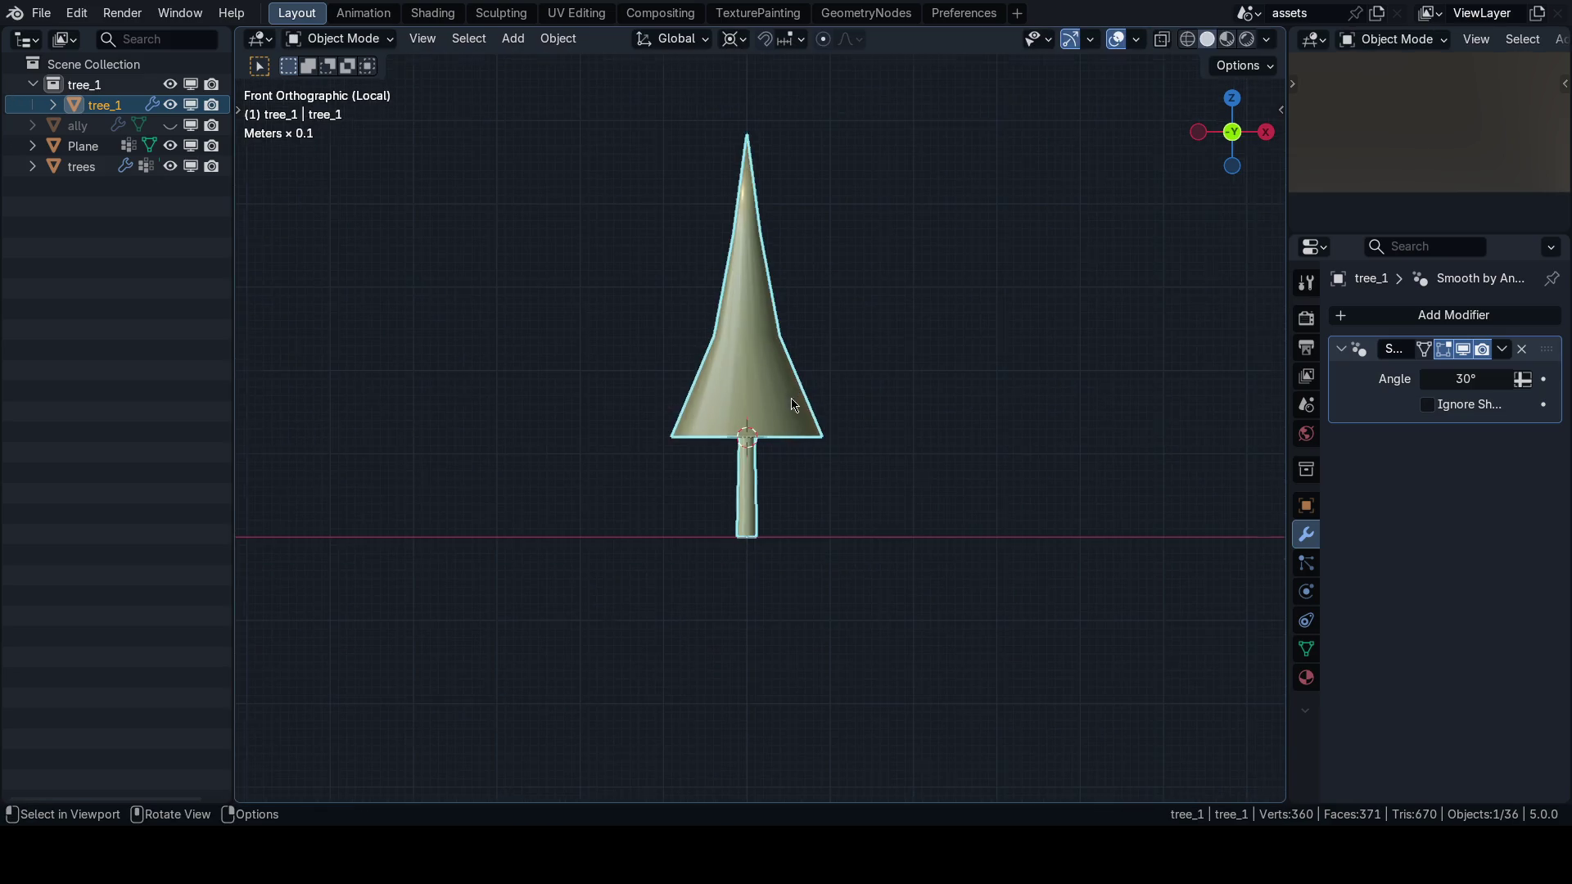
pyautogui.press('n')
pyautogui.press('n')
pyautogui.press('Tab')
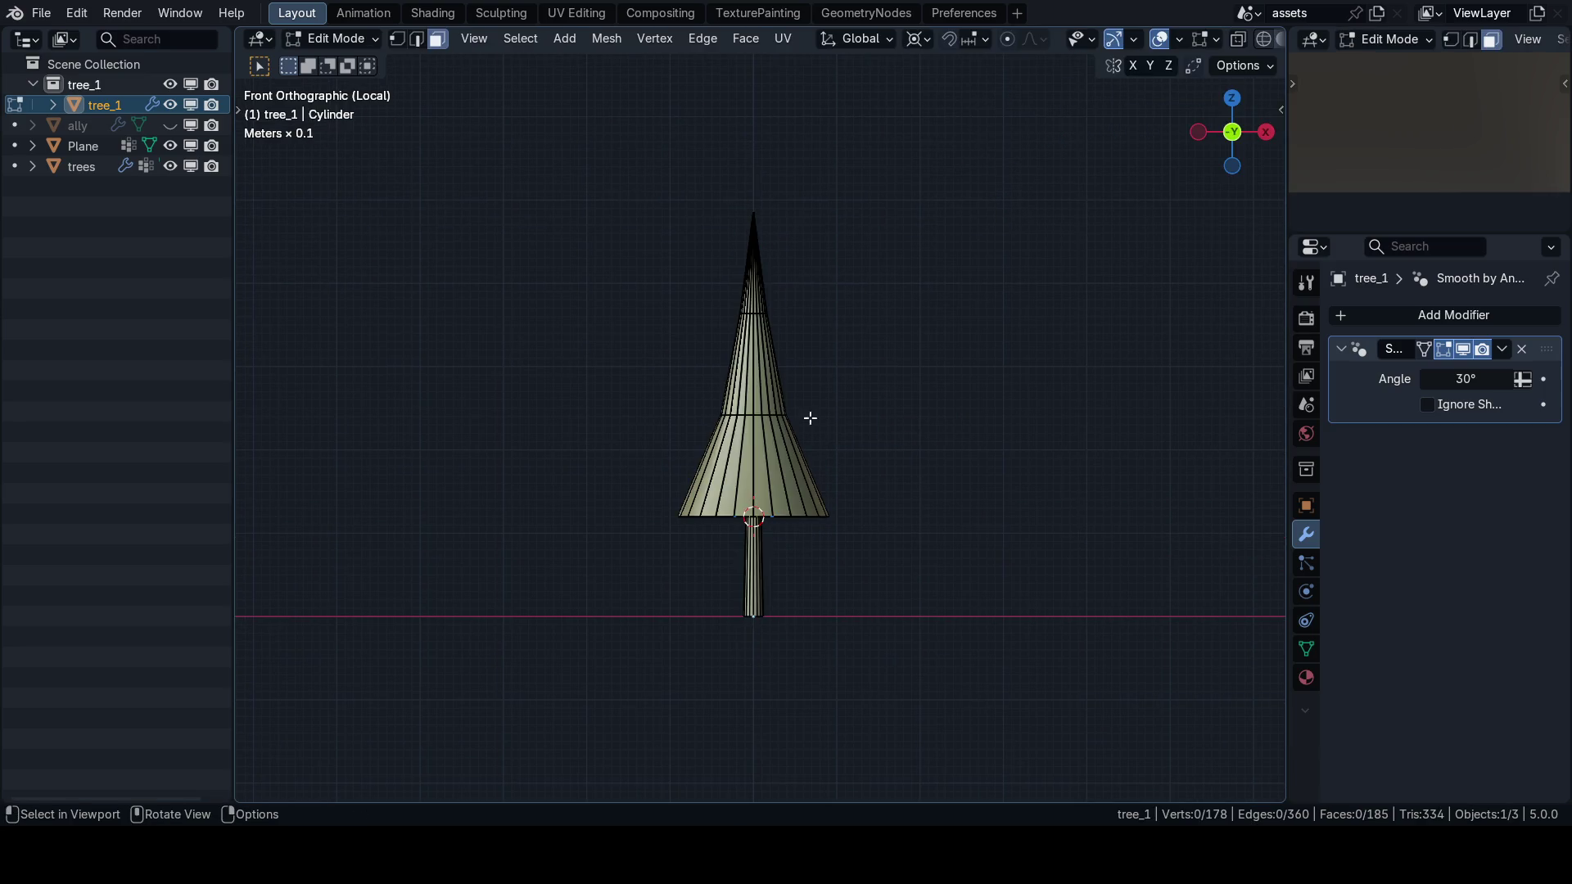
pyautogui.press('l')
pyautogui.hotkey('ctrl', 'Tab')
pyautogui.click(778, 393)
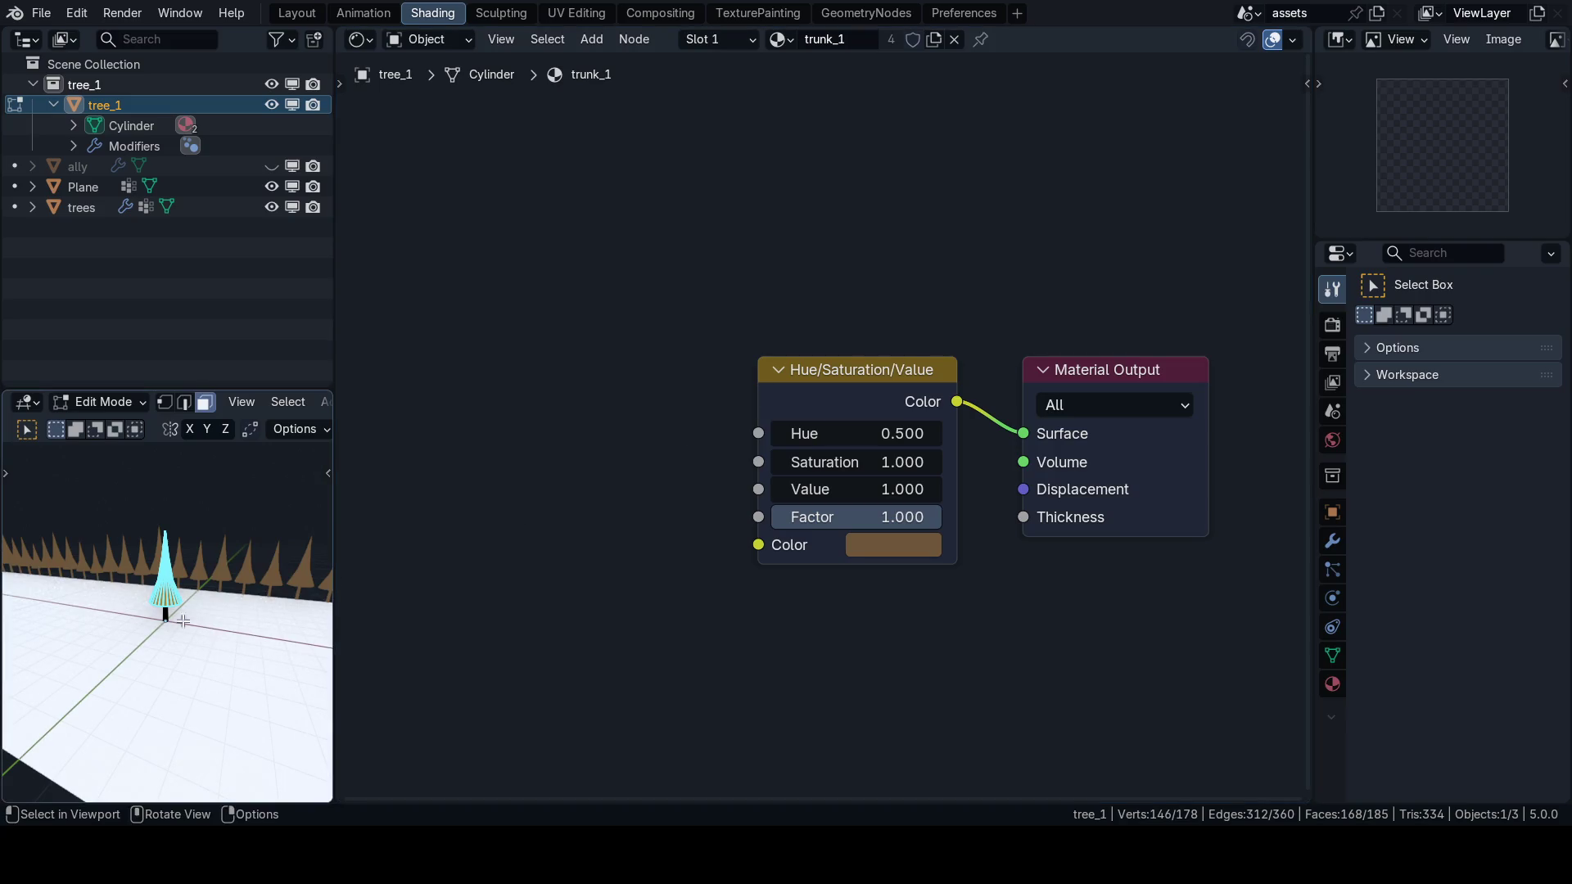
# Assign material slot 2 (green tree_1) to the selected canopy faces, then return to Layout.
pyautogui.click(736, 40)
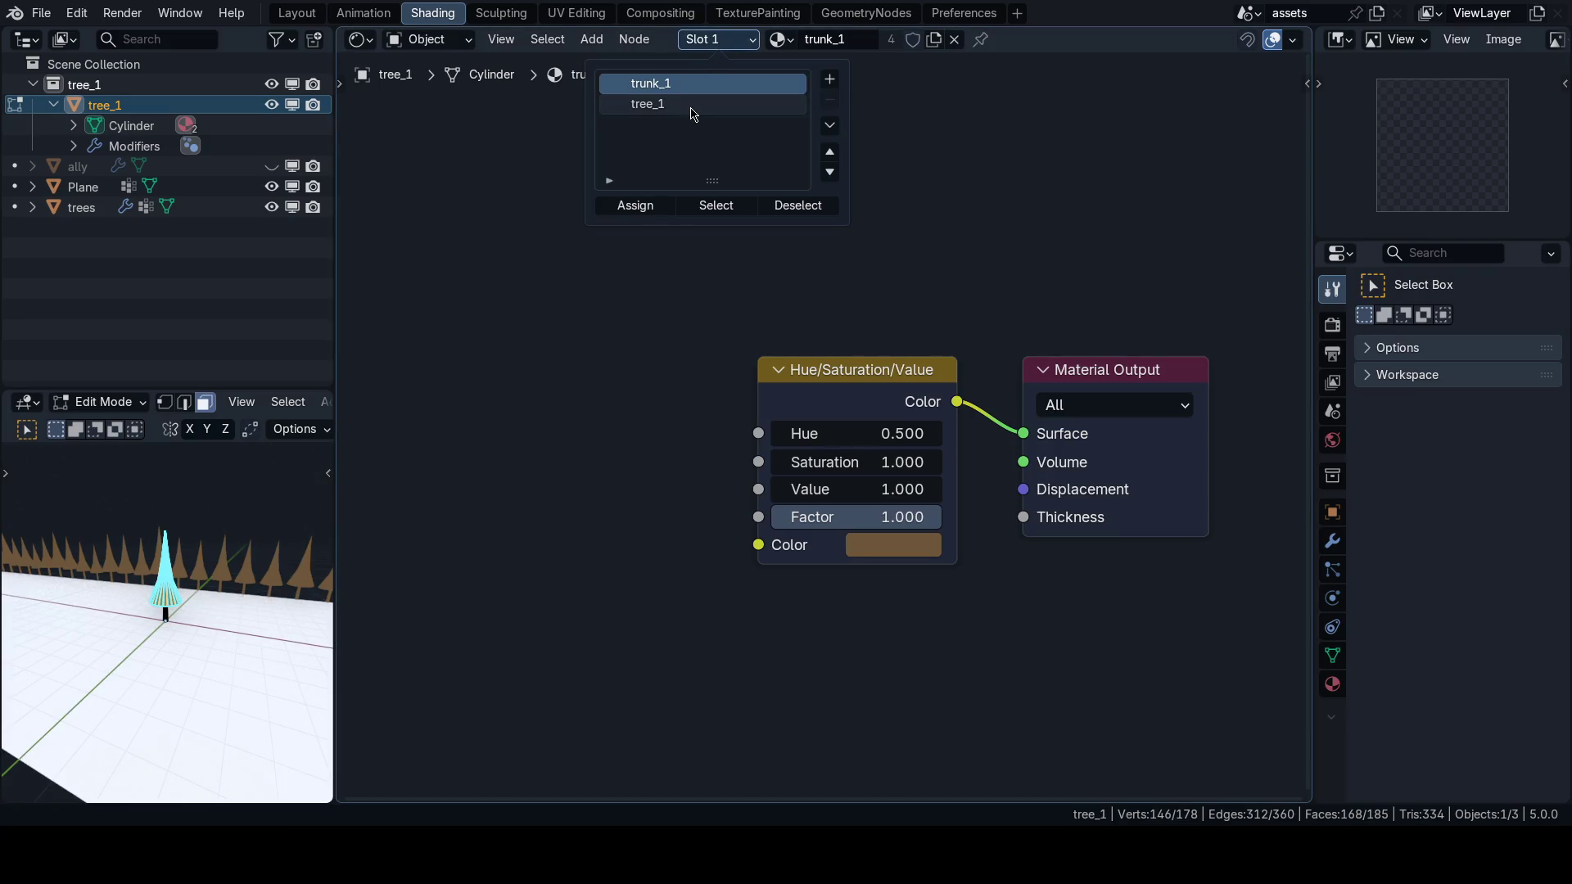
pyautogui.scroll(4, 181, 573)
pyautogui.scroll(3, 182, 574)
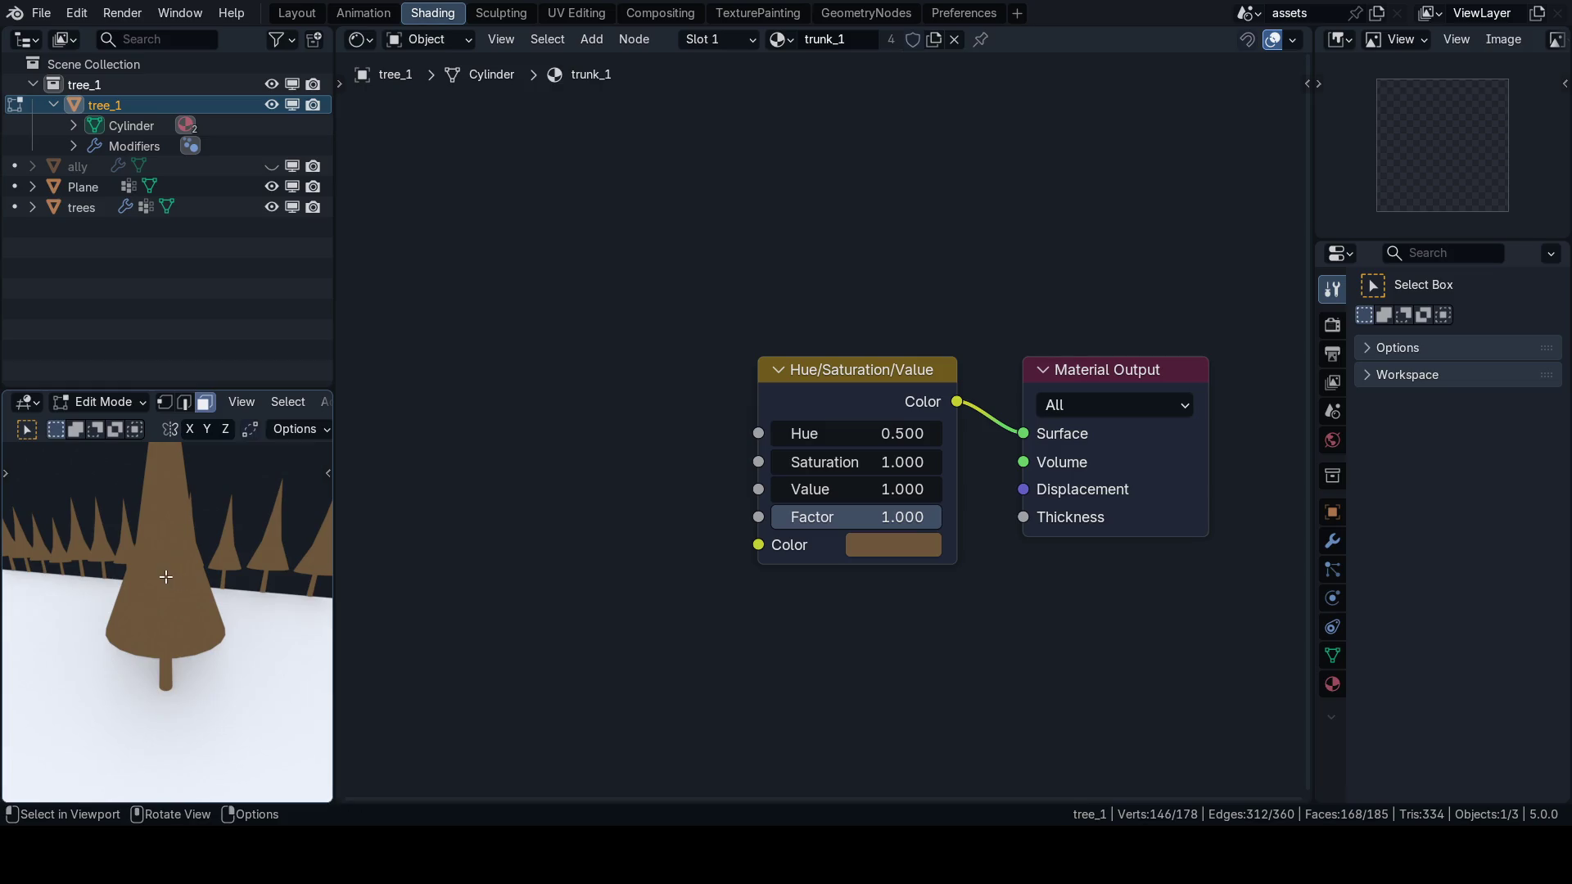
pyautogui.scroll(-3, 197, 553)
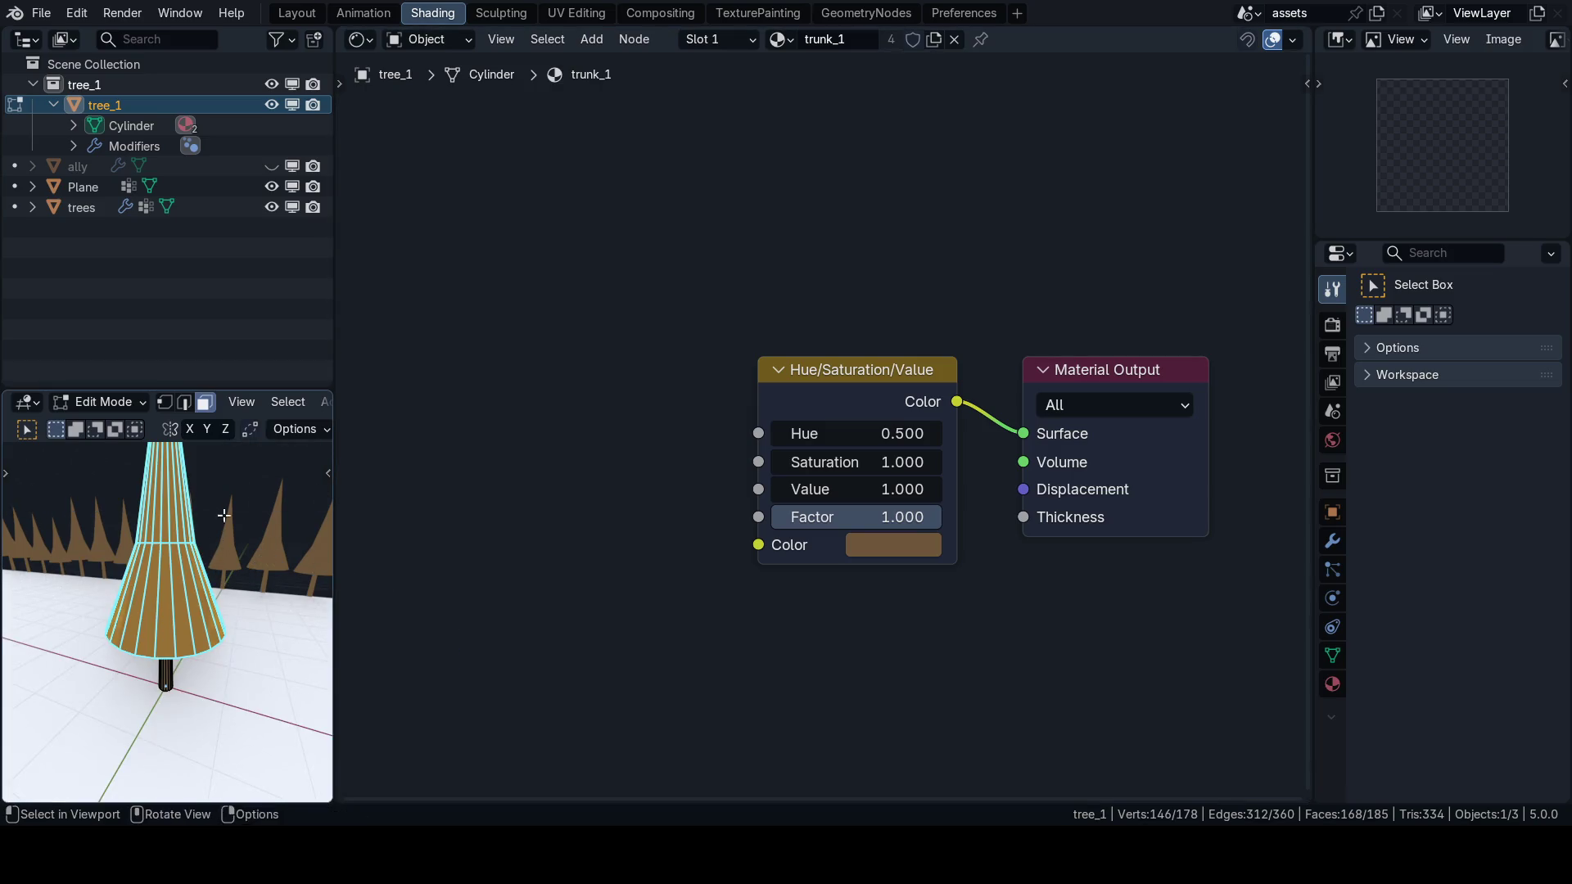
pyautogui.click(718, 39)
pyautogui.click(647, 103)
pyautogui.click(626, 206)
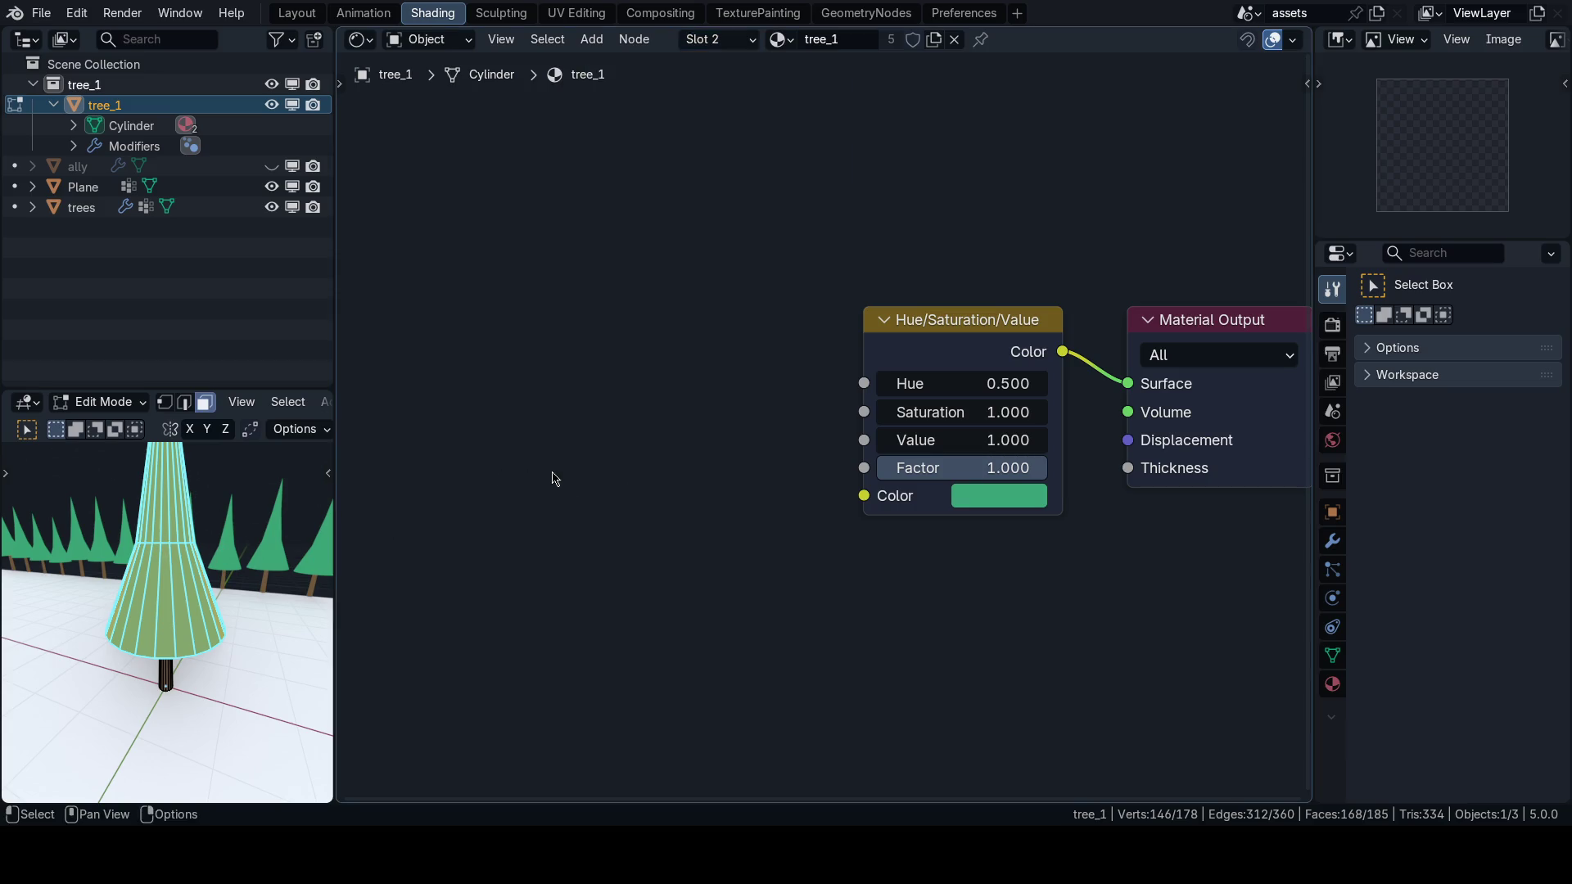
pyautogui.press('Pause')
pyautogui.click(486, 477)
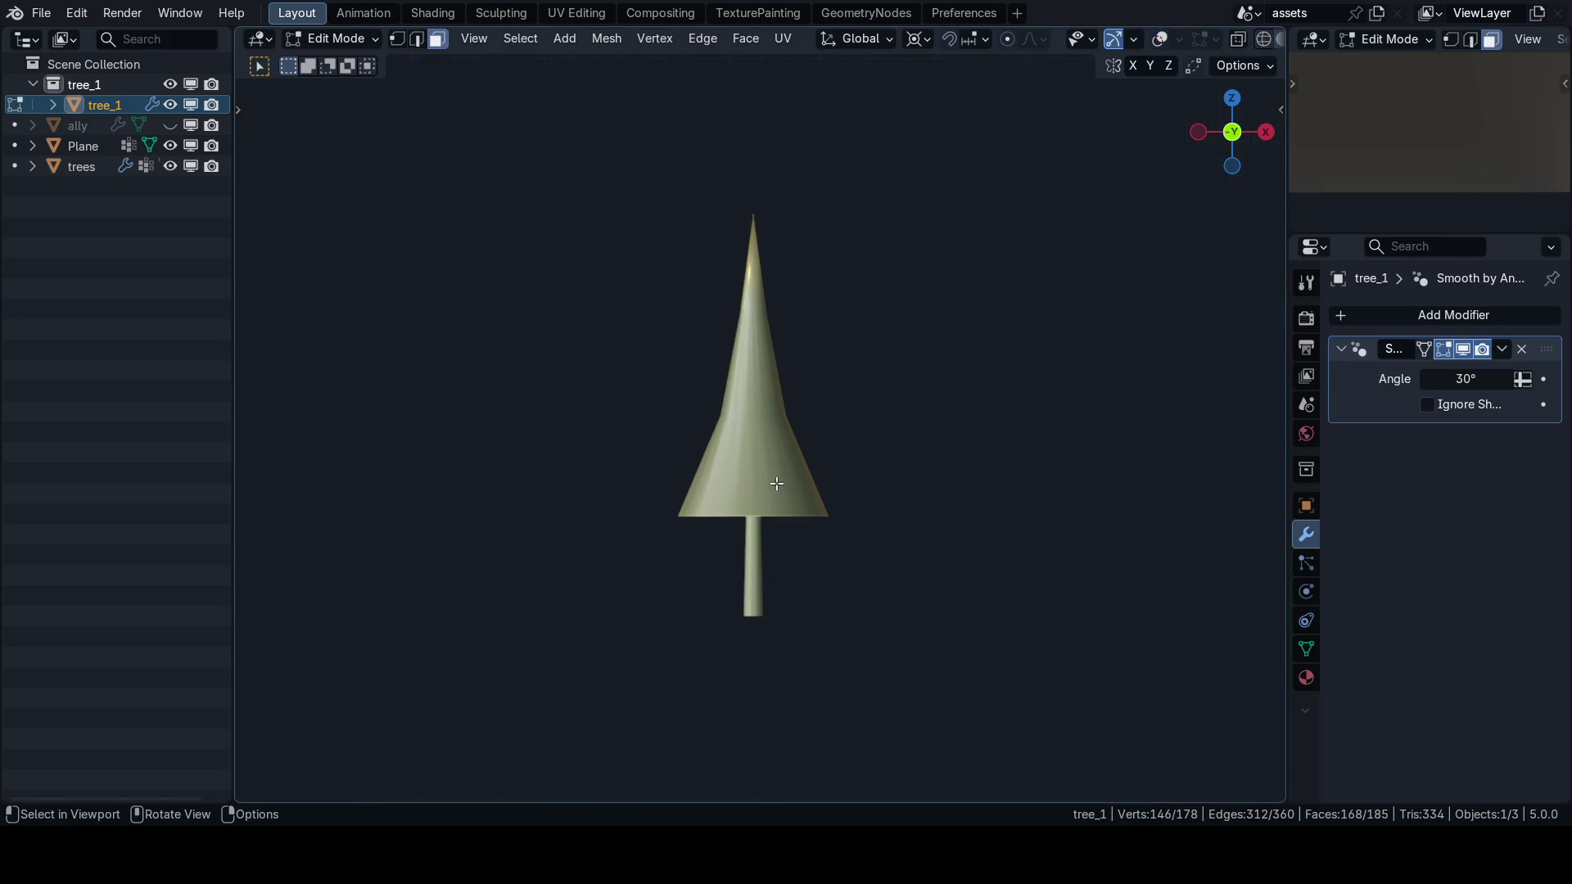
# Show the full tree row in Material shading with Face Orientation overlay turned off.
pyautogui.press('z')
pyautogui.hotkey('shift', 'alt', 'z')
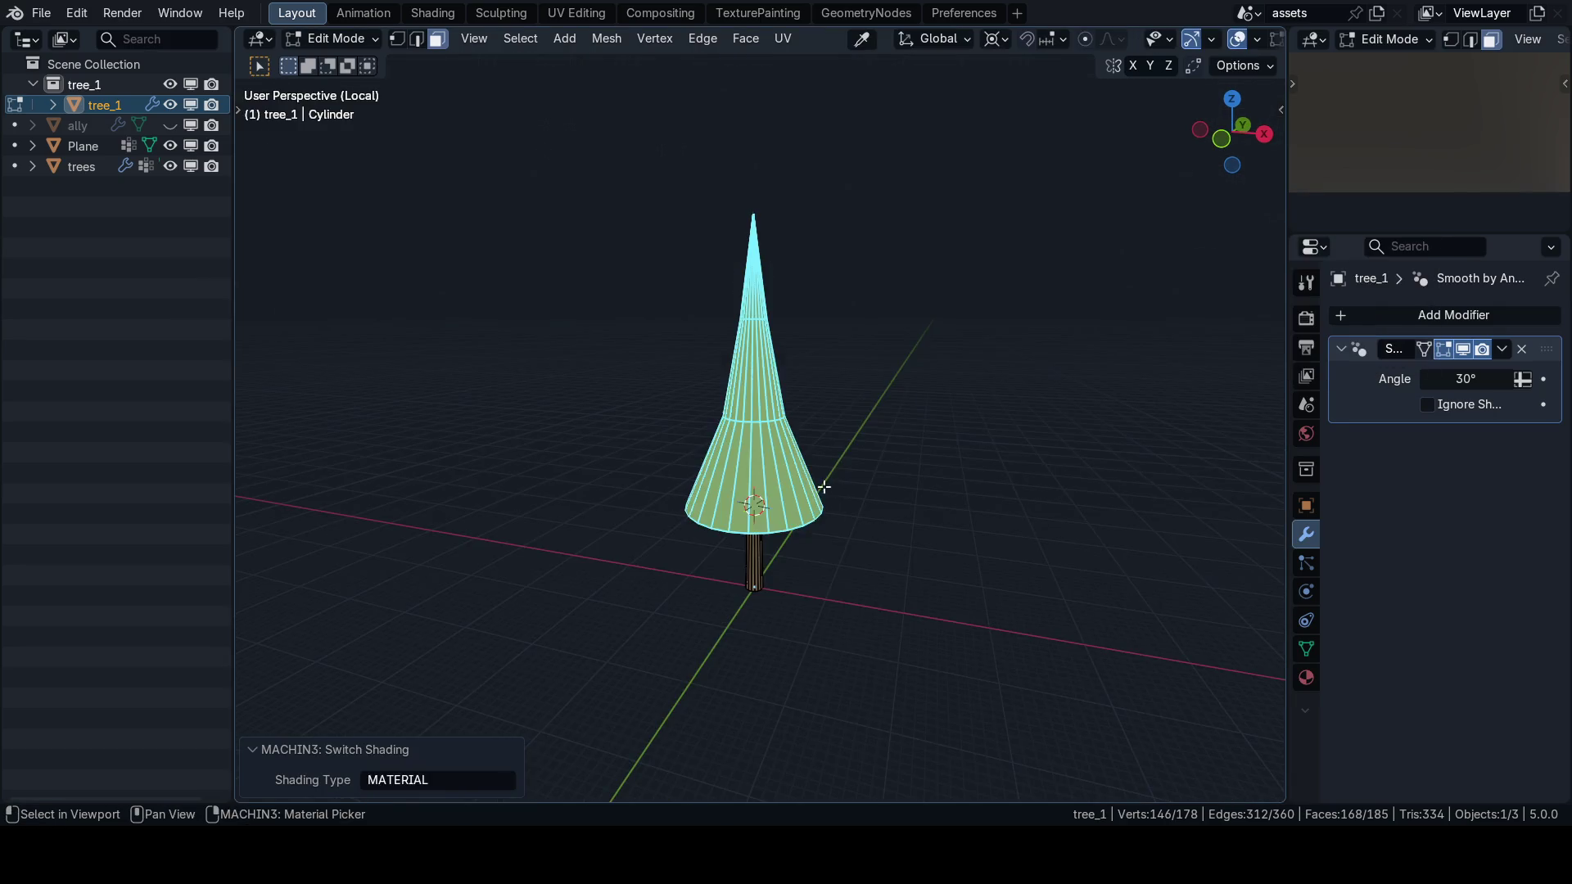
pyautogui.press('KP_Divide')
pyautogui.press('Tab')
pyautogui.scroll(-5, 736, 348)
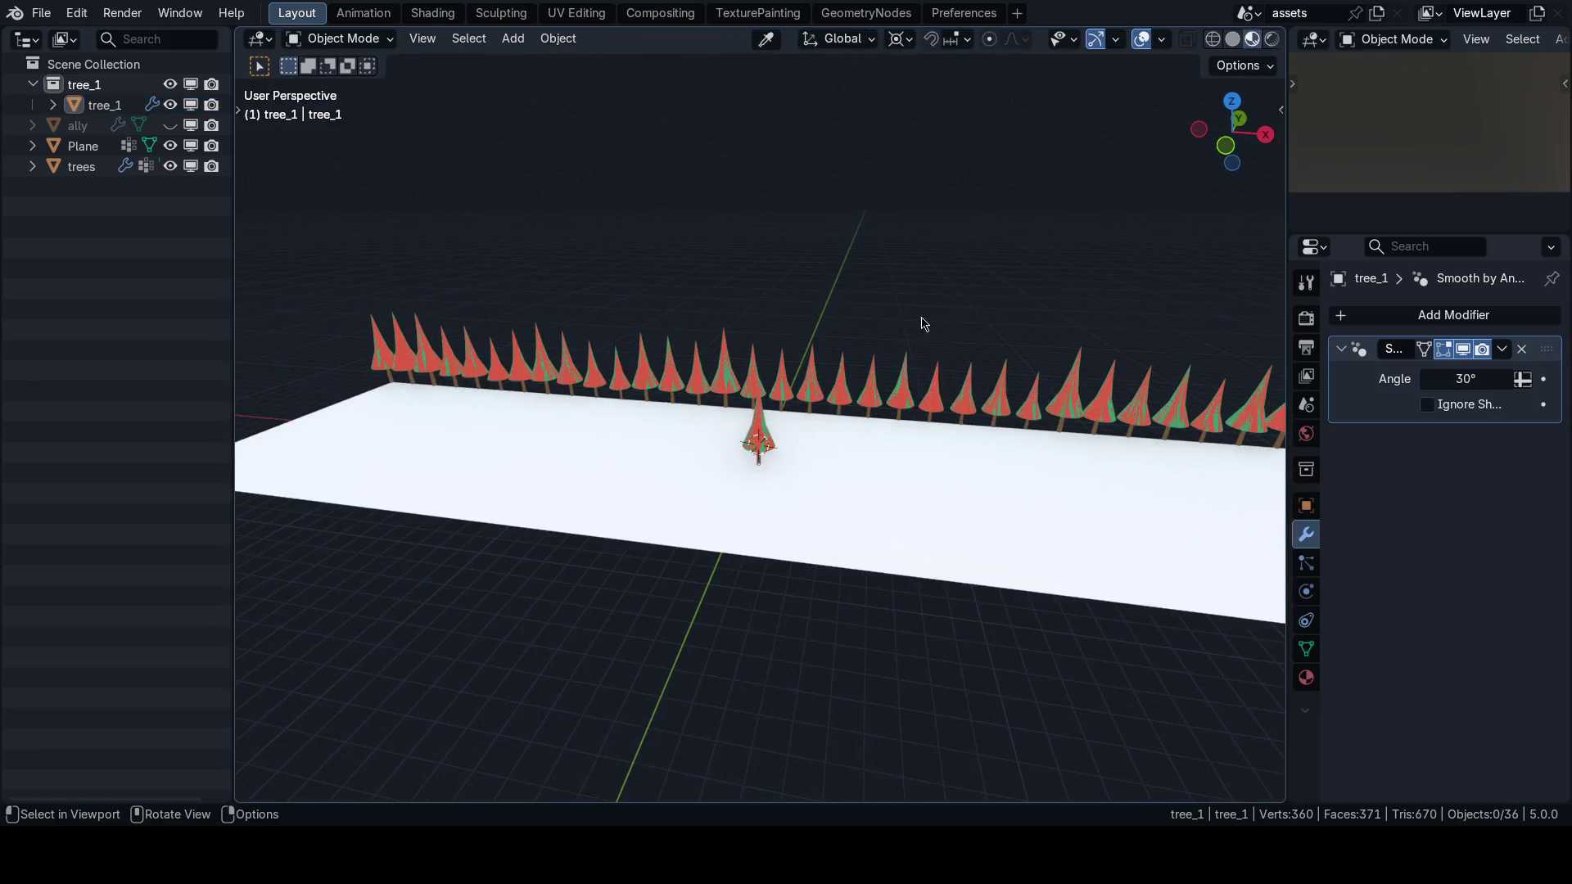
pyautogui.click(1161, 40)
pyautogui.click(1024, 426)
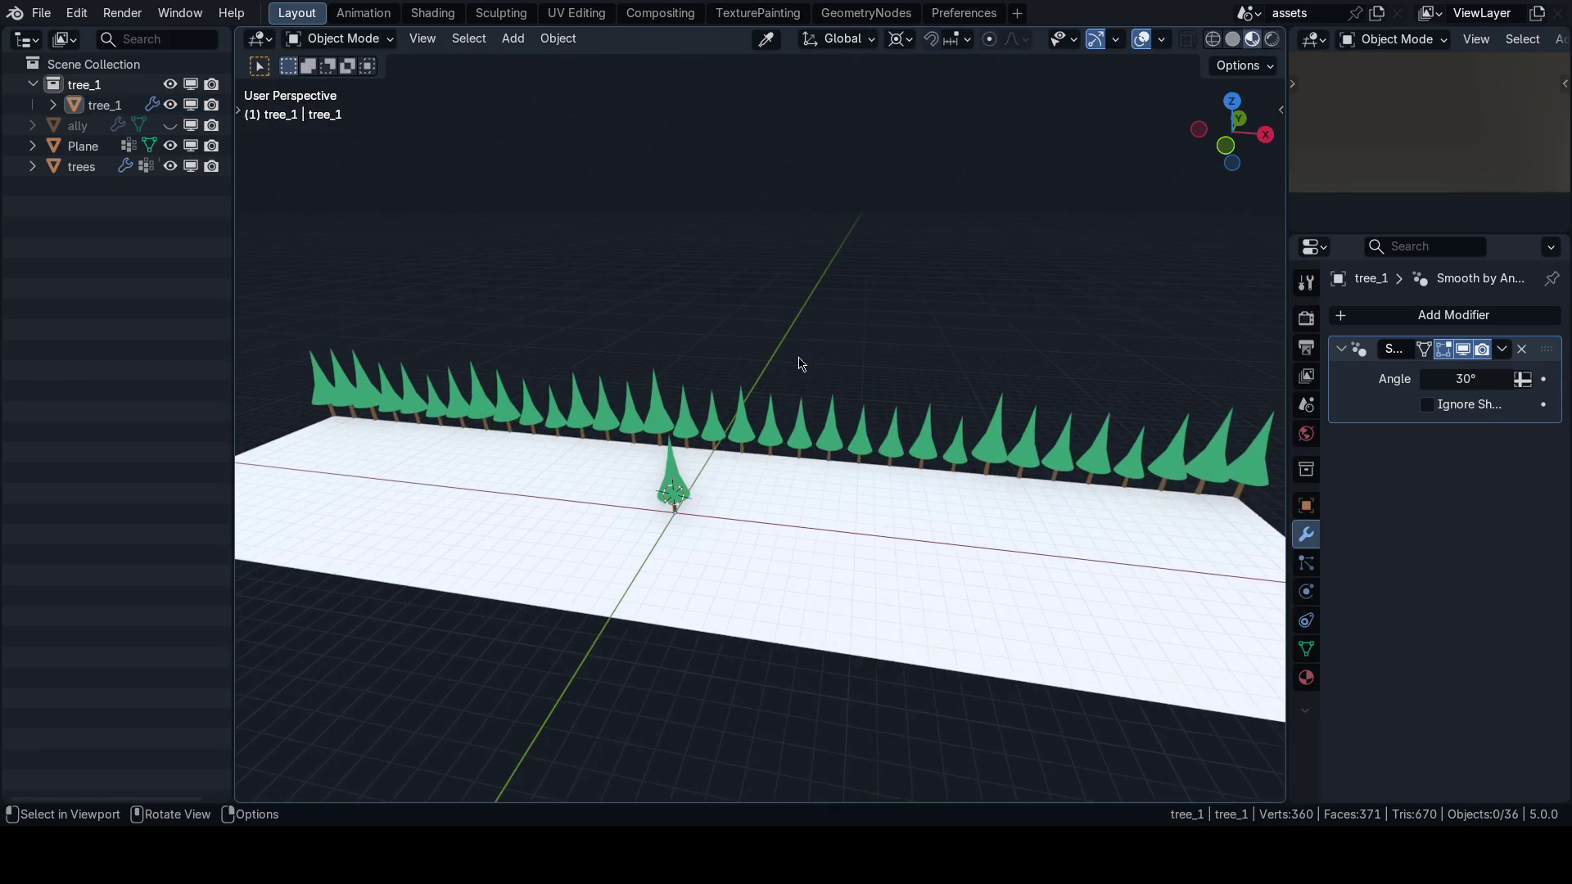
pyautogui.scroll(5, 801, 362)
# Save the file and switch to the Godot editor to run the project.
pyautogui.hotkey('ctrl', 's')
pyautogui.scroll(-5, 898, 452)
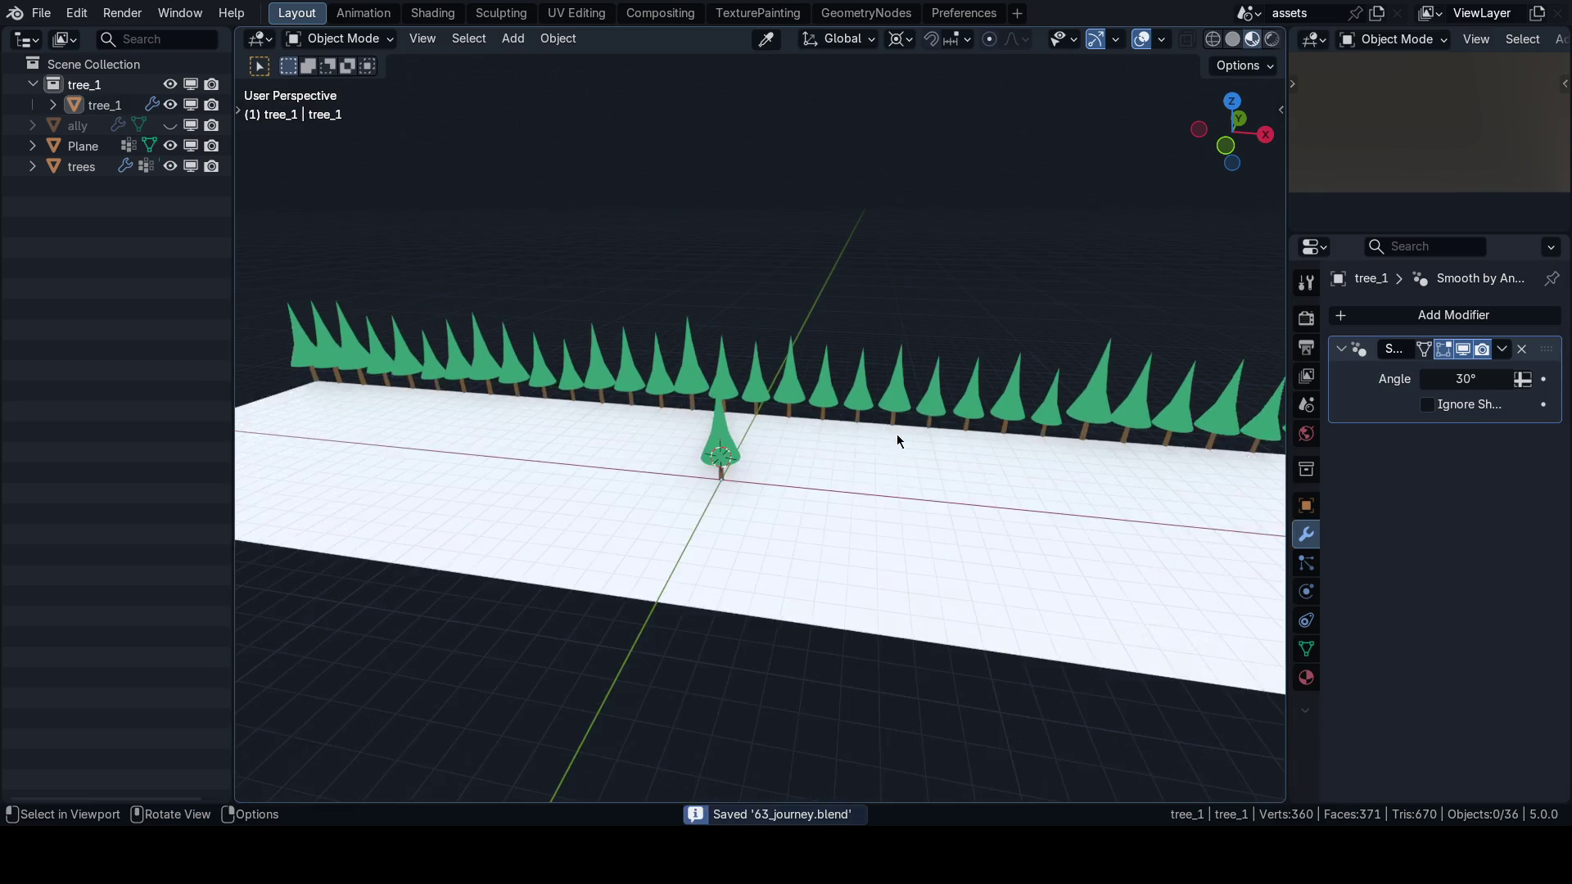
pyautogui.scroll(2, 801, 418)
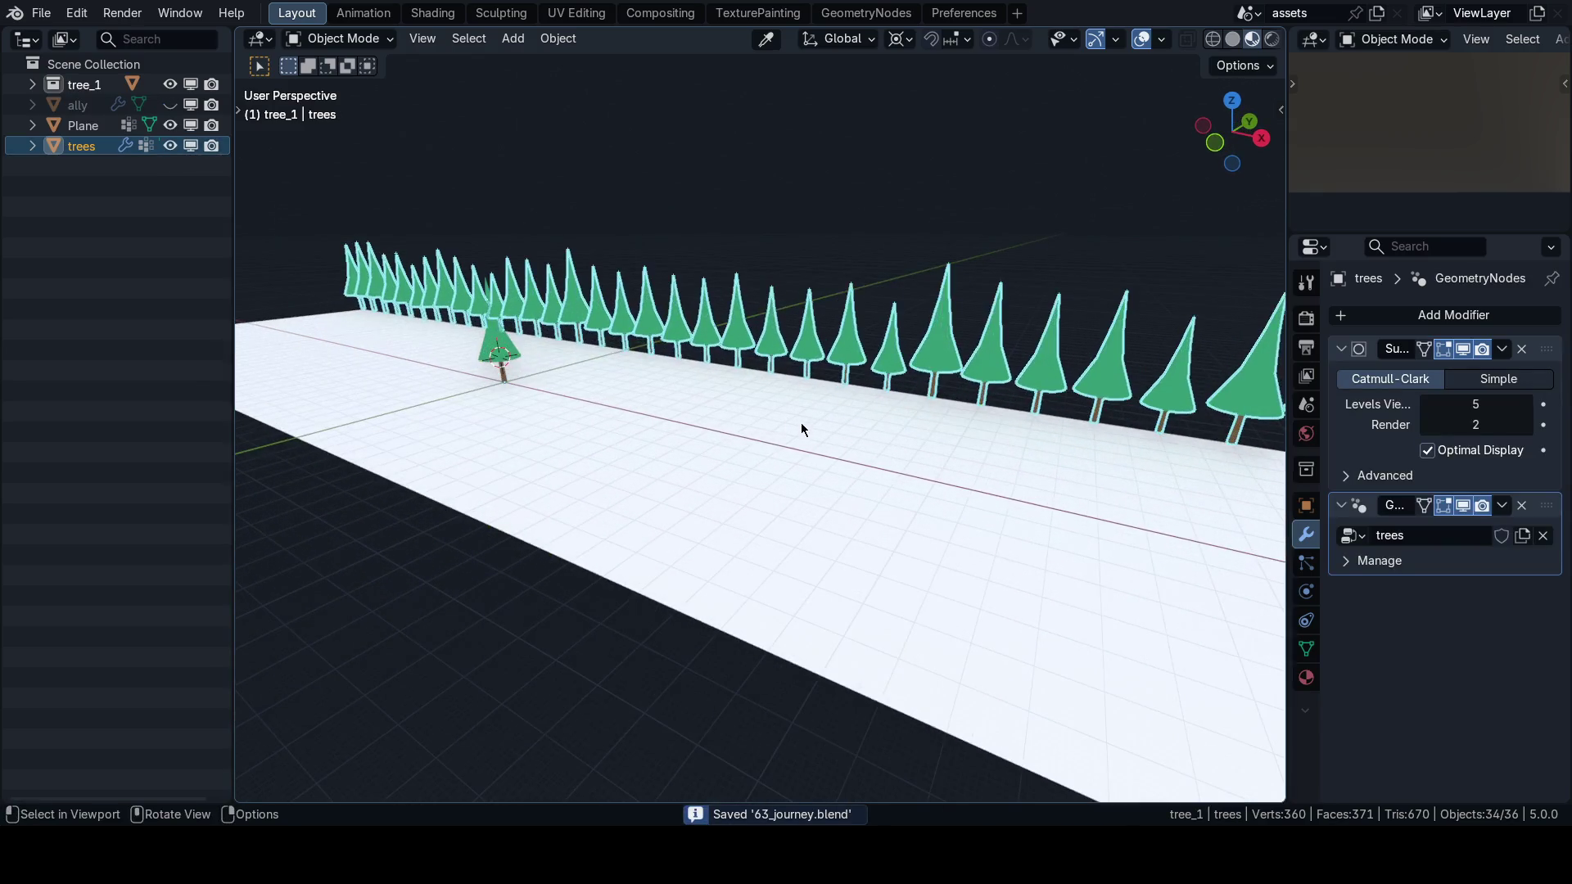
pyautogui.scroll(2, 819, 425)
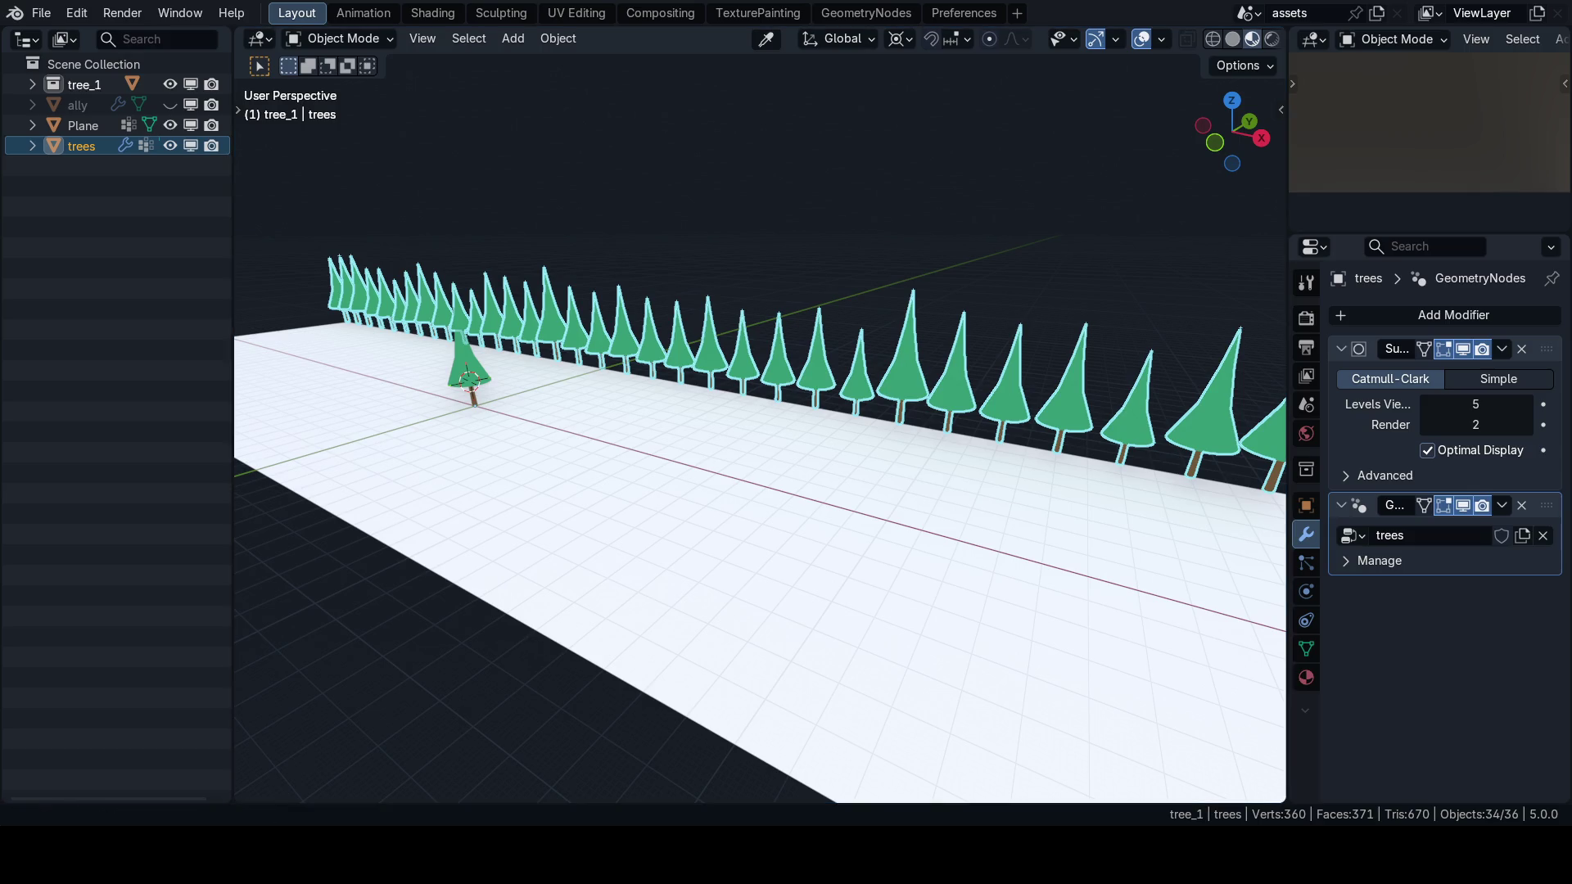
pyautogui.hotkey('alt', 'Tab')
pyautogui.press('F5')
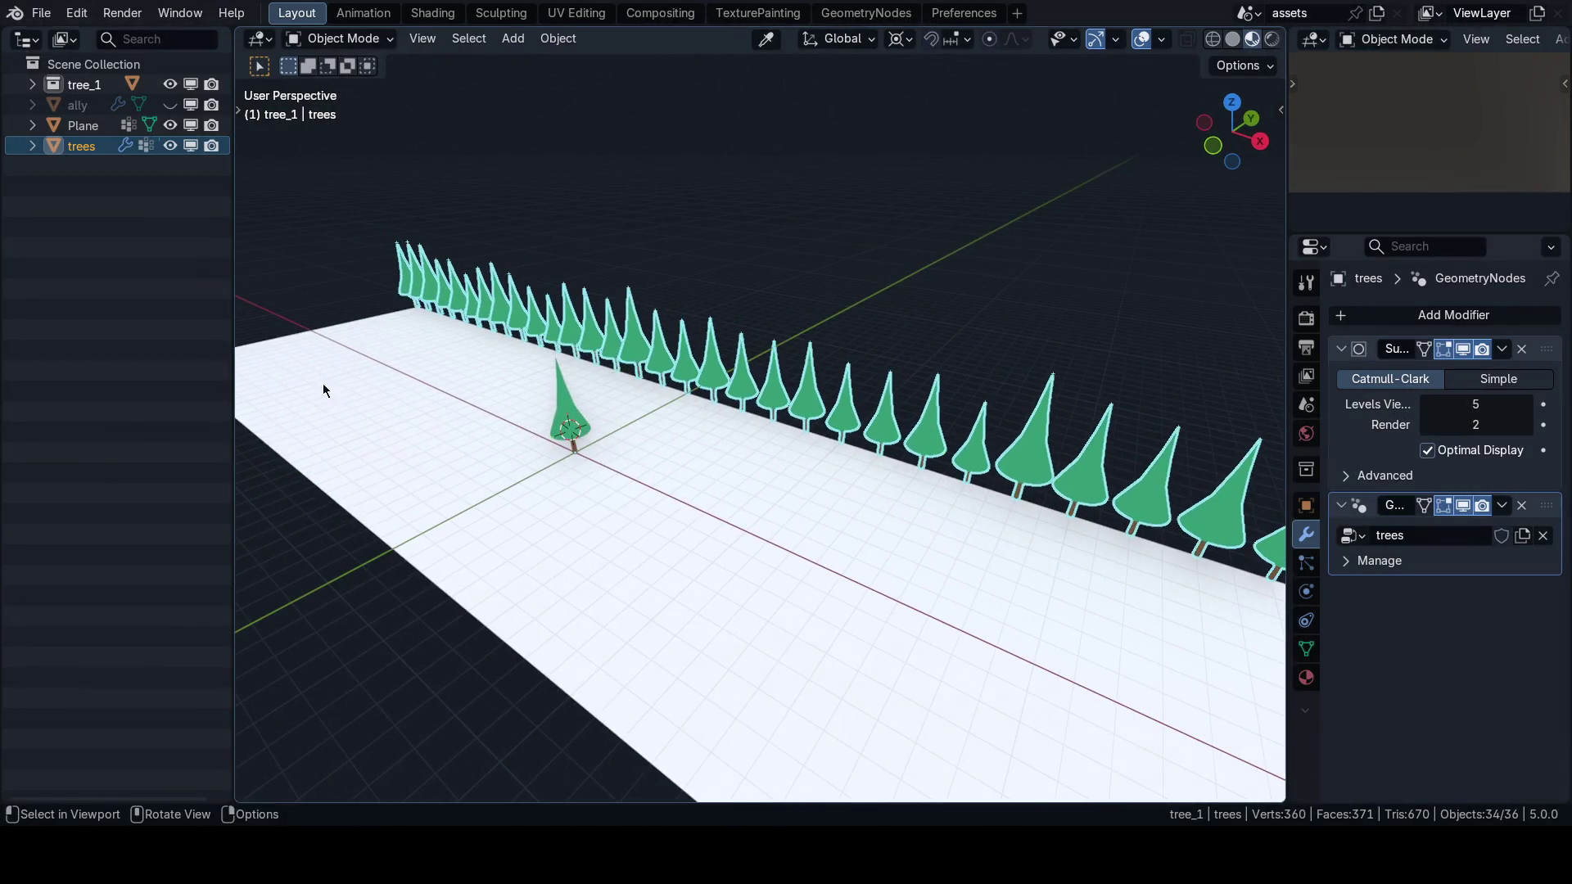
# Rename the trees object to trees_multi, save, and open the Godot Pipeline export tools.
pyautogui.doubleClick(82, 146)
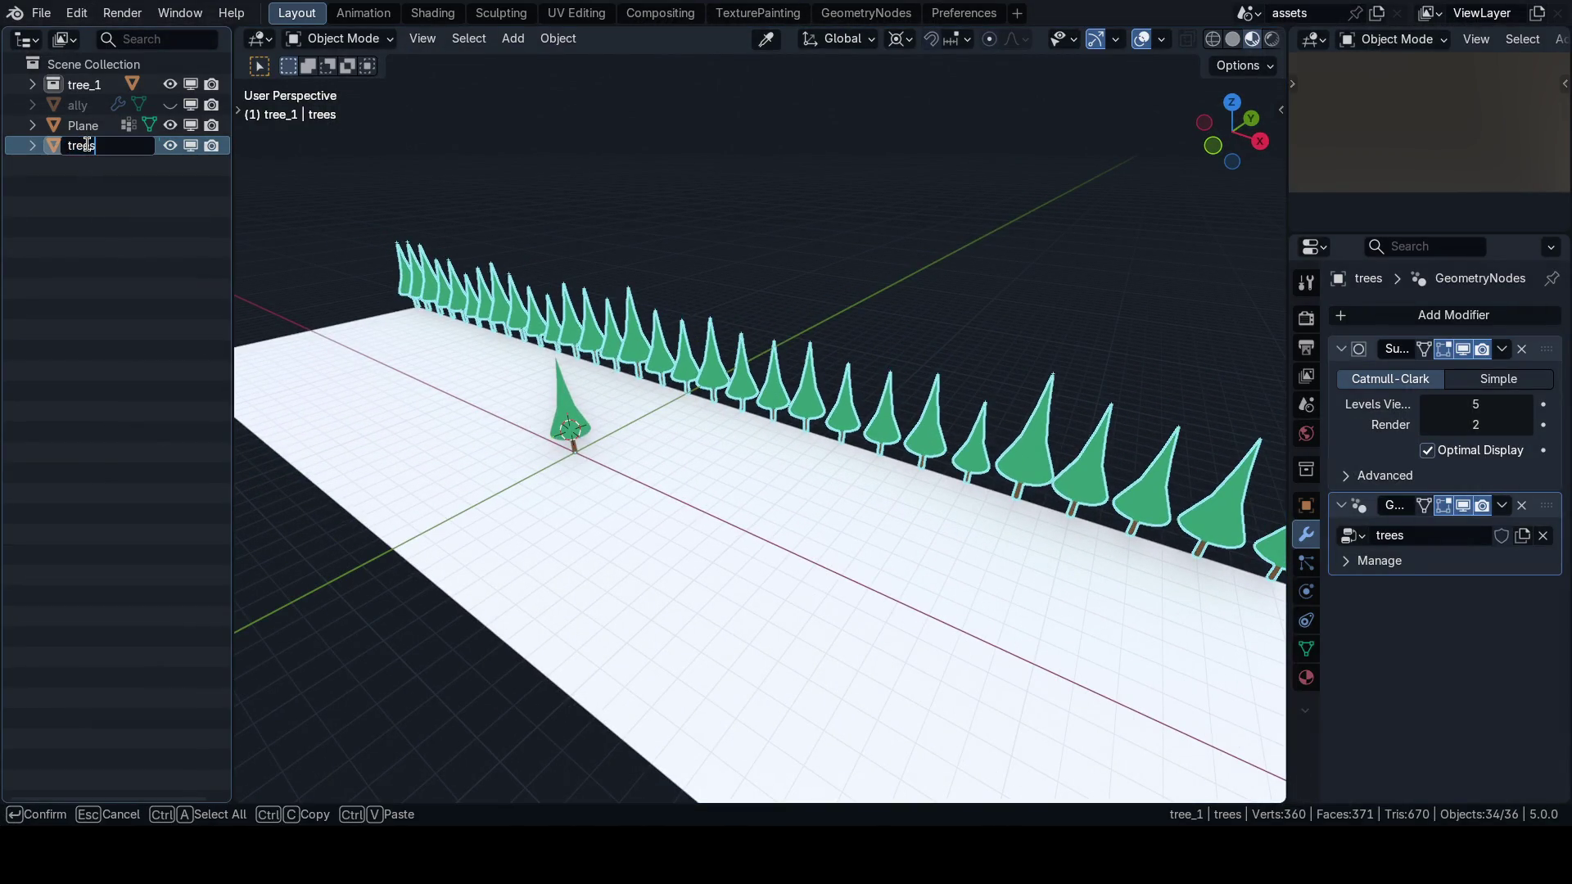
pyautogui.write('_multi')
pyautogui.press('Return')
pyautogui.press('n')
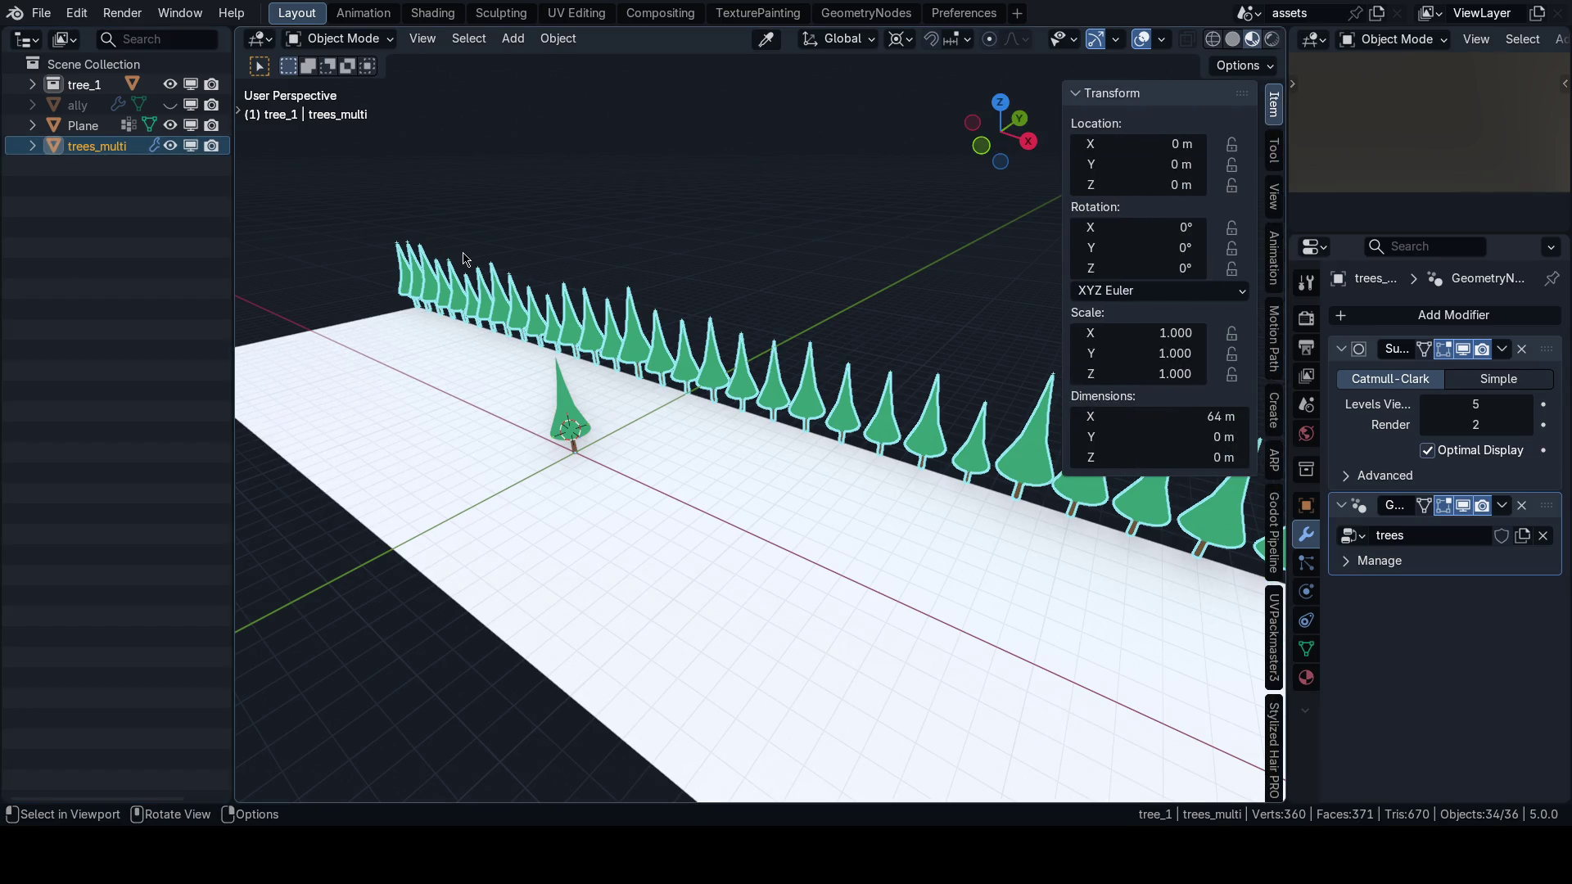
pyautogui.press('n')
pyautogui.hotkey('ctrl', 's')
pyautogui.press('n')
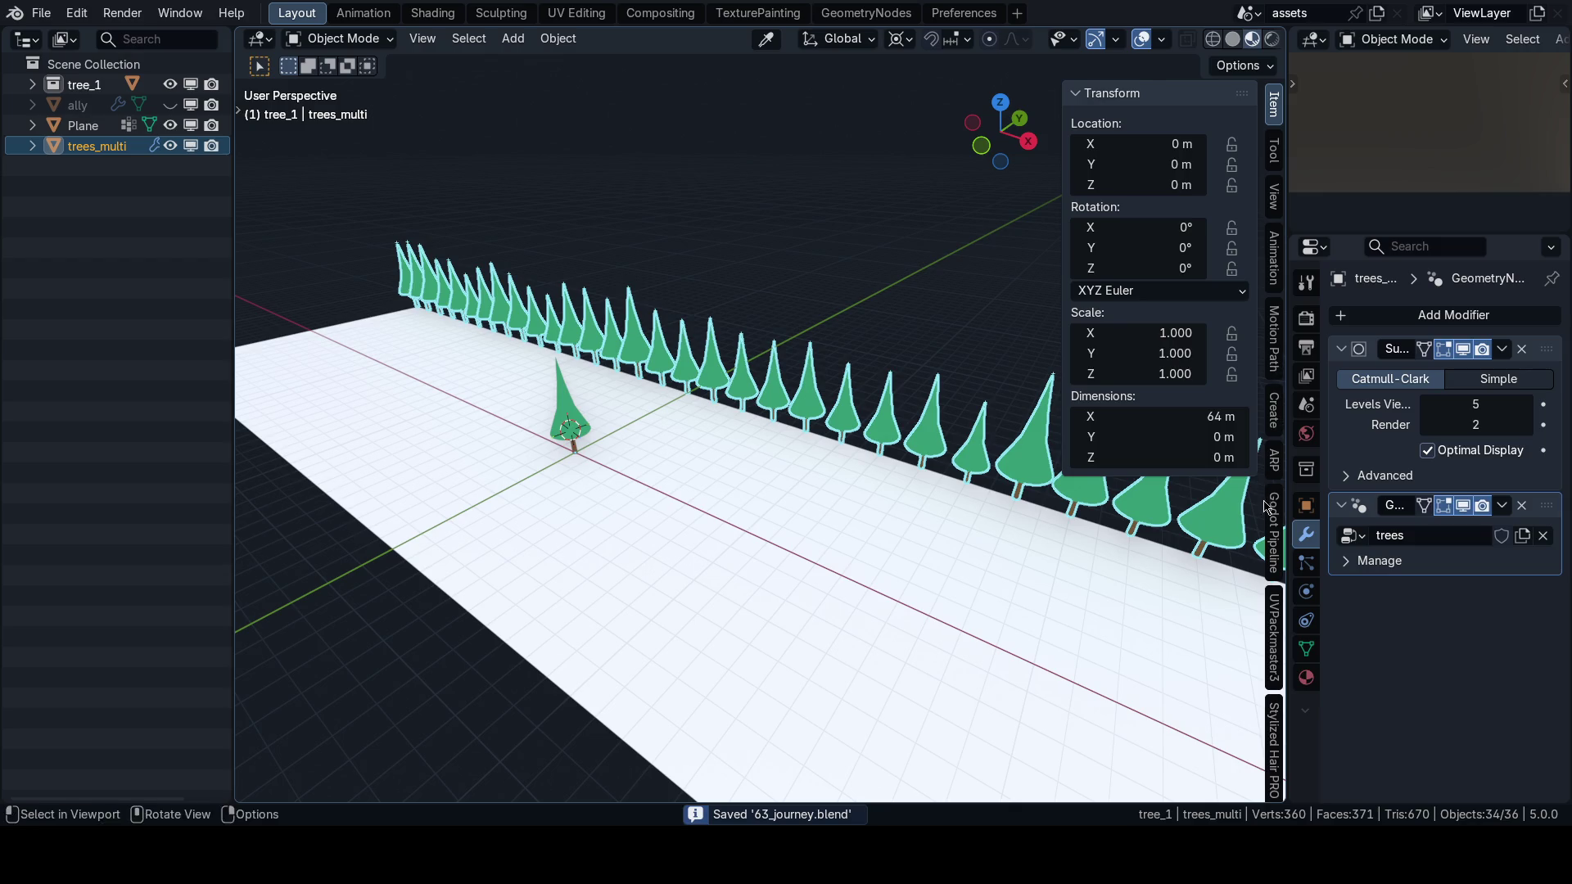
pyautogui.click(1274, 524)
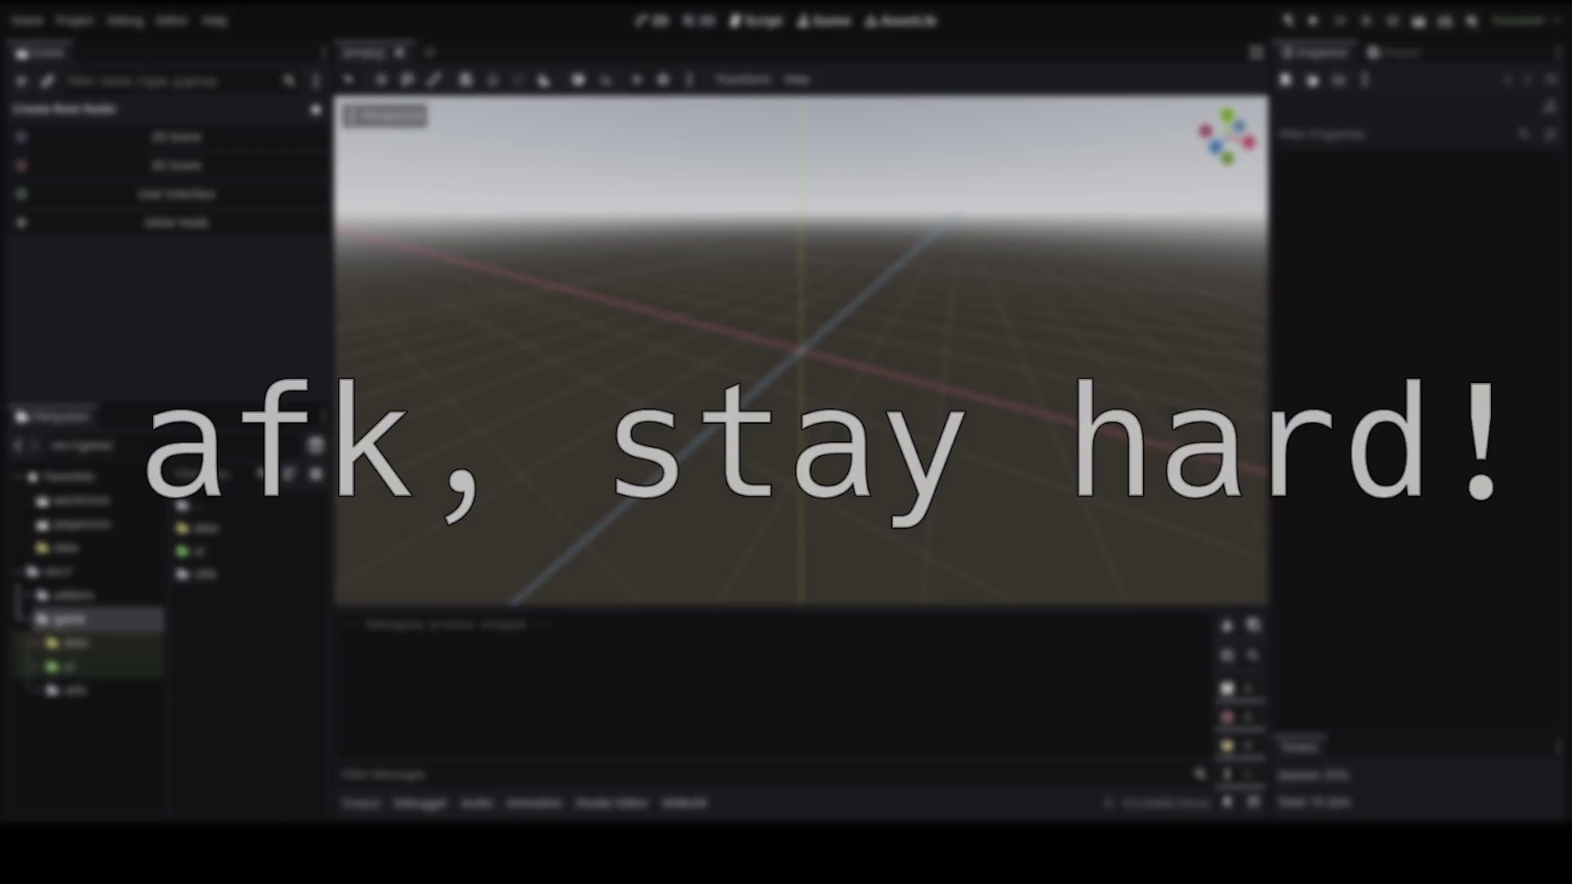
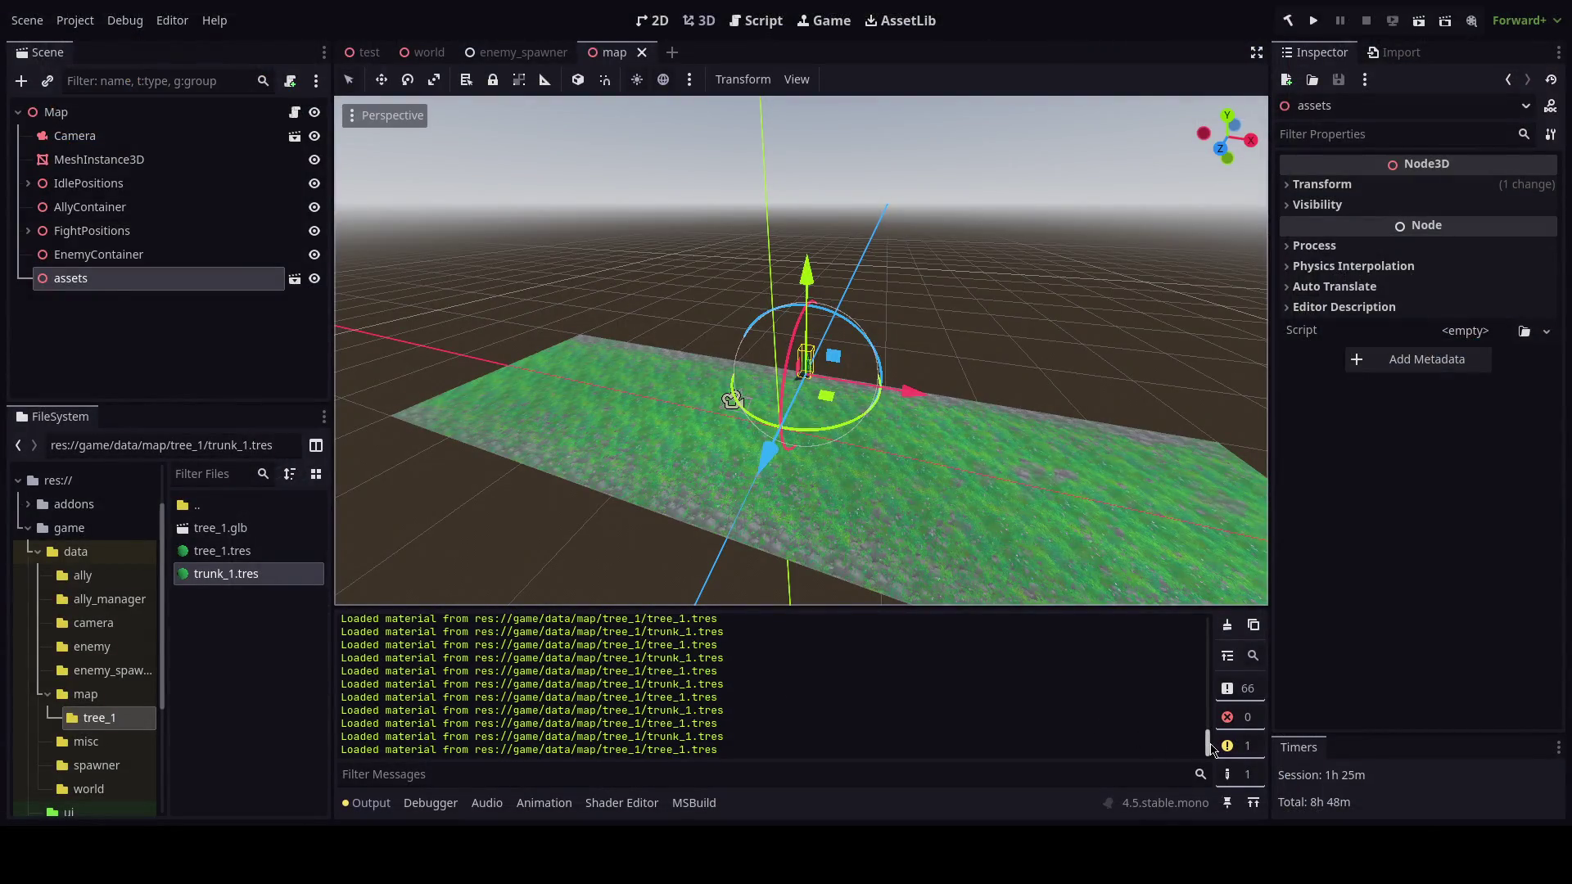
# Preview the trees.glb tree row in its import settings from the map folder.
pyautogui.moveTo(1208, 745); pyautogui.dragTo(1216, 625)
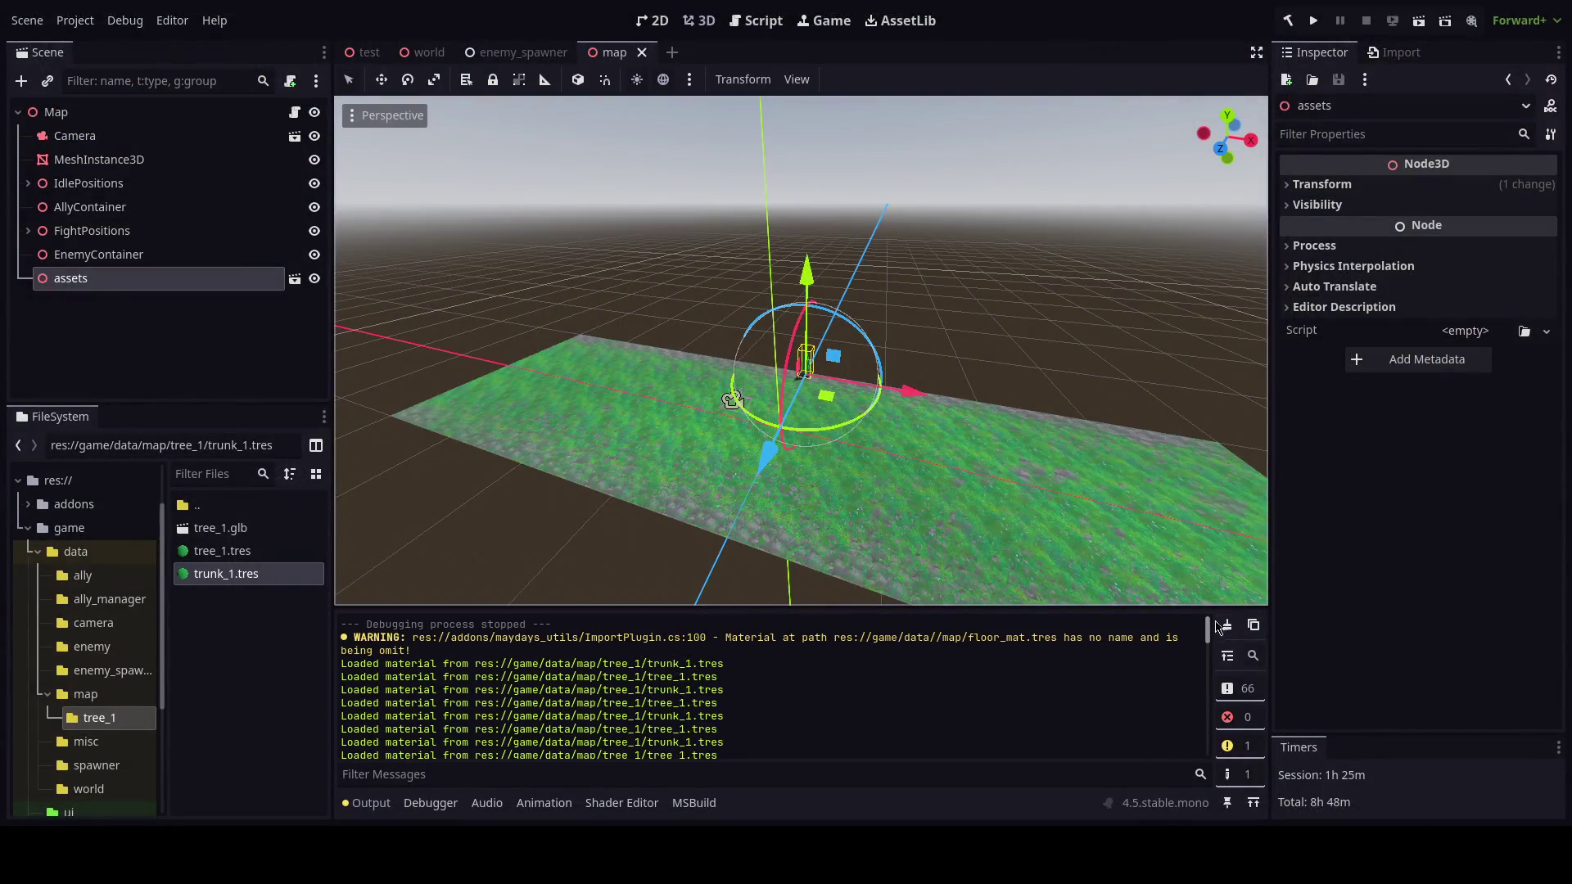
pyautogui.click(86, 693)
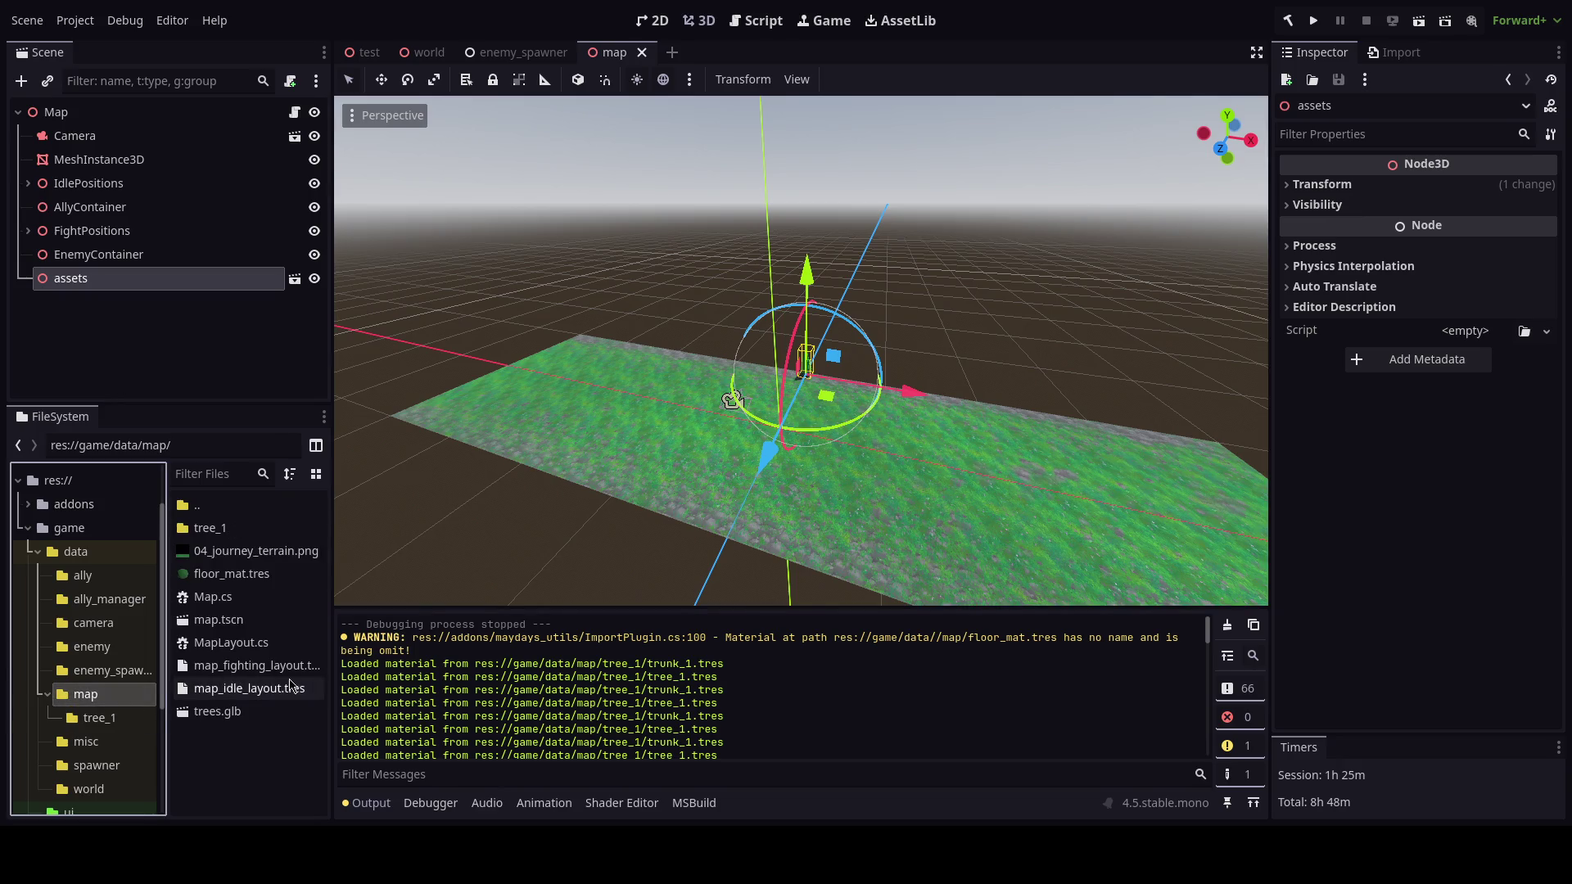
pyautogui.click(259, 714)
pyautogui.doubleClick(259, 714)
pyautogui.moveTo(674, 568); pyautogui.dragTo(636, 474)
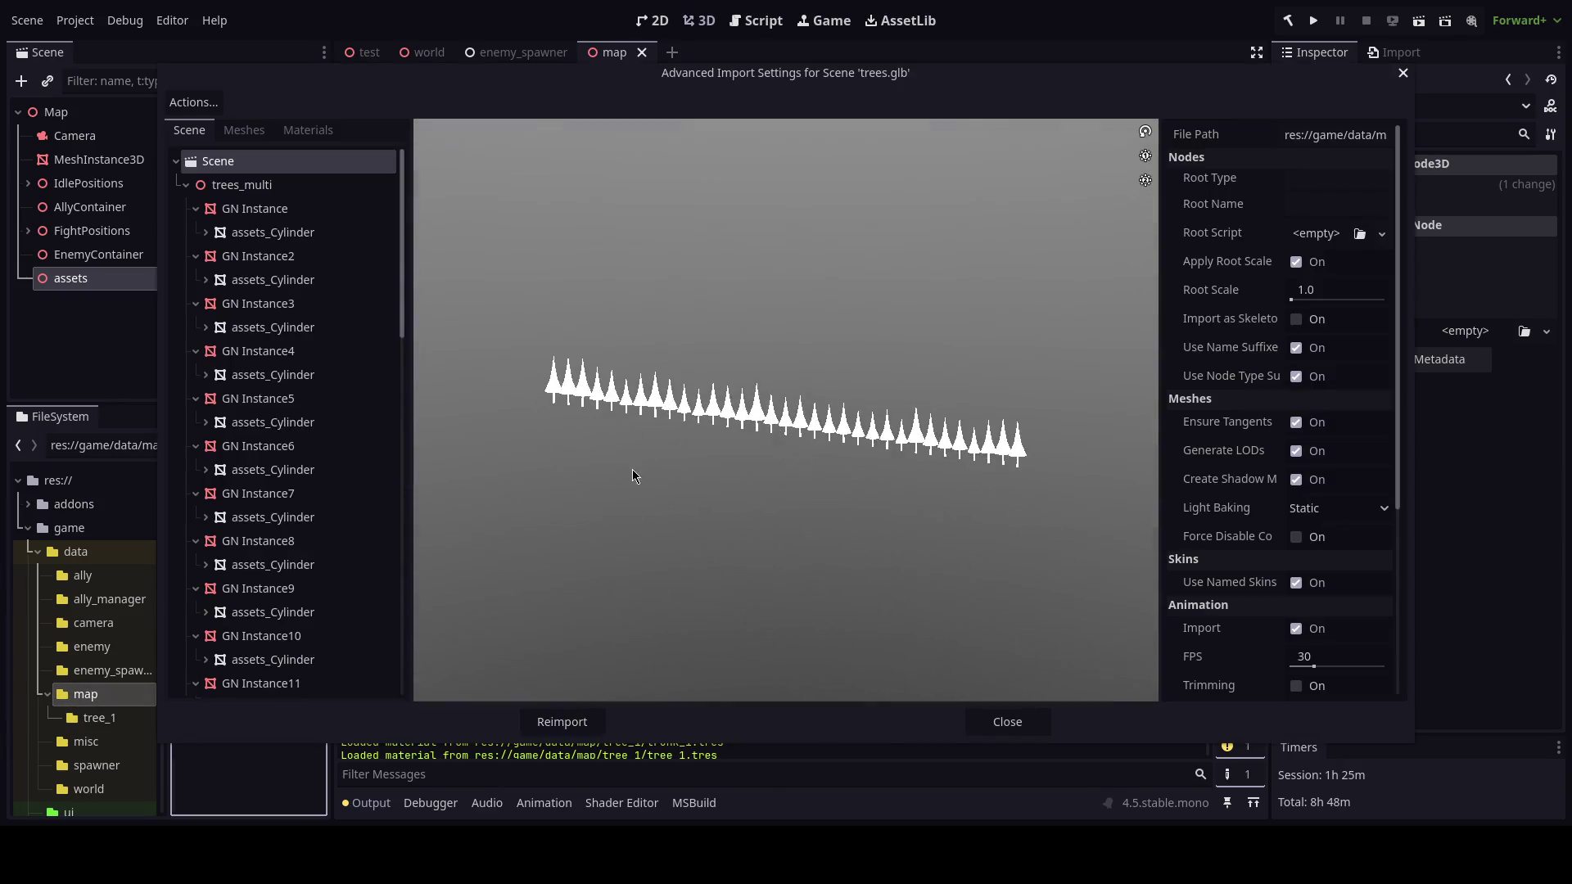
pyautogui.click(1006, 719)
# Add a trees.glb instance to the map scene and delete the old assets node.
pyautogui.moveTo(217, 711)
pyautogui.mouseDown()
pyautogui.moveTo(155, 303)
pyautogui.moveTo(95, 115)
pyautogui.moveTo(82, 135)
pyautogui.mouseUp()
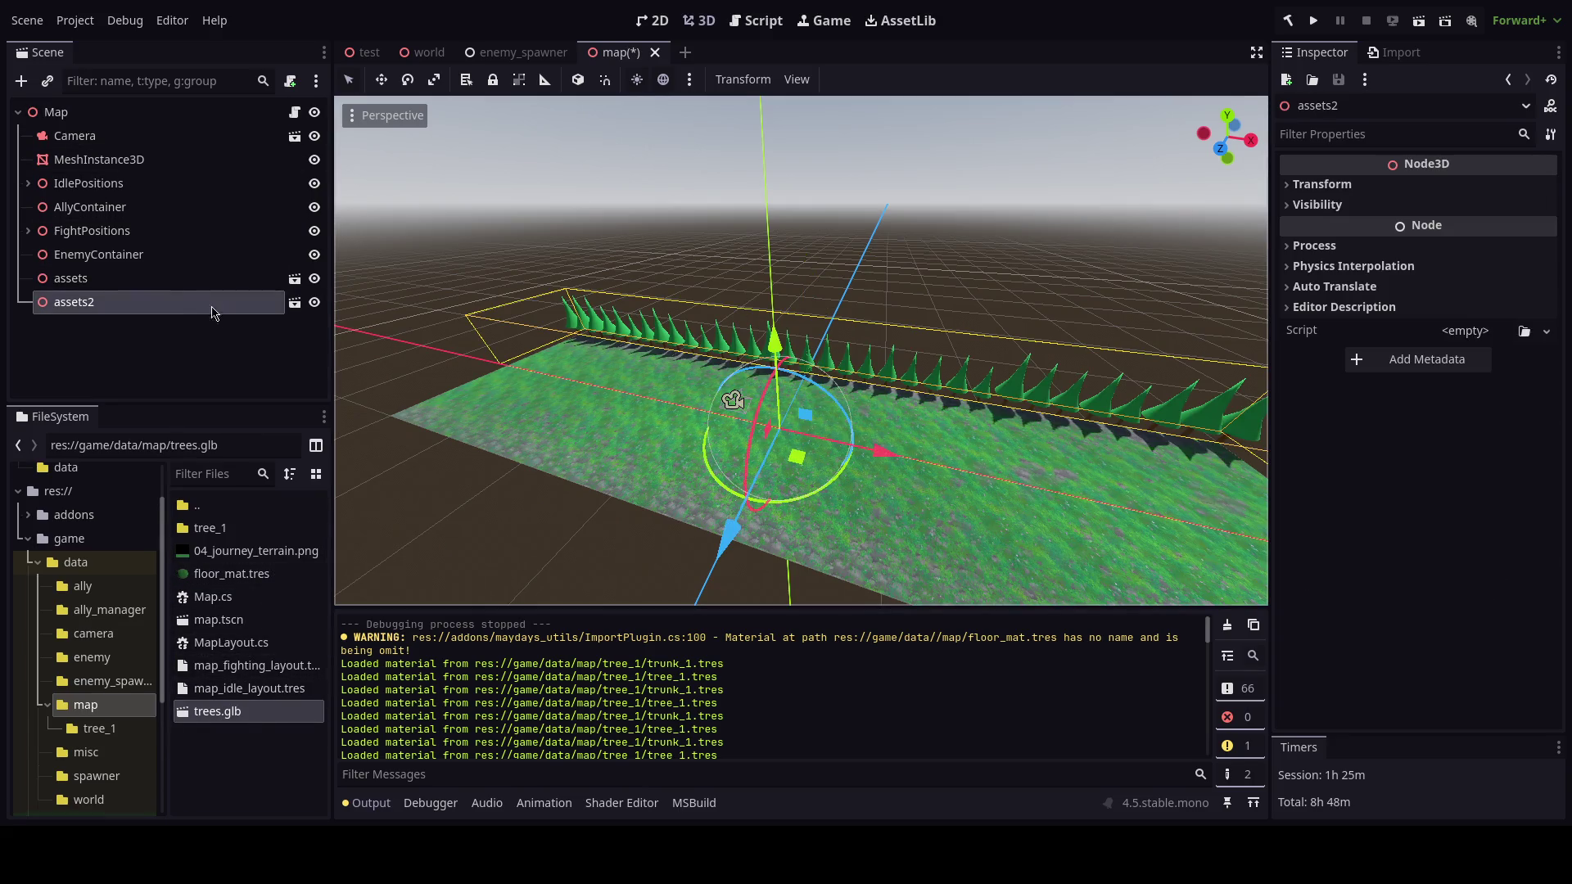
pyautogui.rightClick(211, 280)
pyautogui.click(210, 813)
pyautogui.click(711, 432)
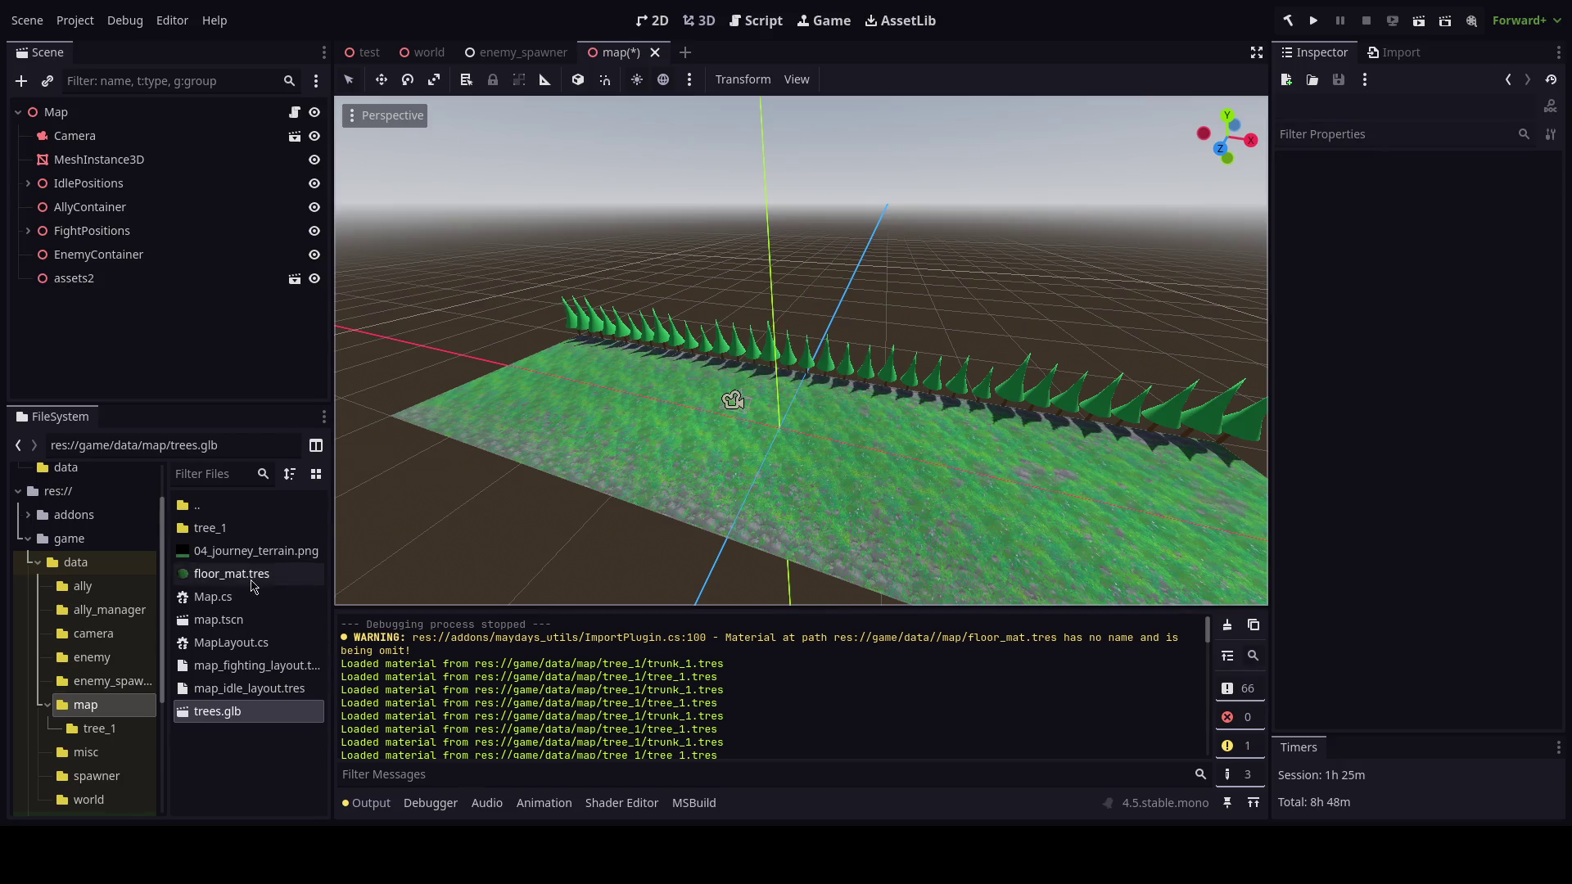
# Delete tree_1.glb from the tree_1 folder and move trees.glb into that folder.
pyautogui.doubleClick(212, 528)
pyautogui.rightClick(253, 531)
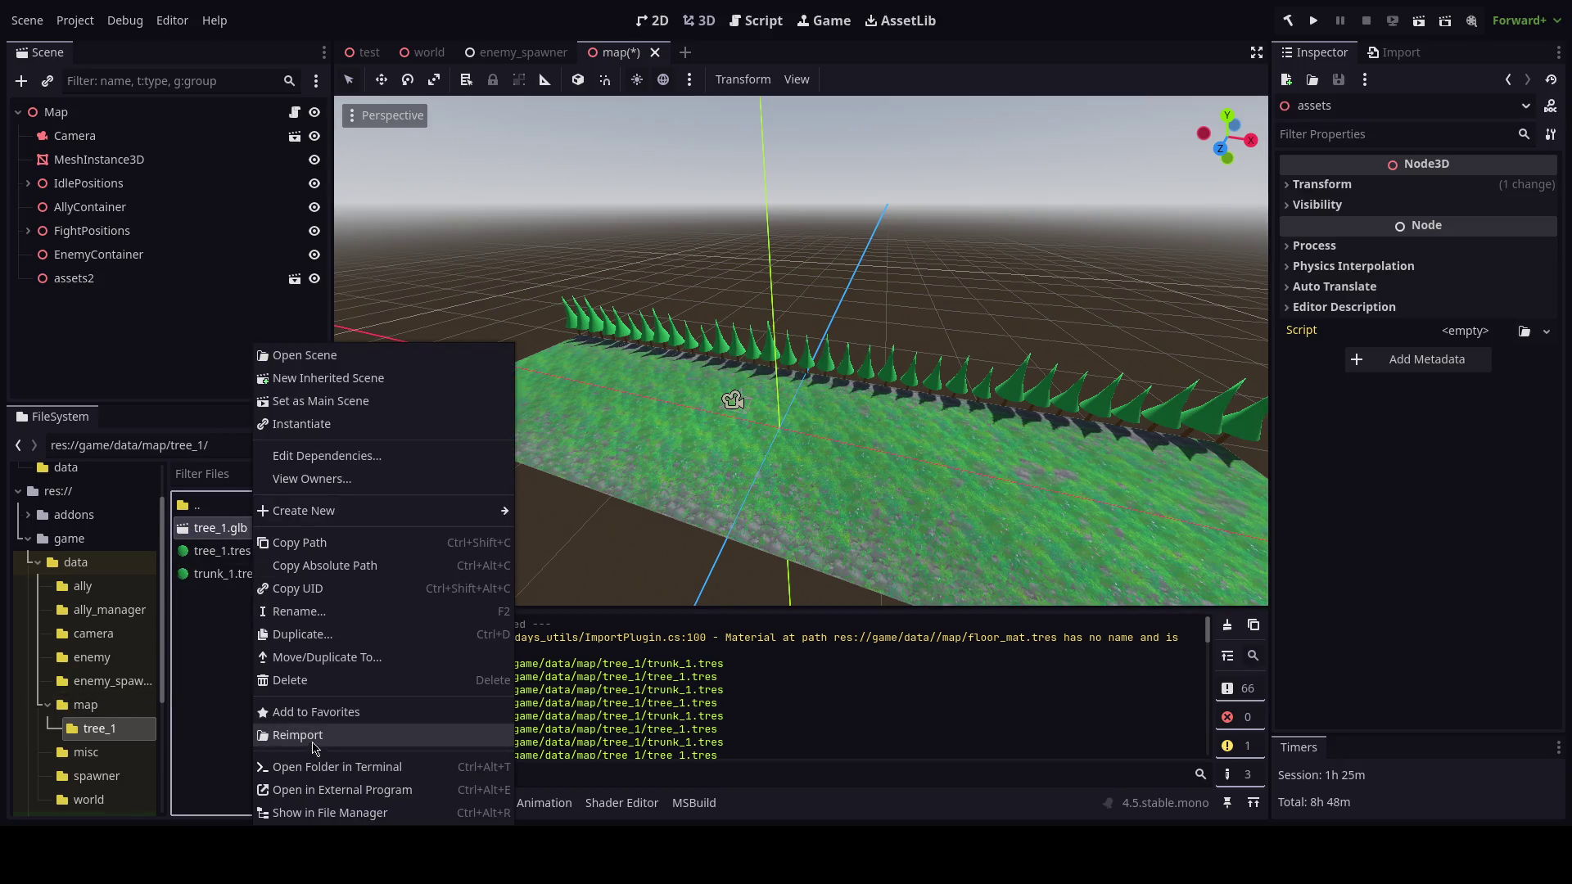
pyautogui.click(311, 681)
pyautogui.click(663, 555)
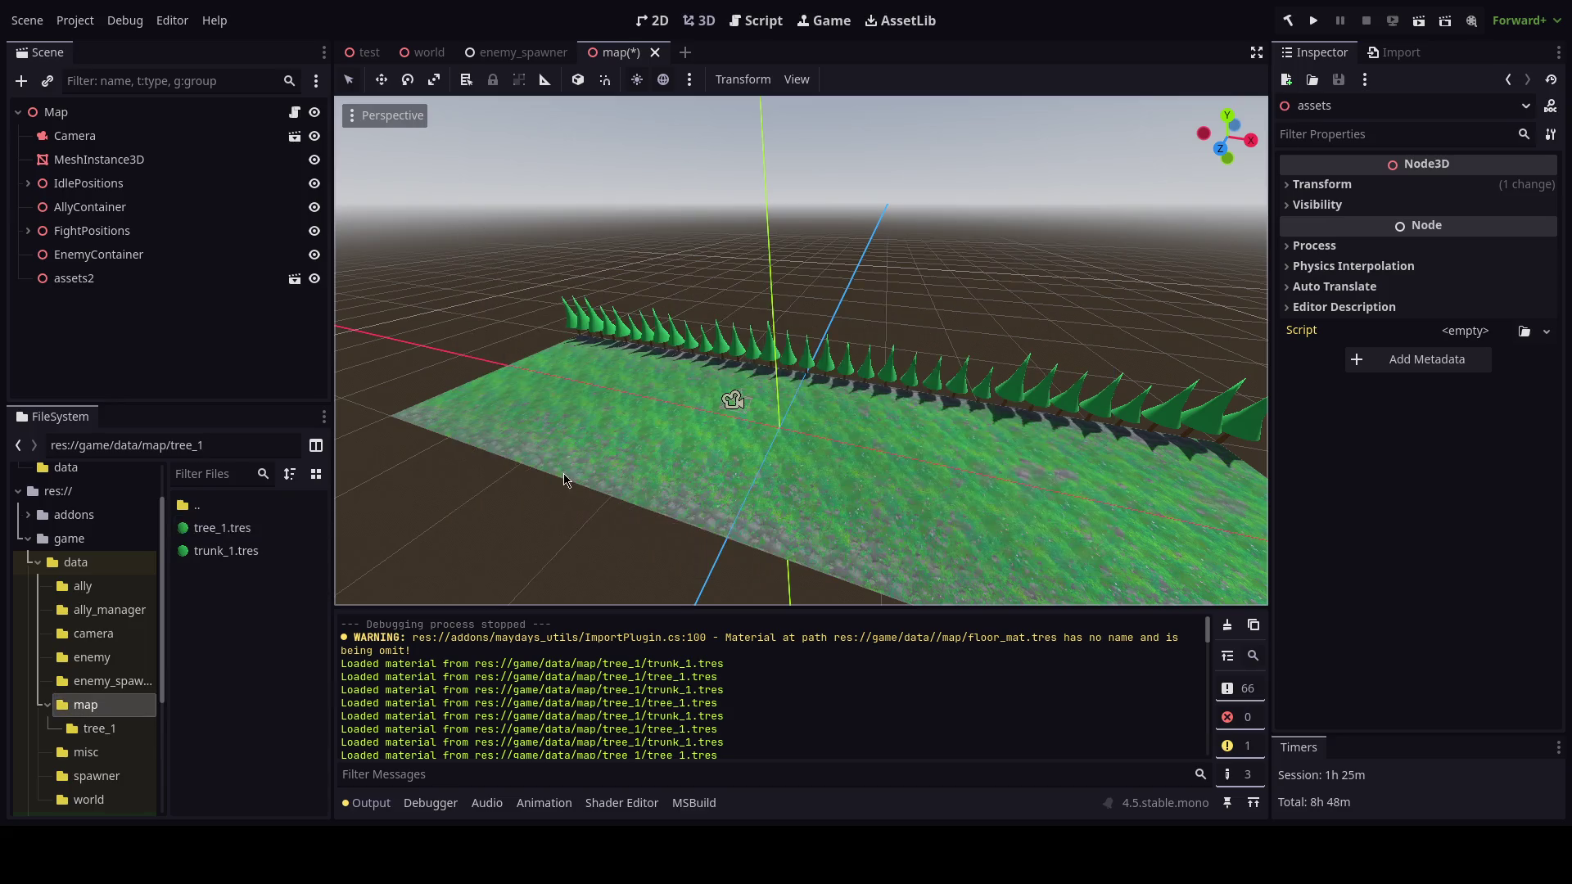
pyautogui.doubleClick(196, 506)
pyautogui.moveTo(248, 719); pyautogui.dragTo(245, 525)
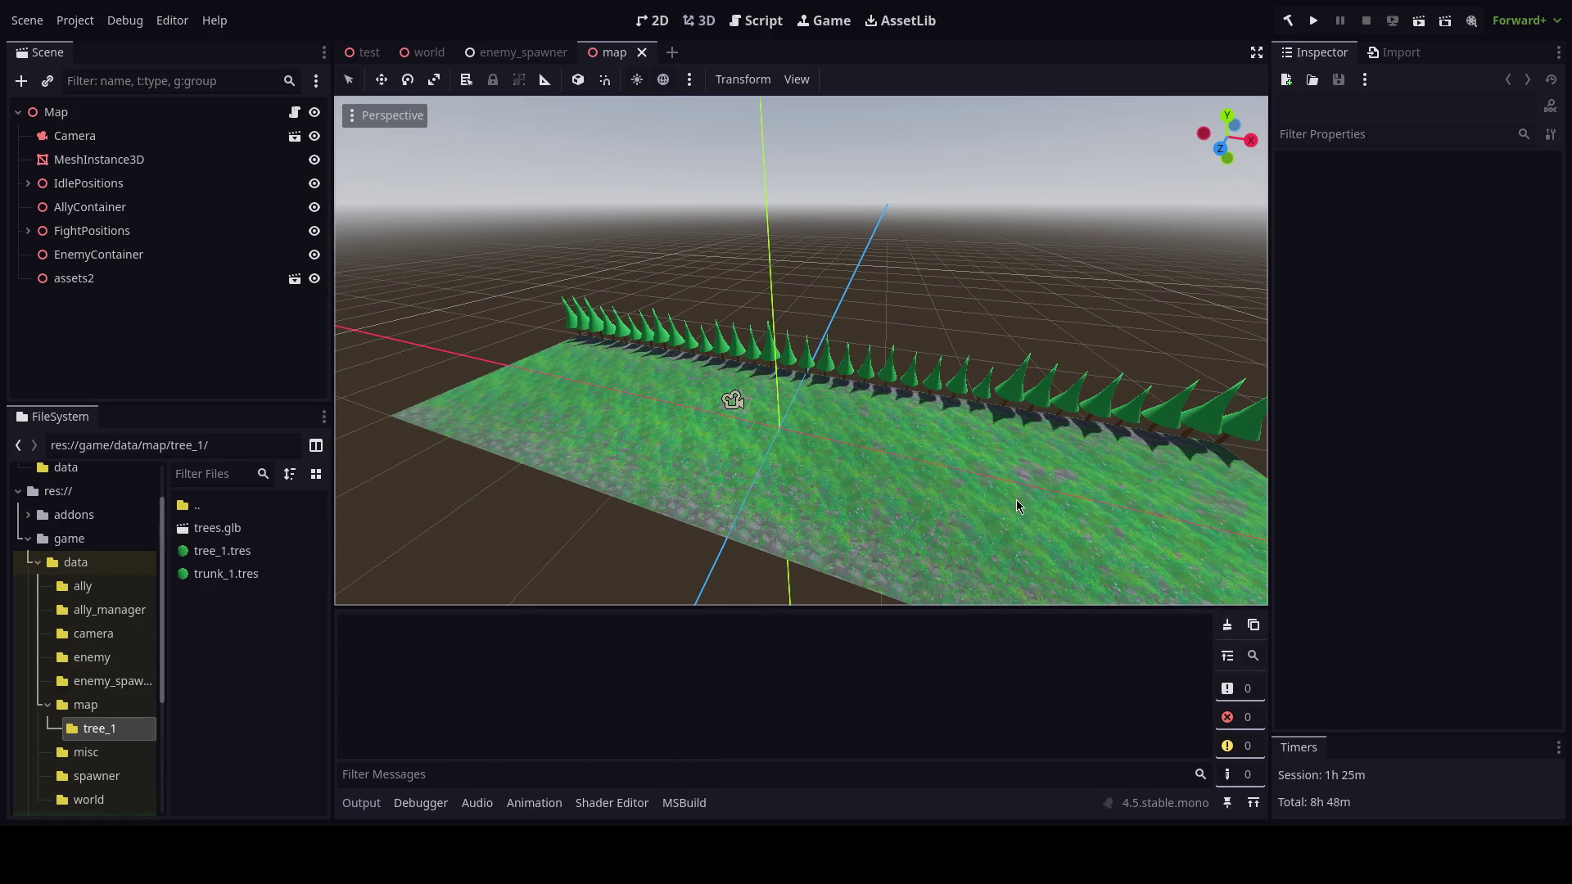
# View the new tree row in the world scene during a test run, then stop the game.
pyautogui.moveTo(733, 400); pyautogui.dragTo(443, 541)
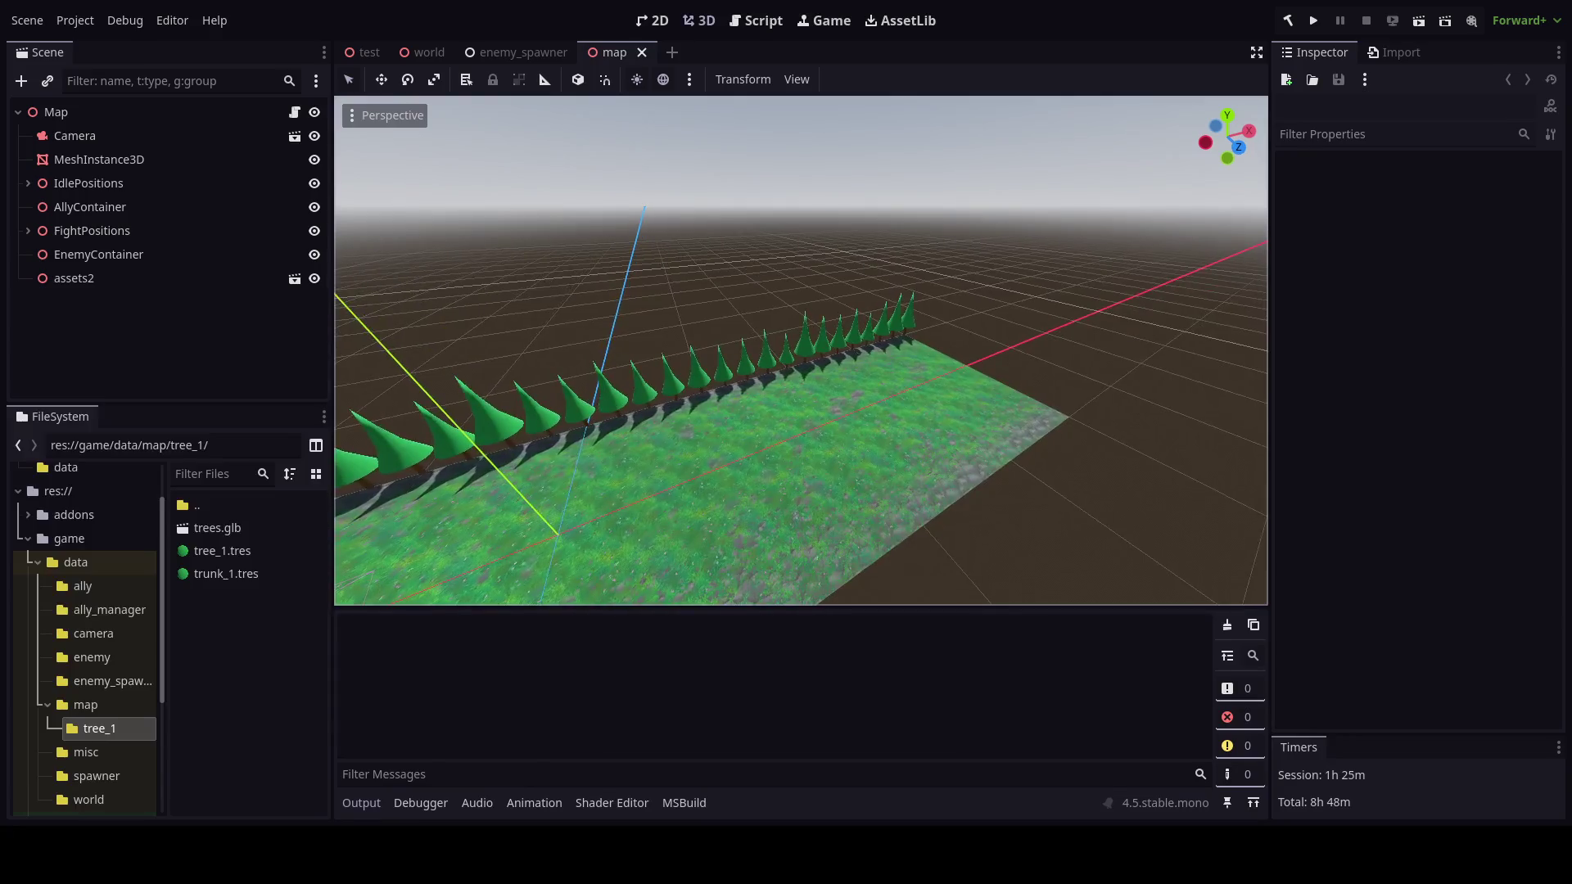
pyautogui.click(429, 51)
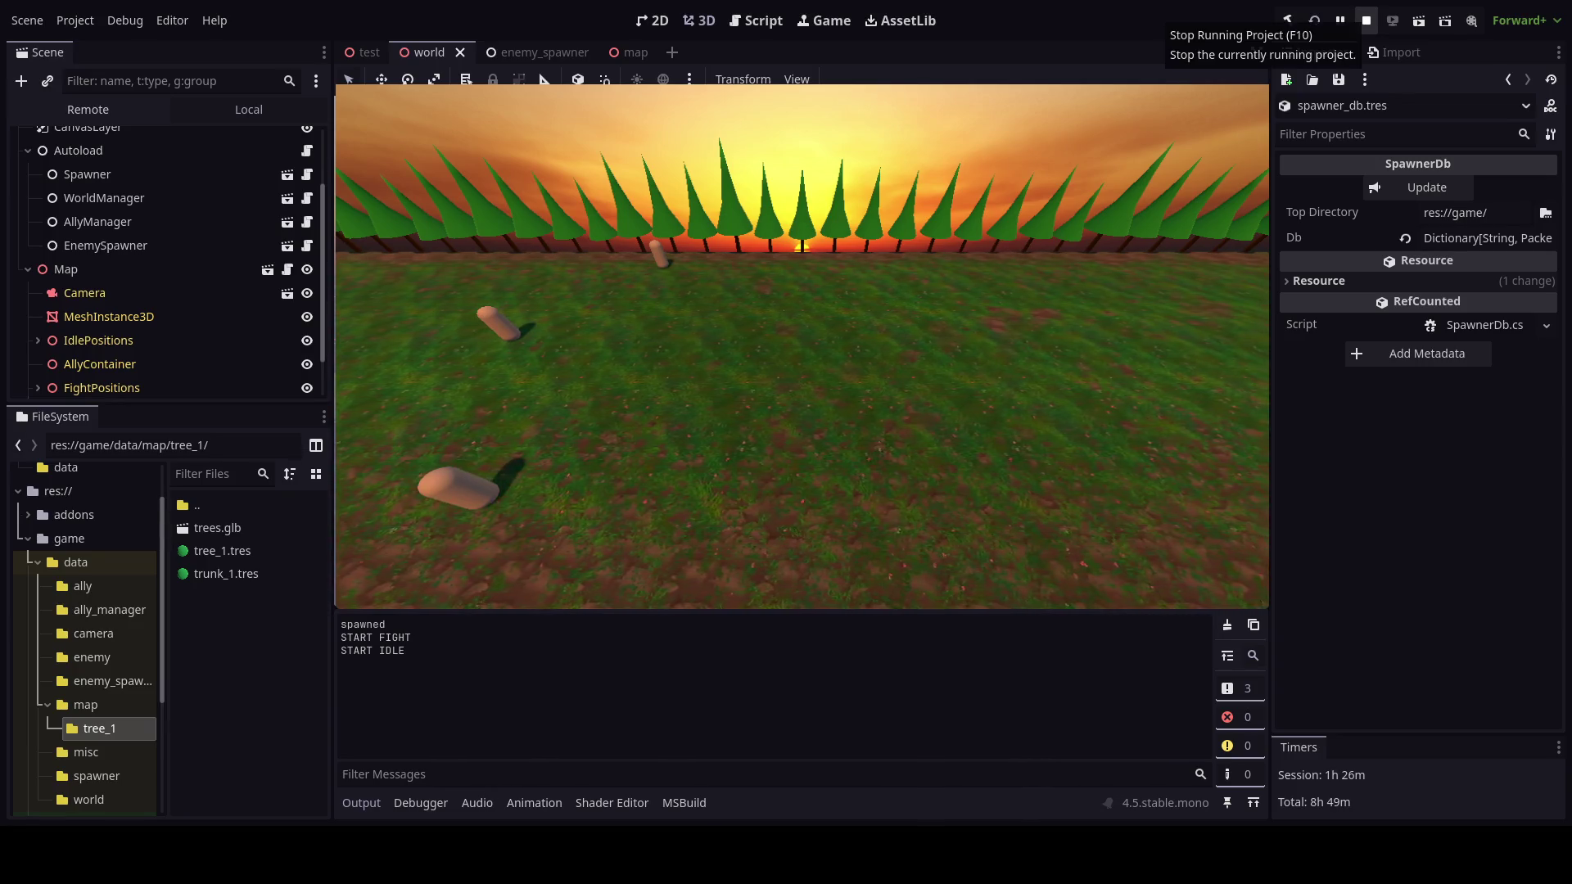
pyautogui.click(1366, 20)
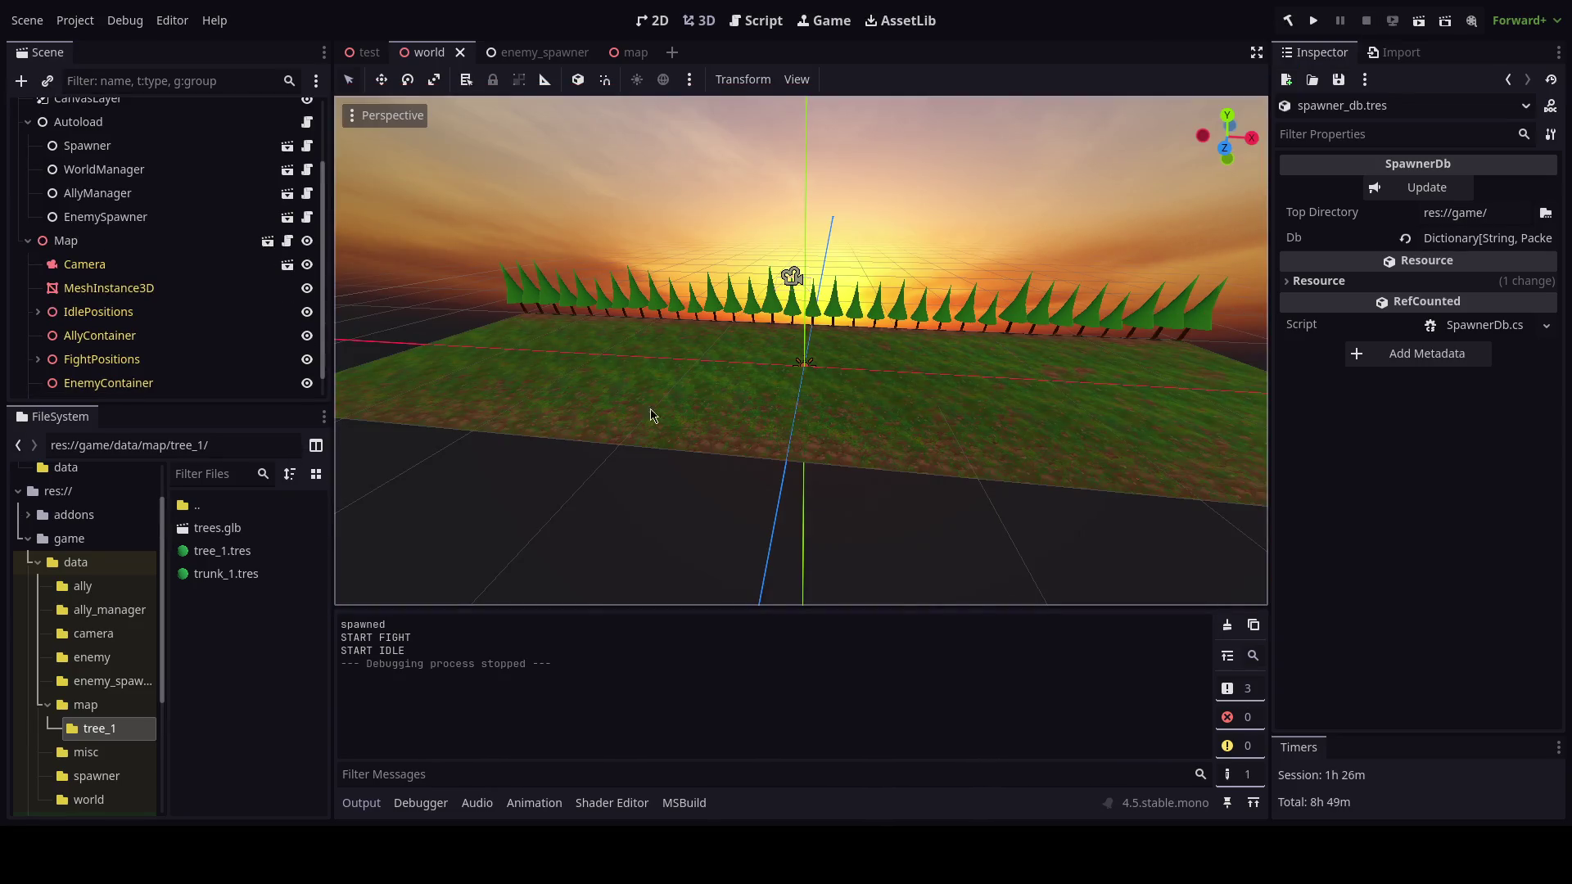
pyautogui.click(230, 563)
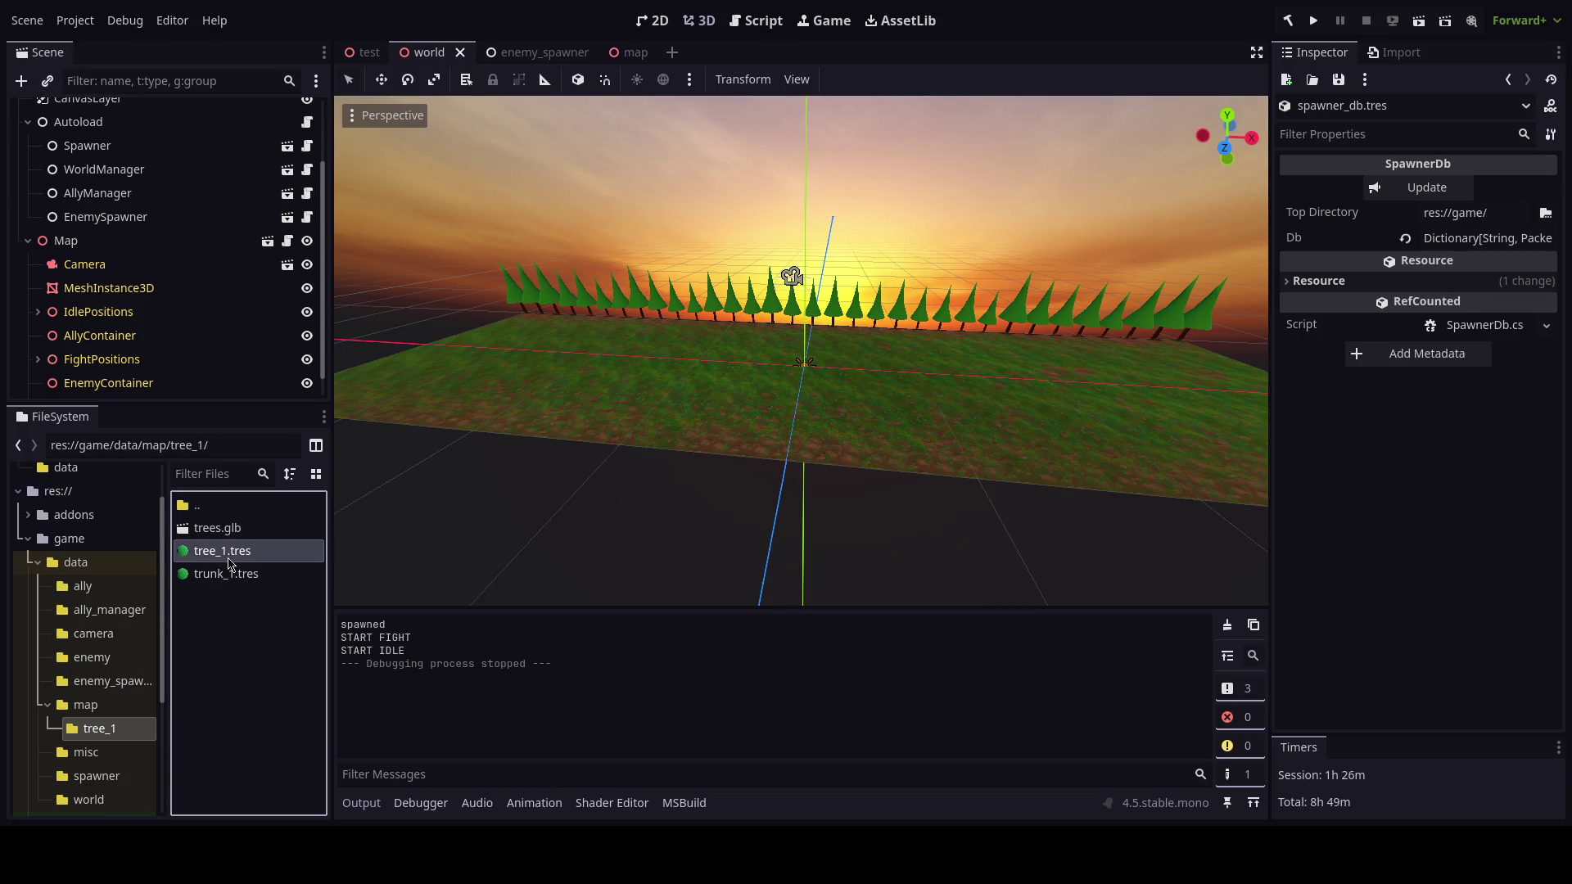
# Shift the tree_1.tres foliage albedo to a darker blue-green (1d916d) and test-run the game.
pyautogui.scroll(3, 801, 350)
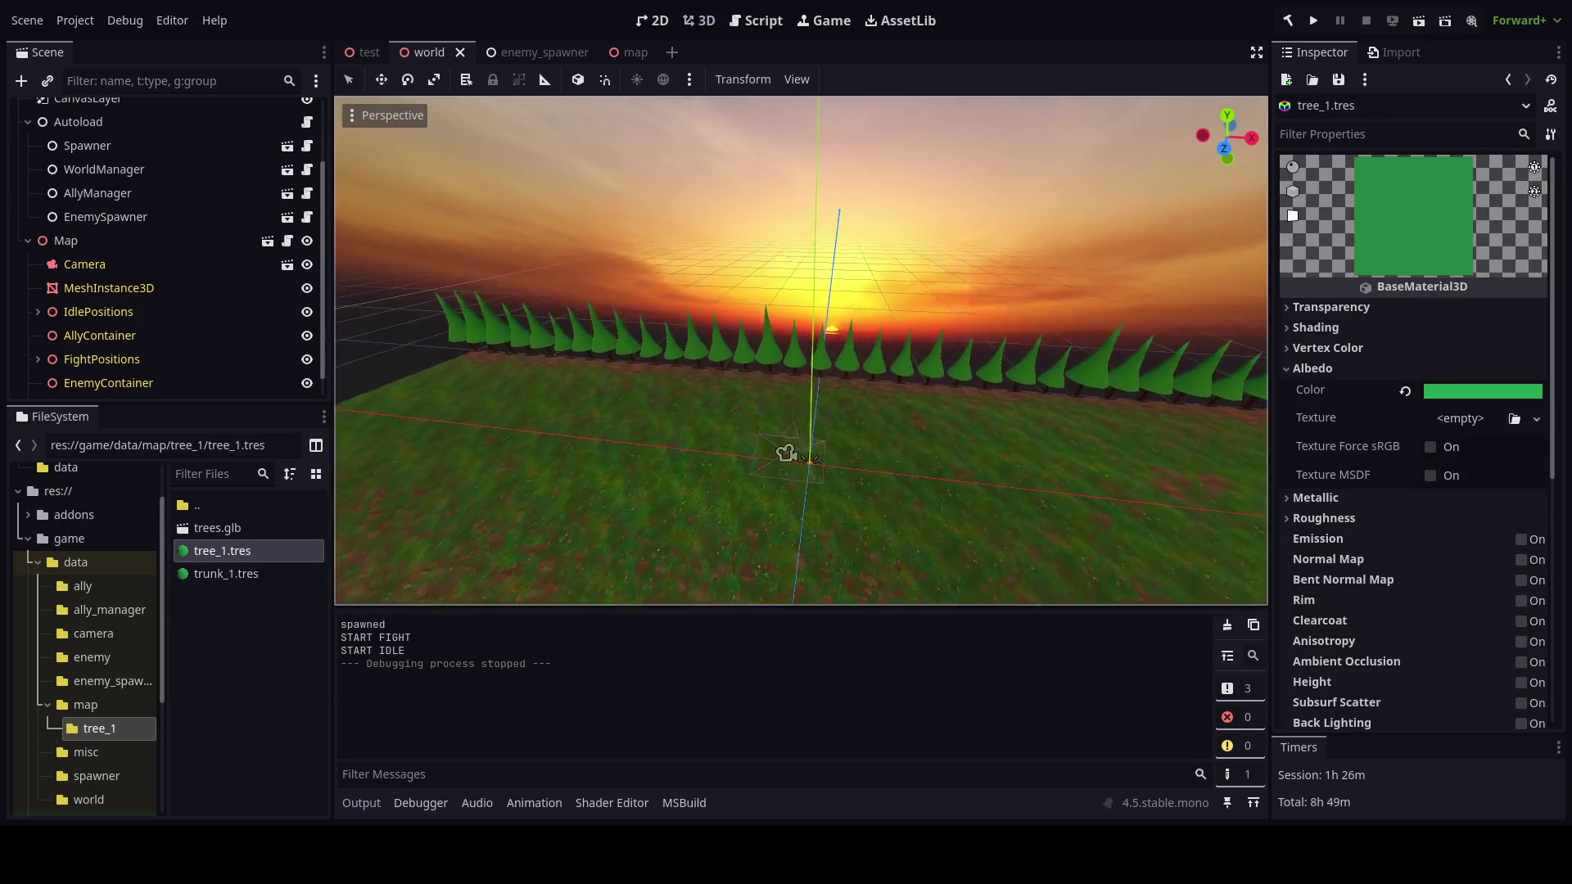
pyautogui.scroll(-3, 800, 351)
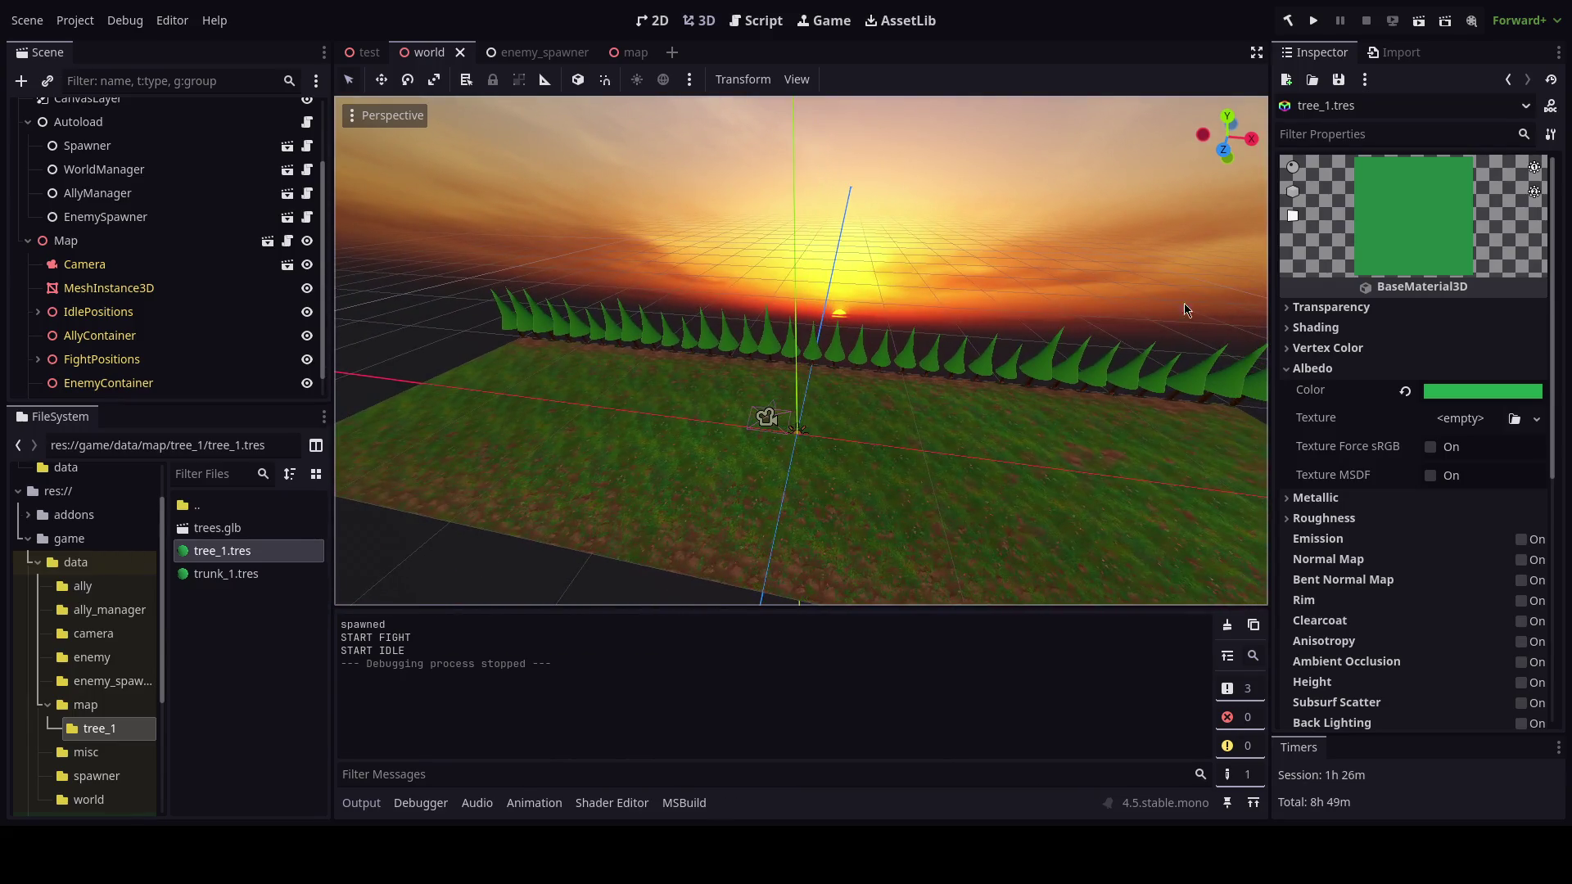
pyautogui.click(1447, 393)
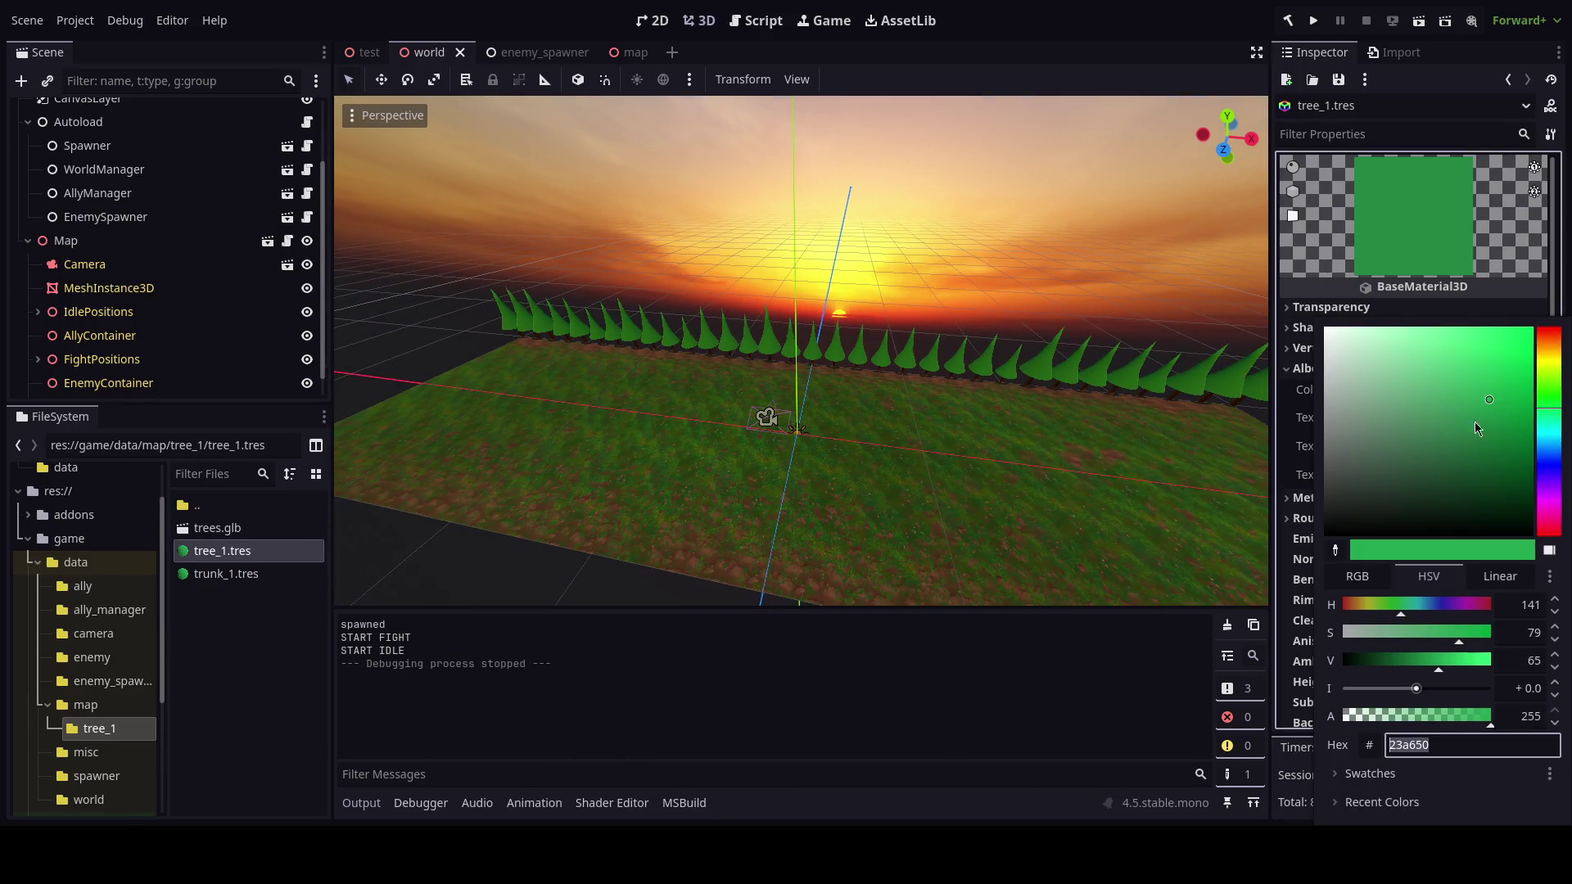
pyautogui.moveTo(1403, 612); pyautogui.dragTo(1408, 612)
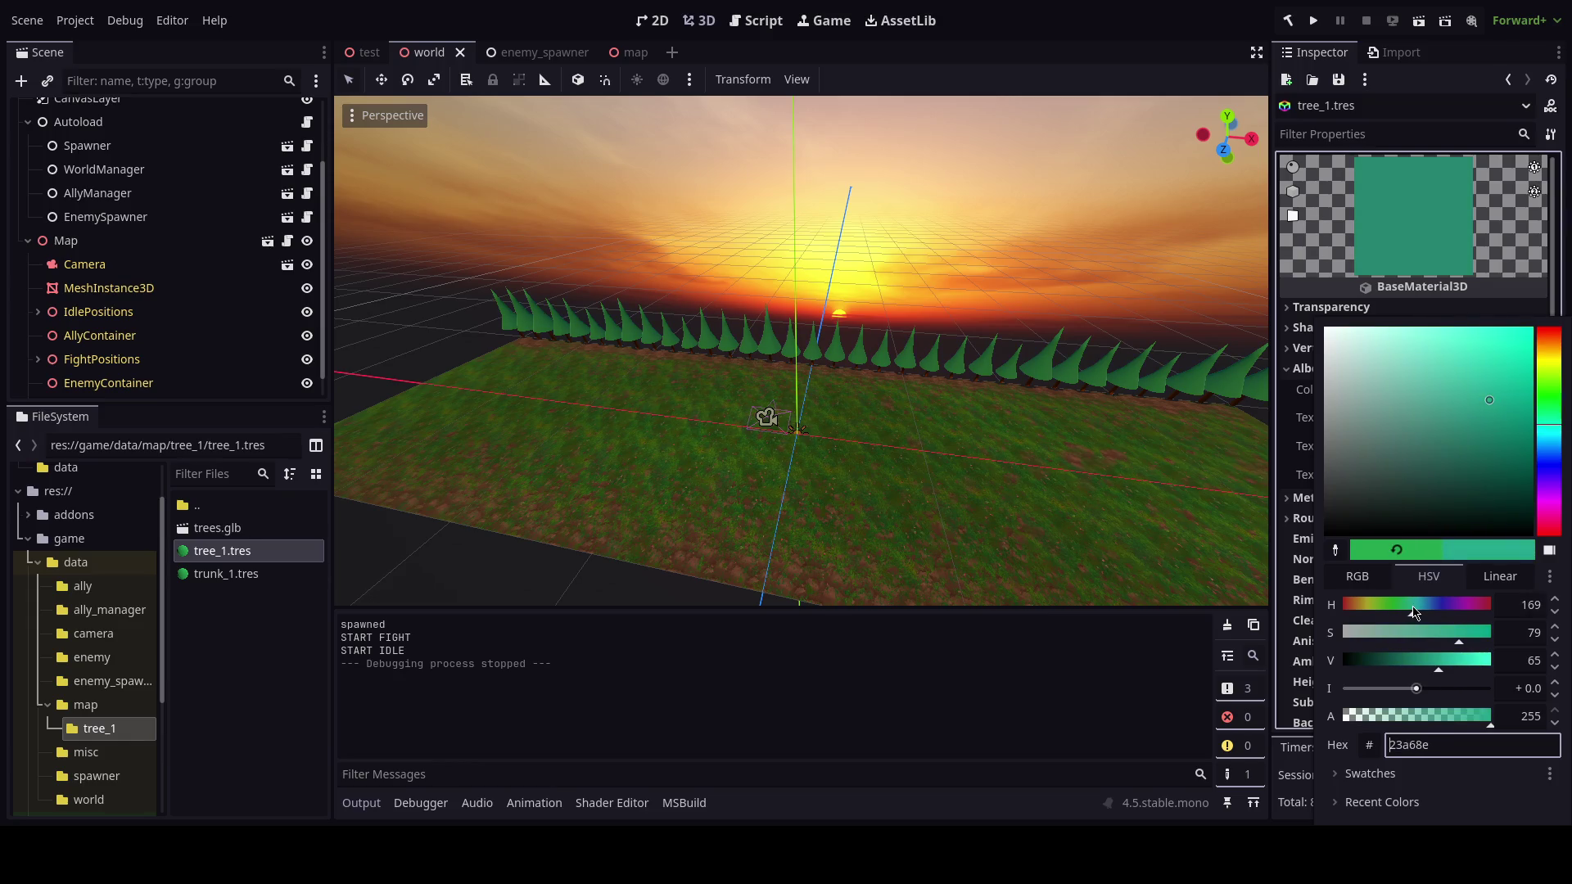
pyautogui.click(1426, 664)
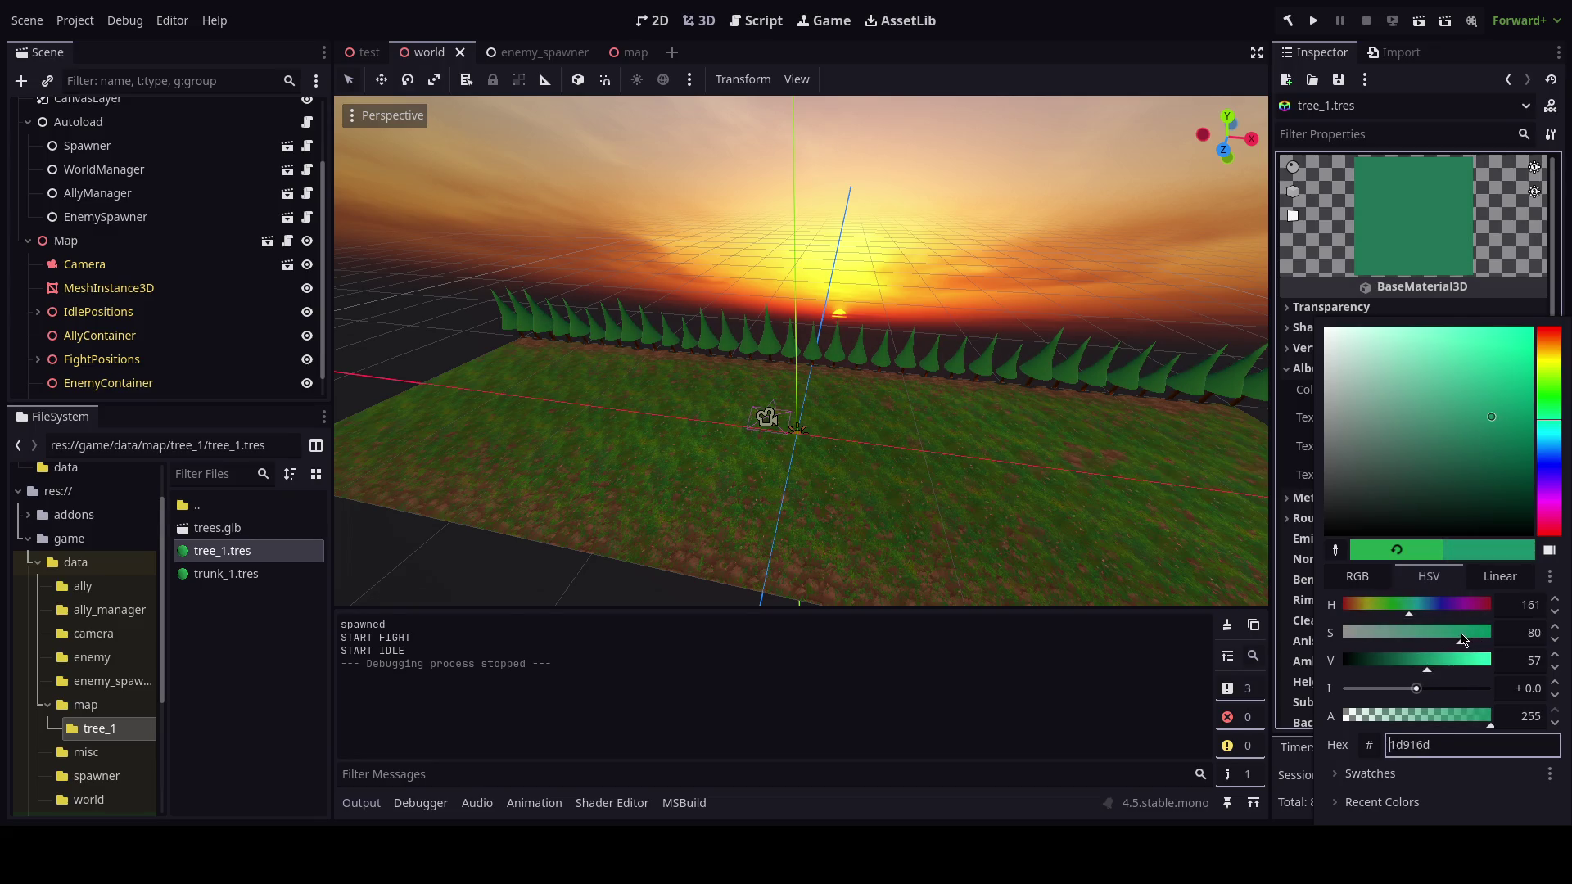
pyautogui.press('F5')
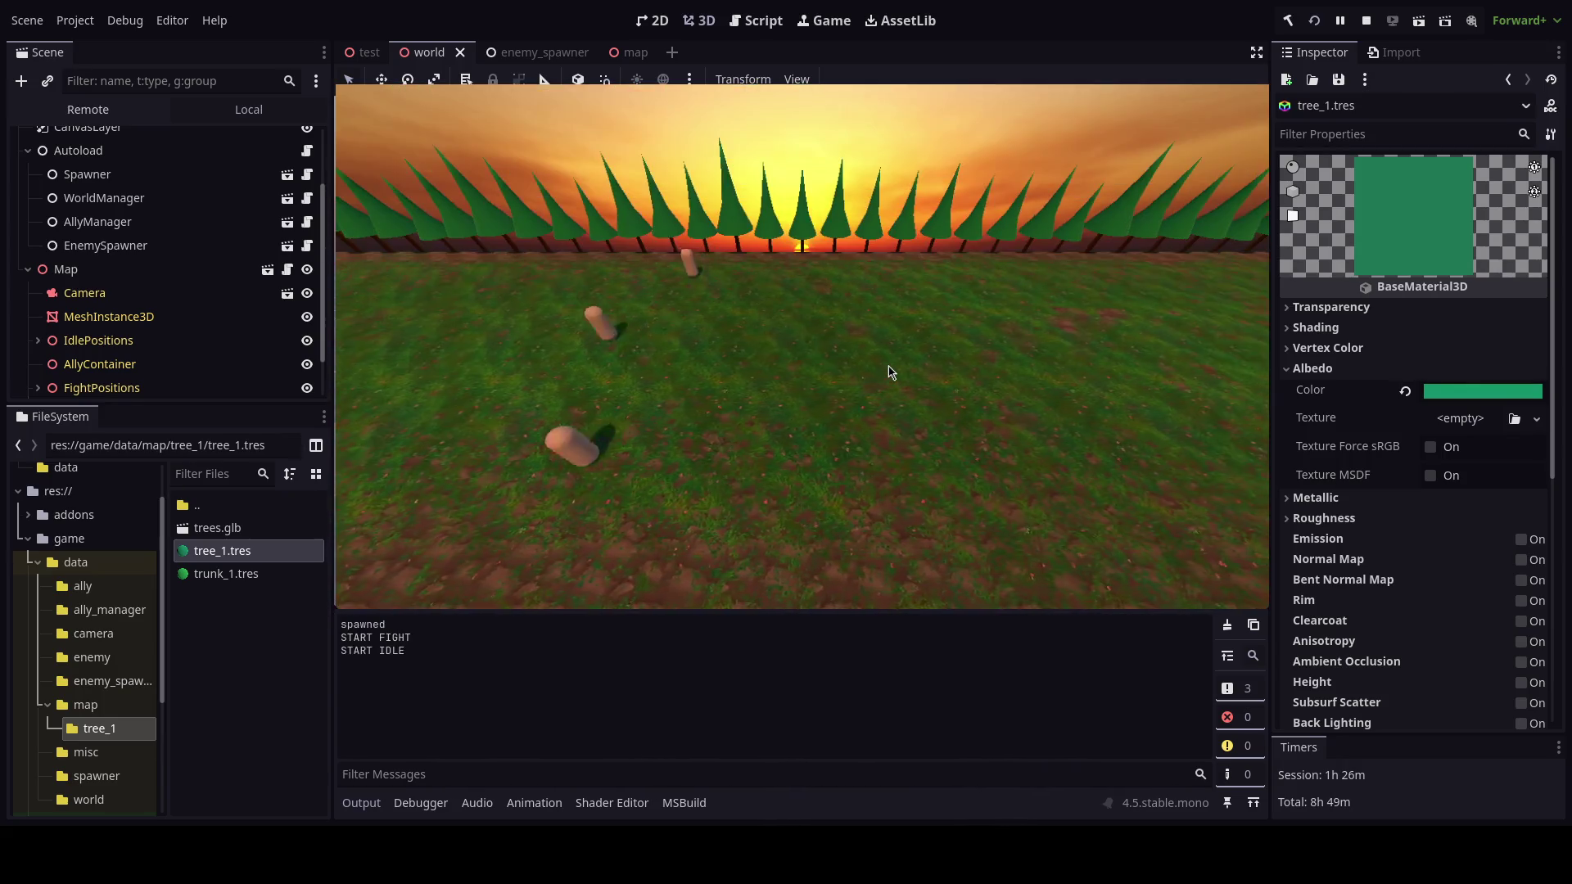
pyautogui.press('F8')
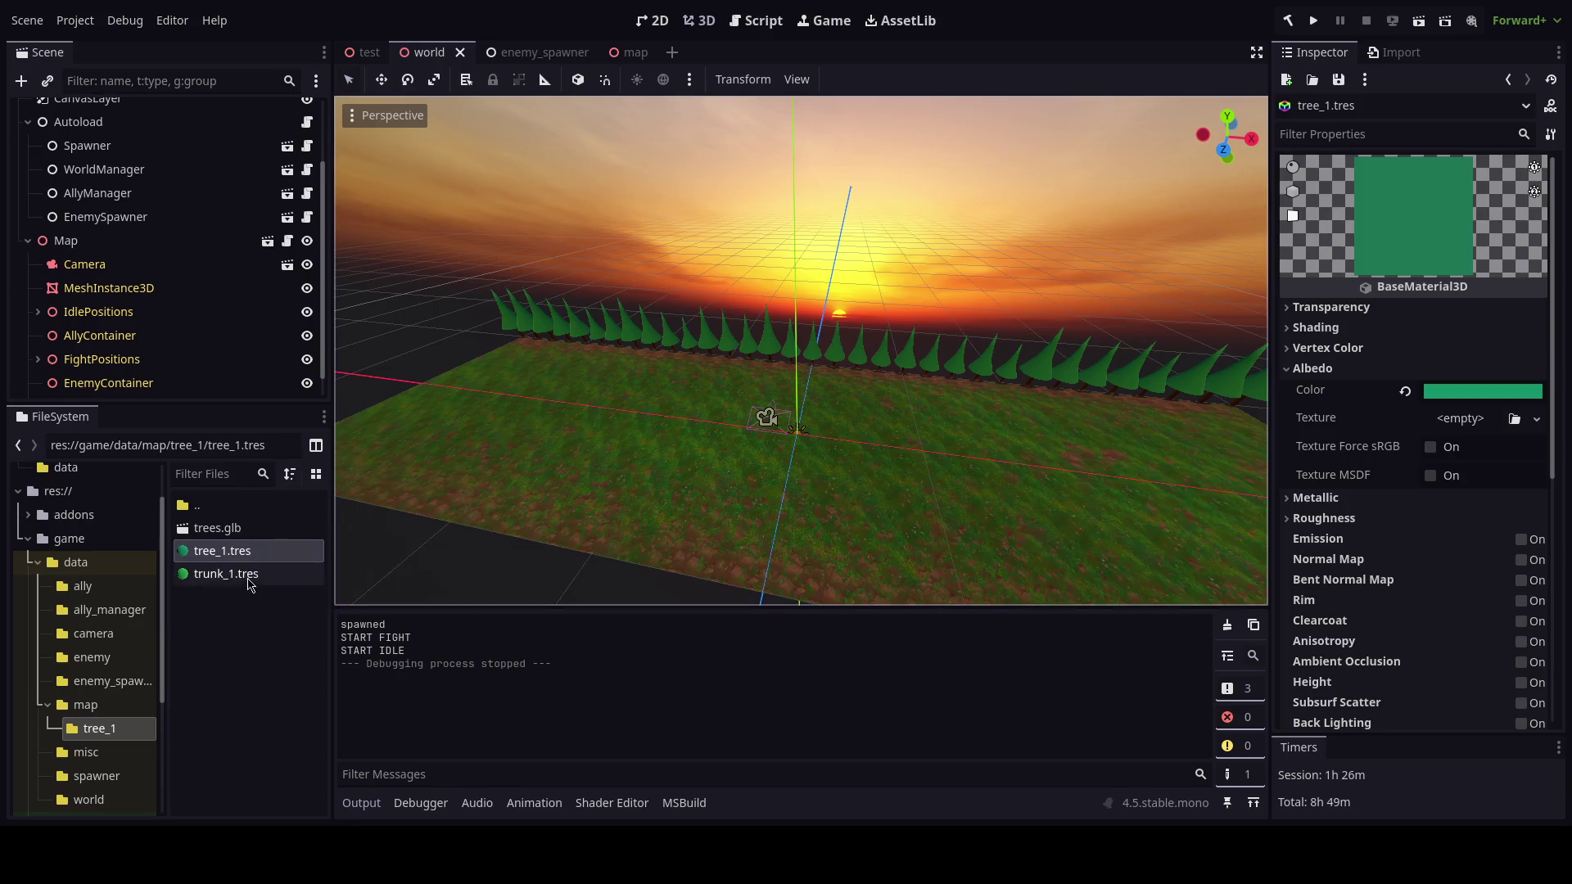
# Lighten the trunk_1.tres albedo to light orange (f7982a) and save the scene.
pyautogui.click(226, 574)
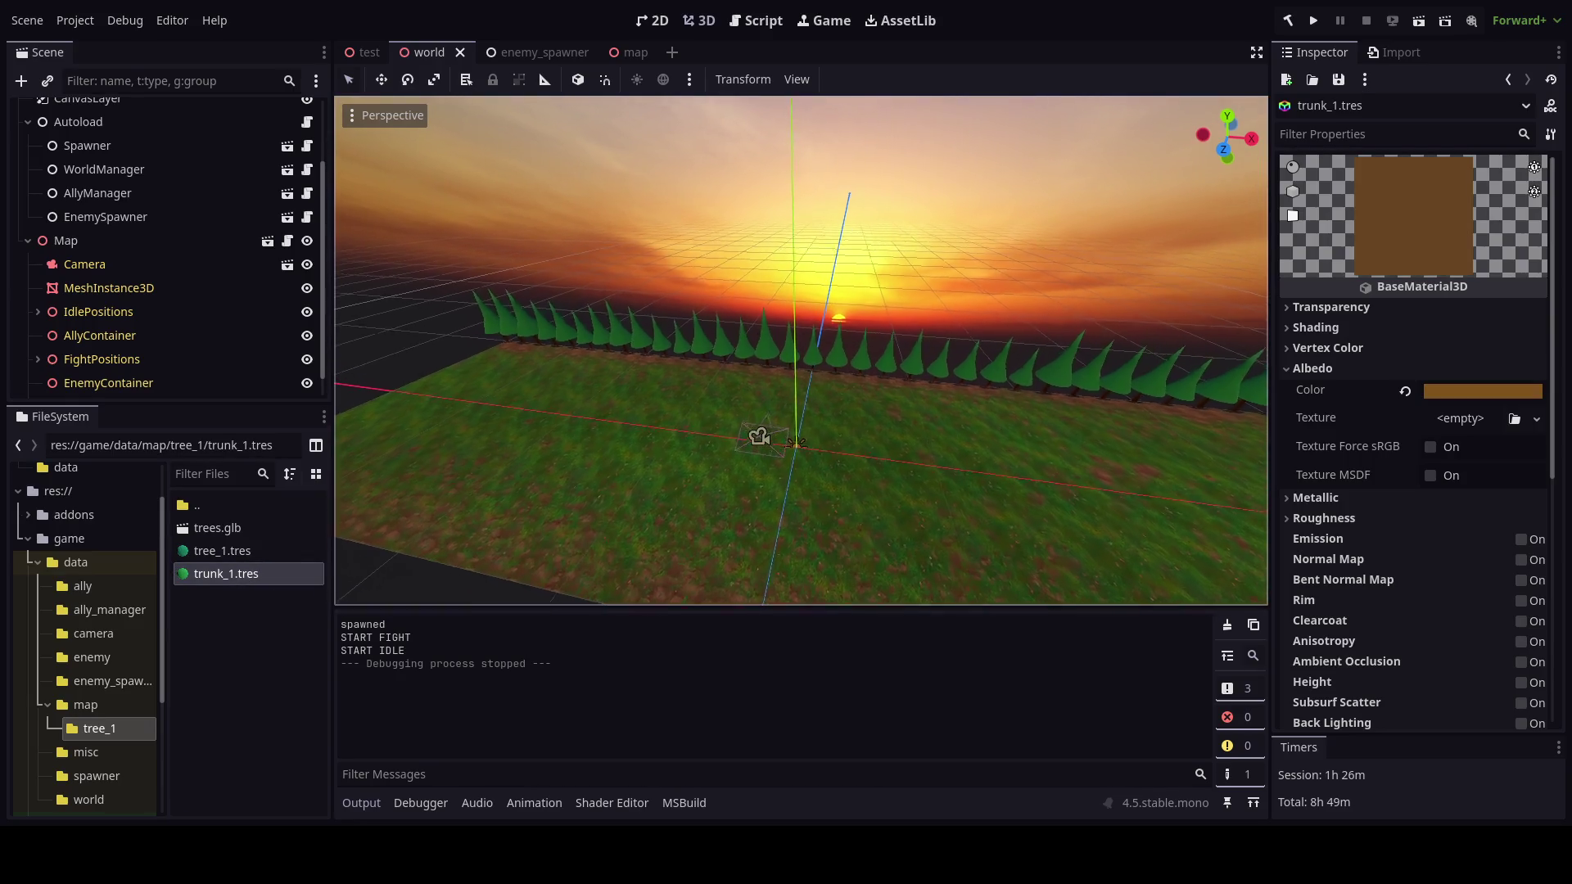
pyautogui.moveTo(801, 442); pyautogui.dragTo(772, 423)
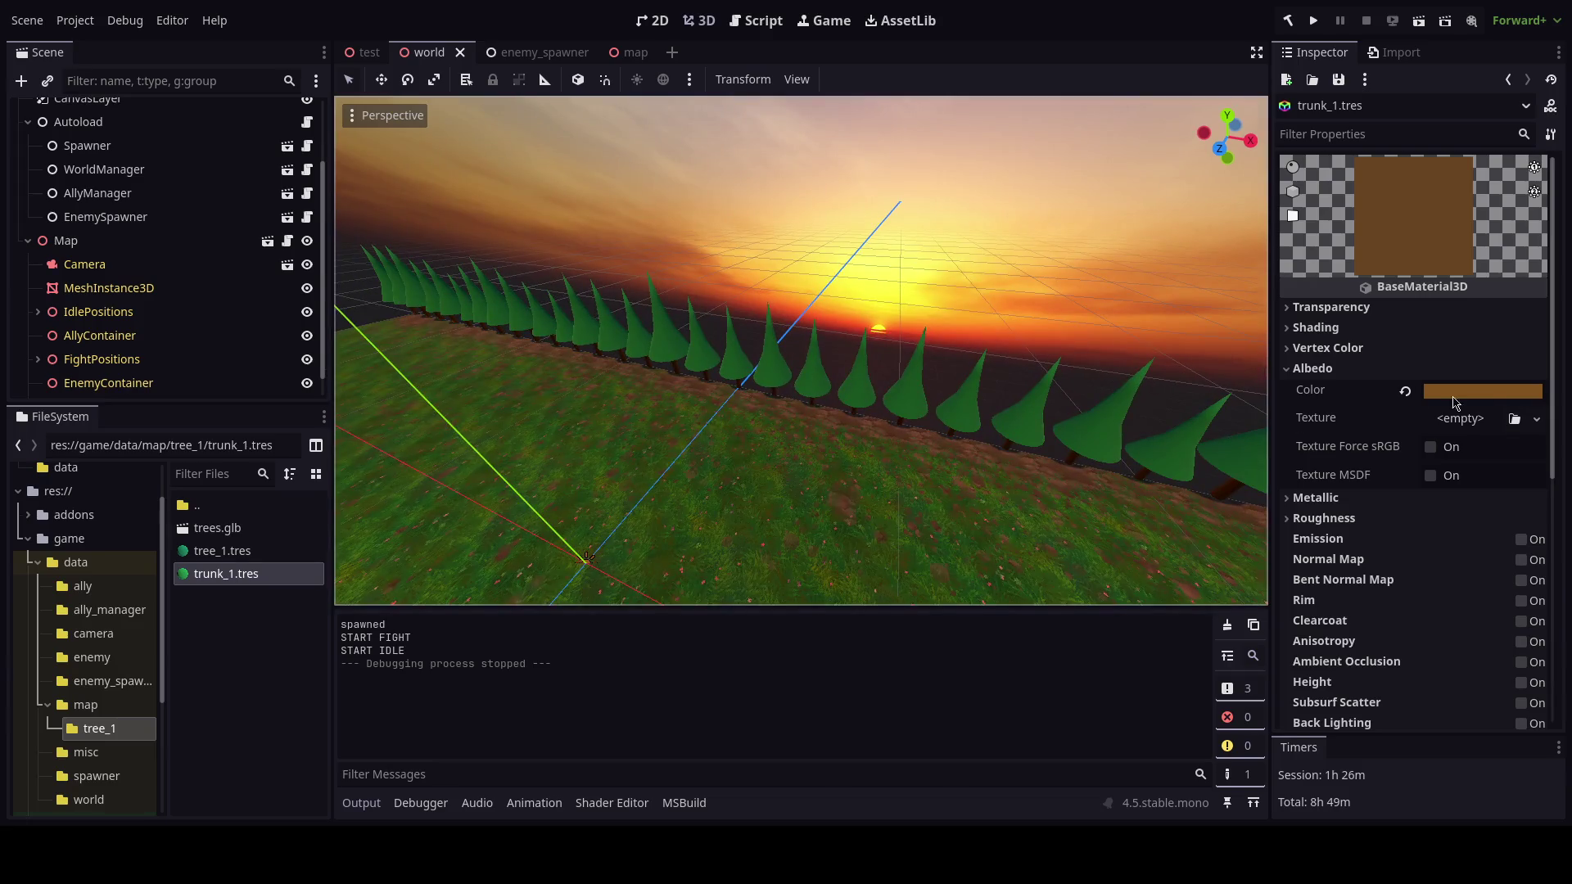
pyautogui.click(1491, 400)
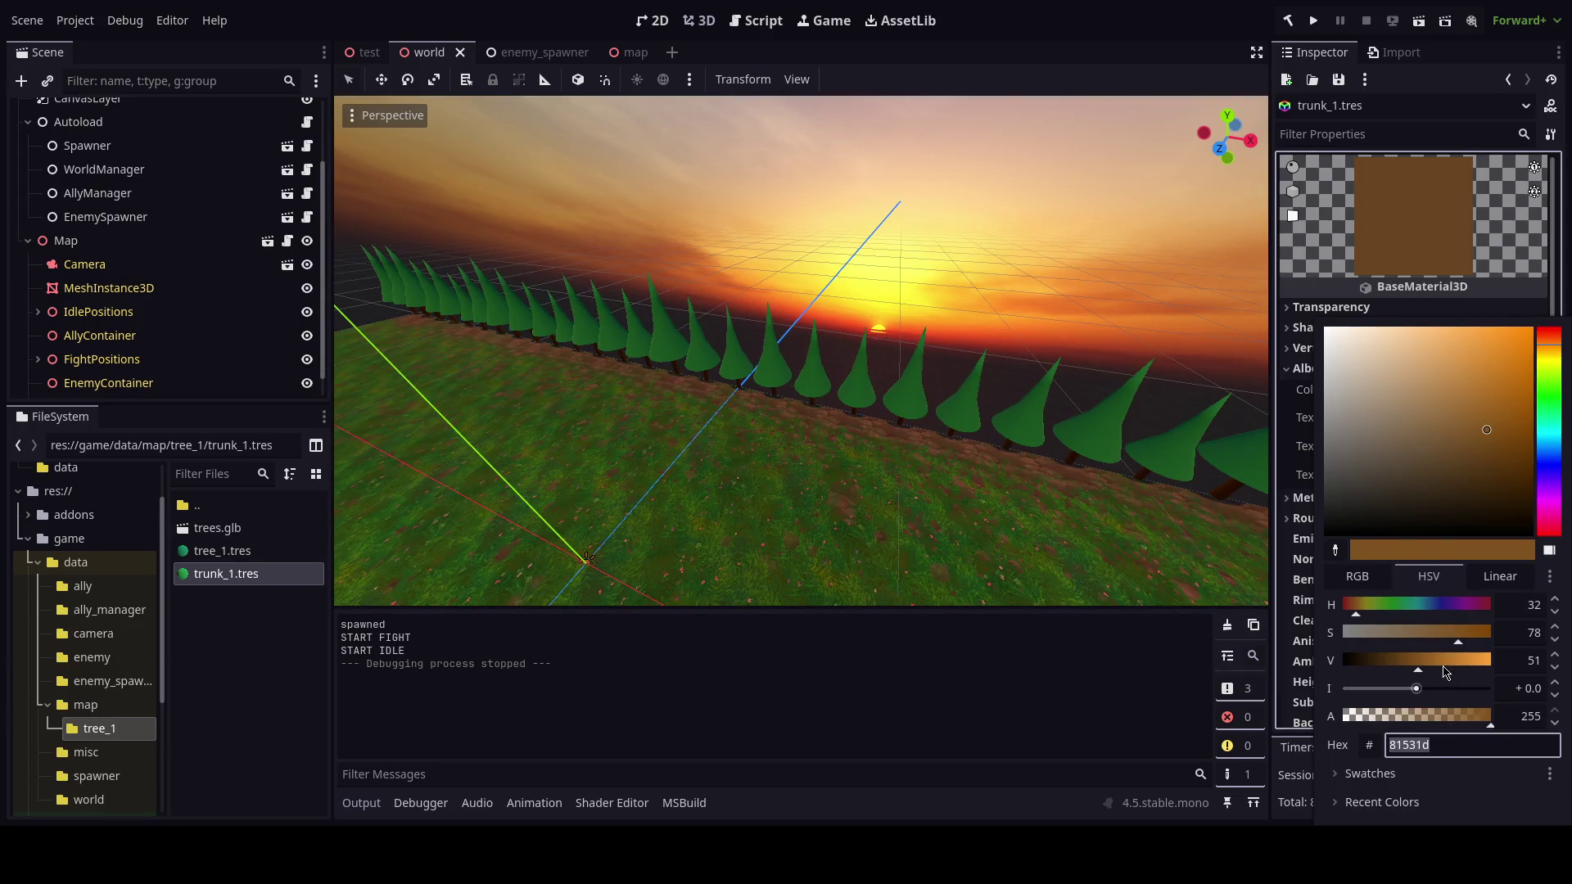
pyautogui.moveTo(1446, 672)
pyautogui.mouseDown()
pyautogui.moveTo(1487, 670)
pyautogui.moveTo(1458, 638)
pyautogui.moveTo(1468, 646)
pyautogui.mouseUp()
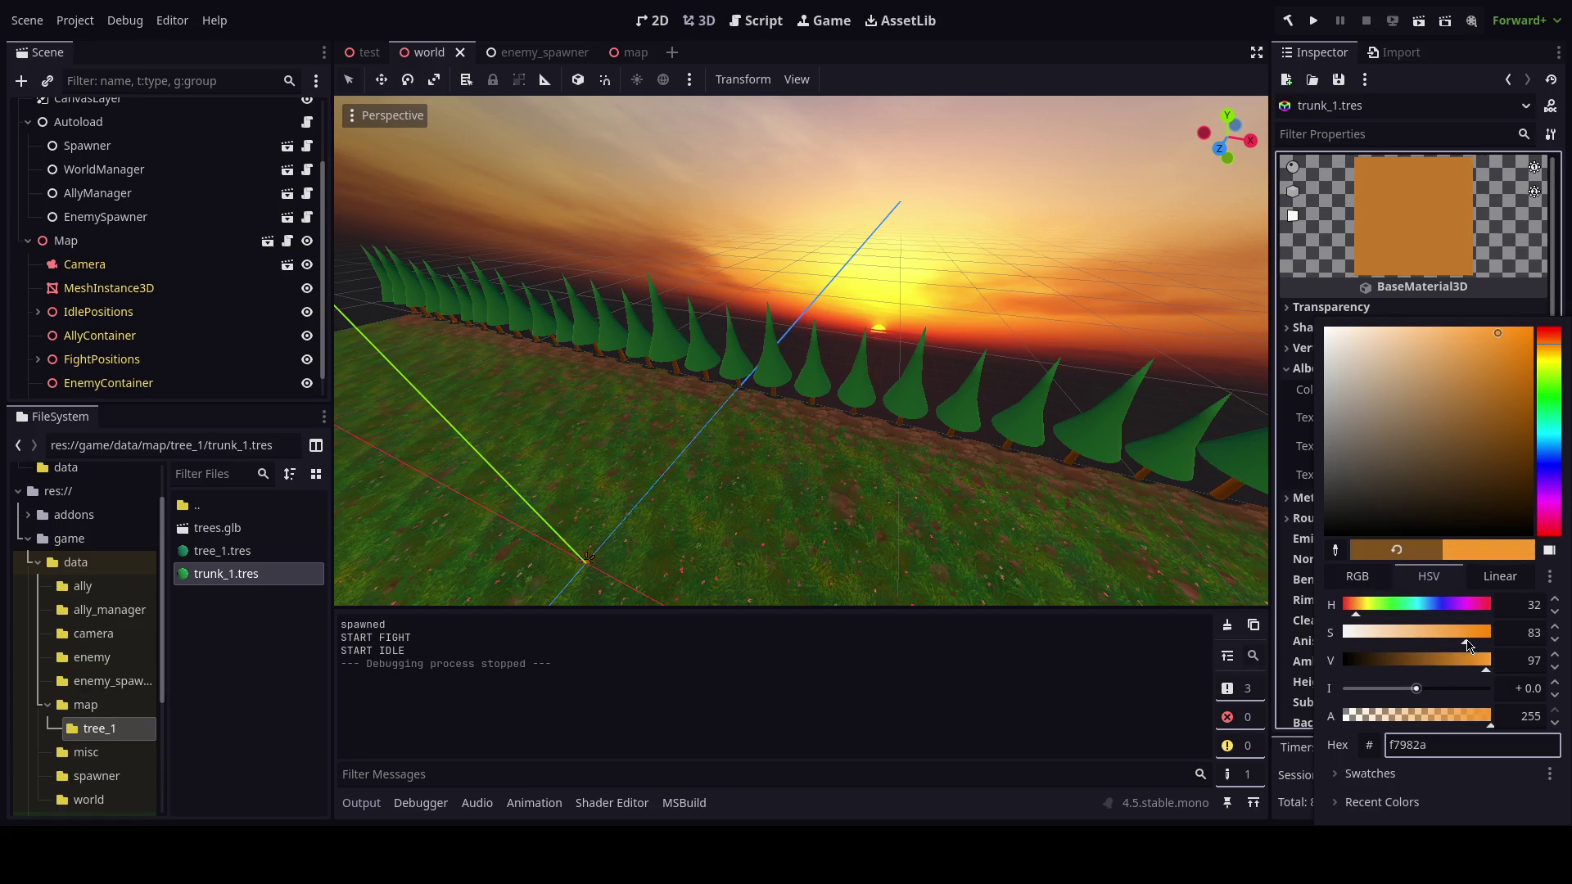
pyautogui.press('Escape')
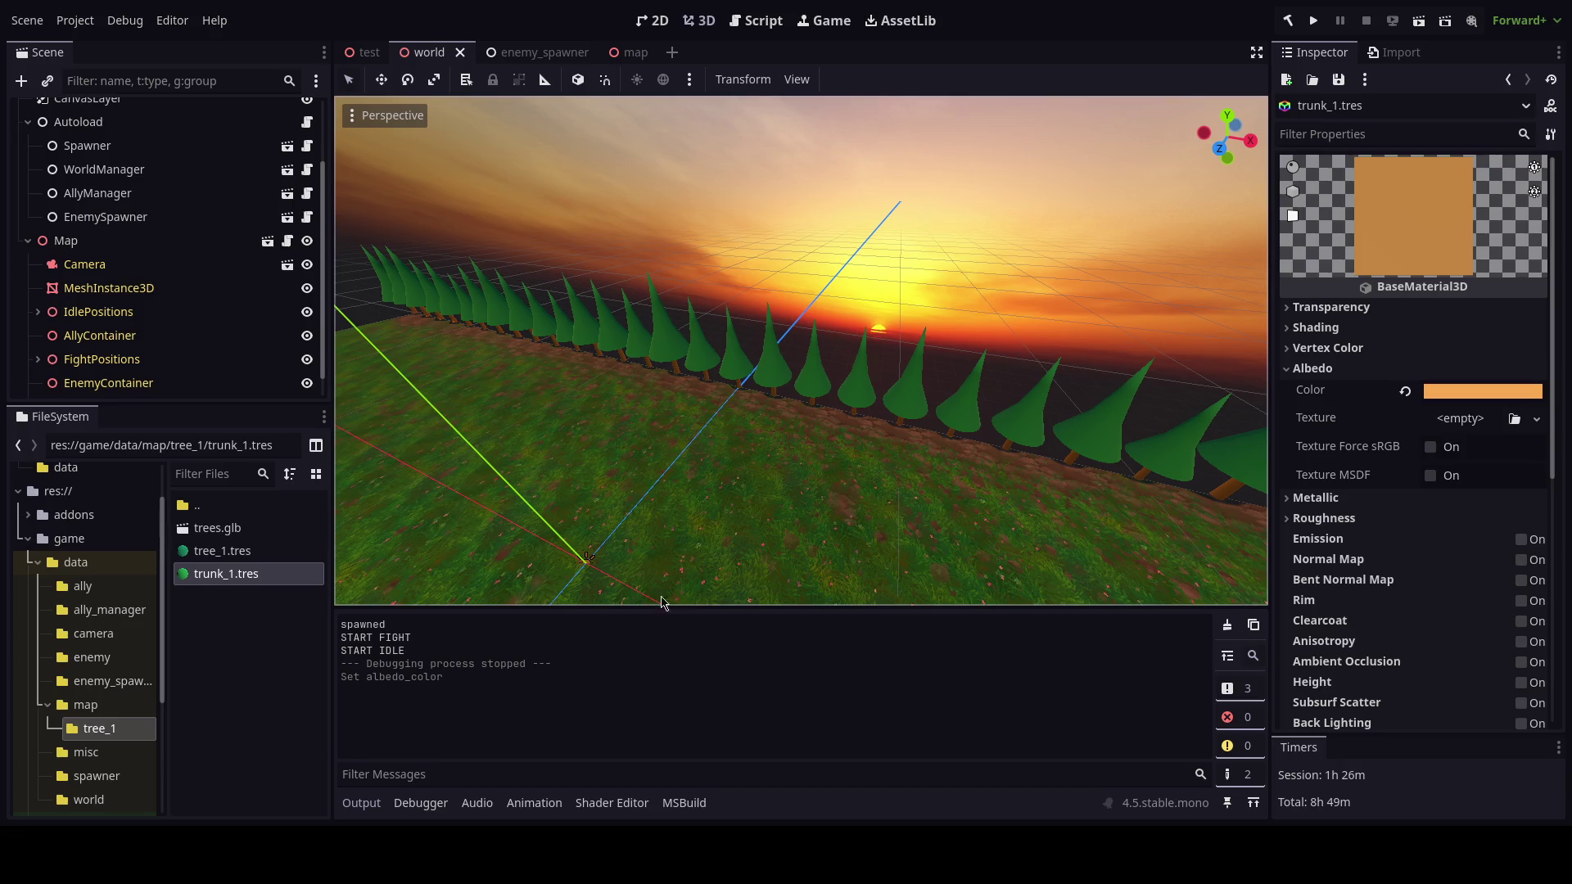
pyautogui.hotkey('ctrl', 's')
pyautogui.hotkey('alt', 'Tab')
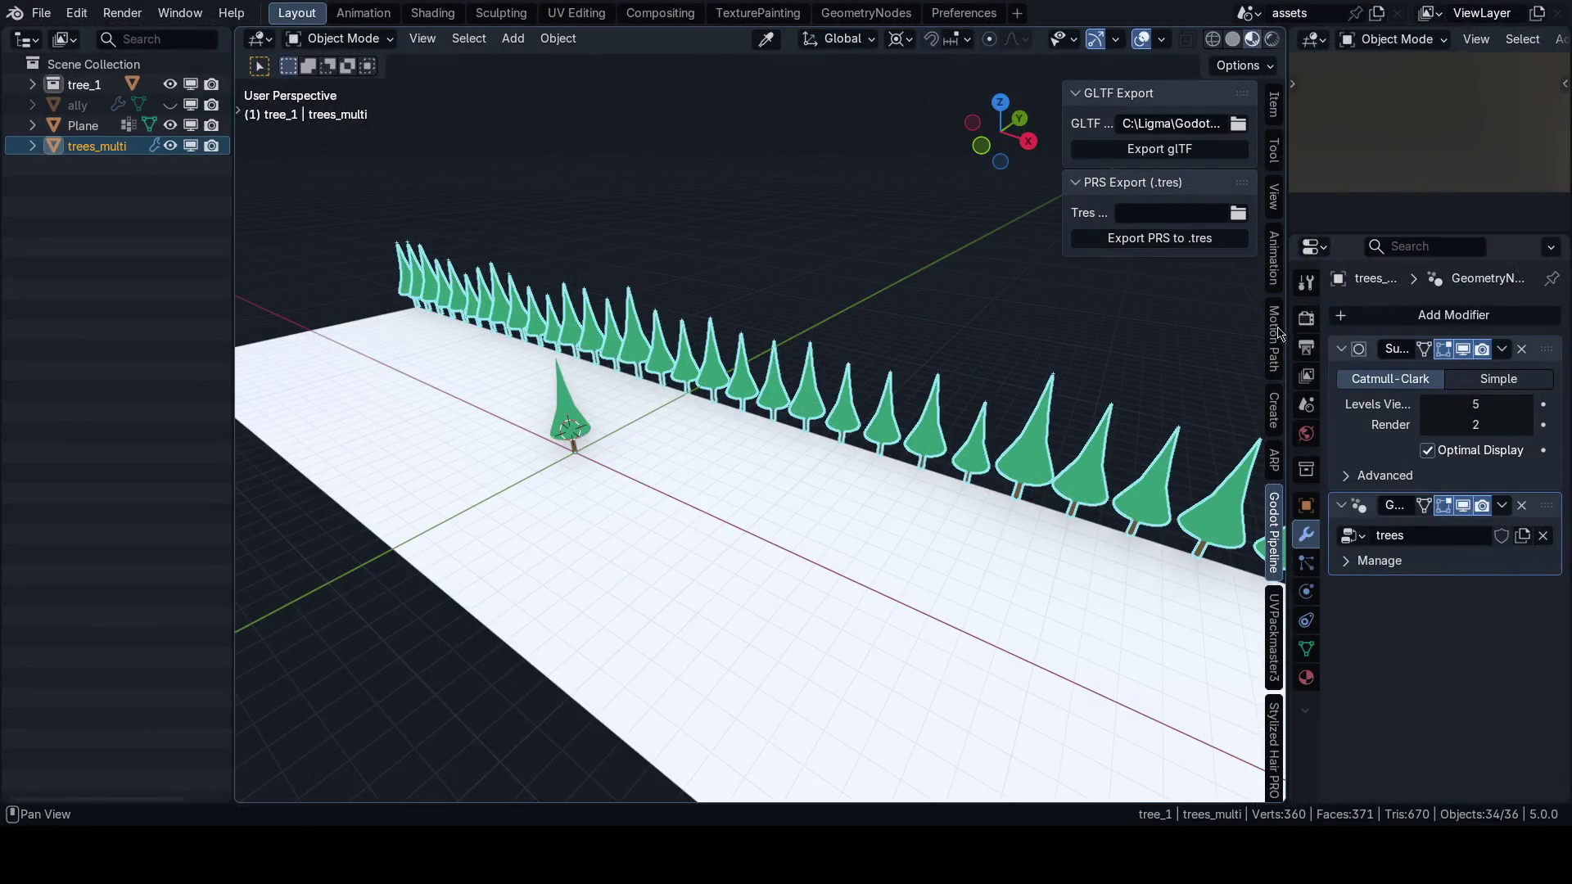
# Try the AgX and False Color view transforms before settling on Standard.
pyautogui.scroll(-3, 1444, 726)
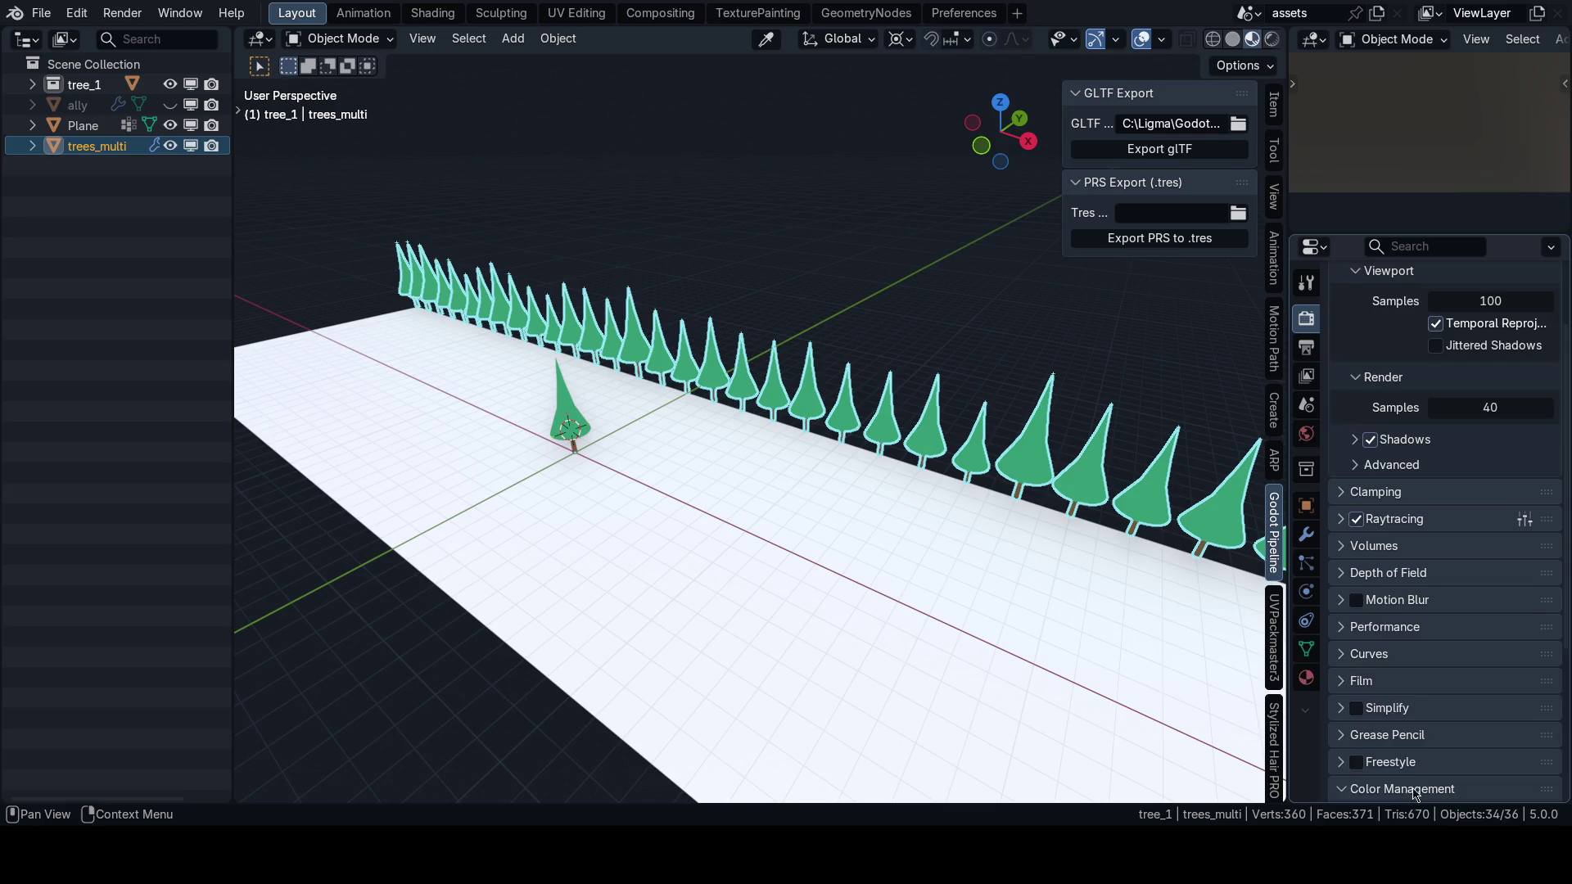
pyautogui.scroll(-7, 1416, 795)
pyautogui.click(1490, 586)
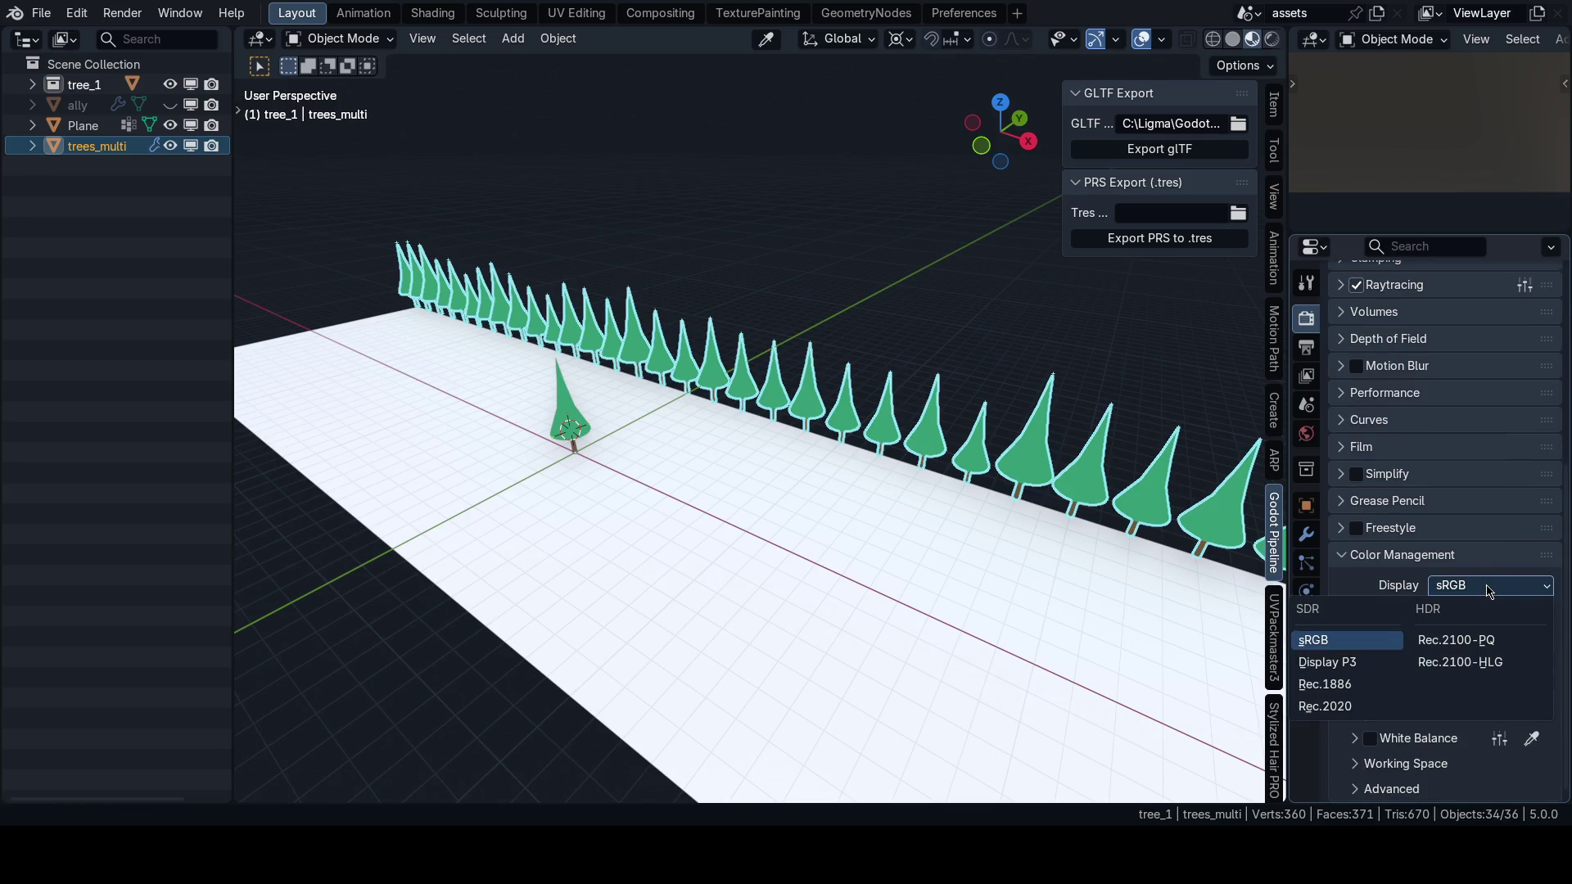
pyautogui.click(1463, 628)
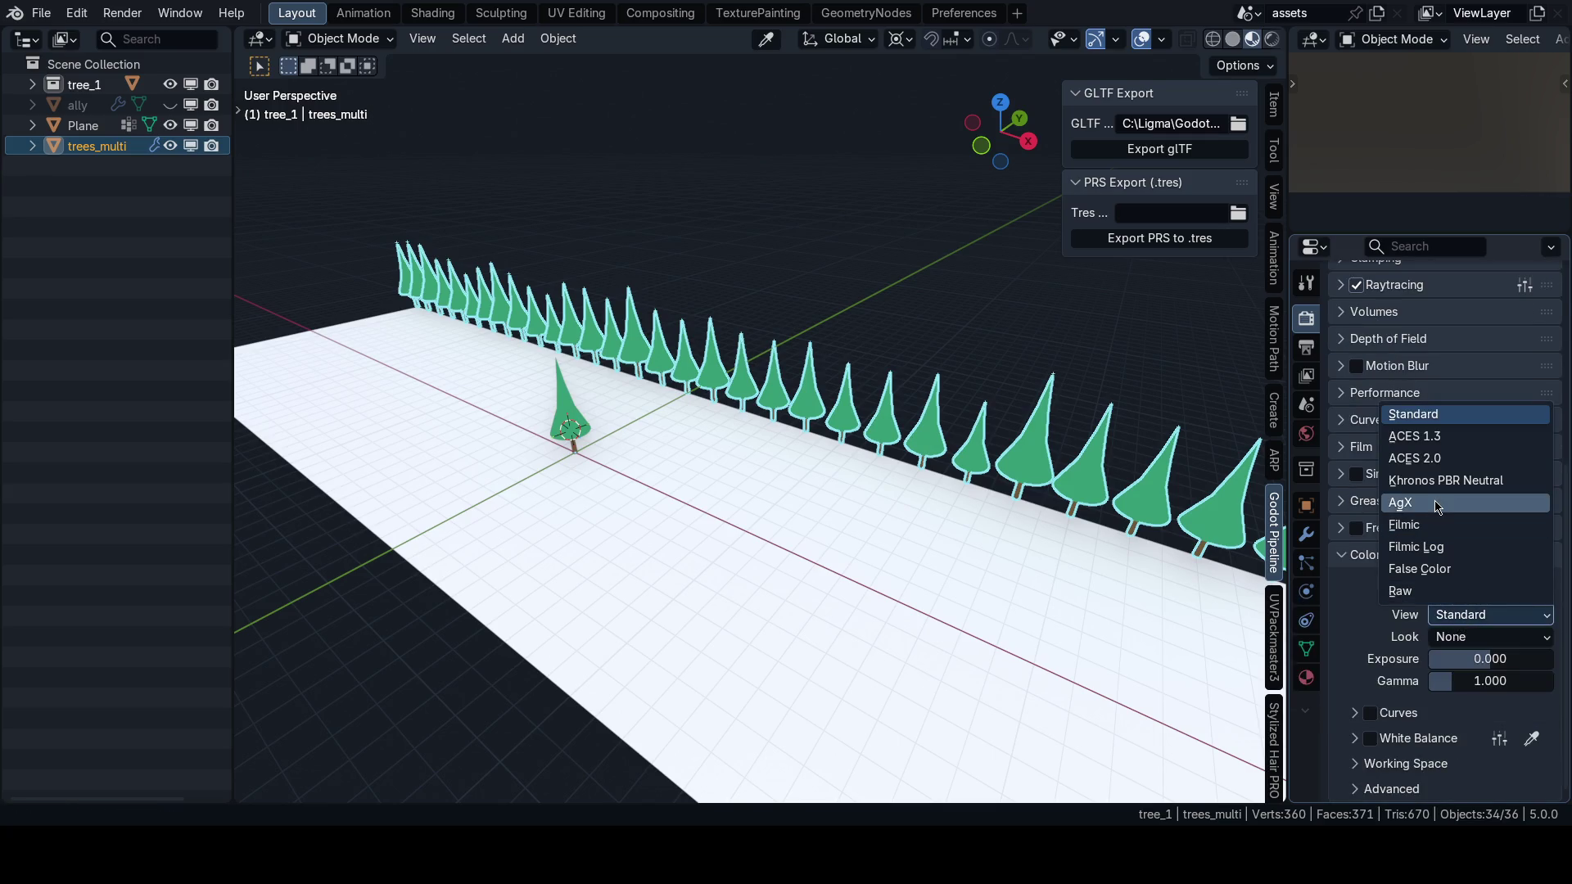
pyautogui.click(1401, 502)
pyautogui.press('KP_1')
pyautogui.scroll(2, 901, 507)
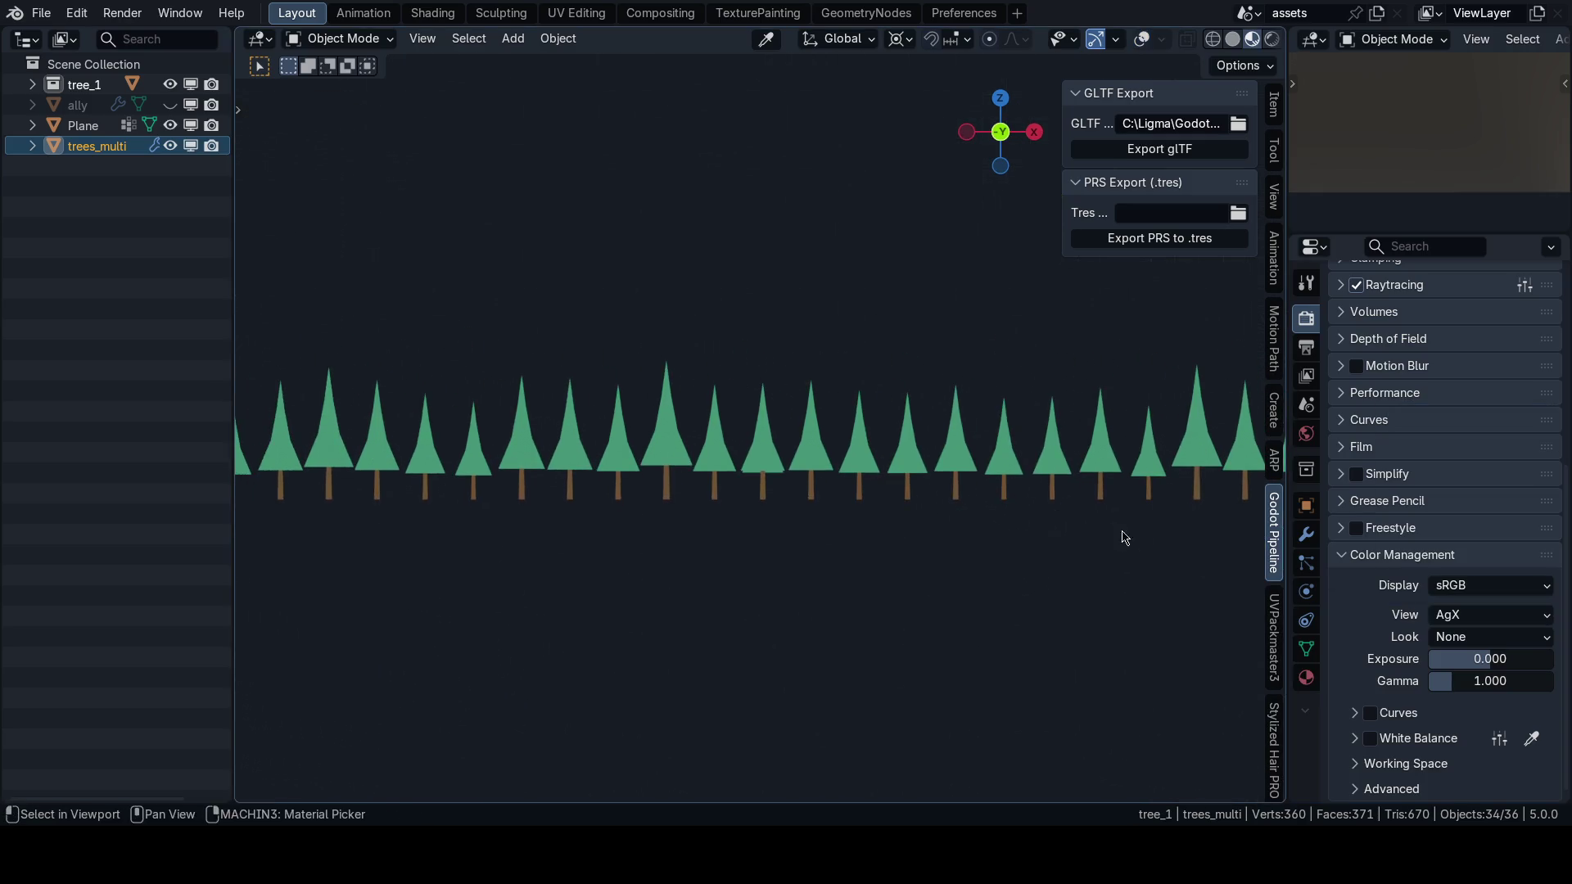
pyautogui.click(1456, 621)
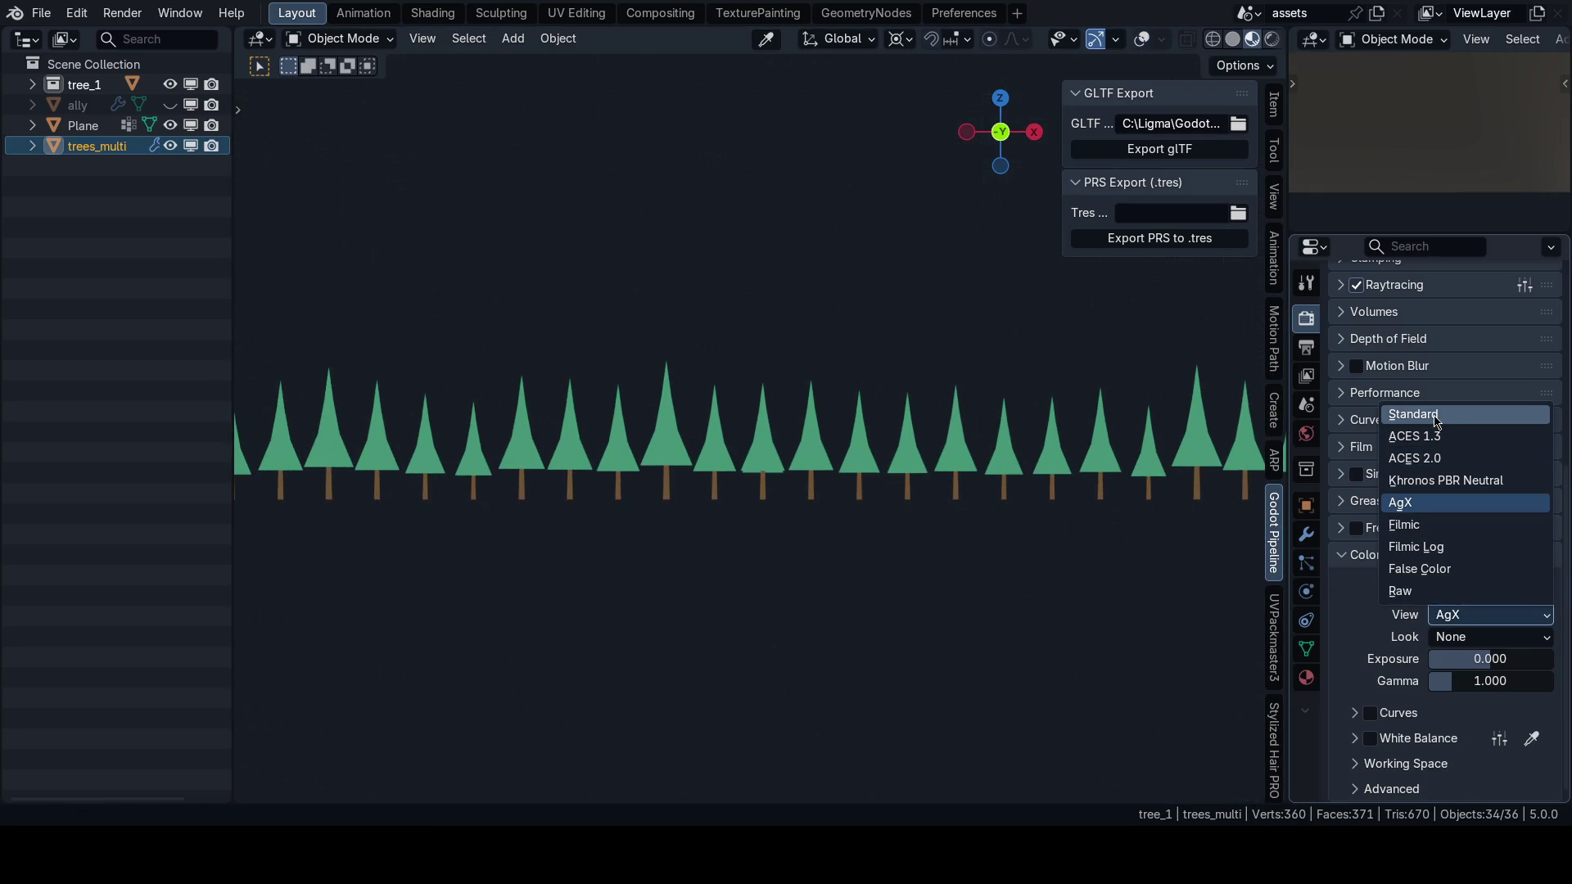
pyautogui.click(1430, 578)
pyautogui.click(1478, 590)
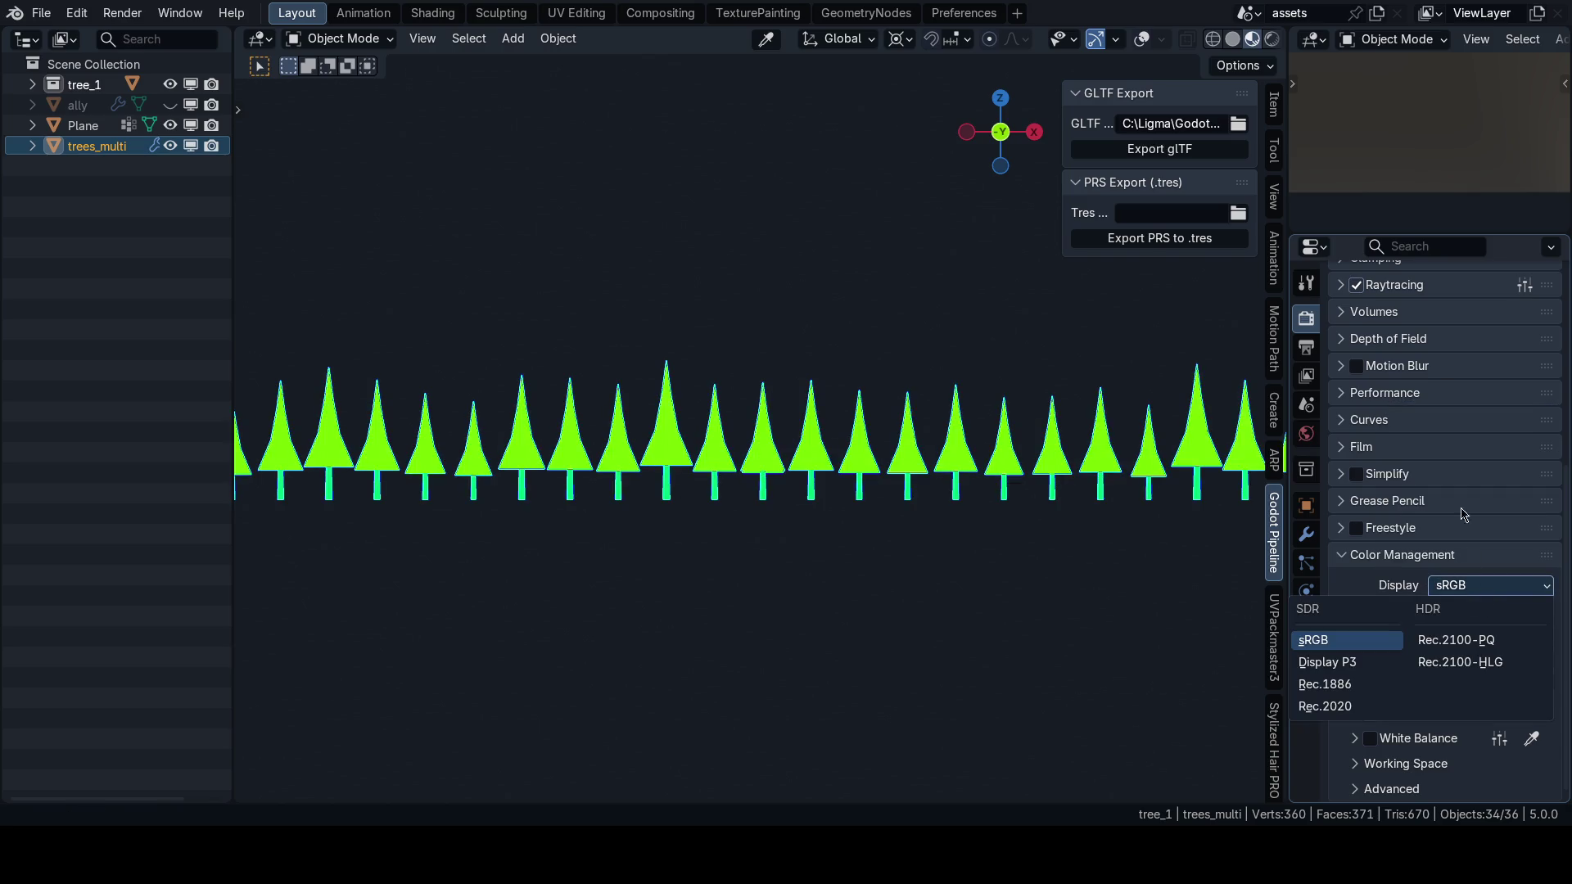
pyautogui.click(1447, 593)
pyautogui.click(1464, 611)
pyautogui.click(1454, 420)
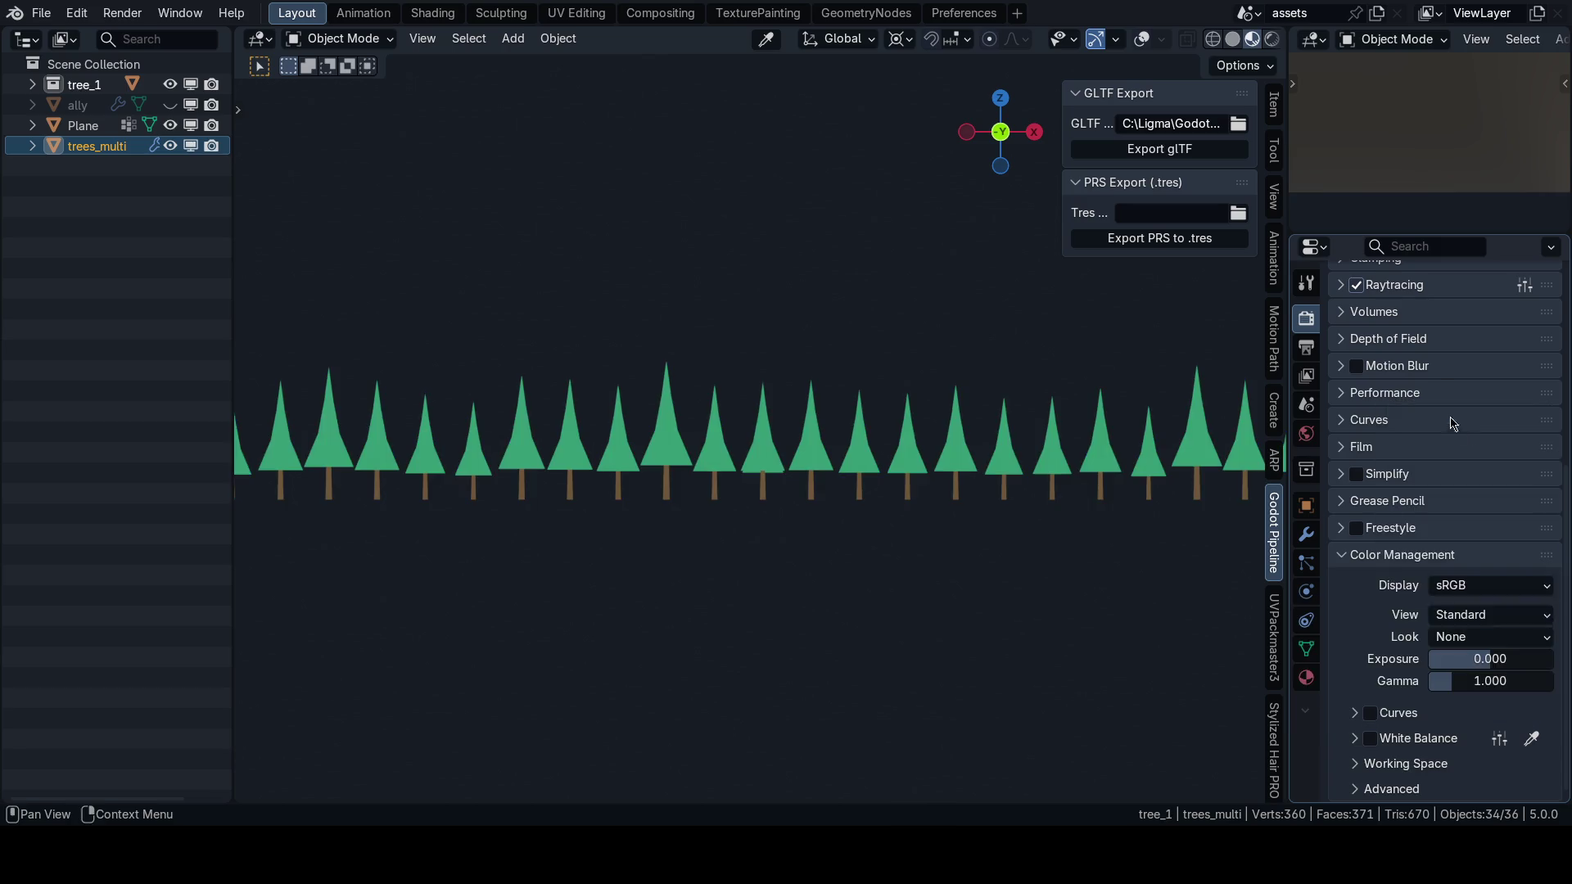
# Try the Very Low Contrast Look, then set the Look back to None.
pyautogui.click(1456, 644)
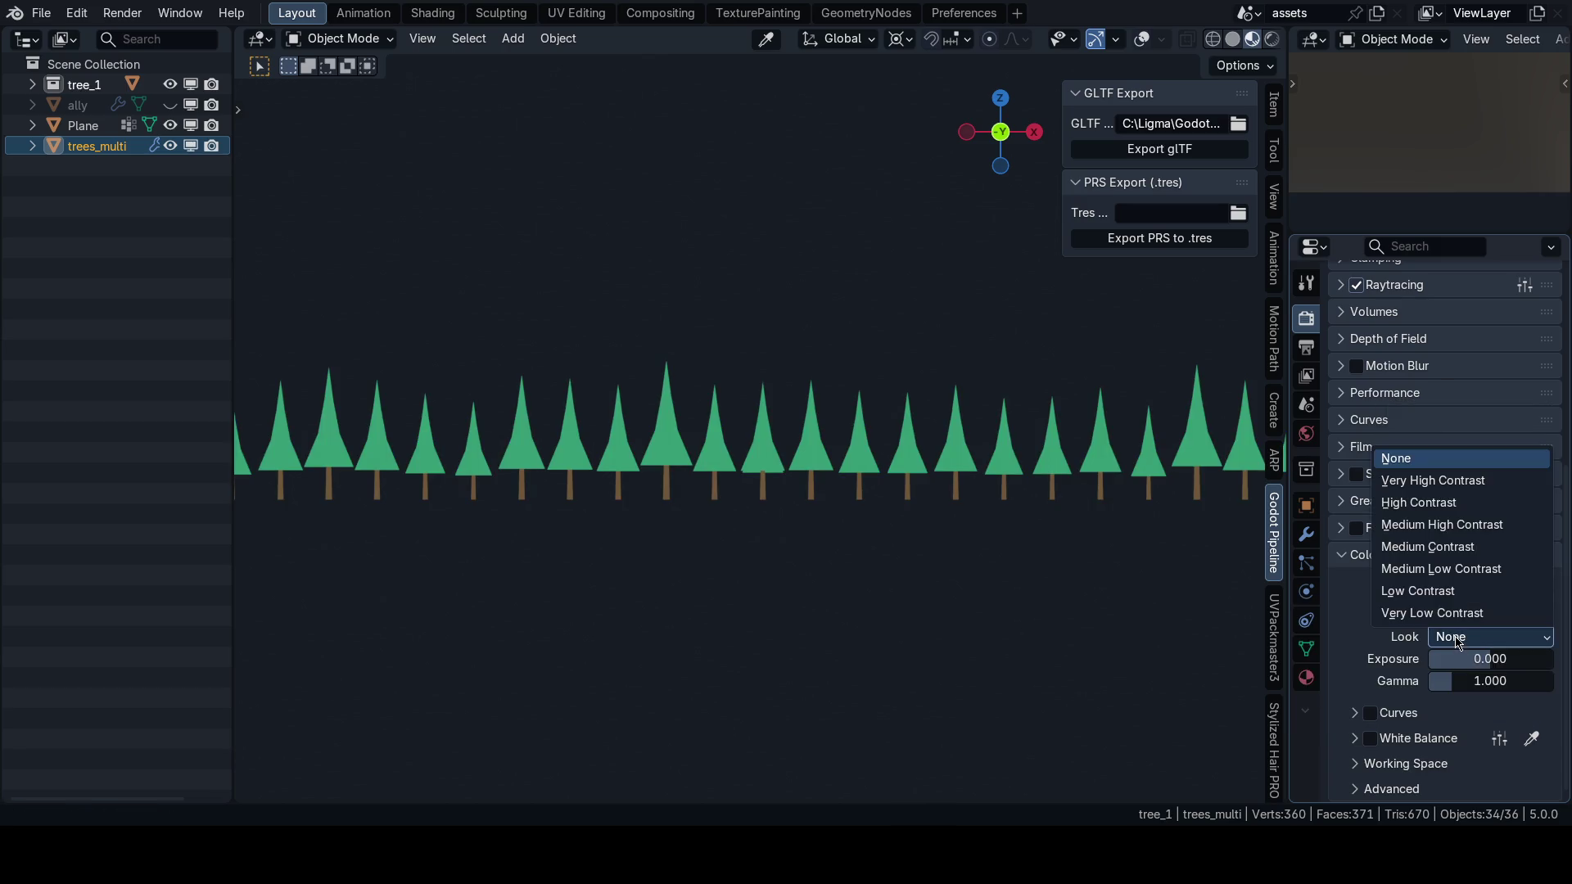
pyautogui.click(1456, 644)
pyautogui.click(1455, 644)
pyautogui.click(1454, 612)
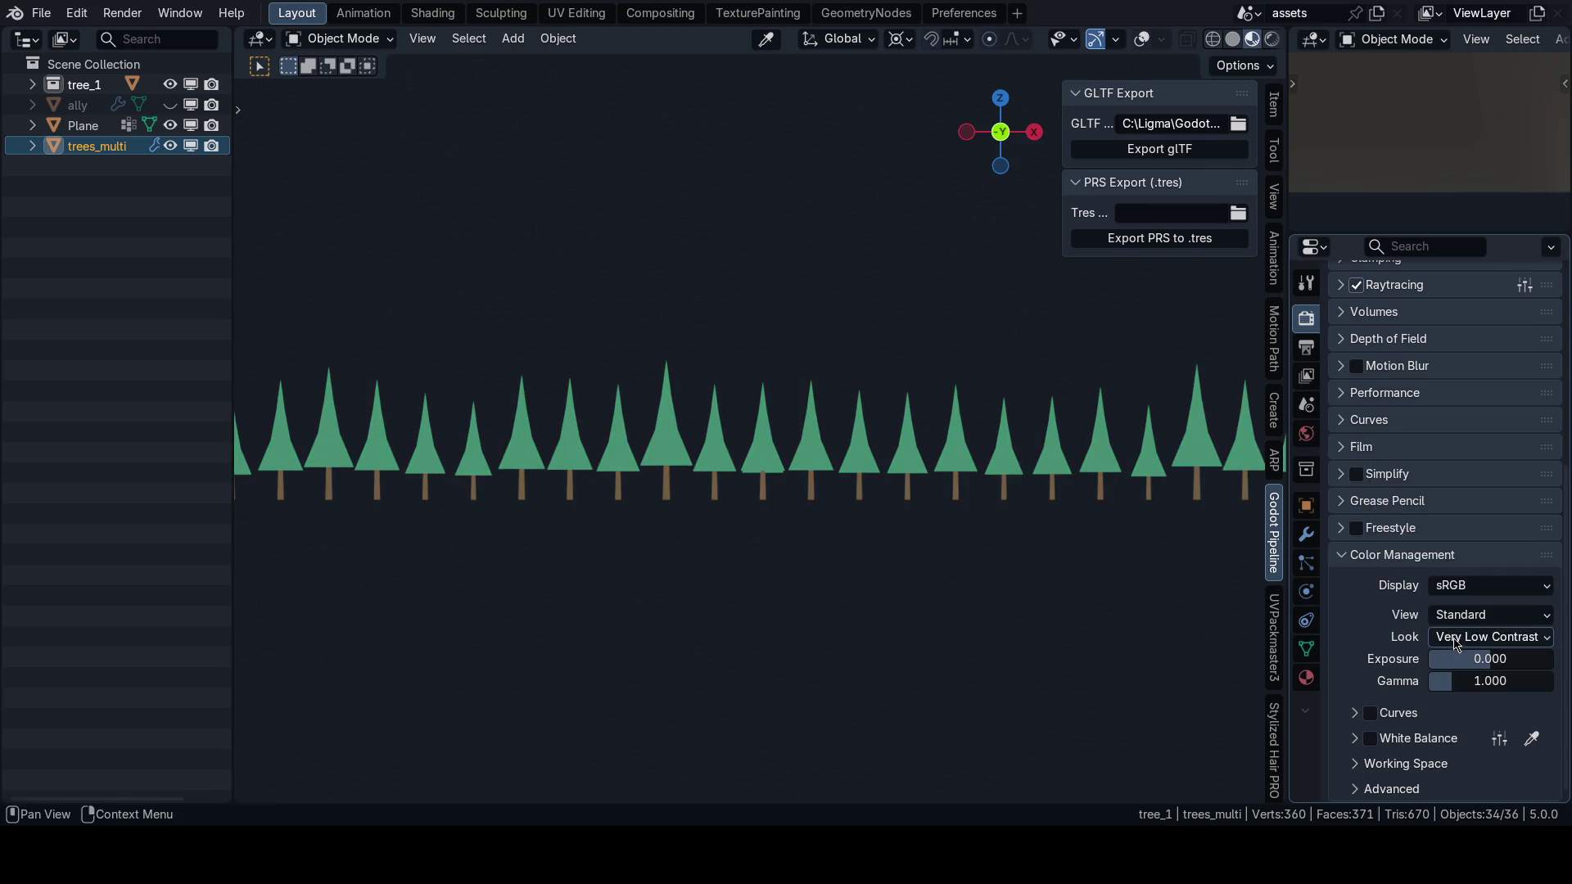
pyautogui.click(1455, 639)
pyautogui.click(1445, 458)
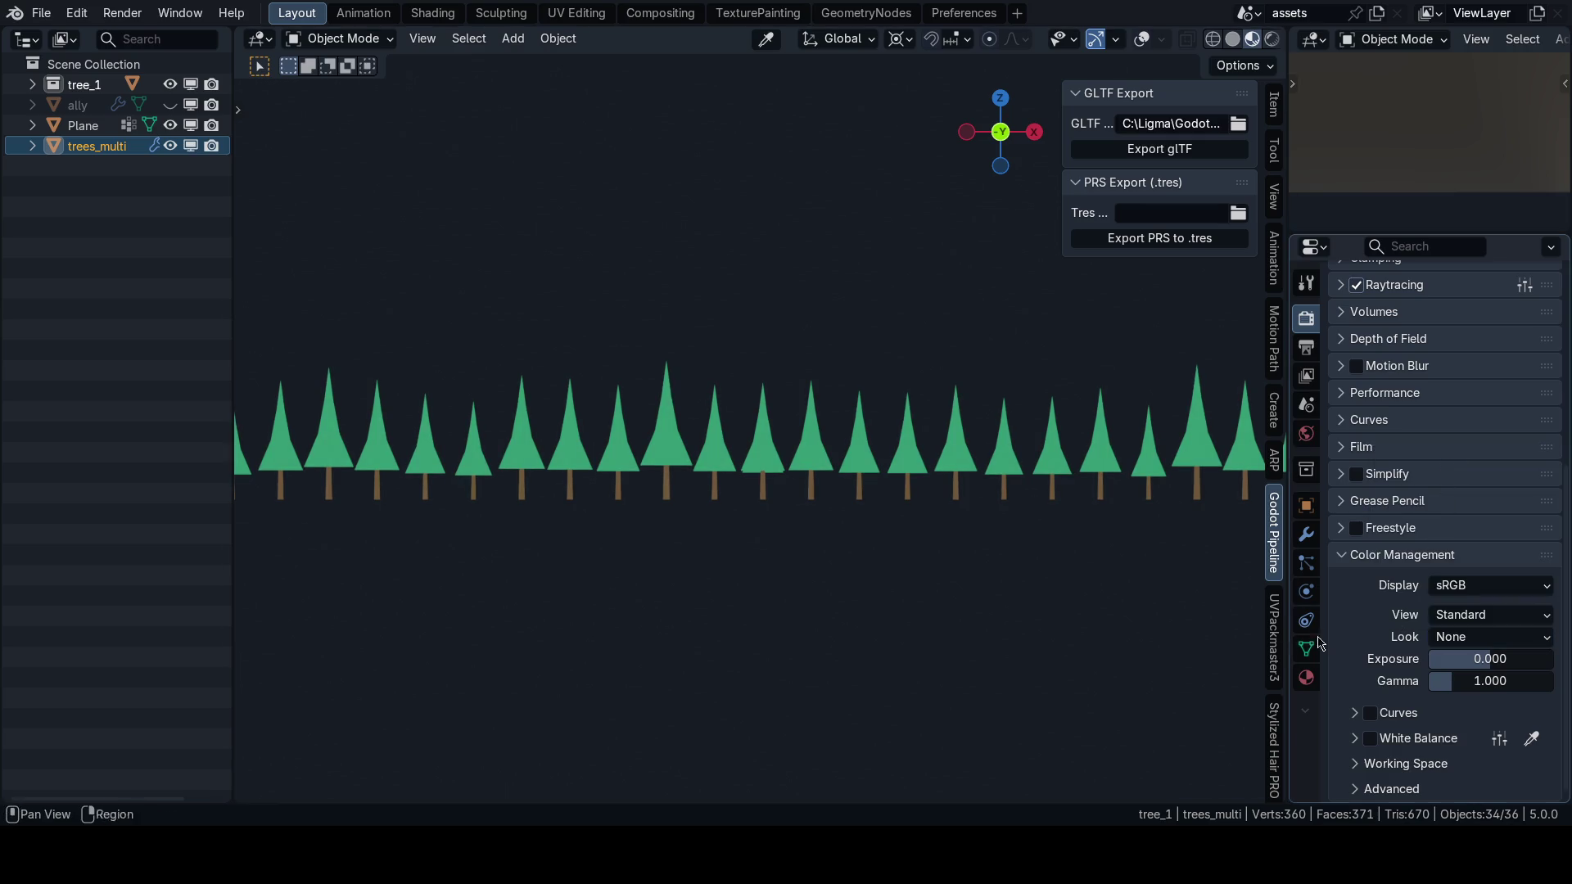
# Switch the viewport to Solid shading, hide the sidebar, and save 63_journey.blend.
pyautogui.scroll(-1, 1401, 736)
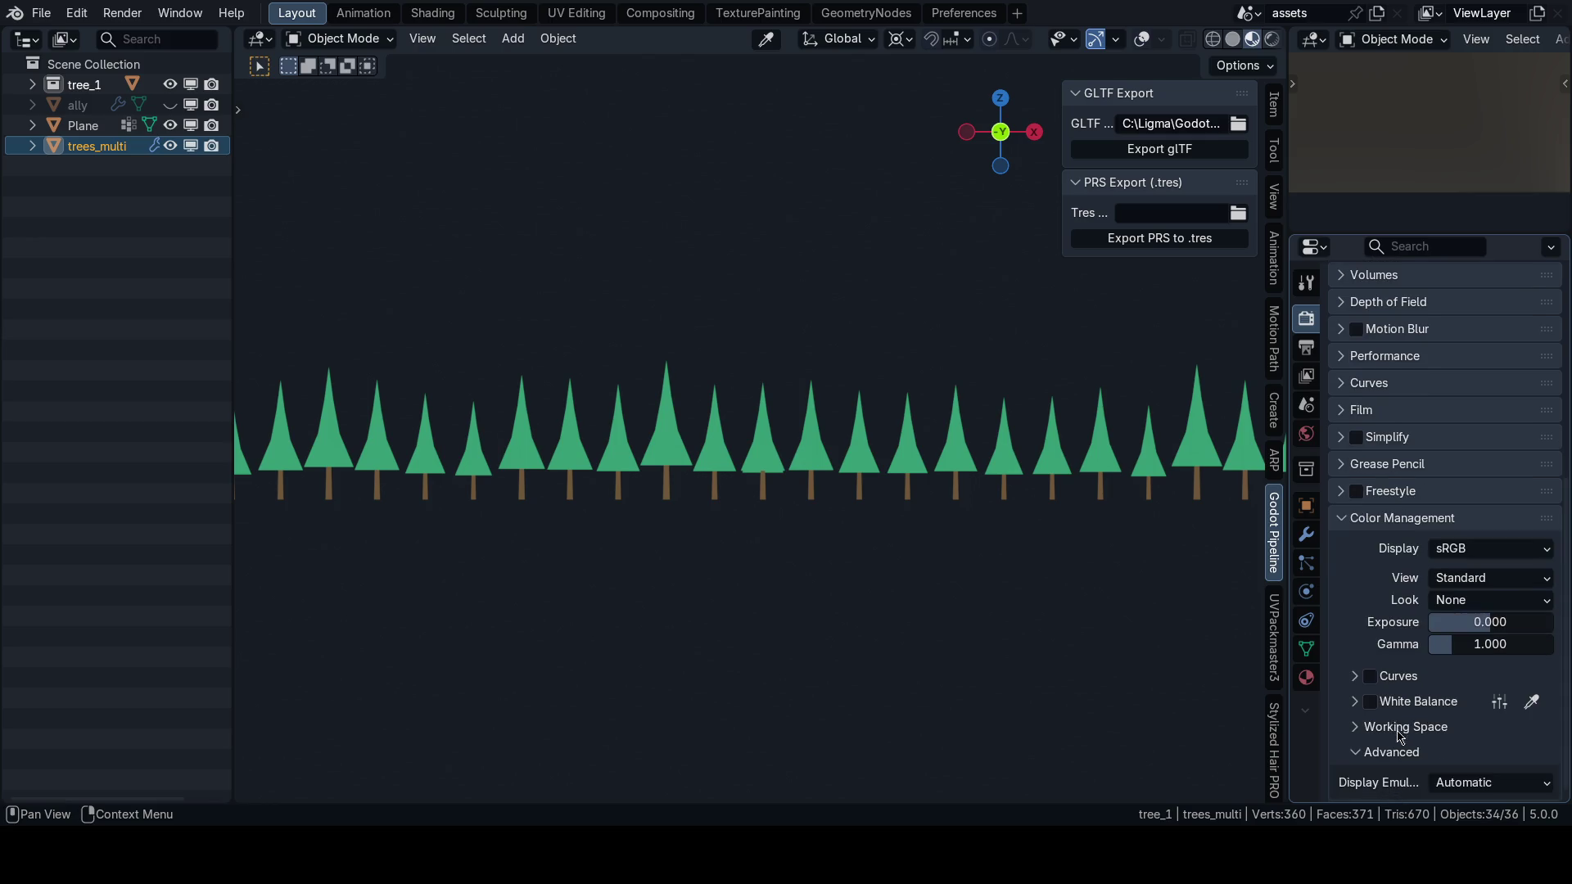
pyautogui.scroll(1, 1373, 773)
pyautogui.moveTo(1228, 528)
pyautogui.mouseDown()
pyautogui.moveTo(815, 520)
pyautogui.moveTo(902, 496)
pyautogui.moveTo(853, 514)
pyautogui.mouseUp()
pyautogui.press('z')
pyautogui.click(739, 497)
pyautogui.press('n')
pyautogui.hotkey('ctrl', 's')
pyautogui.click(908, 475)
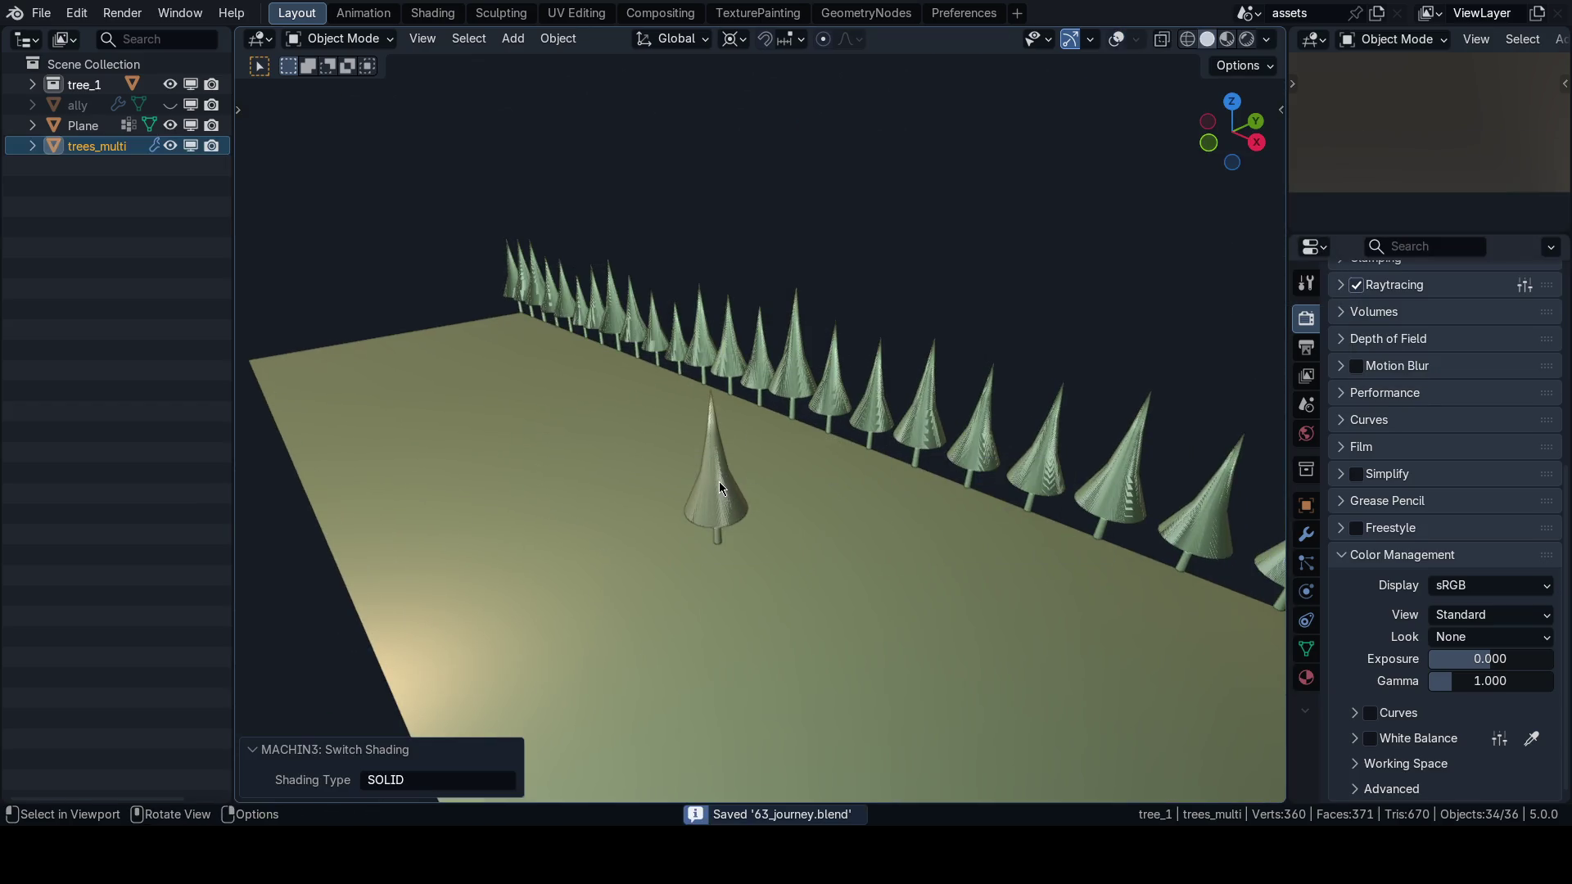
# Select the centre tree, tree_1, and run a merge clean-up on its mesh in Edit Mode.
pyautogui.click(719, 481)
pyautogui.press('Tab')
pyautogui.press('KP_Decimal')
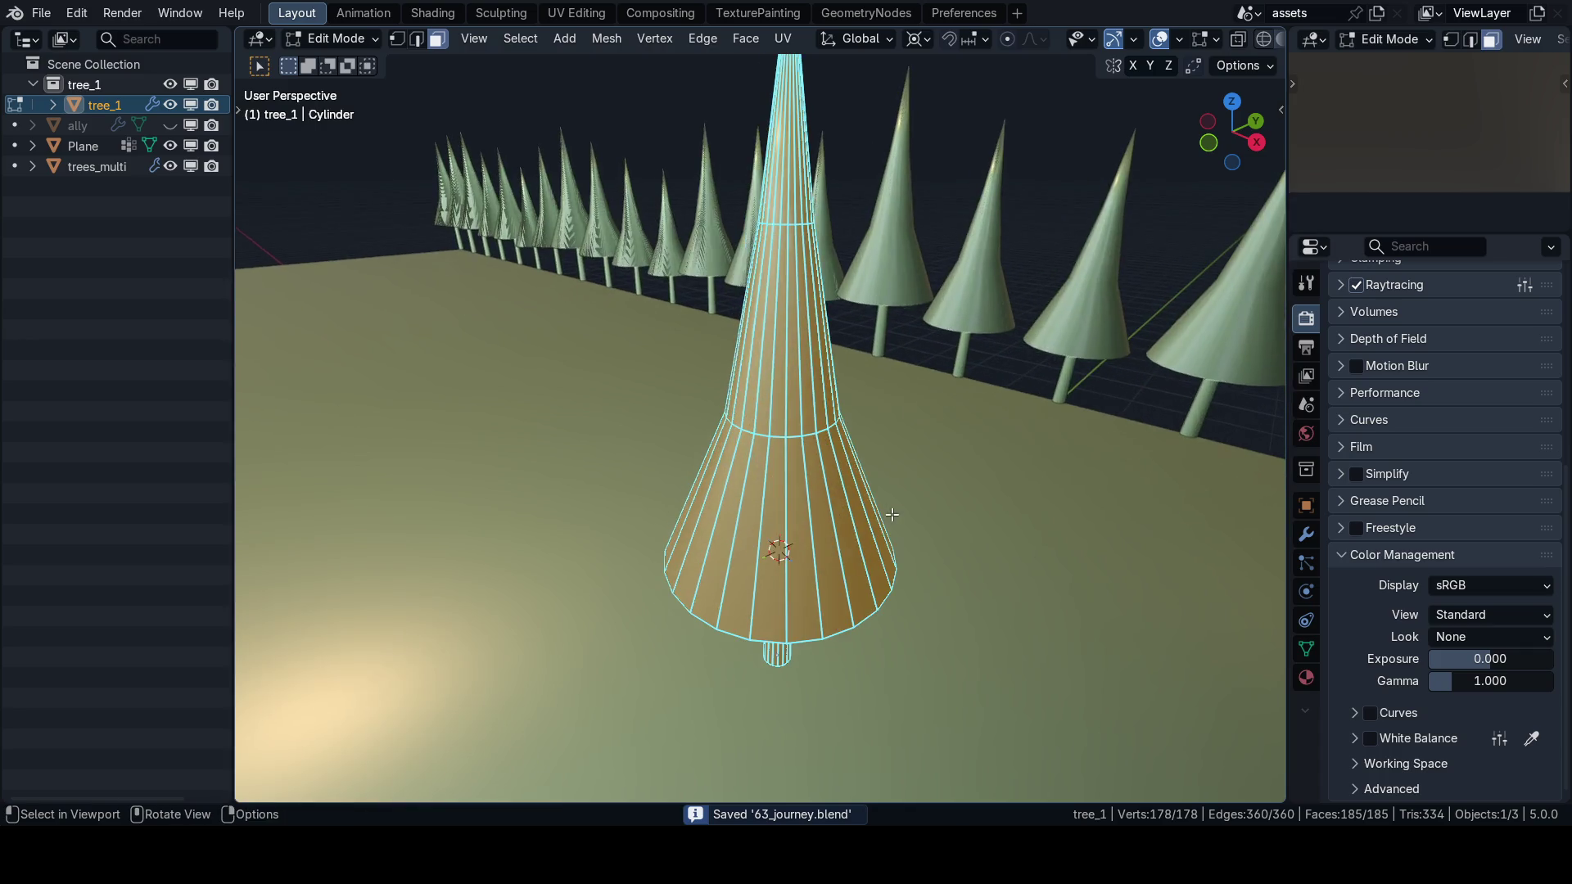
pyautogui.press('m')
pyautogui.press('Tab')
pyautogui.scroll(-5, 818, 532)
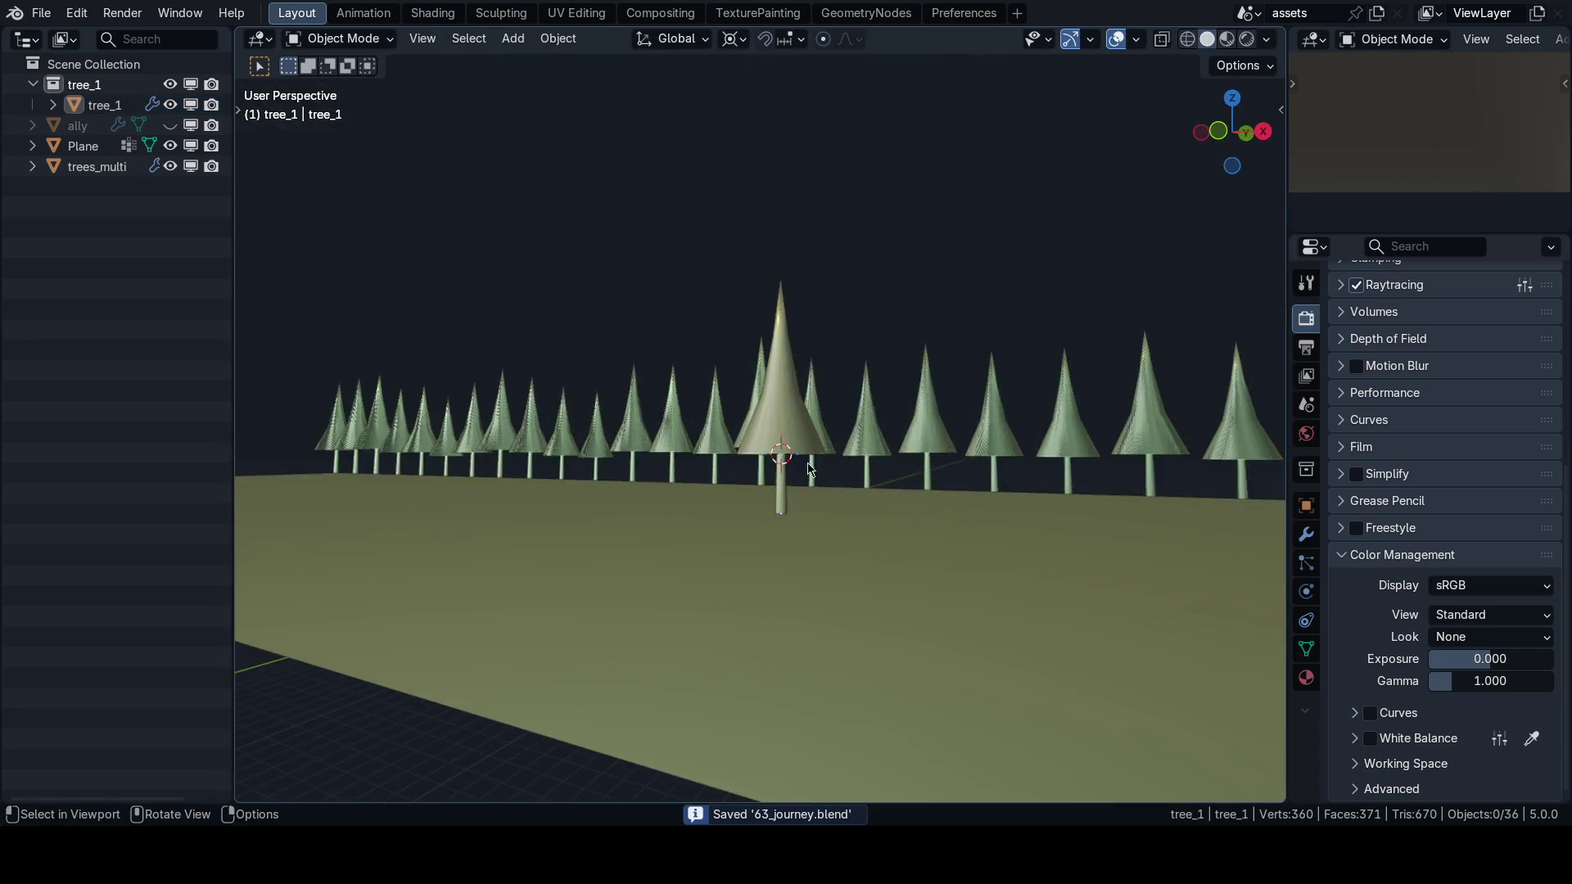
pyautogui.scroll(5, 813, 414)
pyautogui.moveTo(813, 413); pyautogui.dragTo(809, 474)
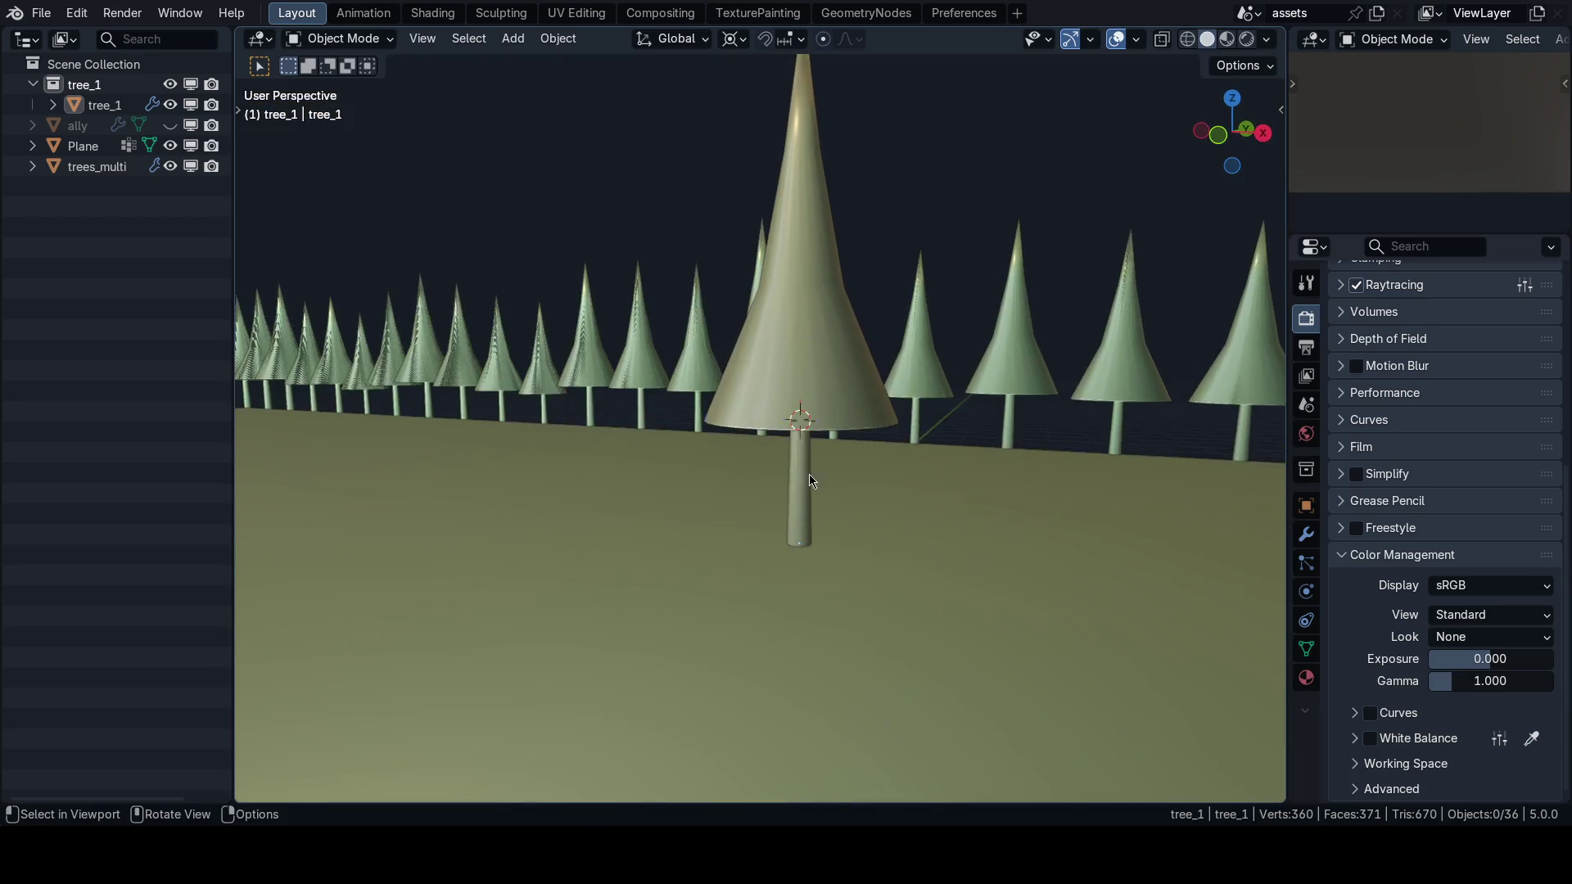
# Check the reloaded tree row in Godot, then return to Blender.
pyautogui.hotkey('alt', 'Tab')
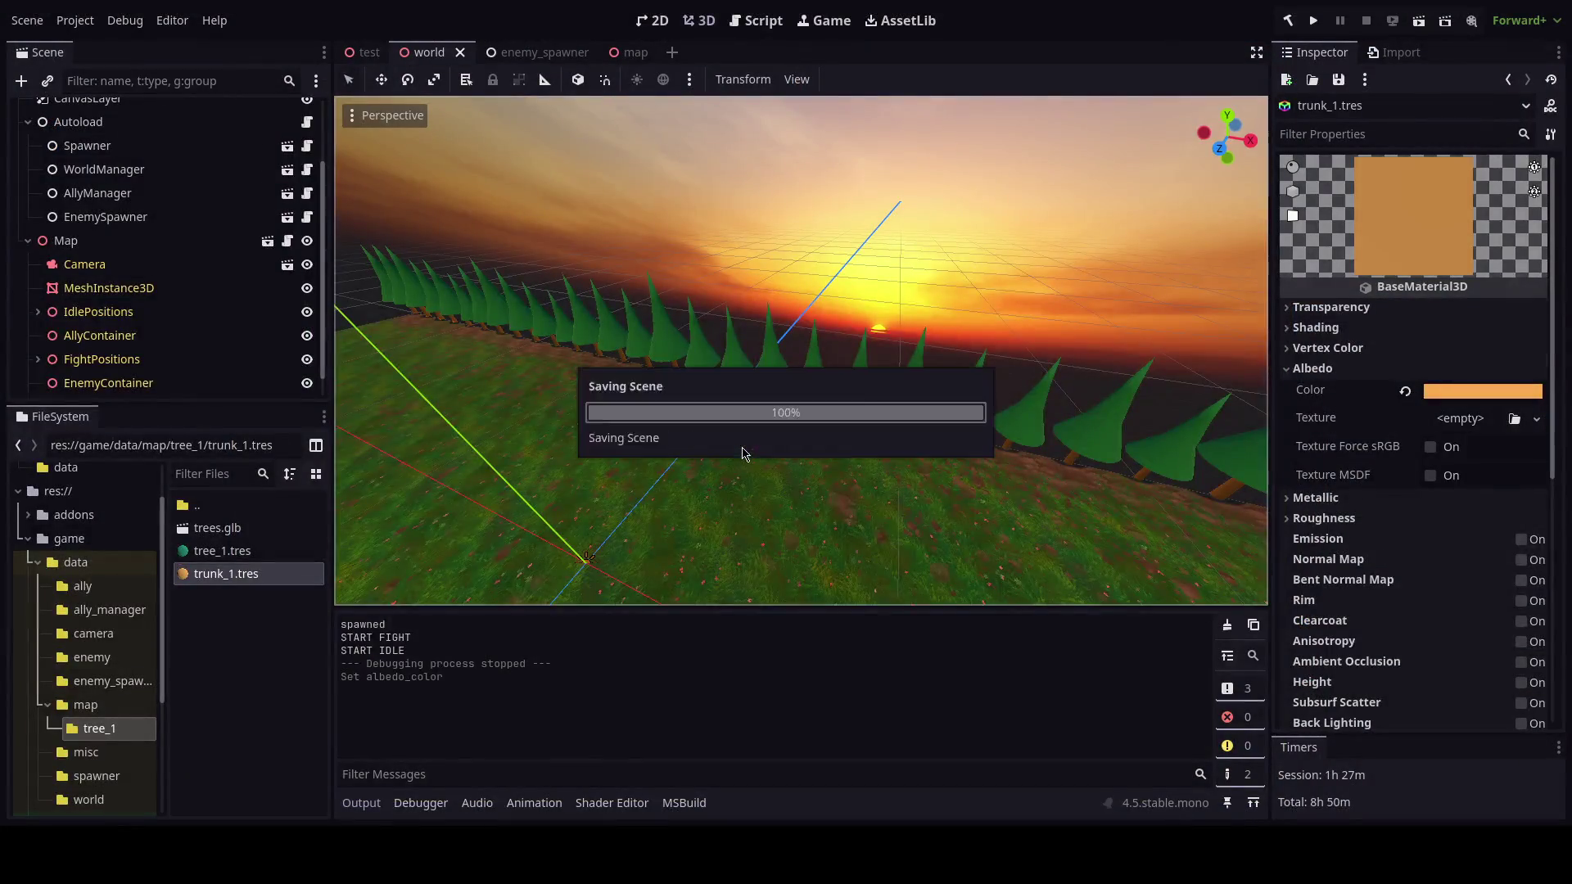
pyautogui.moveTo(769, 487); pyautogui.dragTo(815, 449)
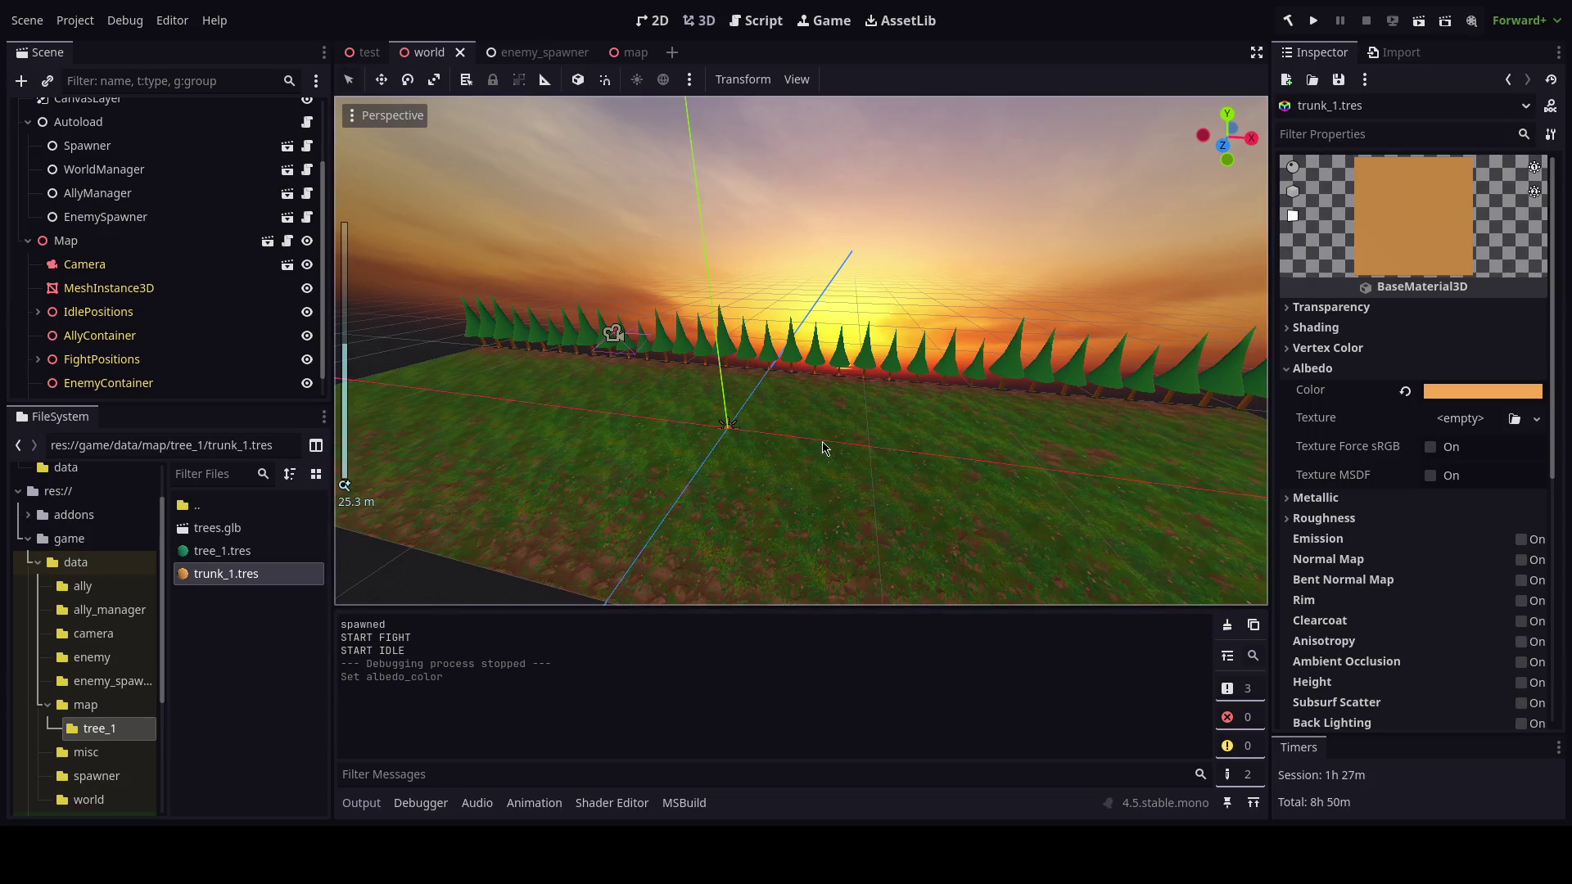
pyautogui.hotkey('alt', 'Tab')
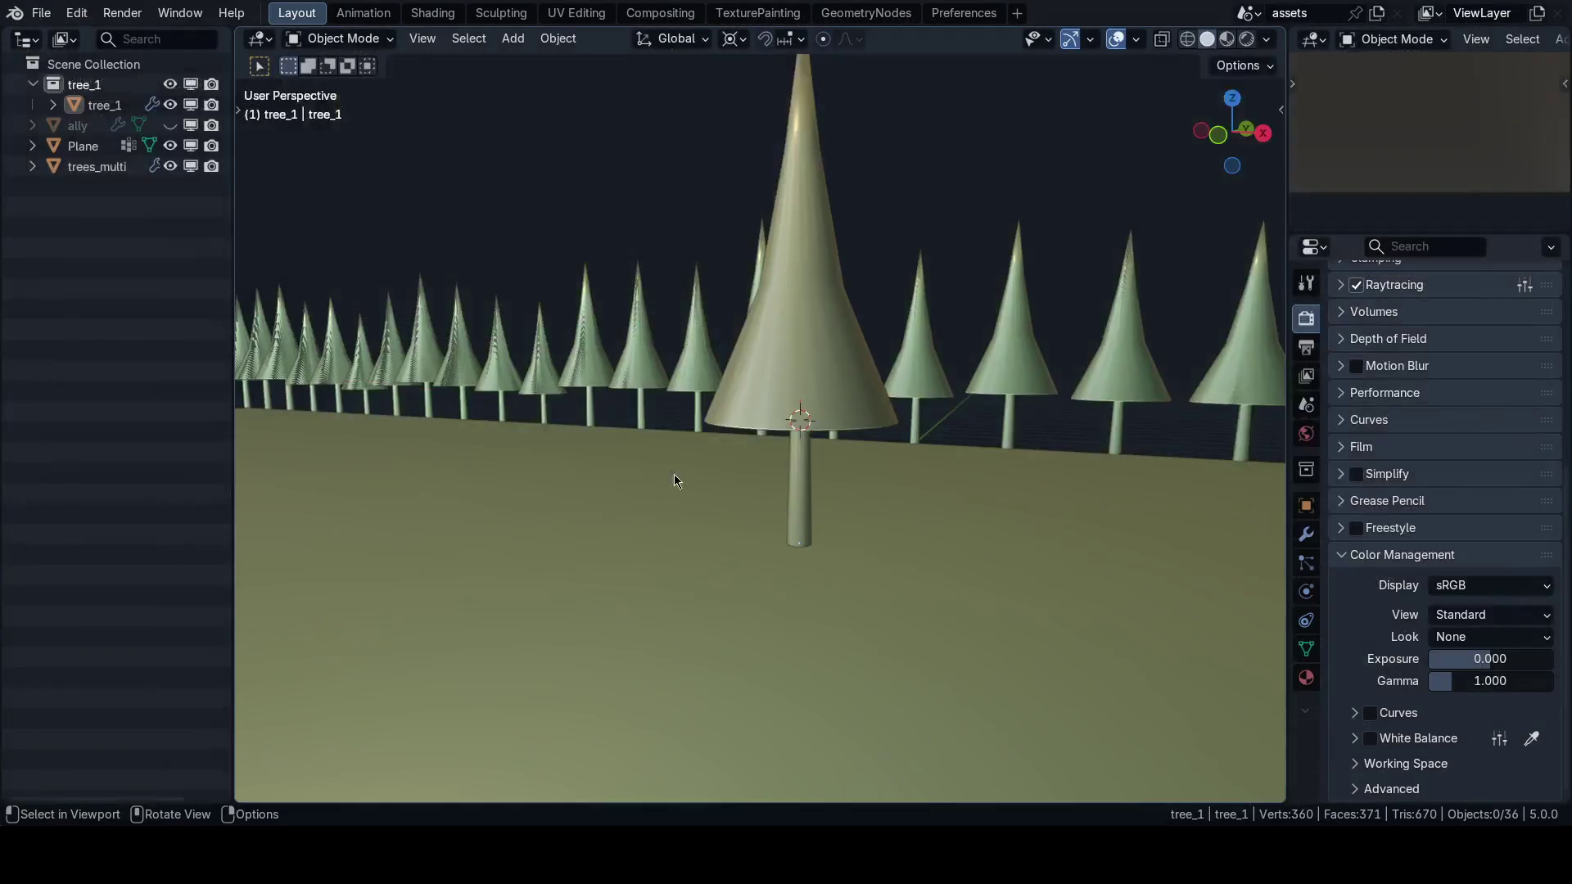
# Duplicate the trees_multi row and shift the copy along Y and about 1.3 m along X.
pyautogui.scroll(-3, 914, 368)
pyautogui.click(912, 363)
pyautogui.scroll(2, 905, 465)
pyautogui.hotkey('shift', 'd')
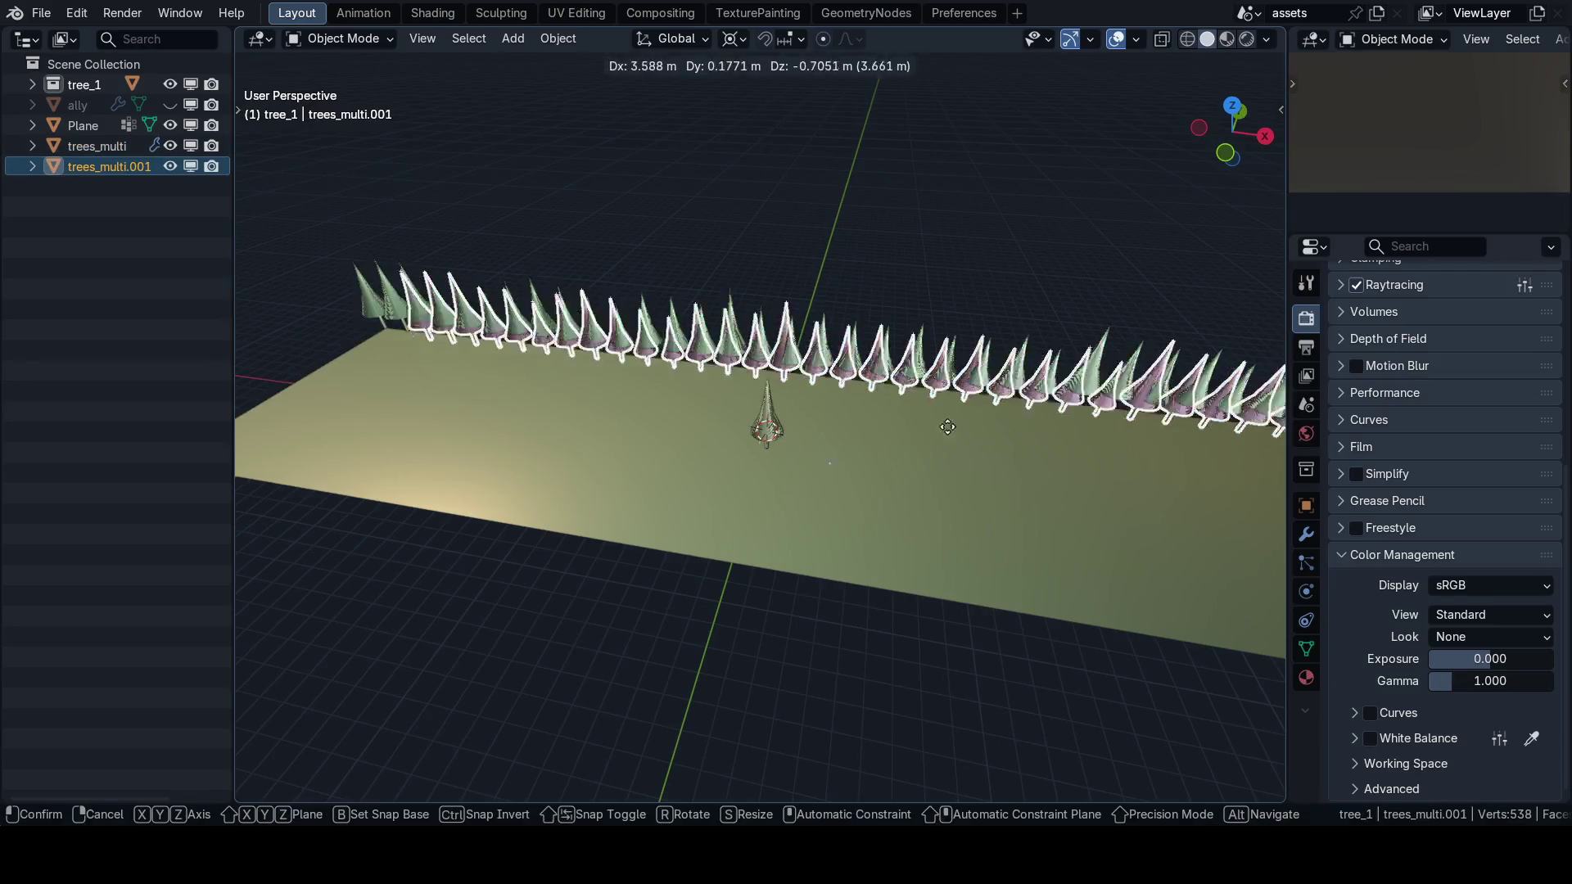
pyautogui.click(920, 425)
pyautogui.press('g')
pyautogui.press('y')
pyautogui.click(924, 434)
pyautogui.press('g')
pyautogui.press('x')
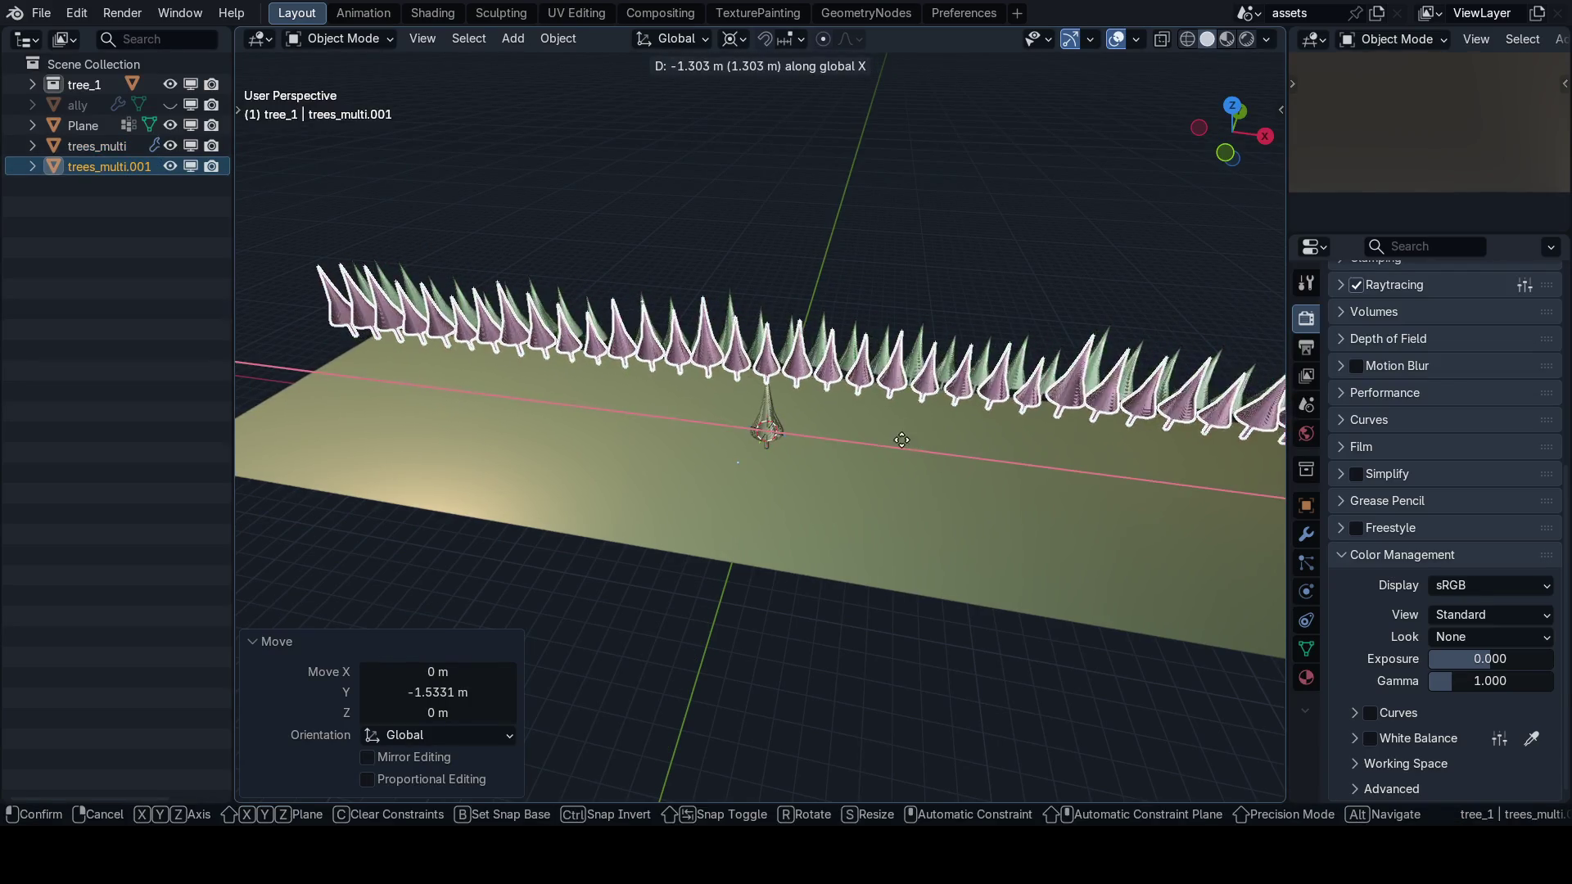
pyautogui.click(904, 443)
pyautogui.moveTo(904, 444)
pyautogui.mouseDown()
pyautogui.moveTo(906, 513)
pyautogui.moveTo(891, 483)
pyautogui.moveTo(908, 484)
pyautogui.moveTo(868, 491)
pyautogui.moveTo(760, 428)
pyautogui.moveTo(759, 445)
pyautogui.mouseUp()
# Scale the copy to 1.053 and offset it -0.52593 m along Y.
pyautogui.press('s')
pyautogui.click(934, 488)
pyautogui.scroll(4, 759, 445)
pyautogui.press('g')
pyautogui.press('y')
pyautogui.click(824, 442)
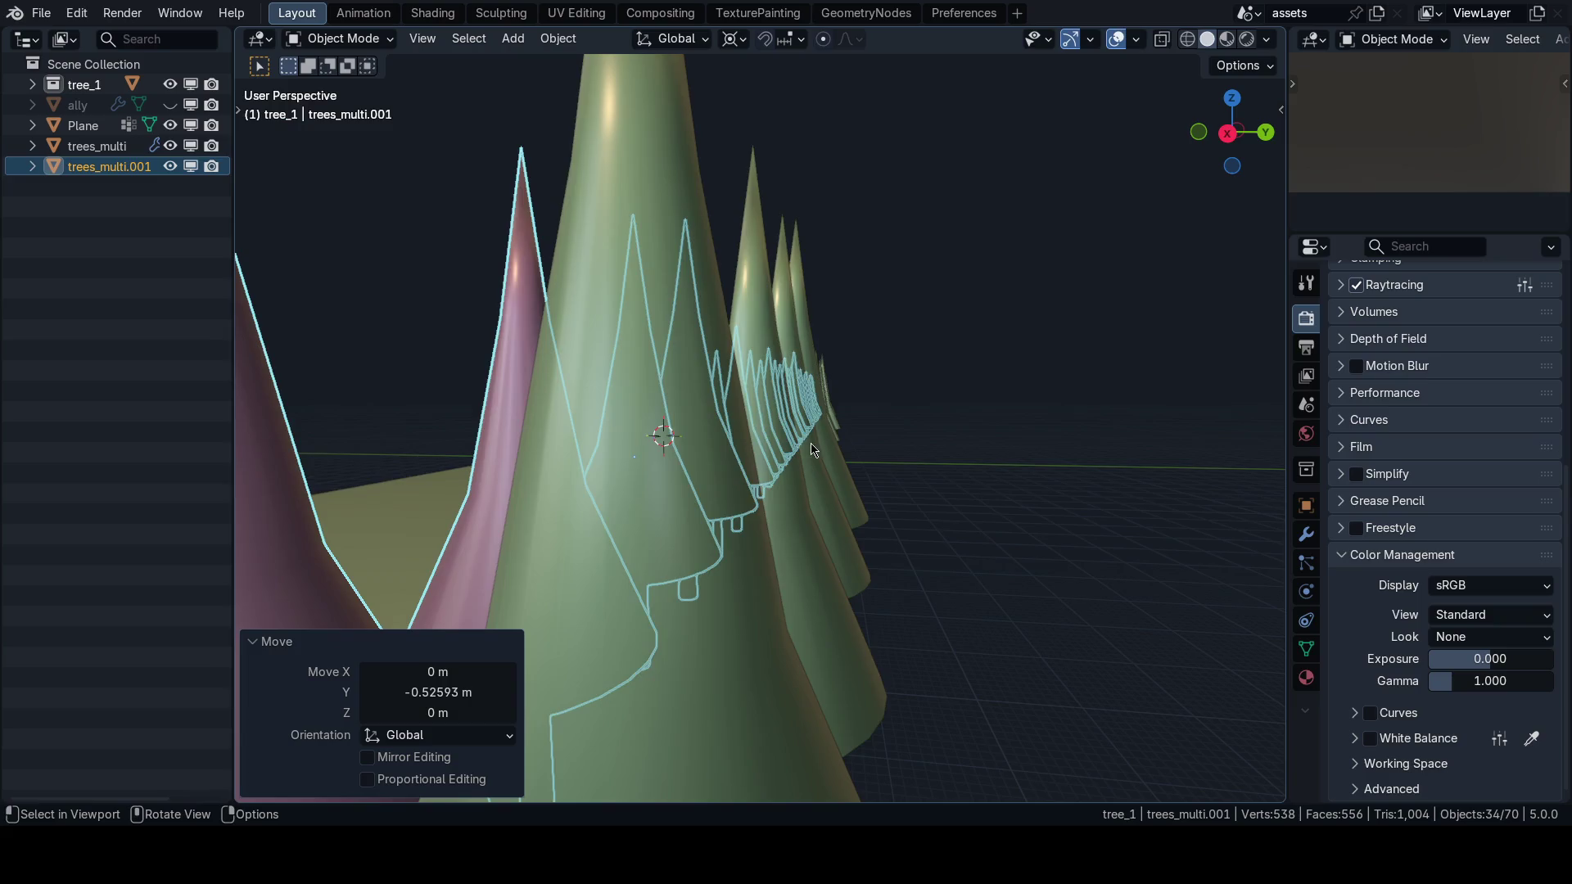
# Inspect the two staggered rows from side, front and perspective views.
pyautogui.press('KP_3')
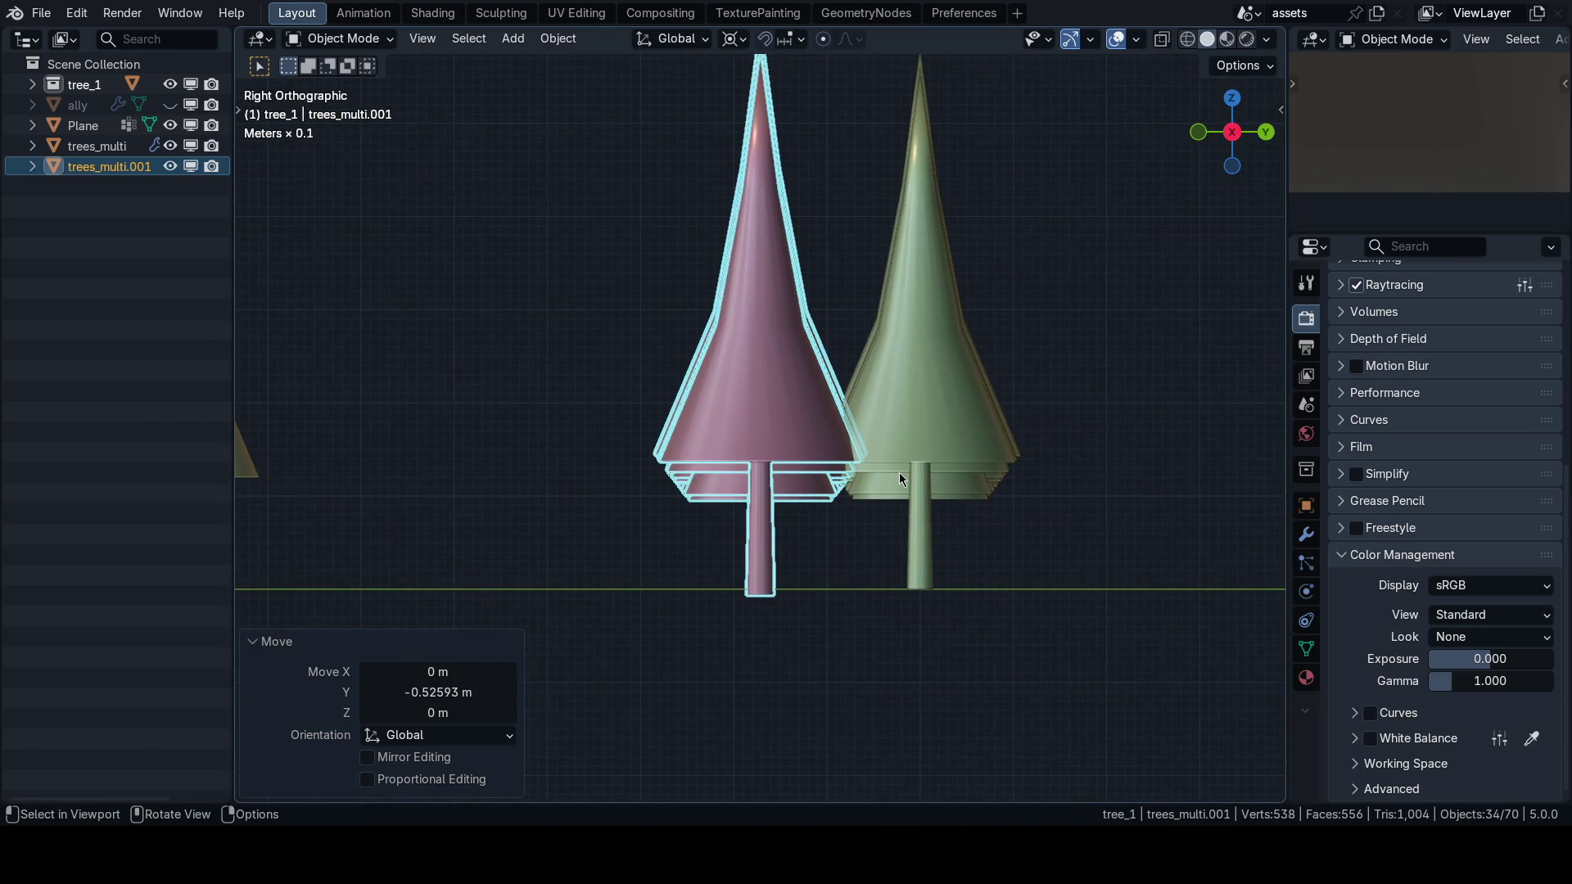
pyautogui.click(899, 473)
pyautogui.moveTo(891, 483); pyautogui.dragTo(821, 511)
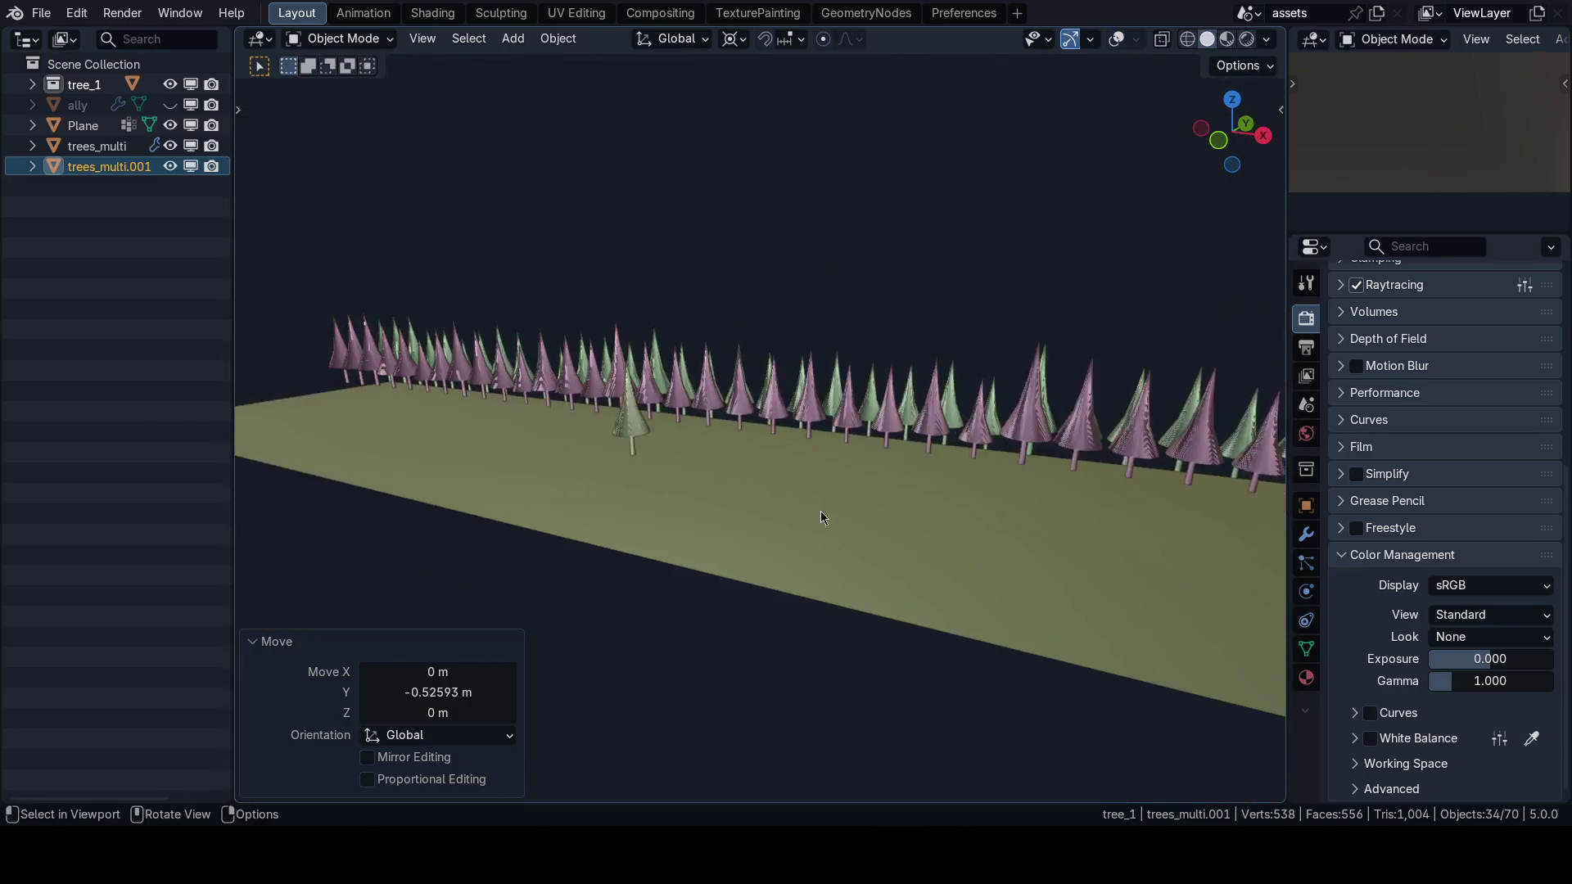
pyautogui.press('`')
pyautogui.click(833, 455)
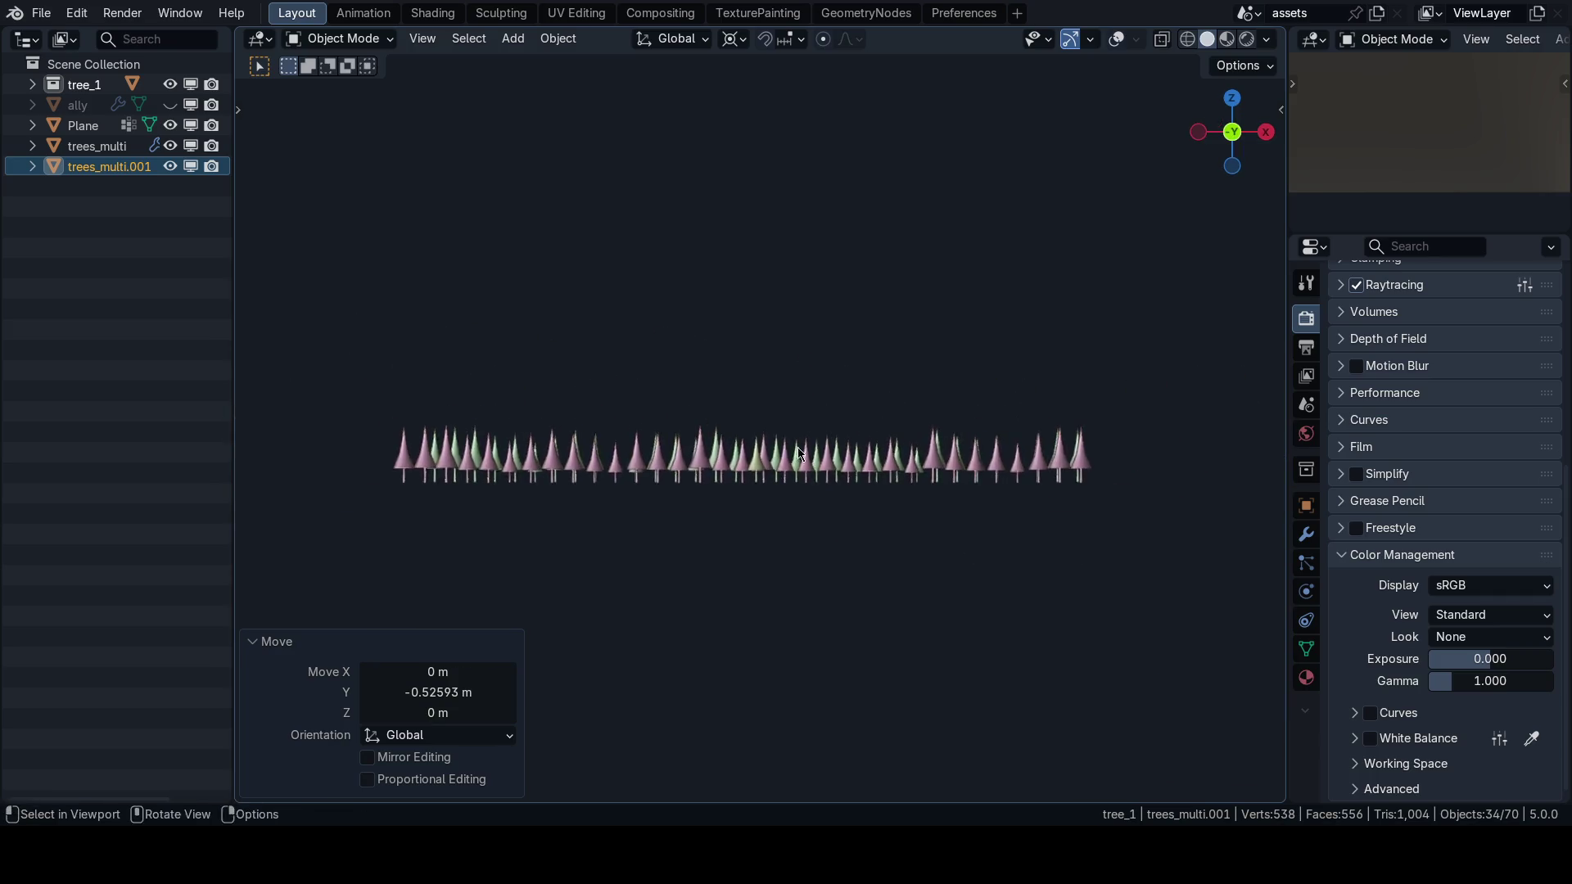
pyautogui.moveTo(798, 447)
pyautogui.mouseDown()
pyautogui.moveTo(779, 523)
pyautogui.moveTo(724, 475)
pyautogui.mouseUp()
pyautogui.moveTo(814, 526); pyautogui.dragTo(823, 493)
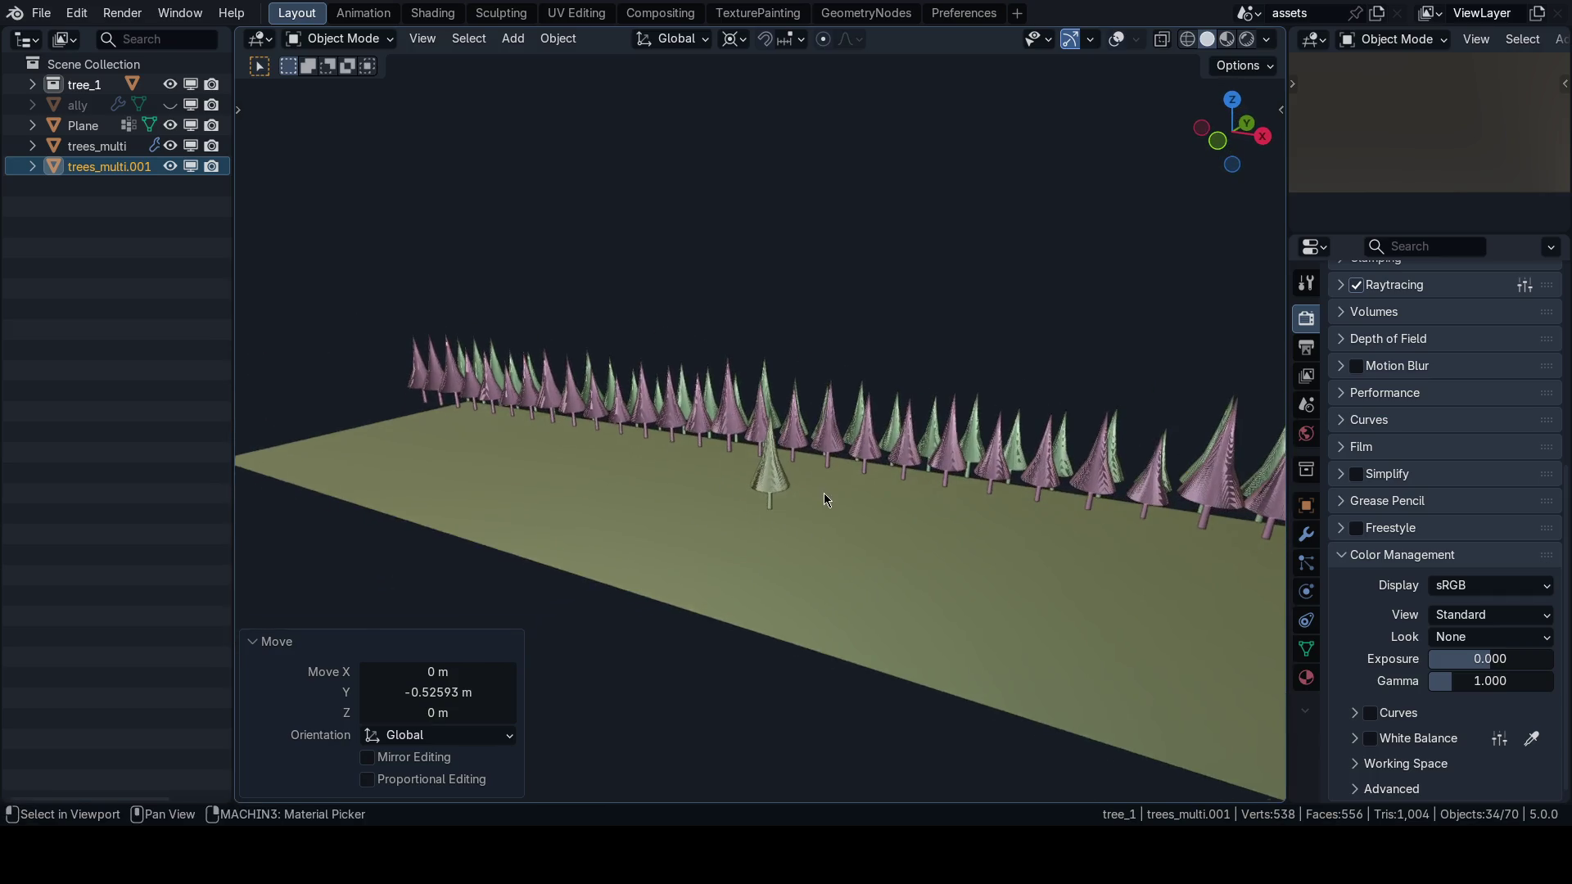
pyautogui.hotkey('alt', 'Tab')
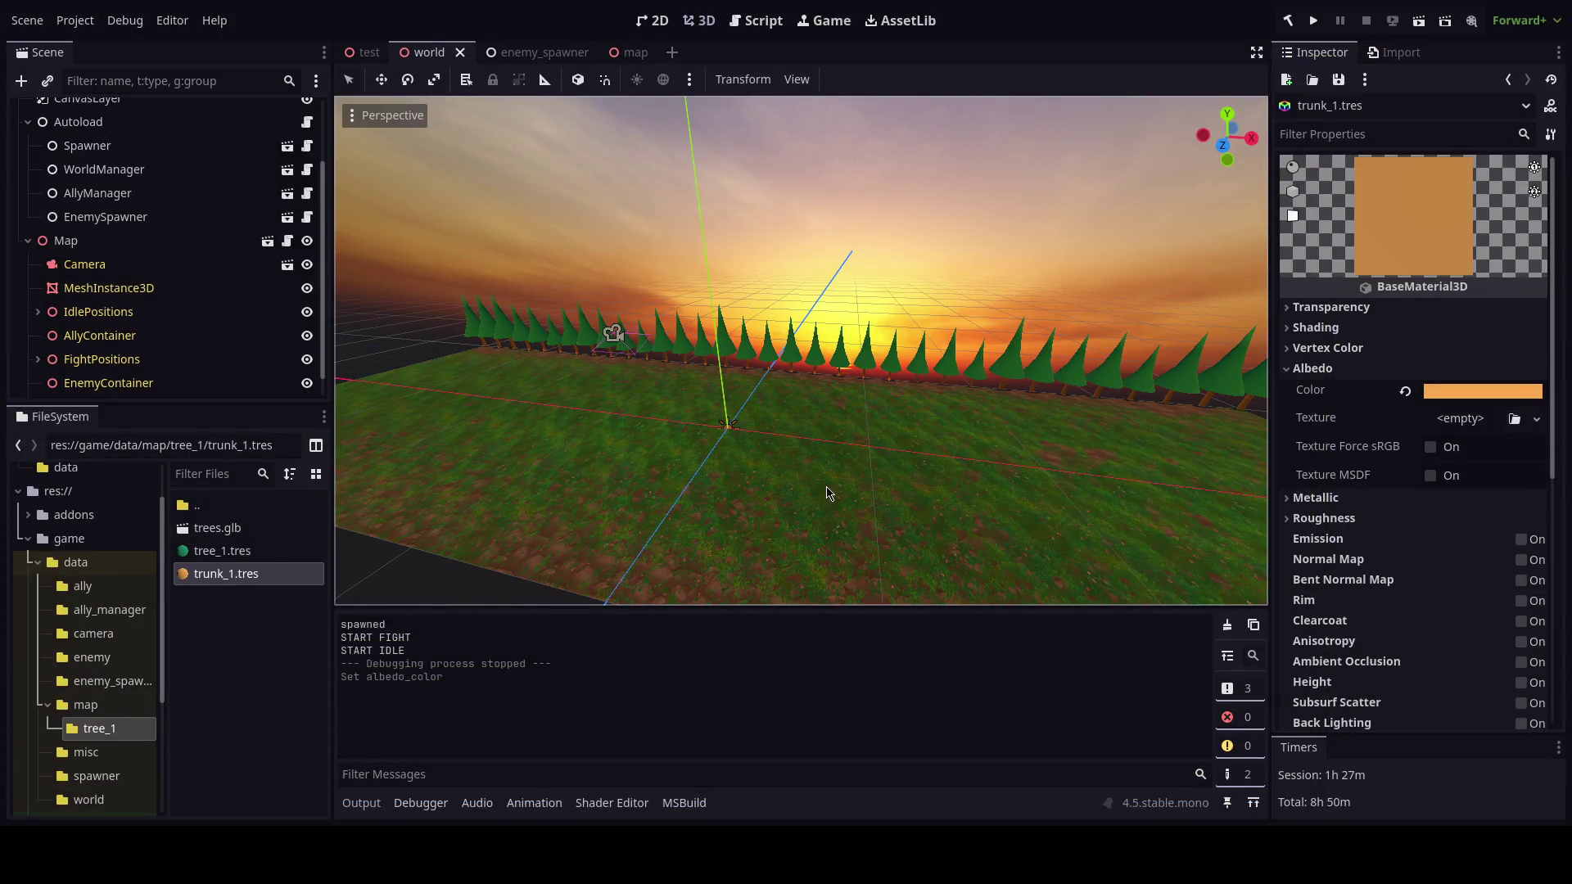
# Test-run the game, comment out the FloorMaterial.Uv1Offset line in Map._Process, then rerun and stop it.
pyautogui.press('F5')
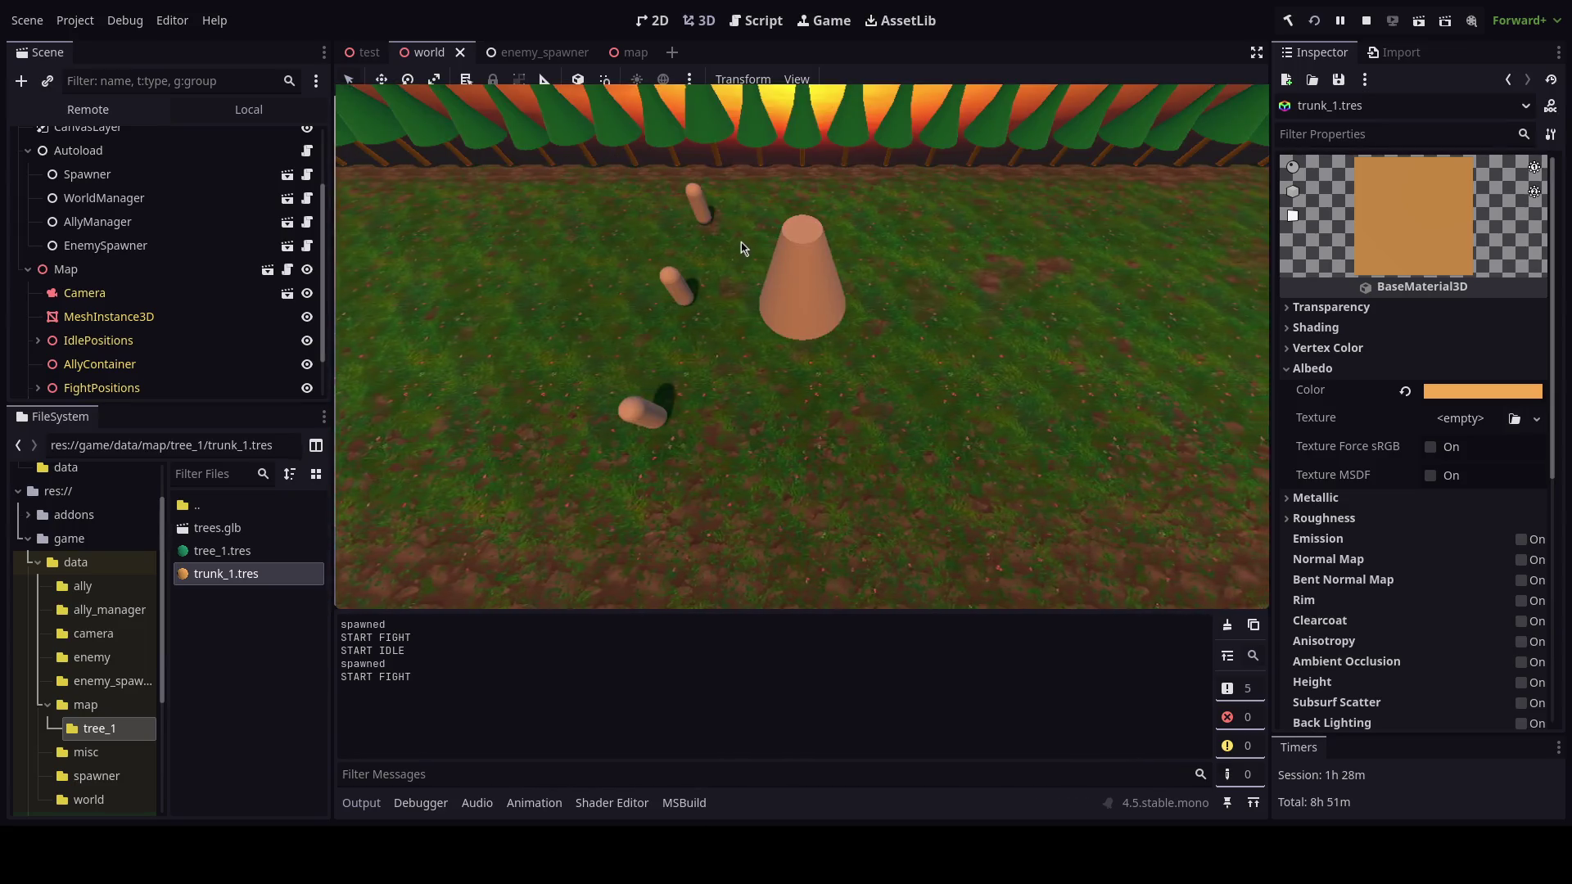
pyautogui.press('F8')
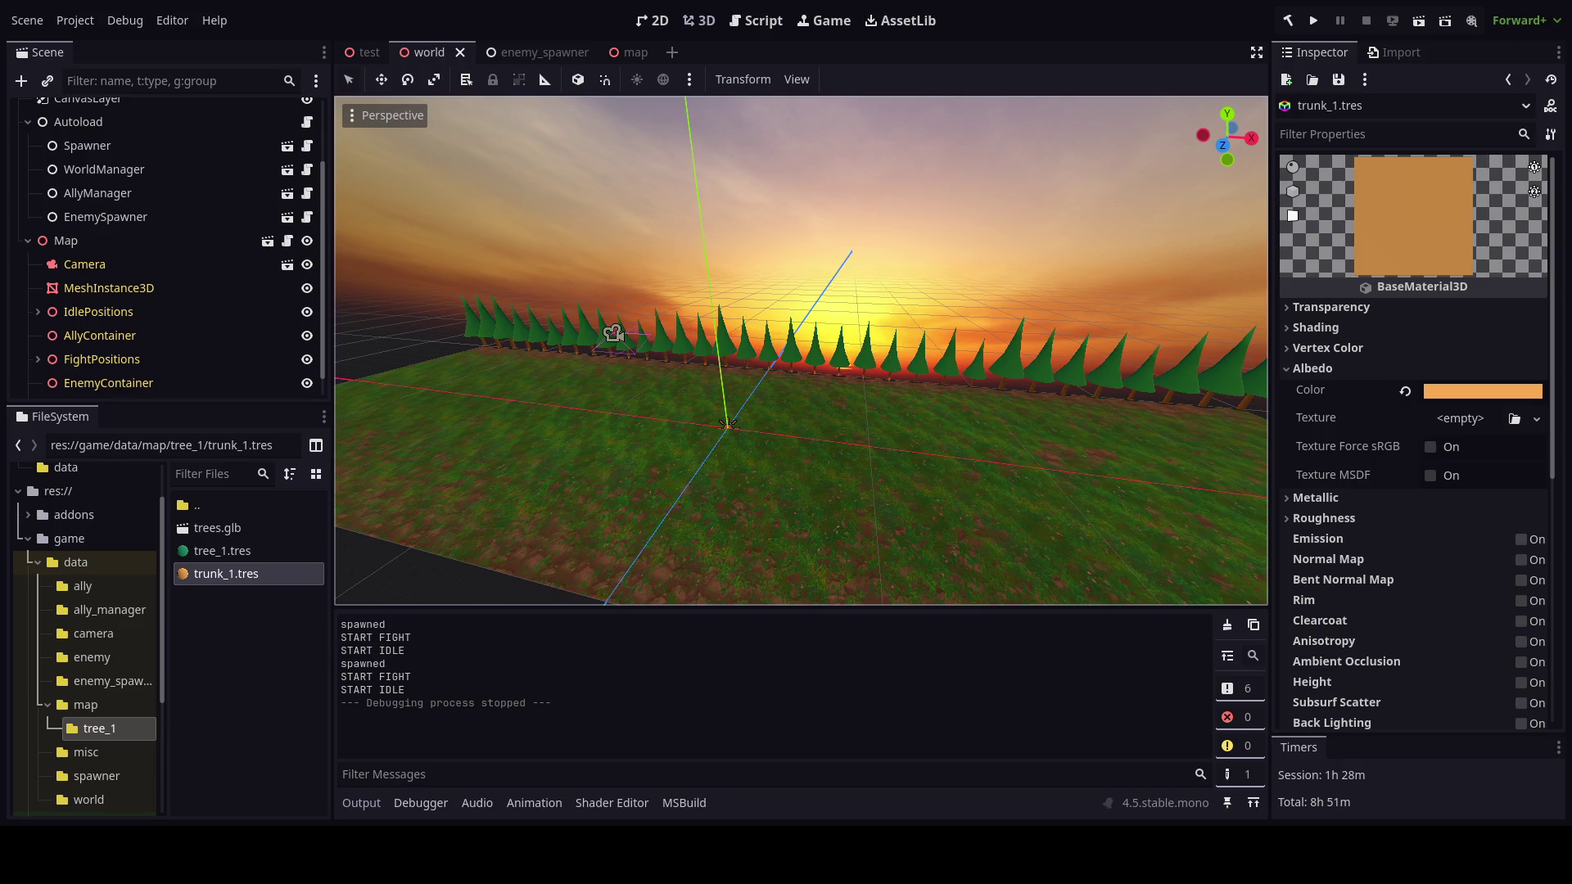
pyautogui.hotkey('alt', 'Tab')
pyautogui.click(66, 52)
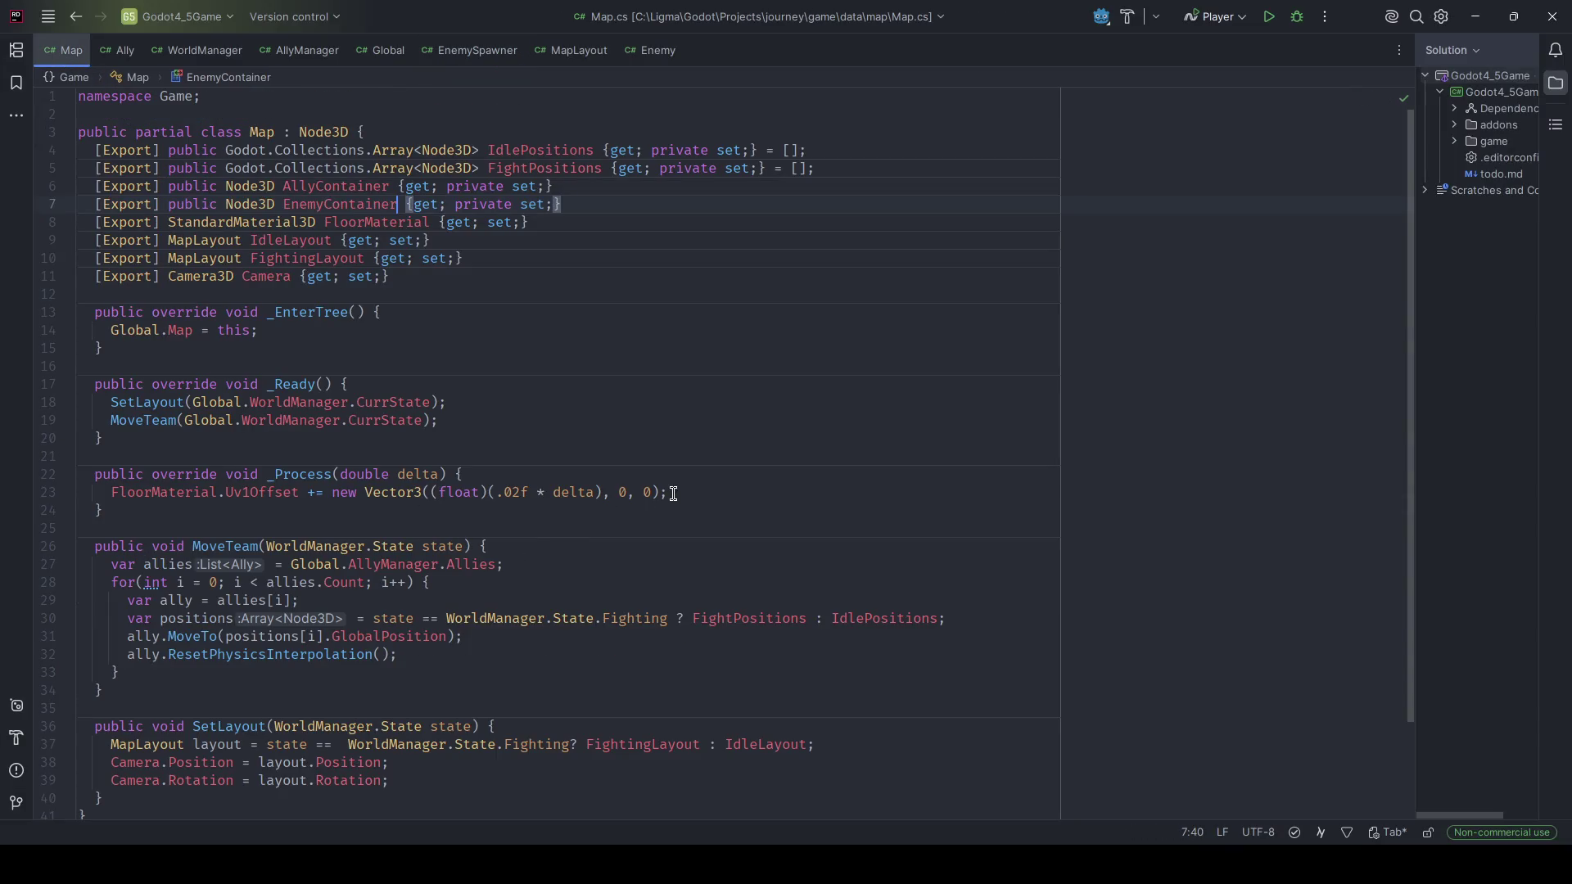
pyautogui.hotkey('ctrl', '/')
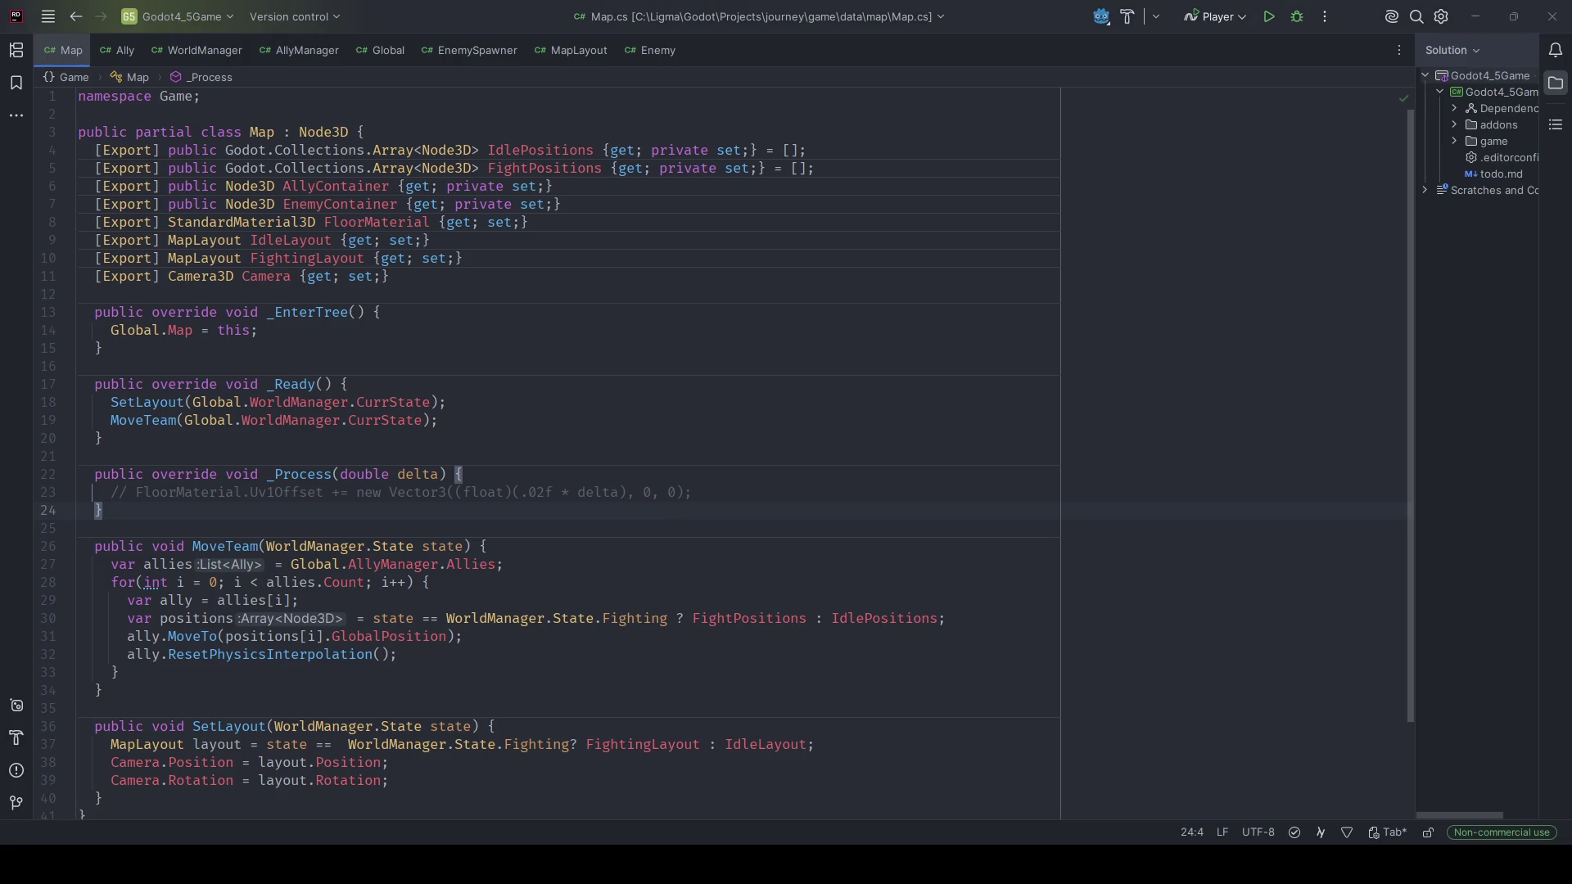
pyautogui.hotkey('alt', 'Tab')
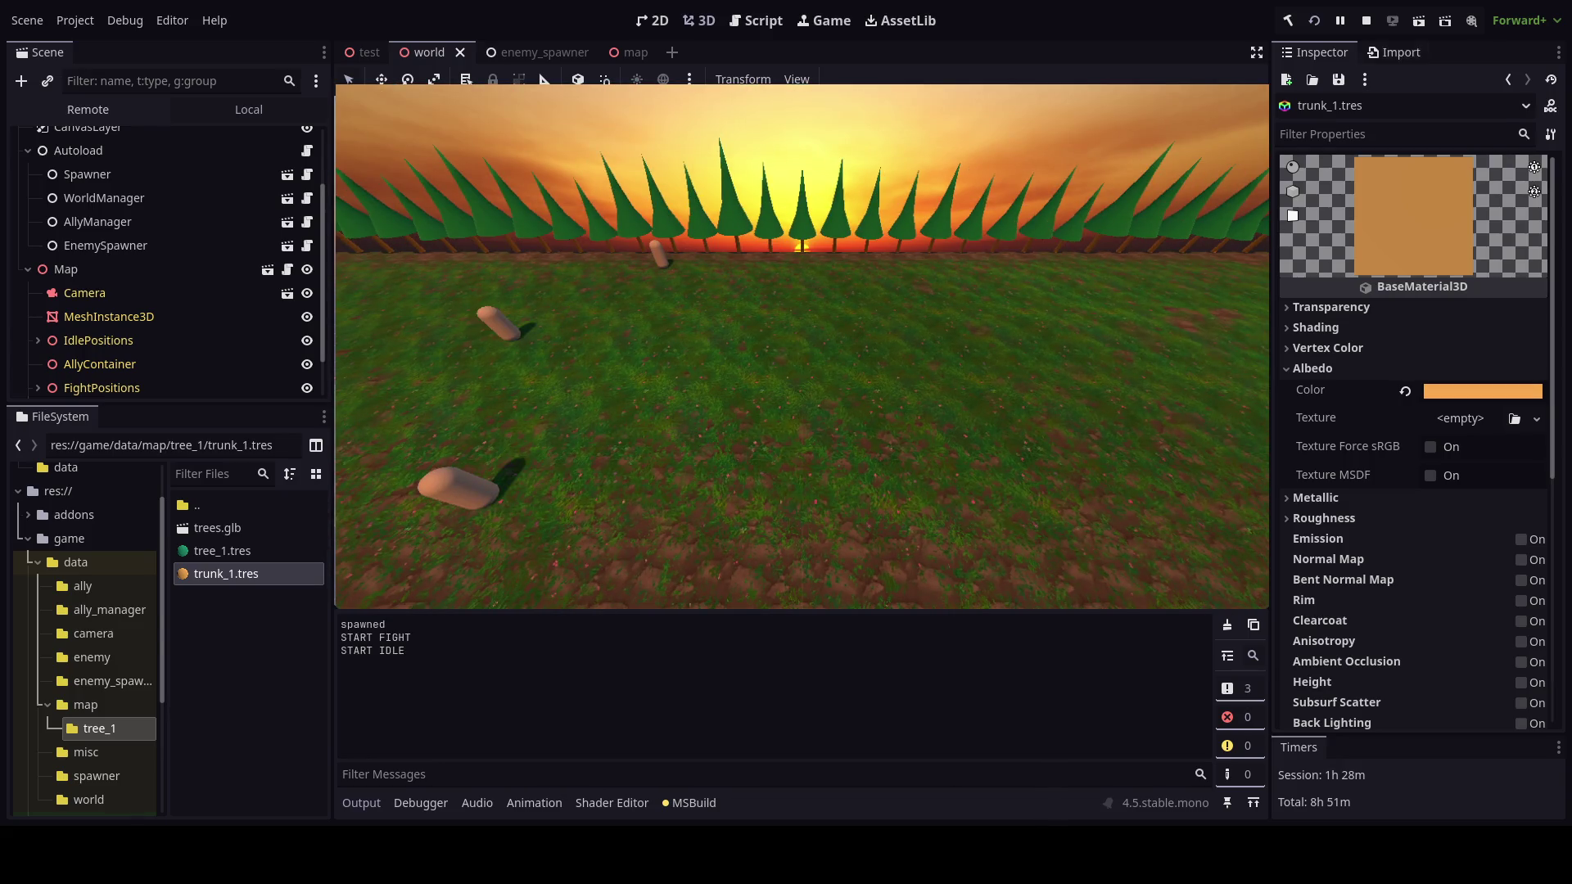
pyautogui.press('F8')
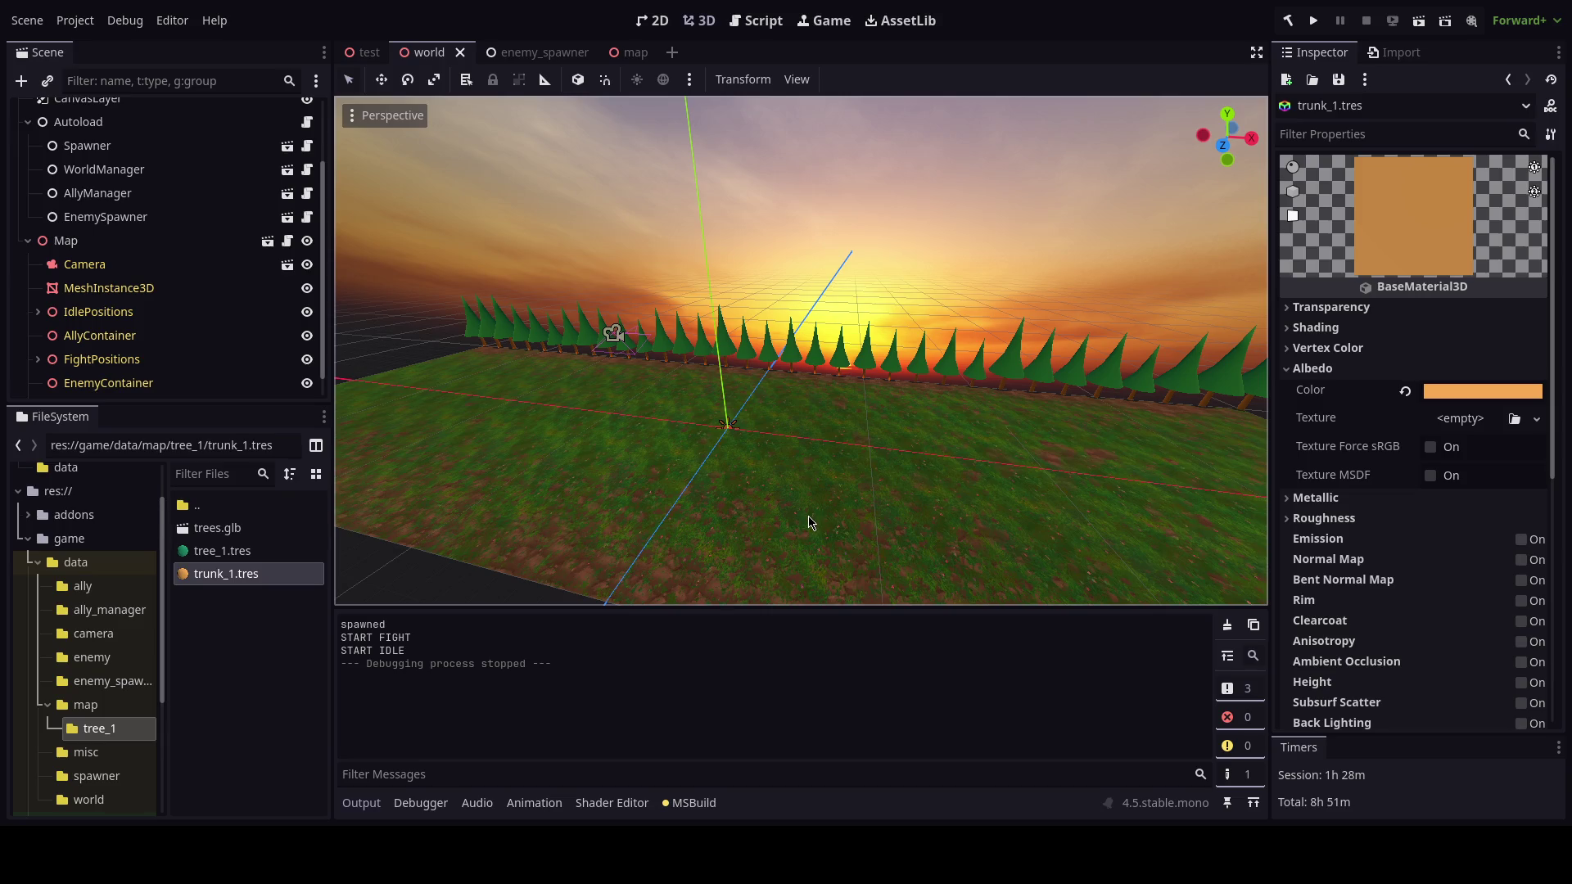
# Browse to map/tree_1, then in the map scene rename assets2 to trees and frame it.
pyautogui.click(28, 240)
pyautogui.click(86, 705)
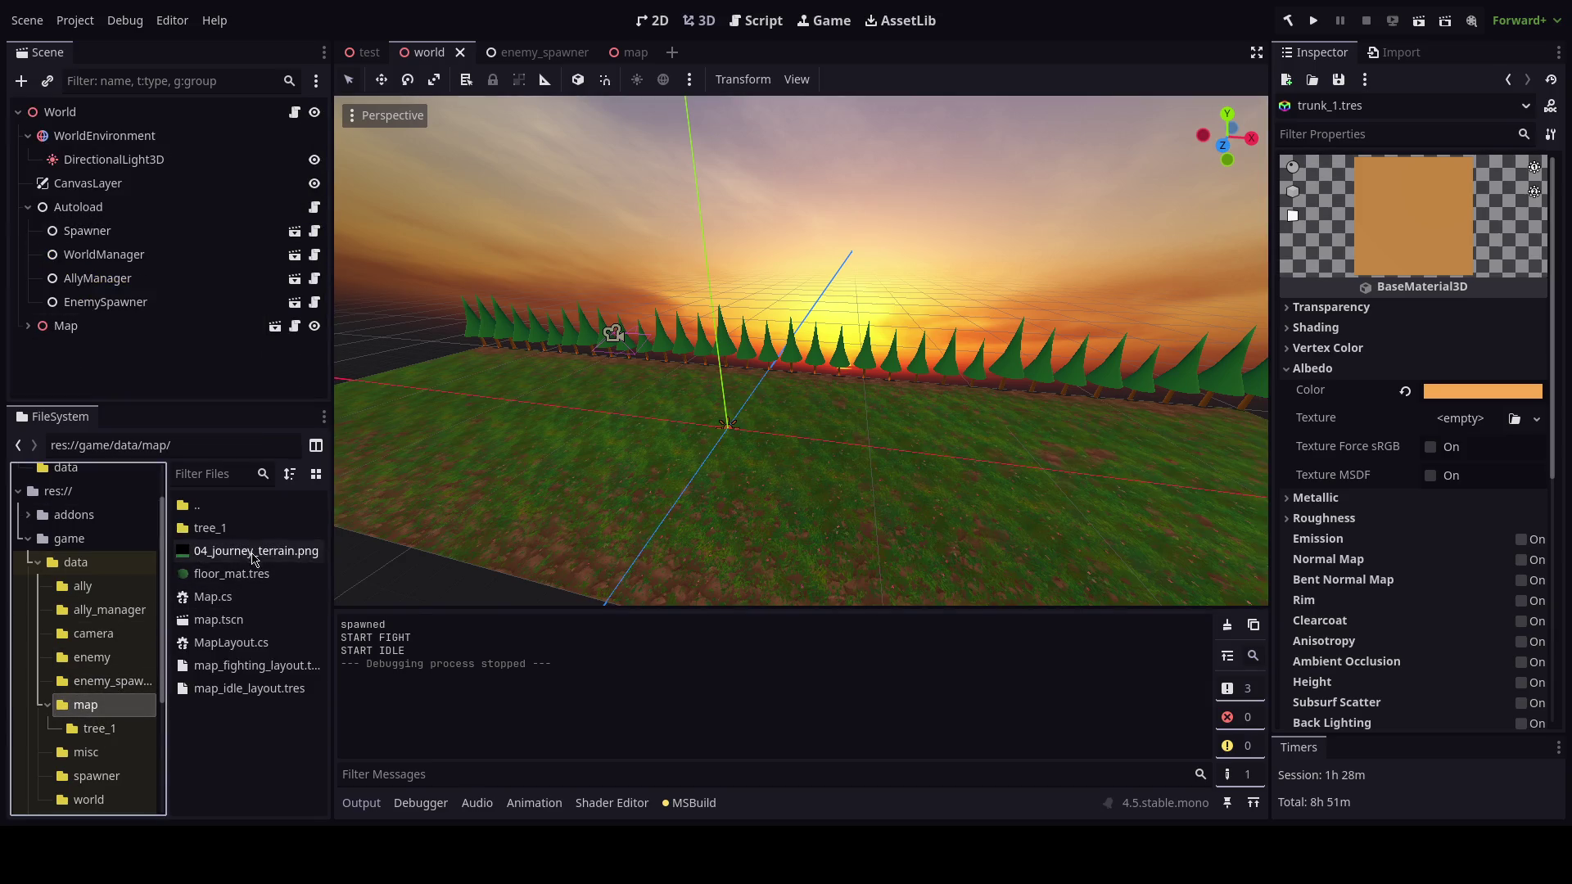
pyautogui.doubleClick(238, 528)
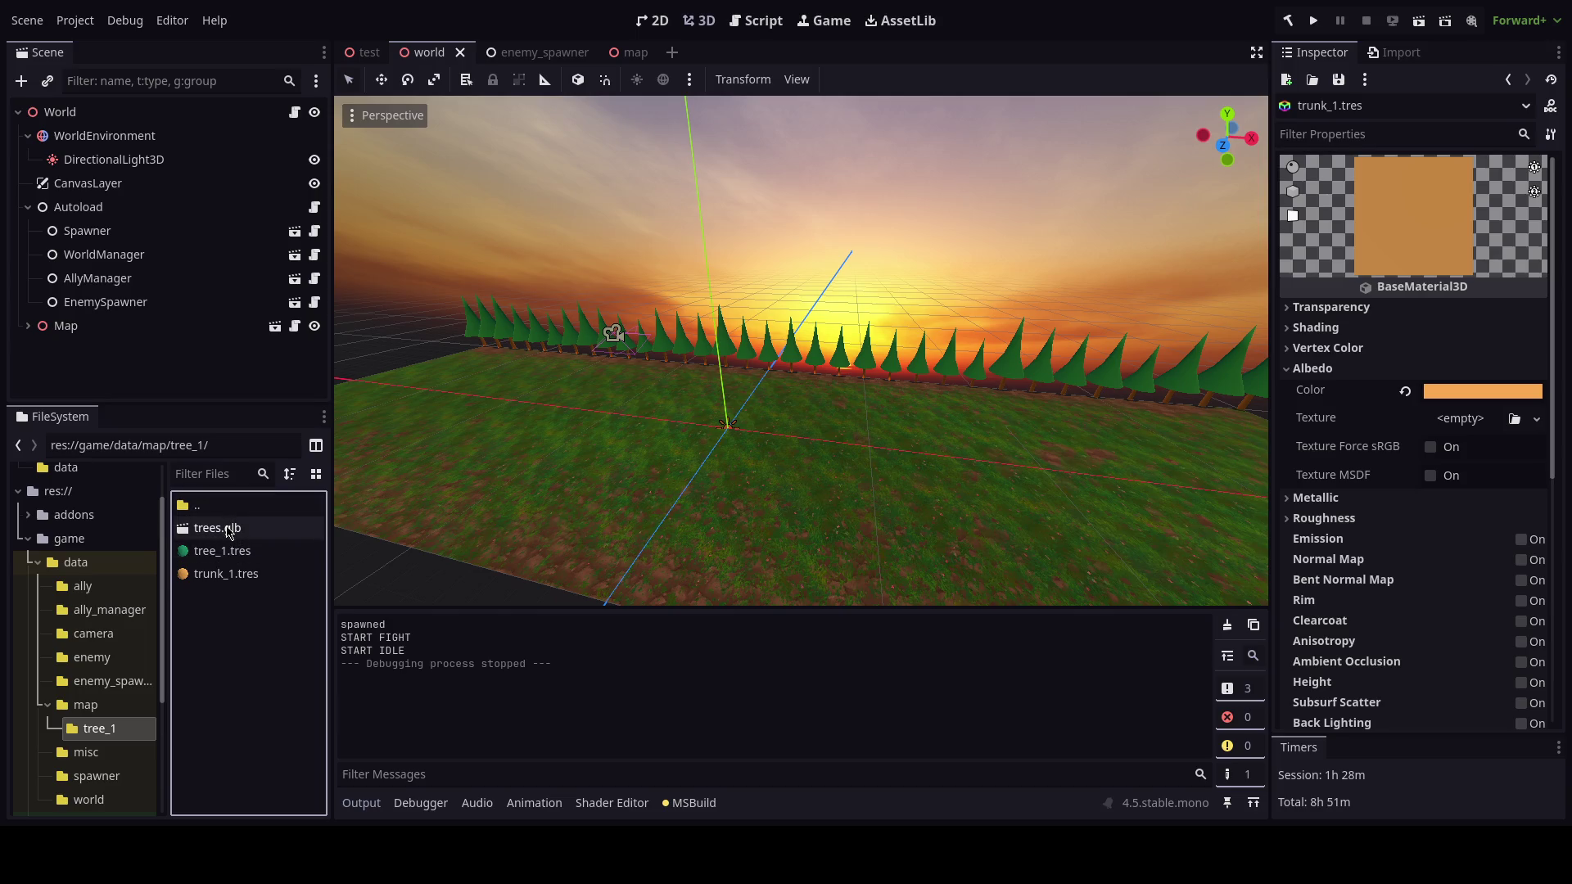
pyautogui.click(639, 52)
pyautogui.click(111, 280)
pyautogui.click(113, 283)
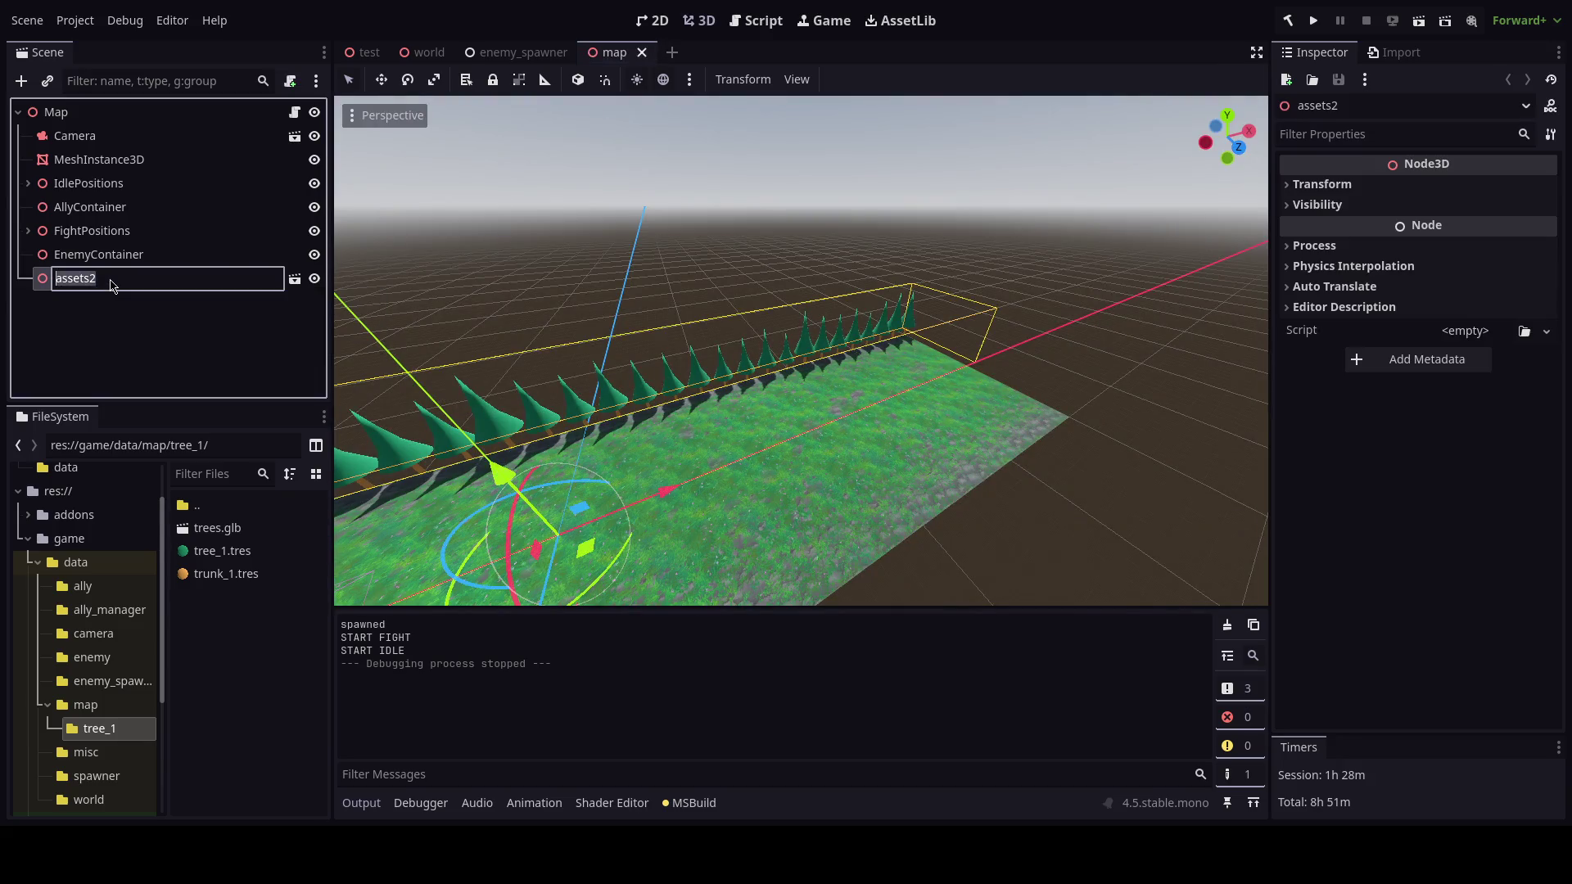
pyautogui.write('trees')
pyautogui.press('Return')
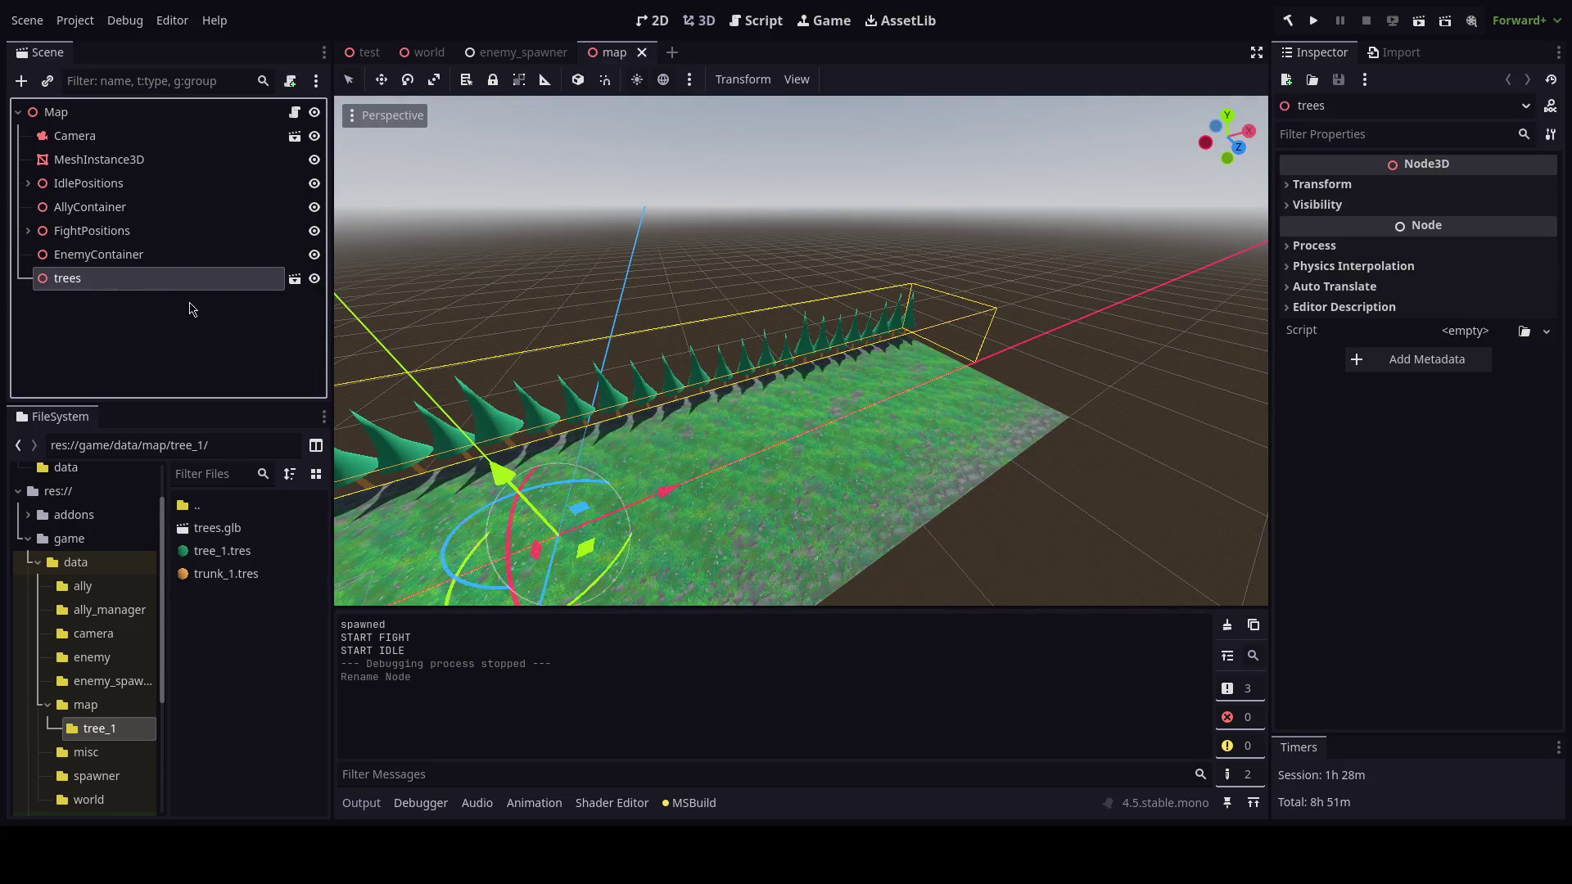
pyautogui.press('f')
pyautogui.scroll(-3, 847, 409)
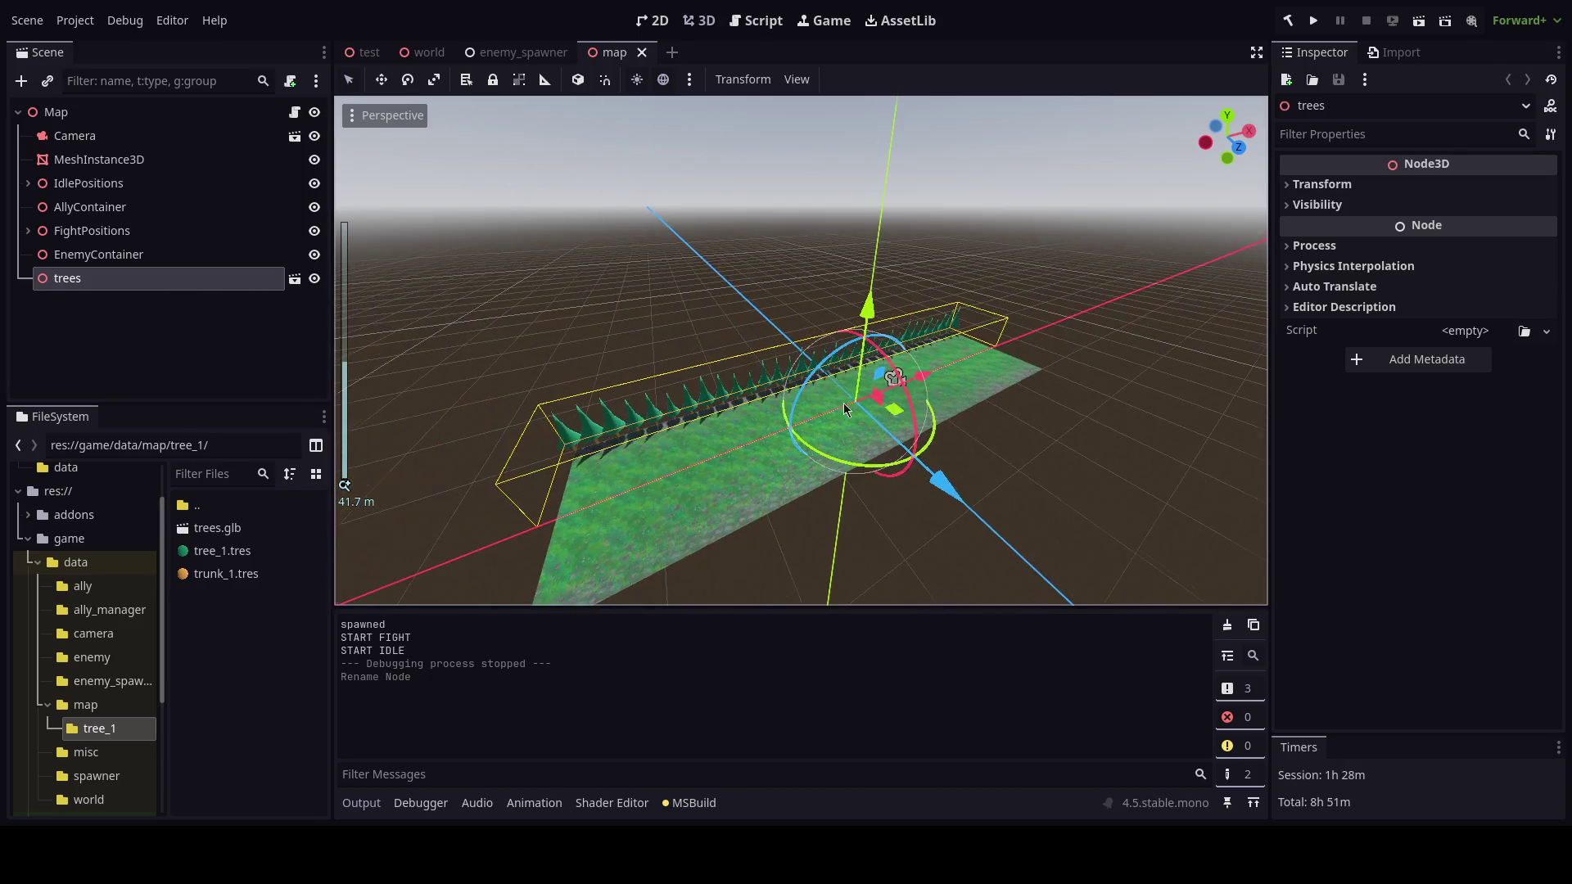
pyautogui.click(1320, 184)
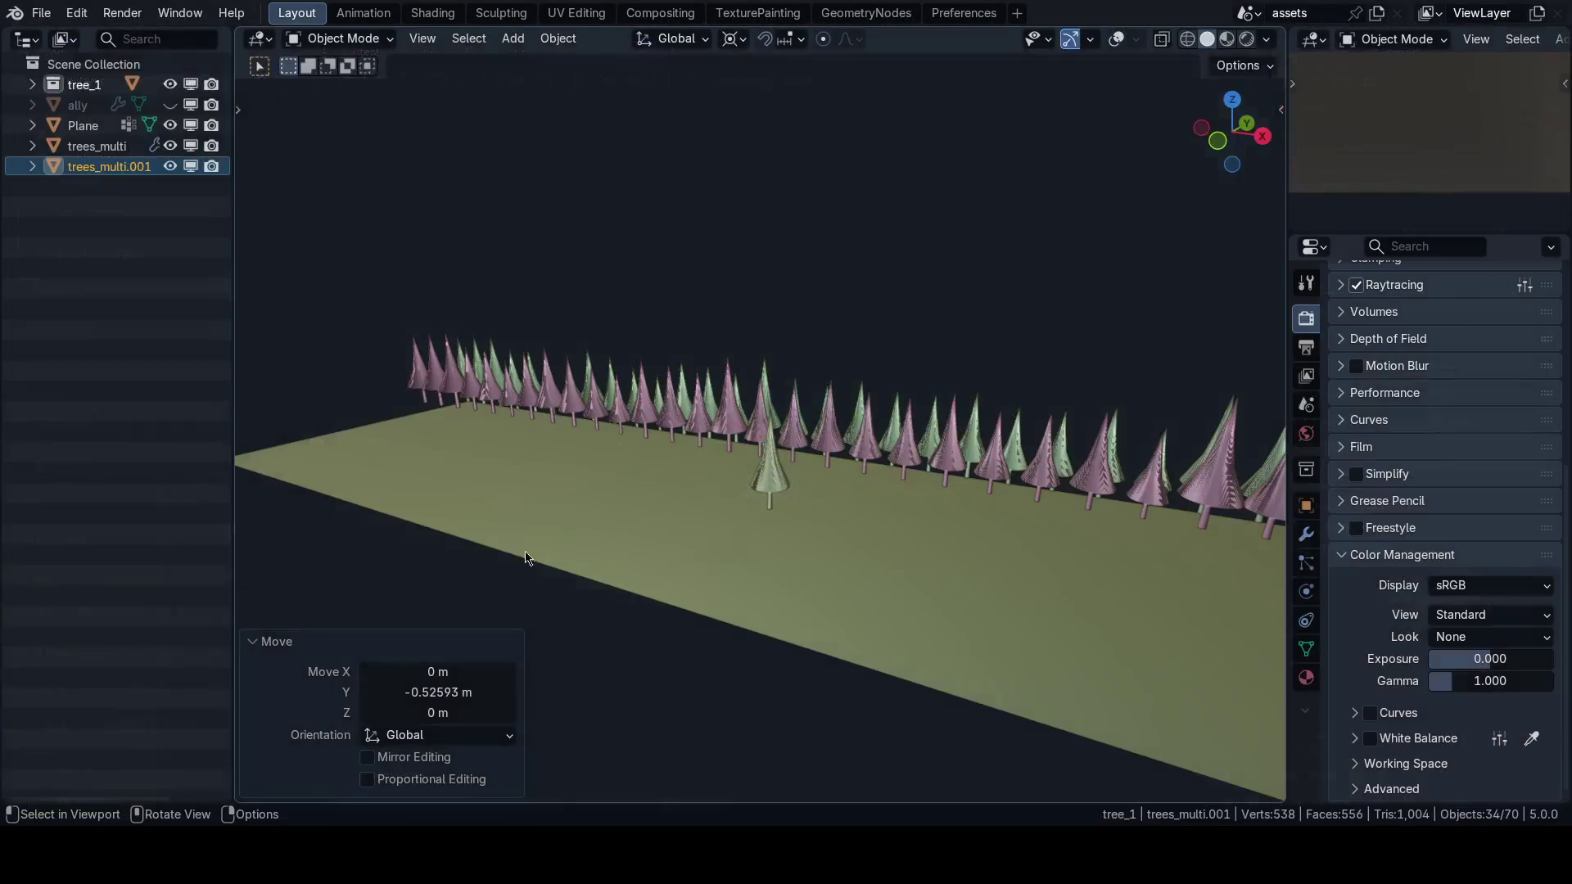
# Select and delete the duplicate trees_multi.001 object.
pyautogui.click(668, 389)
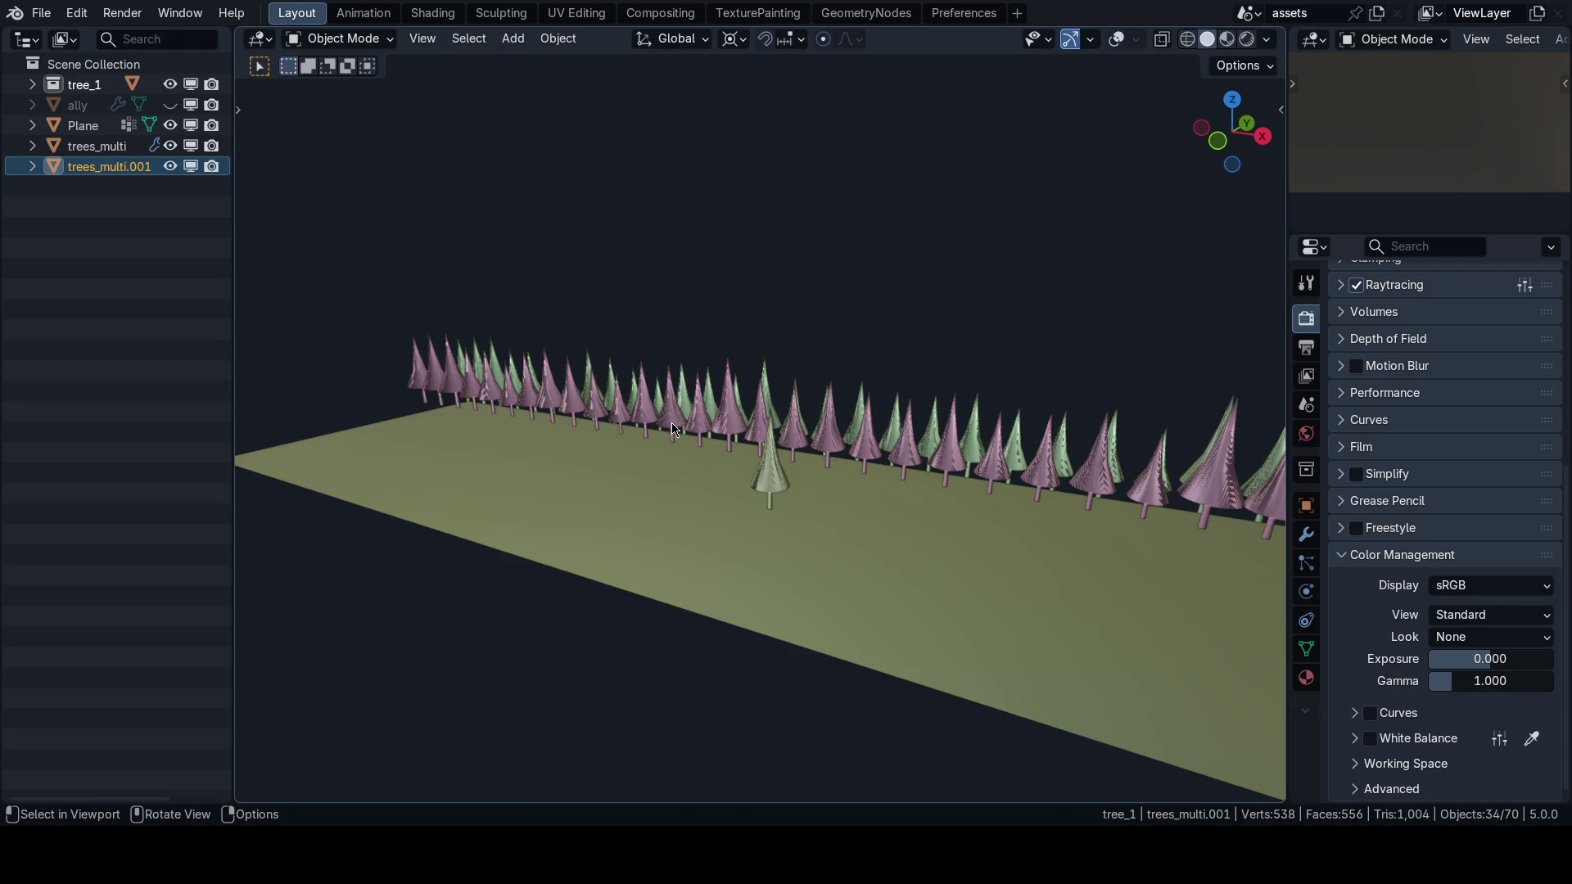
pyautogui.hotkey('shift', 'alt', 'z')
pyautogui.press('x')
pyautogui.click(655, 415)
# Check the remaining trees_multi row's 64 m dimensions in the sidebar Item tab.
pyautogui.press('n')
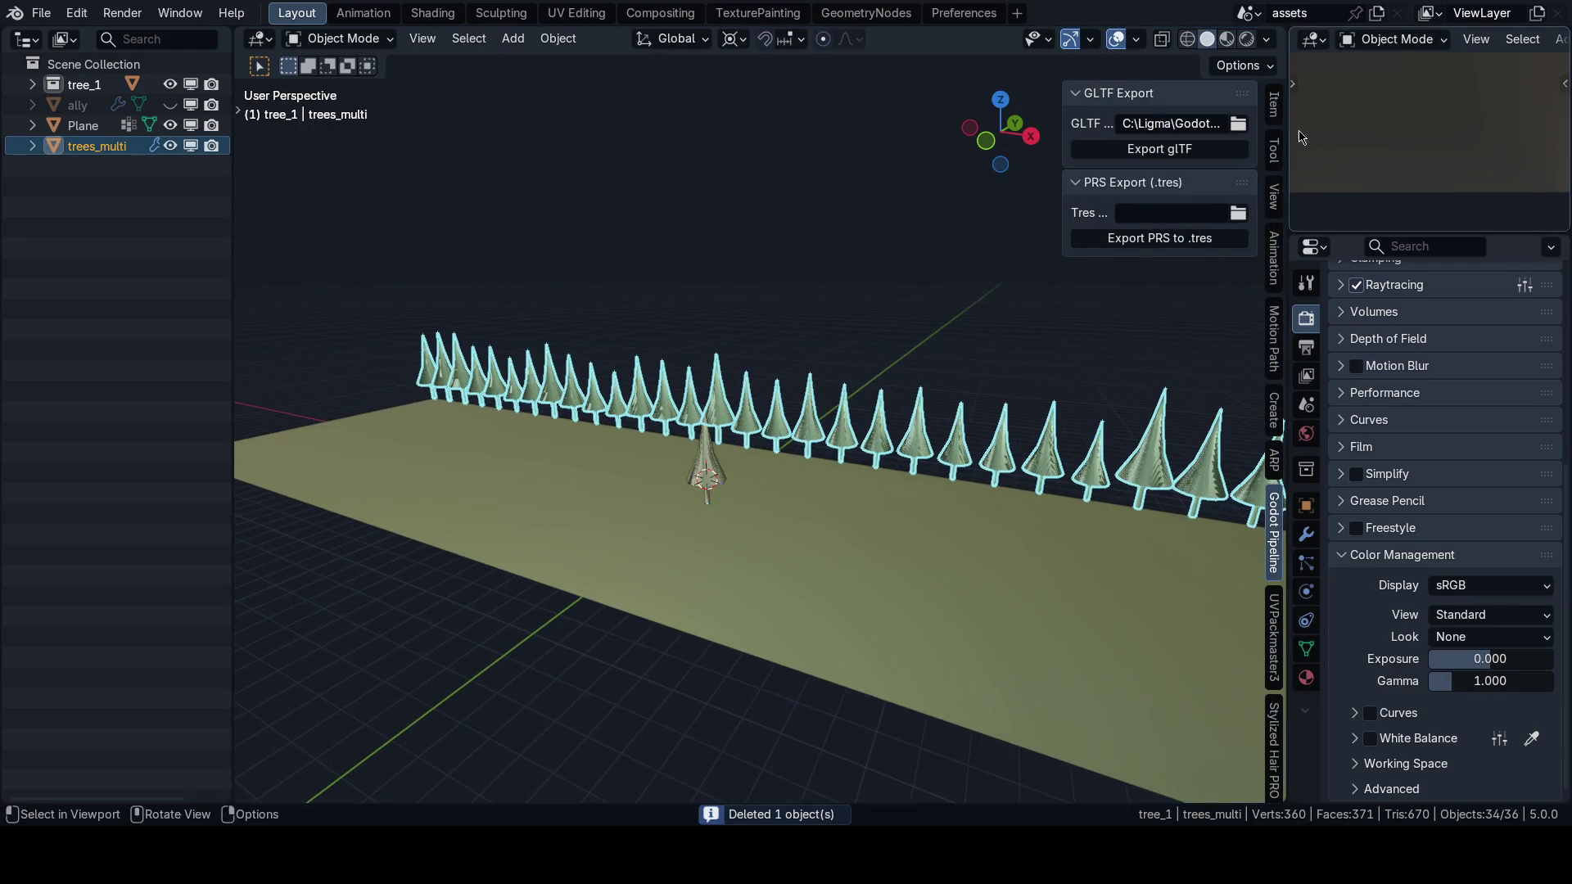
pyautogui.click(1274, 104)
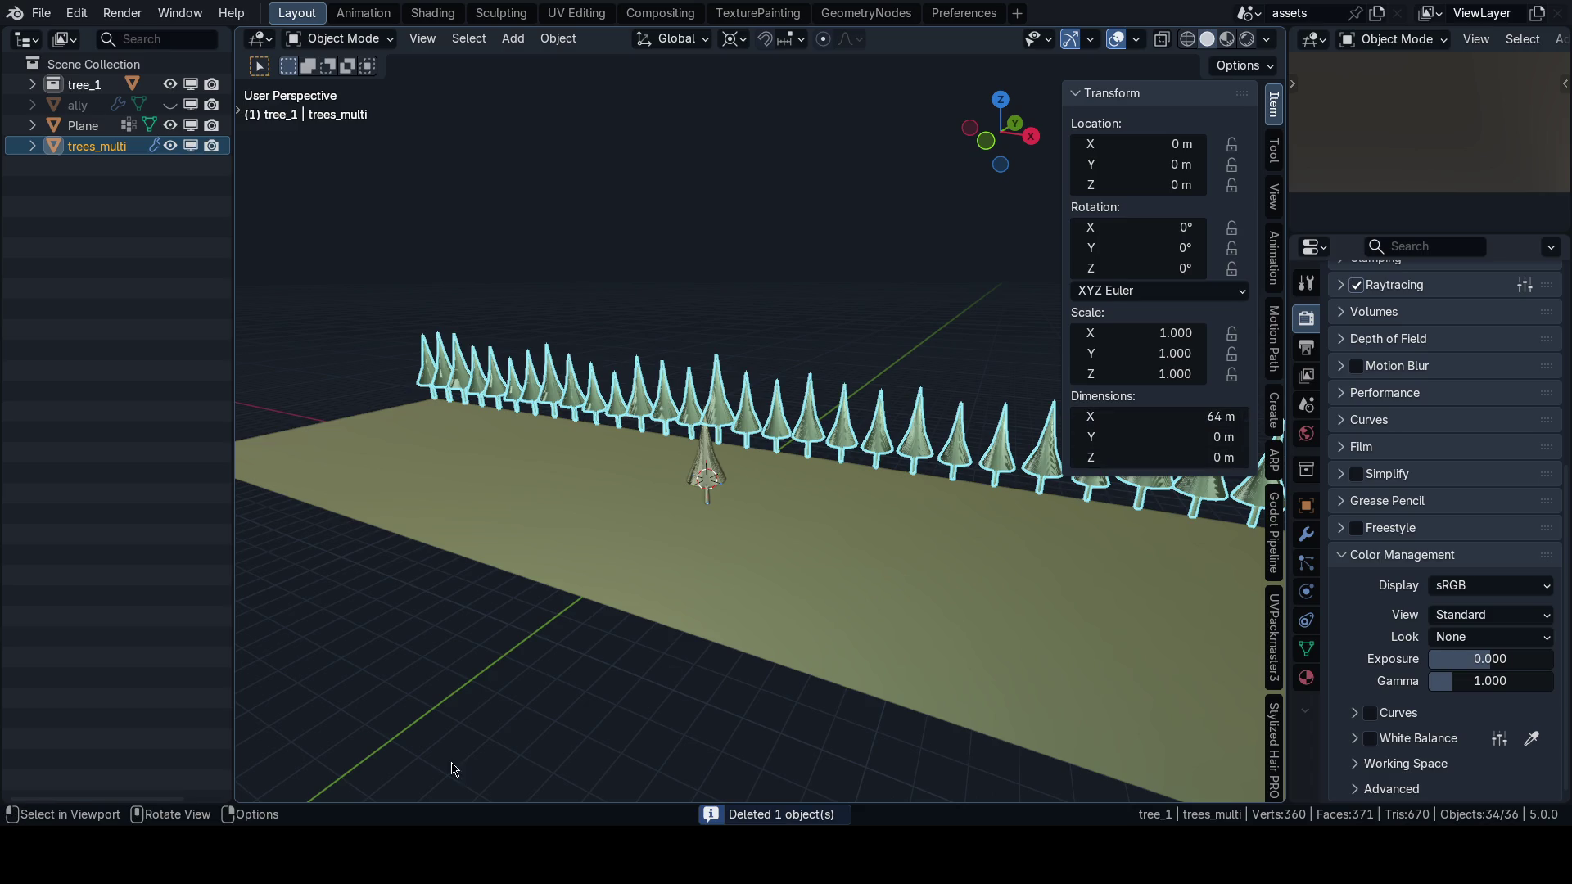
pyautogui.press('n')
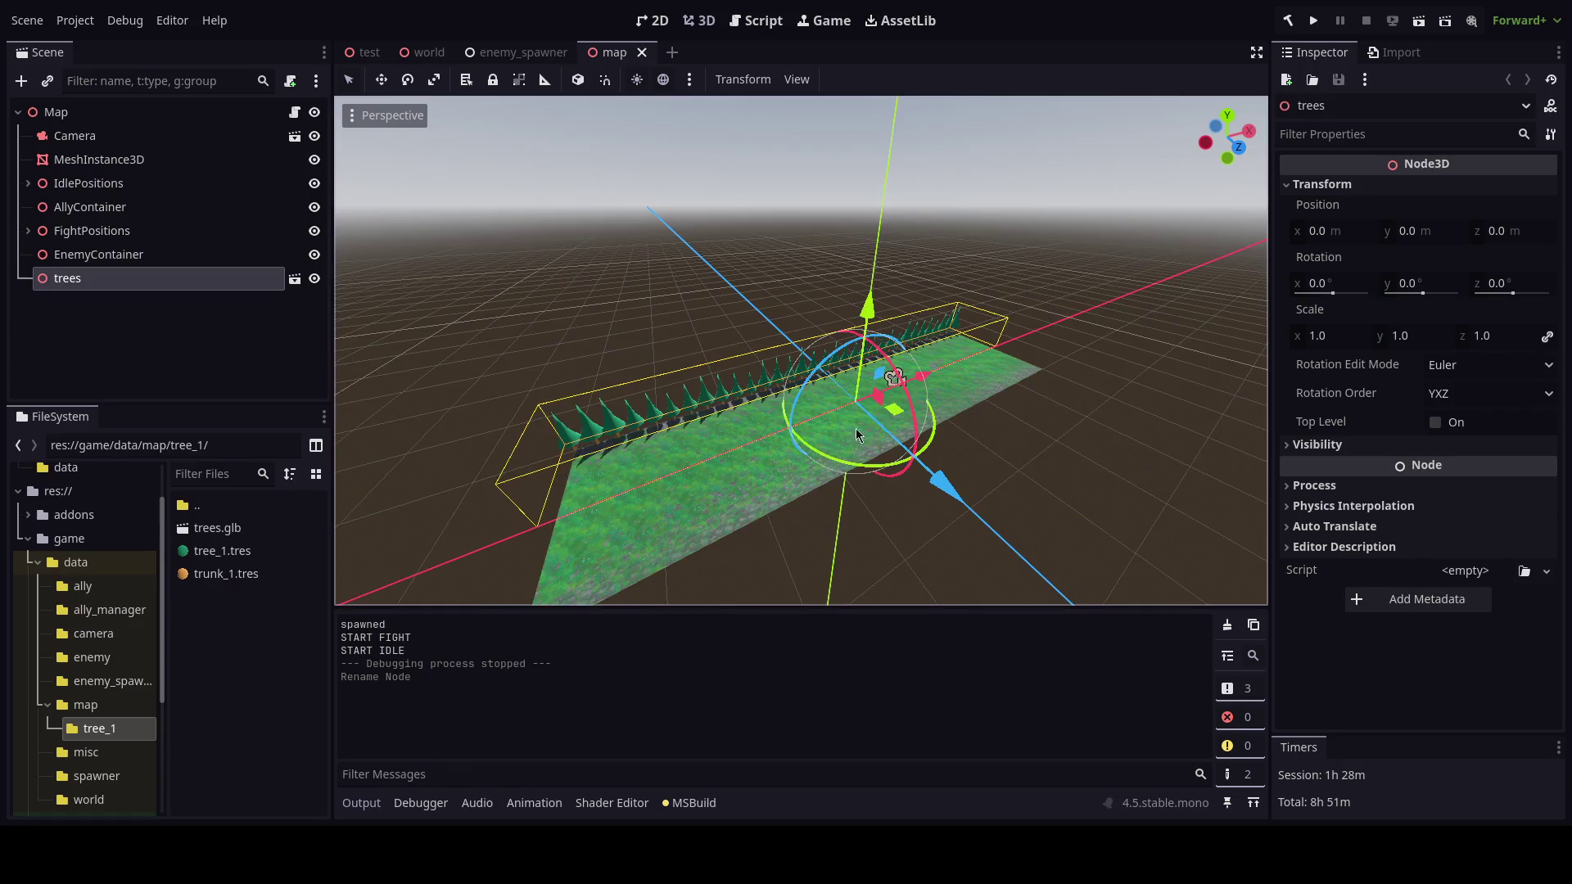
pyautogui.scroll(-2, 857, 435)
pyautogui.click(1353, 236)
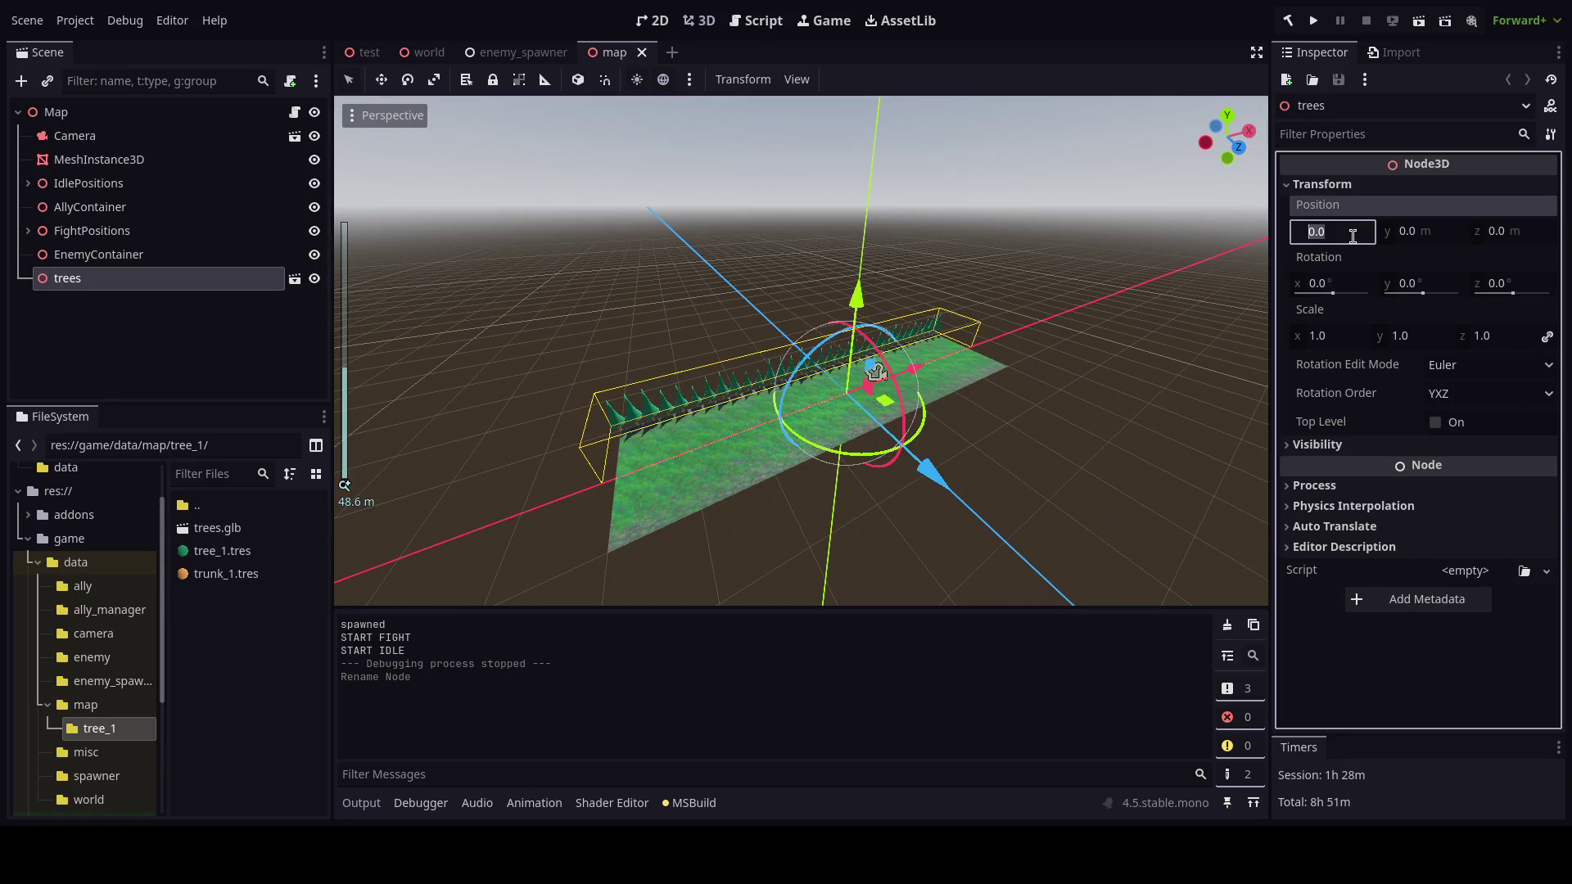
# Try an X position of -32 for trees, then undo it back to 0.
pyautogui.write('32')
pyautogui.press('Return')
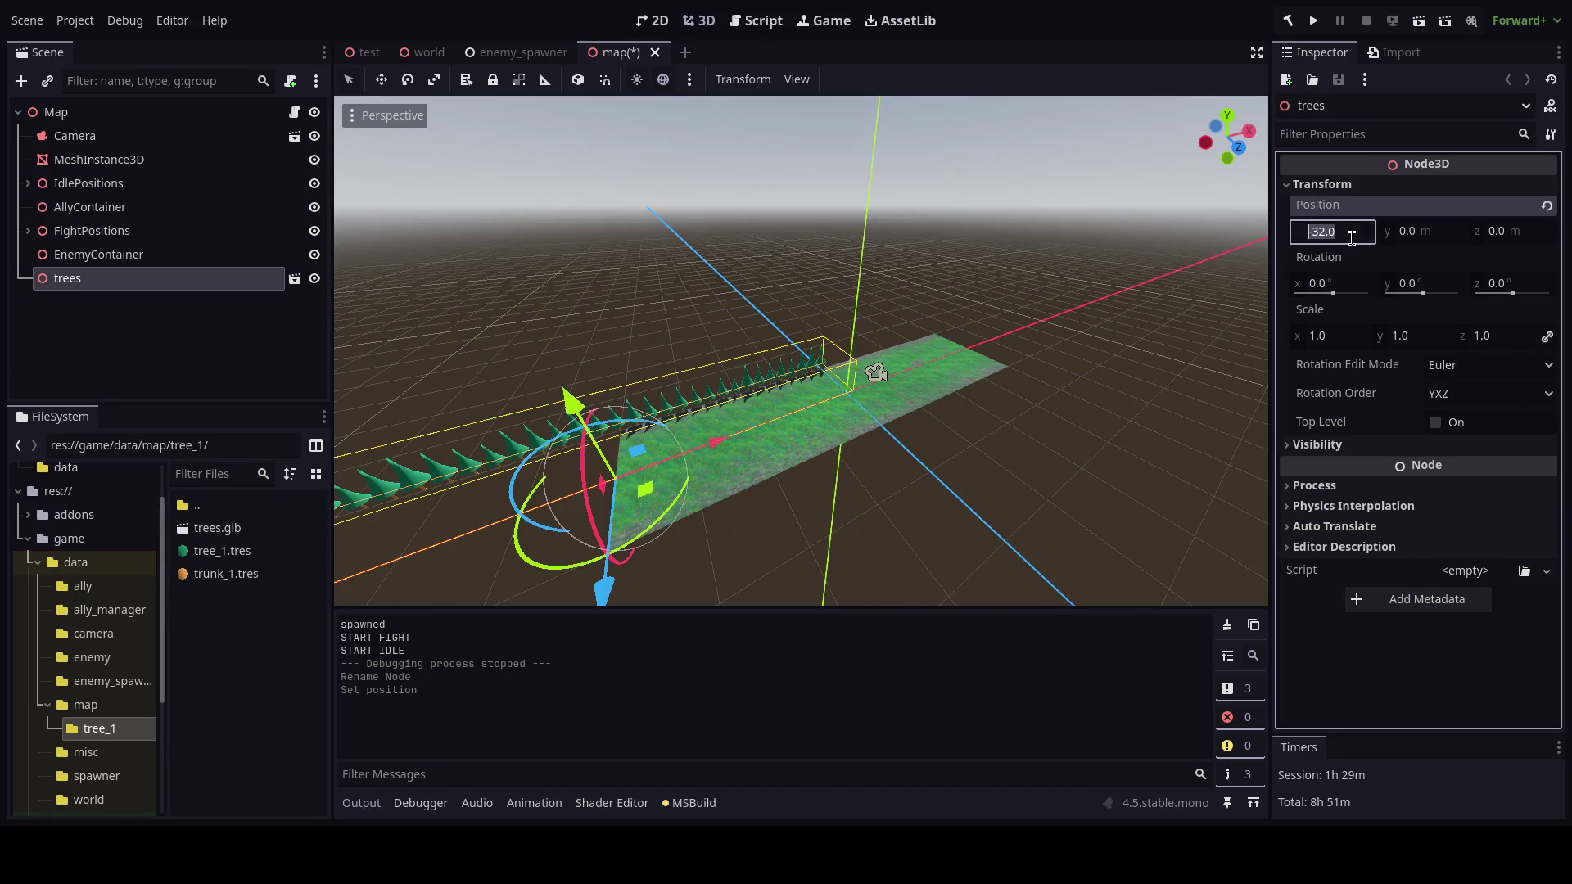
pyautogui.press('Escape')
pyautogui.hotkey('ctrl', 'z')
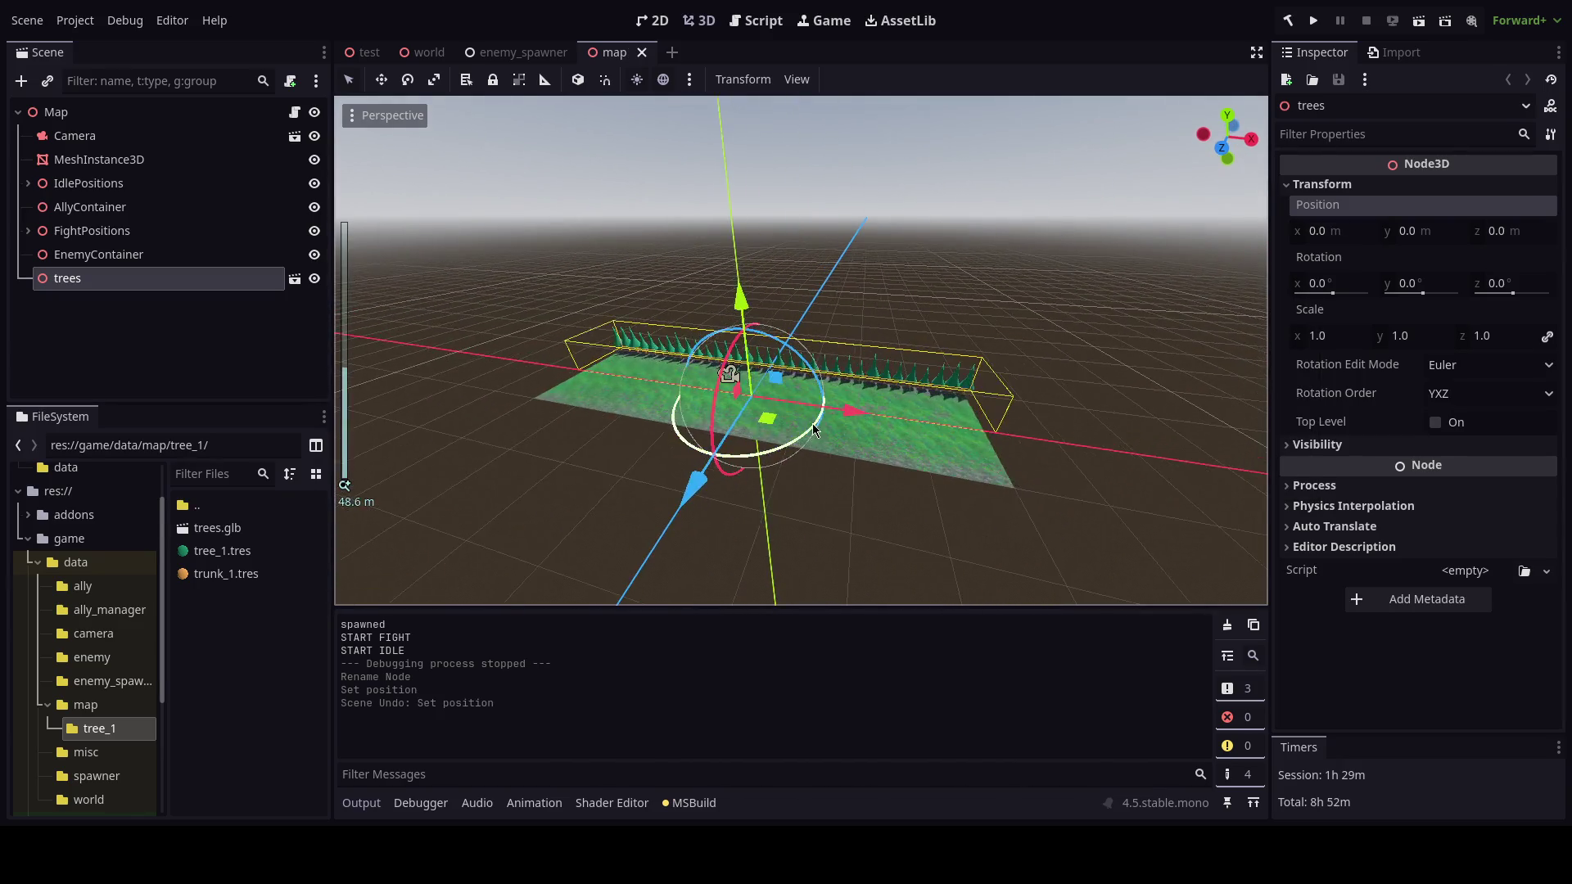
pyautogui.scroll(2, 813, 429)
pyautogui.moveTo(813, 429); pyautogui.dragTo(822, 393)
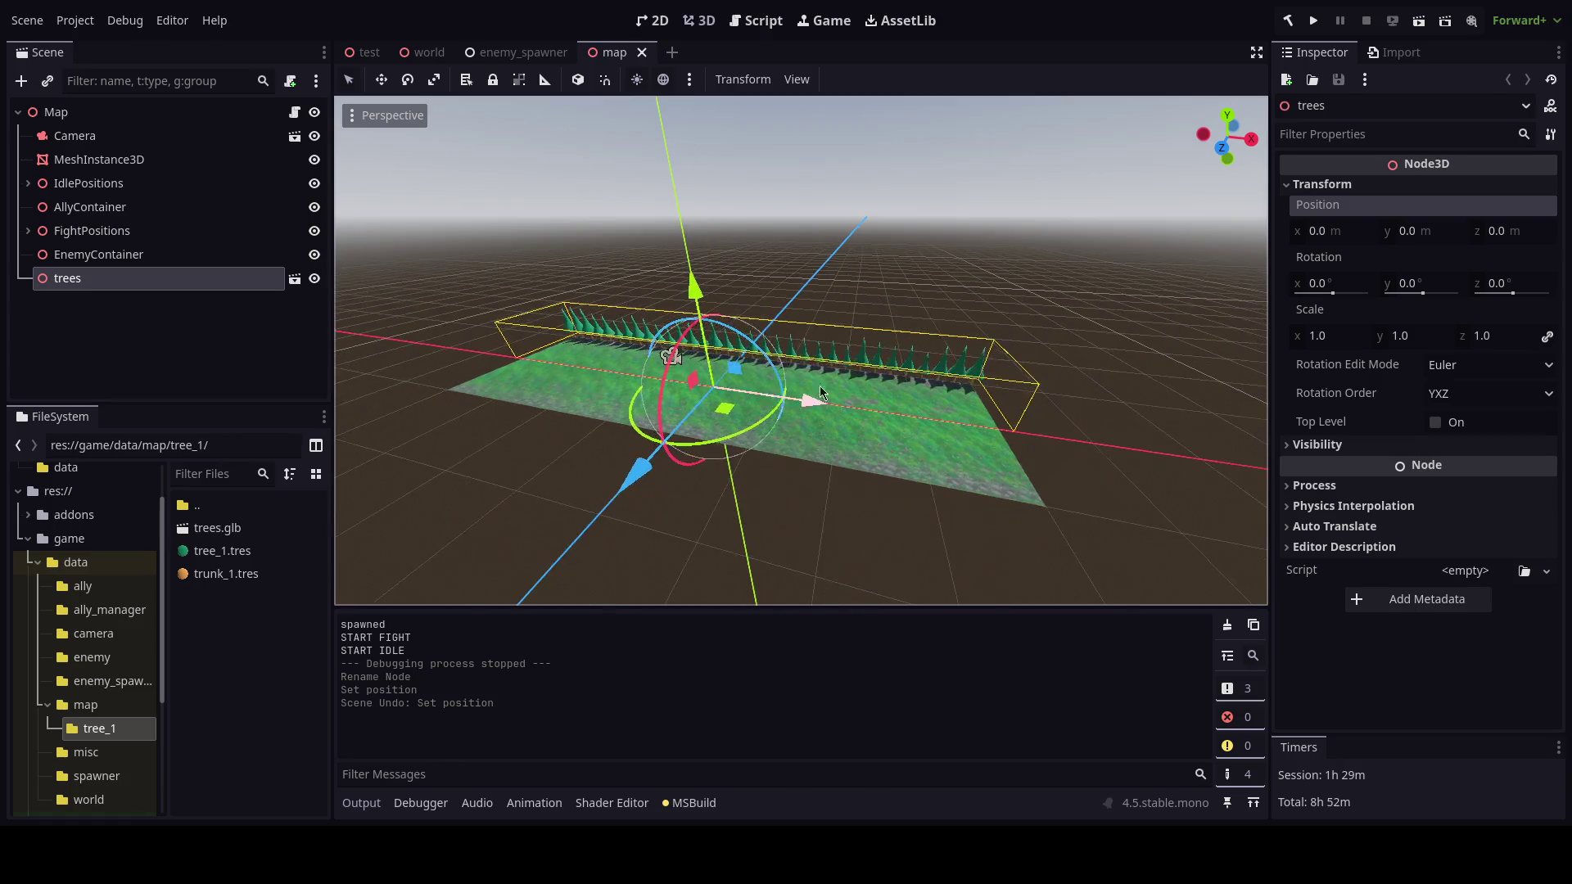
# Add a Node3D child named testTrees under the Map root.
pyautogui.click(126, 113)
pyautogui.hotkey('ctrl', 'a')
pyautogui.write('node3d')
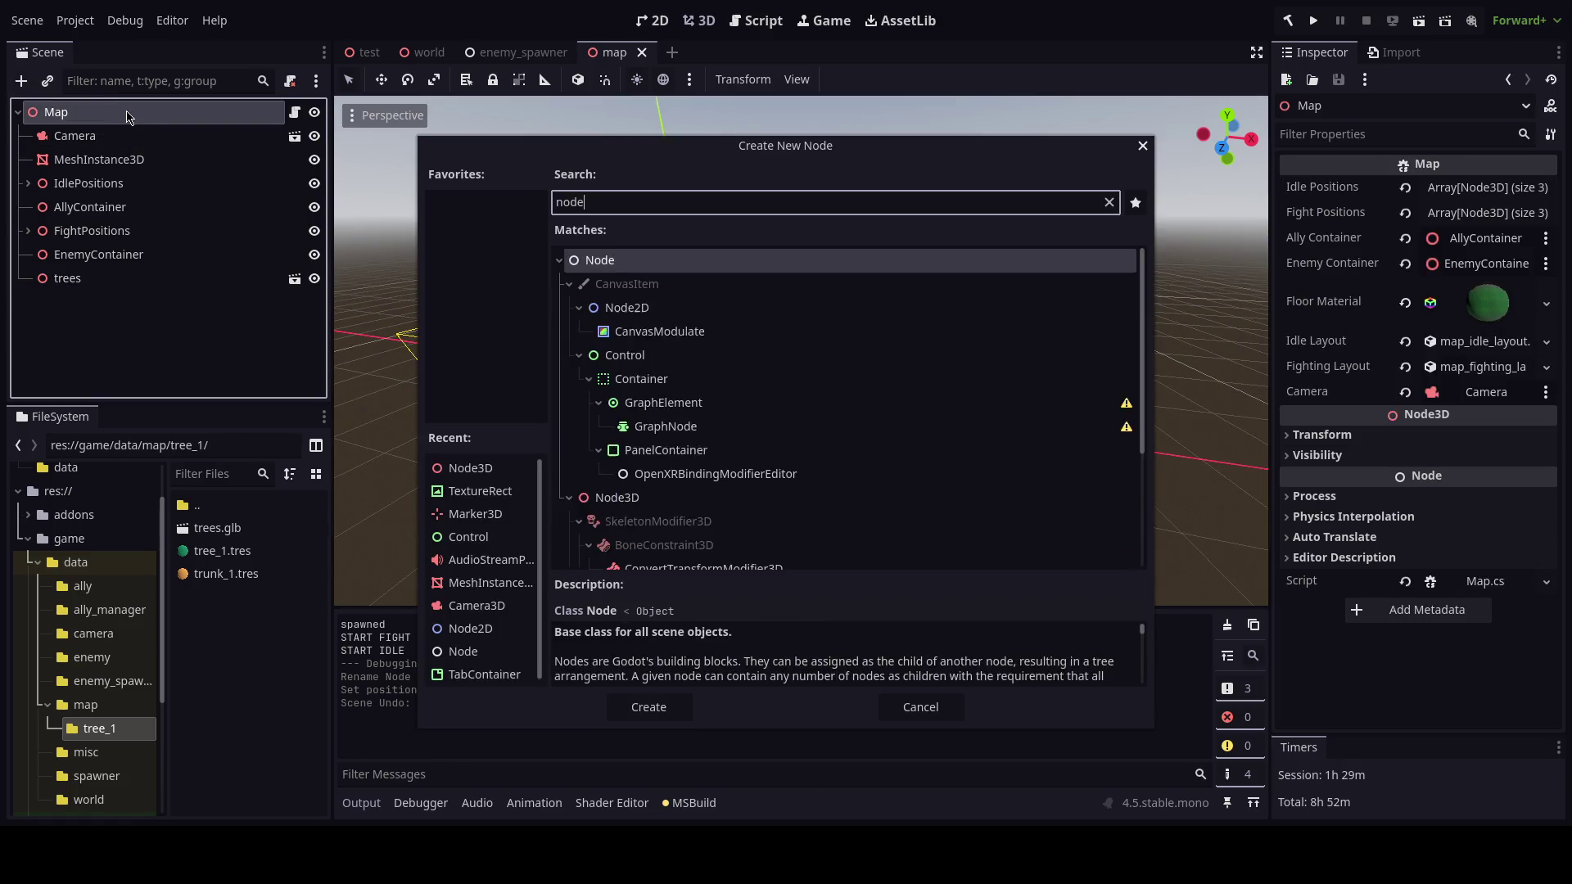
pyautogui.press('Return')
pyautogui.press('F2')
pyautogui.write('testTr')
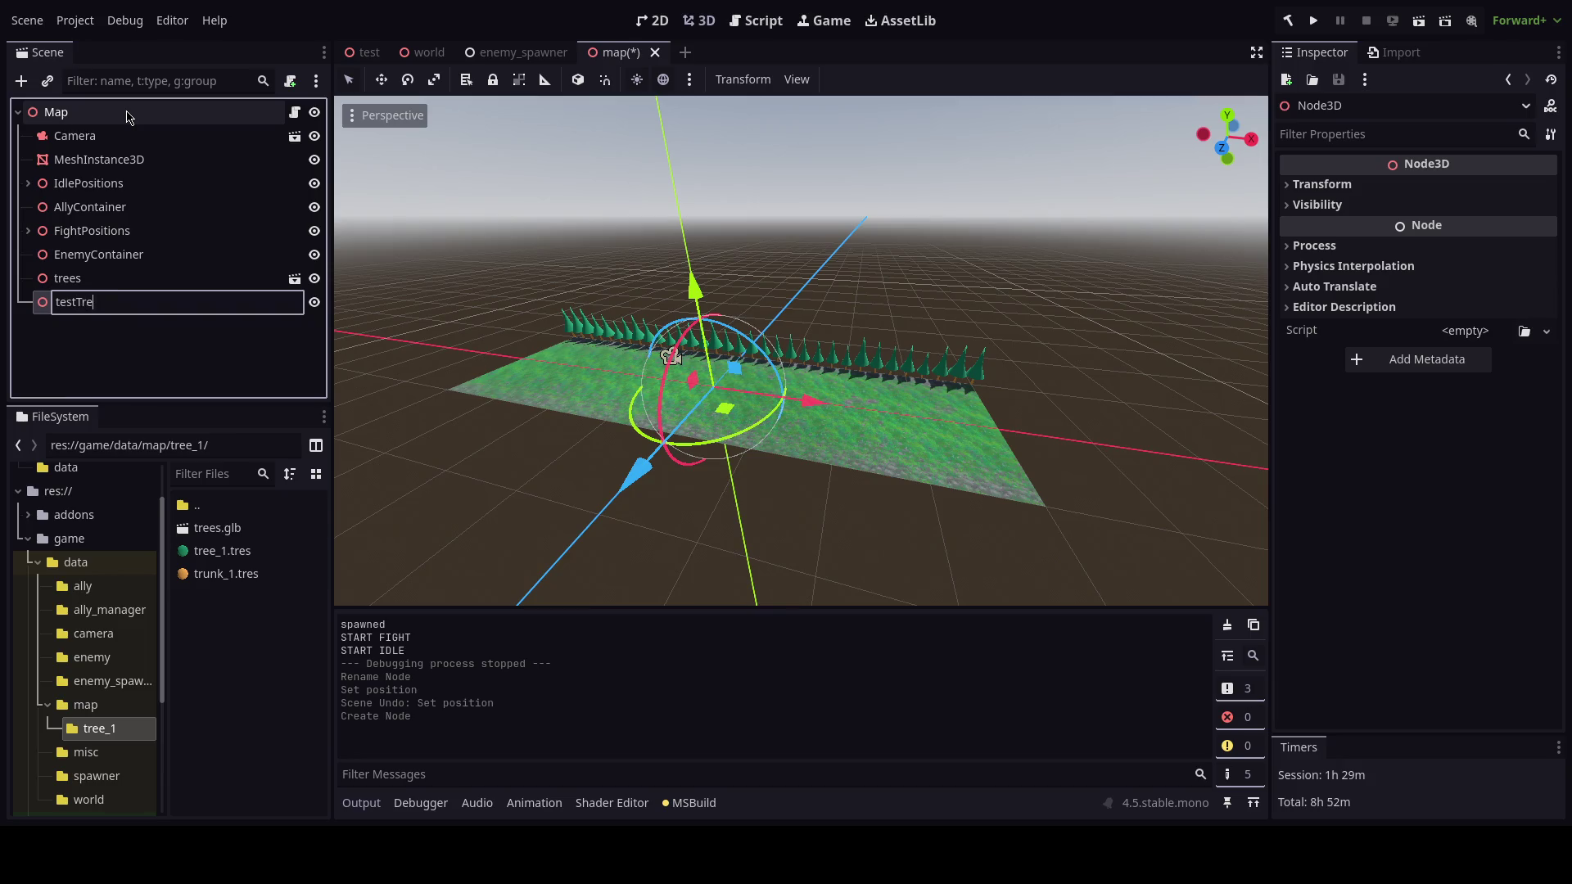
pyautogui.write('es')
pyautogui.press('Return')
# Reparent the trees node under testTrees.
pyautogui.click(270, 278)
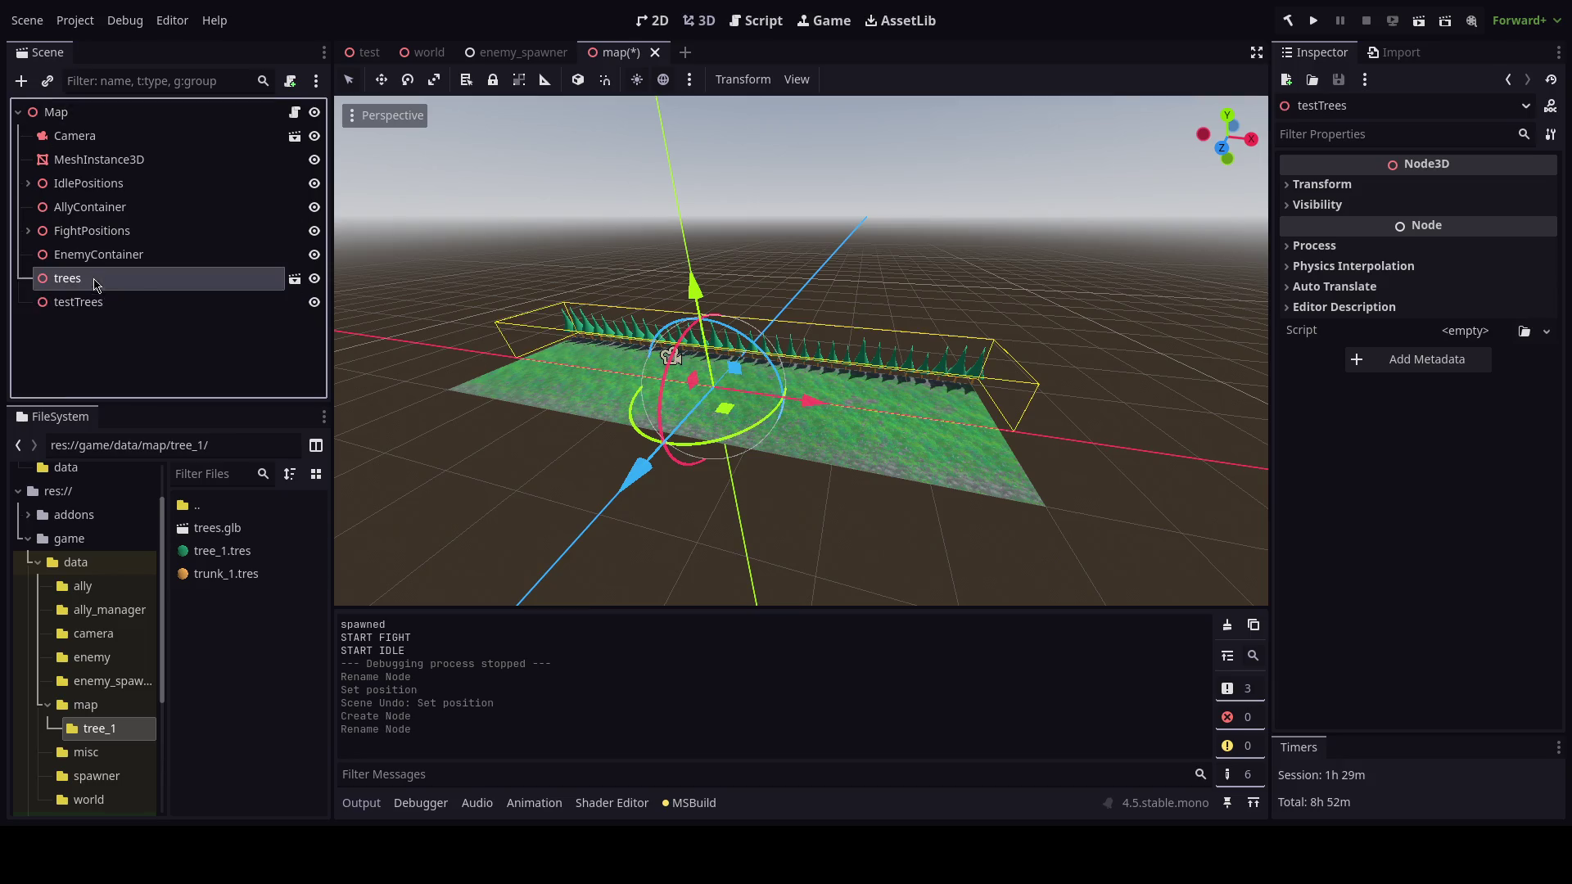
pyautogui.moveTo(270, 278); pyautogui.dragTo(282, 318)
pyautogui.moveTo(164, 303); pyautogui.dragTo(163, 278)
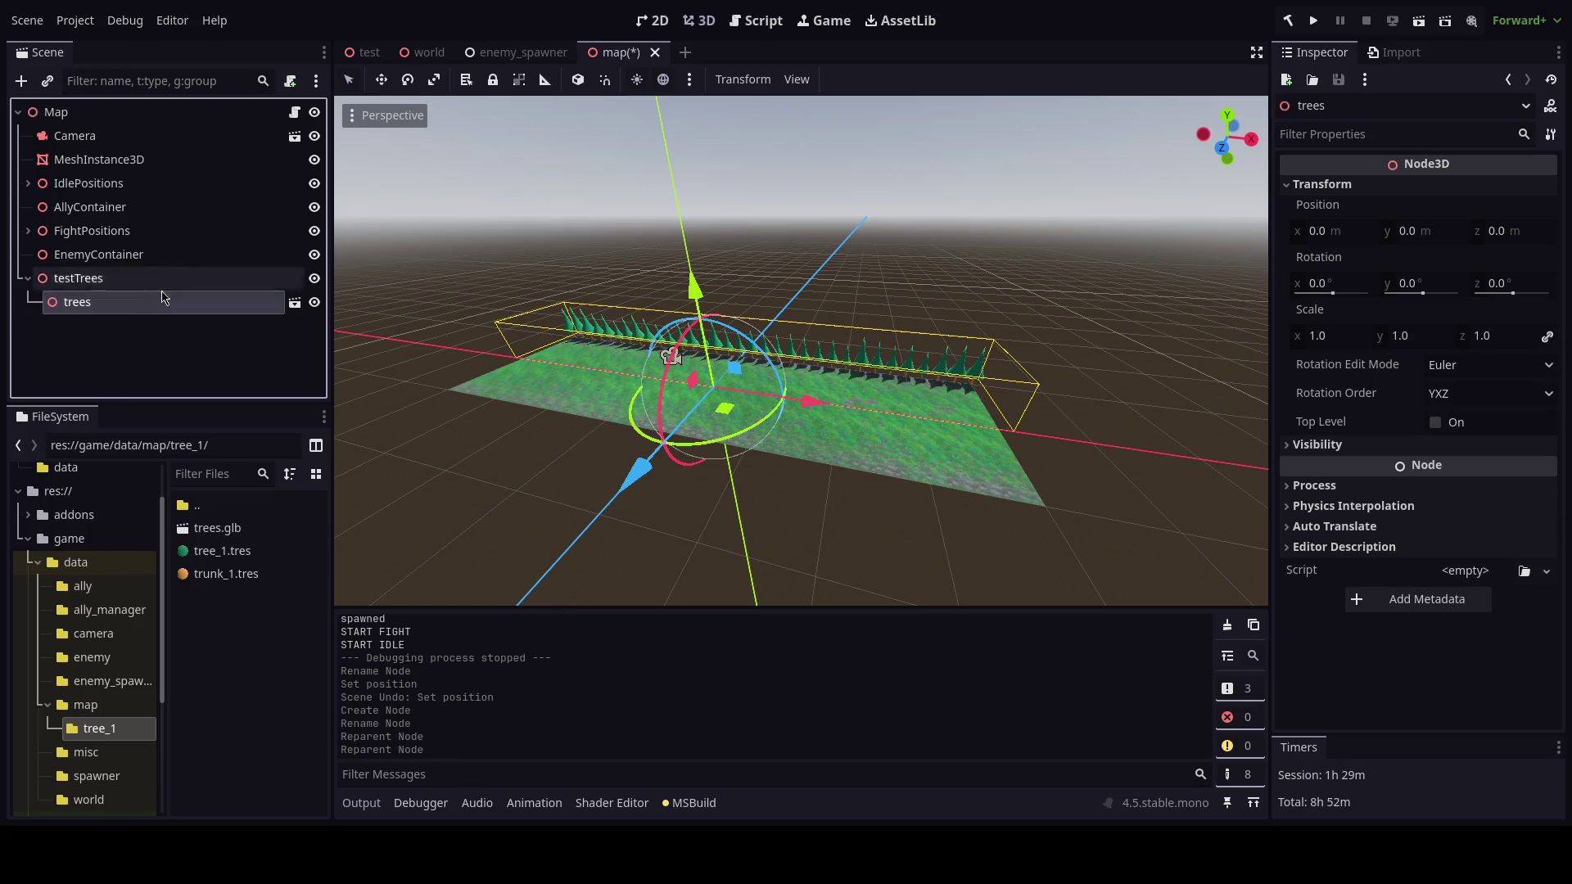
# Duplicate trees as trees2 at Position X 64 and save the map scene.
pyautogui.hotkey('ctrl', 'd')
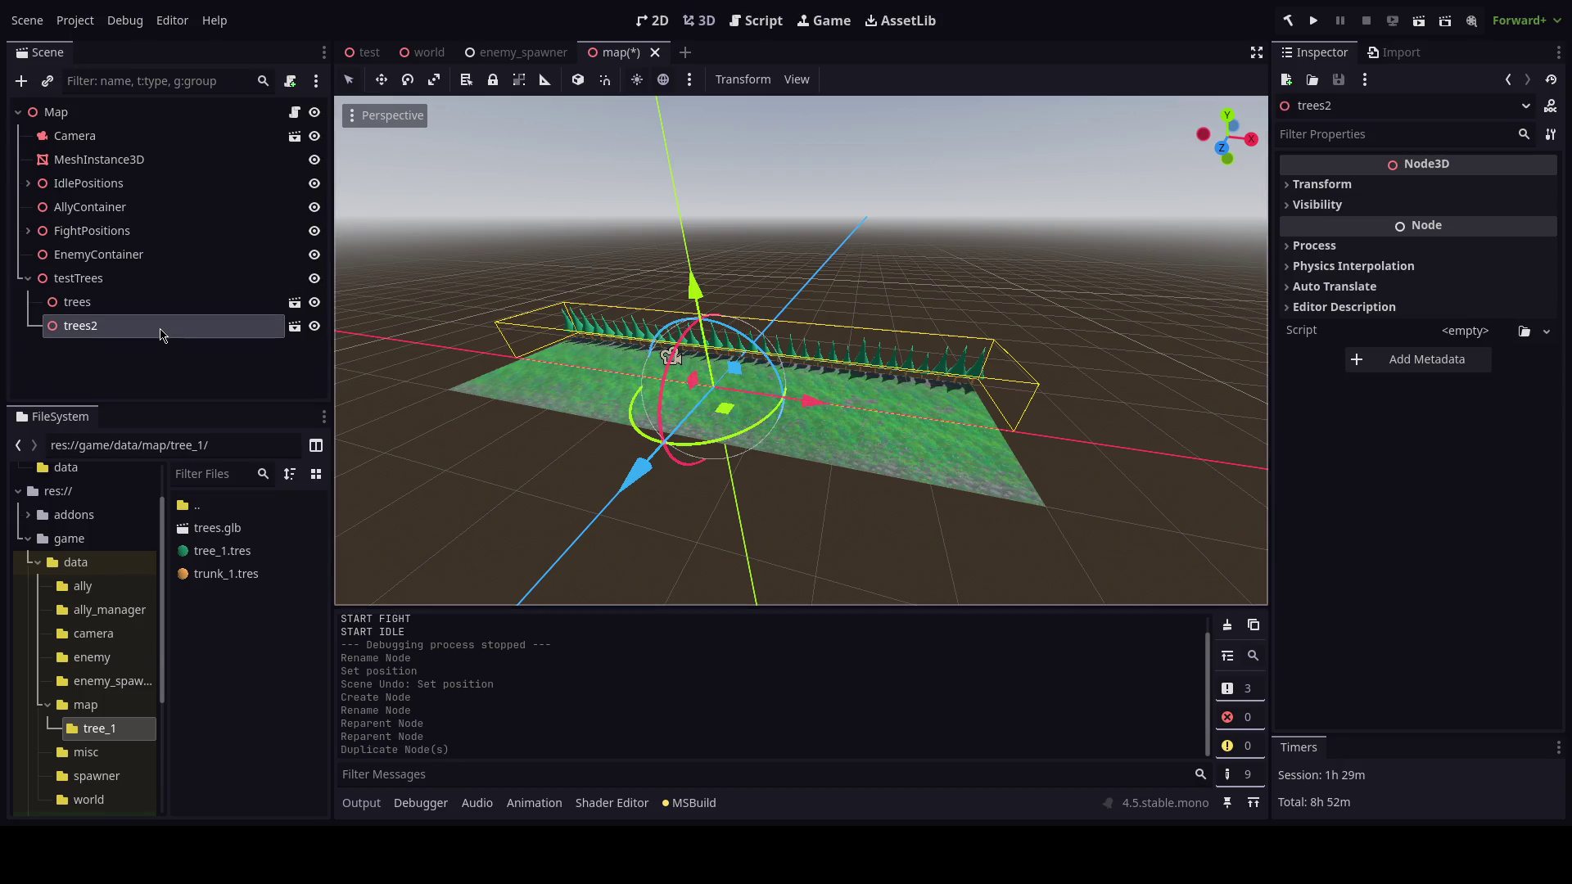
pyautogui.click(1321, 183)
pyautogui.click(1345, 231)
pyautogui.write('64')
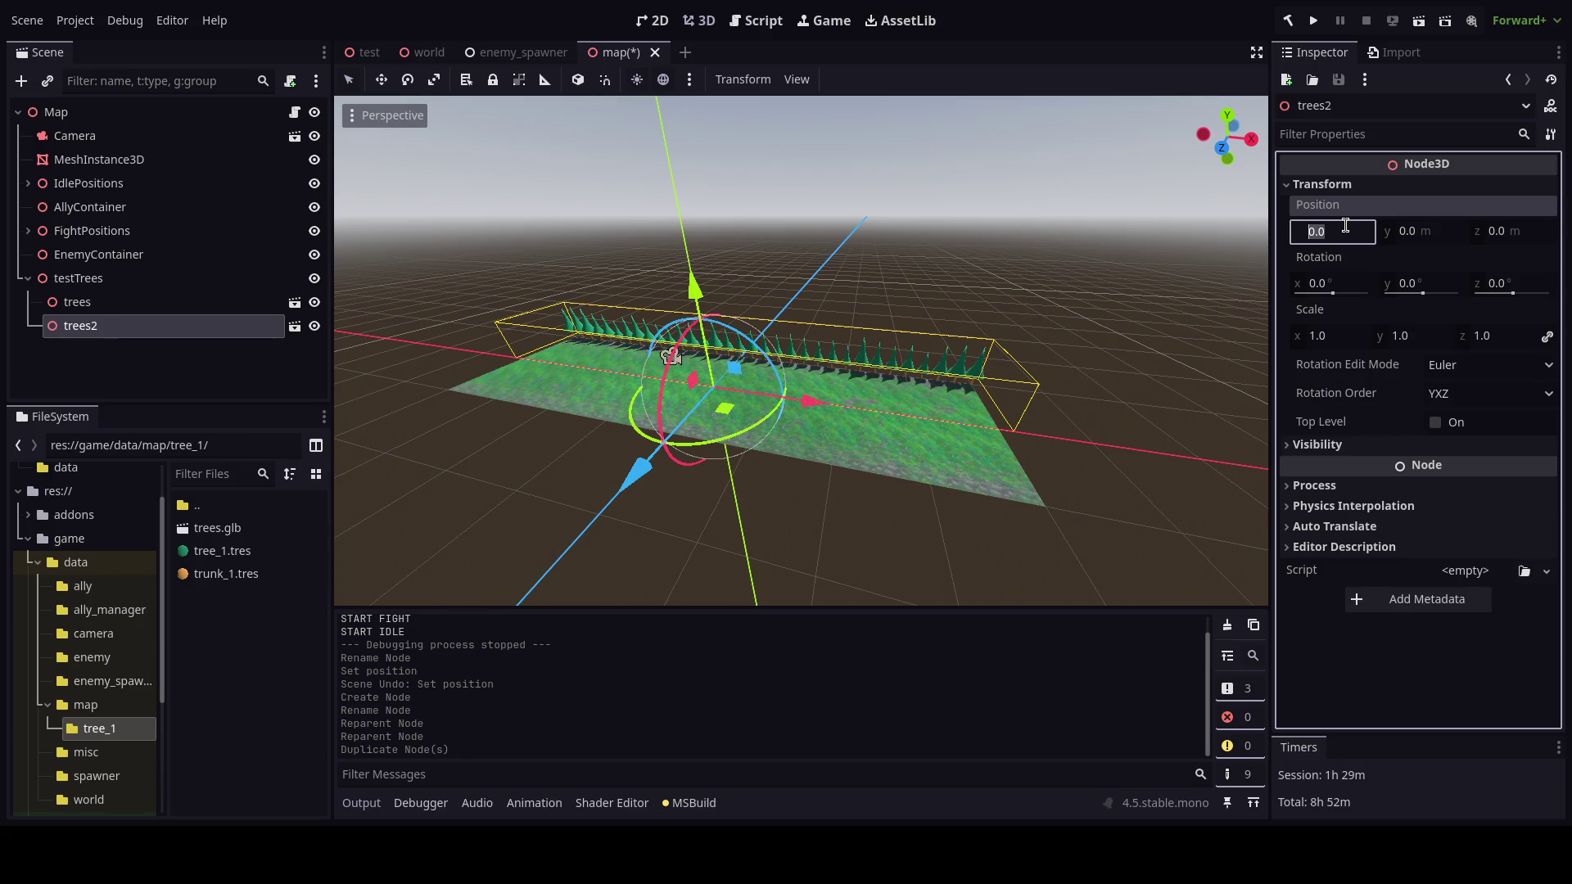
pyautogui.press('Return')
pyautogui.hotkey('ctrl', 's')
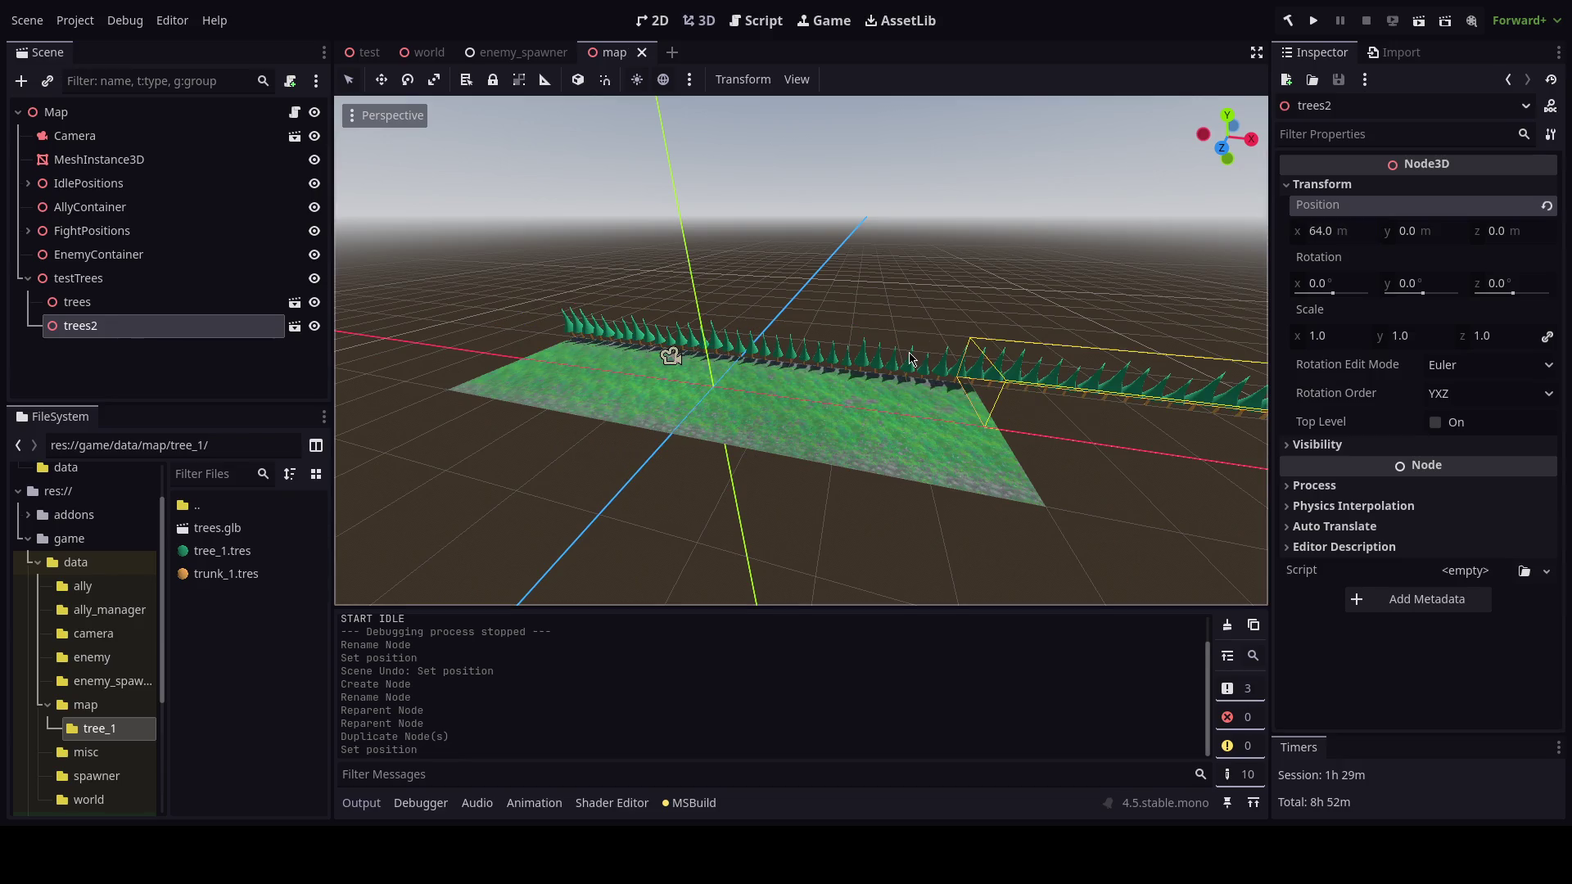
# Try shifting testTrees left by -35 on X, then return it to 0 and save.
pyautogui.click(123, 278)
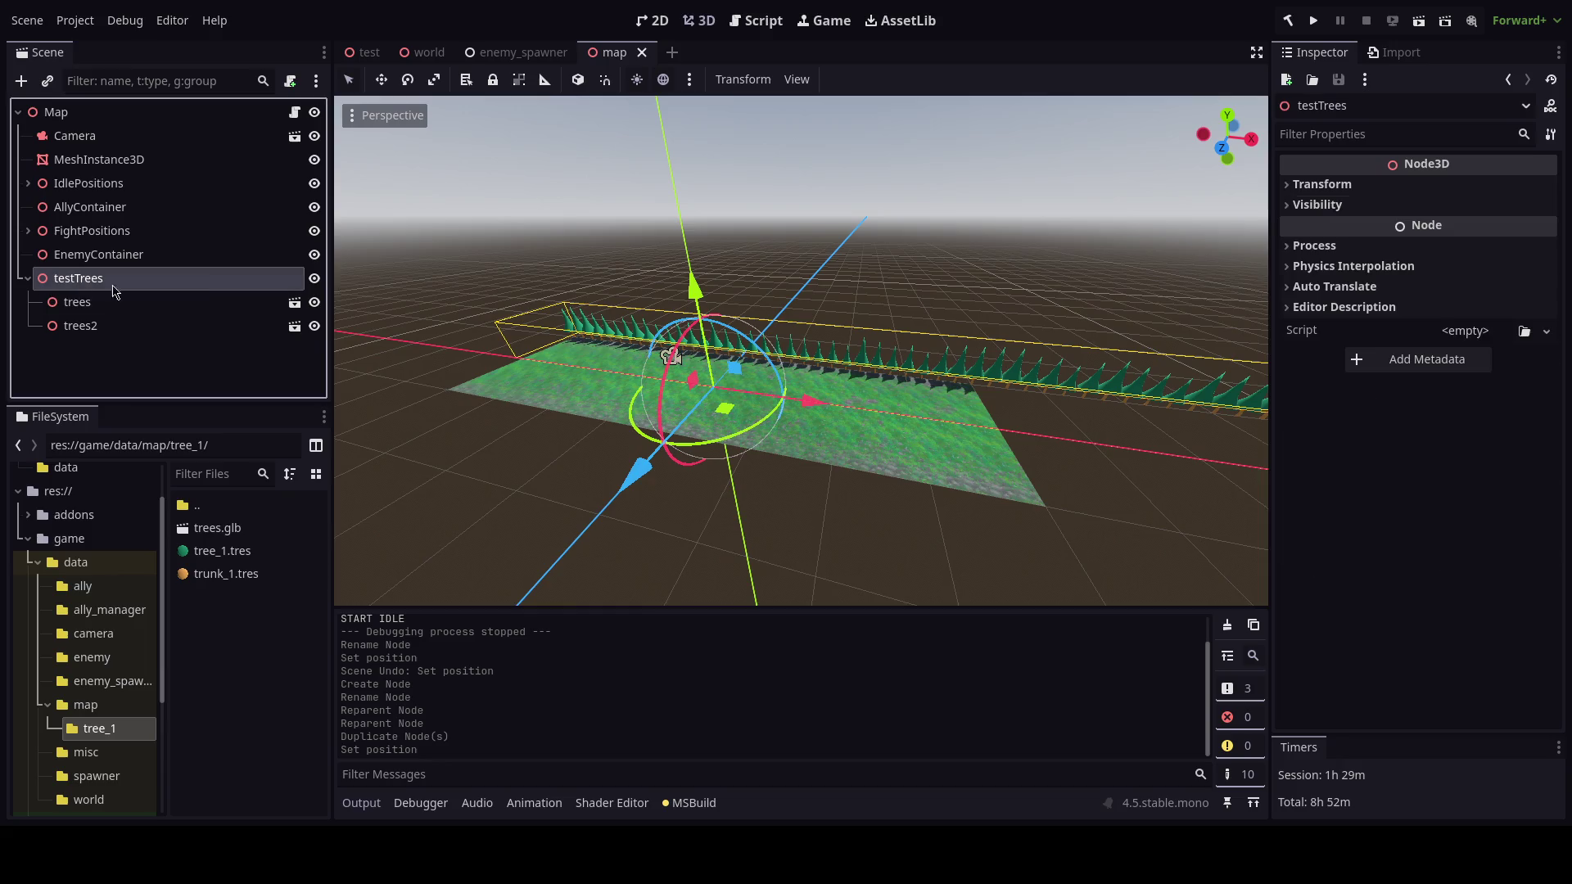
pyautogui.click(1322, 183)
pyautogui.moveTo(1328, 240)
pyautogui.mouseDown()
pyautogui.moveTo(1302, 238)
pyautogui.moveTo(1331, 233)
pyautogui.mouseUp()
pyautogui.write('-35')
pyautogui.press('Return')
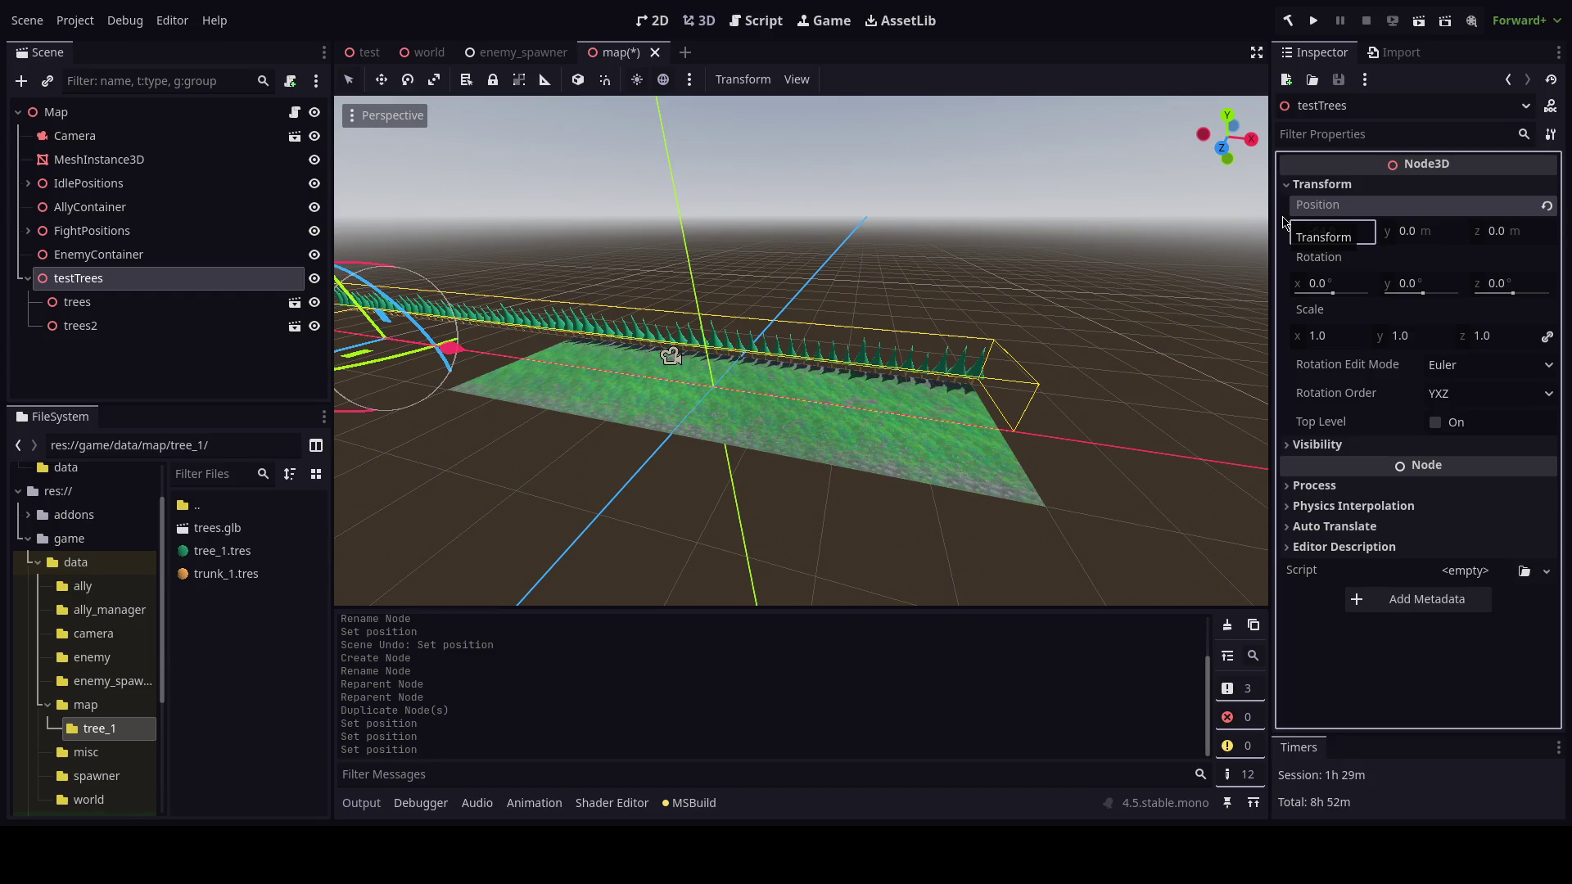
pyautogui.write('0')
pyautogui.hotkey('ctrl', 's')
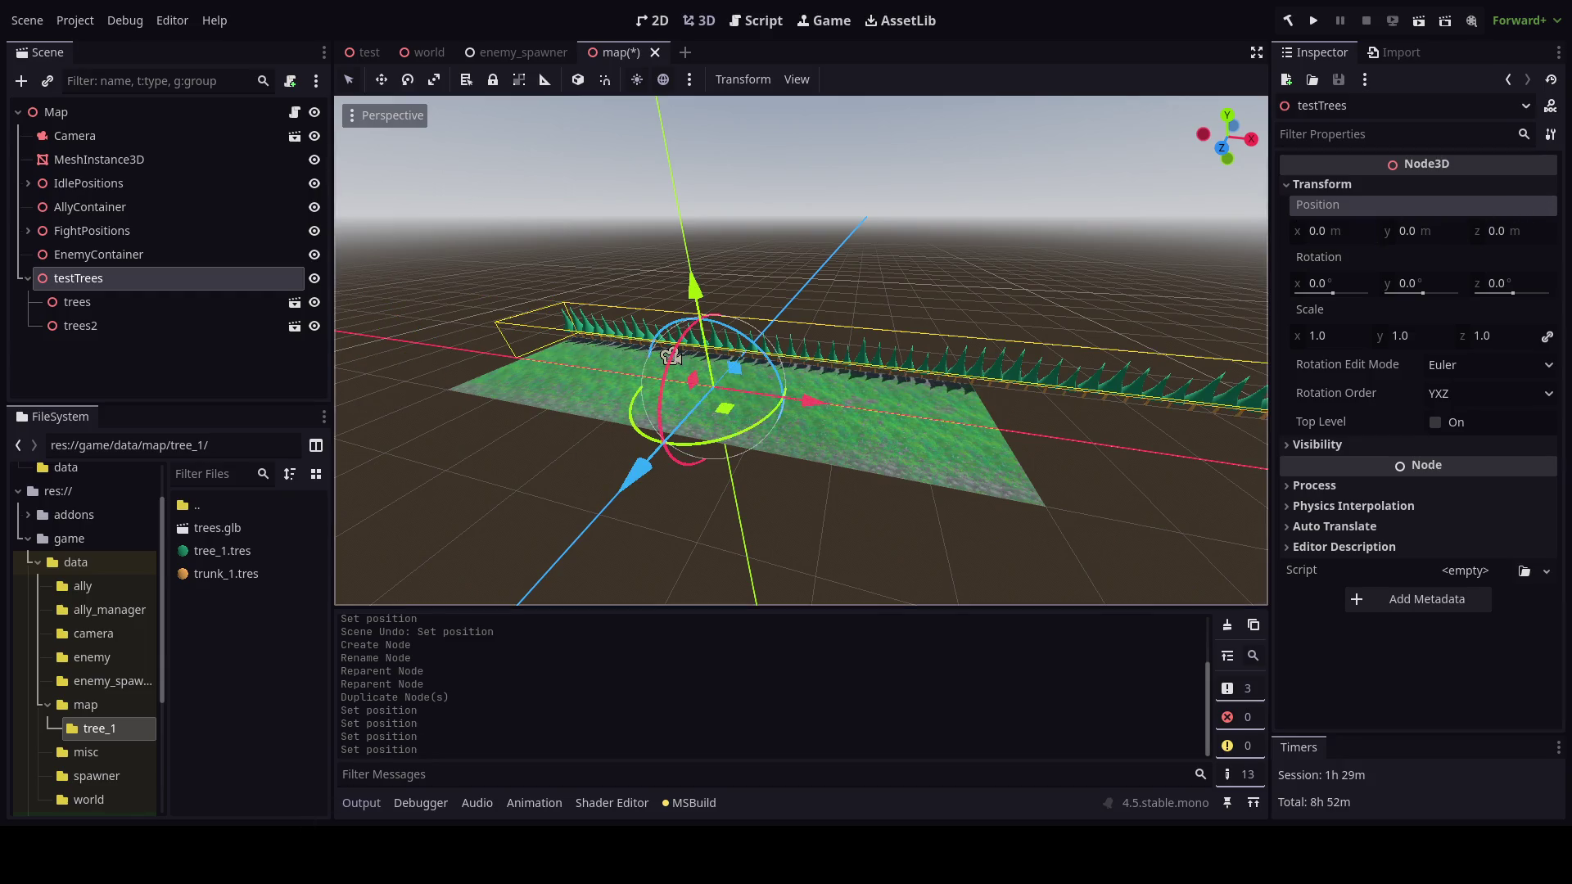
# Start a new line in the Map script for an exported property.
pyautogui.hotkey('alt', 'Tab')
pyautogui.click(471, 269)
pyautogui.press('Return')
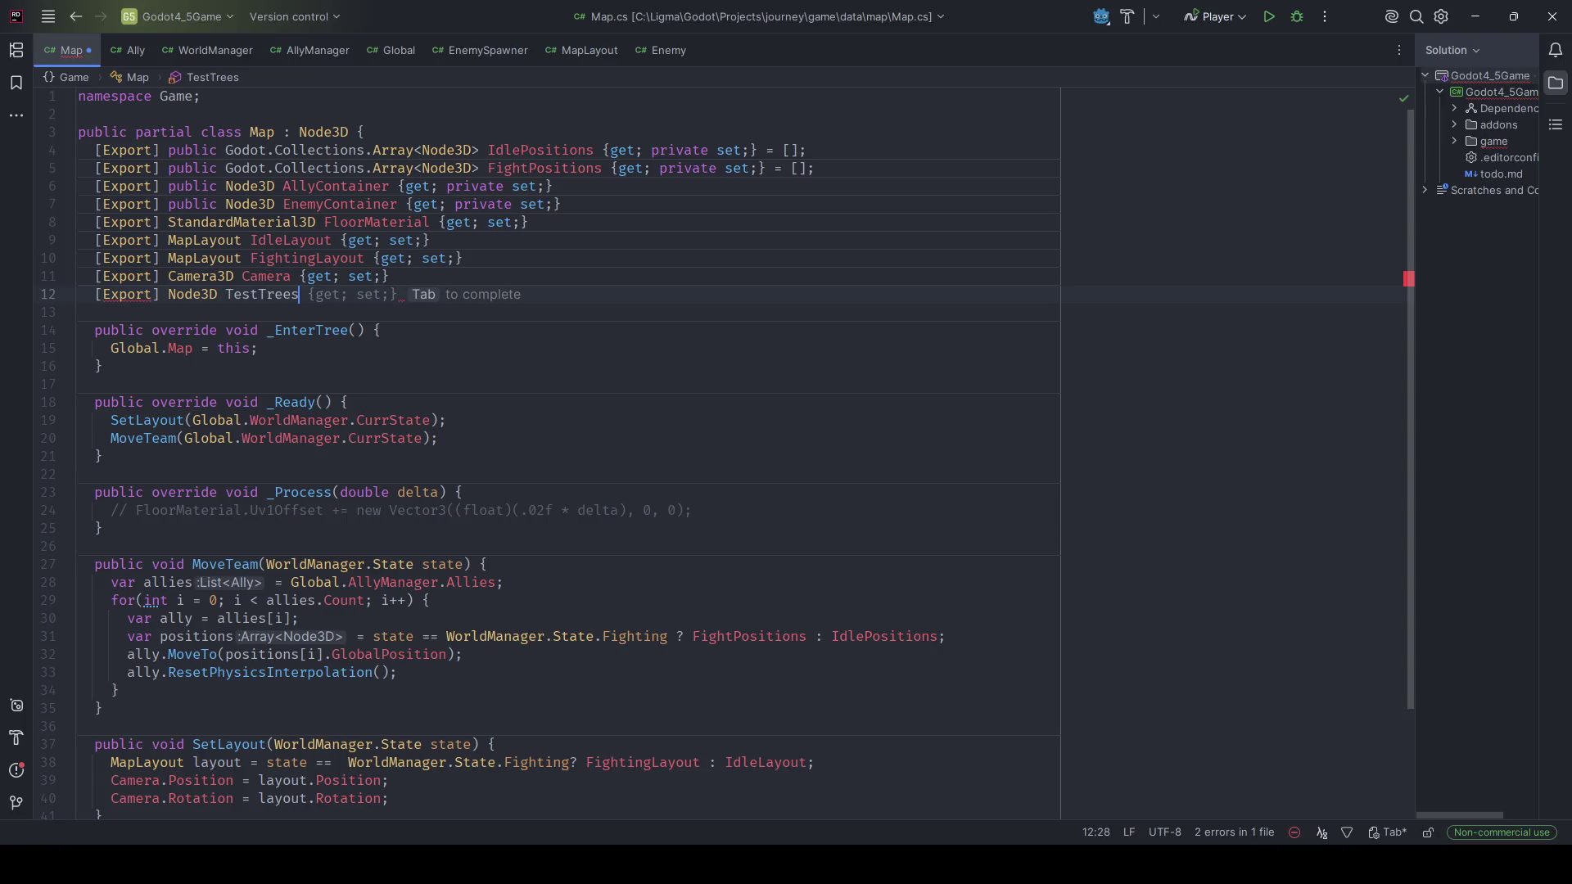
# Add the TestTrees export and clear the old floor offset line from _Process.
pyautogui.press('Tab')
pyautogui.click(397, 492)
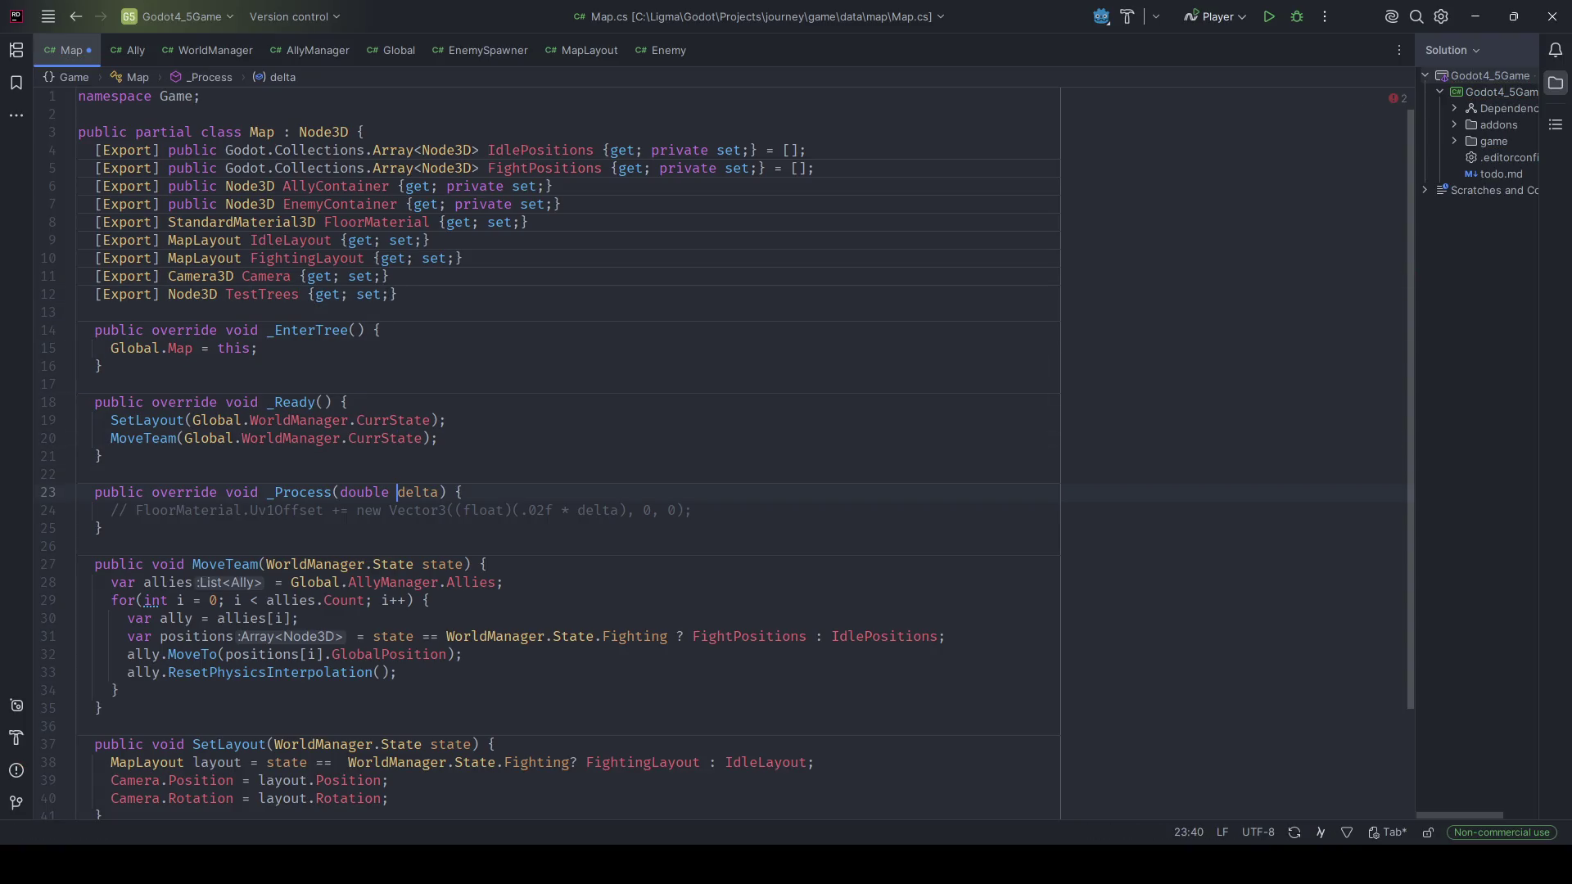
pyautogui.scroll(-3, 573, 450)
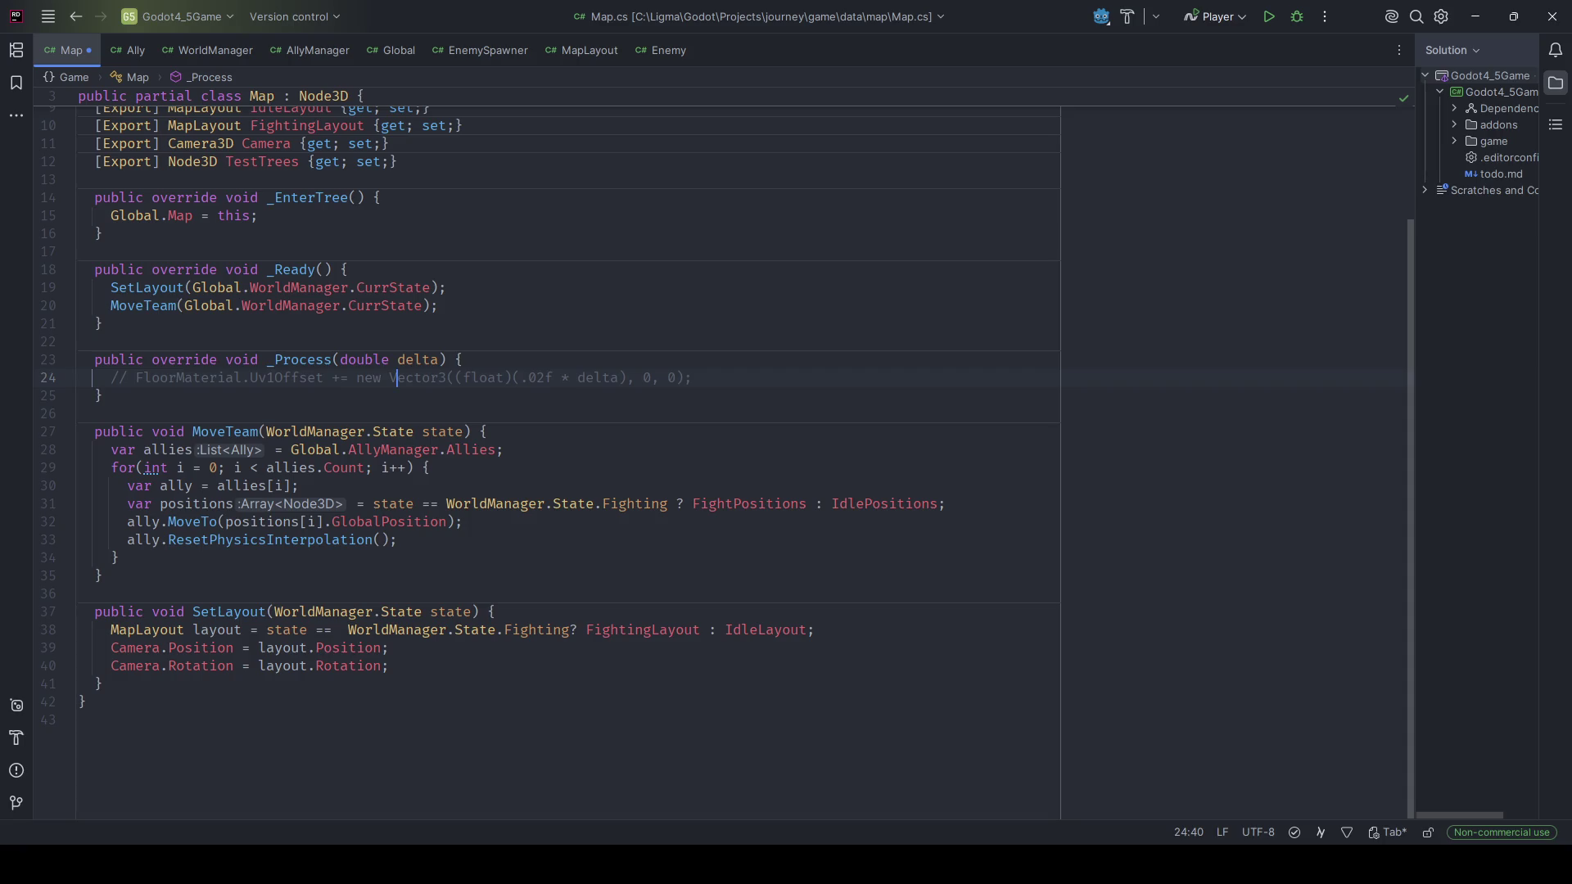
pyautogui.hotkey('ctrl', '/')
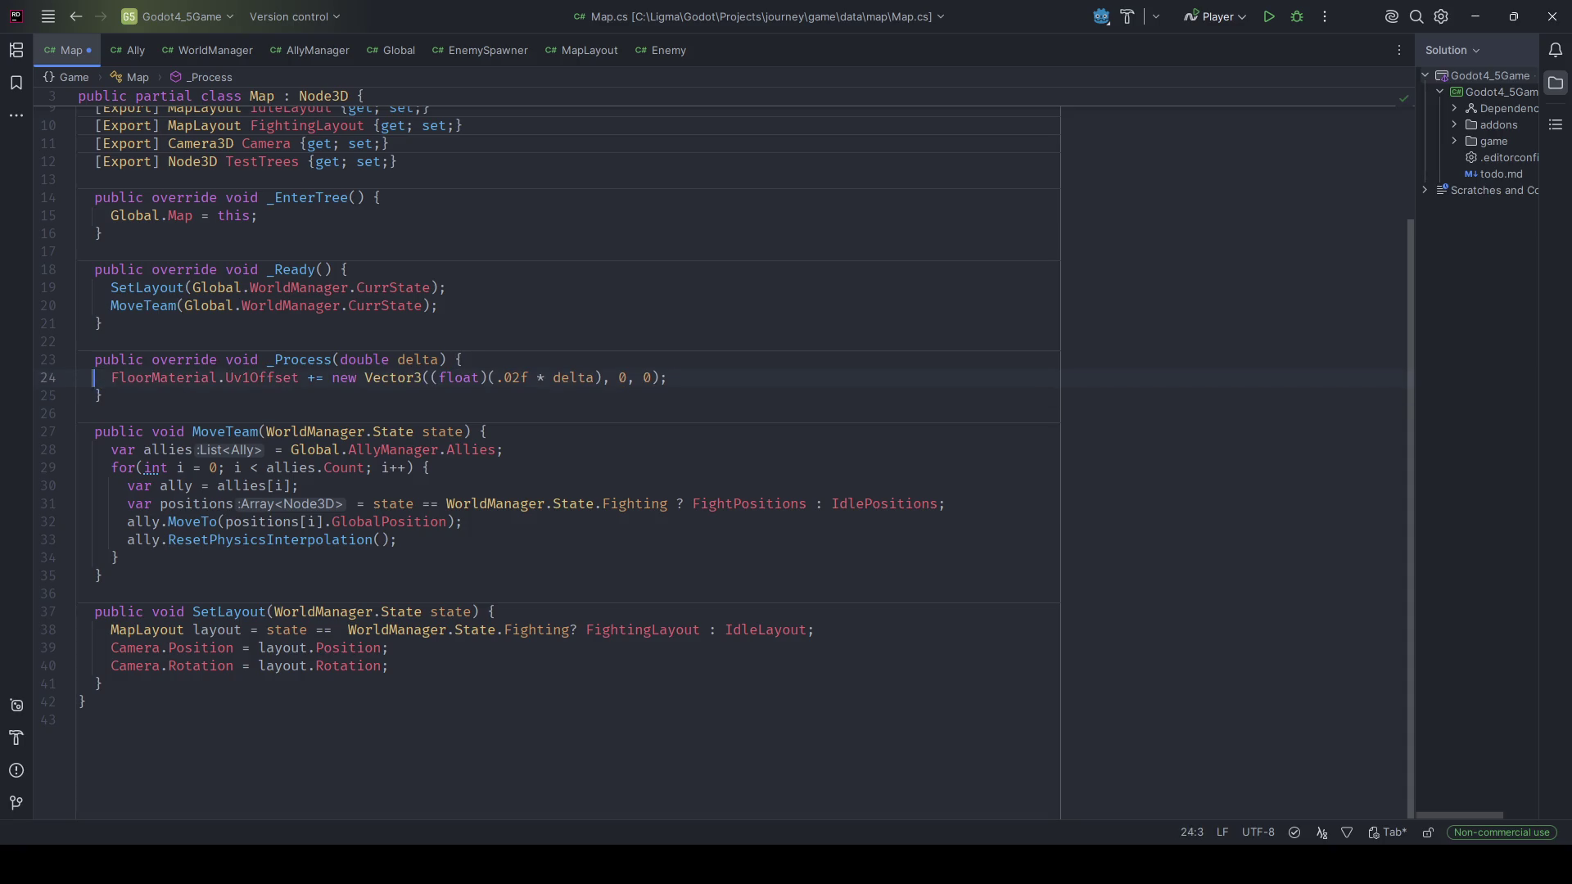
pyautogui.moveTo(668, 377)
pyautogui.mouseDown()
pyautogui.moveTo(363, 378)
pyautogui.moveTo(458, 360)
pyautogui.moveTo(80, 378)
pyautogui.mouseUp()
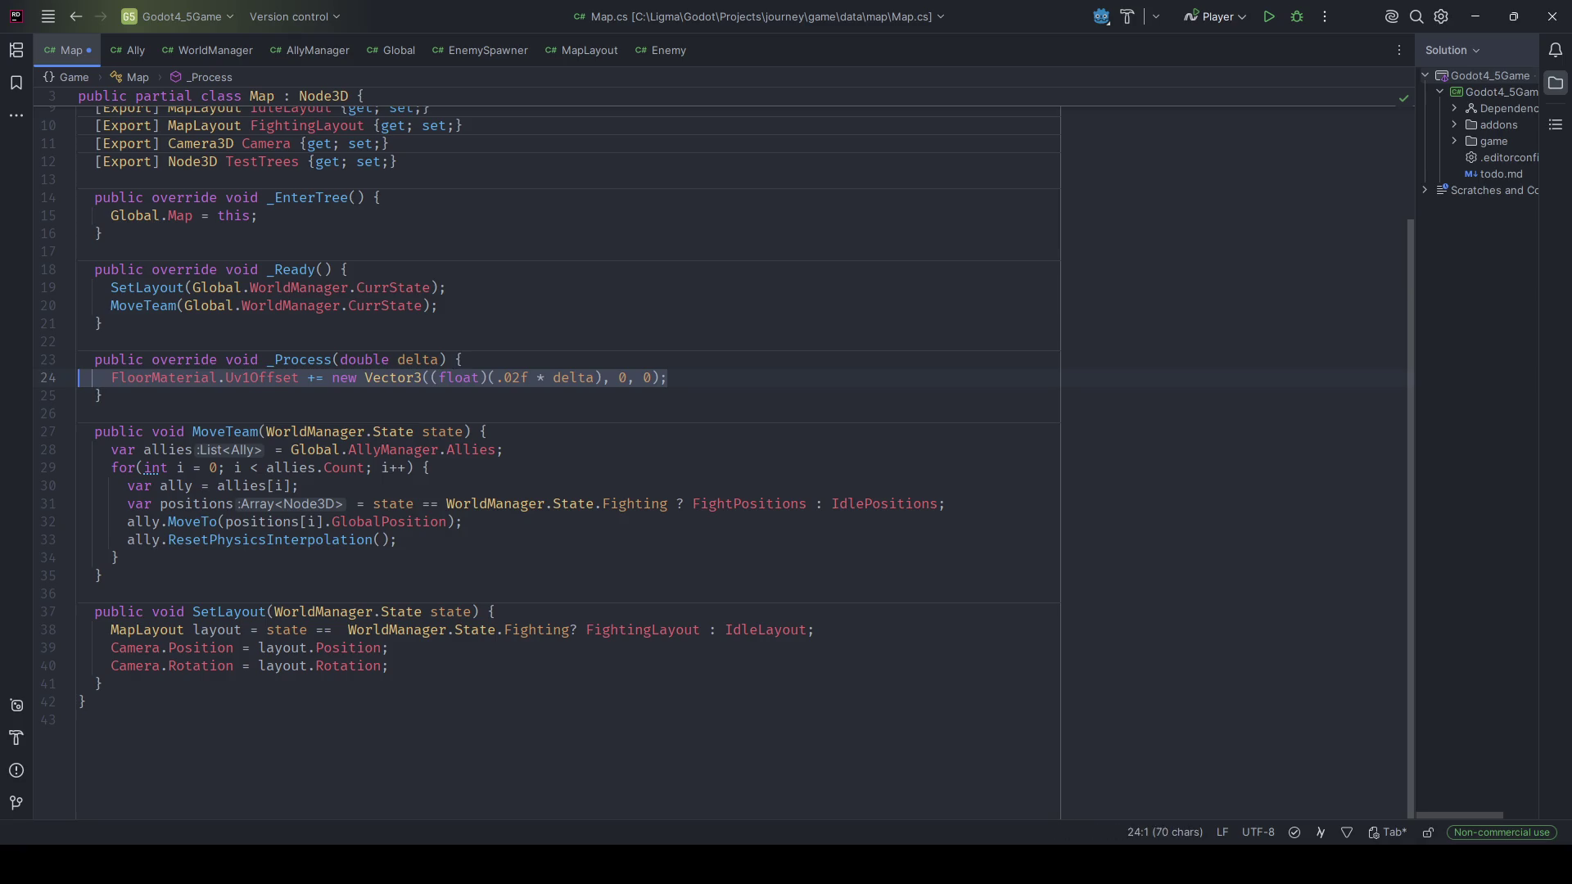
pyautogui.press('BackSpace')
pyautogui.press('Return')
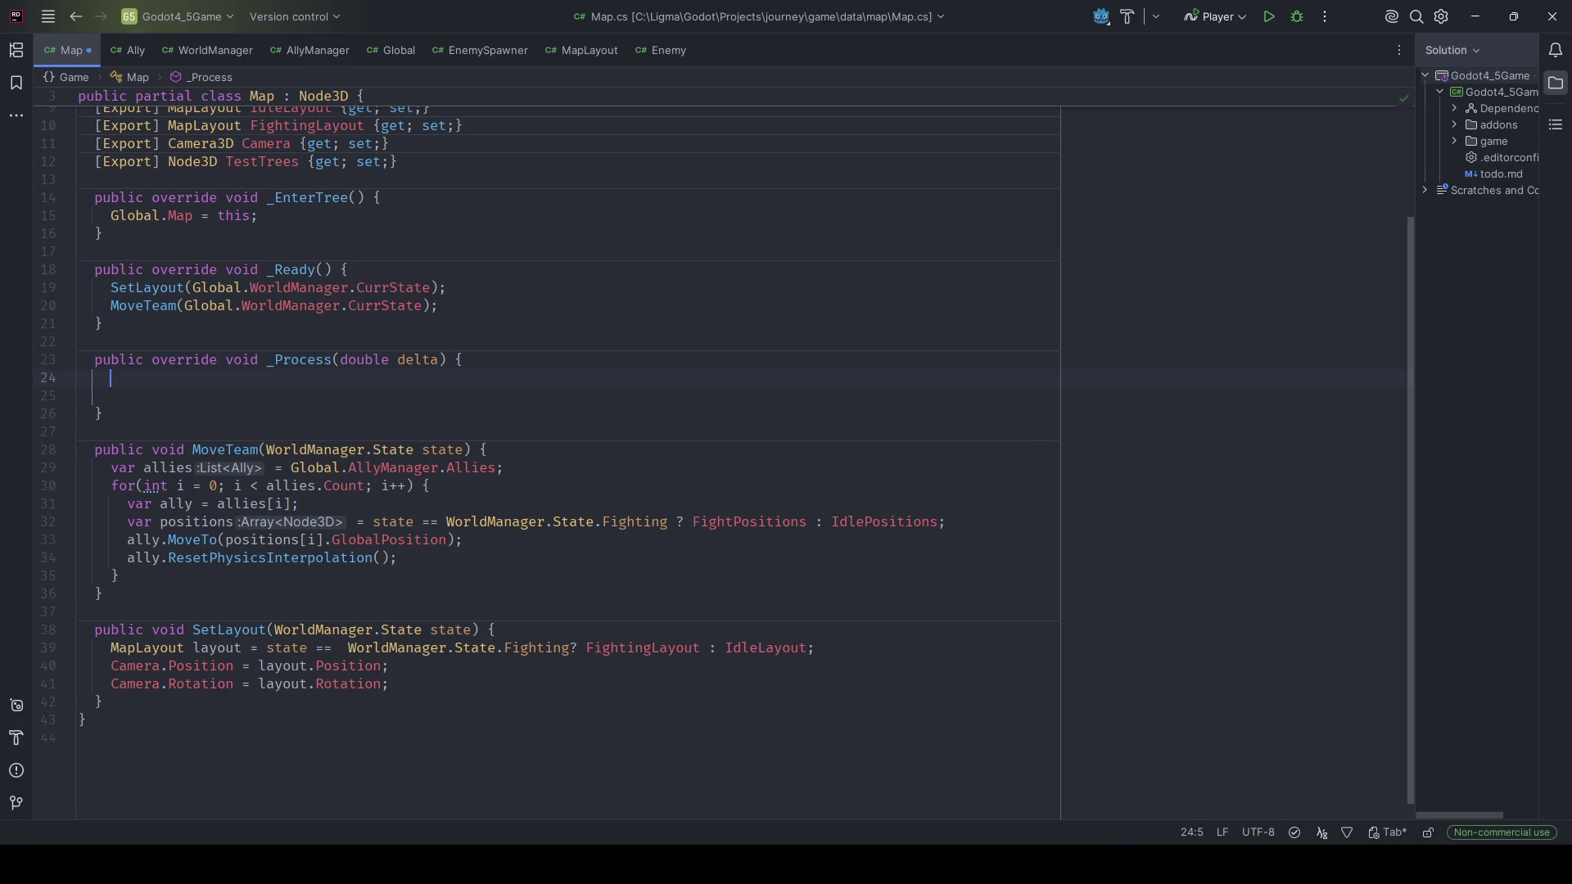
pyautogui.press('Delete')
# Make _Process return early when WorldManager's CurrState equals WorldManager.State.Fighting.
pyautogui.write('Global.World')
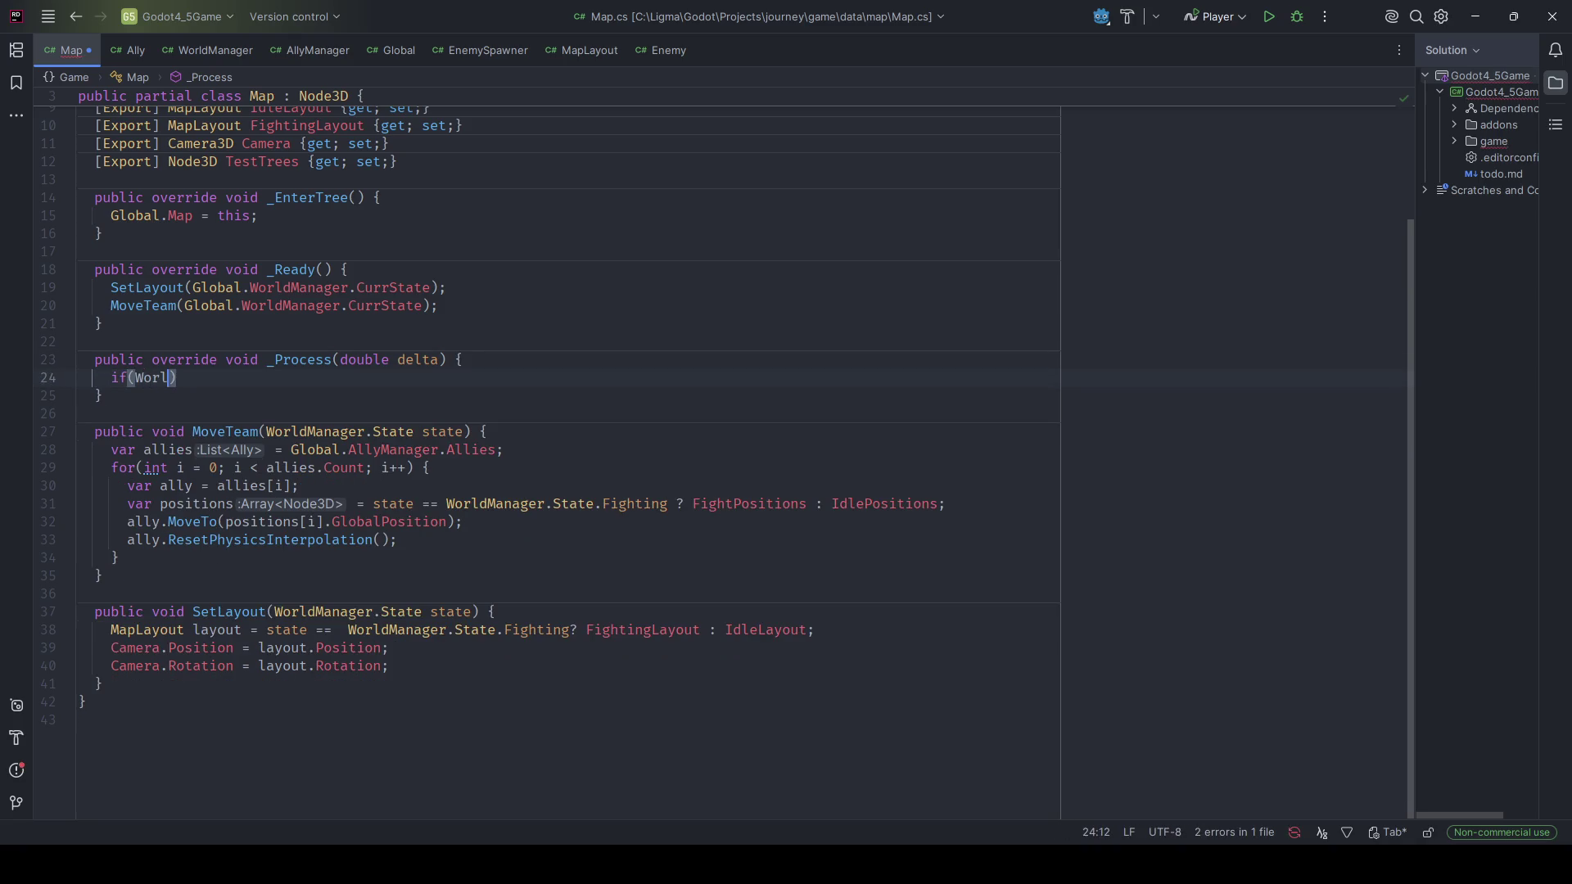
pyautogui.write('Mana')
pyautogui.hotkey('ctrl', 'BackSpace')
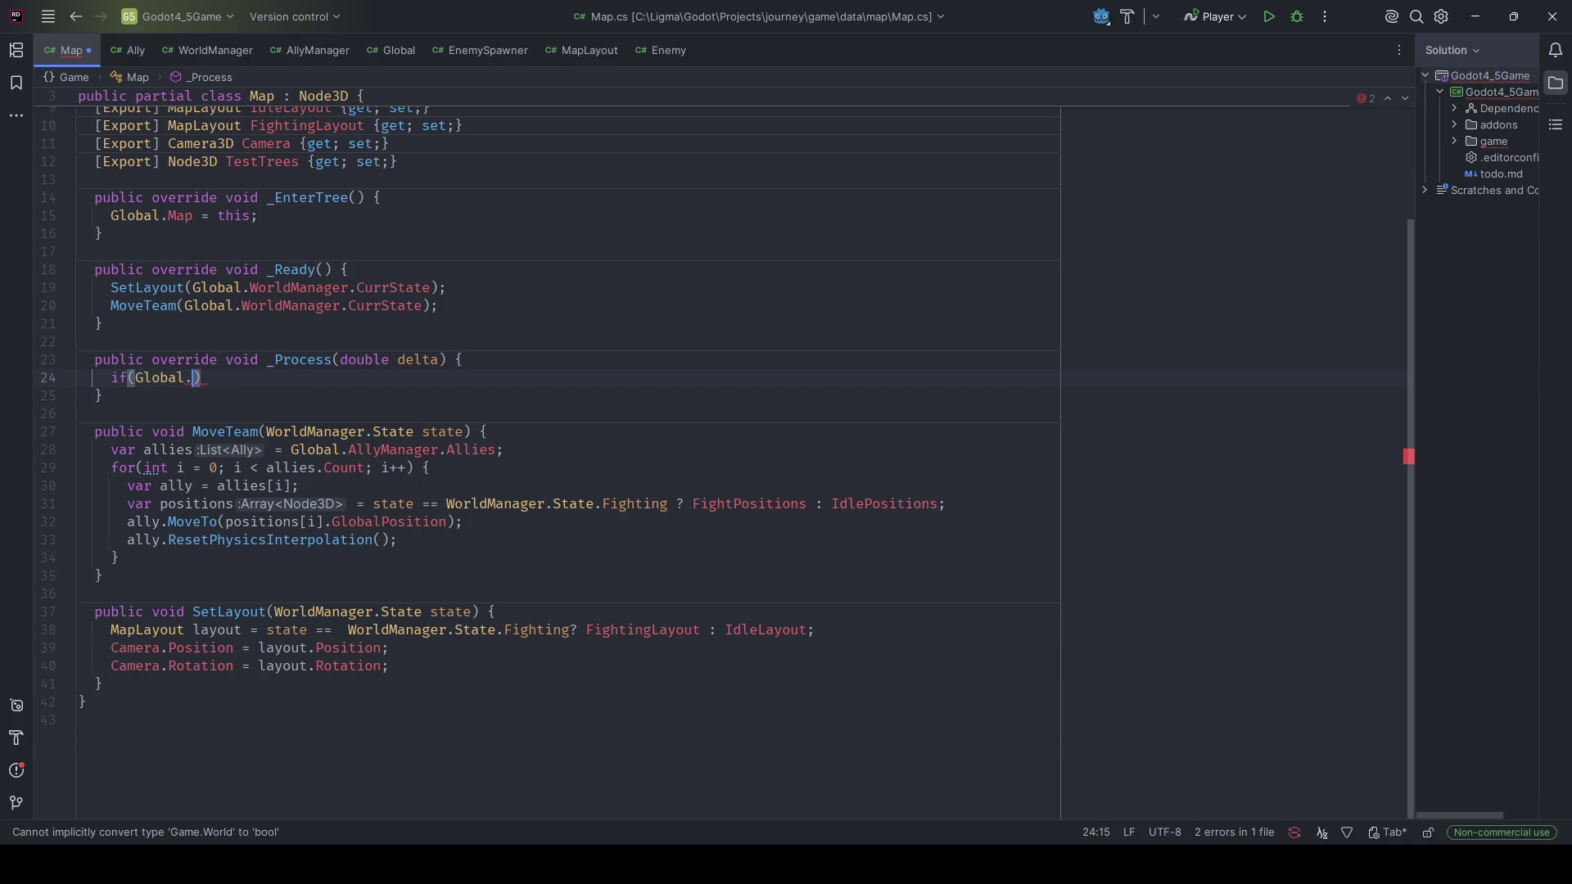
pyautogui.write('World')
pyautogui.click(226, 377)
pyautogui.write('dManager.')
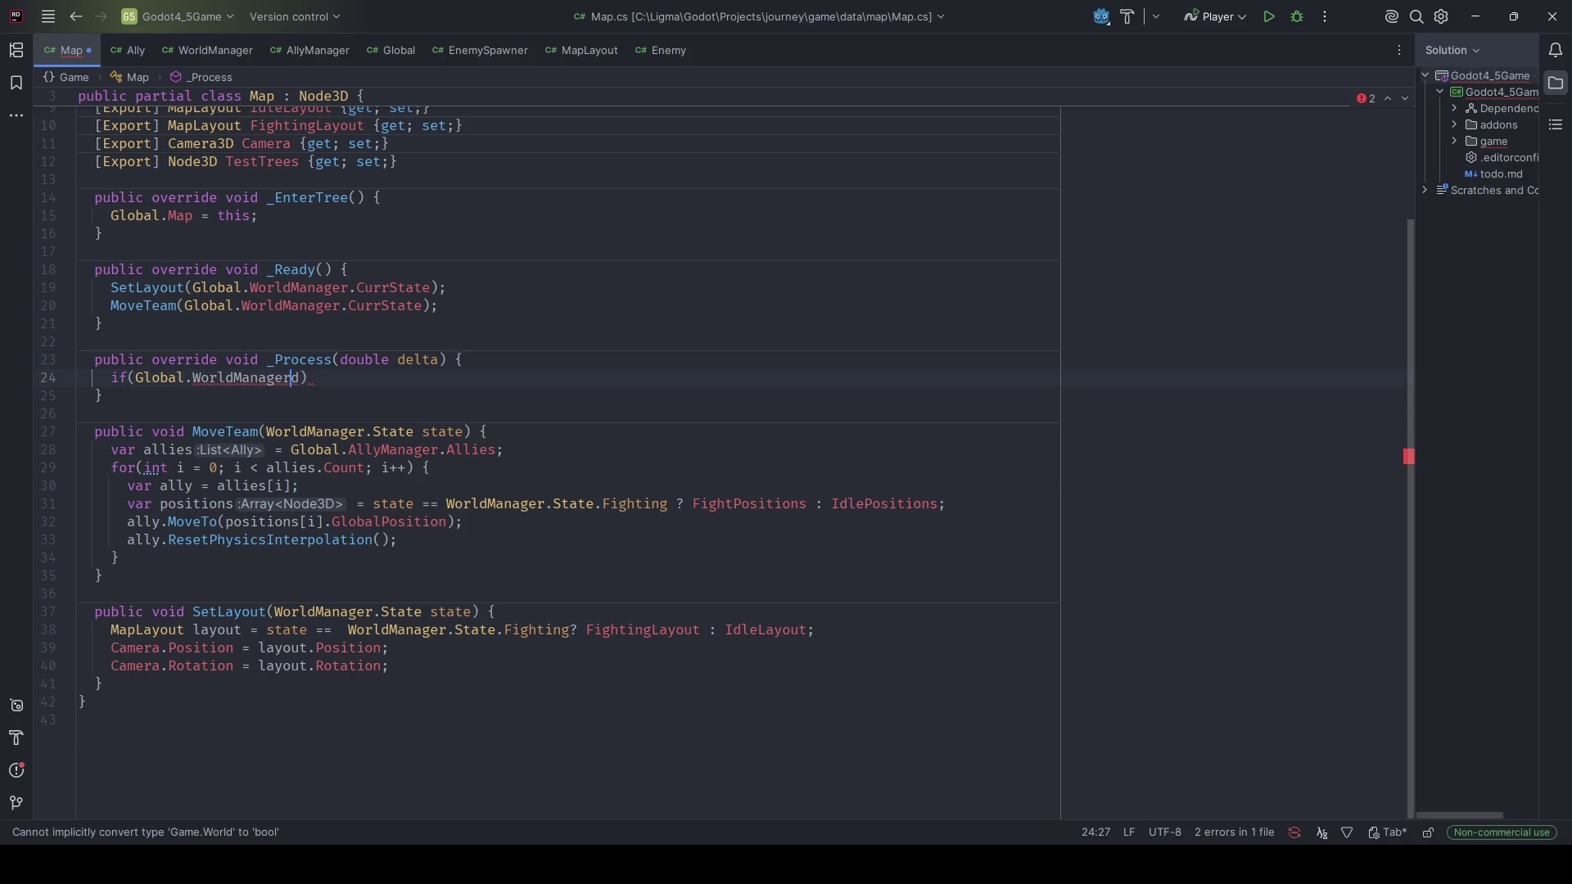
pyautogui.write('C')
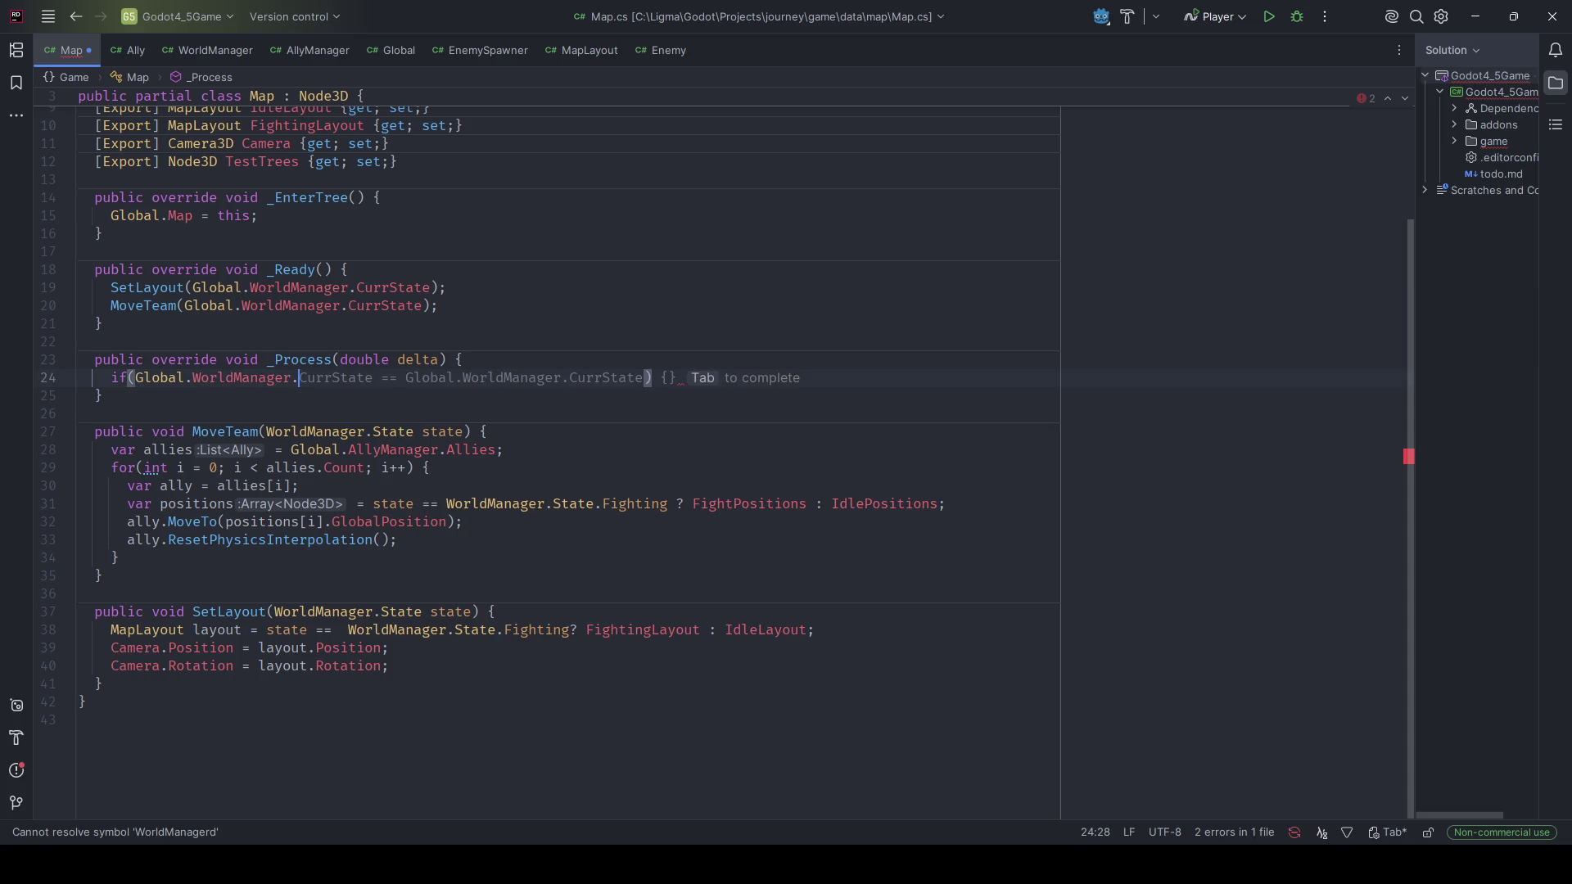
pyautogui.press('Tab')
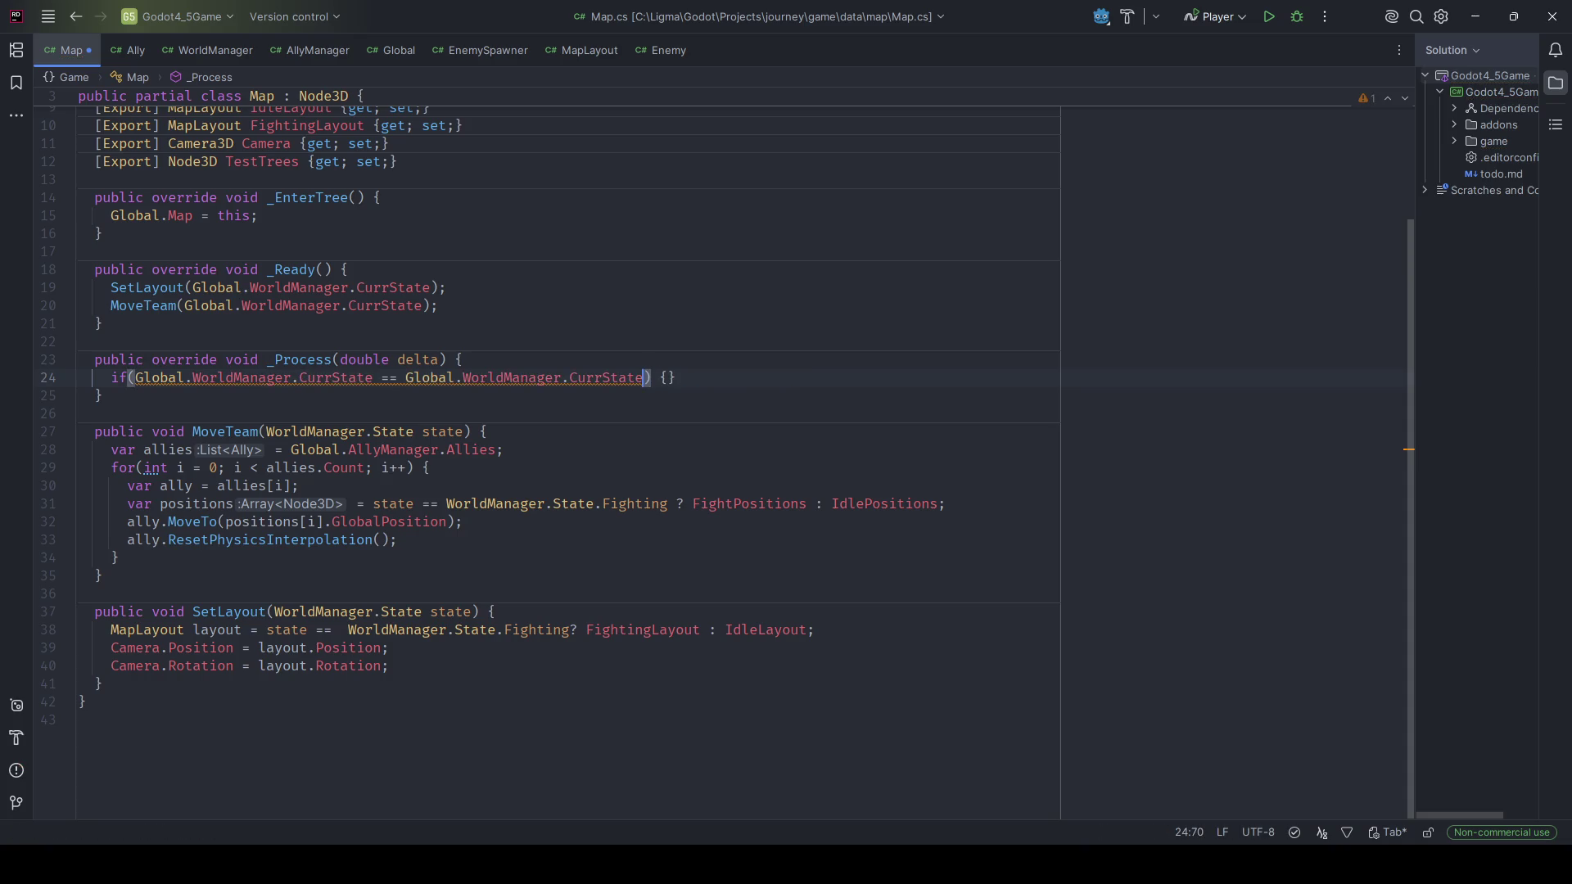
pyautogui.hotkey('ctrl', 'BackSpace')
pyautogui.hotkey('ctrl', 'BackSpace')
pyautogui.hotkey('ctrl', 'BackSpace')
pyautogui.hotkey('ctrl', 'BackSpace')
pyautogui.write('Fight')
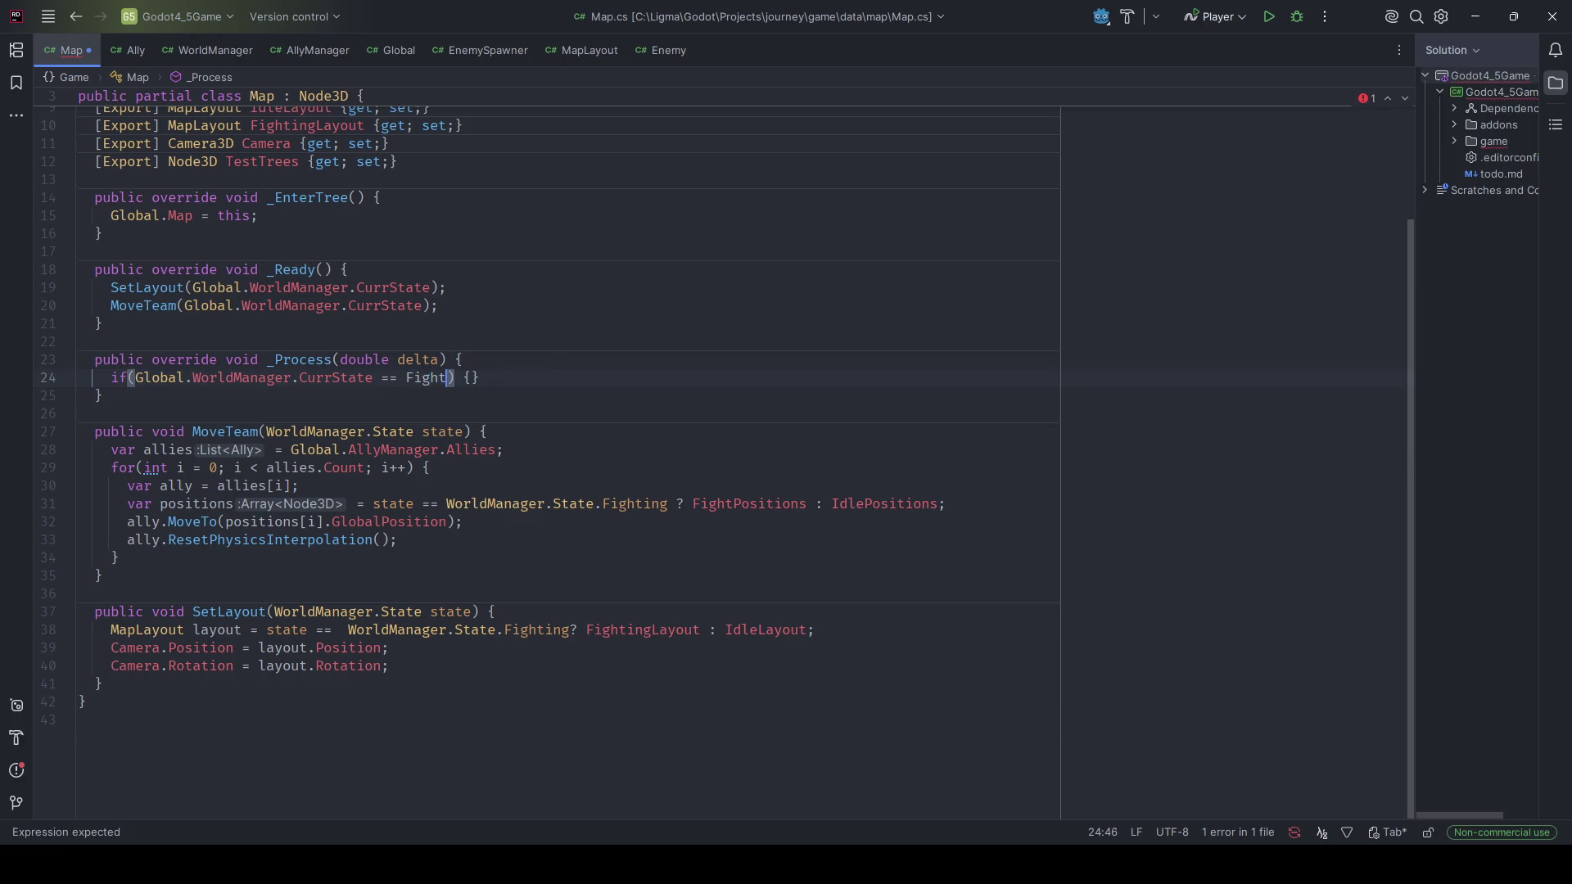
pyautogui.press('Tab')
pyautogui.click(642, 377)
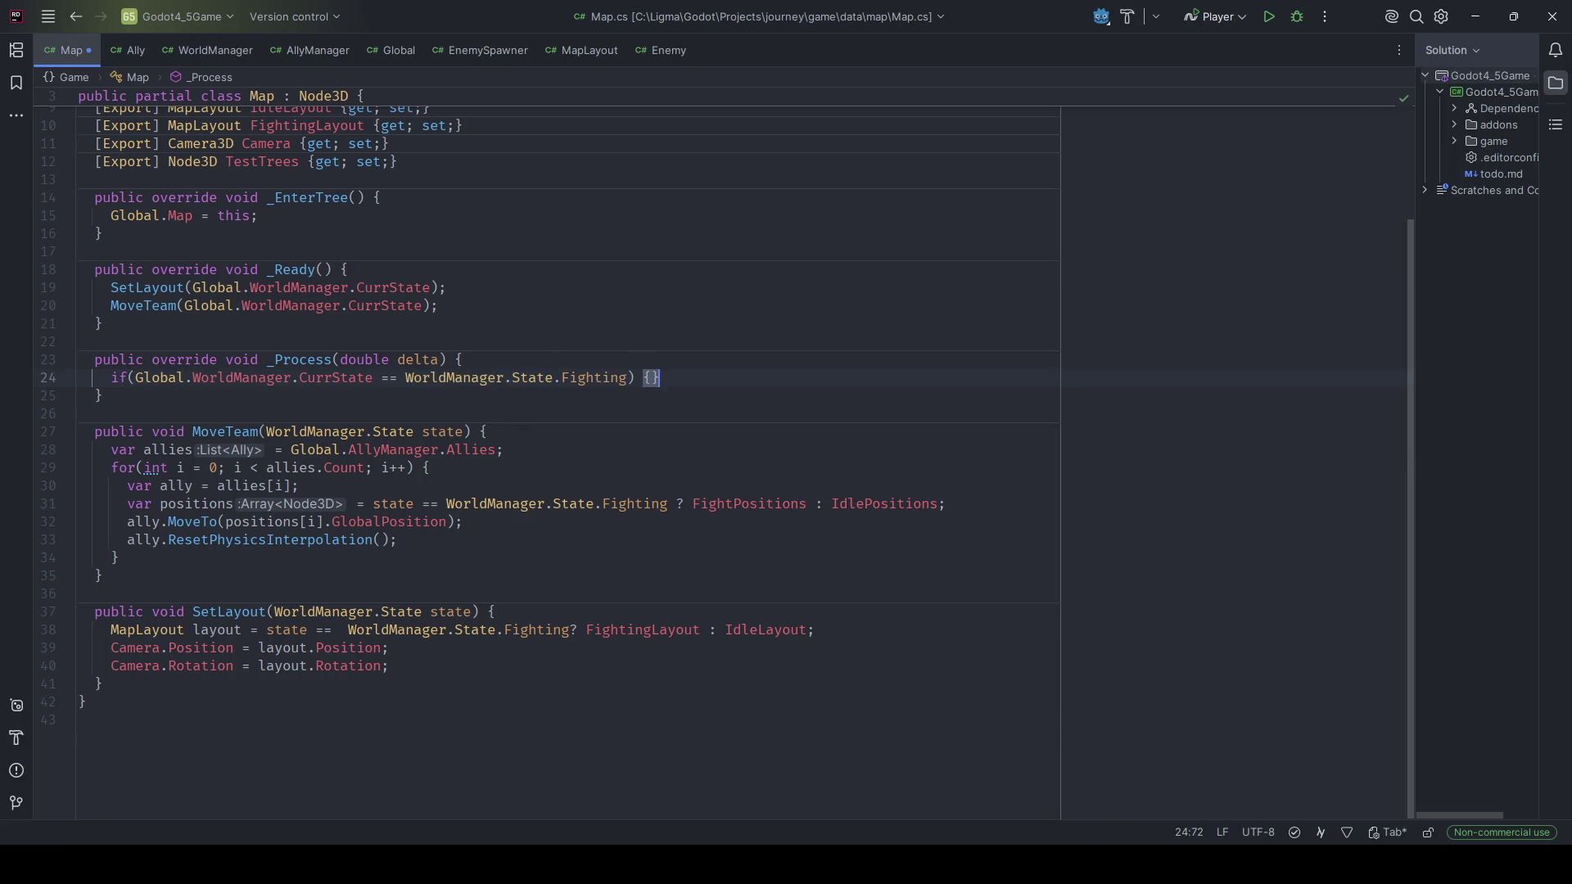
pyautogui.press('BackSpace')
pyautogui.press('BackSpace')
pyautogui.write('return;')
# Restore the floor offset line and subtract new Vector3(-.1f, 0, 0) from TestTrees.GlobalPosition.
pyautogui.press('Return')
pyautogui.press('Return')
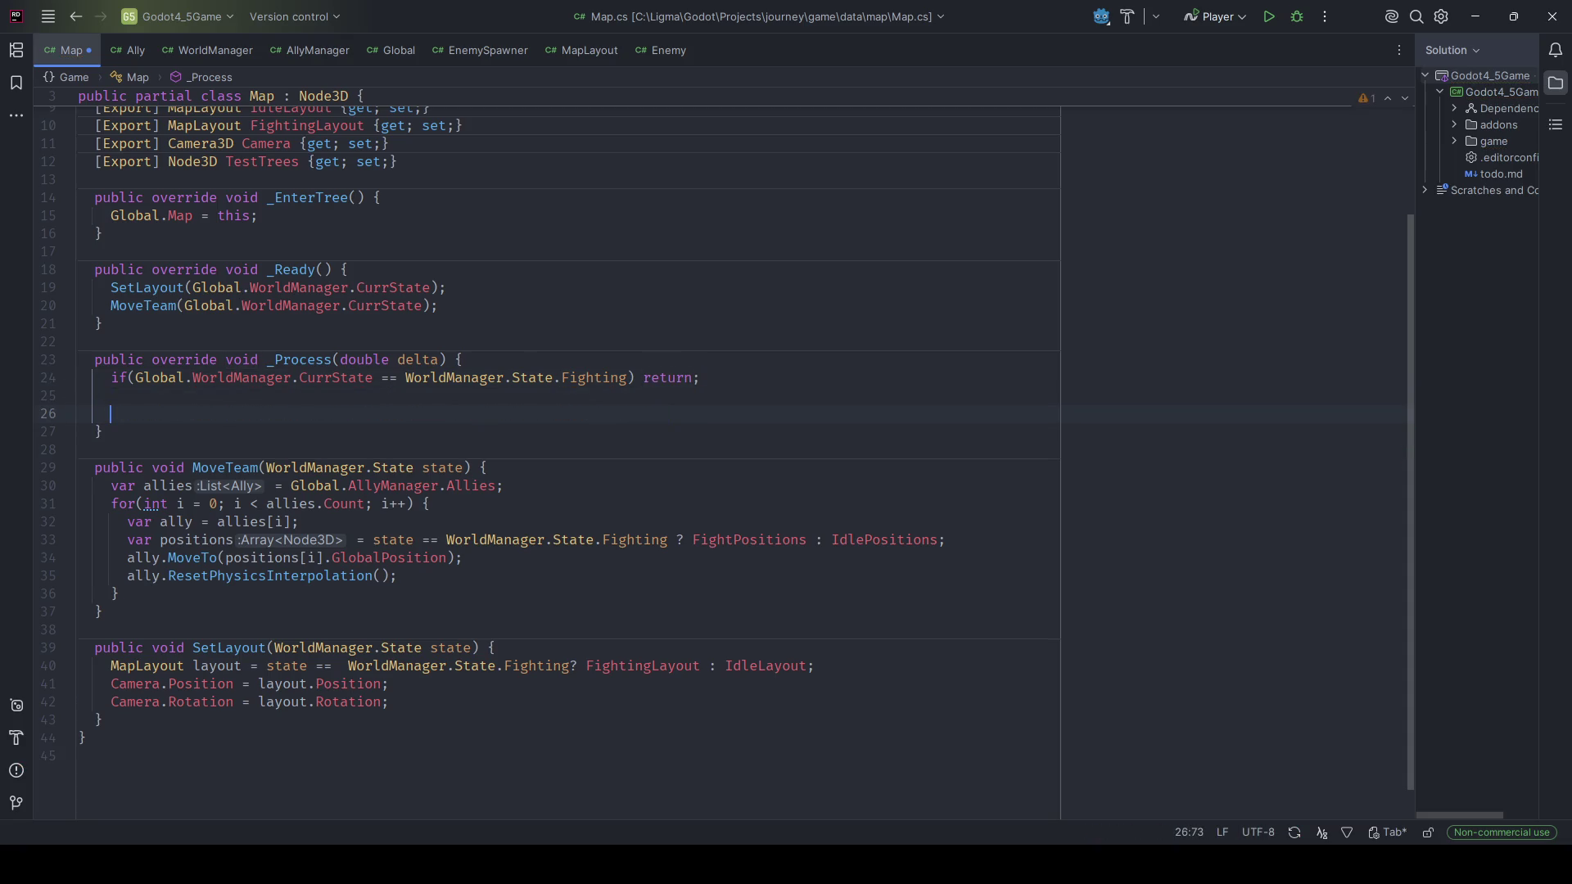
pyautogui.write('FloorMaterial.Uv1Offset += new Vector3((float)(.02f * delta), 0, 0);')
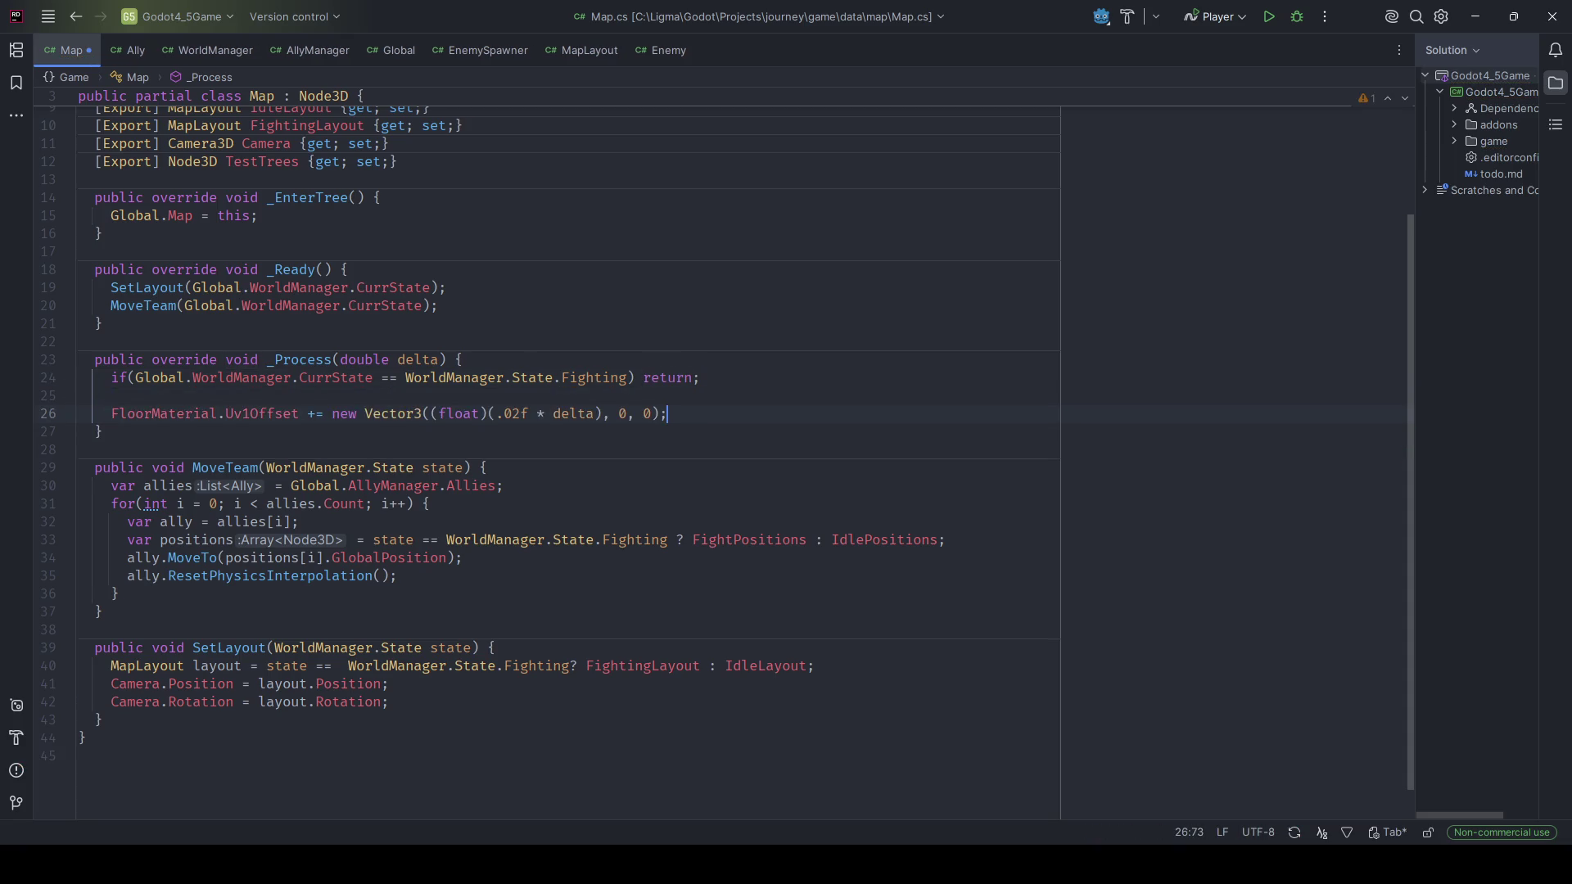
pyautogui.press('Return')
pyautogui.write('TestTrees')
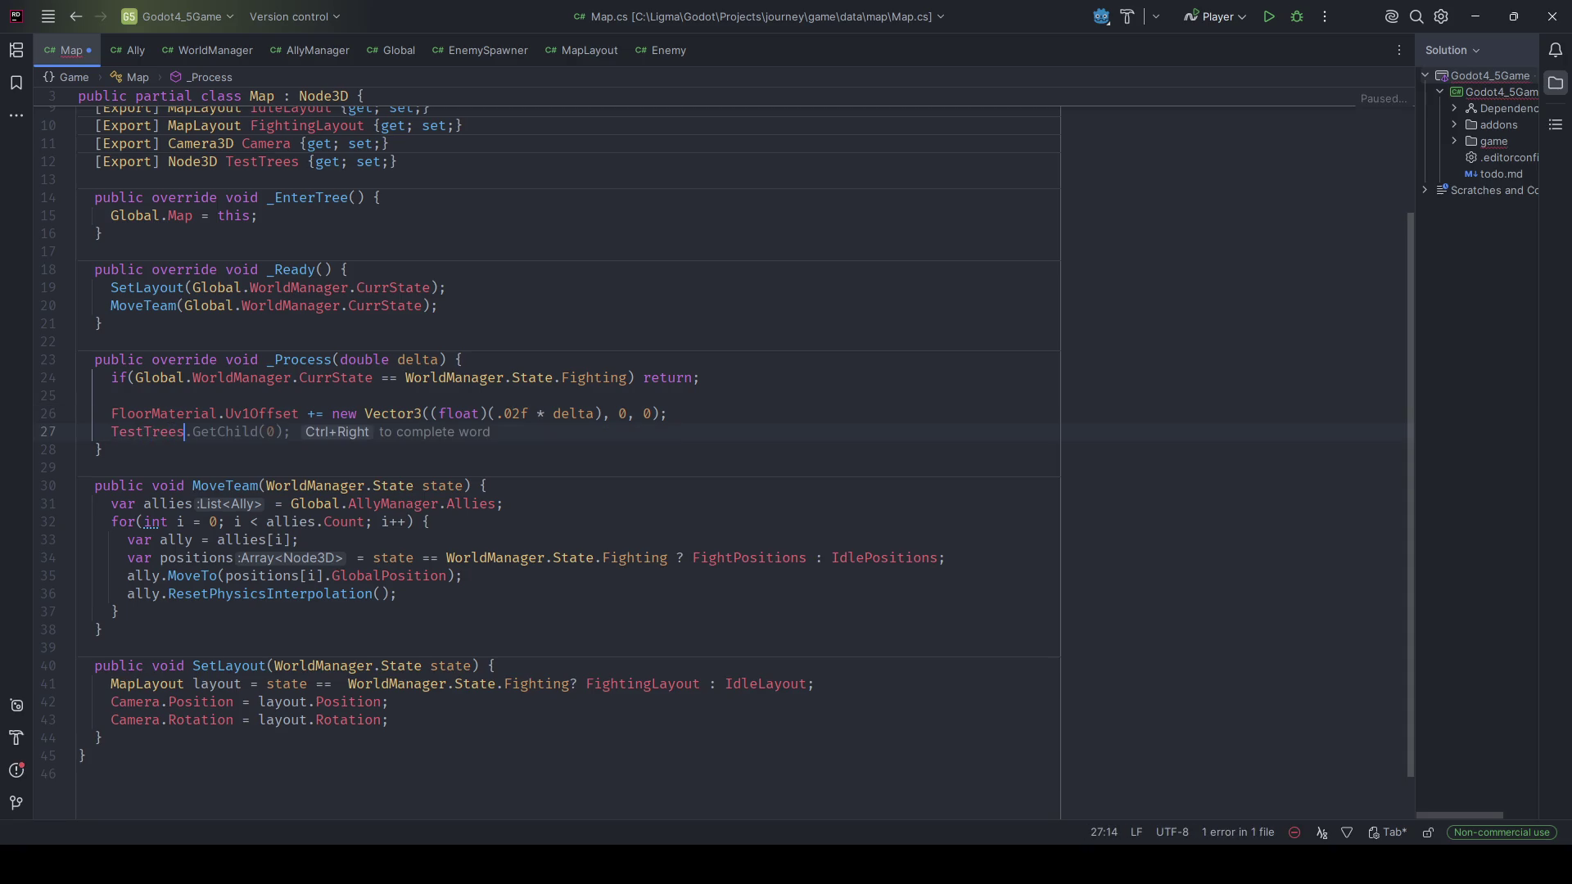
pyautogui.write('.GlobalPosition -')
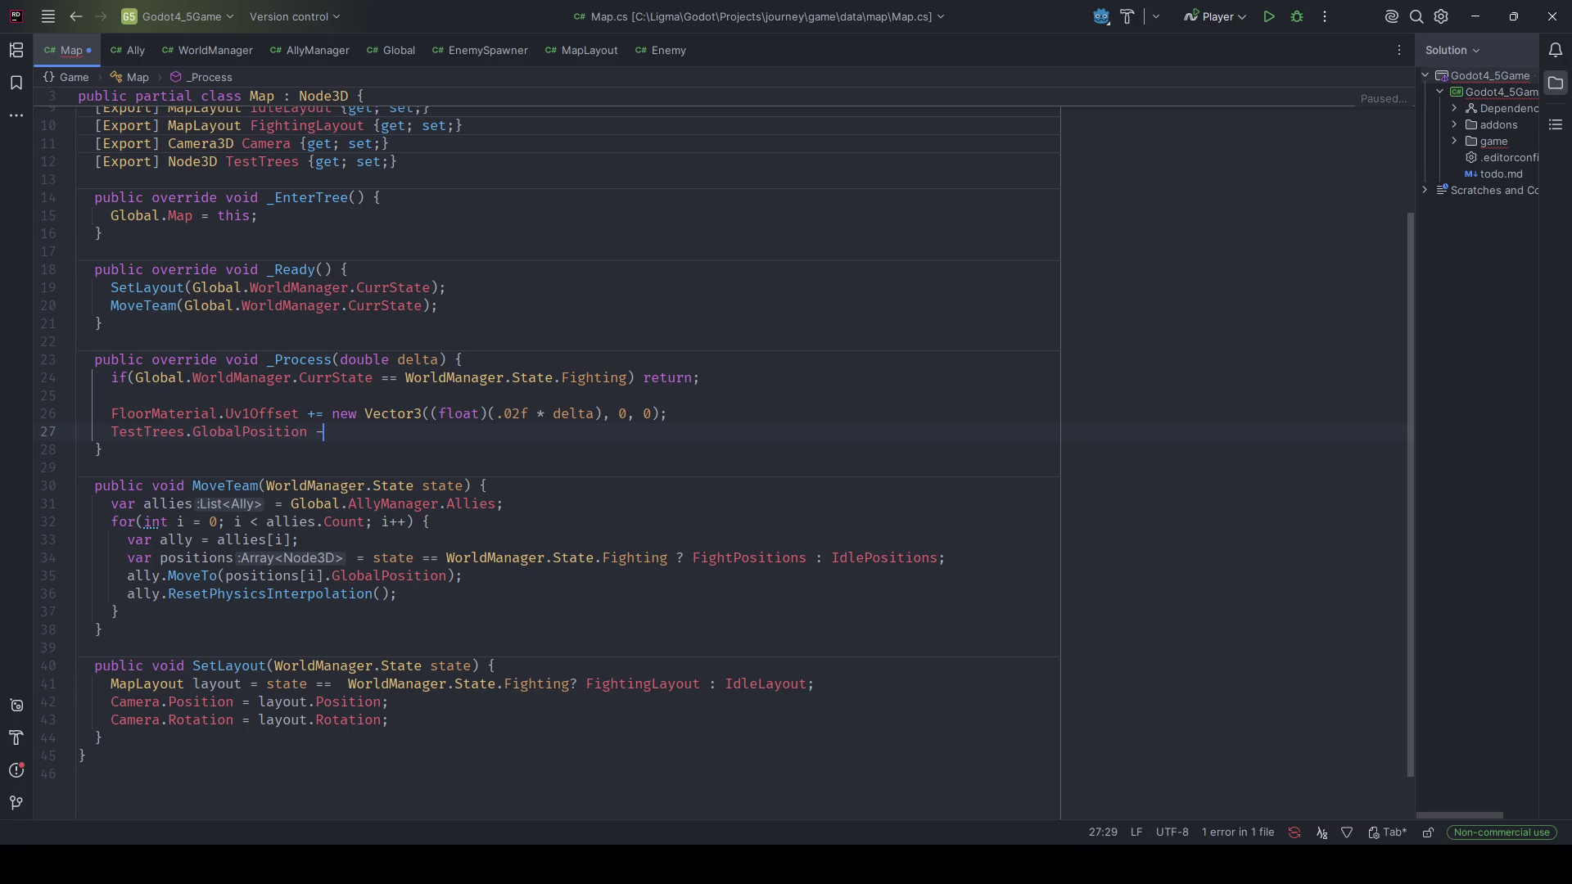
pyautogui.write('= new')
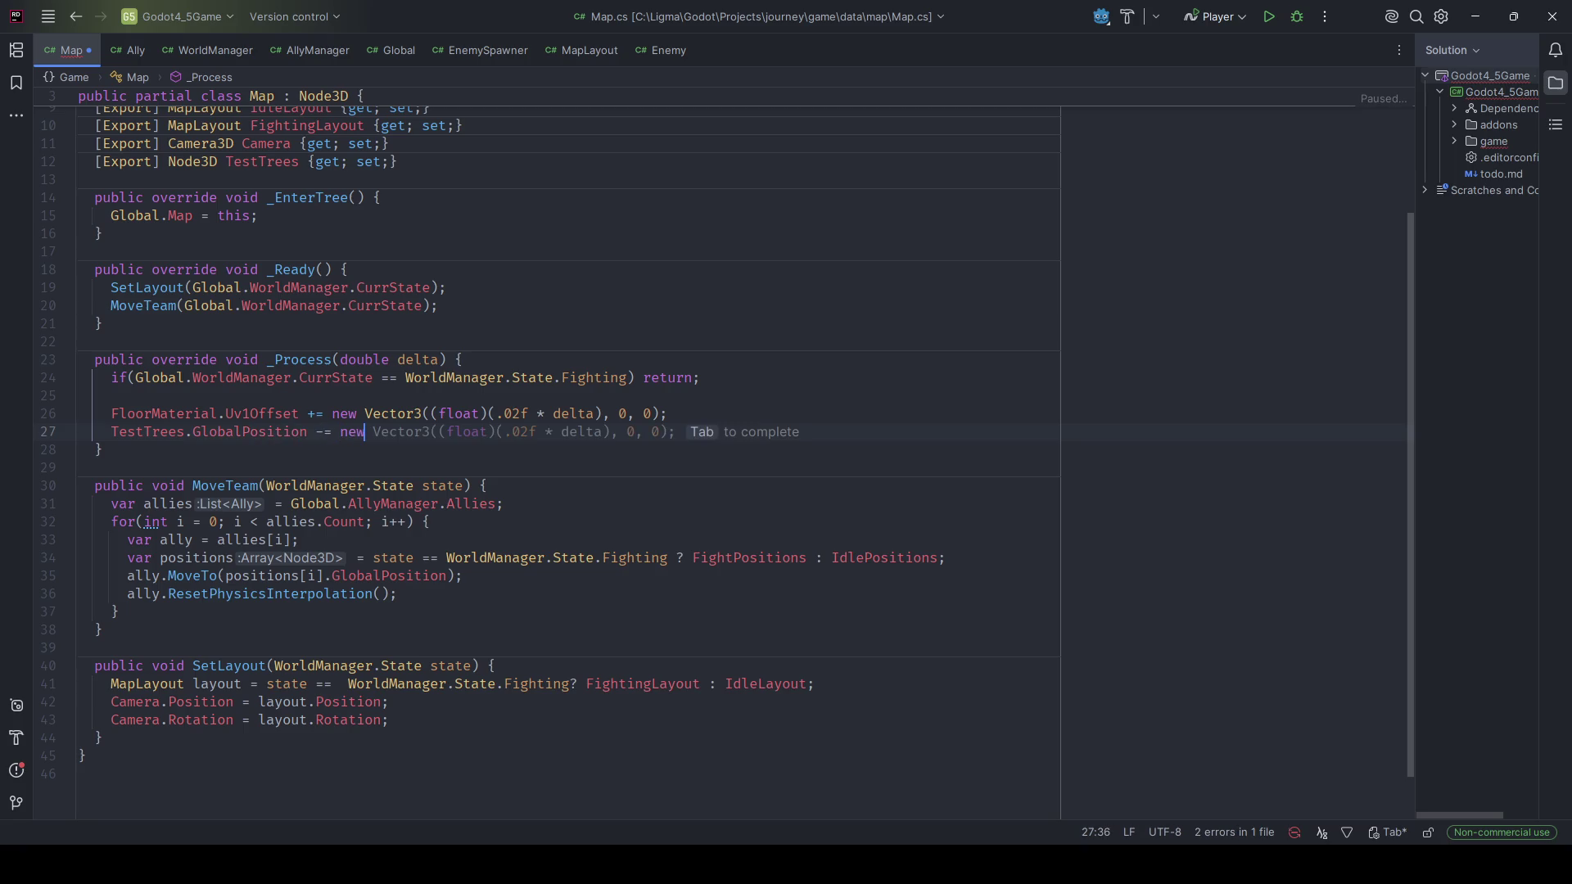
pyautogui.write(' VEcto')
pyautogui.press('Return')
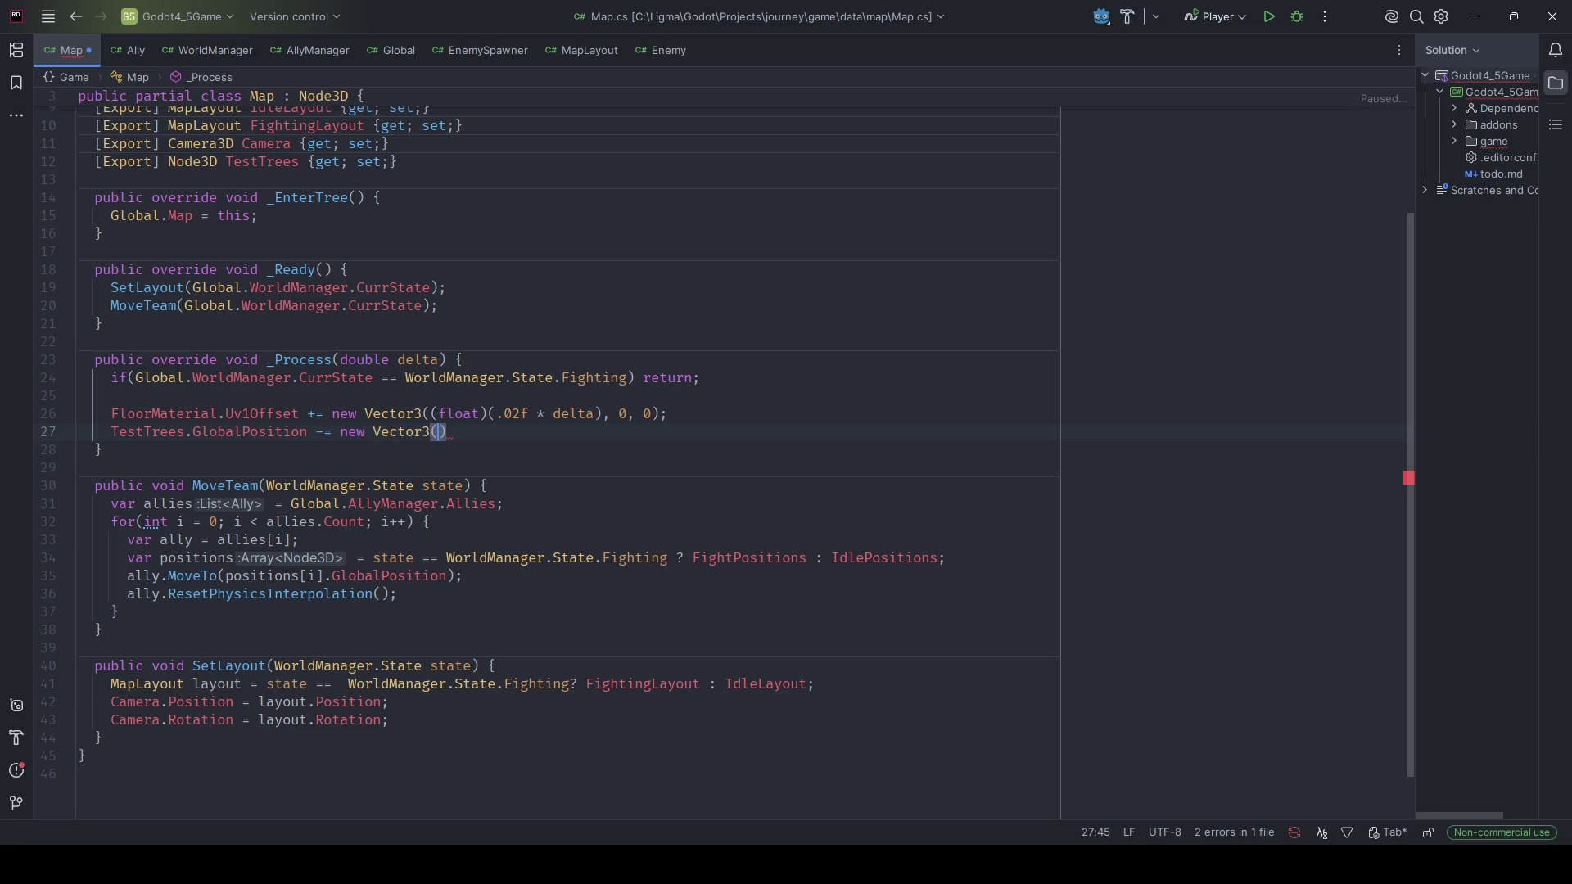
pyautogui.write('-.1f, 0')
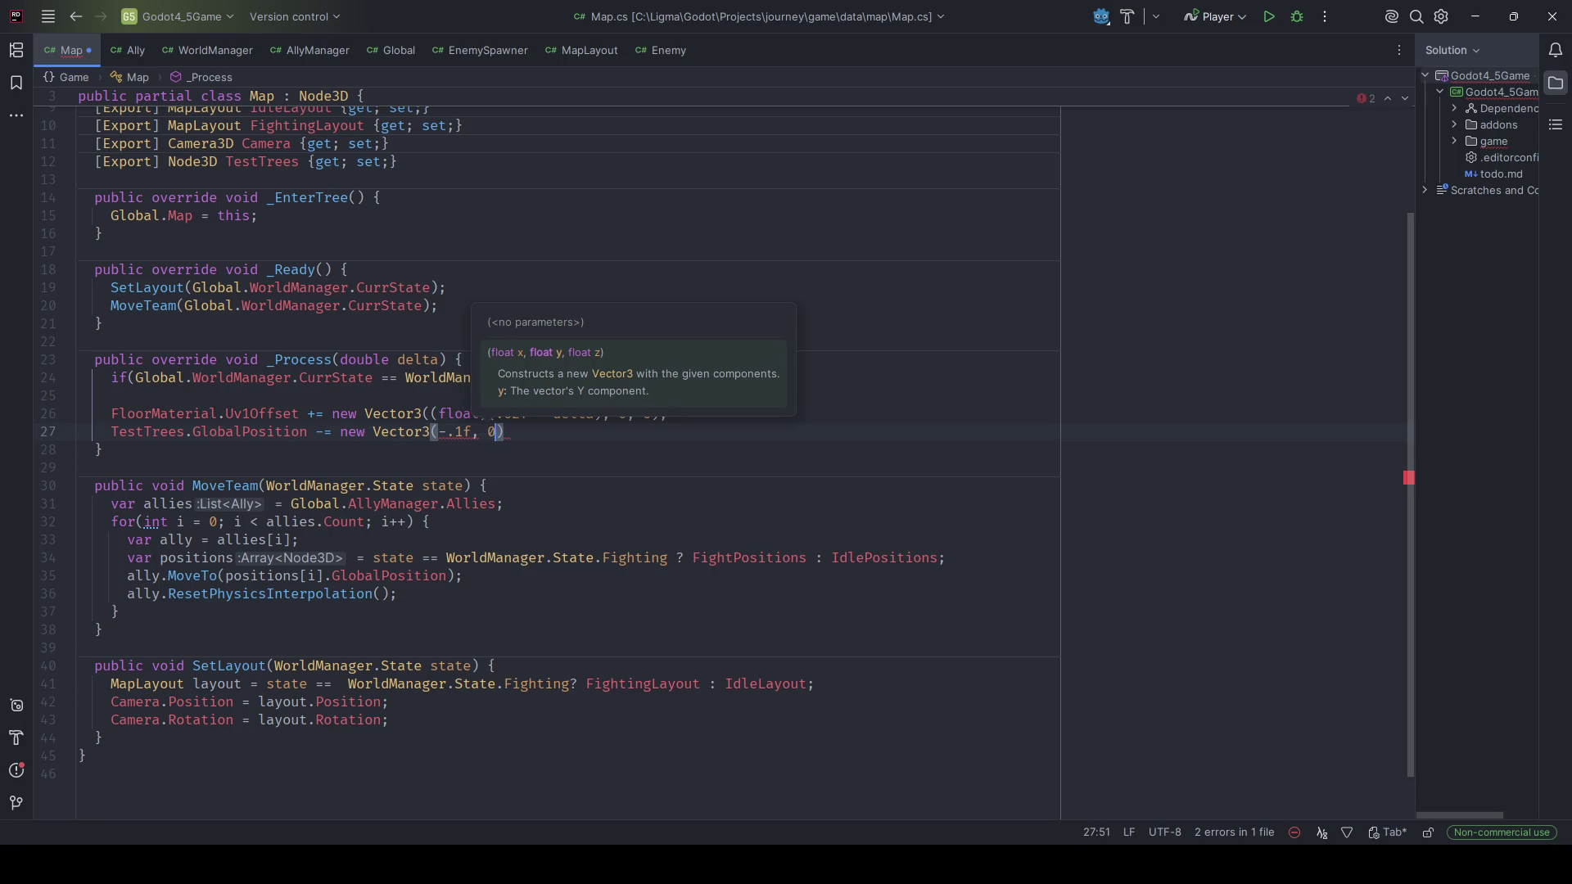
pyautogui.write(', 0);')
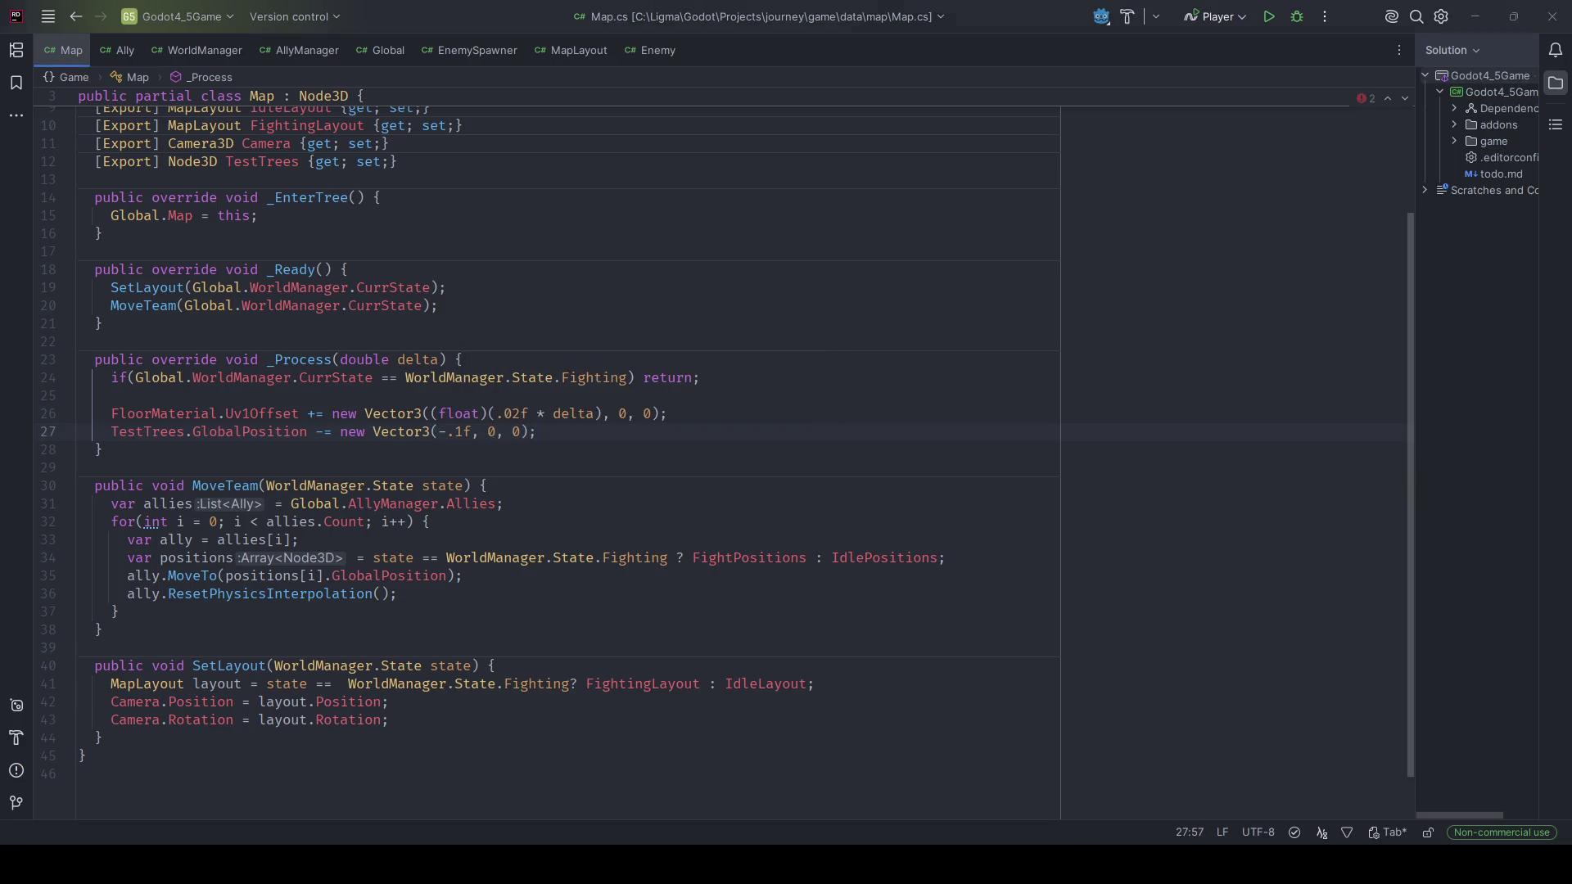
pyautogui.hotkey('alt', 'Tab')
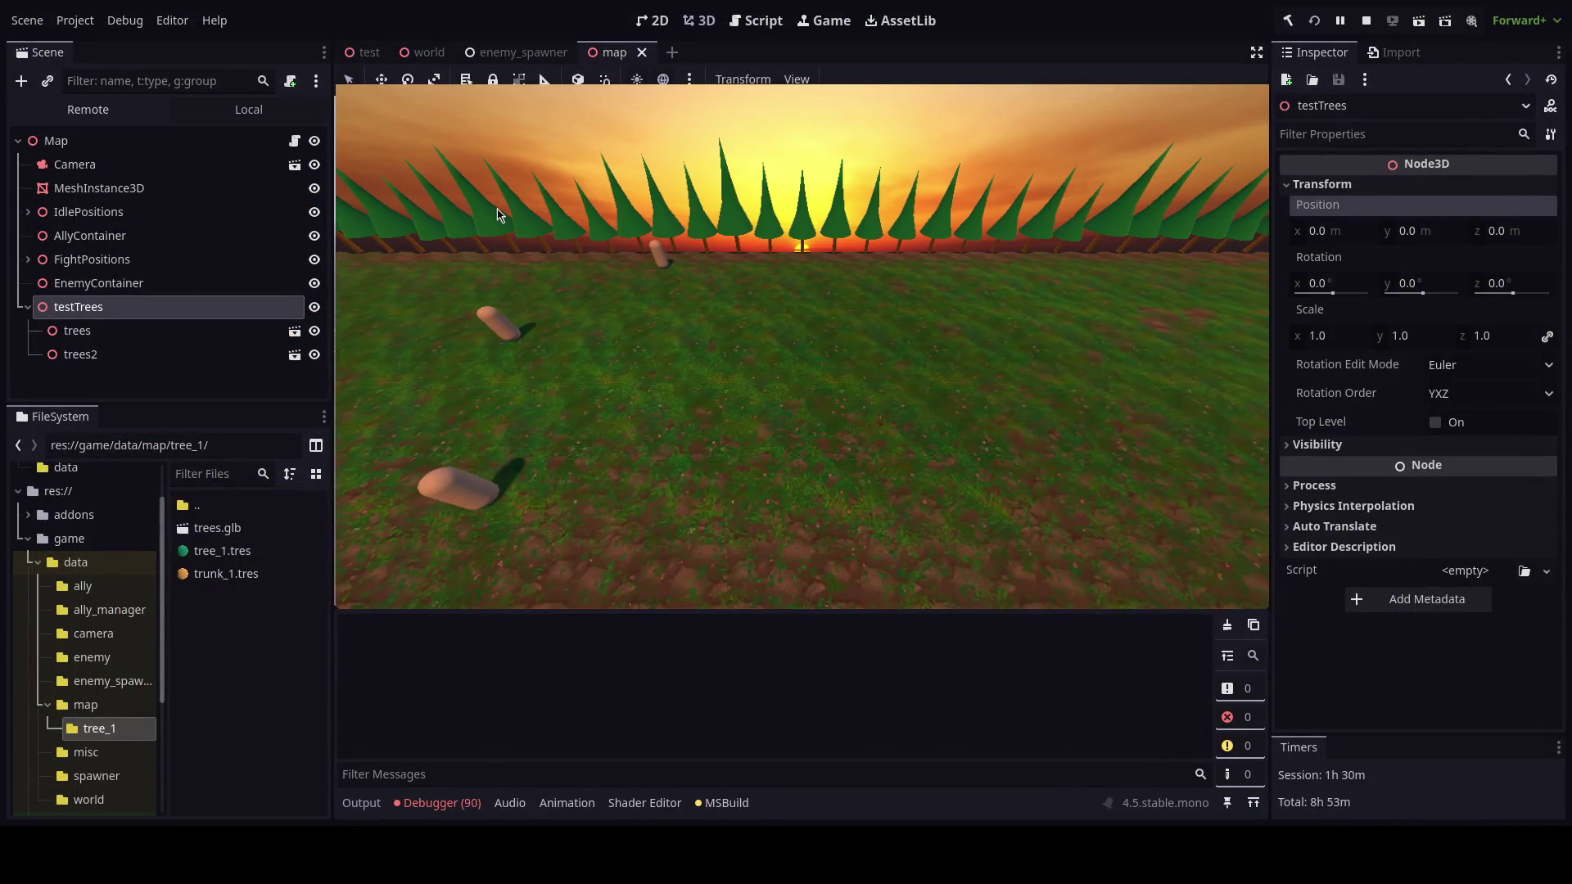
# Set Map's Test Trees export to the testTrees node, then run and stop the game.
pyautogui.press('F8')
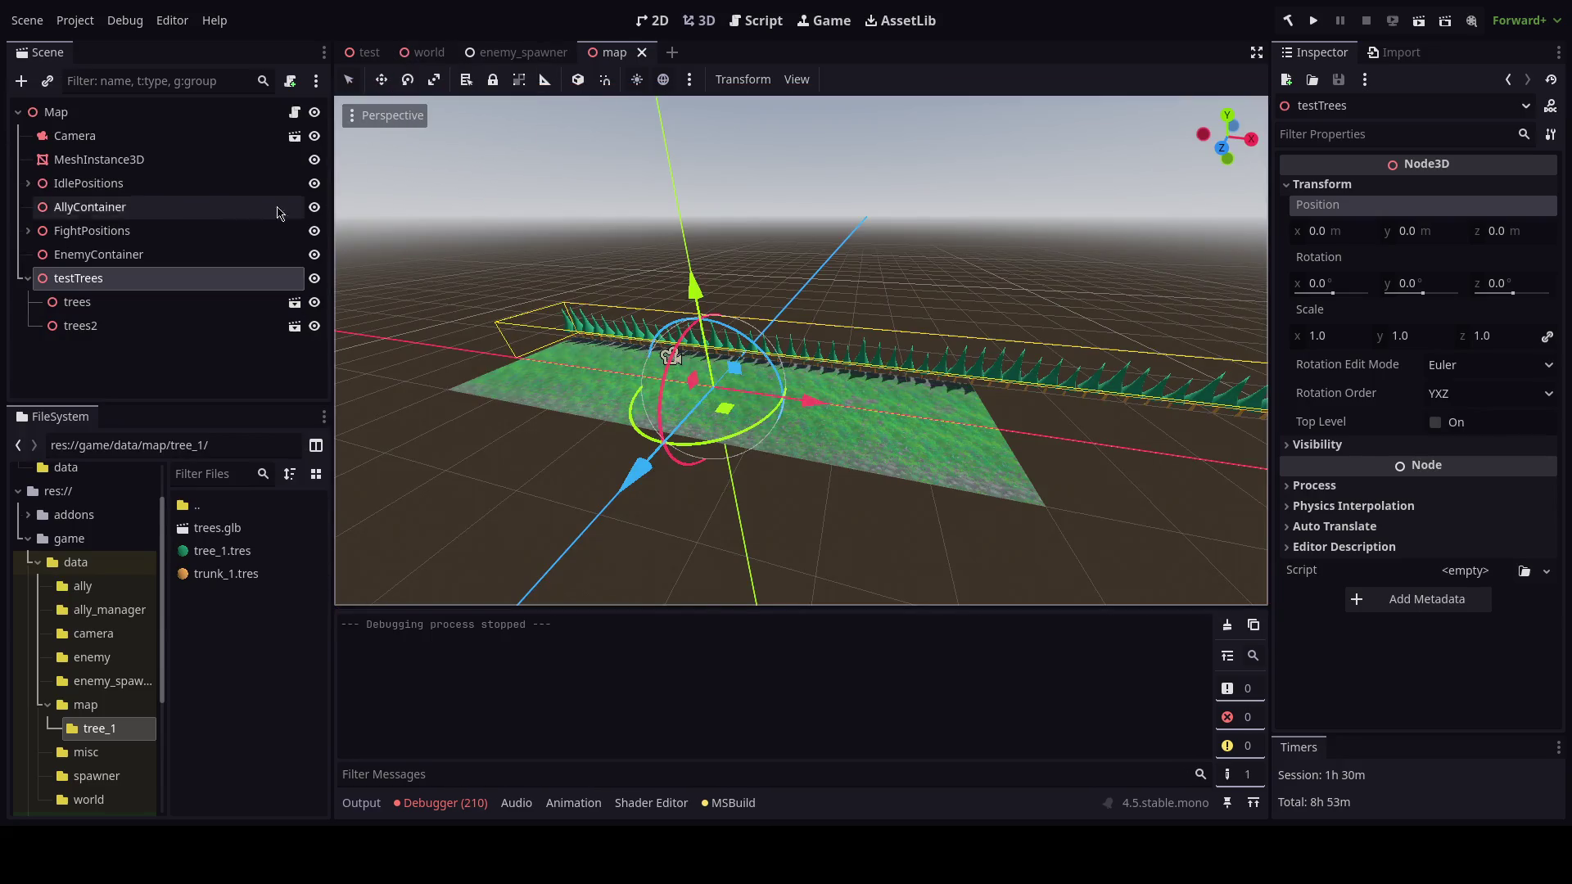
pyautogui.click(205, 112)
pyautogui.click(1466, 418)
pyautogui.click(762, 506)
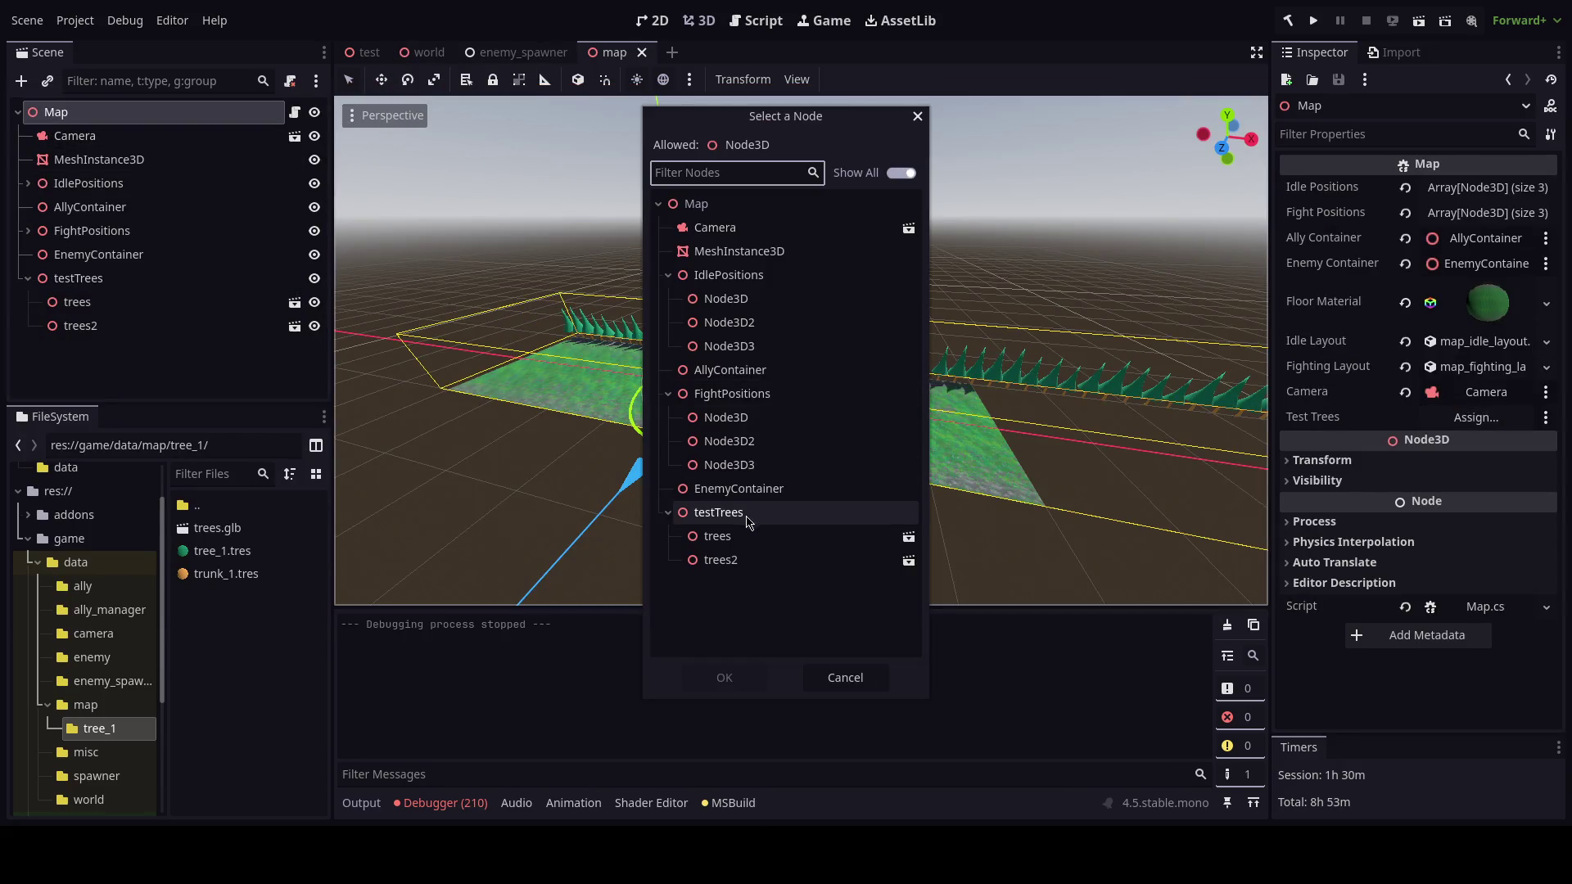
pyautogui.doubleClick(762, 505)
pyautogui.press('F5')
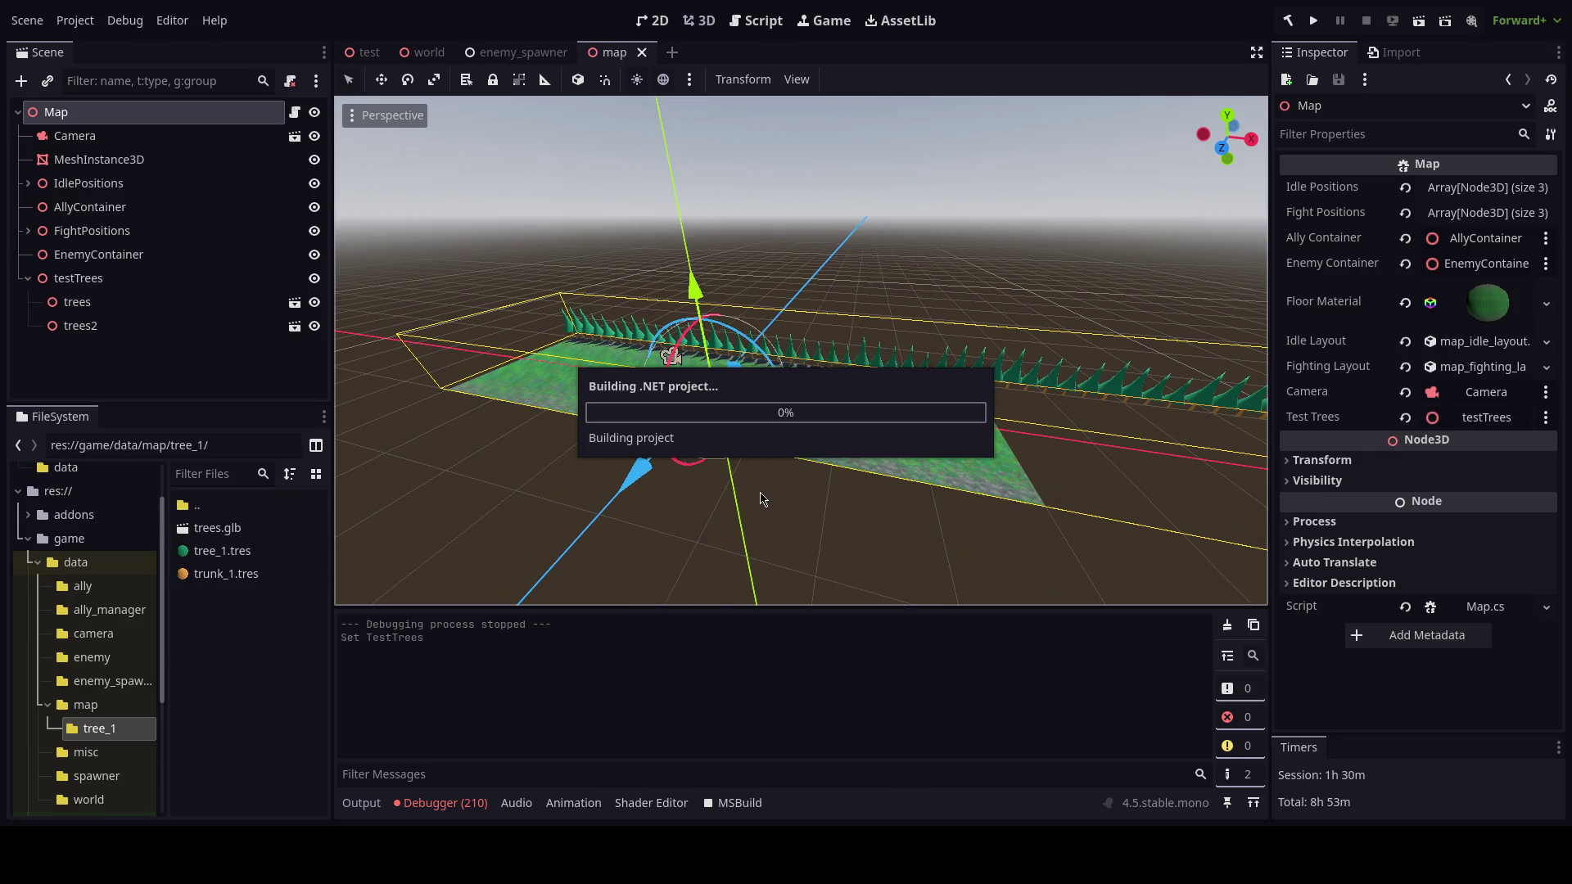
pyautogui.press('F8')
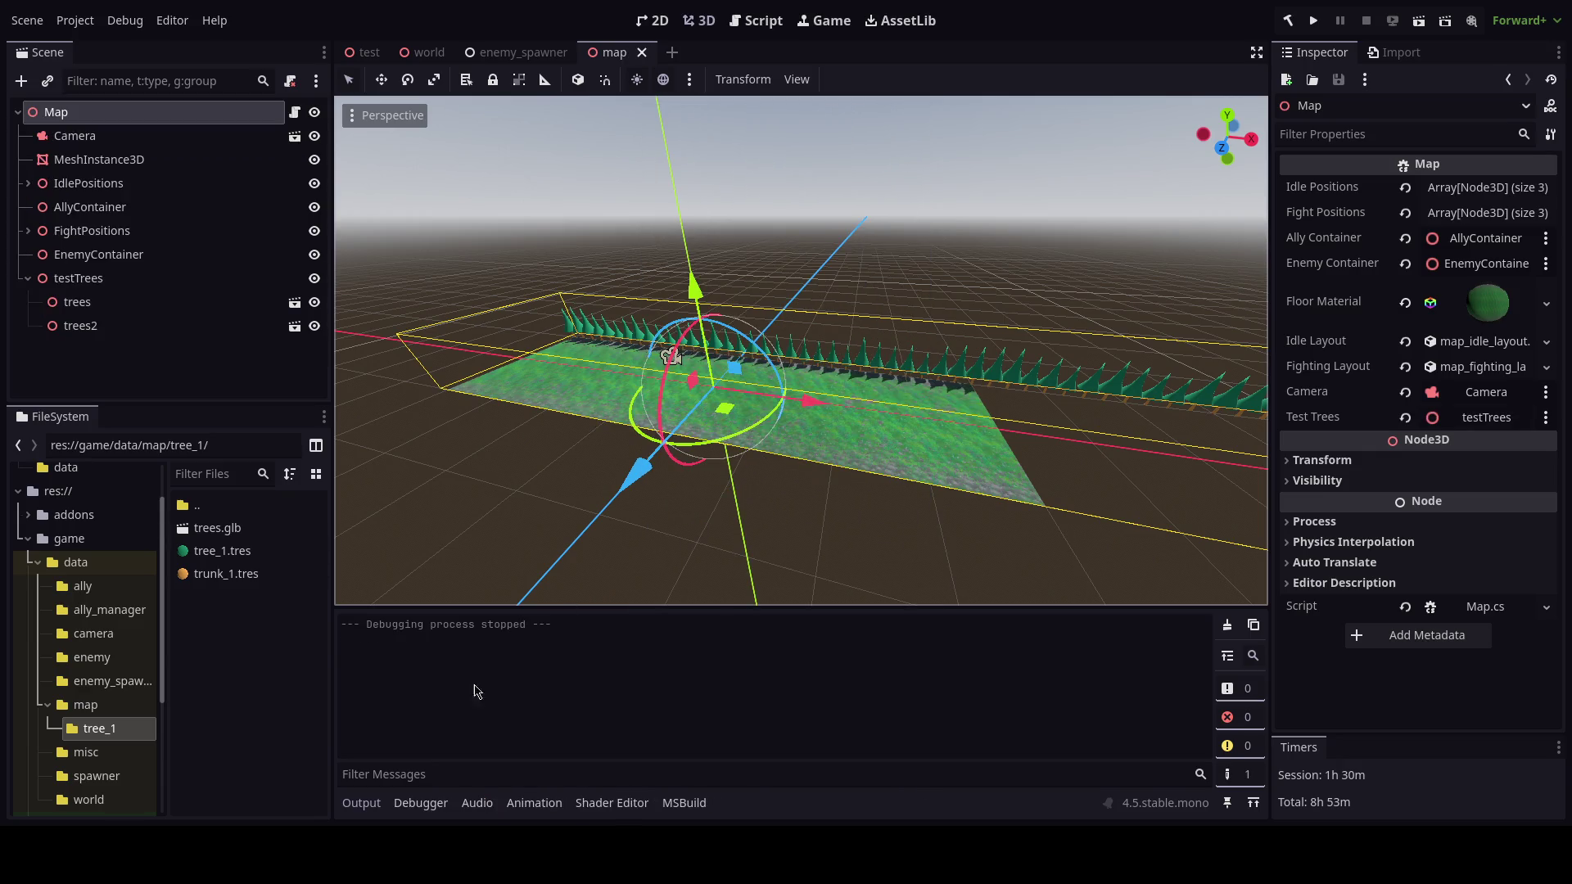
pyautogui.hotkey('alt', 'Tab')
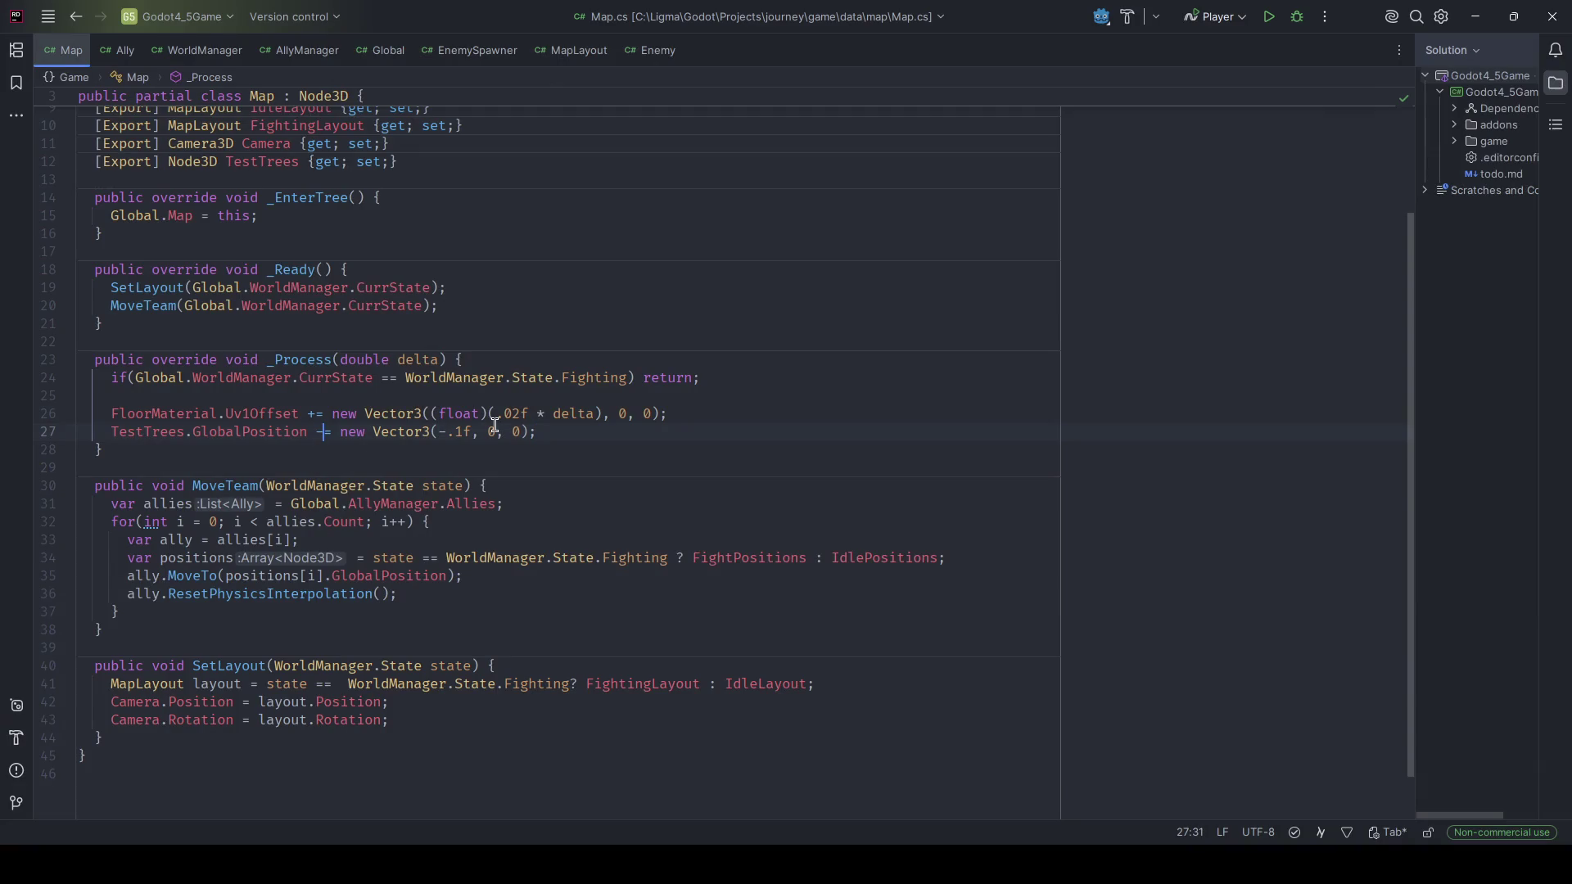
# Change the TestTrees x step from -.1f to -.01f and test it in a game run.
pyautogui.scroll(3, 573, 442)
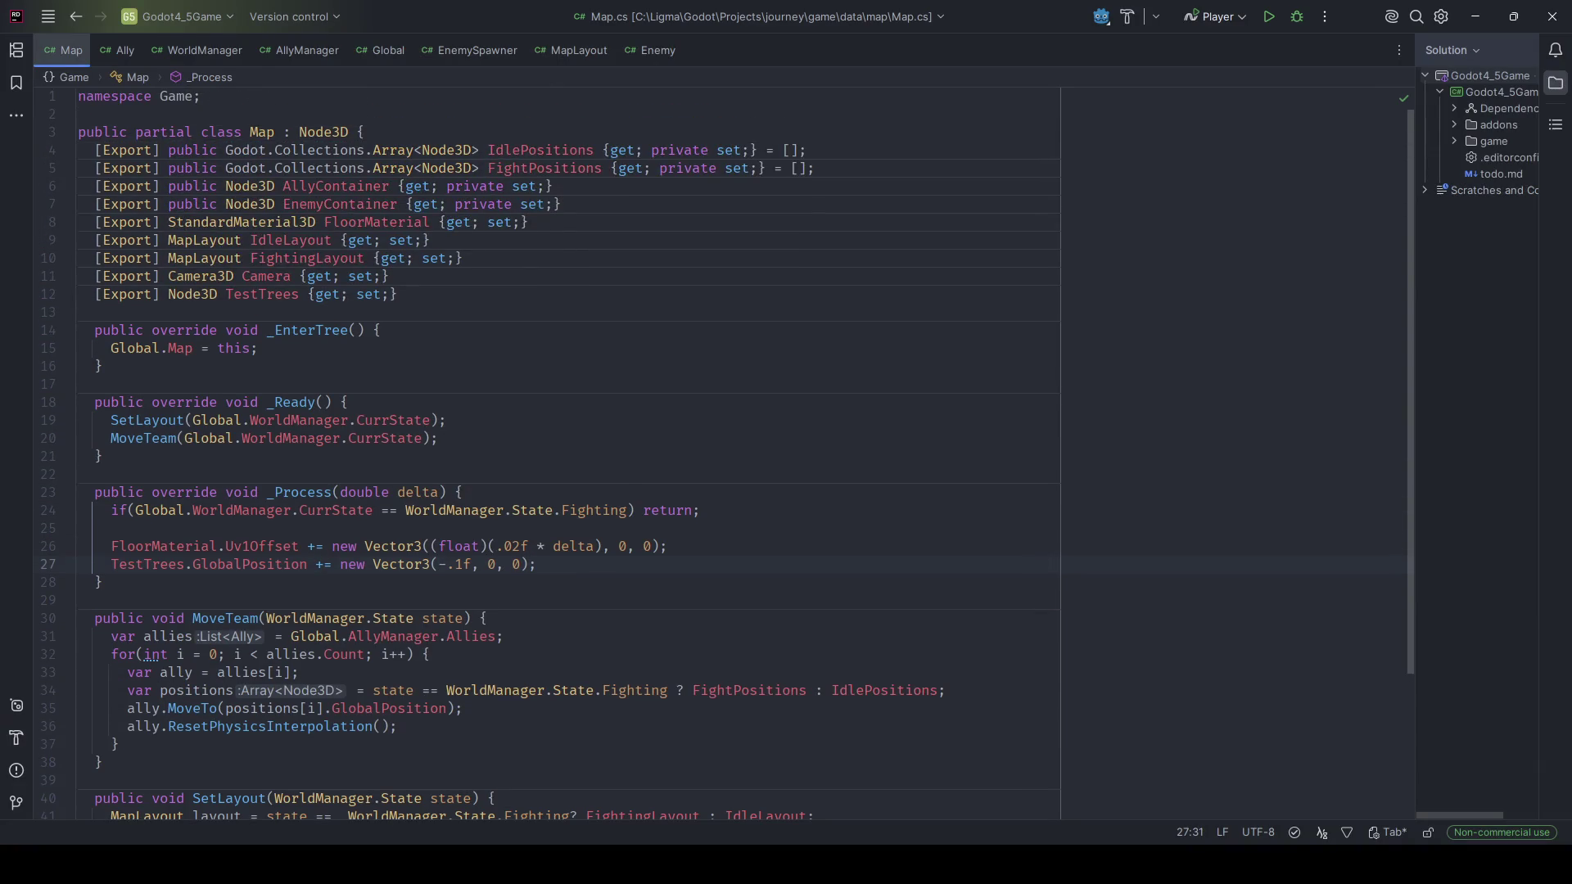
pyautogui.click(442, 564)
pyautogui.write('0')
pyautogui.hotkey('alt', 'Tab')
pyautogui.hotkey('alt', 'Tab')
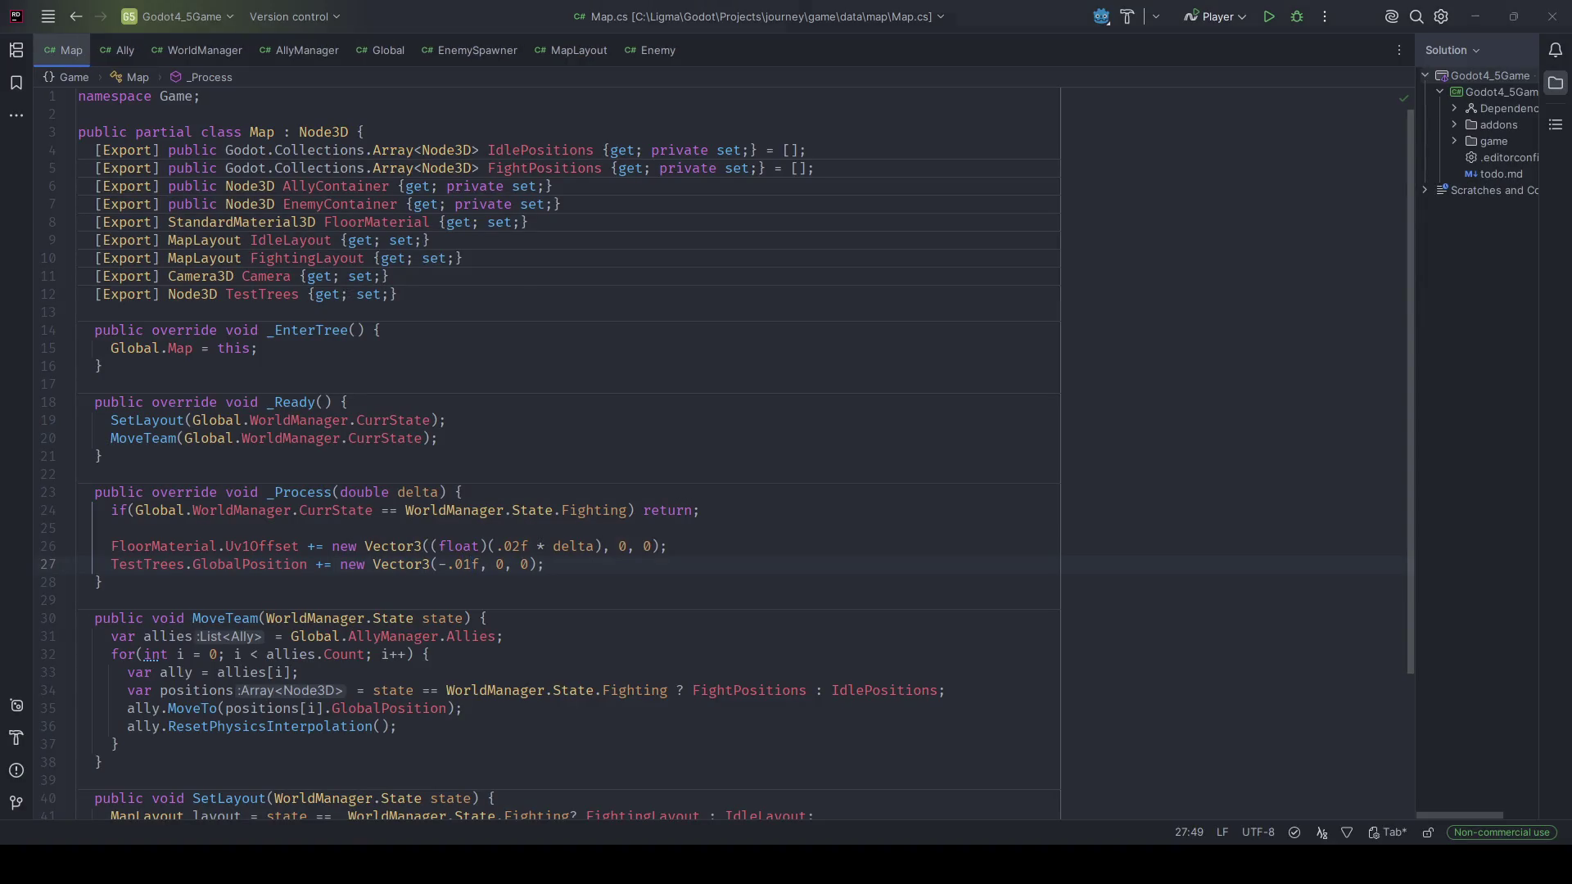
pyautogui.hotkey('alt', 'Tab')
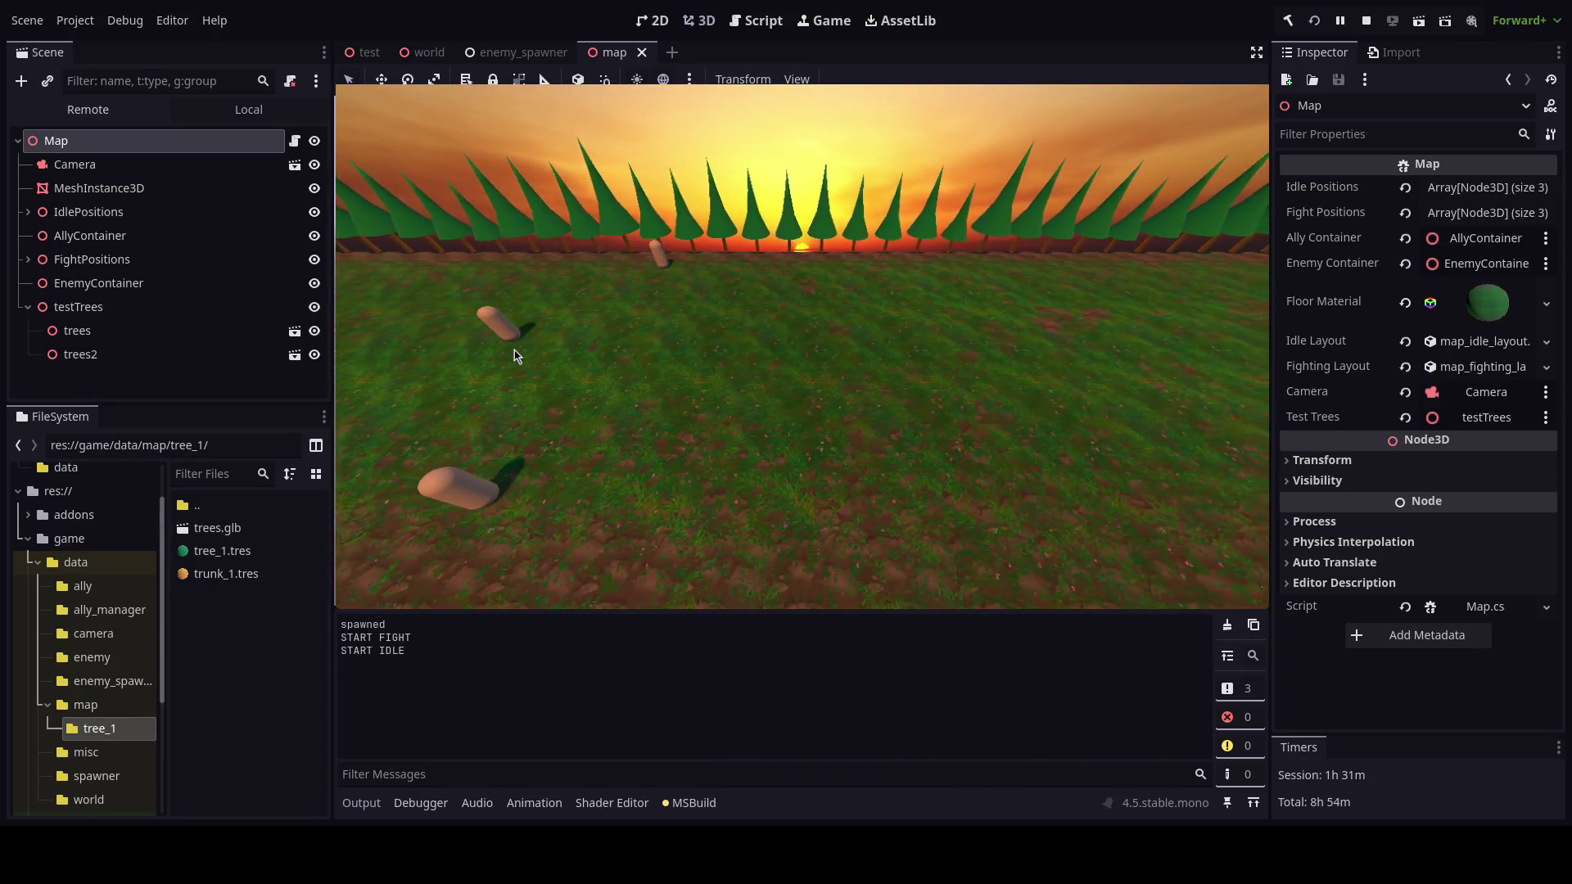
pyautogui.press('F8')
pyautogui.hotkey('alt', 'Tab')
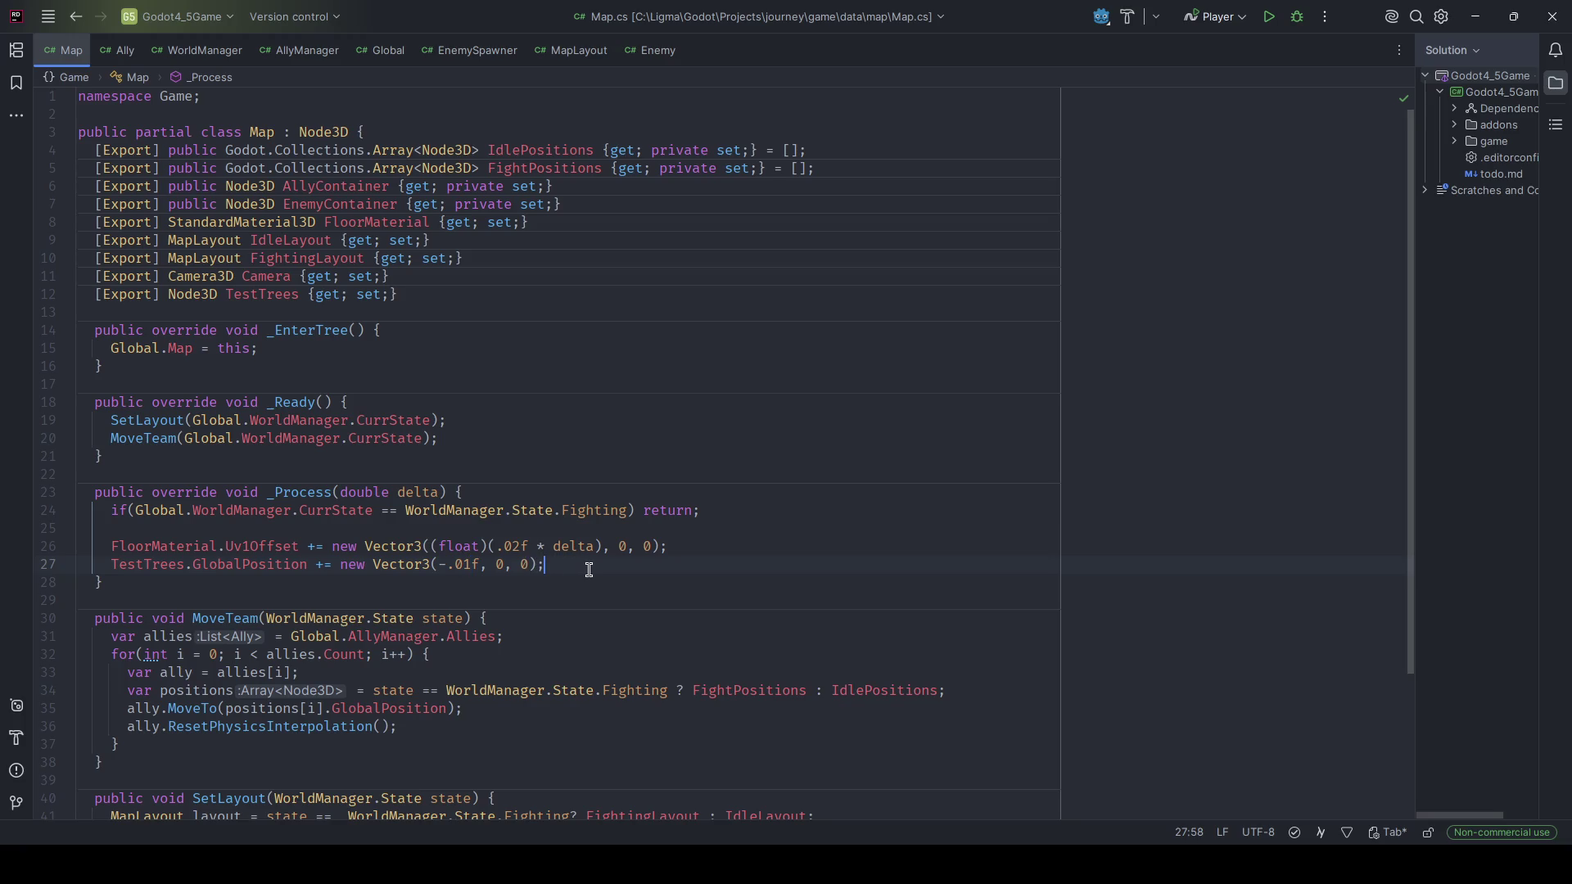
# Begin a line-28 condition on TestTrees.GlobalPosition, clearing a mistyped <= -64 comparison.
pyautogui.press('Return')
pyautogui.write('TestTrees.Gl')
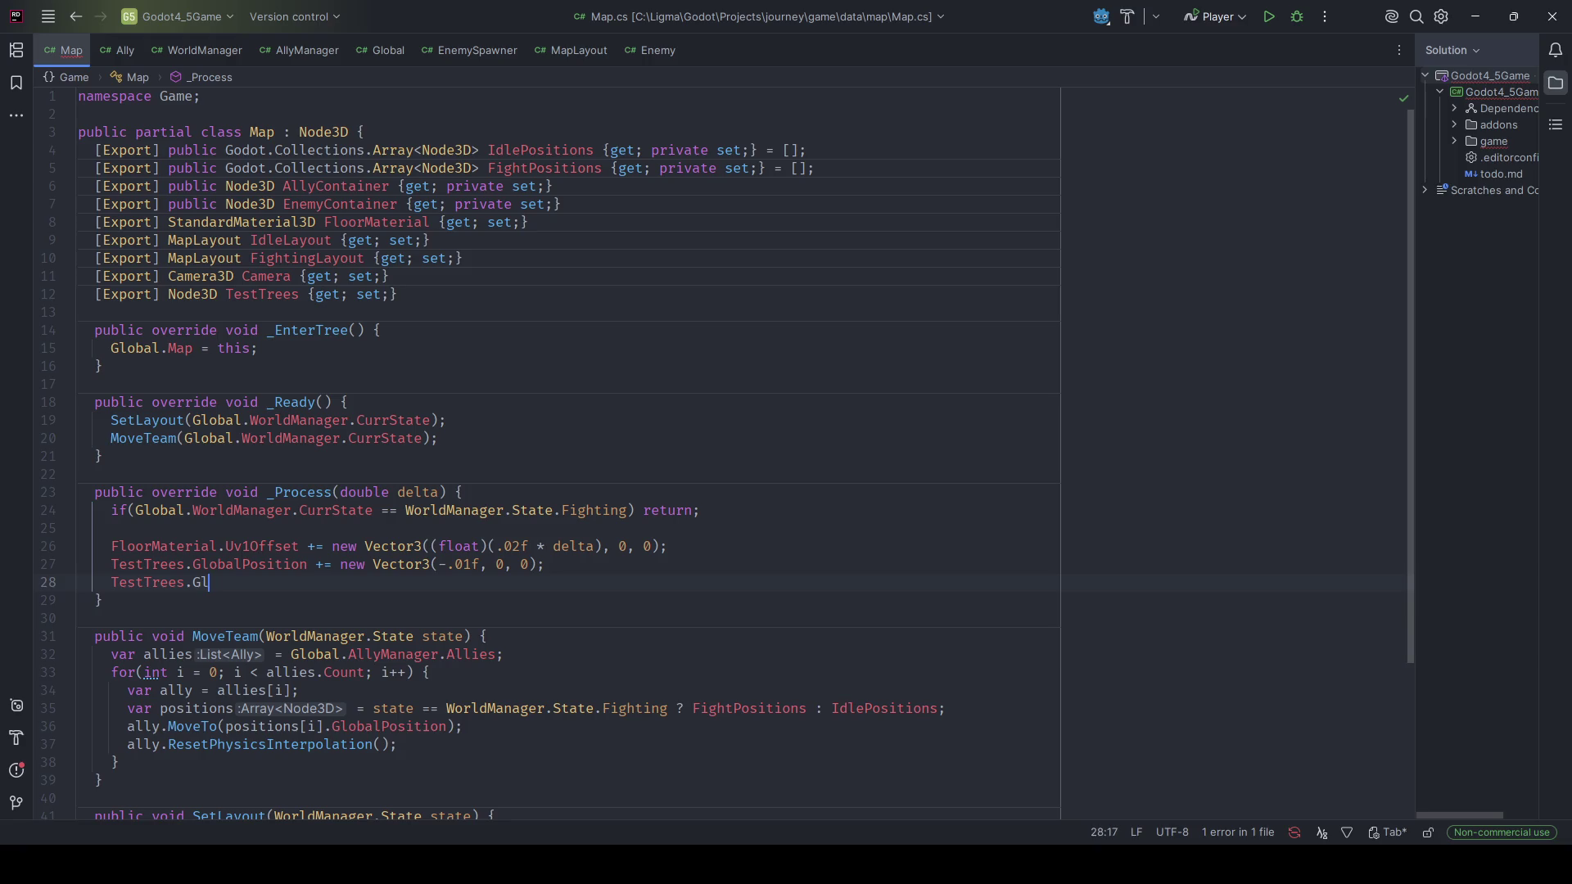
pyautogui.write('obalPosition.')
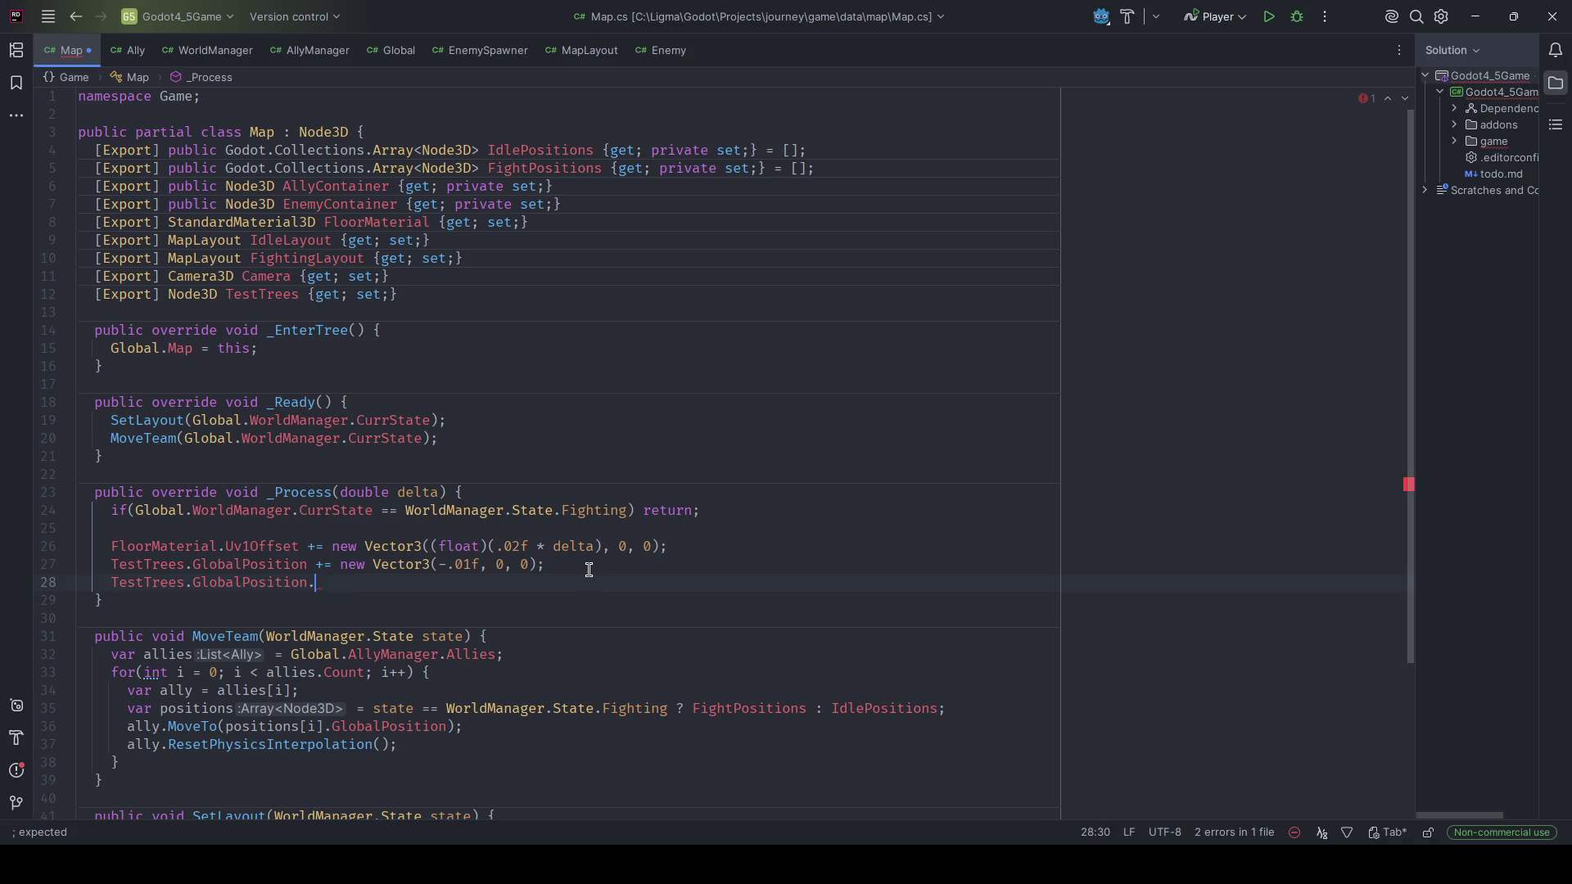
pyautogui.hotkey('ctrl', 'BackSpace')
pyautogui.hotkey('ctrl', 'BackSpace')
pyautogui.hotkey('ctrl', 'BackSpace')
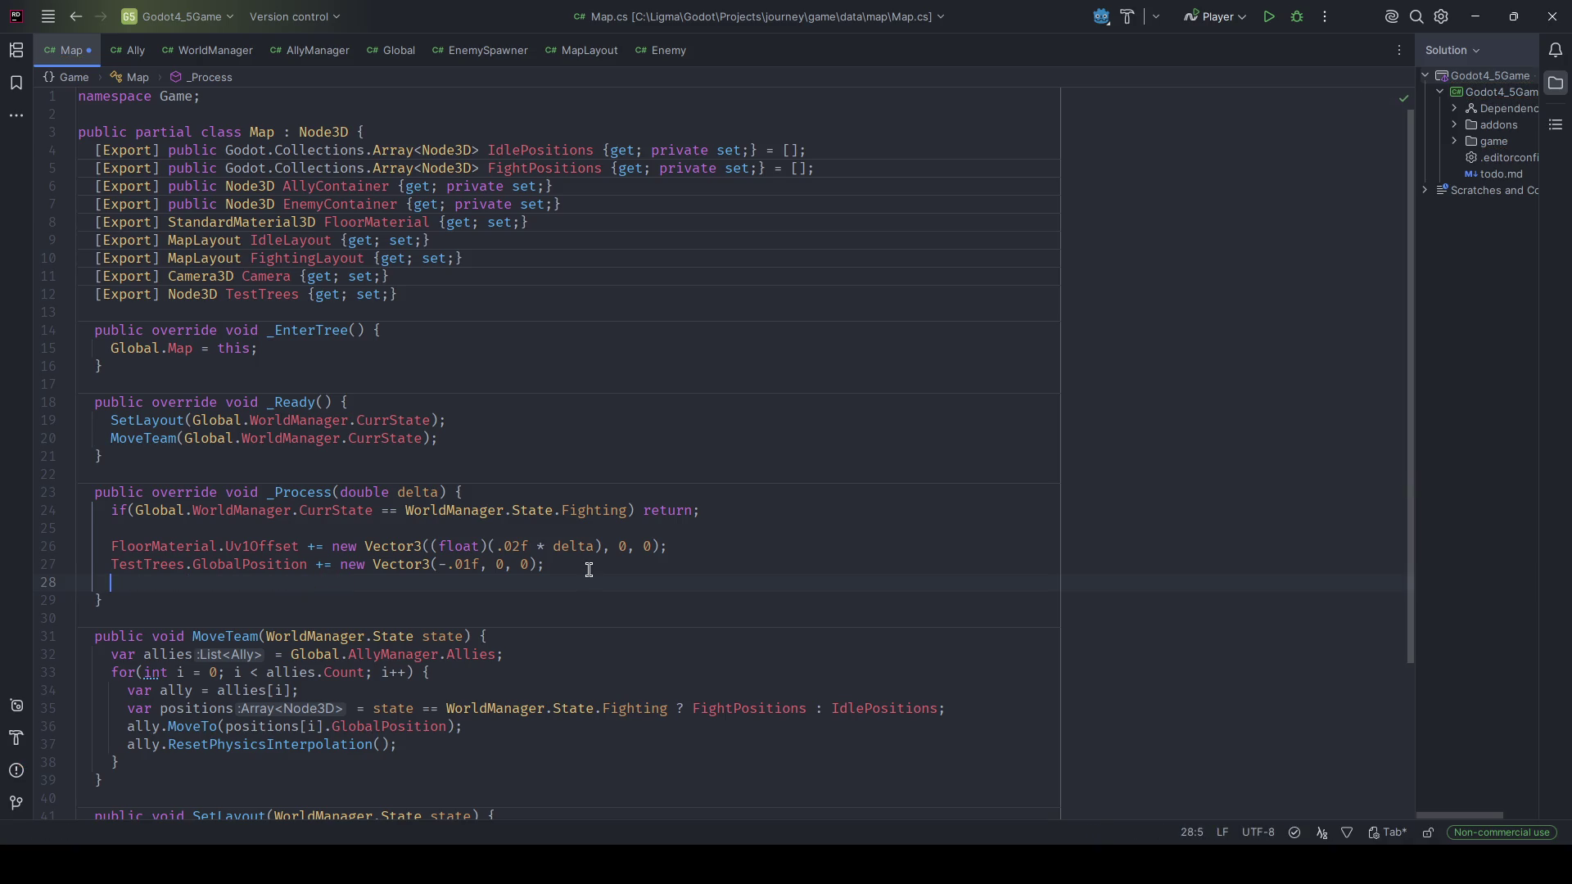
pyautogui.write('if(Test')
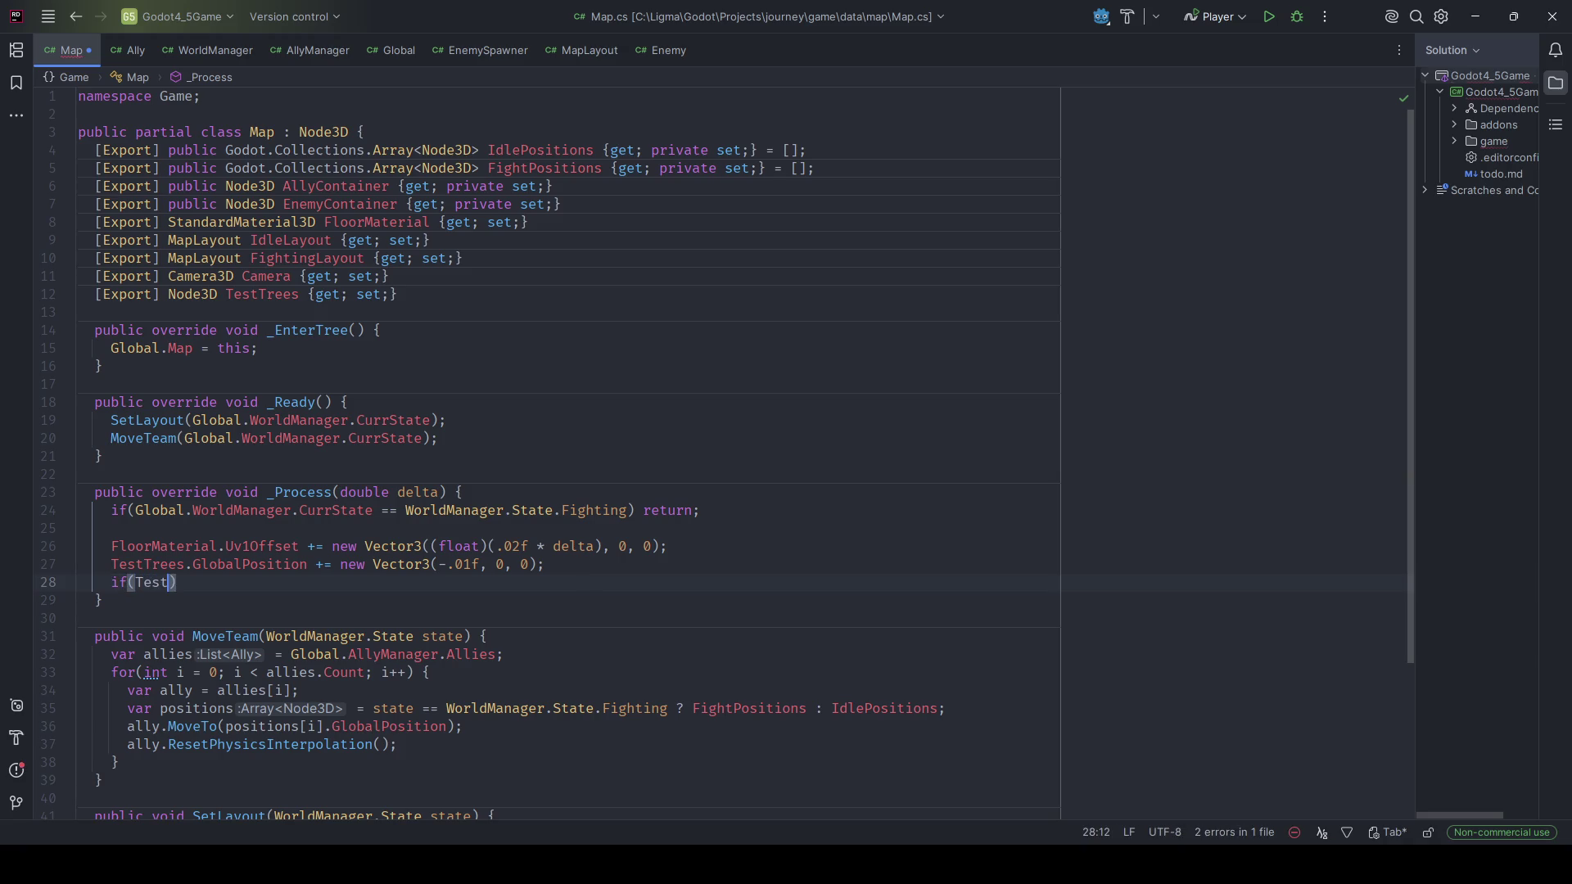
pyautogui.write('Trees.G')
pyautogui.write('lobalPosition.X')
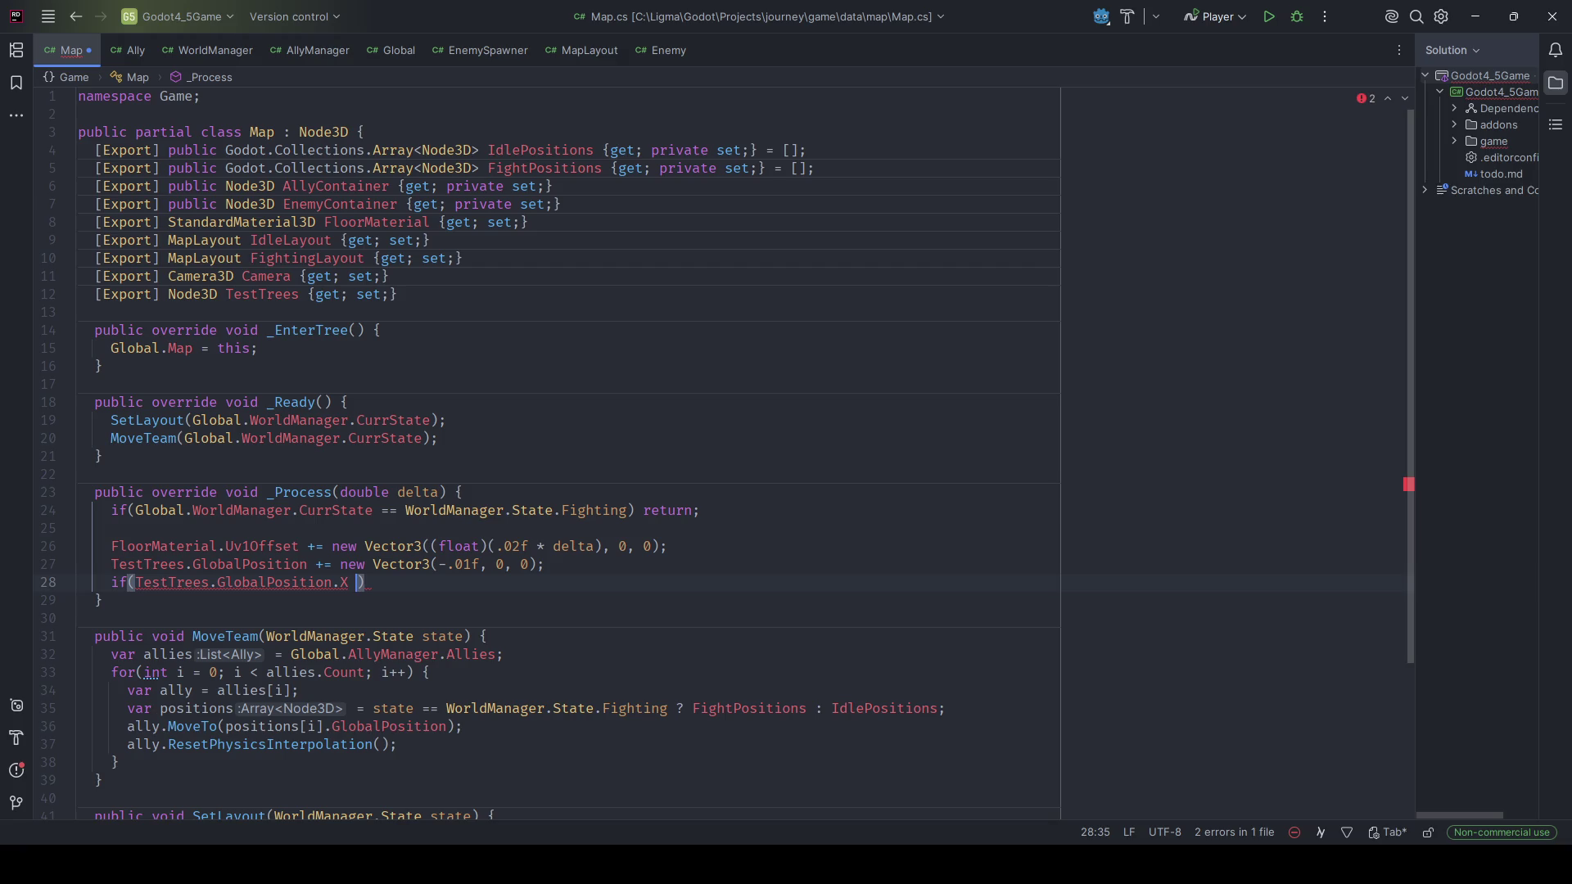
pyautogui.write('<= ')
pyautogui.write('-64')
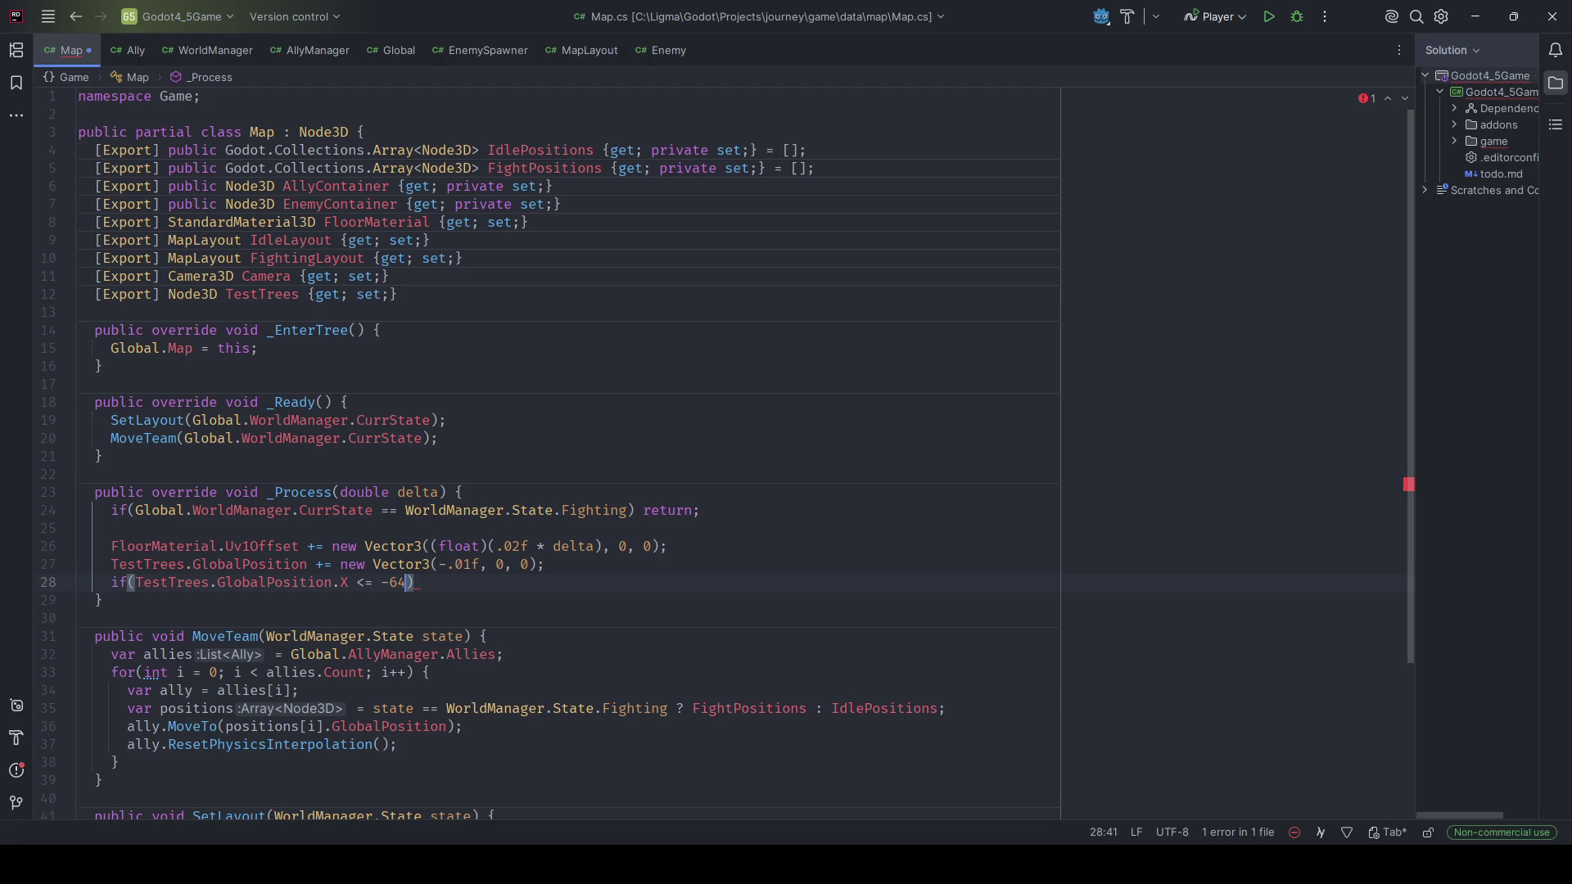
pyautogui.press('BackSpace')
pyautogui.press('BackSpace')
pyautogui.press('BackSpace')
pyautogui.press('Left')
pyautogui.press('Left')
pyautogui.press('BackSpace')
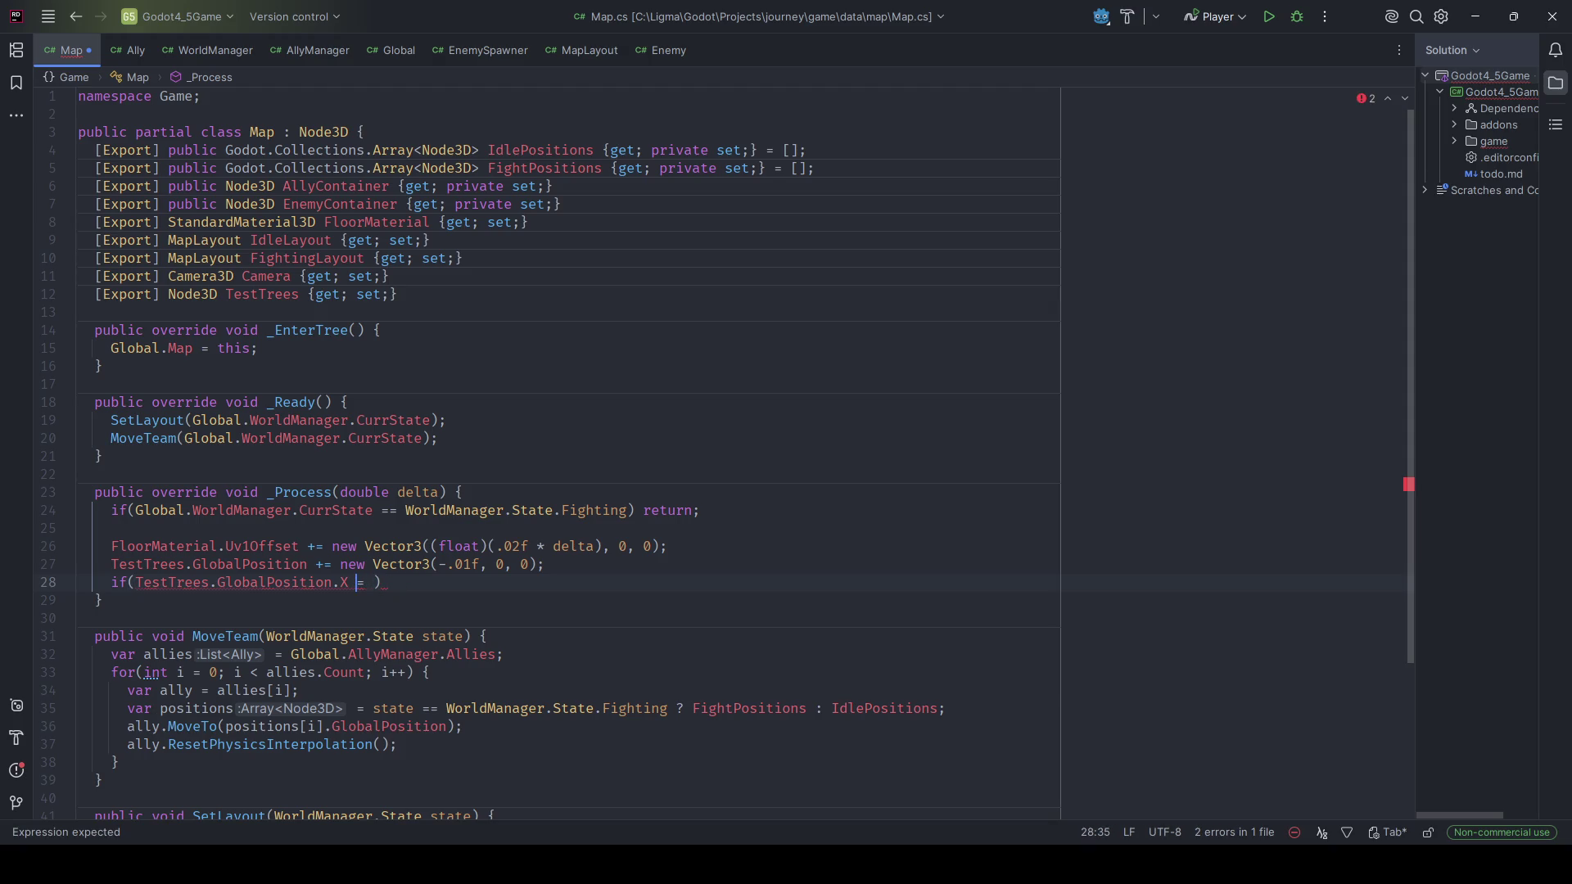
# Reset TestTrees.GlobalPosition to Vector3.Zero when its X reaches 64f, and save.
pyautogui.write('>= 64f) ')
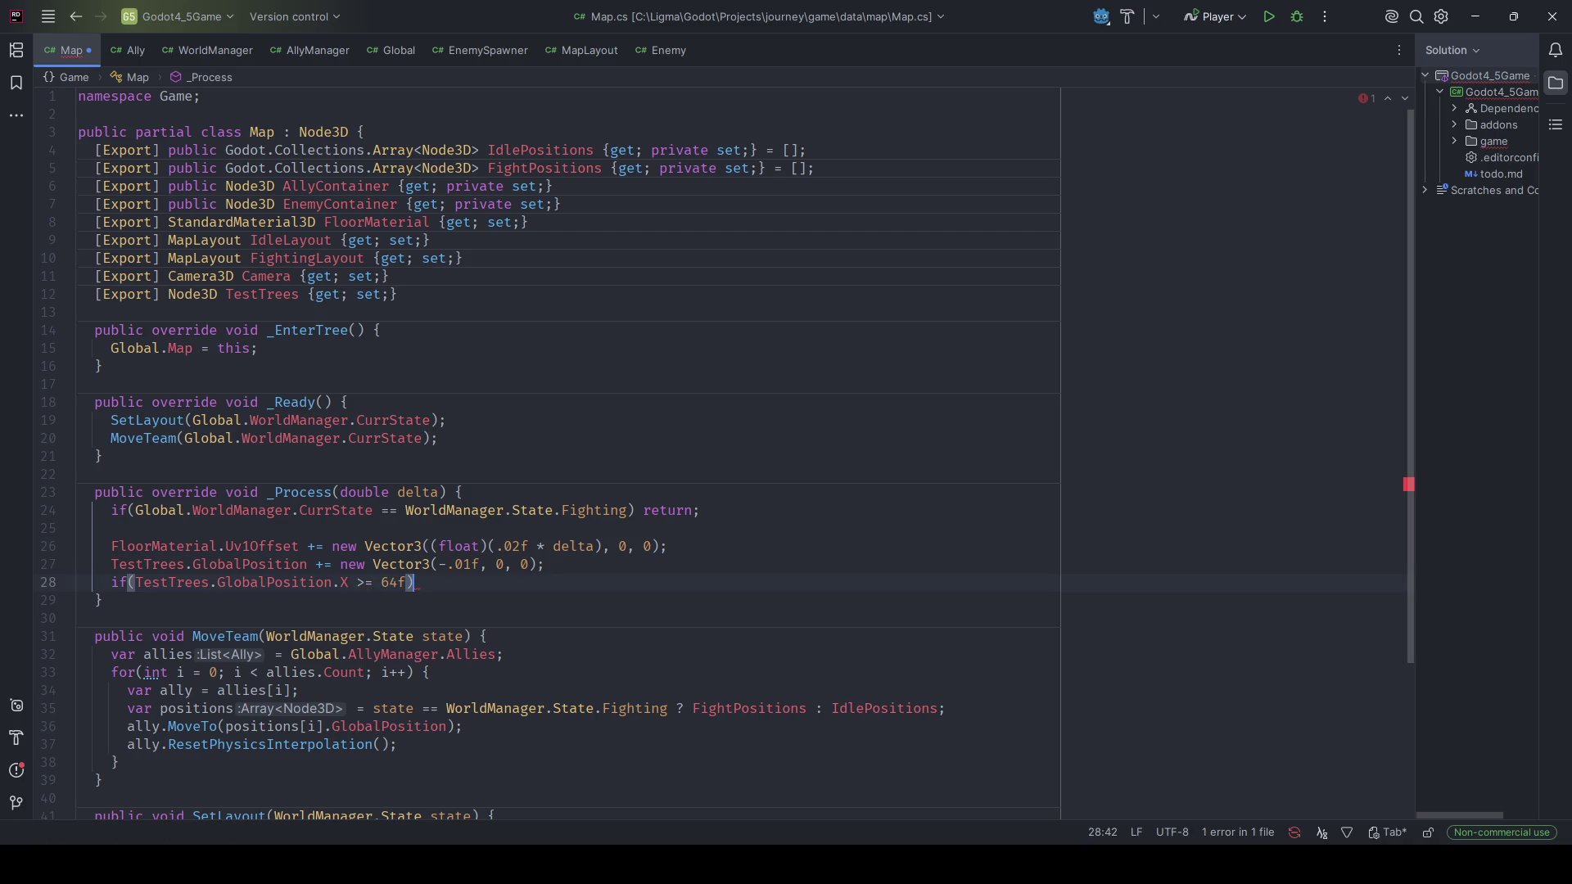
pyautogui.write('TestTrees')
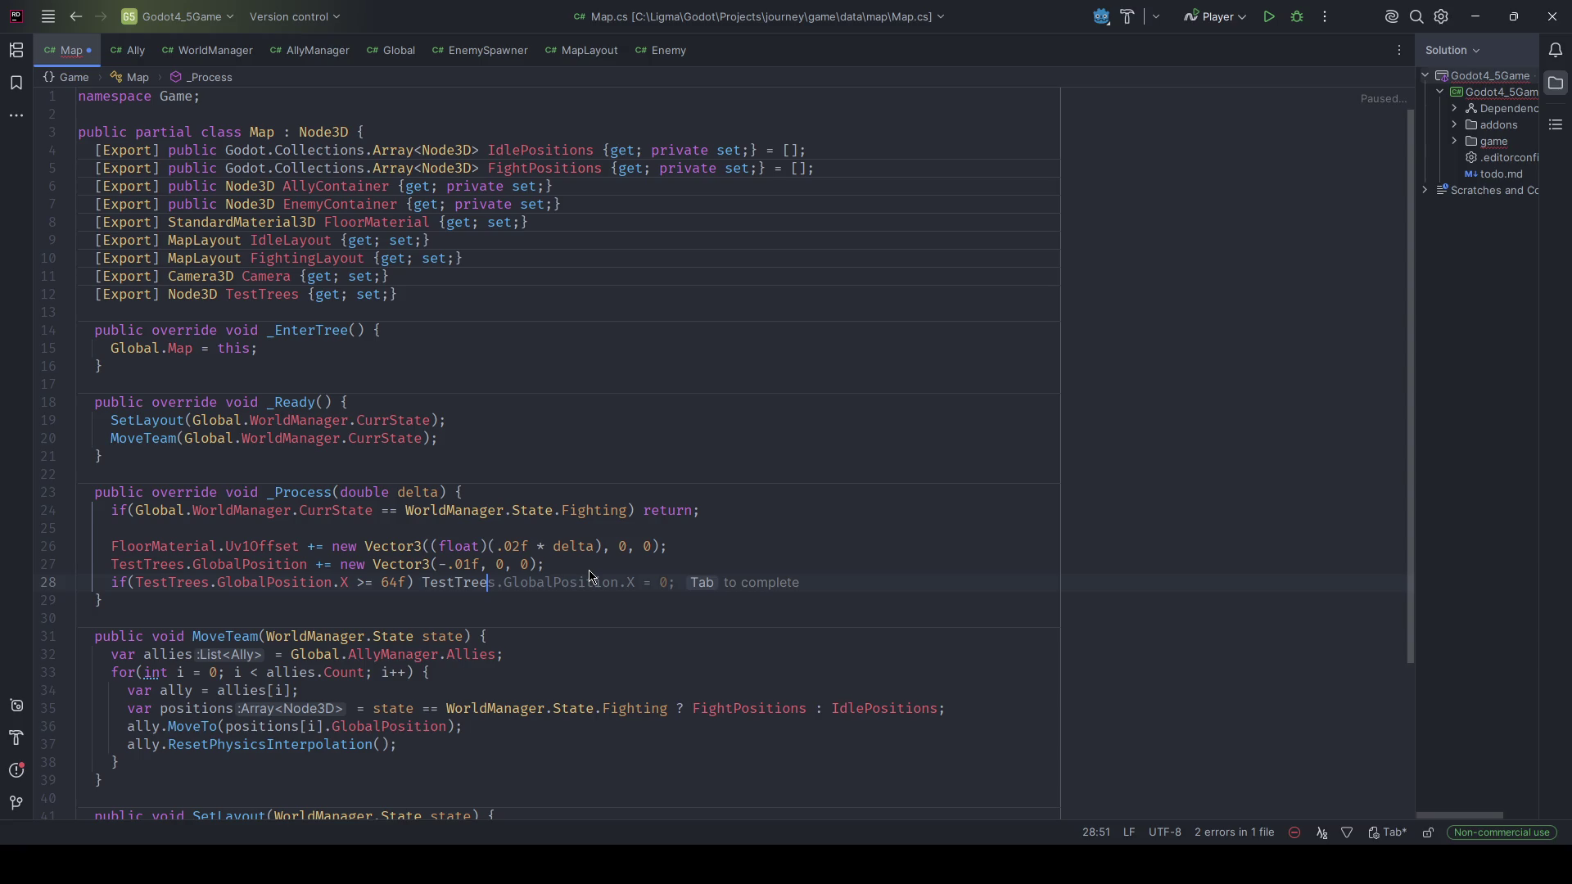
pyautogui.press('Tab')
pyautogui.press('BackSpace')
pyautogui.press('BackSpace')
pyautogui.press('BackSpace')
pyautogui.write('= Vector3.Zero;')
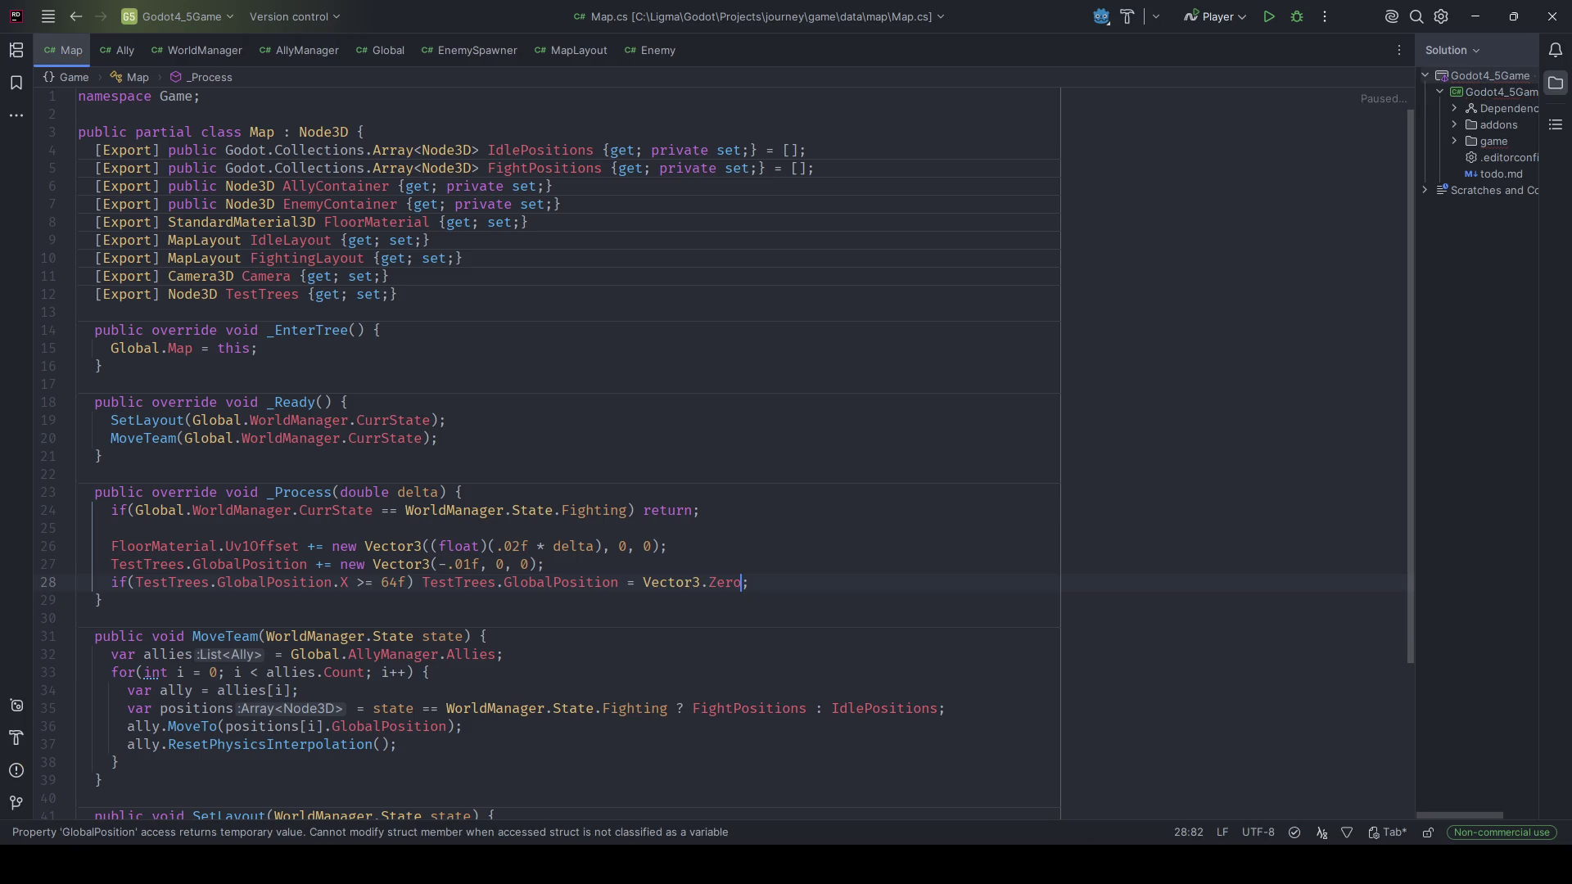
pyautogui.hotkey('ctrl', 's')
pyautogui.hotkey('alt', 'Tab')
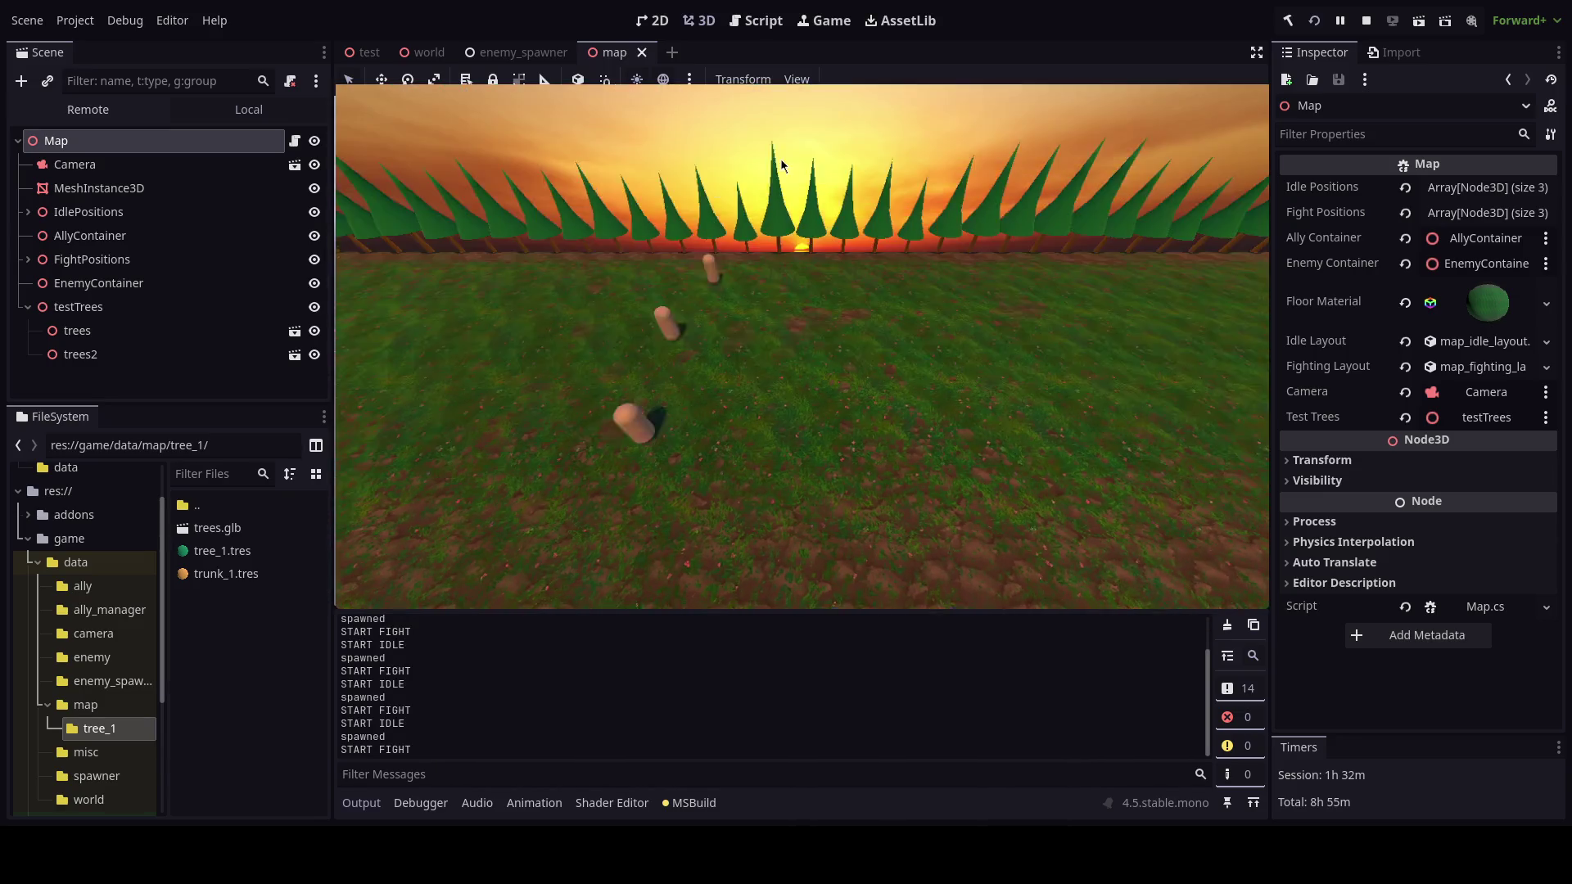
# Inspect the live testTrees position in the running game's remote scene tree.
pyautogui.click(88, 109)
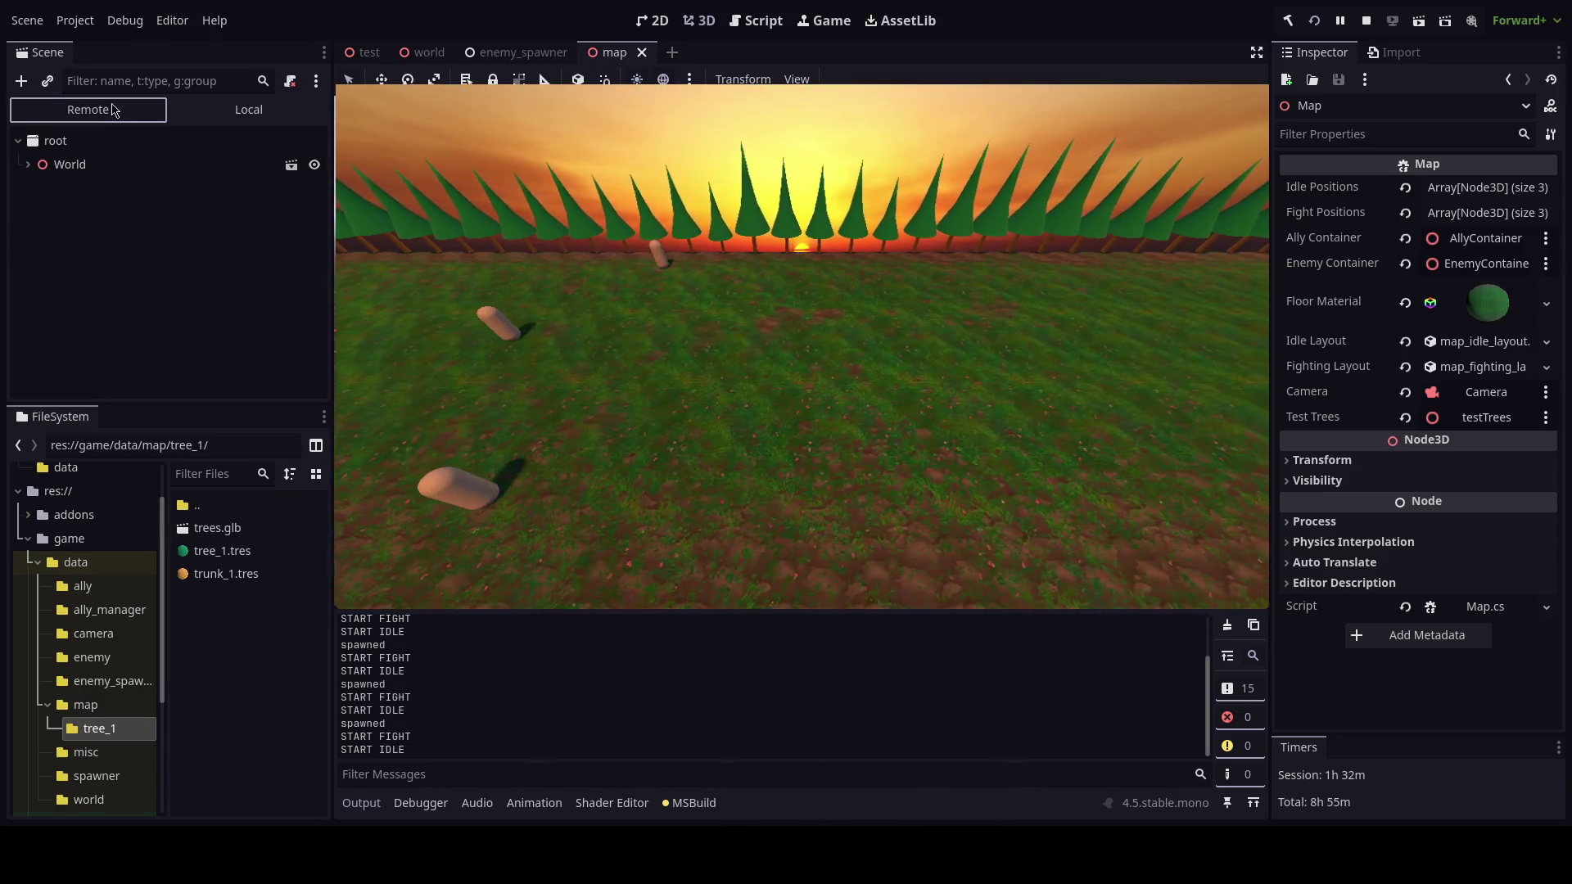
pyautogui.click(28, 164)
pyautogui.click(38, 260)
pyautogui.scroll(-2, 99, 311)
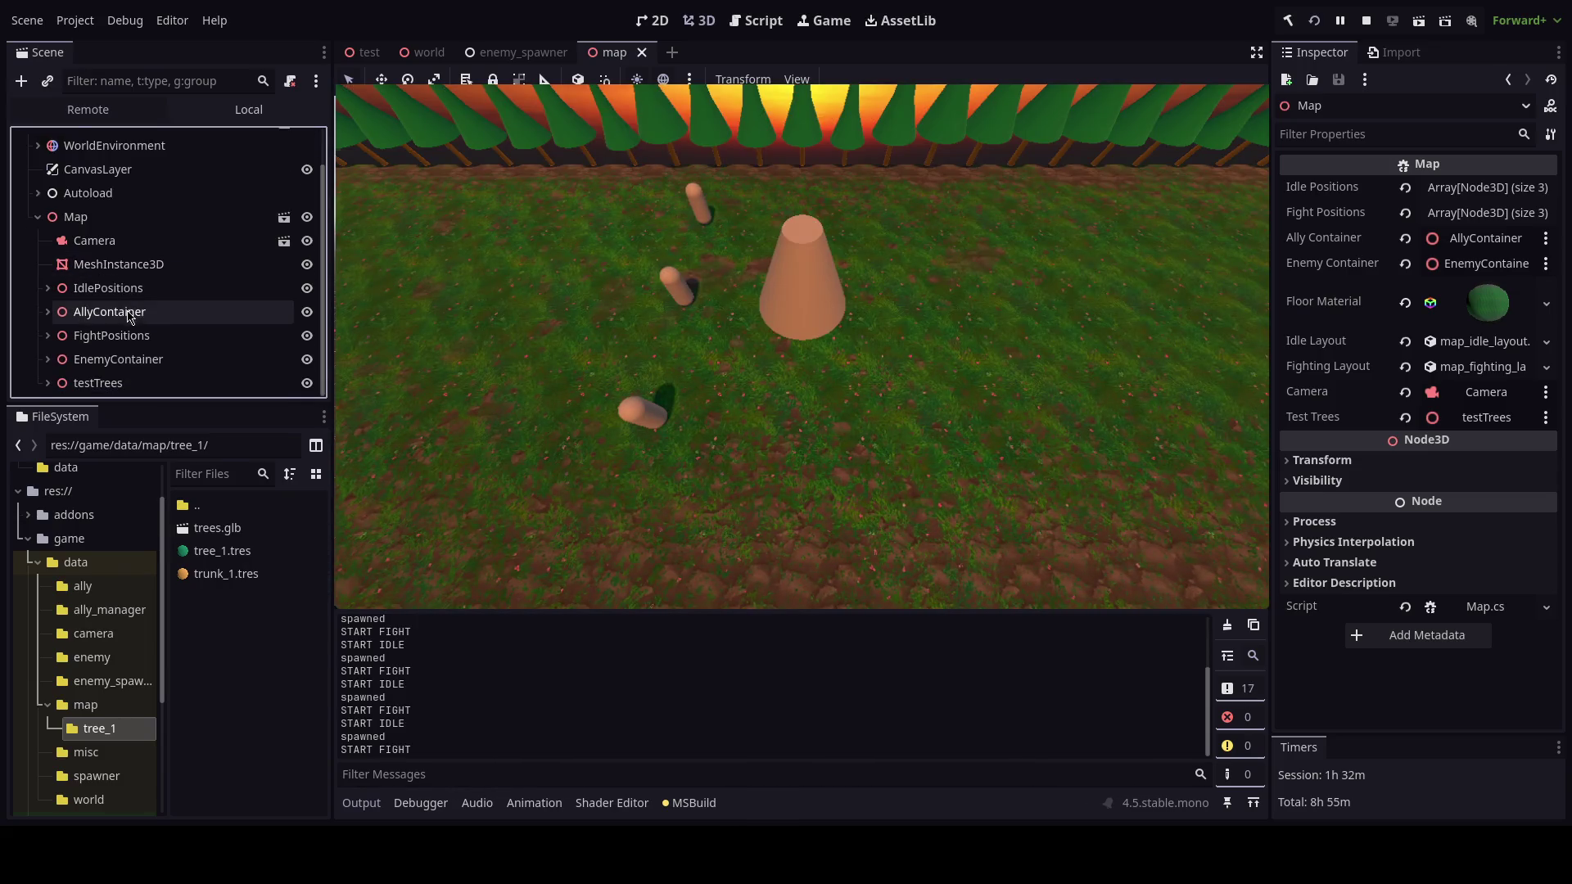
pyautogui.click(117, 385)
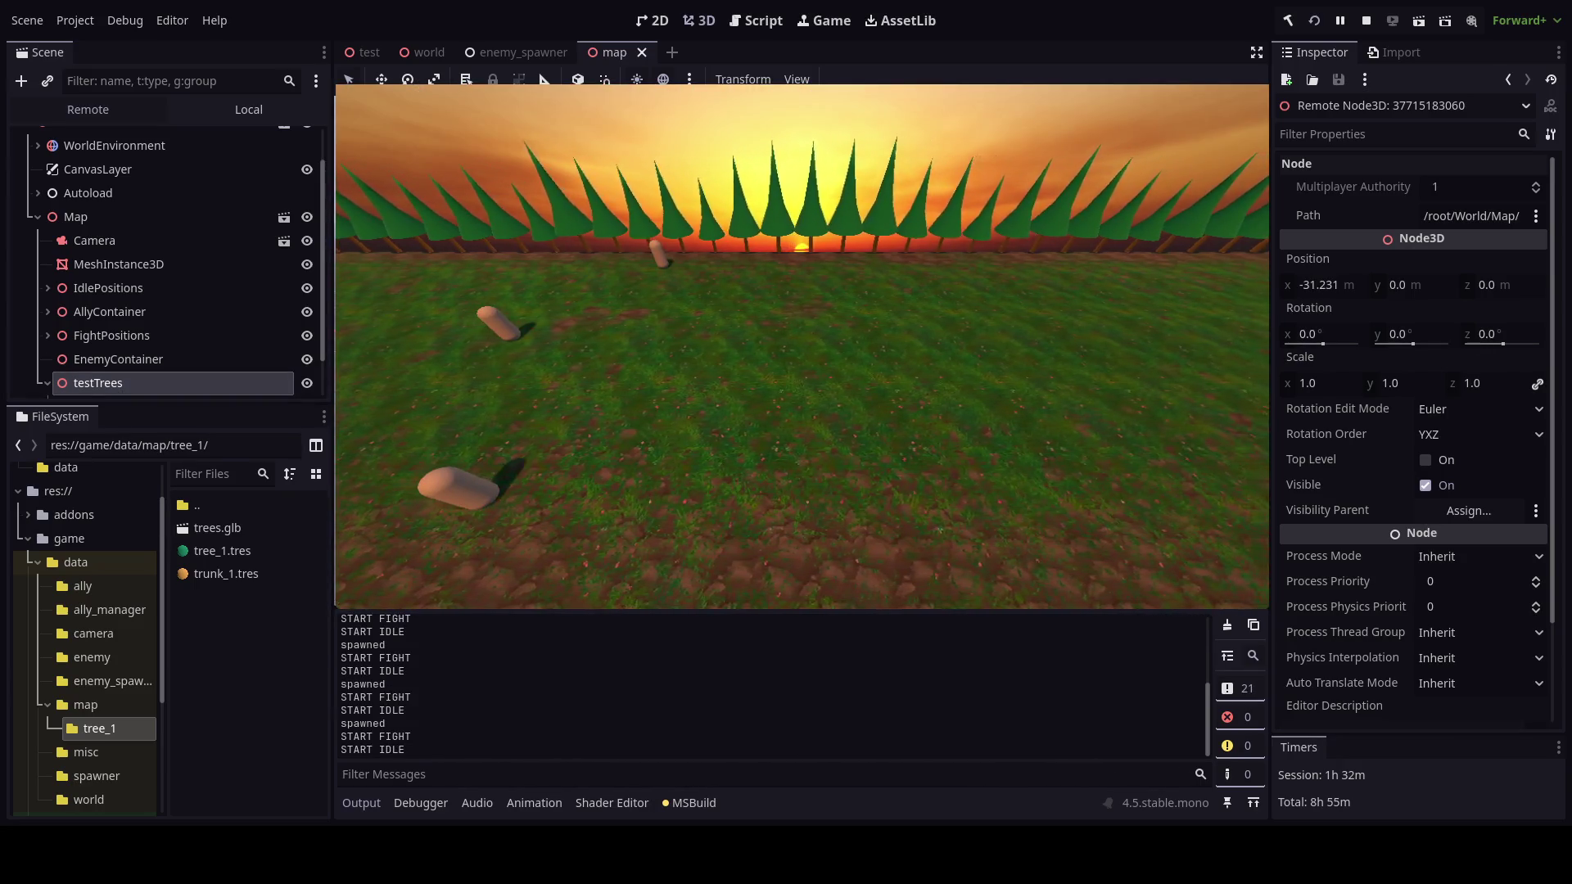
# Stop the game, try testTrees at X -7, then undo the change.
pyautogui.press('F8')
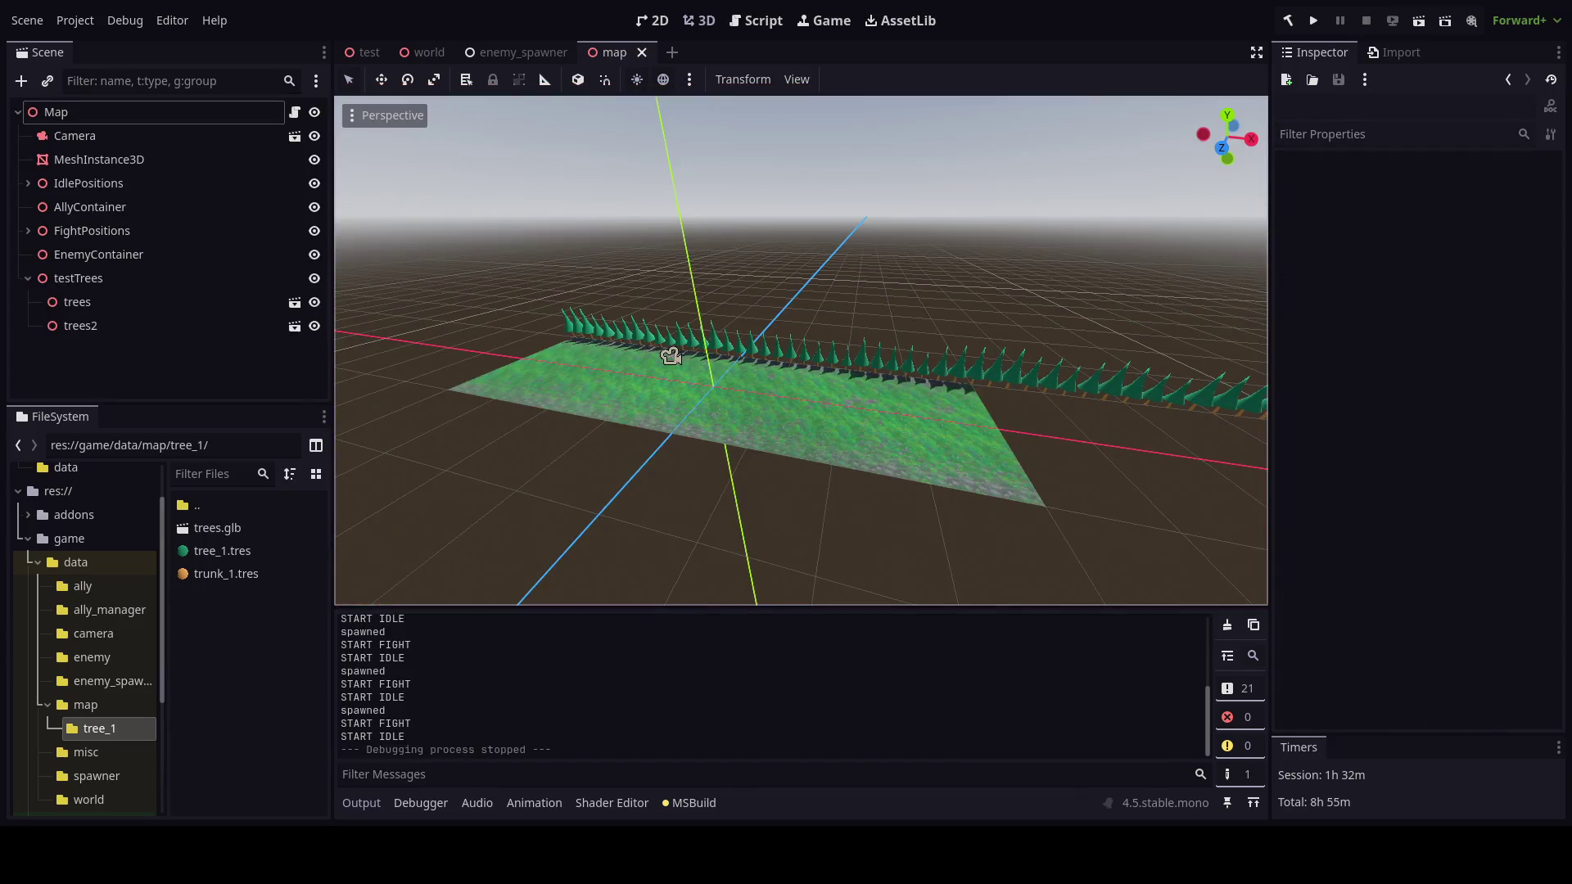
pyautogui.click(140, 282)
pyautogui.moveTo(1320, 241)
pyautogui.mouseDown()
pyautogui.moveTo(1294, 242)
pyautogui.moveTo(1344, 307)
pyautogui.mouseUp()
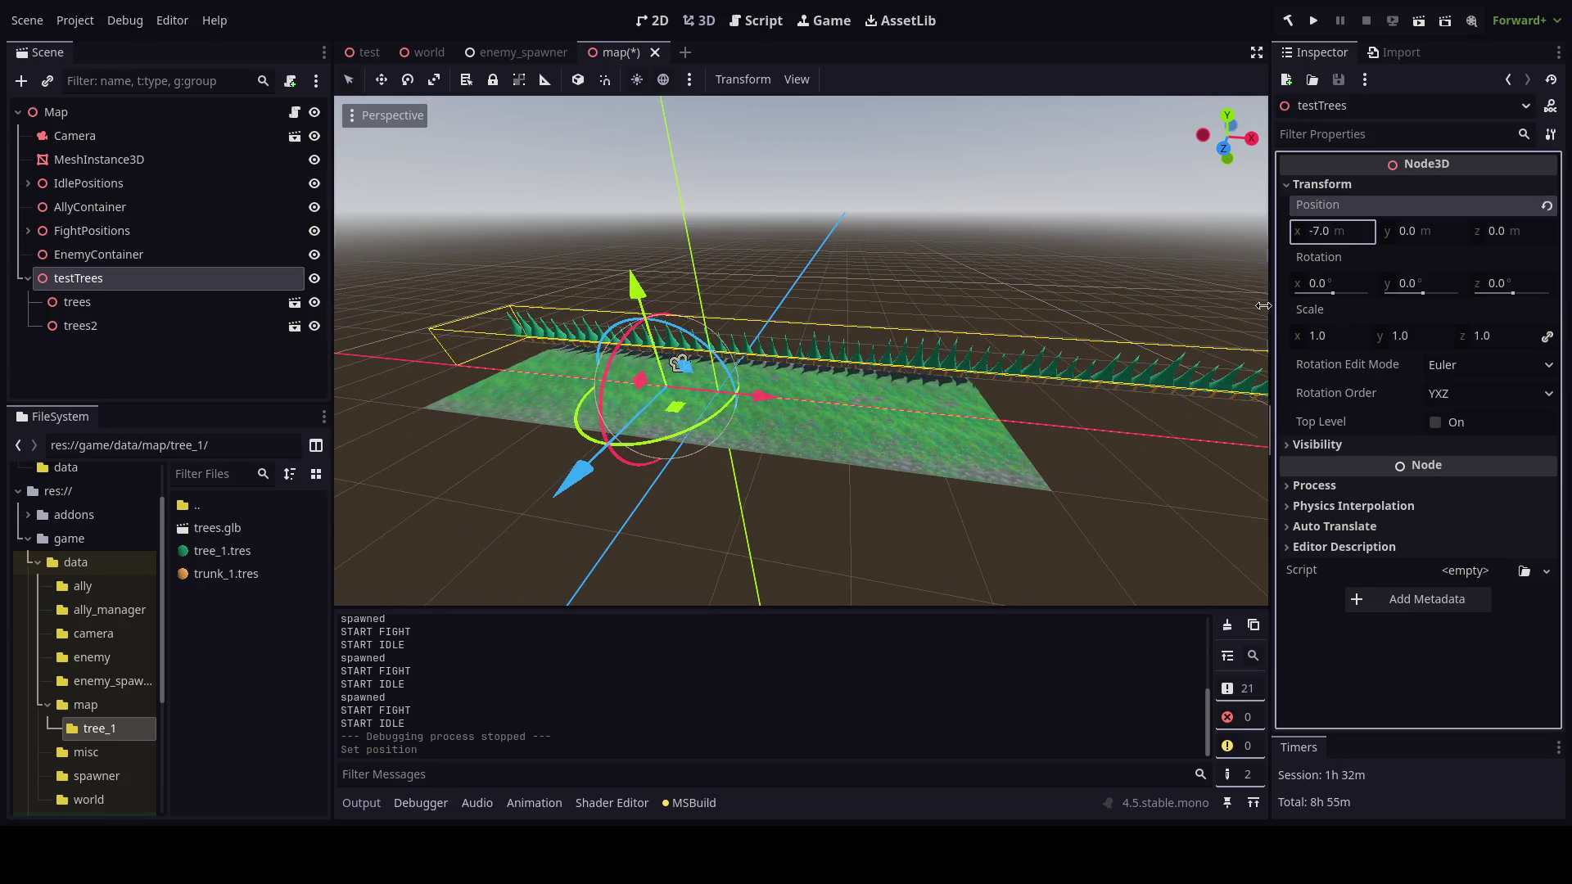
pyautogui.hotkey('ctrl', 'z')
pyautogui.hotkey('alt', 'Tab')
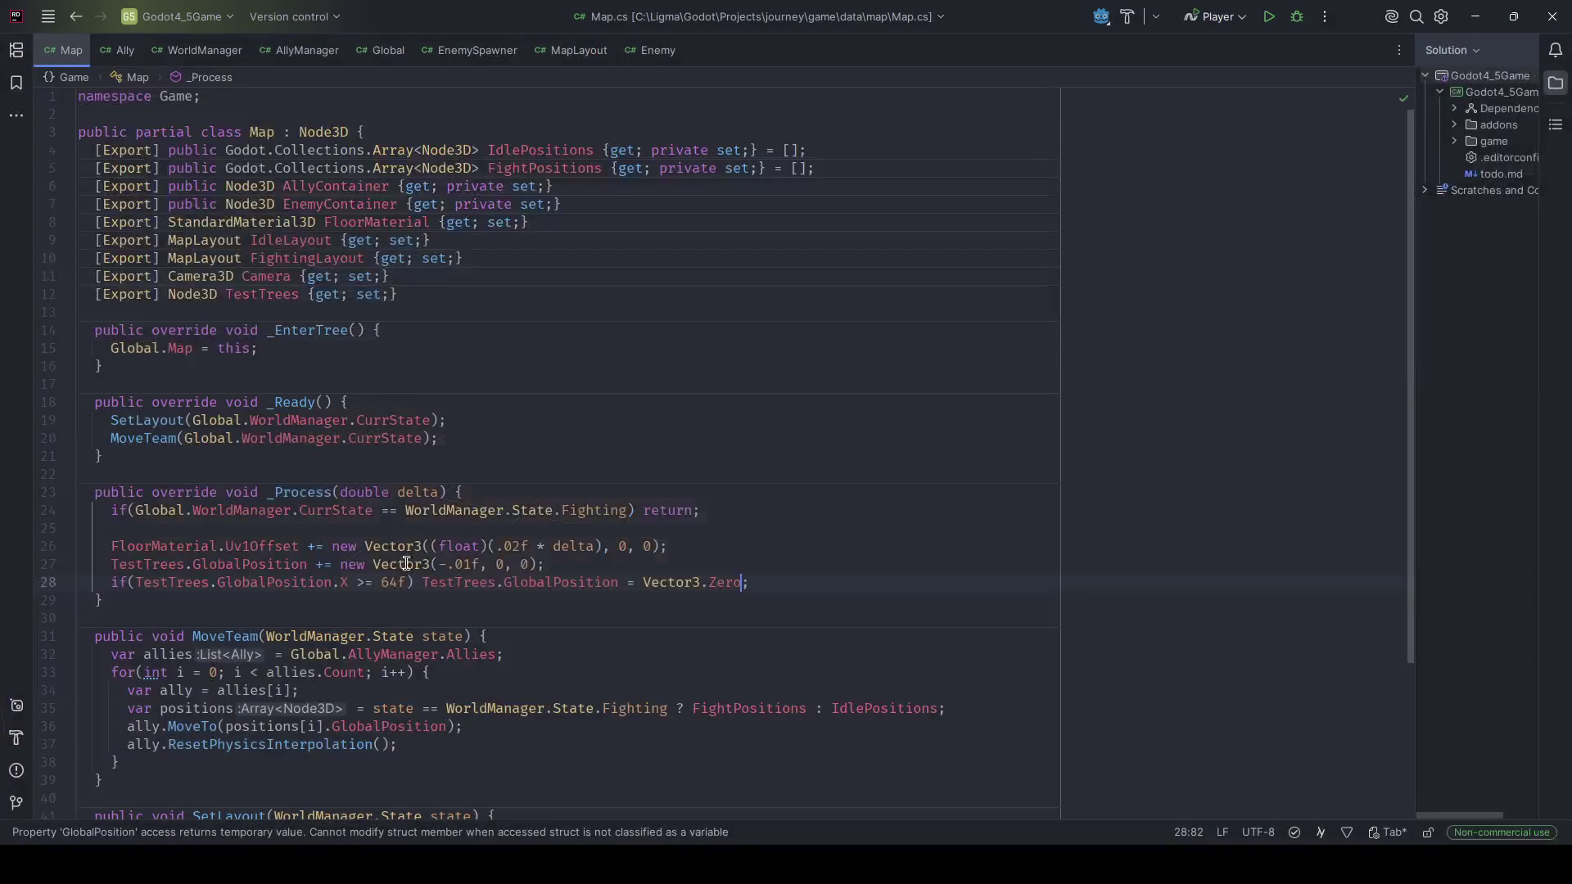
# Subtract Vector3(.1f, 0, 0) on line 27, reset at X <= -64f on line 28, and save.
pyautogui.click(322, 565)
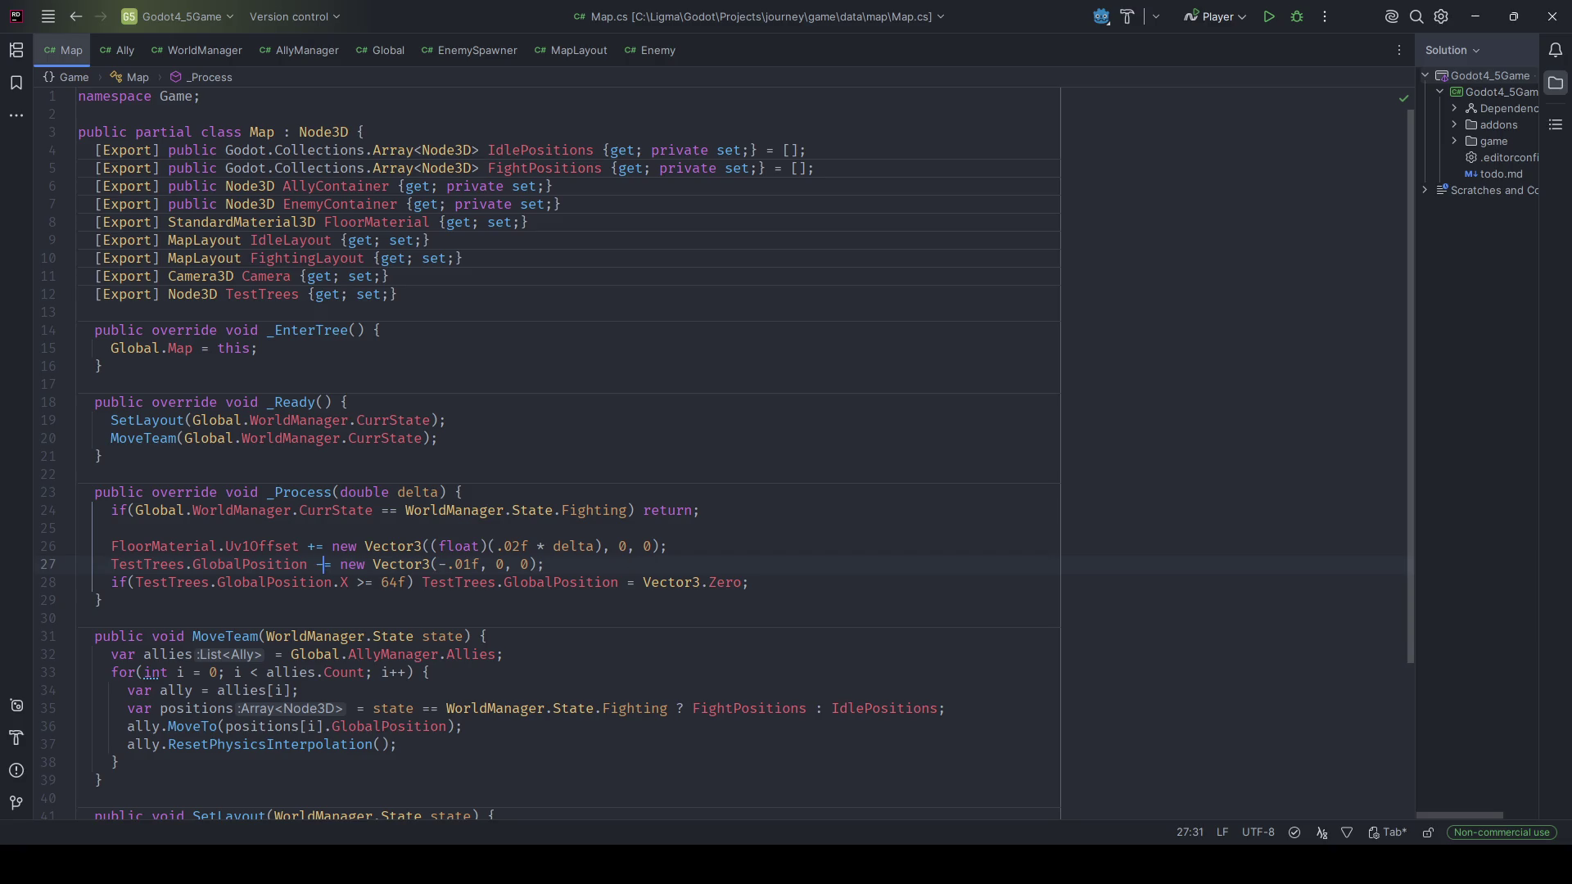
pyautogui.press('BackSpace')
pyautogui.write('-')
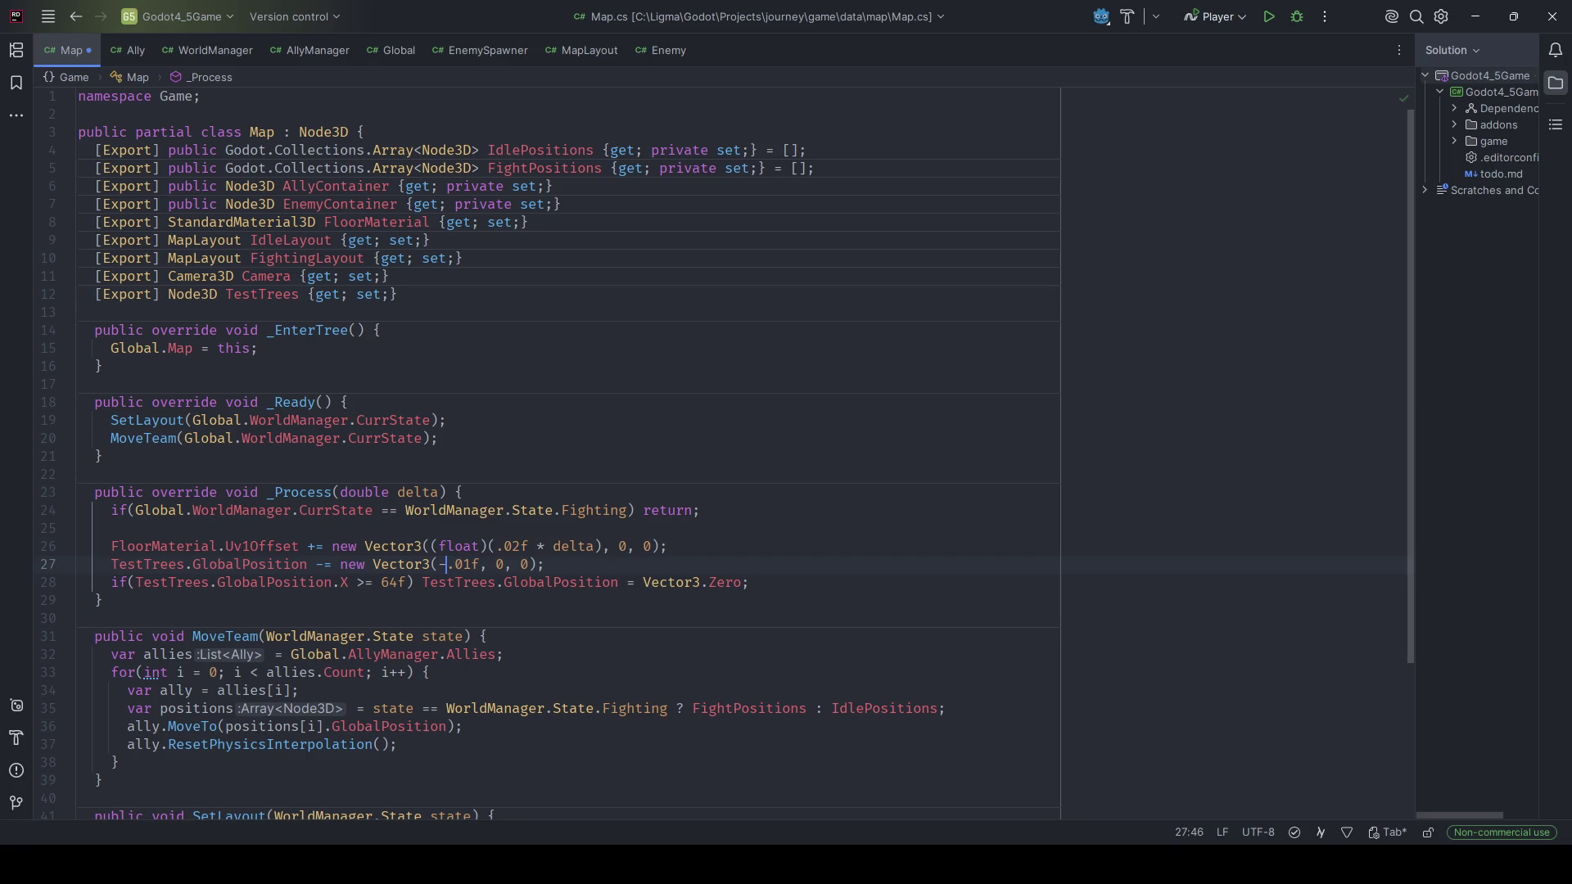
pyautogui.press('BackSpace')
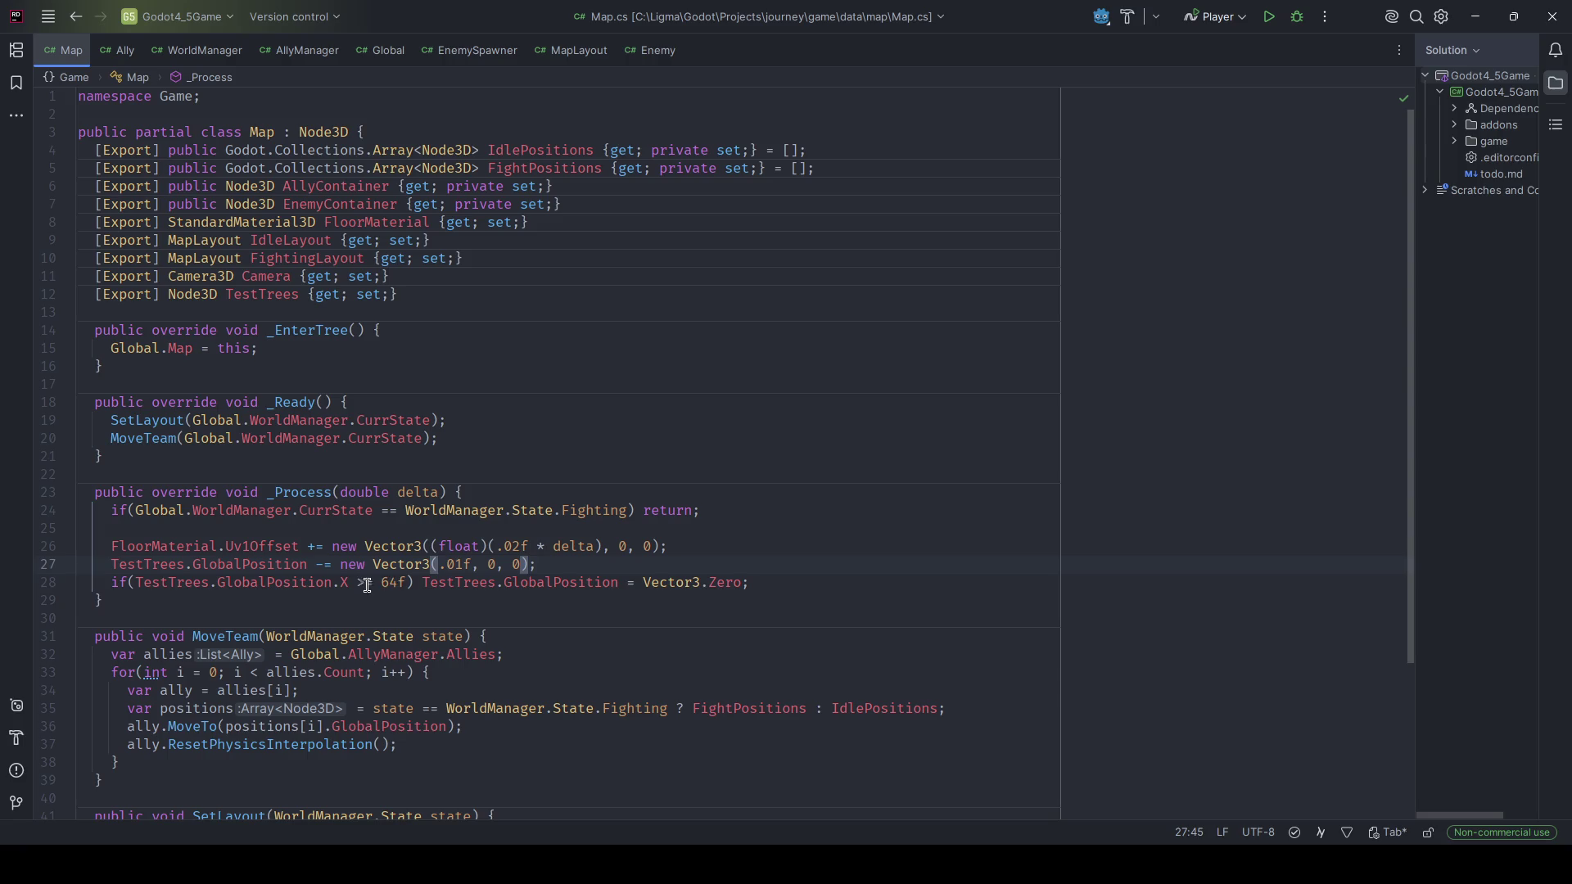
pyautogui.press('BackSpace')
pyautogui.press('Delete')
pyautogui.write('<= ')
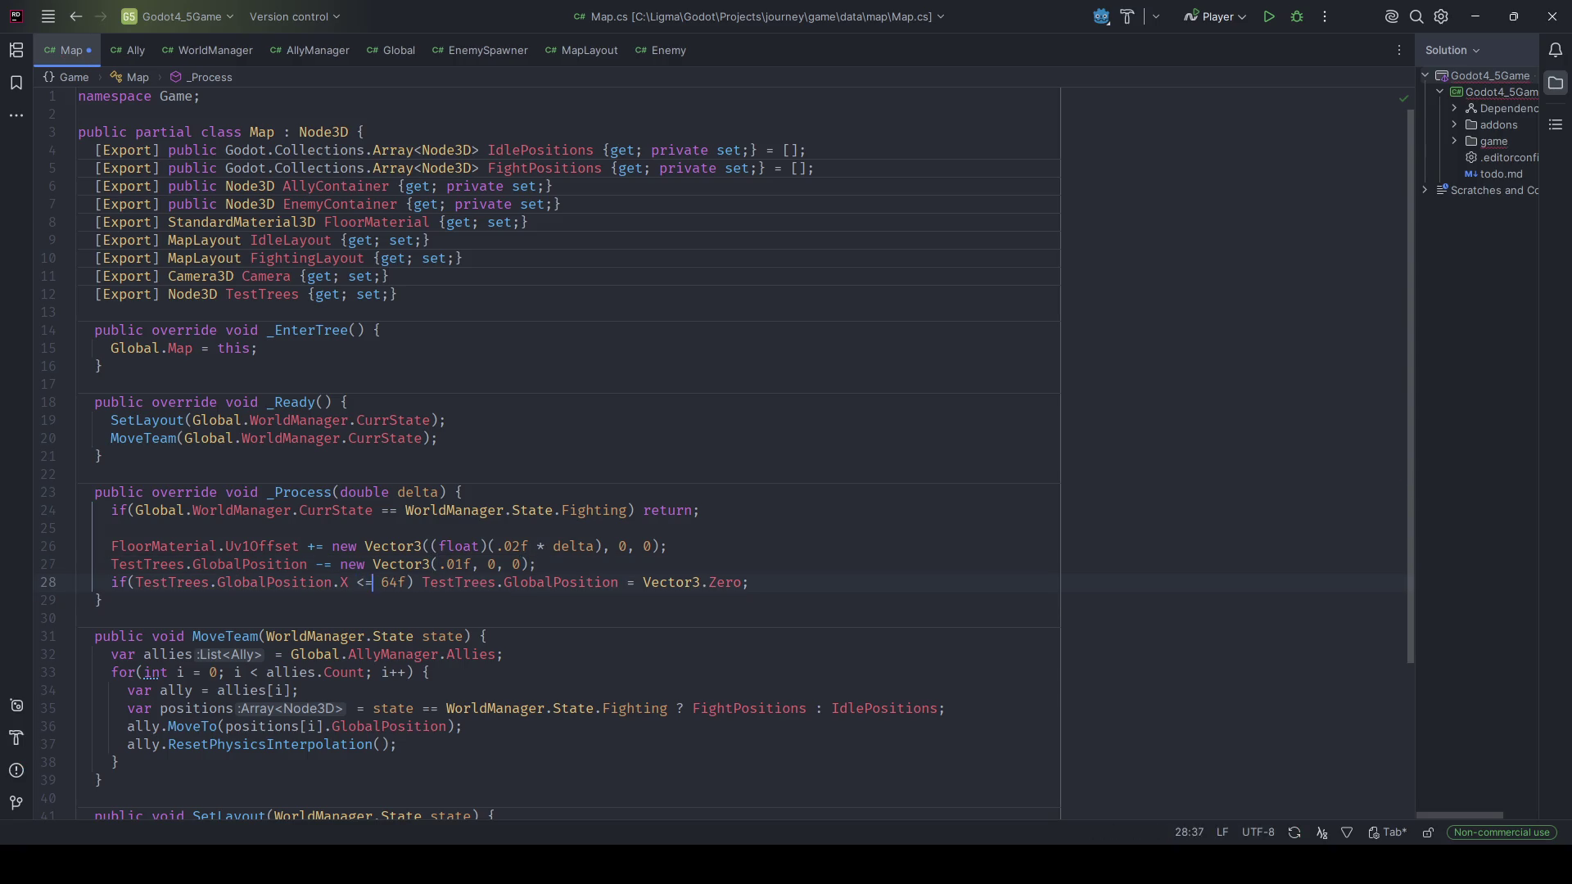
pyautogui.write('-')
pyautogui.hotkey('ctrl', 's')
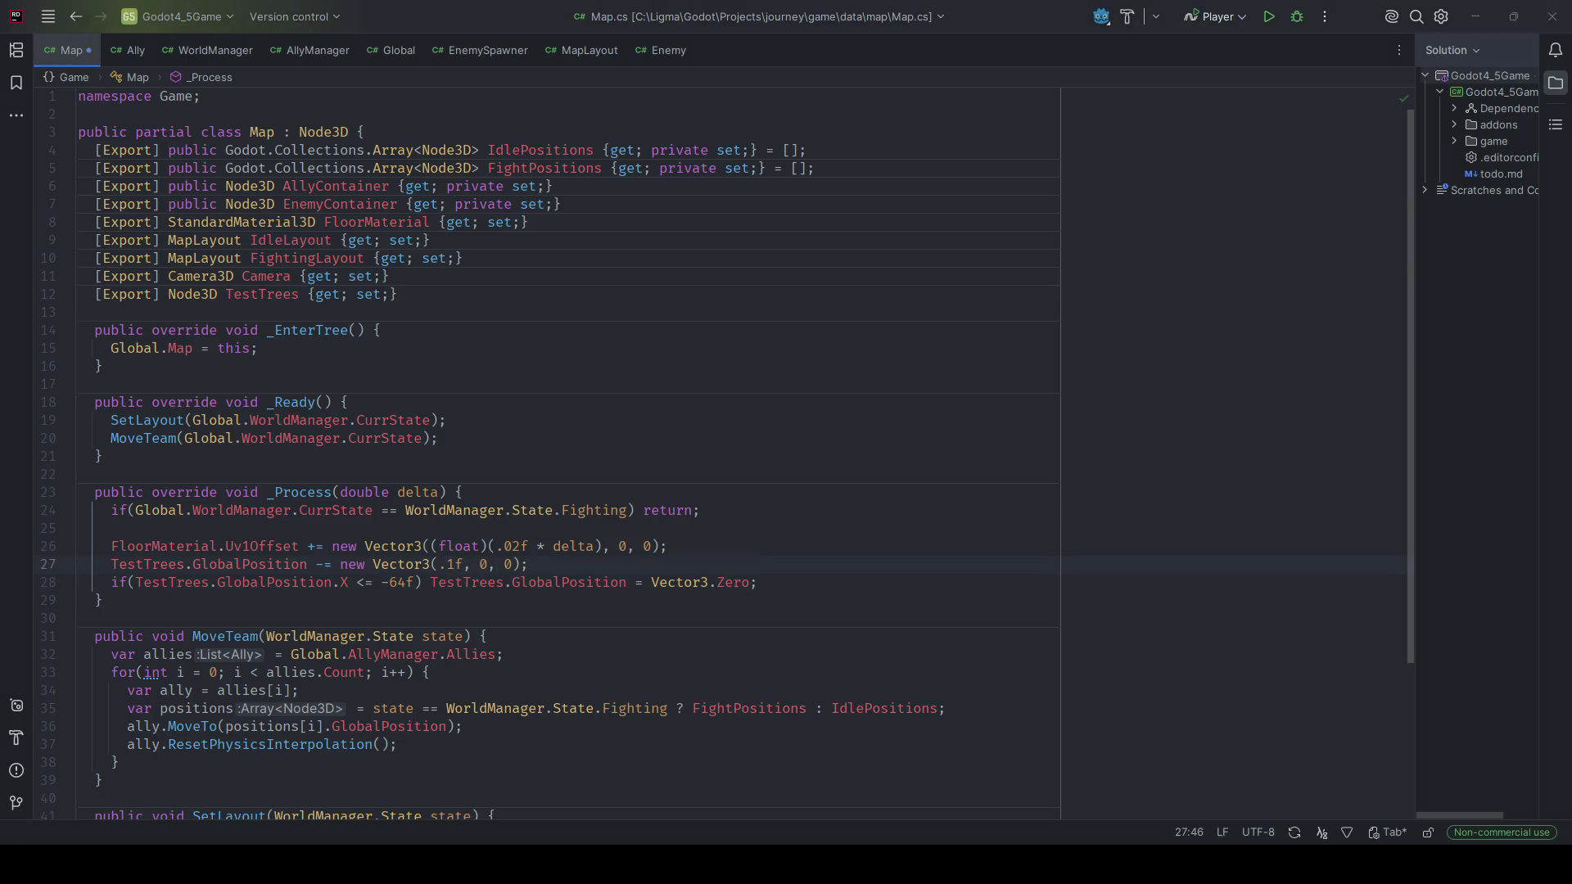
pyautogui.hotkey('alt', 'Tab')
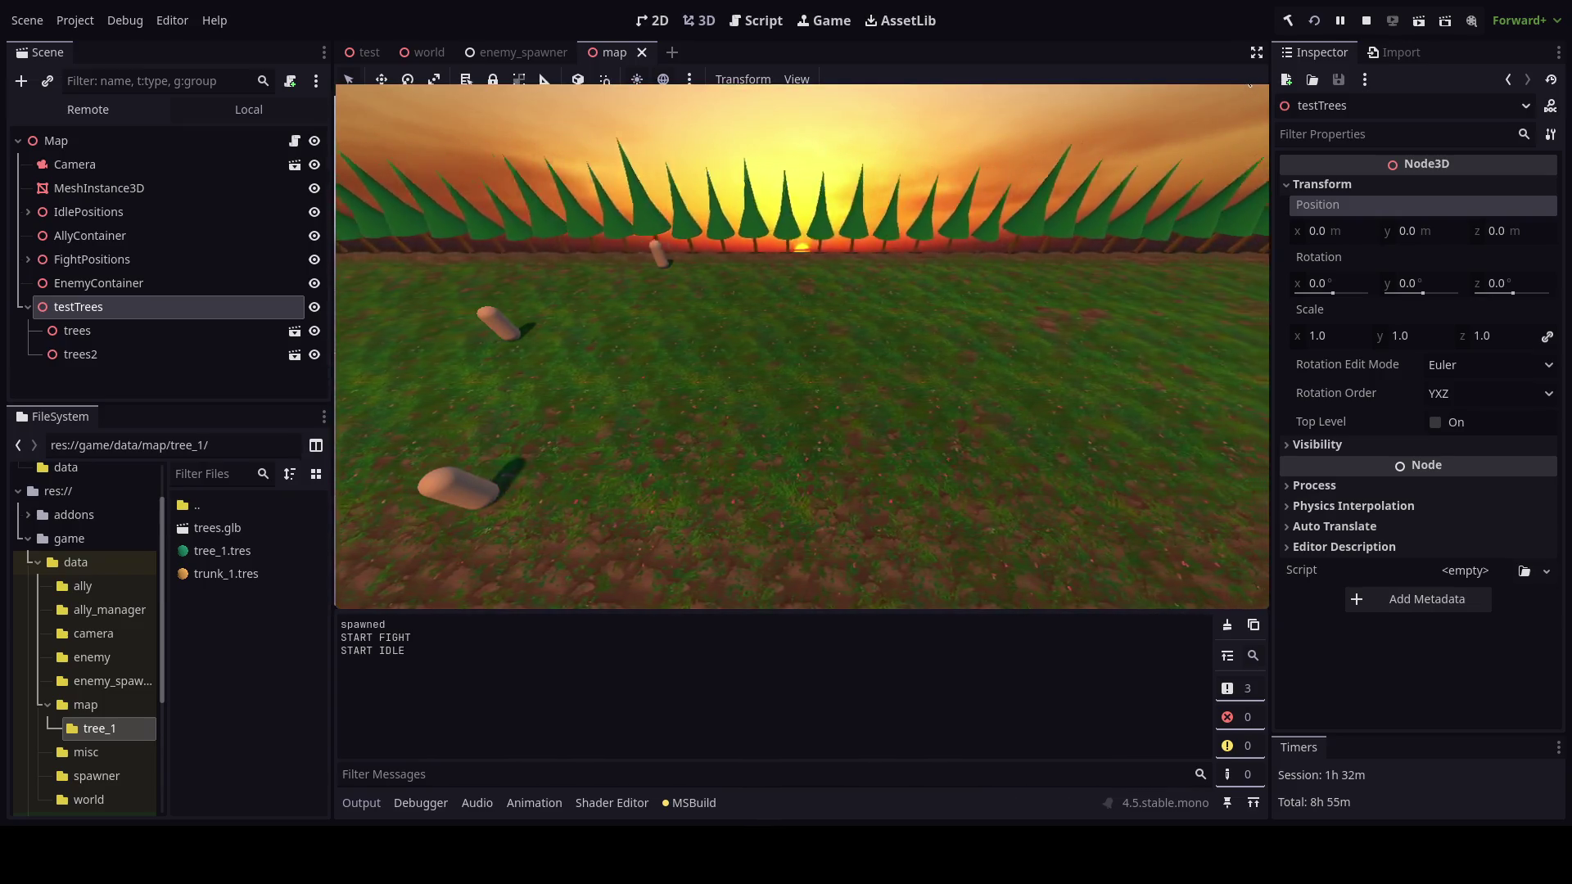
# In the running game, drag the live testTrees Position X to -46.2.
pyautogui.click(88, 109)
pyautogui.click(95, 383)
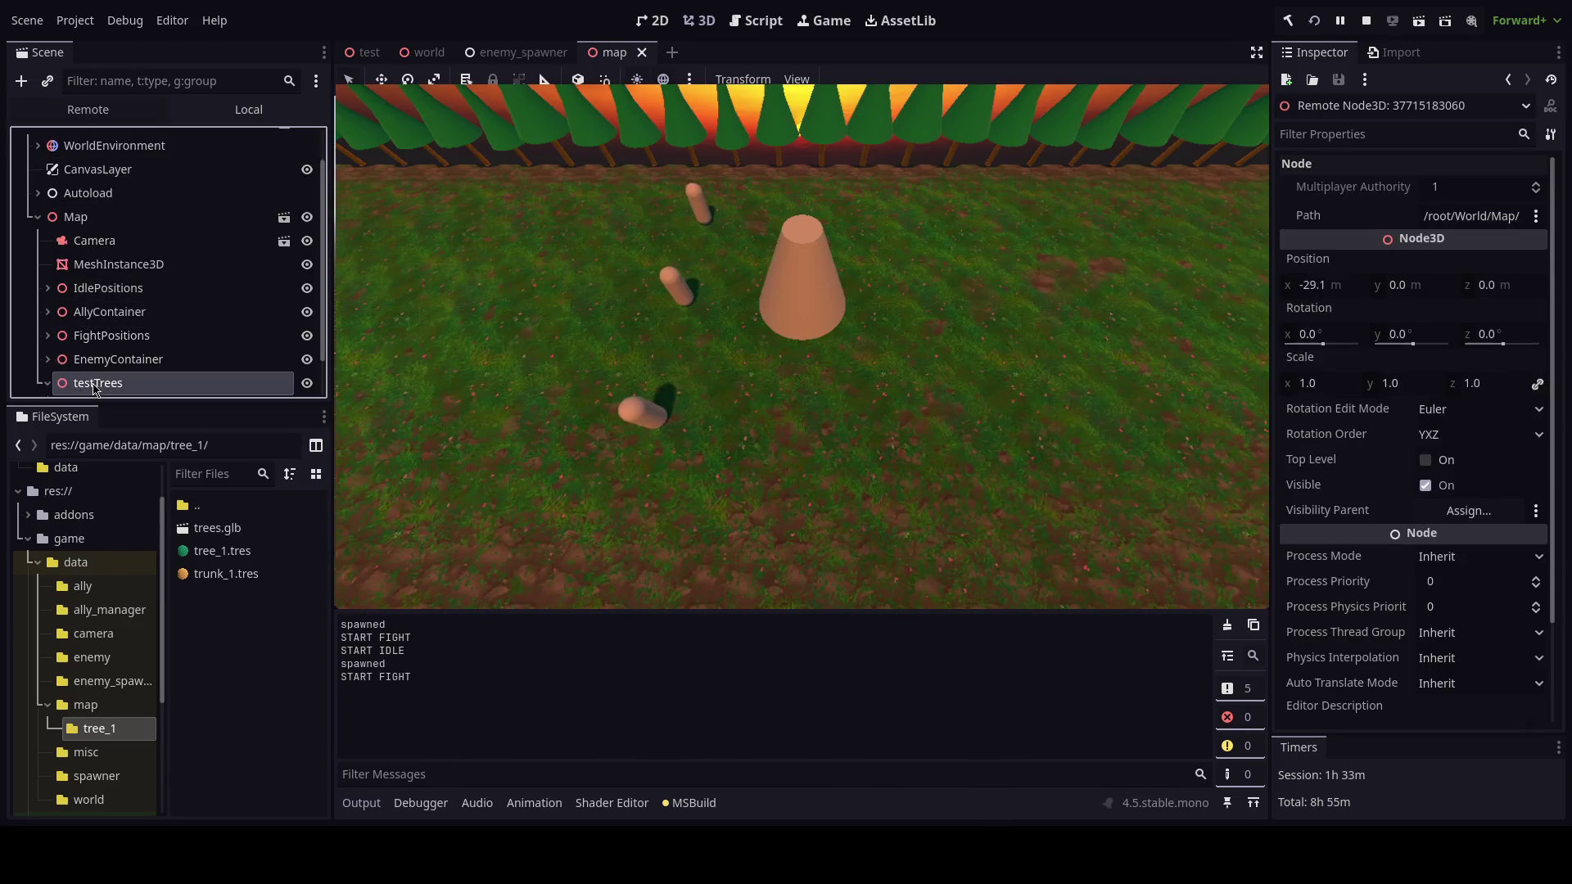
pyautogui.moveTo(1306, 285); pyautogui.dragTo(1279, 293)
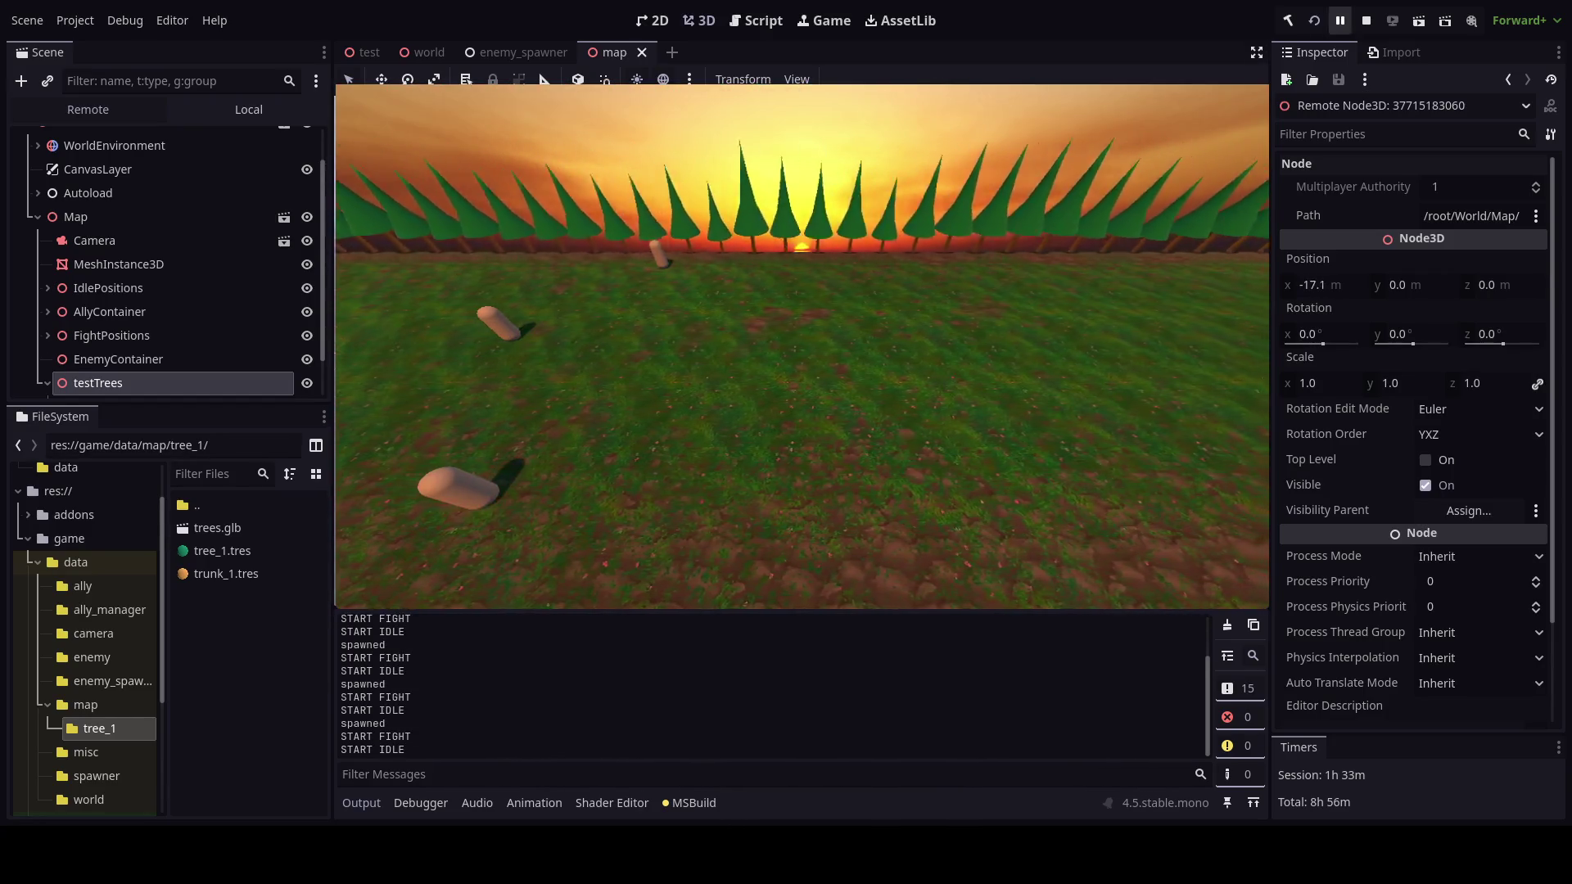
# Stop, rerun and stop the game again, then clear the output log.
pyautogui.press('F8')
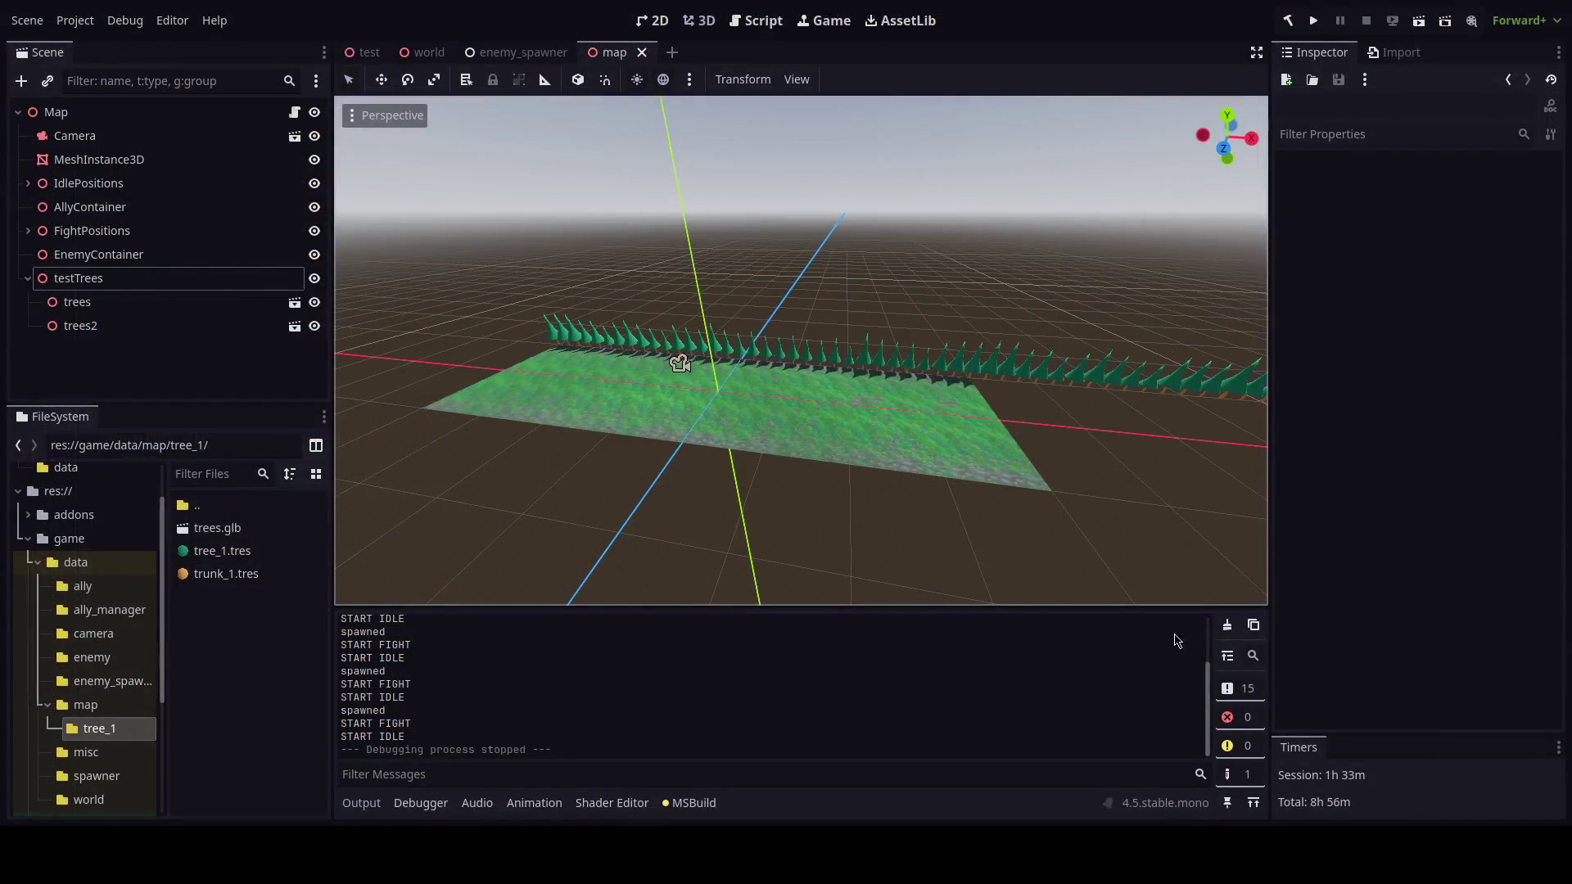
pyautogui.press('F5')
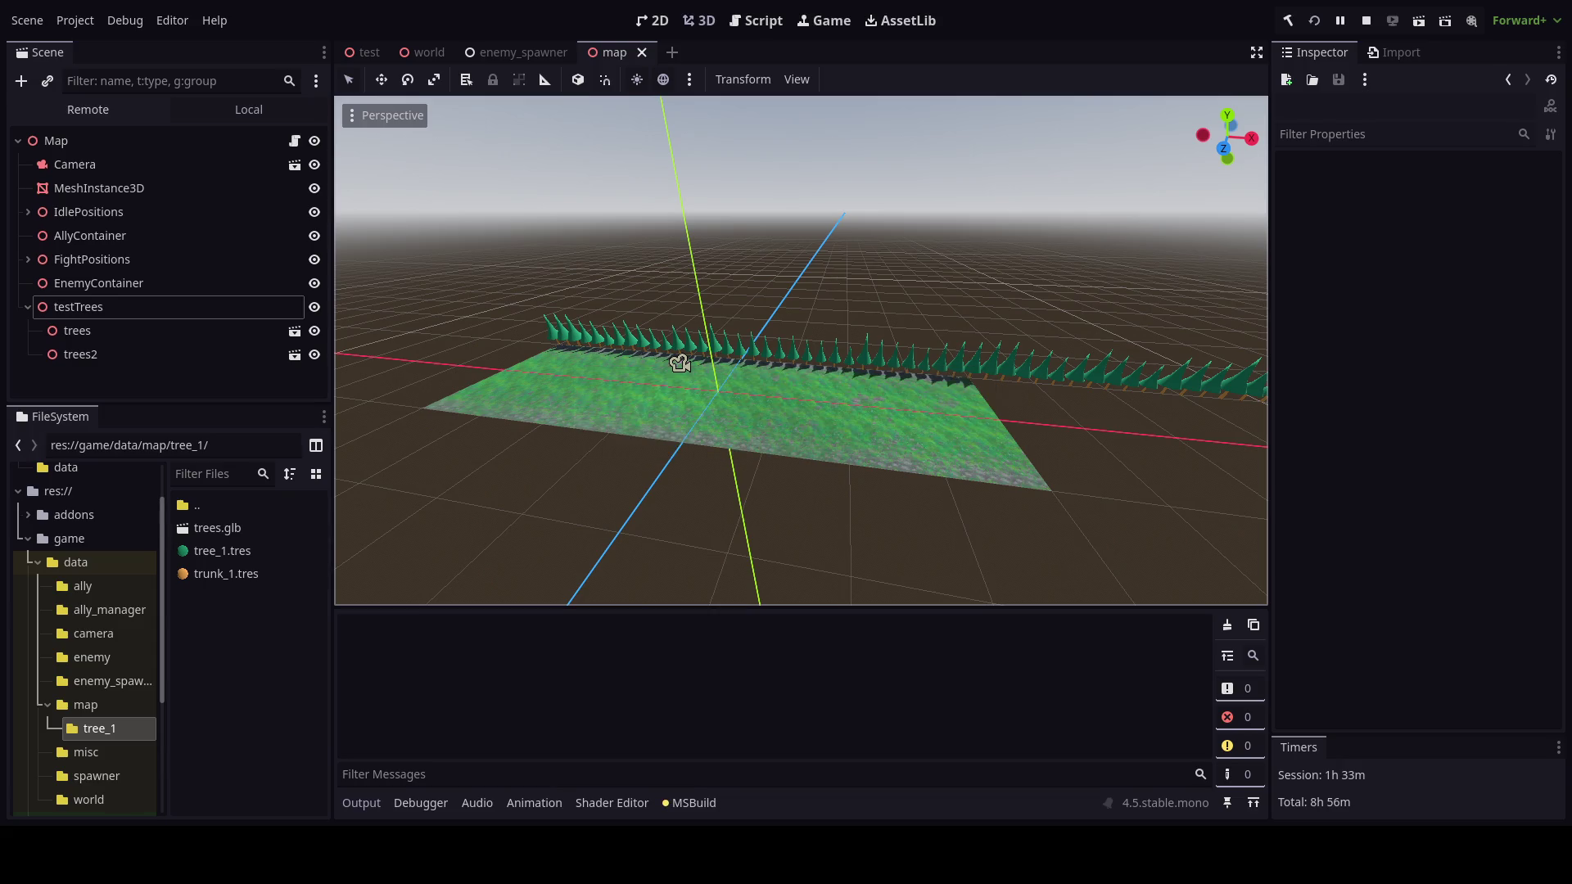
pyautogui.press('F8')
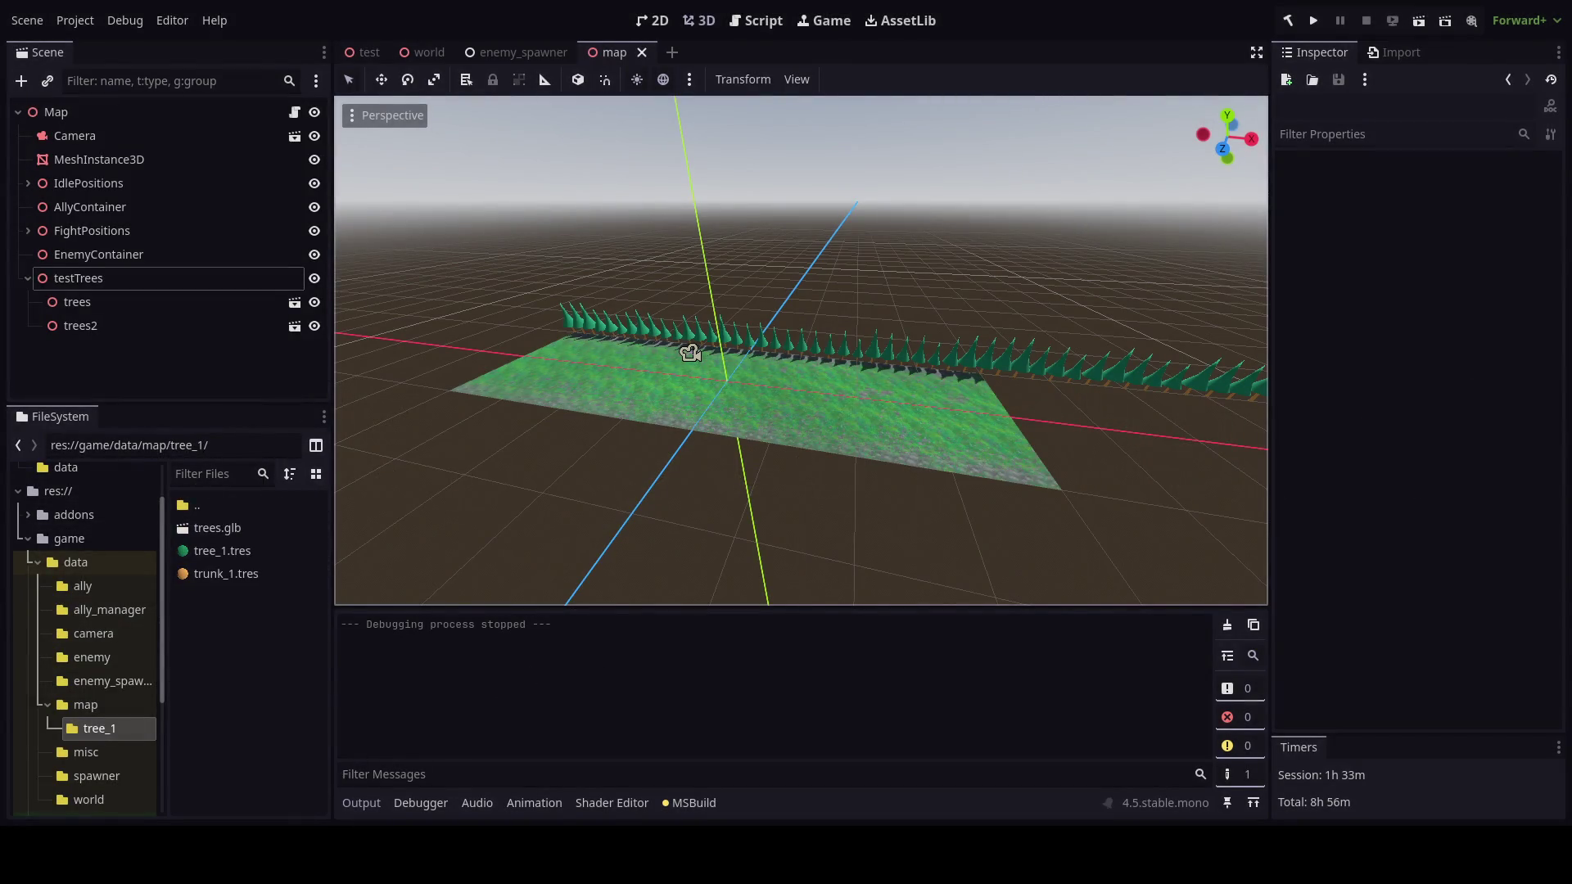
pyautogui.click(1227, 625)
pyautogui.moveTo(1227, 625); pyautogui.dragTo(1029, 420)
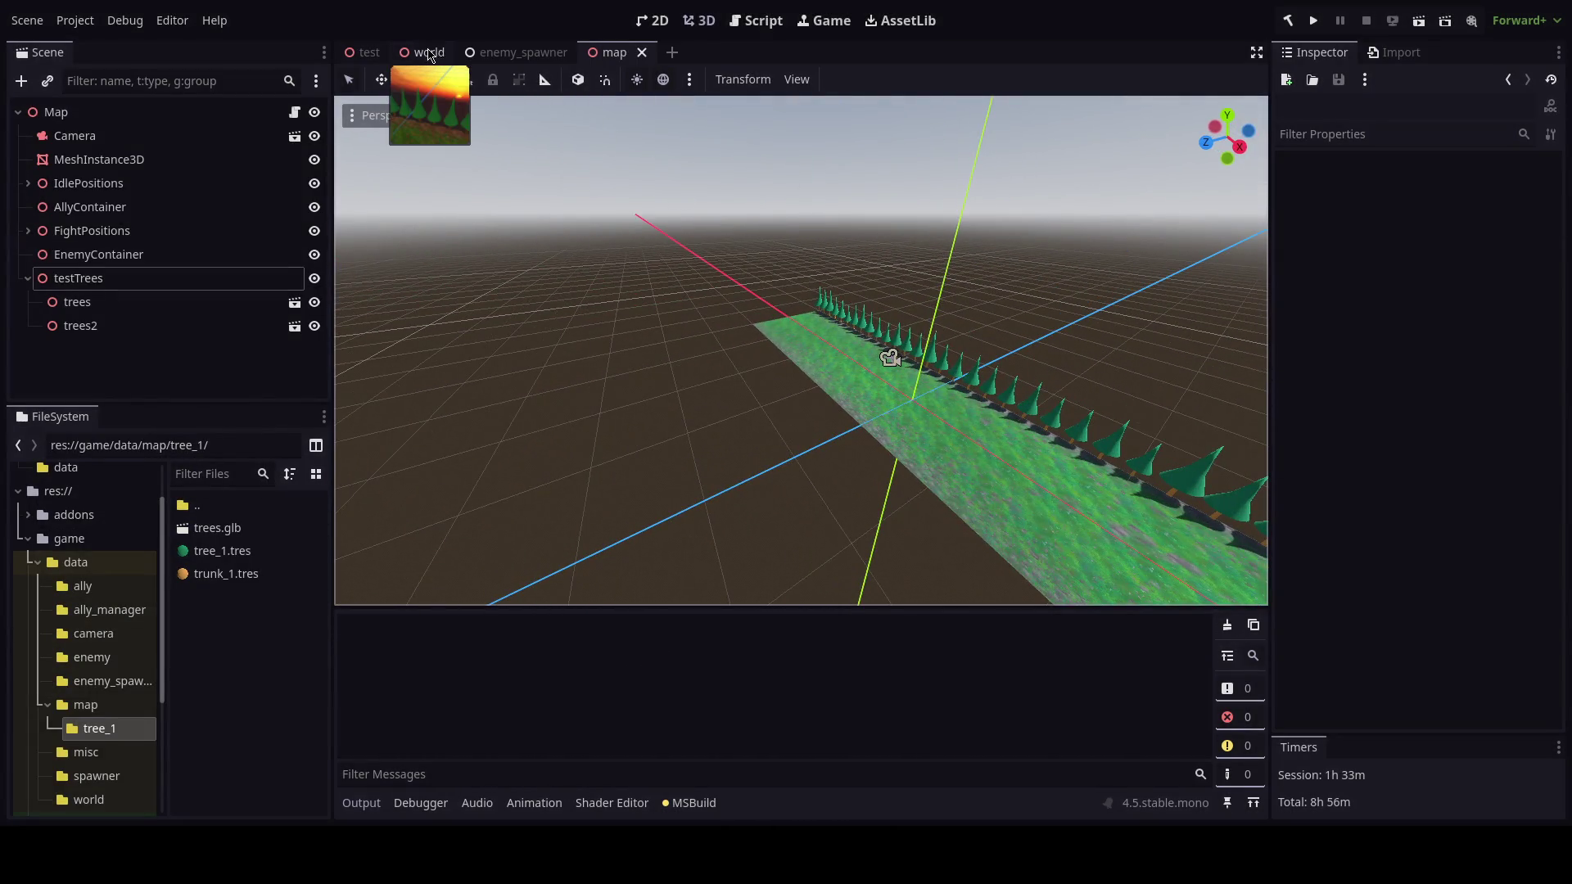
# Switch to the world scene and zoom in on the cone trees on their trunks.
pyautogui.click(425, 52)
pyautogui.scroll(5, 832, 365)
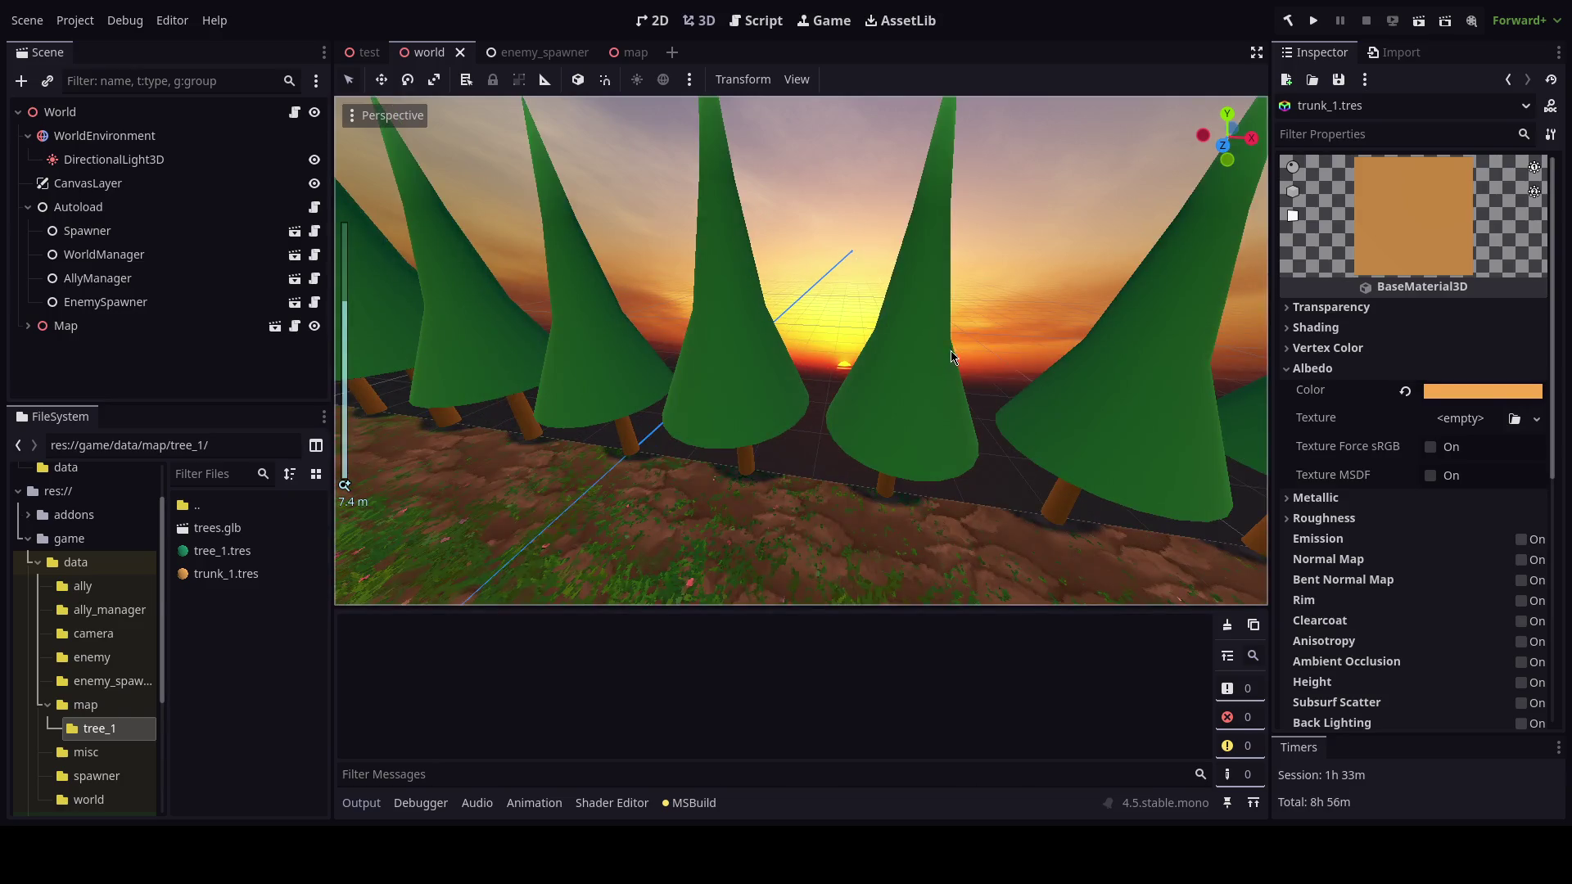
pyautogui.scroll(2, 951, 351)
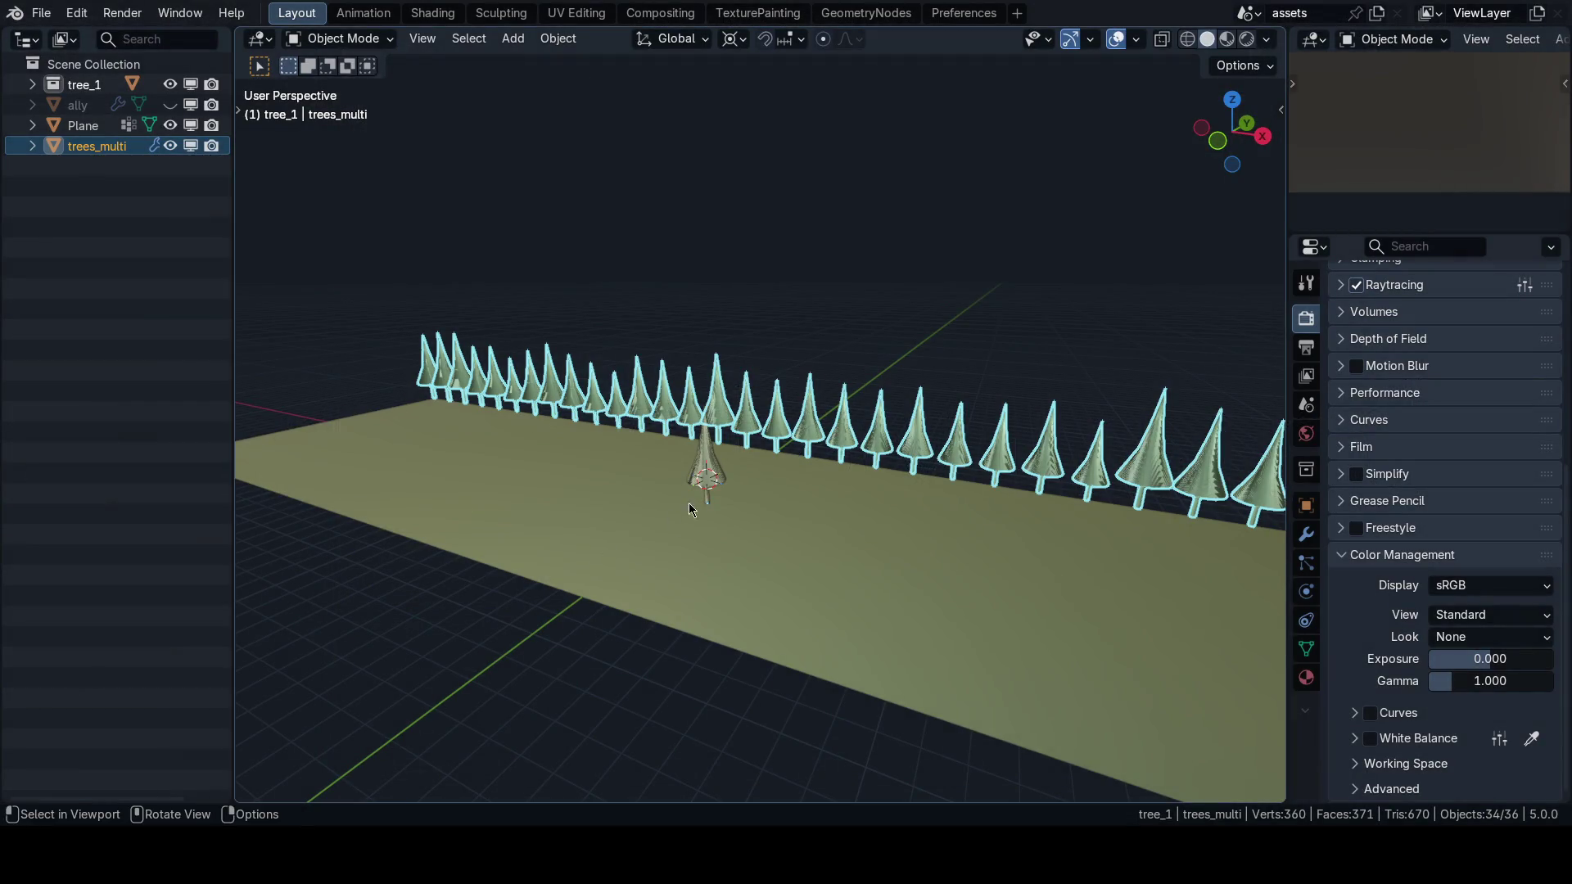
# Select tree_1 and frame it in a straight-on front view.
pyautogui.click(688, 504)
pyautogui.press('KP_1')
pyautogui.press('f')
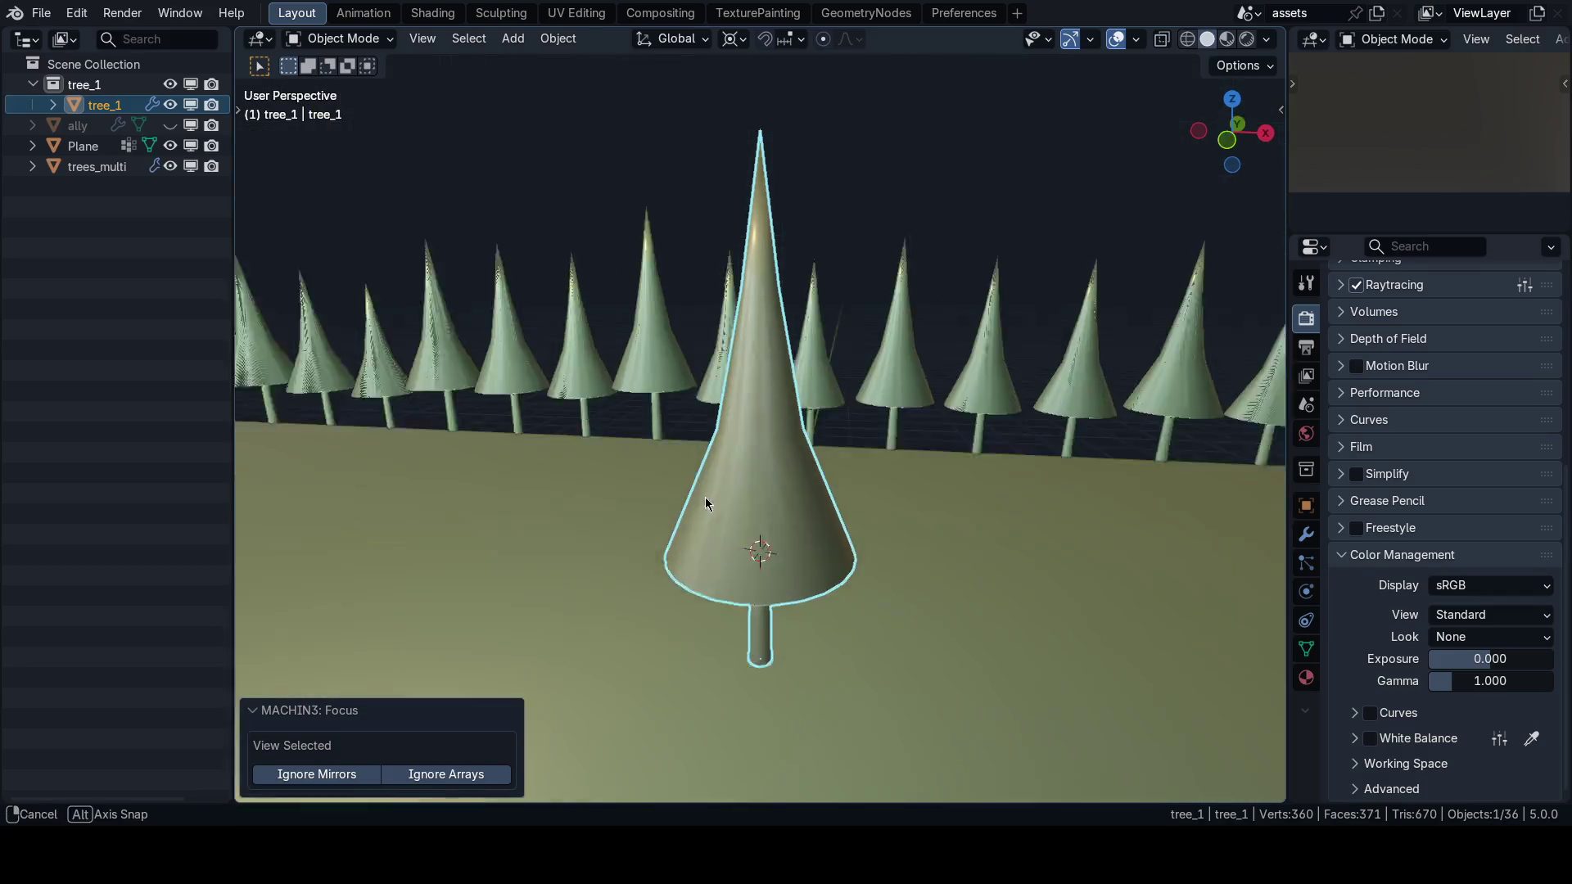
pyautogui.press('`')
pyautogui.click(727, 420)
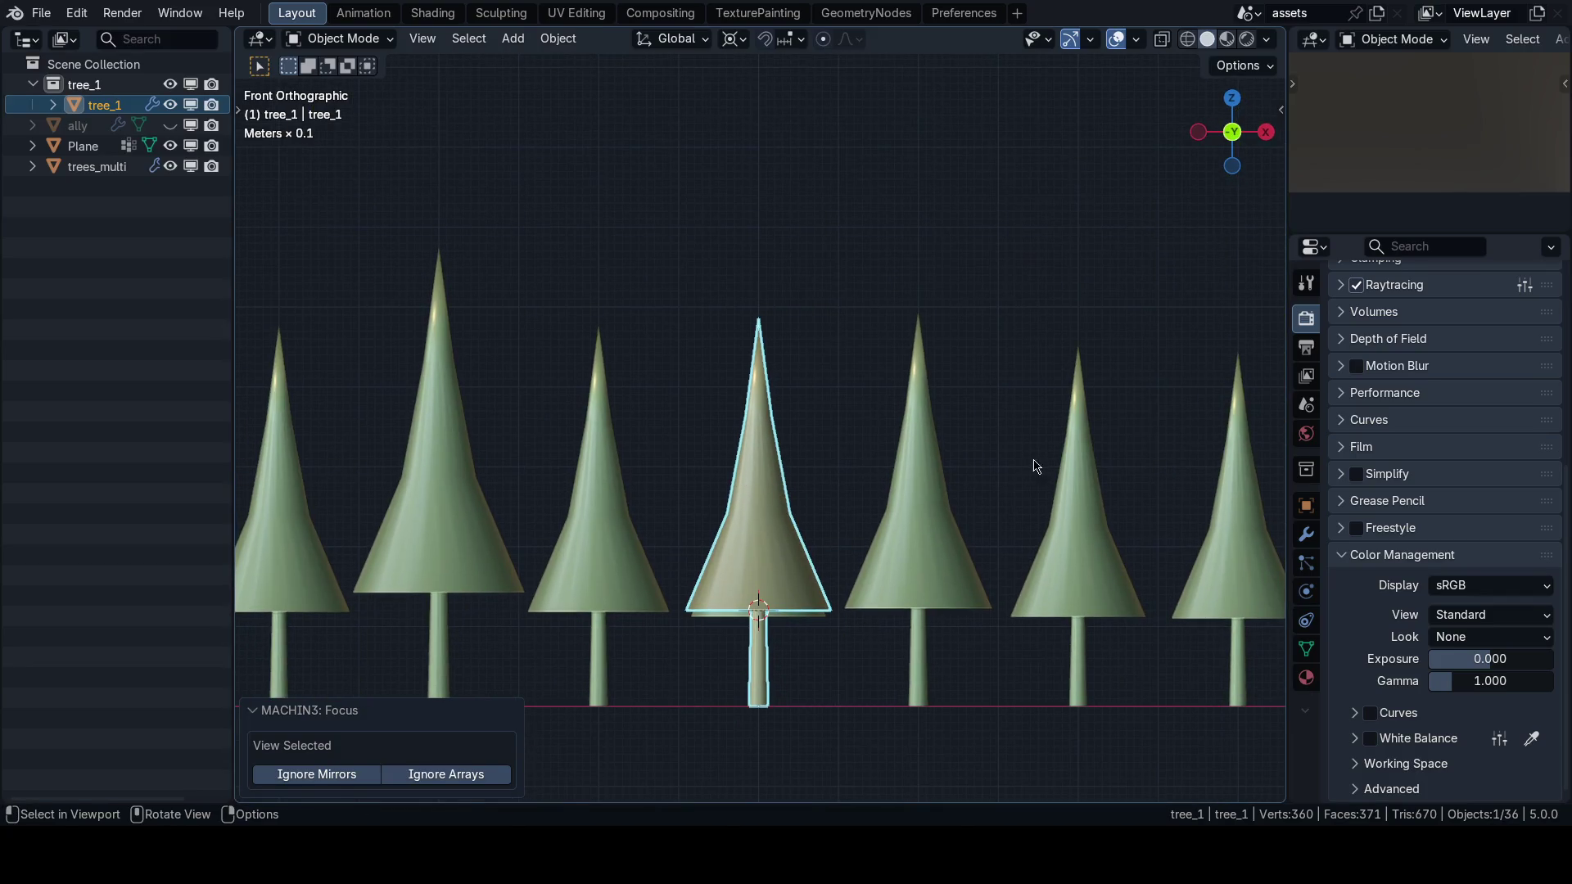
# In face edit mode, scale tree_1's cone along Z to about 0.84.
pyautogui.press('Tab')
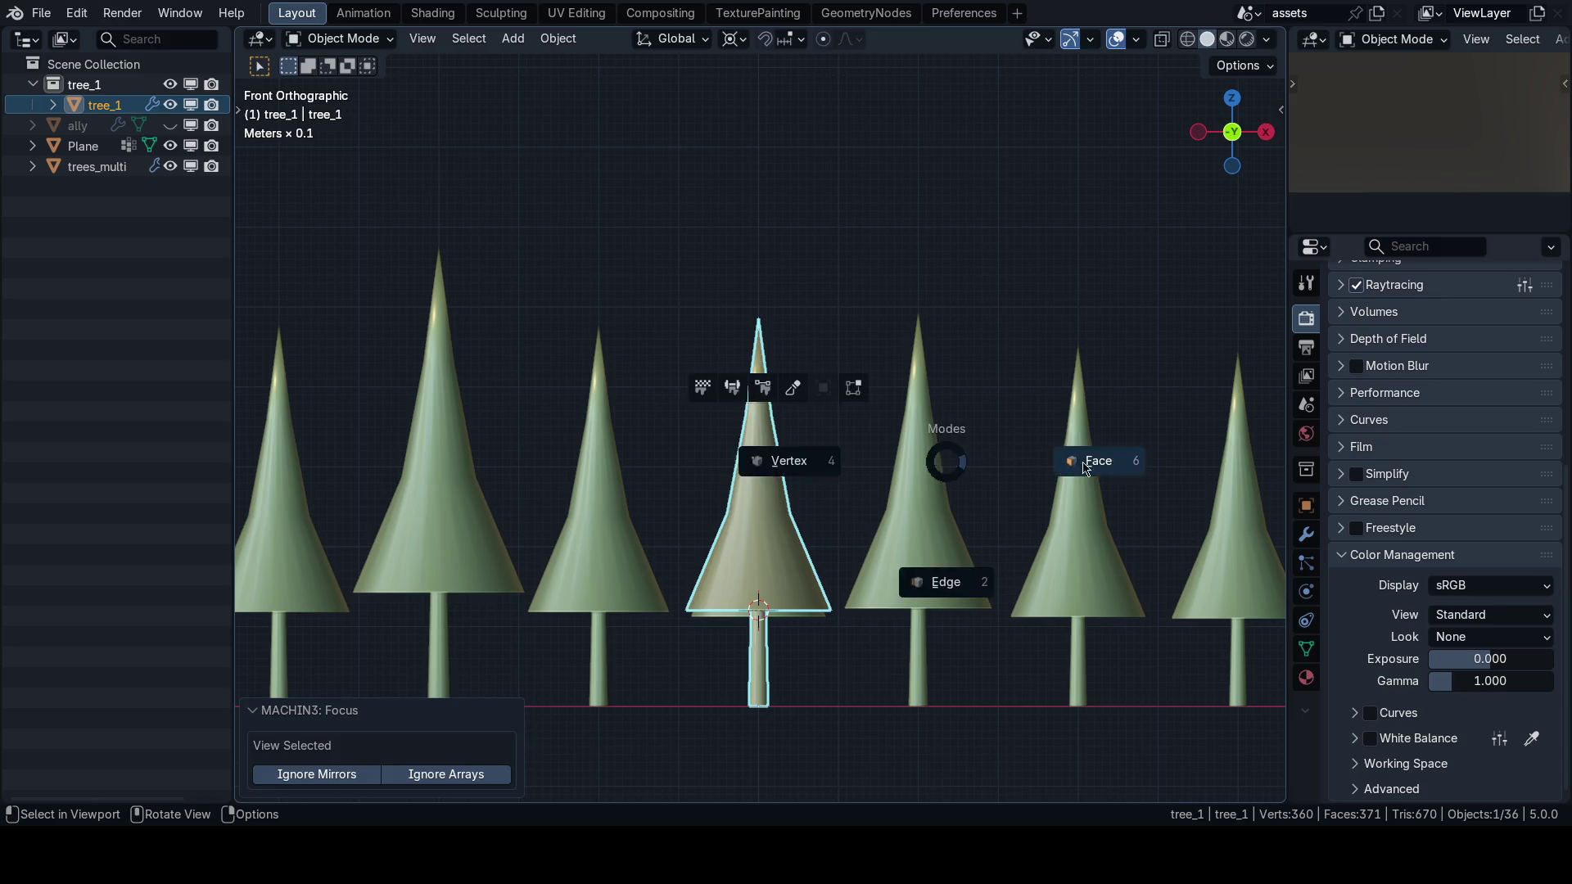
pyautogui.click(782, 452)
pyautogui.press('l')
pyautogui.press('s')
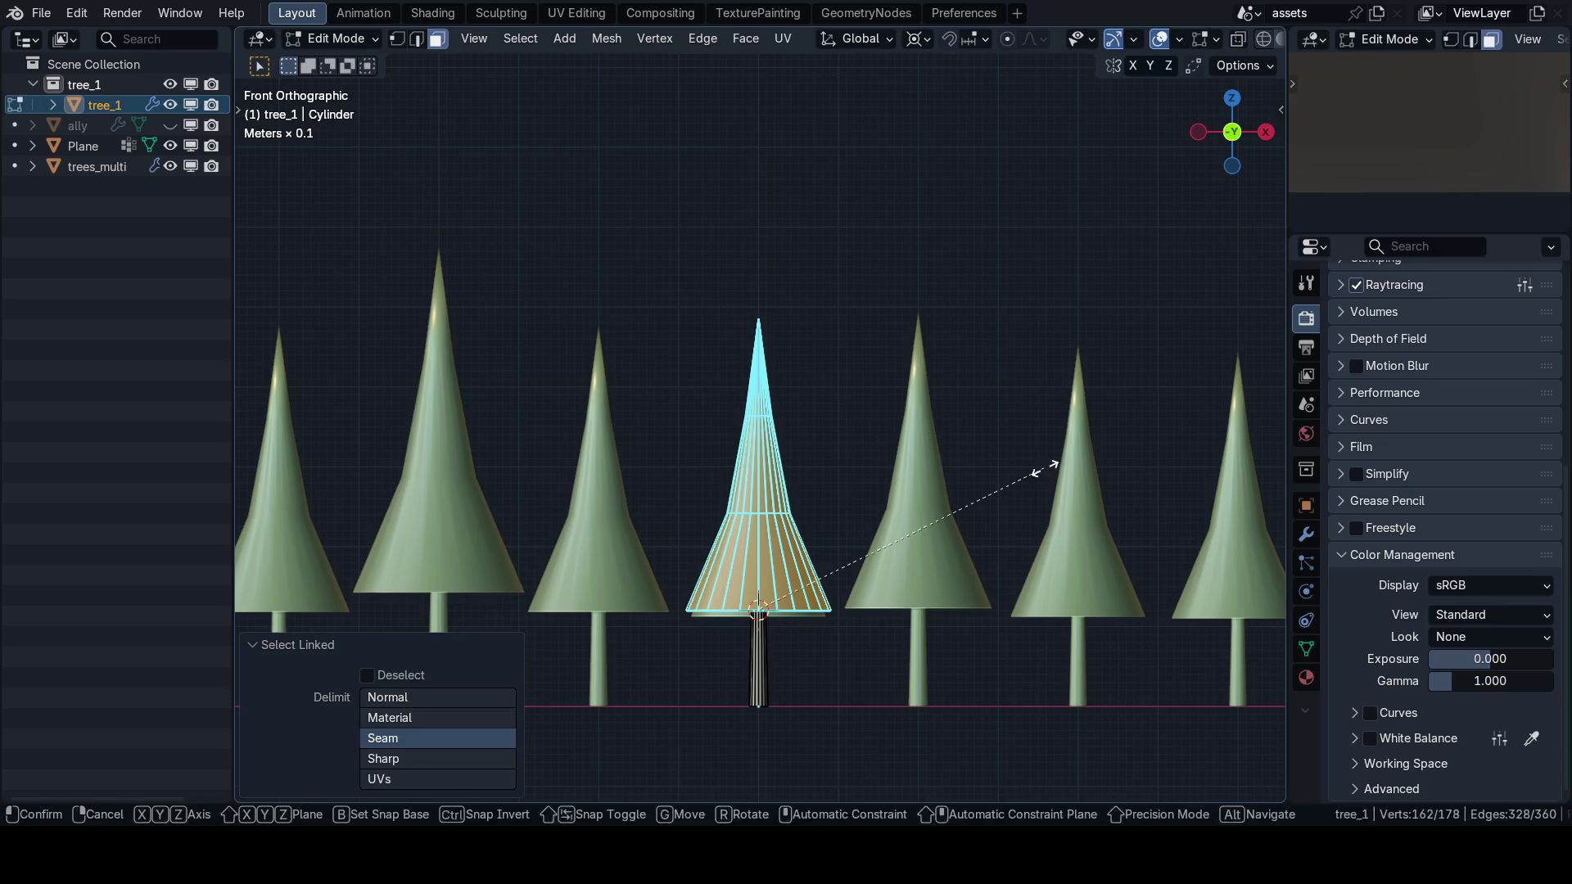
pyautogui.press('z')
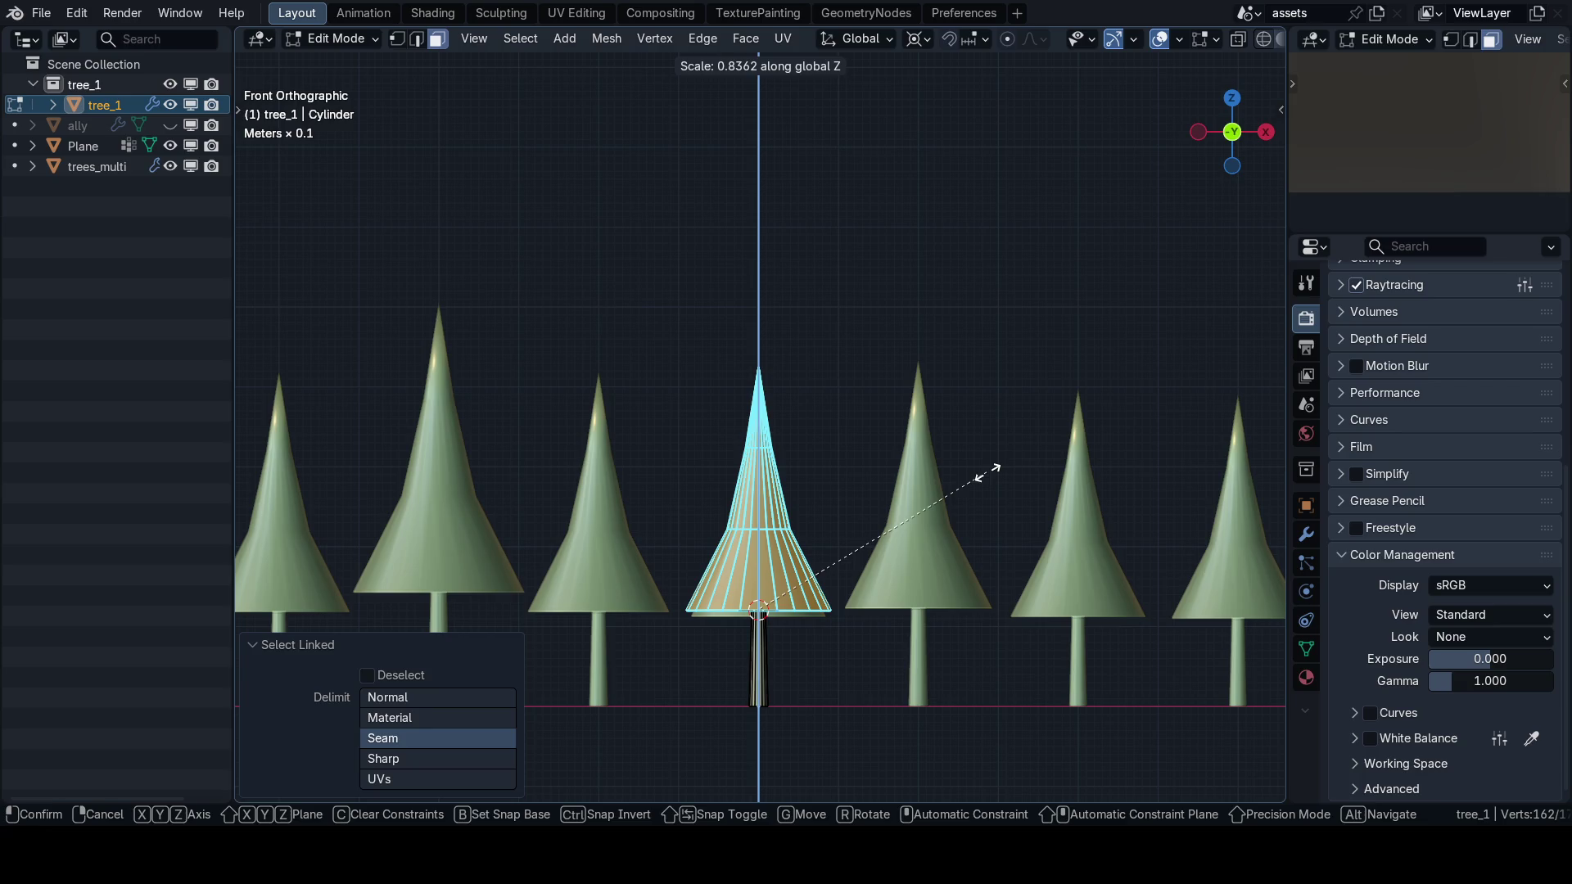
pyautogui.click(989, 472)
# Isolate tree_1 in local view, hide the trunk, and select a ring of cone faces.
pyautogui.press('KP_Divide')
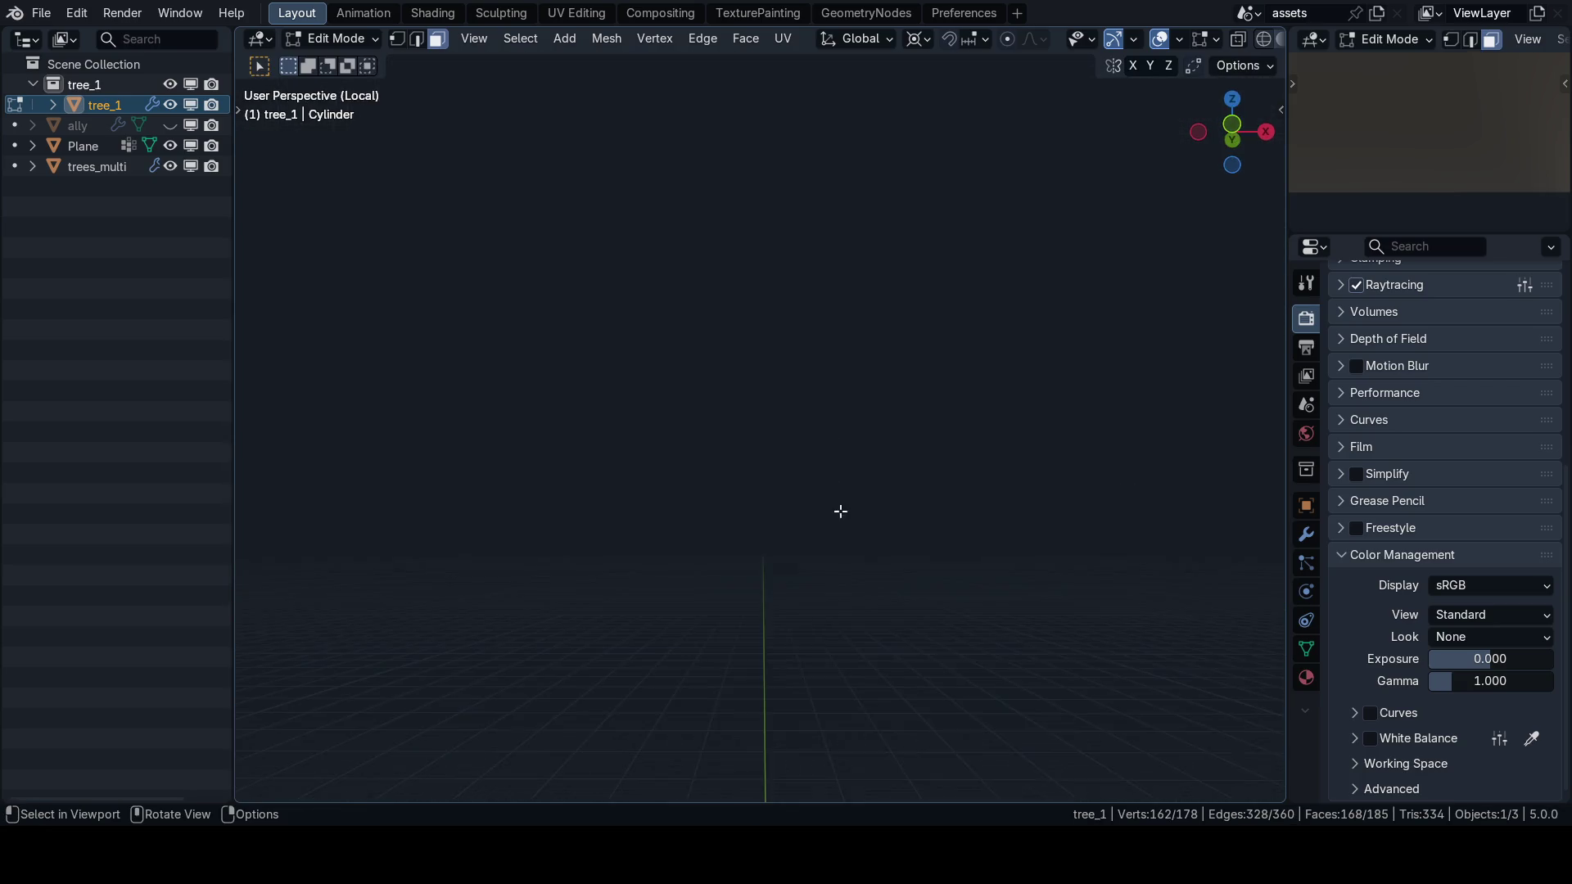
pyautogui.scroll(3, 909, 568)
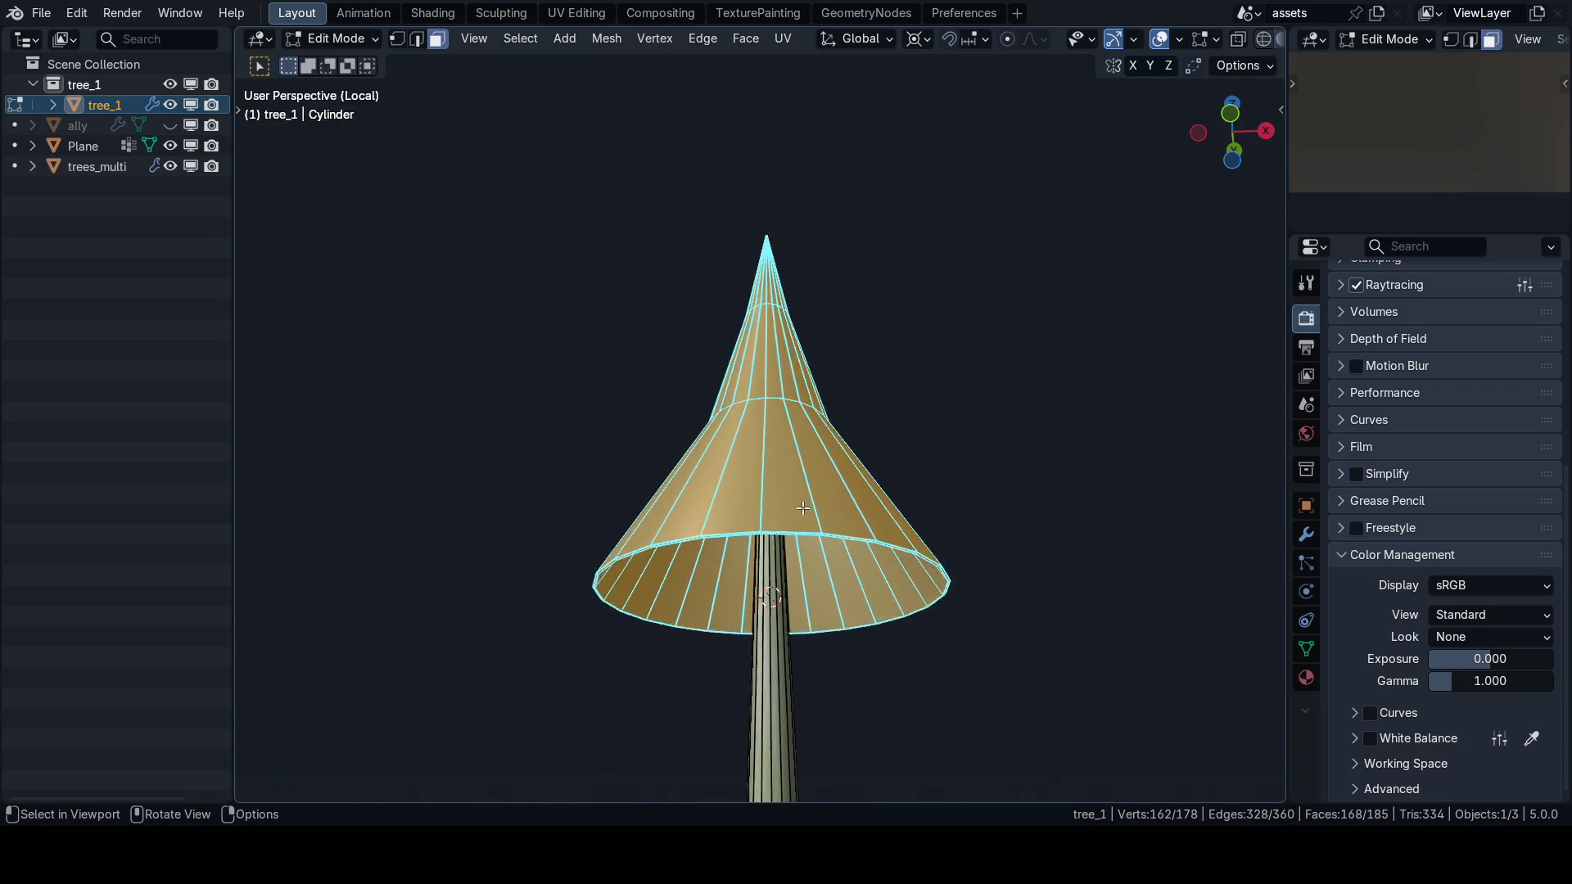
pyautogui.hotkey('shift', 'h')
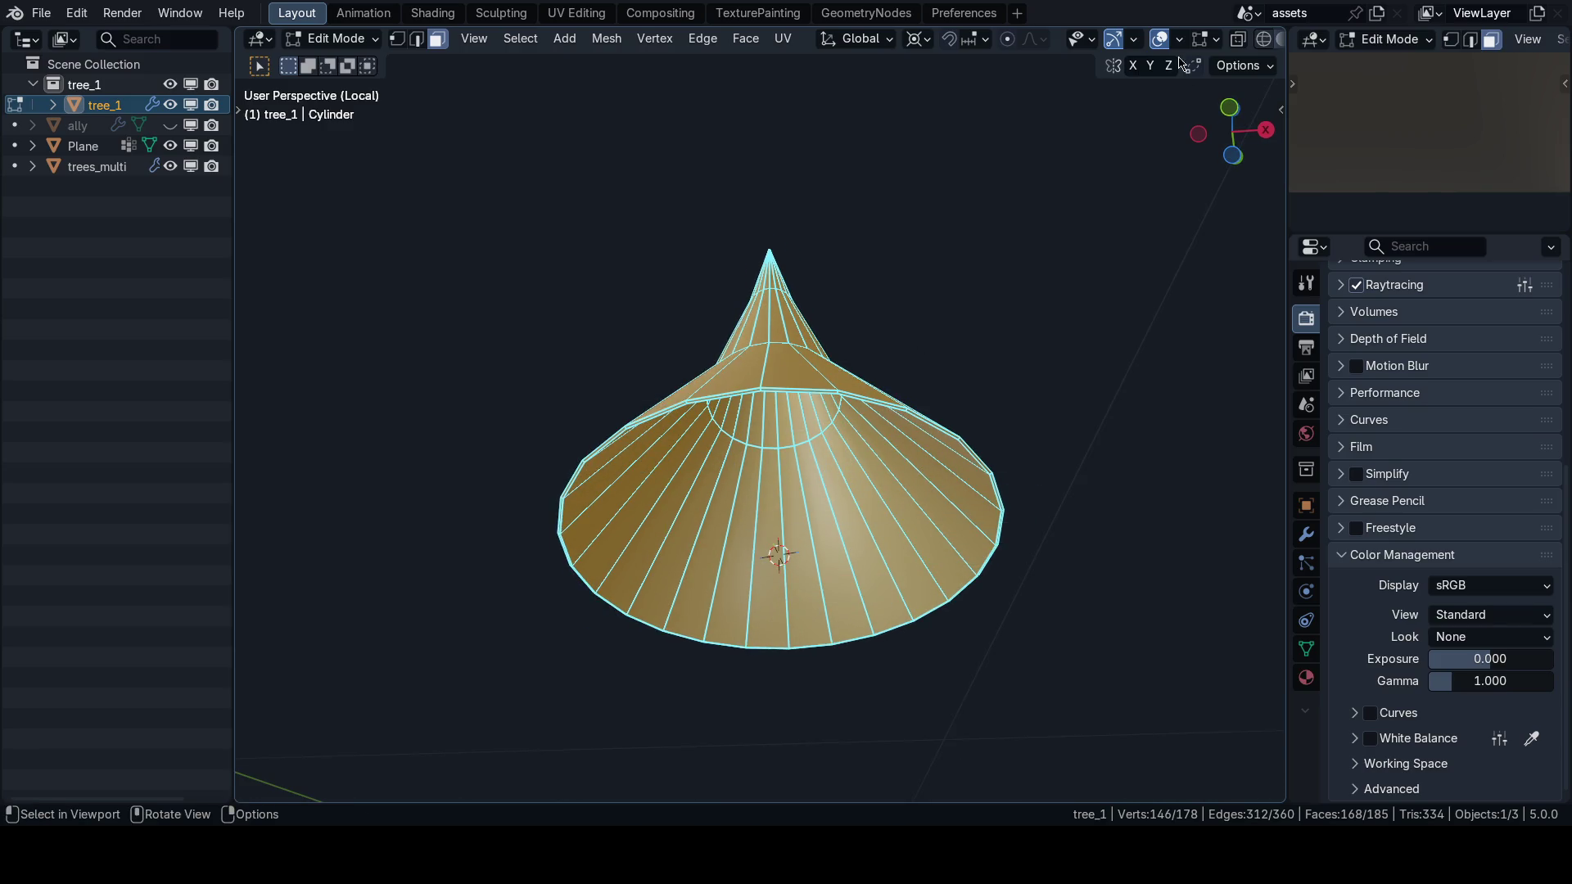
pyautogui.click(1180, 40)
pyautogui.scroll(2, 811, 486)
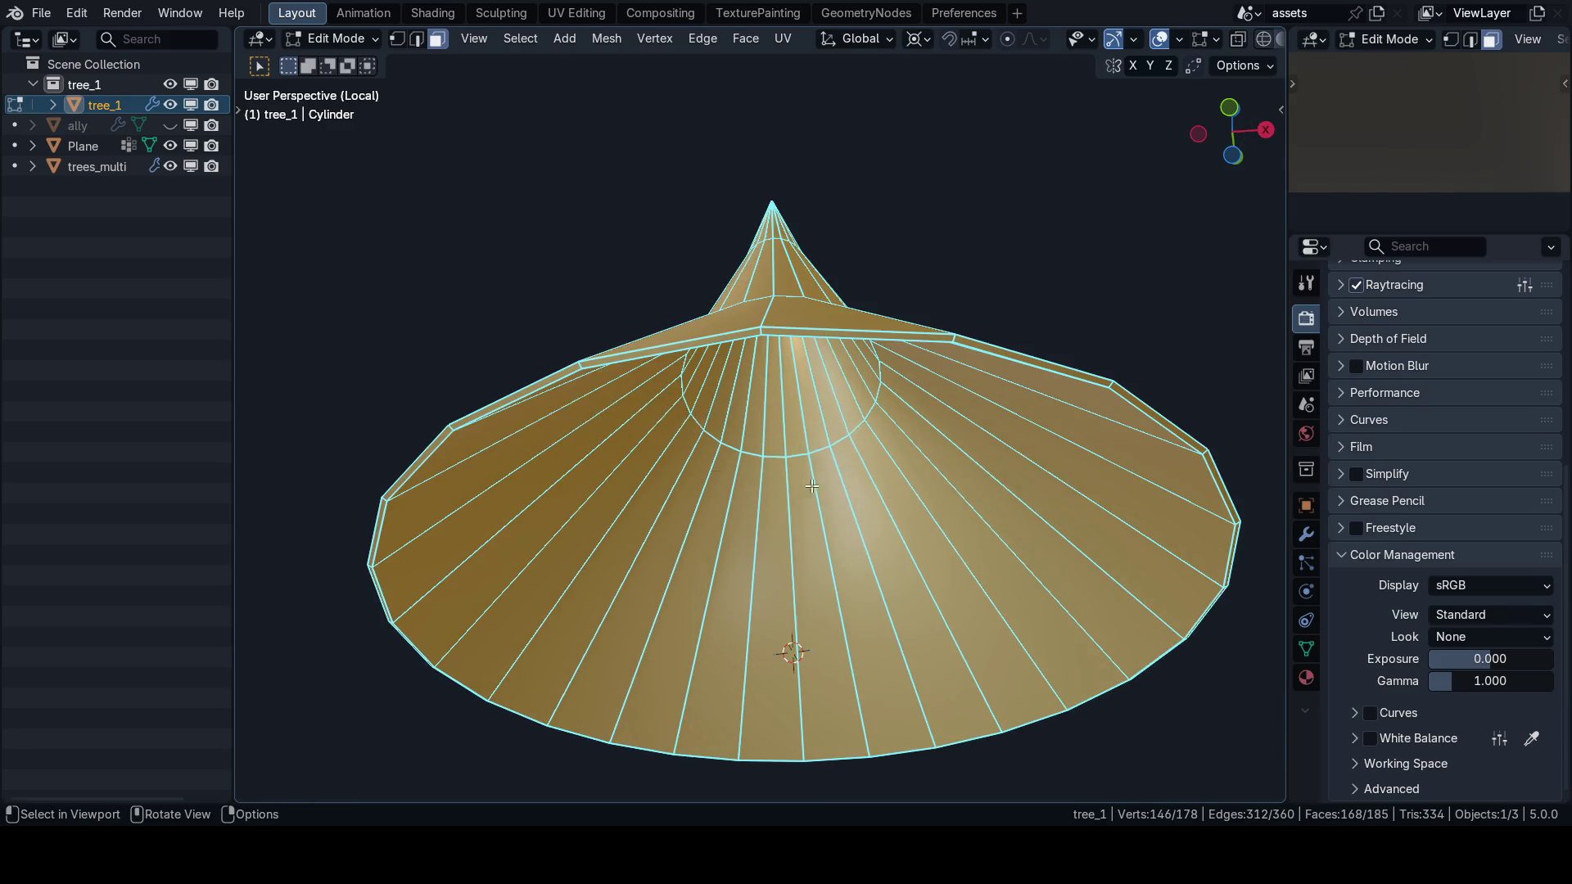
pyautogui.keyDown('alt'); pyautogui.click(867, 501); pyautogui.keyUp('alt')
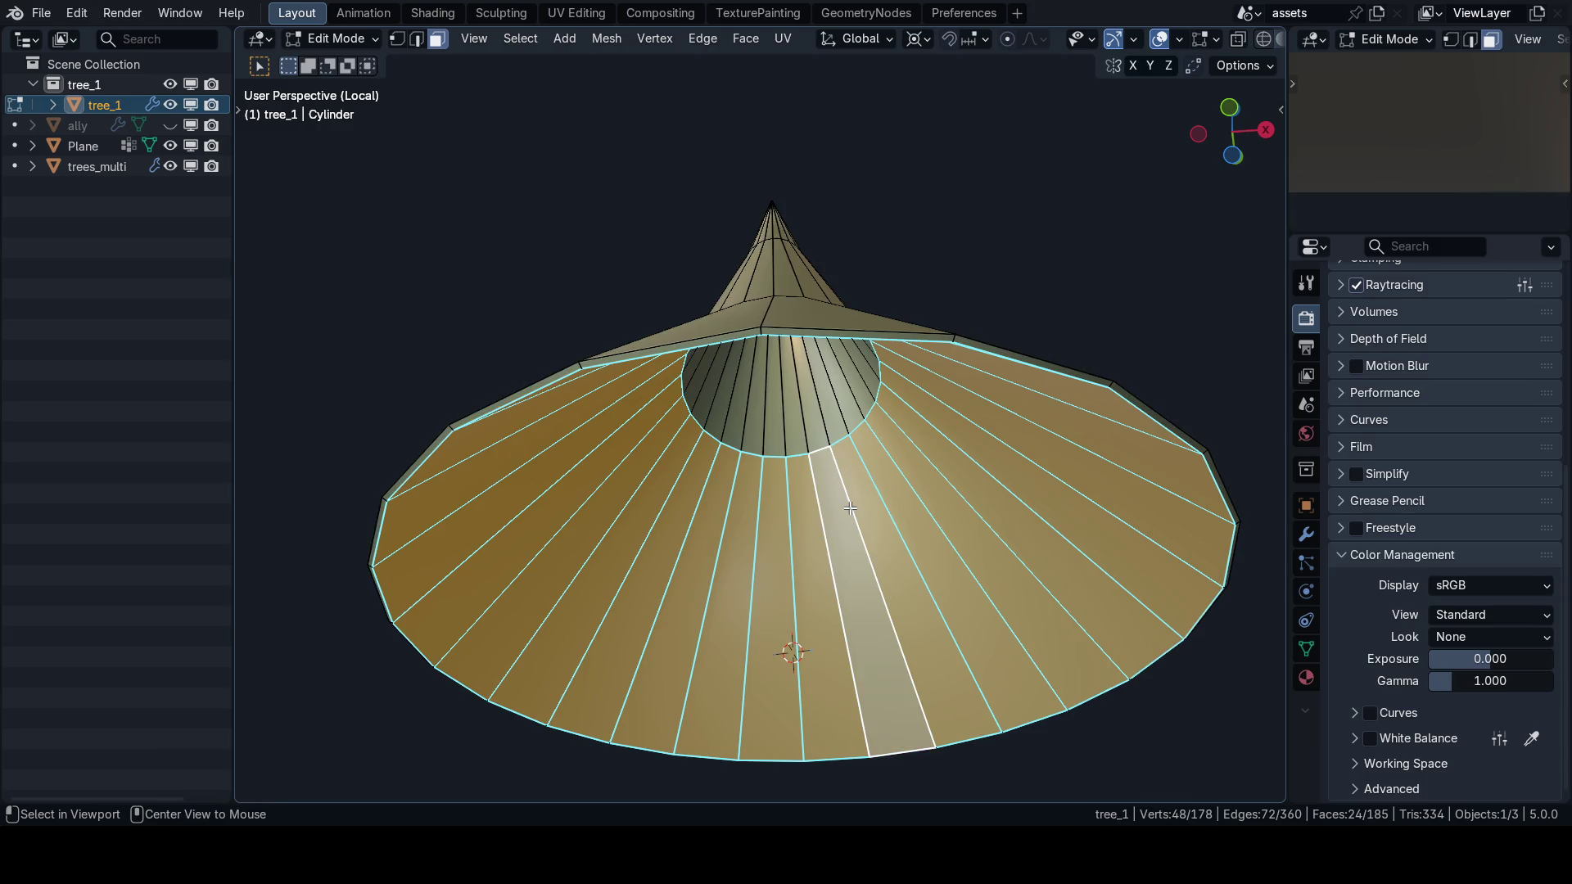
# Delete the selected ring of faces and orbit to inspect the cone's underside and apex.
pyautogui.press('x')
pyautogui.click(1086, 324)
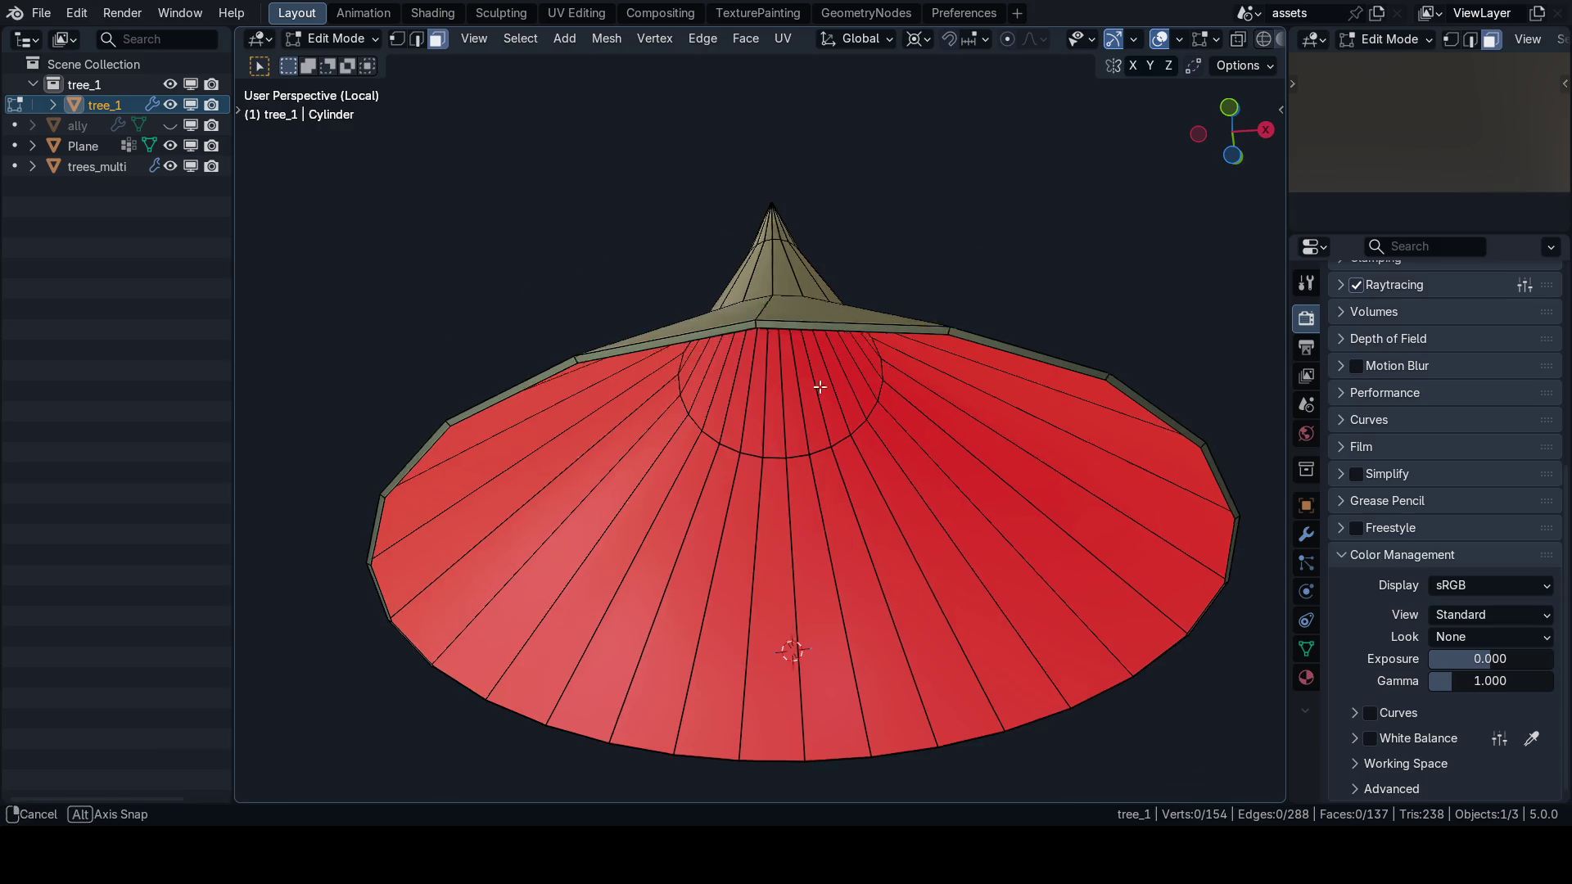
pyautogui.moveTo(813, 394); pyautogui.dragTo(788, 321)
pyautogui.press('x')
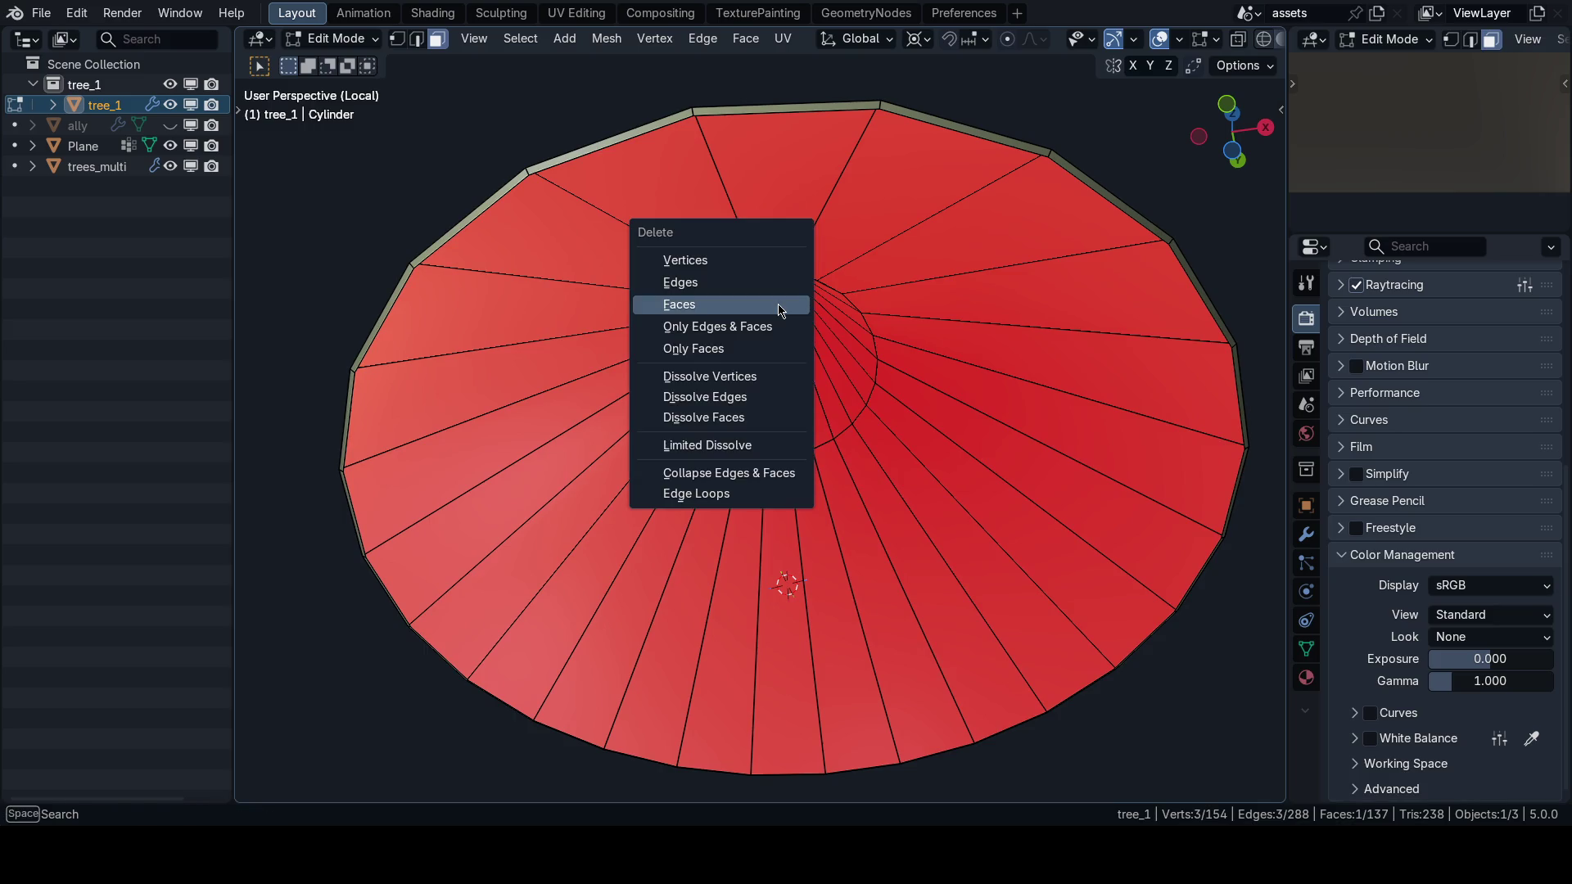
pyautogui.press('Escape')
pyautogui.moveTo(779, 303)
pyautogui.mouseDown()
pyautogui.moveTo(828, 209)
pyautogui.moveTo(933, 302)
pyautogui.mouseUp()
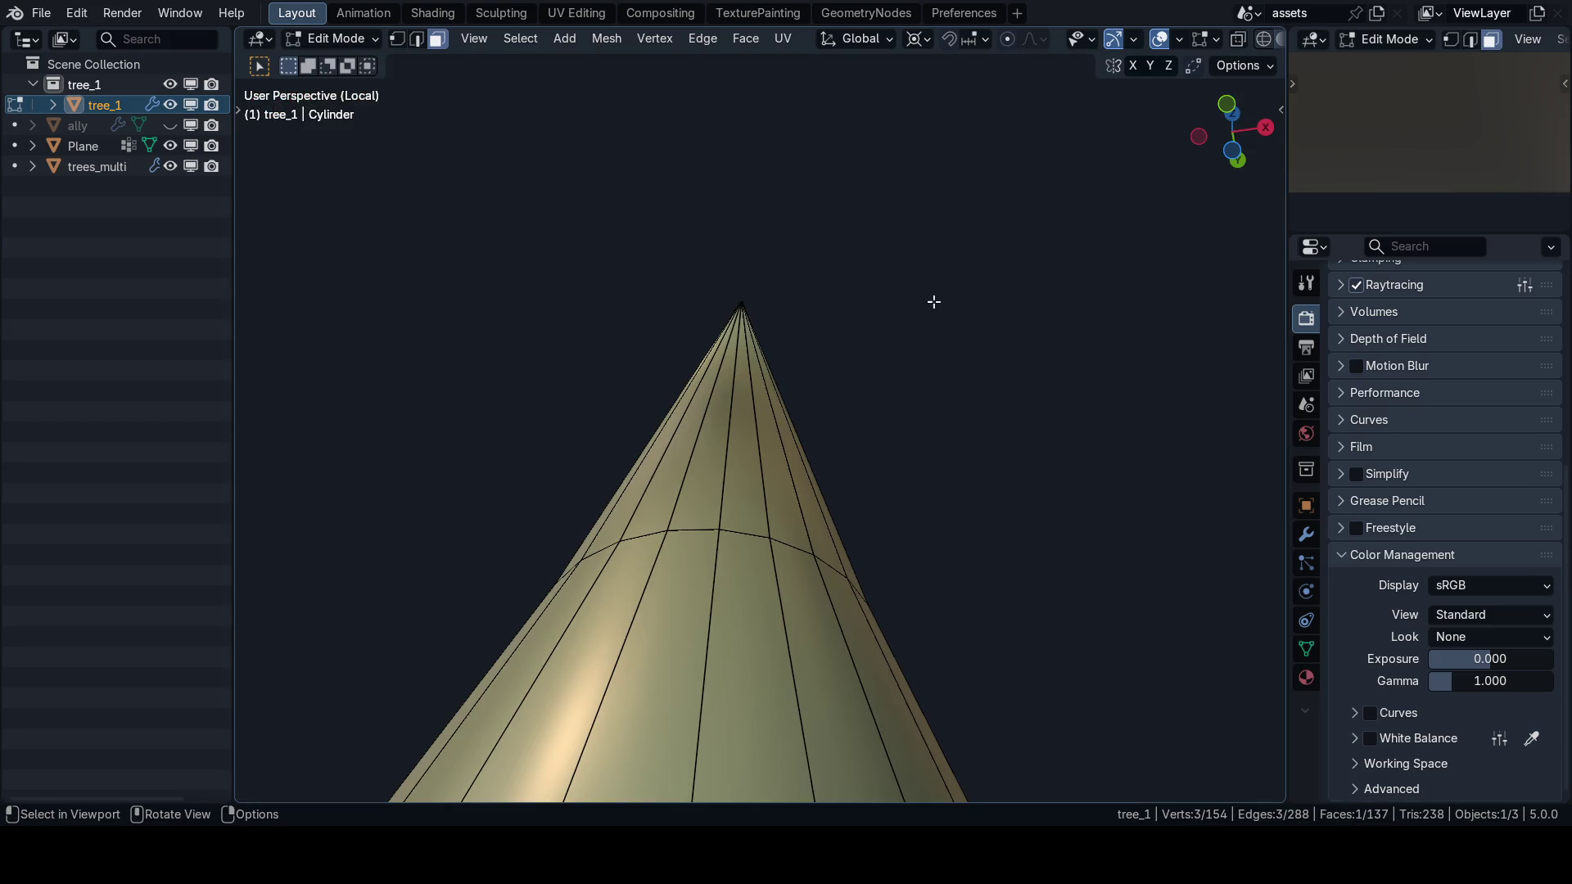
pyautogui.moveTo(741, 538); pyautogui.dragTo(769, 570)
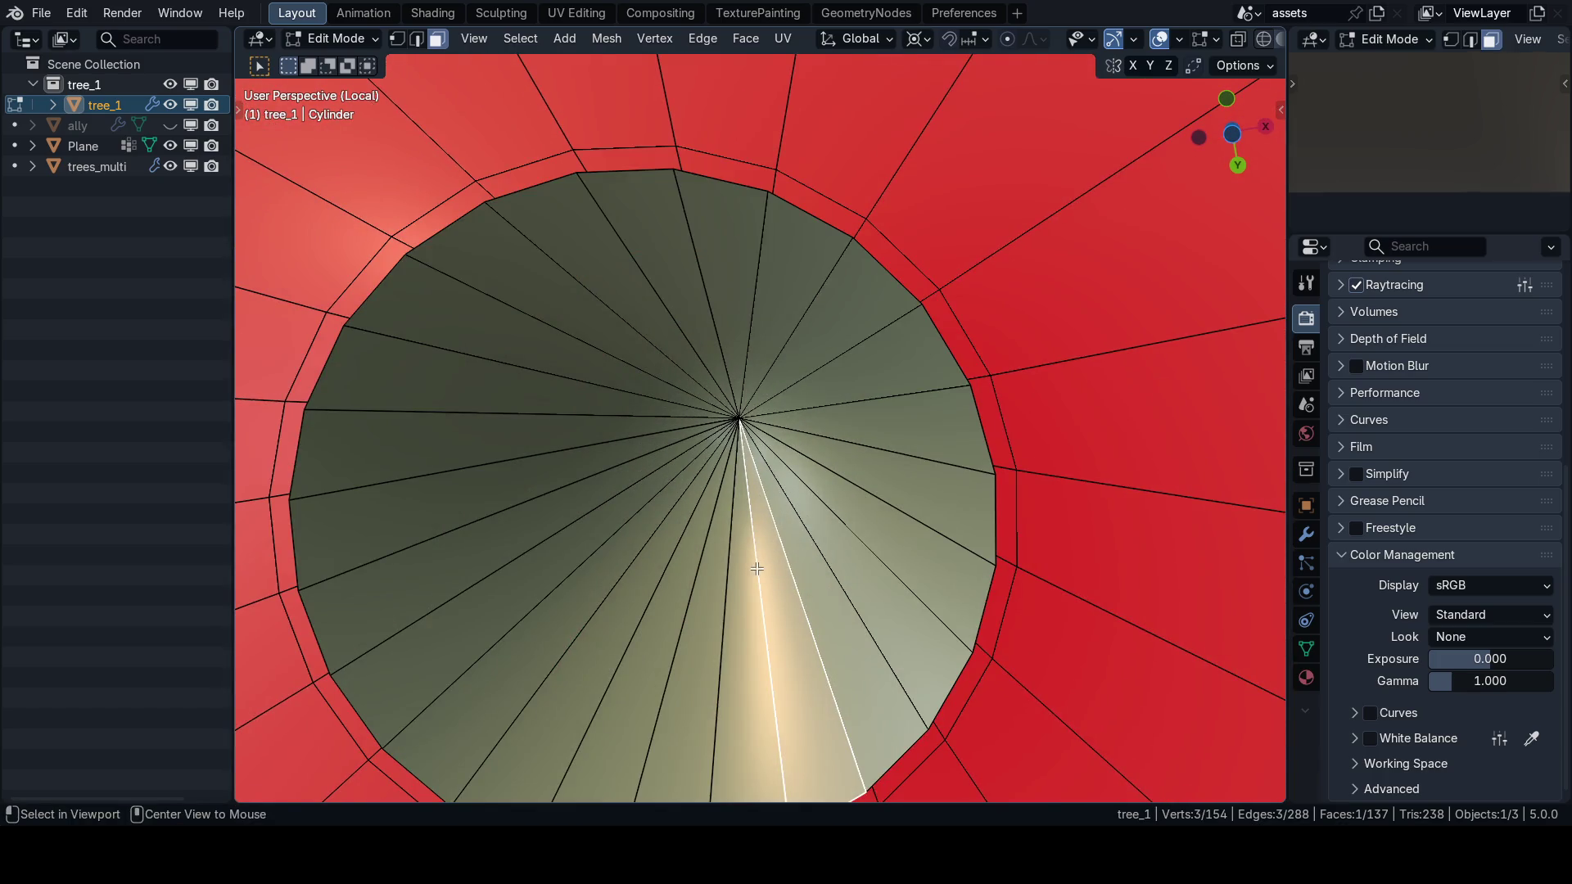
# Select the linked inner cone piece with Ctrl+L and delete it.
pyautogui.hotkey('ctrl', 'l')
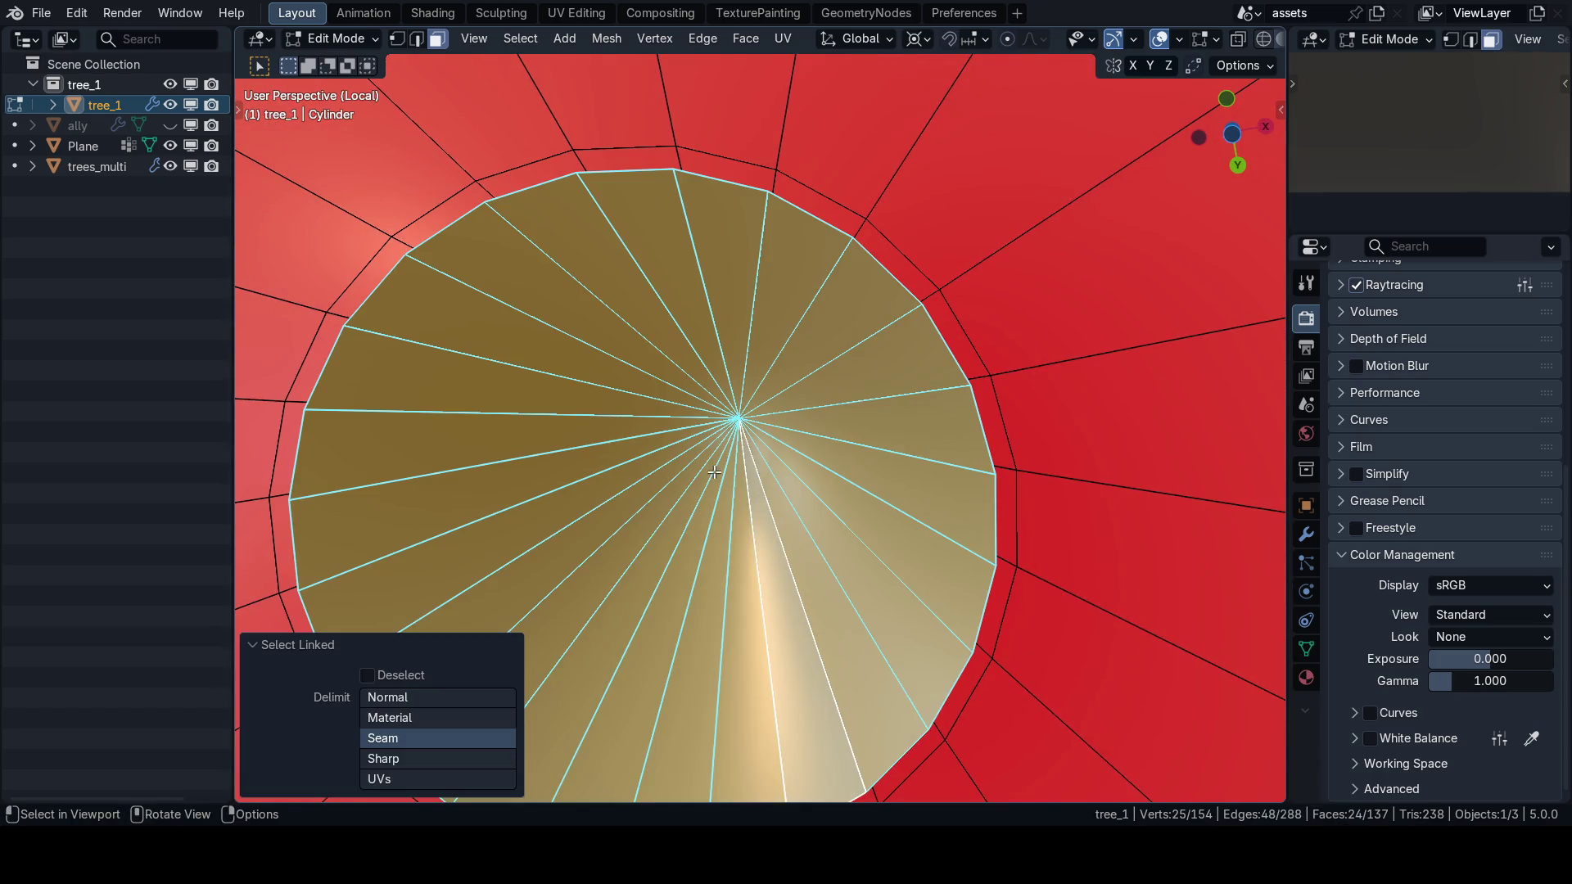
pyautogui.press('x')
pyautogui.click(715, 473)
pyautogui.scroll(-6, 715, 459)
pyautogui.scroll(3, 715, 440)
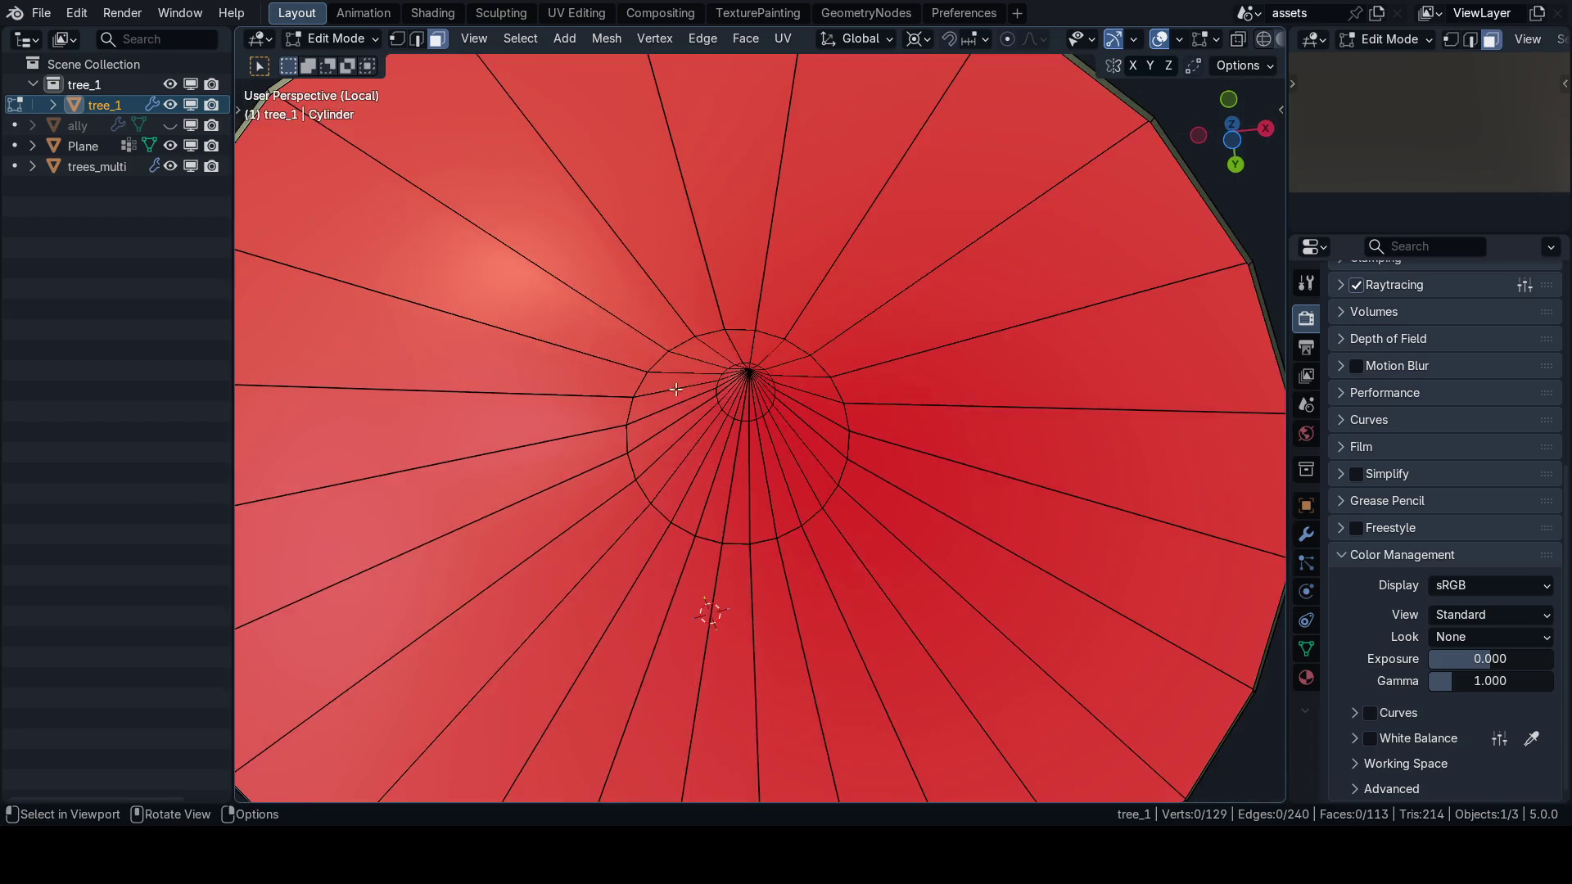
pyautogui.moveTo(706, 606)
pyautogui.mouseDown()
pyautogui.moveTo(762, 431)
pyautogui.moveTo(664, 387)
pyautogui.moveTo(859, 563)
pyautogui.moveTo(793, 460)
pyautogui.moveTo(688, 434)
pyautogui.moveTo(846, 674)
pyautogui.mouseUp()
# Delete a ring of 24 olive faces from the cone.
pyautogui.keyDown('alt'); pyautogui.click(682, 416); pyautogui.keyUp('alt')
pyautogui.press('x')
pyautogui.click(677, 406)
# In front view and edge mode, select the horizontal edge ring around the cone.
pyautogui.press('KP_1')
pyautogui.scroll(1, 773, 415)
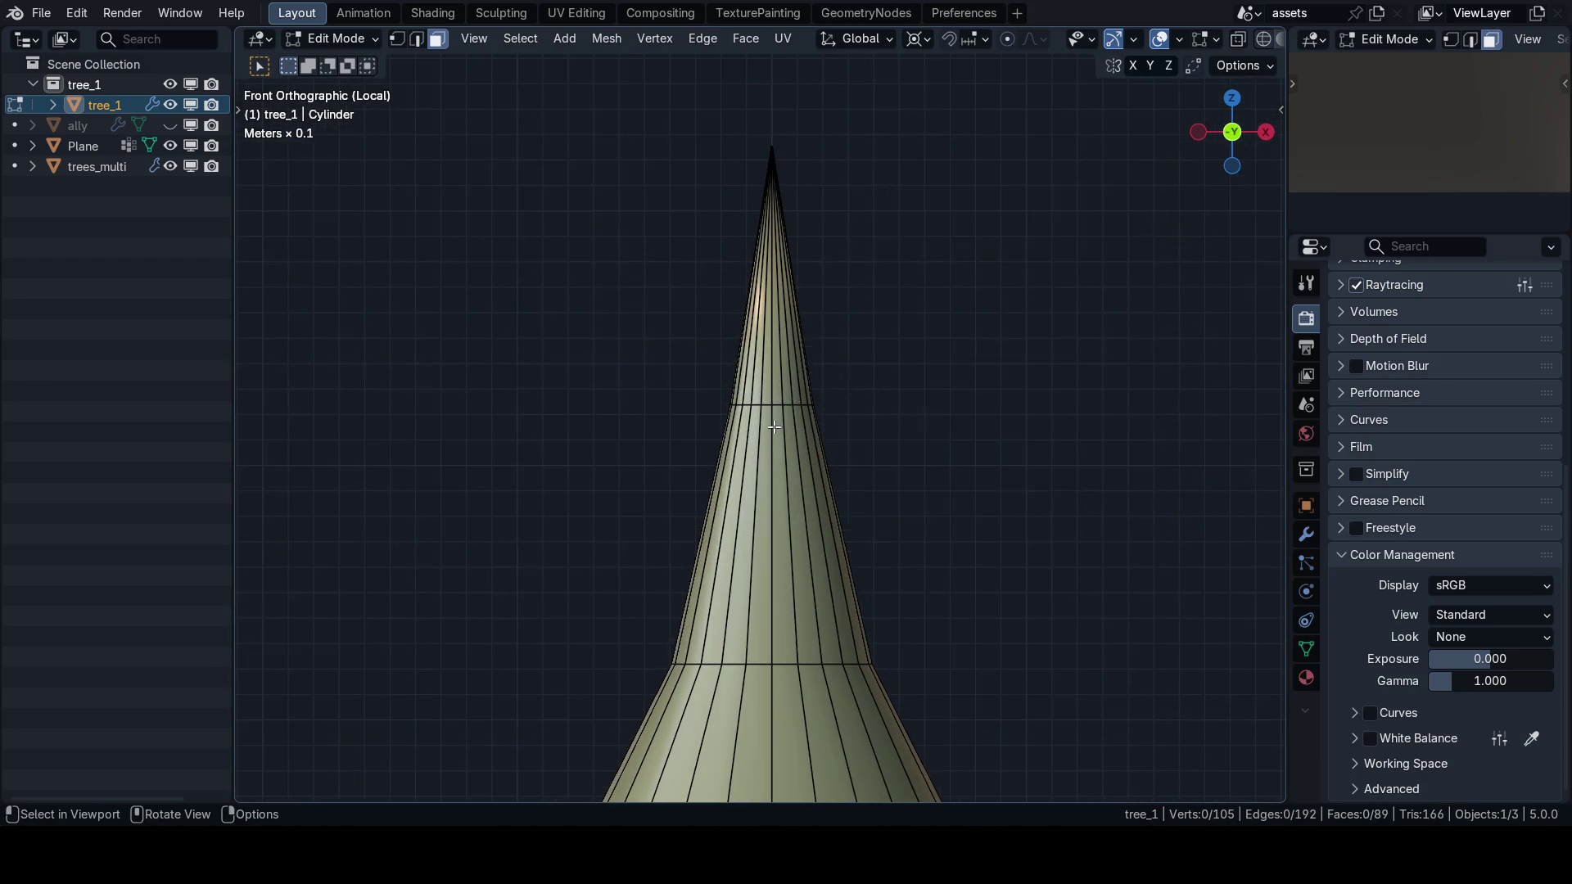
pyautogui.press('2')
pyautogui.keyDown('alt'); pyautogui.click(769, 407); pyautogui.keyUp('alt')
pyautogui.keyDown('alt'); pyautogui.click(774, 405); pyautogui.keyUp('alt')
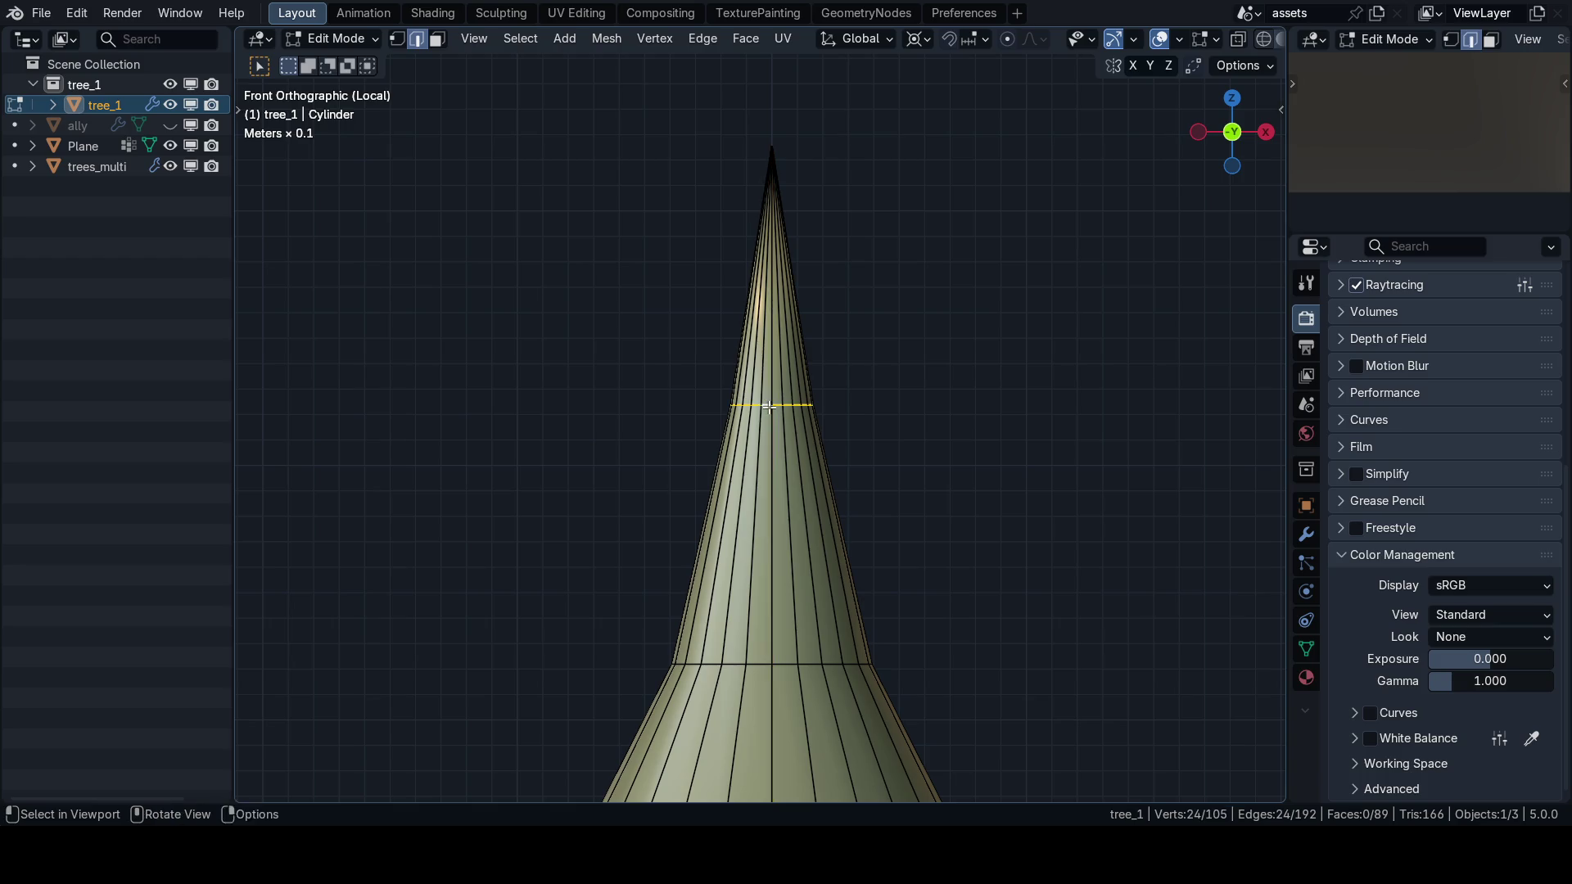
pyautogui.scroll(2, 786, 425)
# Save 63_journey.blend and switch to the Preferences workspace.
pyautogui.hotkey('ctrl', 's')
pyautogui.keyDown('shift'); pyautogui.scroll(-1, 902, 472); pyautogui.keyUp('shift')
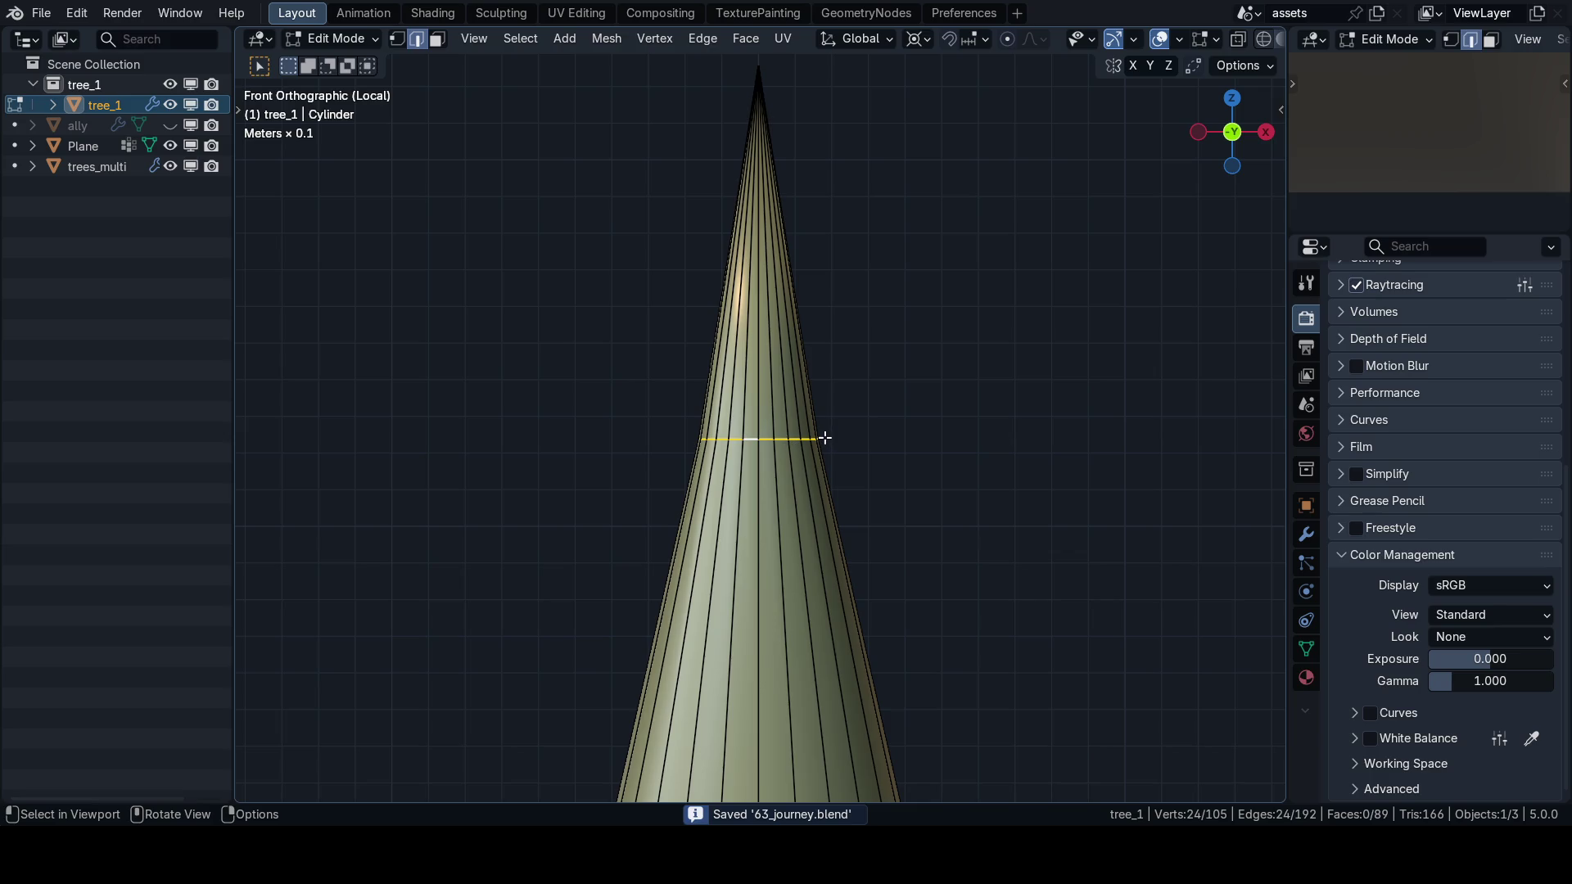
pyautogui.keyDown('shift'); pyautogui.scroll(-3, 836, 418); pyautogui.keyUp('shift')
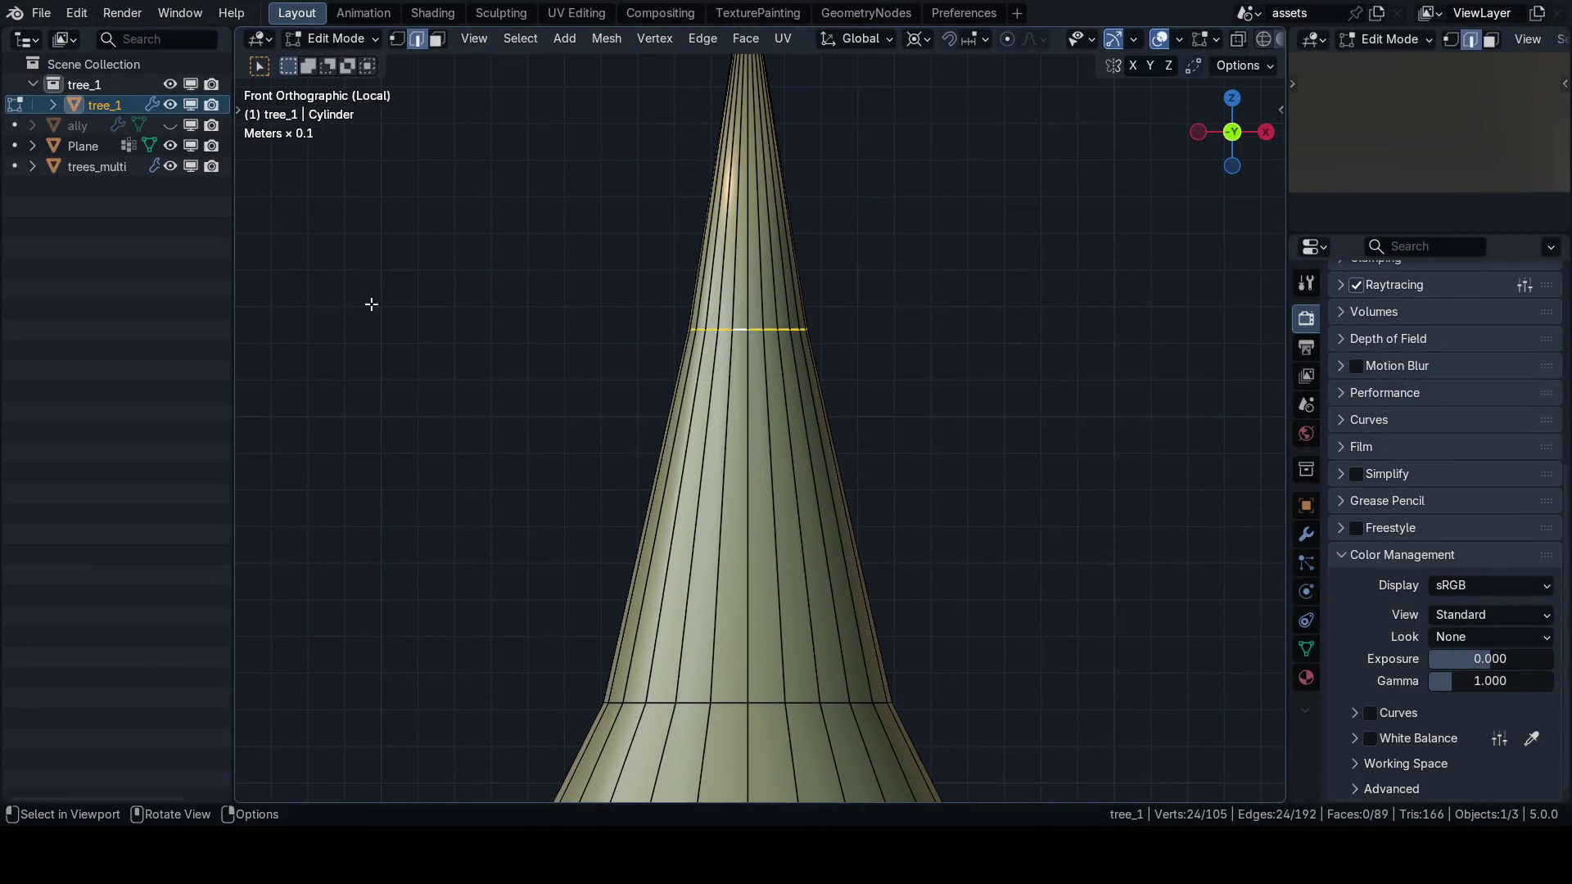
pyautogui.hotkey('ctrl', 'Tab')
pyautogui.click(373, 401)
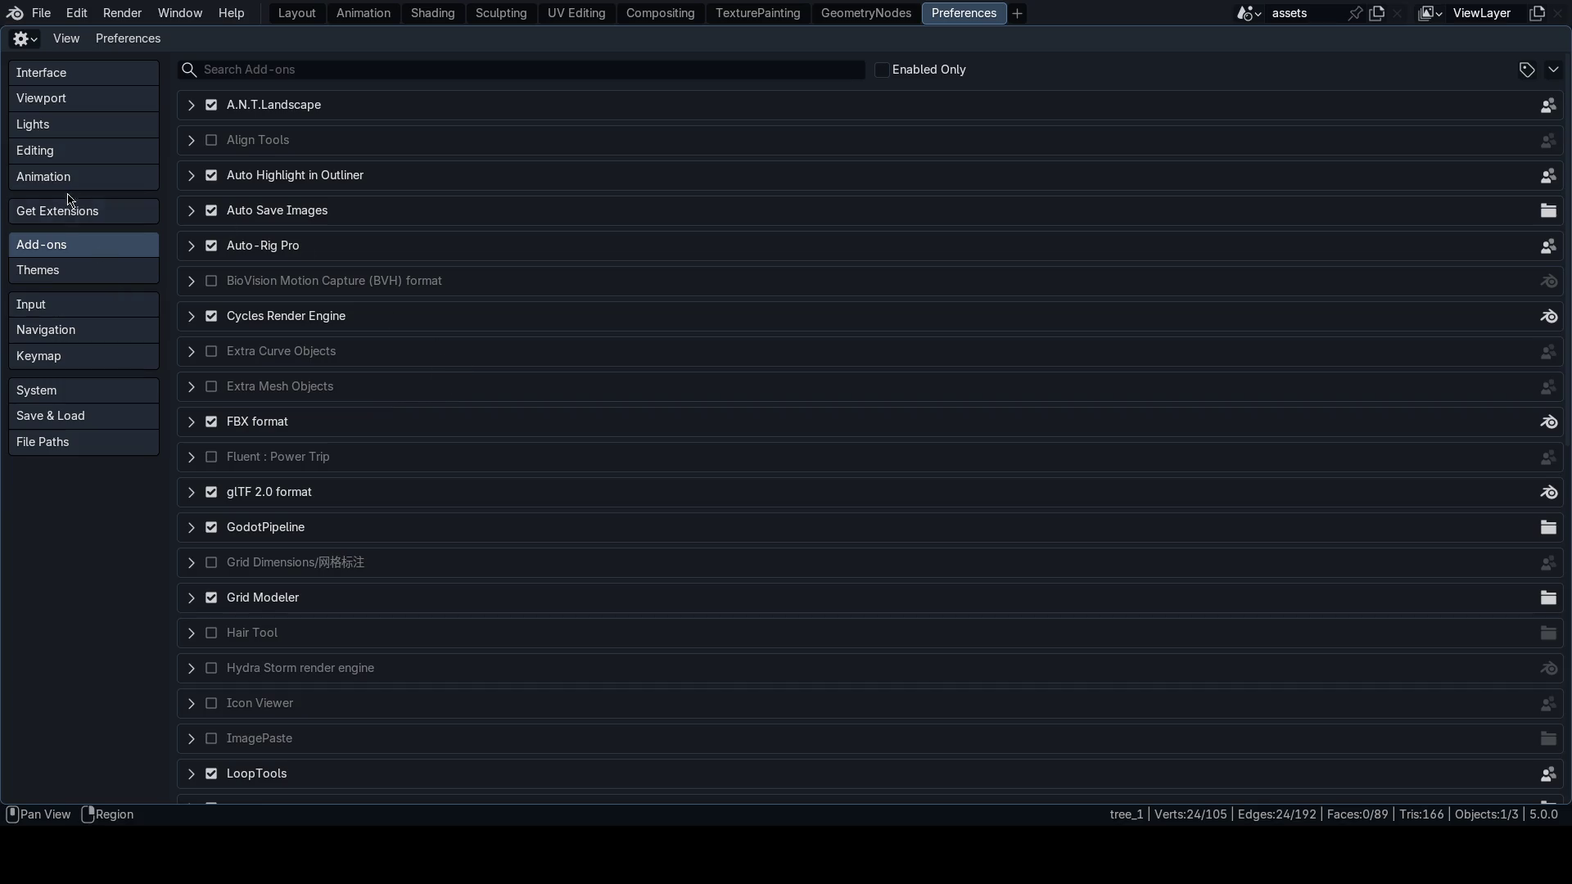
# Search the keymap for 'rip' to find its V shortcut, then return to the Layout workspace.
pyautogui.click(65, 355)
pyautogui.click(825, 97)
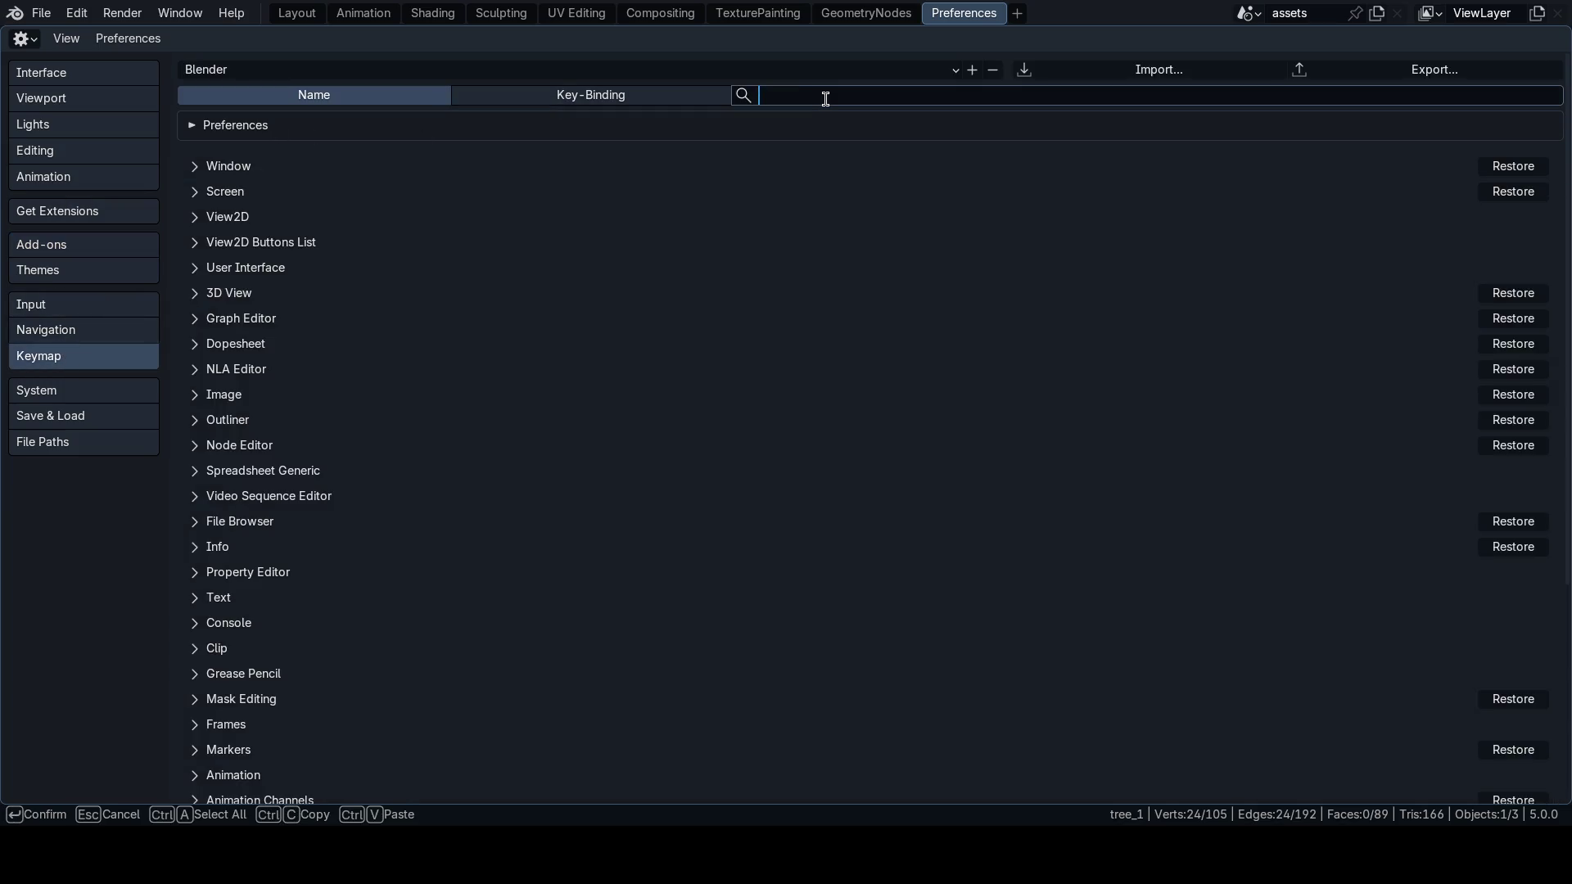
pyautogui.write('rip')
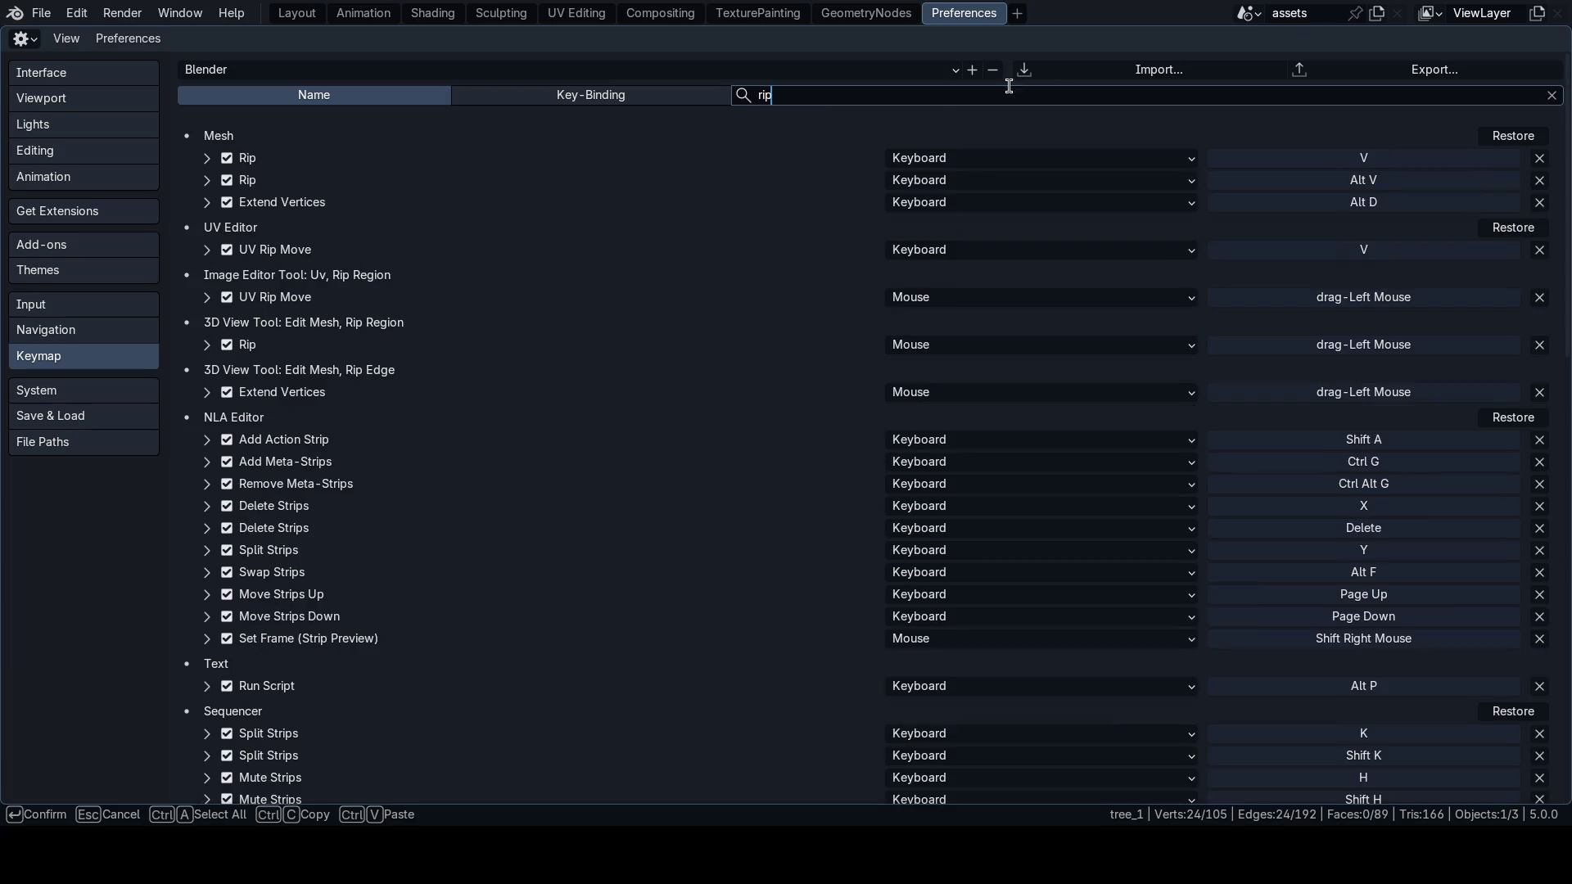
pyautogui.write('C')
pyautogui.press('Escape')
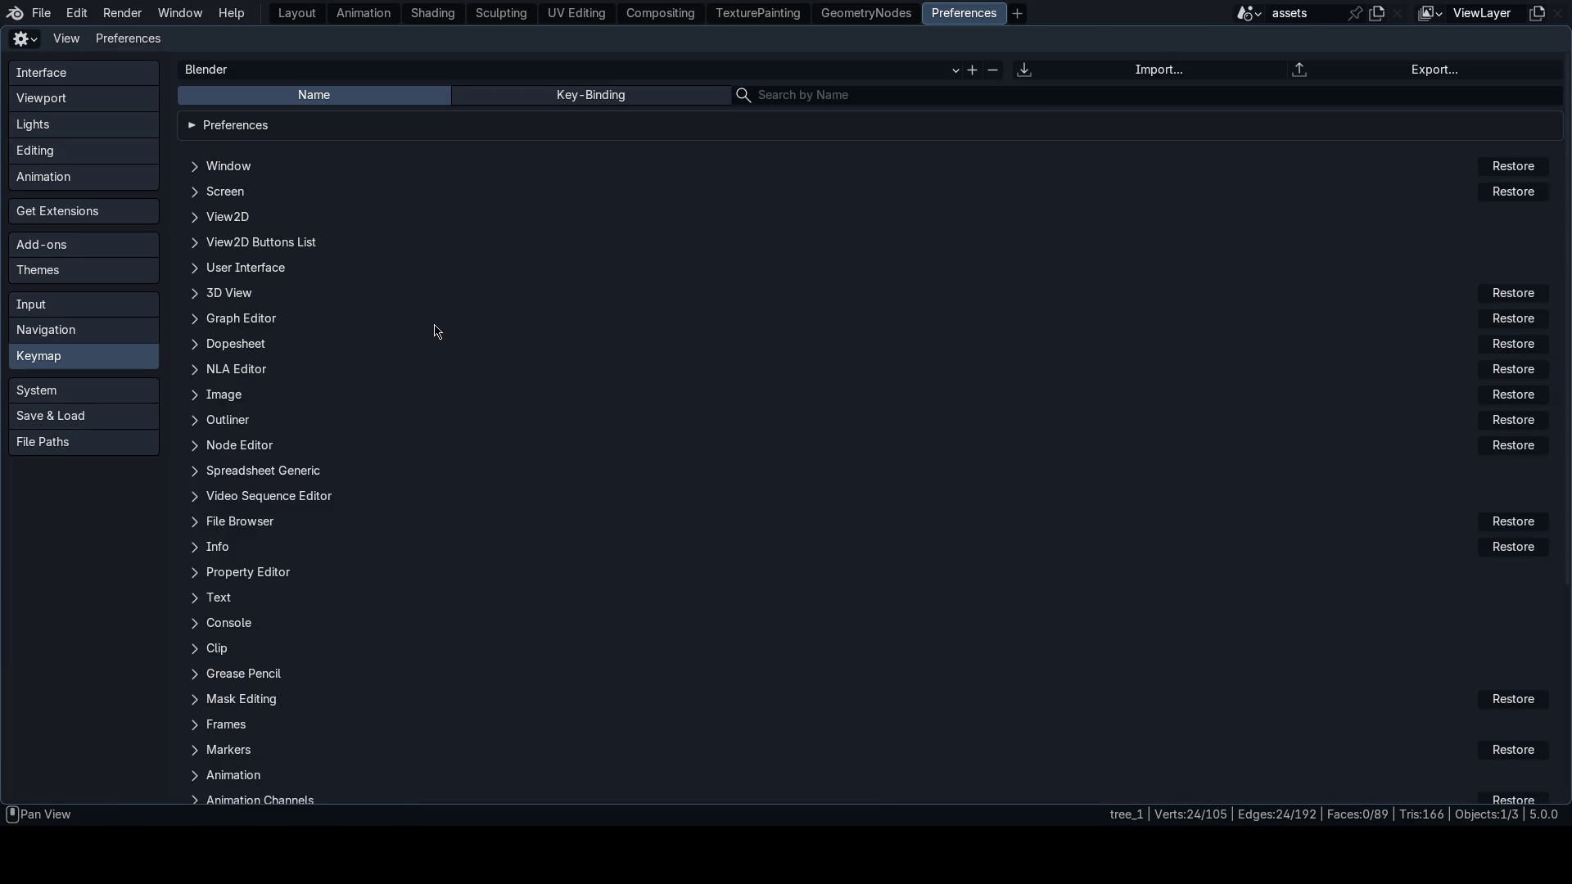
pyautogui.hotkey('ctrl', 'Tab')
pyautogui.click(274, 323)
# Rip the selected edge loop apart with V and reselect the ripped loop.
pyautogui.press('v')
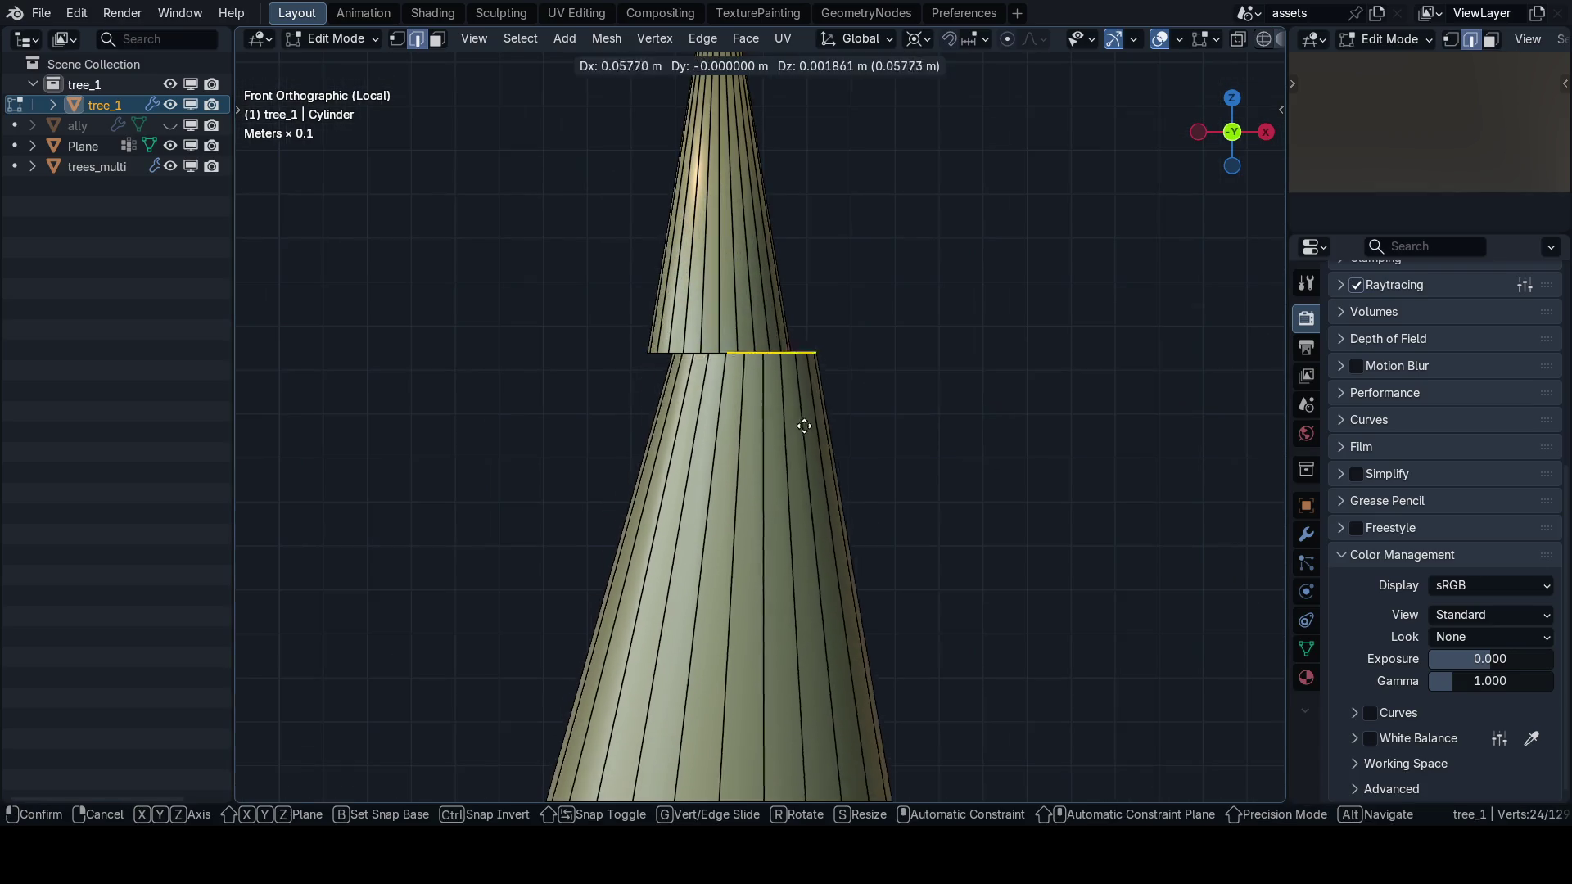
pyautogui.rightClick(745, 419)
pyautogui.scroll(2, 743, 416)
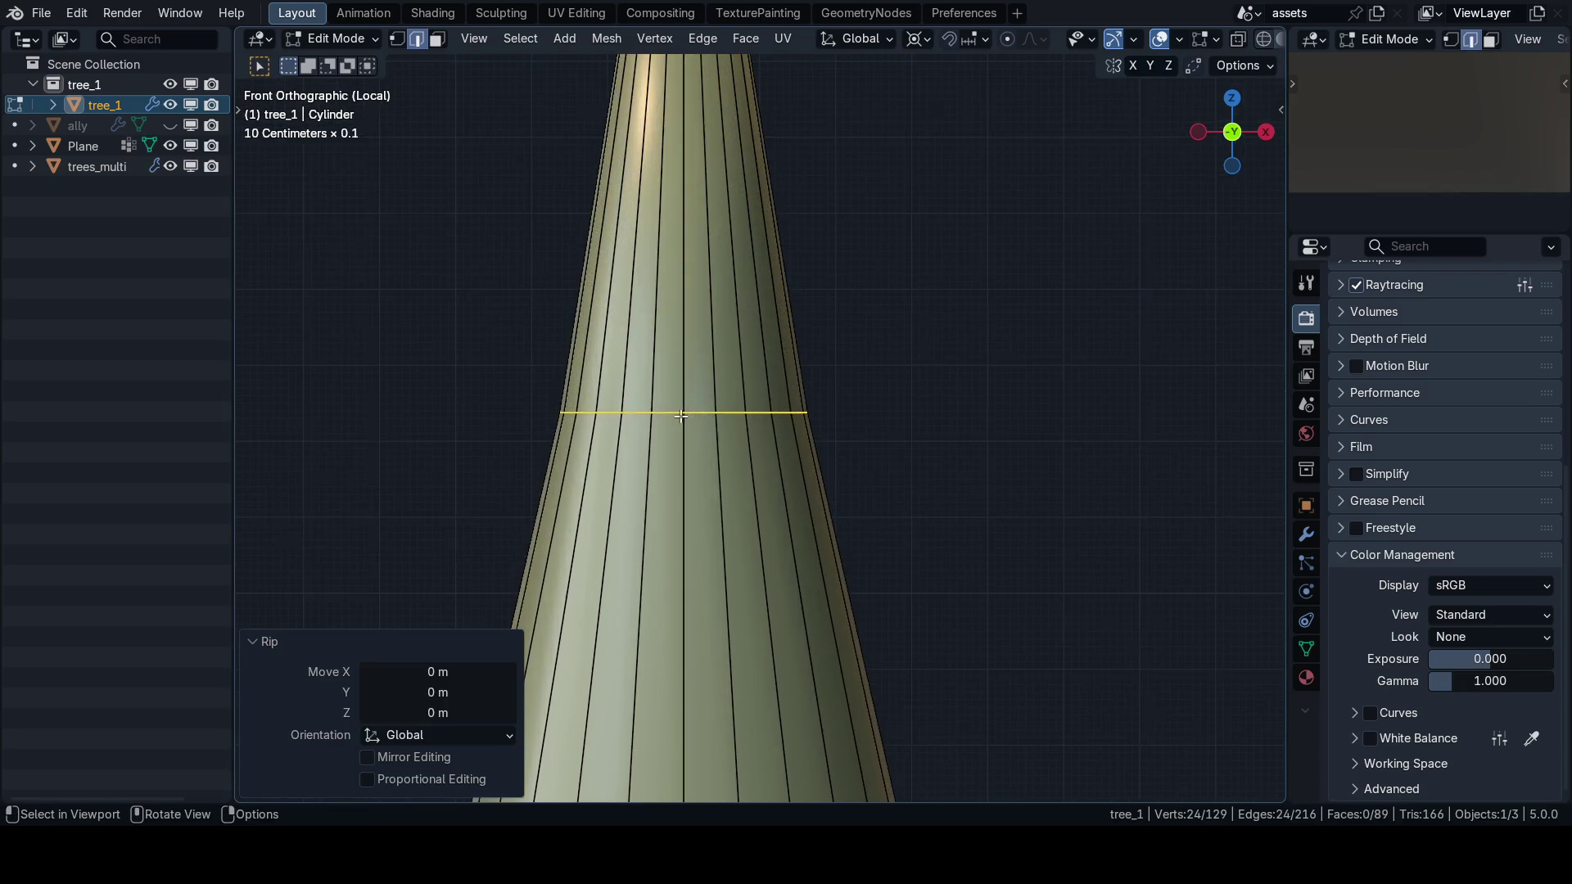
pyautogui.scroll(-2, 743, 416)
pyautogui.press('s')
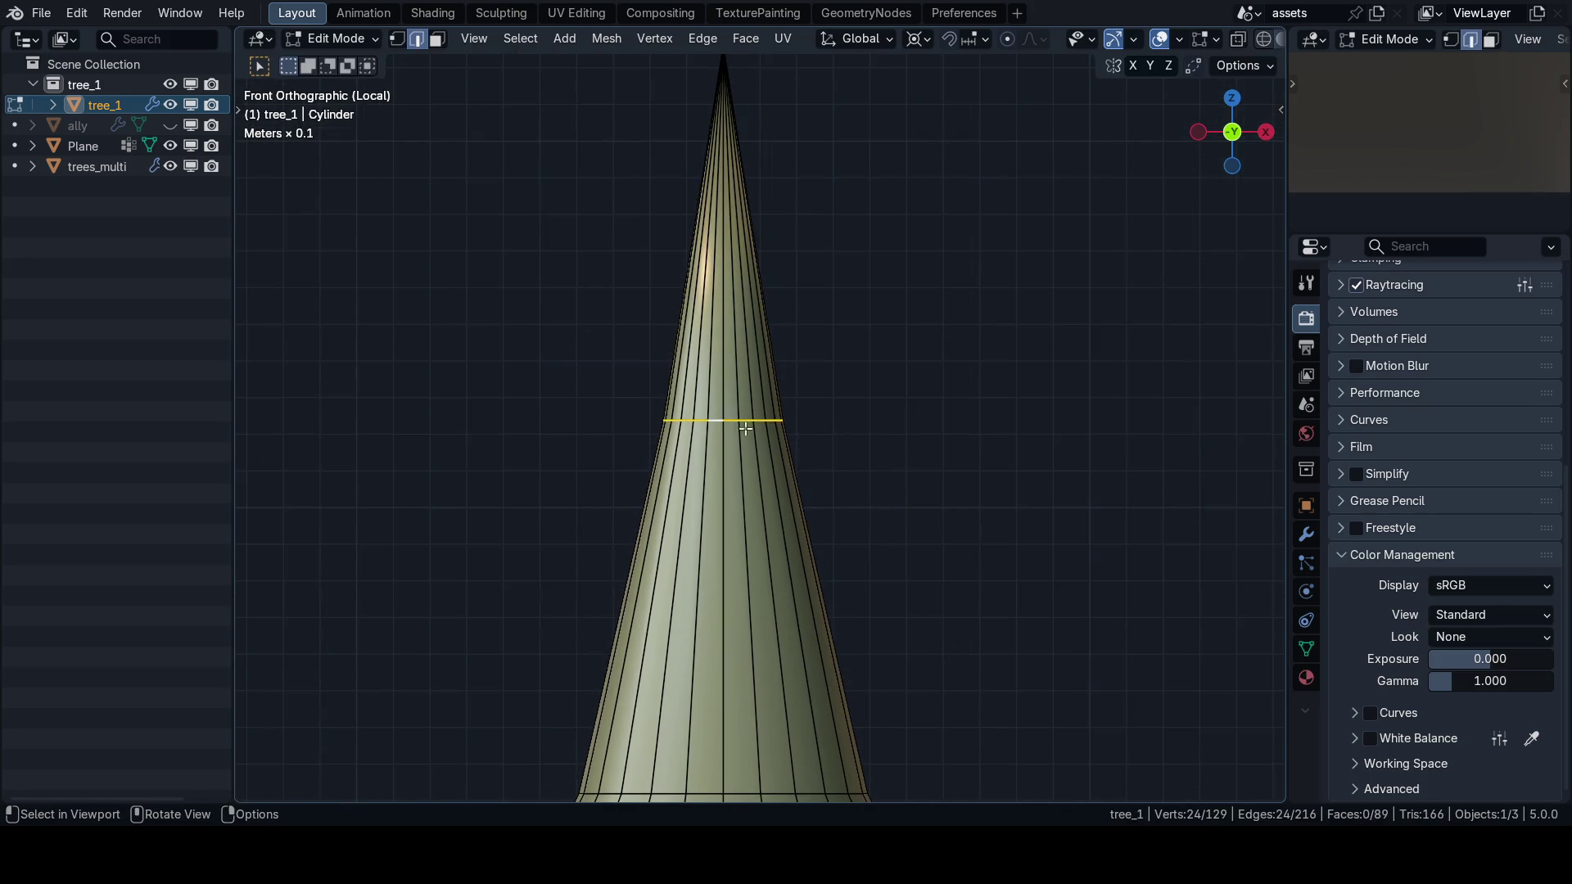
pyautogui.press('Escape')
pyautogui.click(778, 420)
pyautogui.keyDown('alt'); pyautogui.click(778, 421); pyautogui.keyUp('alt')
pyautogui.press('s')
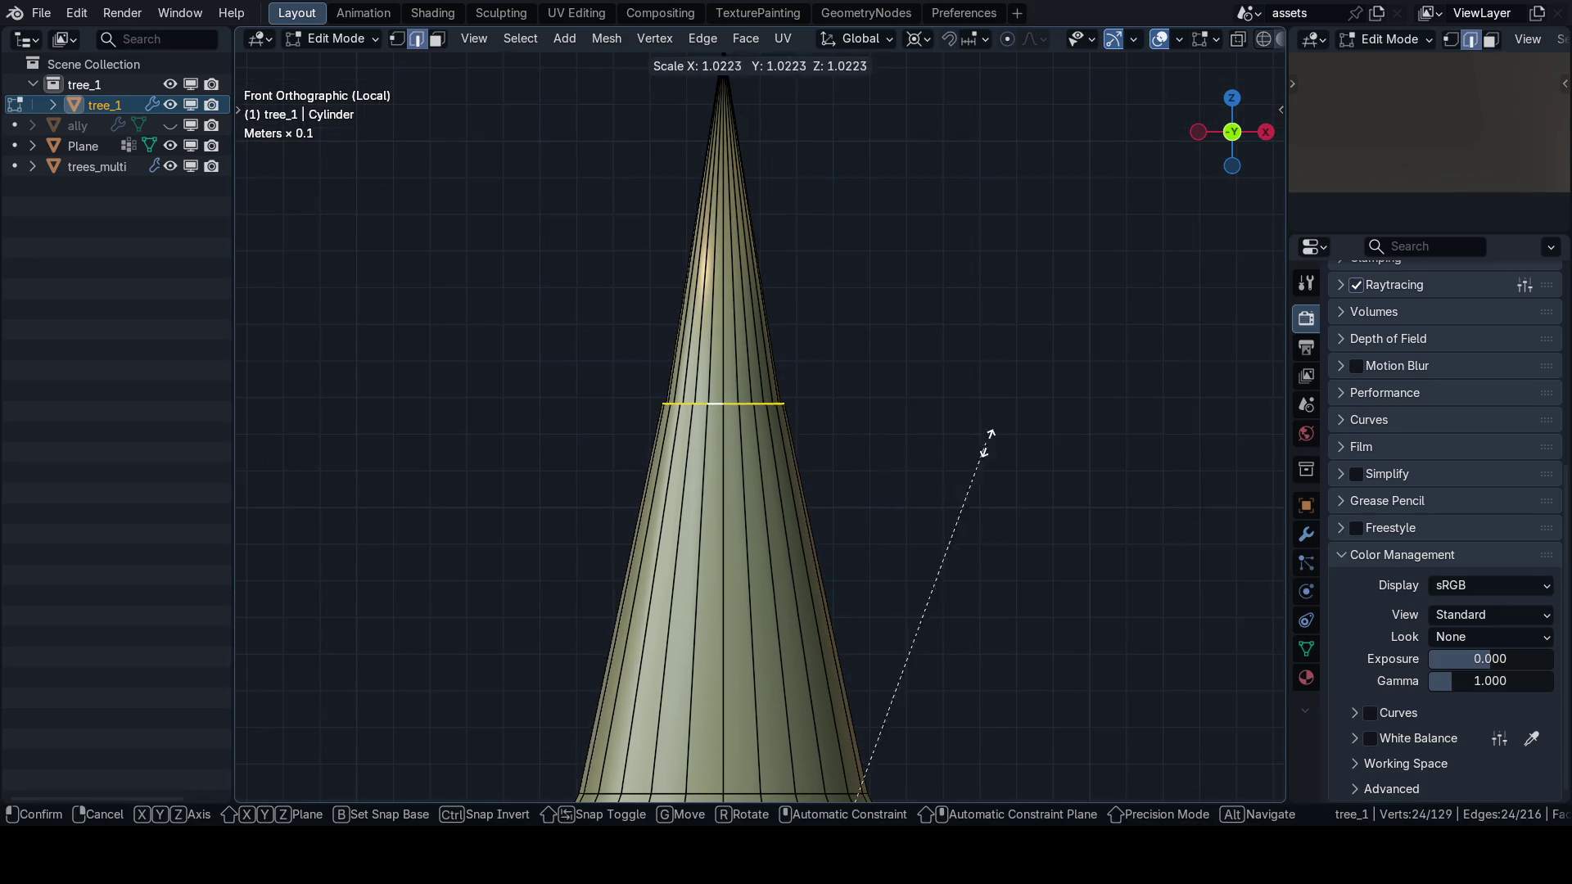
pyautogui.press('Escape')
pyautogui.scroll(-3, 860, 434)
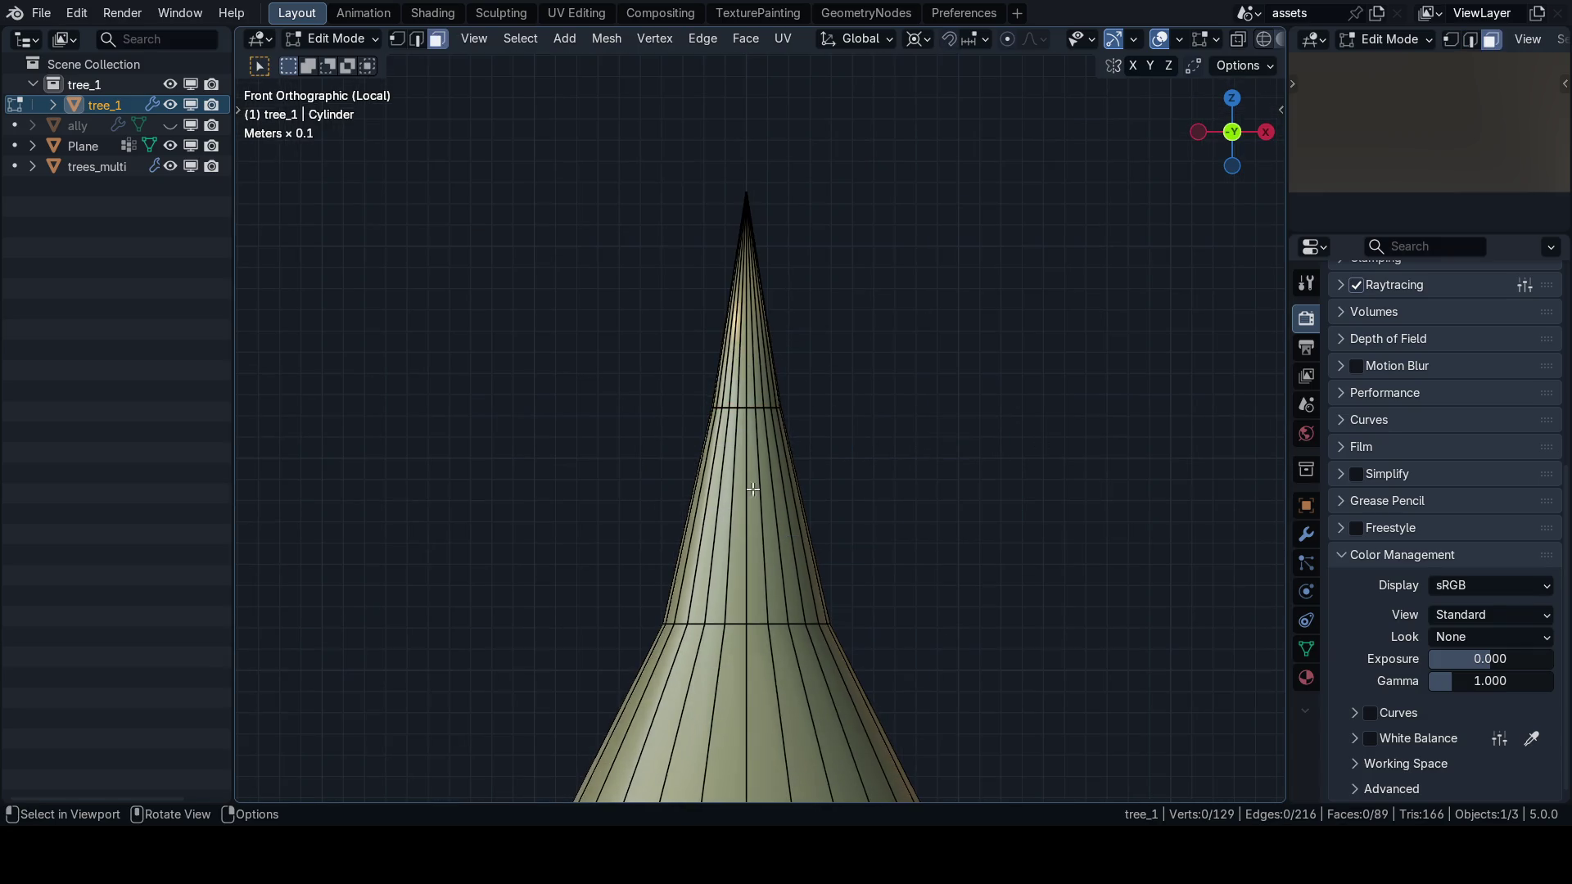
# Reveal all hidden faces of the tree, leaving only the edge loop selected.
pyautogui.moveTo(923, 509)
pyautogui.mouseDown()
pyautogui.moveTo(526, 481)
pyautogui.moveTo(834, 503)
pyautogui.moveTo(571, 460)
pyautogui.mouseUp()
pyautogui.press('3')
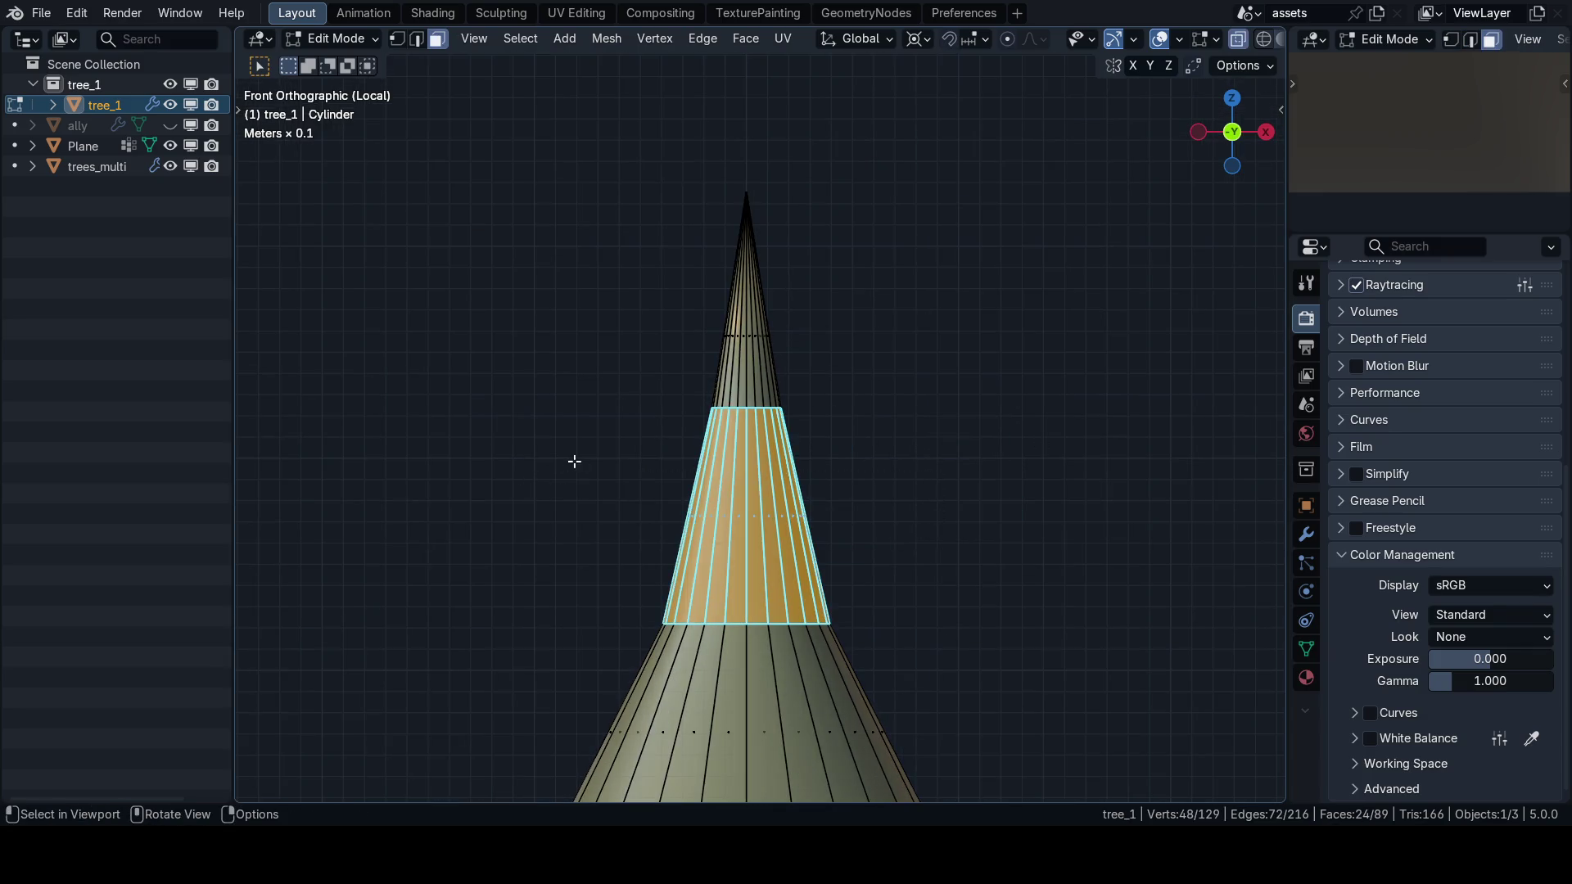
pyautogui.hotkey('ctrl', 'z')
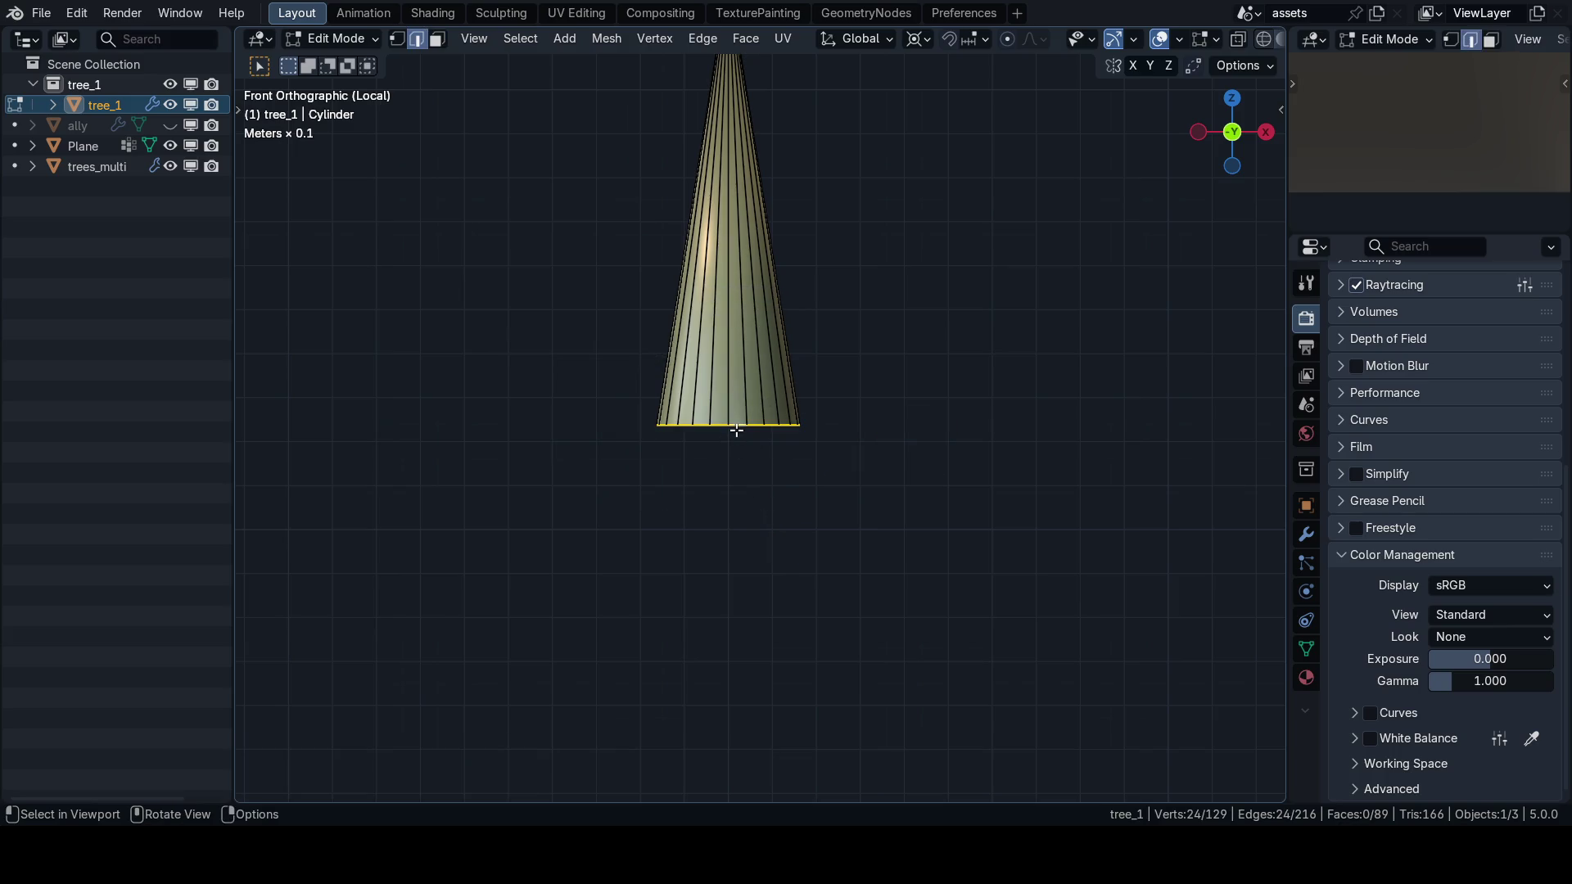
pyautogui.hotkey('alt', 'h')
pyautogui.press('h')
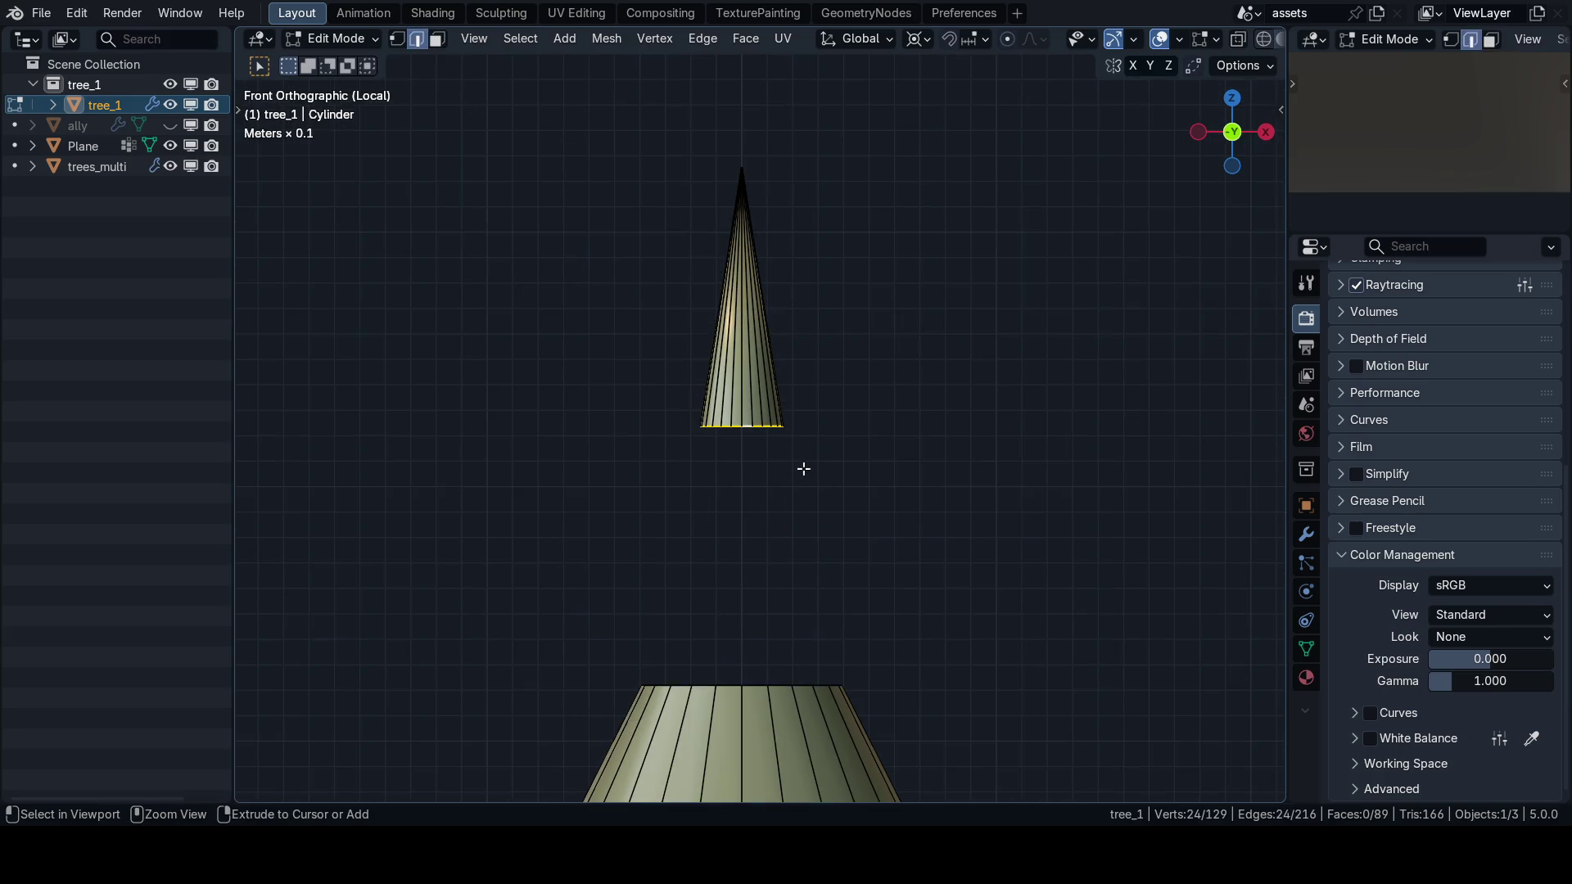
pyautogui.hotkey('alt', 'h')
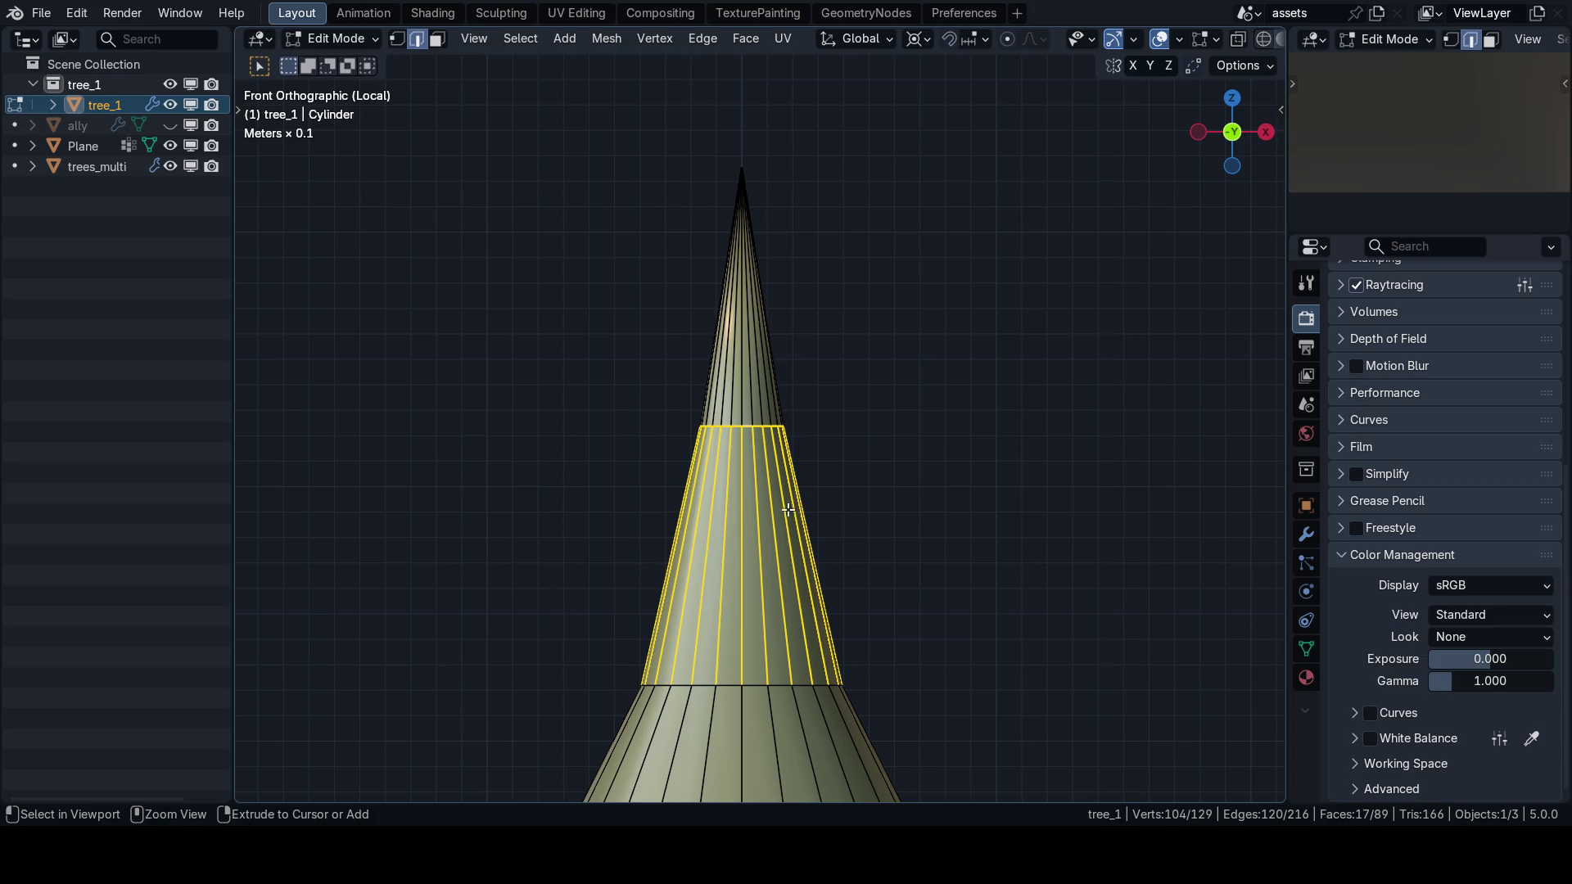
pyautogui.press('h')
pyautogui.hotkey('alt', 'h')
pyautogui.click(367, 780)
pyautogui.scroll(2, 752, 502)
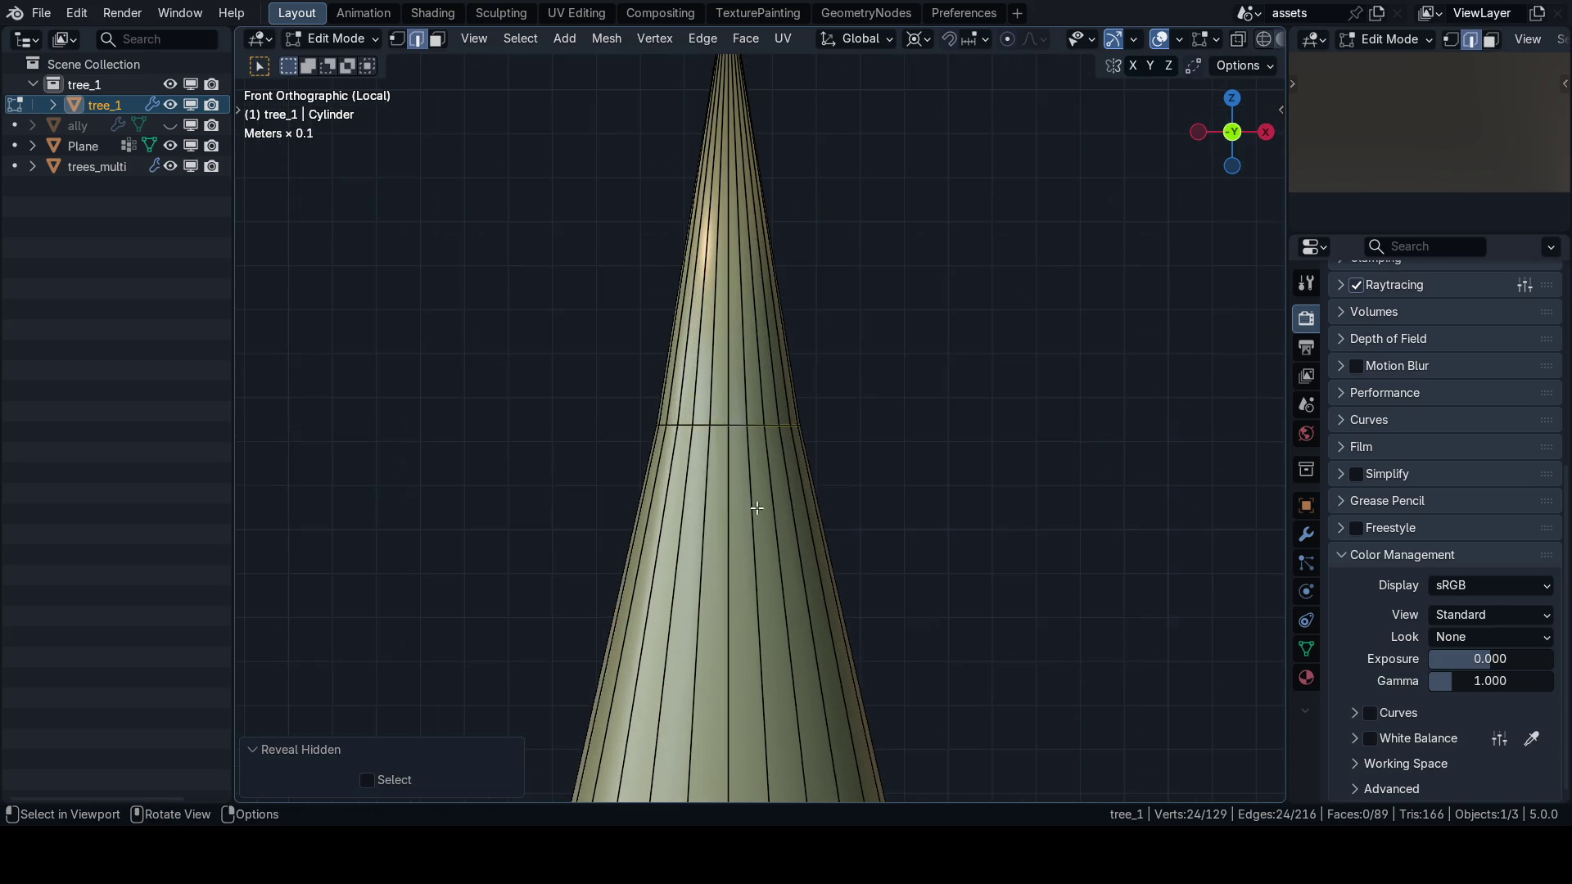
pyautogui.scroll(-2, 825, 466)
pyautogui.press('s')
pyautogui.press('z')
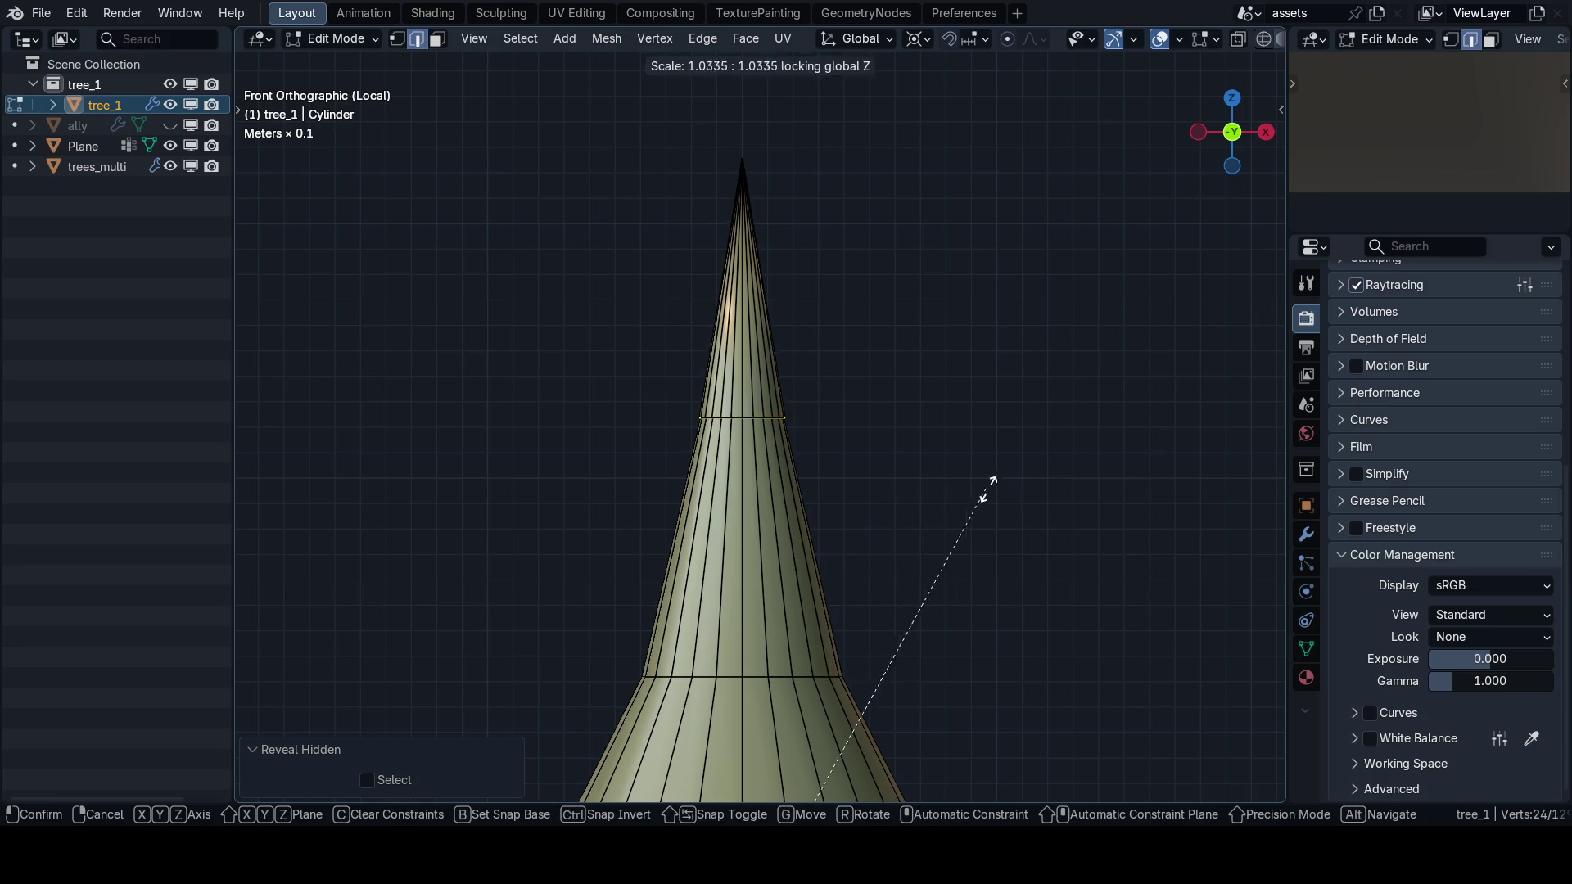
pyautogui.press('Escape')
pyautogui.scroll(-2, 803, 376)
# Set the pivot to Individual Origins and widen the upper cone's base loop to 1.545.
pyautogui.click(923, 42)
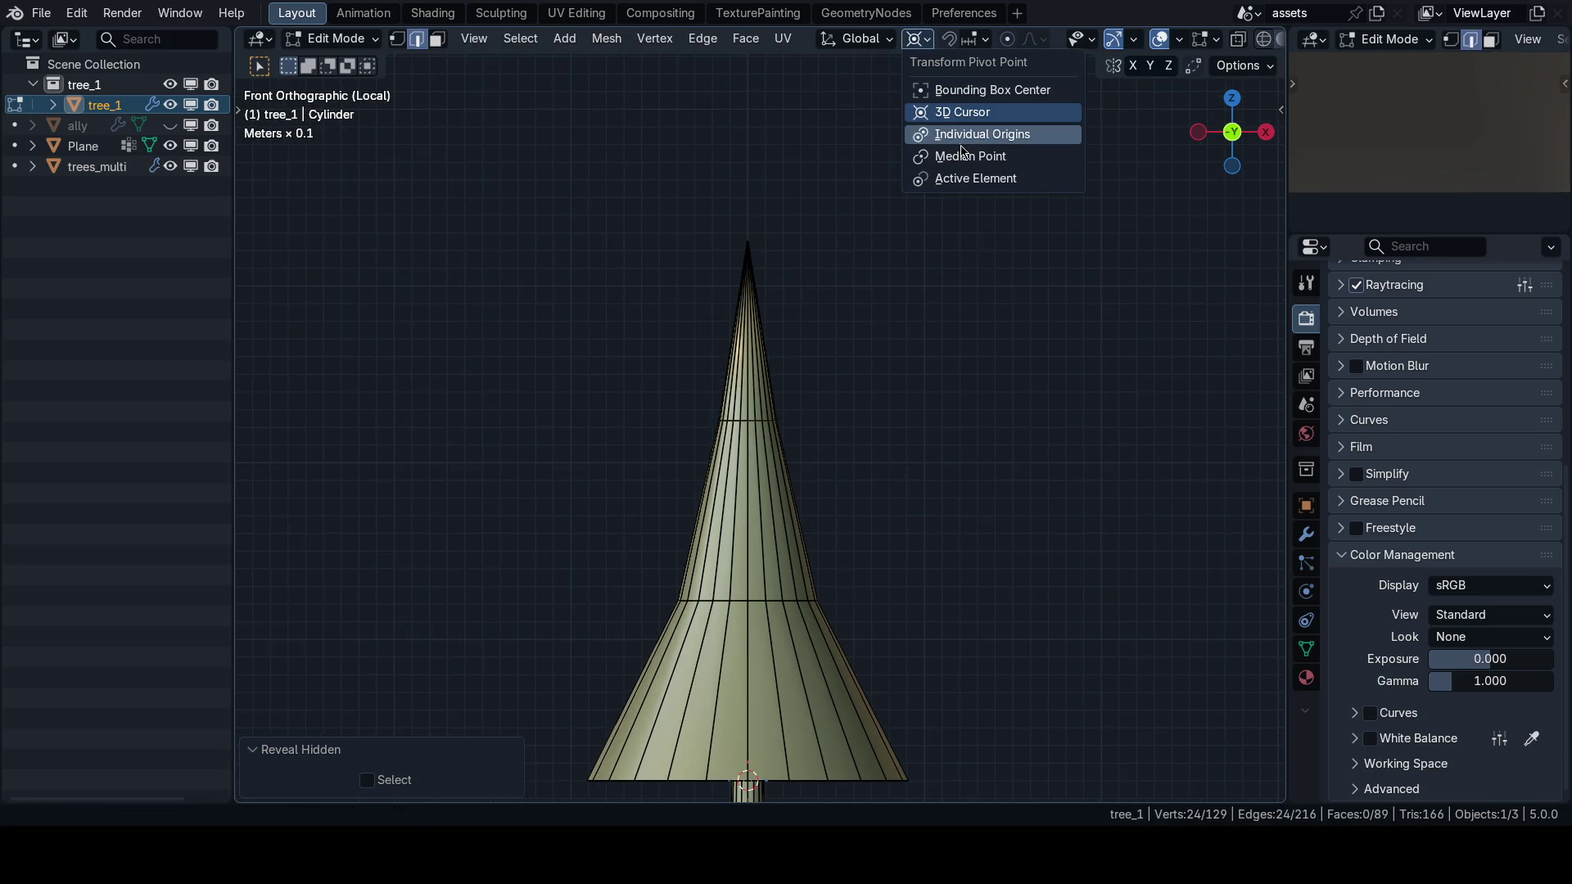
pyautogui.click(950, 131)
pyautogui.scroll(3, 807, 401)
pyautogui.press('s')
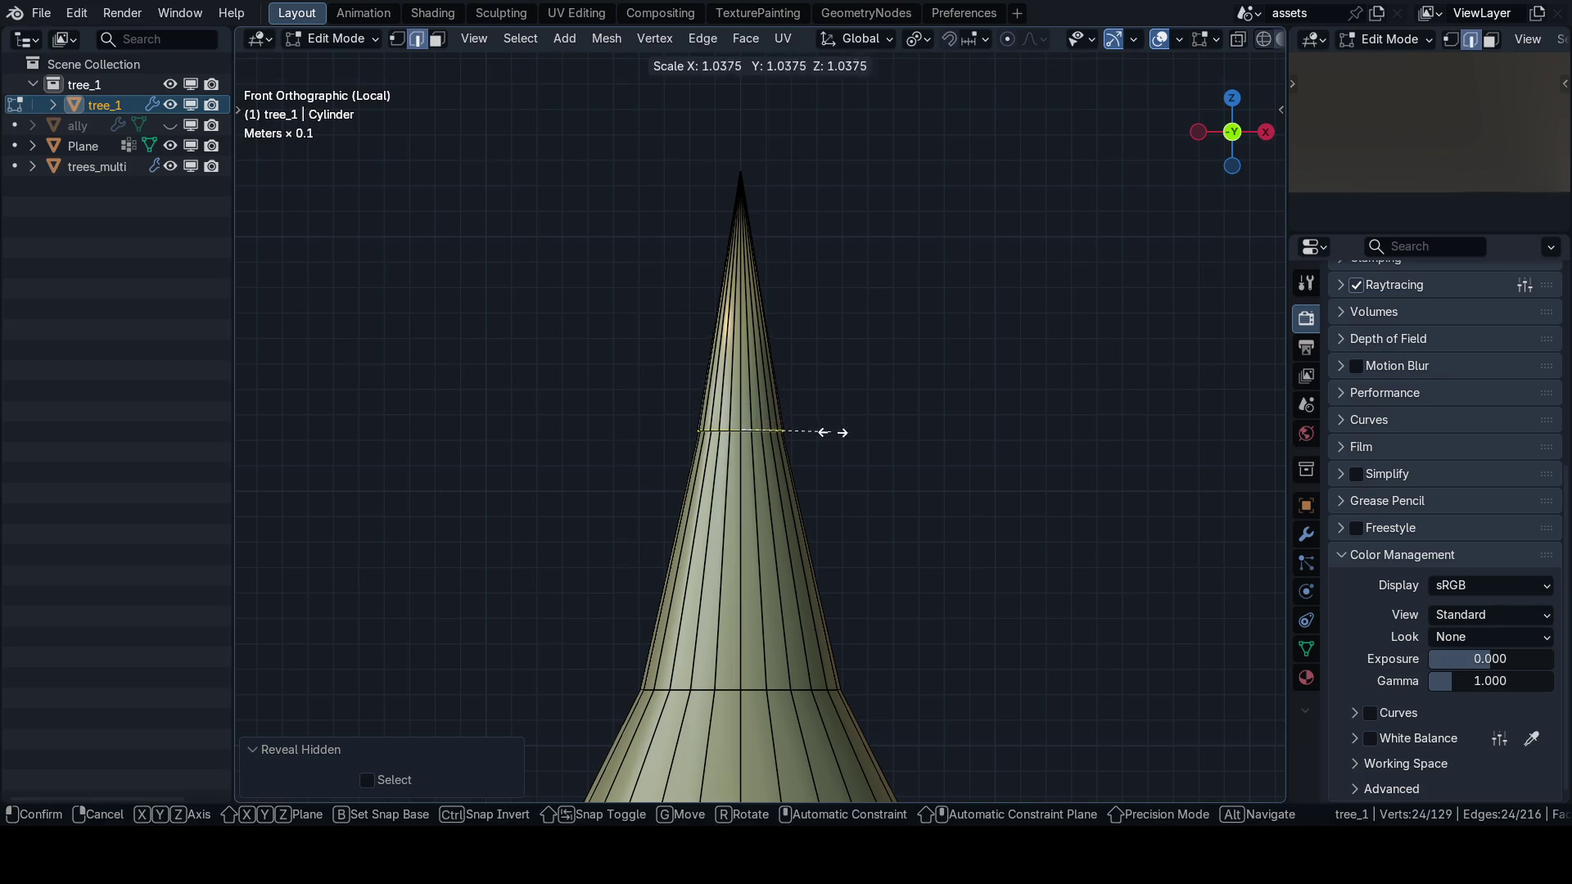
pyautogui.press('Escape')
pyautogui.scroll(-2, 849, 449)
pyautogui.press('s')
pyautogui.hotkey('shift', 'z')
pyautogui.click(913, 469)
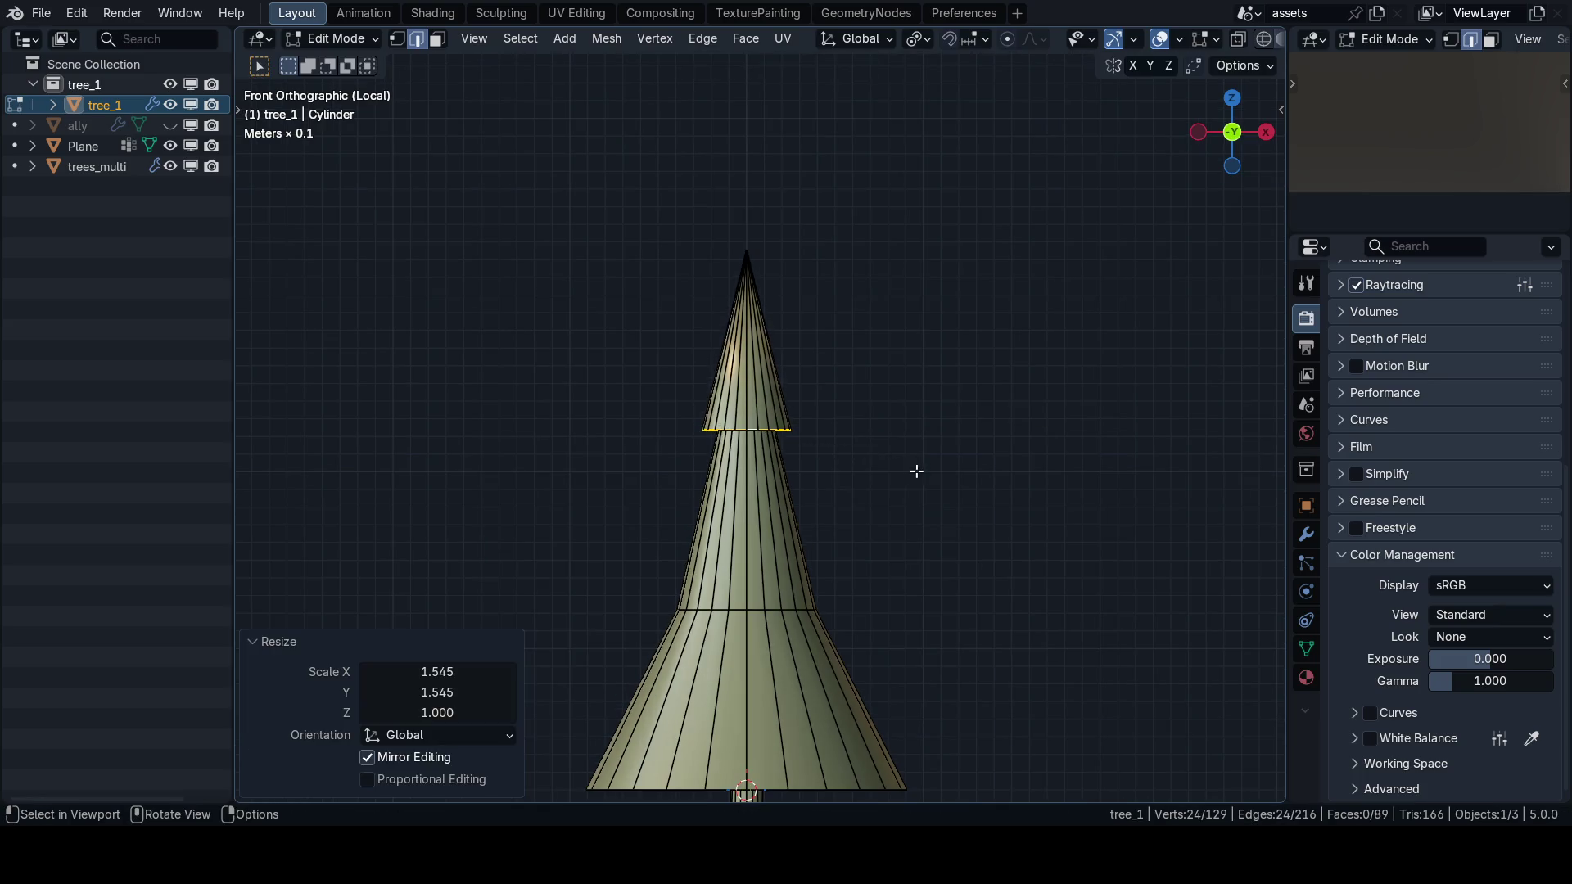
pyautogui.scroll(-2, 881, 459)
# Extrude the base loop about 0.185 m down and widen the new ring to 1.401.
pyautogui.press('g')
pyautogui.press('z')
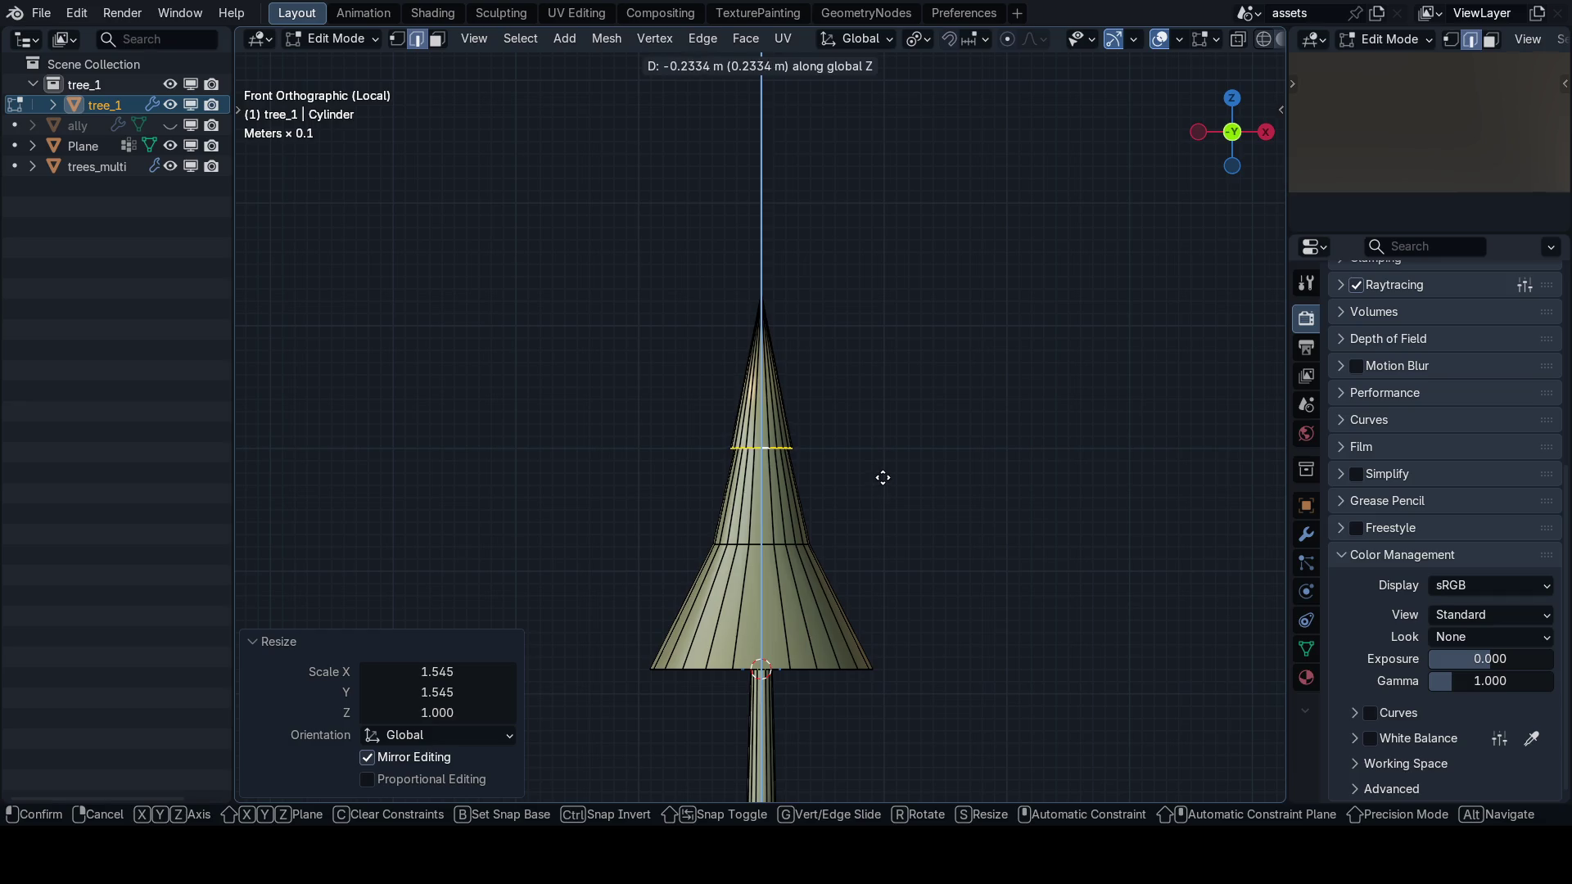
pyautogui.press('Escape')
pyautogui.scroll(3, 837, 456)
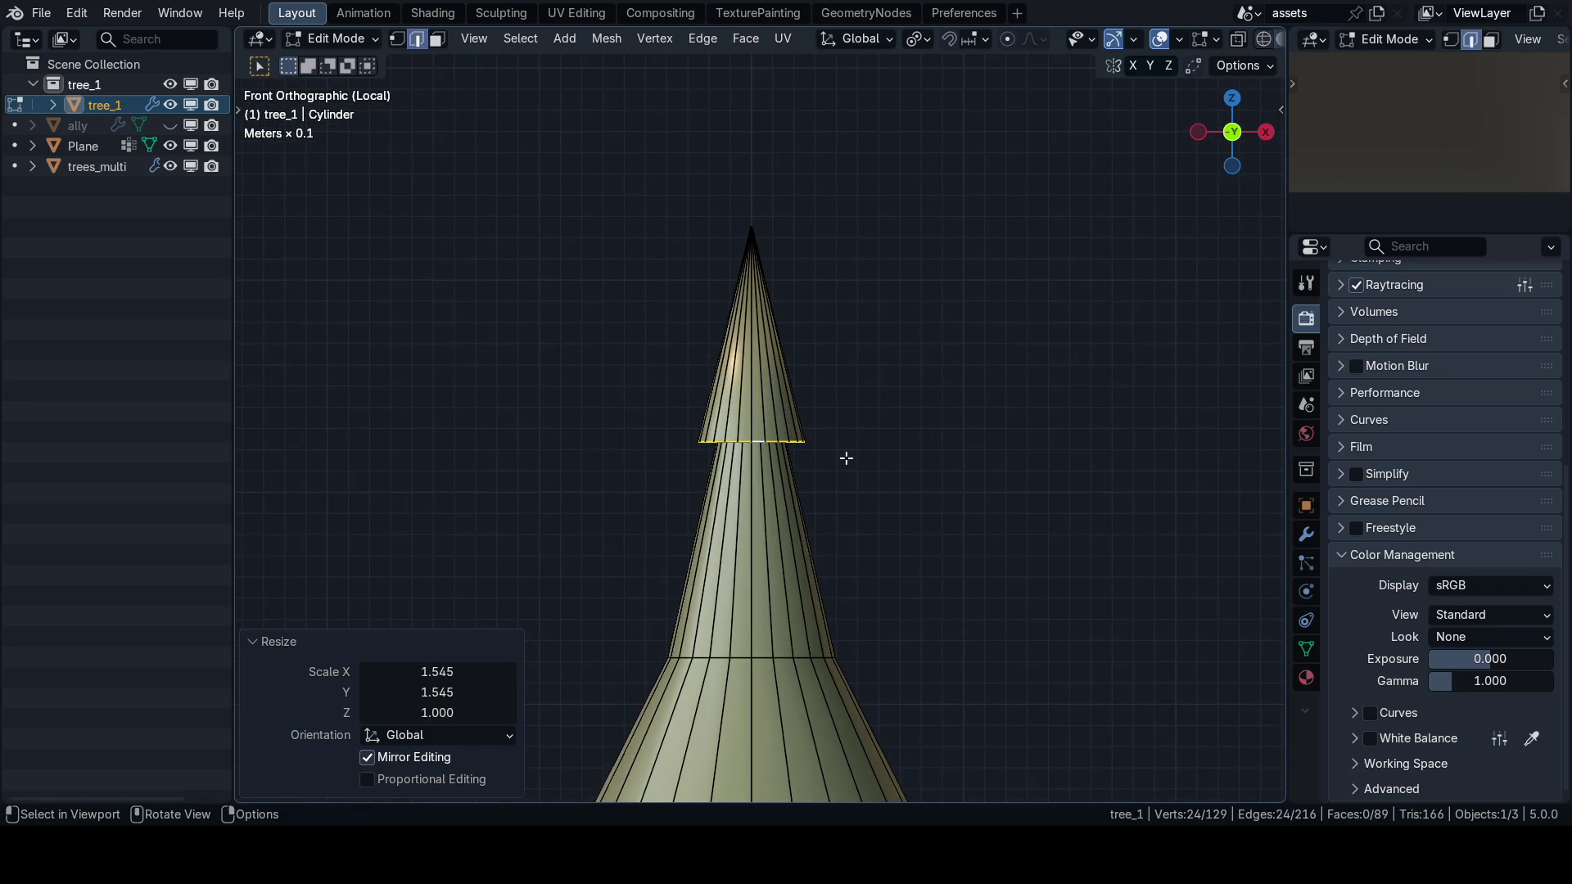
pyautogui.press('e')
pyautogui.press('Escape')
pyautogui.press('g')
pyautogui.press('z')
pyautogui.click(844, 479)
pyautogui.press('s')
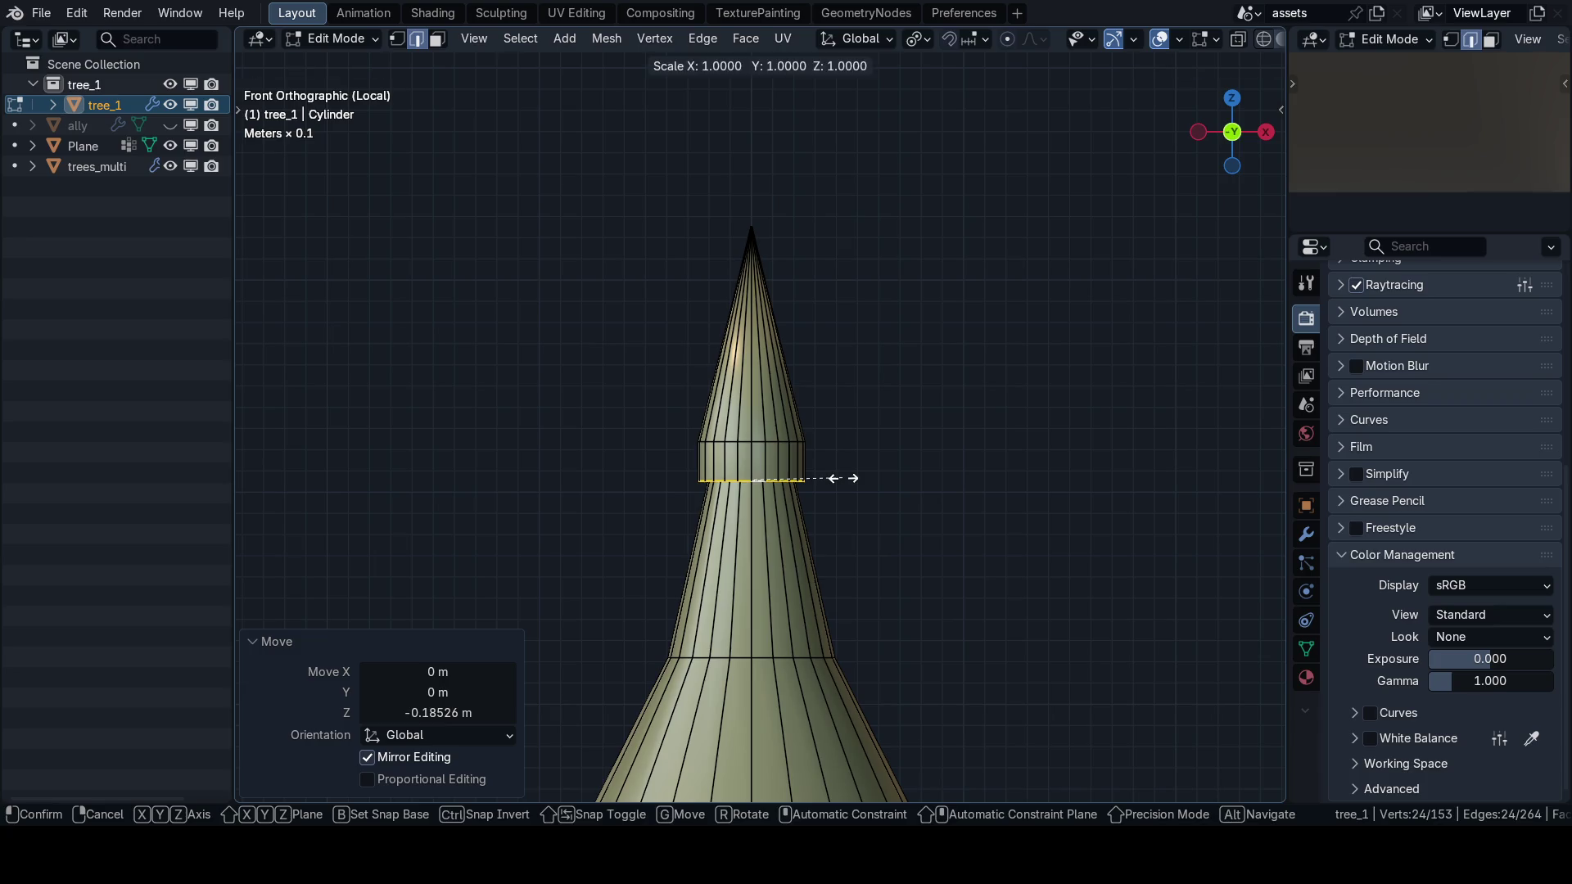
pyautogui.hotkey('shift', 'z')
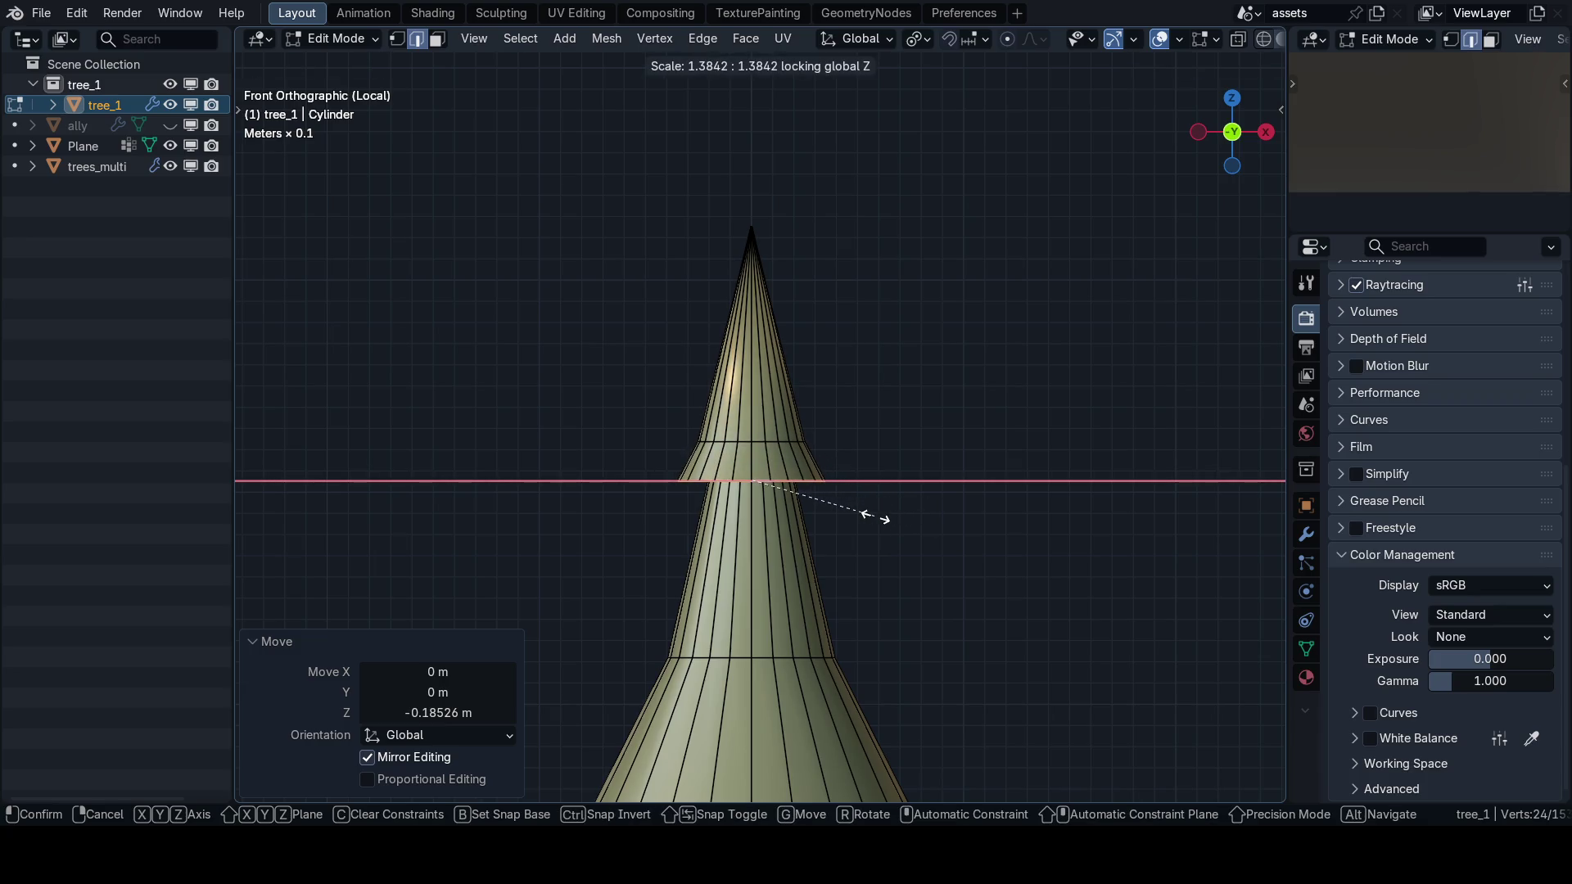
pyautogui.click(878, 518)
# Show the trees in the preview from above, then side, then an elevated orbit.
pyautogui.click(1310, 42)
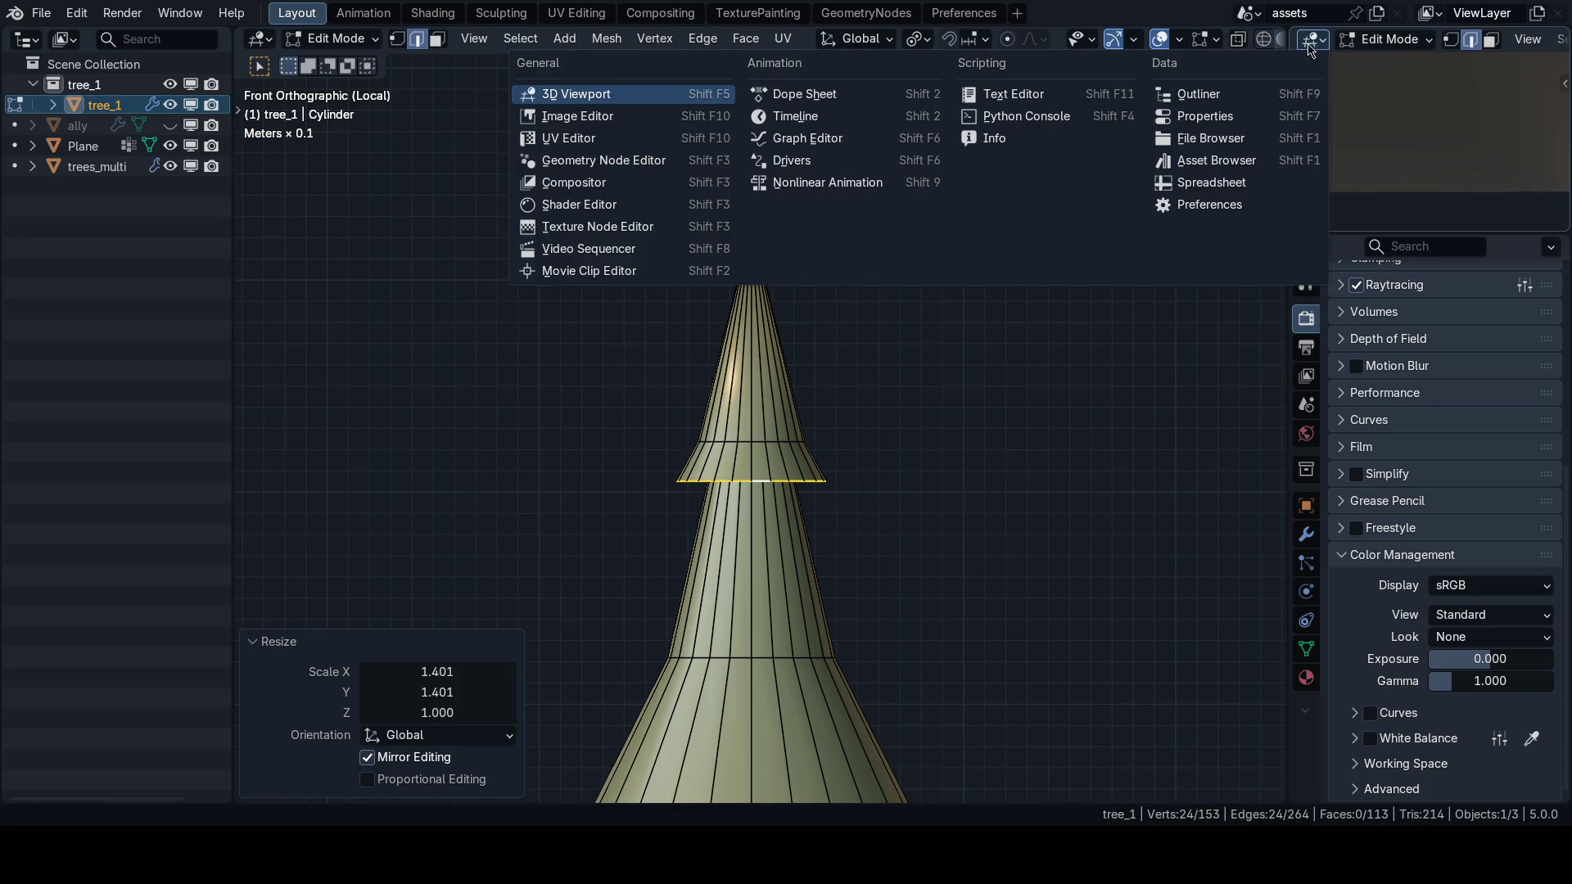
pyautogui.press('`')
pyautogui.click(1342, 120)
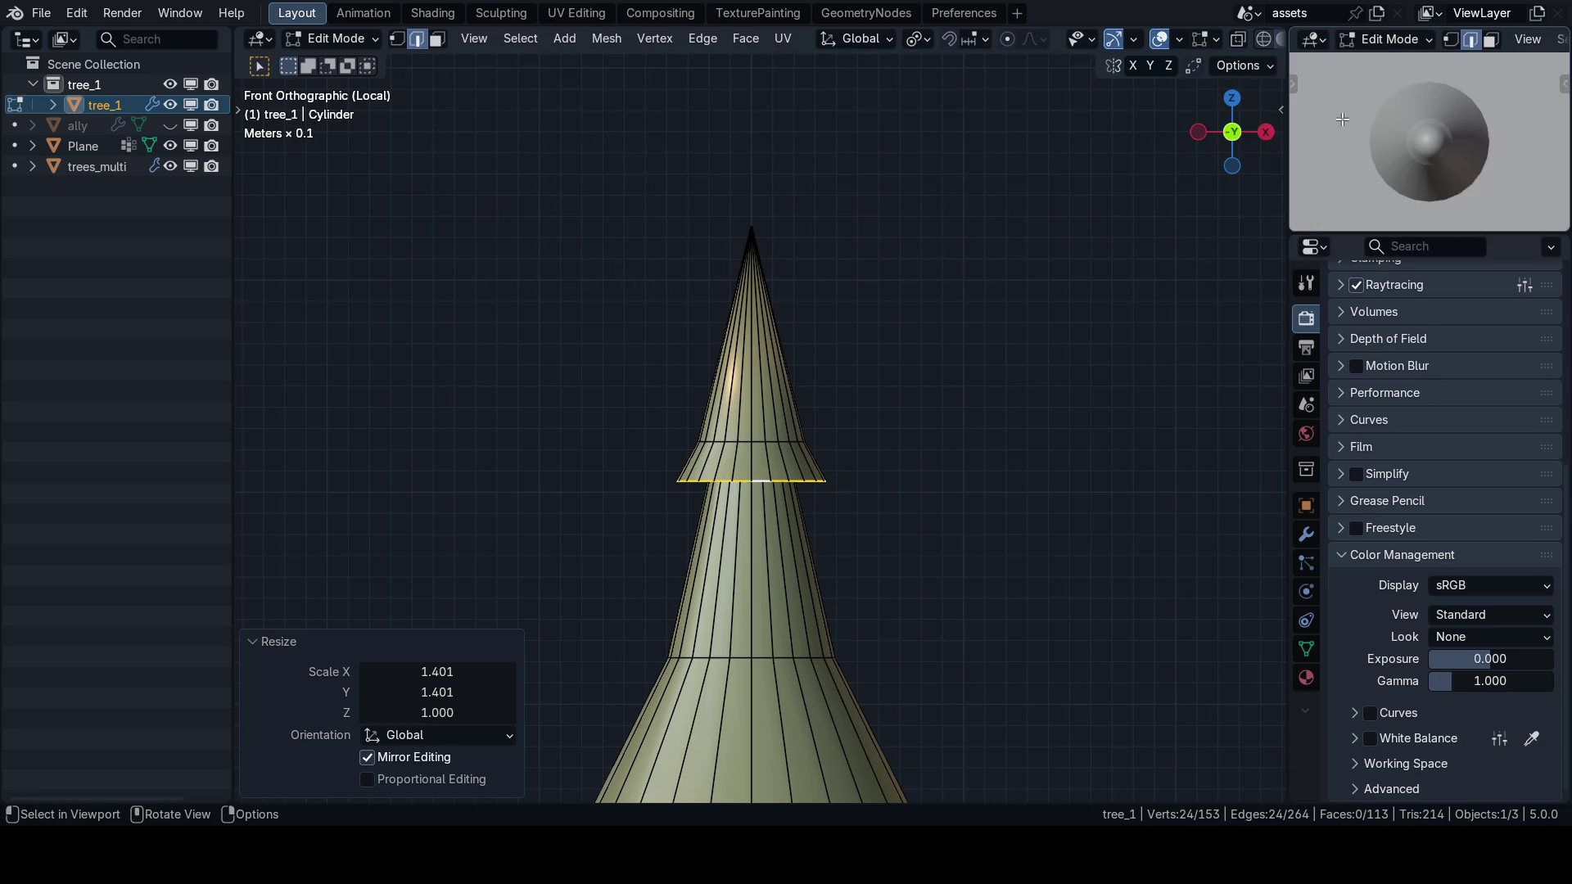
pyautogui.press('KP_1')
pyautogui.scroll(2, 1429, 163)
pyautogui.scroll(-1, 1417, 157)
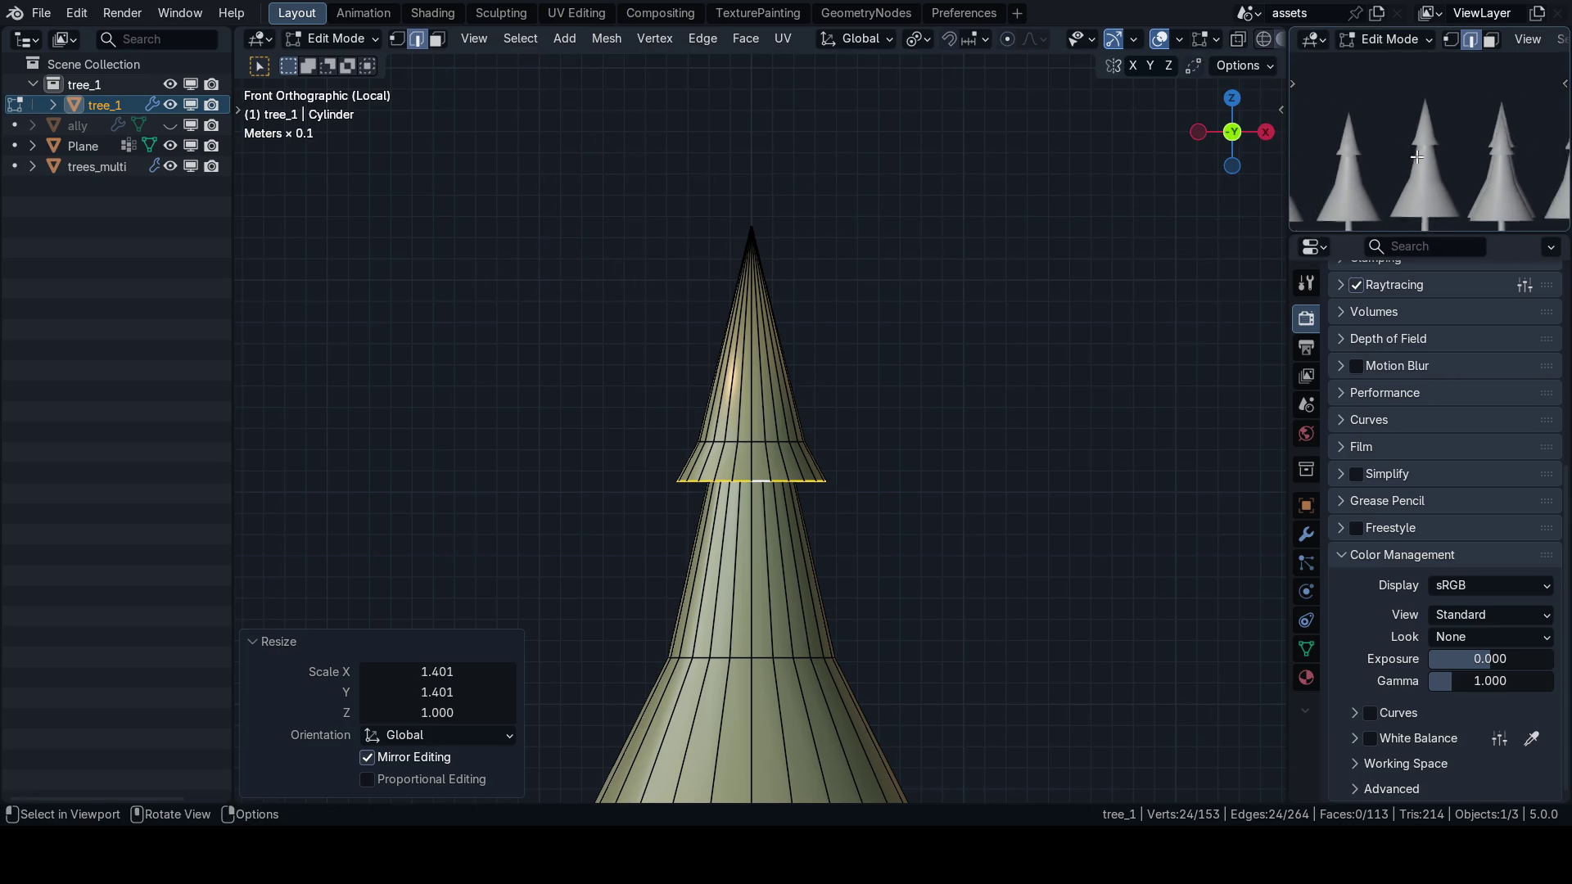
pyautogui.moveTo(1417, 157)
pyautogui.mouseDown()
pyautogui.moveTo(1435, 178)
pyautogui.moveTo(1434, 159)
pyautogui.mouseUp()
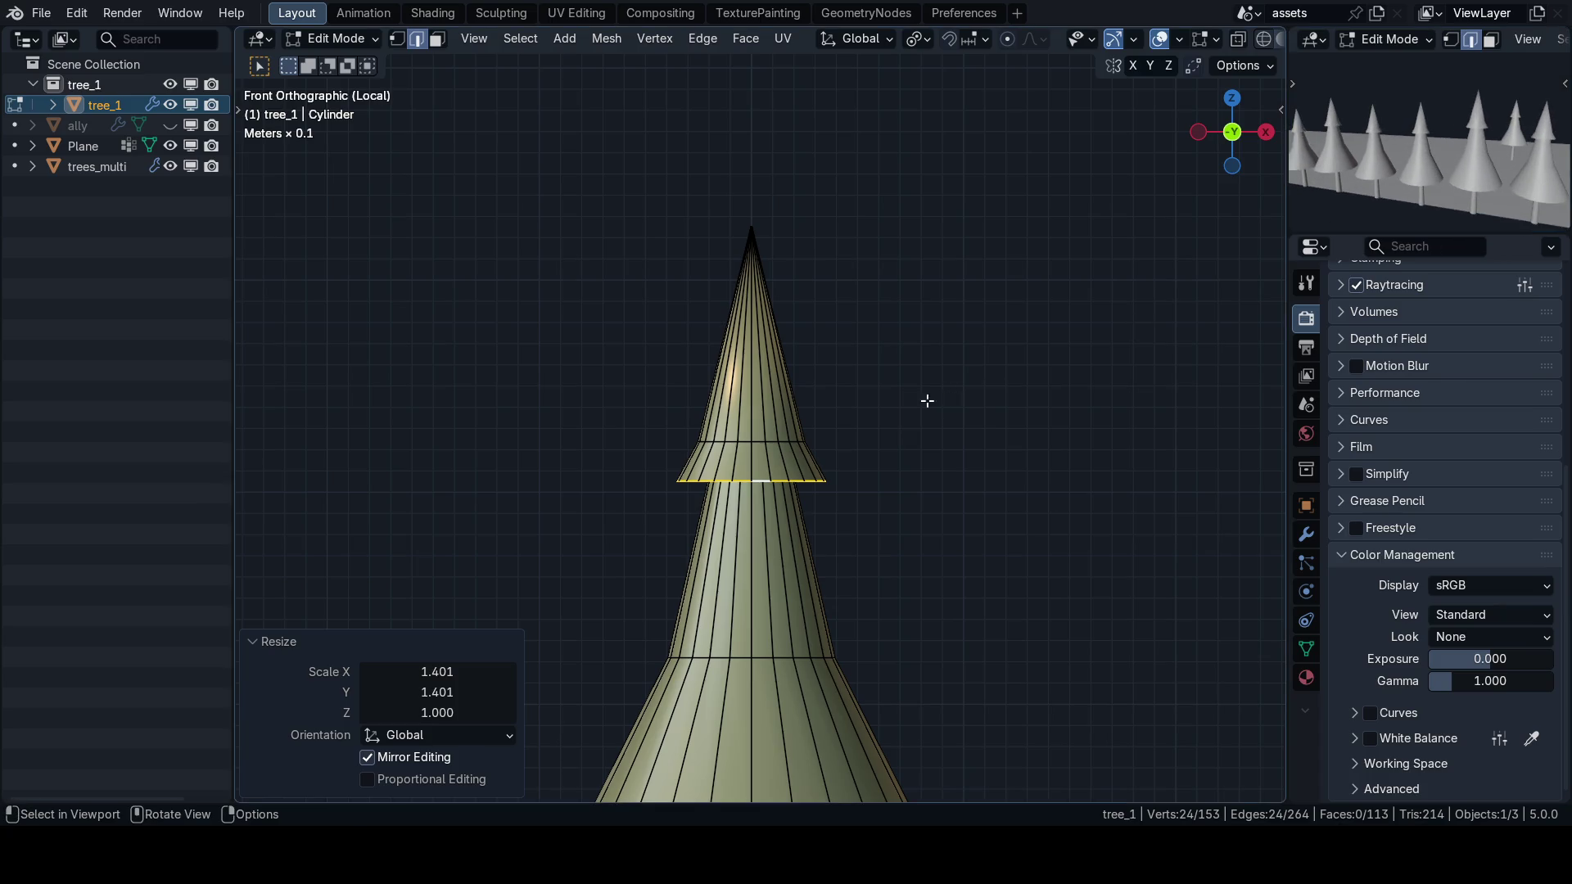
pyautogui.scroll(-1, 841, 425)
pyautogui.scroll(-2, 778, 449)
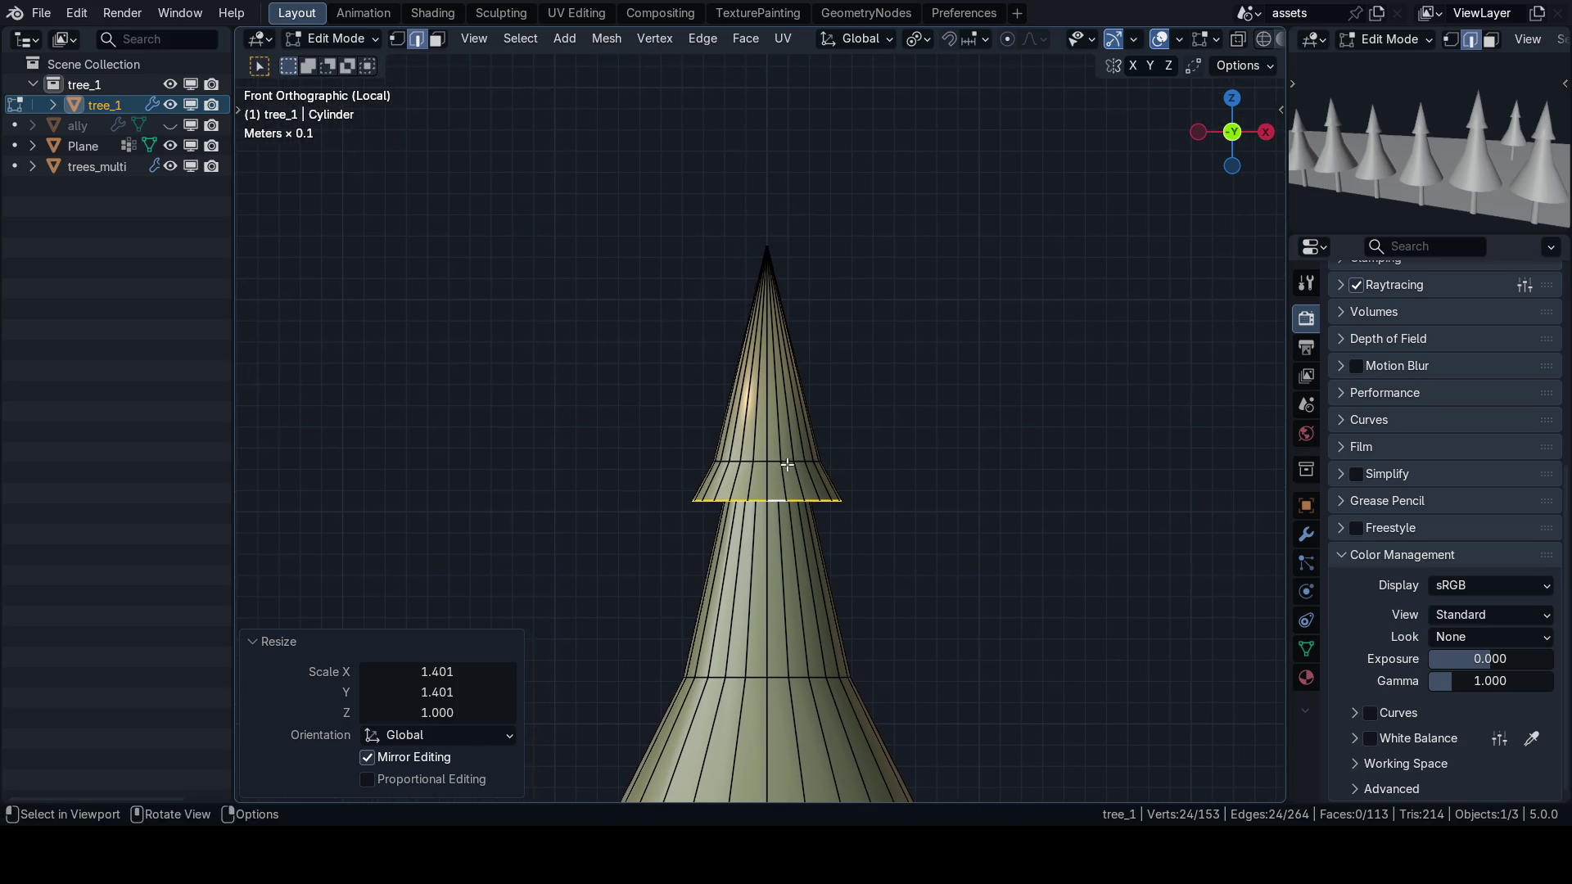
pyautogui.scroll(-3, 913, 446)
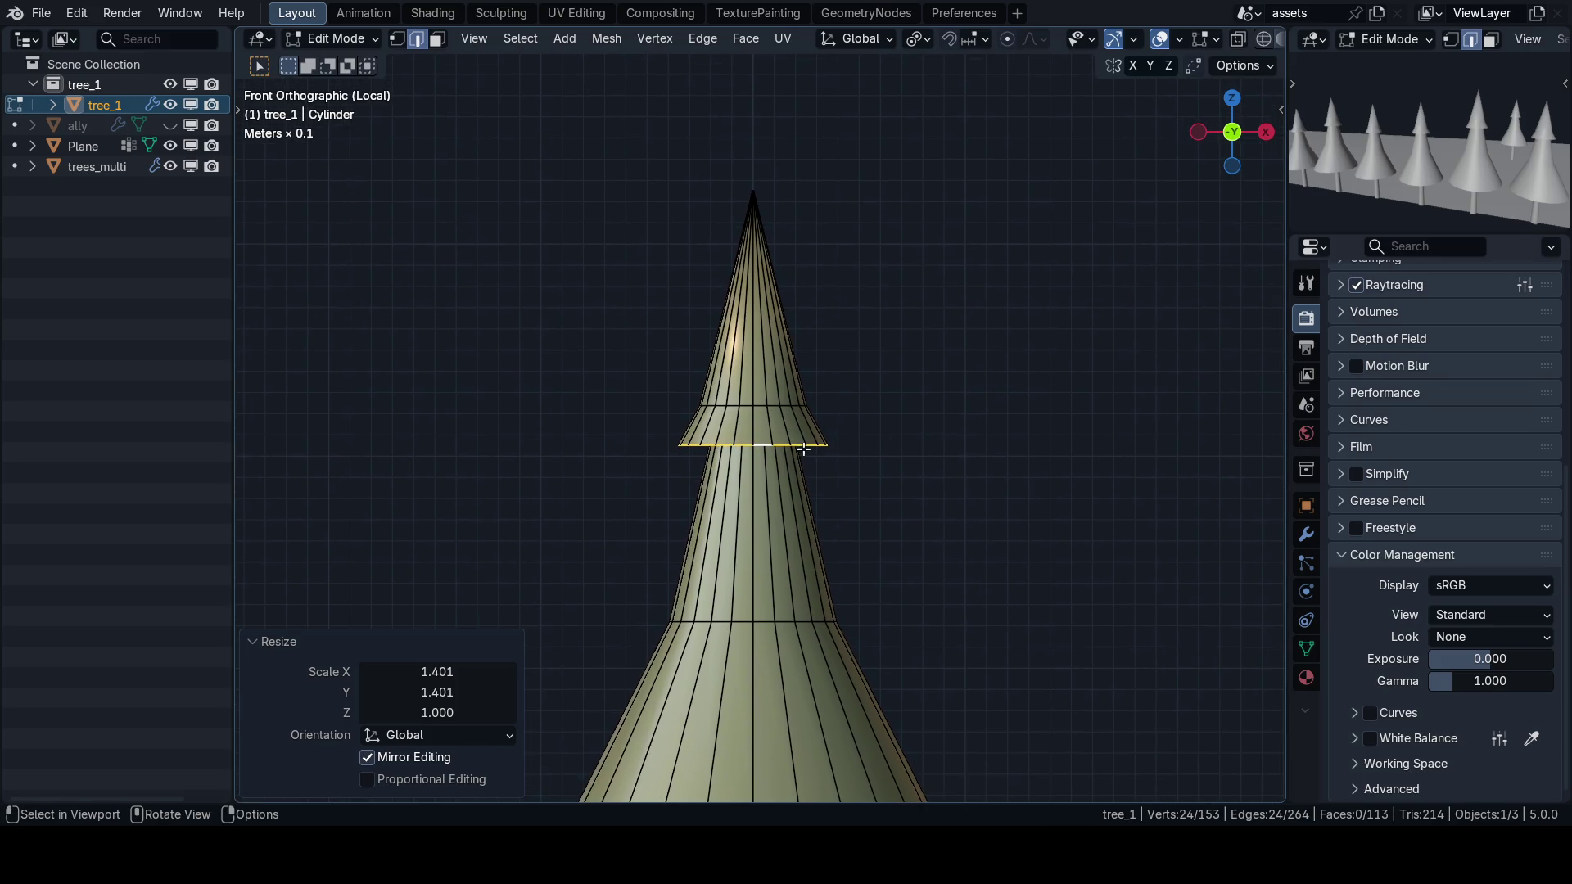
# Extrude another ring about 0.197 m lower and widen the skirt ring to 1.577.
pyautogui.press('e')
pyautogui.press('Escape')
pyautogui.press('g')
pyautogui.press('z')
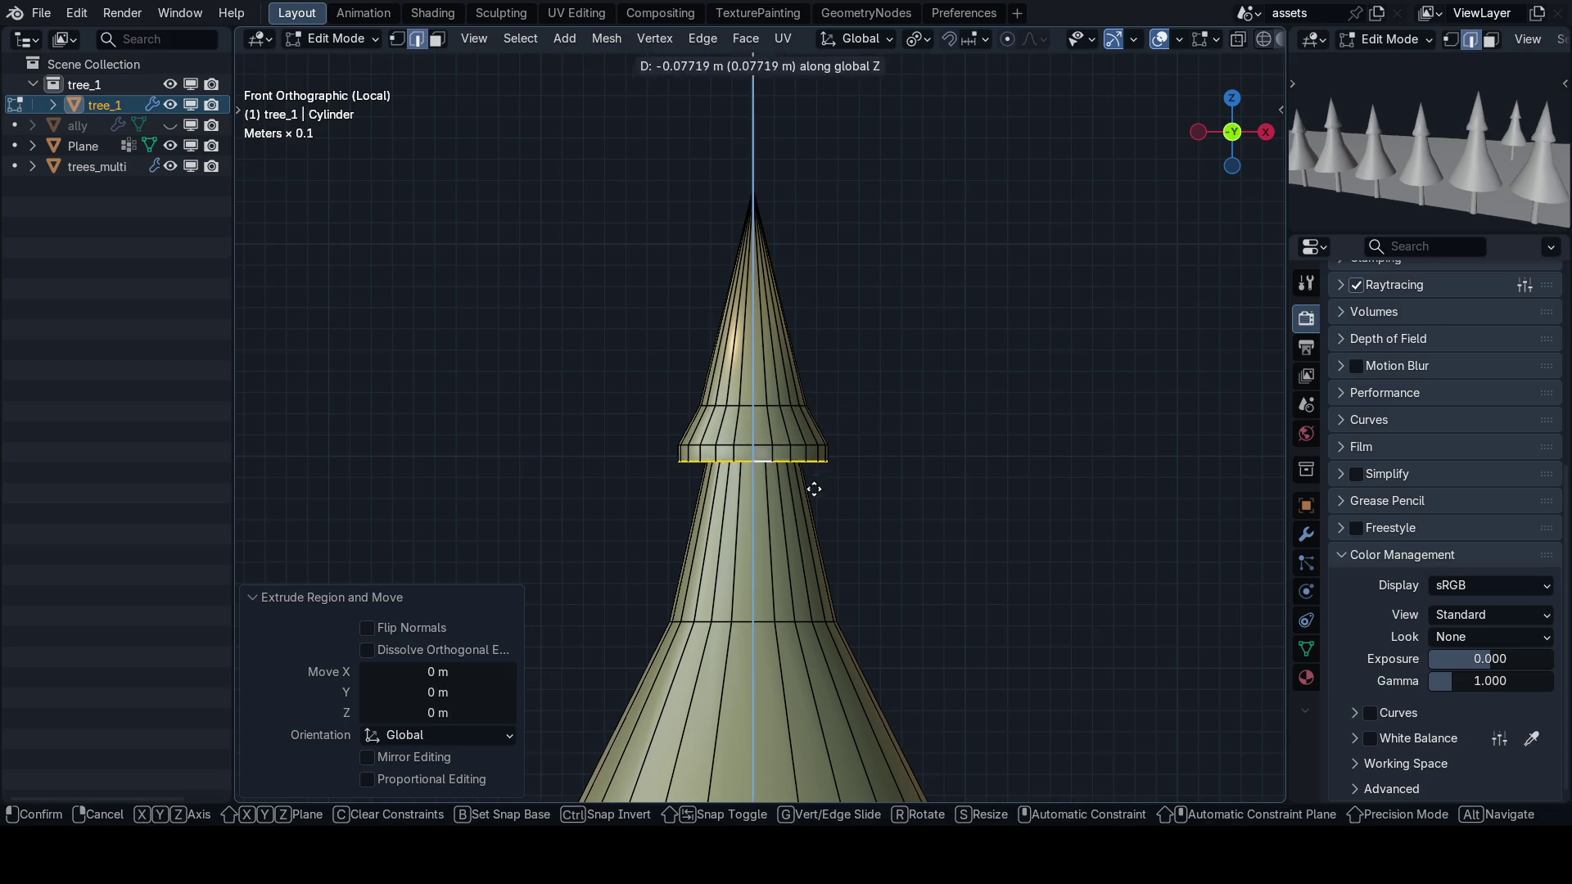
pyautogui.click(814, 508)
pyautogui.press('s')
pyautogui.hotkey('shift', 'z')
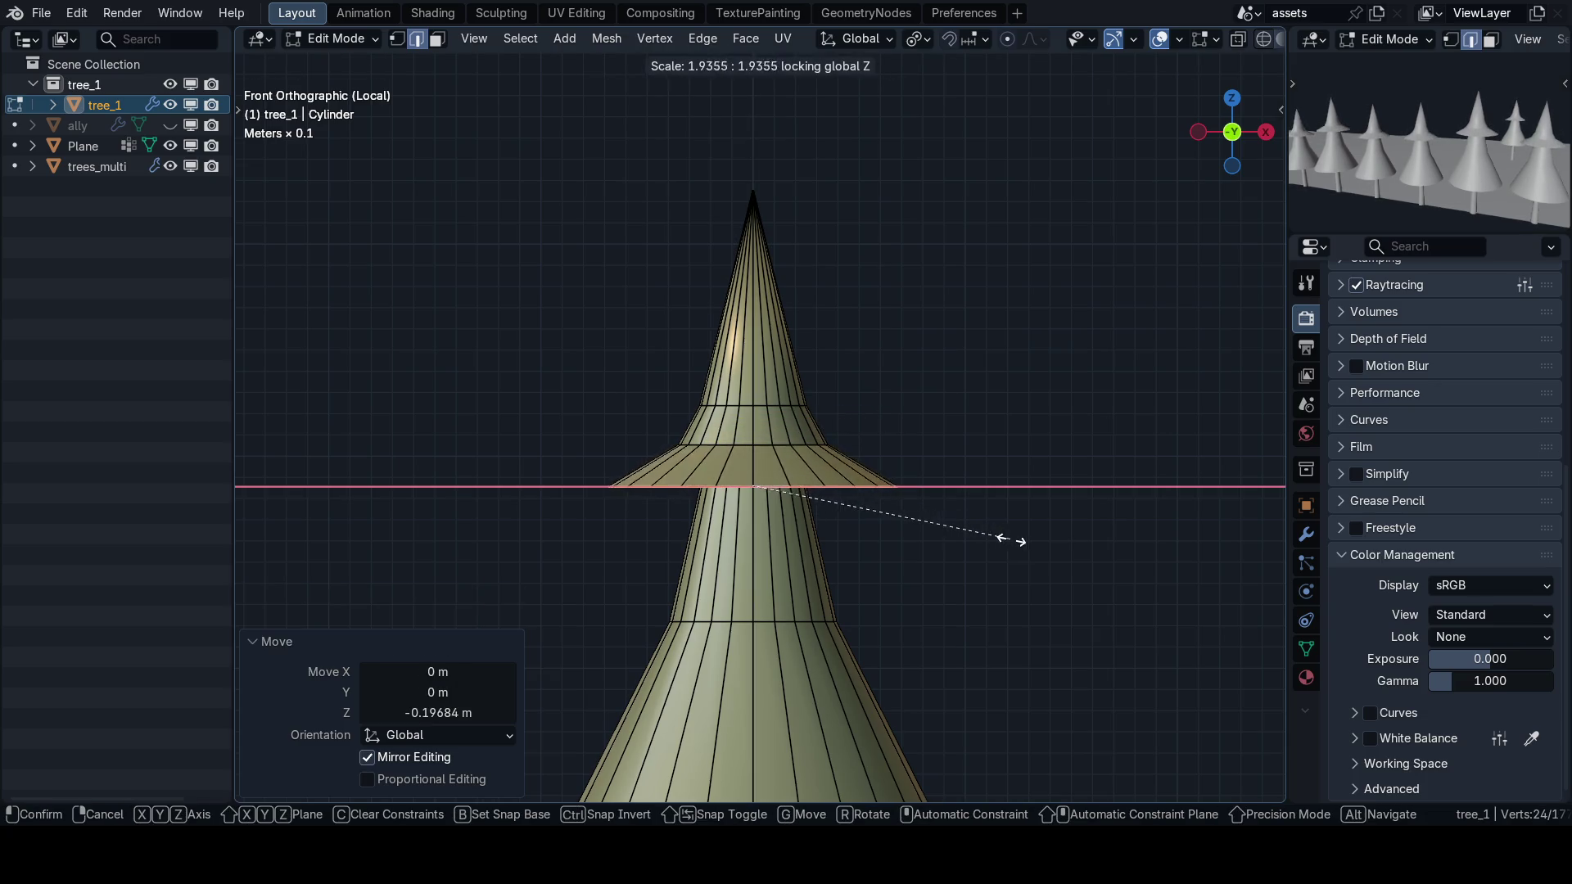
pyautogui.click(962, 541)
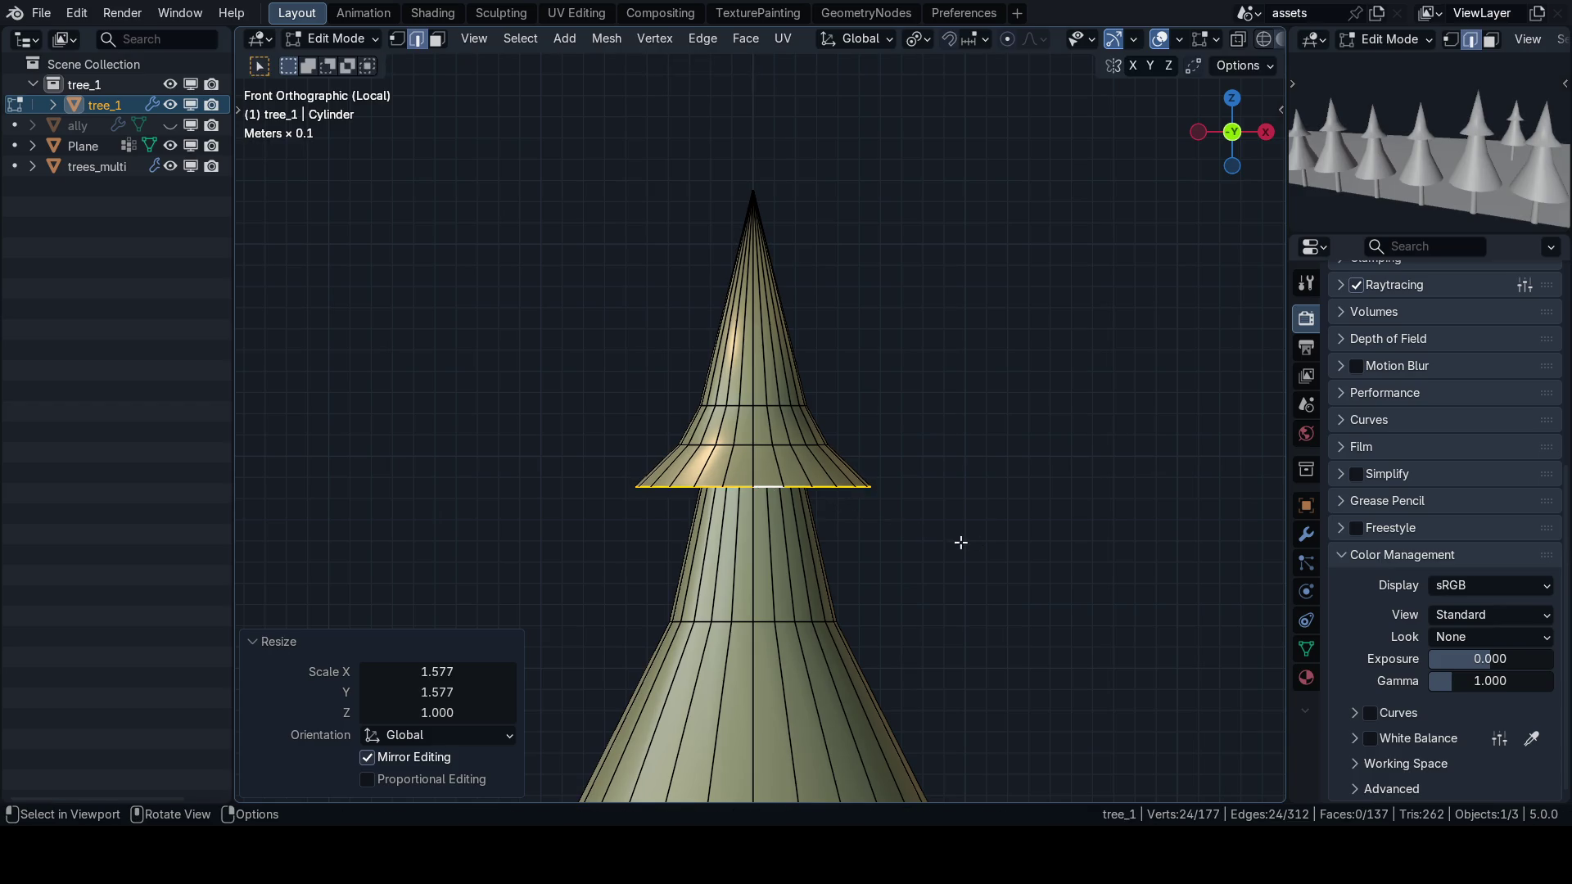
pyautogui.scroll(-3, 867, 499)
pyautogui.scroll(3, 857, 526)
pyautogui.hotkey('ctrl', 'Tab')
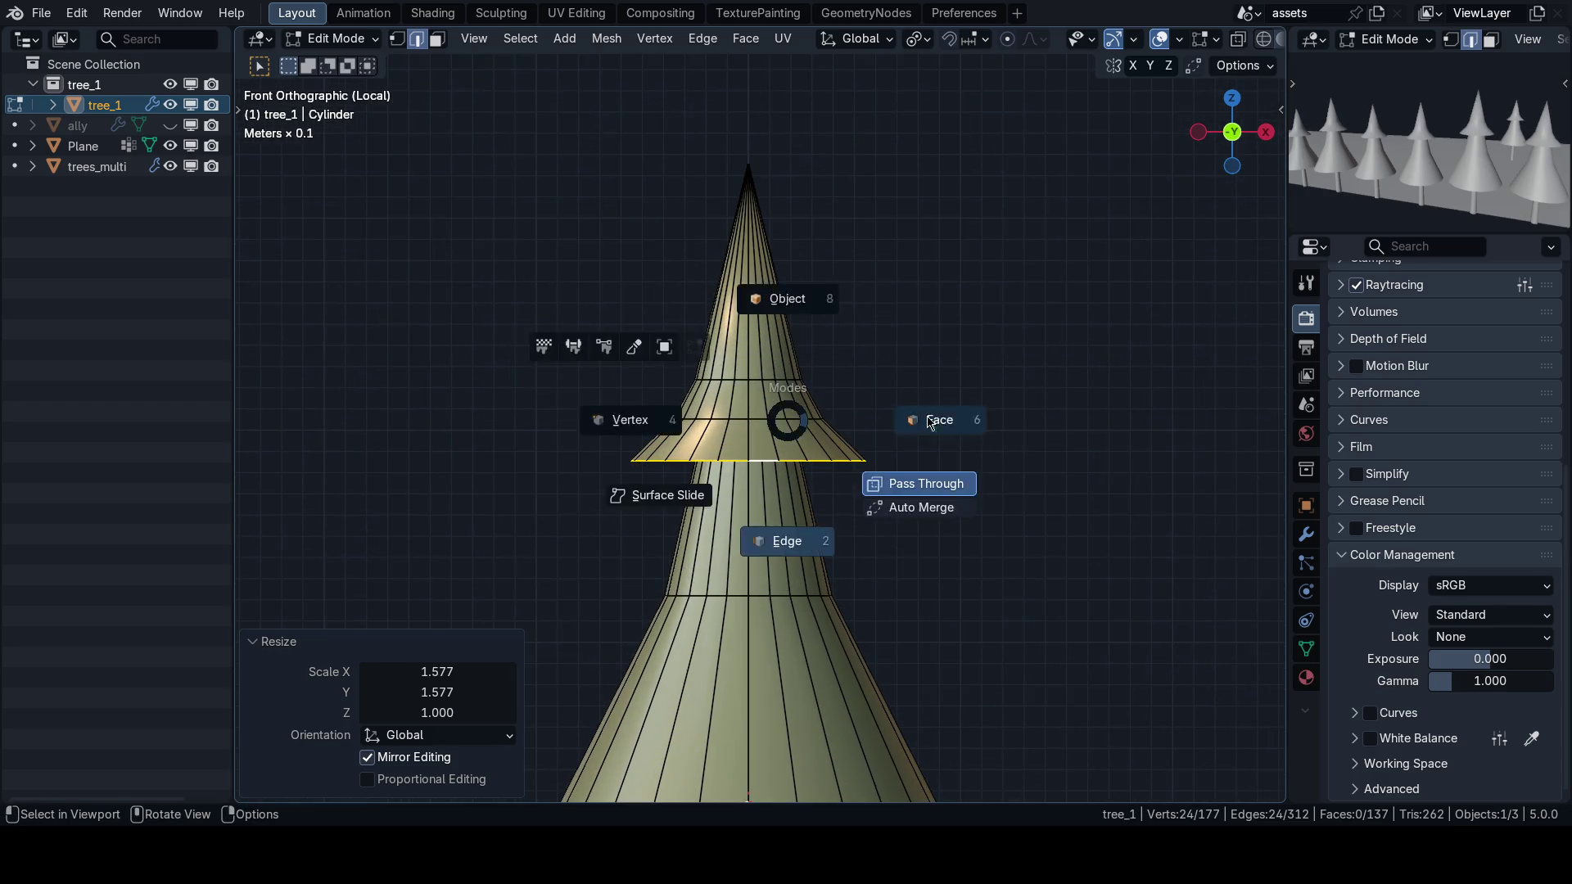
# Select the entire upper cone in face mode and shrink it horizontally to 0.651.
pyautogui.click(875, 397)
pyautogui.hotkey('ctrl', 'l')
pyautogui.hotkey('shift', 'z')
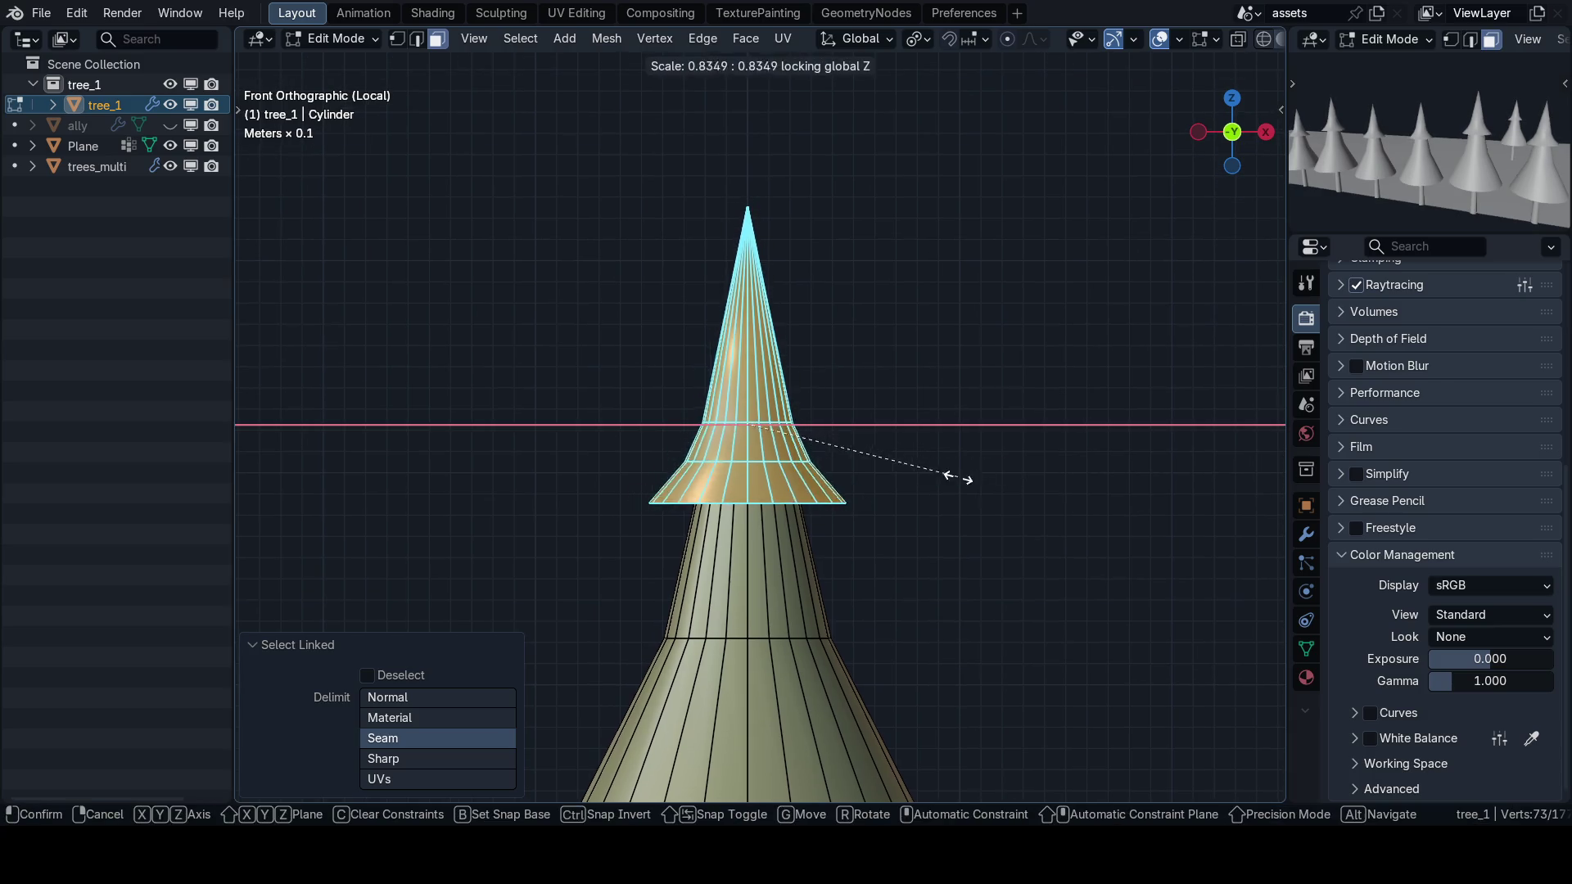
pyautogui.click(909, 480)
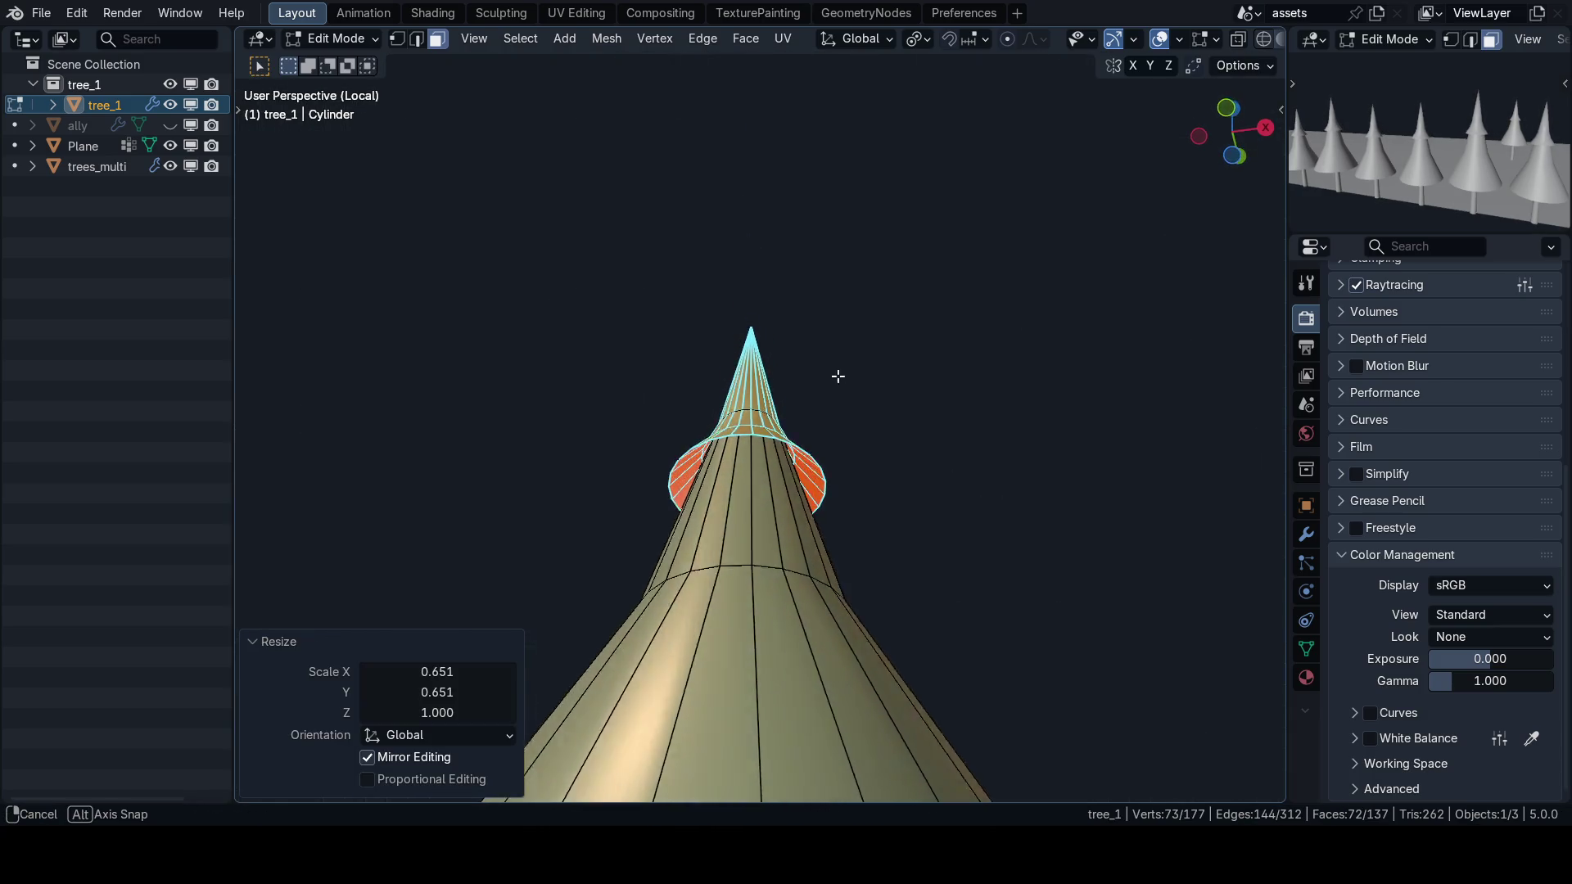
# Move a lower cone edge ring down, extrude it, and widen the new ring to 1.298.
pyautogui.press('KP_1')
pyautogui.scroll(3, 810, 484)
pyautogui.press('2')
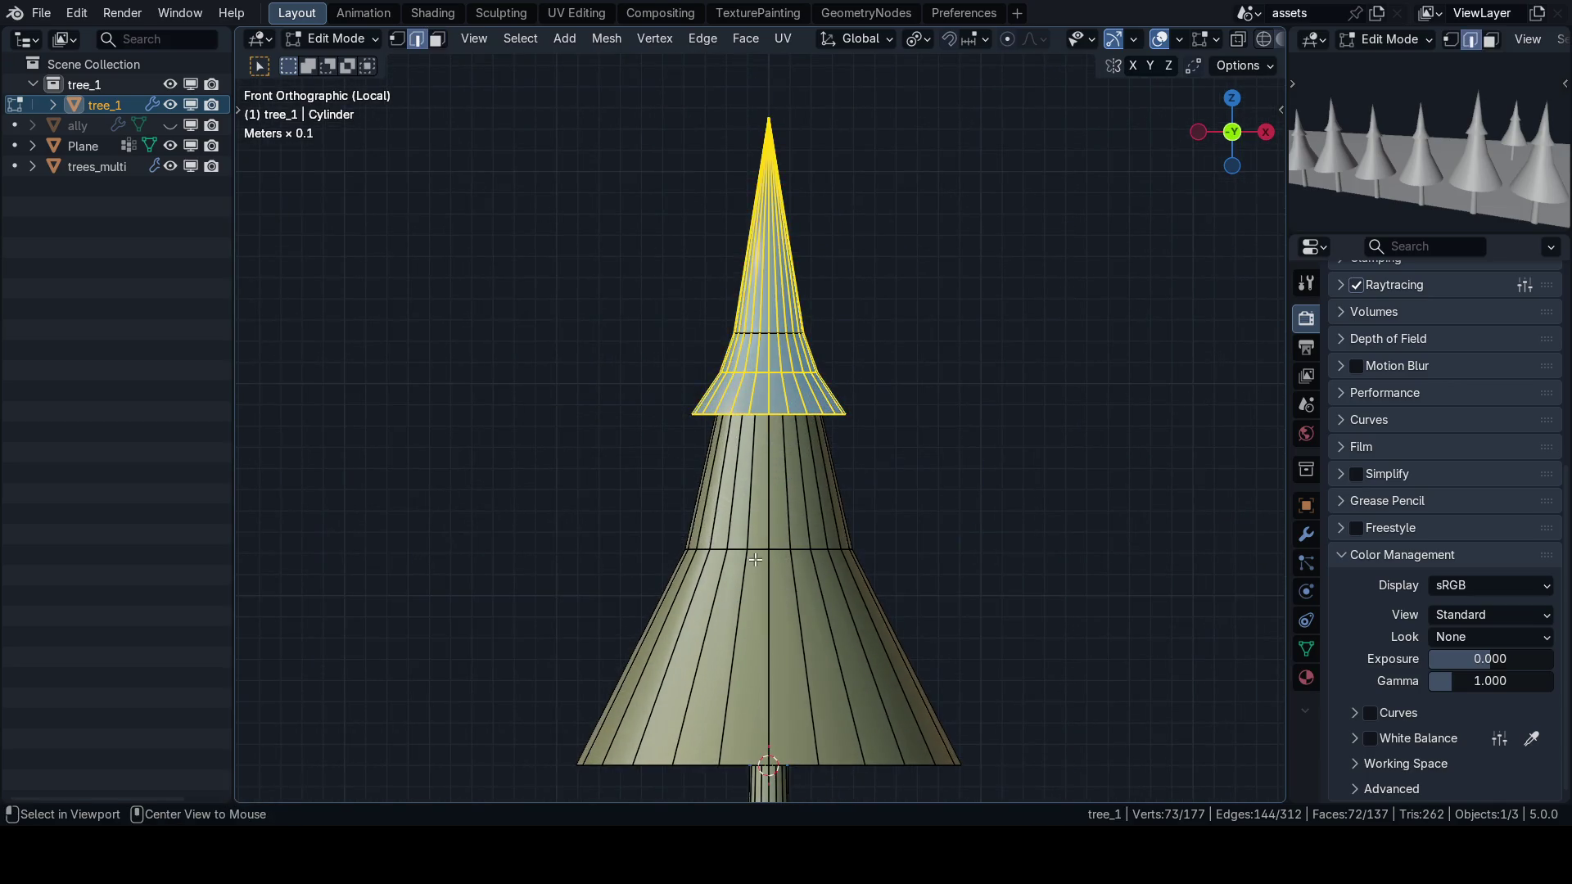
pyautogui.keyDown('alt'); pyautogui.click(819, 543); pyautogui.keyUp('alt')
pyautogui.press('g')
pyautogui.click(782, 526)
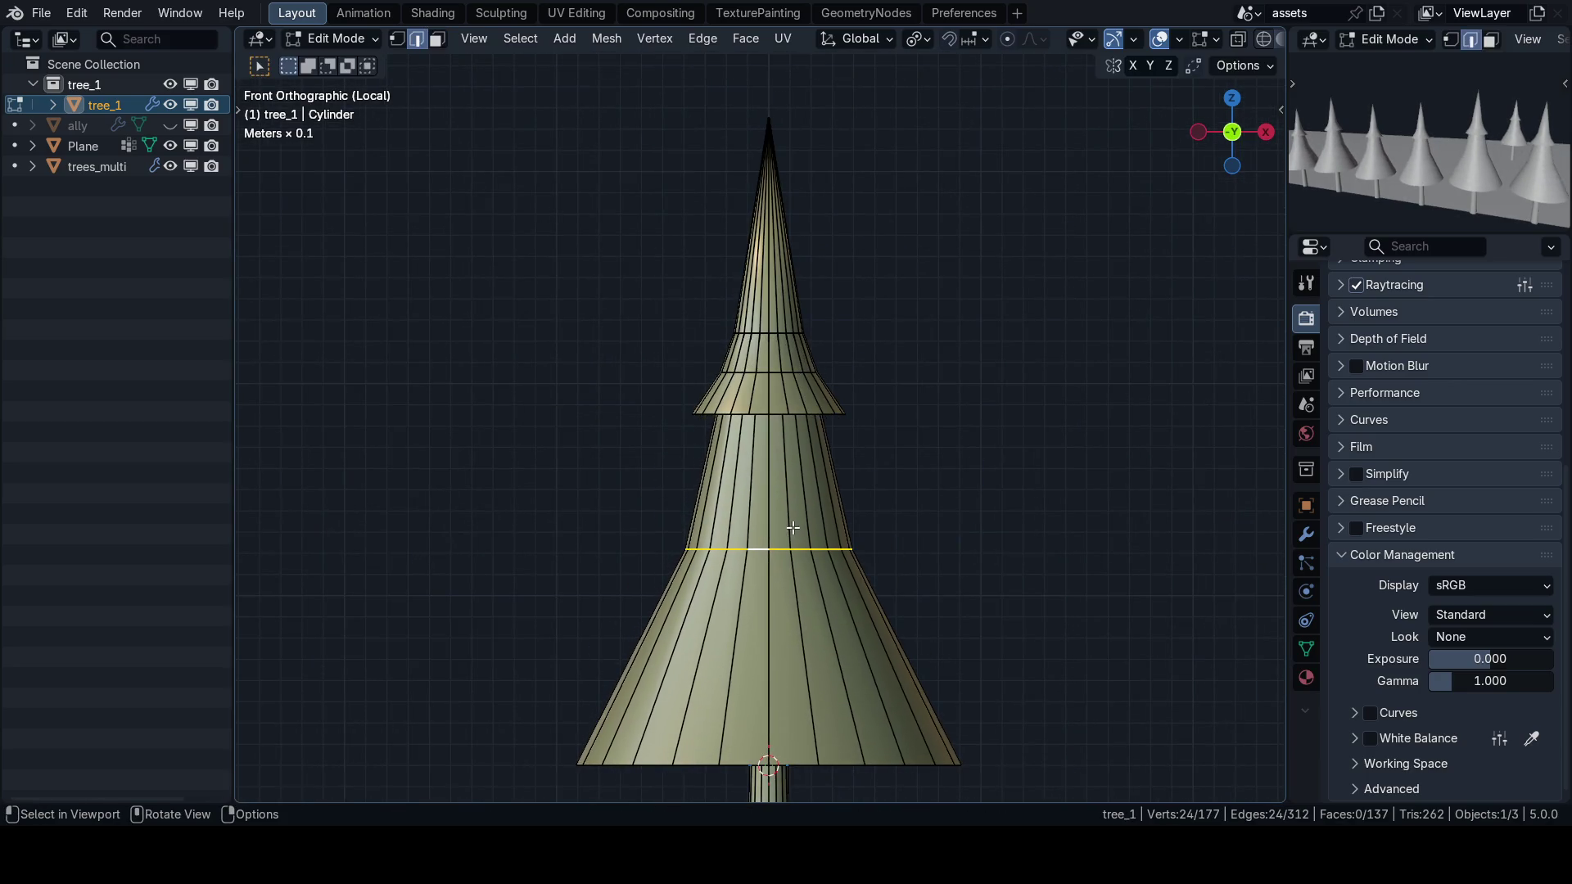
pyautogui.press('e')
pyautogui.rightClick(782, 468)
pyautogui.scroll(-1, 930, 533)
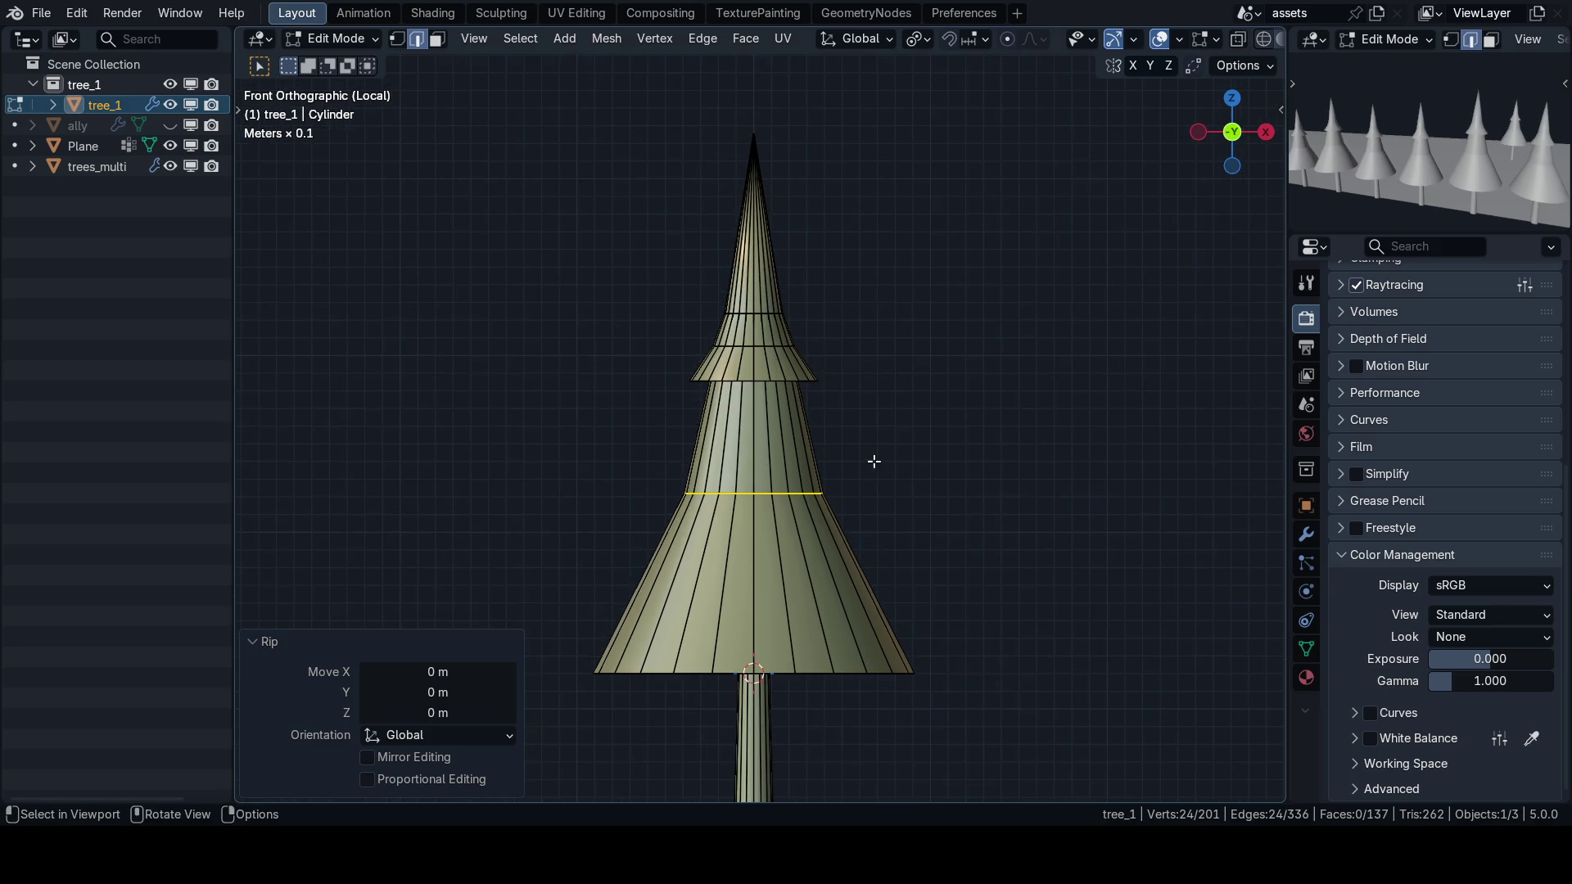
pyautogui.press('s')
pyautogui.hotkey('shift', 'z')
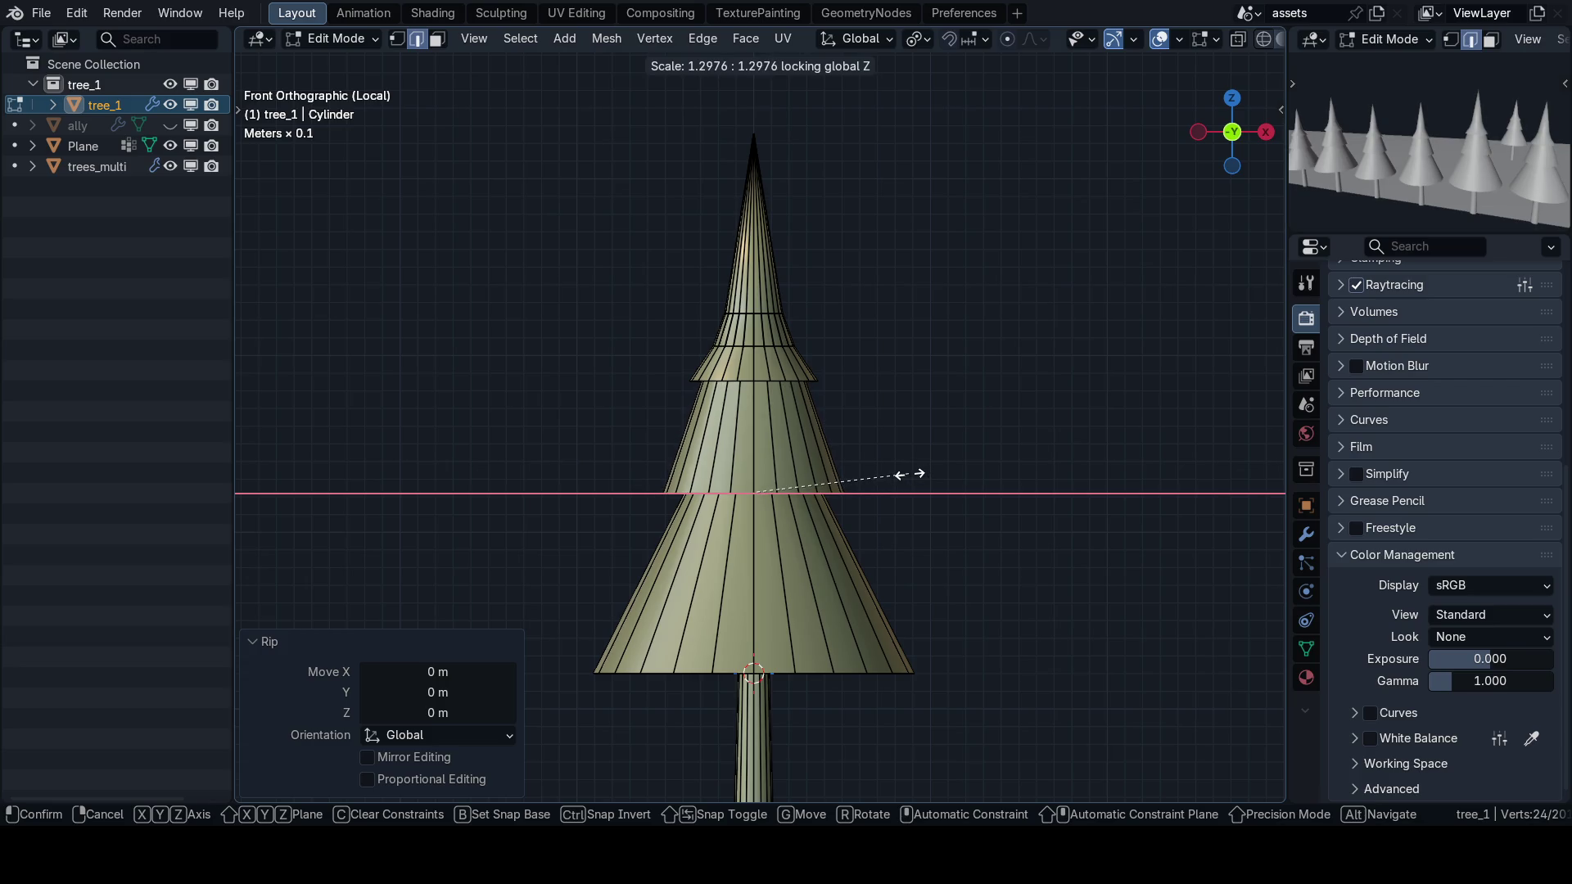
pyautogui.click(910, 474)
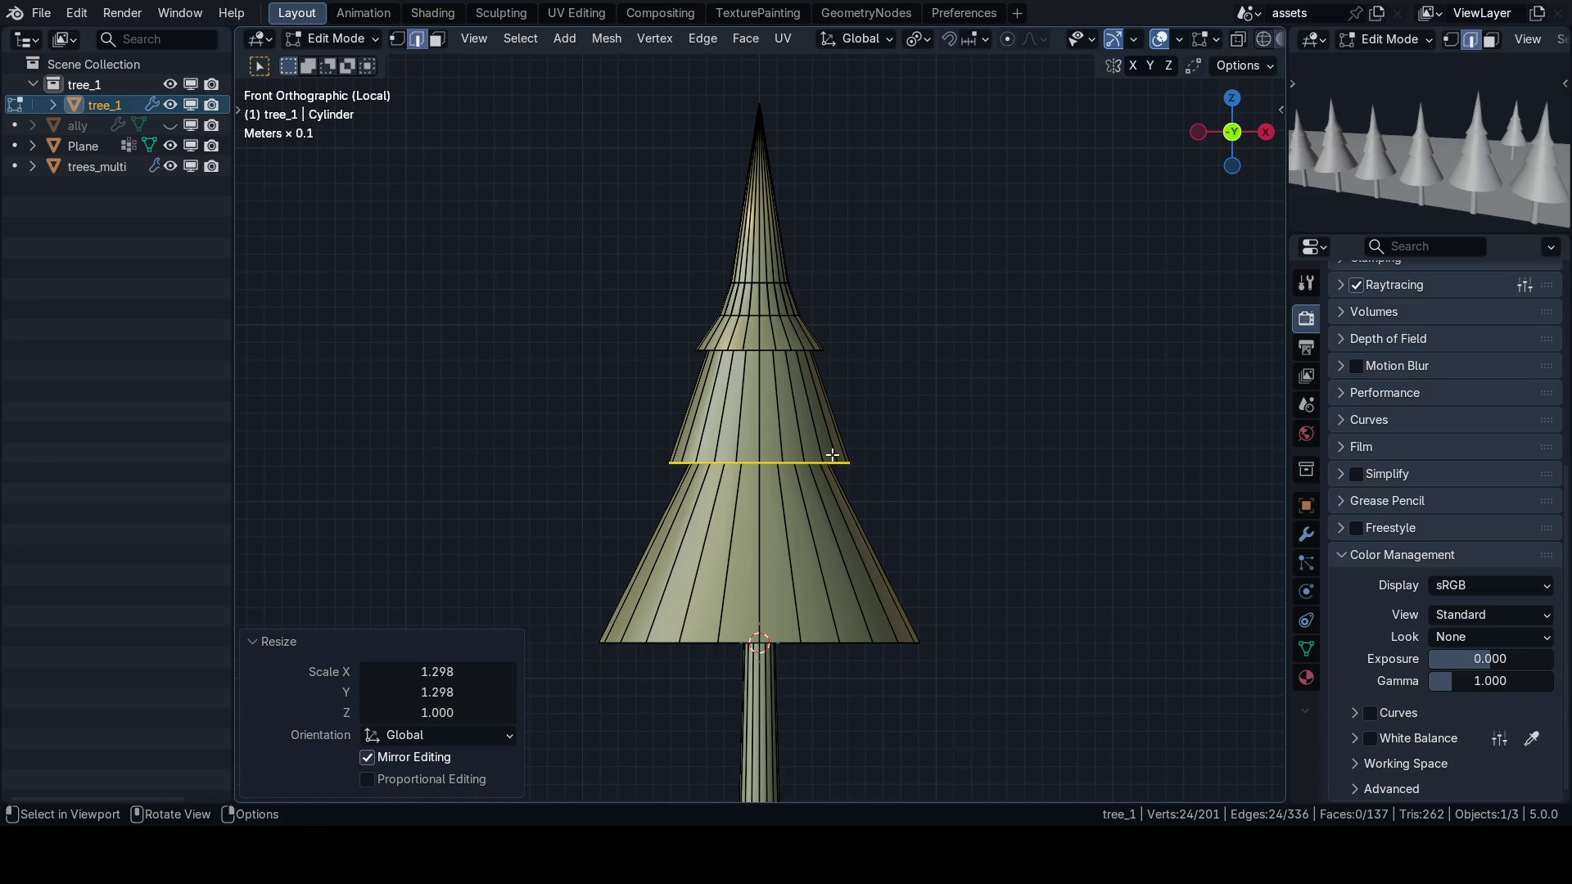
# Extrude the rim downward and flare the new ring to 1.487.
pyautogui.press('e')
pyautogui.press('z')
pyautogui.click(834, 510)
pyautogui.press('s')
pyautogui.hotkey('shift', 'z')
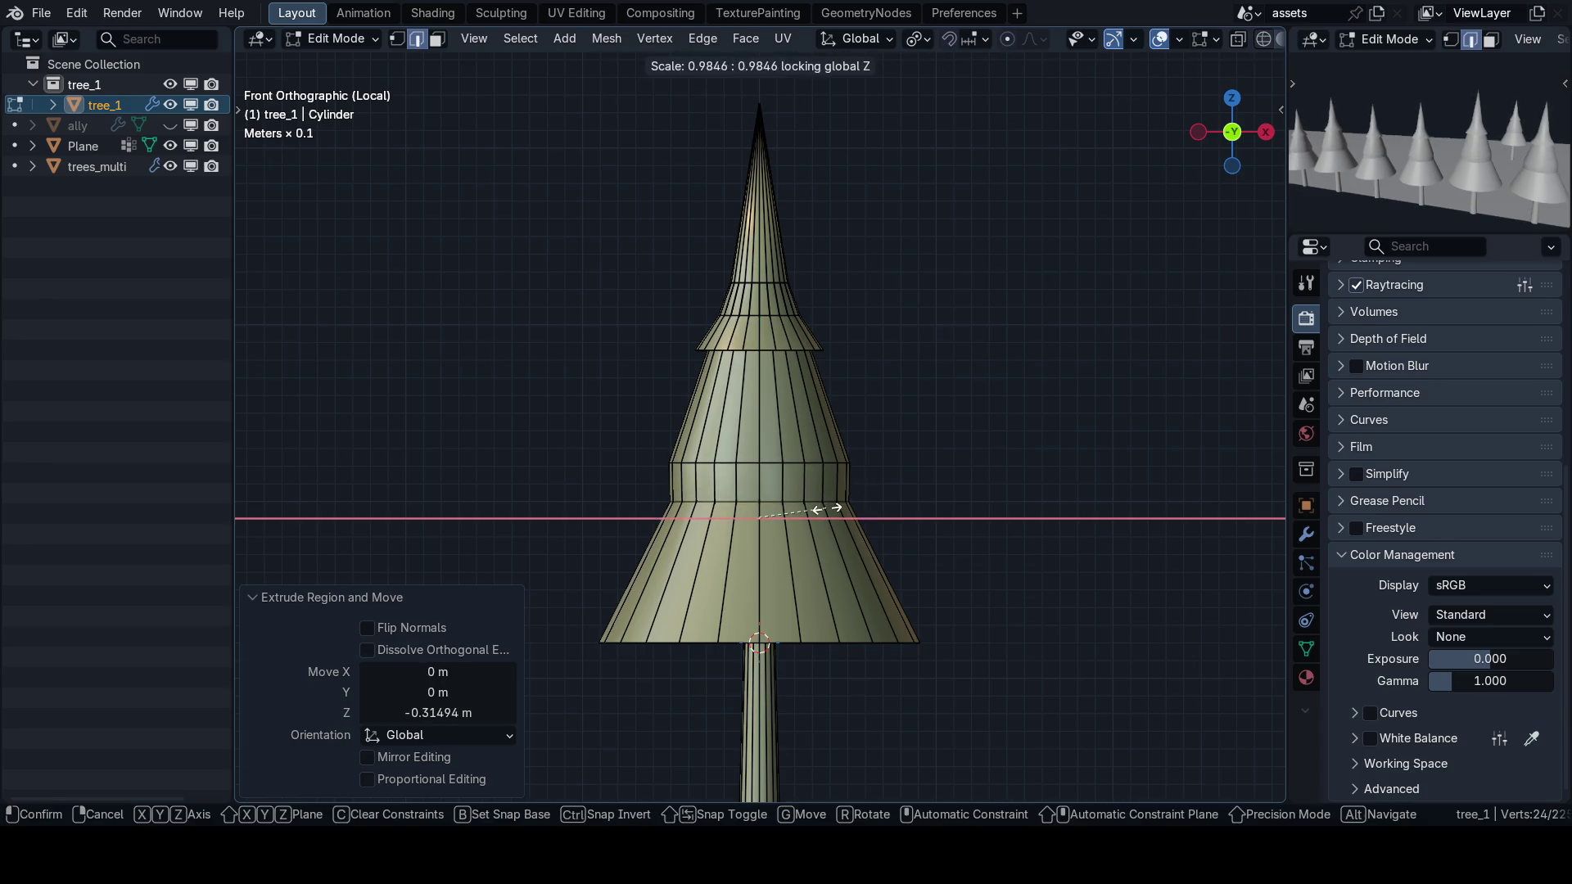
pyautogui.click(864, 523)
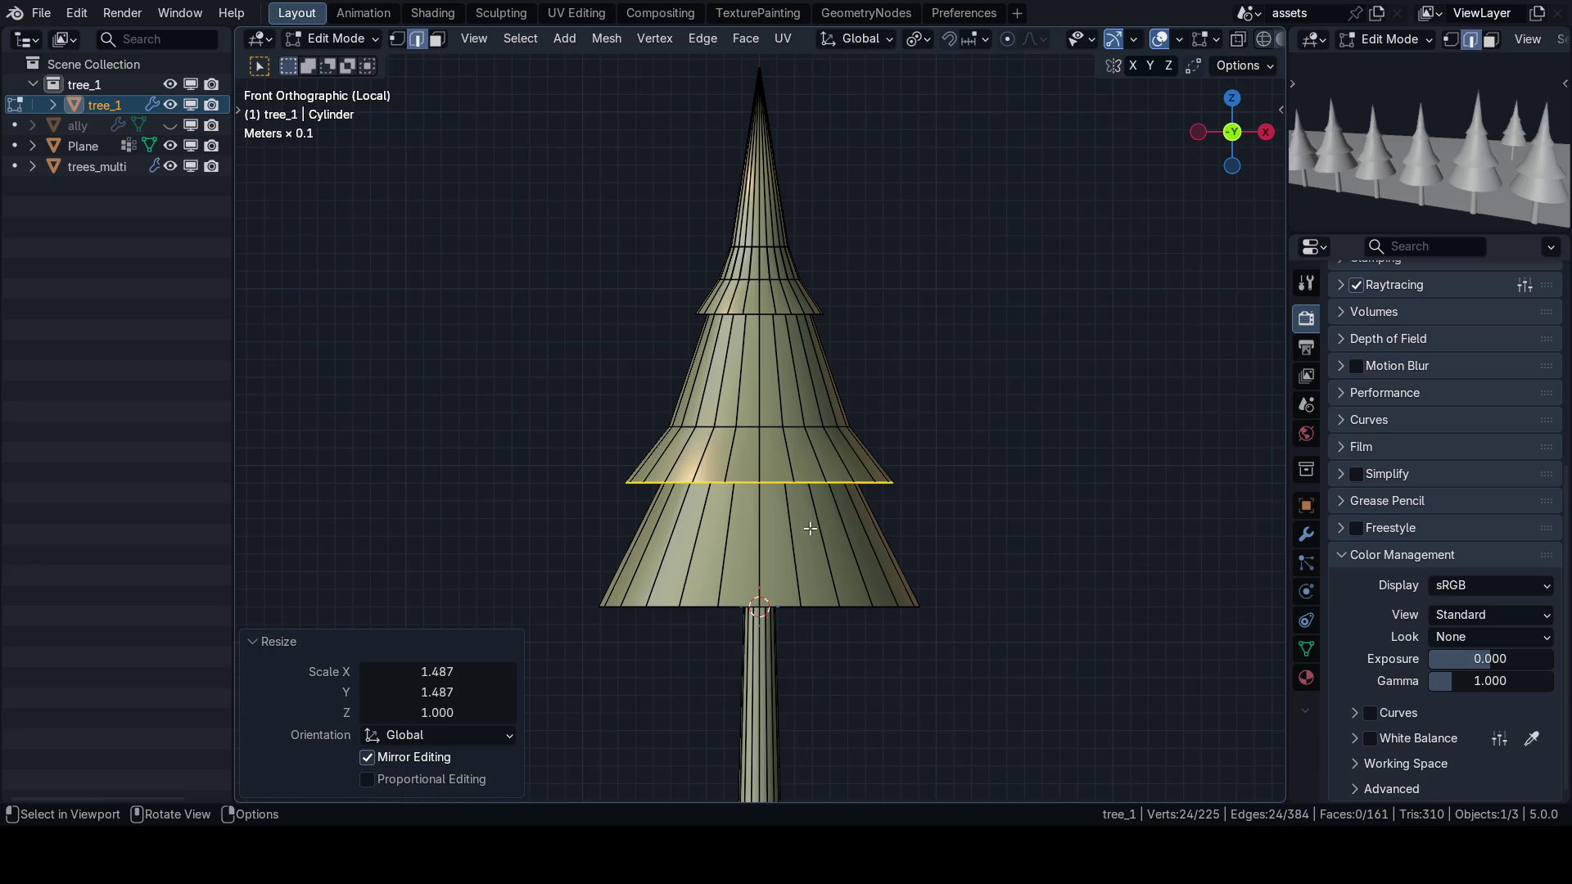
pyautogui.moveTo(791, 524); pyautogui.dragTo(780, 469)
# Extrude the bottom edge ring straight down and widen it horizontally to 1.398.
pyautogui.press('KP_1')
pyautogui.press('e')
pyautogui.press('z')
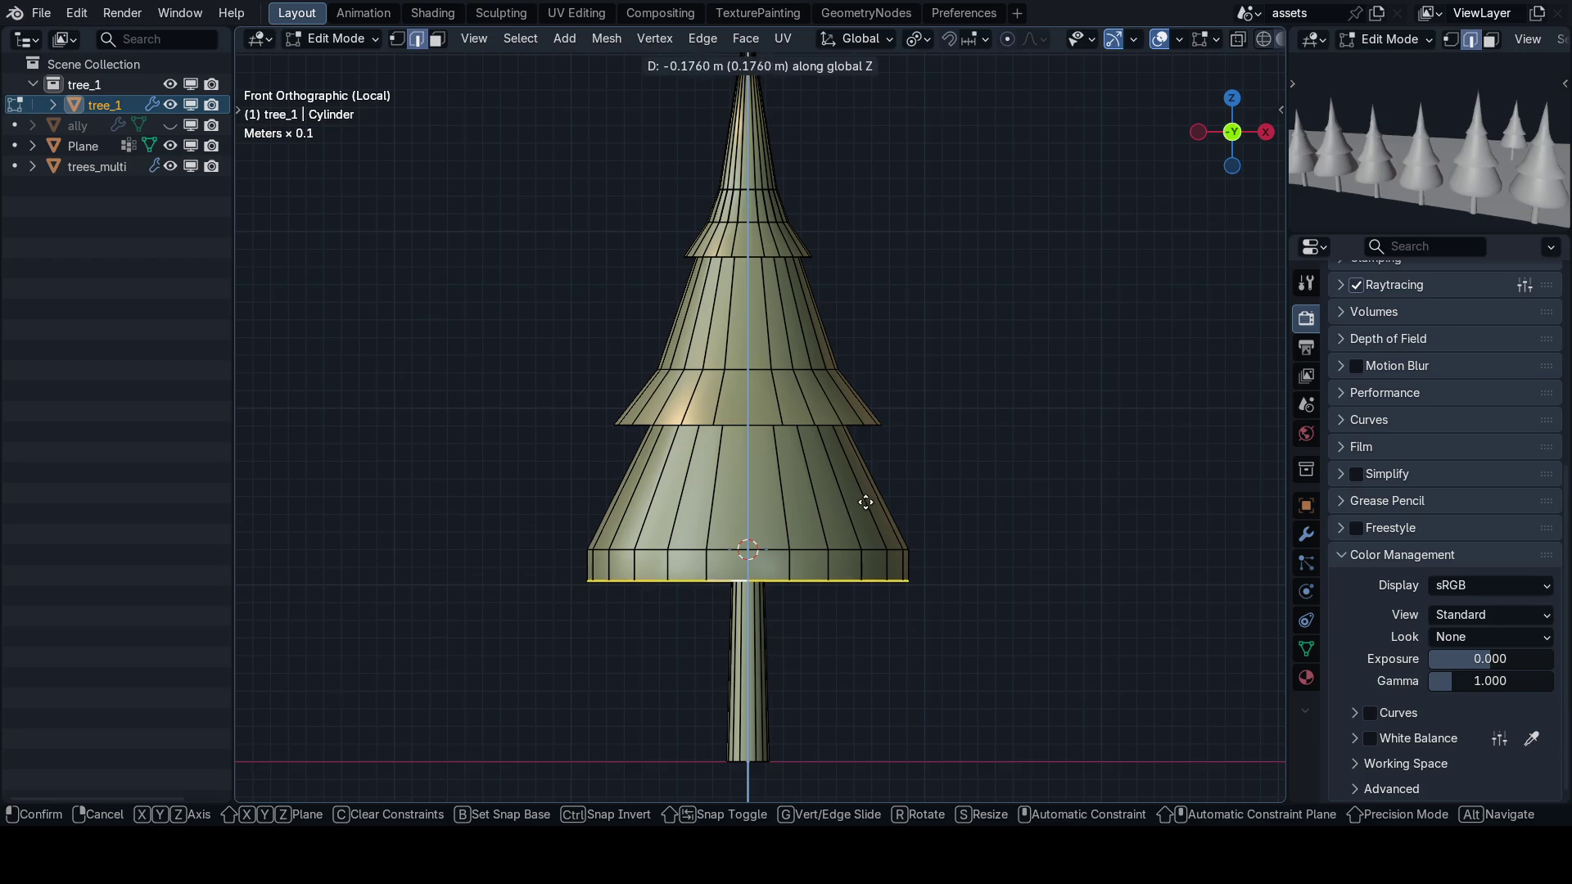
pyautogui.click(875, 501)
pyautogui.press('s')
pyautogui.hotkey('shift', 'z')
pyautogui.click(958, 535)
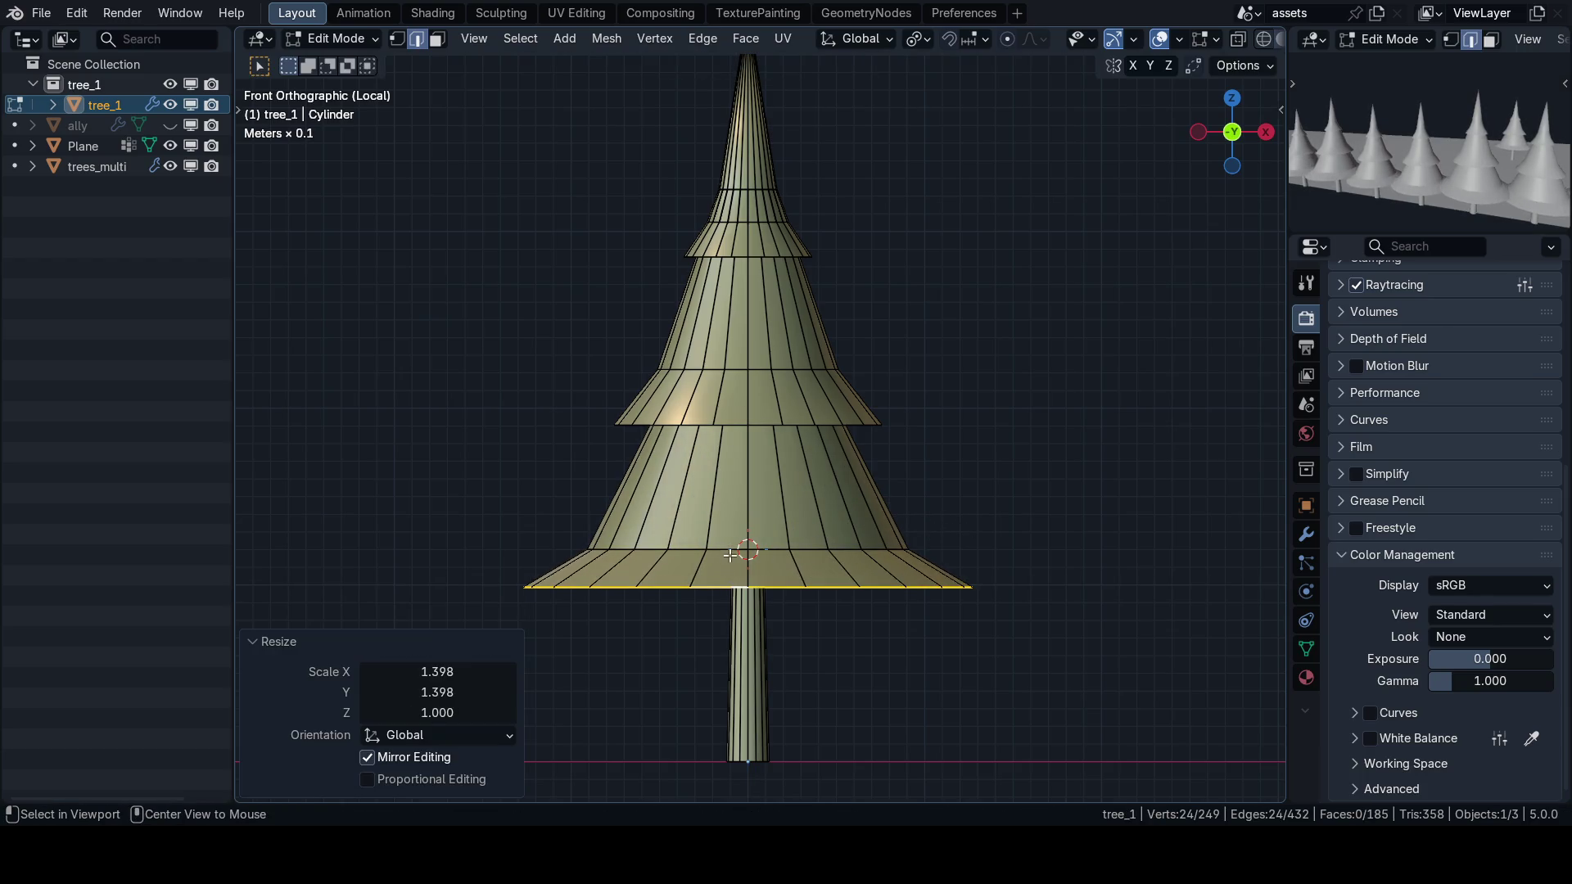
# Slide the bottom loop up the cone and bevel it into a band.
pyautogui.press('g')
pyautogui.press('g')
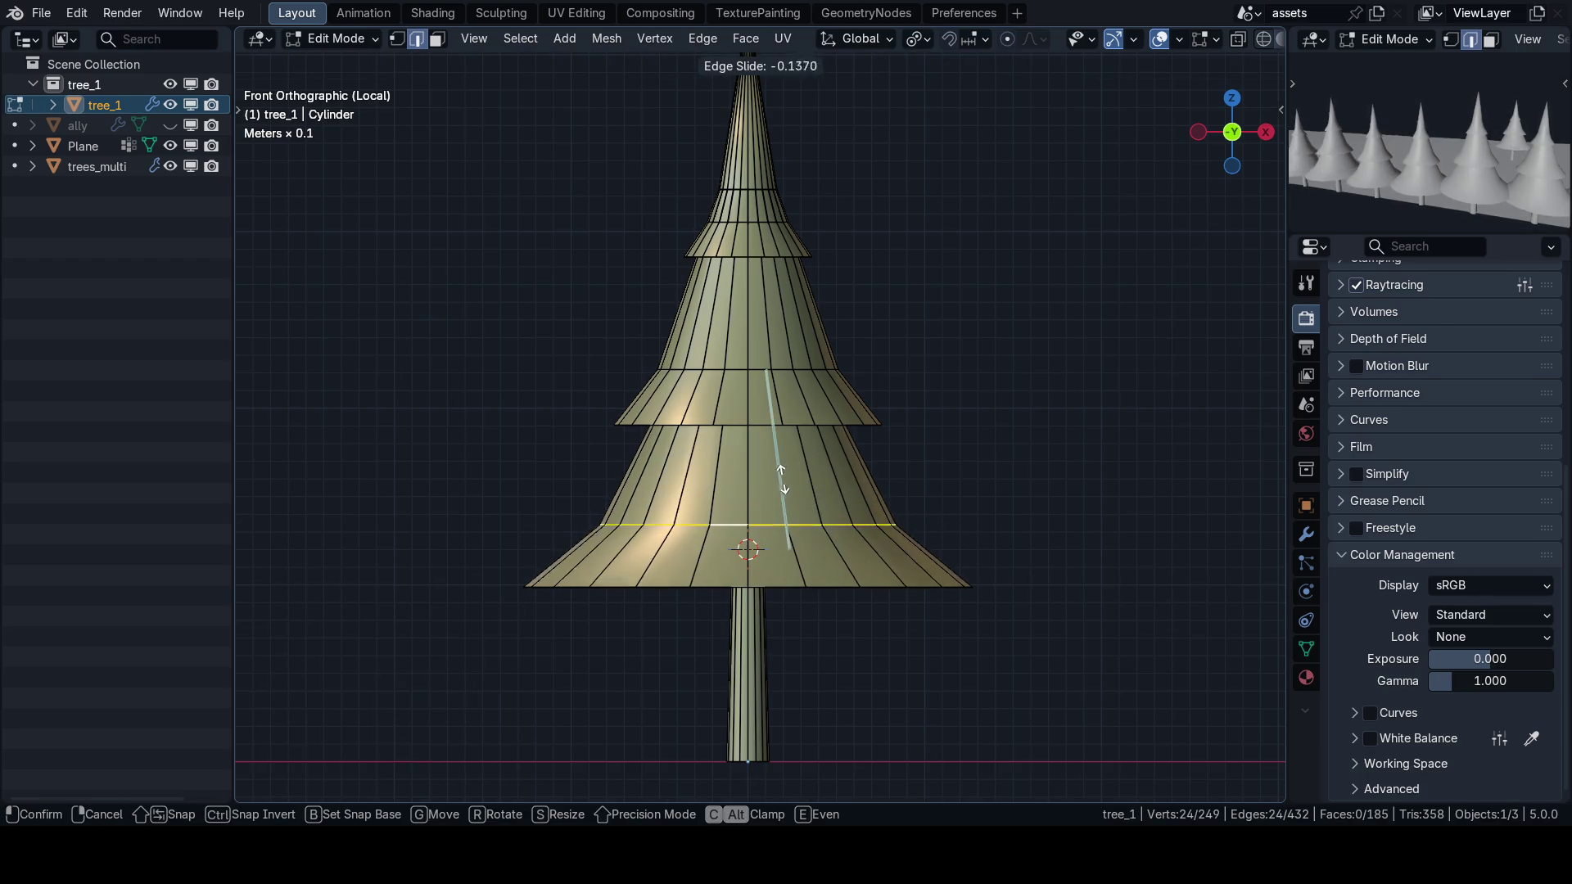
pyautogui.click(786, 475)
pyautogui.hotkey('ctrl', 'b')
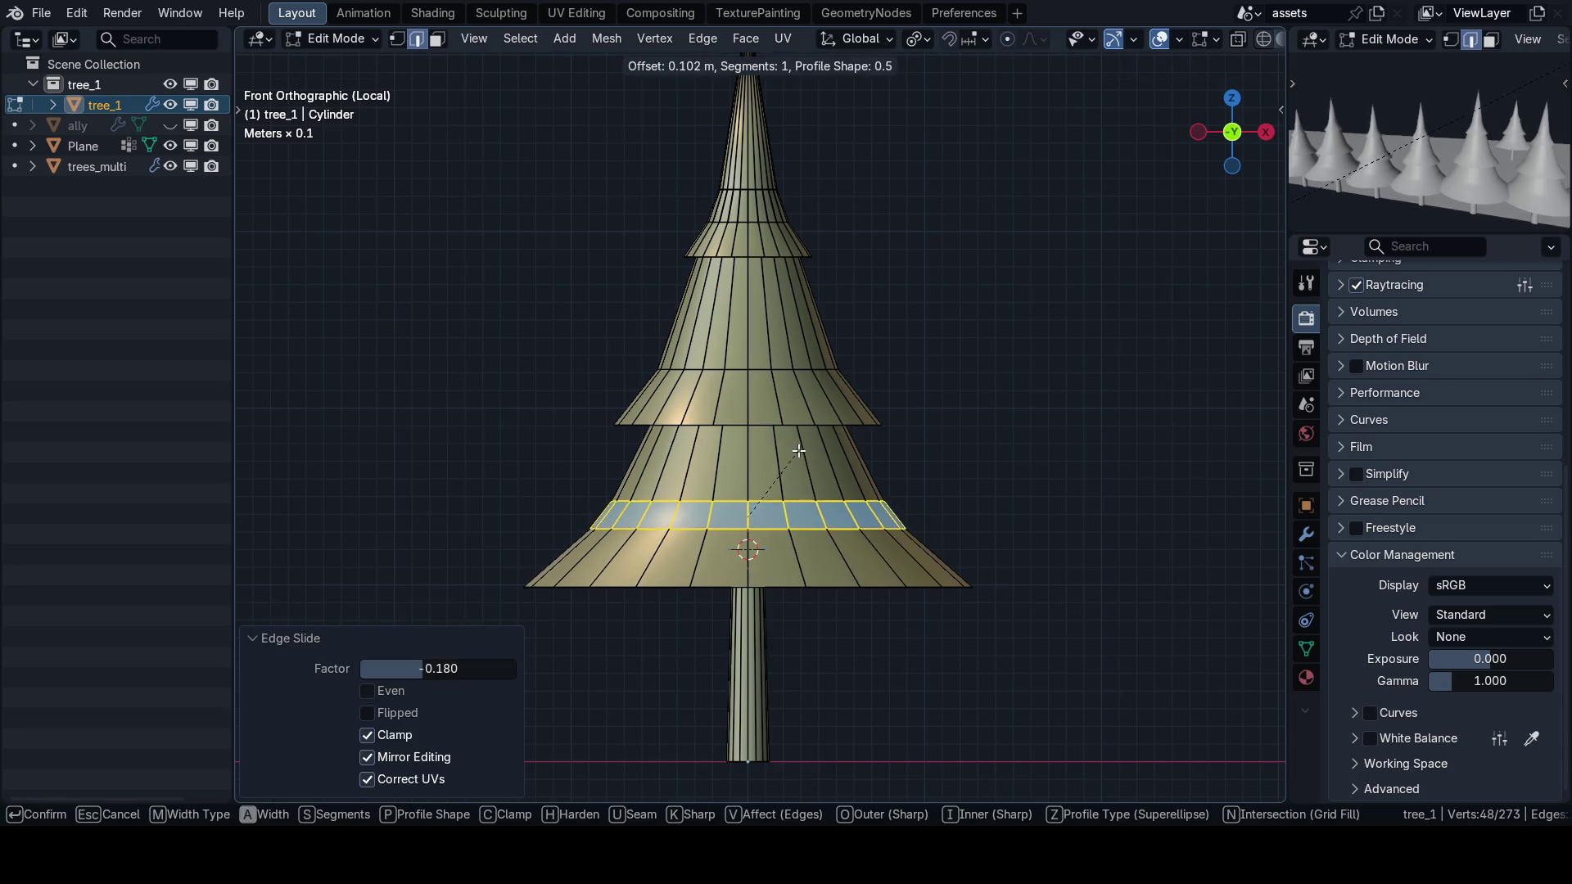
pyautogui.click(805, 439)
# Bevel a loop on the upper tier into a 0.0962 m band and slide its vertices along the tier.
pyautogui.keyDown('alt'); pyautogui.click(801, 426); pyautogui.keyUp('alt')
pyautogui.hotkey('ctrl', 'b')
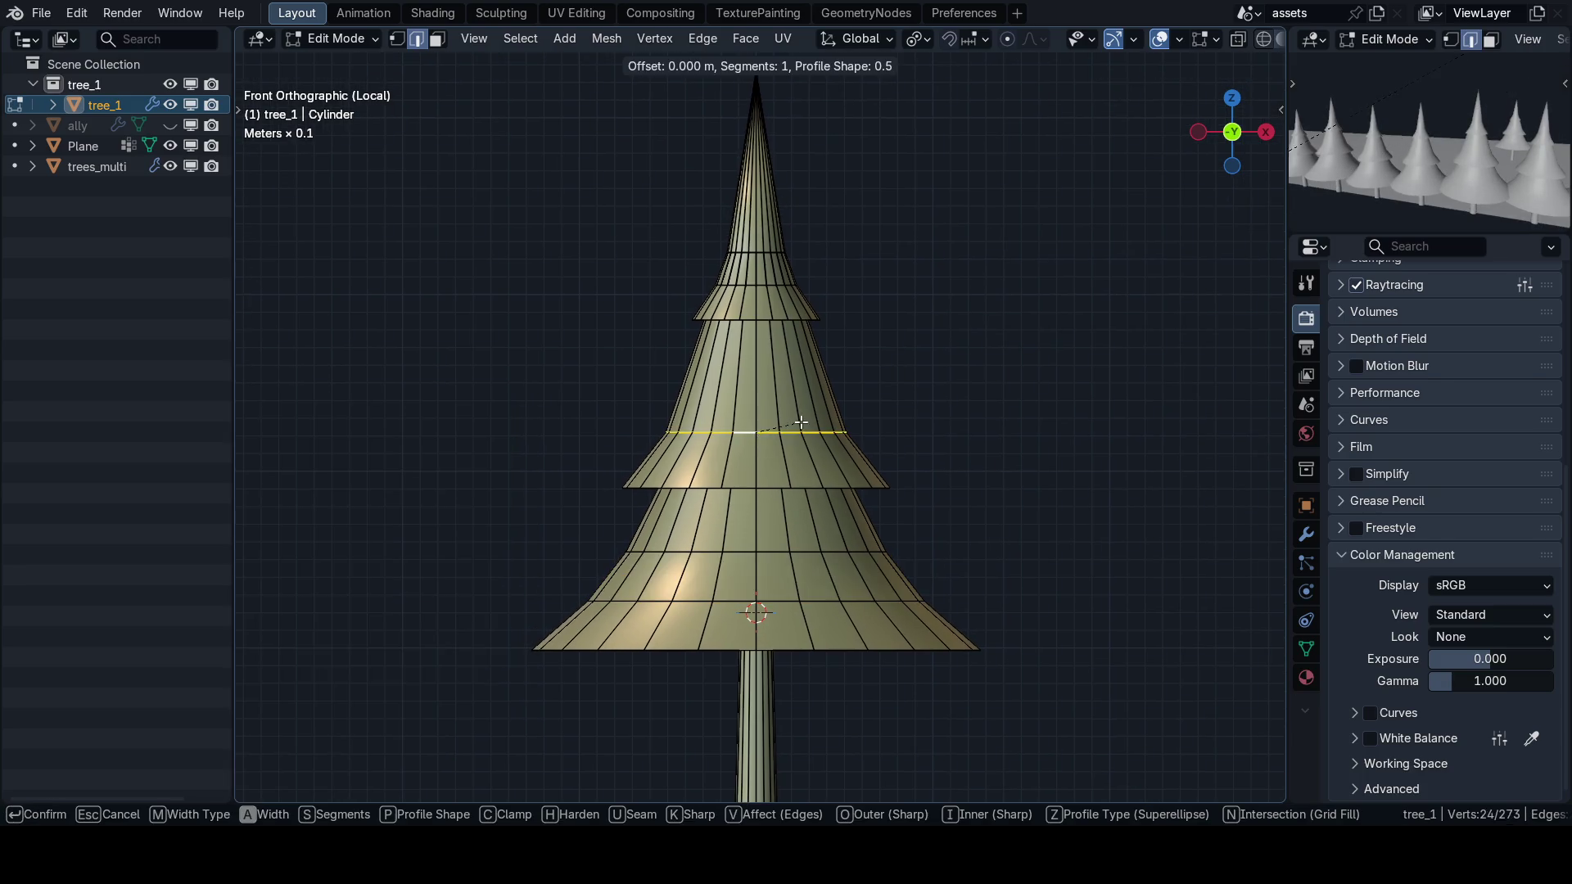
pyautogui.click(819, 401)
pyautogui.scroll(-2, 874, 467)
pyautogui.scroll(3, 877, 491)
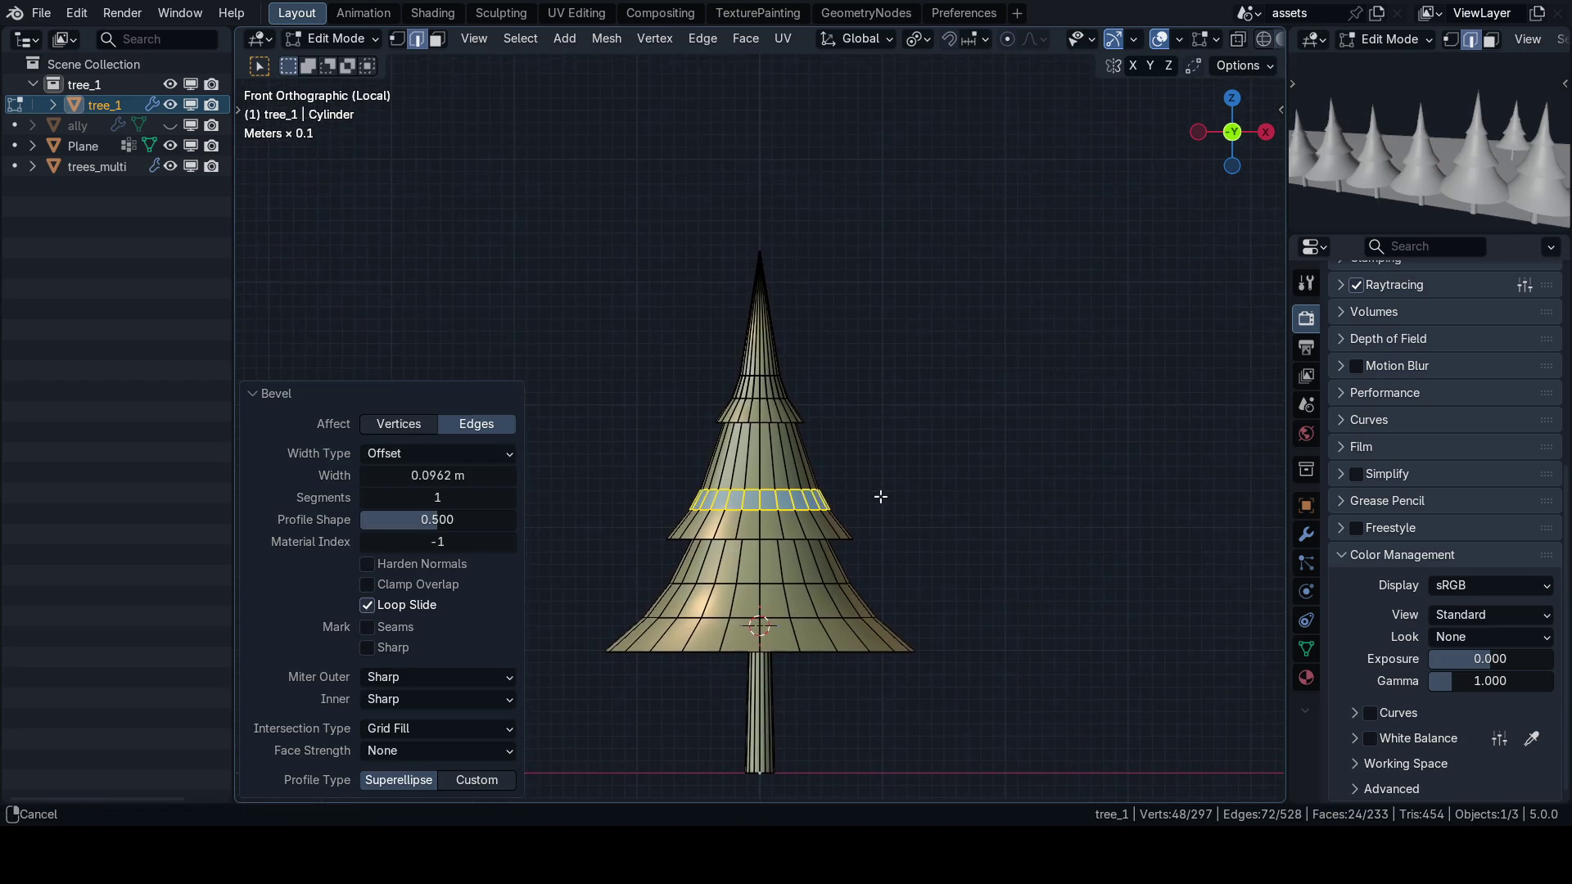
pyautogui.press('g')
pyautogui.press('g')
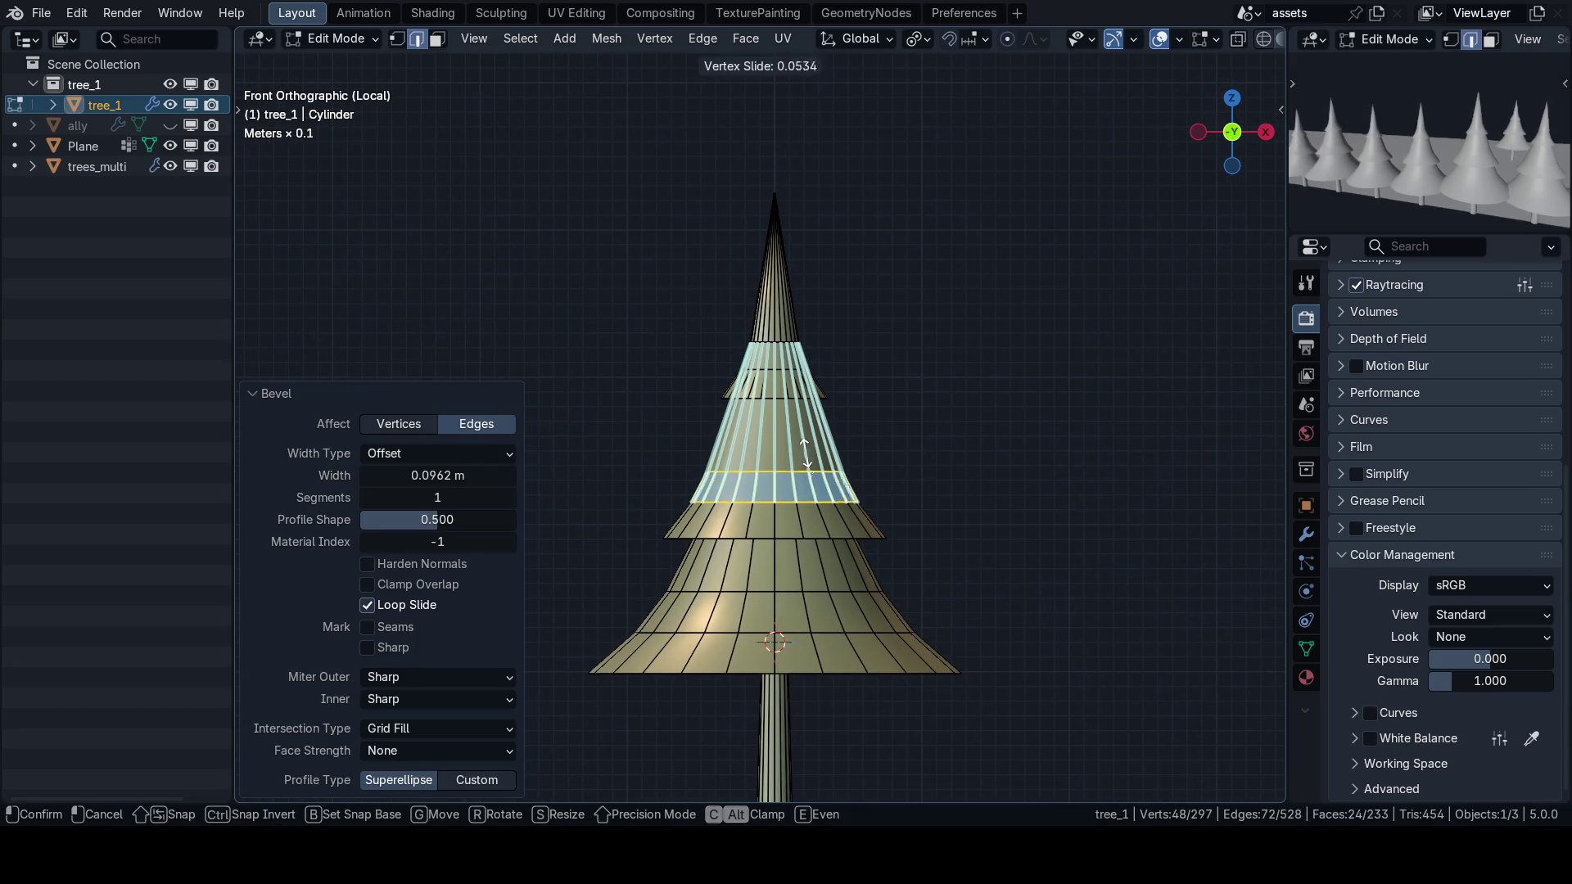
pyautogui.click(815, 452)
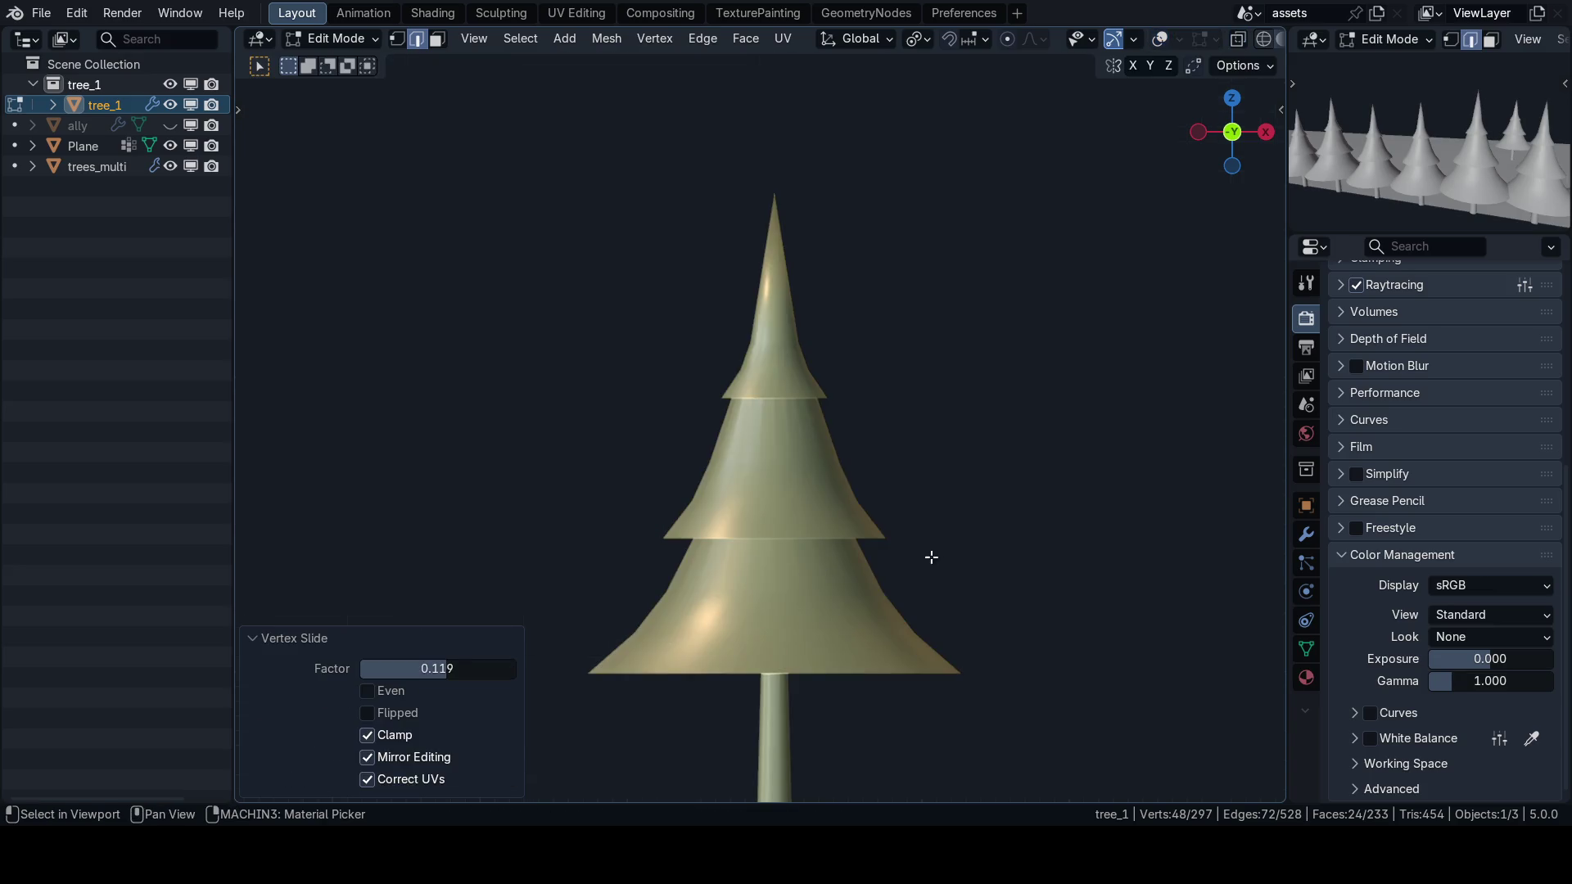
pyautogui.scroll(-3, 926, 524)
pyautogui.scroll(1, 885, 462)
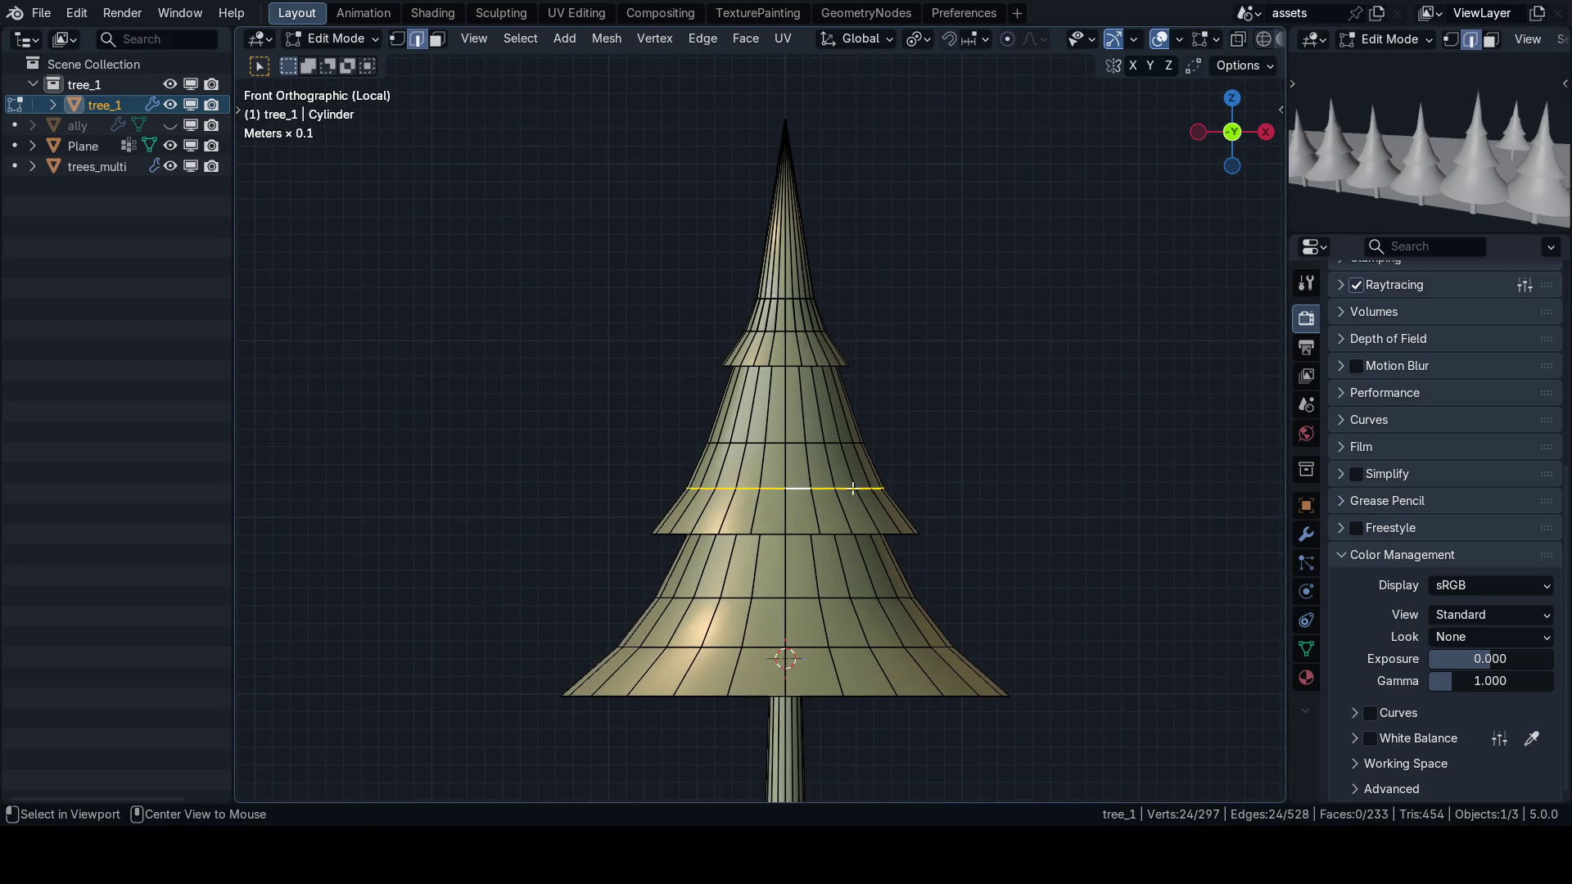
# Rescale two adjacent tier loops horizontally to adjust their widths.
pyautogui.press('s')
pyautogui.hotkey('shift', 'z')
pyautogui.click(850, 488)
pyautogui.keyDown('alt'); pyautogui.click(856, 445); pyautogui.keyUp('alt')
pyautogui.press('s')
pyautogui.hotkey('shift', 'z')
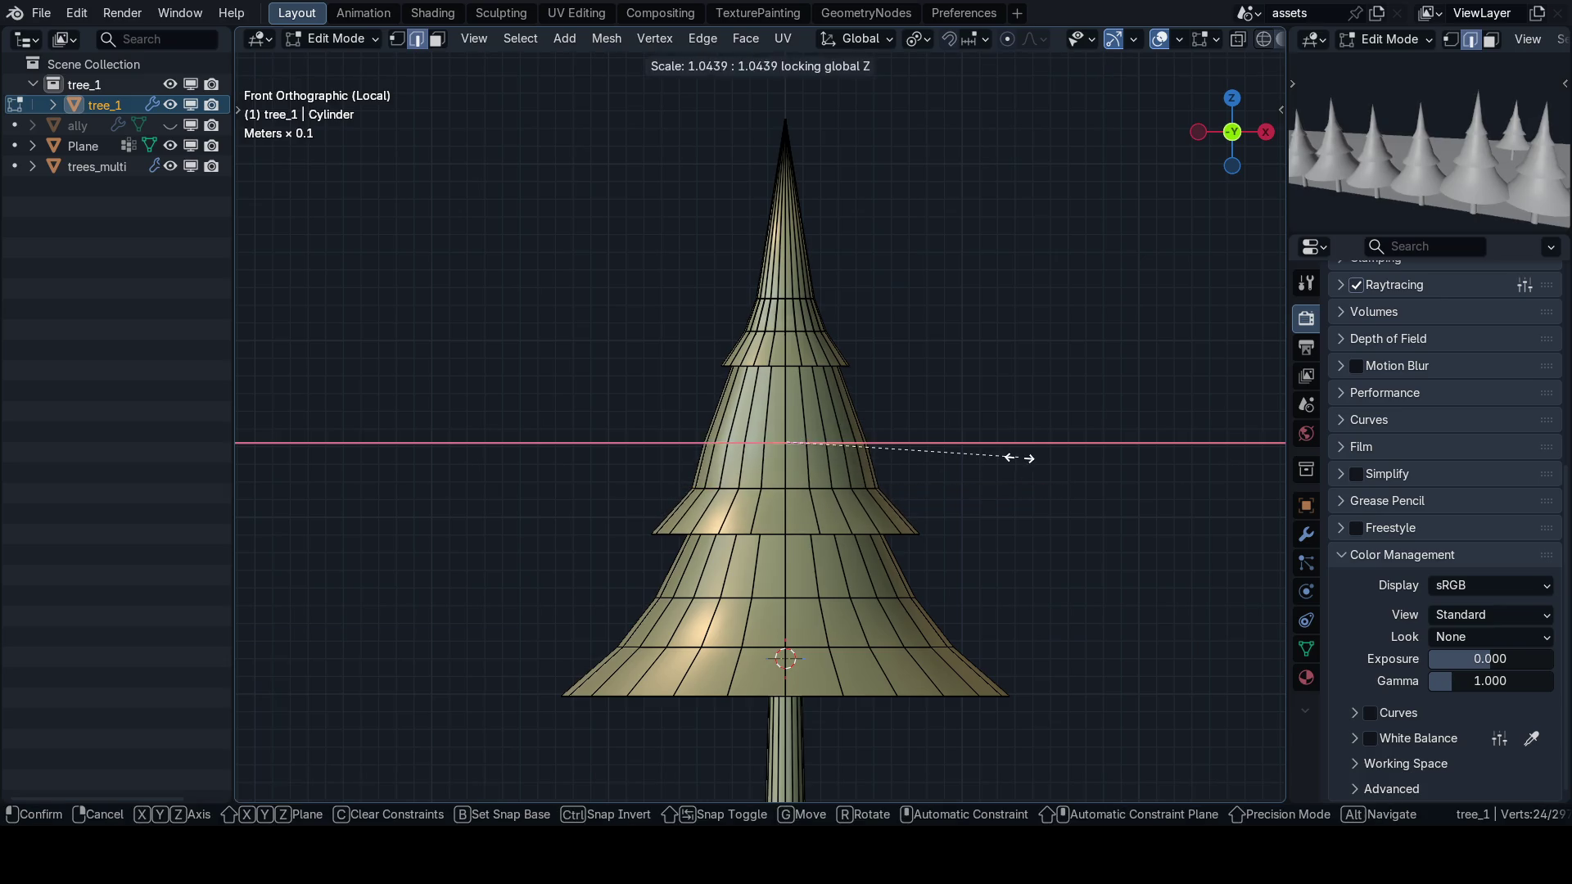
pyautogui.click(925, 453)
# Select the loop near the bottom tier and inspect the tree in perspective, then front view.
pyautogui.scroll(-1, 933, 475)
pyautogui.keyDown('alt'); pyautogui.click(839, 565); pyautogui.keyUp('alt')
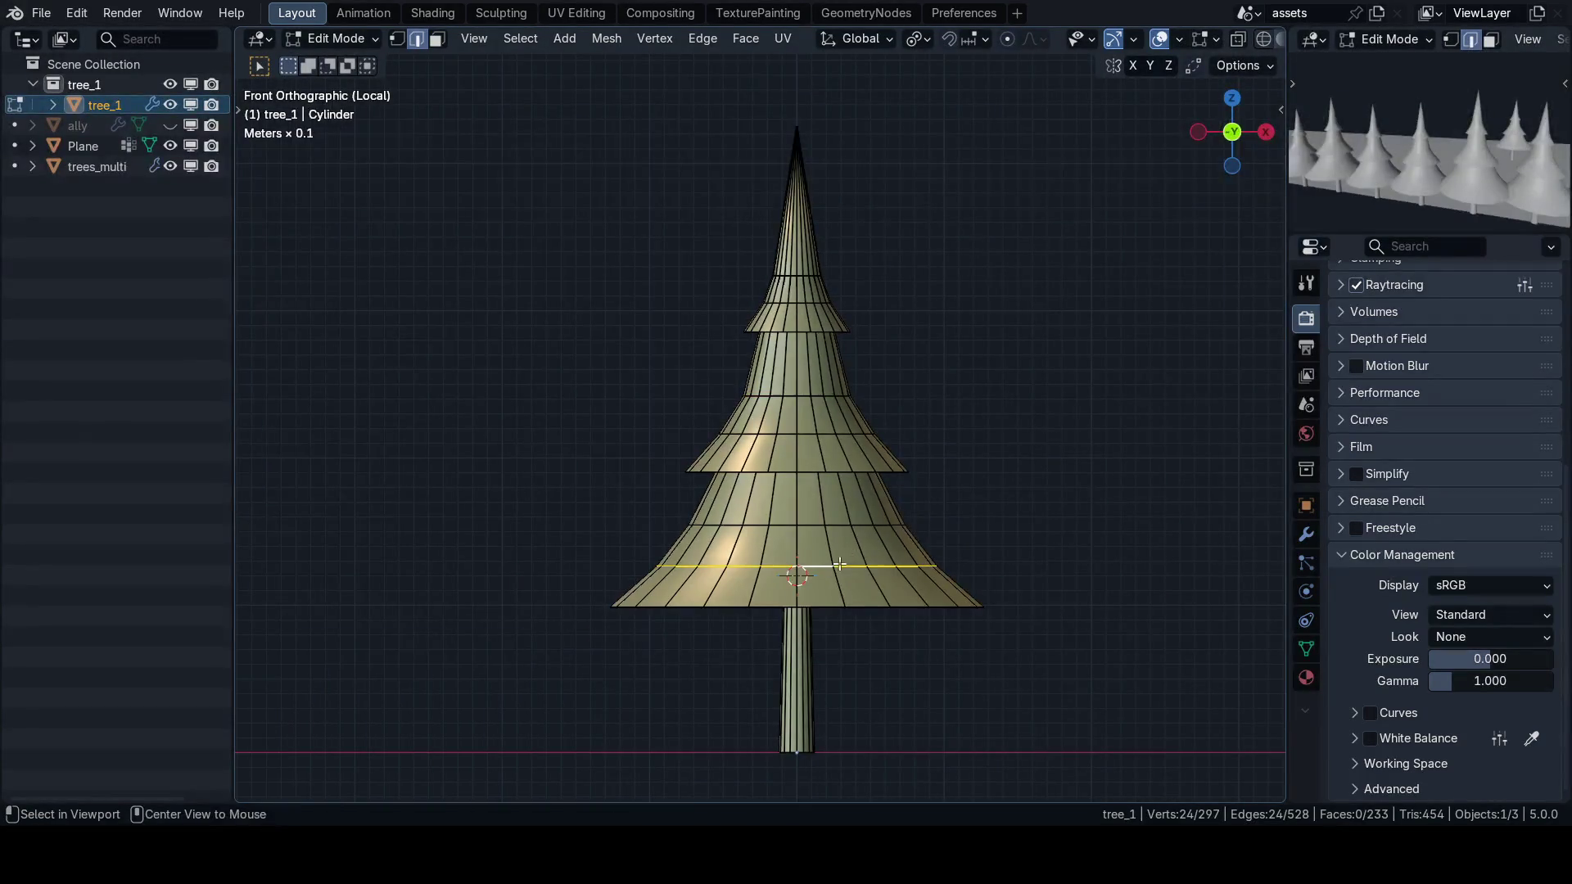
pyautogui.scroll(-1, 901, 557)
pyautogui.moveTo(979, 554); pyautogui.dragTo(960, 475)
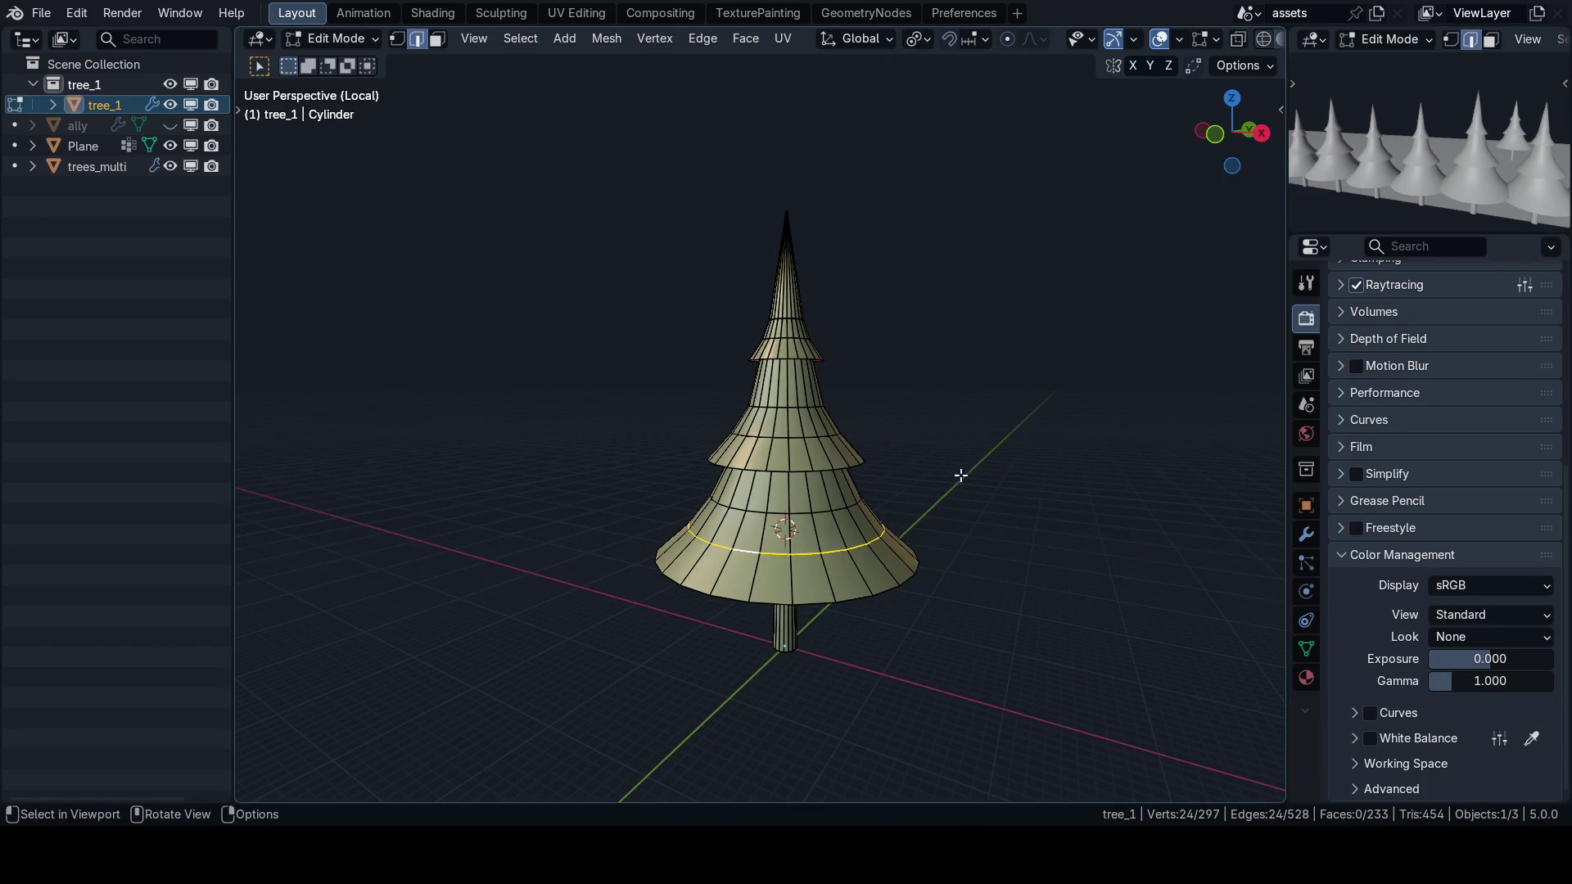
pyautogui.scroll(2, 884, 508)
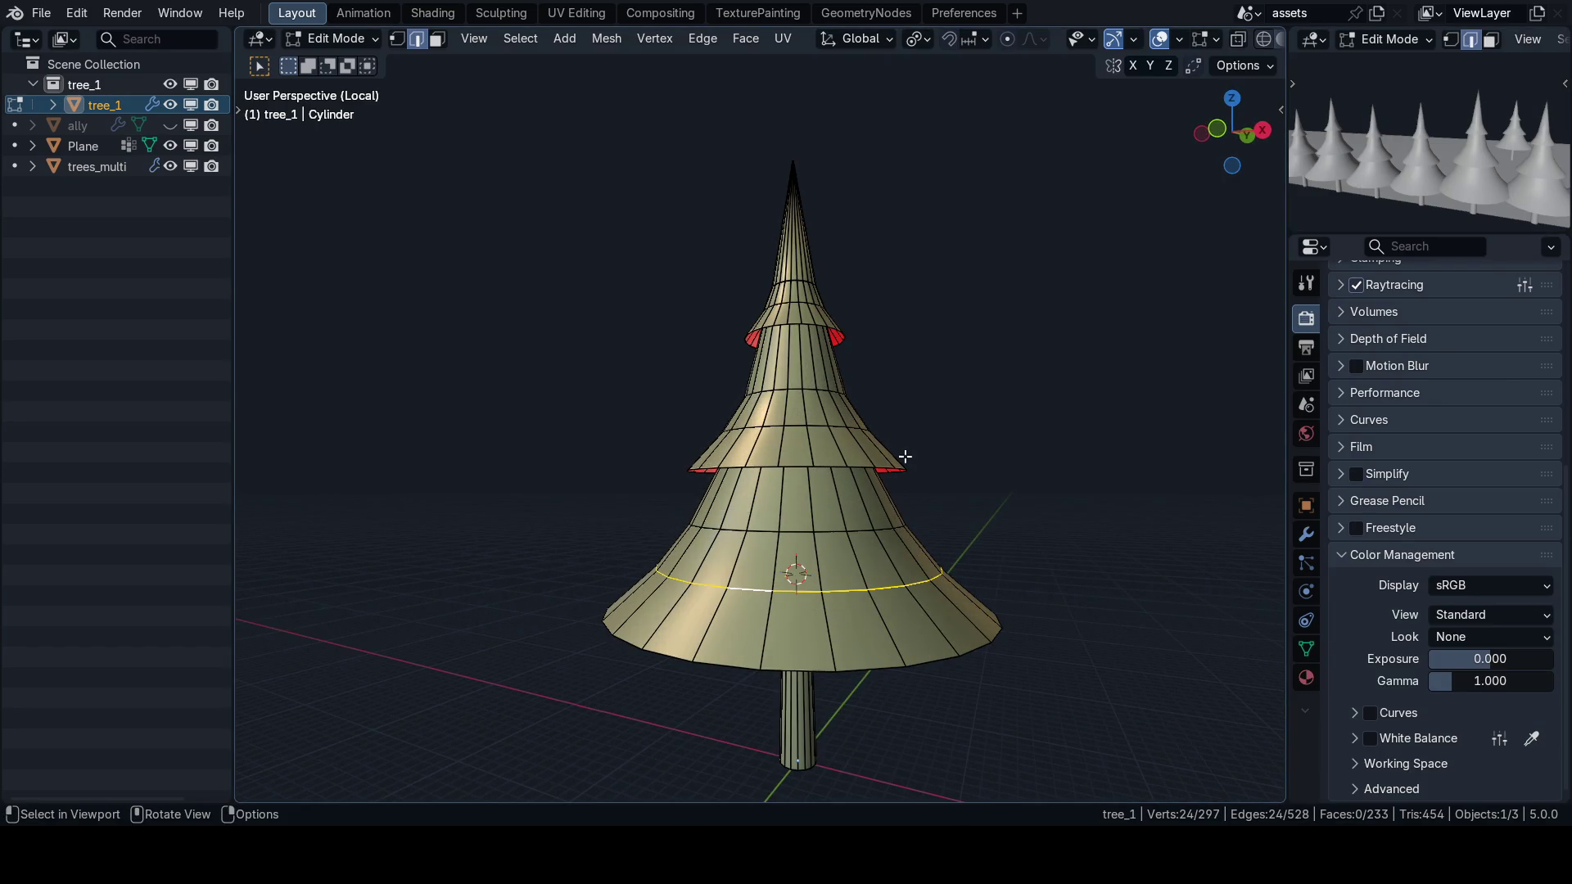
pyautogui.press('KP_1')
pyautogui.scroll(5, 827, 507)
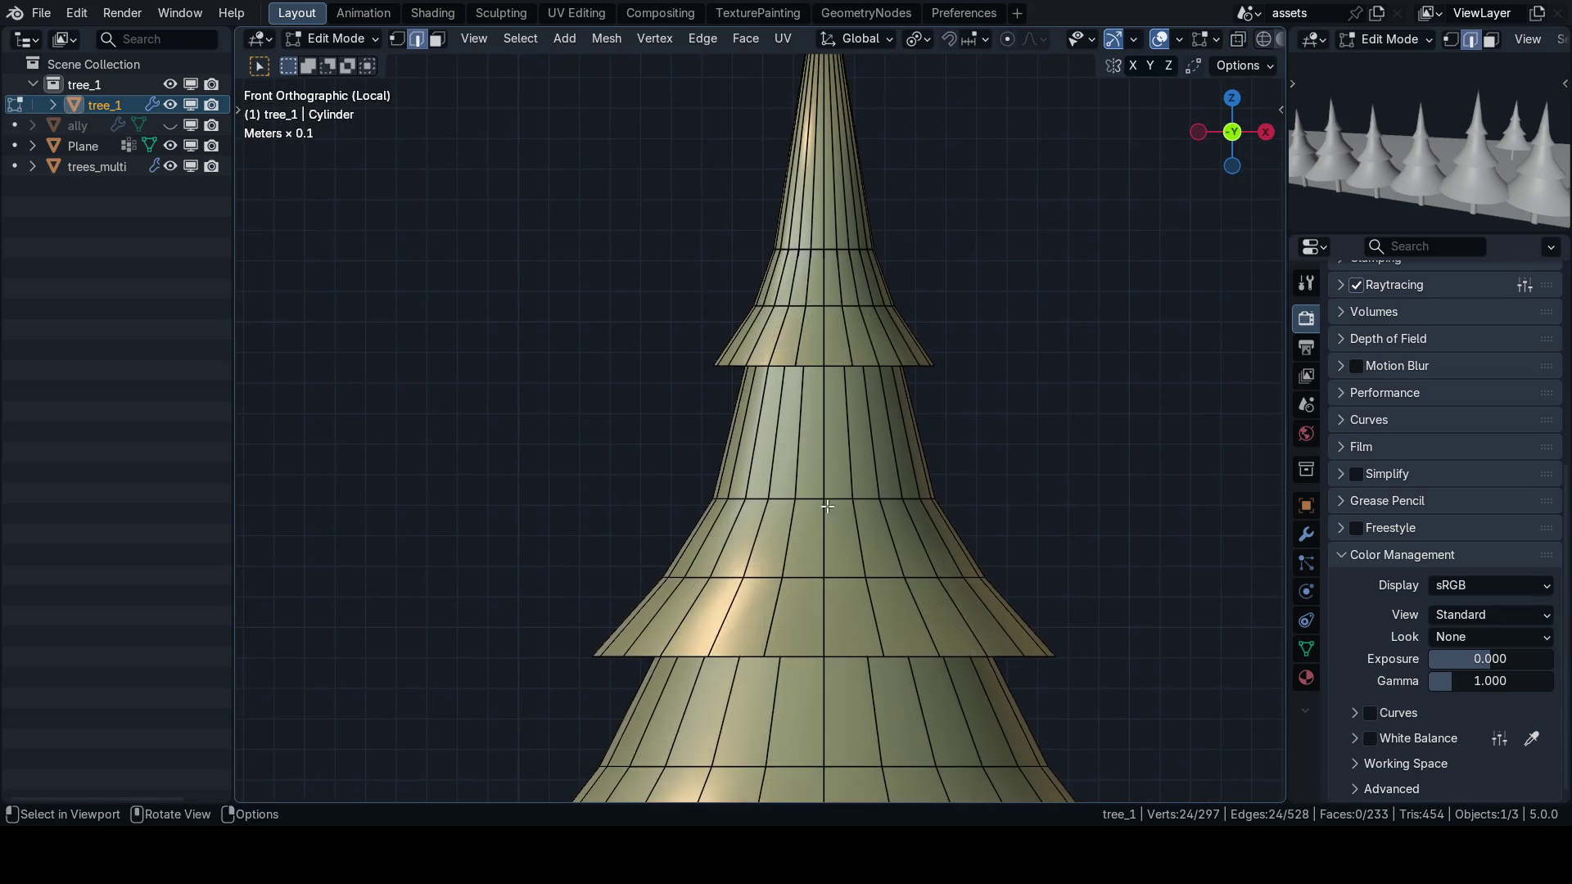
# Return to Object Mode and check tree_1's 2.54 × 4.26 m dimensions in the N-panel.
pyautogui.press('Tab')
pyautogui.scroll(-5, 849, 365)
pyautogui.moveTo(849, 365); pyautogui.dragTo(814, 351)
pyautogui.press('n')
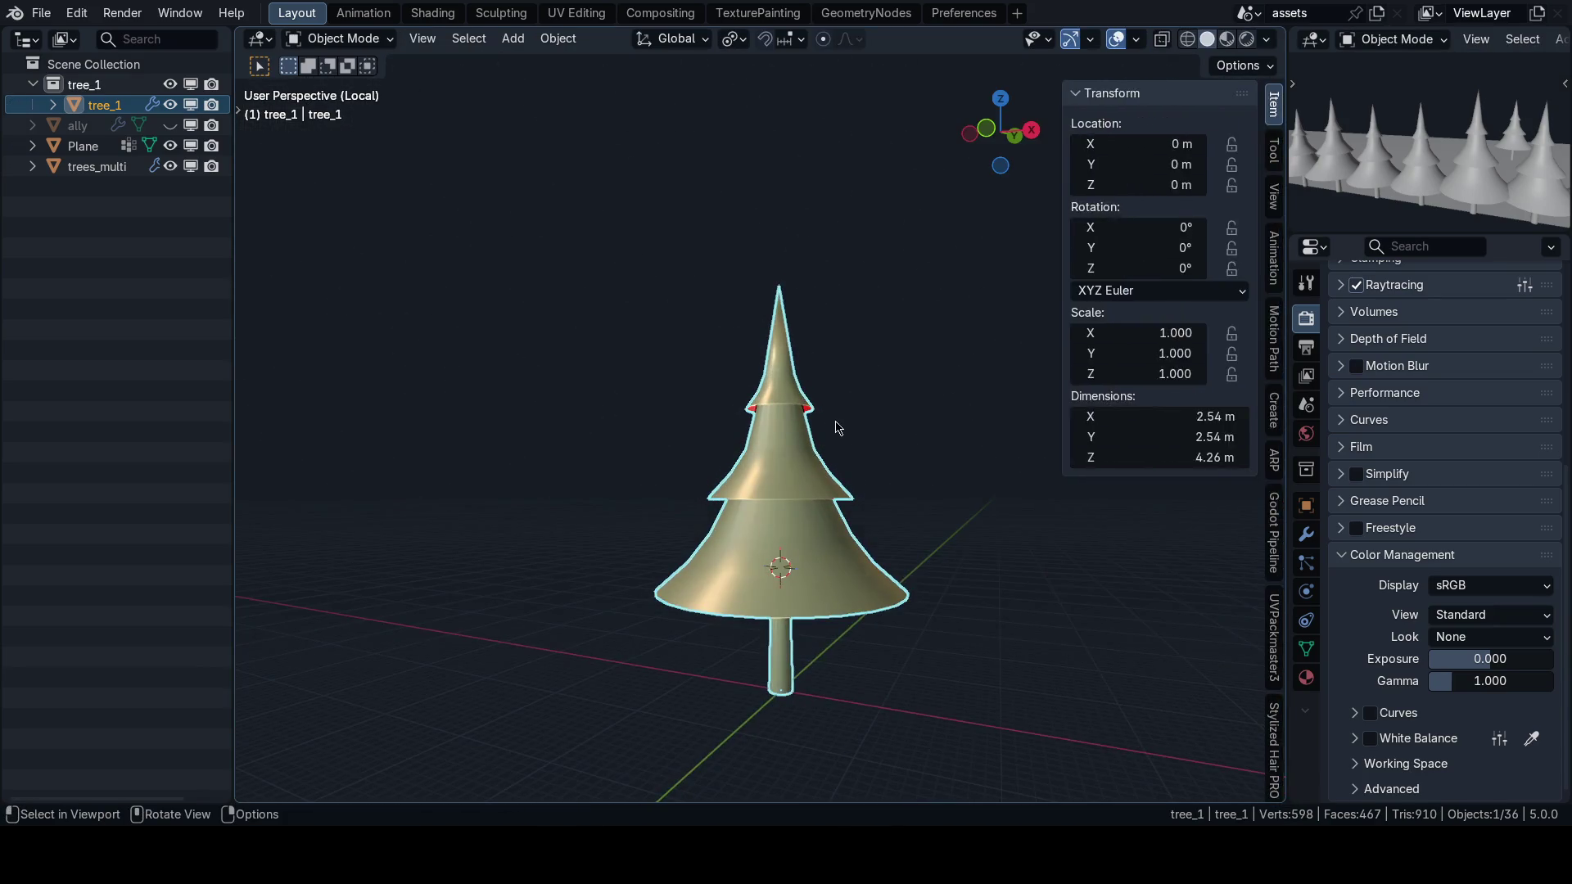
pyautogui.press('n')
pyautogui.click(840, 438)
pyautogui.press('KP_1')
pyautogui.scroll(-3, 842, 494)
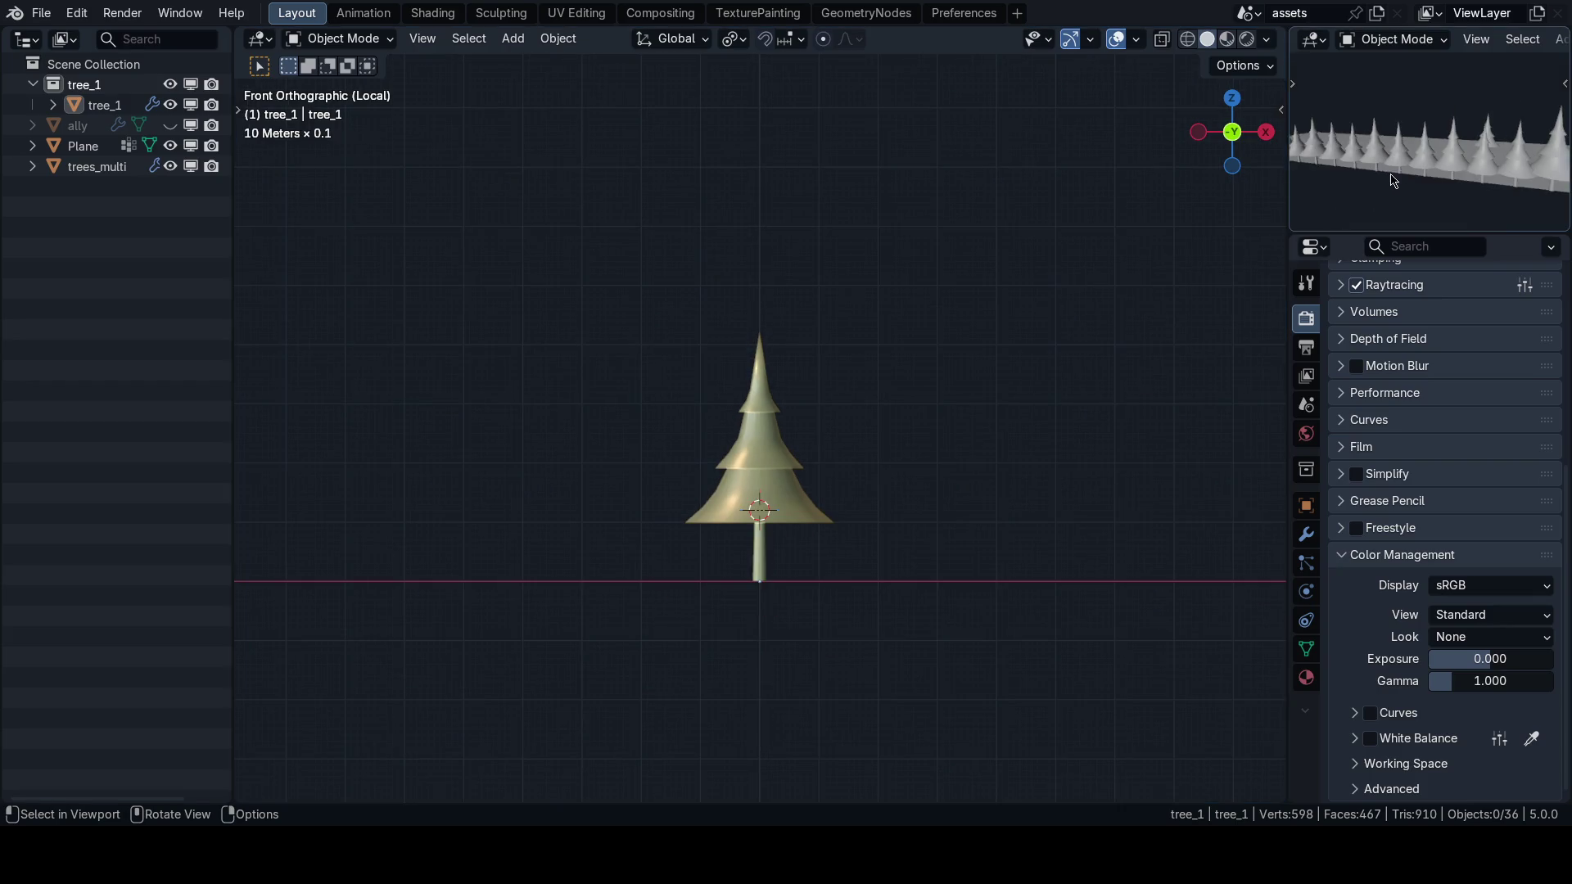
# Maximize the preview viewport with Ctrl+Space to look over the tree rows, then restore it.
pyautogui.hotkey('ctrl', 'space')
pyautogui.press('KP_1')
pyautogui.moveTo(737, 458)
pyautogui.mouseDown()
pyautogui.moveTo(891, 443)
pyautogui.moveTo(904, 410)
pyautogui.mouseUp()
pyautogui.hotkey('ctrl', 'space')
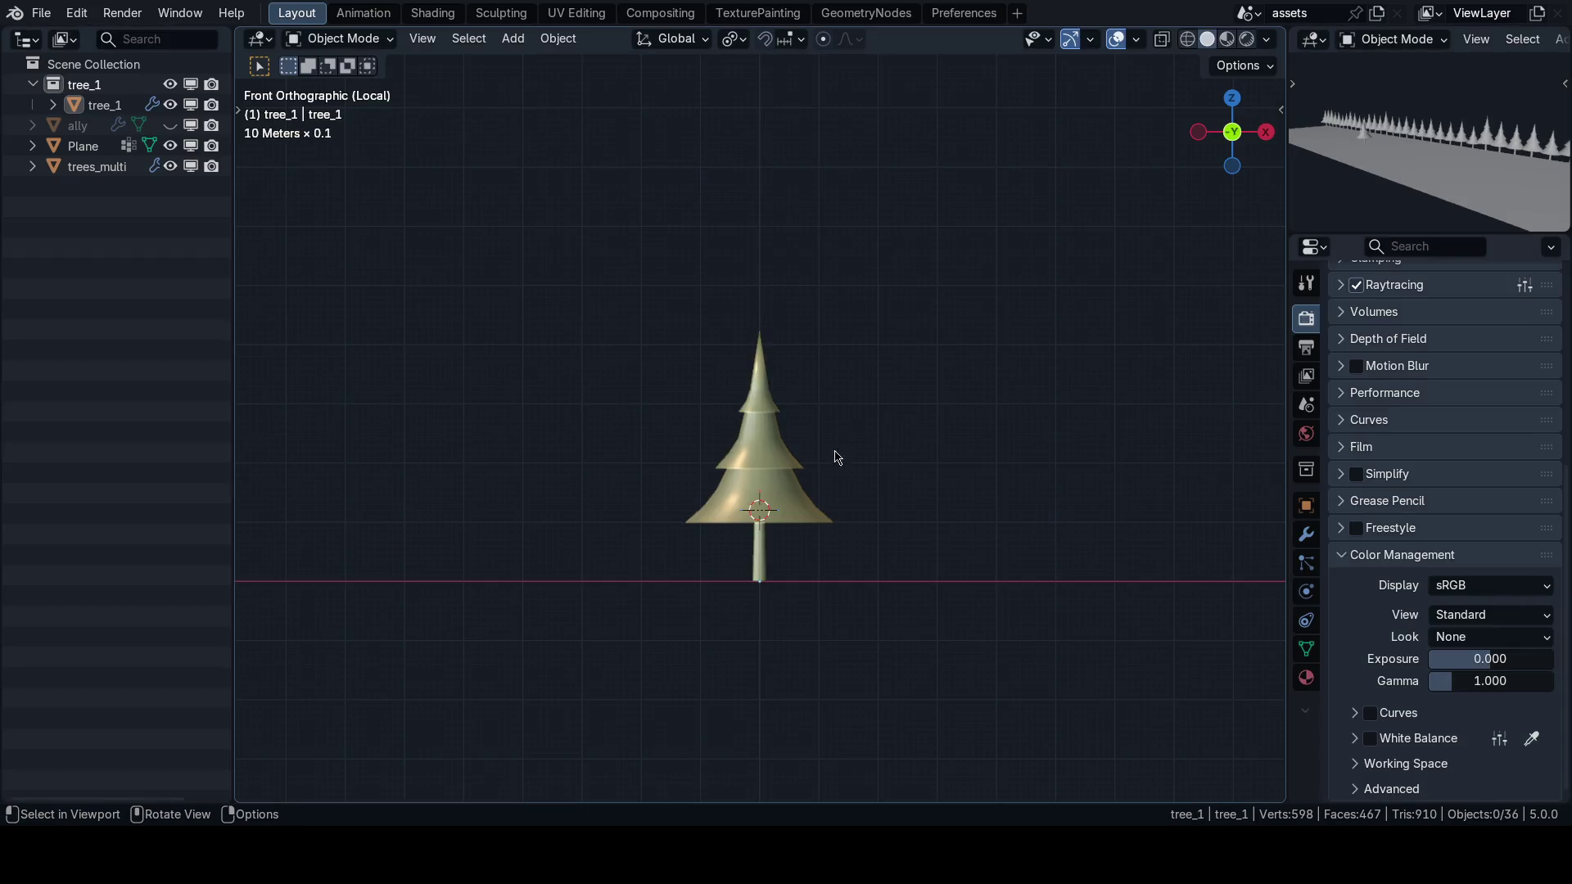
# In Edit Mode, select the middle tier's rim loop and checker-deselect every other vertex.
pyautogui.scroll(2, 819, 455)
pyautogui.click(769, 449)
pyautogui.scroll(2, 769, 446)
pyautogui.scroll(1, 770, 434)
pyautogui.press('Tab')
pyautogui.keyDown('alt'); pyautogui.click(772, 423); pyautogui.keyUp('alt')
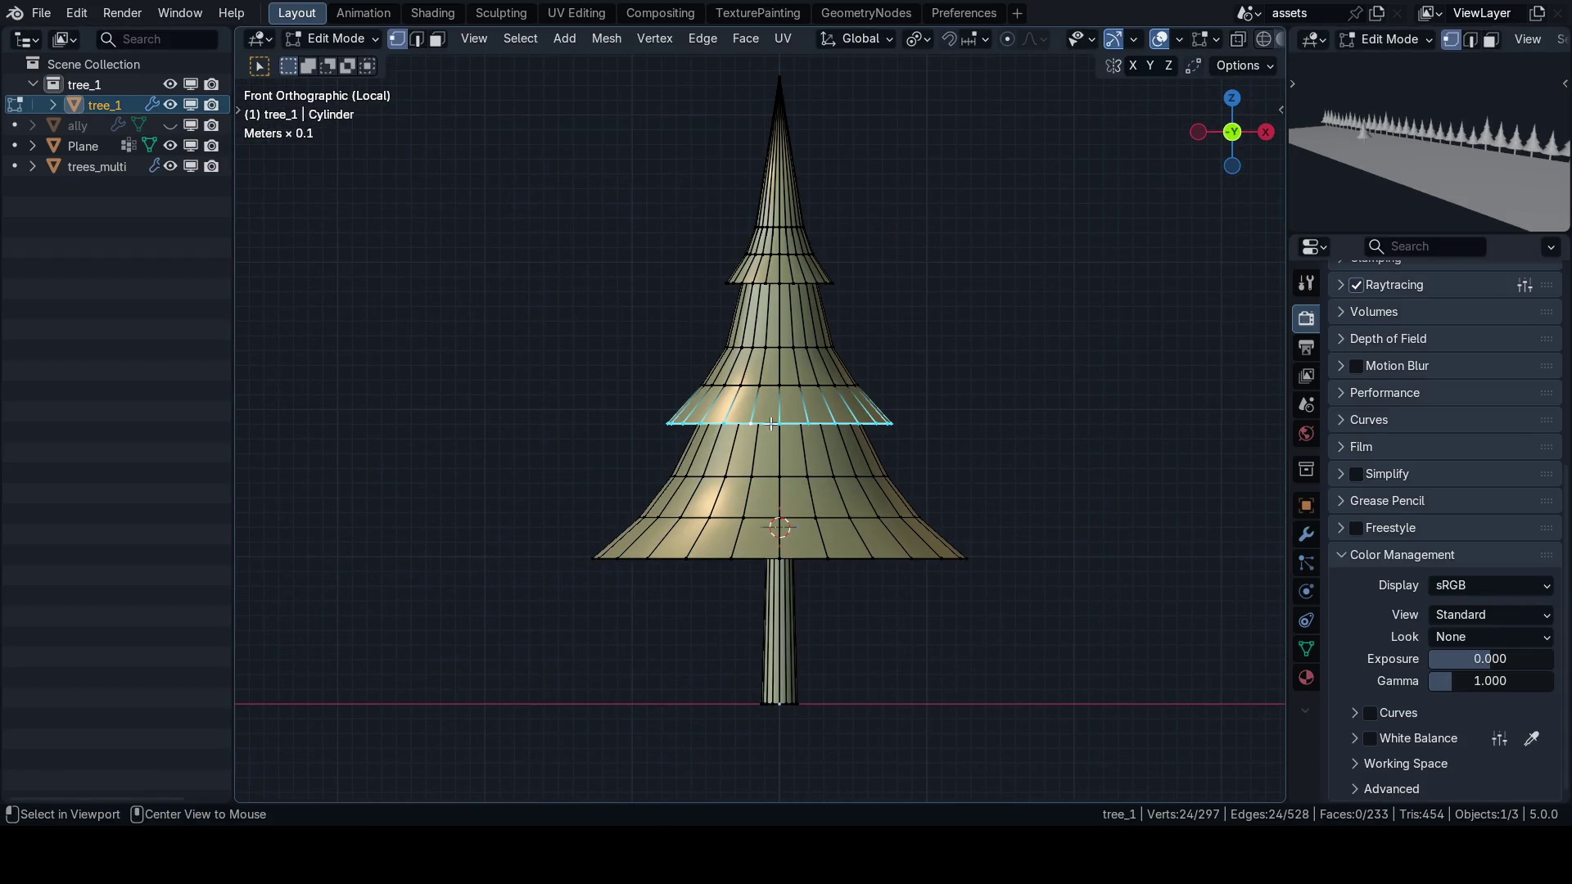
pyautogui.click(521, 38)
pyautogui.click(573, 243)
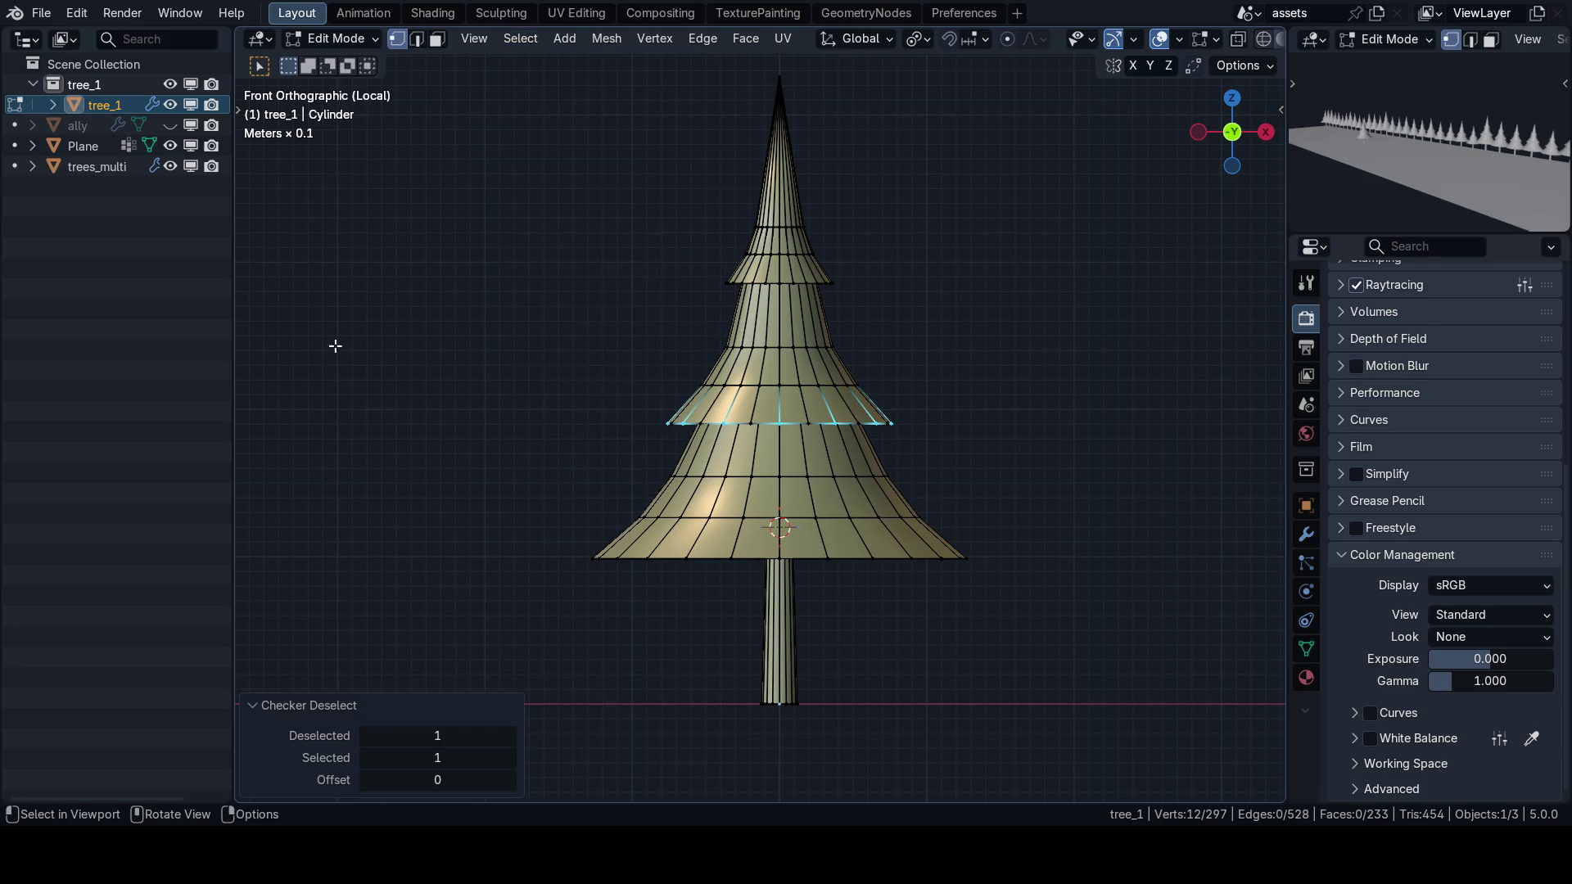
# Pivot about the tree's centre and scale the alternate rim vertices horizontally to 0.854.
pyautogui.moveTo(960, 441)
pyautogui.mouseDown()
pyautogui.moveTo(926, 467)
pyautogui.moveTo(961, 466)
pyautogui.mouseUp()
pyautogui.scroll(2, 1038, 458)
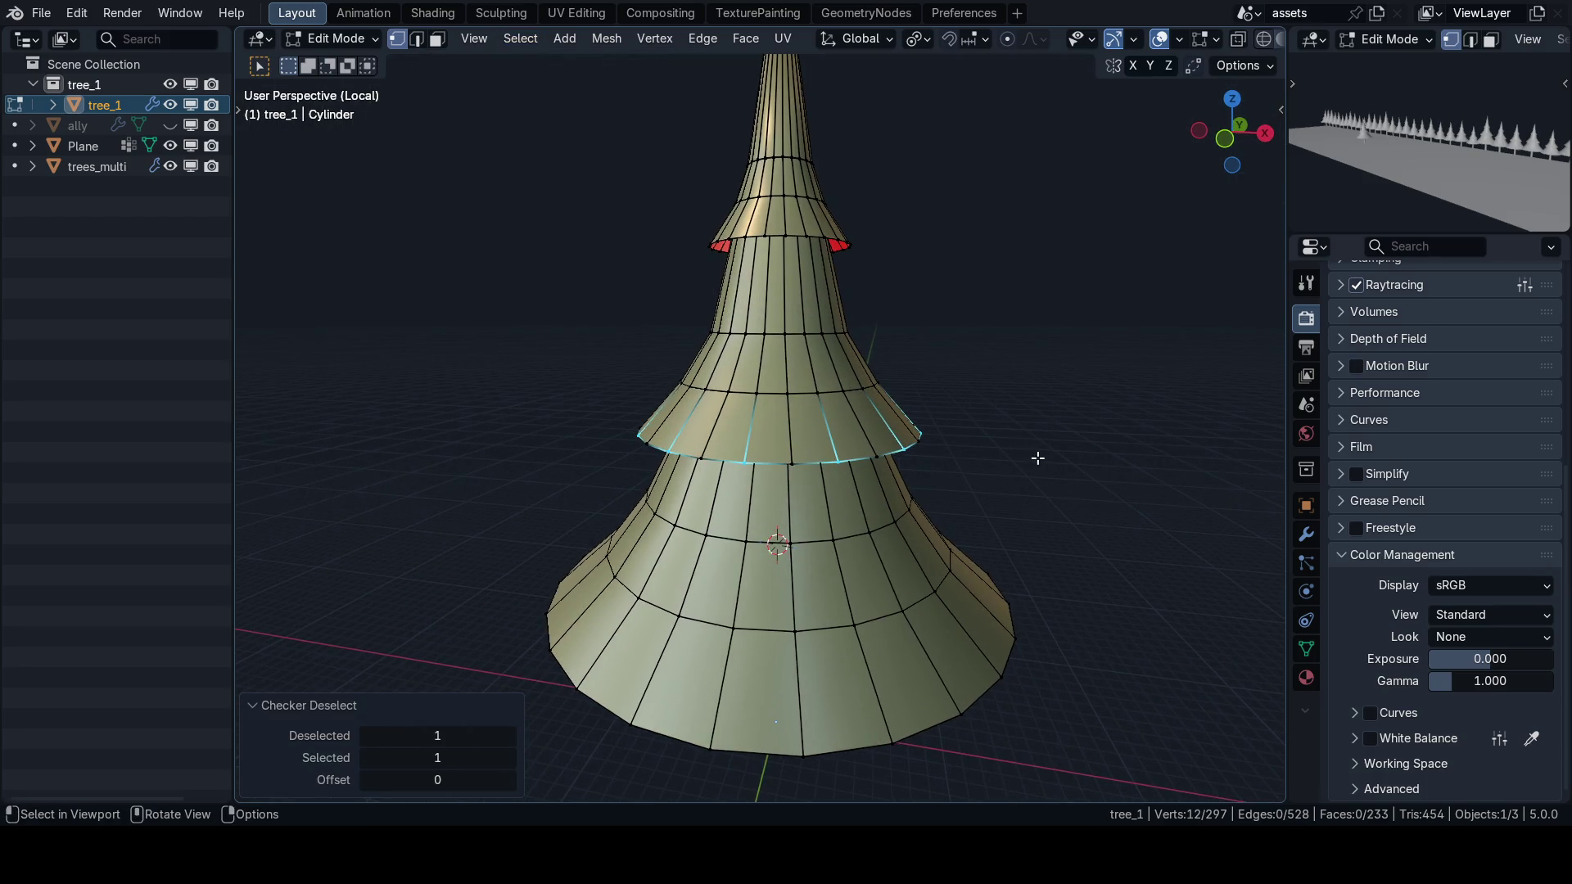
pyautogui.click(914, 37)
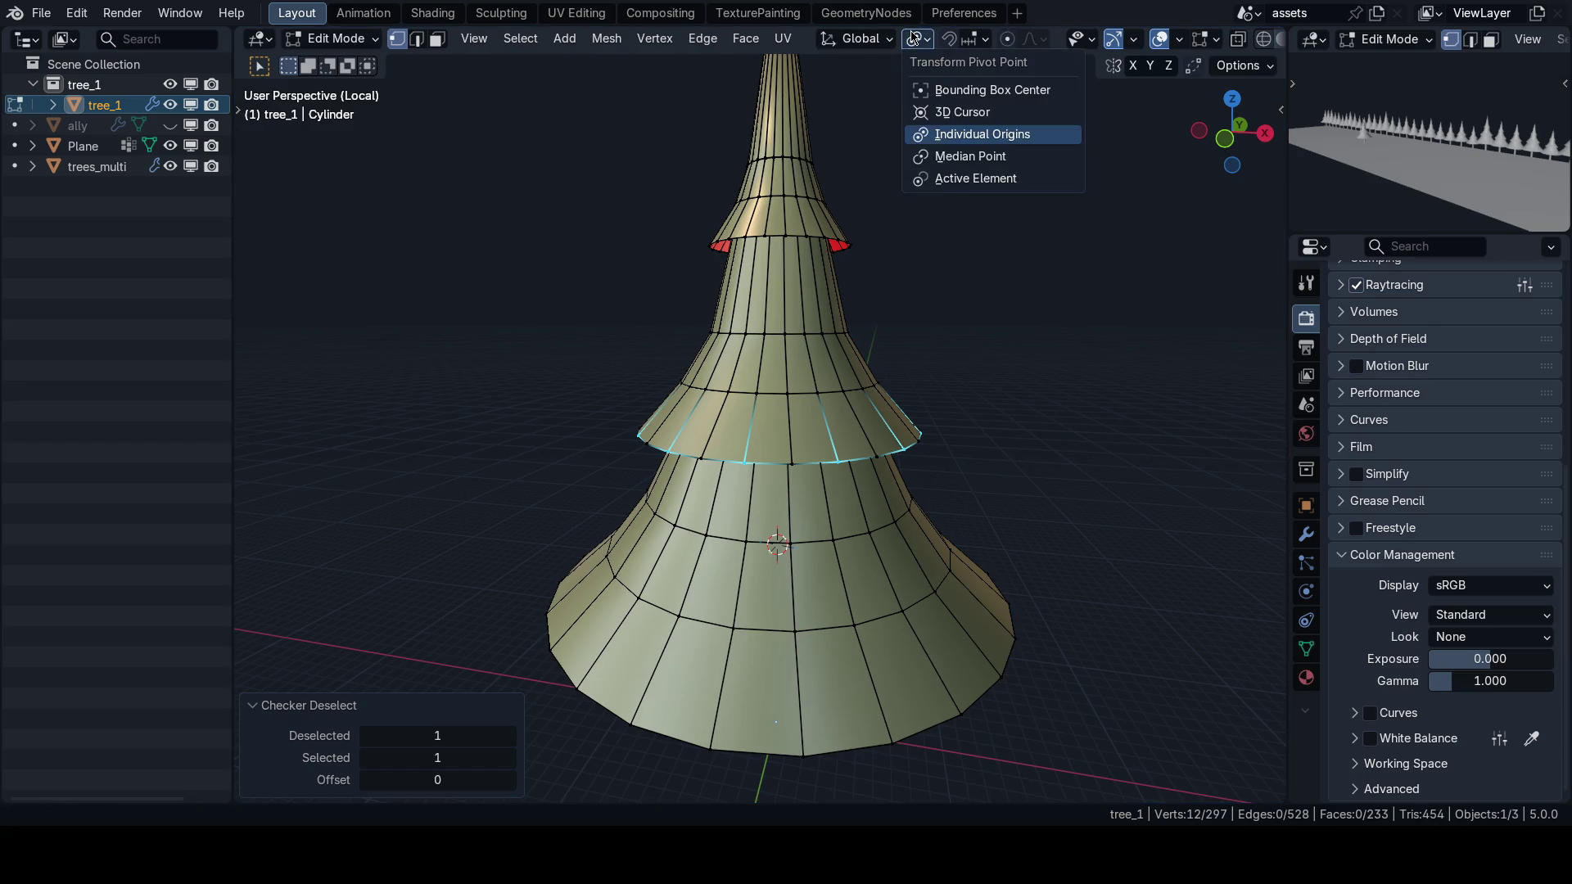
pyautogui.click(963, 113)
pyautogui.press('s')
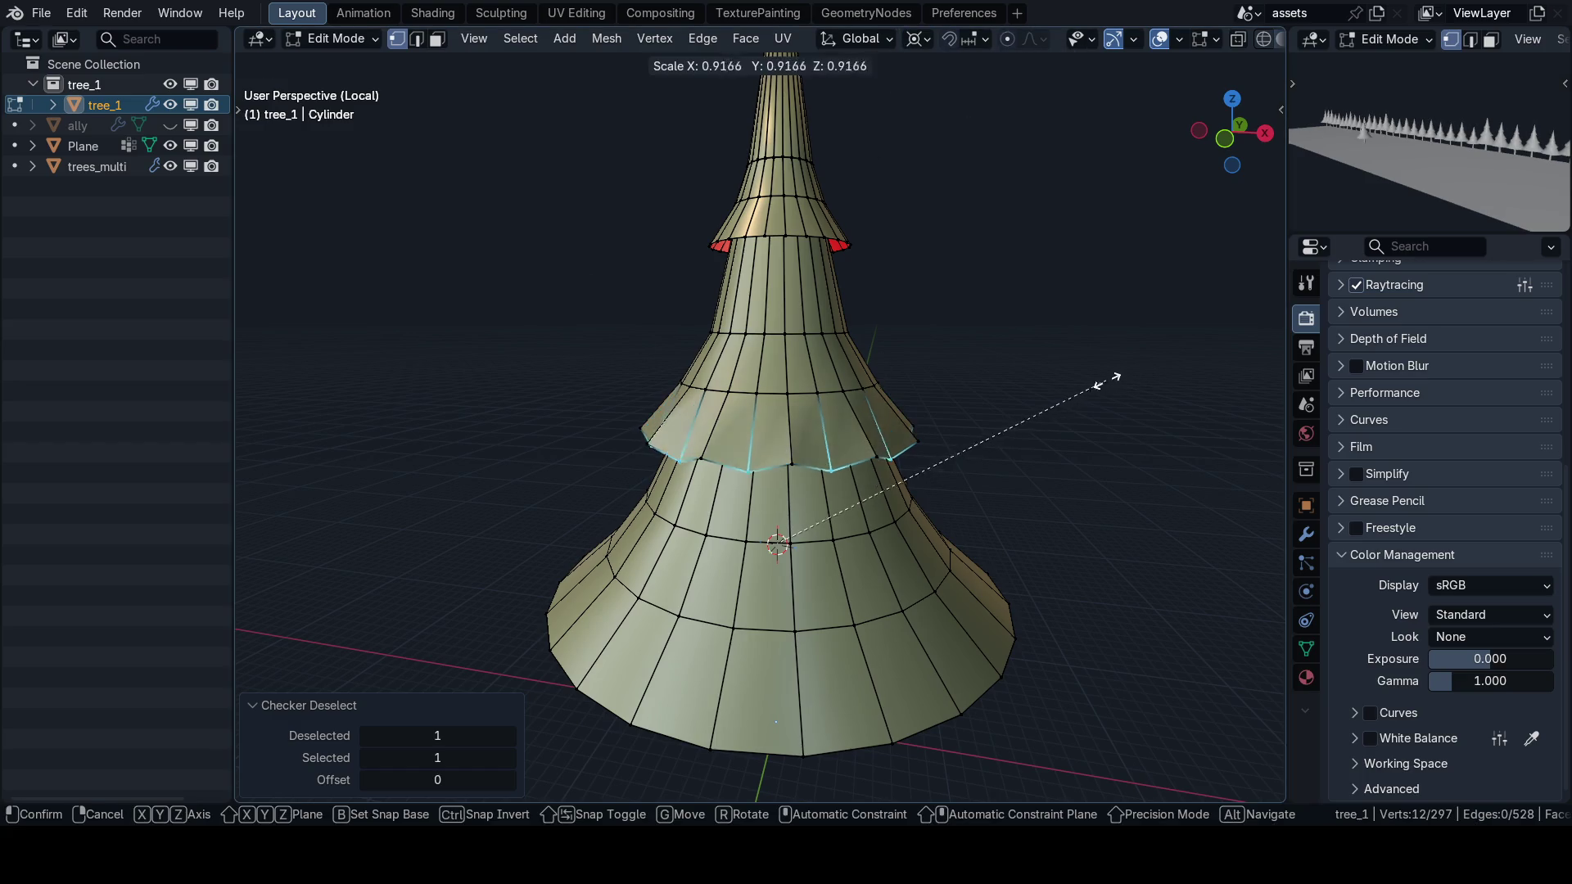
pyautogui.hotkey('shift', 'z')
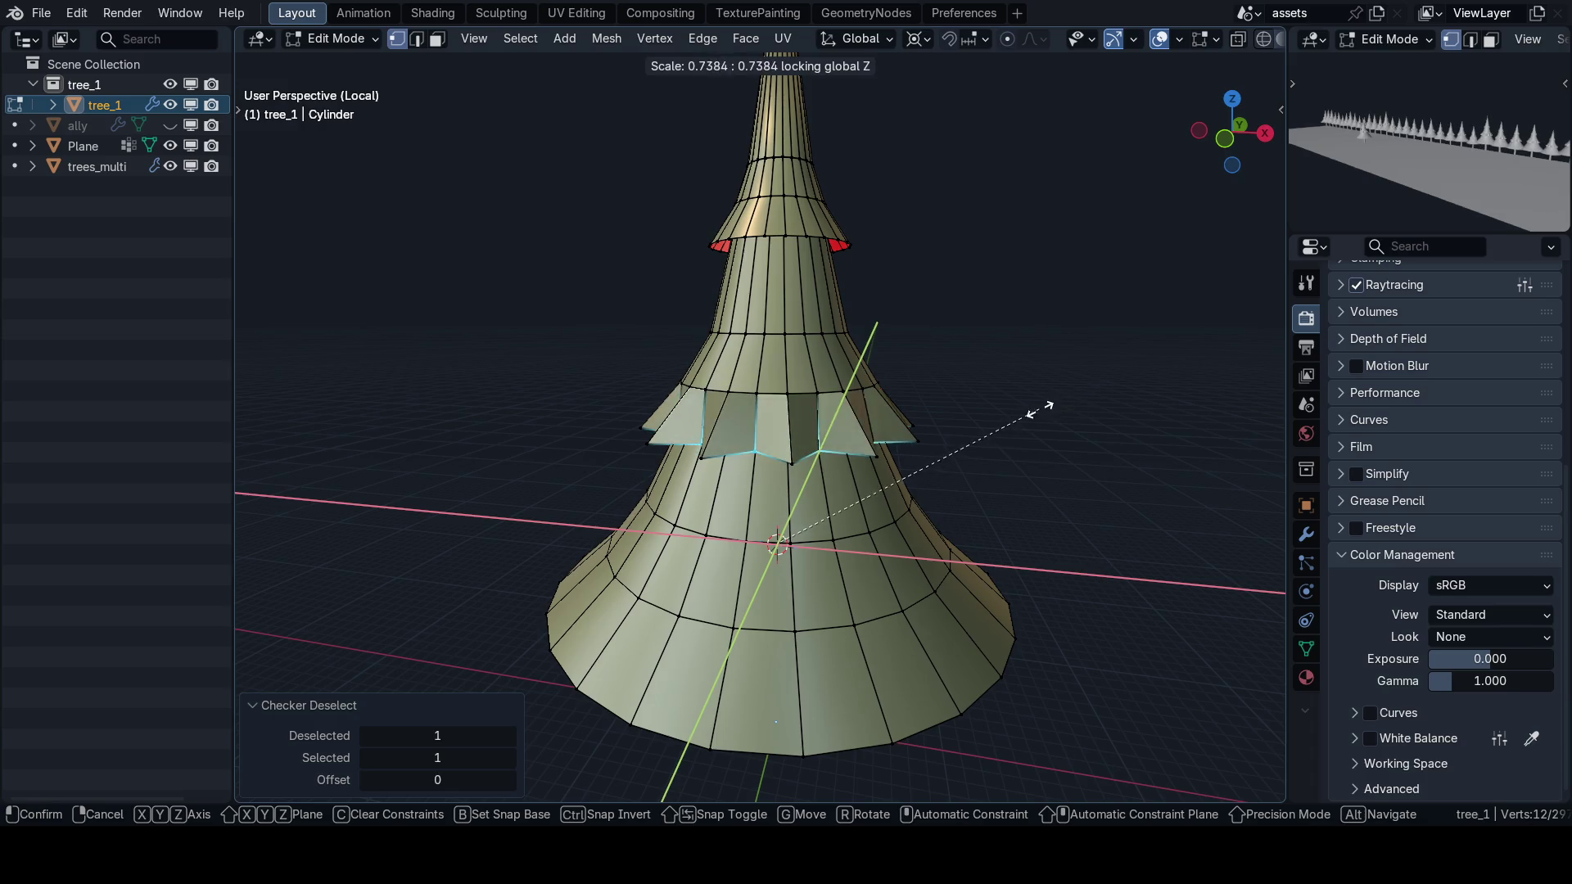
pyautogui.click(1091, 412)
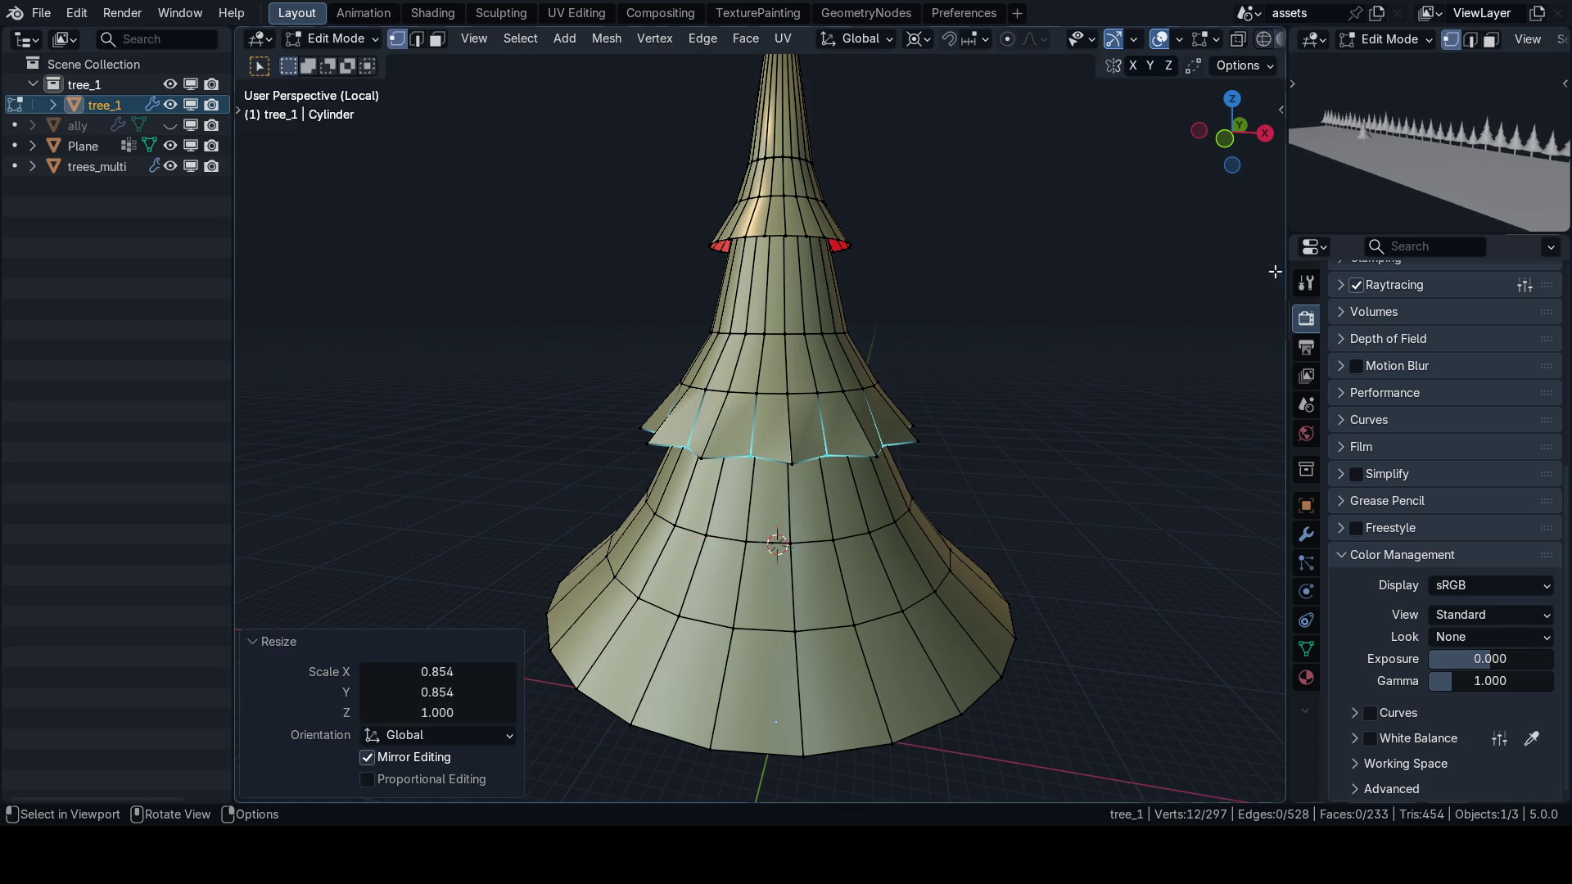
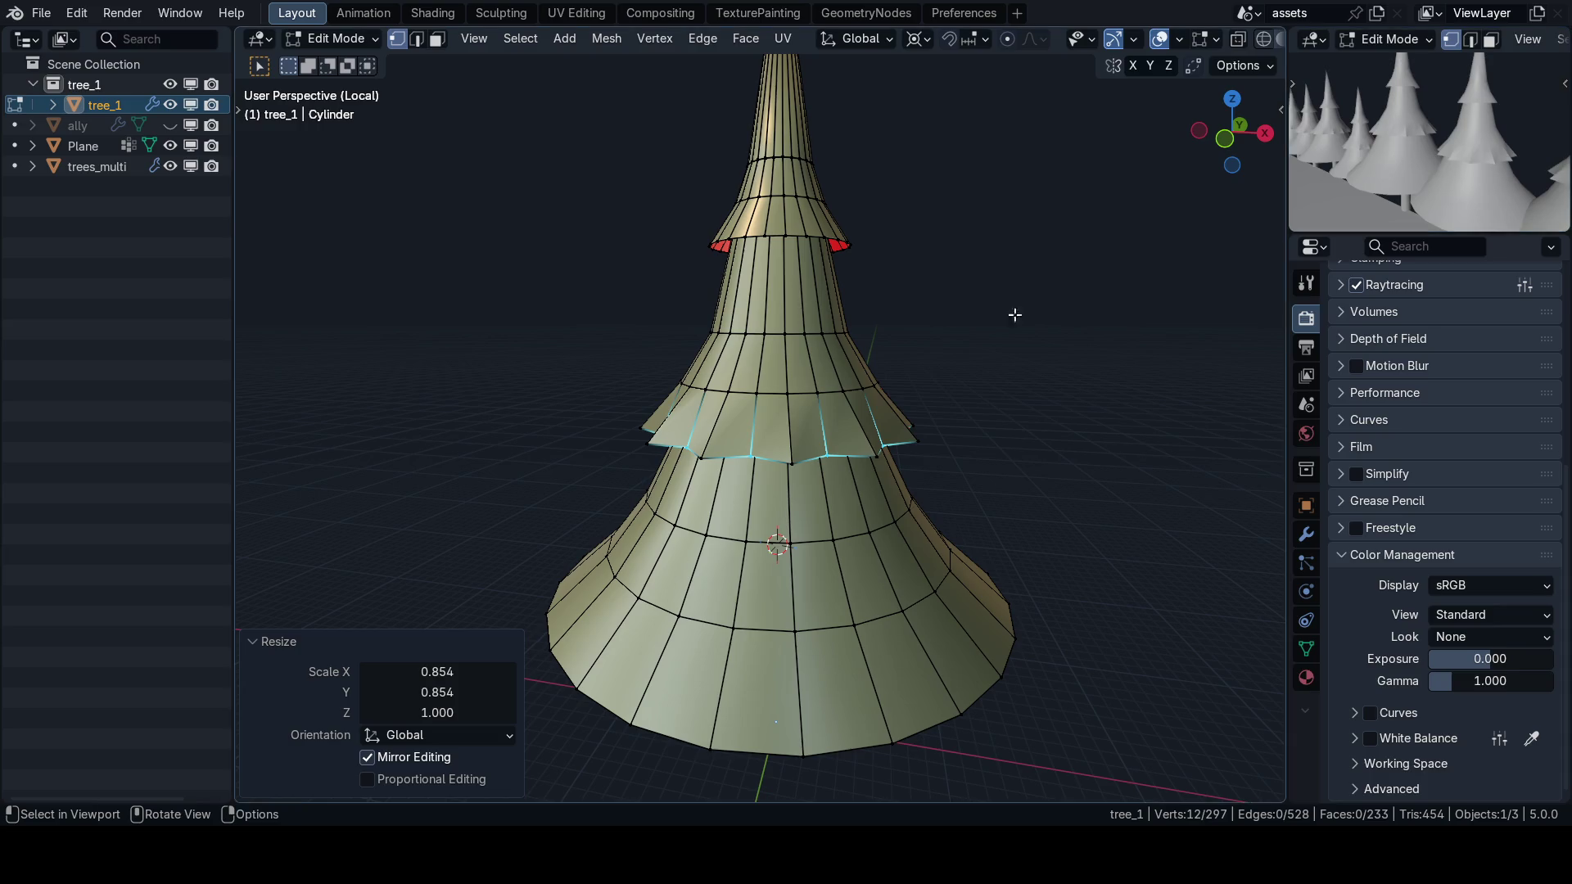
# Bevel the first tier ring's vertices and delete the bevelled faces to notch it.
pyautogui.scroll(2, 868, 425)
pyautogui.scroll(1, 868, 425)
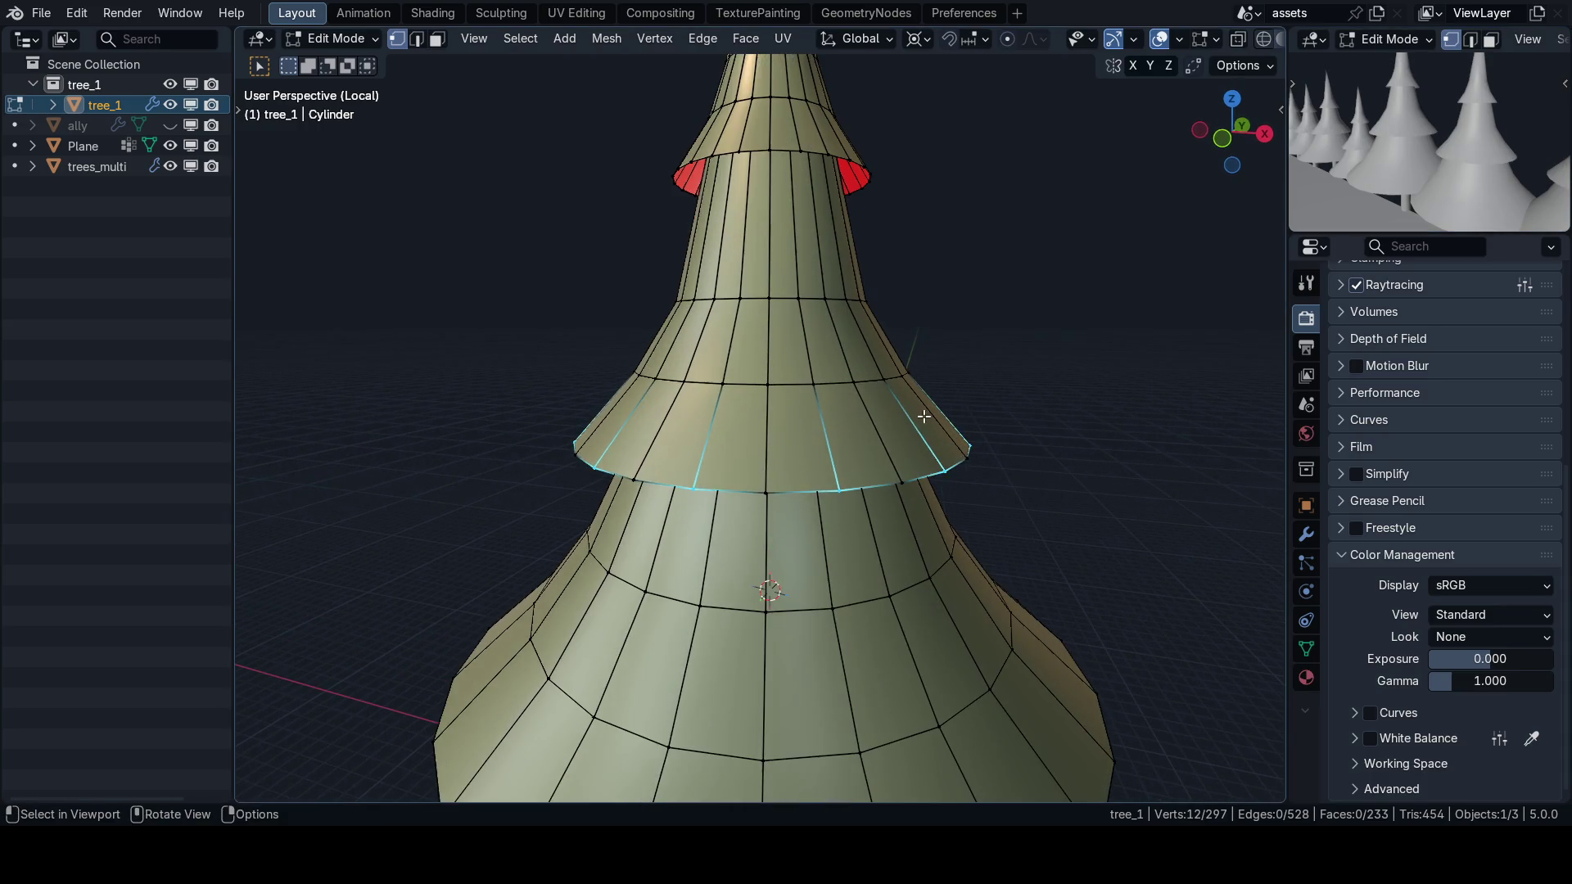
pyautogui.hotkey('ctrl', 'b')
pyautogui.click(956, 384)
pyautogui.hotkey('ctrl', 'b')
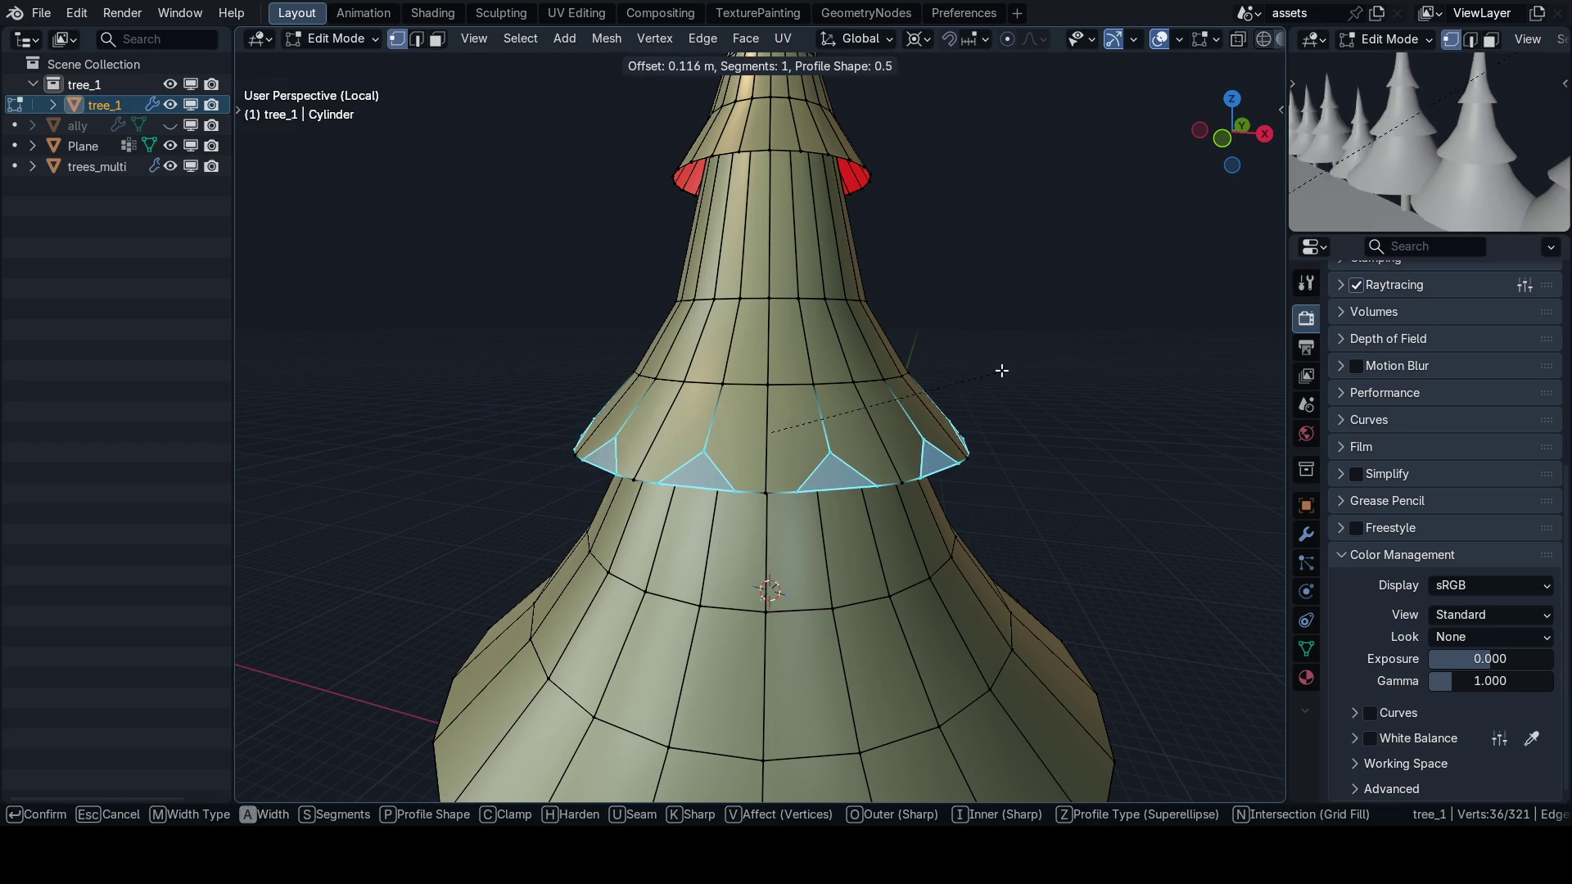
pyautogui.click(1004, 341)
pyautogui.press('x')
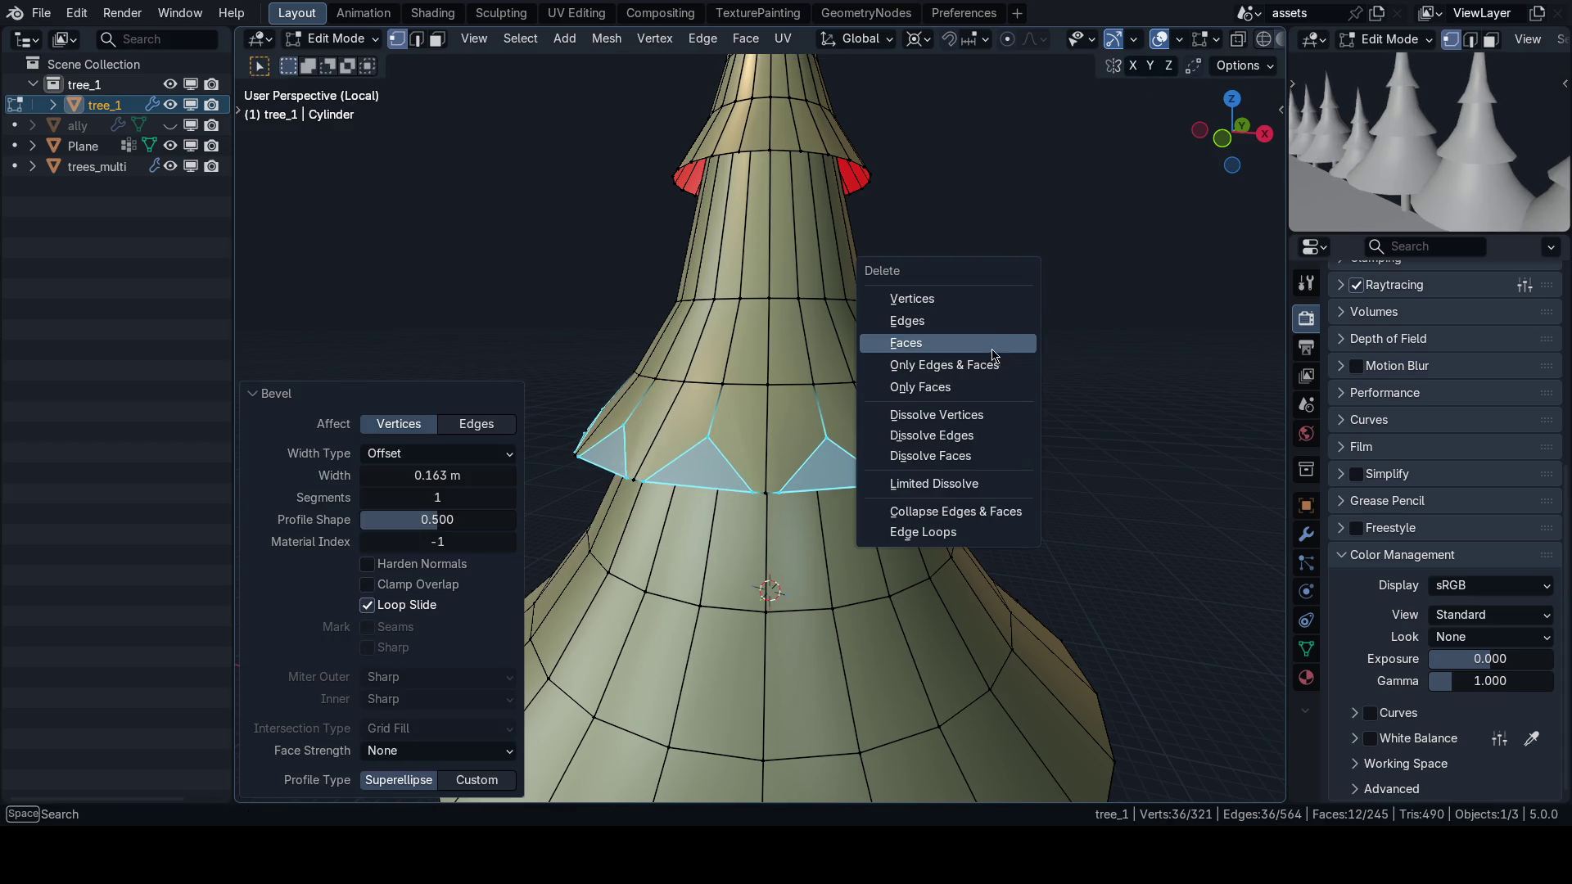
pyautogui.click(991, 336)
# Redo the first ring's spikes with a wider vertex bevel, deleting the bevelled faces.
pyautogui.scroll(-2, 945, 381)
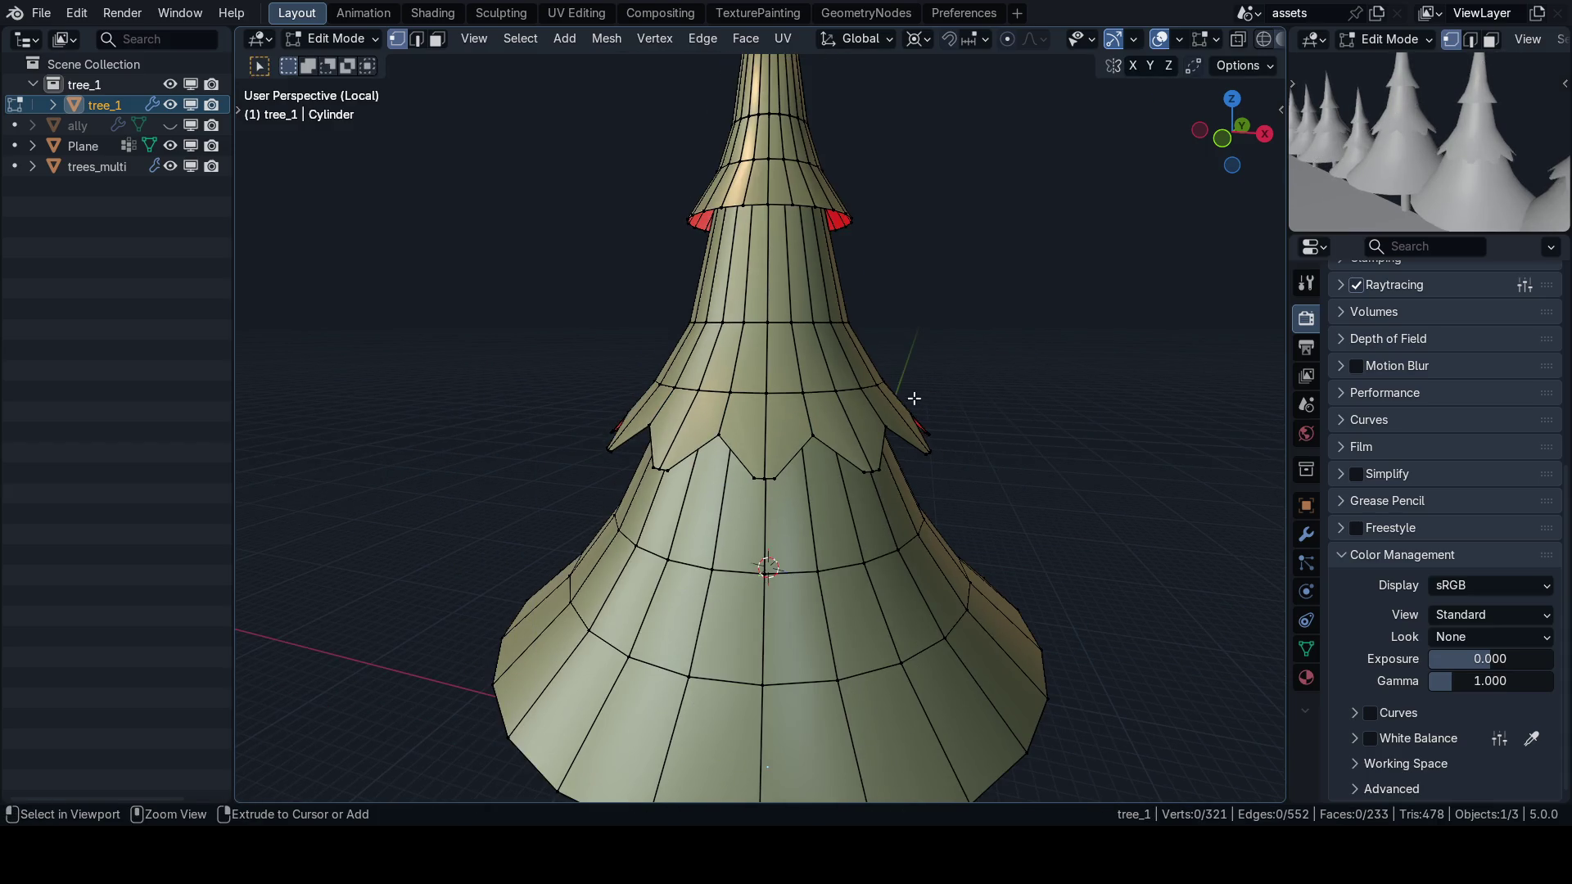
pyautogui.hotkey('ctrl', 'z')
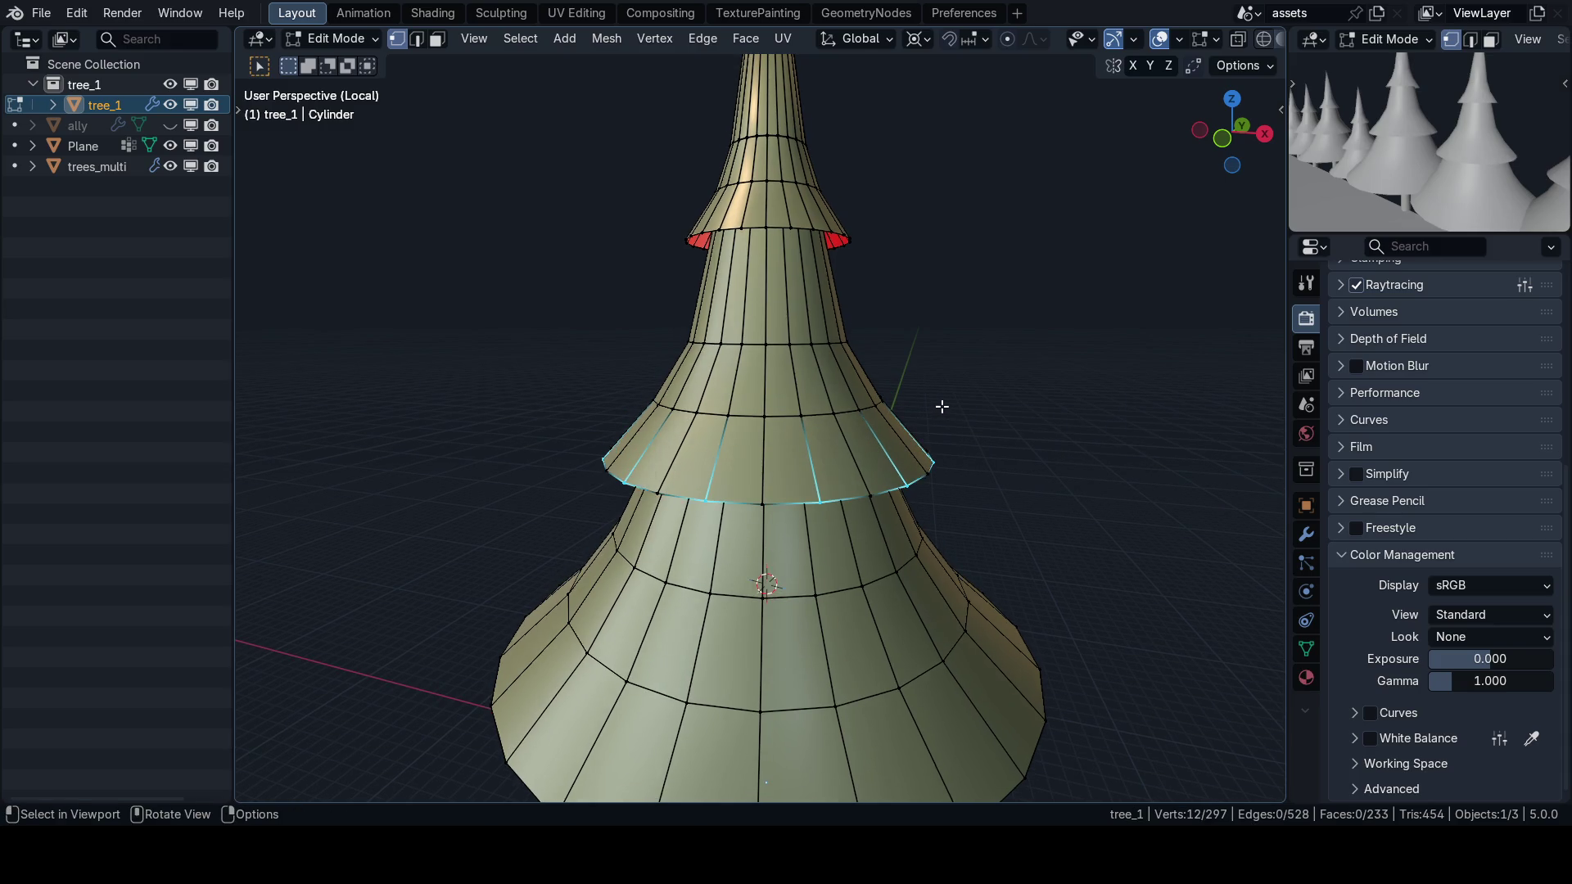
pyautogui.hotkey('ctrl', 'b')
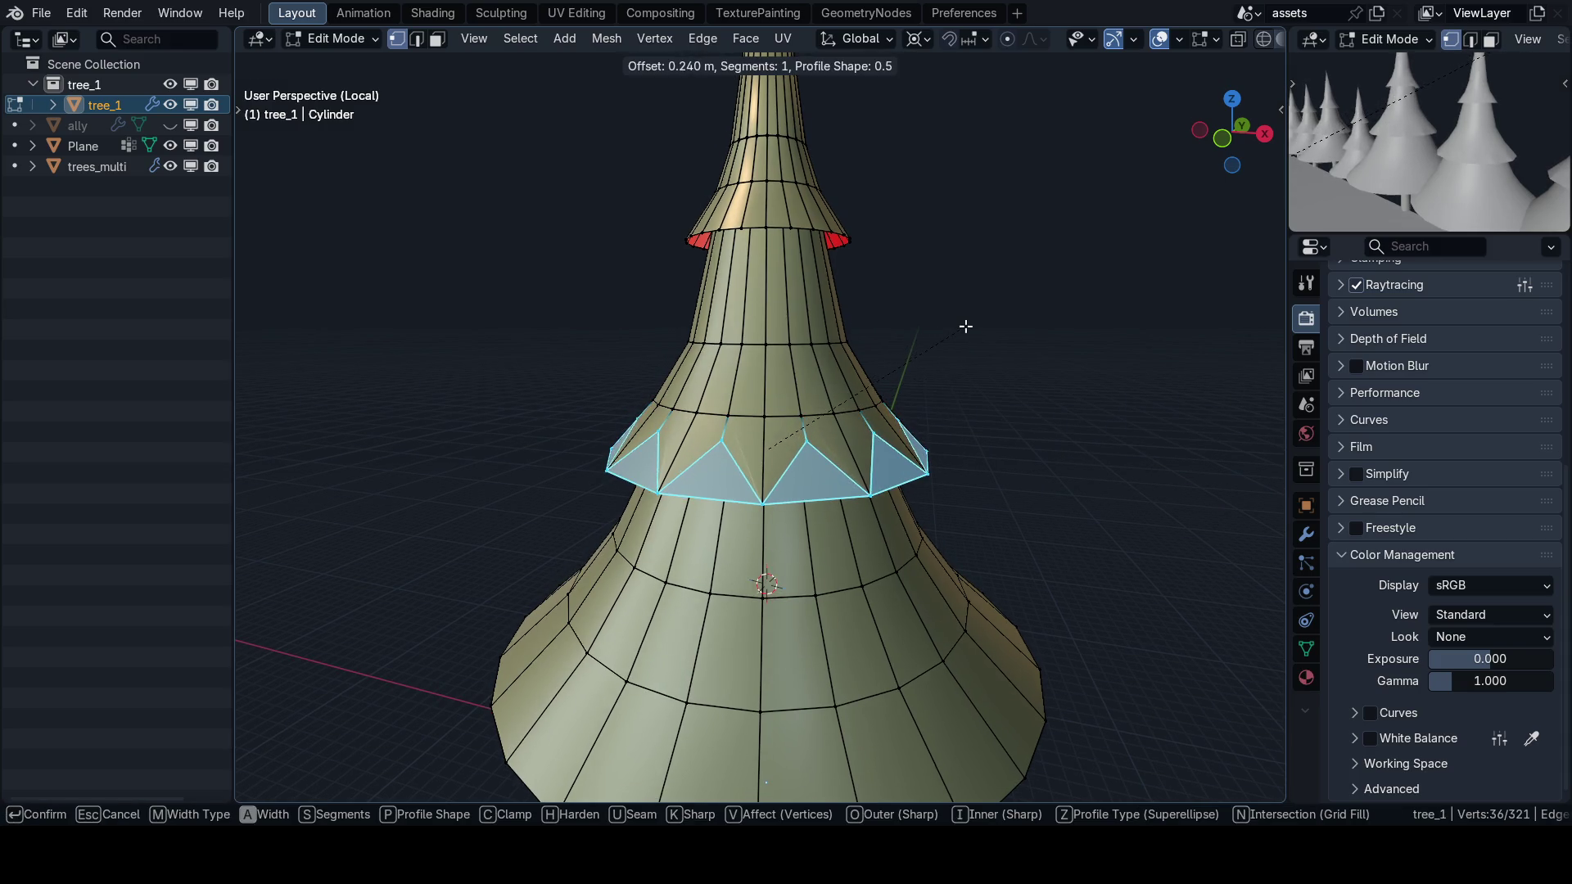
pyautogui.click(973, 297)
pyautogui.press('x')
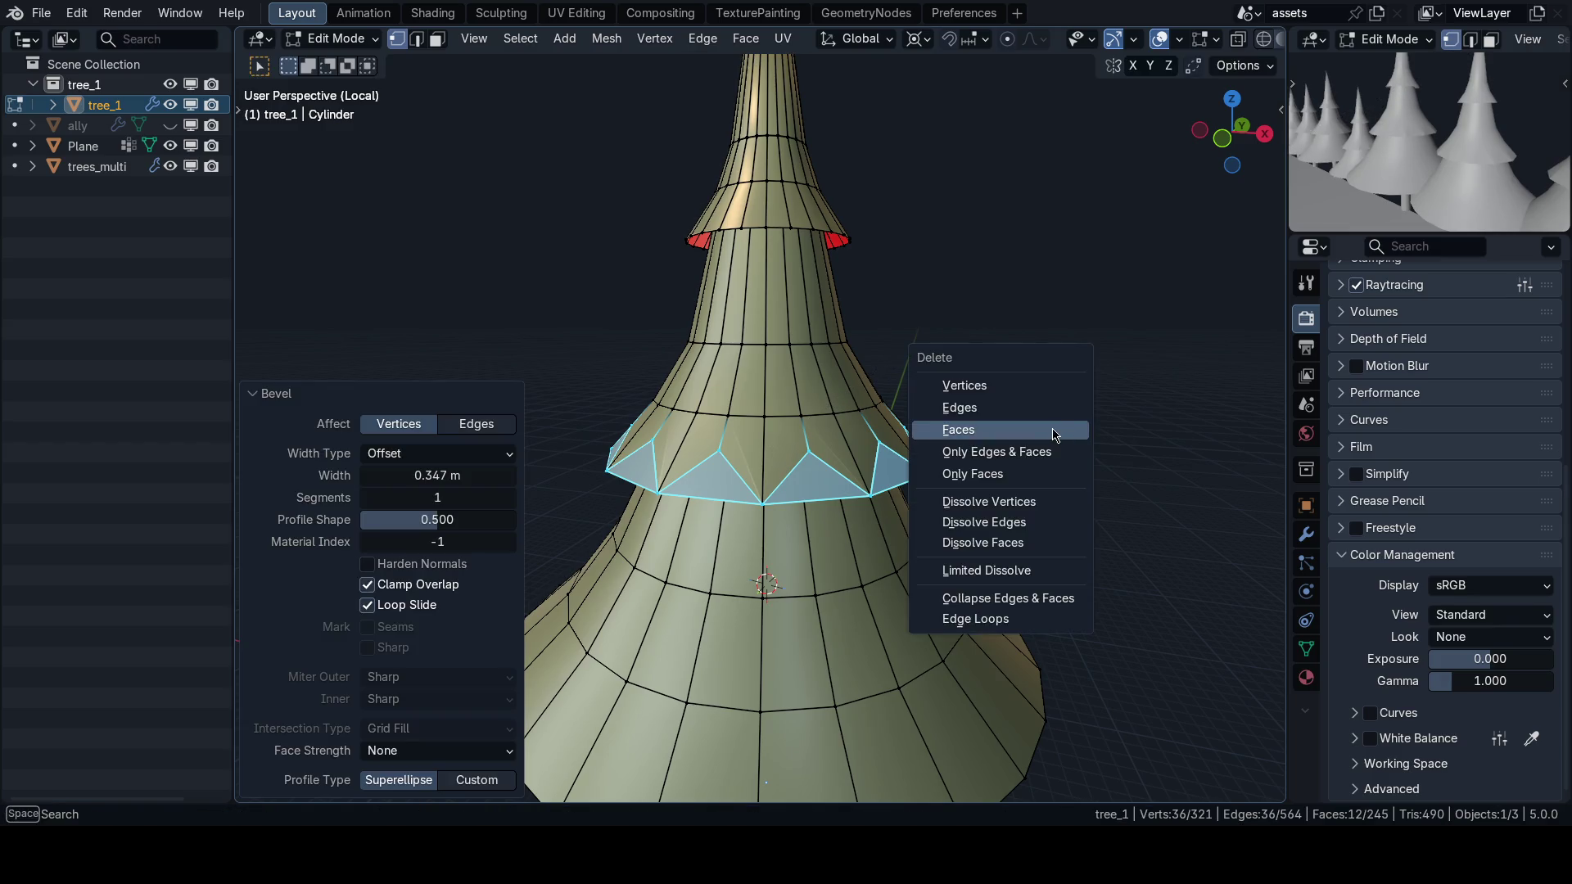
pyautogui.click(958, 430)
# Checker-deselect the upper tier ring, vertex-bevel it and delete the faces to form spikes.
pyautogui.moveTo(897, 425); pyautogui.dragTo(800, 378)
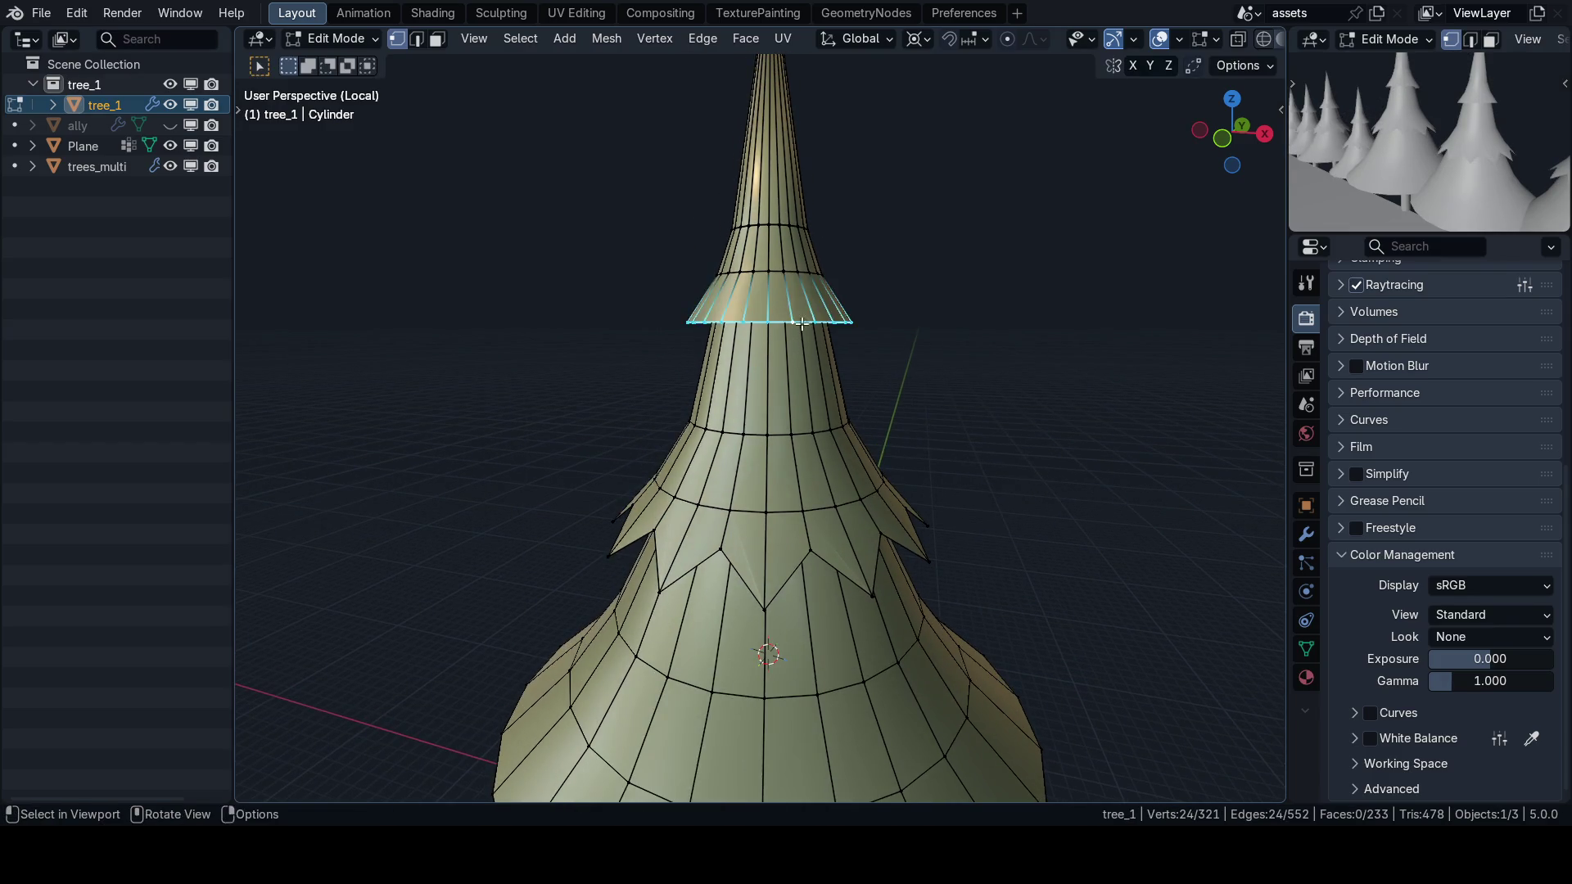
pyautogui.moveTo(801, 324); pyautogui.dragTo(692, 250)
pyautogui.click(521, 39)
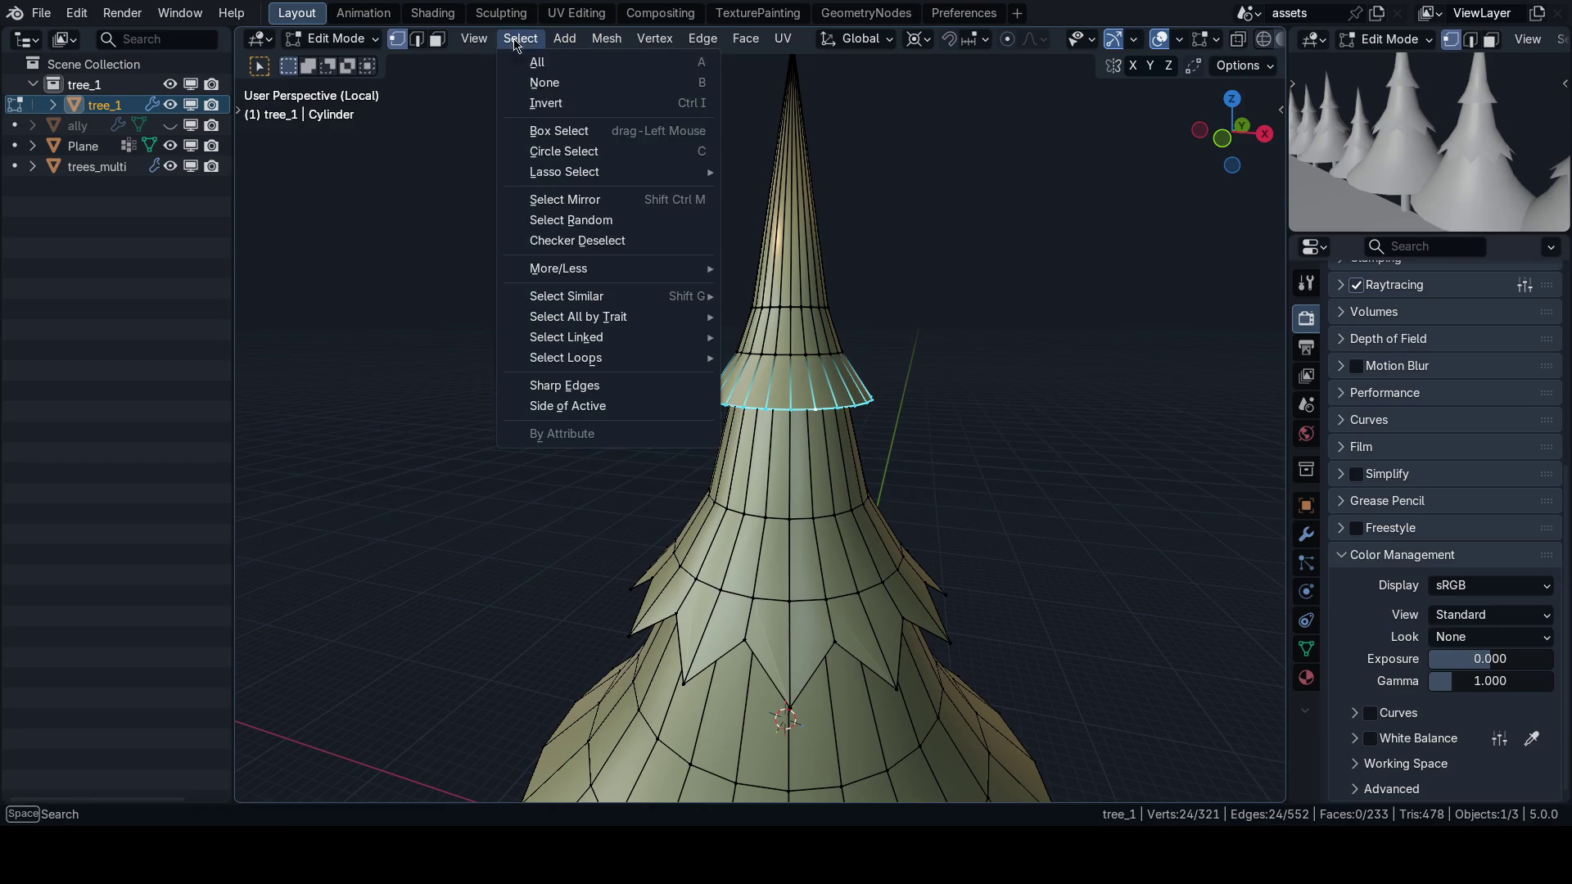
pyautogui.click(565, 239)
pyautogui.moveTo(873, 419); pyautogui.dragTo(937, 435)
pyautogui.hotkey('ctrl', 'shift', 'b')
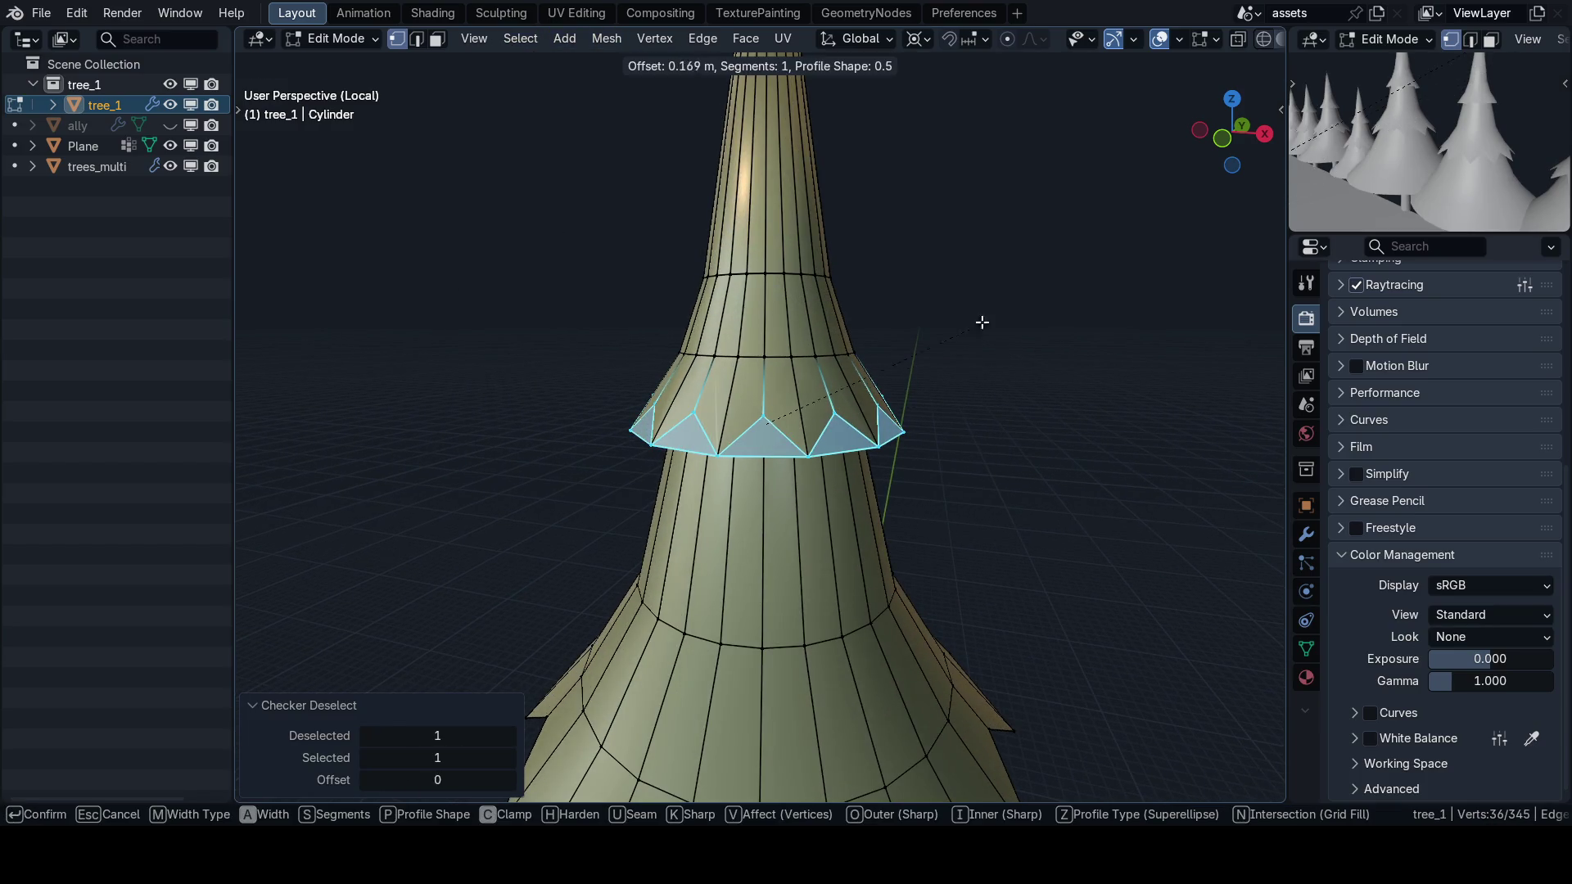
pyautogui.click(895, 393)
pyautogui.press('x')
pyautogui.click(895, 393)
# Checker-deselect the bottom ring and vertex-bevel its alternate vertices into spikes.
pyautogui.scroll(-3, 885, 518)
pyautogui.moveTo(885, 519); pyautogui.dragTo(878, 506)
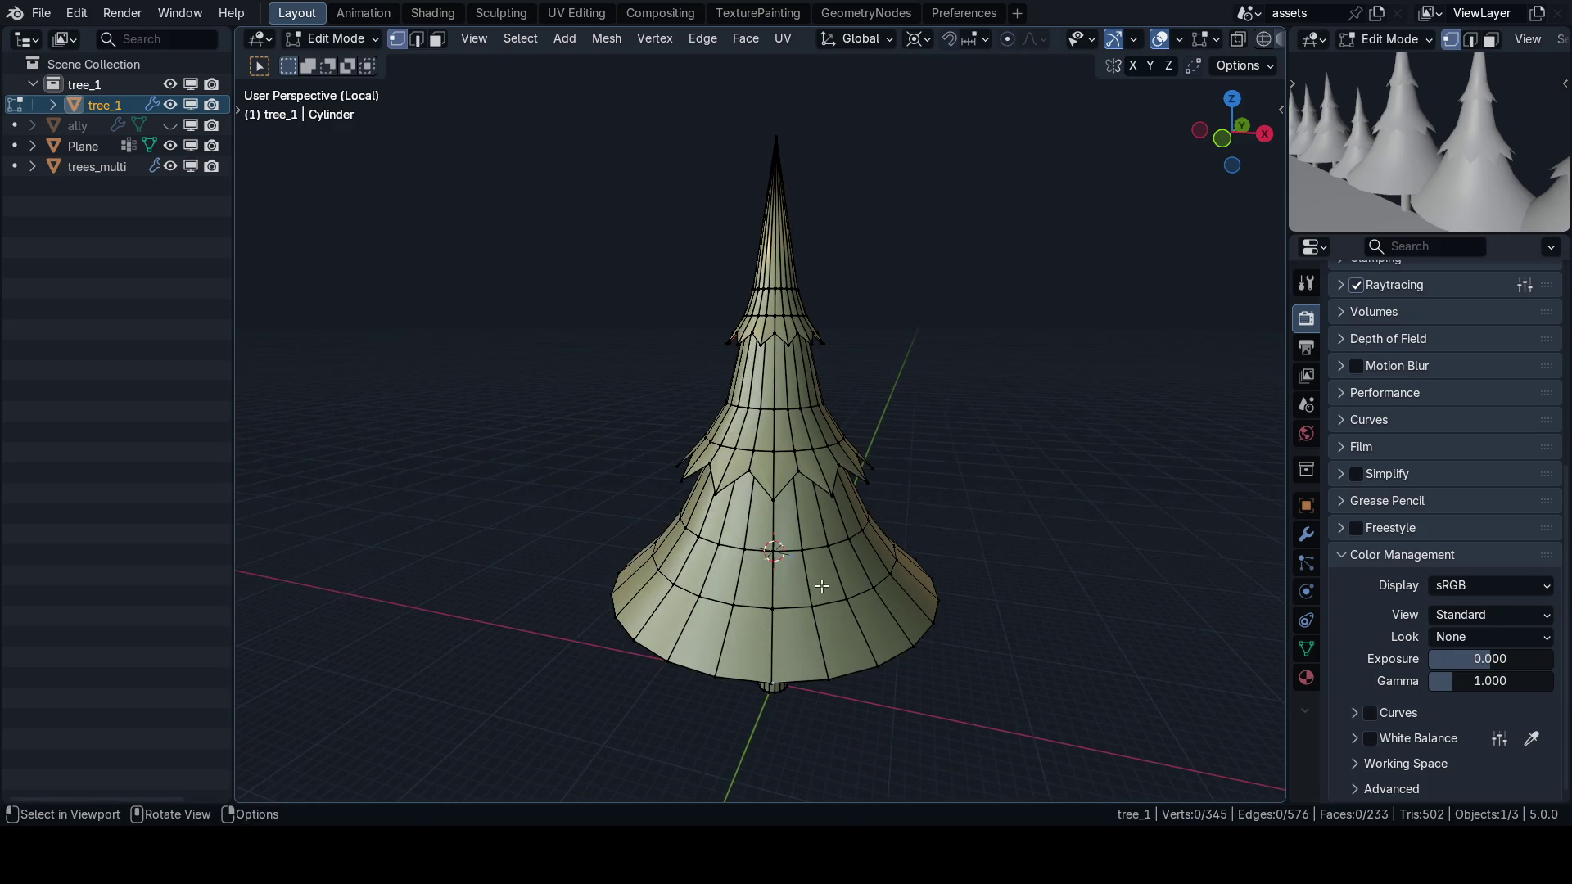
pyautogui.click(530, 39)
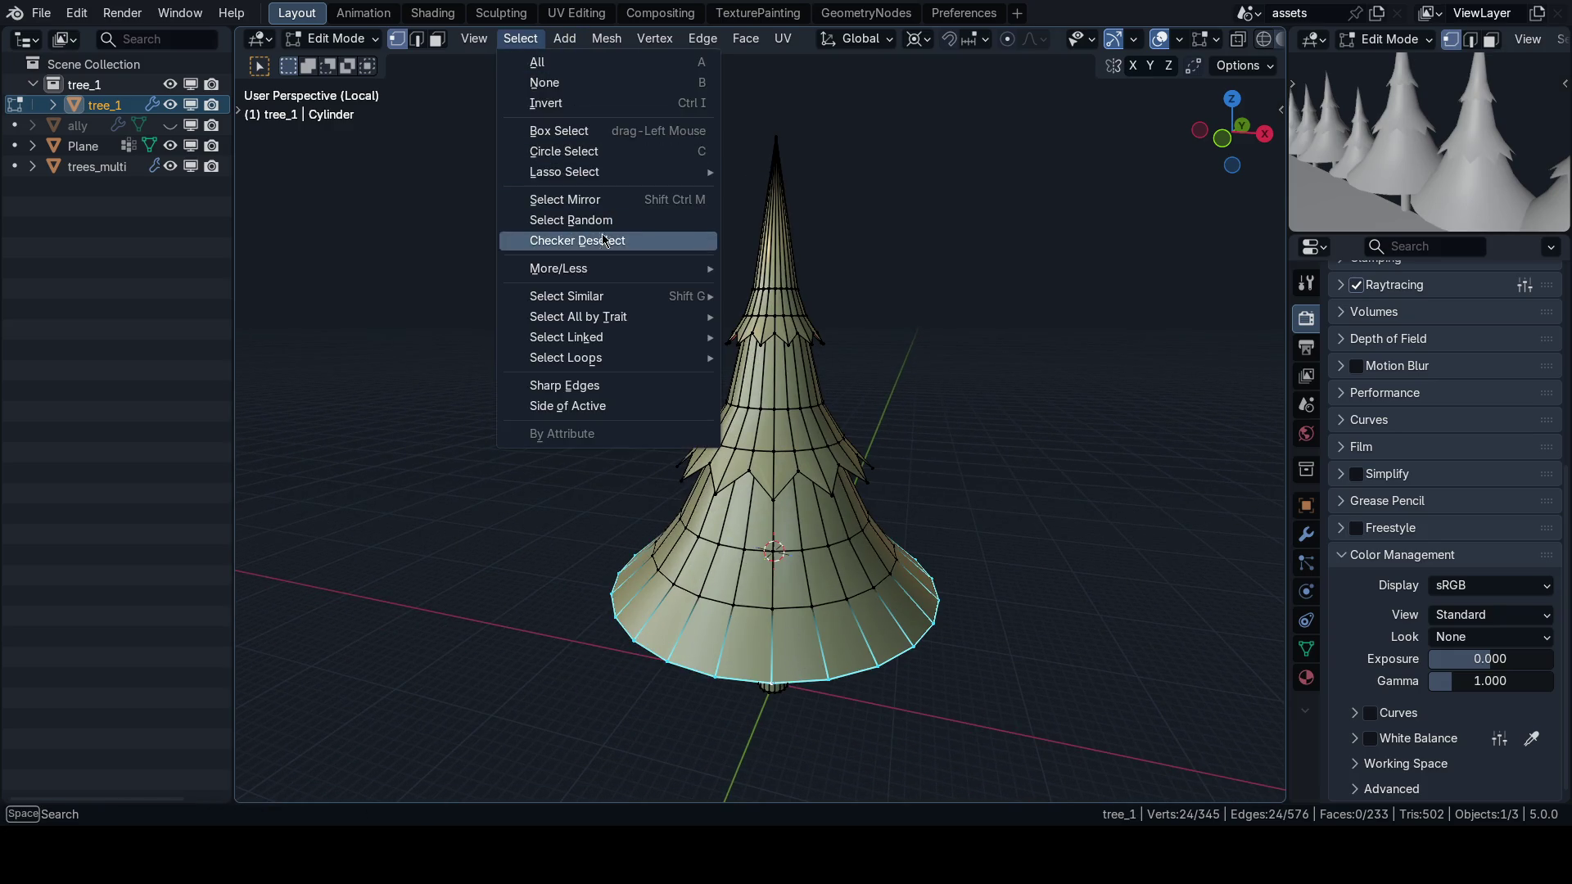
pyautogui.click(565, 243)
pyautogui.moveTo(955, 456); pyautogui.dragTo(955, 415)
pyautogui.hotkey('ctrl', 'shift', 'b')
pyautogui.press('Escape')
pyautogui.click(1016, 292)
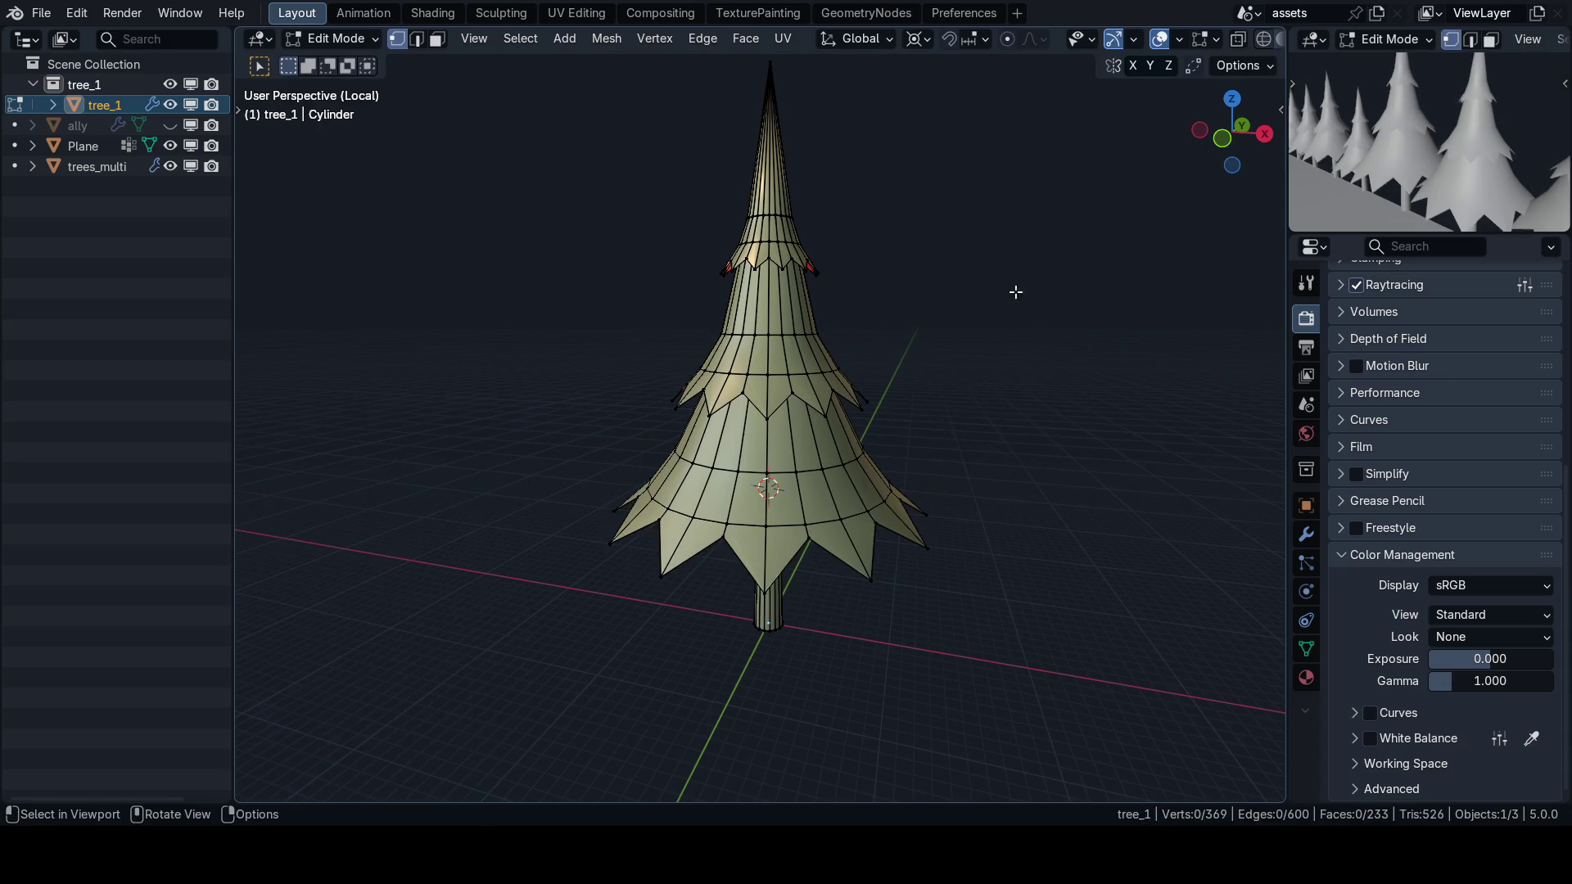
# In front orthographic view with edge selection, shrink the selected tier ring slightly.
pyautogui.press('KP_1')
pyautogui.press('Tab')
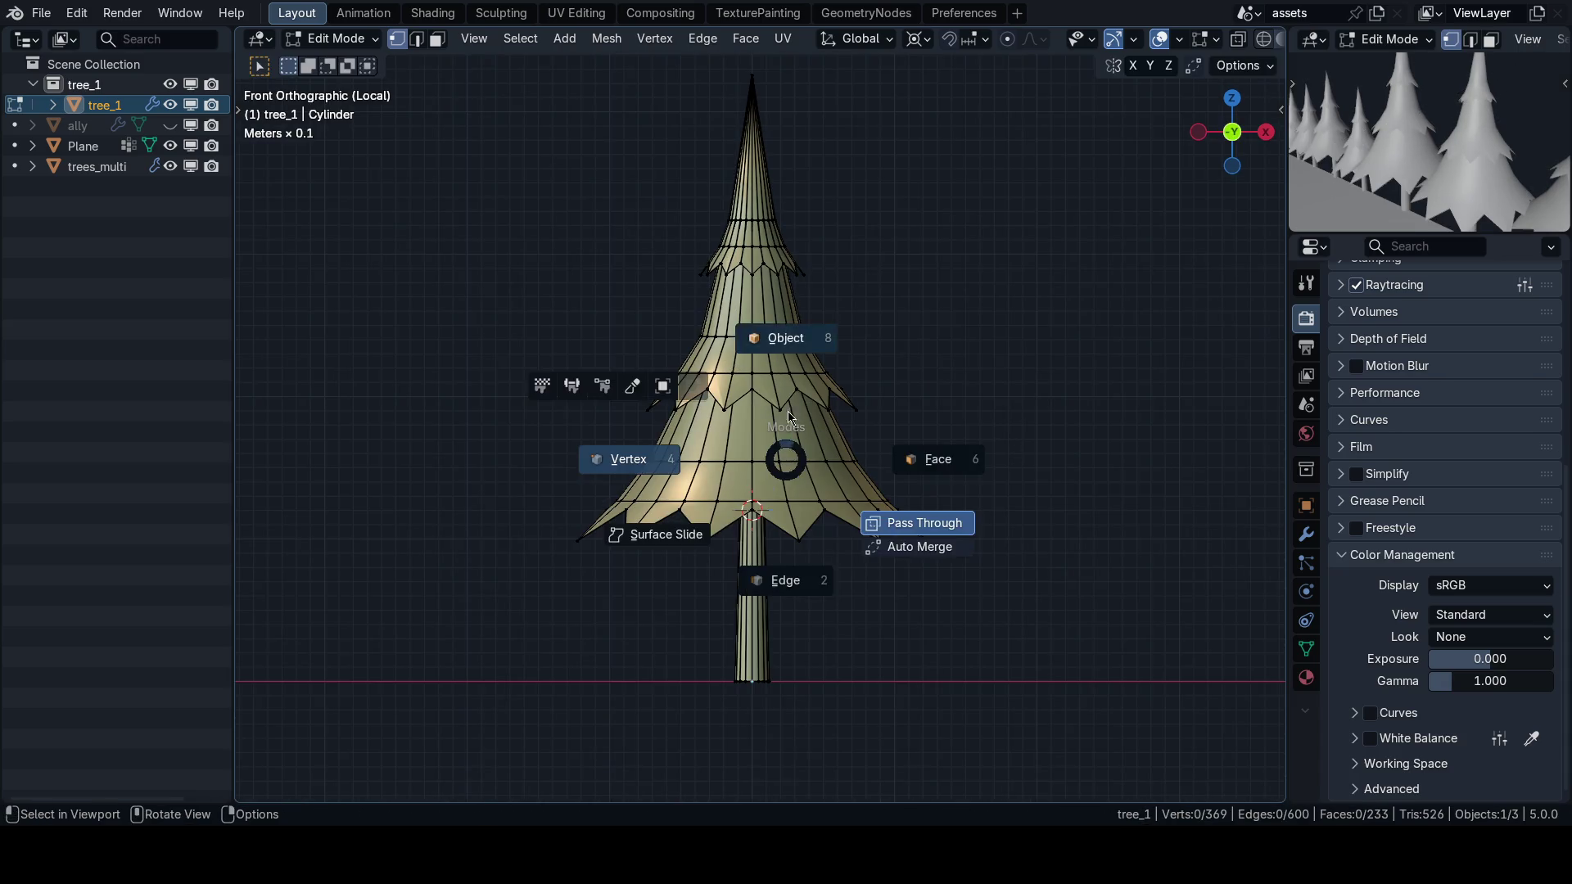
pyautogui.hotkey('shift', 'alt', 'z')
pyautogui.moveTo(786, 456)
pyautogui.mouseDown()
pyautogui.moveTo(760, 436)
pyautogui.moveTo(786, 446)
pyautogui.mouseUp()
pyautogui.press('KP_1')
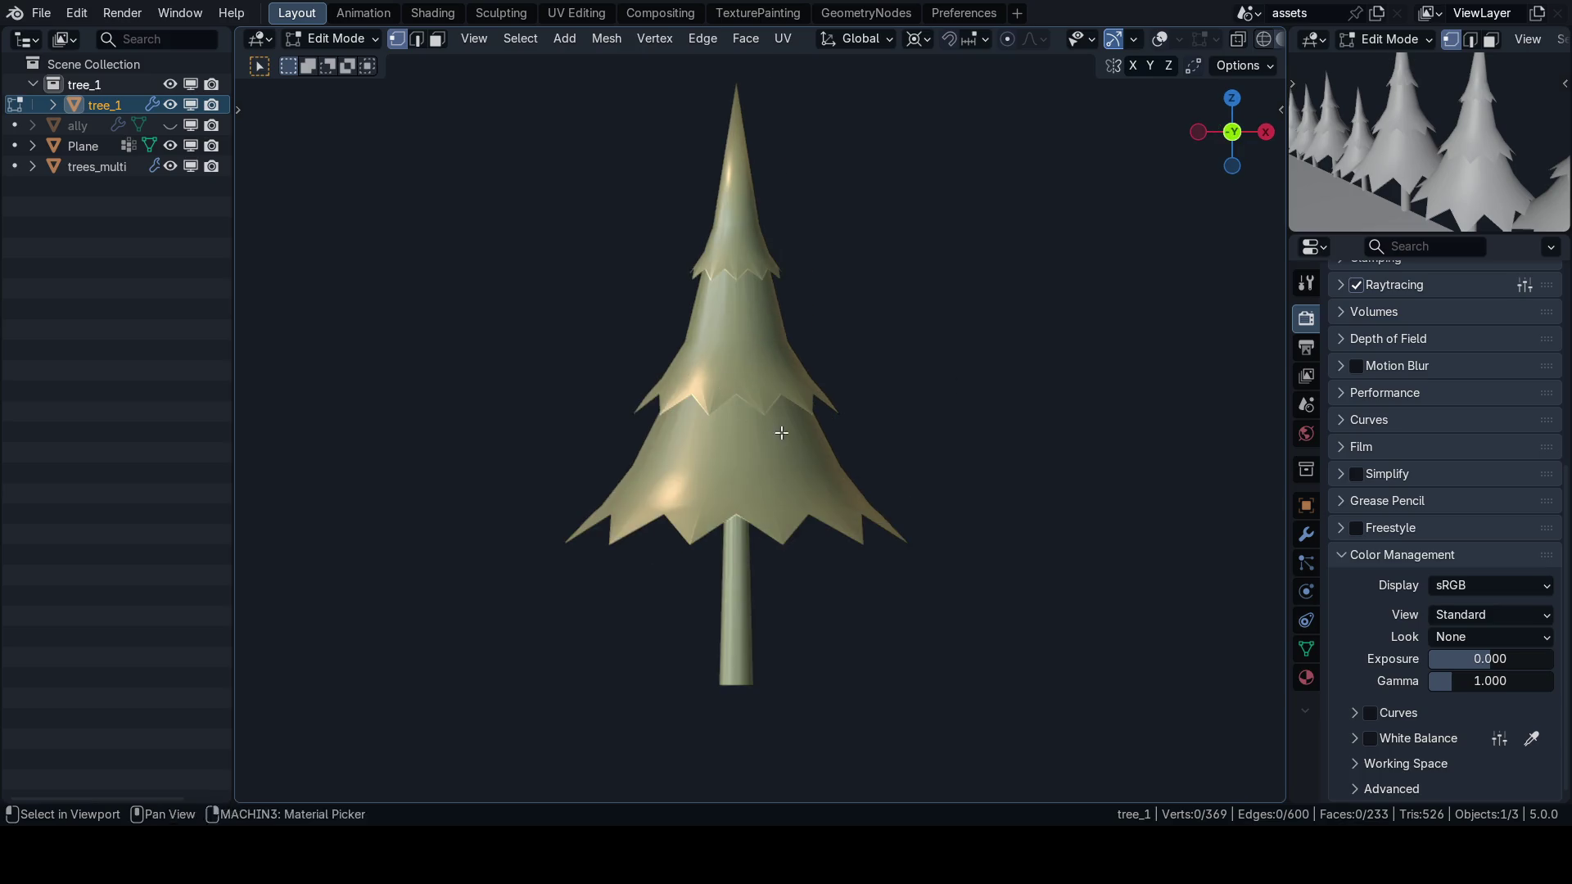
pyautogui.scroll(2, 786, 459)
pyautogui.hotkey('shift', 'alt', 'z')
pyautogui.press('2')
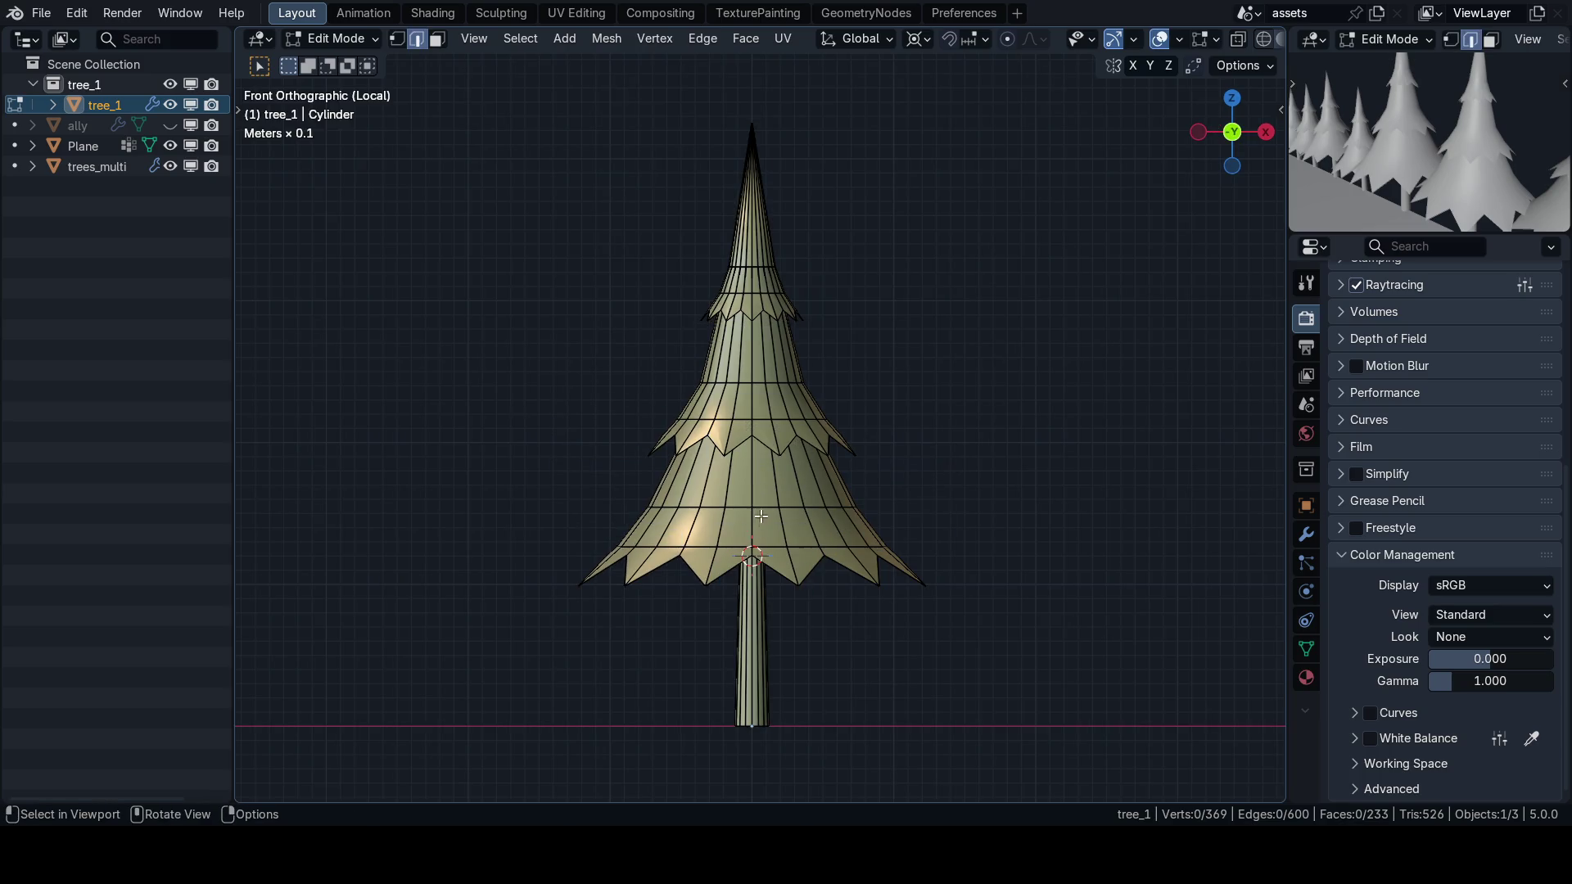
pyautogui.scroll(2, 726, 554)
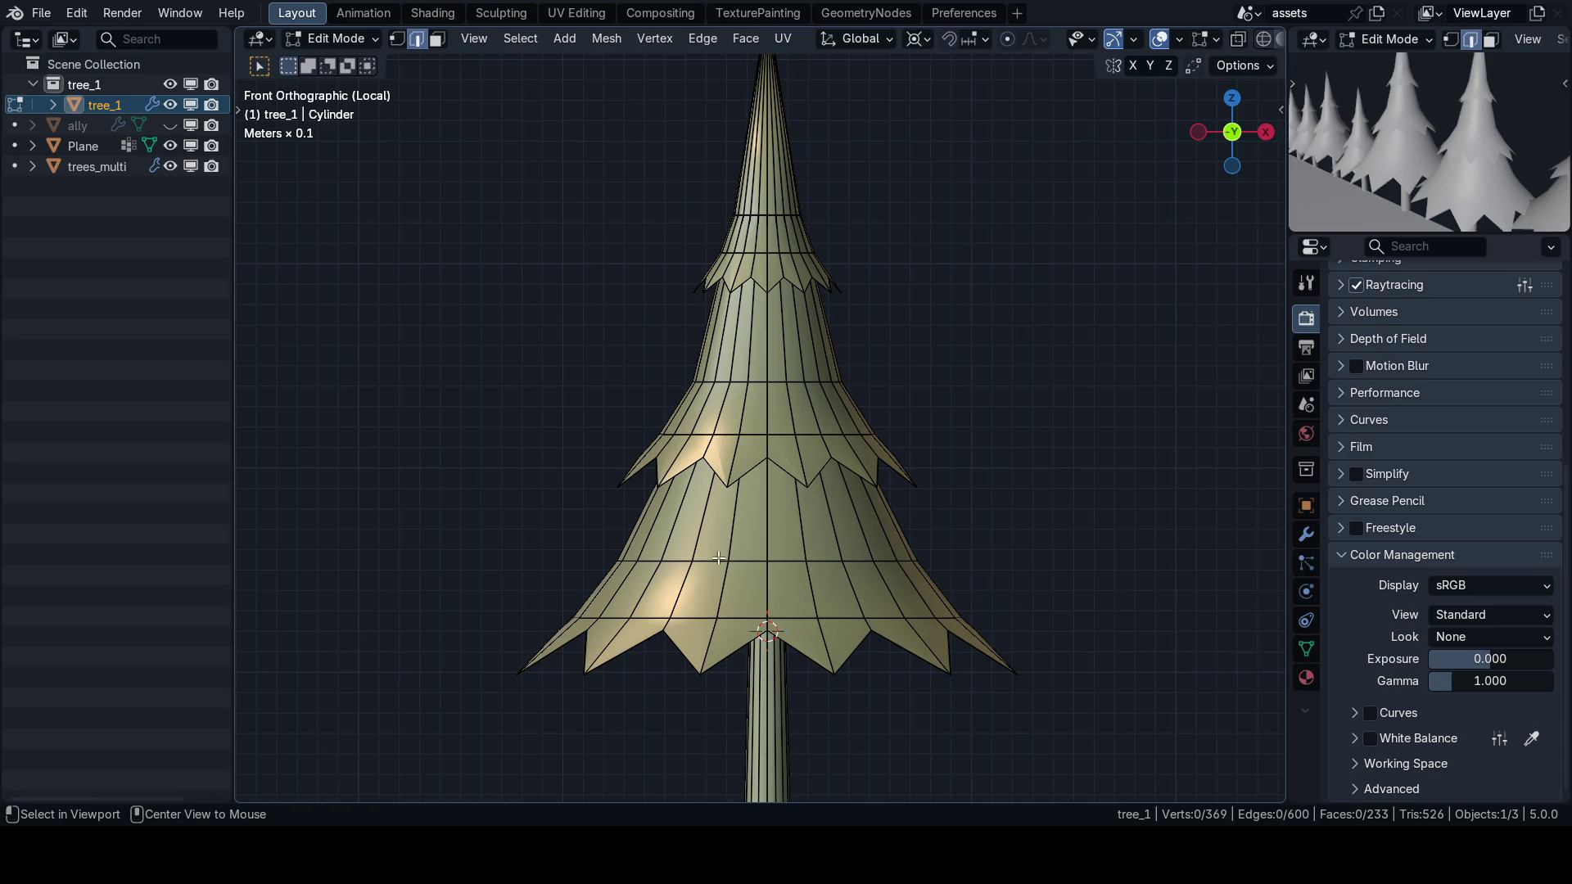
pyautogui.press('s')
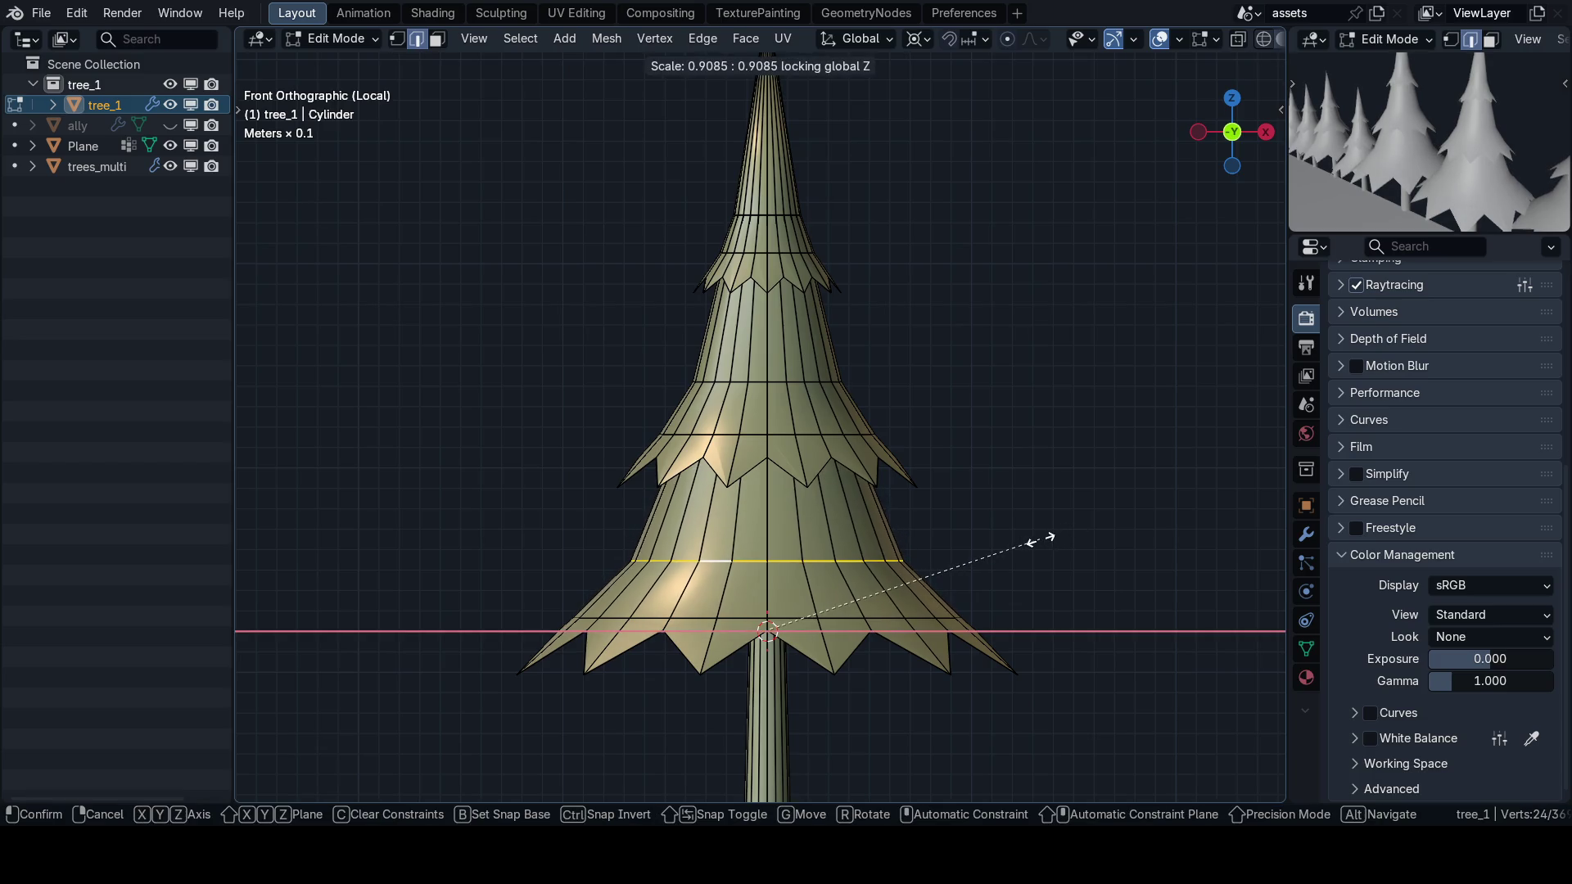
pyautogui.click(1024, 543)
# Narrow the lower edge loop horizontally, keeping its height.
pyautogui.keyDown('alt'); pyautogui.click(850, 606); pyautogui.keyUp('alt')
pyautogui.press('s')
pyautogui.hotkey('shift', 'z')
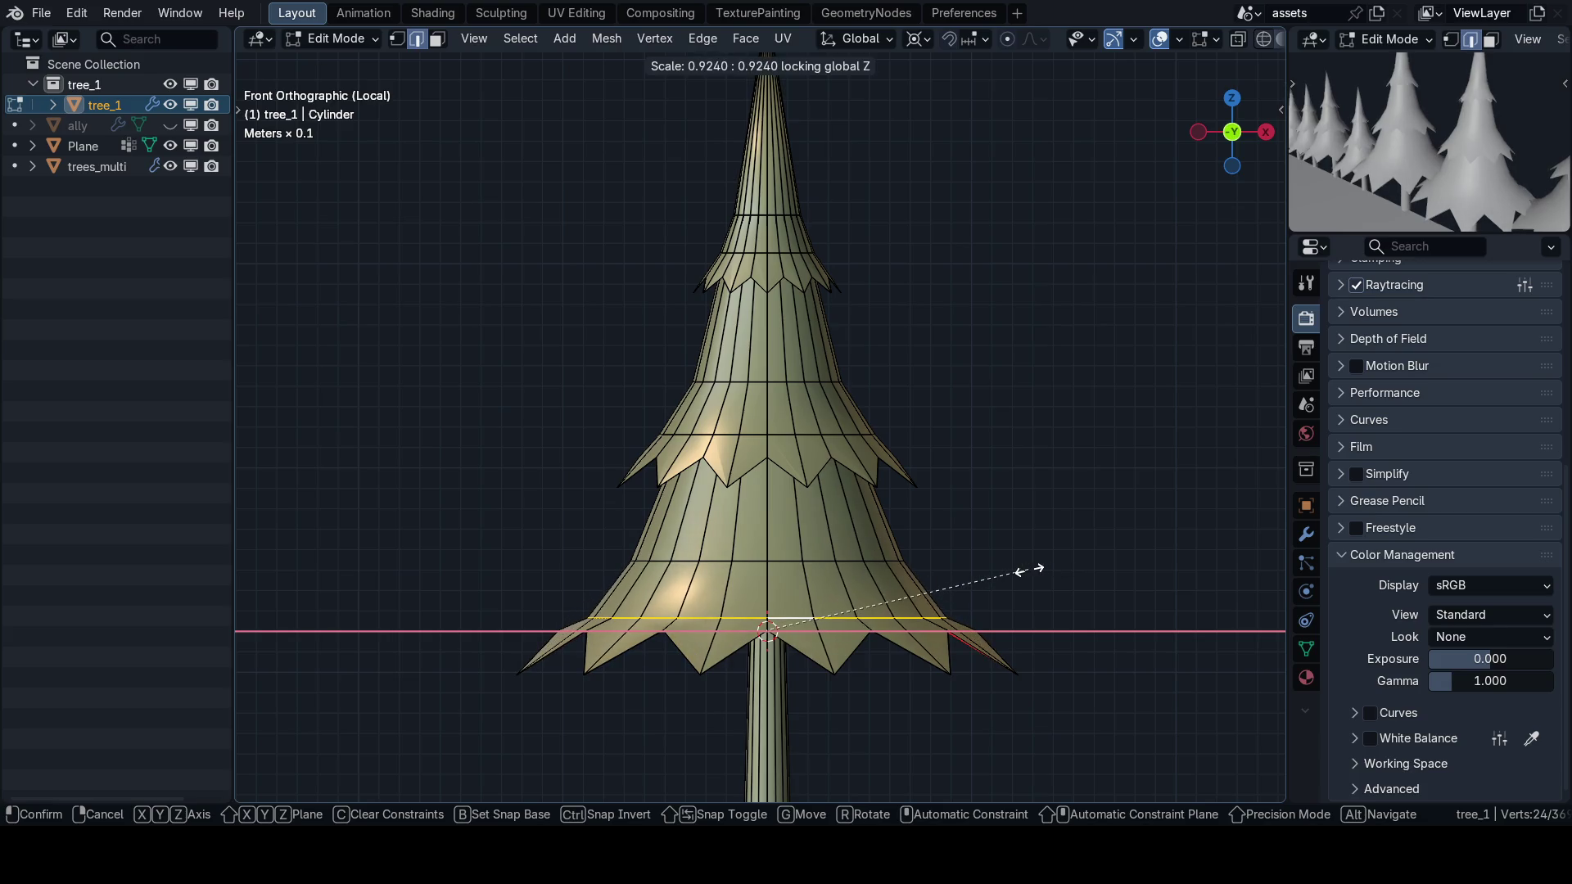
pyautogui.moveTo(1029, 570); pyautogui.dragTo(955, 578)
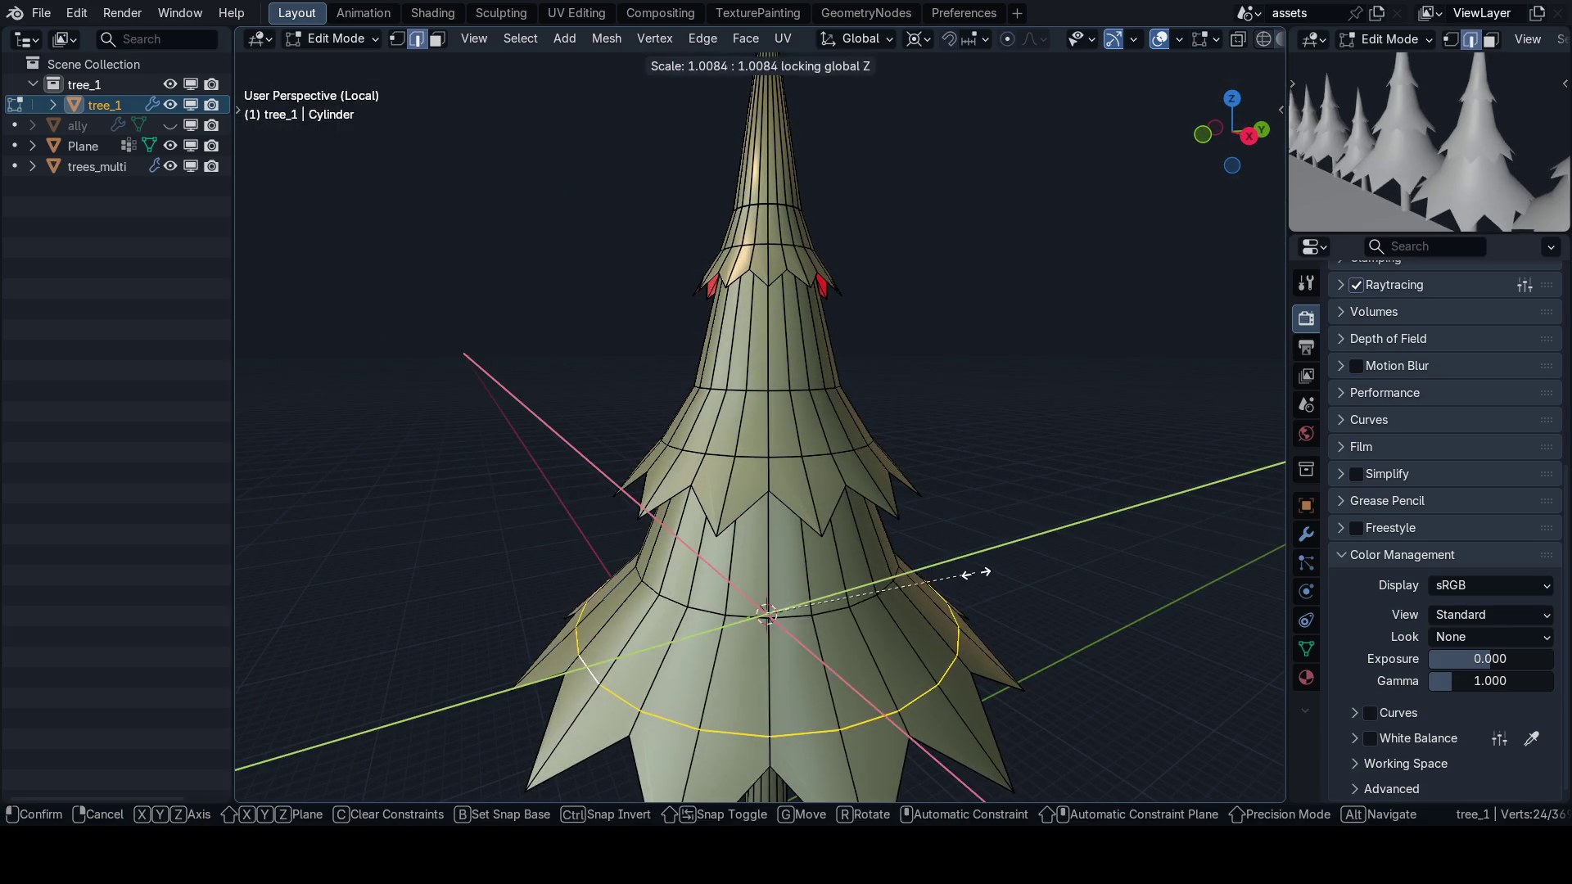
pyautogui.click(941, 565)
# Widen the selected tier ring horizontally from the front view.
pyautogui.press('KP_1')
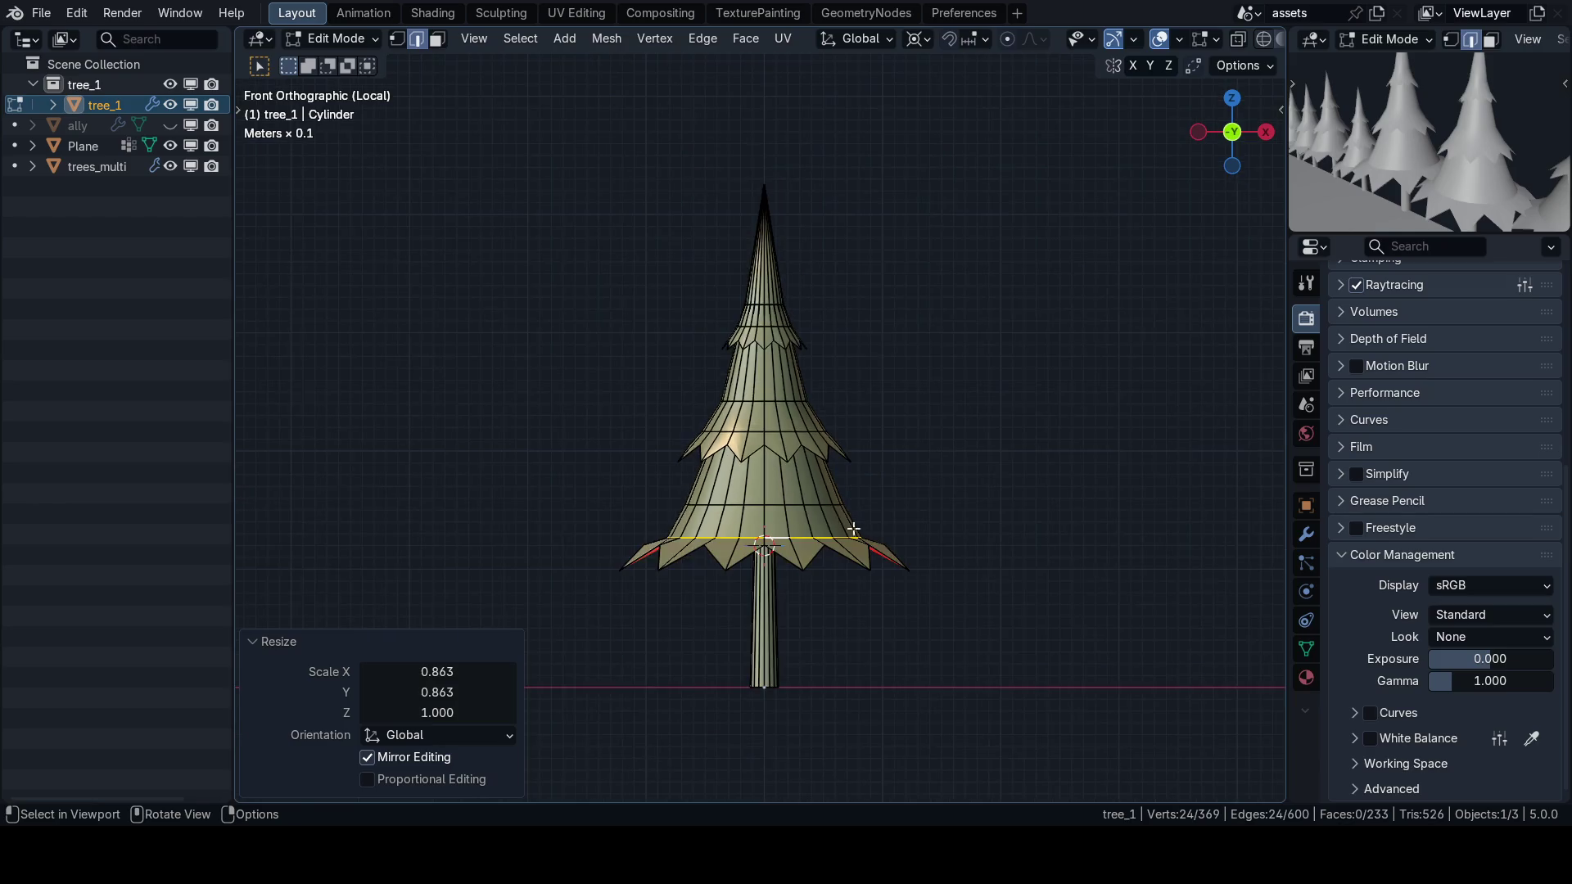
pyautogui.scroll(2, 762, 541)
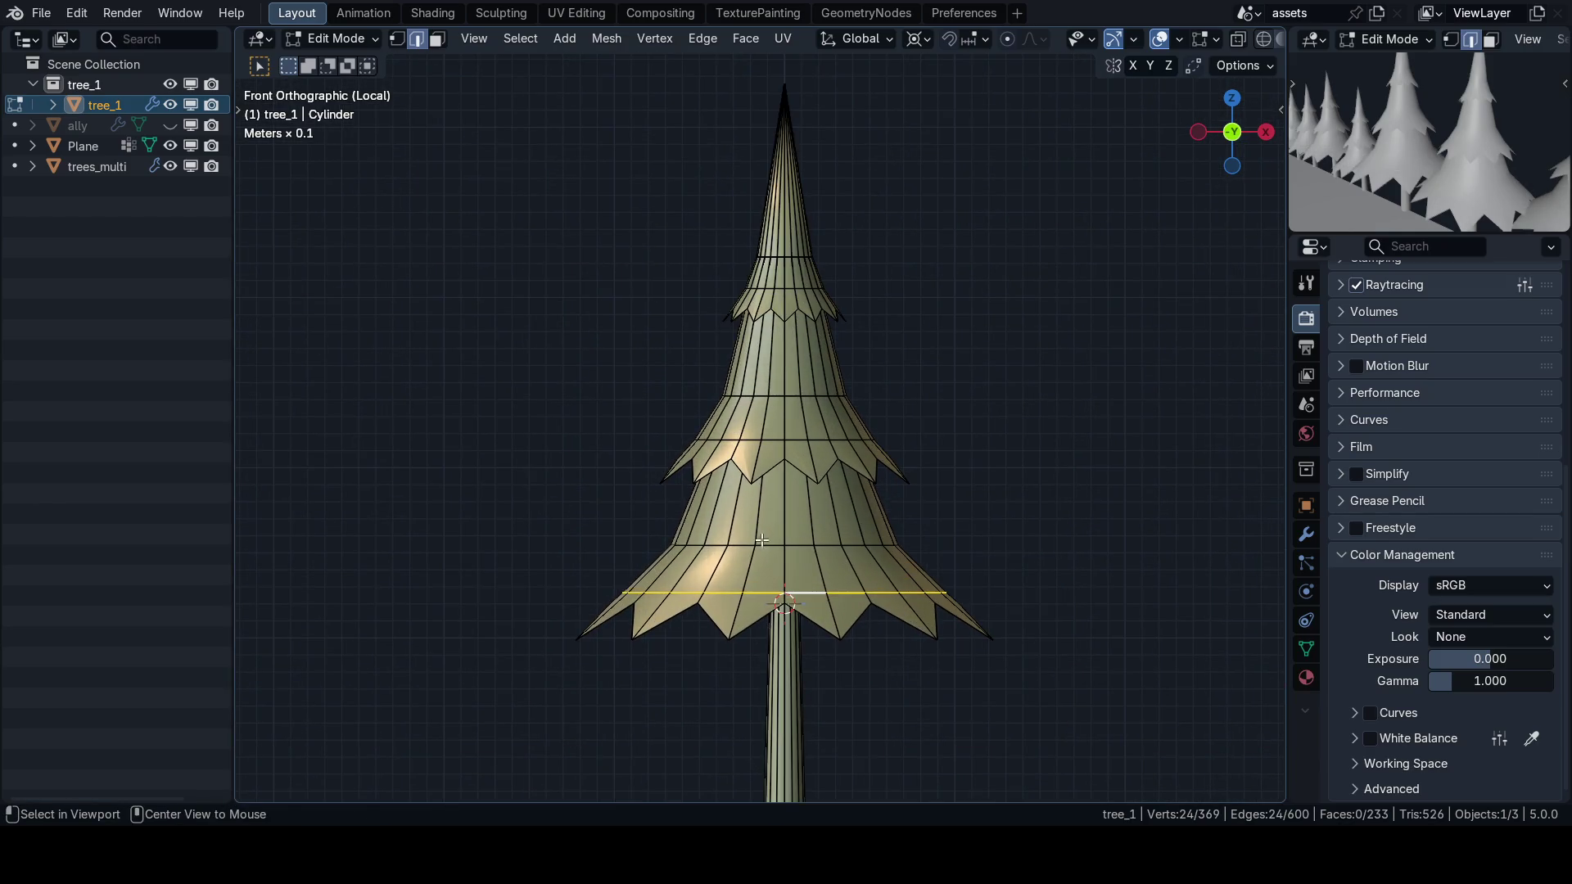
pyautogui.press('s')
pyautogui.hotkey('shift', 'z')
pyautogui.click(1024, 512)
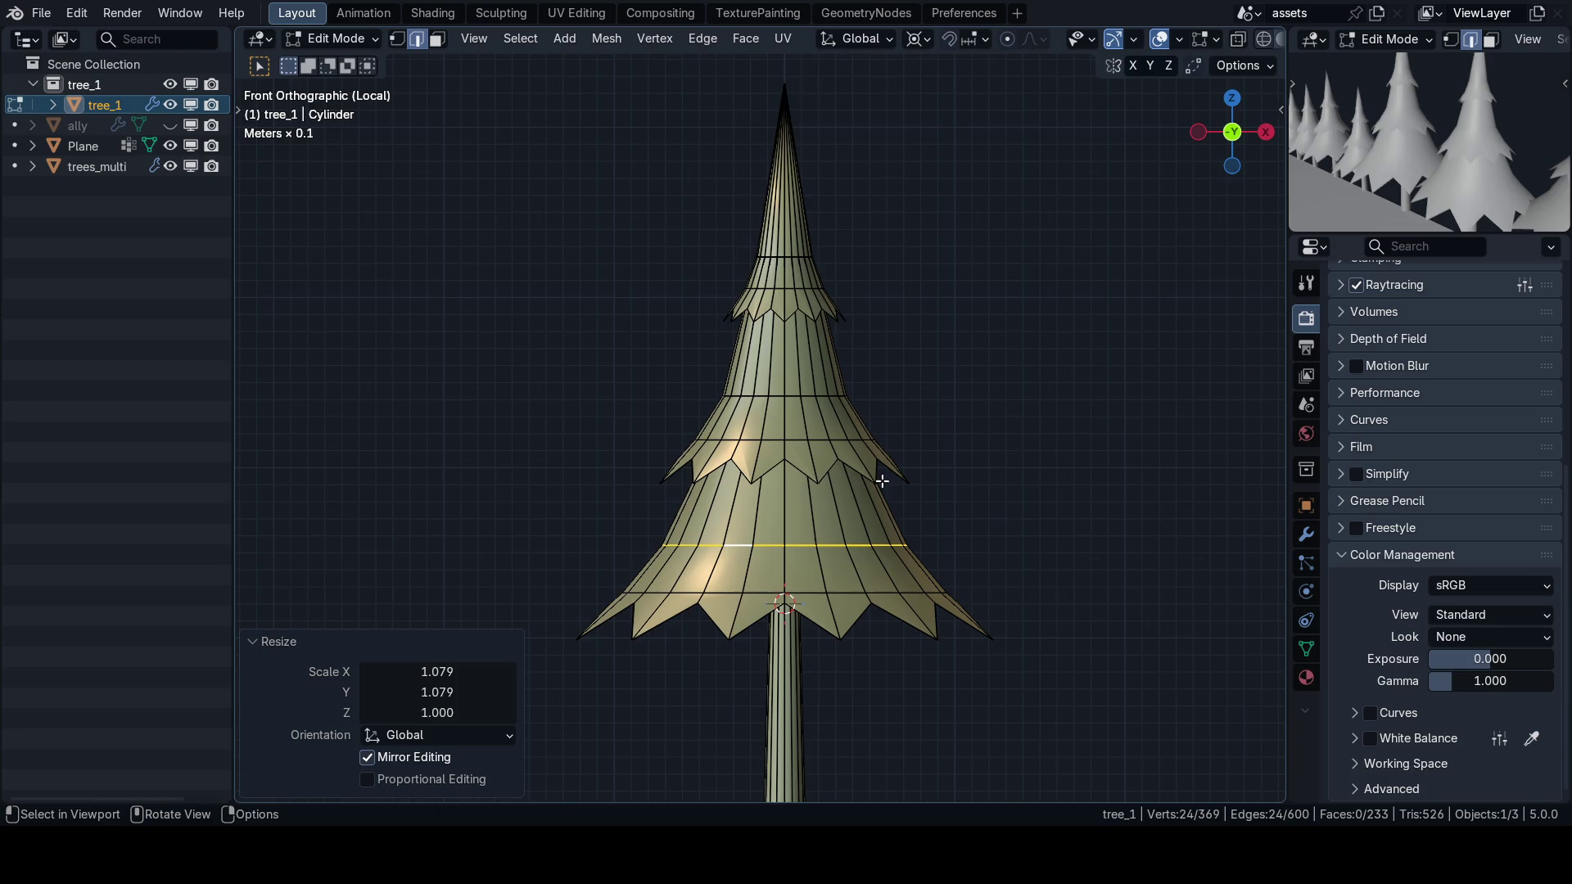
# Pick another tier edge loop through the see-through mesh and narrow it horizontally.
pyautogui.hotkey('alt', 'z')
pyautogui.keyDown('alt'); pyautogui.click(761, 427); pyautogui.keyUp('alt')
pyautogui.hotkey('alt', 'z')
pyautogui.press('s')
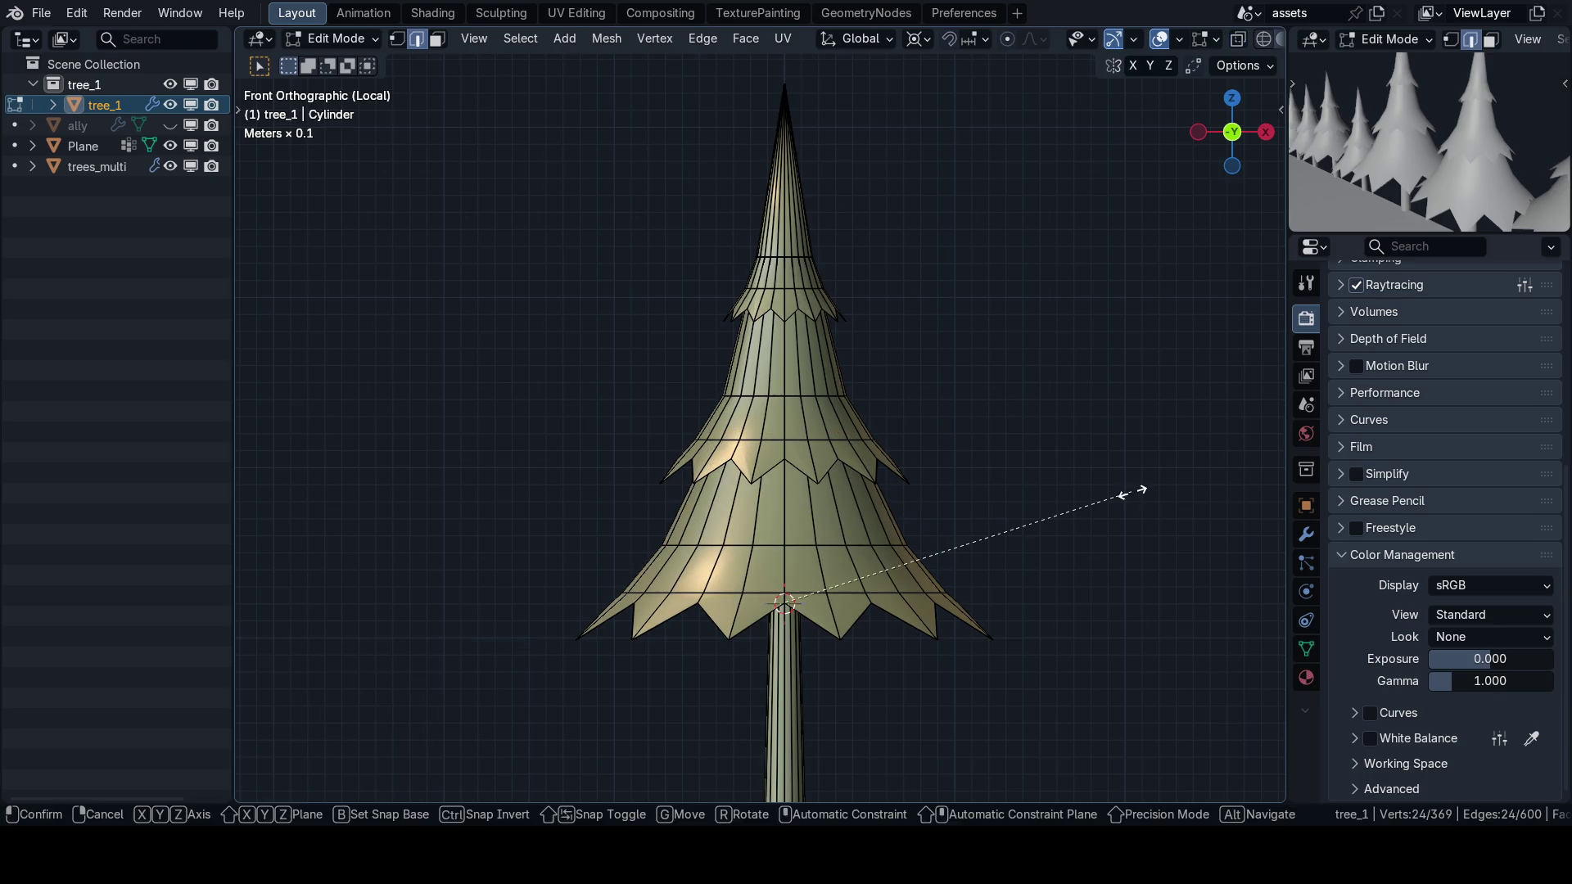
pyautogui.hotkey('shift', 'z')
pyautogui.click(1069, 498)
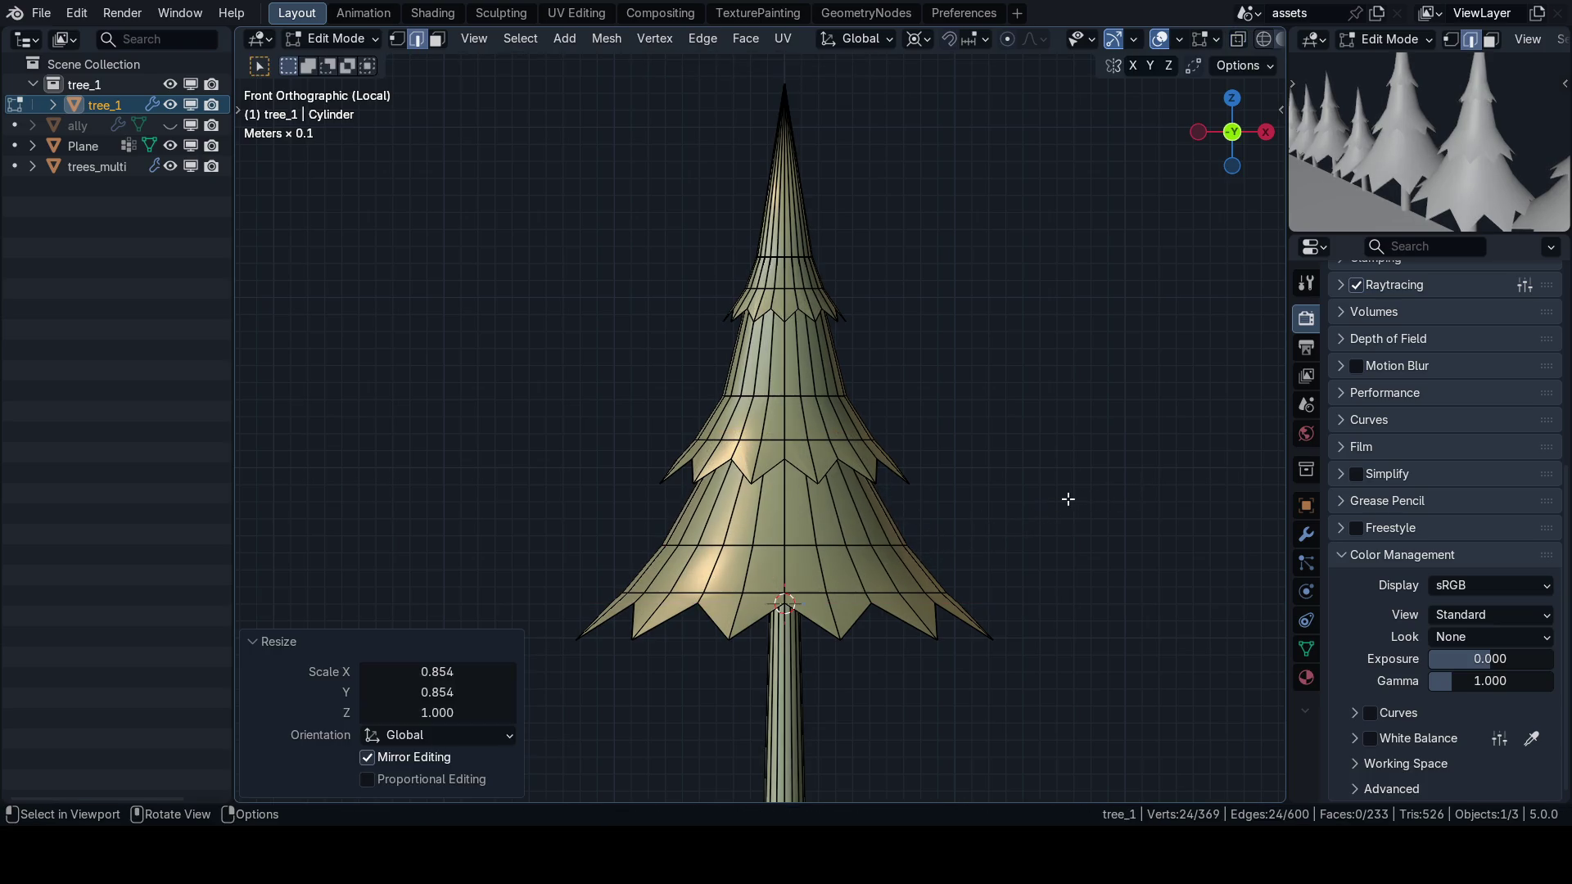
# Try resizing the middle tier loop, cancel it, then box-select the middle tier's zigzag edge.
pyautogui.scroll(-4, 888, 439)
pyautogui.hotkey('shift', 'alt', 'z')
pyautogui.hotkey('shift', 'alt', 'z')
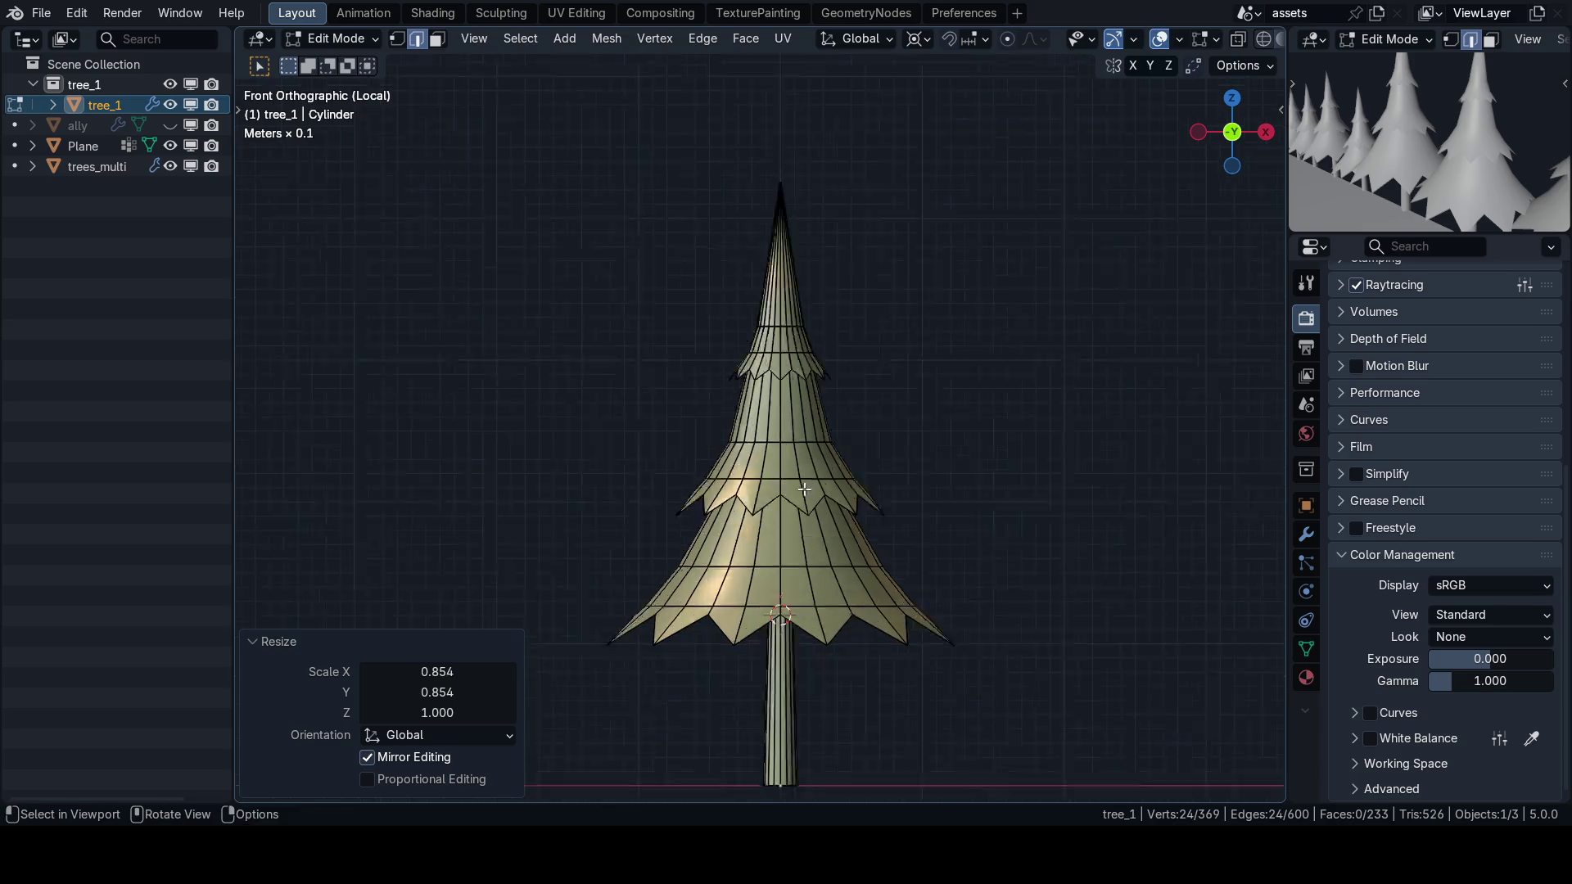
pyautogui.scroll(4, 775, 498)
pyautogui.keyDown('alt'); pyautogui.click(775, 498); pyautogui.keyUp('alt')
pyautogui.press('s')
pyautogui.hotkey('shift', 'z')
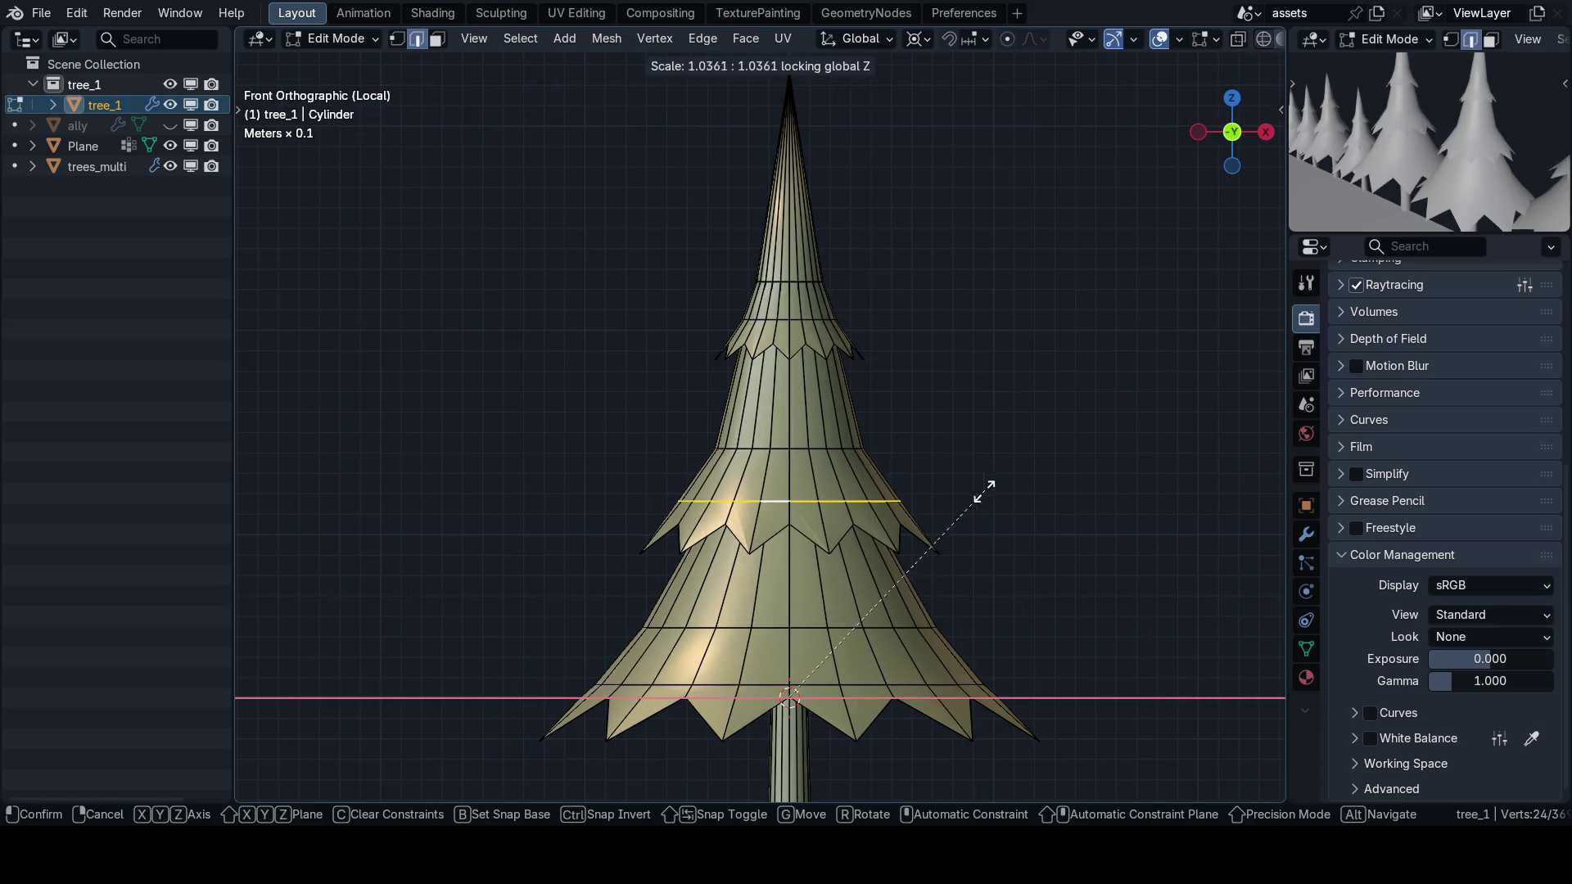
pyautogui.press('Escape')
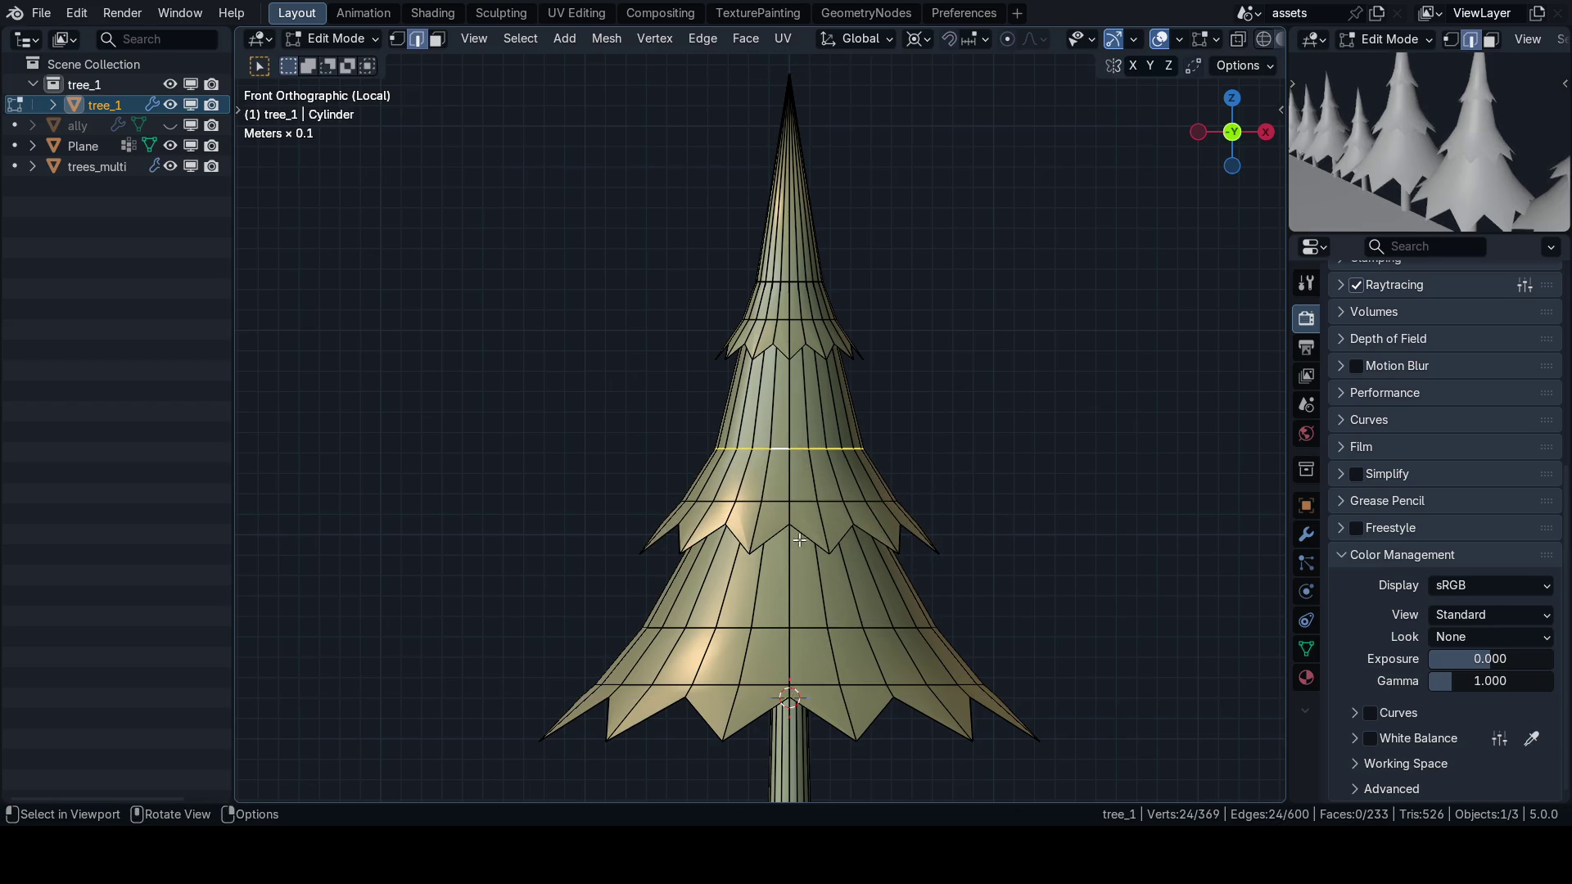
pyautogui.moveTo(562, 526); pyautogui.dragTo(1011, 569)
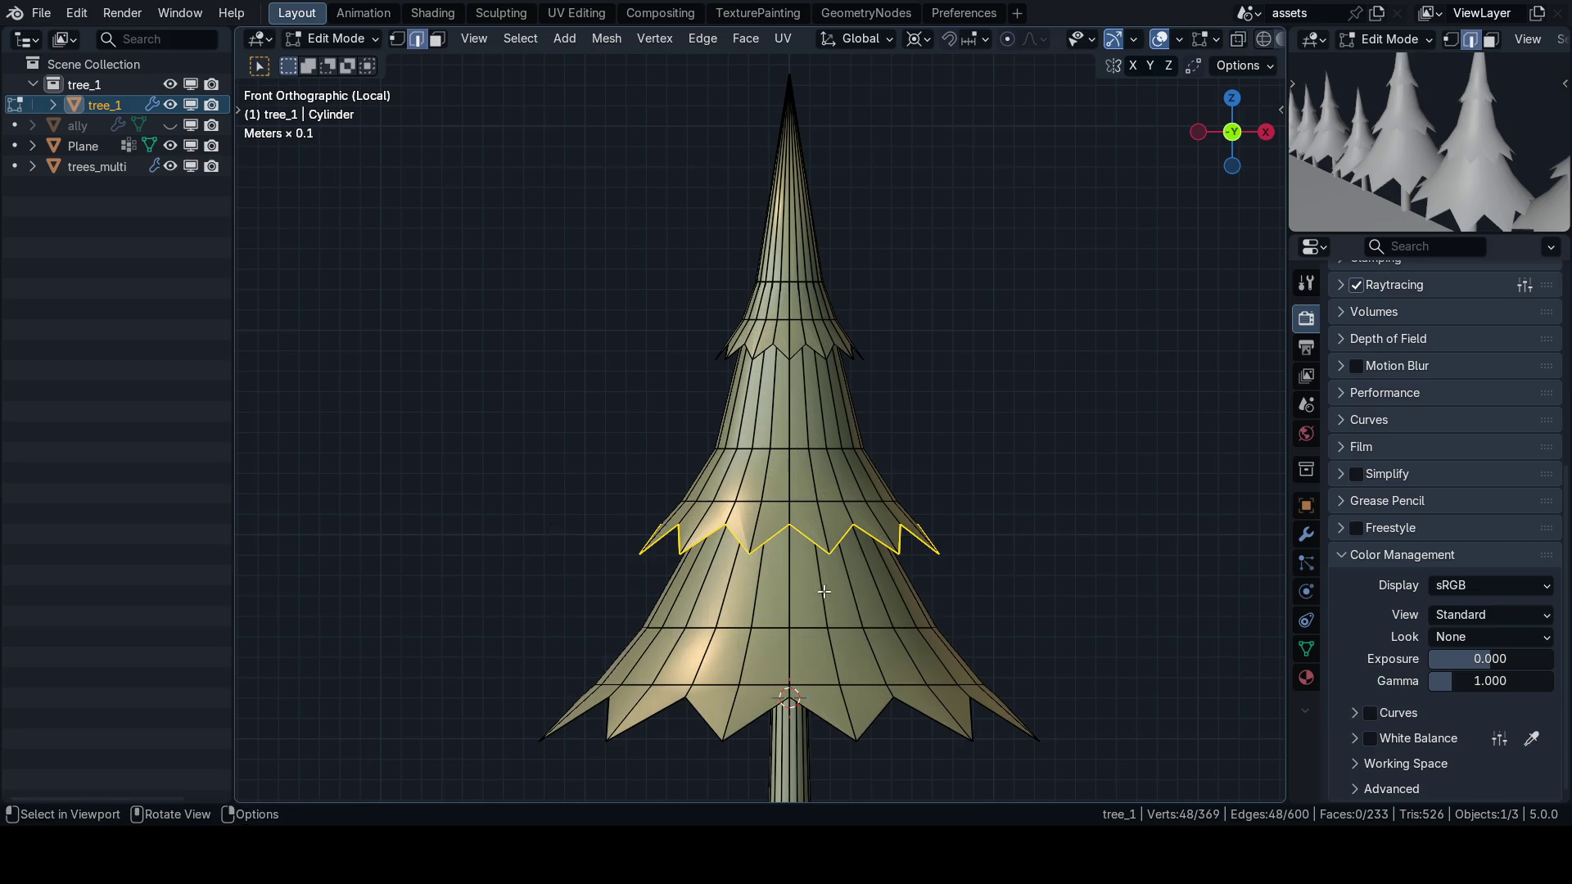
# Select the middle tier's spike tips through the mesh and resize that spike ring.
pyautogui.hotkey('alt', 'z')
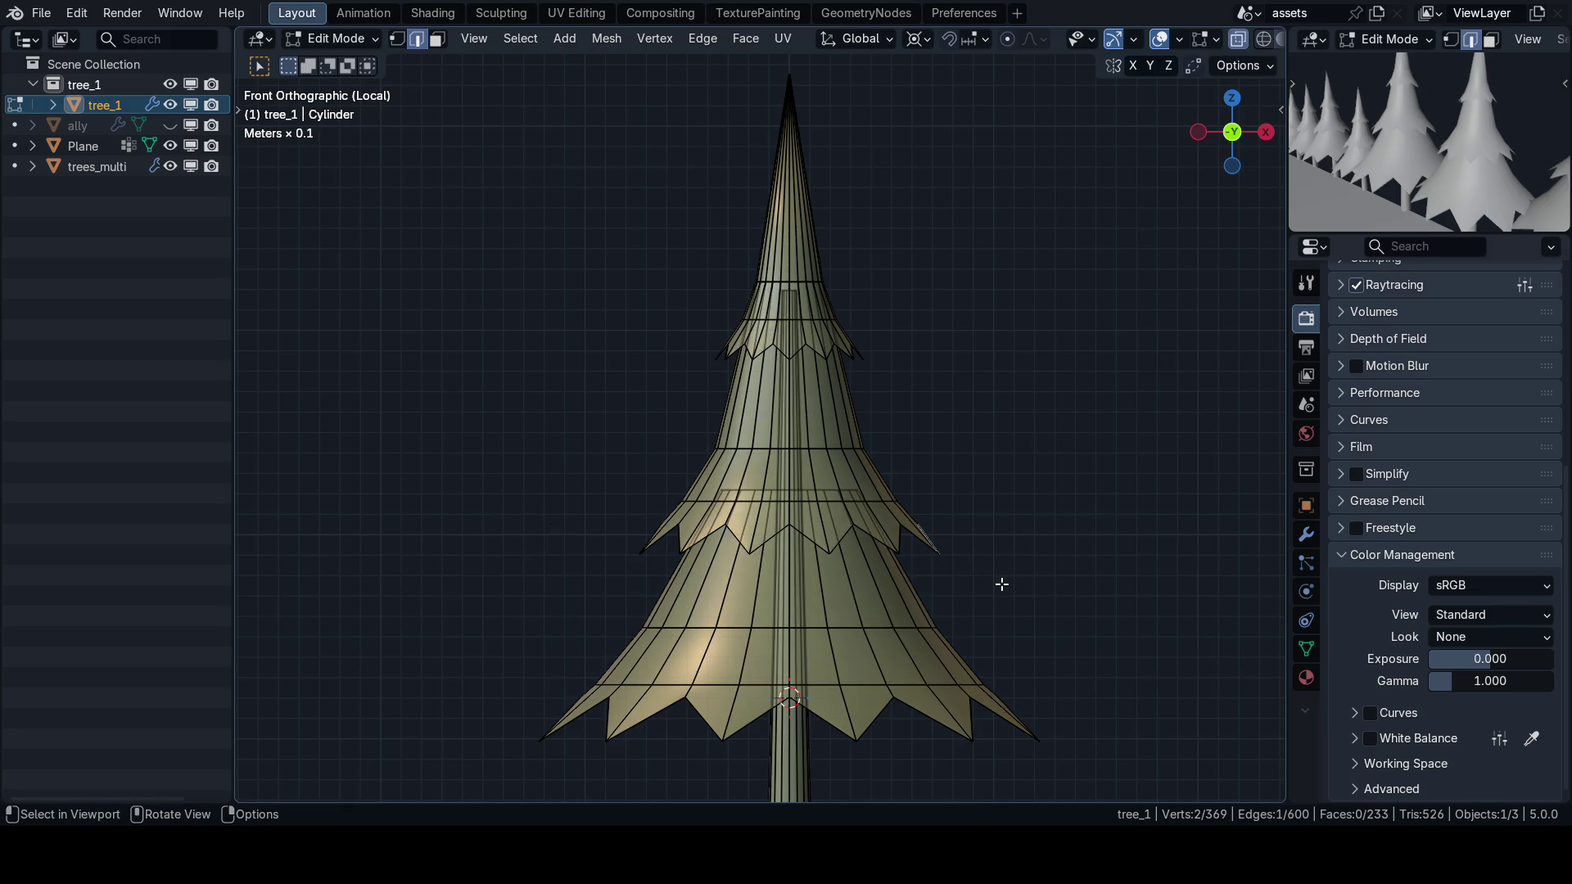
pyautogui.moveTo(890, 579); pyautogui.dragTo(578, 545)
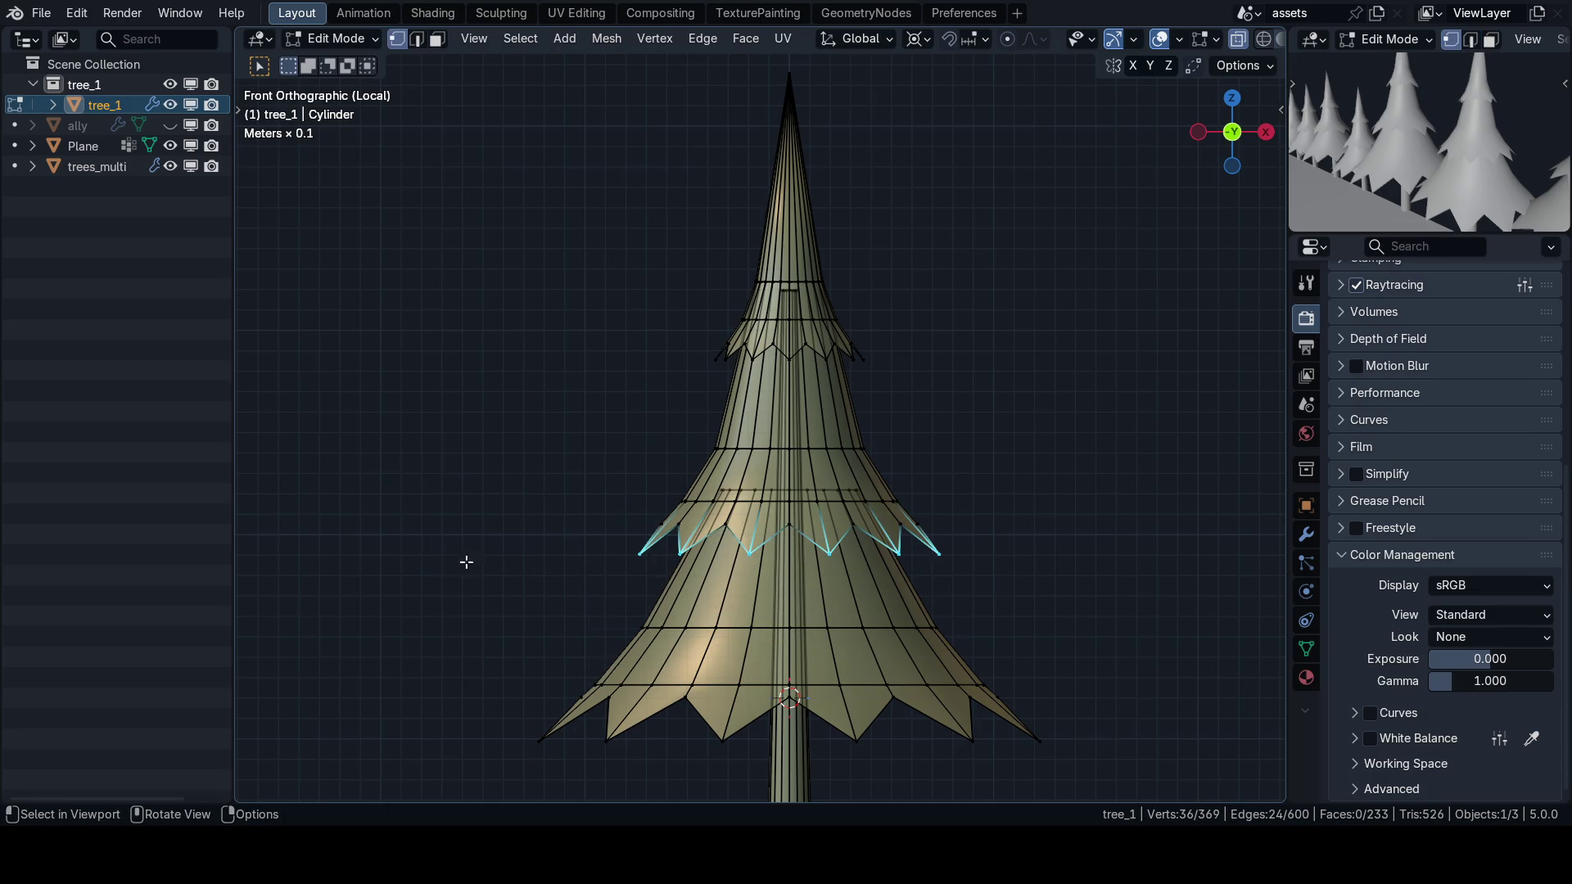
pyautogui.hotkey('alt', 'z')
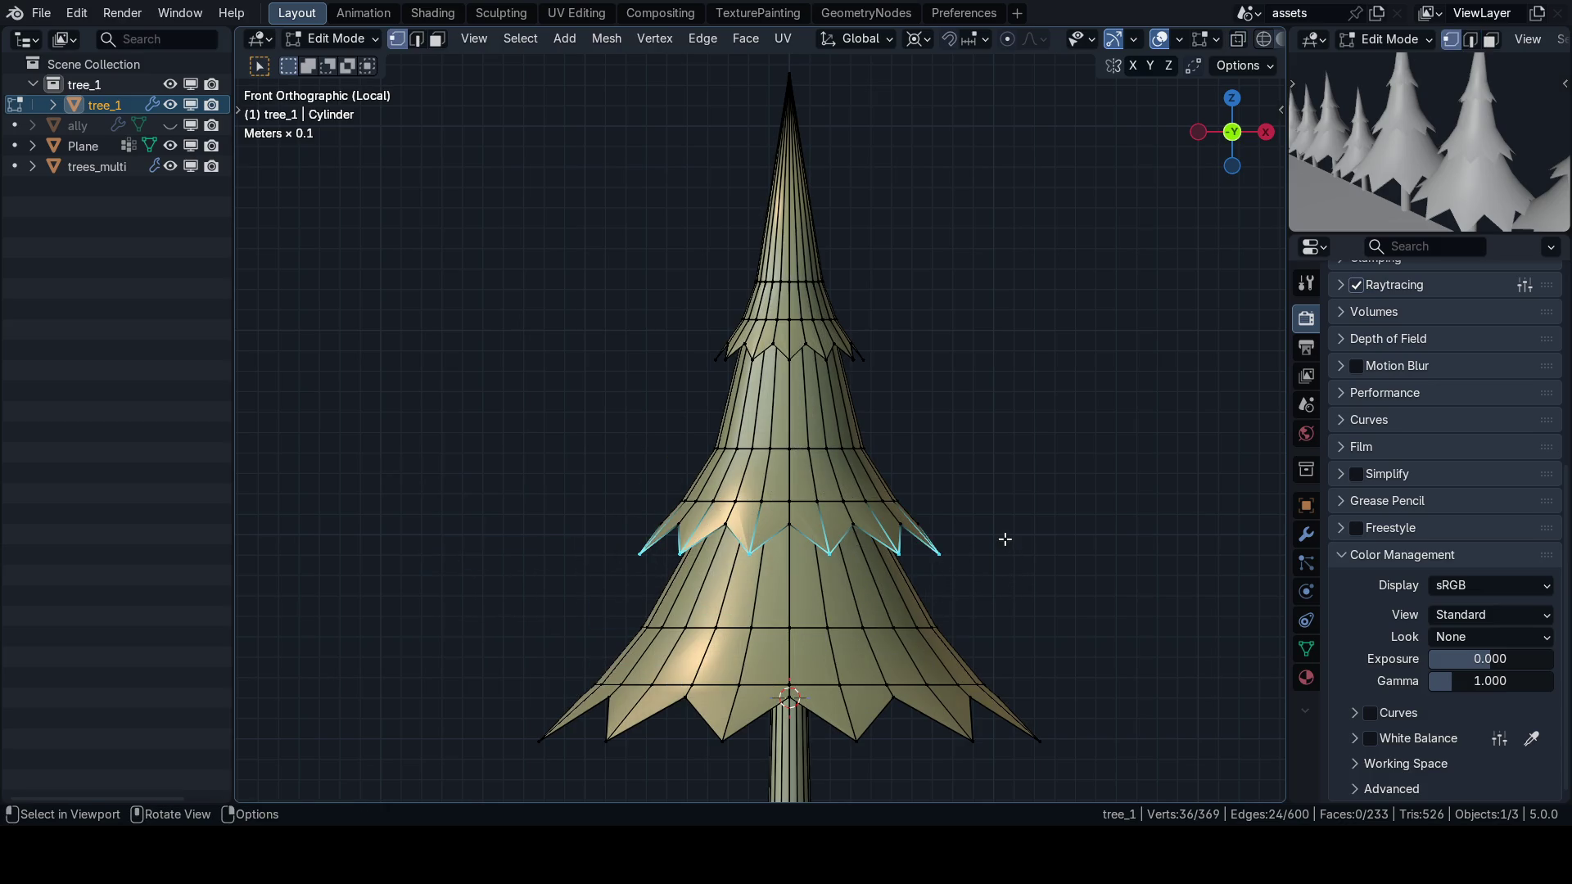
pyautogui.press('s')
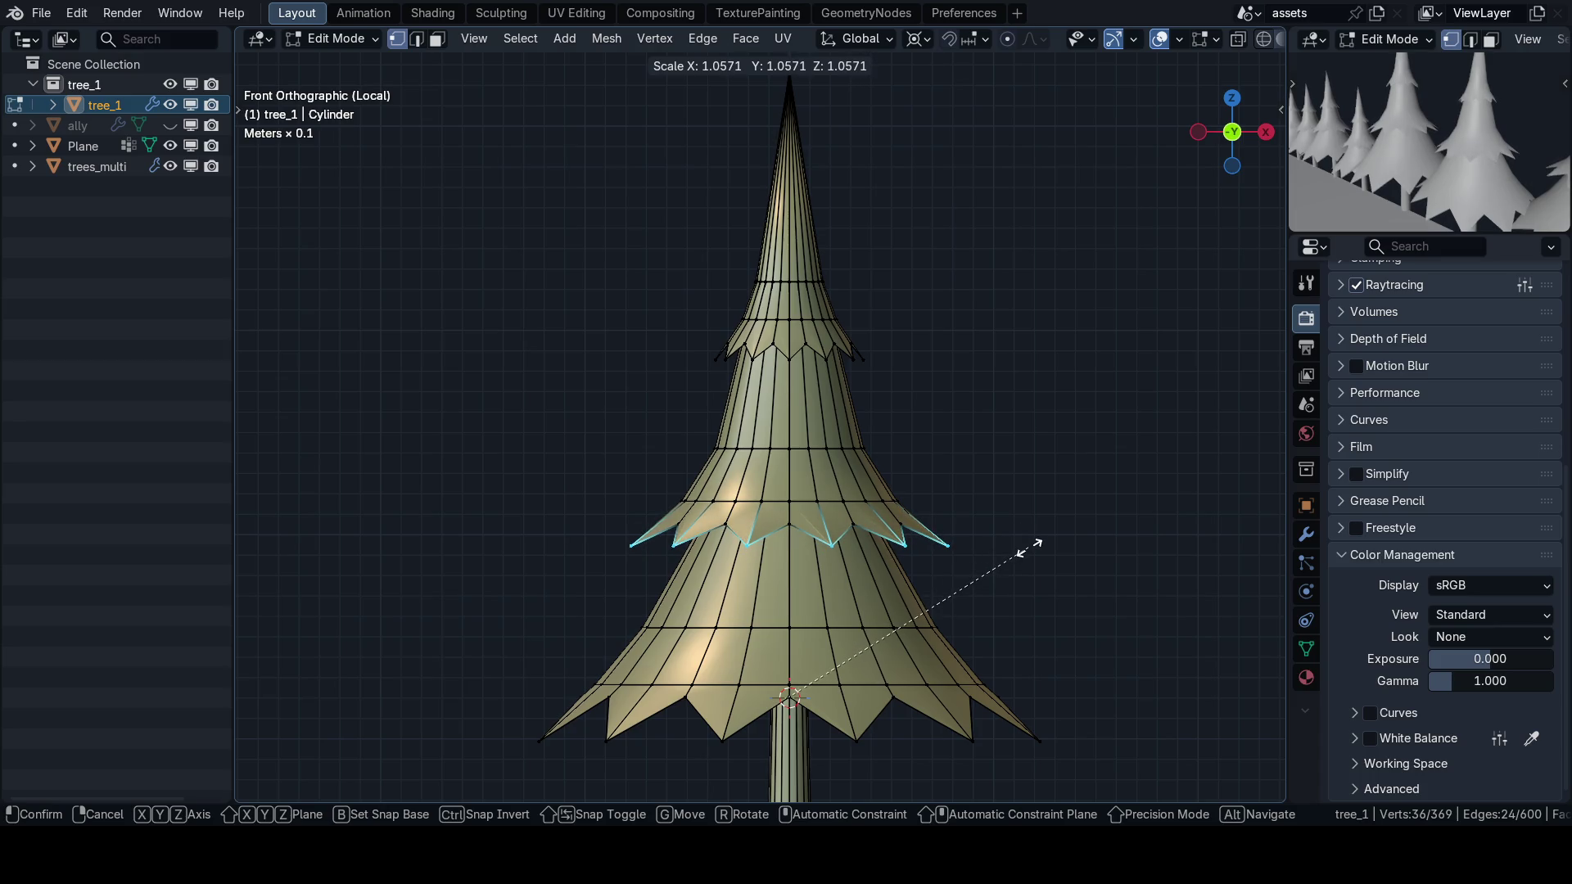
pyautogui.click(1009, 553)
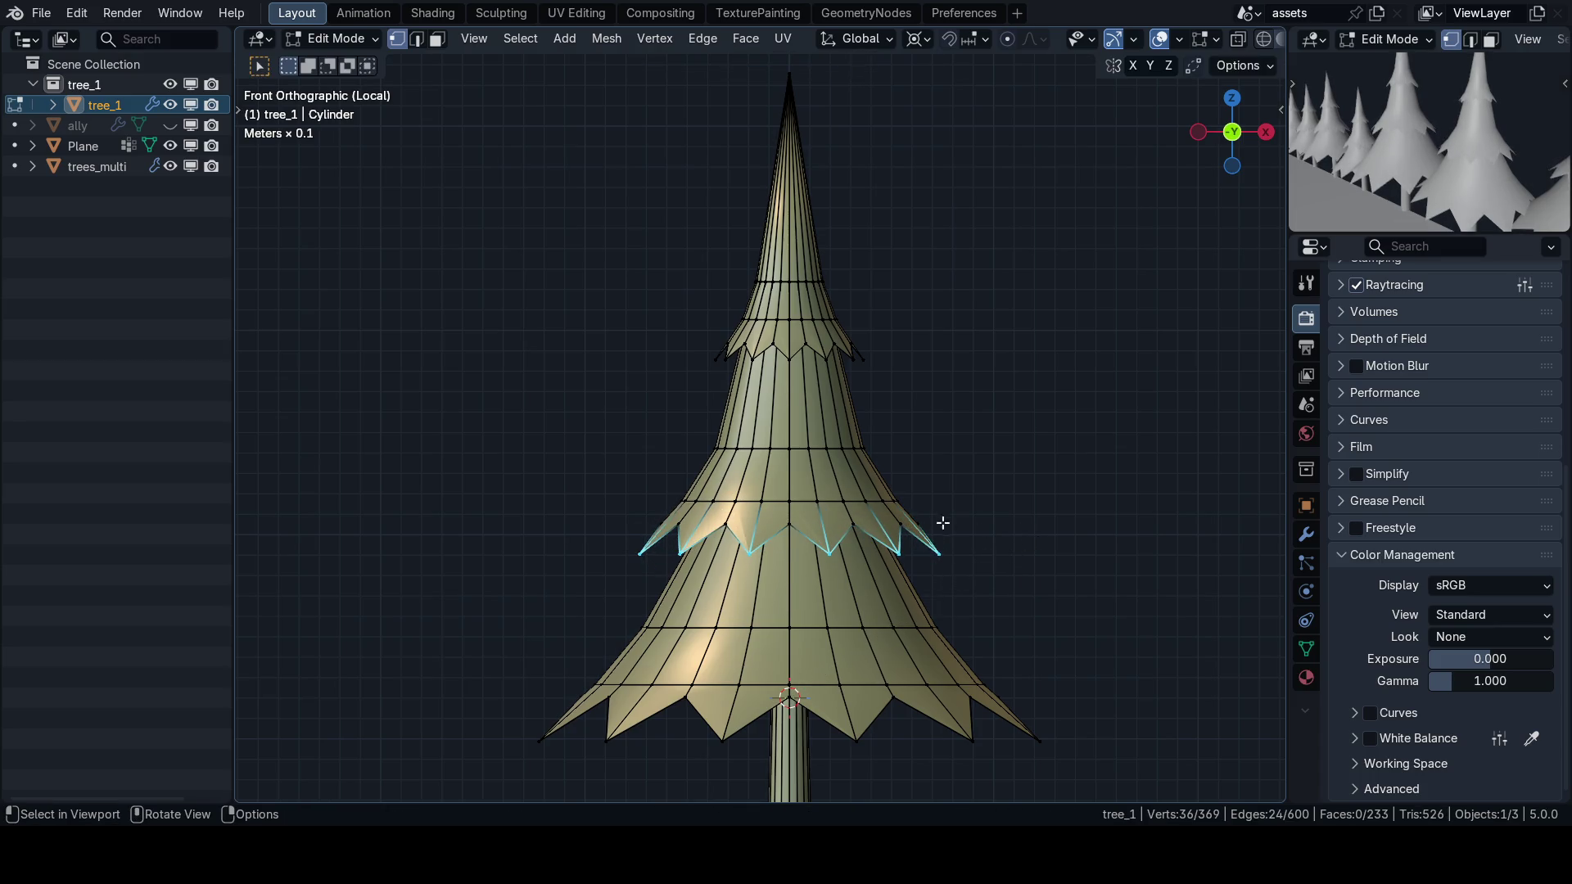
pyautogui.scroll(-2, 871, 450)
pyautogui.hotkey('shift', 'alt', 'z')
pyautogui.scroll(-3, 855, 454)
pyautogui.hotkey('shift', 'alt', 'z')
pyautogui.scroll(5, 854, 453)
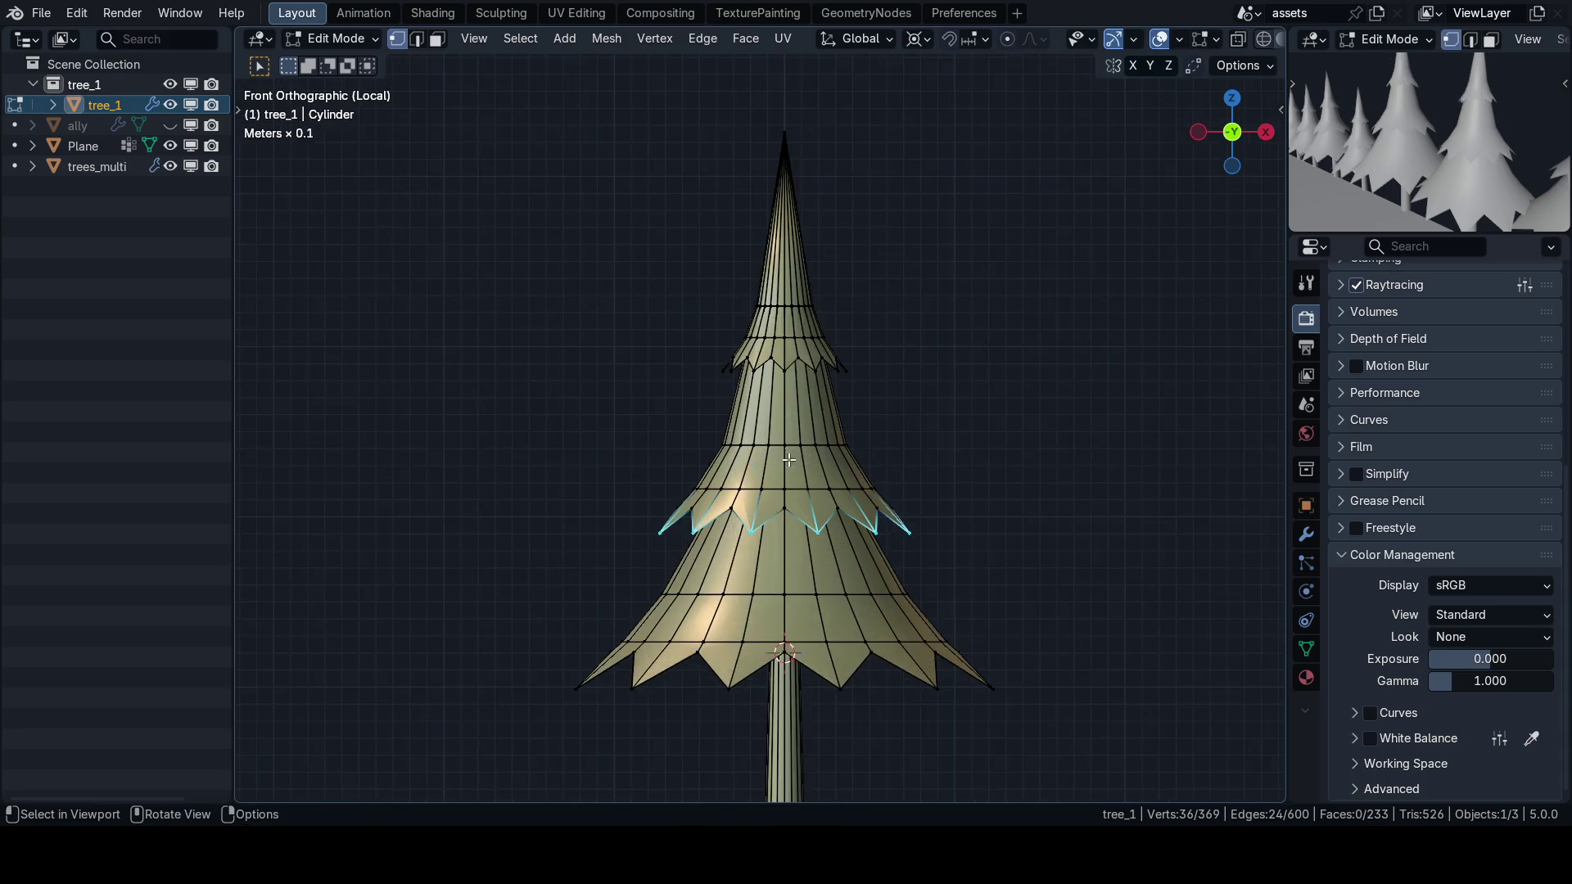
# Switch to vertex selection and select the edge loop around the tree's middle.
pyautogui.press('2')
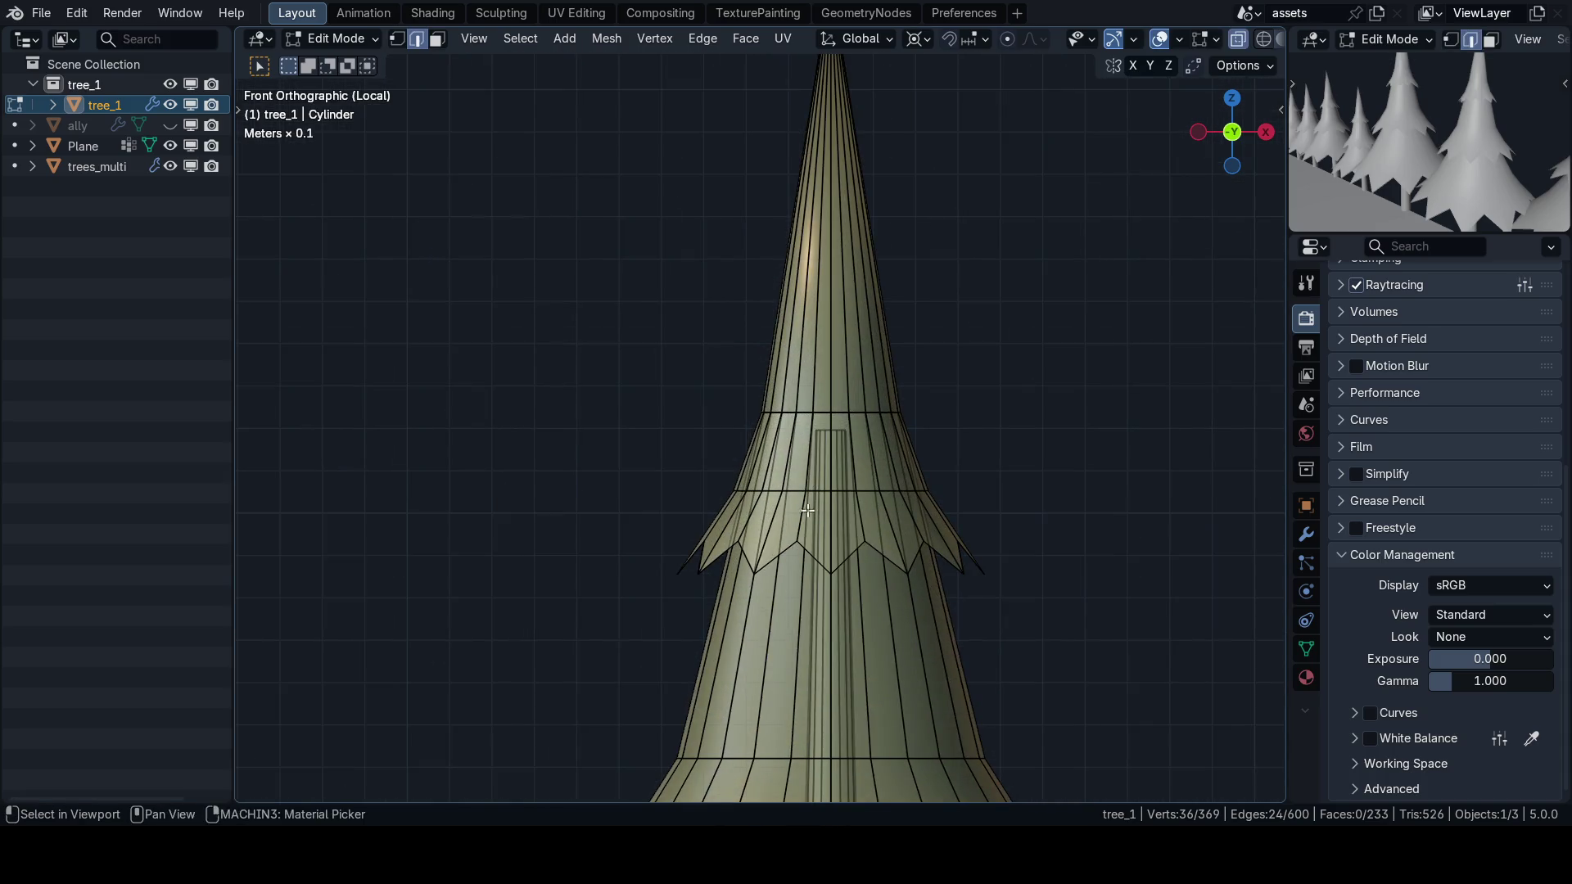
pyautogui.moveTo(807, 511); pyautogui.dragTo(792, 463)
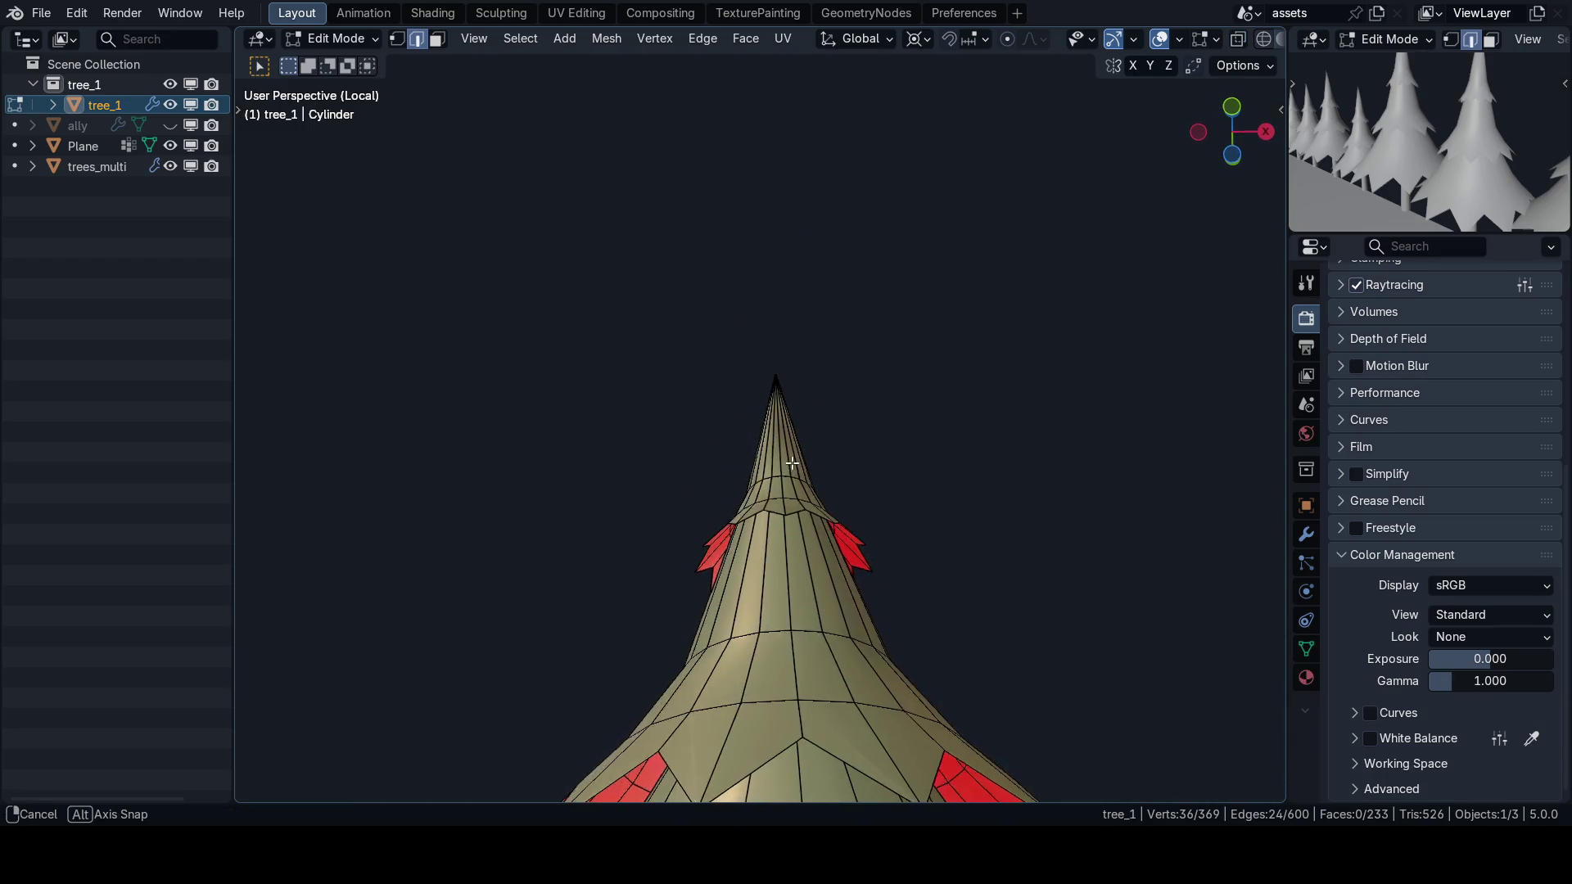
pyautogui.press('KP_1')
pyautogui.moveTo(706, 436)
pyautogui.mouseDown()
pyautogui.moveTo(802, 582)
pyautogui.moveTo(680, 533)
pyautogui.mouseUp()
pyautogui.hotkey('ctrl', 'Tab')
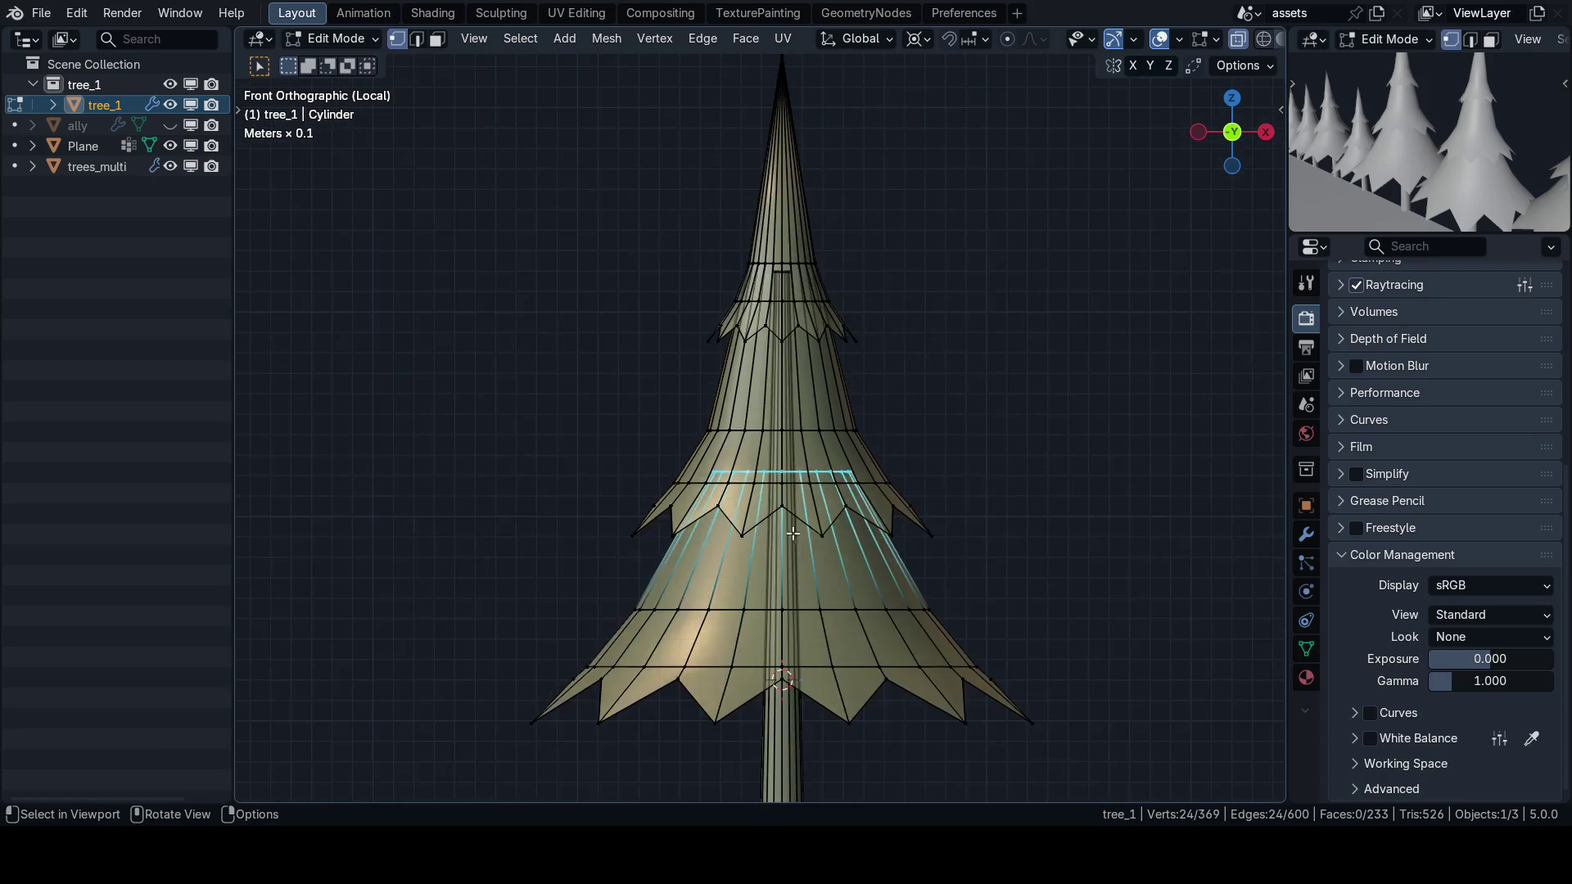
pyautogui.scroll(-4, 948, 496)
pyautogui.scroll(5, 846, 414)
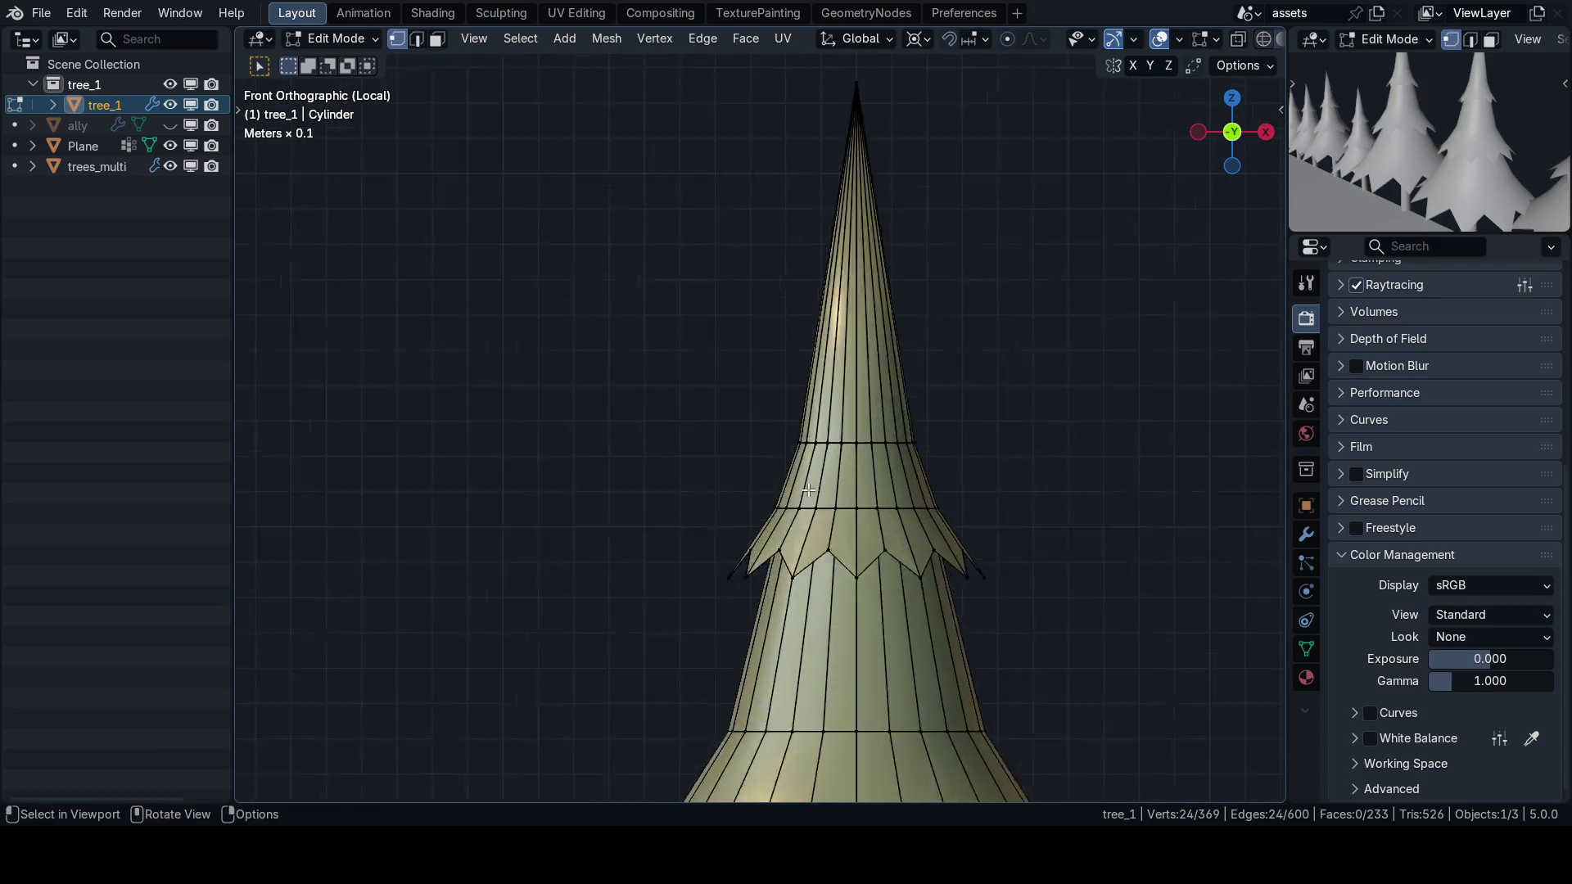
pyautogui.moveTo(696, 520)
pyautogui.mouseDown()
pyautogui.moveTo(746, 409)
pyautogui.moveTo(683, 324)
pyautogui.moveTo(720, 347)
pyautogui.mouseUp()
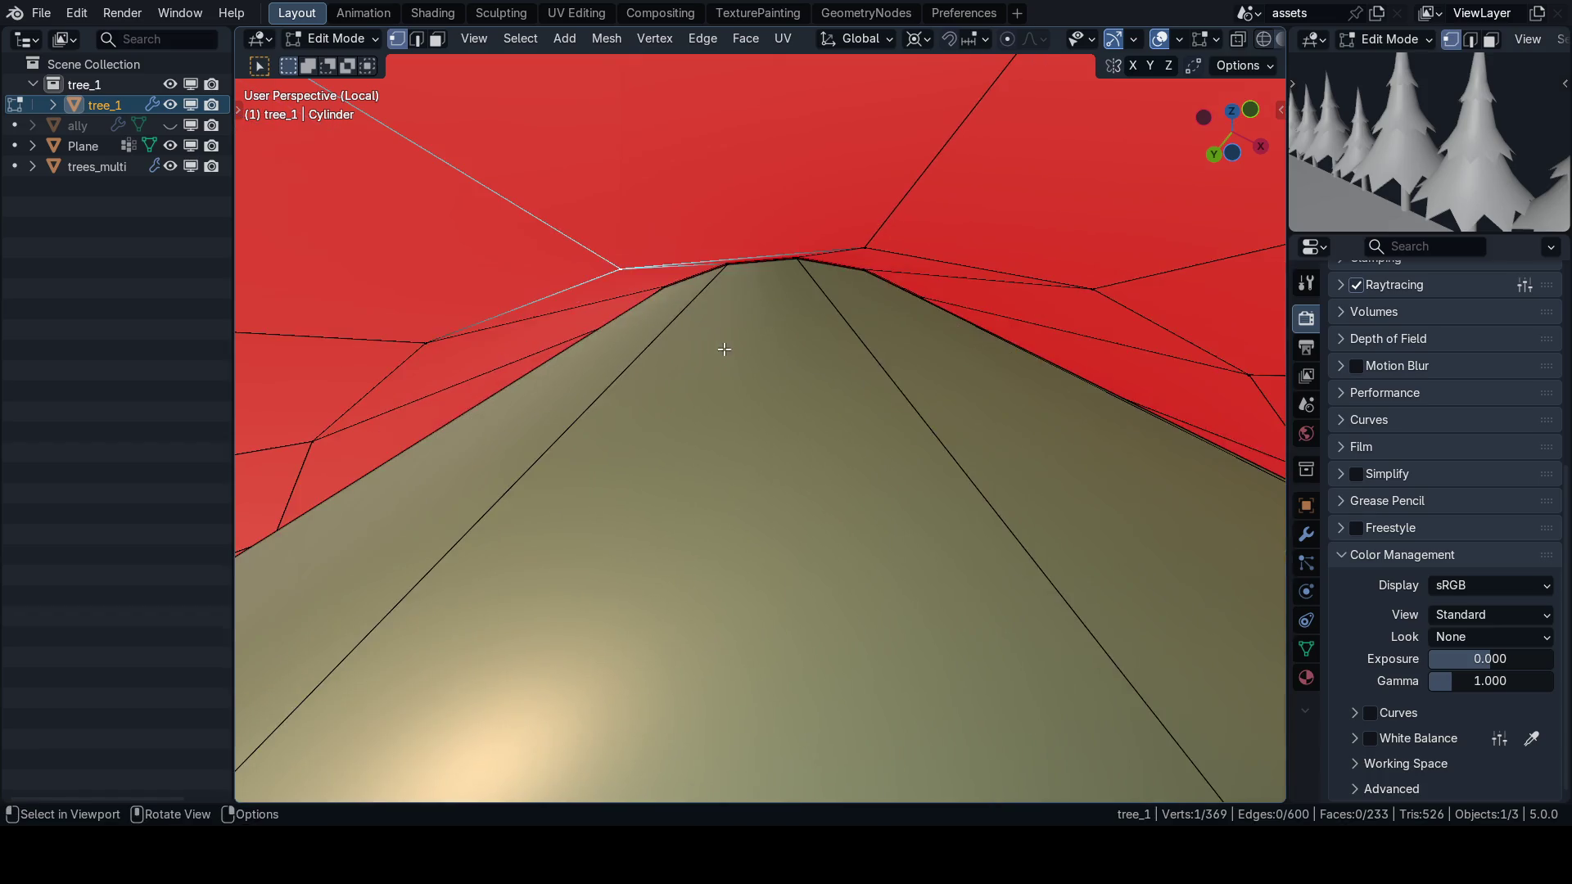
pyautogui.hotkey('alt', 'z')
pyautogui.moveTo(740, 274)
pyautogui.mouseDown()
pyautogui.moveTo(687, 548)
pyautogui.moveTo(692, 289)
pyautogui.moveTo(718, 473)
pyautogui.mouseUp()
pyautogui.scroll(5, 692, 289)
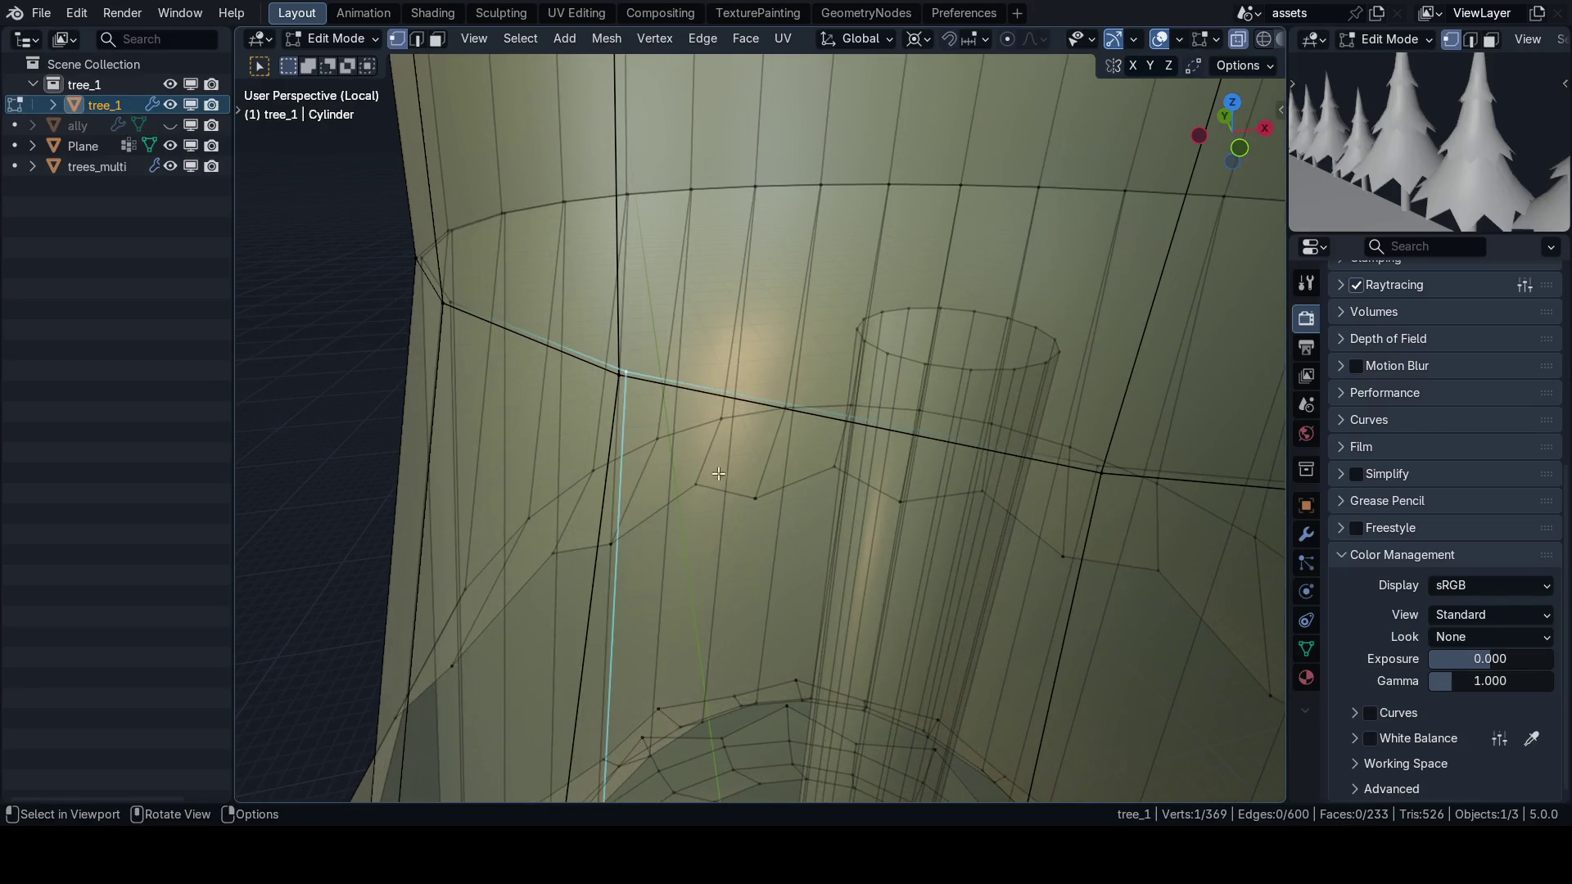
pyautogui.keyDown('alt'); pyautogui.click(638, 378); pyautogui.keyUp('alt')
# Widen the middle tier loop horizontally from the front view.
pyautogui.press('`')
pyautogui.click(642, 327)
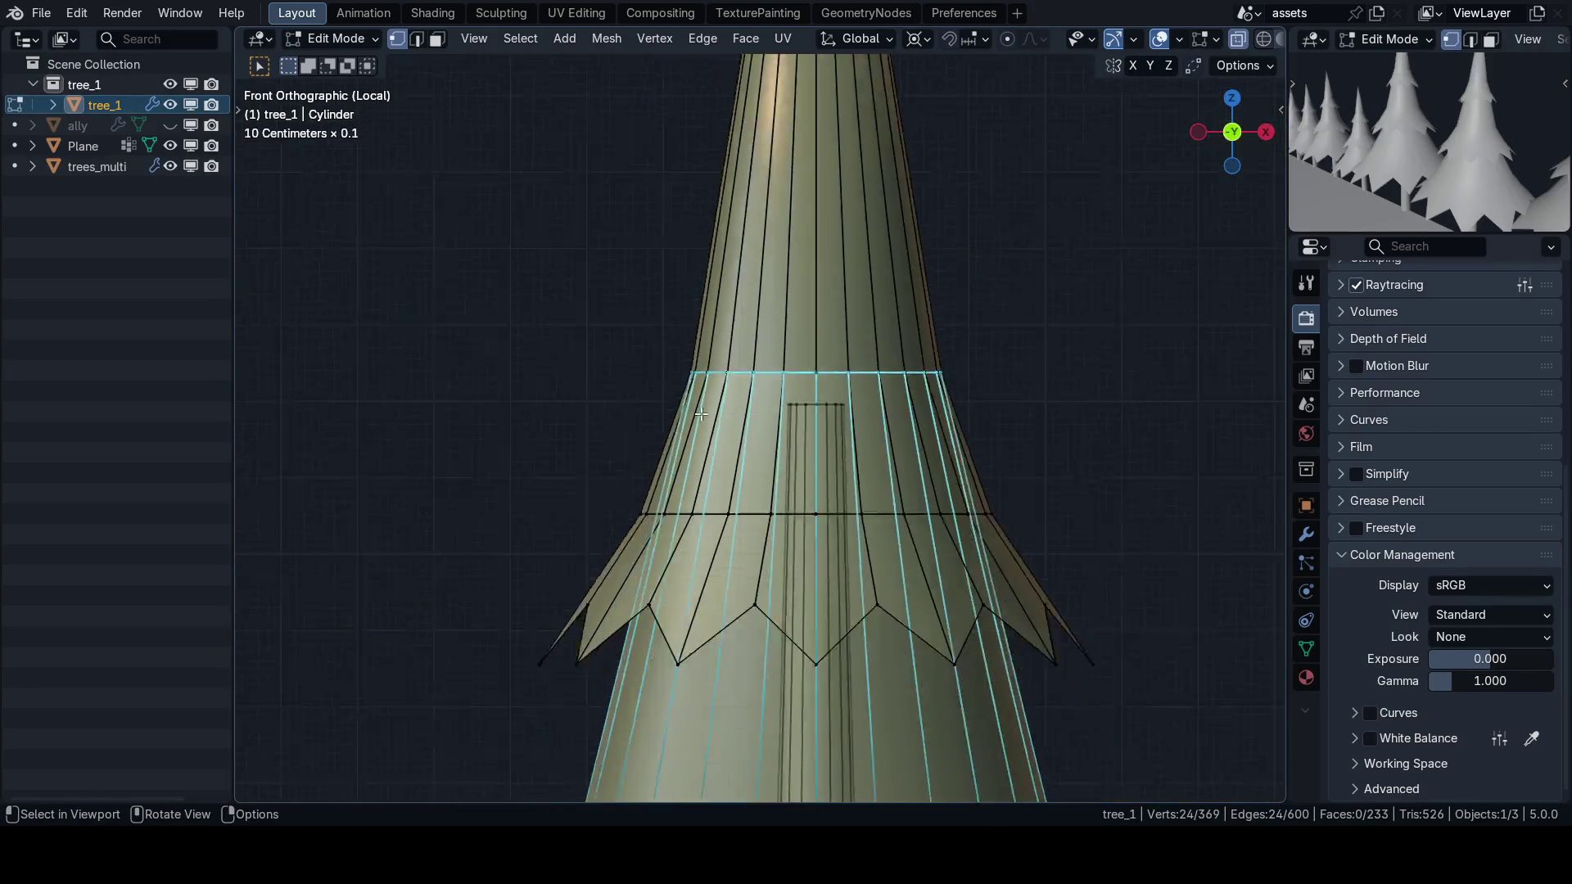
pyautogui.scroll(-4, 990, 471)
pyautogui.scroll(4, 982, 444)
pyautogui.press('s')
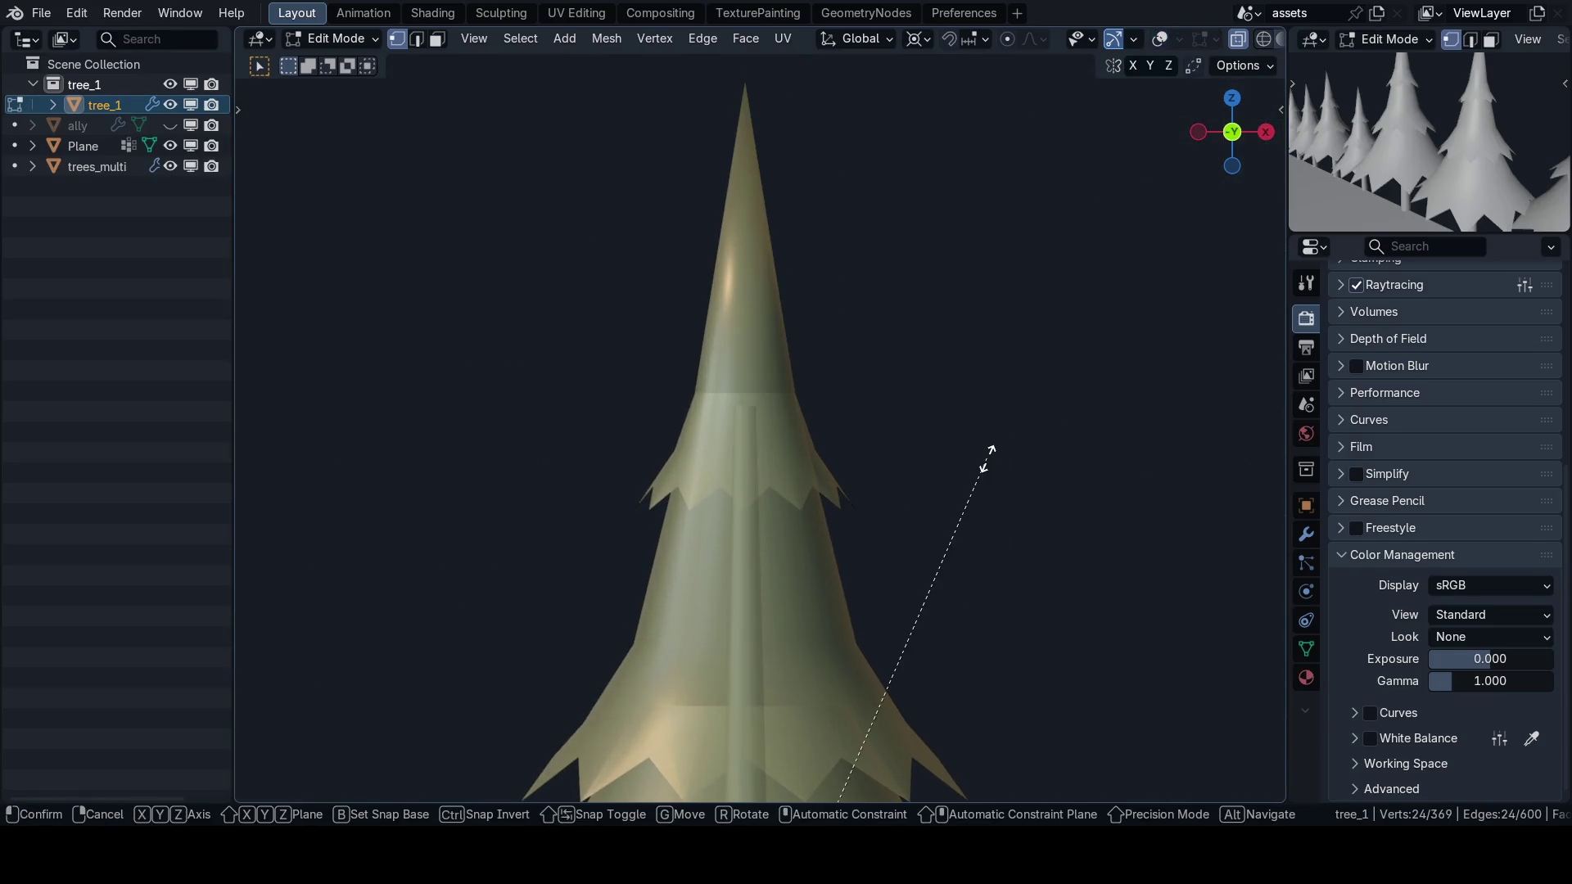
pyautogui.hotkey('shift', 'z')
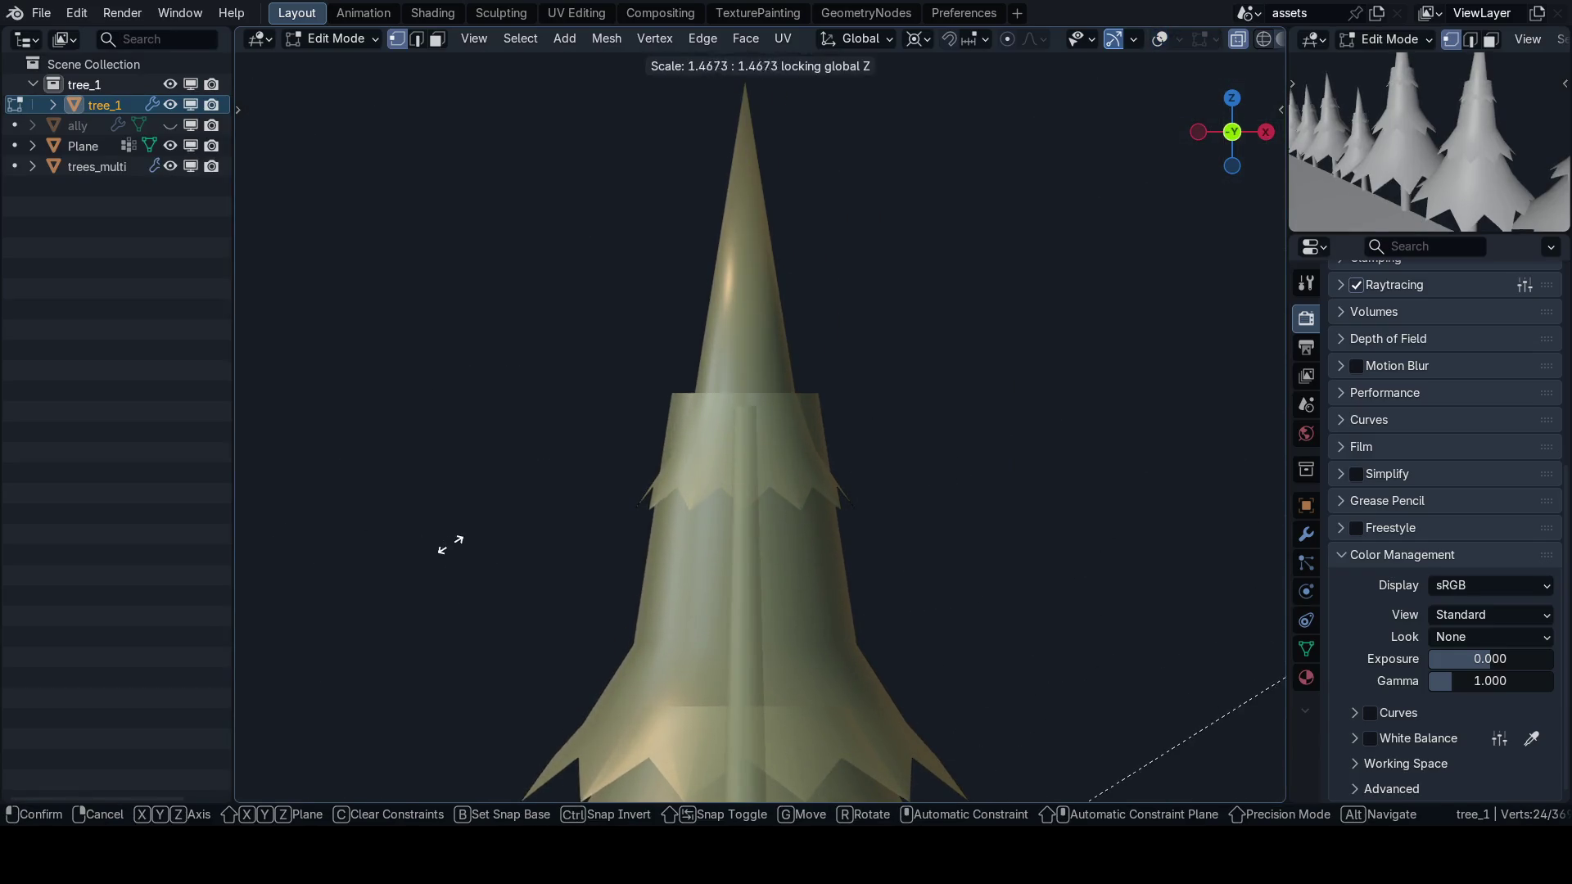
pyautogui.click(491, 505)
# Narrow the selected ring horizontally to about 0.6, keeping its height.
pyautogui.hotkey('shift', 'alt', 'z')
pyautogui.scroll(-1, 839, 553)
pyautogui.hotkey('shift', 'alt', 'z')
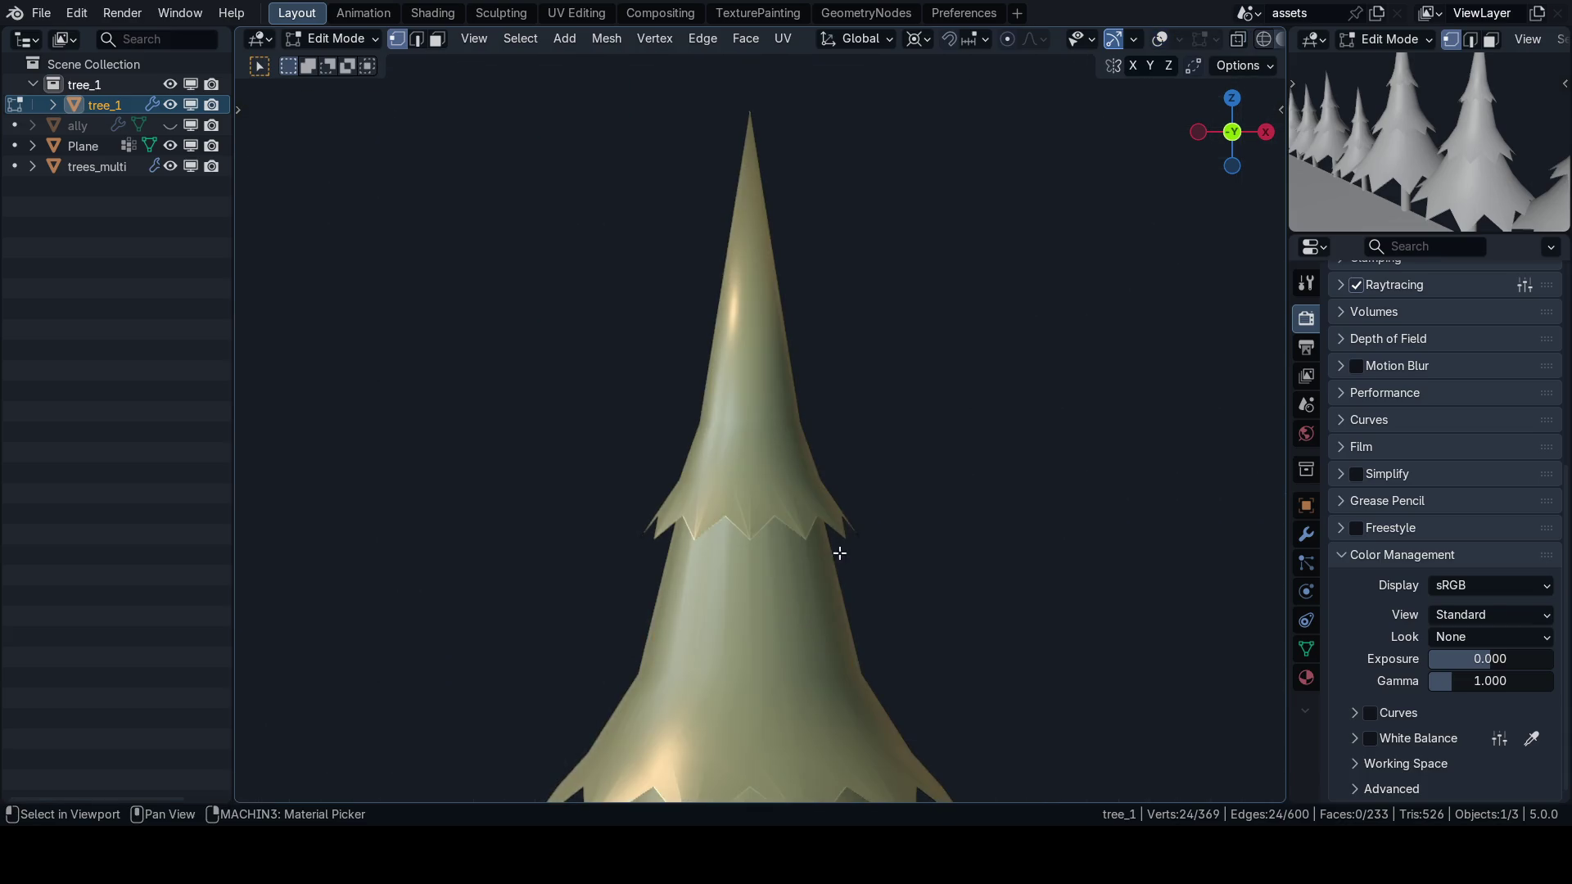
pyautogui.scroll(-5, 961, 491)
pyautogui.press('s')
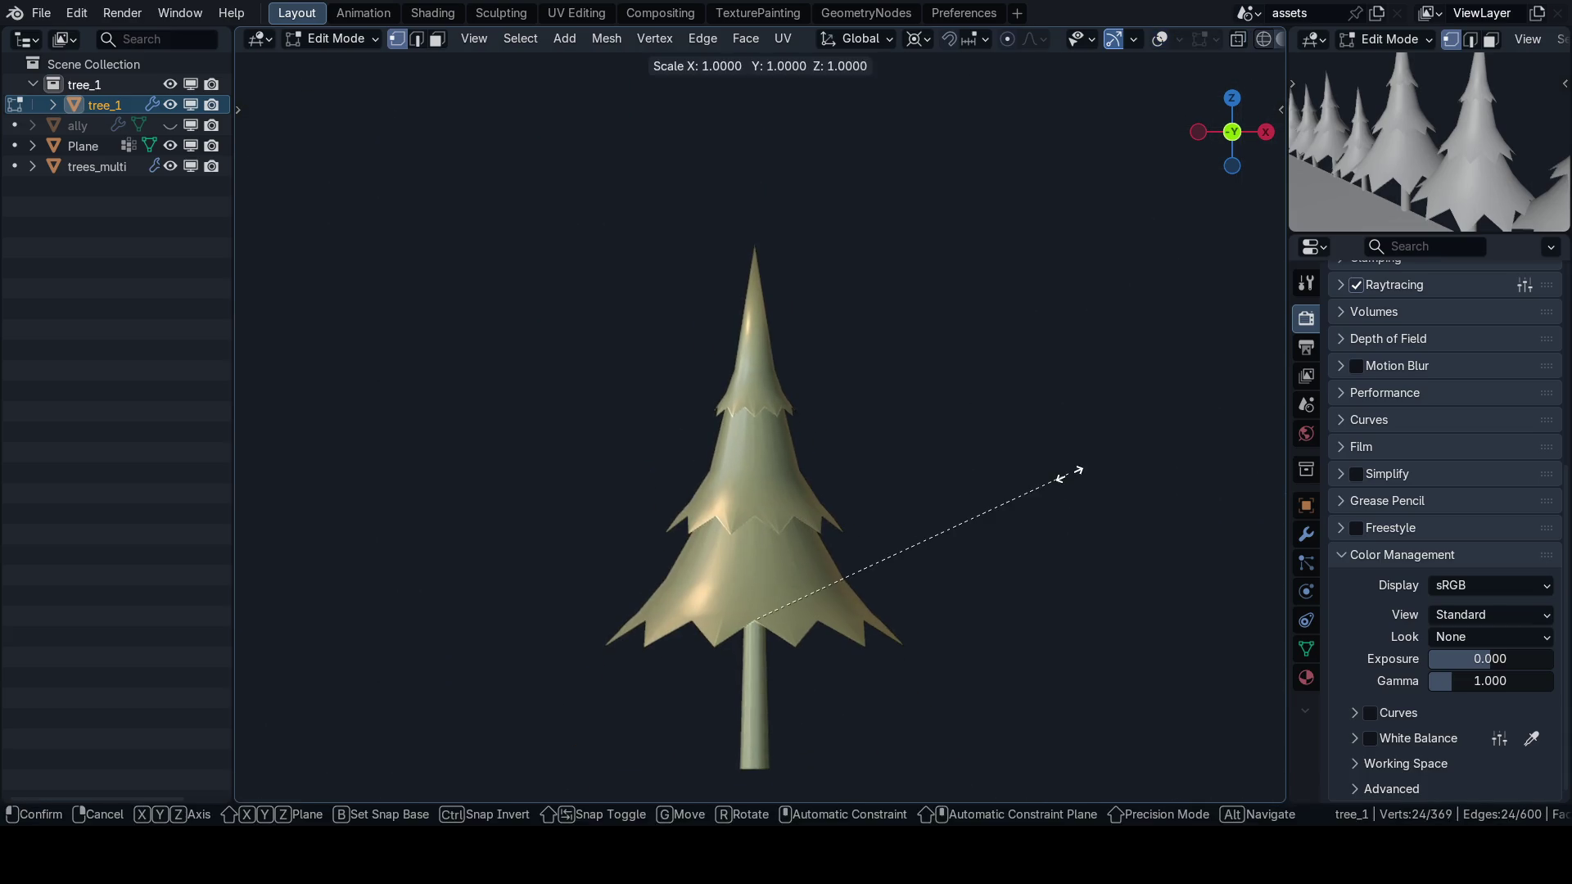
pyautogui.hotkey('shift', 'z')
pyautogui.click(901, 507)
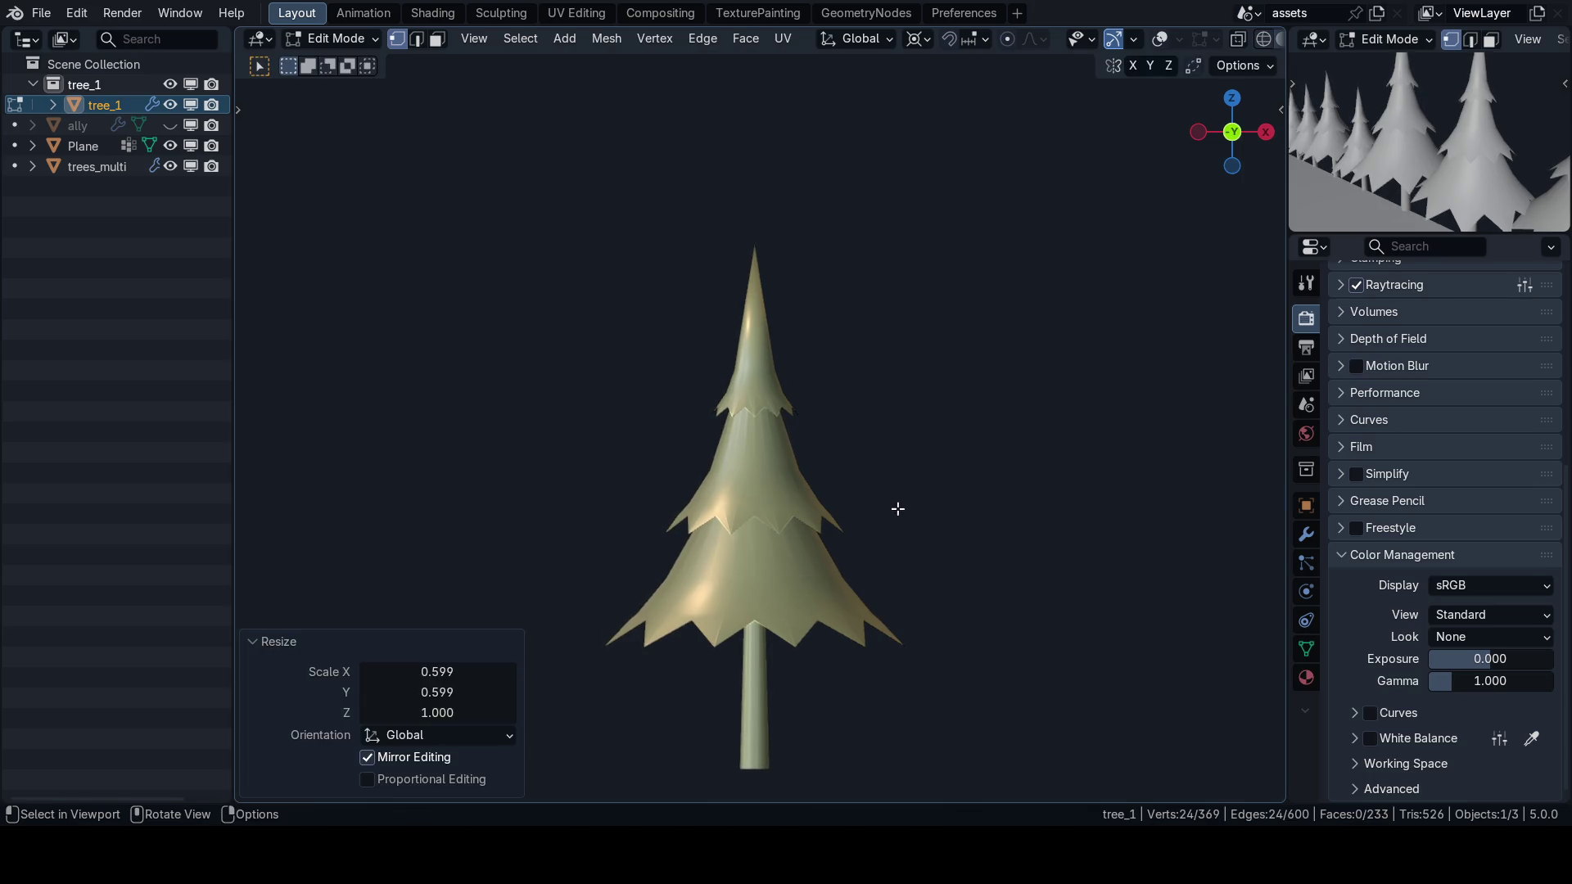
pyautogui.scroll(4, 800, 474)
# Select the top cone section, raise it, and narrow its width to 0.657.
pyautogui.press('Tab')
pyautogui.press('Tab')
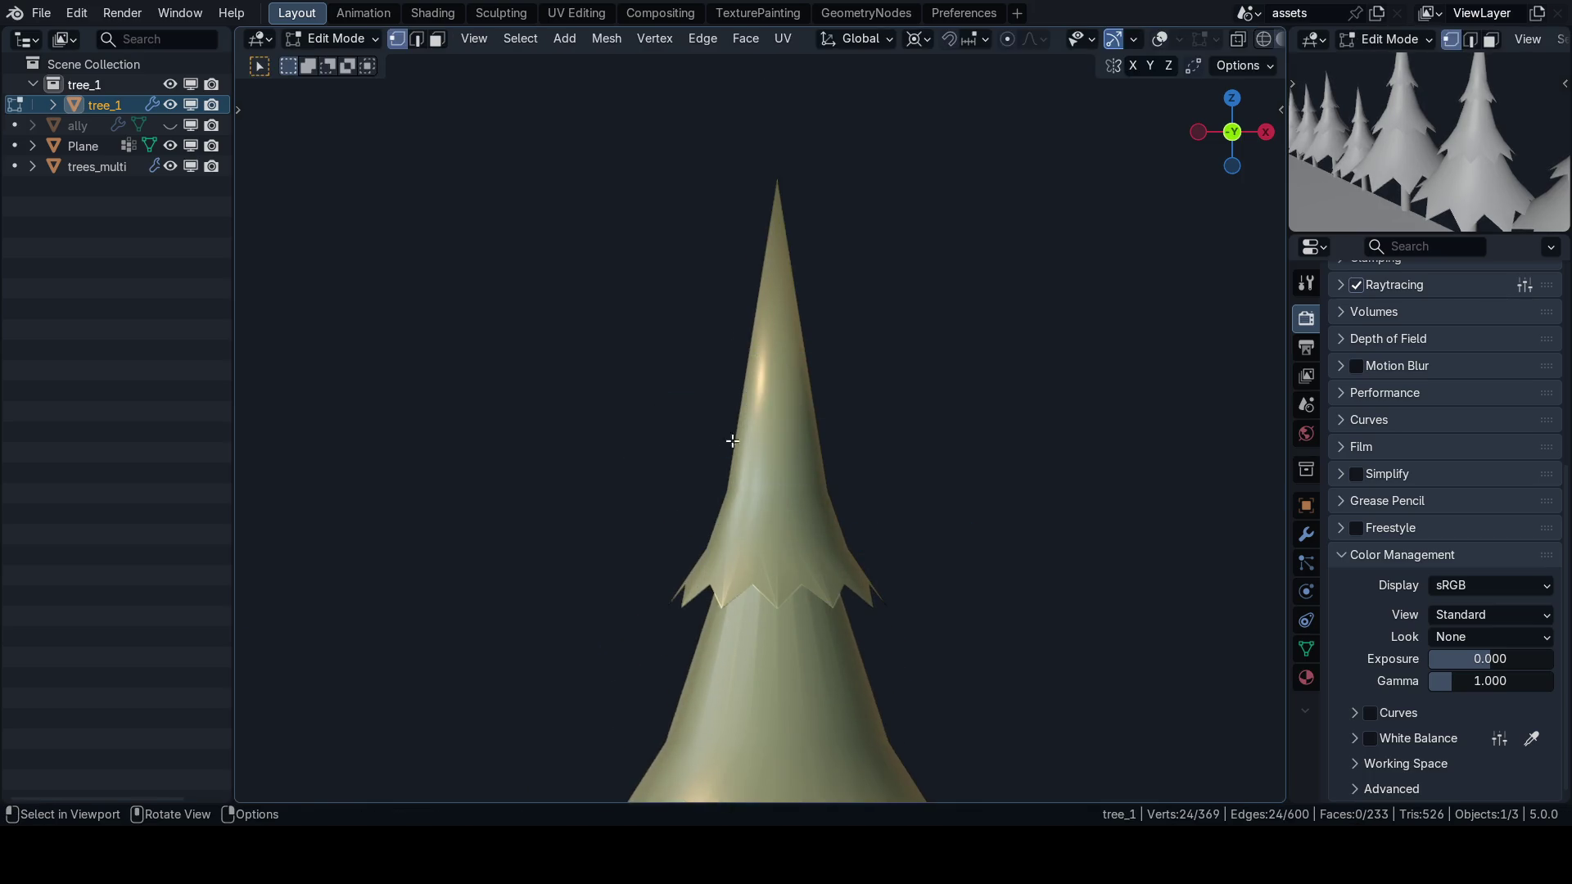
pyautogui.hotkey('shift', 'alt', 'z')
pyautogui.press('l')
pyautogui.hotkey('shift', 'alt', 'z')
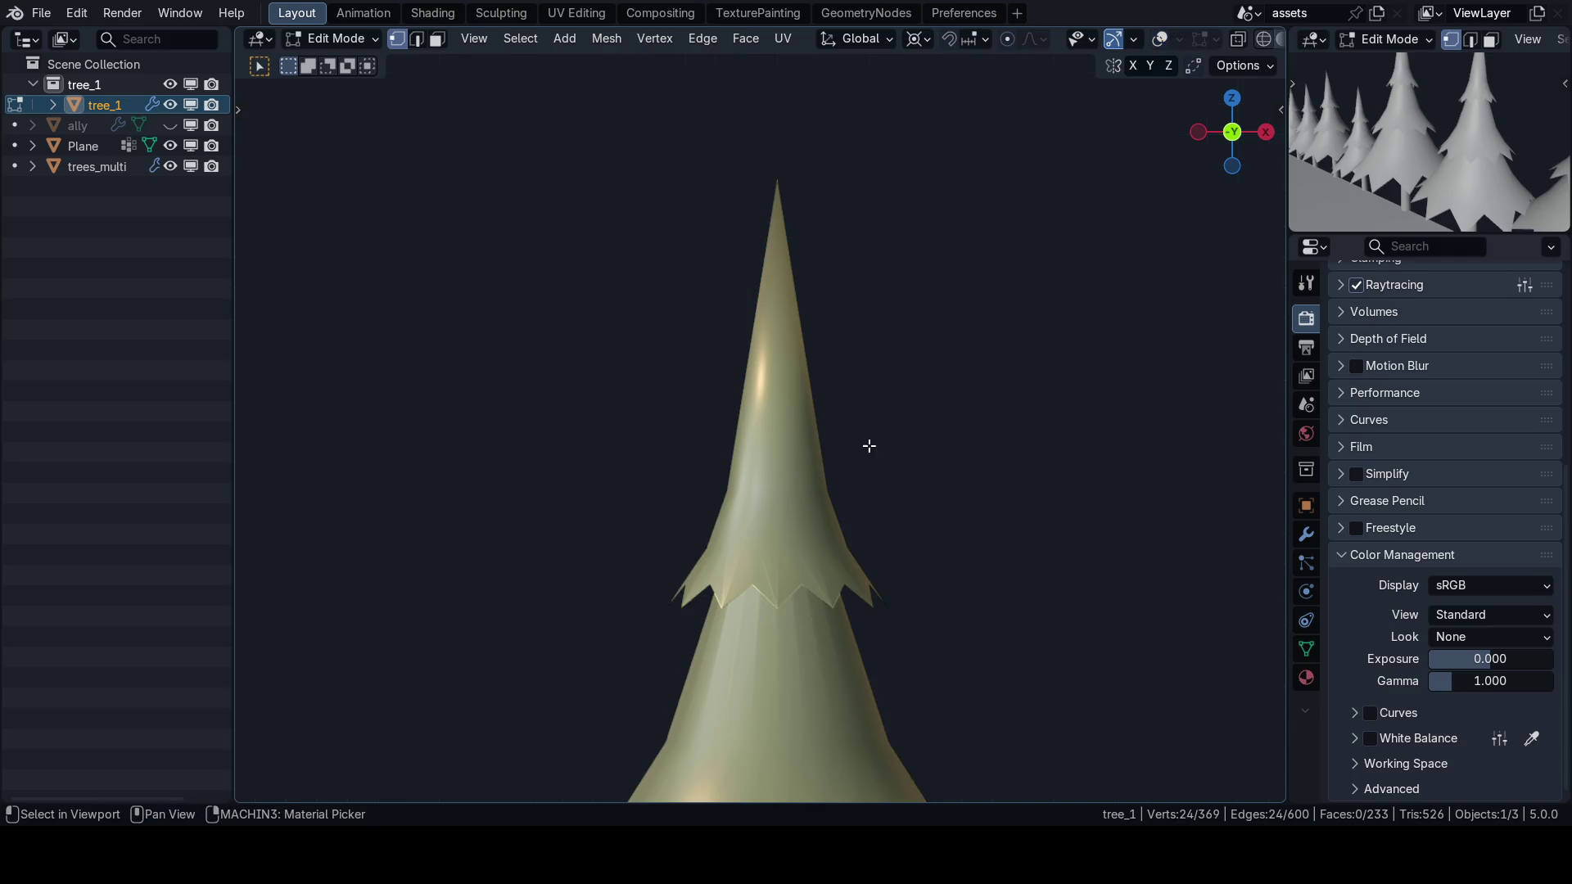
pyautogui.press('g')
pyautogui.press('g')
pyautogui.press('g')
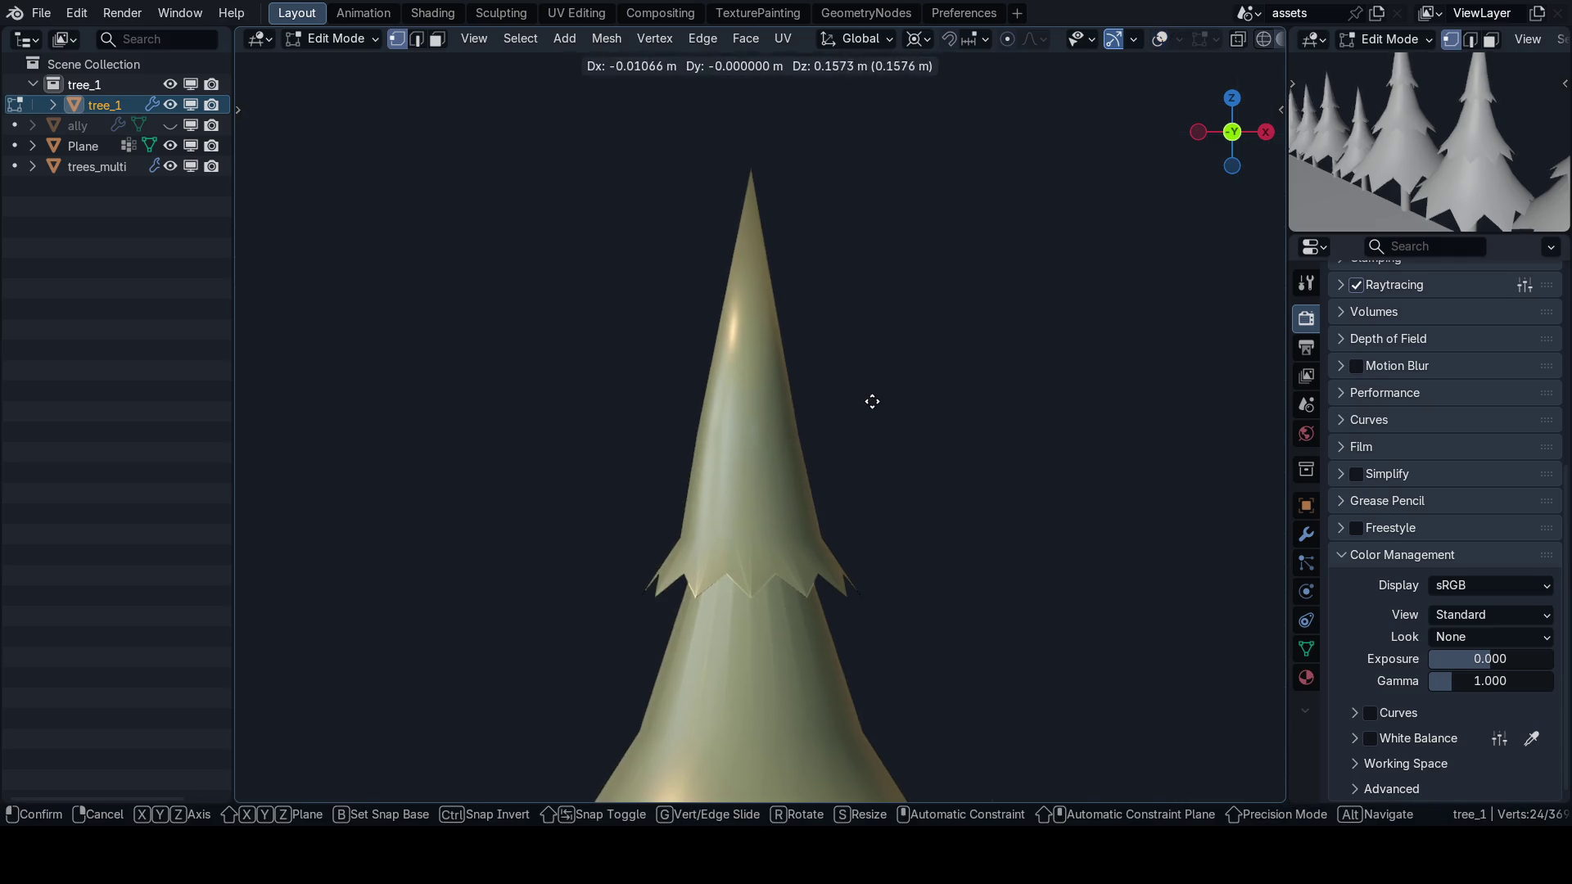
pyautogui.click(874, 394)
pyautogui.press('s')
pyautogui.hotkey('shift', 'z')
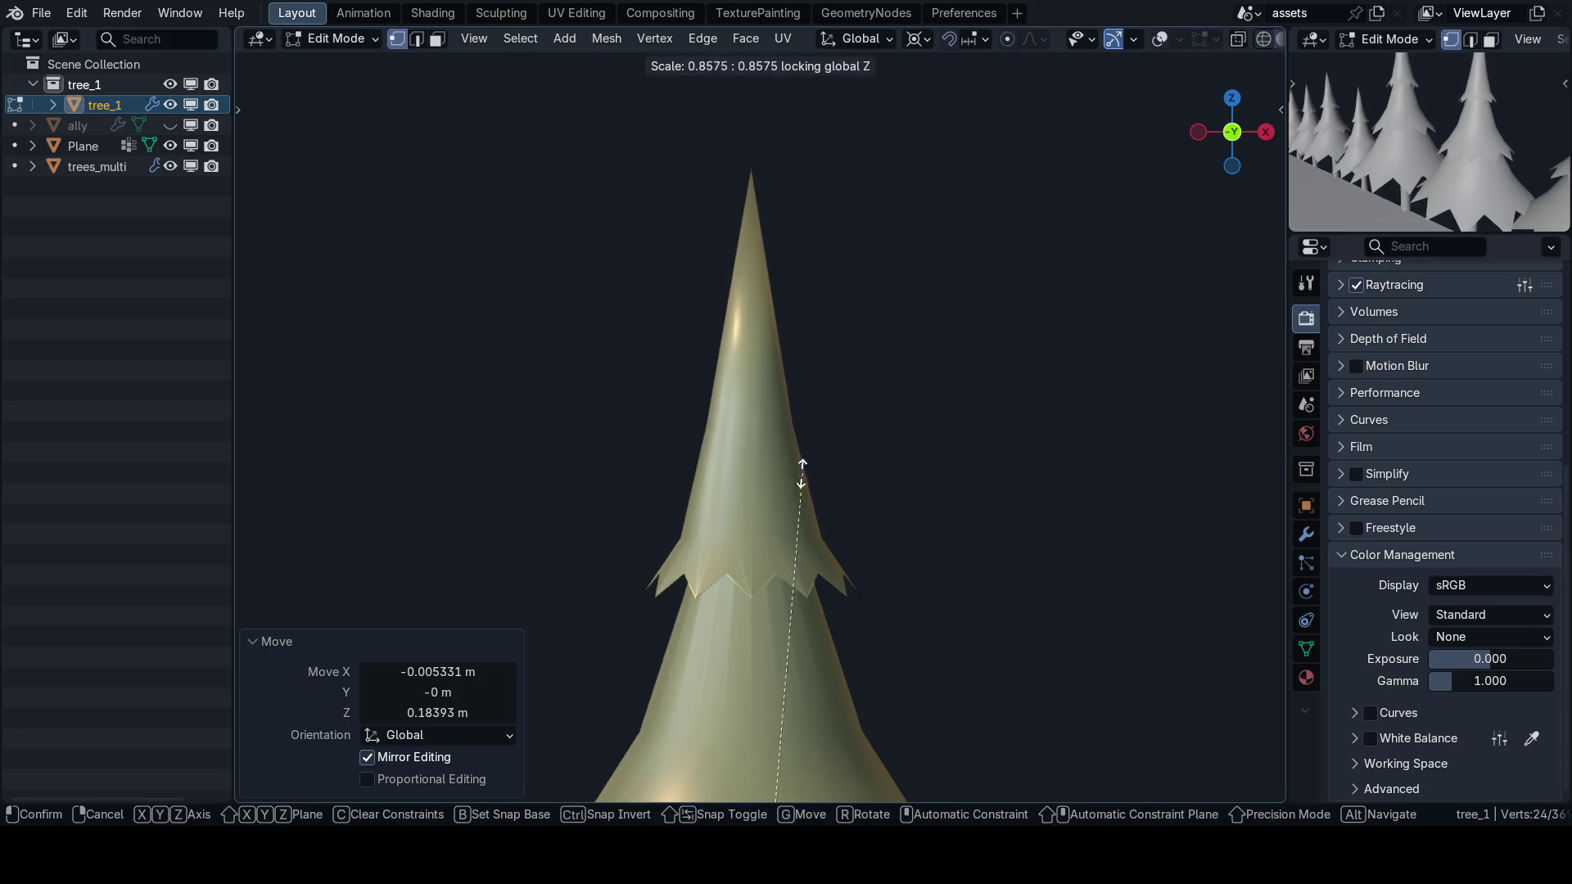
pyautogui.click(704, 621)
# Select the tree's tip and scale it along Z to shorten the point.
pyautogui.scroll(-6, 794, 522)
pyautogui.press('KP_1')
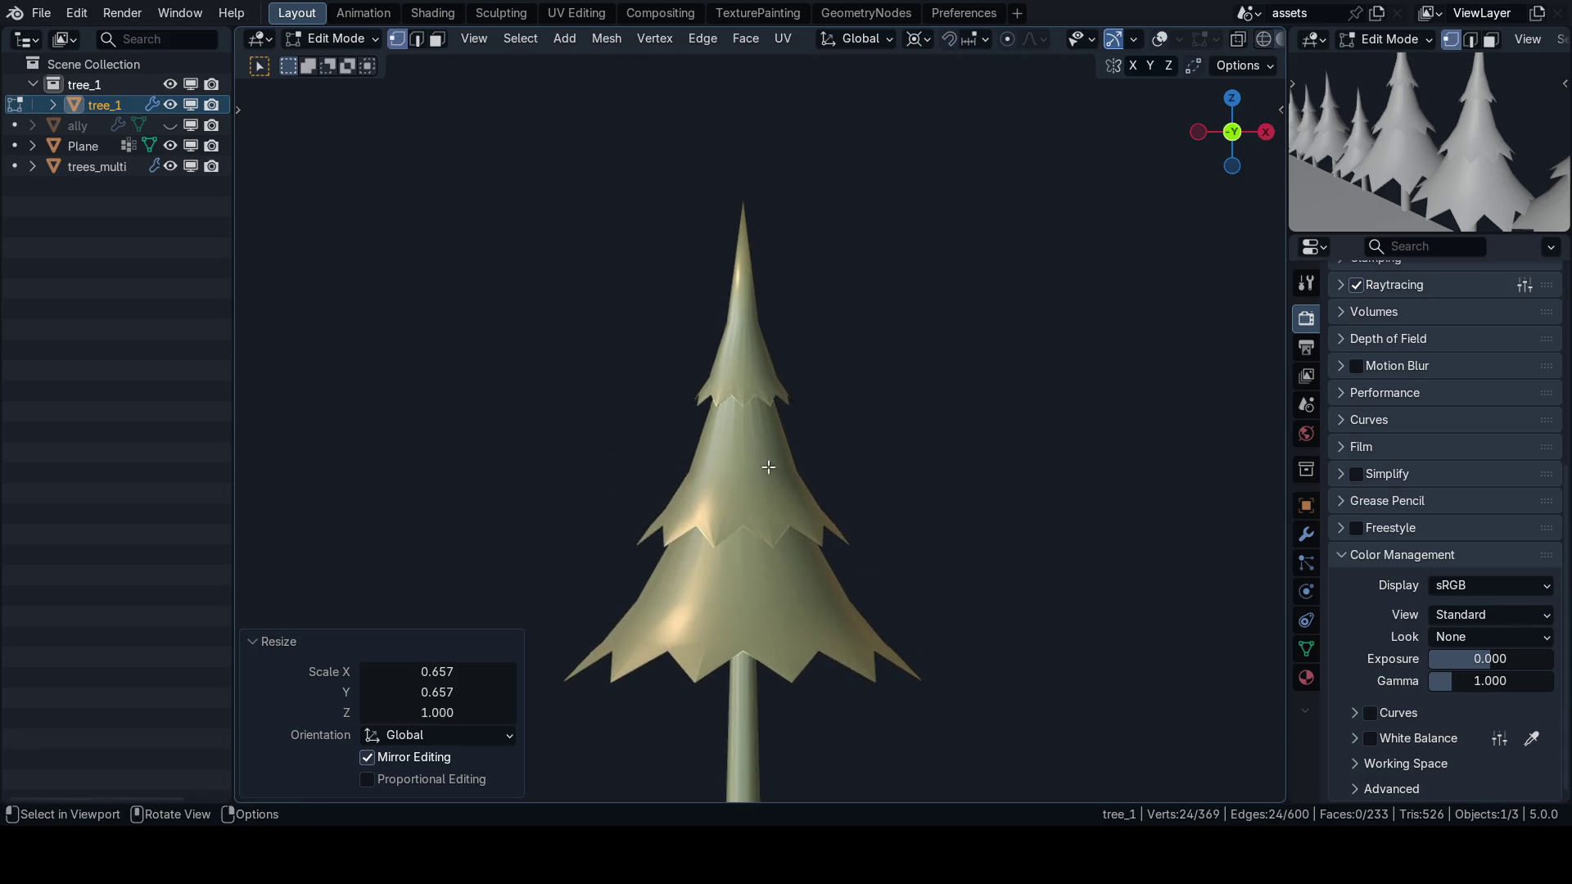
pyautogui.press('Tab')
pyautogui.press('Tab')
pyautogui.hotkey('shift', 'alt', 'z')
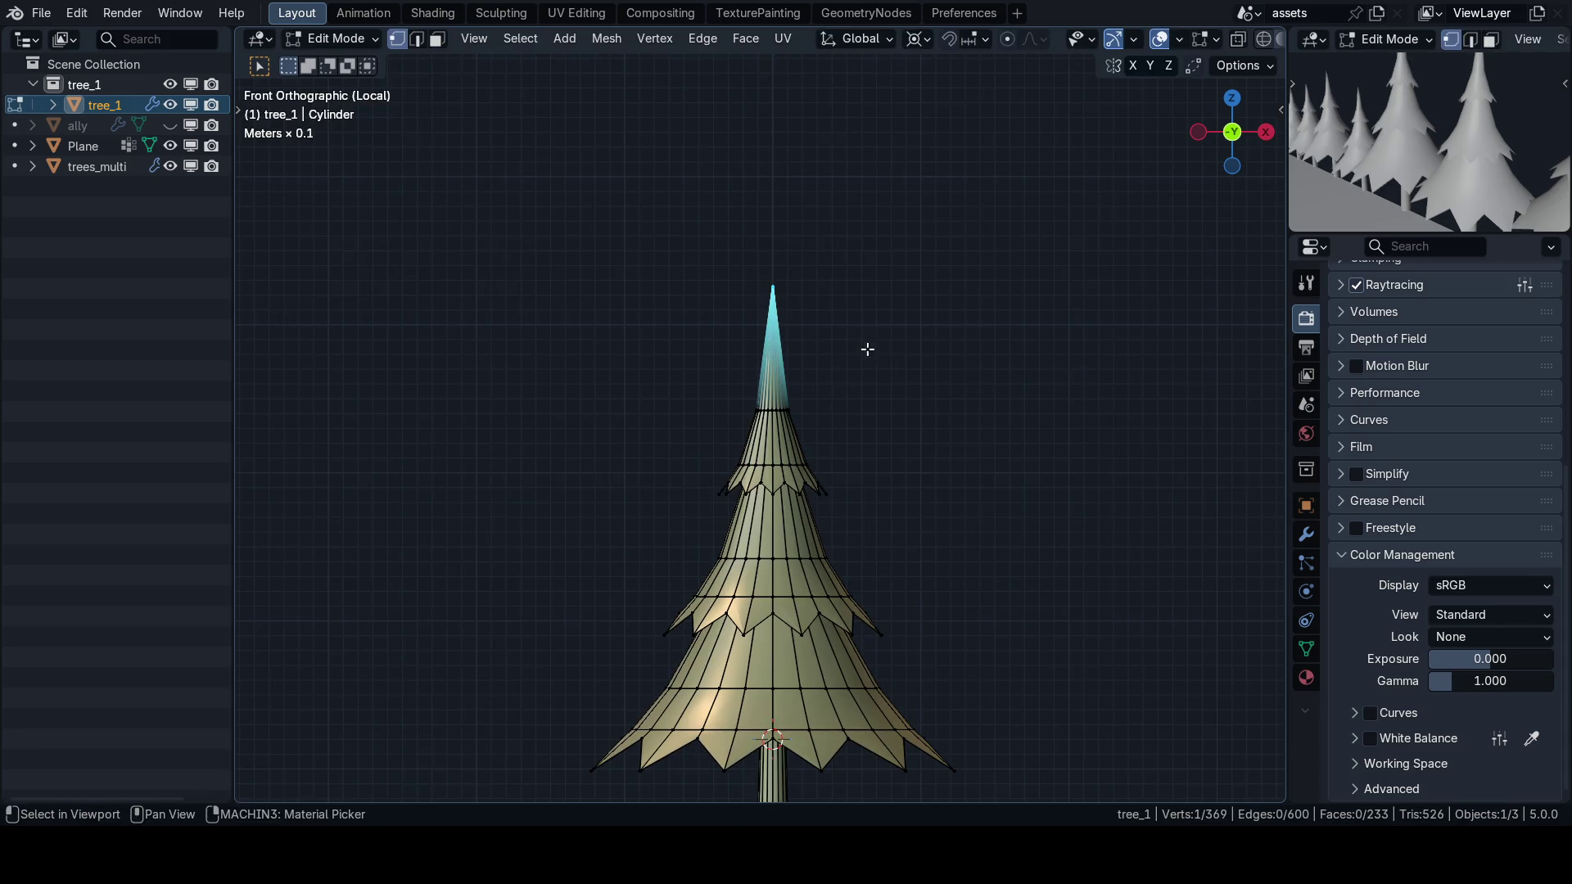
pyautogui.hotkey('shift', 'alt', 'z')
pyautogui.press('s')
pyautogui.press('z')
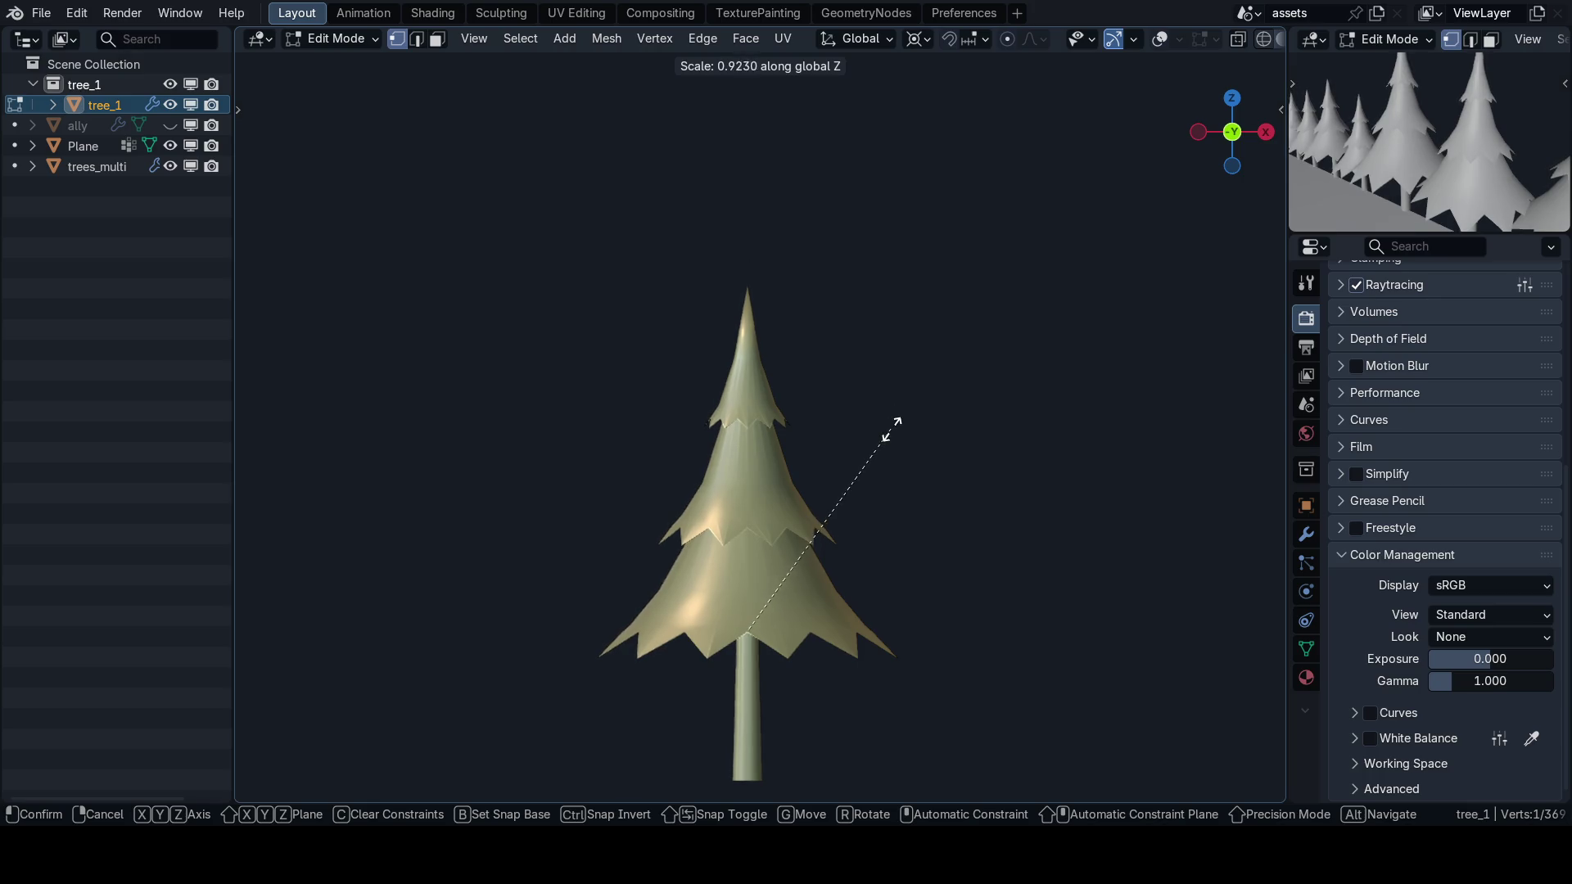
pyautogui.click(893, 422)
# Return to Object Mode in a perspective view with overlays restored.
pyautogui.scroll(-2, 896, 442)
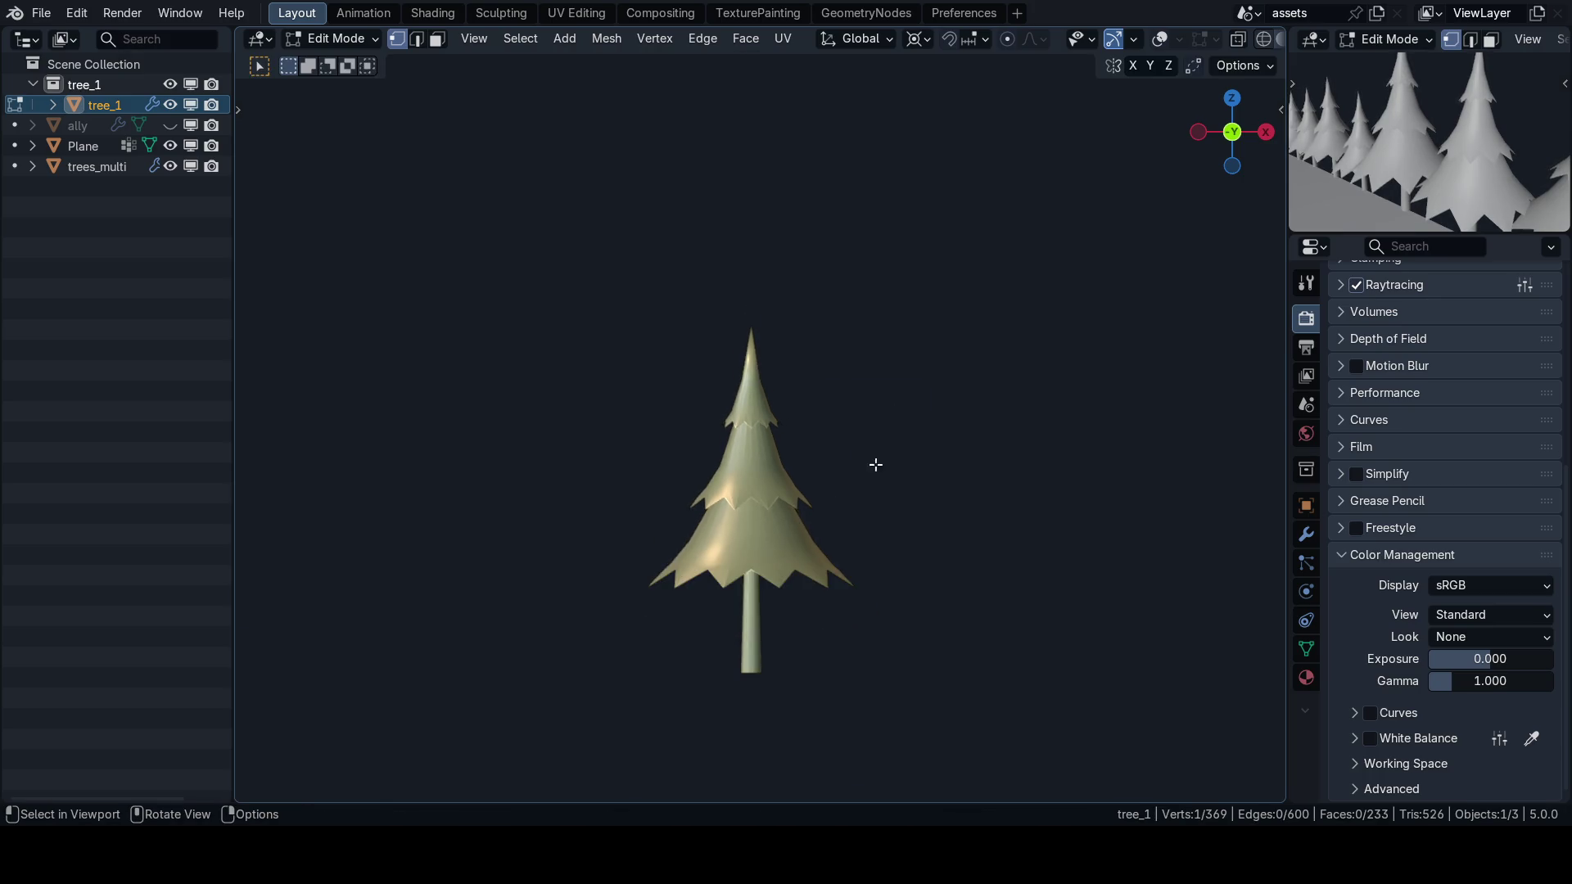
pyautogui.press('Tab')
pyautogui.press('KP_8')
pyautogui.press('KP_4')
pyautogui.hotkey('shift', 'alt', 'z')
pyautogui.hotkey('shift', 'alt', 'z')
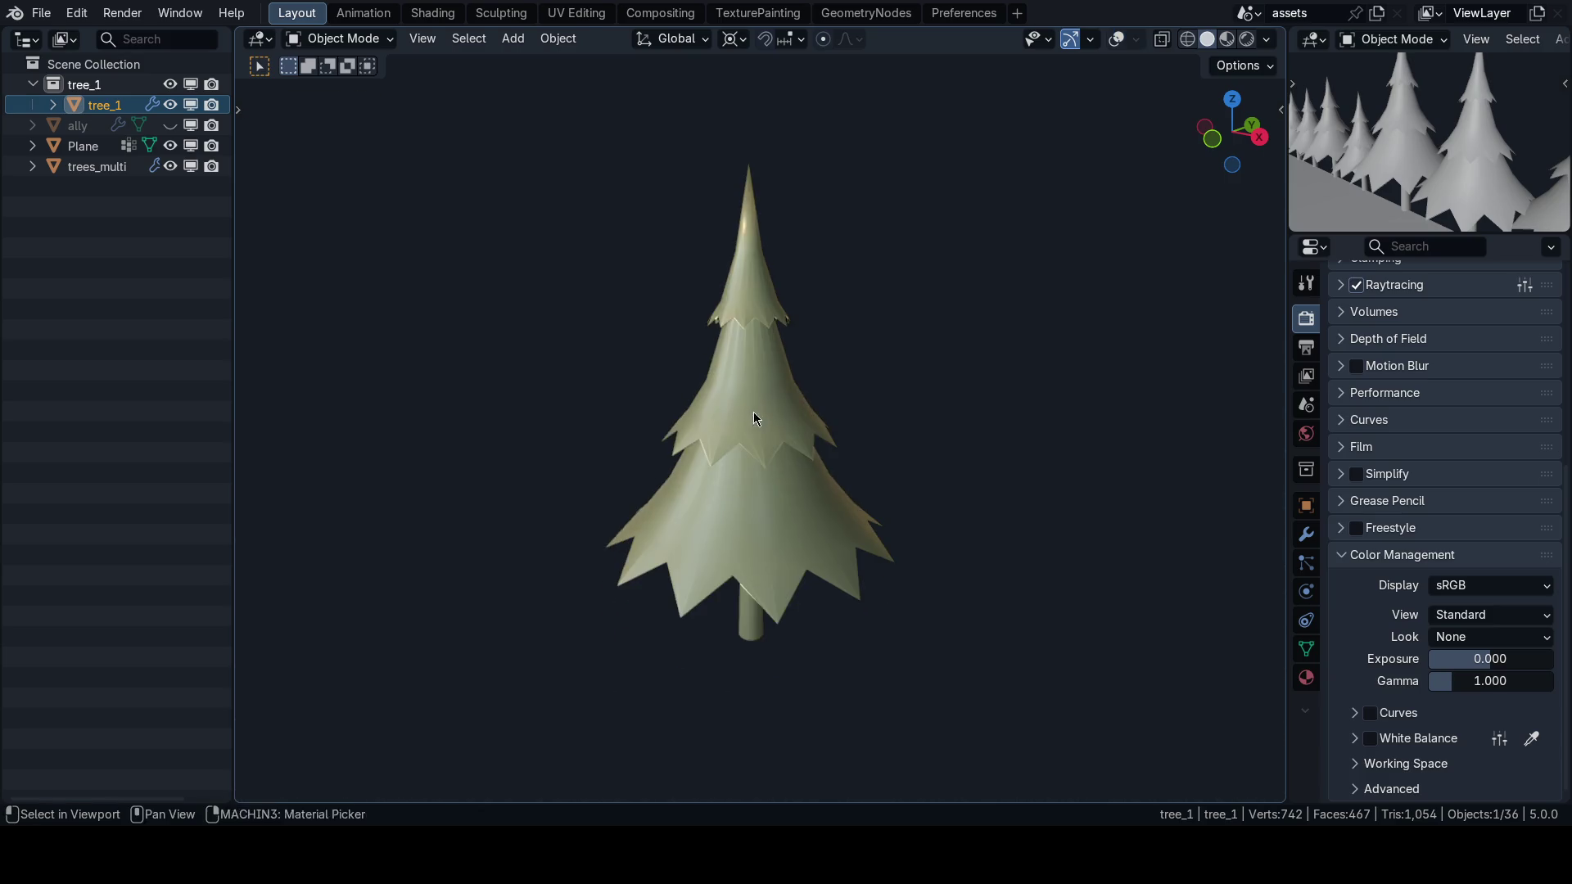
# Preview the pine in Material shading from the front, then exit local view to see the forest.
pyautogui.hotkey('shift', 'z')
pyautogui.press('n')
pyautogui.press('n')
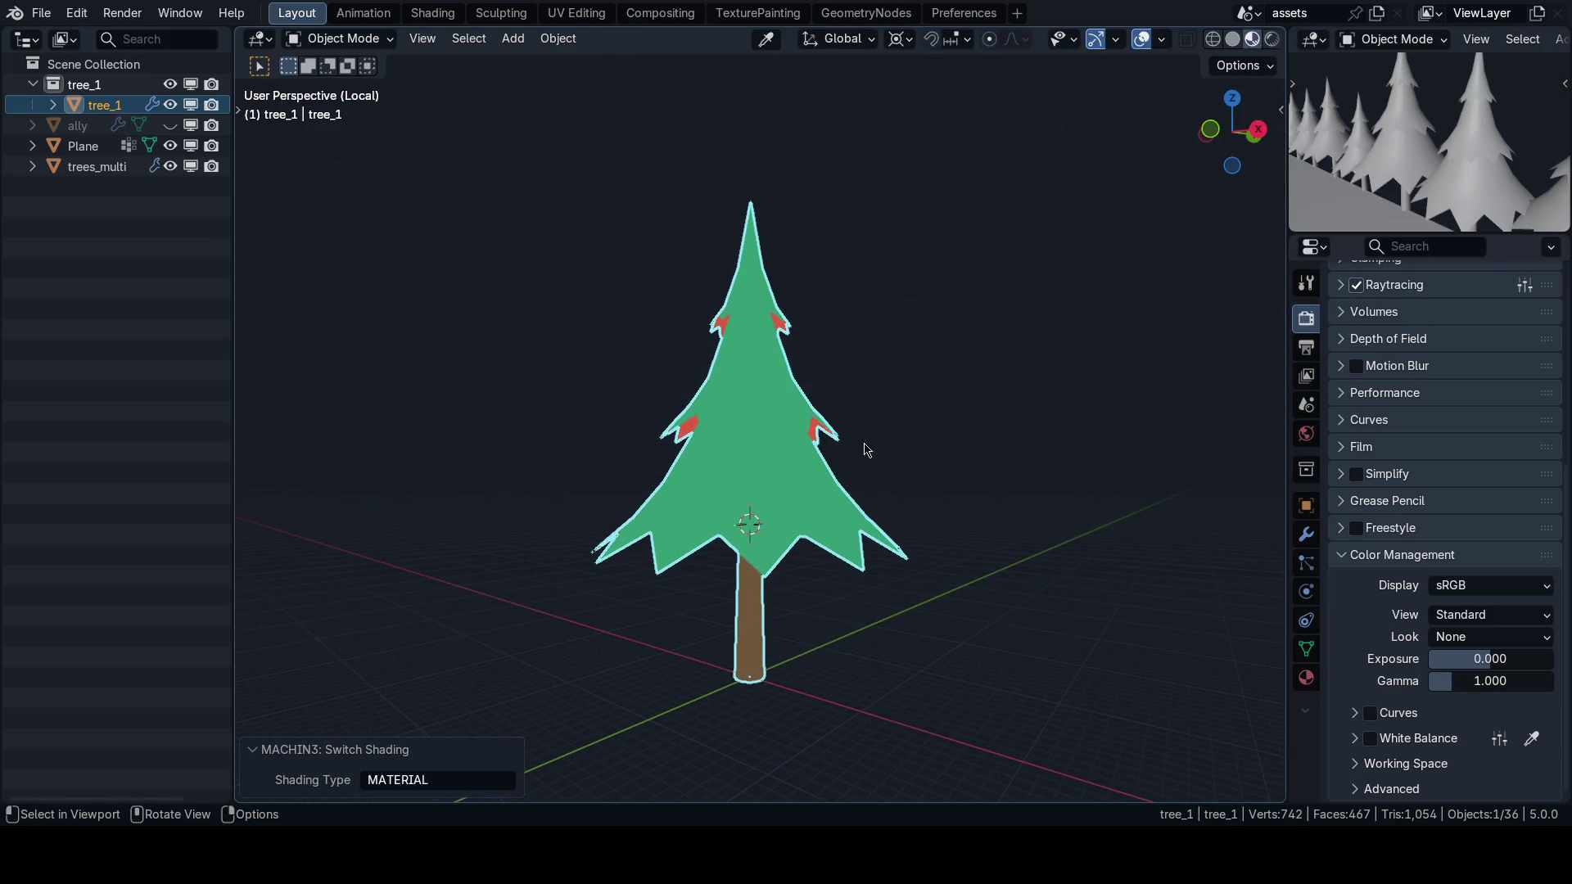
pyautogui.press('KP_1')
pyautogui.press('`')
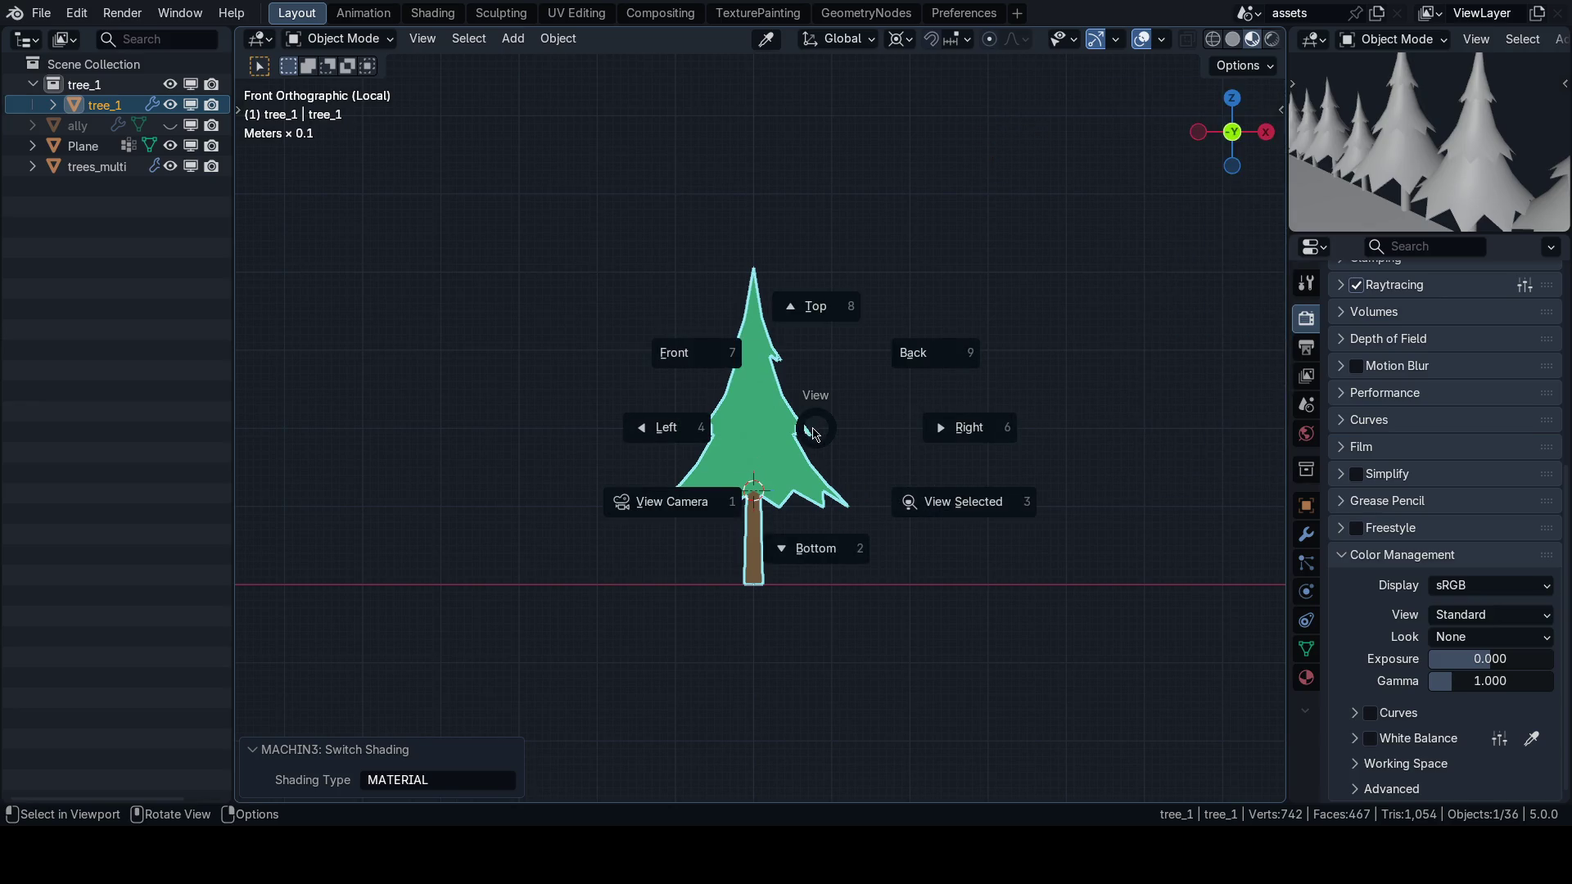
pyautogui.hotkey('shift', 'alt', 'z')
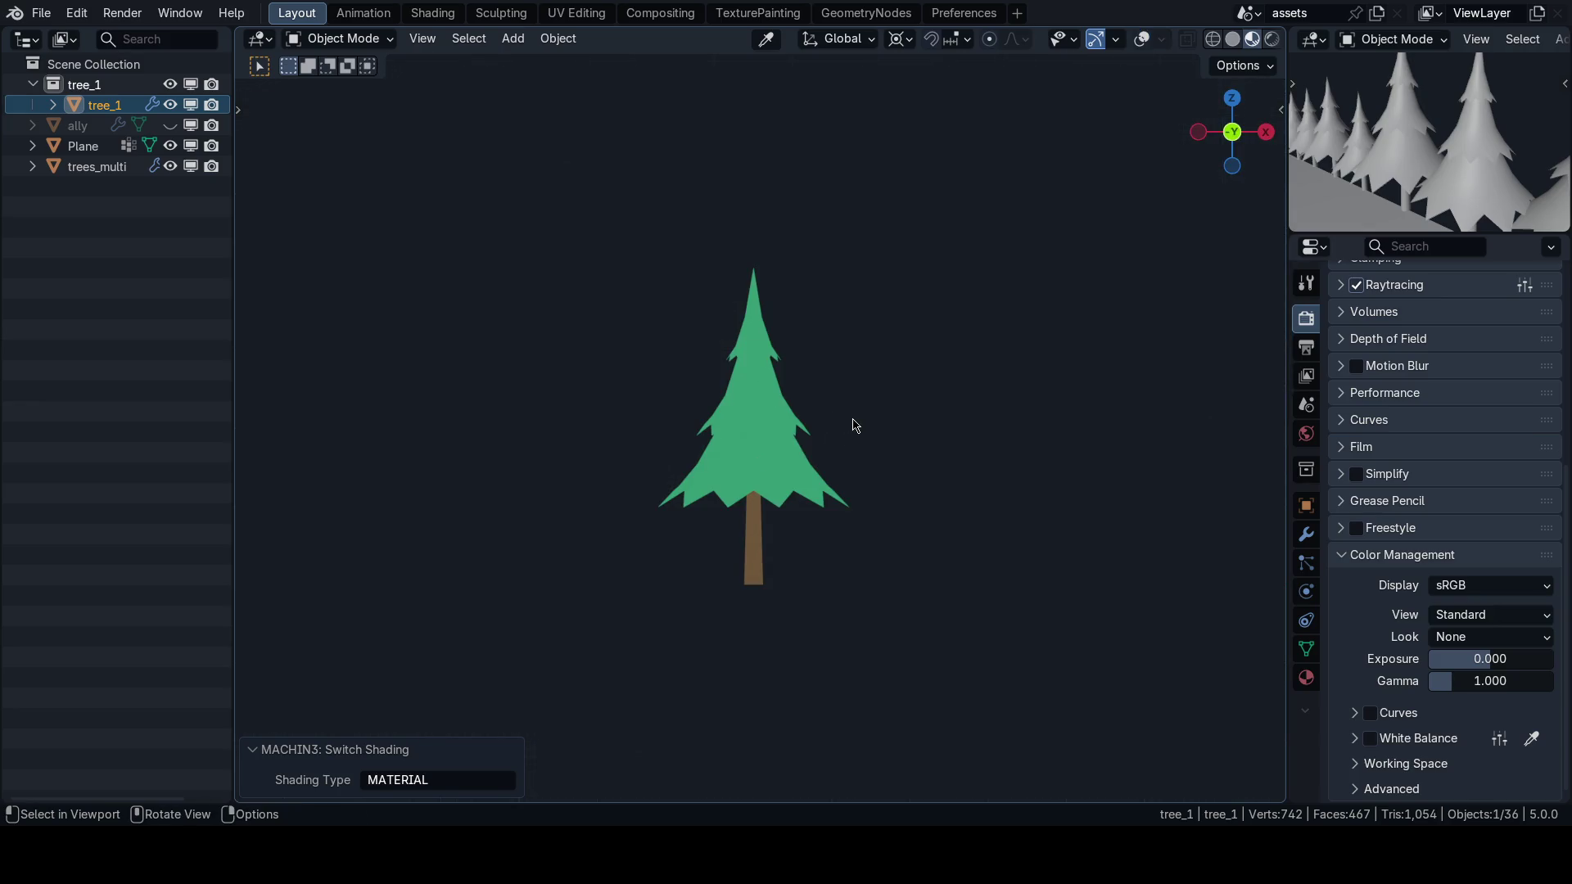
pyautogui.press('/')
# Save 63_journey.blend through the save pie and glance at the Godot editor.
pyautogui.hotkey('ctrl', 's')
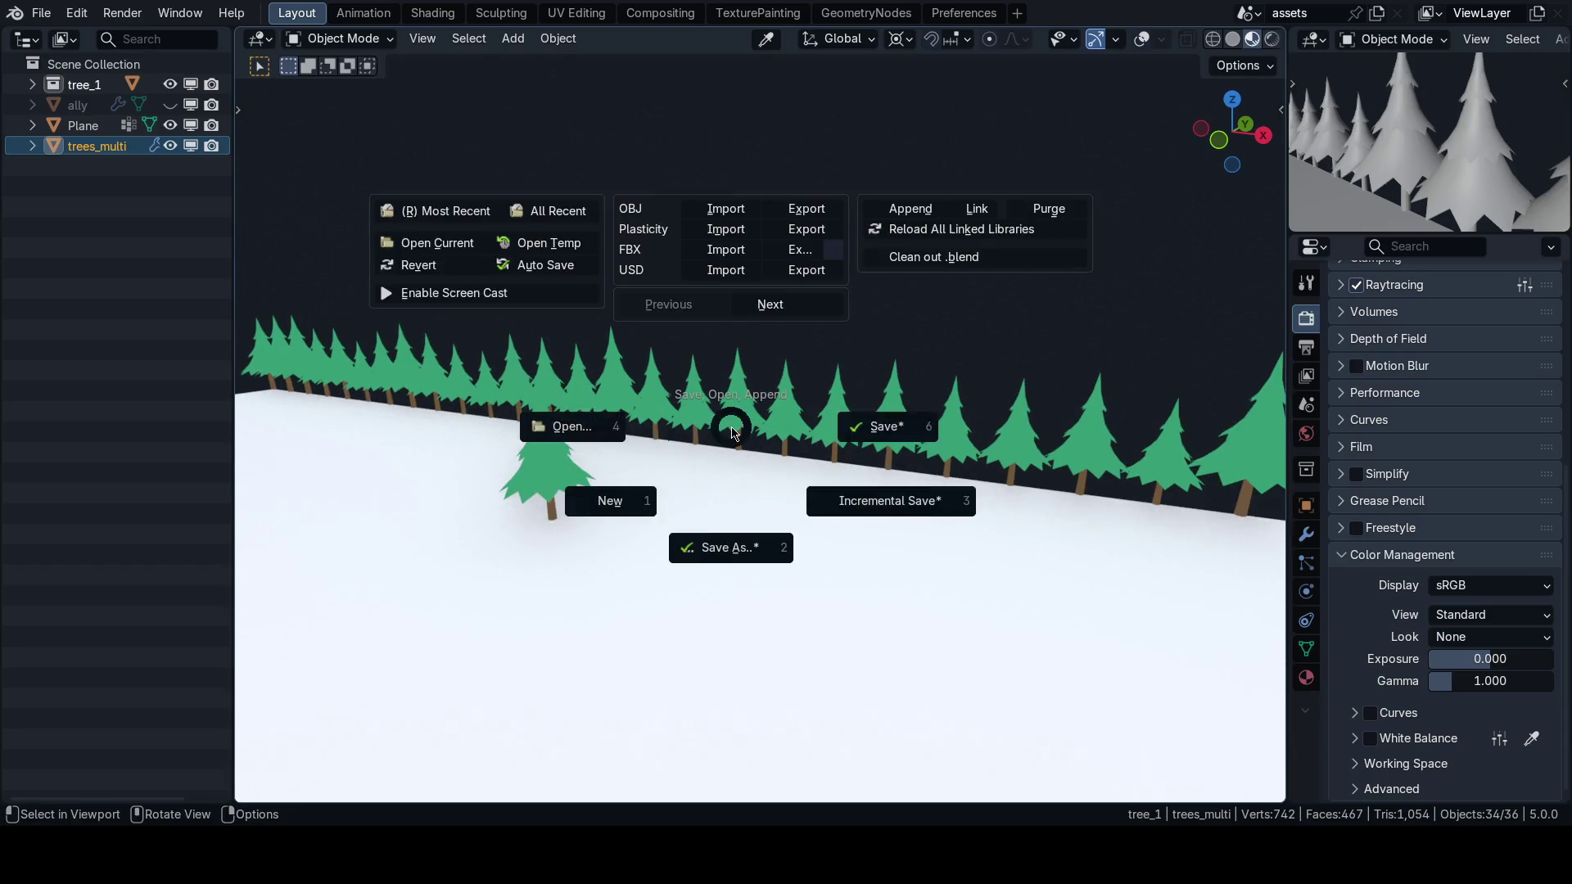
pyautogui.press('6')
pyautogui.hotkey('alt', 'Tab')
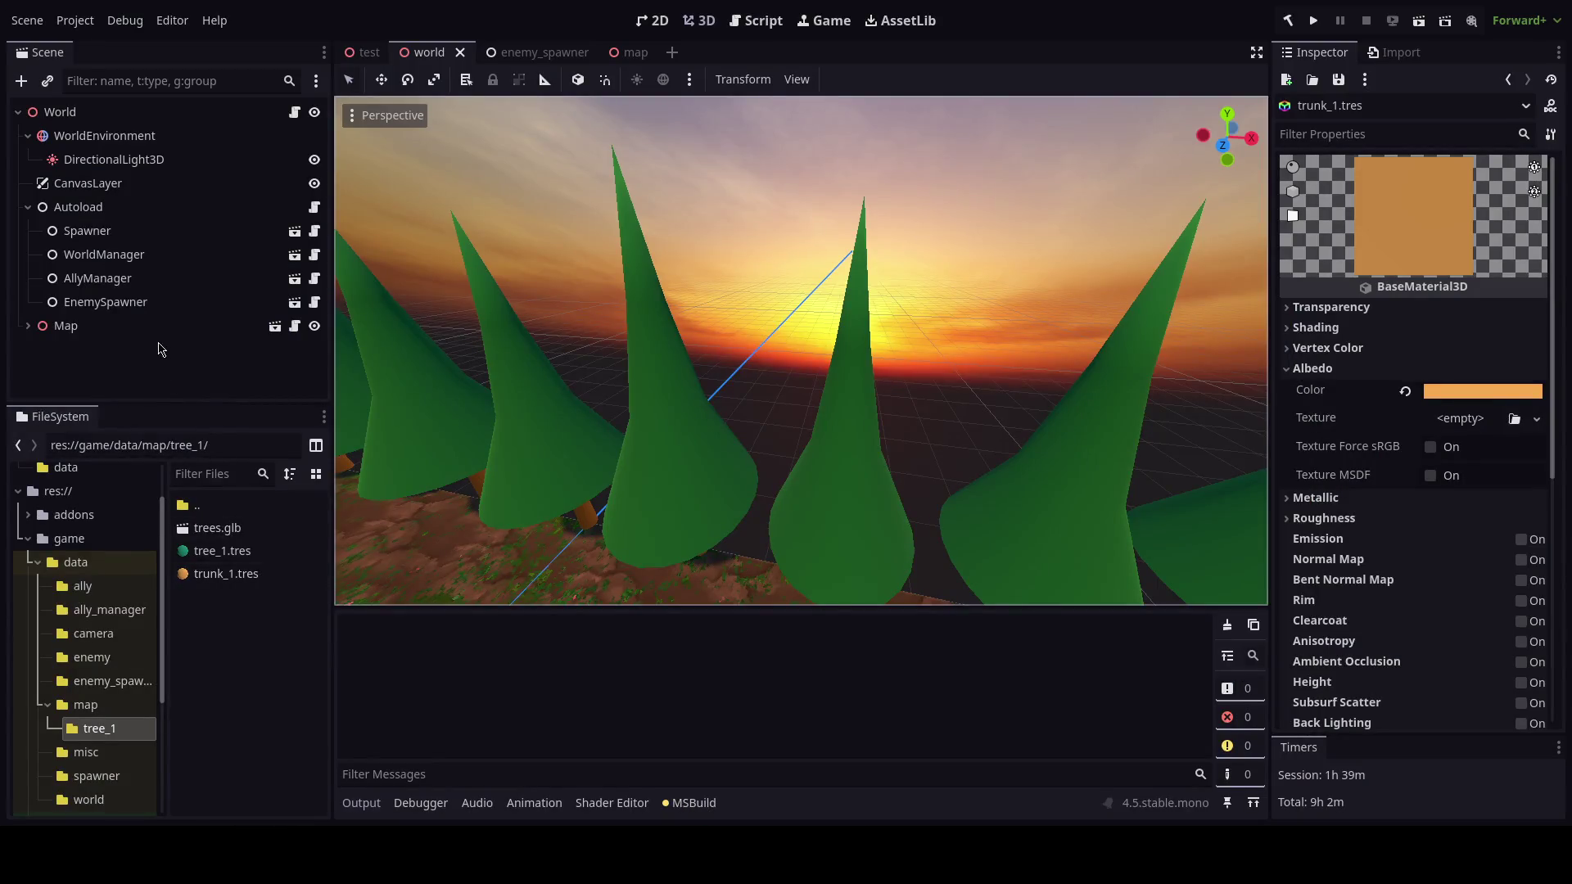
pyautogui.hotkey('alt', 'Tab')
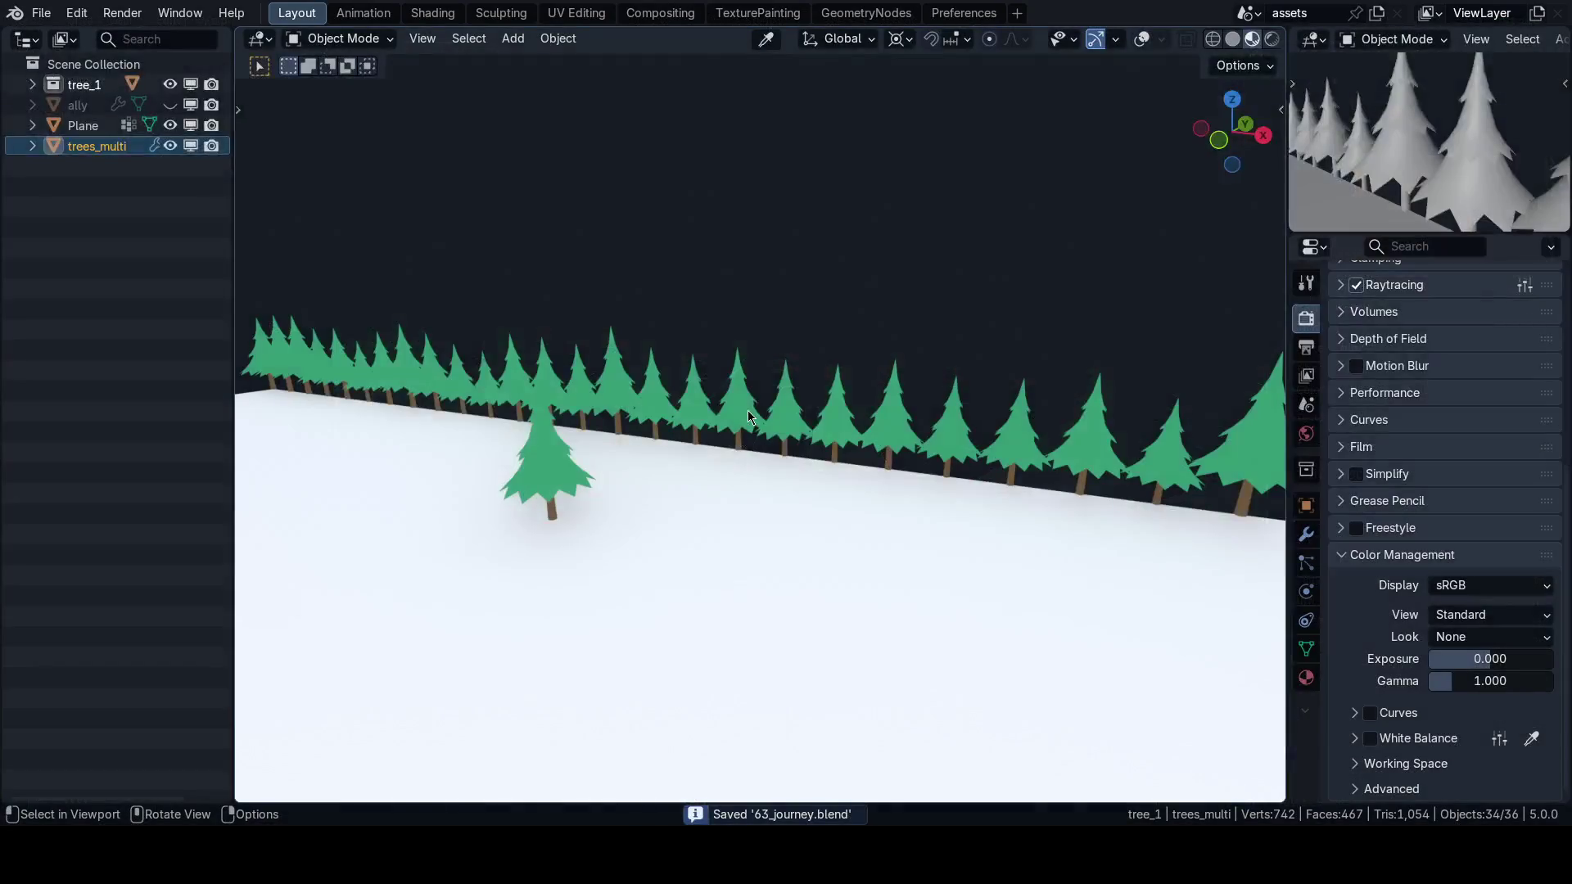
# Inspect trees_multi from the front with viewport overlays off, then enter Edit Mode.
pyautogui.scroll(3, 749, 410)
pyautogui.press('m')
pyautogui.press('Escape')
pyautogui.press('n')
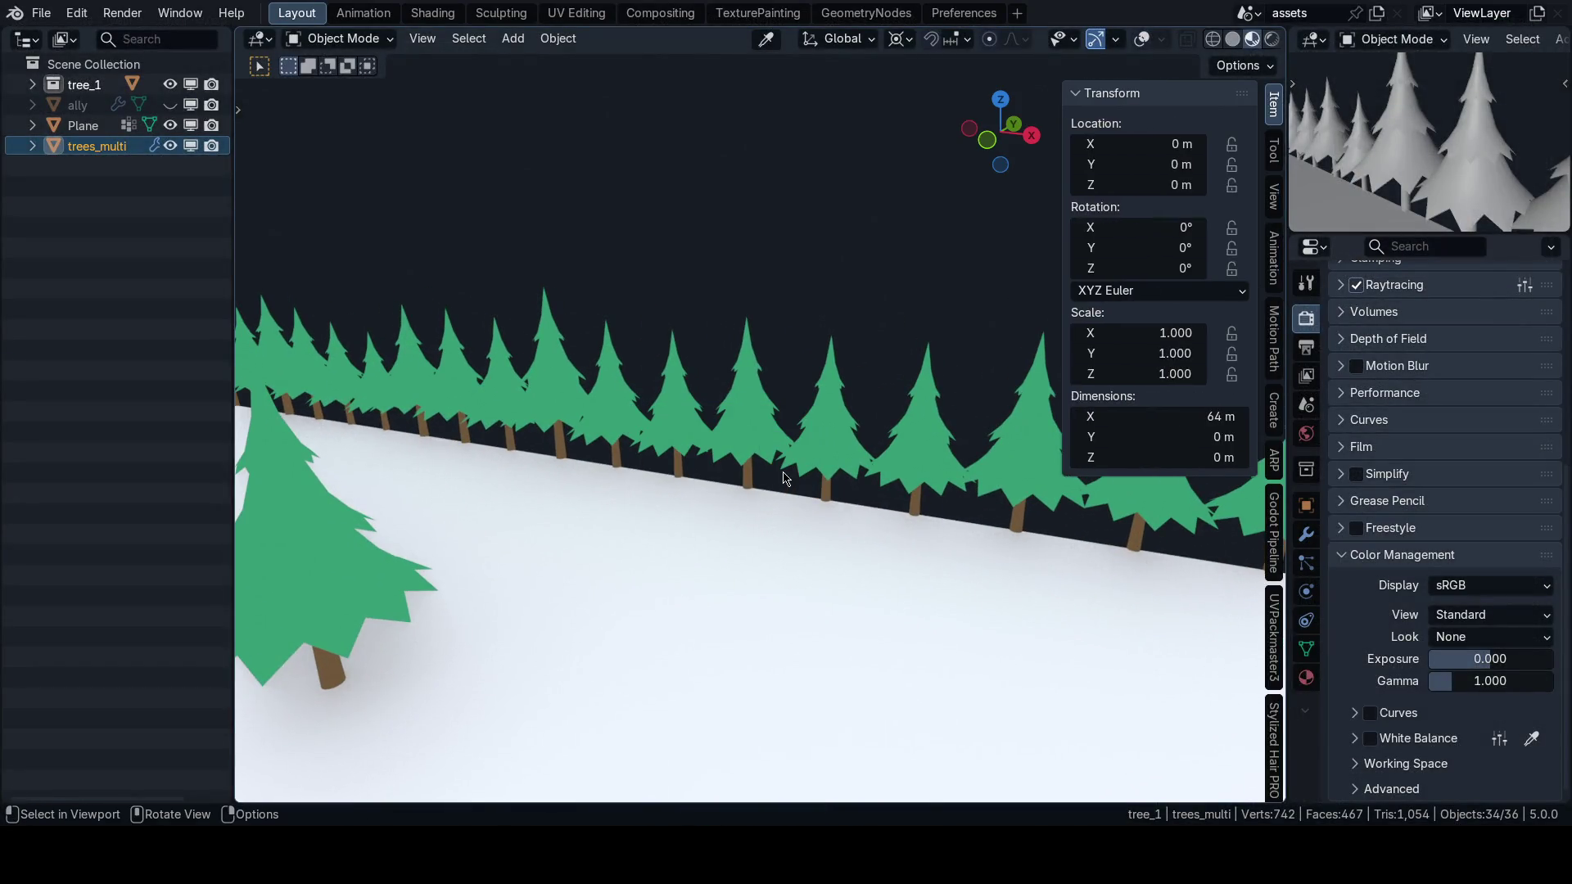
pyautogui.scroll(2, 807, 478)
pyautogui.press('KP_1')
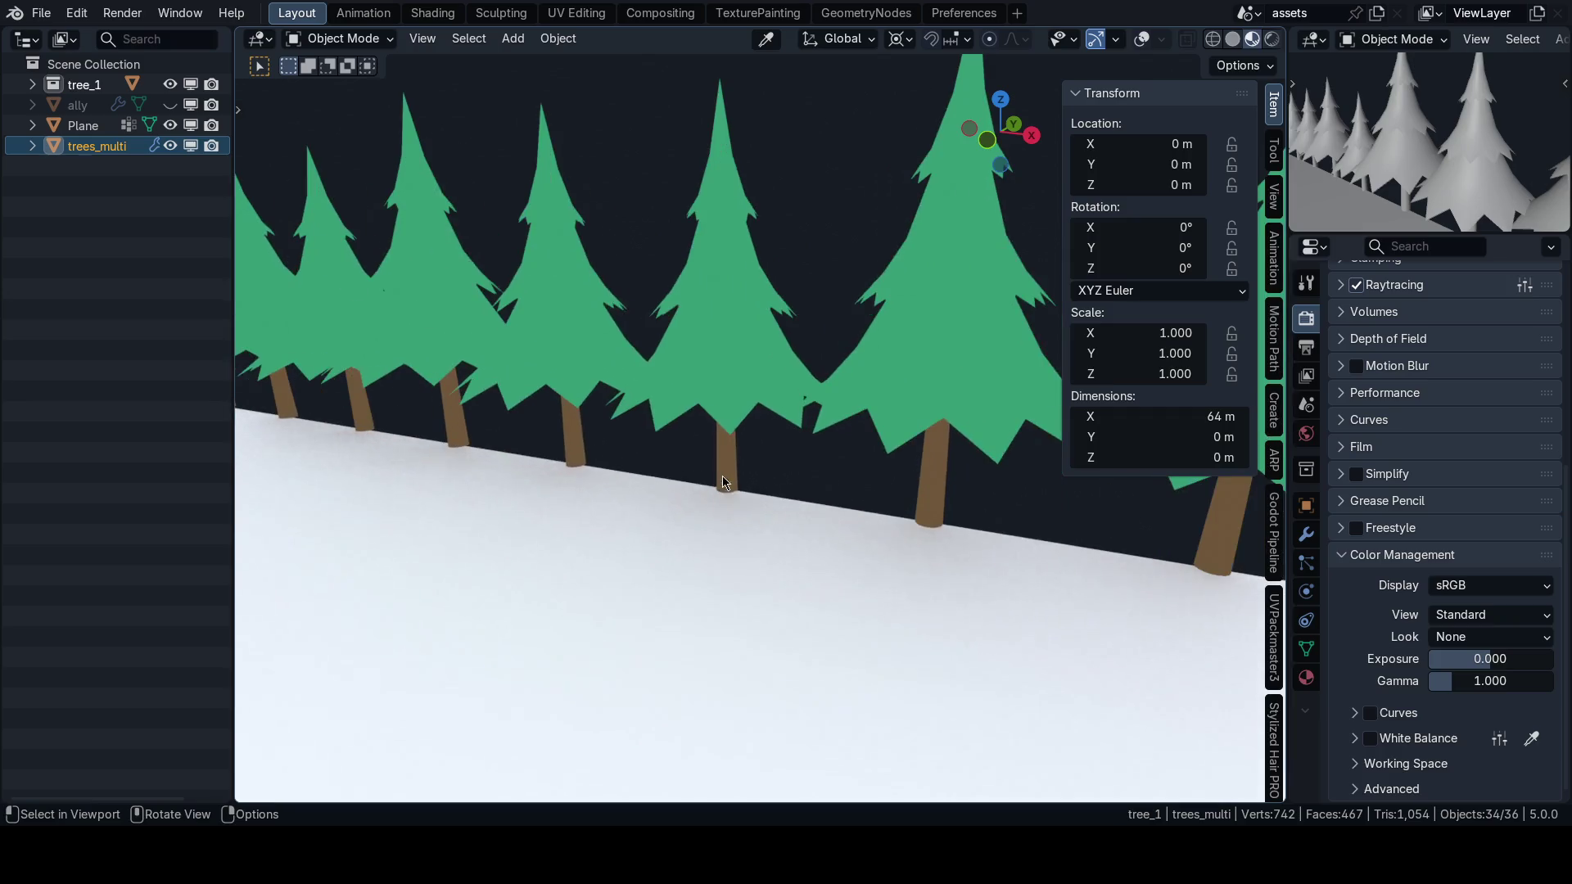
pyautogui.press('n')
pyautogui.hotkey('shift', 'alt', 'z')
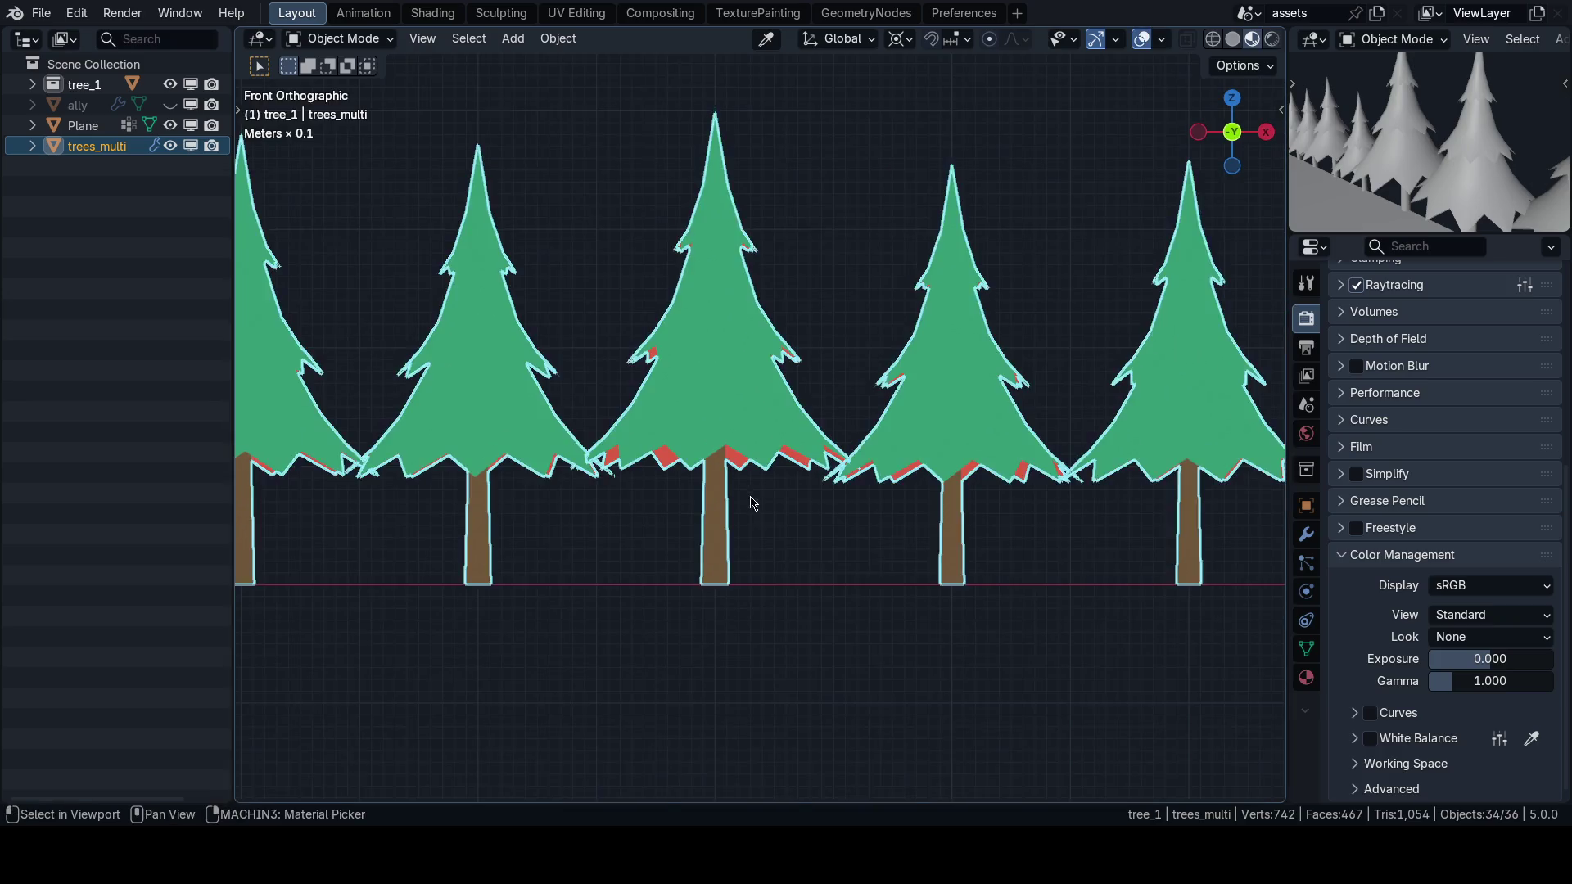
pyautogui.scroll(2, 747, 508)
pyautogui.press('z')
pyautogui.click(574, 480)
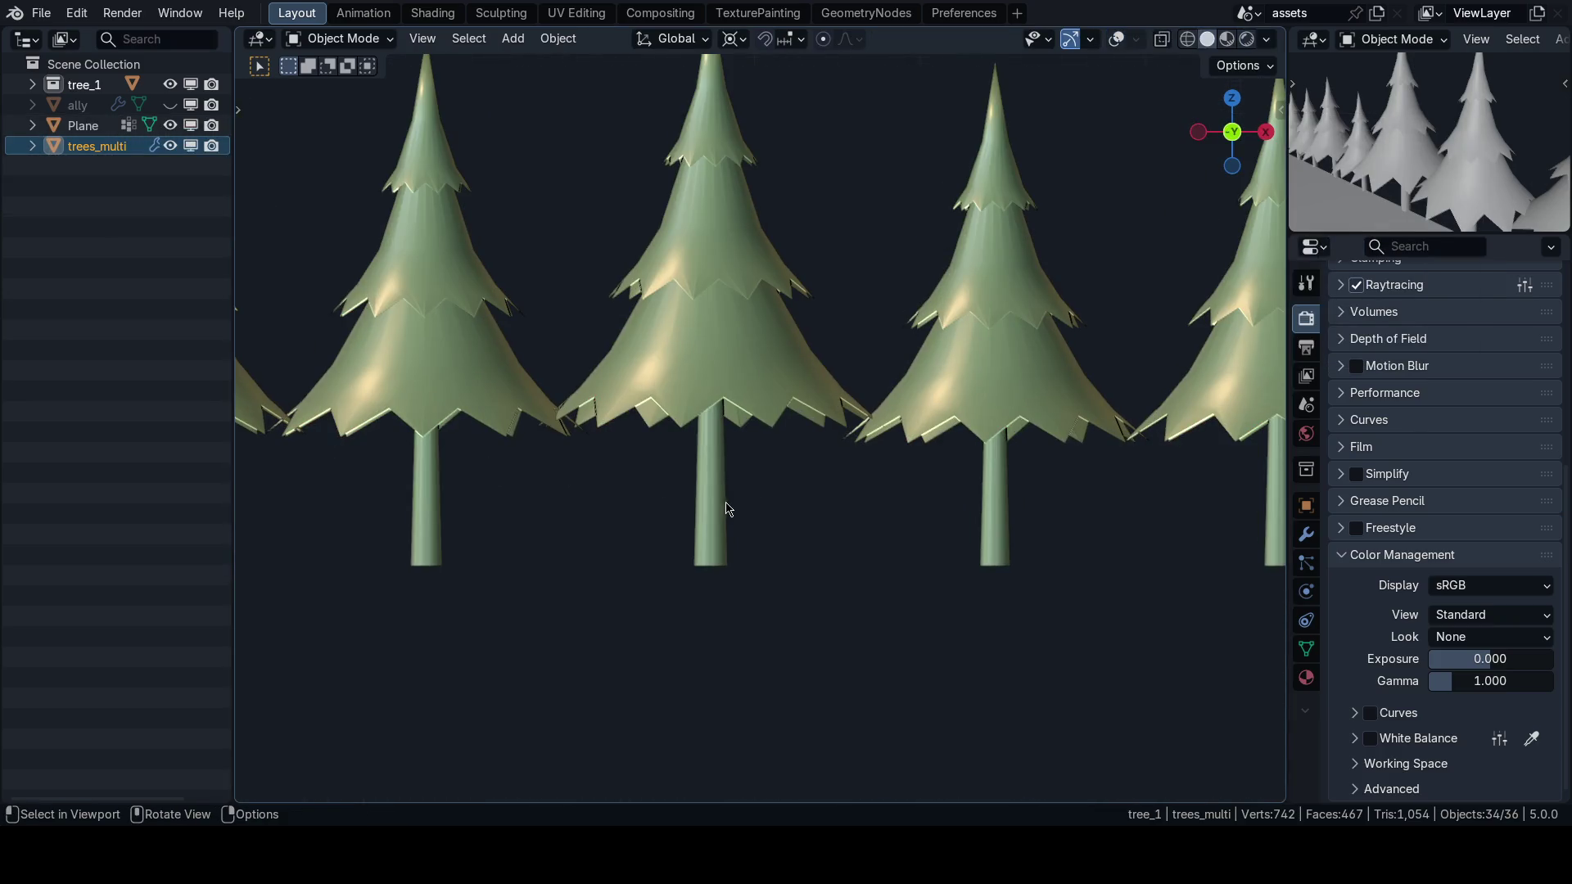
pyautogui.press('Tab')
# Select tree_1 in the Outliner and frame the tree row from perspective and side views.
pyautogui.click(32, 84)
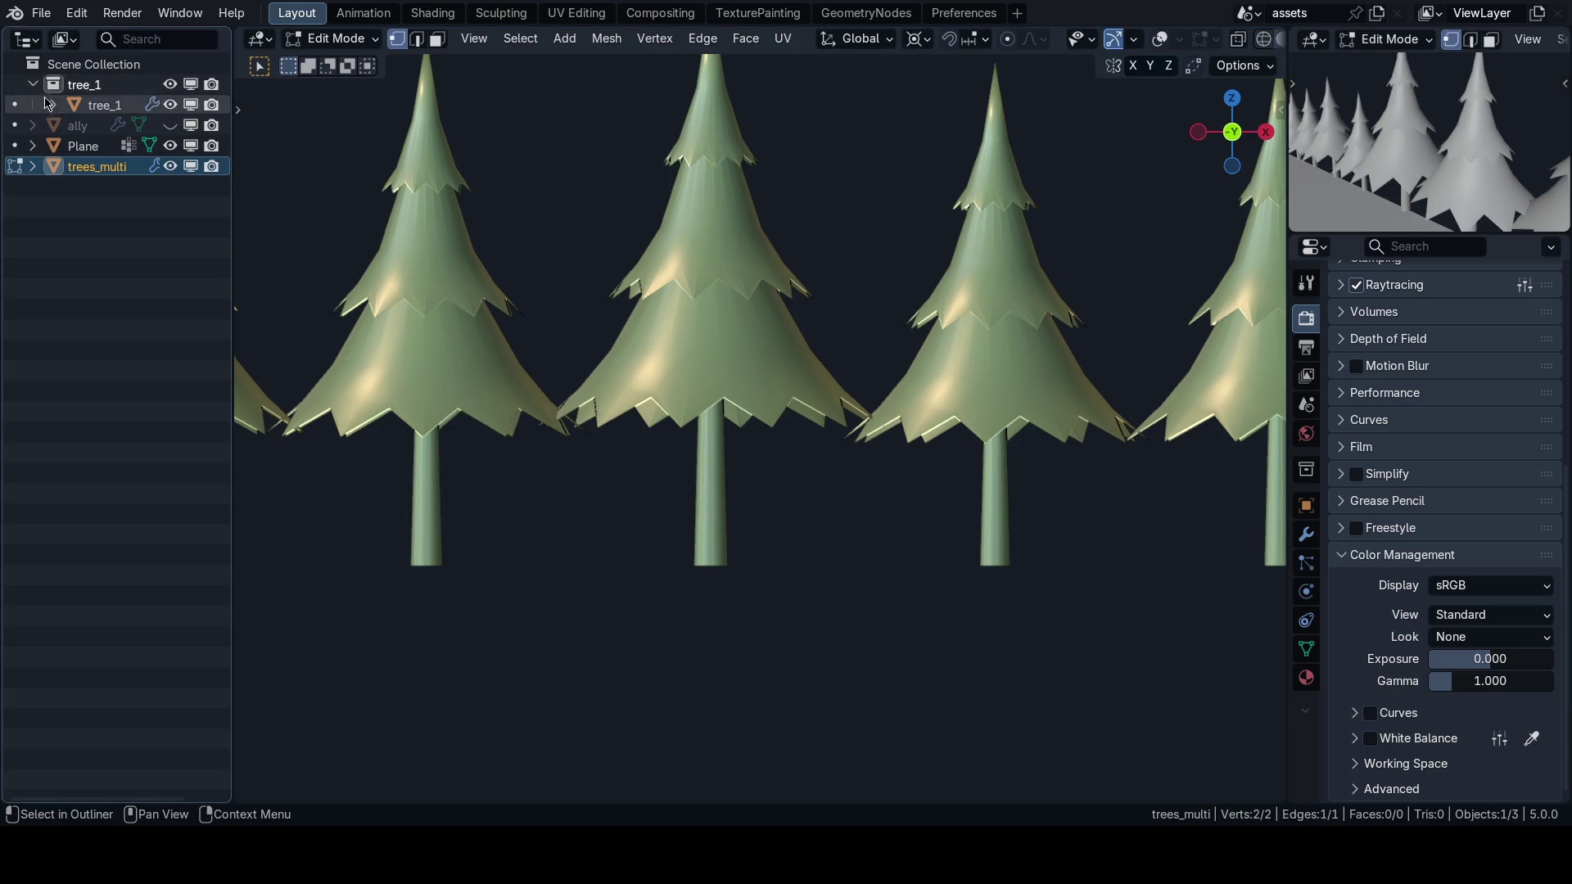
pyautogui.click(103, 105)
pyautogui.press('Home')
pyautogui.scroll(6, 811, 484)
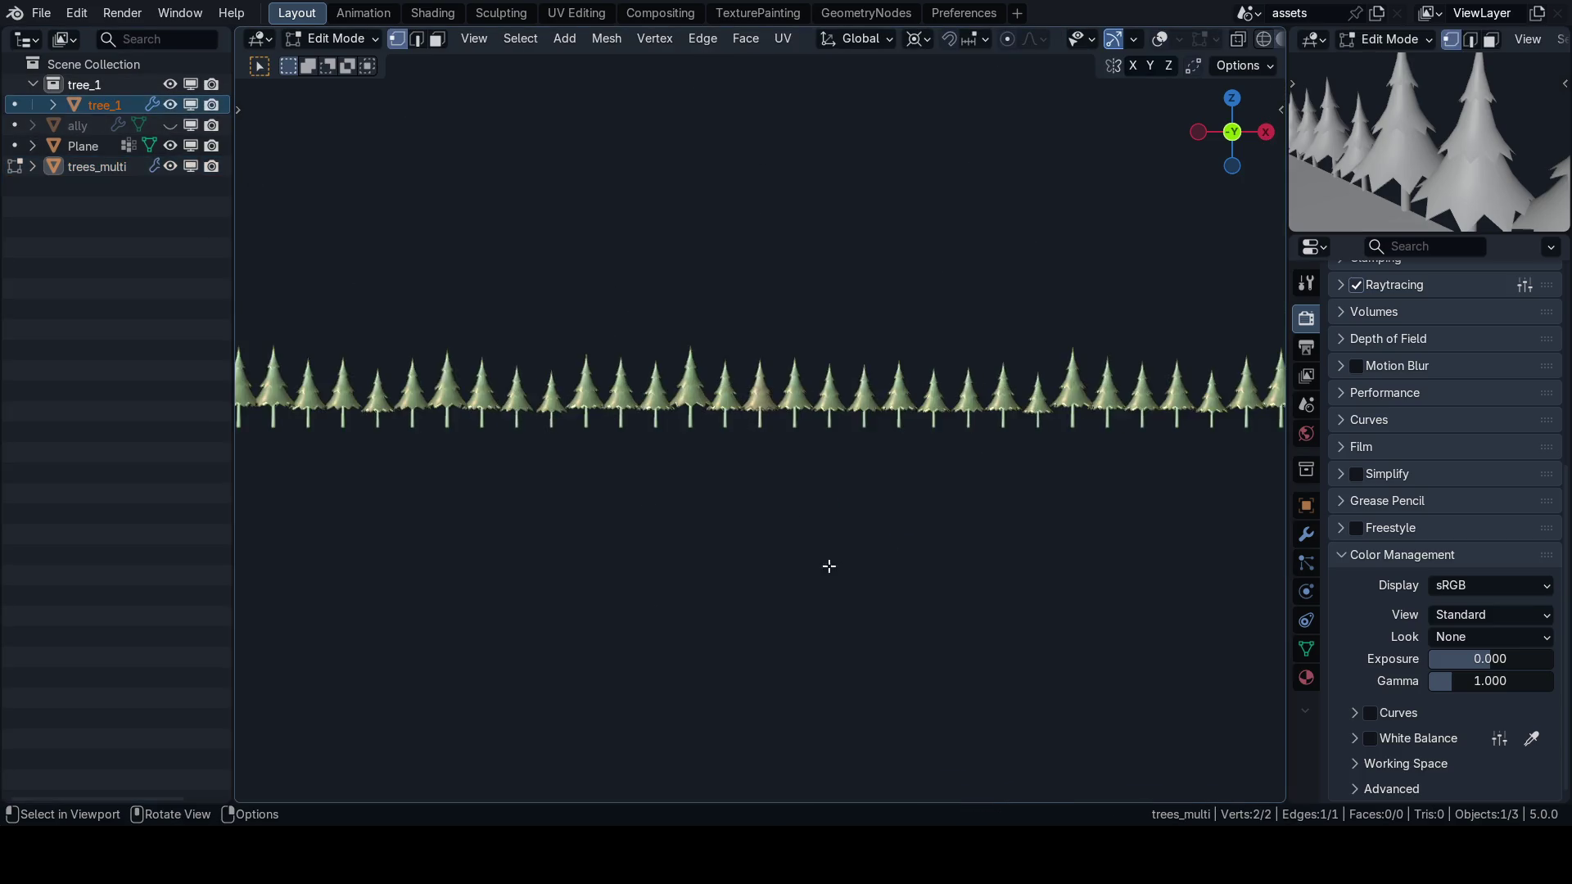
pyautogui.moveTo(769, 505); pyautogui.dragTo(755, 494)
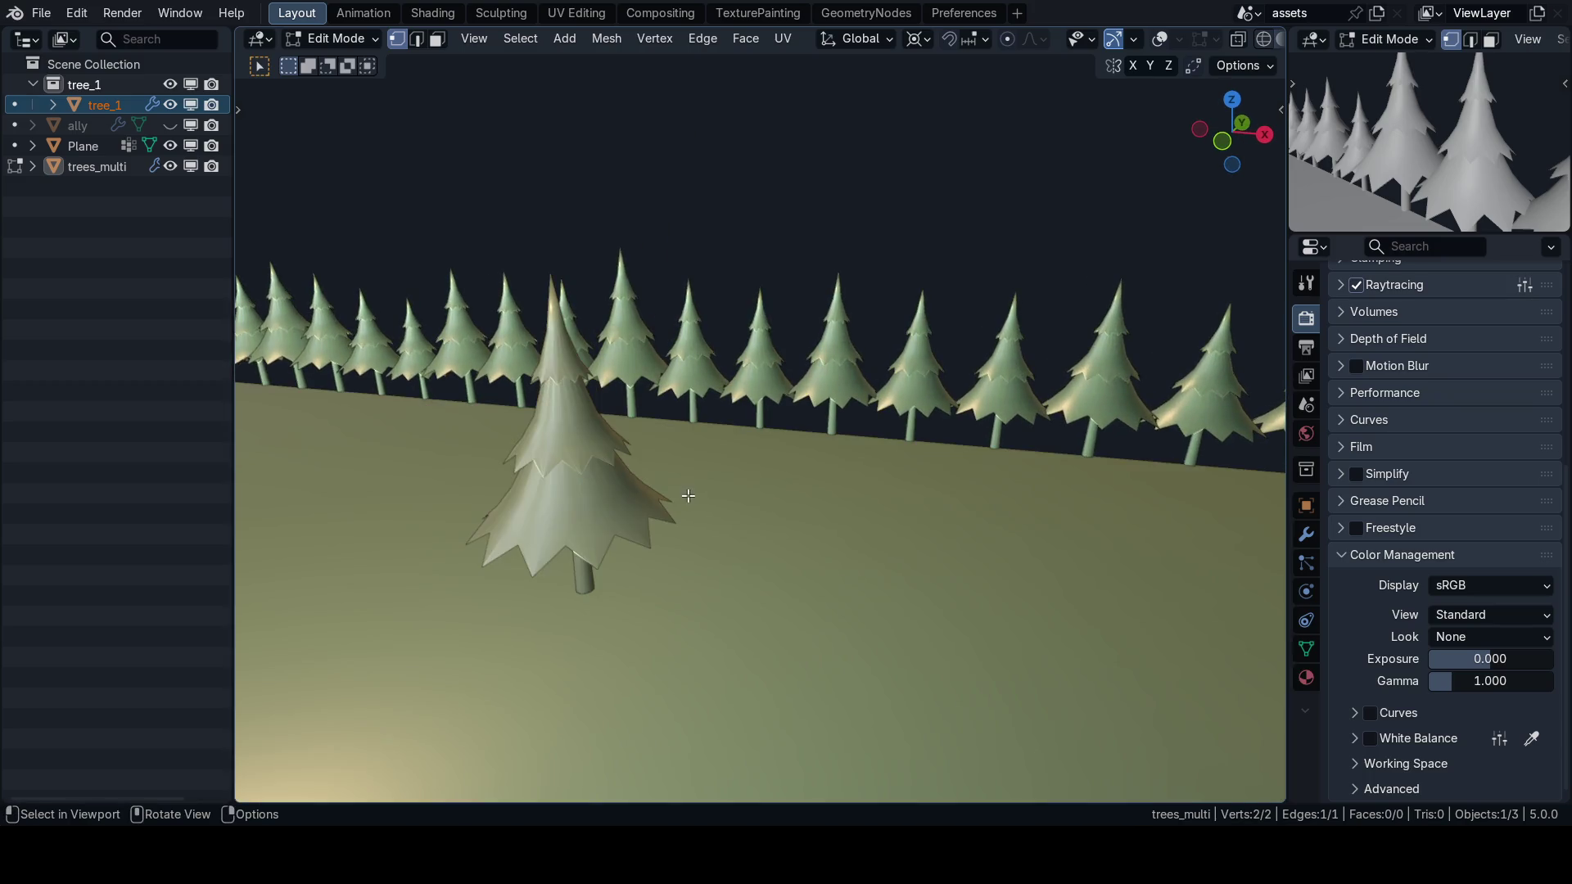
pyautogui.press('`')
pyautogui.press('KP_3')
pyautogui.press('`')
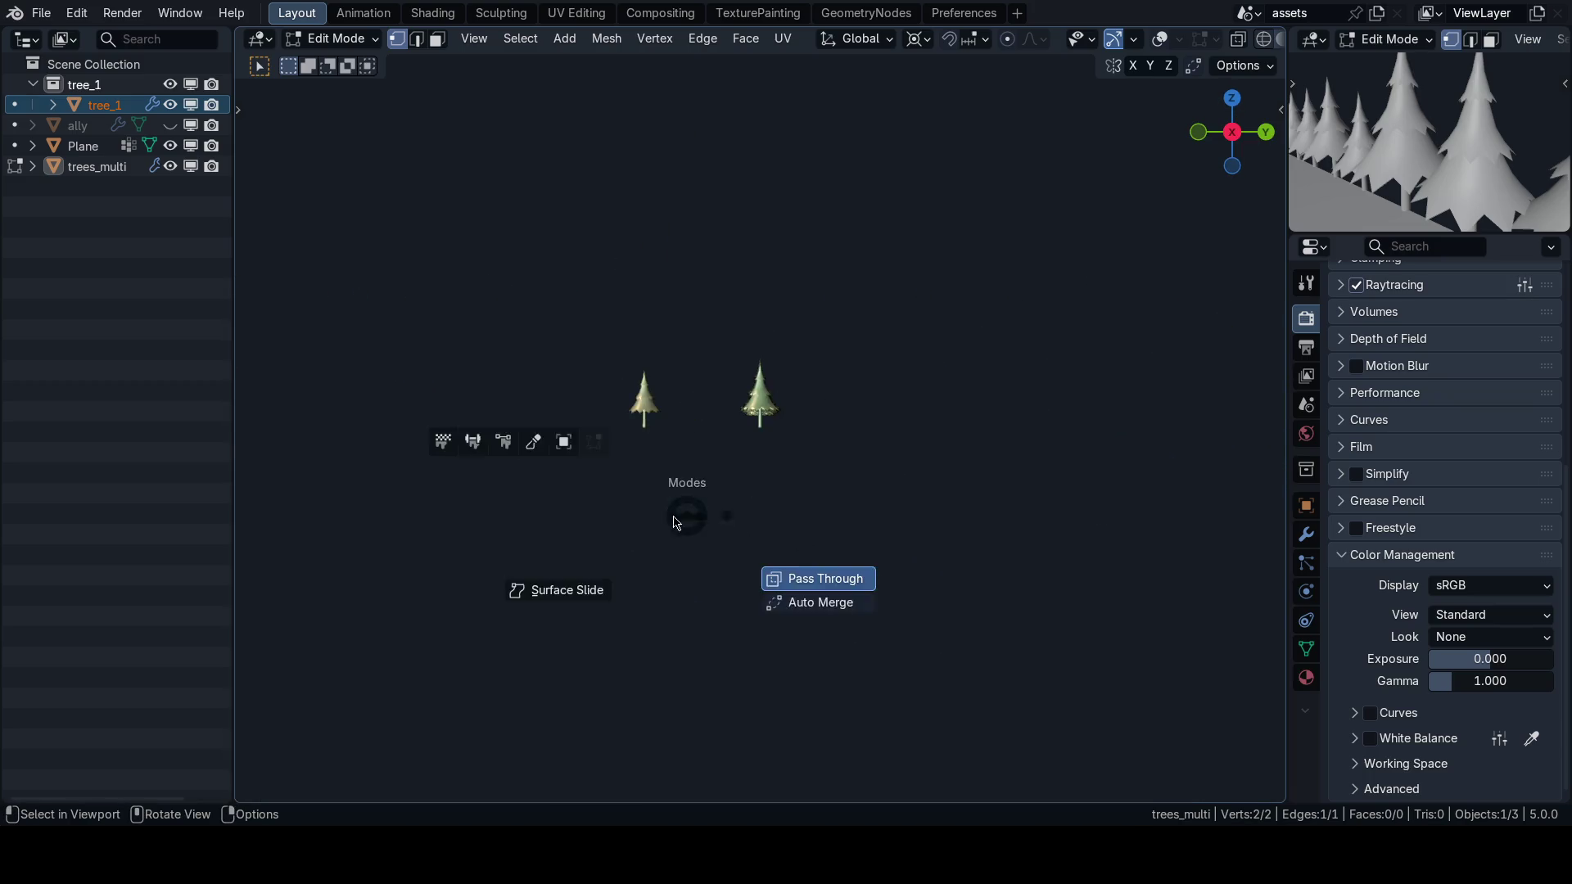
pyautogui.click(801, 555)
pyautogui.scroll(10, 801, 555)
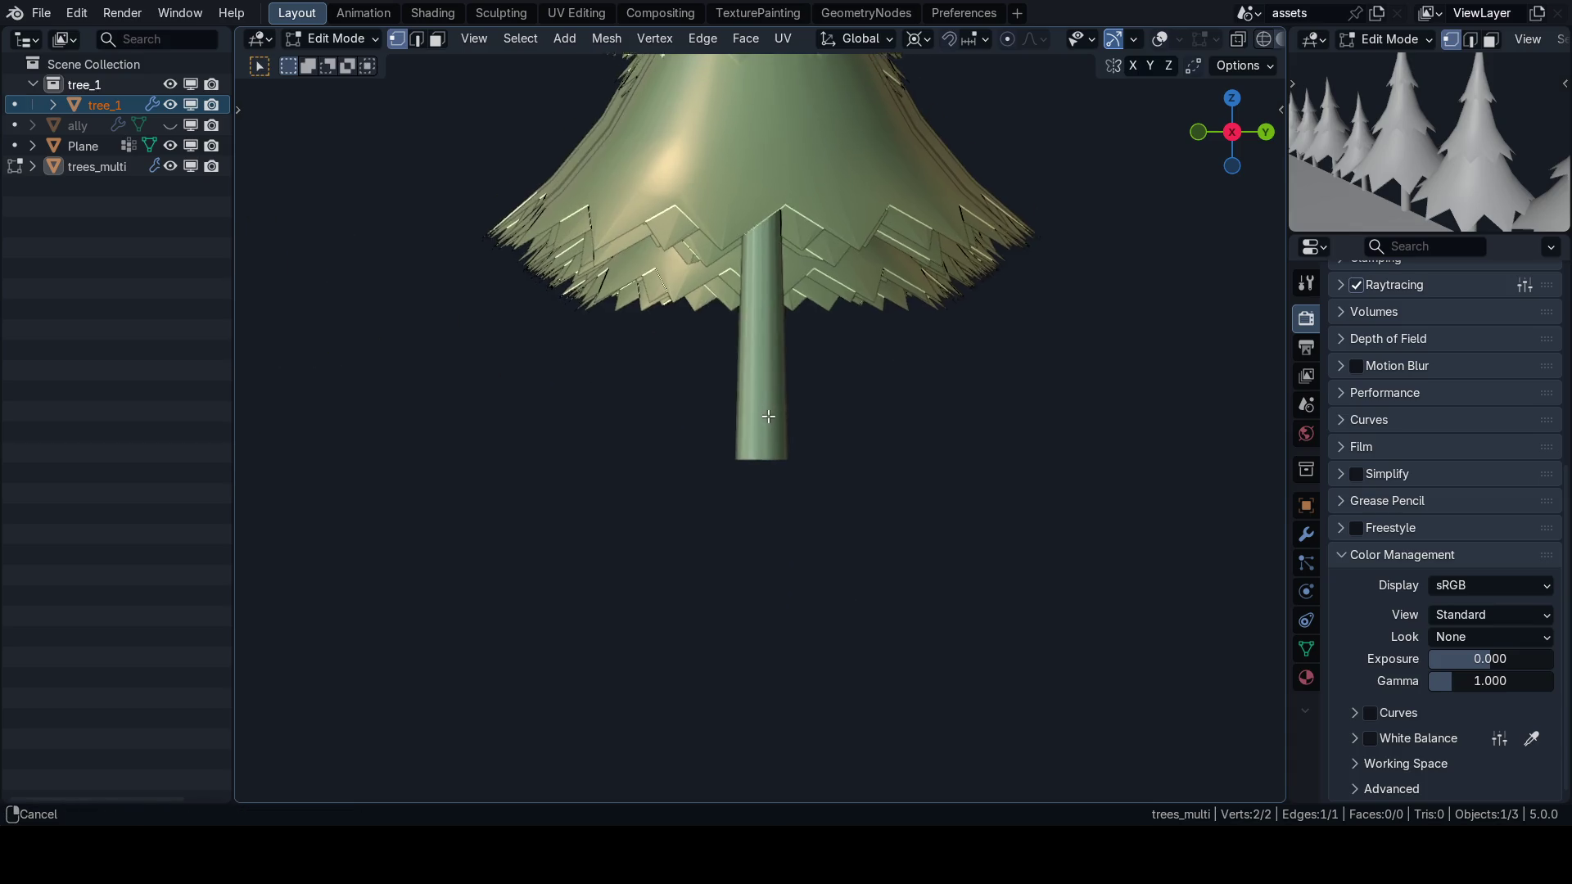
pyautogui.scroll(-6, 777, 419)
# Back in Object Mode, frame tree_1, turn overlays back on and enter Edit Mode on its mesh.
pyautogui.press('Tab')
pyautogui.scroll(-3, 776, 420)
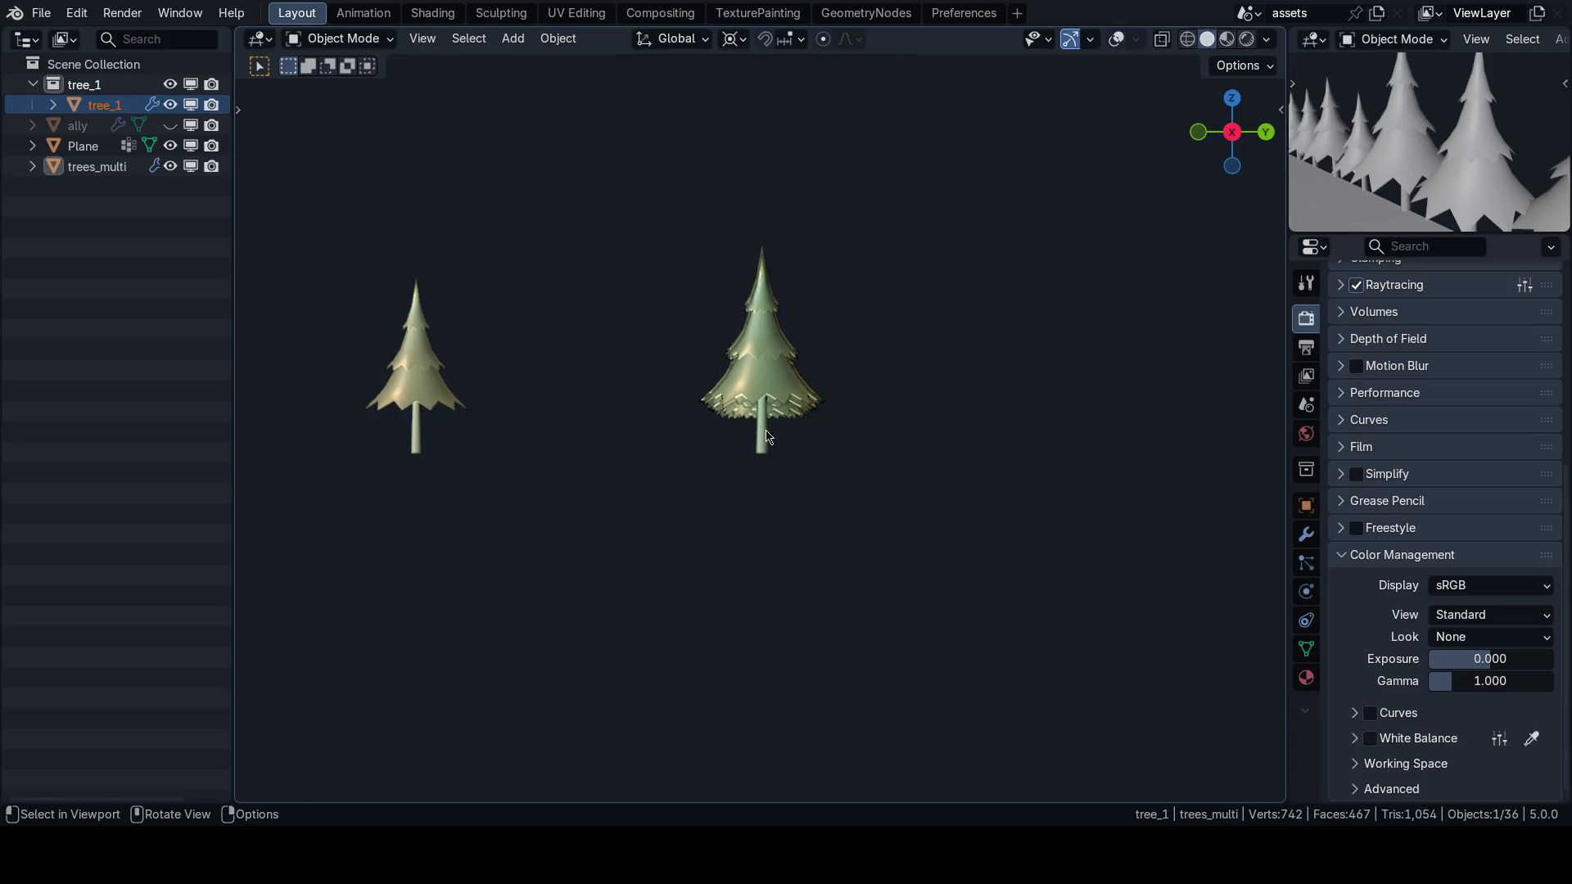
pyautogui.scroll(-4, 771, 427)
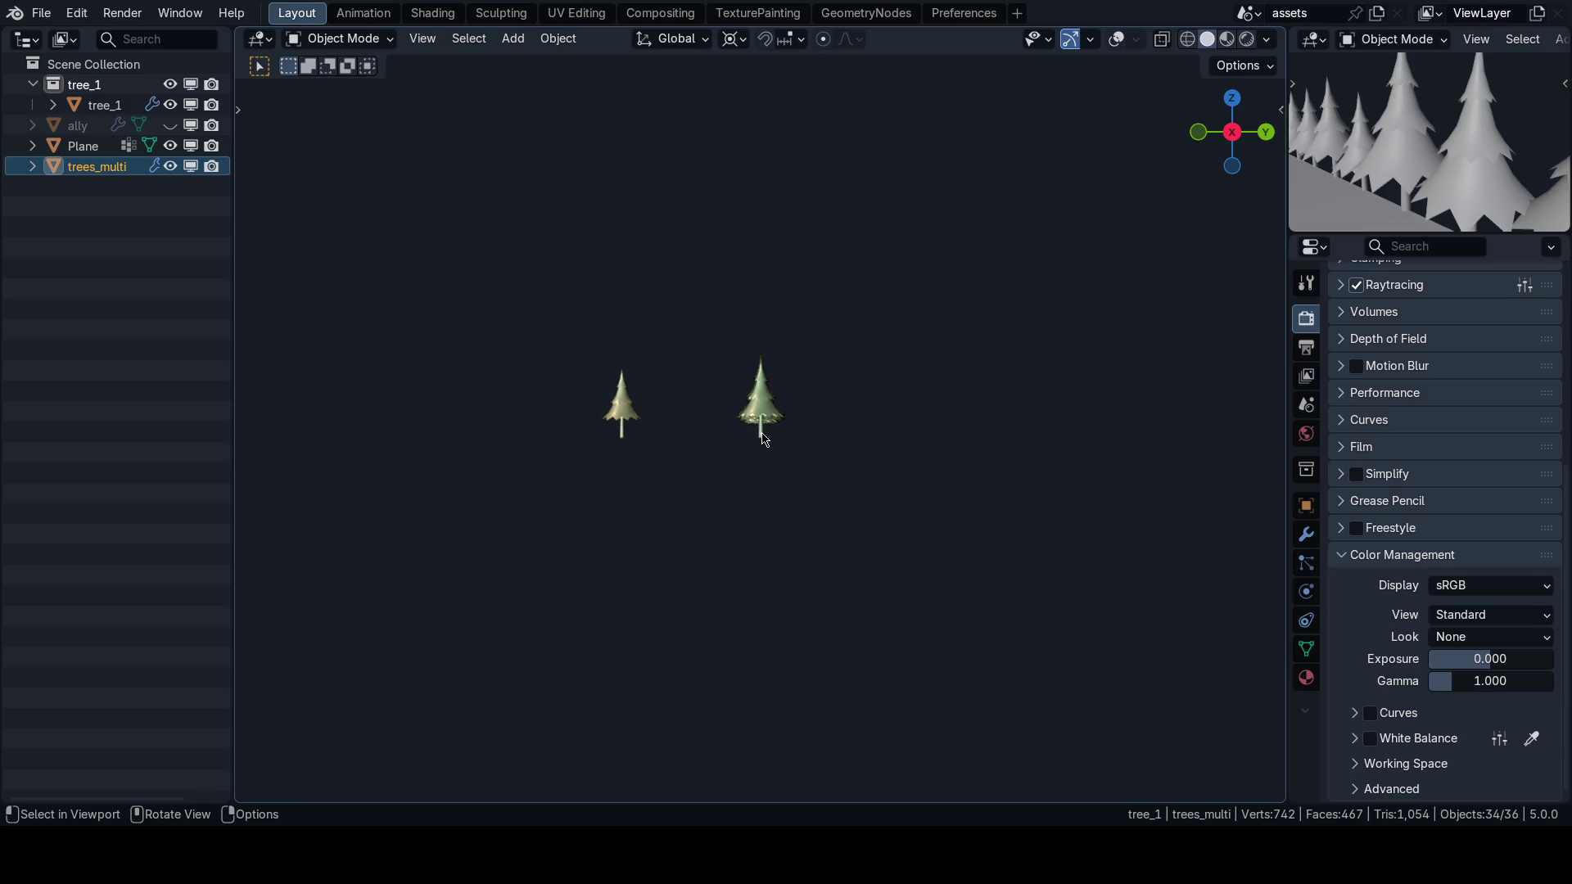
pyautogui.click(753, 429)
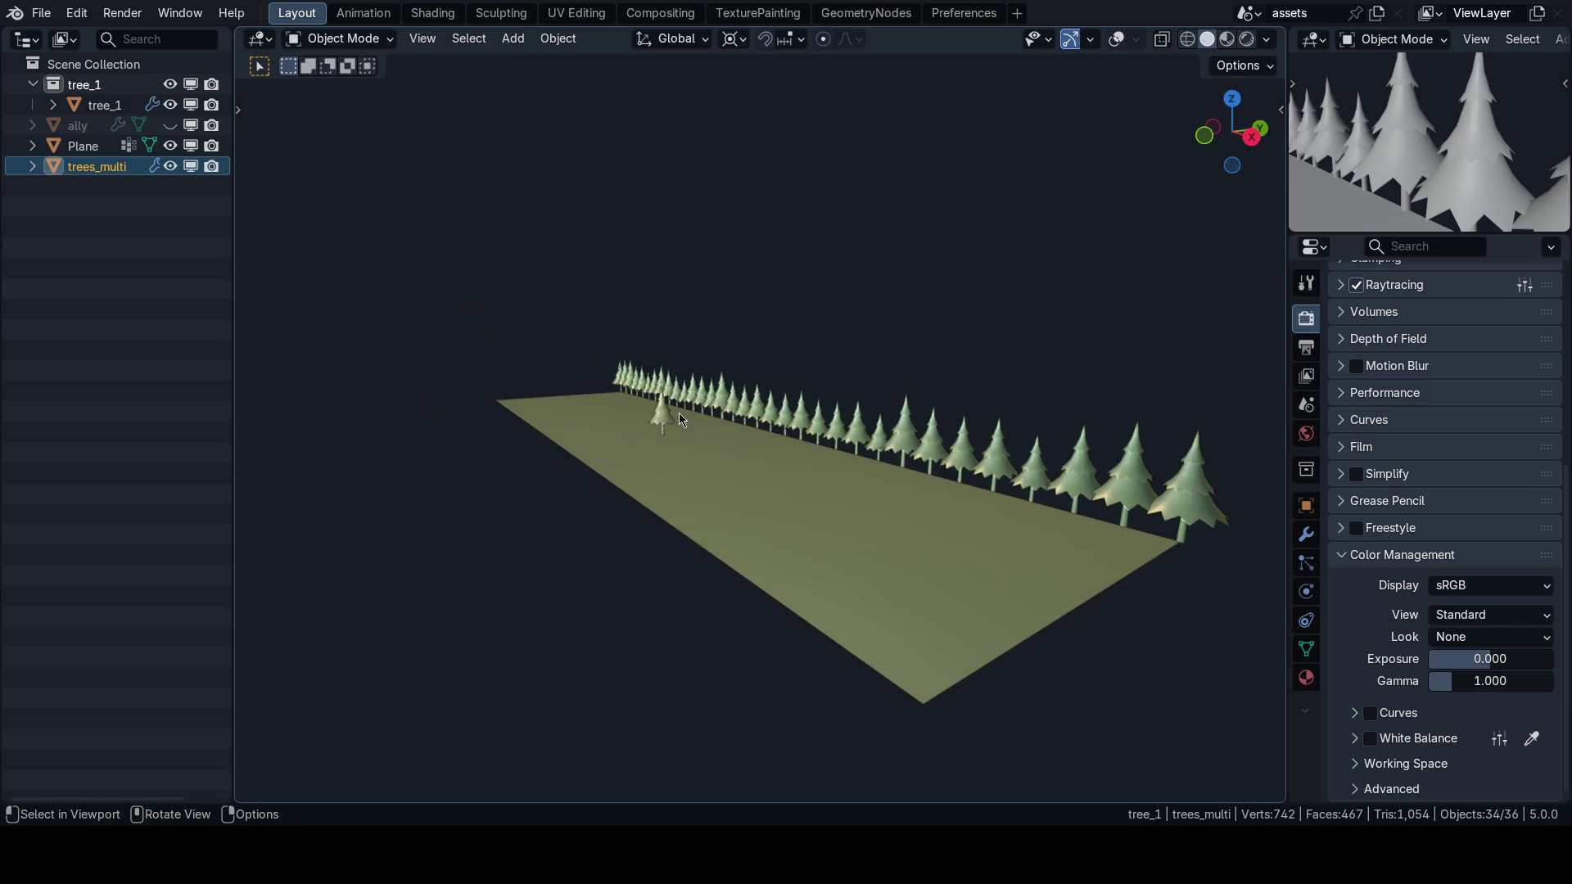
pyautogui.press('f')
pyautogui.hotkey('shift', 'alt', 'z')
pyautogui.press('Tab')
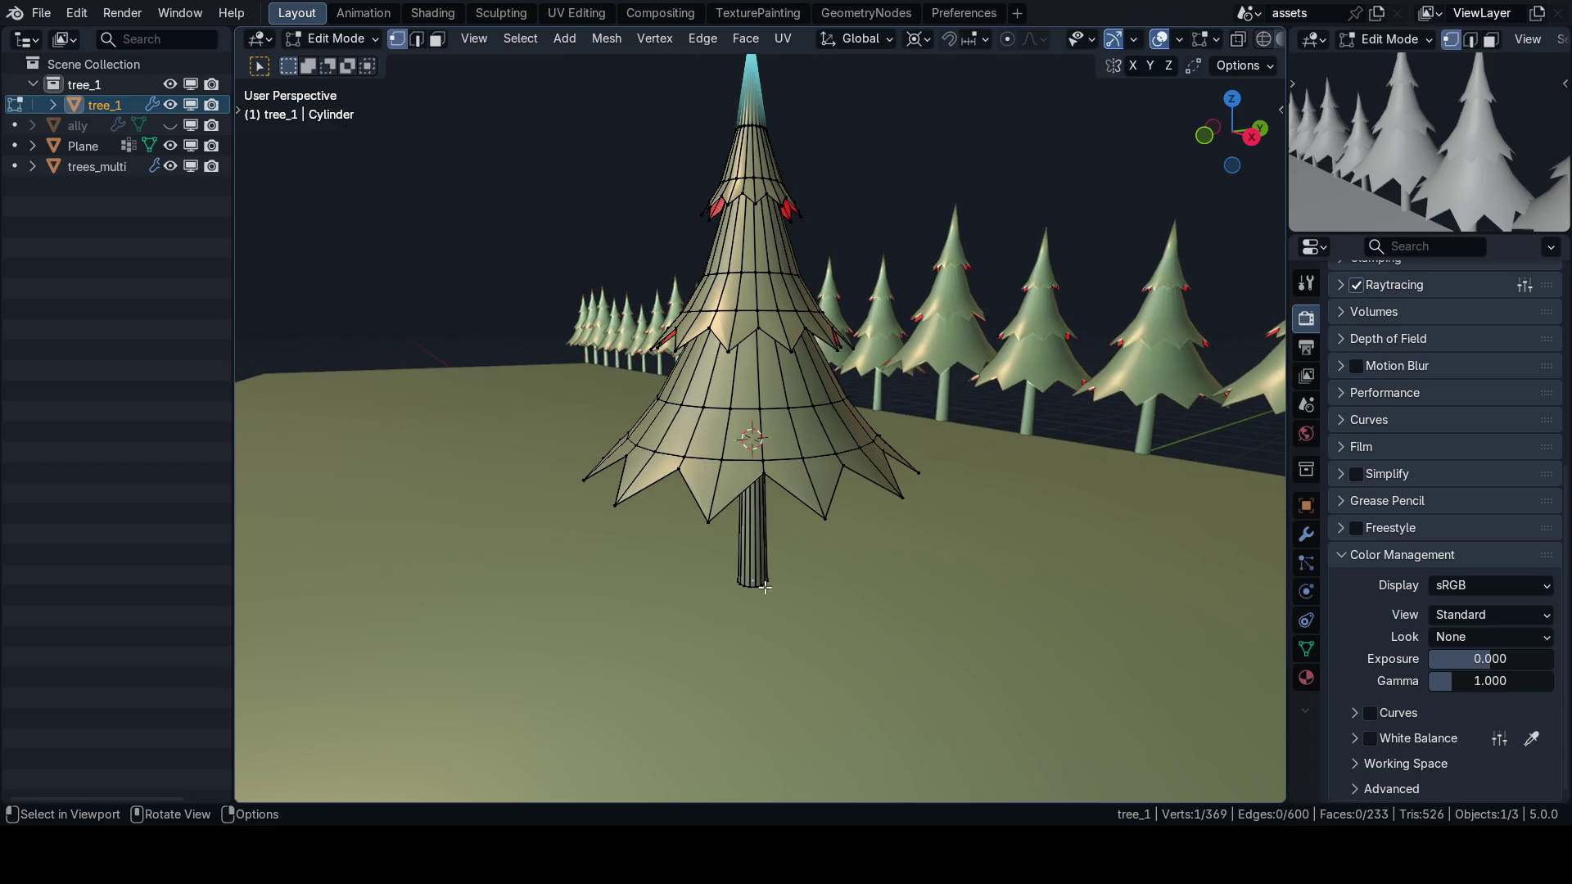
# Add a loop cut near the bottom of tree_1's trunk and select the bottom edge loop.
pyautogui.press('KP_1')
pyautogui.scroll(5, 819, 587)
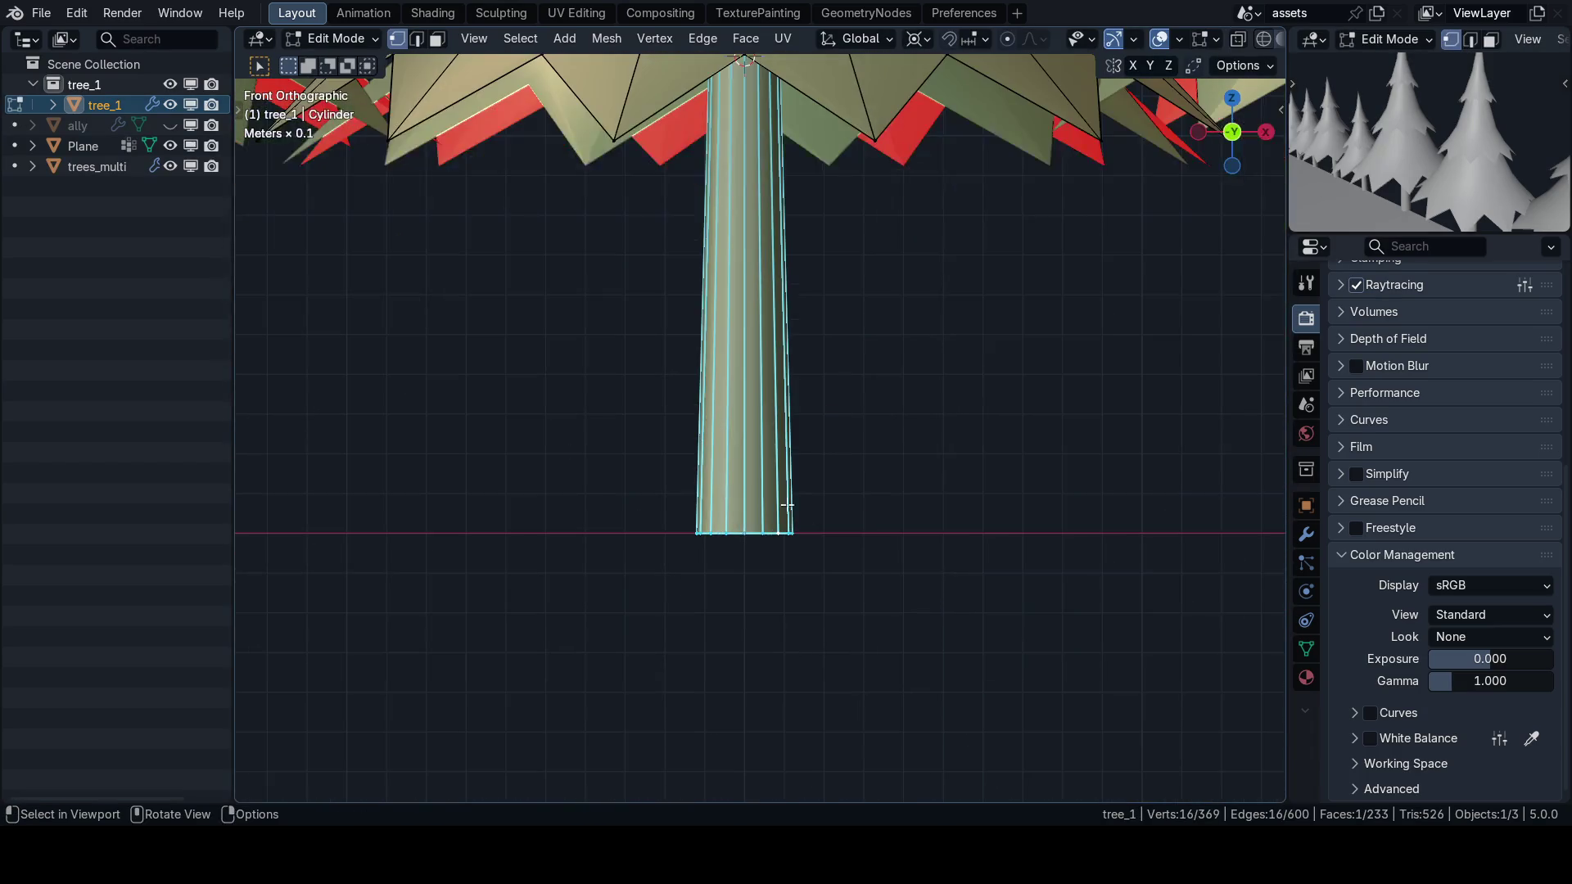
pyautogui.hotkey('ctrl', 'r')
pyautogui.click(706, 469)
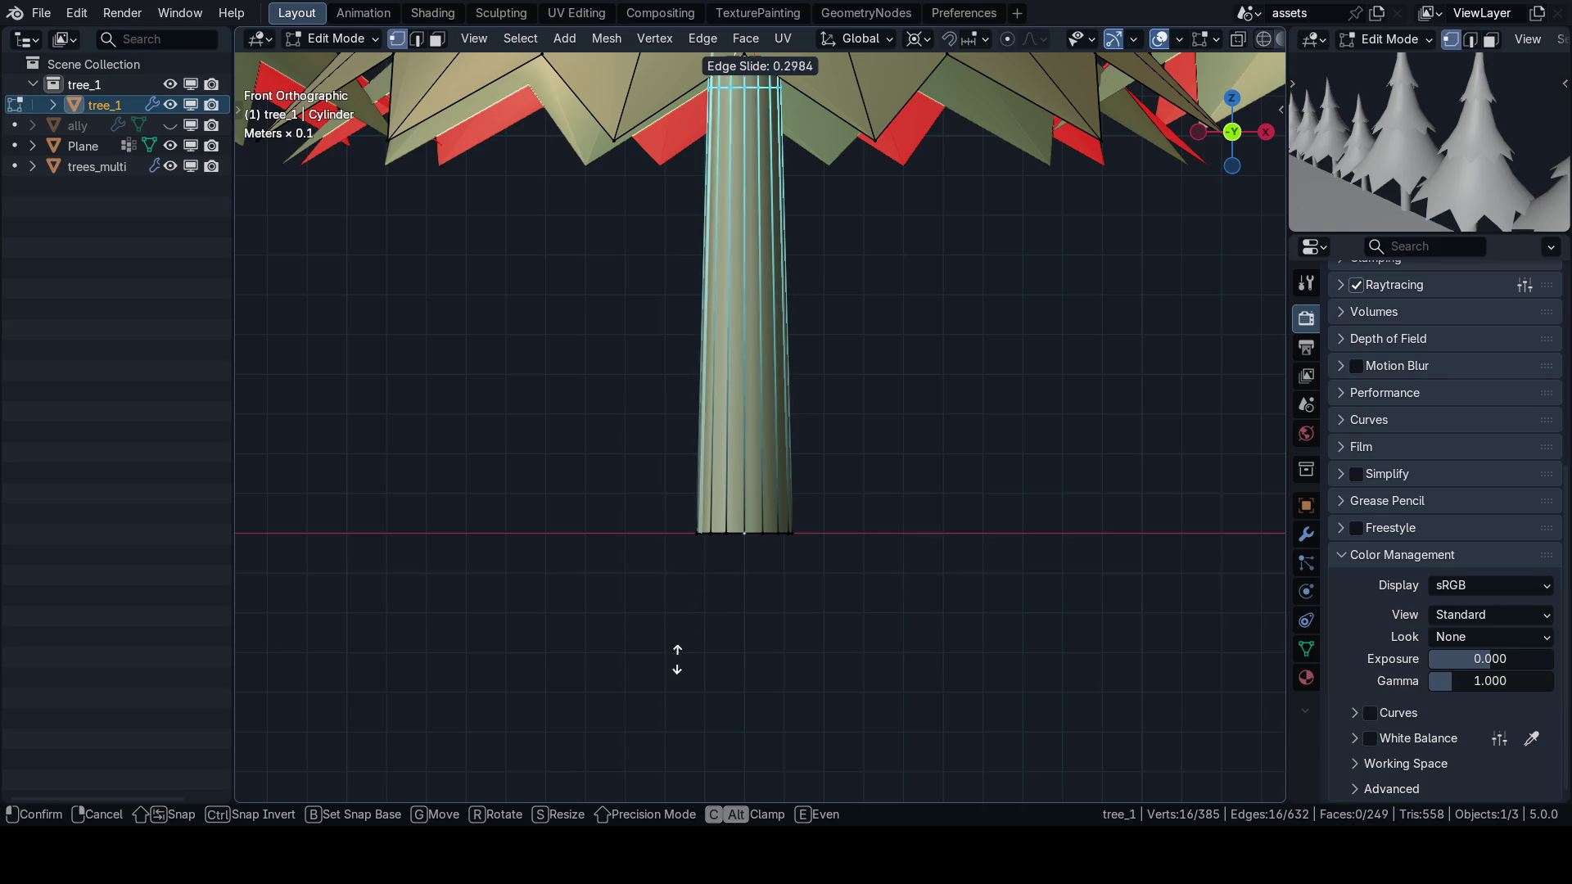
pyautogui.click(620, 328)
pyautogui.scroll(-1, 728, 509)
pyautogui.keyDown('alt'); pyautogui.click(727, 509); pyautogui.keyUp('alt')
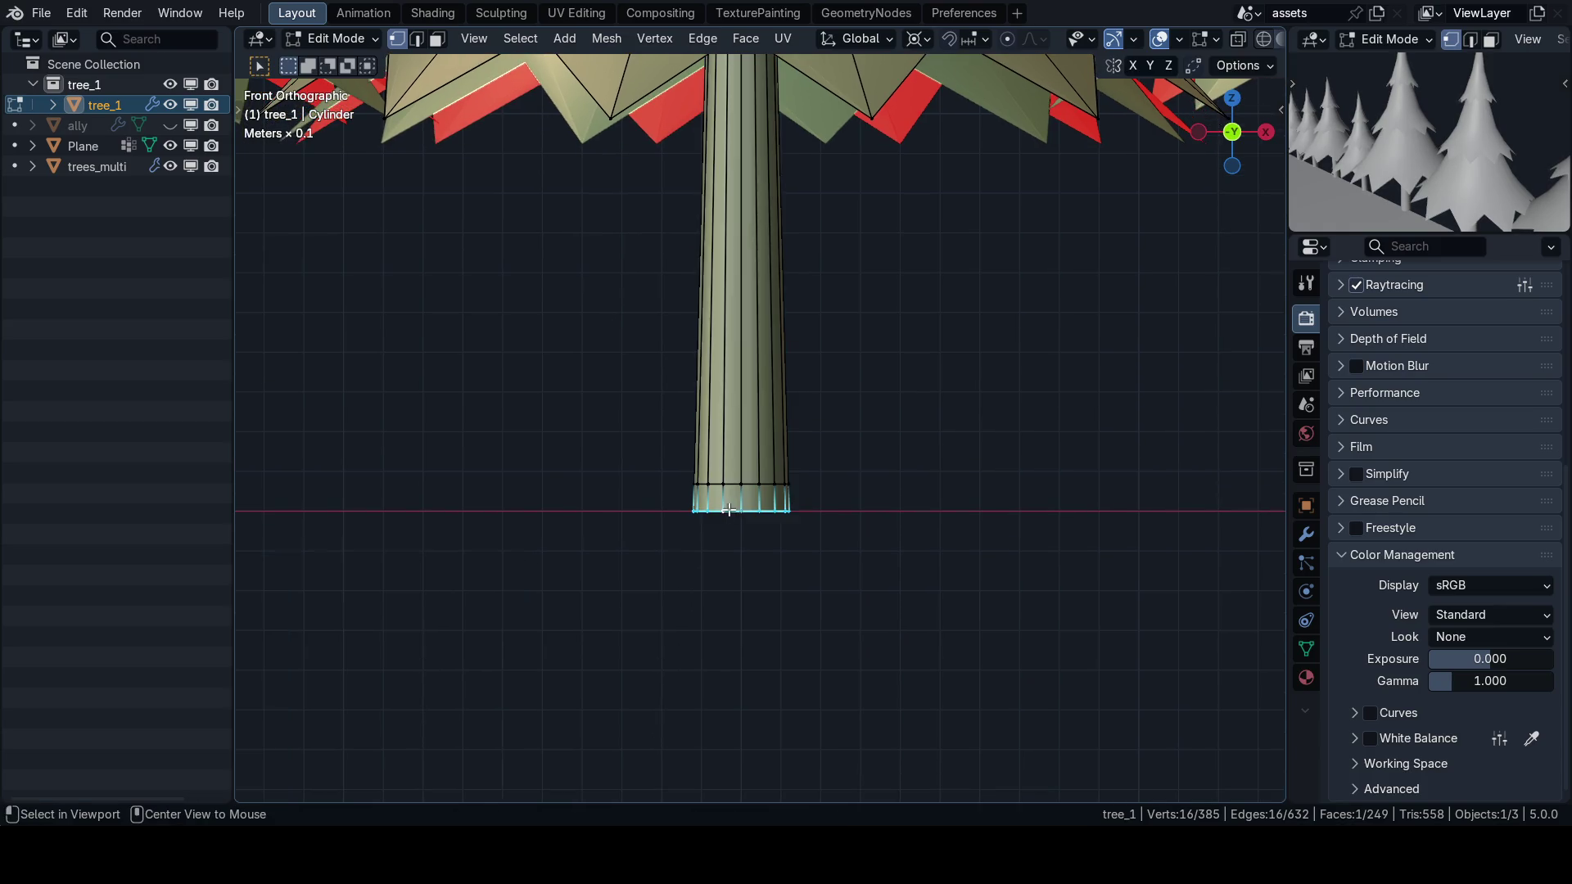
# Widen the trunk's bottom loop horizontally using the Individual Origins pivot point.
pyautogui.press('s')
pyautogui.press('Escape')
pyautogui.click(915, 38)
pyautogui.click(948, 136)
pyautogui.press('s')
pyautogui.hotkey('shift', 'z')
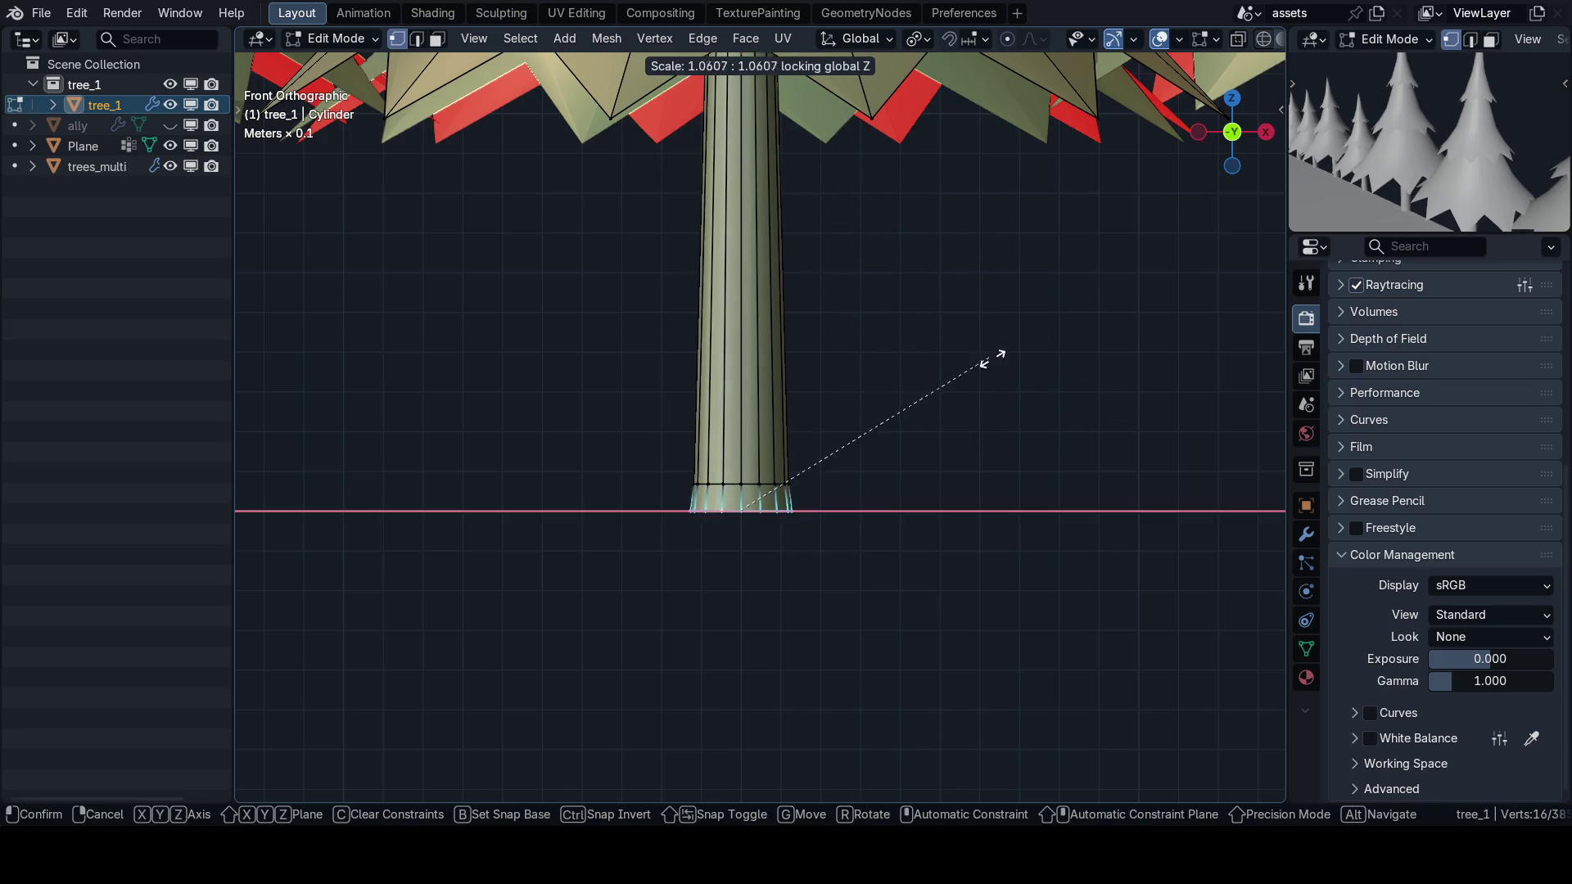
pyautogui.click(1183, 388)
# Select the connected trunk geometry and shift it vertically along Z.
pyautogui.scroll(-2, 1154, 386)
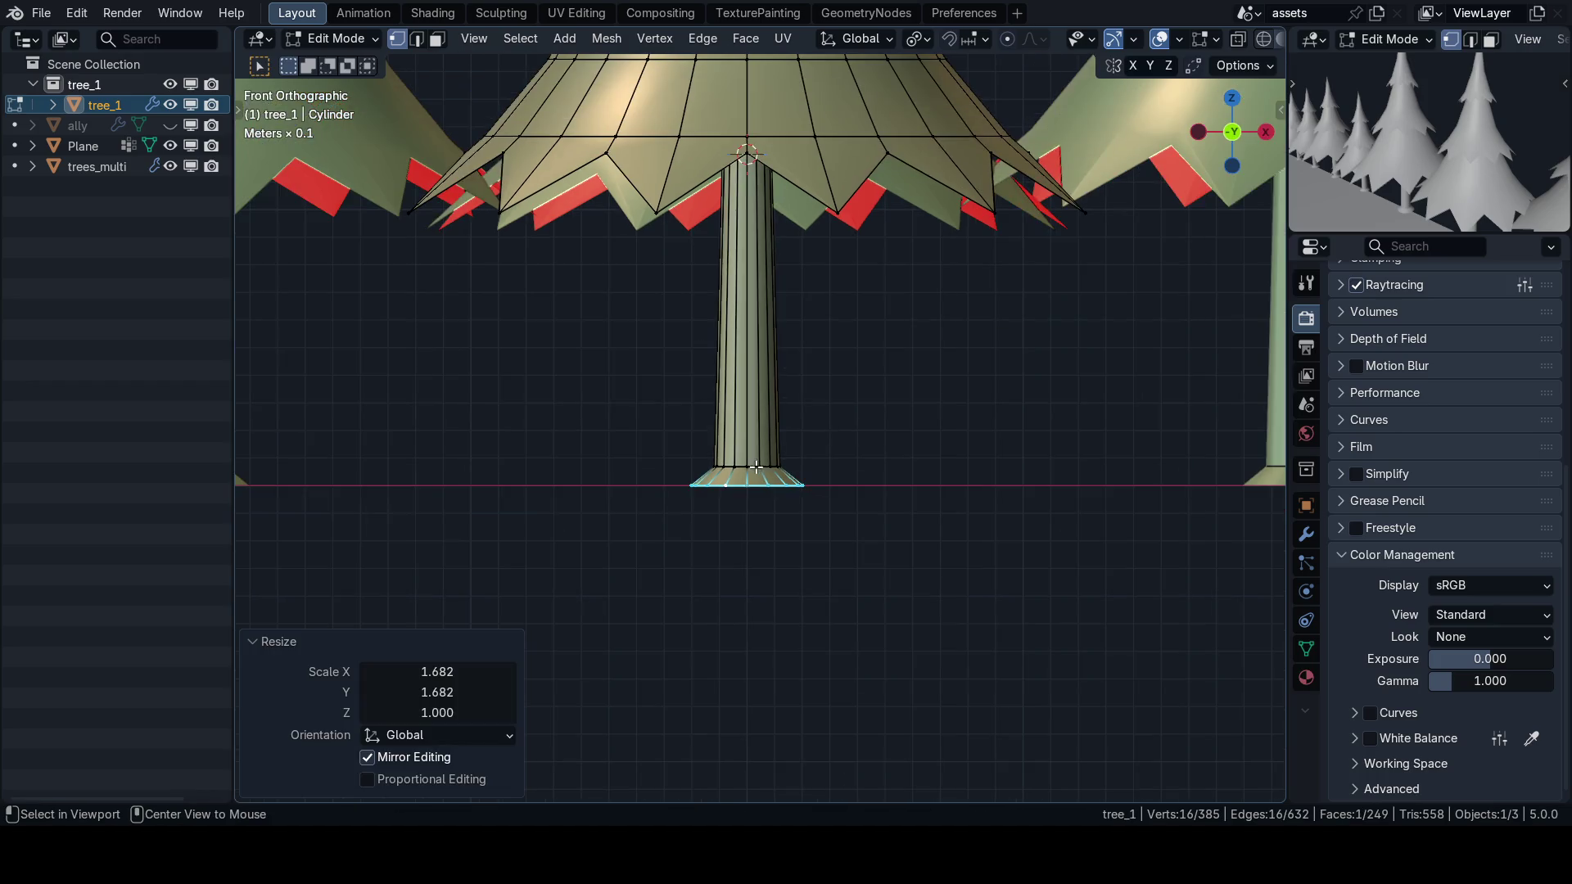
pyautogui.hotkey('ctrl', 'l')
pyautogui.hotkey('ctrl', 'b')
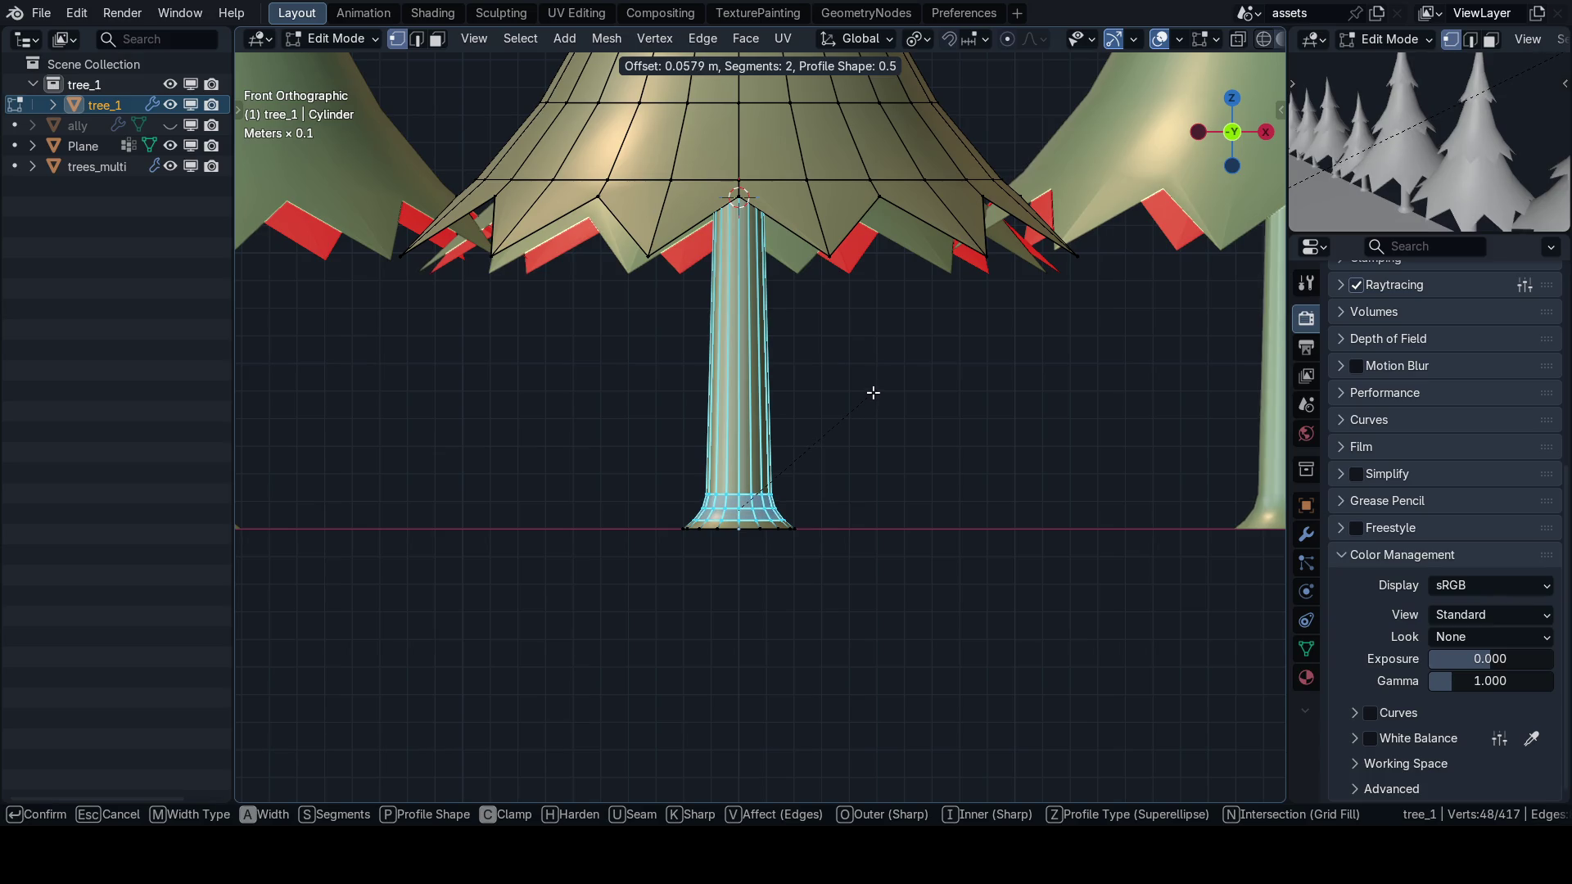
pyautogui.press('Escape')
pyautogui.scroll(2, 719, 538)
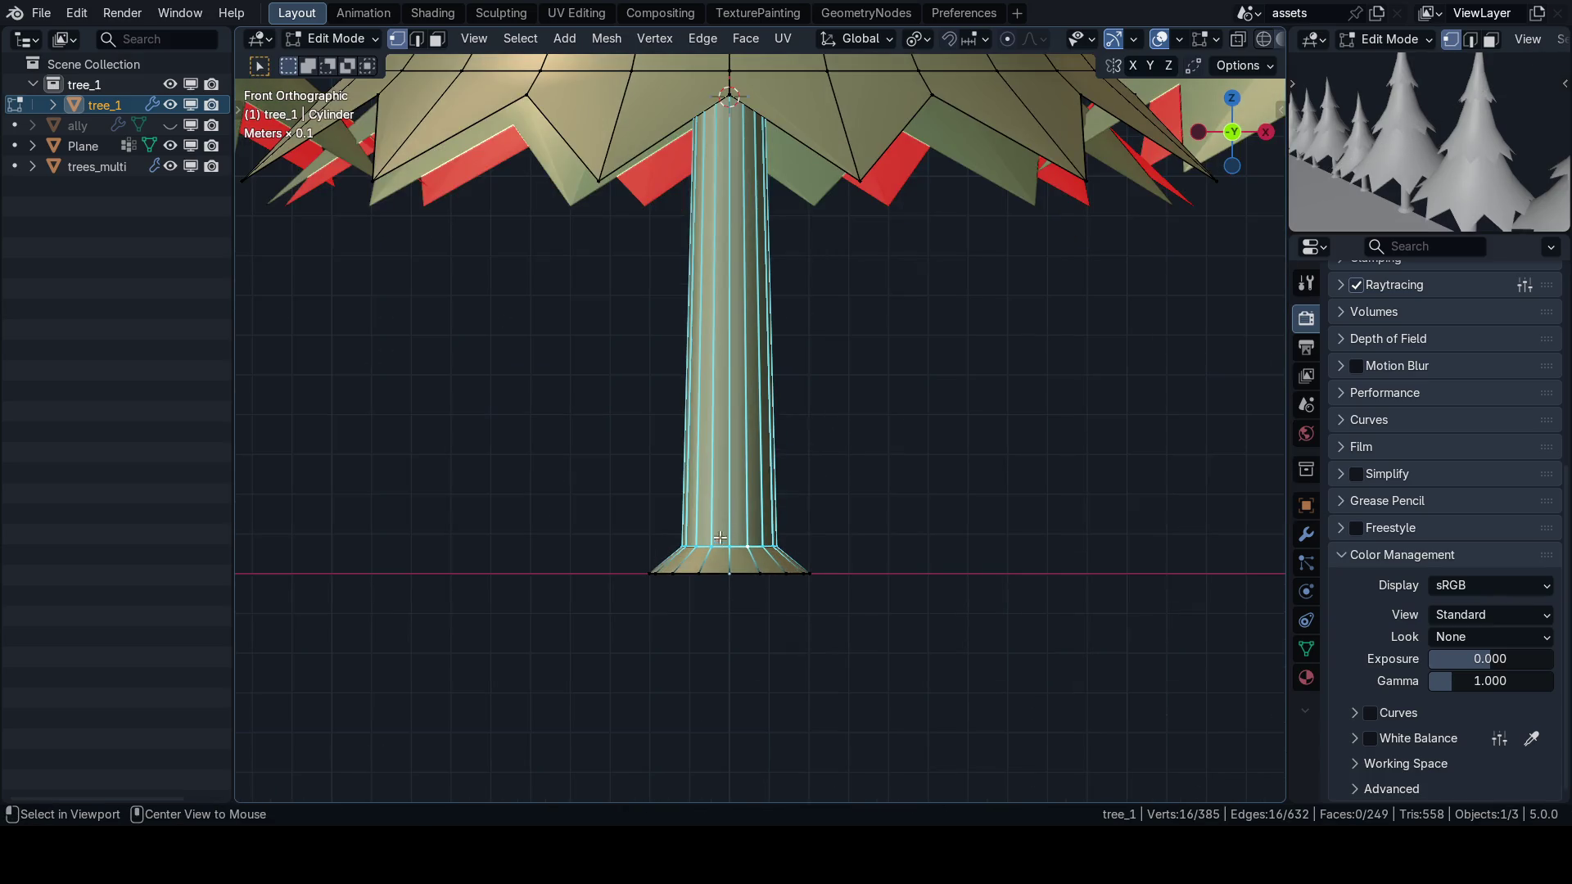
pyautogui.press('g')
pyautogui.press('Escape')
pyautogui.press('g')
pyautogui.press('z')
pyautogui.click(806, 420)
# Lower the base selection and bevel its edges by 0.0569 m with one segment.
pyautogui.hotkey('ctrl', 'b')
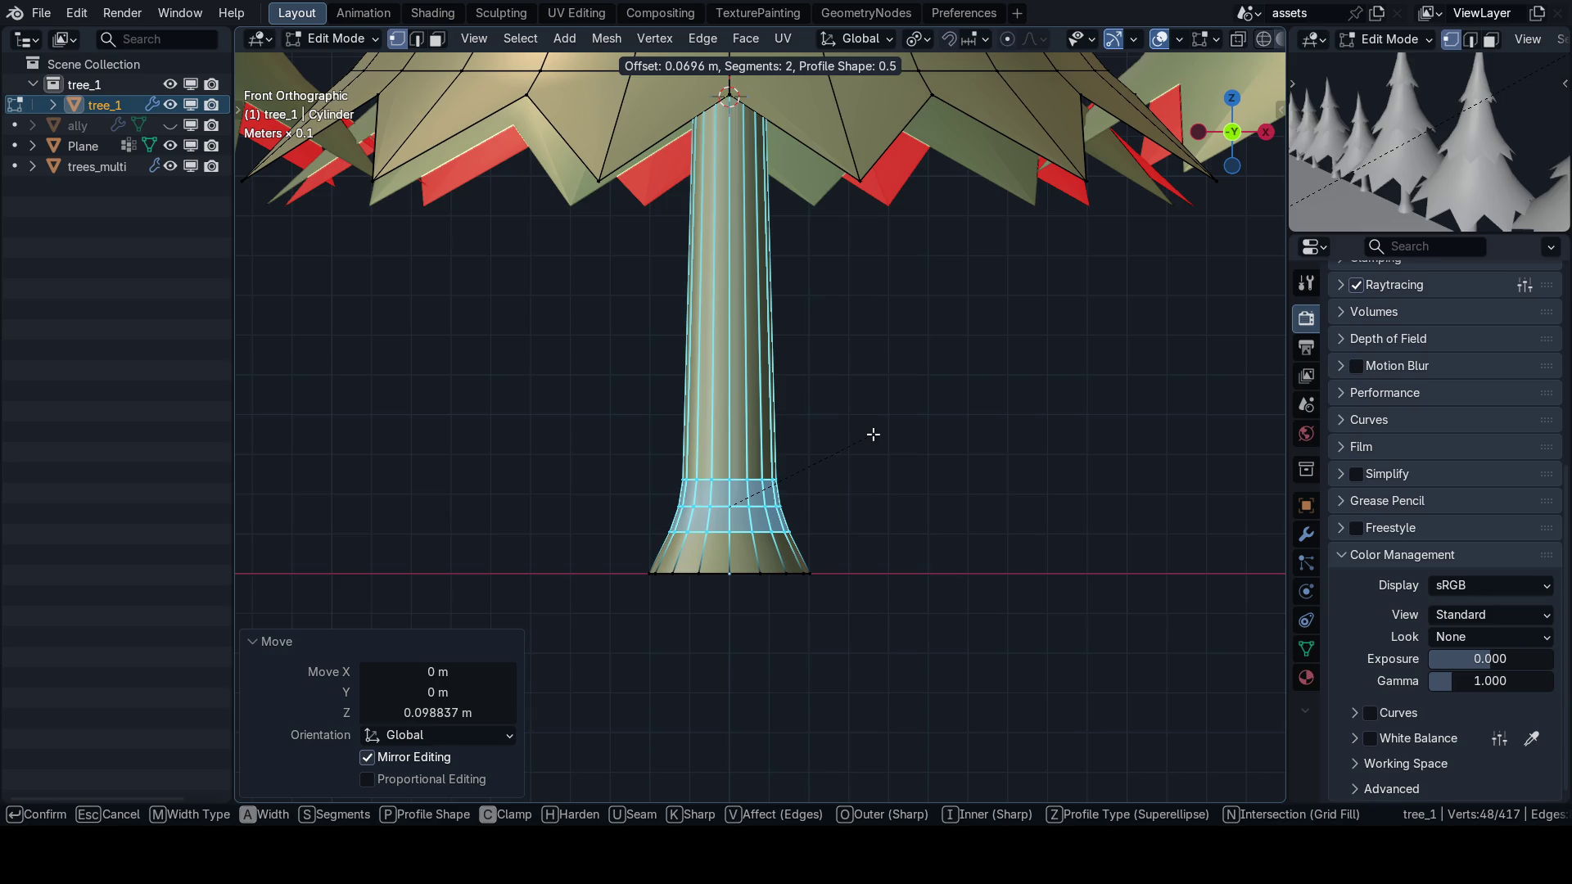
pyautogui.press('Escape')
pyautogui.press('g')
pyautogui.press('z')
pyautogui.click(832, 463)
pyautogui.hotkey('ctrl', 'b')
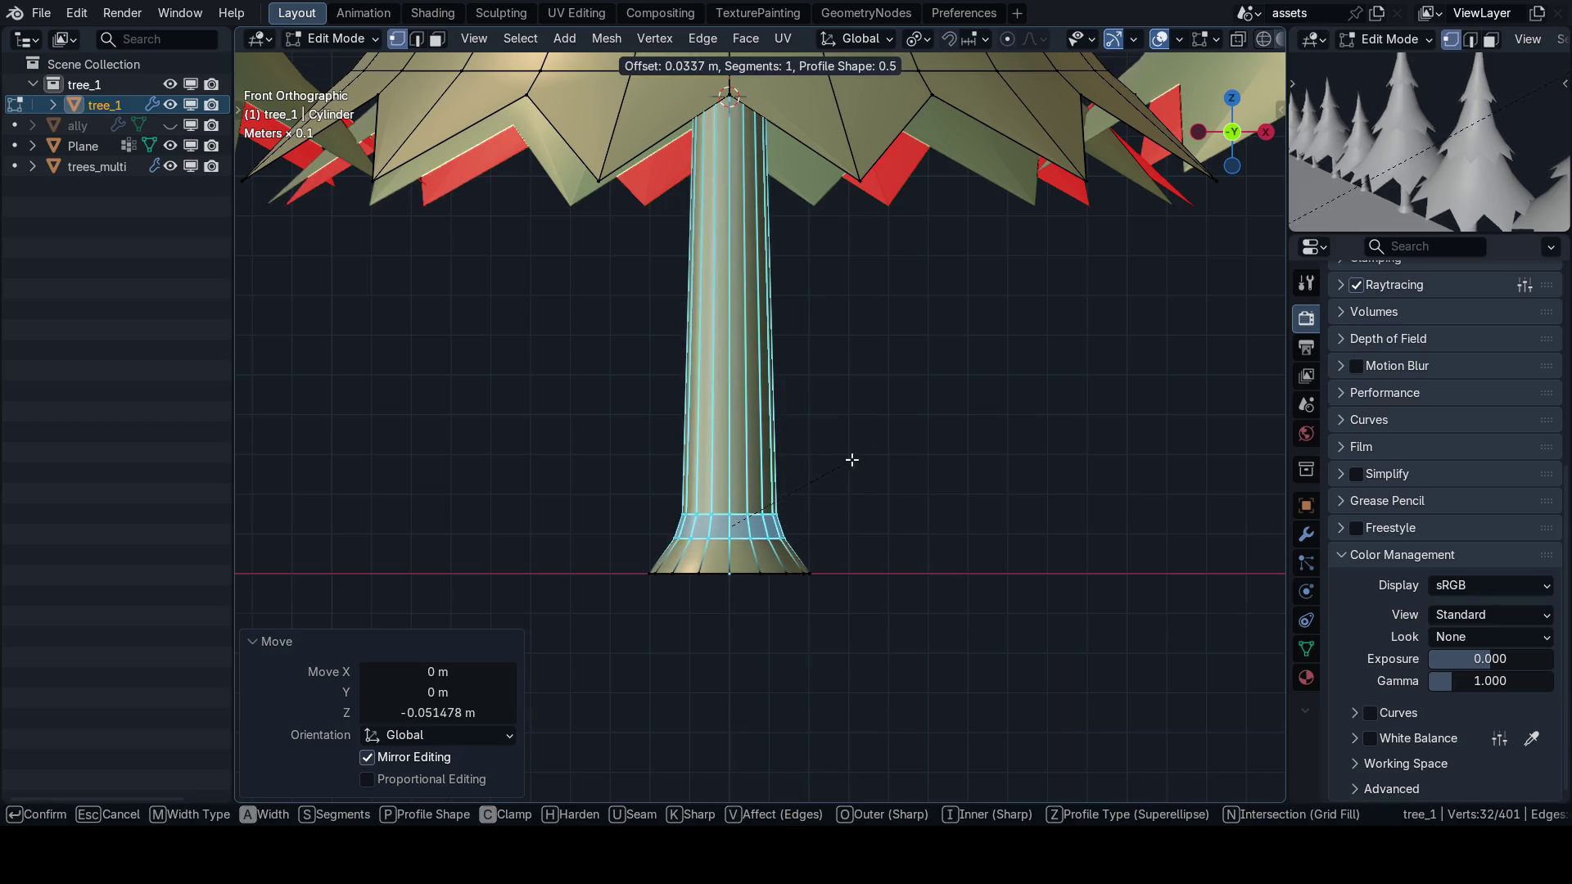
pyautogui.click(857, 453)
# Return to Object Mode and frame tree_1 from the front.
pyautogui.scroll(-5, 819, 410)
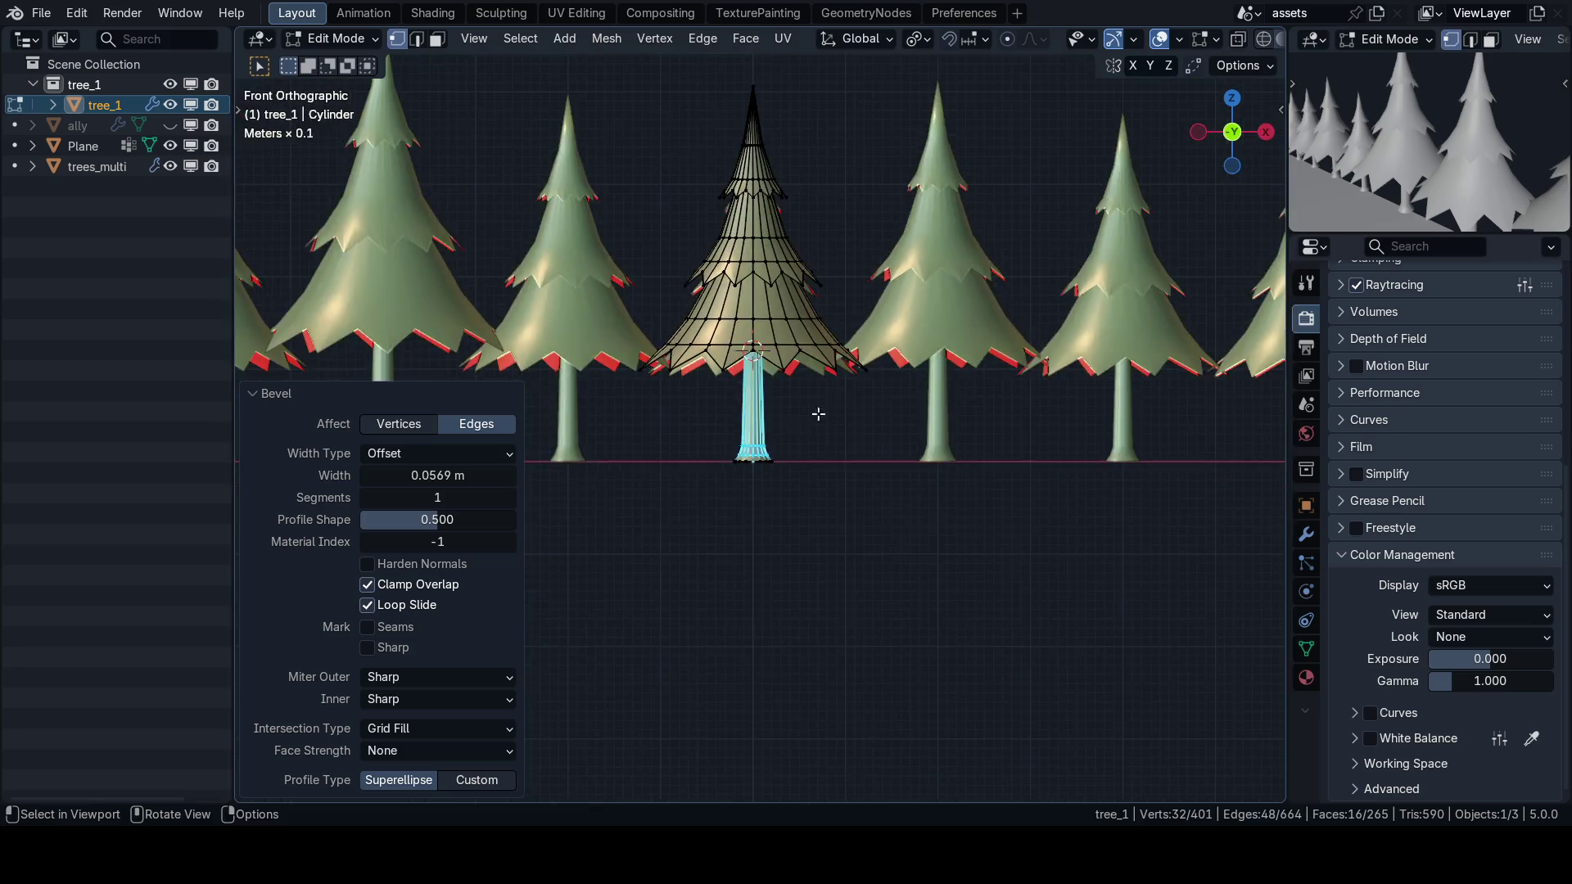
pyautogui.scroll(5, 811, 442)
pyautogui.scroll(3, 882, 499)
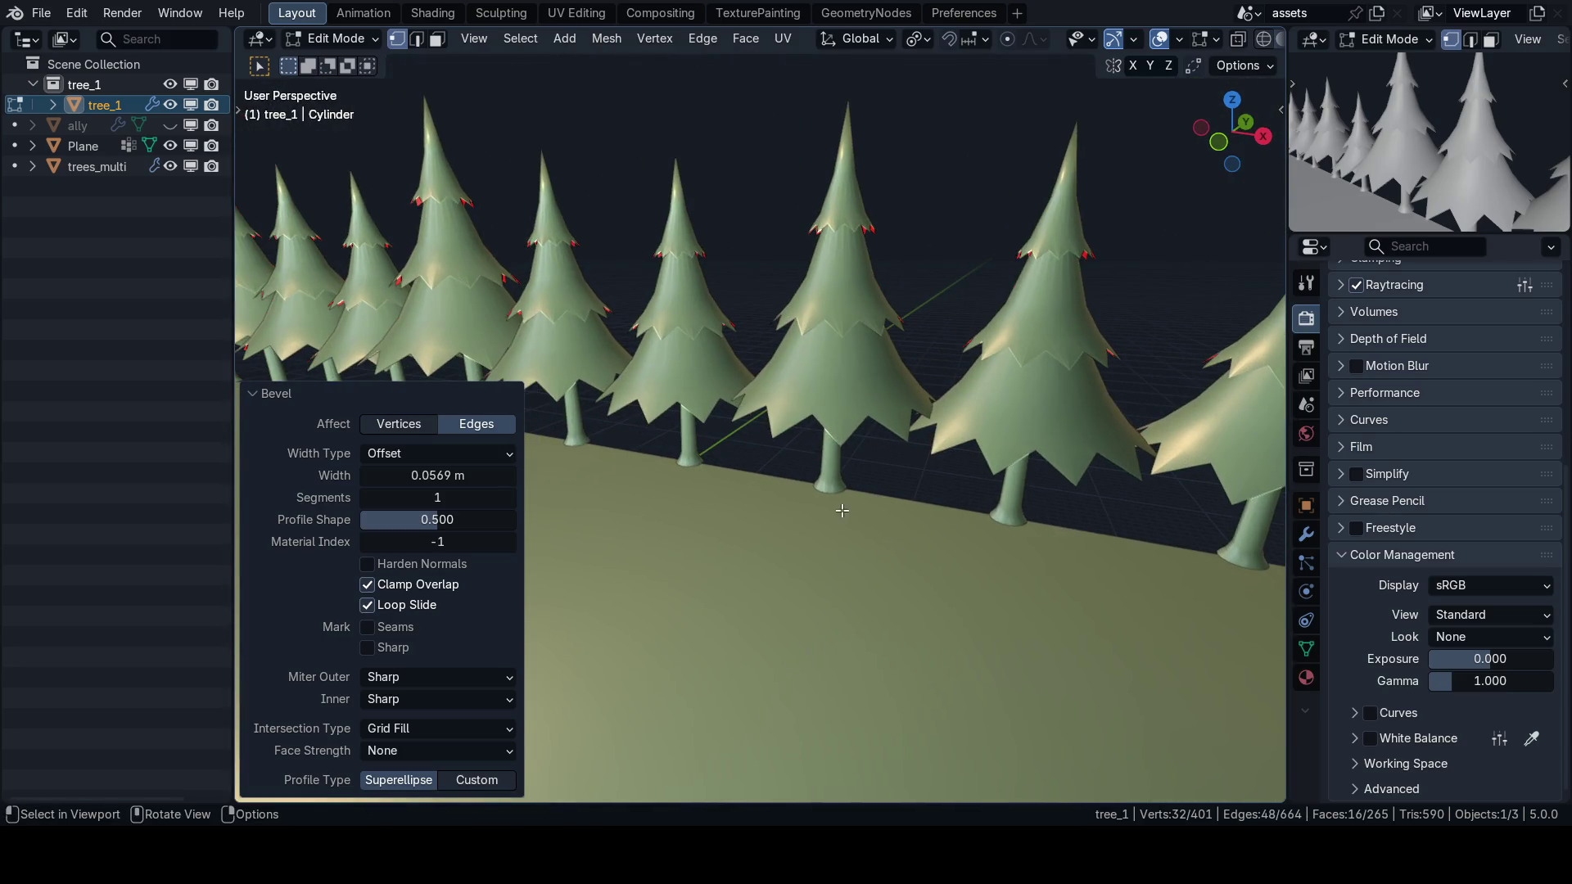
pyautogui.hotkey('ctrl', 'Tab')
pyautogui.click(839, 384)
pyautogui.press('KP_1')
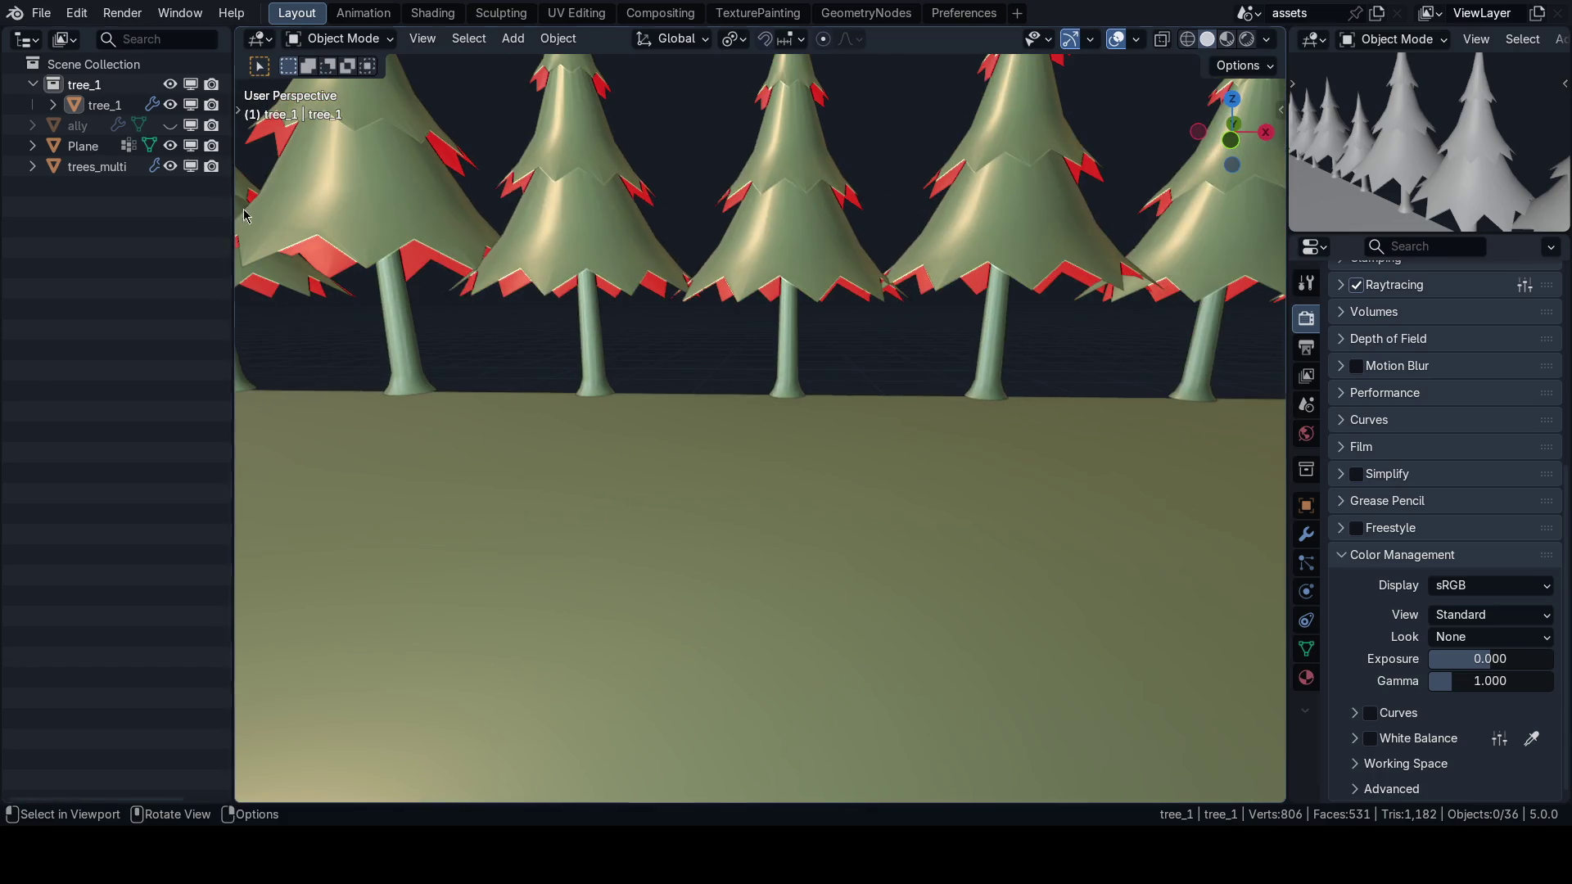
pyautogui.click(105, 105)
pyautogui.press('f')
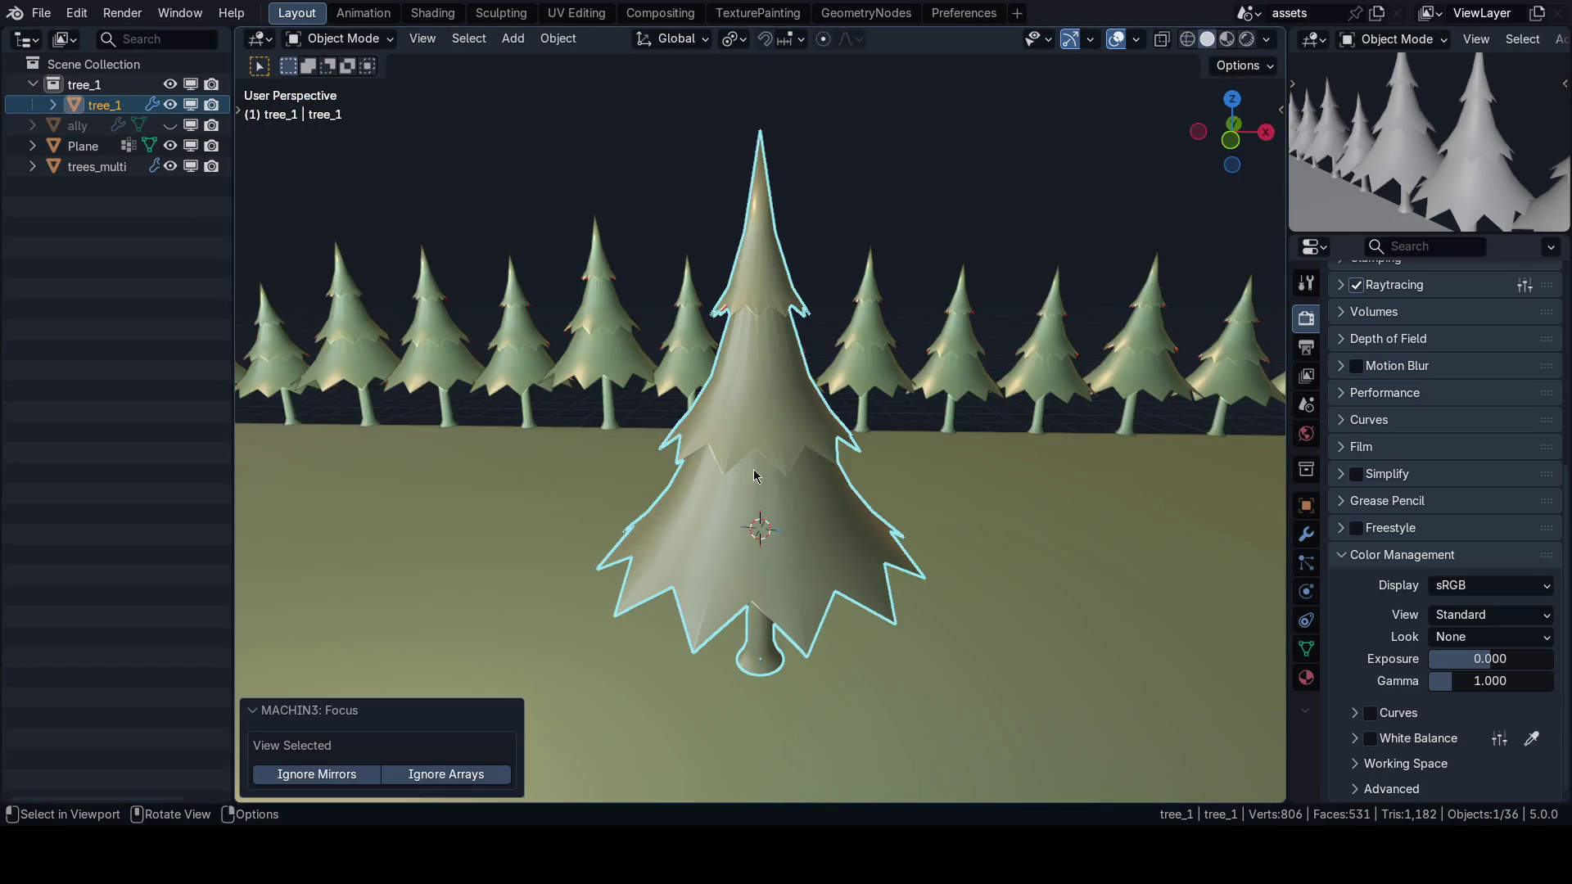
# Re-enter Edit Mode on tree_1 and select the trunk's bottom edge loop.
pyautogui.press('KP_1')
pyautogui.scroll(5, 819, 413)
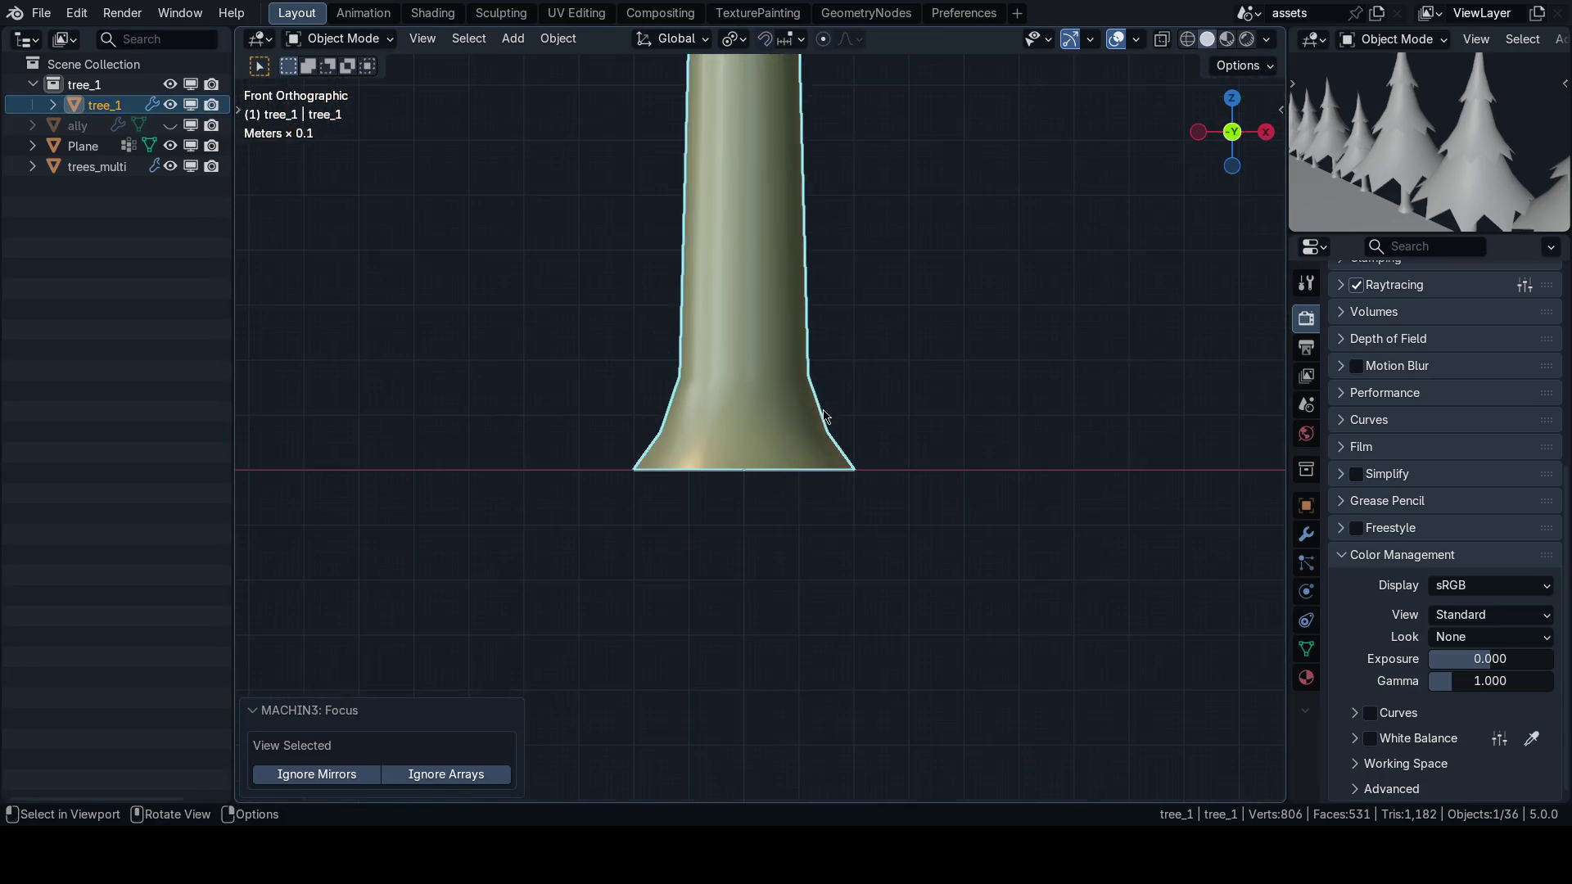
pyautogui.press('Tab')
pyautogui.keyDown('alt'); pyautogui.click(724, 469); pyautogui.keyUp('alt')
pyautogui.moveTo(747, 450); pyautogui.dragTo(741, 473)
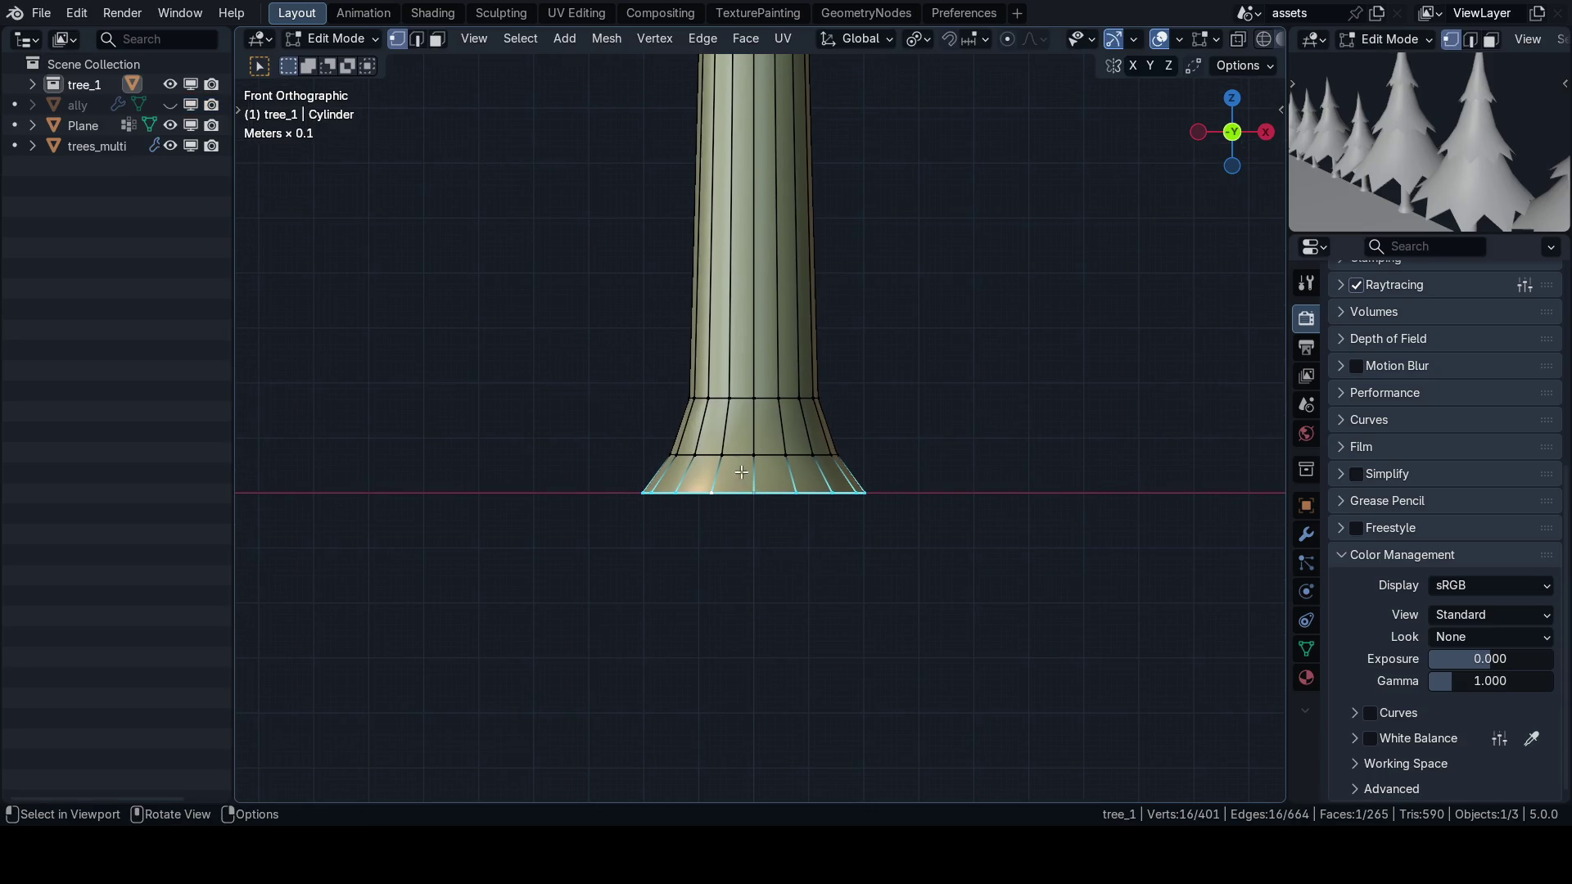
# Add a loop cut at the trunk base, snap the origin there and return to Object Mode.
pyautogui.hotkey('ctrl', 'r')
pyautogui.click(685, 474)
pyautogui.rightClick(737, 481)
pyautogui.hotkey('shift', 's')
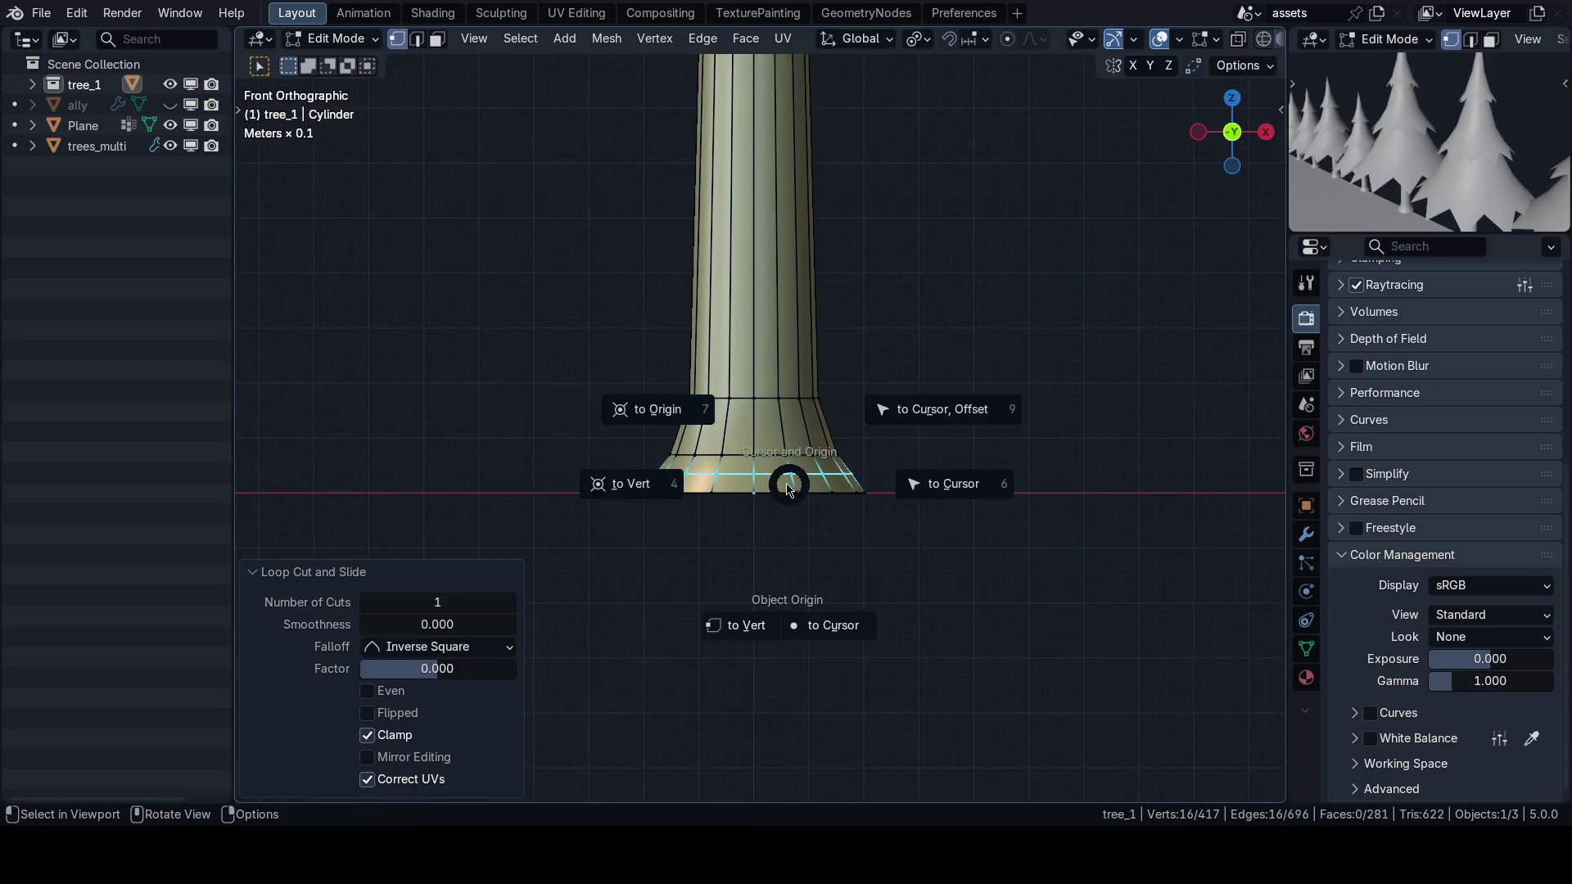
pyautogui.click(741, 628)
pyautogui.press('Tab')
pyautogui.click(792, 409)
# Apply tree_1's rotation, deselect everything and save the blend file.
pyautogui.press('n')
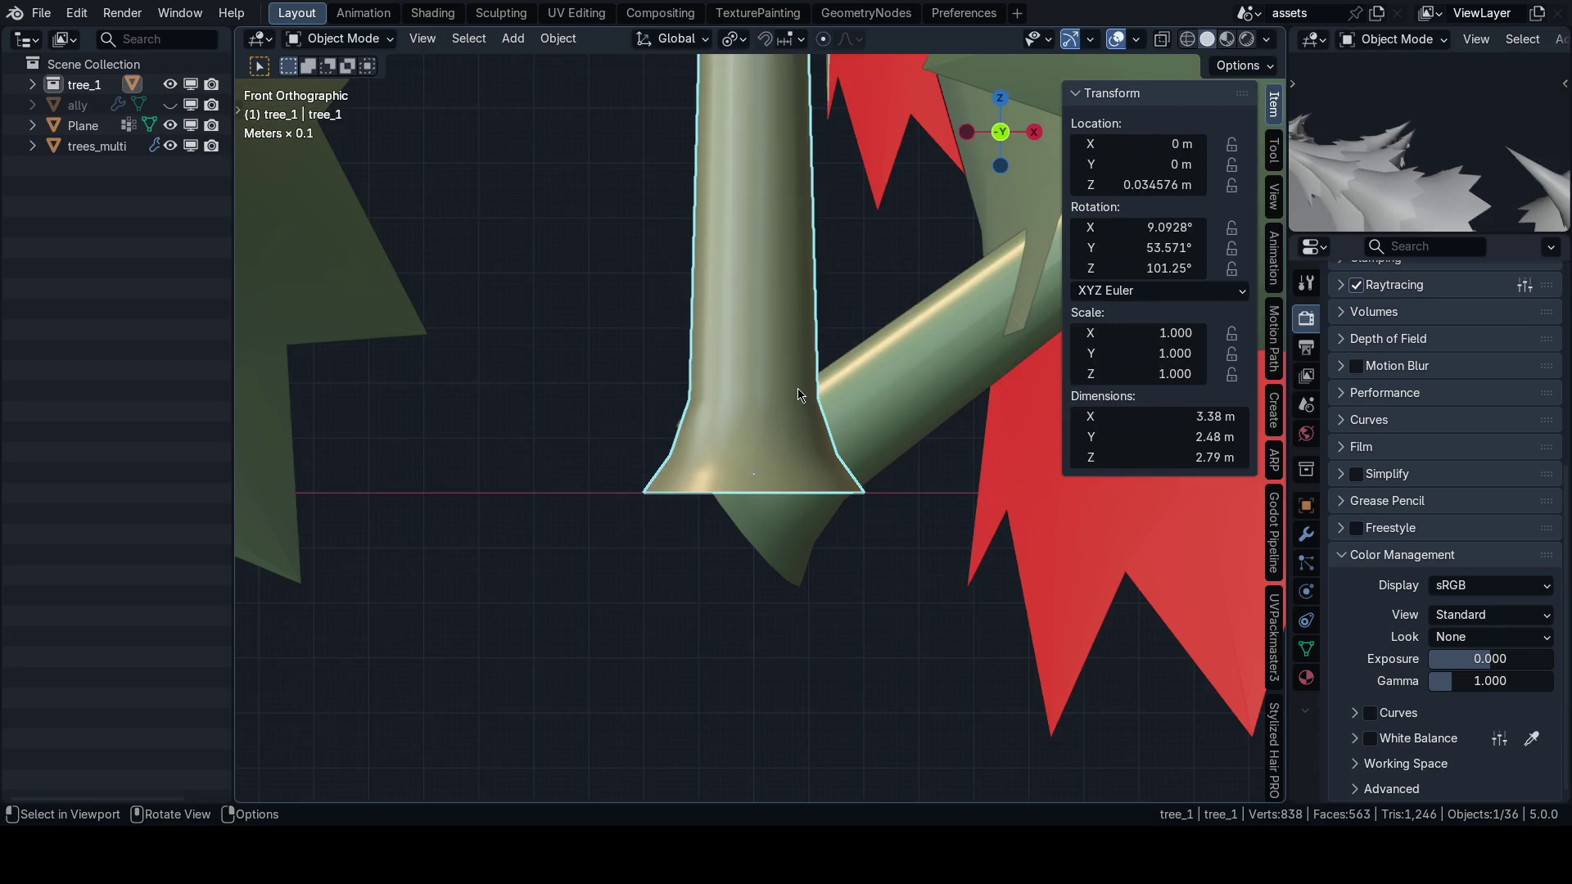
pyautogui.hotkey('ctrl', 'a')
pyautogui.click(790, 368)
pyautogui.scroll(-3, 782, 353)
pyautogui.press('`')
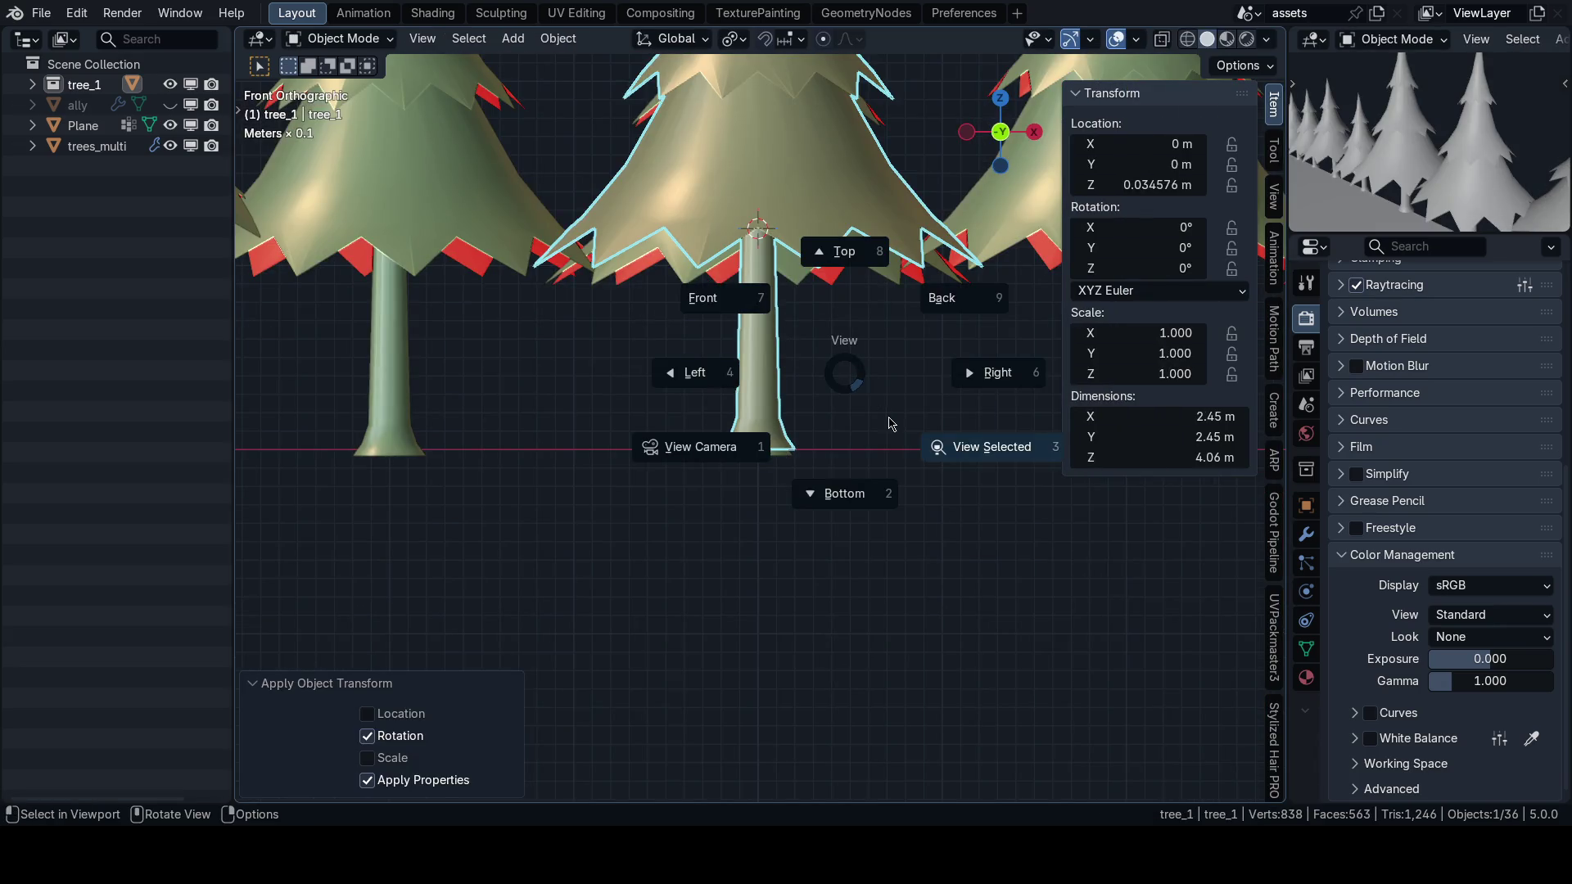
pyautogui.press('n')
pyautogui.hotkey('alt', 'a')
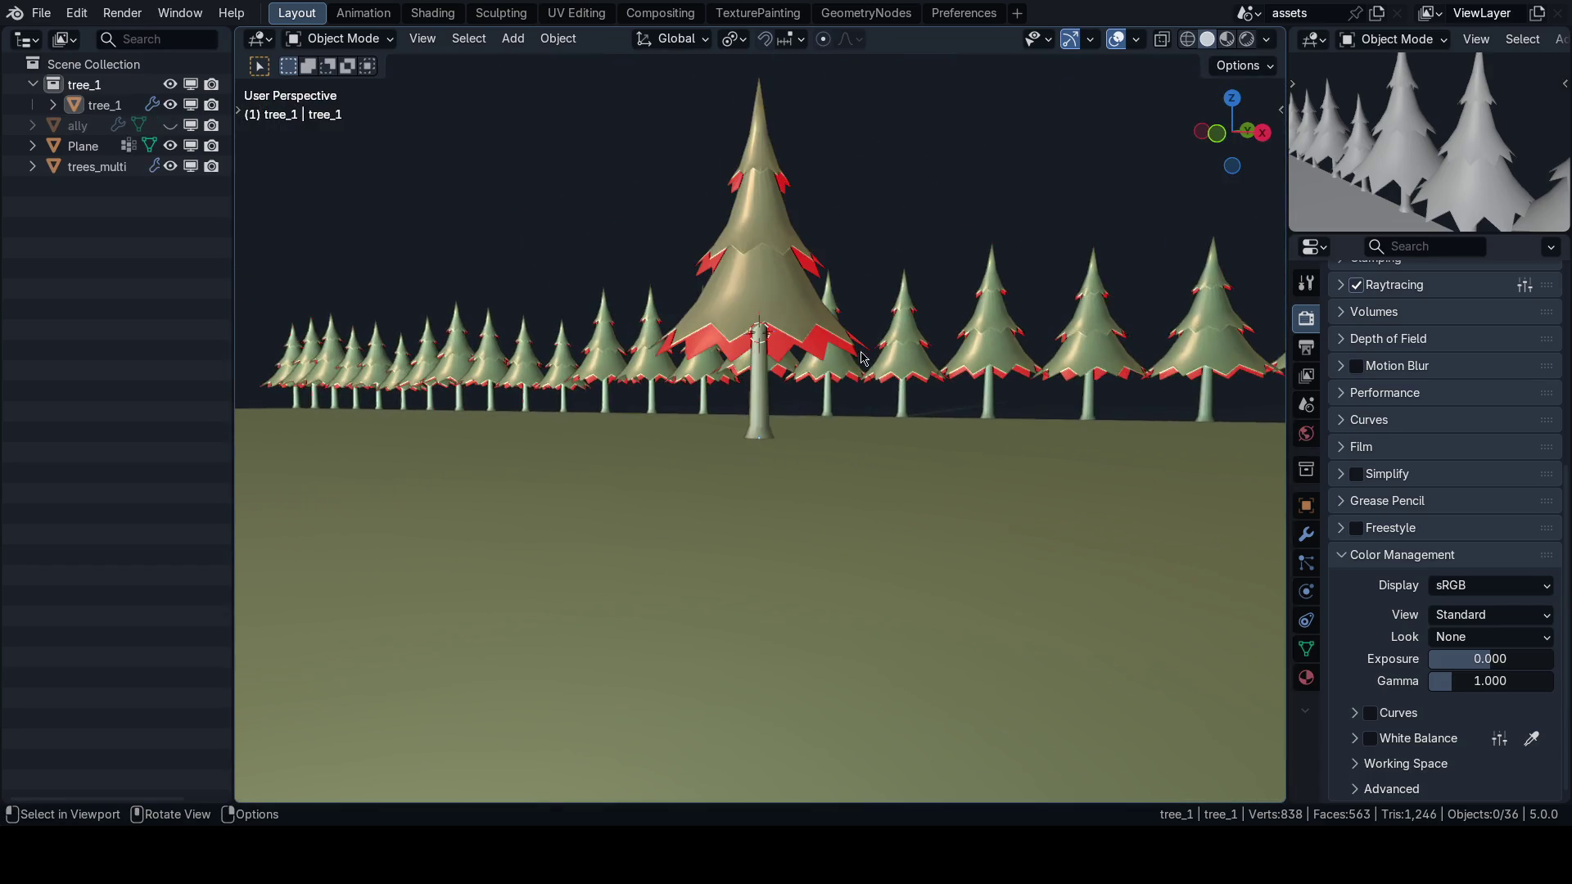
pyautogui.scroll(-3, 819, 405)
pyautogui.hotkey('ctrl', 's')
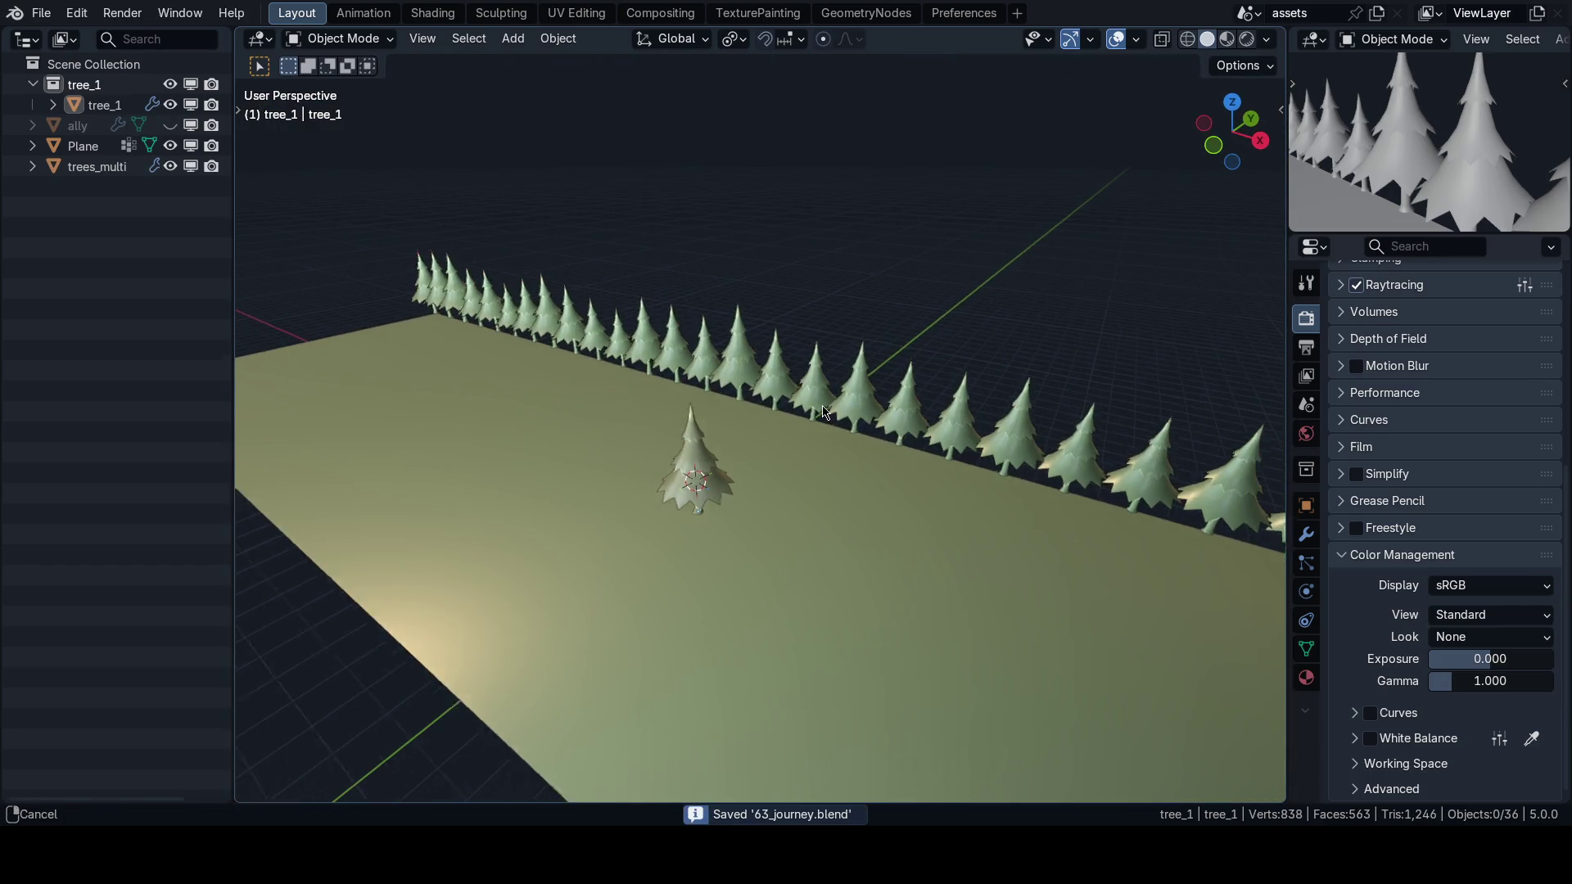
# Select trees_multi and show its Godot Pipeline export options in the sidebar.
pyautogui.scroll(4, 1102, 84)
pyautogui.click(1137, 39)
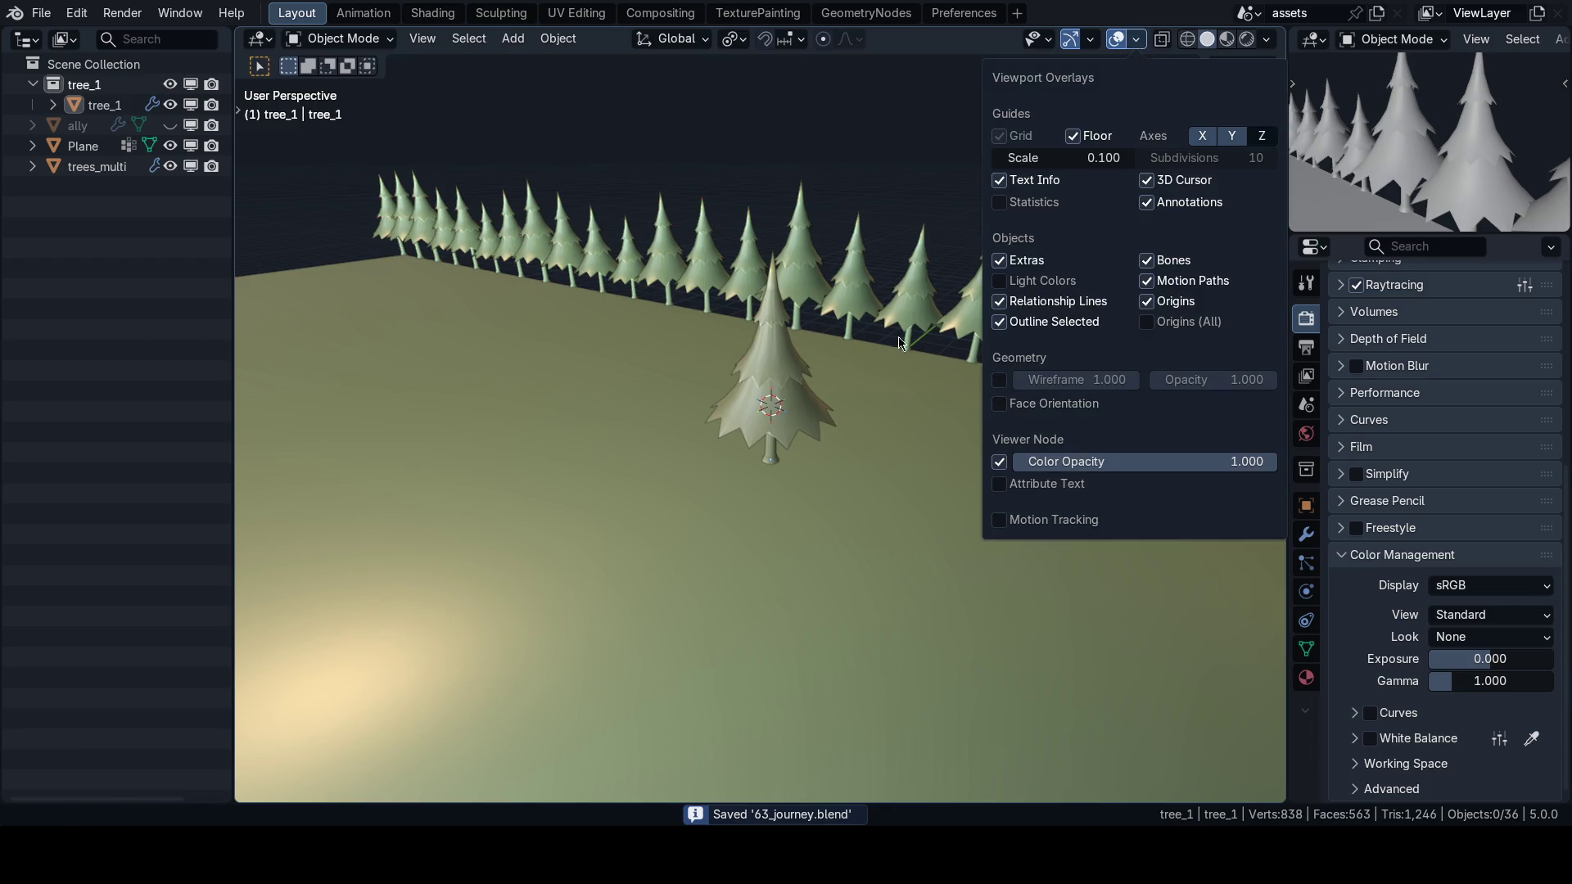
pyautogui.click(917, 297)
pyautogui.press('n')
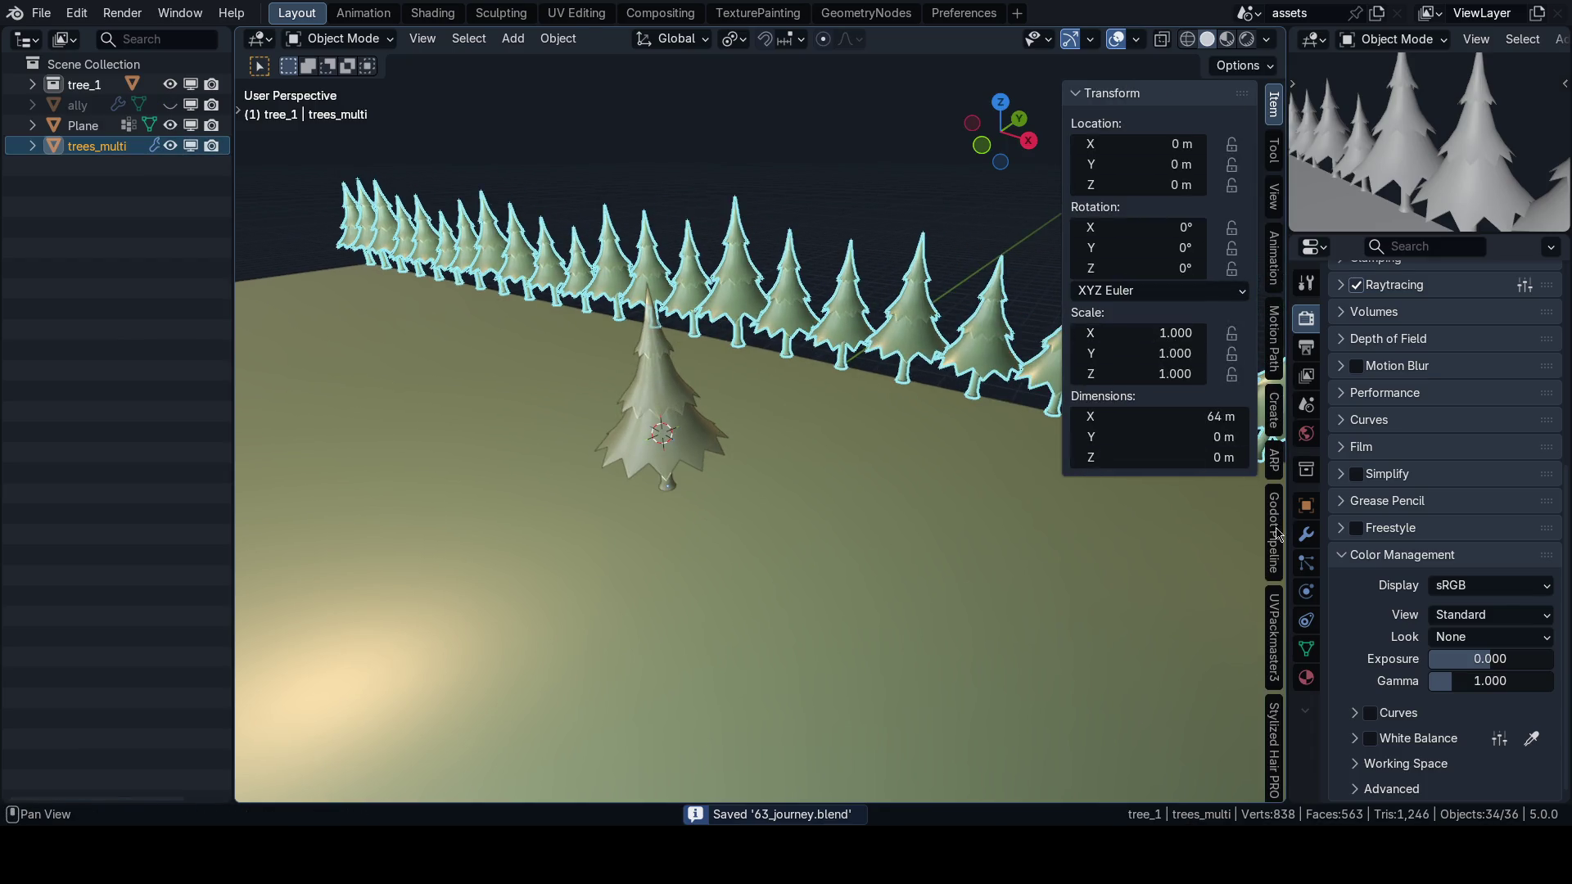
pyautogui.click(1275, 532)
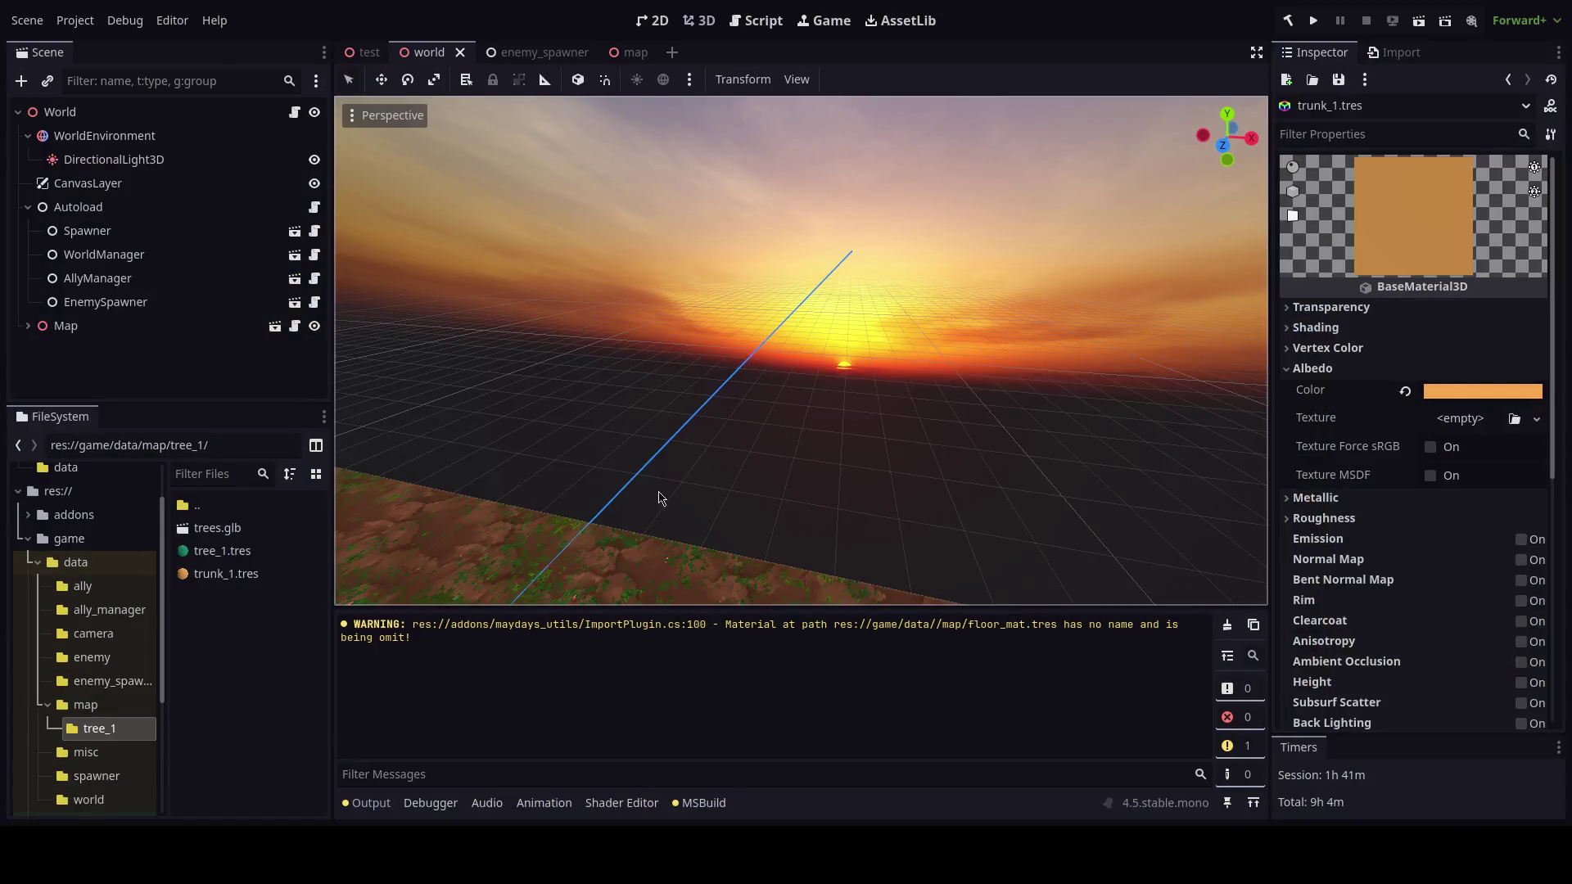
pyautogui.moveTo(659, 498)
pyautogui.mouseDown()
pyautogui.moveTo(585, 487)
pyautogui.moveTo(445, 217)
pyautogui.moveTo(358, 312)
pyautogui.moveTo(358, 528)
pyautogui.moveTo(29, 412)
pyautogui.mouseUp()
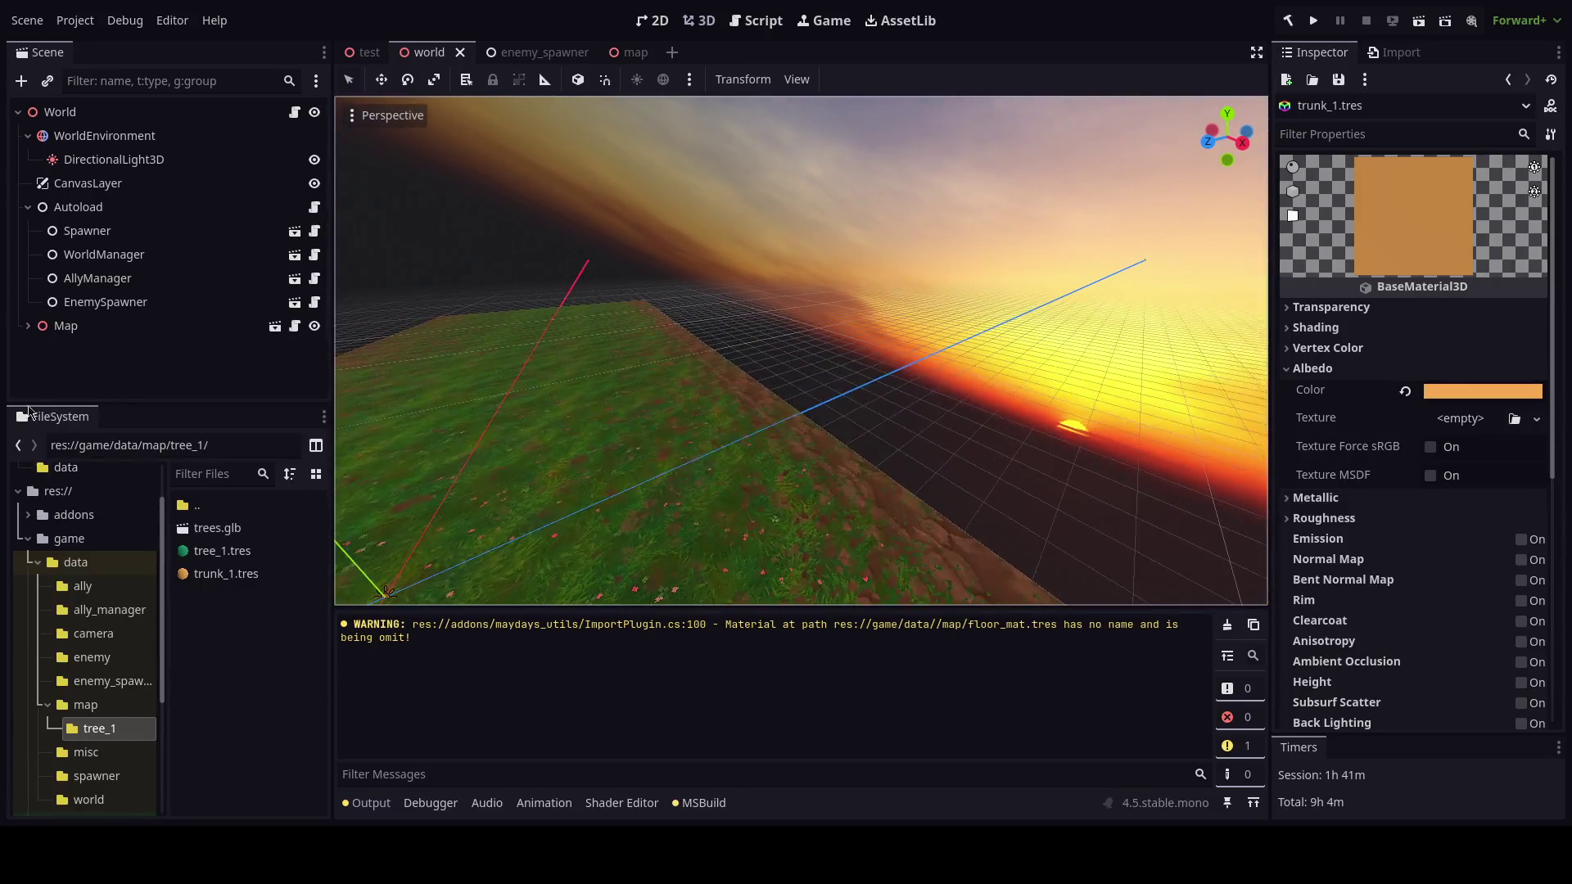
# Switch to the map scene tab, select the trees node and focus the 3D view on it.
pyautogui.click(629, 53)
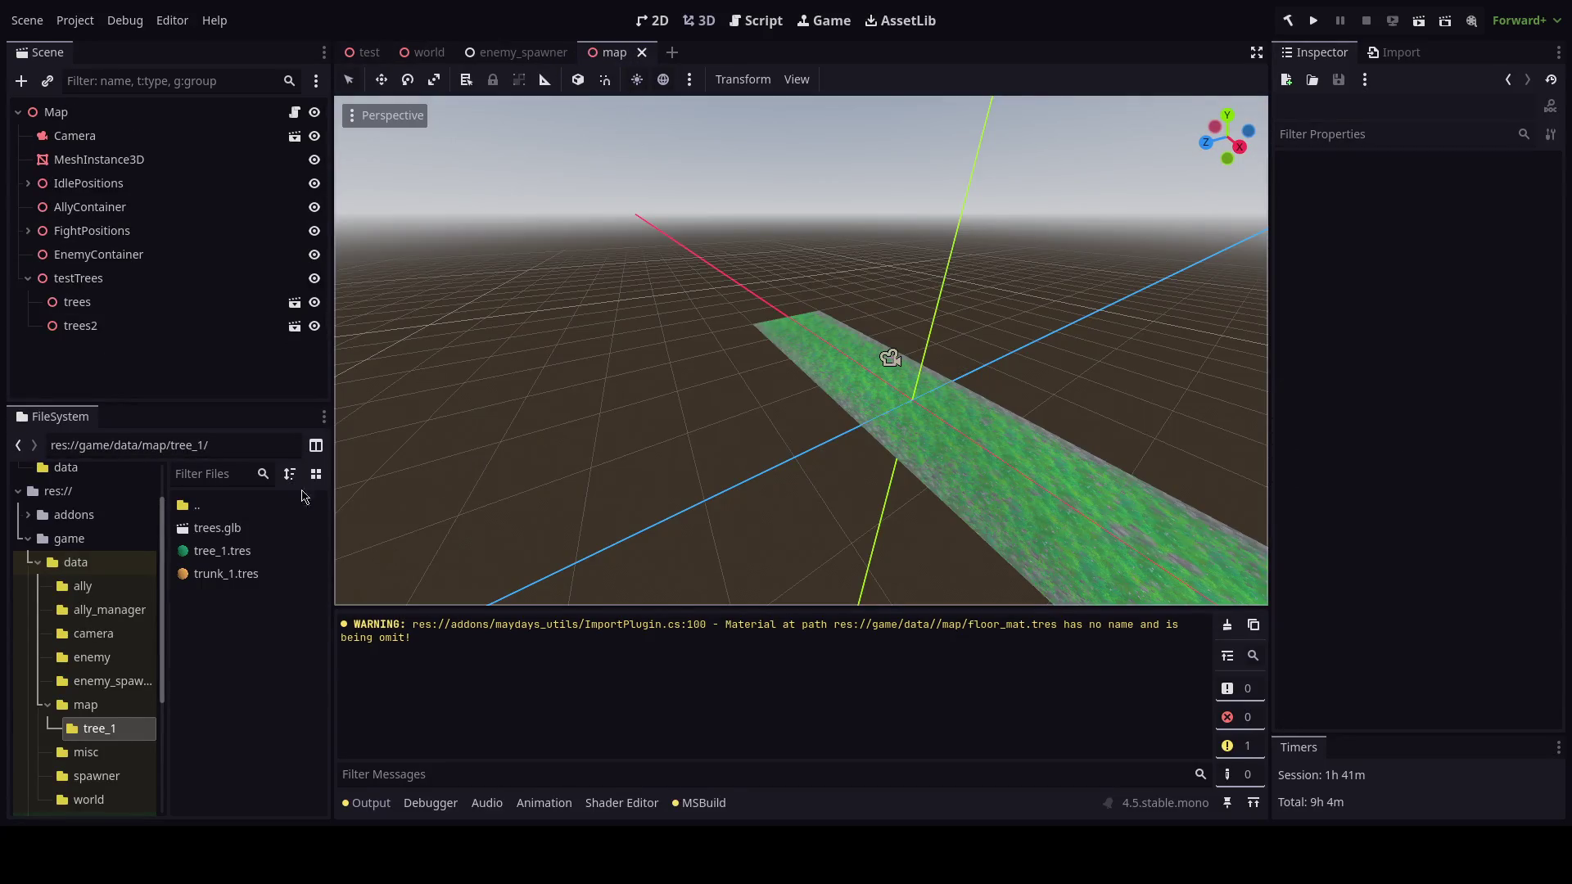
pyautogui.click(95, 306)
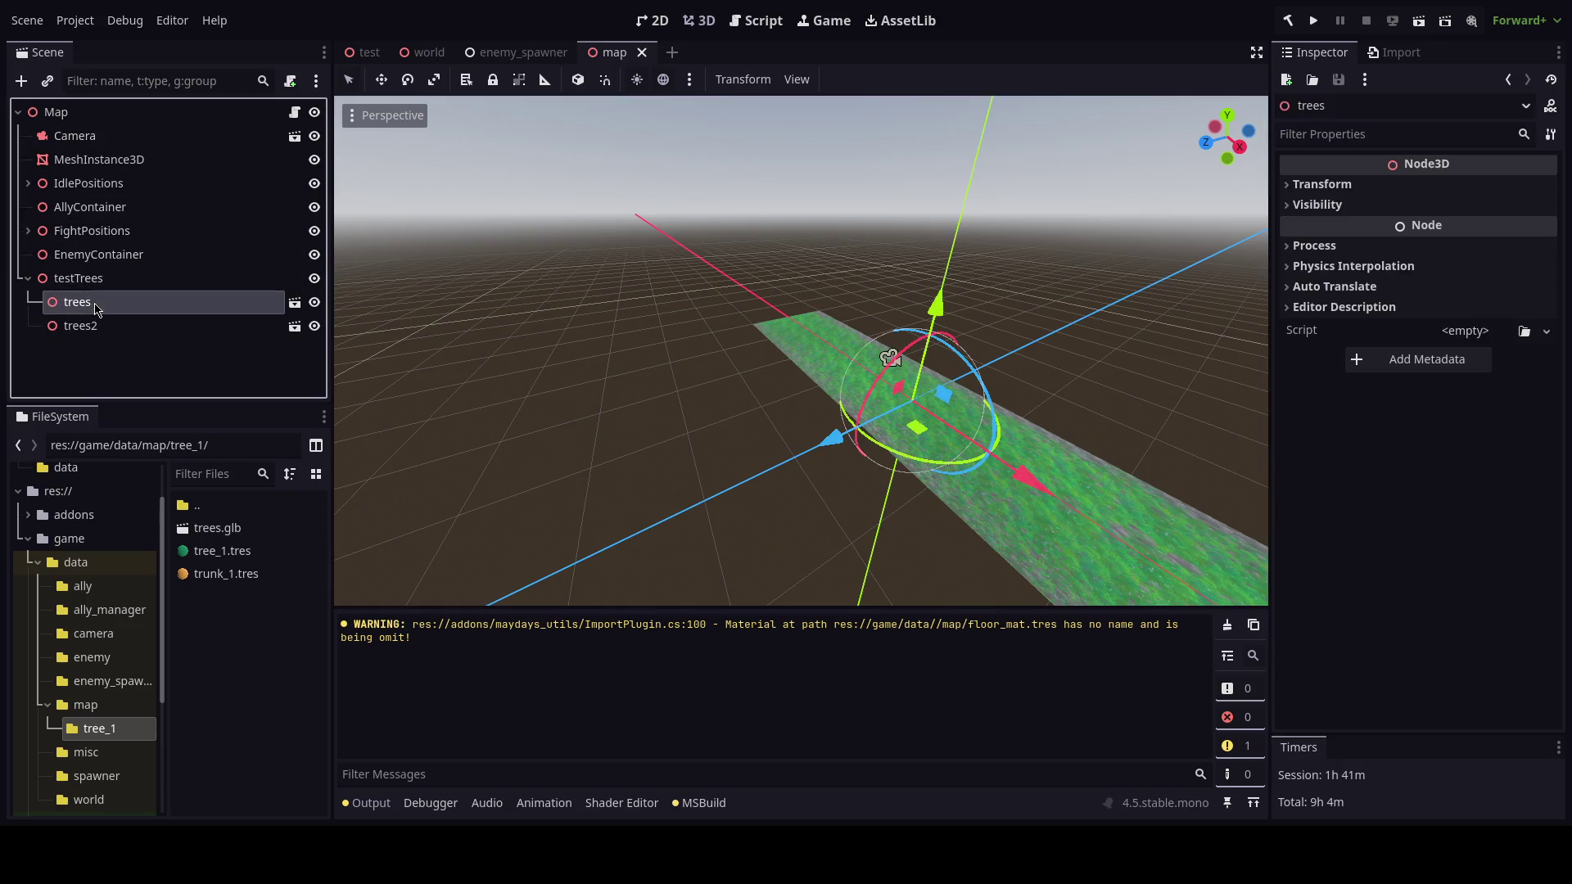
pyautogui.press('f')
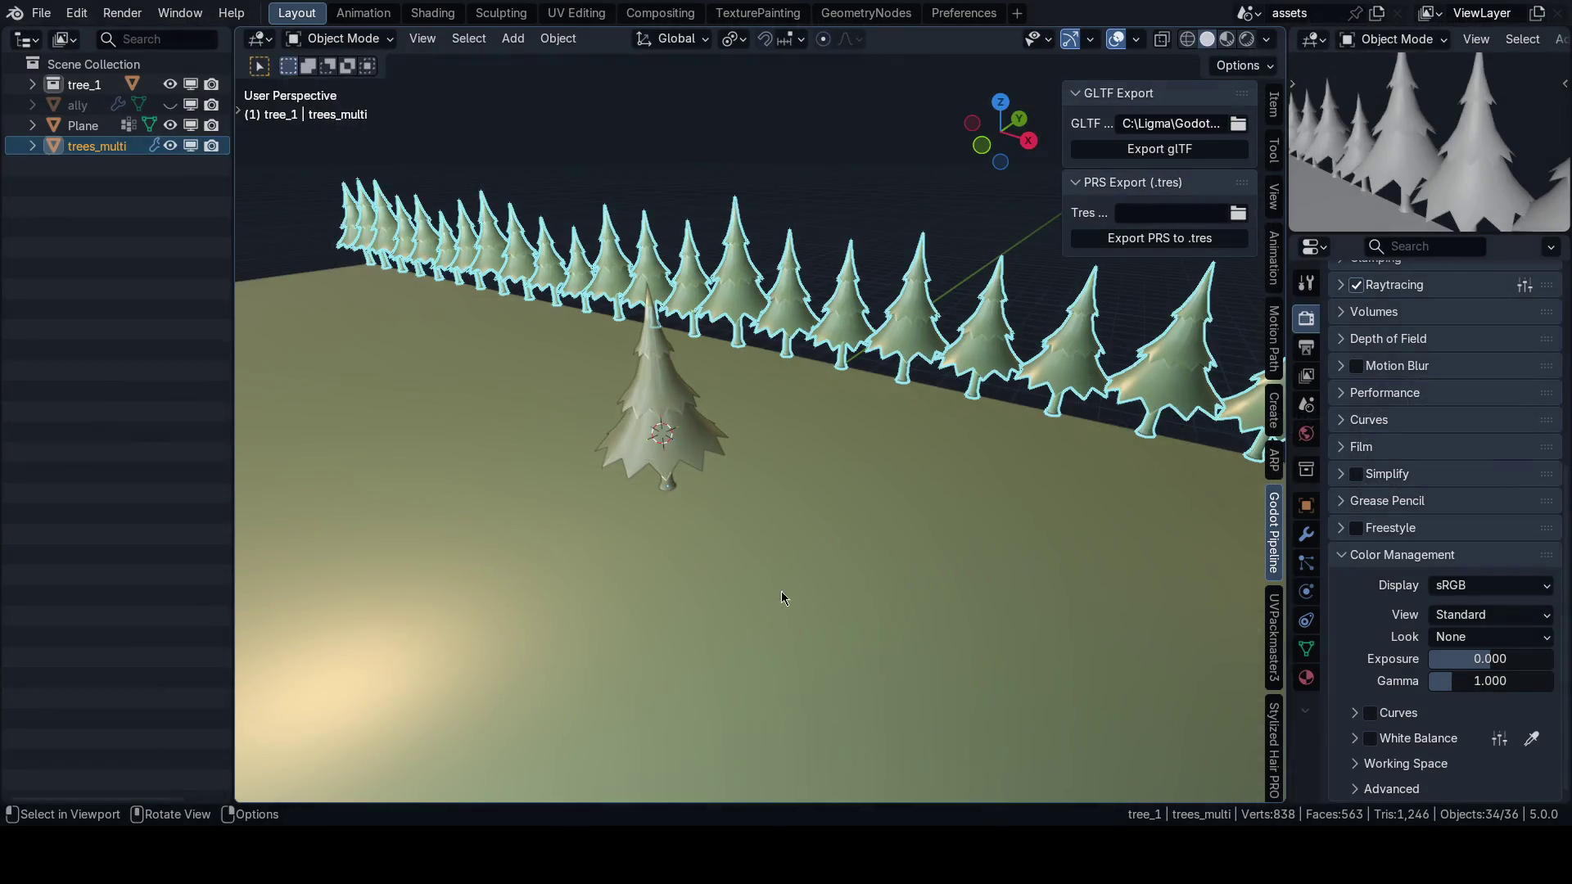
# Clear the Output log, run the game with F5 to check the tree row, then stop it with F8.
pyautogui.hotkey('alt', 'Tab')
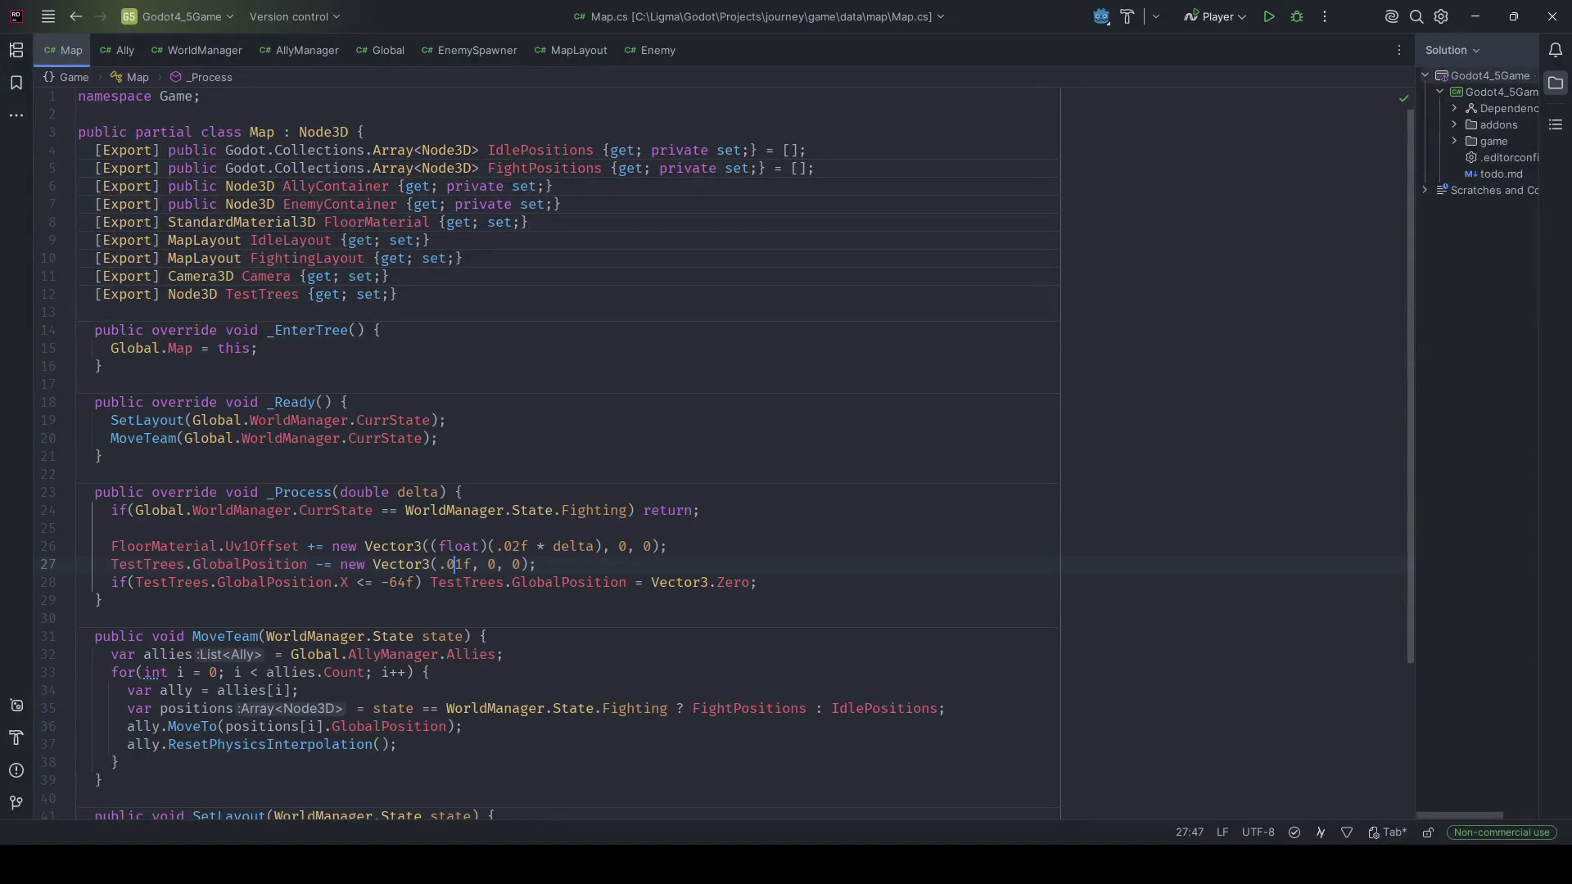
pyautogui.press('w')
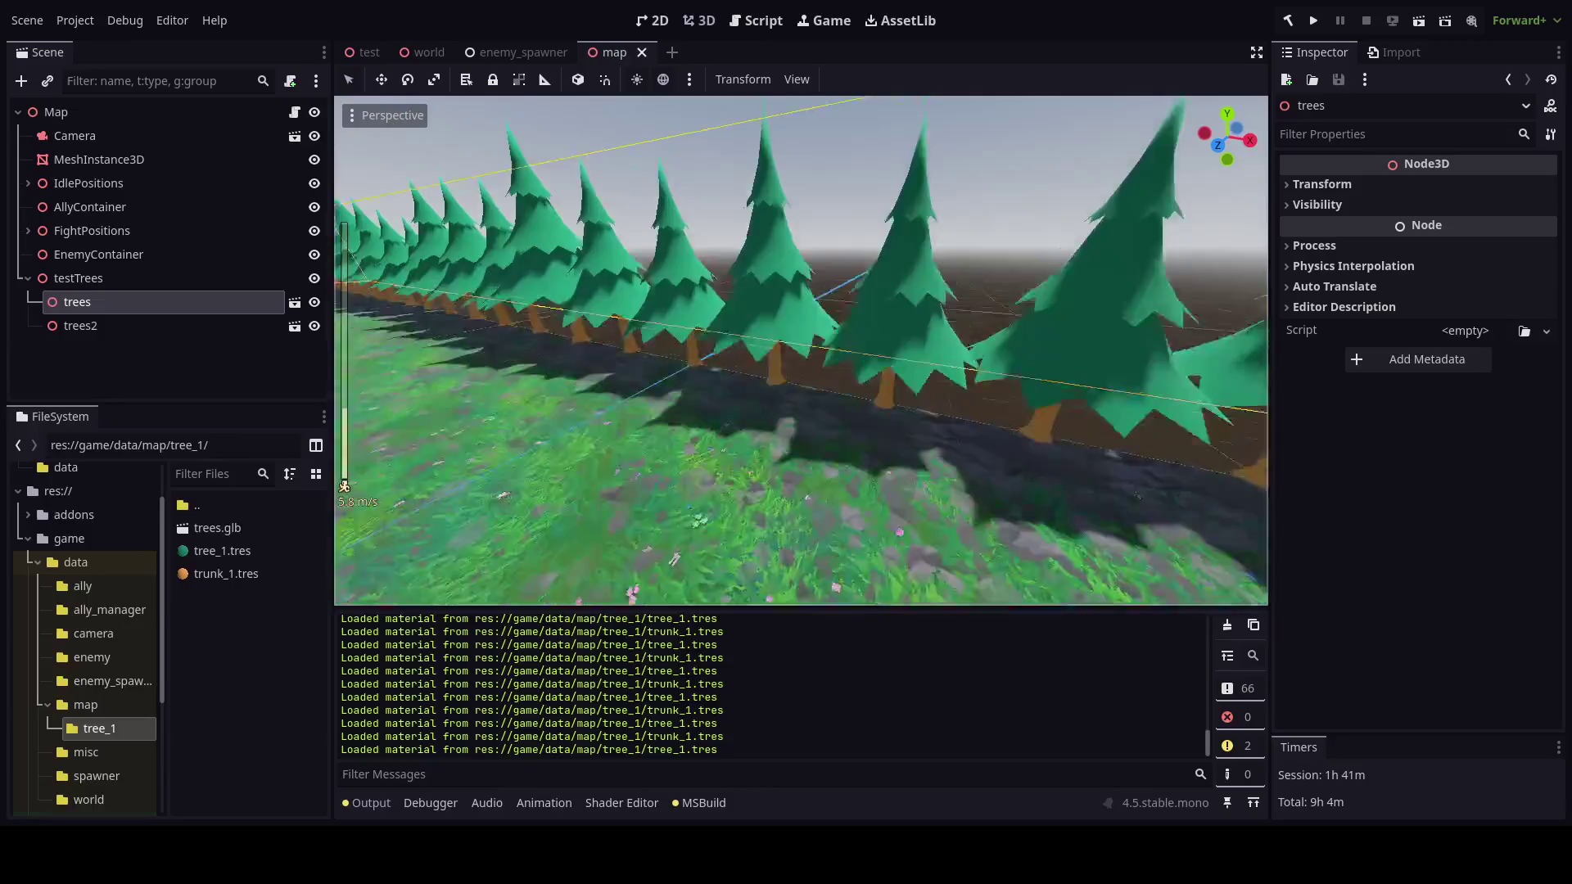
pyautogui.click(1227, 624)
pyautogui.press('w')
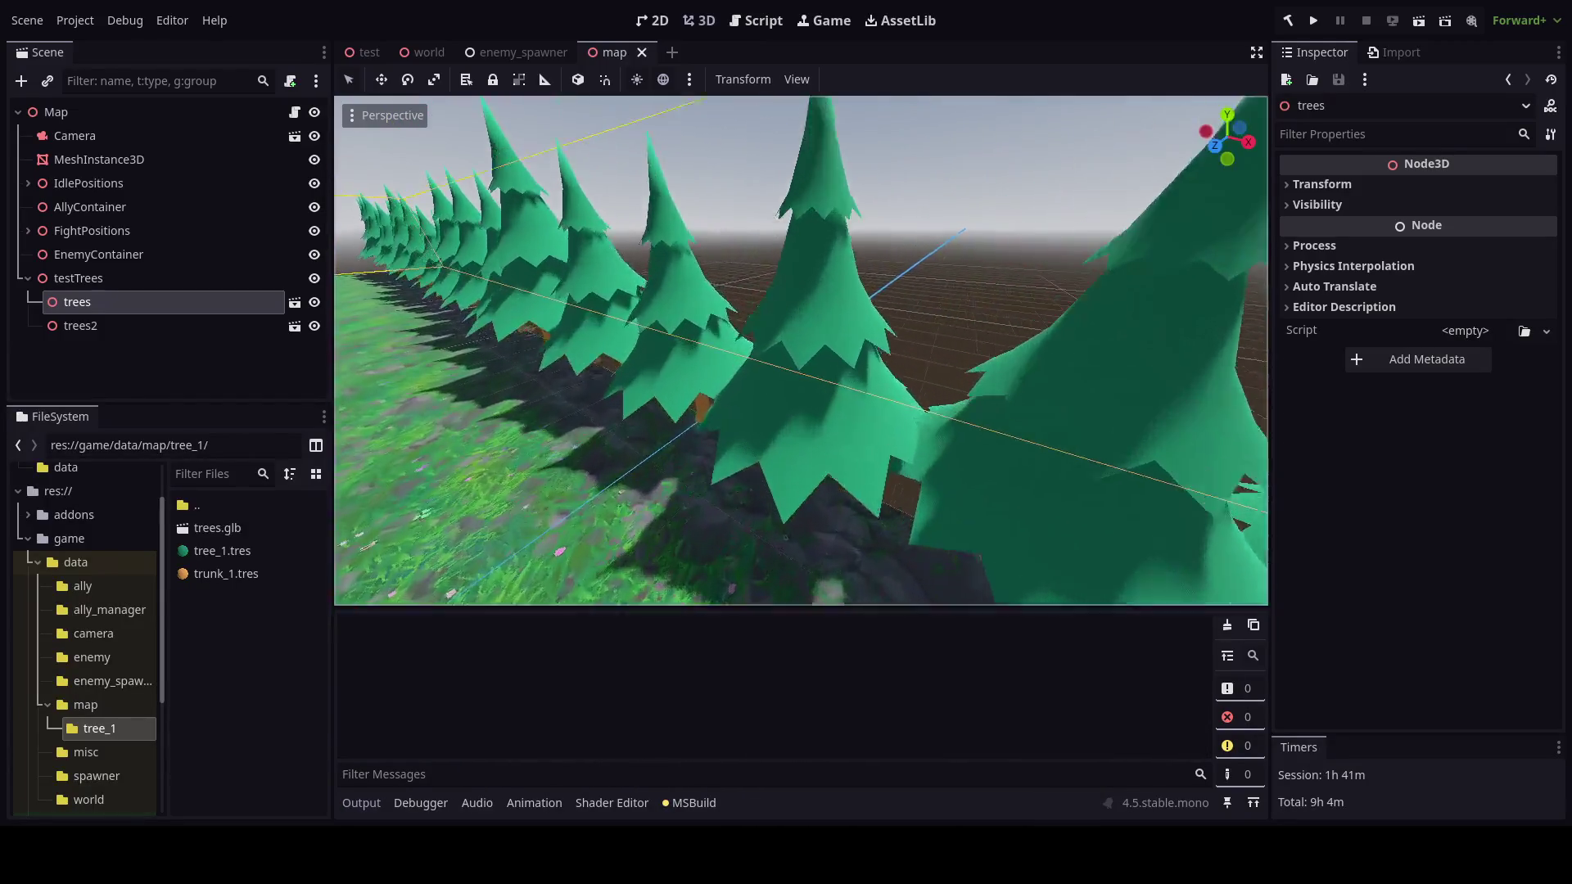
pyautogui.press('s')
pyautogui.press('F5')
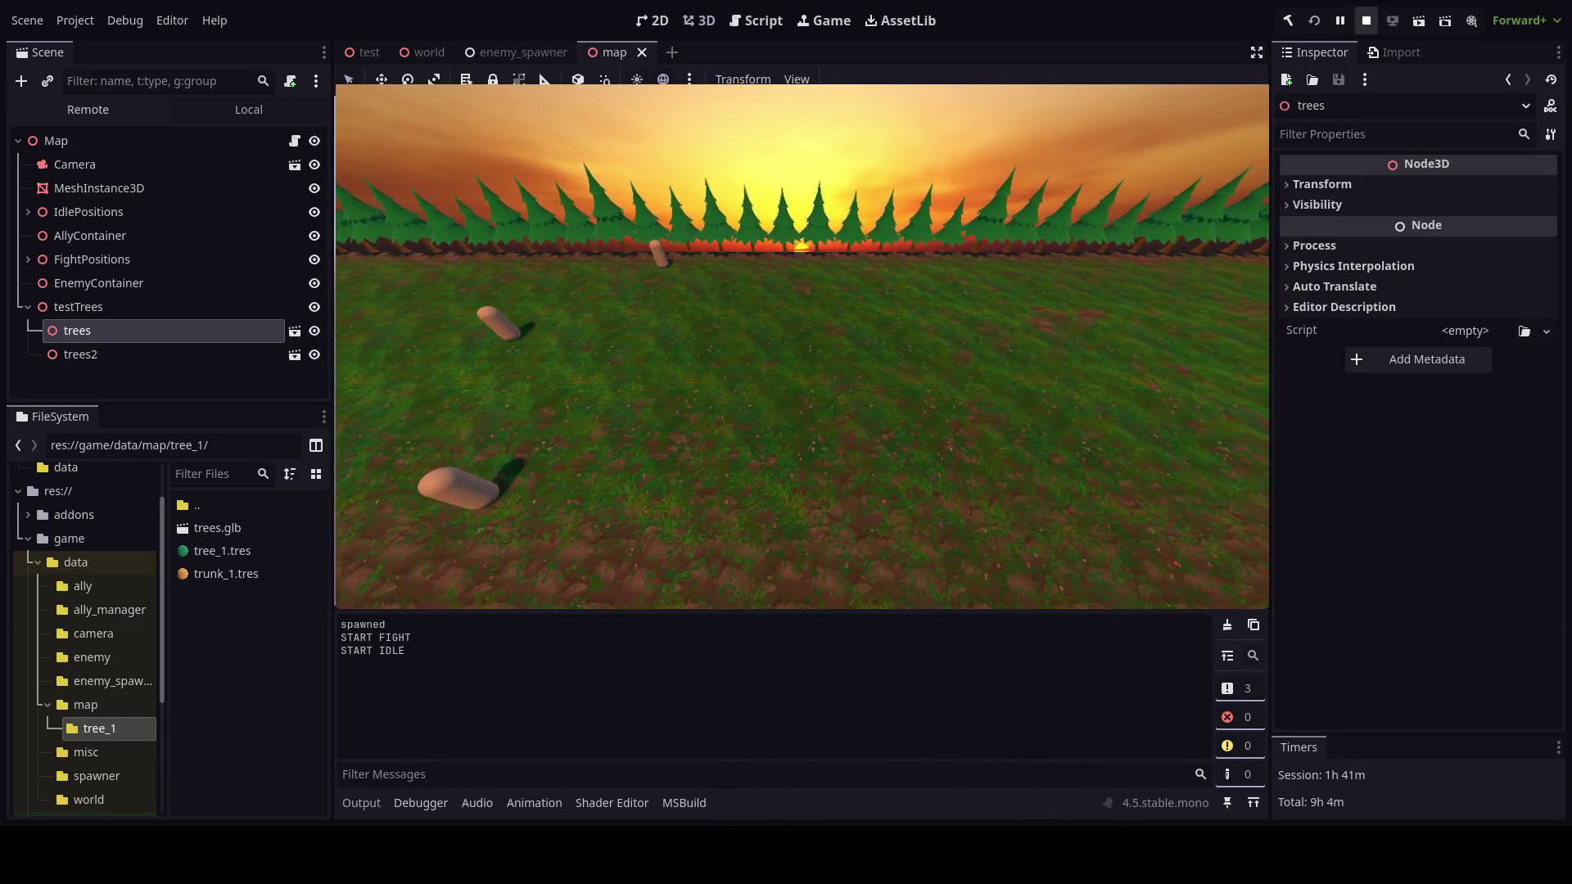
pyautogui.press('F8')
pyautogui.hotkey('alt', 'Tab')
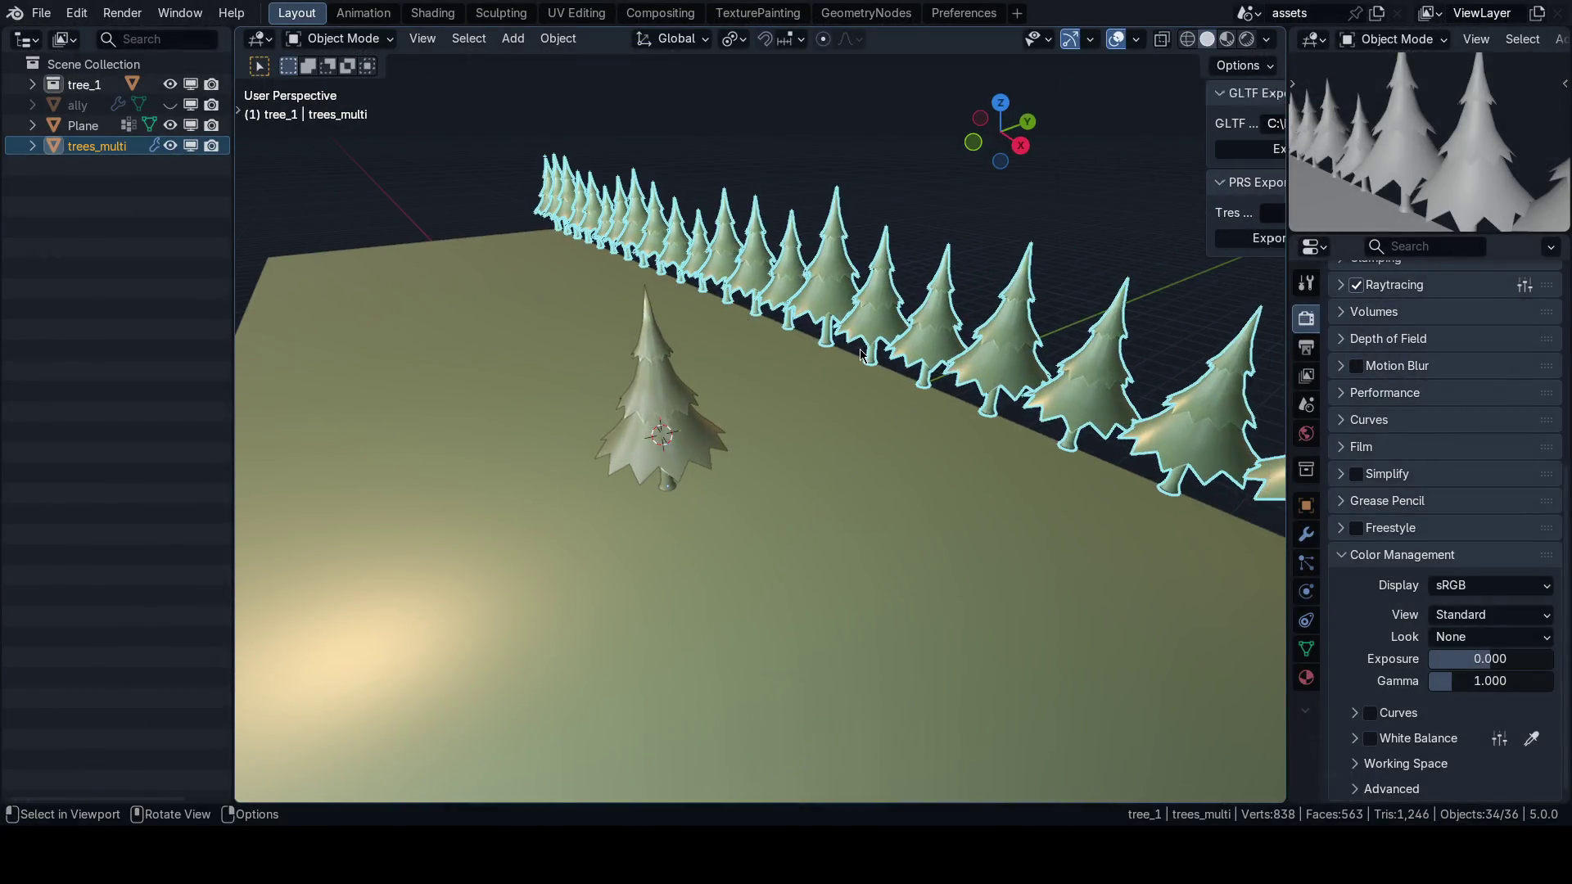
# View the tree row from the right and move trees_multi exactly -0.3 m along Y.
pyautogui.hotkey('ctrl', 'Tab')
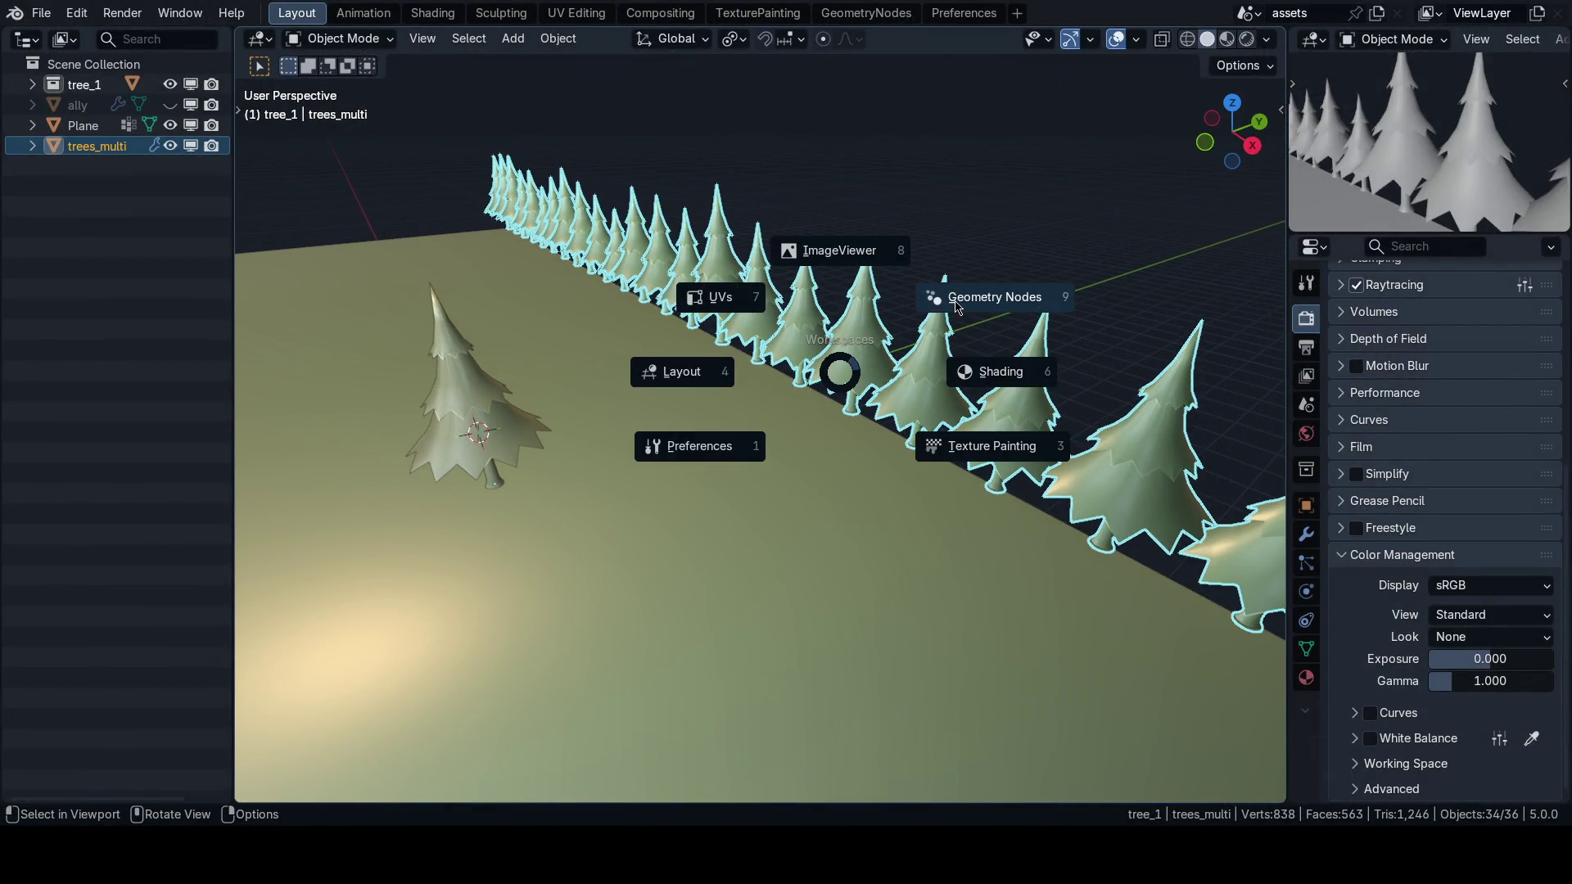
pyautogui.press('Escape')
pyautogui.press('`')
pyautogui.click(1064, 399)
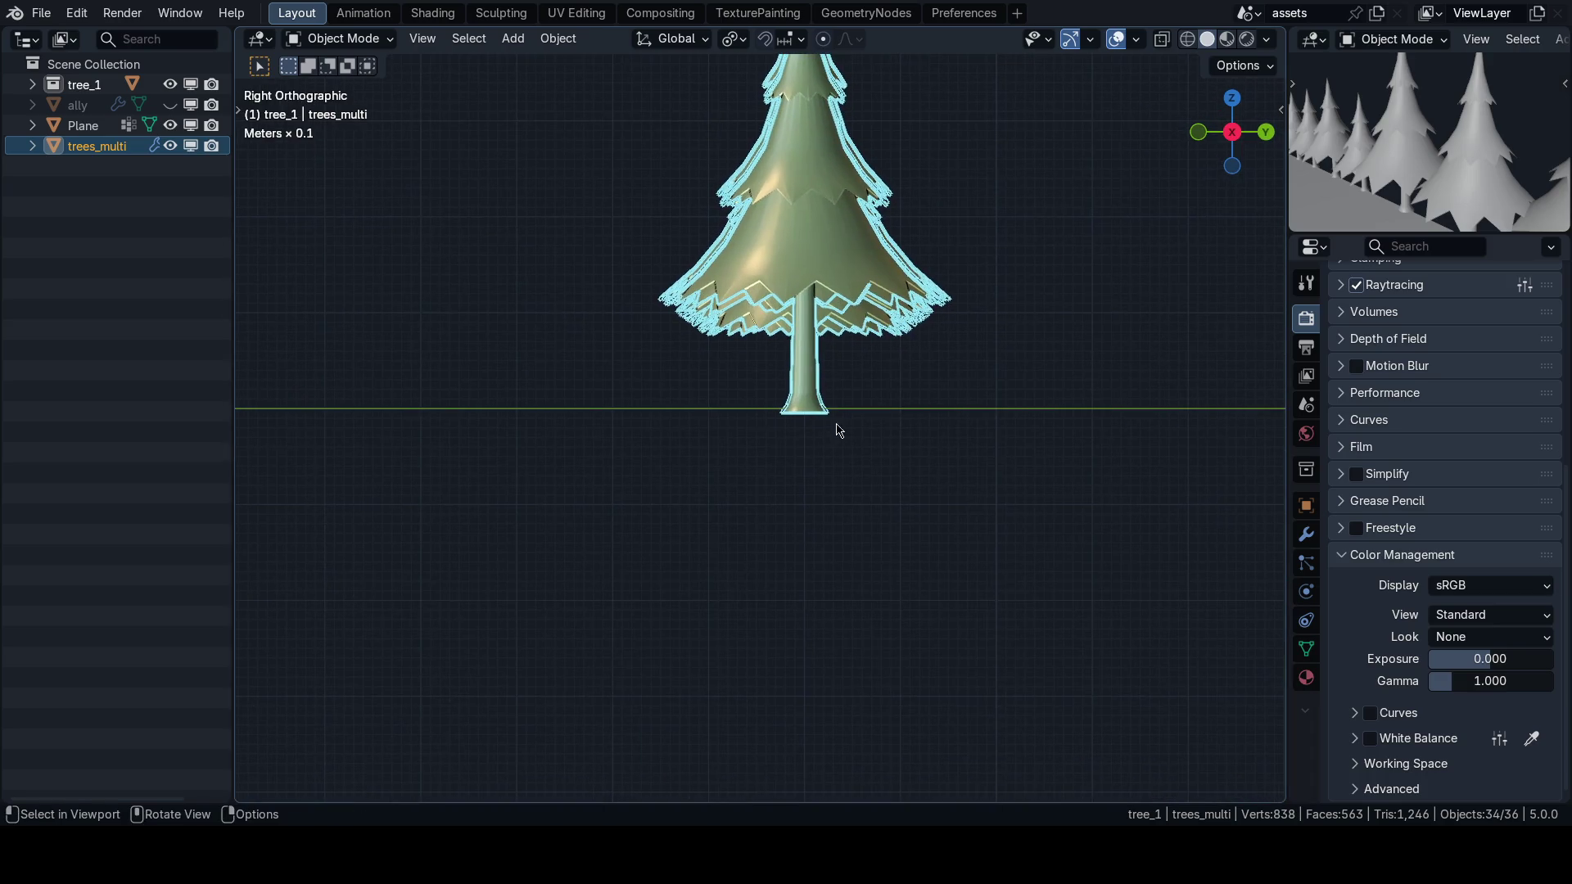
pyautogui.hotkey('shift', '`')
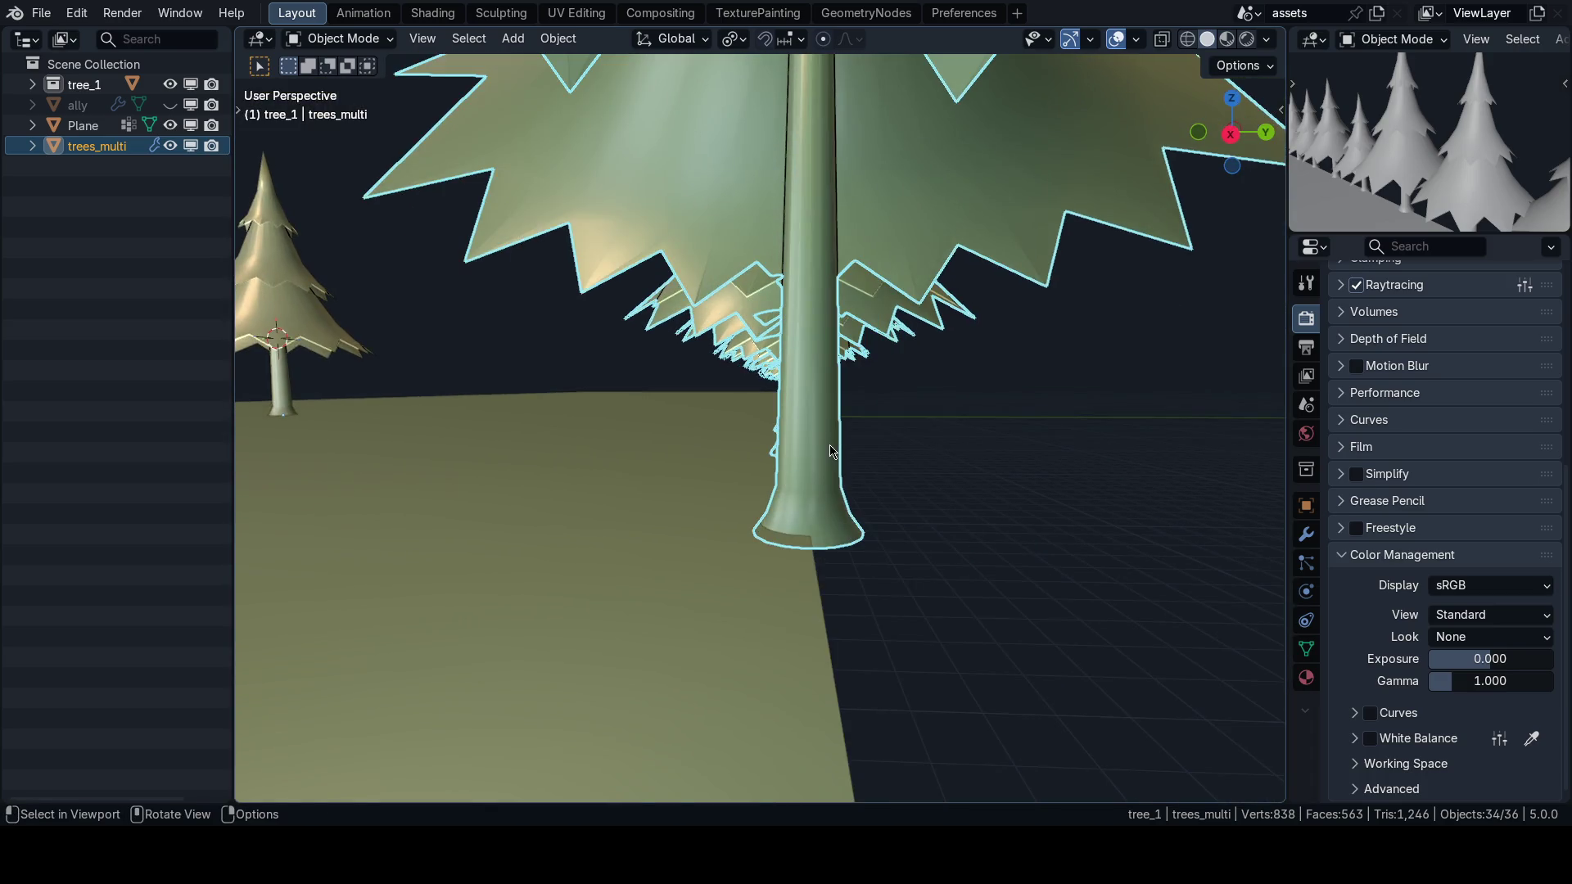
pyautogui.press('g')
pyautogui.press('y')
pyautogui.click(807, 449)
pyautogui.click(452, 691)
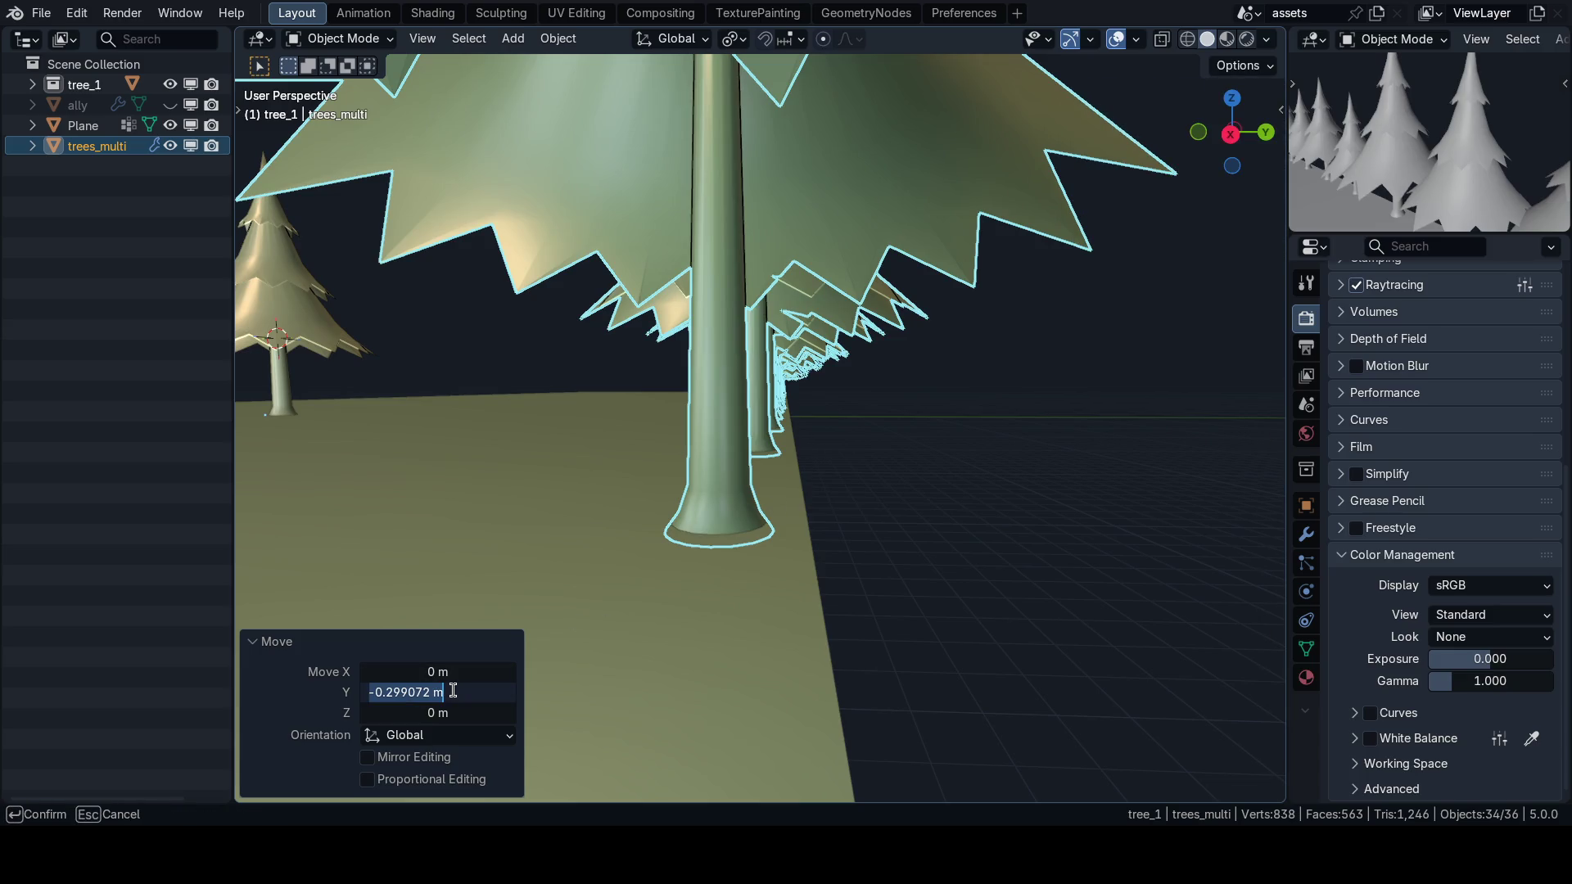
pyautogui.write('-0.3')
pyautogui.press('Return')
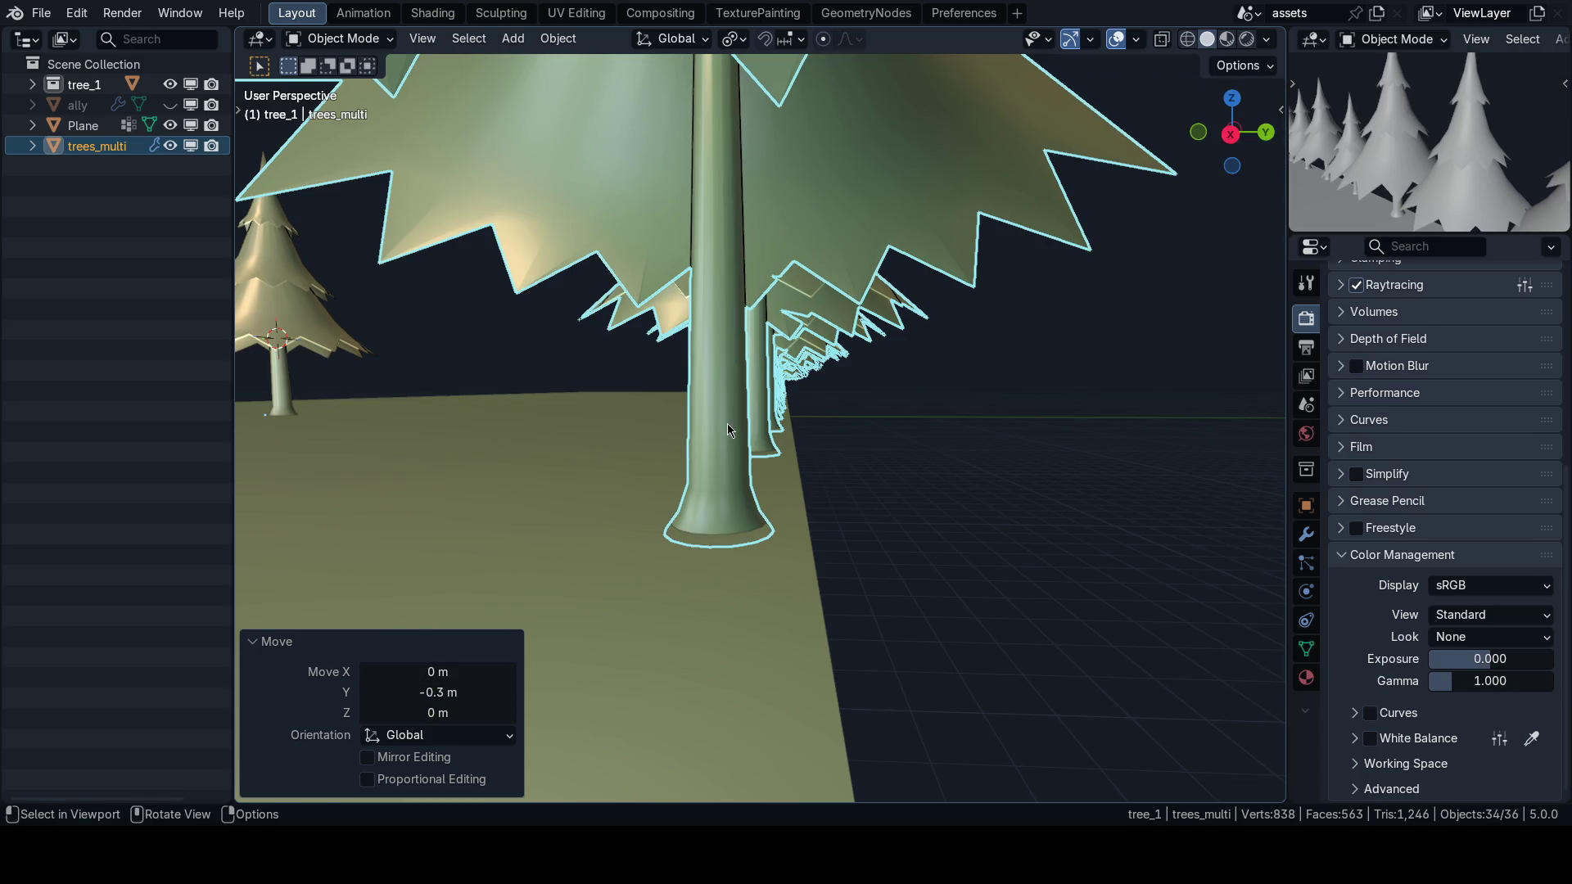
# Switch to the GeometryNodes workspace.
pyautogui.hotkey('ctrl', 'Tab')
pyautogui.click(868, 352)
pyautogui.scroll(-2, 1008, 502)
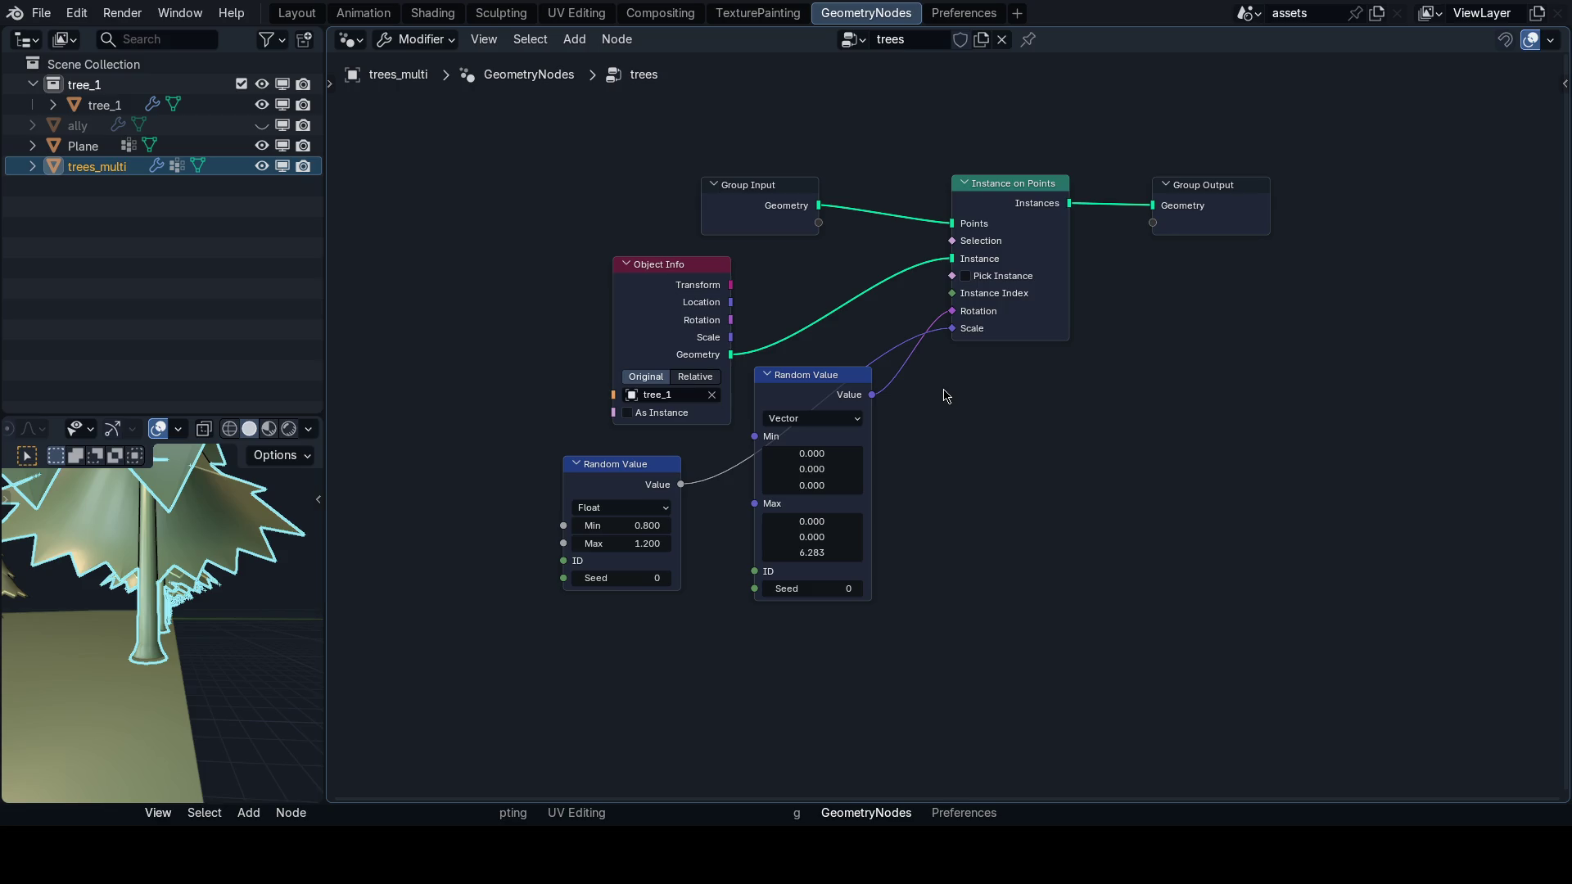
# Search 'translate' and drop a Translate Instances node onto the Object Info link.
pyautogui.moveTo(946, 397)
pyautogui.mouseDown()
pyautogui.moveTo(1007, 442)
pyautogui.moveTo(1128, 449)
pyautogui.mouseUp()
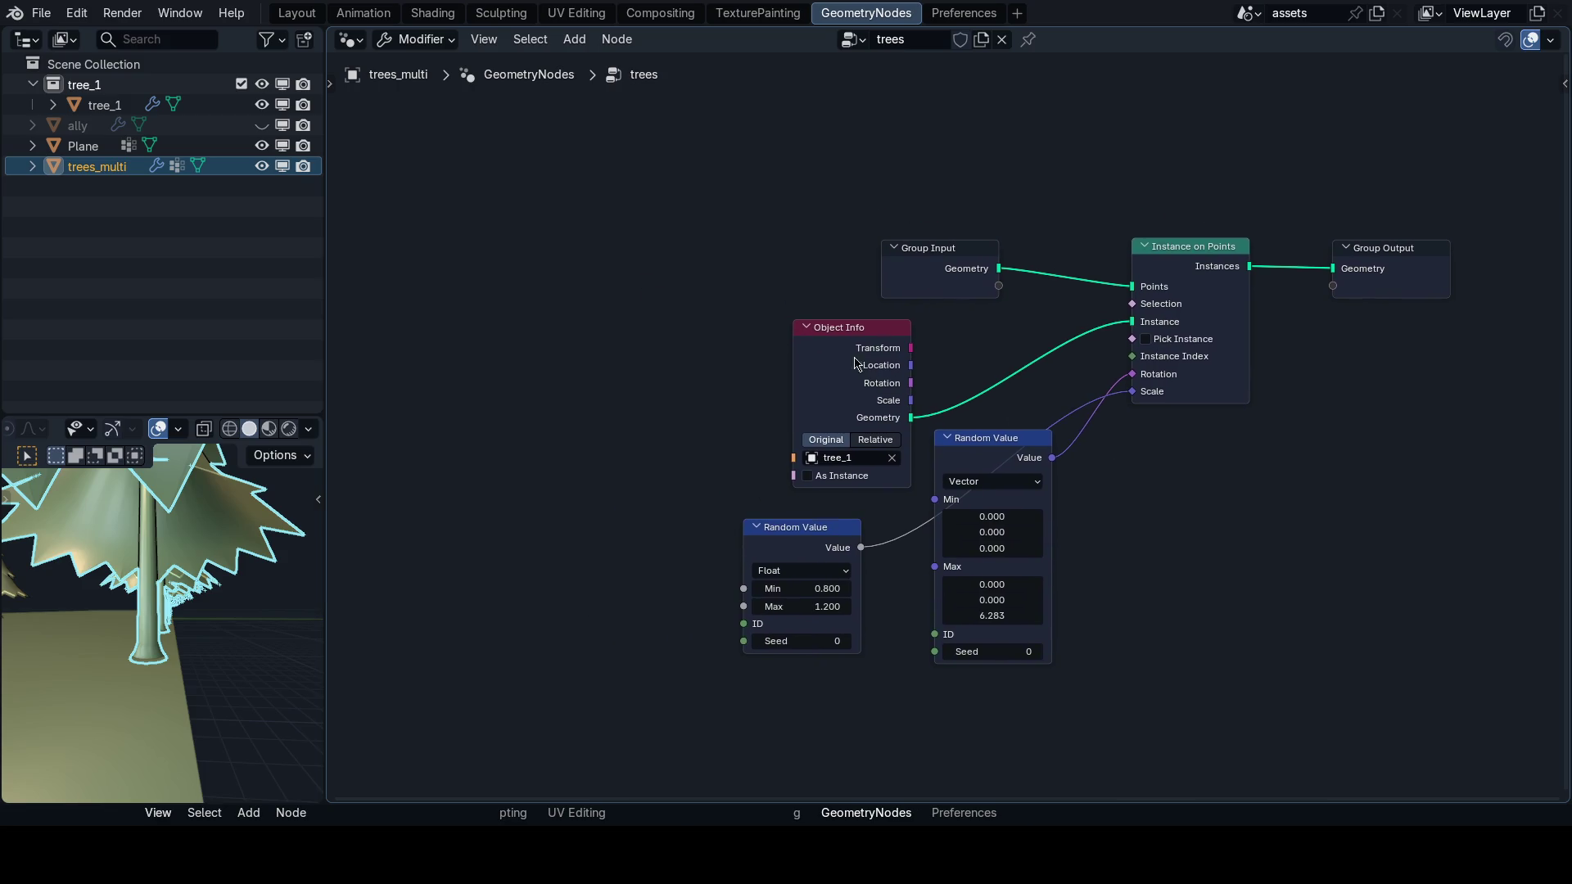
pyautogui.moveTo(854, 331); pyautogui.dragTo(648, 305)
pyautogui.scroll(2, 792, 398)
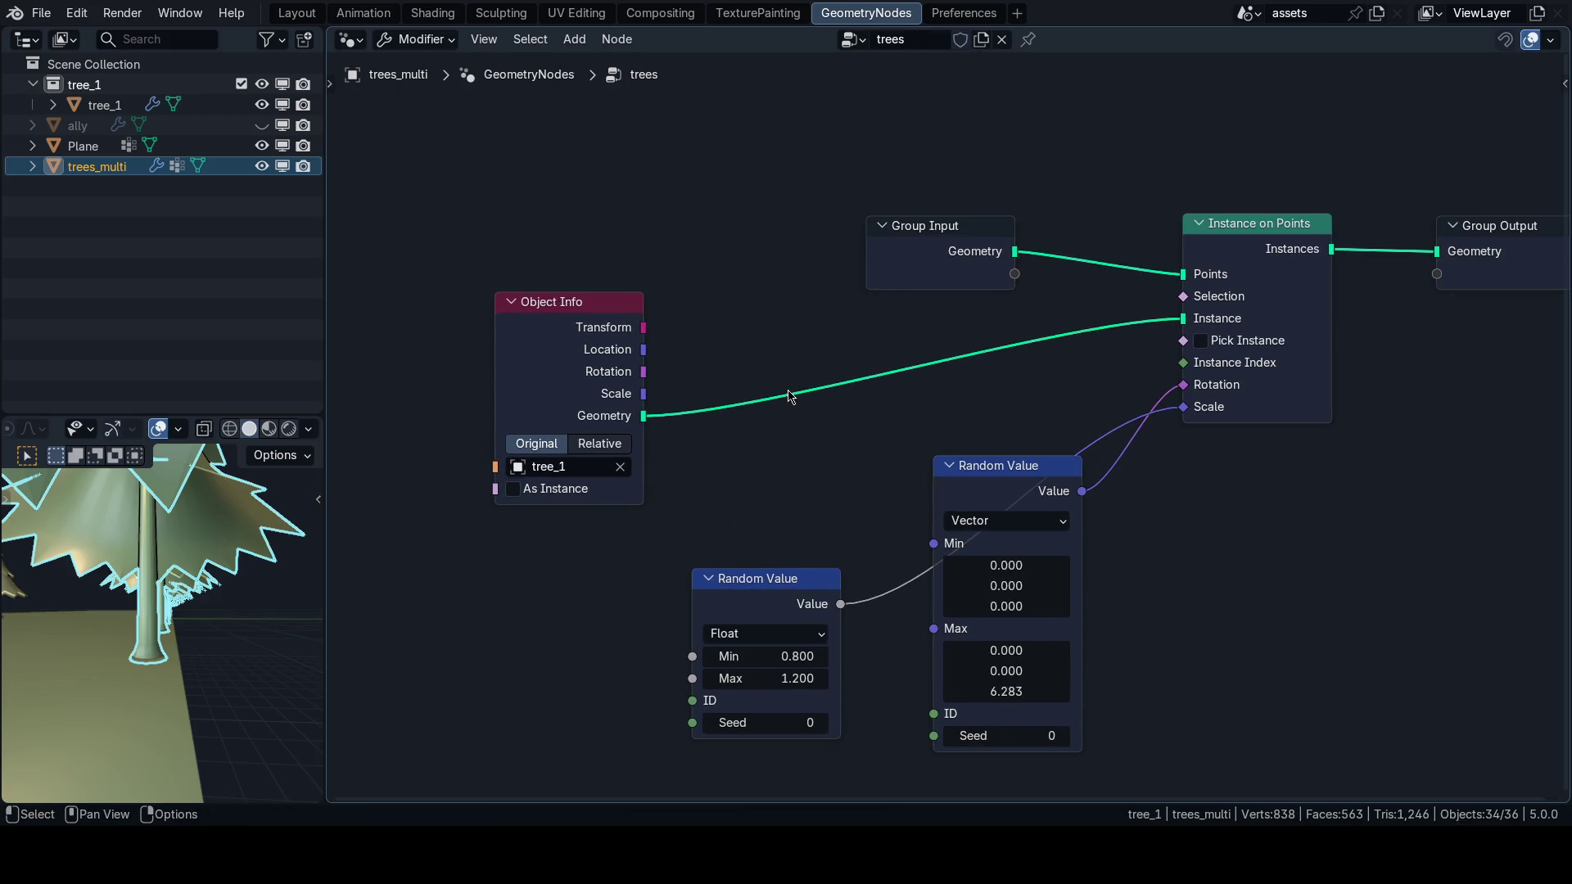
pyautogui.hotkey('shift', 'a')
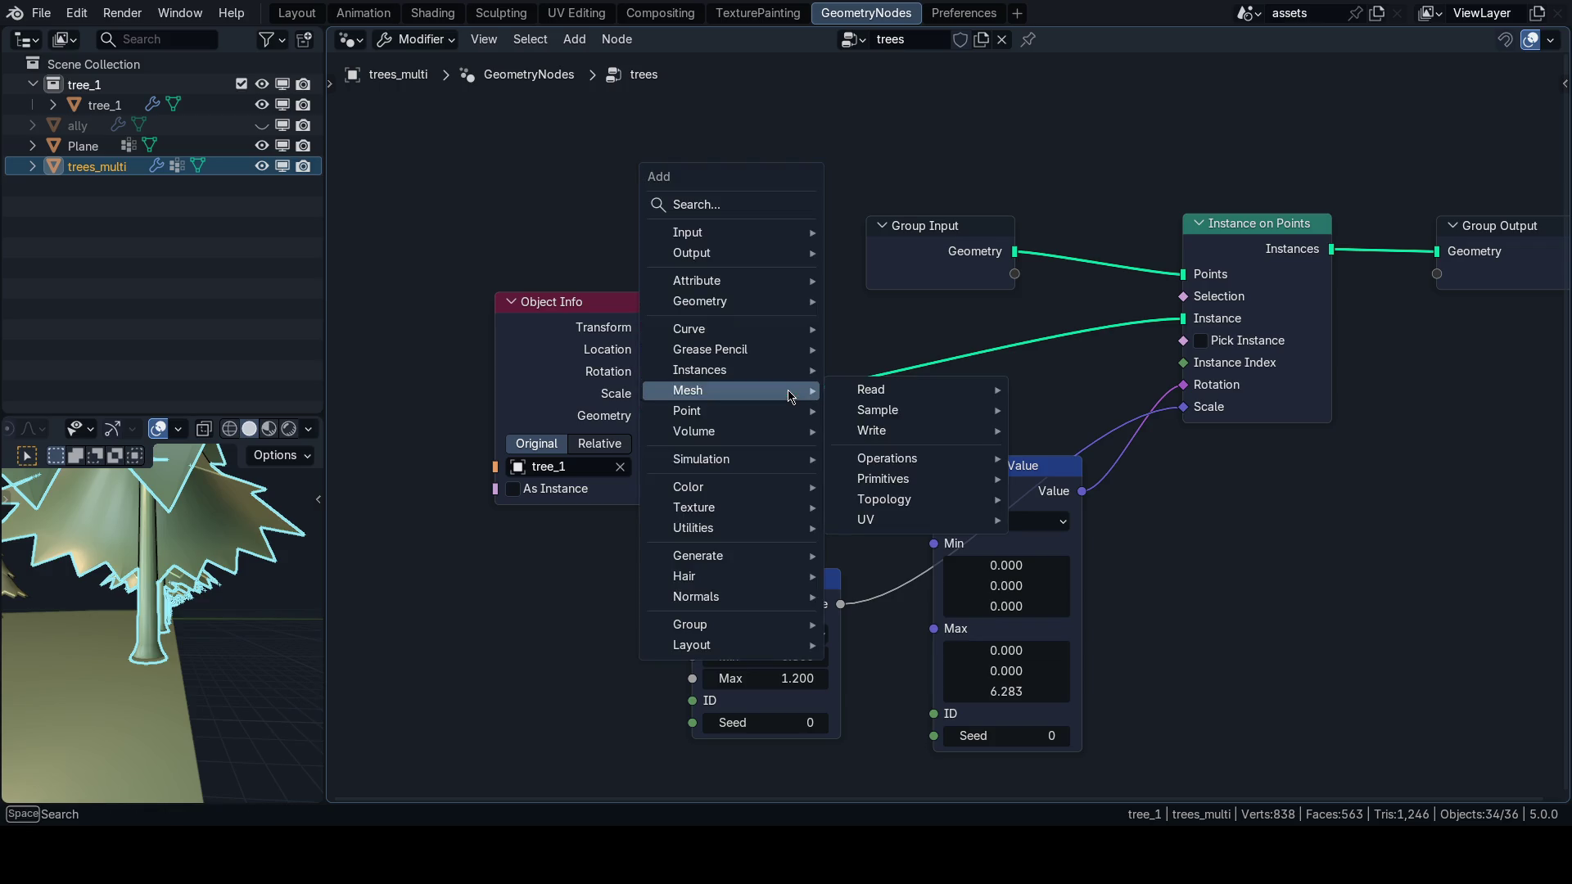
pyautogui.write('transfor')
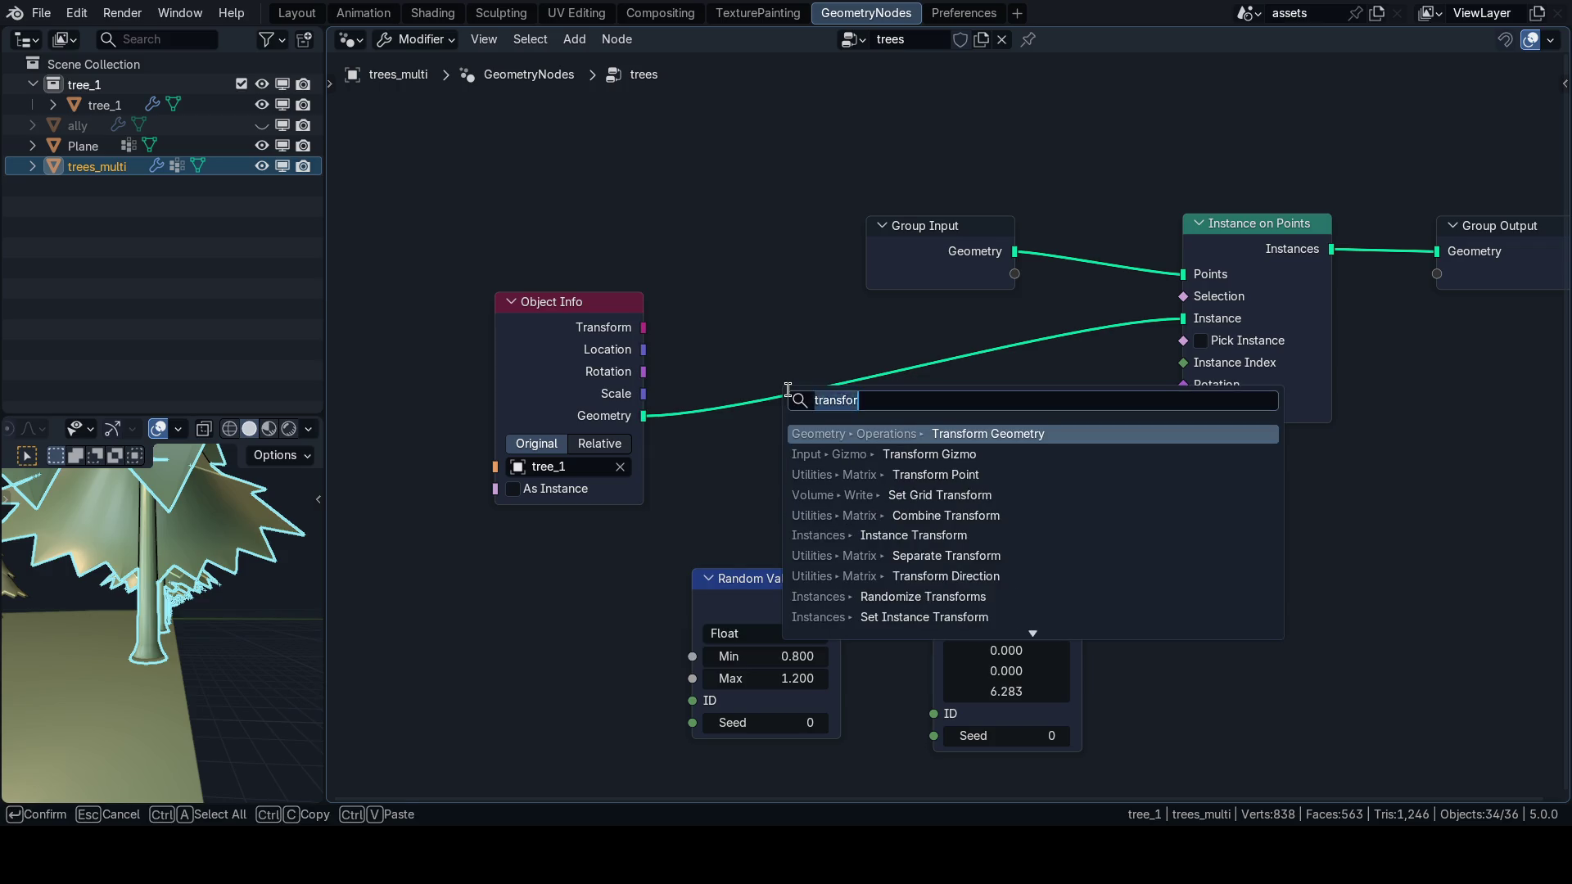
pyautogui.write('instanc')
pyautogui.press('Down')
pyautogui.press('Down')
pyautogui.press('Down')
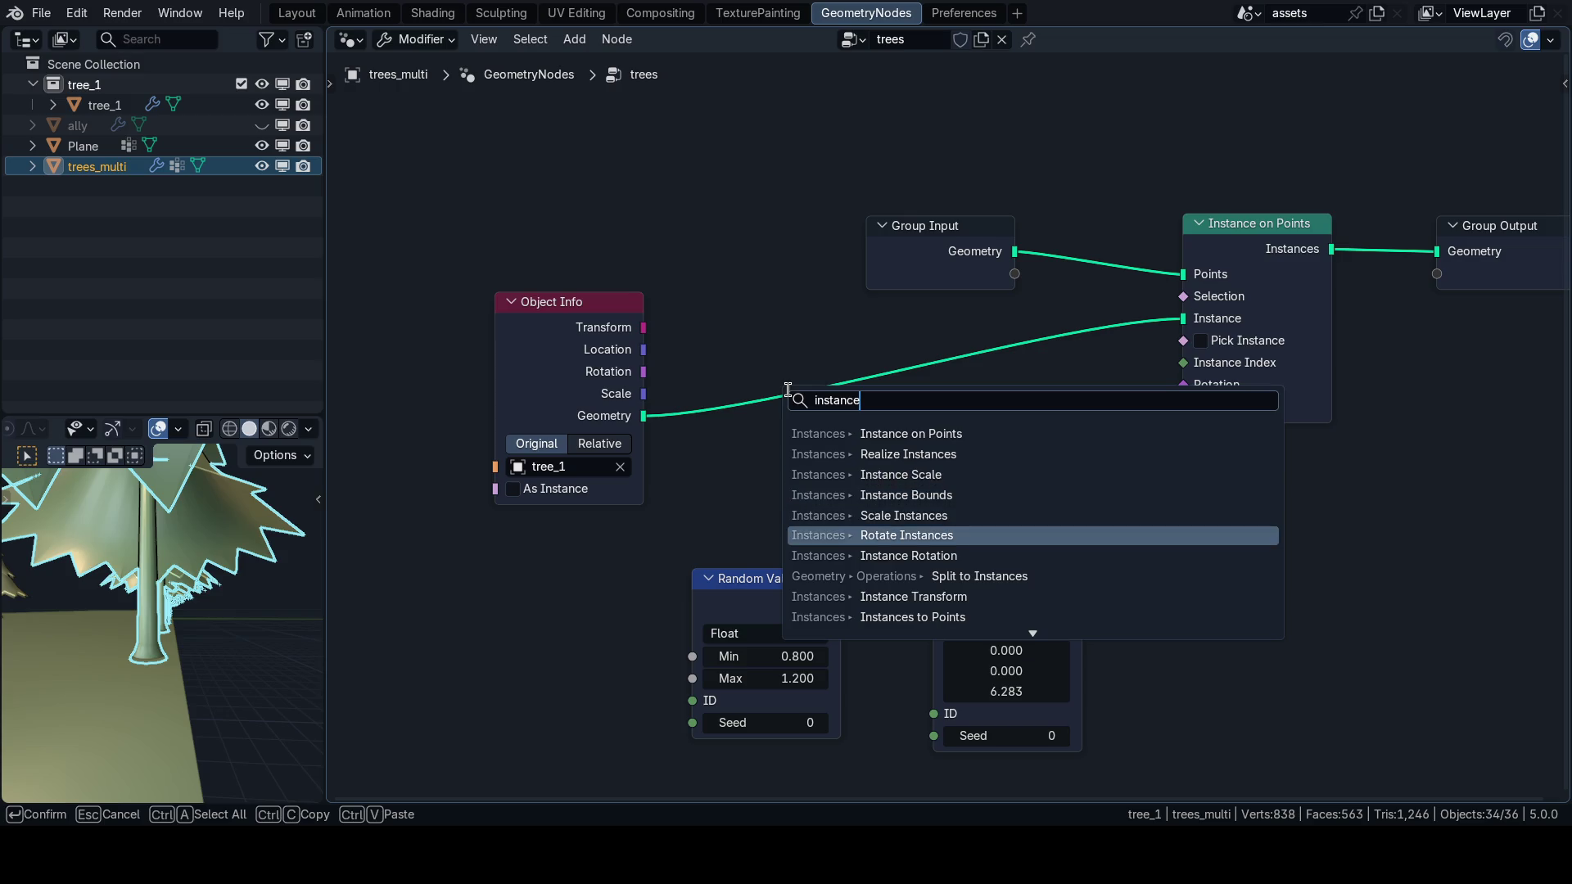
pyautogui.hotkey('ctrl', 'a')
pyautogui.write('translate')
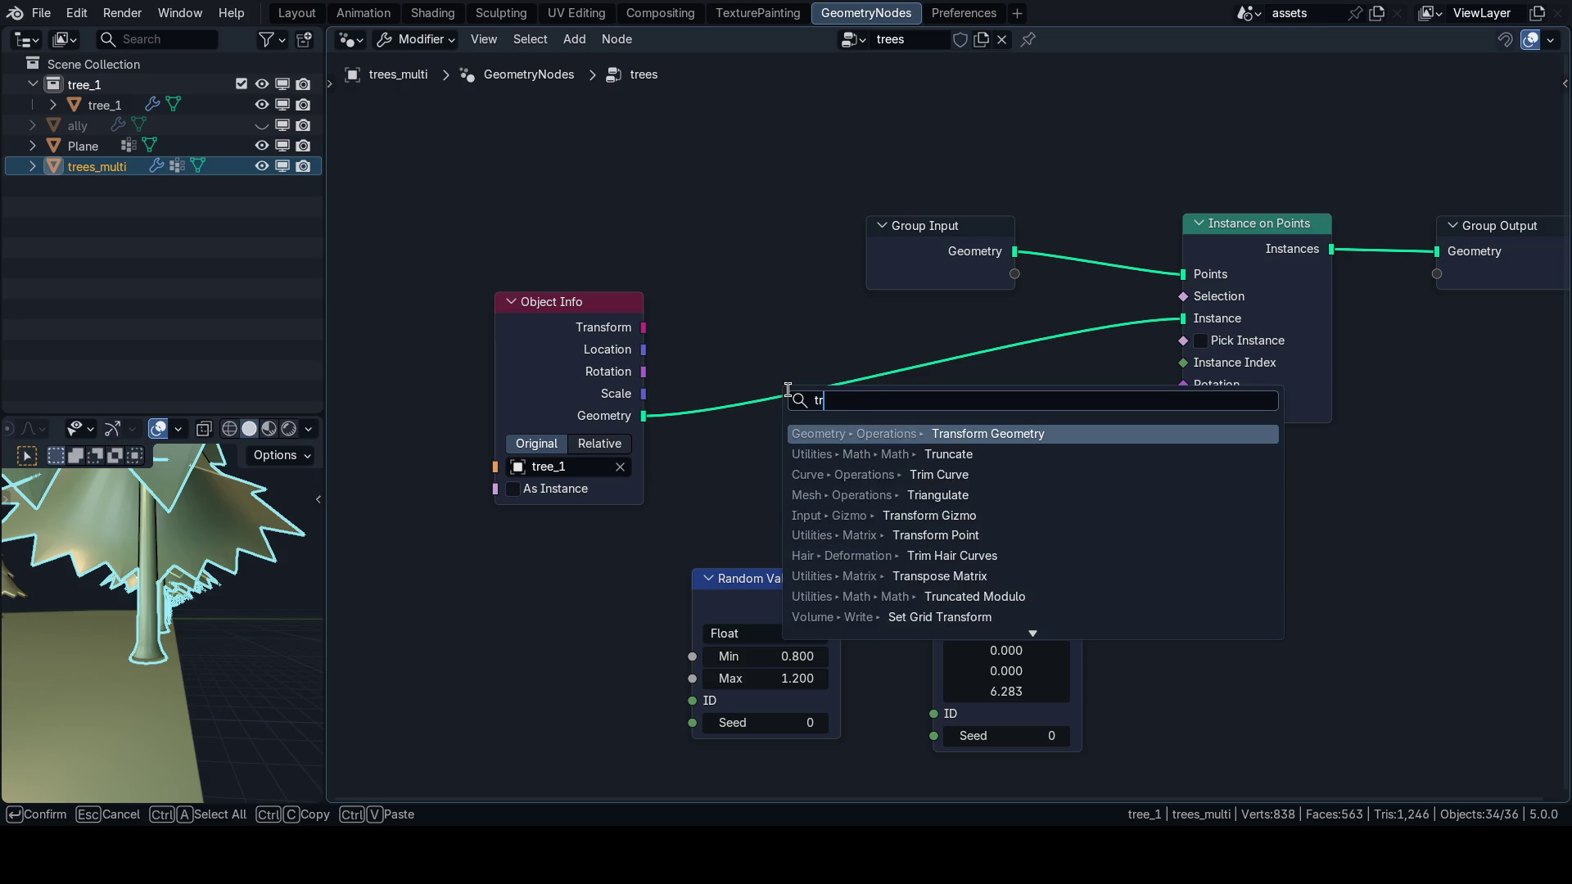
pyautogui.press('Return')
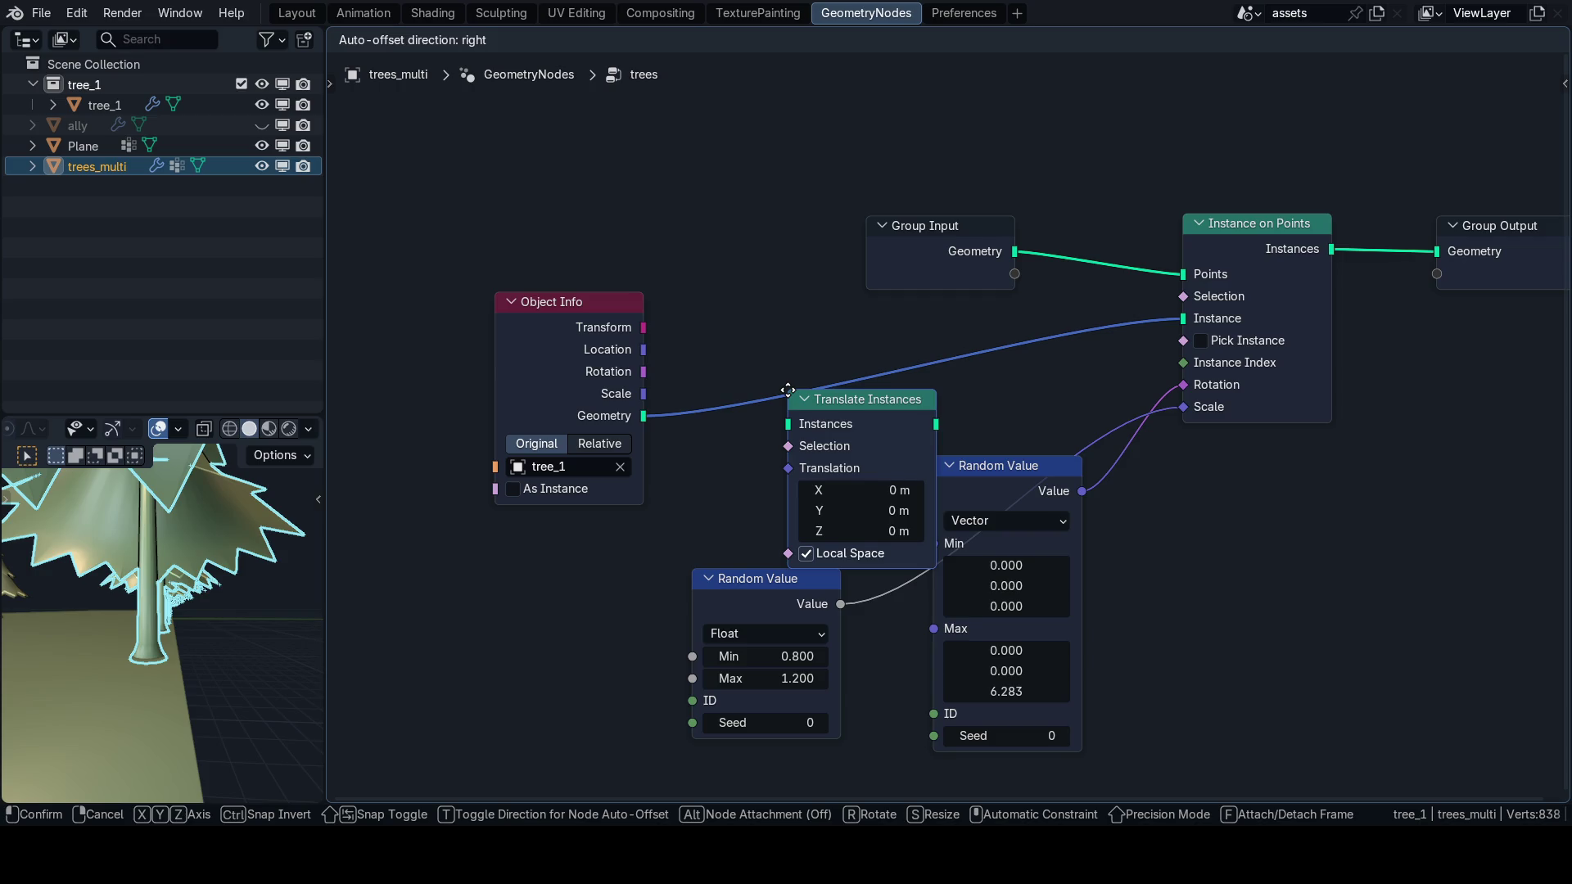
pyautogui.click(805, 347)
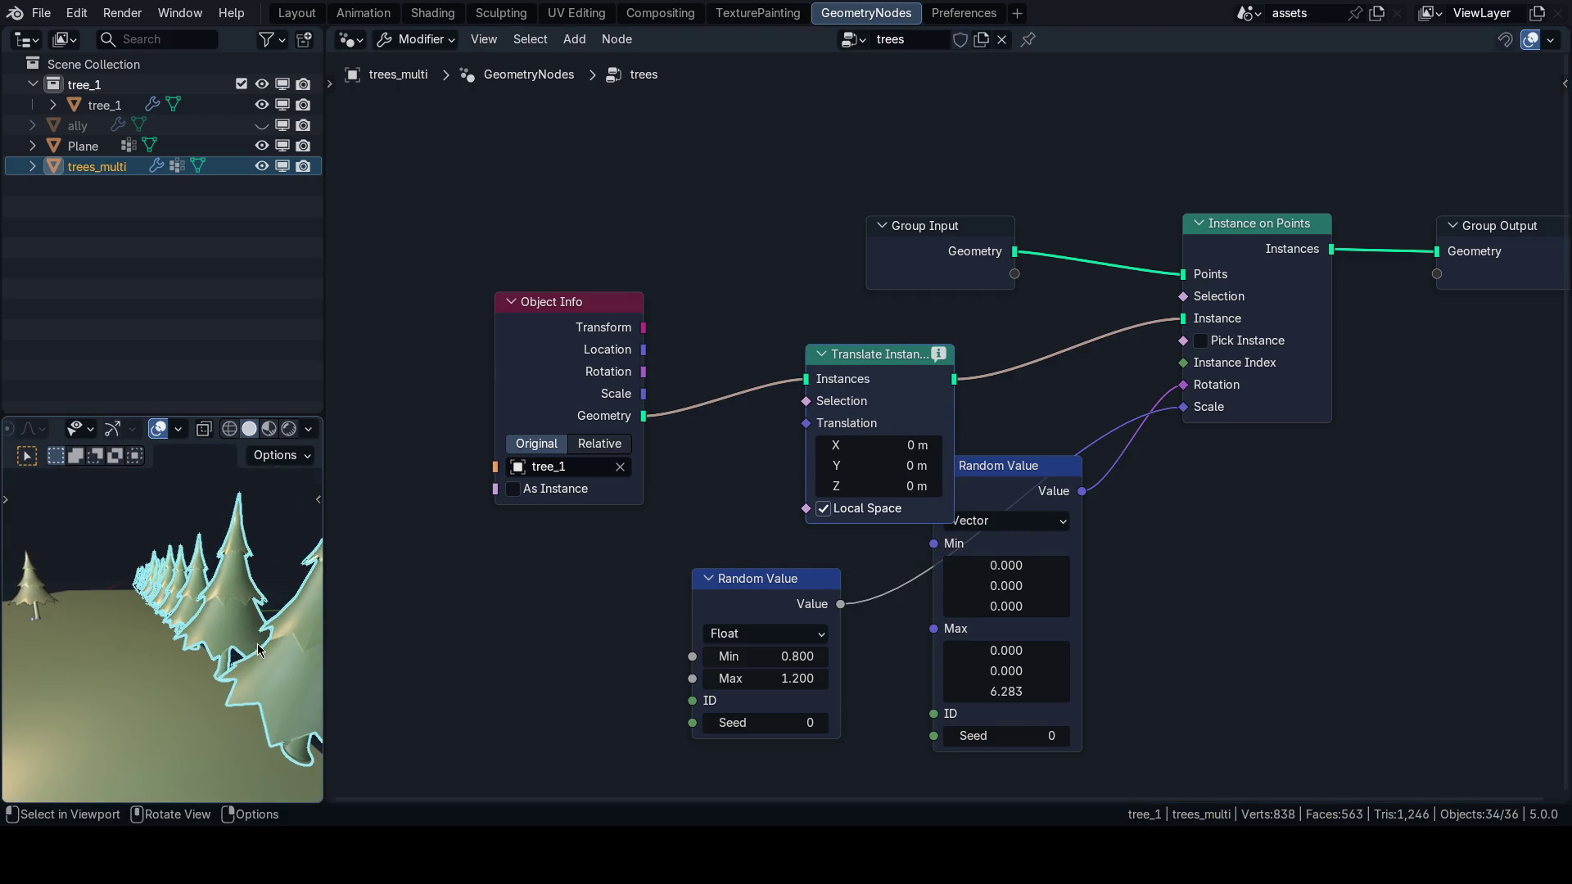
# Select all nodes, tidy the layout and save, then move Object Info up-left.
pyautogui.press('Home')
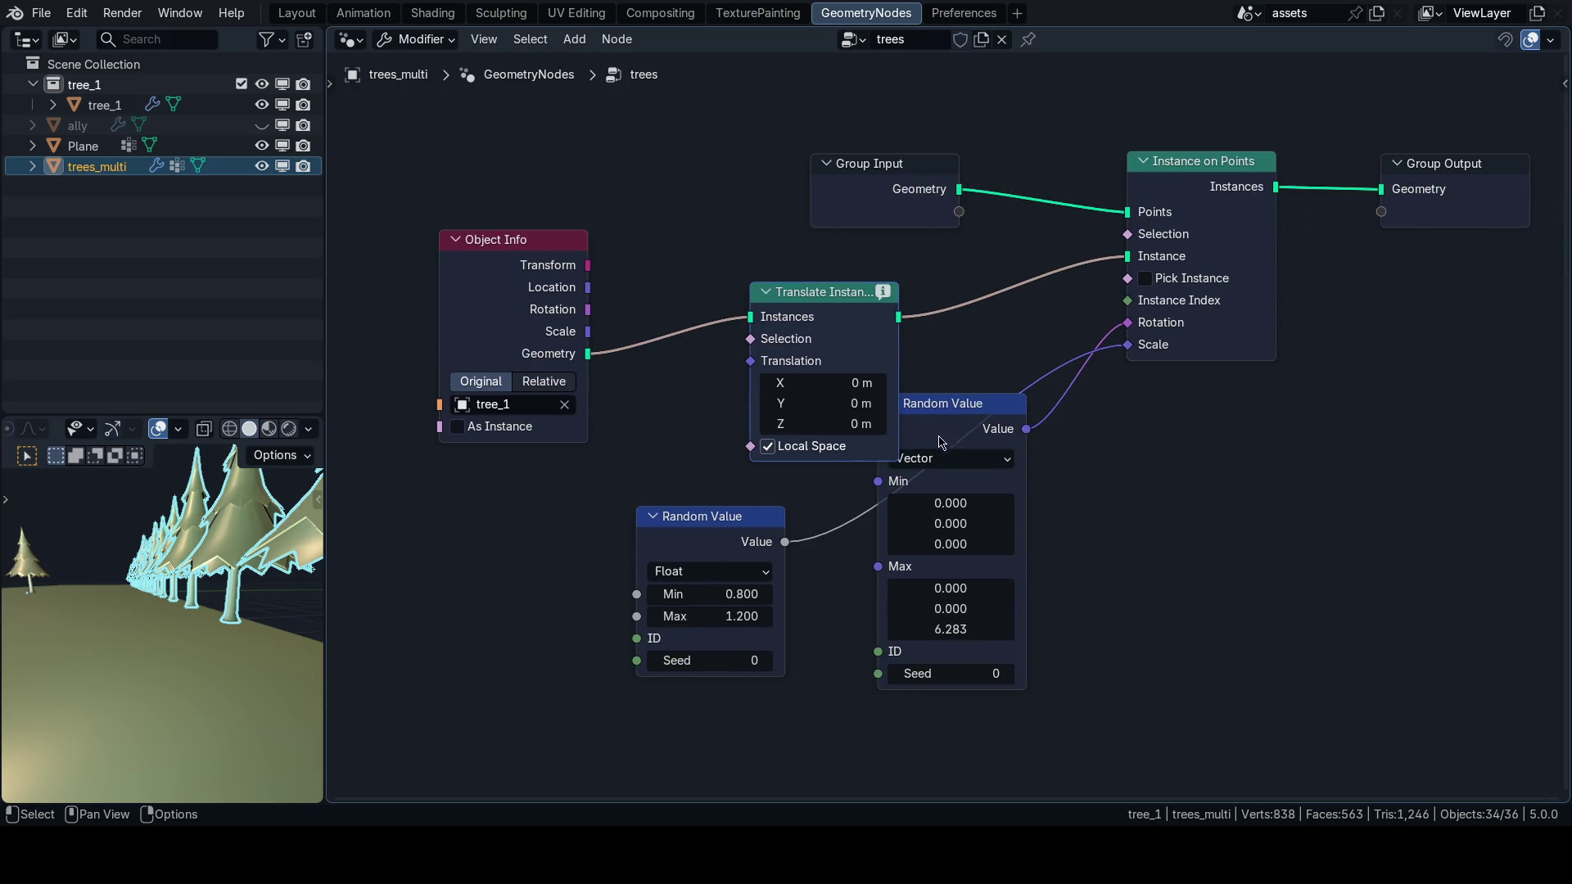
pyautogui.press('a')
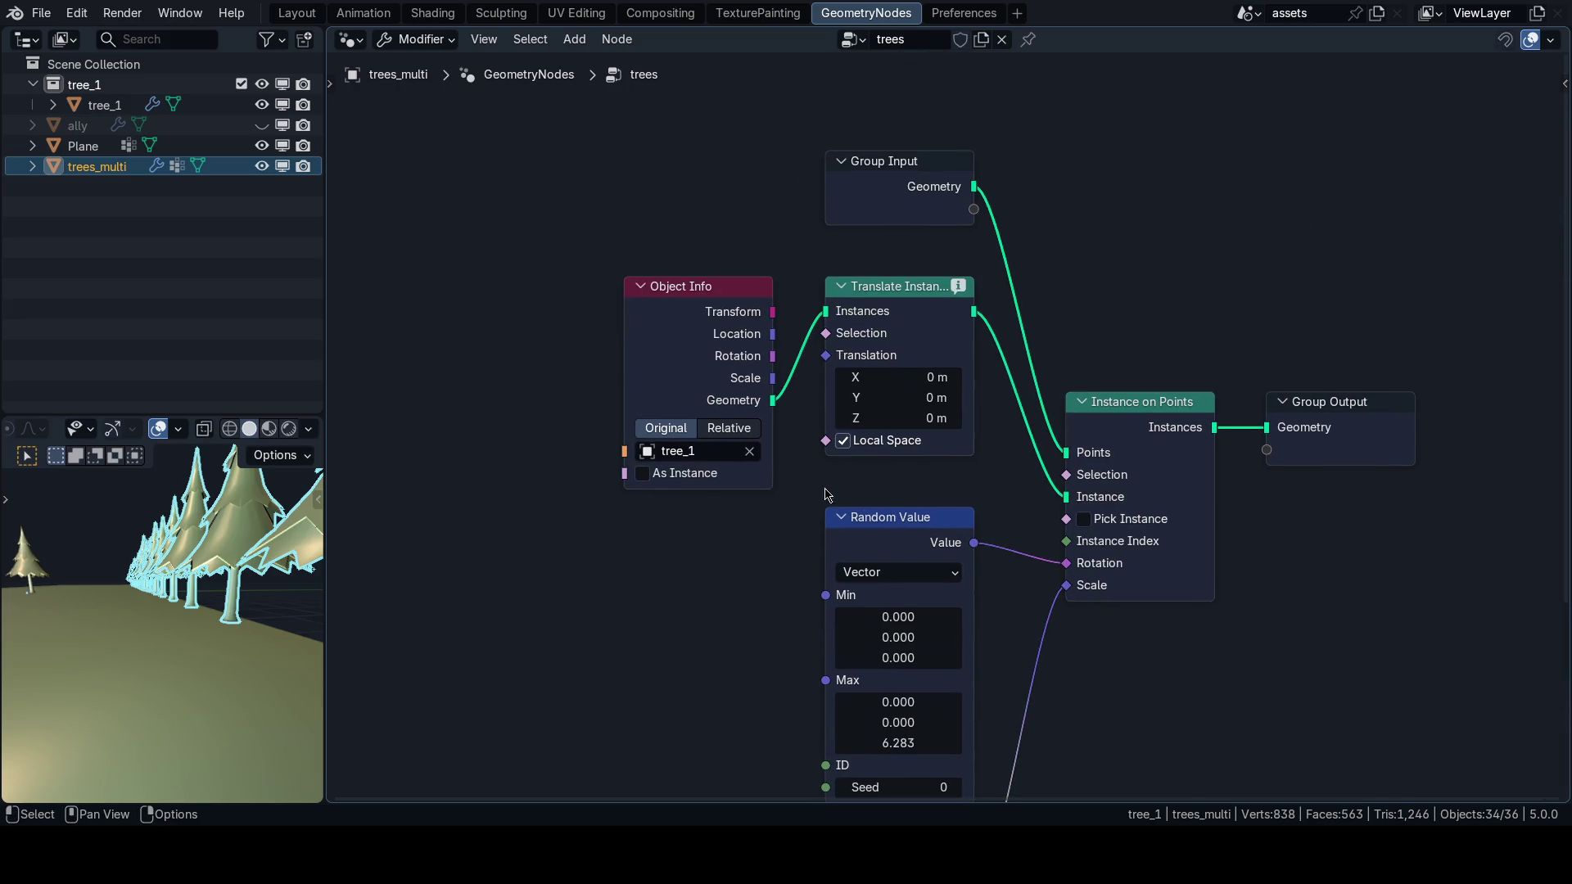
pyautogui.hotkey('ctrl', 's')
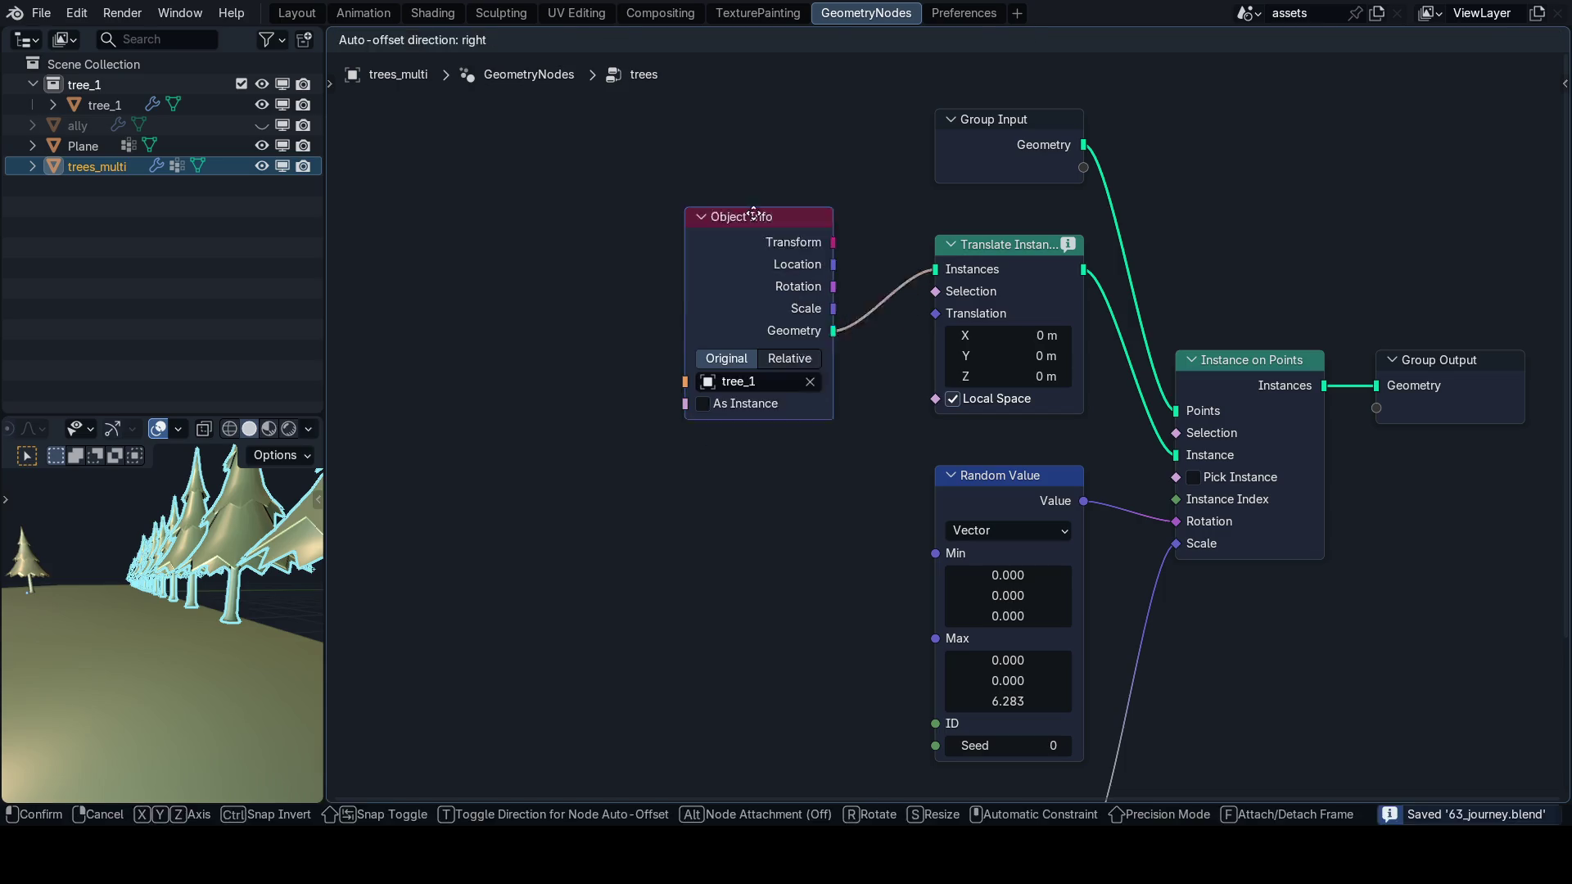
pyautogui.moveTo(802, 244); pyautogui.dragTo(690, 166)
pyautogui.moveTo(1067, 248)
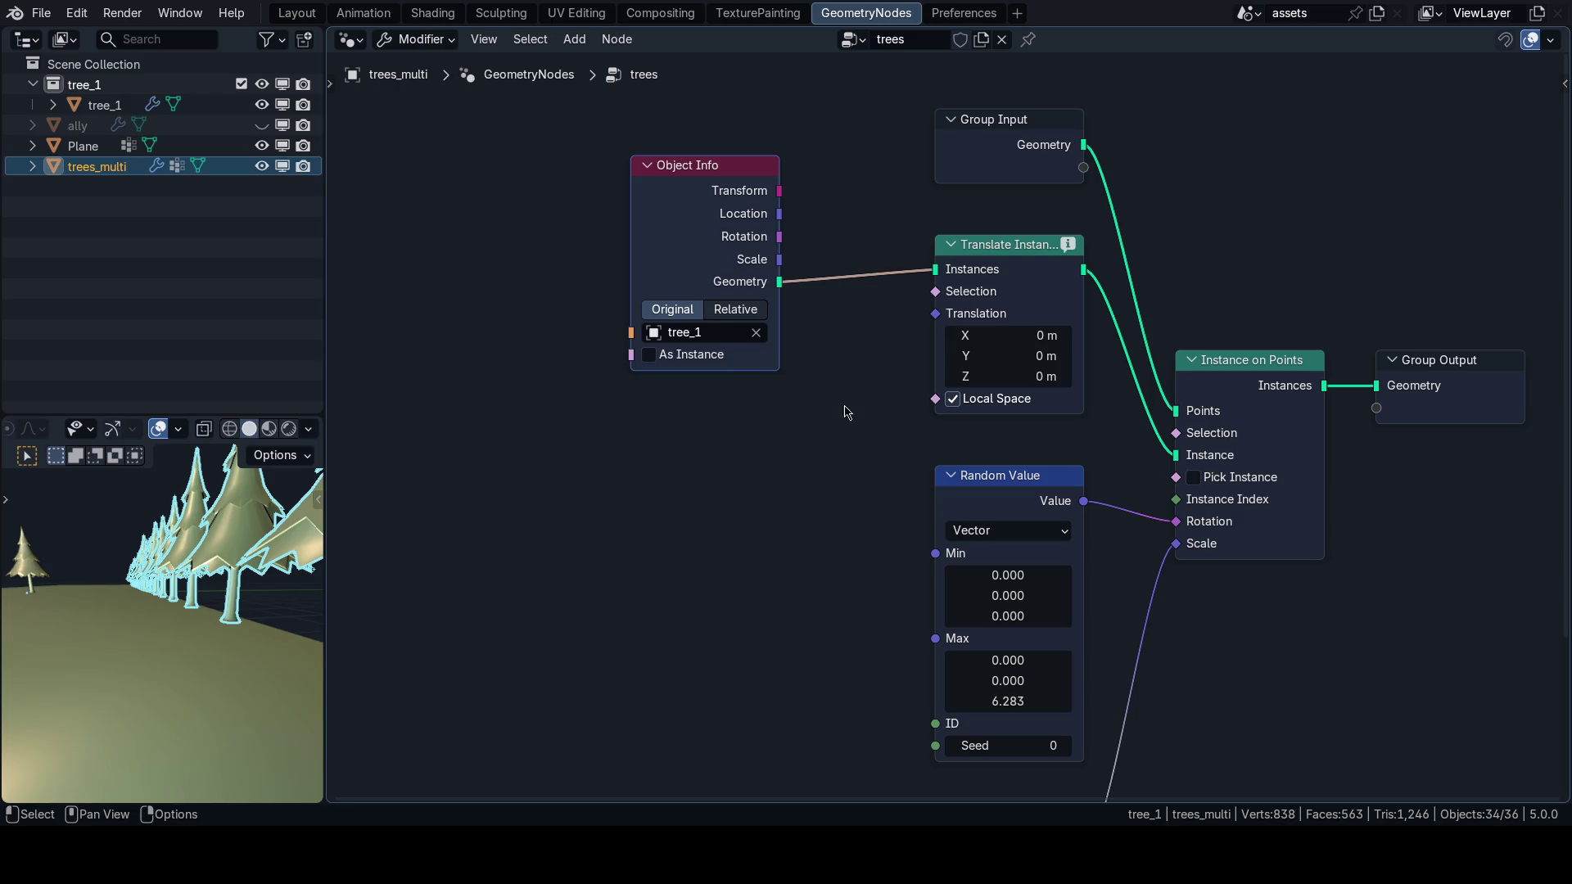
# Add a vector Random Value node and set its three Max values to zero.
pyautogui.hotkey('shift', 'a')
pyautogui.write('rand')
pyautogui.press('Return')
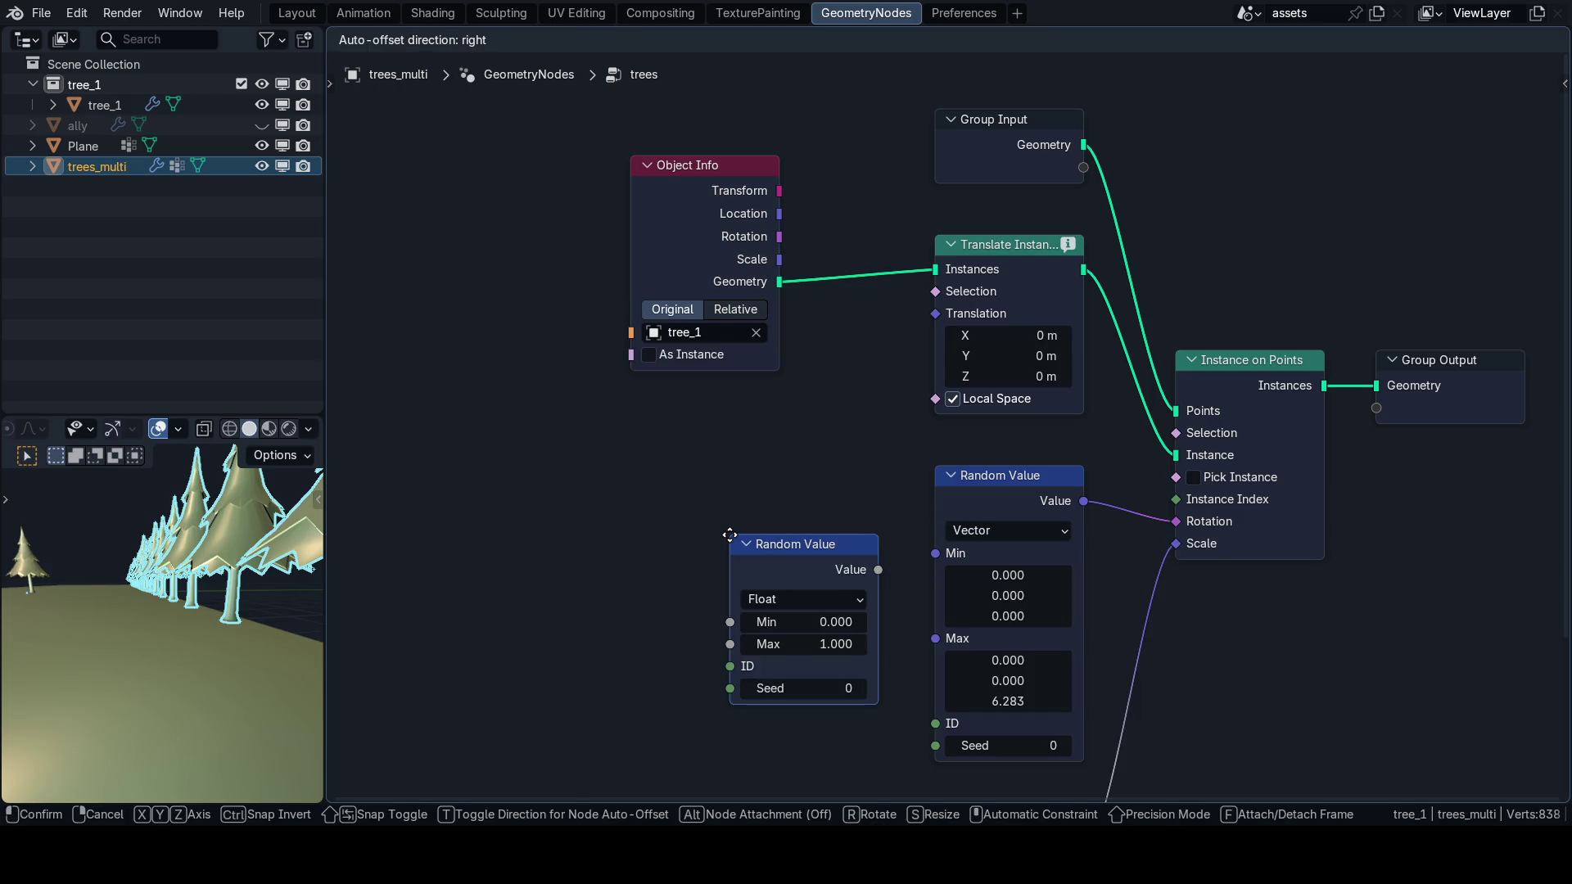
pyautogui.click(657, 431)
pyautogui.click(731, 494)
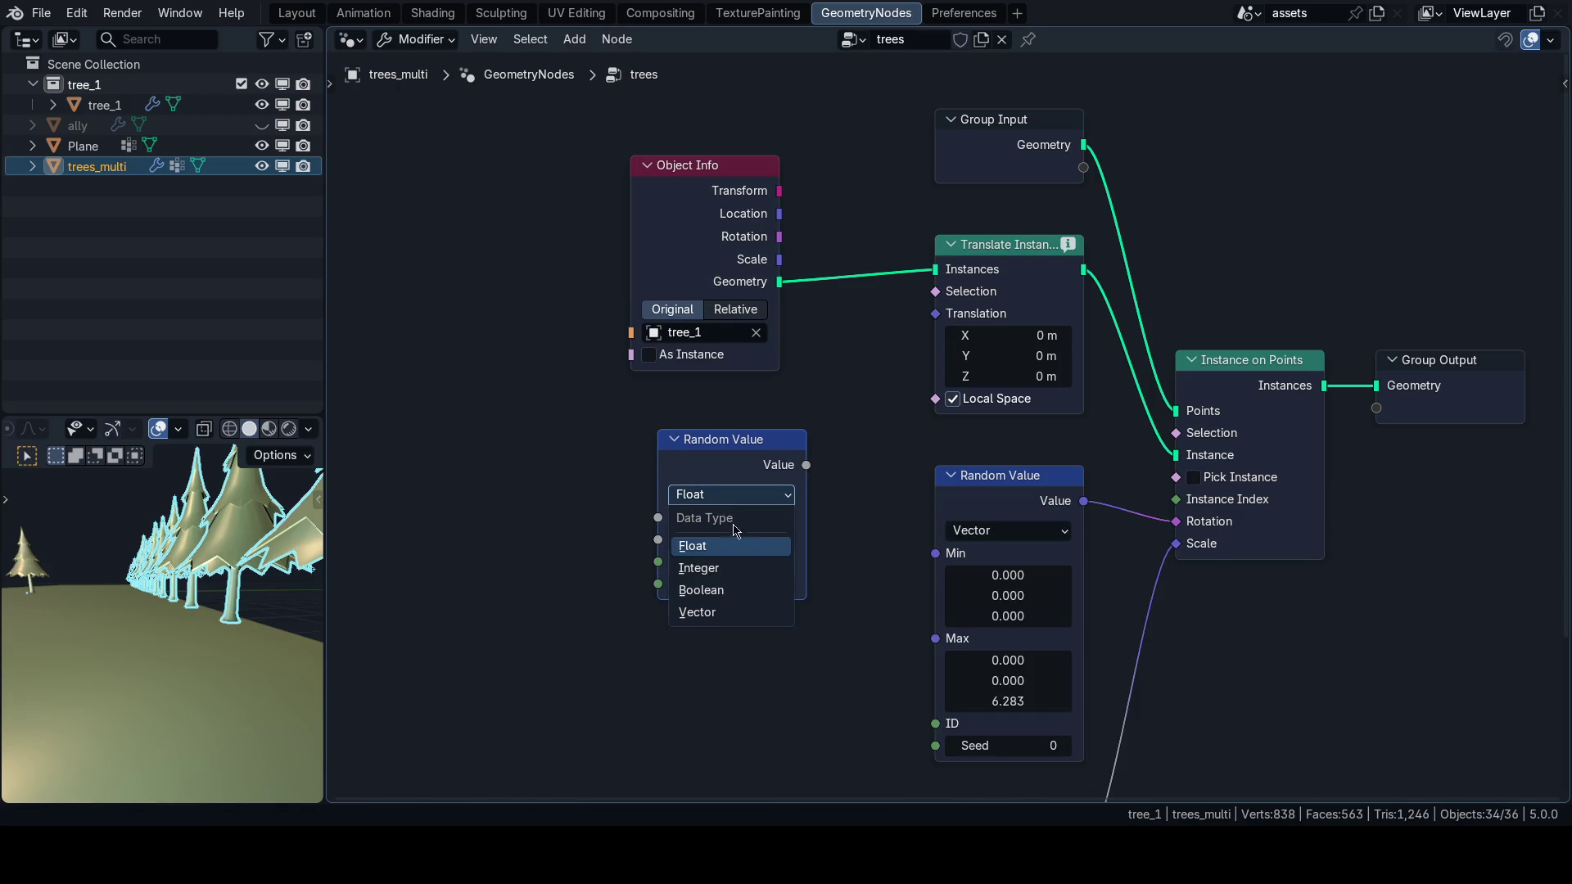
pyautogui.click(731, 611)
pyautogui.scroll(-2, 721, 579)
pyautogui.moveTo(712, 592); pyautogui.dragTo(713, 630)
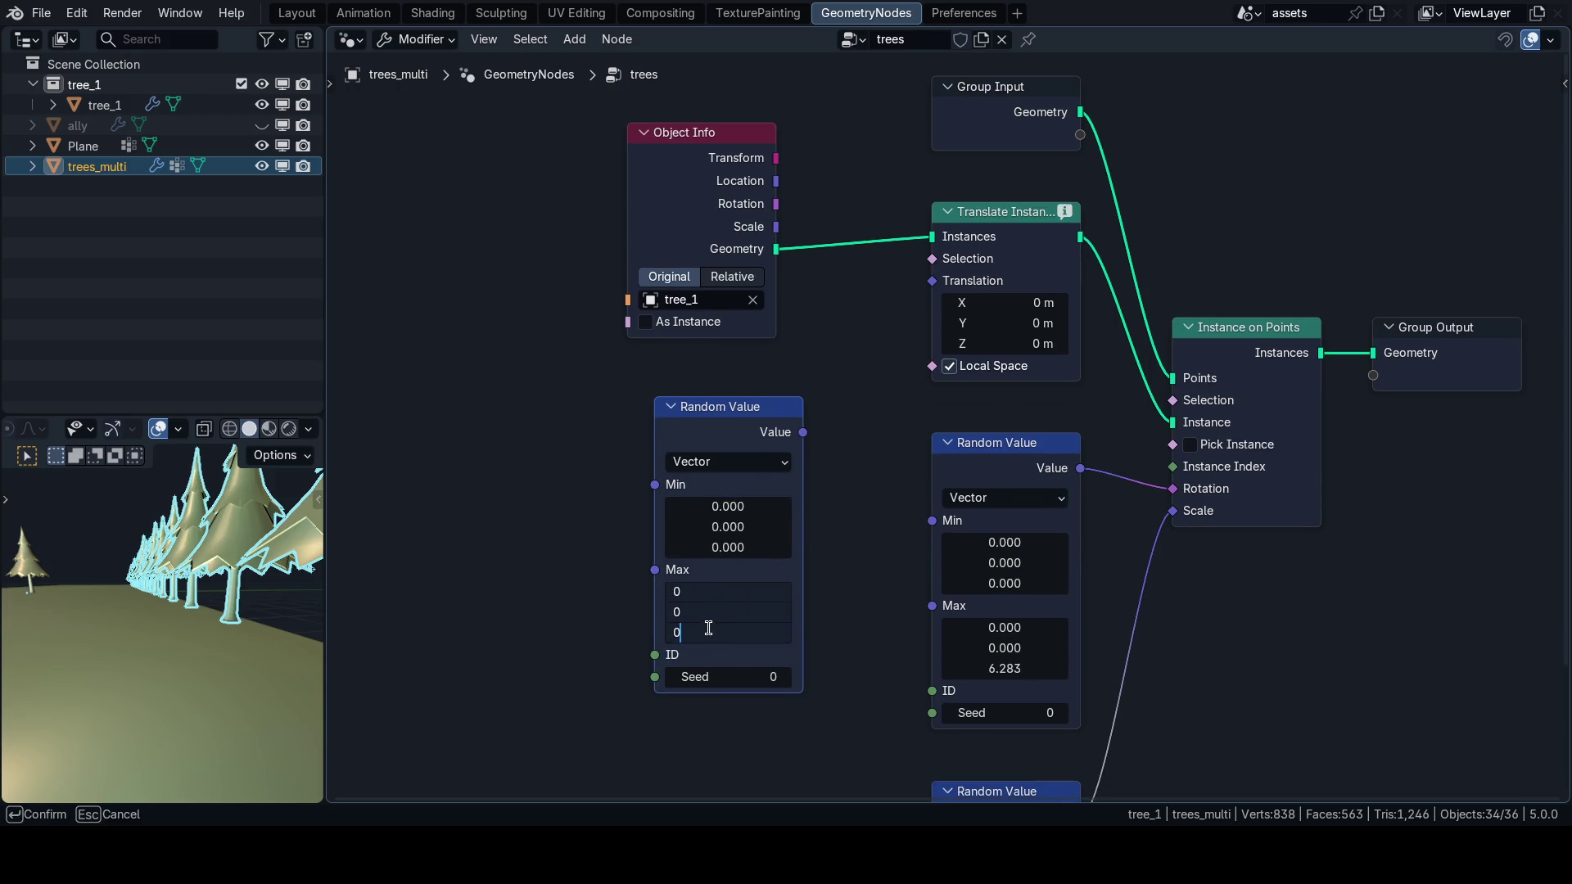
pyautogui.press('Return')
# Reset the random offset to zero, then delete the old Random Value and Translate Instances nodes.
pyautogui.moveTo(917, 325); pyautogui.dragTo(926, 321)
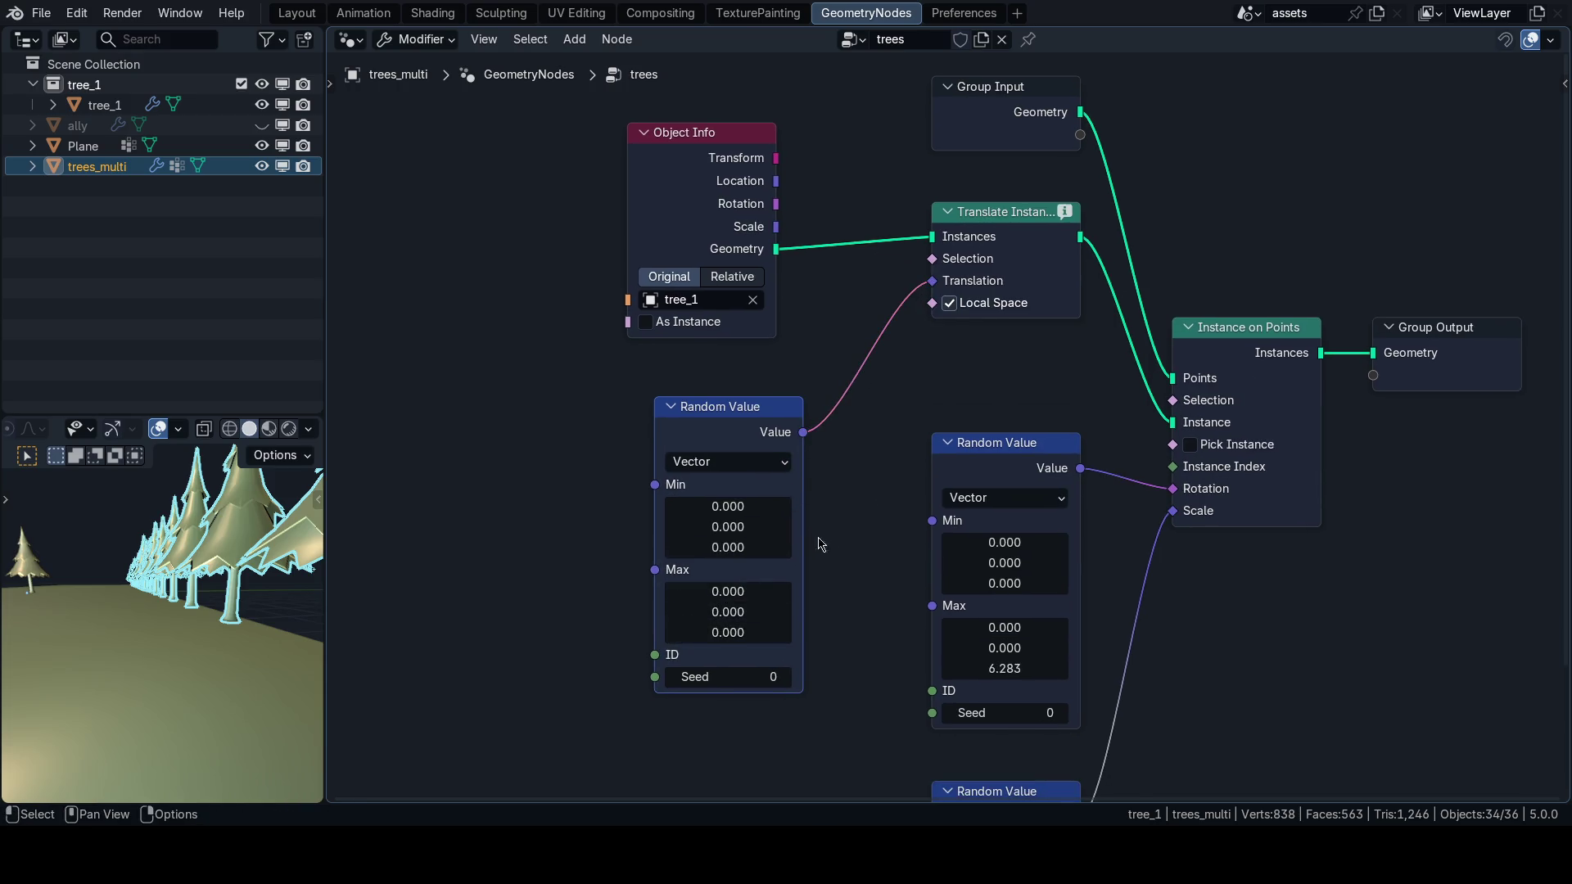
pyautogui.scroll(1, 830, 549)
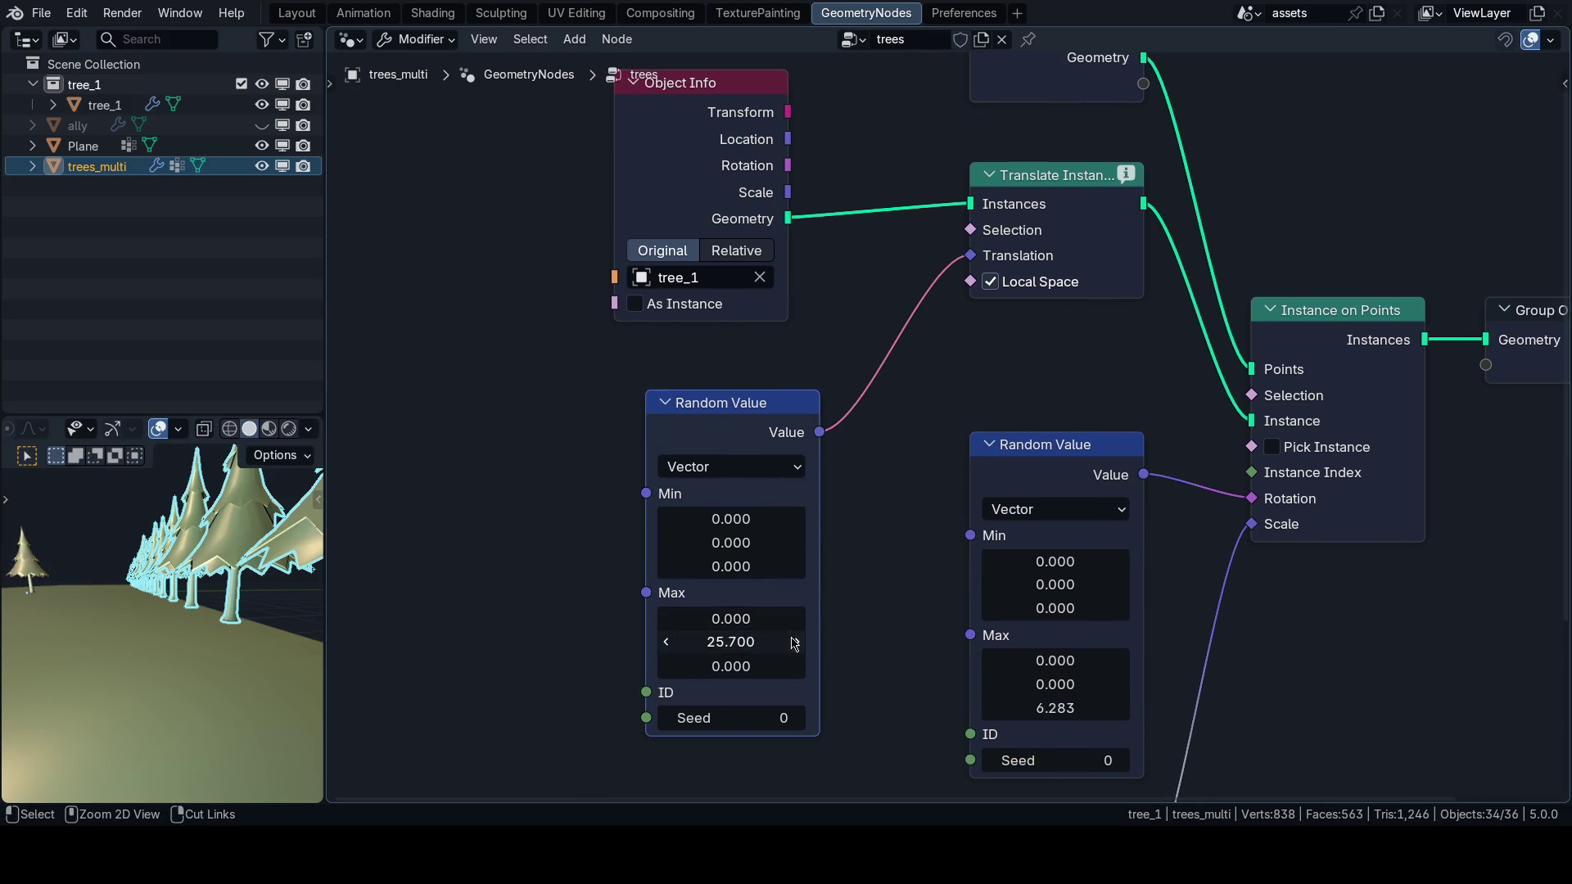
pyautogui.hotkey('ctrl', 'z')
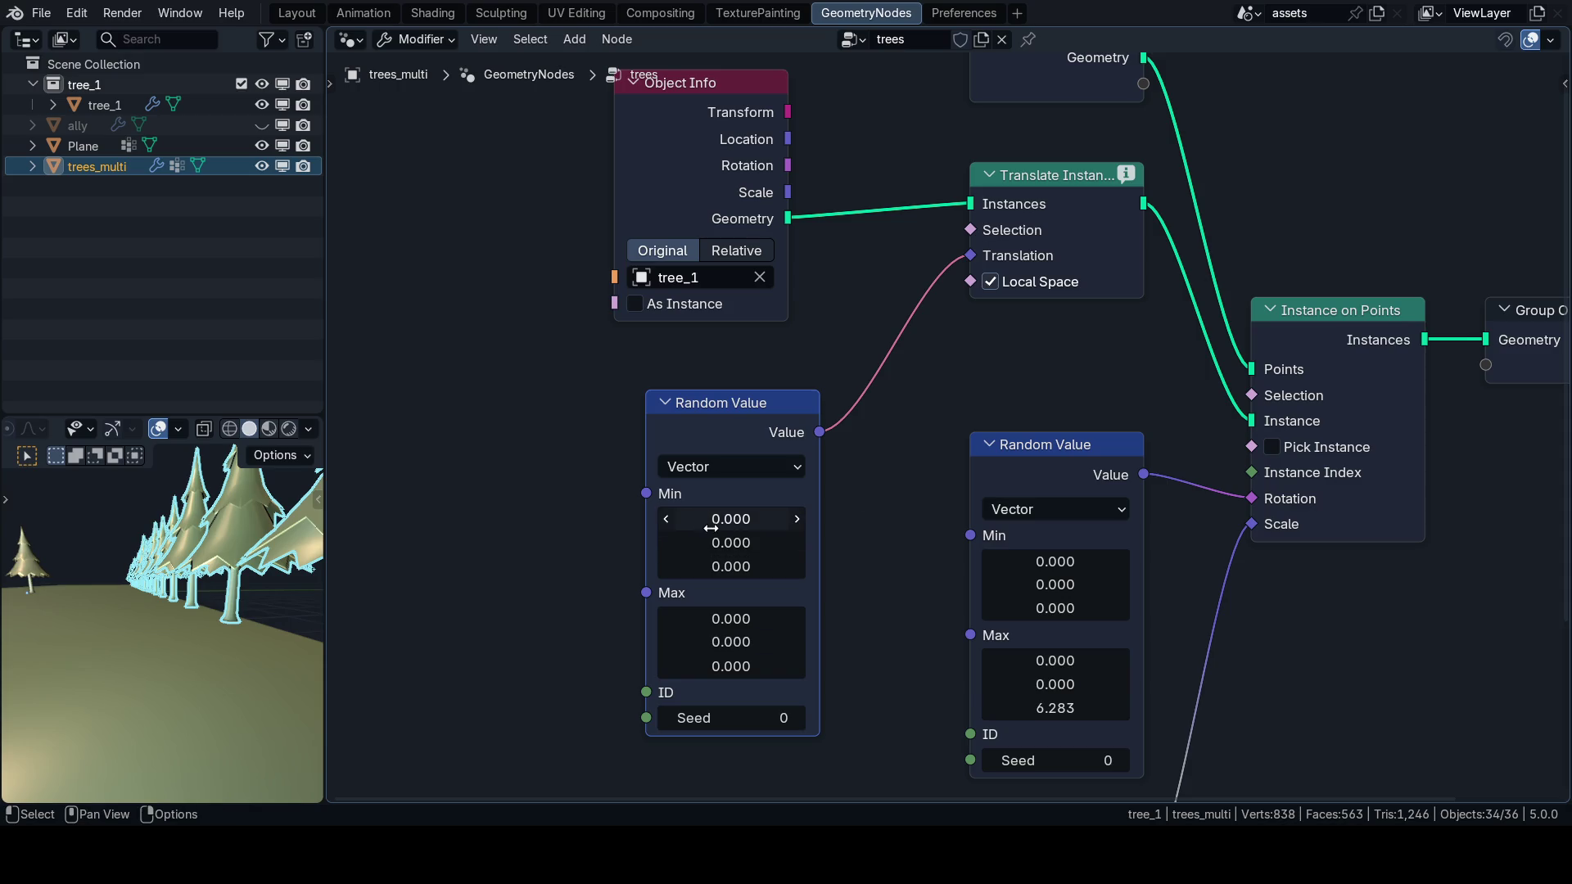
pyautogui.press('Escape')
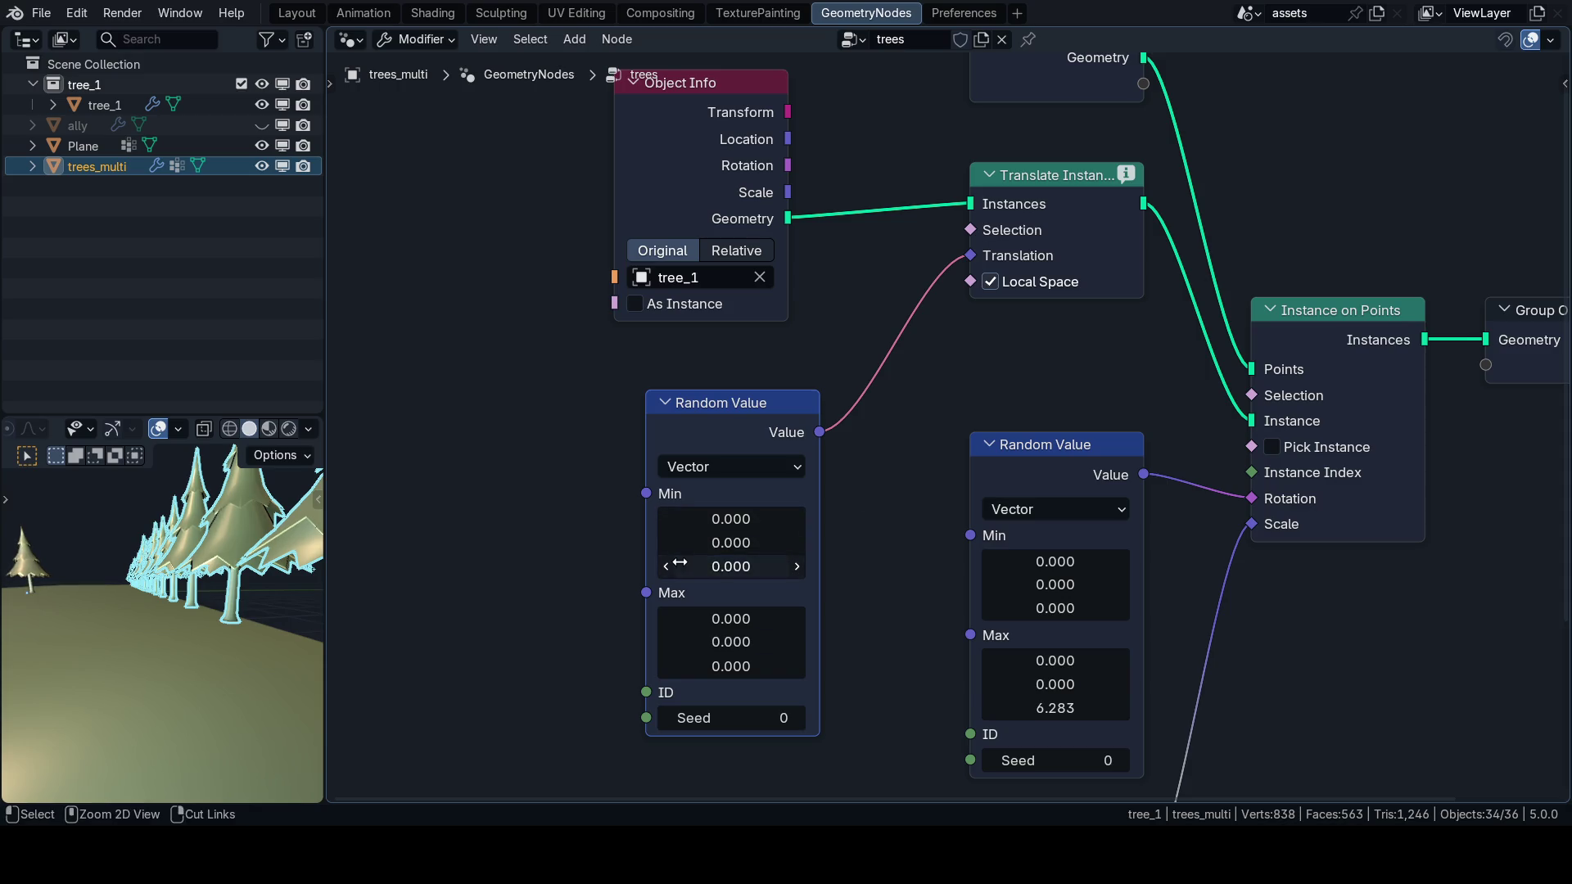
pyautogui.scroll(-2, 723, 402)
pyautogui.press('x')
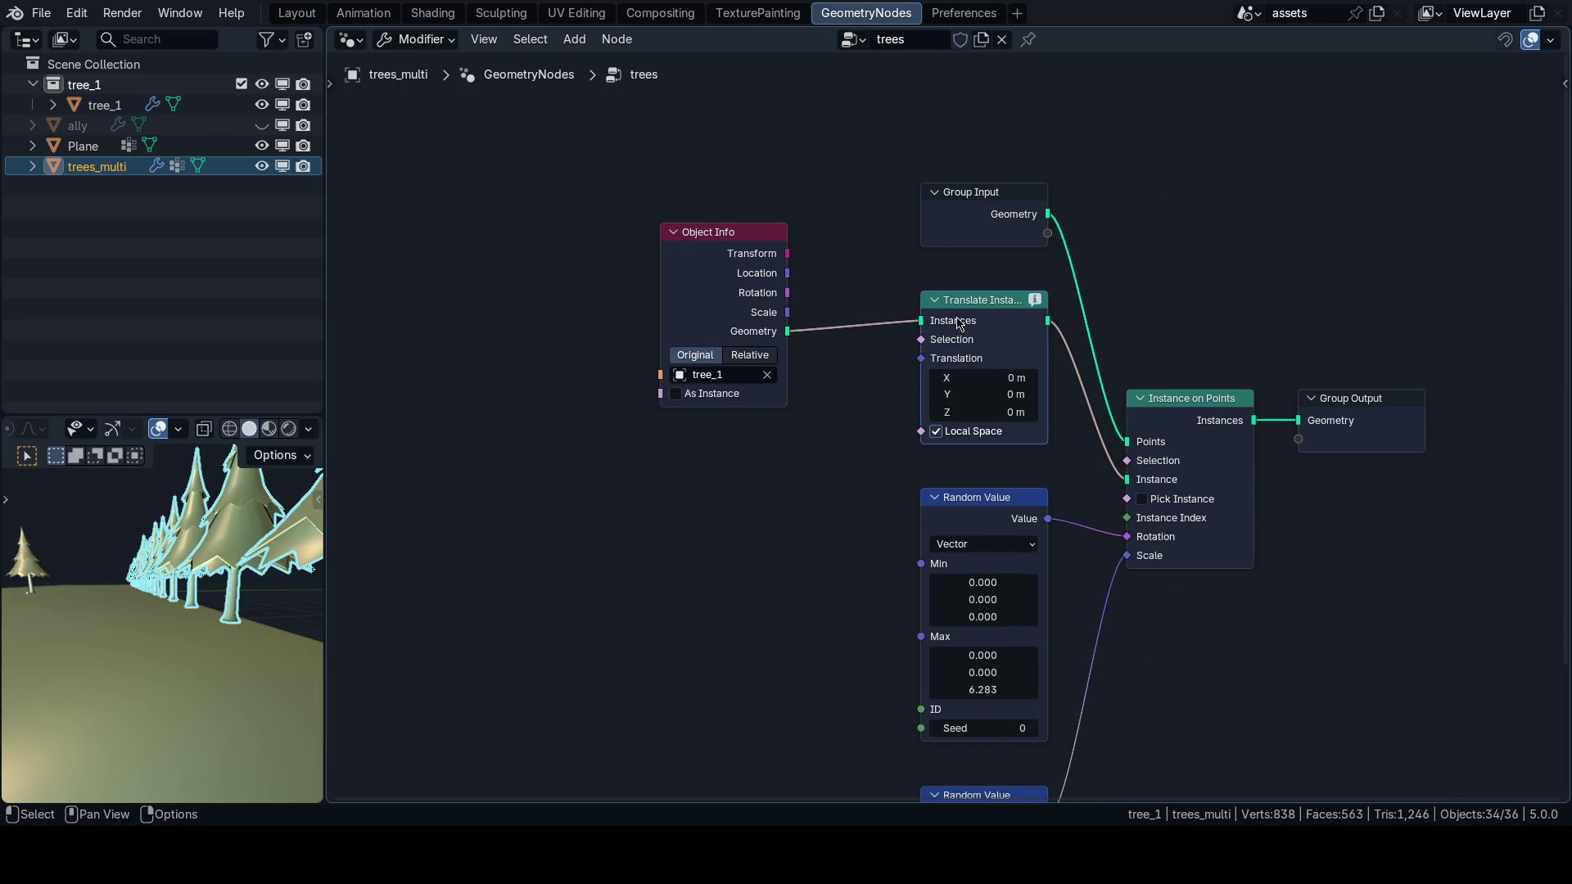
pyautogui.press('x')
pyautogui.moveTo(787, 331); pyautogui.dragTo(1127, 479)
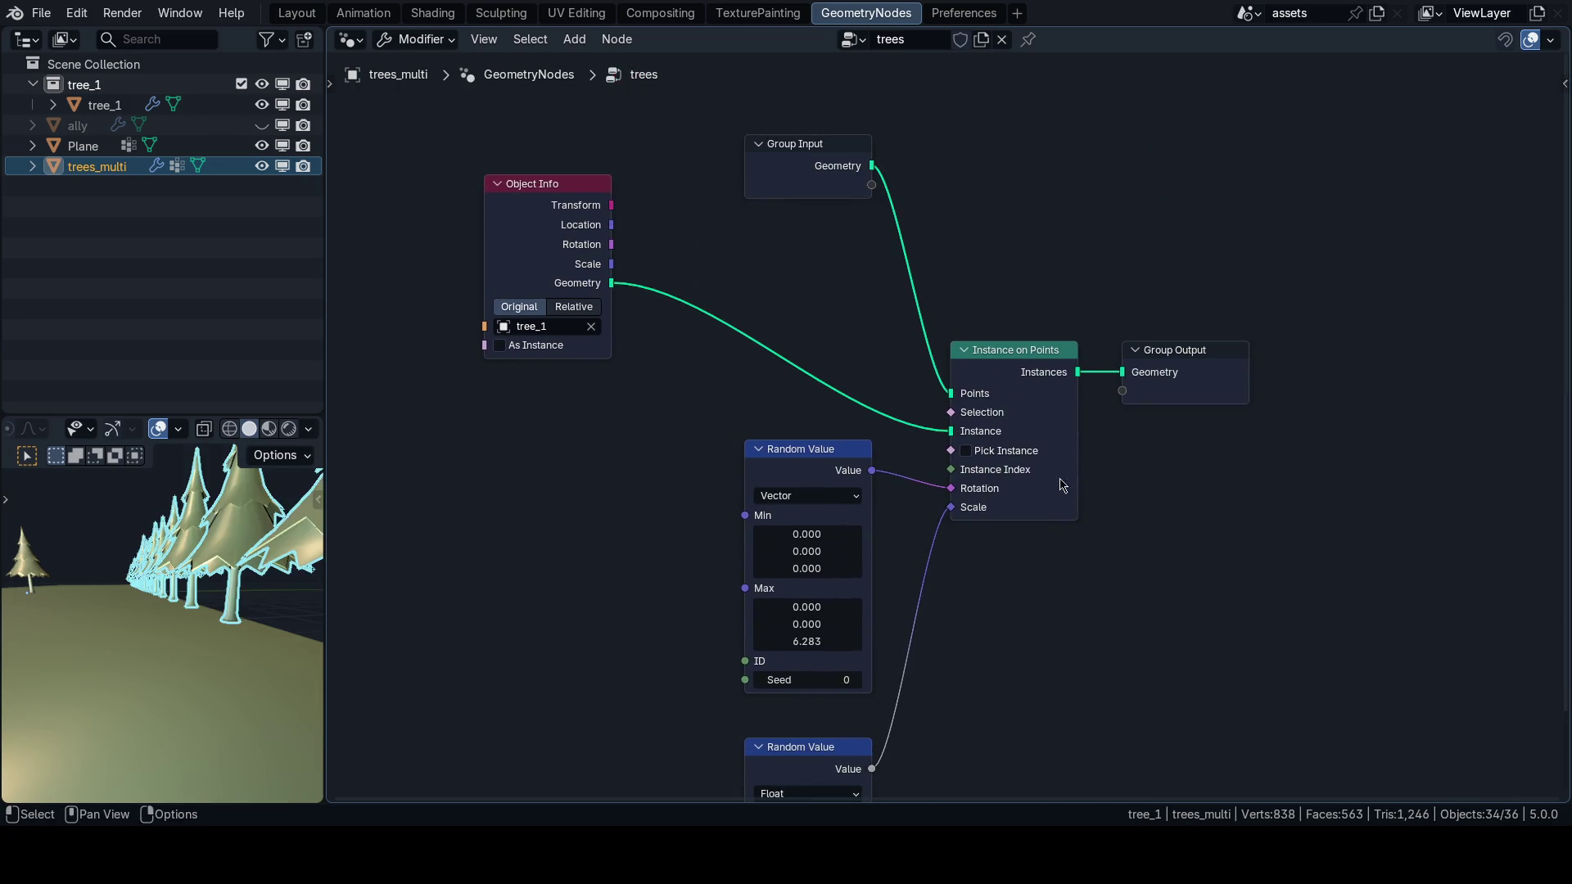
# Add a fresh Translate Instances node via the 'translate' node search.
pyautogui.hotkey('shift', 'a')
pyautogui.write('translate')
pyautogui.press('Return')
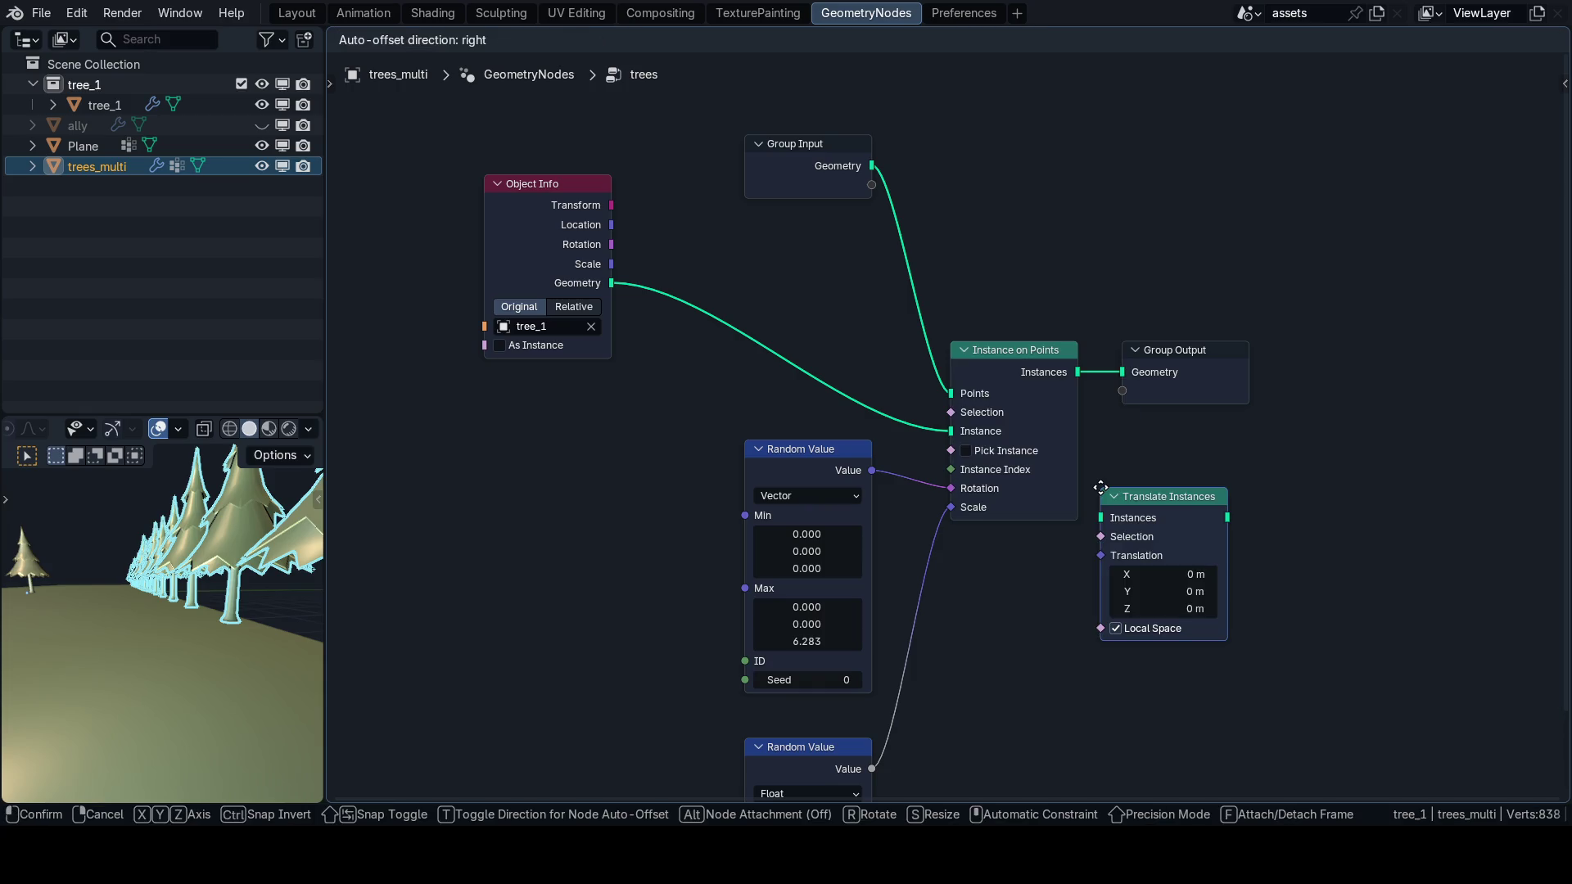
# Insert Translate Instances before the group output and feed its Translation from a vector Random Value.
pyautogui.click(1115, 343)
pyautogui.scroll(2, 1064, 548)
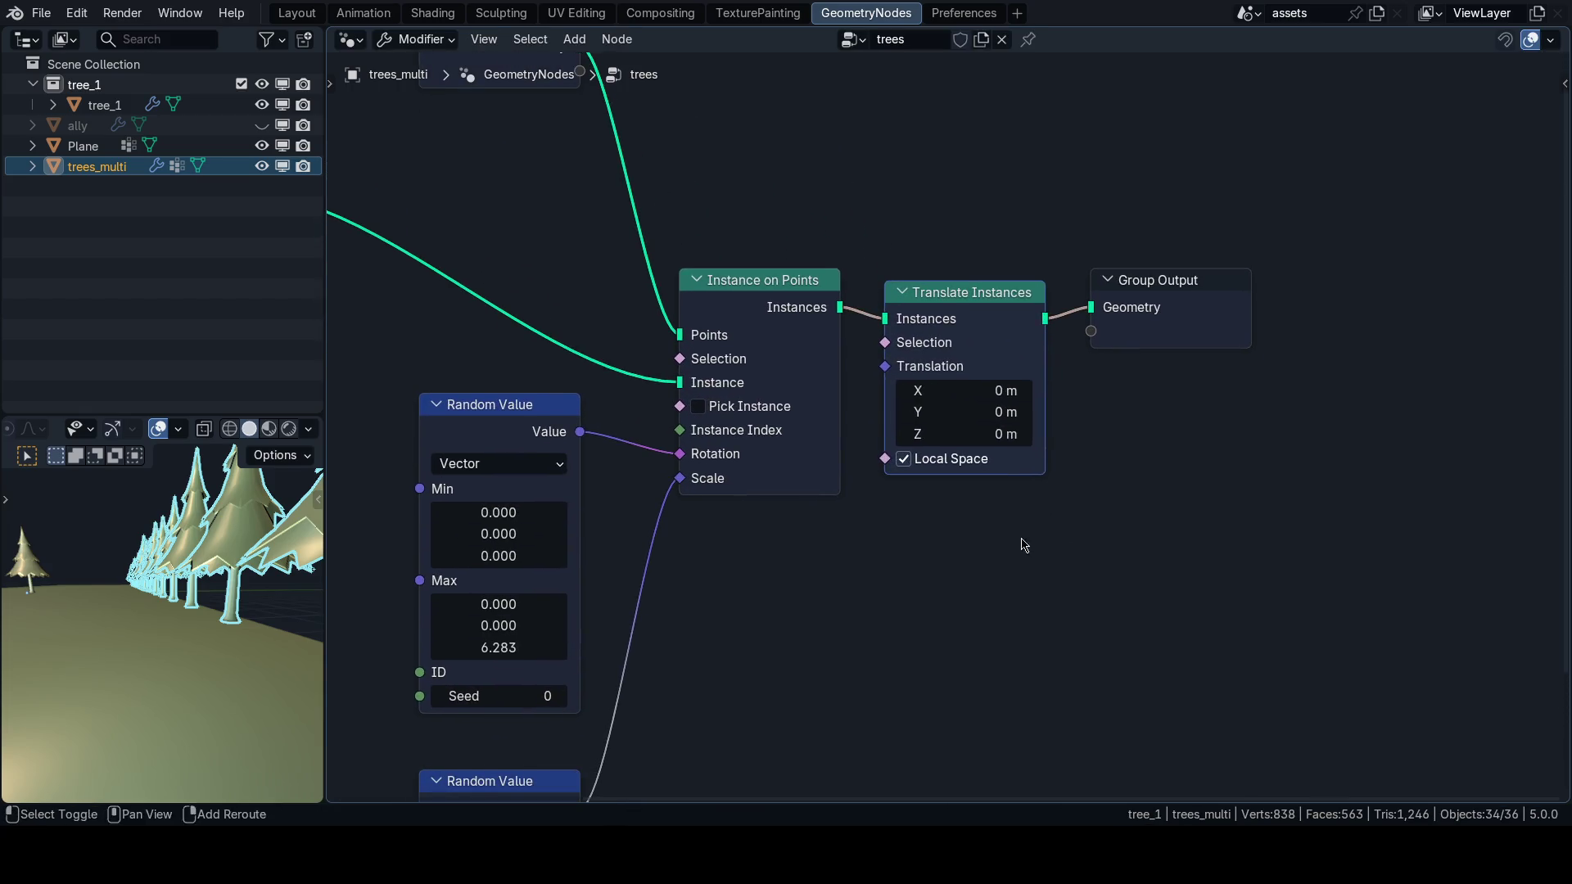
pyautogui.hotkey('shift', 'a')
pyautogui.write('random')
pyautogui.press('Return')
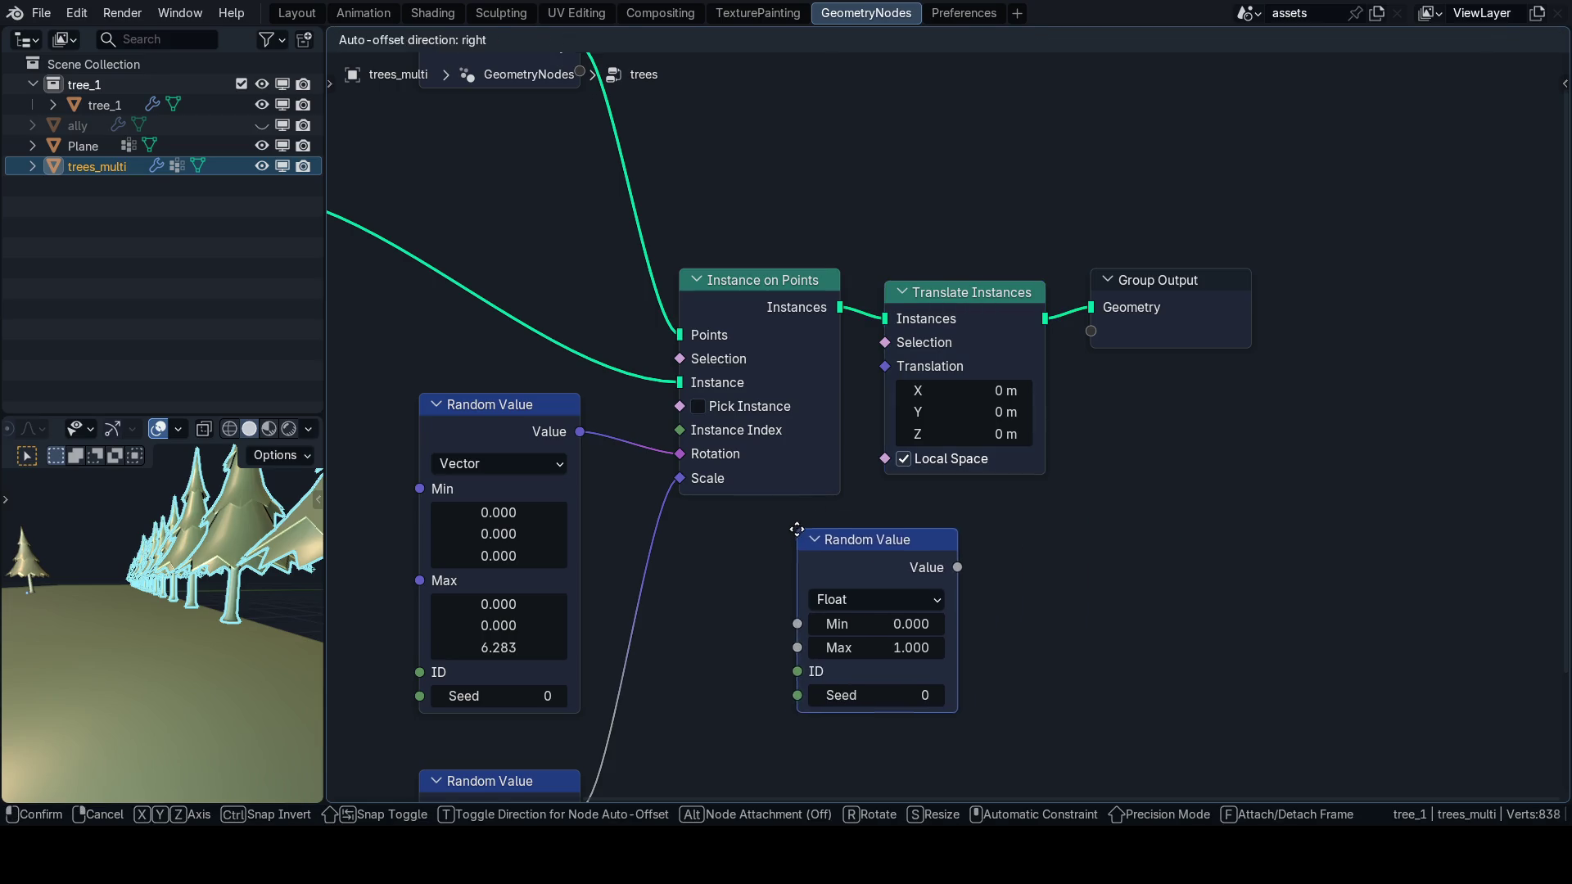
pyautogui.click(790, 532)
pyautogui.click(852, 604)
pyautogui.click(832, 730)
pyautogui.moveTo(950, 570); pyautogui.dragTo(885, 366)
# Auto-arrange the nodes and set the random vector's Max values to 0 and Min Y to 1.
pyautogui.press('q')
pyautogui.click(1086, 559)
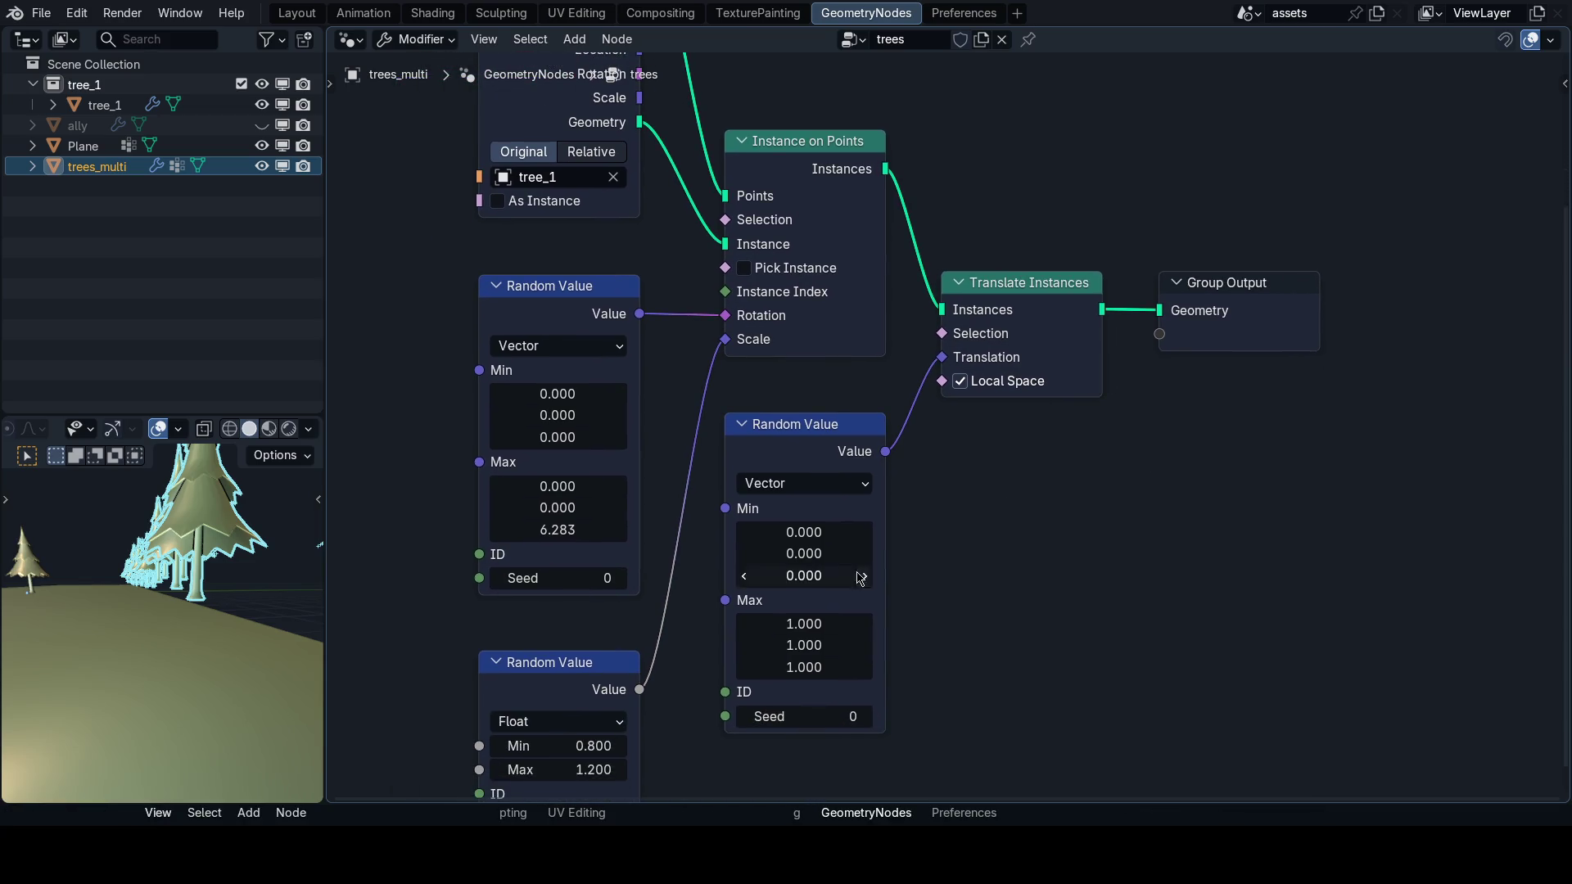
pyautogui.moveTo(803, 624); pyautogui.dragTo(803, 664)
pyautogui.write('0')
pyautogui.press('Return')
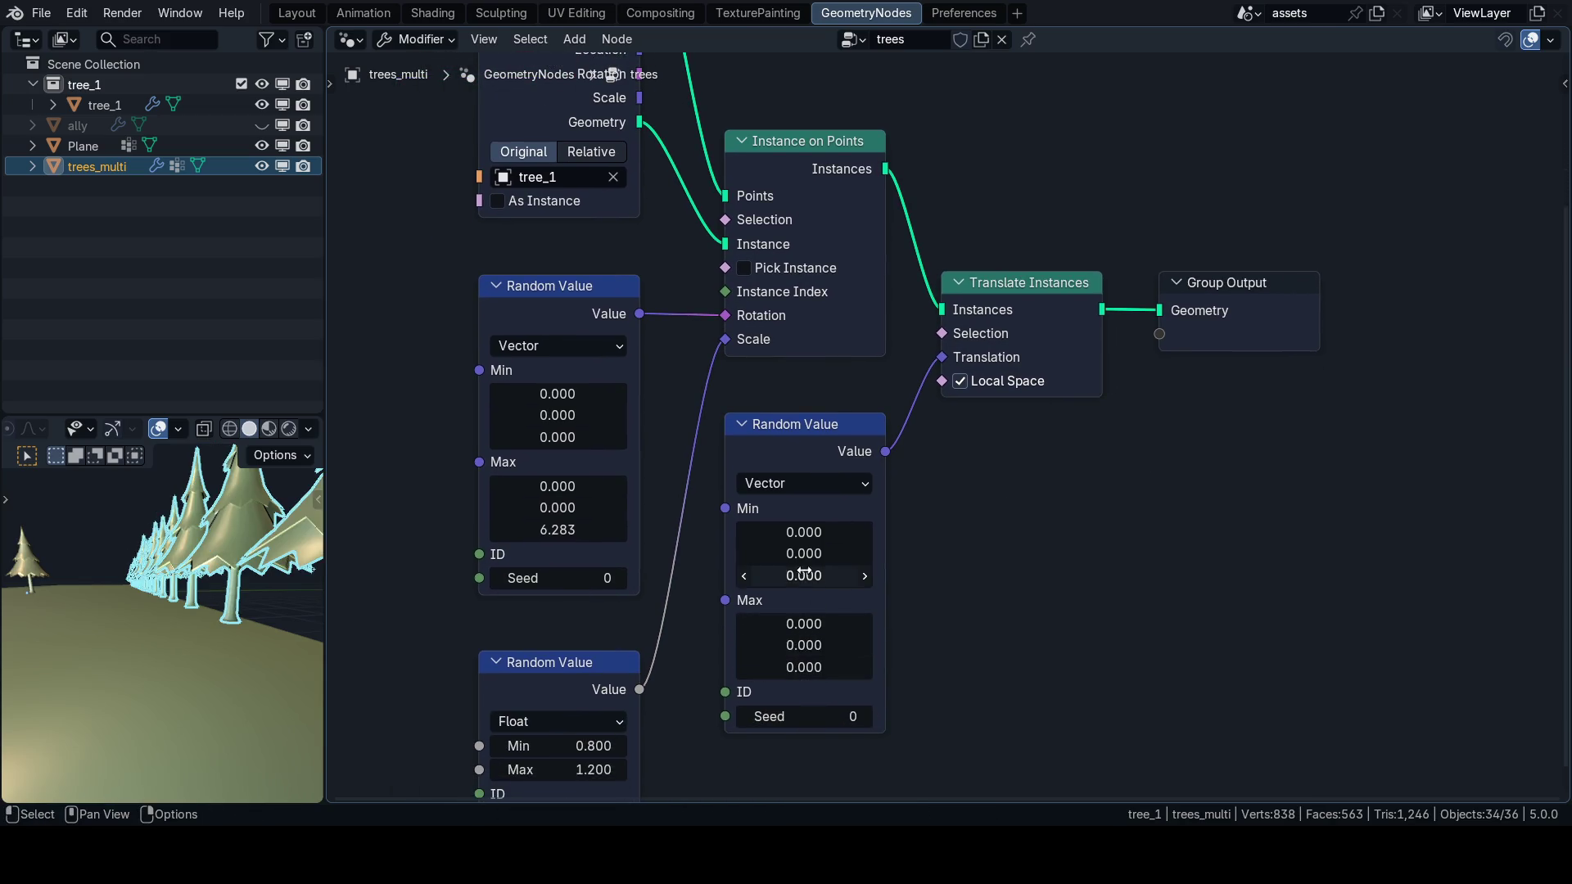
pyautogui.moveTo(803, 553); pyautogui.dragTo(827, 553)
pyautogui.moveTo(245, 574)
pyautogui.mouseDown()
pyautogui.moveTo(303, 618)
pyautogui.moveTo(190, 607)
pyautogui.moveTo(228, 616)
pyautogui.moveTo(255, 597)
pyautogui.mouseUp()
pyautogui.press('Return')
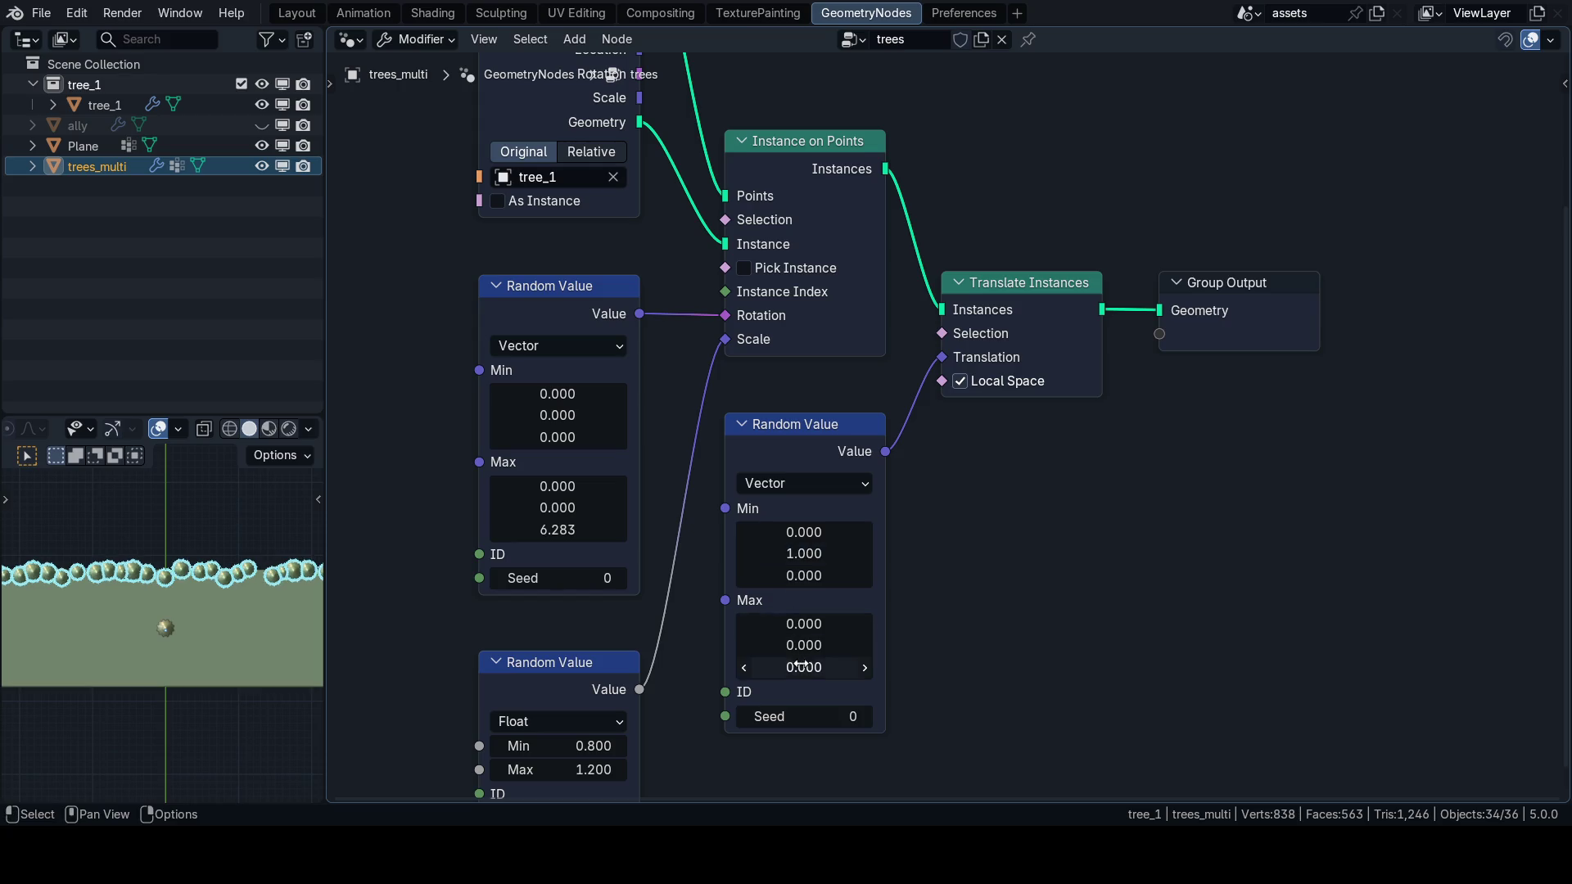
# Try Max Y 1 and Min Y -1 on the random offset, then undo those changes.
pyautogui.click(803, 646)
pyautogui.write('1.000')
pyautogui.press('Return')
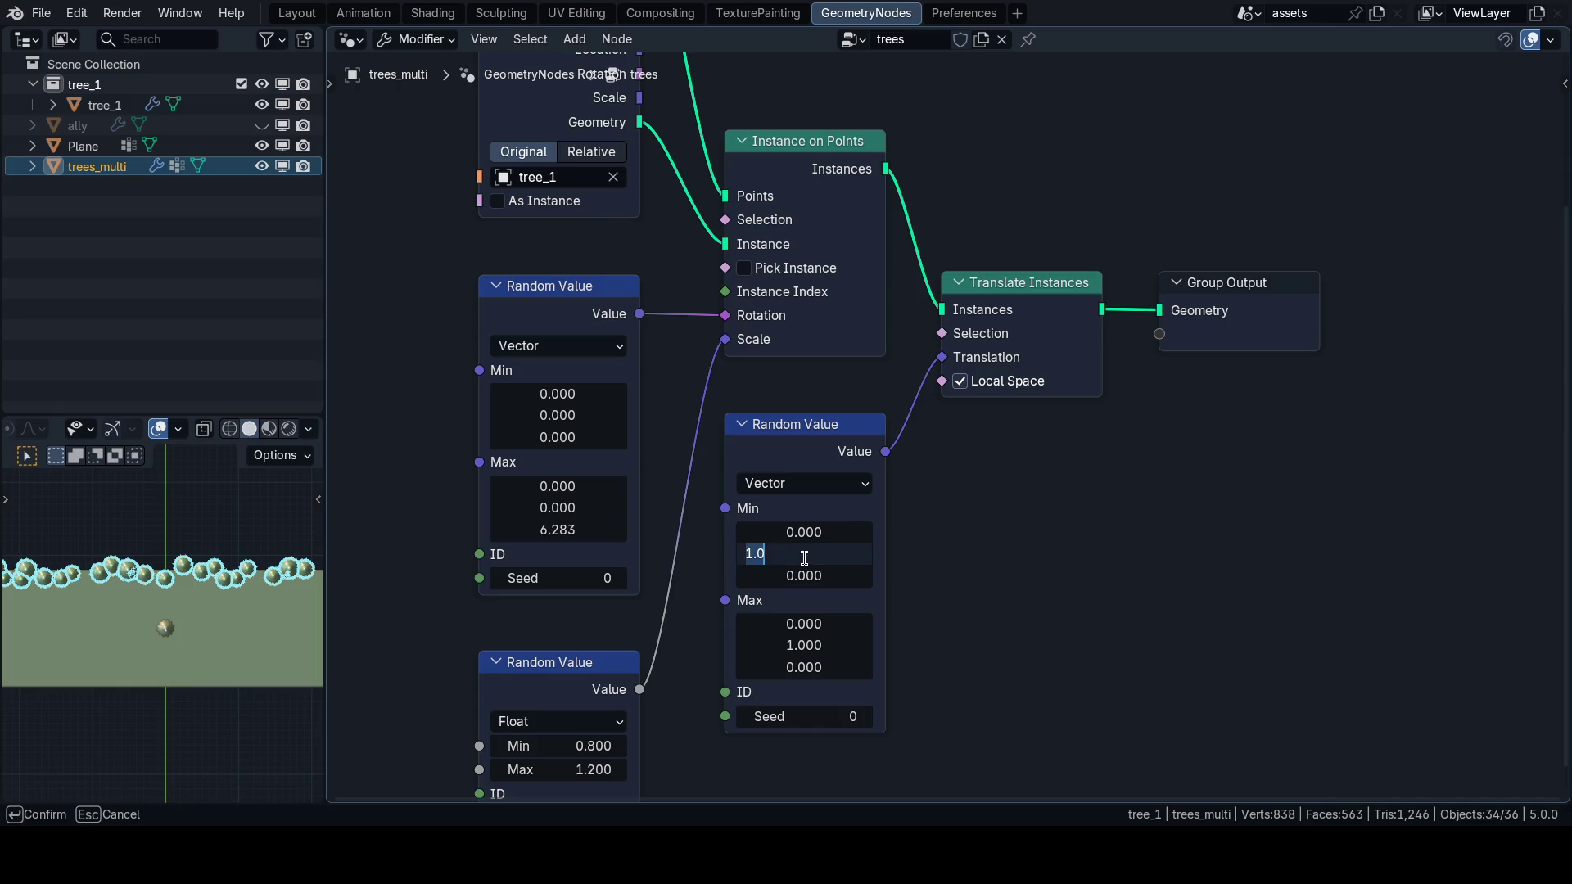
pyautogui.write('1')
pyautogui.press('Return')
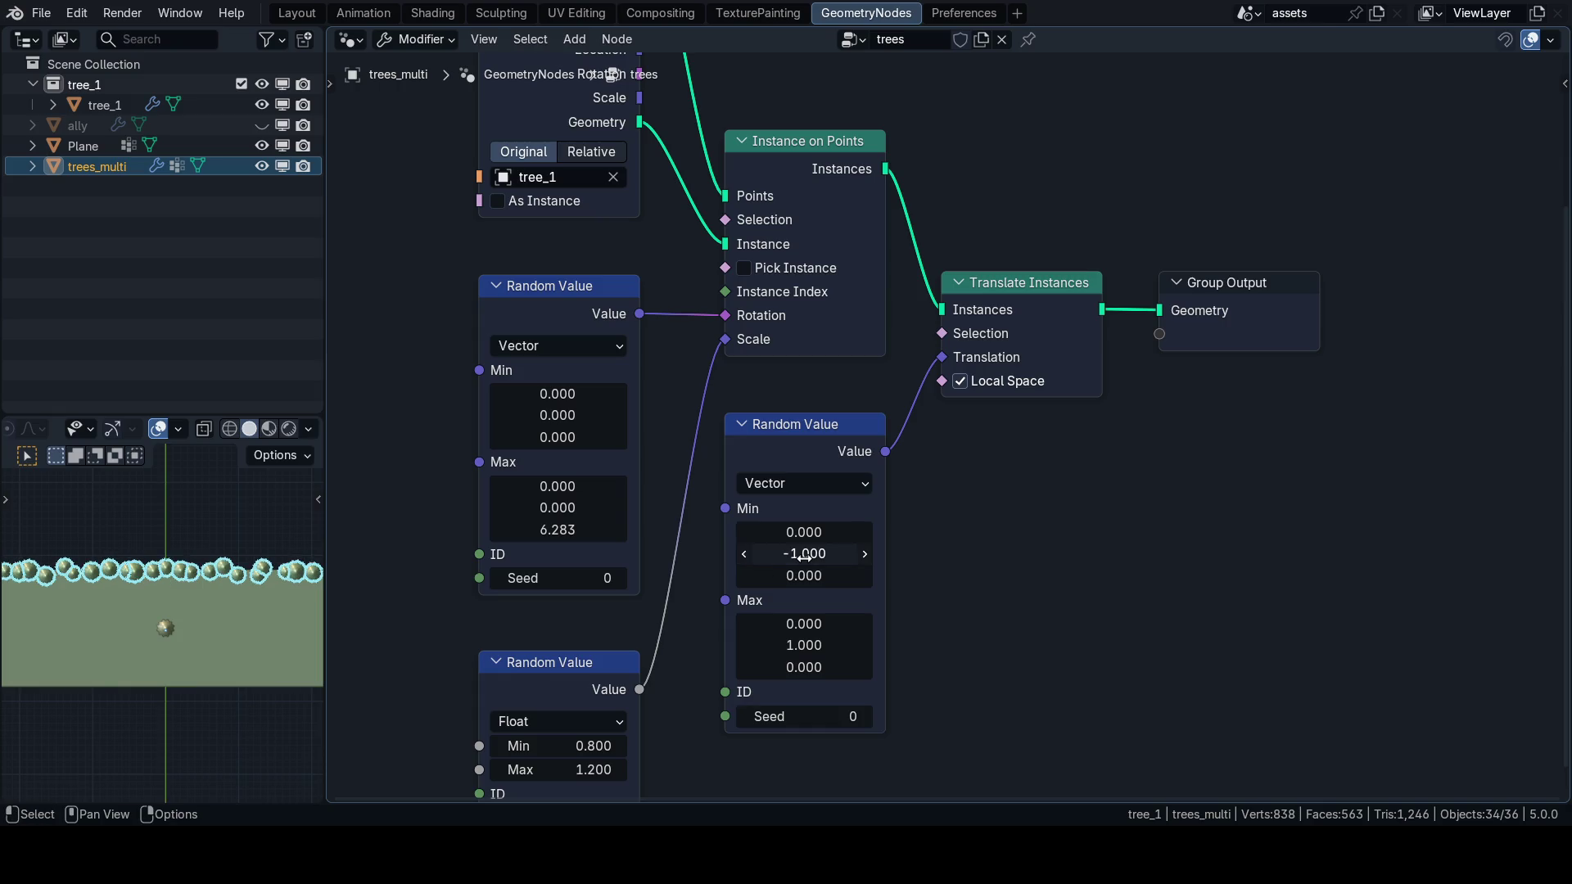
pyautogui.press('Escape')
pyautogui.hotkey('ctrl', 'z')
pyautogui.hotkey('ctrl', 'z')
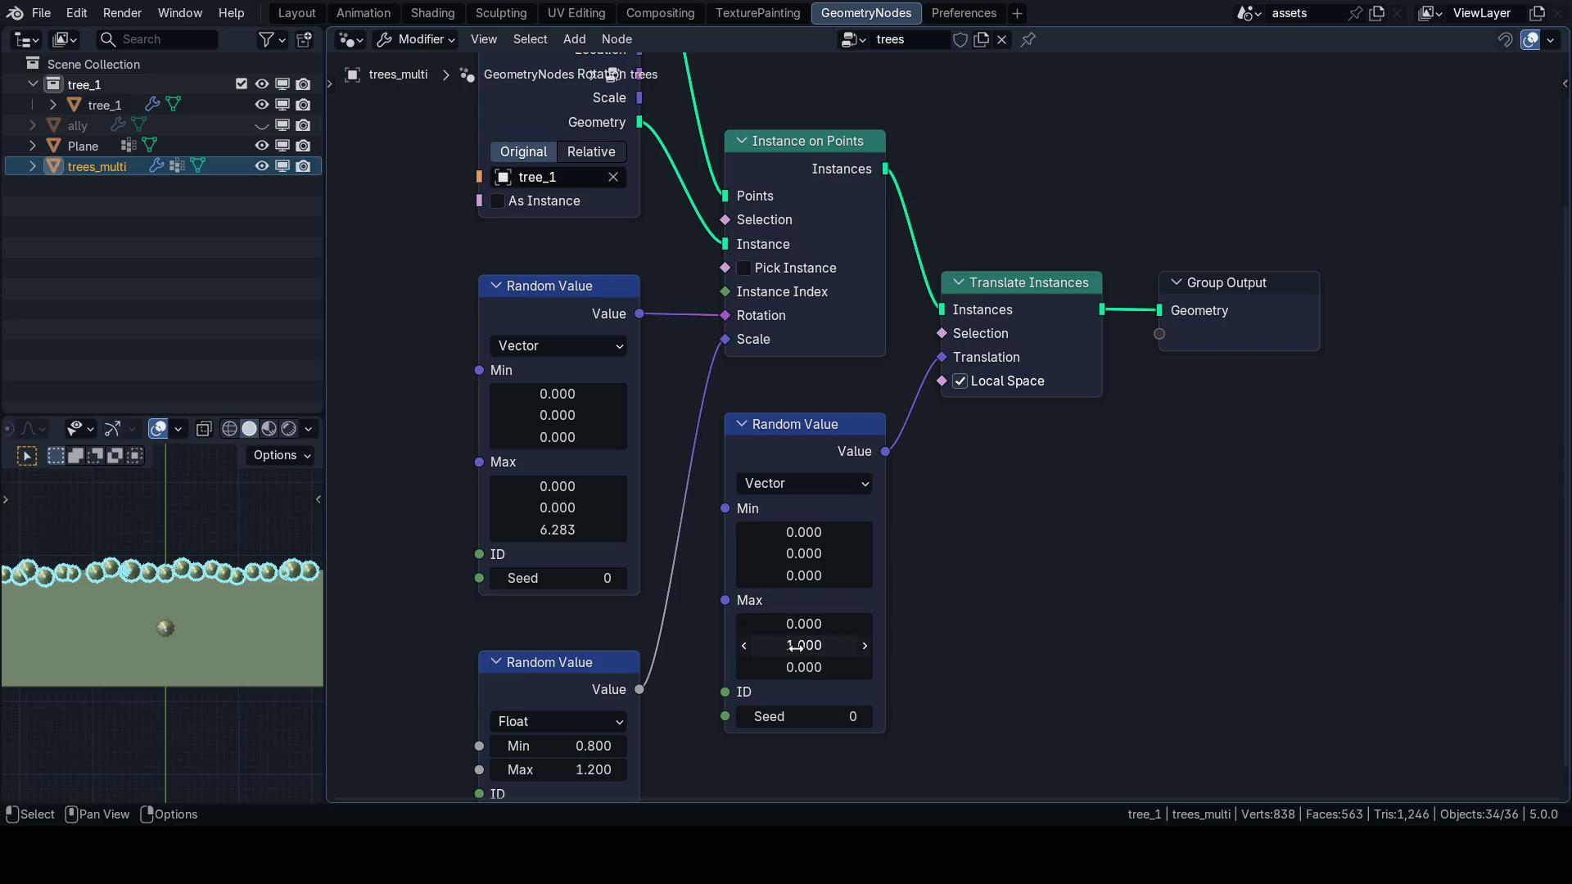
# Turn off Local Space for the translation, reset Max X to 0 and set Min Y to -1.
pyautogui.moveTo(796, 624); pyautogui.dragTo(966, 624)
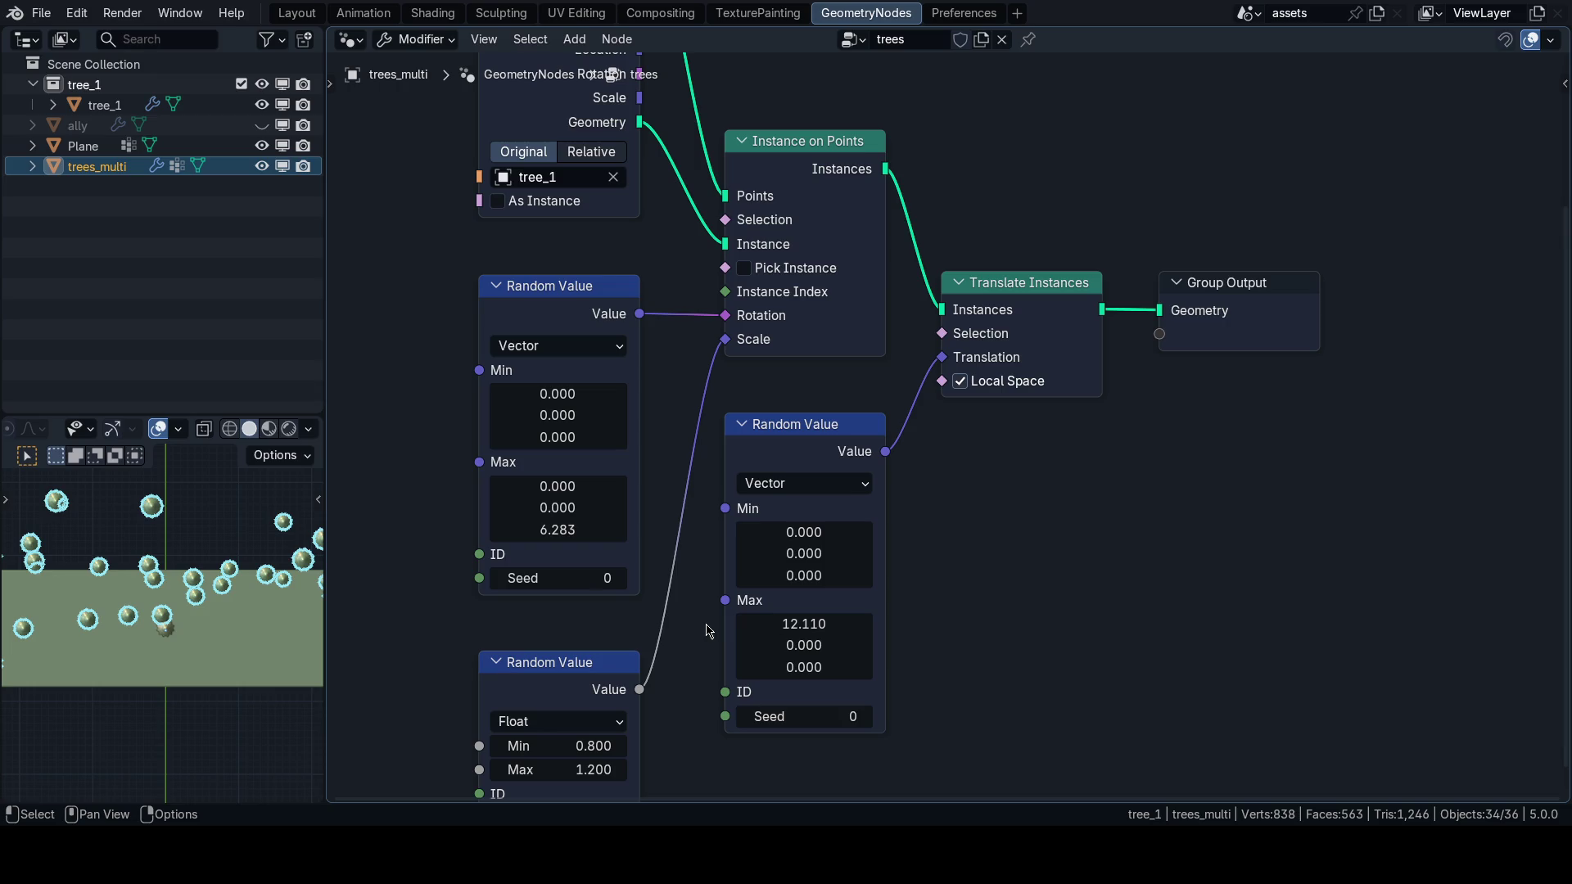
pyautogui.scroll(-3, 163, 610)
pyautogui.click(959, 381)
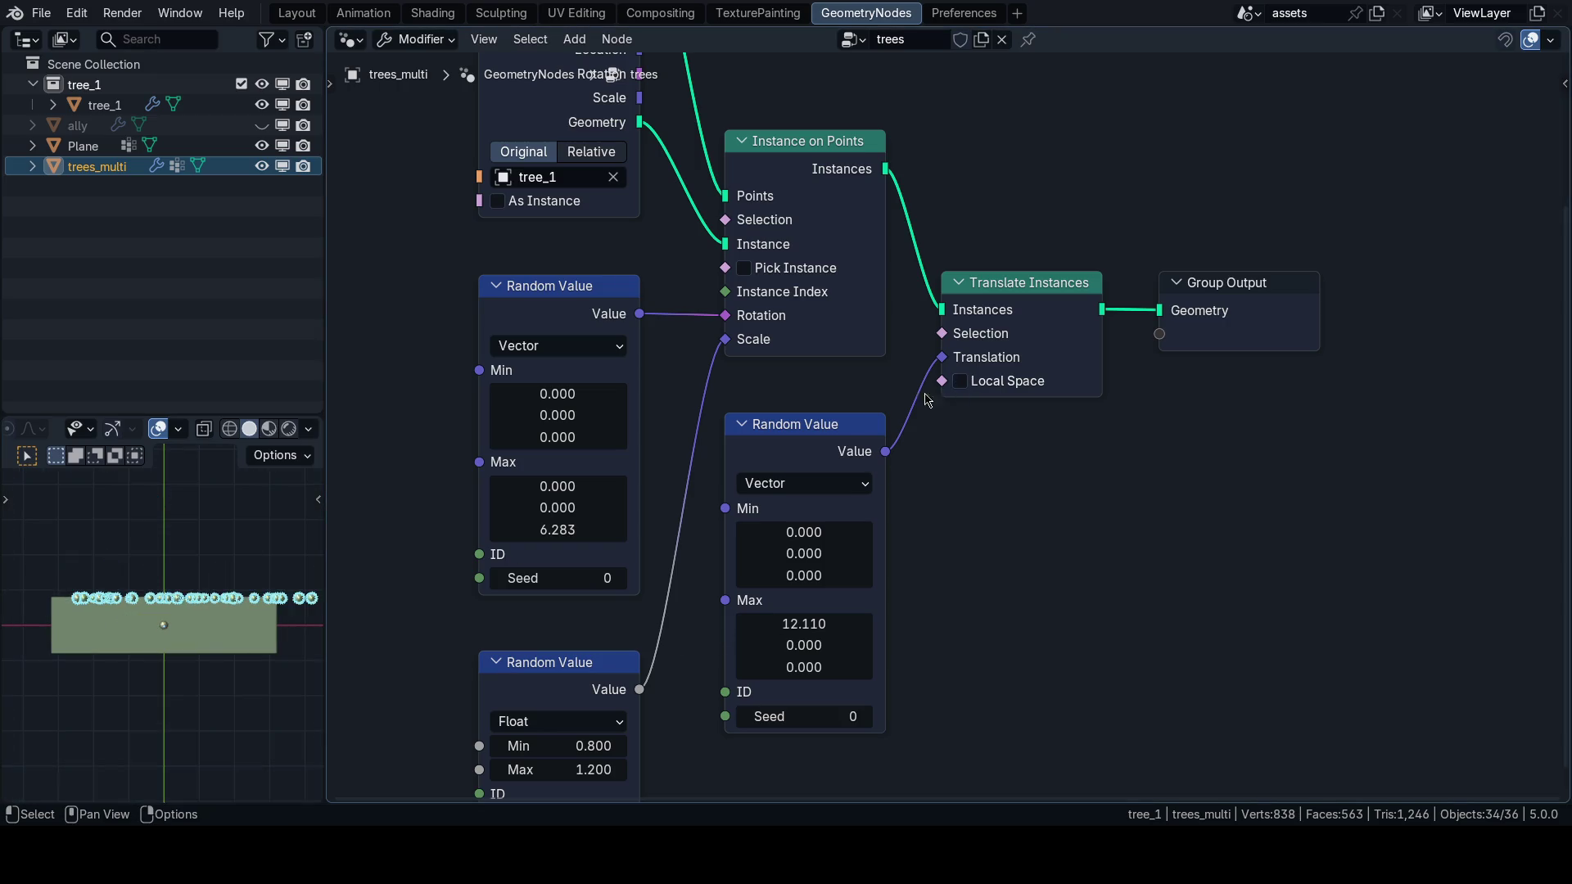
pyautogui.moveTo(804, 624); pyautogui.dragTo(804, 624)
pyautogui.write('0')
pyautogui.press('Return')
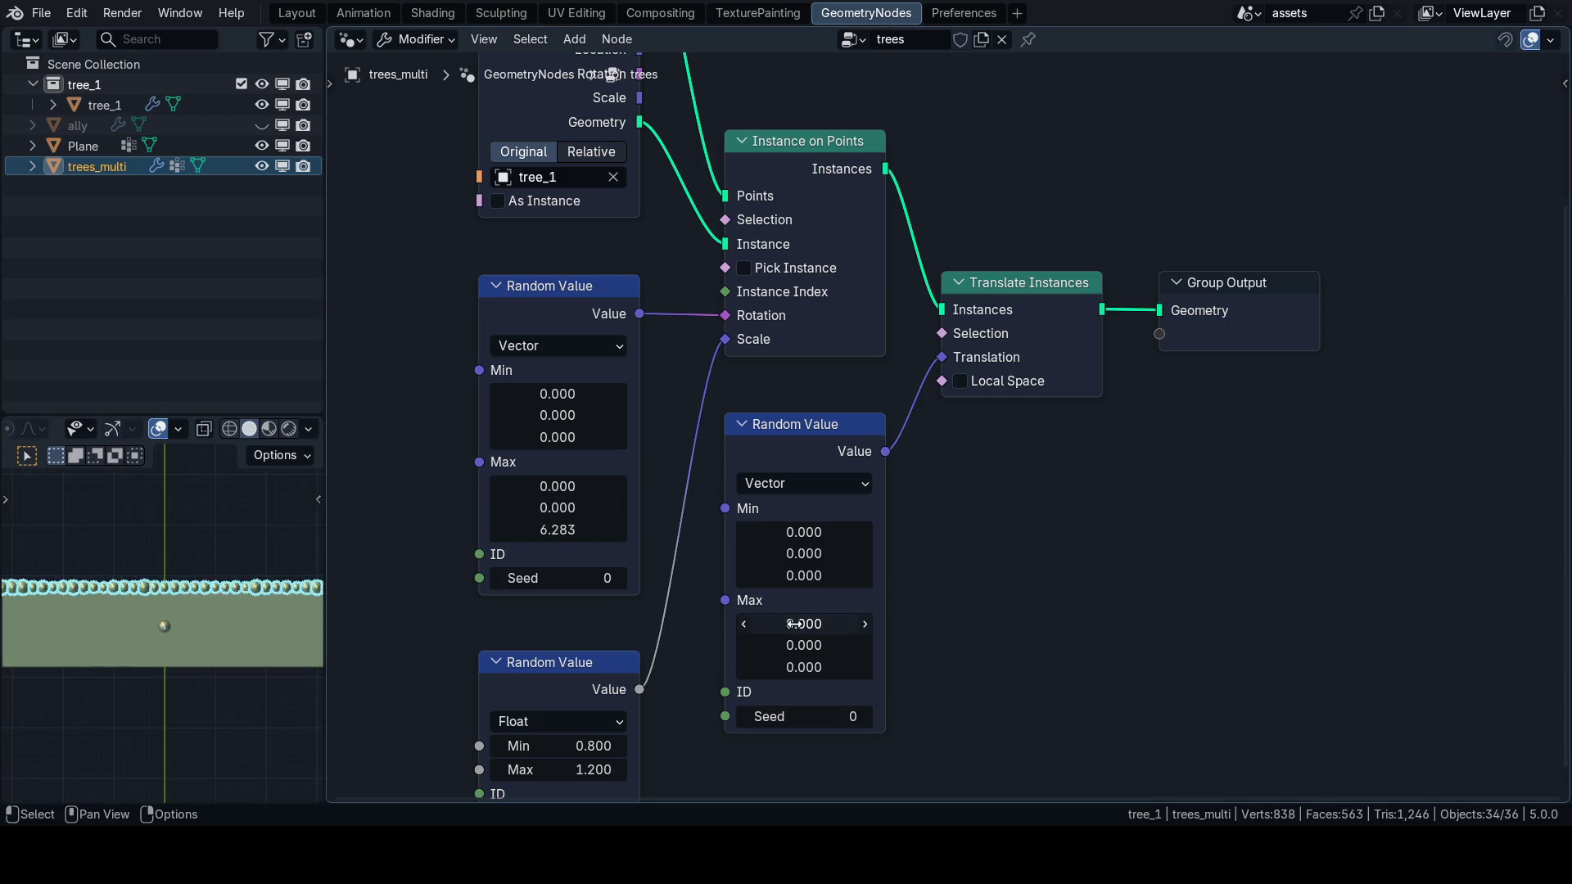
pyautogui.write('1')
pyautogui.press('Return')
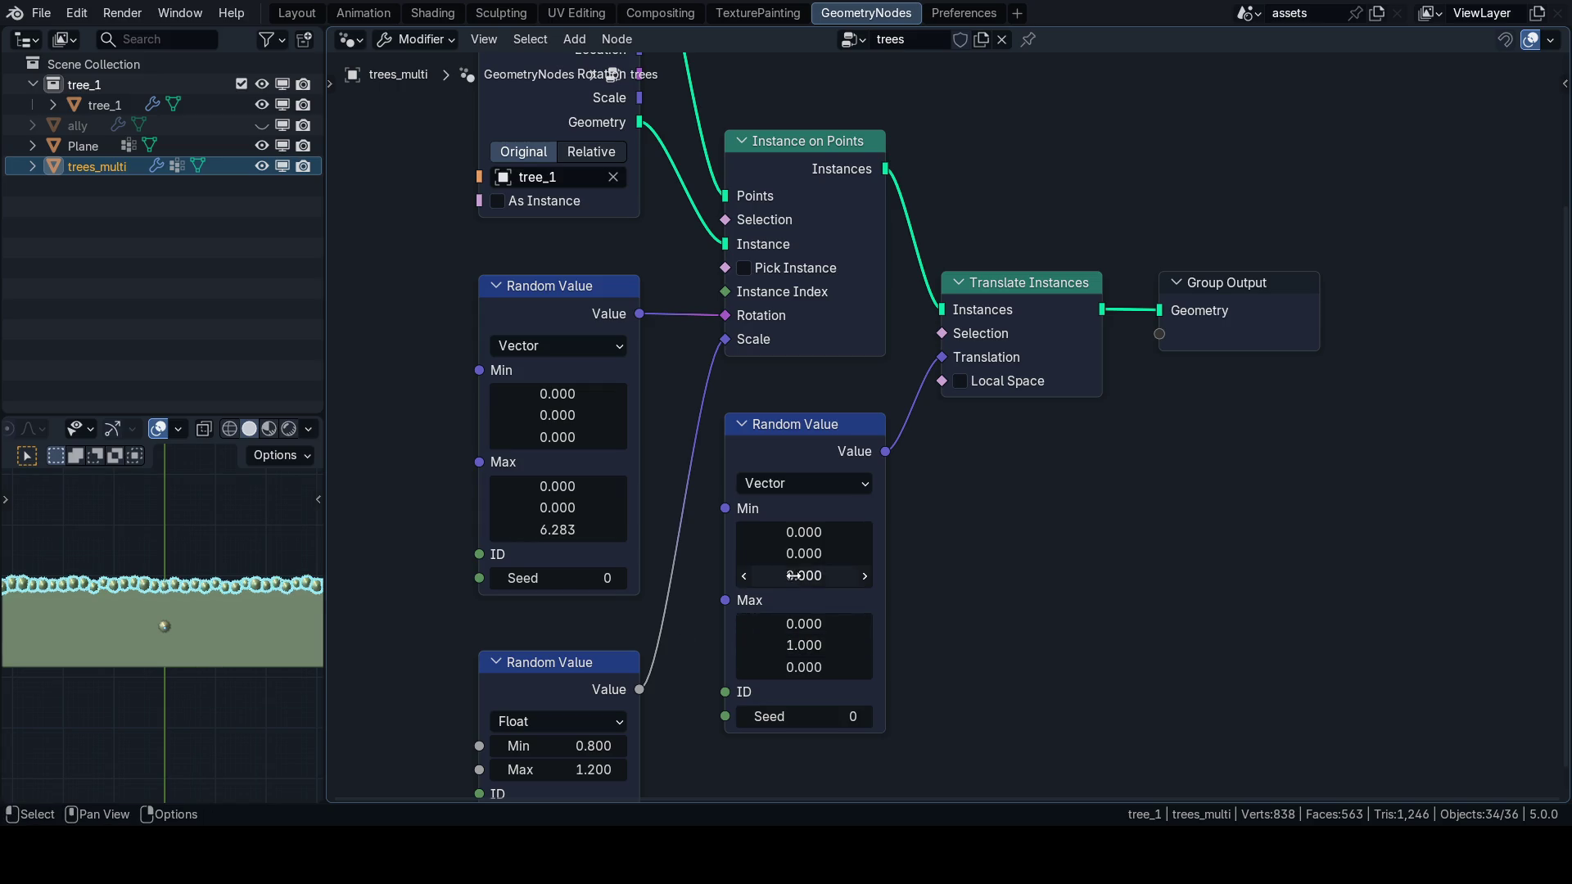
pyautogui.click(796, 555)
pyautogui.write('-1')
pyautogui.press('Return')
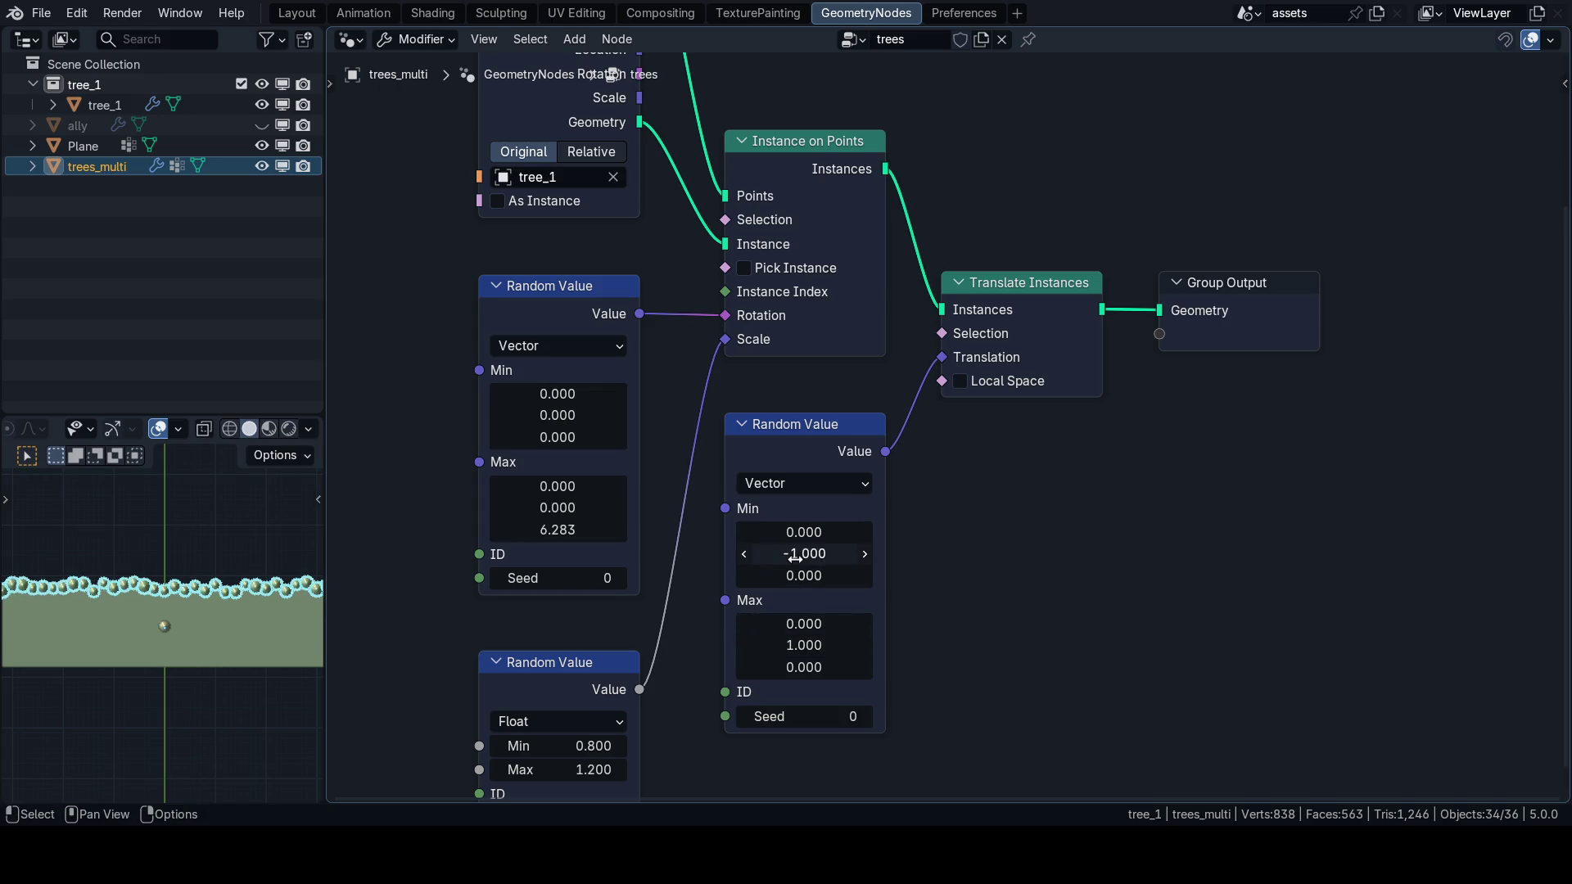
# Set Max Y to 0 and compare Min Y values of -2 and -1 on the trees.
pyautogui.click(800, 647)
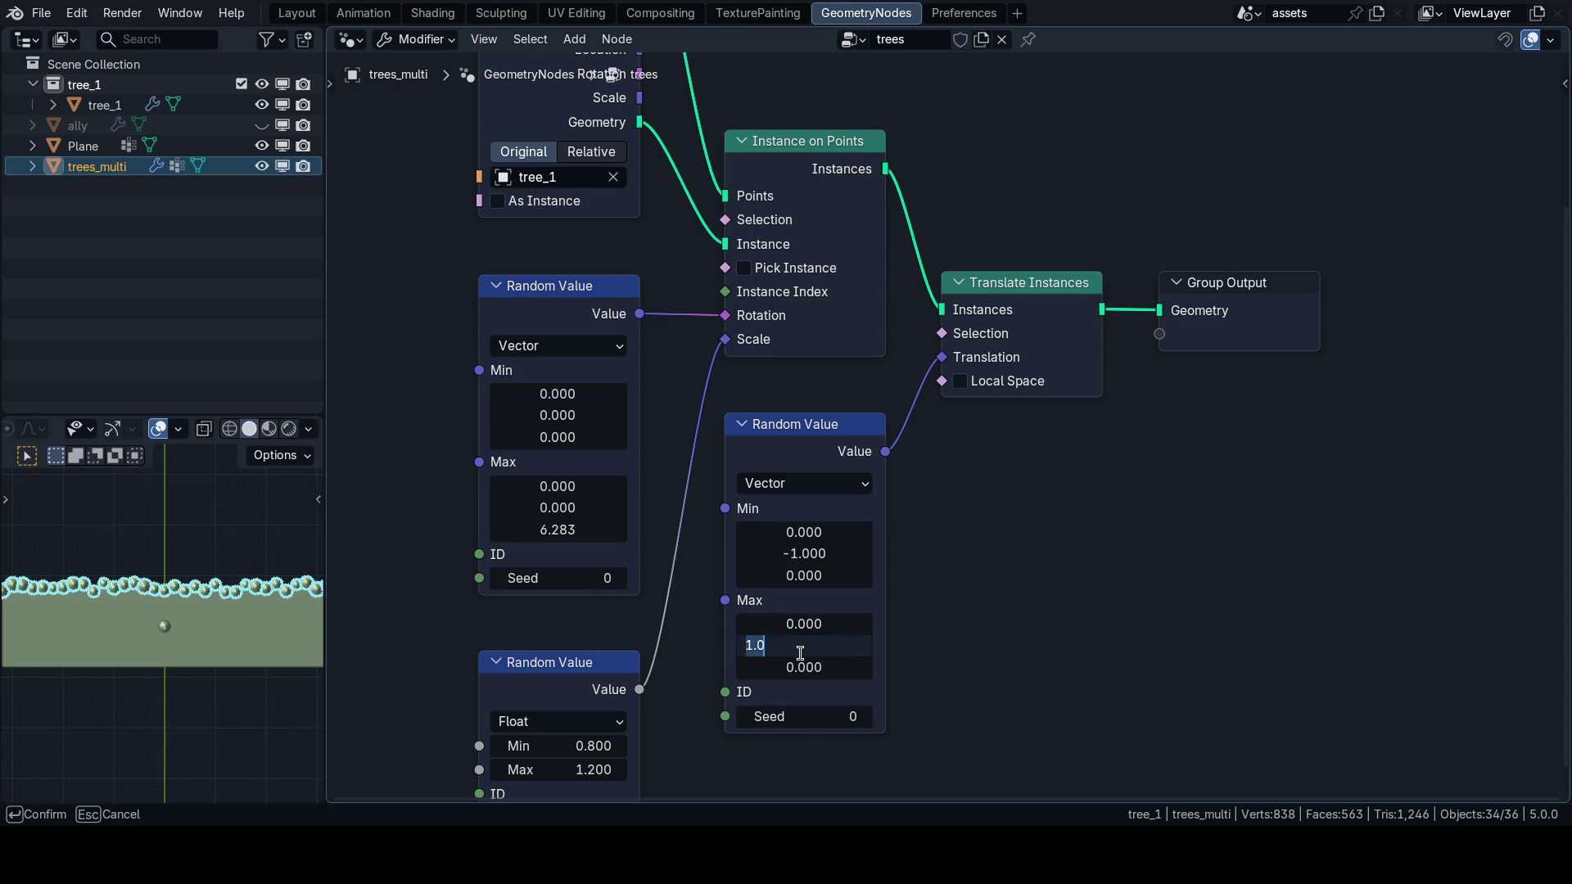
pyautogui.write('0')
pyautogui.press('Return')
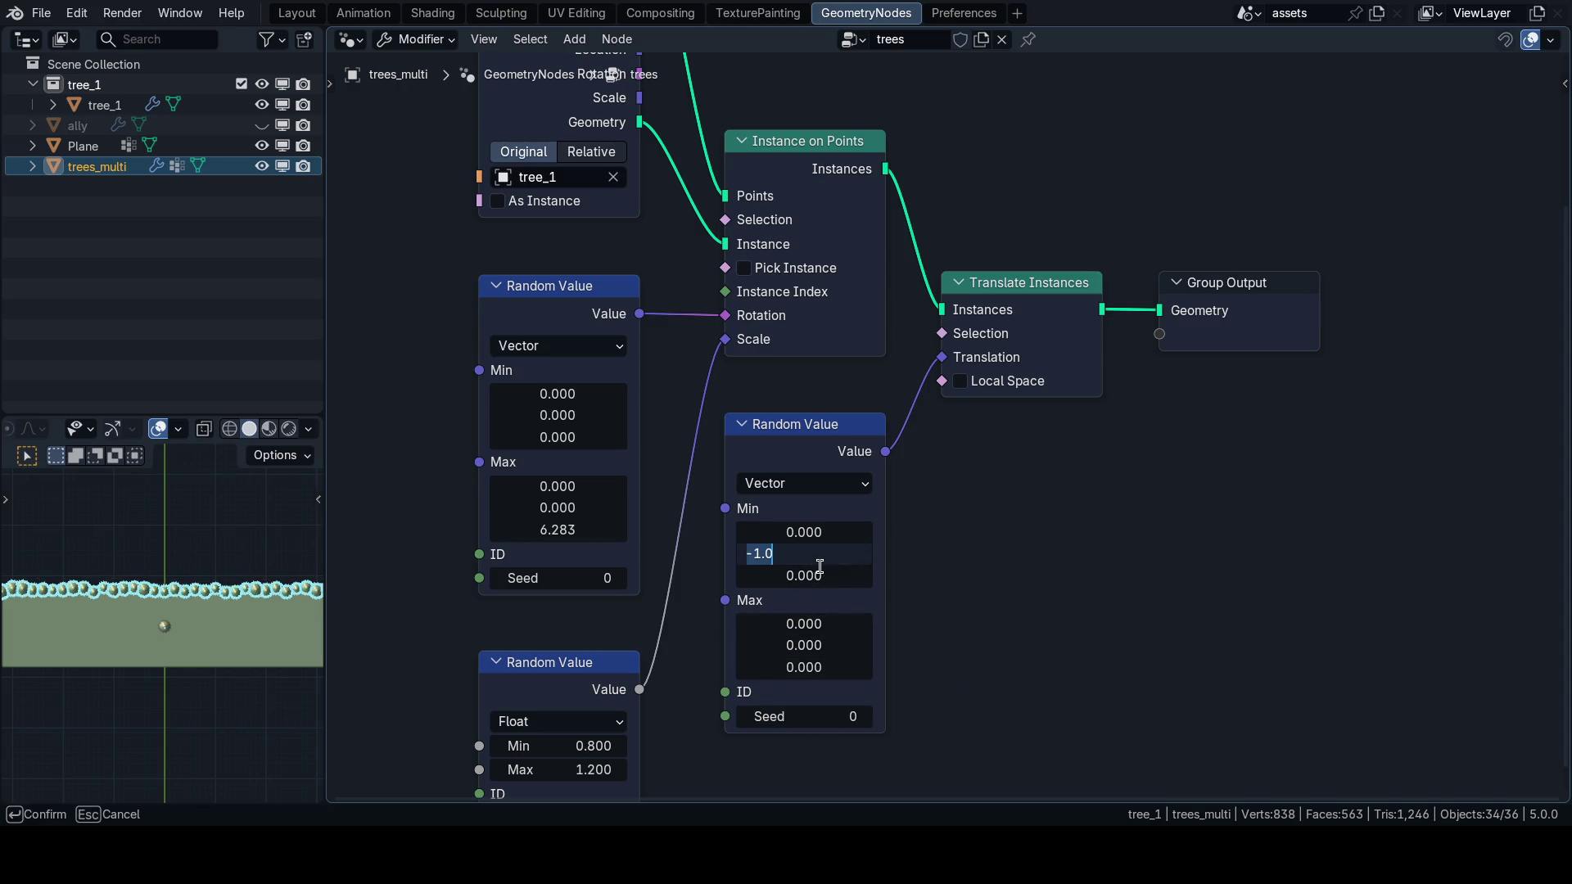
pyautogui.write('-2')
pyautogui.press('Return')
pyautogui.moveTo(164, 622)
pyautogui.mouseDown()
pyautogui.moveTo(193, 675)
pyautogui.moveTo(179, 532)
pyautogui.moveTo(191, 591)
pyautogui.moveTo(160, 568)
pyautogui.mouseUp()
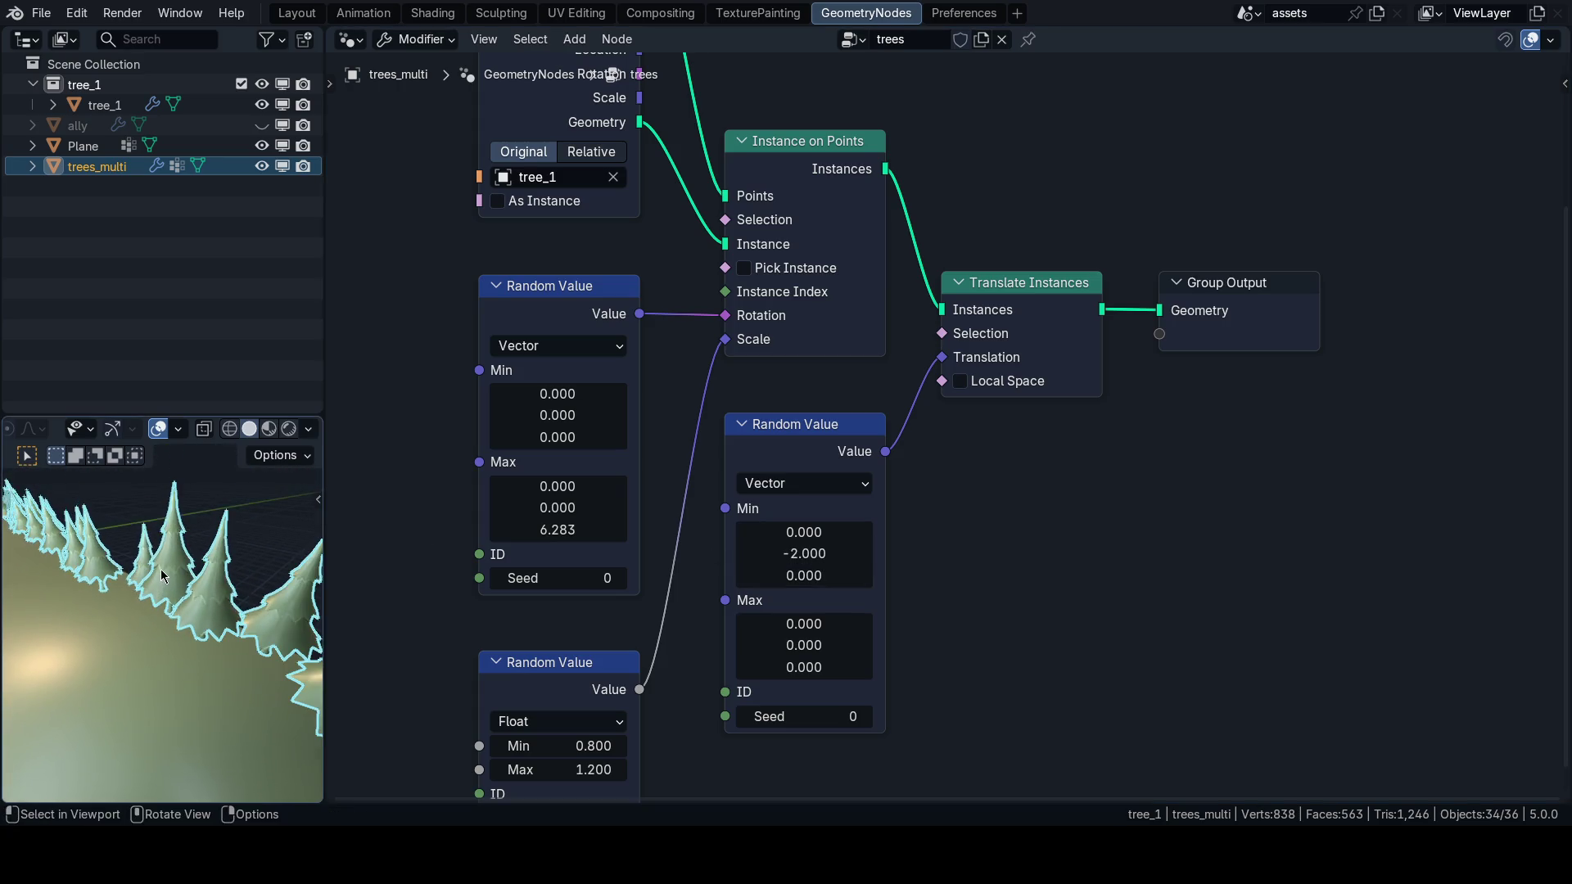
pyautogui.click(791, 546)
pyautogui.write('-1')
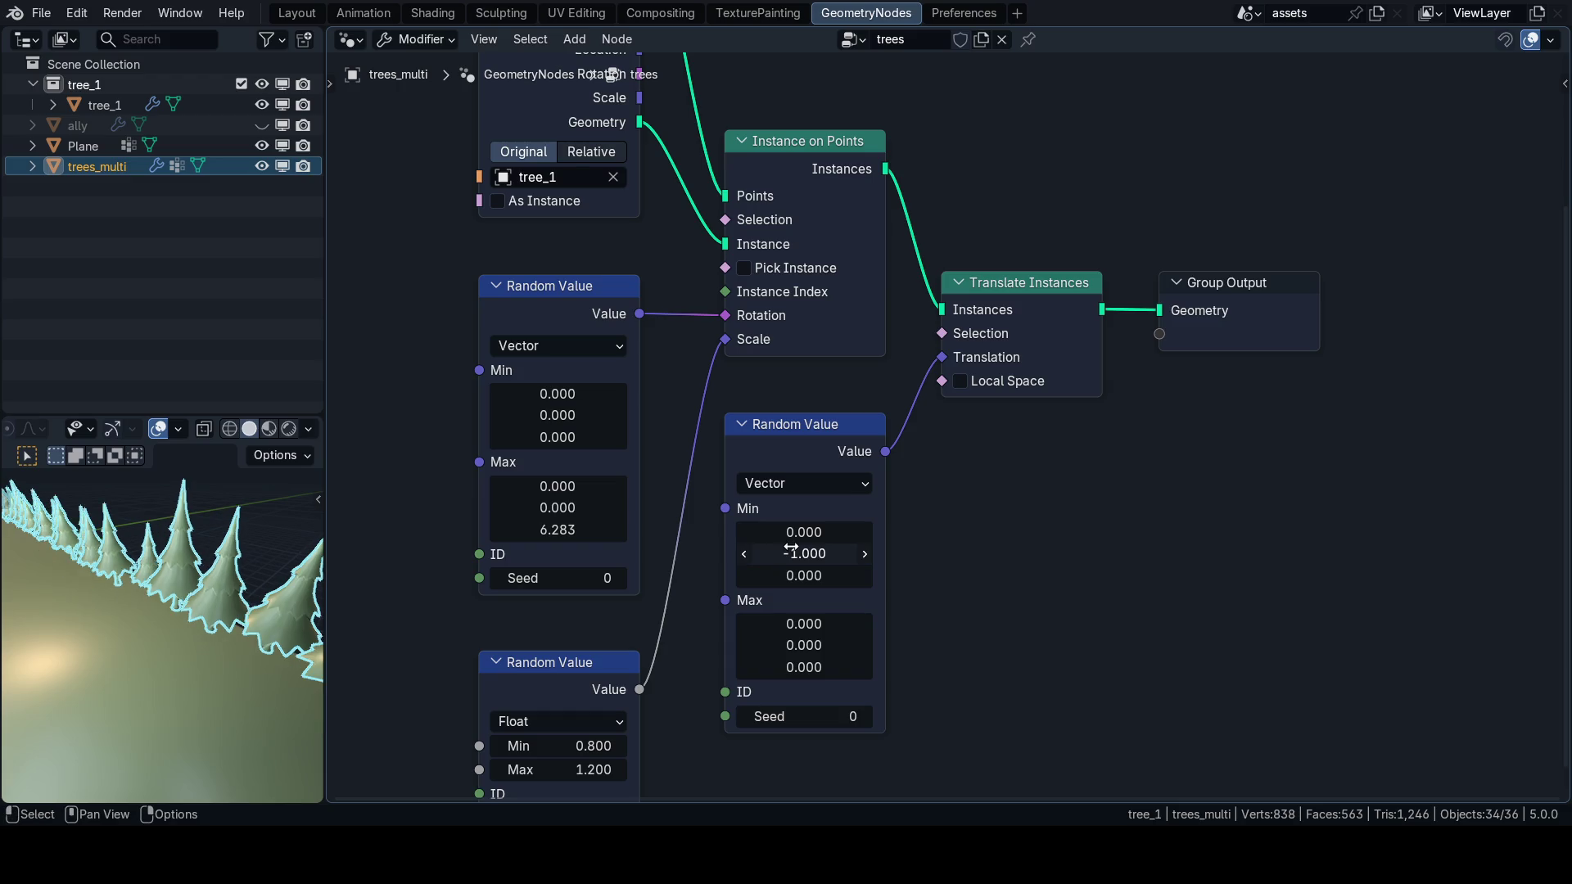
pyautogui.press('Return')
# Settle the random Min Y offset at negative half pi (-1.571).
pyautogui.moveTo(61, 587); pyautogui.dragTo(174, 600)
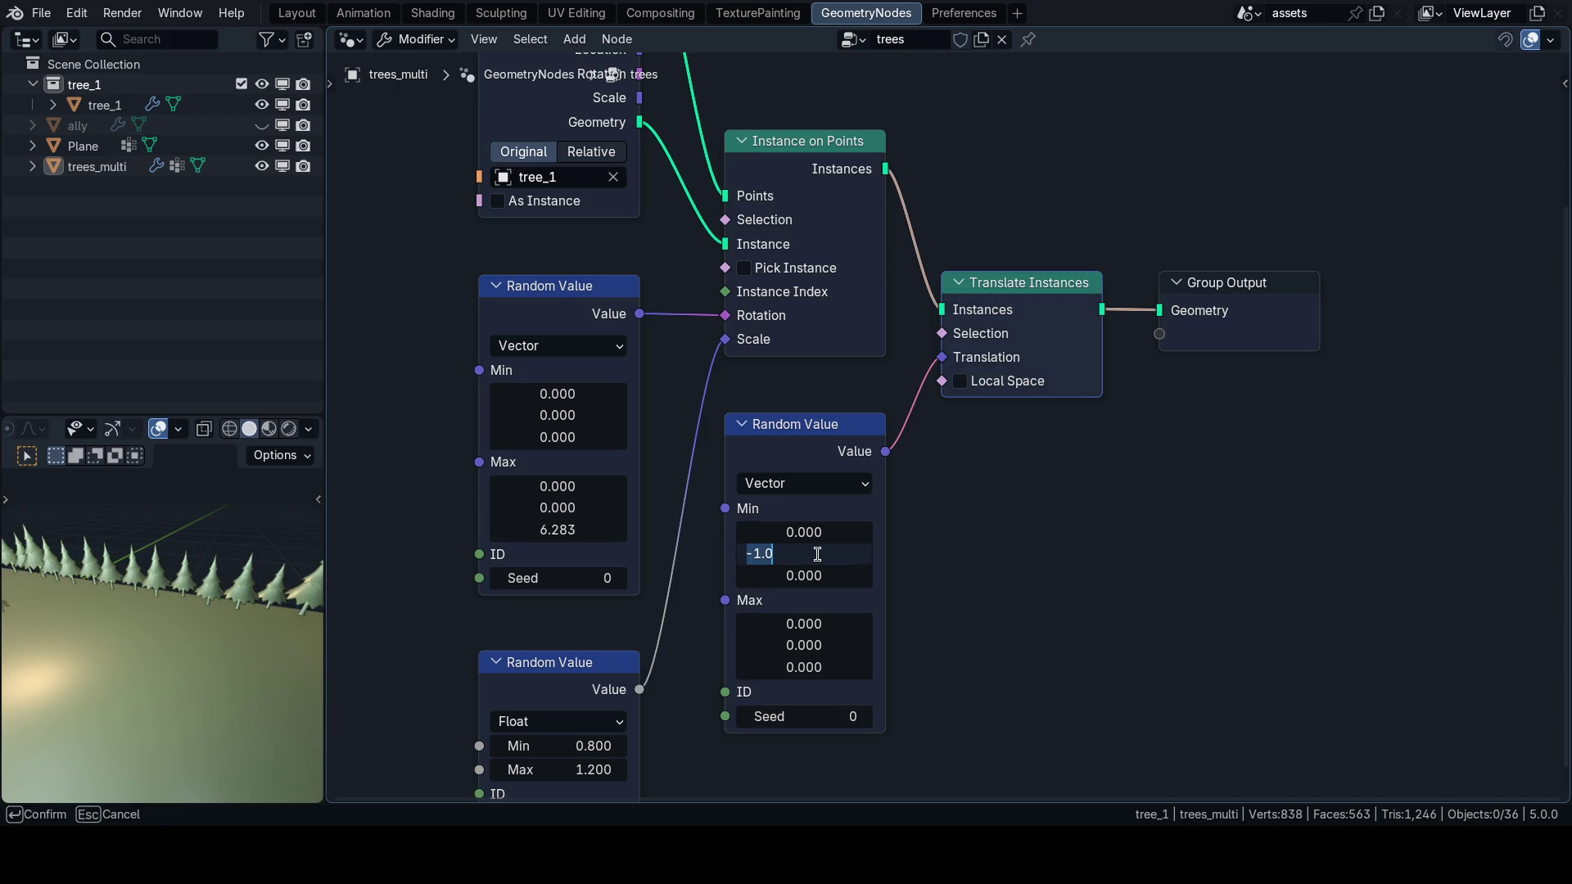
pyautogui.write('-16')
pyautogui.press('Return')
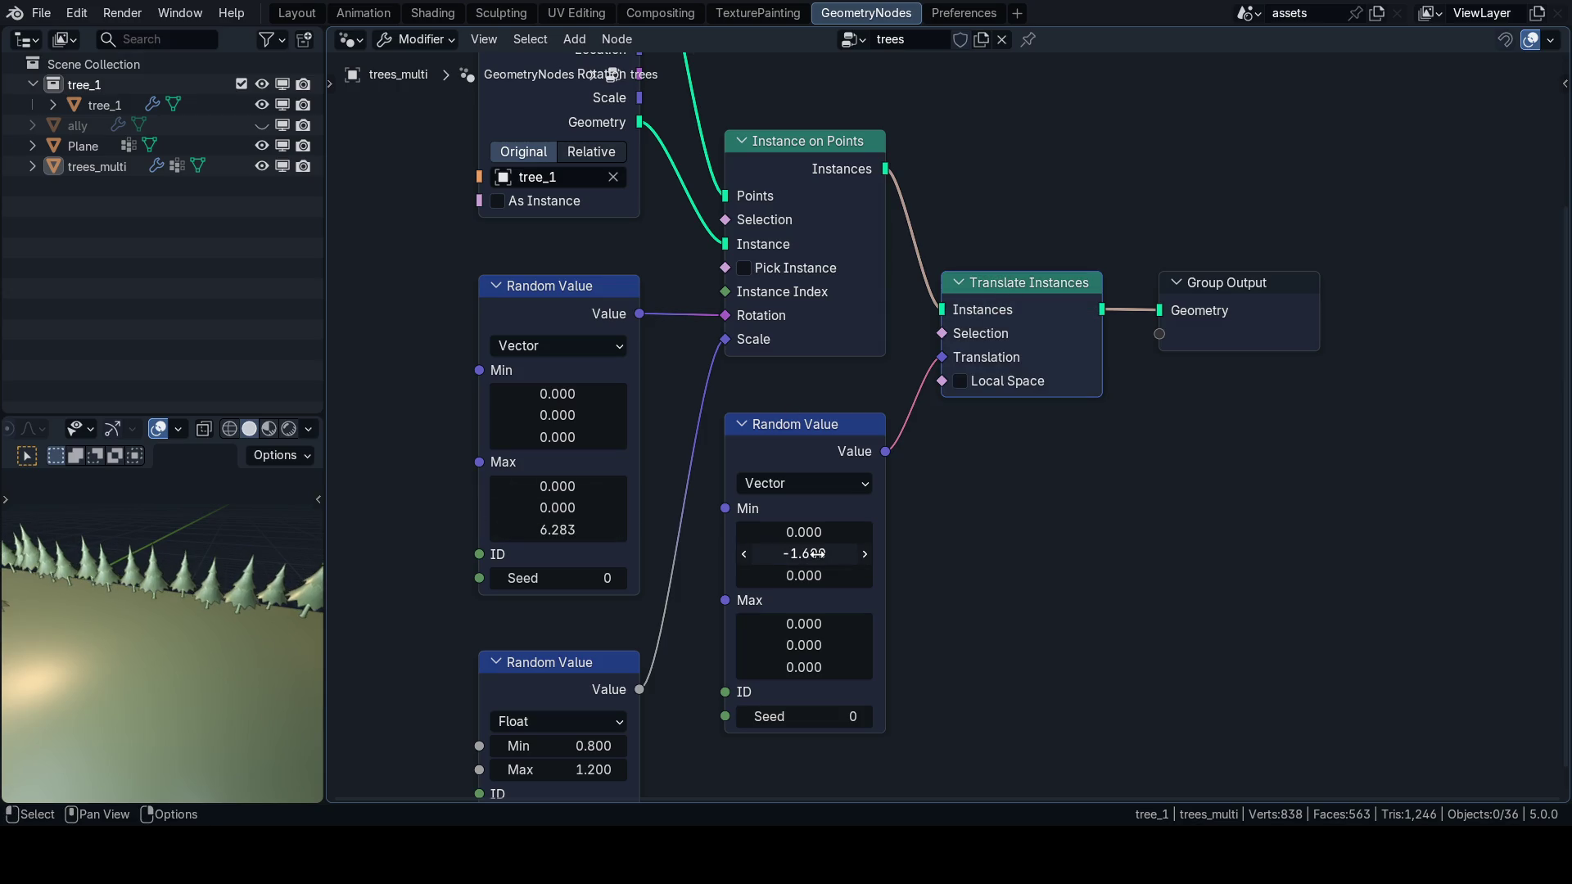
pyautogui.press('Return')
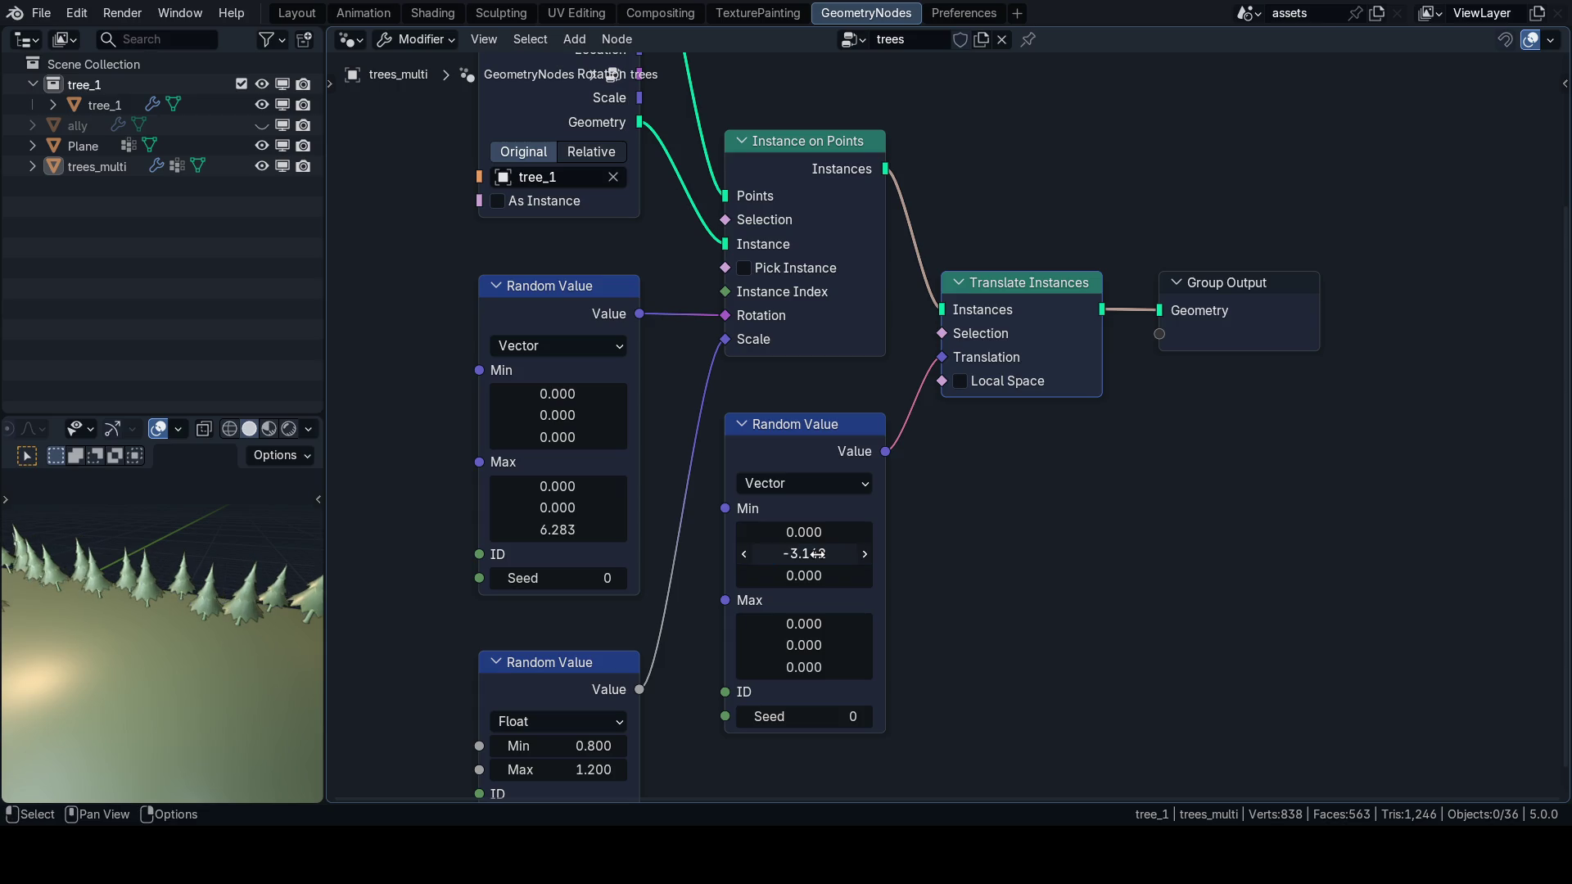
pyautogui.click(821, 563)
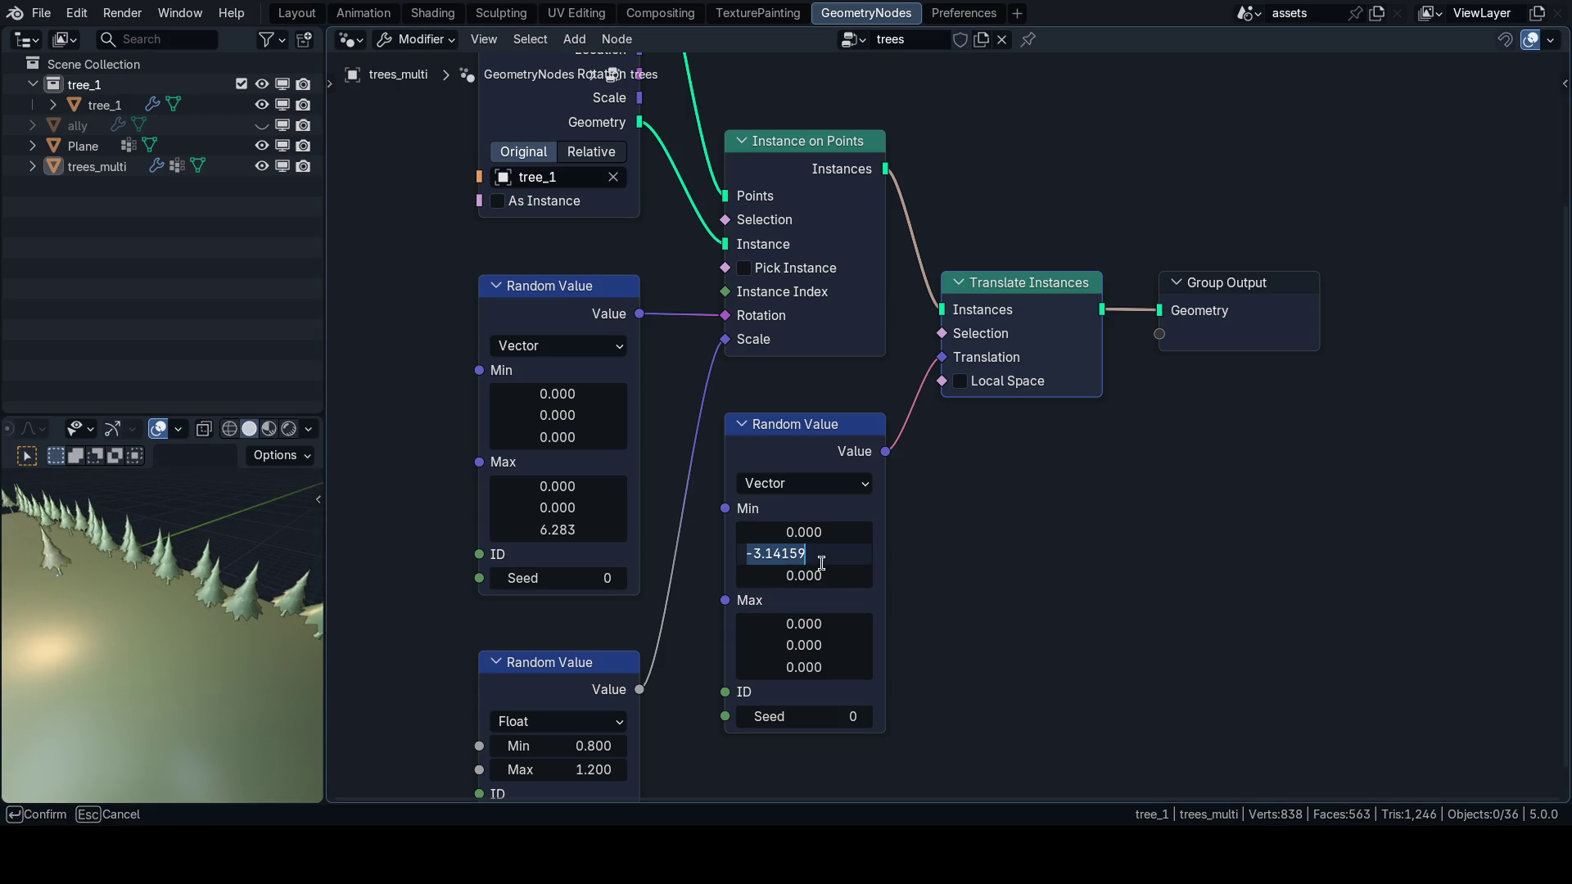
pyautogui.write('2')
pyautogui.press('Return')
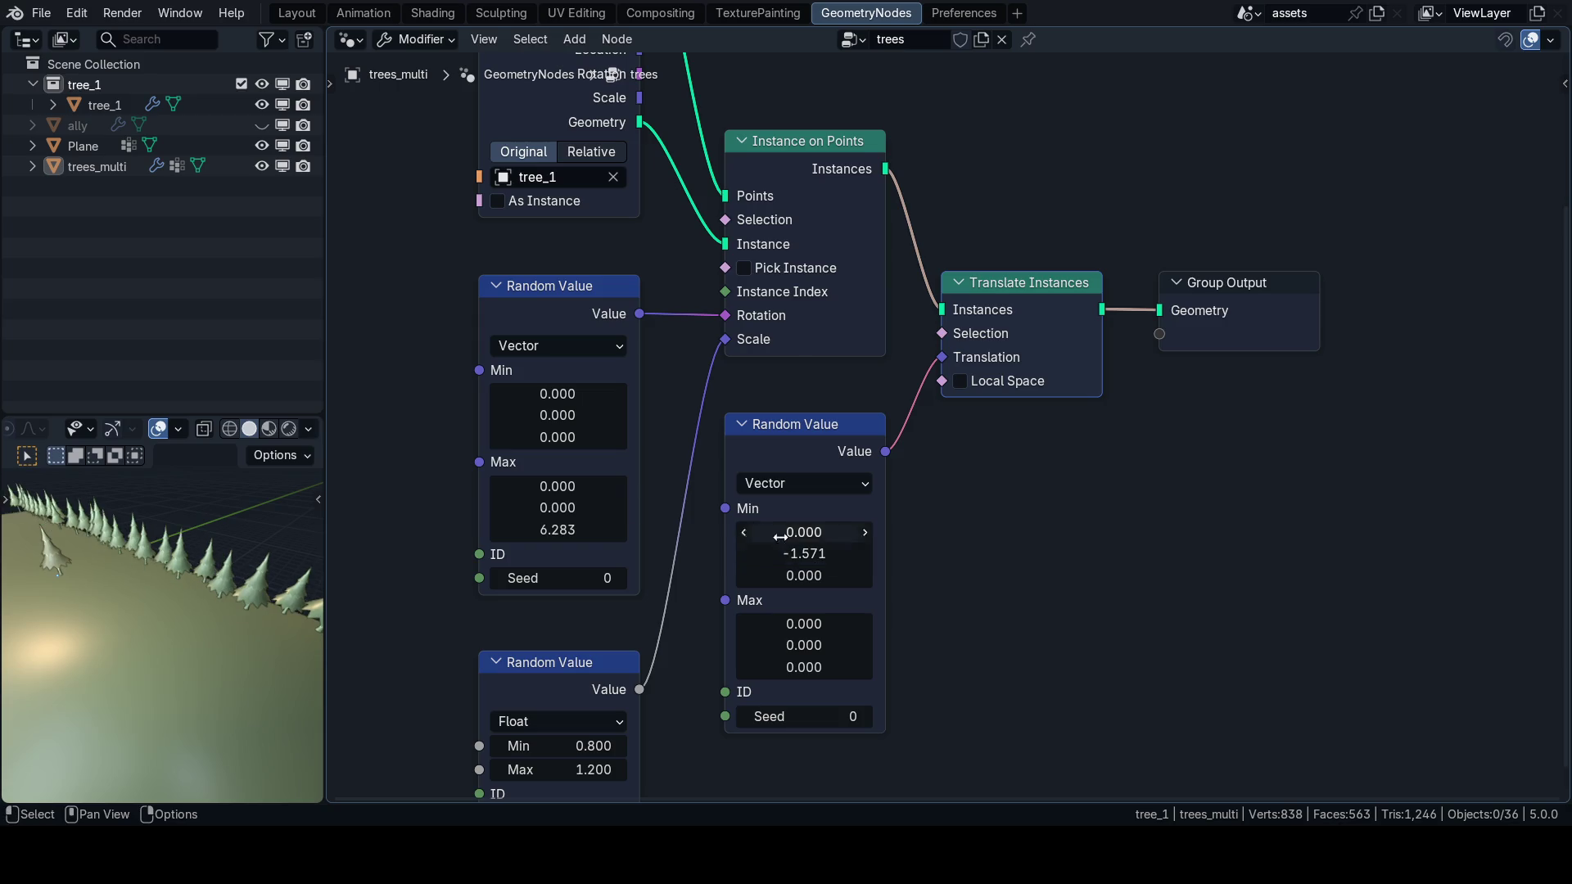
# Save the blend file and view the whole staggered tree row in the Layout workspace.
pyautogui.scroll(-3, 169, 567)
pyautogui.hotkey('ctrl', 's')
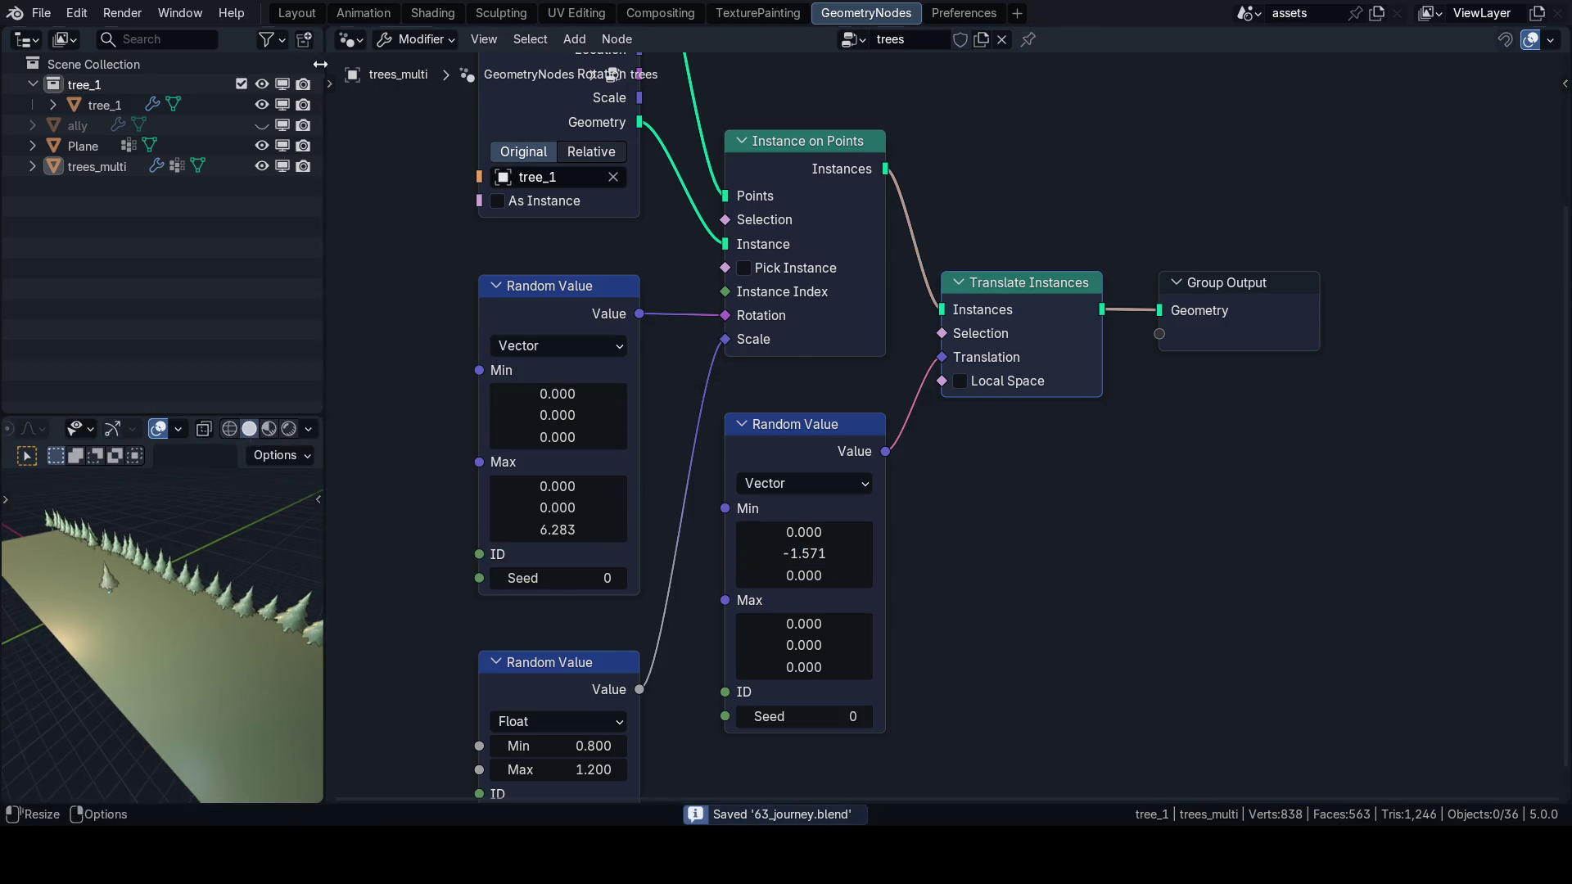
pyautogui.click(296, 13)
pyautogui.moveTo(622, 450)
pyautogui.mouseDown()
pyautogui.moveTo(815, 519)
pyautogui.moveTo(651, 475)
pyautogui.moveTo(771, 513)
pyautogui.moveTo(734, 456)
pyautogui.moveTo(760, 485)
pyautogui.mouseUp()
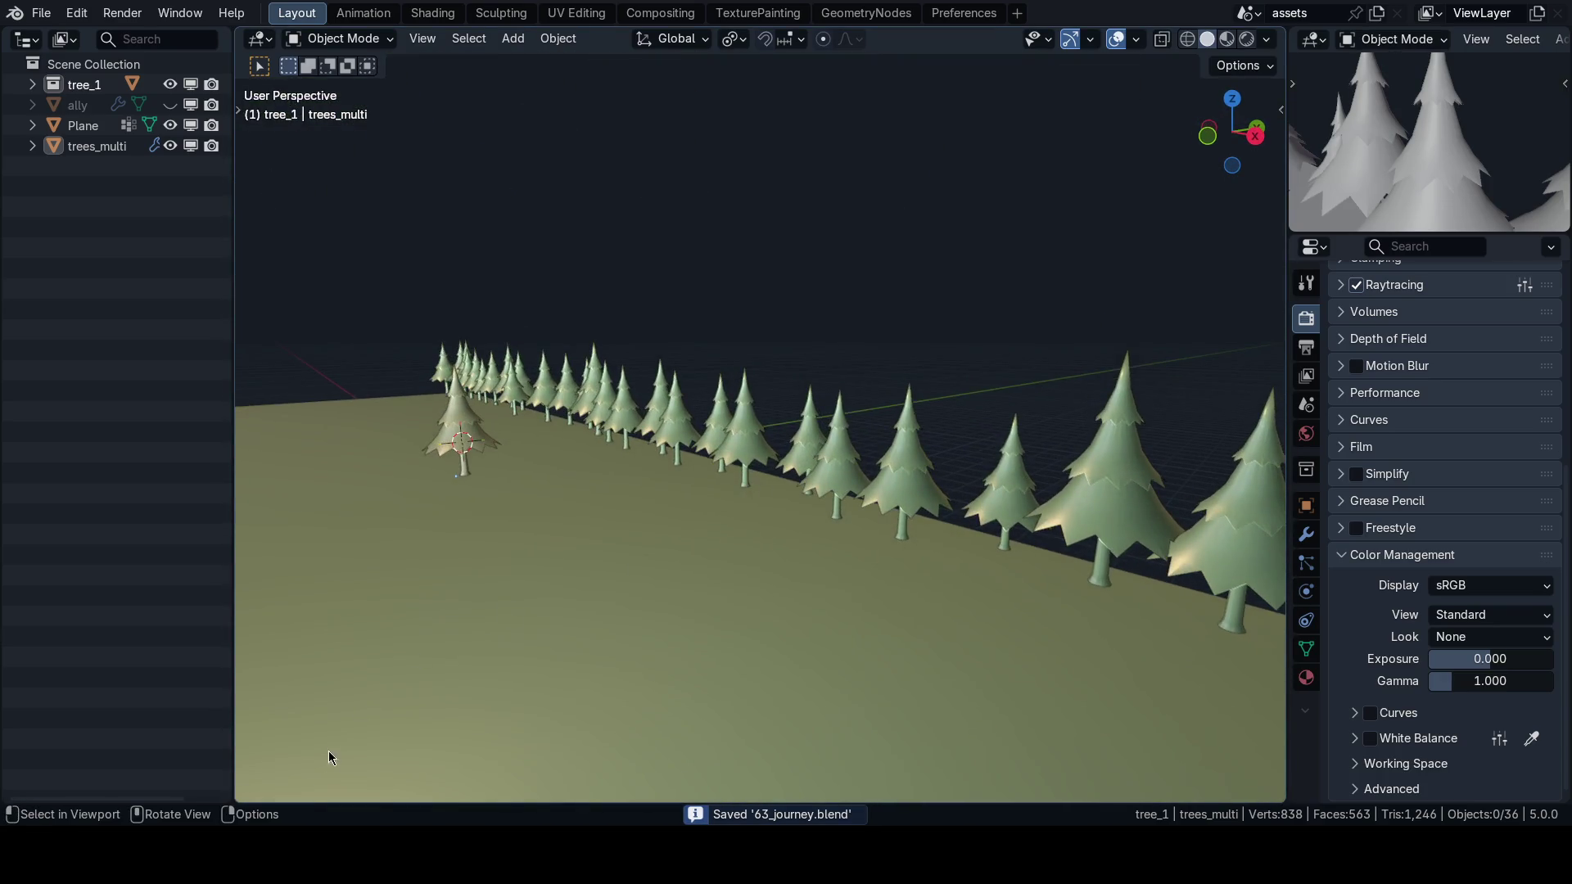
# In Godot's world scene, select Map > Camera and preview its view of the pine row.
pyautogui.hotkey('alt', 'Tab')
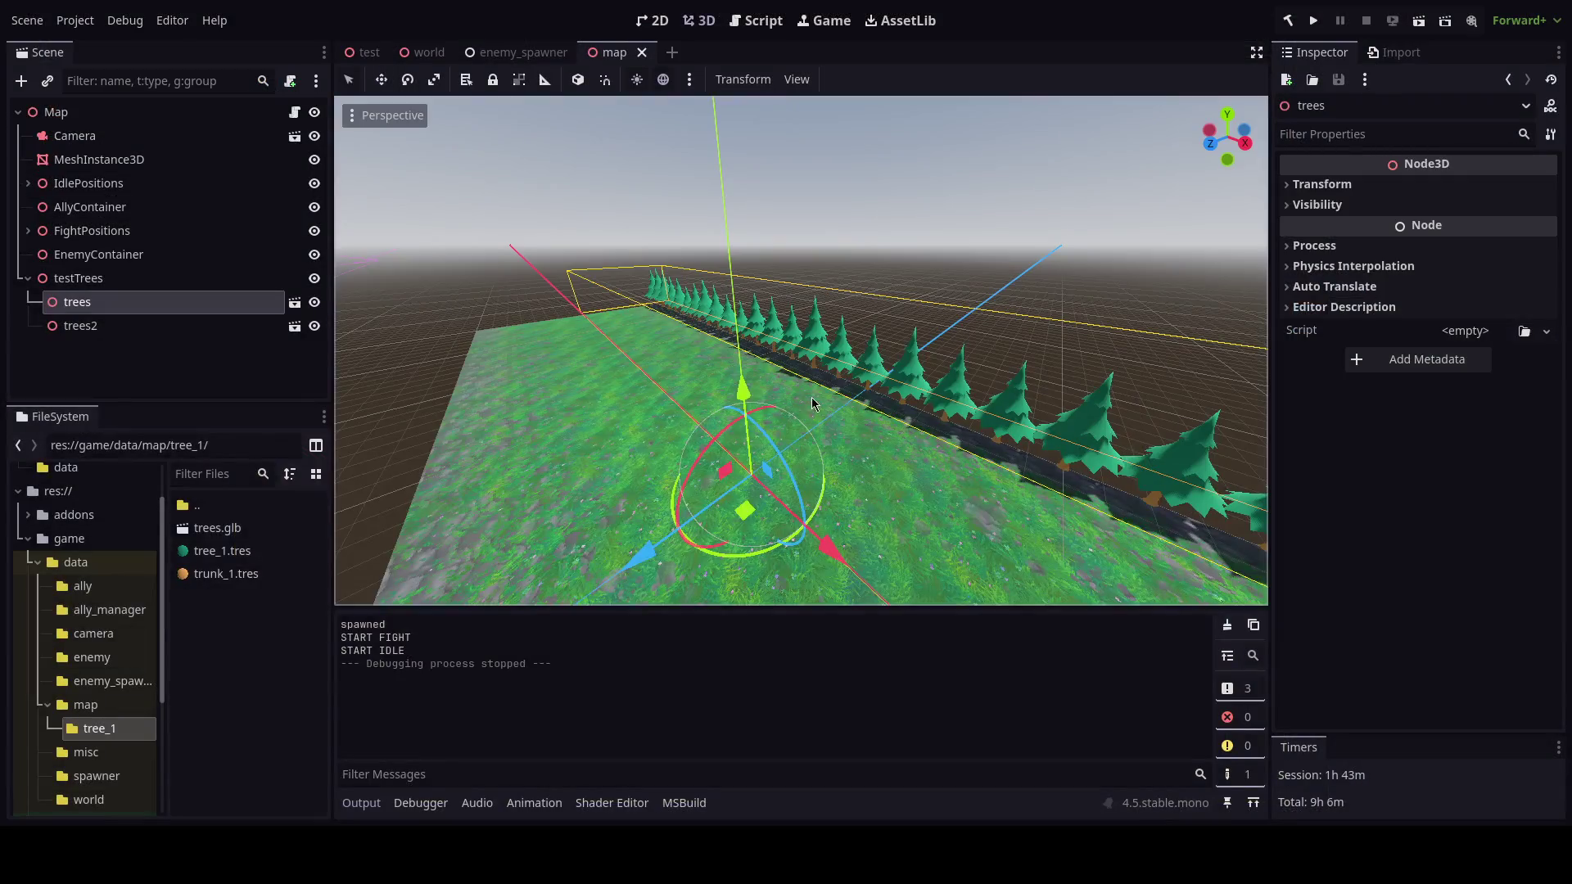
pyautogui.moveTo(848, 390)
pyautogui.mouseDown()
pyautogui.moveTo(930, 445)
pyautogui.moveTo(881, 519)
pyautogui.moveTo(586, 281)
pyautogui.moveTo(508, 245)
pyautogui.mouseUp()
pyautogui.click(422, 51)
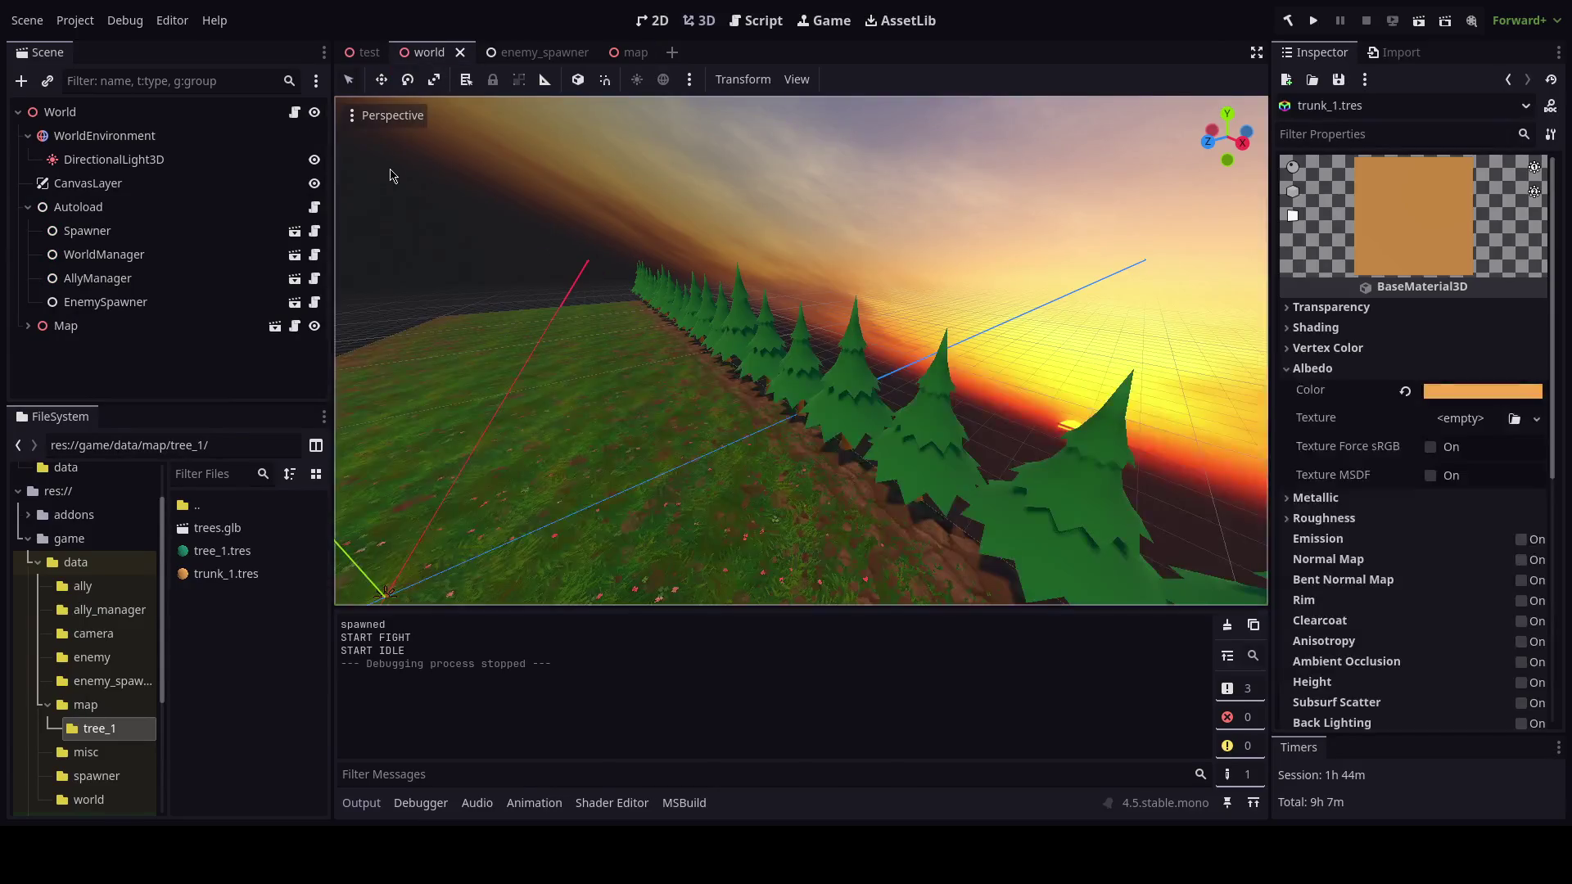
pyautogui.click(78, 326)
pyautogui.scroll(-2, 118, 327)
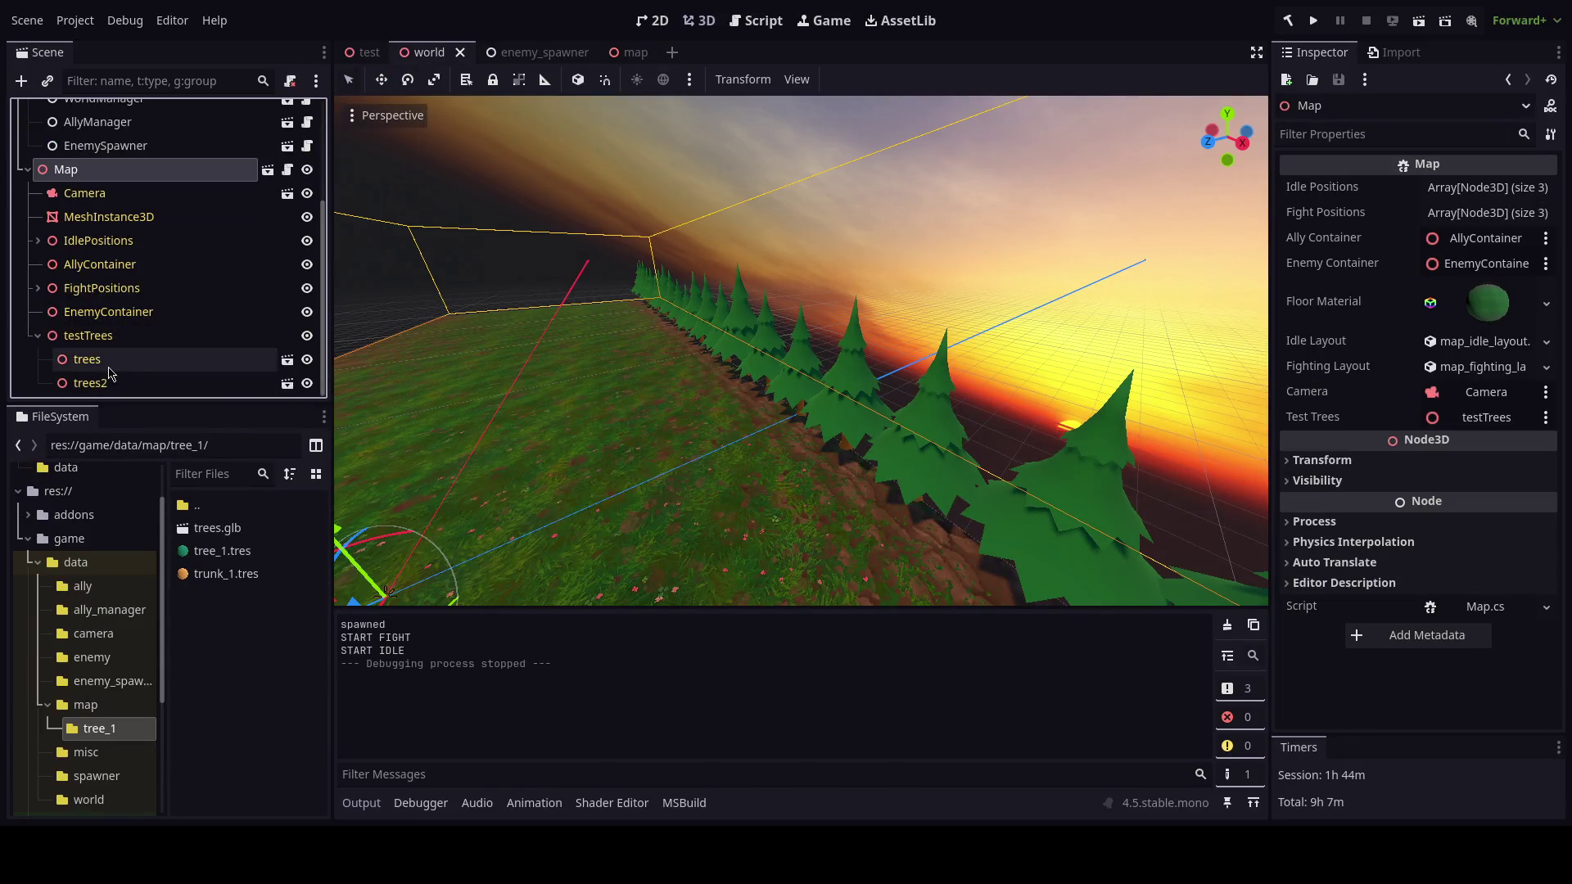
pyautogui.click(84, 192)
pyautogui.click(352, 142)
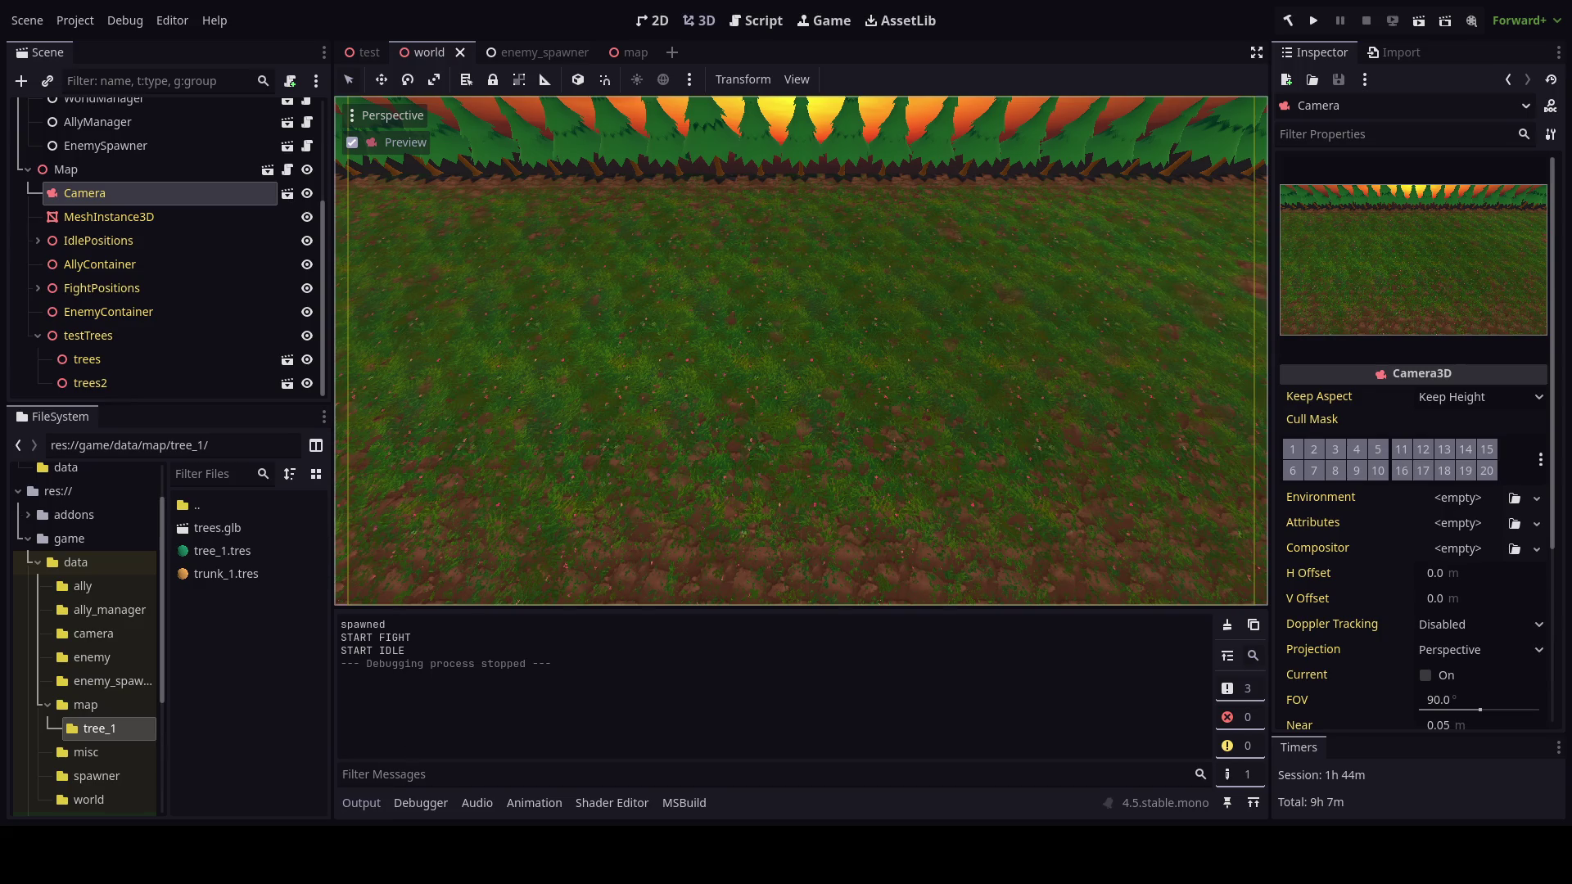
pyautogui.hotkey('alt', 'Tab')
# Select trees_multi and save the .blend file with Ctrl+S.
pyautogui.click(755, 449)
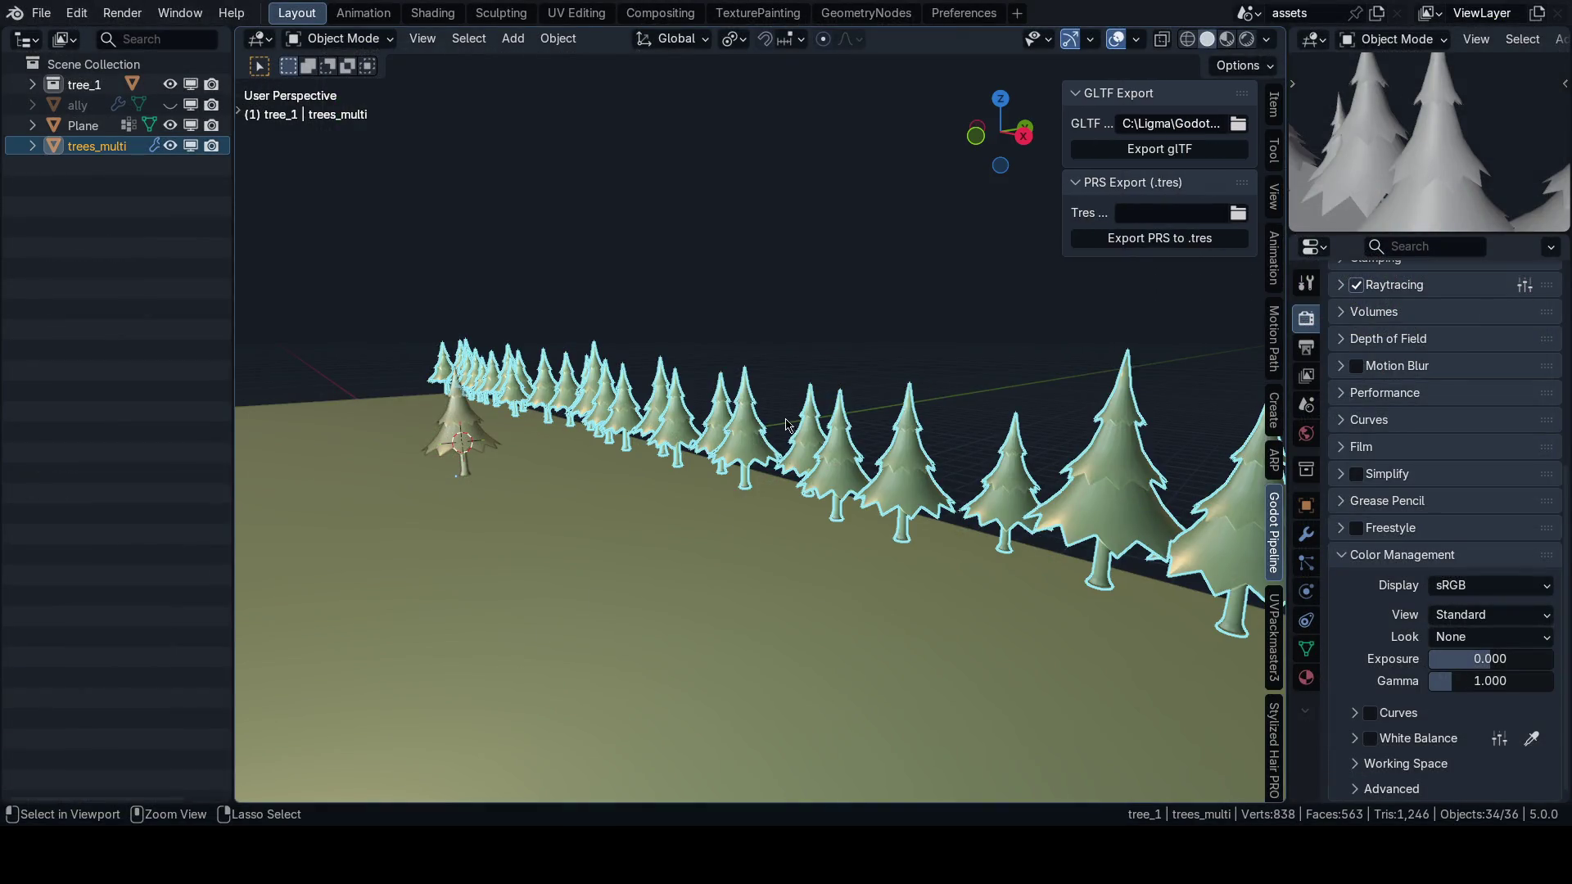
pyautogui.hotkey('ctrl', 's')
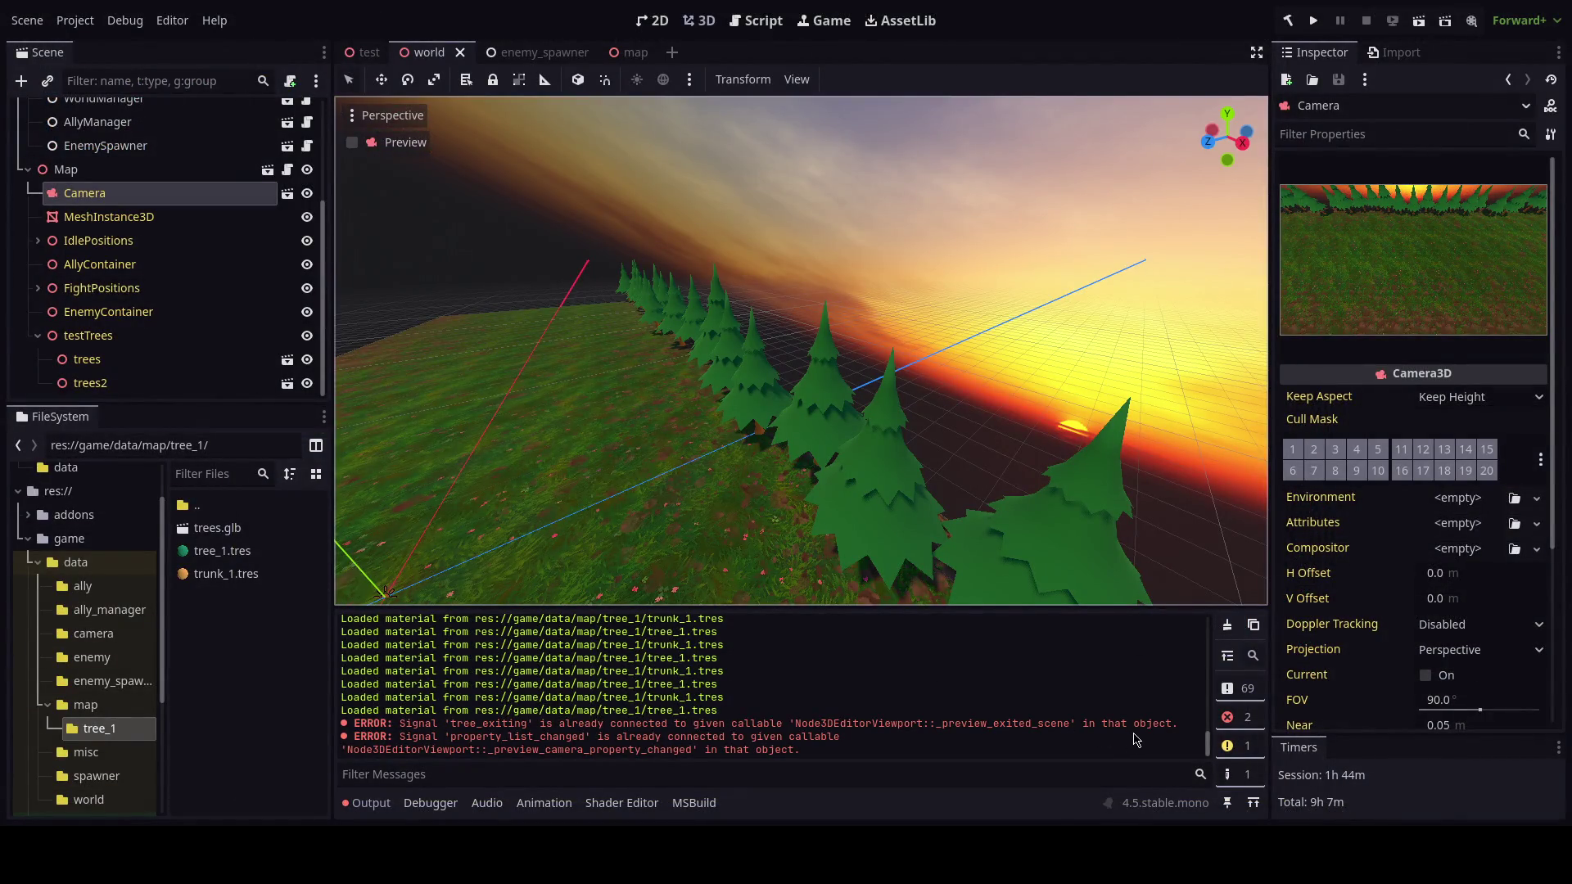
# Clear the Output log, test-run the game with F5, then stop it and reopen the map tab.
pyautogui.click(1227, 625)
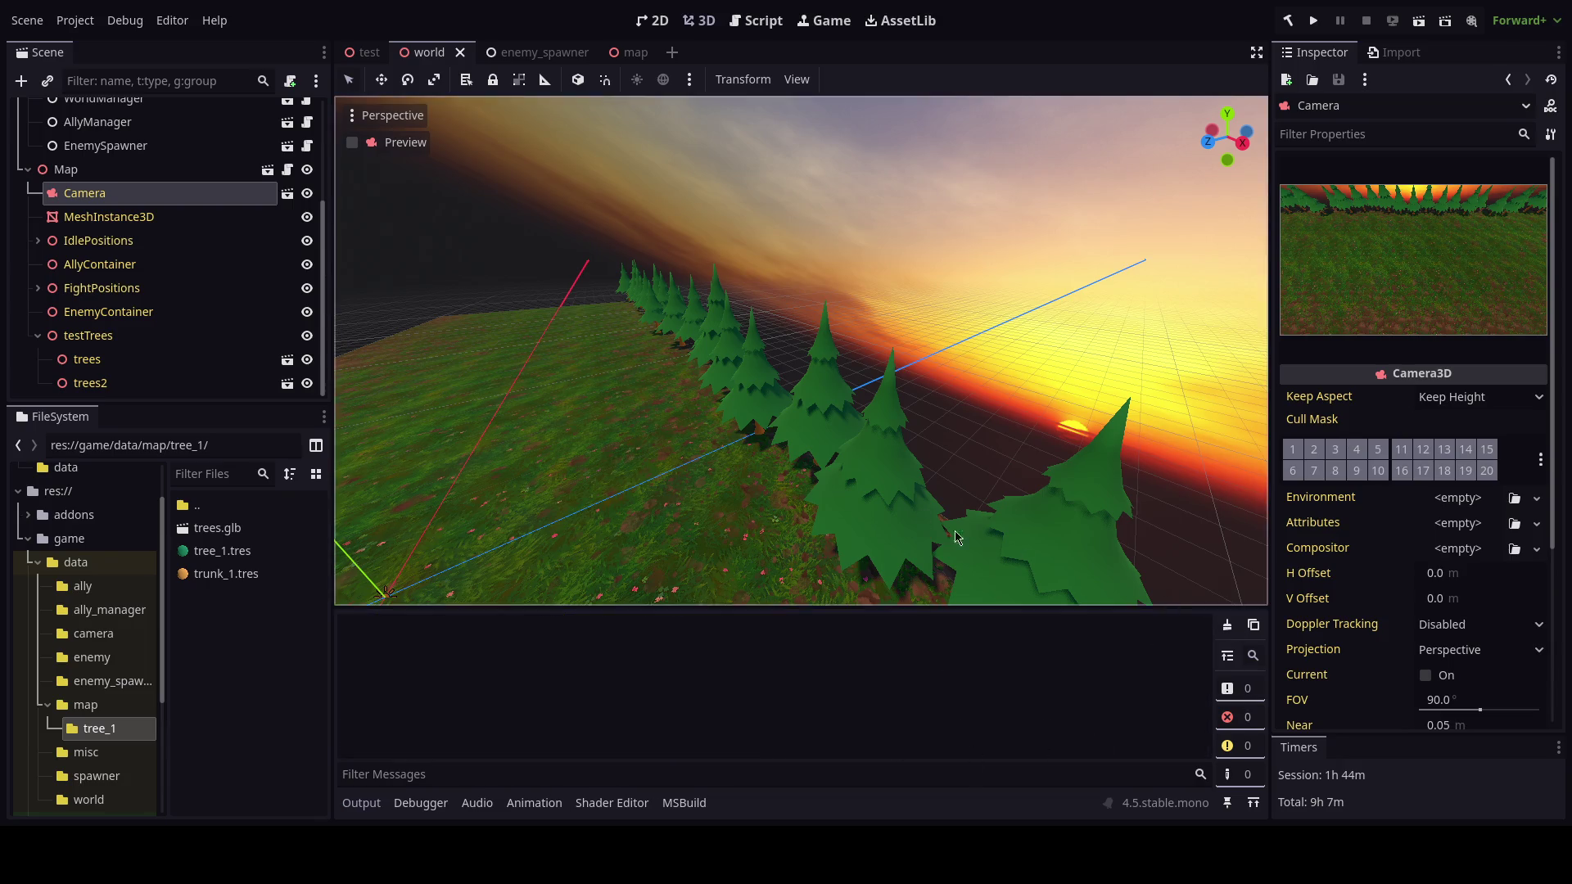
pyautogui.press('w')
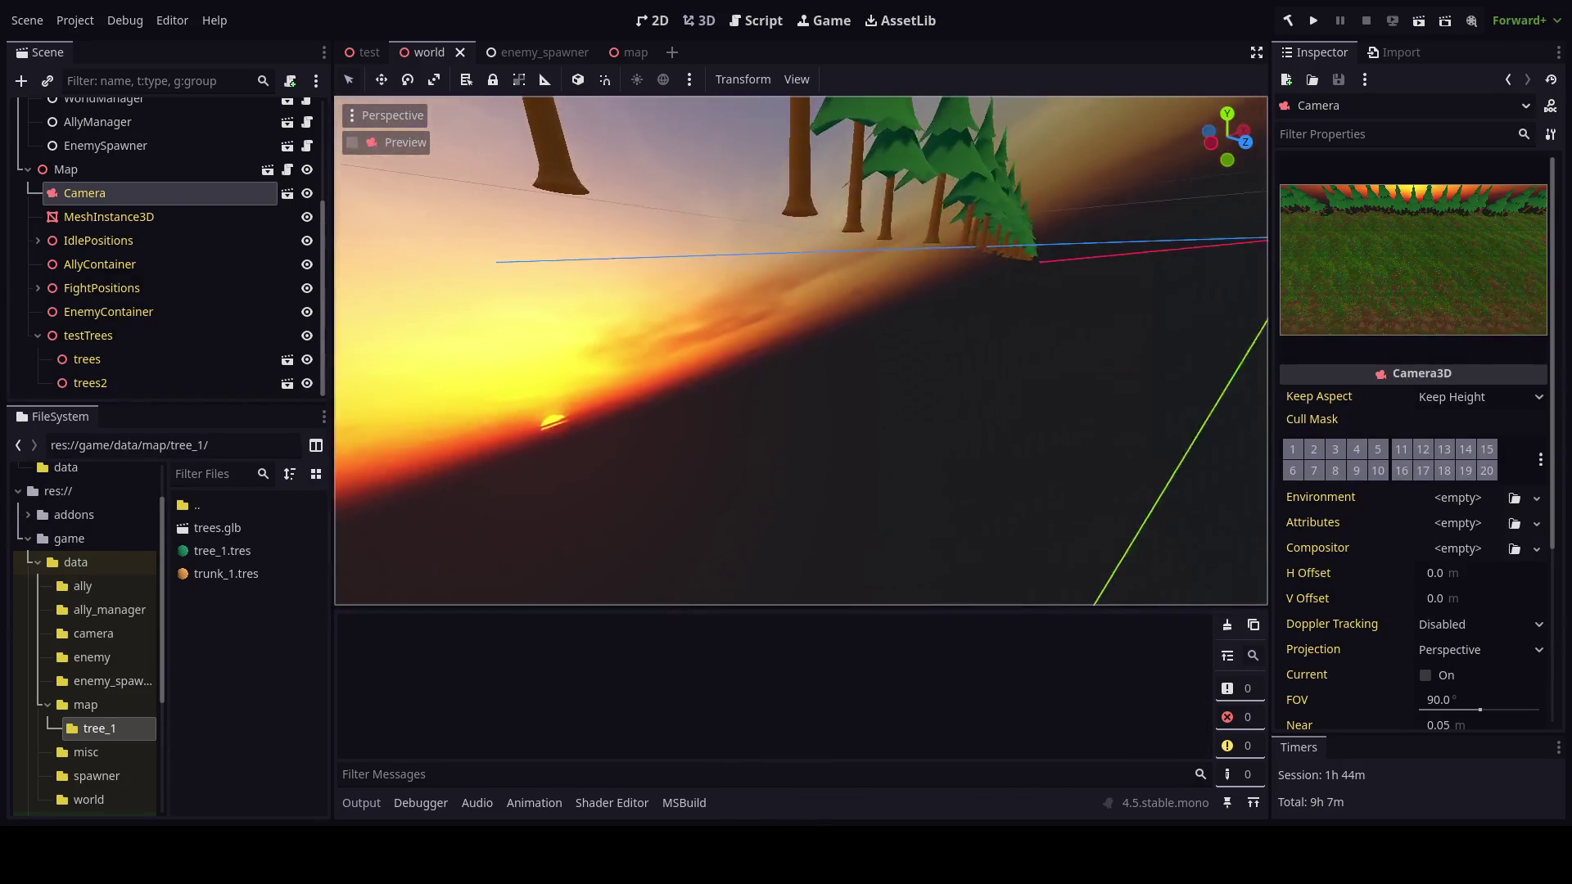
pyautogui.press('s')
pyautogui.press('F5')
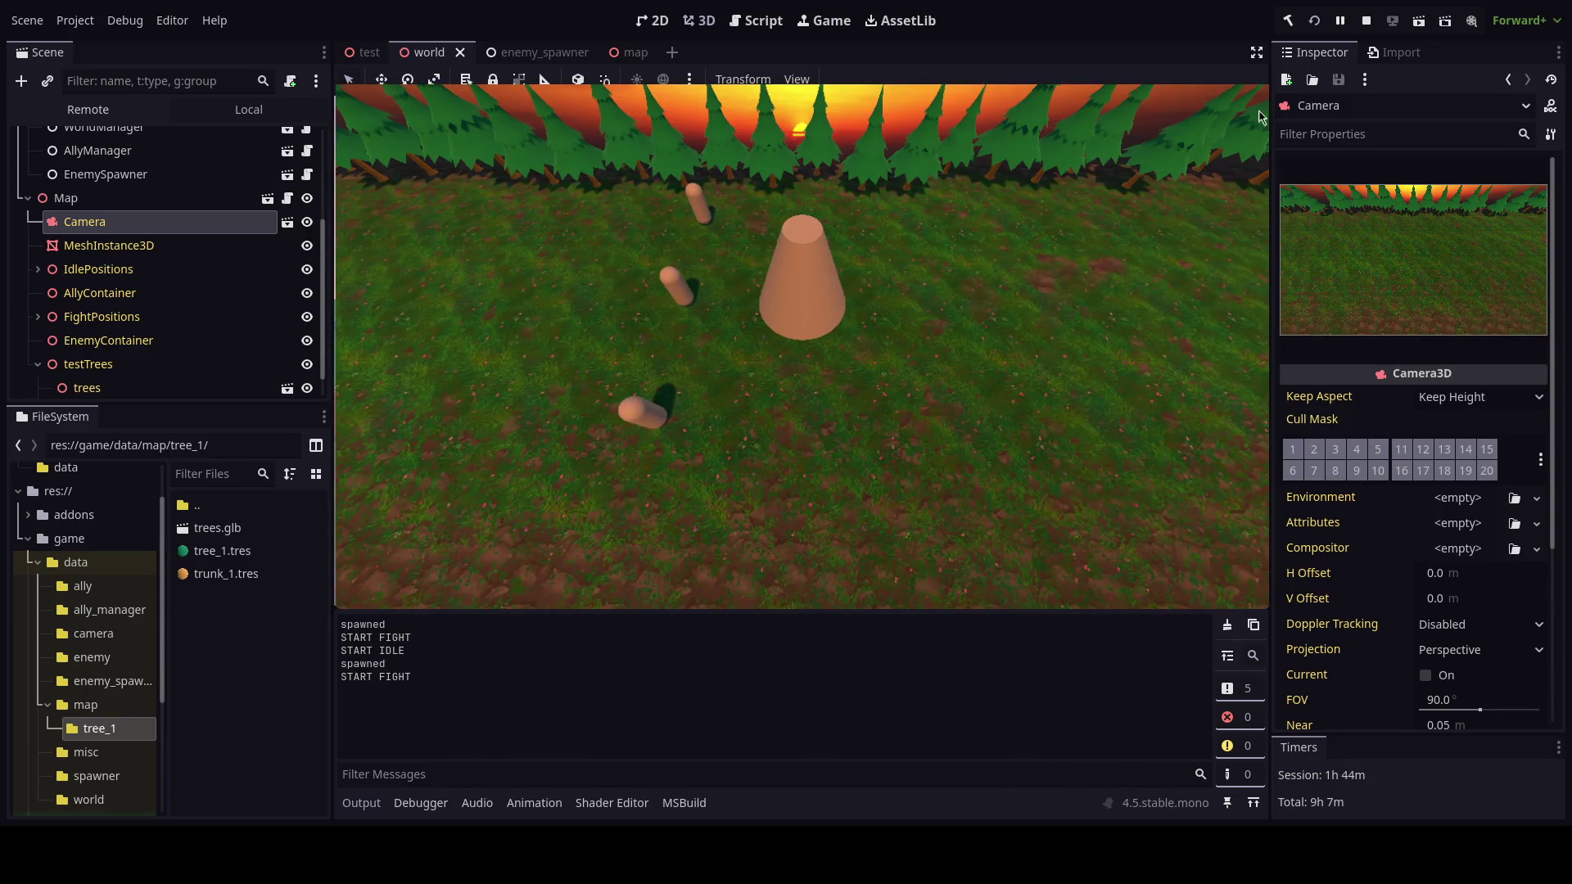
pyautogui.click(1366, 20)
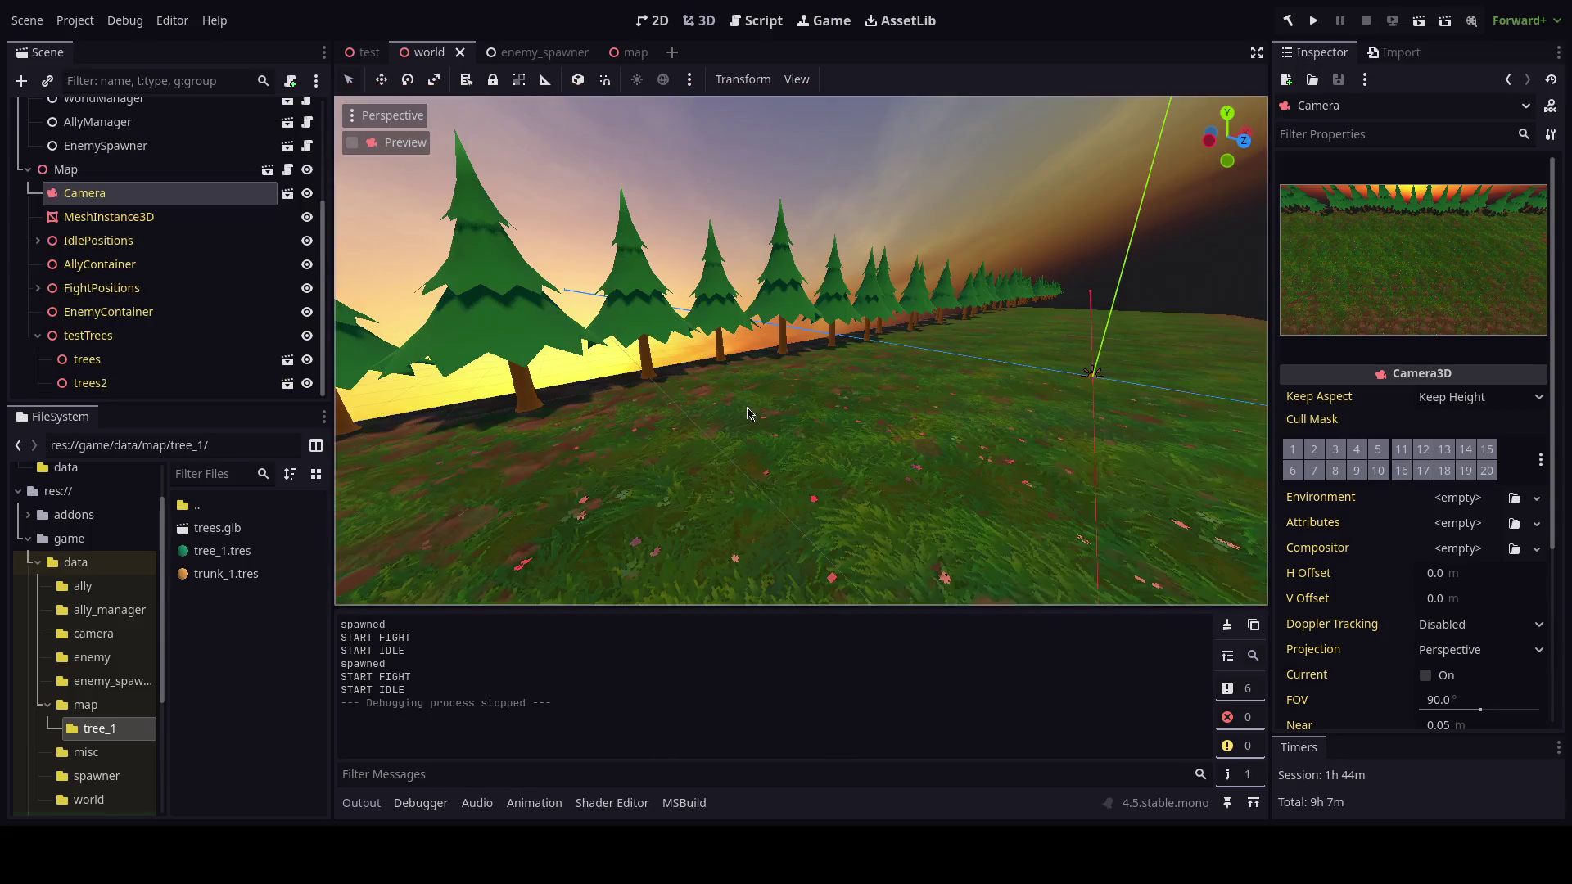
pyautogui.click(631, 53)
# Expand IdlePositions and change Node3D3's z position to -6, leaving its x unchanged.
pyautogui.click(89, 184)
pyautogui.click(28, 183)
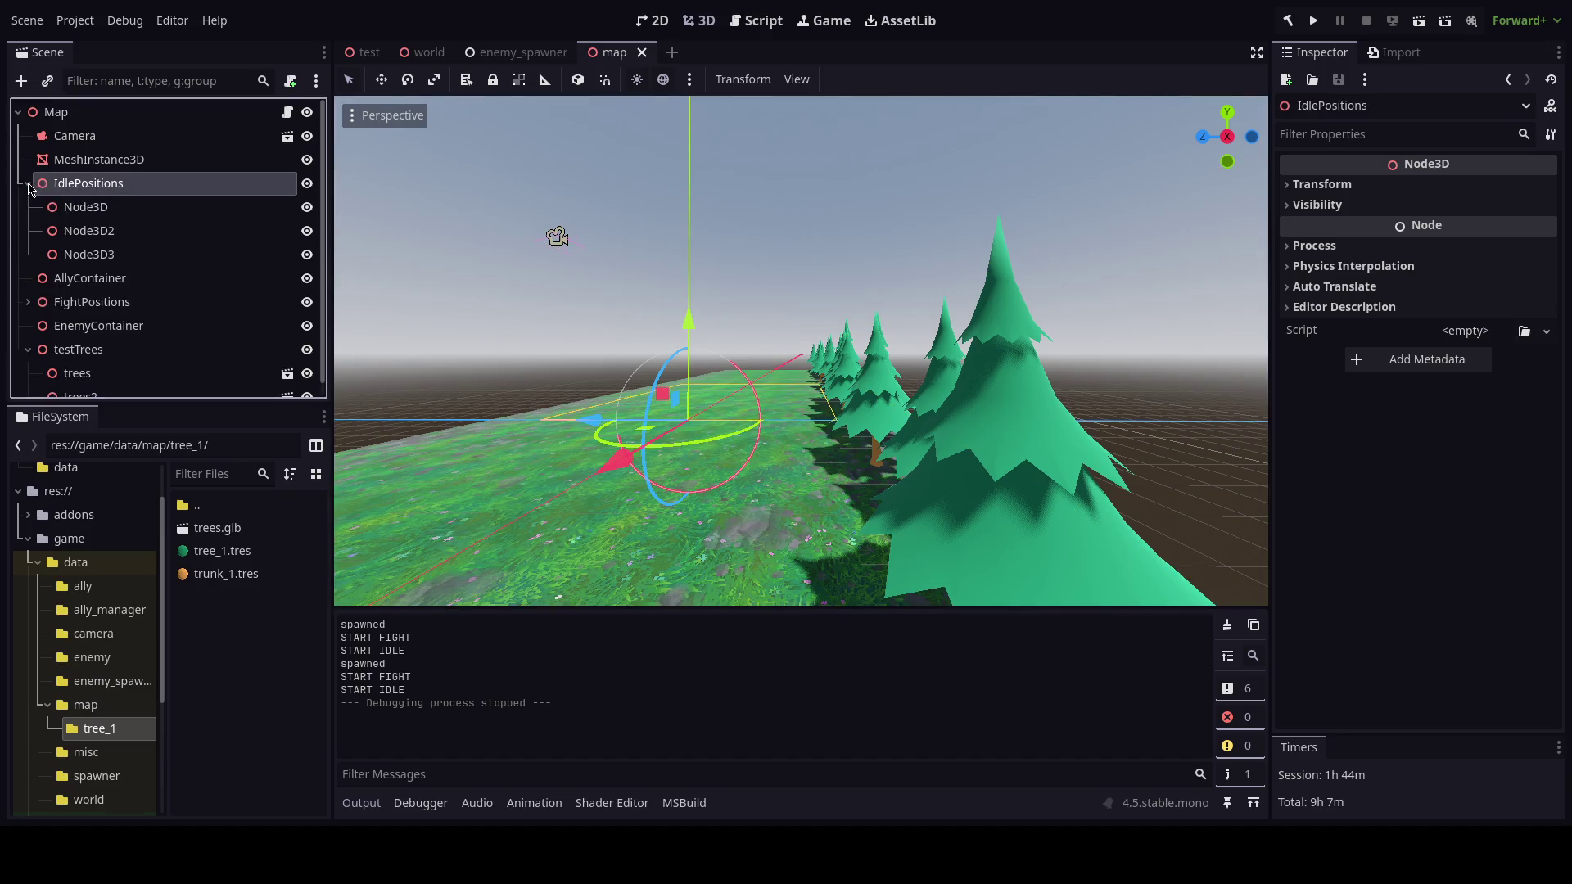
pyautogui.click(86, 207)
pyautogui.click(88, 253)
pyautogui.scroll(-5, 639, 433)
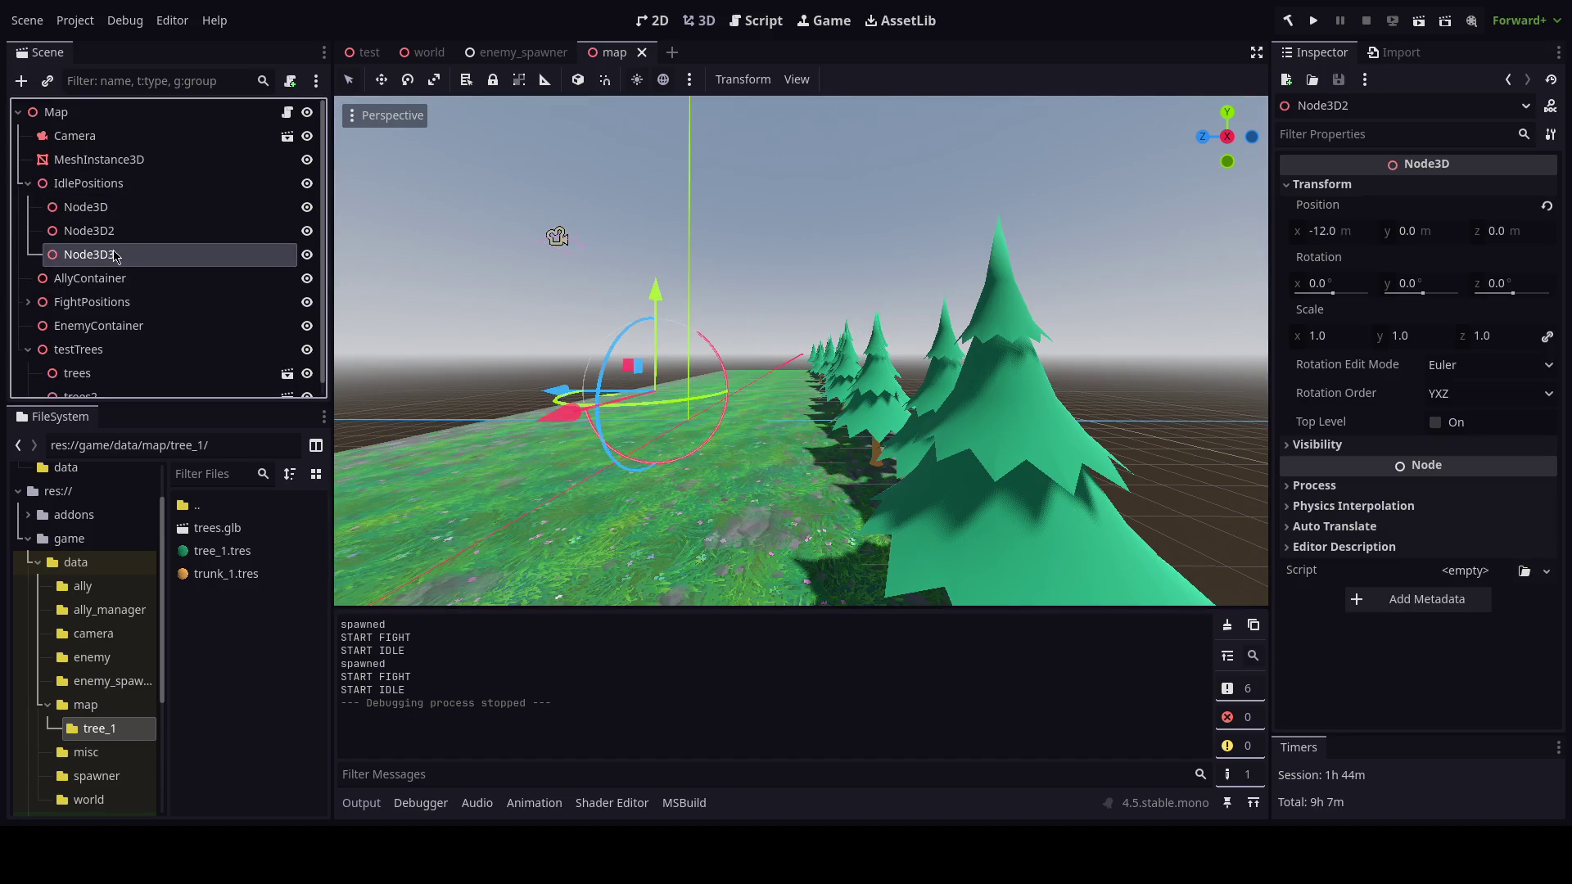
pyautogui.press('f')
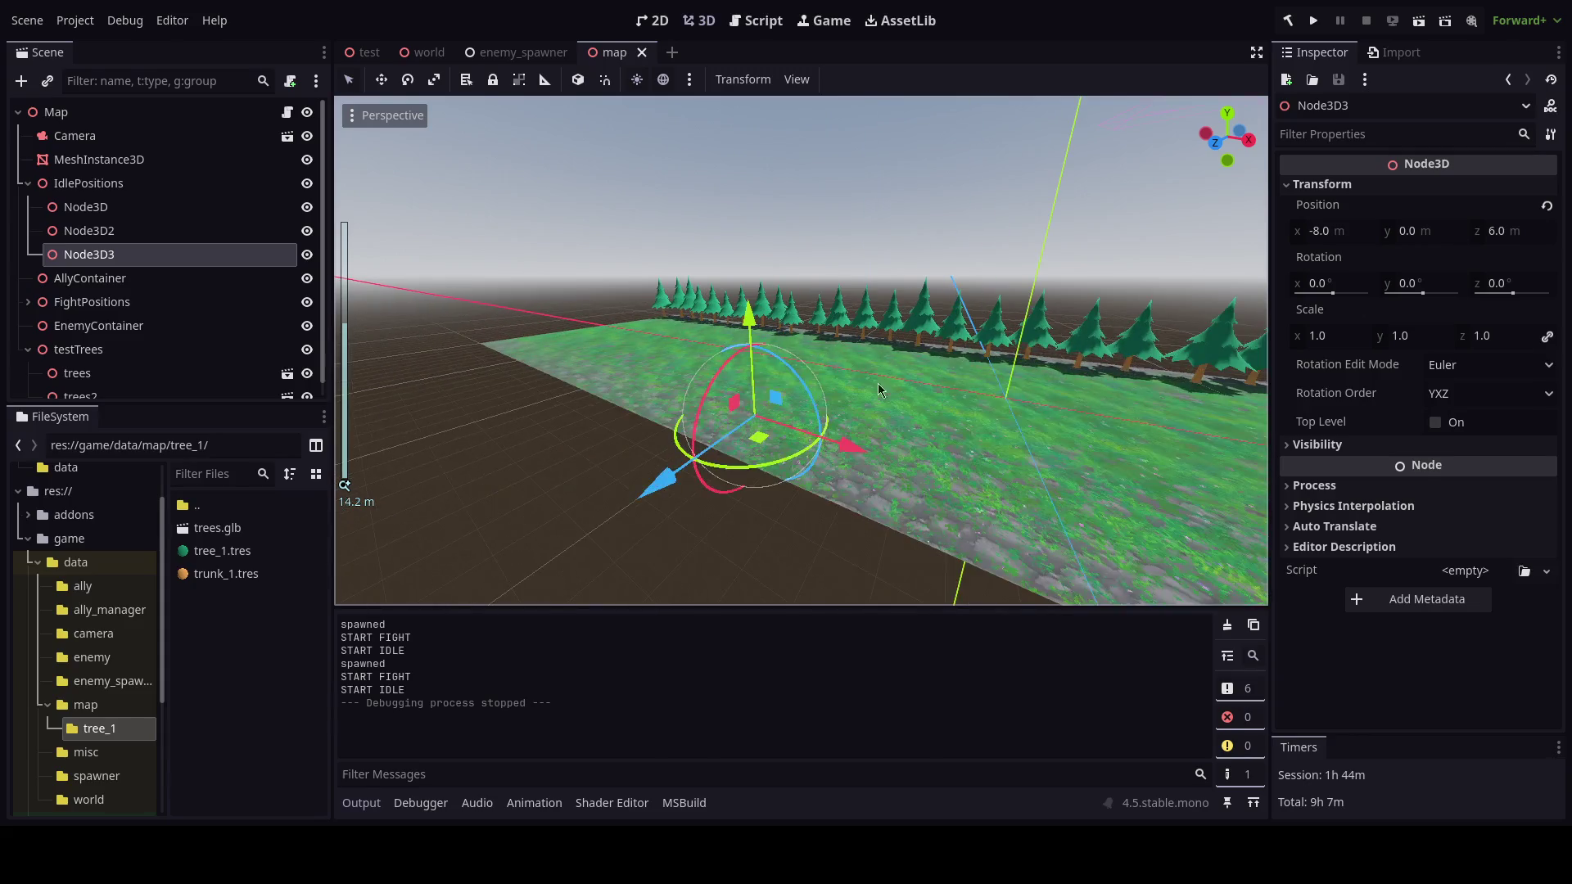
pyautogui.write('9')
pyautogui.press('Return')
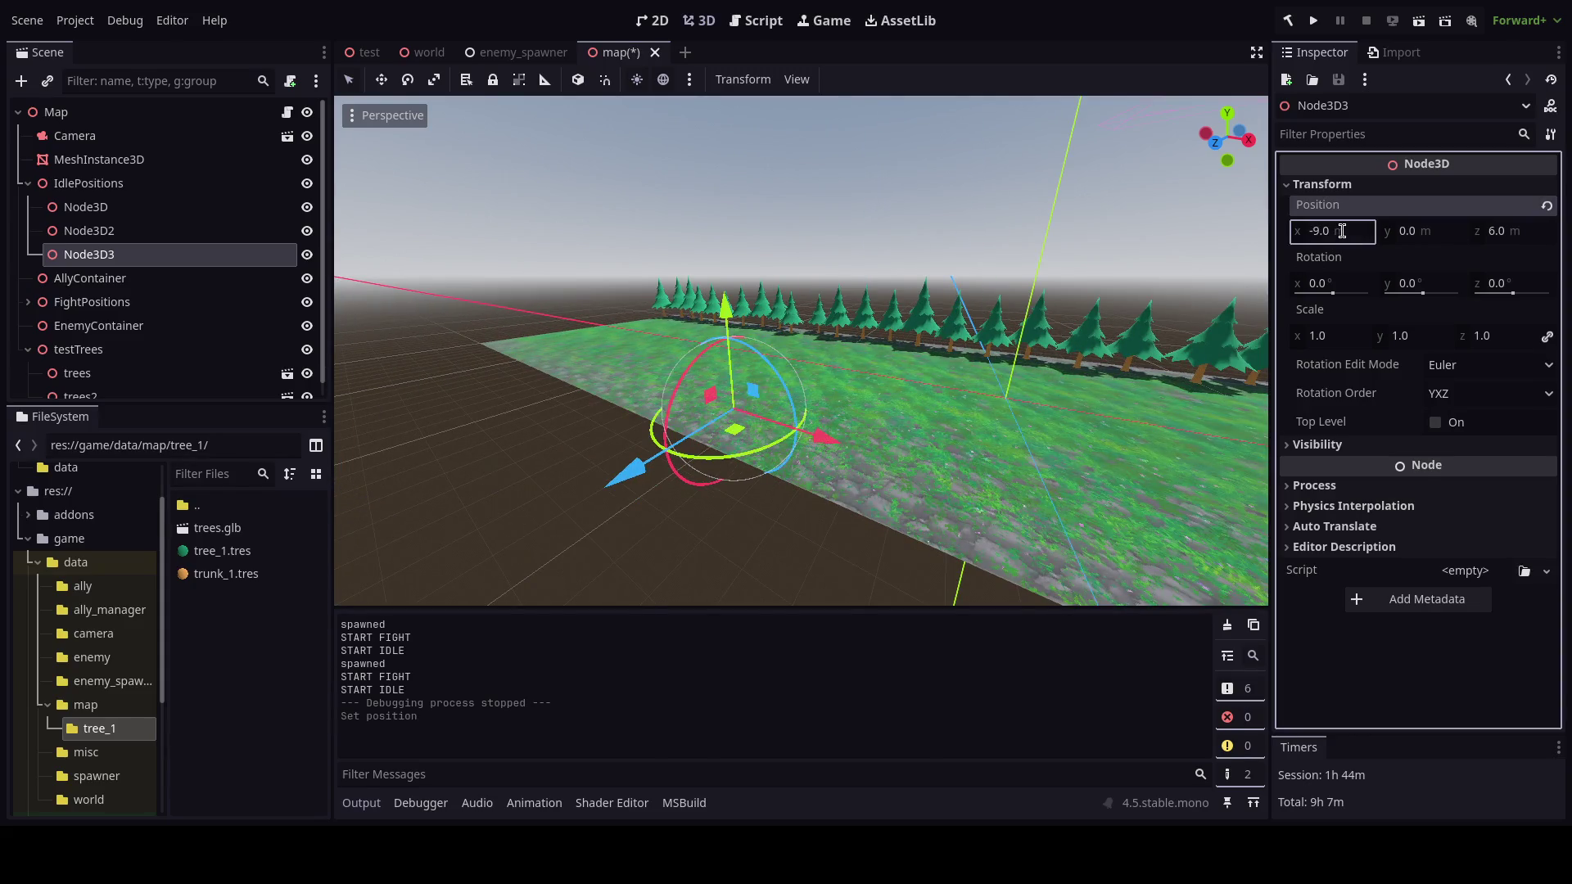
pyautogui.hotkey('ctrl', 'z')
pyautogui.click(1496, 236)
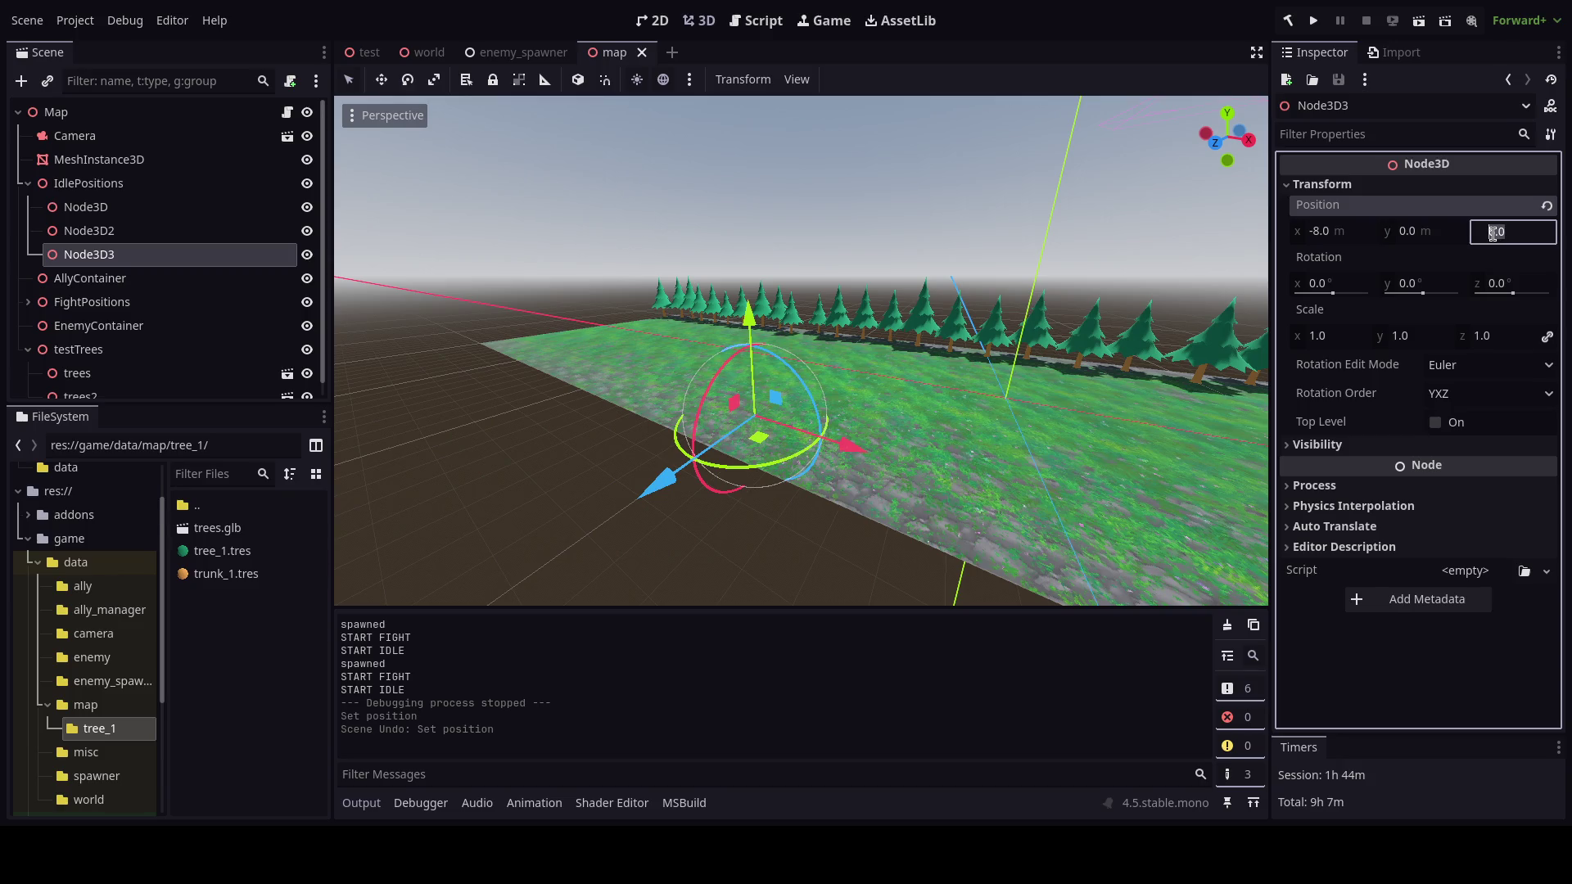
pyautogui.write('-6')
pyautogui.press('Return')
# Set Node3D's z position to -5 and Node3D2's z position to 1, saving the scene.
pyautogui.click(86, 207)
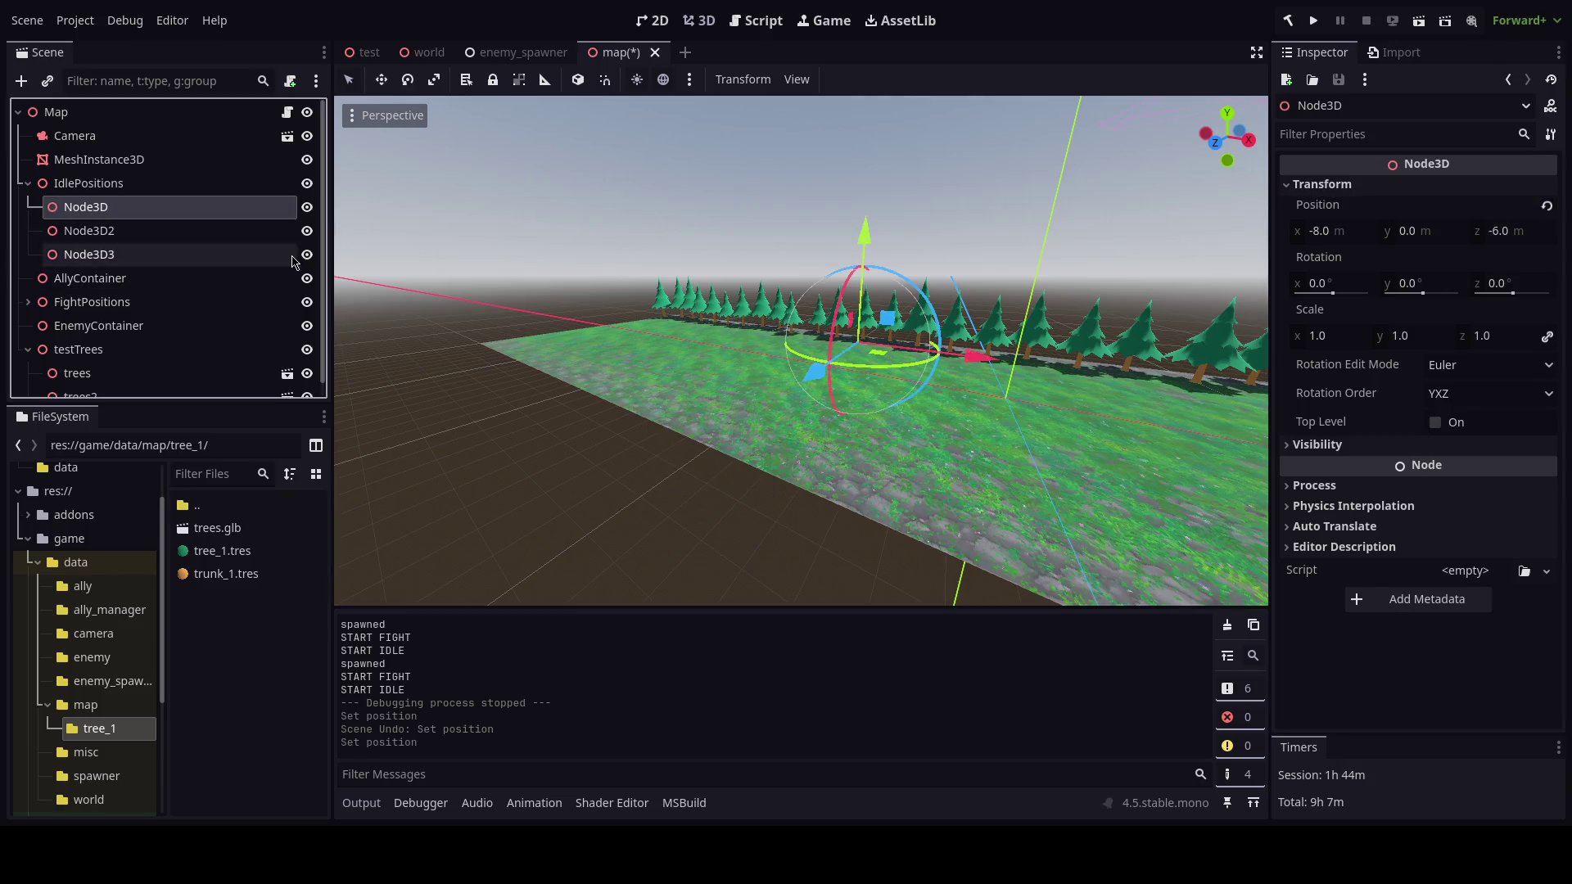
pyautogui.press('f')
pyautogui.scroll(2, 886, 351)
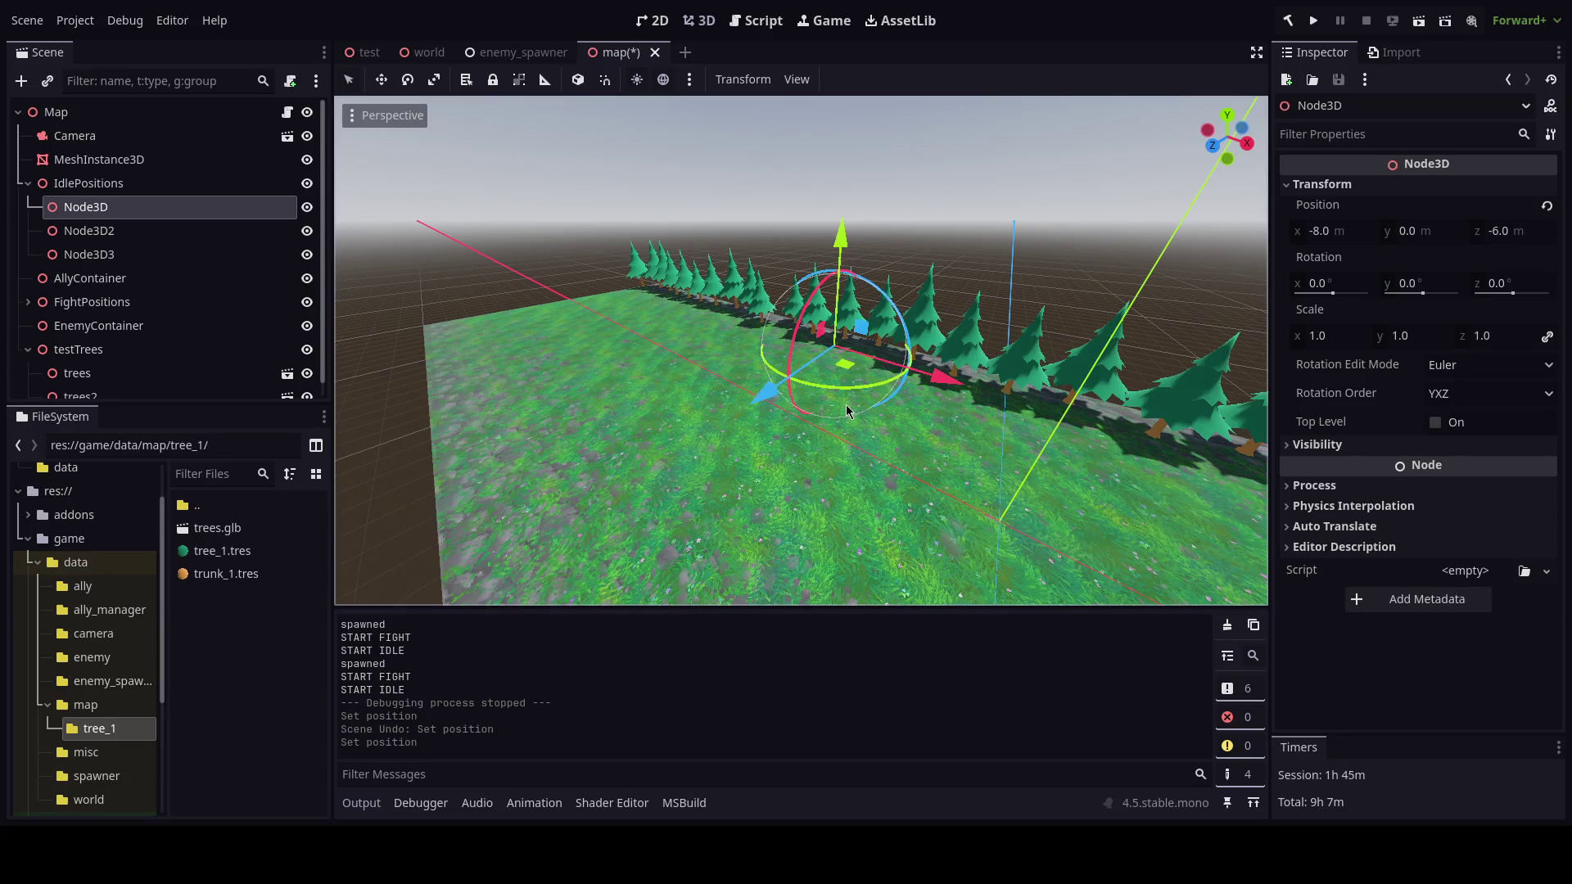
pyautogui.click(1501, 240)
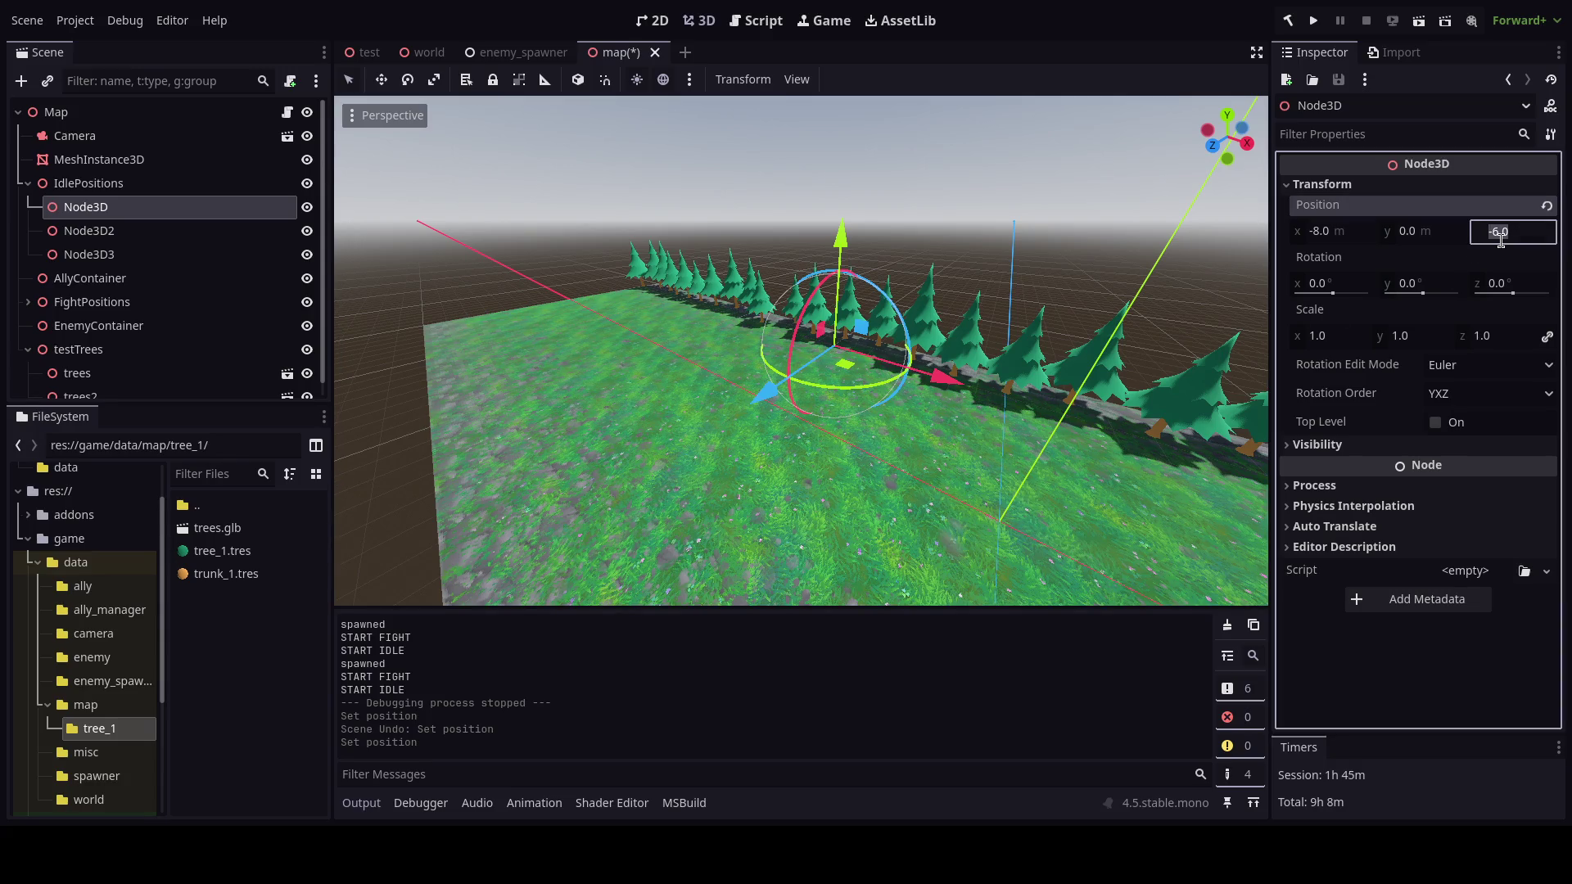
pyautogui.write('-5')
pyautogui.press('Return')
pyautogui.hotkey('ctrl', 's')
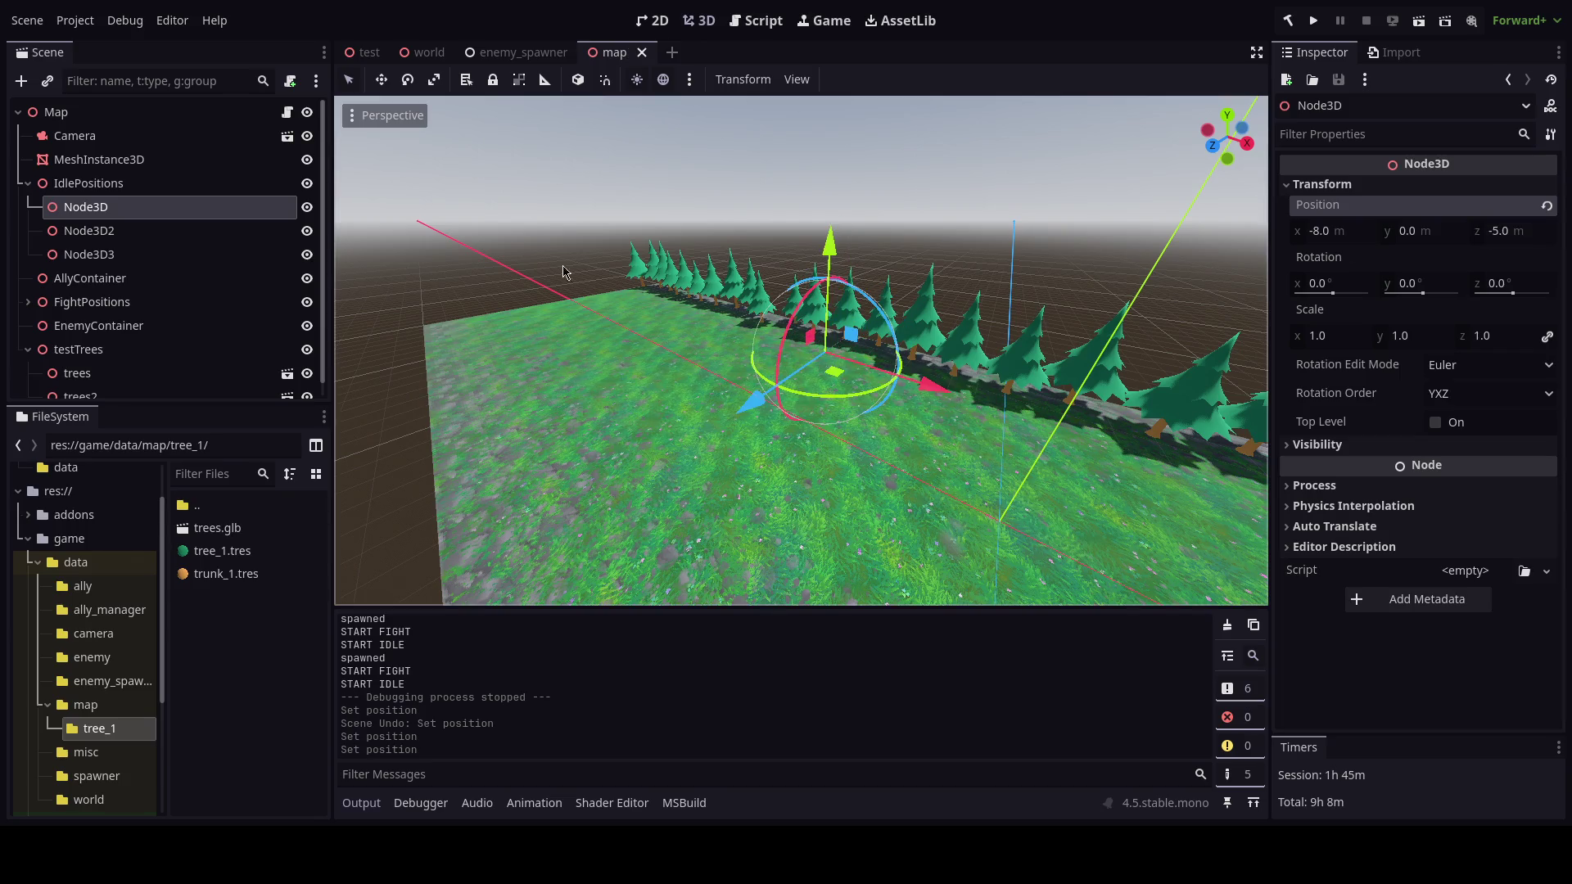
pyautogui.click(164, 231)
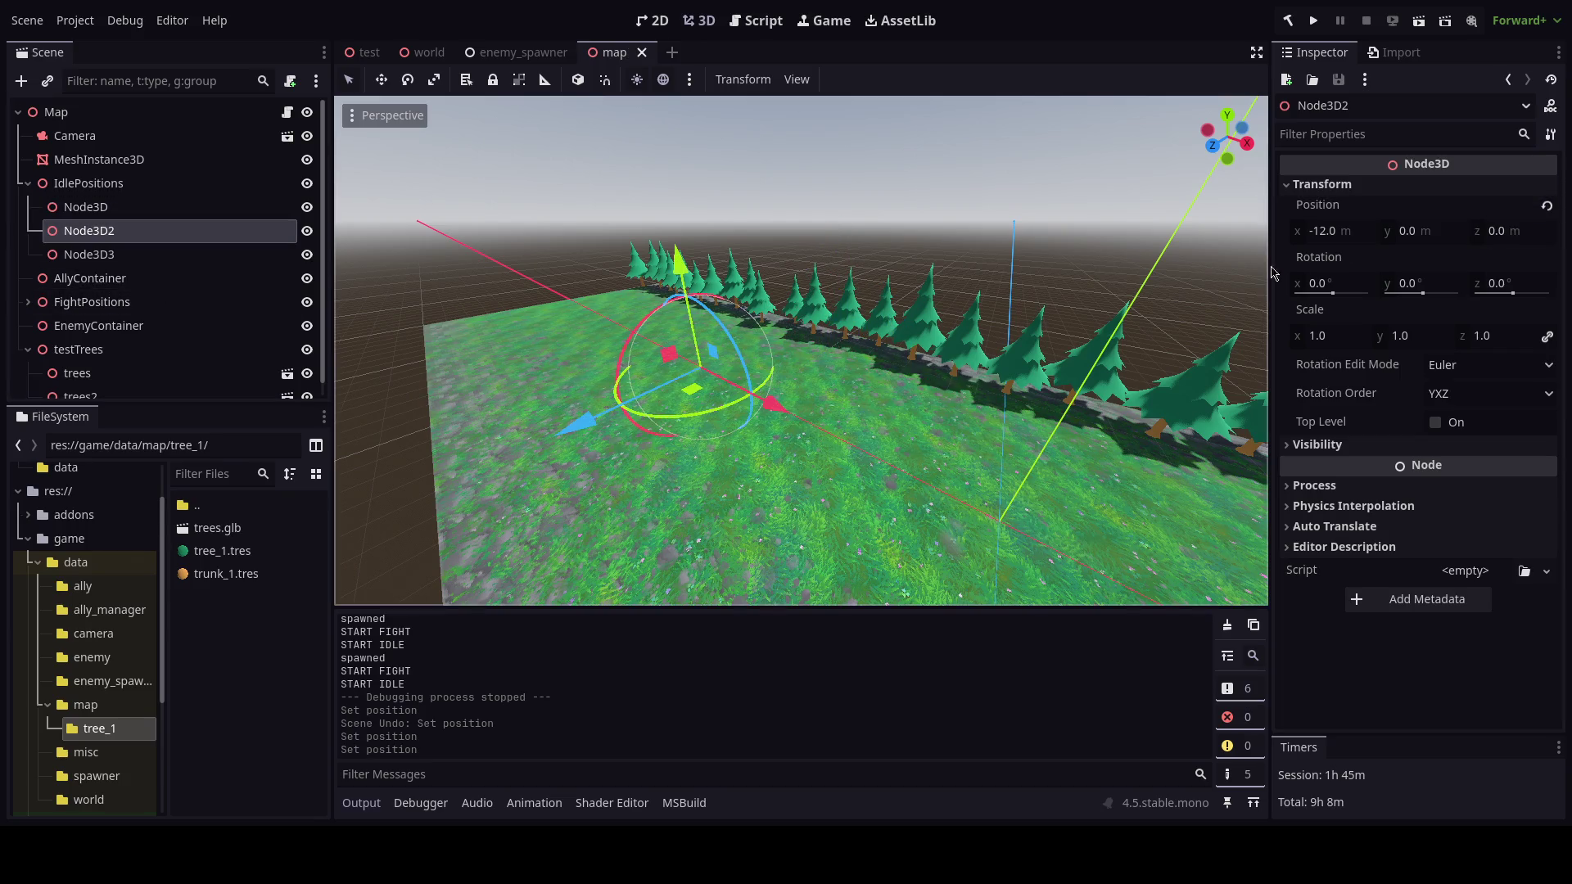
pyautogui.click(1497, 233)
pyautogui.press('Return')
# Test-run the idle positions, then change Node3D's z position to -4.
pyautogui.press('F5')
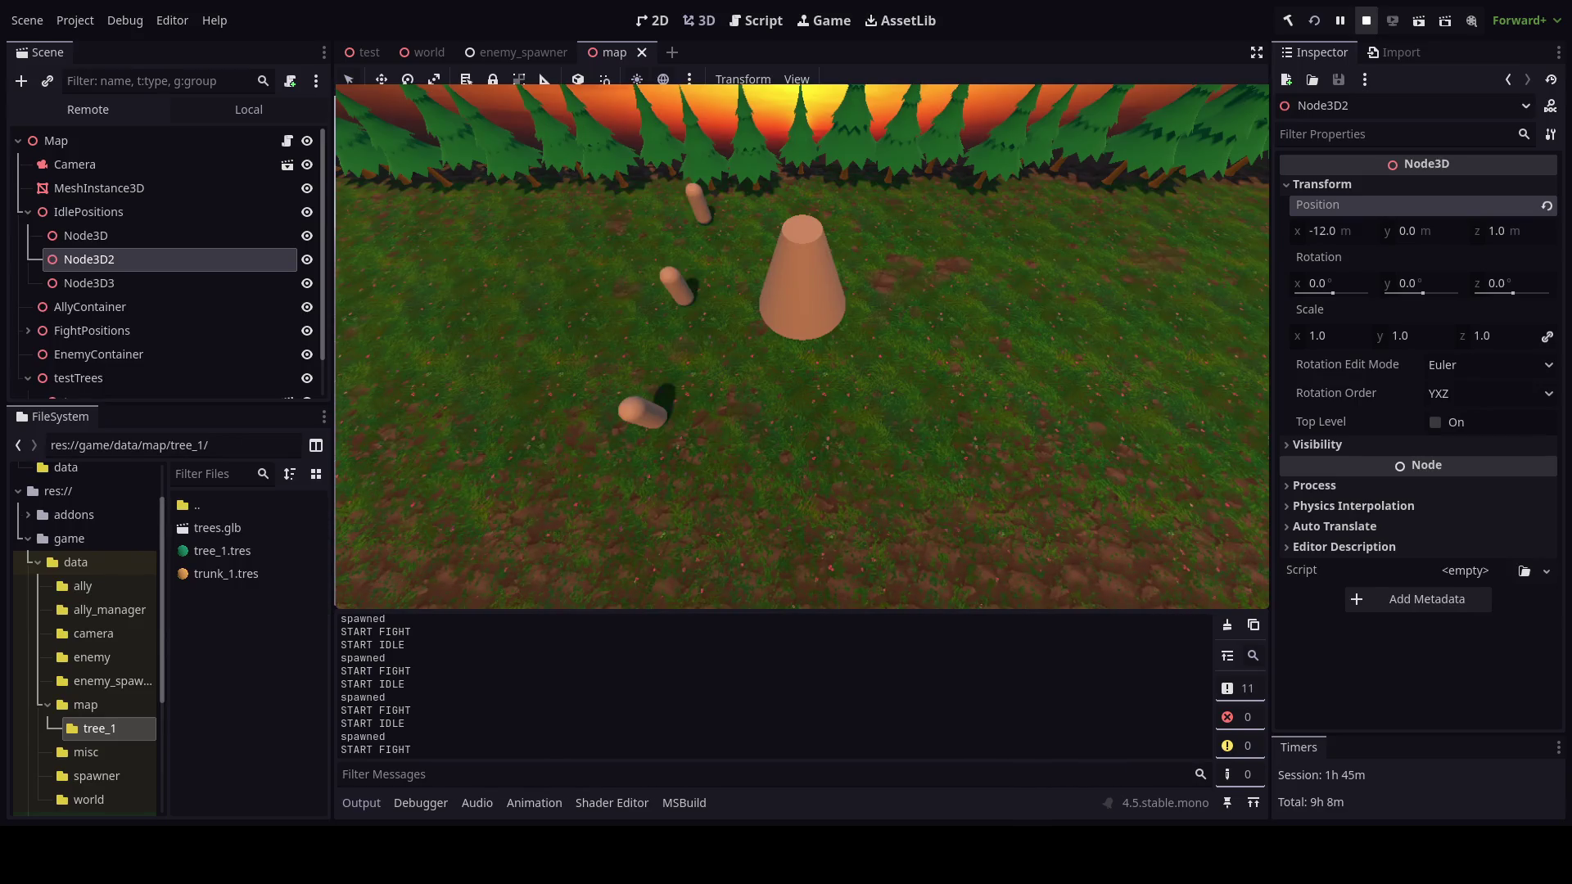
pyautogui.click(1366, 20)
pyautogui.press('Up')
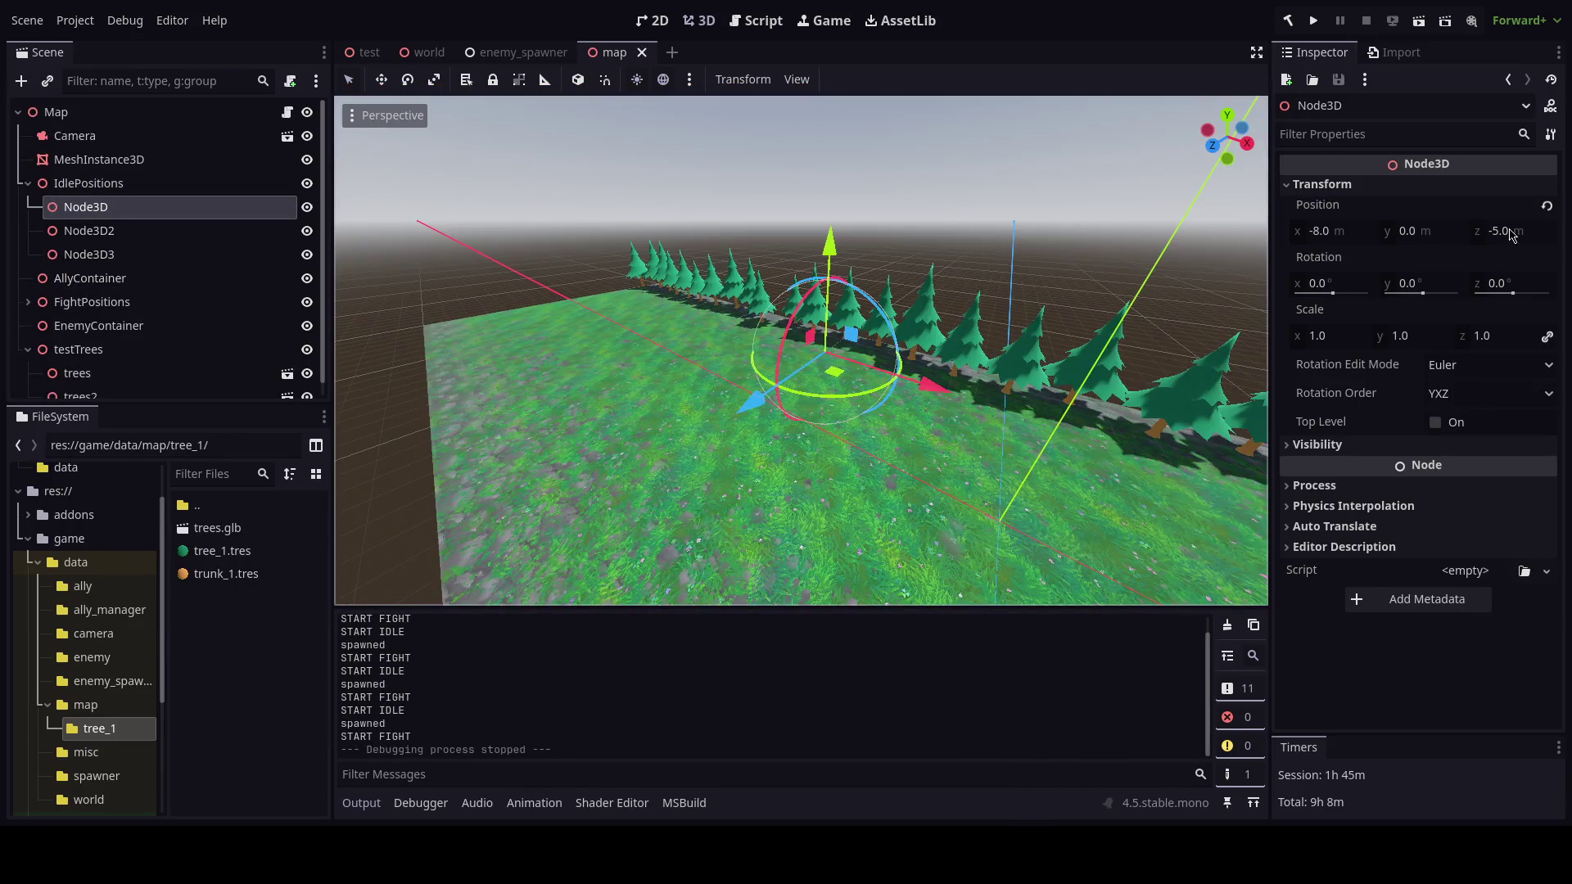
pyautogui.click(1512, 232)
pyautogui.write('-4')
pyautogui.press('Return')
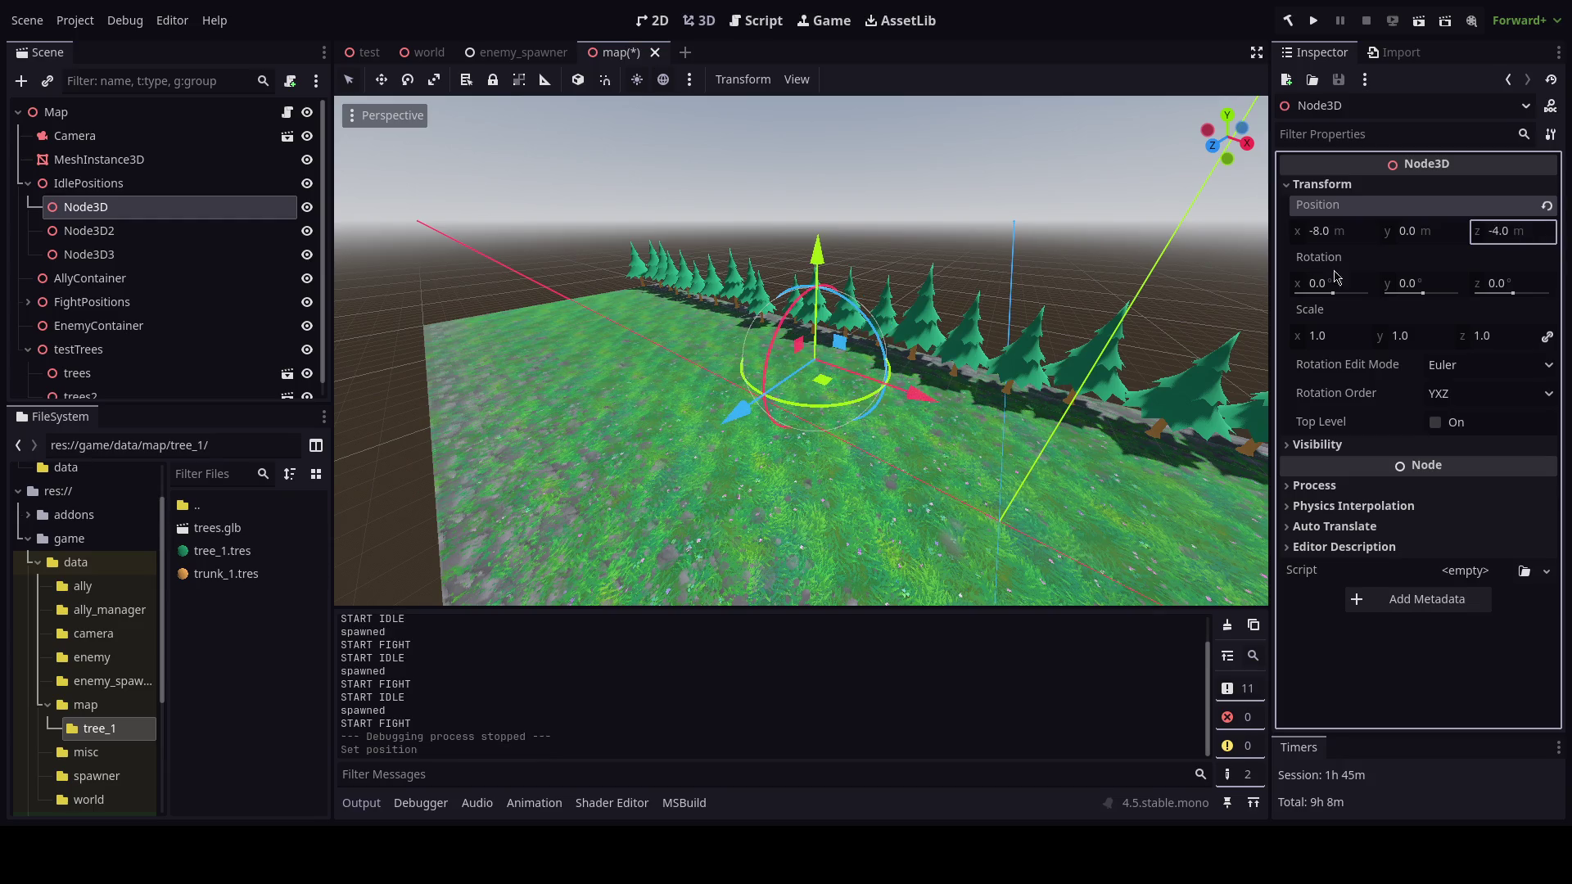
# Keep Node3D3's x at -8, set its z to 6, and save the map scene.
pyautogui.click(89, 255)
pyautogui.click(1328, 232)
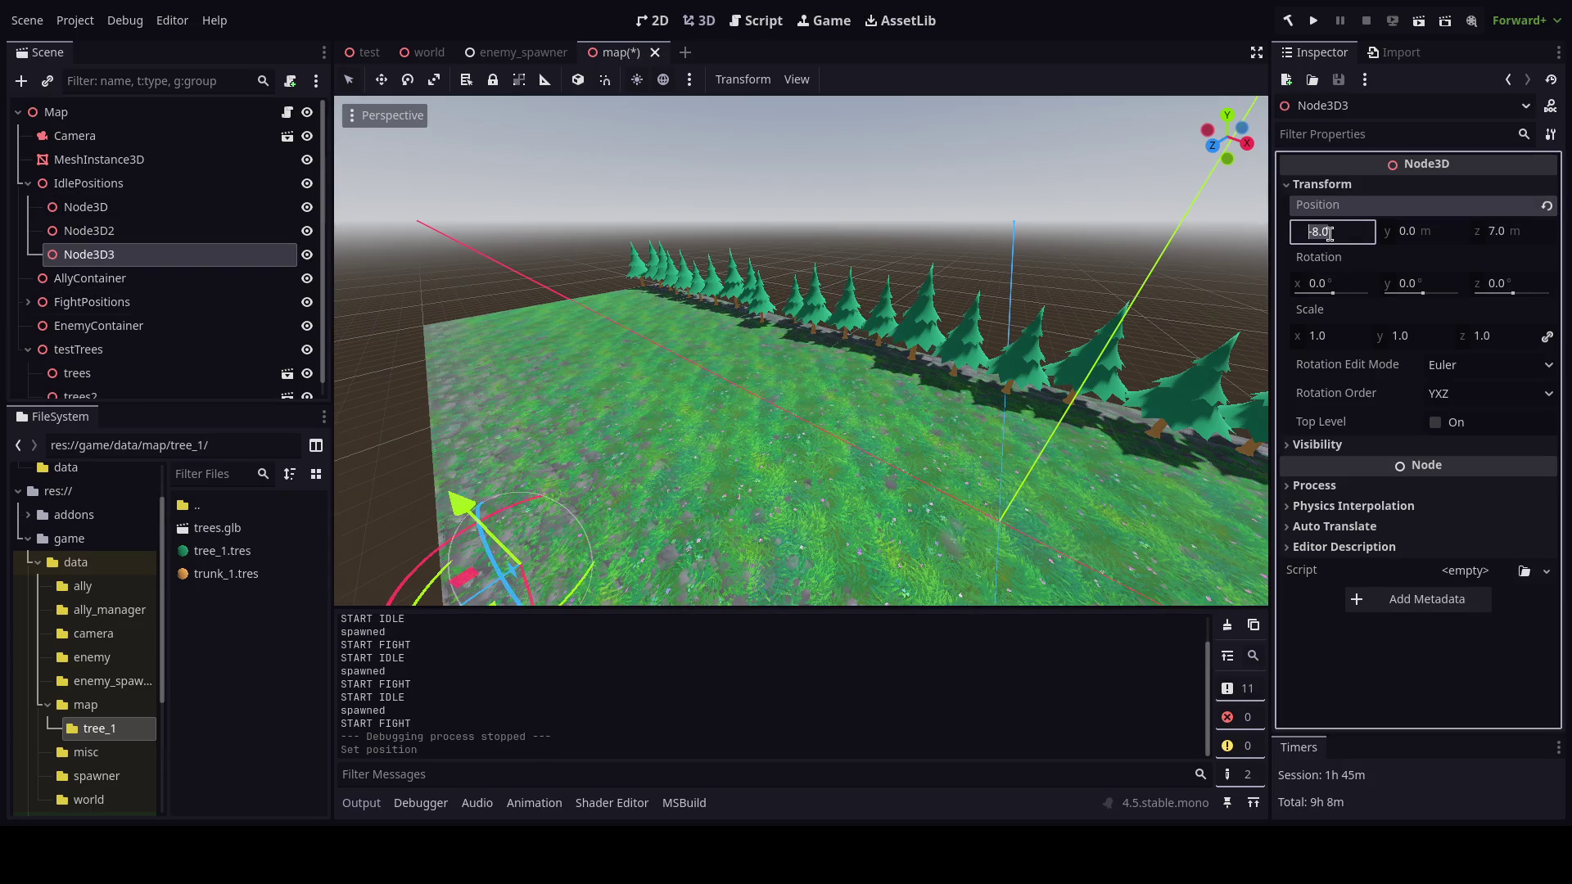
pyautogui.write('-7')
pyautogui.press('Return')
pyautogui.hotkey('ctrl', 'z')
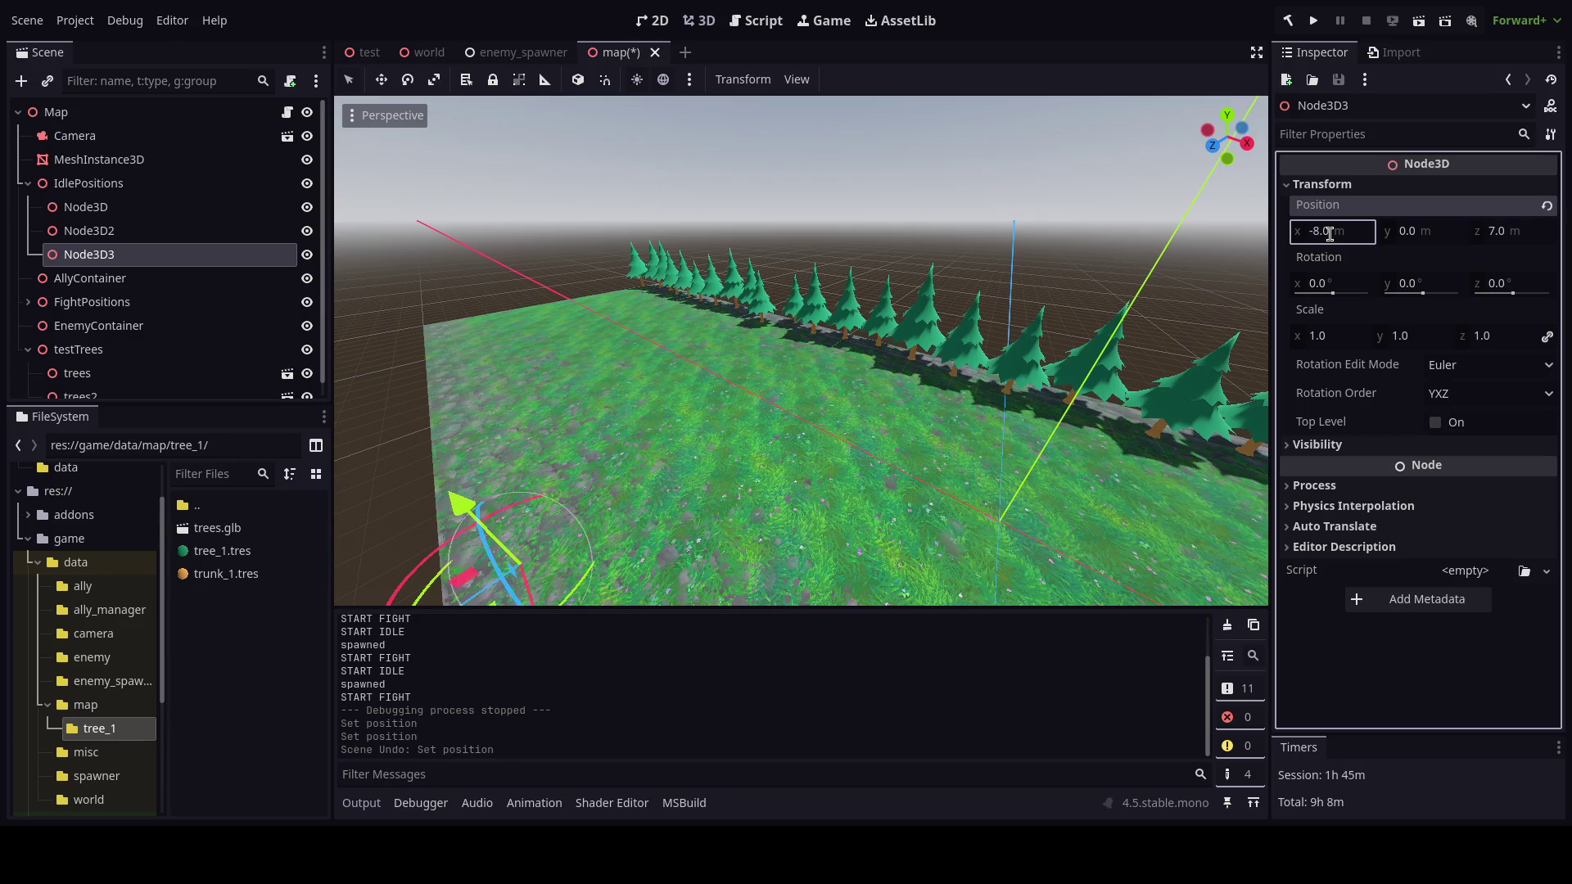
pyautogui.write('6')
pyautogui.press('Return')
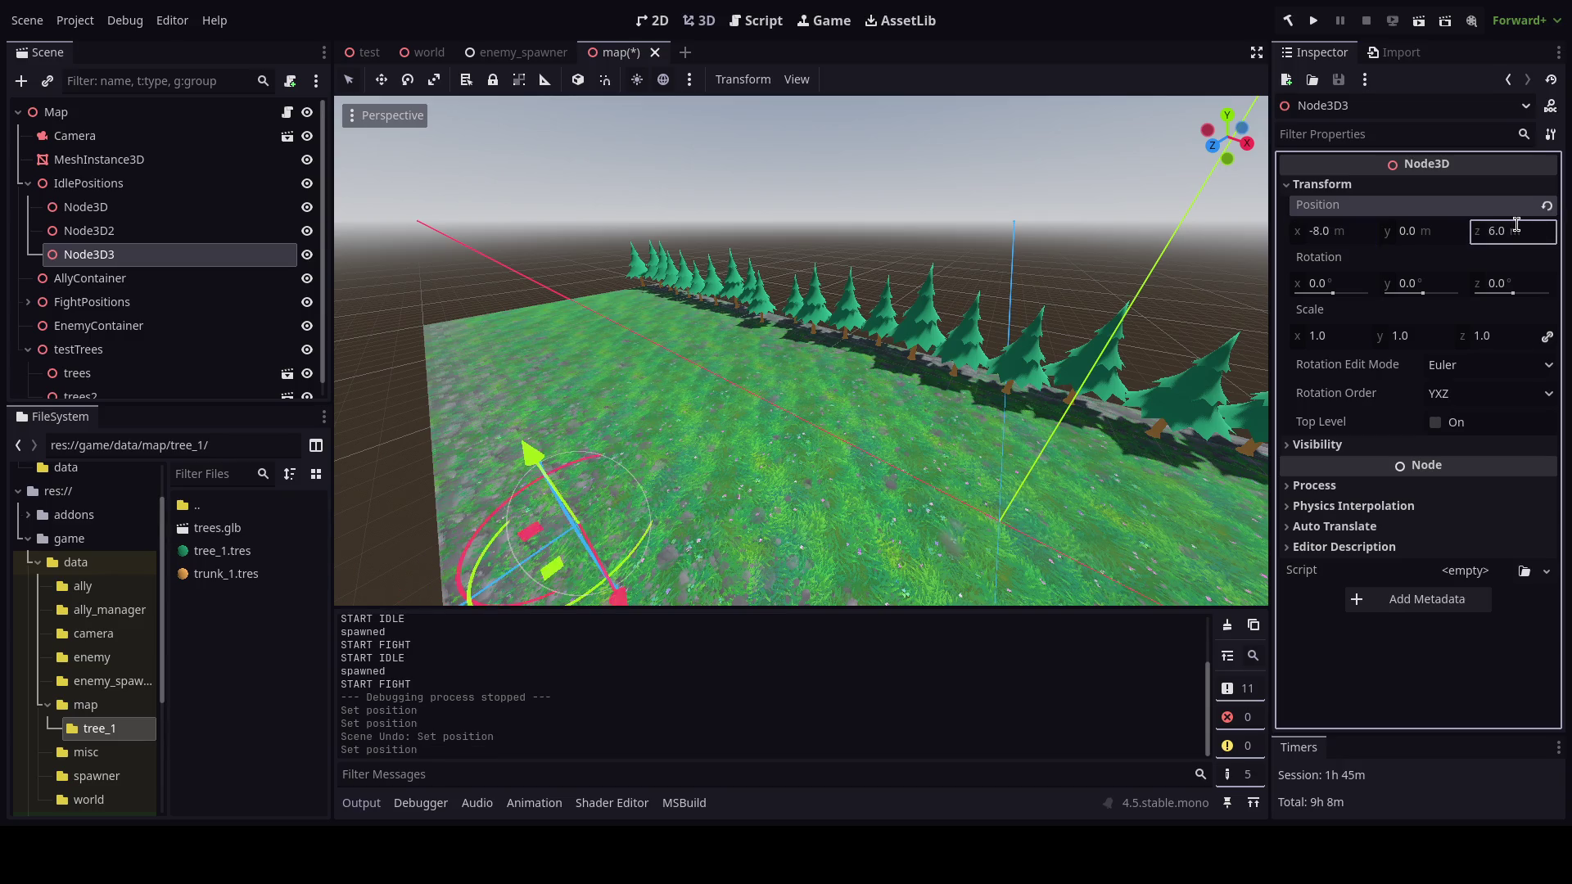
pyautogui.hotkey('ctrl', 's')
pyautogui.click(170, 207)
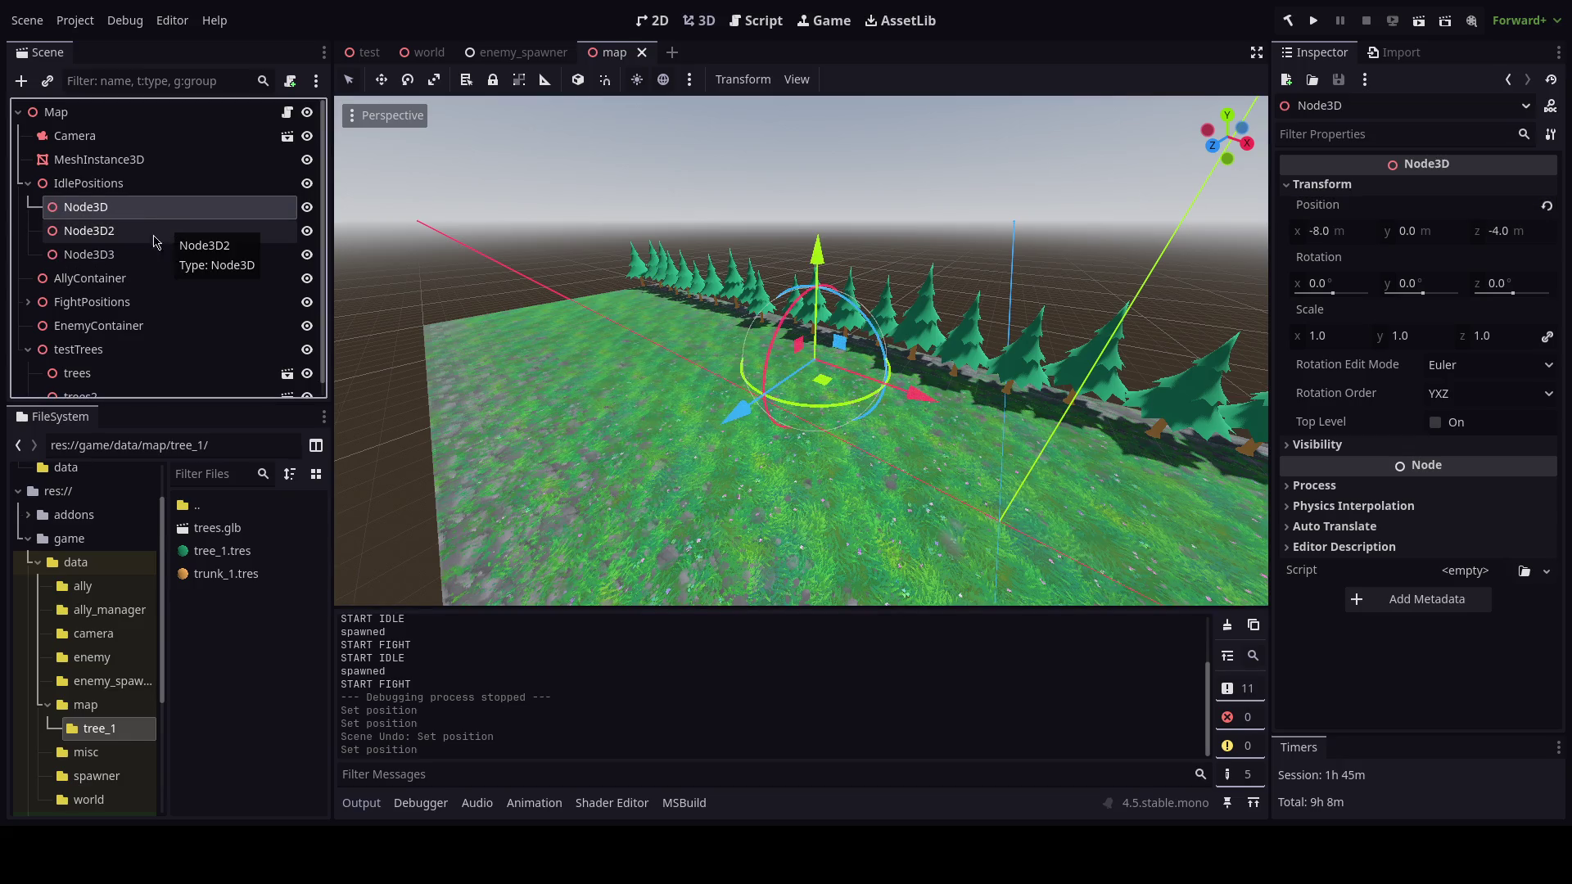
pyautogui.click(28, 184)
pyautogui.click(78, 231)
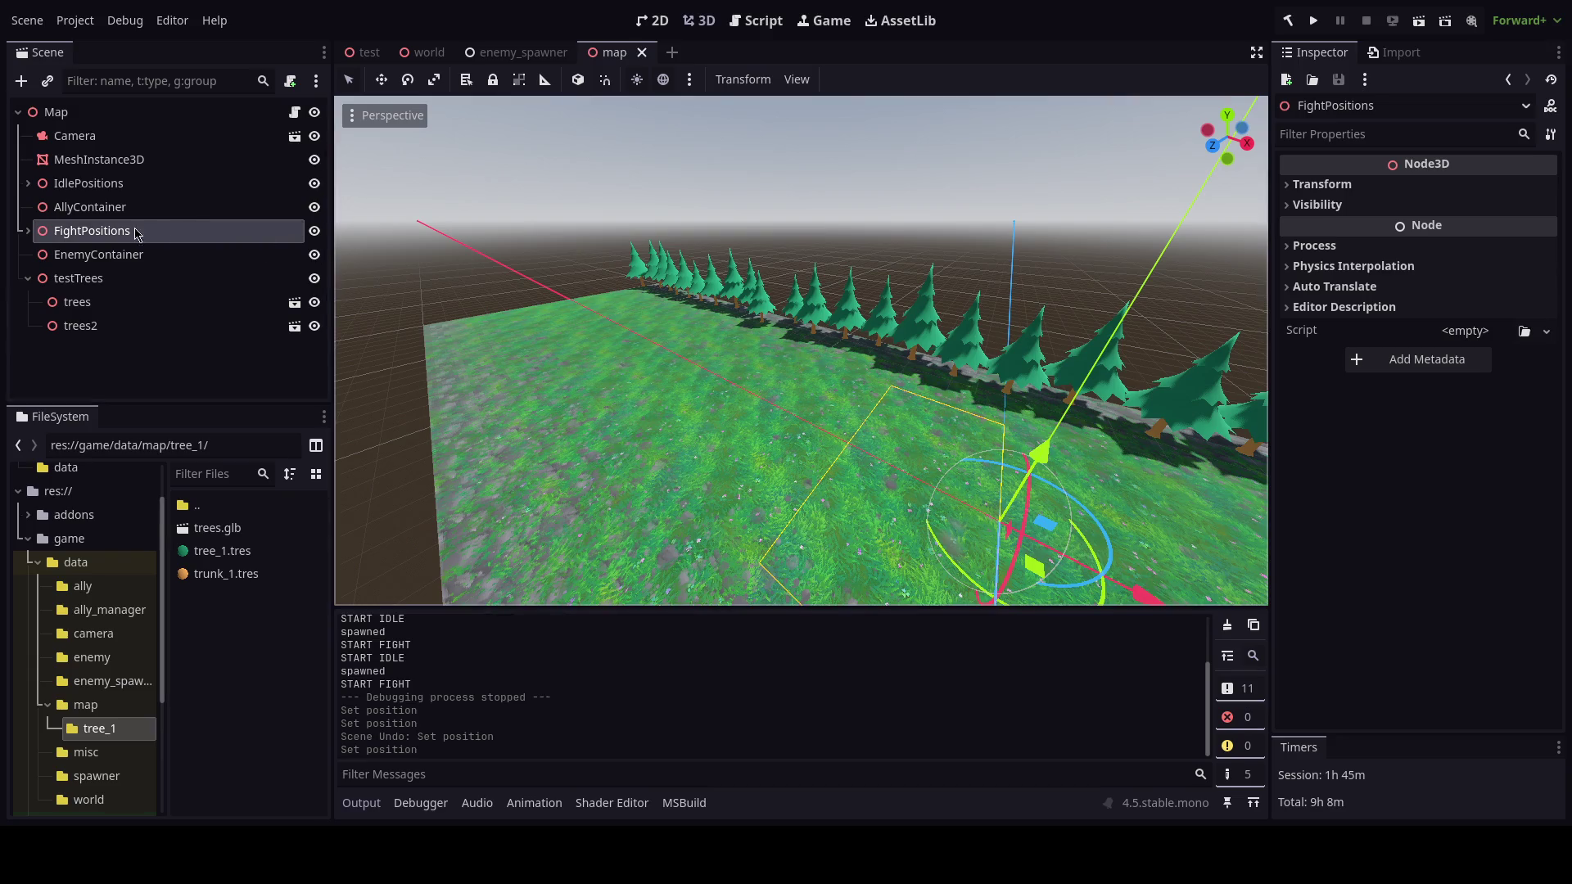
# Under FightPositions, edit the z positions of fight points Node3D and Node3D2.
pyautogui.click(28, 231)
pyautogui.click(85, 255)
pyautogui.click(1492, 231)
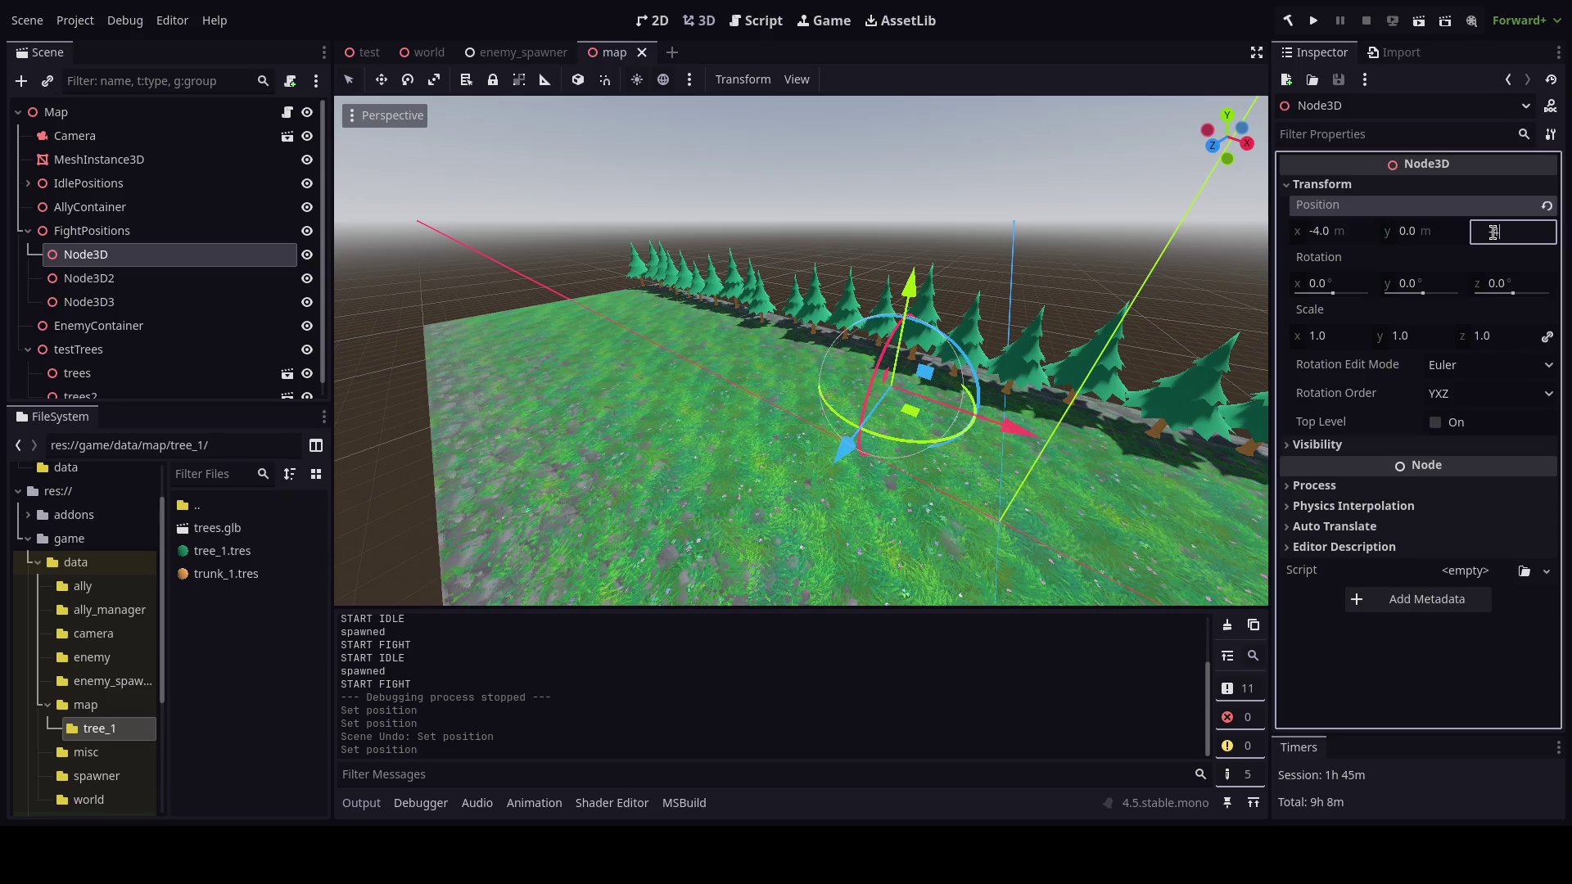
pyautogui.write('1')
pyautogui.press('Return')
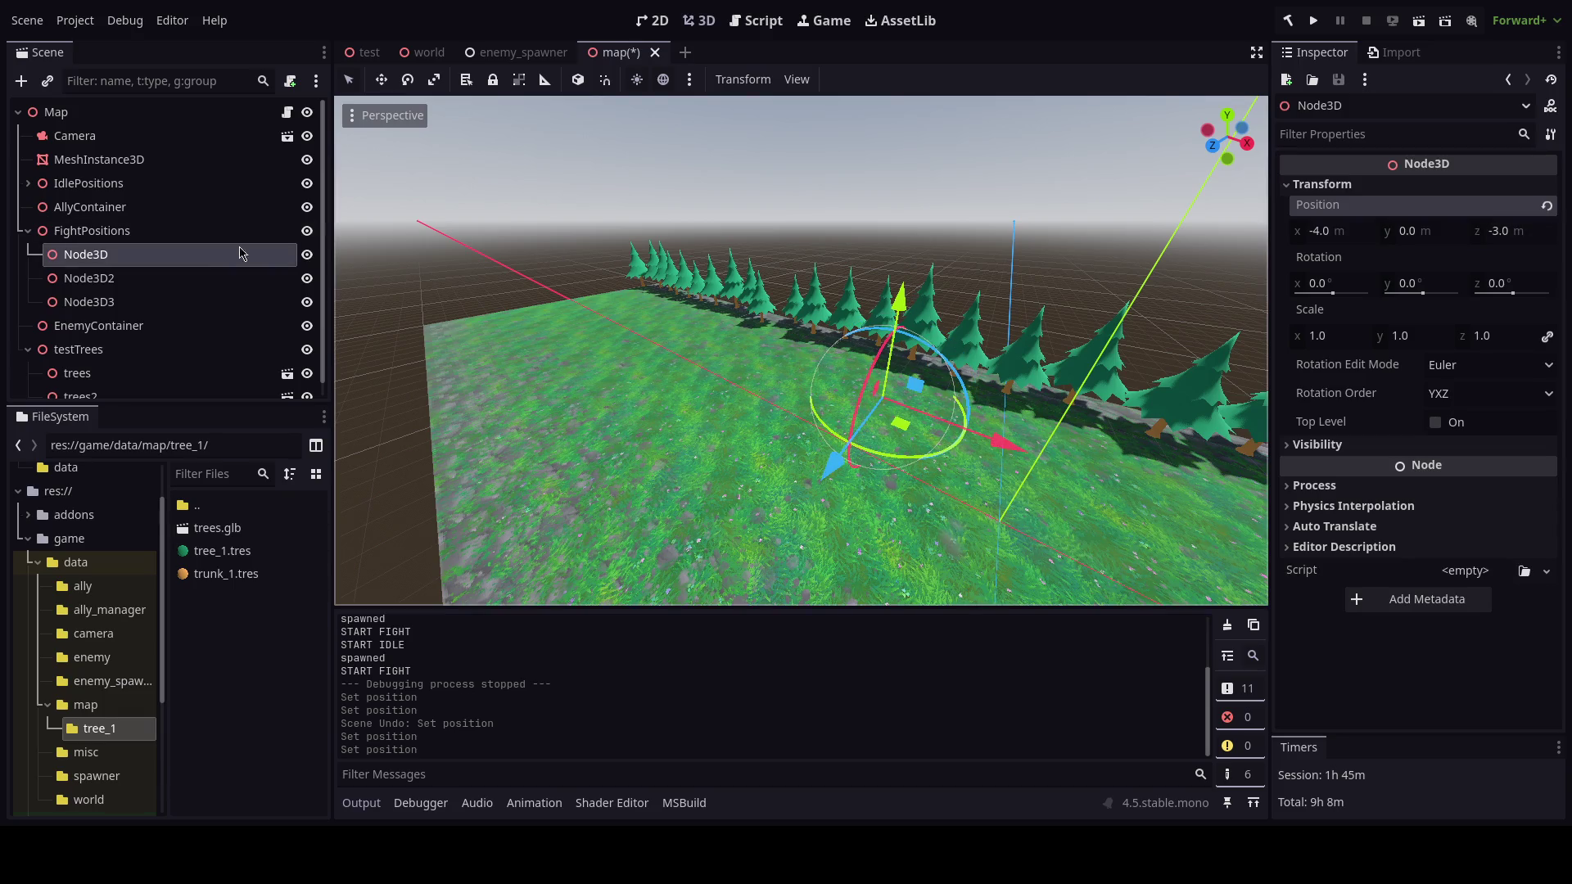
pyautogui.click(143, 280)
pyautogui.click(1322, 184)
pyautogui.click(1503, 231)
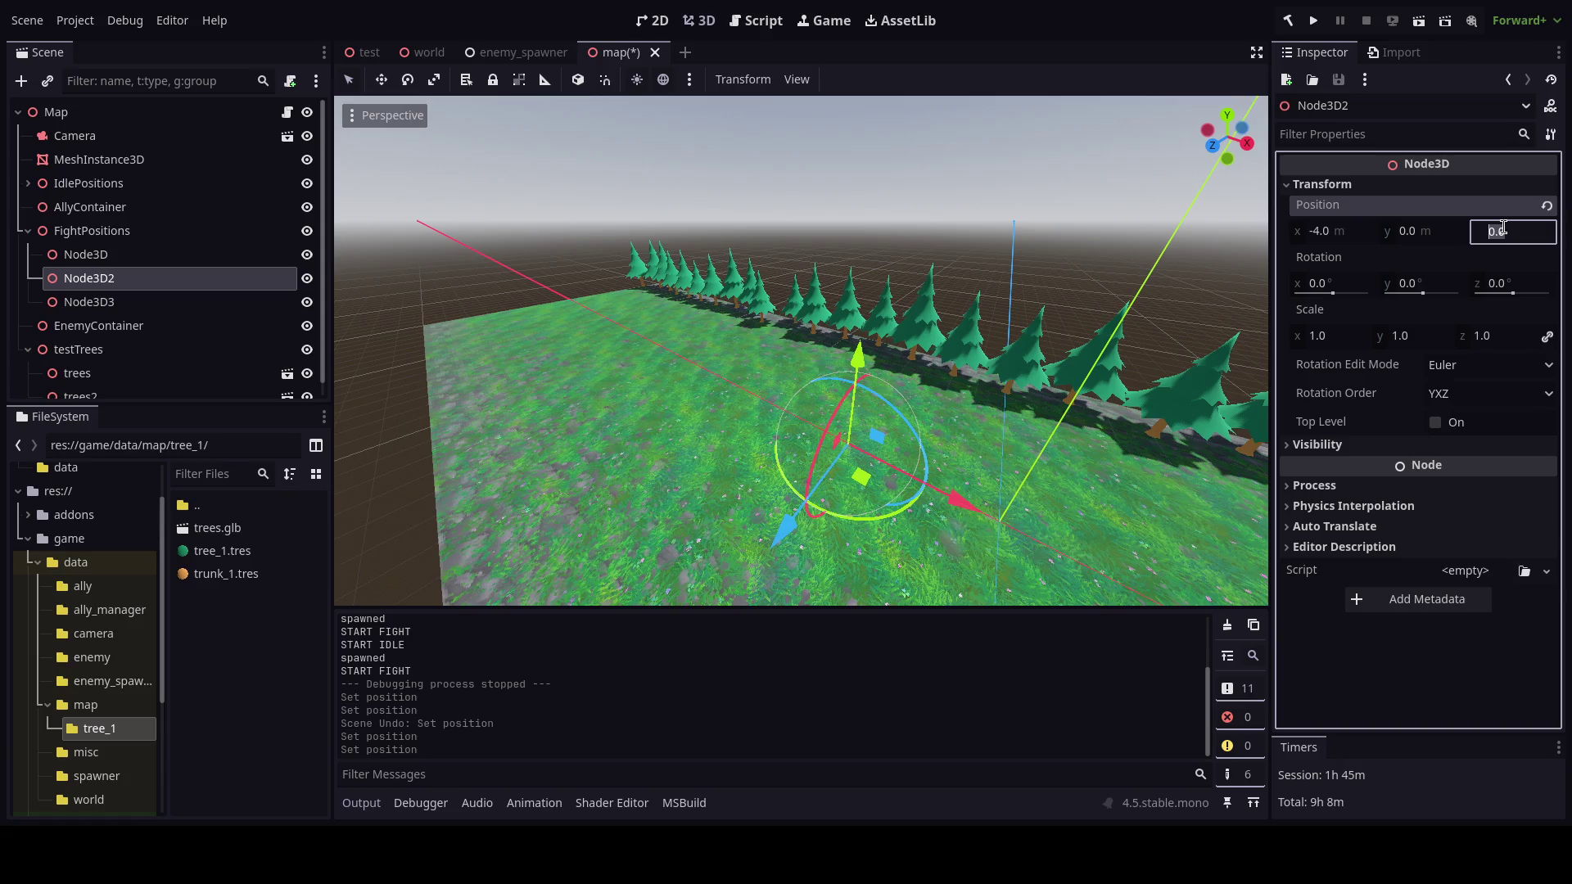
pyautogui.write('1')
pyautogui.press('Return')
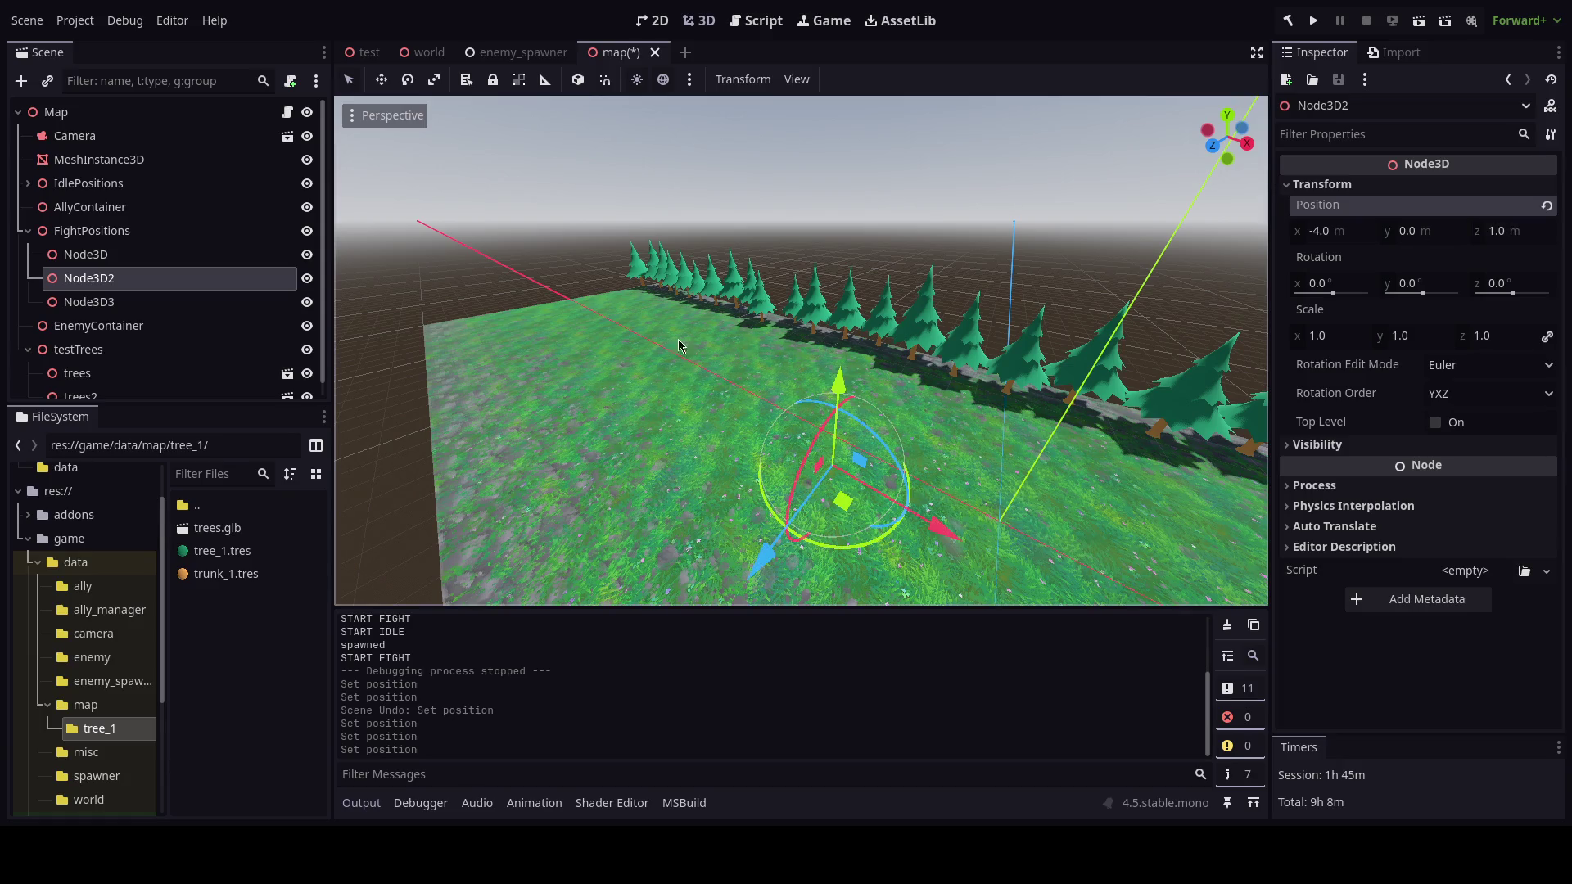
# Set Node3D3's z position to 3 and save the scene.
pyautogui.click(127, 303)
pyautogui.click(1499, 232)
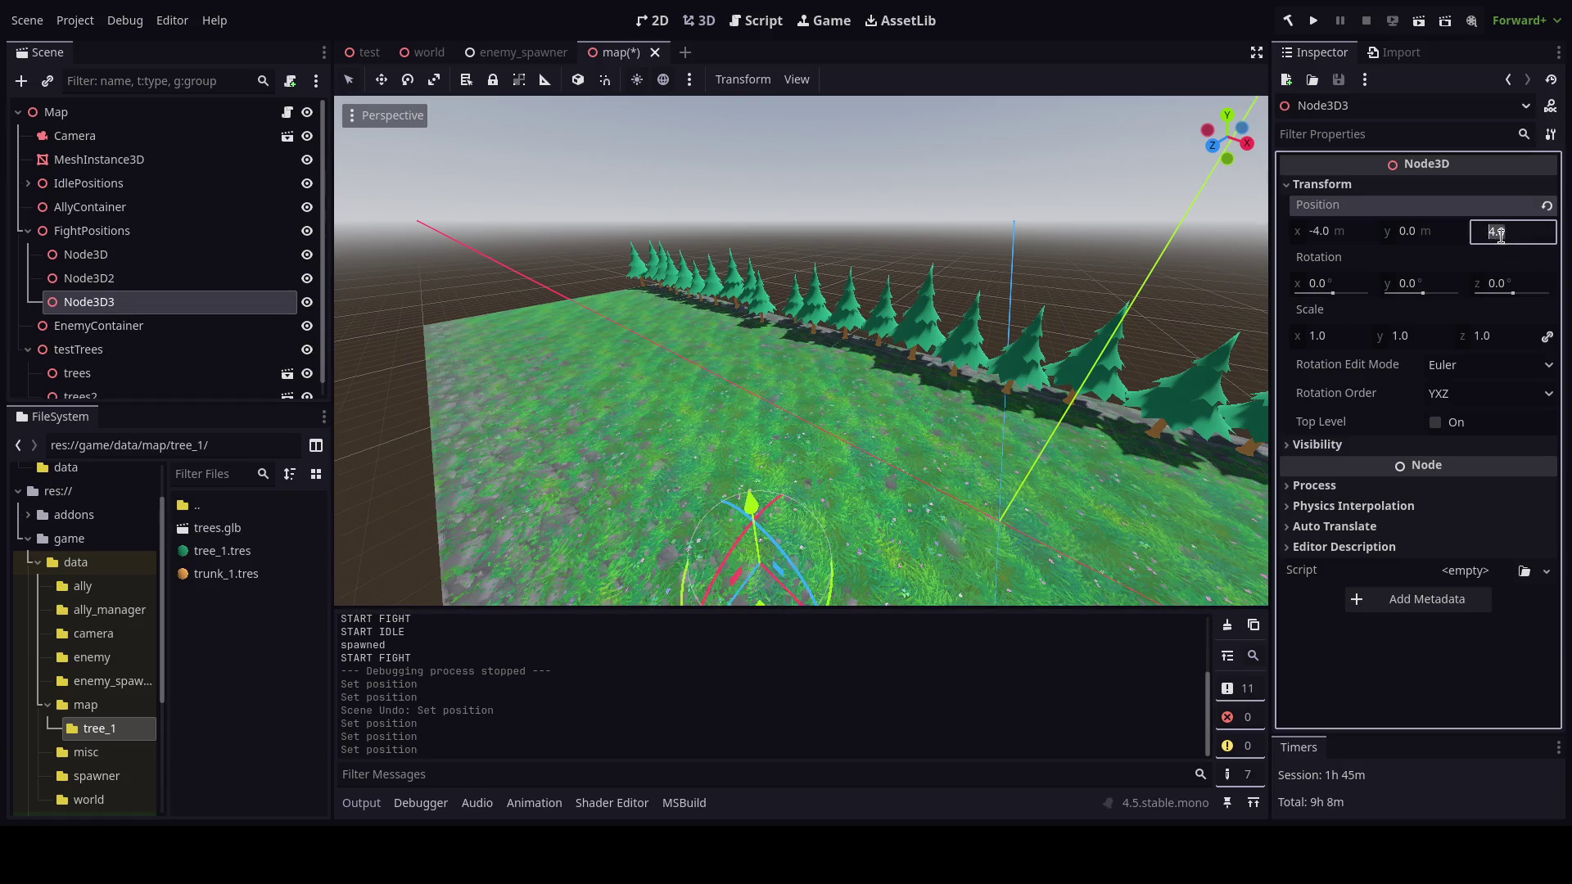
pyautogui.write('3')
pyautogui.press('Return')
pyautogui.hotkey('ctrl', 's')
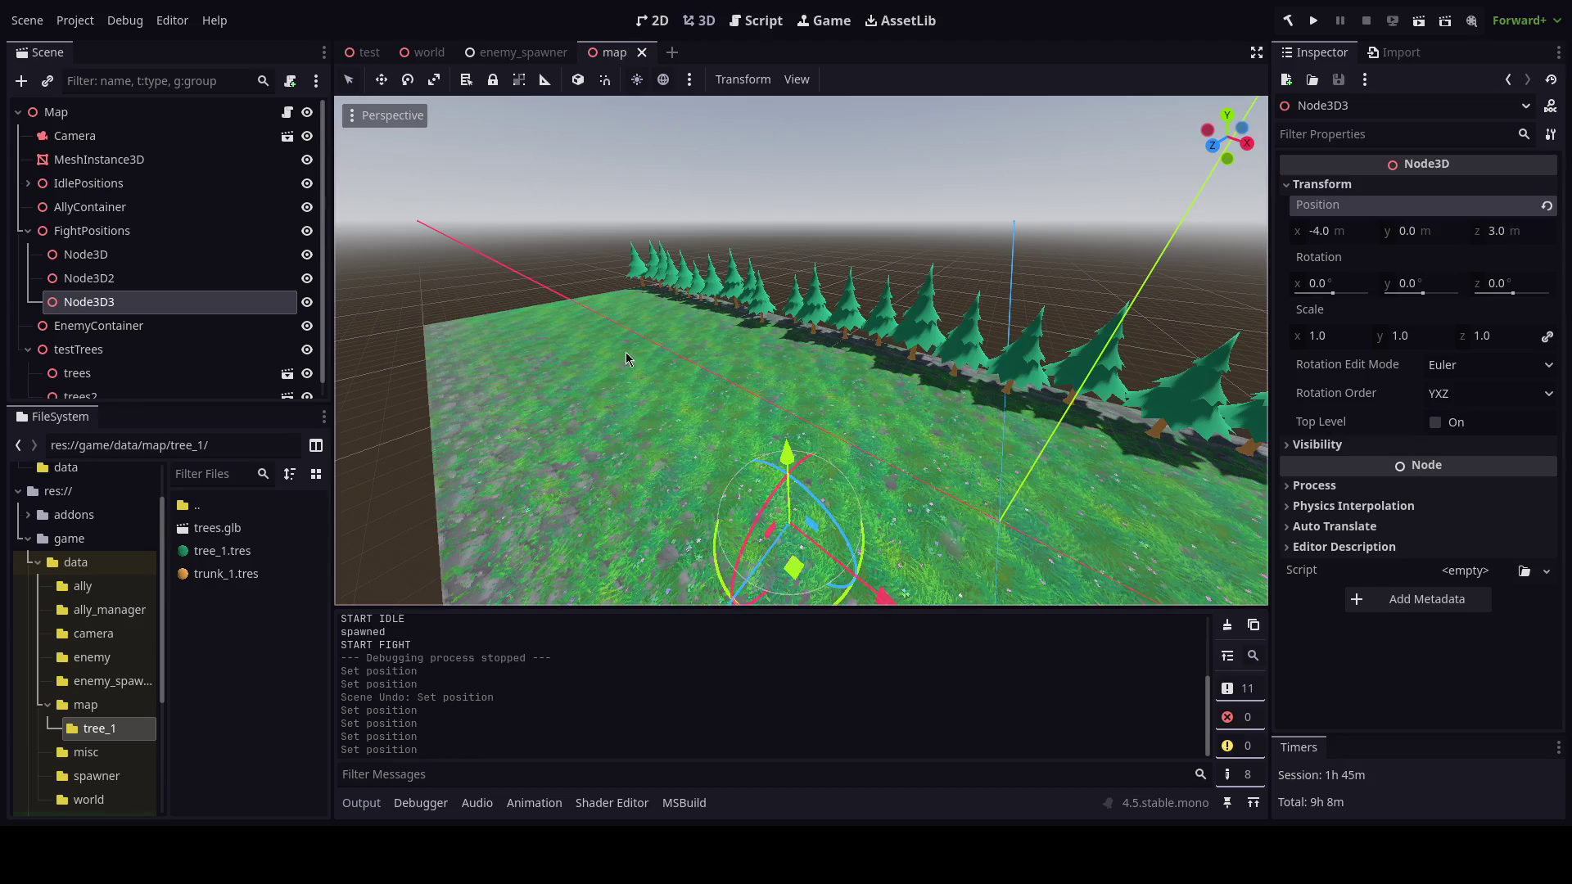
# Set Node3D2's z position to 0 and run the game.
pyautogui.click(253, 279)
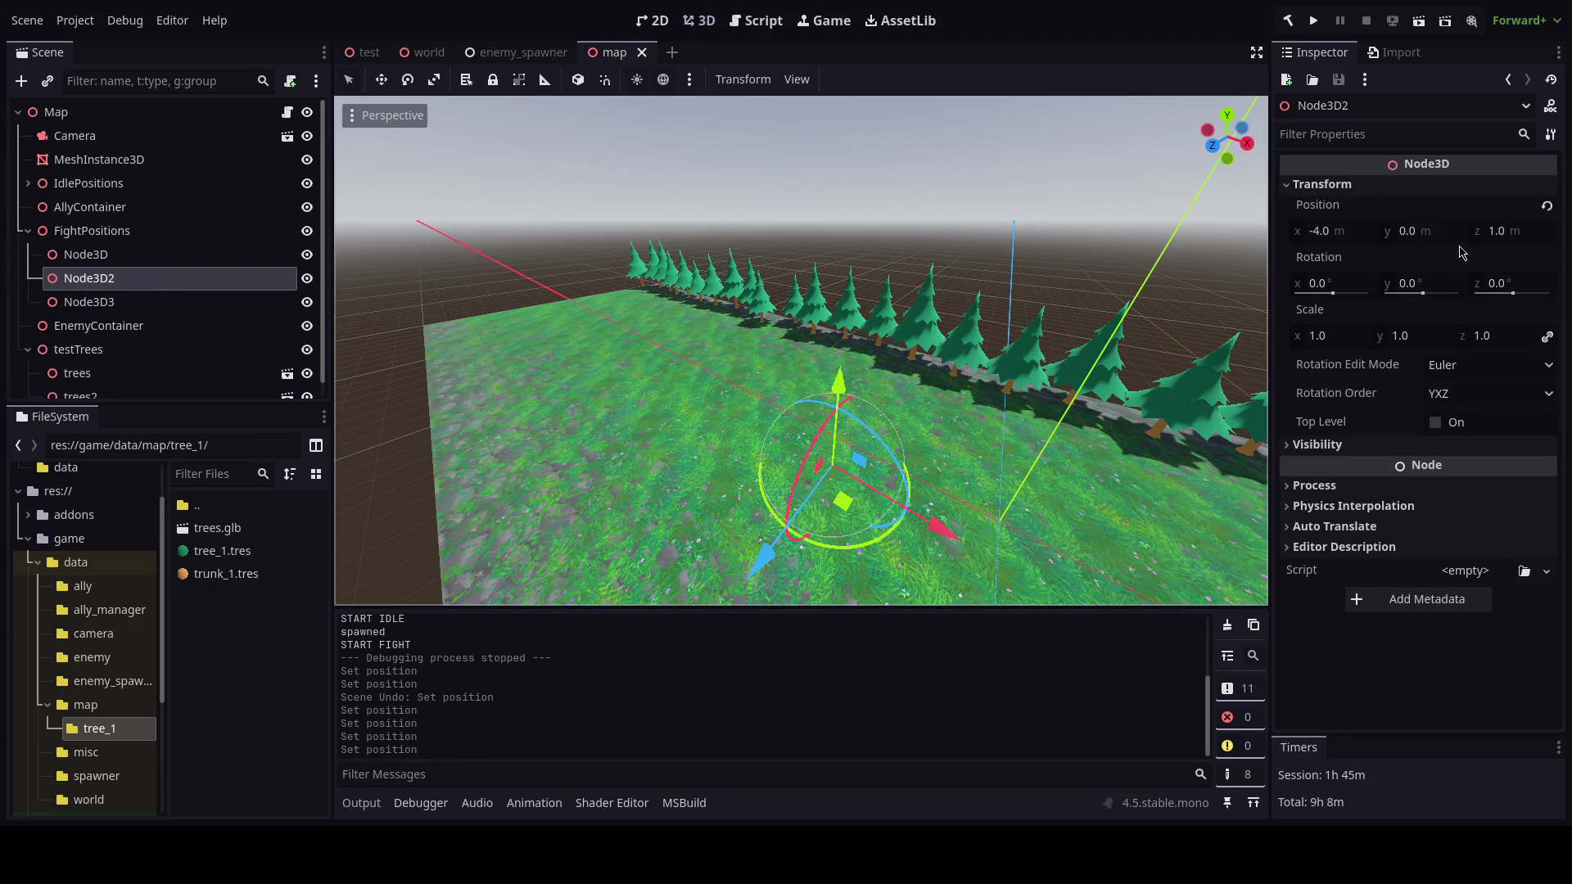
pyautogui.click(1496, 232)
pyautogui.write('0')
pyautogui.press('Return')
pyautogui.press('F5')
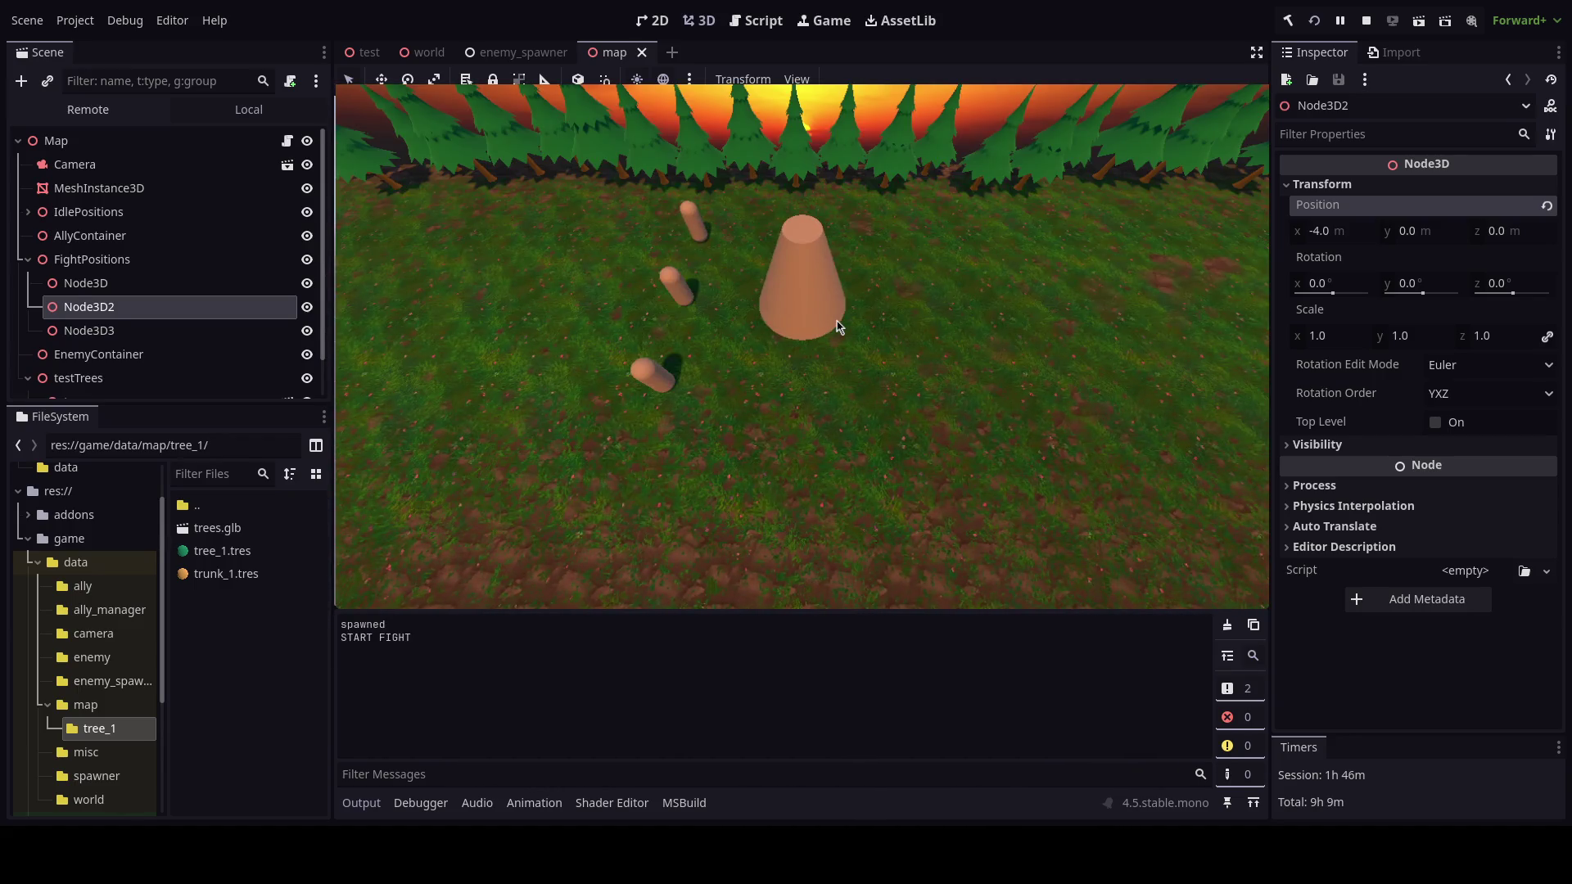
# Toggle the running game to idle twice to check the fight positions, then stop it.
pyautogui.click(837, 325)
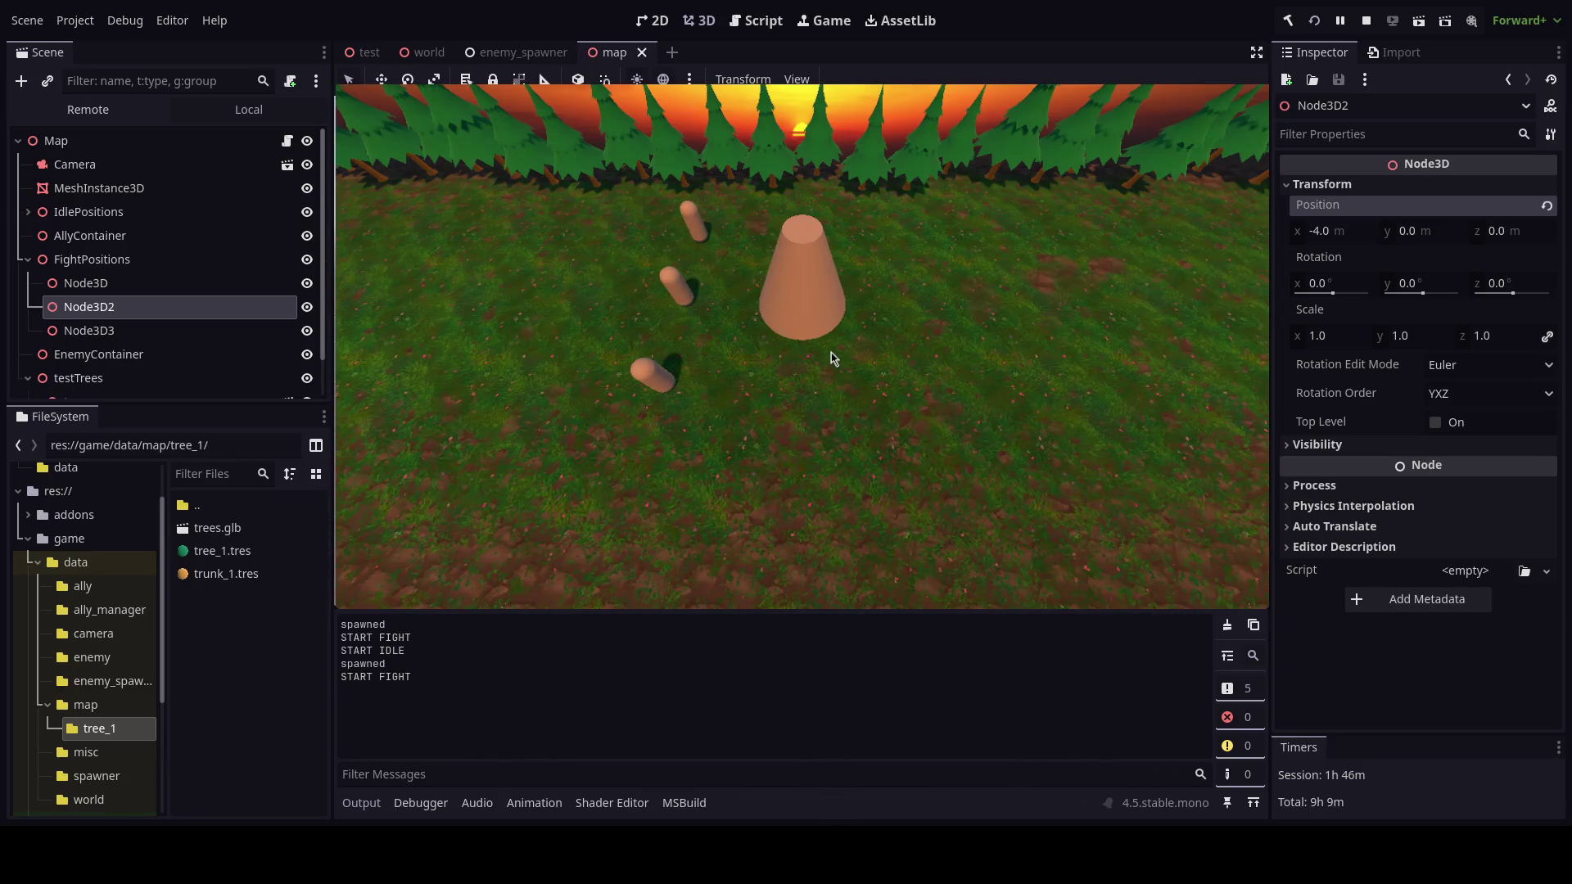
pyautogui.click(832, 353)
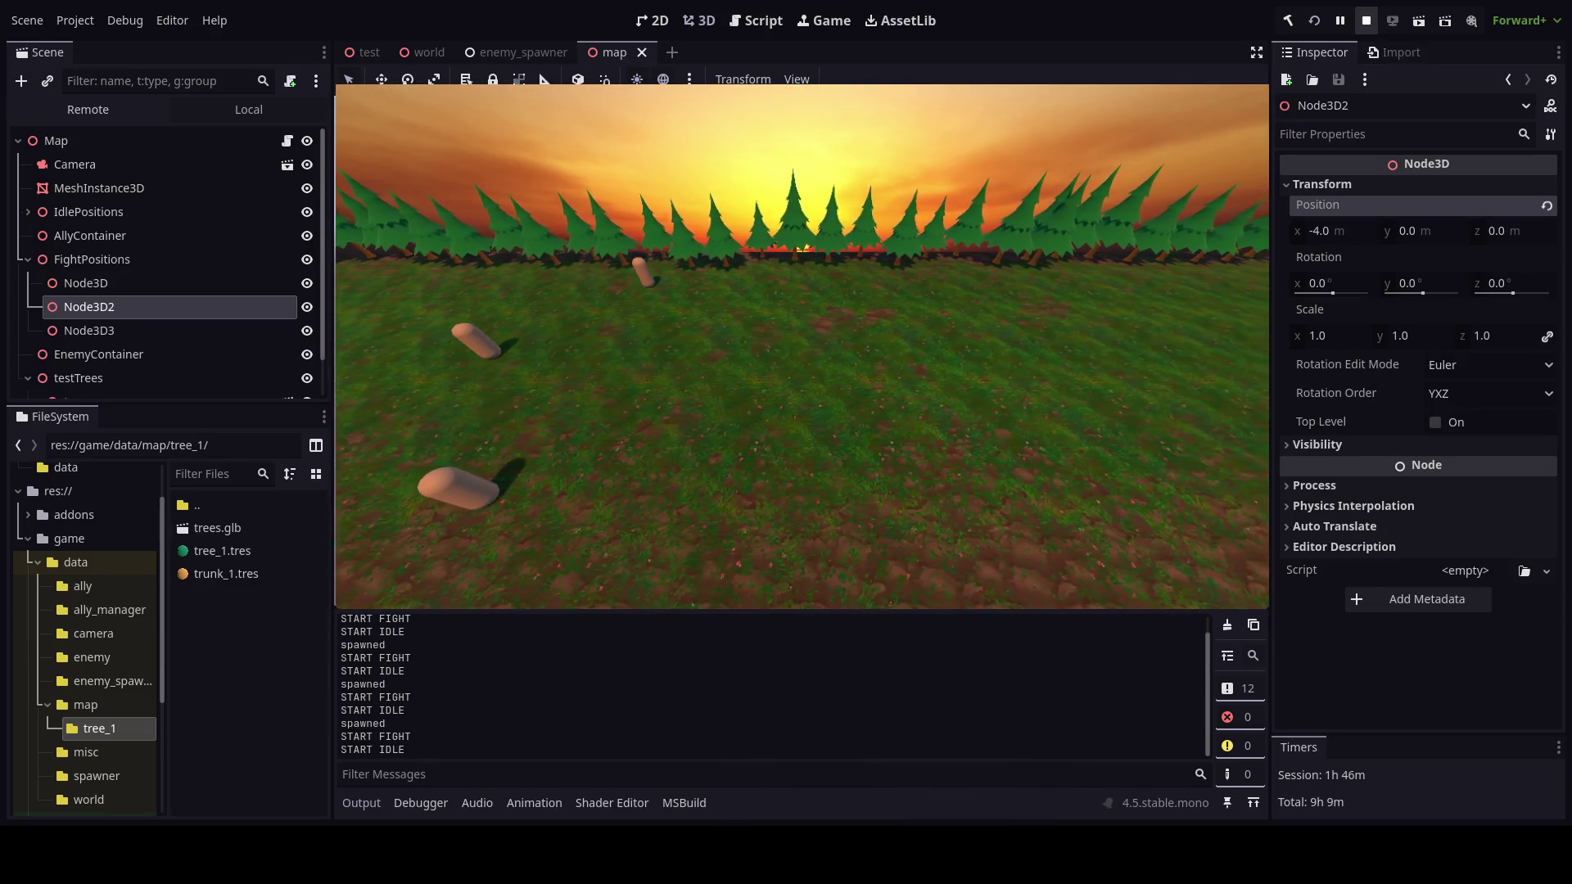
pyautogui.click(1367, 21)
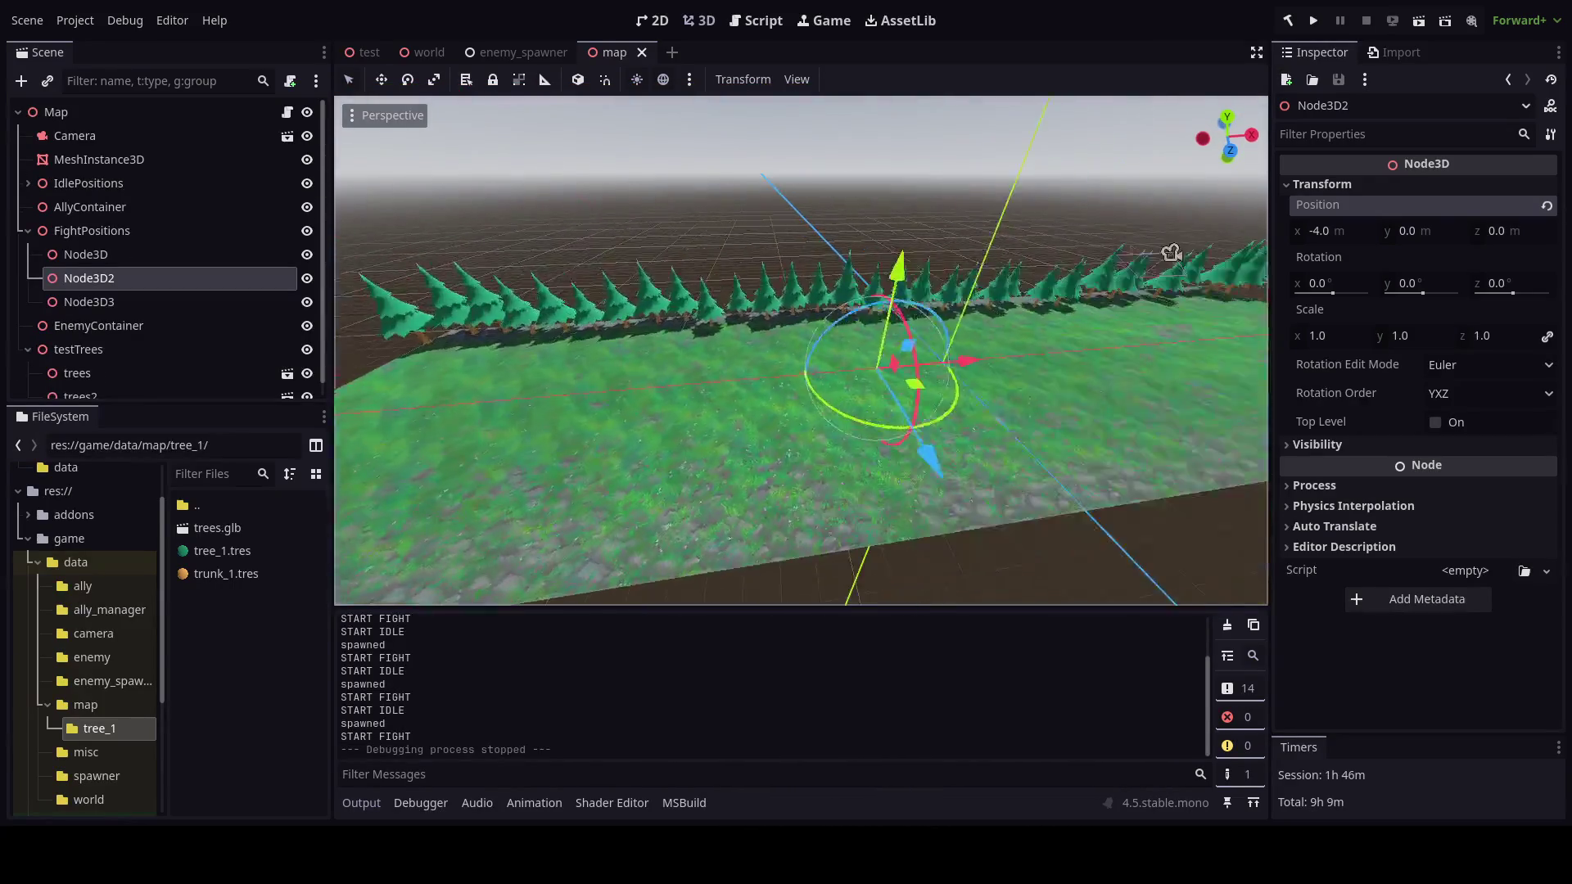
# Clear the output log, save the map scene, and switch to the test scene.
pyautogui.click(1227, 627)
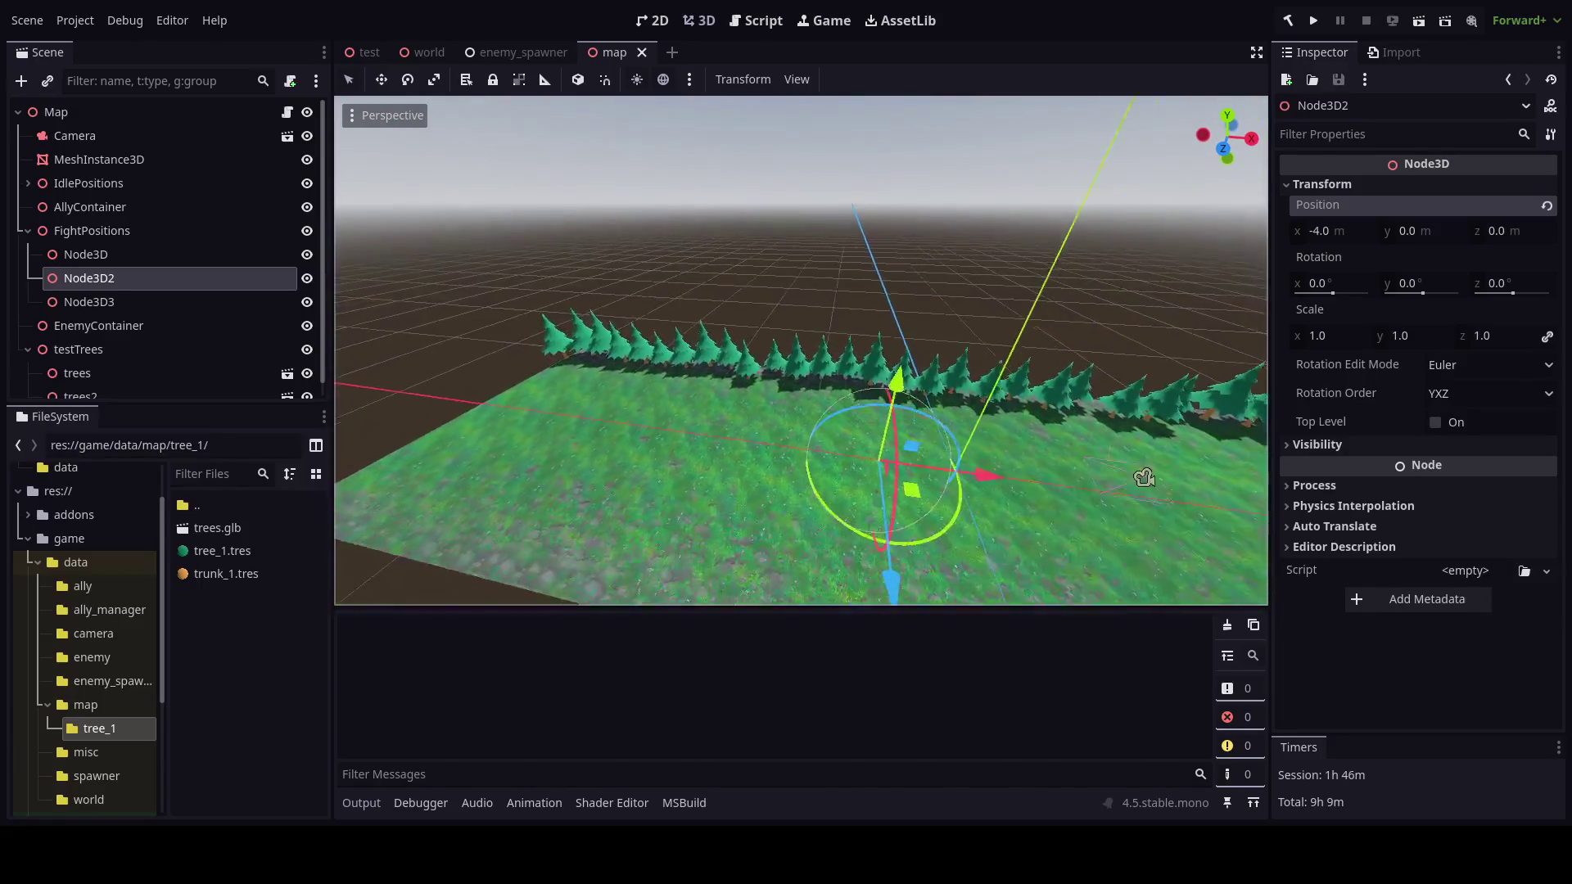
pyautogui.hotkey('ctrl', 's')
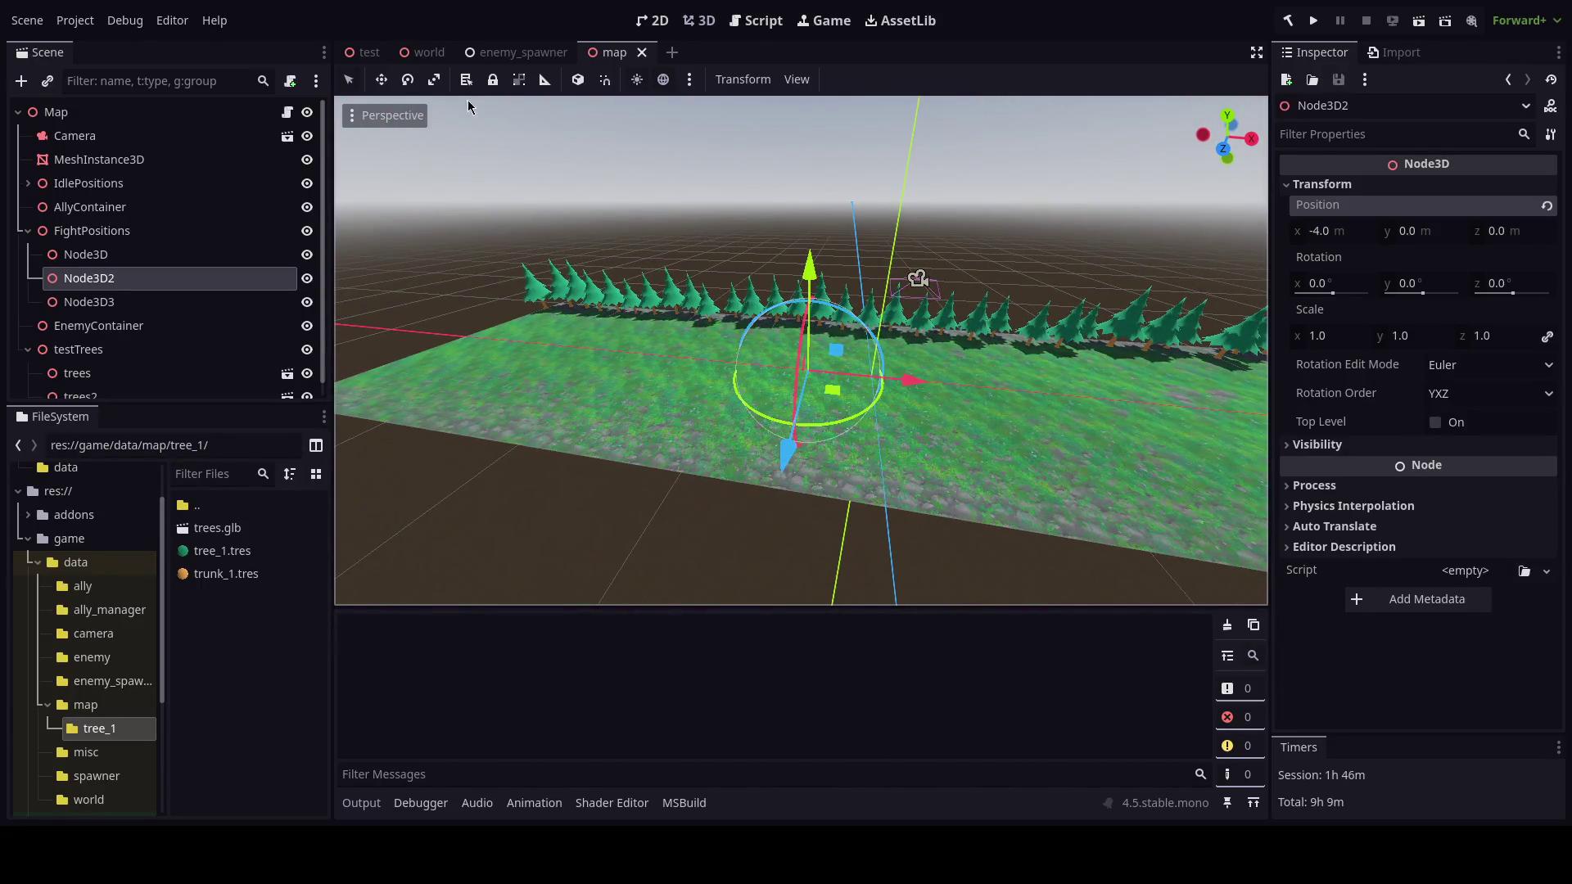
pyautogui.click(367, 51)
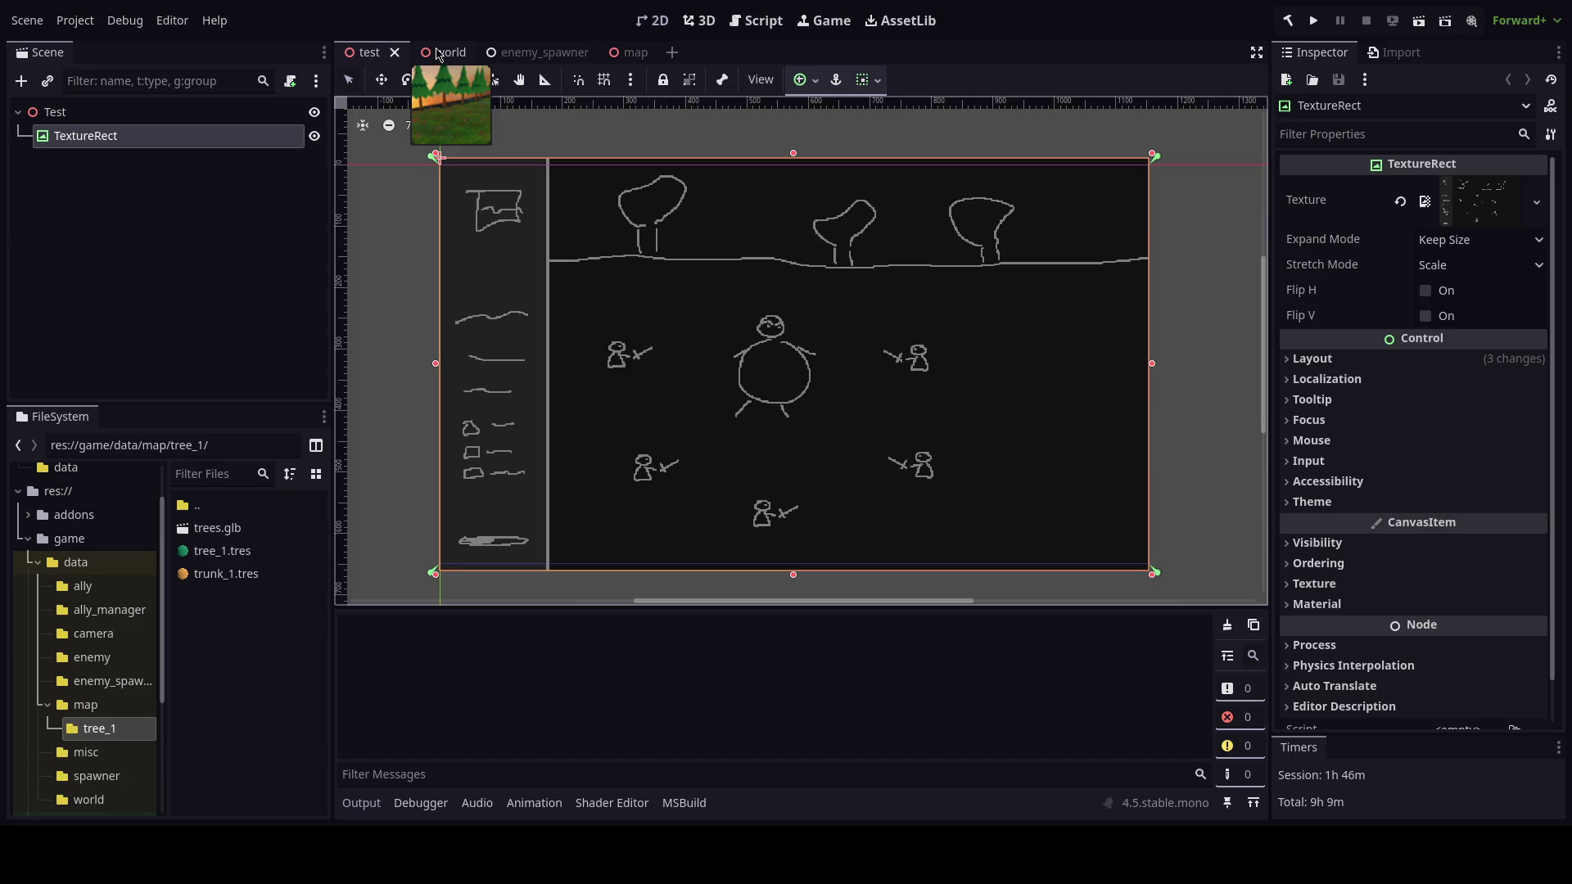
# Switch to the world scene, orbit out to the tree row, and preview through the game camera.
pyautogui.click(437, 53)
pyautogui.moveTo(768, 366); pyautogui.dragTo(1143, 126)
pyautogui.click(352, 143)
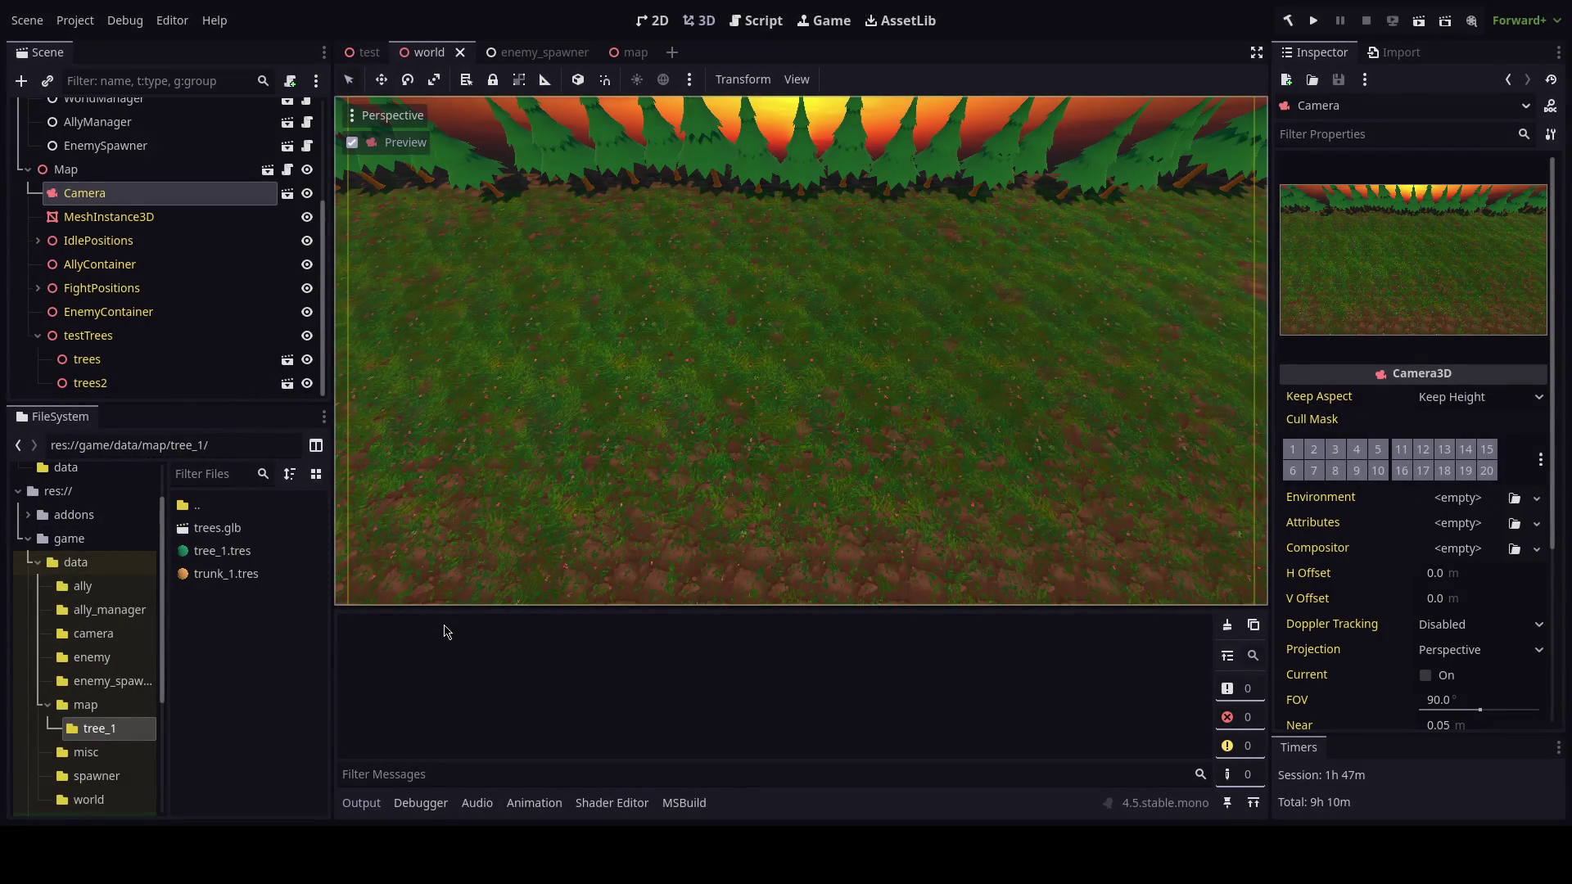
pyautogui.click(437, 772)
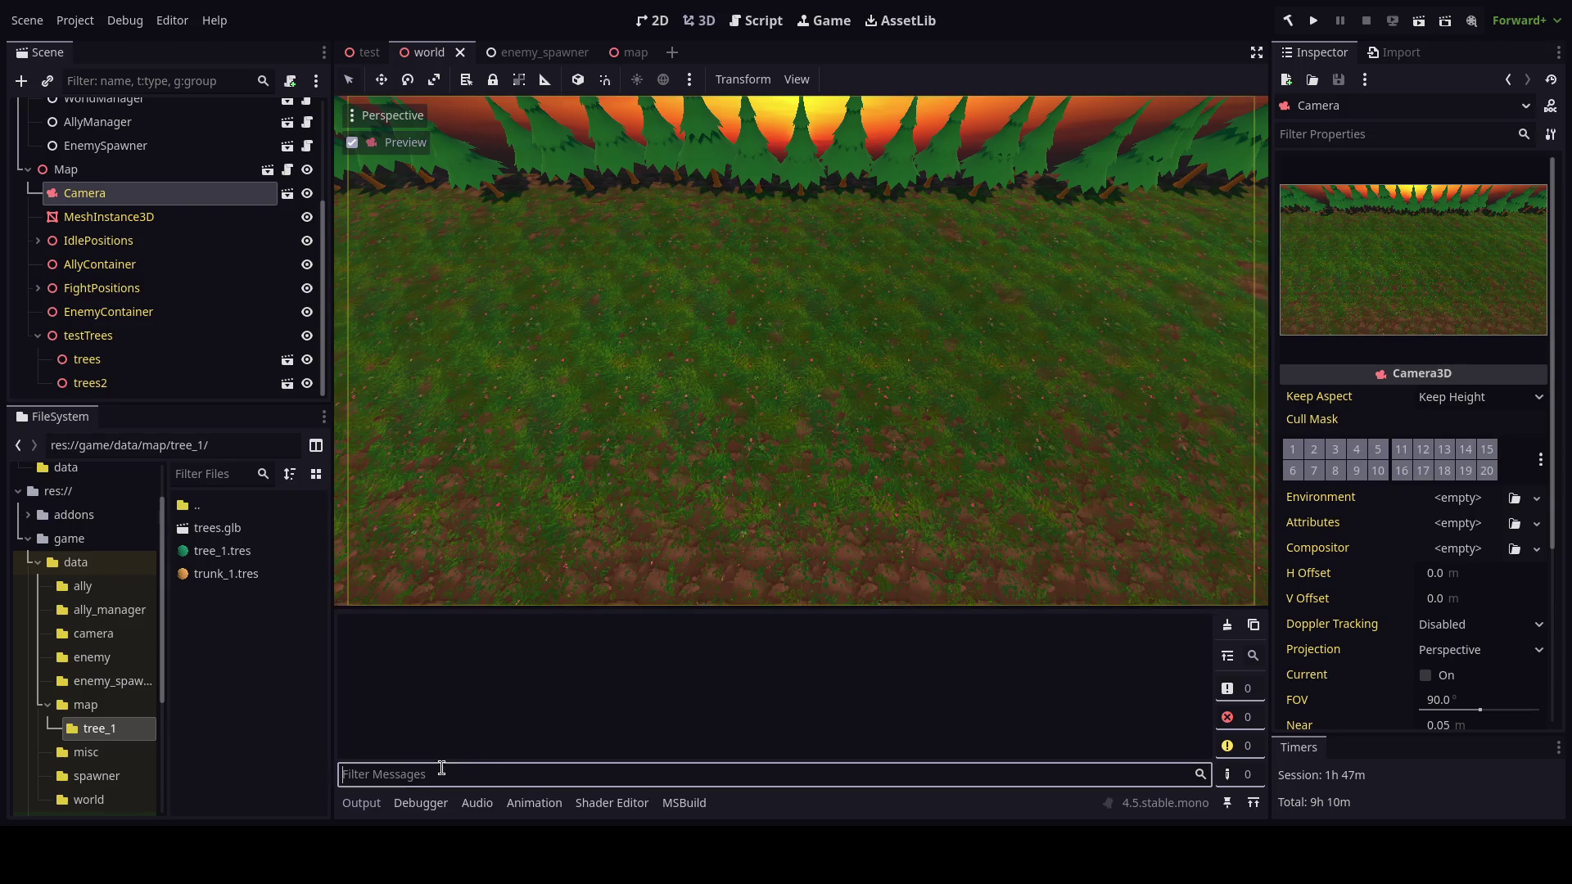
# Type 'thanks mandont forget to donate and subscribe' into the Output filter, then clear it.
pyautogui.write('thanks man,')
pyautogui.write('dont forget to ')
pyautogui.write('donate and su')
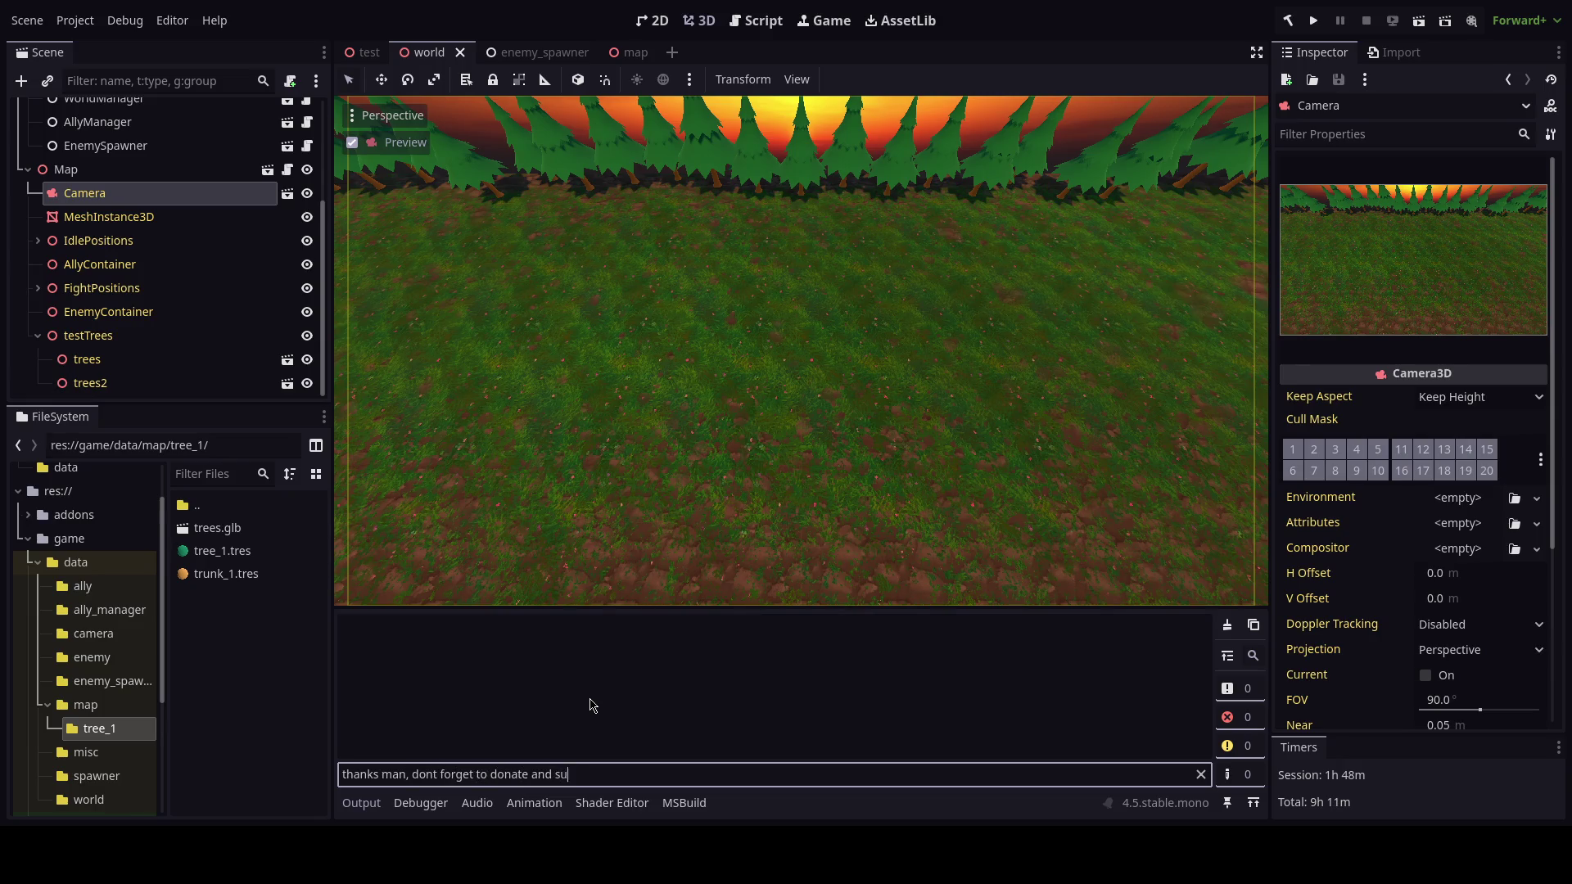
pyautogui.write('bscribe')
pyautogui.hotkey('ctrl', 'a')
pyautogui.press('BackSpace')
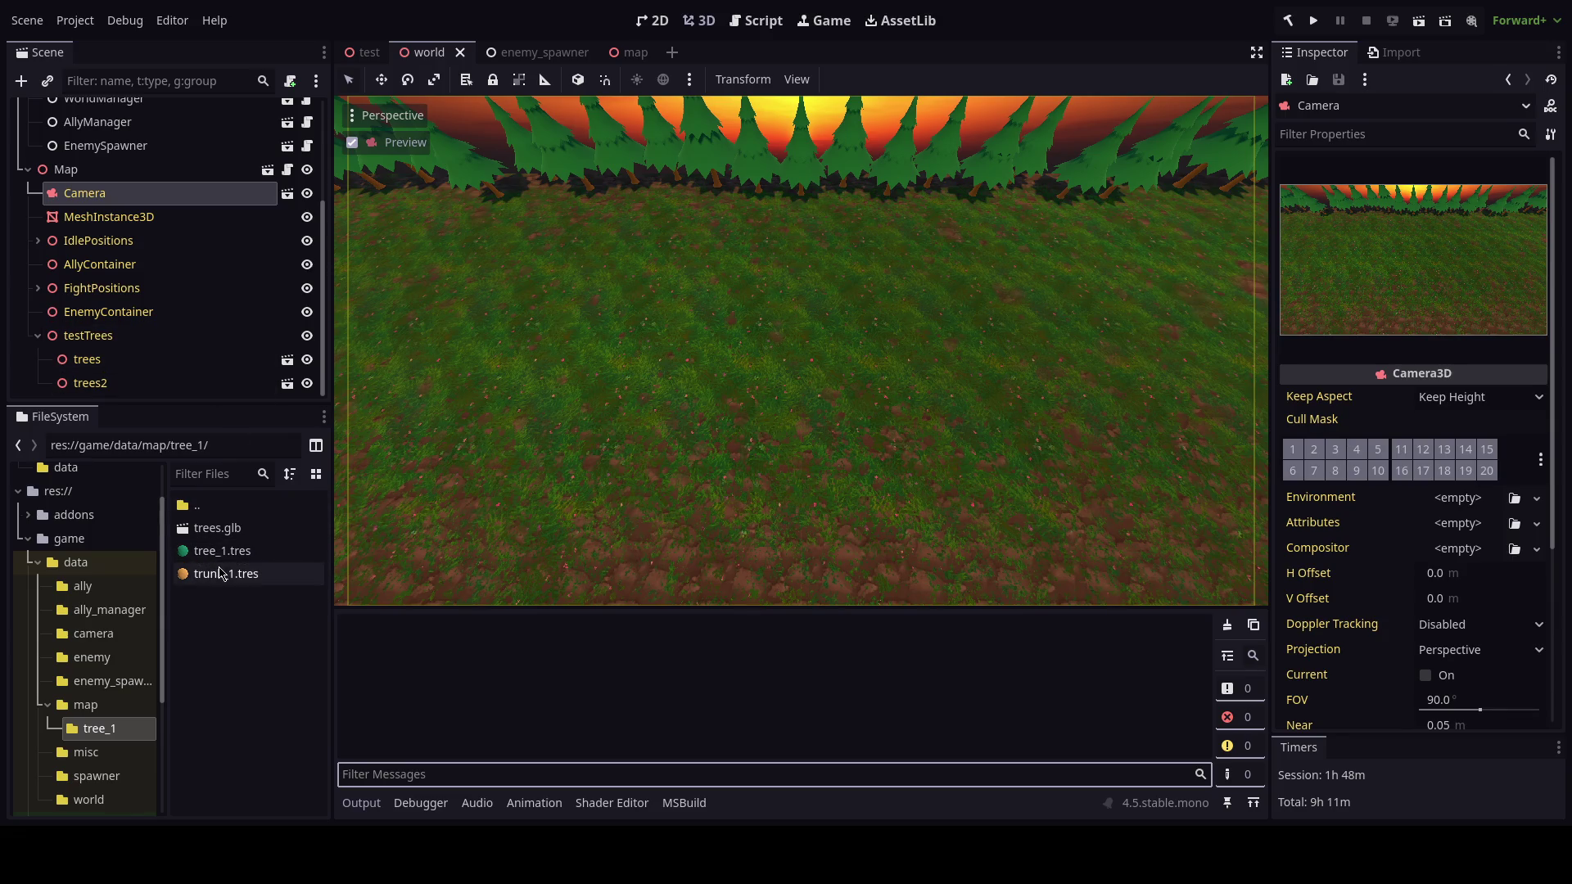
# Collapse Map in the Scene dock and close the enemy_spawner scene.
pyautogui.click(28, 169)
pyautogui.click(536, 54)
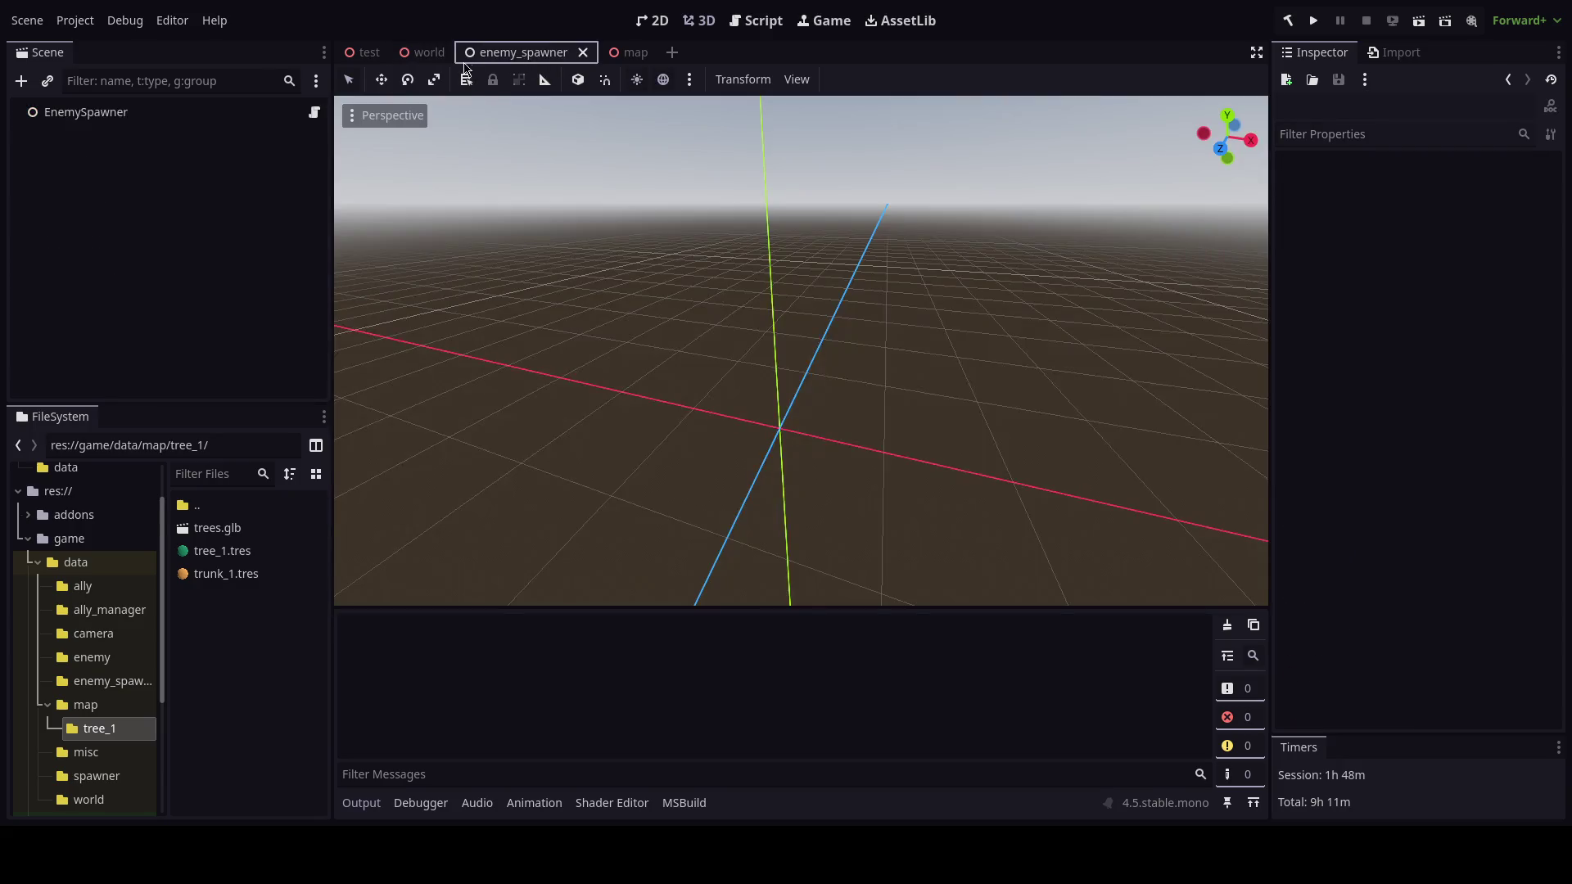
pyautogui.click(583, 52)
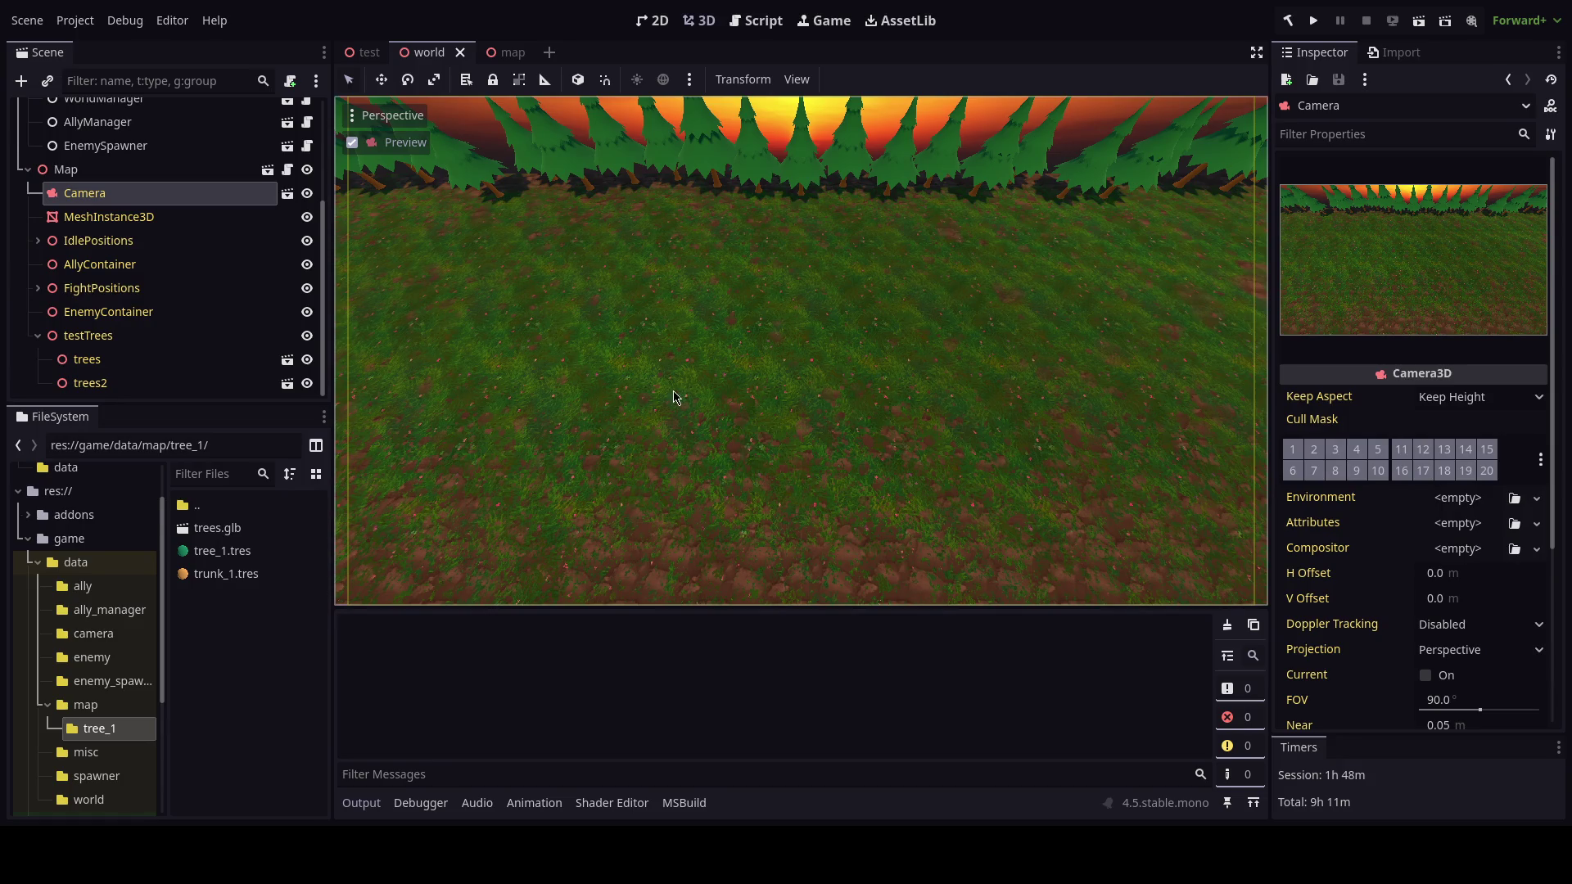
# Collapse the data folder and open the ui folder in FileSystem.
pyautogui.click(38, 562)
pyautogui.click(63, 632)
pyautogui.rightClick(214, 547)
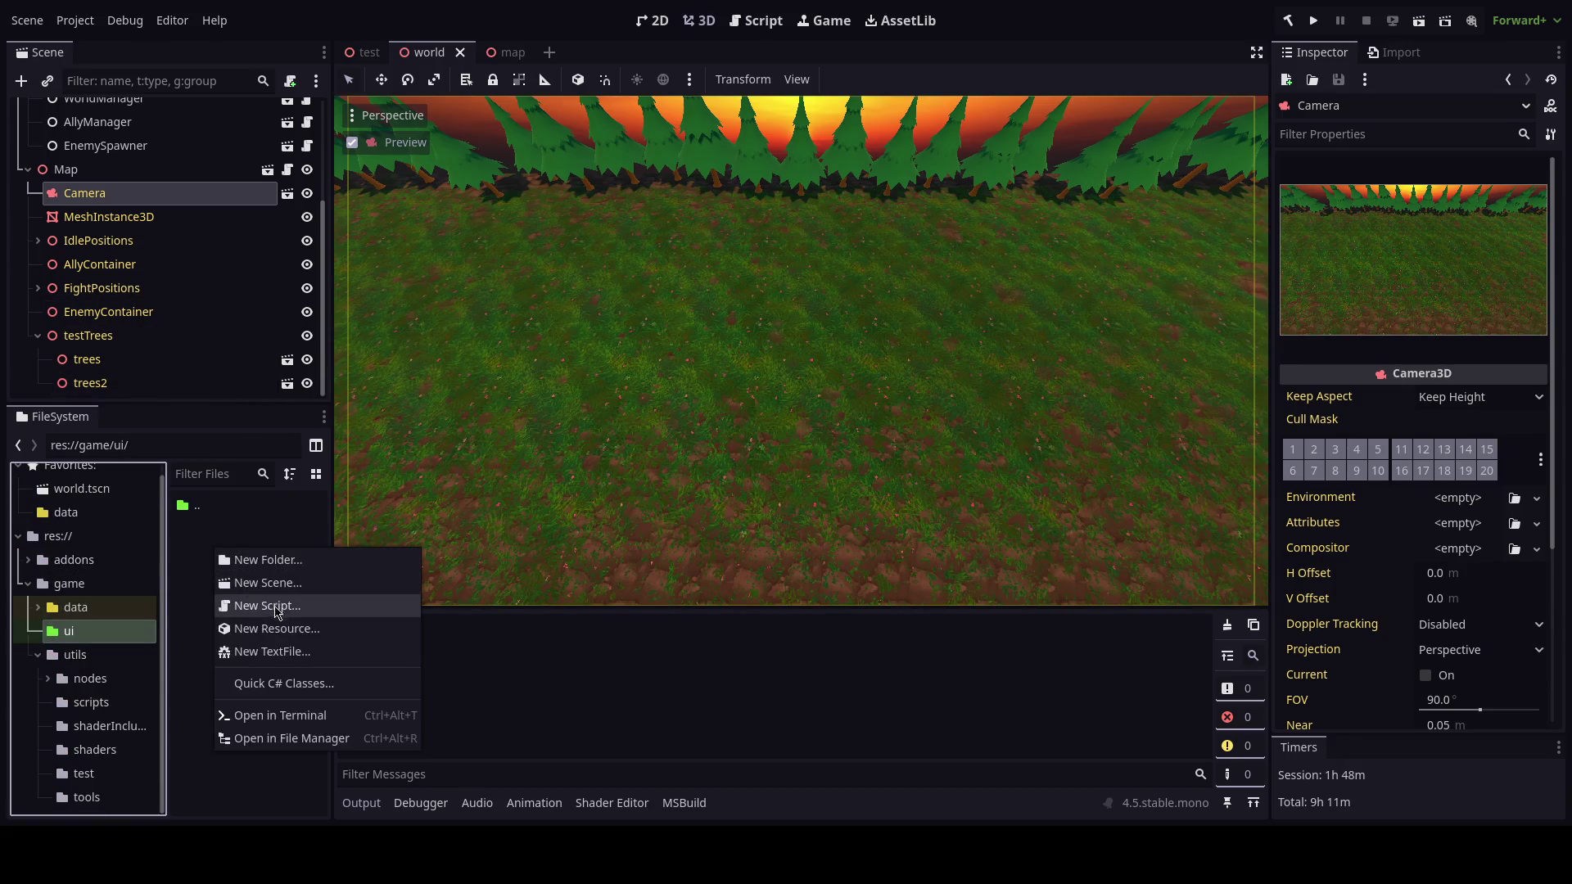
pyautogui.click(29, 170)
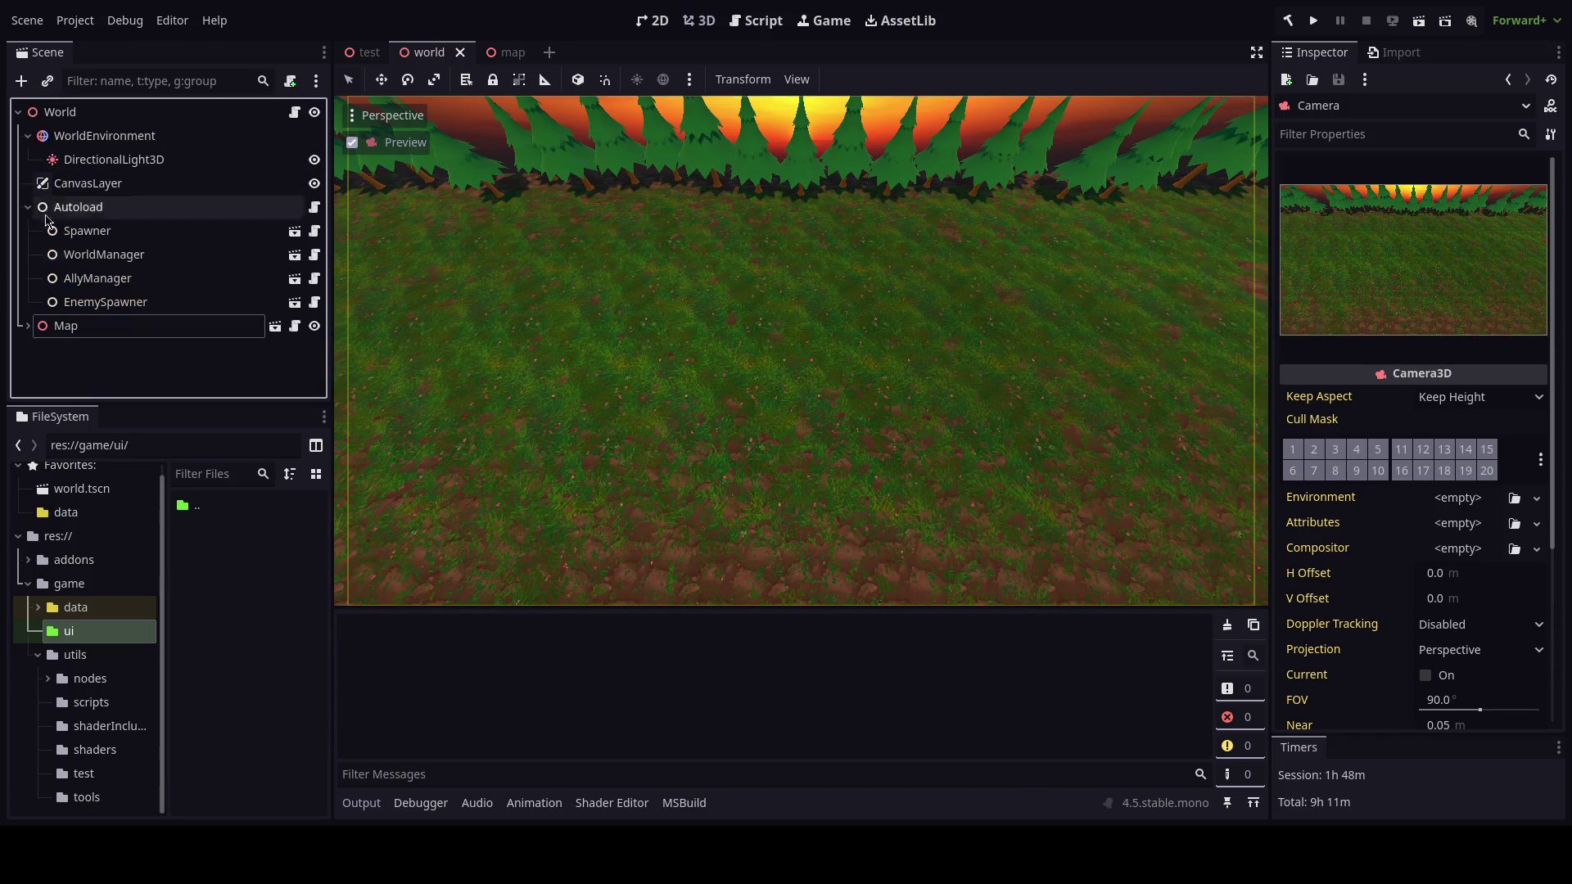
# Turn off Editable Children on the Map instance, test-run the game, and select CanvasLayer.
pyautogui.rightClick(79, 331)
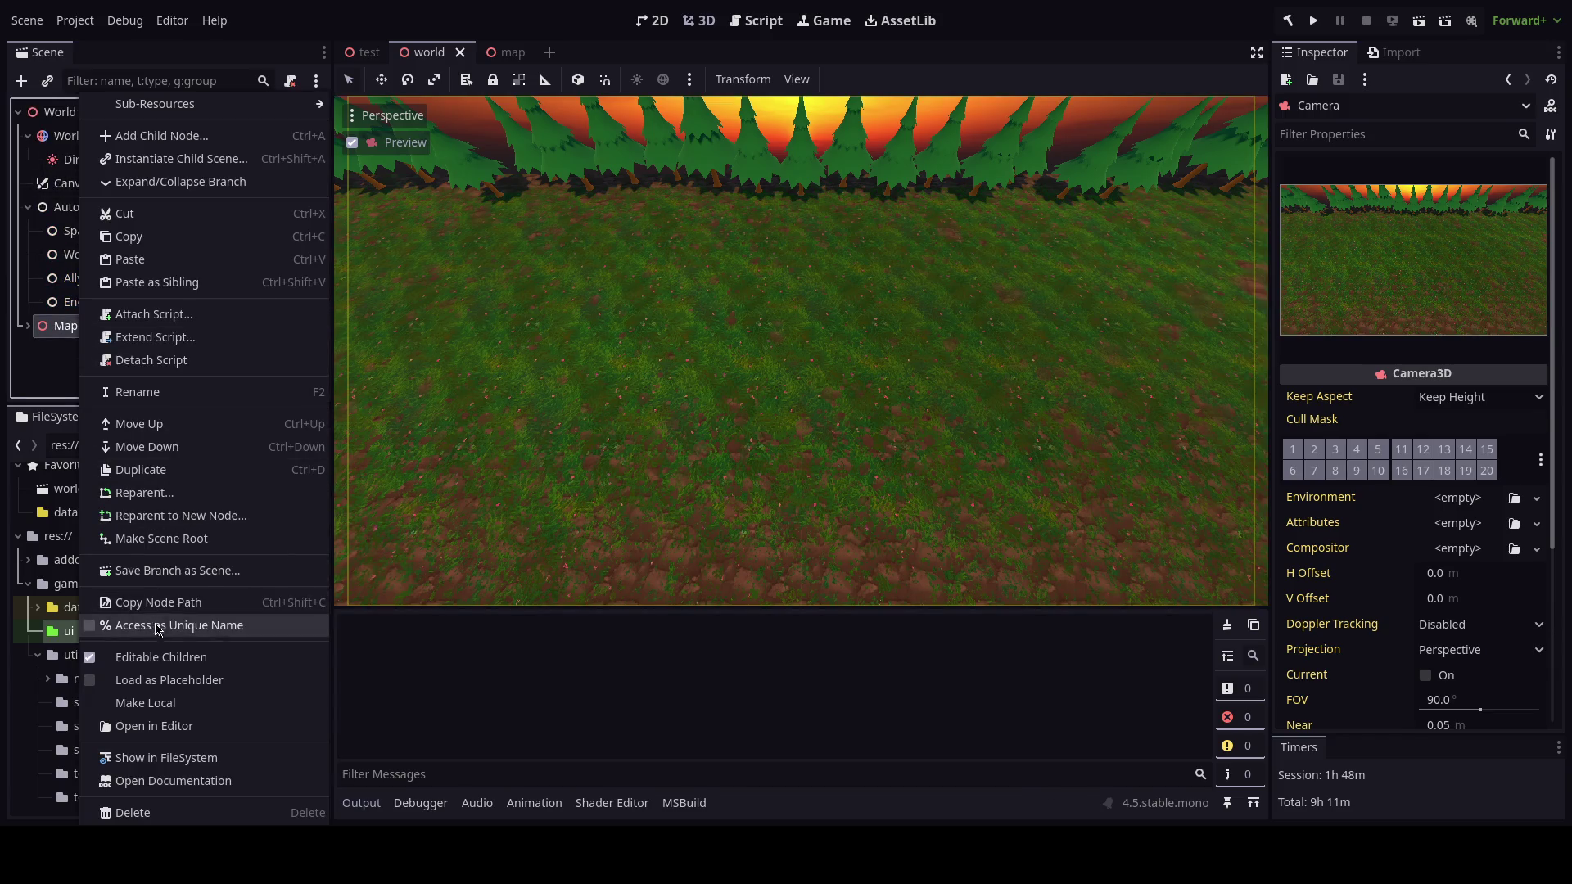
pyautogui.click(161, 656)
pyautogui.click(691, 427)
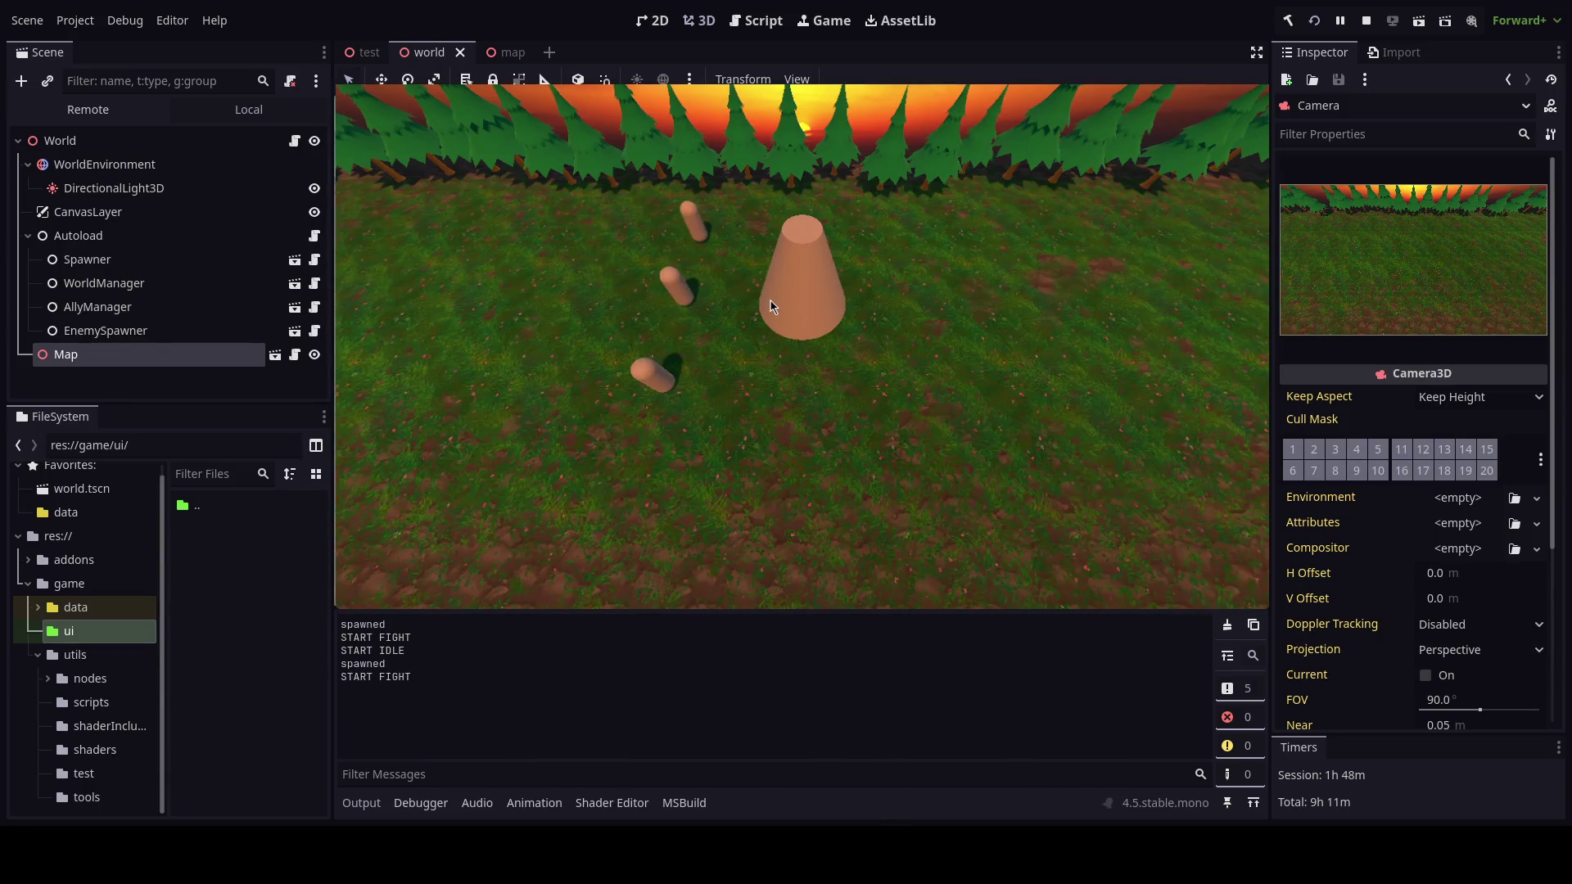
pyautogui.press('F8')
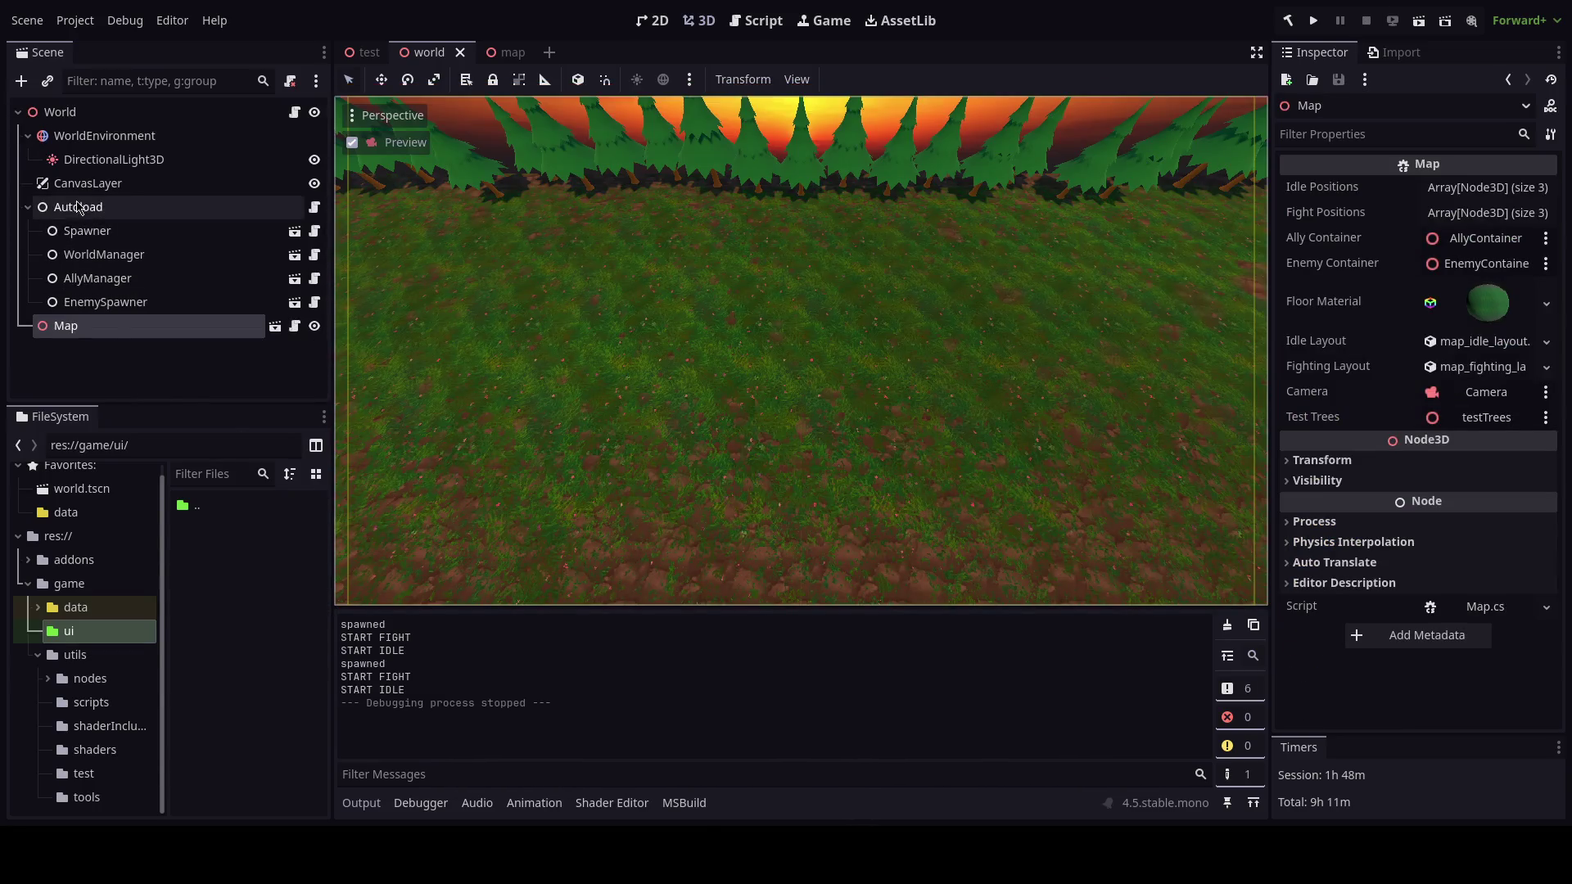
pyautogui.click(79, 188)
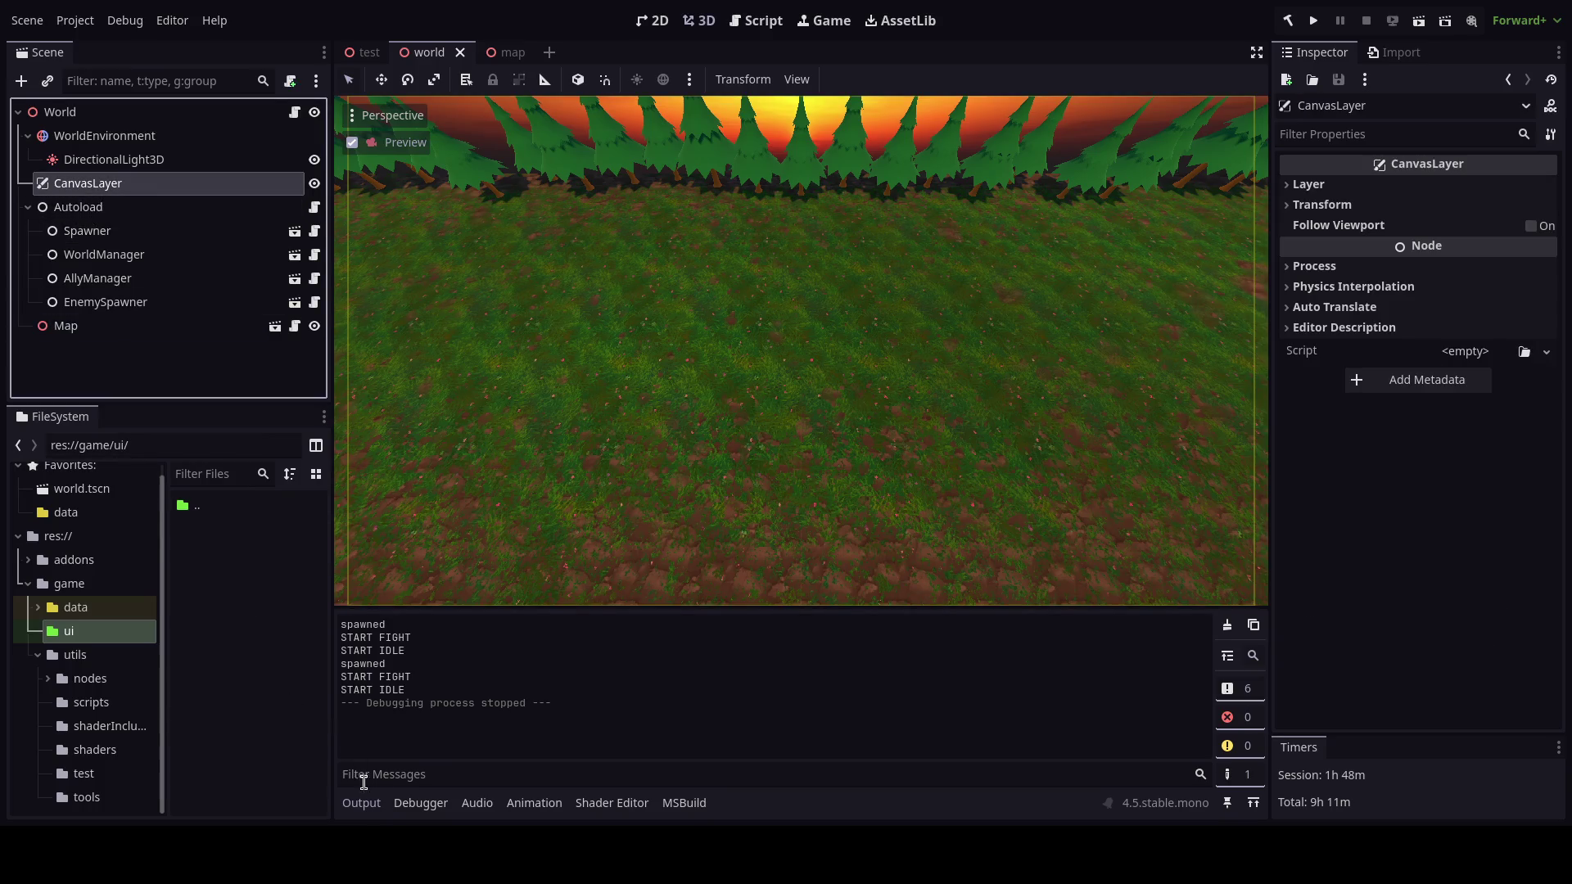
pyautogui.hotkey('alt', 'Tab')
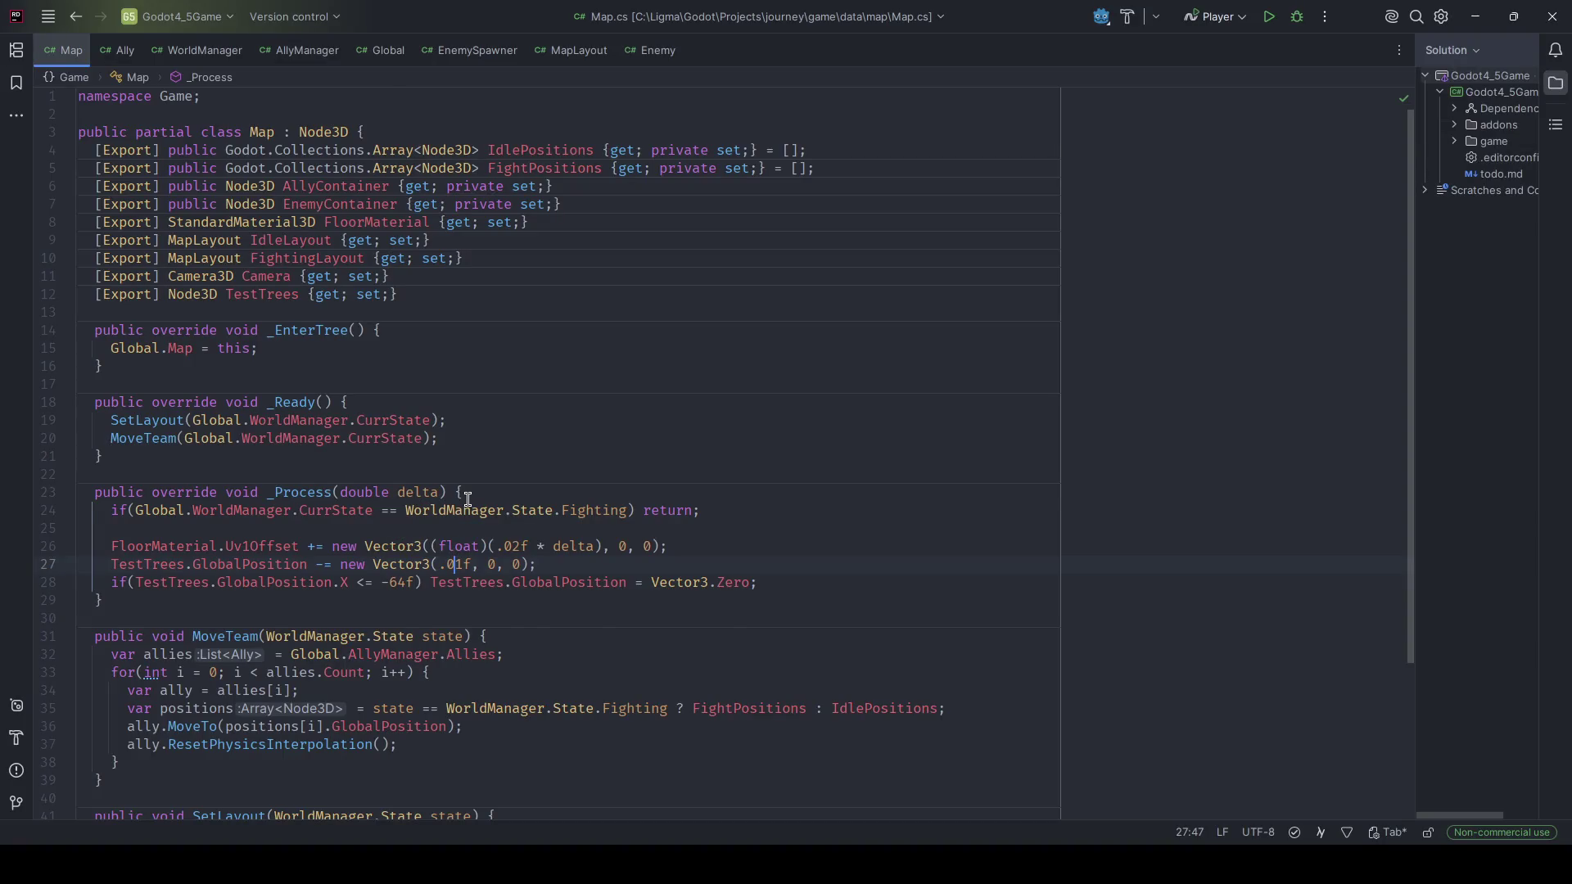
# In Rider, delete the Gravity constant line from Global.cs and save it.
pyautogui.hotkey('ctrl', 'F4')
pyautogui.hotkey('ctrl', 'F4')
pyautogui.hotkey('ctrl', 'F4')
pyautogui.hotkey('ctrl', 'shift', 't')
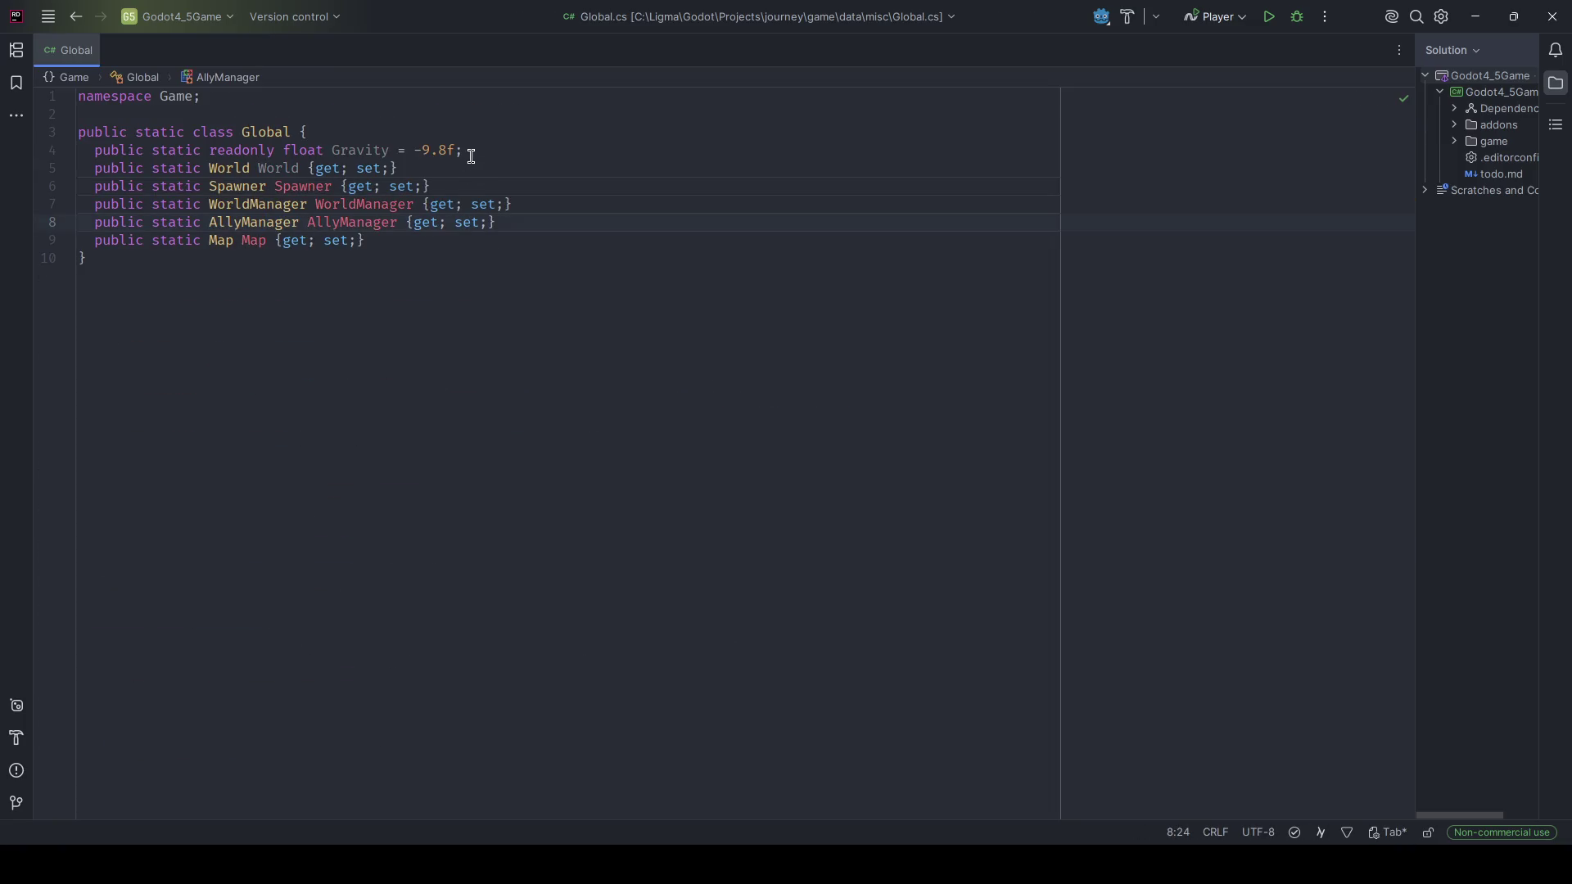
pyautogui.moveTo(464, 151); pyautogui.dragTo(79, 150)
pyautogui.press('BackSpace')
pyautogui.press('BackSpace')
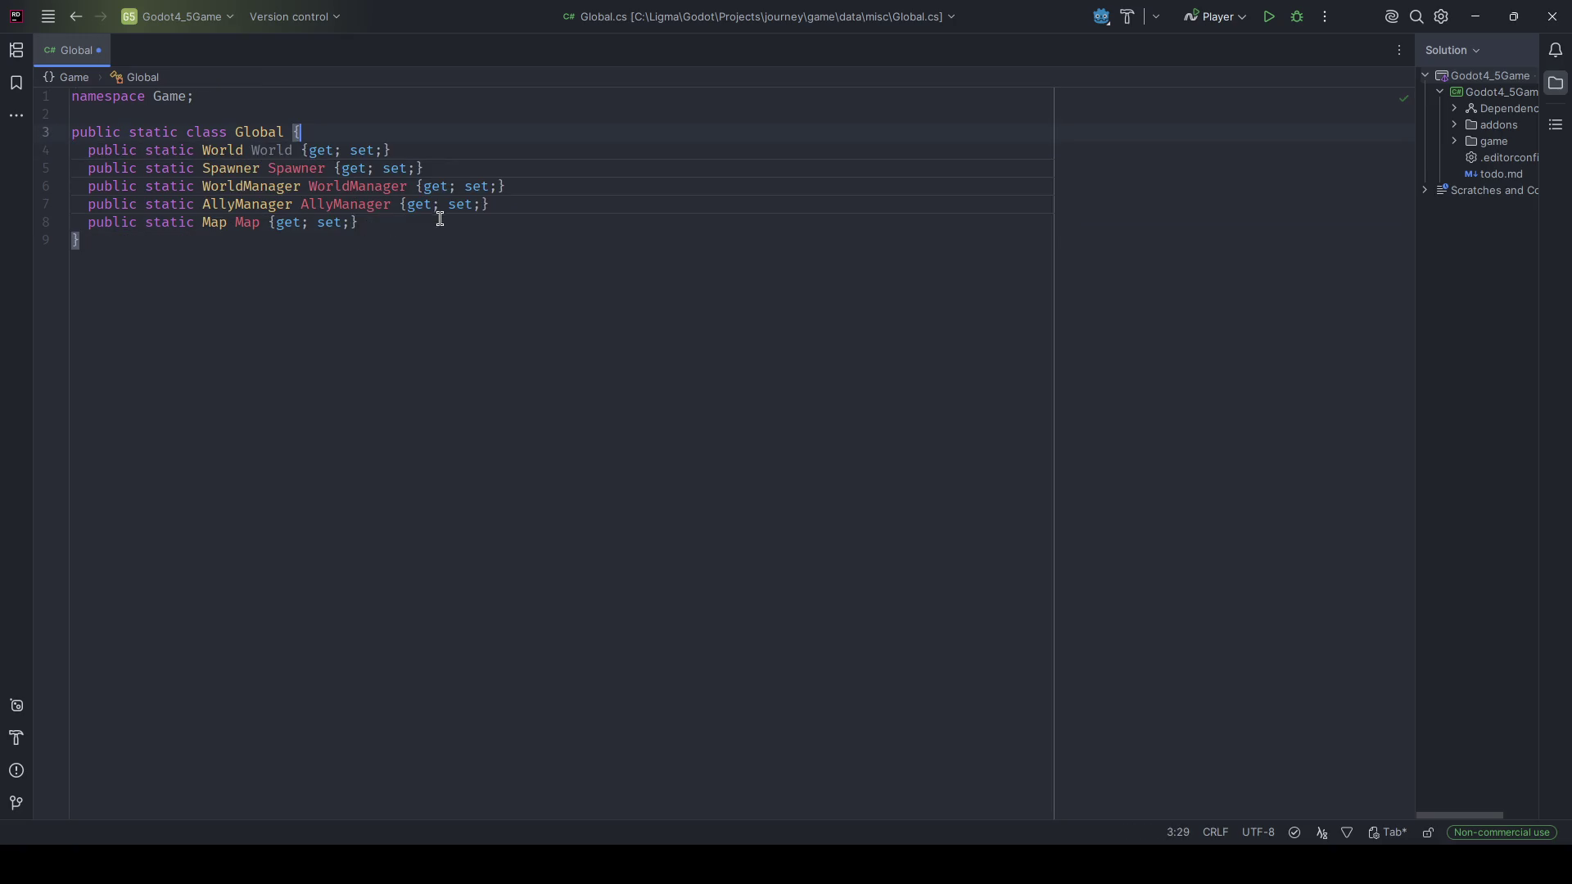
pyautogui.hotkey('ctrl', 'z')
pyautogui.hotkey('ctrl', 'z')
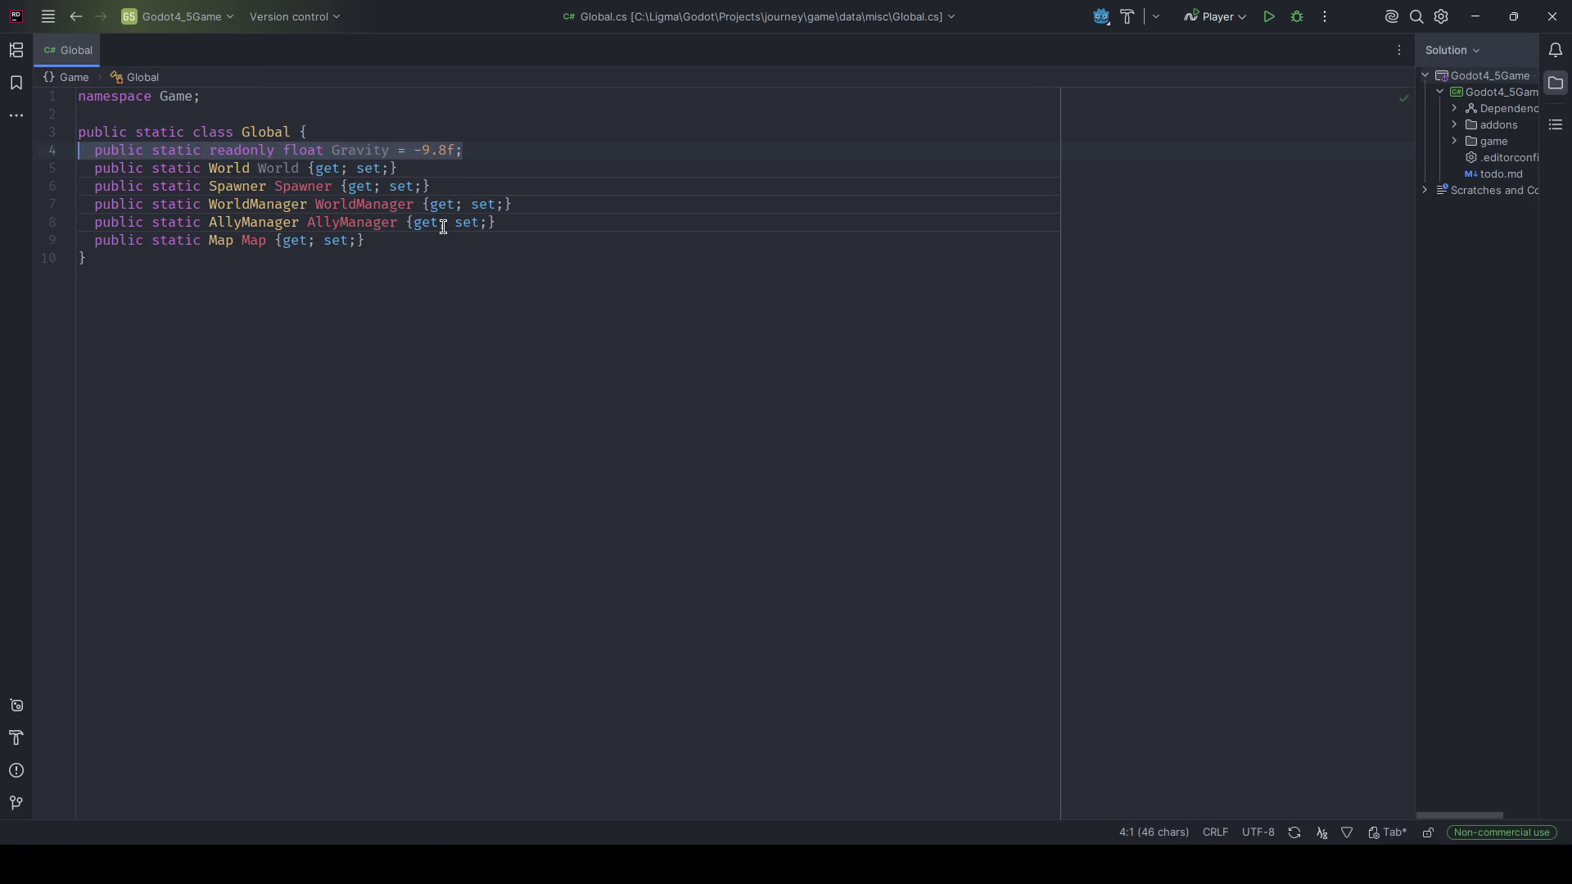
pyautogui.press('BackSpace')
pyautogui.press('BackSpace')
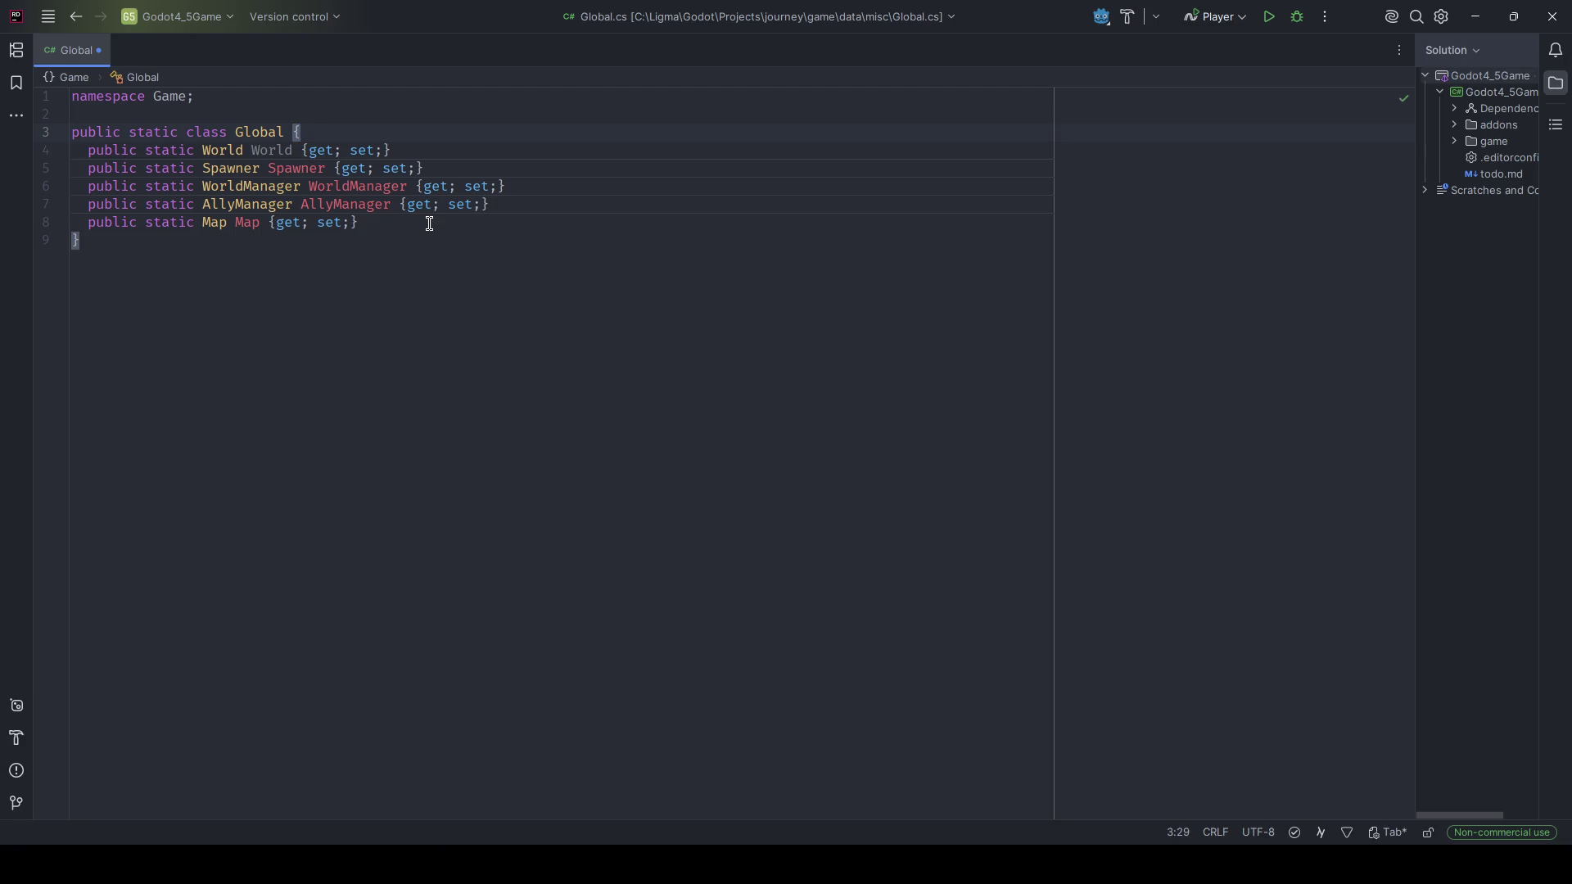
pyautogui.click(429, 223)
pyautogui.press('Return')
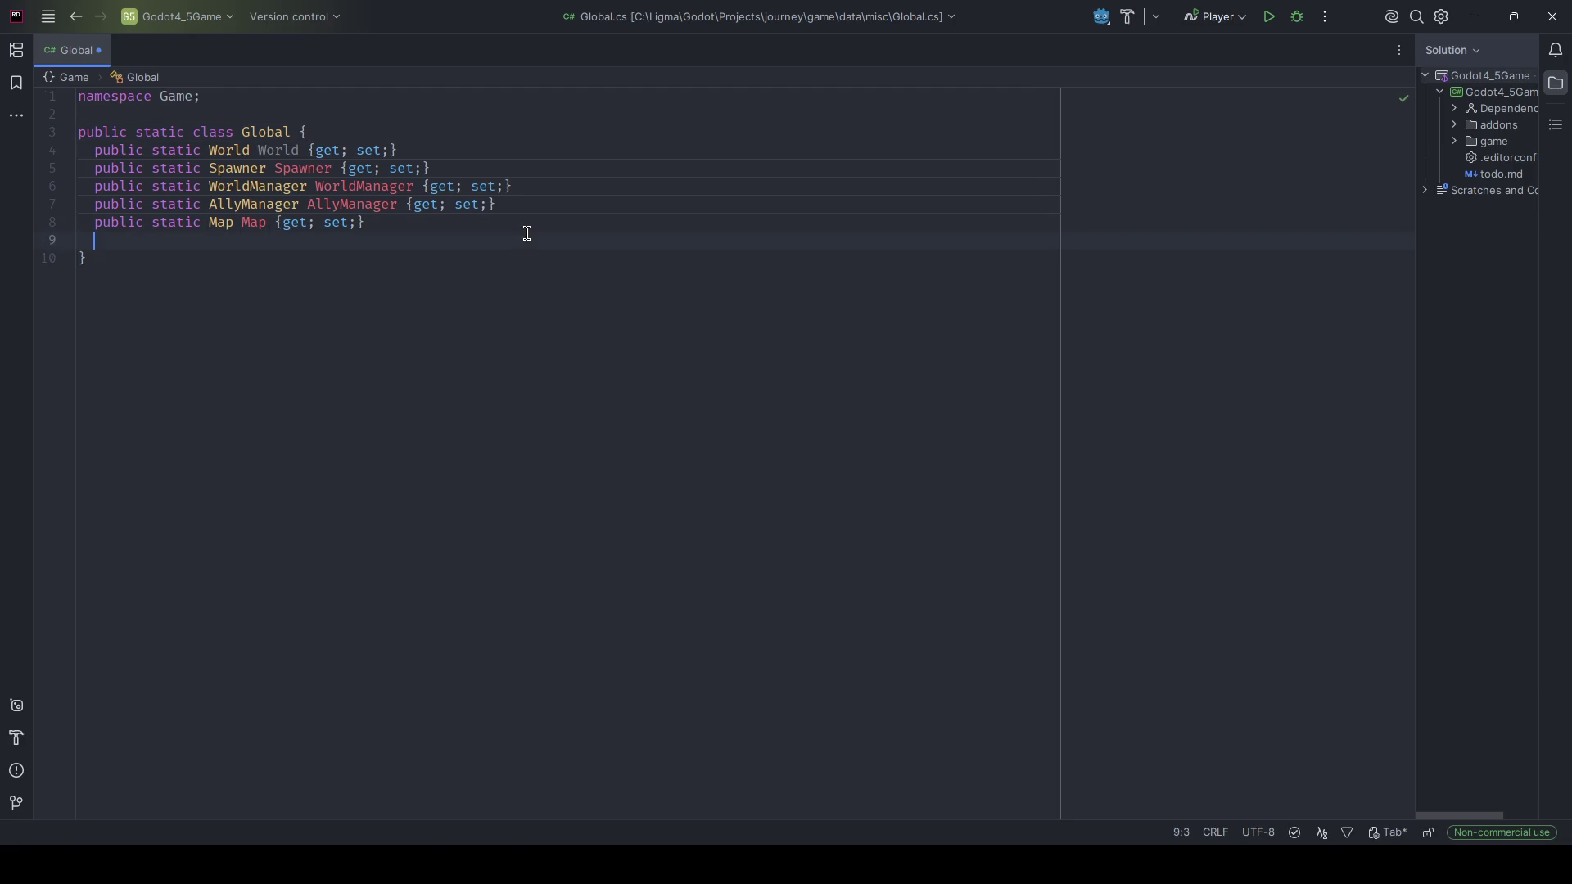
pyautogui.hotkey('ctrl', 'z')
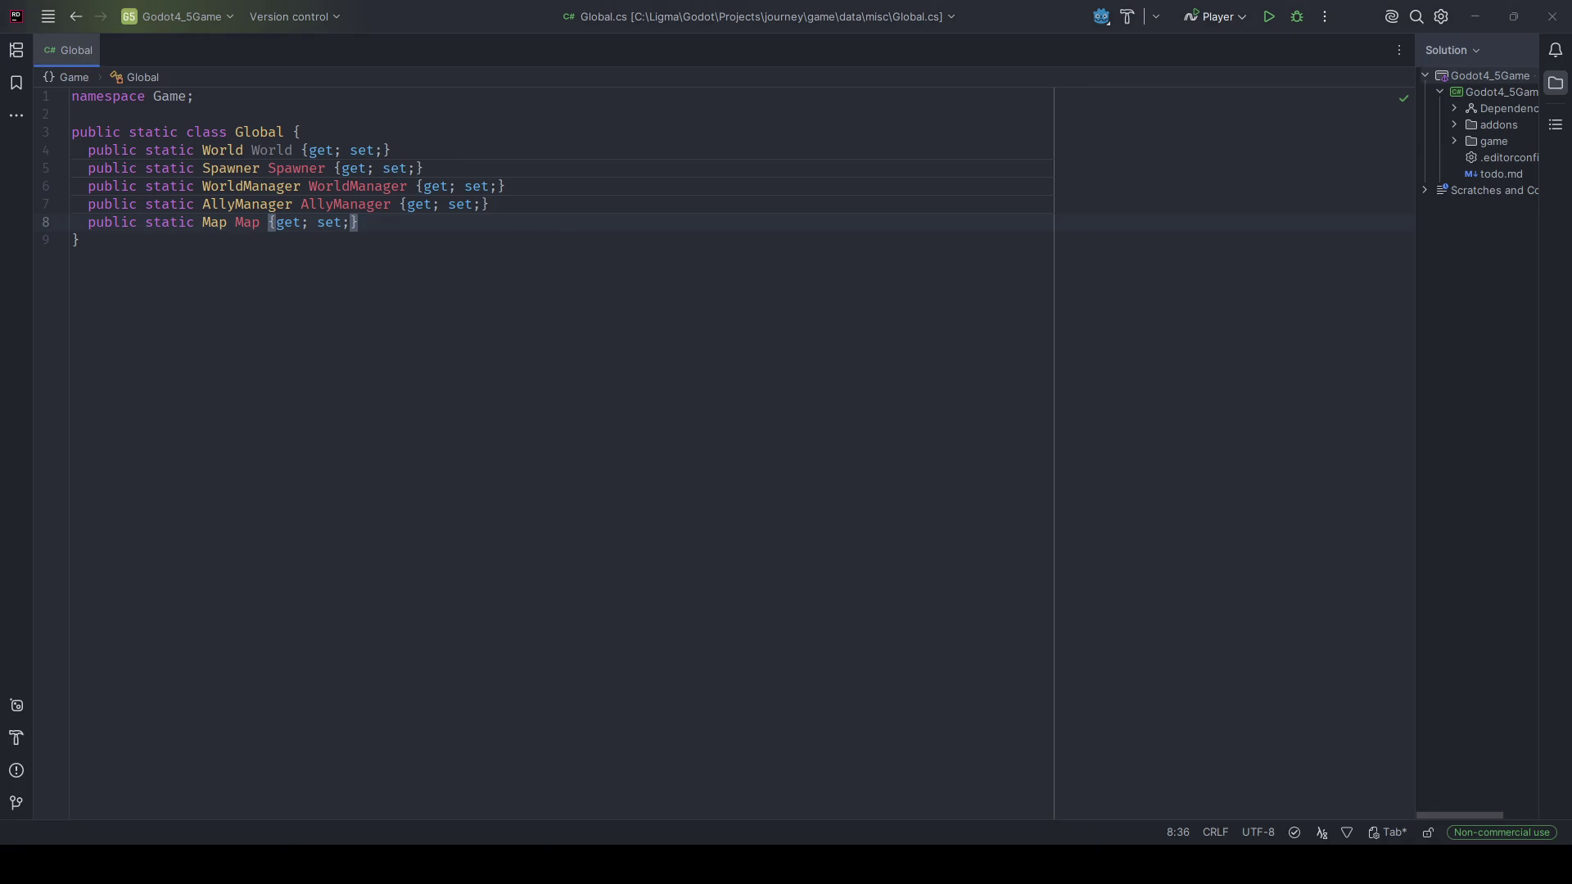
# Back in Godot, start a new scene in the ui folder with a User Interface root.
pyautogui.hotkey('alt', 'Tab')
pyautogui.rightClick(235, 583)
pyautogui.click(271, 618)
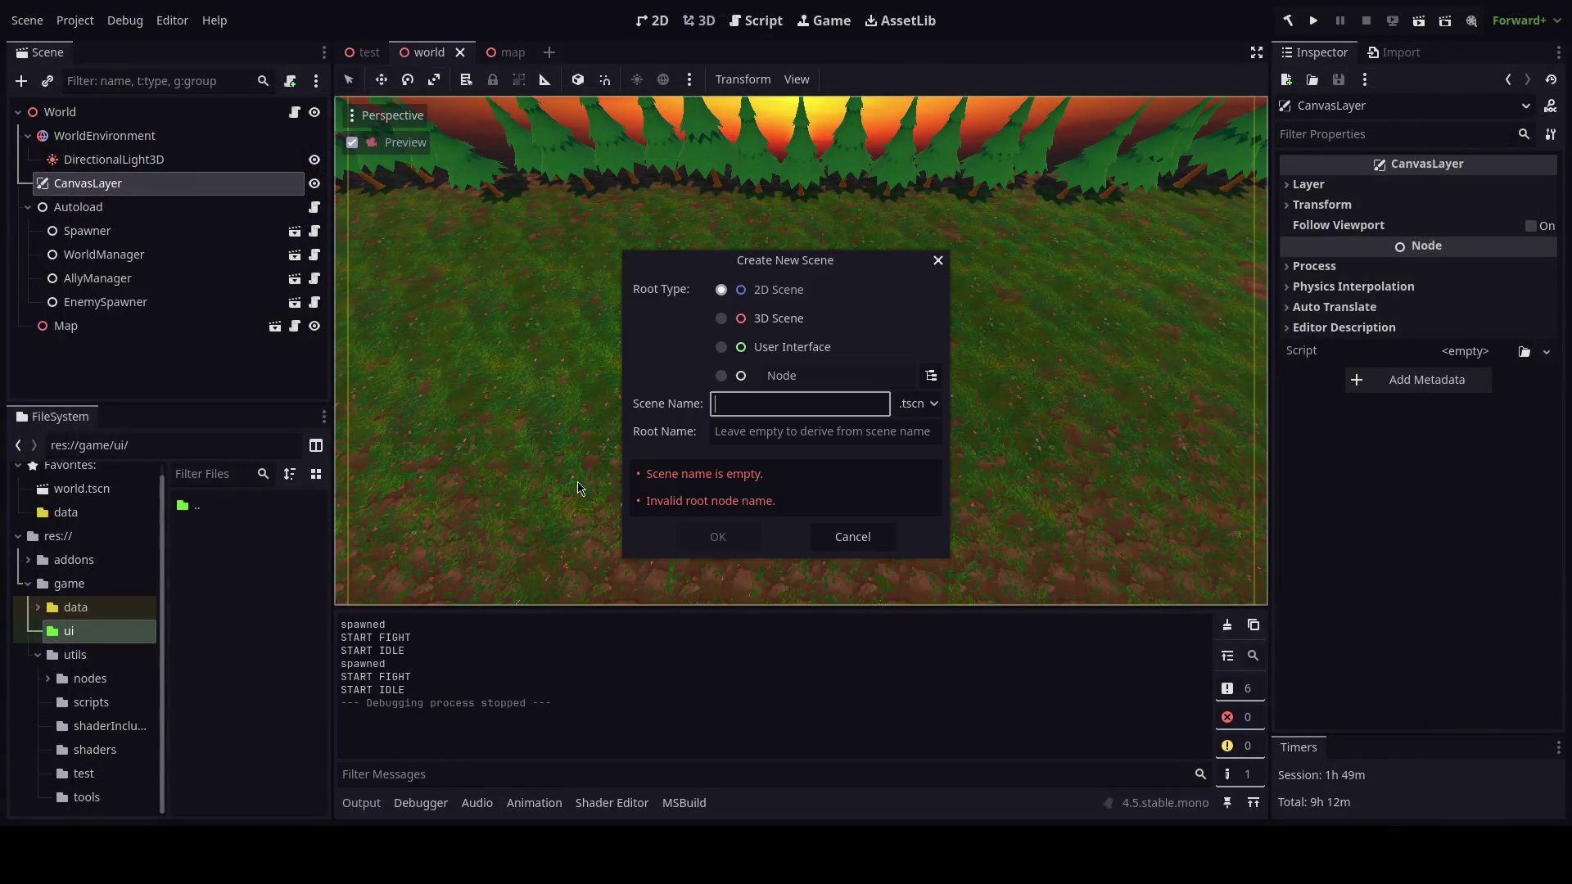
pyautogui.click(725, 347)
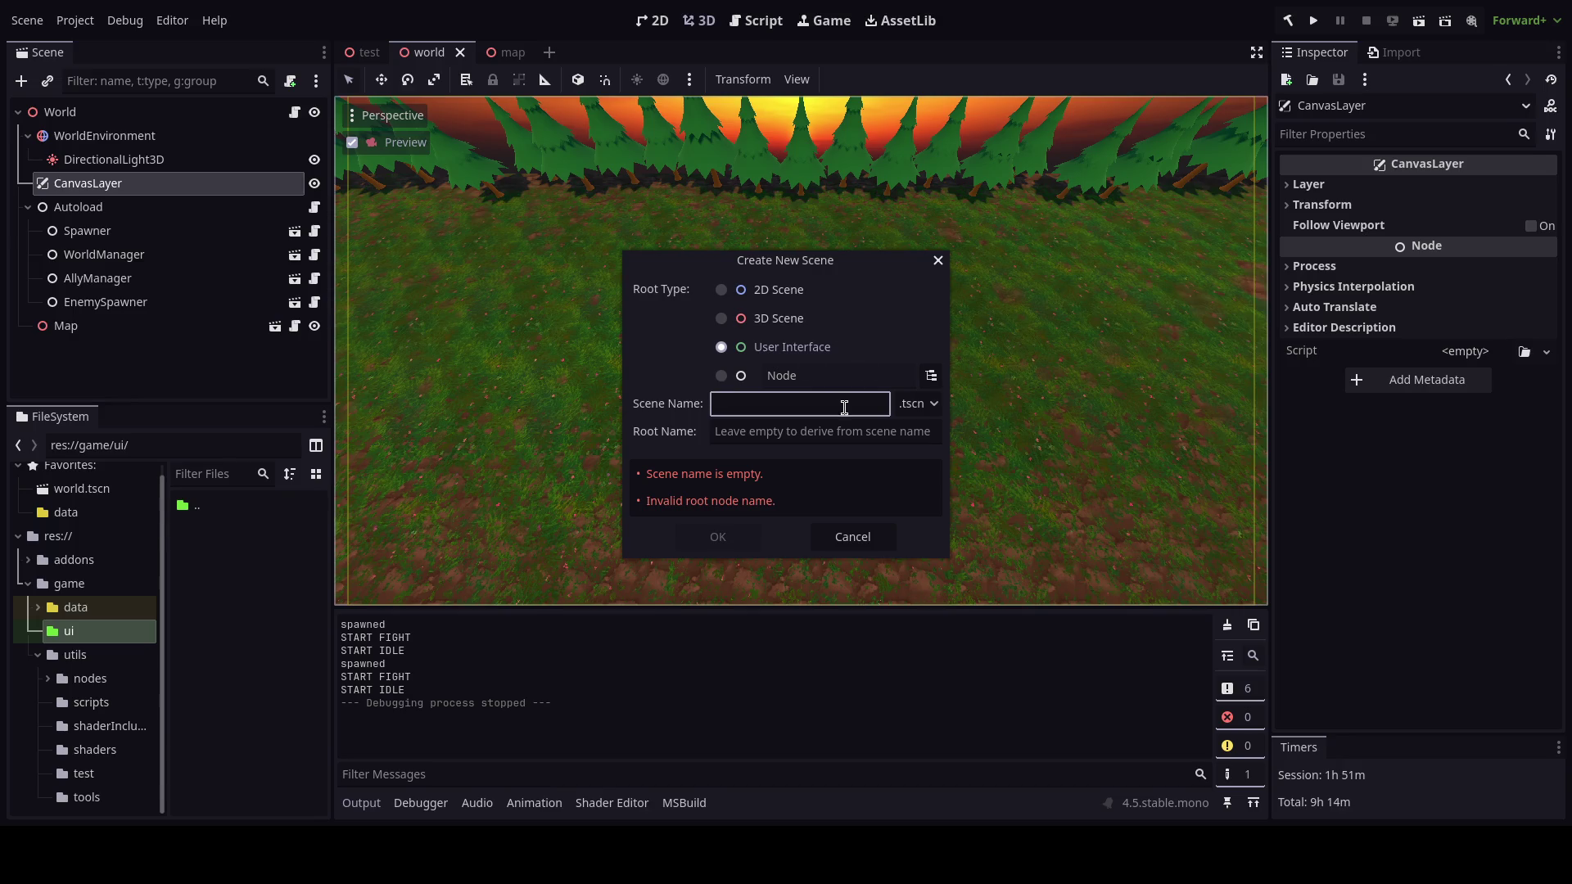
# Cancel the Create New Scene dialog in Godot and switch to Blender.
pyautogui.click(851, 538)
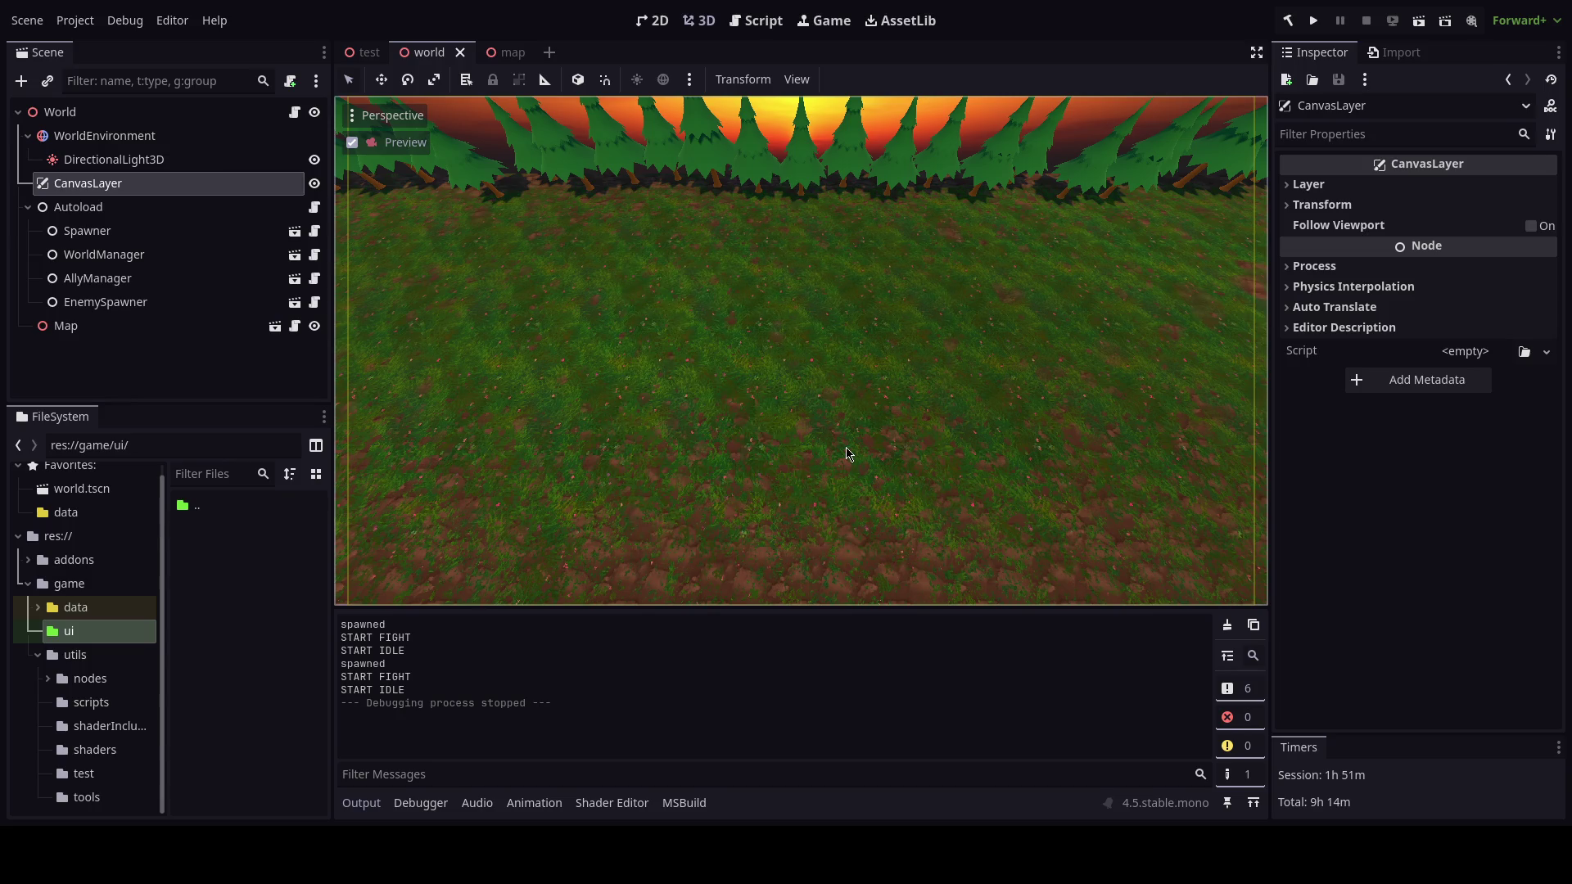
pyautogui.hotkey('alt', 'Tab')
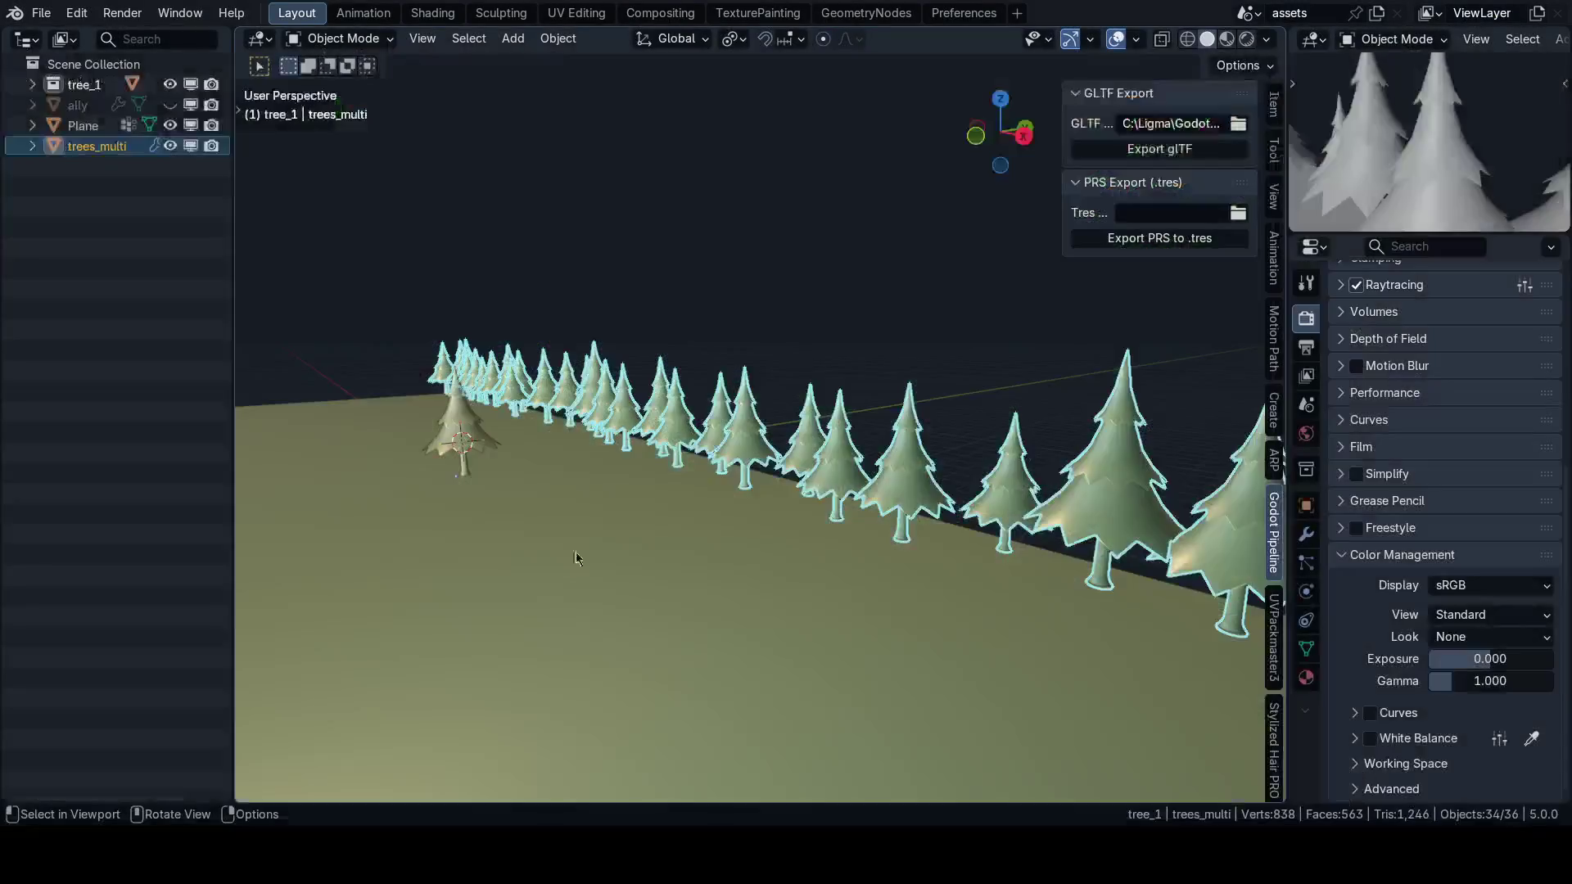
# Isolate the ally capsule and inspect its transform values, leaving its height unchanged.
pyautogui.moveTo(576, 552)
pyautogui.mouseDown()
pyautogui.moveTo(679, 498)
pyautogui.moveTo(852, 352)
pyautogui.mouseUp()
pyautogui.press('n')
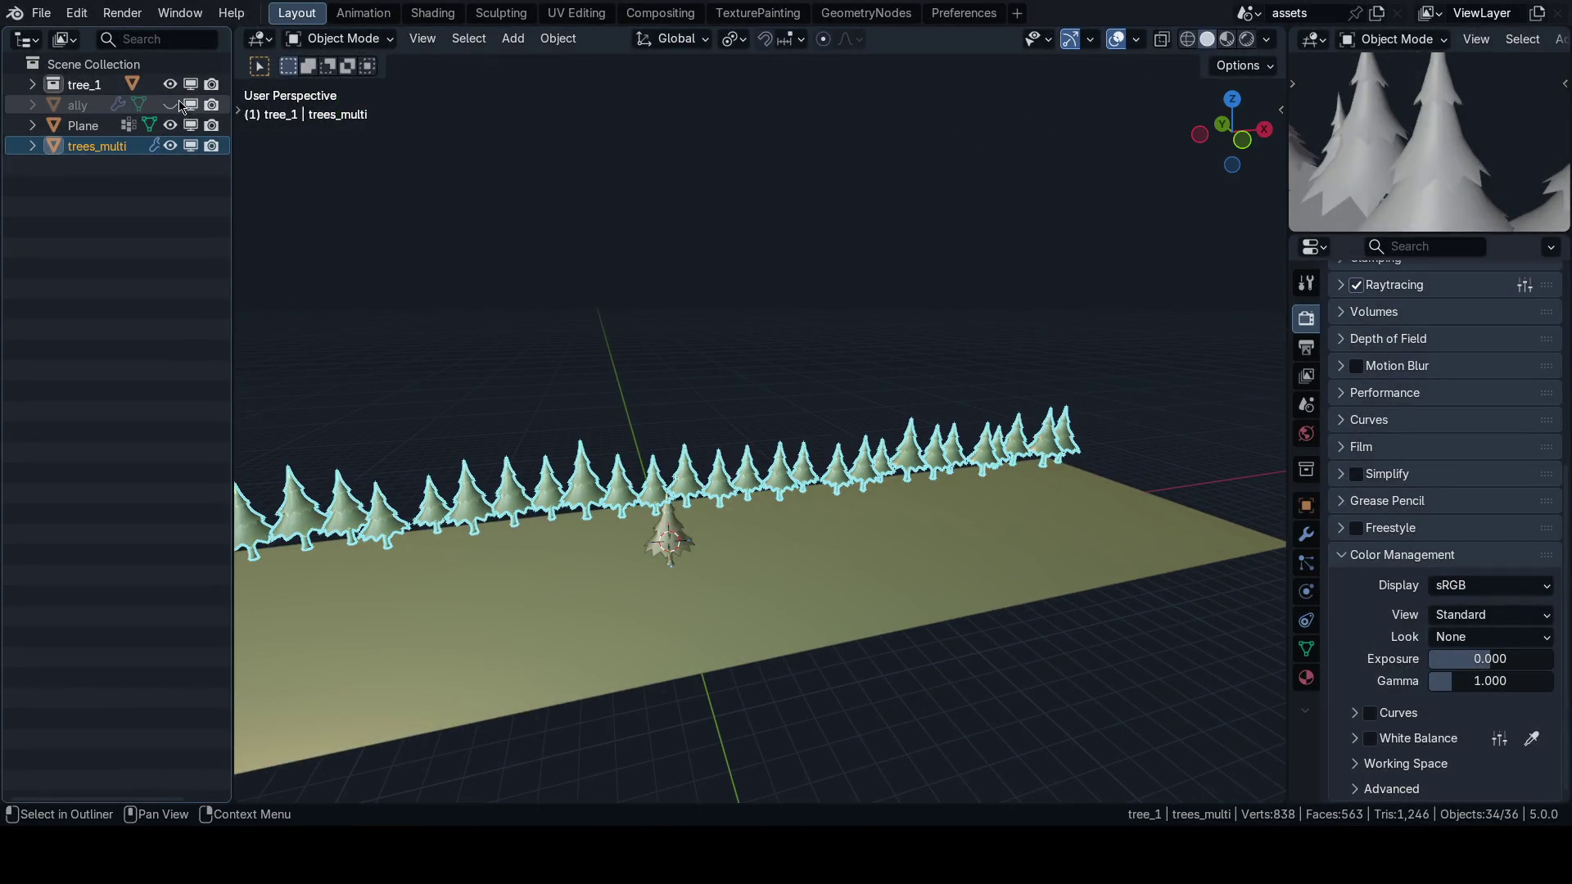
pyautogui.click(181, 107)
pyautogui.press('f')
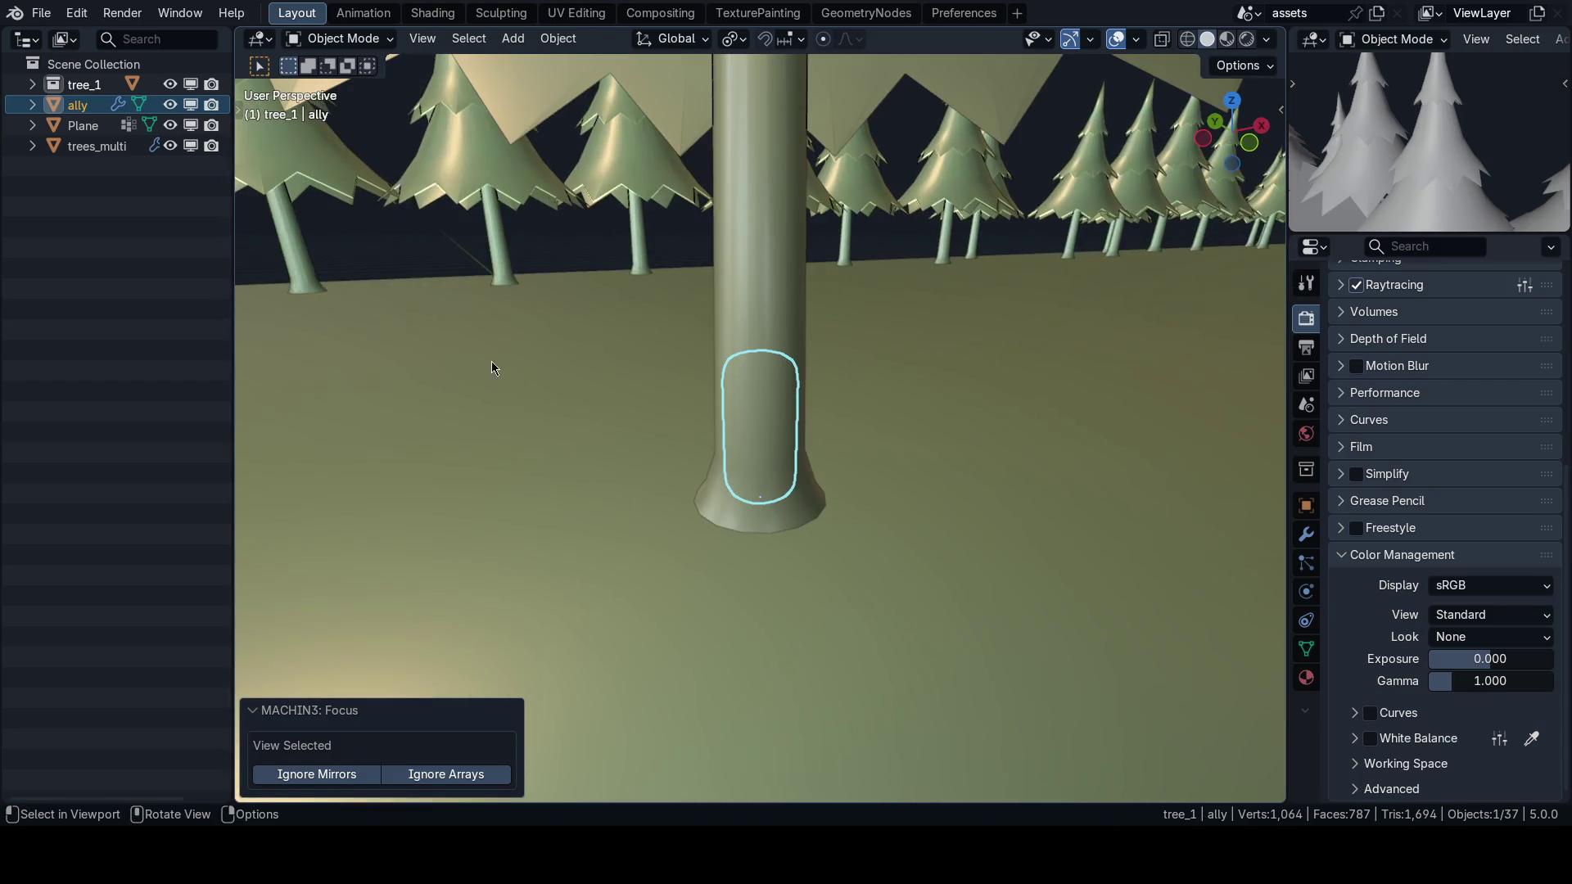
pyautogui.hotkey('shift', 'h')
pyautogui.scroll(-4, 777, 454)
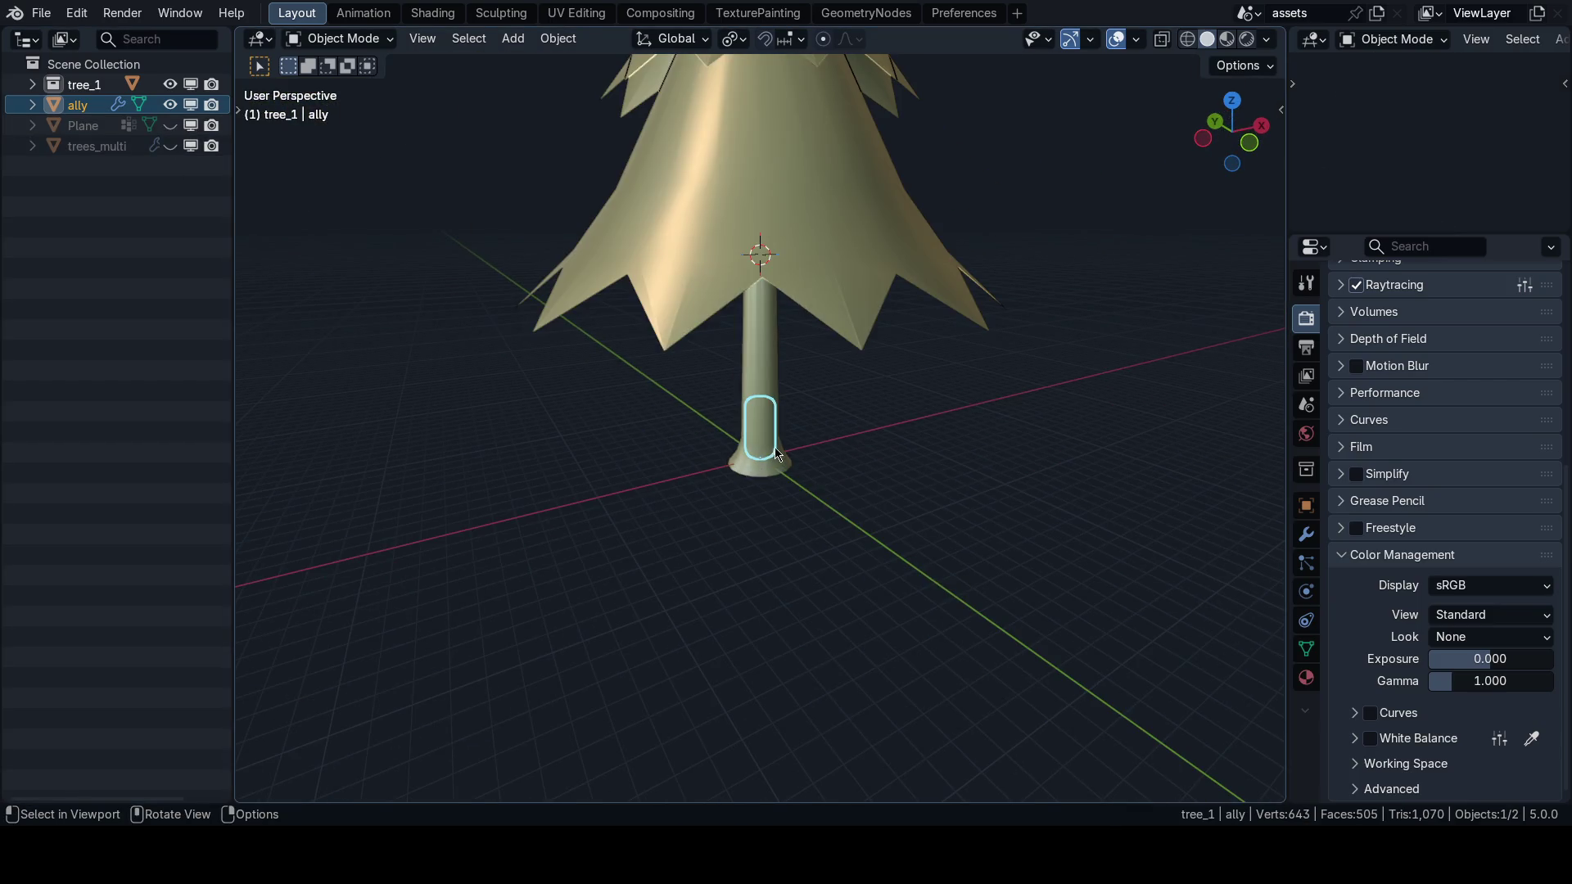
pyautogui.press('n')
pyautogui.click(1273, 105)
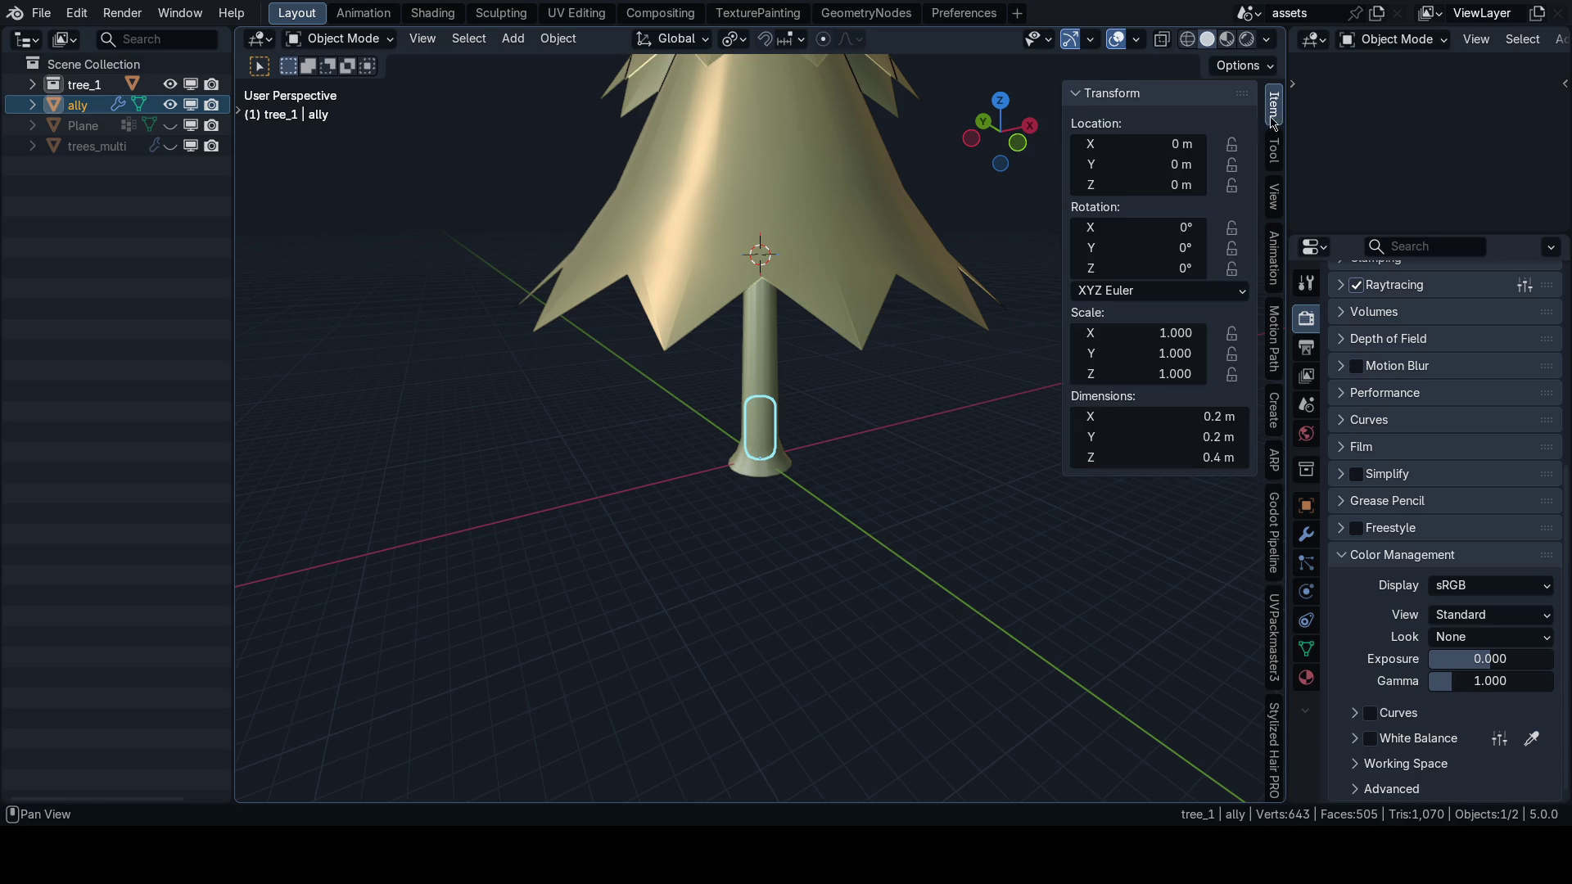
pyautogui.click(1198, 457)
pyautogui.press('Escape')
pyautogui.scroll(-3, 905, 490)
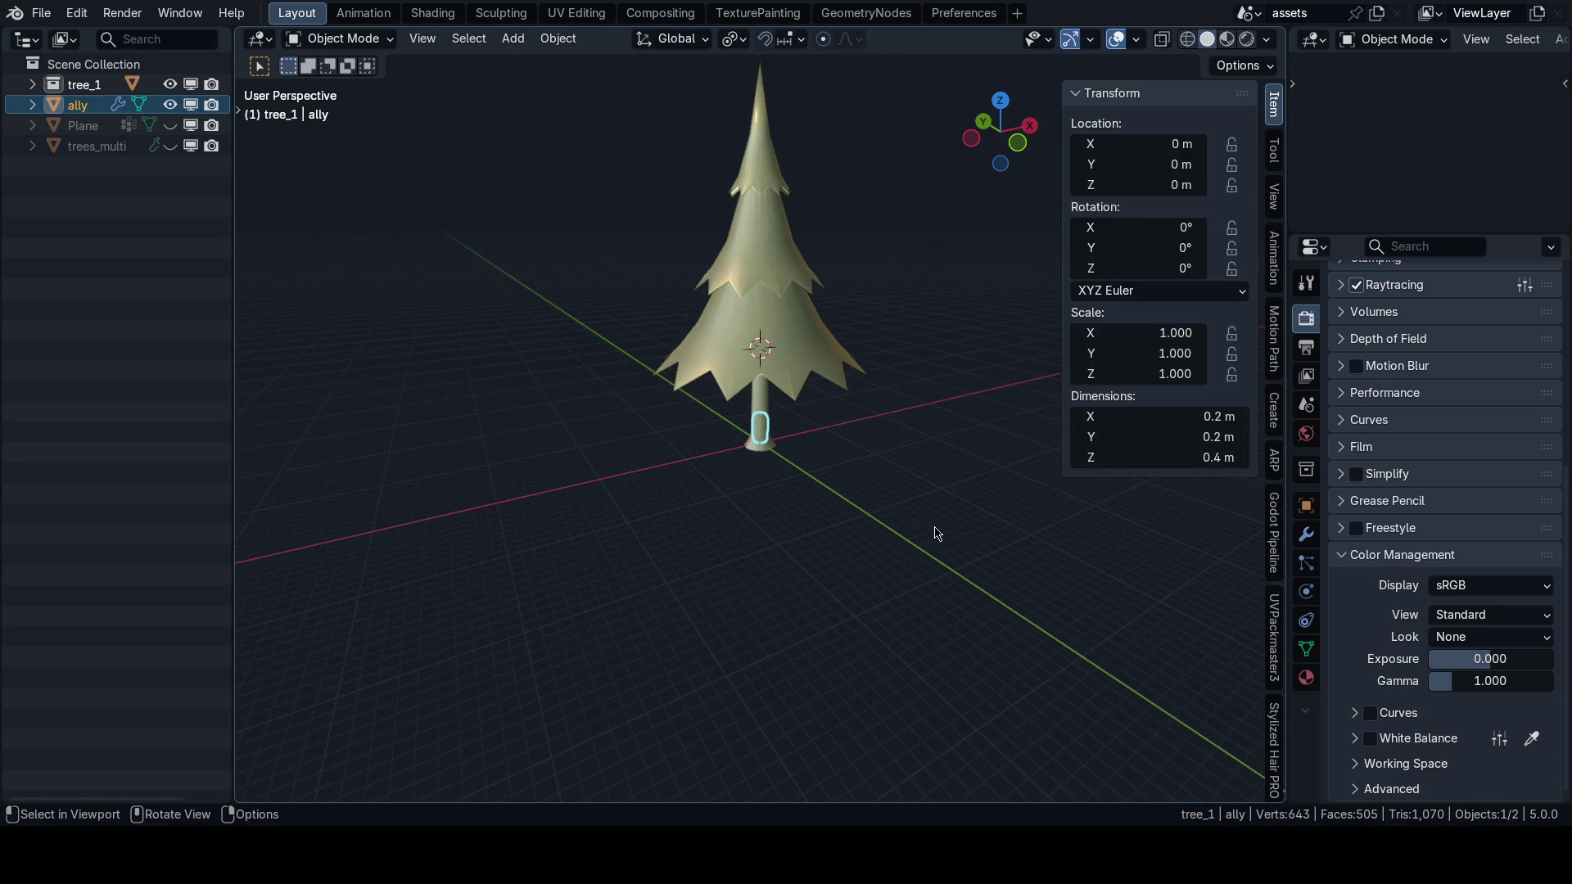
# Scale the ally capsule up fourfold and apply the scale.
pyautogui.press('s')
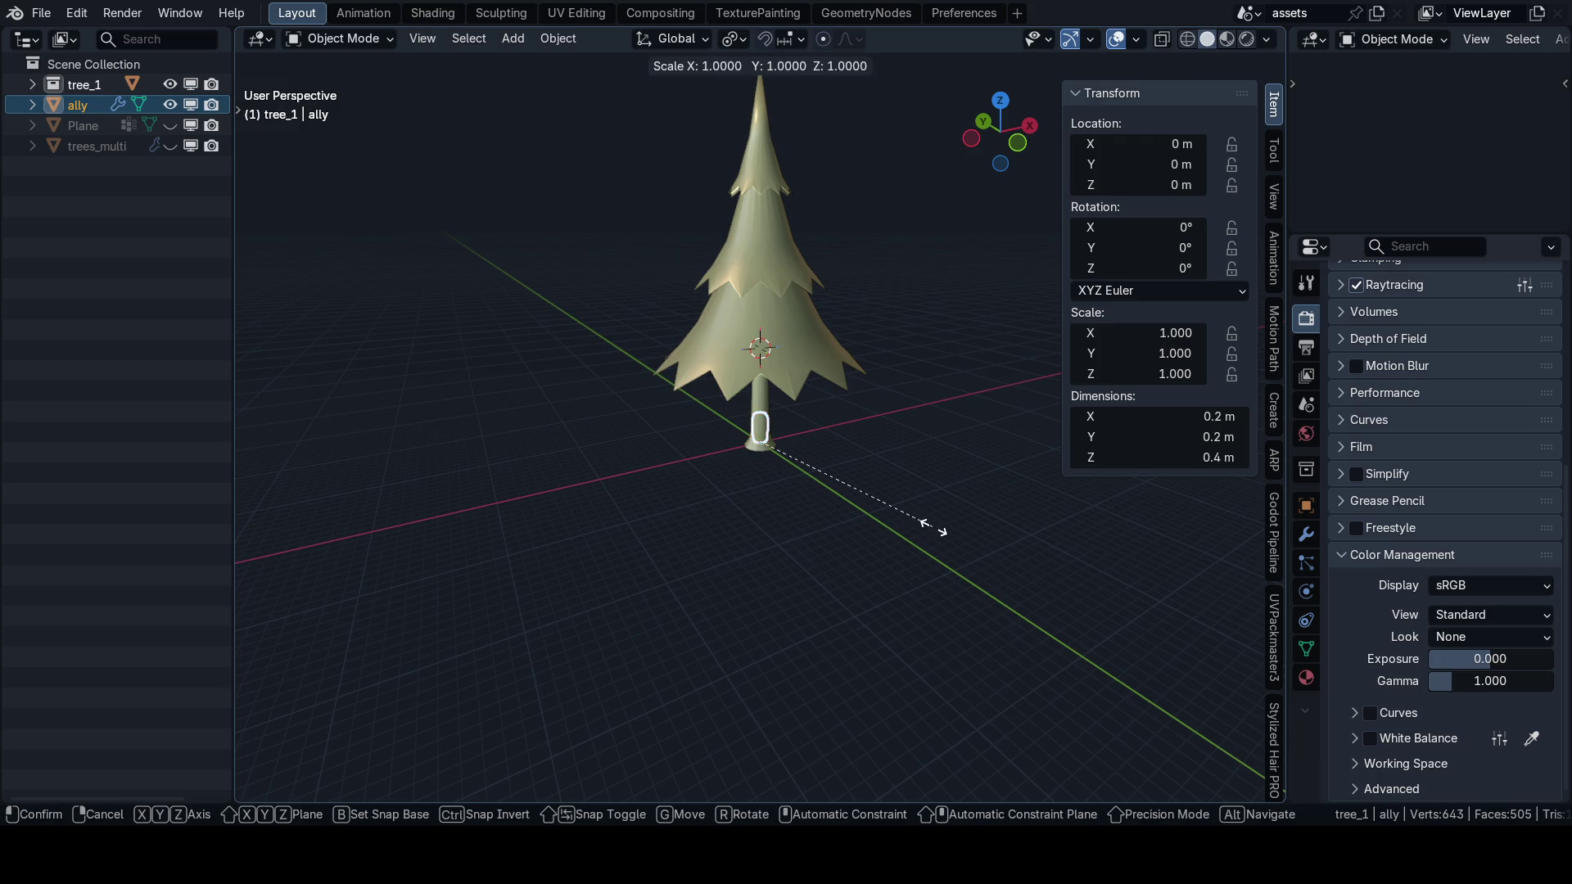
pyautogui.press('4')
pyautogui.press('Return')
pyautogui.hotkey('ctrl', 'a')
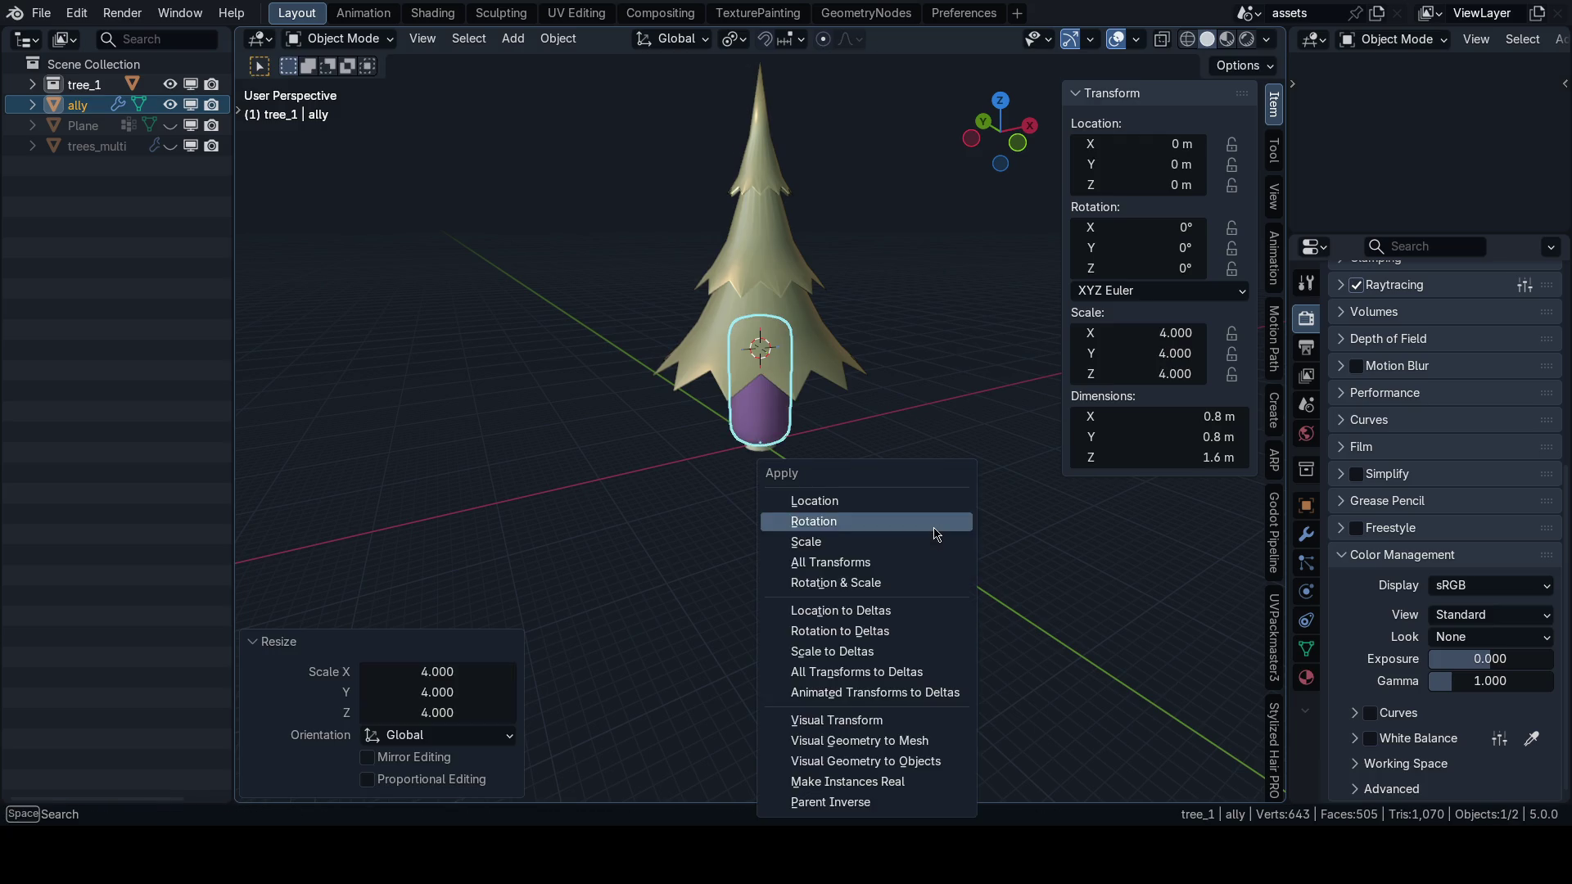
pyautogui.click(933, 544)
# Hide tree_1 and save 63_journey.blend.
pyautogui.press('n')
pyautogui.click(170, 85)
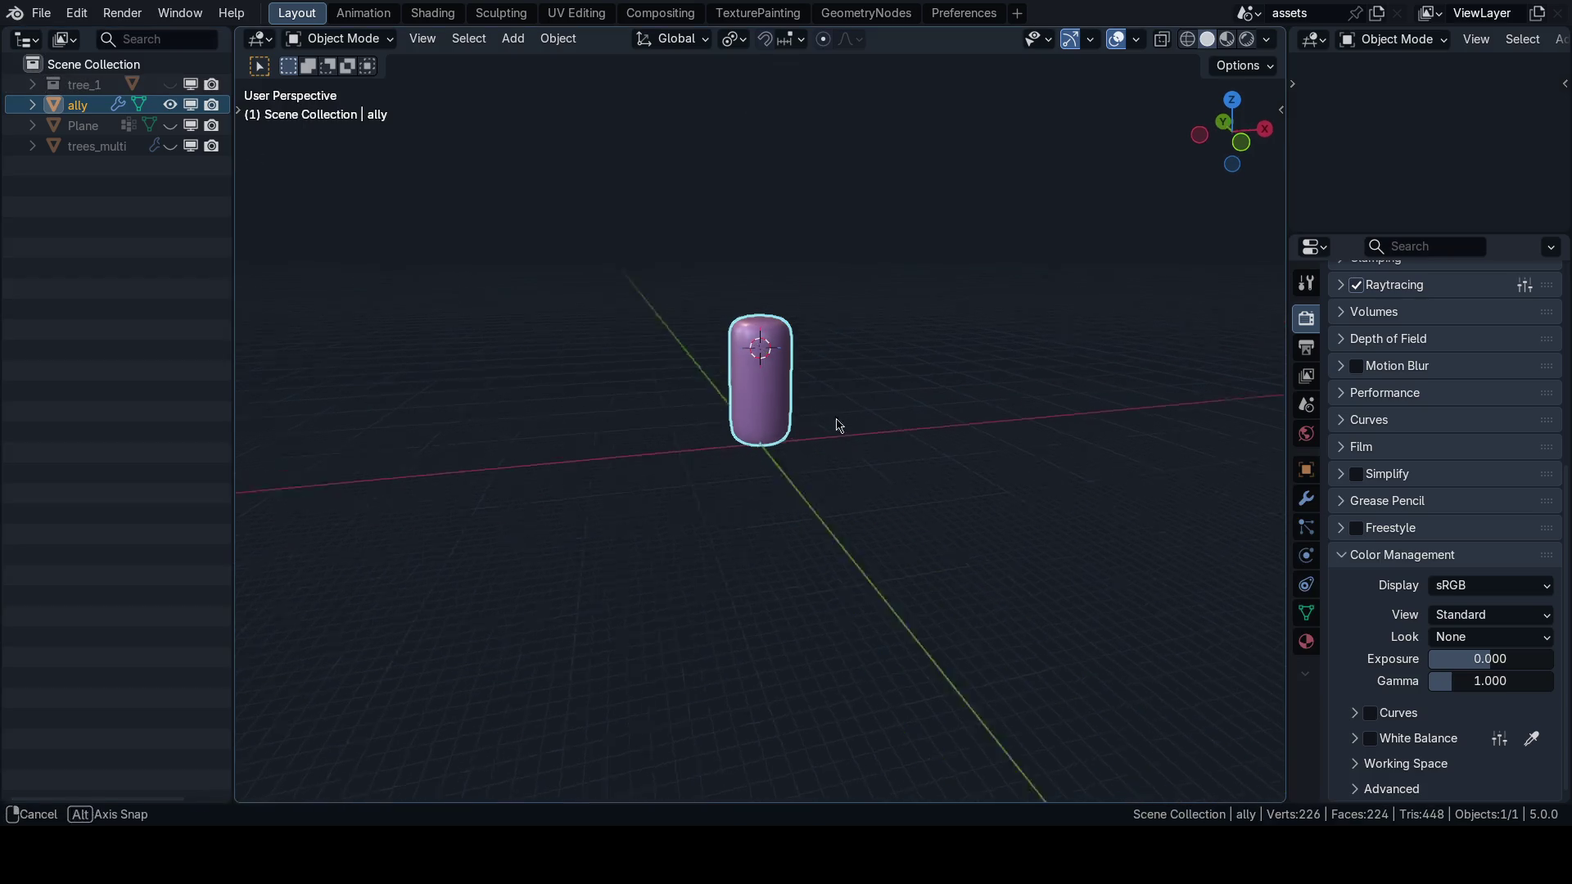
pyautogui.hotkey('ctrl', 's')
pyautogui.click(916, 421)
# Delete the ally capsule from the scene.
pyautogui.hotkey('shift', 's')
pyautogui.press('q')
pyautogui.press('Escape')
pyautogui.scroll(3, 842, 498)
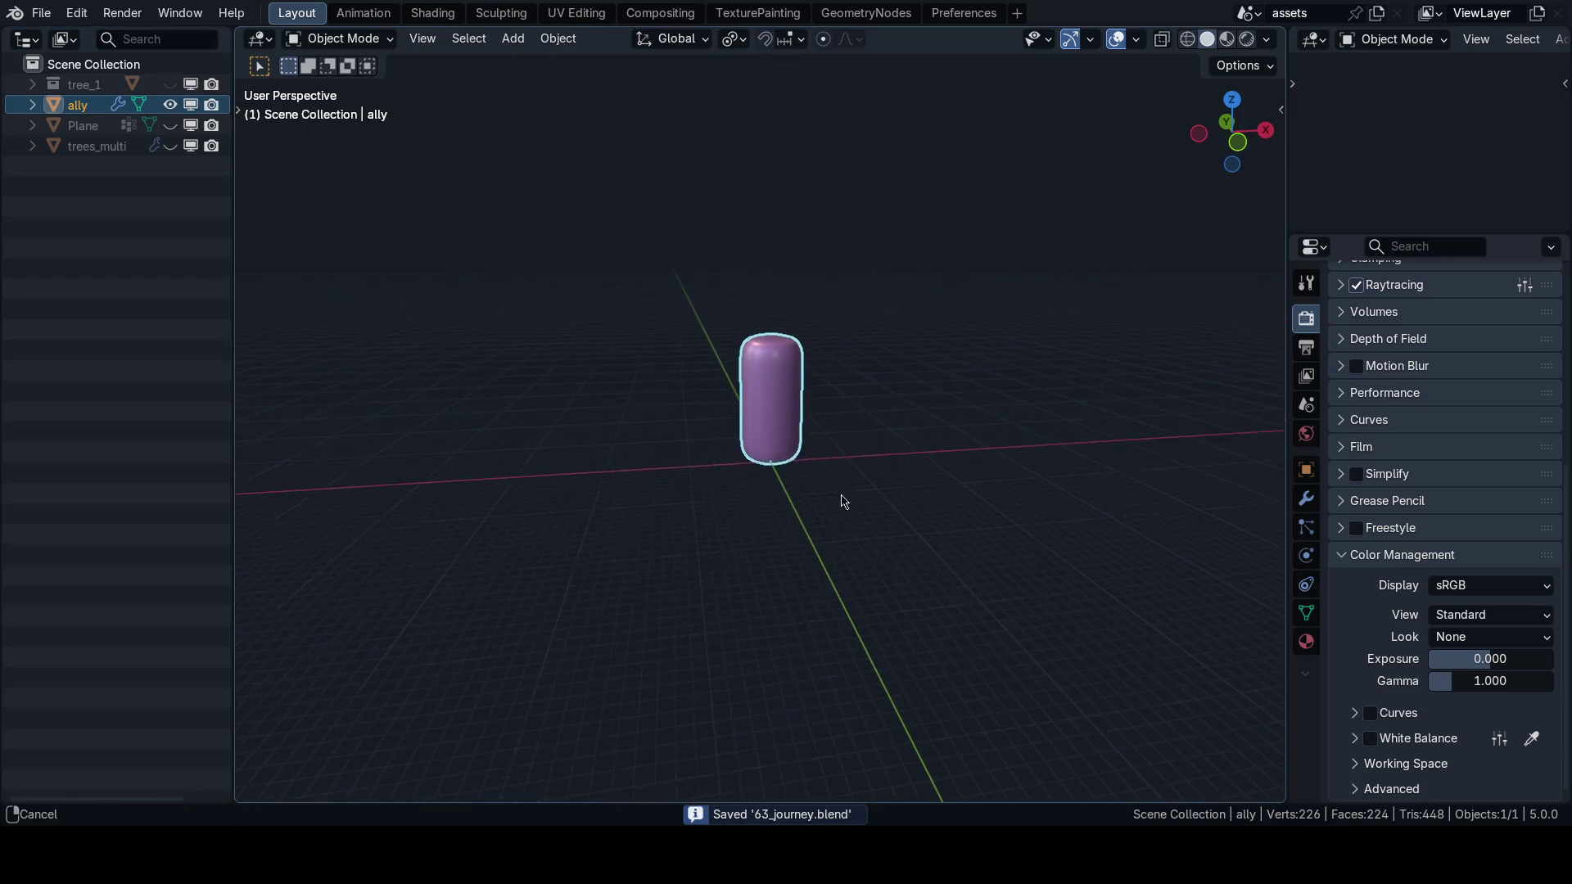
pyautogui.moveTo(808, 509)
pyautogui.mouseDown()
pyautogui.moveTo(940, 488)
pyautogui.moveTo(902, 495)
pyautogui.mouseUp()
pyautogui.press('x')
pyautogui.click(870, 489)
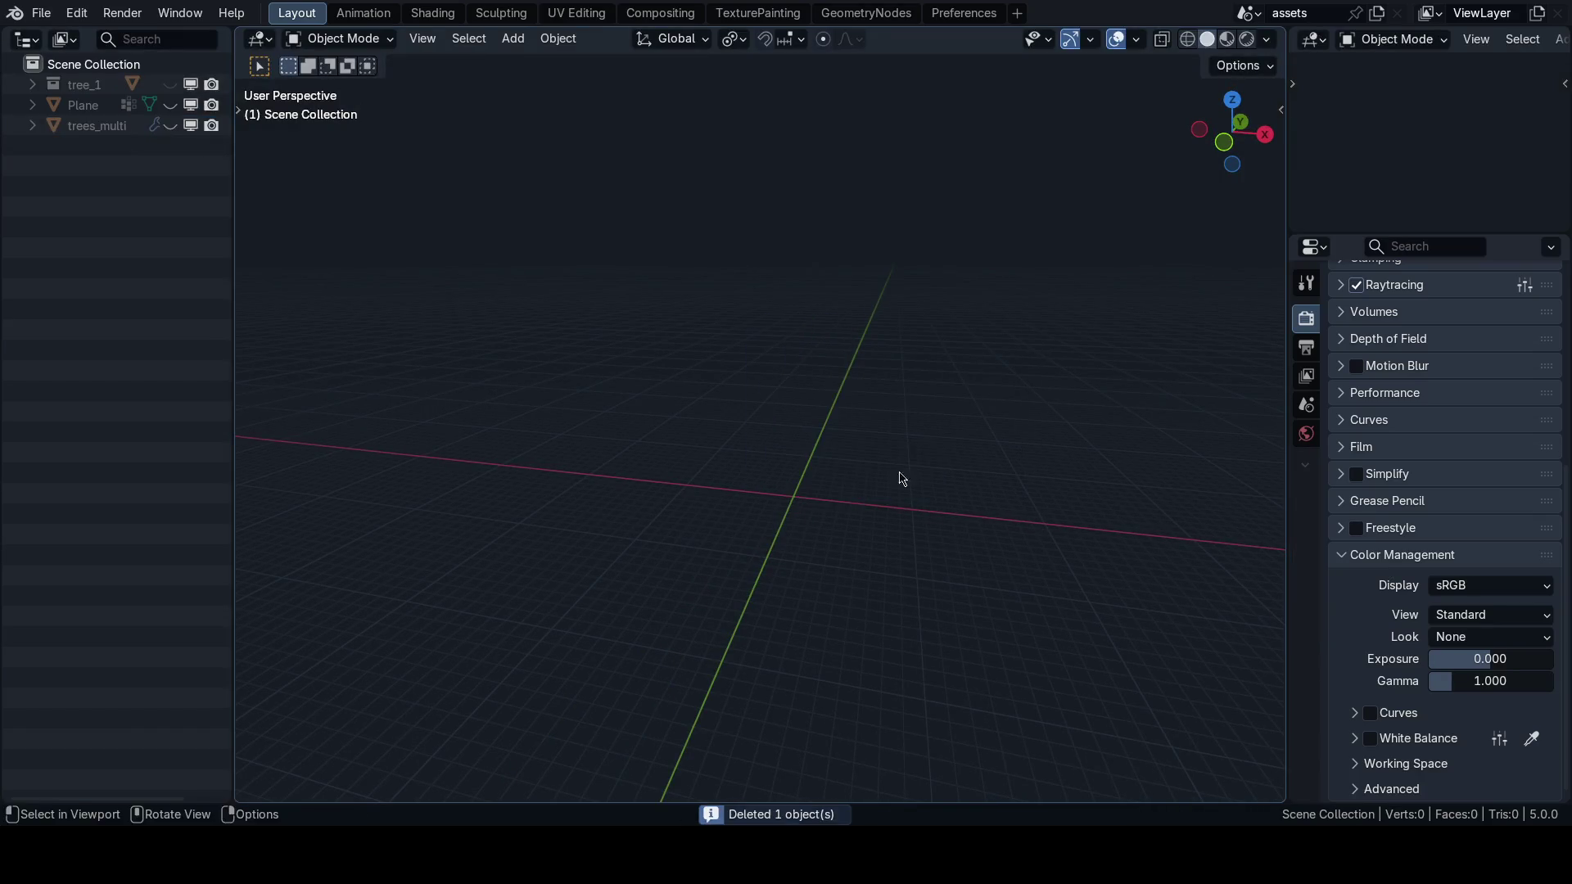
# Add a cube mesh positioned at the world origin.
pyautogui.hotkey('shift', 'a')
pyautogui.moveTo(906, 407)
pyautogui.click(1003, 439)
pyautogui.press('KP_1')
pyautogui.hotkey('shift', 's')
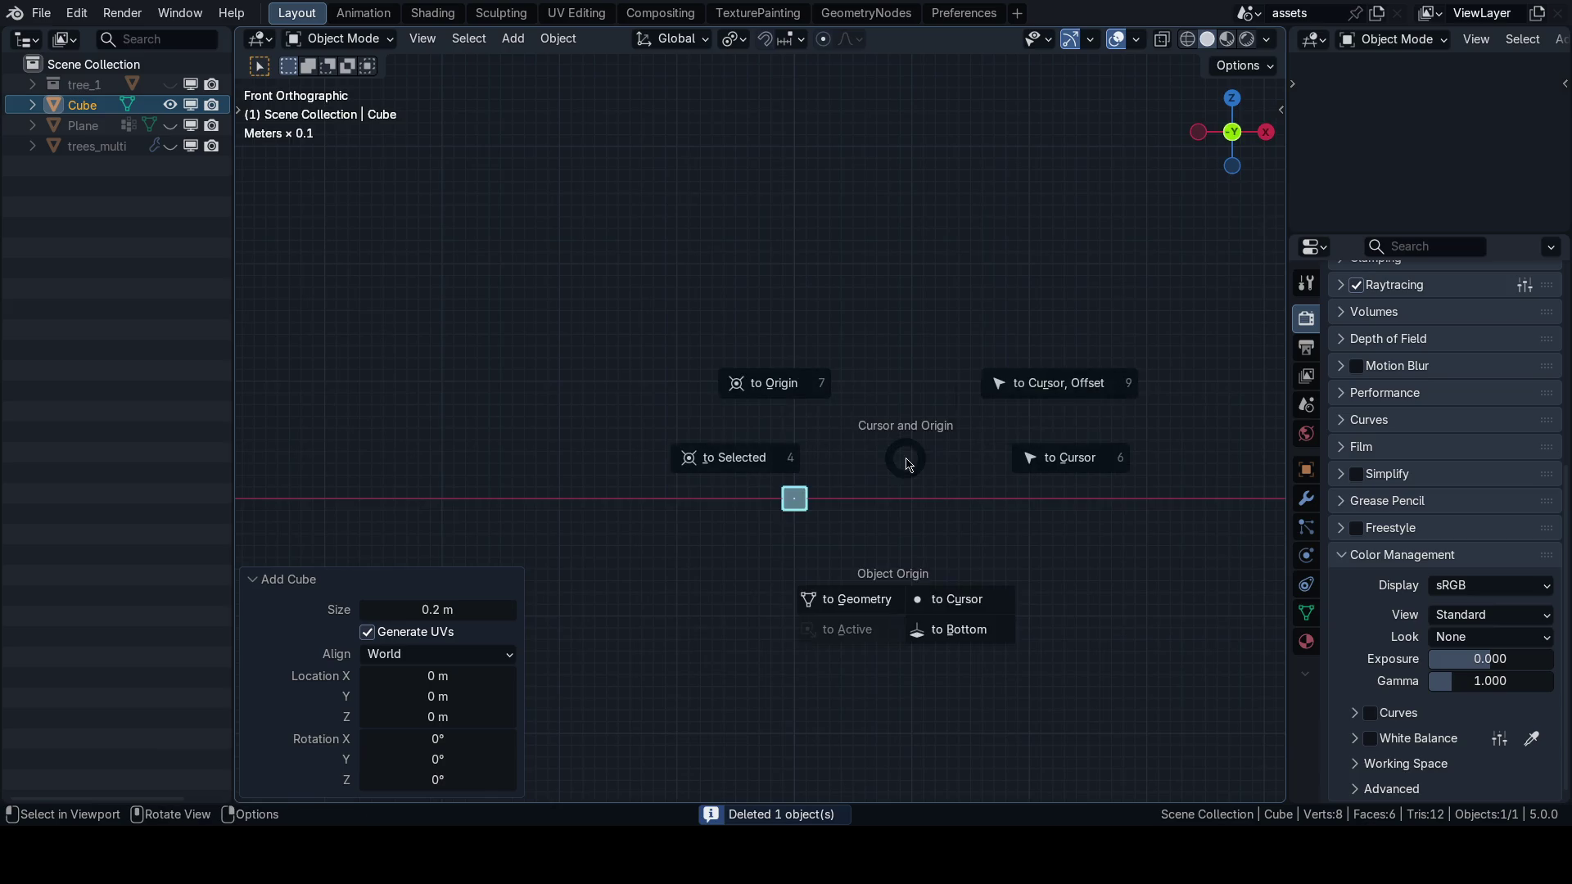
pyautogui.click(934, 628)
# Set the cube's dimensions to 0.4 × 0.4 × 1.6 m.
pyautogui.press('n')
pyautogui.click(1199, 451)
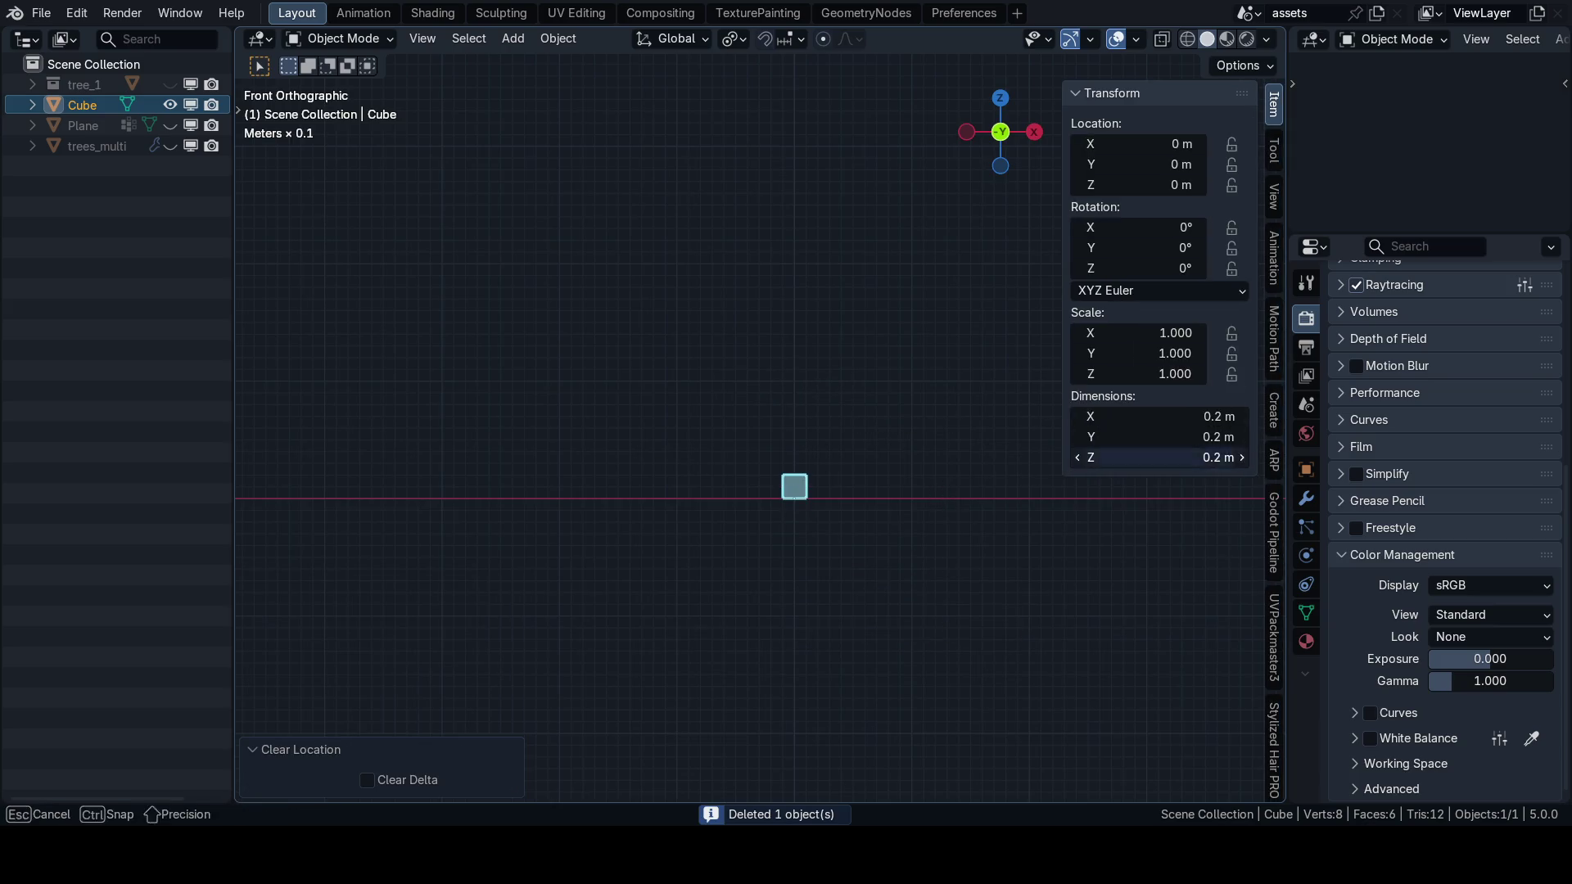
pyautogui.write('1.6')
pyautogui.press('Return')
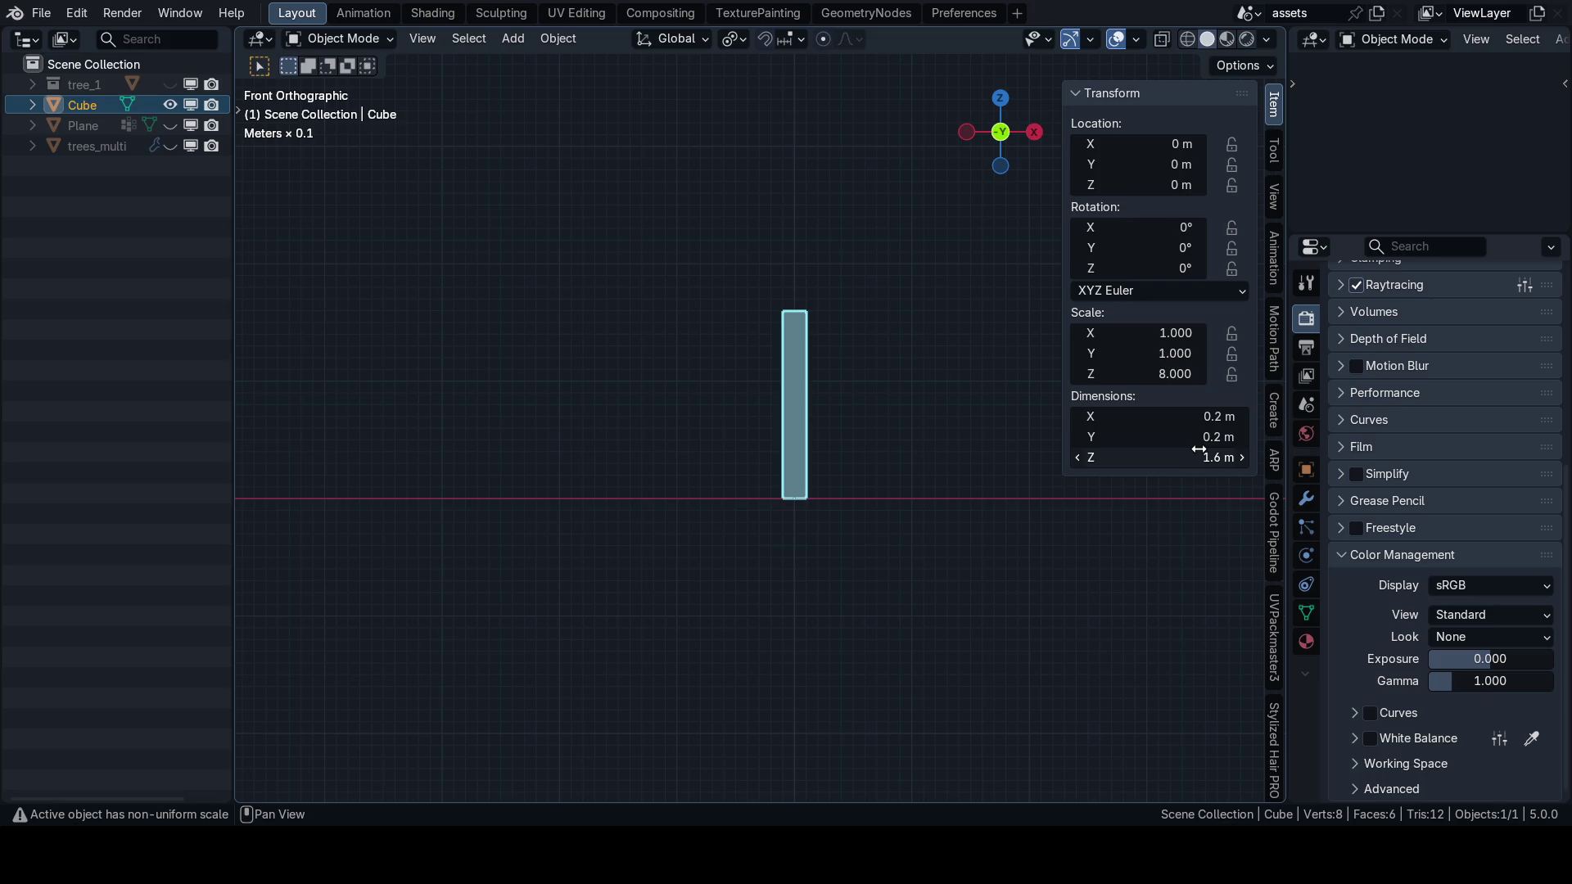
pyautogui.moveTo(1195, 417); pyautogui.dragTo(1191, 436)
pyautogui.write('0.4')
pyautogui.press('Return')
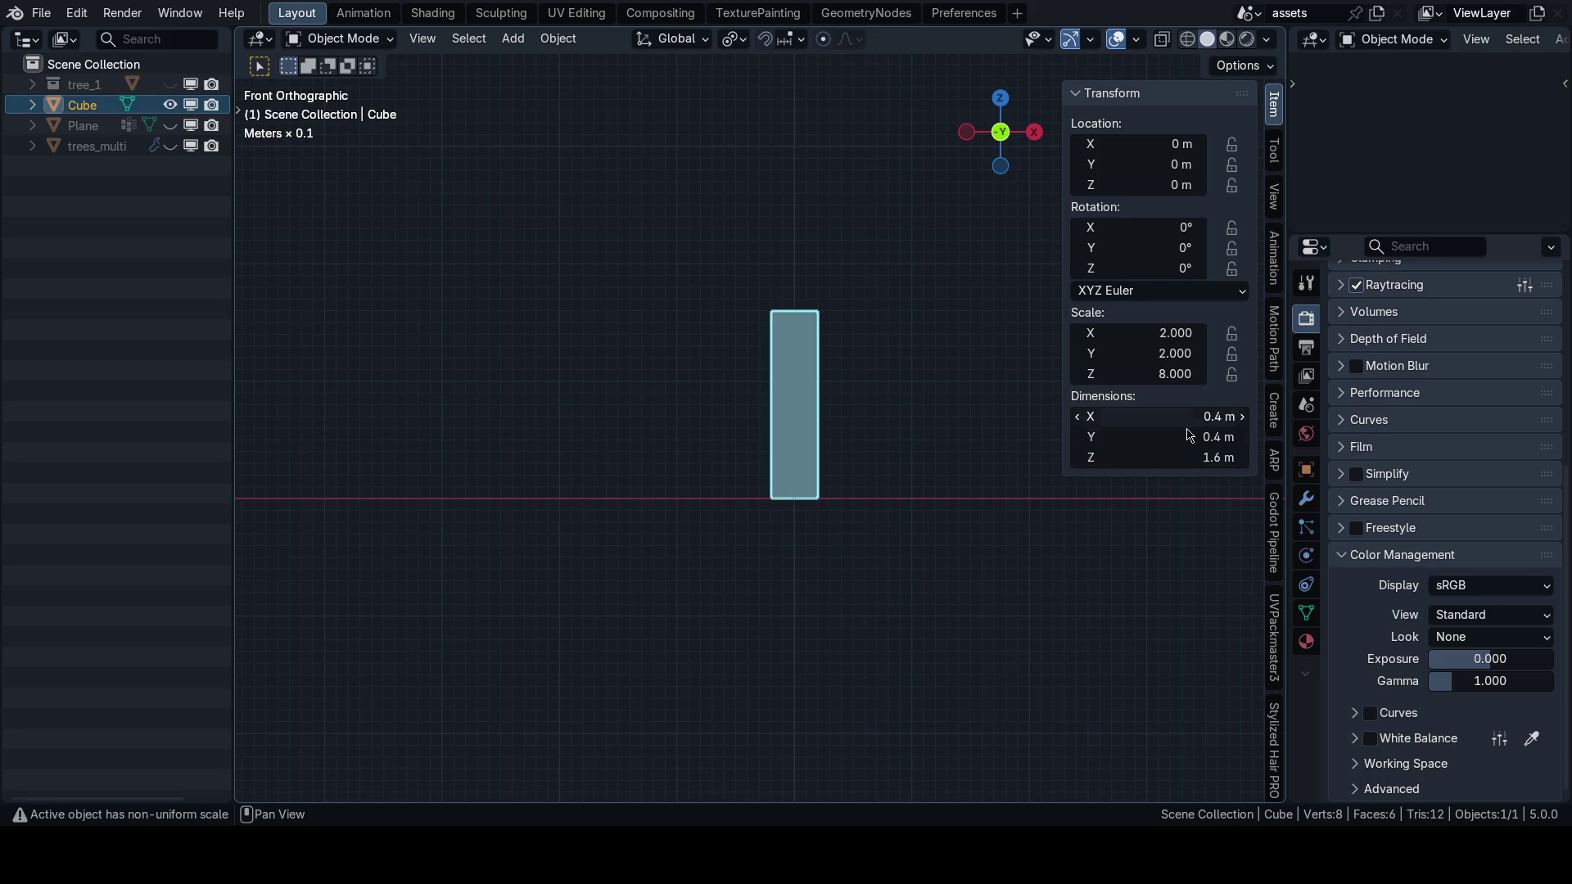
# Apply the cube's scale.
pyautogui.hotkey('ctrl', 's')
pyautogui.press('Escape')
pyautogui.hotkey('ctrl', 'a')
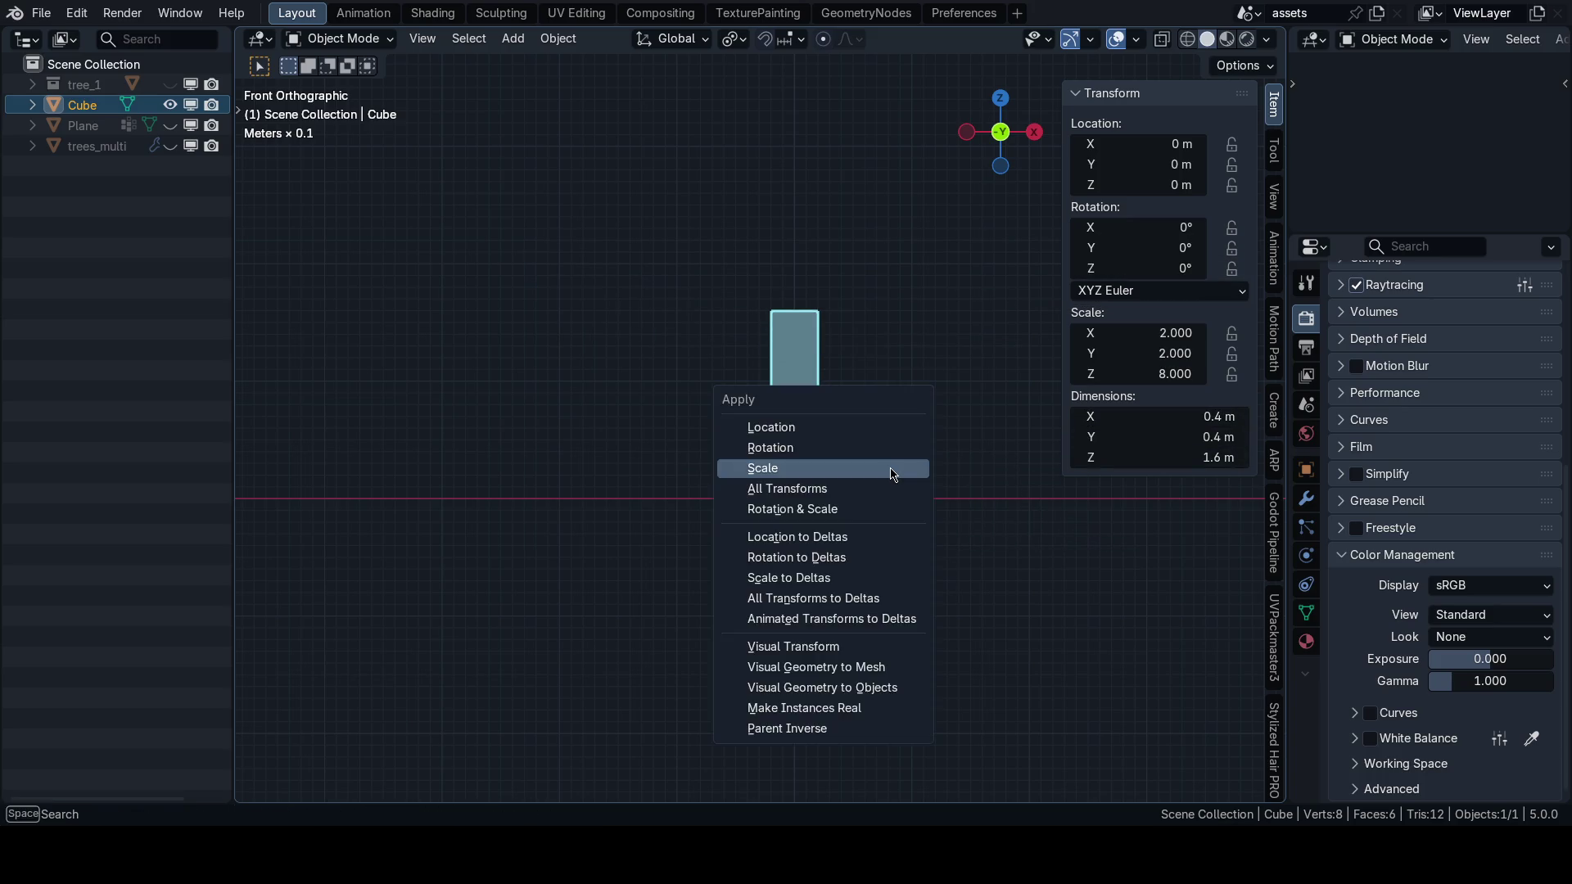
pyautogui.click(895, 467)
# Save 63_journey.blend and enter Edit Mode on the block in front view.
pyautogui.moveTo(823, 459); pyautogui.dragTo(810, 480)
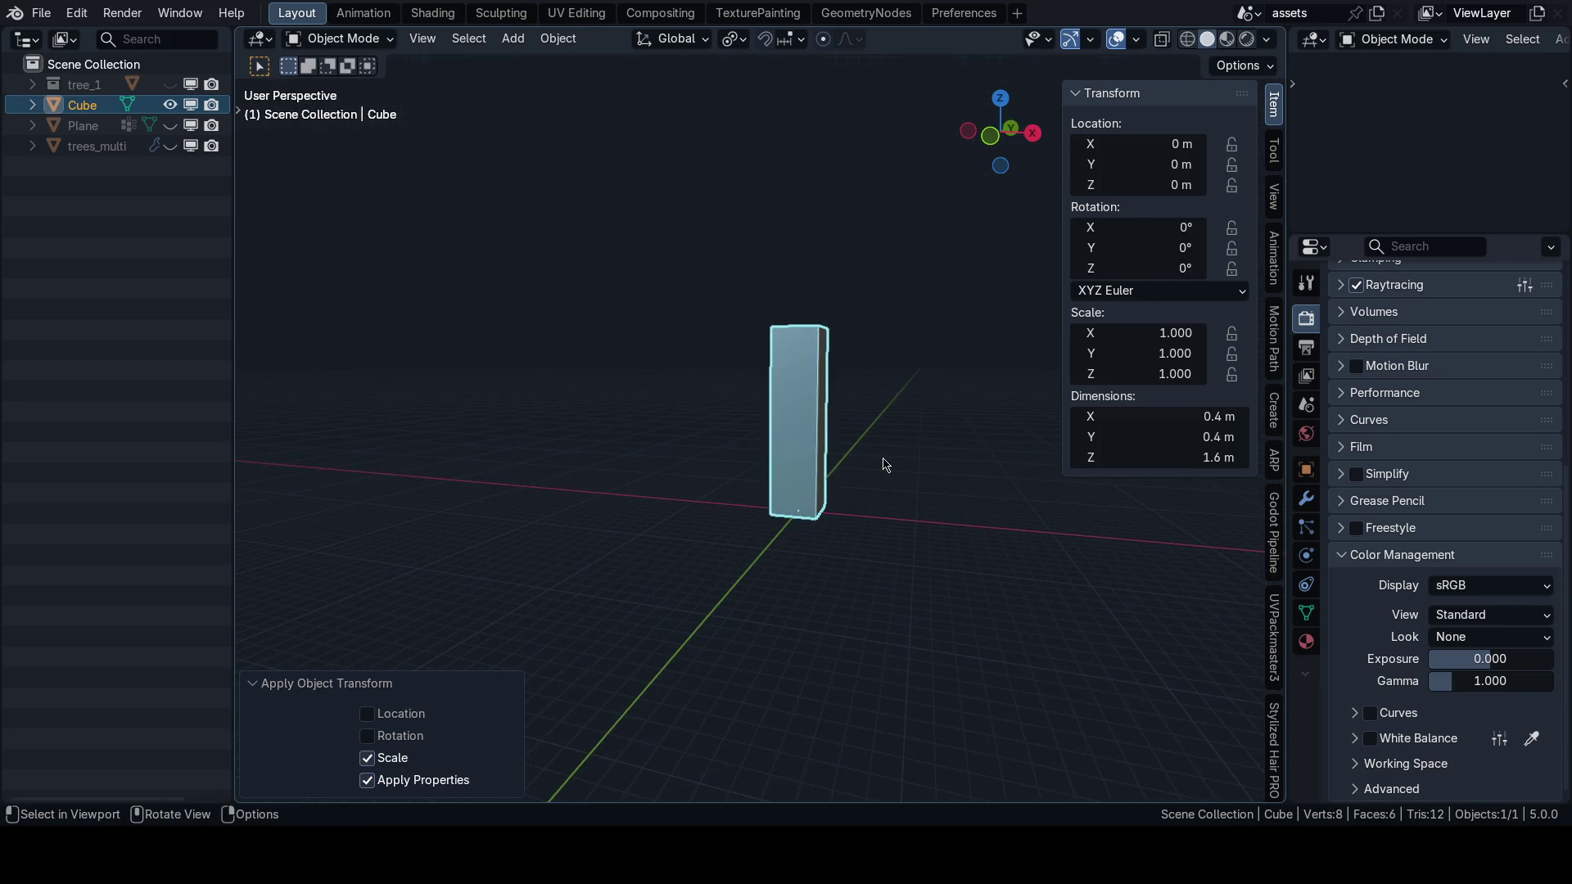
pyautogui.moveTo(558, 625)
pyautogui.mouseDown()
pyautogui.moveTo(667, 565)
pyautogui.moveTo(810, 528)
pyautogui.mouseUp()
pyautogui.moveTo(909, 519); pyautogui.dragTo(884, 548)
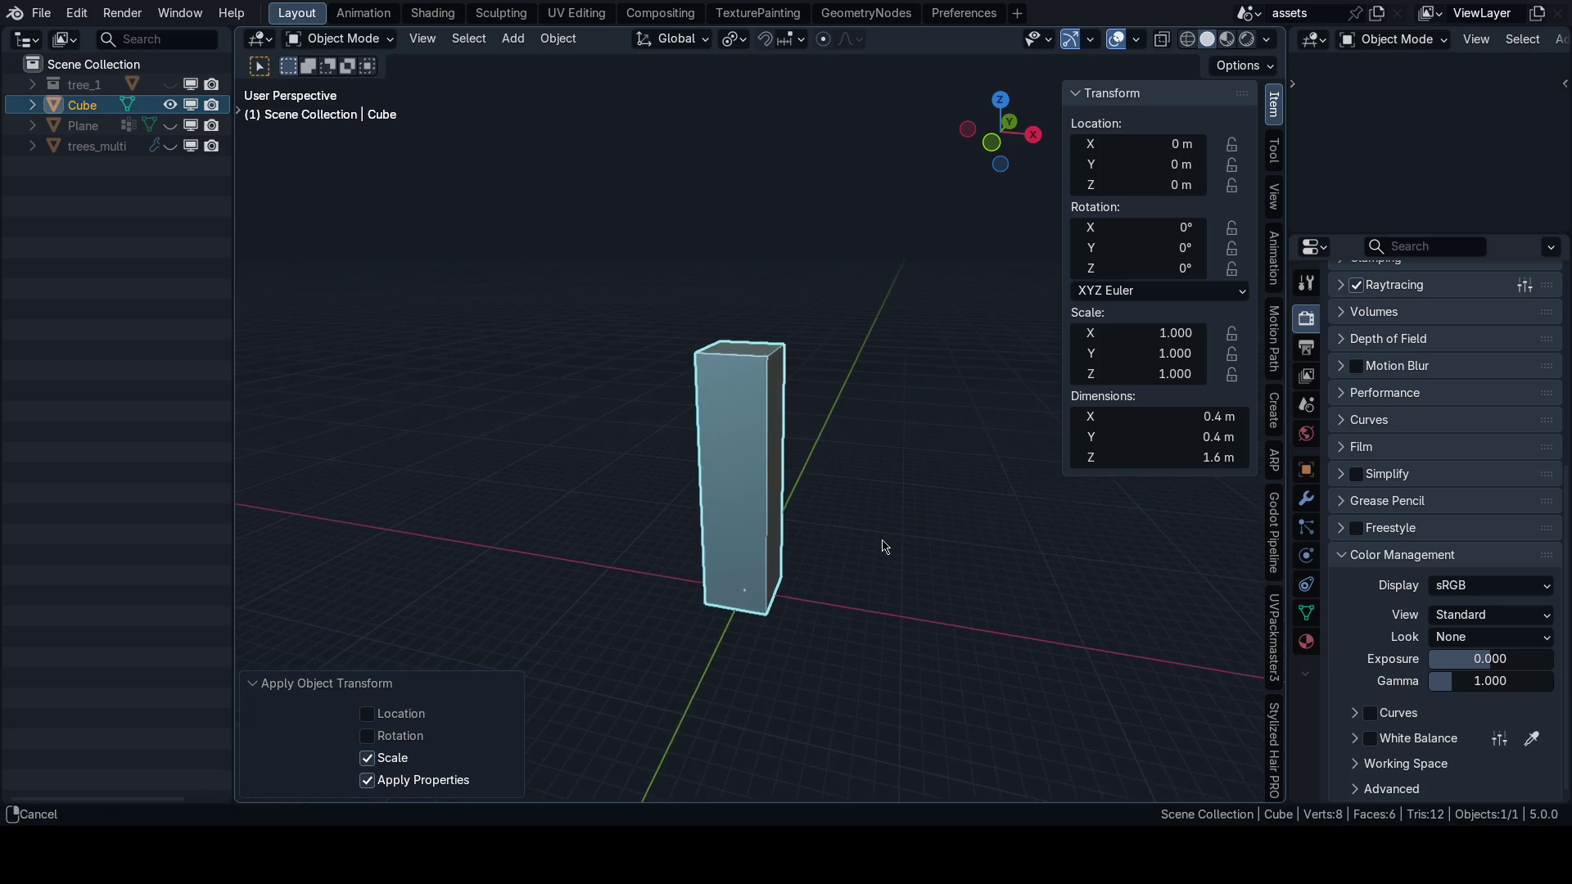
pyautogui.hotkey('ctrl', 's')
pyautogui.click(938, 516)
pyautogui.press('n')
pyautogui.press('Tab')
pyautogui.press('KP_1')
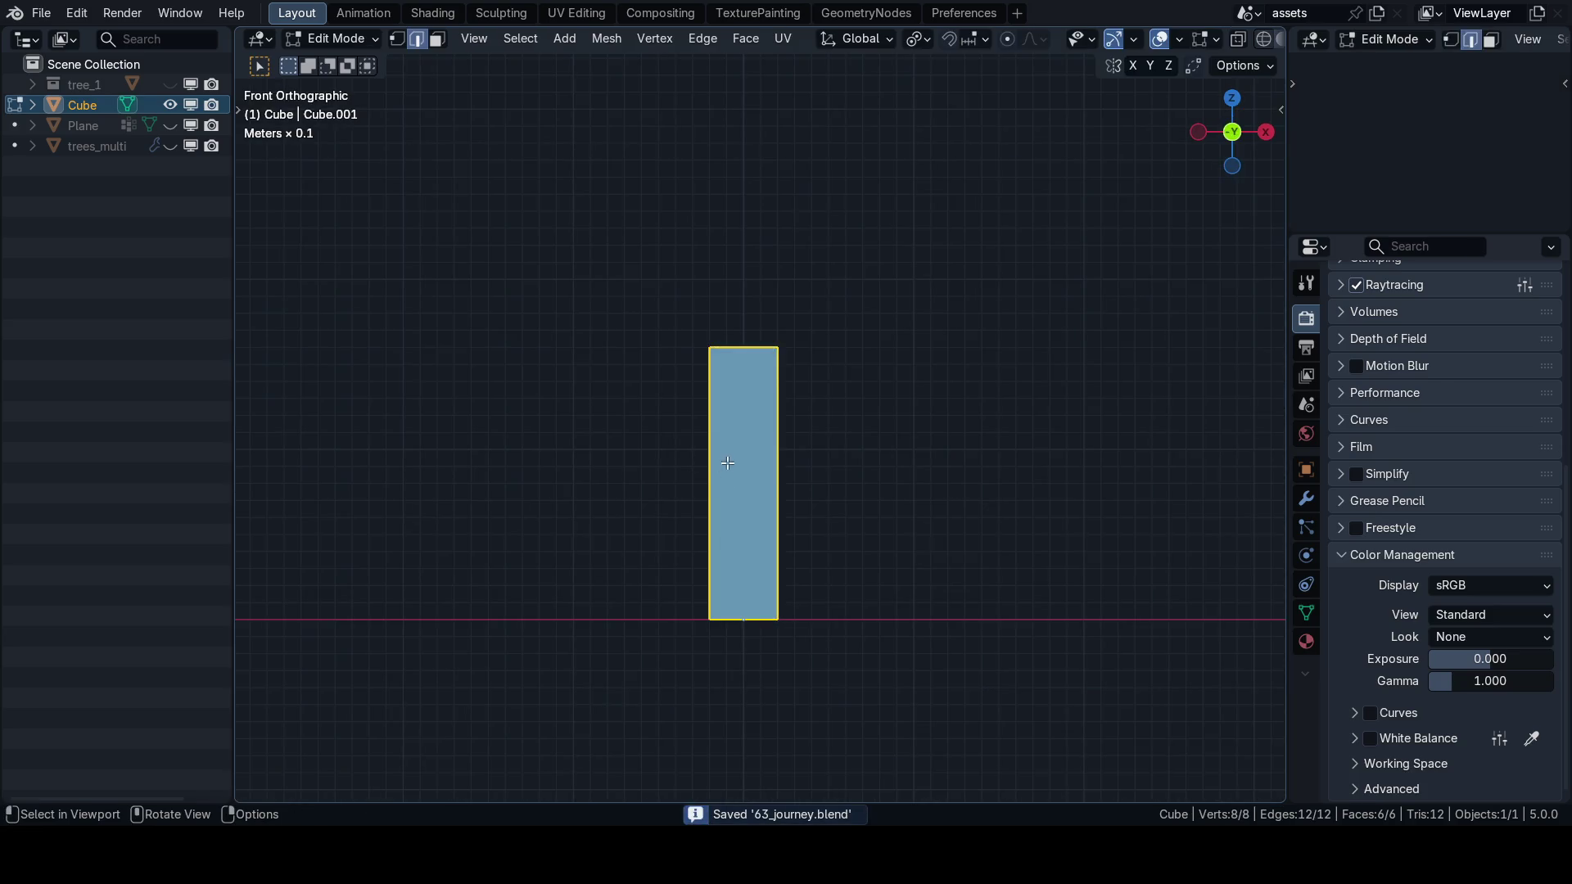
# Loop-cut the block near its top and turn on edge length display.
pyautogui.hotkey('ctrl', 'r')
pyautogui.click(711, 464)
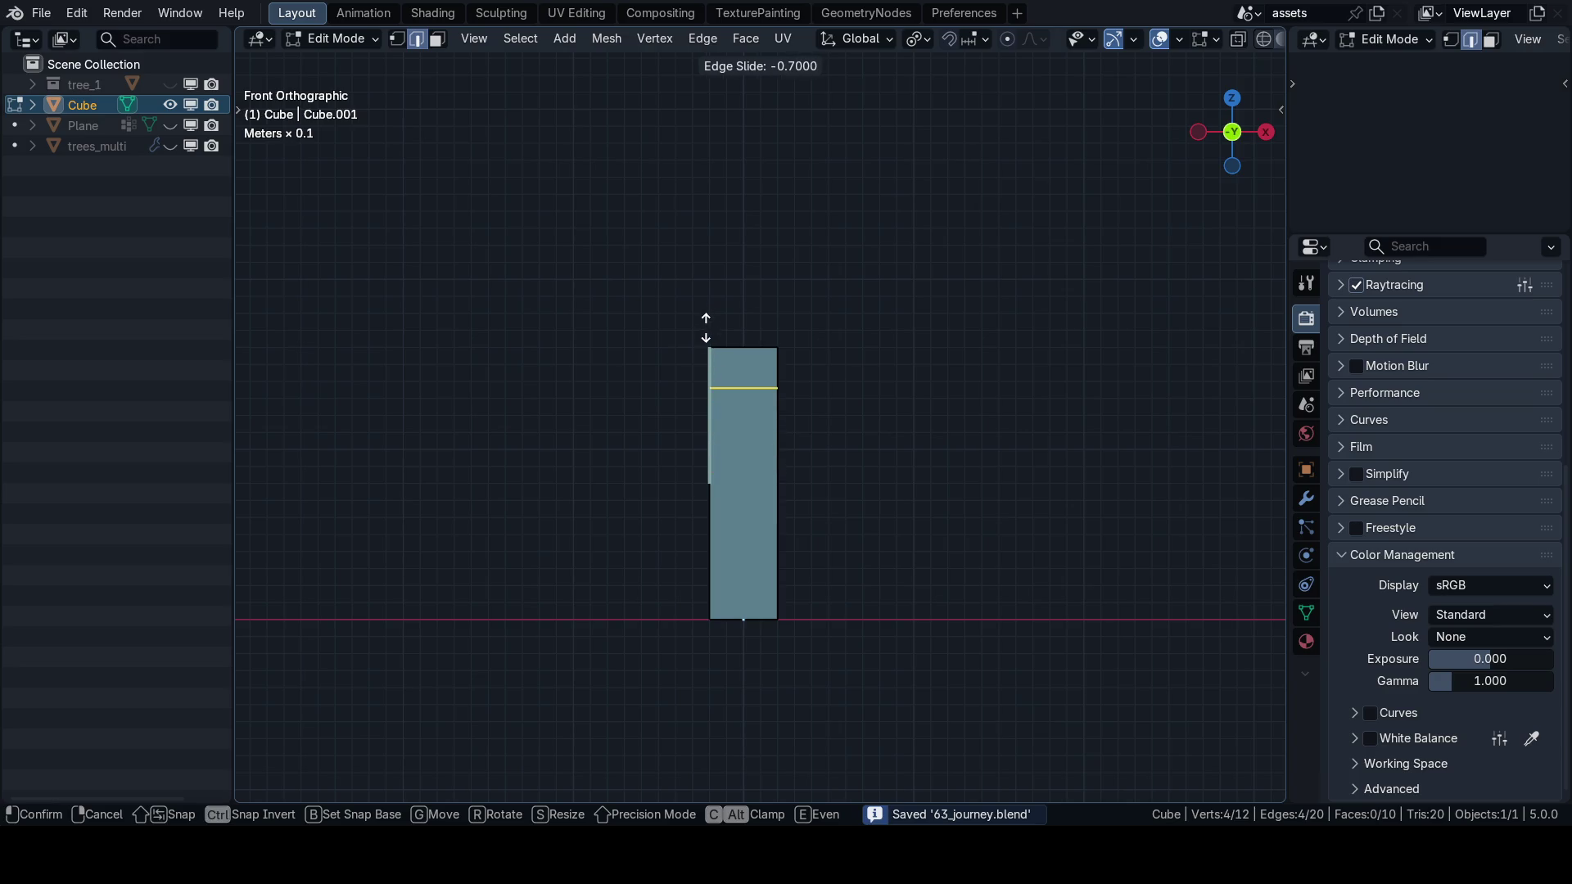
pyautogui.click(705, 332)
pyautogui.scroll(4, 704, 332)
pyautogui.press('q')
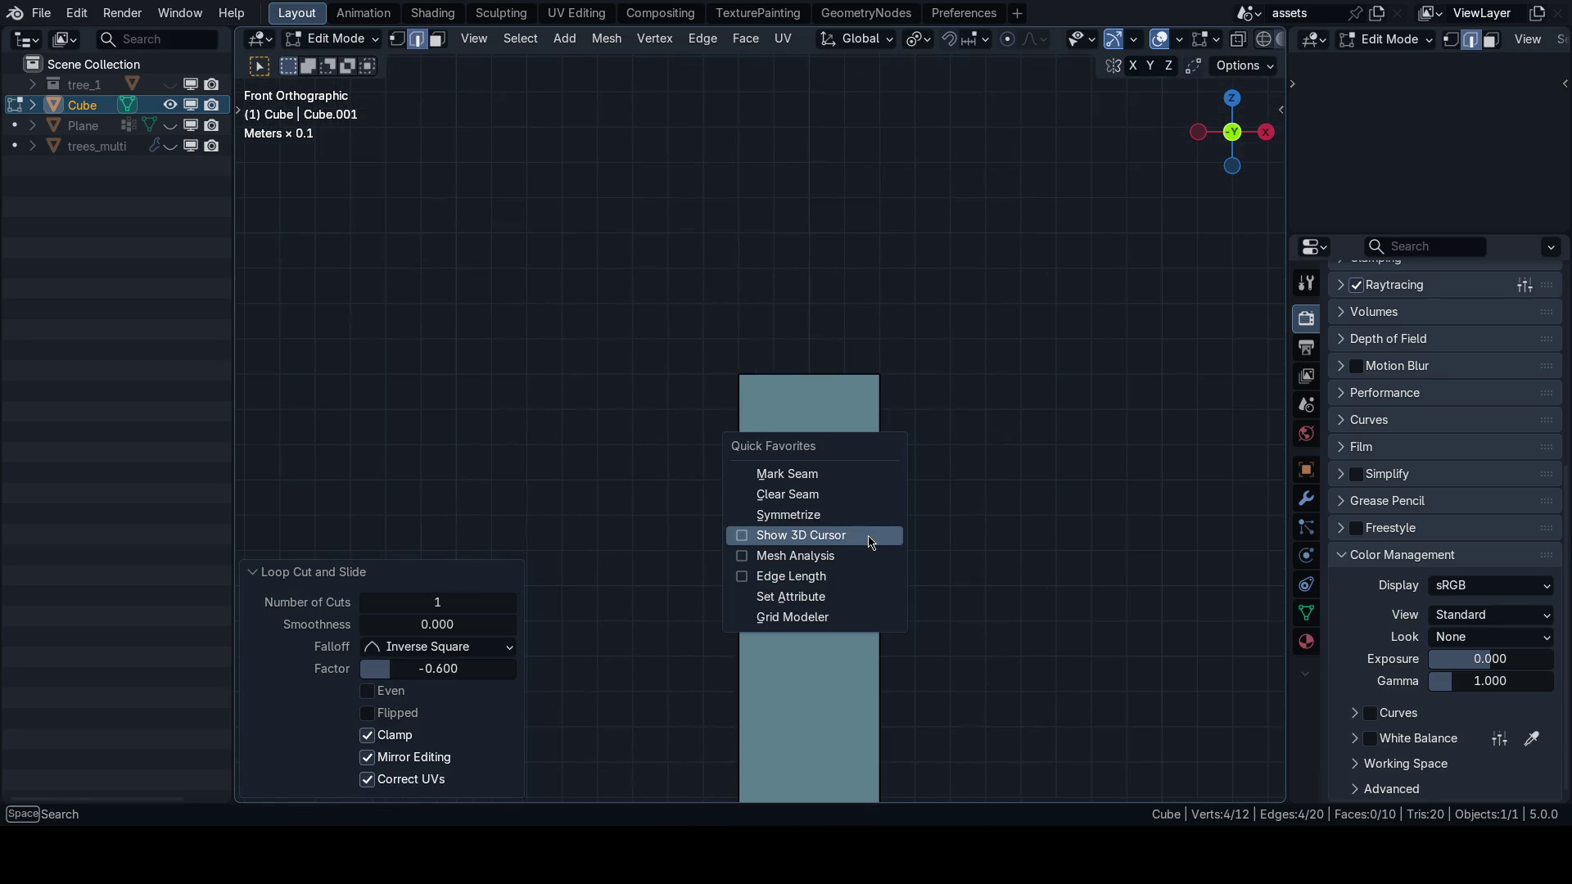
pyautogui.click(866, 567)
pyautogui.scroll(1, 816, 426)
pyautogui.click(826, 434)
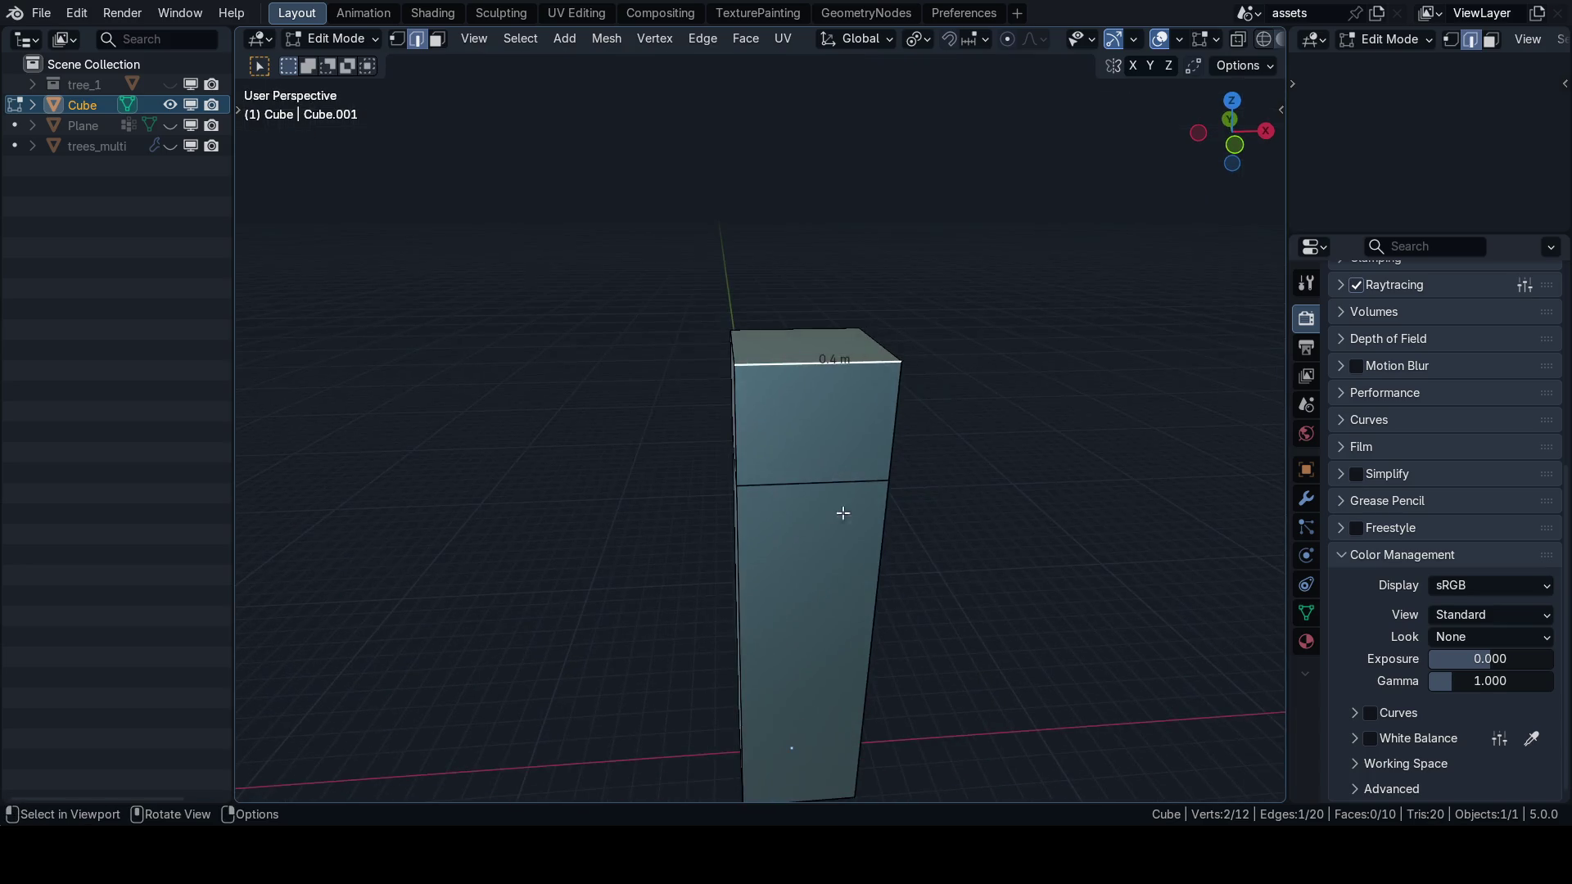
# Lower the new horizontal loop by about 0.08 m.
pyautogui.click(843, 491)
pyautogui.press('`')
pyautogui.click(825, 464)
pyautogui.press('g')
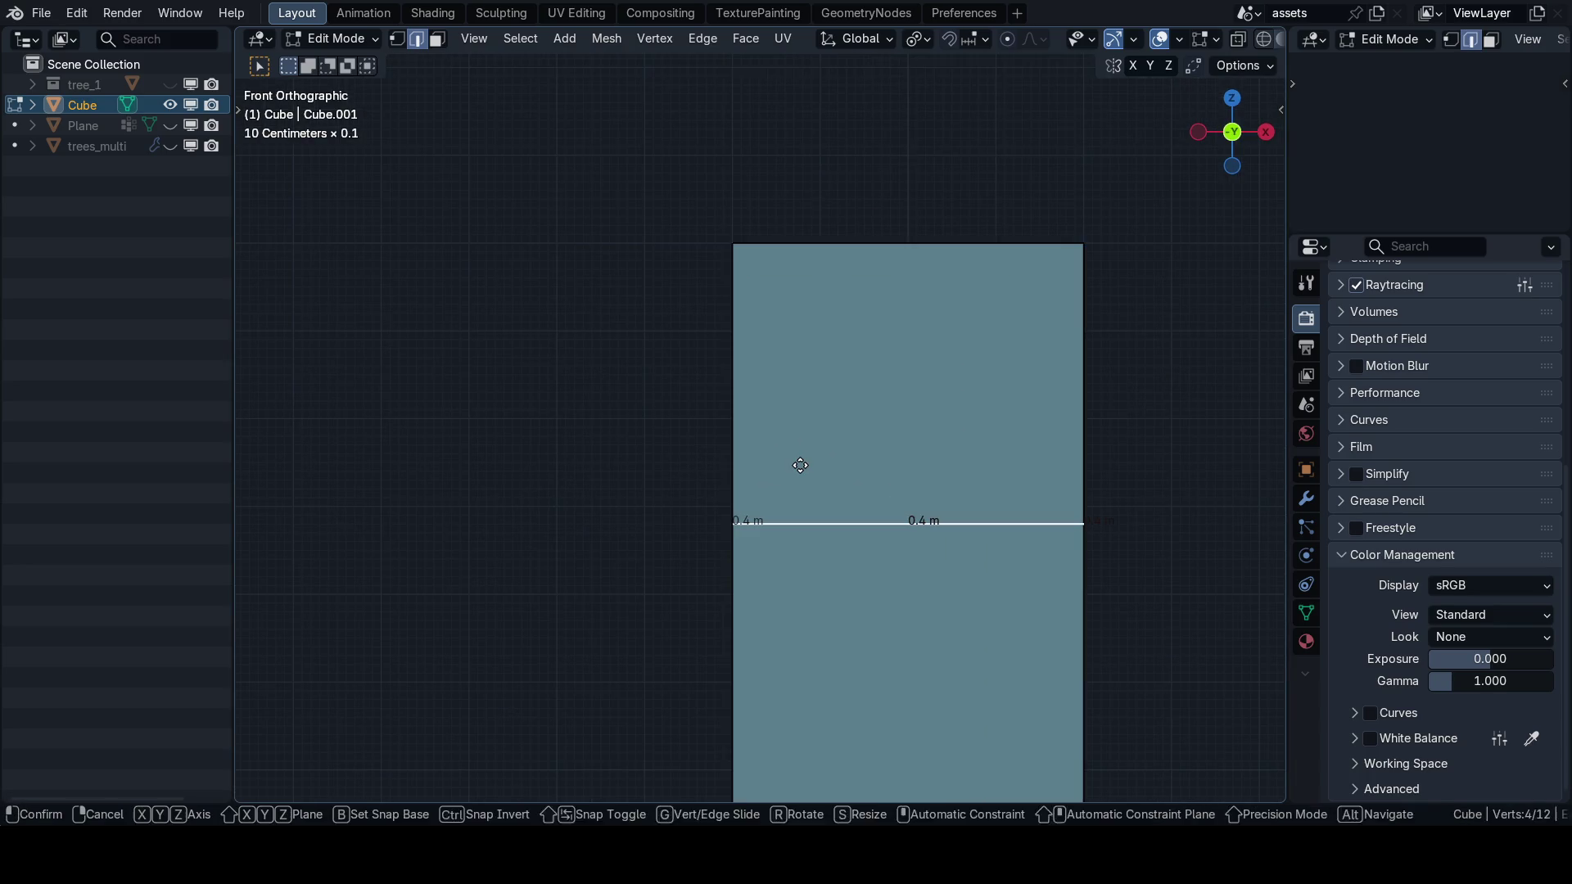
pyautogui.press('z')
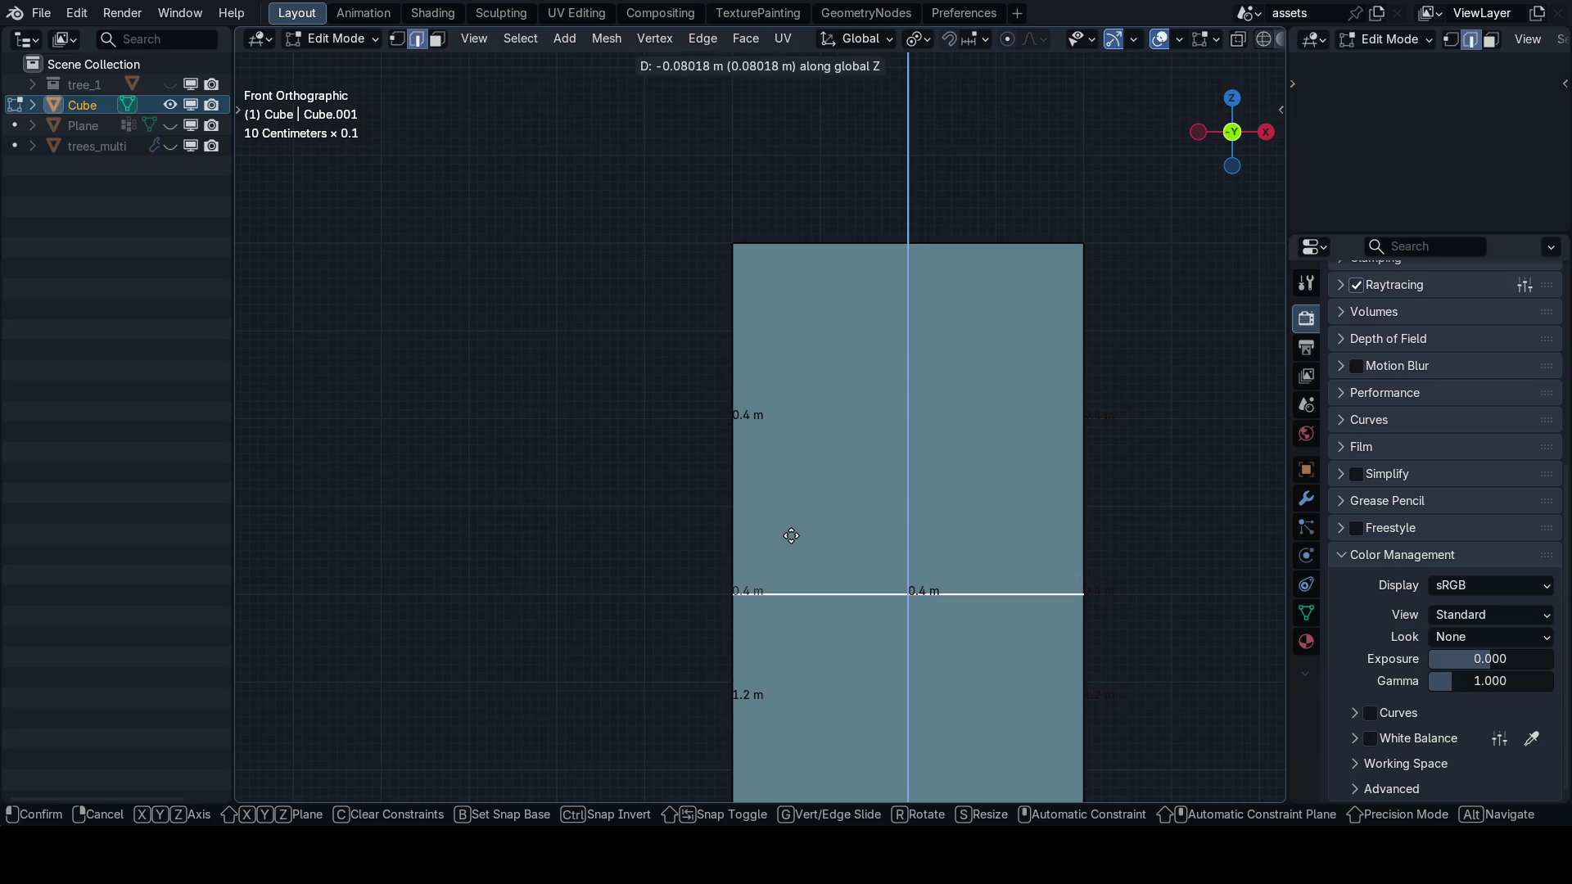
pyautogui.click(794, 535)
pyautogui.scroll(-8, 818, 528)
pyautogui.moveTo(870, 495)
pyautogui.mouseDown()
pyautogui.moveTo(818, 494)
pyautogui.moveTo(813, 510)
pyautogui.moveTo(764, 495)
pyautogui.mouseUp()
# Add two evenly spaced vertical loop cuts and another centred horizontal loop.
pyautogui.hotkey('ctrl', 'r')
pyautogui.scroll(1, 763, 495)
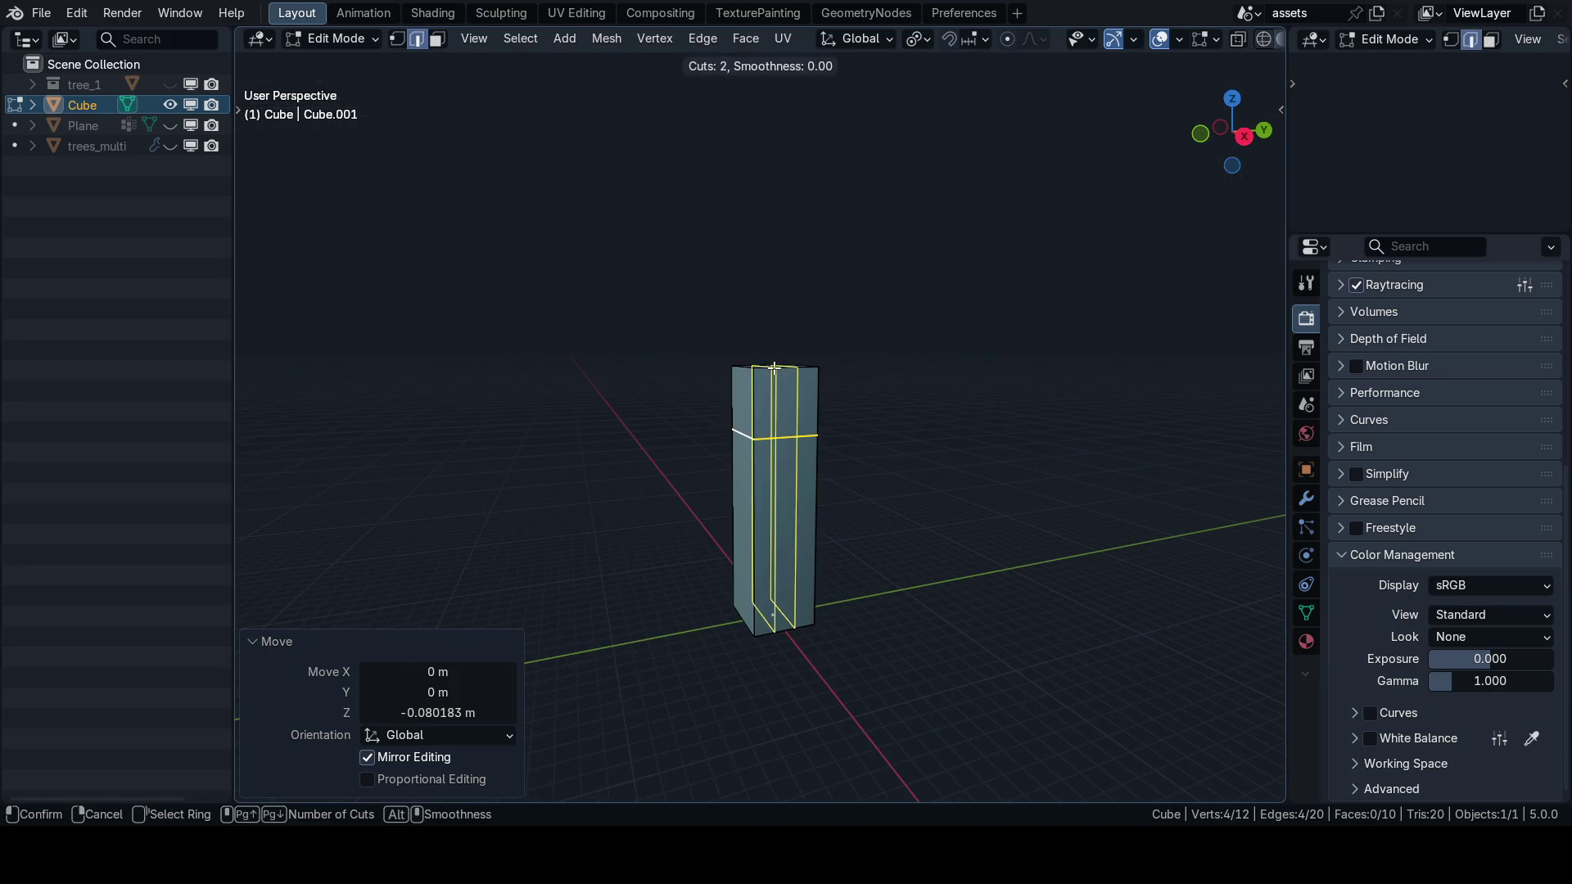
pyautogui.click(764, 495)
pyautogui.rightClick(764, 495)
pyautogui.hotkey('ctrl', 'r')
pyautogui.click(764, 495)
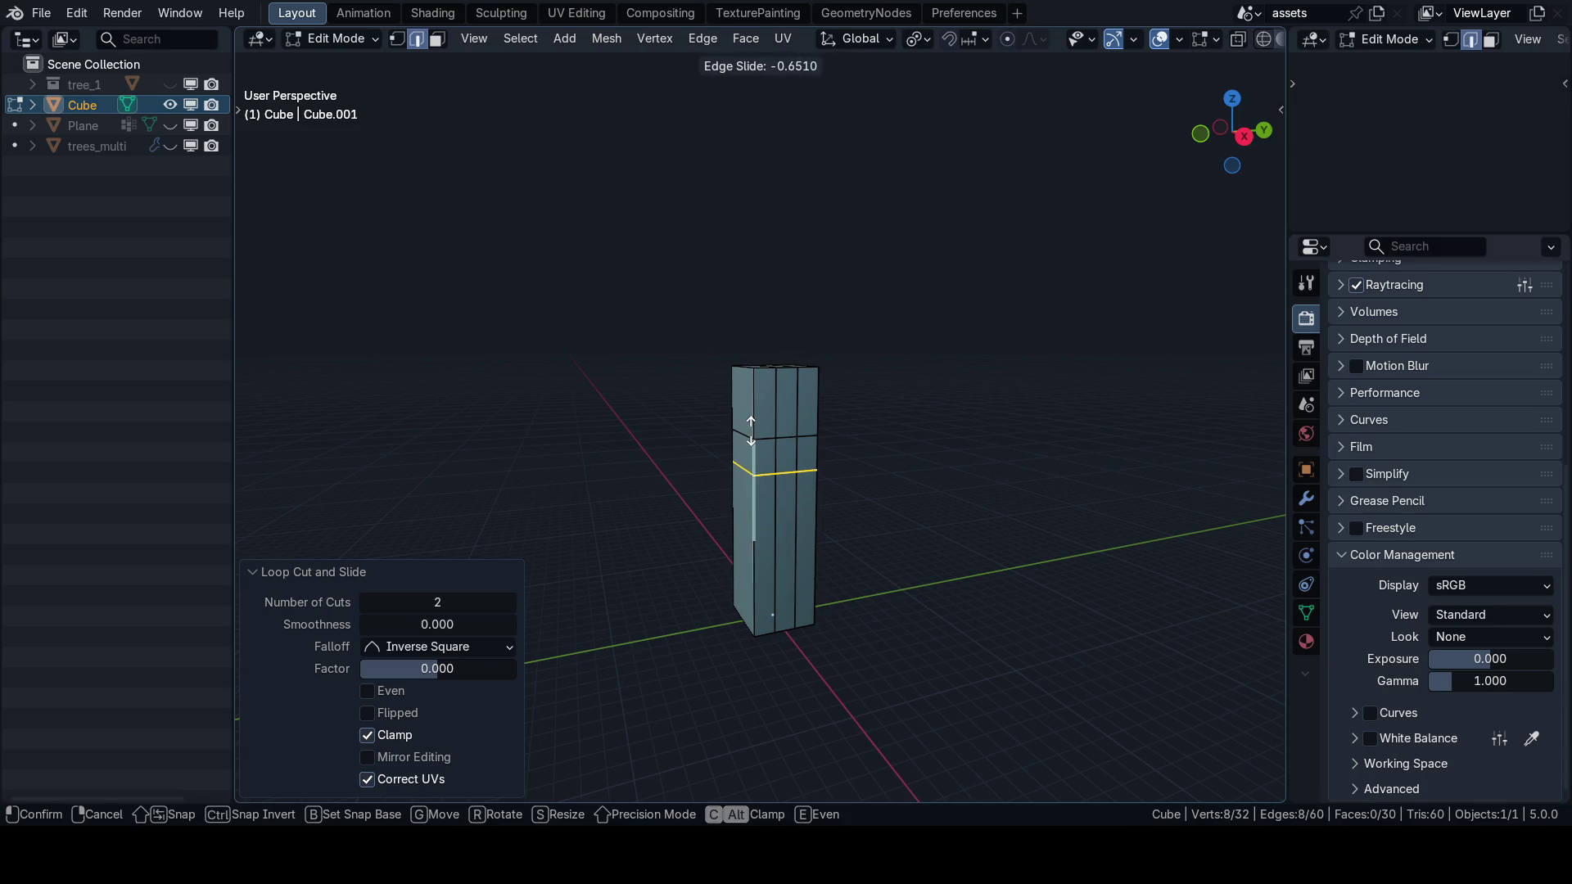
pyautogui.rightClick(807, 483)
# Raise the new horizontal loop by 0.5 m and switch to face select.
pyautogui.press('`')
pyautogui.click(667, 398)
pyautogui.press('g')
pyautogui.press('z')
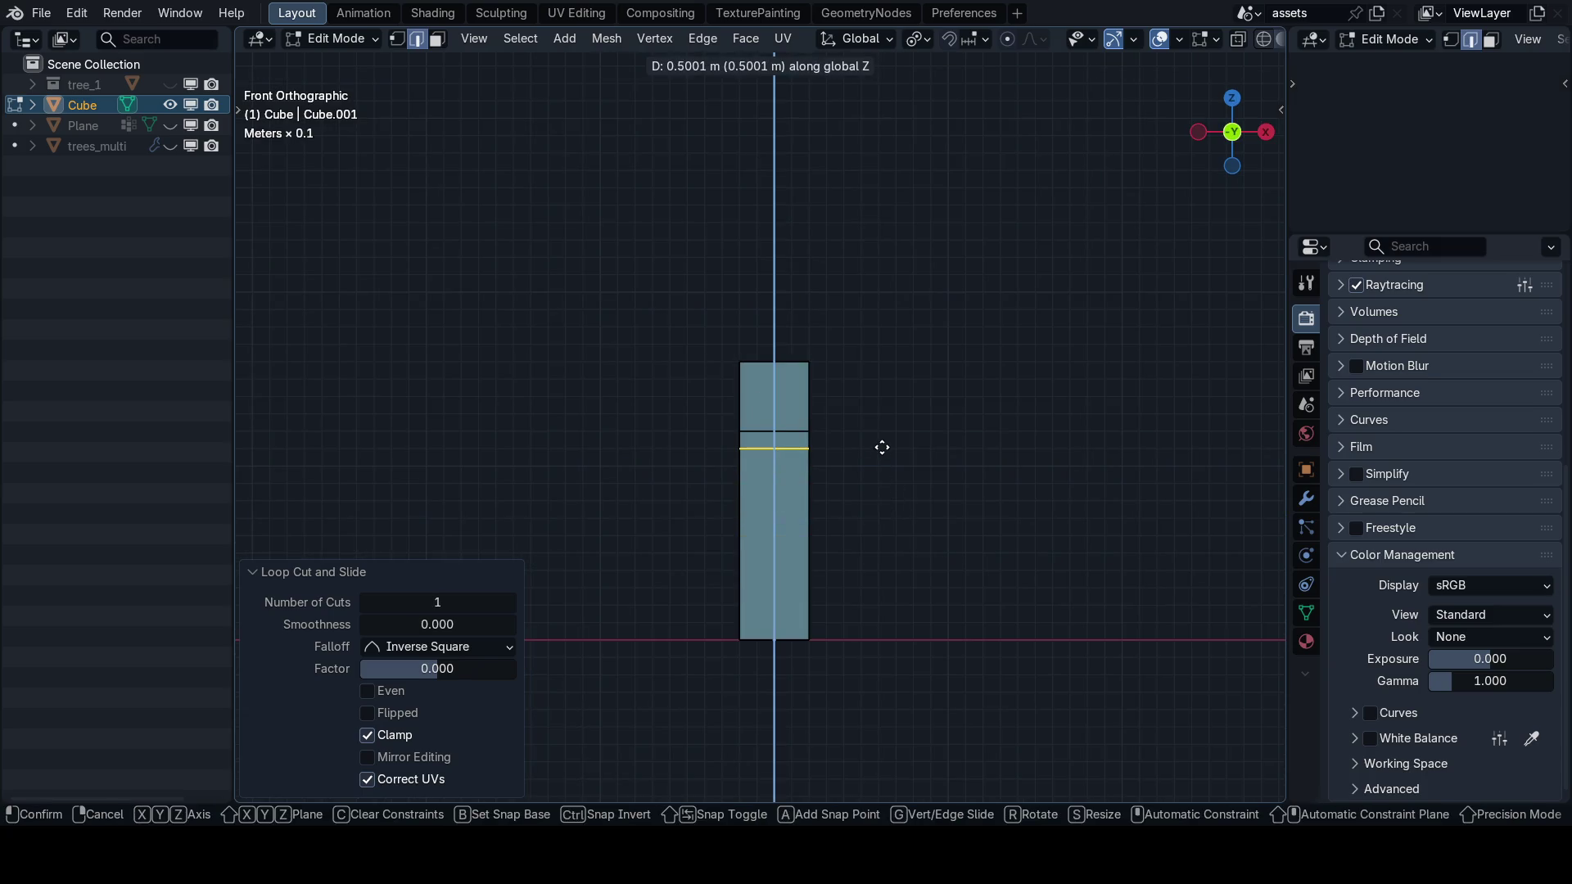
pyautogui.click(881, 446)
pyautogui.moveTo(860, 485); pyautogui.dragTo(781, 475)
pyautogui.press('3')
pyautogui.click(806, 442)
pyautogui.press('`')
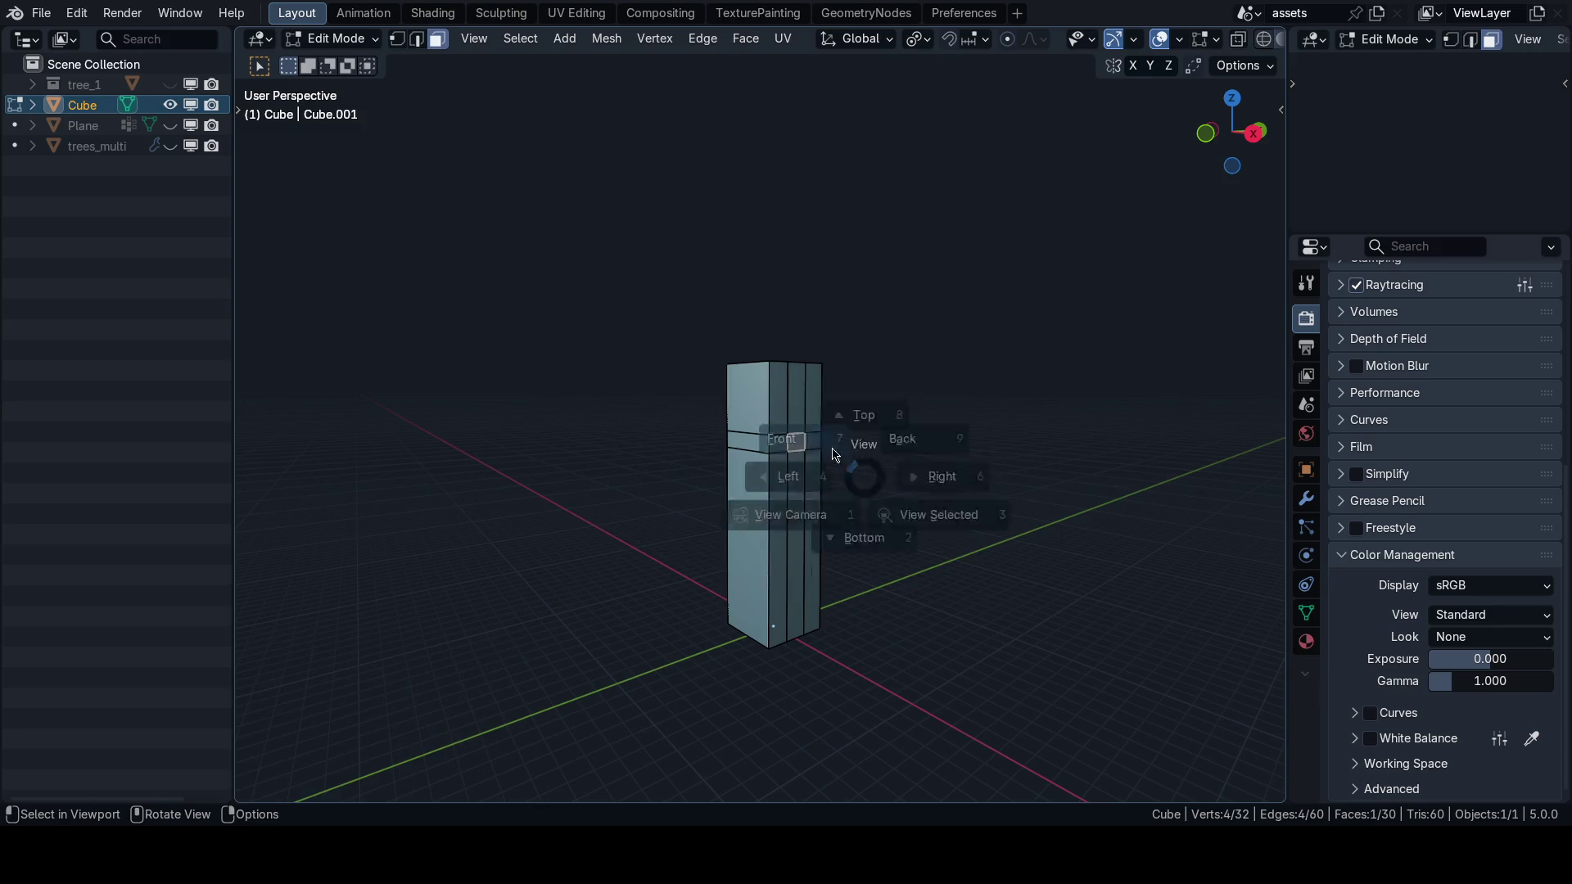
# Cut another horizontal loop into the column and show edge lengths.
pyautogui.click(741, 405)
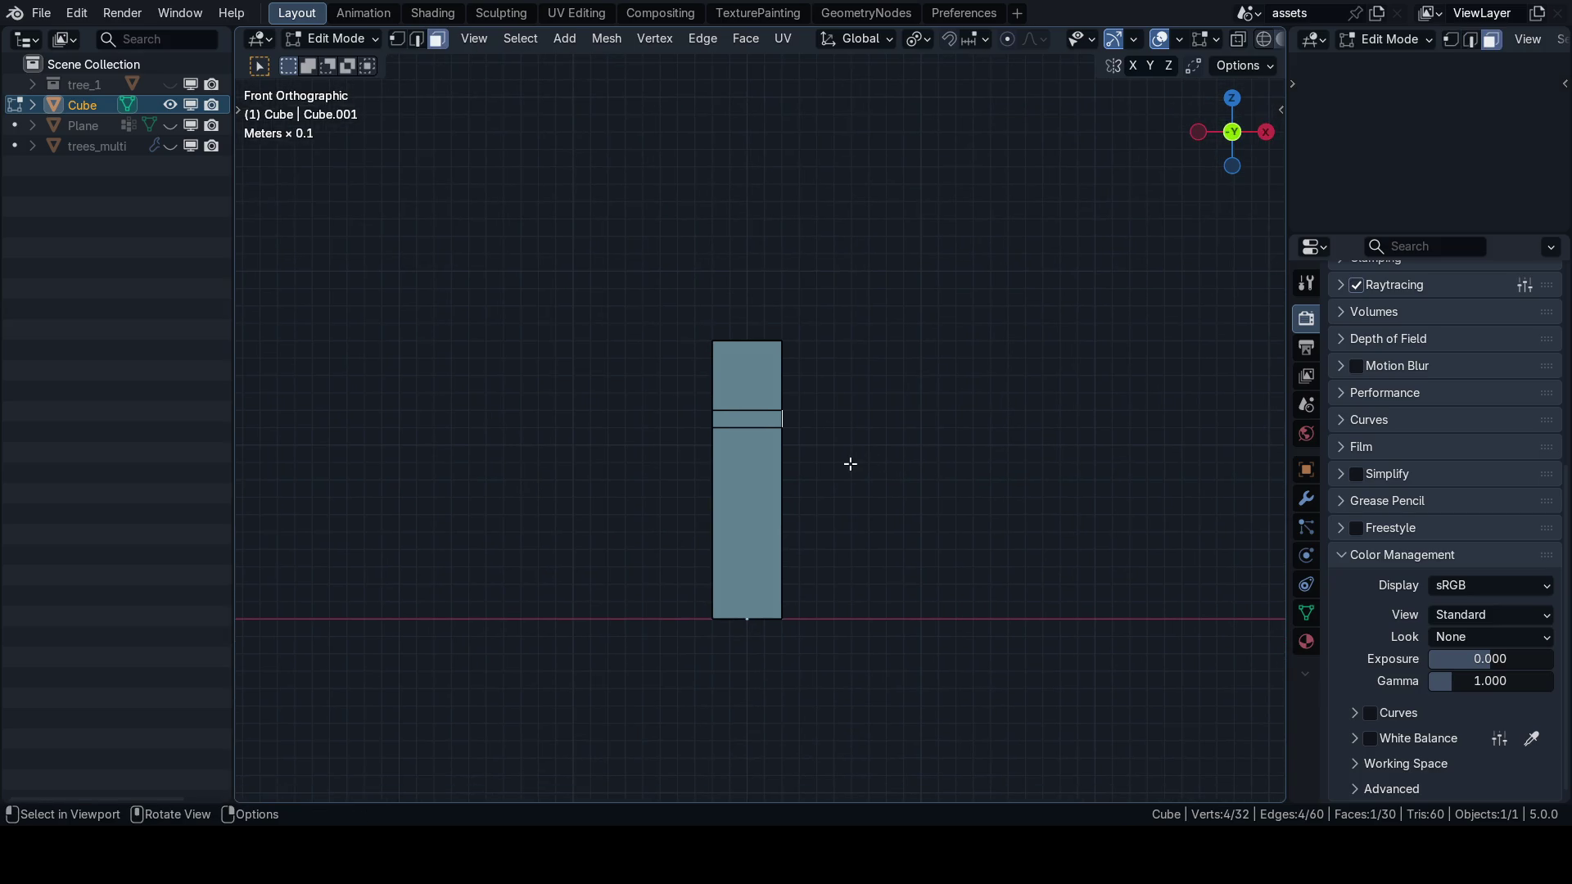
pyautogui.scroll(2, 832, 467)
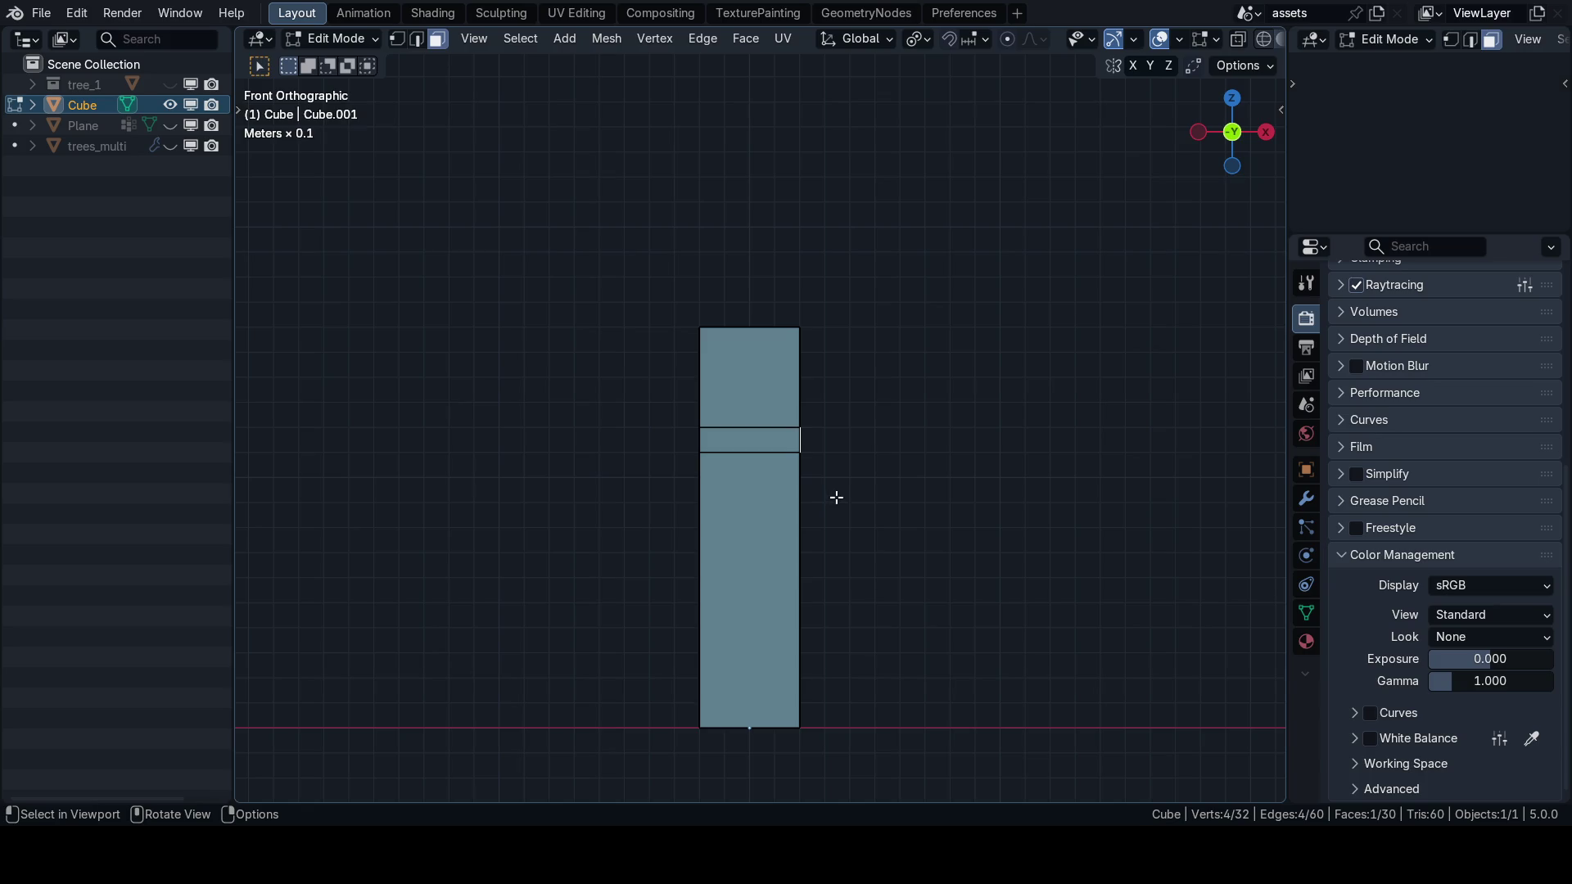
pyautogui.hotkey('ctrl', 'r')
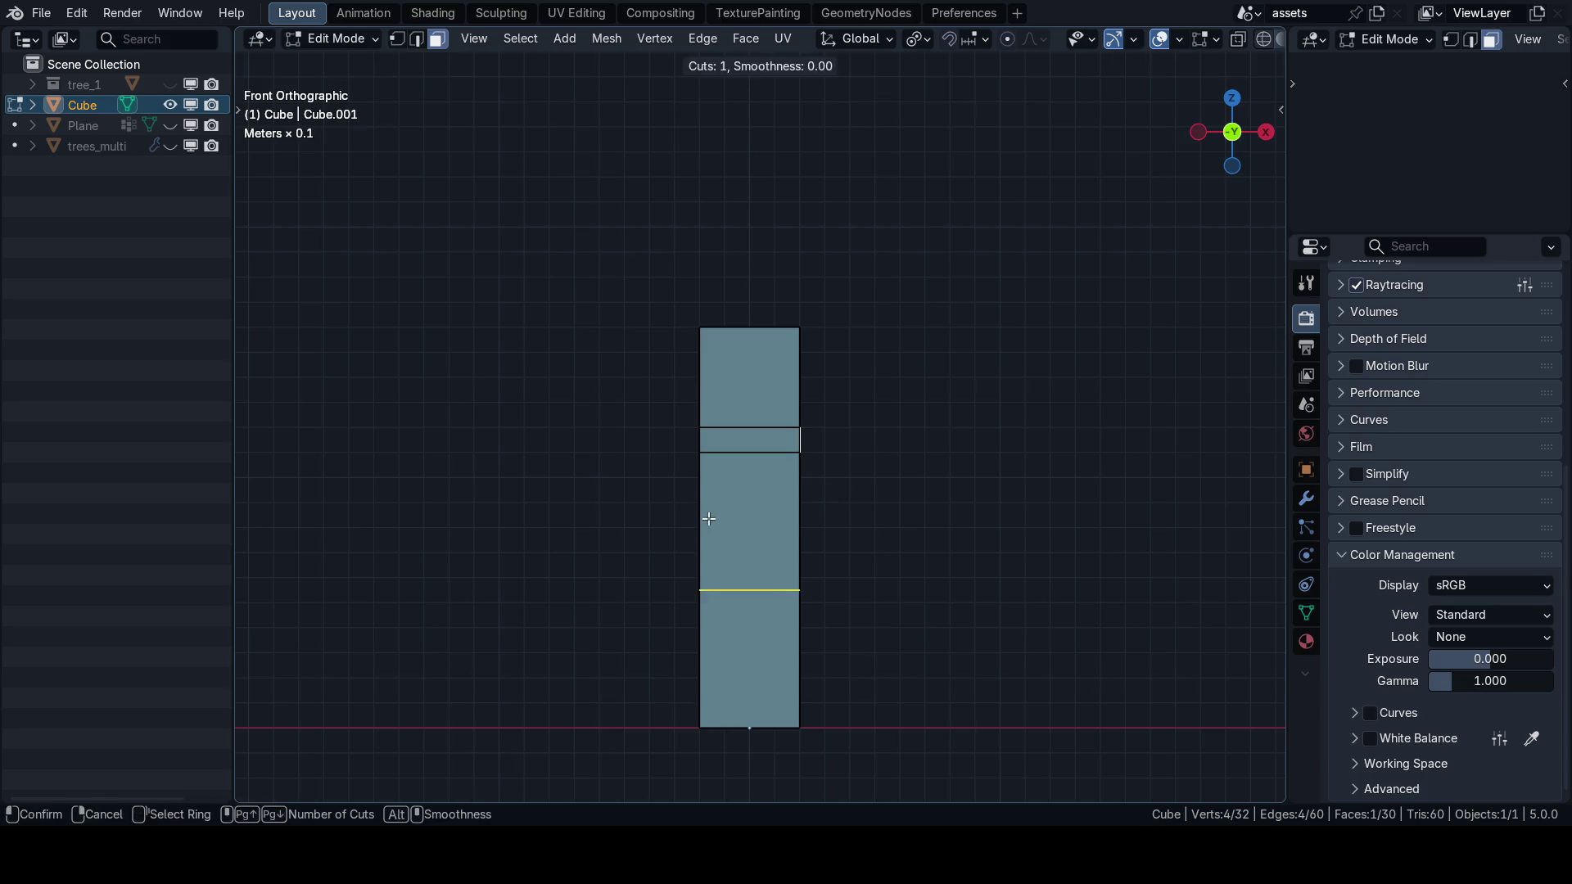
pyautogui.click(710, 524)
pyautogui.click(761, 479)
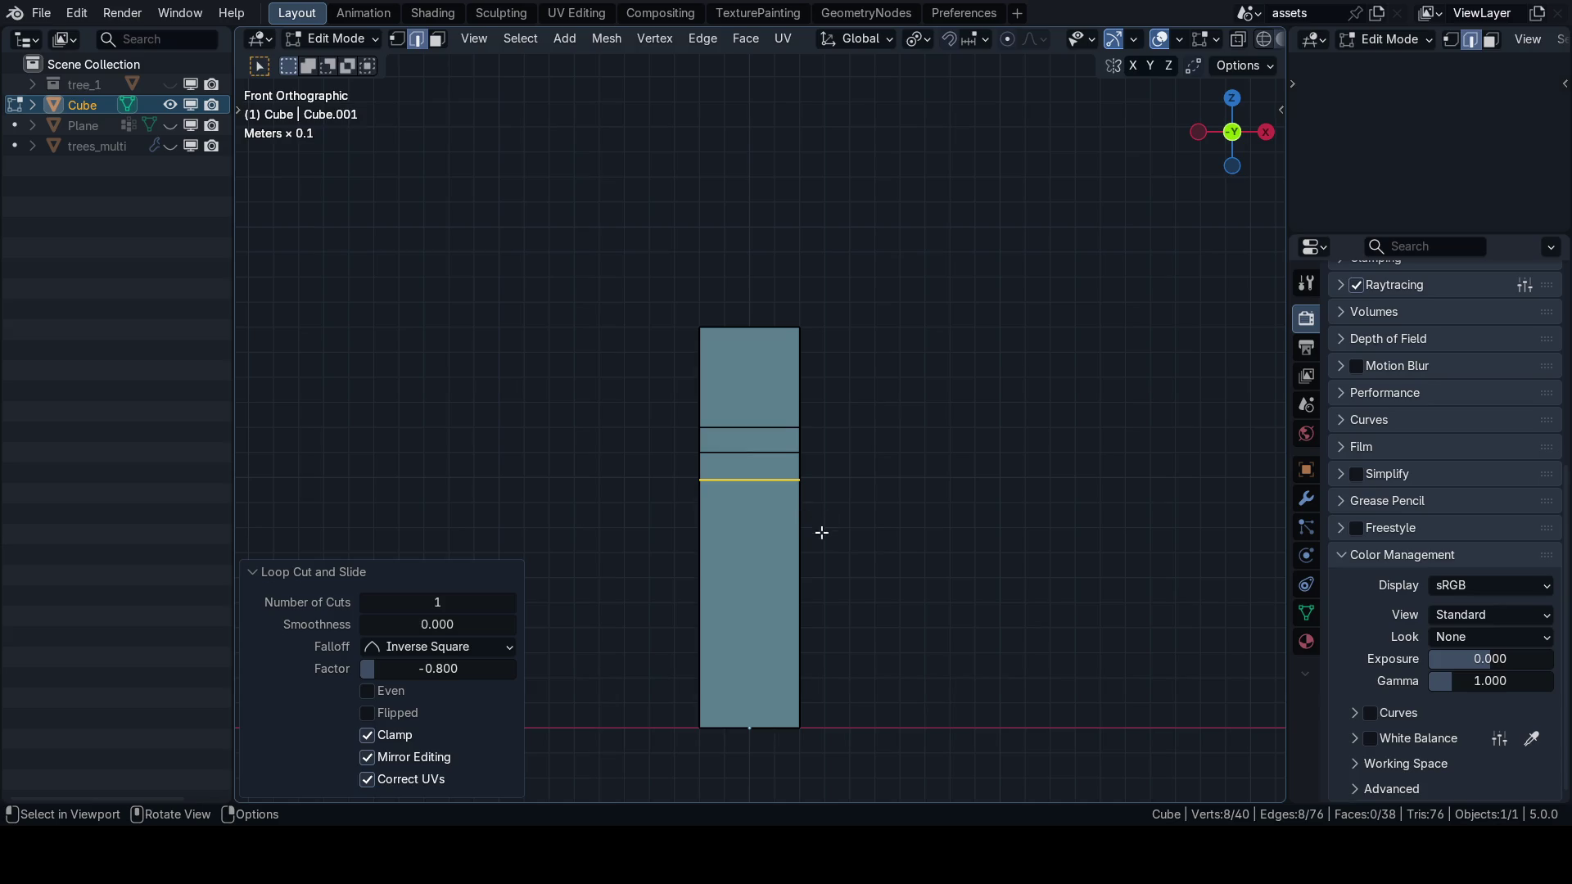
pyautogui.scroll(8, 822, 533)
pyautogui.press('q')
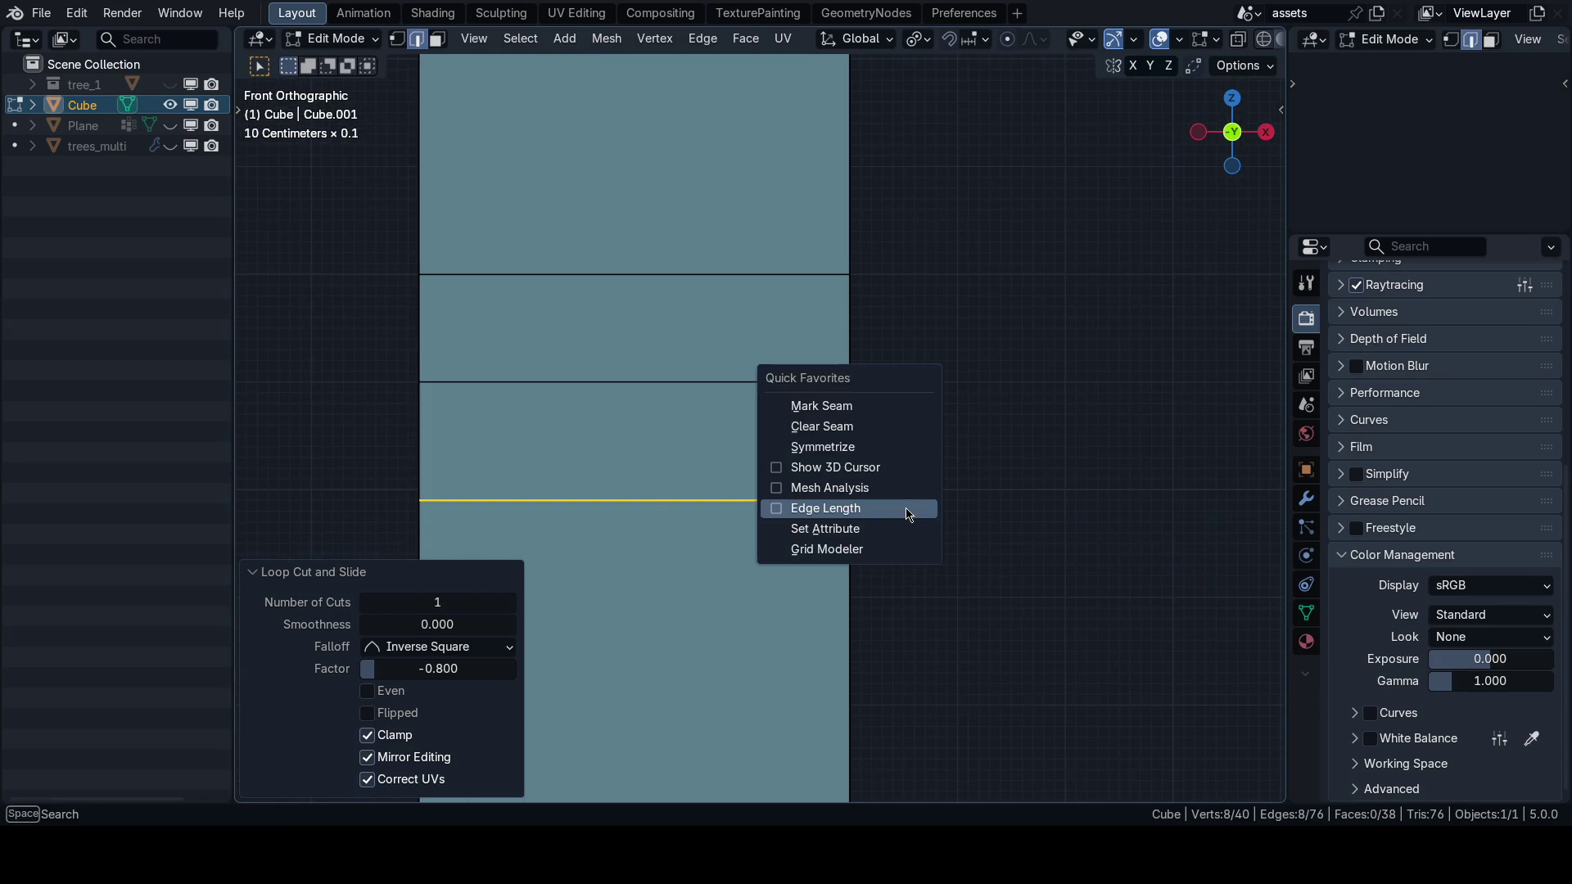
pyautogui.click(909, 513)
pyautogui.scroll(2, 844, 503)
# Move the new loop vertically so the strip is about 0.1 m tall.
pyautogui.press('g')
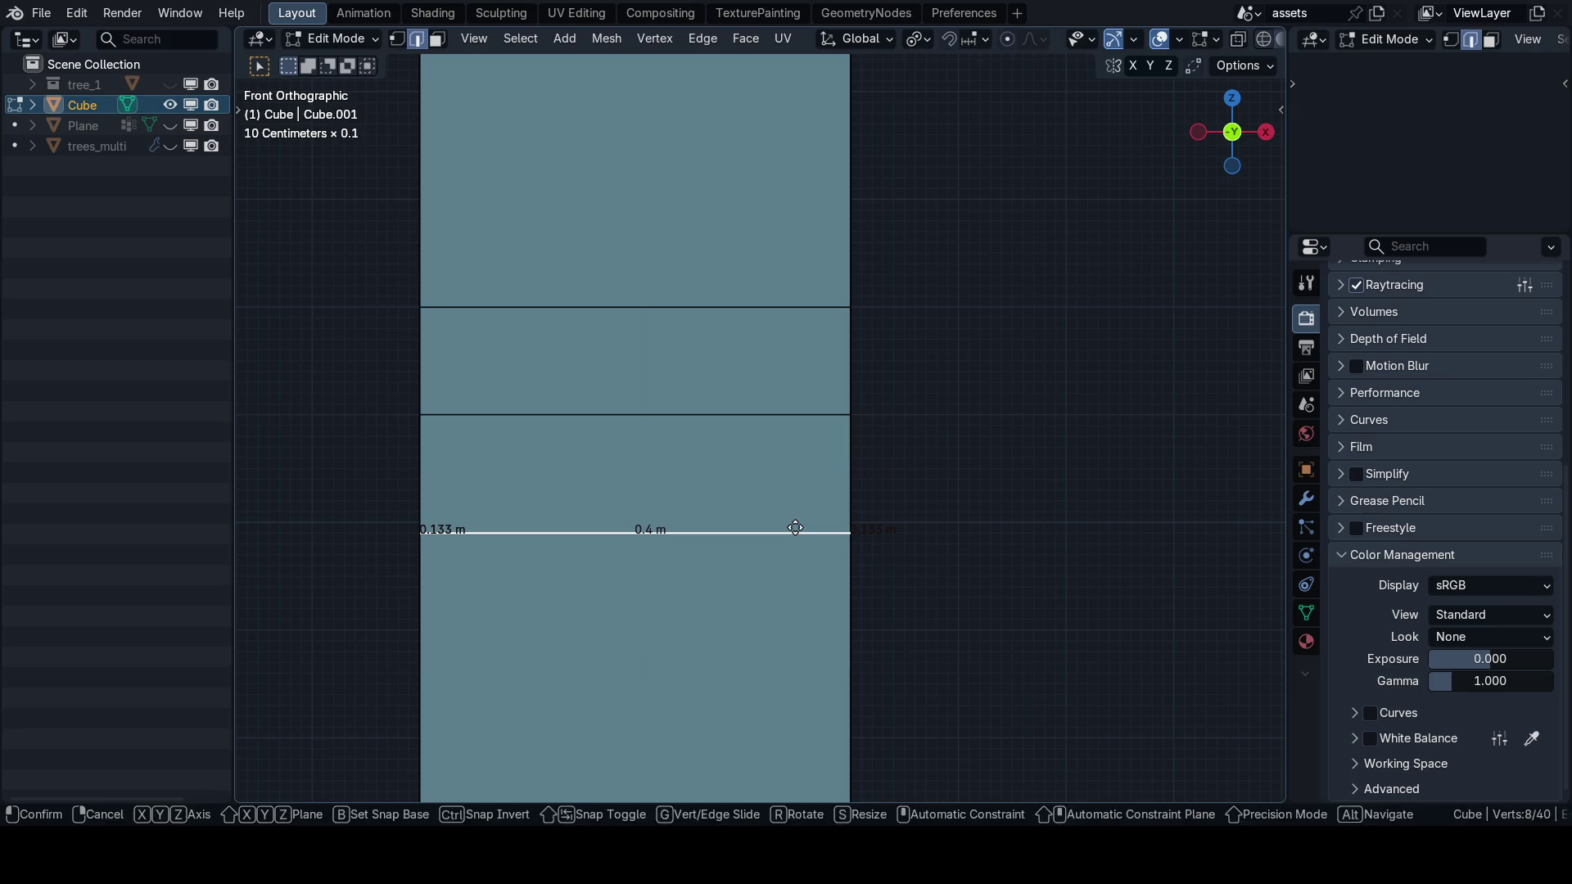
pyautogui.press('z')
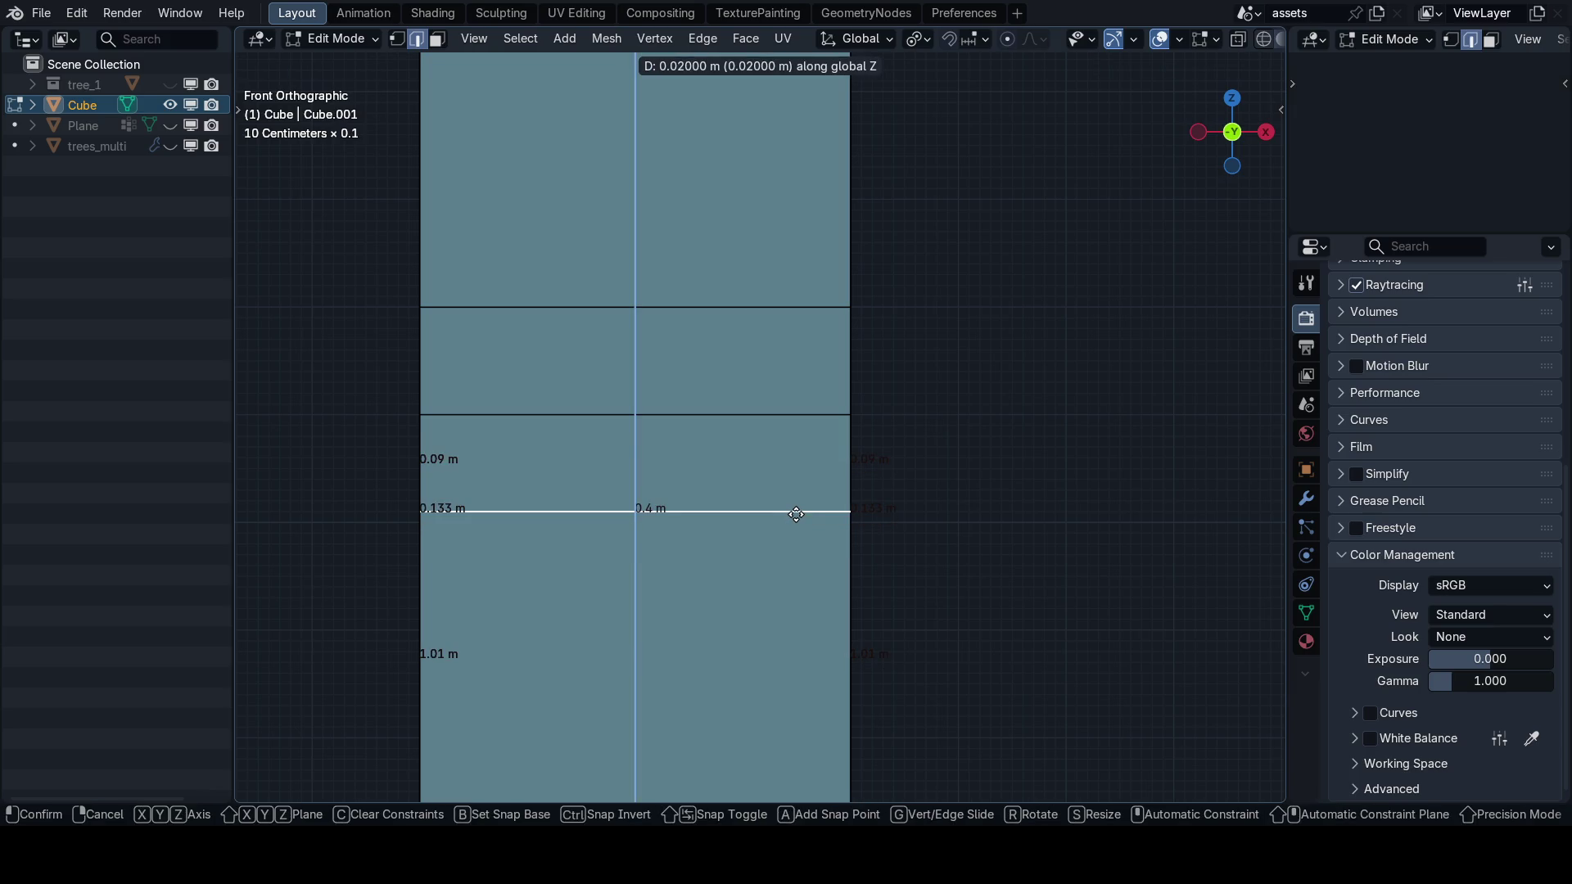
pyautogui.click(789, 521)
pyautogui.keyDown('alt'); pyautogui.click(789, 421); pyautogui.keyUp('alt')
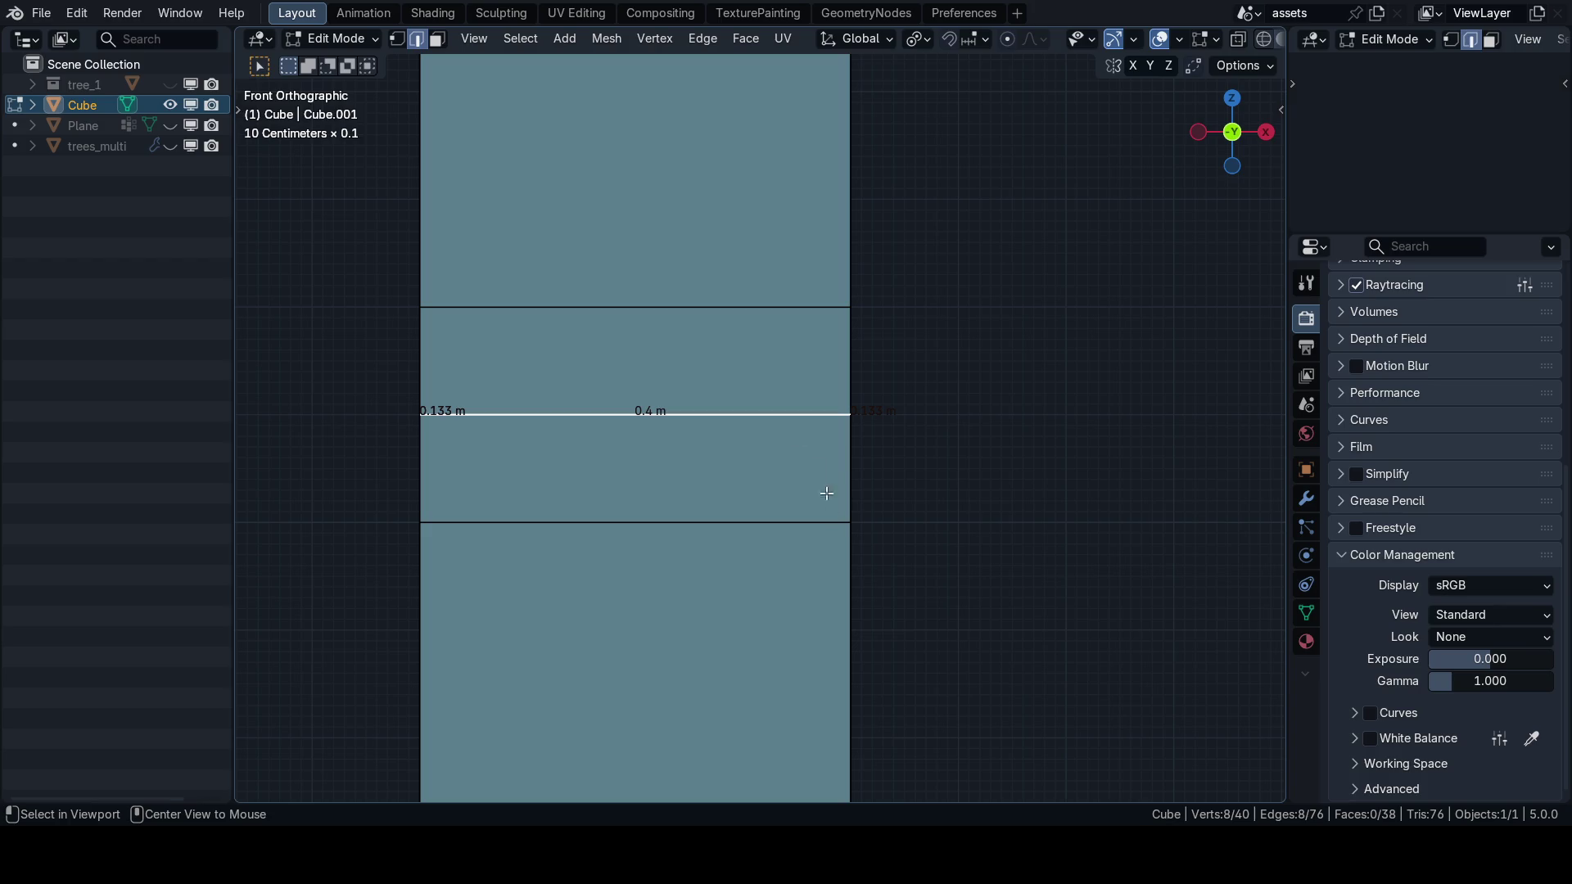
pyautogui.scroll(3, 806, 443)
# Try moving the neighbouring horizontal loop vertically, leaving it in place.
pyautogui.press('g')
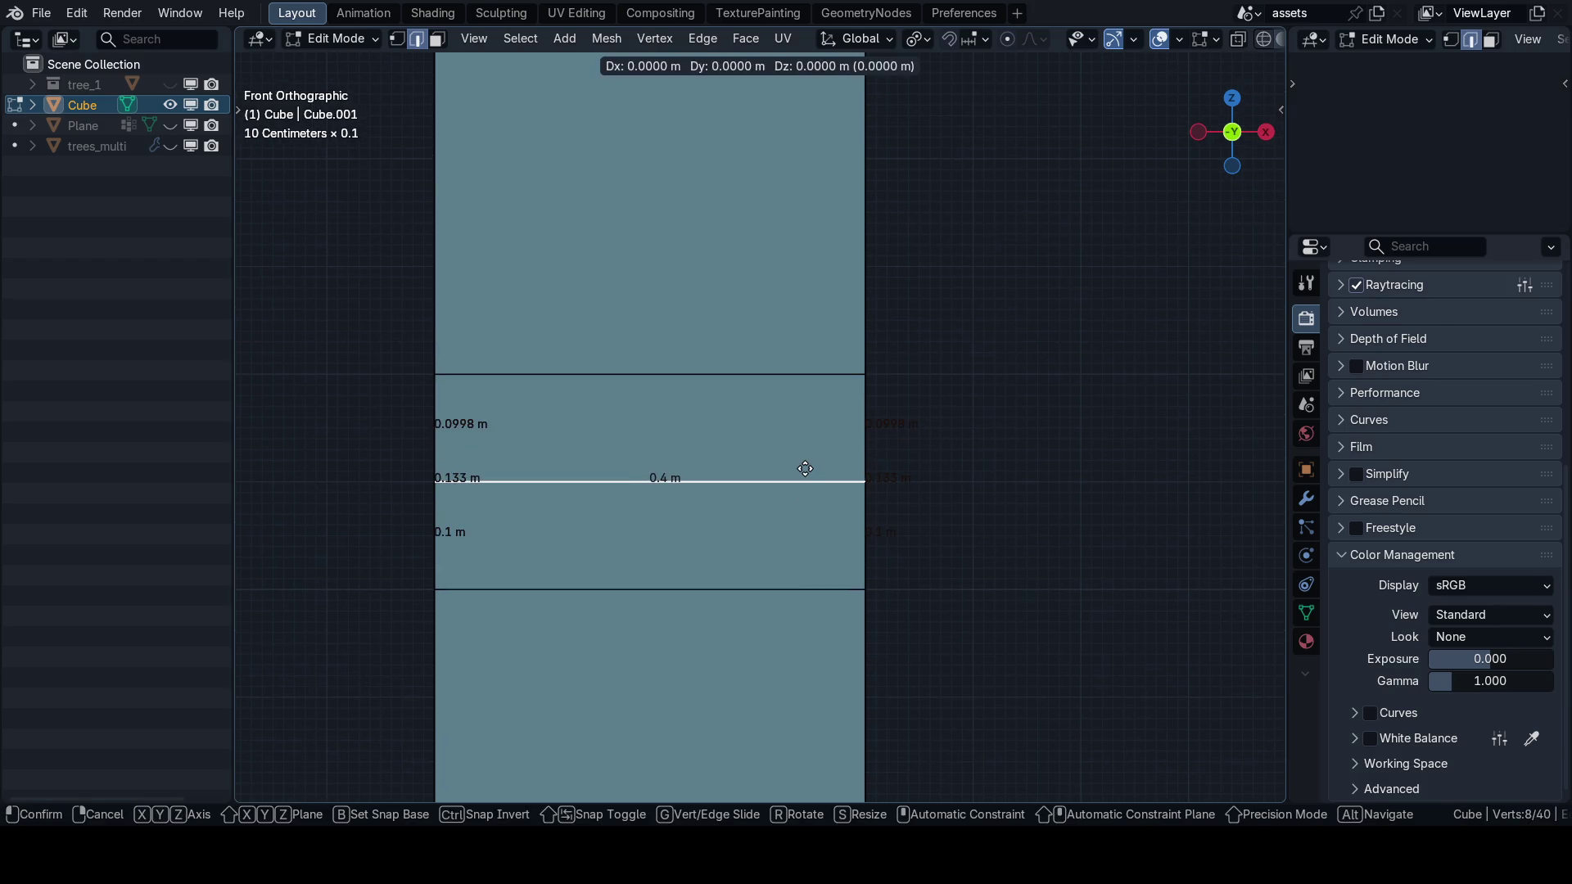
pyautogui.press('z')
pyautogui.click(805, 469)
pyautogui.scroll(5, 912, 624)
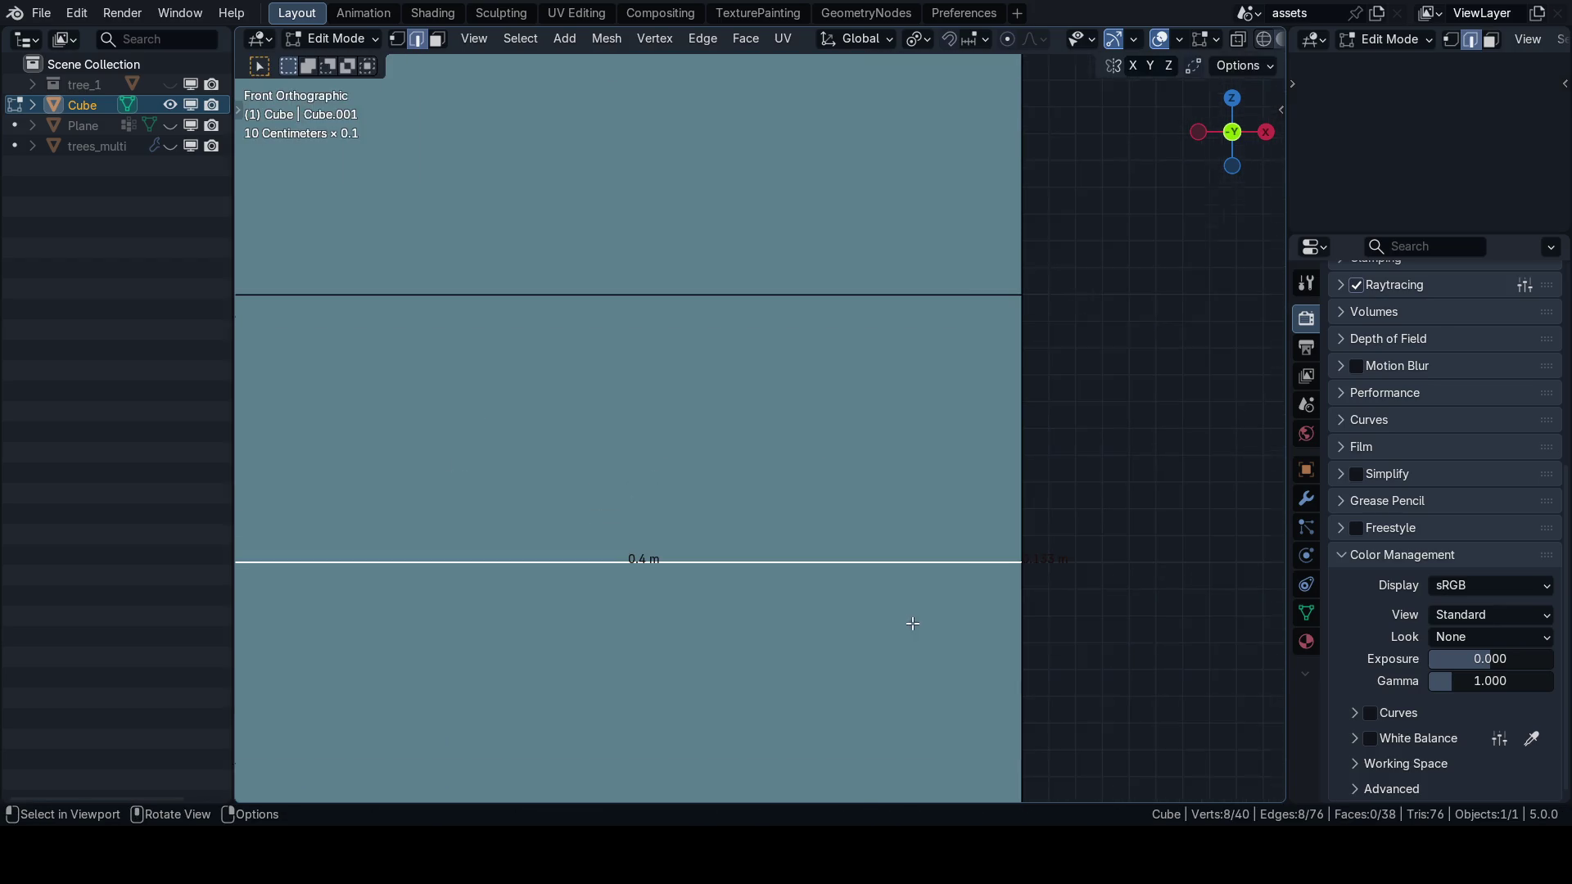
pyautogui.scroll(-2, 913, 624)
pyautogui.press('g')
pyautogui.press('z')
pyautogui.click(824, 553)
pyautogui.scroll(-2, 825, 553)
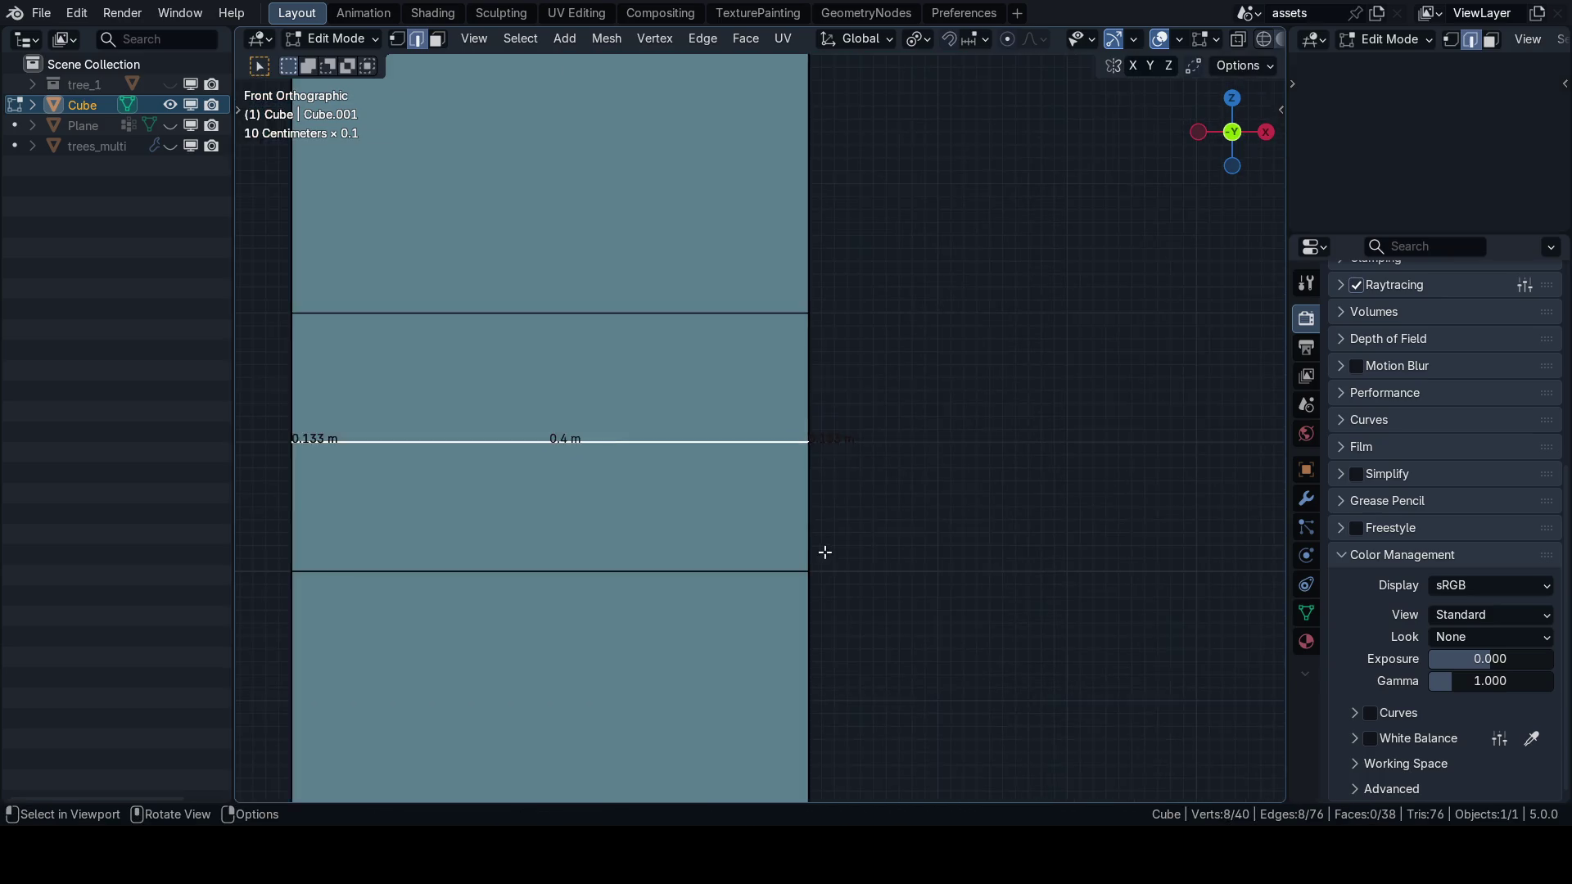
pyautogui.scroll(-5, 825, 553)
pyautogui.moveTo(726, 483)
pyautogui.mouseDown()
pyautogui.moveTo(649, 519)
pyautogui.moveTo(693, 506)
pyautogui.mouseUp()
# Hide edge-length measurements, select the band's face loop and trial a Shift+Z scale, then cancel.
pyautogui.press('q')
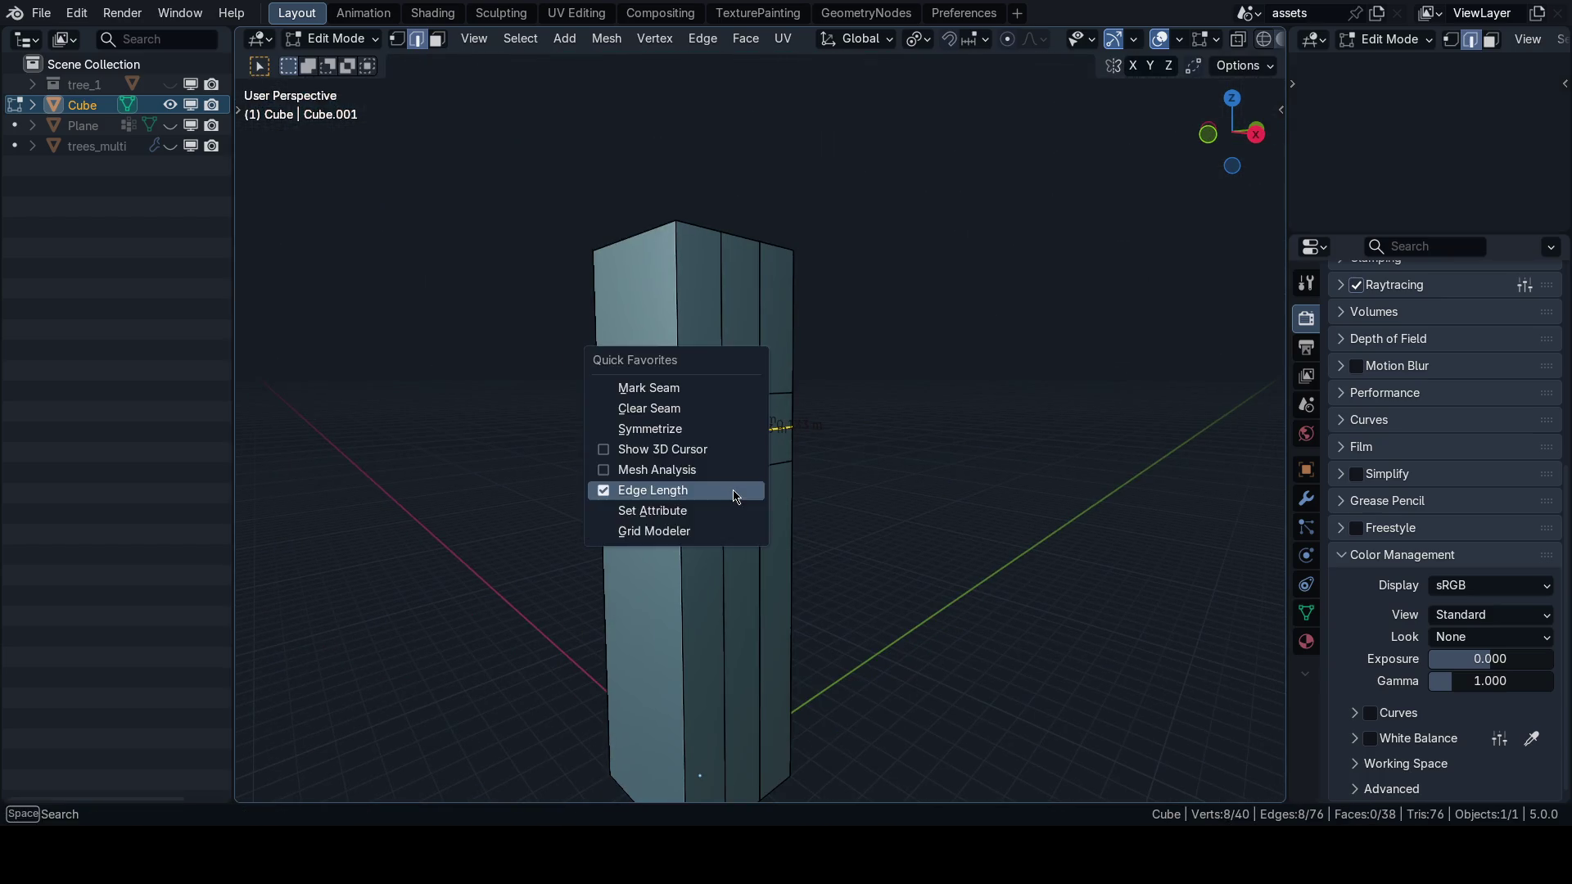
pyautogui.click(735, 497)
pyautogui.scroll(-4, 734, 511)
pyautogui.keyDown('alt'); pyautogui.click(738, 475); pyautogui.keyUp('alt')
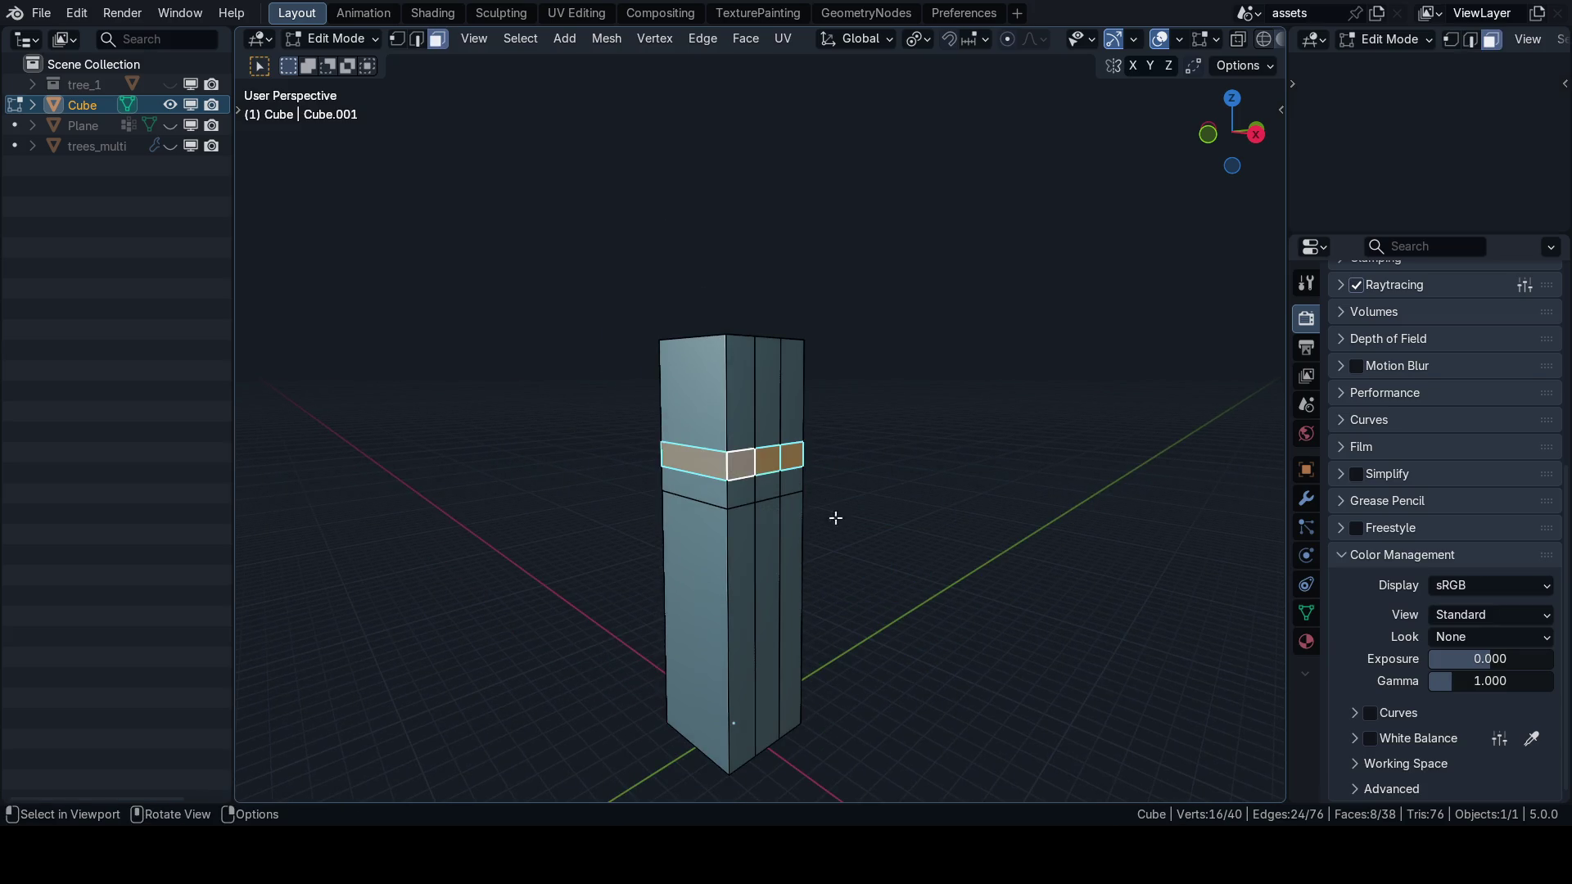
pyautogui.press('KP_1')
pyautogui.press('s')
pyautogui.hotkey('shift', 'z')
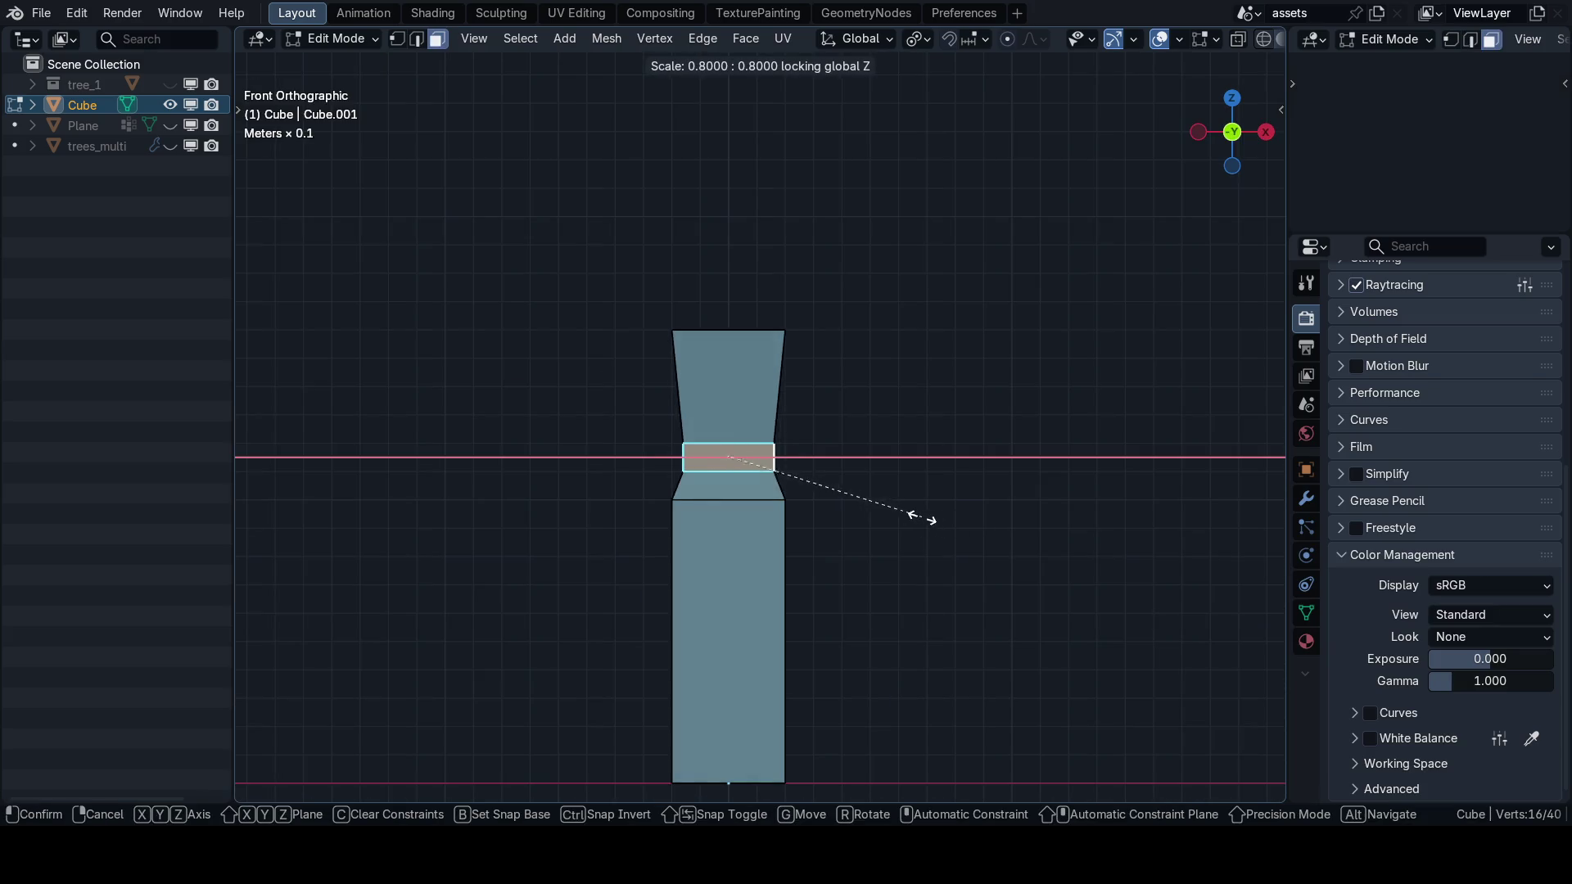
pyautogui.rightClick(893, 515)
# Extrude the band faces along their normals inward to form a recessed groove.
pyautogui.moveTo(856, 502); pyautogui.dragTo(843, 508)
pyautogui.hotkey('alt', 'e')
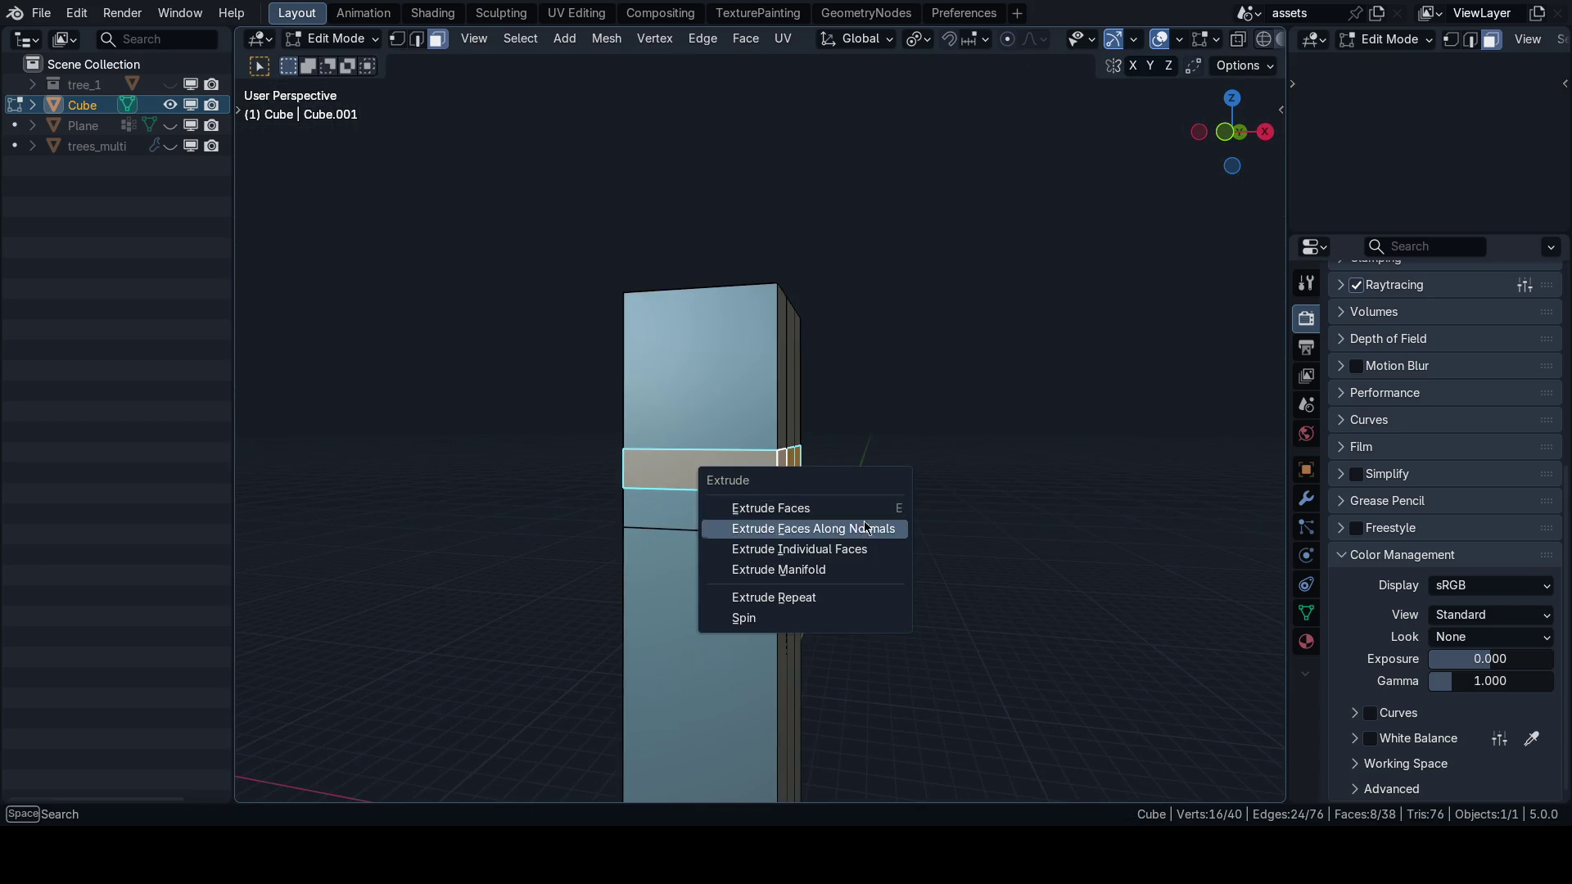
pyautogui.click(865, 537)
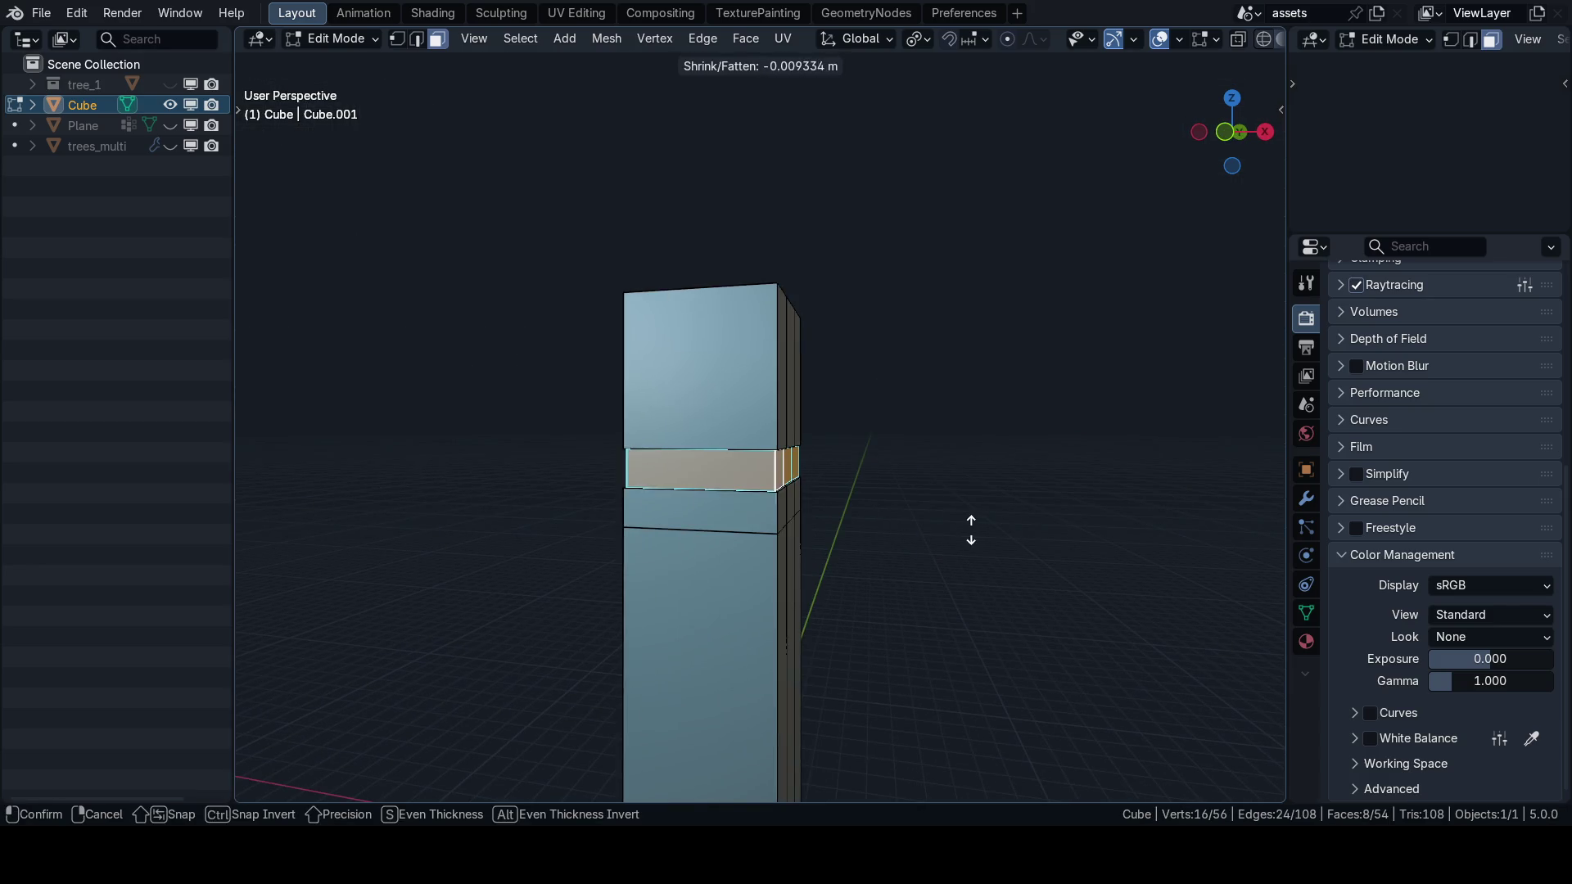
pyautogui.click(888, 551)
pyautogui.moveTo(876, 551)
pyautogui.mouseDown()
pyautogui.moveTo(712, 589)
pyautogui.moveTo(810, 572)
pyautogui.mouseUp()
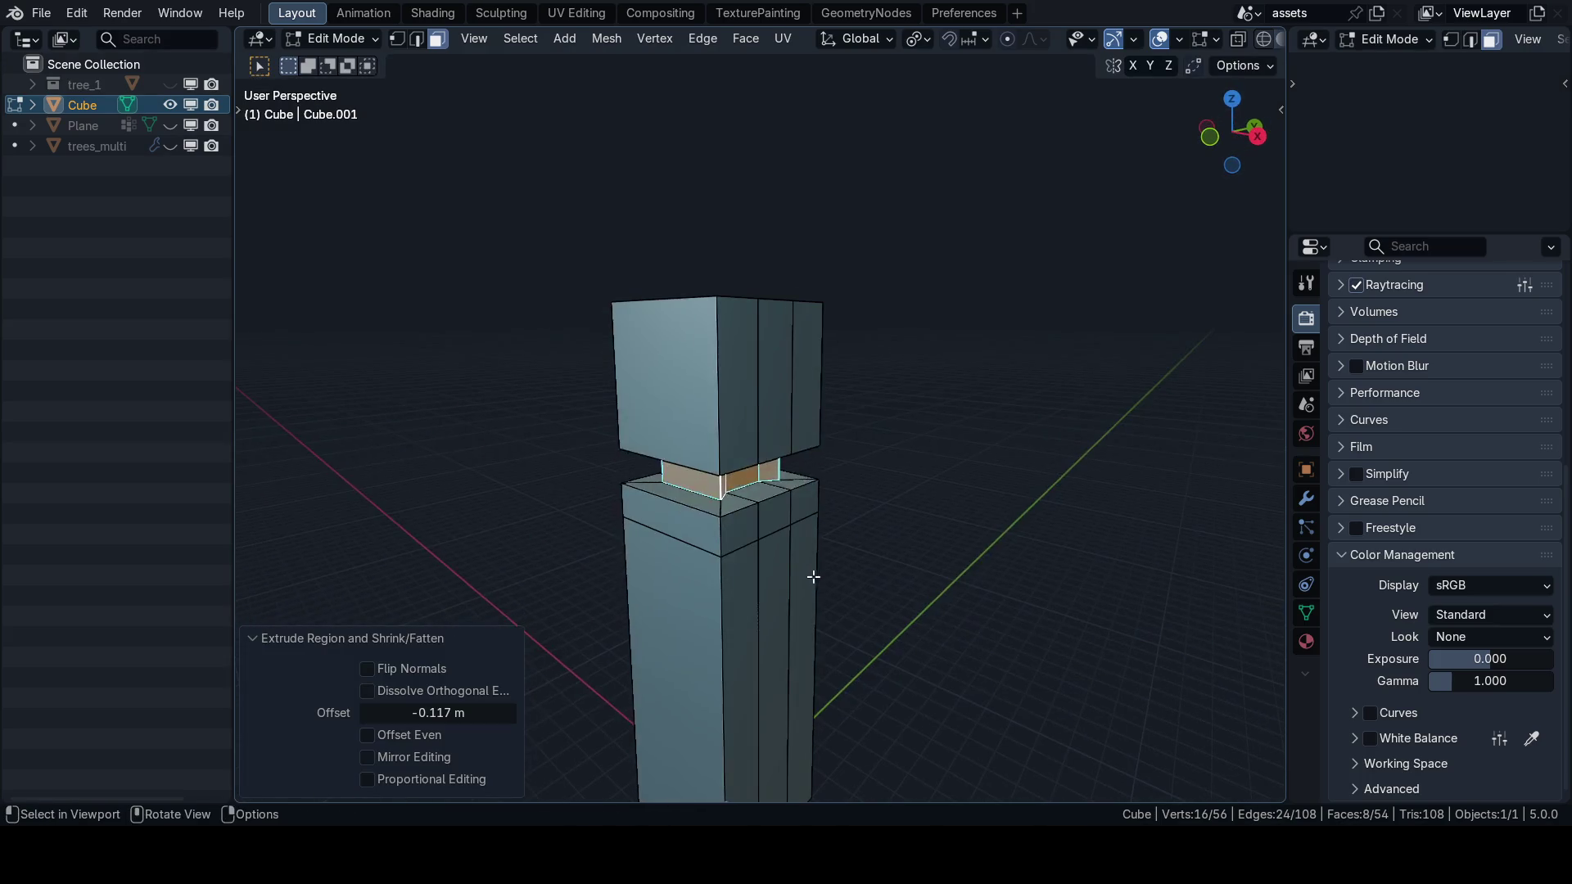
# Check the whole object outside Edit Mode, then reselect the band face loop in front view.
pyautogui.press('Tab')
pyautogui.press('n')
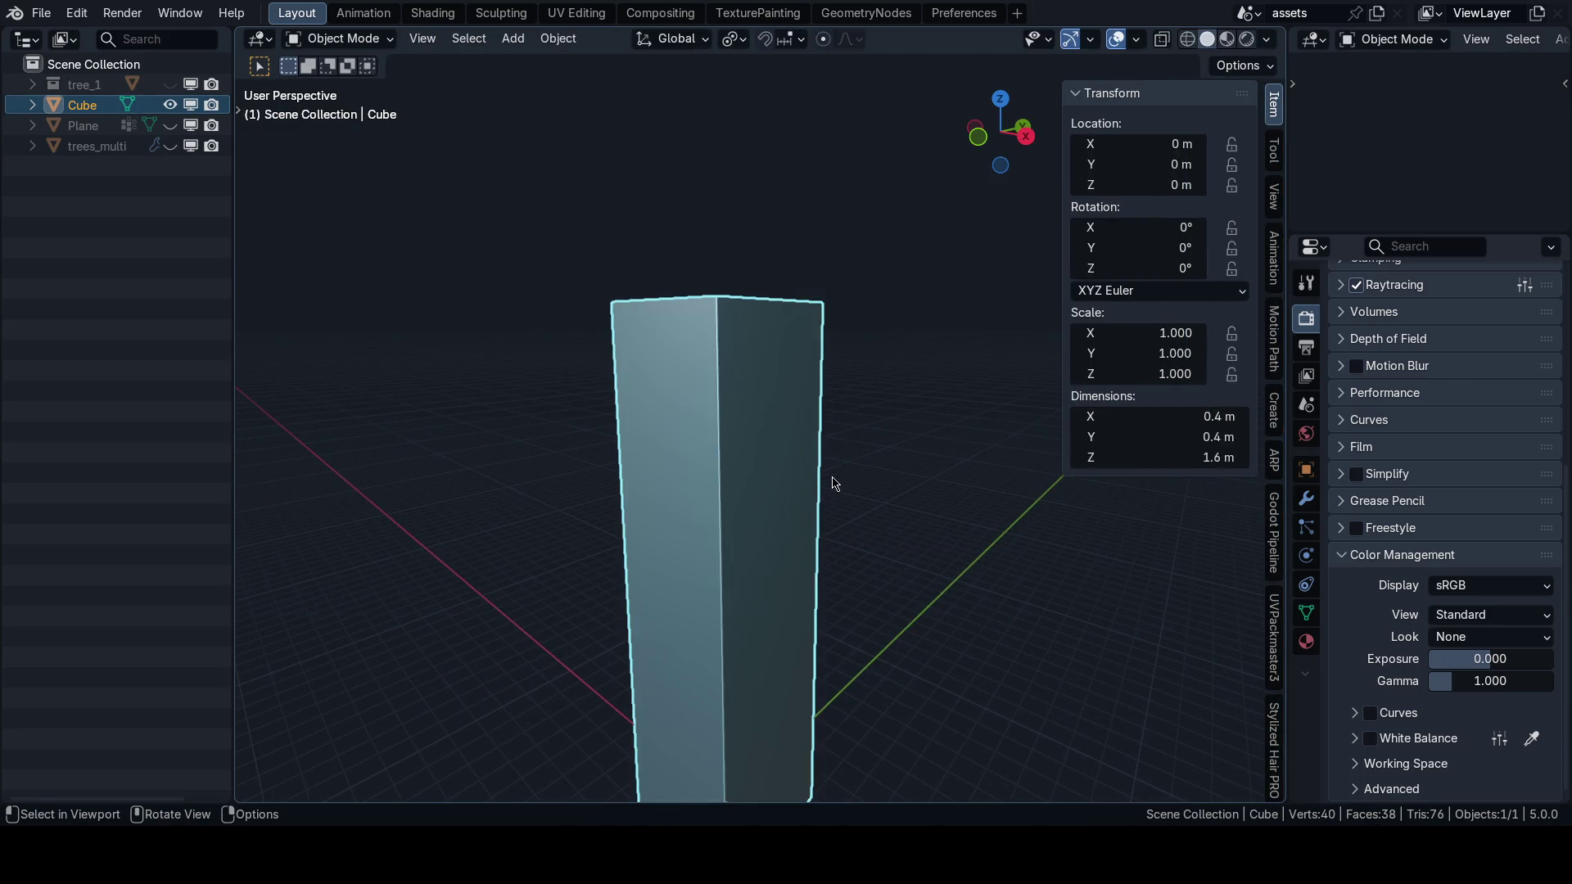
pyautogui.press('n')
pyautogui.press('n')
pyautogui.press('n')
pyautogui.press('Tab')
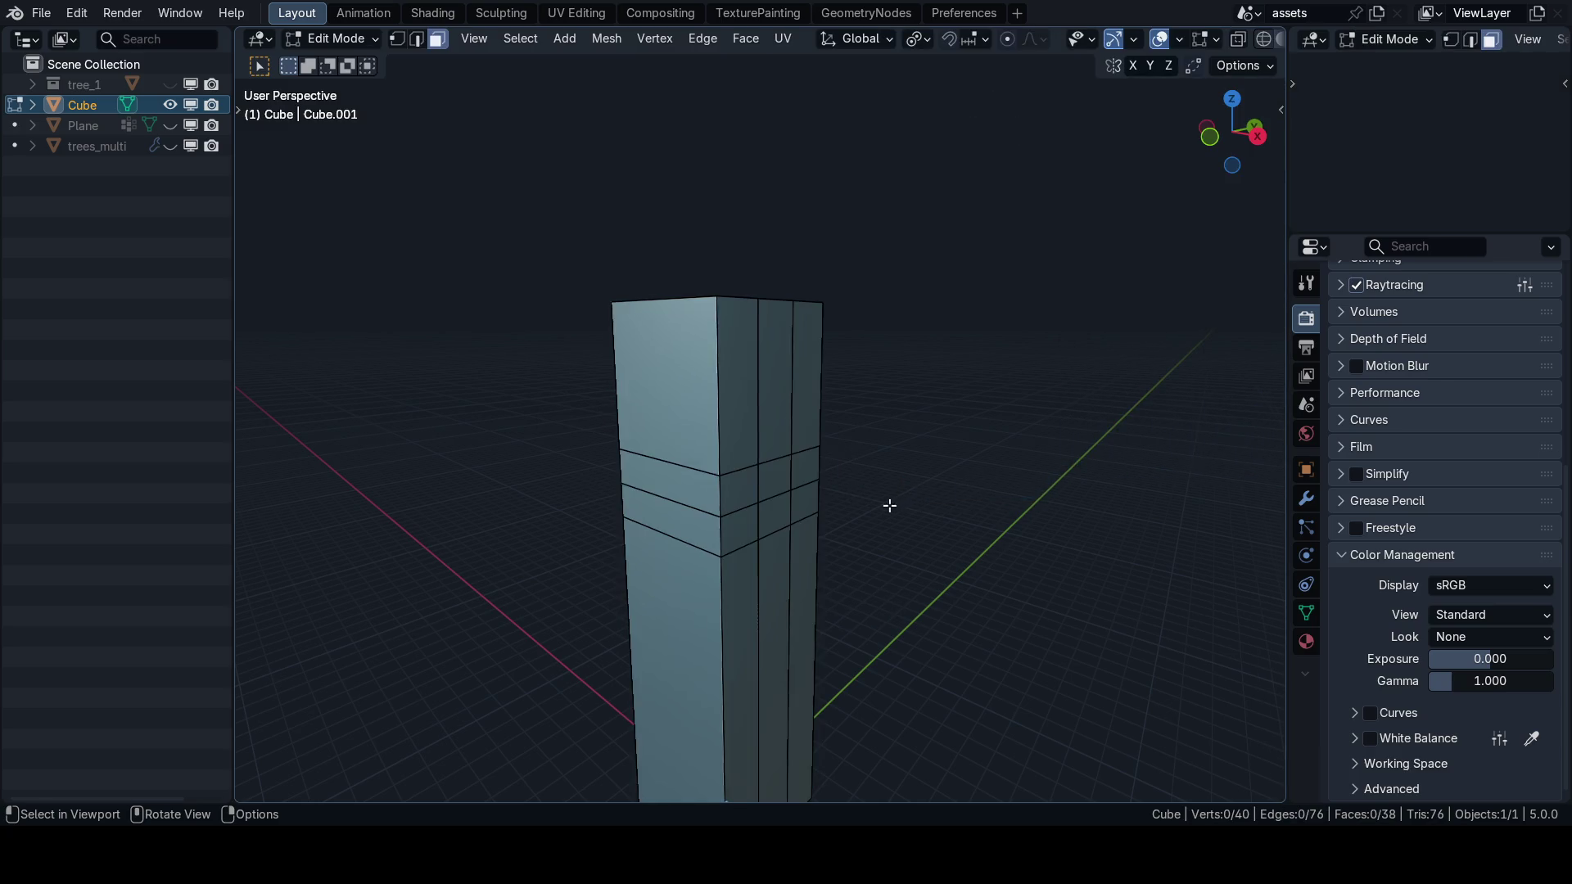
pyautogui.keyDown('alt'); pyautogui.click(749, 485); pyautogui.keyUp('alt')
pyautogui.press('KP_1')
pyautogui.scroll(2, 950, 542)
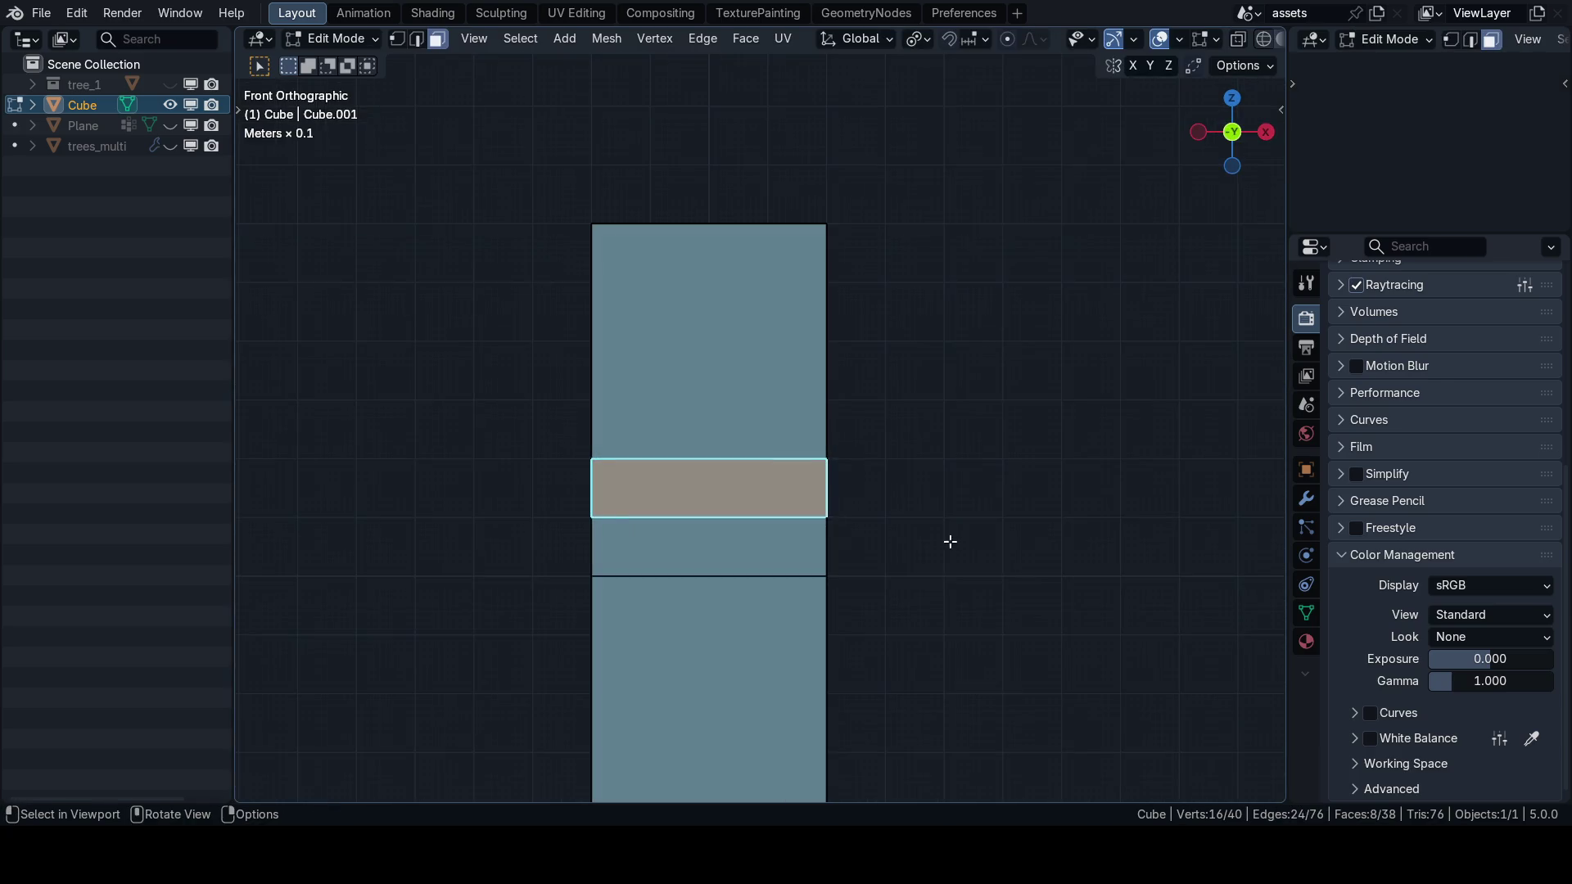
pyautogui.scroll(2, 983, 505)
# Push the band inward again with Extrude Faces Along Normals to make a groove.
pyautogui.press('s')
pyautogui.press('Escape')
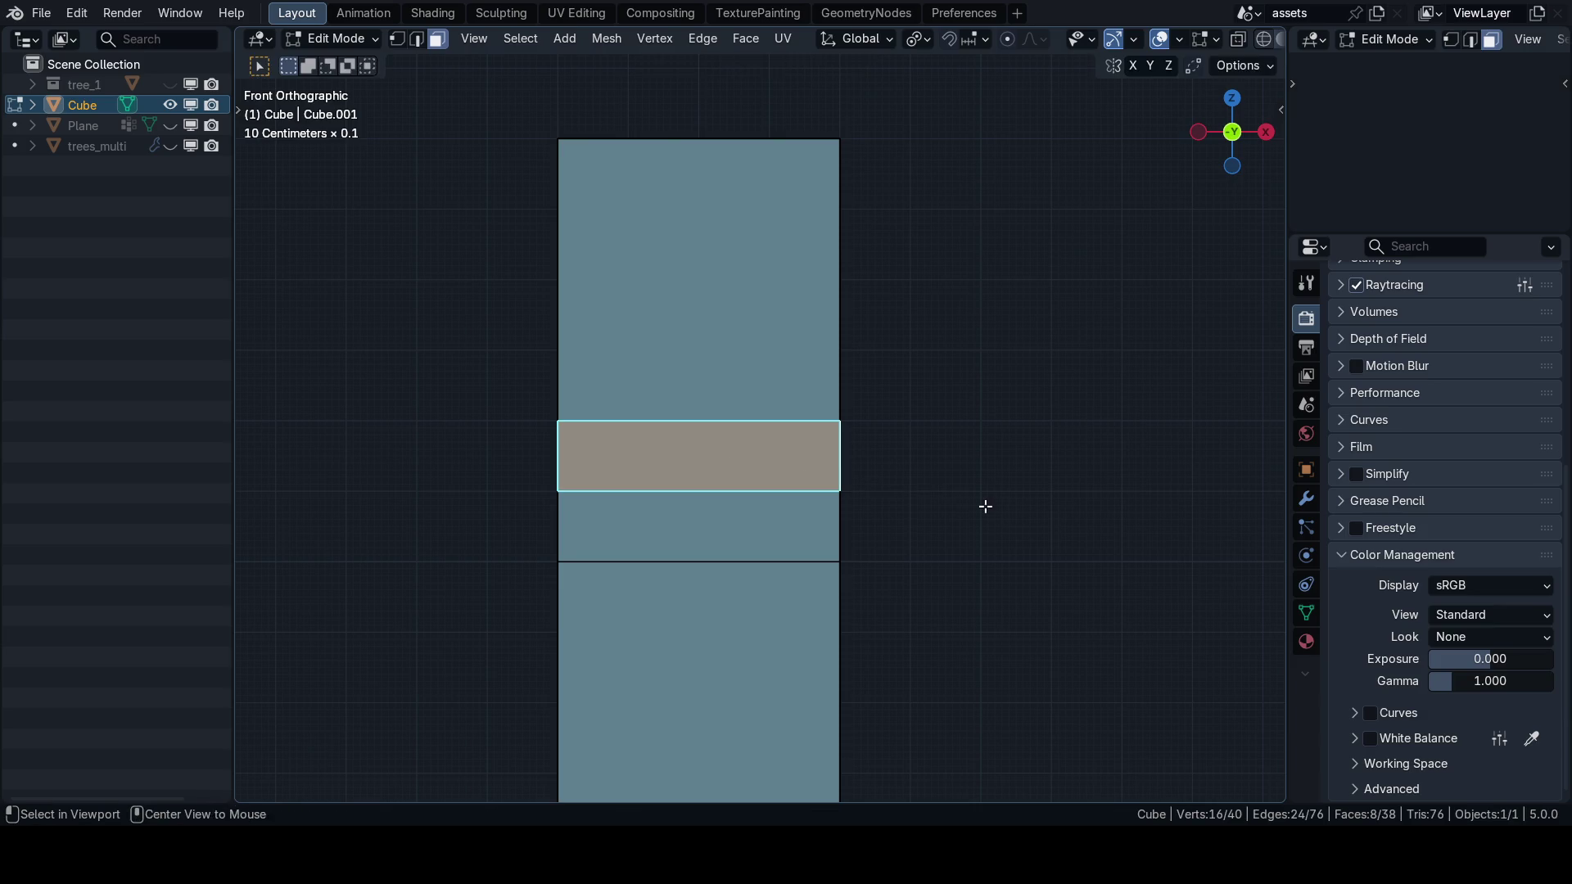
pyautogui.hotkey('alt', 'e')
pyautogui.click(983, 506)
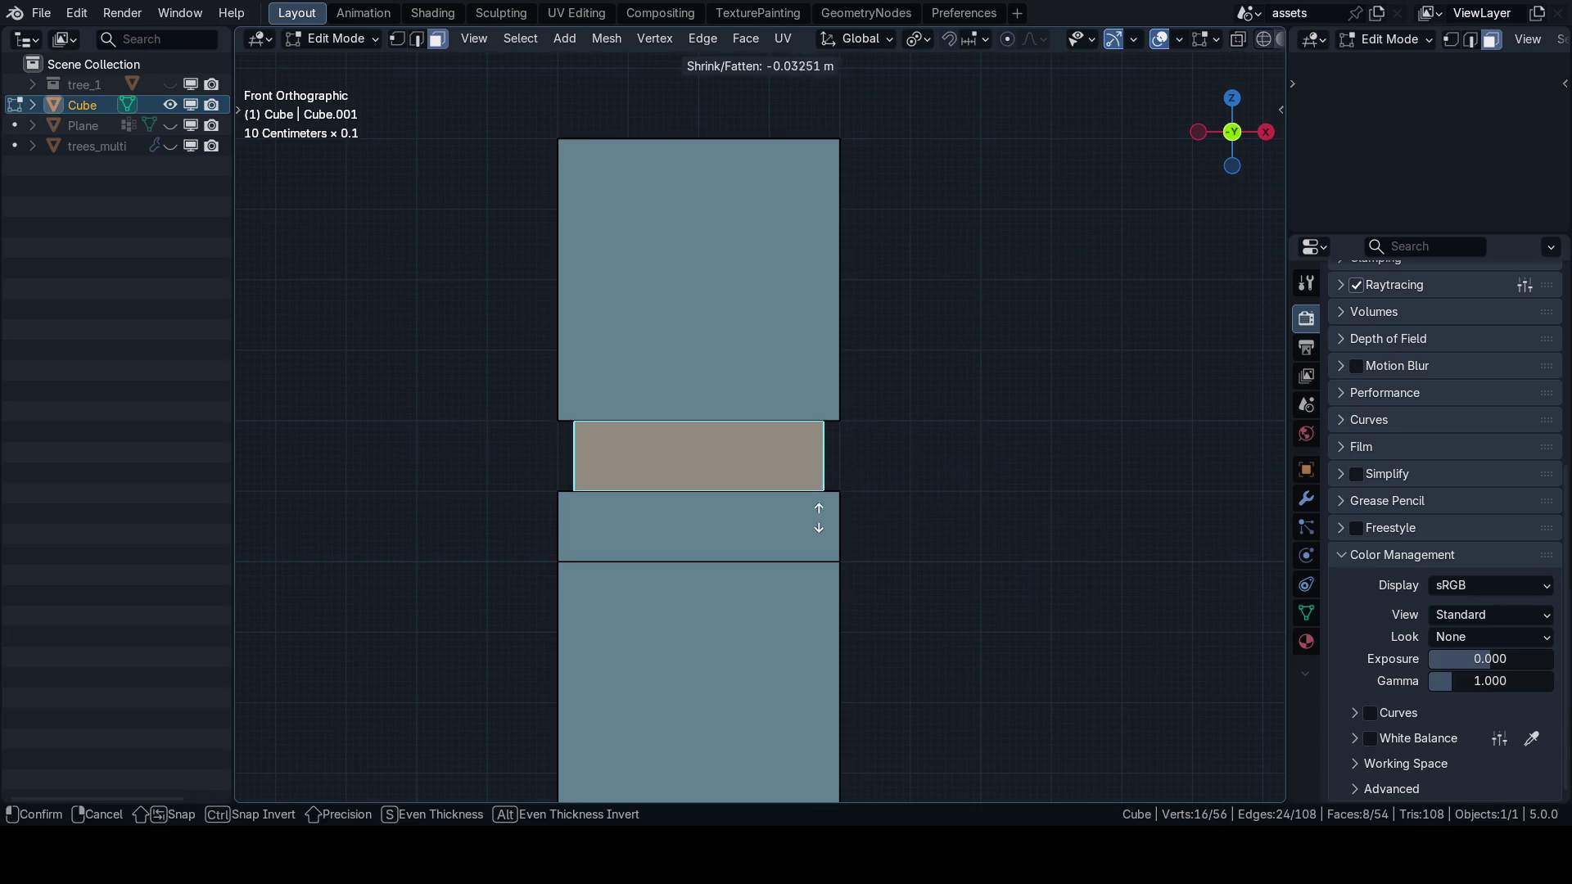
pyautogui.click(802, 567)
pyautogui.moveTo(573, 533)
pyautogui.mouseDown()
pyautogui.moveTo(828, 526)
pyautogui.moveTo(442, 530)
pyautogui.moveTo(780, 534)
pyautogui.mouseUp()
# Undo the groove, inspect the column, and select a horizontal edge loop in edge mode.
pyautogui.hotkey('ctrl', 'z')
pyautogui.scroll(-5, 649, 525)
pyautogui.scroll(-3, 778, 534)
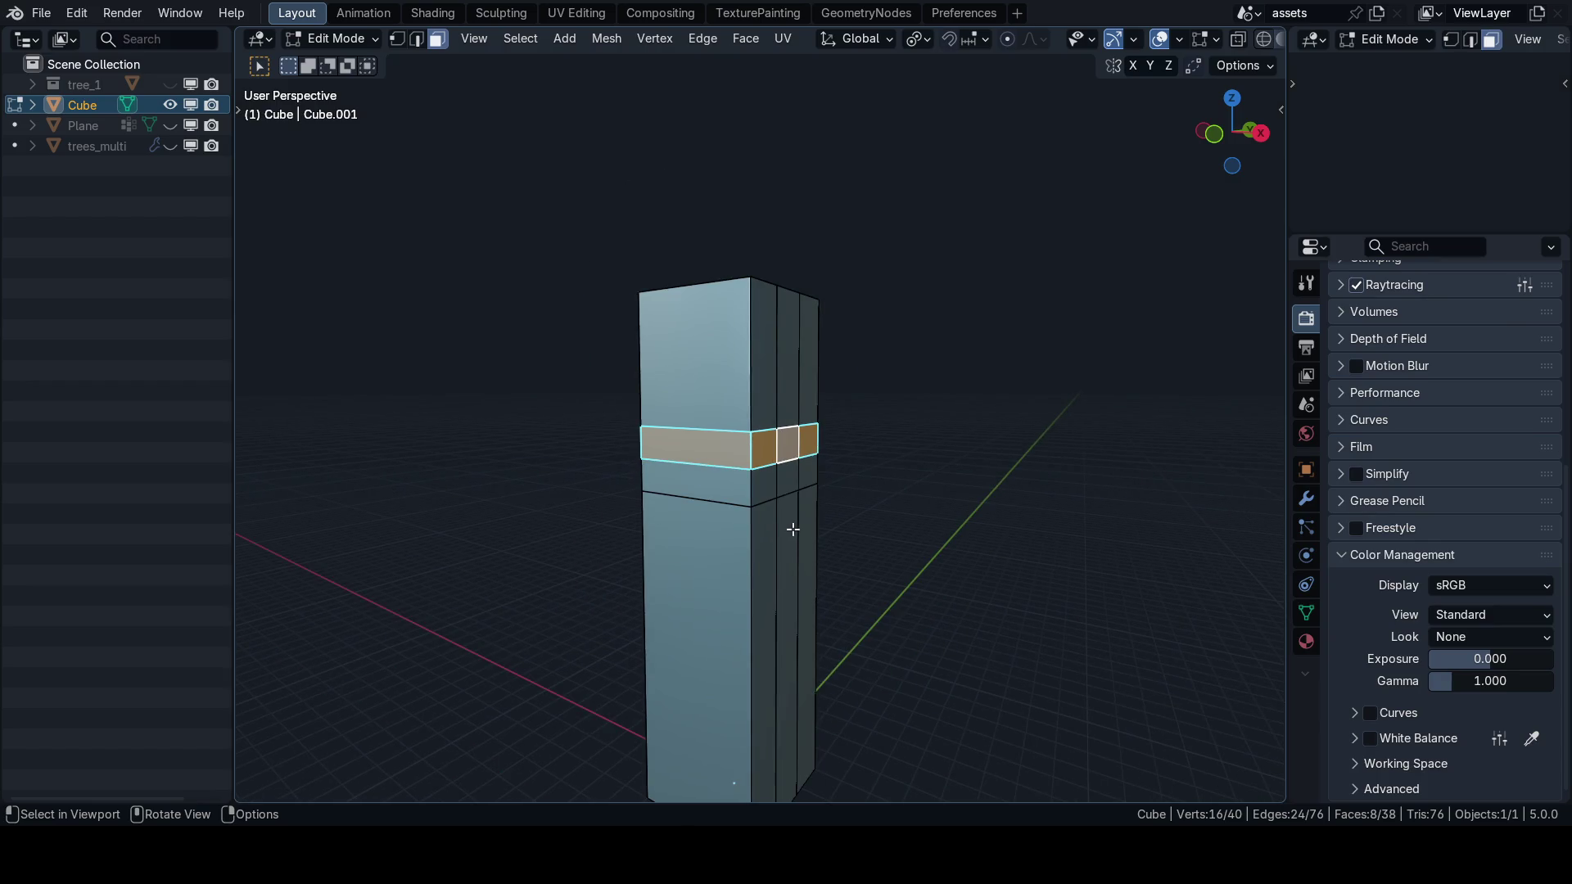
pyautogui.press('KP_1')
pyautogui.moveTo(793, 509); pyautogui.dragTo(572, 529)
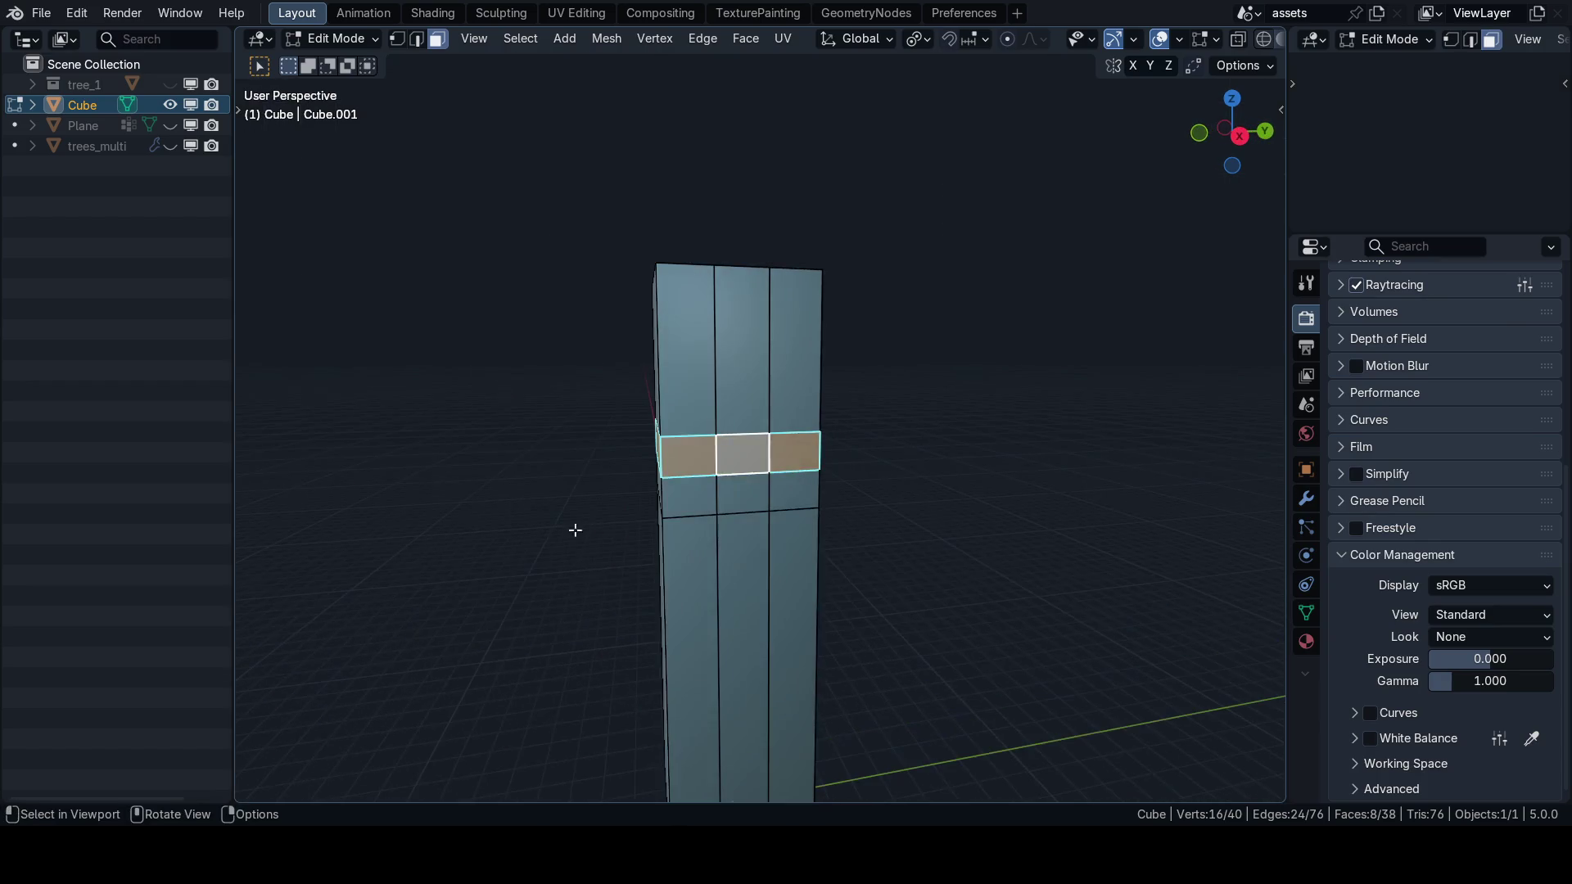
pyautogui.press('KP_1')
pyautogui.moveTo(864, 510); pyautogui.dragTo(798, 532)
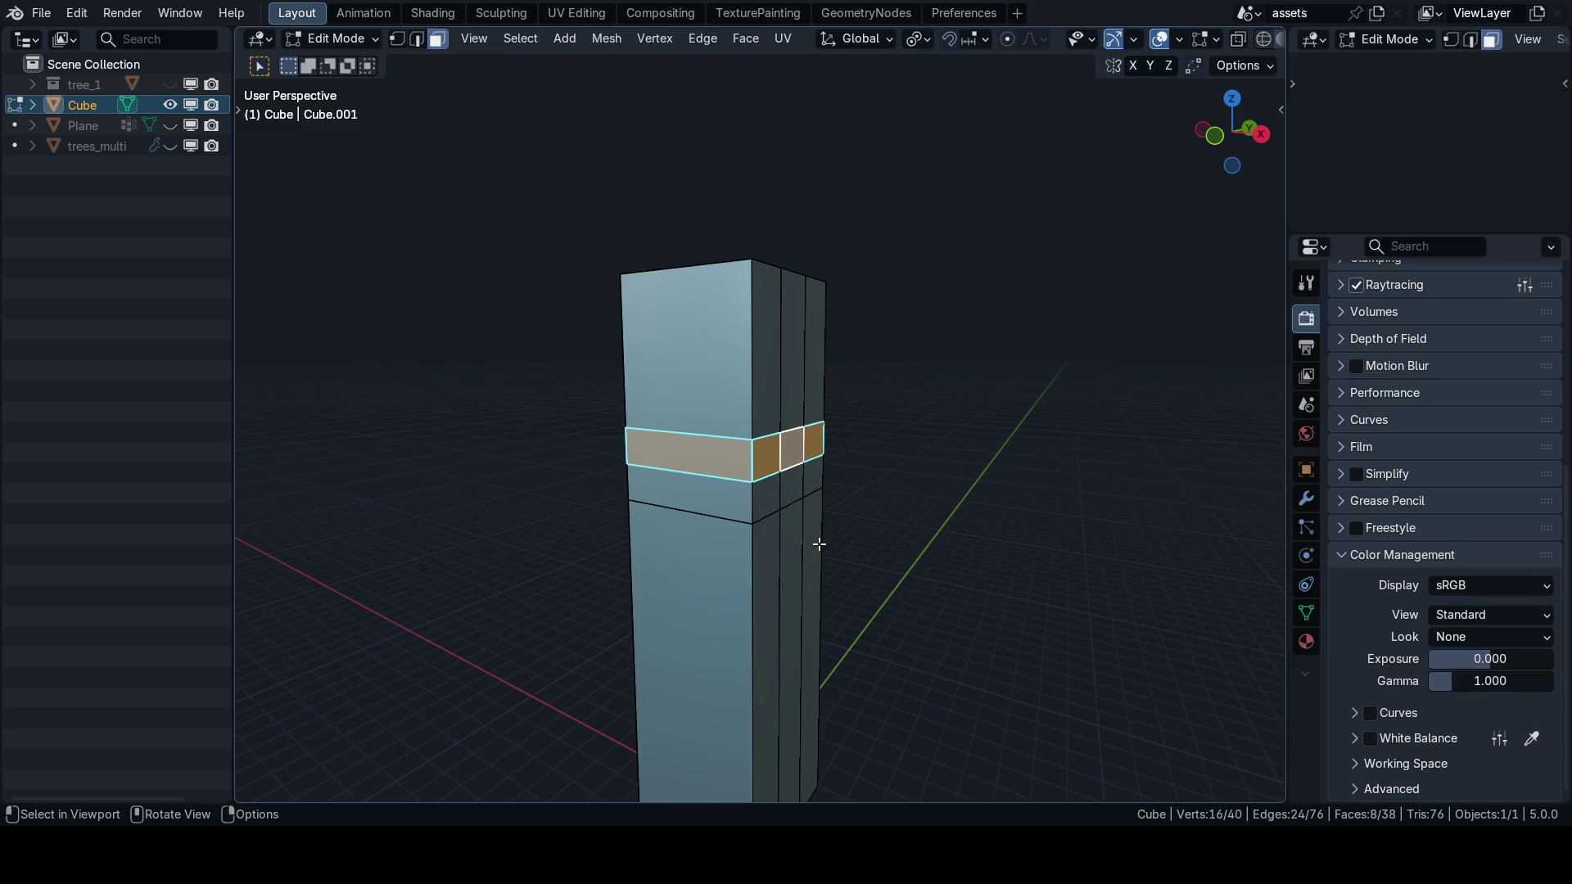
pyautogui.scroll(-4, 817, 532)
pyautogui.press('2')
pyautogui.keyDown('alt'); pyautogui.click(816, 524); pyautogui.keyUp('alt')
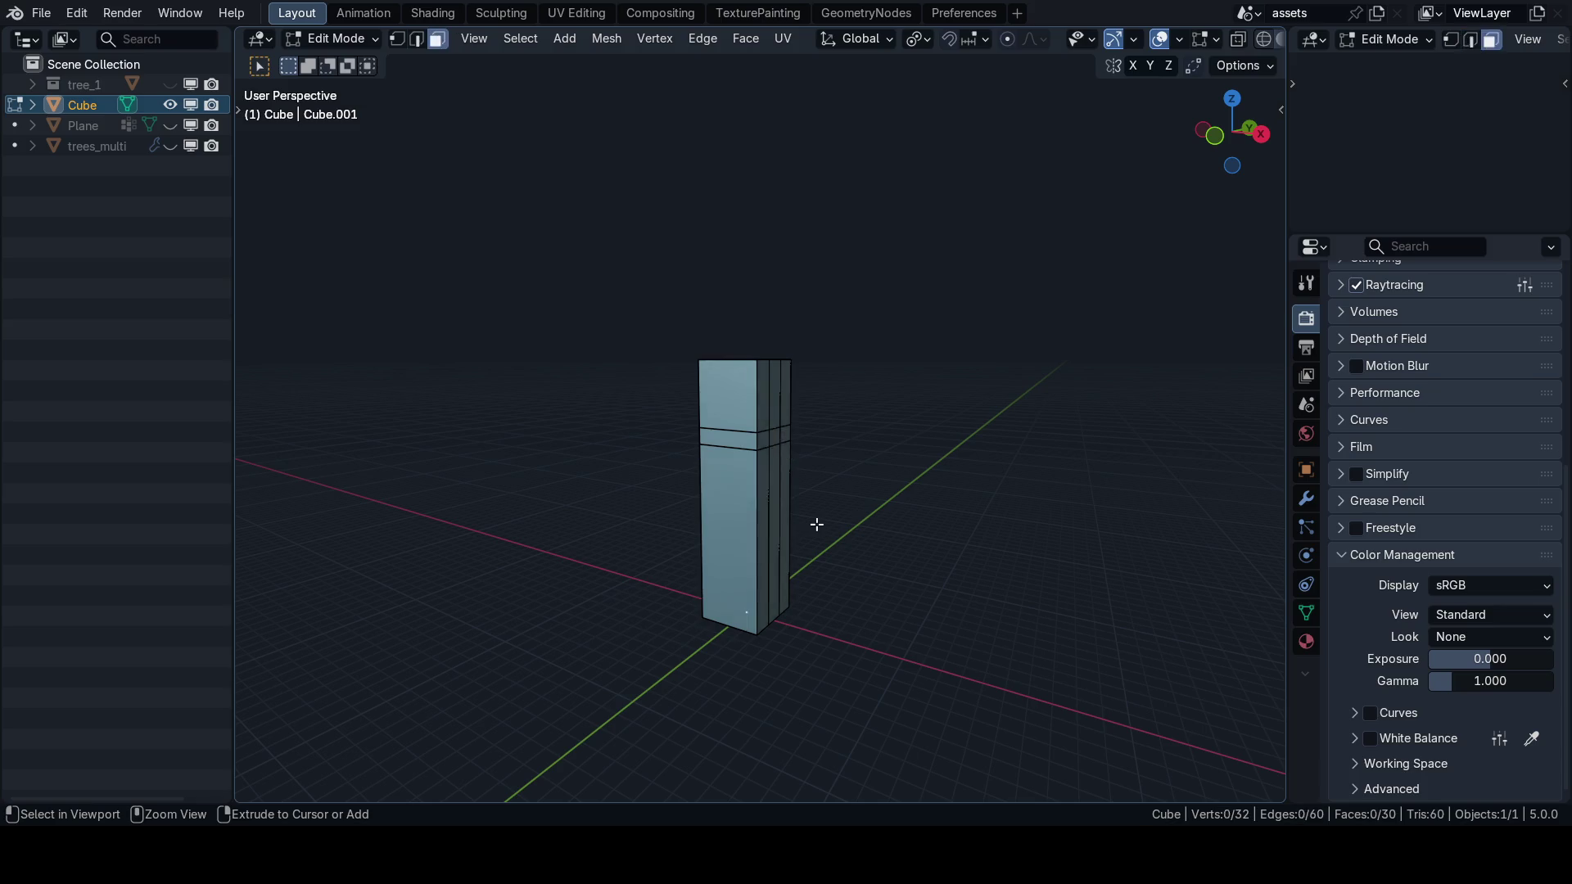
# Undo the extra horizontal edge loop, then trial and cancel a face extrusion.
pyautogui.hotkey('ctrl', 'z')
pyautogui.press('3')
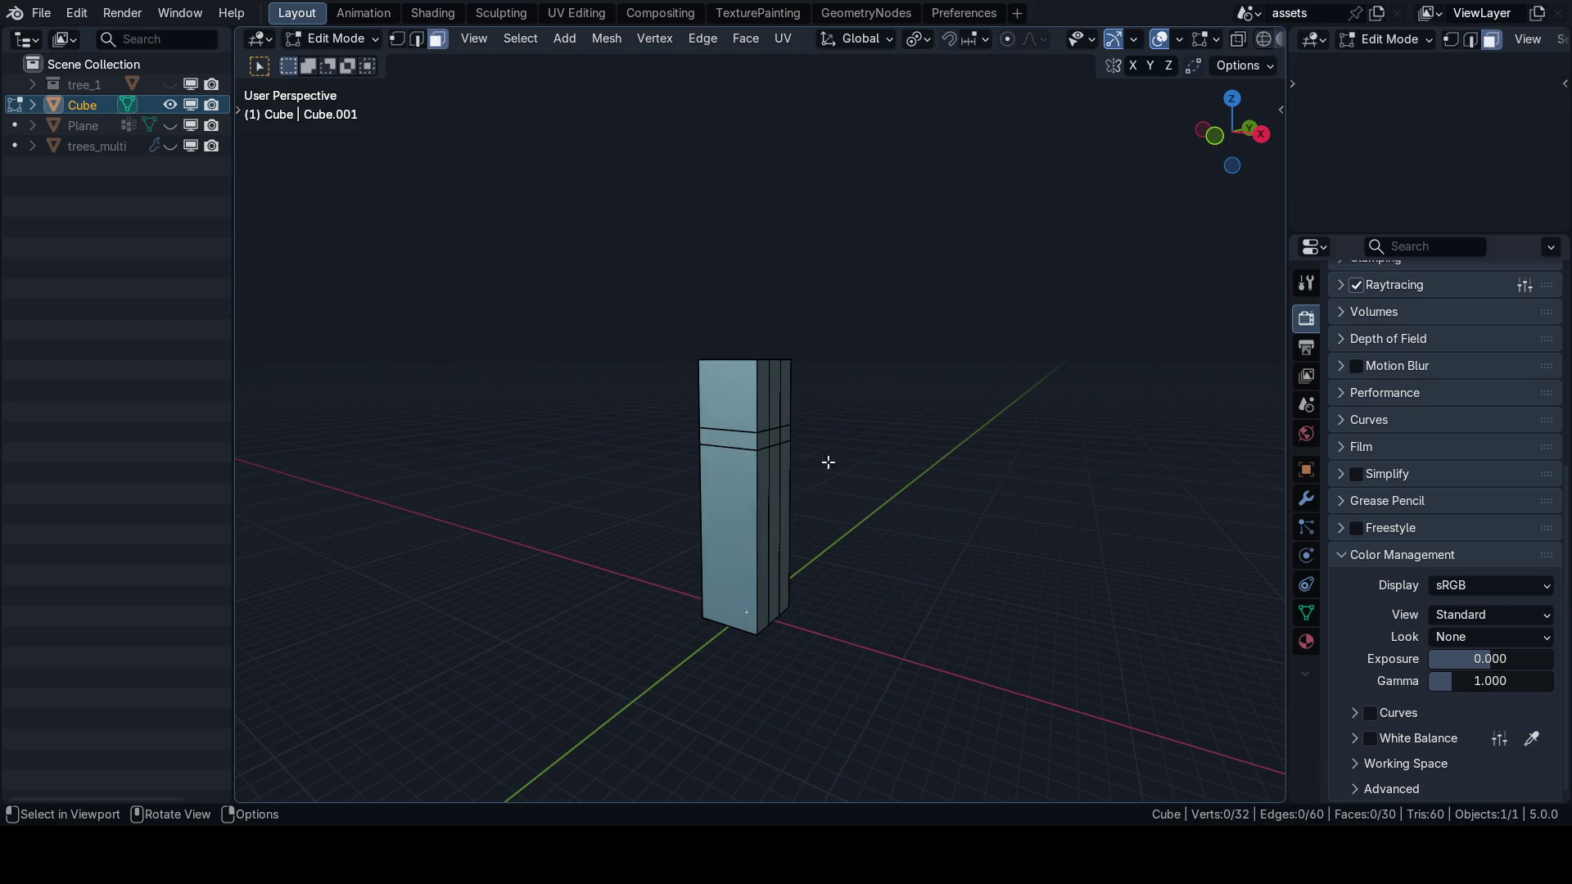
pyautogui.press('KP_1')
pyautogui.press('e')
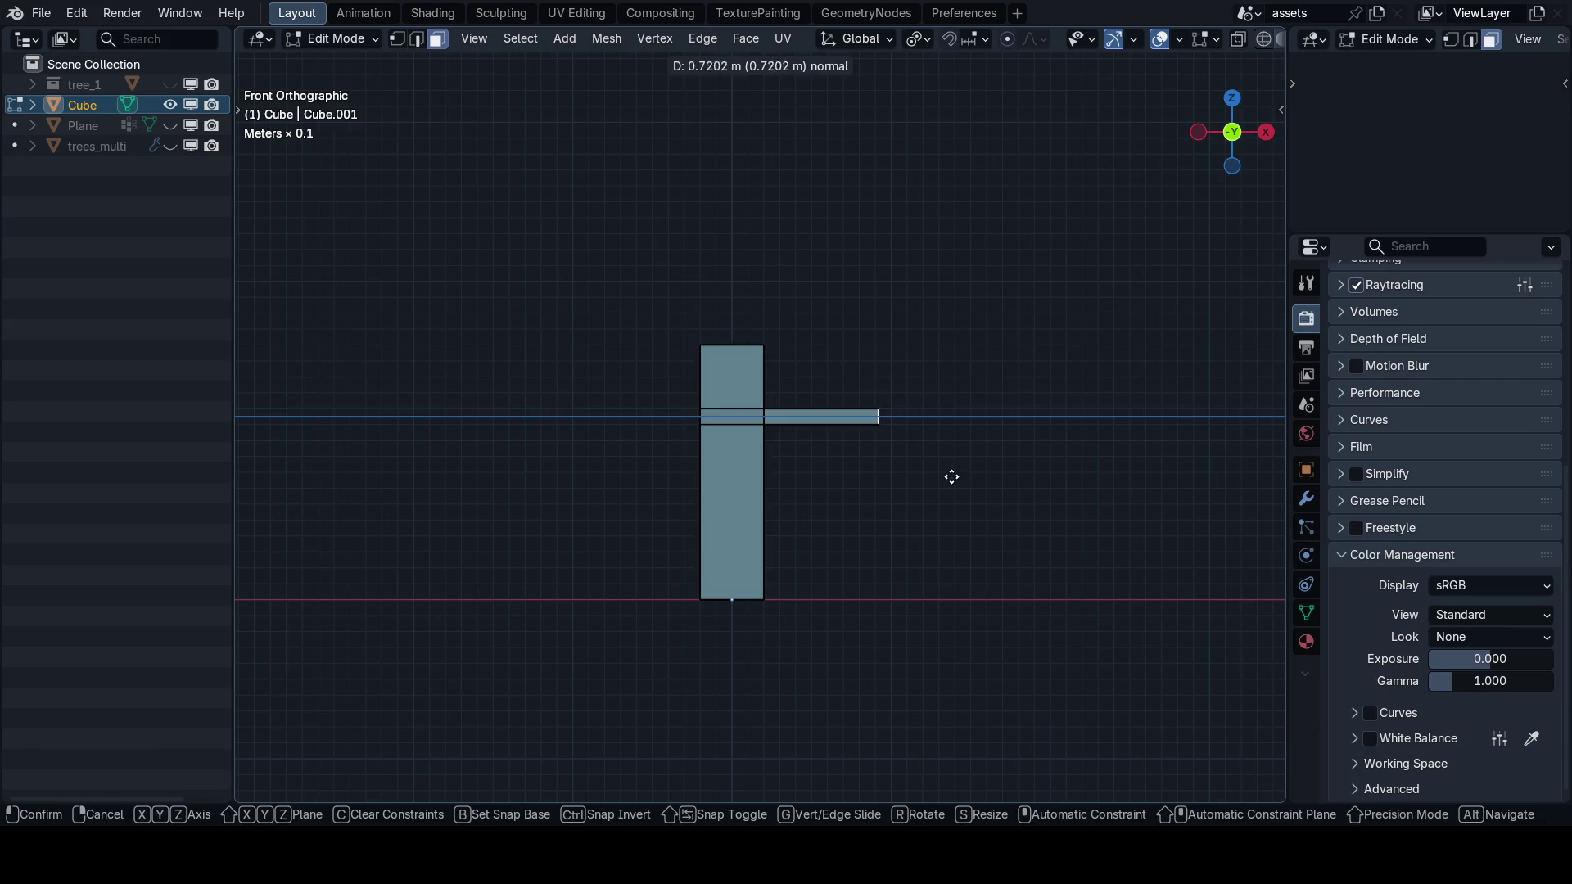
pyautogui.rightClick(951, 476)
pyautogui.press('a')
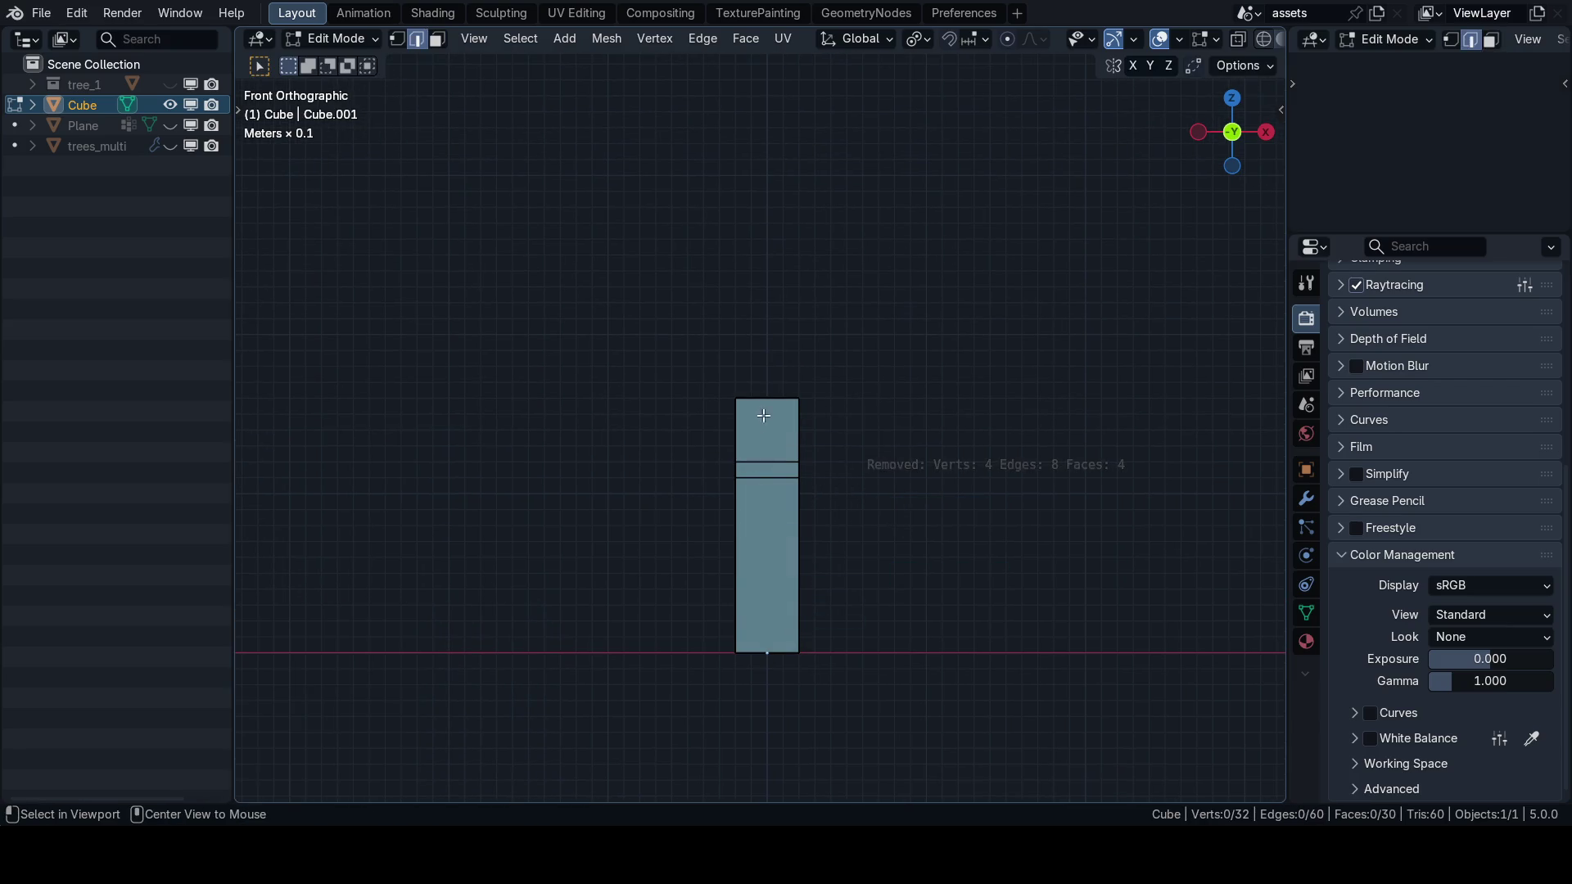
# Add a centred vertical loop cut around the column.
pyautogui.press('KP_8')
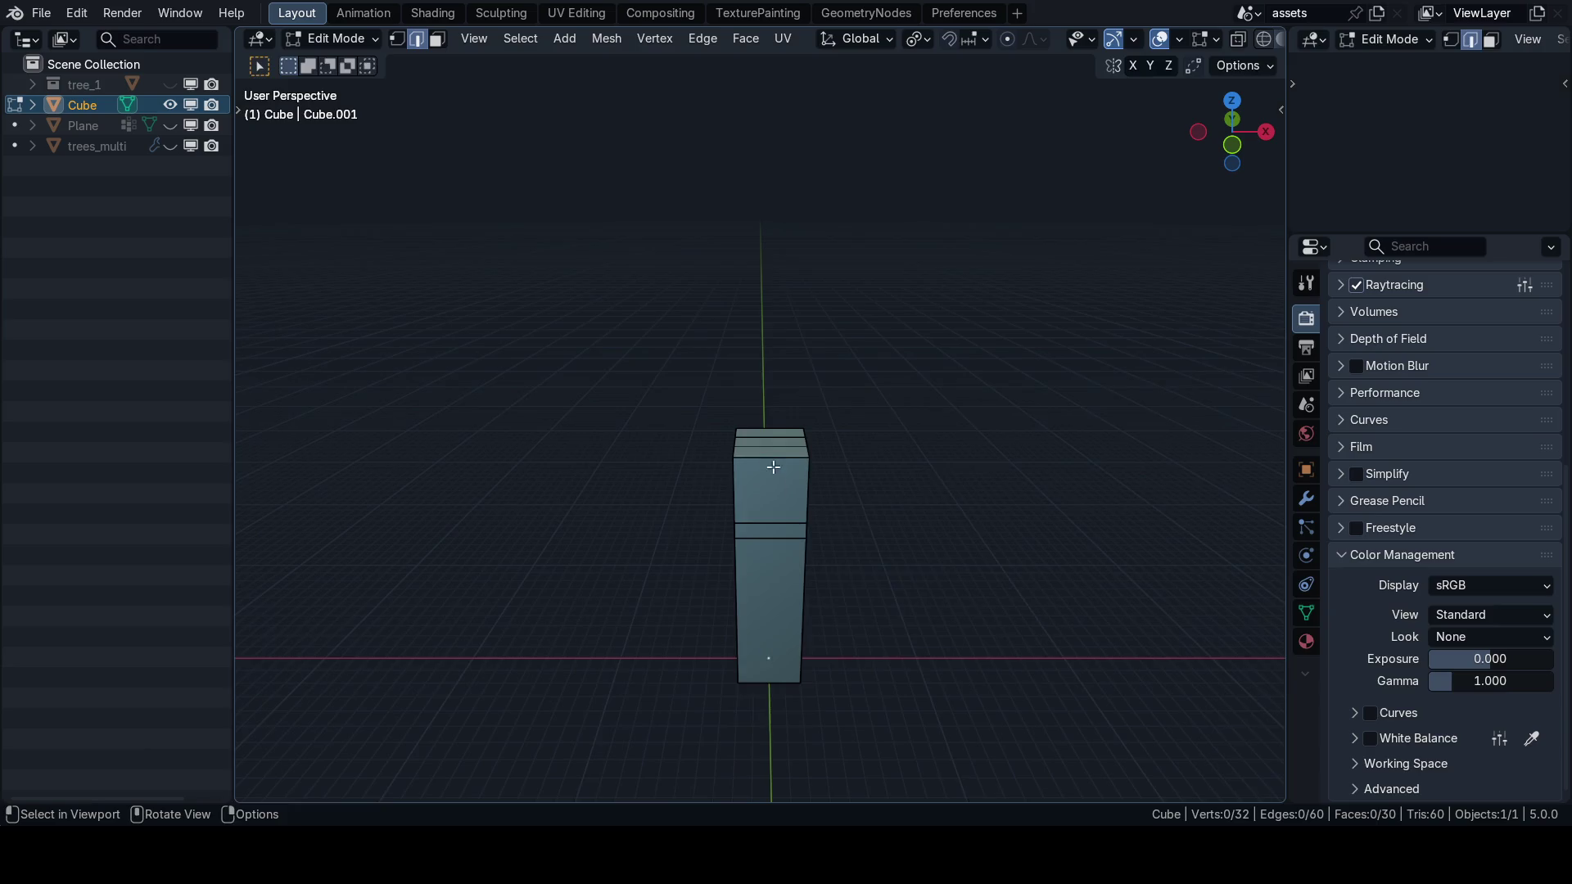
pyautogui.hotkey('ctrl', 'r')
pyautogui.click(774, 458)
pyautogui.rightClick(775, 457)
# In X-ray front view, box-select and delete the block's left-half vertices.
pyautogui.press('KP_1')
pyautogui.press('1')
pyautogui.hotkey('alt', 'z')
pyautogui.scroll(-3, 691, 572)
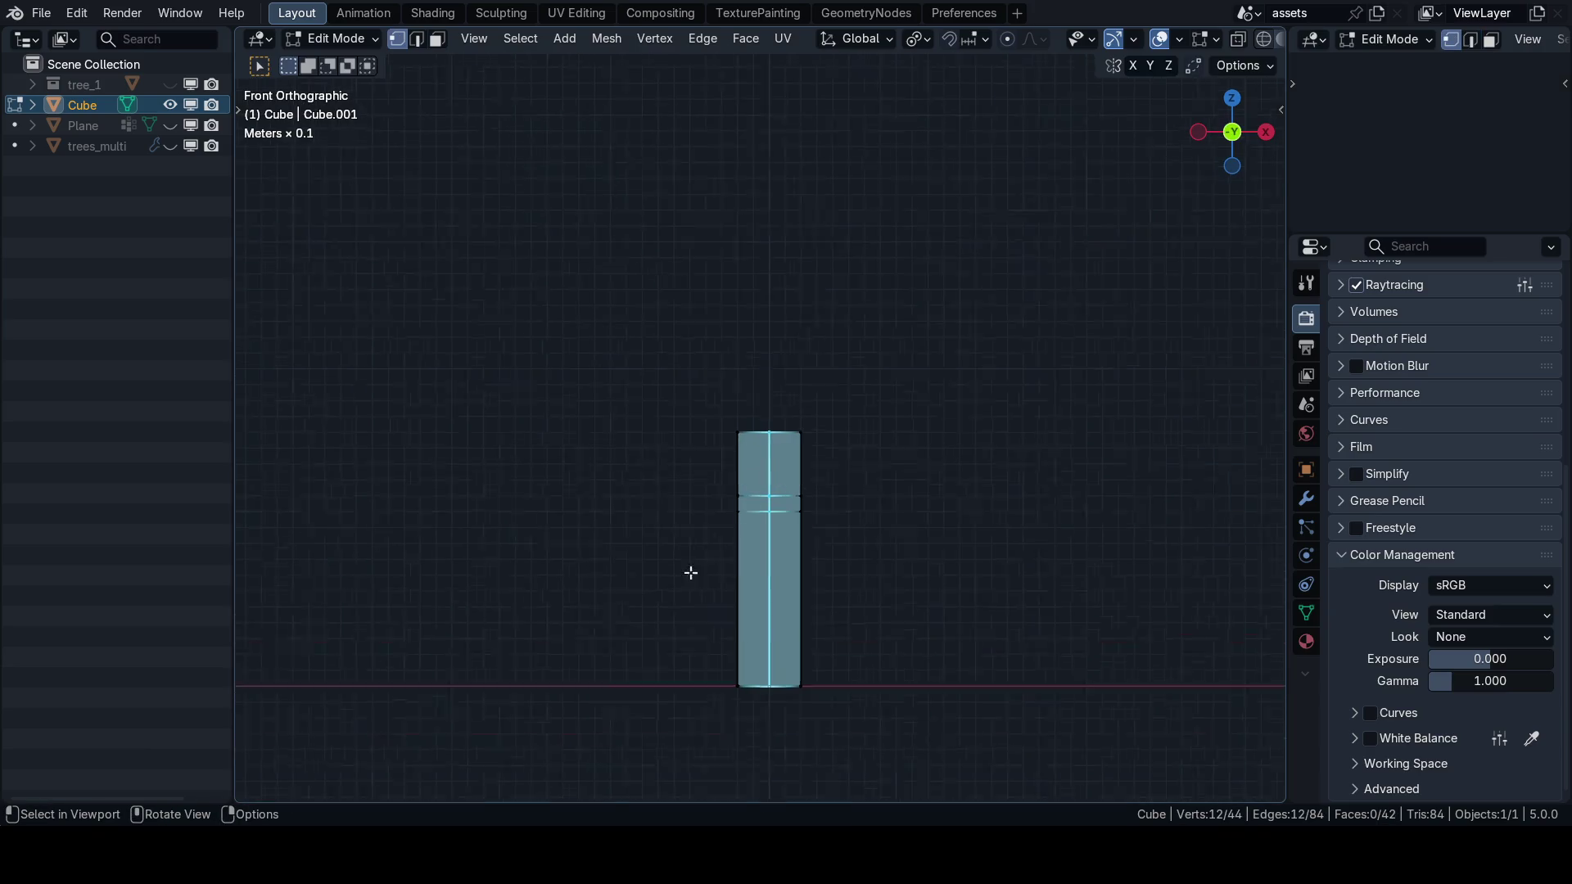
pyautogui.moveTo(757, 657); pyautogui.dragTo(664, 363)
pyautogui.press('x')
pyautogui.click(606, 431)
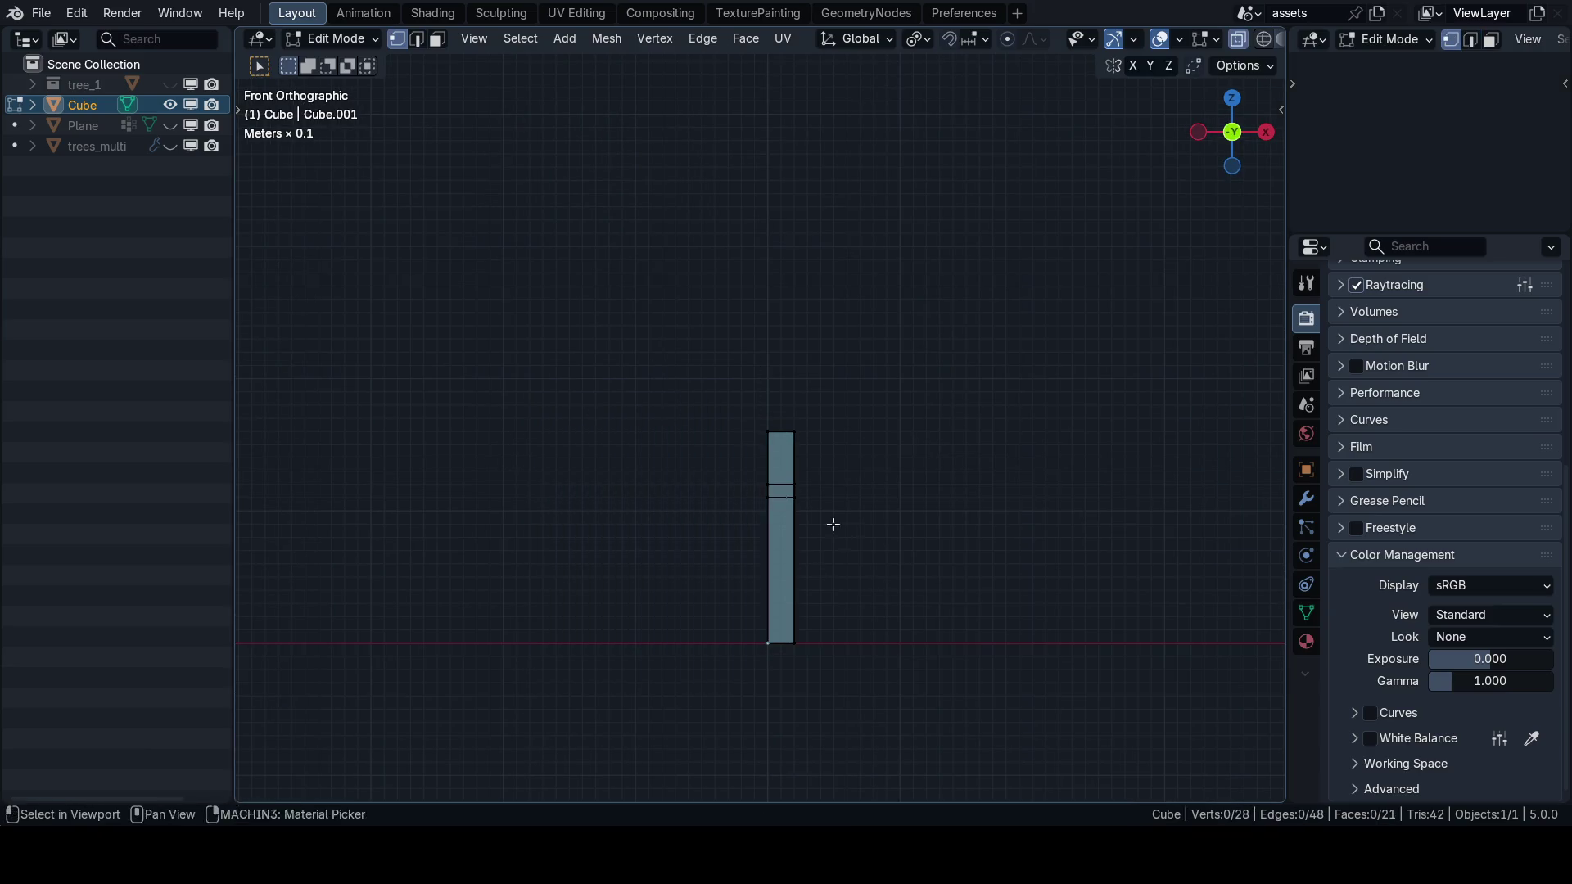
# Add a Mirror modifier to the Cube in Object Mode.
pyautogui.press('Tab')
pyautogui.click(1305, 499)
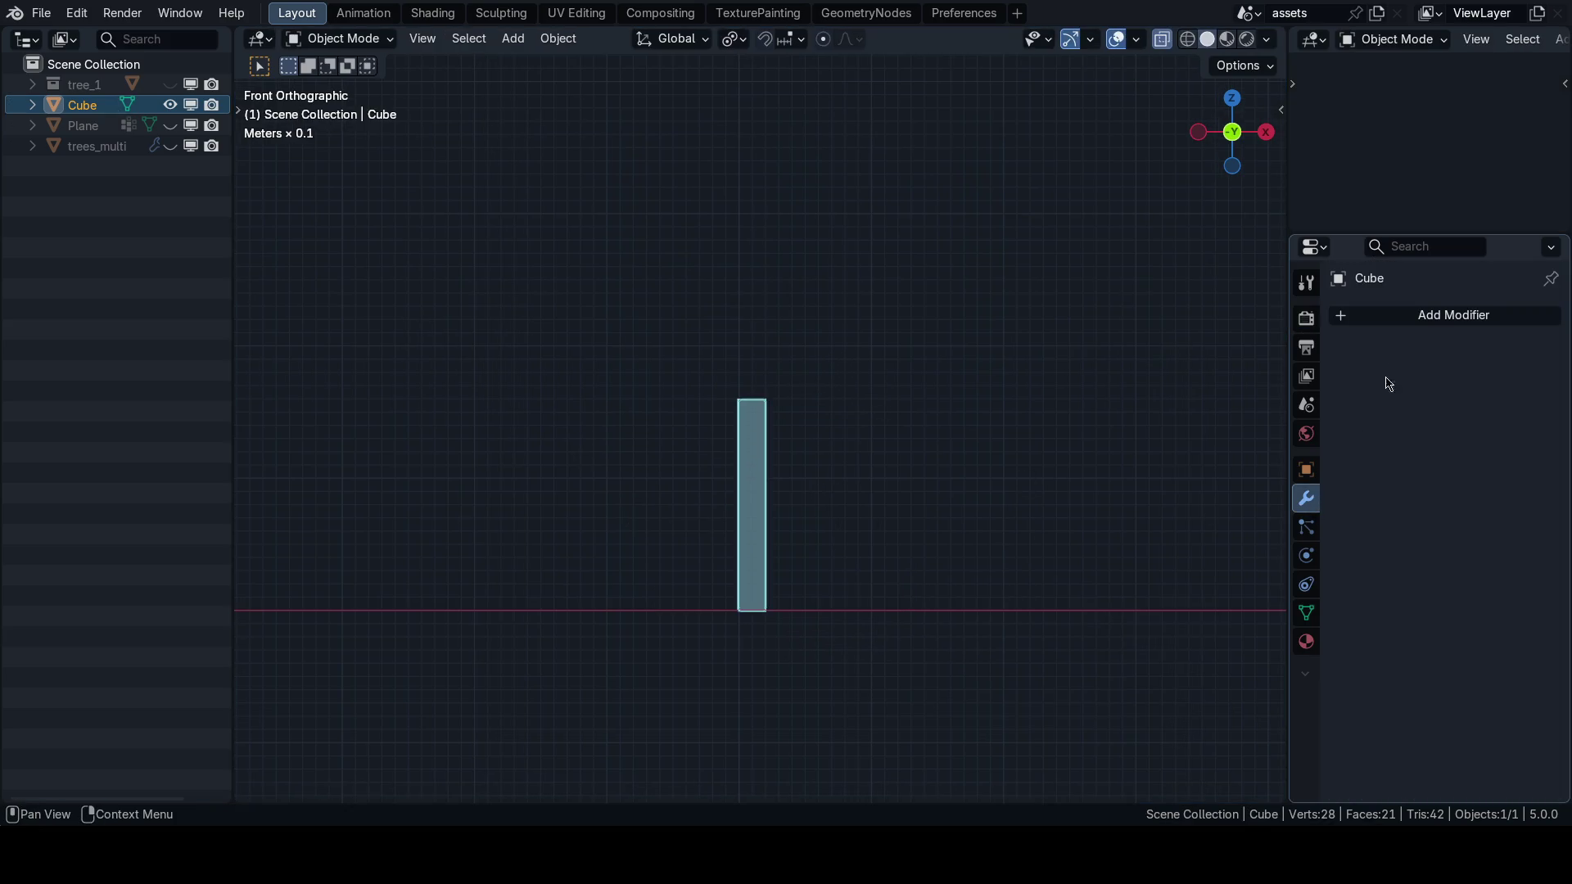
pyautogui.click(1404, 316)
pyautogui.write('mir')
pyautogui.press('Return')
pyautogui.scroll(2, 920, 459)
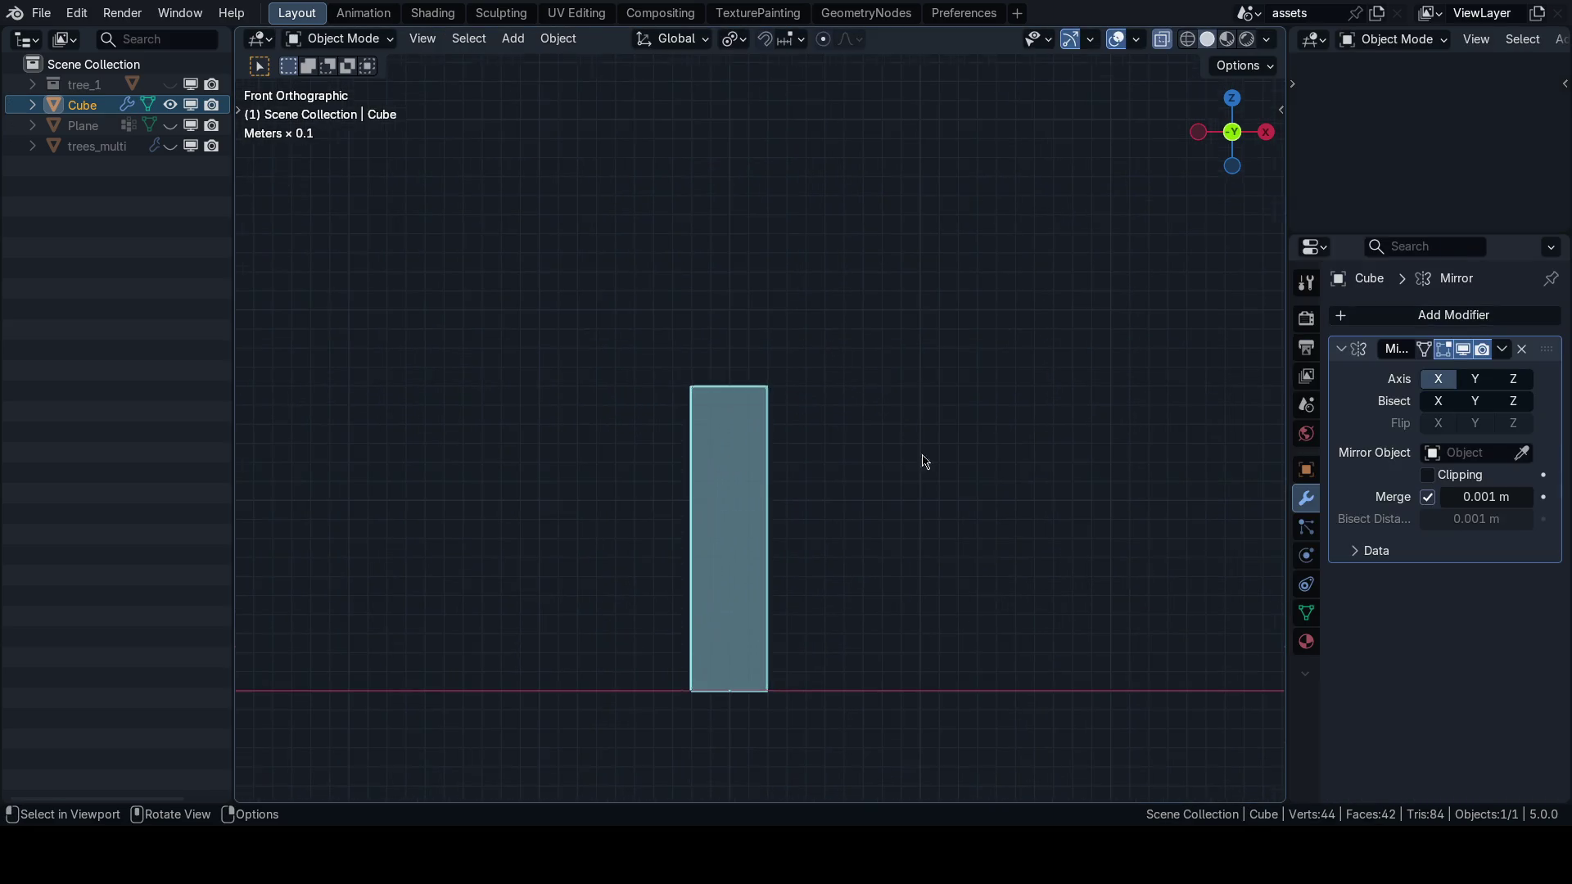
# Save 63_journey.blend and return to Edit Mode.
pyautogui.hotkey('ctrl', 's')
pyautogui.click(873, 484)
pyautogui.moveTo(873, 484)
pyautogui.mouseDown()
pyautogui.moveTo(808, 526)
pyautogui.moveTo(812, 468)
pyautogui.mouseUp()
pyautogui.press('Tab')
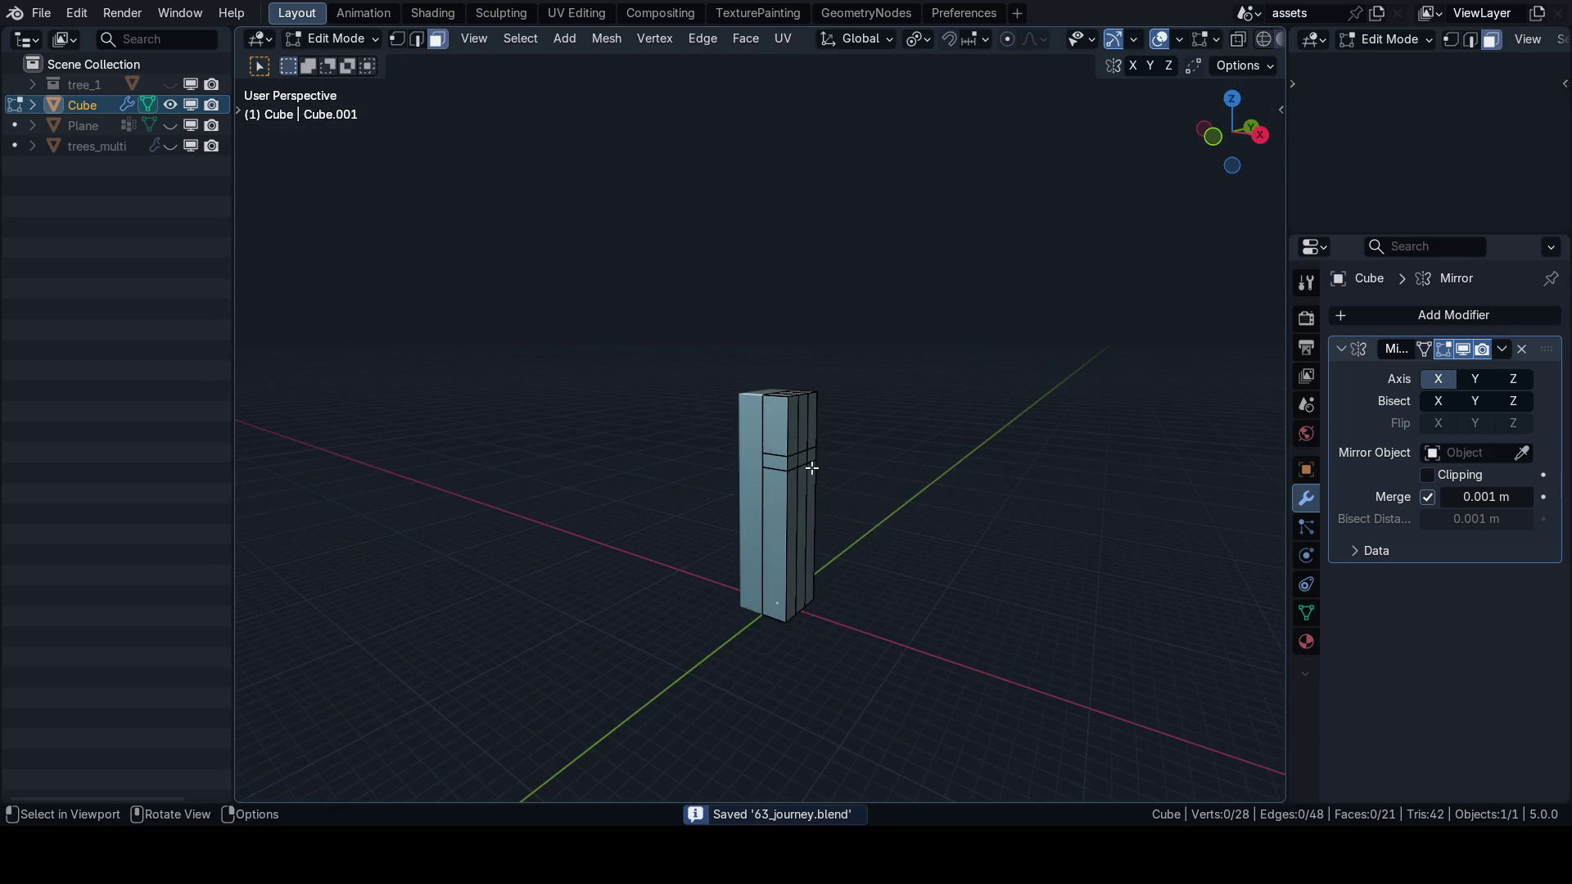
# Extrude the side face 0.5 m outward to form the arms.
pyautogui.press('KP_1')
pyautogui.scroll(1, 829, 471)
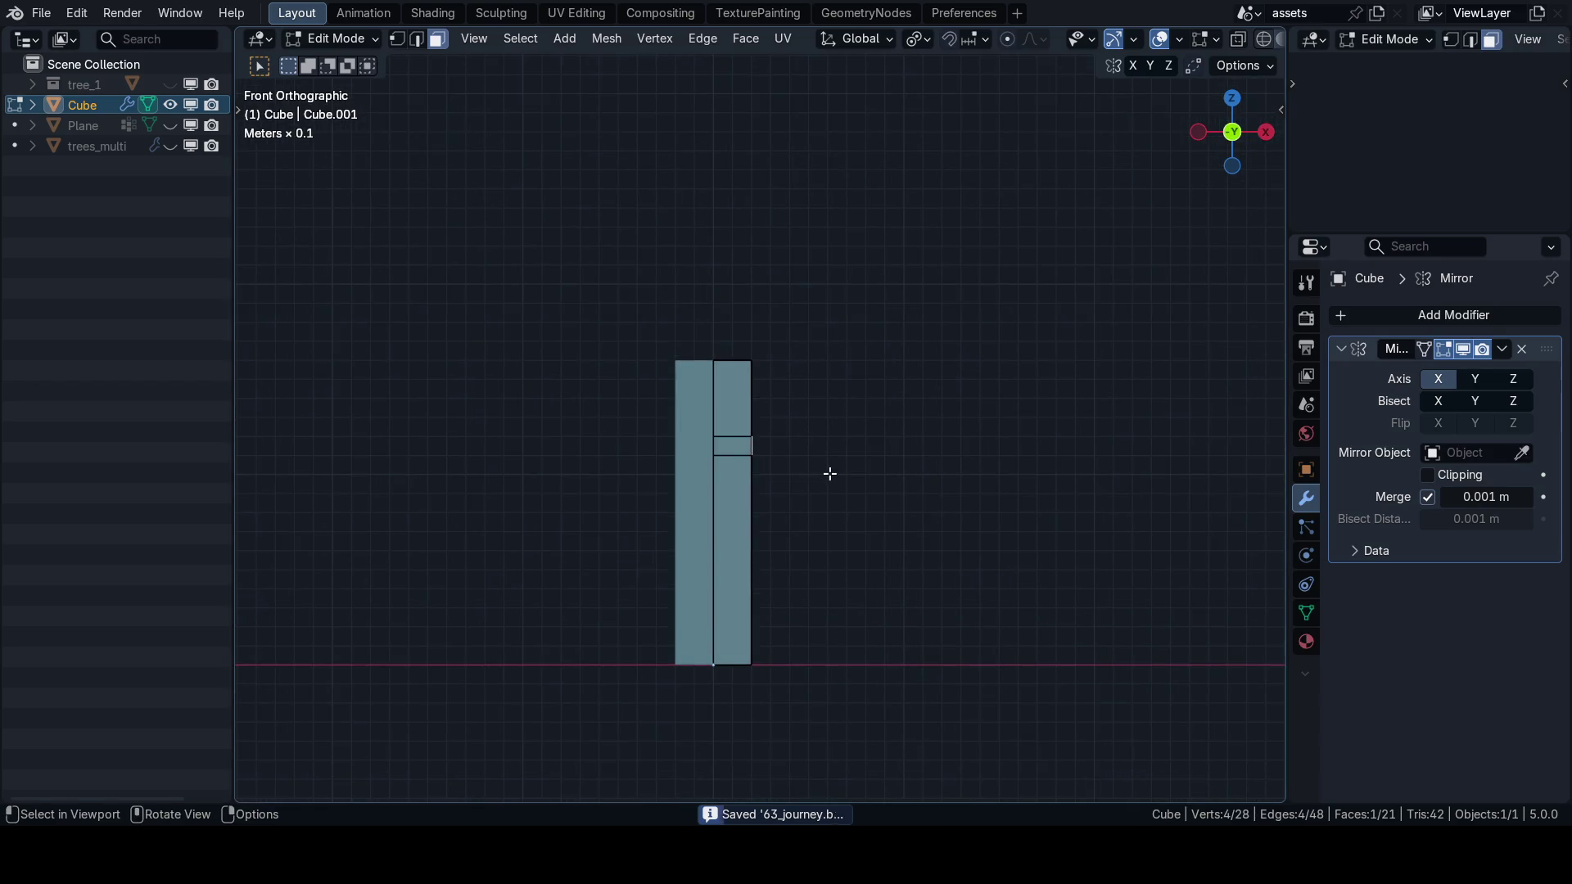
pyautogui.press('e')
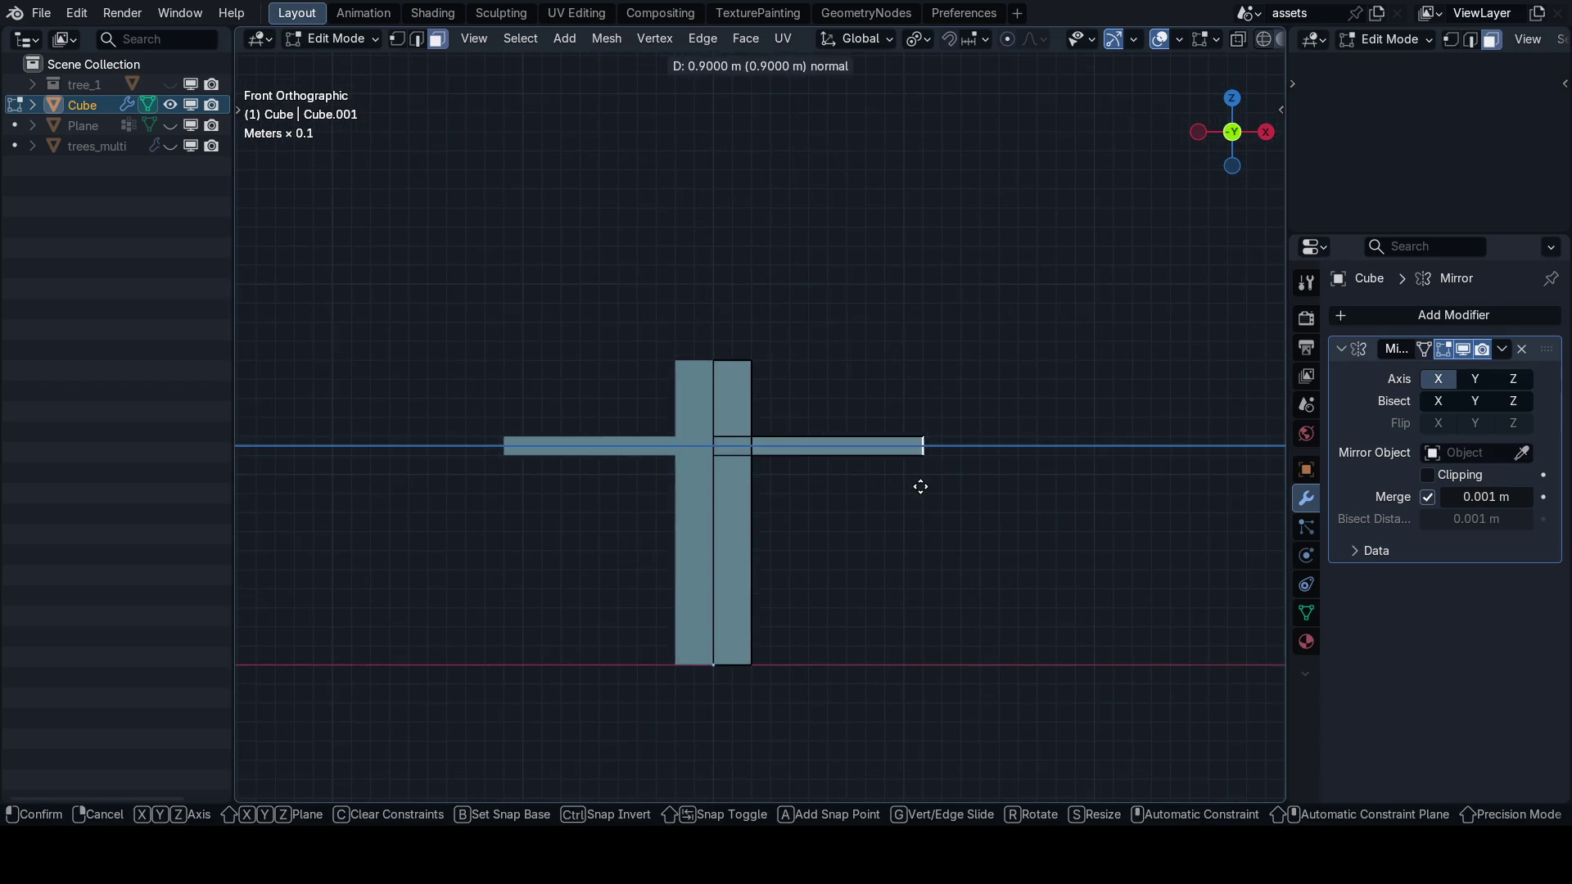
pyautogui.click(852, 488)
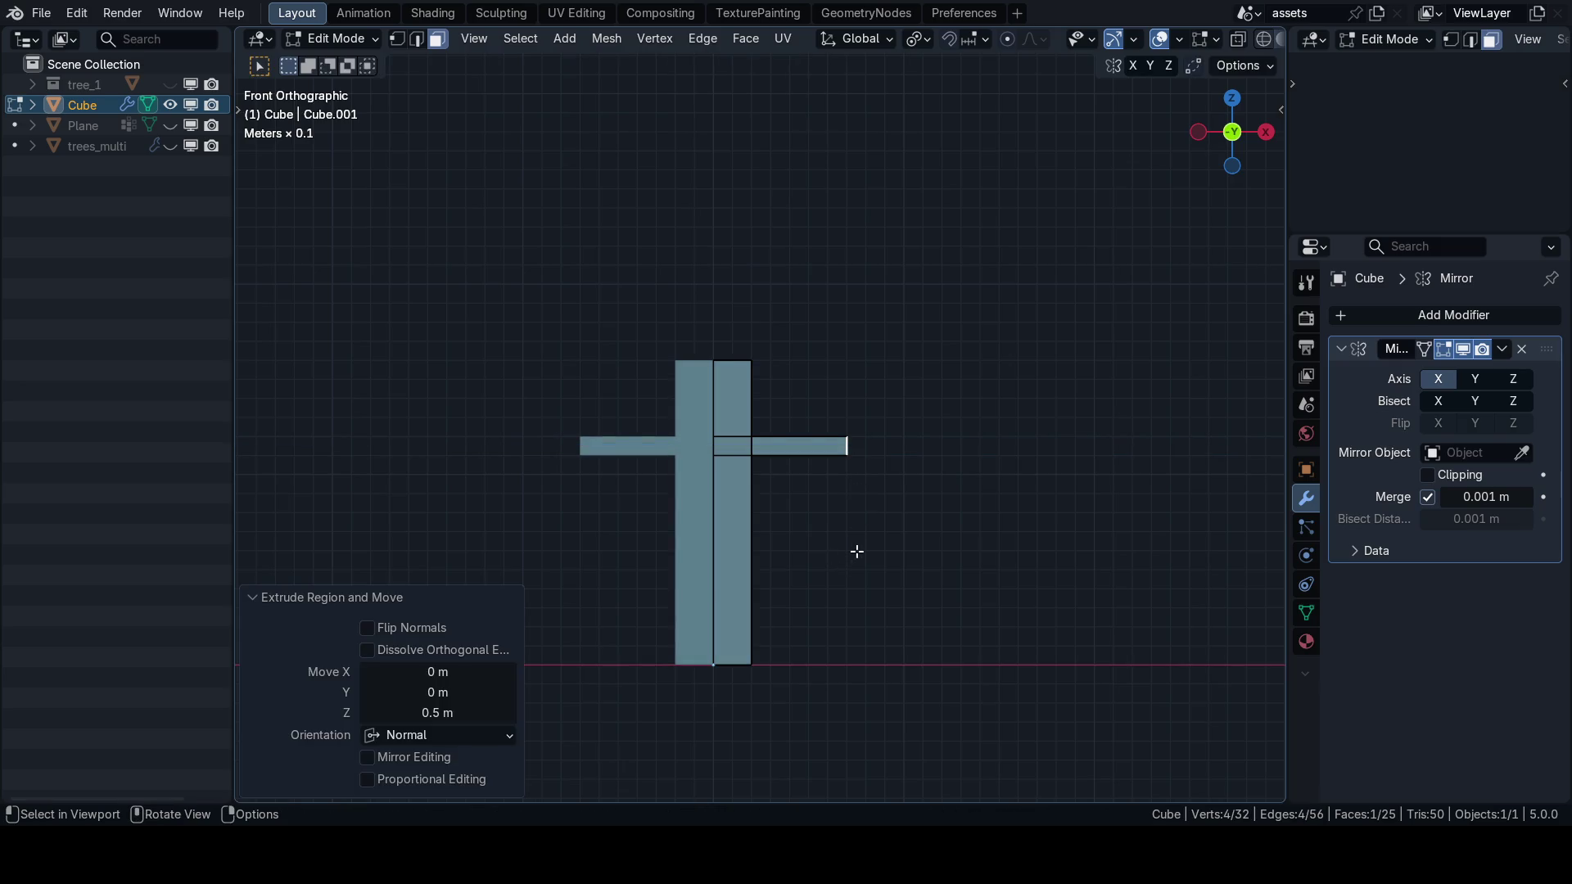
pyautogui.press('KP_8')
pyautogui.press('KP_4')
pyautogui.press('KP_1')
pyautogui.scroll(1, 870, 475)
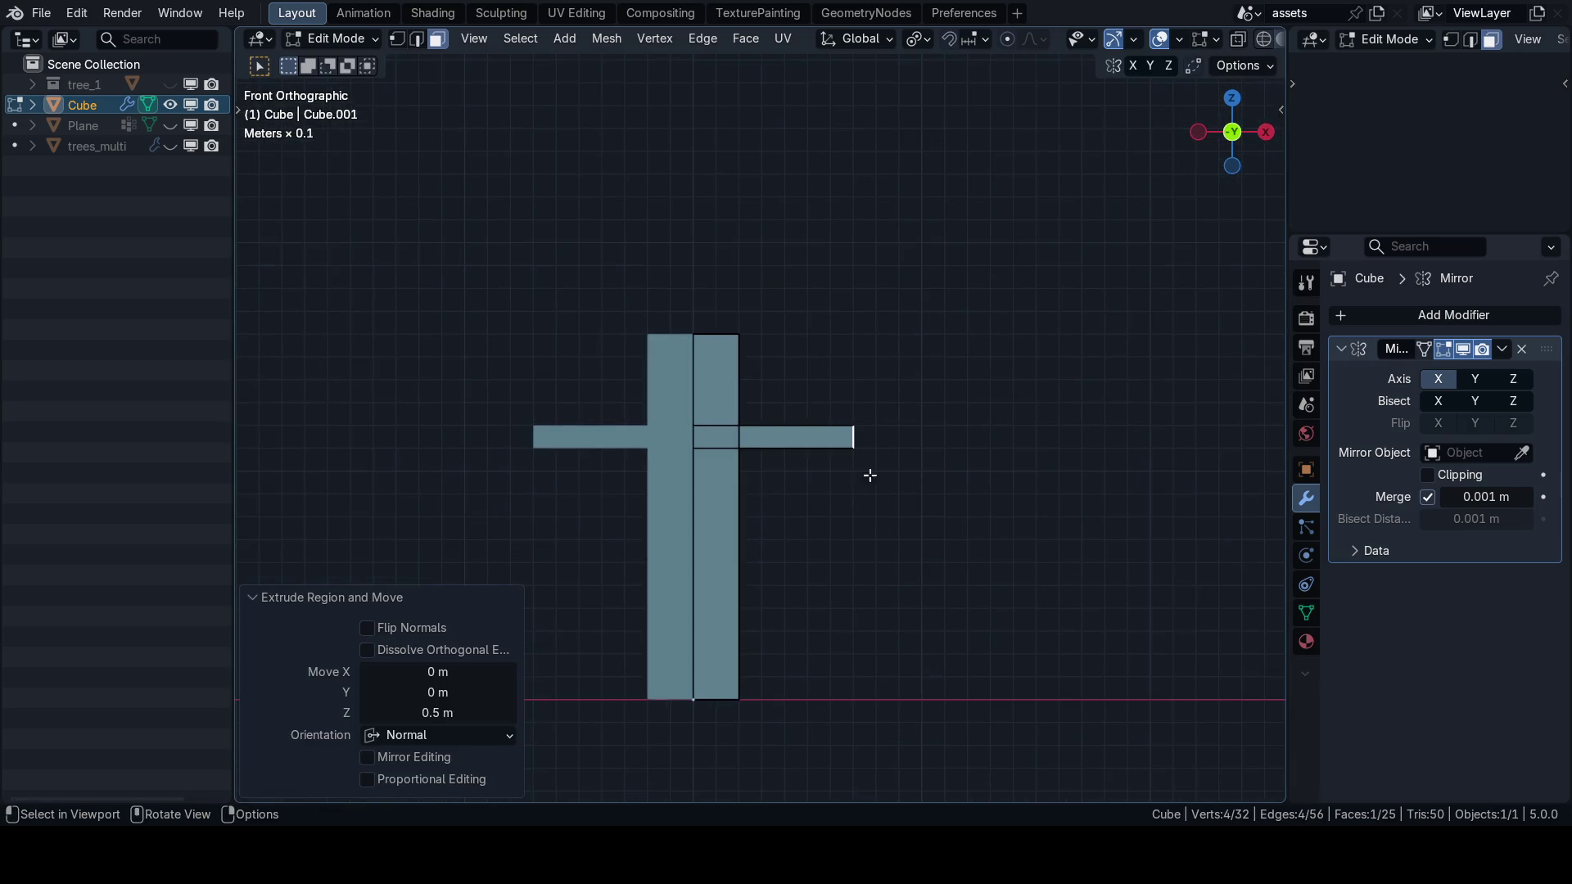
# Lower the arm ends along Z and rotate them 90° about Y.
pyautogui.press('g')
pyautogui.press('z')
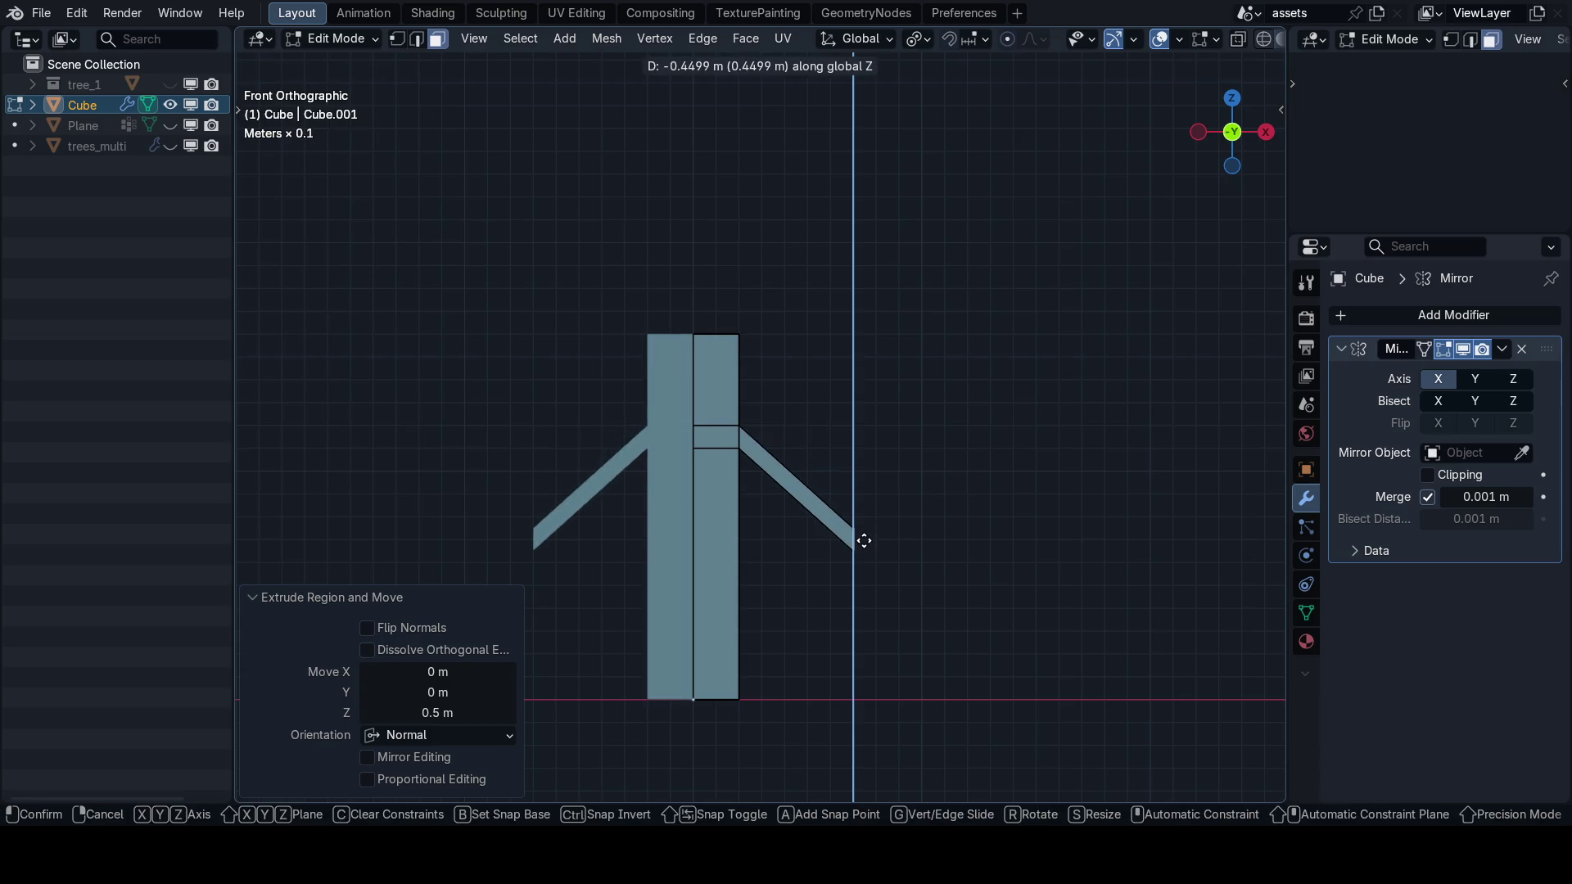
pyautogui.click(864, 541)
pyautogui.press('r')
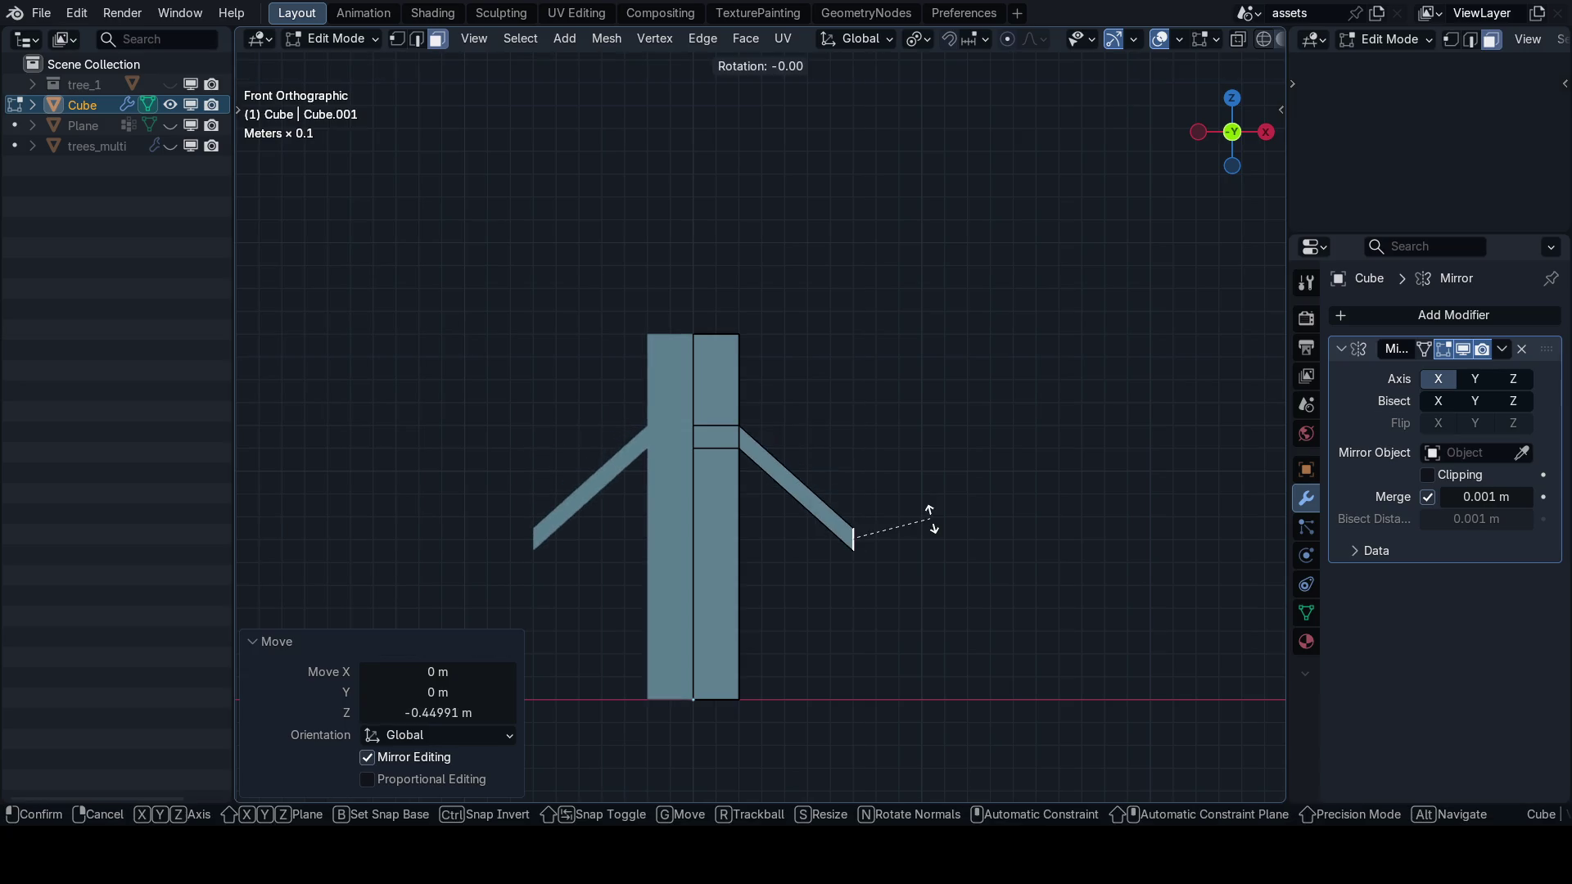
pyautogui.press('y')
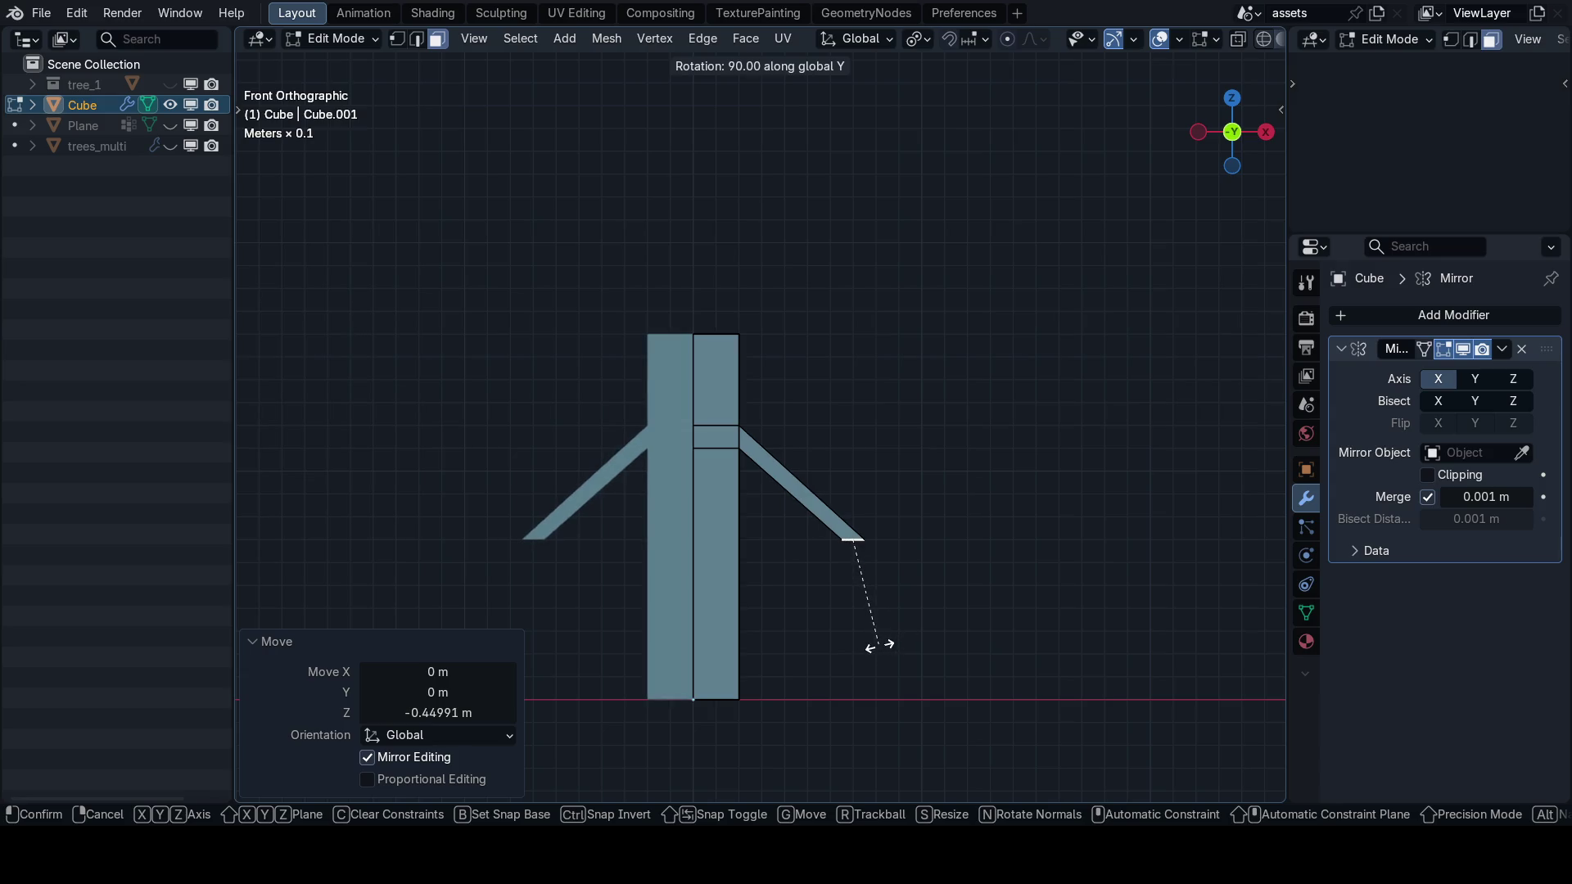
pyautogui.click(880, 647)
# Inspect the arms from orbit and right-side views, ending in the front view.
pyautogui.hotkey('ctrl', 'r')
pyautogui.press('Escape')
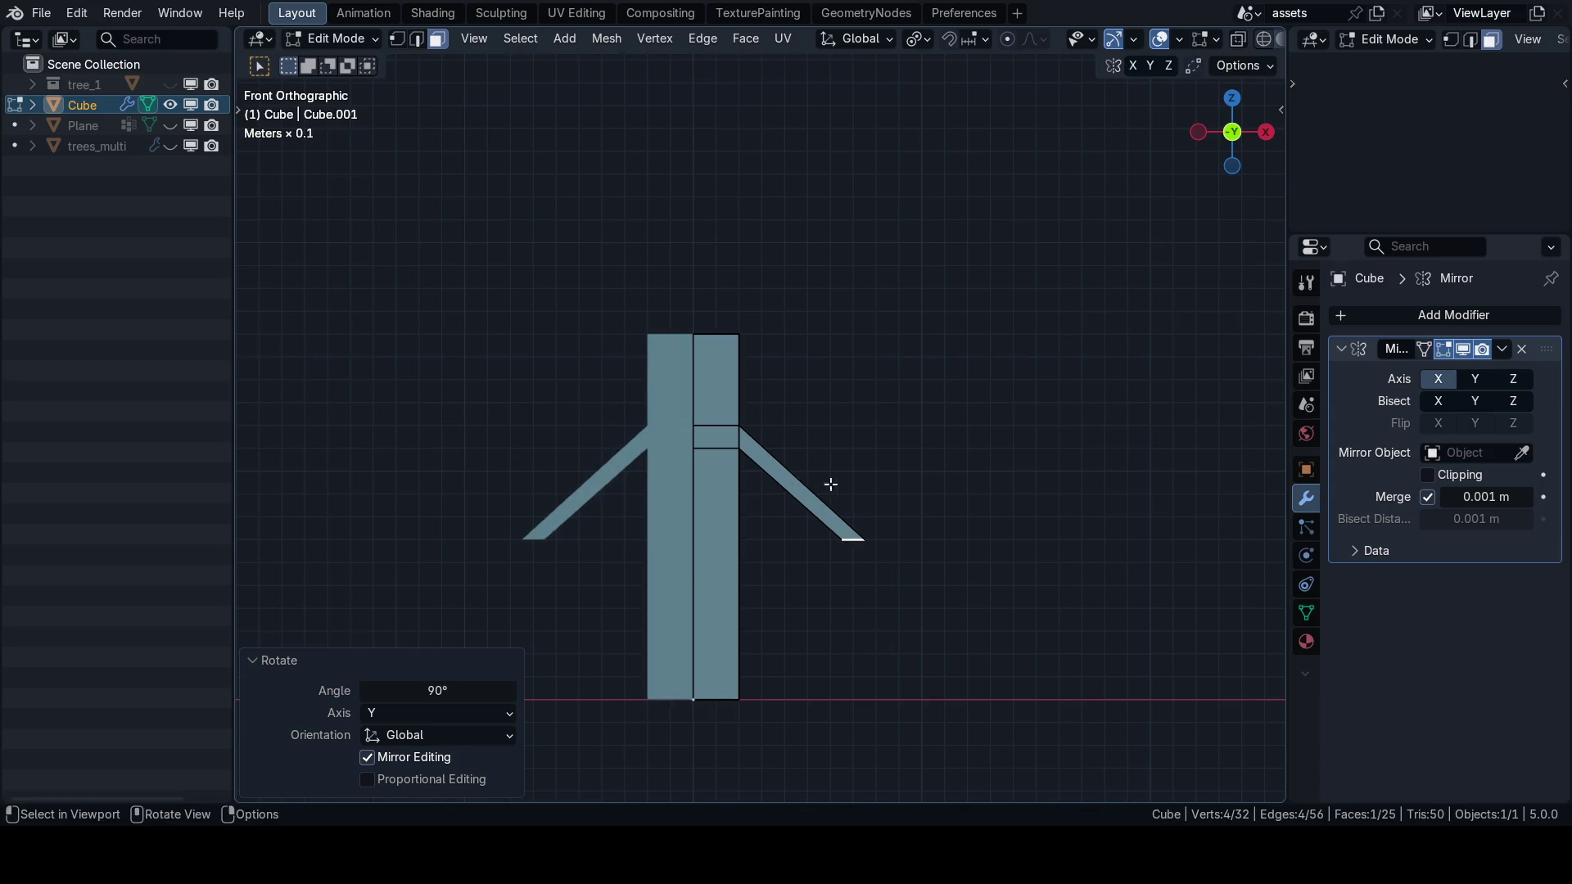
pyautogui.moveTo(832, 488); pyautogui.dragTo(646, 516)
pyautogui.press('KP_3')
pyautogui.press('KP_1')
pyautogui.scroll(2, 844, 478)
pyautogui.moveTo(789, 538)
pyautogui.mouseDown()
pyautogui.moveTo(833, 475)
pyautogui.moveTo(827, 491)
pyautogui.mouseUp()
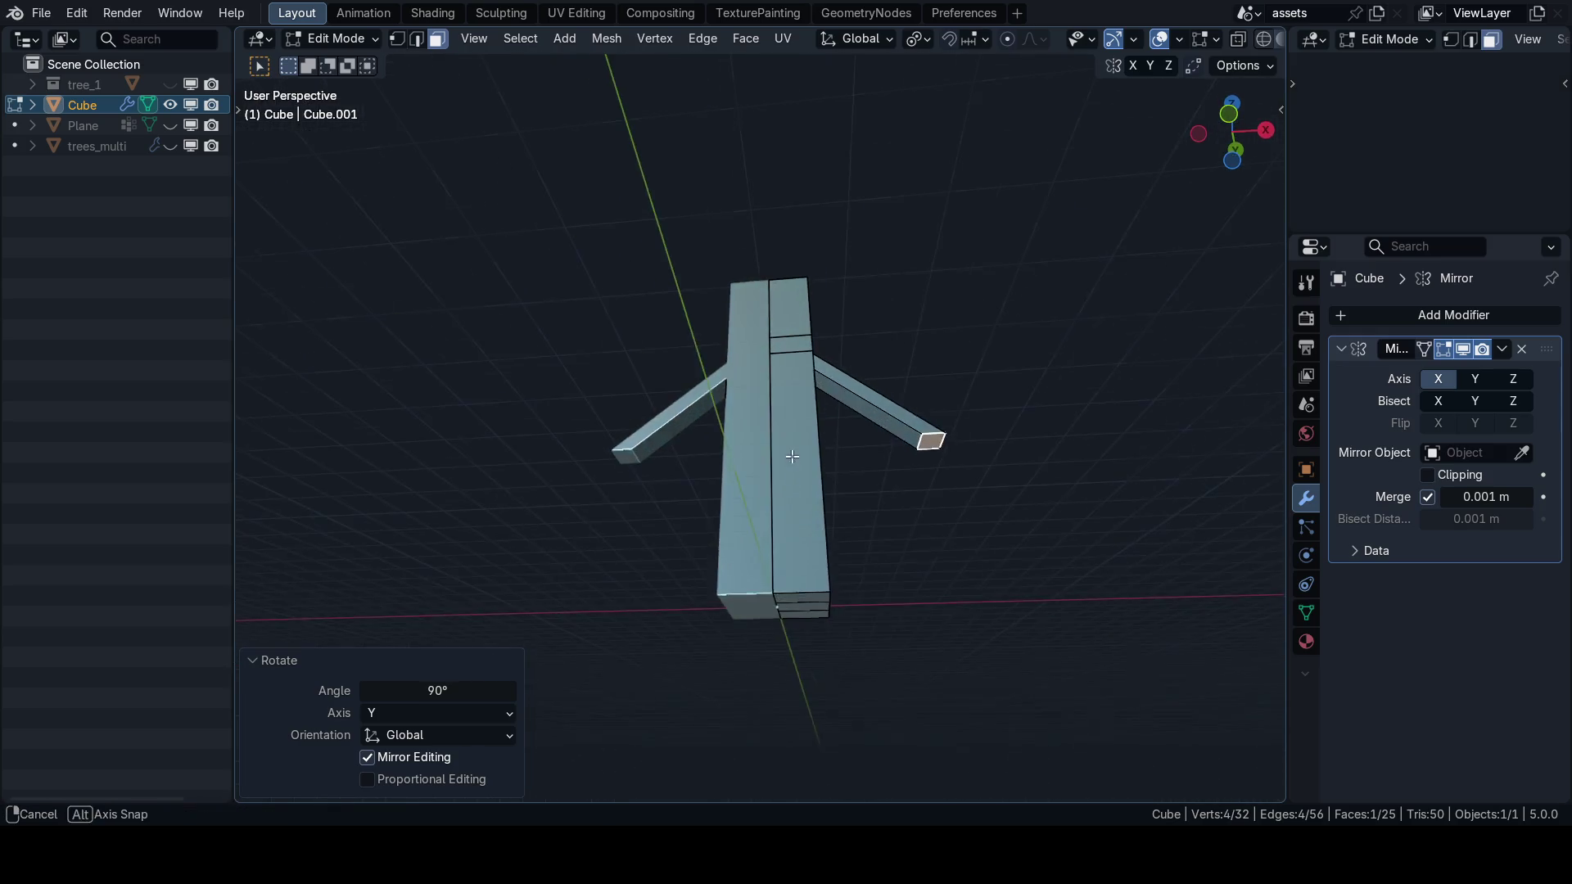
pyautogui.press('`')
pyautogui.click(751, 540)
# Select the body's bottom centre edge and extend the selection to the lower right strip.
pyautogui.press('1')
pyautogui.moveTo(778, 596); pyautogui.dragTo(703, 527)
pyautogui.moveTo(819, 511); pyautogui.dragTo(814, 587)
pyautogui.press('ctrl+KP_Add')
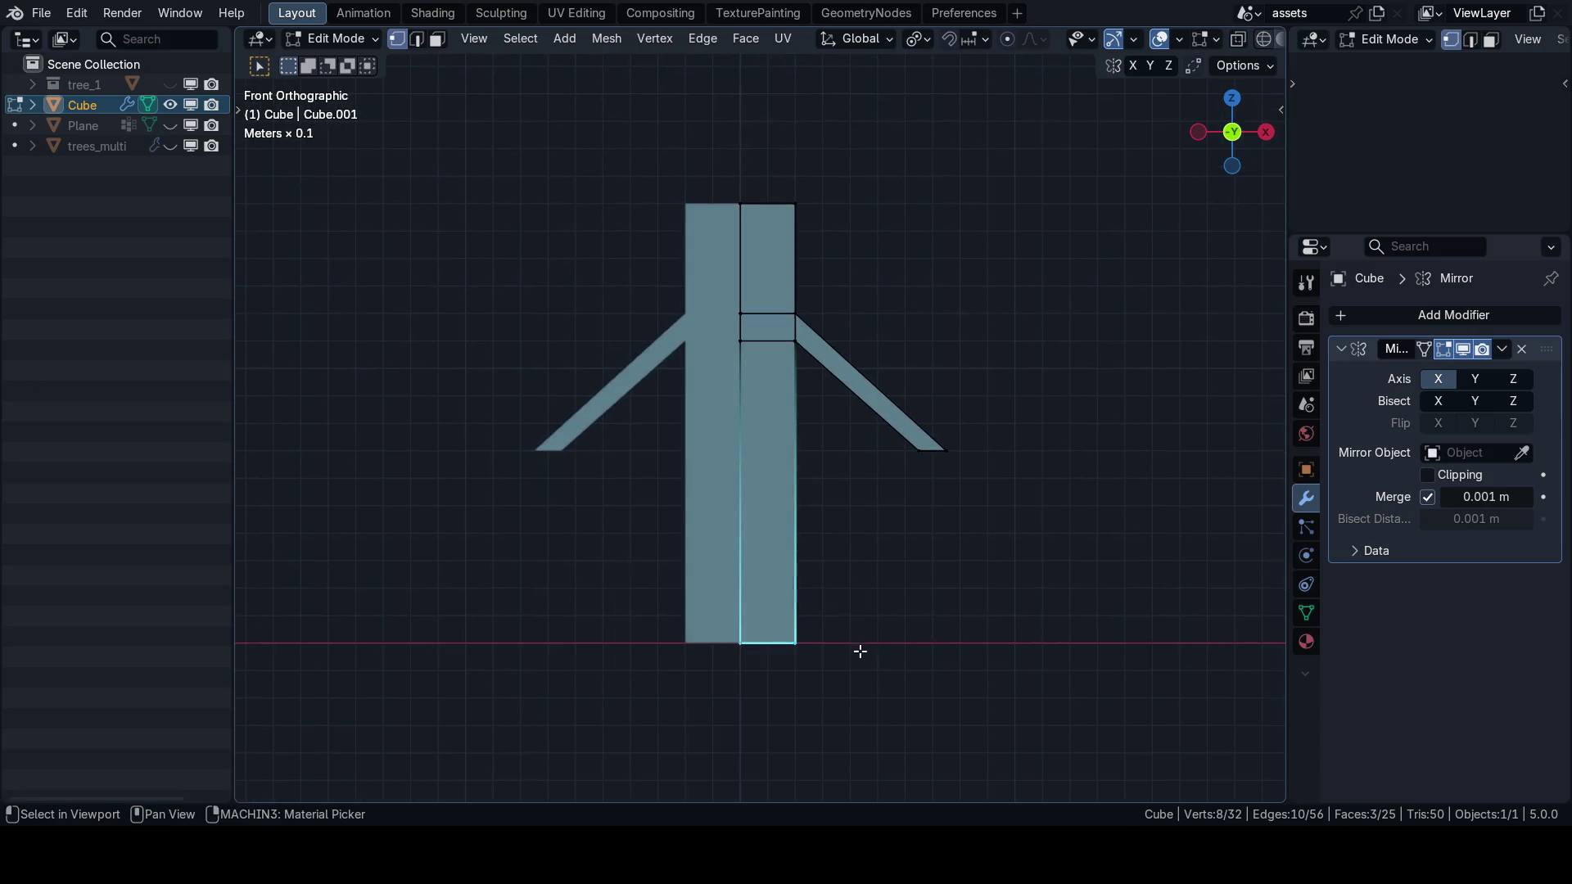
# Loop cut across the lower right strip of the body.
pyautogui.press('g')
pyautogui.press('x')
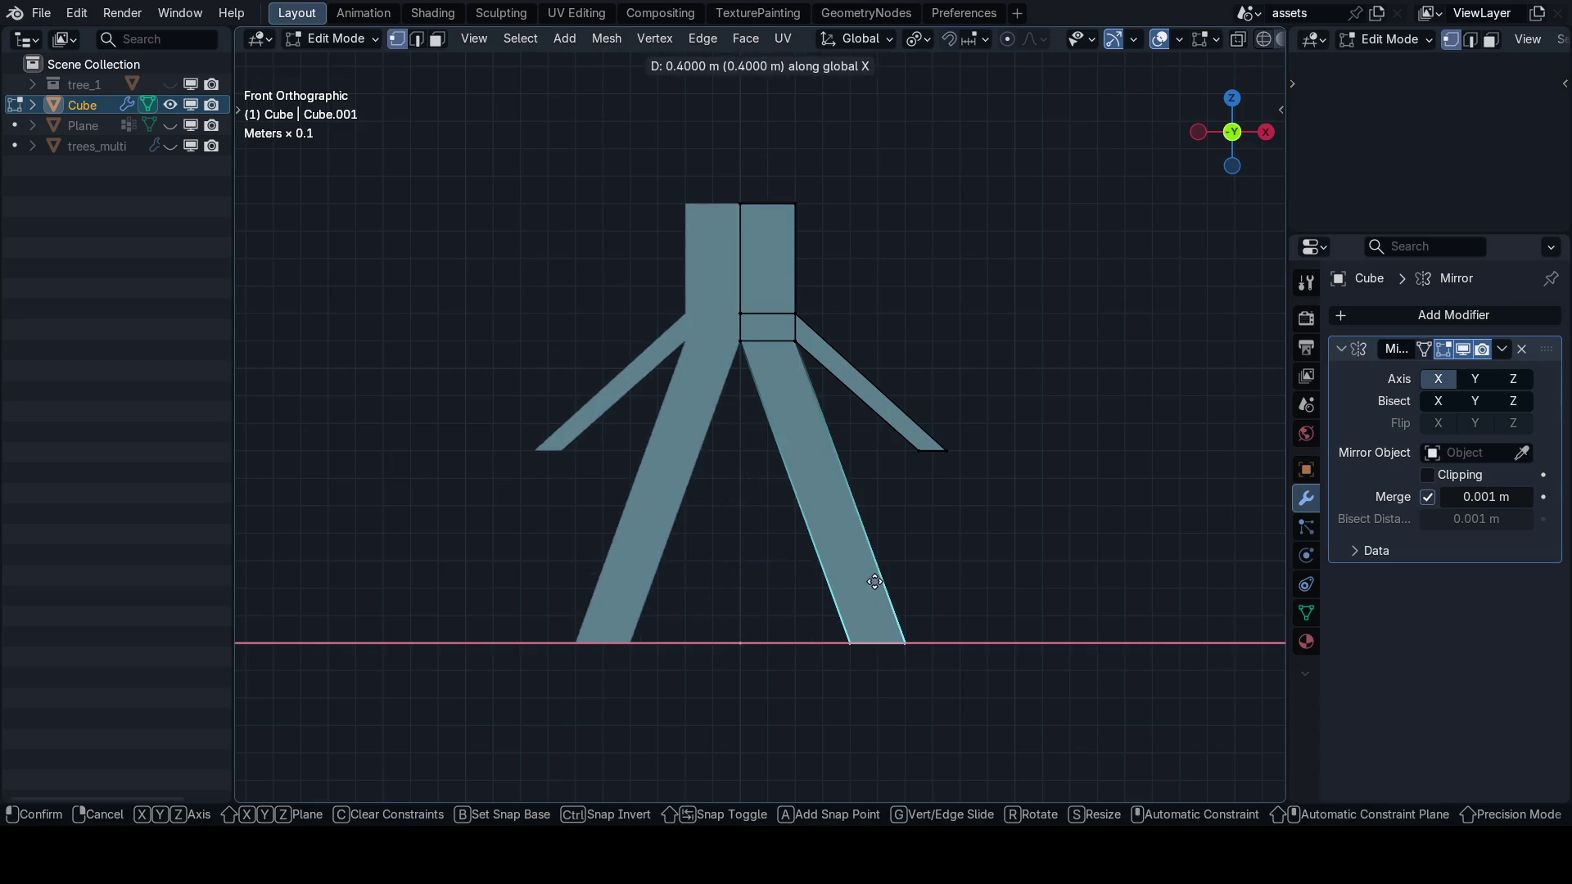
pyautogui.press('Escape')
pyautogui.hotkey('ctrl', 'r')
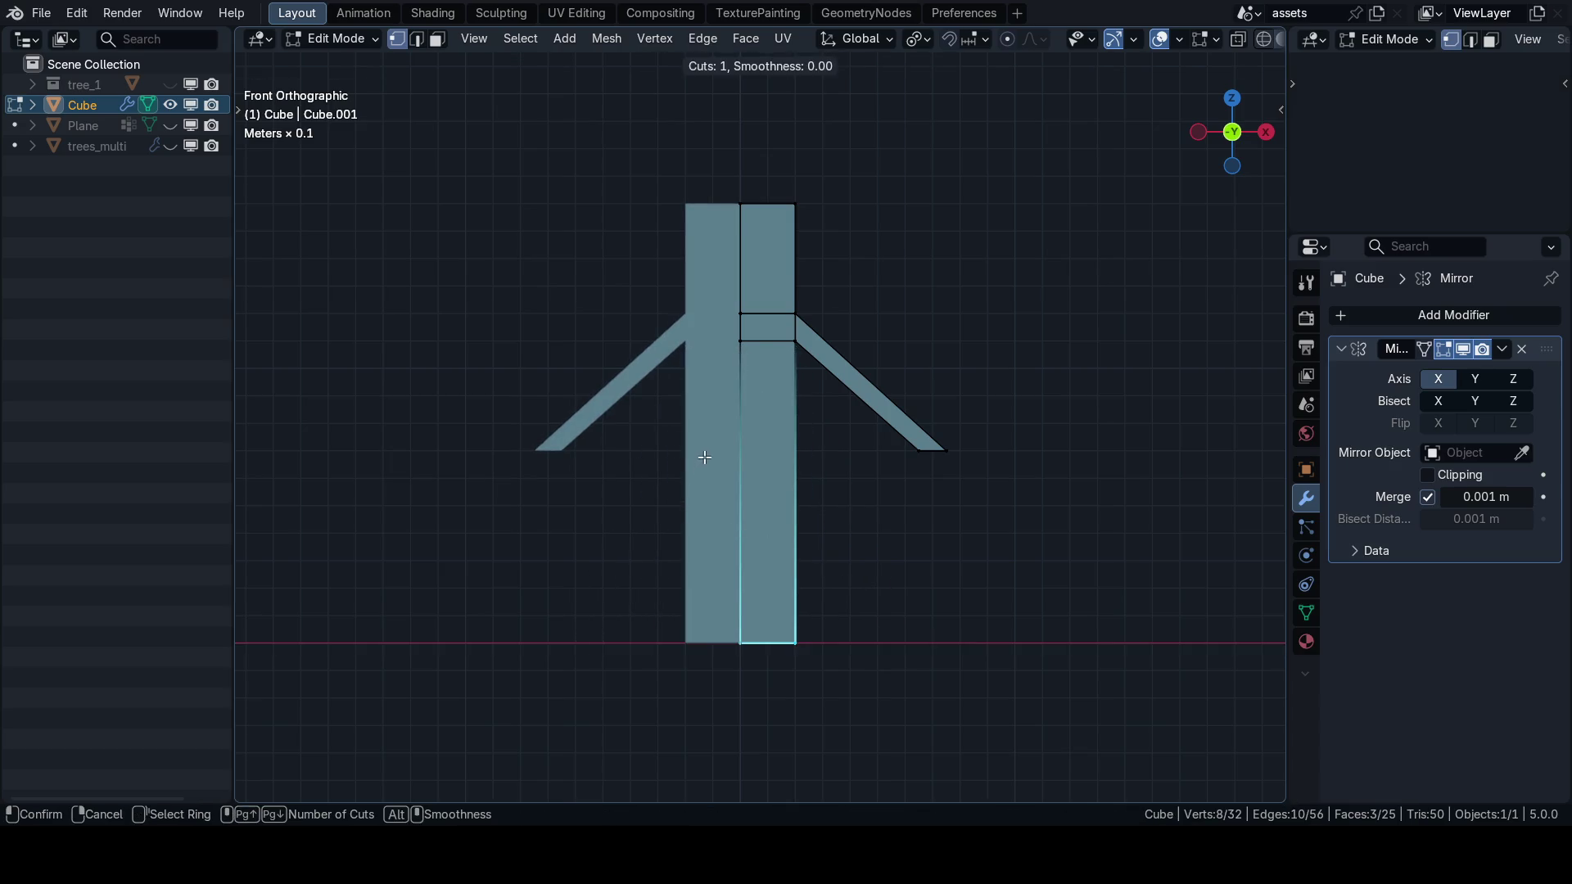
pyautogui.click(753, 456)
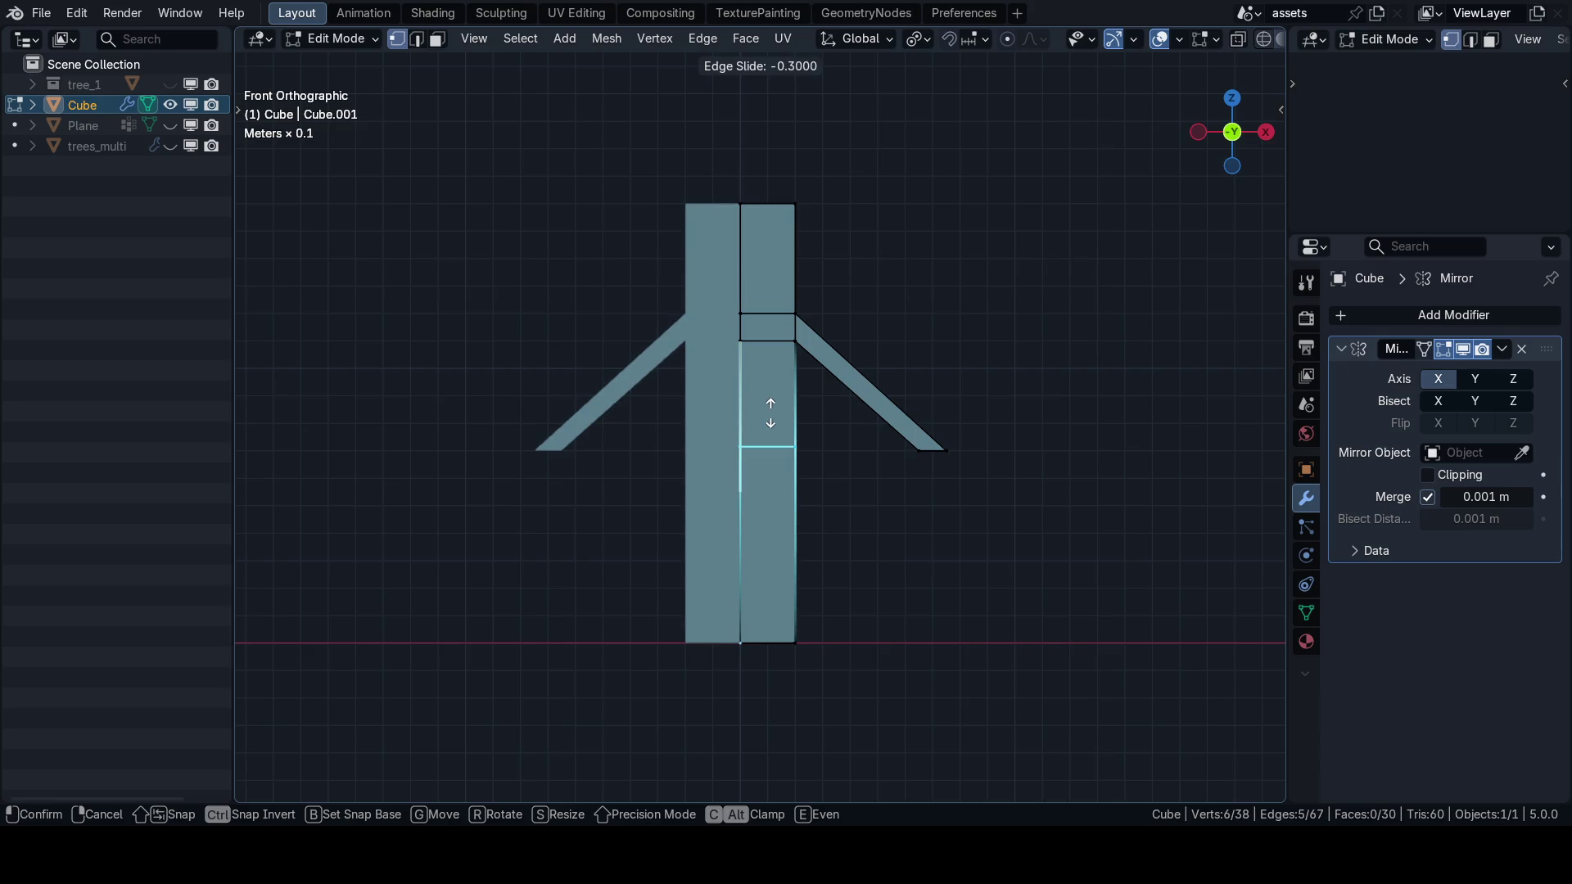
pyautogui.click(771, 414)
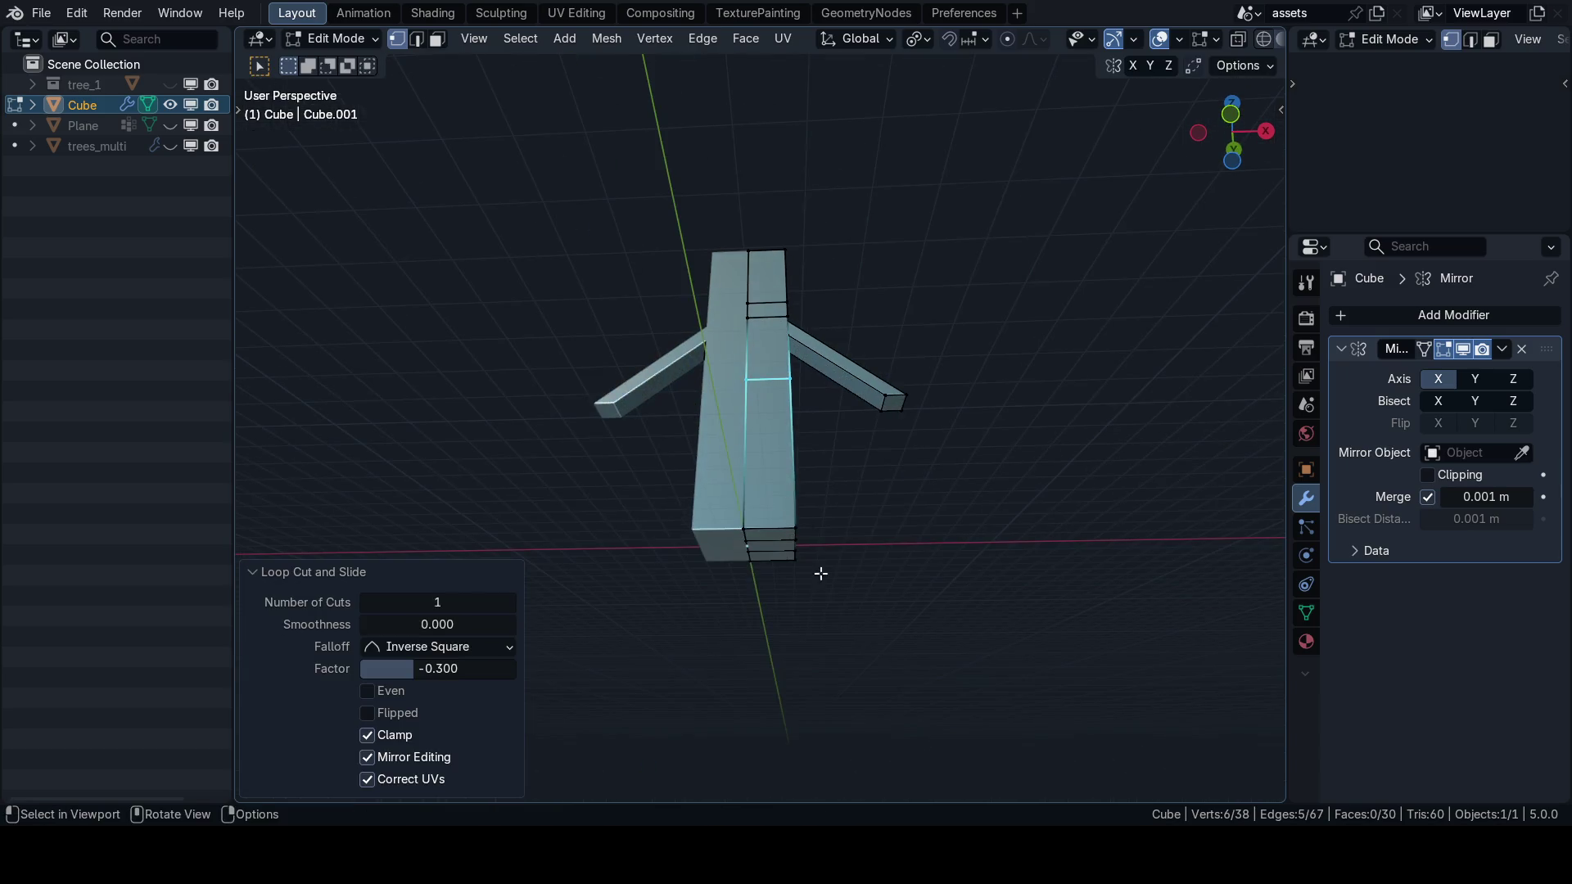
# Splay the lower right leg 0.2 m outward along X.
pyautogui.press('c')
pyautogui.click(759, 527)
pyautogui.press('KP_1')
pyautogui.press('g')
pyautogui.press('x')
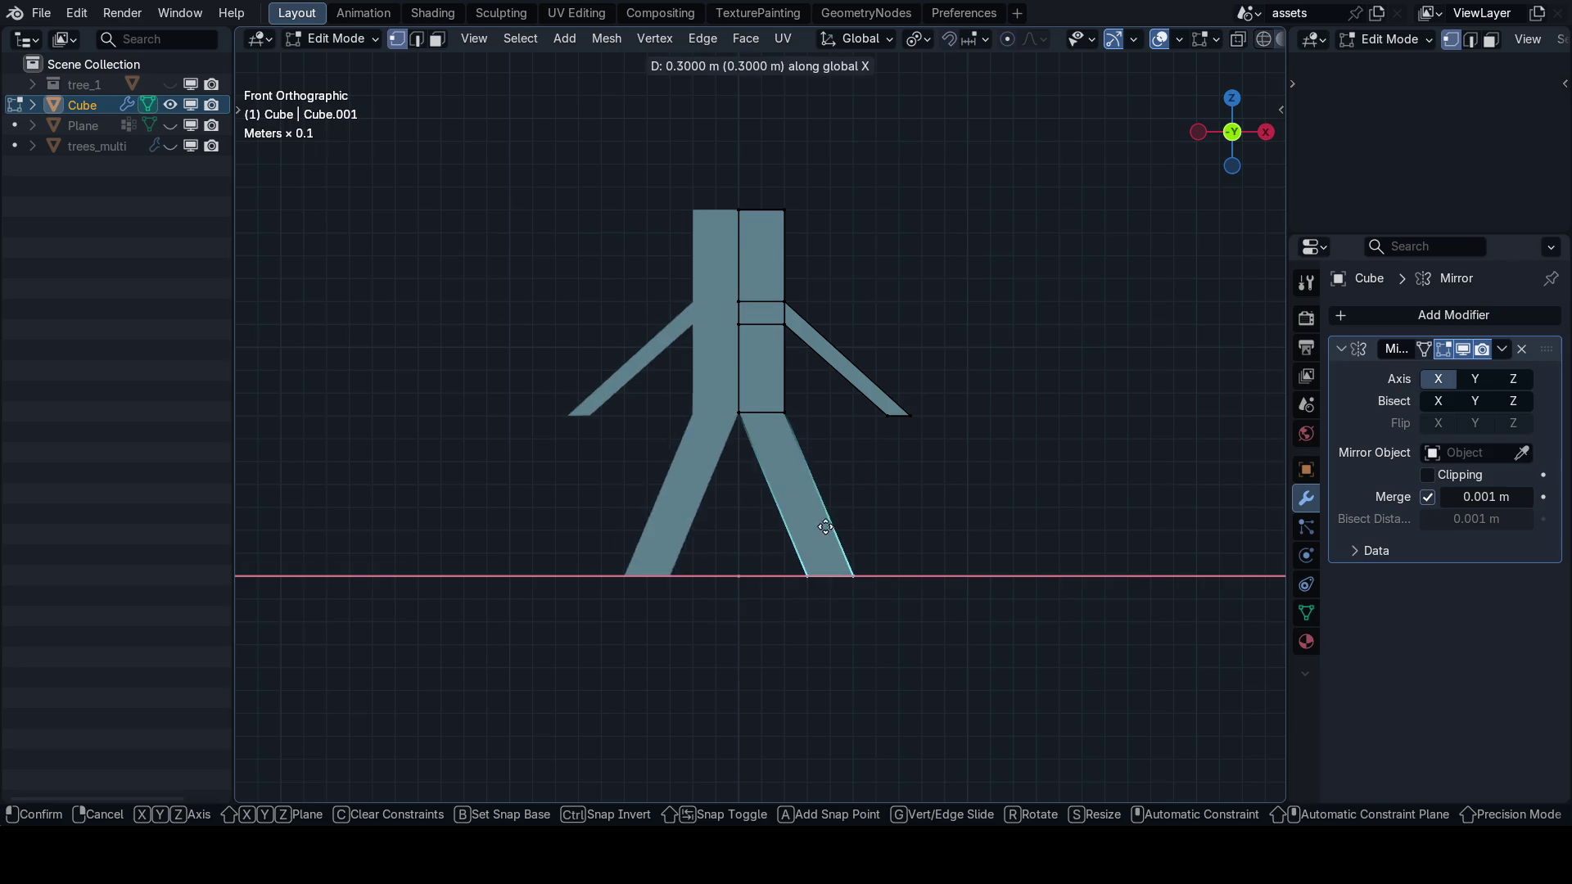
pyautogui.click(801, 527)
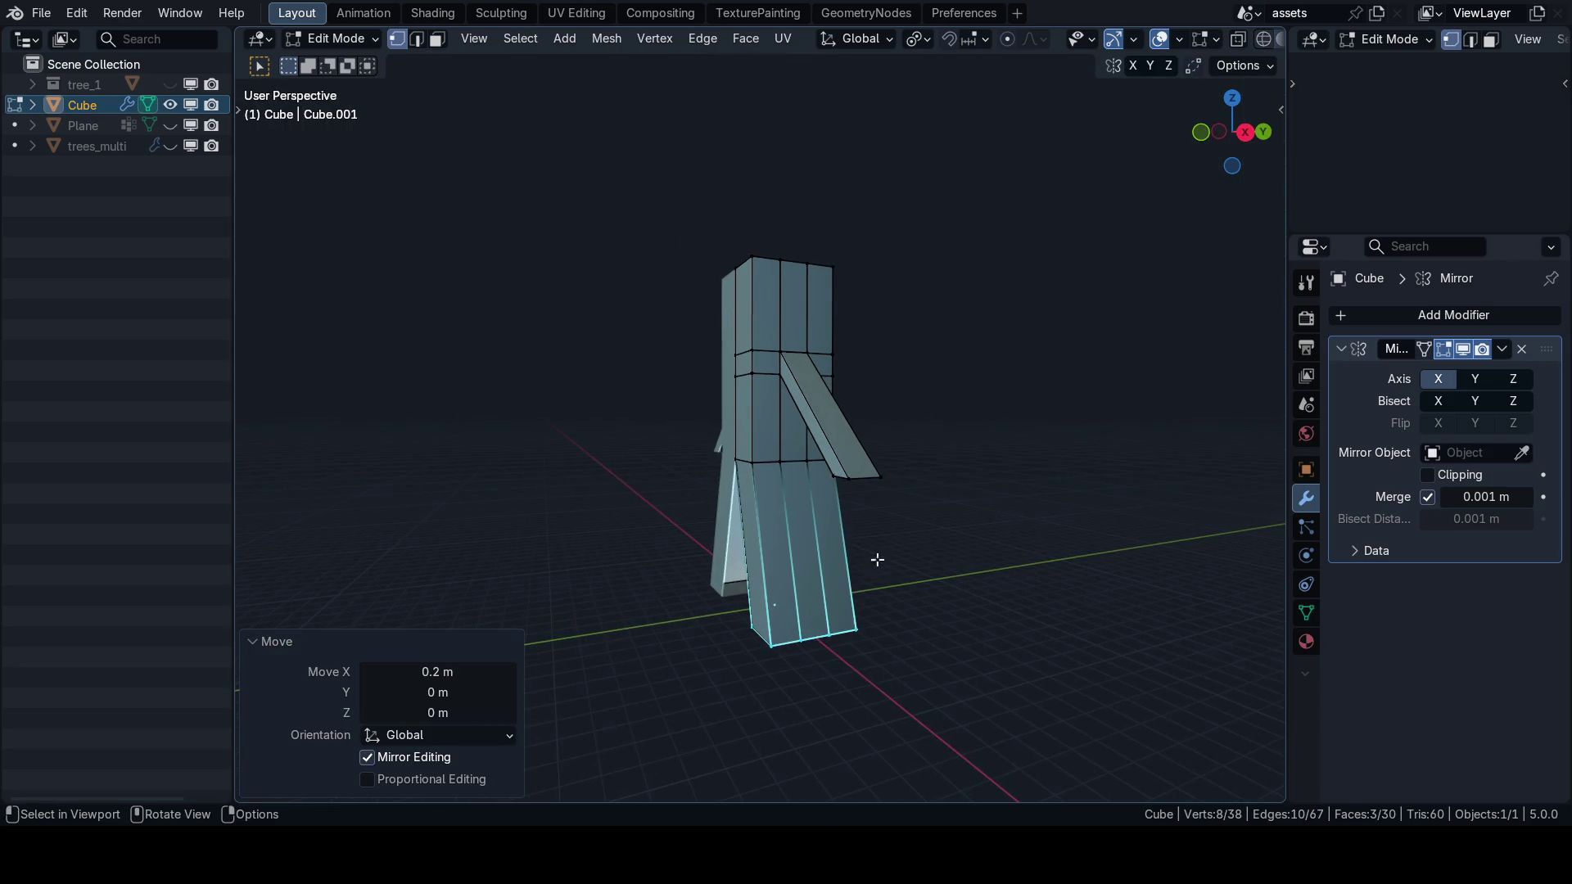
# From the right-side view, scale the whole mesh to 0.7 along Y.
pyautogui.press('`')
pyautogui.click(898, 531)
pyautogui.press('a')
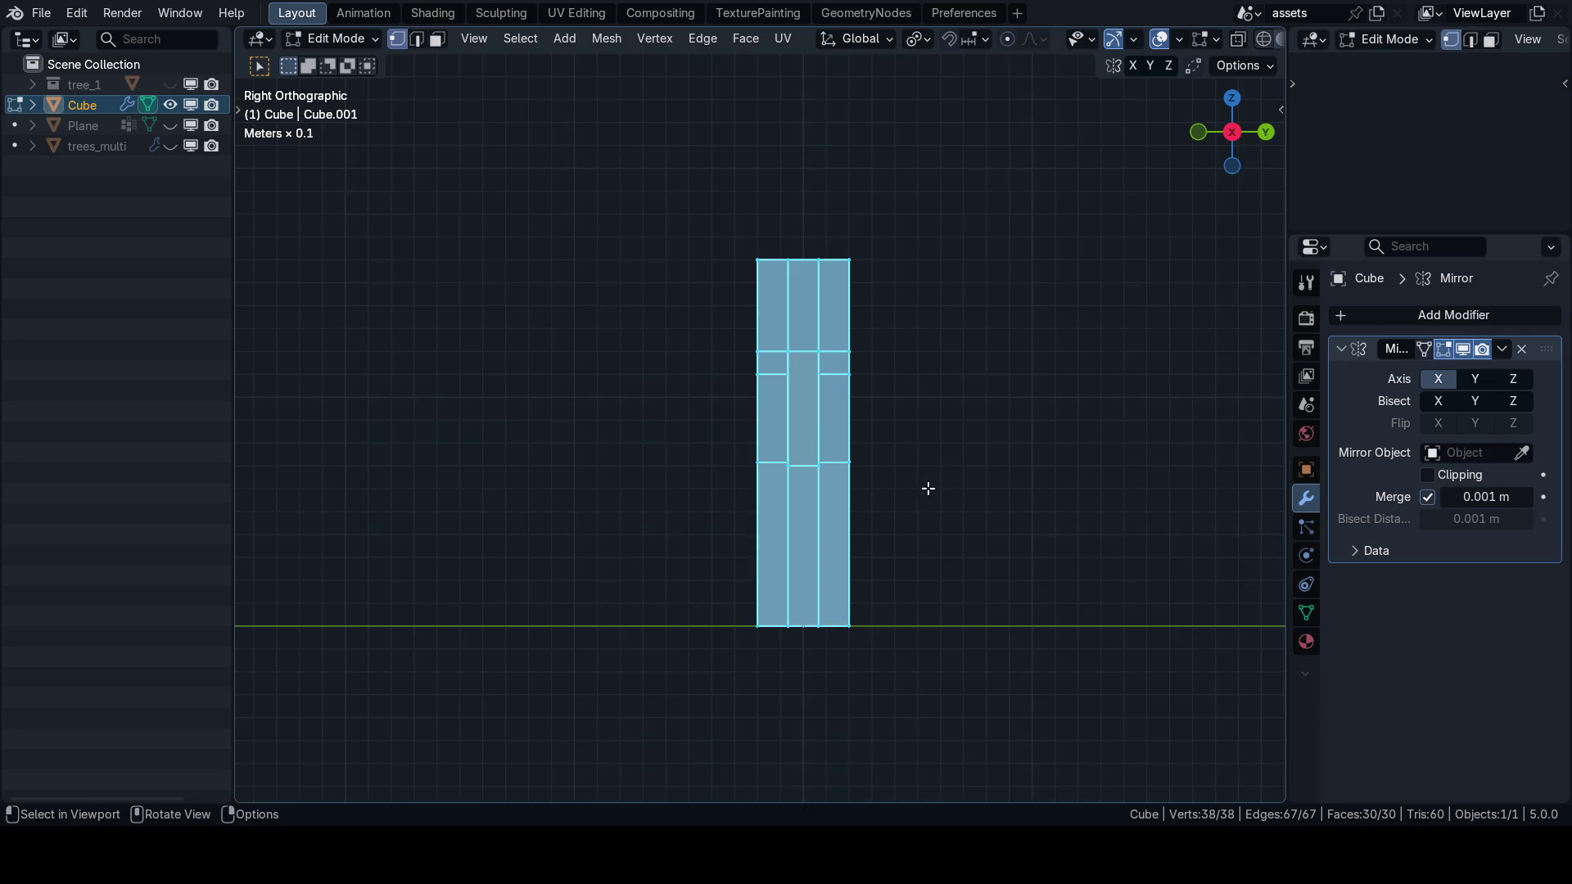
pyautogui.press('s')
pyautogui.press('y')
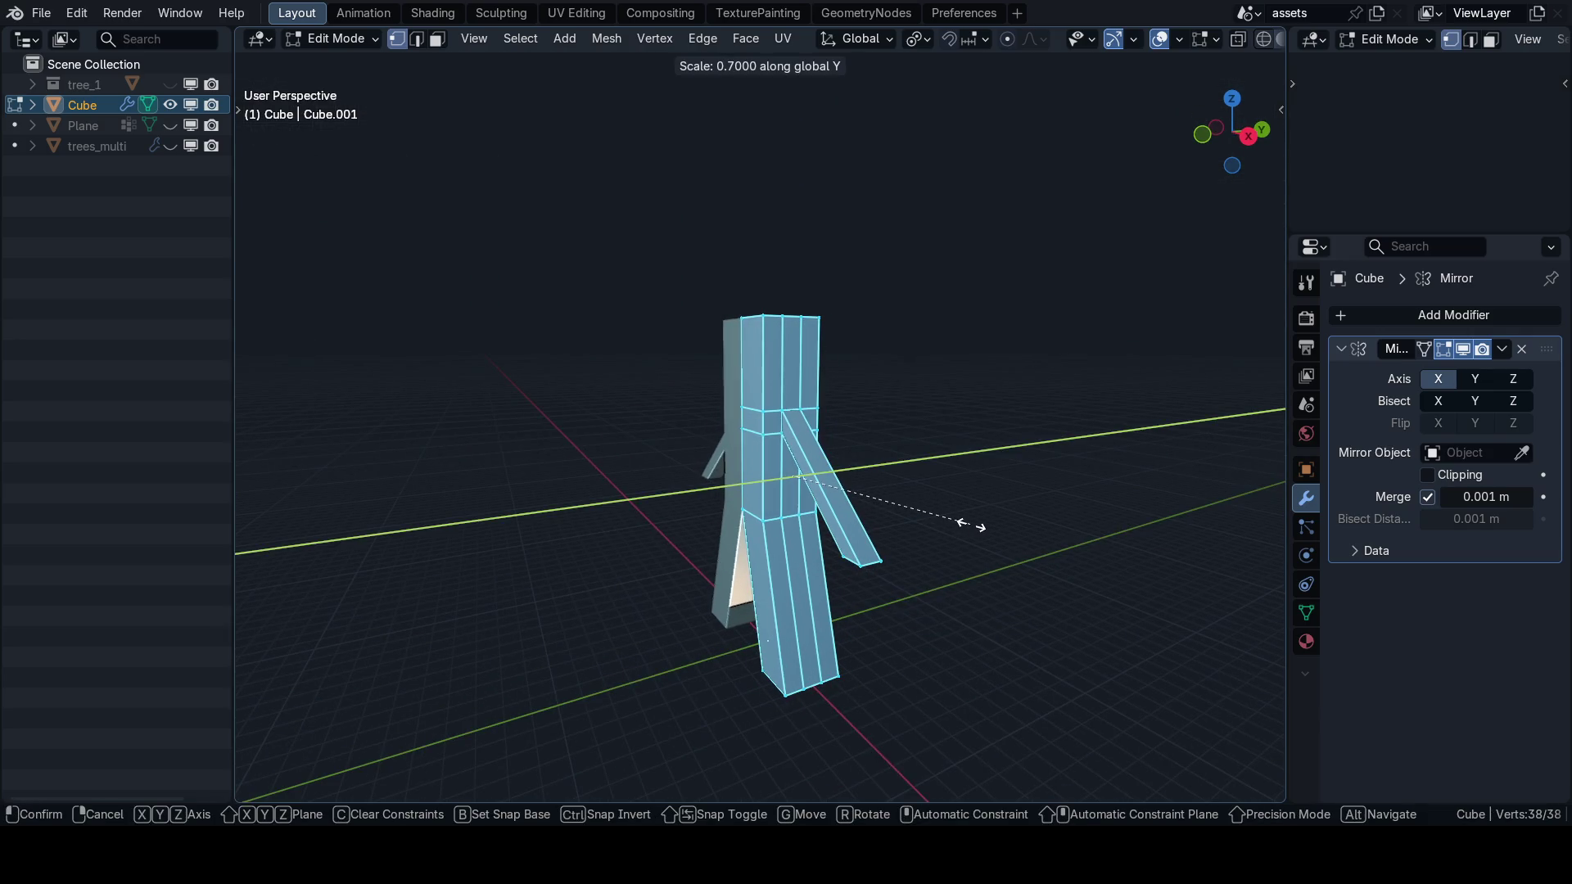
pyautogui.click(972, 525)
# Inspect the slimmed figure in 3D and select a single edge on the leg.
pyautogui.press('`')
pyautogui.click(834, 446)
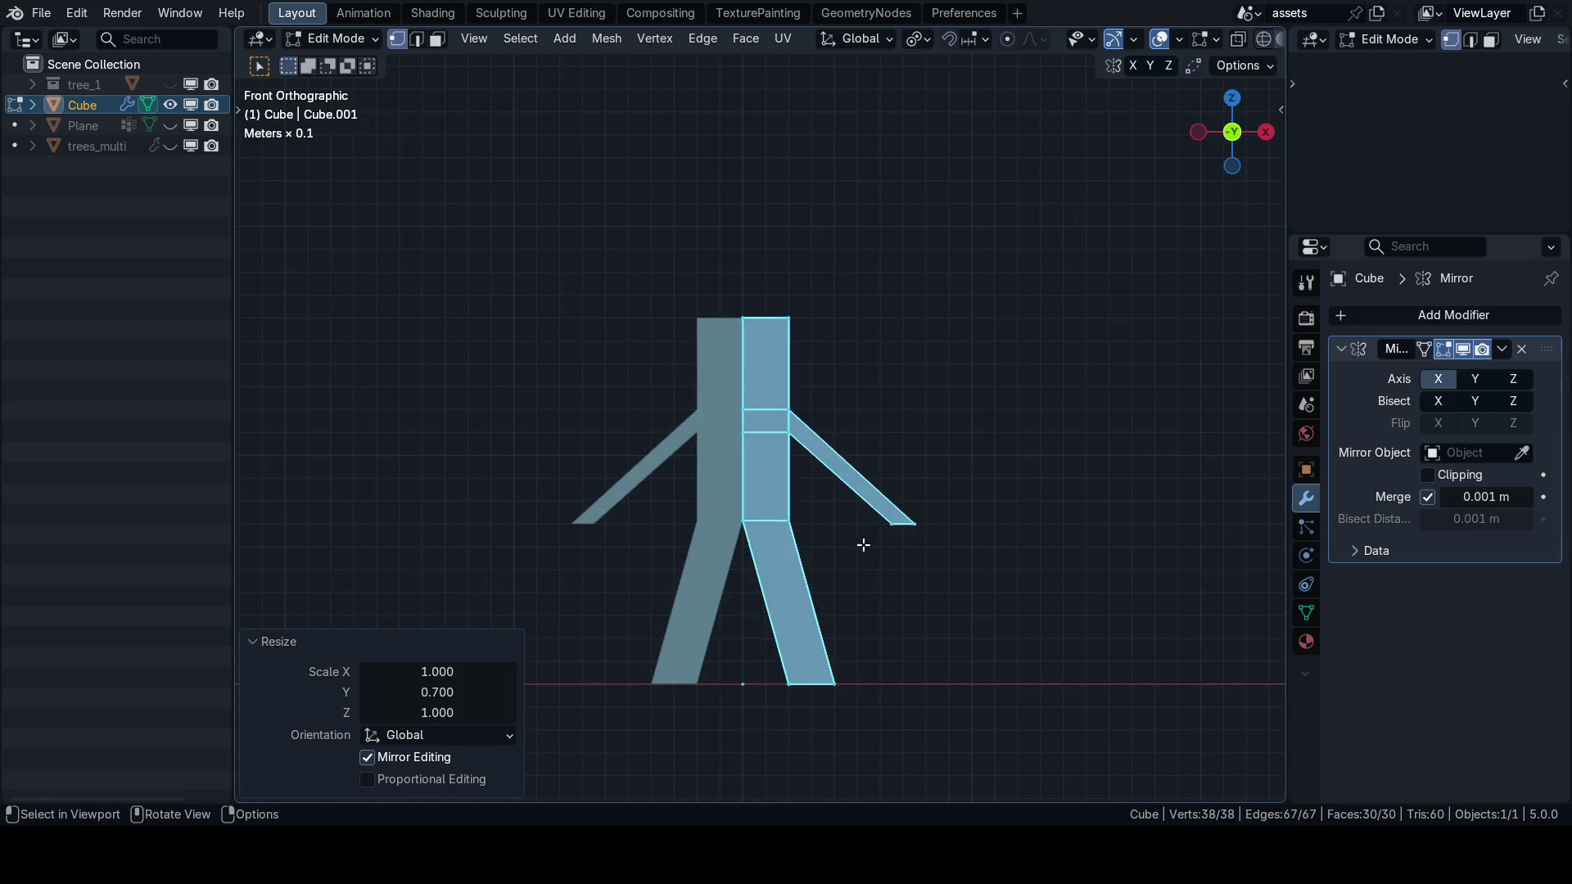
pyautogui.moveTo(863, 545); pyautogui.dragTo(917, 485)
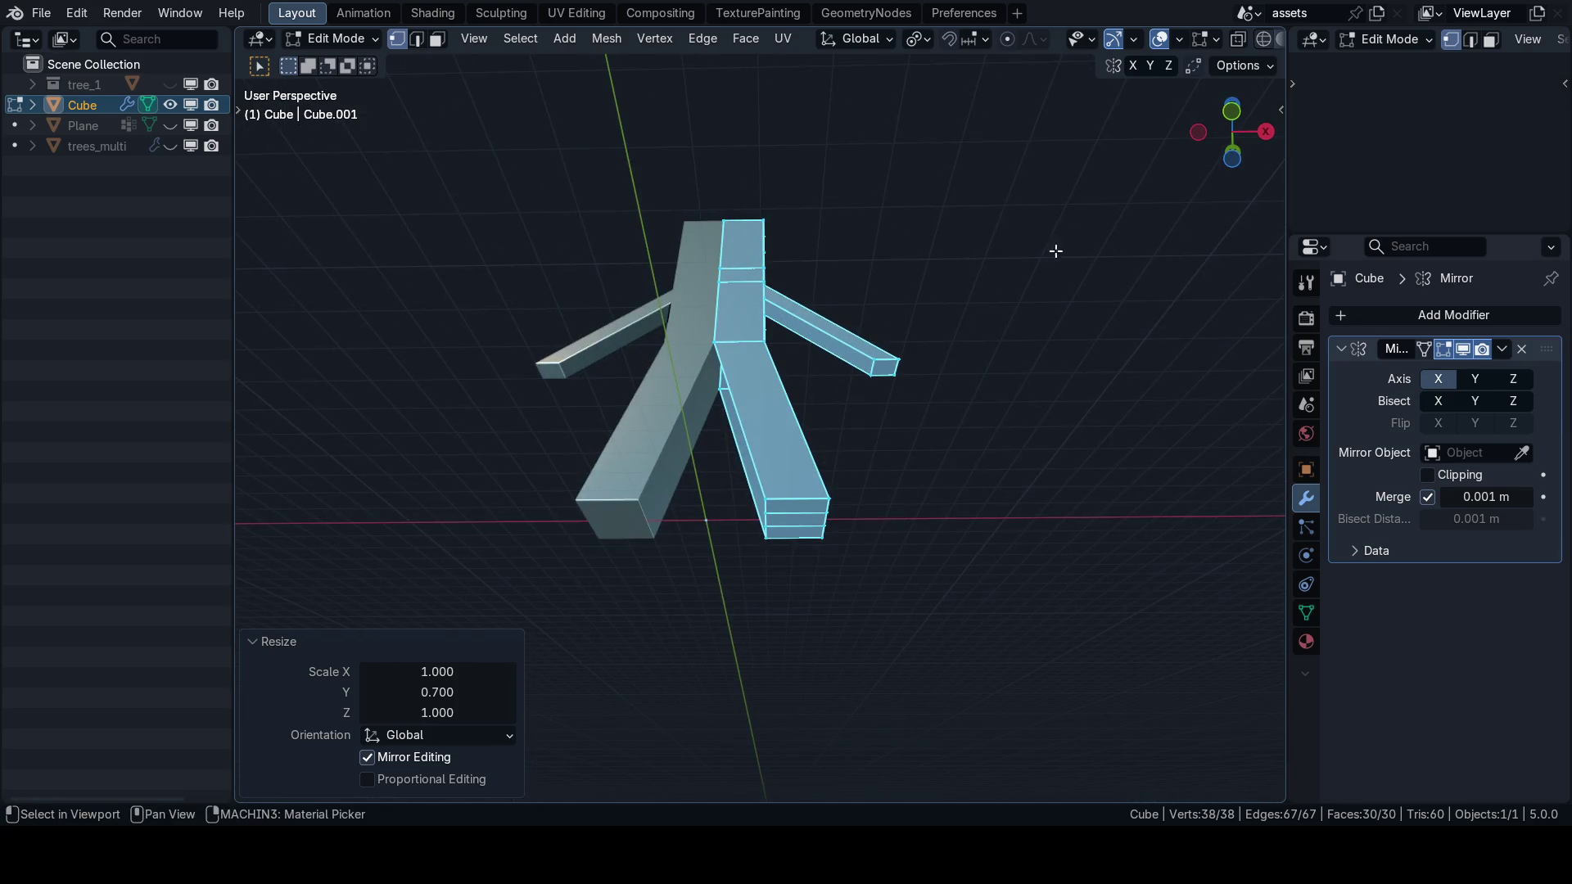
pyautogui.click(1180, 41)
pyautogui.moveTo(1040, 438)
pyautogui.mouseDown()
pyautogui.moveTo(752, 345)
pyautogui.moveTo(767, 489)
pyautogui.mouseUp()
pyautogui.press('2')
pyautogui.click(752, 346)
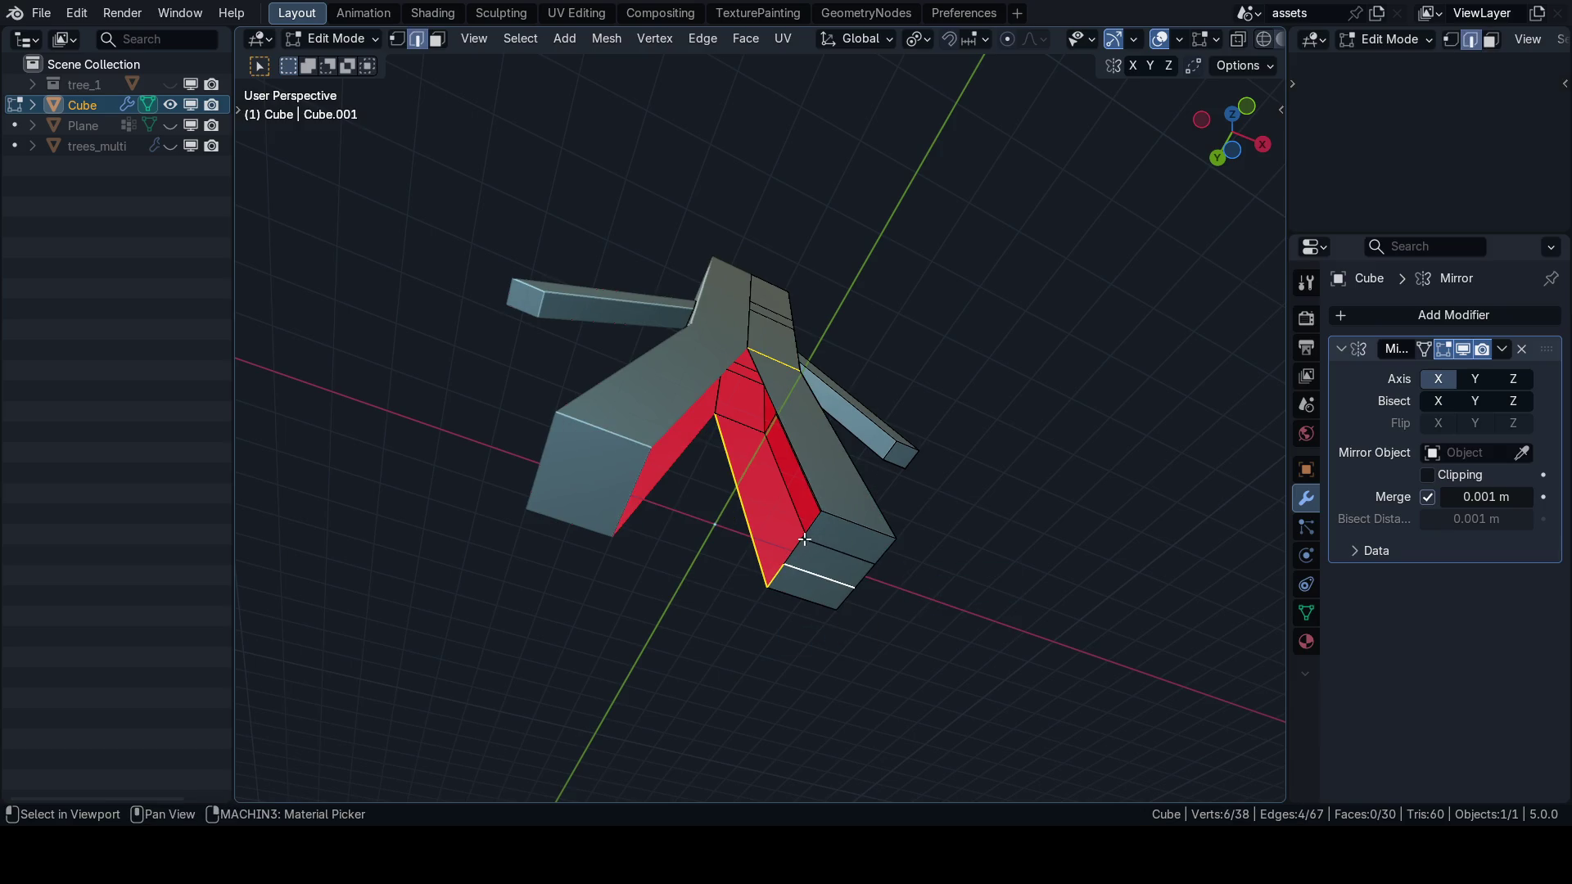
# Select vertices between the legs and add a slid loop cut along the leg.
pyautogui.press('Tab')
pyautogui.click(649, 516)
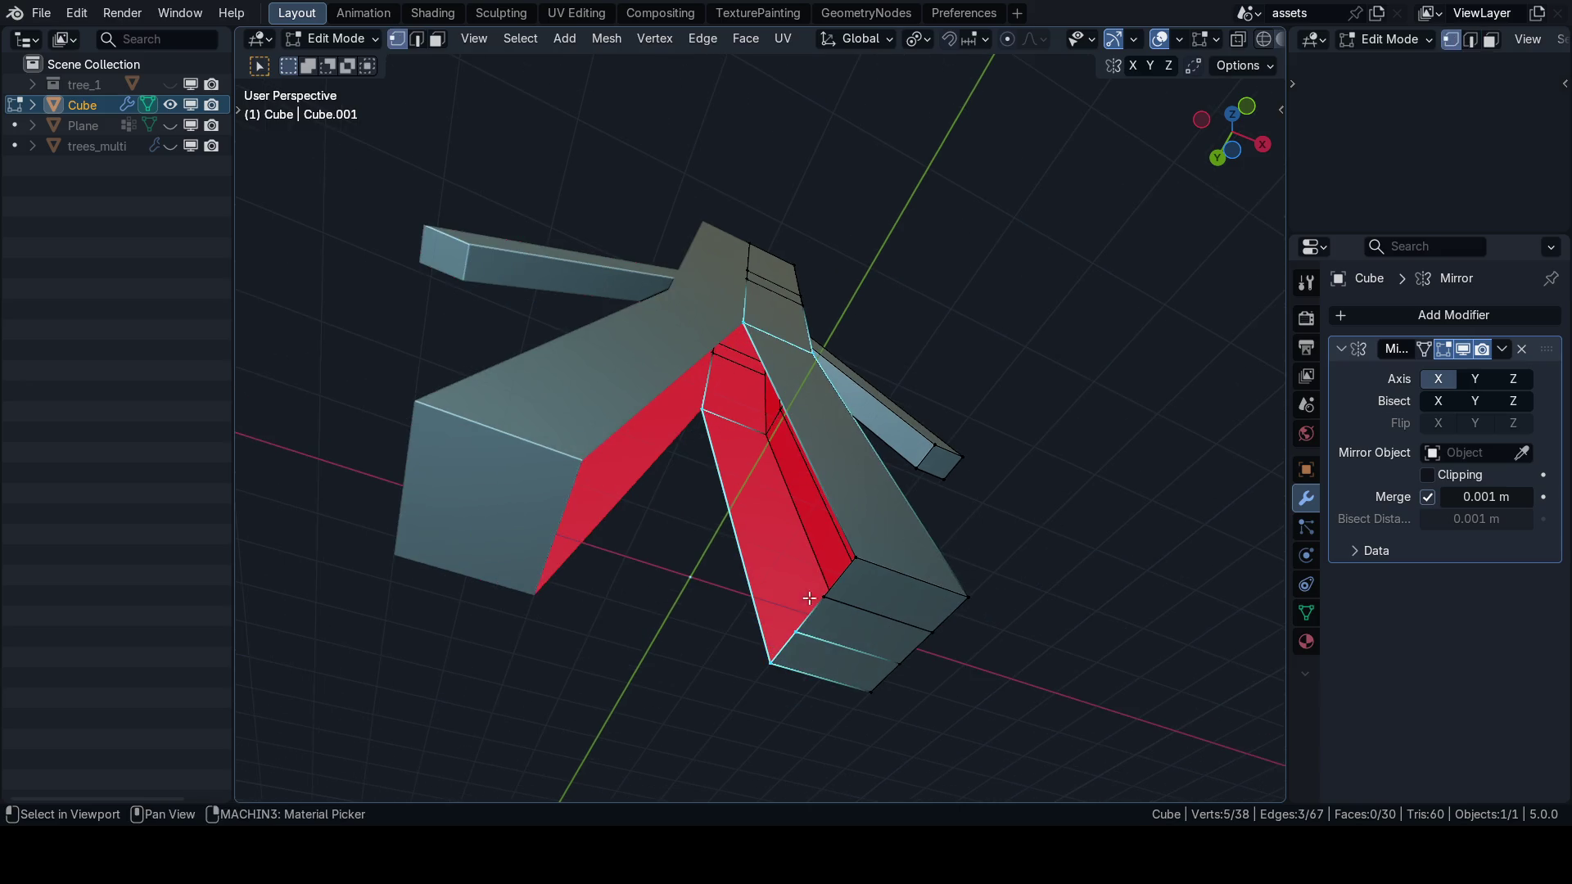
pyautogui.keyDown('shift'); pyautogui.click(854, 565); pyautogui.keyUp('shift')
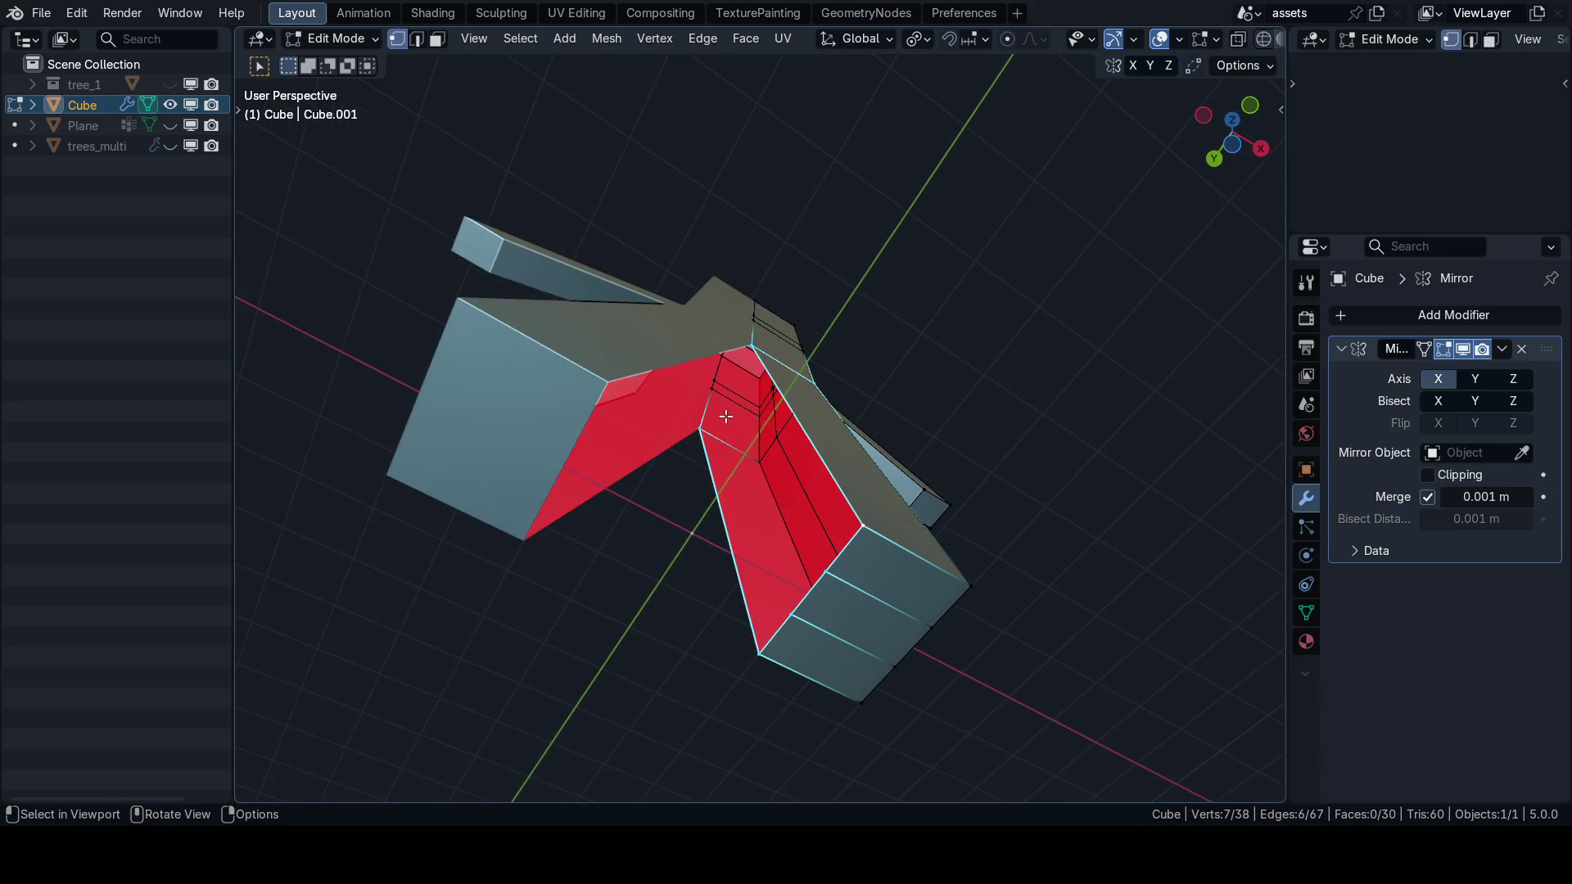
pyautogui.click(709, 427)
pyautogui.click(729, 395)
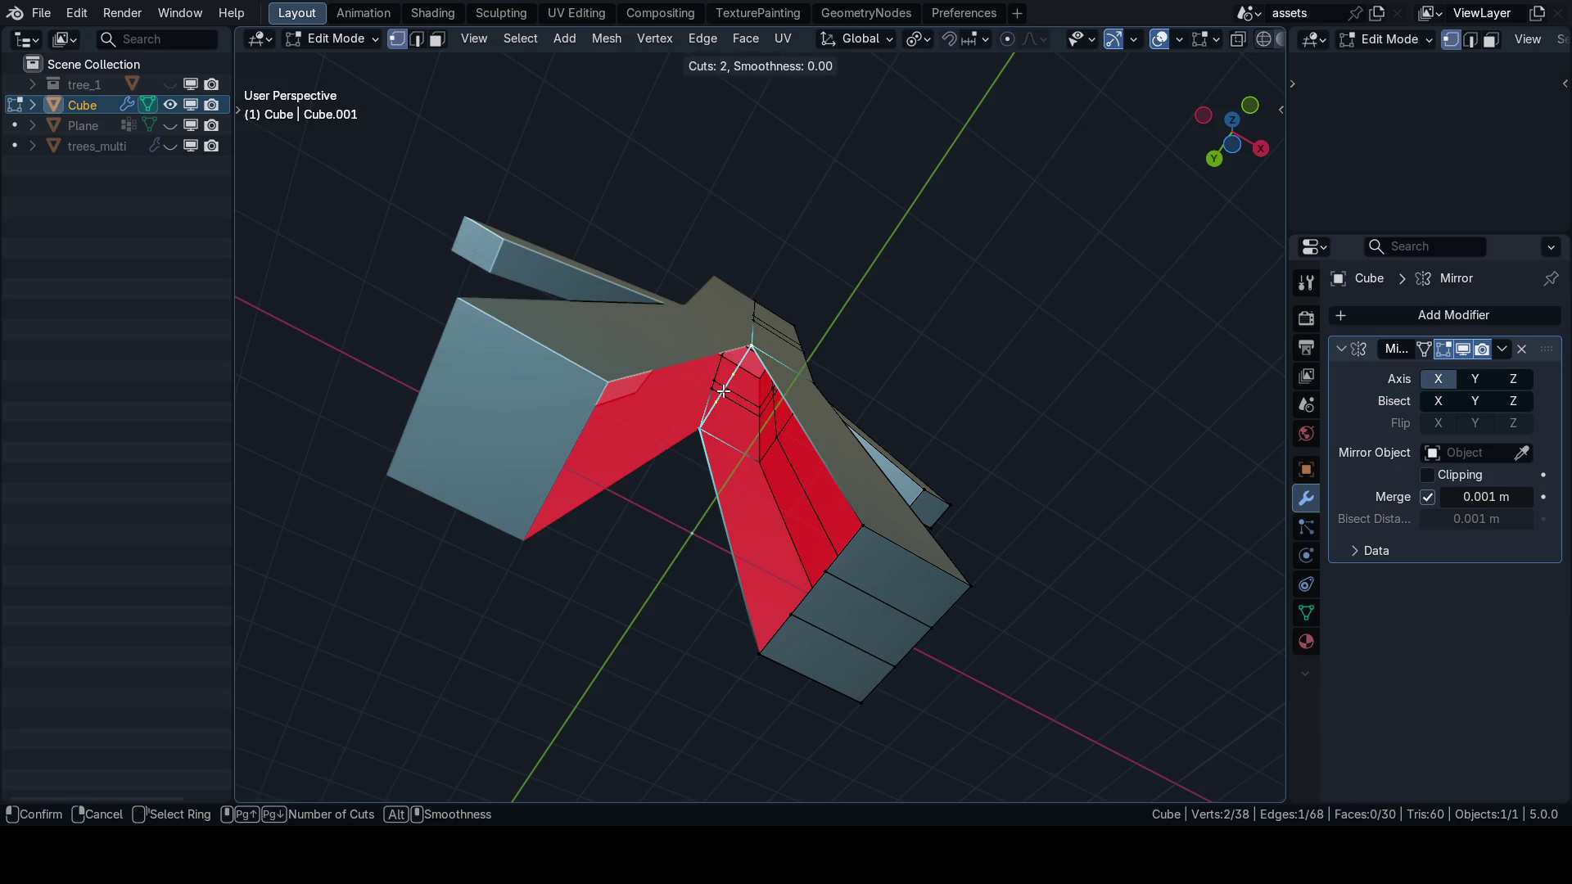
pyautogui.click(722, 400)
# Fill the leg gap with a new face and run the mesh clean-up.
pyautogui.click(779, 604)
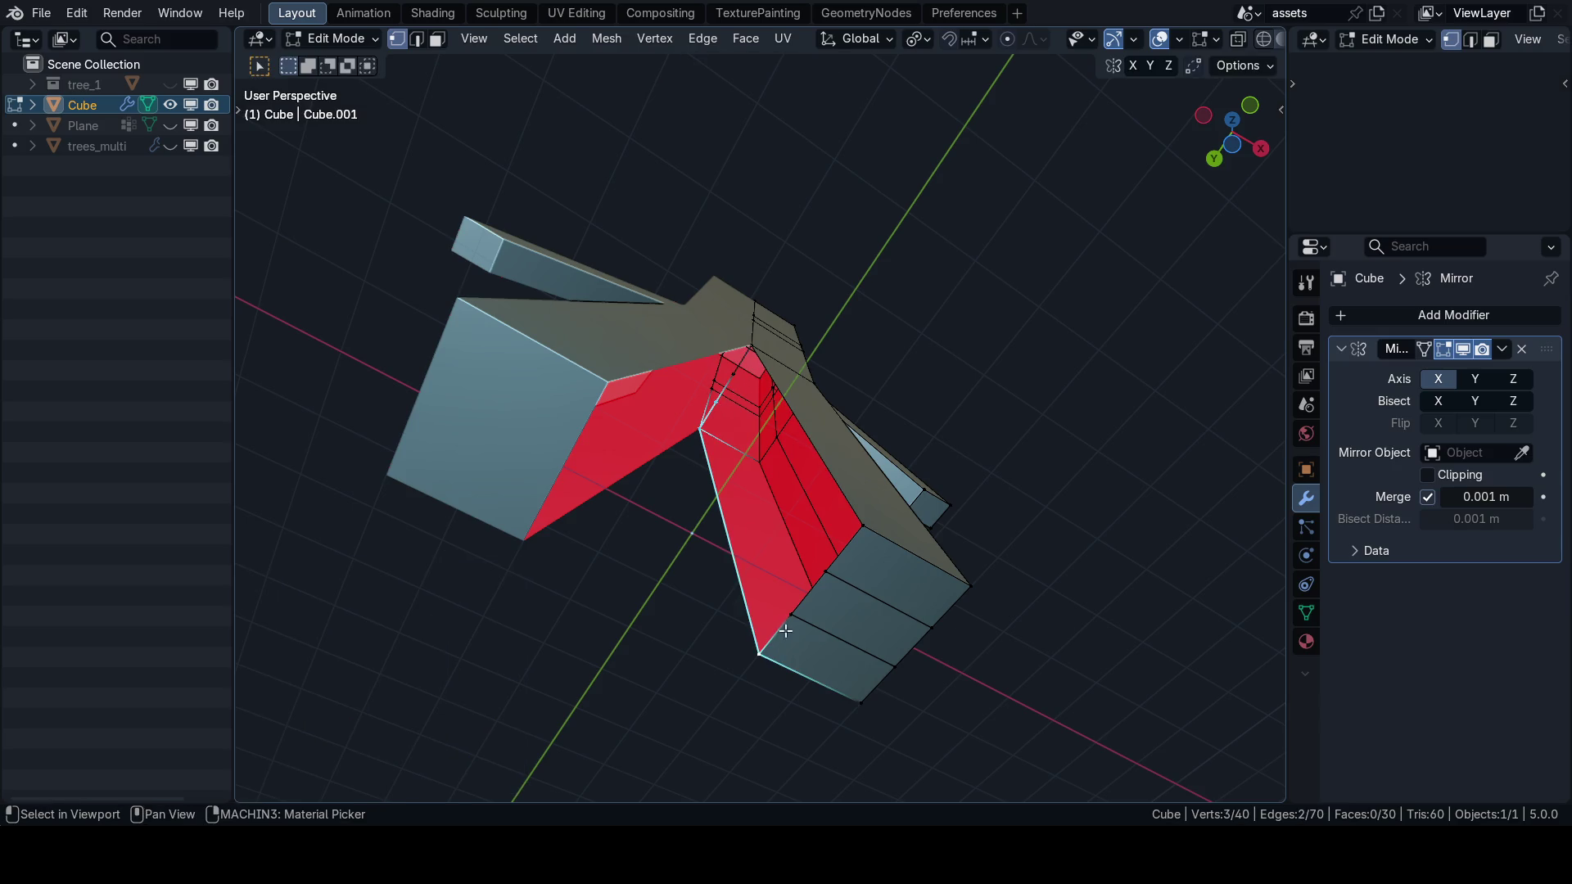
pyautogui.press('f')
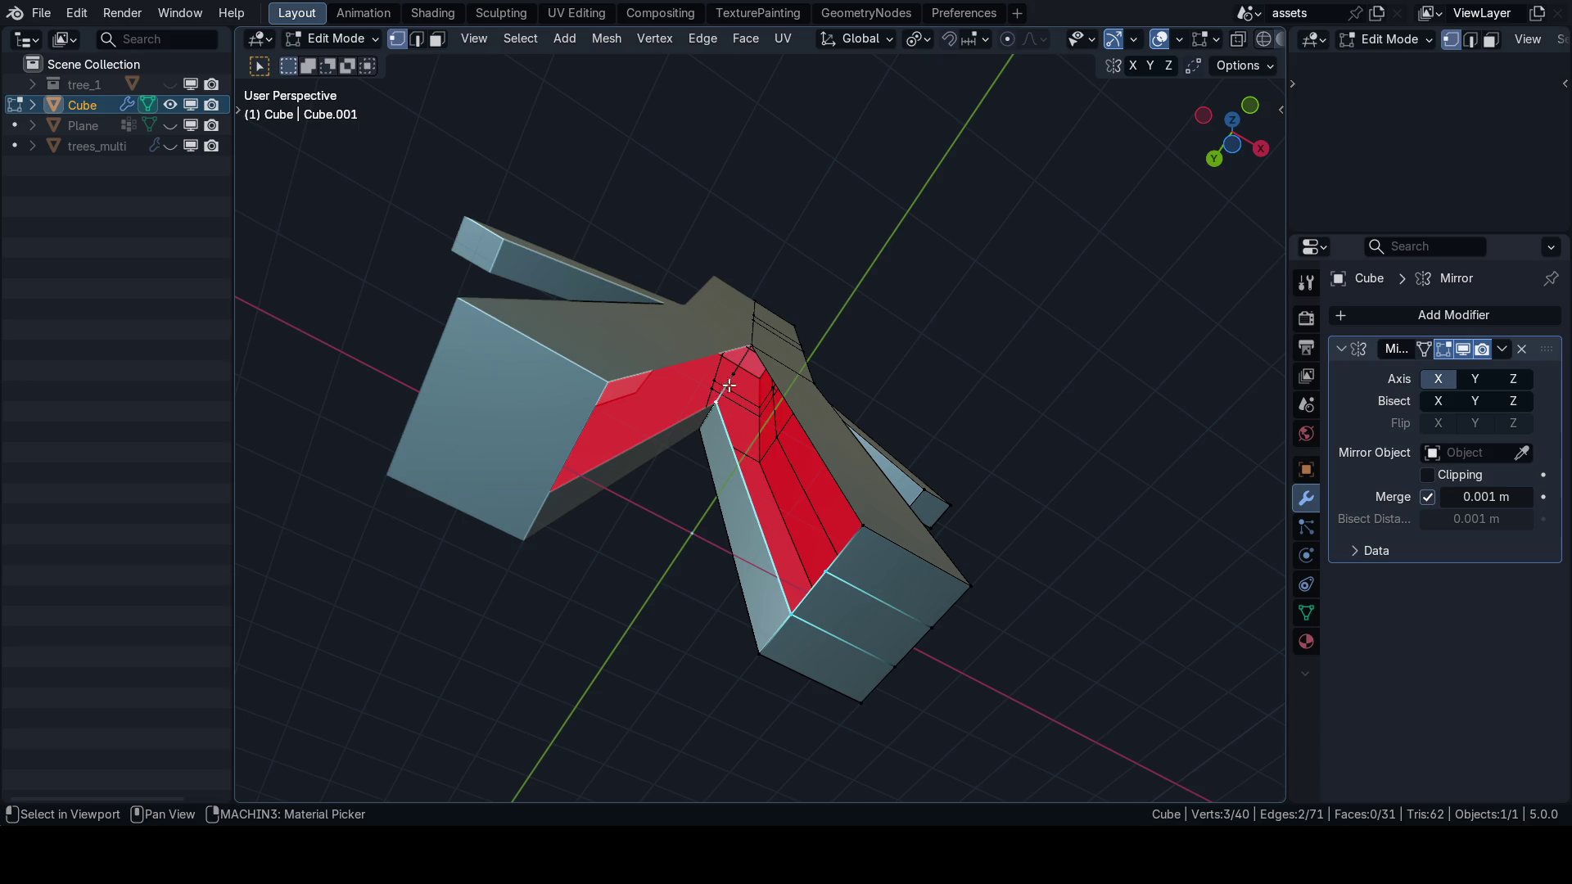
pyautogui.press('f')
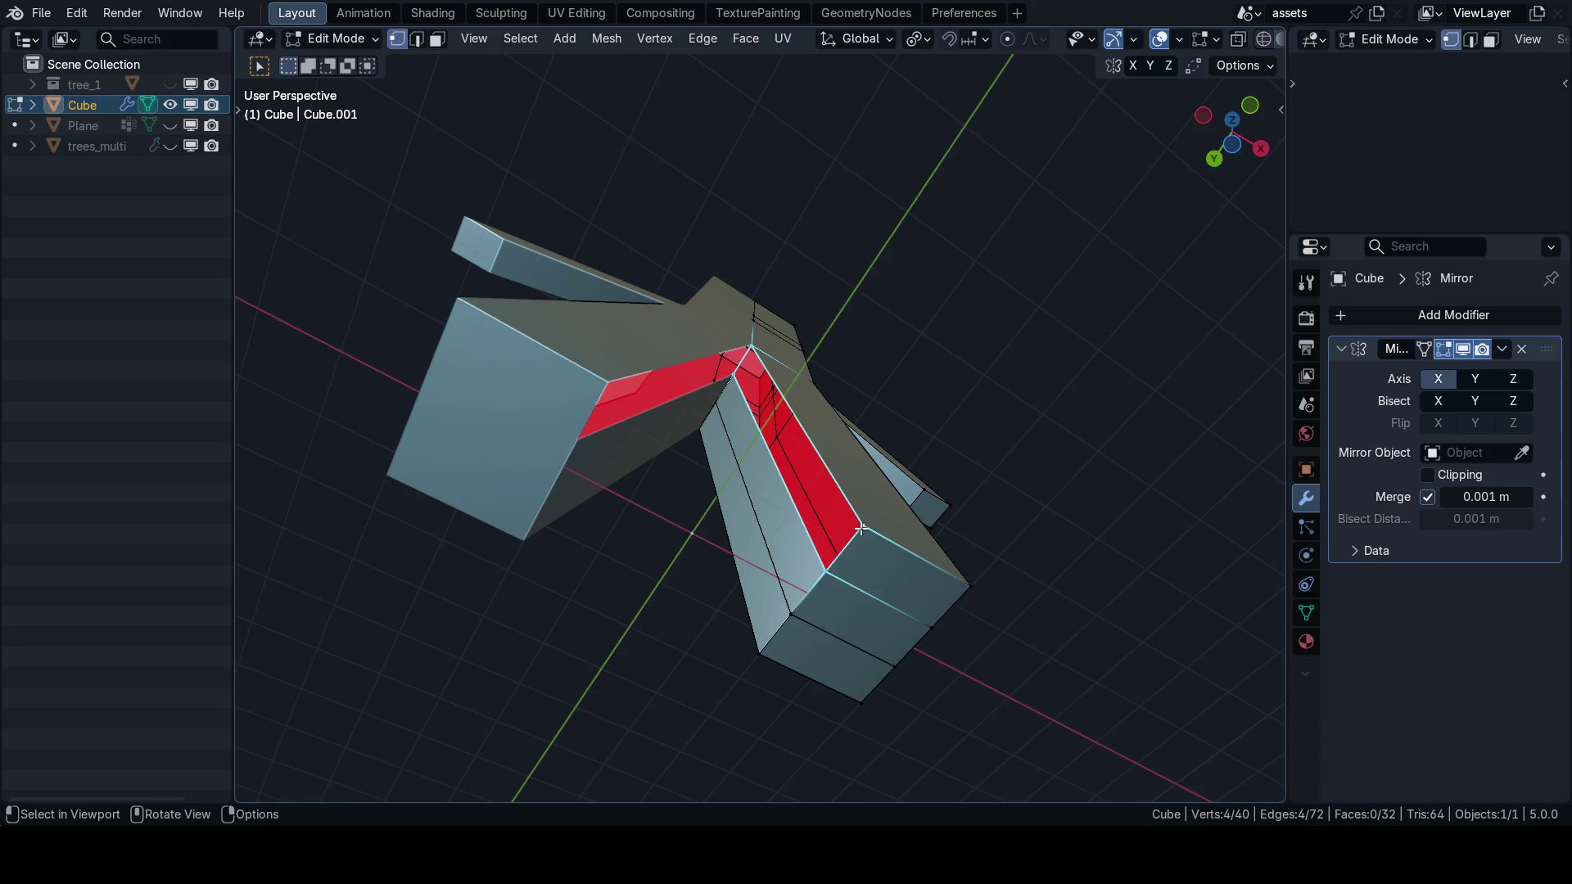
pyautogui.hotkey('alt', '3')
# Select a chest face and move it along the Y axis.
pyautogui.press('KP_1')
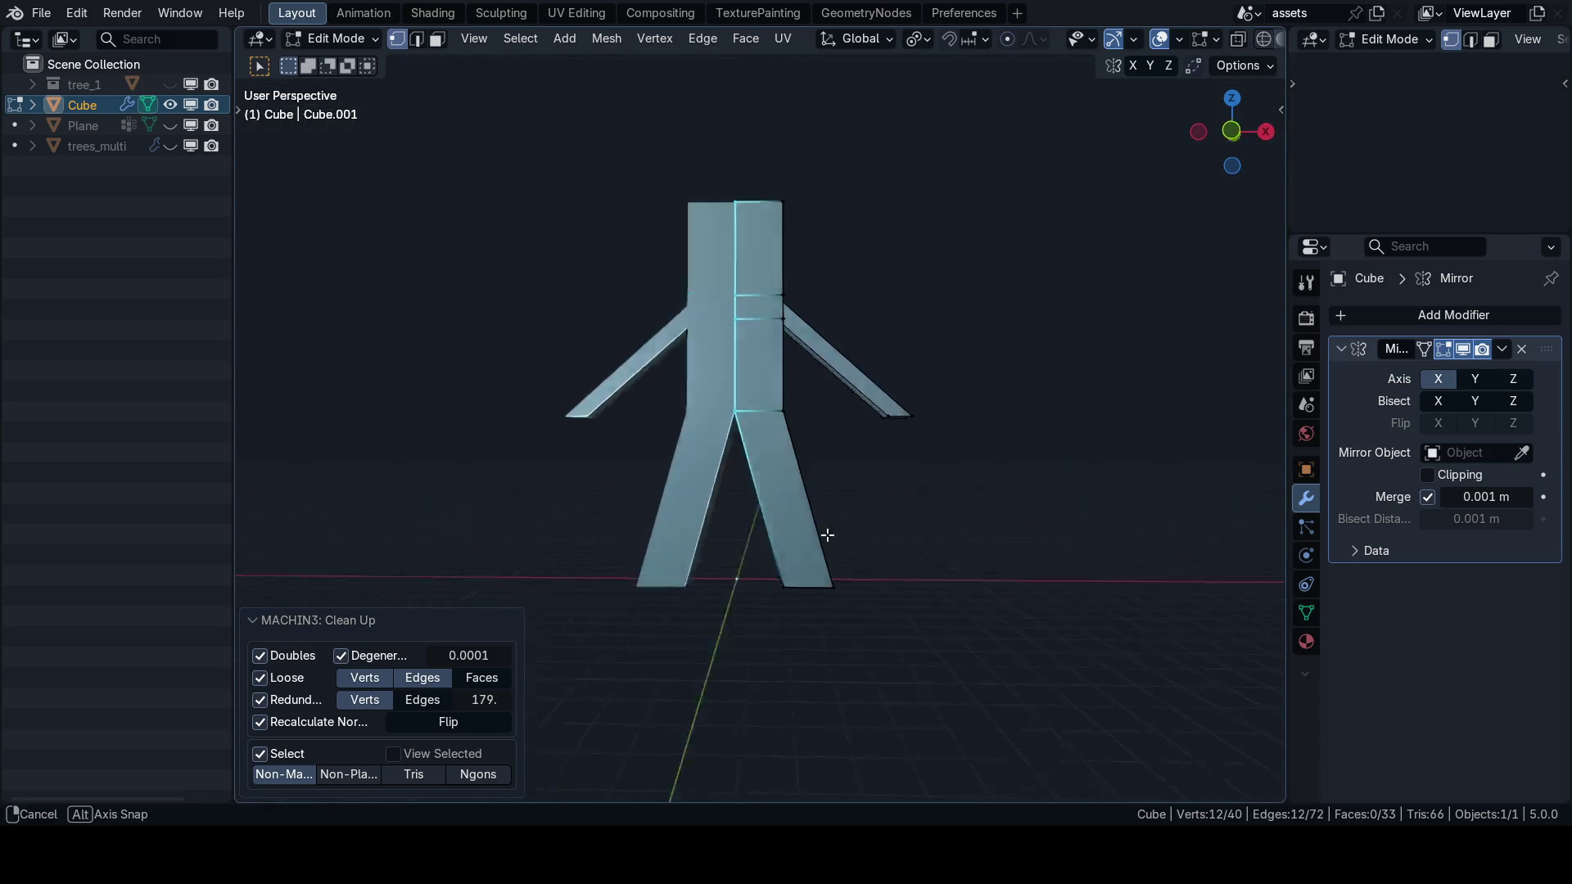
pyautogui.moveTo(827, 535)
pyautogui.mouseDown()
pyautogui.moveTo(753, 505)
pyautogui.moveTo(819, 495)
pyautogui.moveTo(796, 491)
pyautogui.mouseUp()
pyautogui.press('3')
pyautogui.click(767, 430)
pyautogui.scroll(3, 767, 430)
pyautogui.press('g')
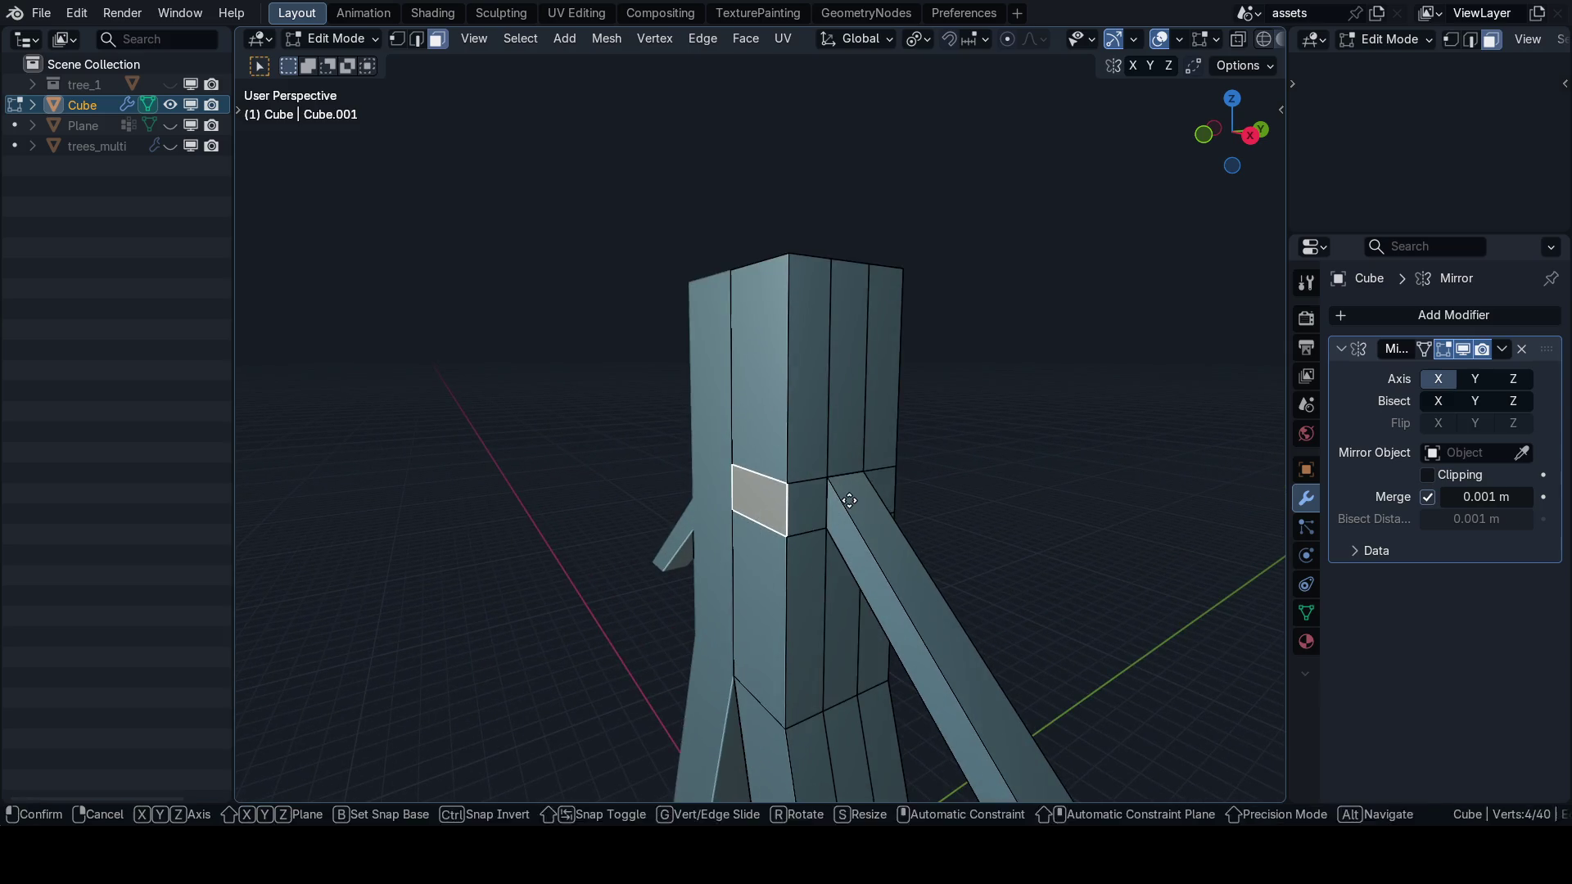
pyautogui.press('y')
pyautogui.click(863, 502)
pyautogui.scroll(-4, 818, 499)
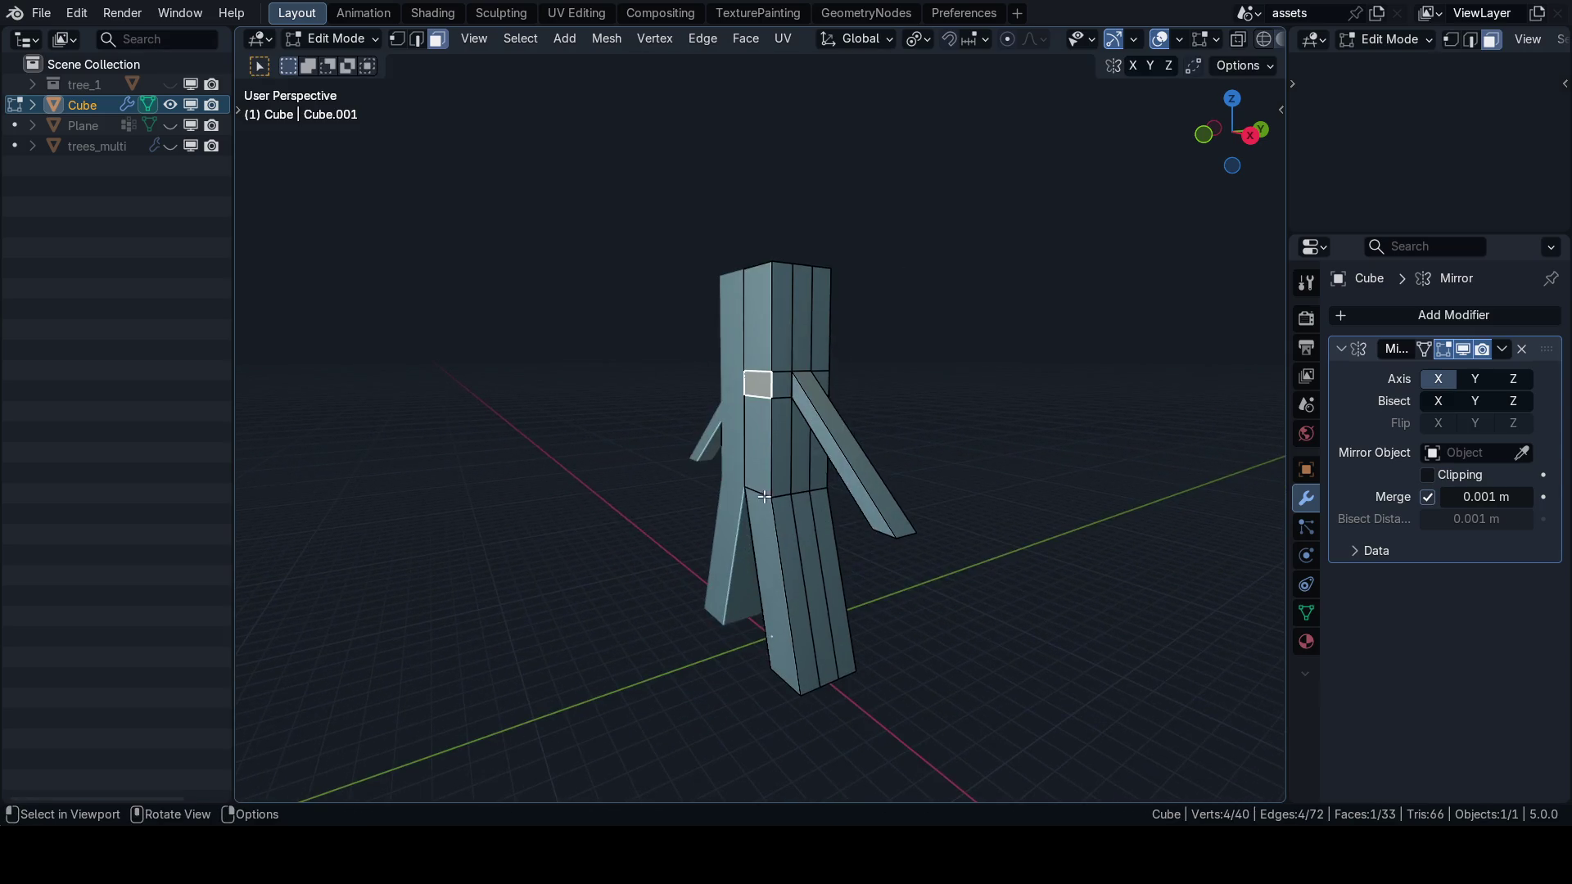
# Save the blend file.
pyautogui.moveTo(819, 516)
pyautogui.mouseDown()
pyautogui.moveTo(901, 511)
pyautogui.moveTo(747, 519)
pyautogui.moveTo(846, 519)
pyautogui.moveTo(795, 560)
pyautogui.moveTo(819, 524)
pyautogui.mouseUp()
pyautogui.hotkey('ctrl', 's')
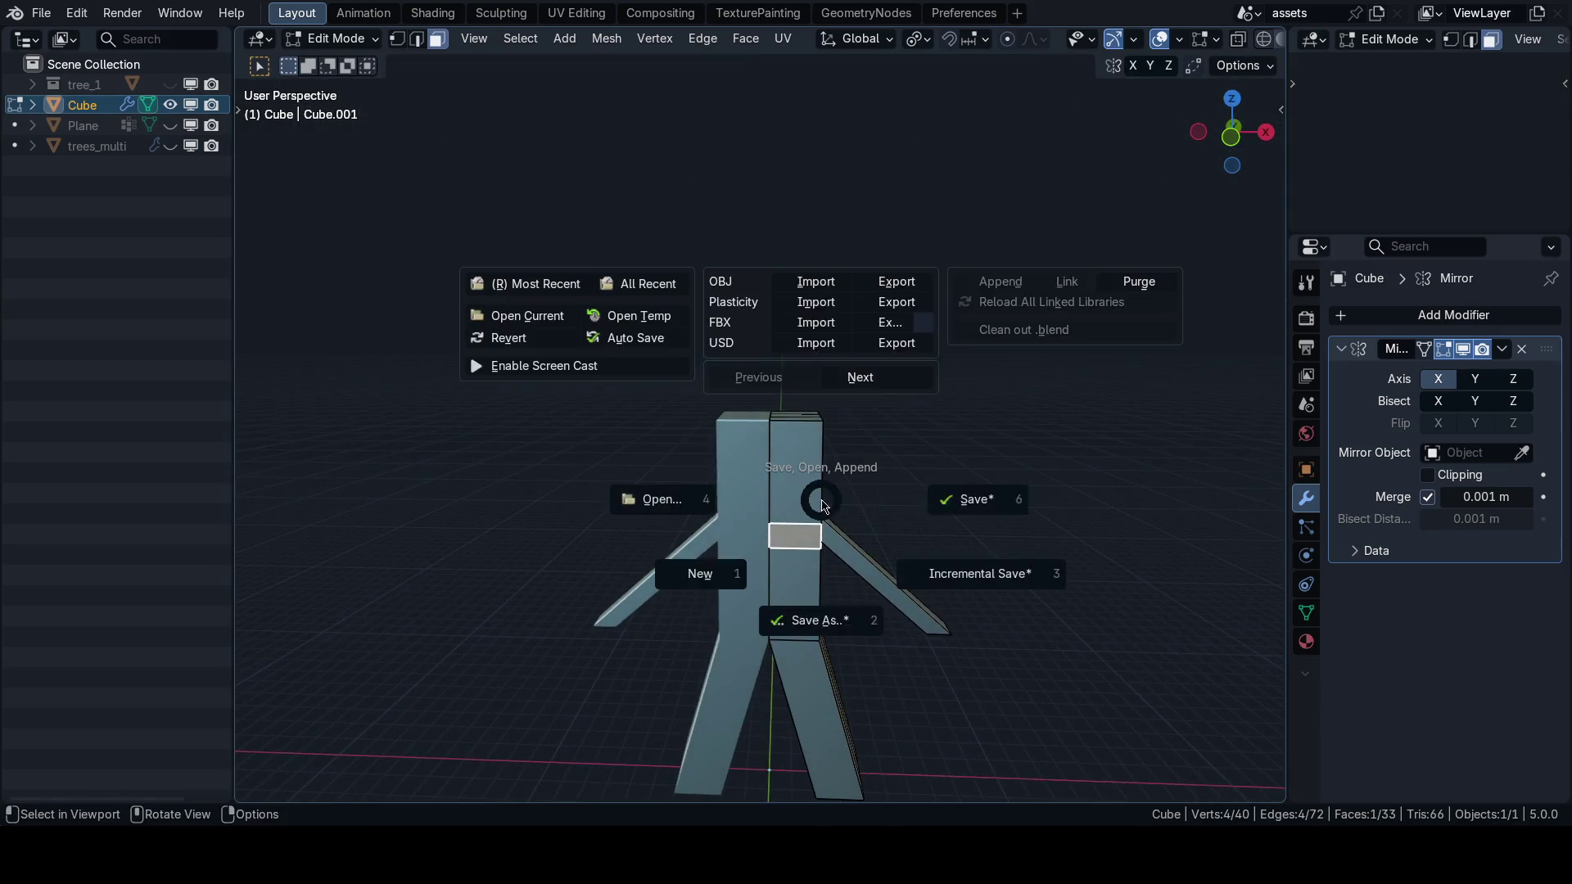
pyautogui.click(877, 505)
# In front view, add horizontal and vertical loop cuts across the figure's head.
pyautogui.press('KP_1')
pyautogui.hotkey('ctrl', 'Tab')
pyautogui.click(1007, 457)
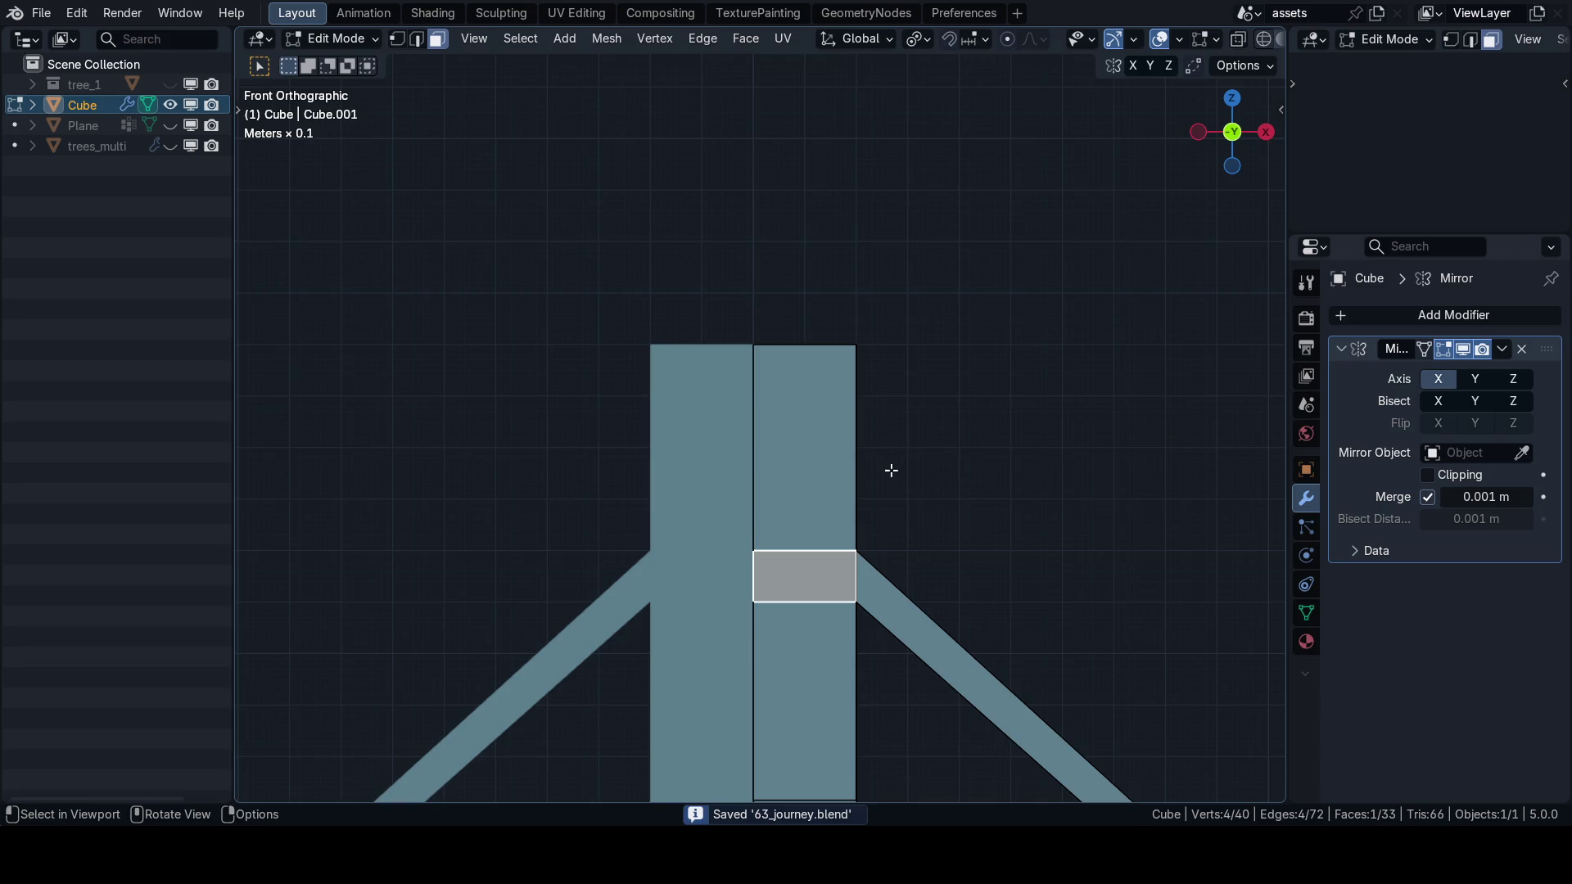
pyautogui.hotkey('ctrl', 'Tab')
pyautogui.click(808, 432)
pyautogui.hotkey('ctrl', 'r')
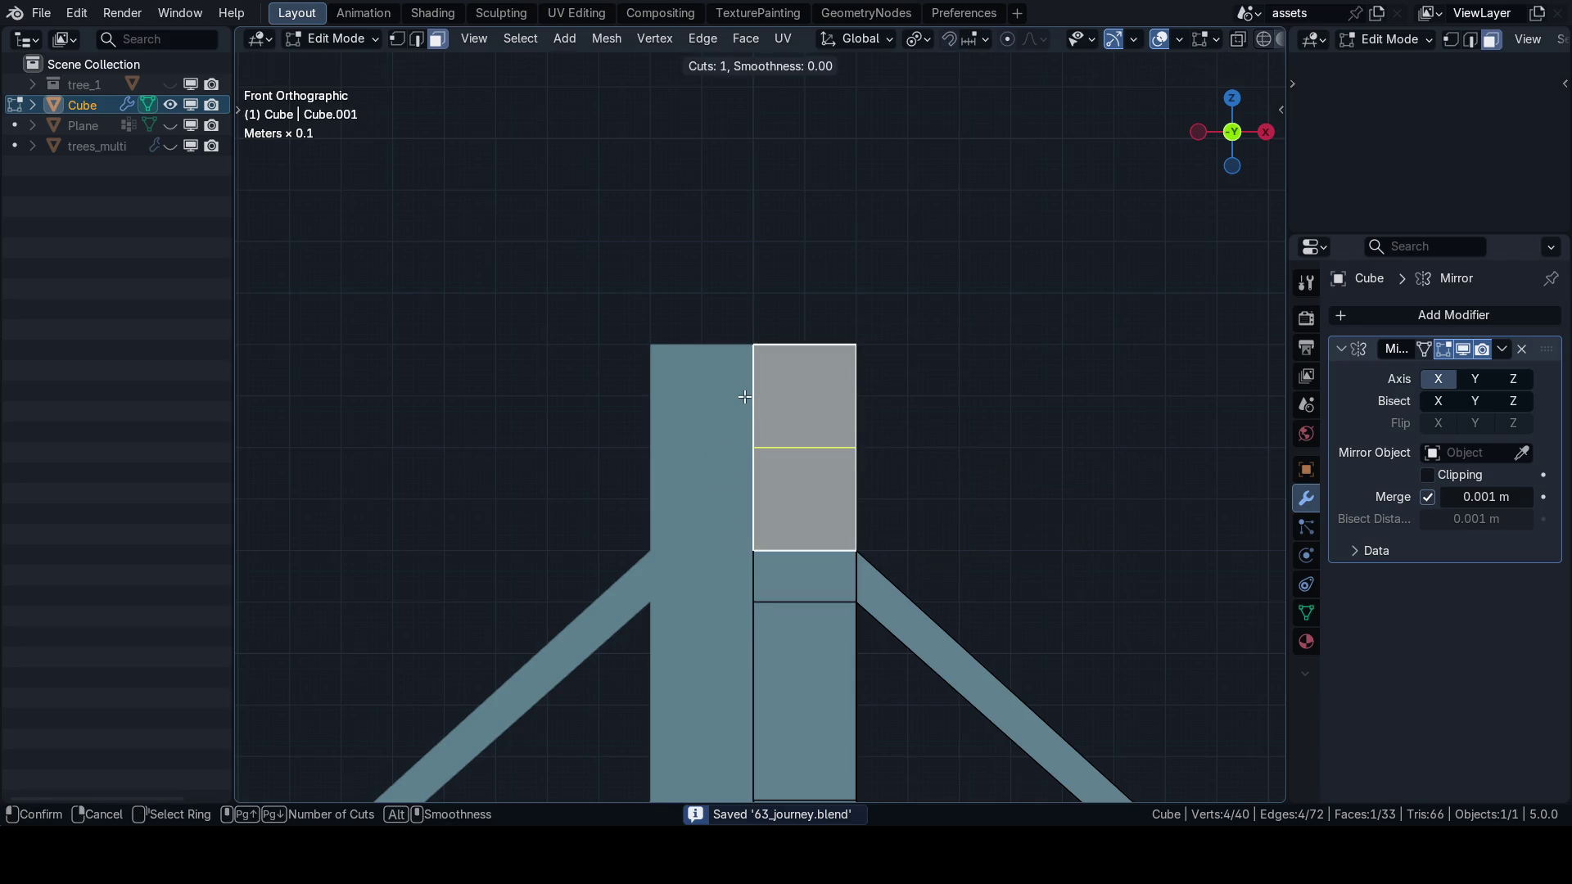
pyautogui.doubleClick(748, 395)
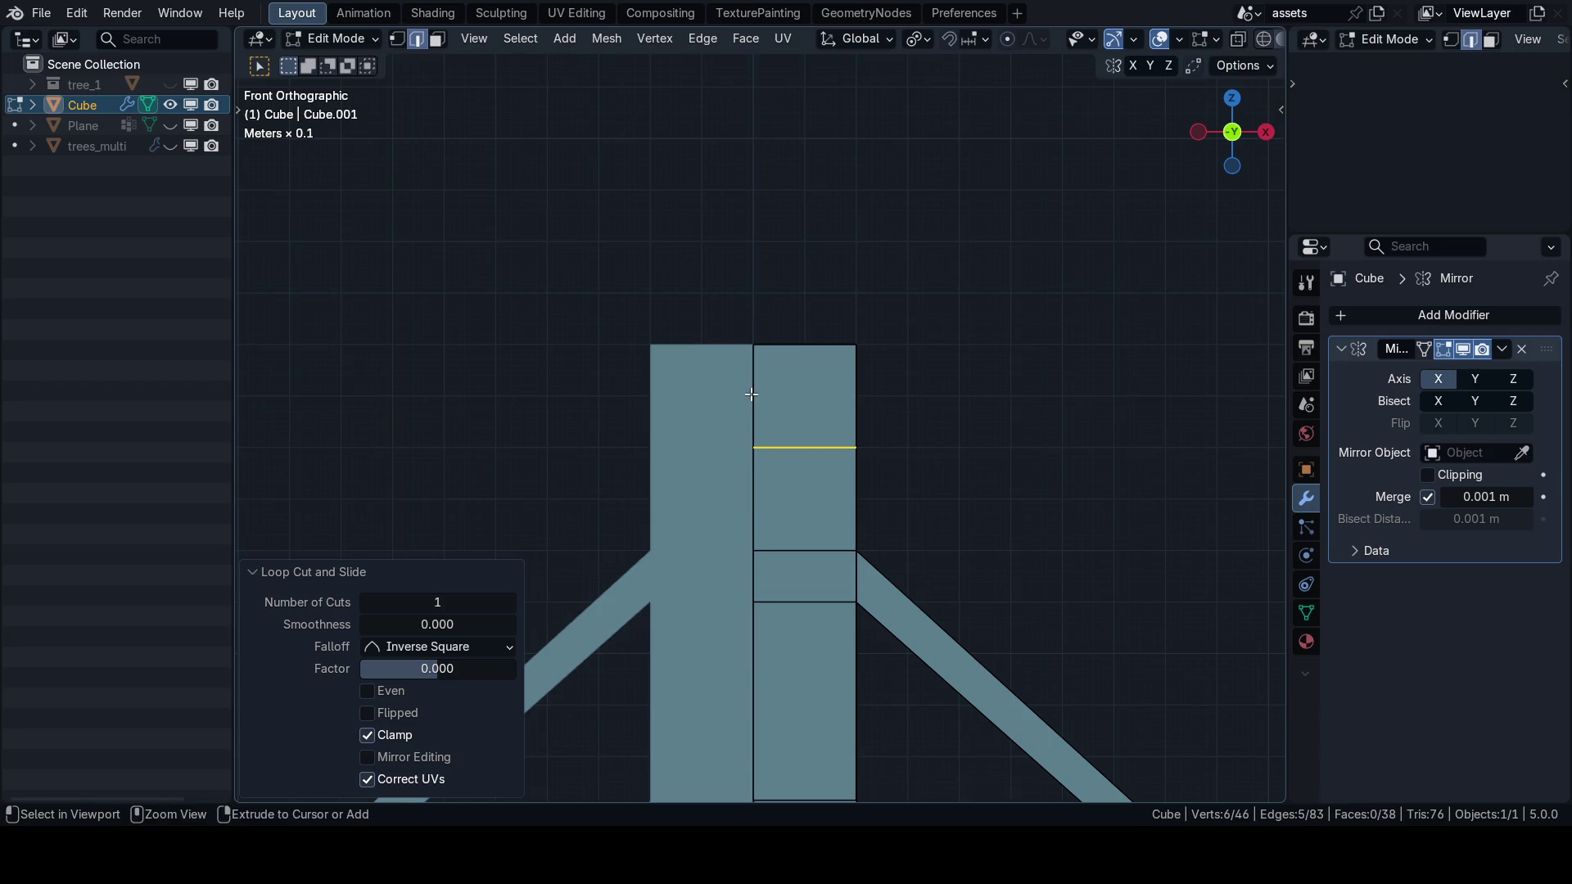
pyautogui.hotkey('ctrl', 'r')
pyautogui.scroll(1, 748, 394)
pyautogui.click(748, 395)
pyautogui.click(800, 428)
pyautogui.scroll(1, 801, 428)
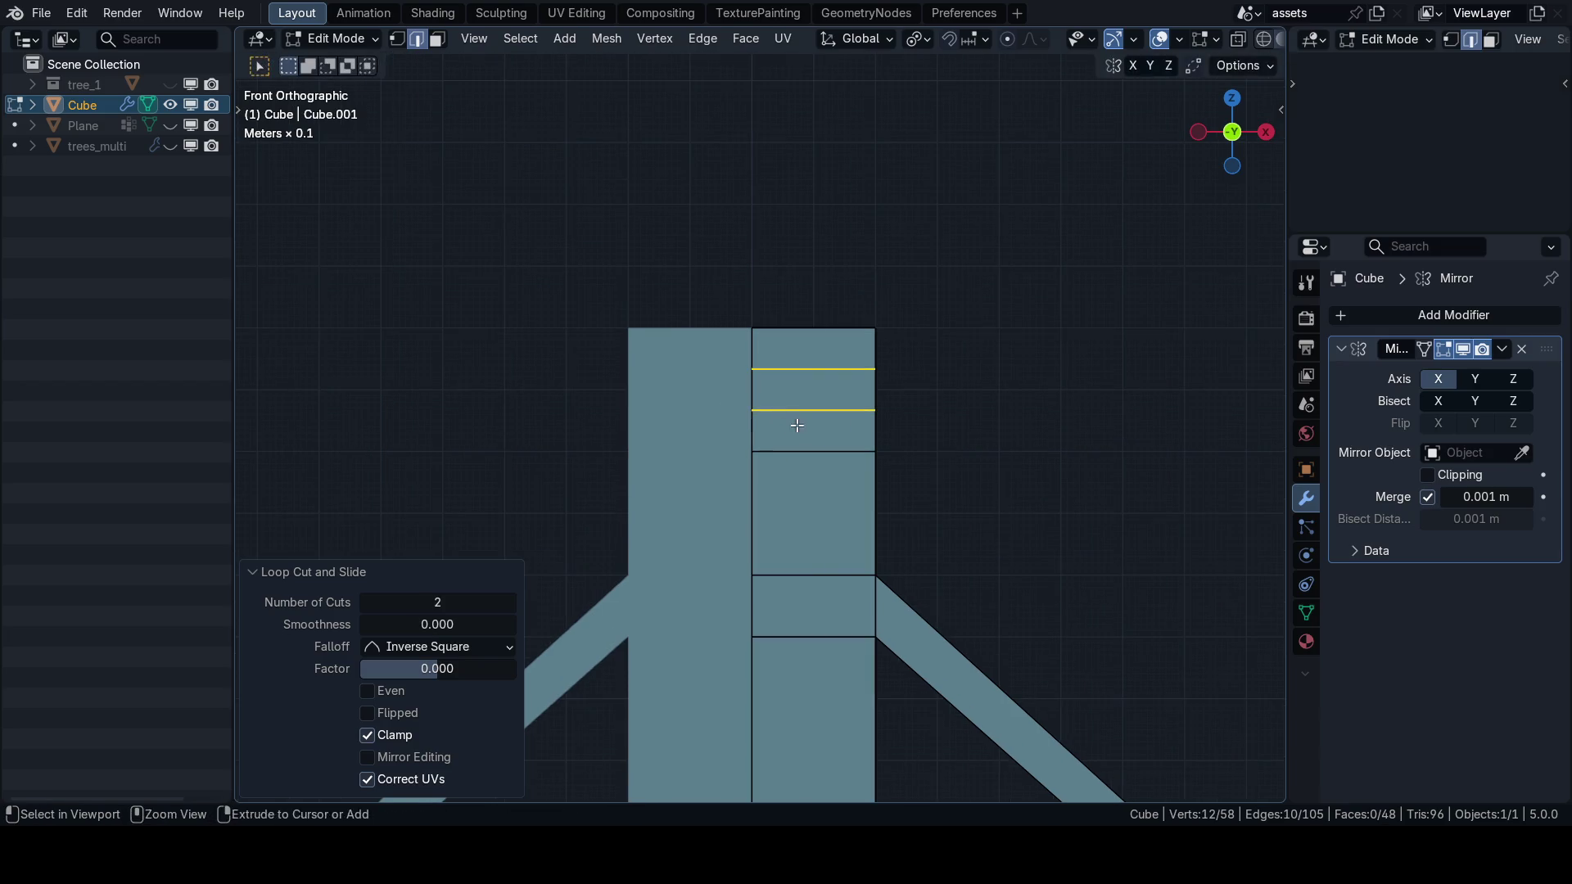
pyautogui.hotkey('ctrl', 'r')
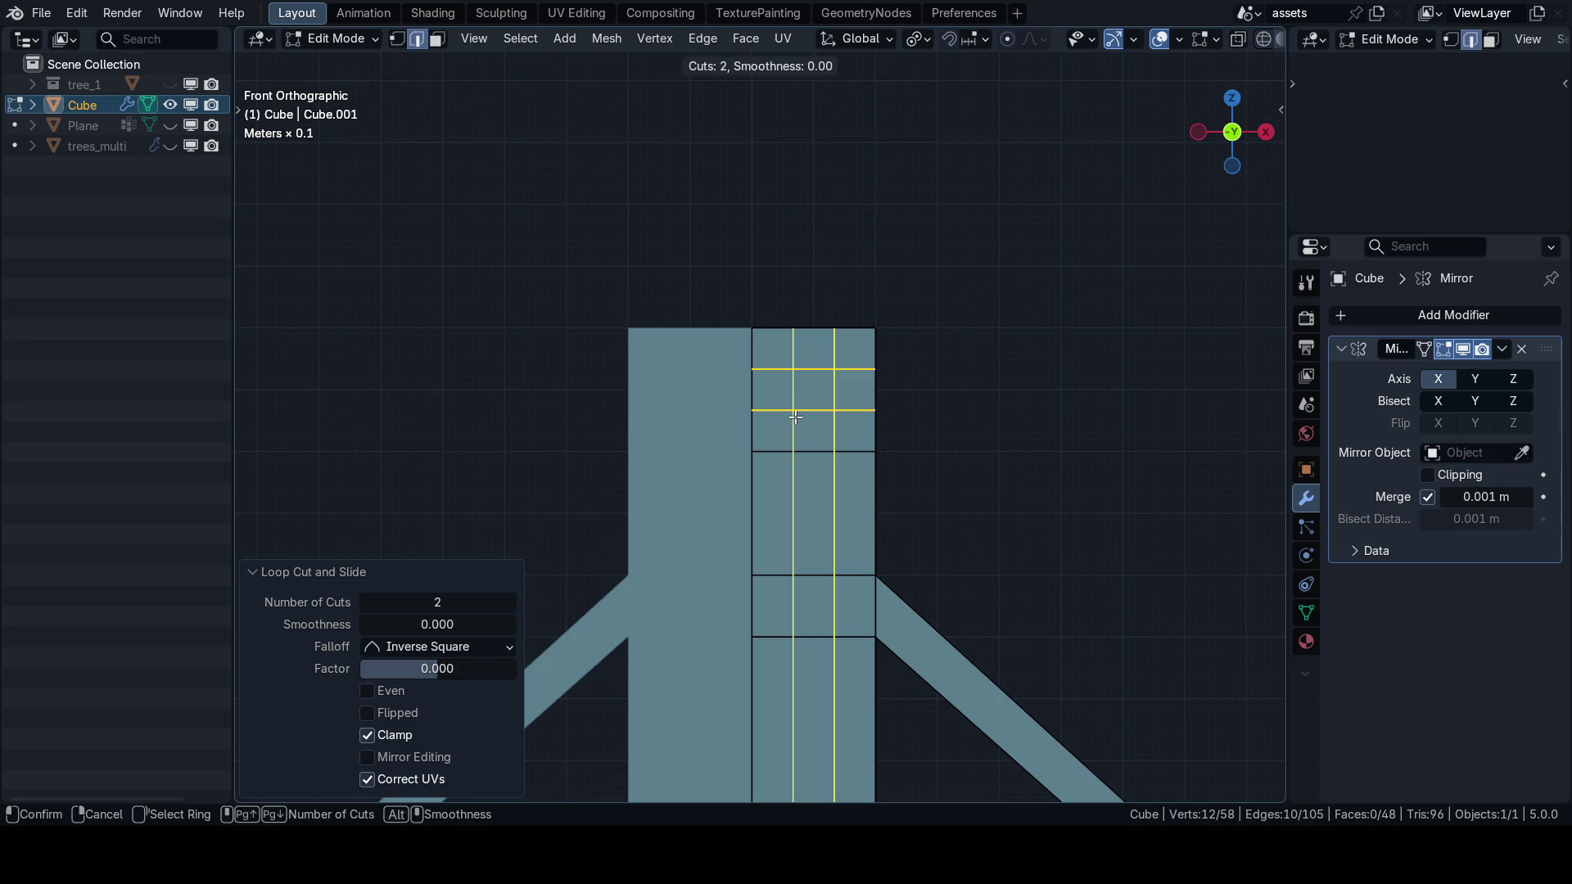
pyautogui.click(795, 418)
# Select a small head face and extrude it inward as an eye.
pyautogui.press('3')
pyautogui.click(800, 424)
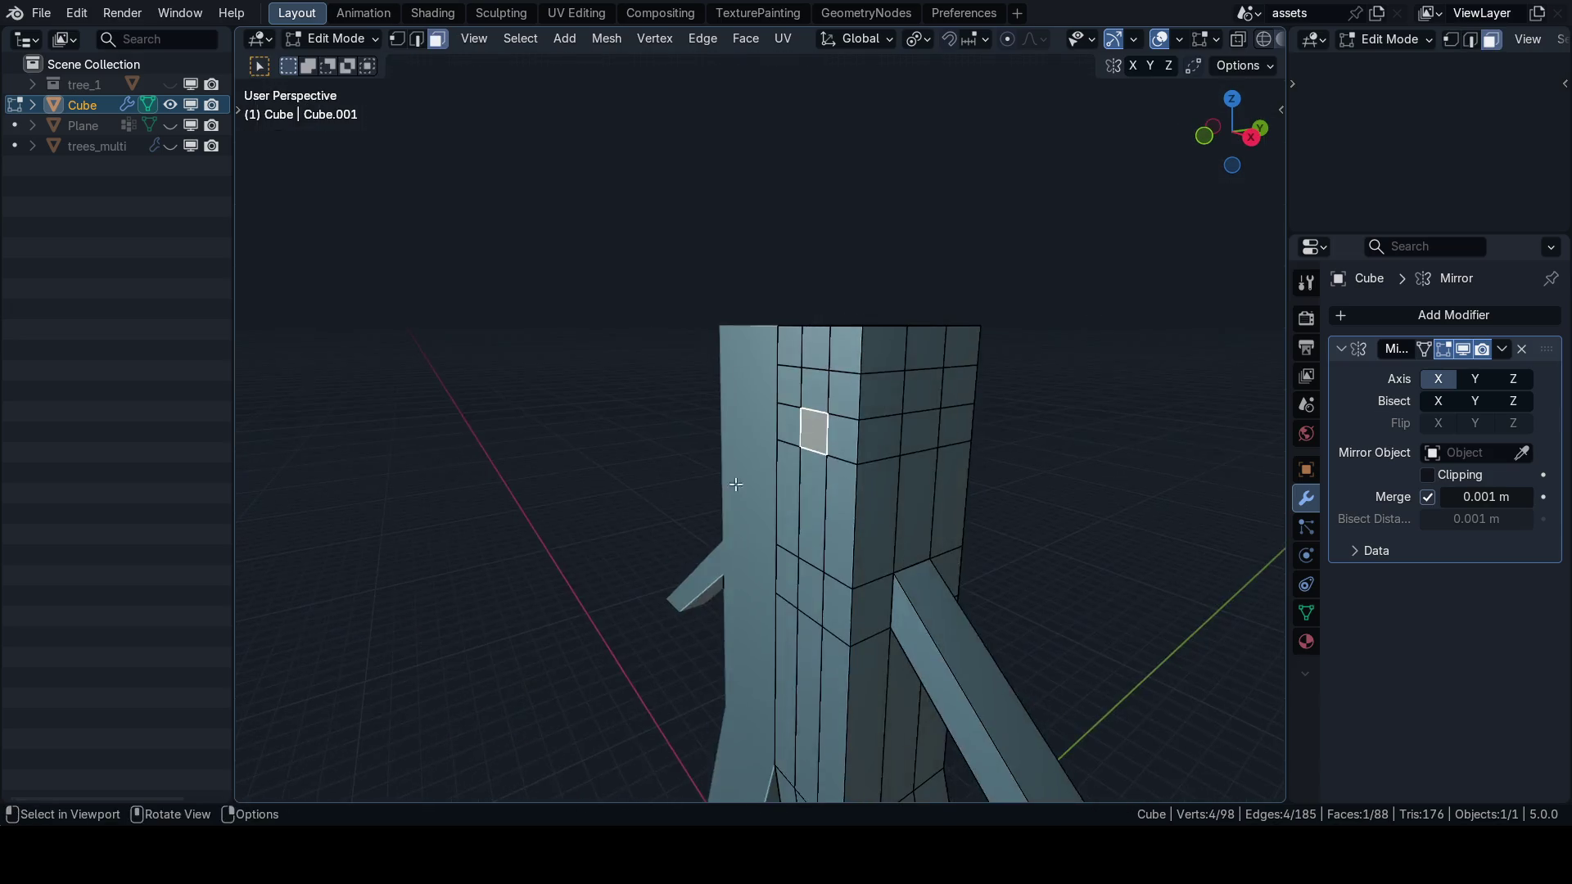
pyautogui.scroll(1, 836, 486)
pyautogui.press('e')
pyautogui.click(859, 472)
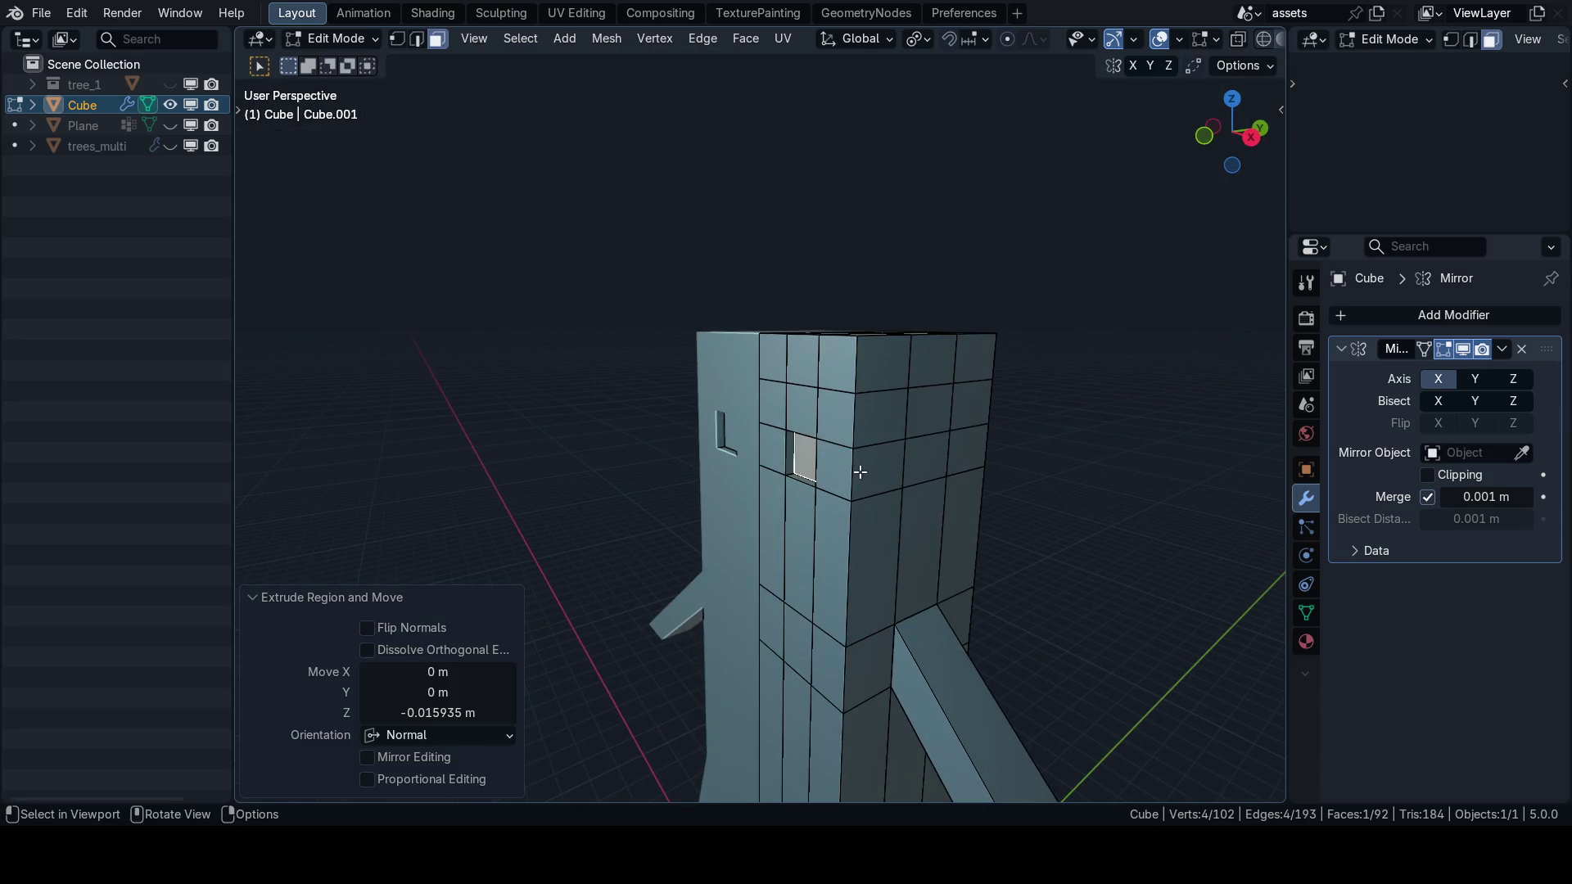
pyautogui.scroll(-4, 901, 475)
pyautogui.scroll(2, 838, 502)
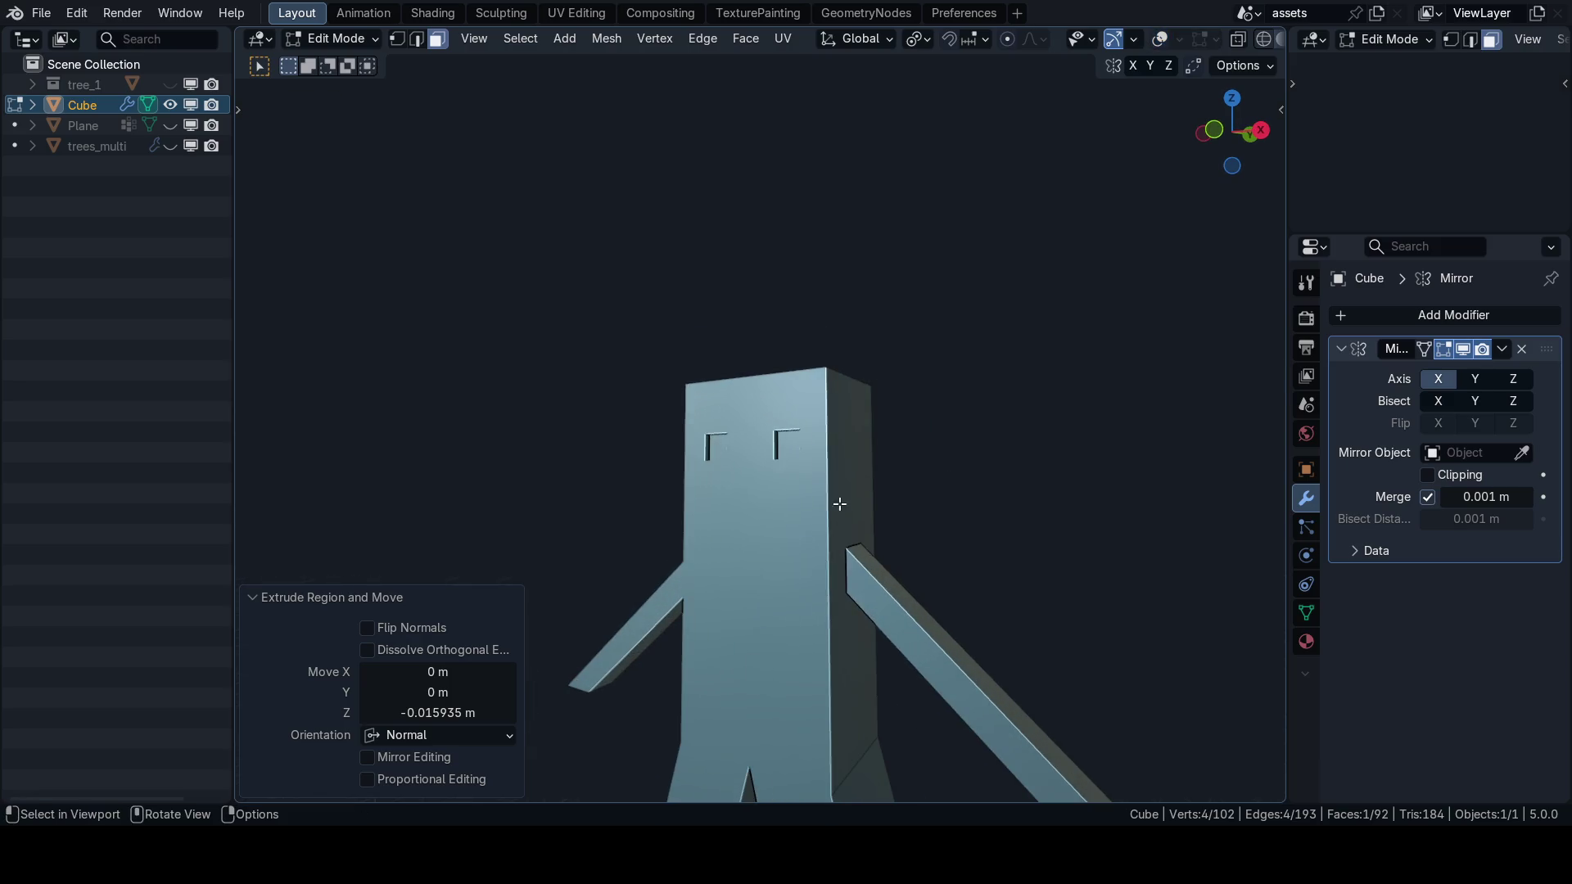
# From the right side, move the eye geometry along Y to recess it about 0.016 m.
pyautogui.press('`')
pyautogui.scroll(3, 795, 528)
pyautogui.press('KP_3')
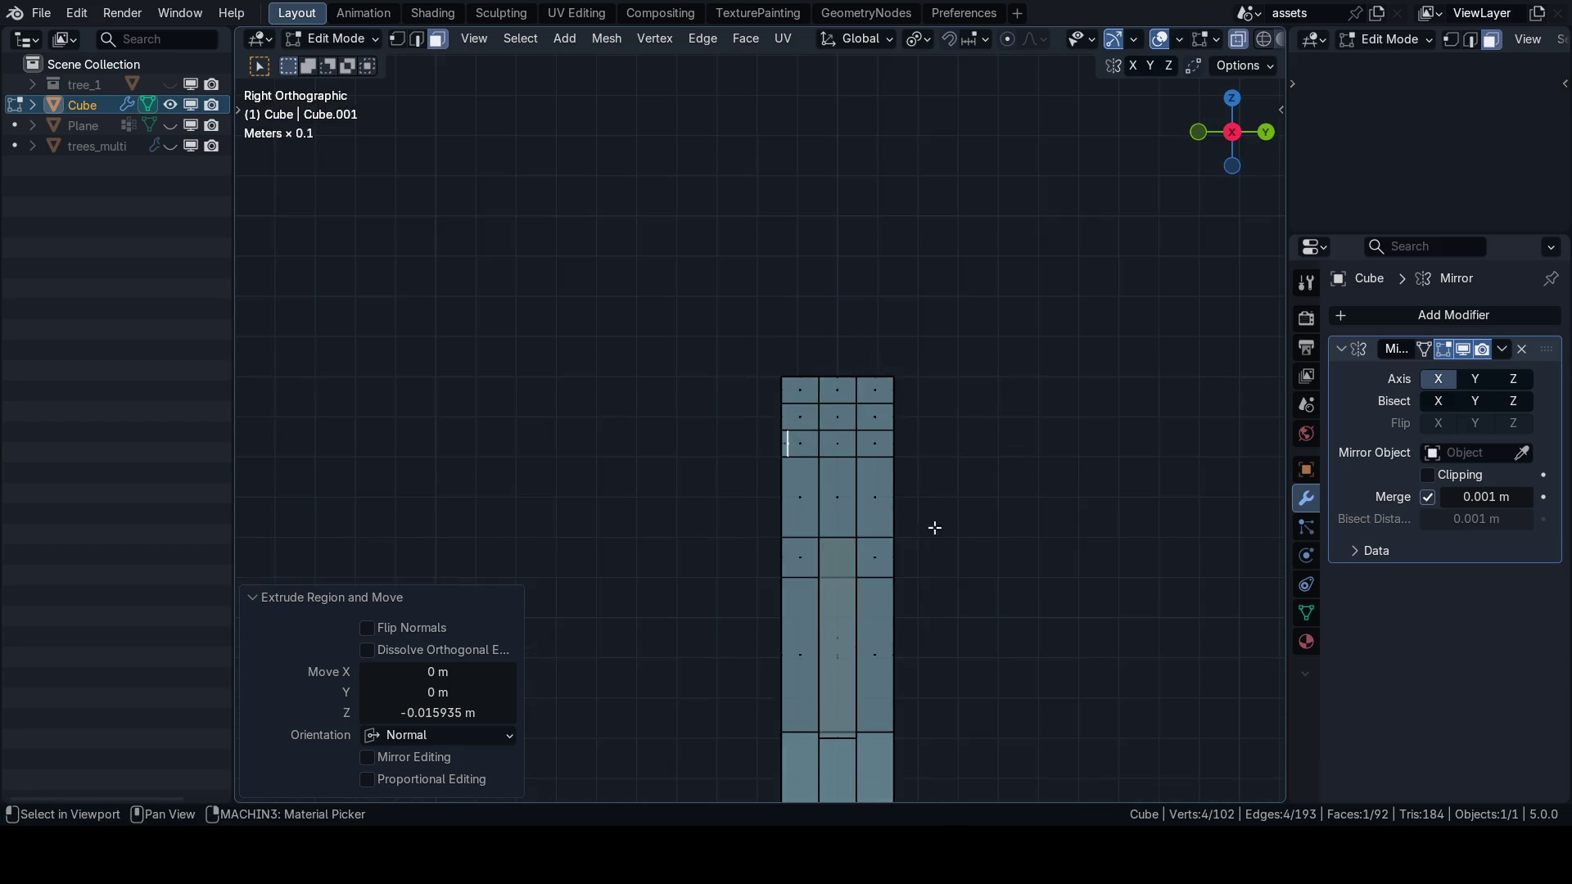
pyautogui.scroll(3, 878, 466)
pyautogui.press('g')
pyautogui.press('y')
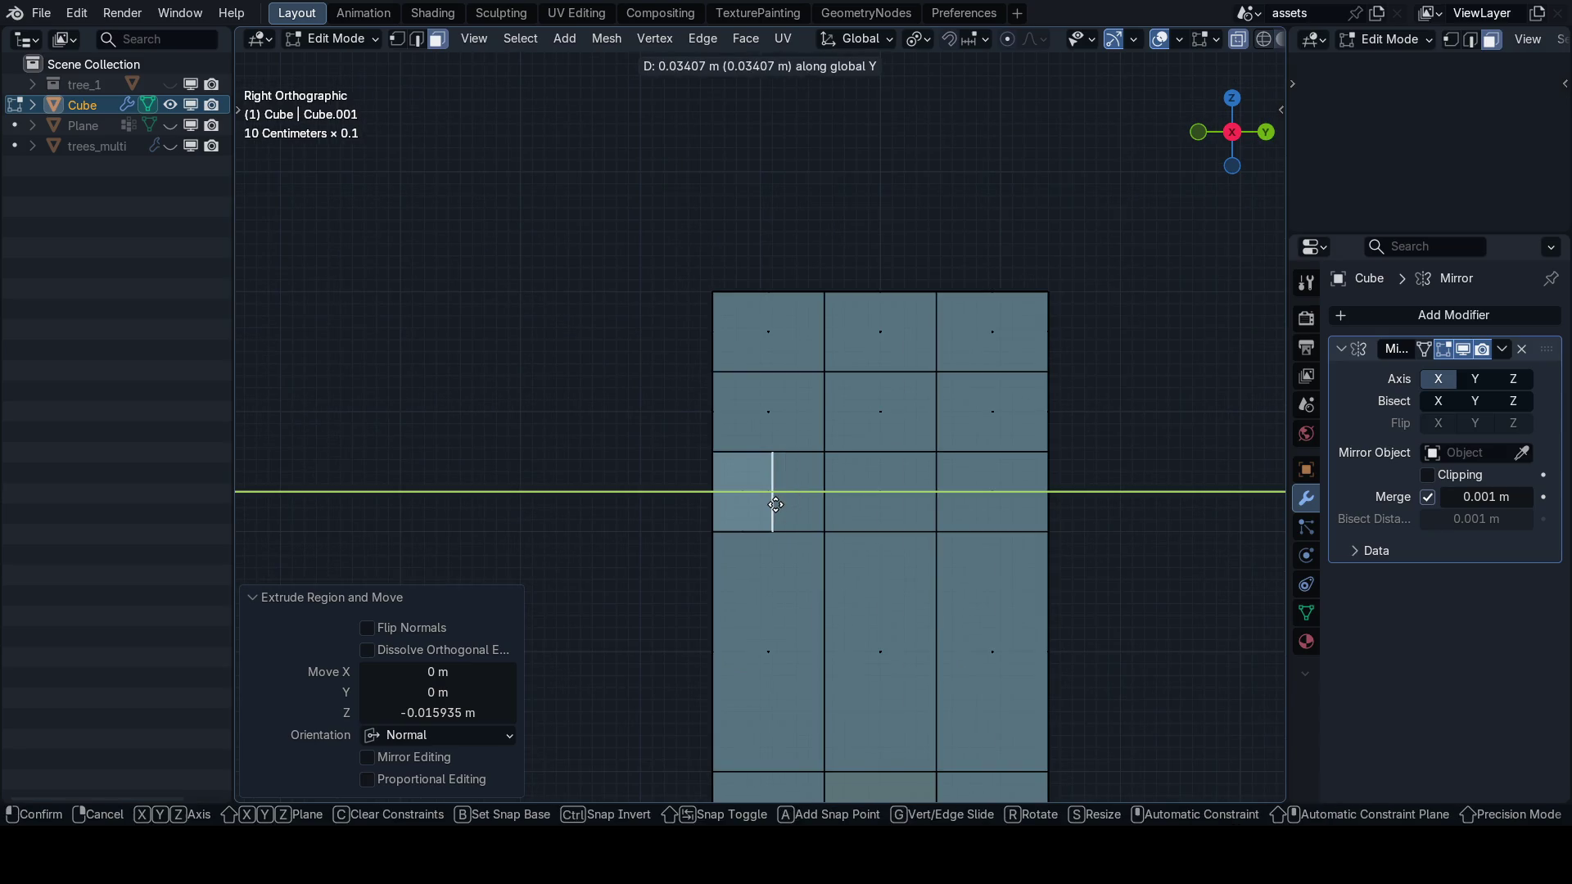
pyautogui.click(775, 505)
pyautogui.scroll(-3, 848, 525)
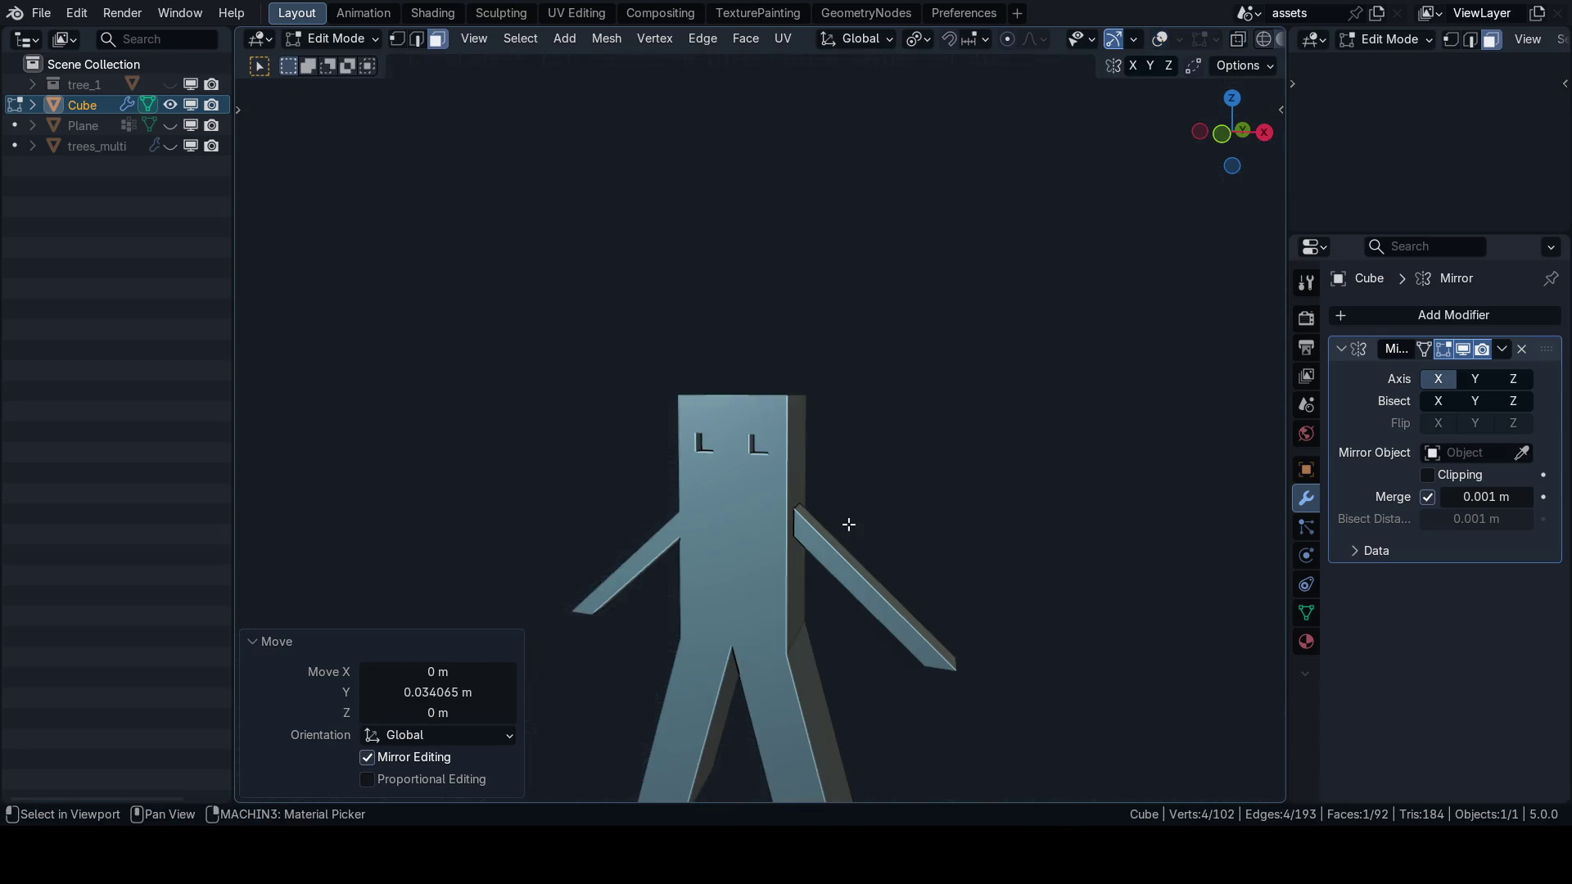
pyautogui.press('`')
pyautogui.click(768, 453)
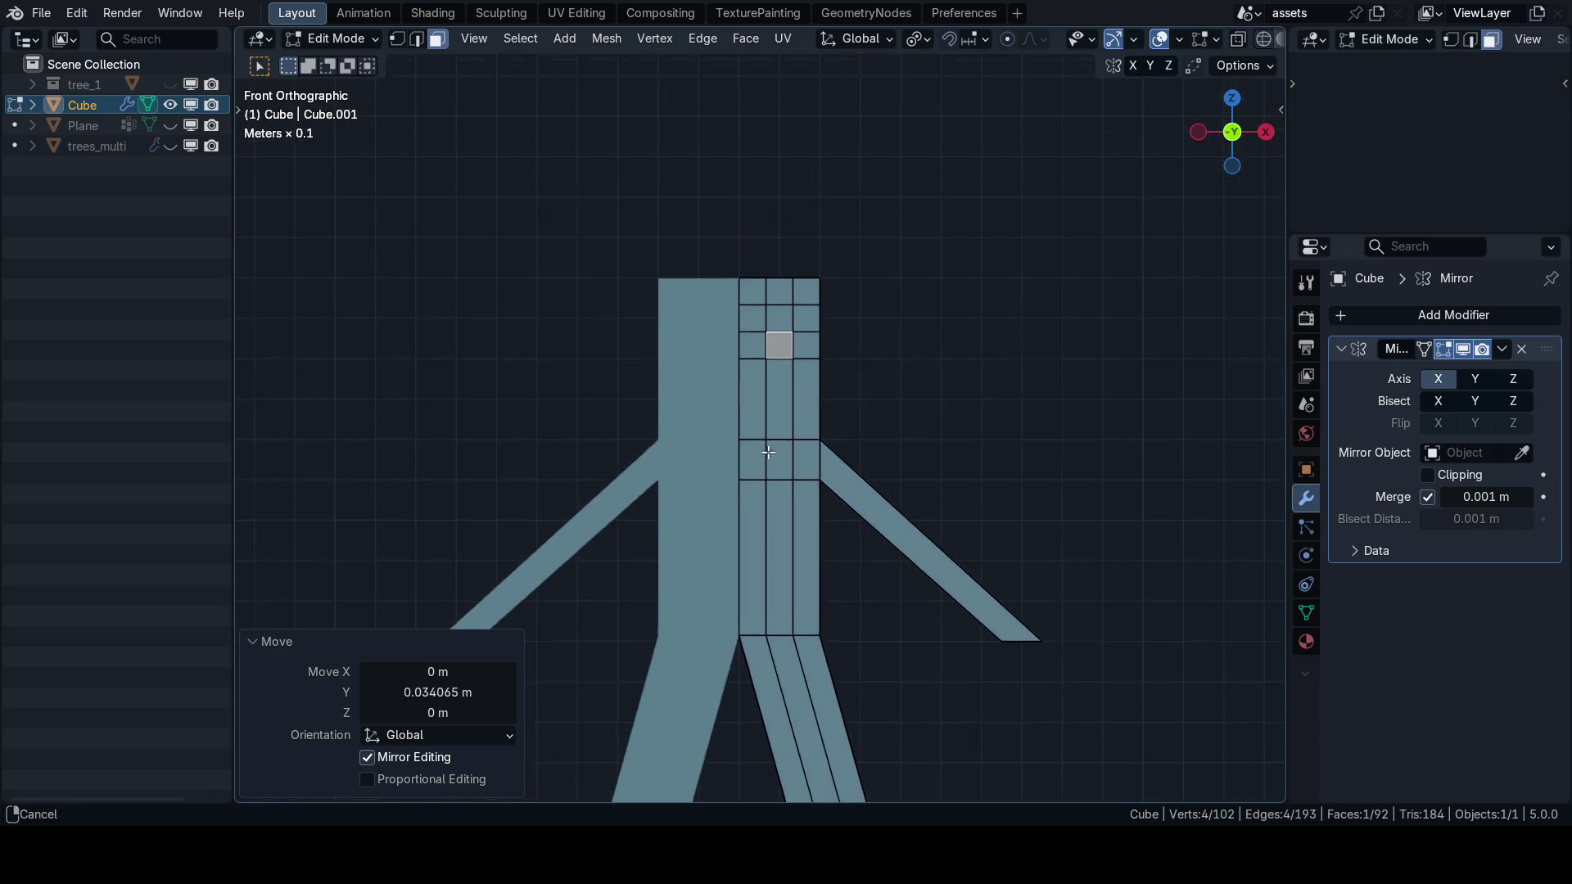
# Add centred loop cuts below the eyes to outline a mouth face.
pyautogui.scroll(2, 768, 453)
pyautogui.hotkey('ctrl', 'r')
pyautogui.click(747, 459)
pyautogui.rightClick(748, 460)
pyautogui.scroll(1, 719, 511)
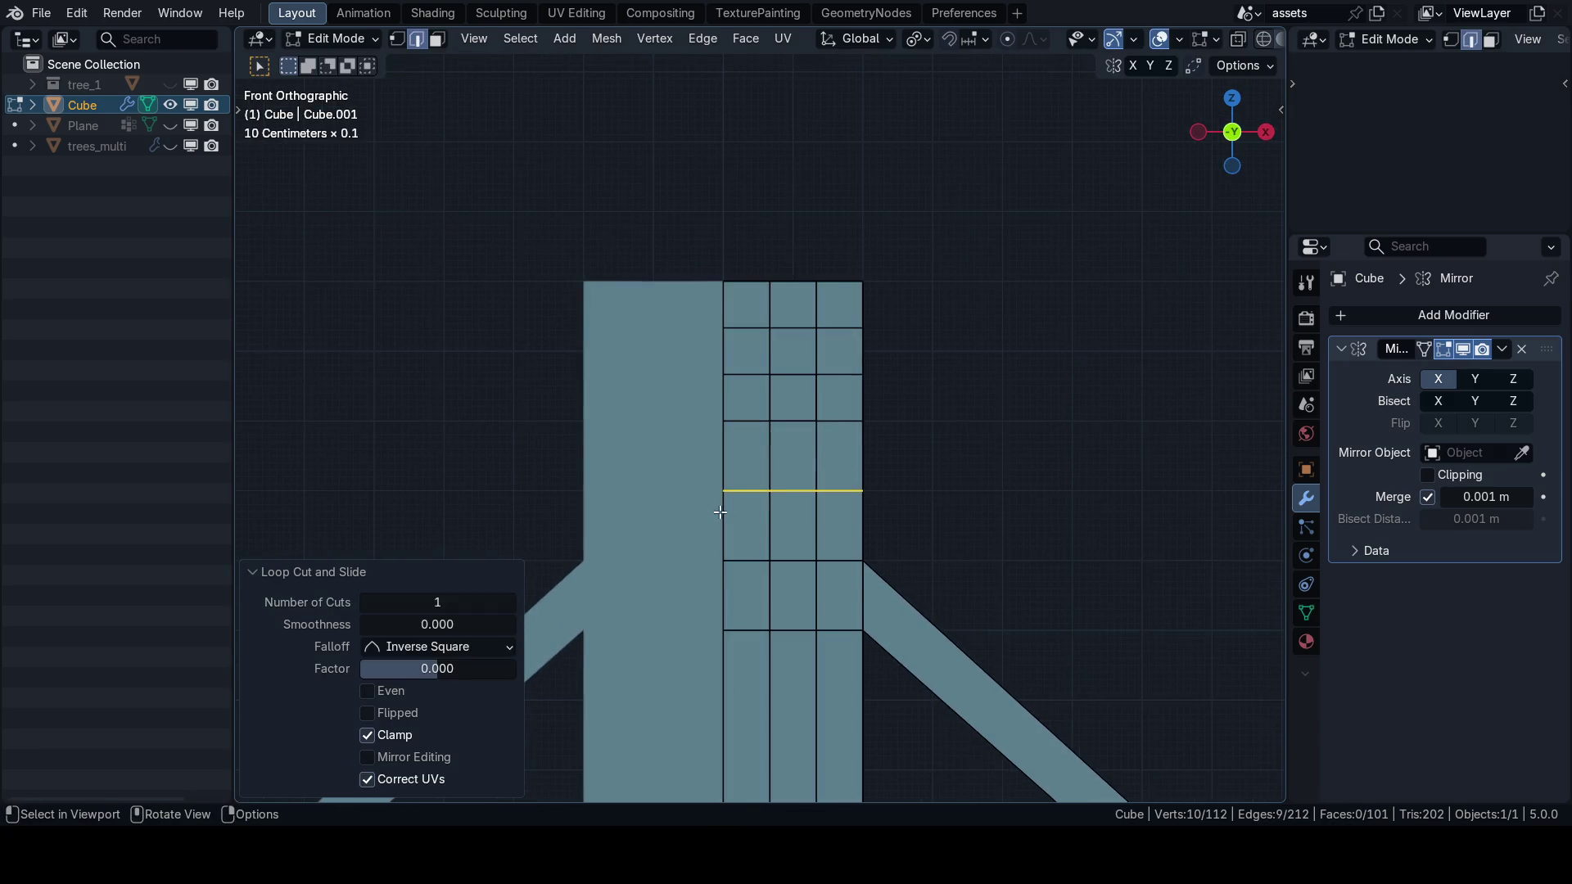
pyautogui.hotkey('ctrl', 'r')
pyautogui.scroll(1, 720, 512)
pyautogui.click(720, 516)
pyautogui.rightClick(719, 516)
pyautogui.press('3')
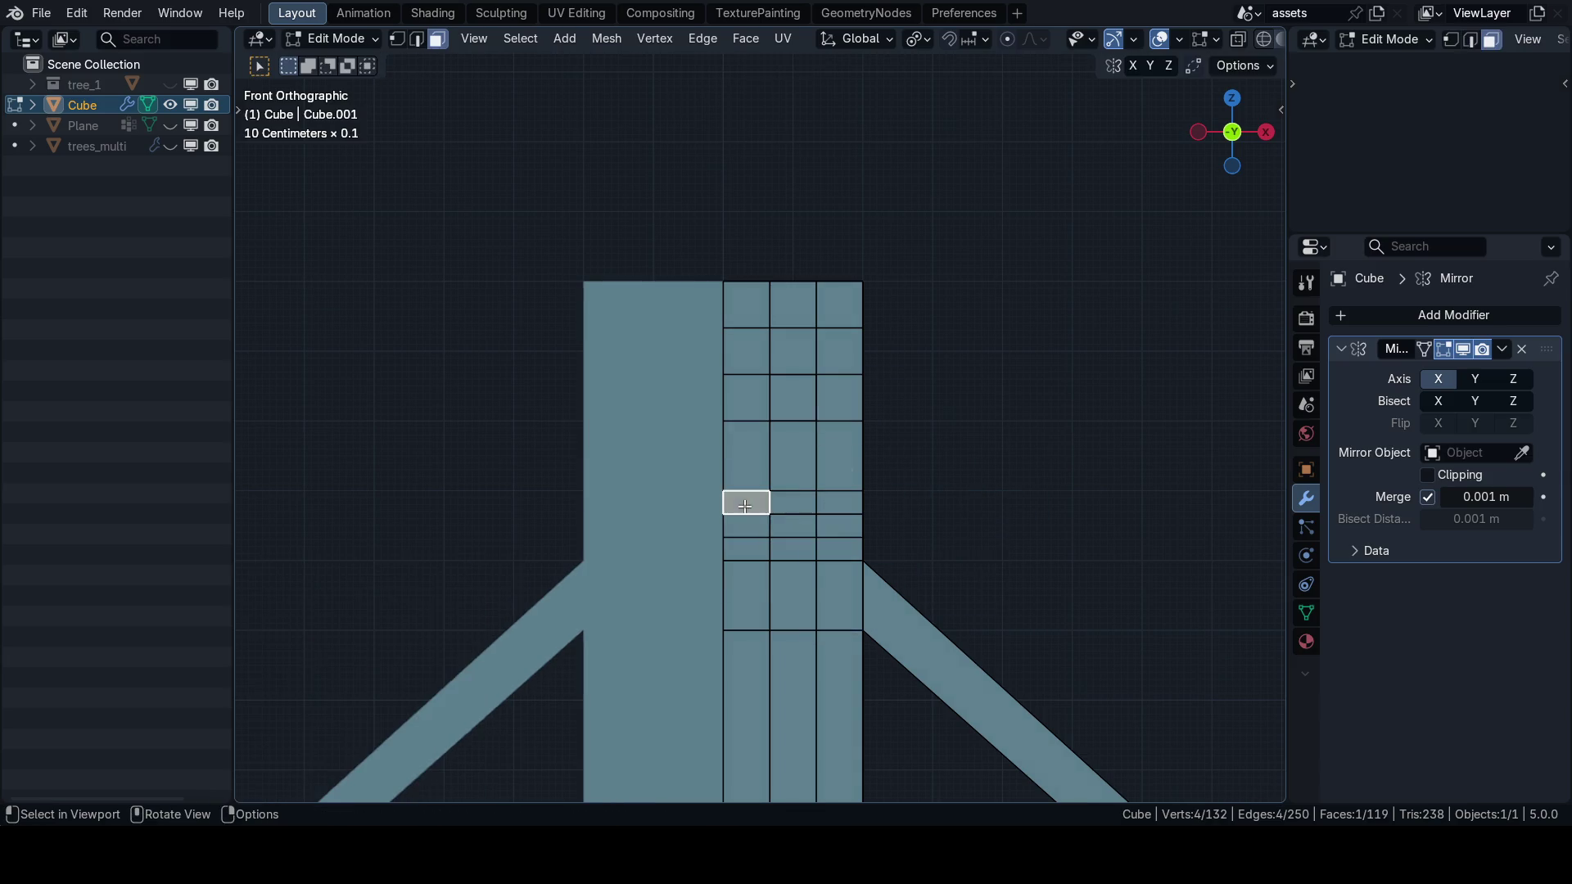
pyautogui.moveTo(745, 506); pyautogui.dragTo(845, 518)
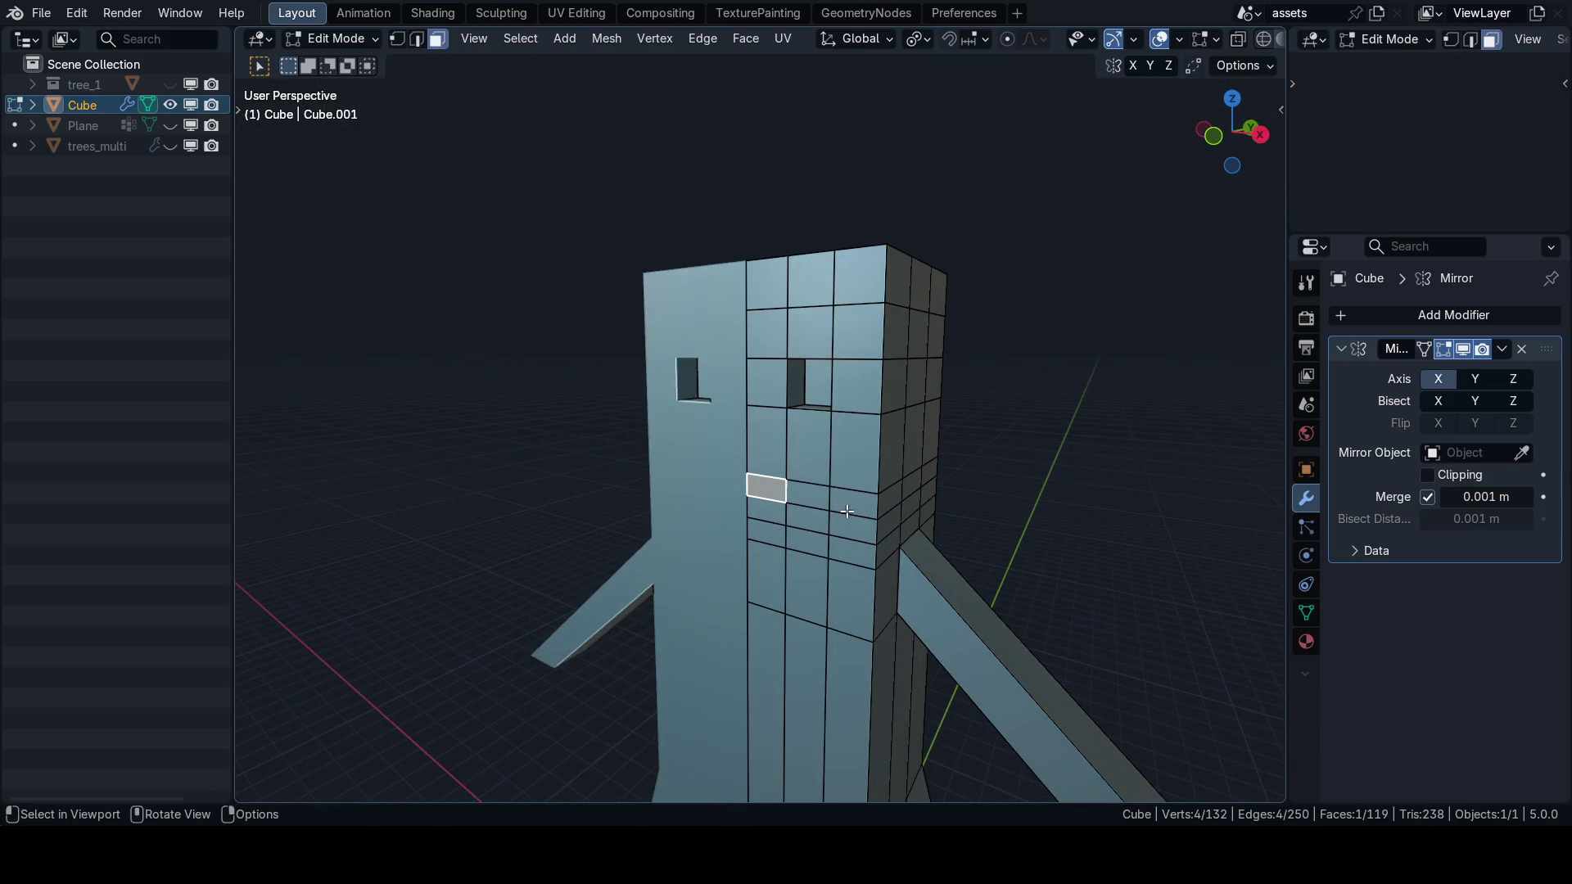
# In X-ray side view, extrude the mouth face inward.
pyautogui.press('g')
pyautogui.press('y')
pyautogui.press('Escape')
pyautogui.press('KP_3')
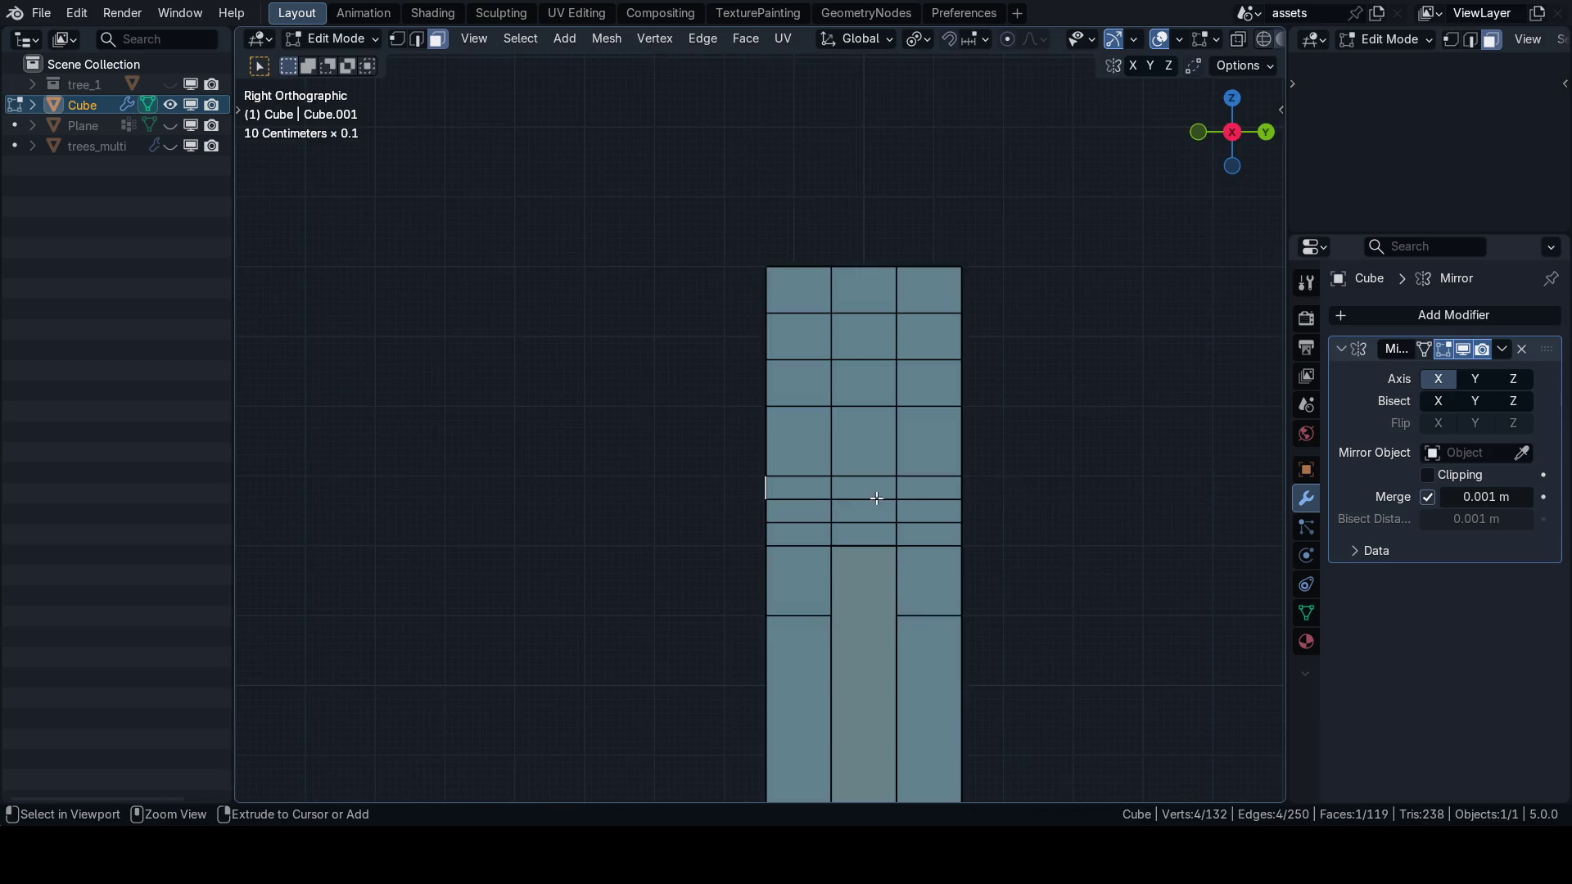
pyautogui.hotkey('alt', 'z')
pyautogui.scroll(2, 811, 492)
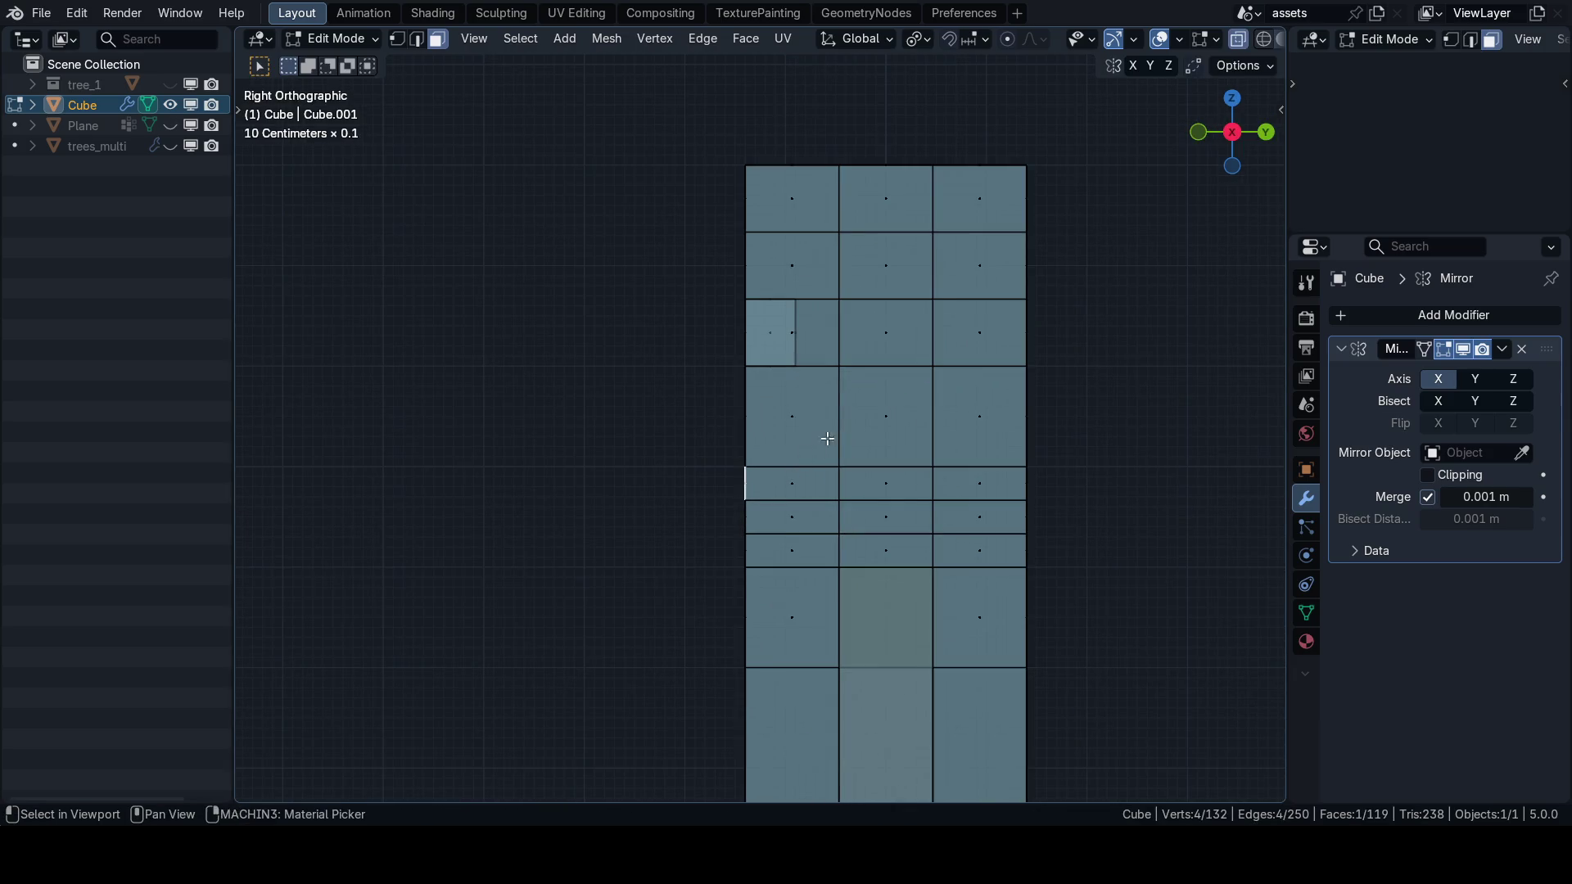
pyautogui.moveTo(827, 439); pyautogui.dragTo(828, 464)
pyautogui.press('e')
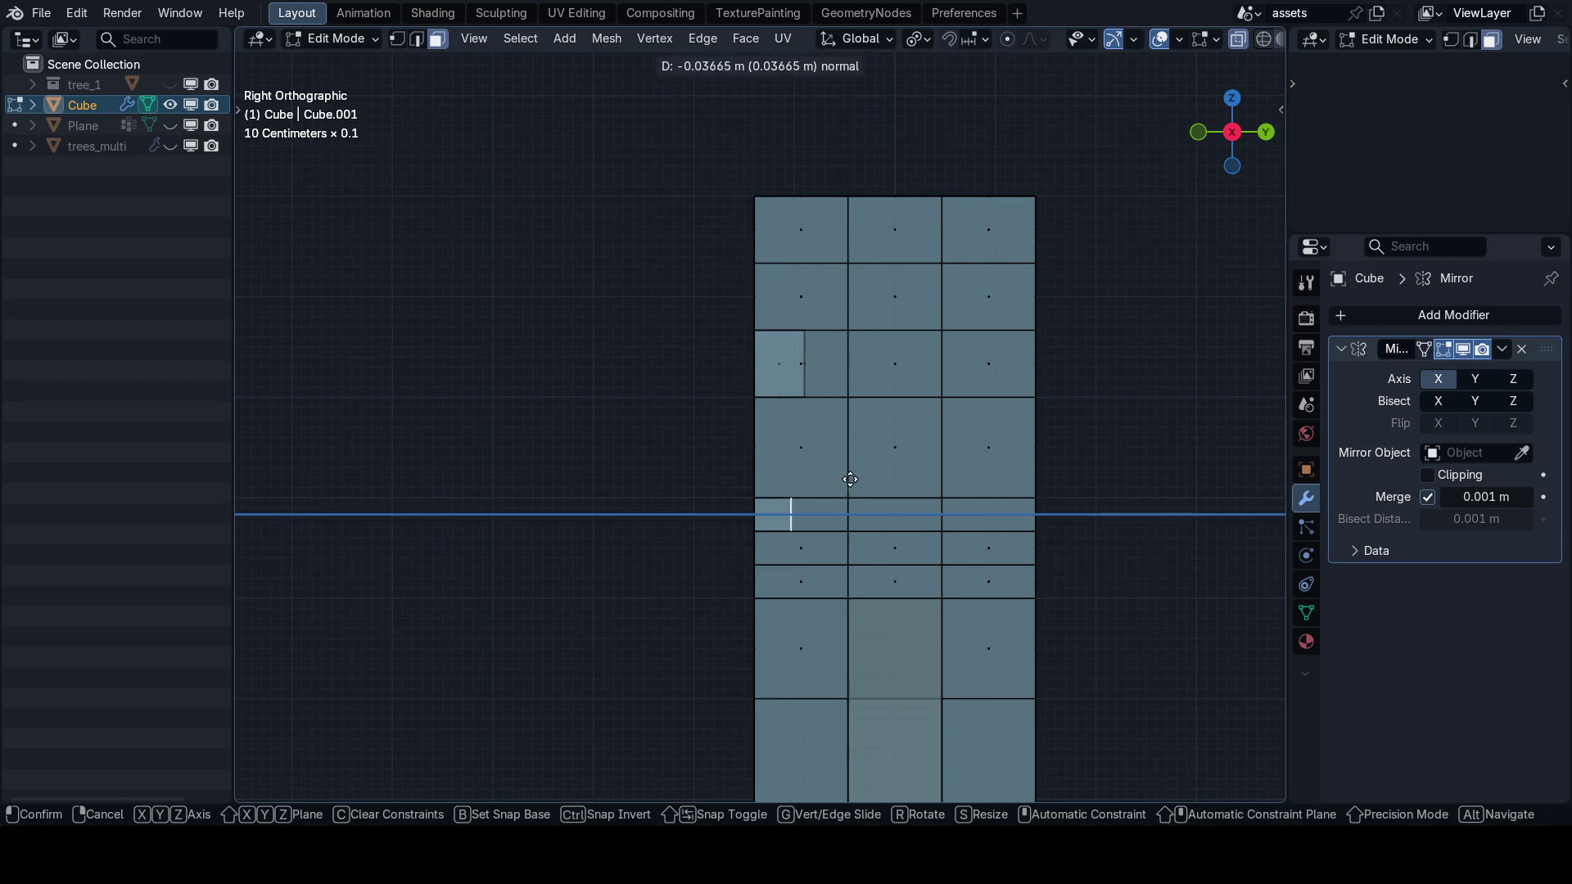
pyautogui.click(848, 479)
# Run MACHIN3 Clean Up on the mesh in vertex mode.
pyautogui.press('Tab')
pyautogui.press('1')
pyautogui.hotkey('alt', 'a')
pyautogui.press('3')
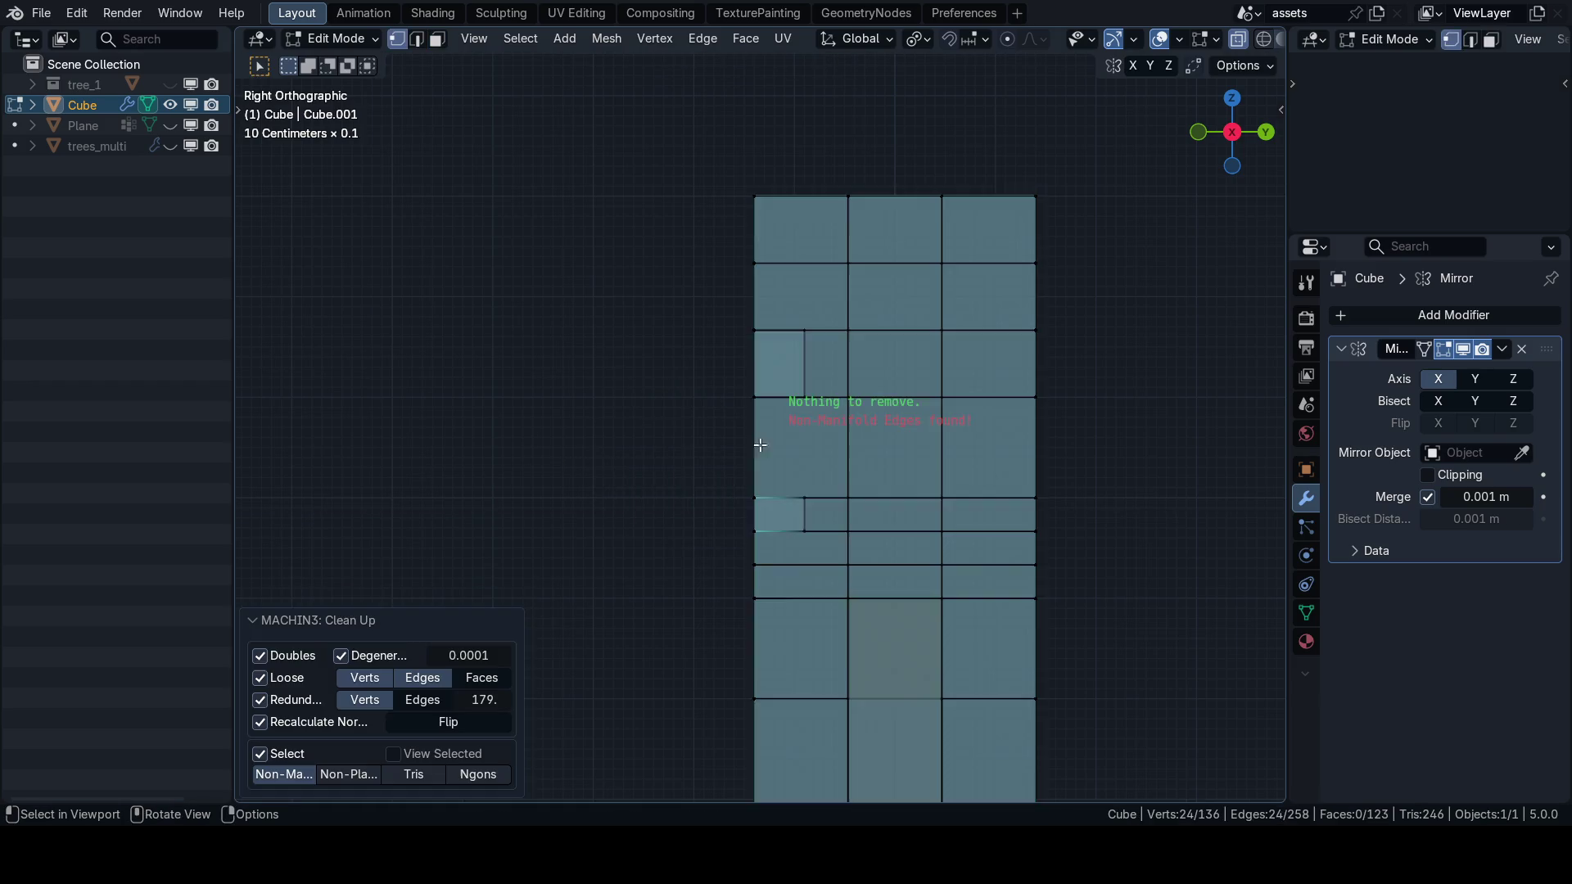
# Delete a head face to open the eye into a hole, then clean up the mesh again.
pyautogui.moveTo(822, 410); pyautogui.dragTo(864, 503)
pyautogui.press('3')
pyautogui.click(823, 486)
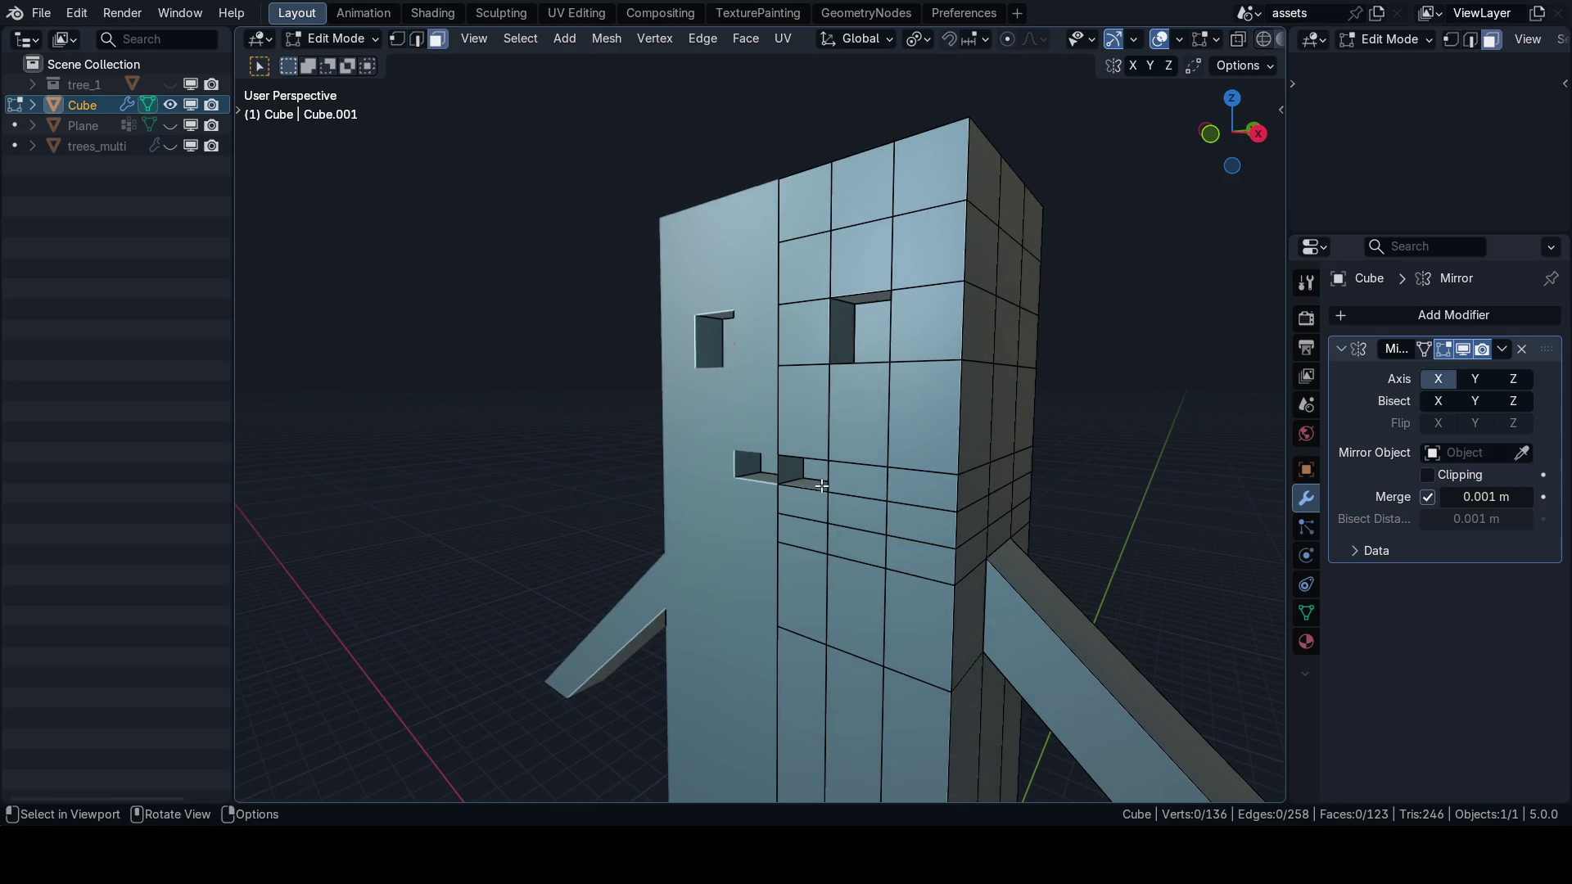
pyautogui.press('x')
pyautogui.click(802, 516)
pyautogui.scroll(2, 822, 511)
pyautogui.press('3')
pyautogui.scroll(-5, 821, 511)
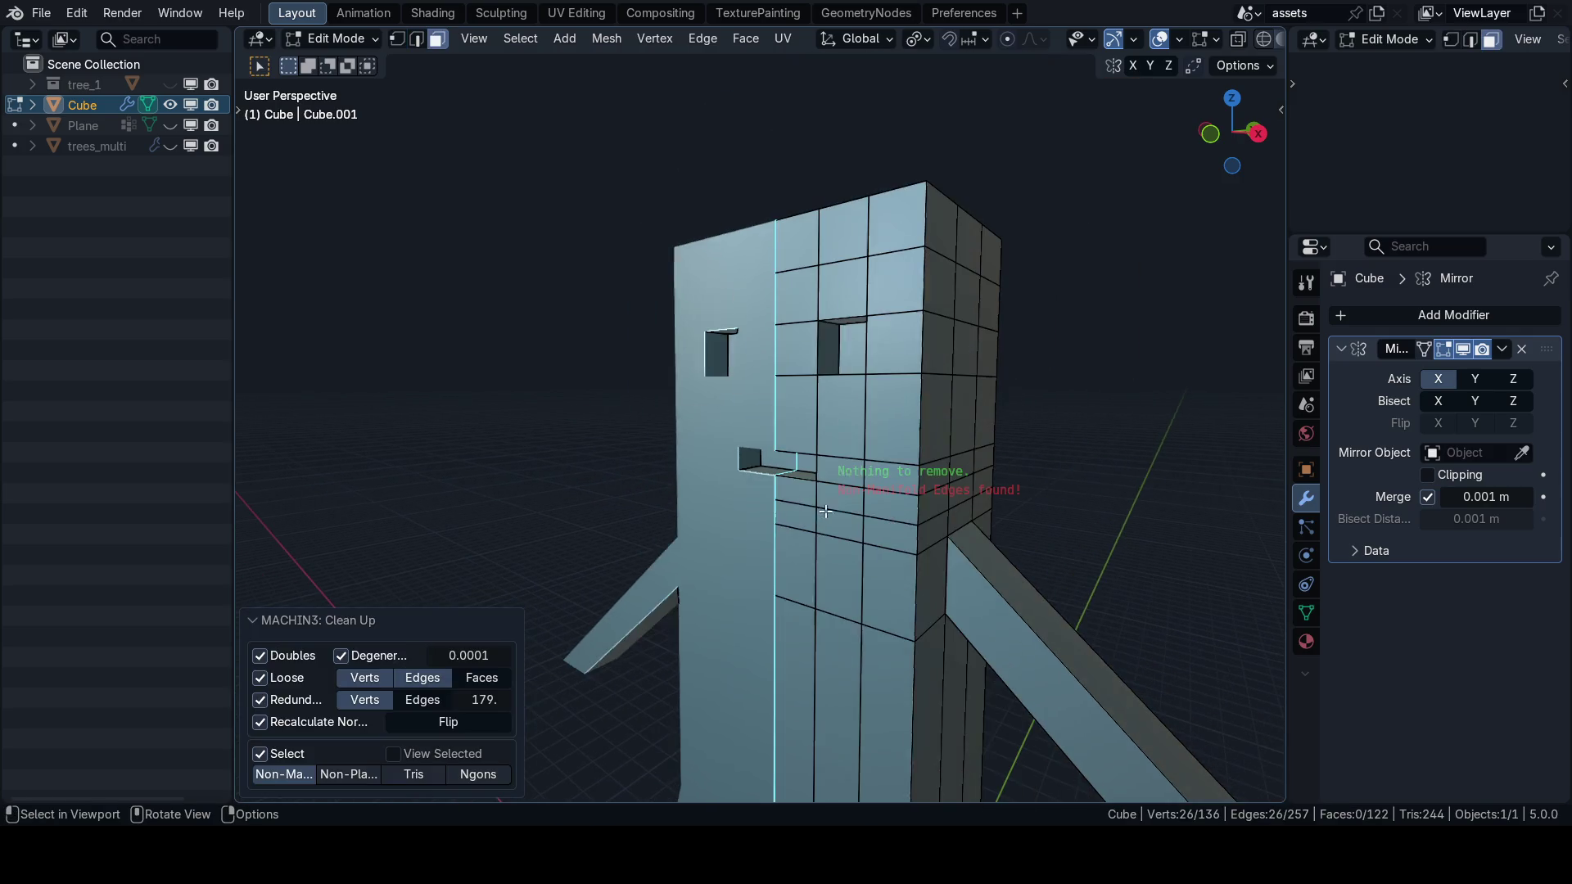
pyautogui.press('KP_1')
pyautogui.scroll(-3, 860, 491)
pyautogui.scroll(2, 826, 489)
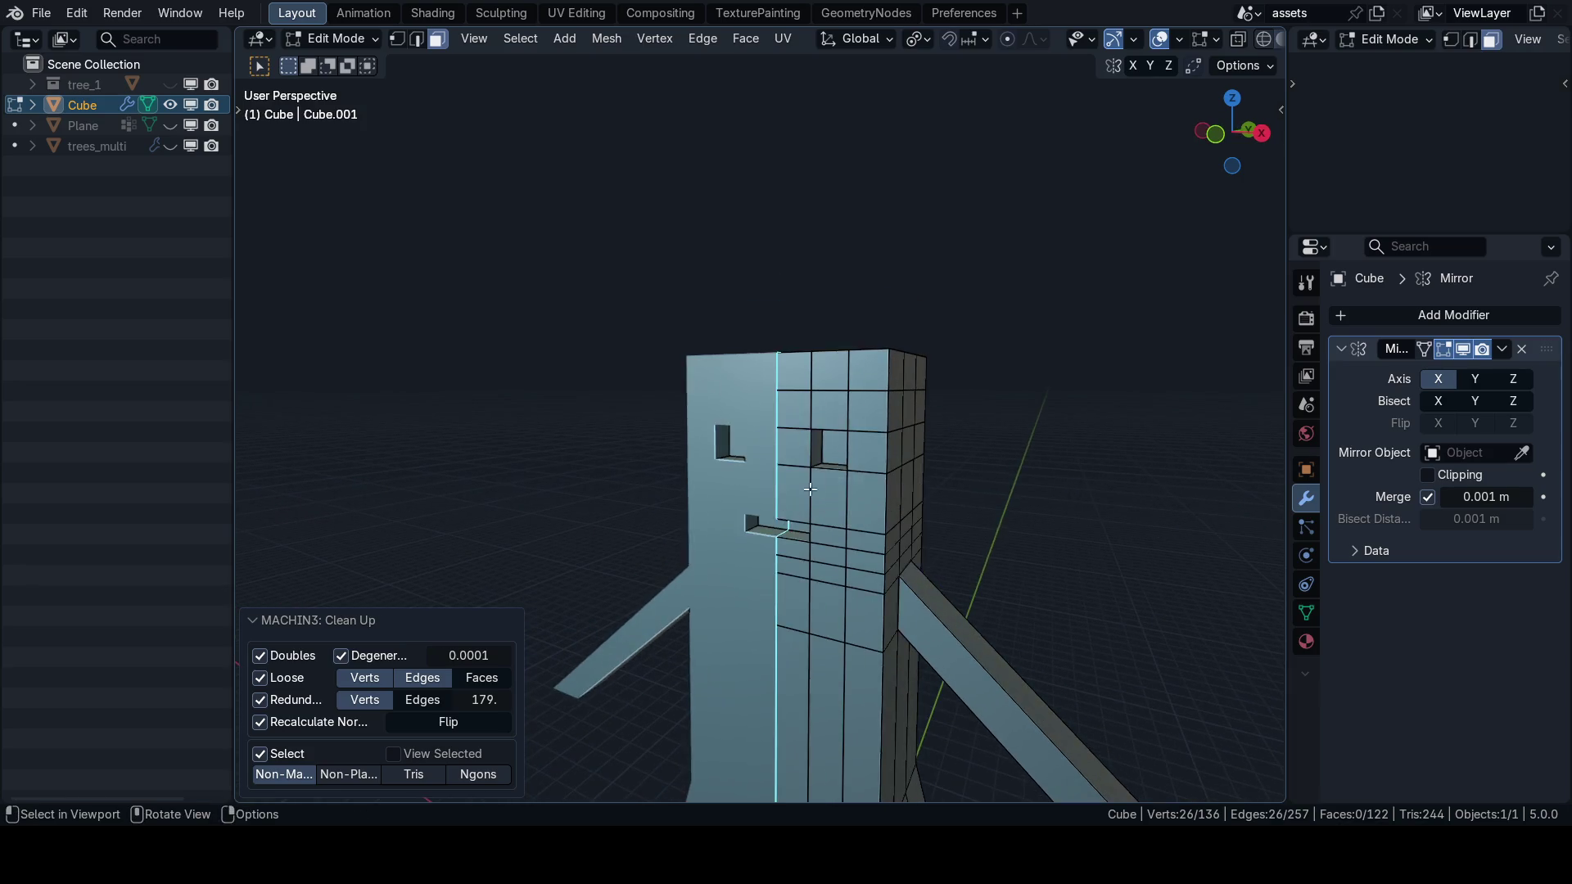
# Bevel the edge loops around the eye hole and mouth slot, about 0.0179 m wide.
pyautogui.press('2')
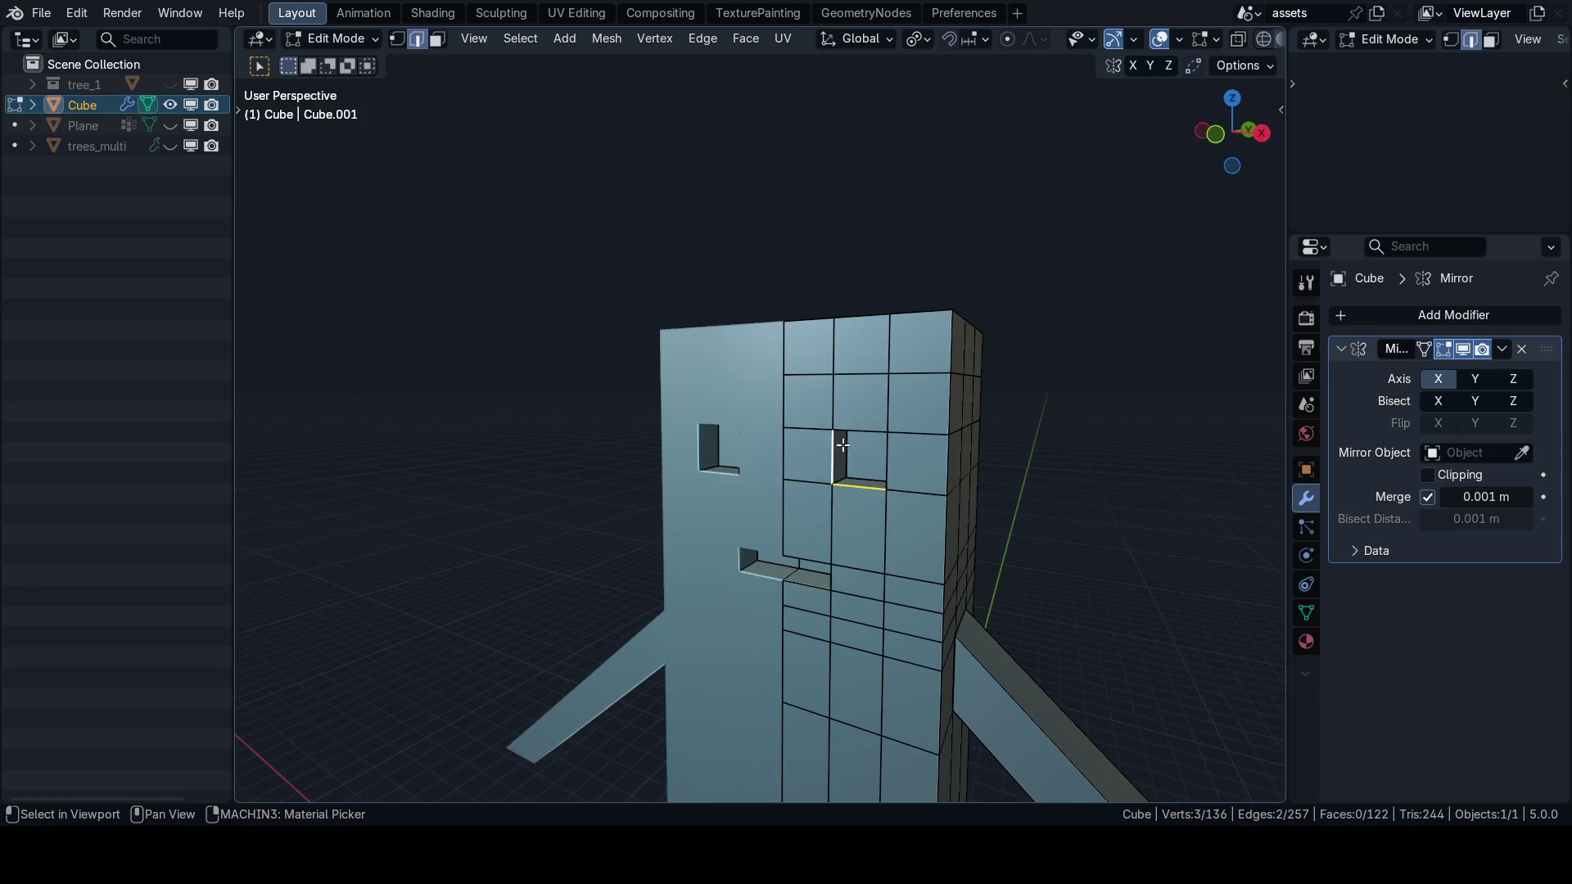
pyautogui.keyDown('alt'); pyautogui.click(851, 483); pyautogui.keyUp('alt')
pyautogui.hotkey('ctrl', 'b')
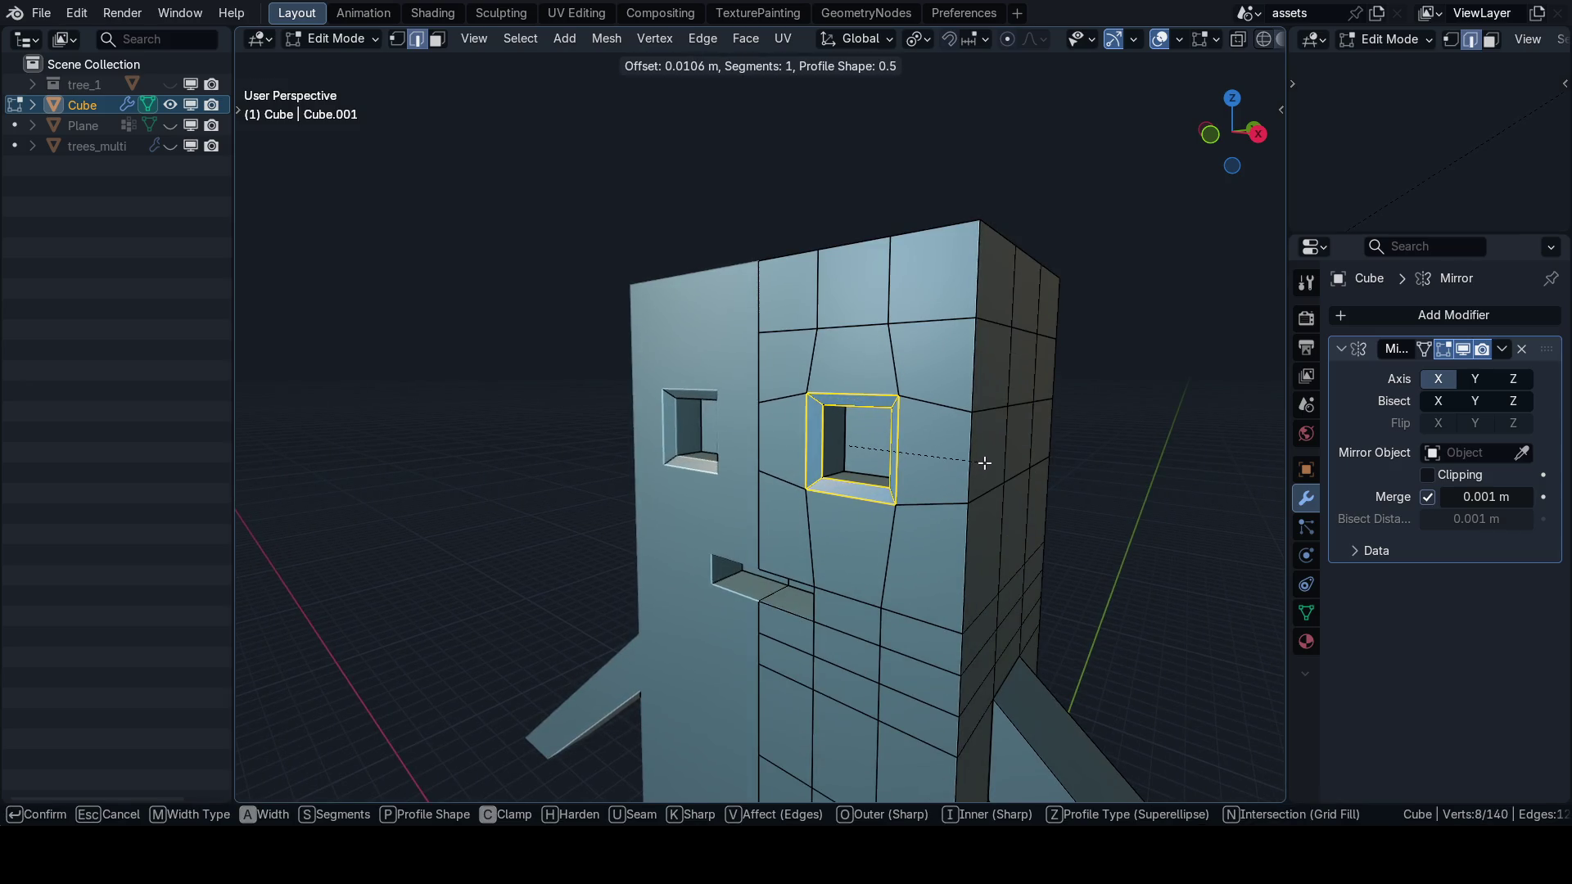
pyautogui.click(984, 462)
pyautogui.click(799, 530)
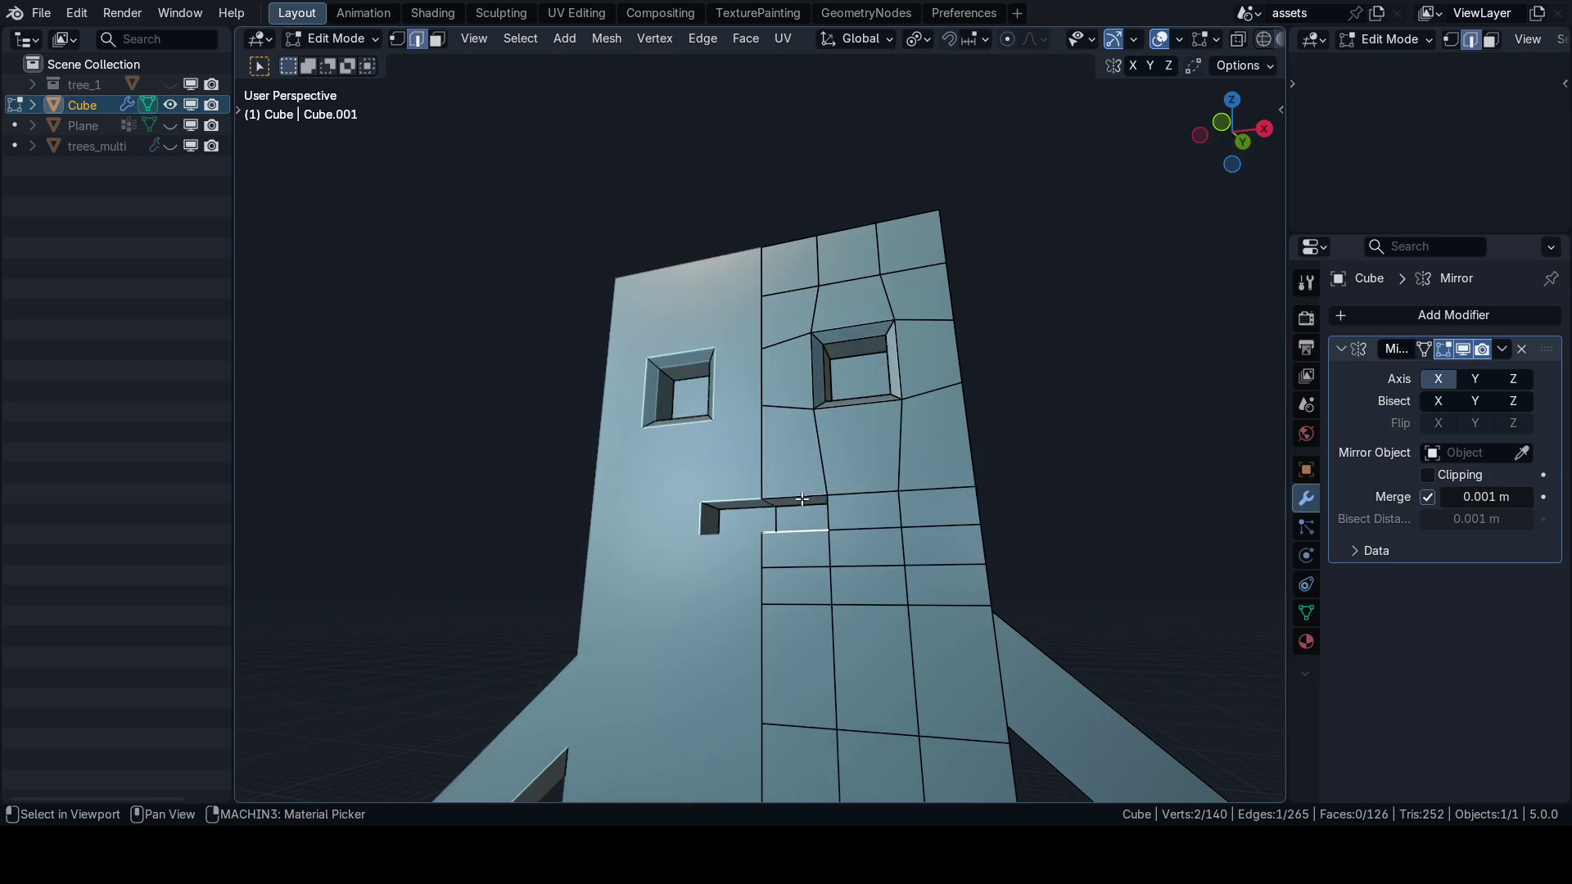
pyautogui.keyDown('alt'); pyautogui.click(801, 499); pyautogui.keyUp('alt')
pyautogui.hotkey('ctrl', 'b')
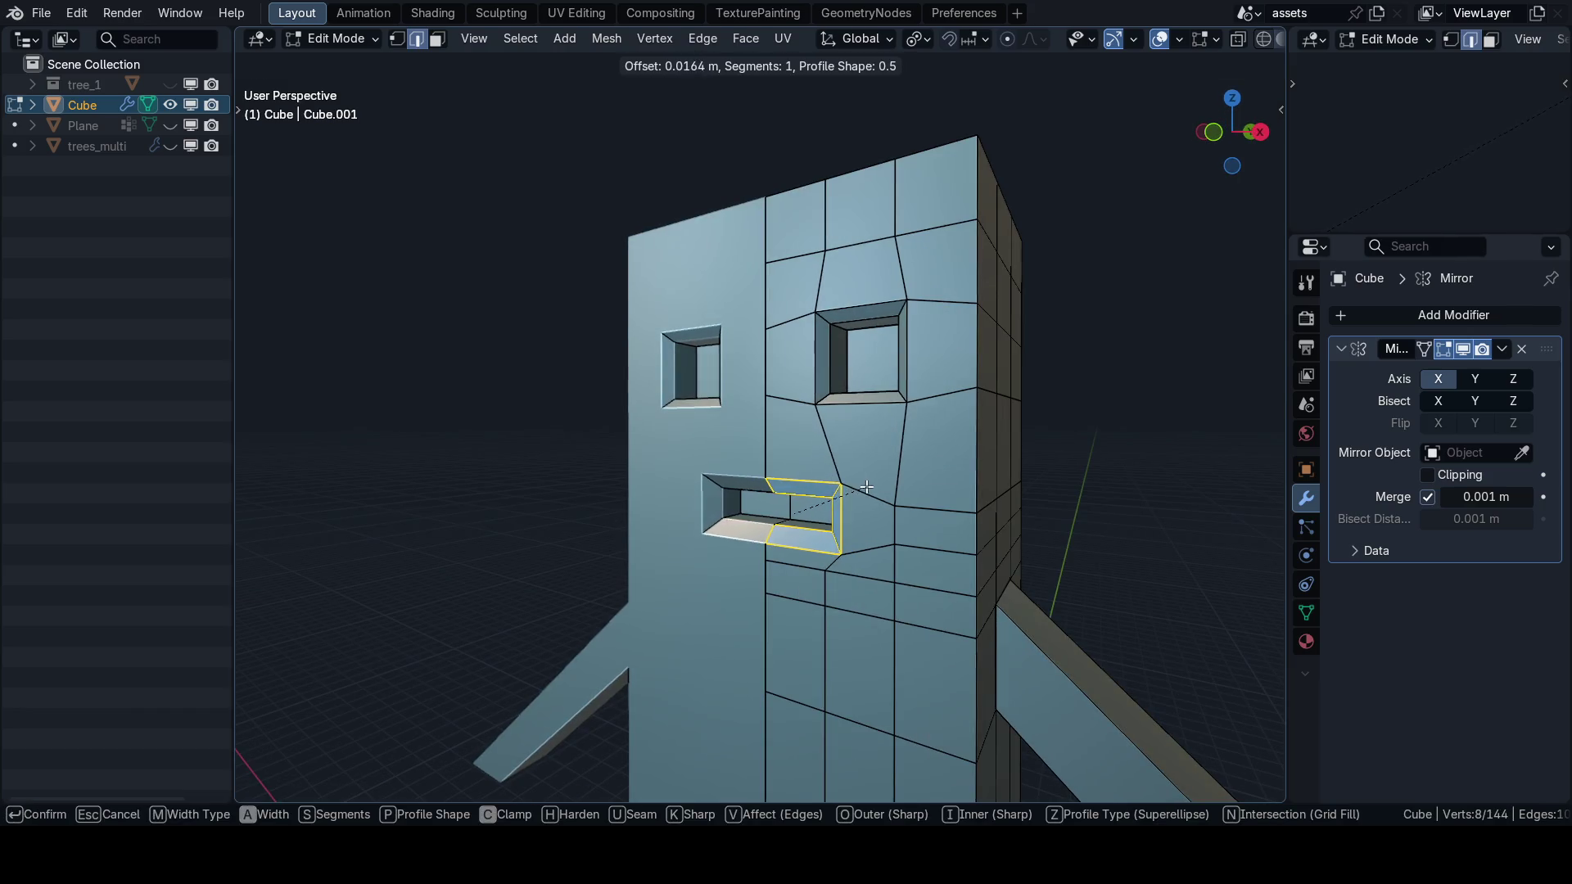
pyautogui.click(868, 487)
pyautogui.scroll(-5, 778, 491)
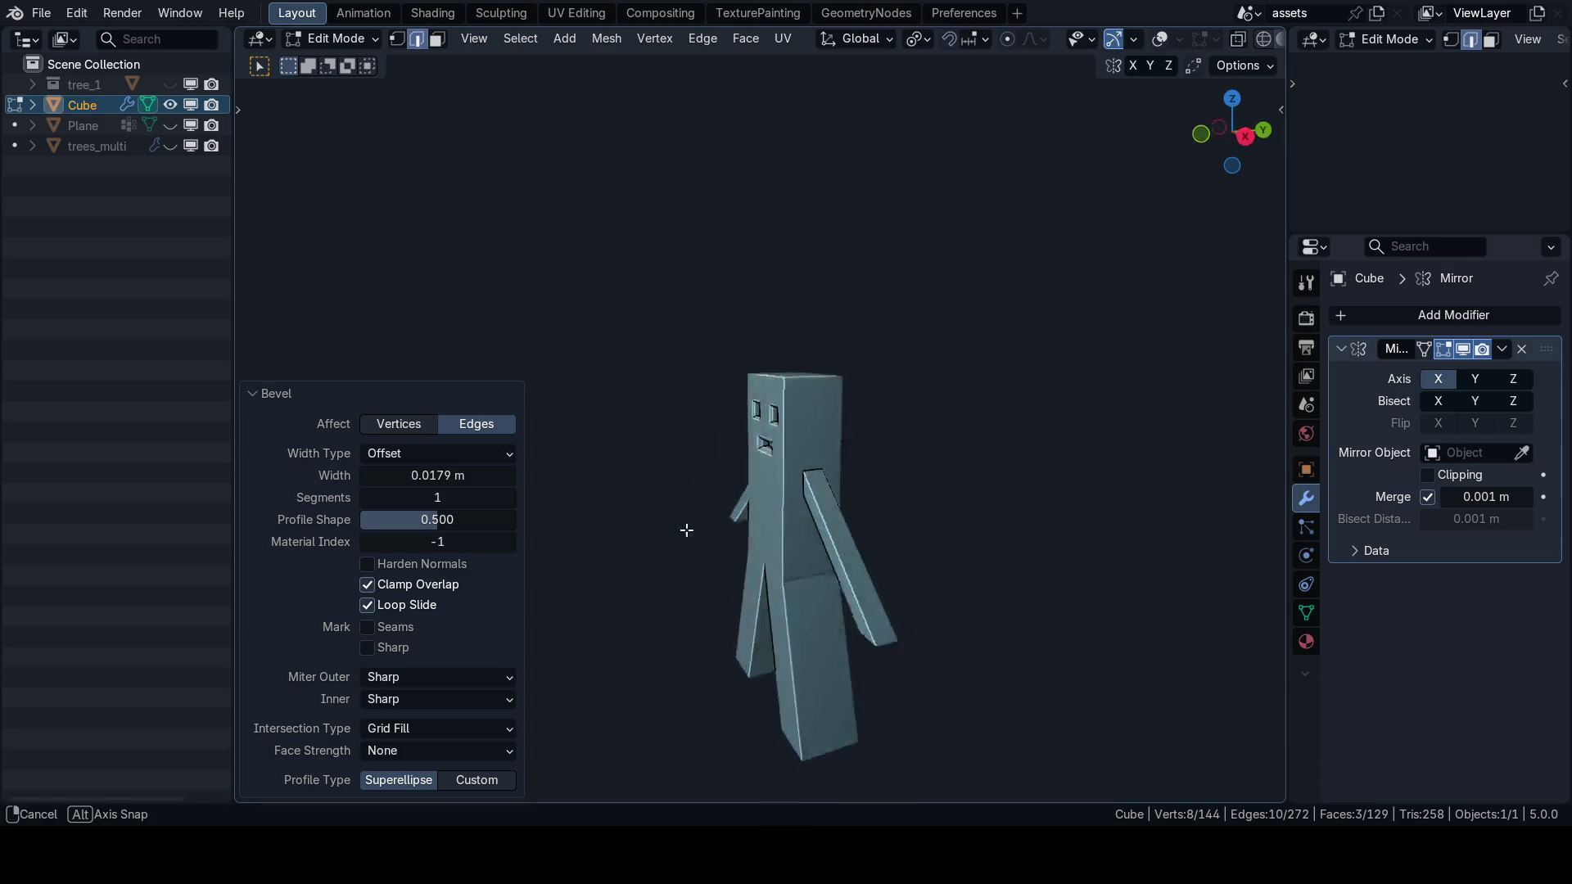
pyautogui.moveTo(687, 530)
pyautogui.mouseDown()
pyautogui.moveTo(831, 519)
pyautogui.moveTo(852, 474)
pyautogui.moveTo(752, 409)
pyautogui.moveTo(765, 497)
pyautogui.mouseUp()
pyautogui.scroll(6, 753, 409)
pyautogui.scroll(-3, 752, 409)
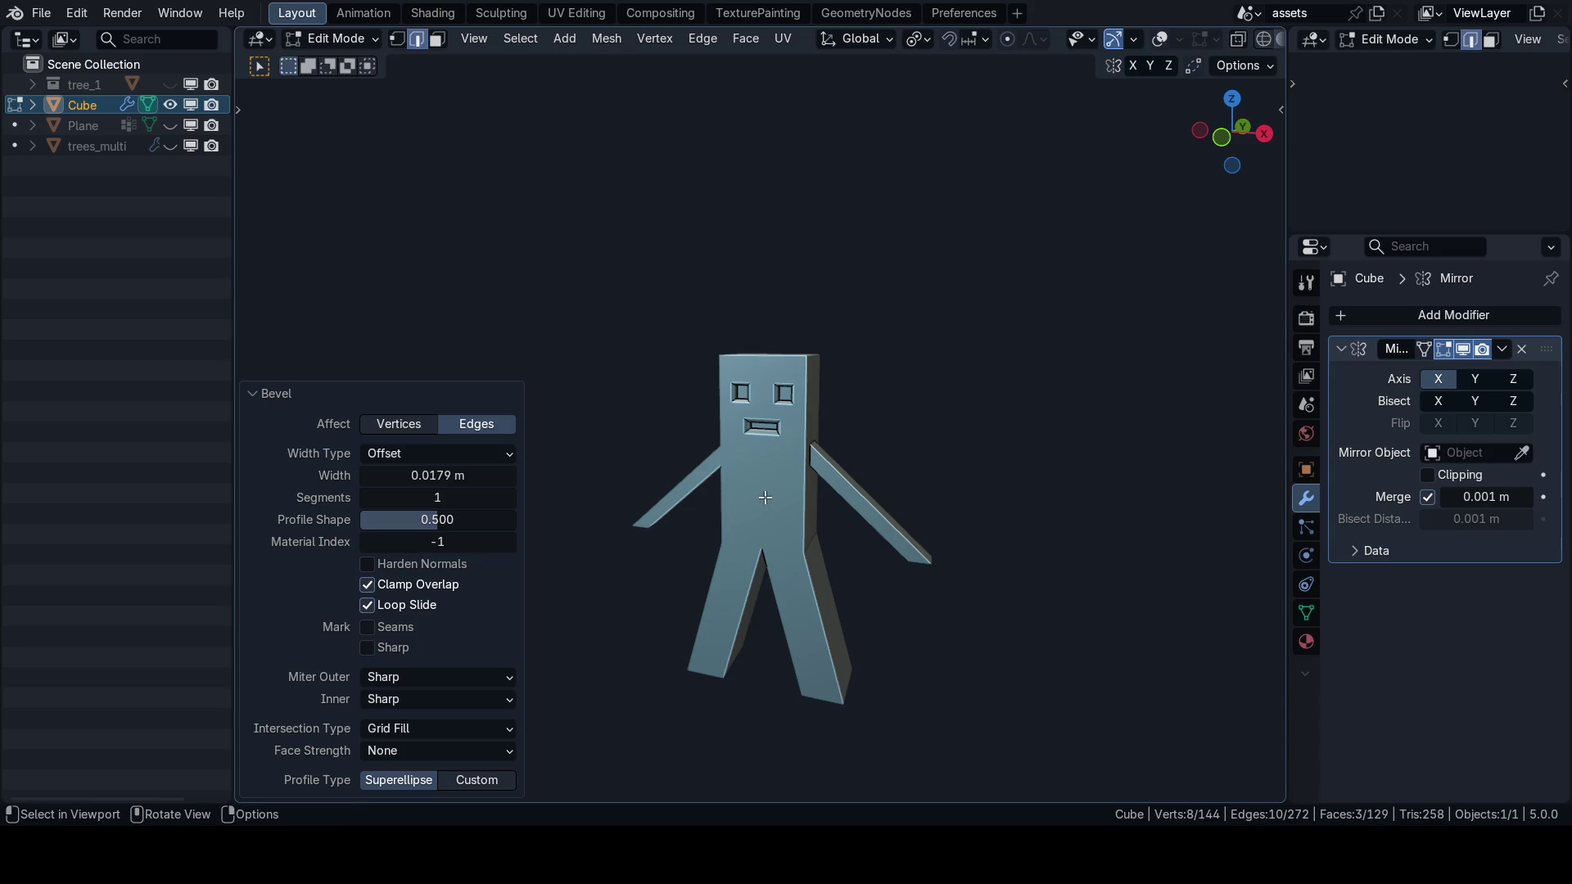
# Save 63_journey.blend and return to Object Mode.
pyautogui.hotkey('ctrl', 's')
pyautogui.click(828, 460)
pyautogui.press('Tab')
# Rename the Cube object to 'ally' and save the file.
pyautogui.press('n')
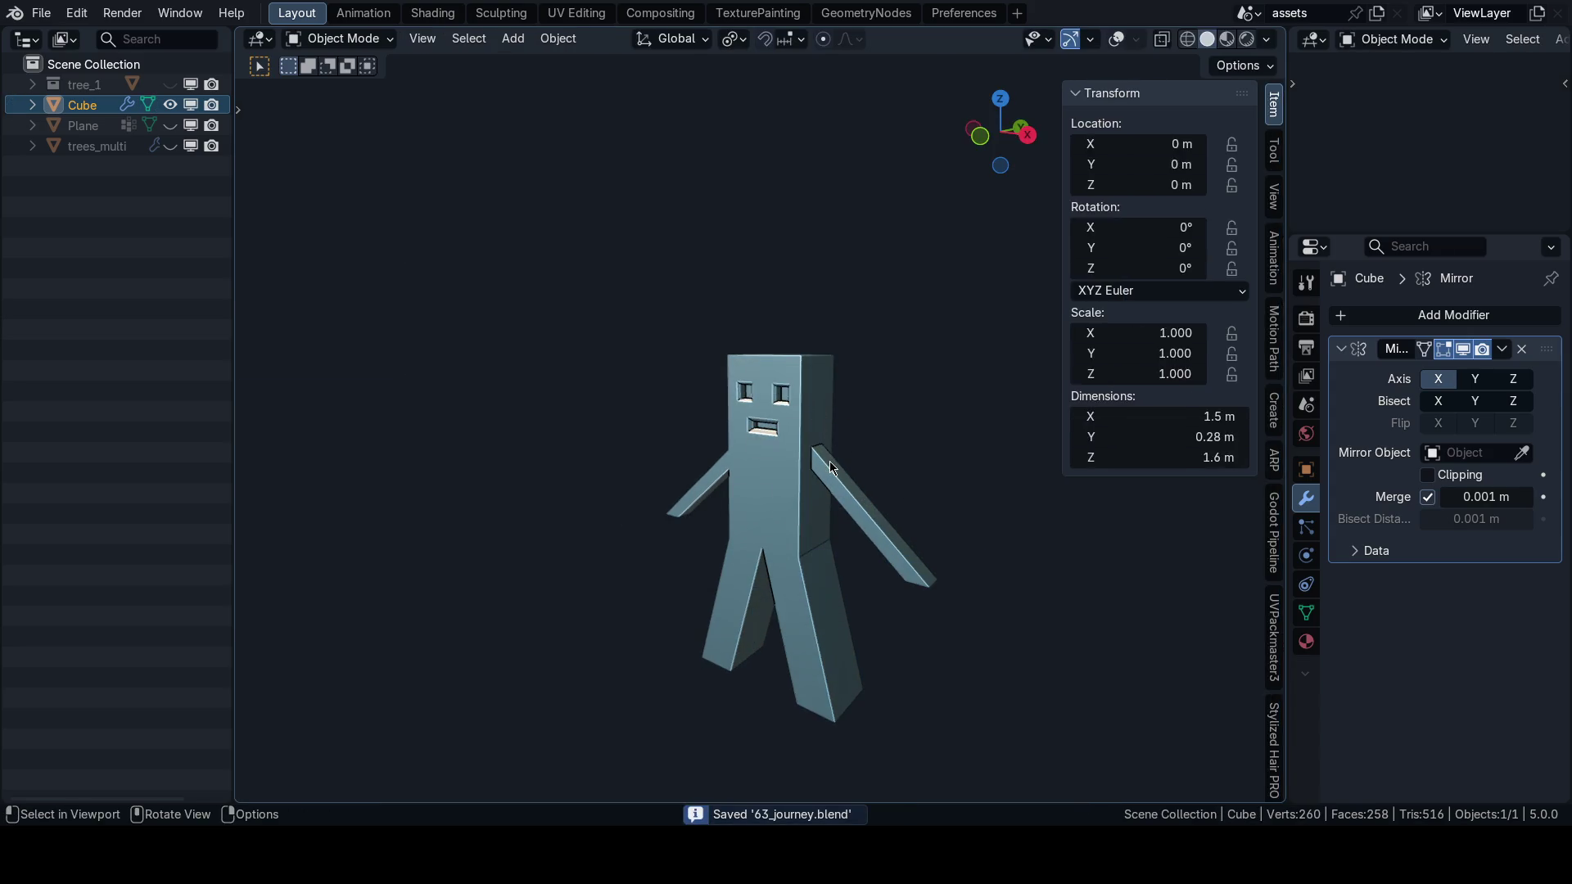
pyautogui.press('n')
pyautogui.hotkey('shift', 'alt', 'z')
pyautogui.moveTo(775, 465); pyautogui.dragTo(809, 564)
pyautogui.press('Tab')
pyautogui.press('`')
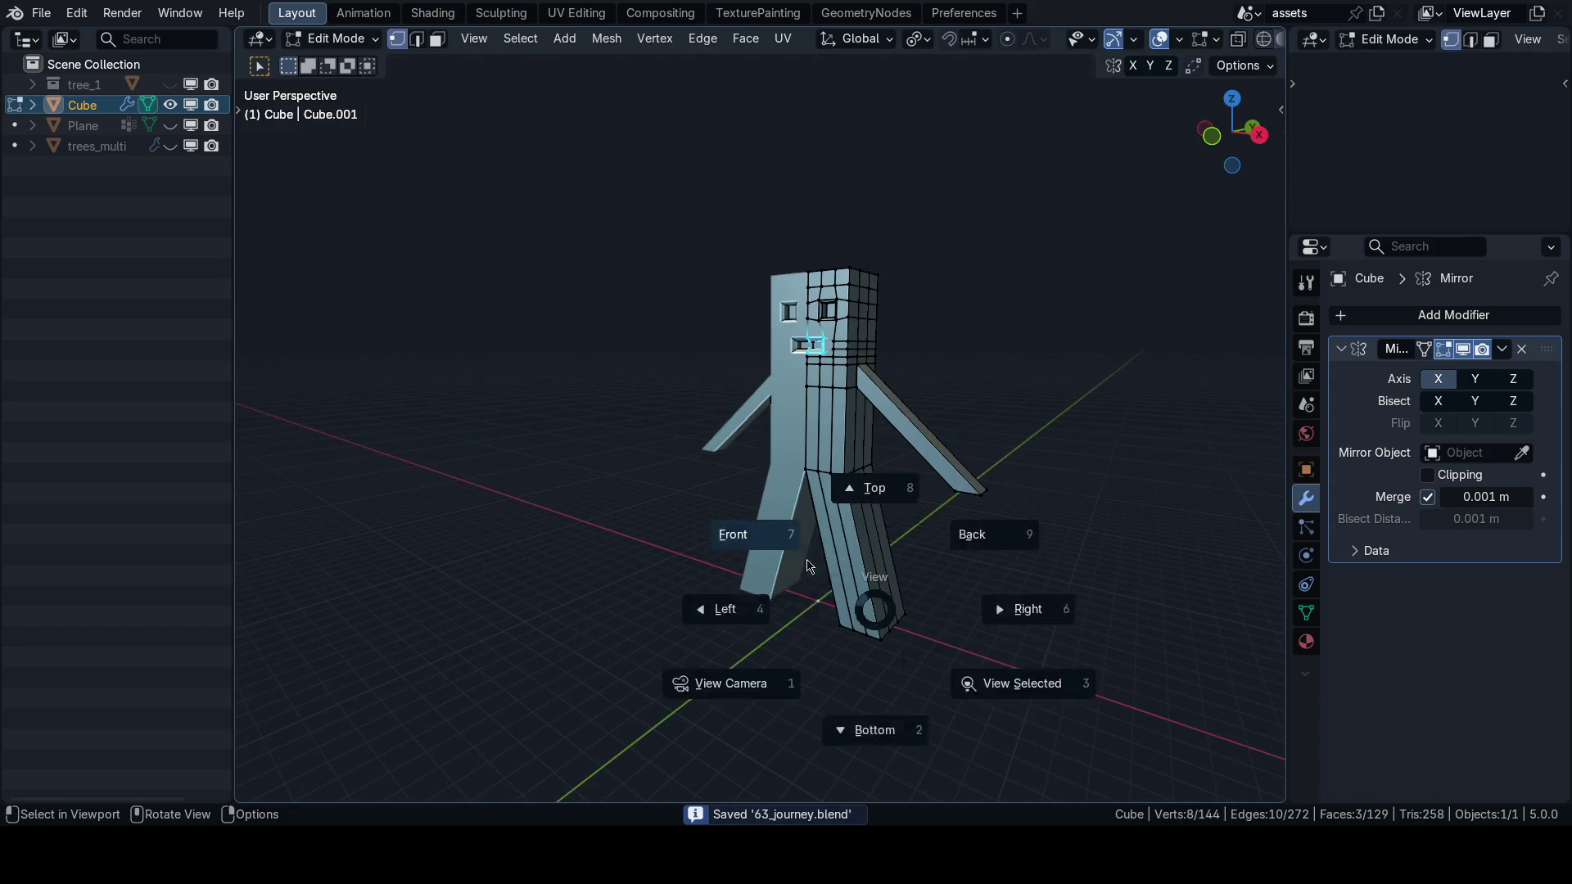
pyautogui.click(809, 565)
pyautogui.press('Tab')
pyautogui.press('n')
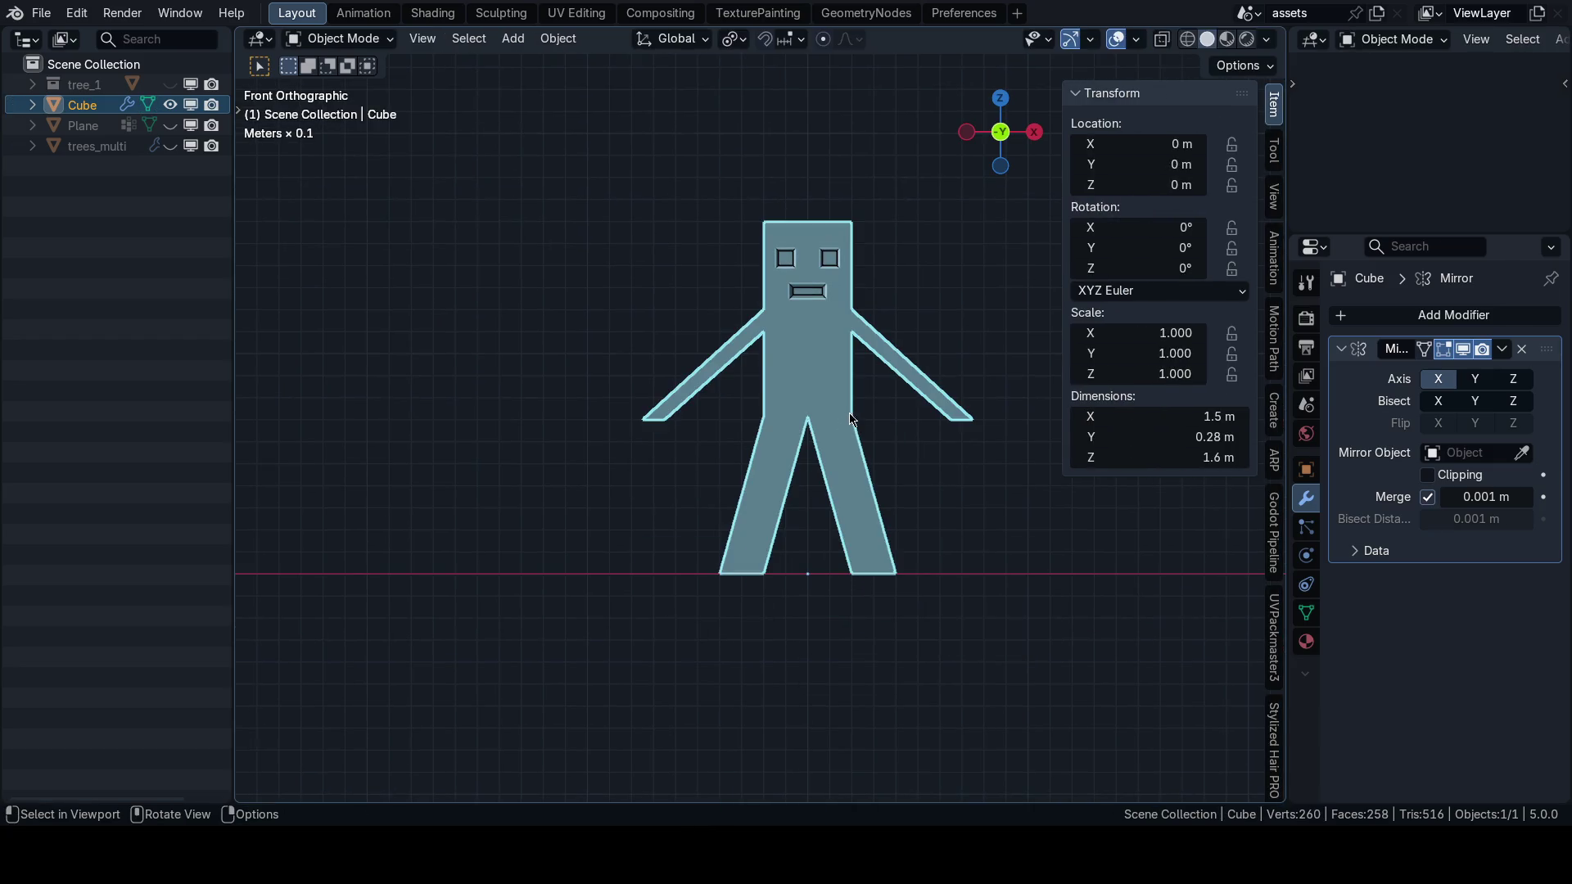
pyautogui.moveTo(870, 389)
pyautogui.mouseDown()
pyautogui.moveTo(867, 453)
pyautogui.moveTo(807, 477)
pyautogui.mouseUp()
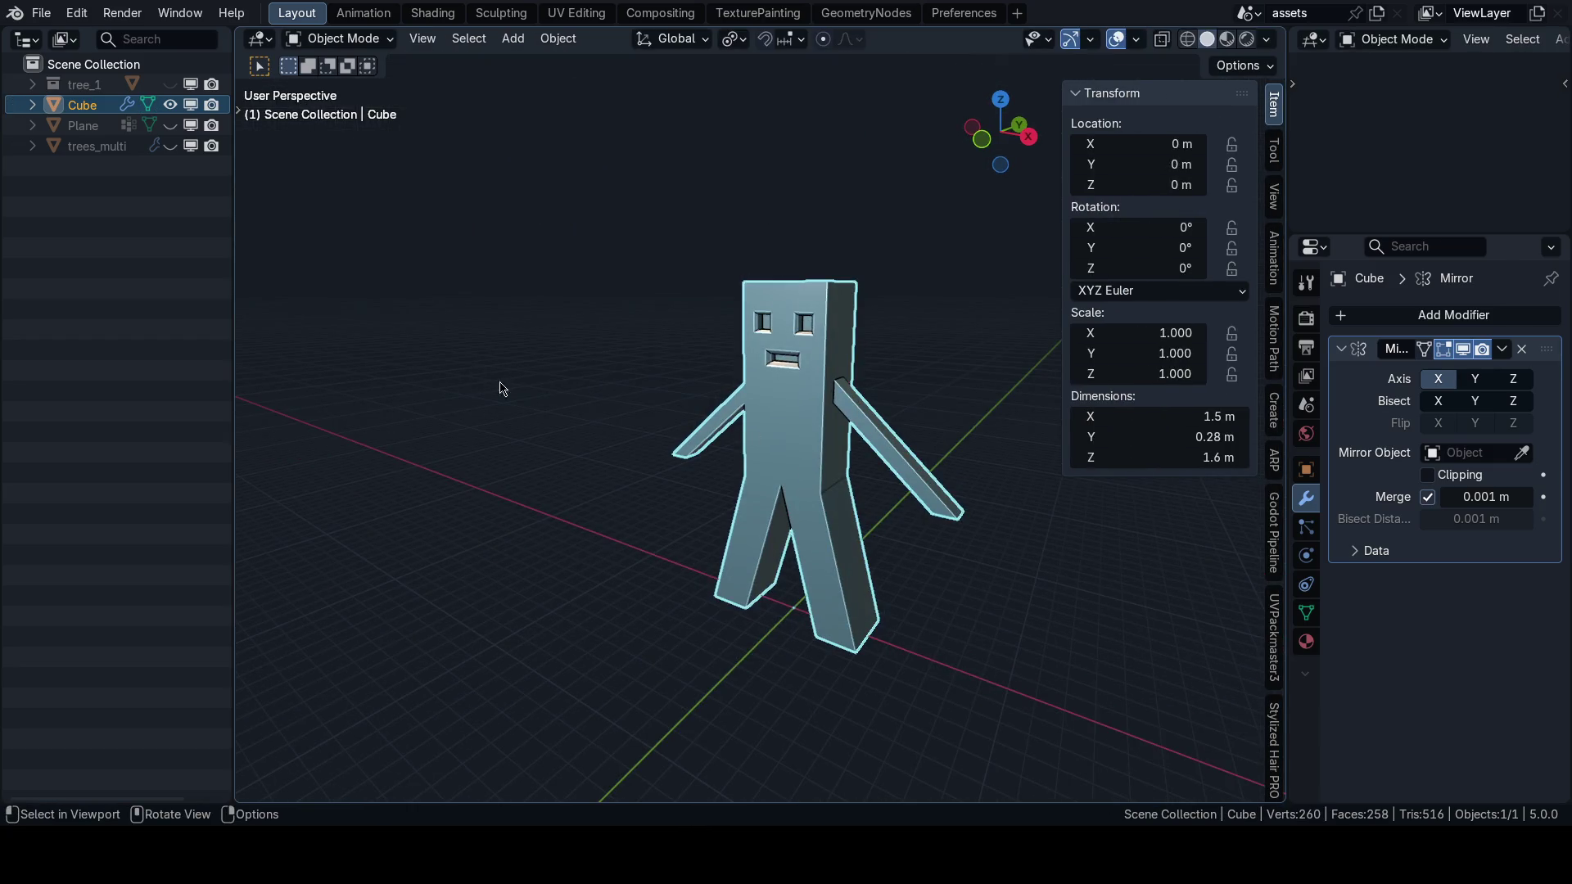
pyautogui.press('F2')
pyautogui.write('ally')
pyautogui.press('Return')
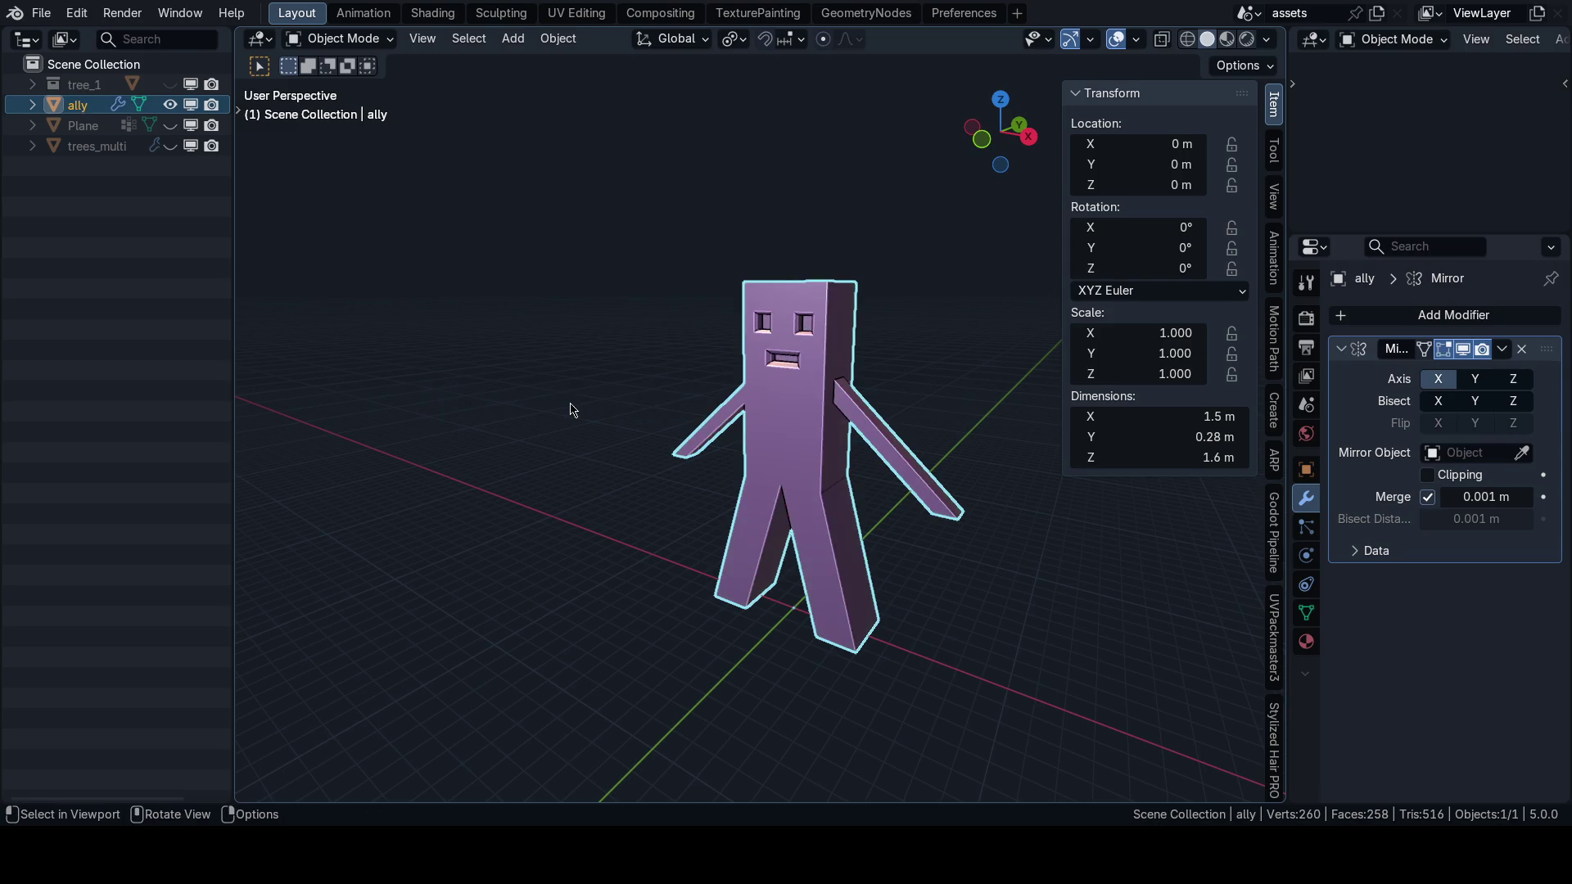
pyautogui.hotkey('ctrl', 's')
pyautogui.click(726, 407)
# In the Shading workspace, create a new material named 'ally'.
pyautogui.hotkey('ctrl', 'Tab')
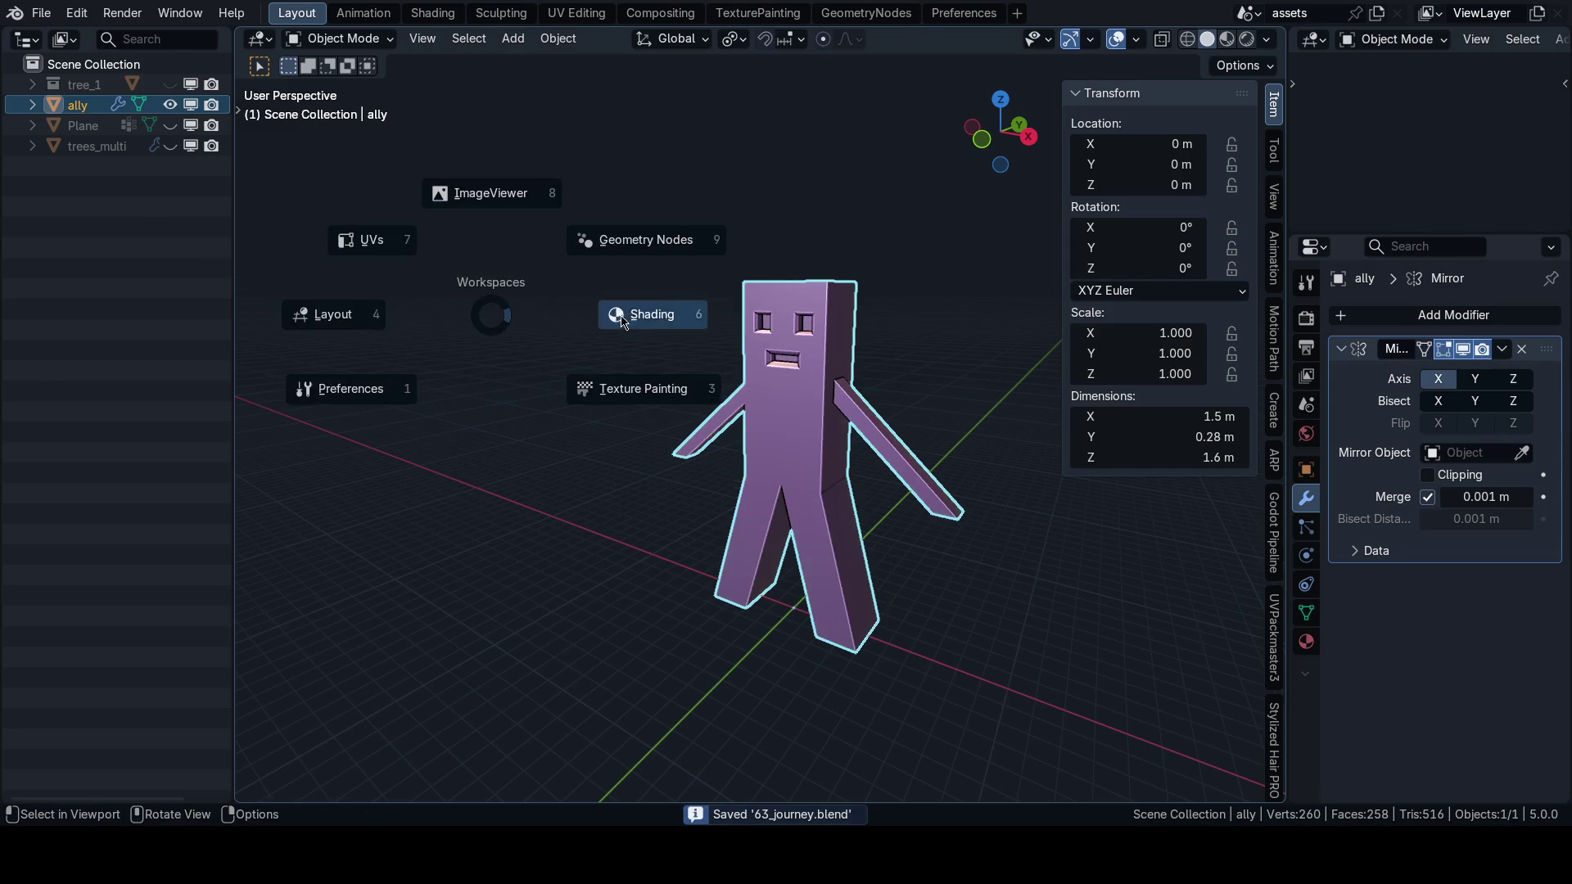
pyautogui.click(647, 308)
pyautogui.click(860, 40)
pyautogui.doubleClick(857, 41)
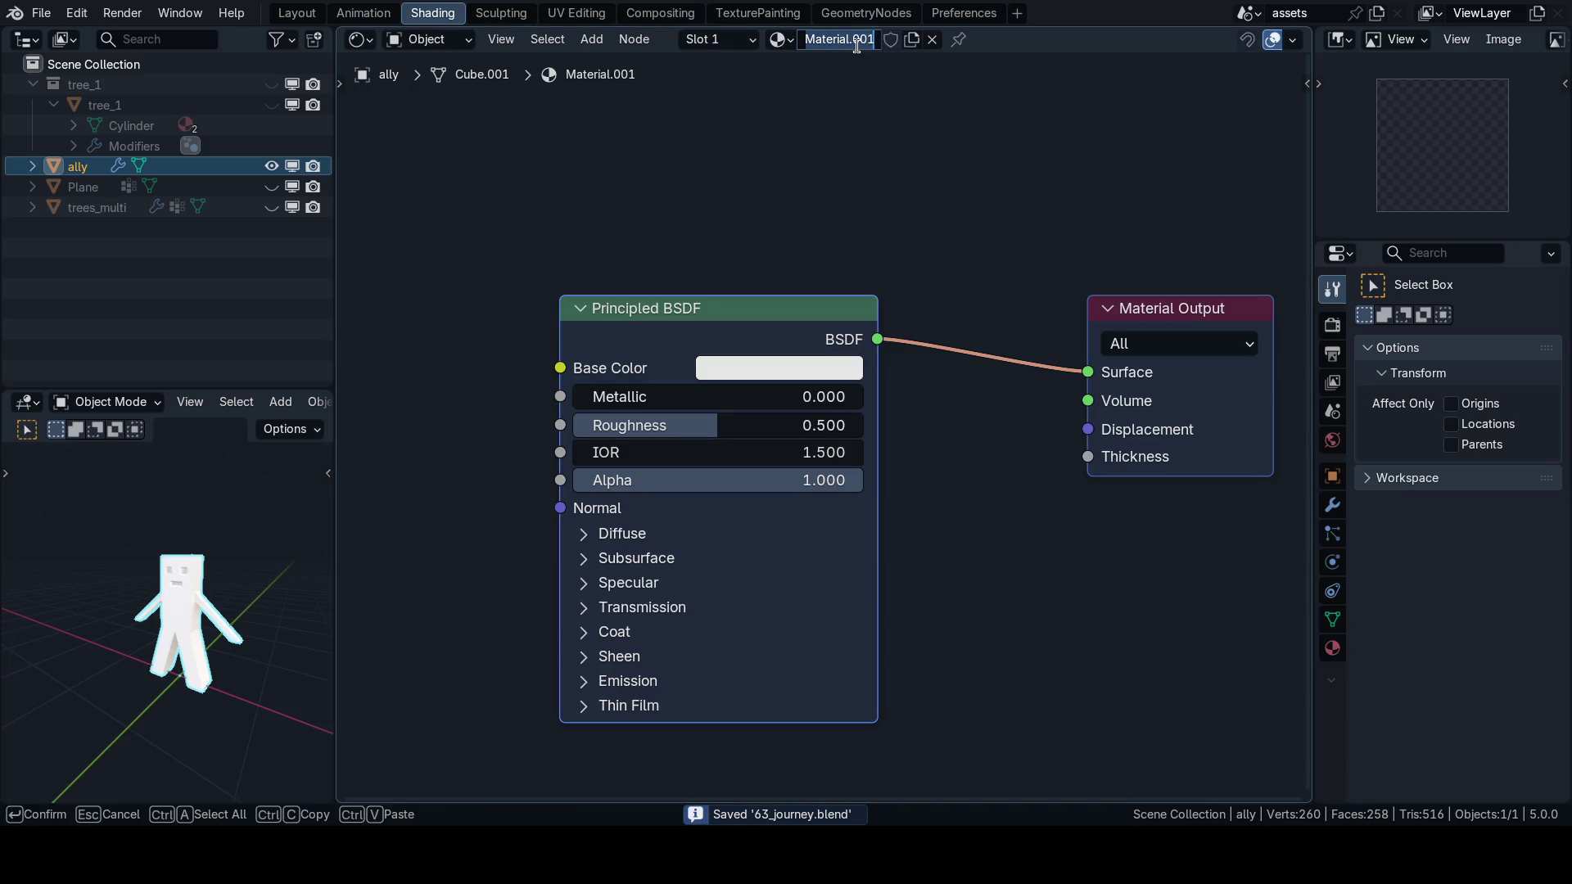
pyautogui.write('ally')
pyautogui.press('Return')
# Set the material's Roughness to 1.0, IOR to 1.0 and Base Color to soft pink.
pyautogui.click(691, 322)
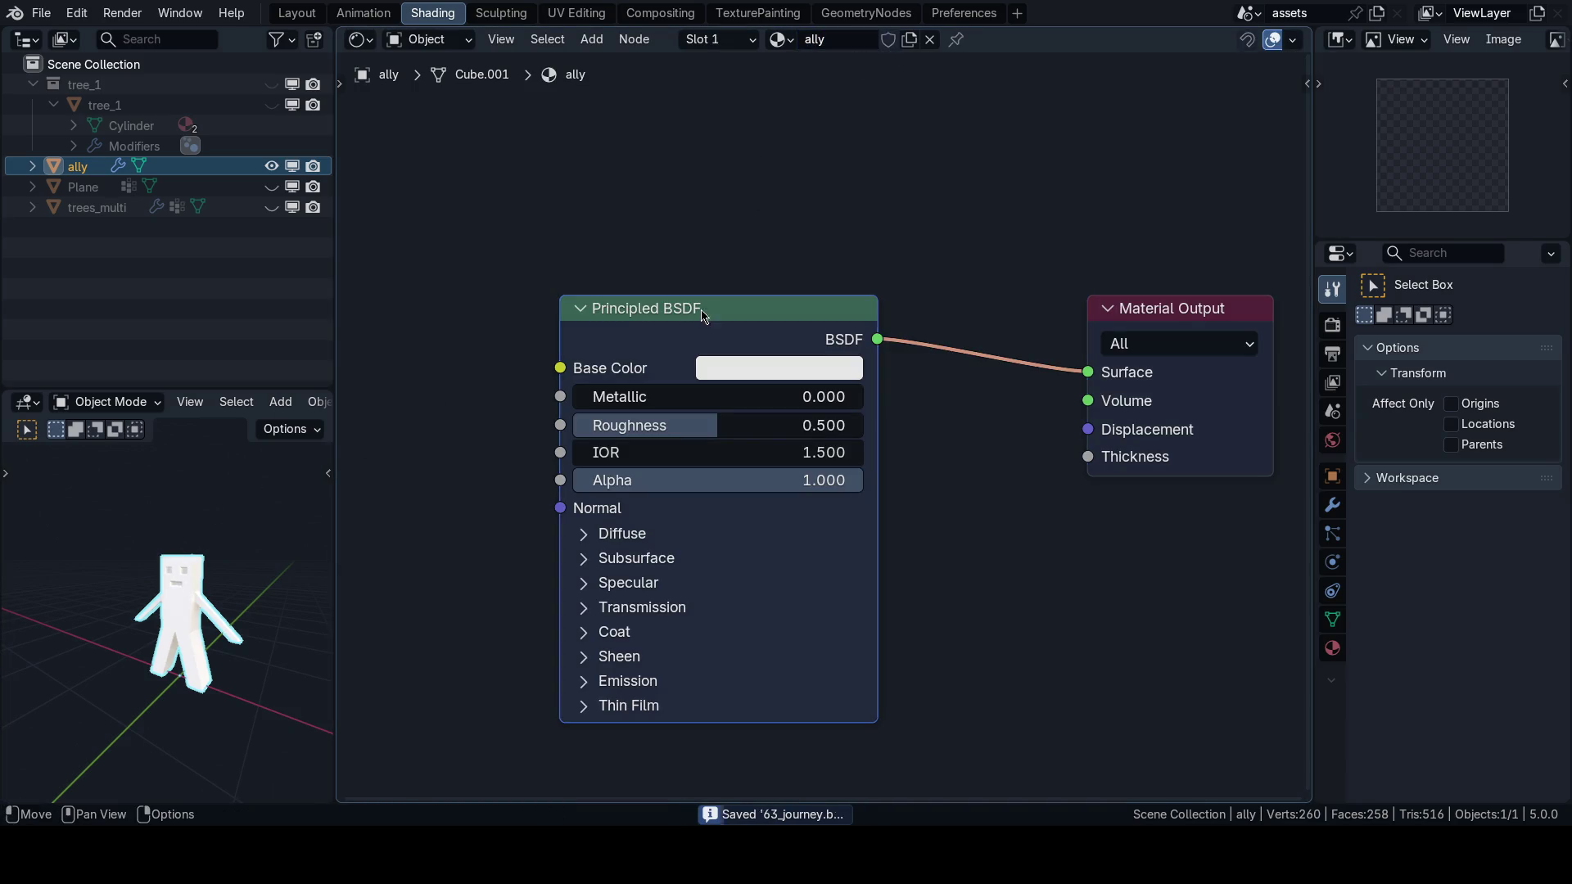
pyautogui.press('x')
pyautogui.hotkey('ctrl', 'z')
pyautogui.moveTo(680, 424)
pyautogui.mouseDown()
pyautogui.moveTo(819, 424)
pyautogui.moveTo(836, 524)
pyautogui.moveTo(766, 535)
pyautogui.moveTo(824, 537)
pyautogui.mouseUp()
pyautogui.doubleClick(793, 453)
pyautogui.write('1')
pyautogui.press('Return')
pyautogui.click(735, 365)
pyautogui.moveTo(831, 702); pyautogui.dragTo(779, 703)
pyautogui.press('Return')
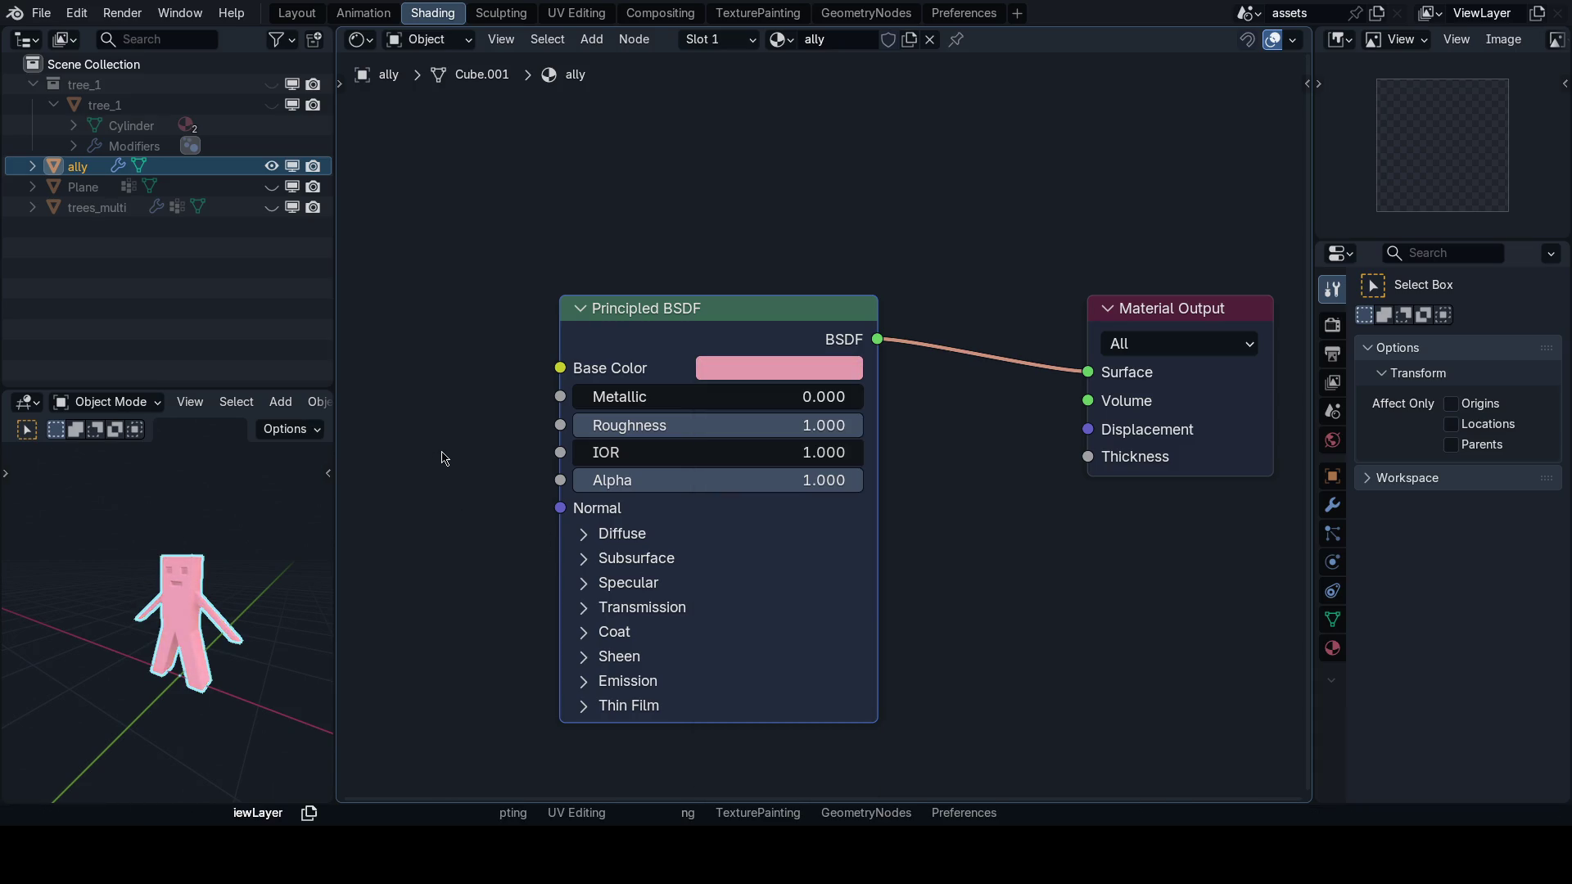
# Return to the Layout workspace, save the blend file and deselect the character.
pyautogui.press('n')
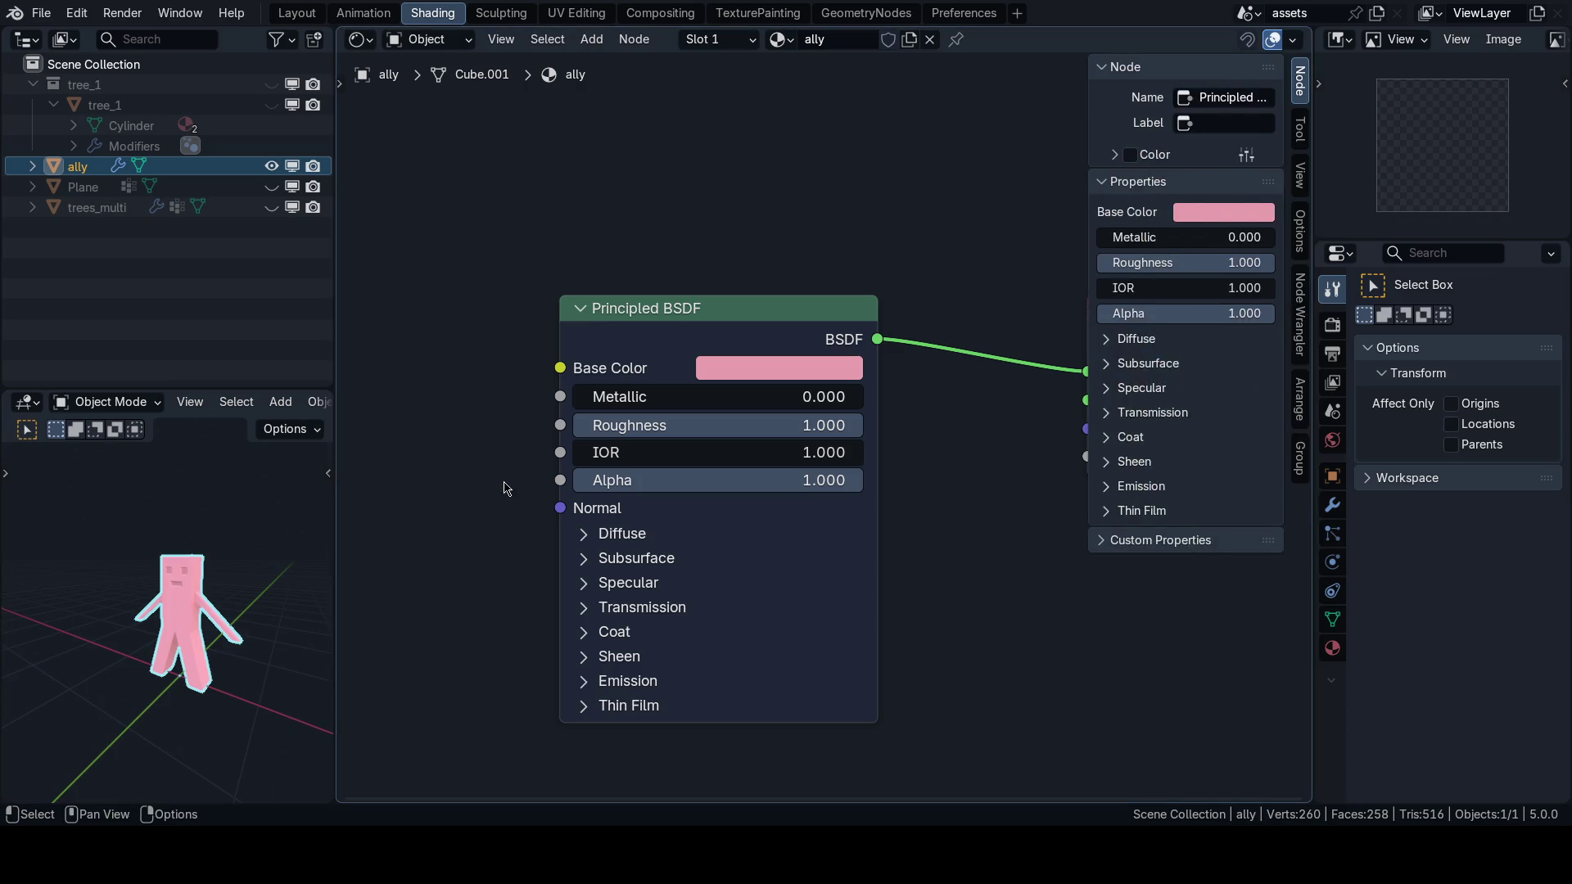
pyautogui.press('n')
pyautogui.hotkey('ctrl', 'Tab')
pyautogui.click(502, 389)
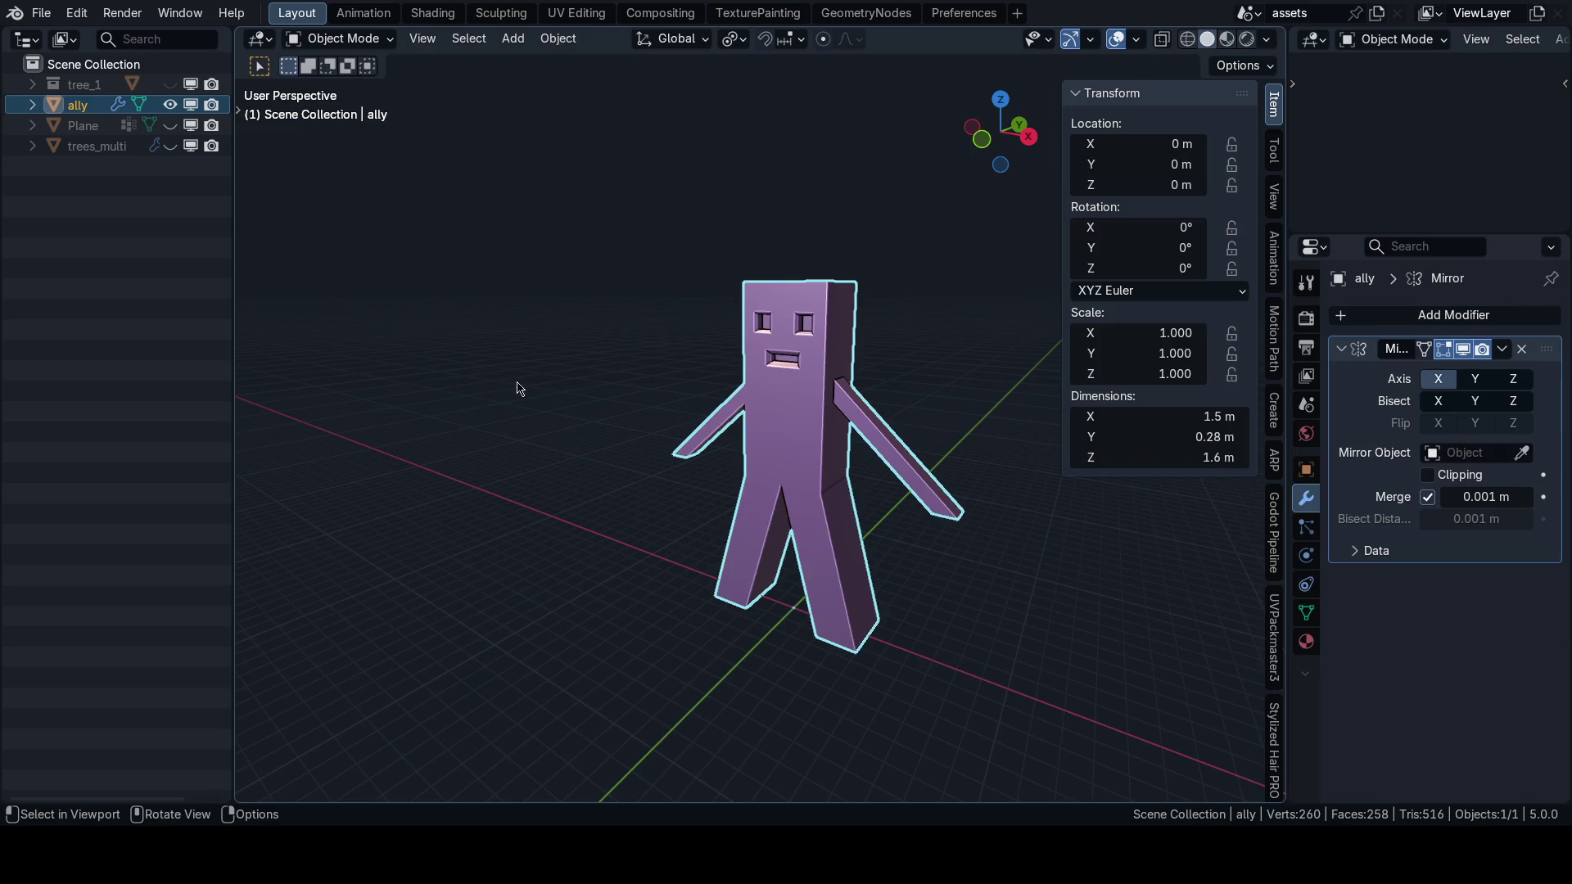
pyautogui.hotkey('ctrl', 'Tab')
pyautogui.click(747, 371)
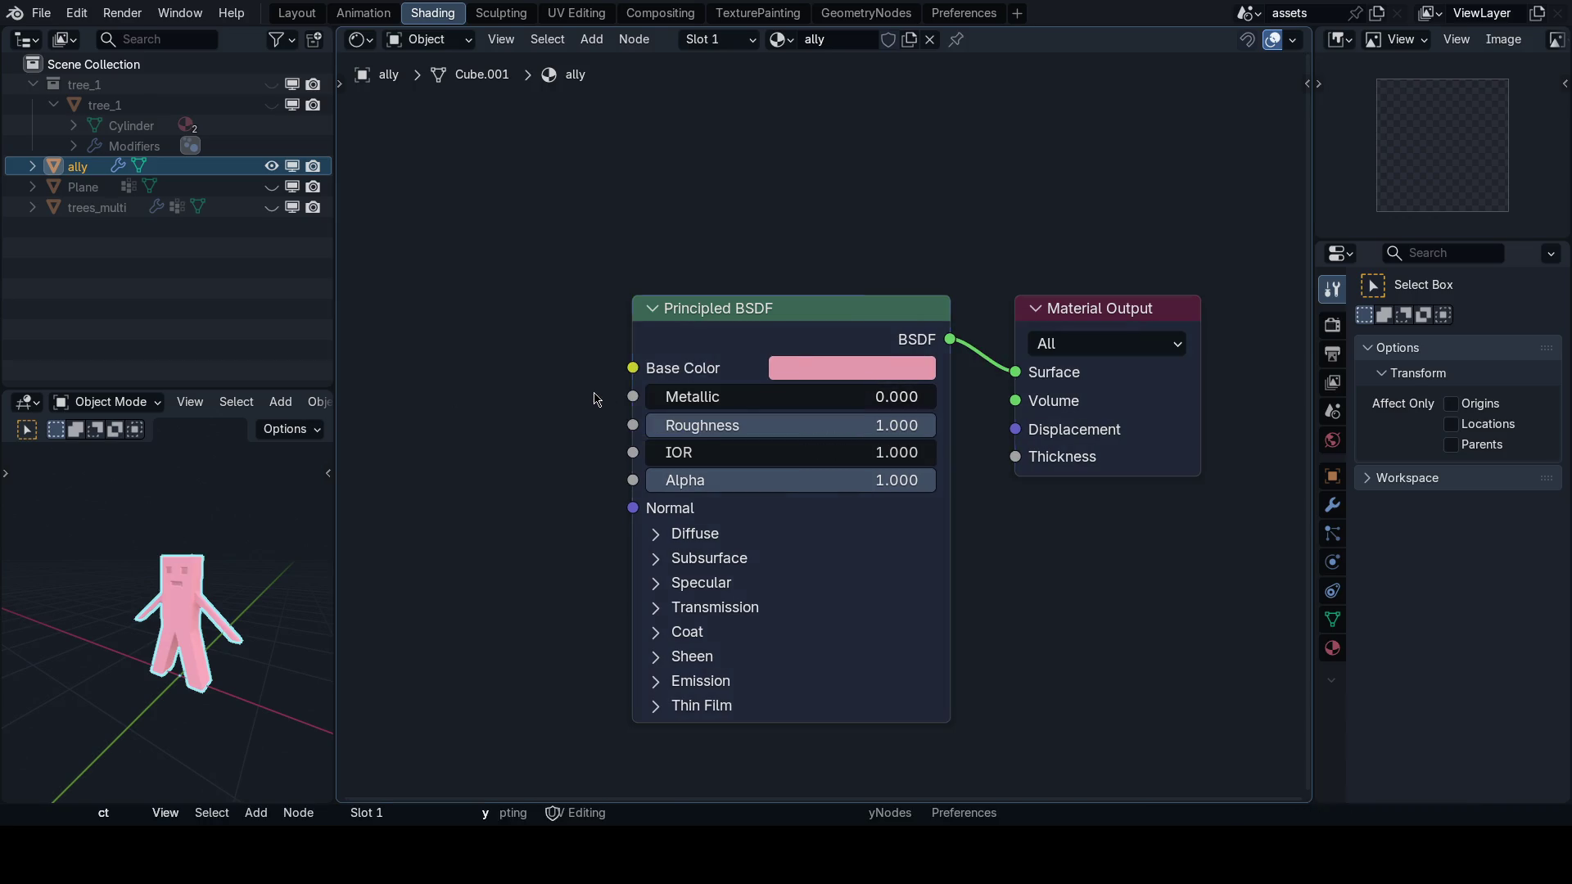
pyautogui.hotkey('ctrl', 'Tab')
pyautogui.click(565, 393)
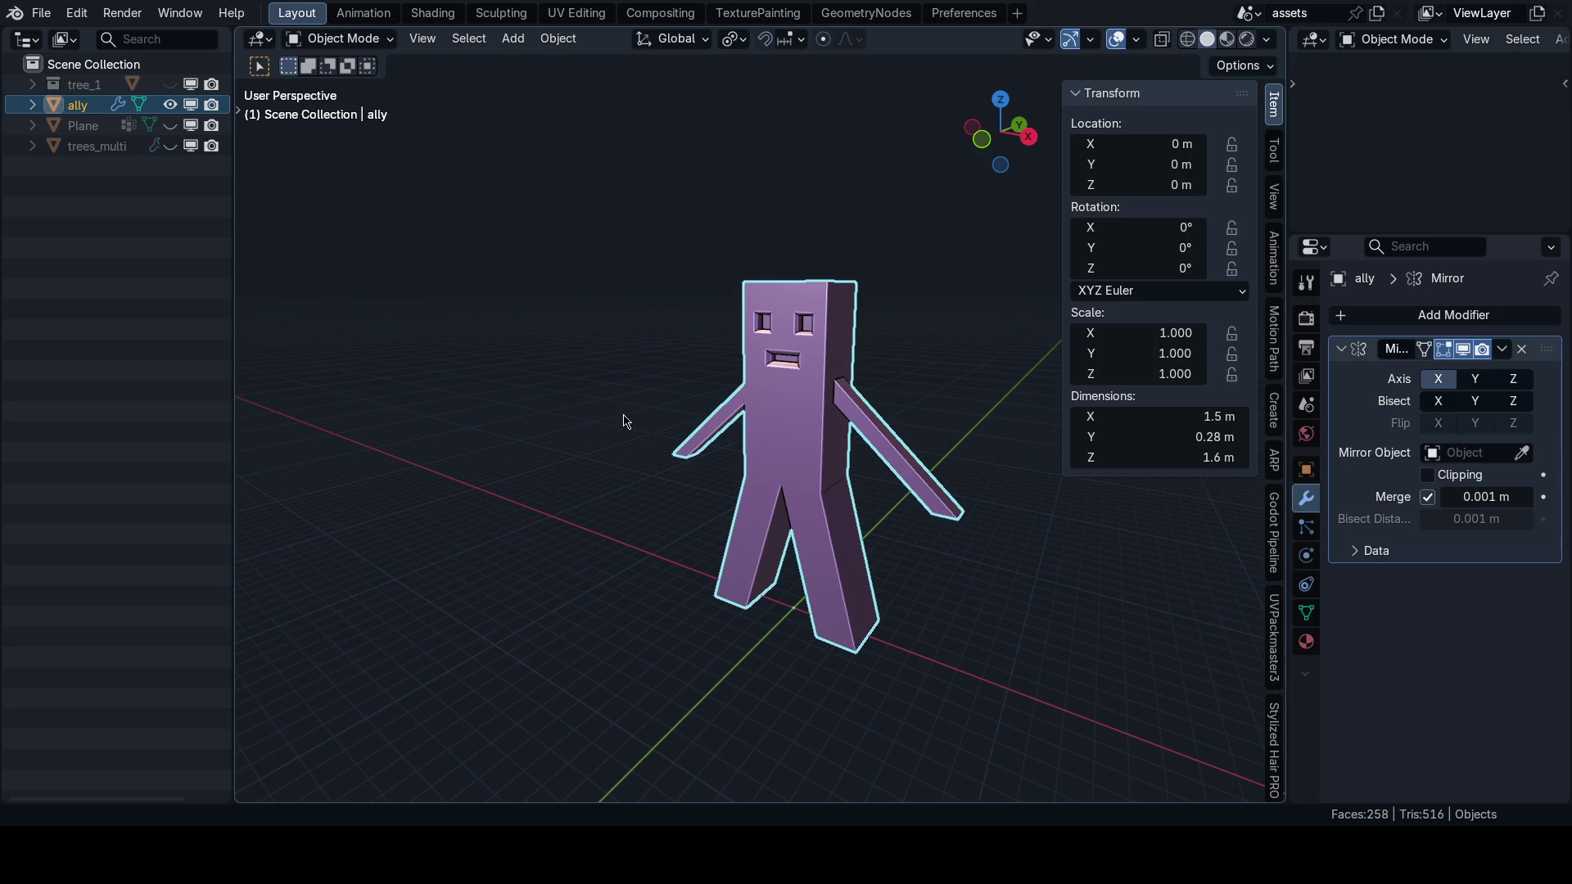
pyautogui.press('n')
pyautogui.hotkey('ctrl', 's')
pyautogui.click(931, 433)
pyautogui.moveTo(931, 432); pyautogui.dragTo(980, 405)
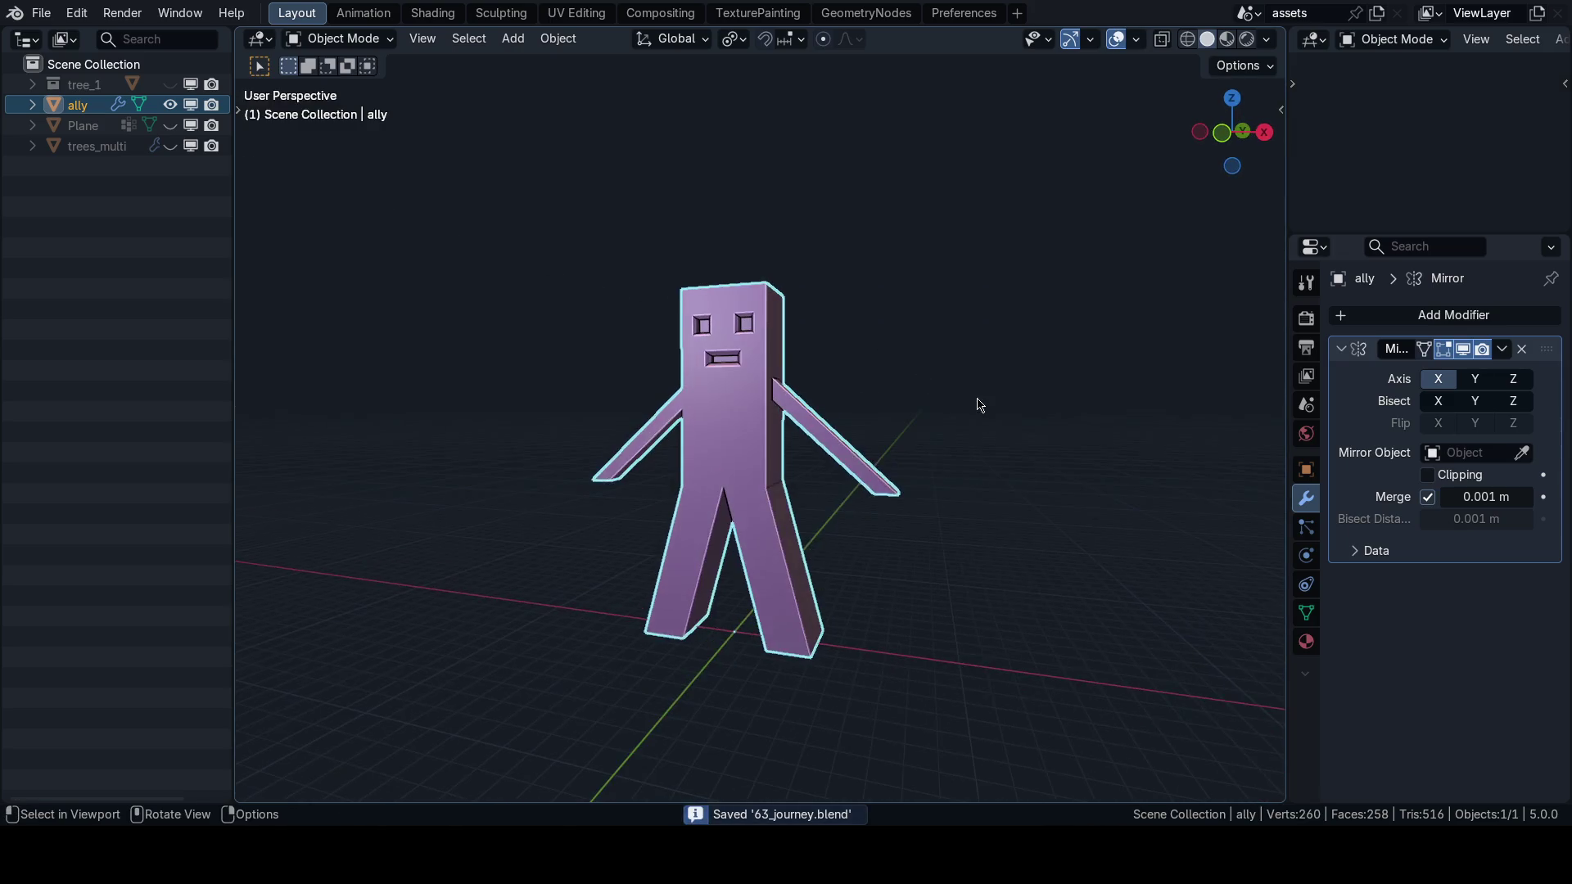
pyautogui.press('n')
pyautogui.hotkey('alt', 'a')
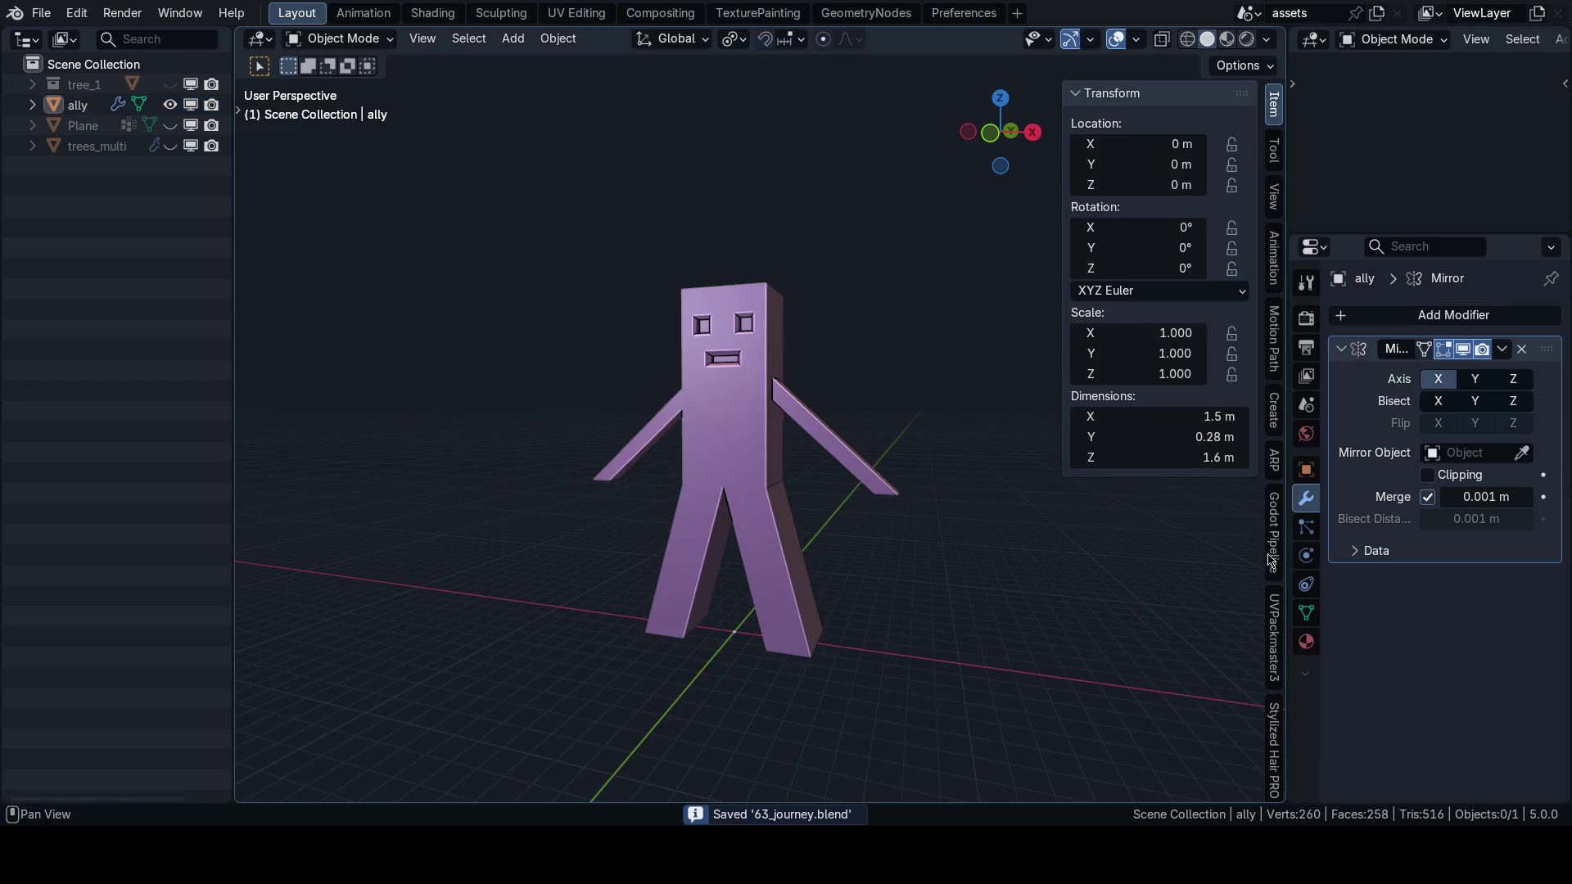
pyautogui.click(1275, 520)
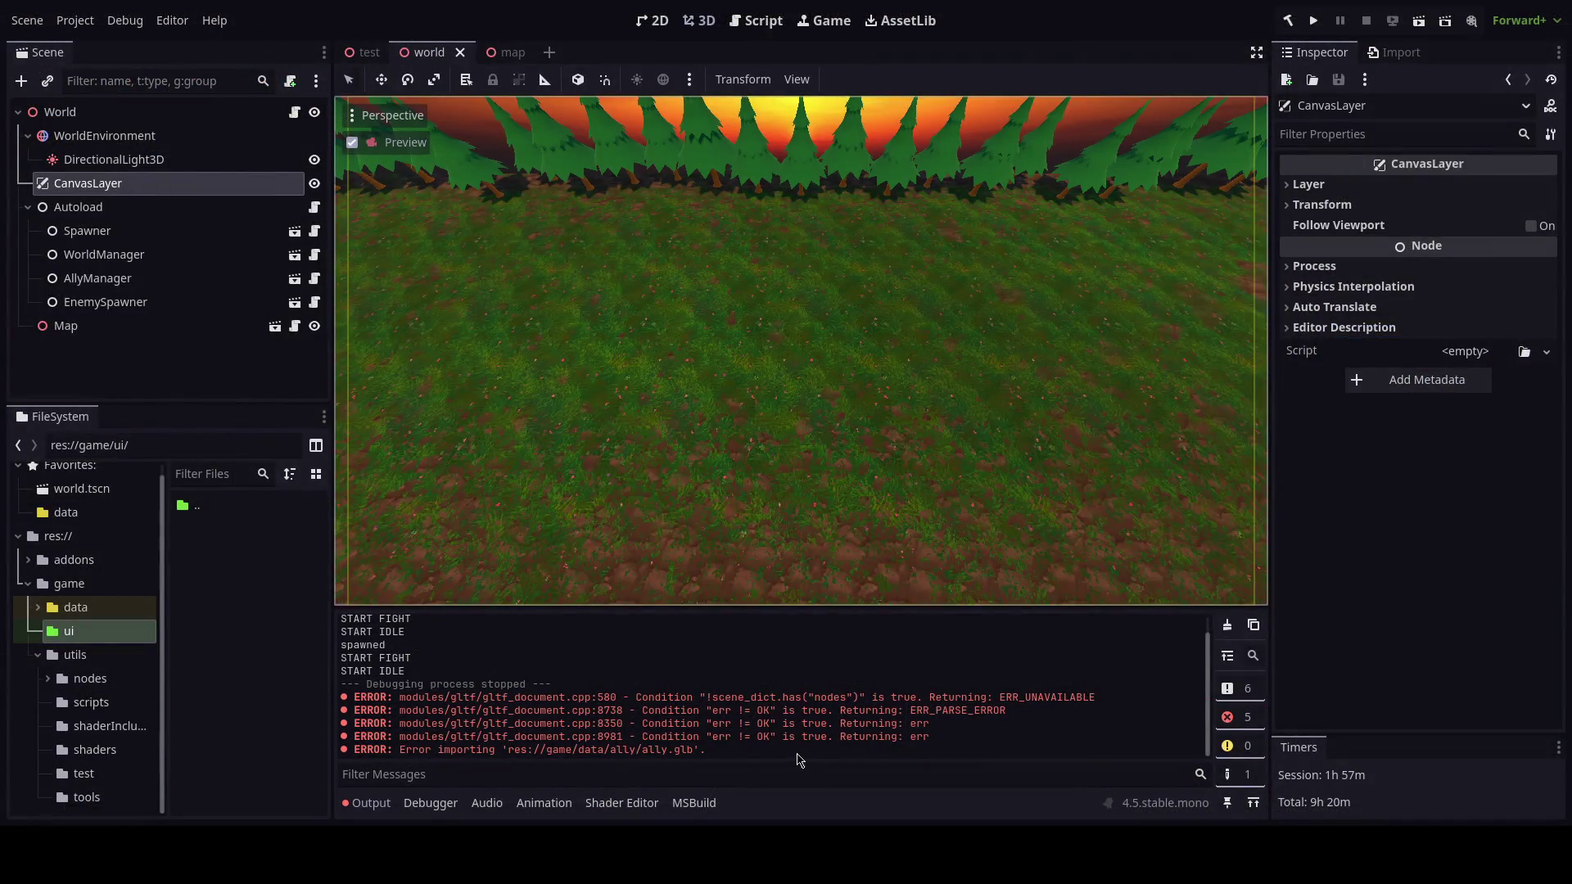
# Inspect the ally.glb import errors in Output, then open res://game/data/ in FileSystem.
pyautogui.moveTo(721, 752); pyautogui.dragTo(354, 736)
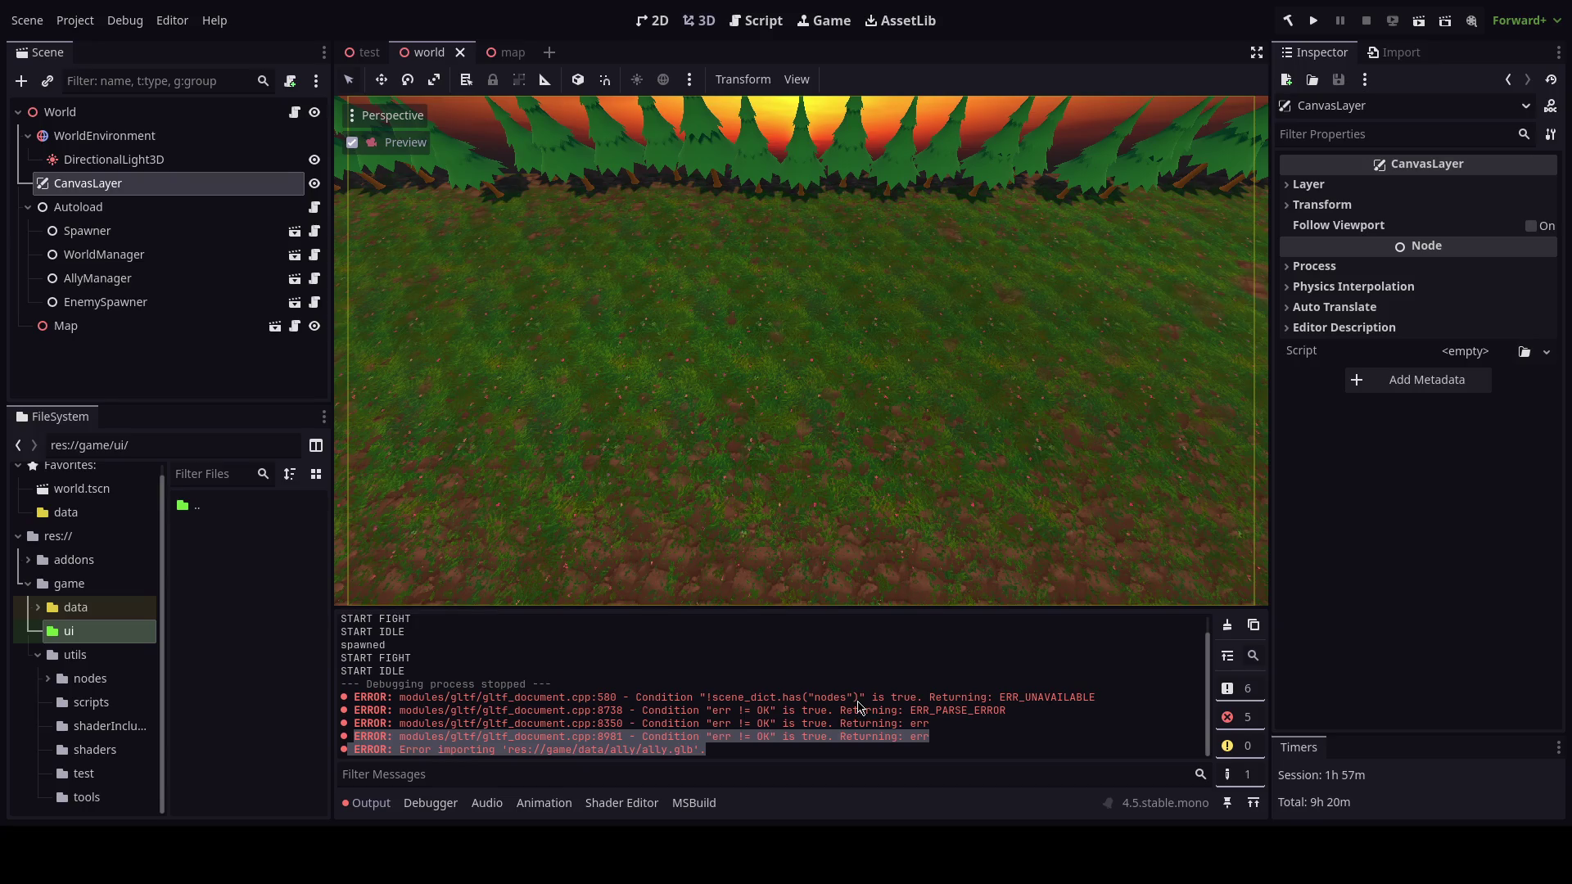
pyautogui.click(860, 706)
pyautogui.click(72, 608)
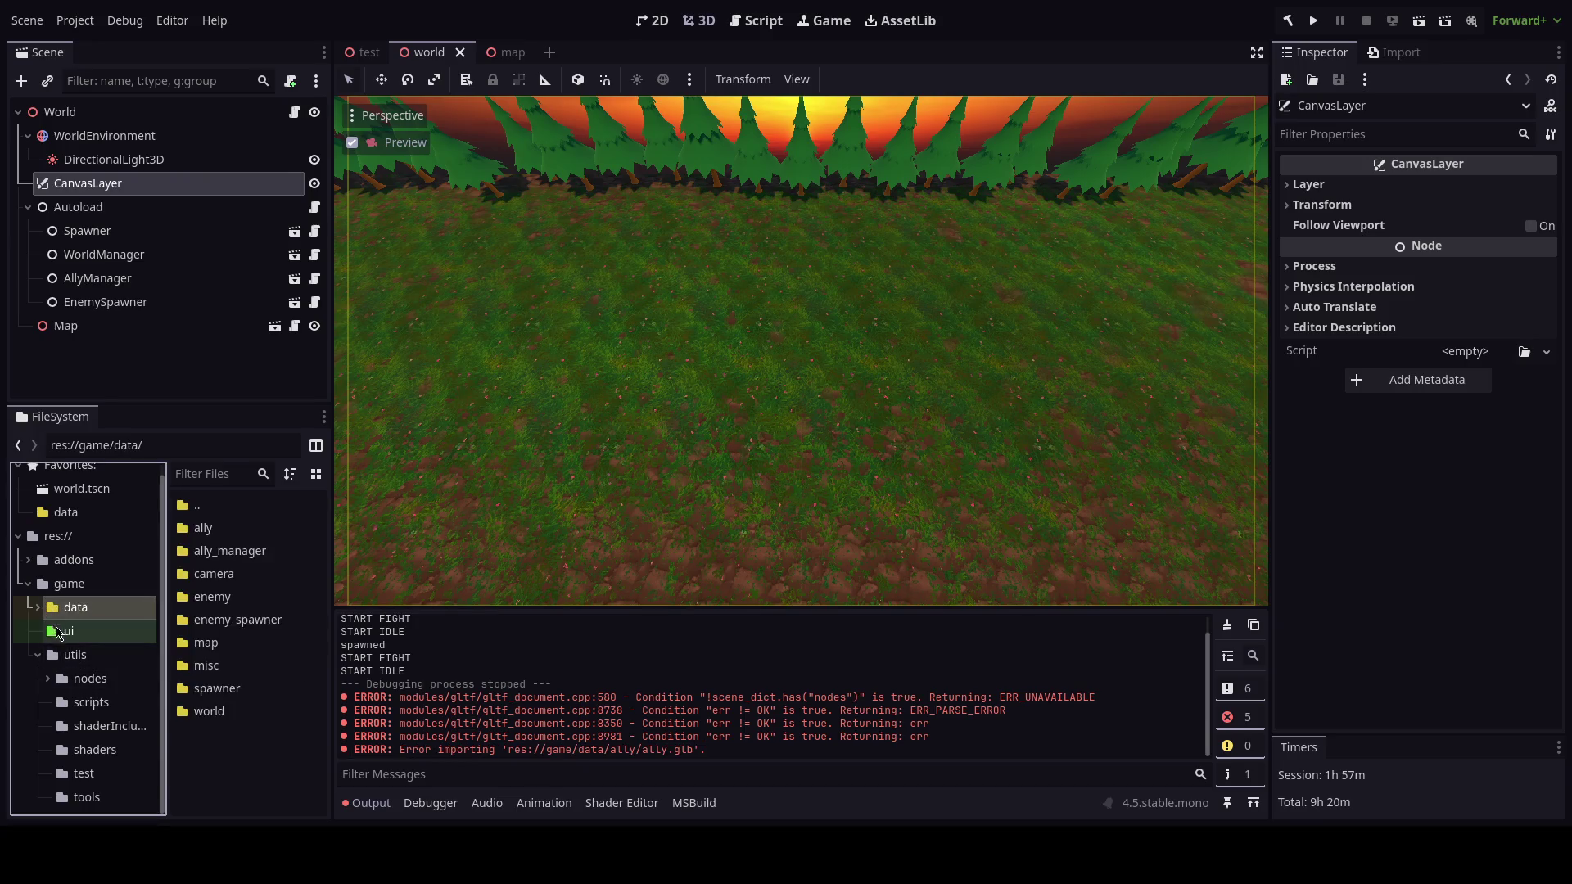
# Delete the broken ally.glb from res://game/data/ally and select the ally mesh for re-export.
pyautogui.doubleClick(204, 528)
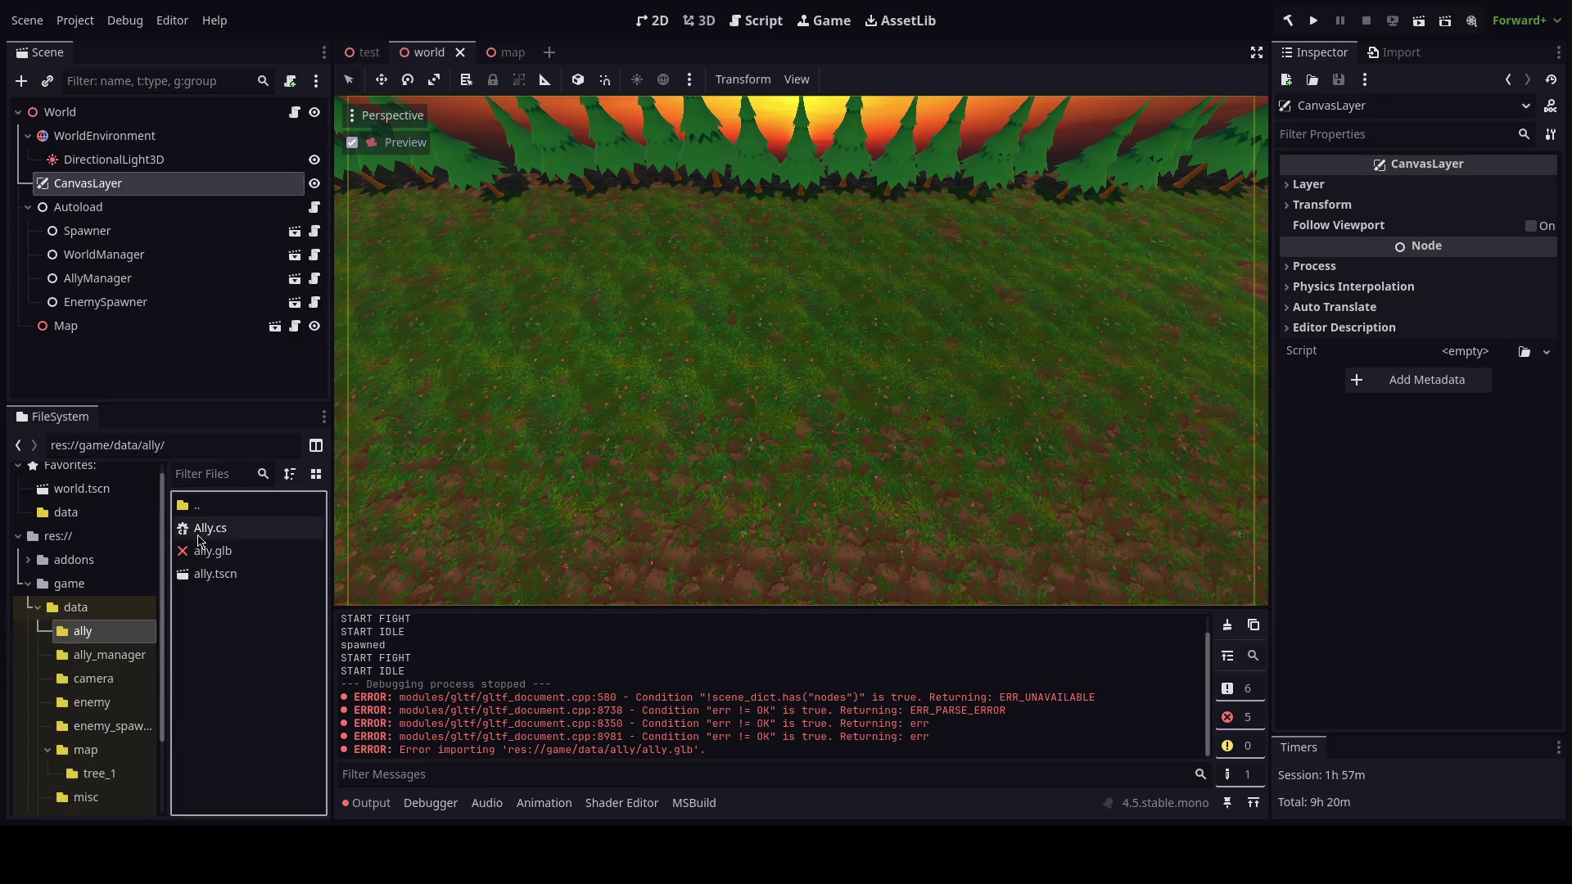
pyautogui.rightClick(214, 552)
pyautogui.click(268, 681)
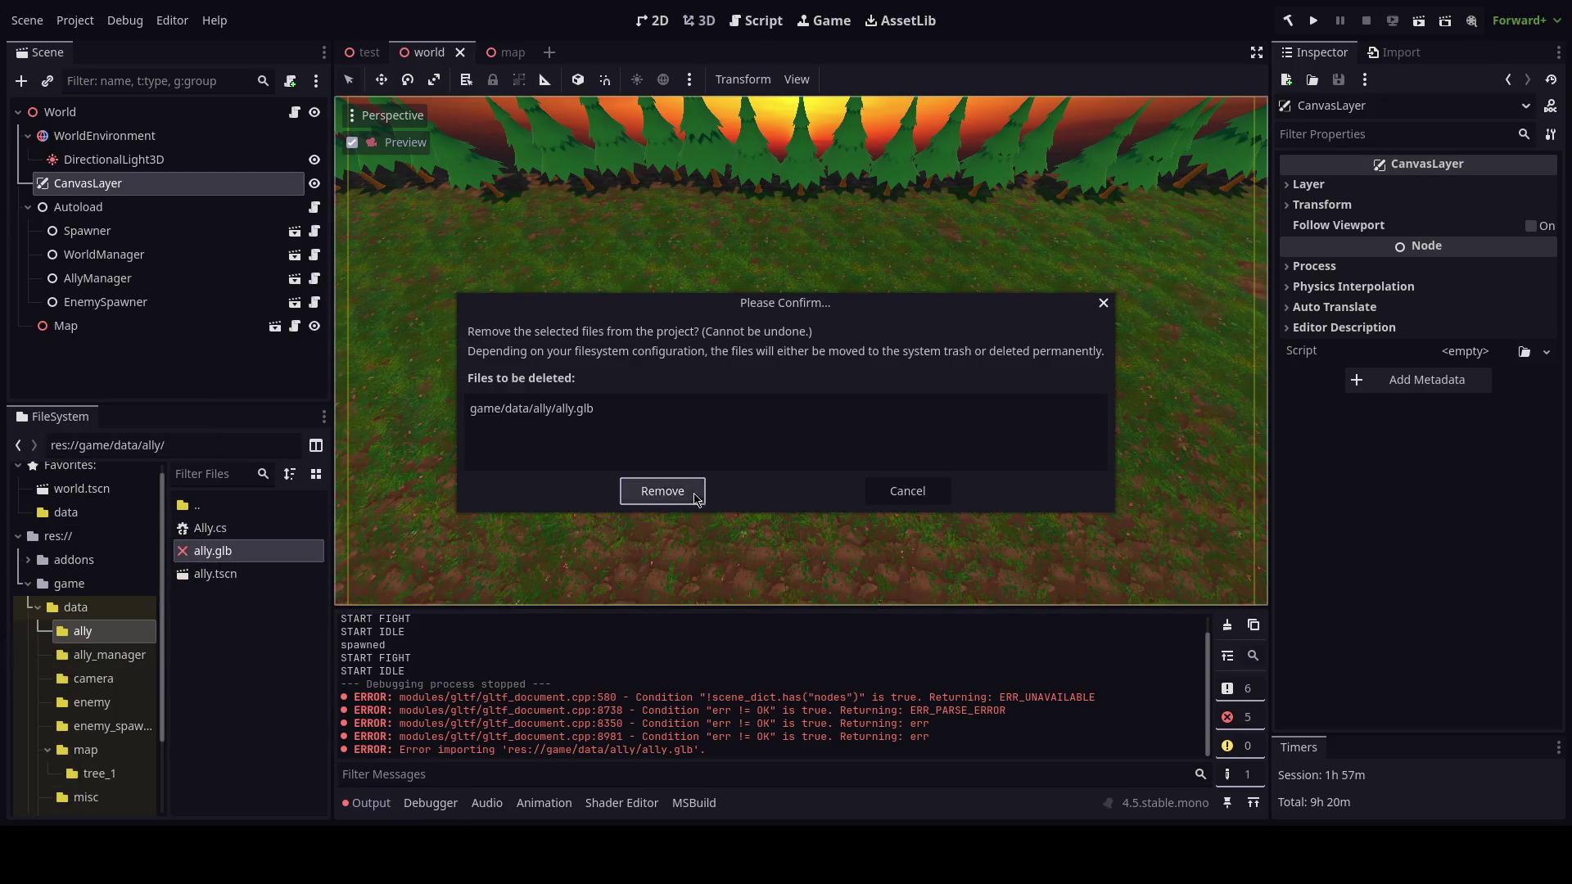
pyautogui.click(696, 495)
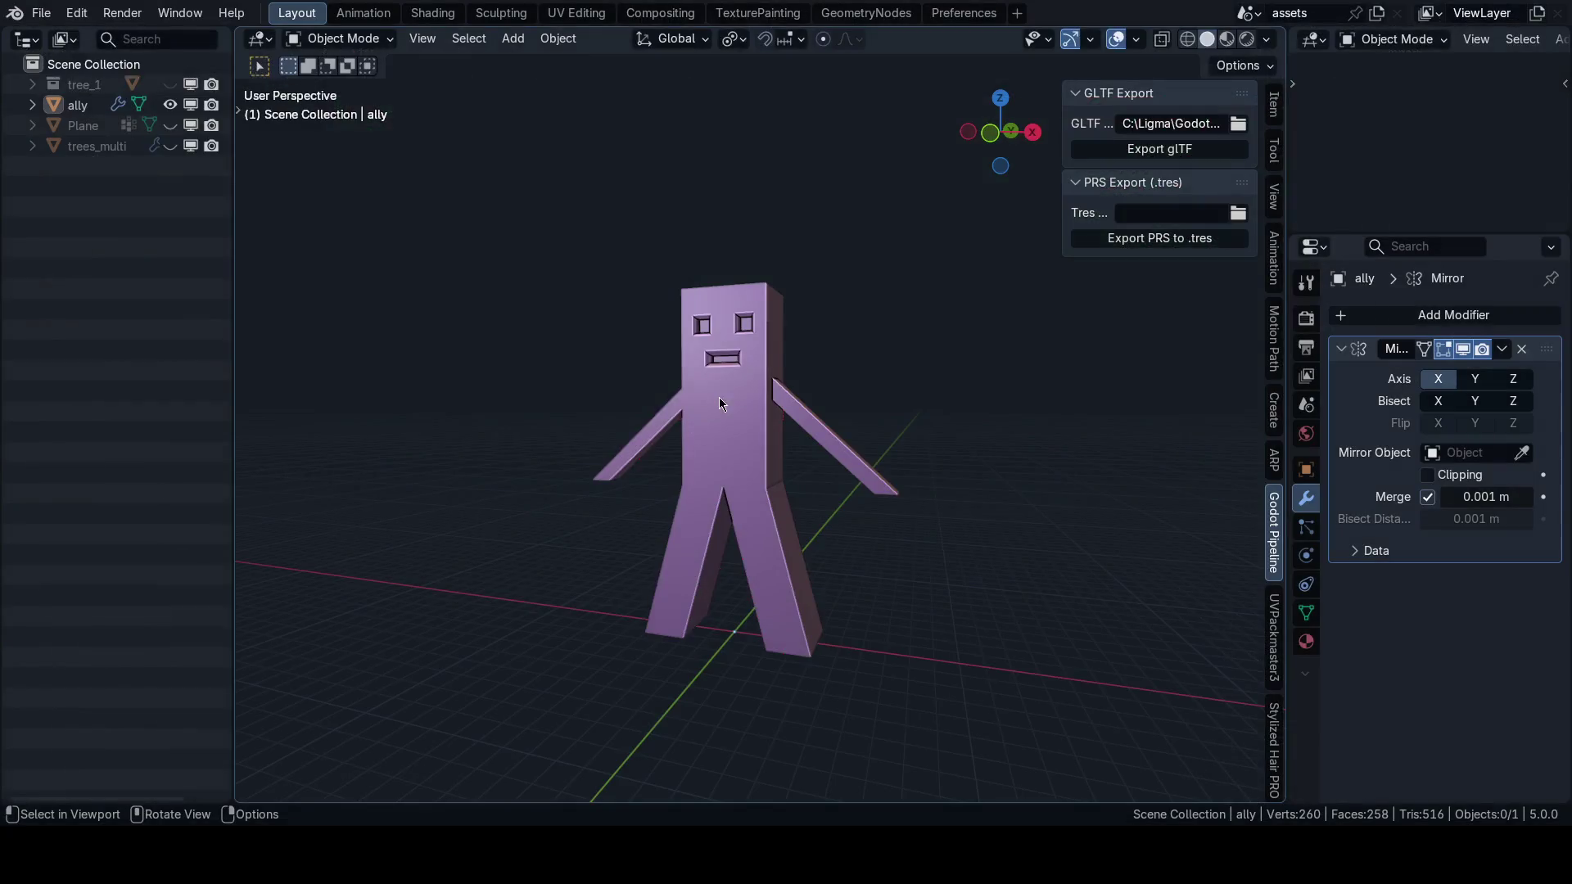
pyautogui.click(729, 391)
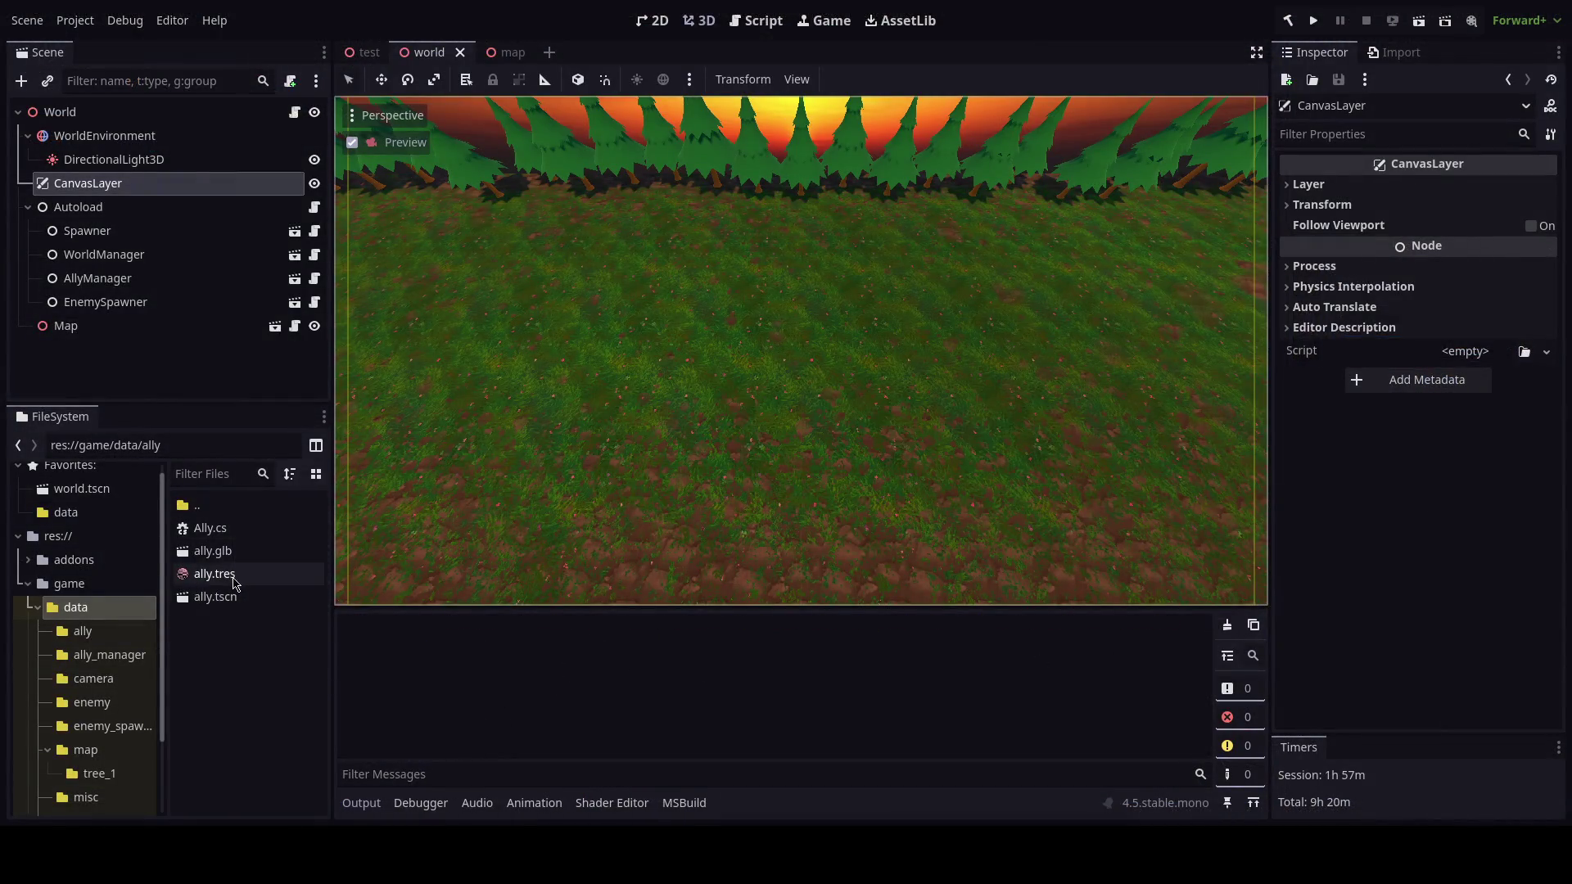
# Replace the ally scene's MeshInstance3D with an ally.glb child and save the scene.
pyautogui.doubleClick(215, 596)
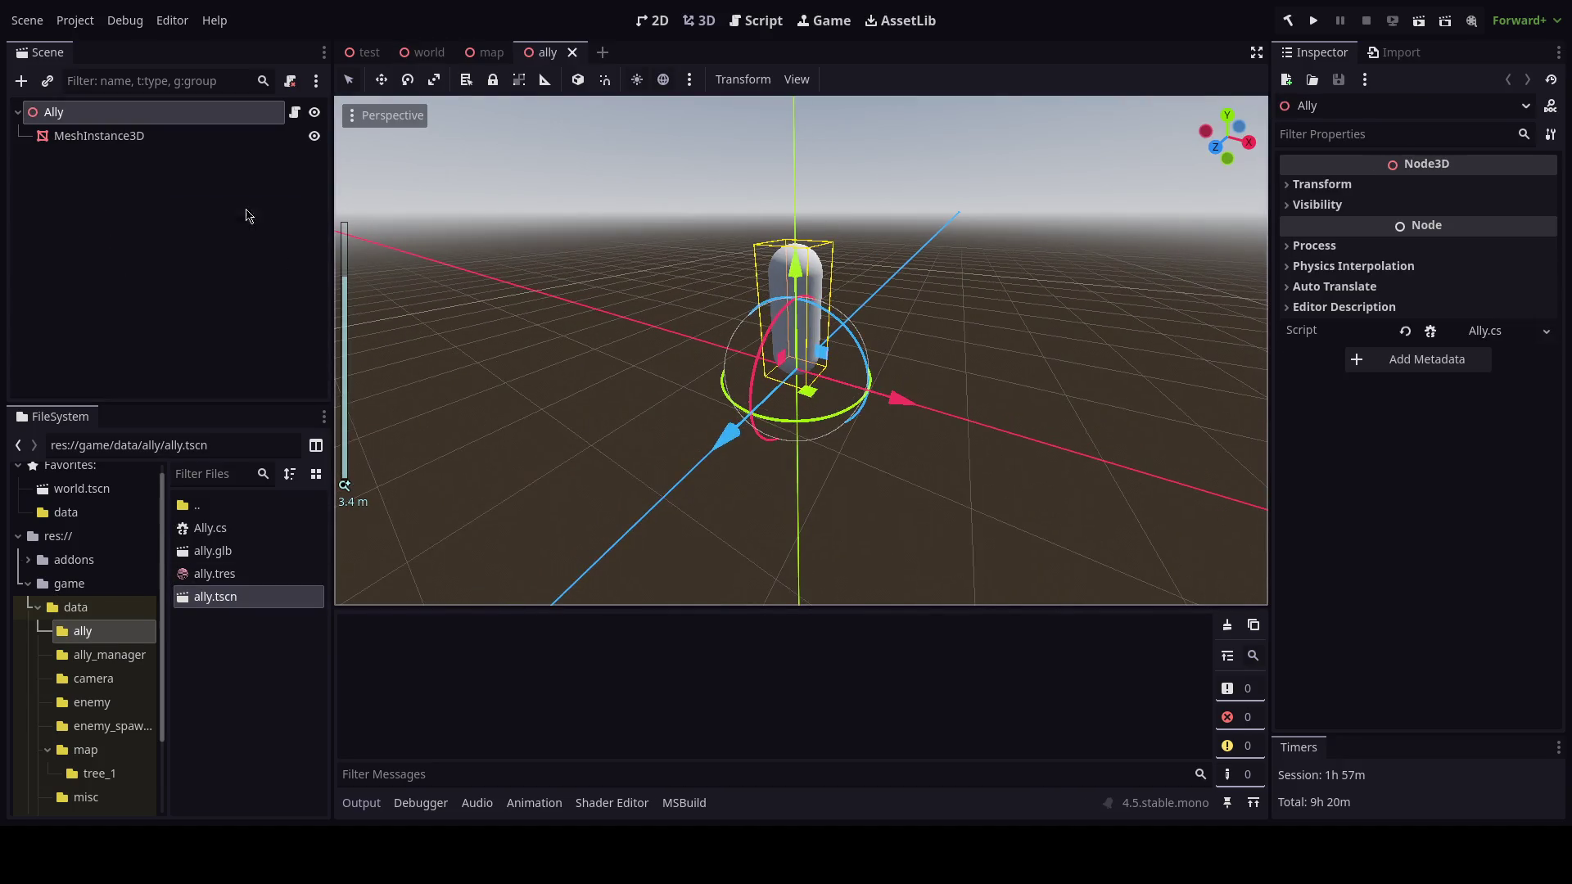
pyautogui.moveTo(205, 551); pyautogui.dragTo(136, 120)
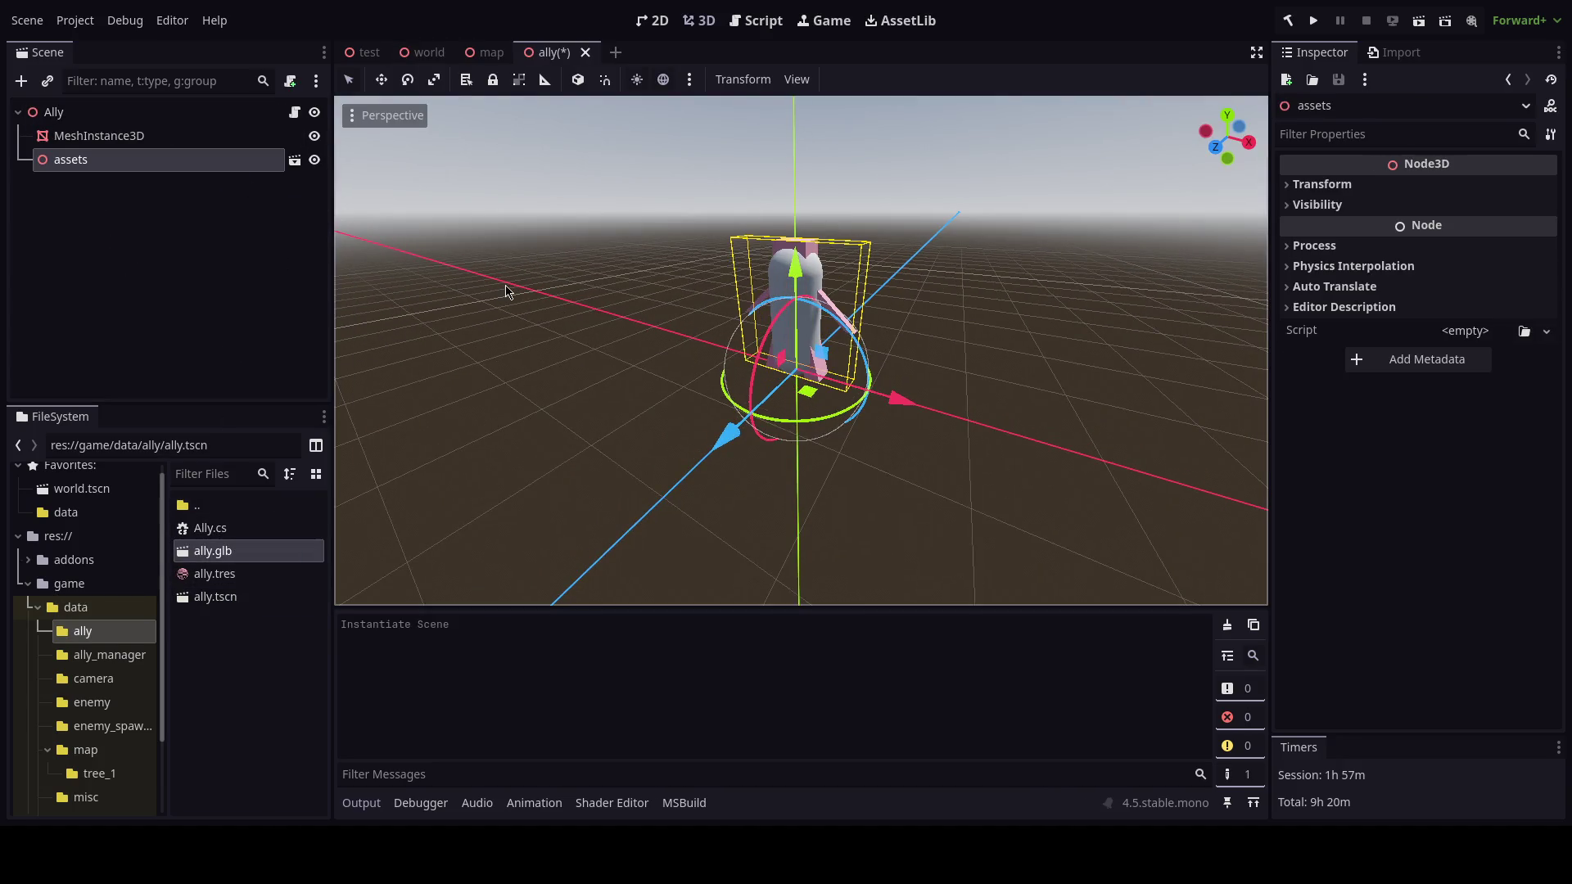
pyautogui.rightClick(131, 149)
pyautogui.click(228, 721)
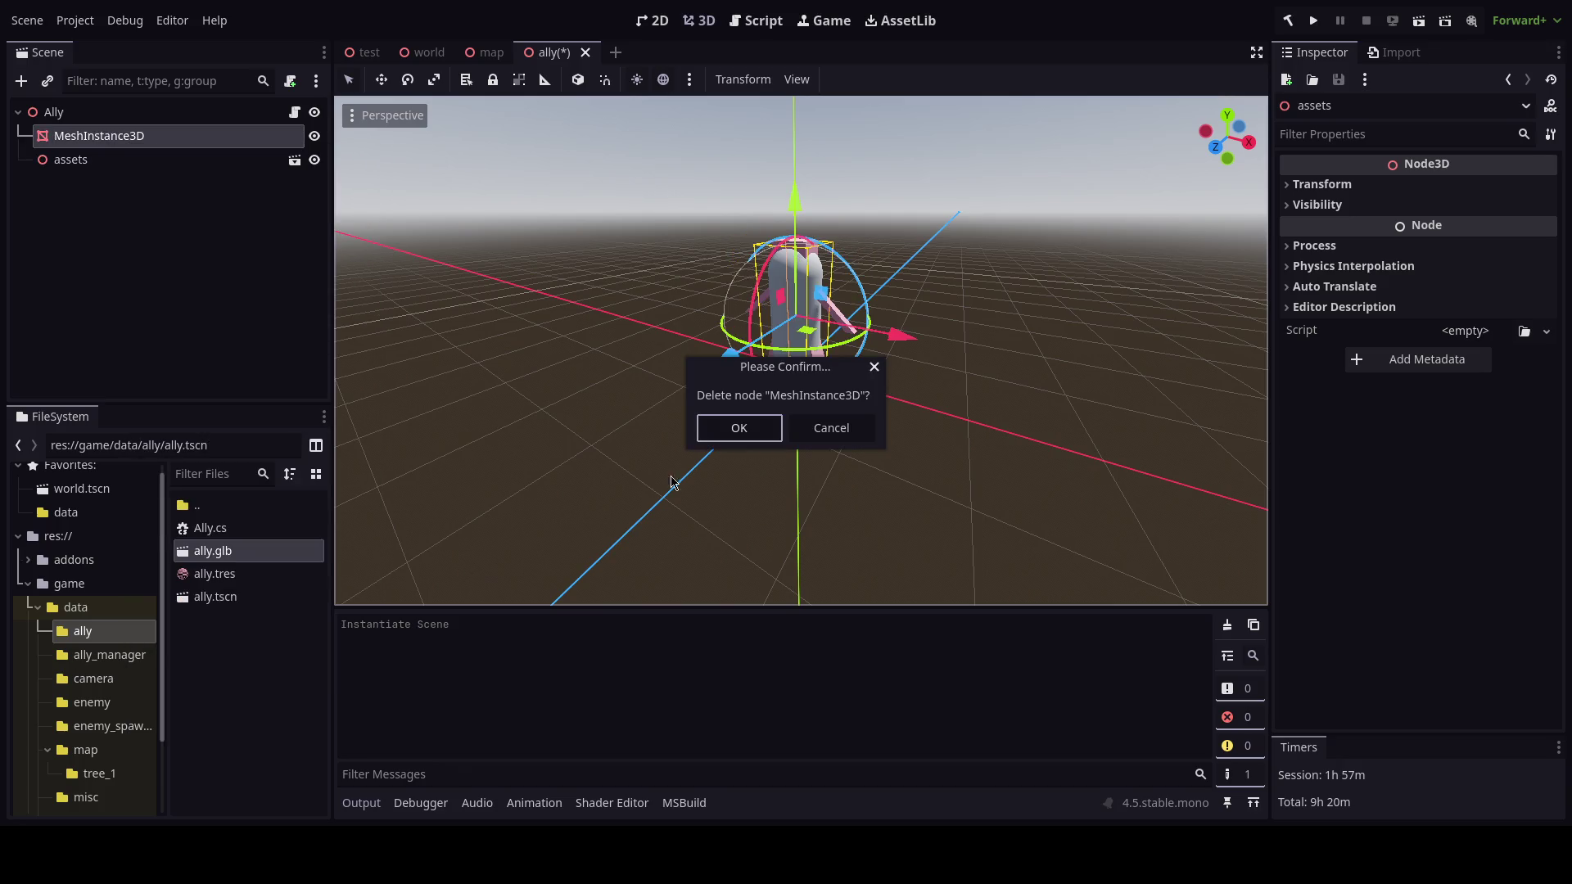
pyautogui.click(725, 430)
pyautogui.scroll(5, 762, 411)
pyautogui.hotkey('ctrl', 's')
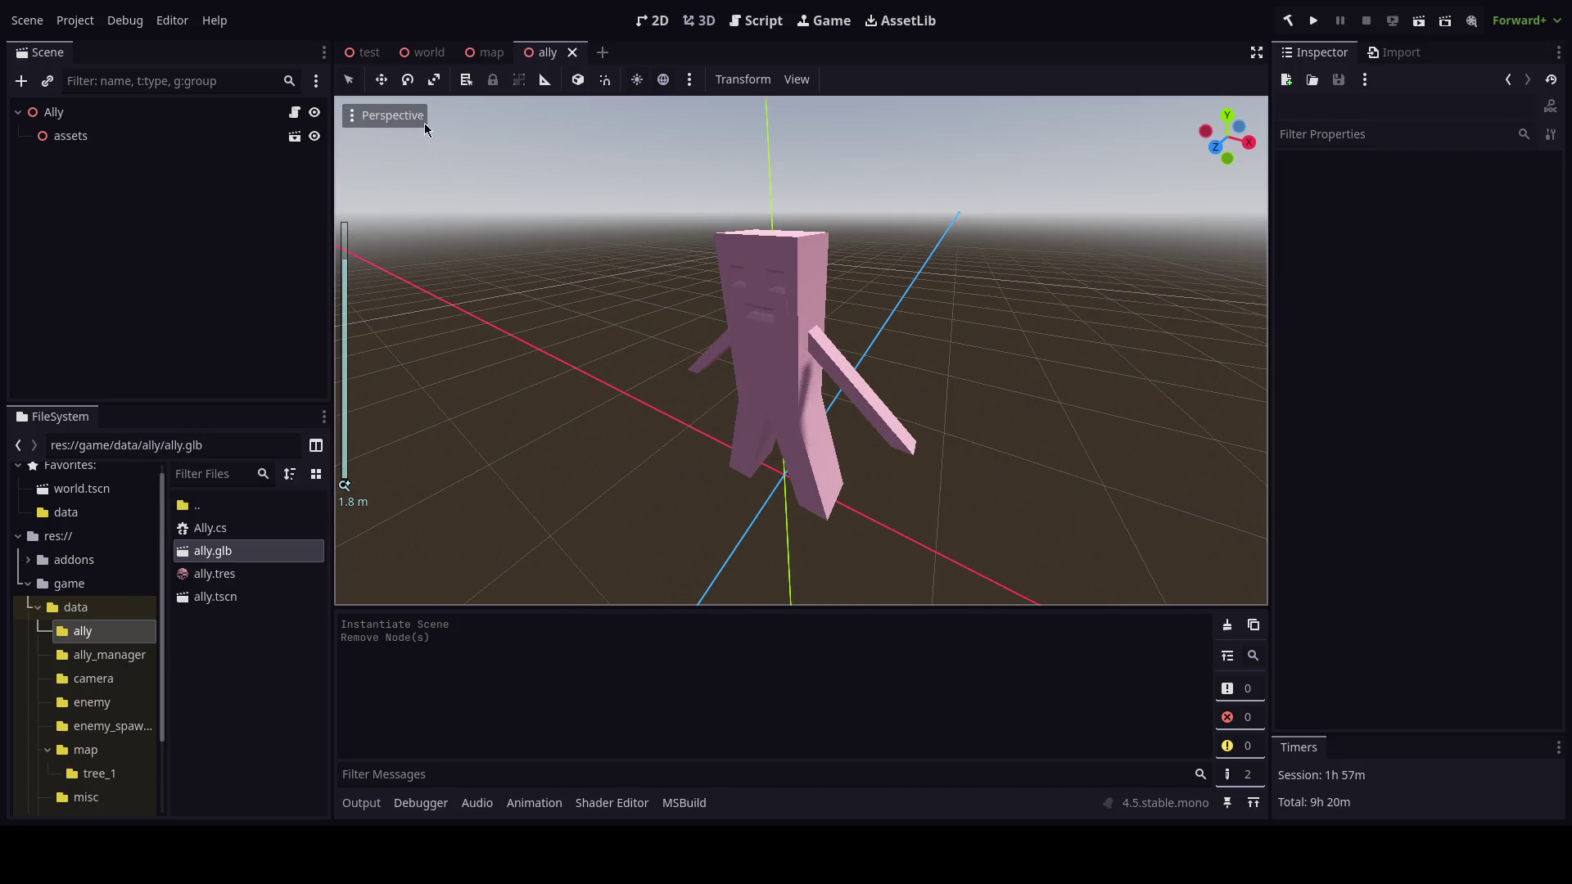
# Run the world scene until the allies move into the fight, then stop it.
pyautogui.click(424, 52)
pyautogui.press('F5')
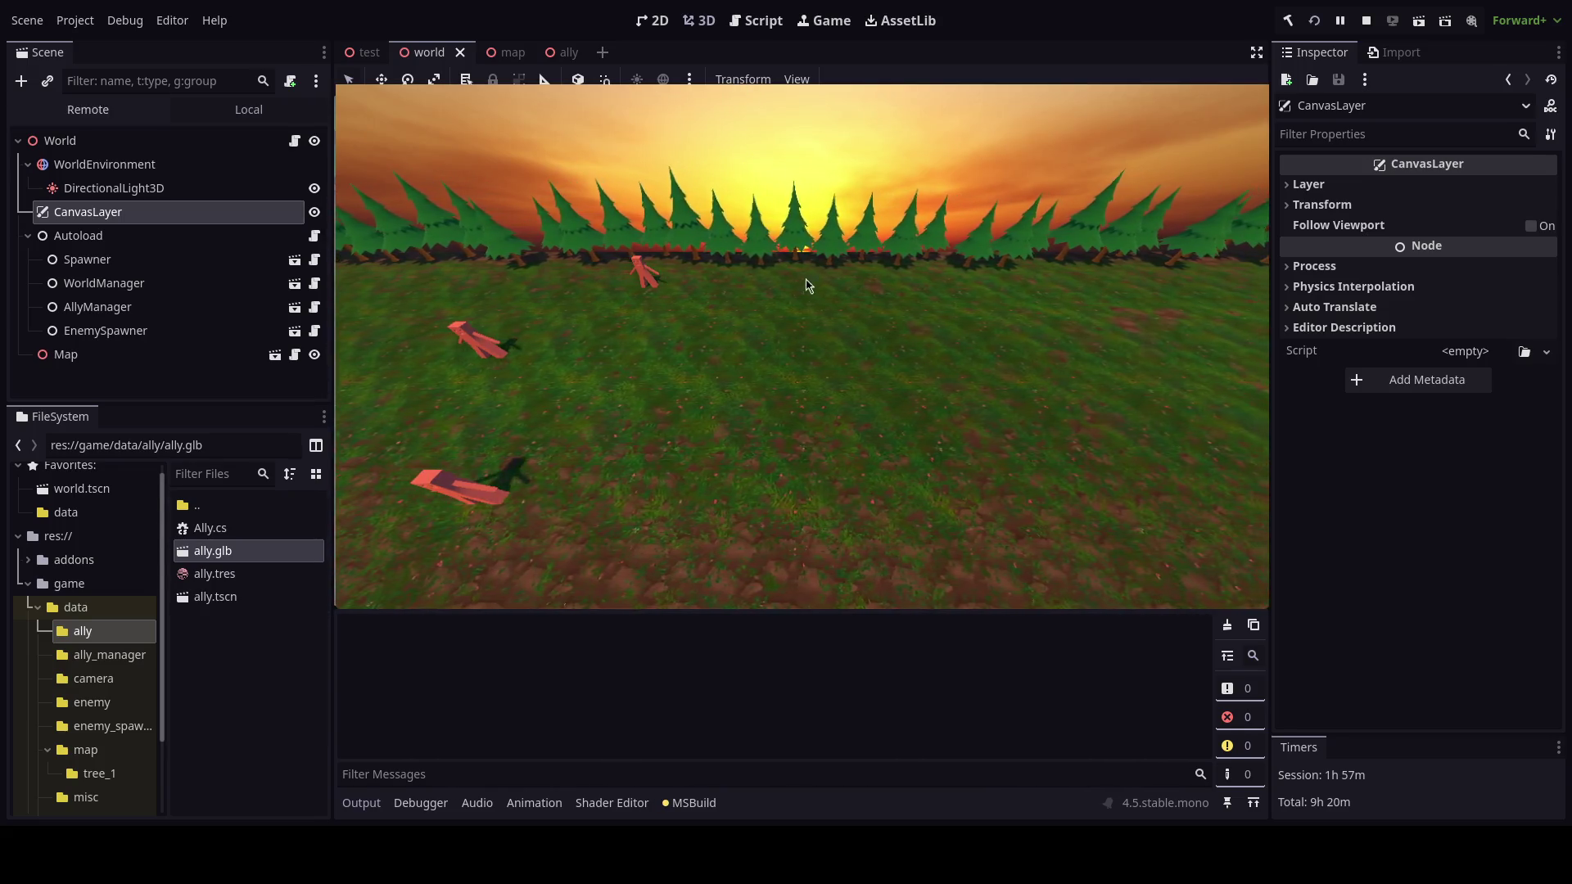
pyautogui.click(1366, 21)
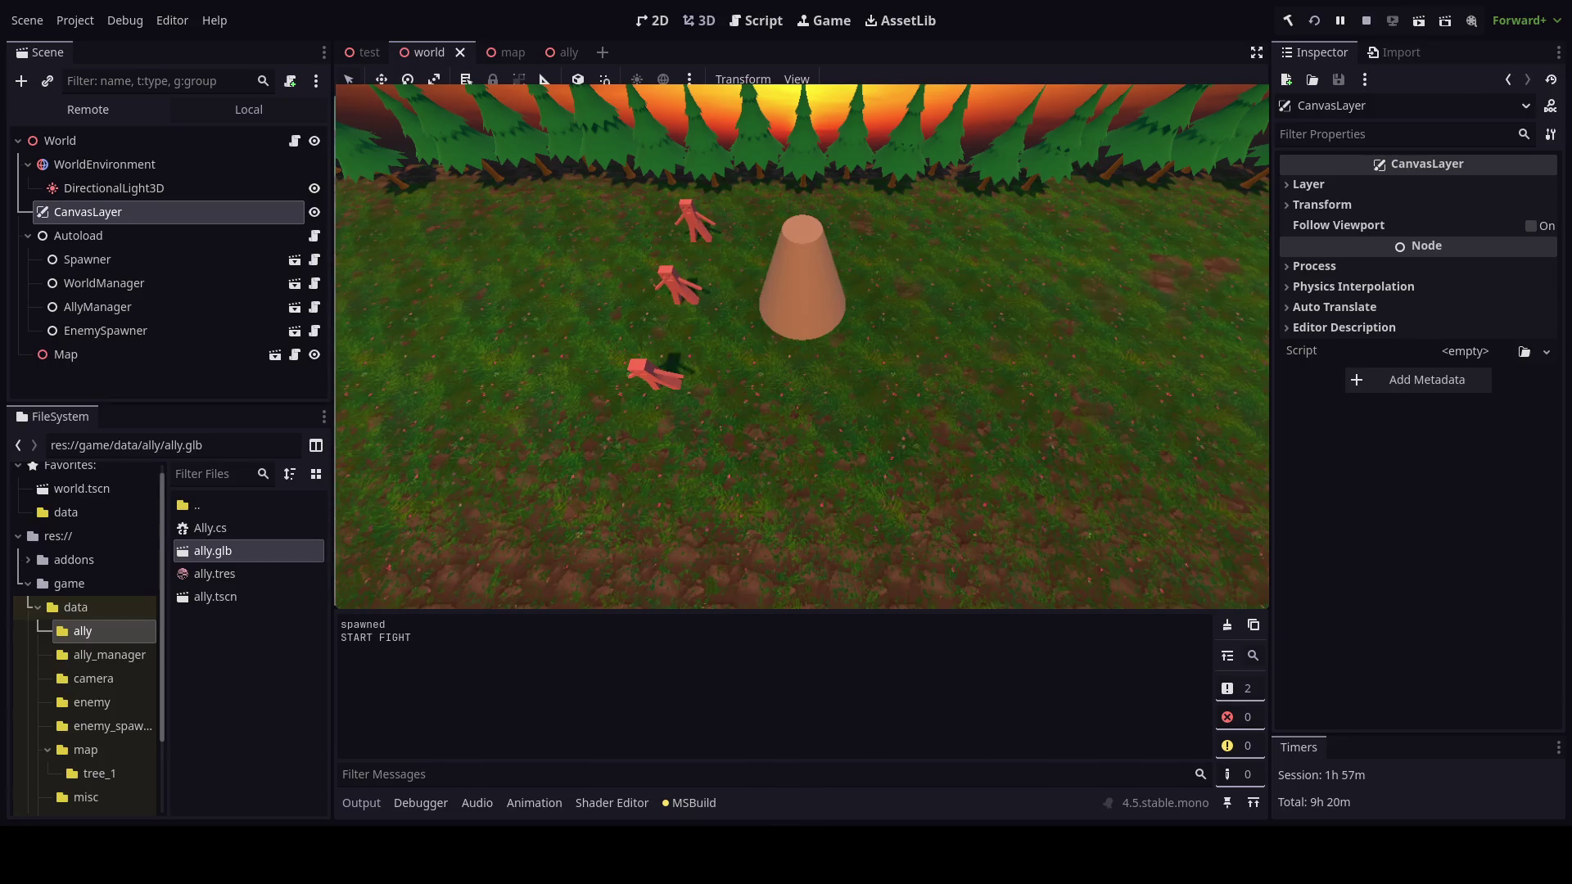
# Add ally.LookAt(Vector3.Zero) after the MoveTo call in Map.cs MoveTeam and test-run it.
pyautogui.hotkey('alt', 'Tab')
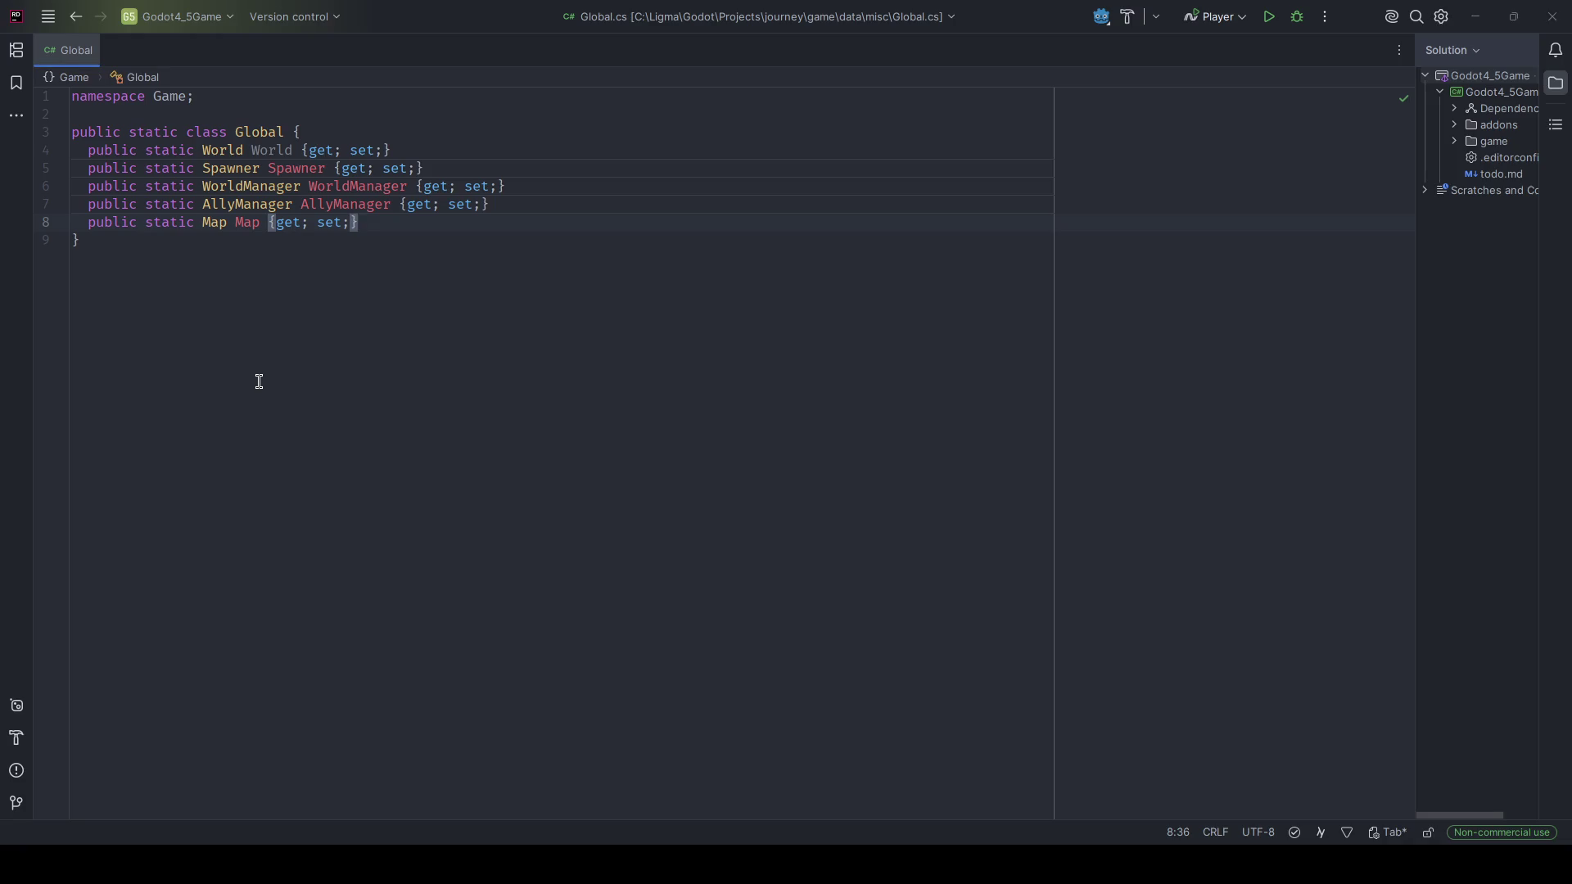
pyautogui.hotkey('ctrl', 'alt', 'Left')
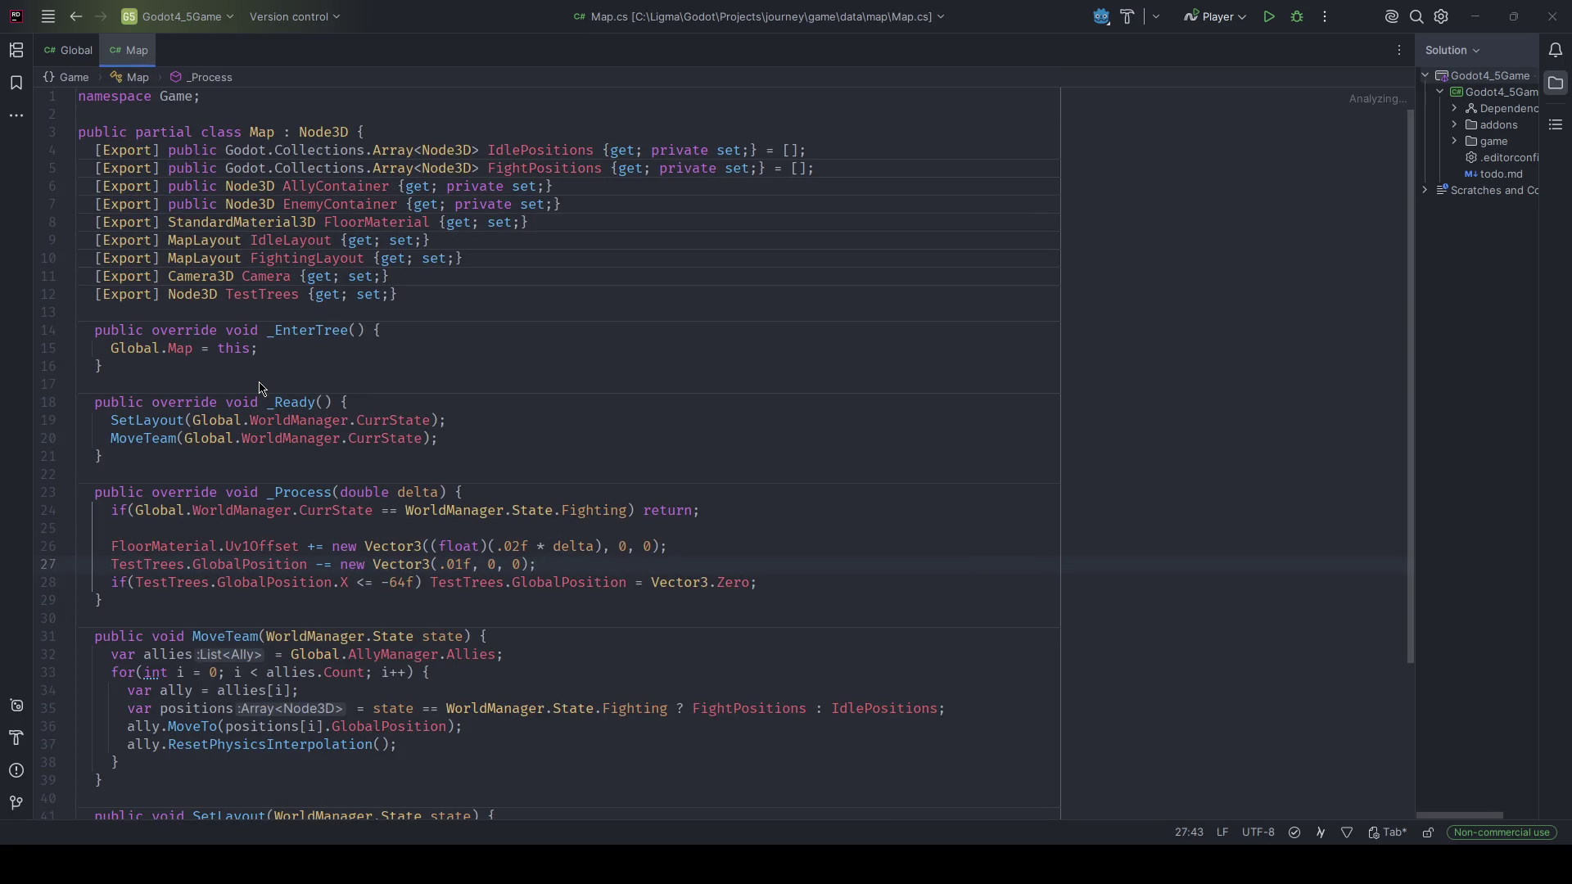
pyautogui.hotkey('ctrl', 'alt', 'Left')
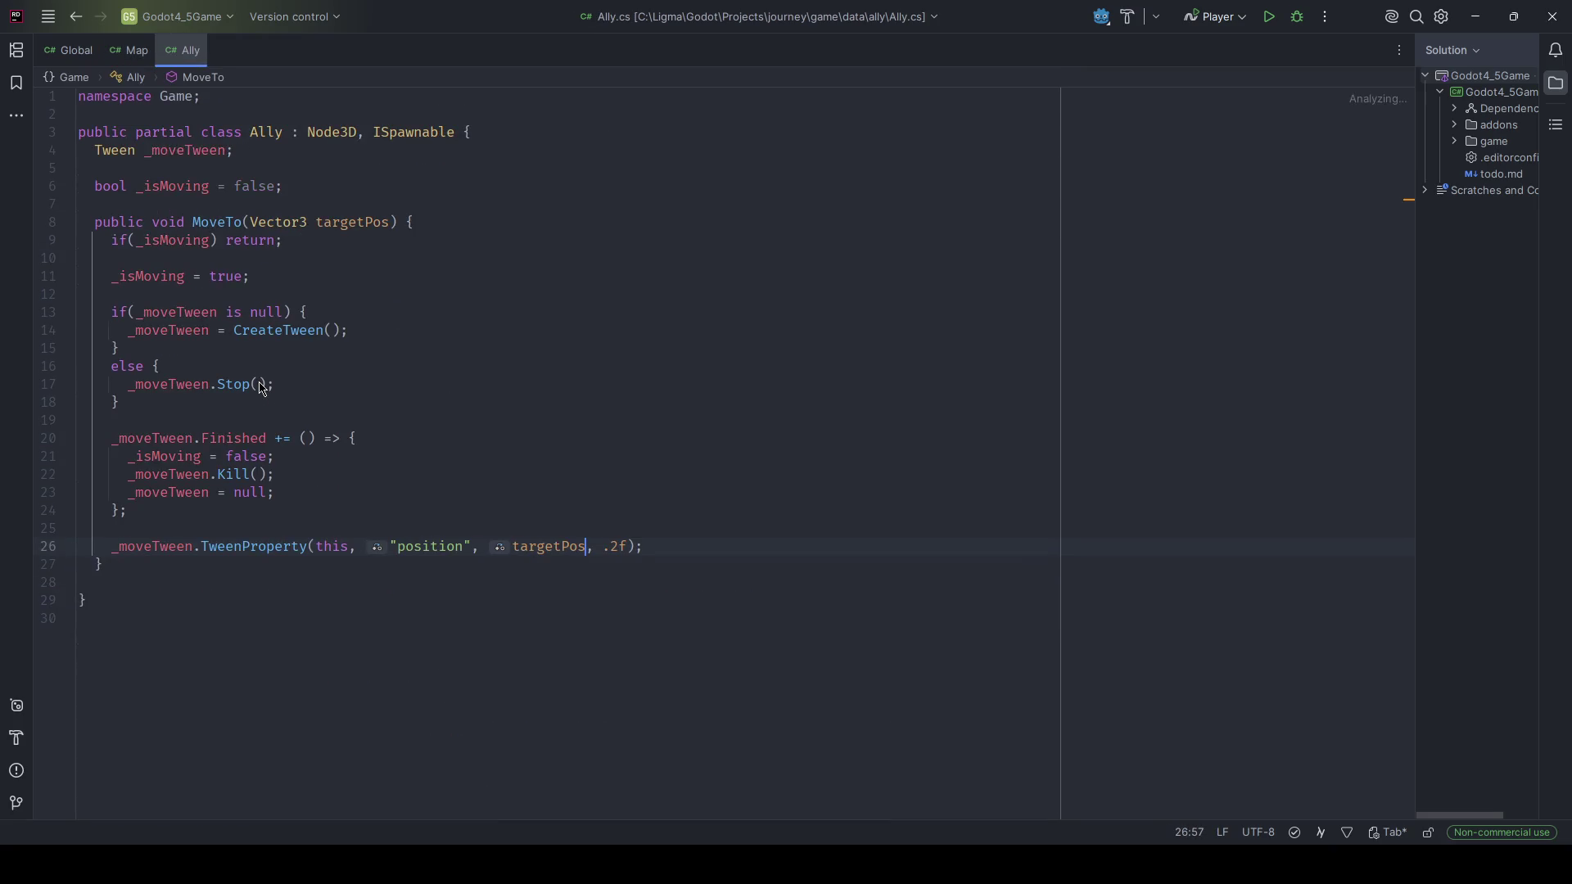
pyautogui.click(129, 50)
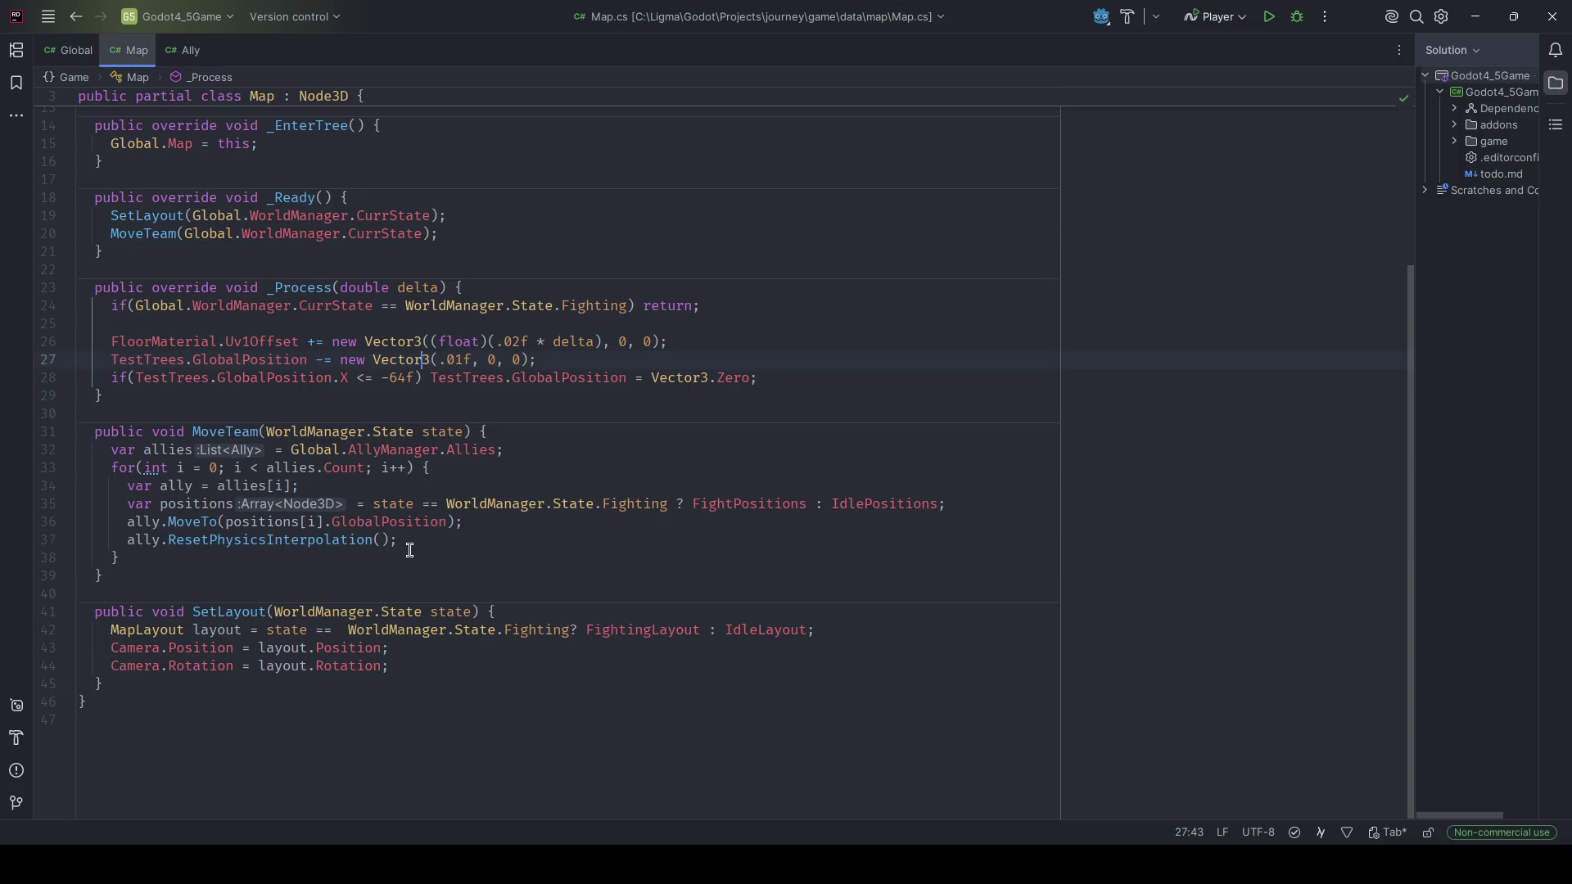
pyautogui.click(409, 543)
pyautogui.press('Return')
pyautogui.write('ally')
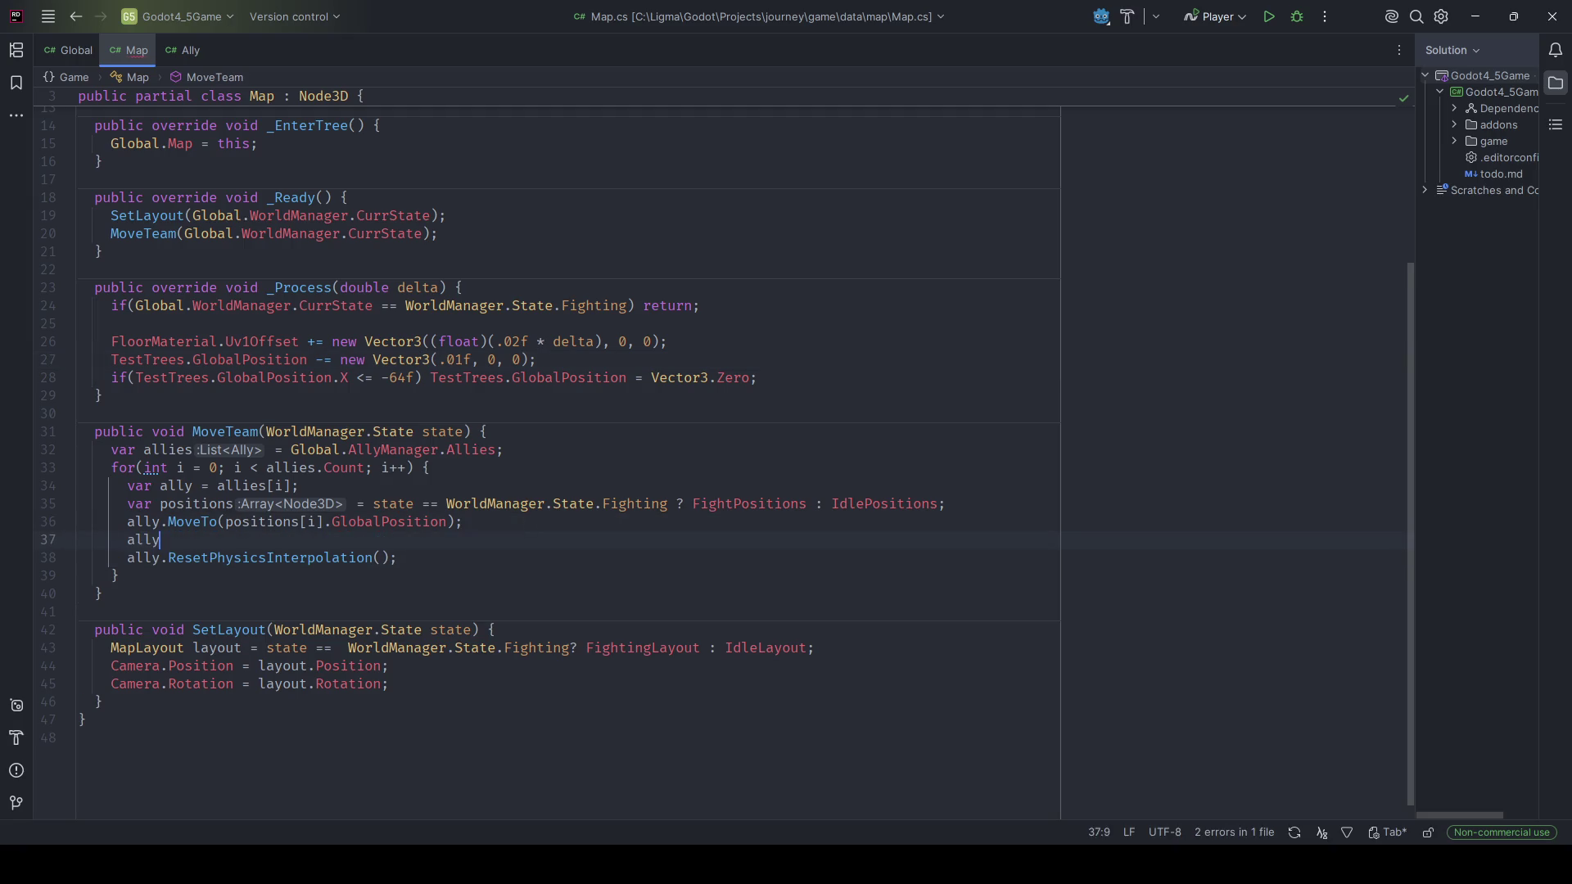
pyautogui.write('.okAt')
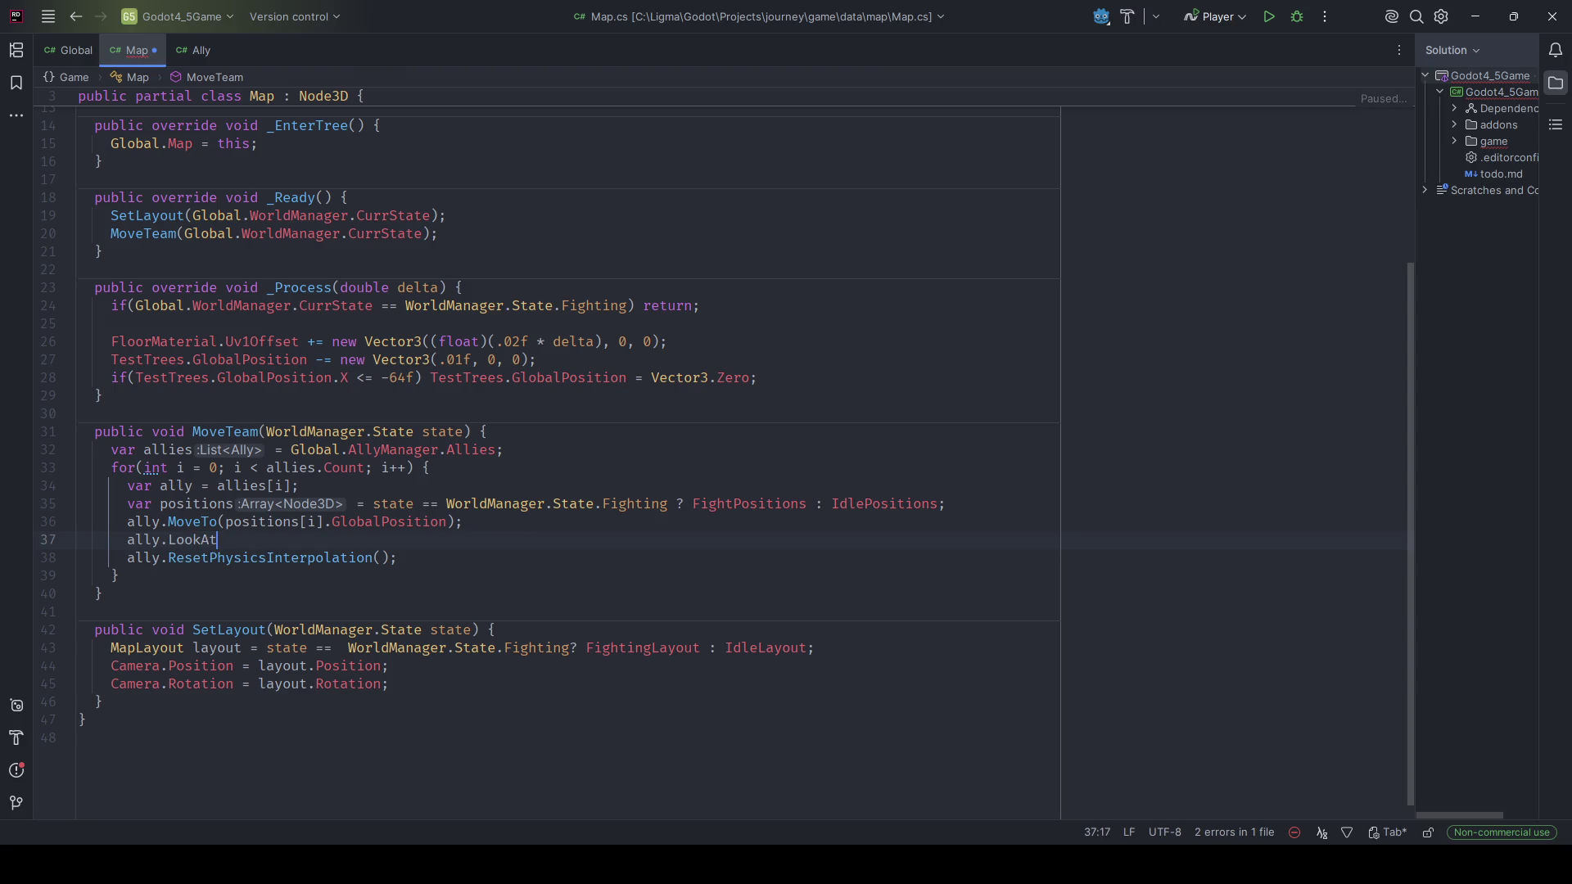
pyautogui.write('(Vector3.Zero')
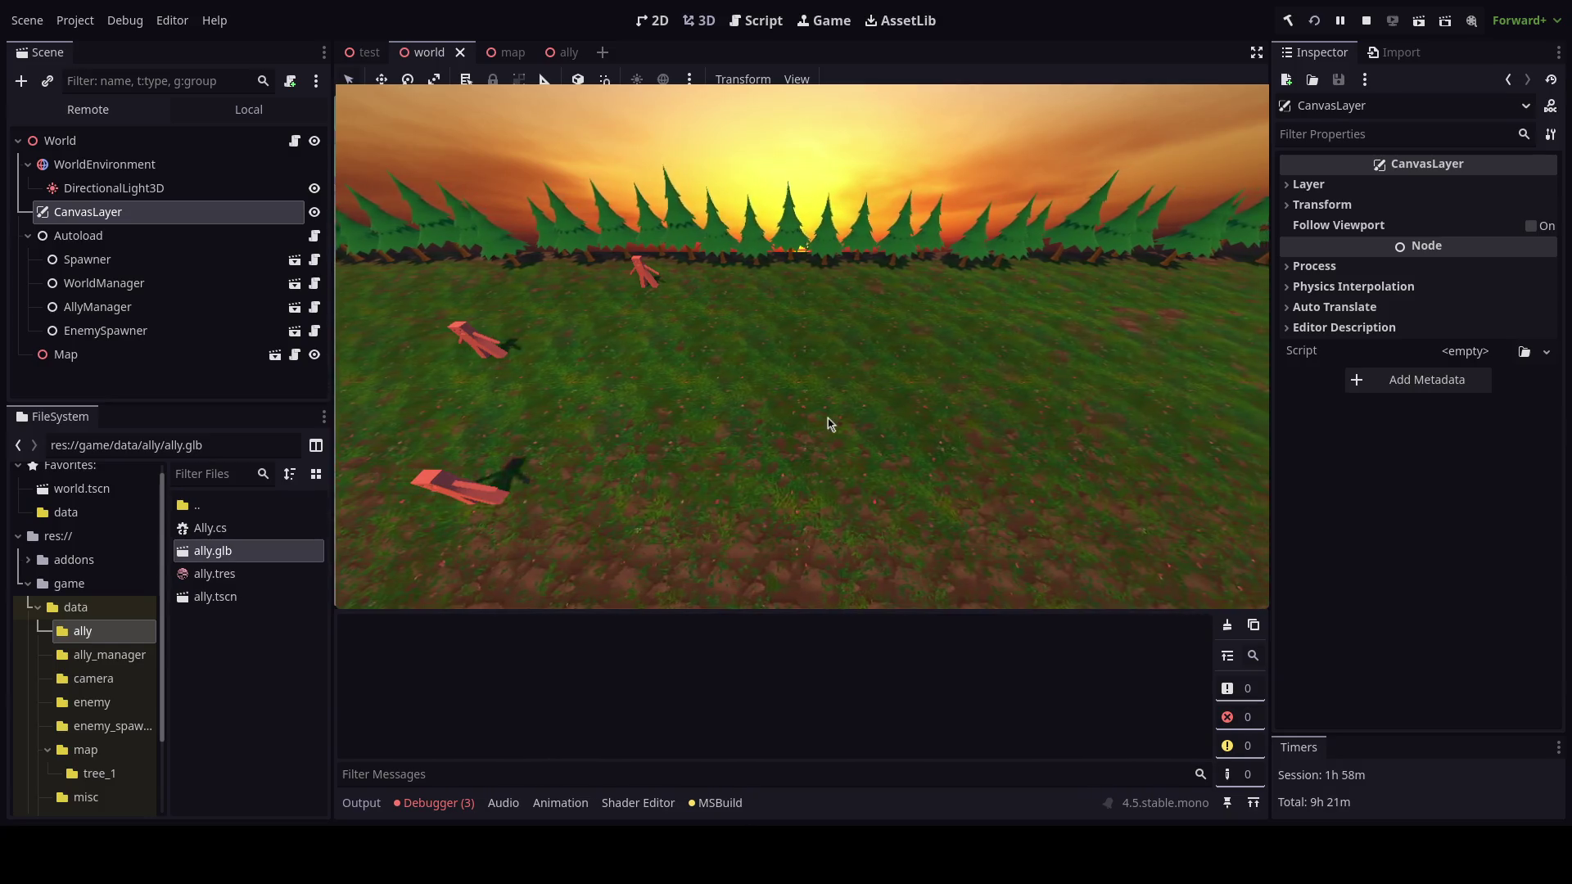
pyautogui.press('F8')
pyautogui.moveTo(873, 672)
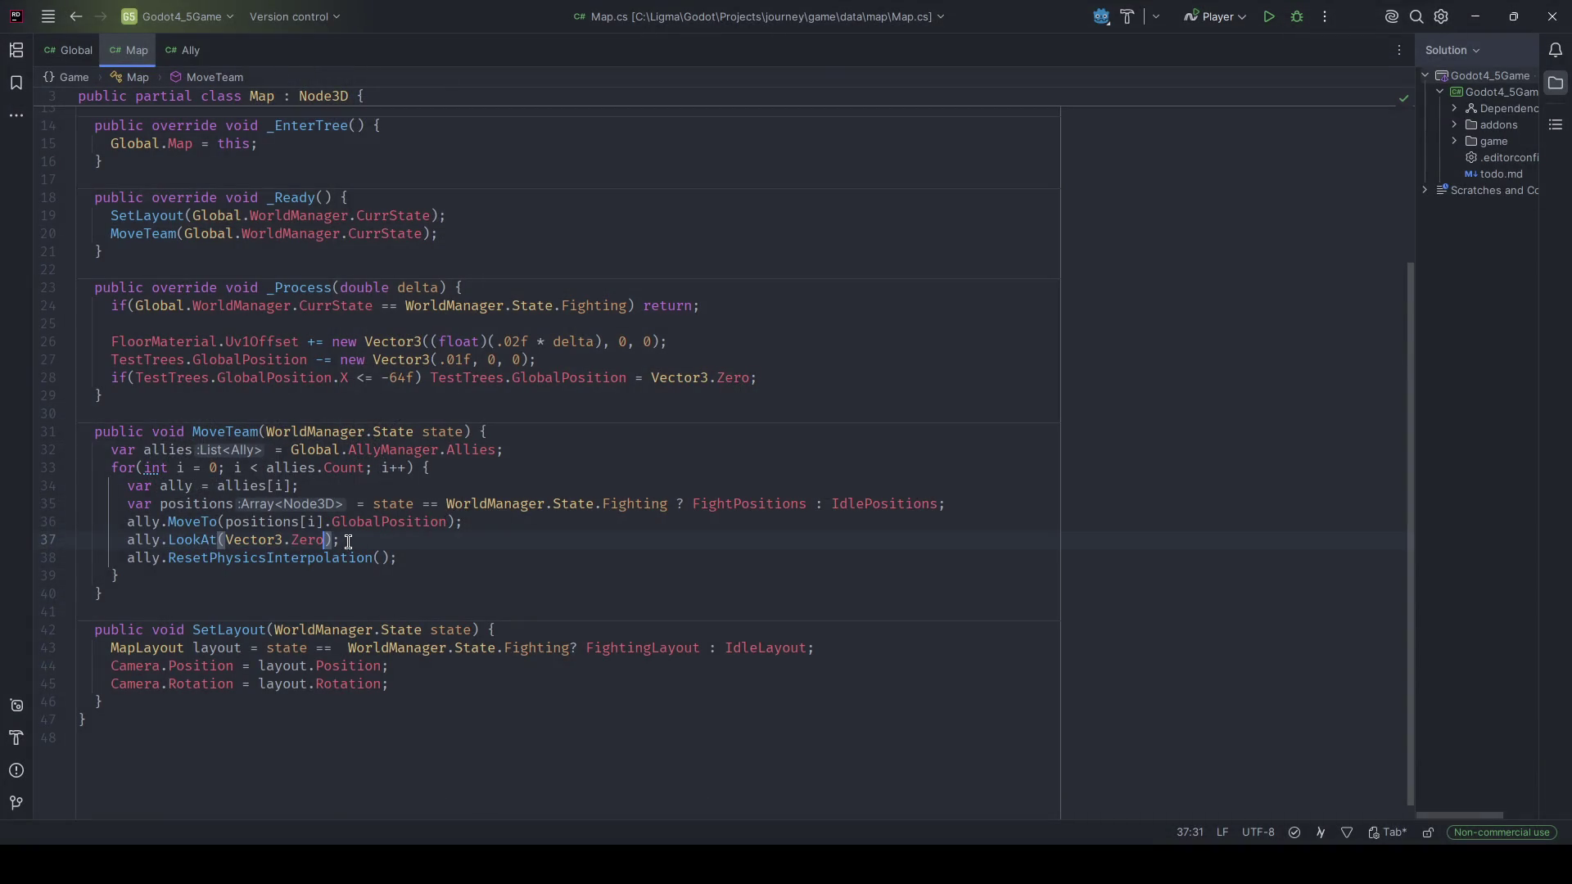
# Cut the failing LookAt line and retype it as an empty ally.LookAt() call.
pyautogui.hotkey('ctrl', 'x')
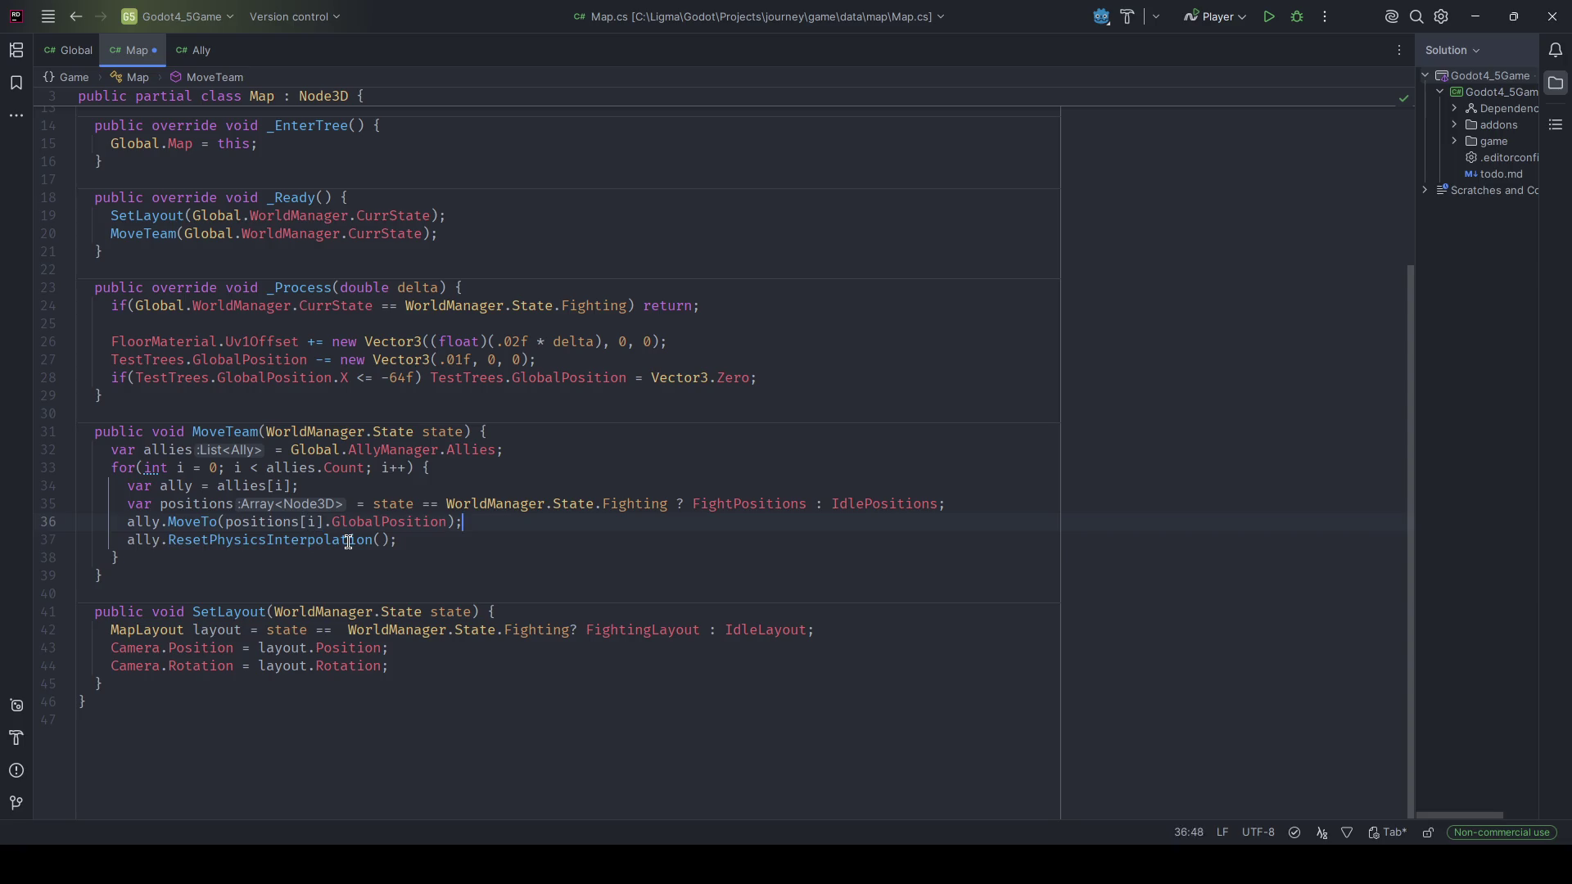
pyautogui.press('Return')
pyautogui.write('aly')
pyautogui.press('BackSpace')
pyautogui.write('ly.LookAt')
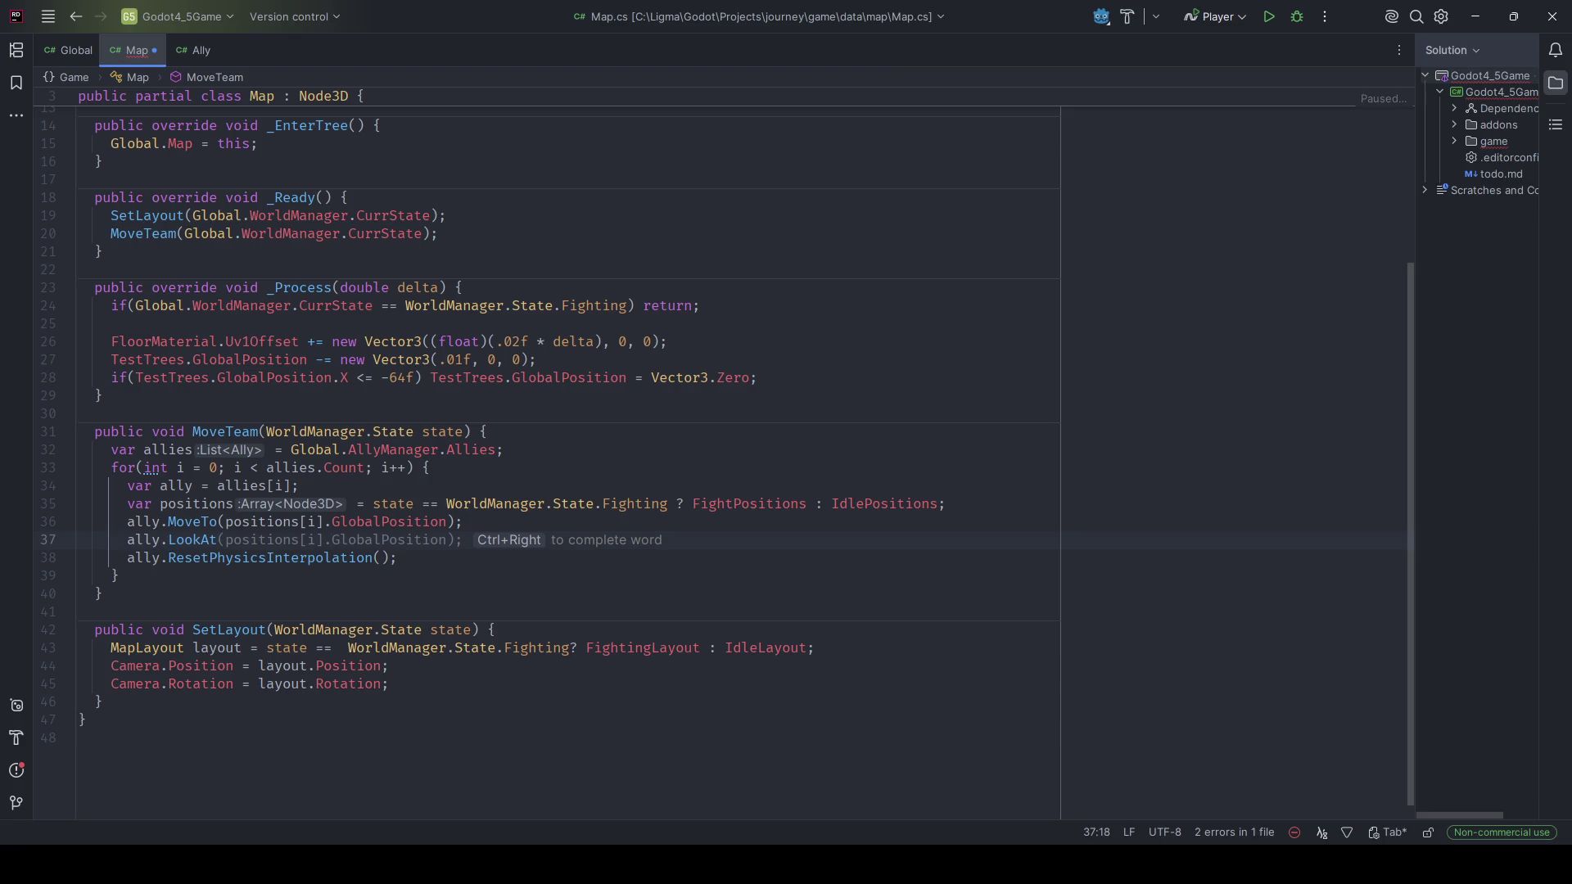
pyautogui.write('();')
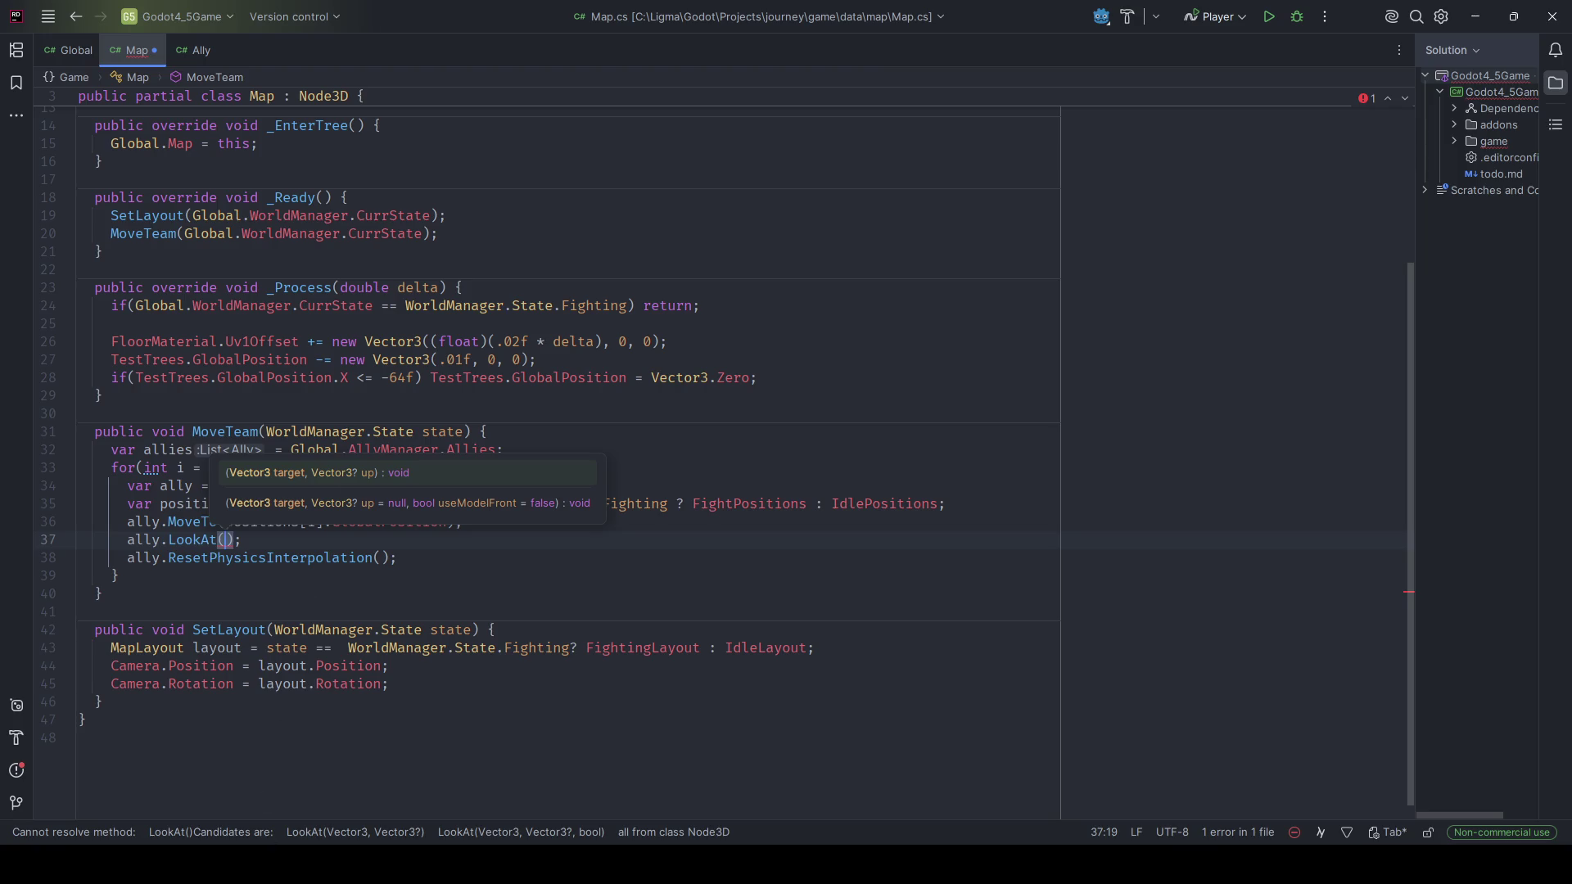
pyautogui.hotkey('alt', 'Tab')
pyautogui.press('F1')
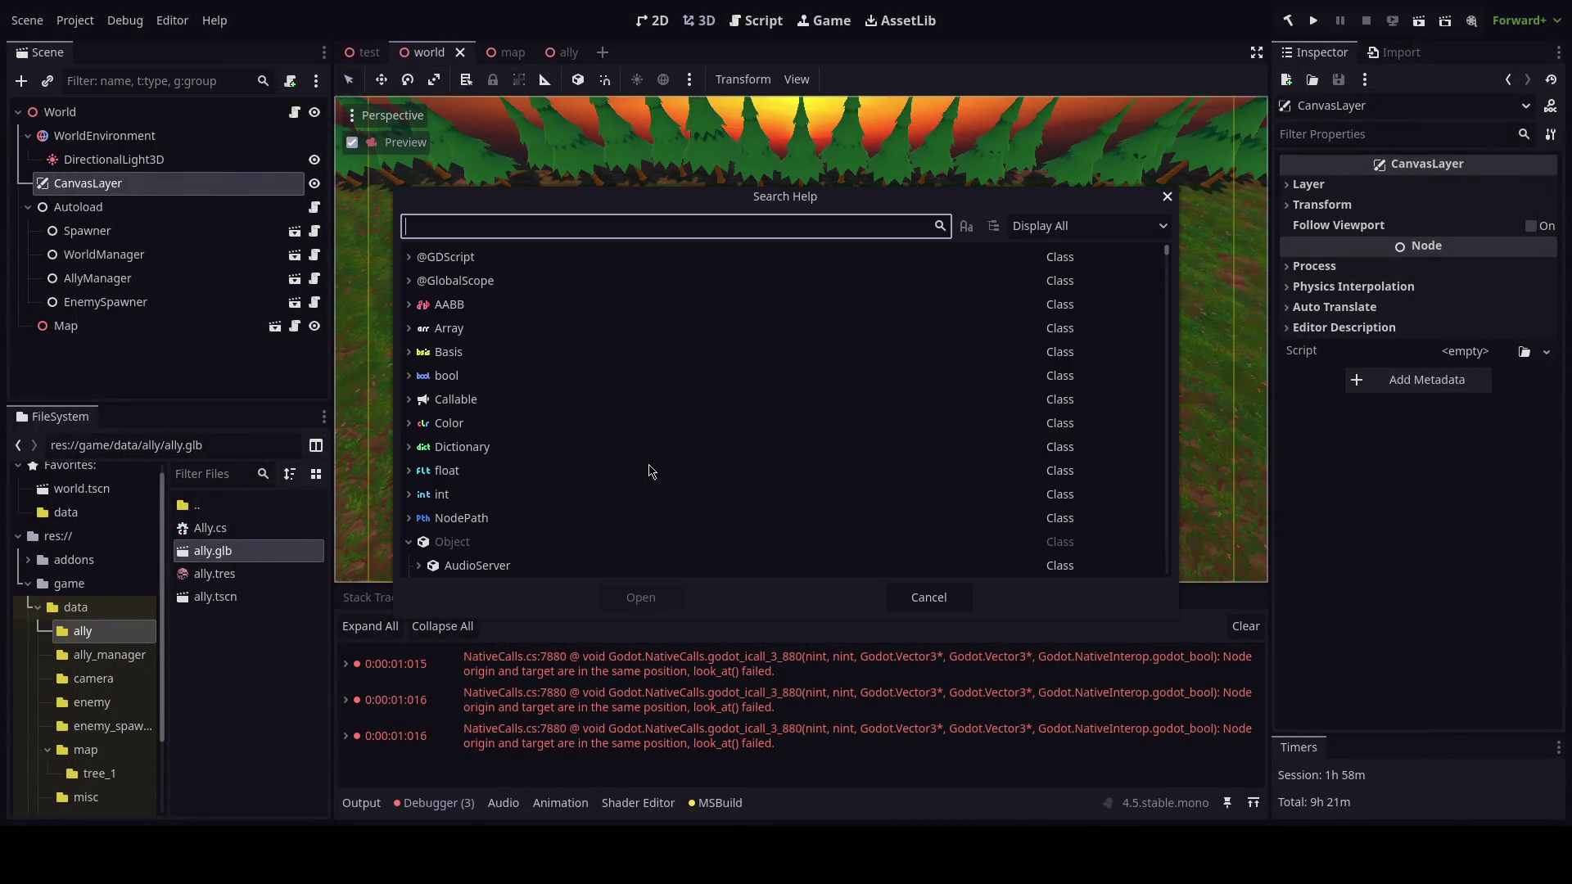
# Search the help for look_at and read the Node2D look_at entry's +X axis description.
pyautogui.write('look_at')
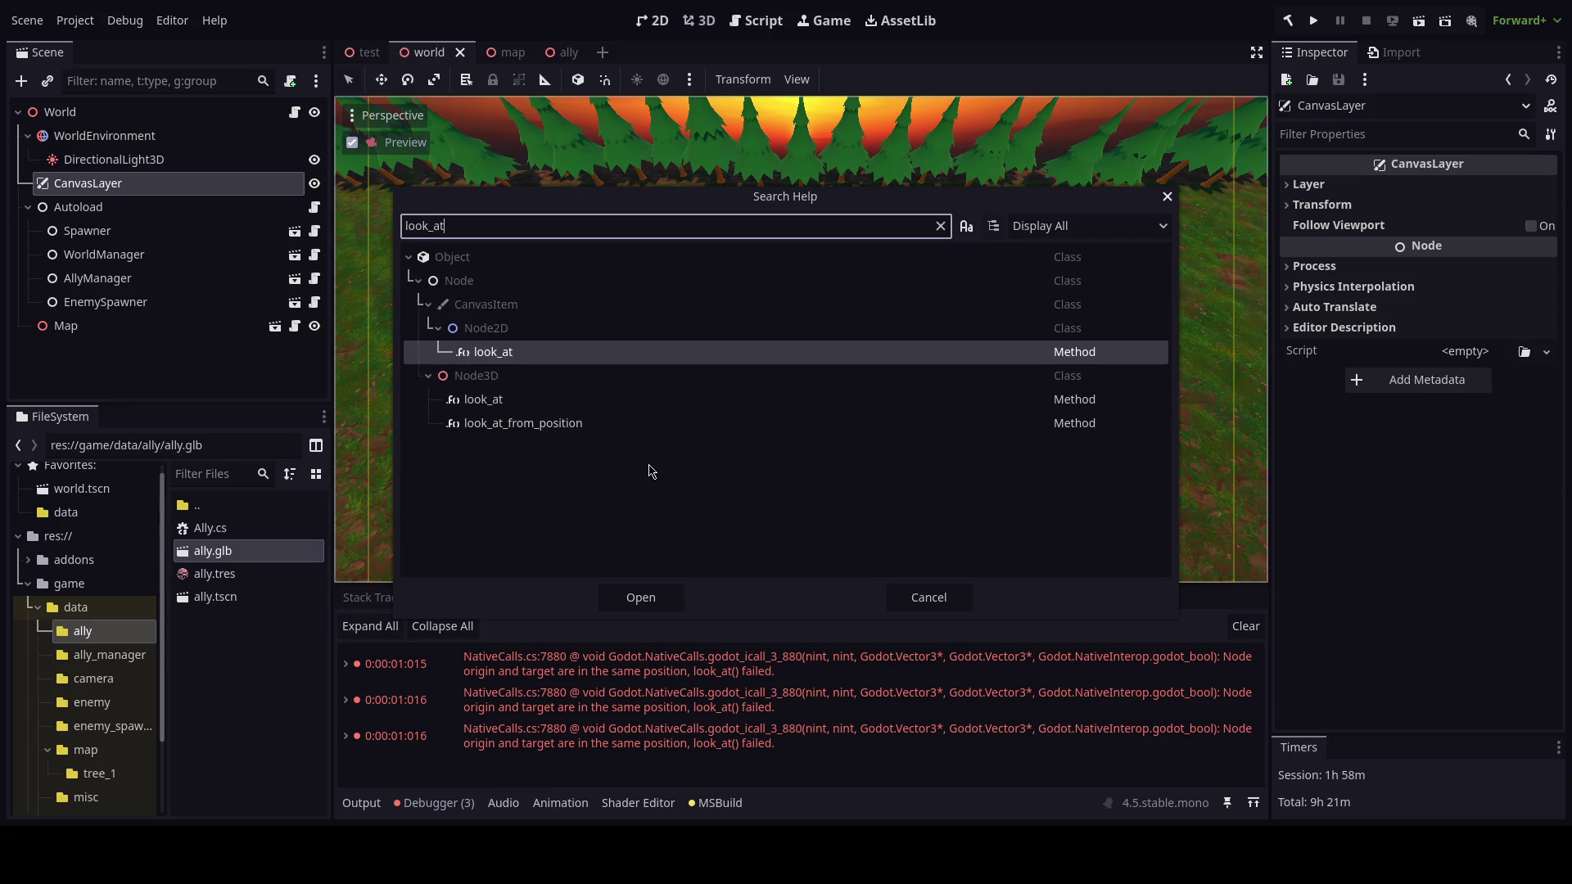
pyautogui.press('Return')
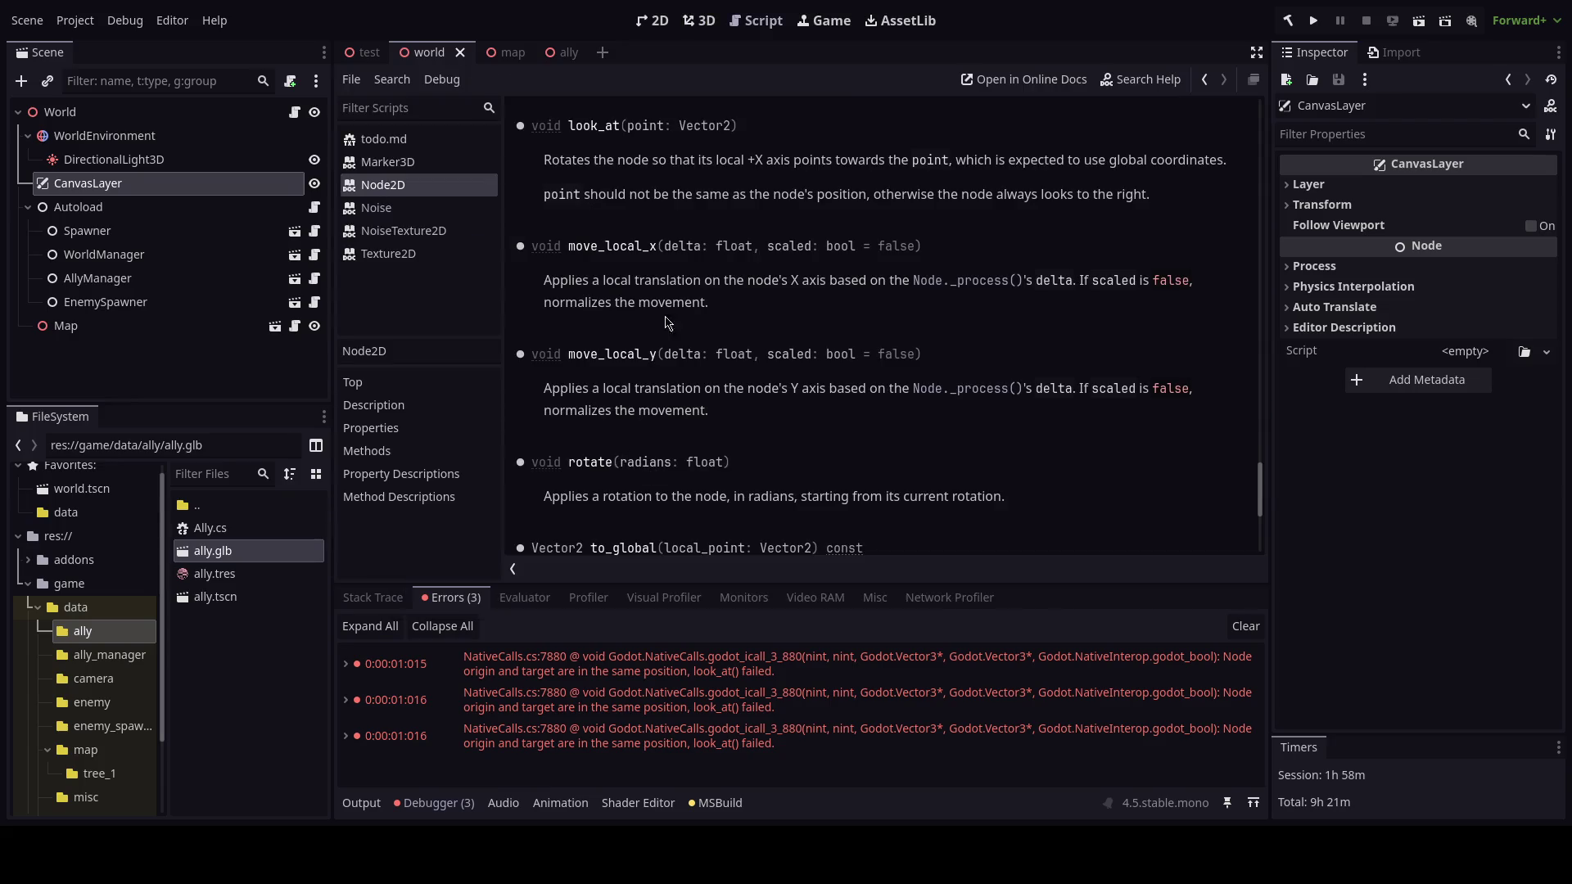
pyautogui.moveTo(720, 160); pyautogui.dragTo(757, 168)
pyautogui.click(773, 174)
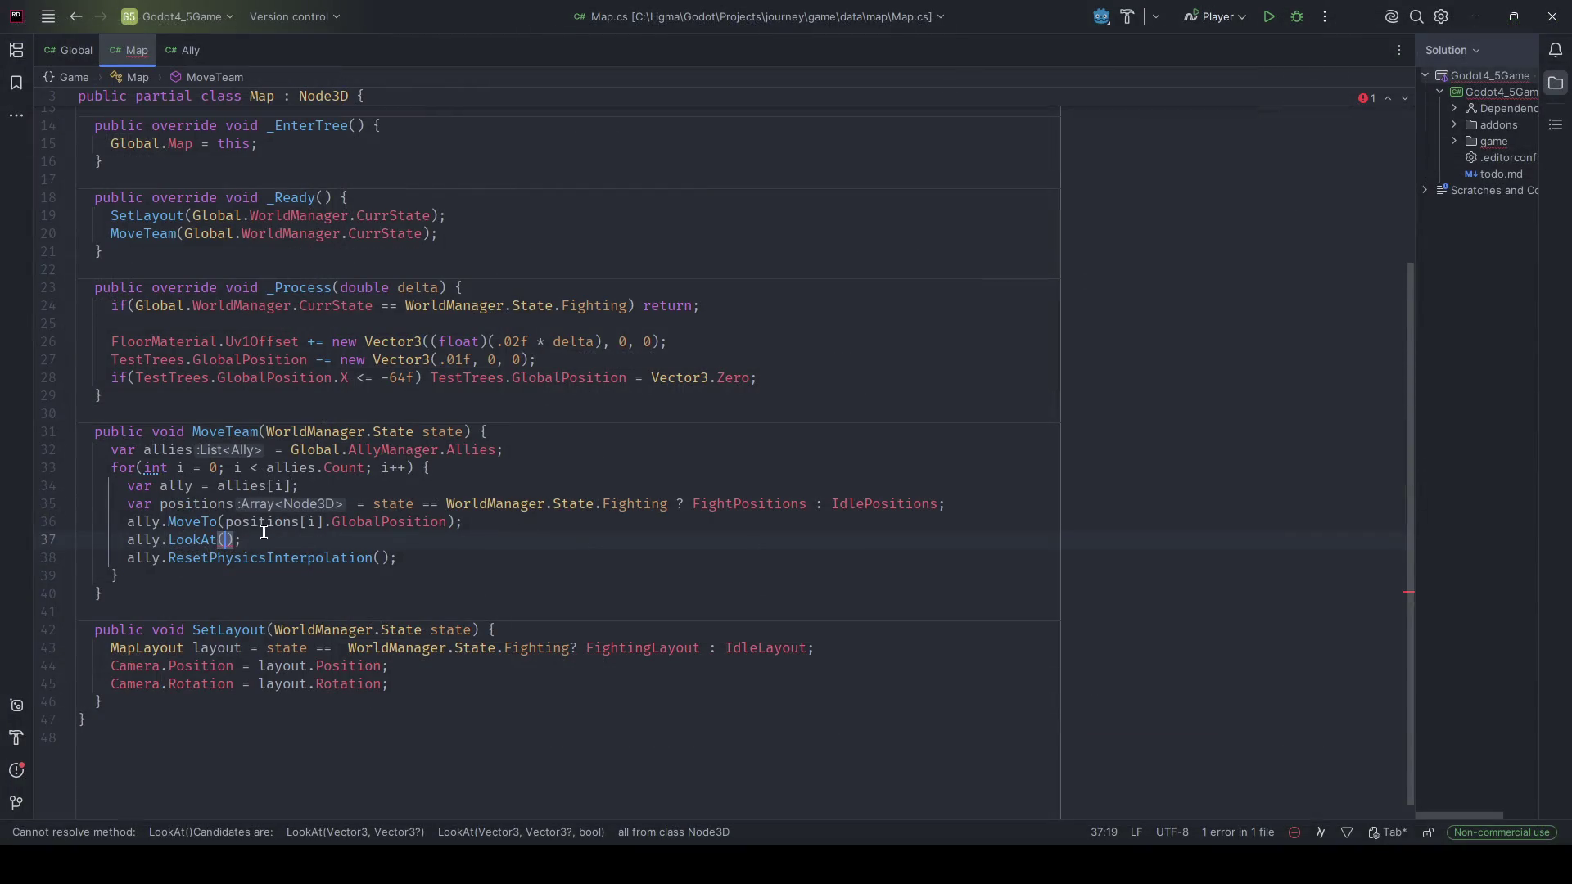
# Rewrite line 37 as if(ally.GlobalPosition != Vector3.Zero) ally.LookAt(Vector3.Zero) and test-run it.
pyautogui.hotkey('ctrl', 'w')
pyautogui.hotkey('ctrl', 'w')
pyautogui.hotkey('ctrl', 'w')
pyautogui.write('if(al')
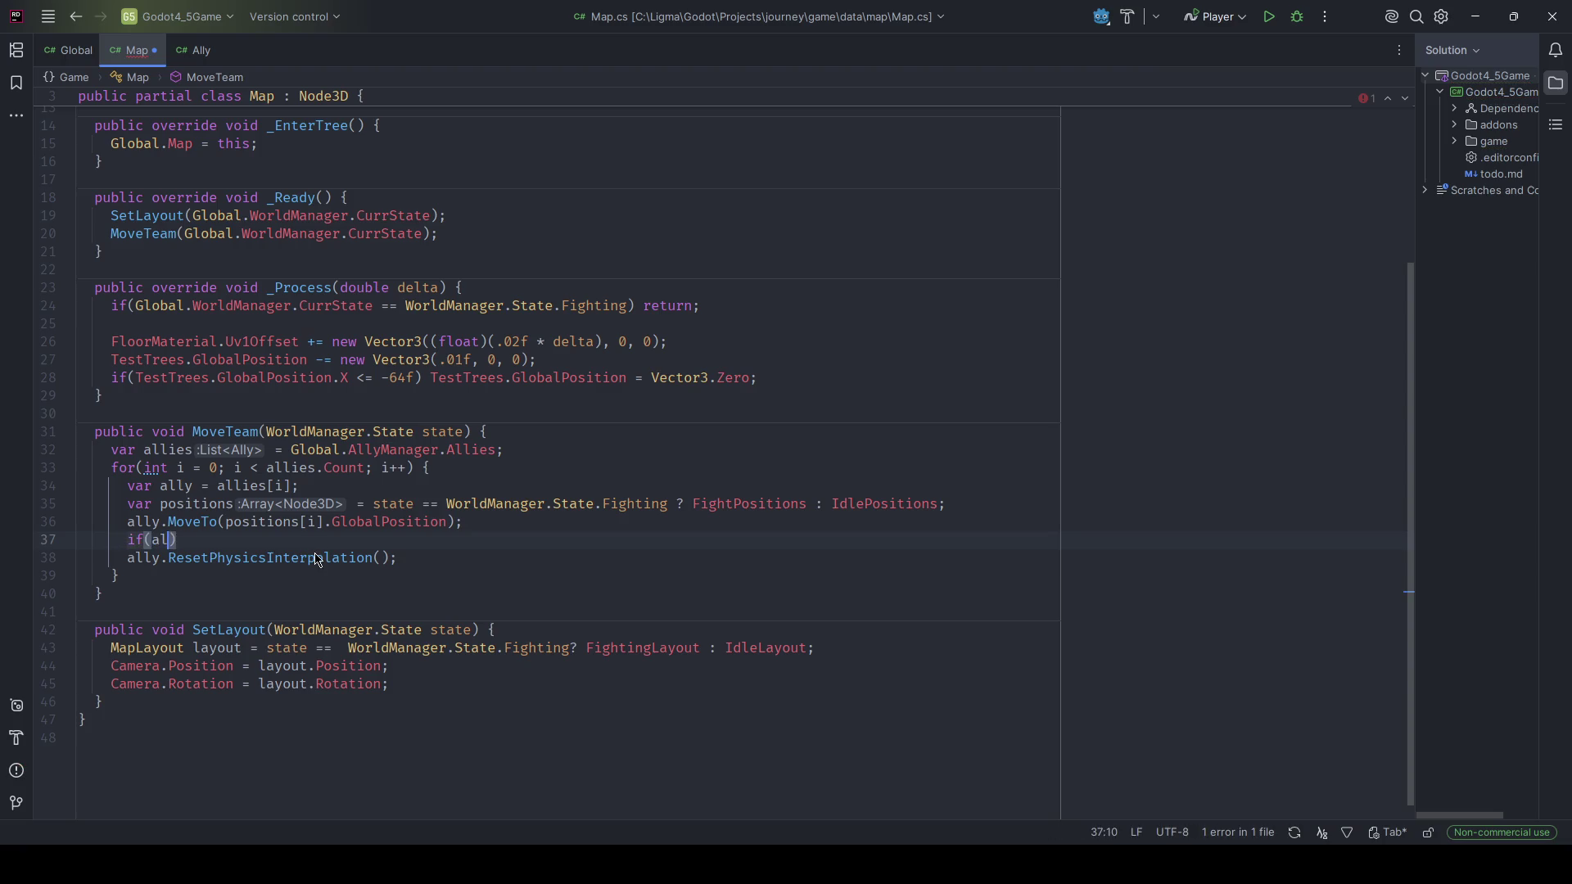
pyautogui.write('ly.GlobalPosition ')
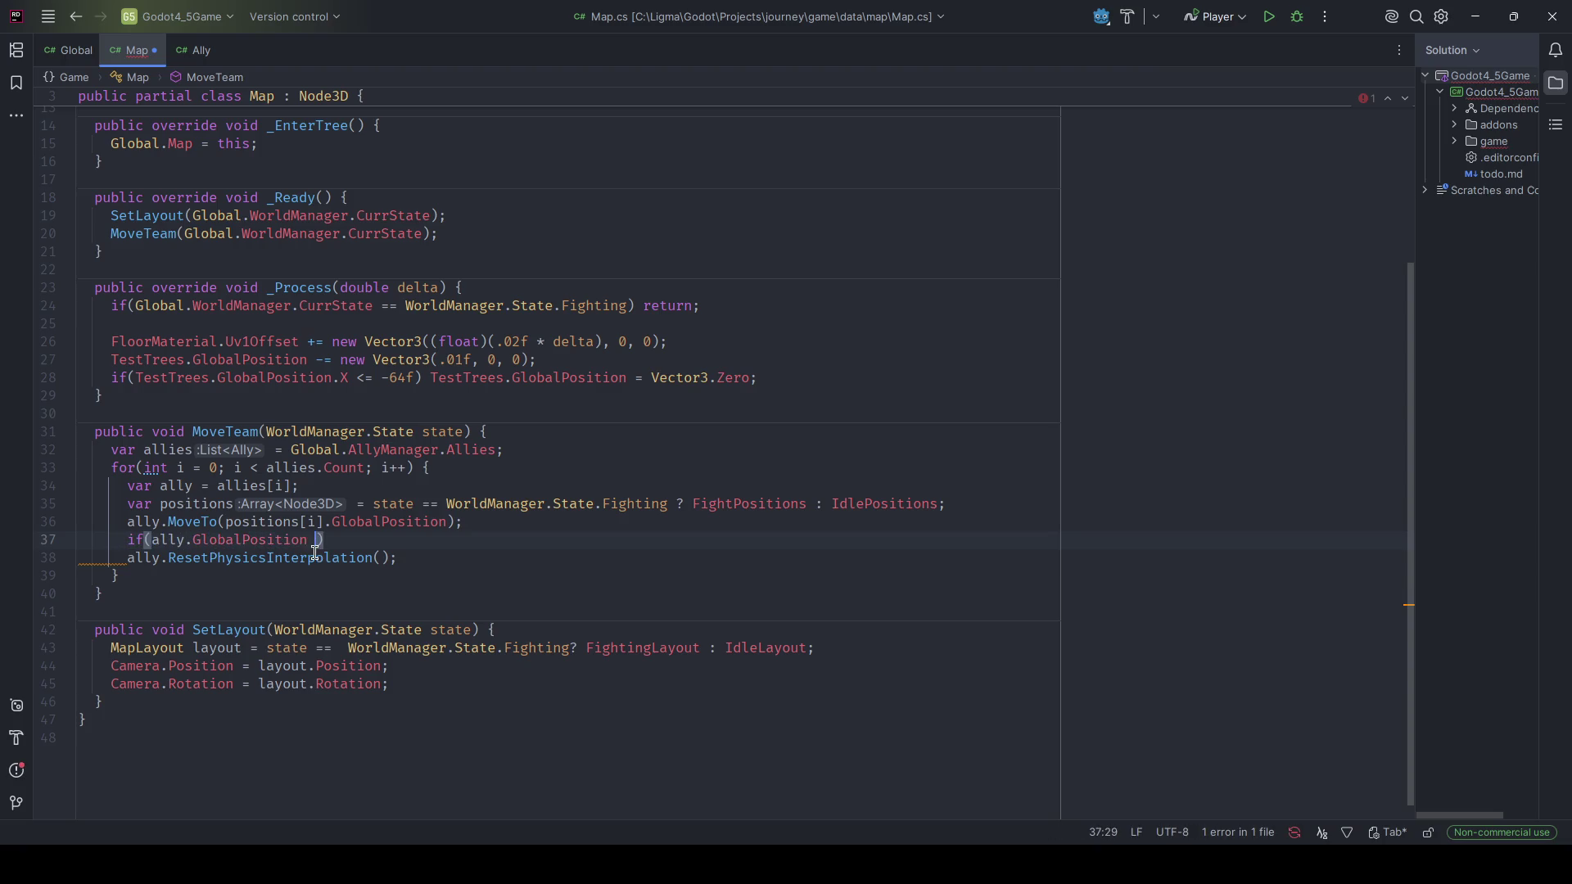
pyautogui.write('!= Vector3.')
pyautogui.write('Zero ally.LookAt();')
pyautogui.hotkey('ctrl', 's')
pyautogui.hotkey('alt', 'Tab')
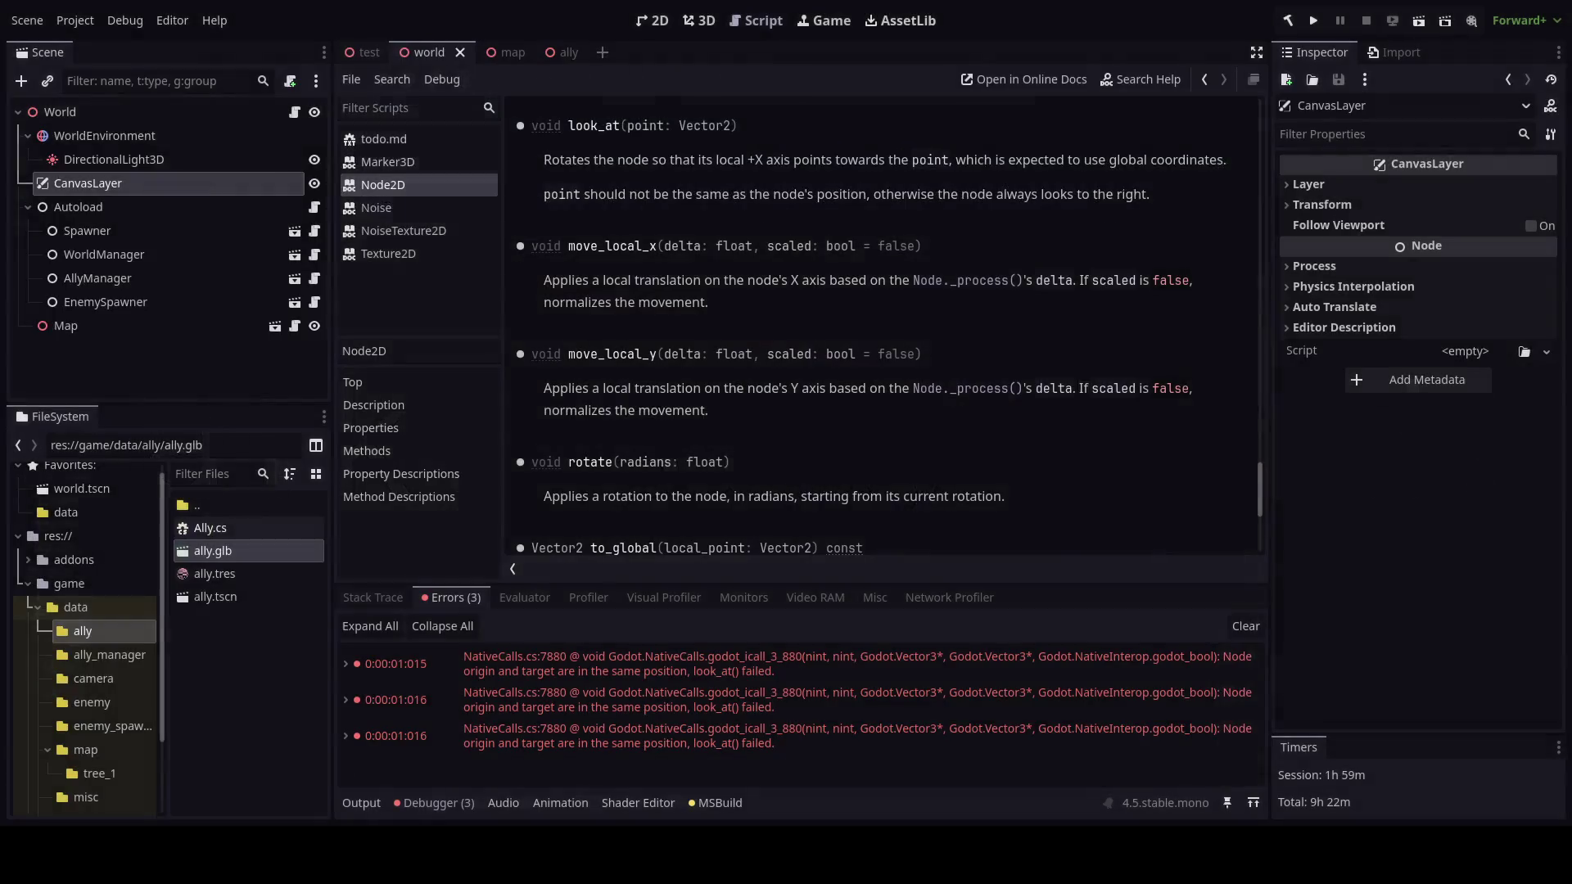
pyautogui.hotkey('alt', 'Tab')
pyautogui.write('Vector3.')
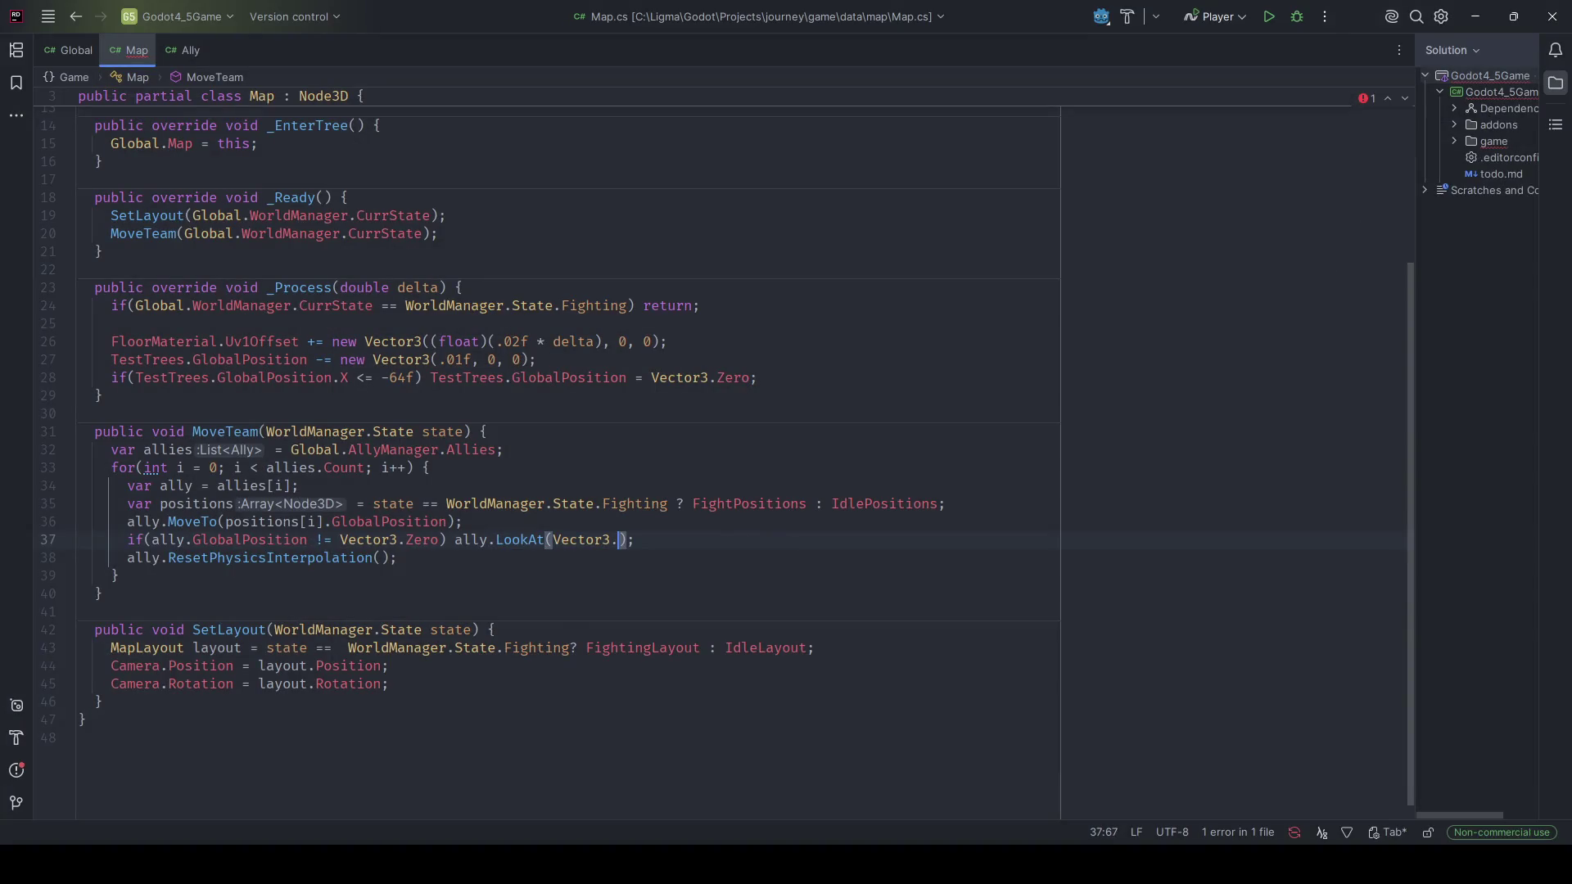
pyautogui.write('Zero')
pyautogui.hotkey('alt', 'Tab')
pyautogui.press('F5')
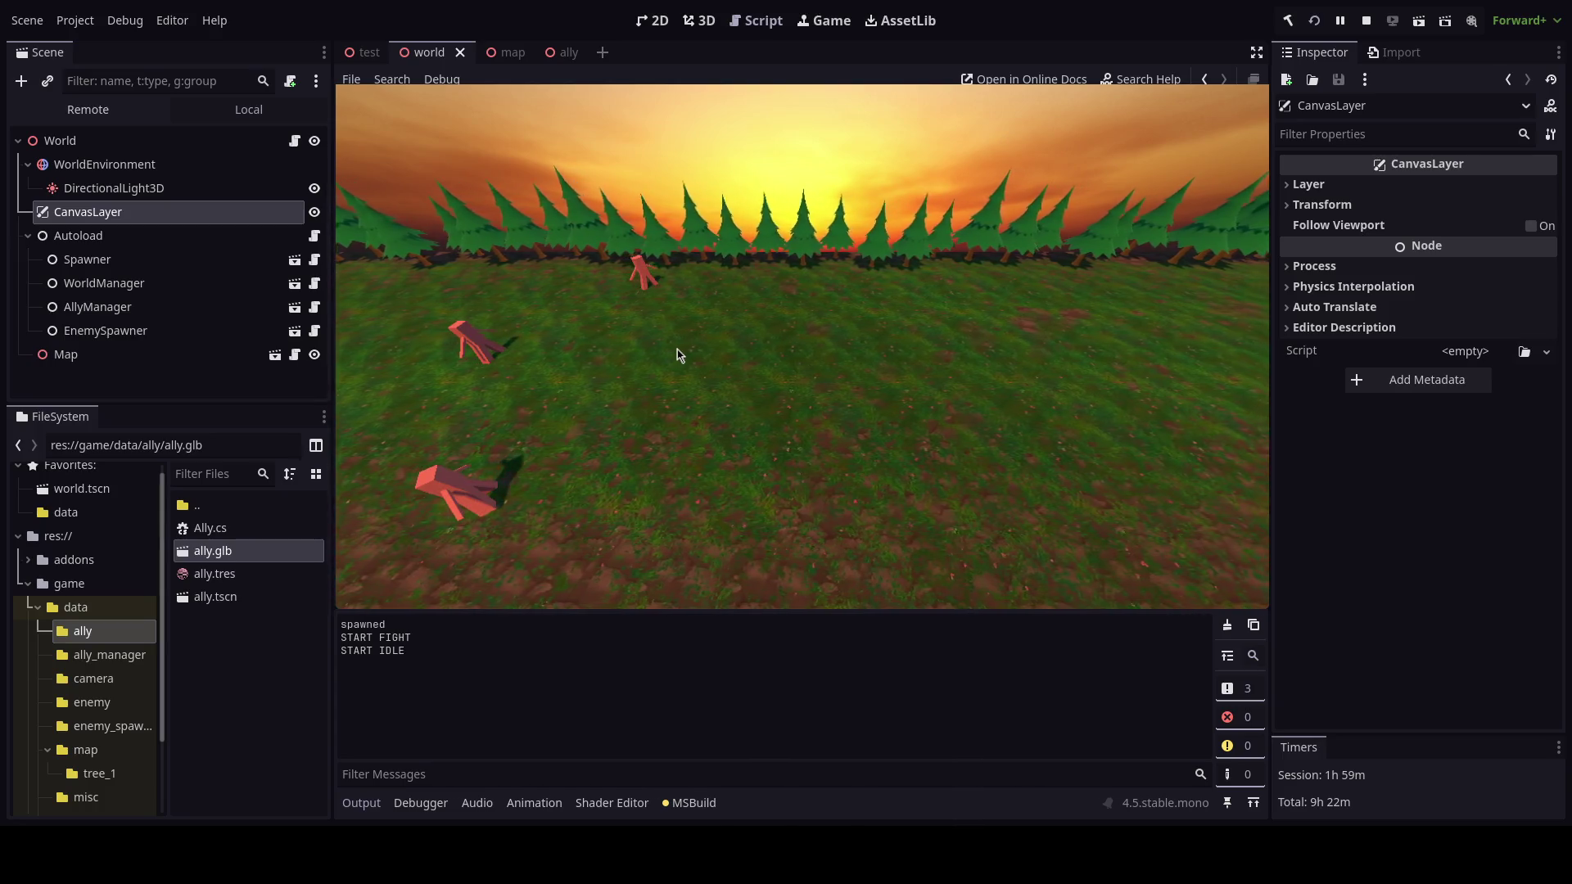
pyautogui.press('F8')
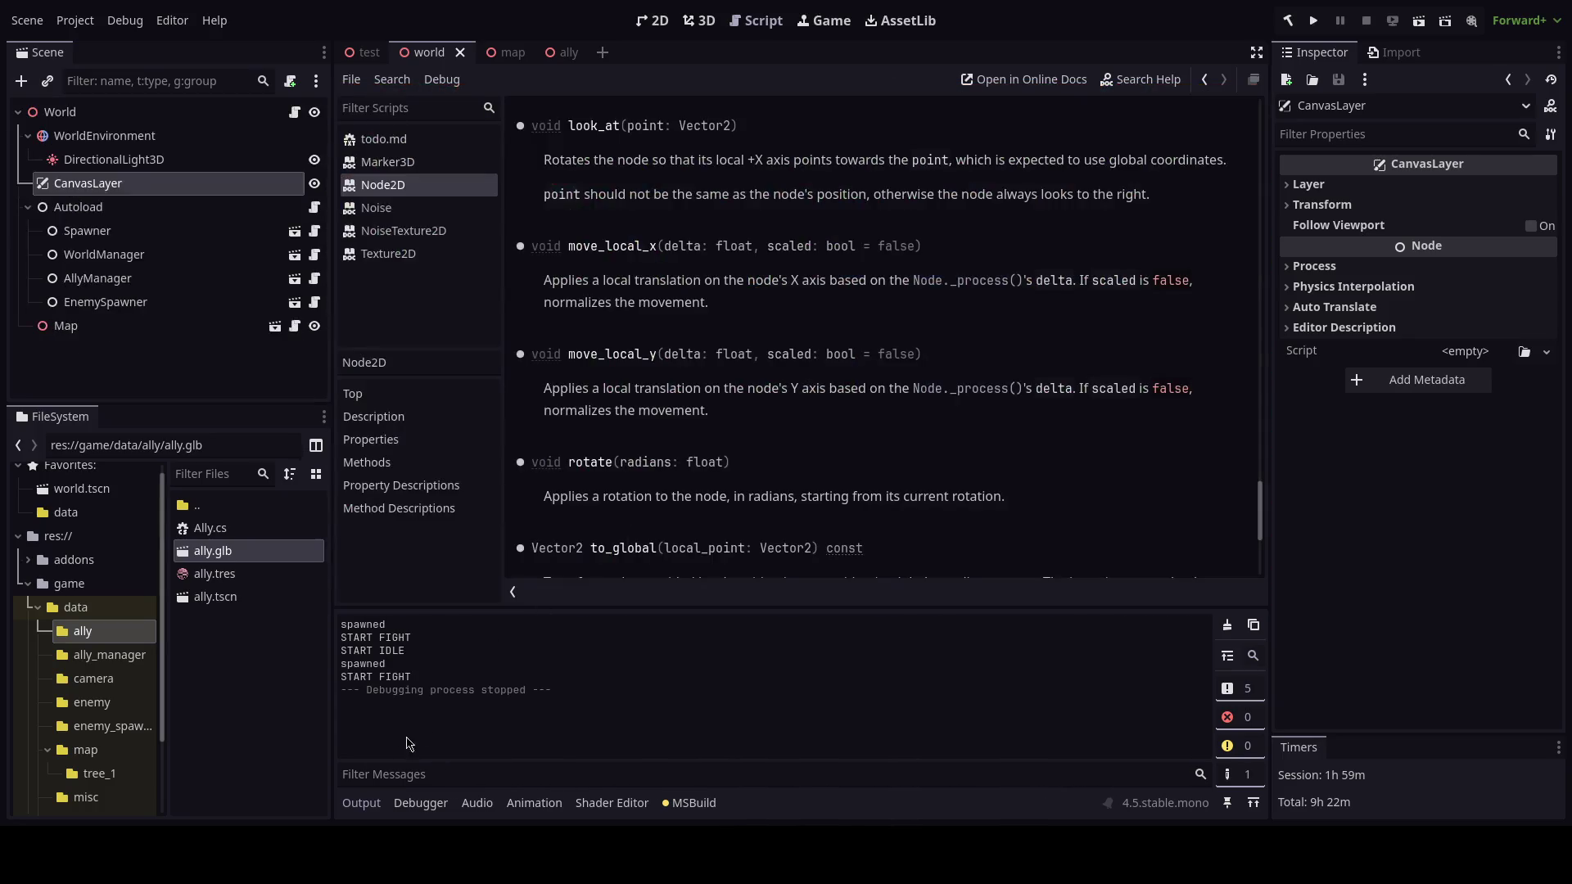
# Pass Vector3.Up and true as the remaining LookAt arguments.
pyautogui.hotkey('alt', 'Tab')
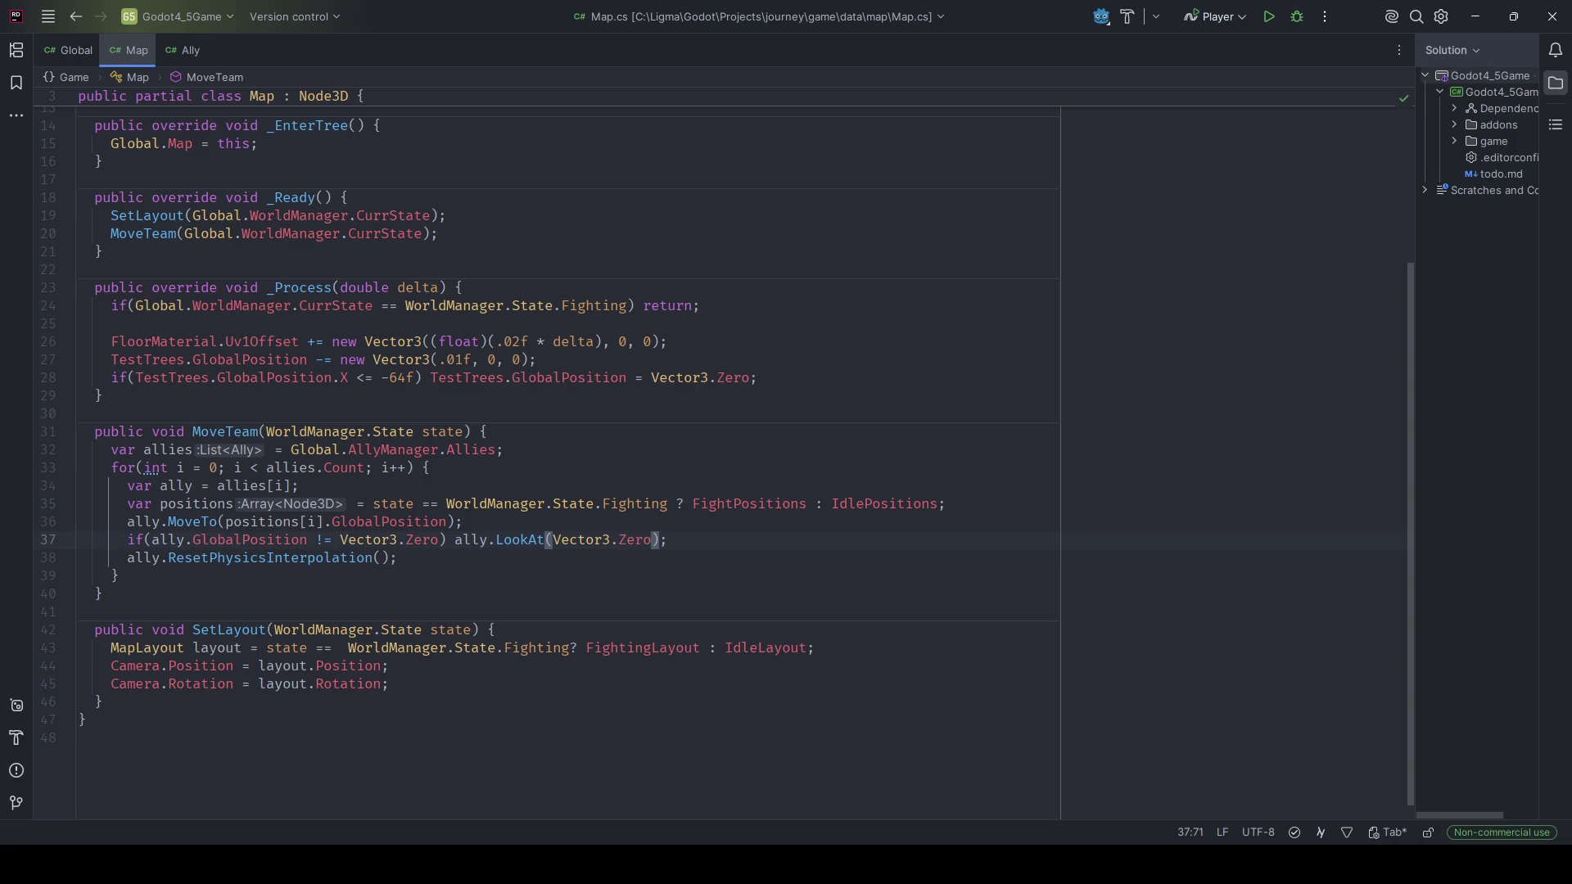
pyautogui.write(', true')
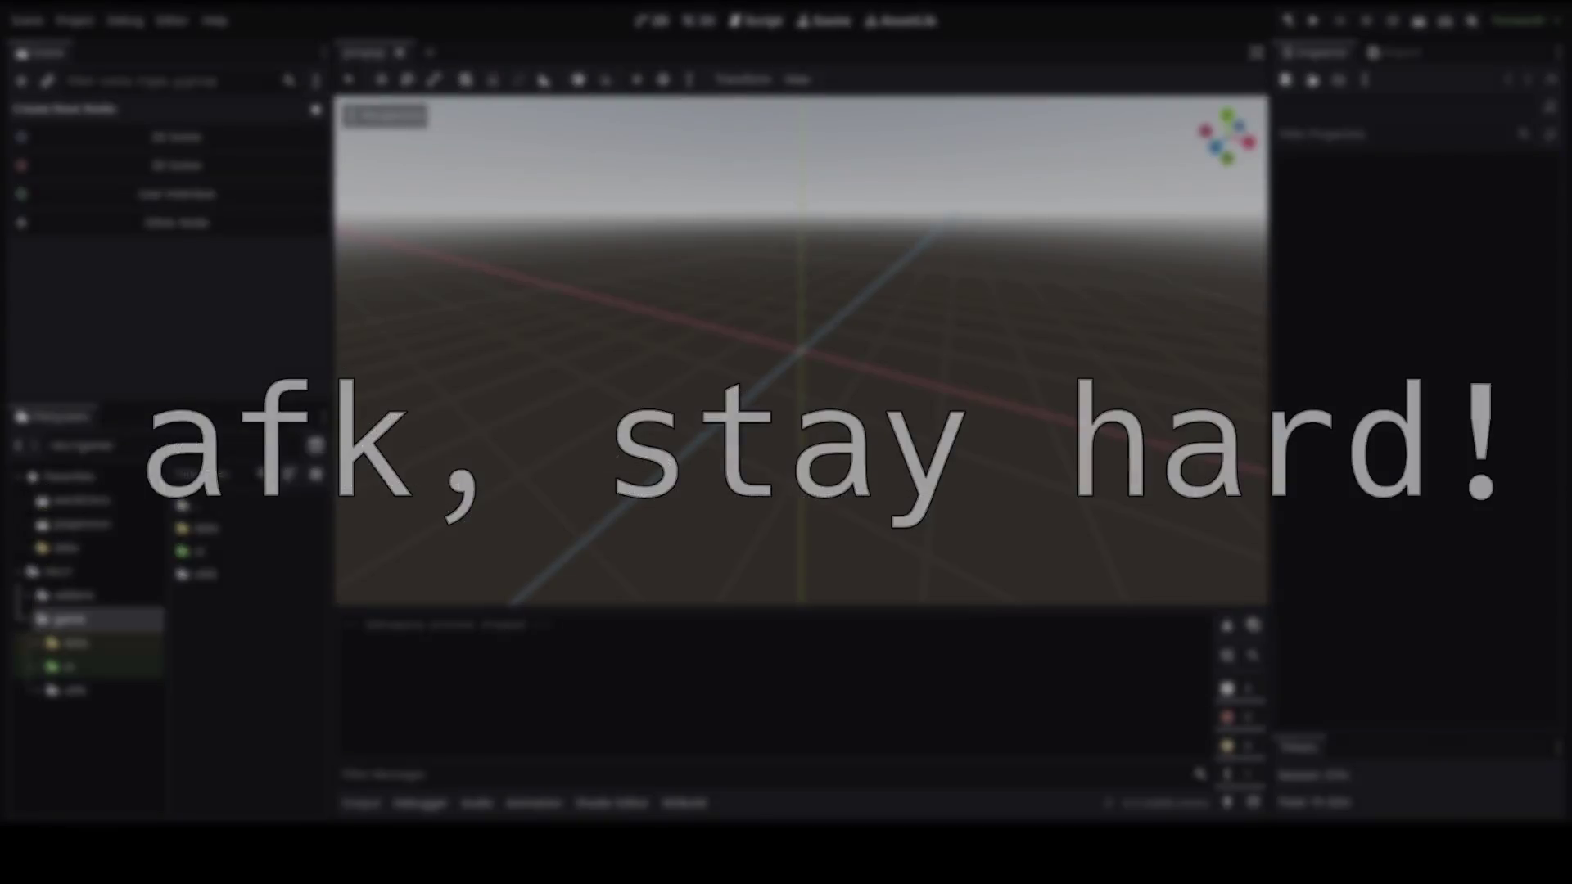
pyautogui.press('BackSpace')
pyautogui.press('BackSpace')
pyautogui.press('BackSpace')
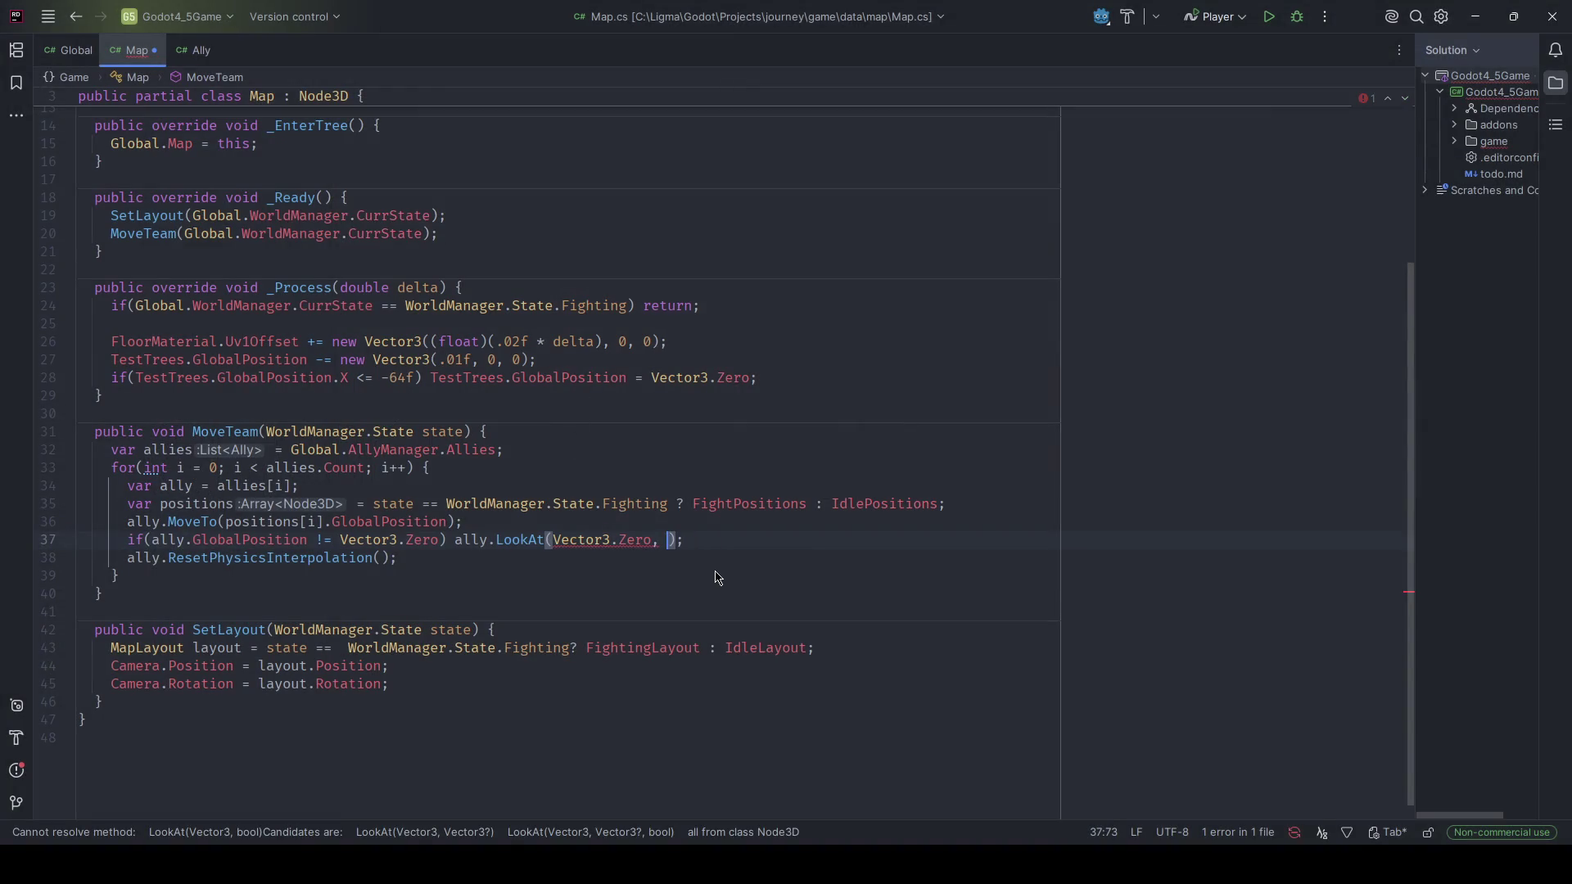
pyautogui.press('BackSpace')
pyautogui.press('BackSpace')
pyautogui.write('.')
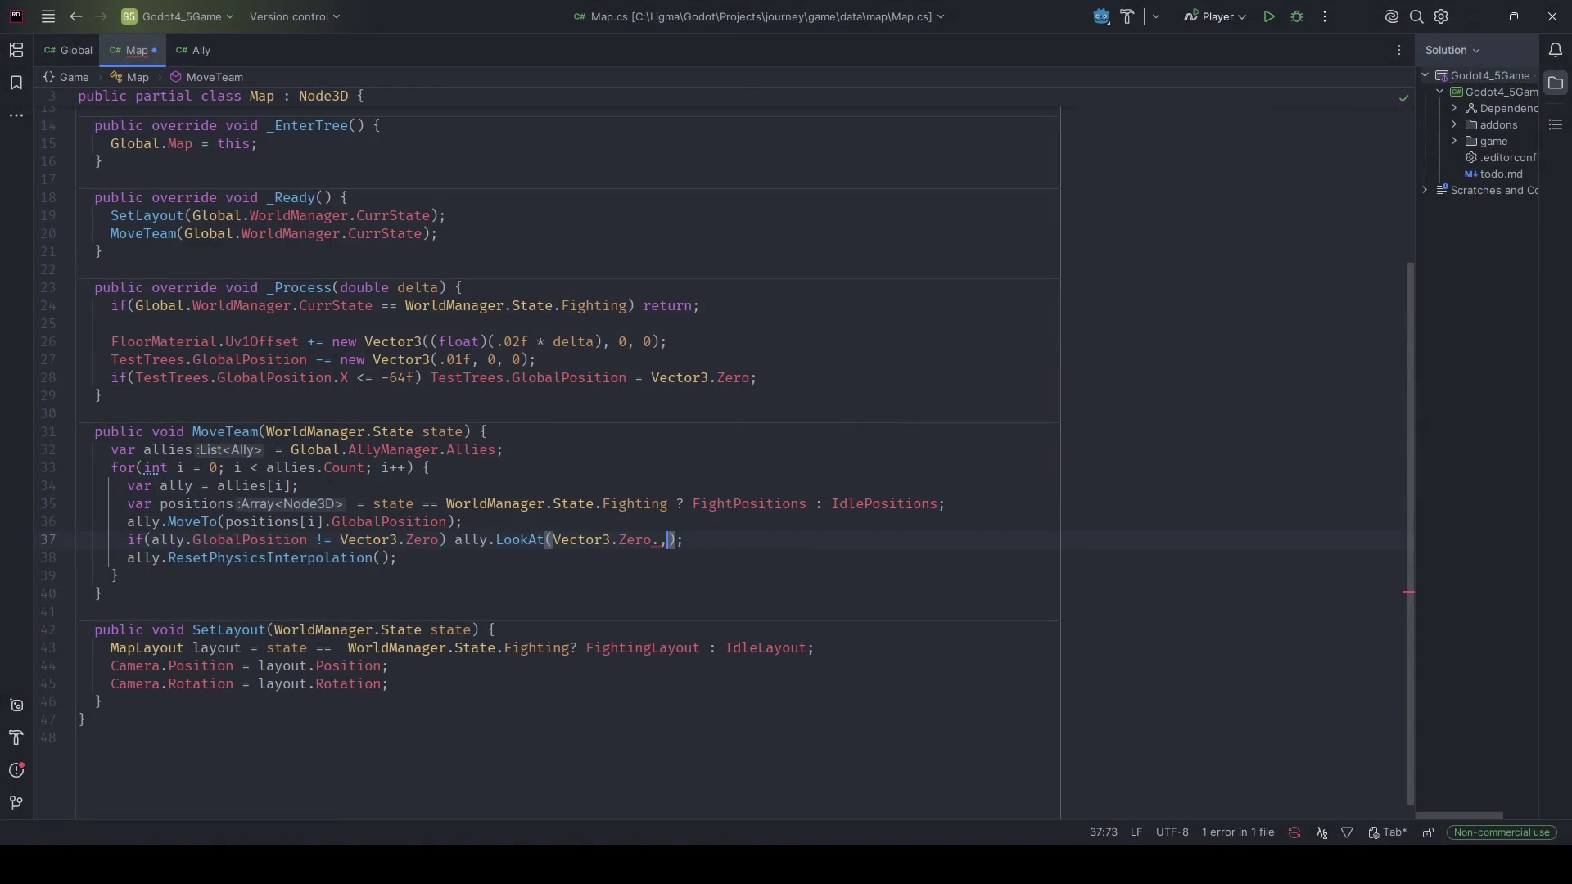
pyautogui.press('BackSpace')
pyautogui.write(', Vector')
pyautogui.press('Tab')
pyautogui.write(', true')
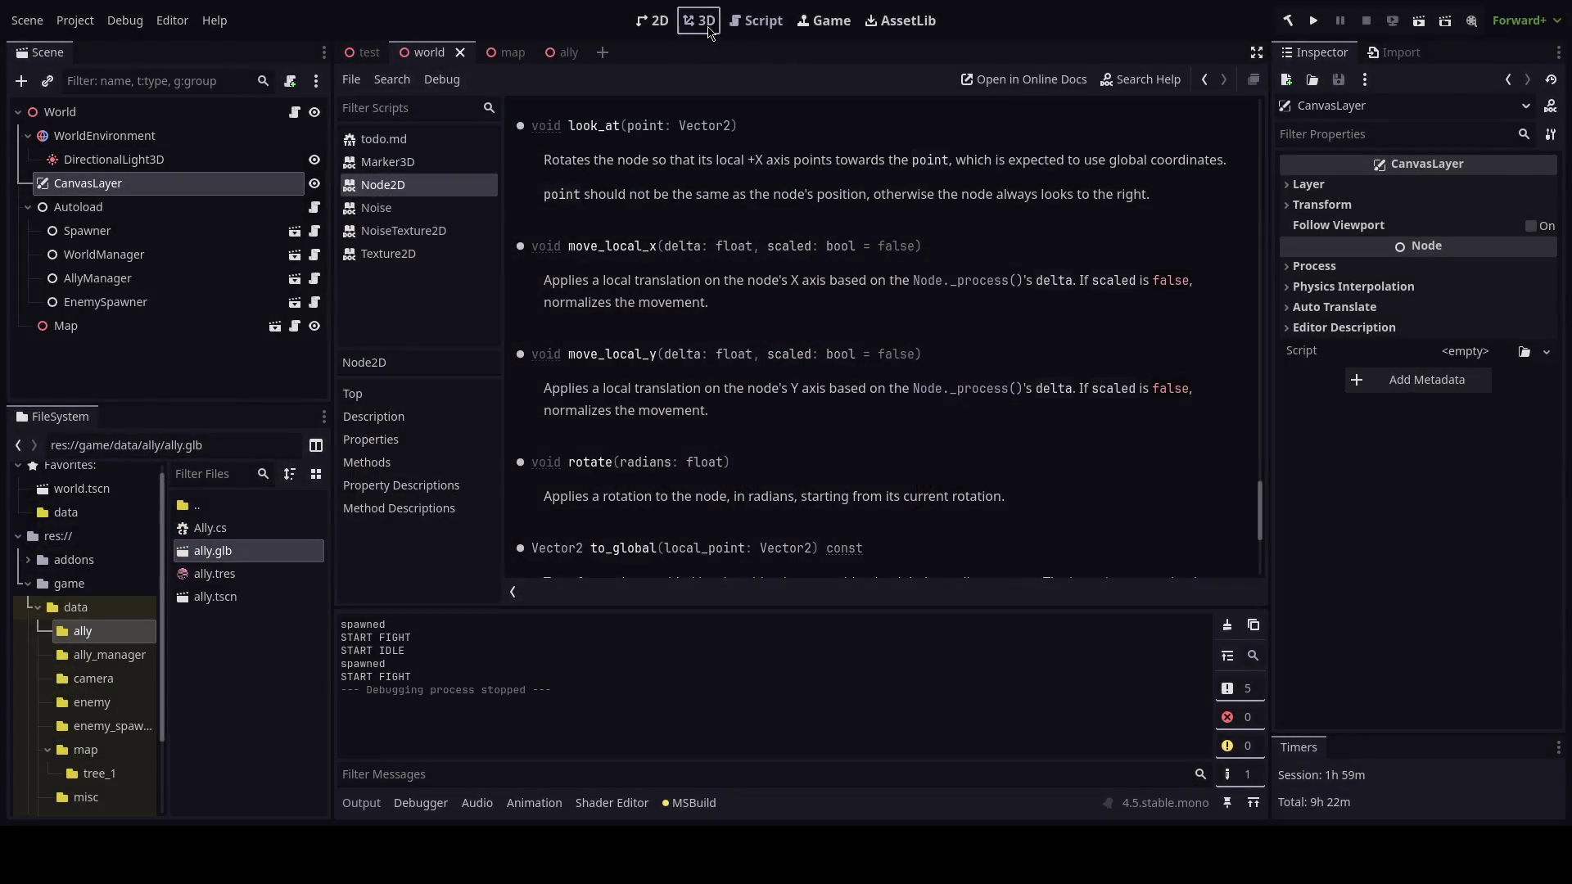
# Switch to the 3D view, run the project with the new LookAt code, then stop it.
pyautogui.click(695, 20)
pyautogui.press('F5')
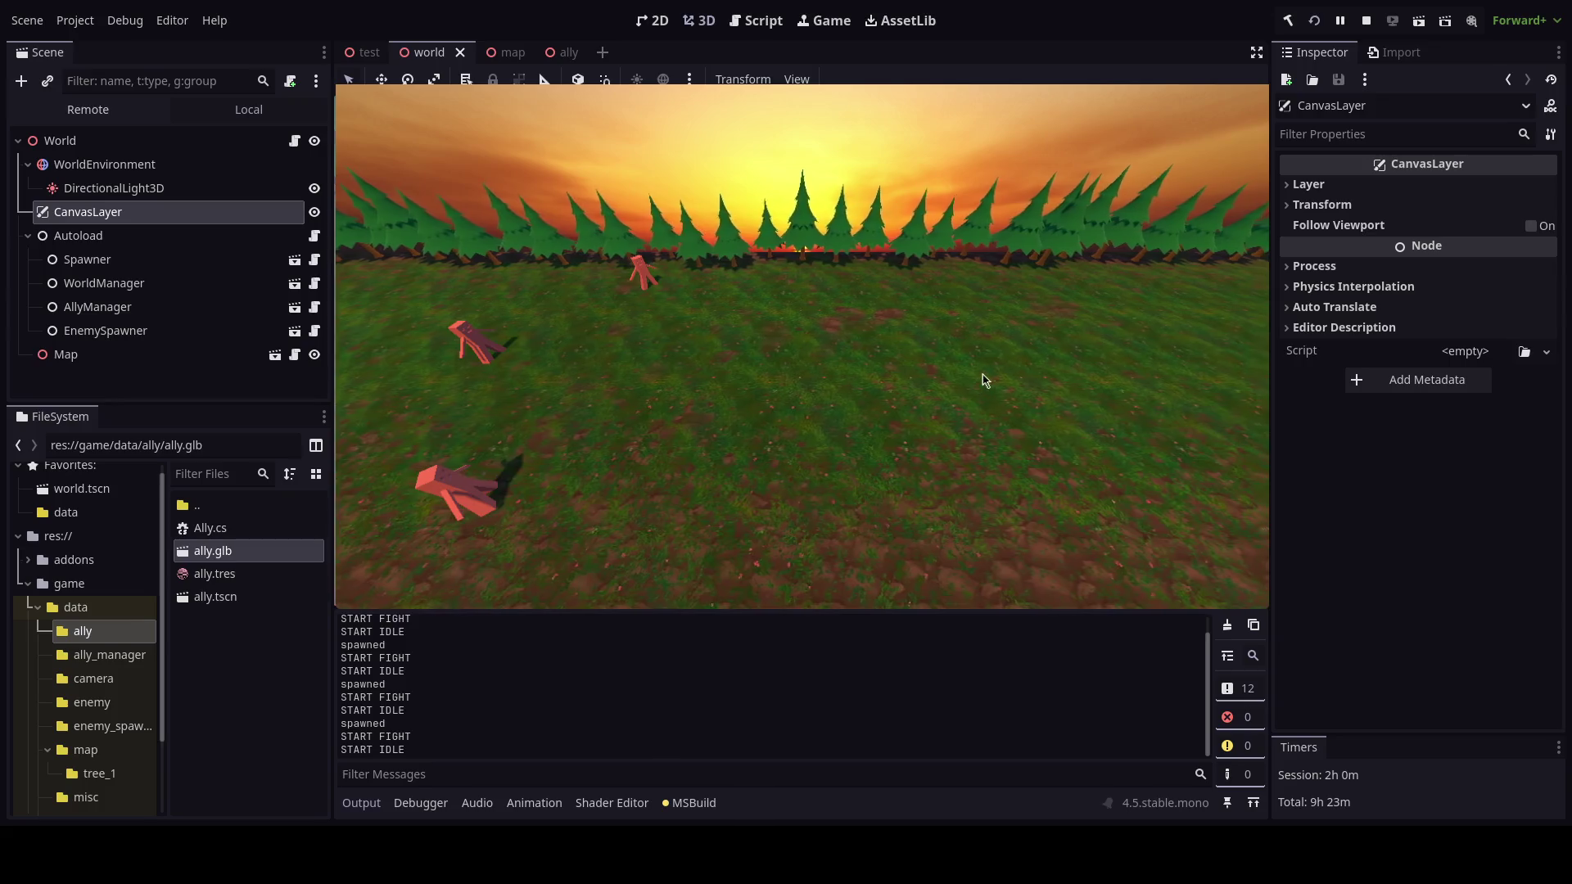
pyautogui.click(1366, 20)
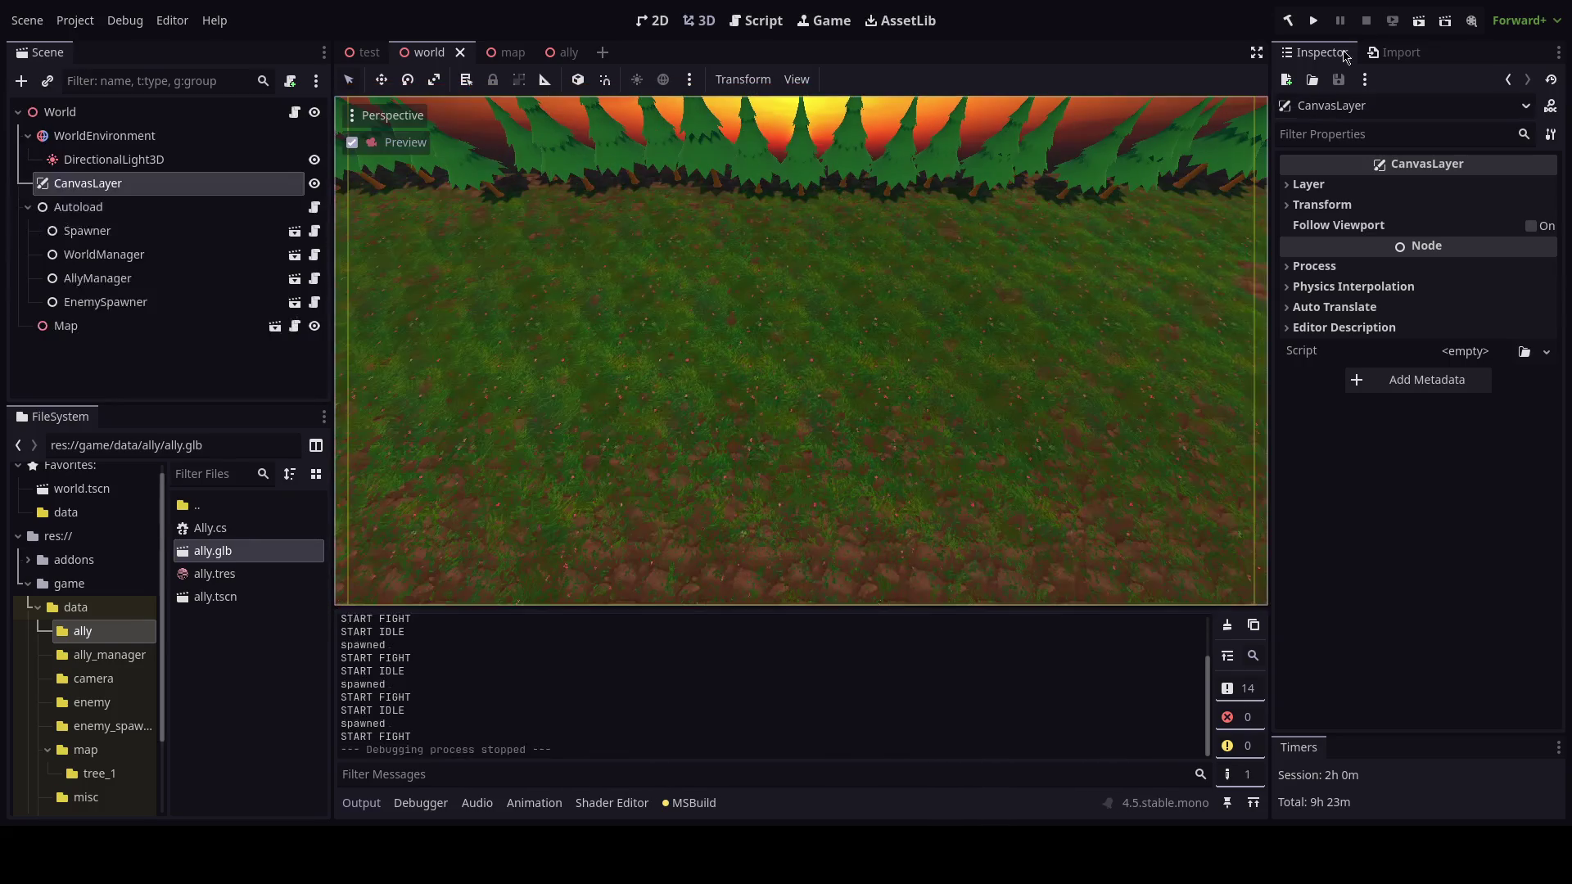
# Set the ally.tres albedo colour to a pasted teal hex value and save.
pyautogui.click(215, 574)
pyautogui.click(1384, 307)
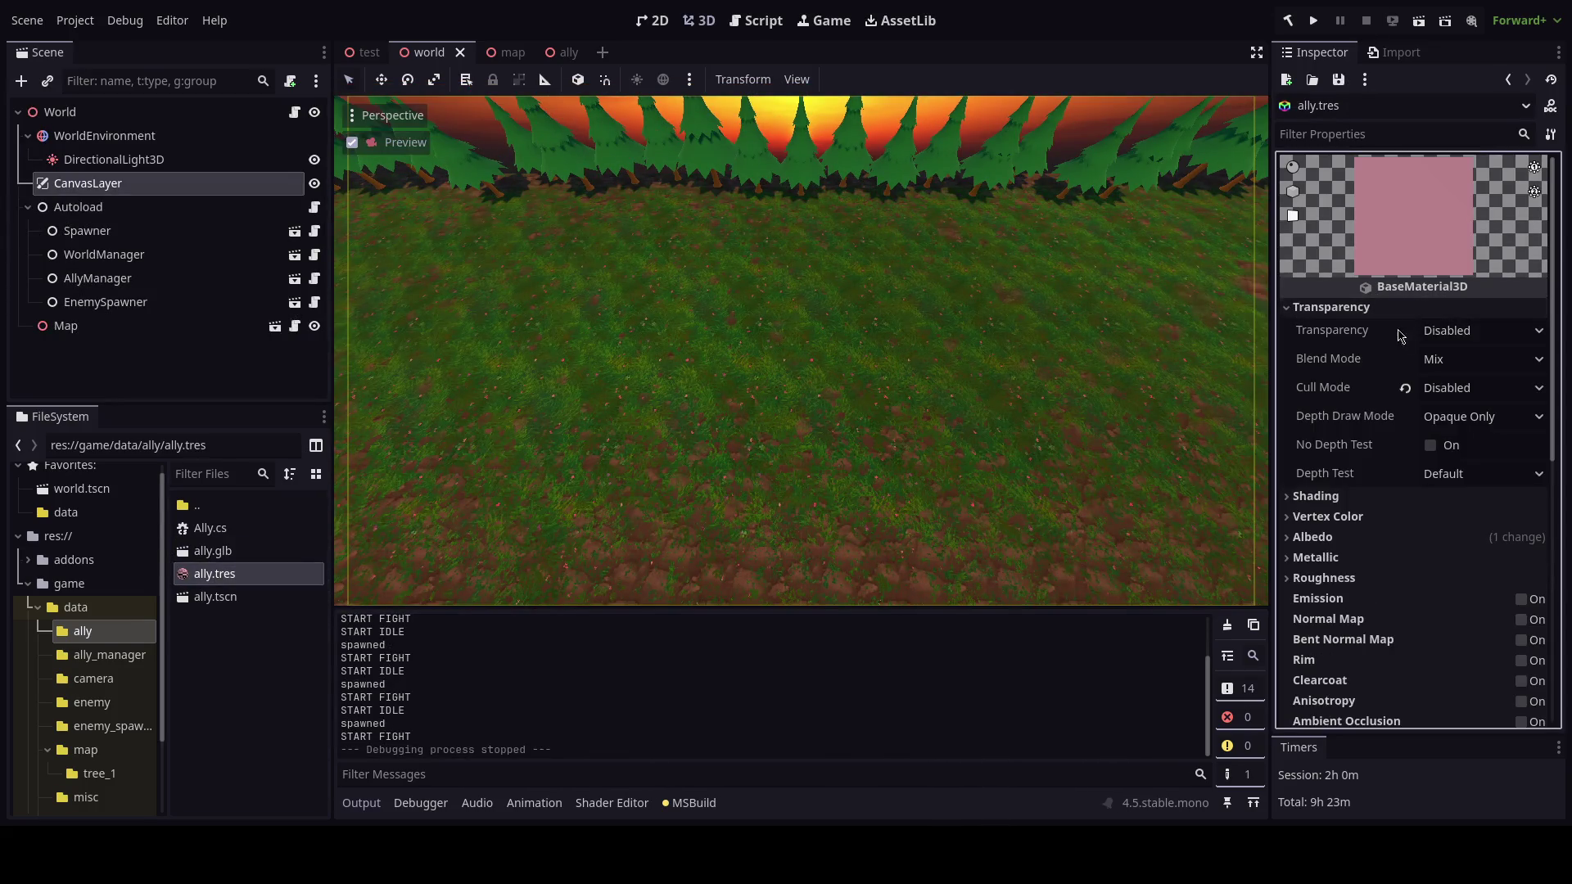
pyautogui.click(1392, 307)
pyautogui.click(1396, 368)
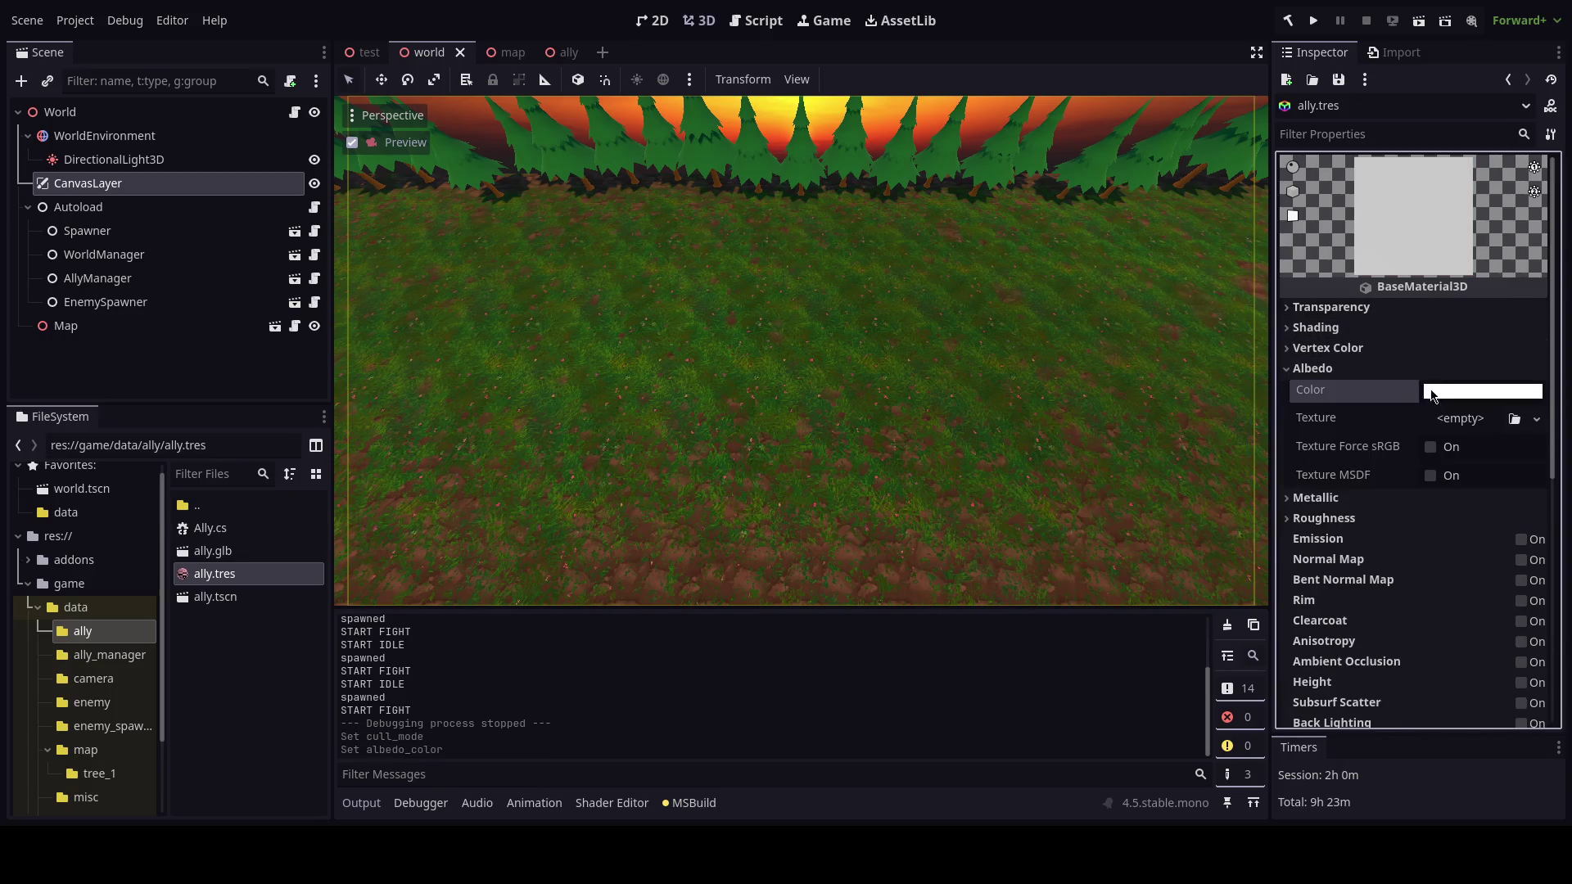
pyautogui.click(1440, 390)
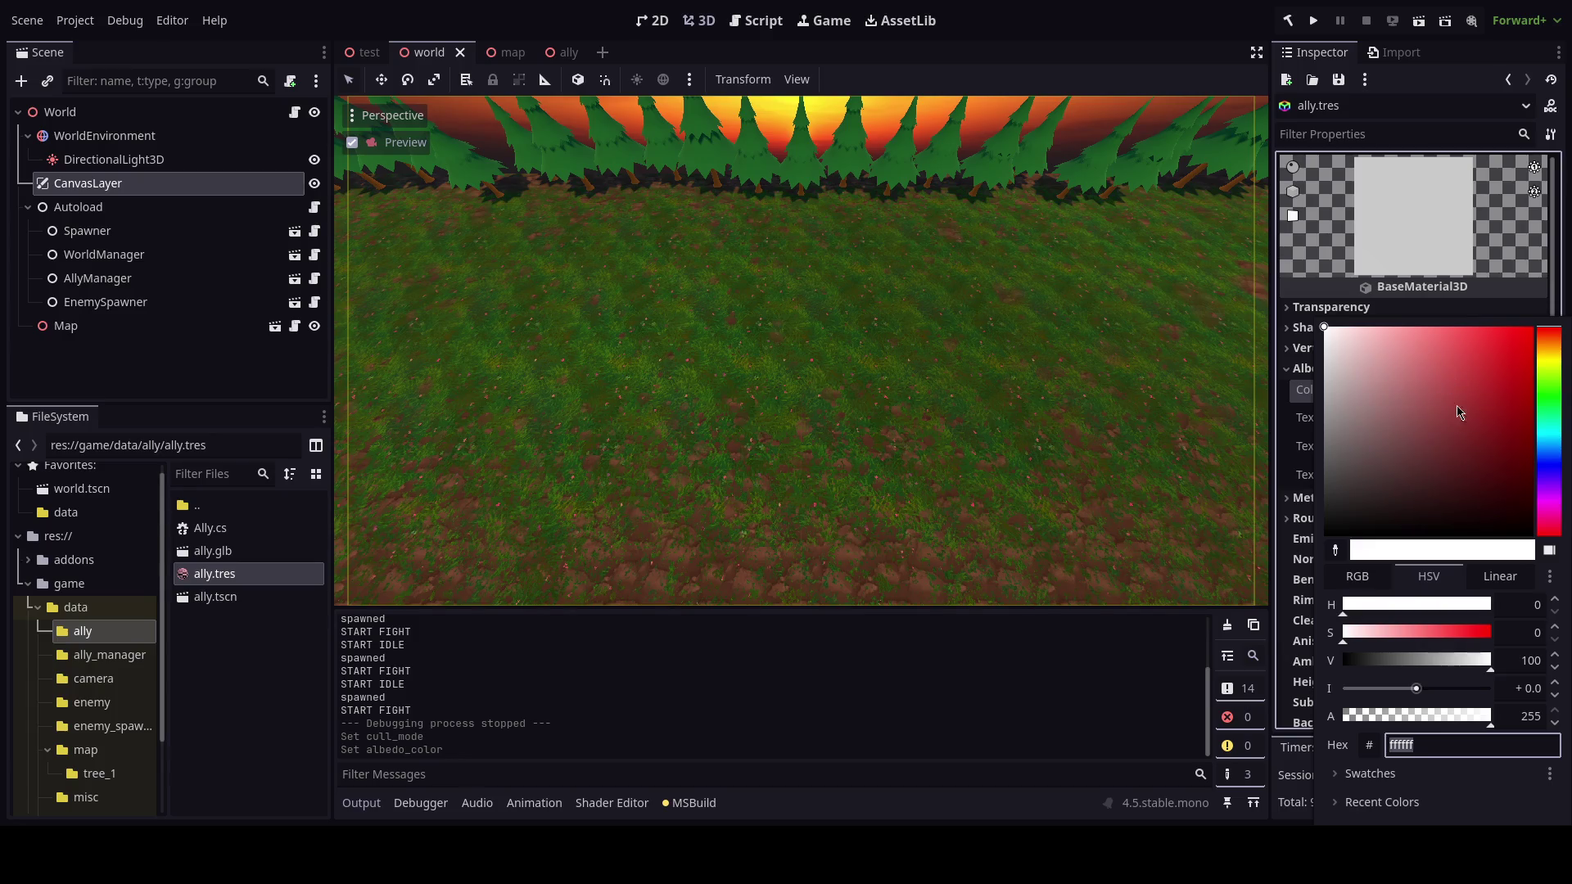
pyautogui.write('23afb2')
pyautogui.press('Return')
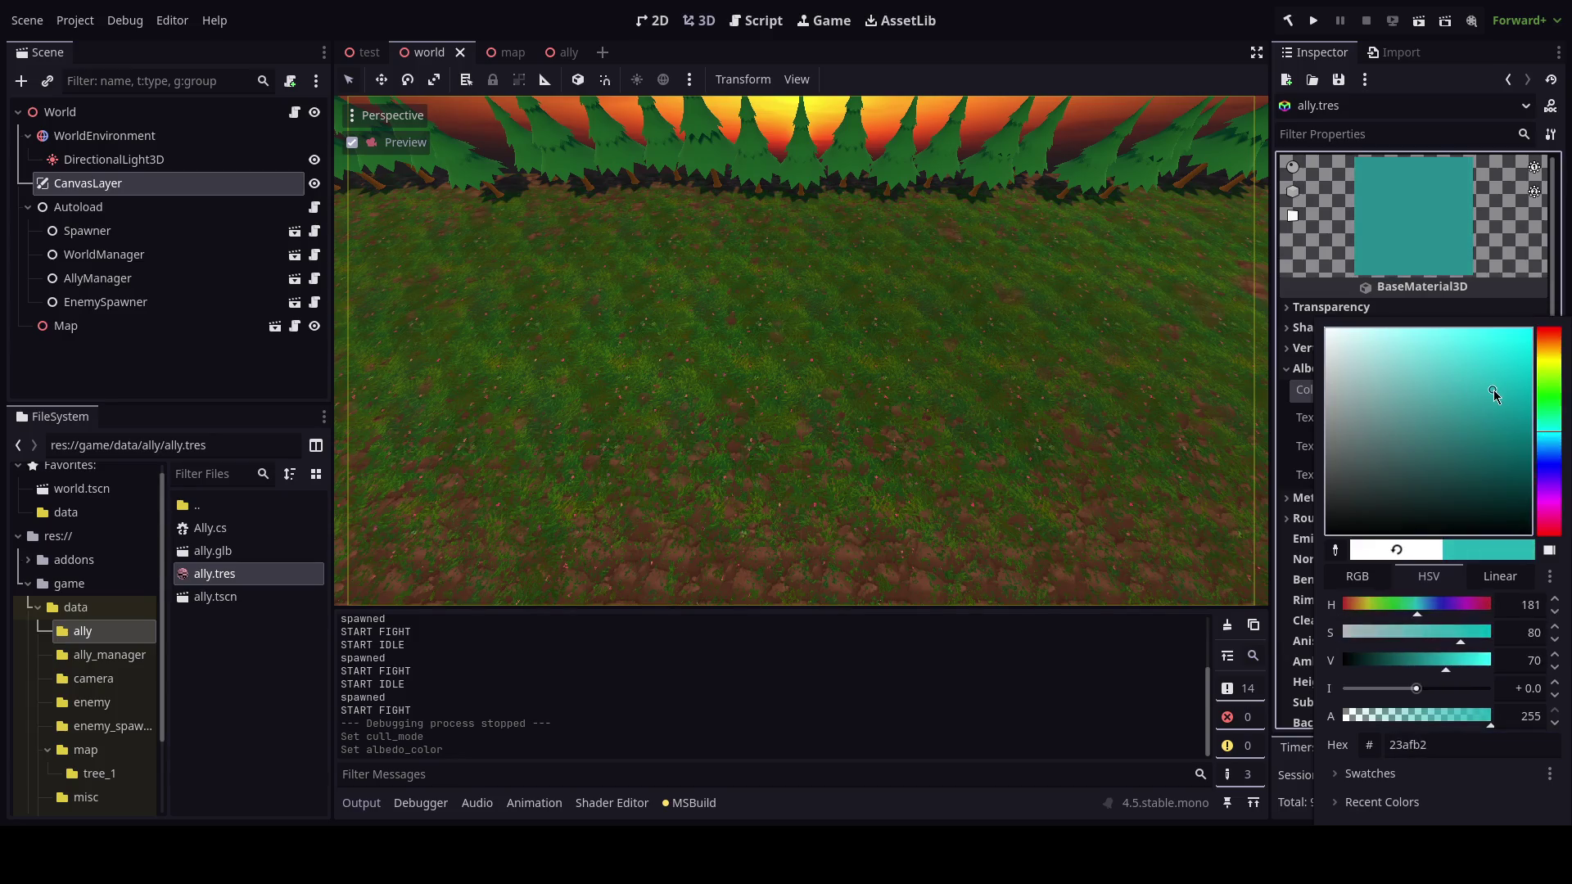
pyautogui.press('Escape')
pyautogui.hotkey('ctrl', 's')
# In the ally scene, darken the material's teal albedo to 198385.
pyautogui.click(565, 52)
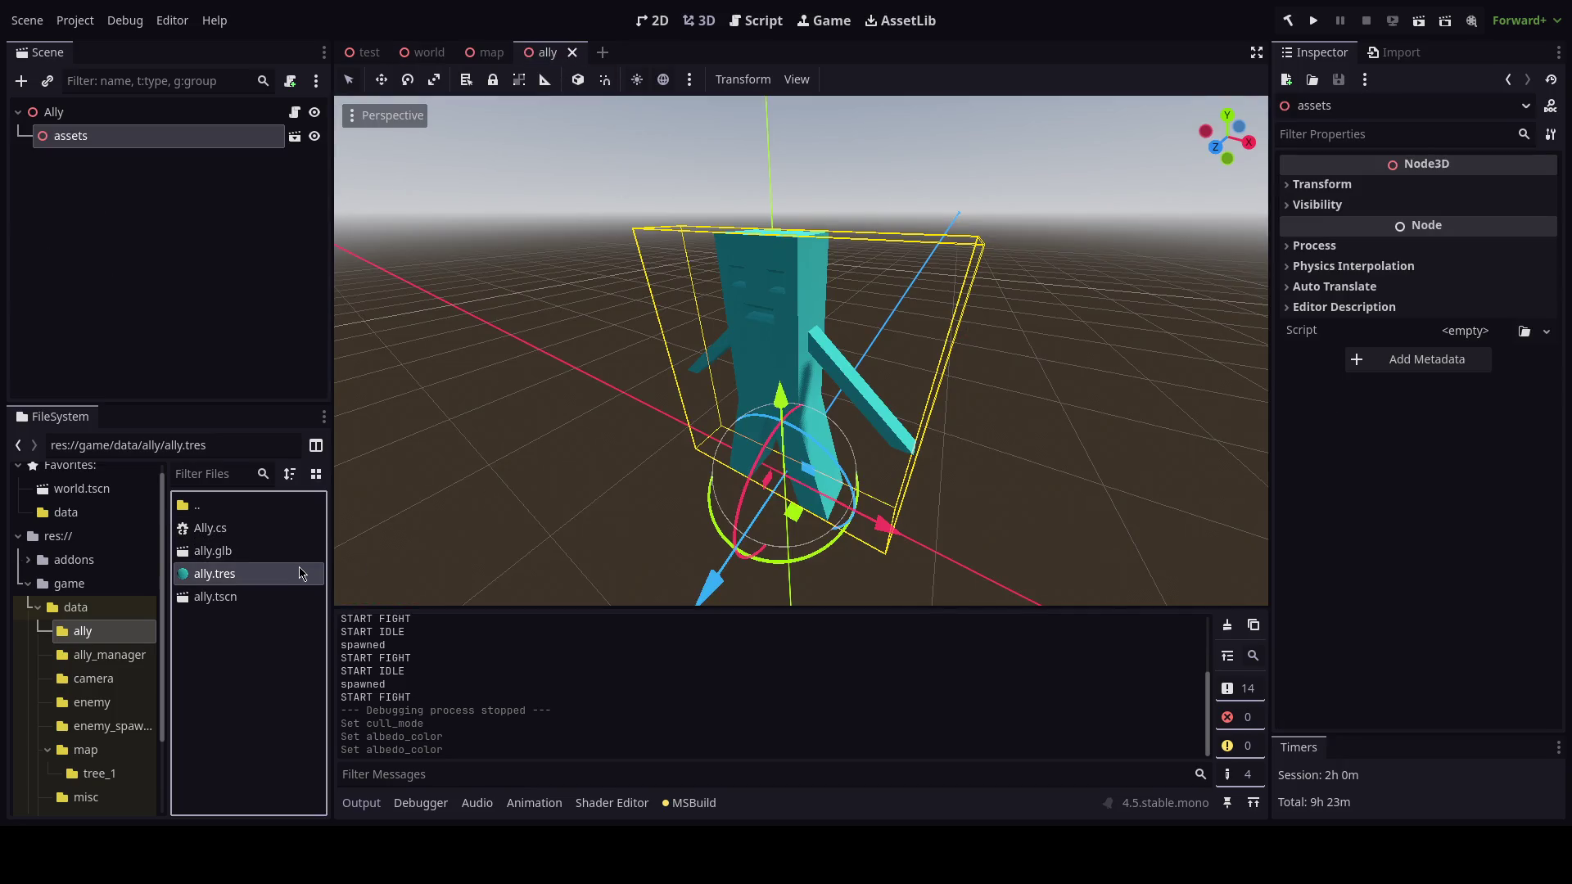
pyautogui.click(257, 572)
pyautogui.click(1442, 394)
pyautogui.moveTo(1485, 443); pyautogui.dragTo(1466, 411)
pyautogui.press('Escape')
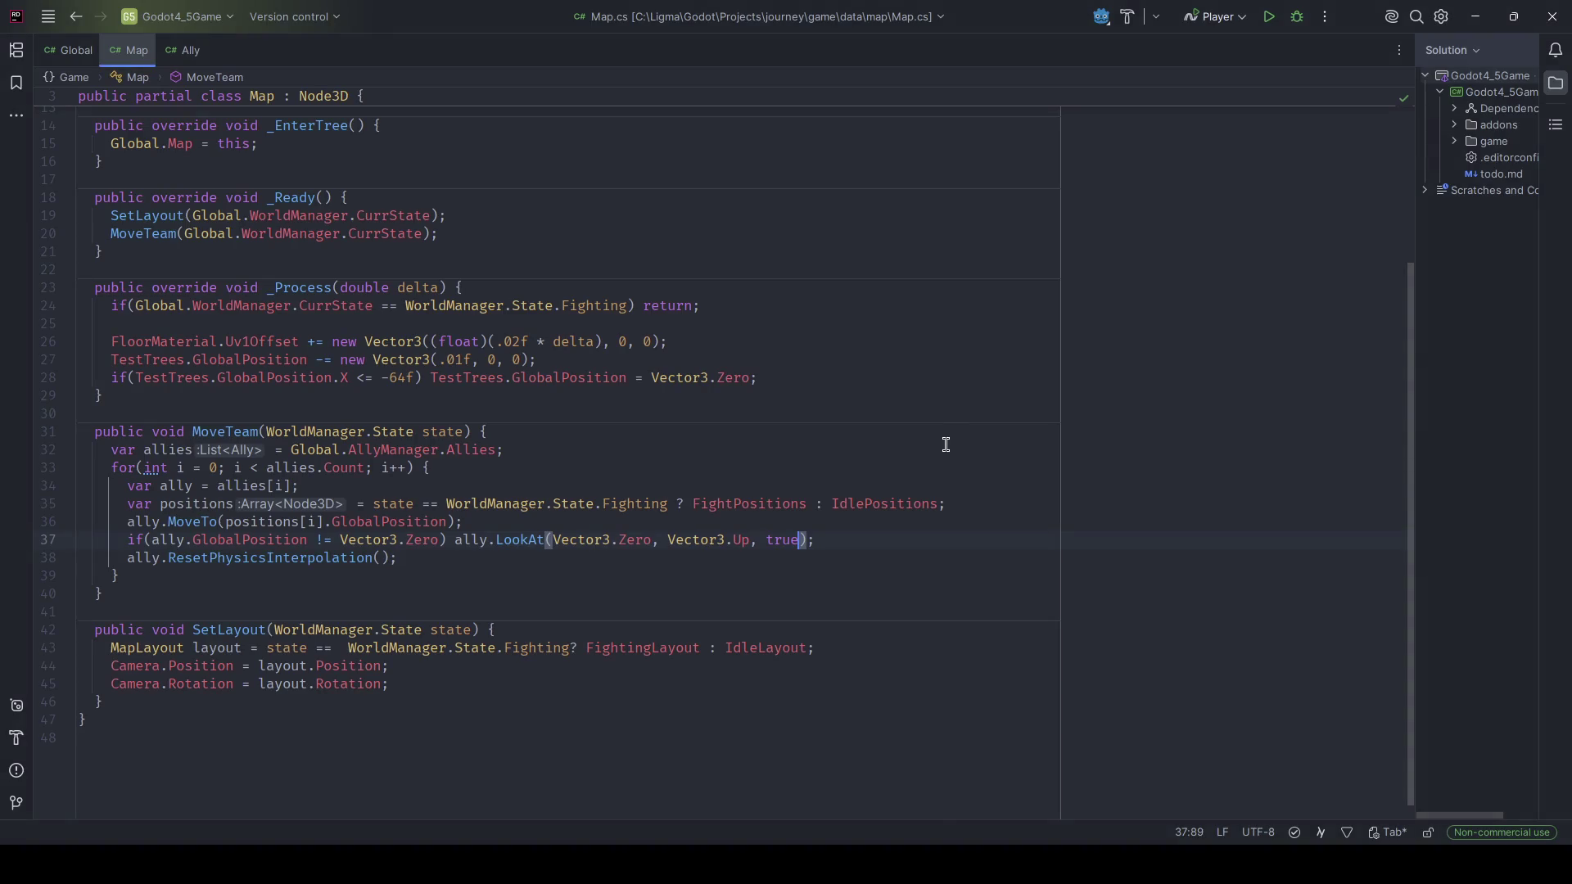
pyautogui.click(946, 444)
pyautogui.write('nice god')
pyautogui.write('ot gecras')
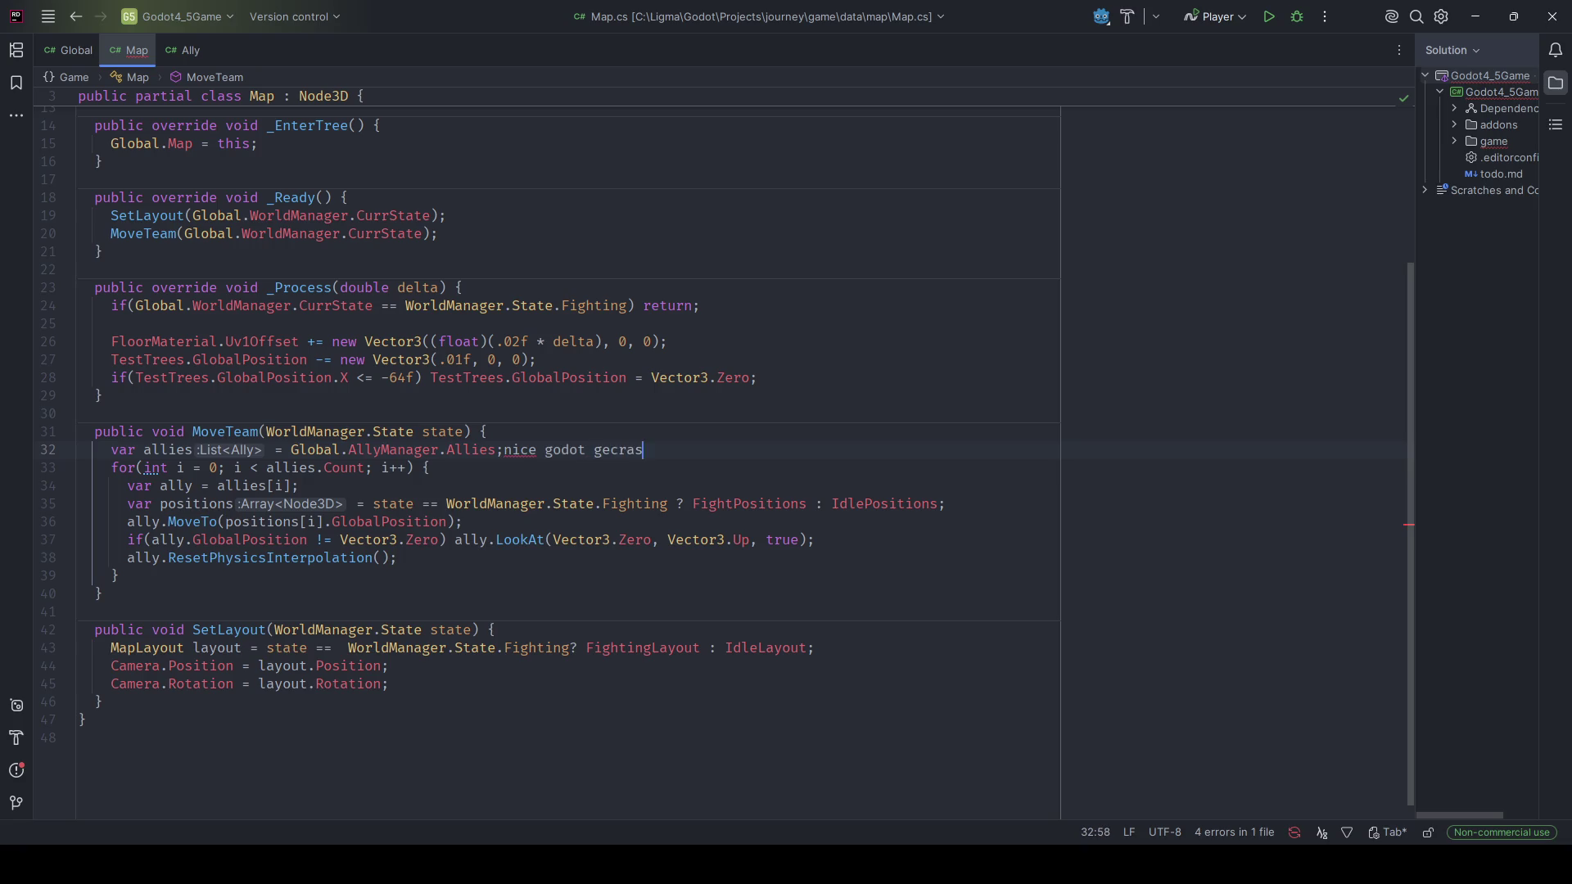
pyautogui.write('hed')
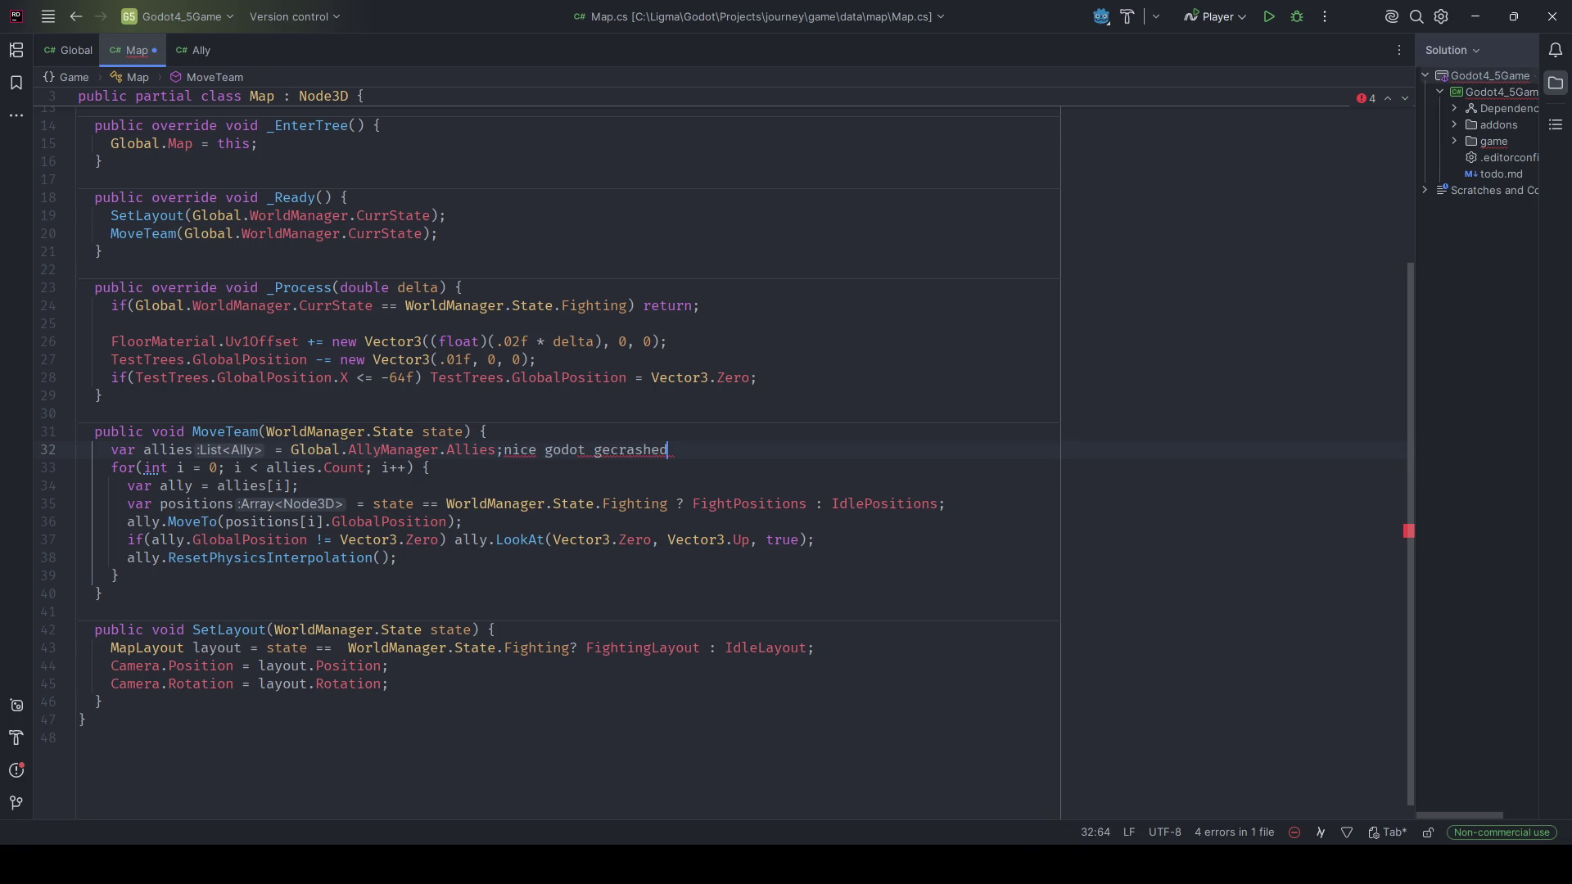
pyautogui.hotkey('ctrl', 'BackSpace')
pyautogui.hotkey('ctrl', 'BackSpace')
pyautogui.hotkey('ctrl', 'BackSpace')
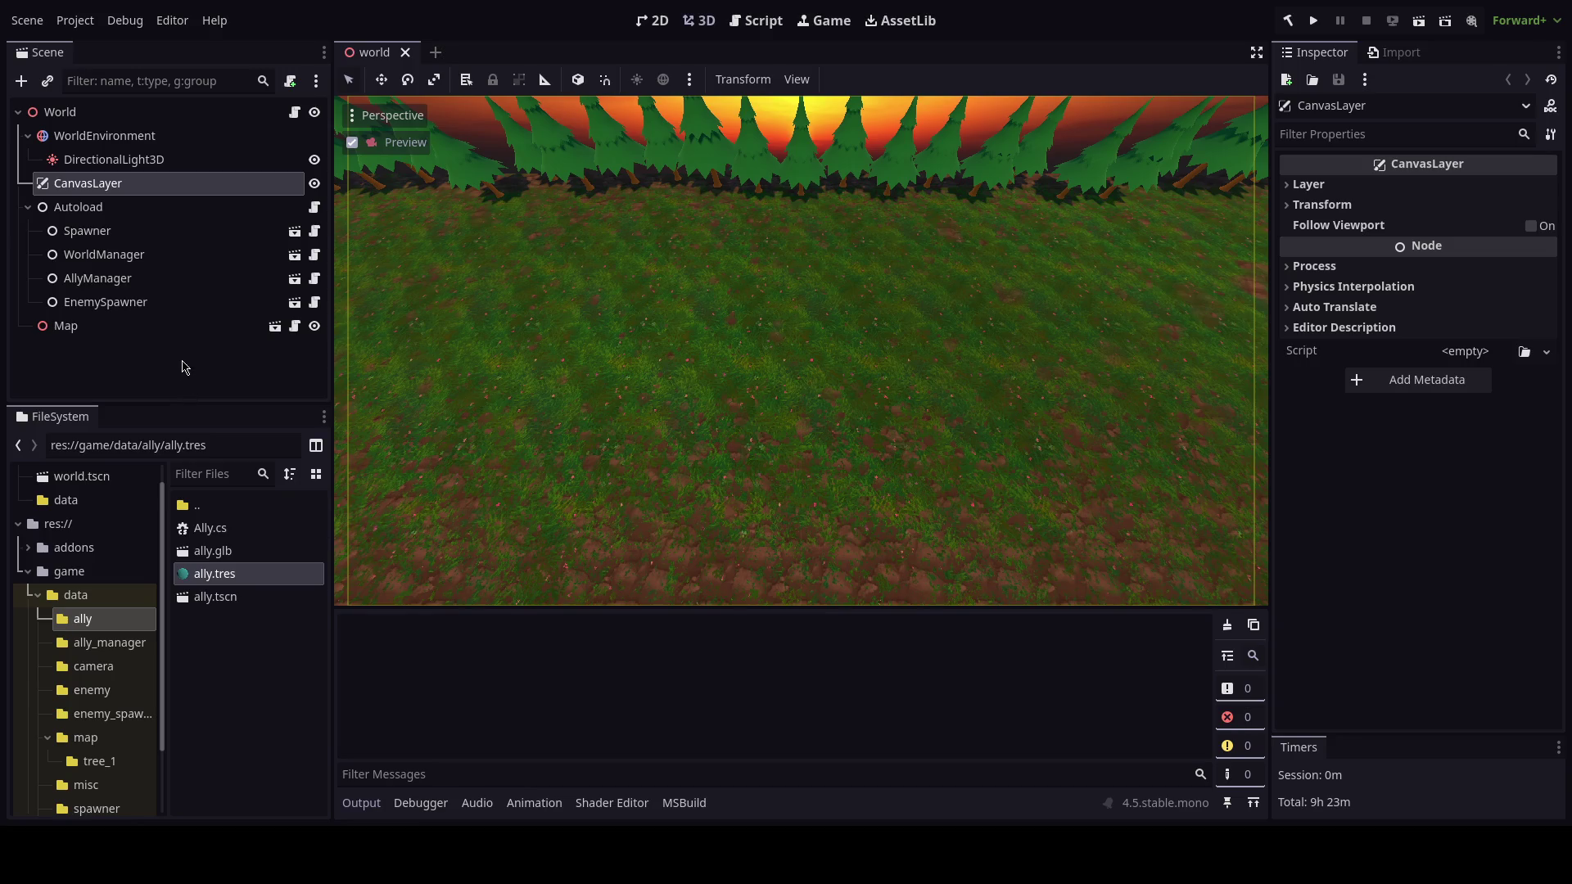
# Open the ally scene, run the game briefly, then stop it.
pyautogui.doubleClick(245, 599)
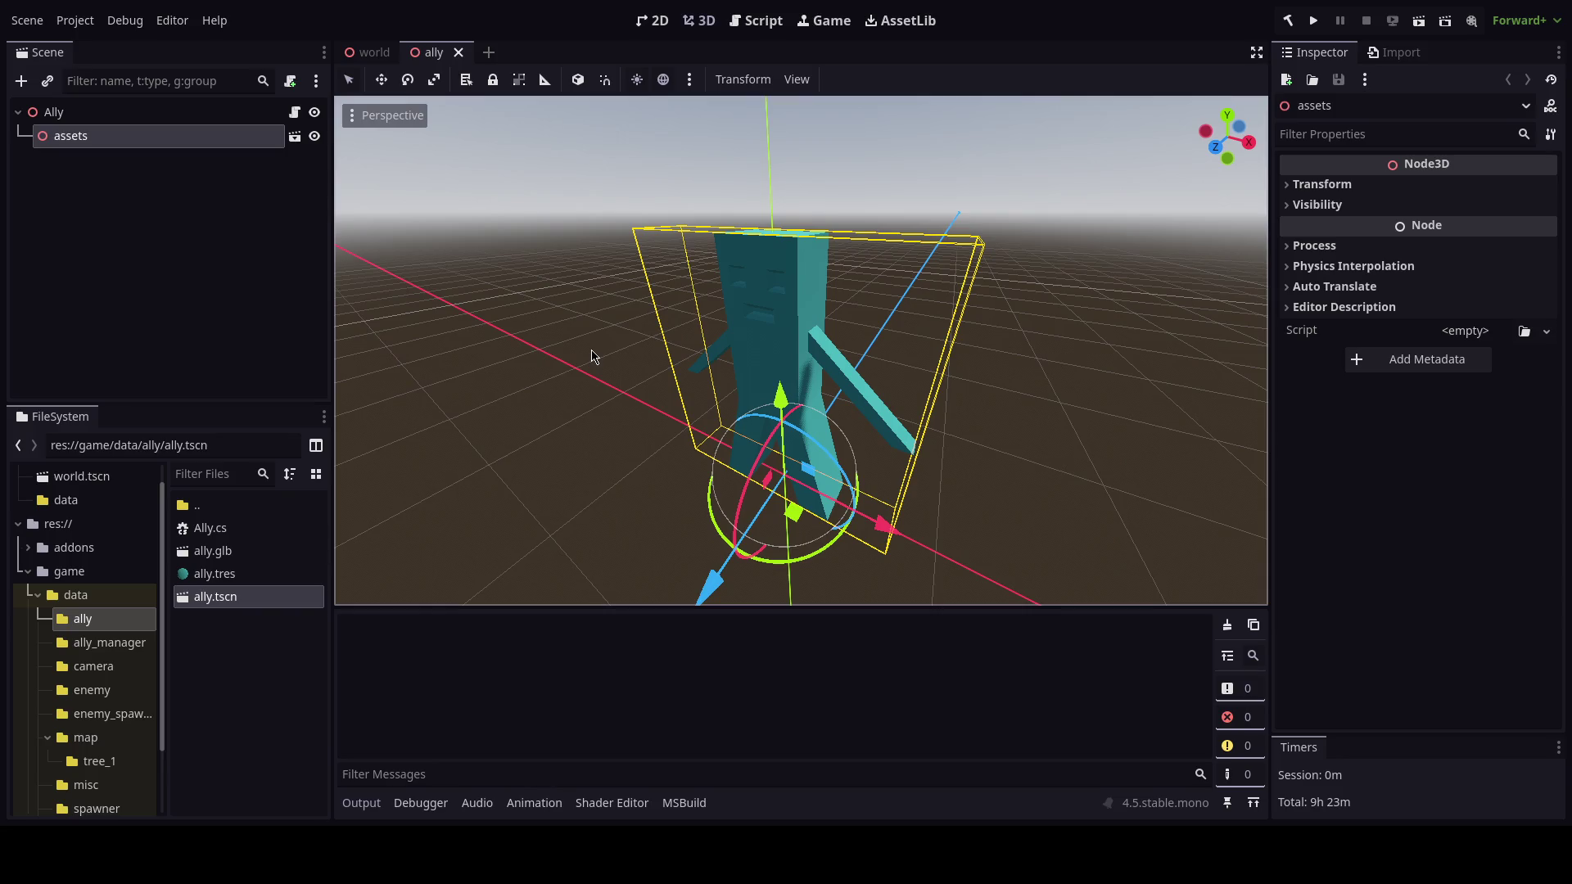
pyautogui.hotkey('alt', 'b')
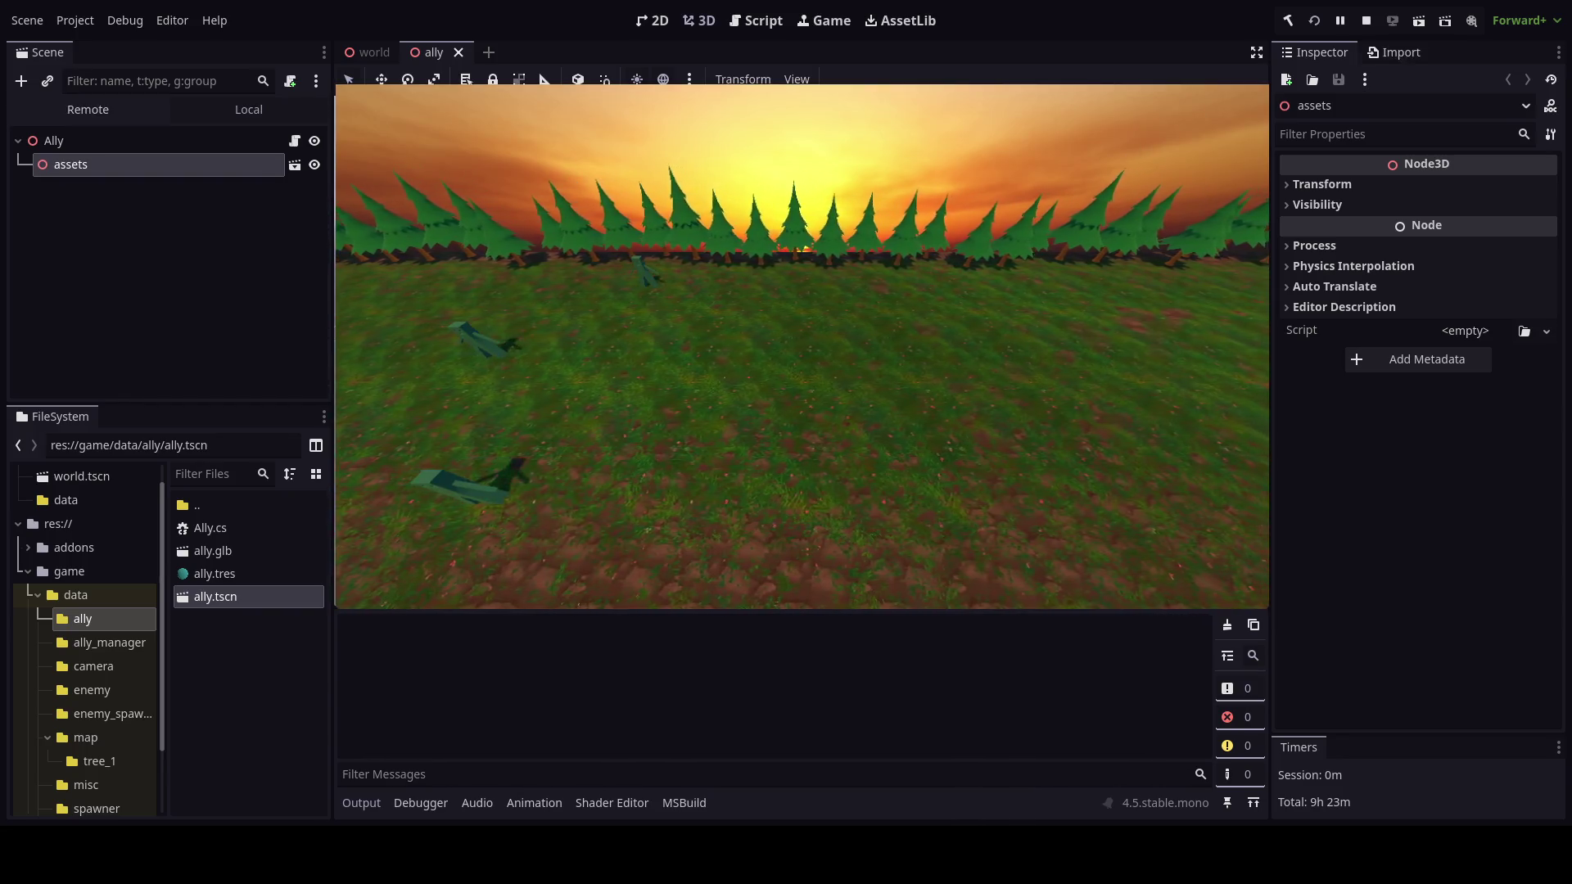
pyautogui.press('F8')
# Shift the ally.tres albedo to red, then set it to white and run again.
pyautogui.click(215, 573)
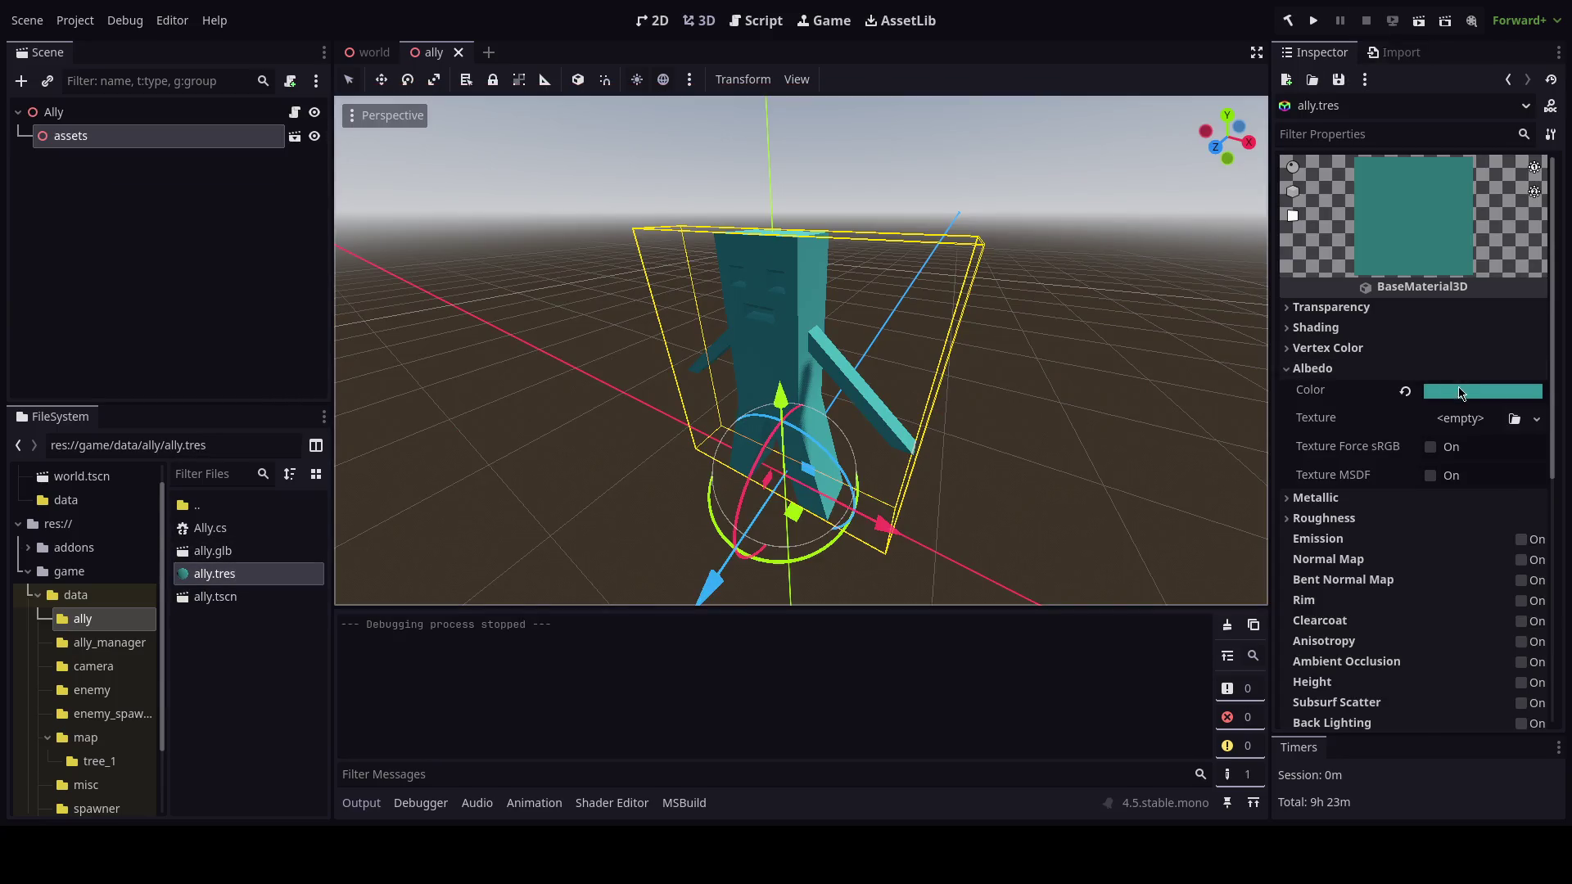
pyautogui.click(1462, 394)
pyautogui.moveTo(1556, 385); pyautogui.dragTo(1556, 339)
pyautogui.press('Escape')
pyautogui.click(1478, 392)
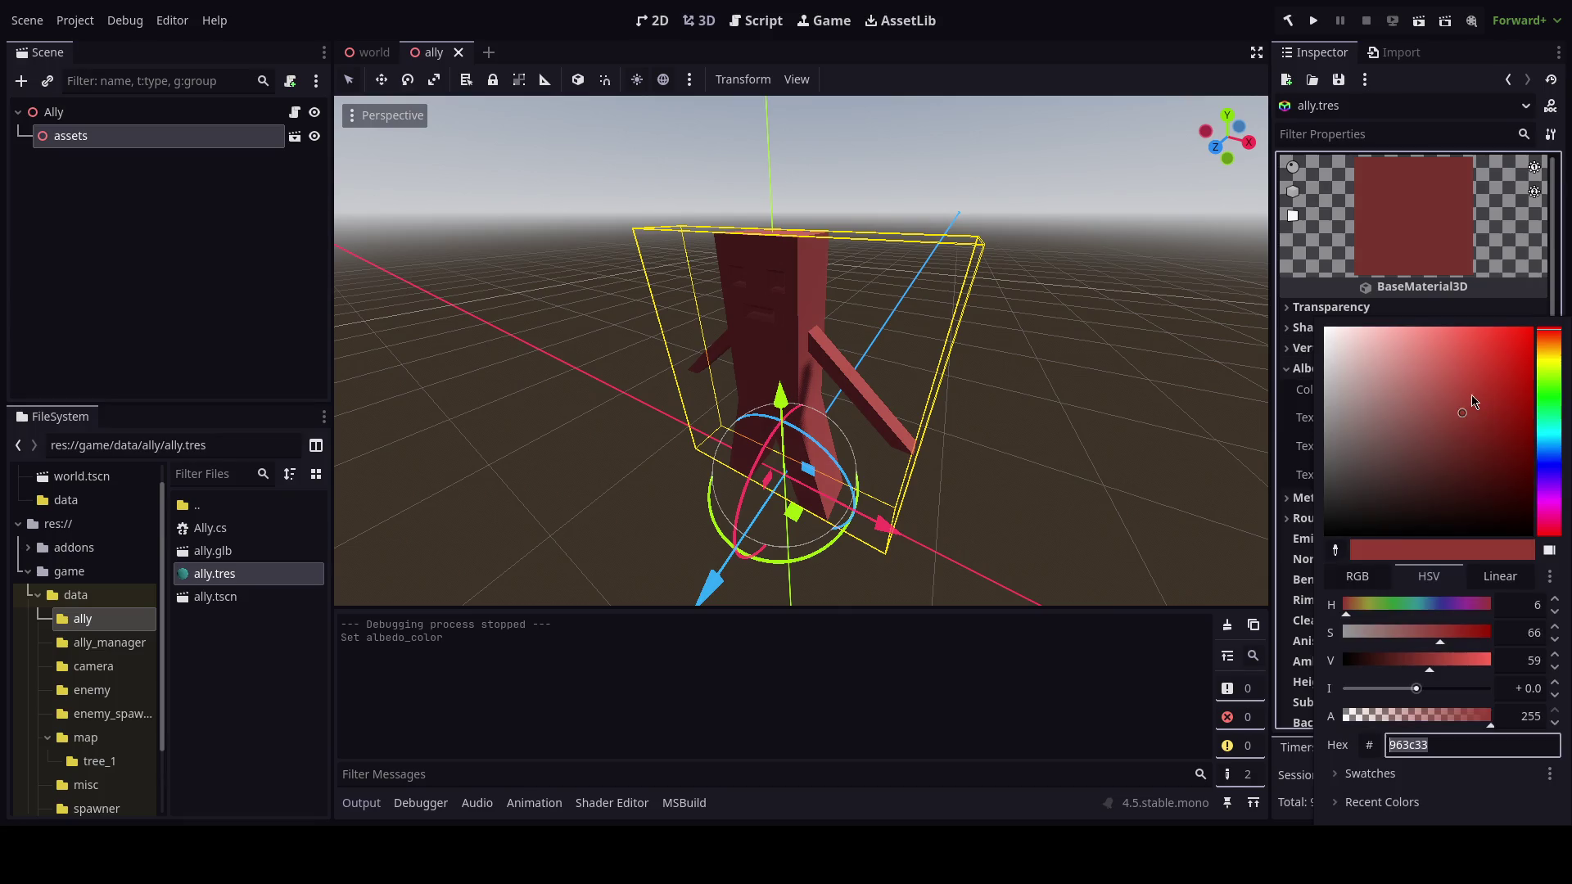
pyautogui.click(1326, 329)
pyautogui.click(1210, 331)
pyautogui.press('F5')
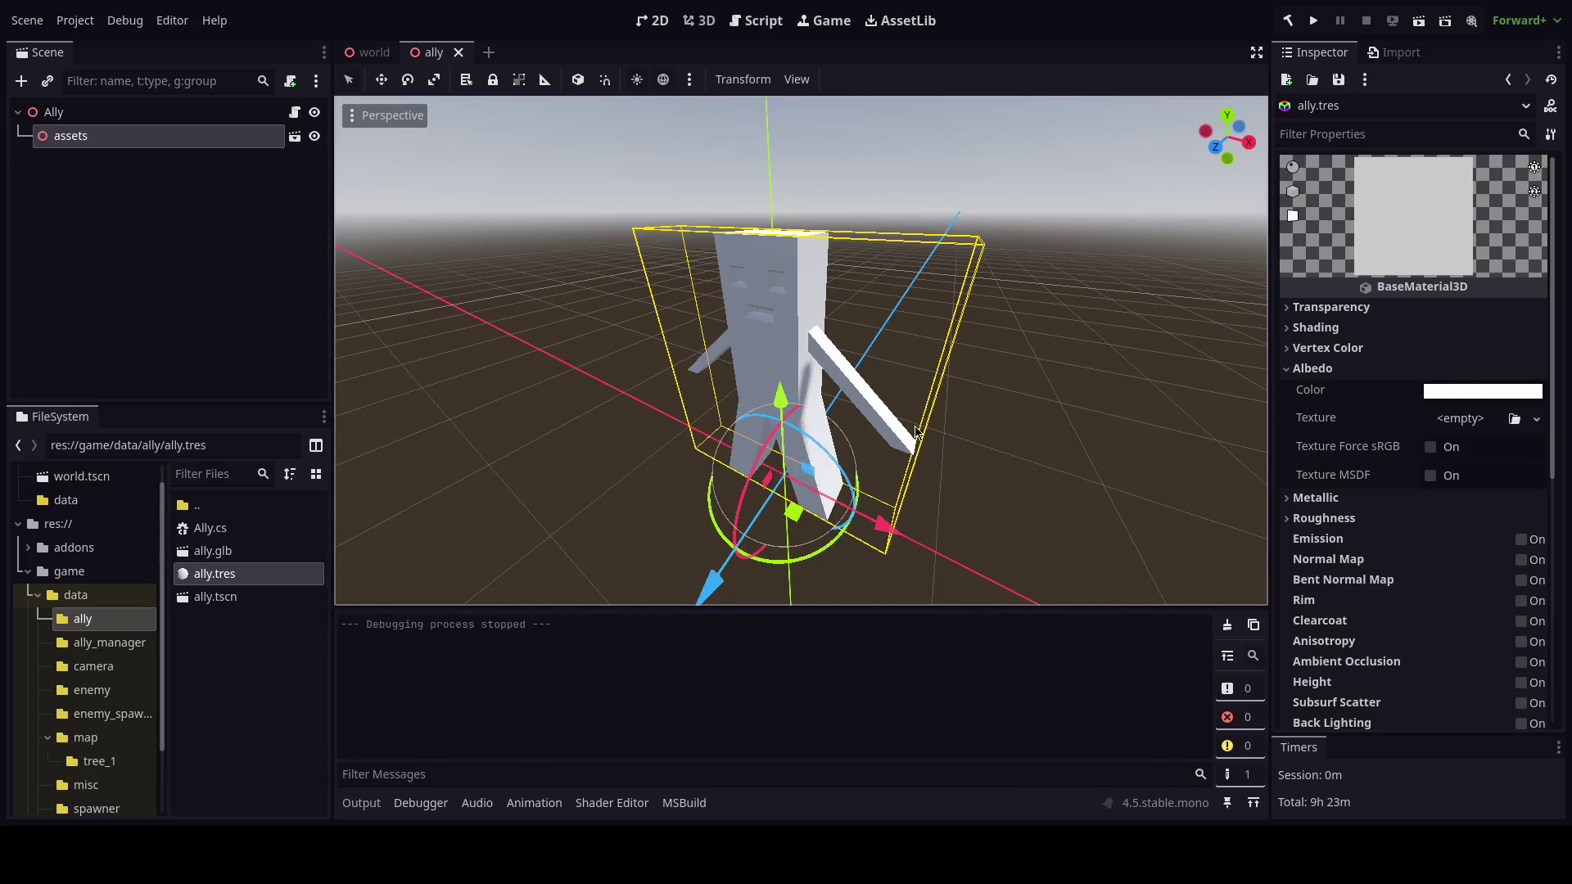
# Open test.tscn by filtering FileSystem for 'test' and move its tab to the front.
pyautogui.click(368, 52)
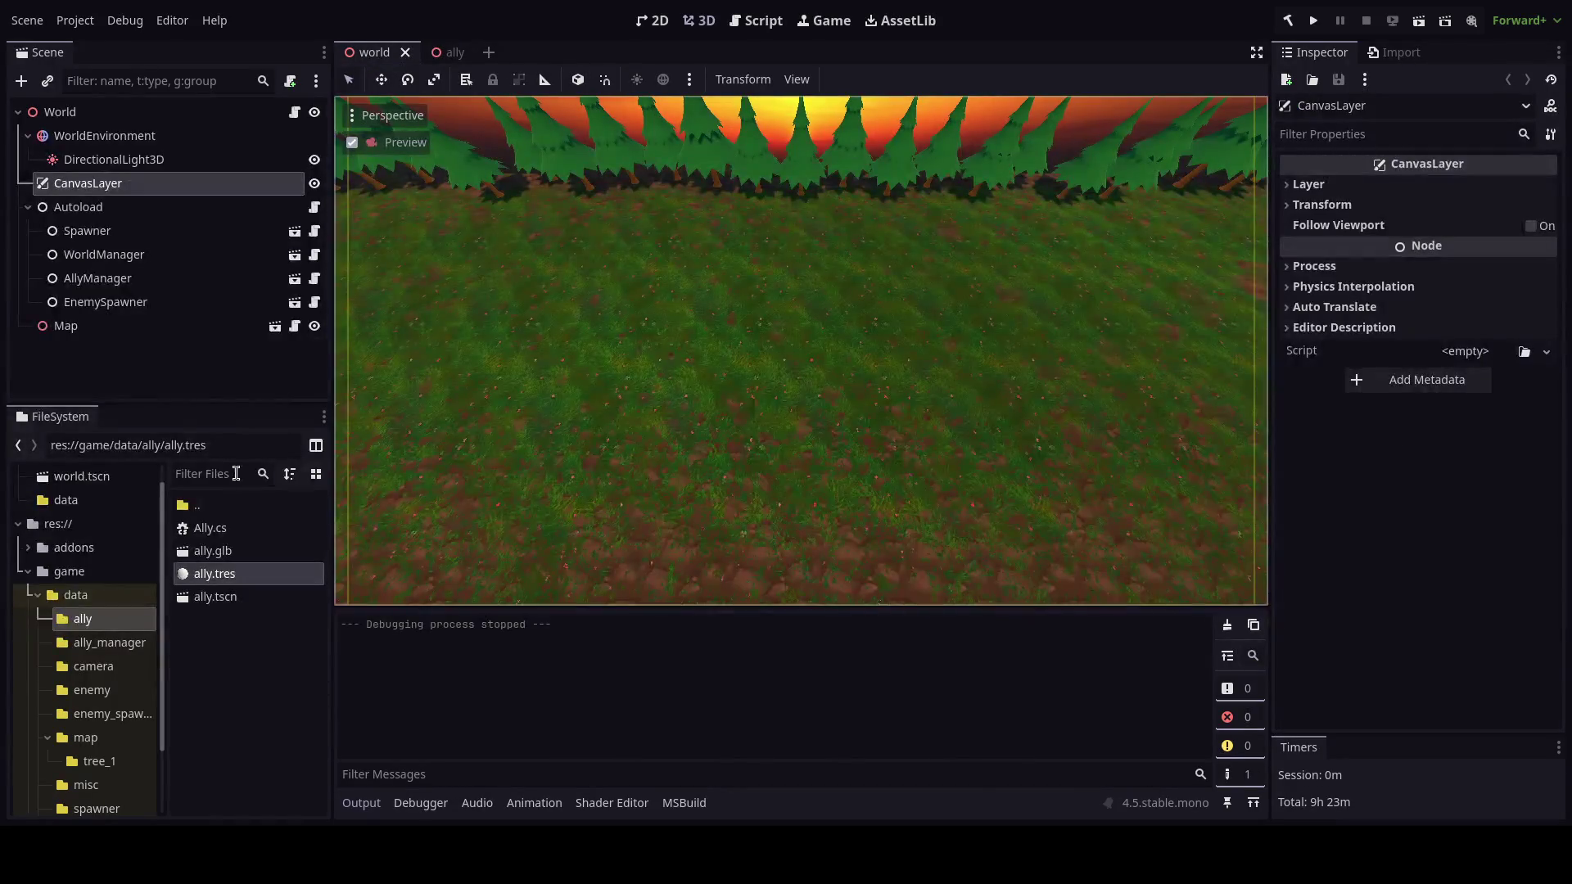
pyautogui.scroll(-3, 98, 690)
pyautogui.scroll(5, 99, 727)
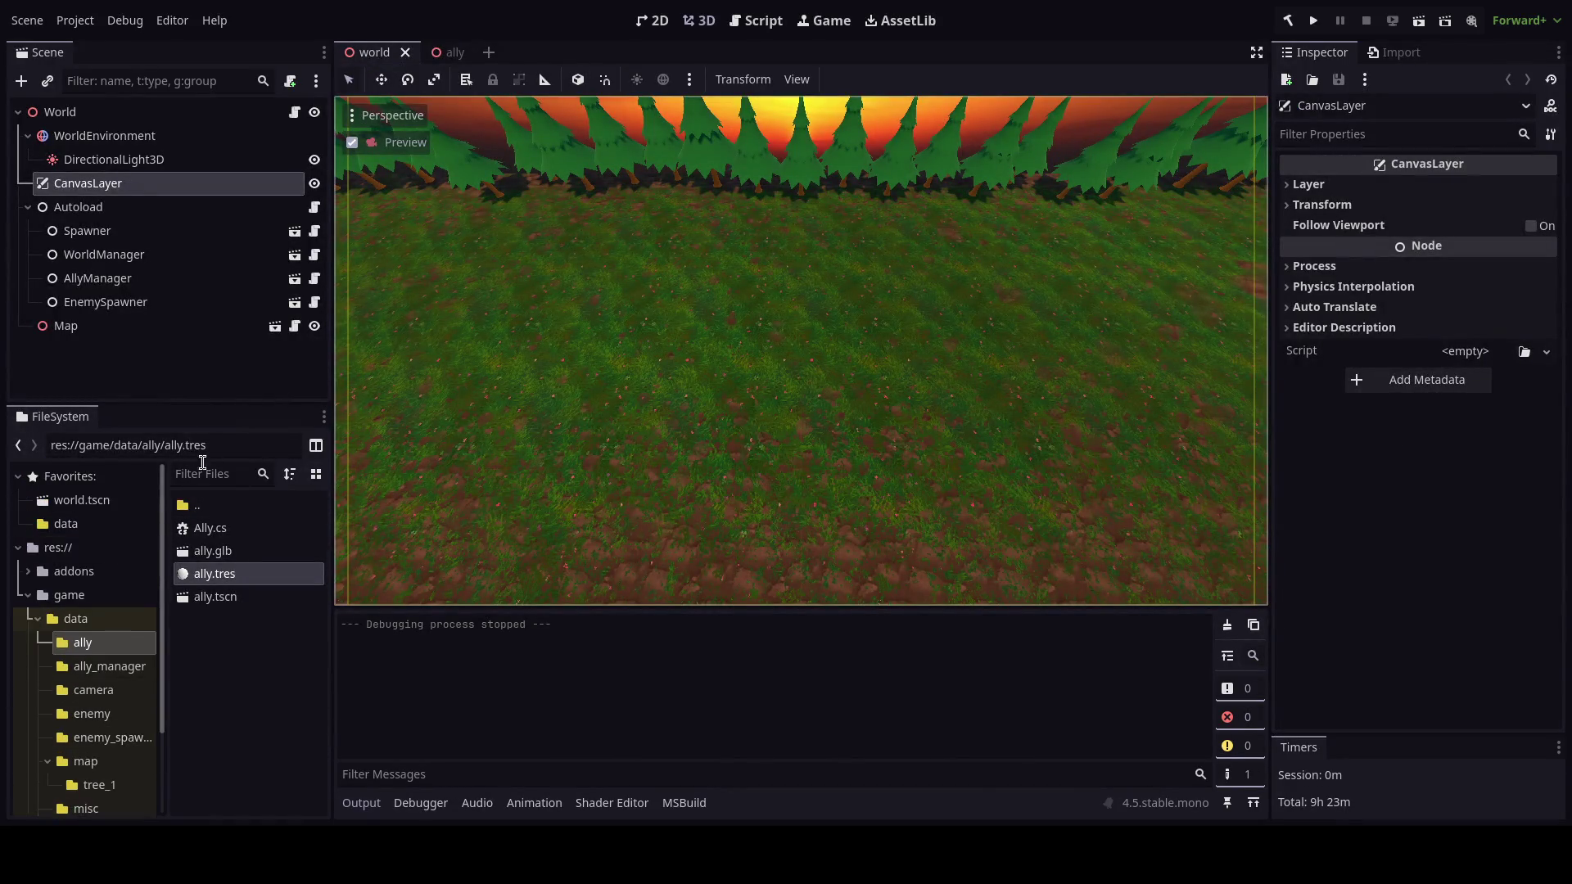
pyautogui.click(224, 479)
pyautogui.write('test')
pyautogui.press('Down')
pyautogui.press('Return')
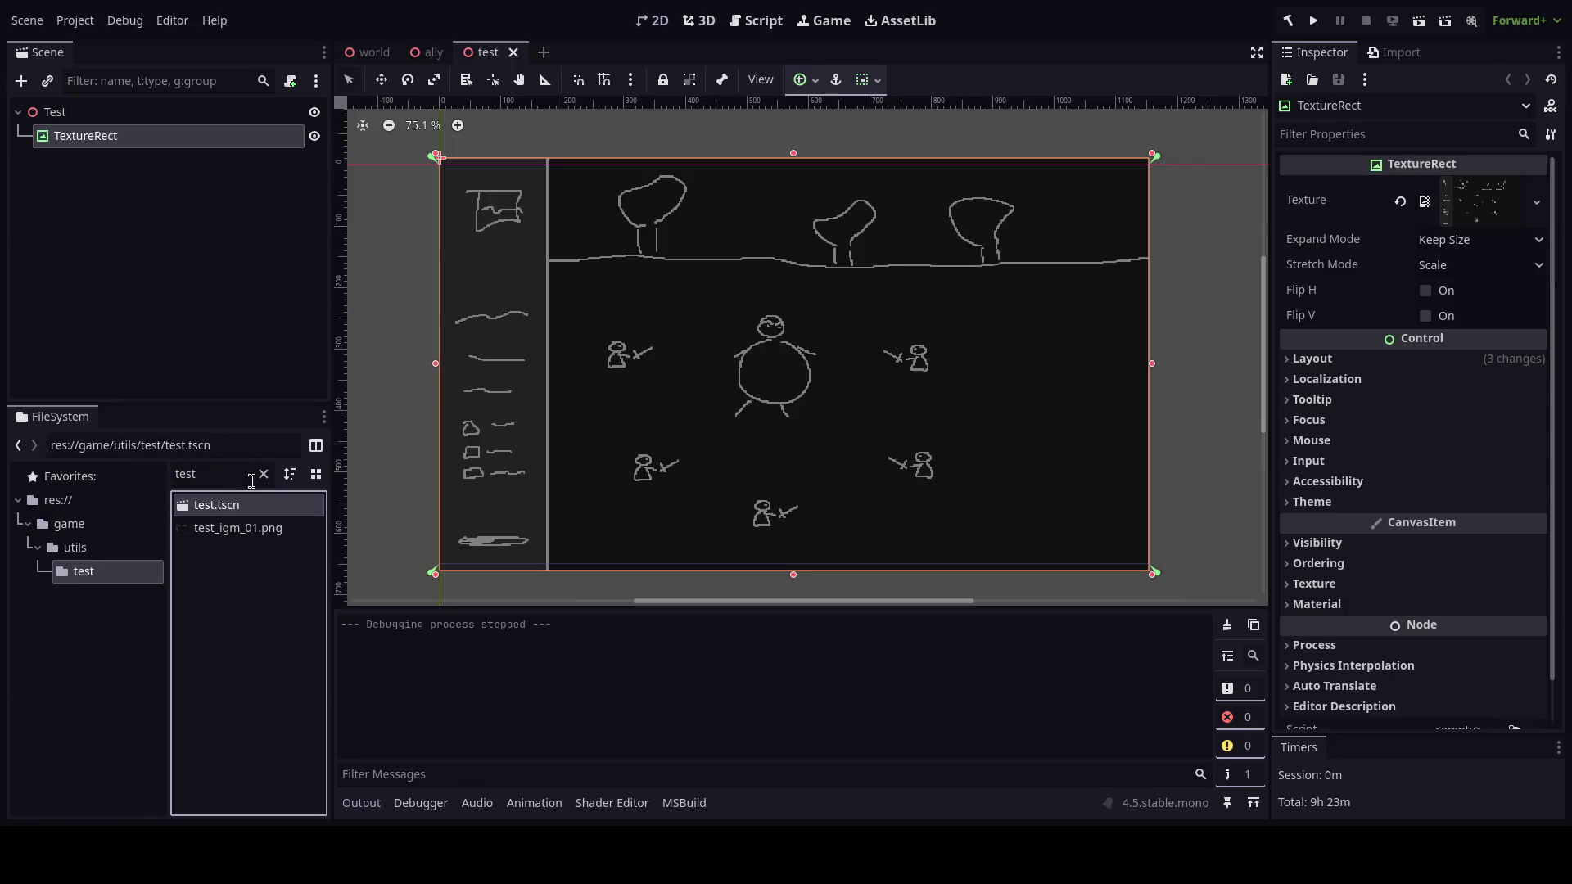
pyautogui.click(263, 474)
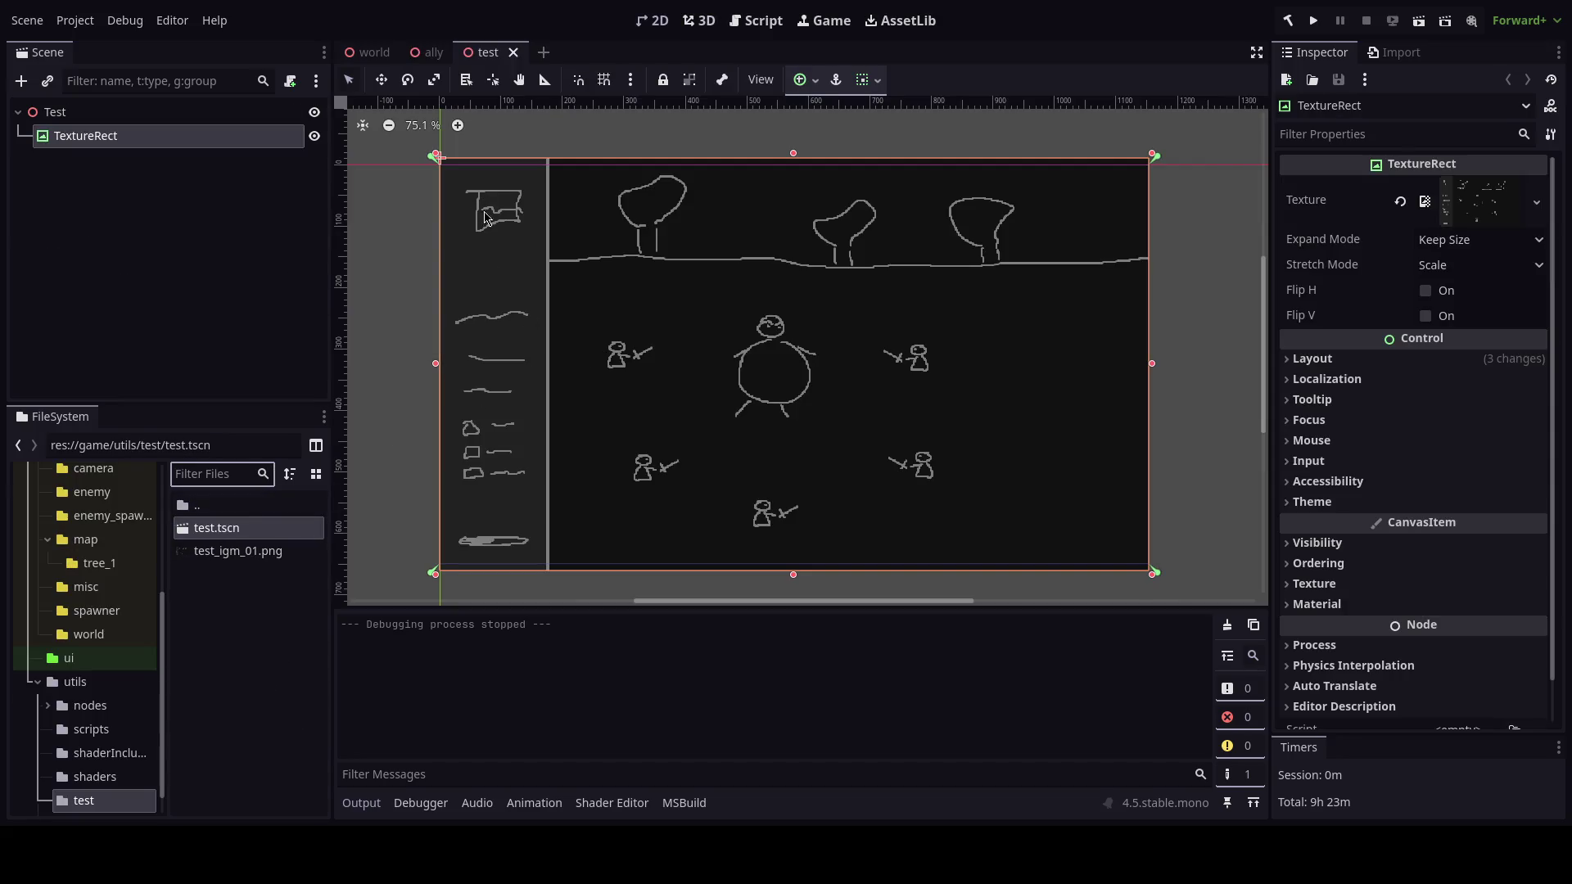
pyautogui.click(373, 54)
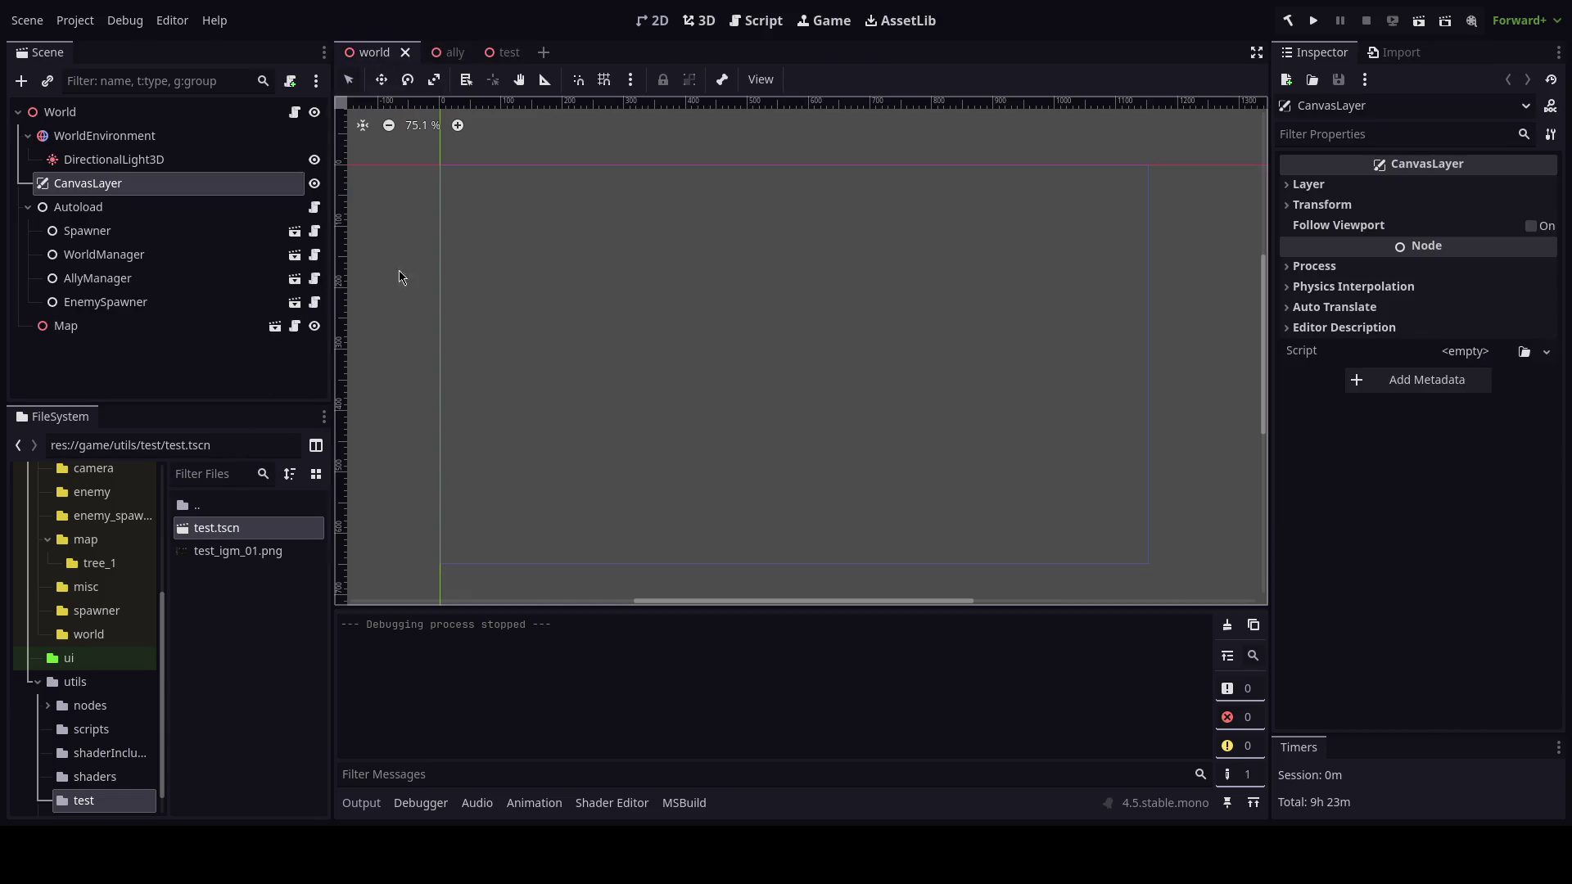
pyautogui.moveTo(501, 52); pyautogui.dragTo(368, 52)
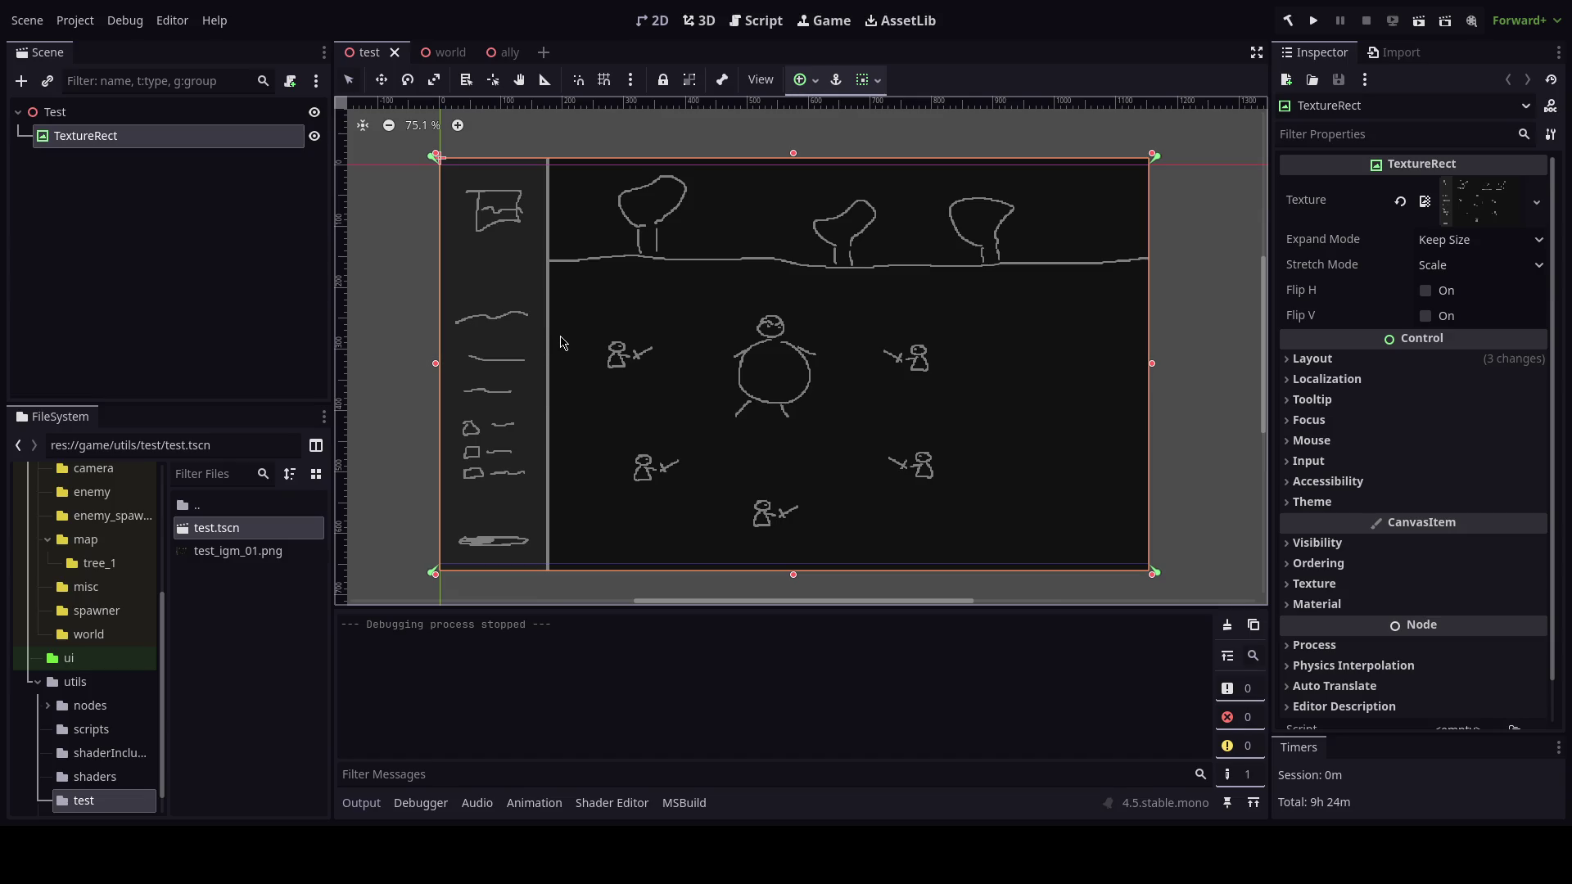
# Return to the world scene and browse to the empty res://game/ui/ folder.
pyautogui.click(431, 52)
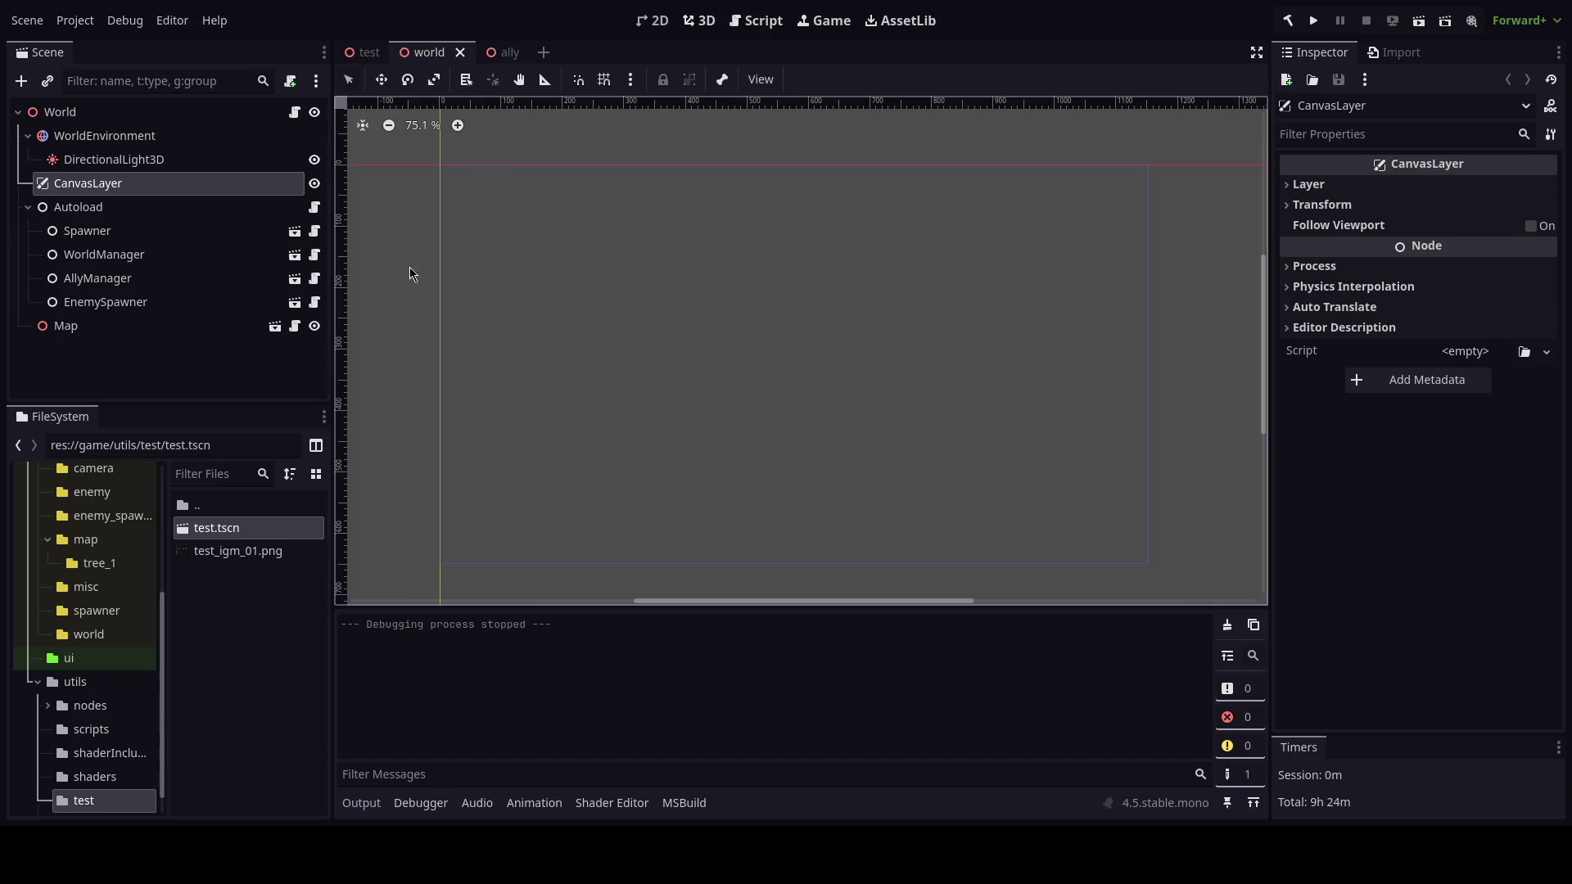
pyautogui.click(69, 658)
pyautogui.rightClick(248, 594)
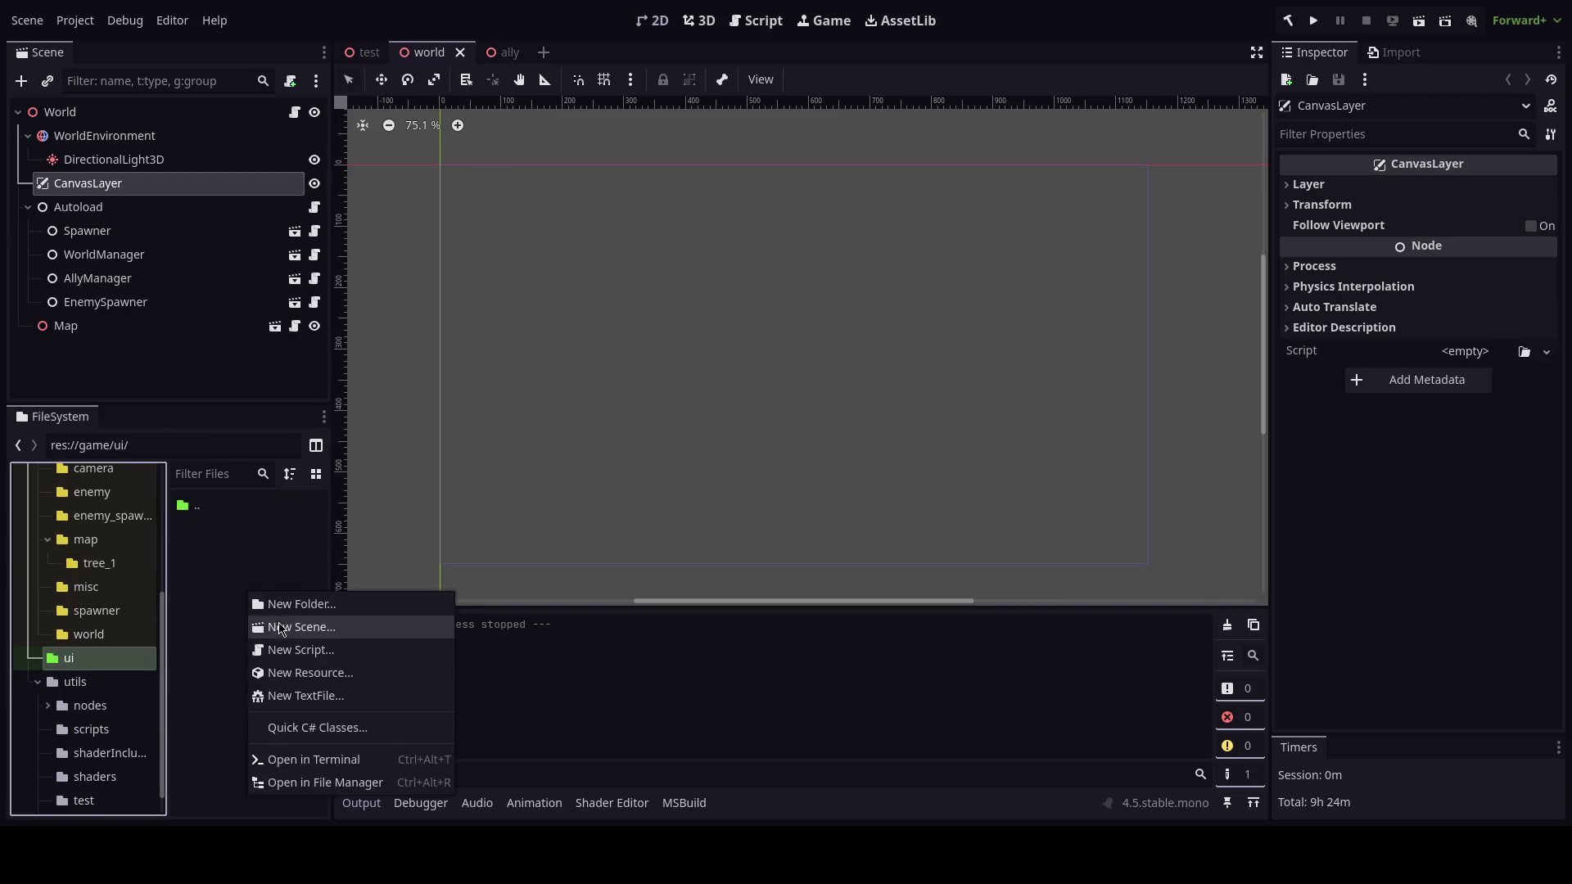
# Create a new User Interface scene named sidebar in the ui folder.
pyautogui.click(279, 628)
pyautogui.click(807, 346)
pyautogui.click(751, 401)
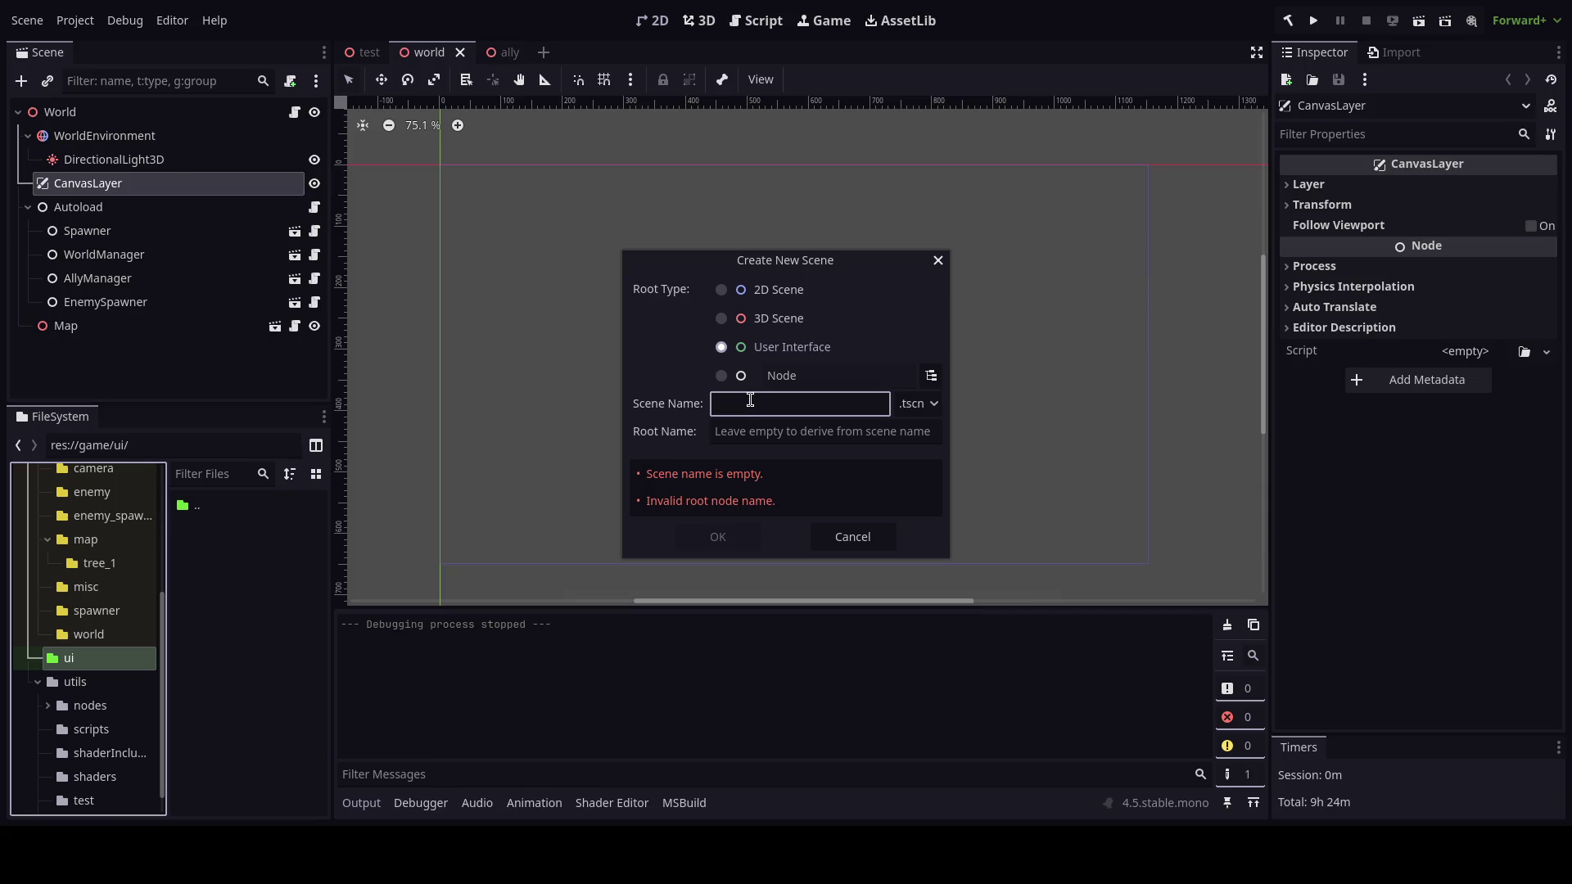
pyautogui.write('sidebar')
pyautogui.press('Return')
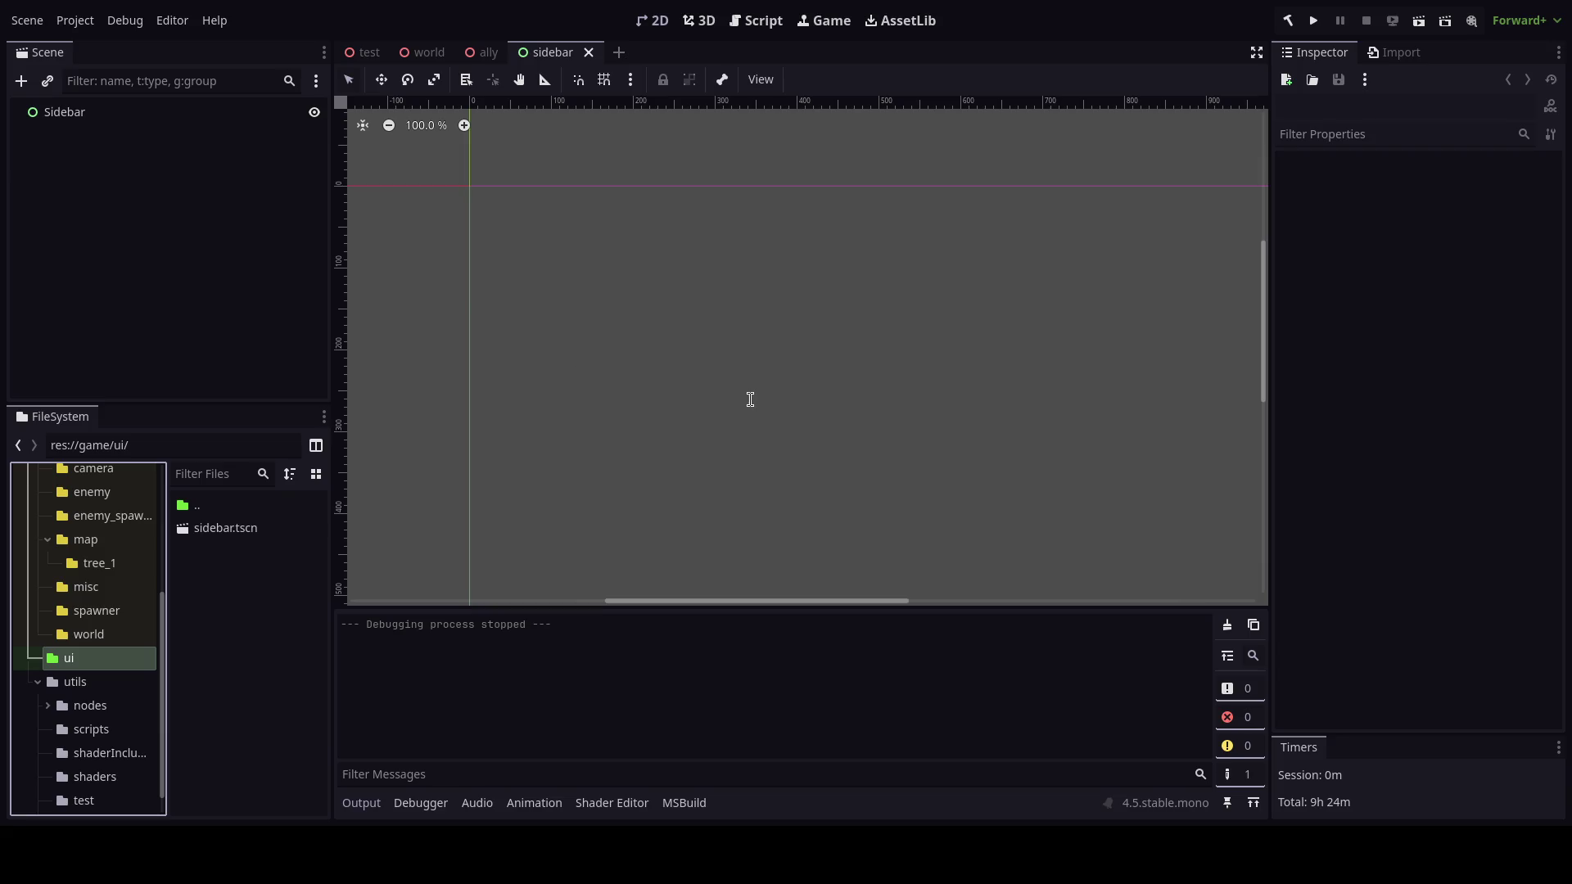
pyautogui.scroll(-1, 653, 386)
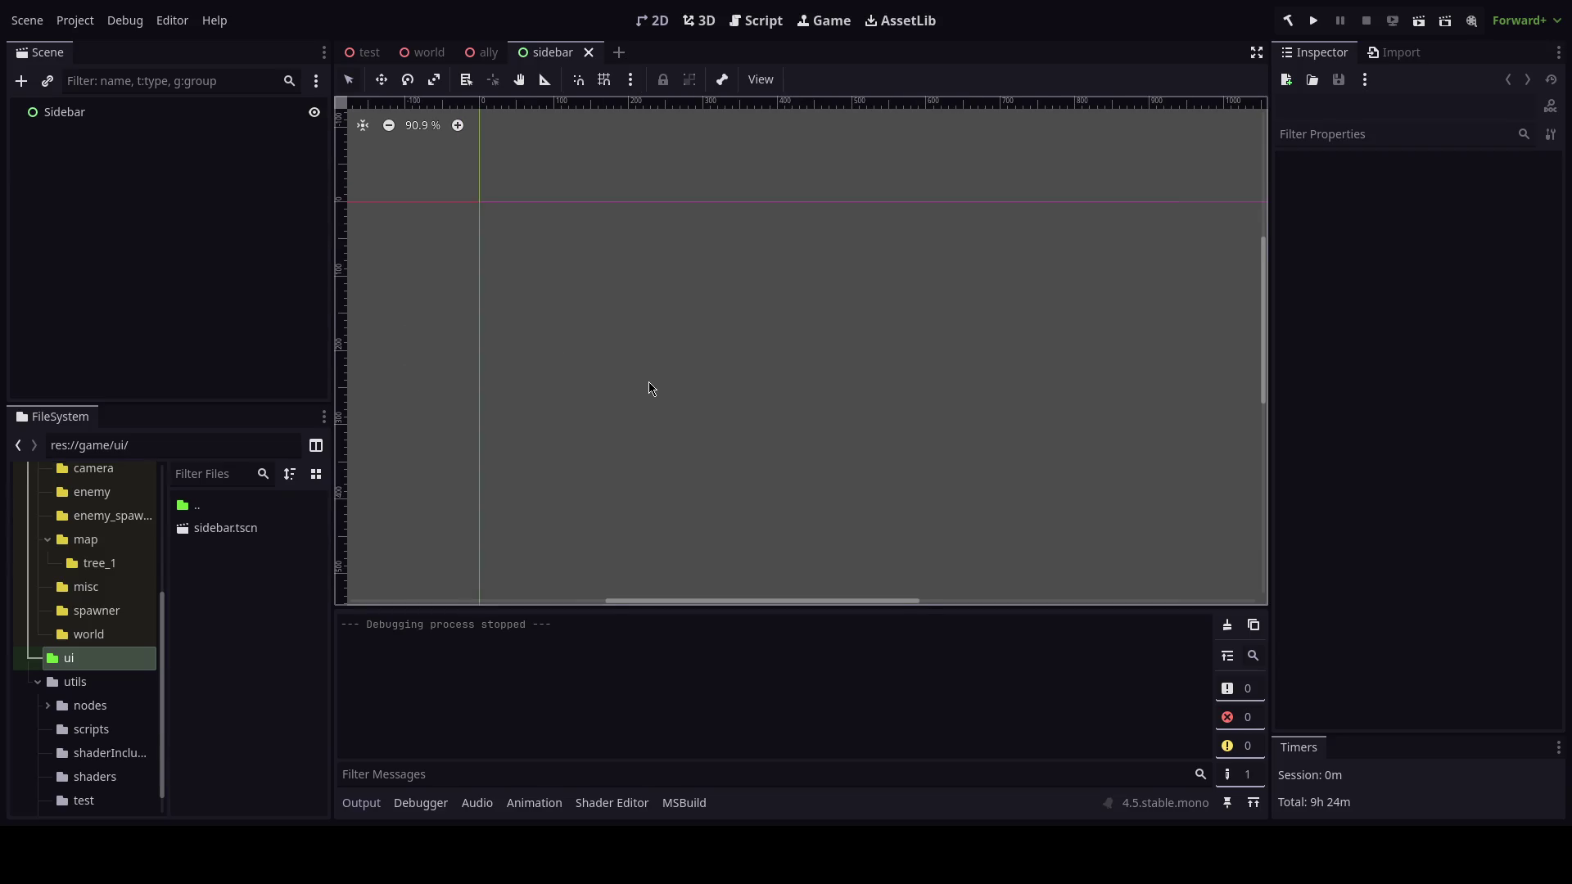
# Close the ally scene tab and open sidebar.tscn.
pyautogui.click(427, 54)
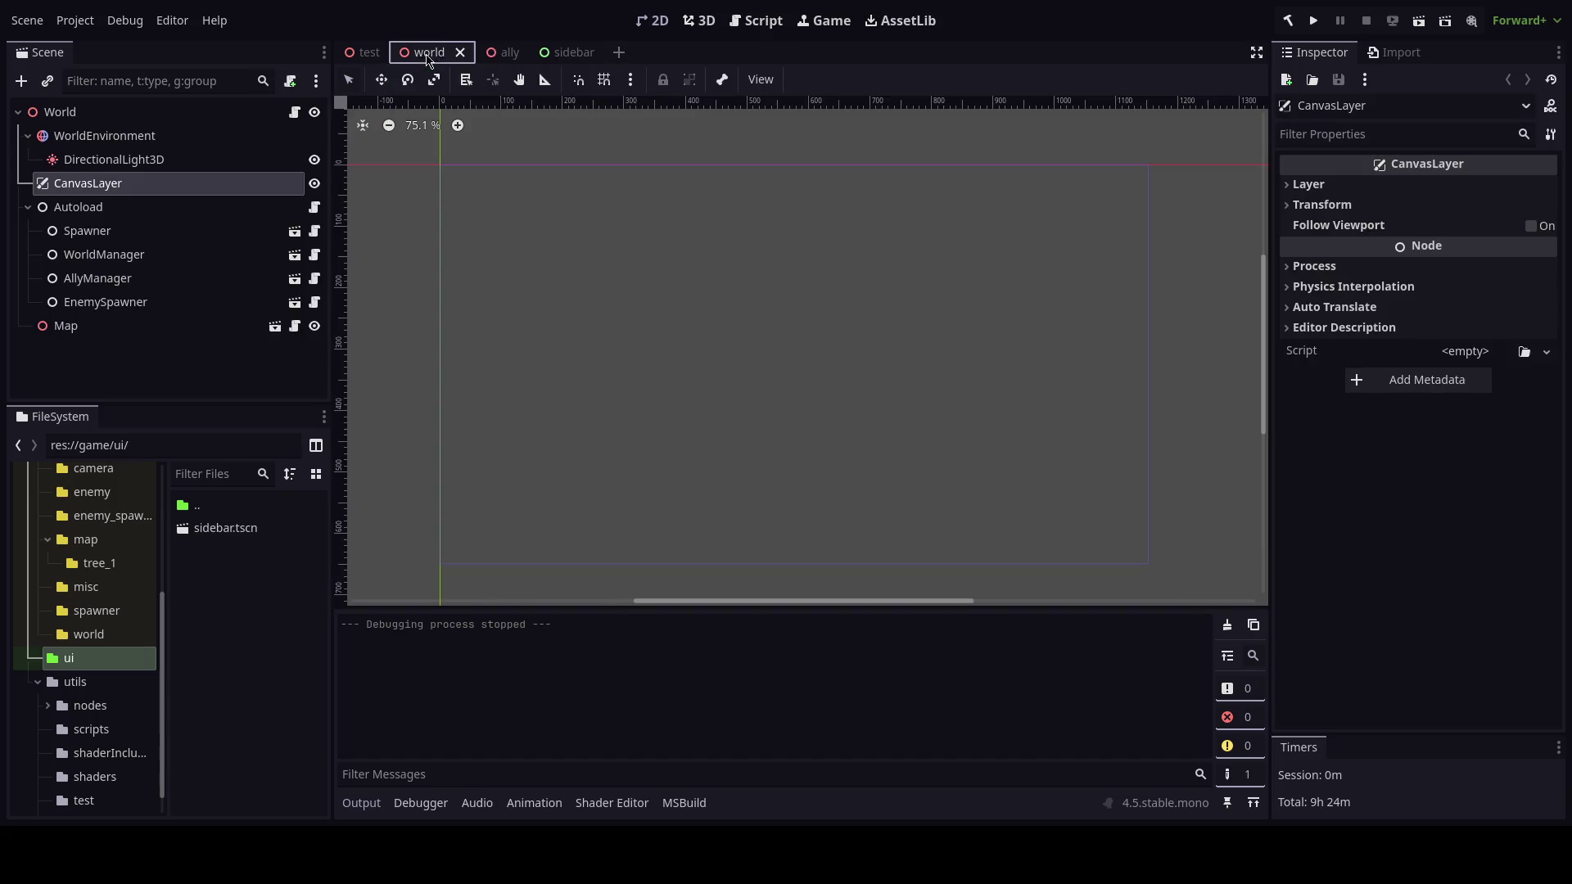
pyautogui.middleClick(506, 52)
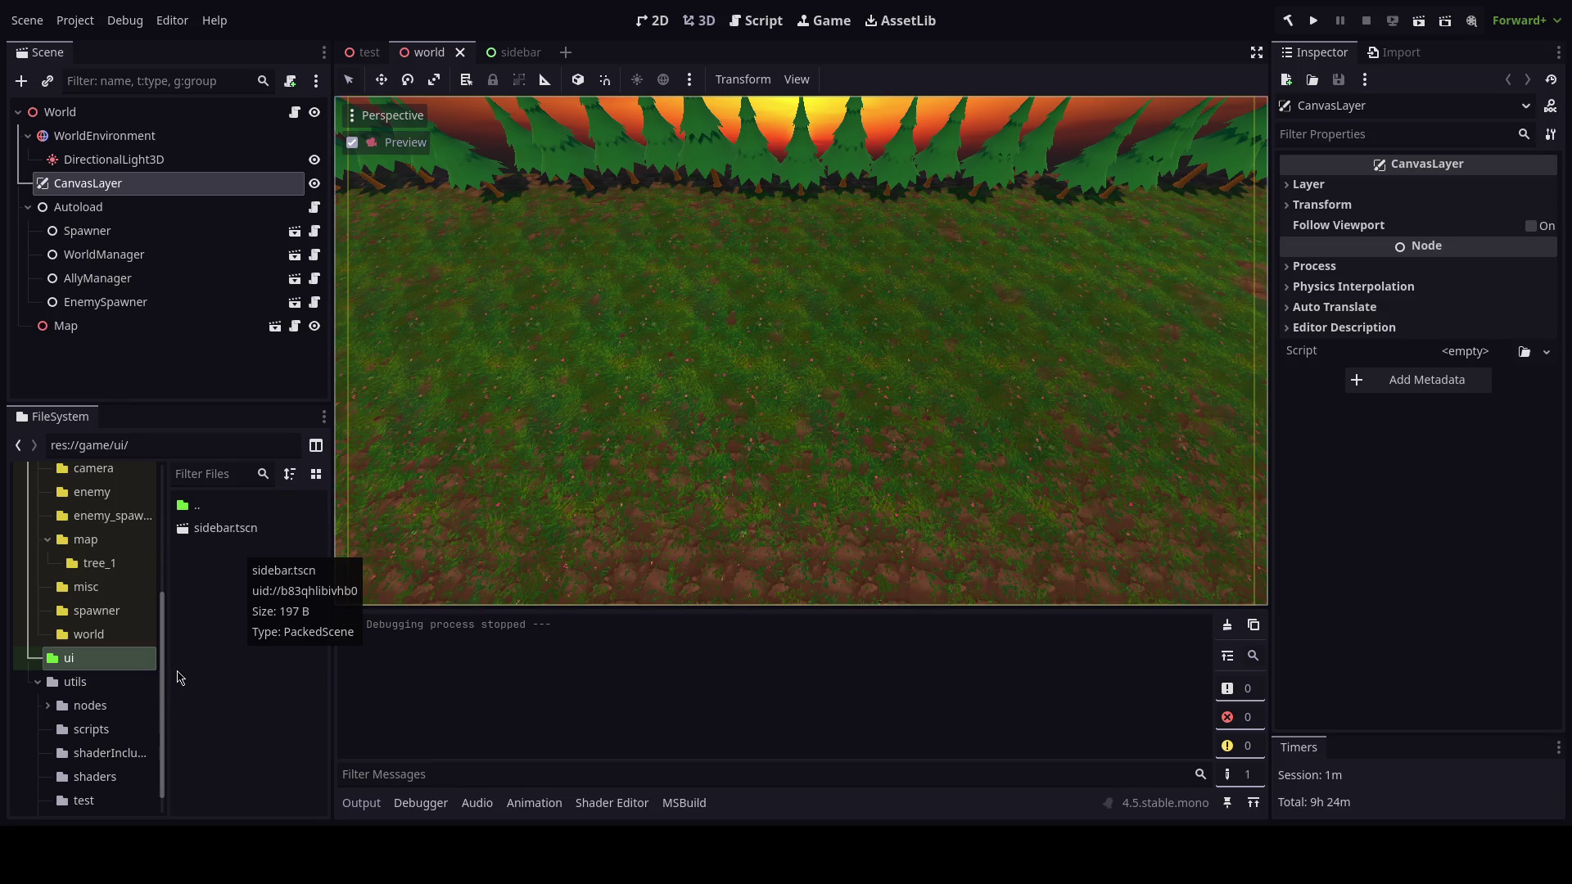
pyautogui.doubleClick(225, 528)
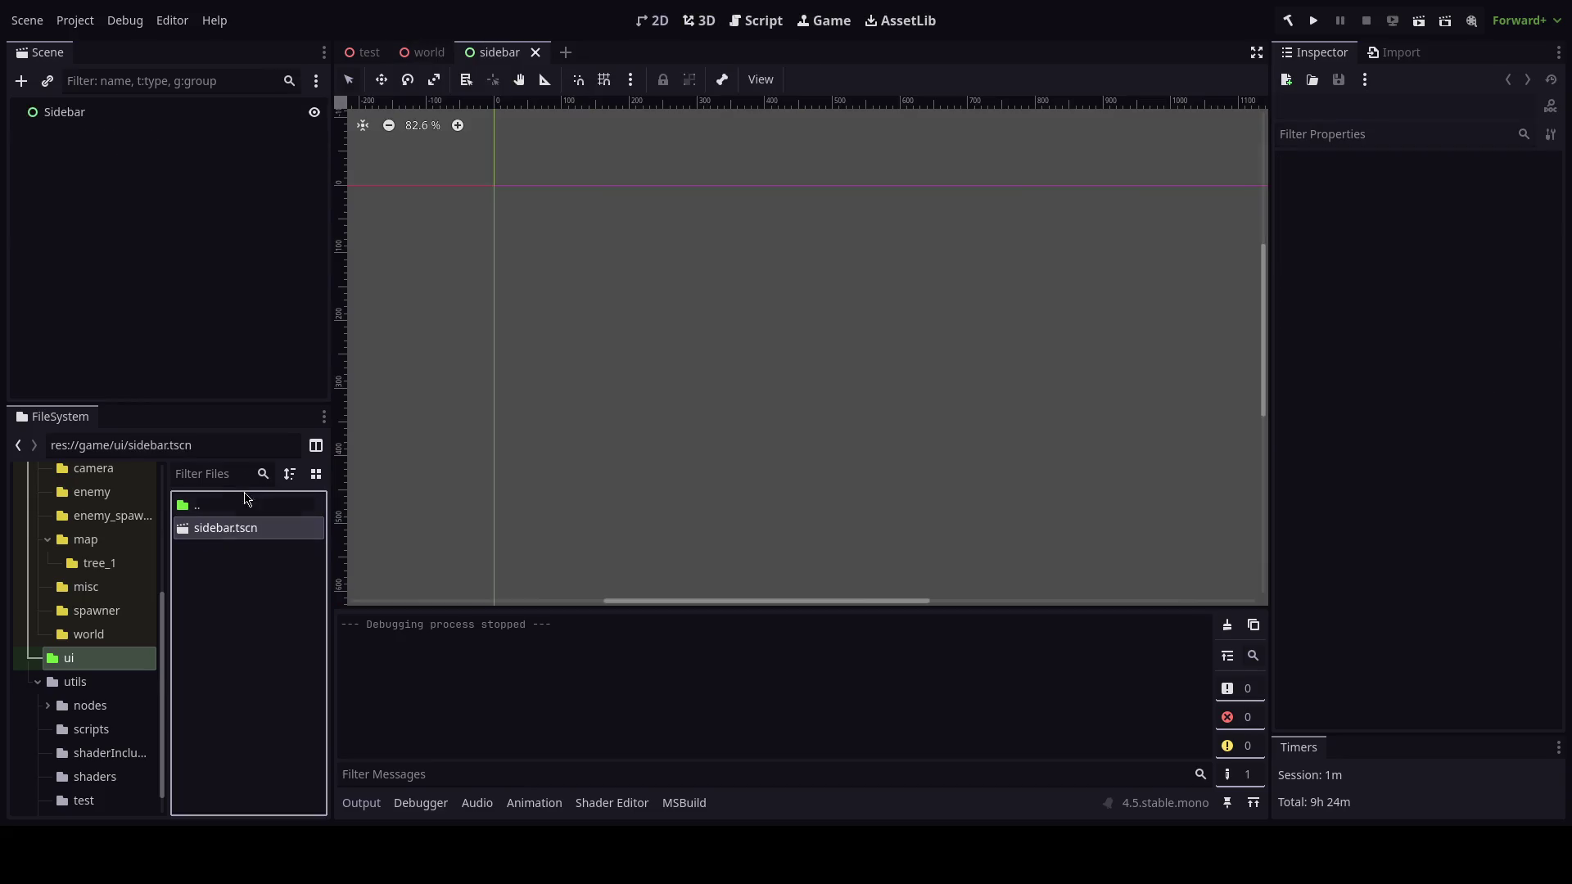
# Add a VBoxContainer under the Sidebar root and save.
pyautogui.click(123, 113)
pyautogui.hotkey('ctrl', 'a')
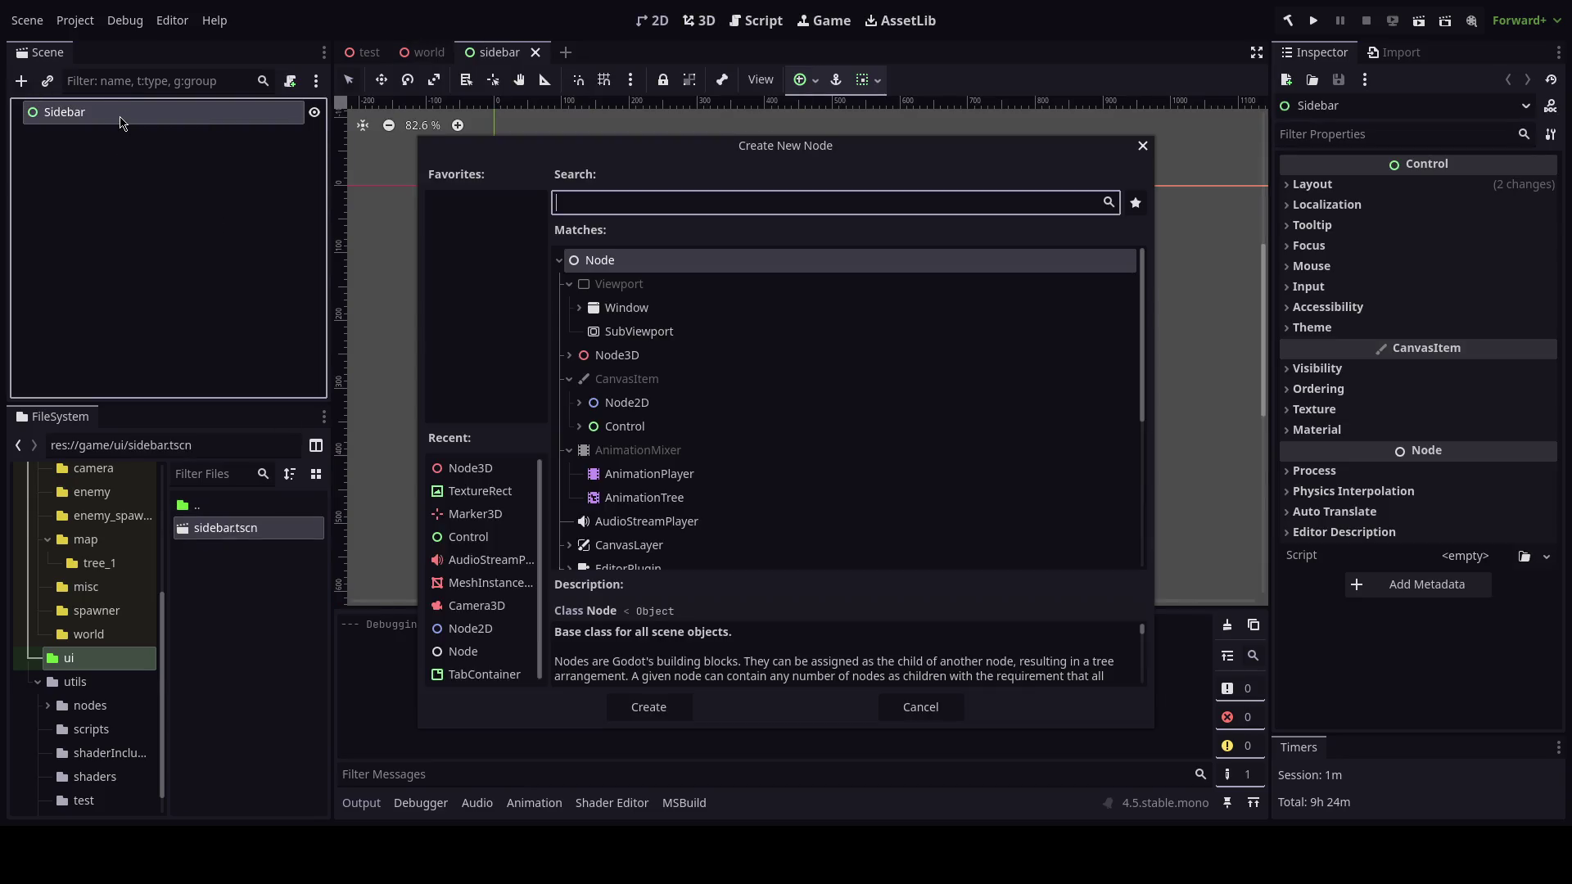
pyautogui.write('vboxcon')
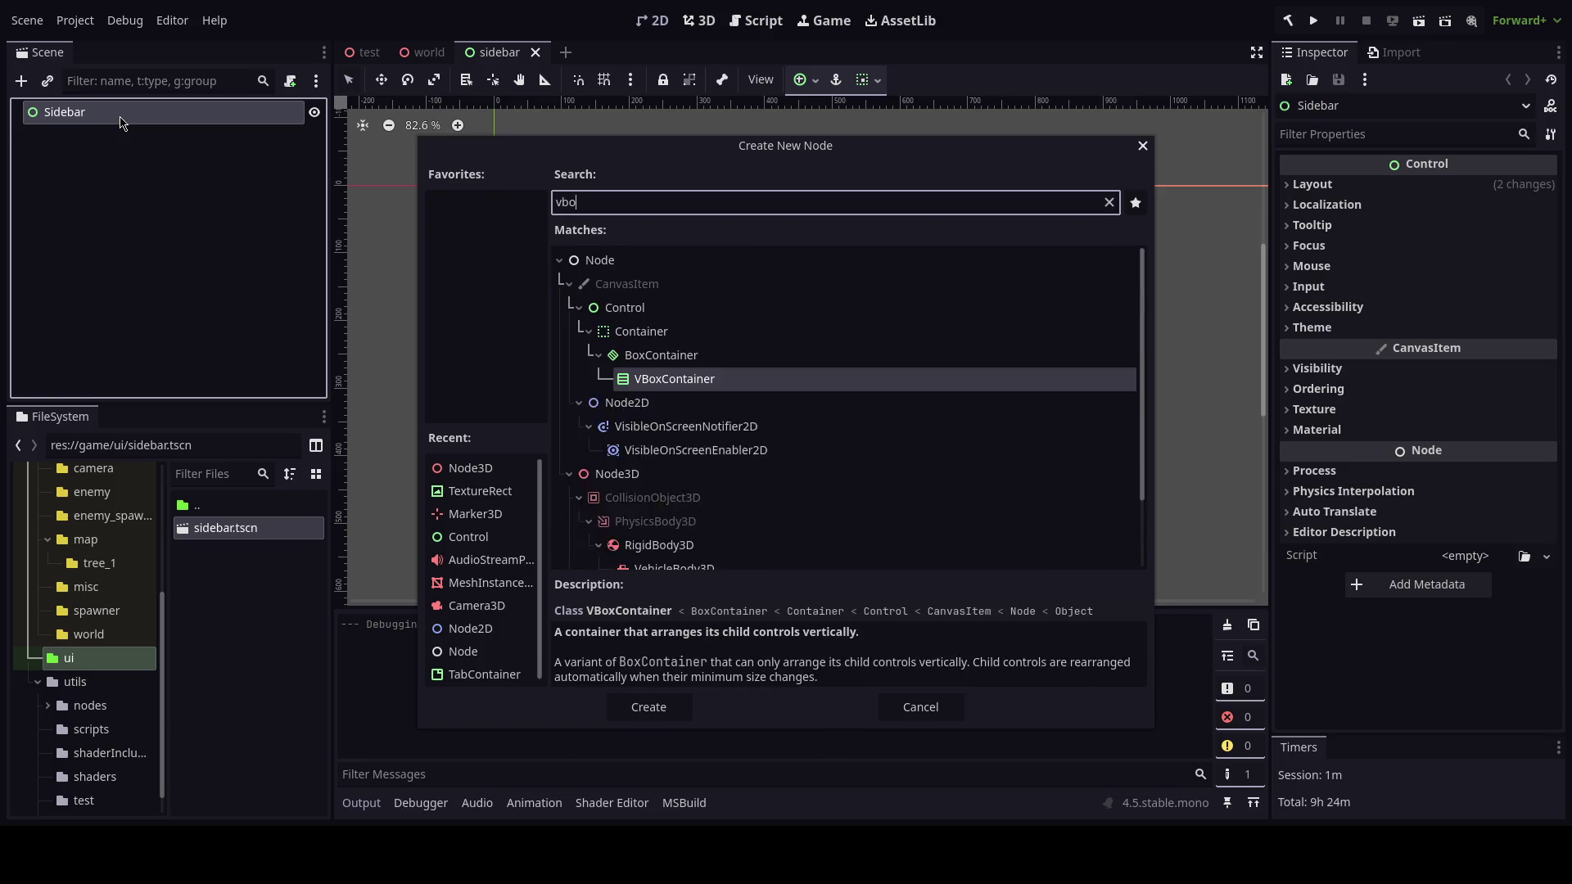
pyautogui.press('Return')
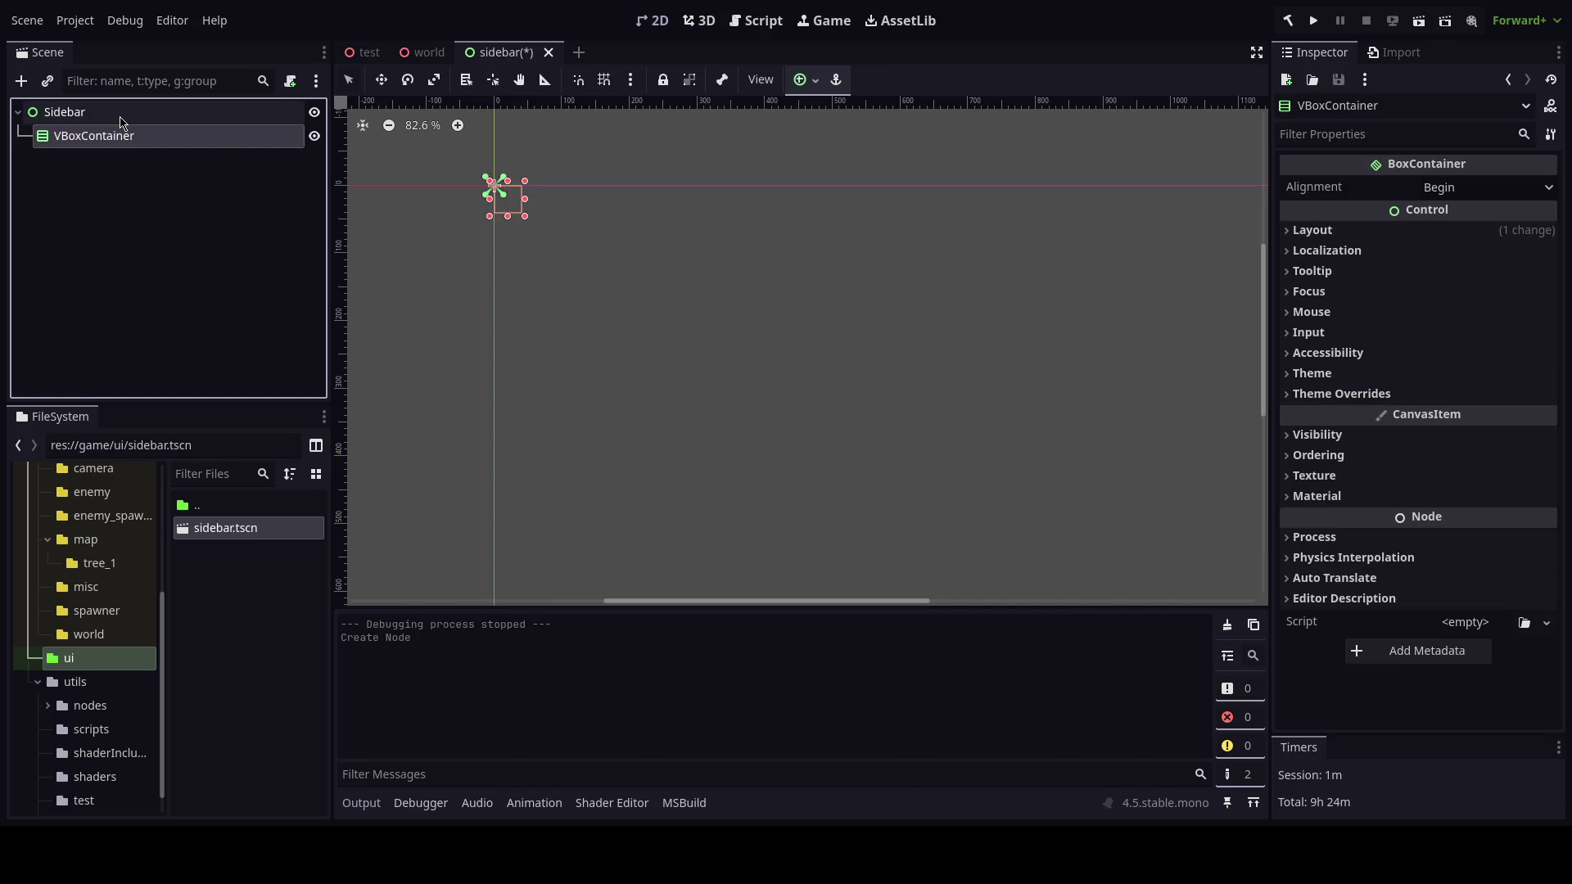
pyautogui.hotkey('ctrl', 's')
pyautogui.scroll(-4, 655, 327)
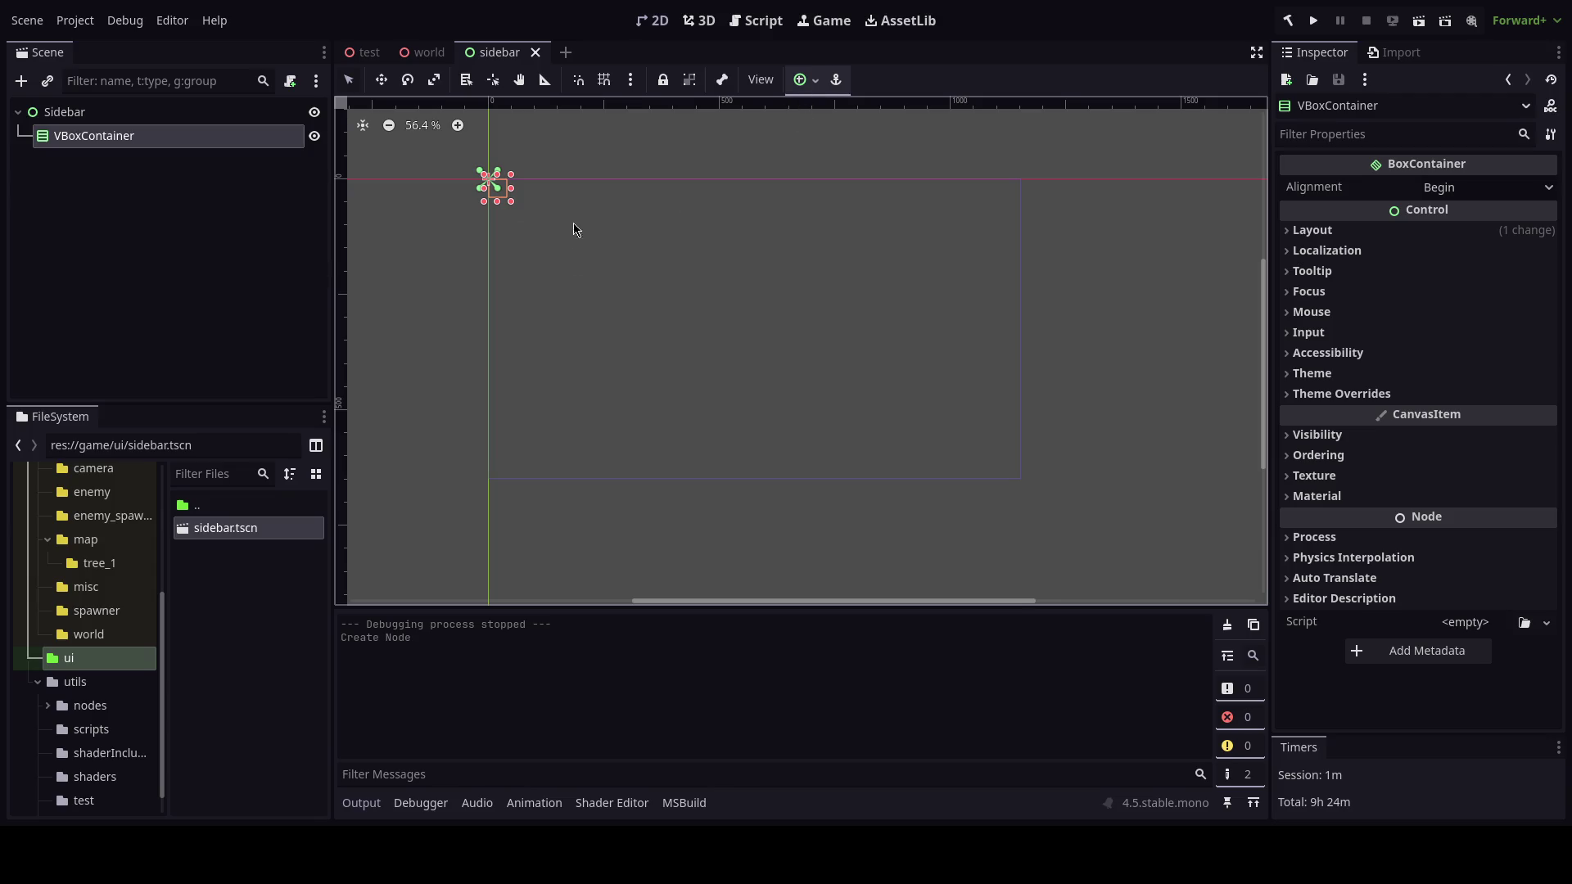
# Anchor the VBoxContainer Left Wide and set its width to 160.
pyautogui.click(806, 79)
pyautogui.click(811, 231)
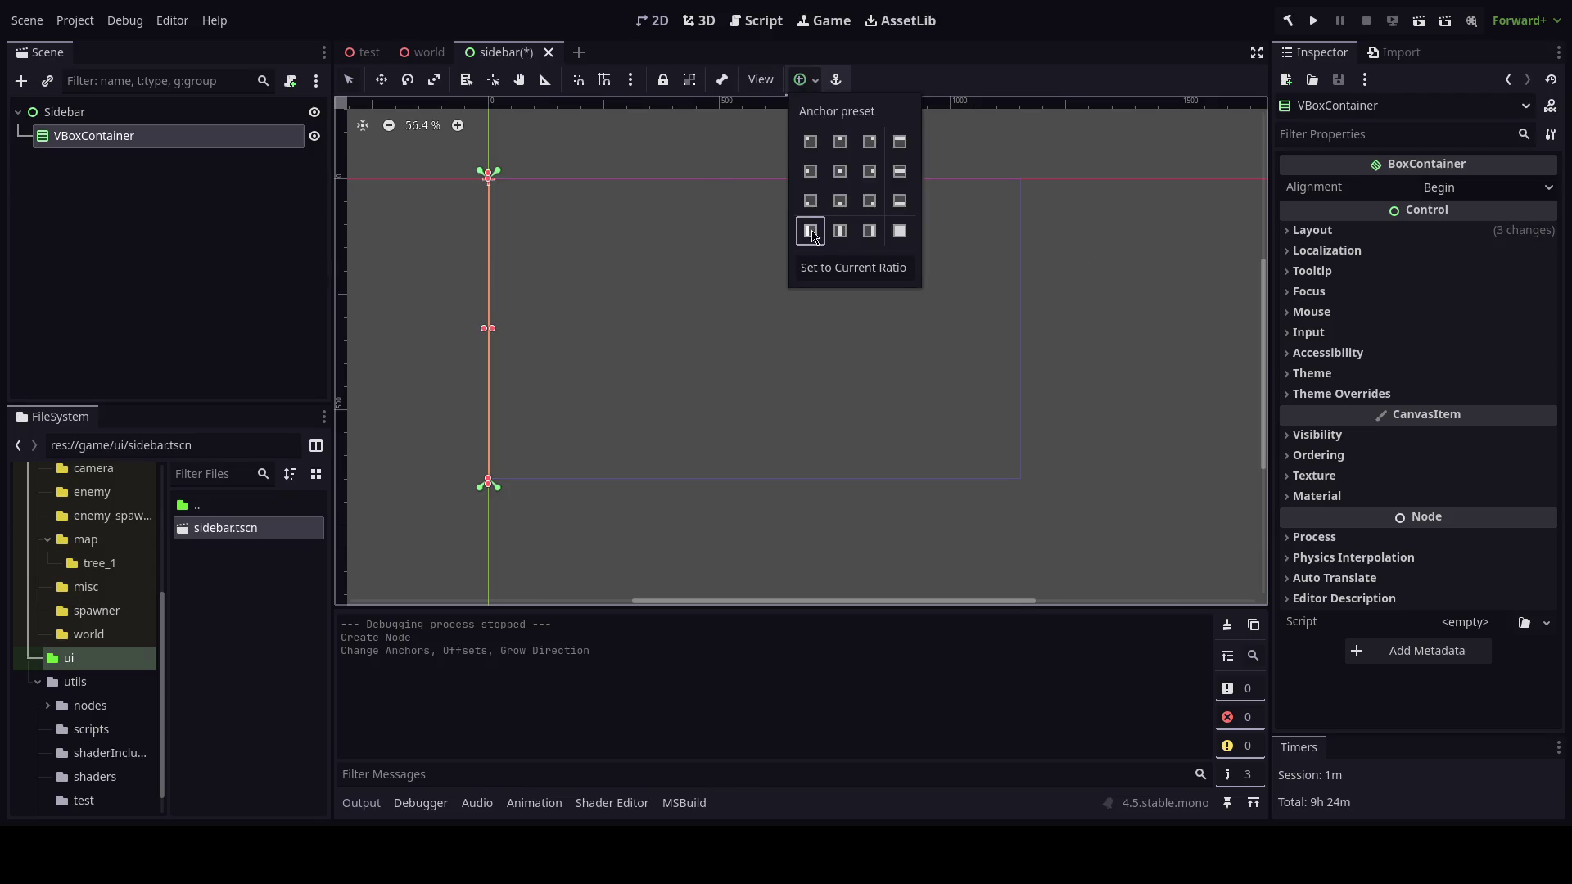
pyautogui.click(1396, 228)
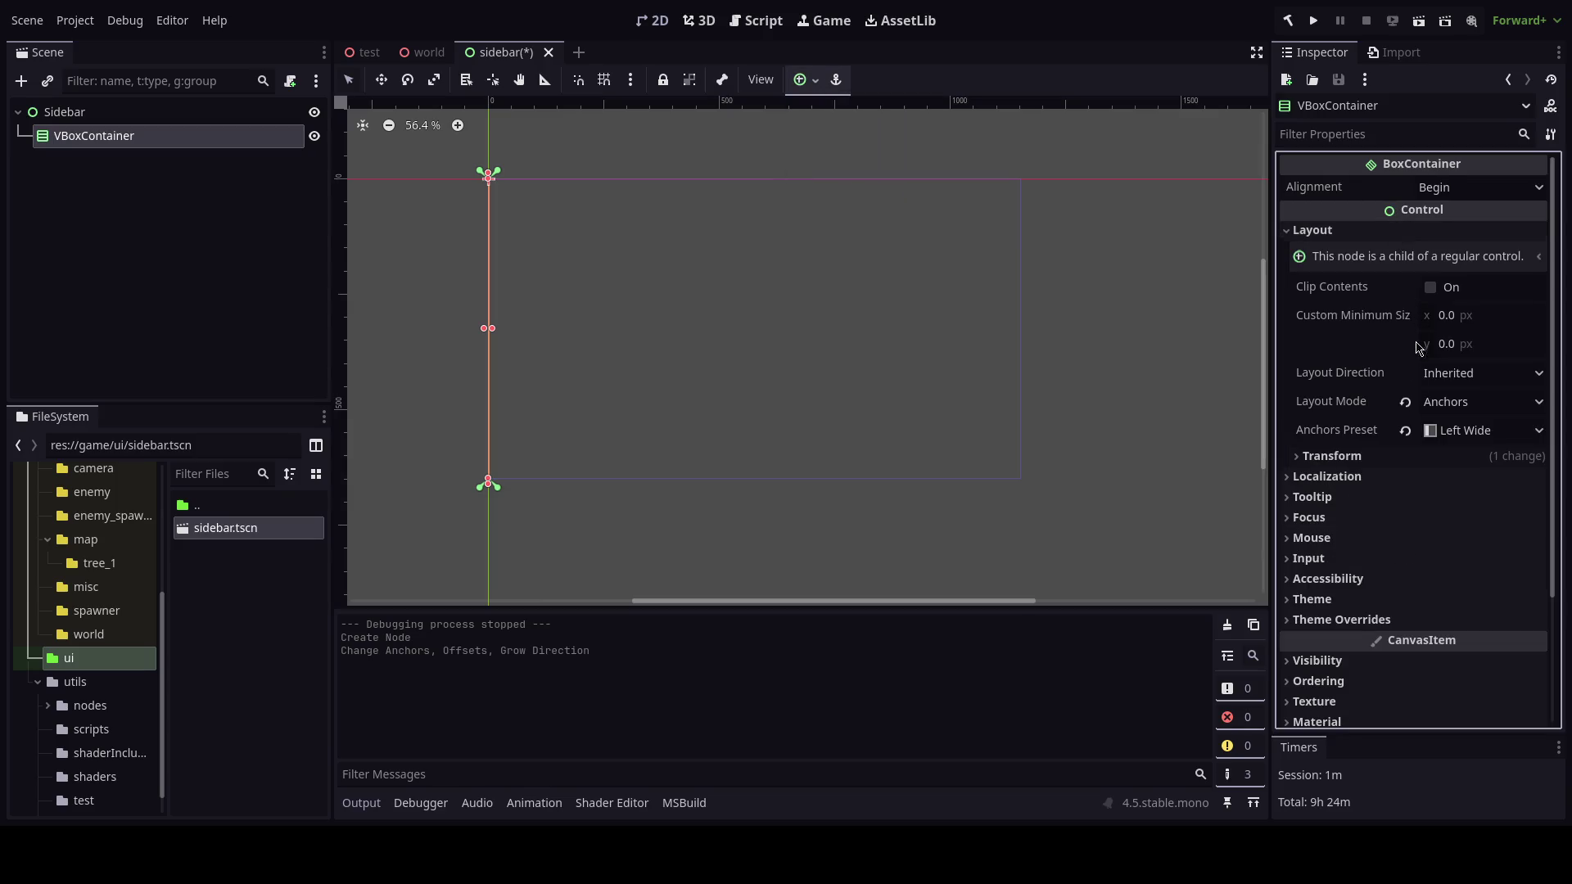
pyautogui.click(1347, 460)
pyautogui.click(1463, 478)
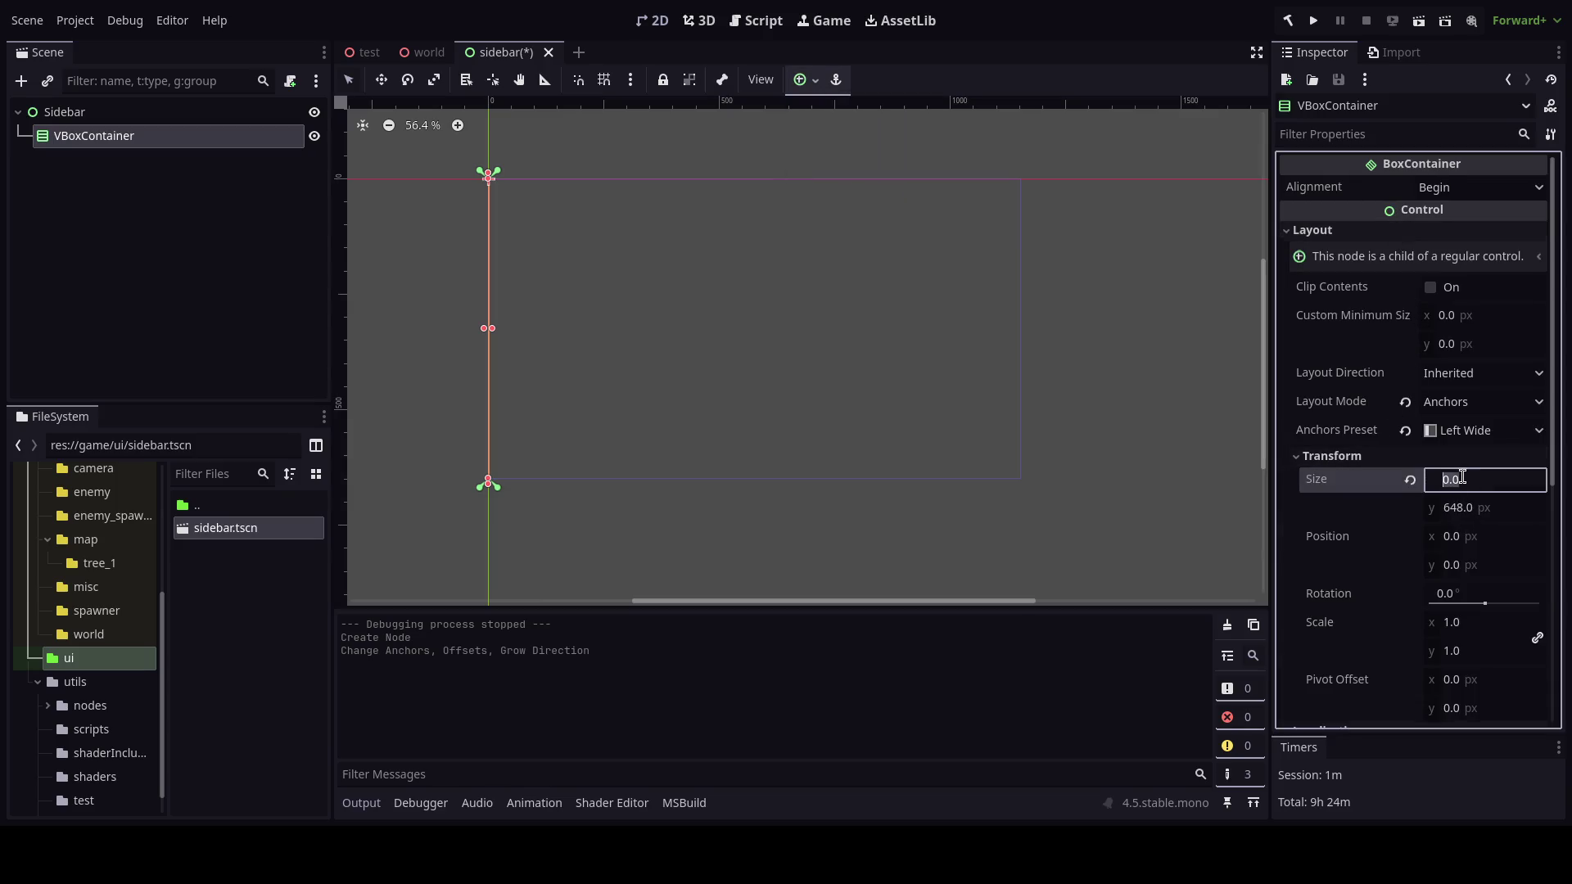
pyautogui.write('320')
pyautogui.press('Return')
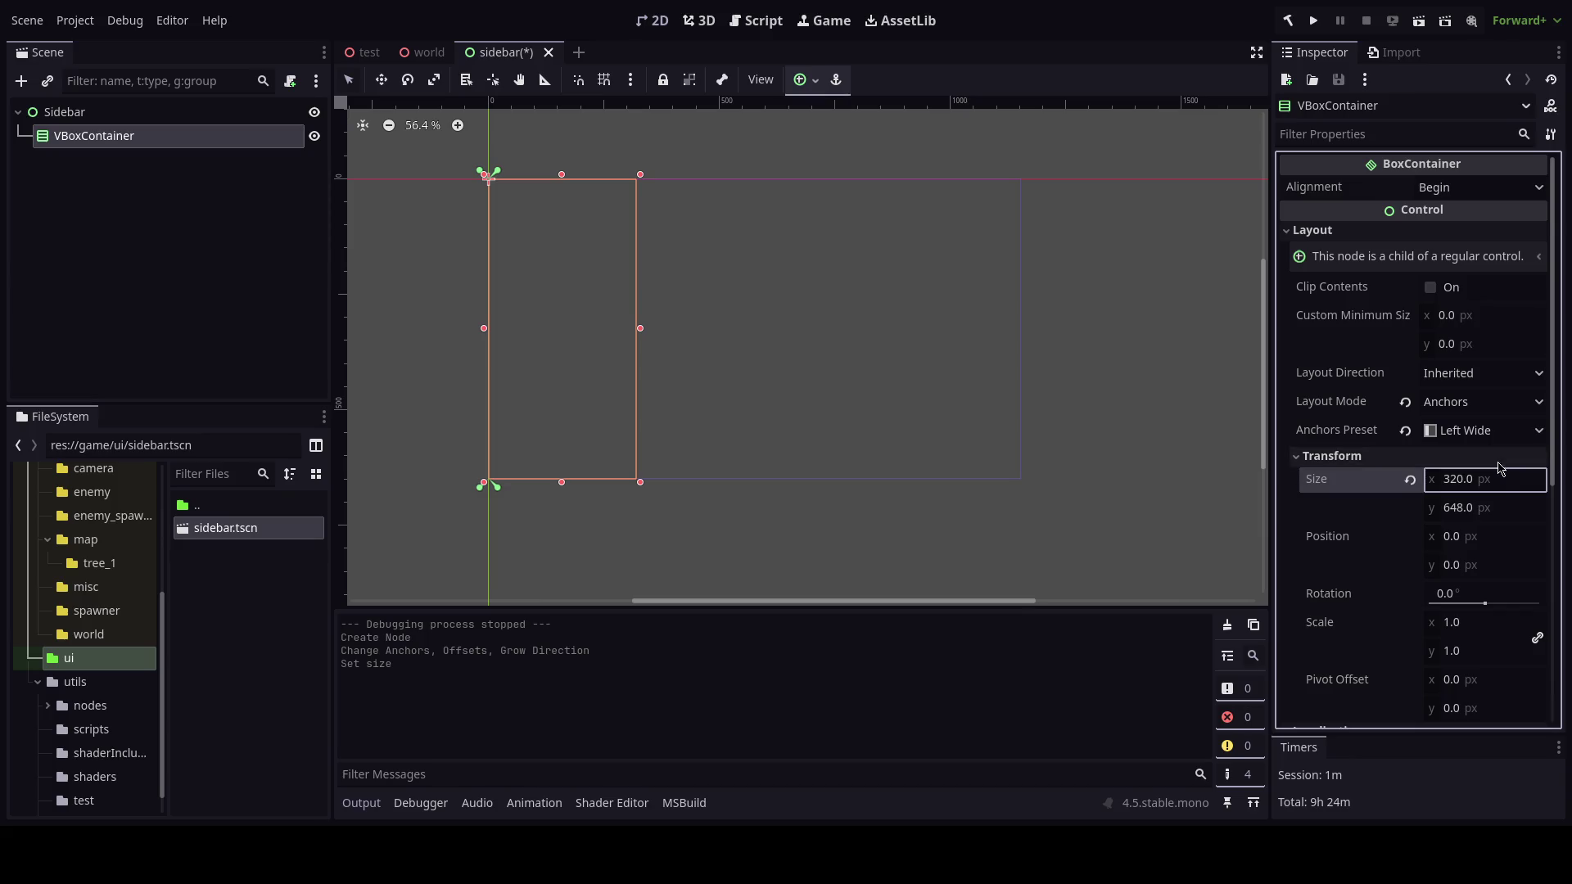
pyautogui.write('160')
pyautogui.press('Return')
pyautogui.hotkey('ctrl', 's')
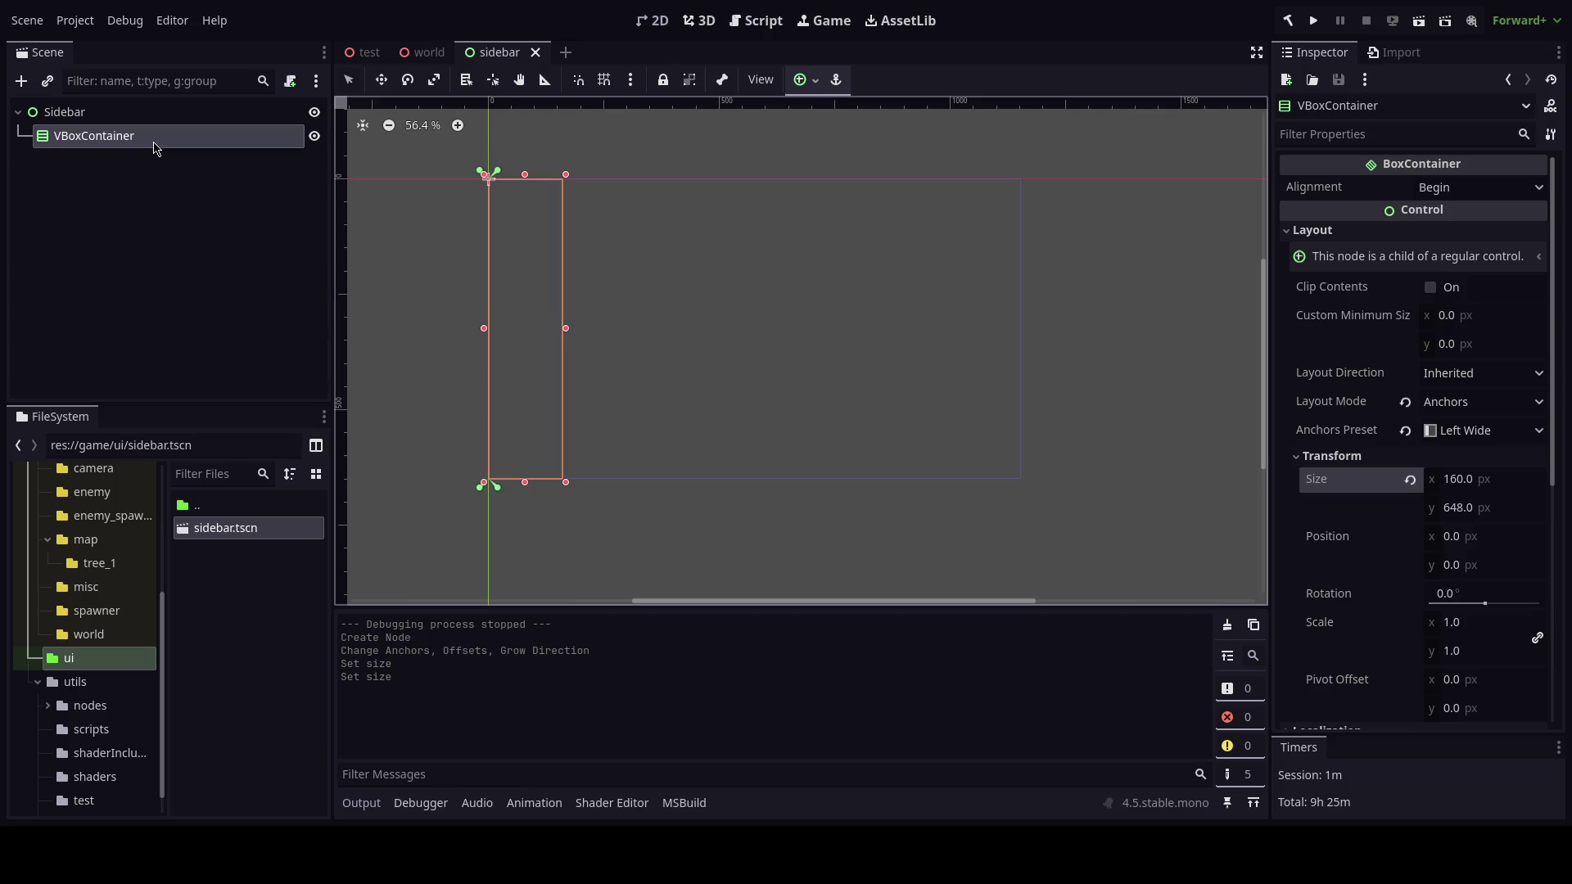
# Add a ColorRect under the VBoxContainer with vertical sizing set to Expand.
pyautogui.hotkey('ctrl', 'a')
pyautogui.write('c')
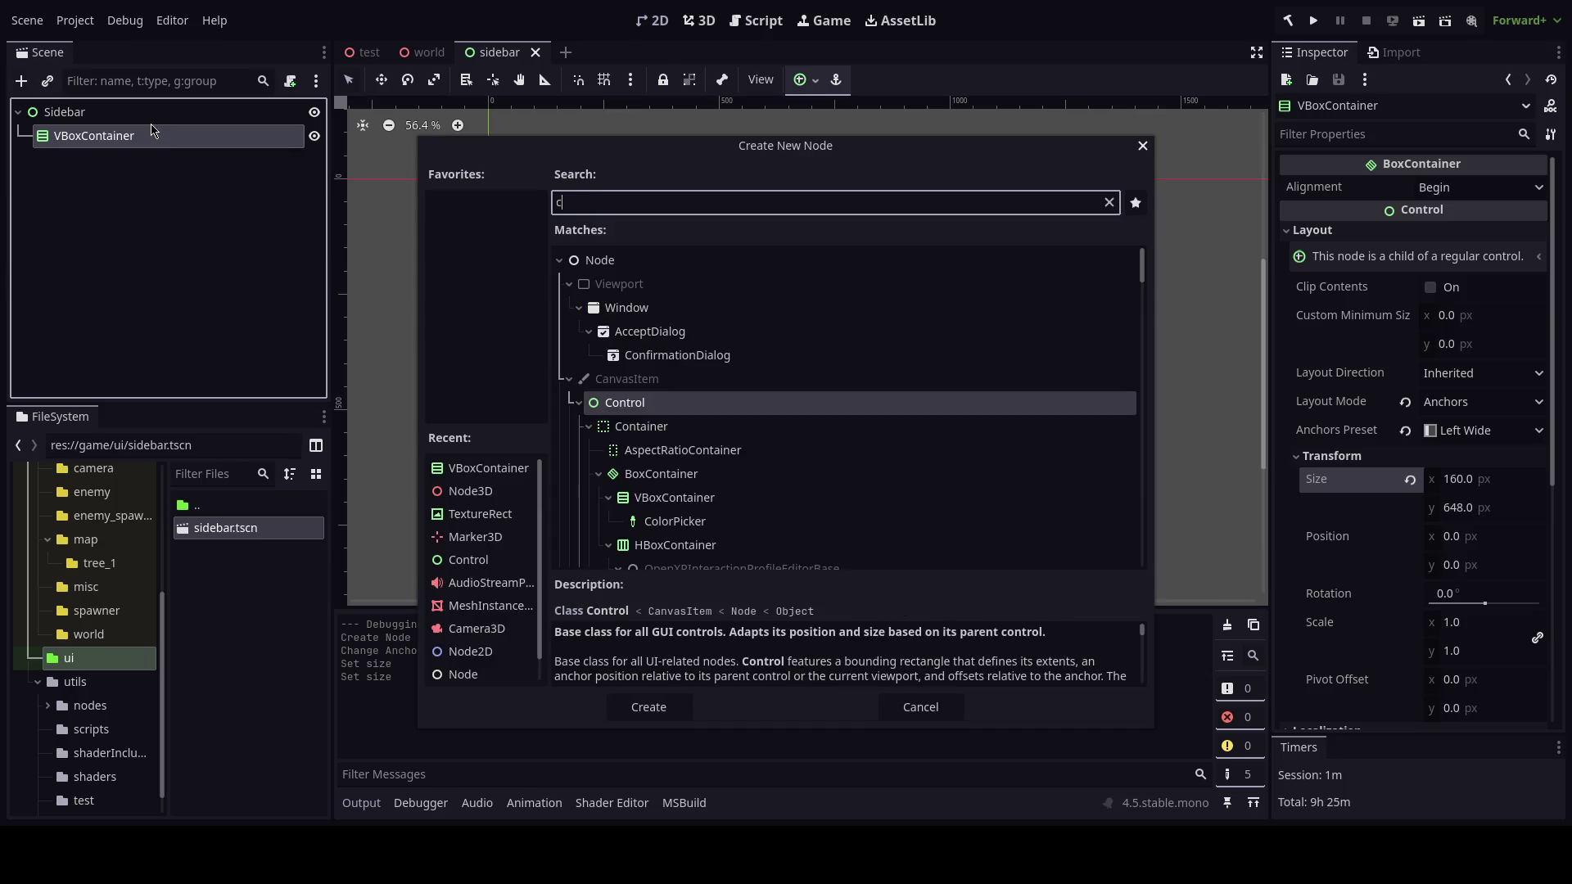
pyautogui.write('olorrec')
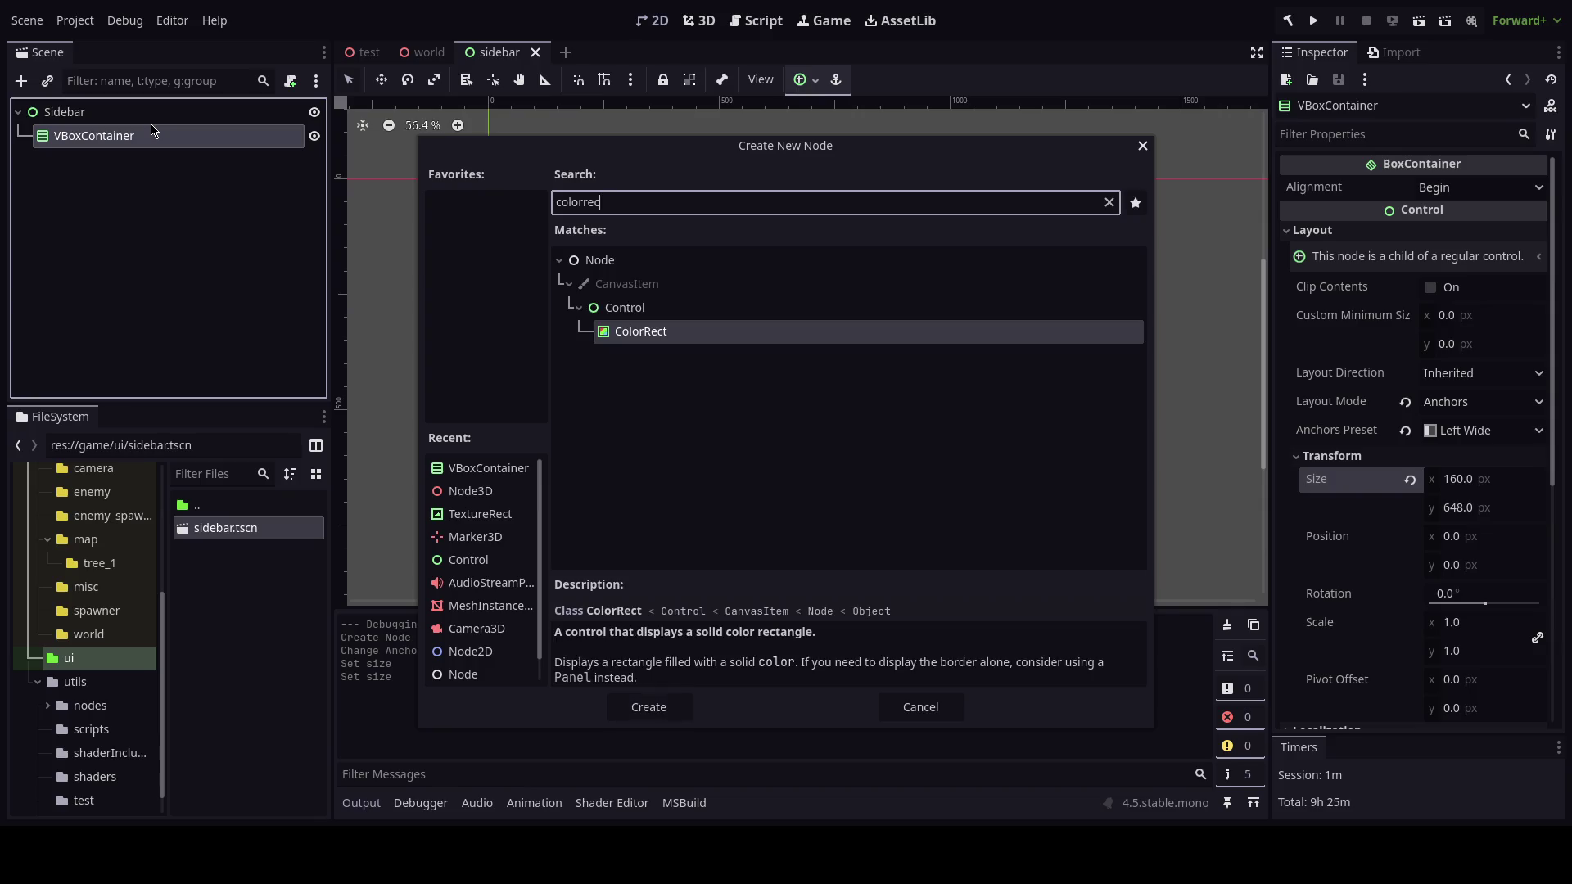
pyautogui.press('Return')
pyautogui.hotkey('ctrl', 's')
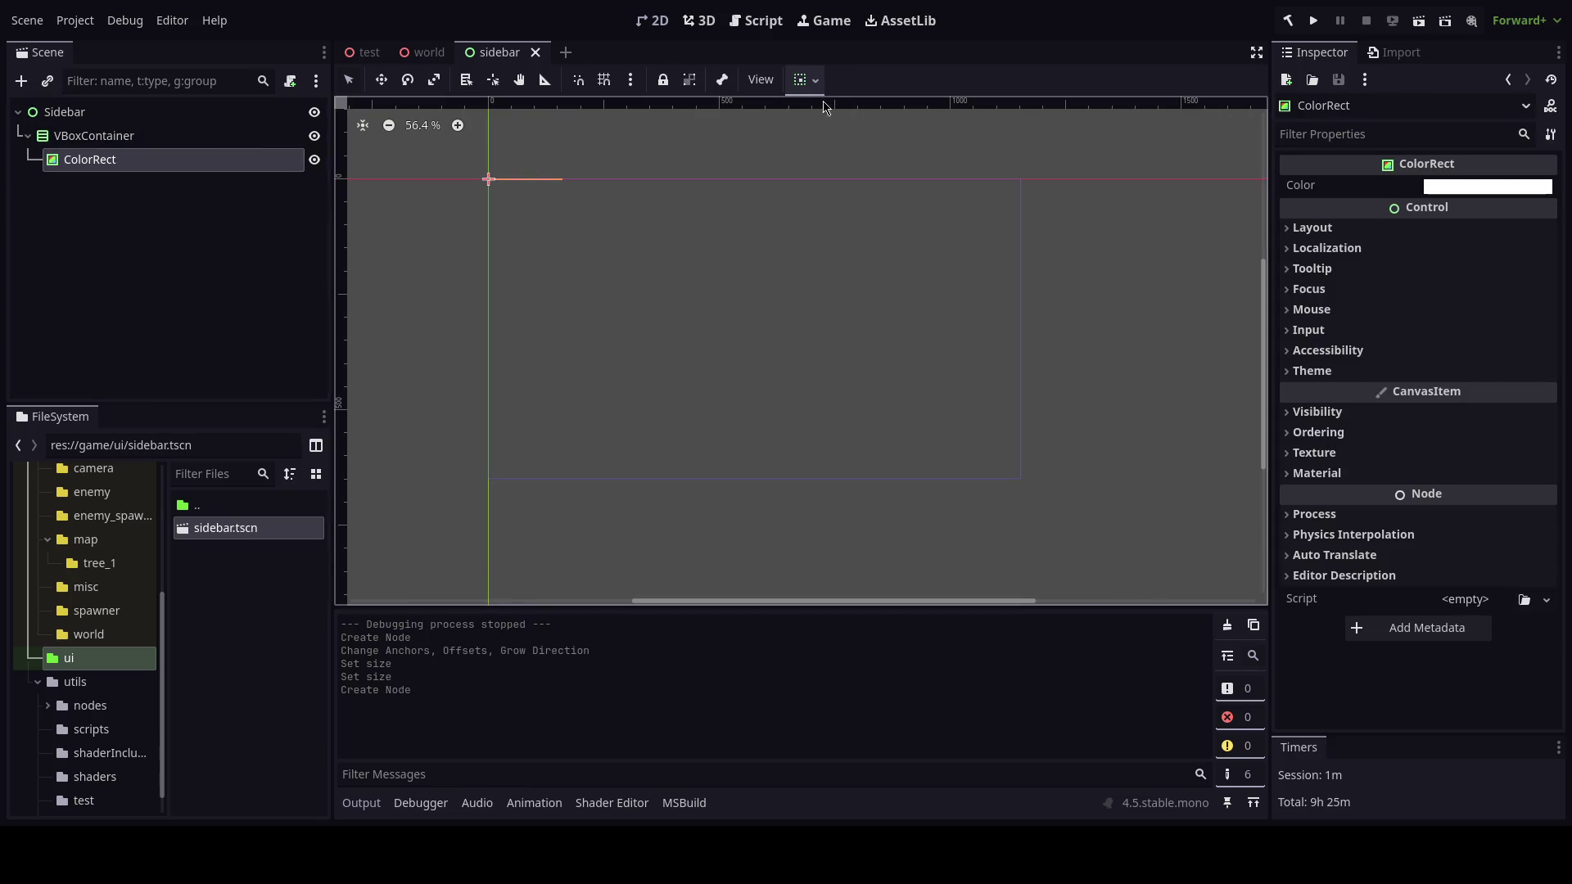
pyautogui.click(815, 92)
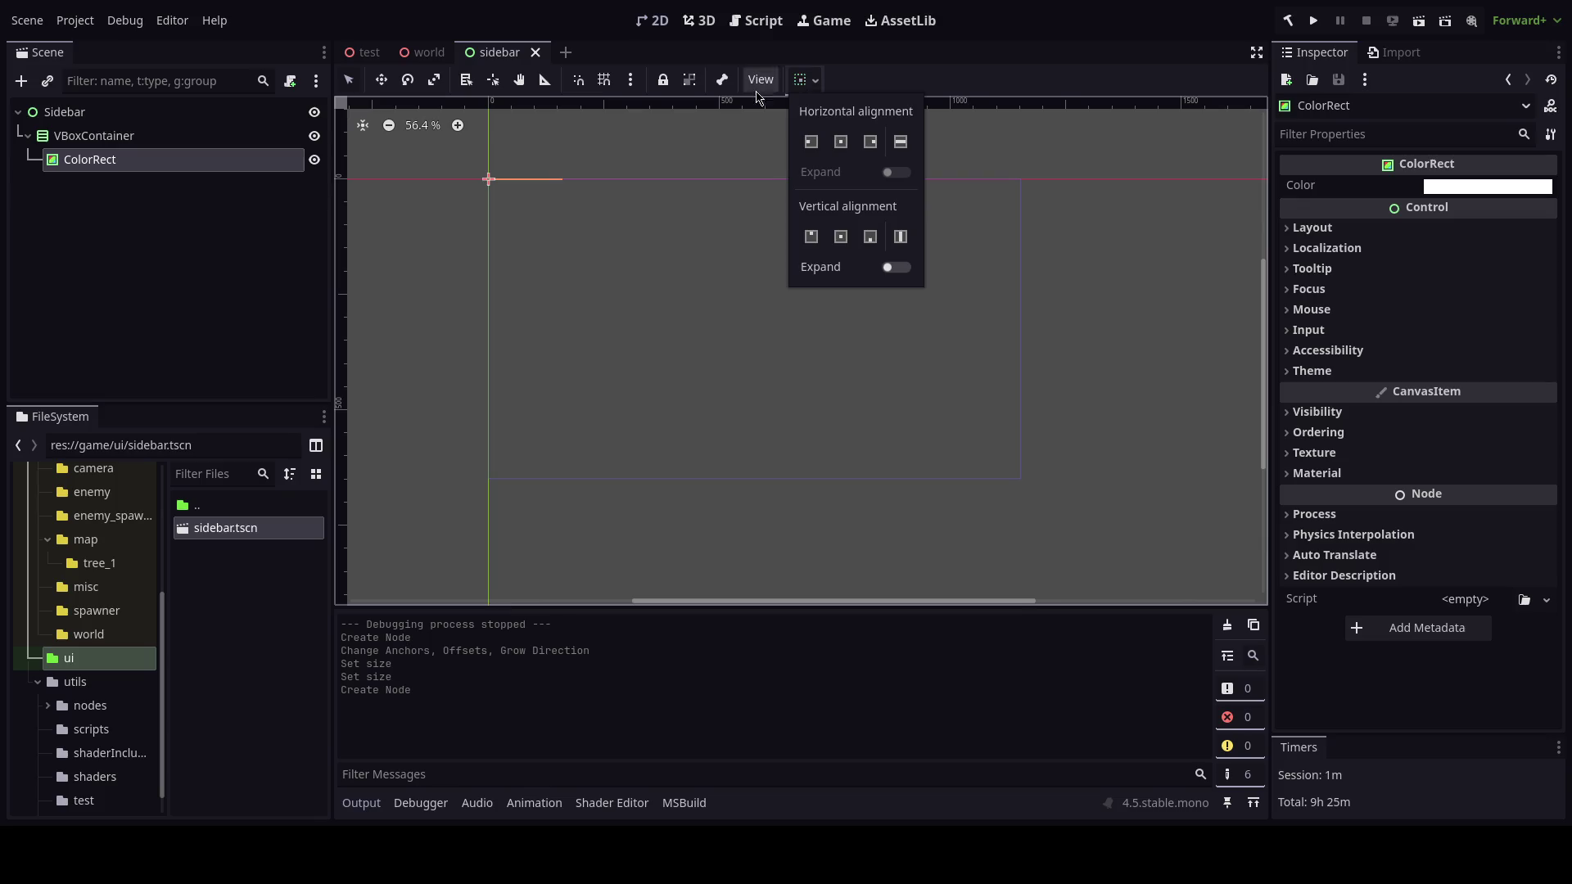
pyautogui.click(177, 190)
pyautogui.click(143, 140)
pyautogui.click(90, 160)
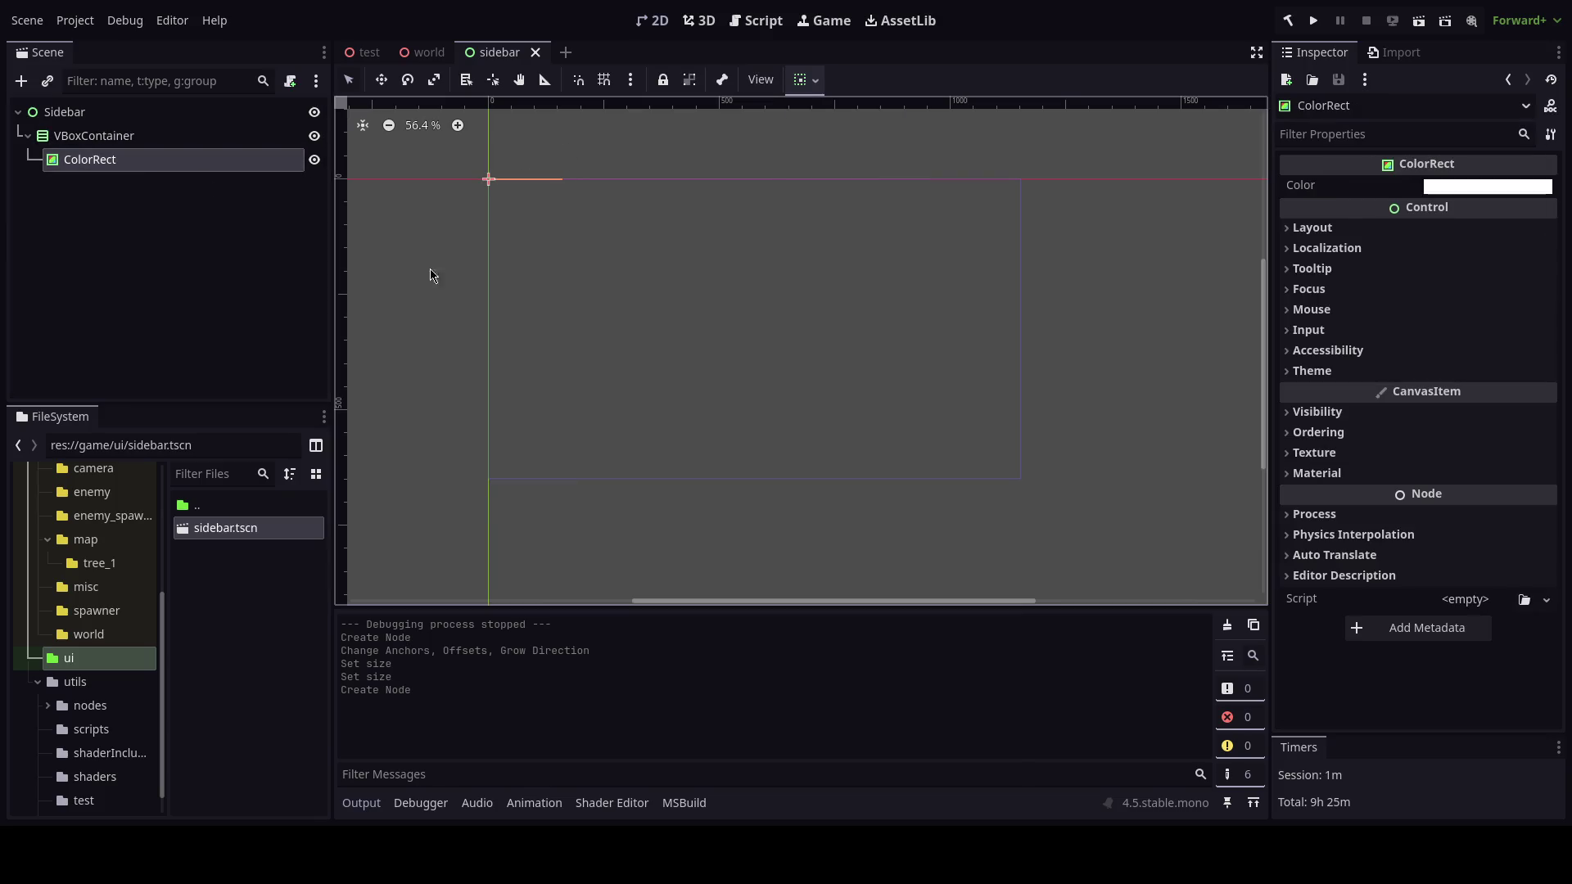
pyautogui.click(1425, 425)
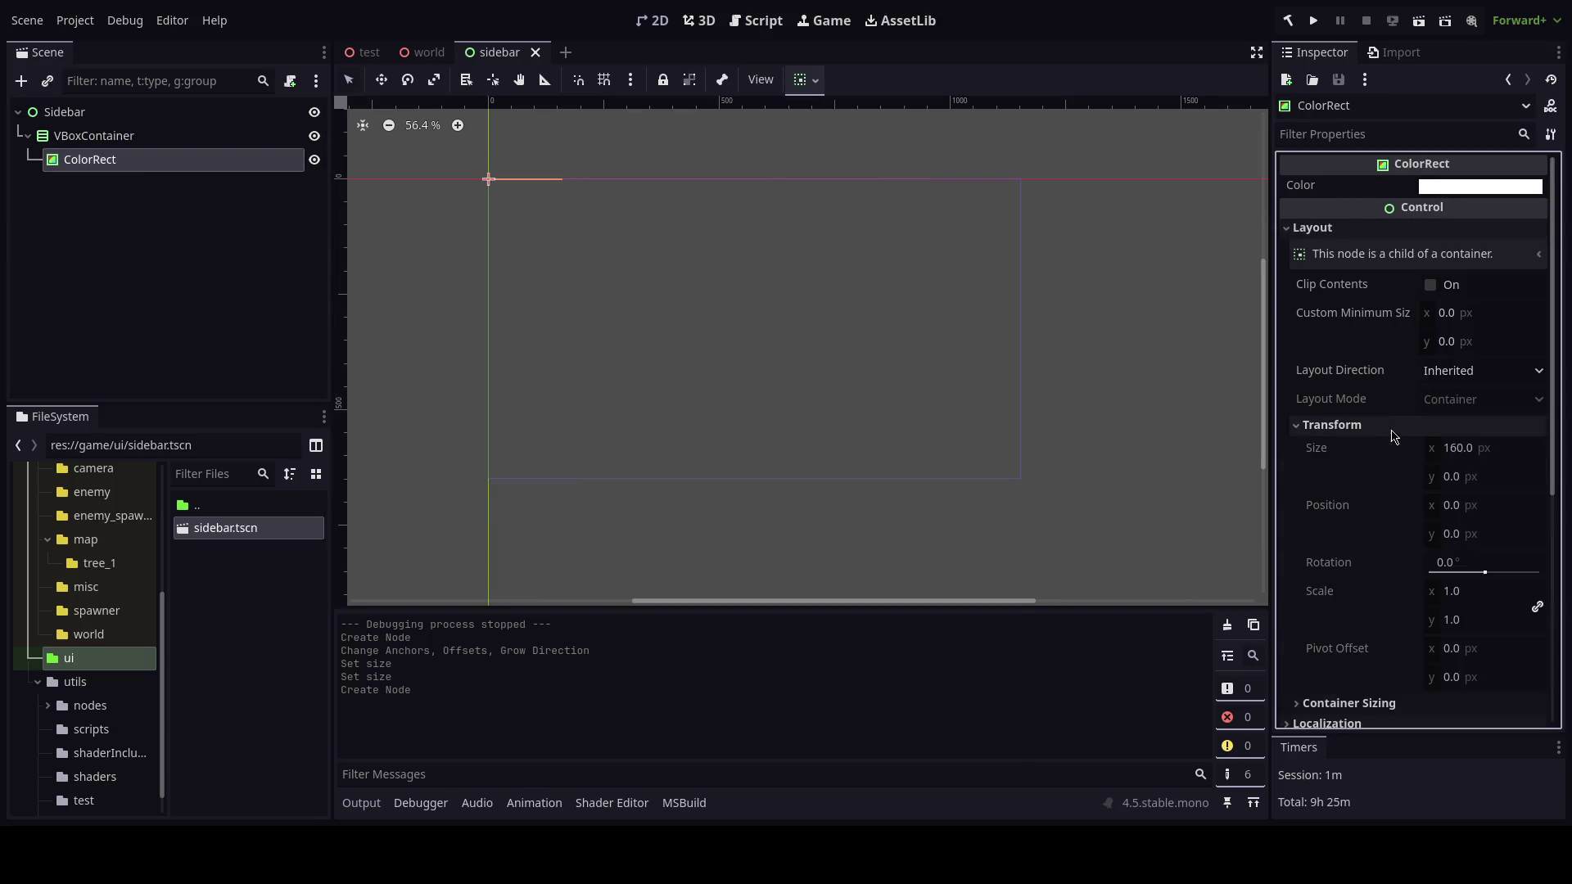
pyautogui.click(1433, 425)
pyautogui.click(1441, 449)
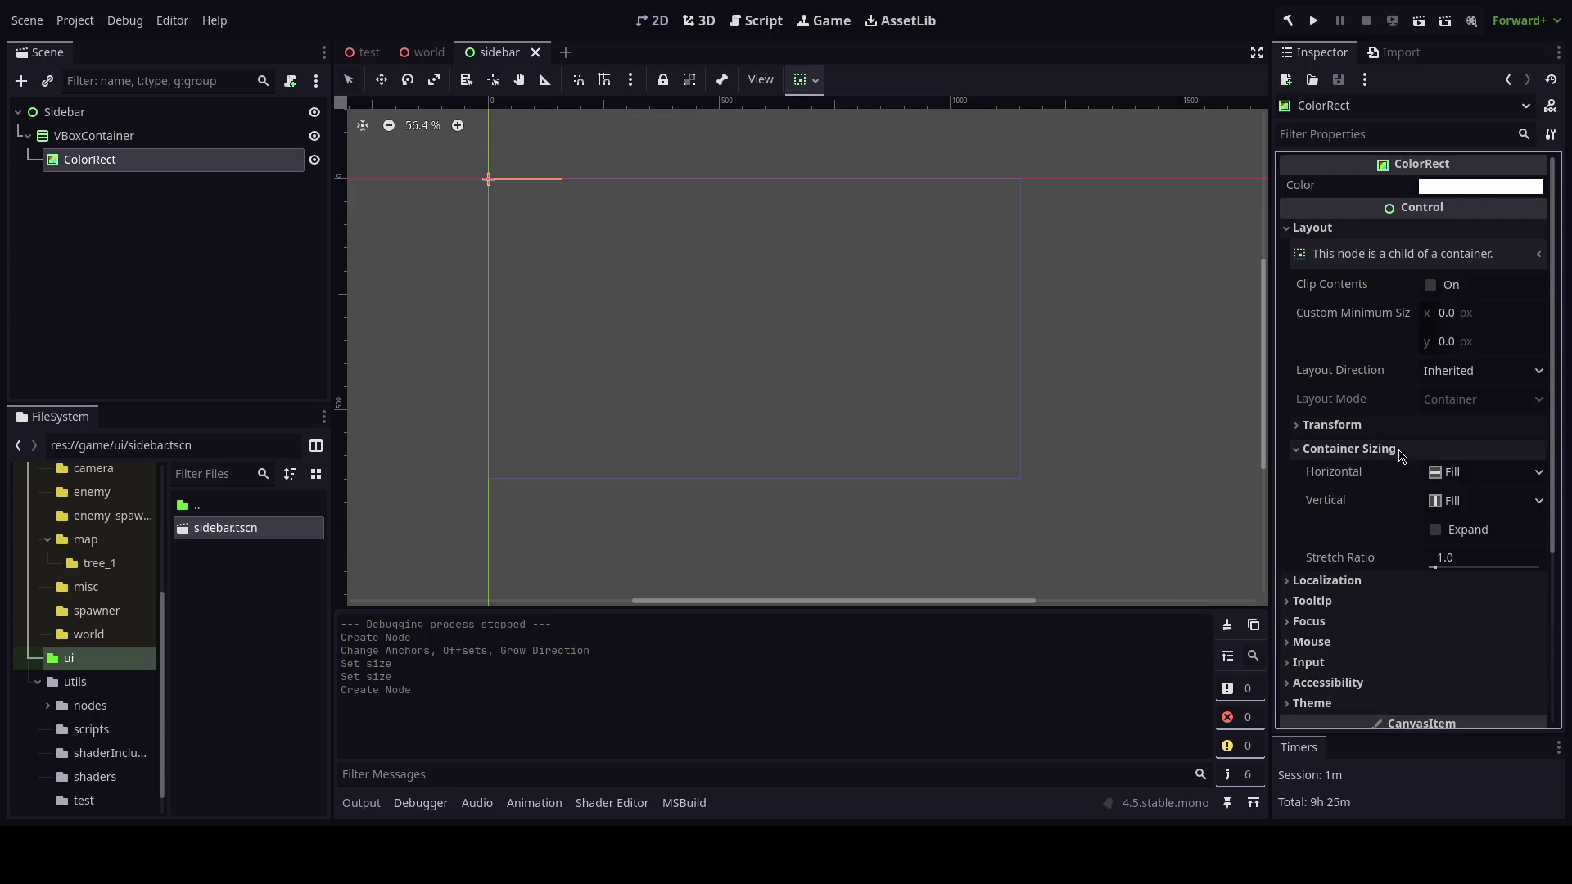
pyautogui.click(1439, 530)
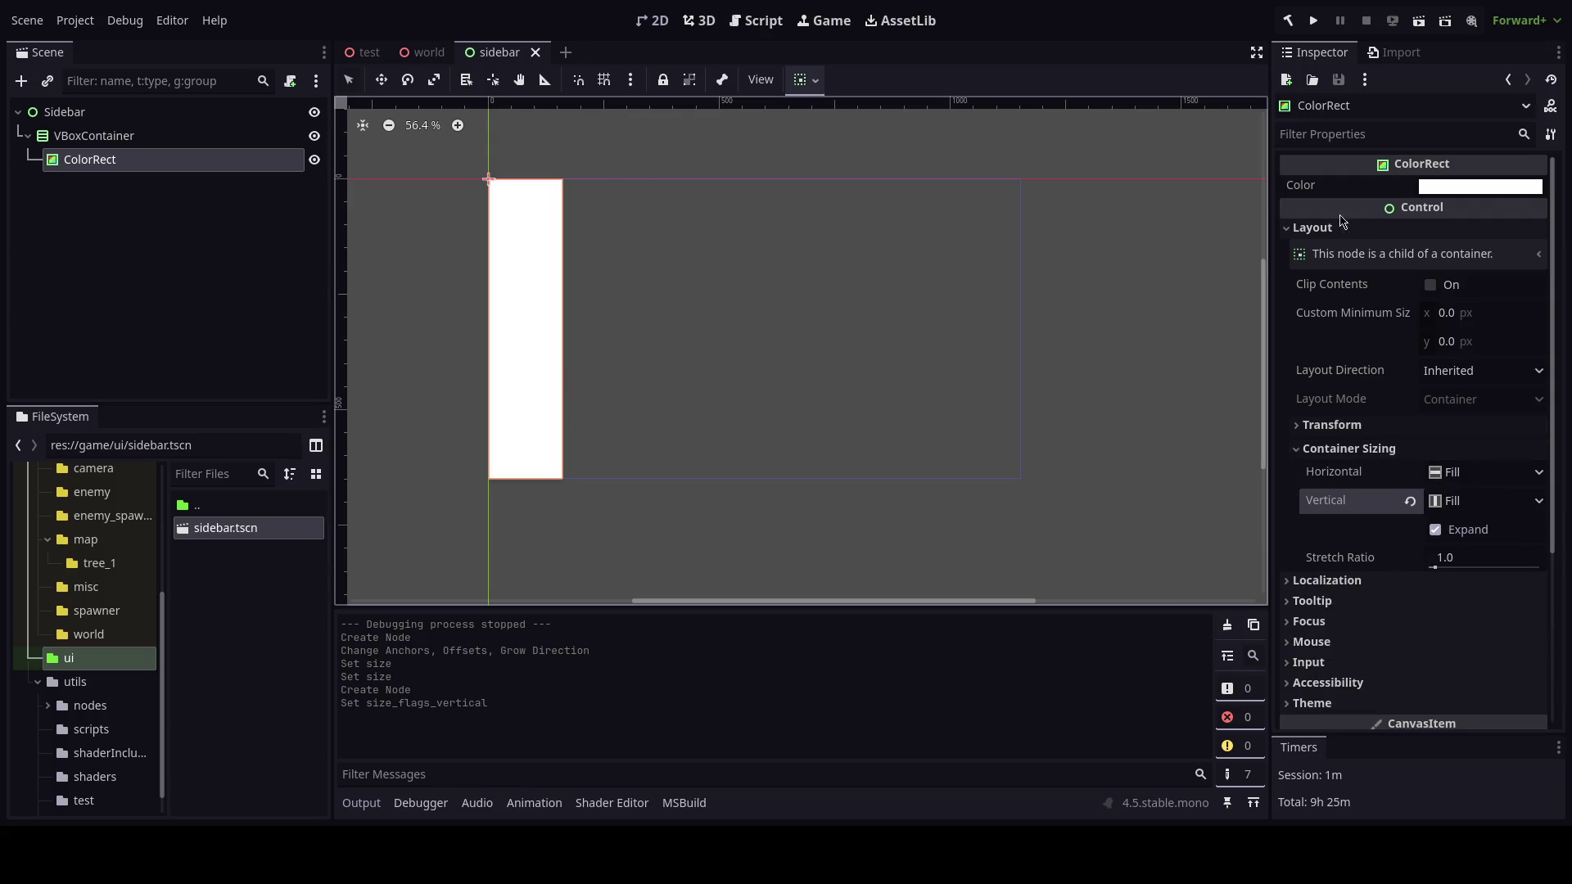
# Colour the ColorRect black and switch to the world scene.
pyautogui.click(1480, 186)
pyautogui.click(1343, 417)
pyautogui.click(631, 256)
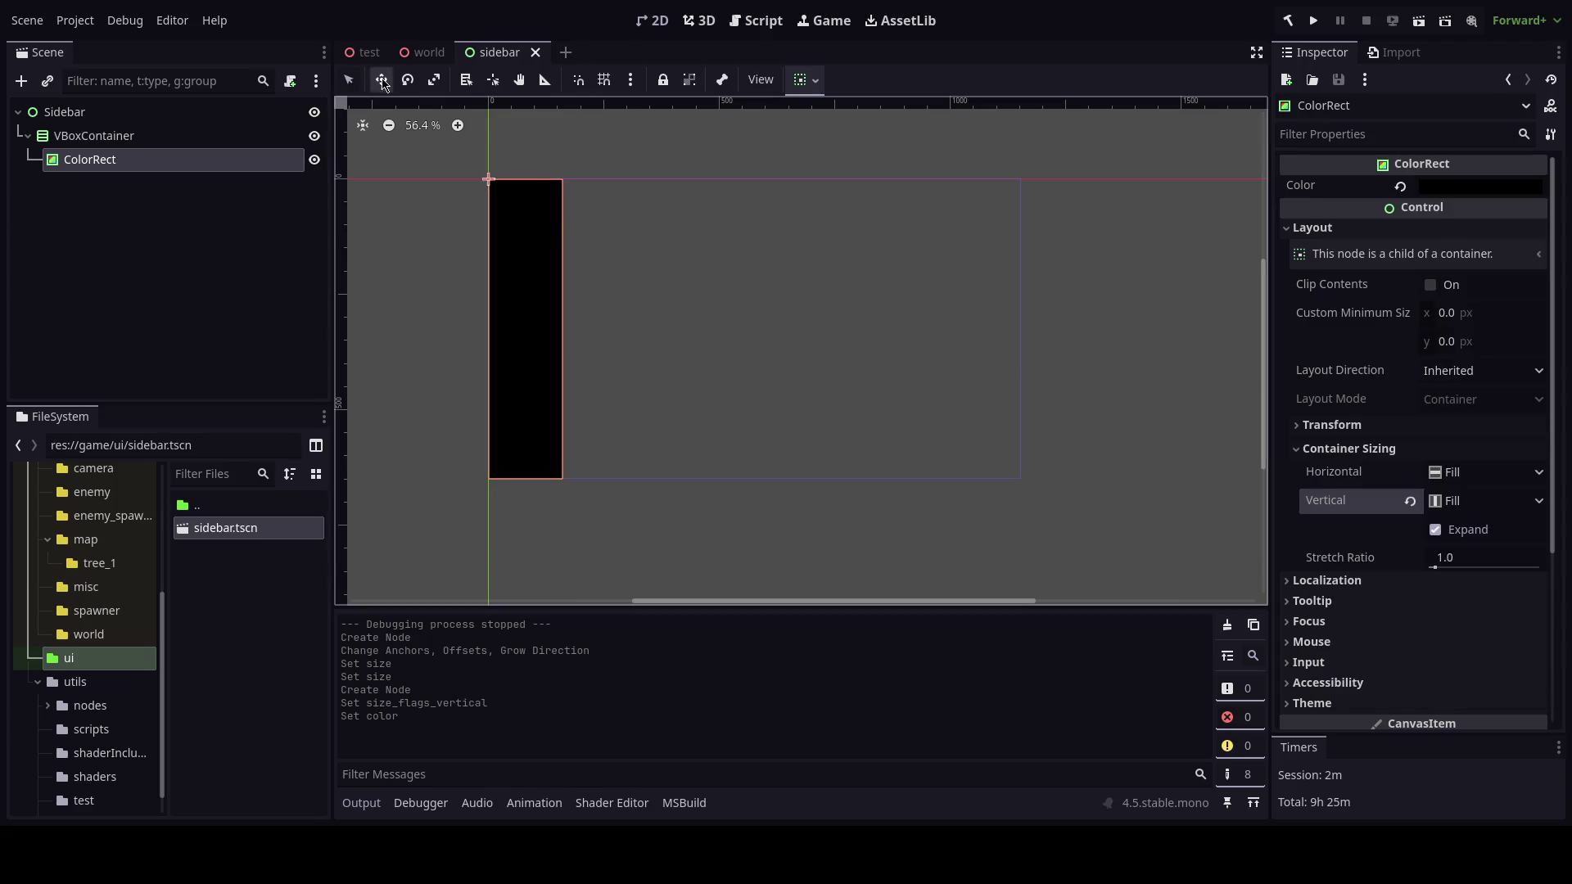
pyautogui.click(423, 52)
pyautogui.press('Escape')
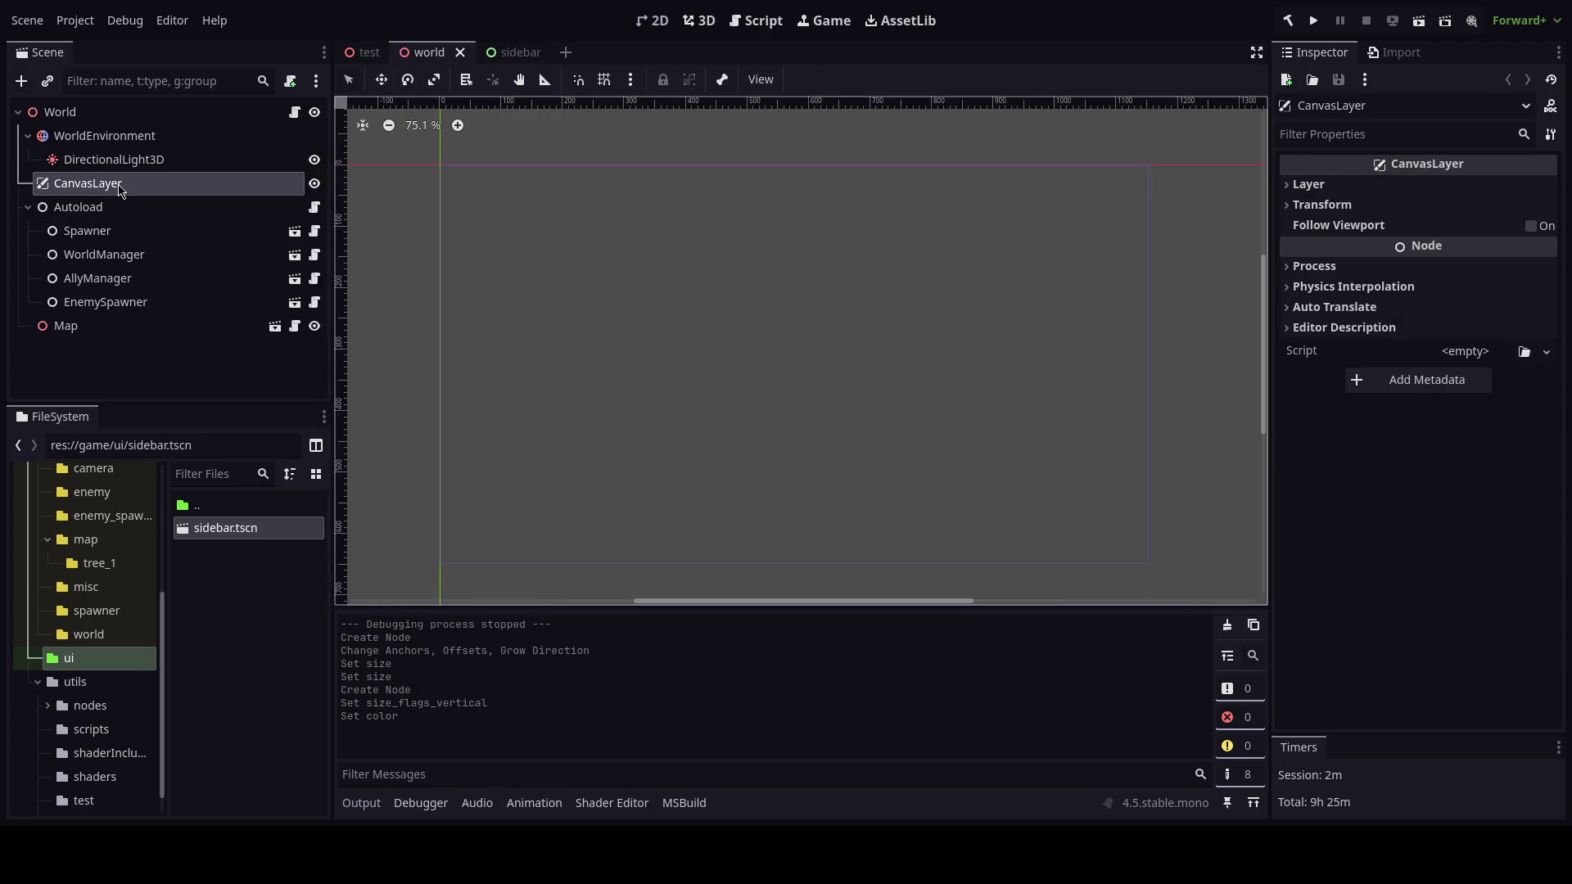
# Instance sidebar.tscn as a child of the world's CanvasLayer.
pyautogui.hotkey('ctrl', 'shift', 'a')
pyautogui.write('sidebar')
pyautogui.press('Return')
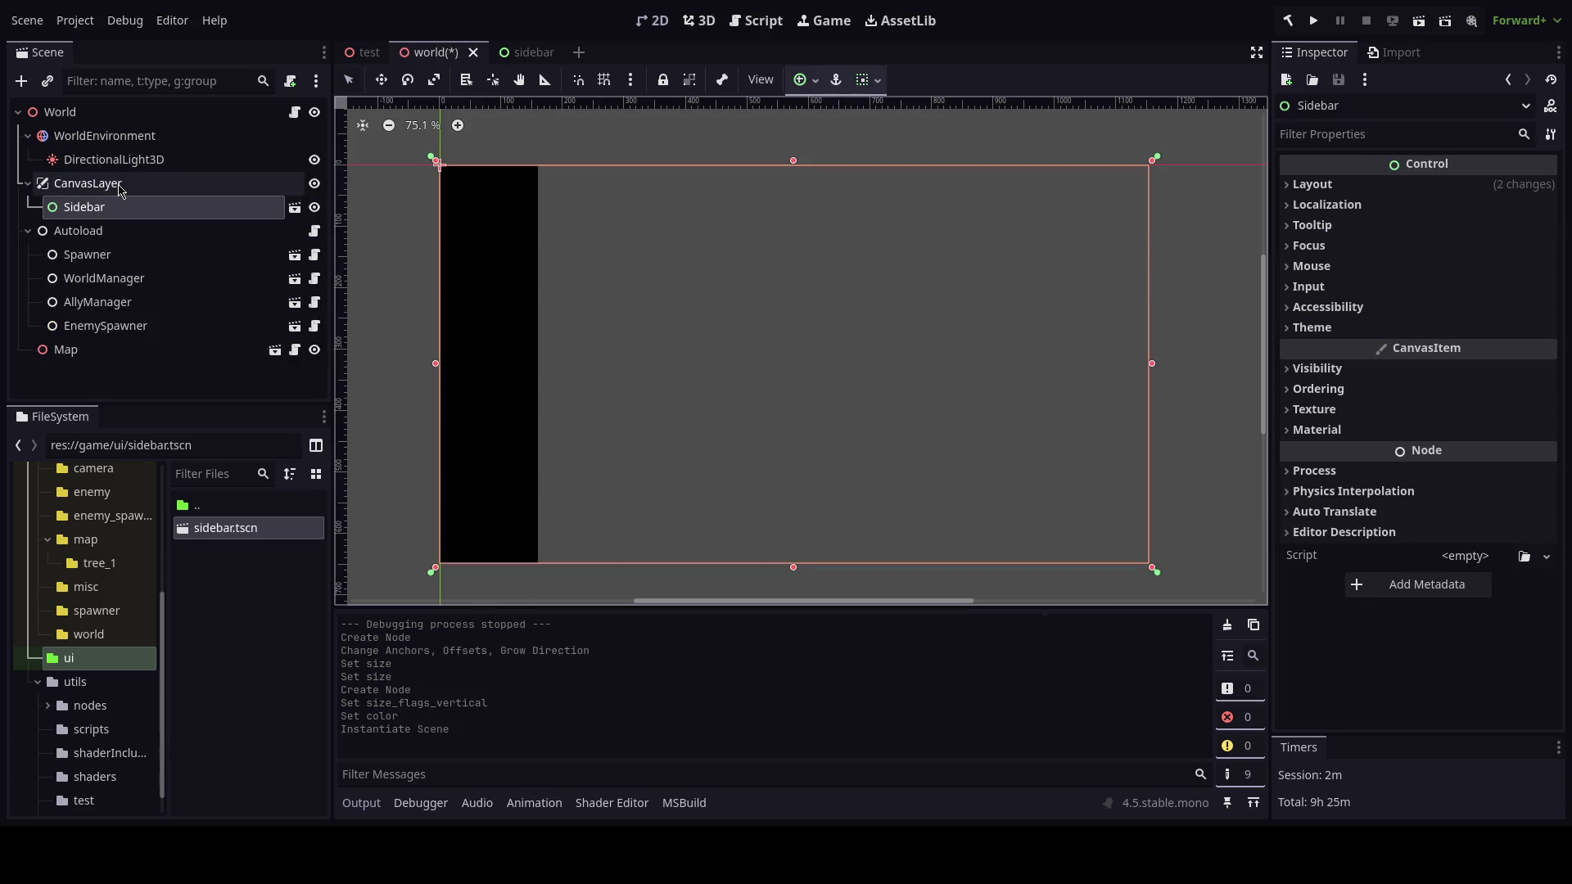
# Run the game twice to confirm the black sidebar strip shows on the left.
pyautogui.press('F5')
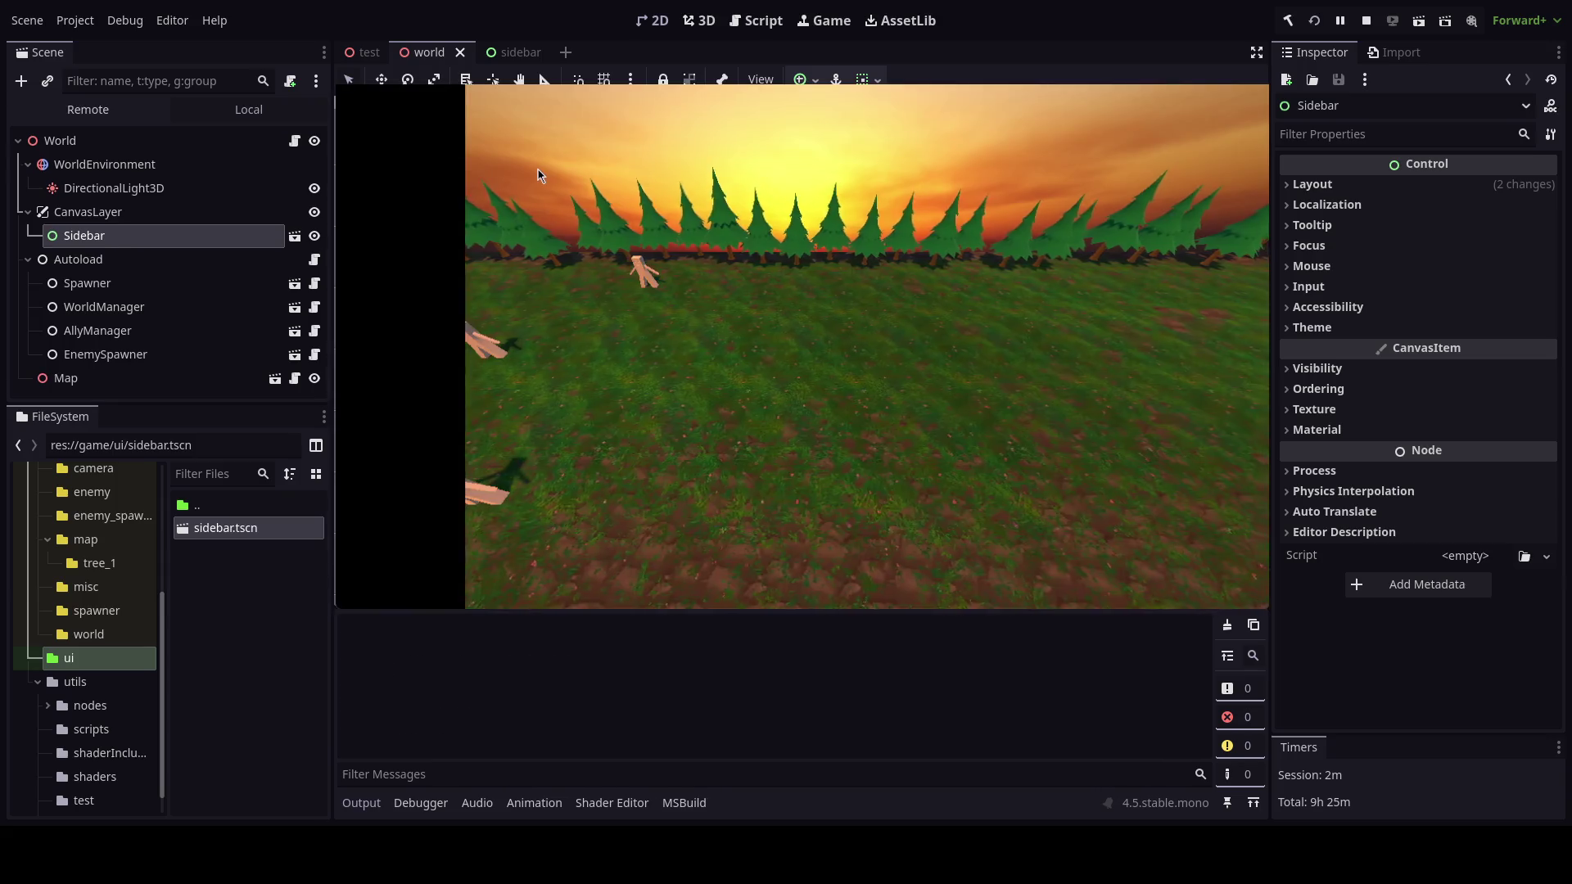
pyautogui.press('F8')
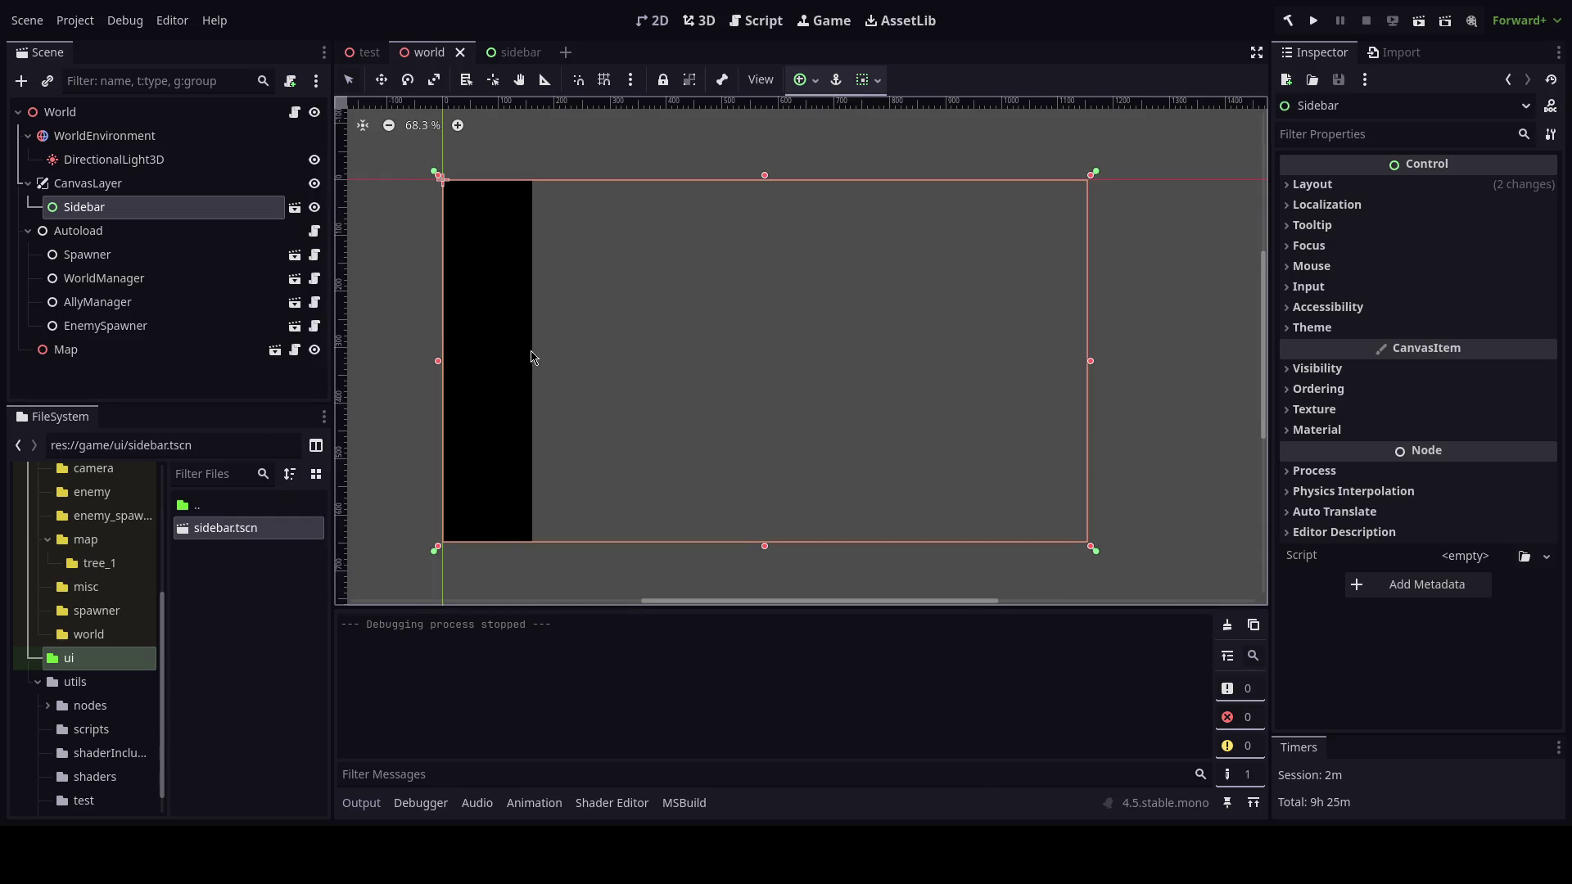
pyautogui.scroll(-1, 533, 354)
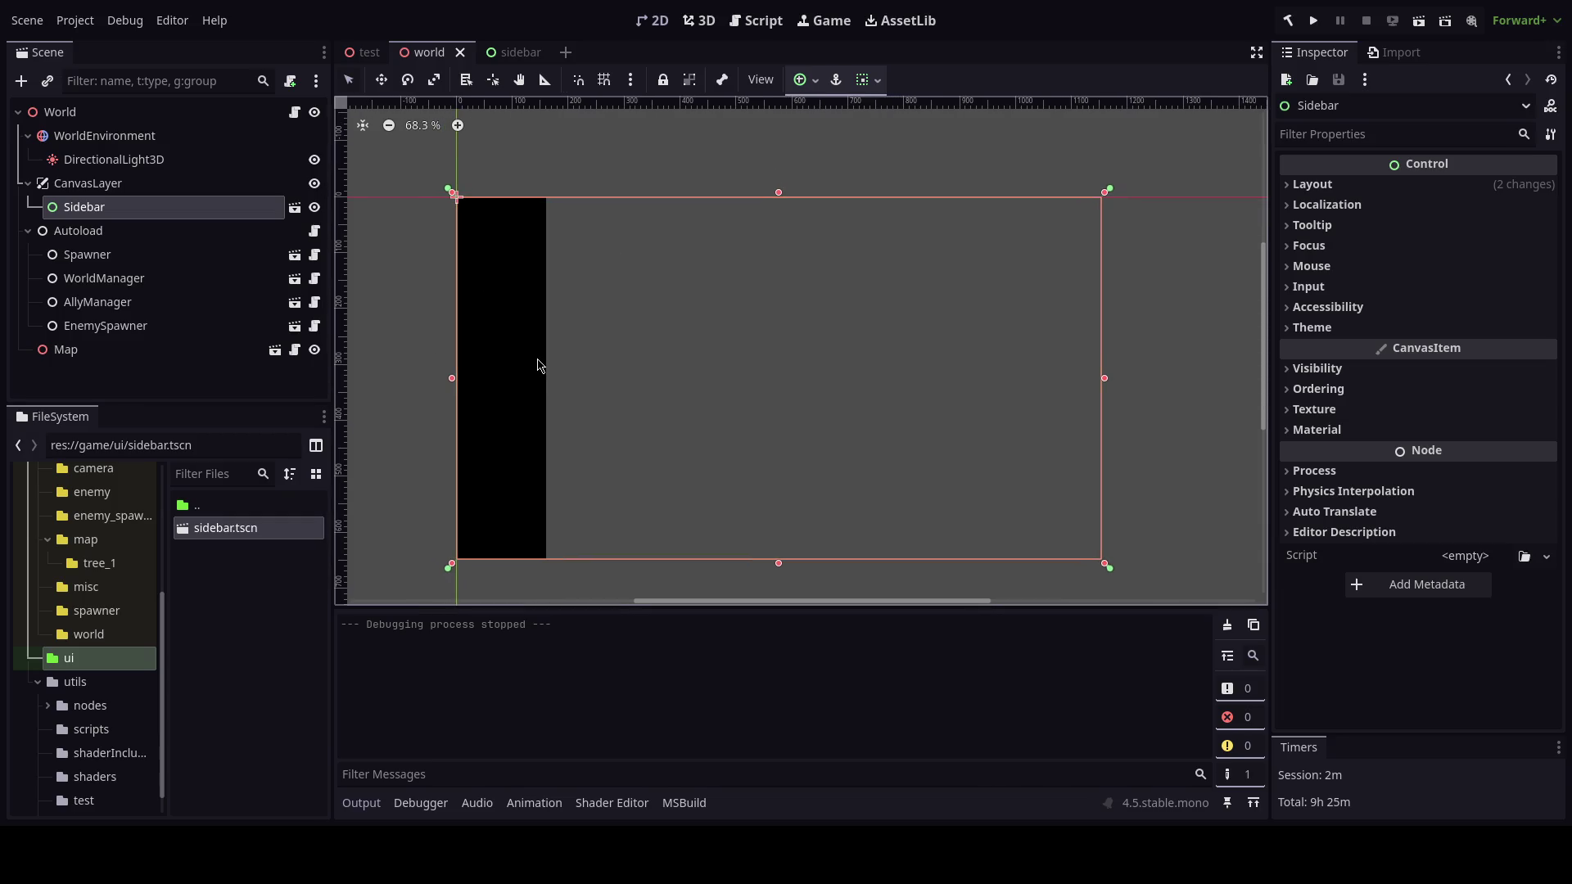
pyautogui.click(1314, 19)
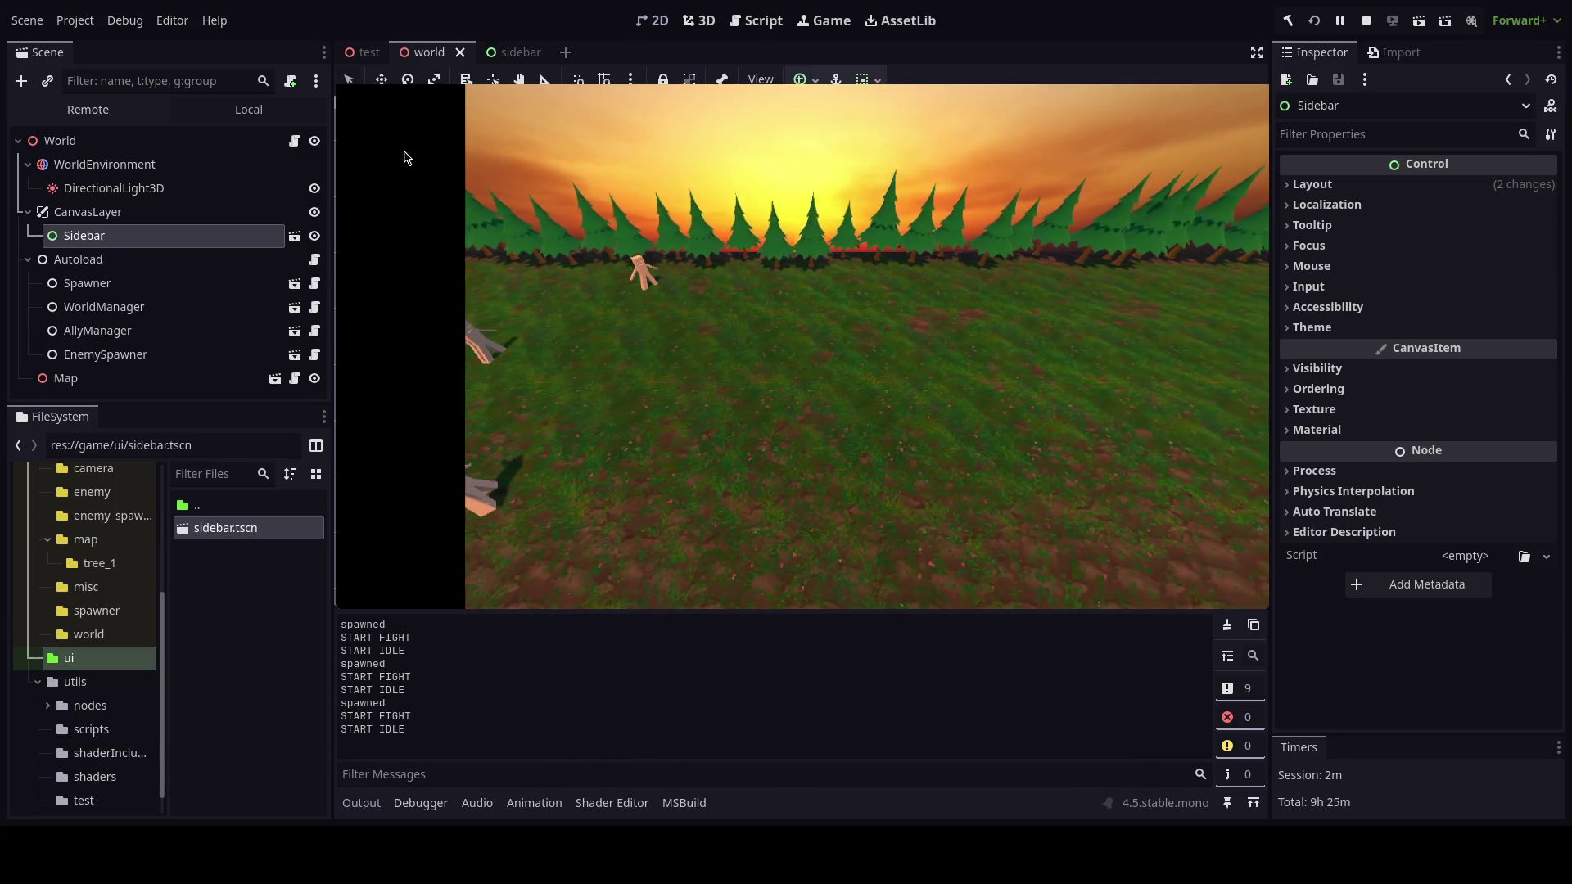
pyautogui.press('F8')
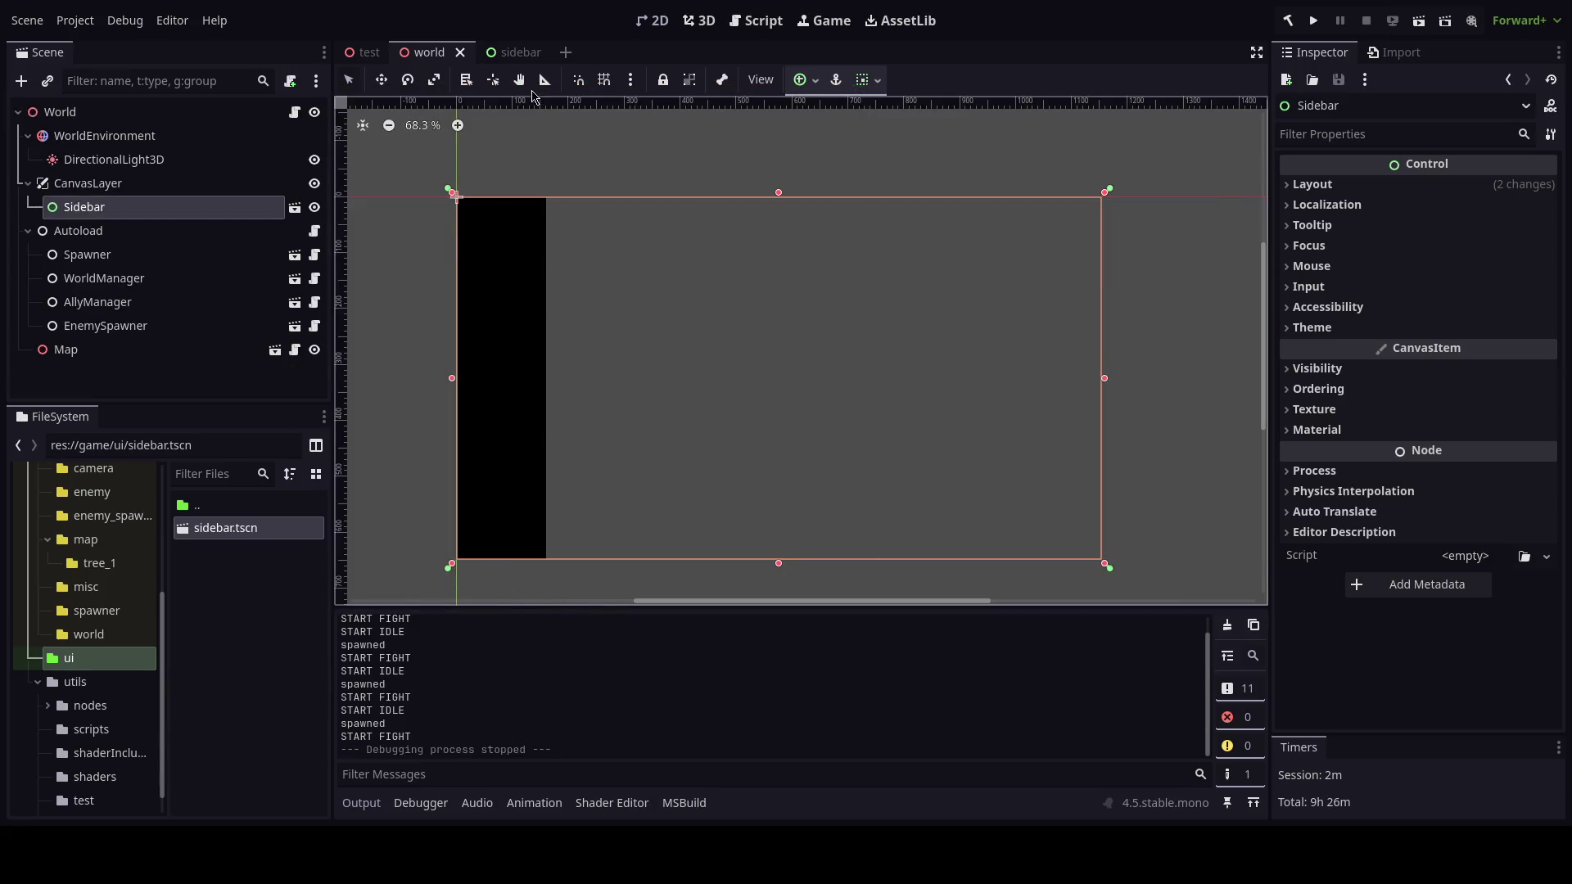
# Review the sidebar scene, then bring up the test mockup scene.
pyautogui.click(514, 51)
pyautogui.click(1228, 625)
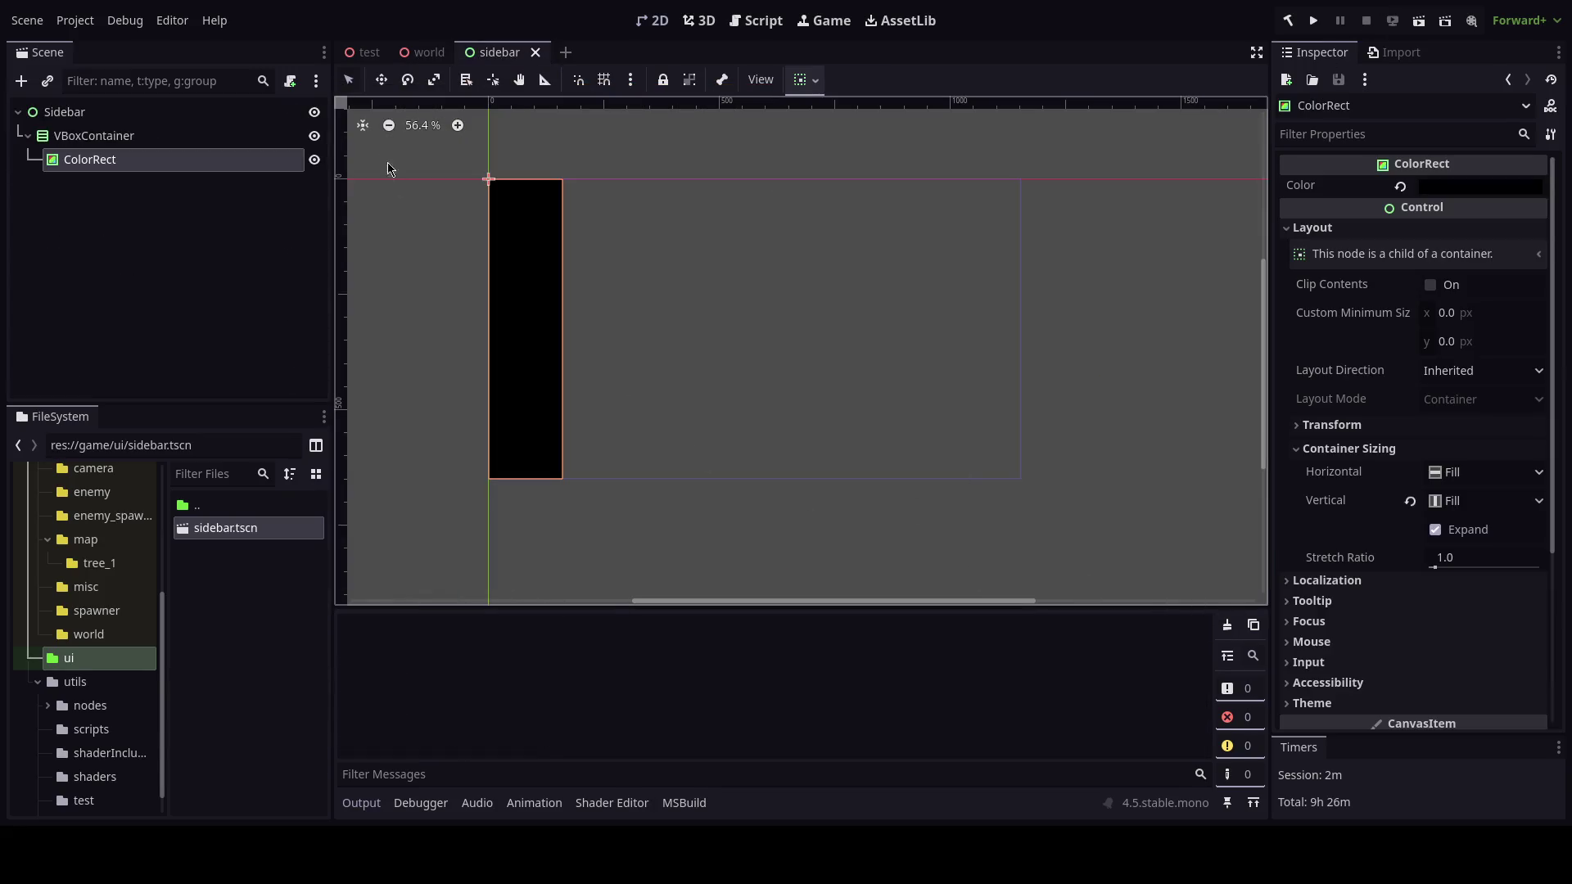
pyautogui.click(365, 51)
pyautogui.scroll(-1, 520, 426)
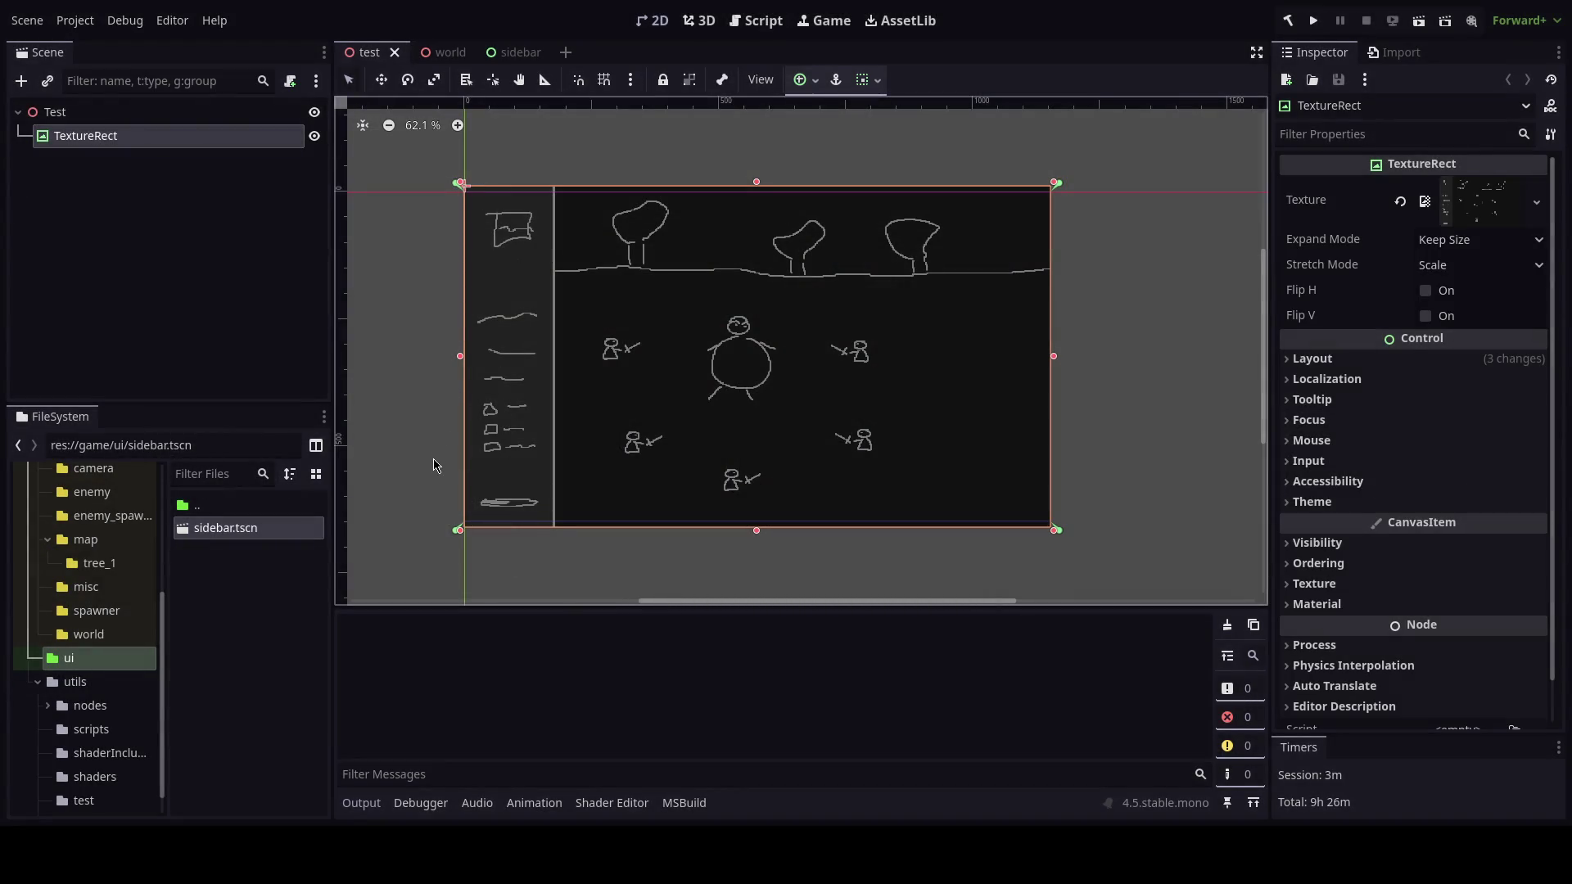
# Look over Map.cs in Rider, then bring up the world scene.
pyautogui.scroll(1, 434, 463)
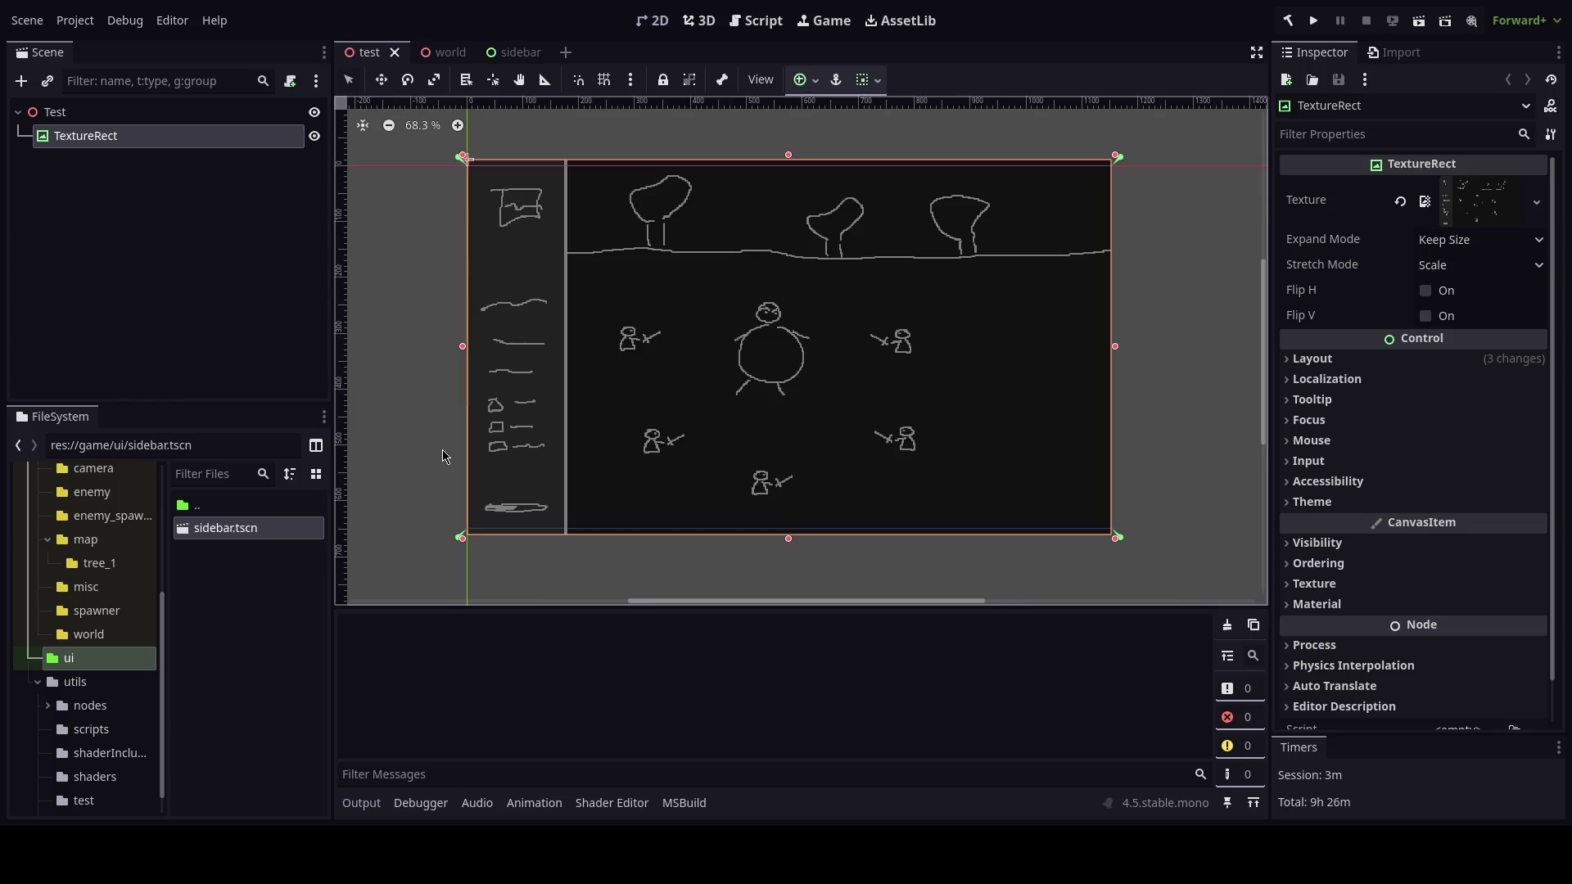
pyautogui.scroll(-1, 532, 474)
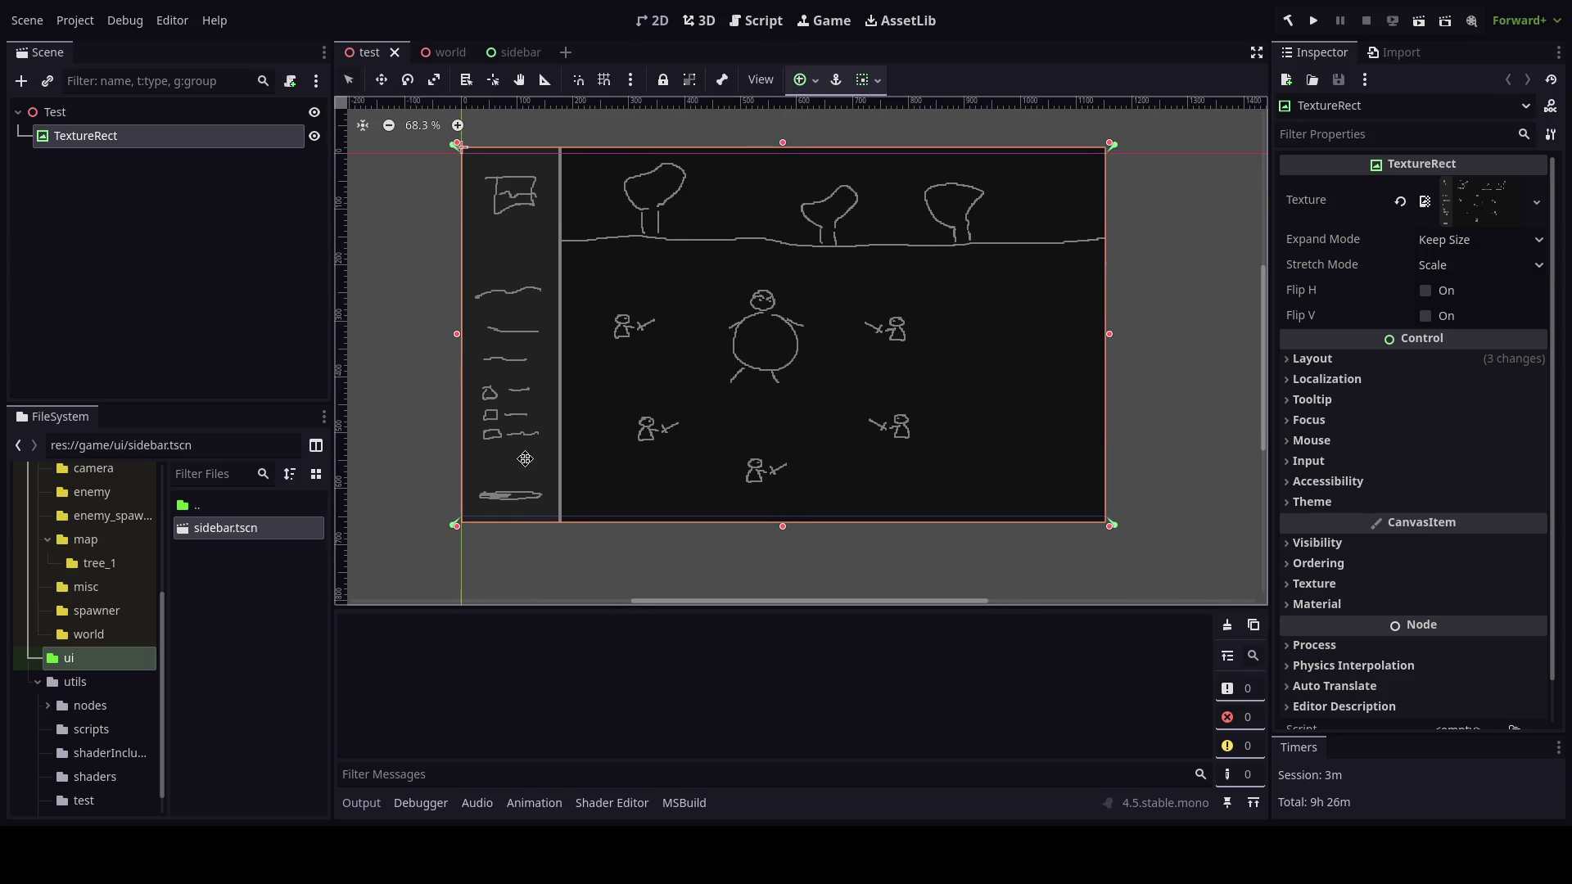
pyautogui.scroll(-1, 524, 459)
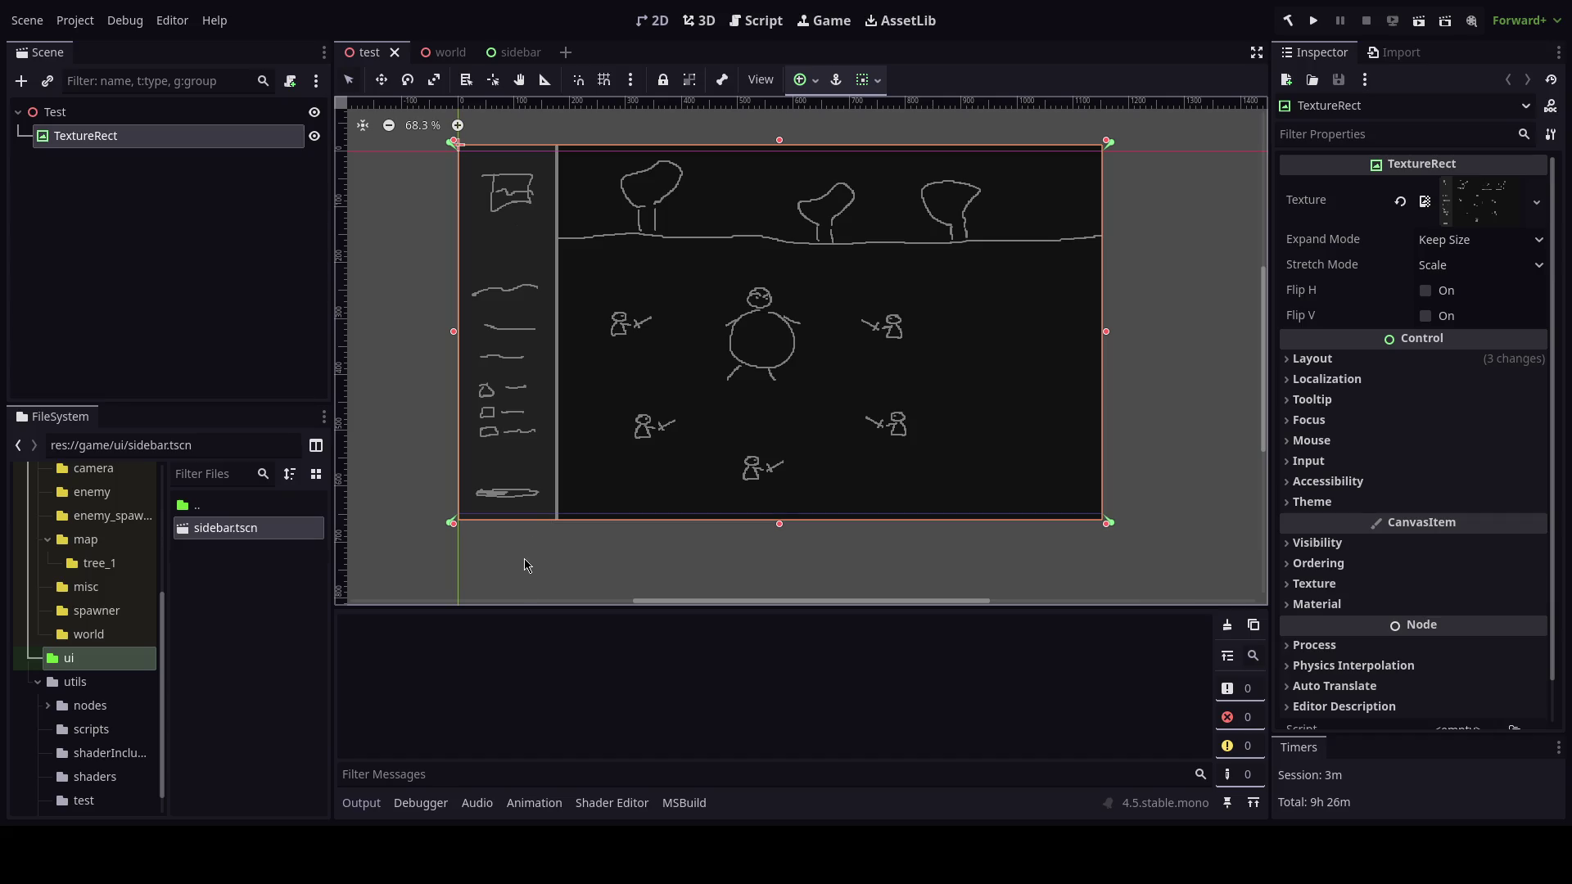
pyautogui.hotkey('alt', 'Tab')
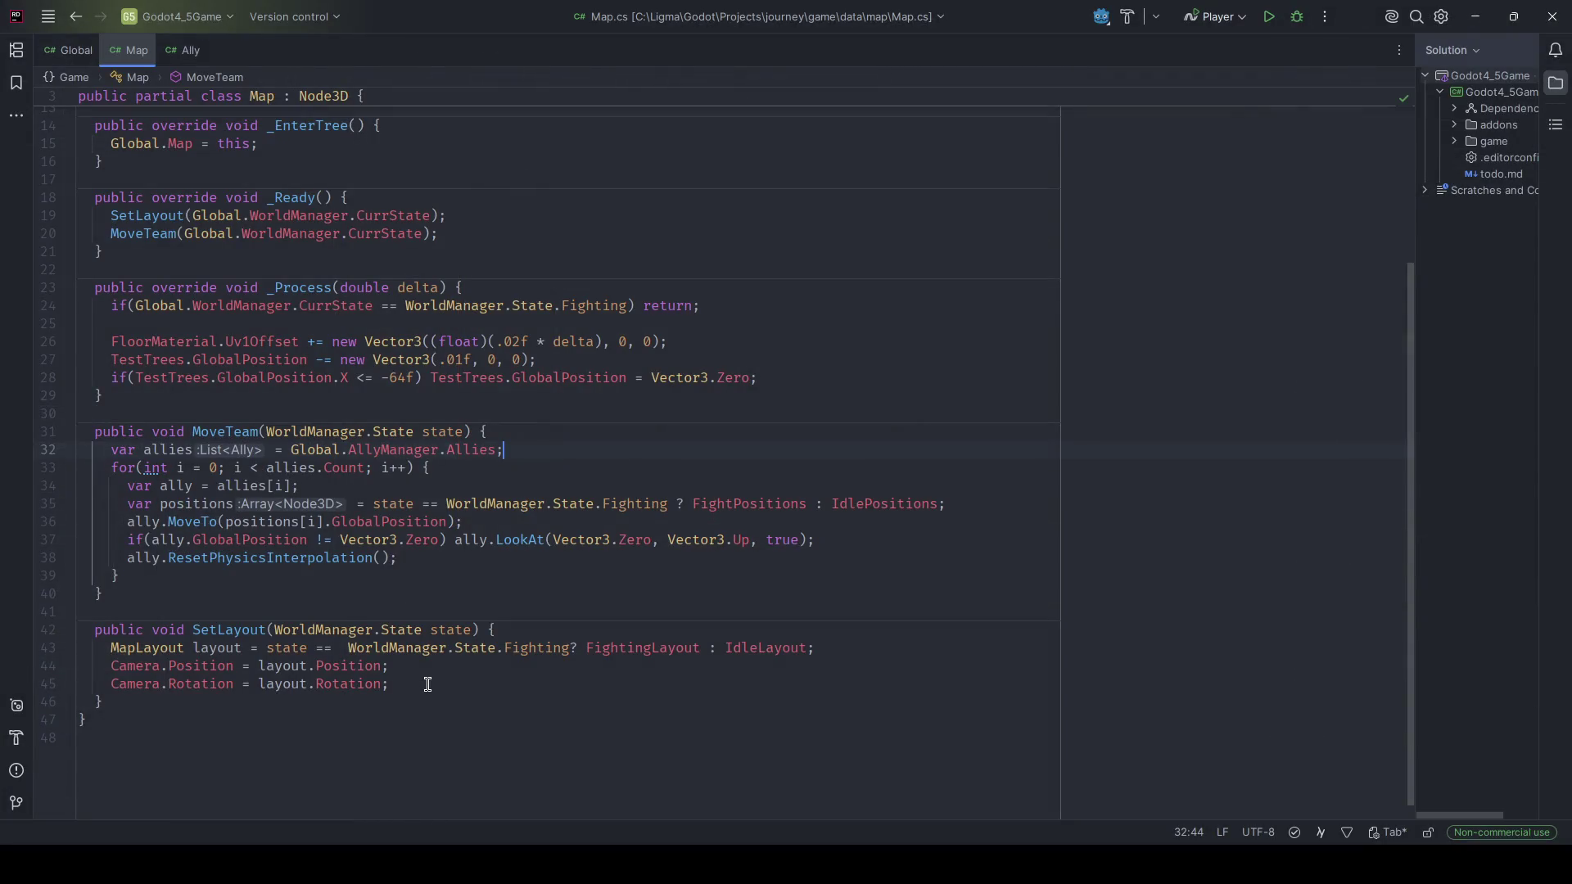
pyautogui.hotkey('alt', 'Tab')
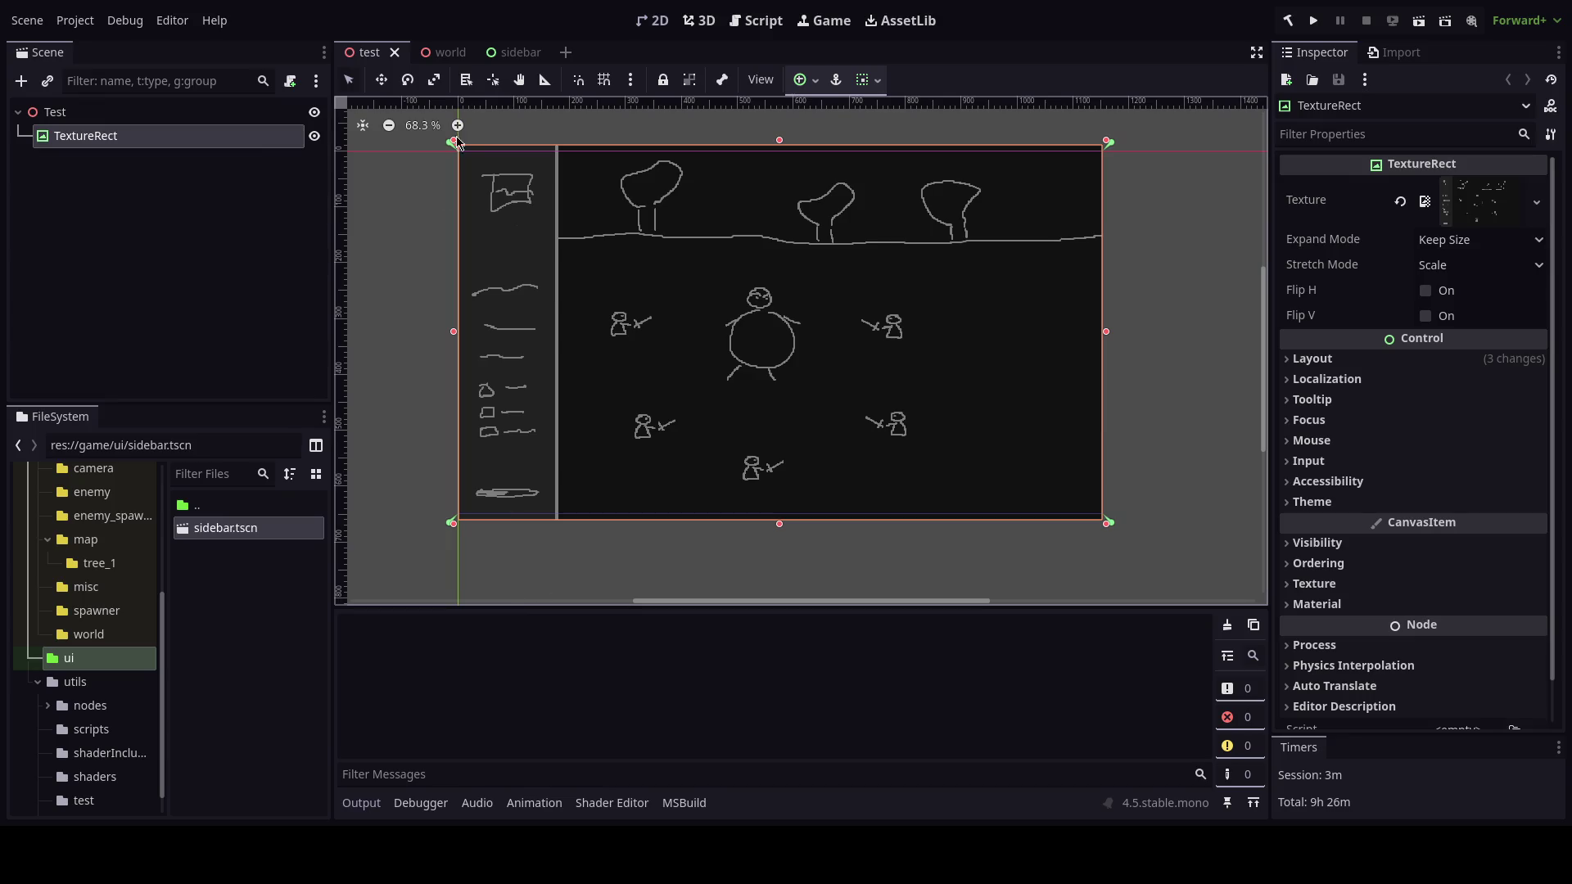
pyautogui.click(443, 52)
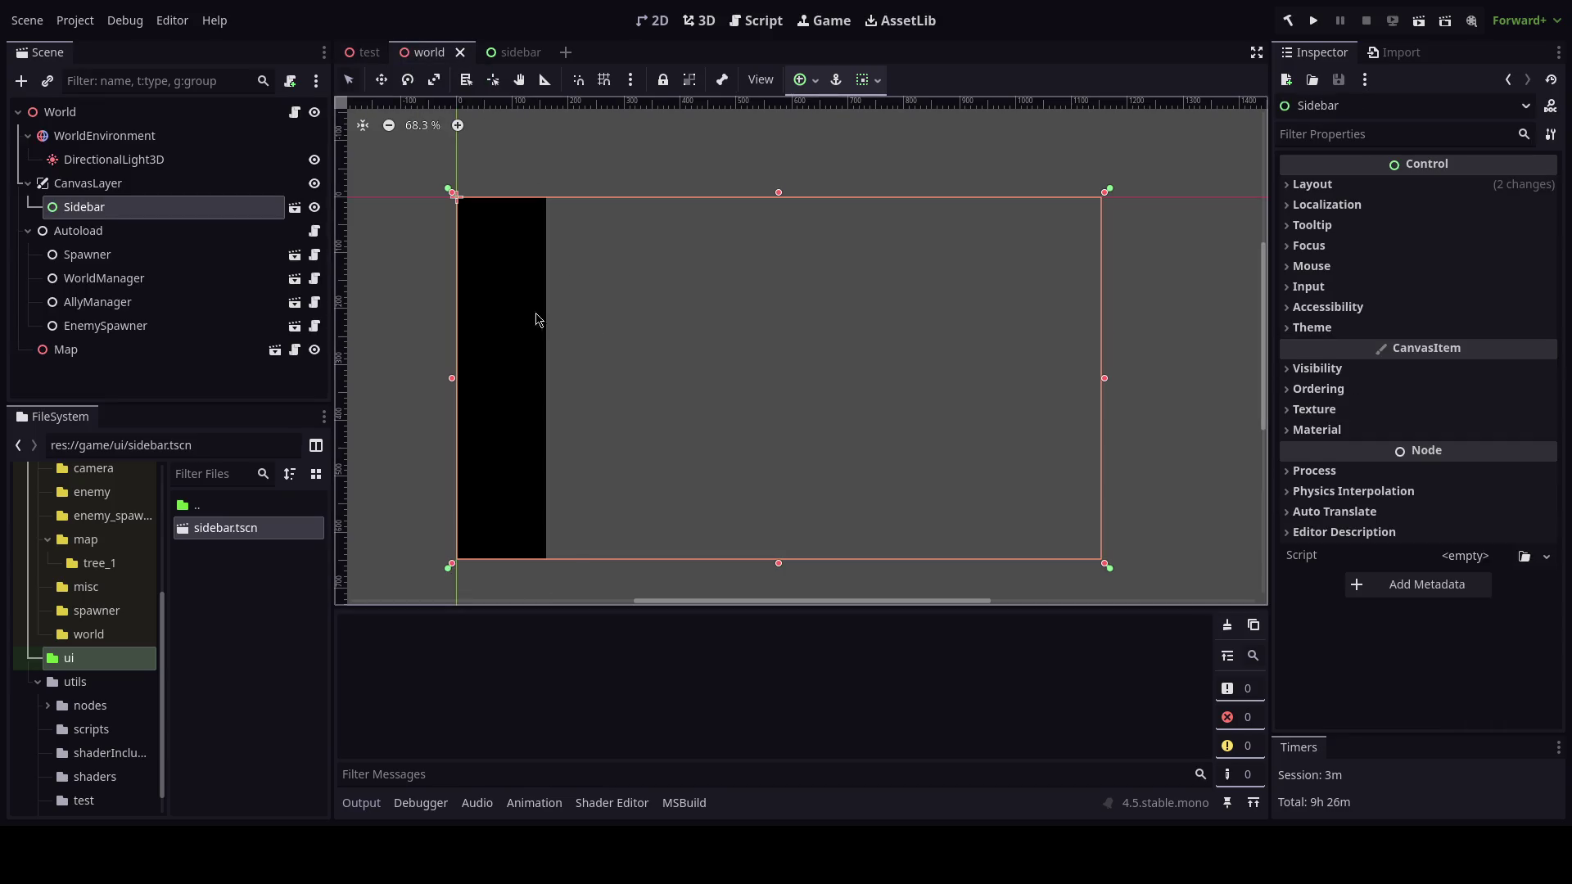
# In the 3D world, lower the tree_1.tres material's Roughness from 1.0 to 0.8.
pyautogui.click(699, 21)
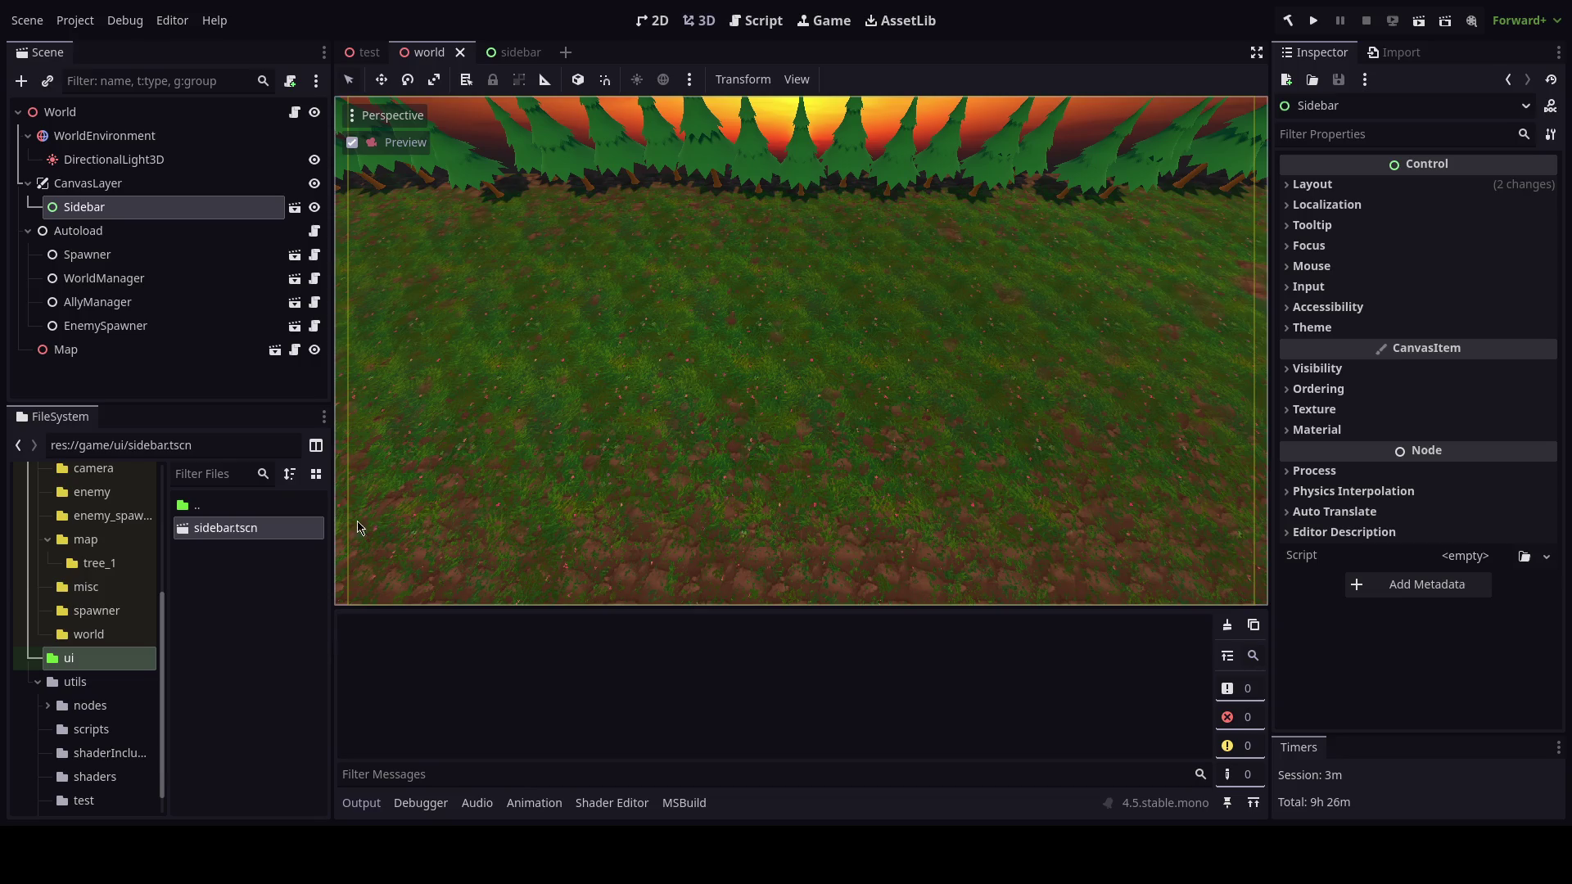
pyautogui.click(102, 562)
pyautogui.click(222, 551)
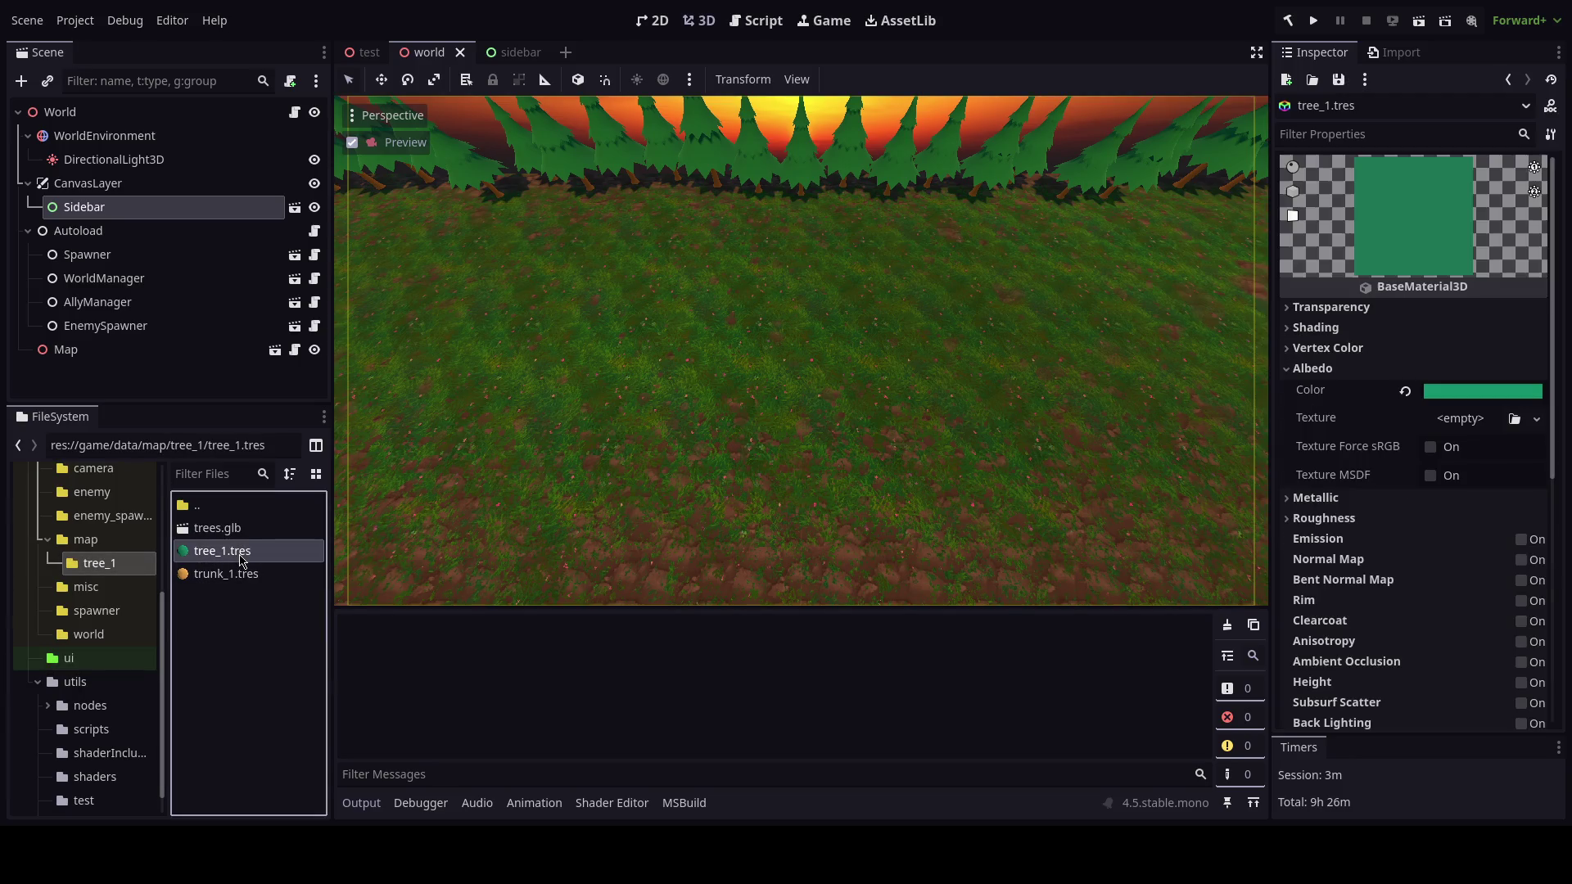
pyautogui.click(1317, 407)
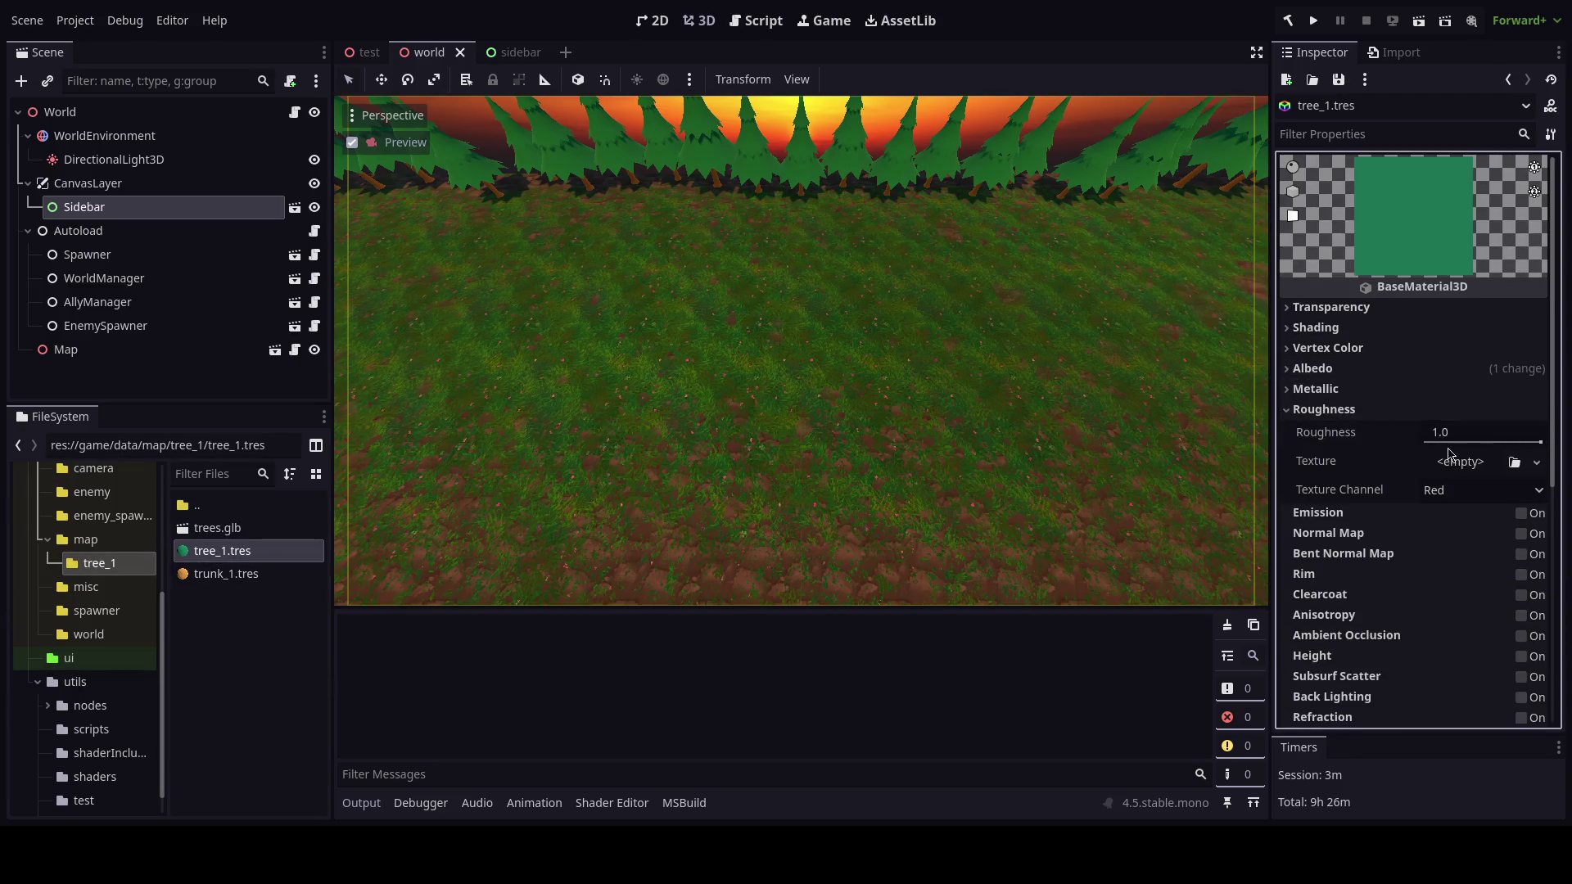
pyautogui.moveTo(1538, 443); pyautogui.dragTo(1540, 453)
pyautogui.click(1405, 433)
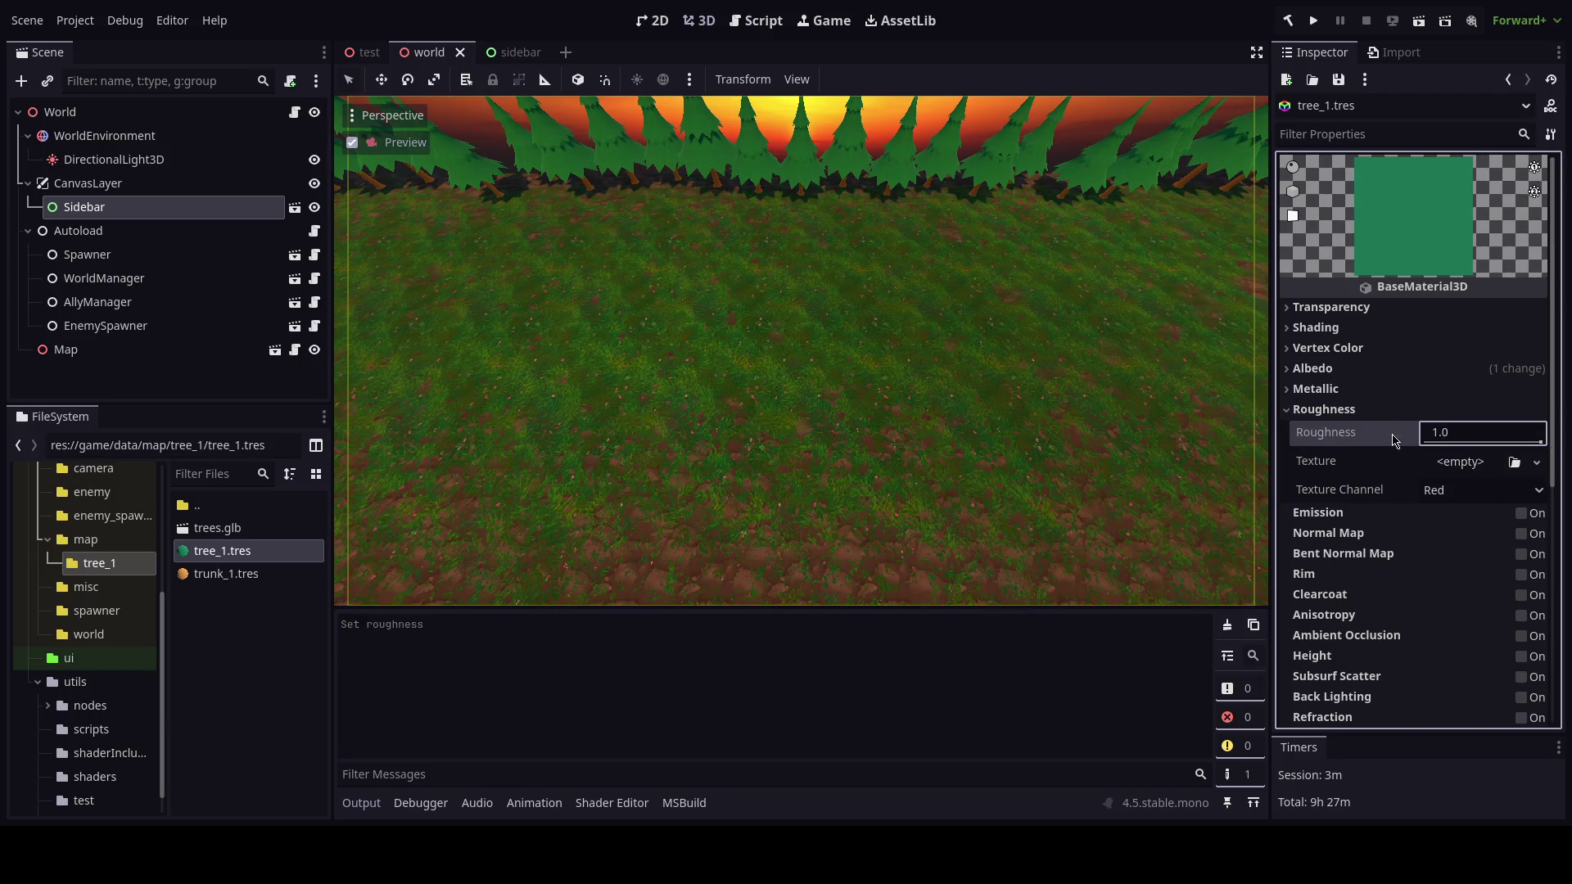
pyautogui.click(1486, 436)
pyautogui.write('0')
pyautogui.press('Return')
pyautogui.click(1324, 409)
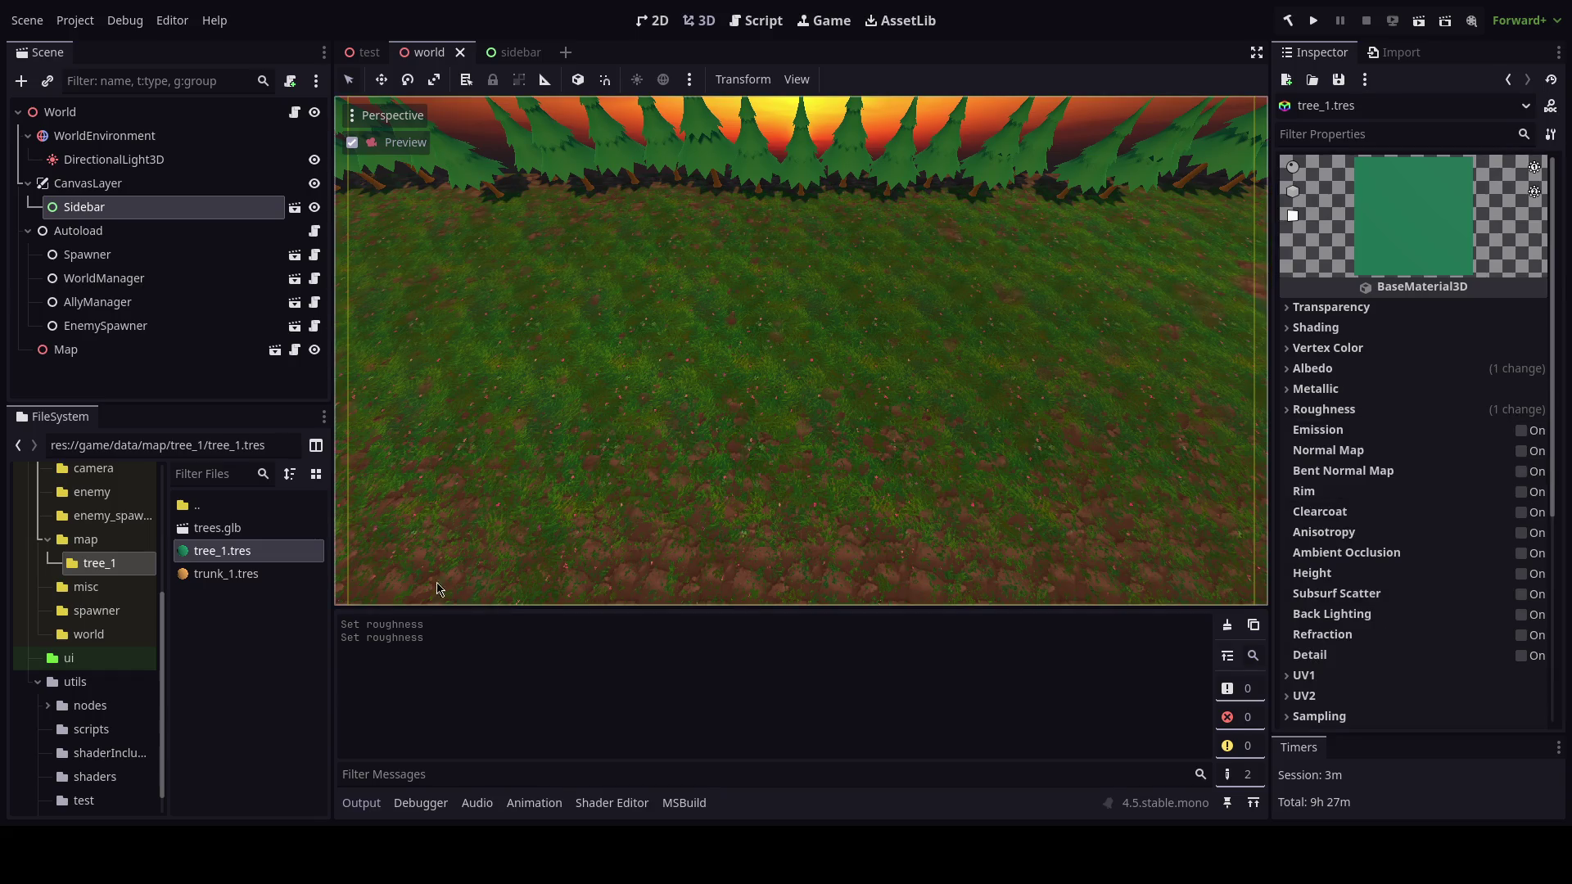
pyautogui.click(69, 658)
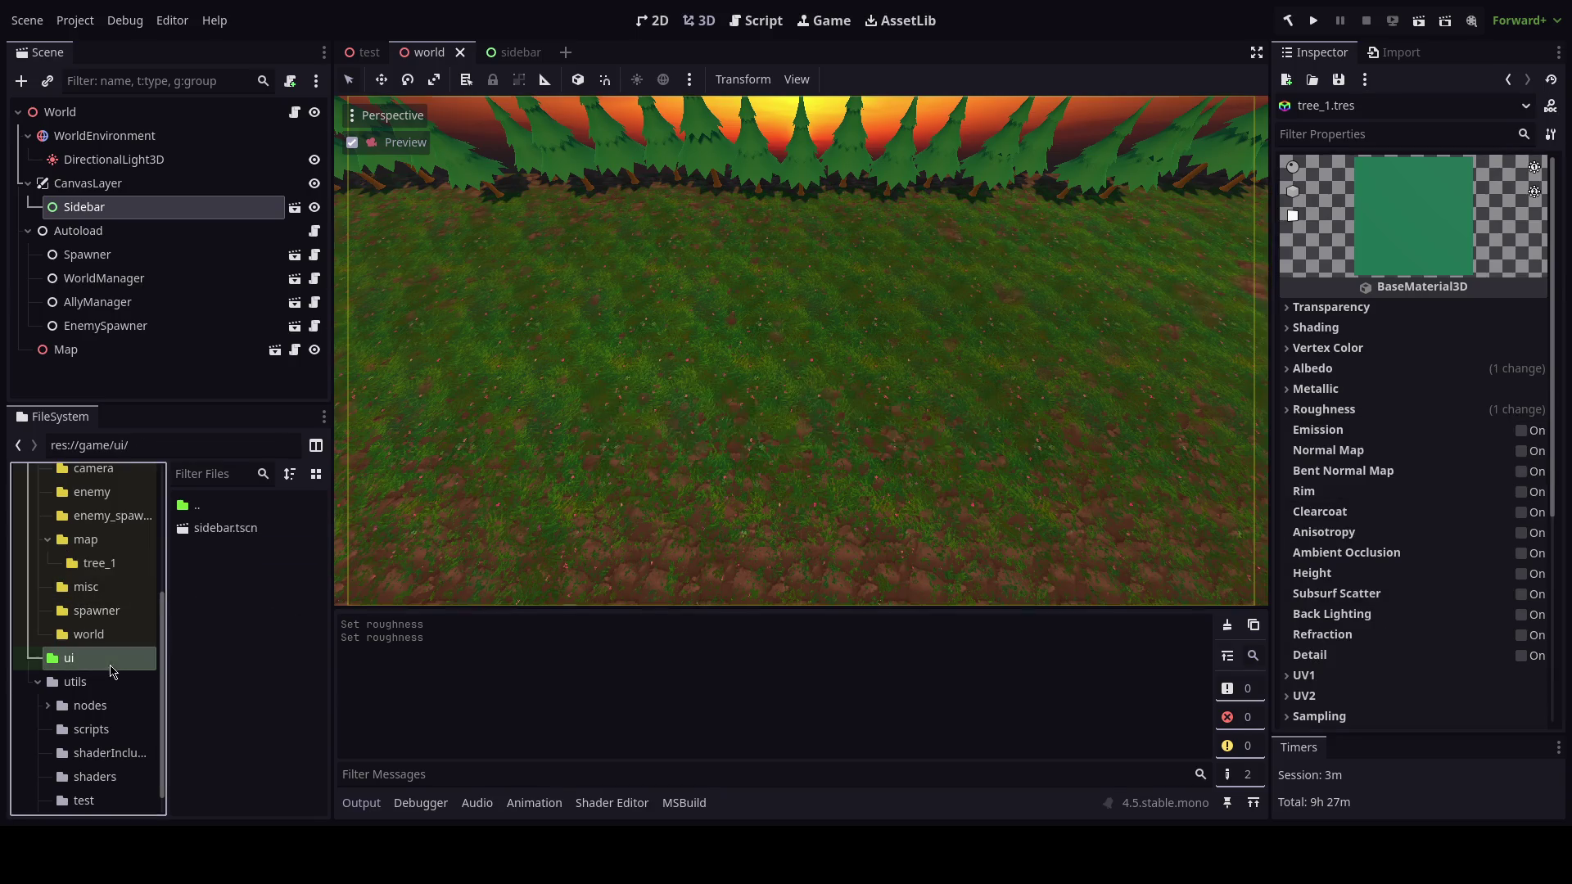
# Open sidebar.tscn, compare it with the world in 3D, then select the Sidebar root node.
pyautogui.doubleClick(225, 528)
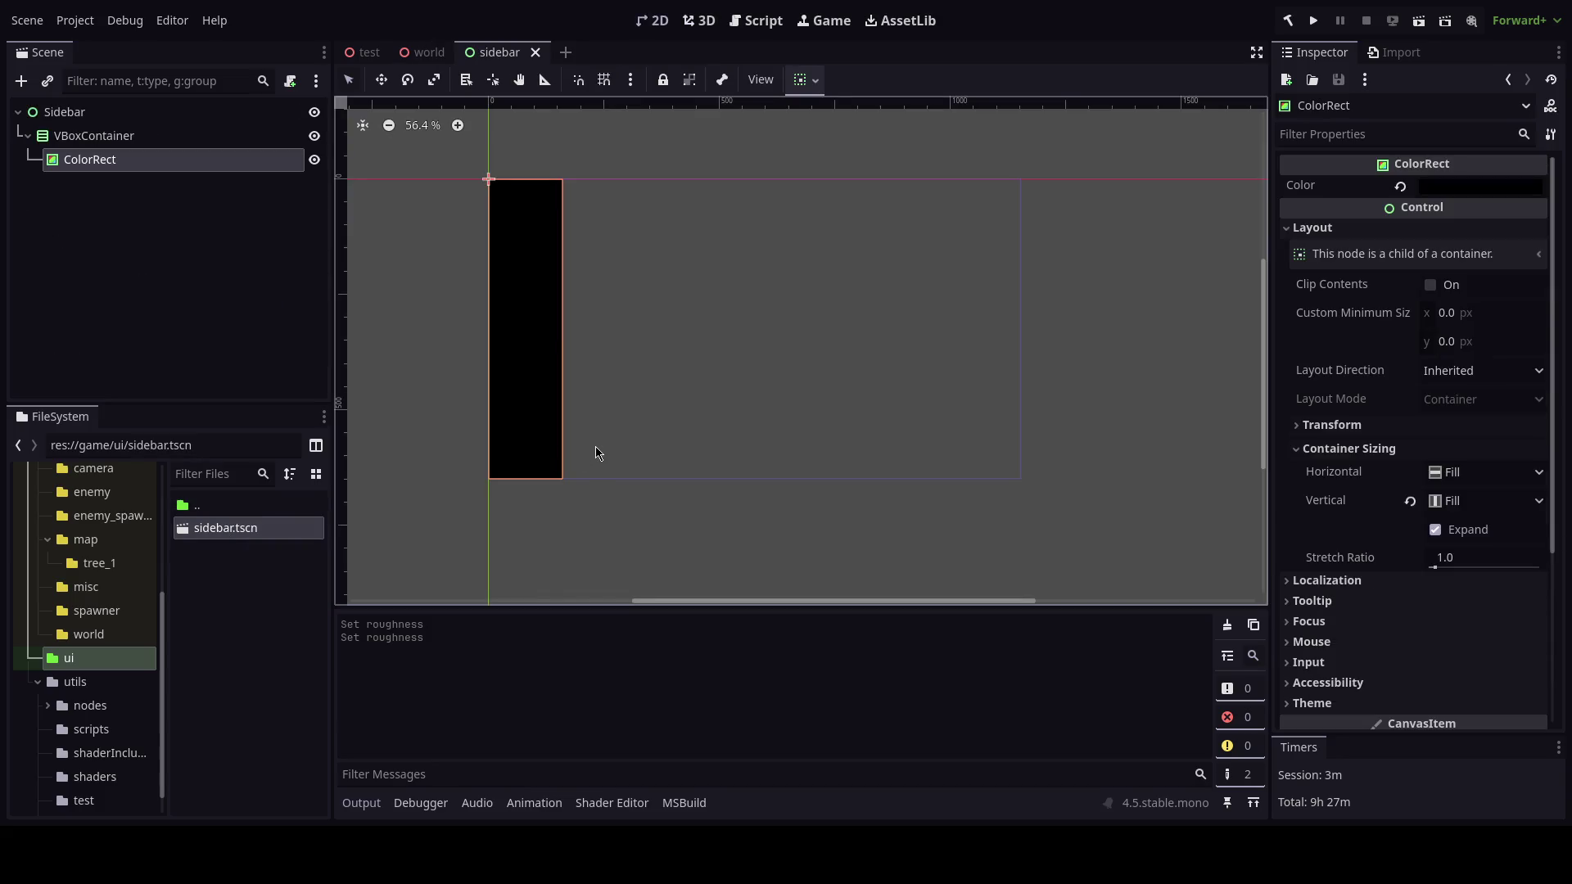
pyautogui.click(700, 21)
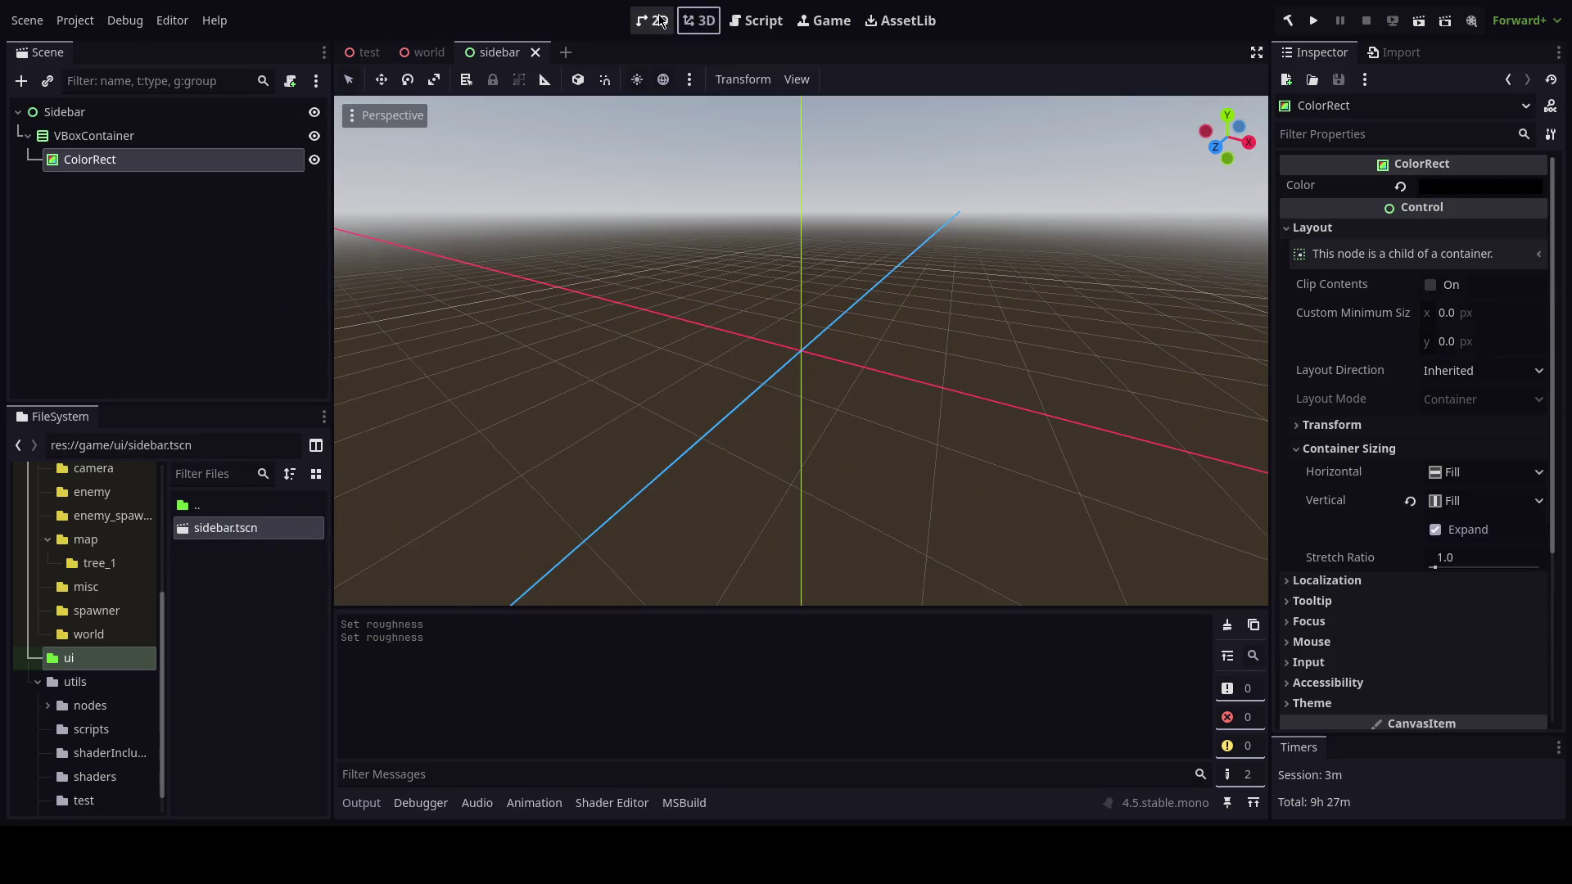
pyautogui.click(653, 20)
pyautogui.click(424, 53)
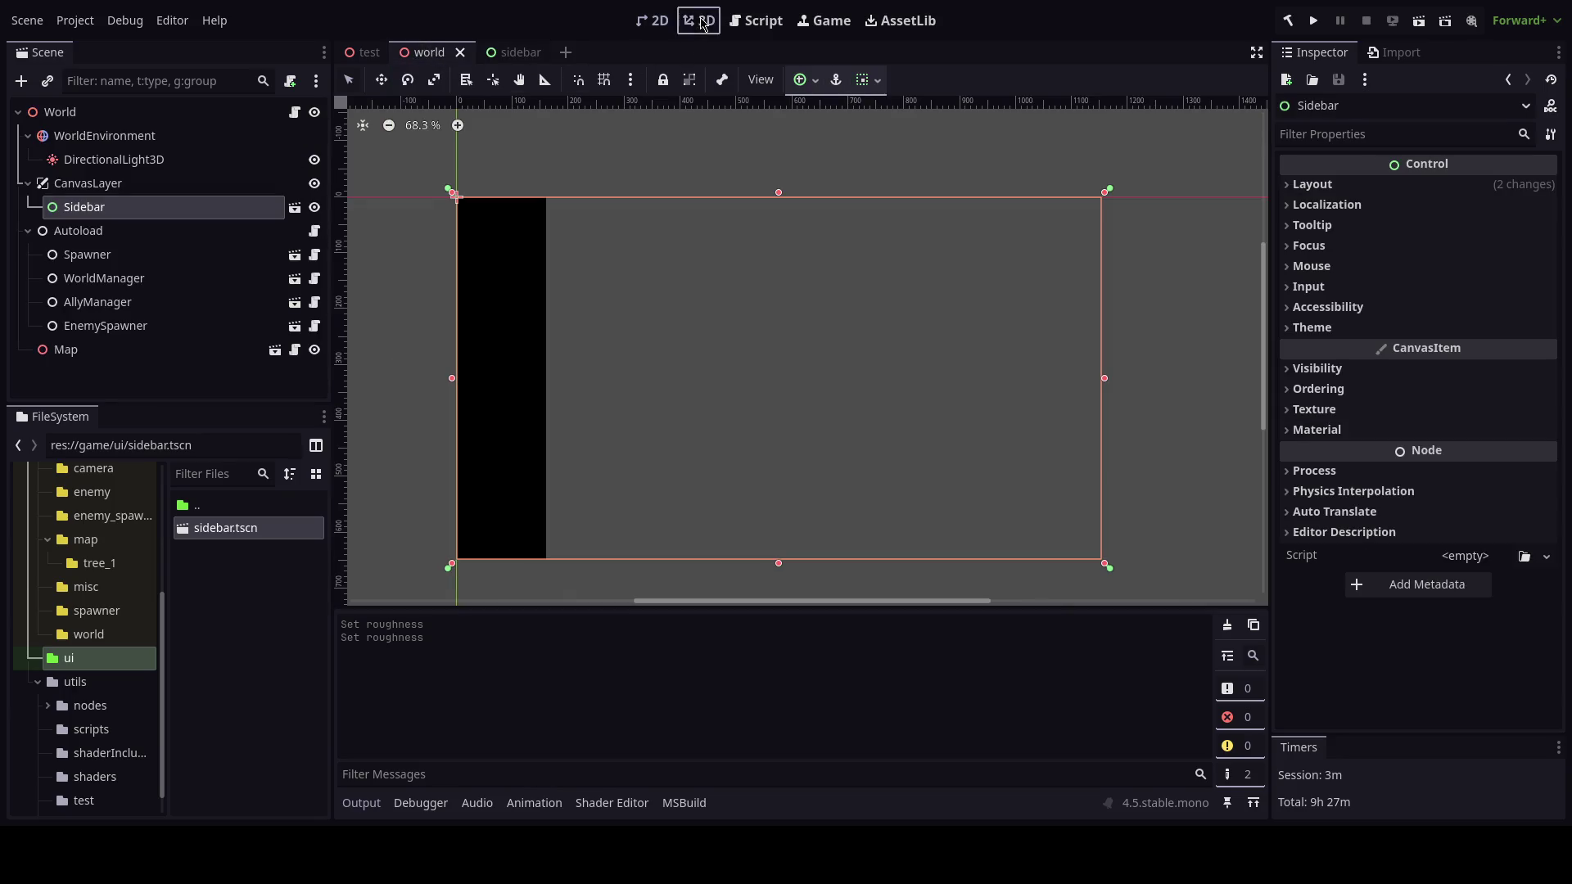
pyautogui.click(700, 20)
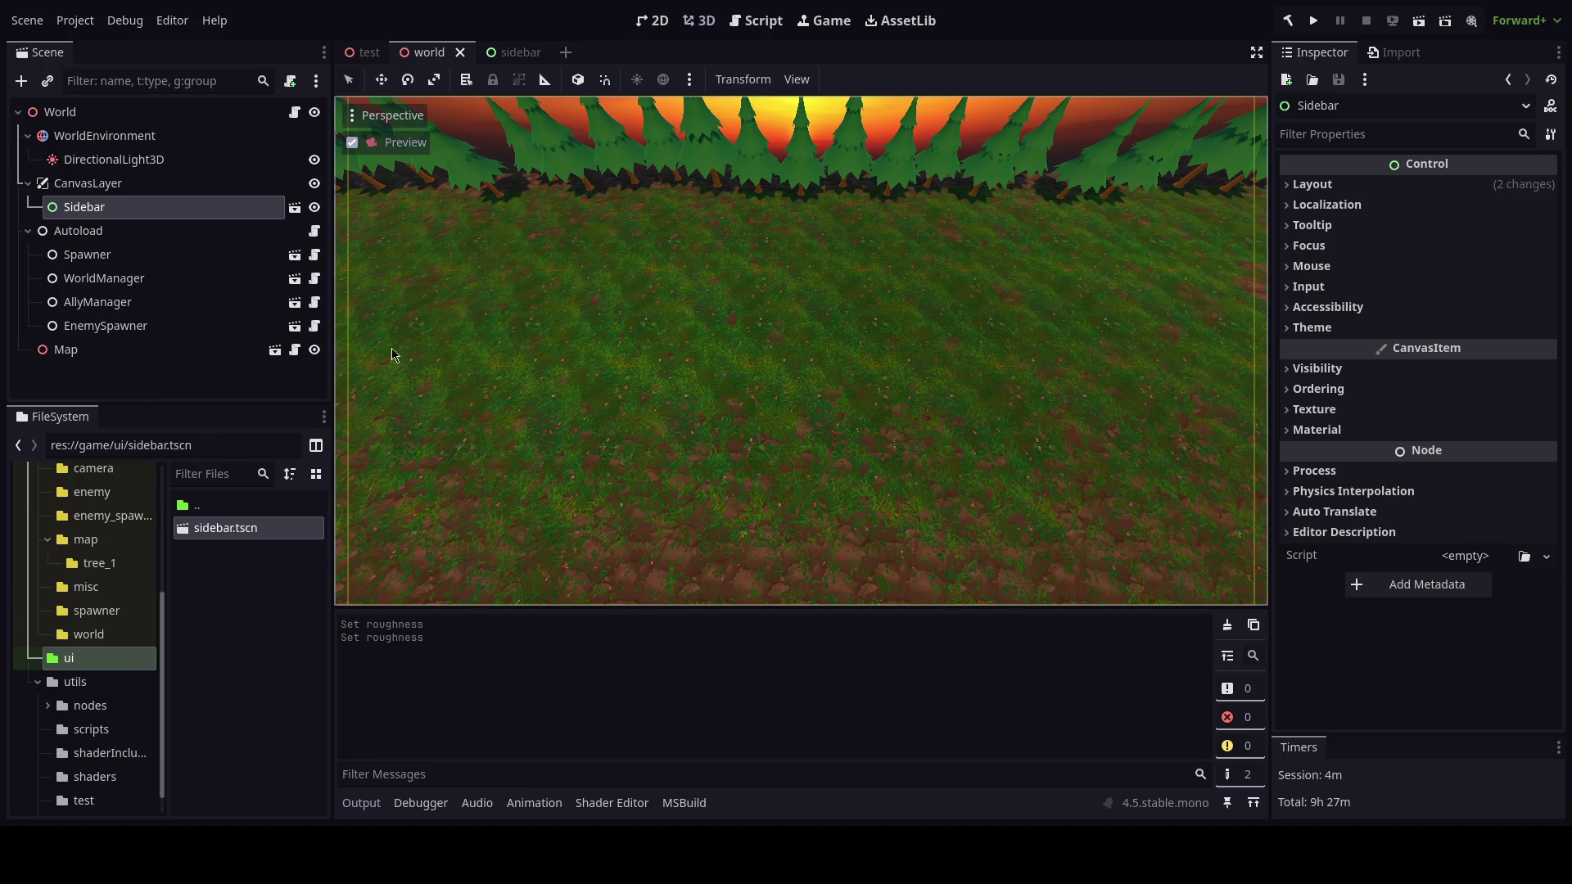
pyautogui.click(508, 54)
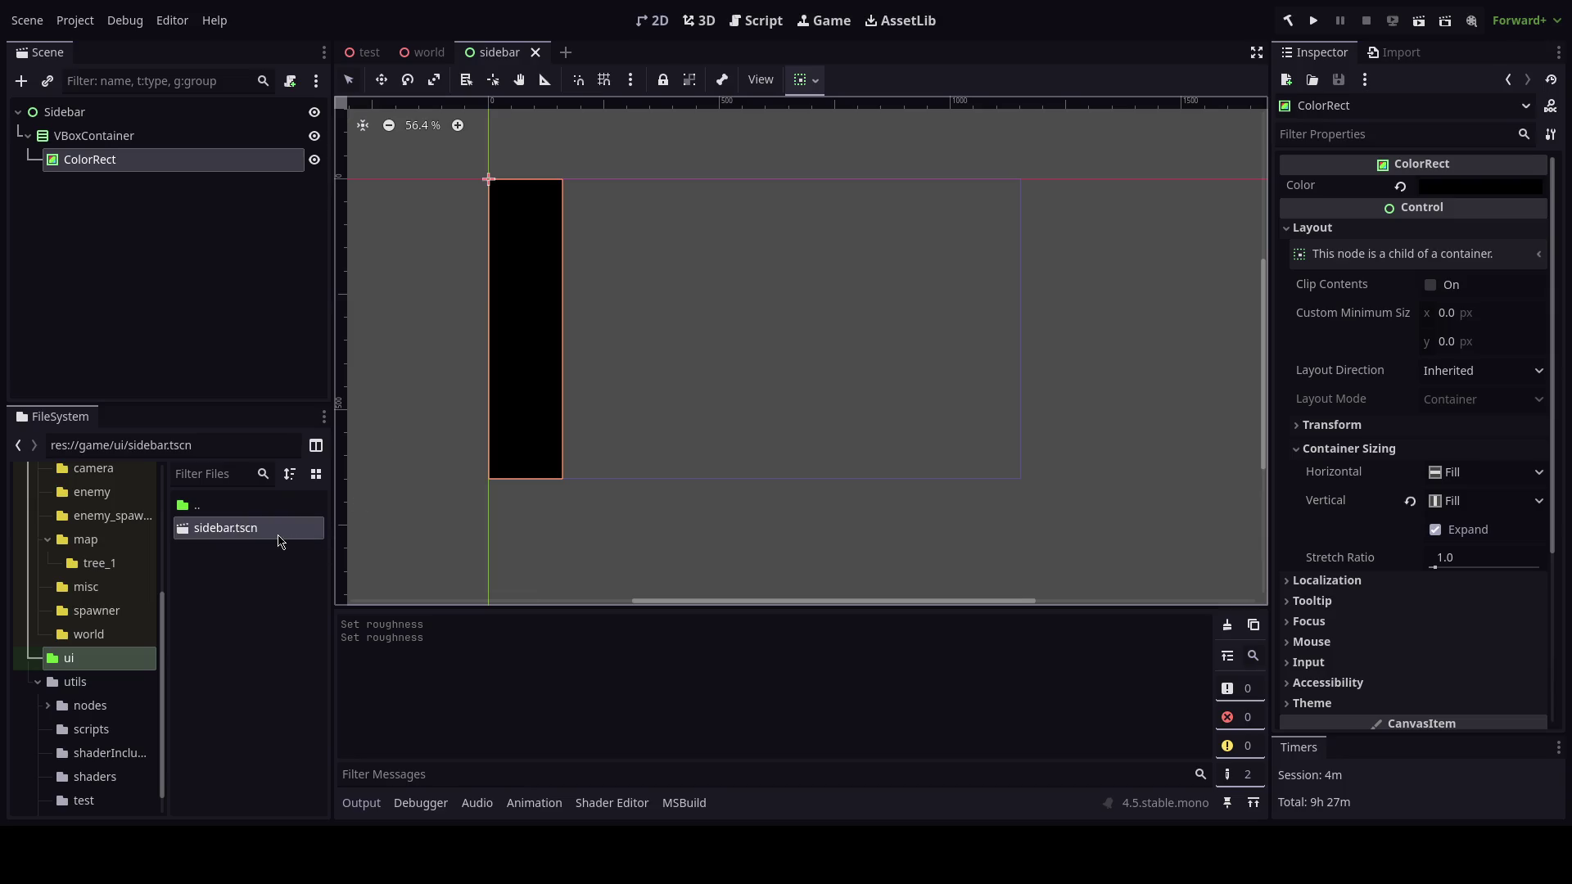
pyautogui.click(102, 119)
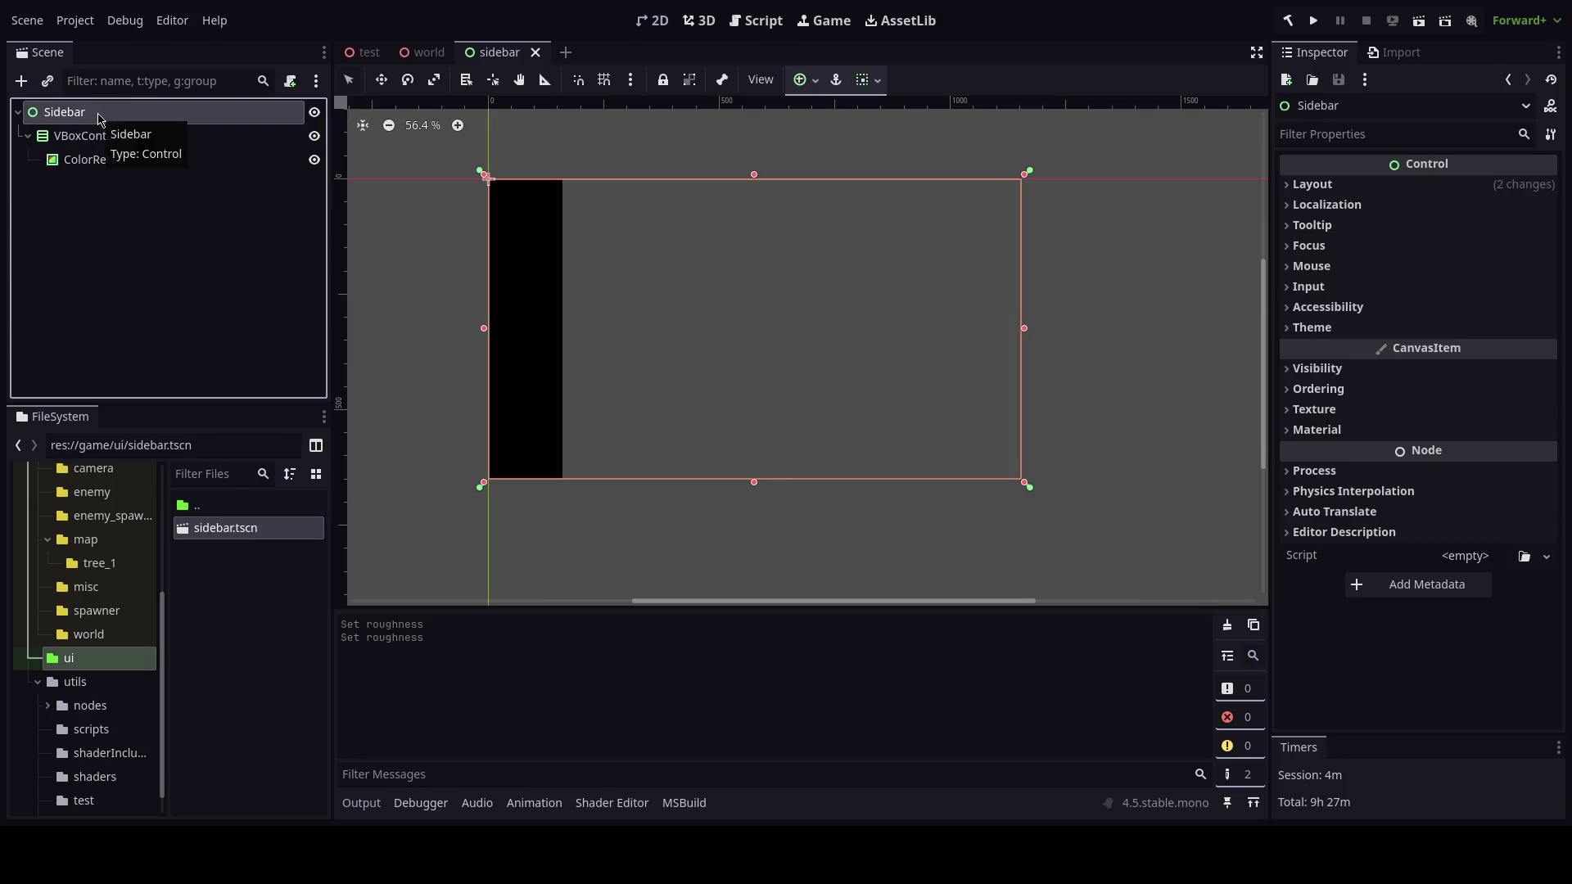
# Rename the Sidebar root node to BottomMenu.
pyautogui.doubleClick(101, 118)
pyautogui.write('bottom')
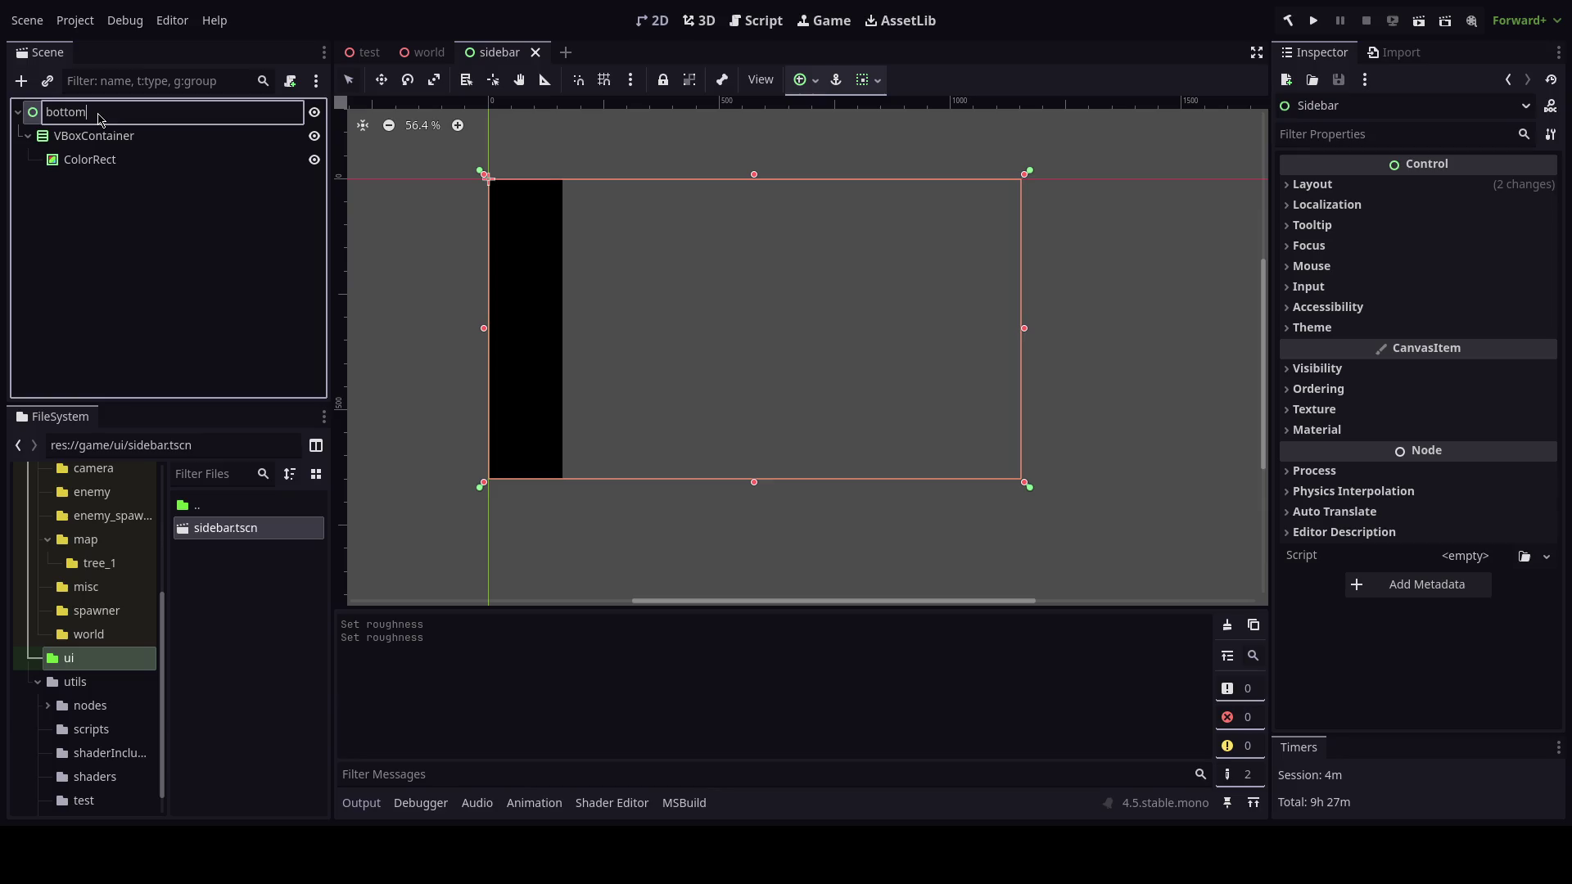
pyautogui.hotkey('ctrl', 'a')
pyautogui.write('Bottom')
pyautogui.write('Menu')
pyautogui.press('Return')
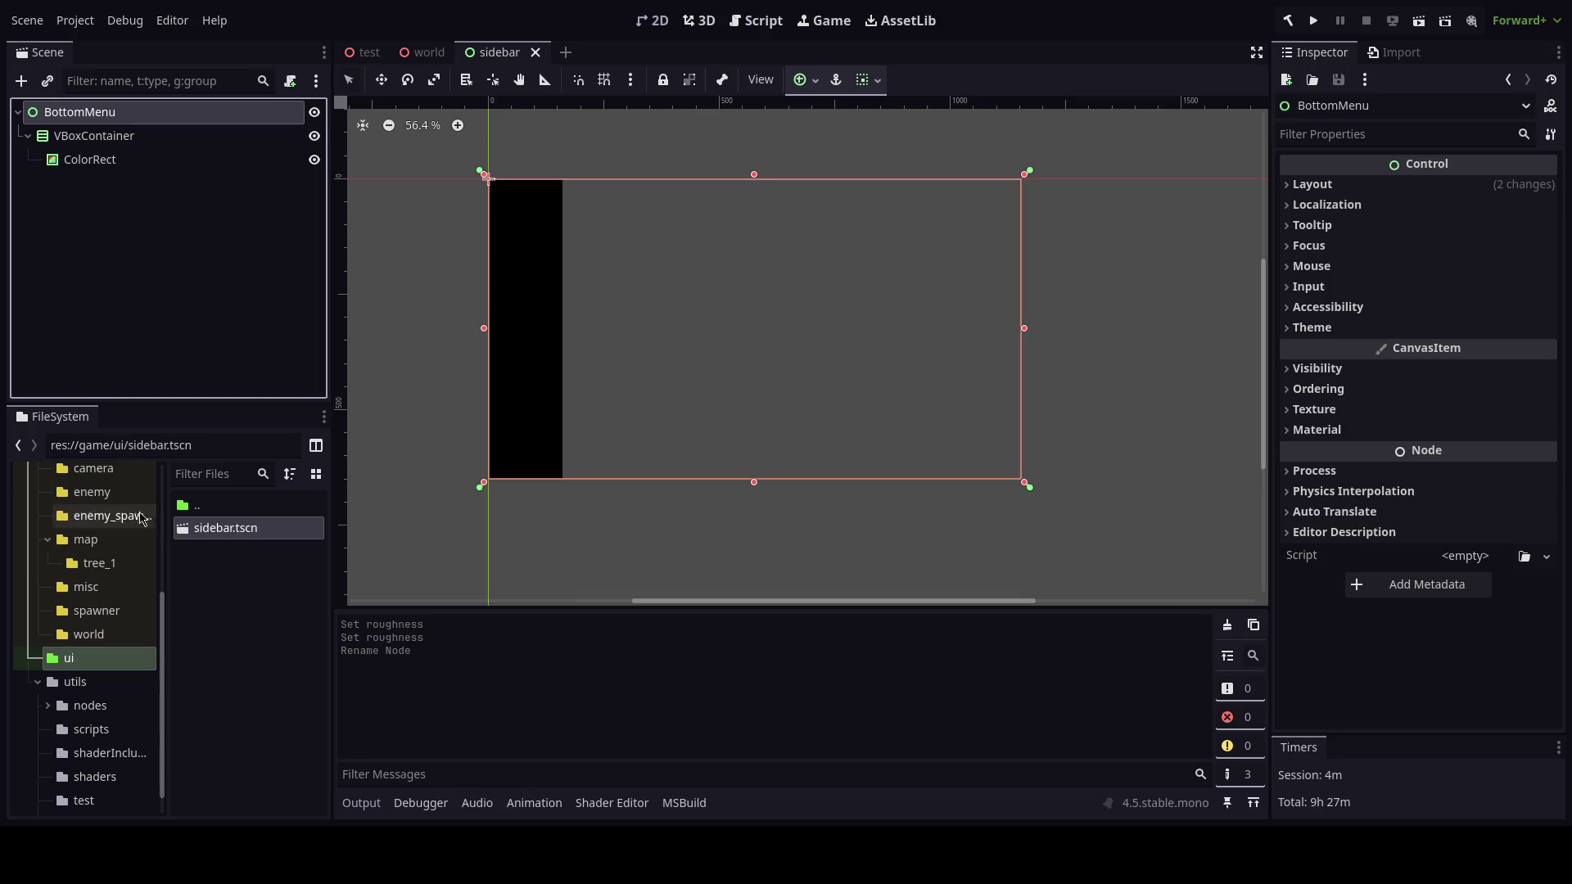
# Rename the scene file sidebar.tscn to bottom_menu.tscn.
pyautogui.click(211, 531)
pyautogui.press('F2')
pyautogui.write('bottomMenu')
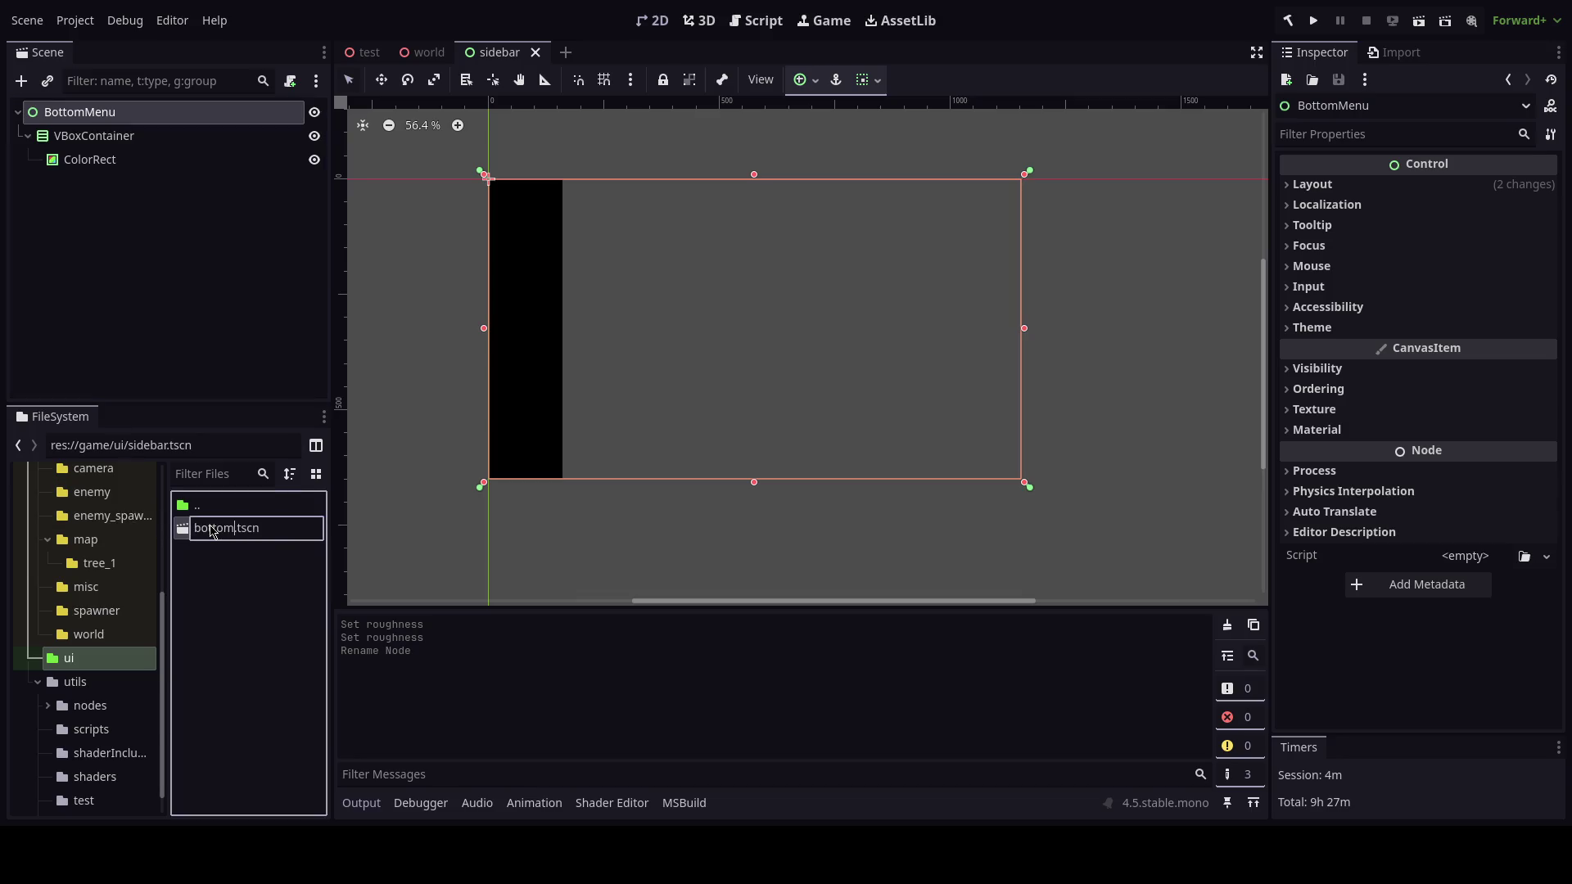
pyautogui.press('BackSpace')
pyautogui.press('BackSpace')
pyautogui.press('BackSpace')
pyautogui.write('_menu')
pyautogui.press('Return')
# Delete the VBoxContainer and its black ColorRect from the scene.
pyautogui.click(518, 51)
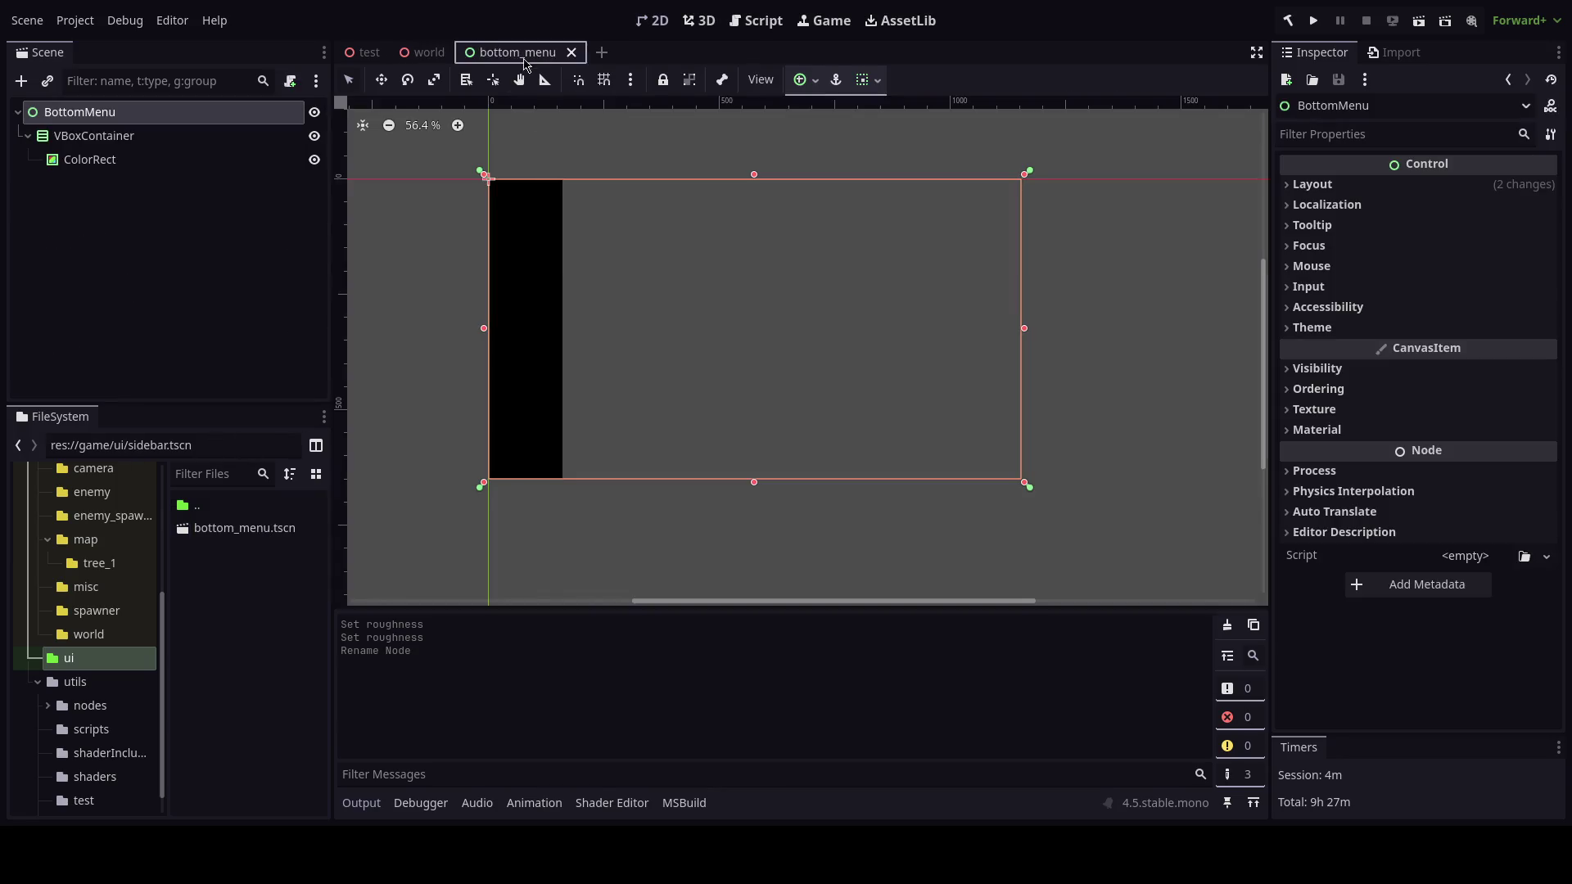
pyautogui.click(176, 137)
pyautogui.rightClick(175, 137)
pyautogui.click(205, 631)
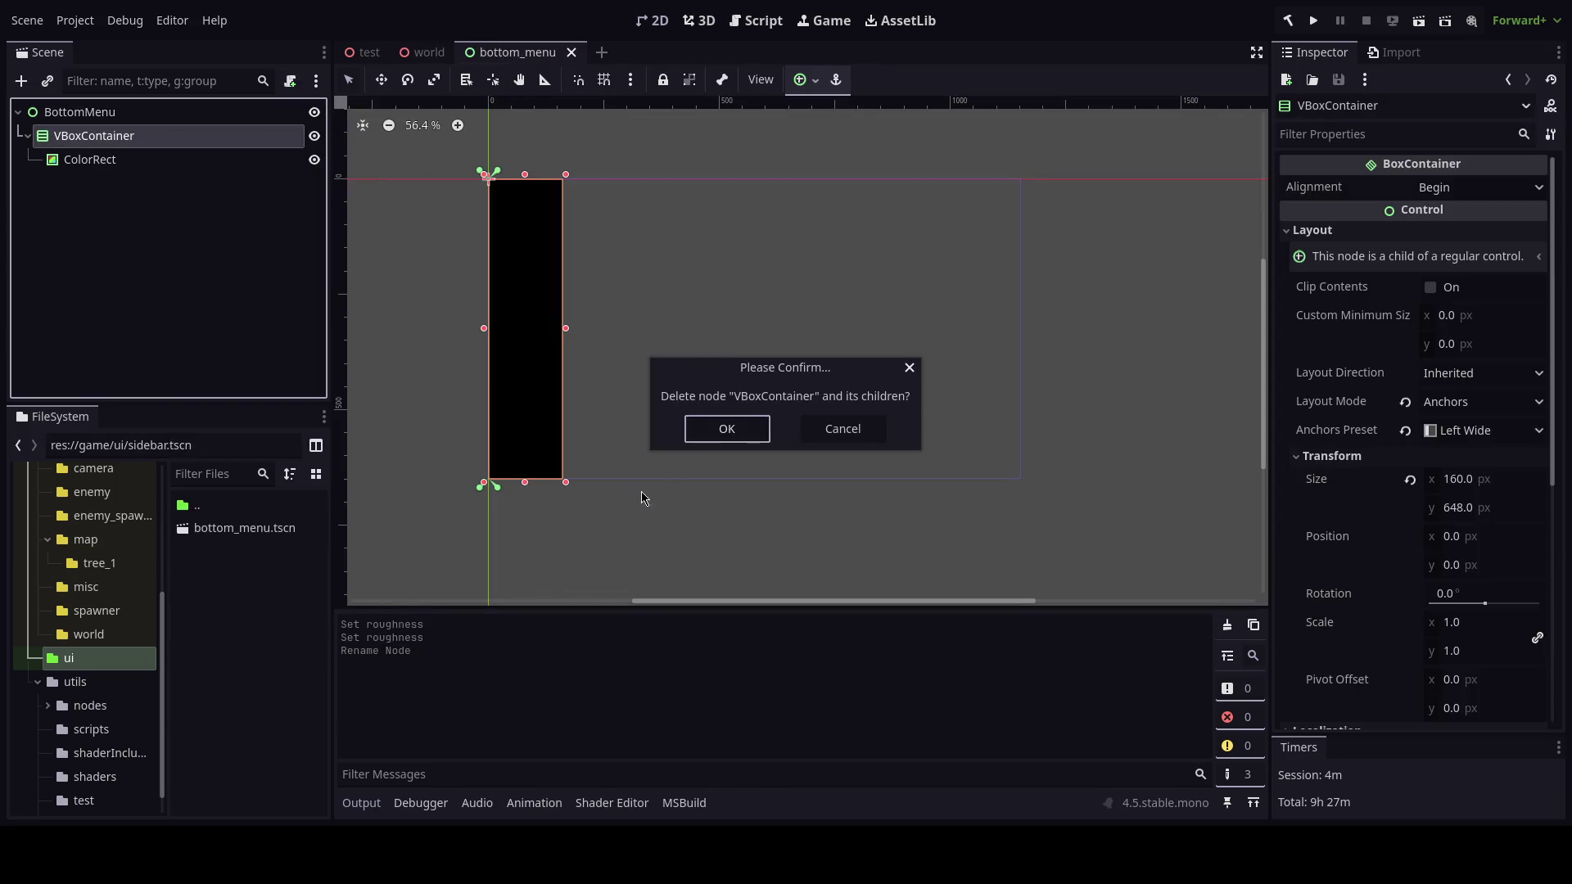
pyautogui.click(724, 435)
pyautogui.click(141, 111)
pyautogui.click(141, 111)
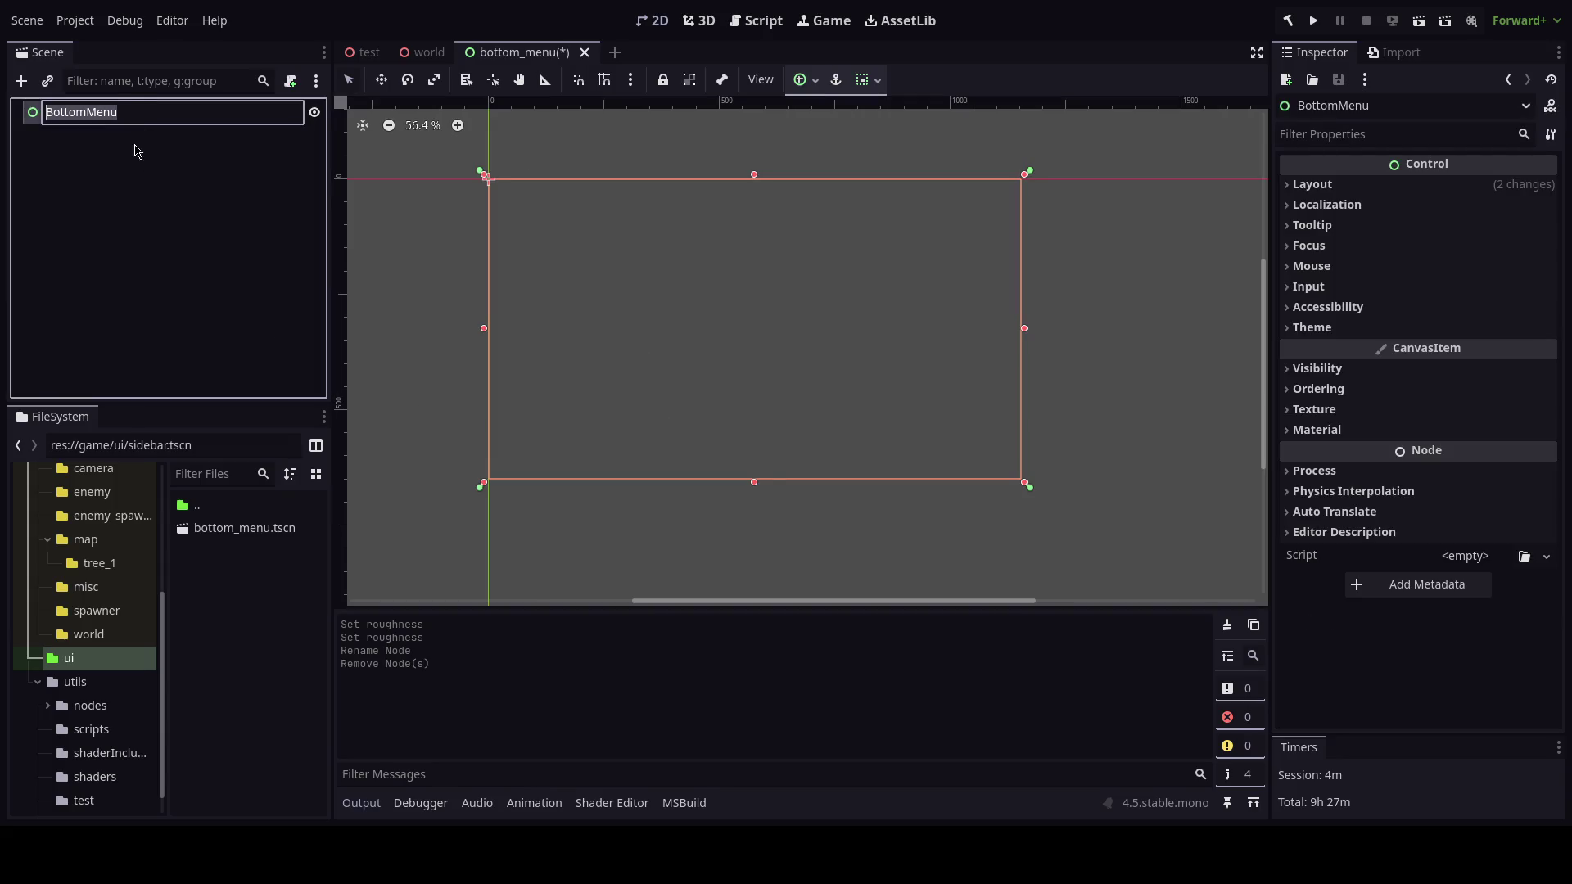
# Add an HBoxContainer child under BottomMenu.
pyautogui.click(136, 119)
pyautogui.hotkey('ctrl', 'a')
pyautogui.write('hboxc')
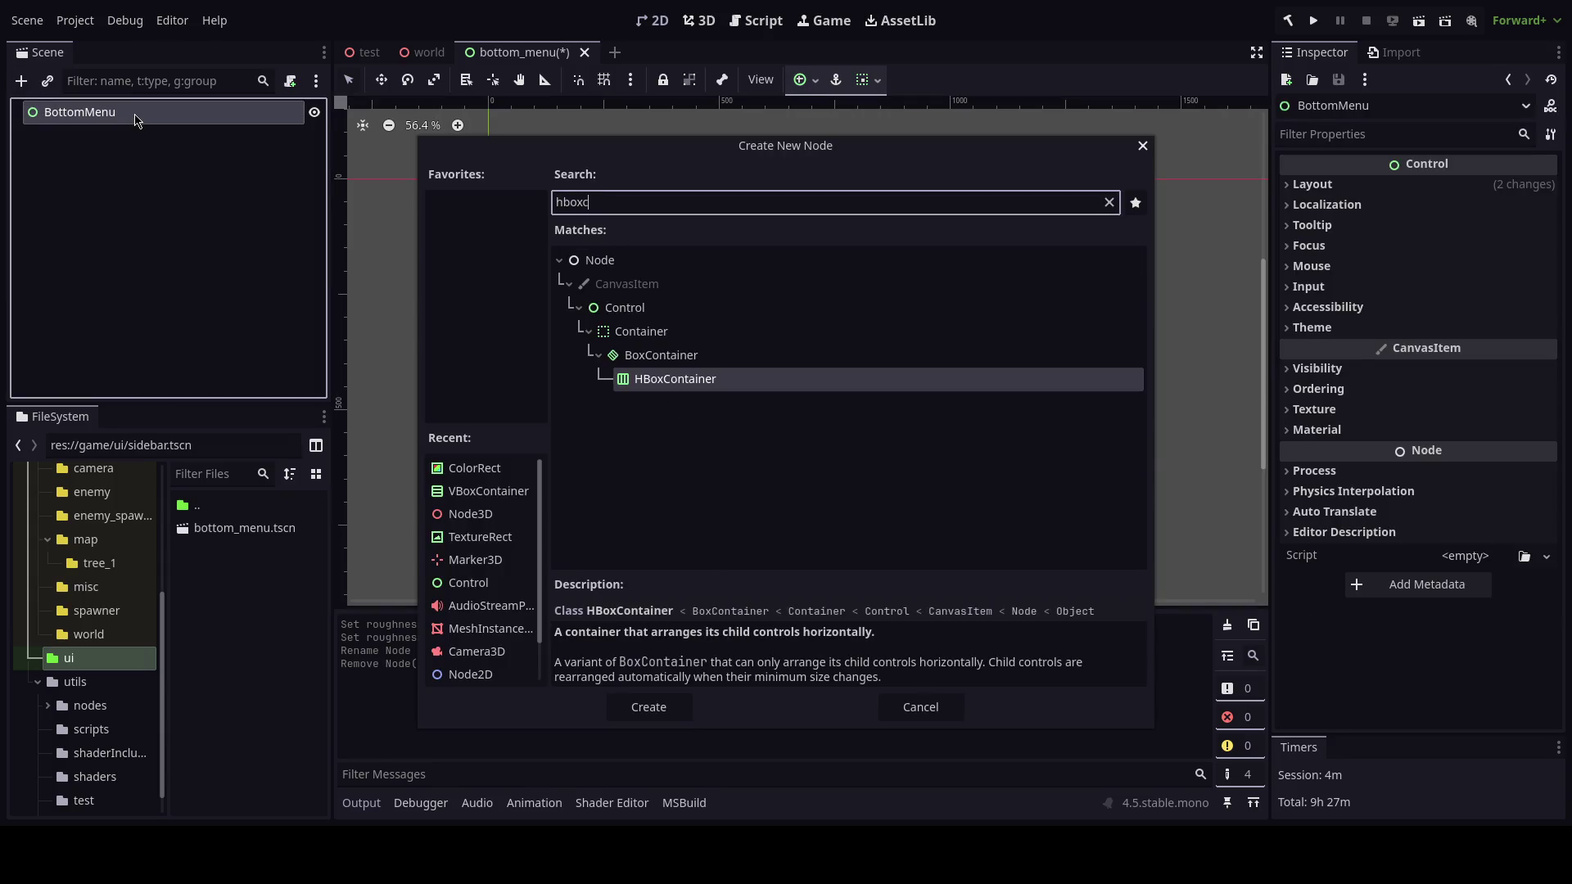
pyautogui.press('Return')
# Anchor the HBoxContainer at bottom centre and expand its Layout size and position values.
pyautogui.click(807, 79)
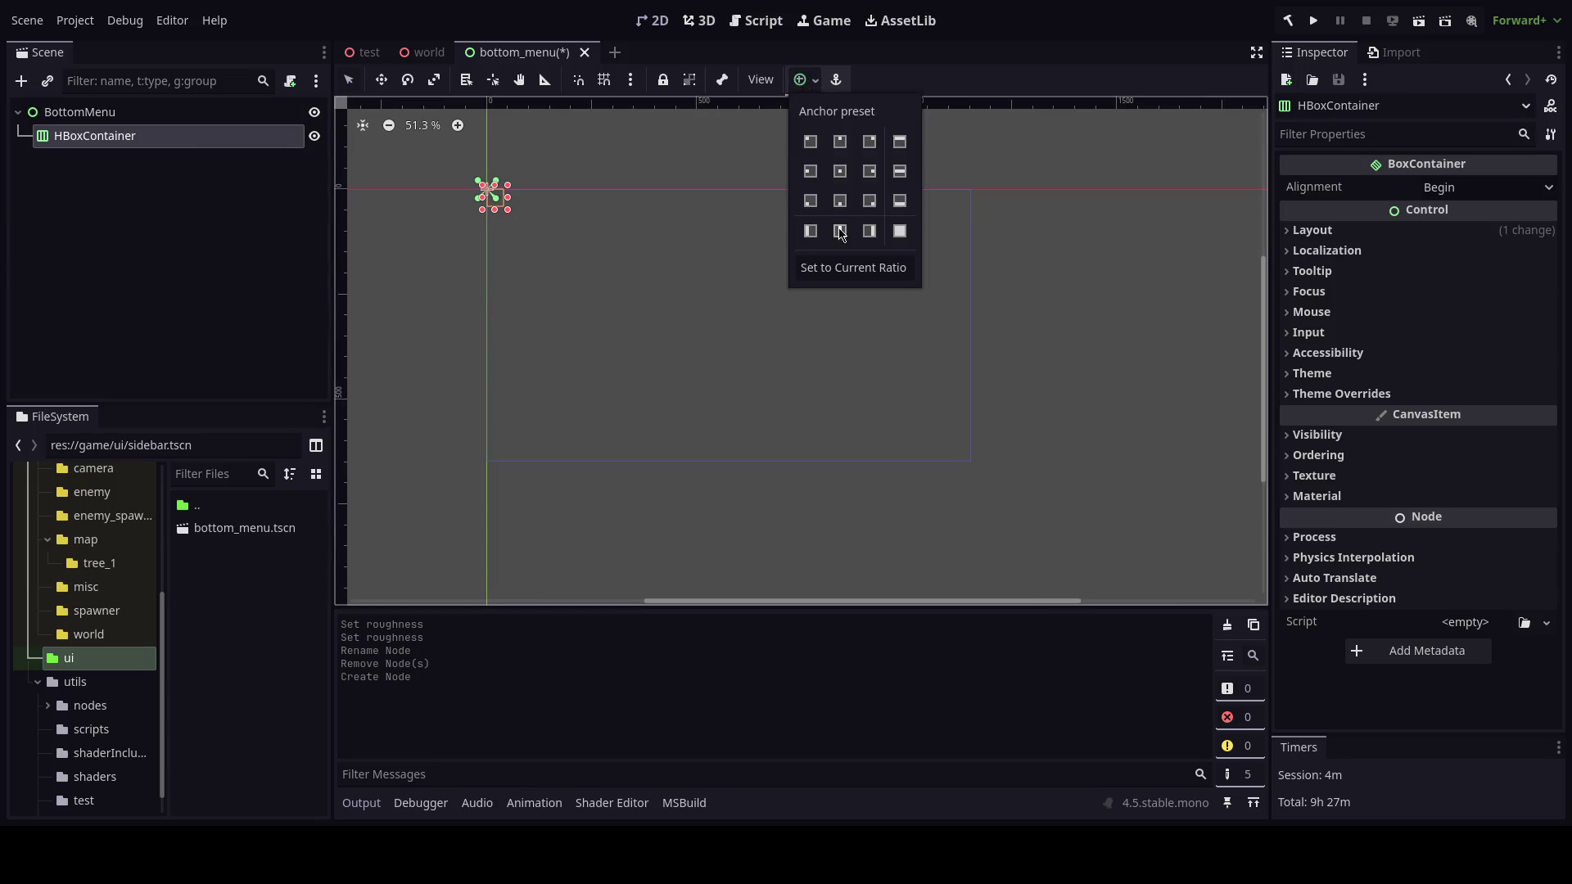
pyautogui.click(841, 201)
pyautogui.click(1399, 236)
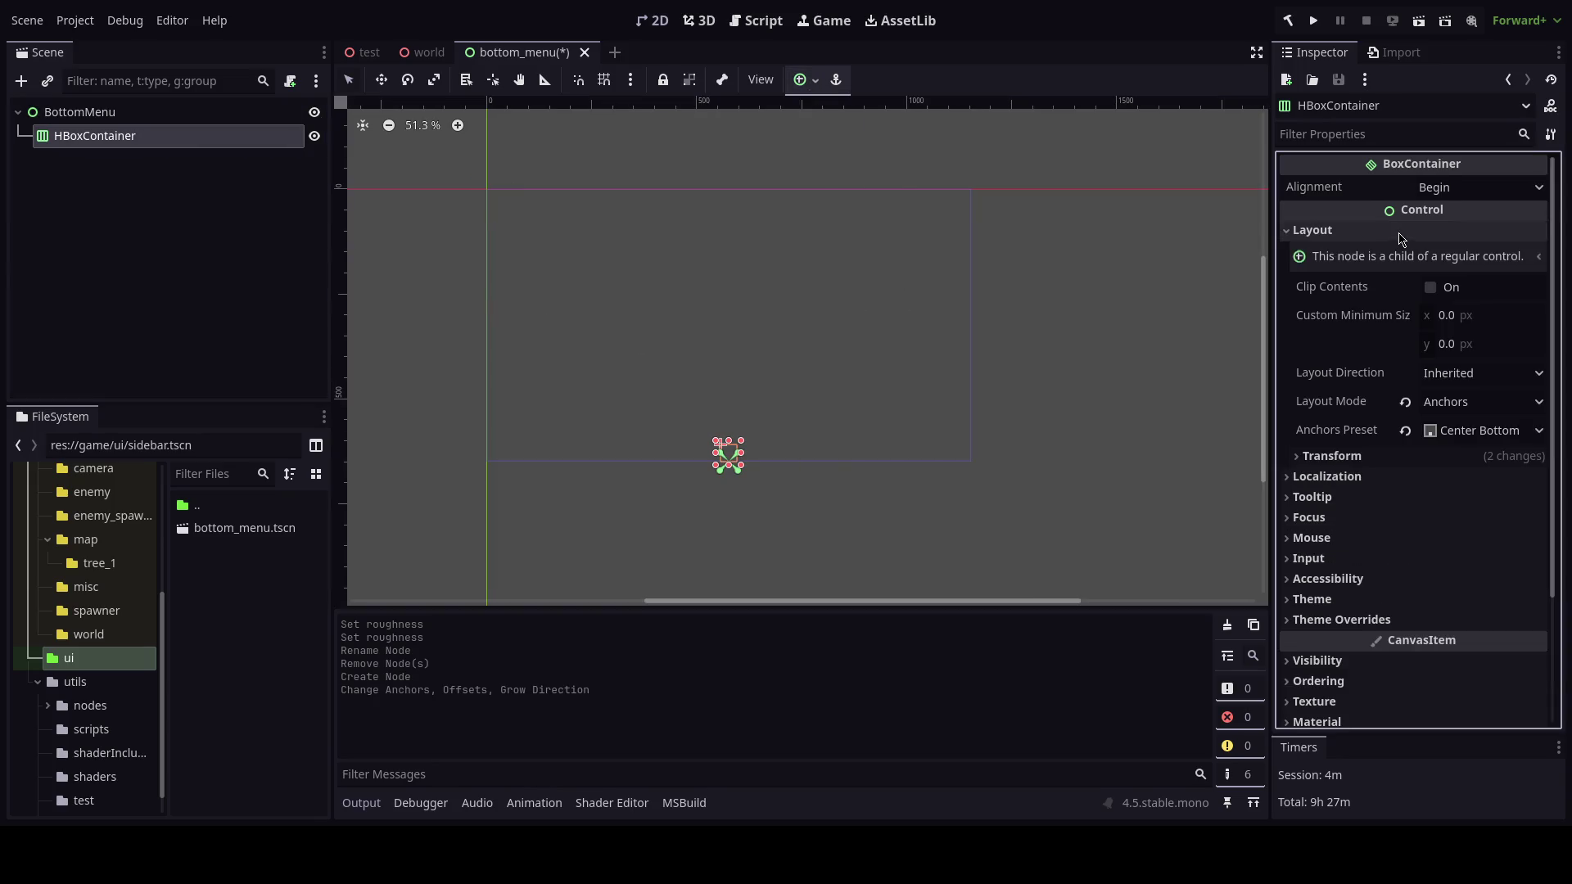
pyautogui.click(1407, 457)
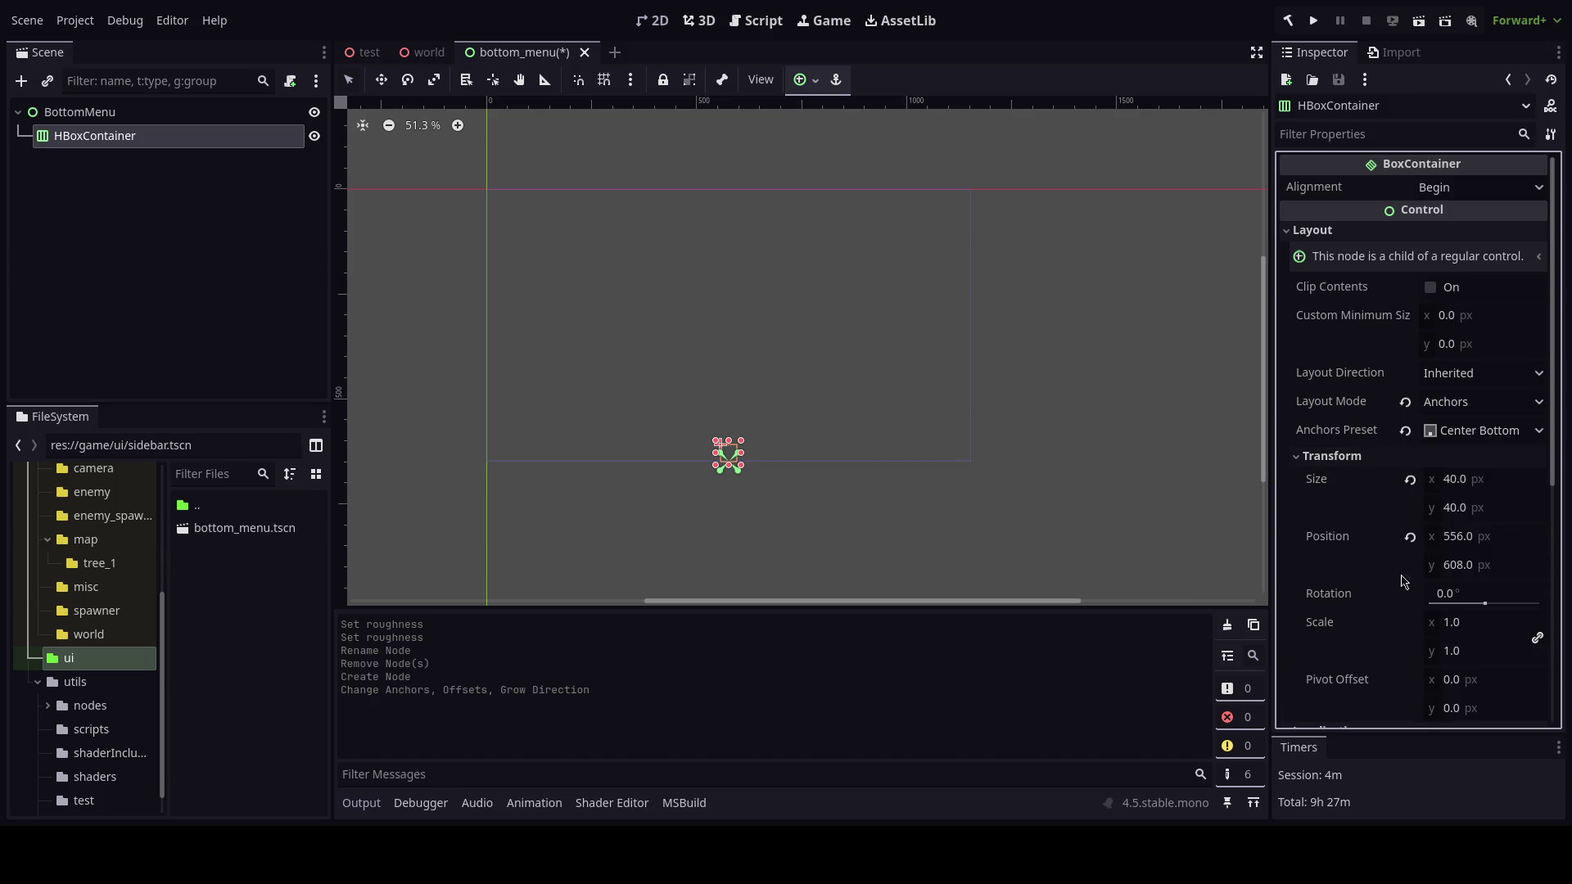
pyautogui.scroll(-2, 1402, 581)
pyautogui.scroll(1, 1355, 565)
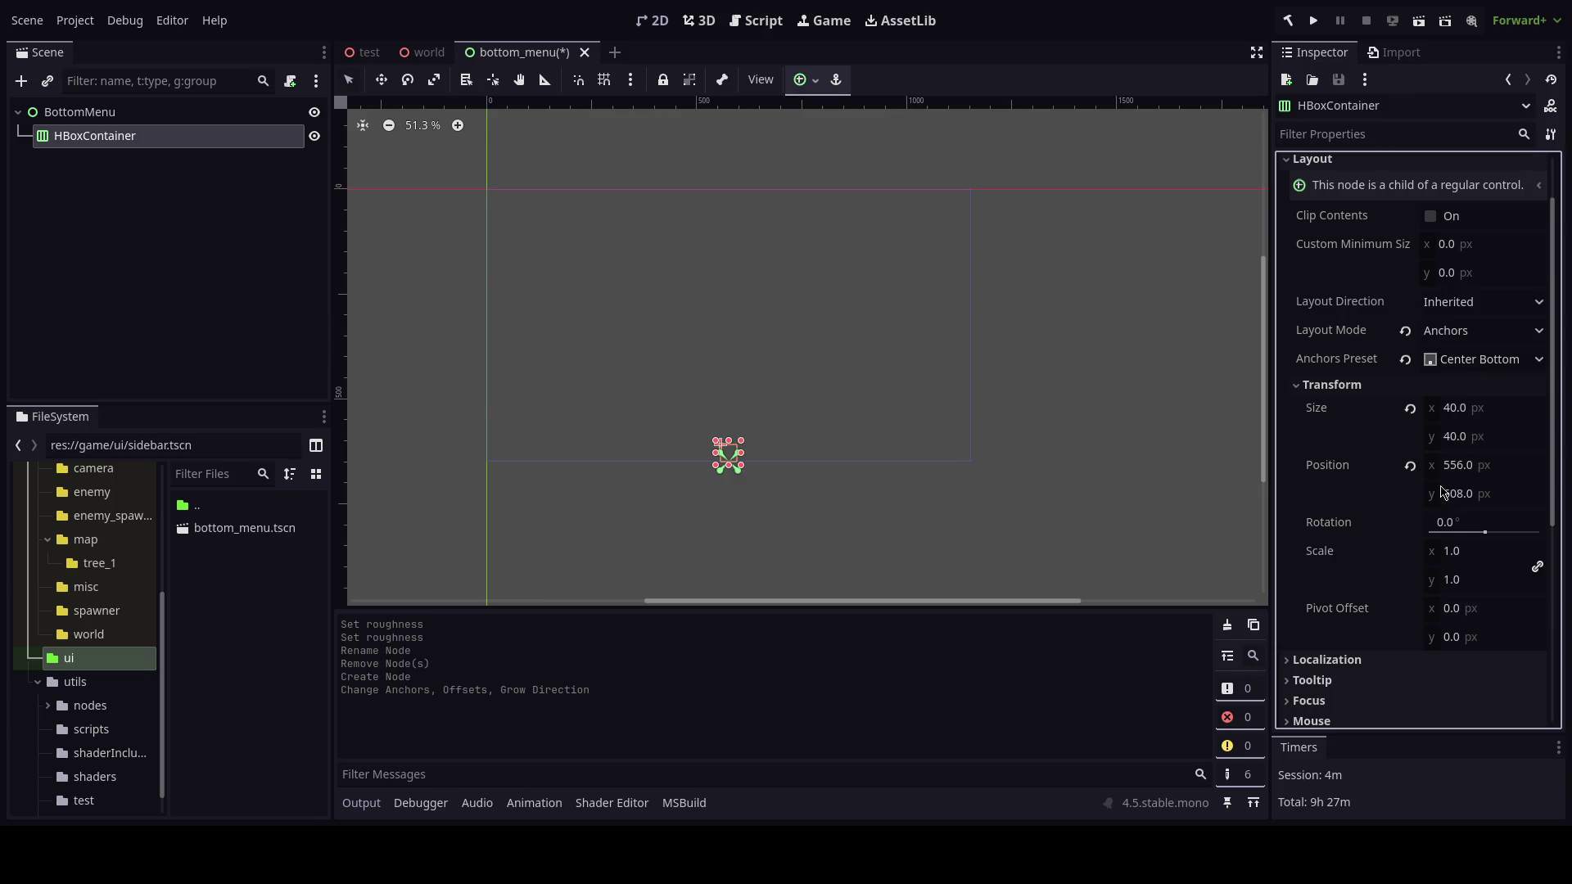
# Set the container's Size x to 1152, matching the Project Settings window width, and save.
pyautogui.click(1469, 409)
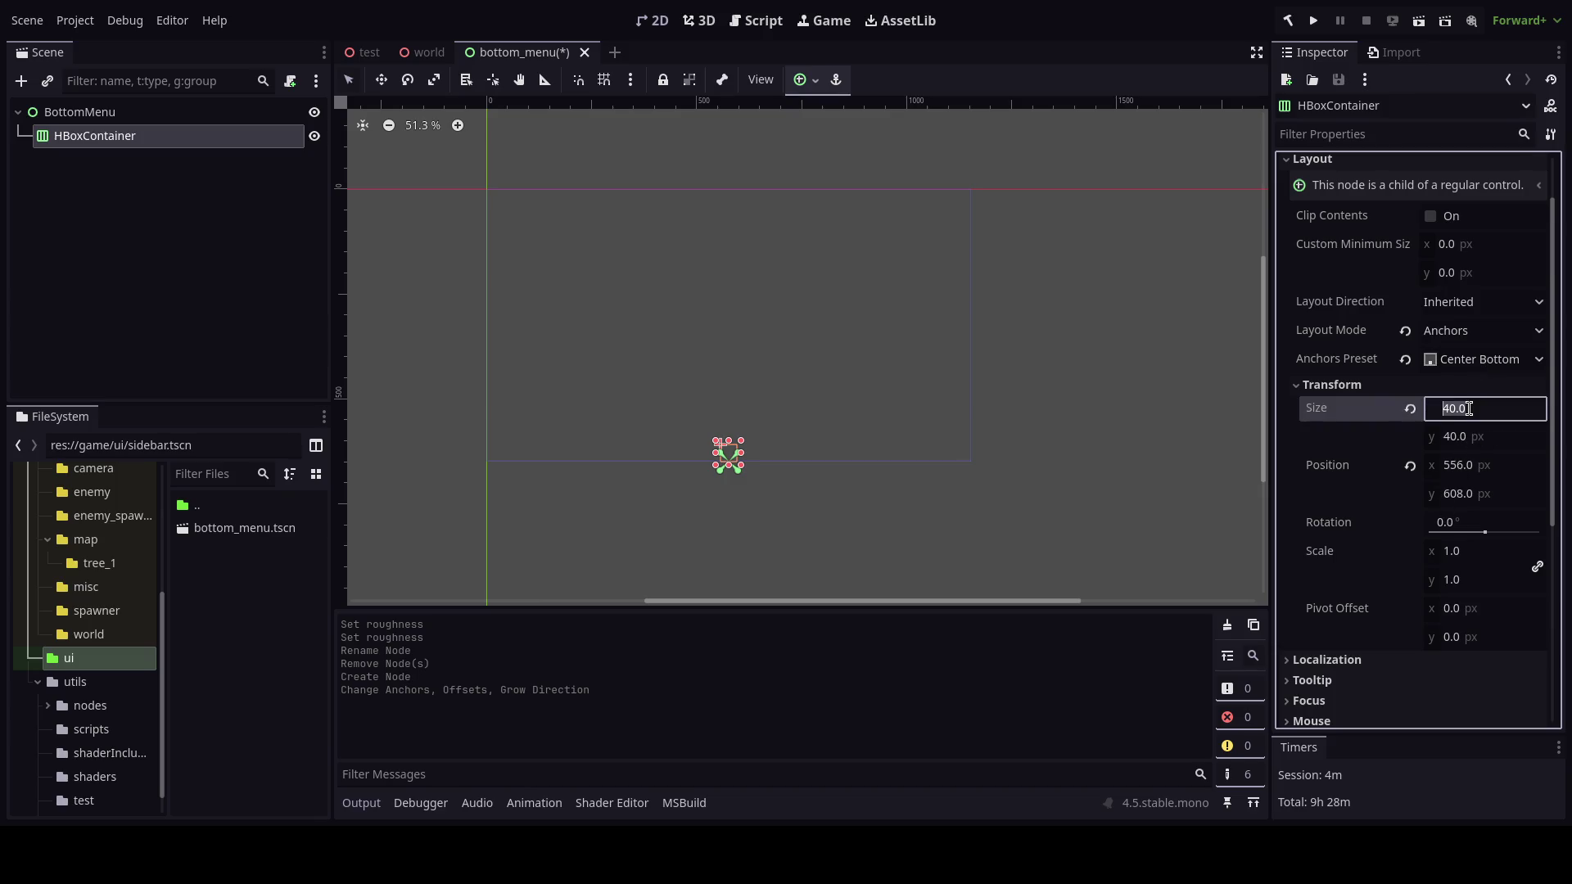
pyautogui.click(75, 20)
pyautogui.click(90, 39)
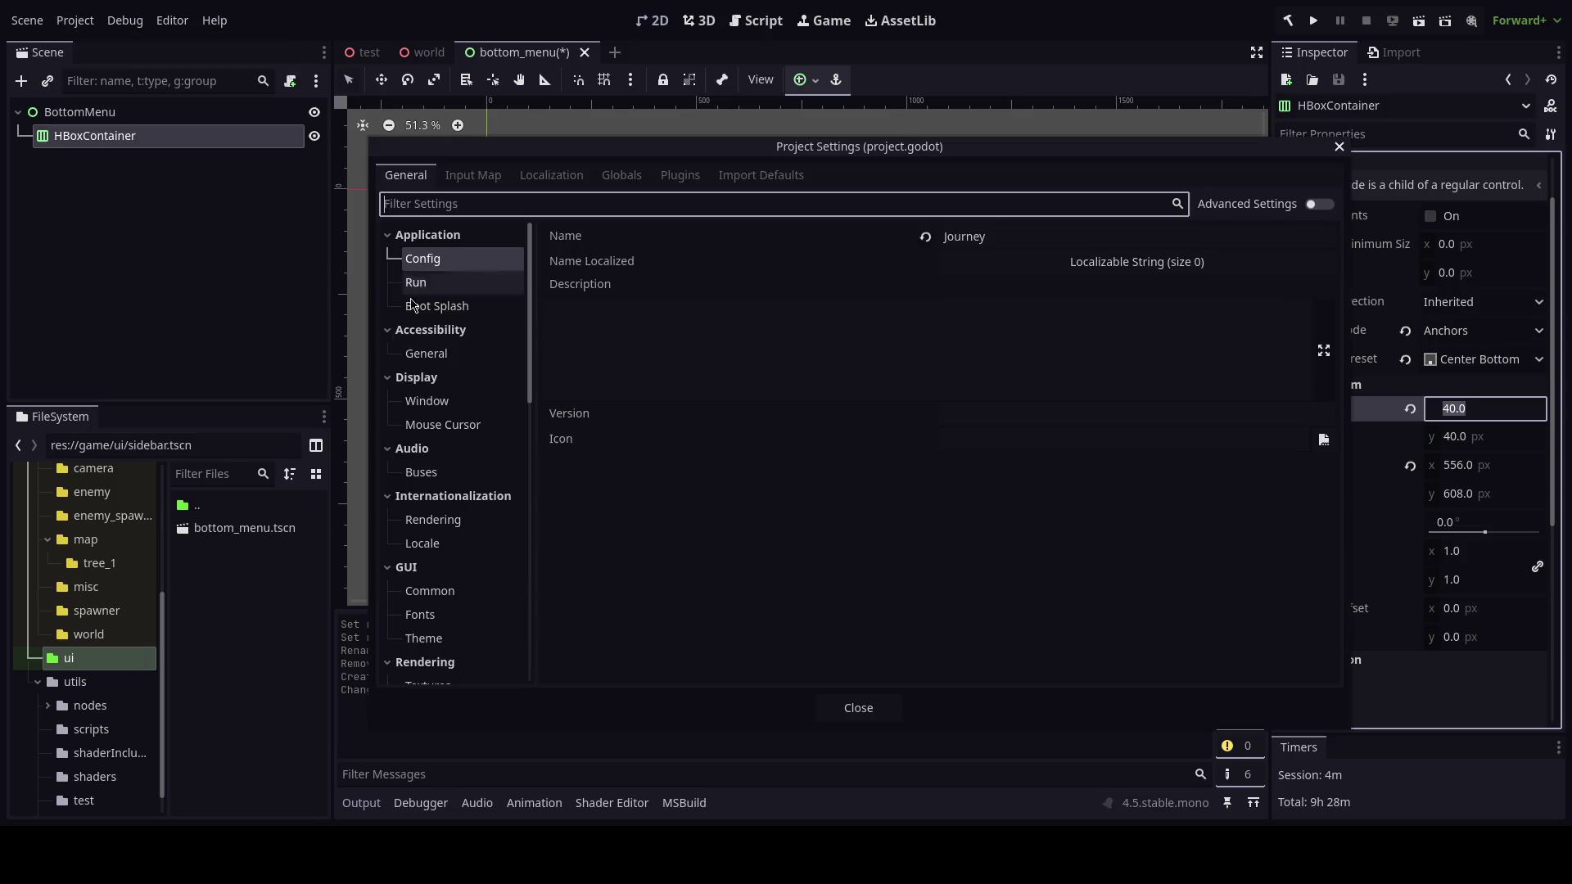
pyautogui.click(426, 401)
pyautogui.press('Escape')
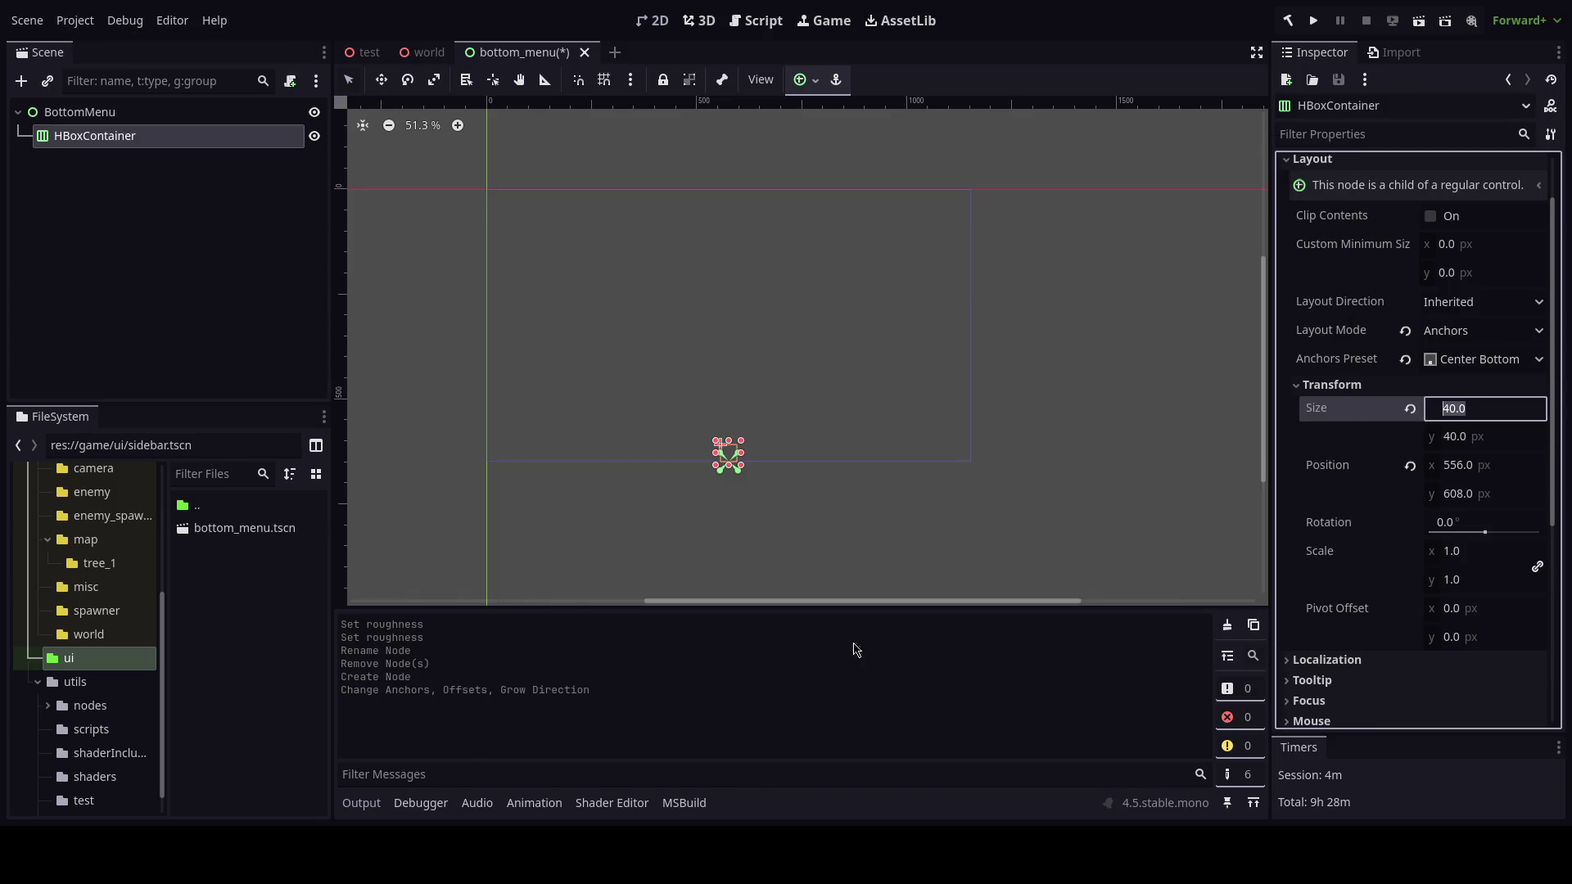
pyautogui.write('1152')
pyautogui.press('Return')
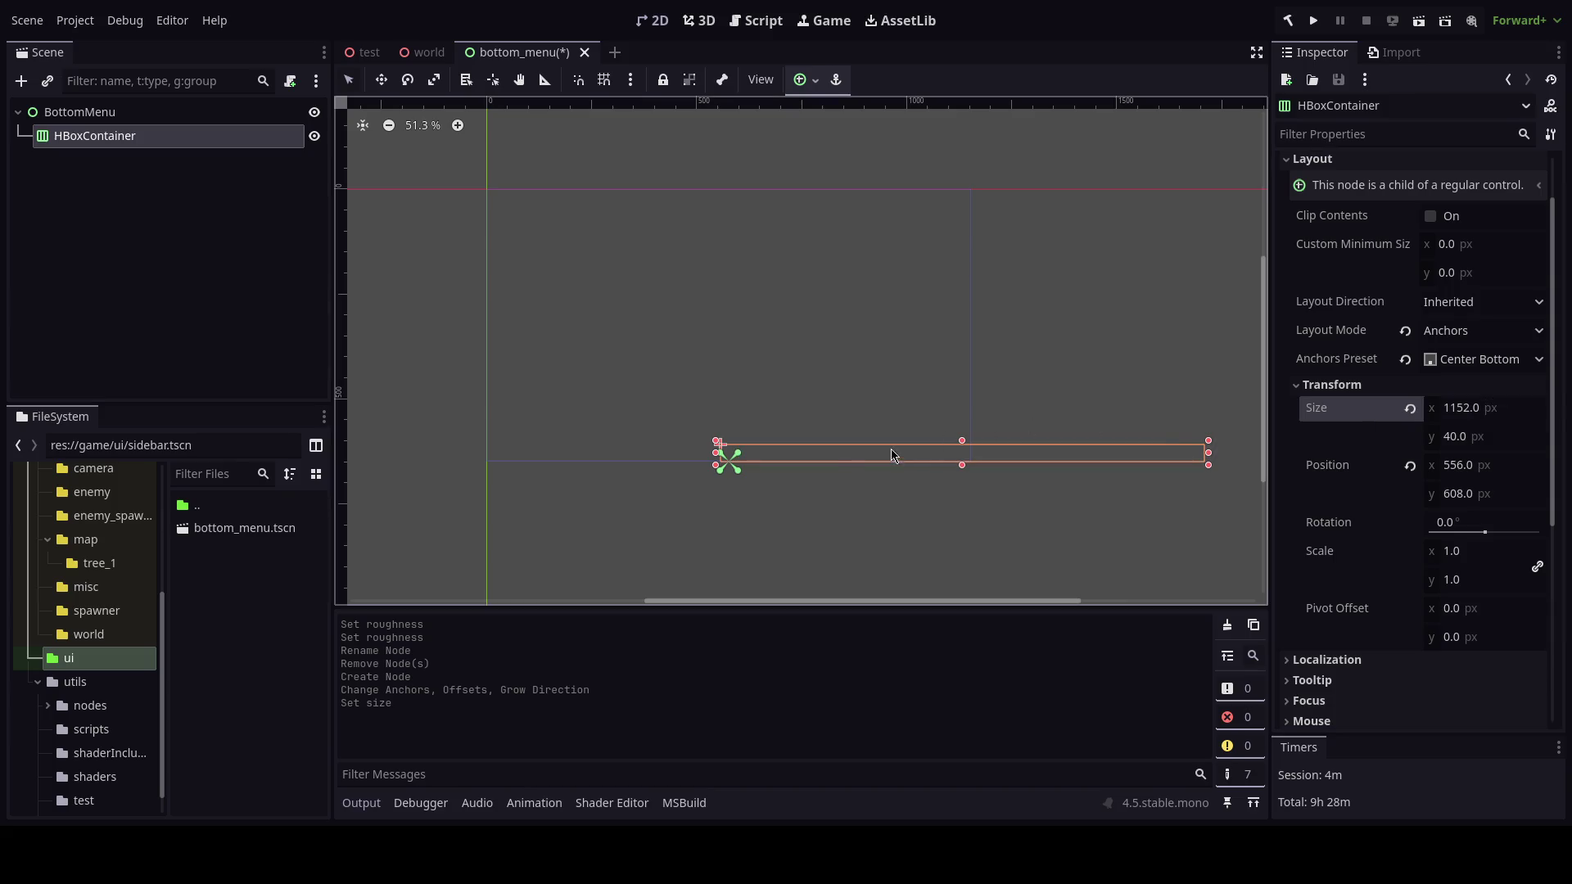
pyautogui.moveTo(891, 449); pyautogui.dragTo(940, 471)
pyautogui.hotkey('ctrl', 's')
# Re-anchor the HBoxContainer to the Bottom Left preset and save.
pyautogui.click(803, 79)
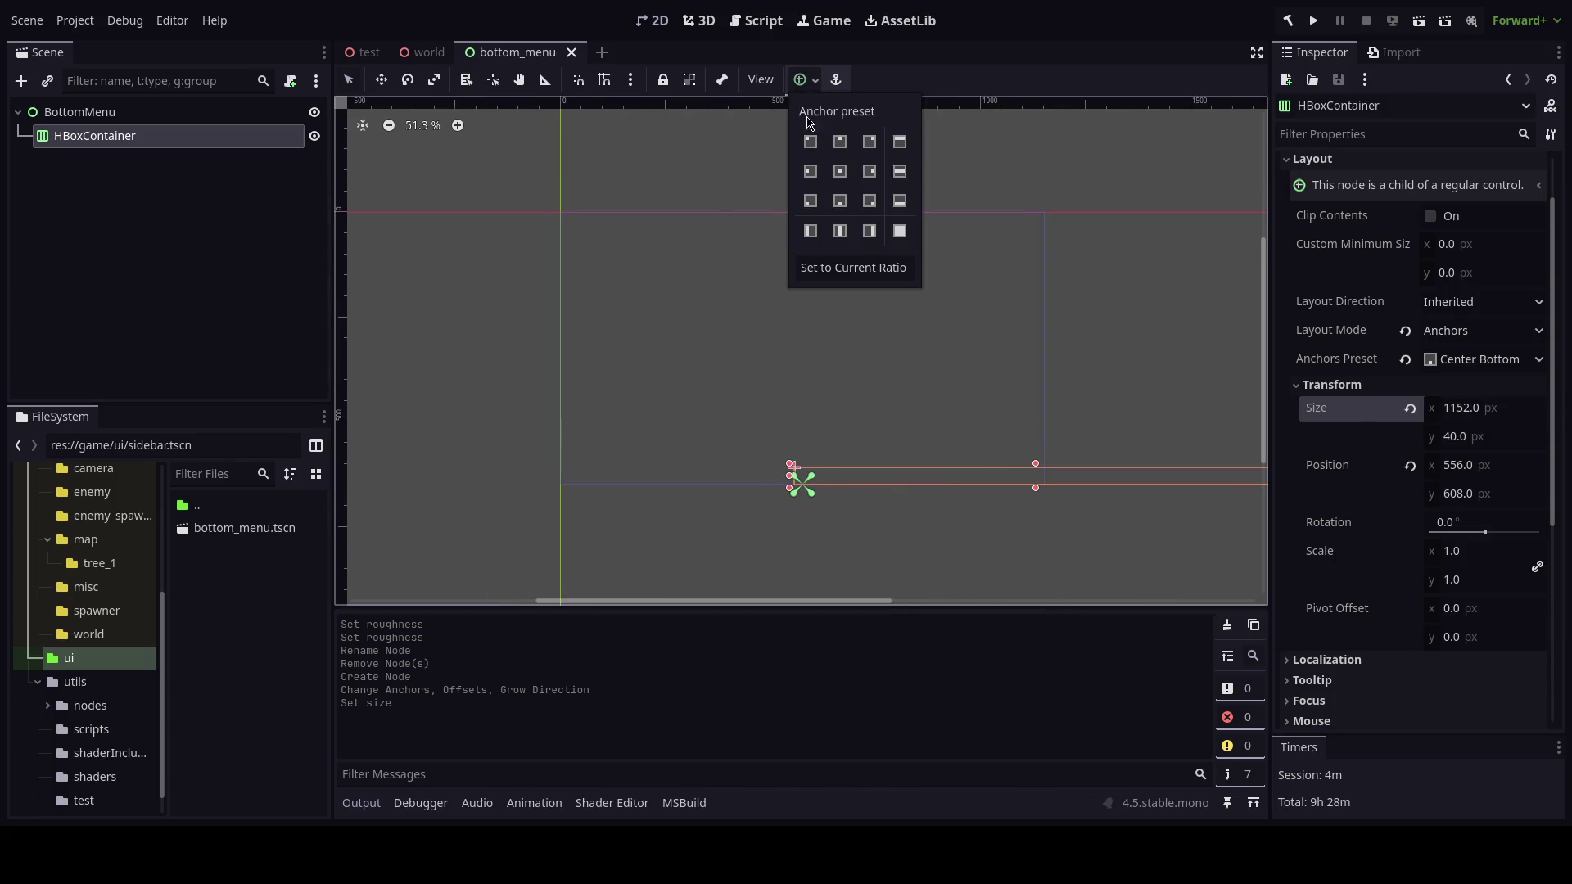
pyautogui.click(810, 200)
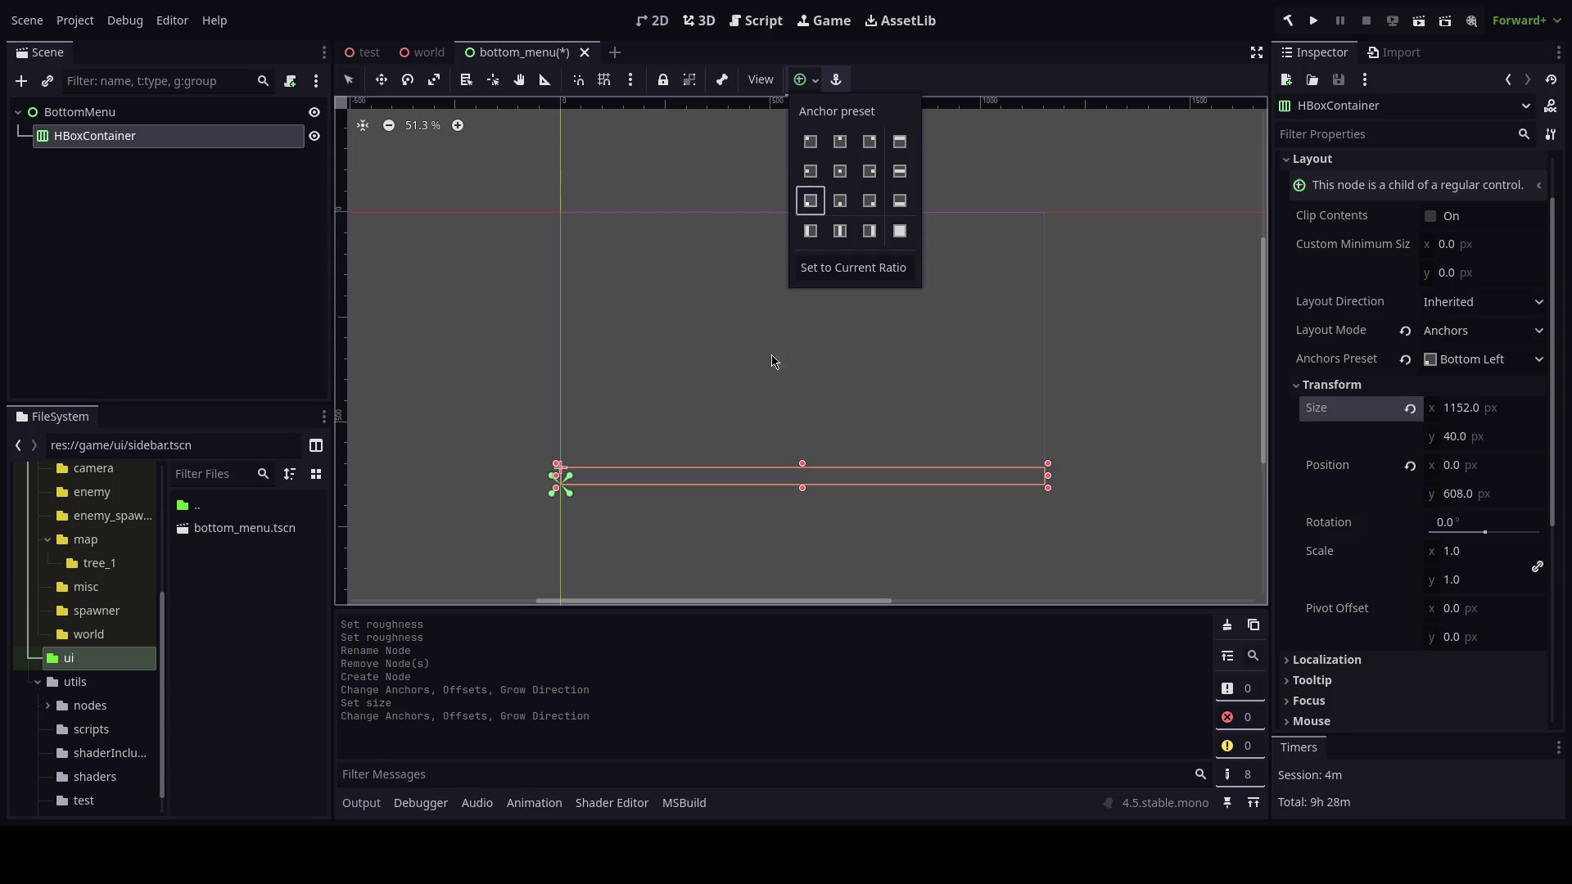
pyautogui.hotkey('ctrl', 's')
pyautogui.click(170, 139)
pyautogui.hotkey('ctrl', 'a')
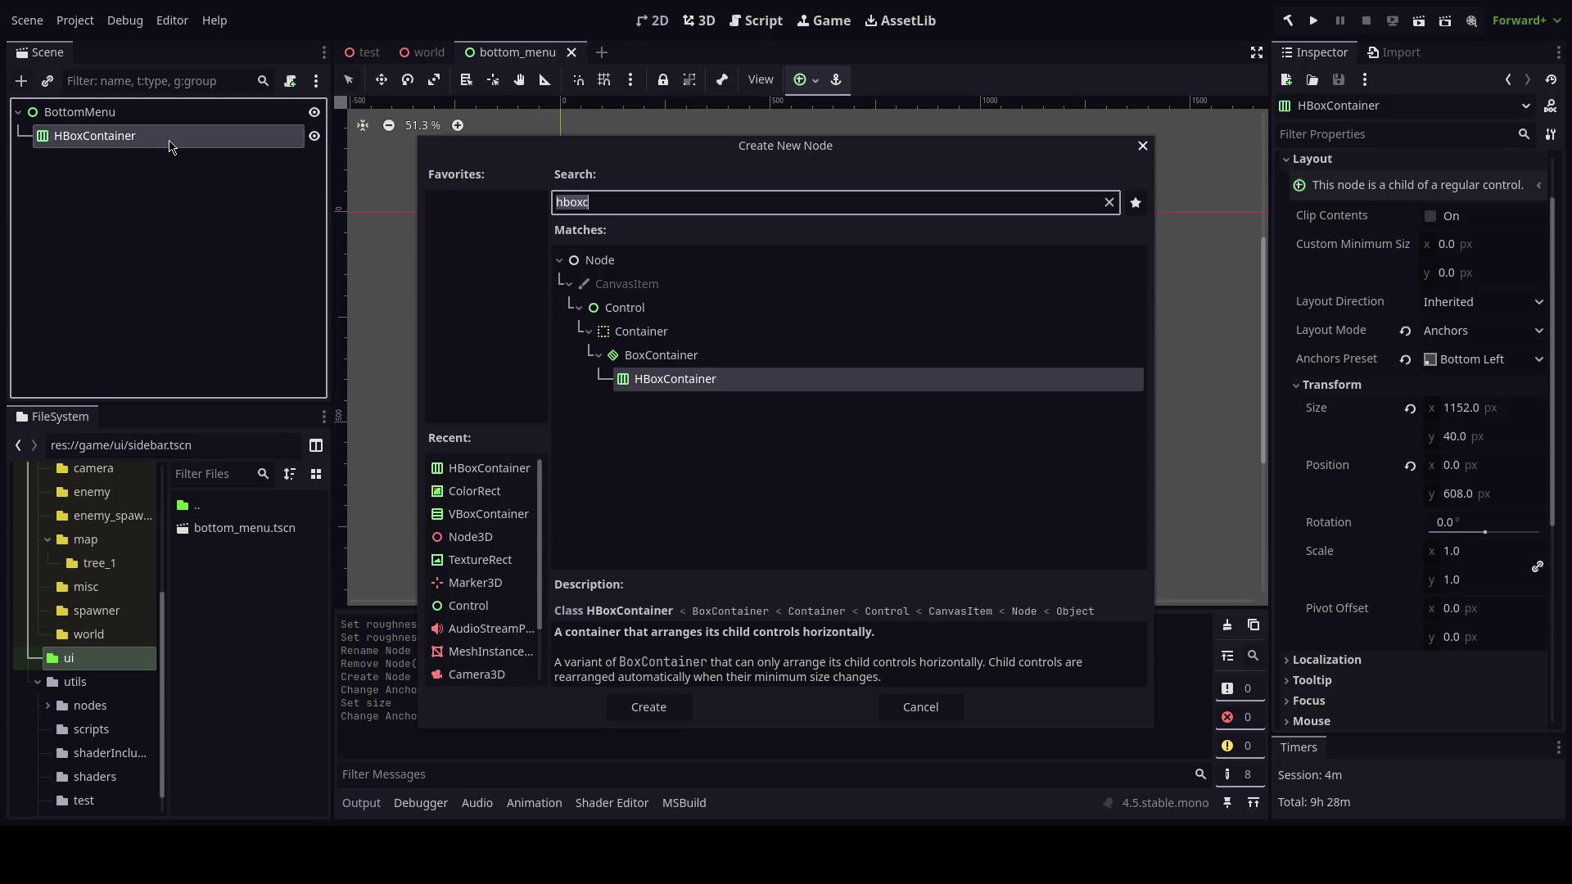
# Add a ColorRect under the HBoxContainer with Horizontal Expand enabled.
pyautogui.write('c')
pyautogui.write('lorbu')
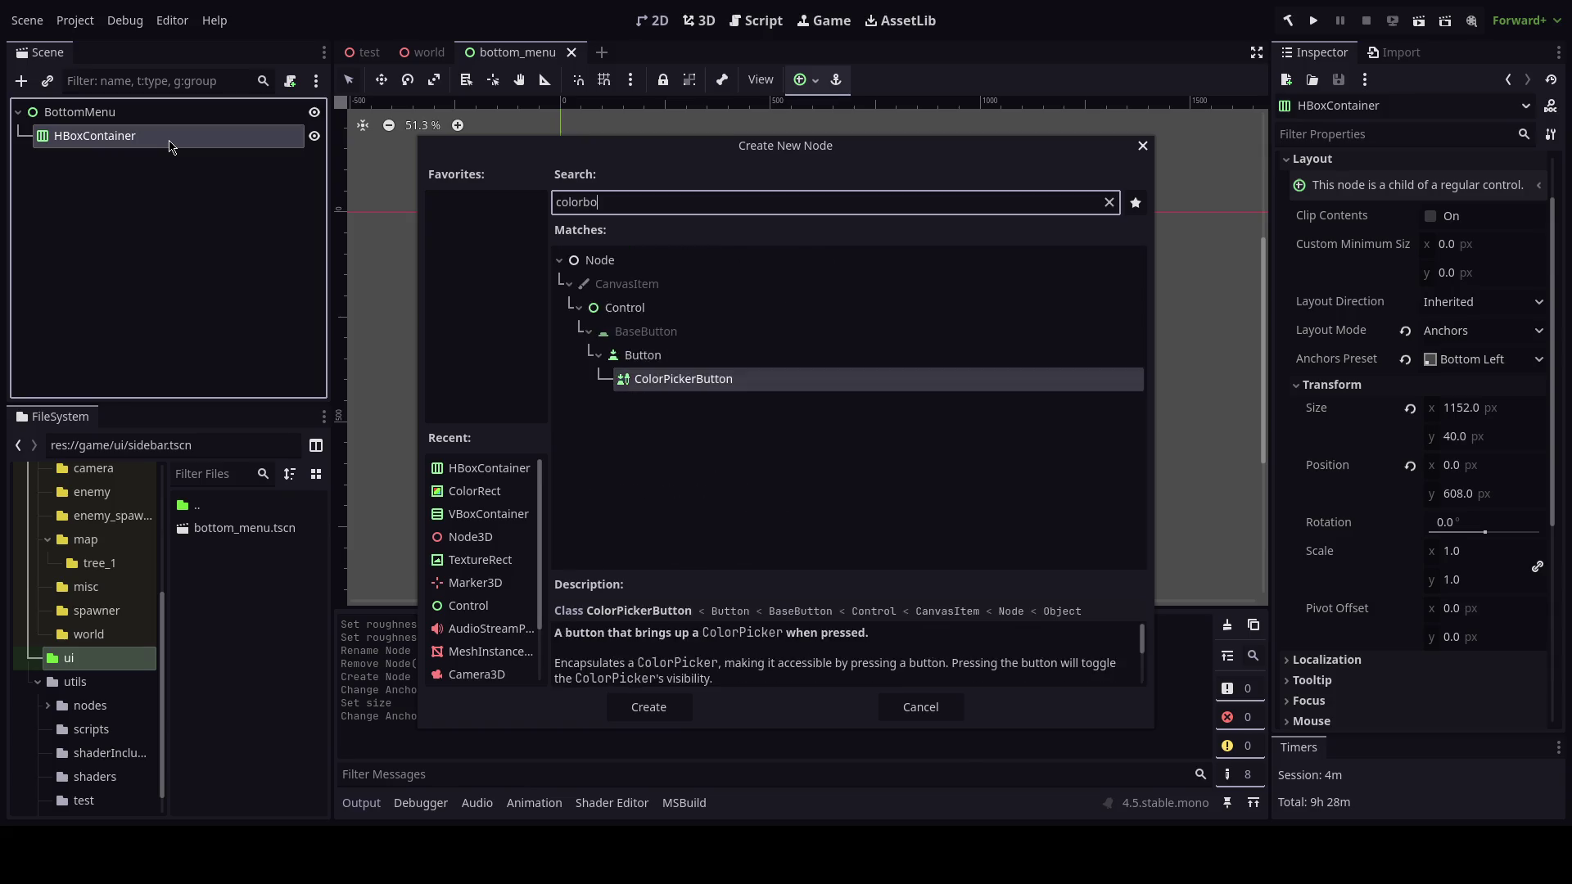
pyautogui.press('BackSpace')
pyautogui.press('BackSpace')
pyautogui.press('BackSpace')
pyautogui.write('bo')
pyautogui.press('BackSpace')
pyautogui.press('BackSpace')
pyautogui.write('lorrect')
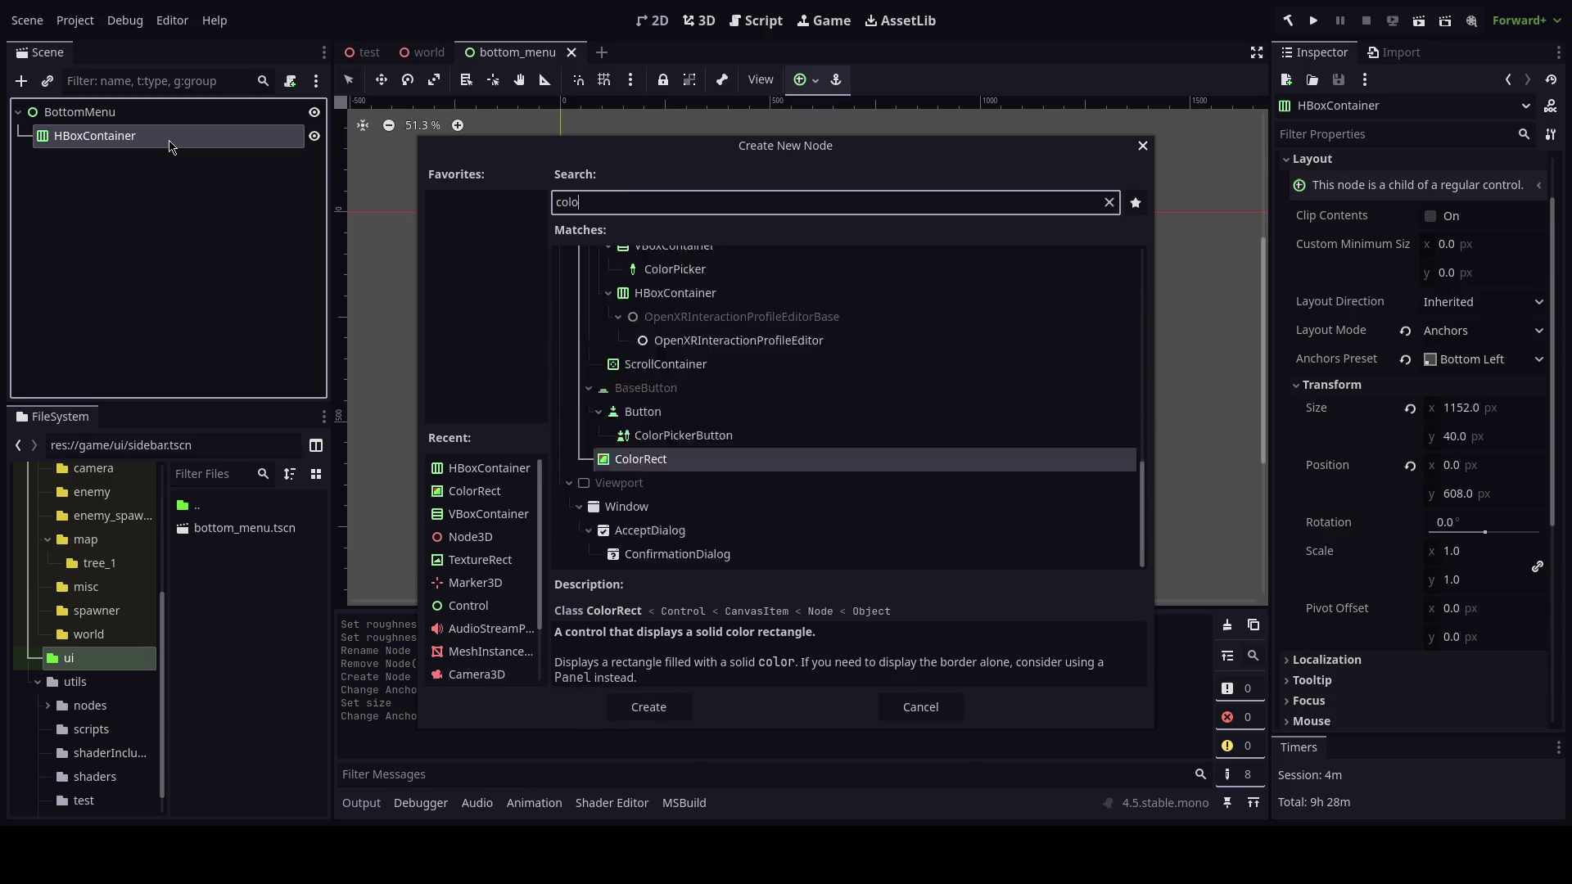
pyautogui.press('Return')
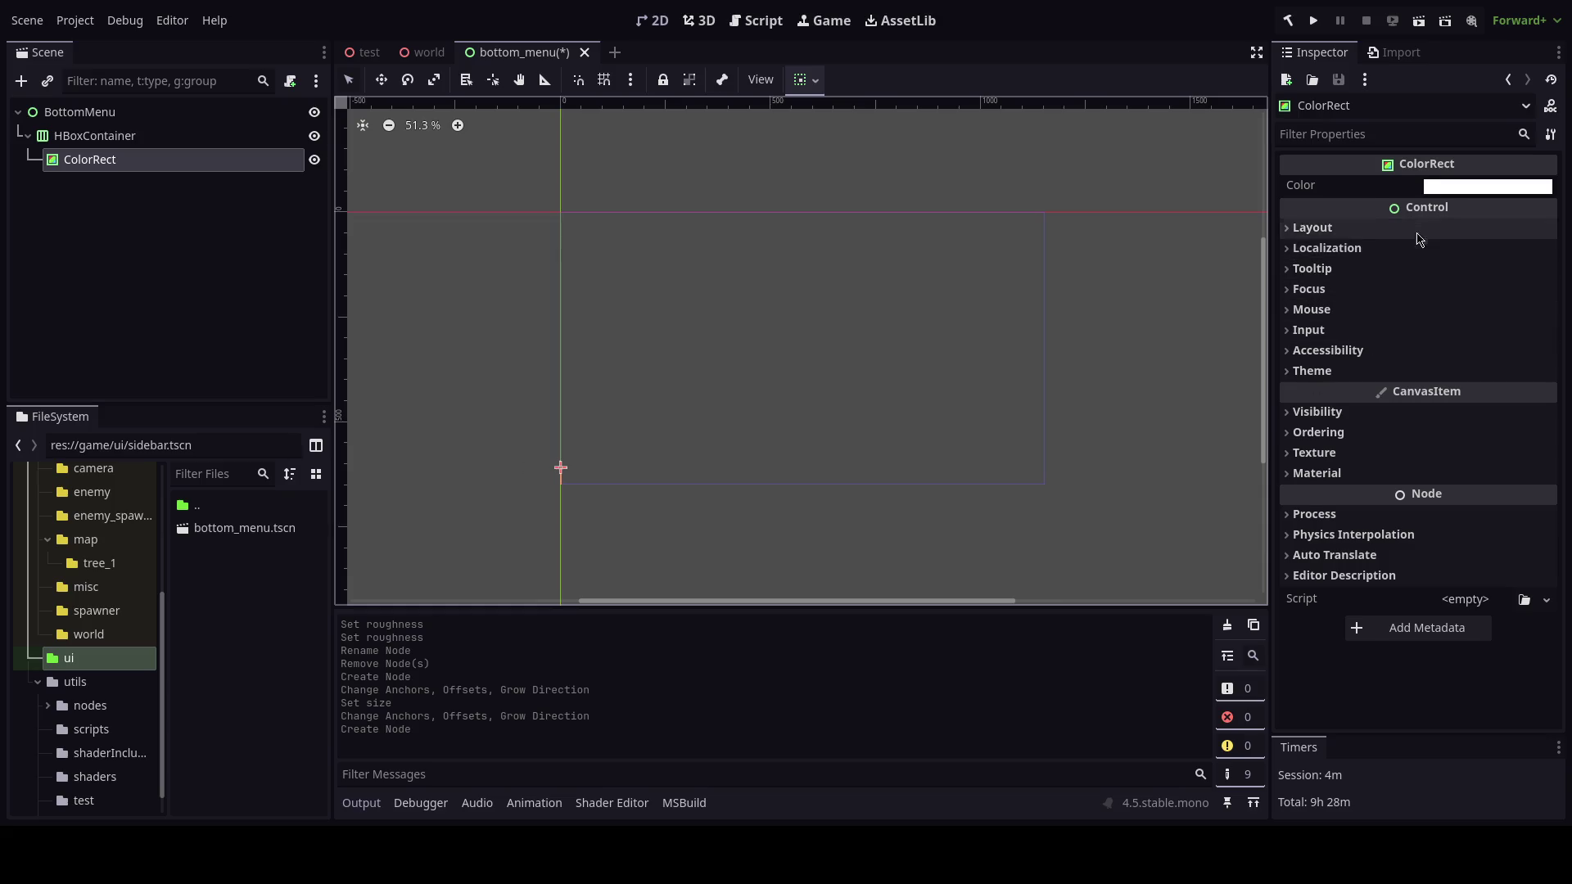
pyautogui.click(1415, 230)
pyautogui.click(1383, 449)
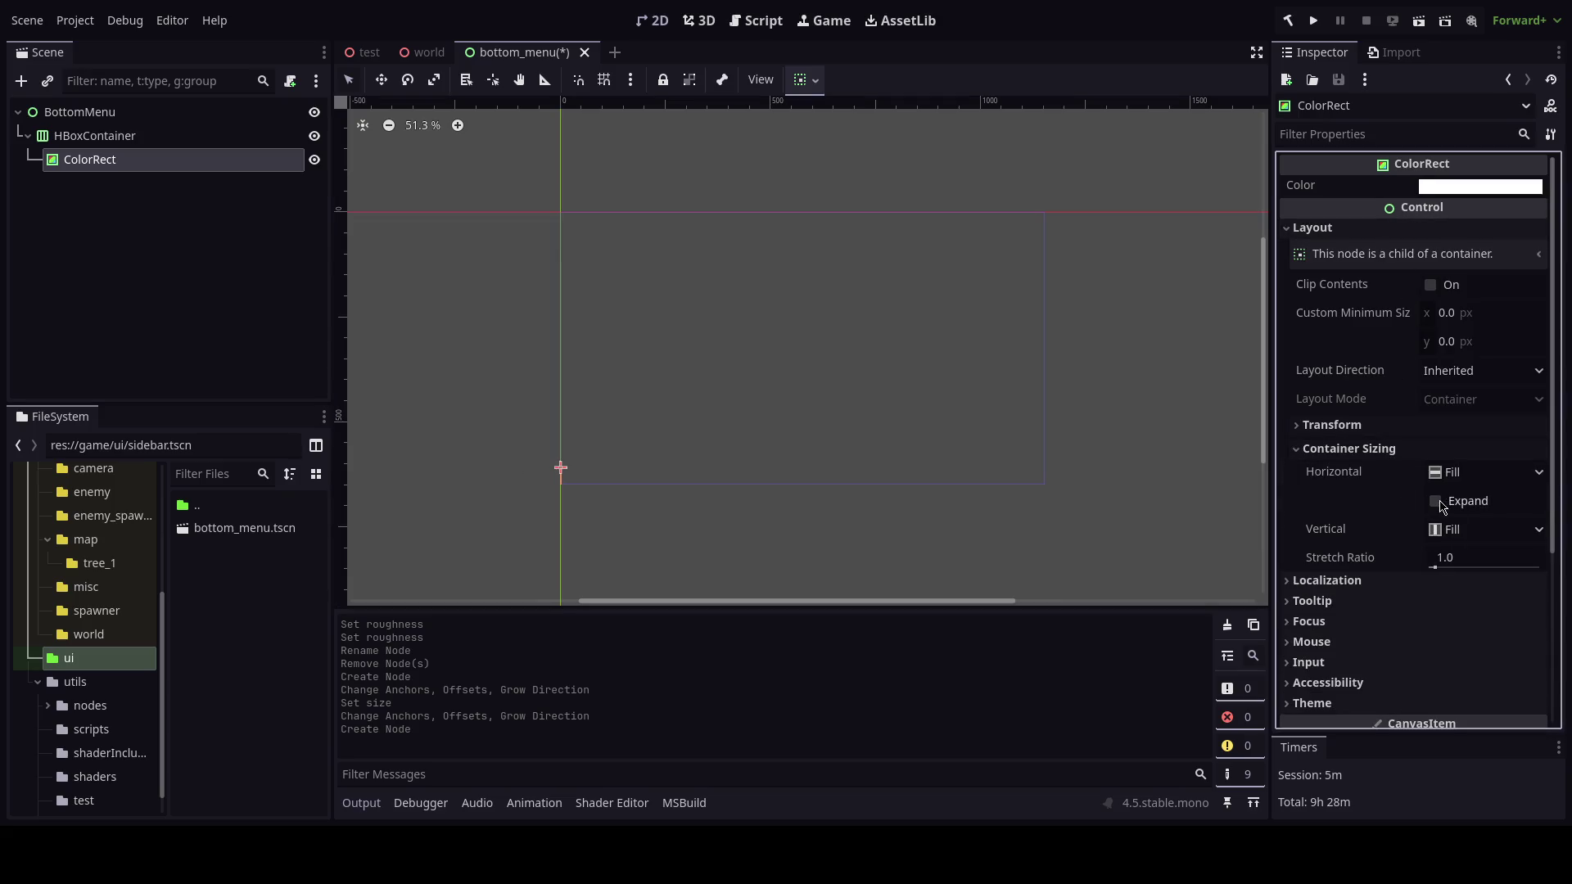
pyautogui.click(1441, 501)
pyautogui.hotkey('ctrl', 's')
# Make the ColorRect's colour fully transparent with alpha 0.
pyautogui.click(1441, 187)
pyautogui.moveTo(1360, 246); pyautogui.dragTo(1355, 419)
pyautogui.click(940, 528)
pyautogui.hotkey('ctrl', 's')
pyautogui.scroll(1, 889, 459)
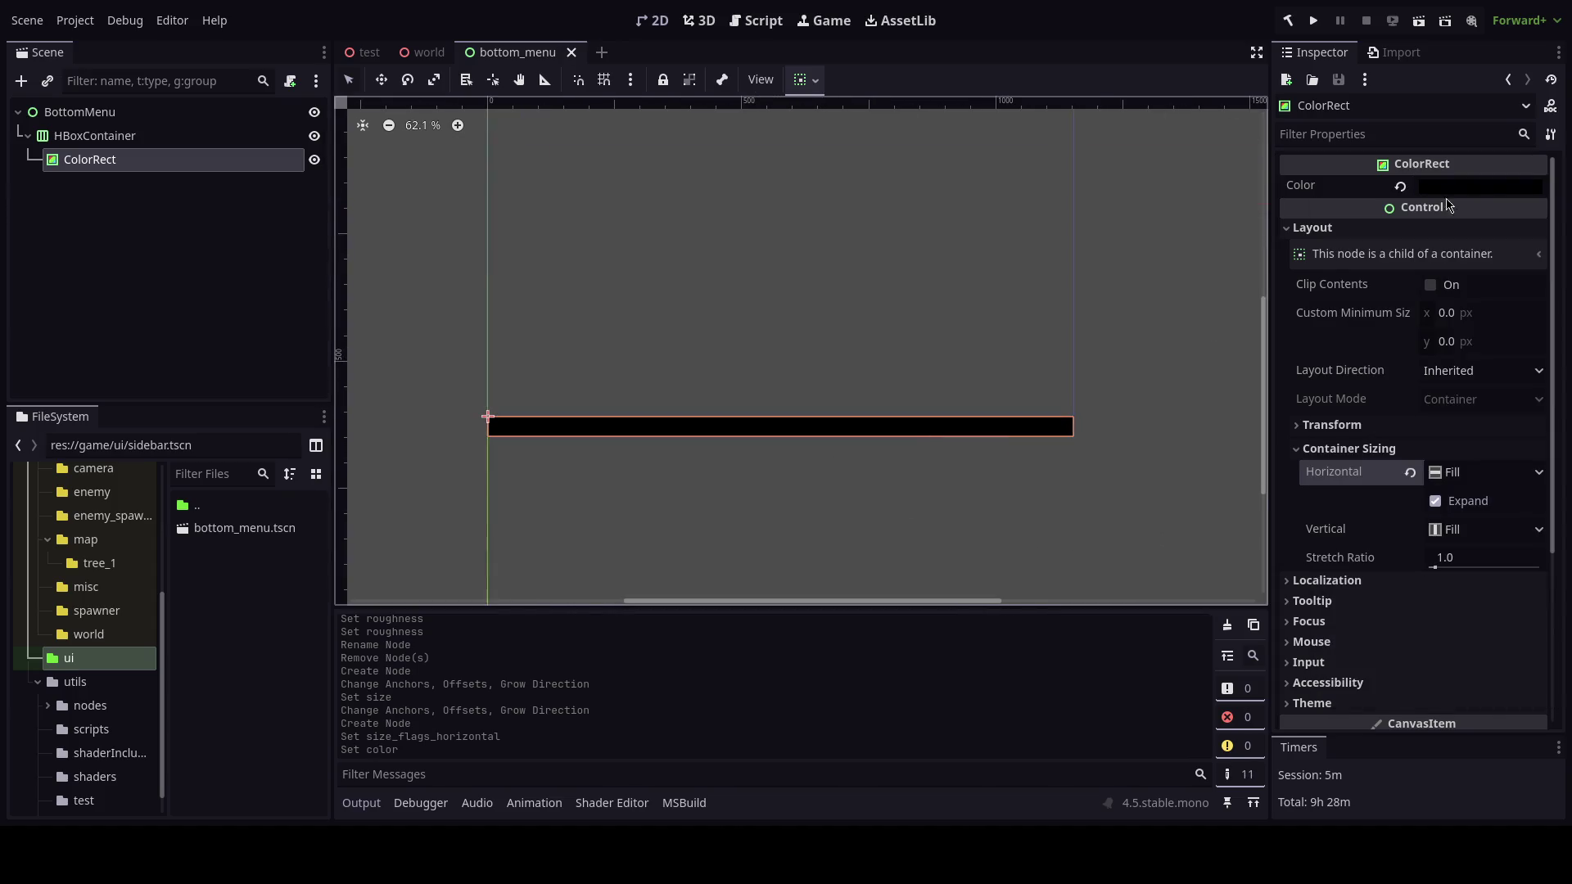
pyautogui.click(1446, 190)
pyautogui.click(1533, 601)
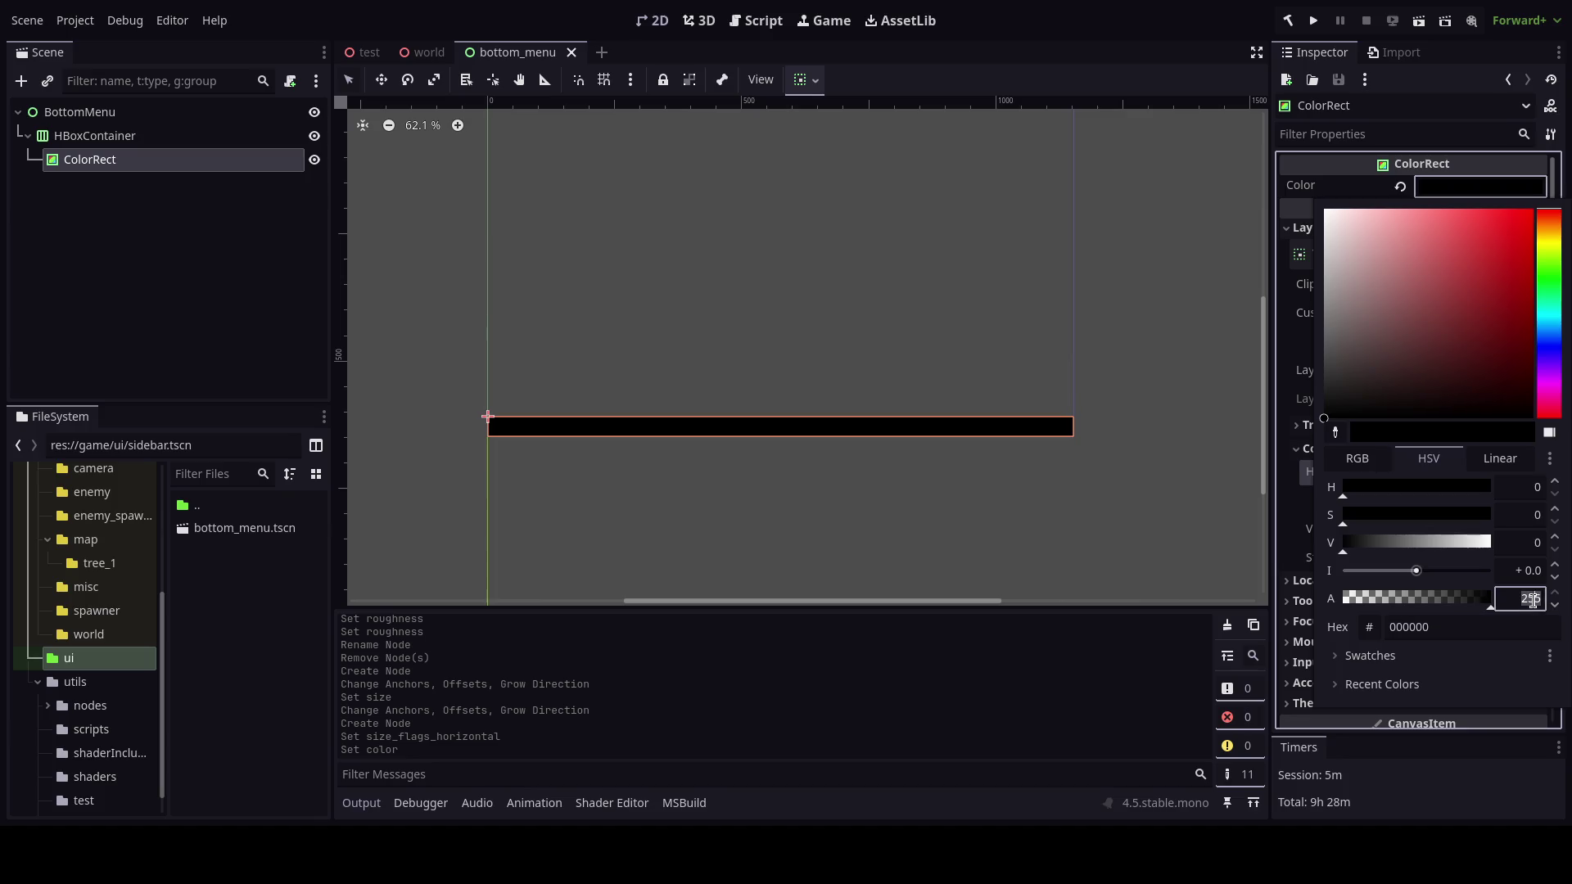
pyautogui.write('0')
pyautogui.click(1091, 460)
# Test-run the game, stop it, and add a Label under the HBoxContainer.
pyautogui.press('F5')
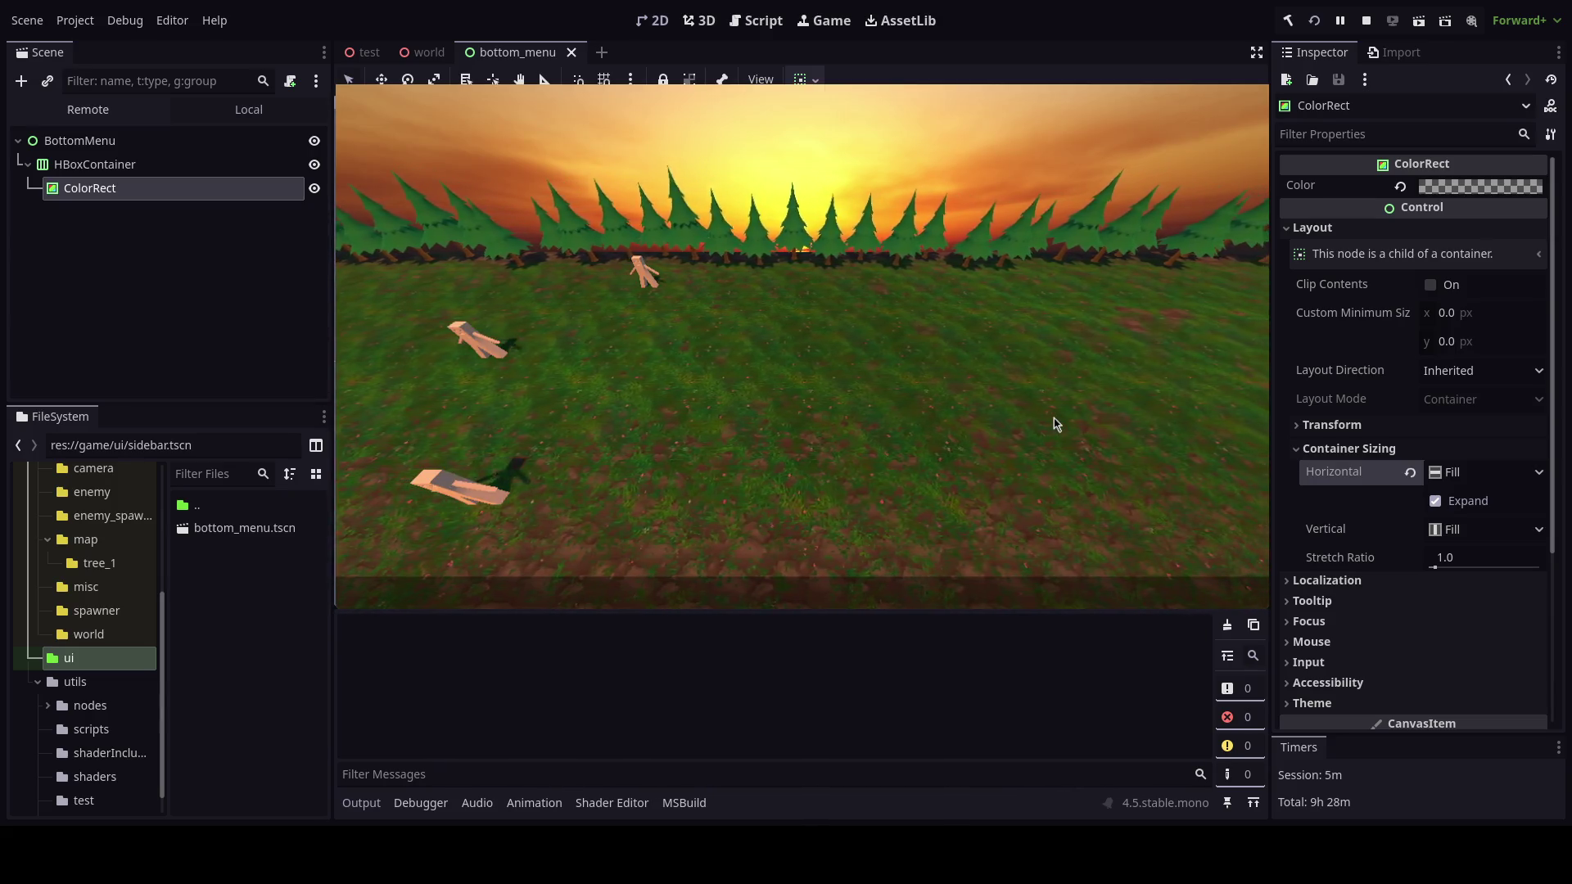
pyautogui.press('F8')
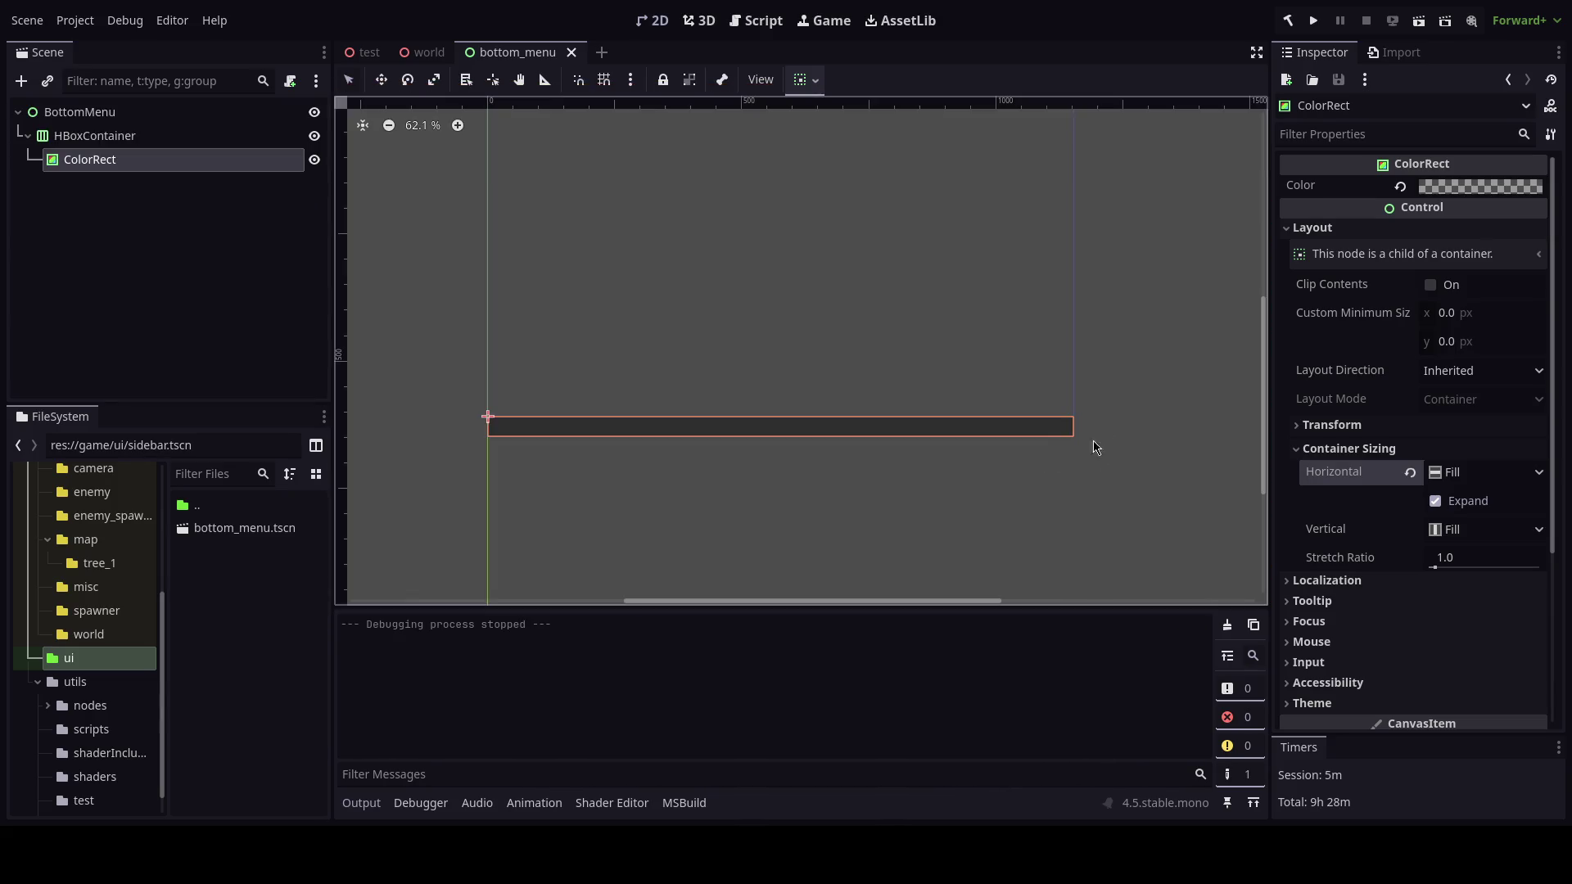
pyautogui.click(153, 145)
pyautogui.hotkey('ctrl', 'a')
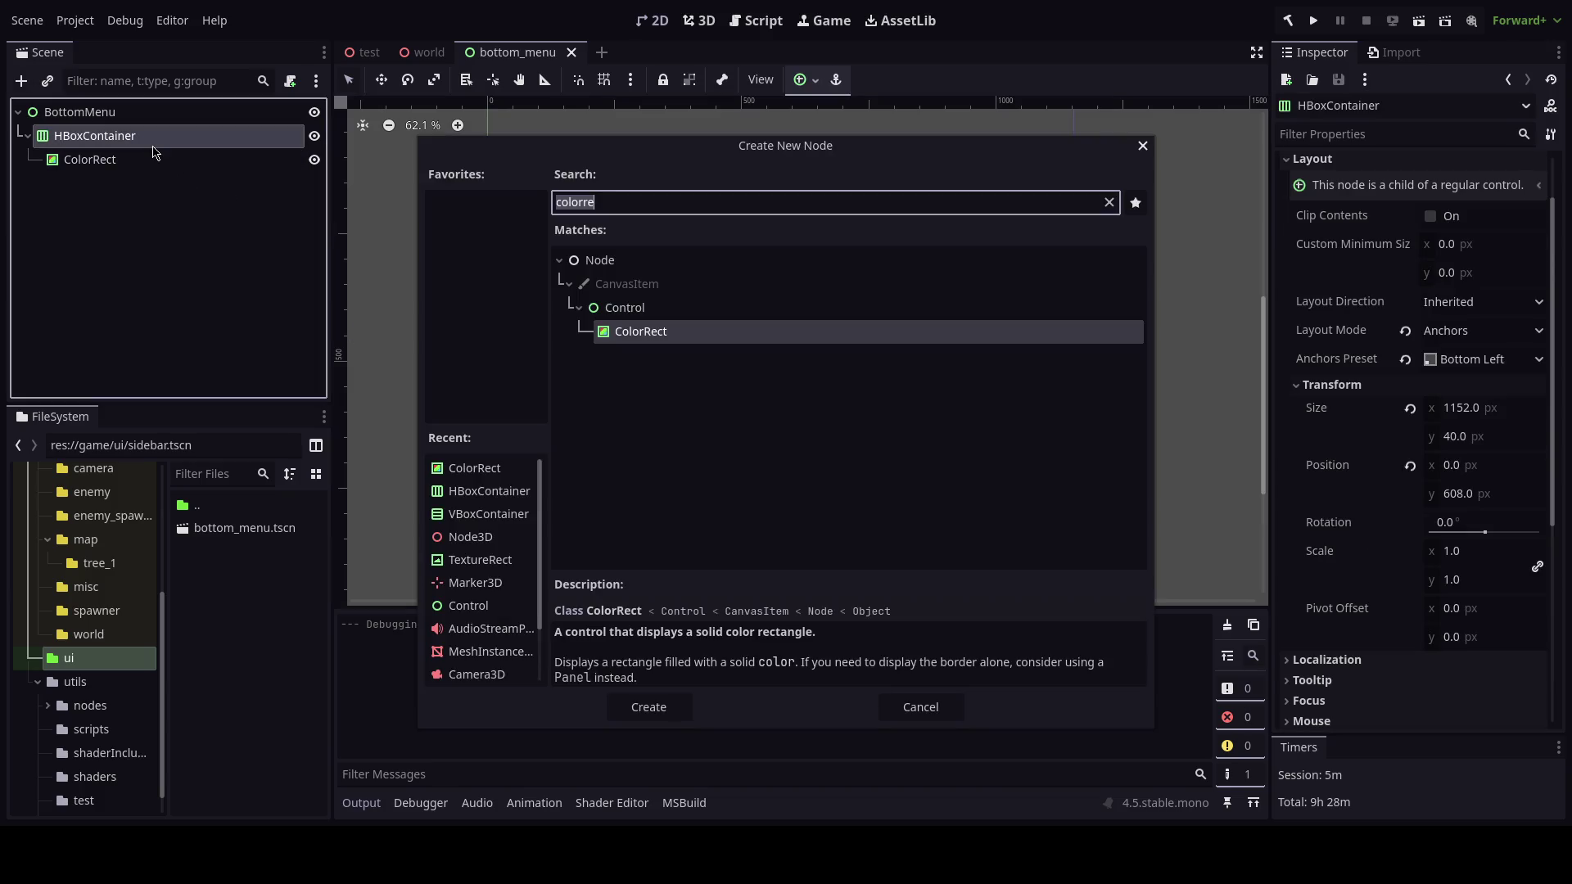
pyautogui.write('label')
pyautogui.press('Return')
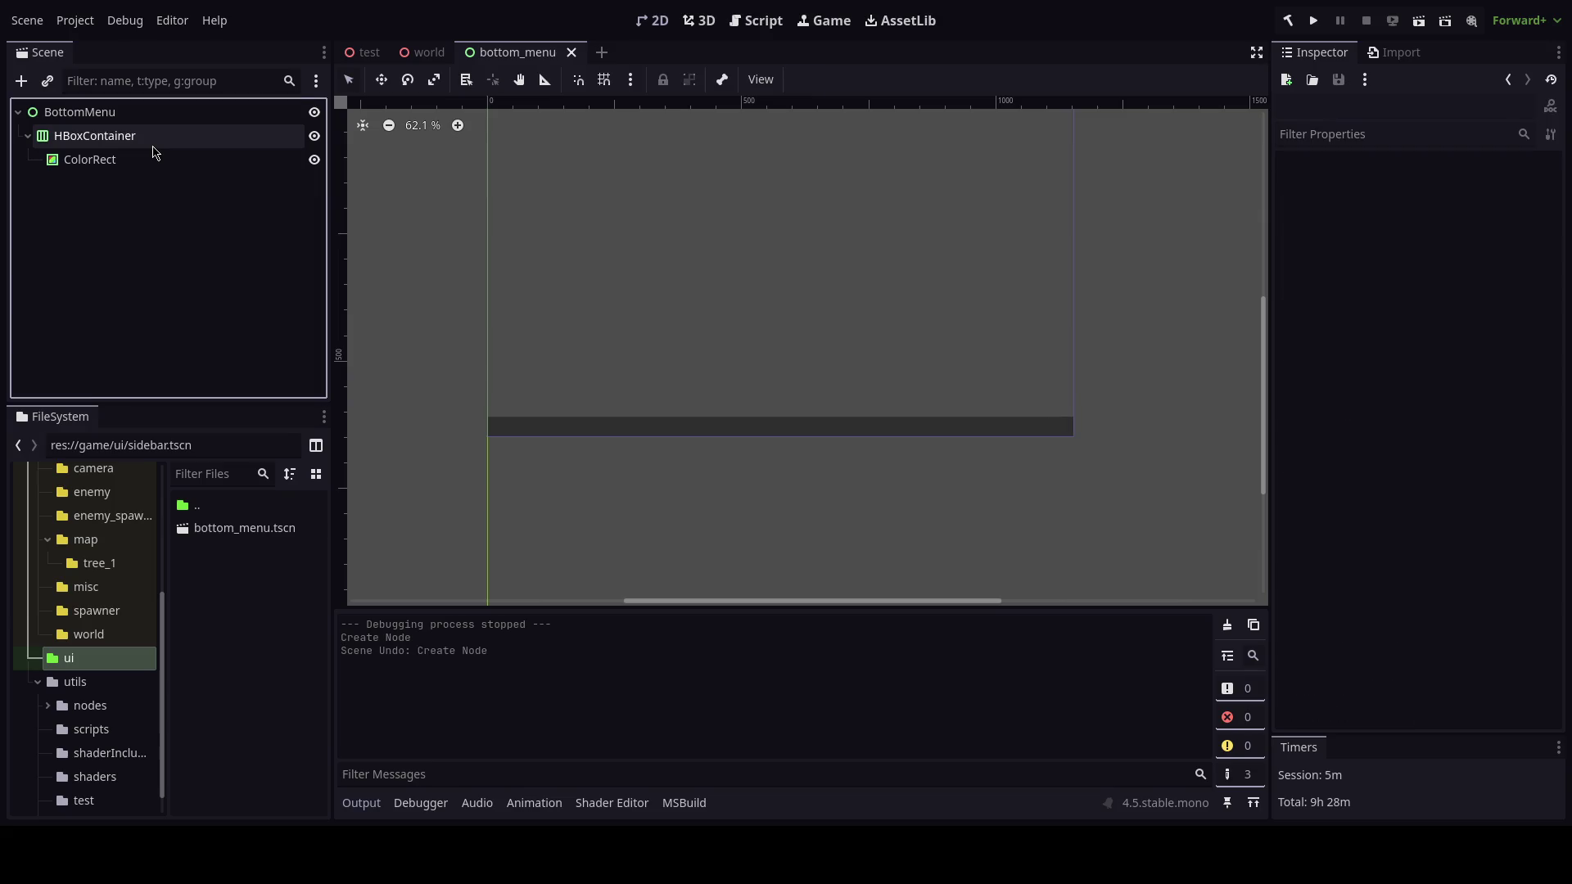
# Add a Button under the HBoxContainer with its text set to 'test'.
pyautogui.click(154, 148)
pyautogui.hotkey('ctrl', 'a')
pyautogui.write('butt')
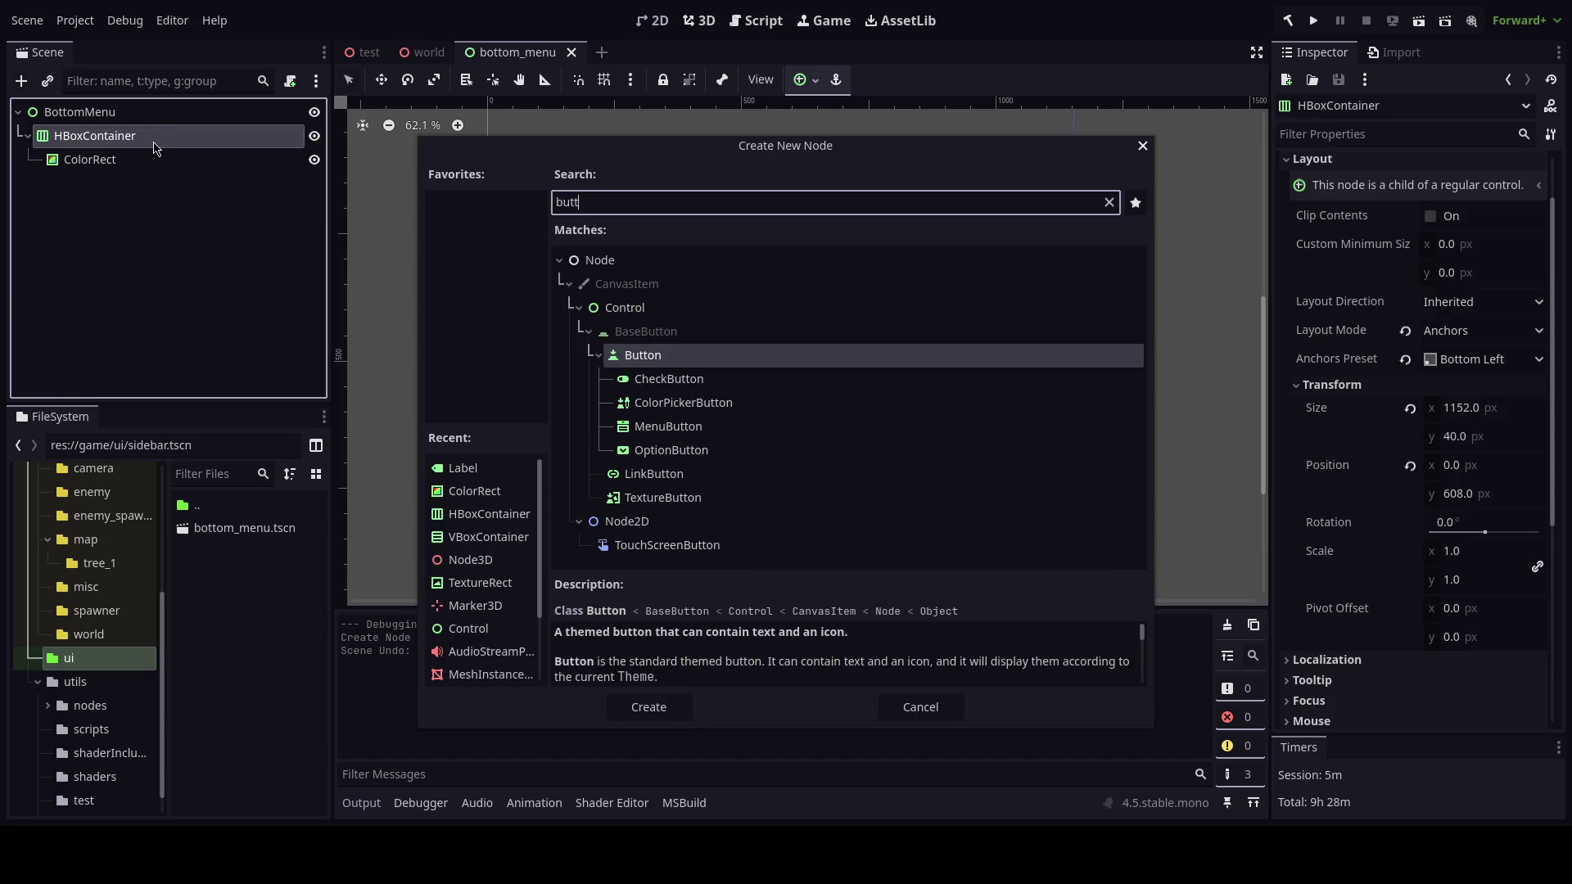
pyautogui.press('Return')
pyautogui.hotkey('ctrl', 's')
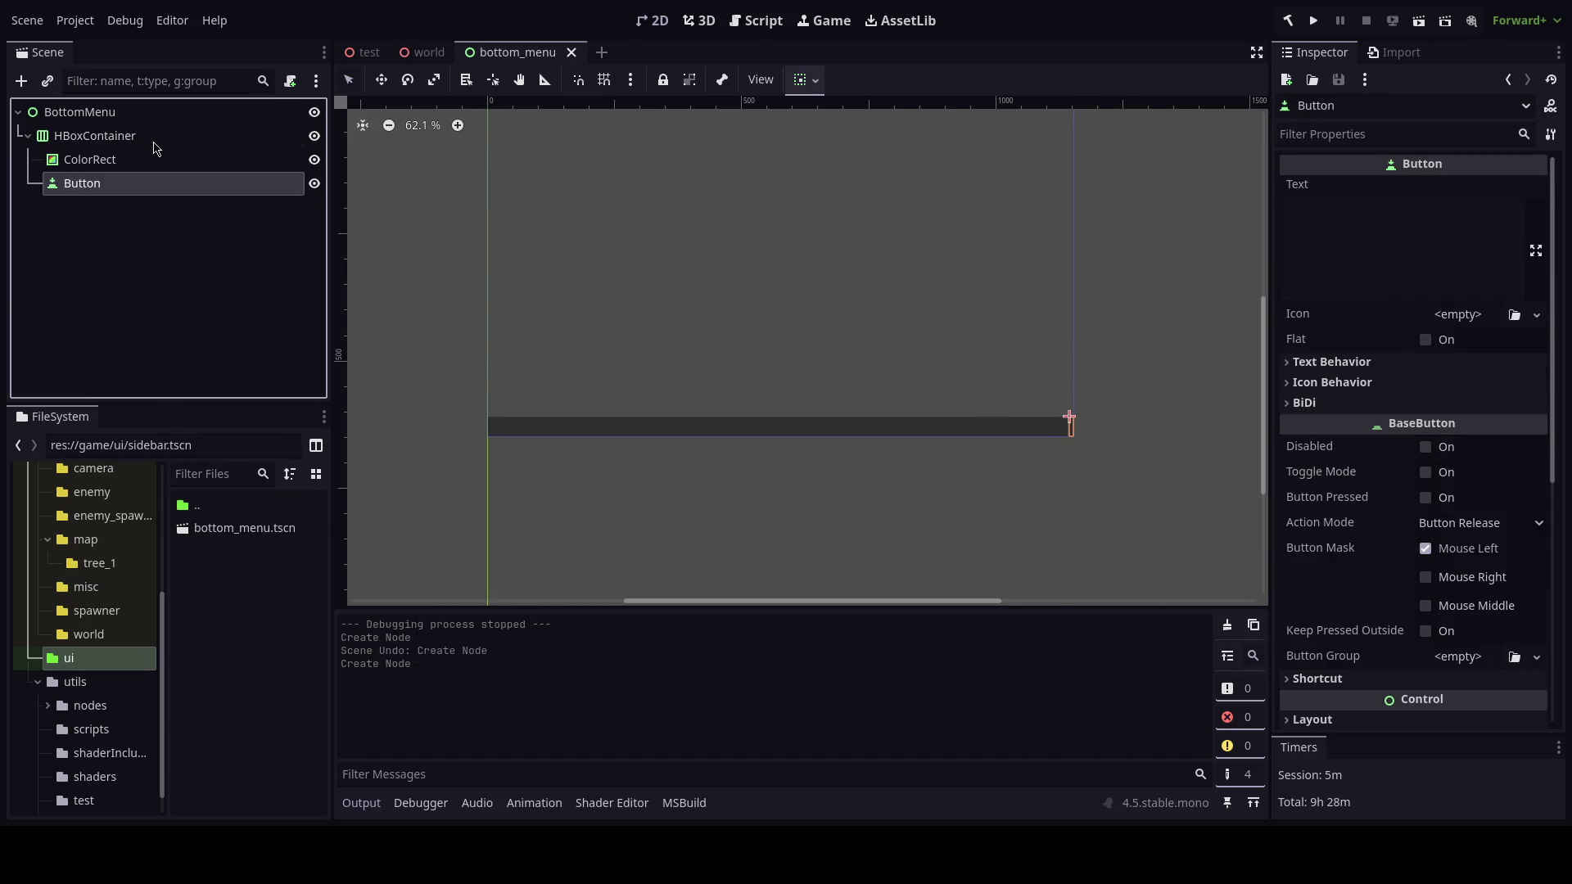
pyautogui.click(1366, 232)
pyautogui.write('test')
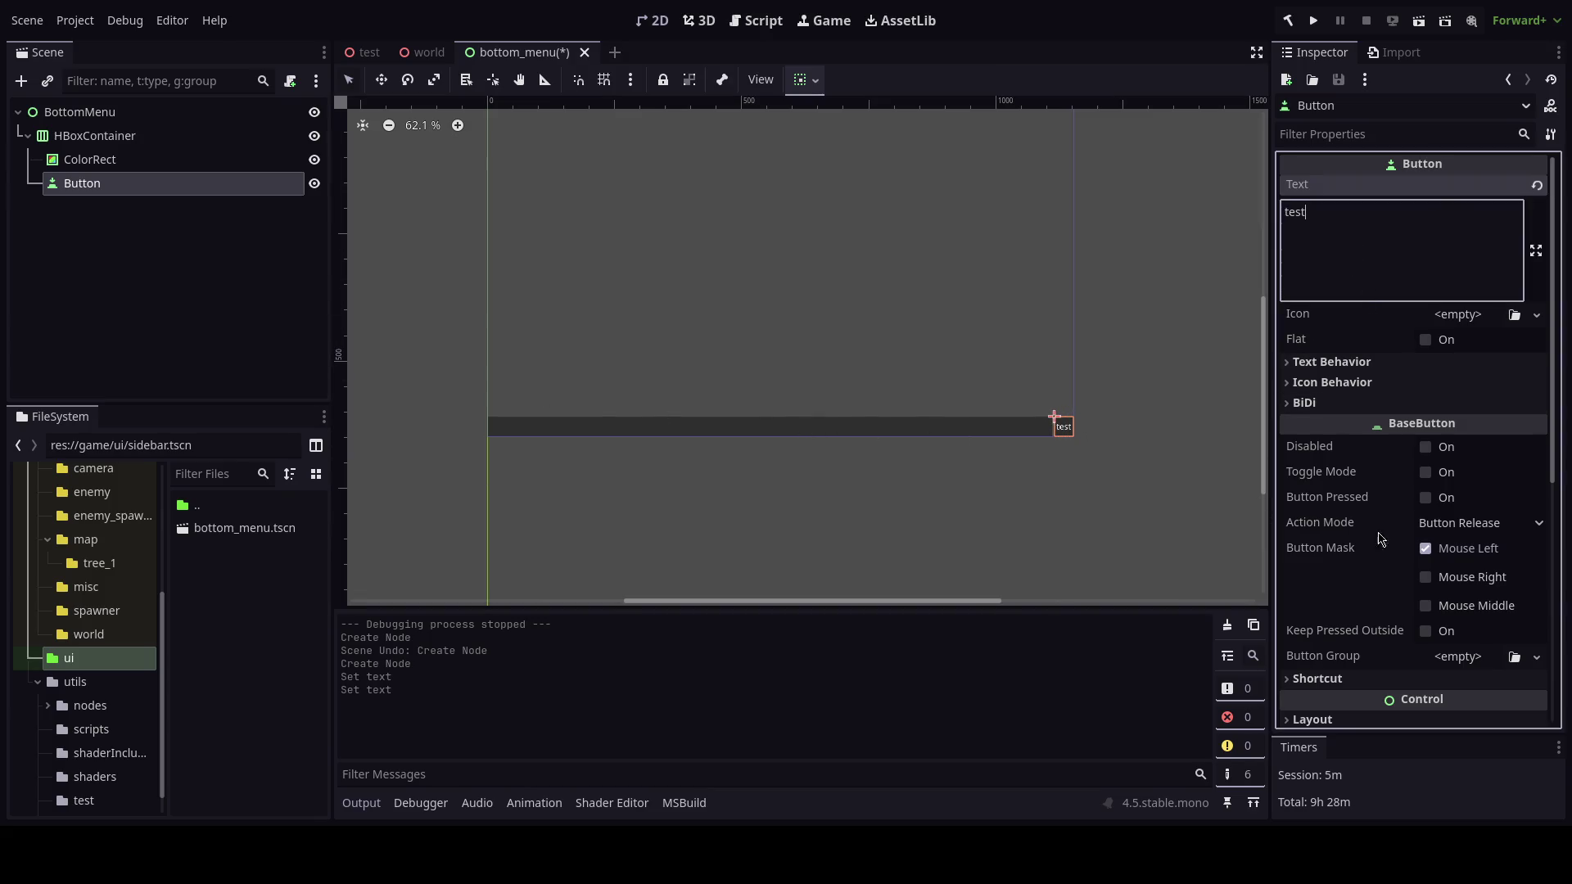
# Give the Button a Custom Minimum Size x of 128 and save.
pyautogui.scroll(-3, 1369, 680)
pyautogui.click(1313, 572)
pyautogui.scroll(-3, 1396, 605)
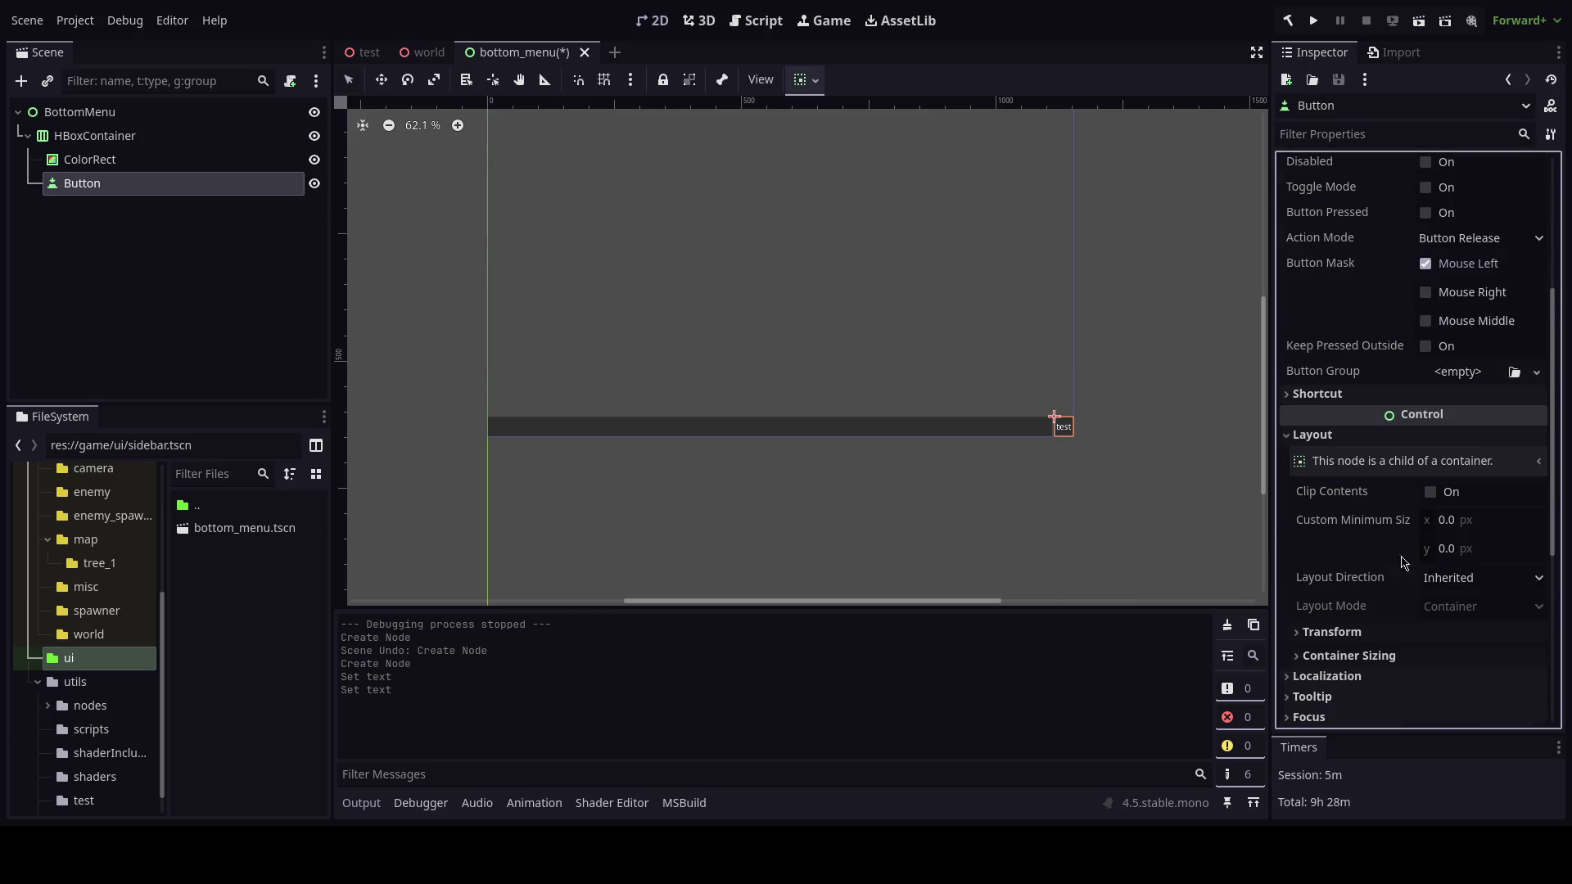
pyautogui.click(1332, 631)
pyautogui.scroll(-3, 1332, 631)
pyautogui.click(1332, 489)
pyautogui.click(1460, 376)
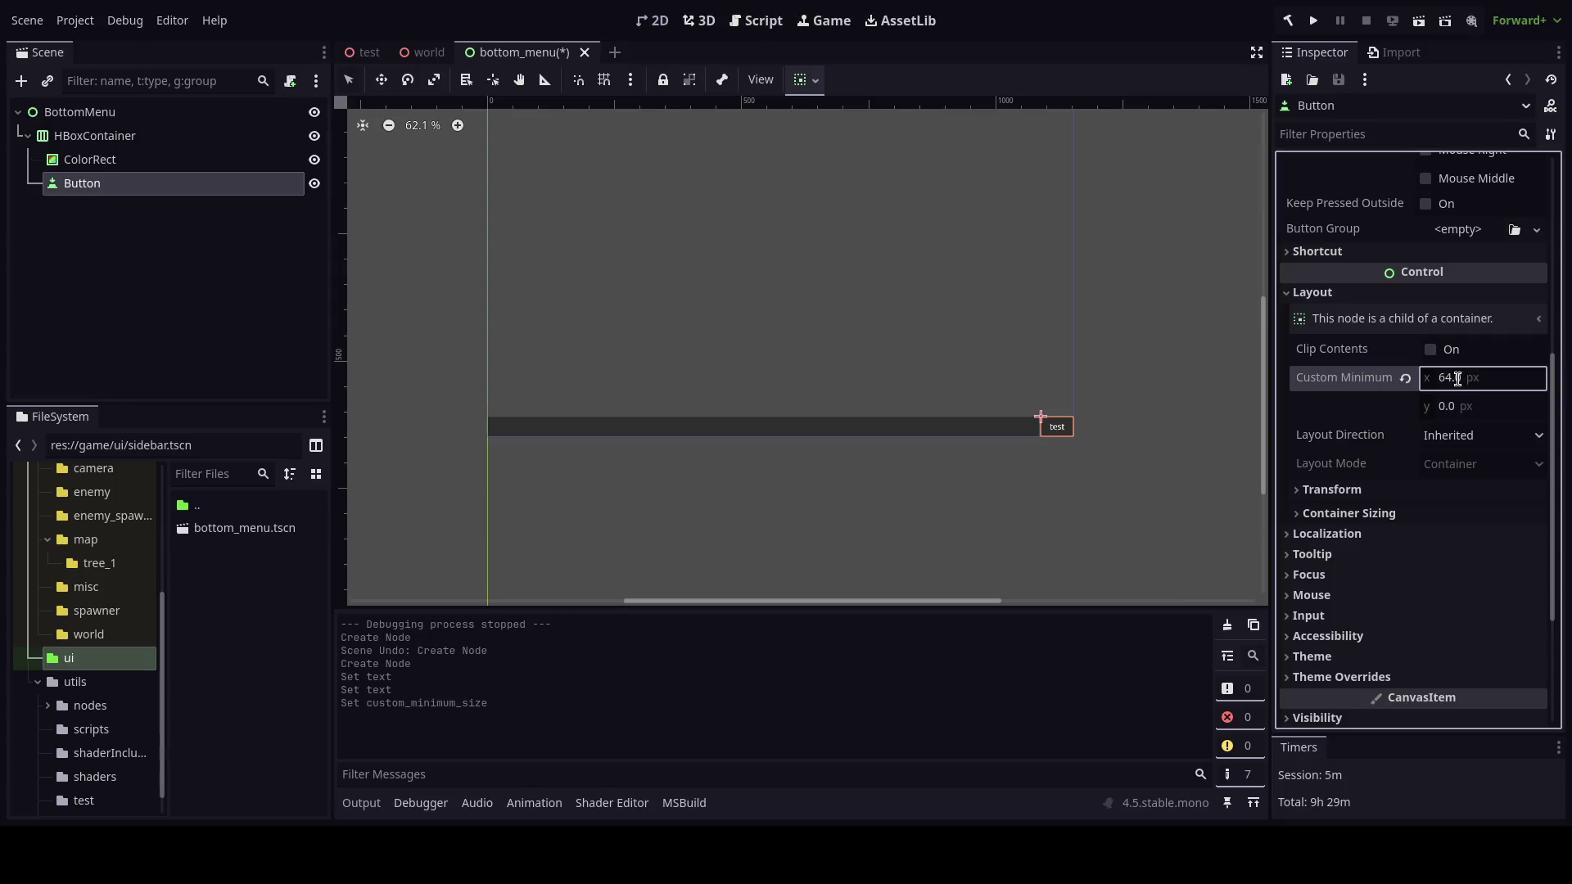
pyautogui.write('64')
pyautogui.press('Return')
pyautogui.write('128')
pyautogui.press('Return')
pyautogui.hotkey('ctrl', 's')
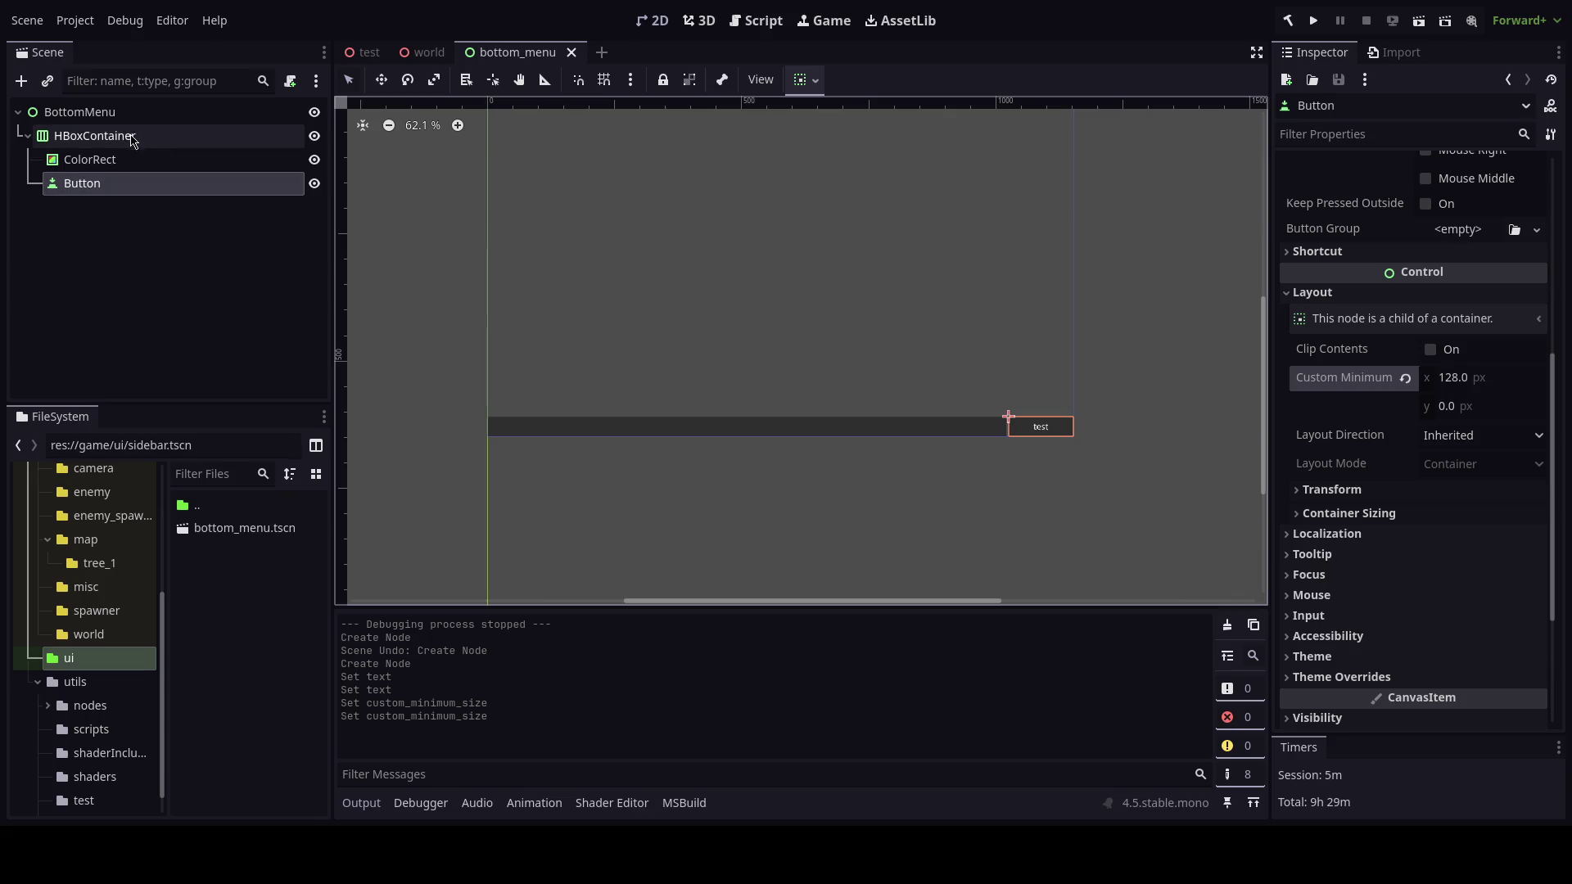
pyautogui.click(164, 136)
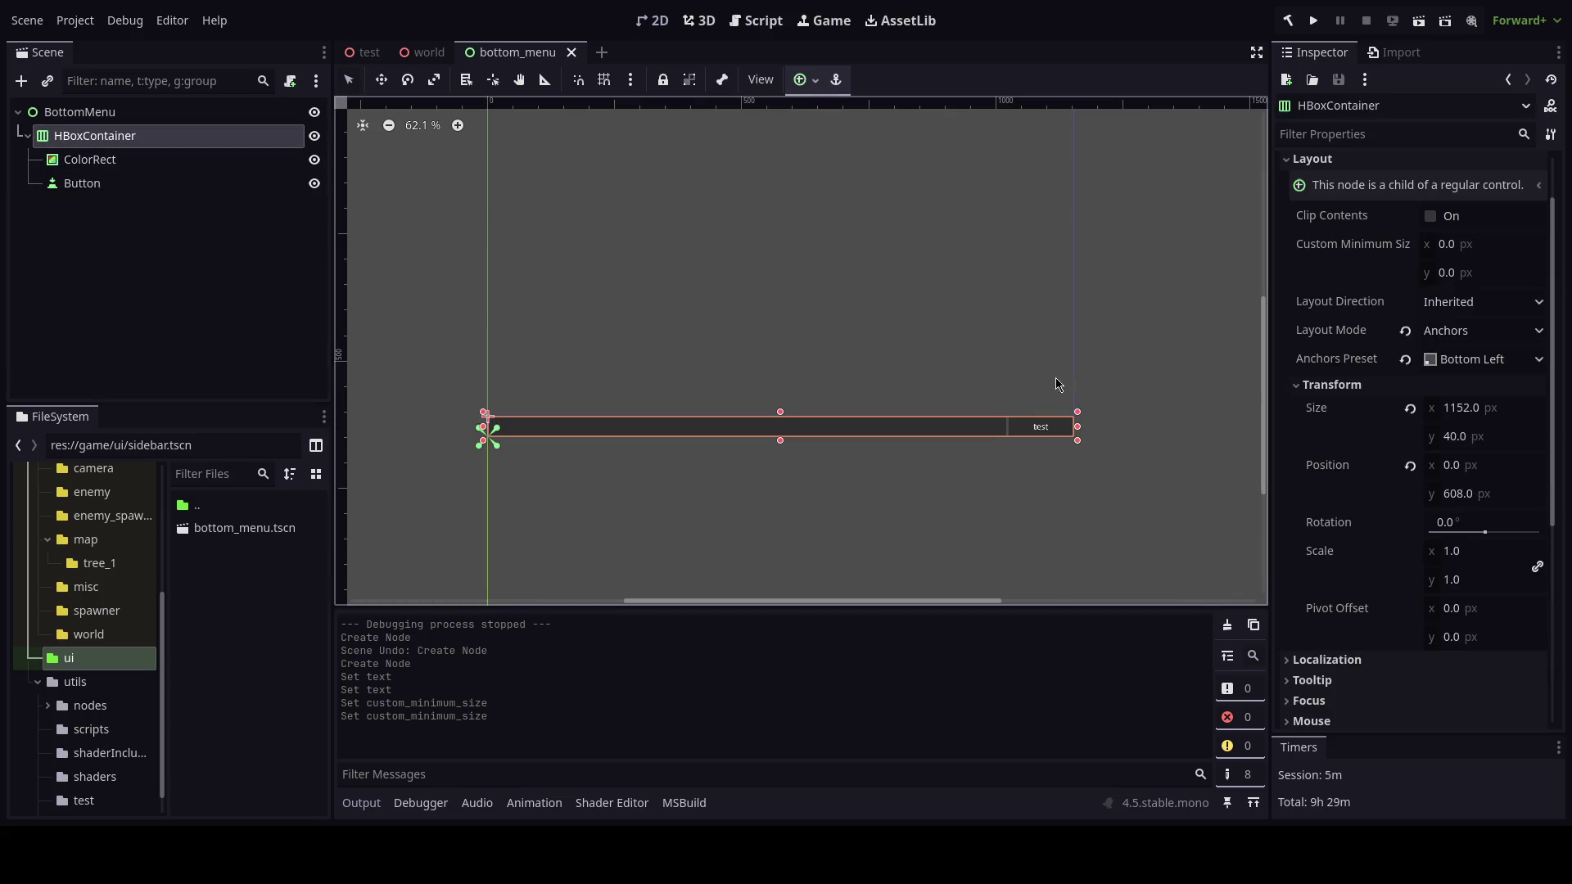
# Delete the ColorRect from the HBoxContainer and save.
pyautogui.click(163, 161)
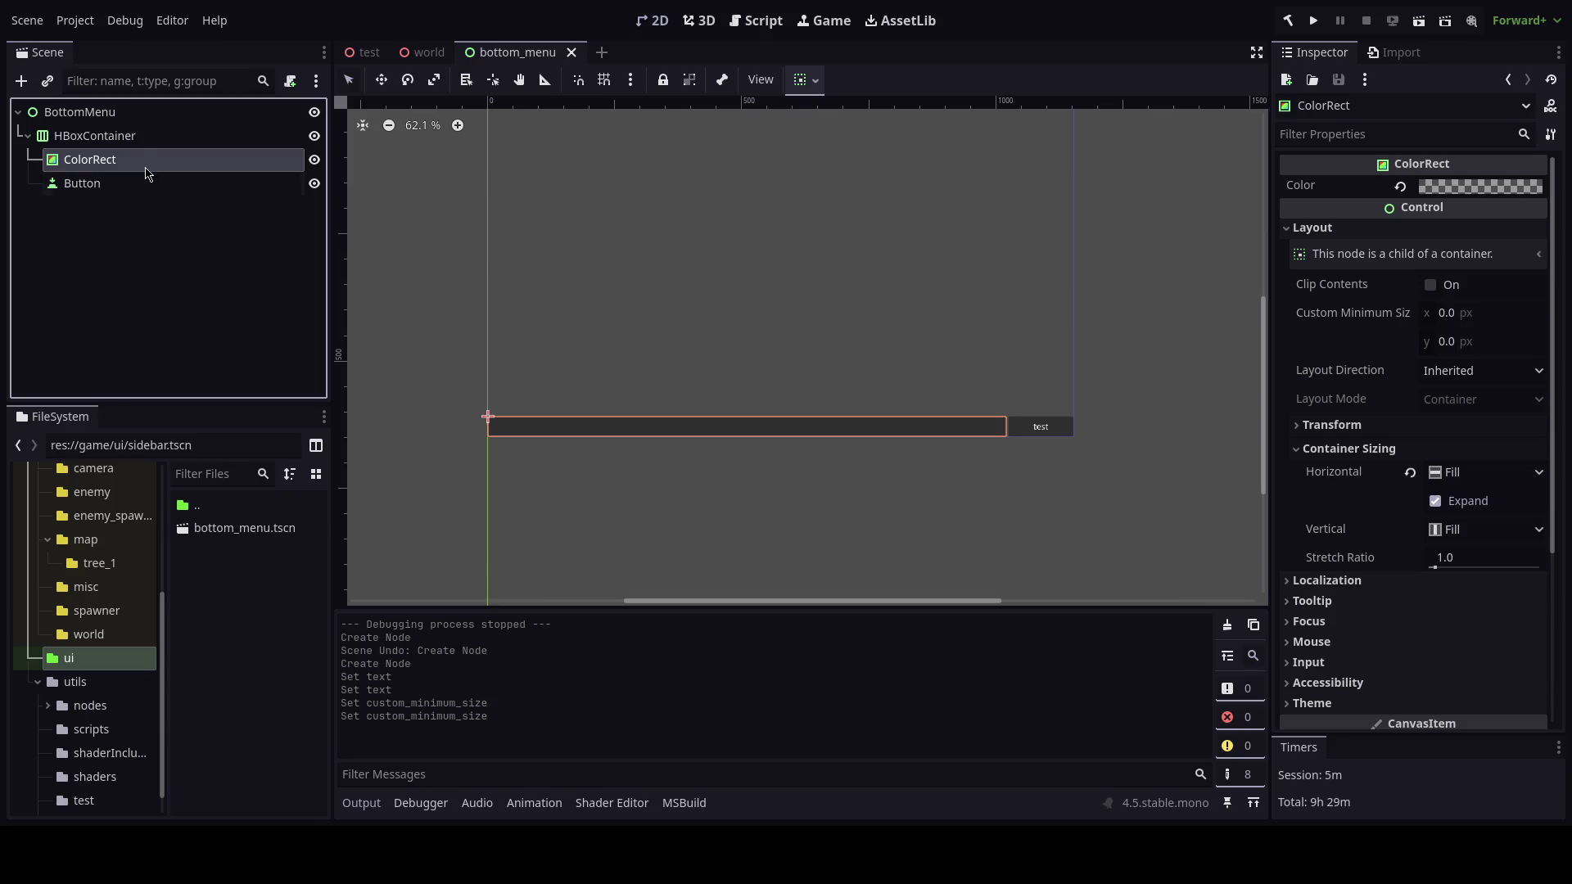
pyautogui.rightClick(148, 160)
pyautogui.click(199, 656)
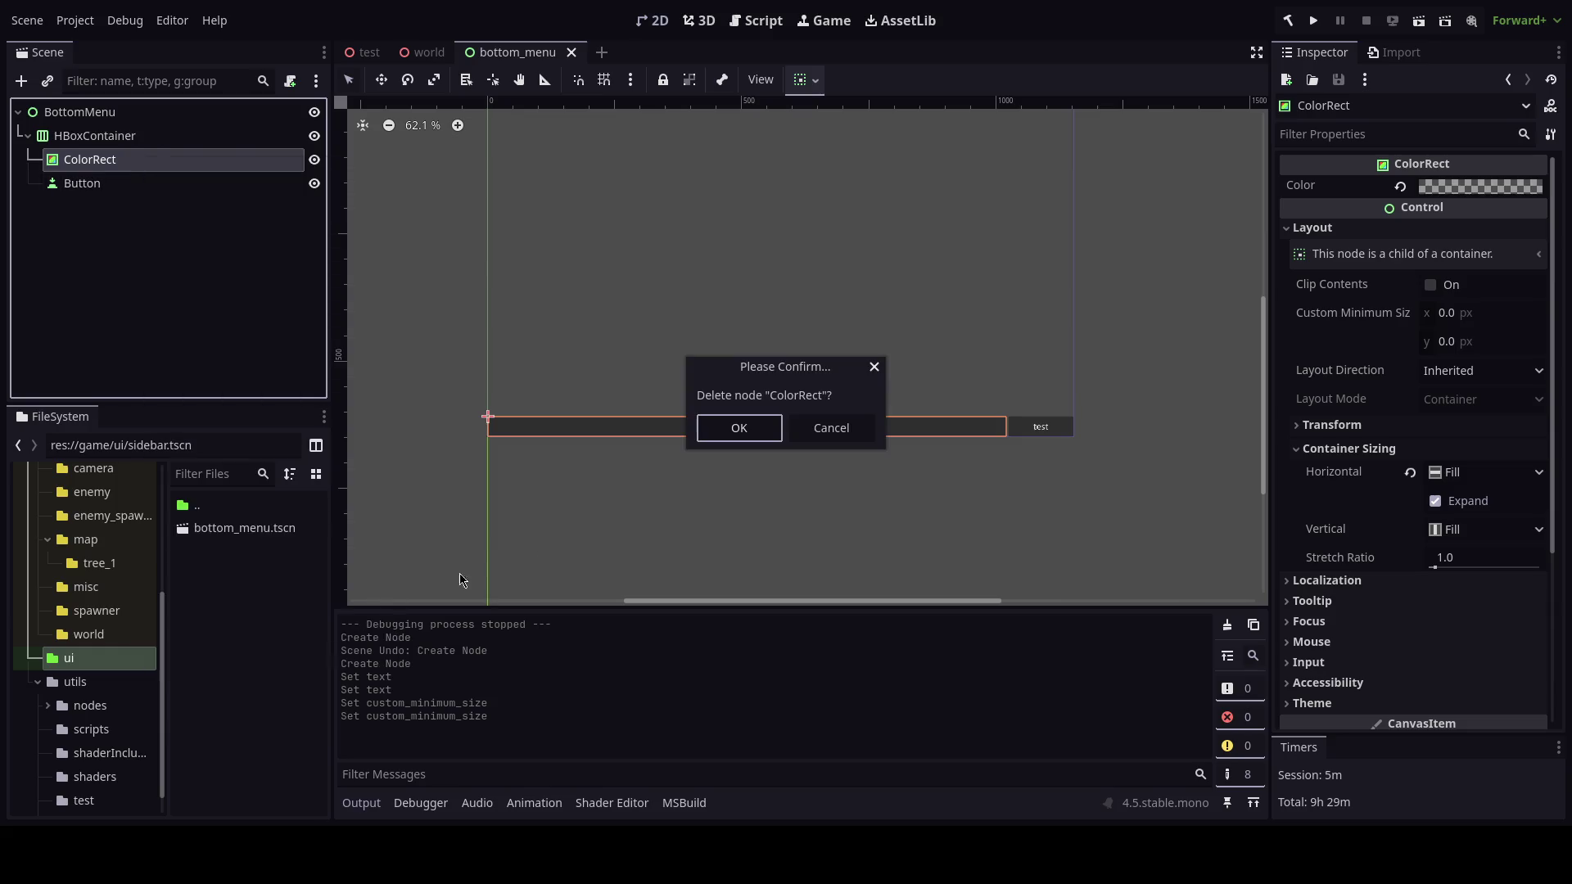
pyautogui.click(705, 424)
pyautogui.click(137, 137)
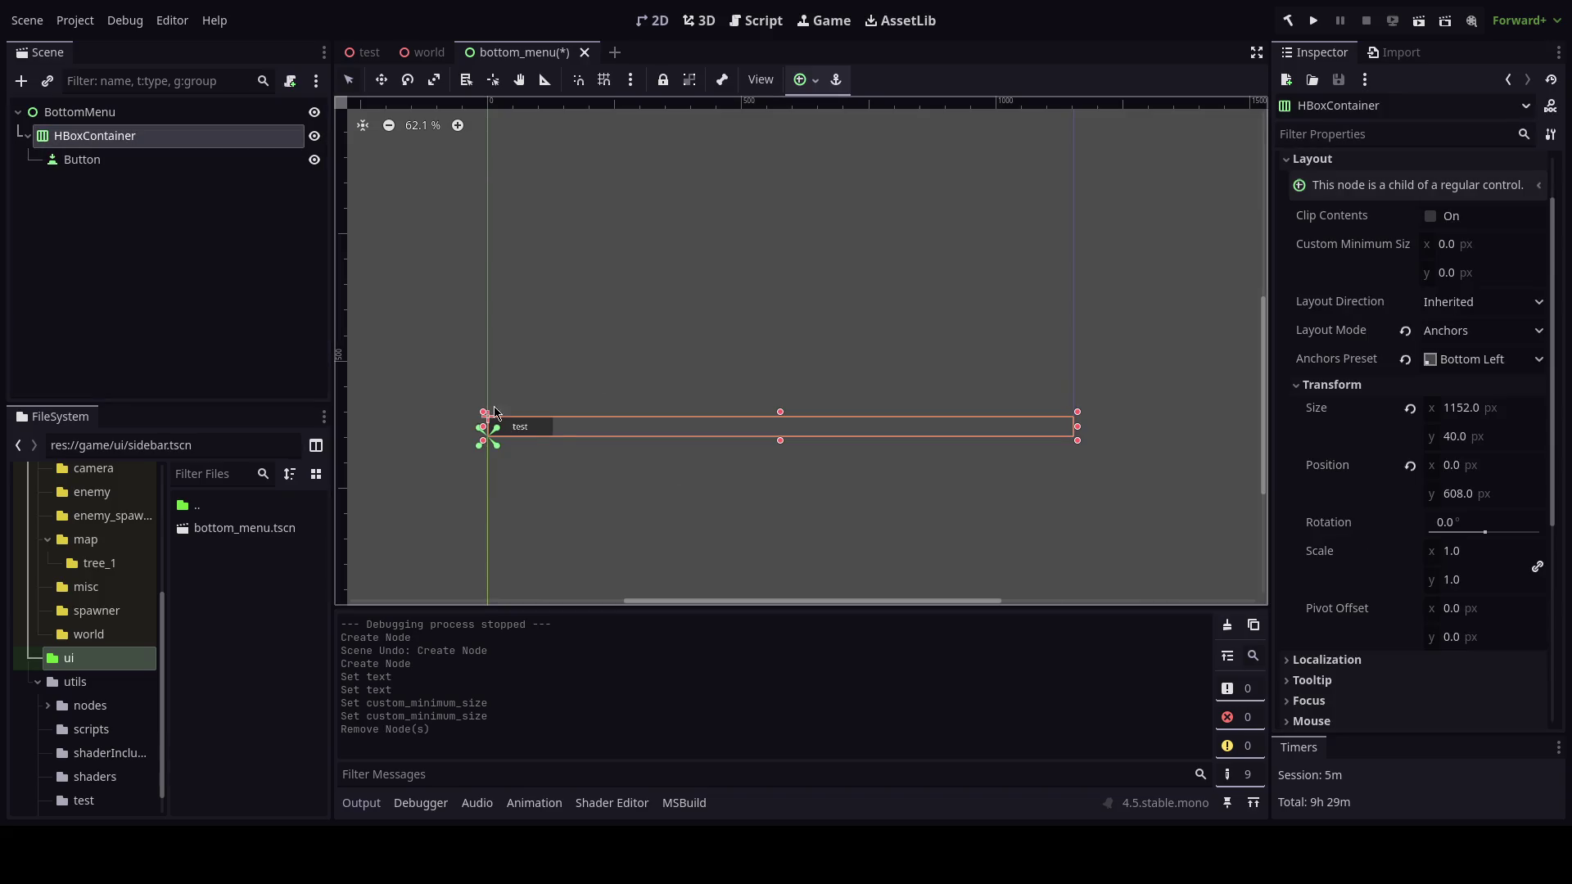
pyautogui.hotkey('ctrl', 's')
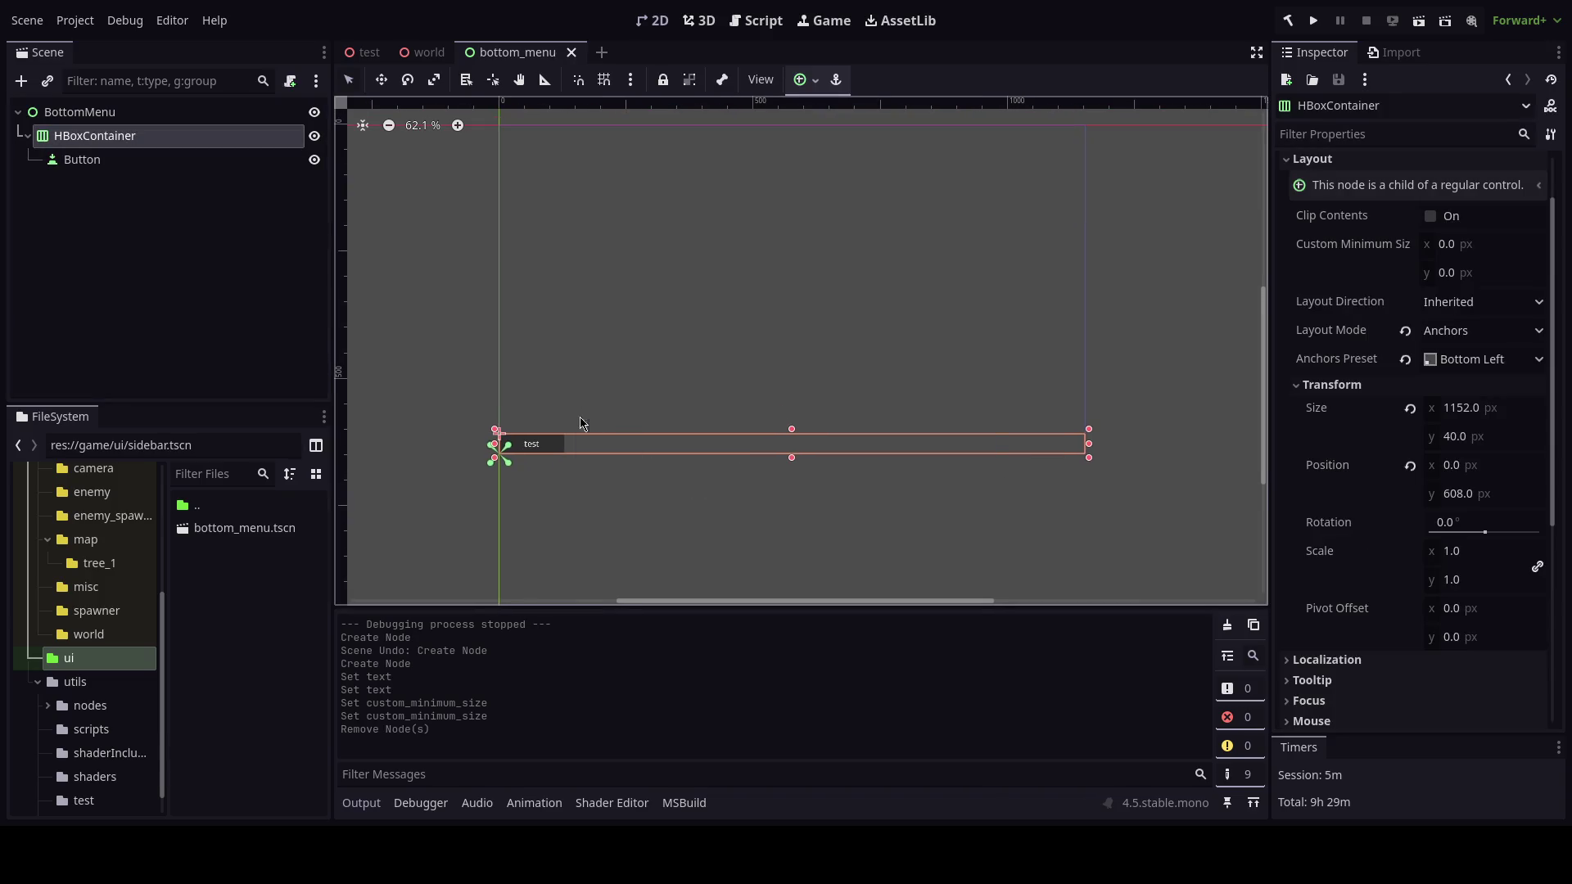
# Duplicate the test Button as Button2 and launch the game.
pyautogui.click(188, 160)
pyautogui.hotkey('ctrl', 'd')
pyautogui.scroll(5, 597, 534)
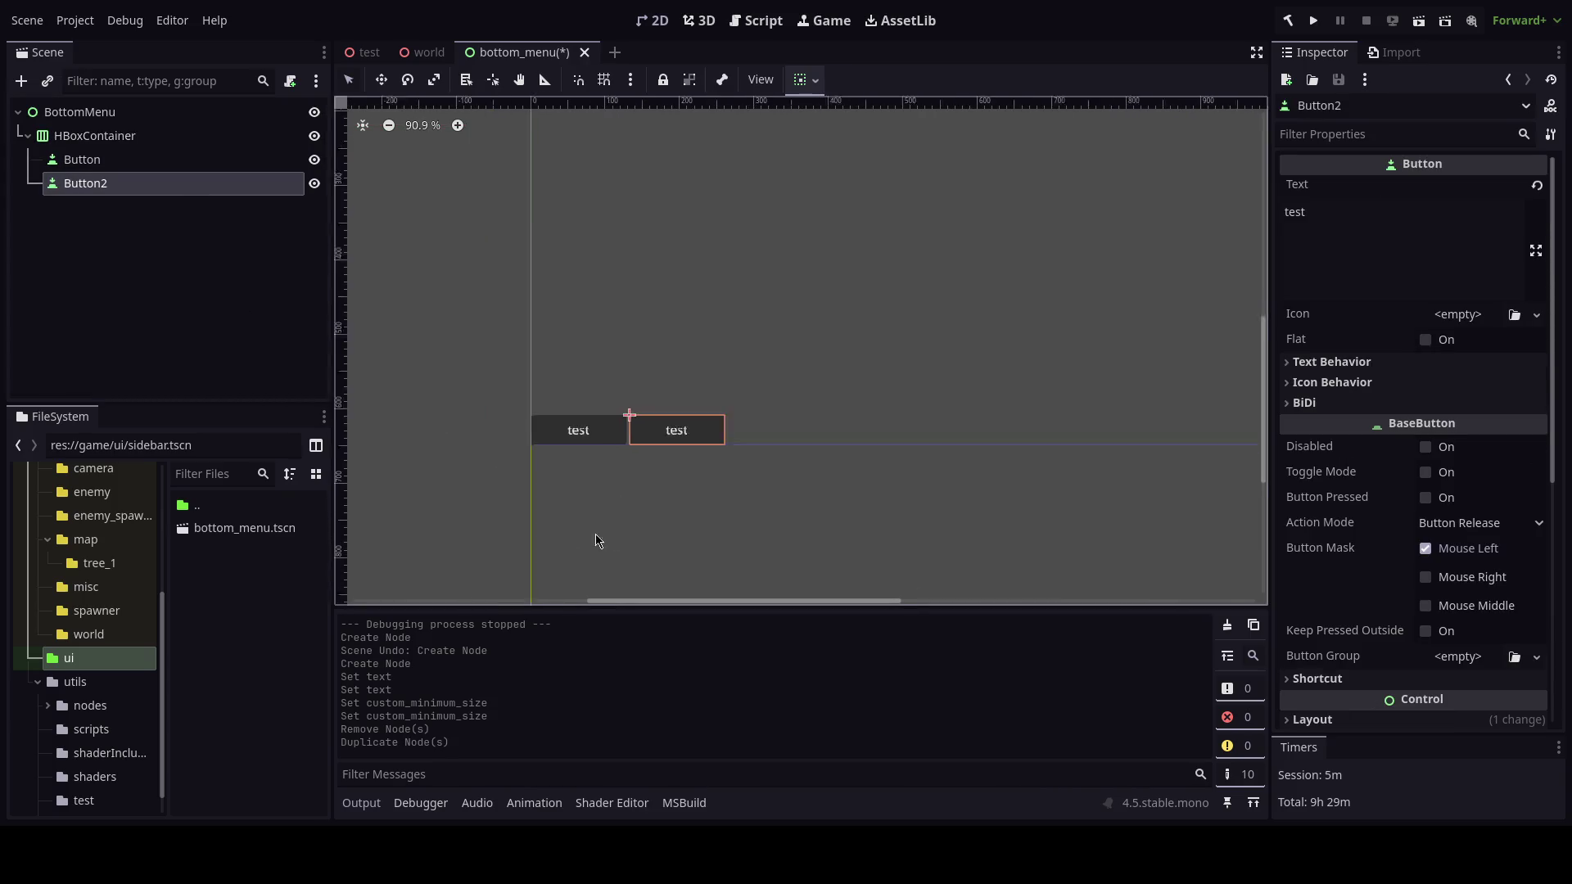
pyautogui.press('F5')
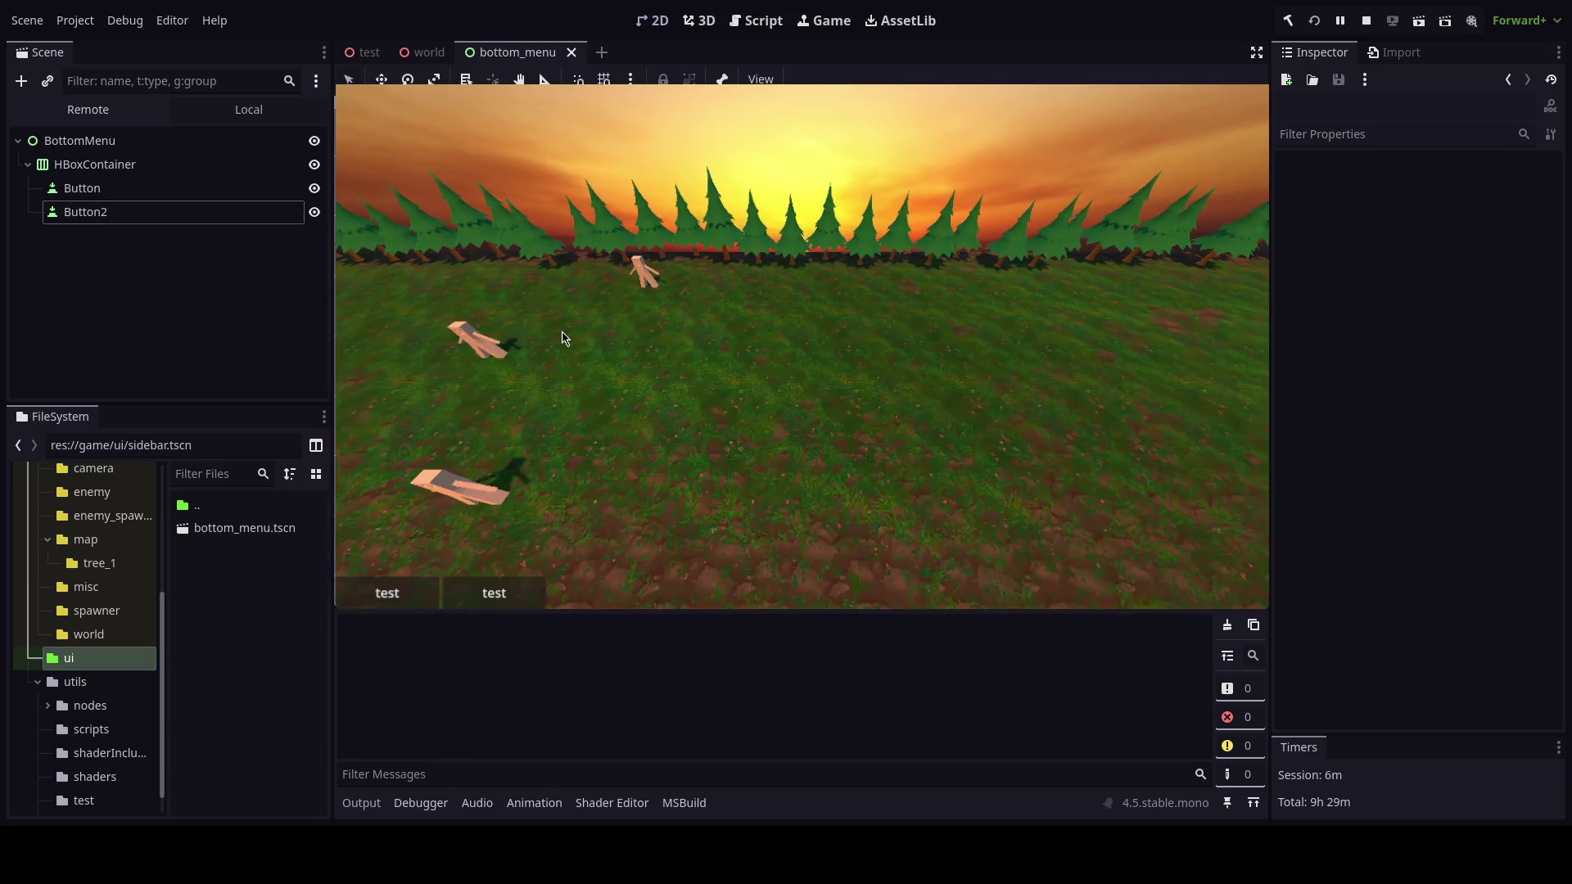
# Press both test buttons in the running game to log START FIGHT and START IDLE, then stop it.
pyautogui.click(390, 600)
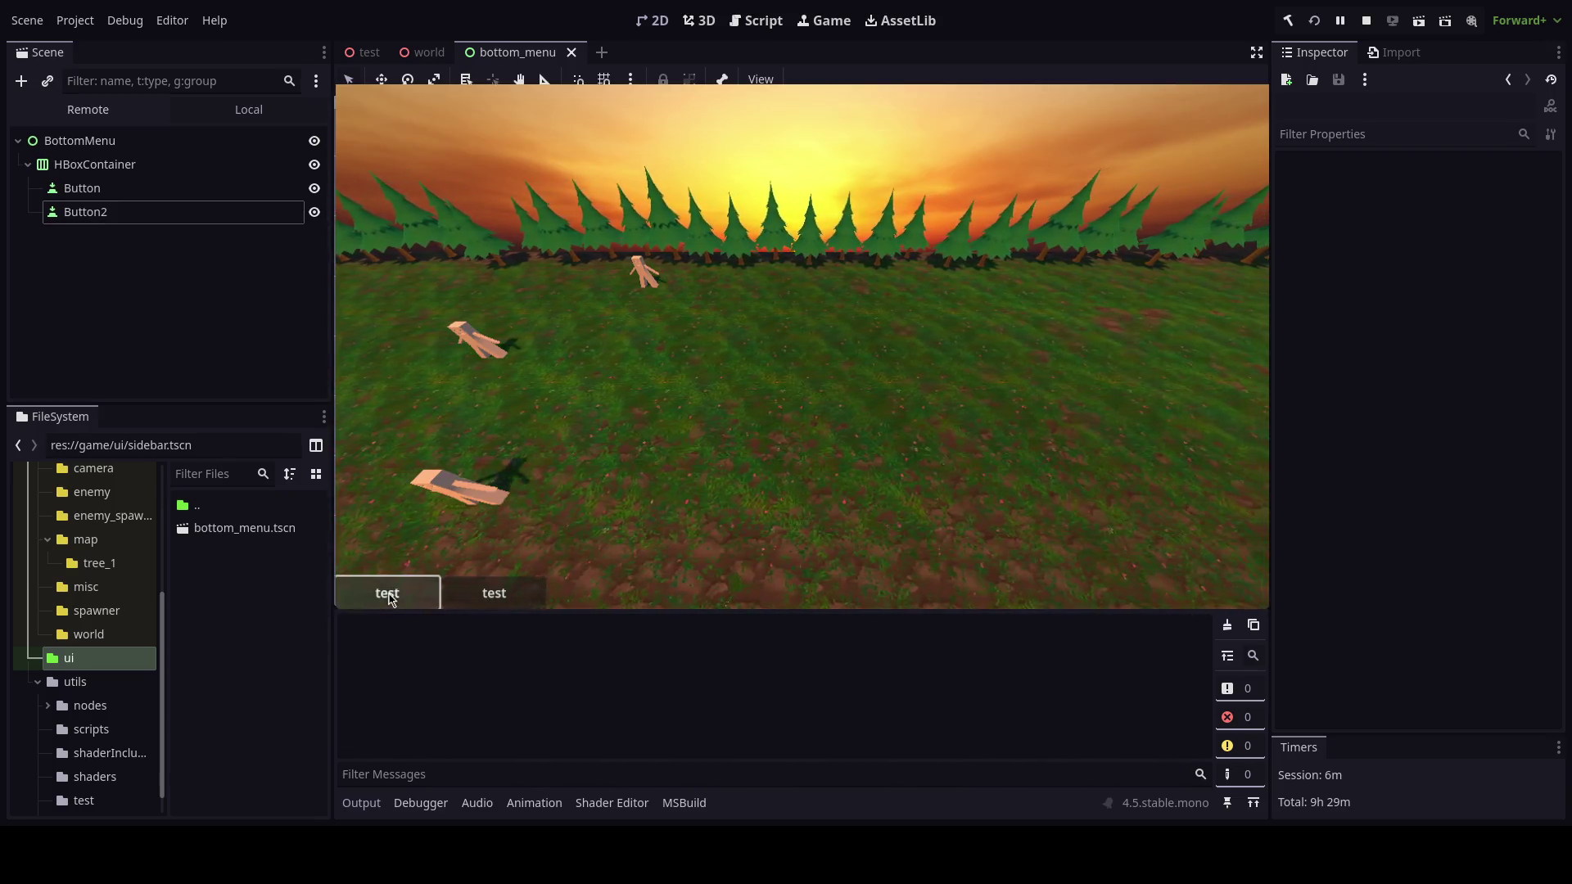
pyautogui.click(516, 603)
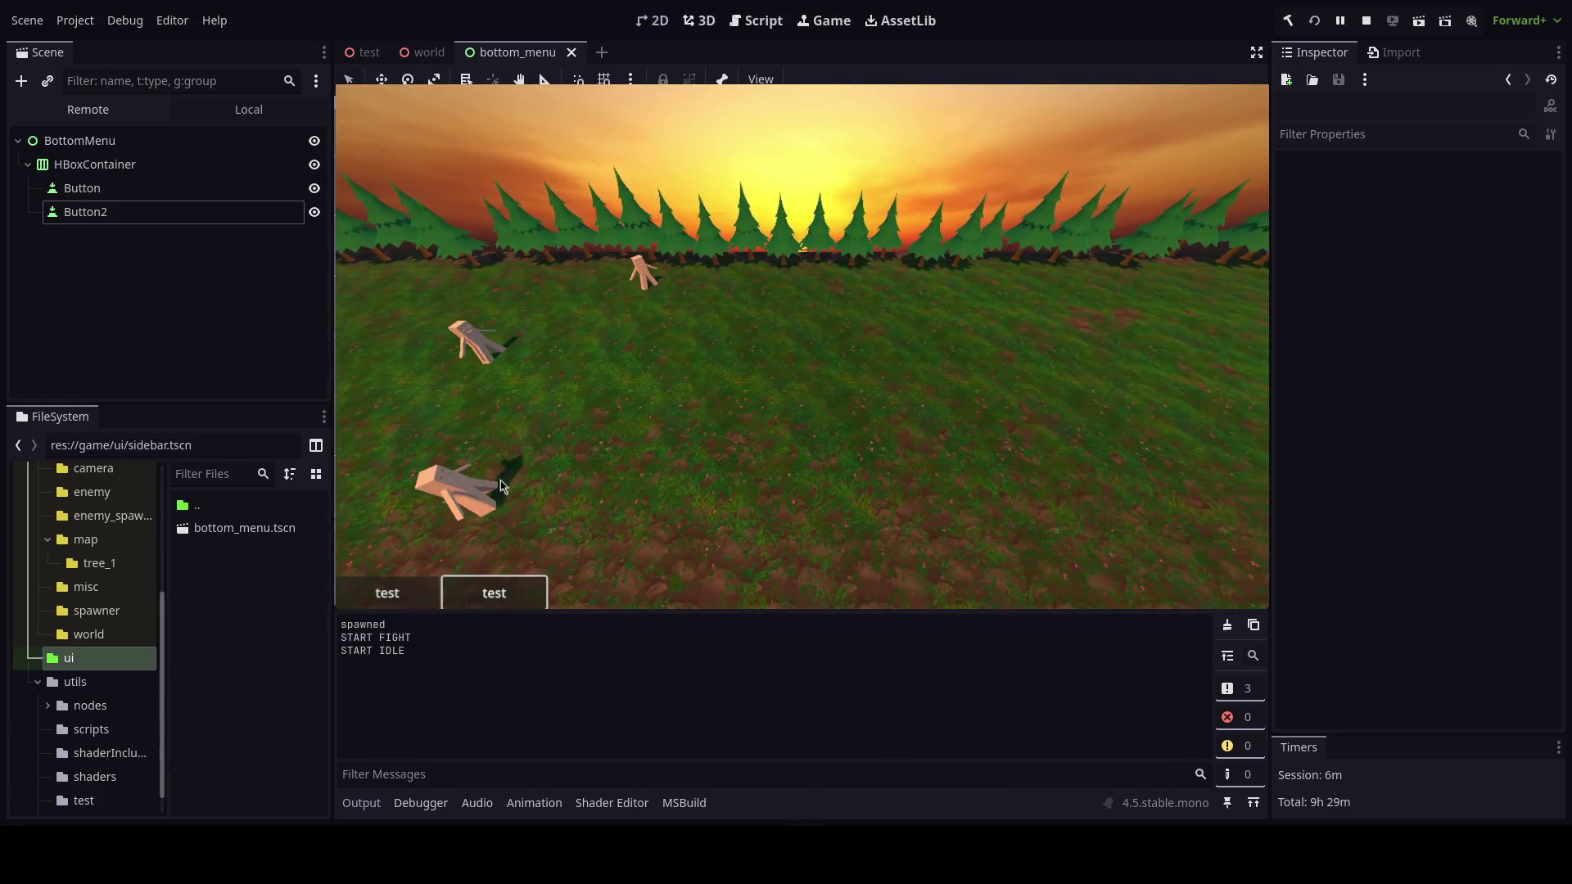
pyautogui.press('F8')
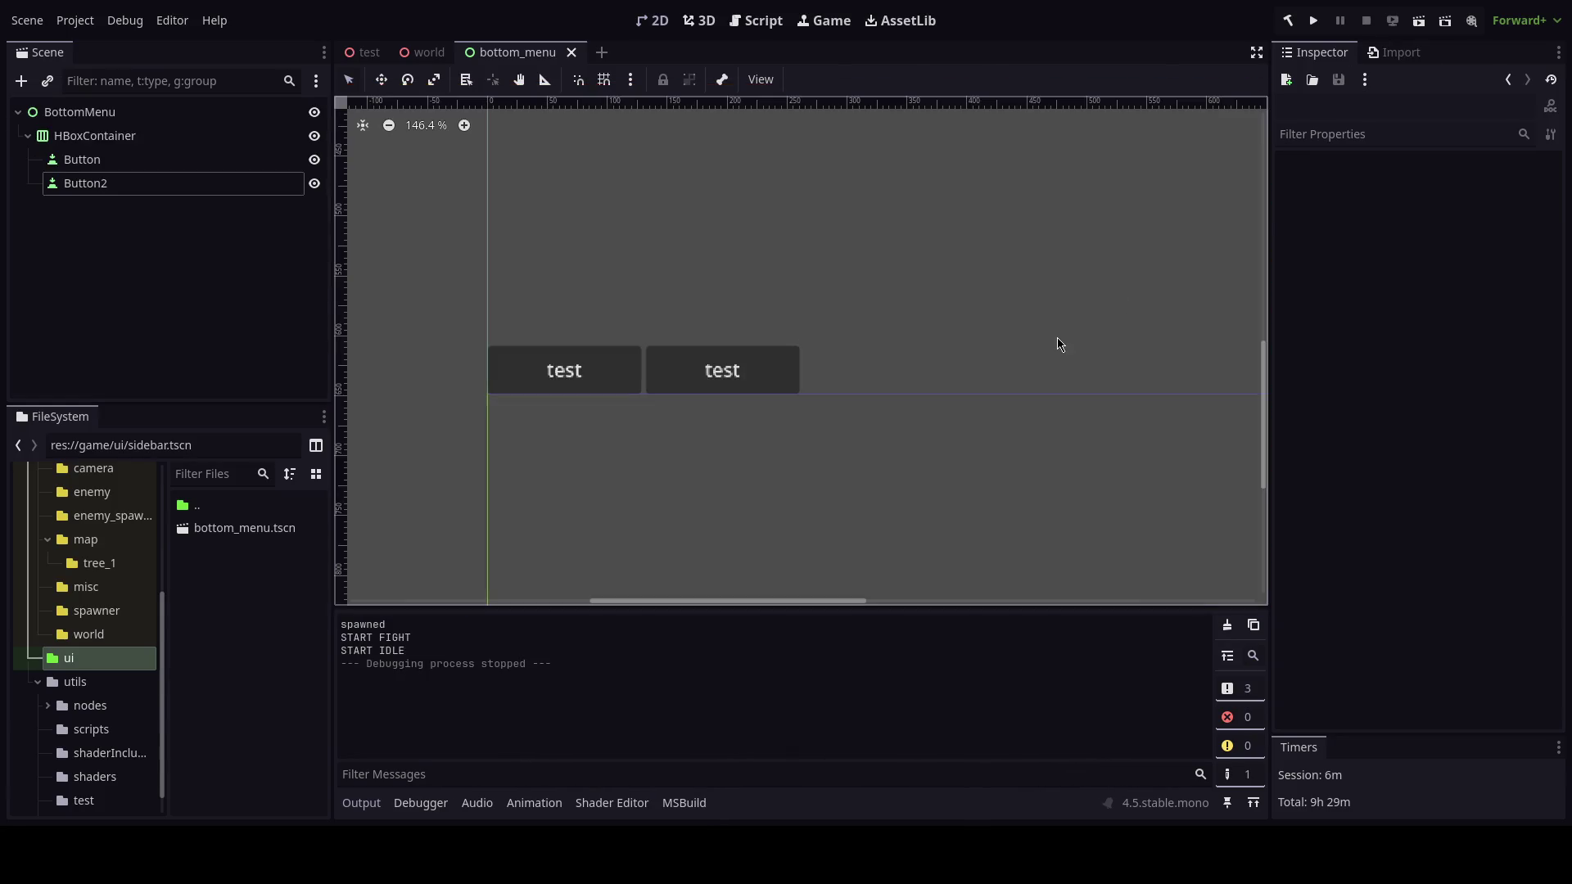
pyautogui.scroll(-4, 807, 519)
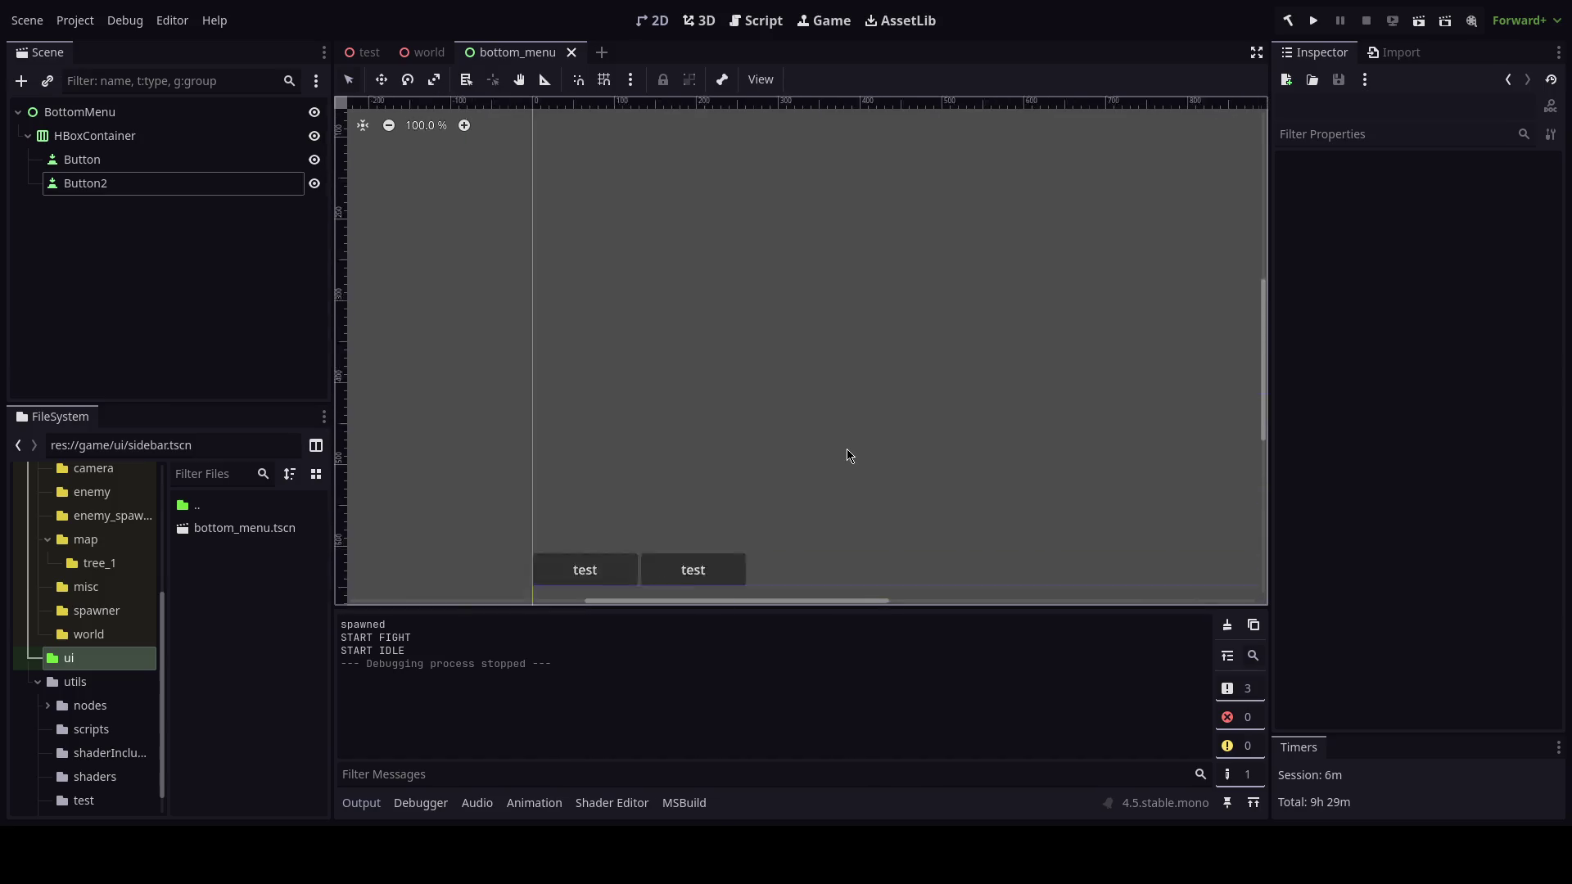
pyautogui.scroll(-5, 849, 455)
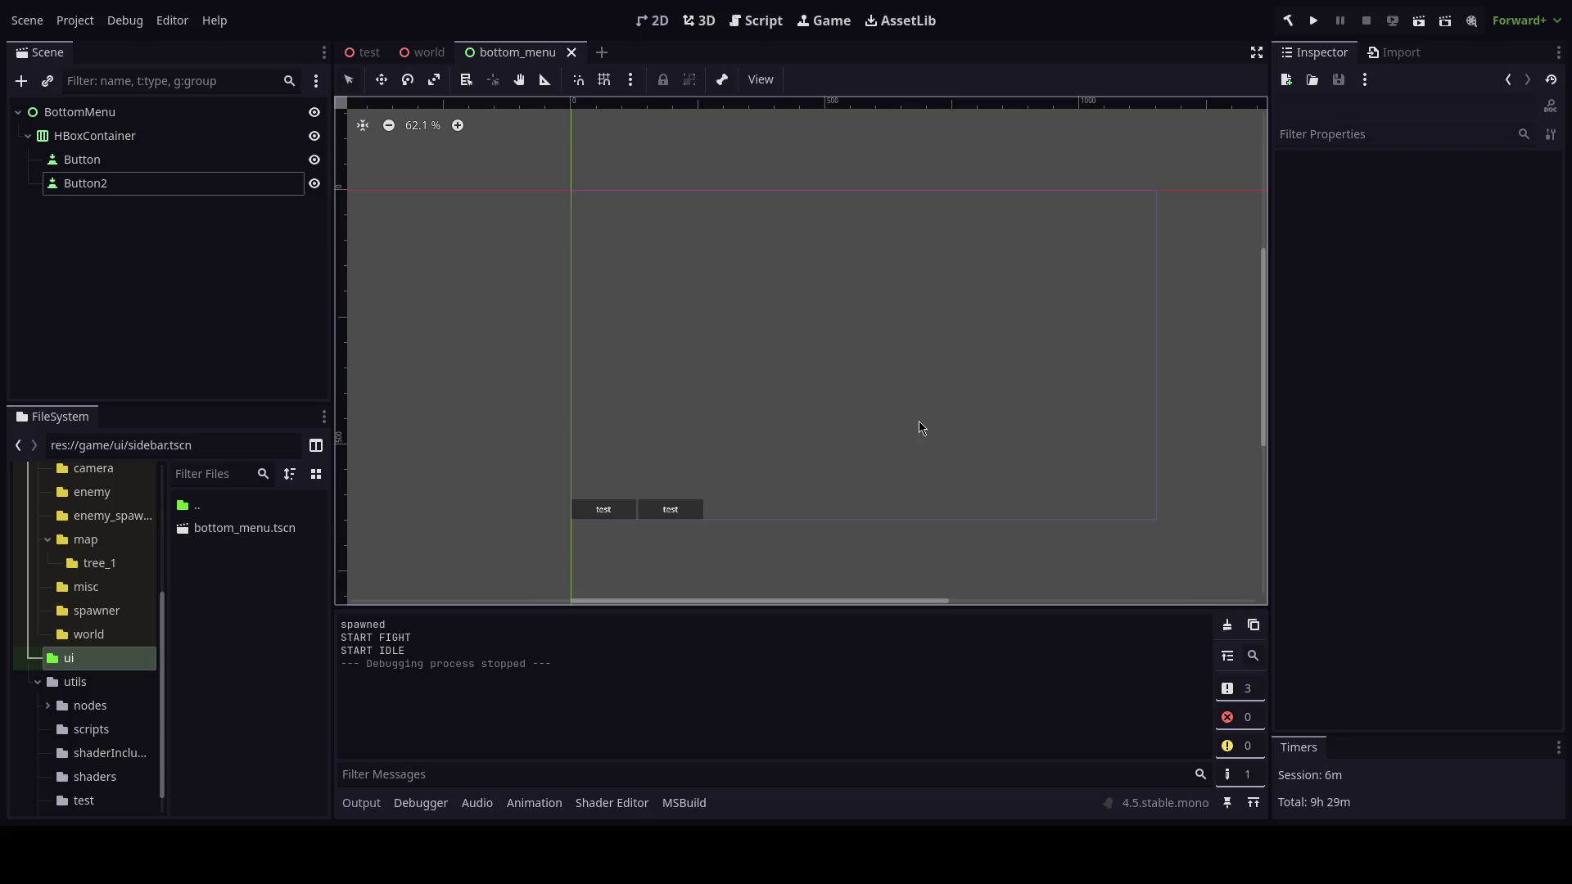
# Move to the 3D workspace and bring up the world scene.
pyautogui.click(699, 20)
pyautogui.click(424, 52)
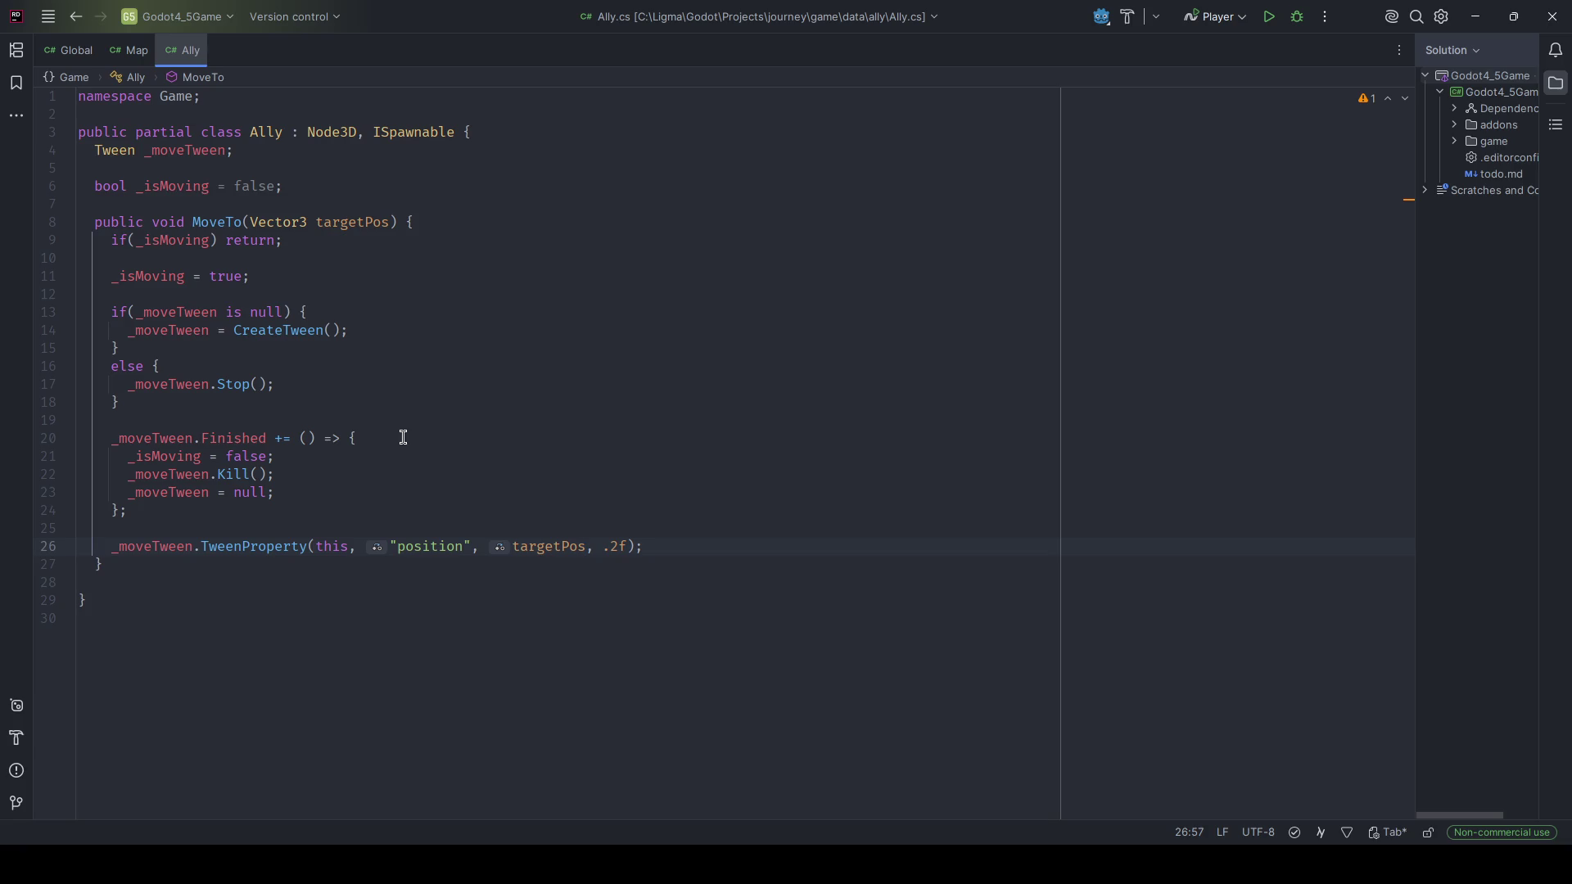
# Add a MovementState enum {Standing, Moving} below the _isMoving field.
pyautogui.click(398, 187)
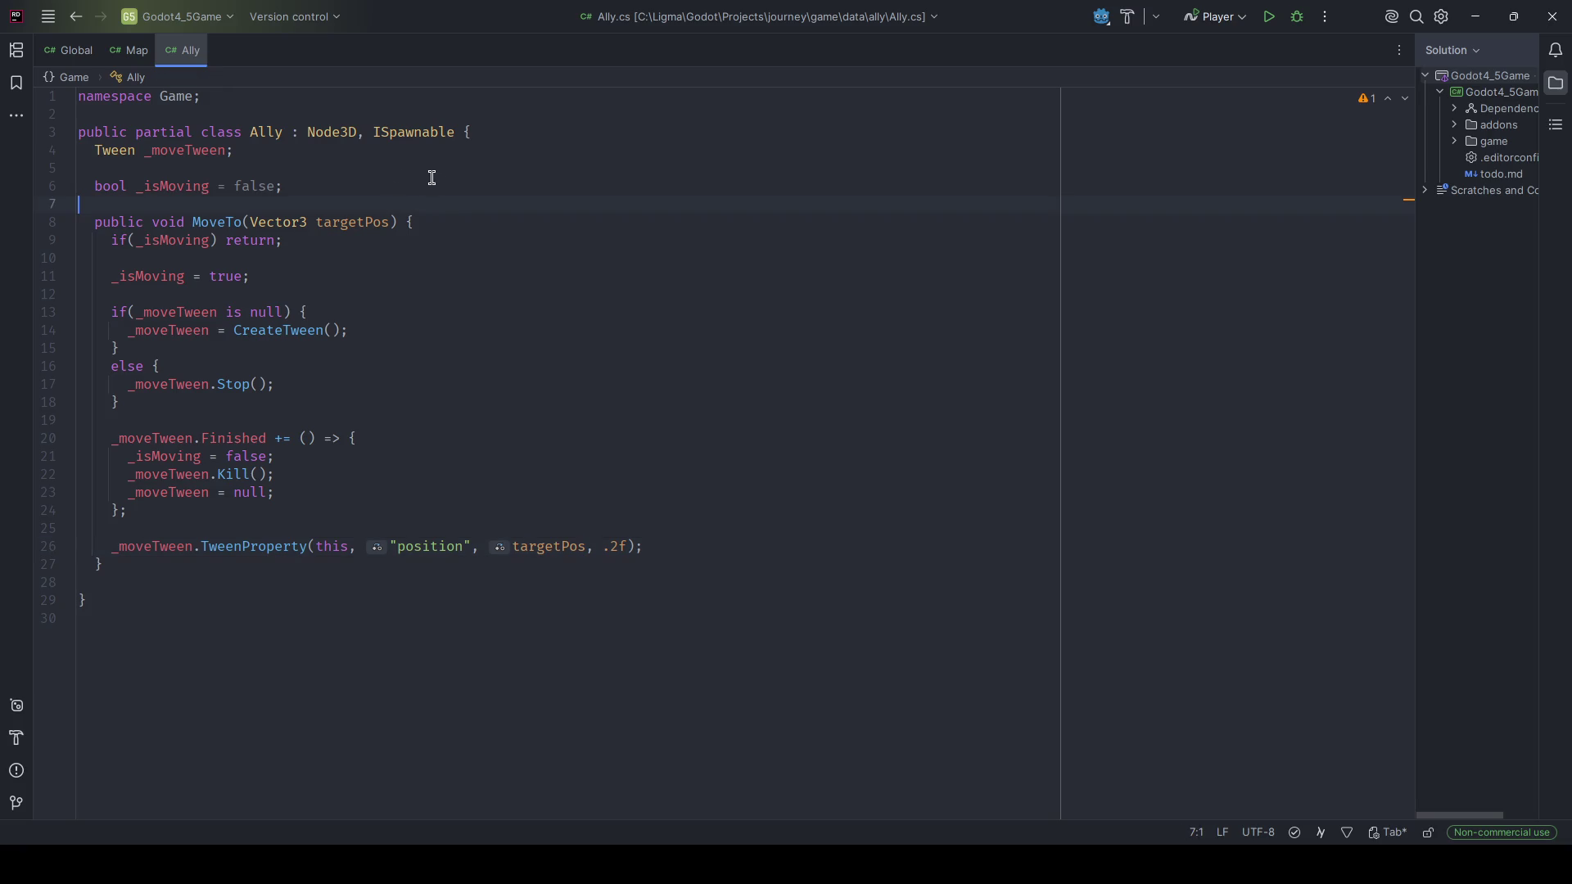
pyautogui.press('Return')
pyautogui.press('Return')
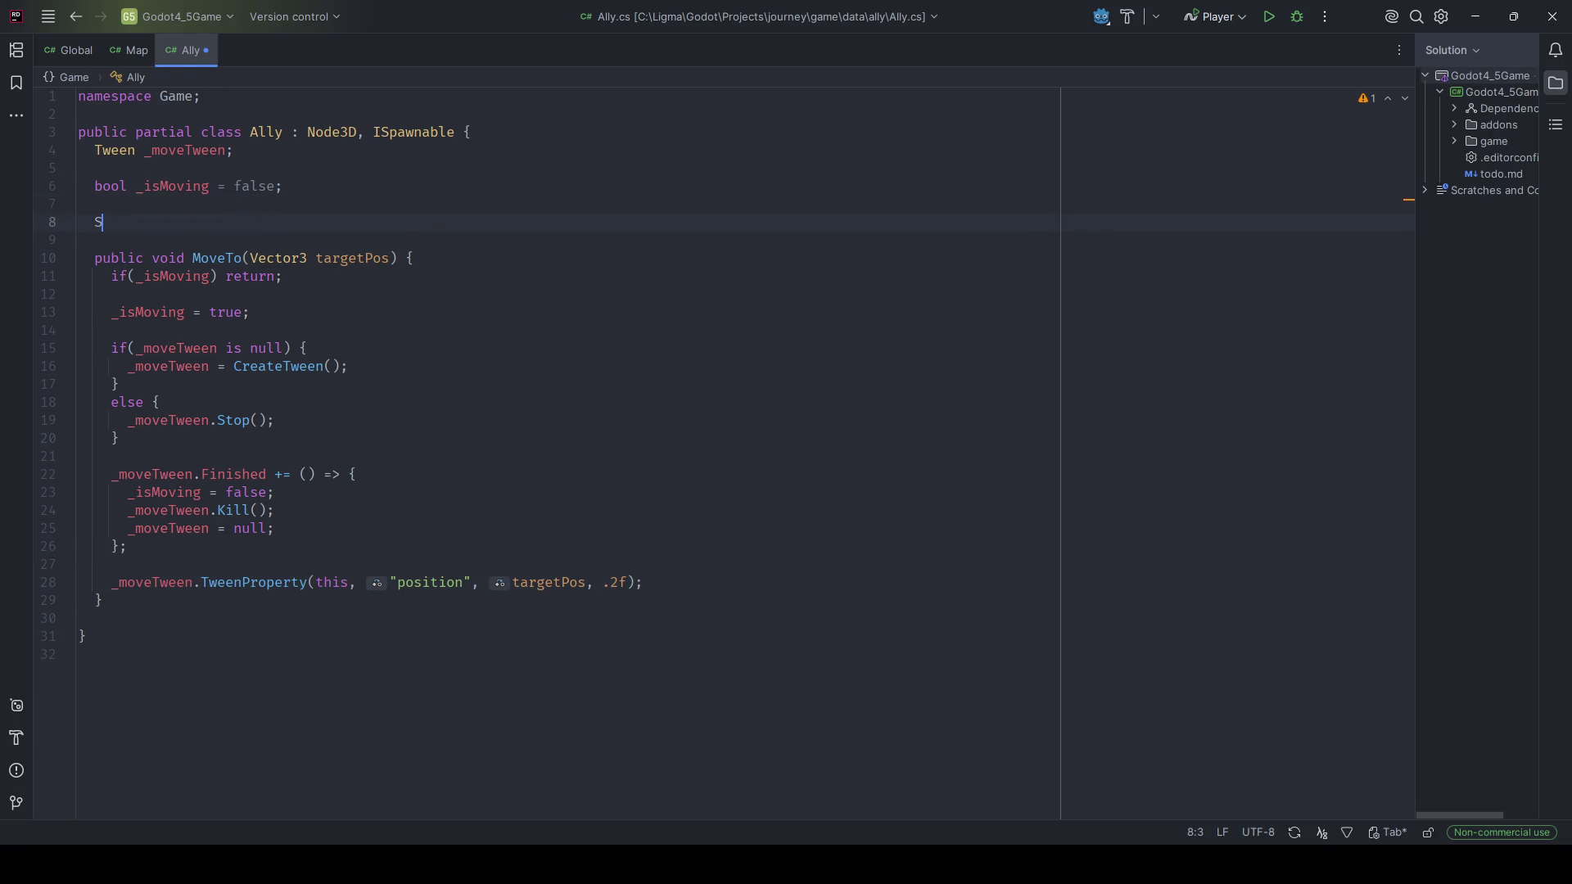
pyautogui.write('enum Mo')
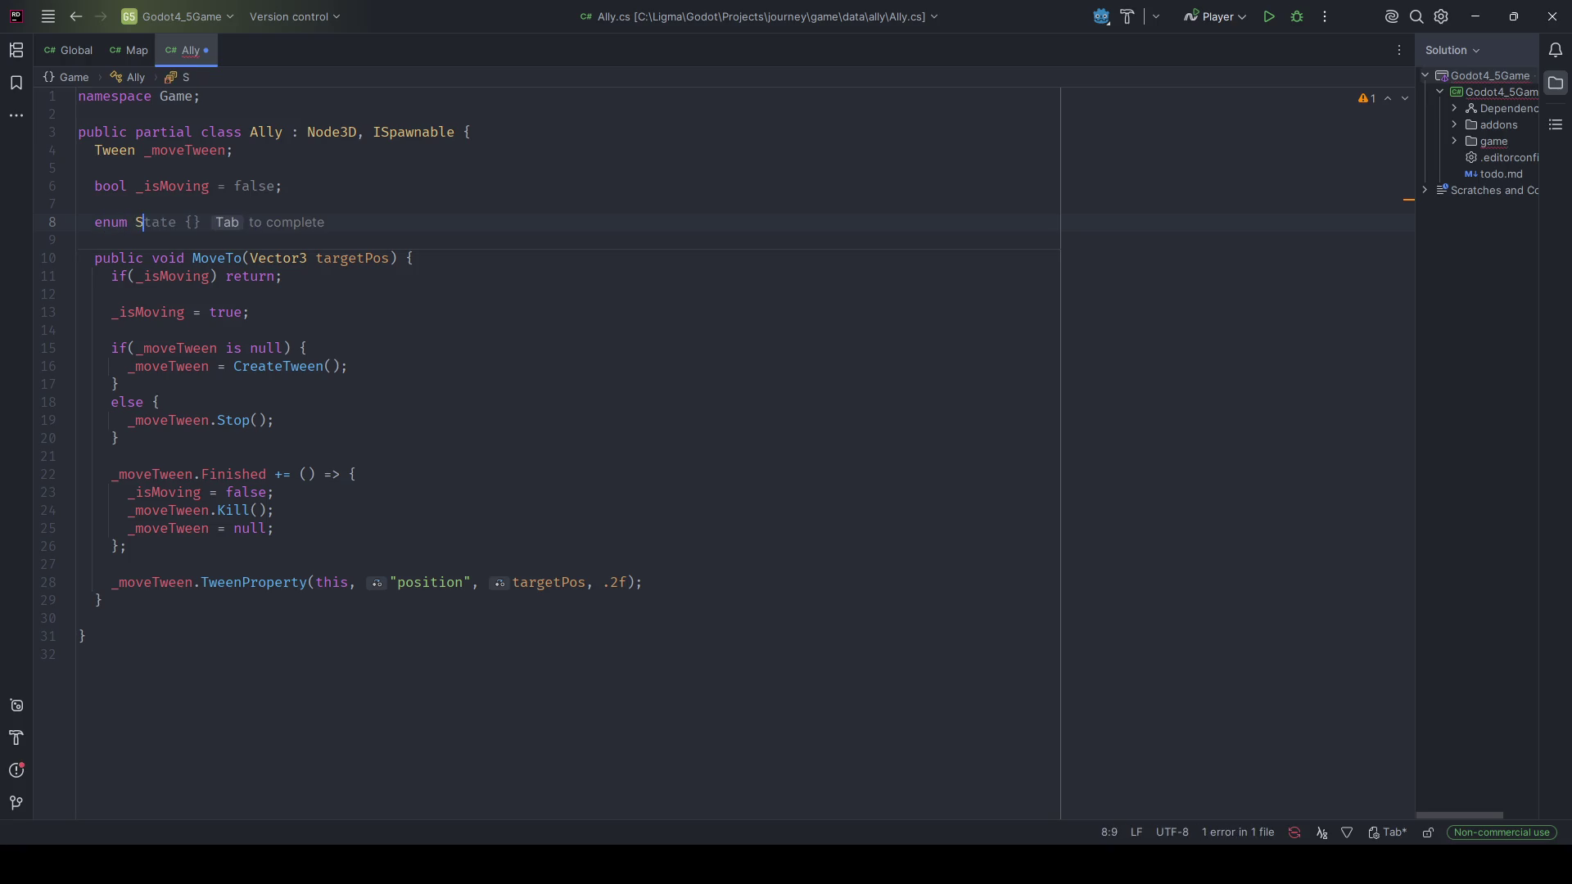
pyautogui.write('vementState {')
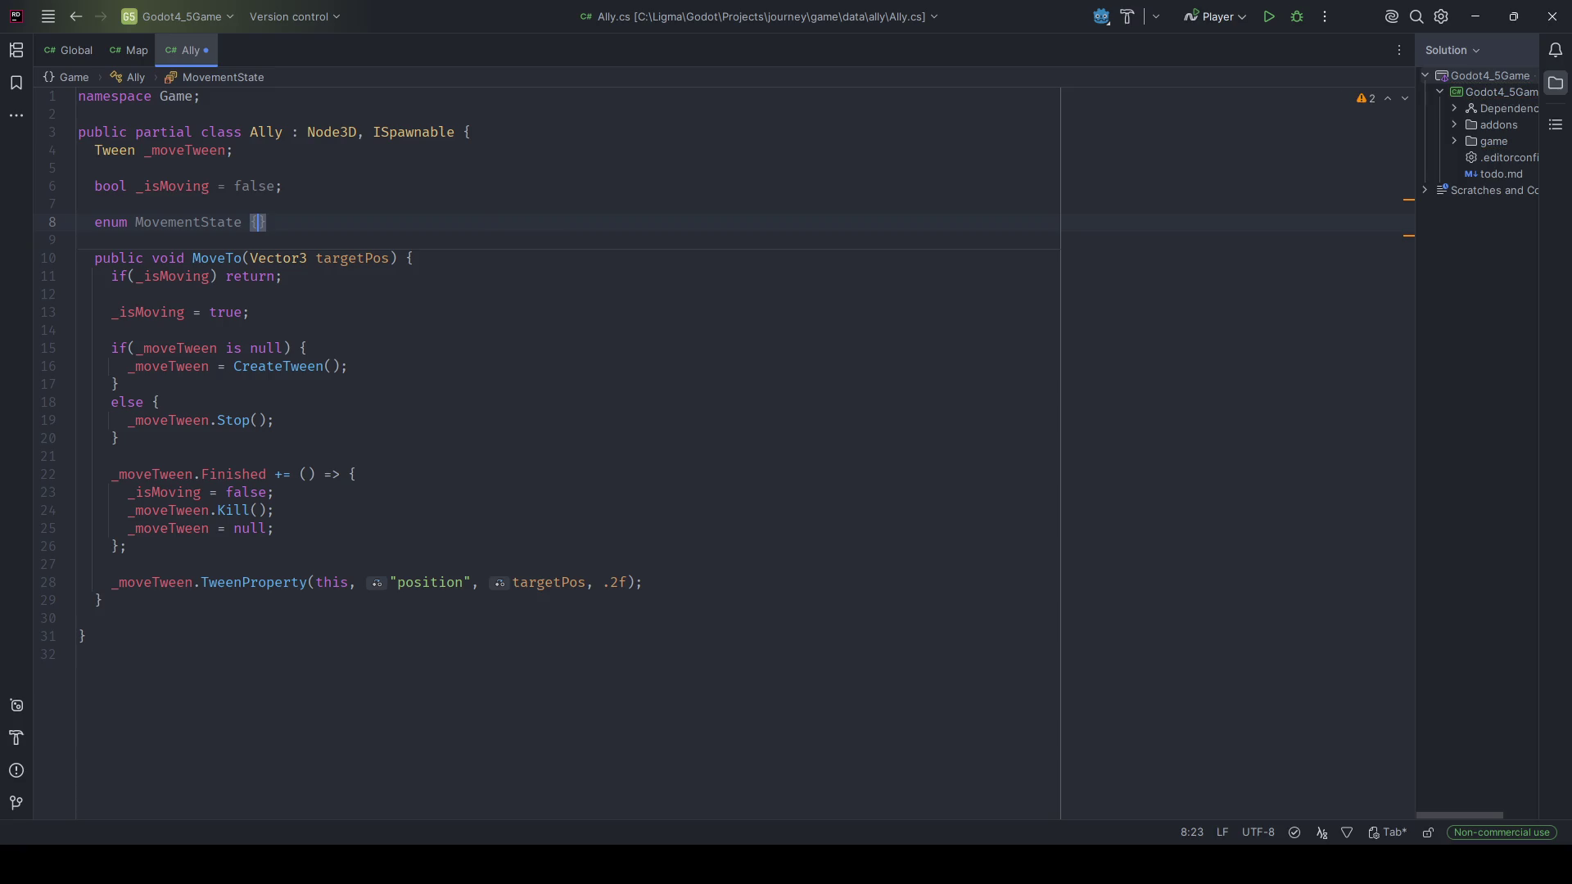
pyautogui.write('Standing, Moving')
pyautogui.press('End')
pyautogui.press('Return')
# Add a BehaviorState enum {Idle, Fighting} and begin a StateMachine _move field.
pyautogui.write('enum ')
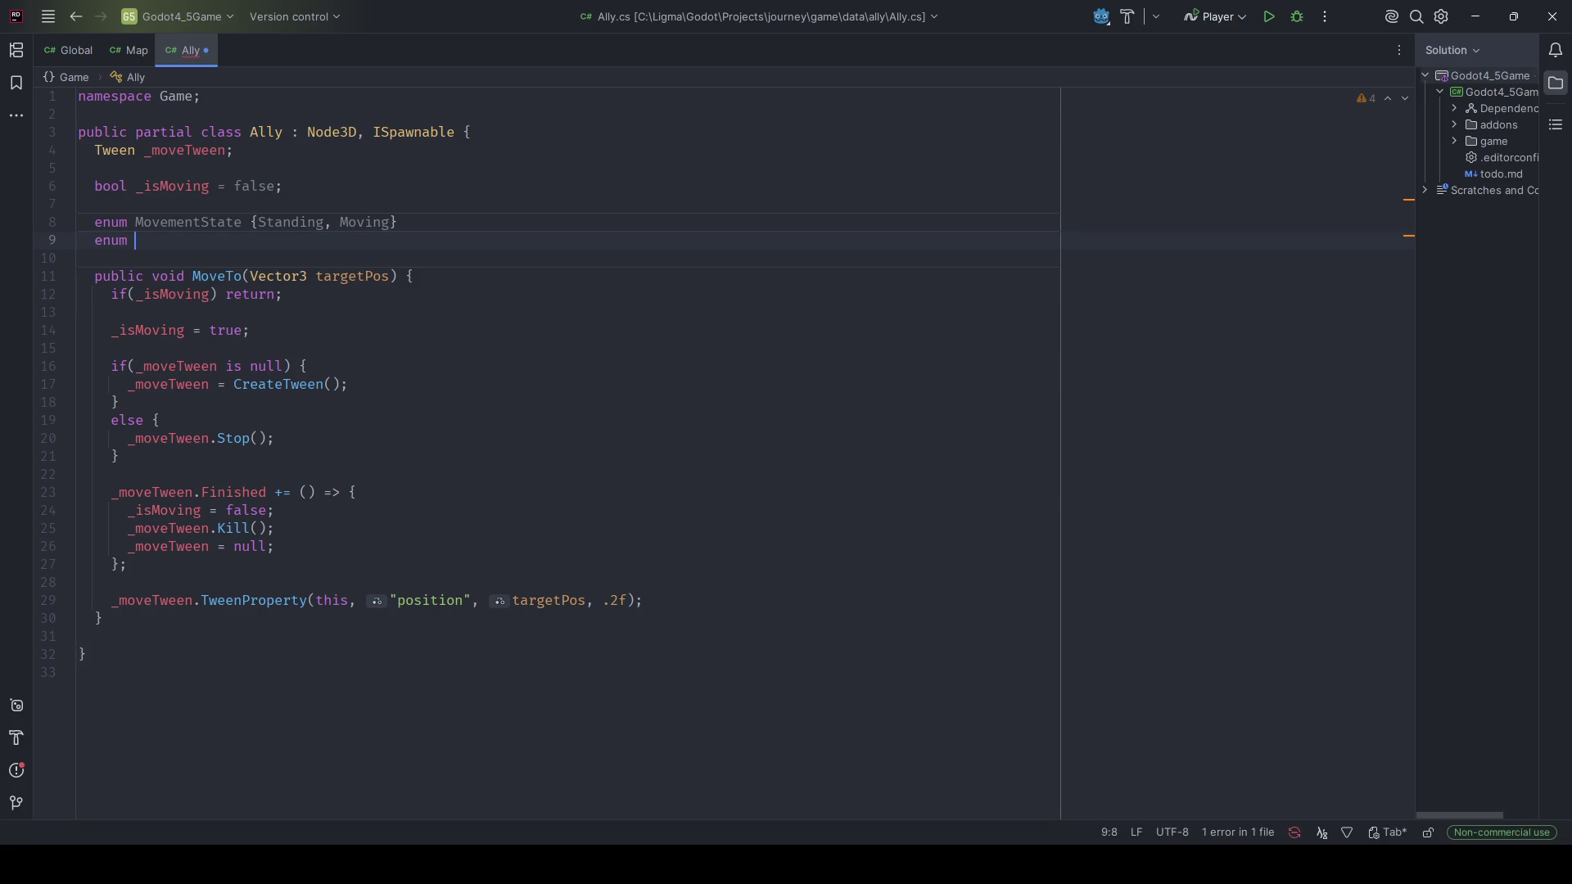
pyautogui.write('BehaviorState')
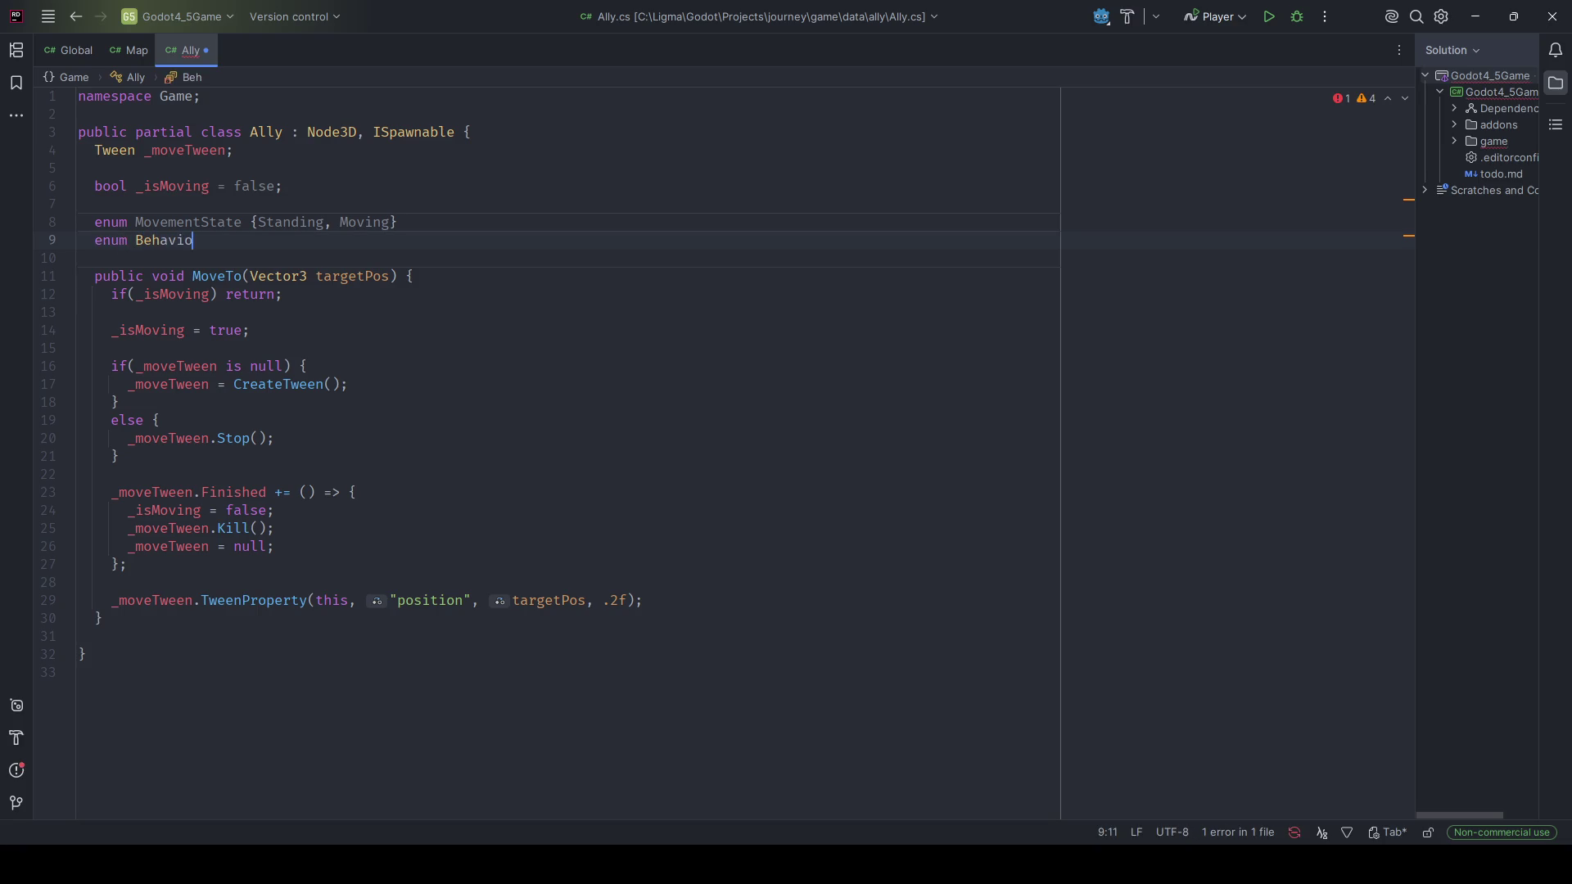
pyautogui.press('Tab')
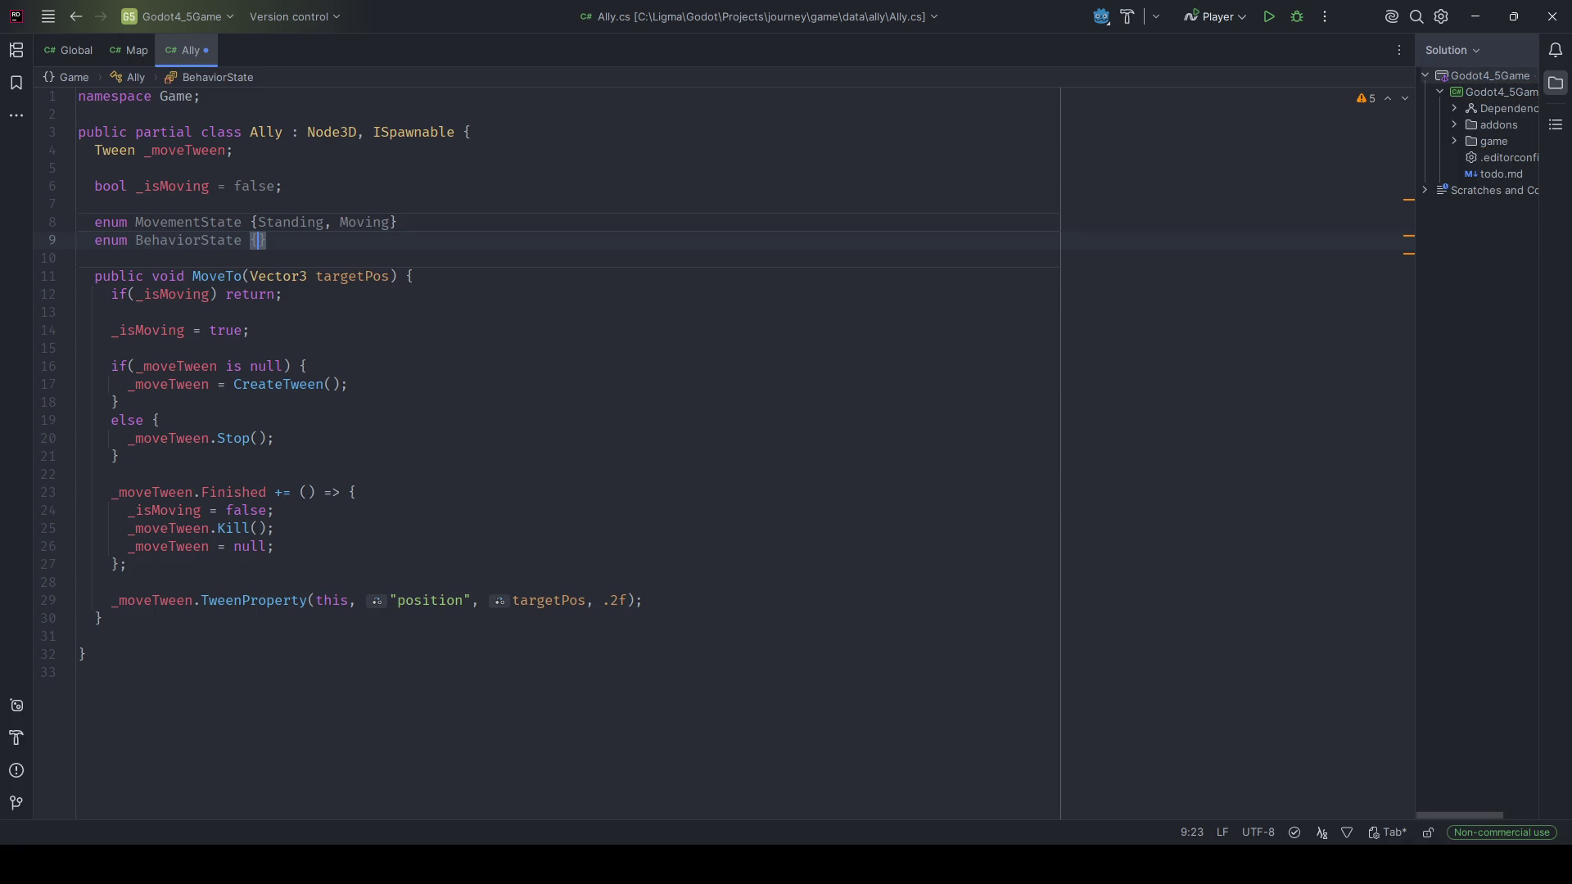
pyautogui.write('Idle, ')
pyautogui.write('Fighting')
pyautogui.press('End')
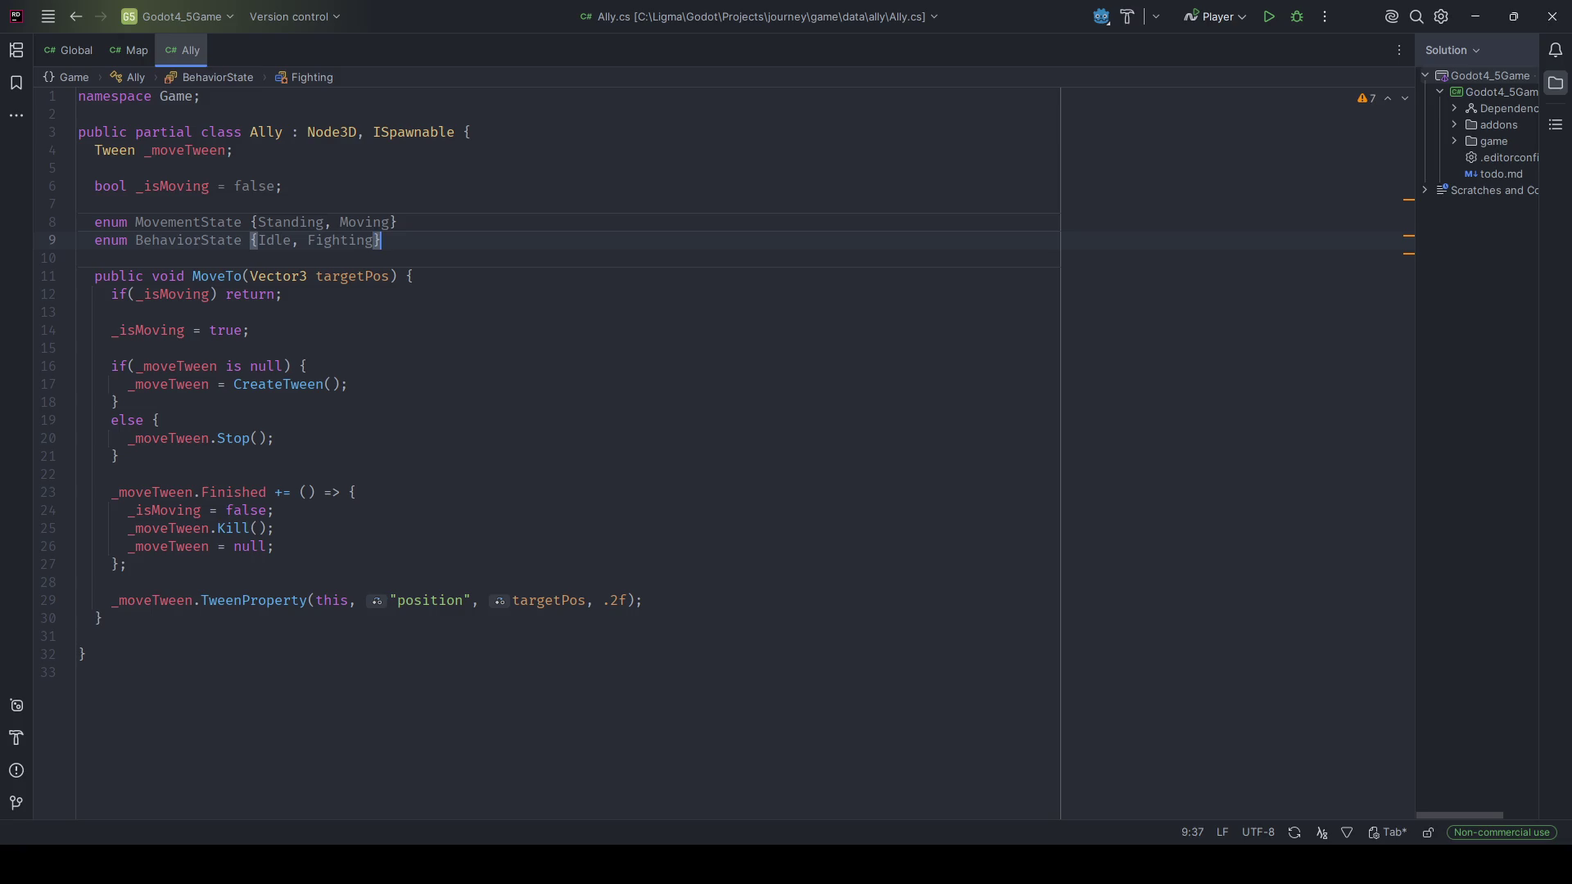
pyautogui.press('Return')
pyautogui.press('Return')
pyautogui.write('StateMachine')
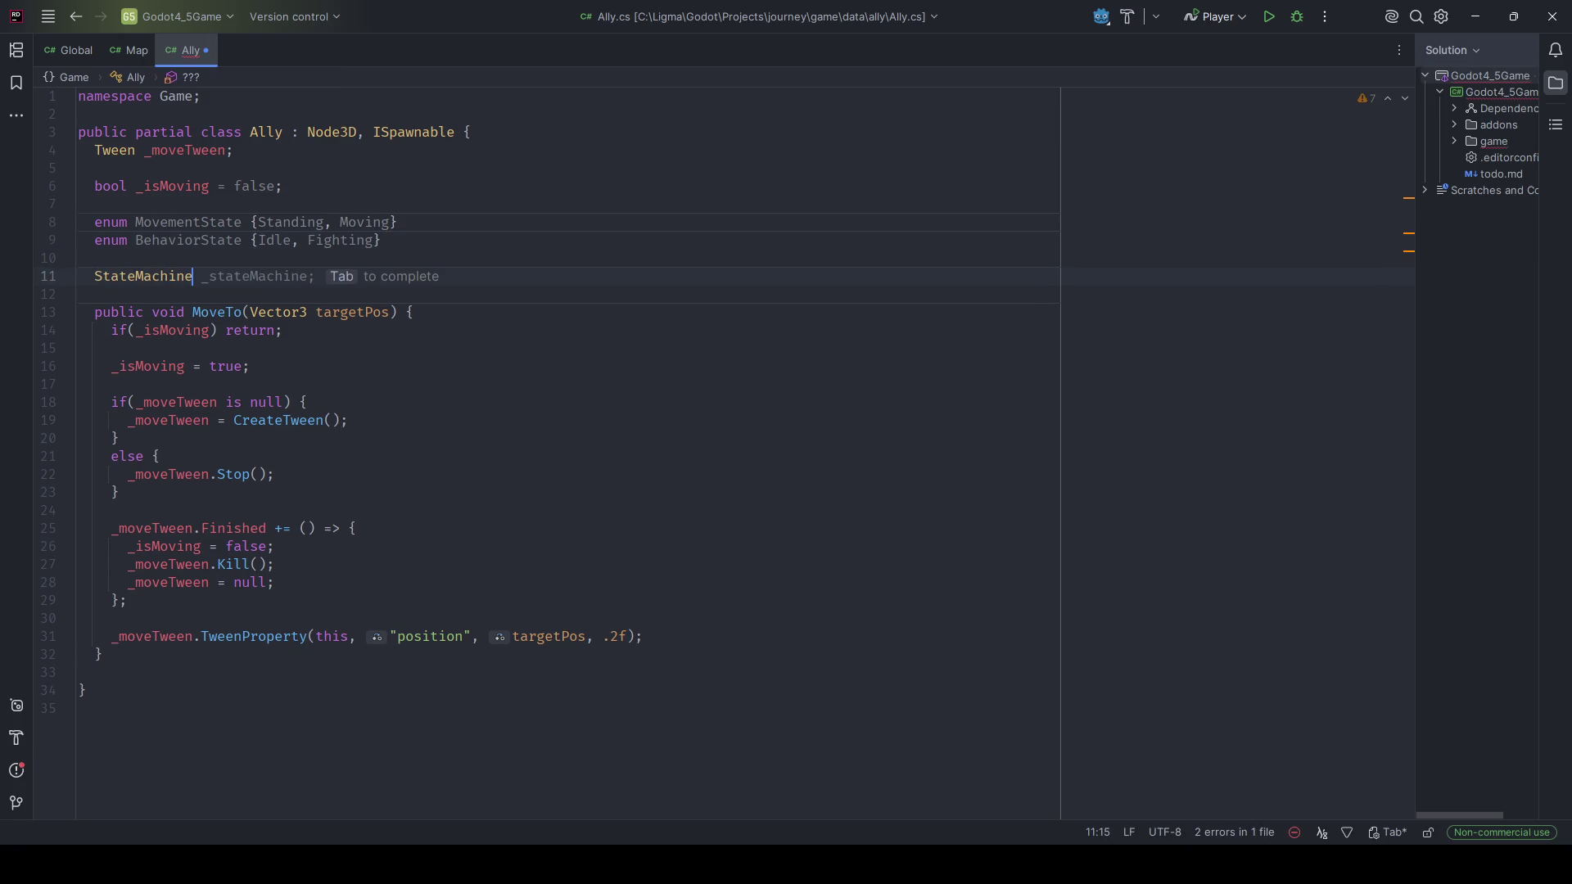
pyautogui.write(' _move')
# Name the field _movementSm = new(); and give StateMachine a <MovementState> type argument.
pyautogui.press('BackSpace')
pyautogui.press('BackSpace')
pyautogui.press('BackSpace')
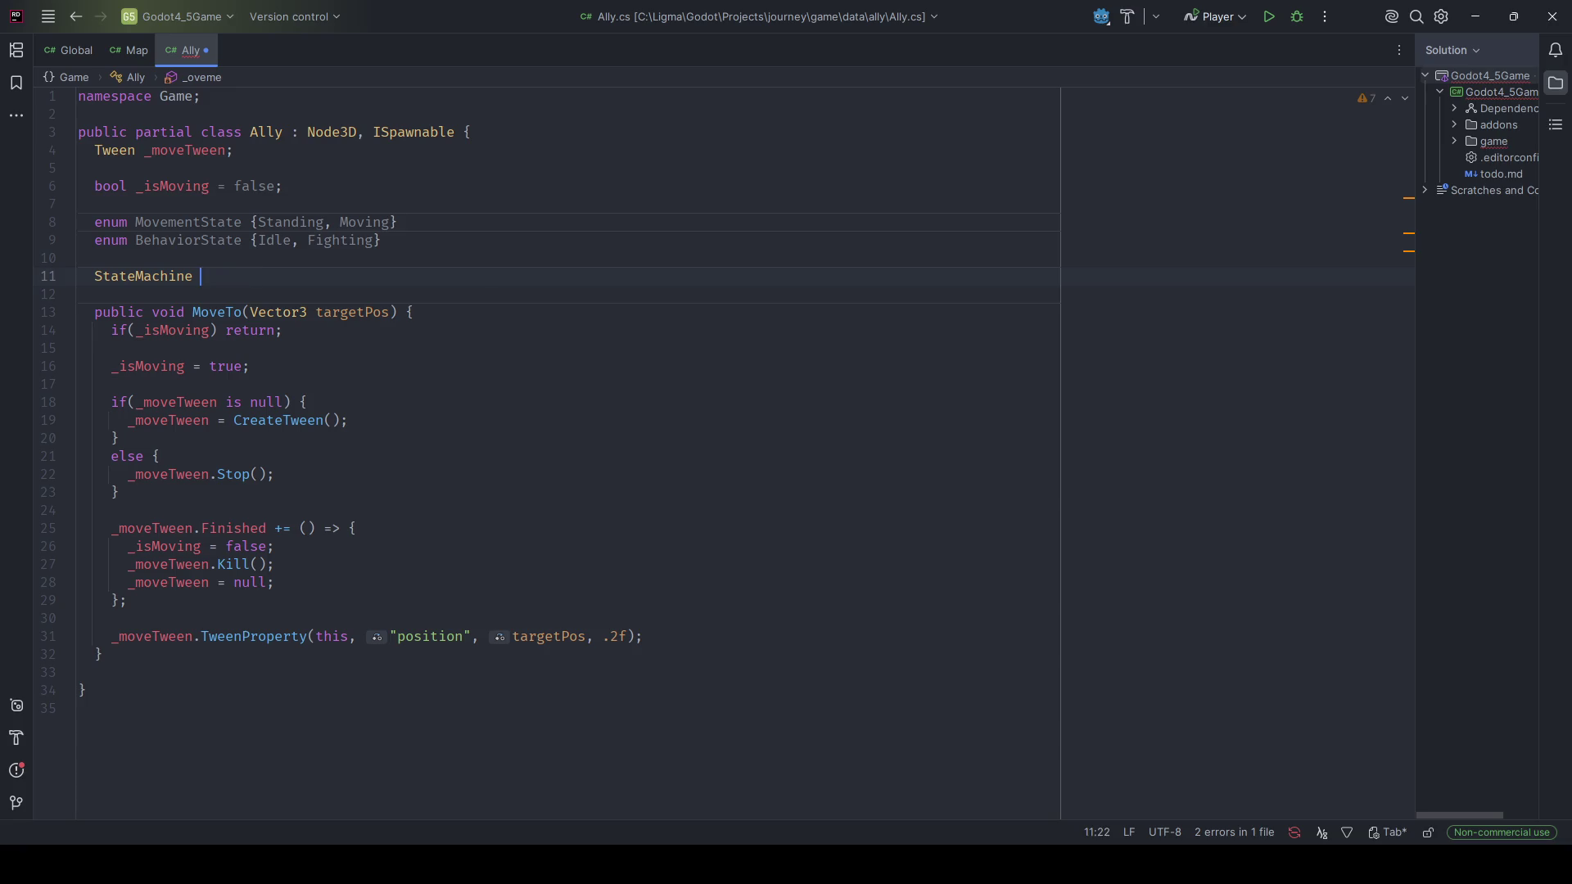
pyautogui.write('movementSm')
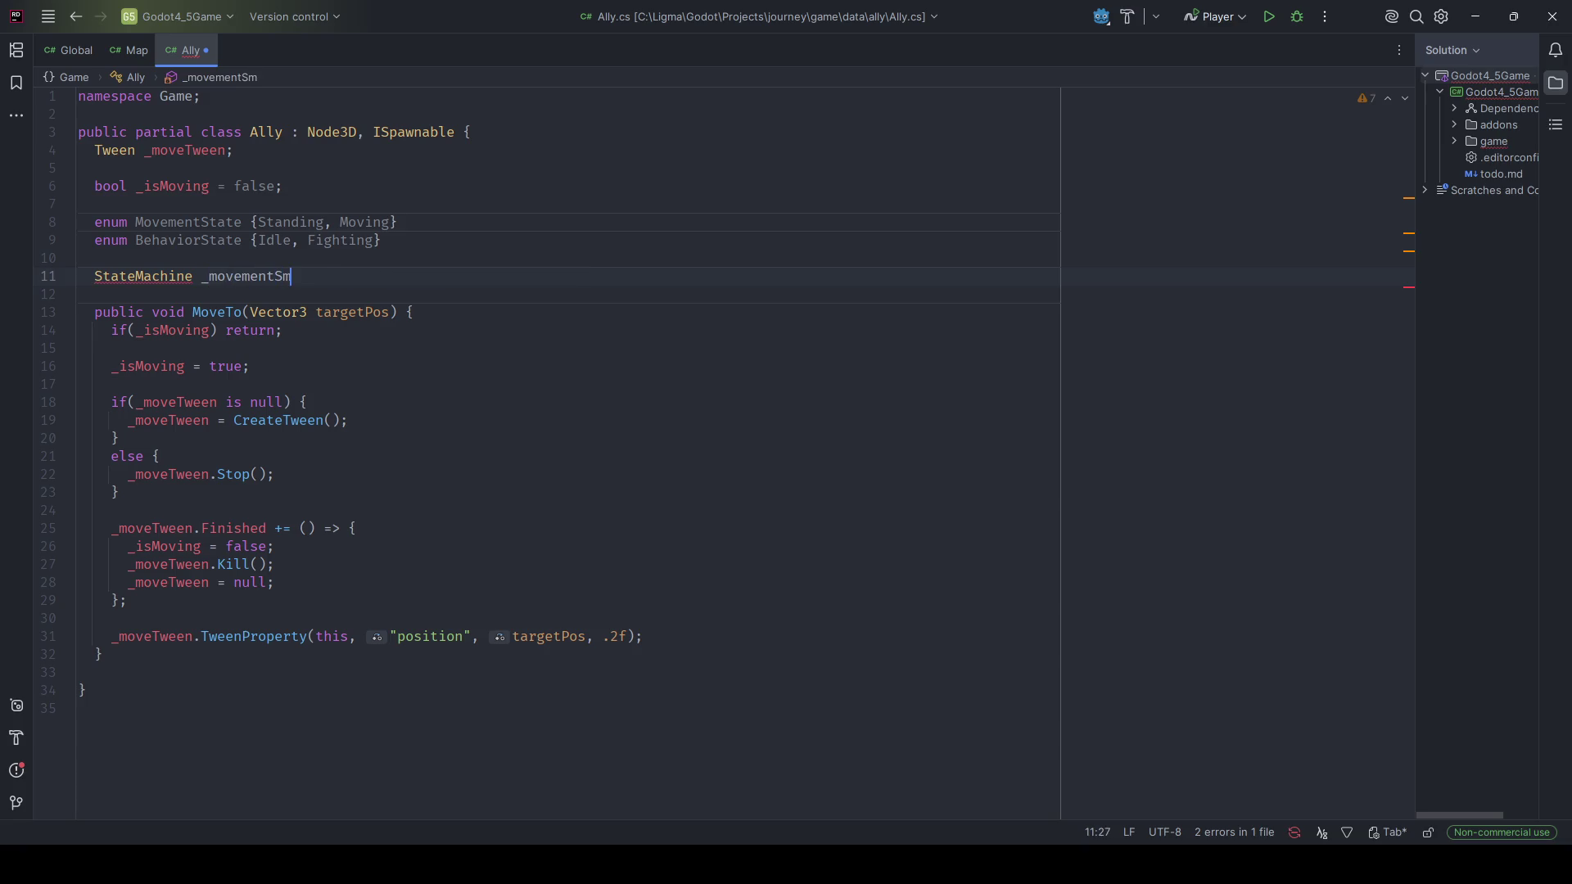
pyautogui.write(' = new()')
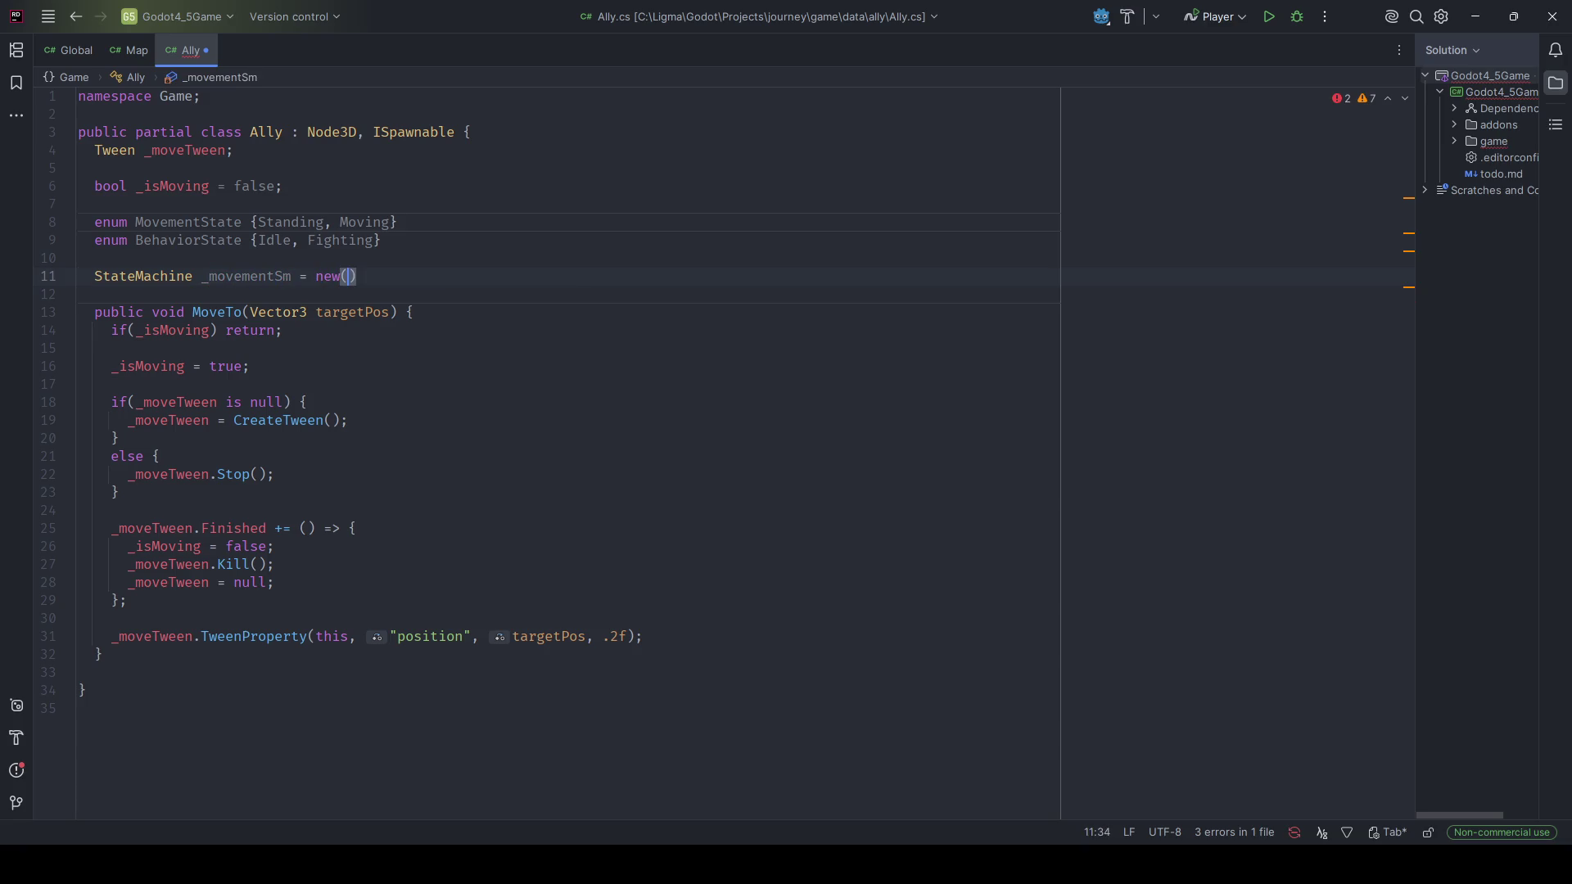
pyautogui.write(';')
pyautogui.click(192, 276)
pyautogui.write('<Mo')
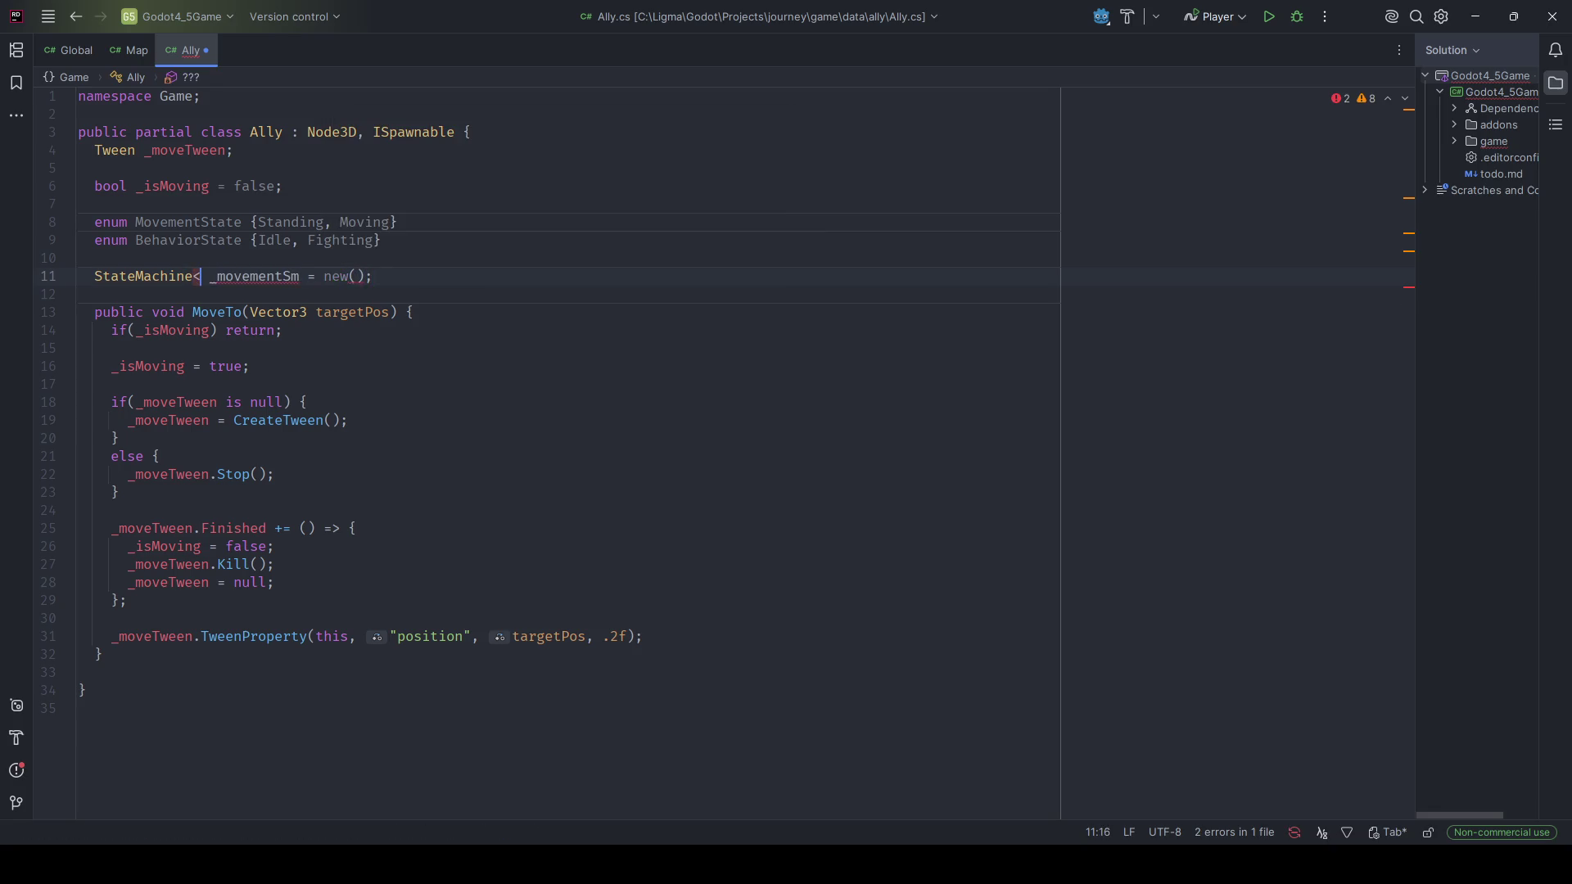
pyautogui.write('vementState')
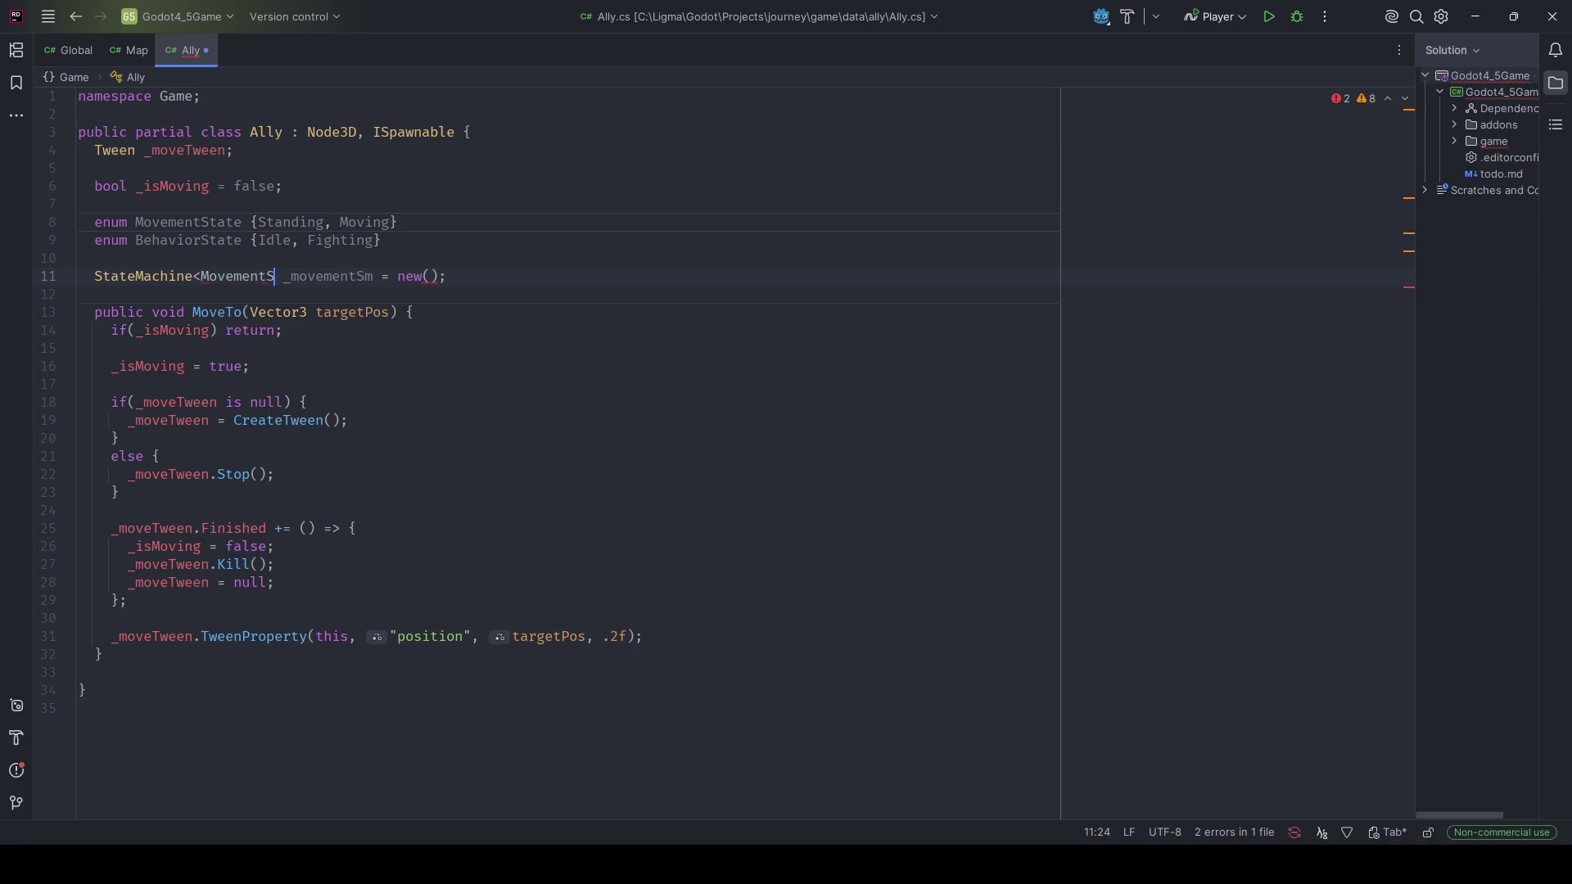
pyautogui.write('>')
# Duplicate MovementState as a MovementTrigger enum with values Stand and Move.
pyautogui.press('Up')
pyautogui.press('Up')
pyautogui.press('Up')
pyautogui.press('End')
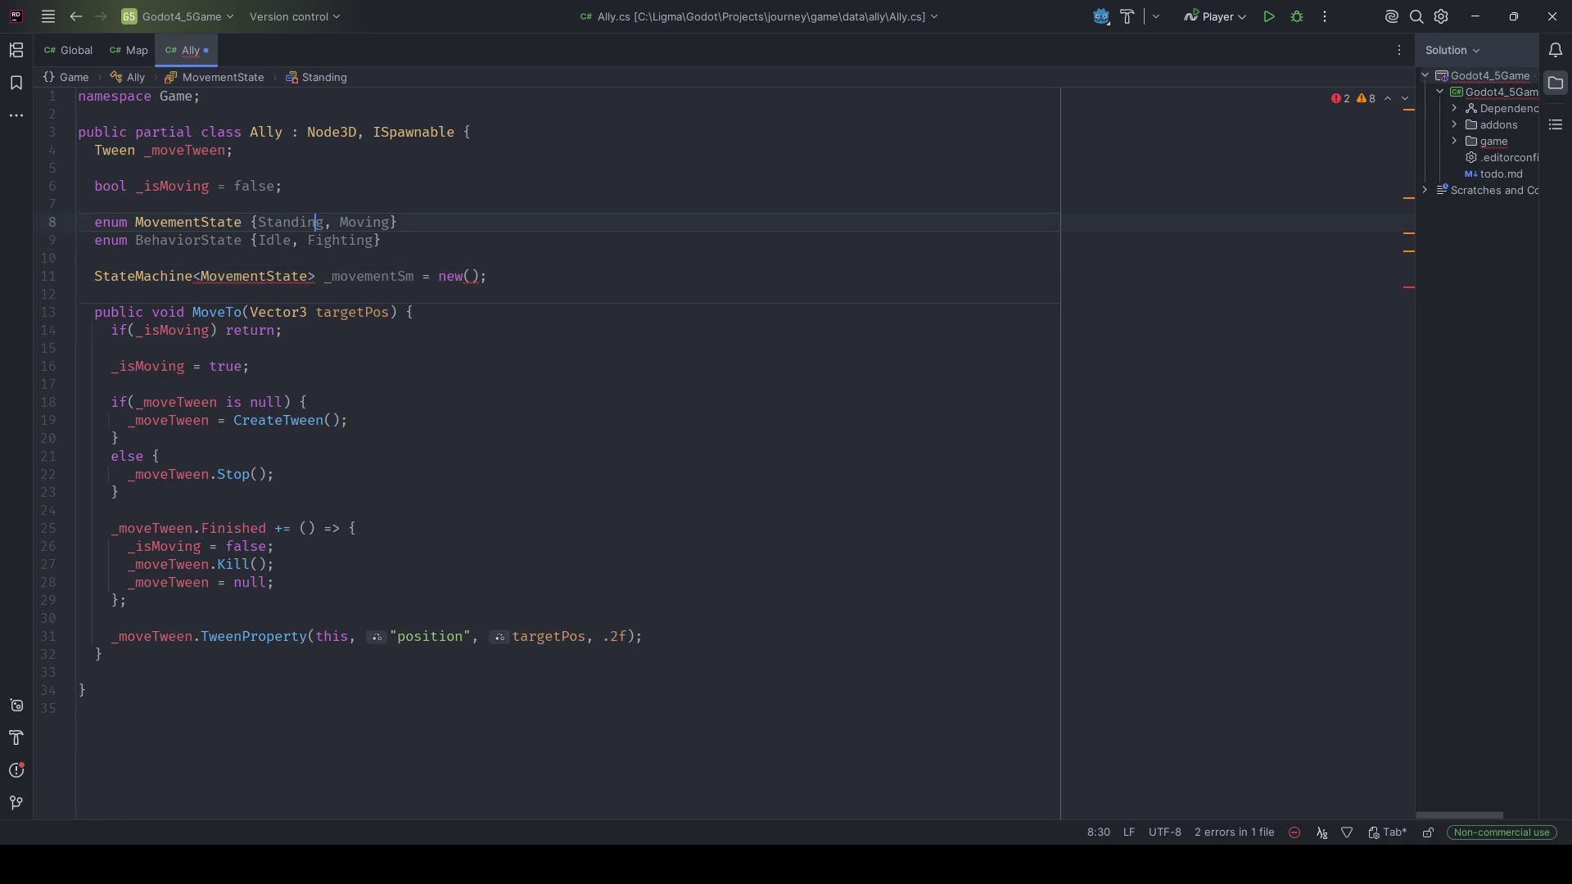
pyautogui.hotkey('ctrl', 'd')
pyautogui.click(242, 240)
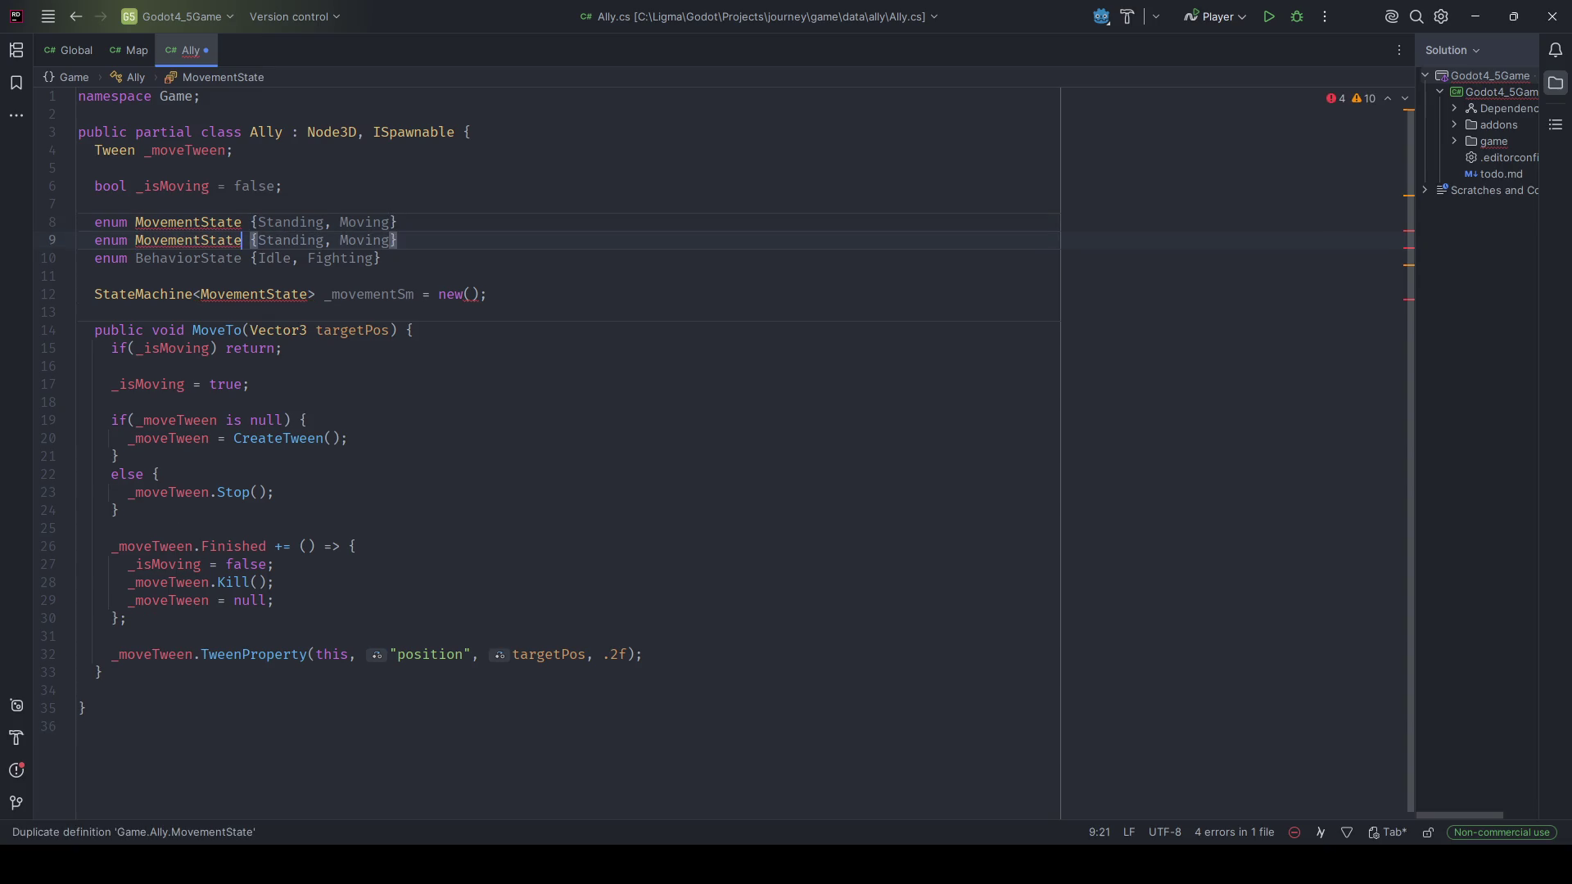
pyautogui.press('BackSpace')
pyautogui.press('BackSpace')
pyautogui.press('BackSpace')
pyautogui.press('BackSpace')
pyautogui.write('Trigger')
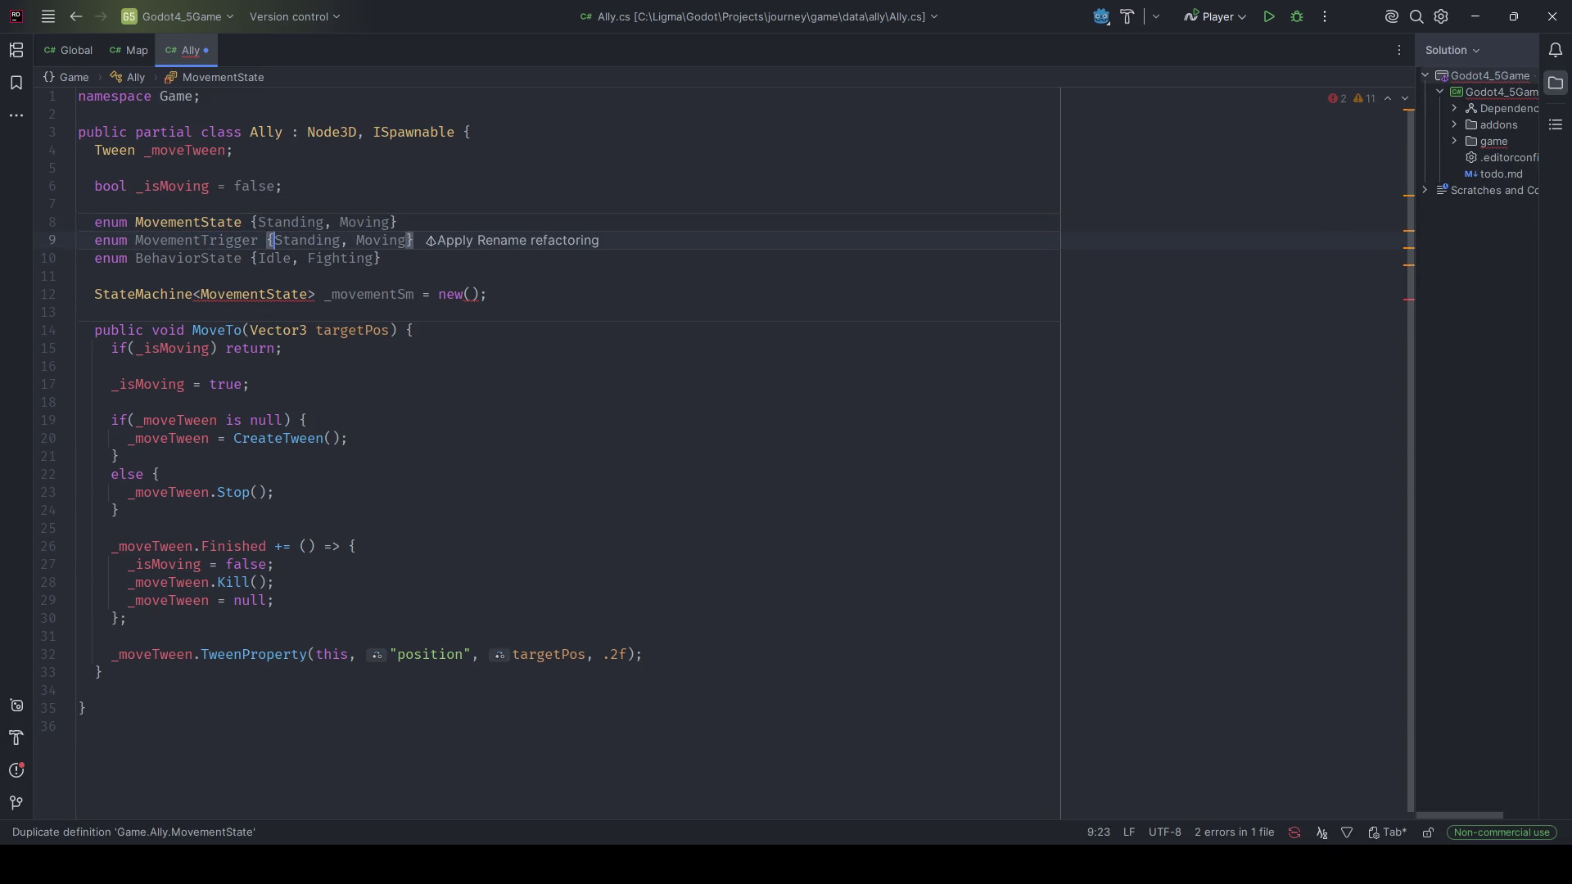
pyautogui.click(340, 240)
pyautogui.hotkey('ctrl', 'BackSpace')
pyautogui.write('Stand')
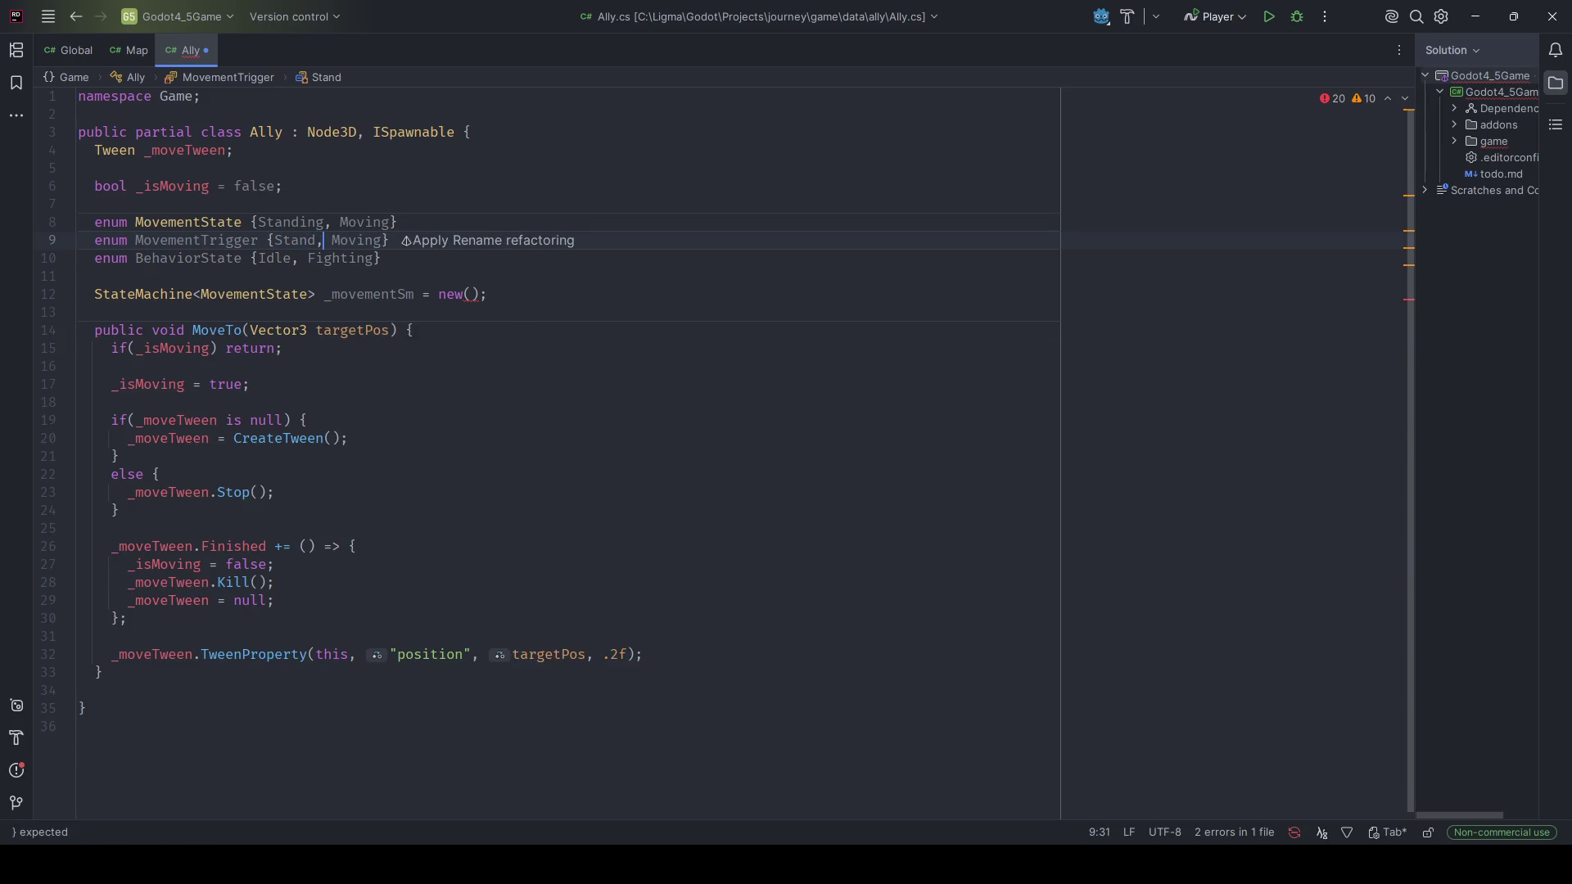
pyautogui.press('Right')
pyautogui.press('Right')
pyautogui.hotkey('ctrl', 'Delete')
pyautogui.write('Move')
pyautogui.press('End')
pyautogui.press('Return')
# Duplicate BehaviorState as a BehaviorTrigger enum with values GoIdle and Fight.
pyautogui.click(135, 276)
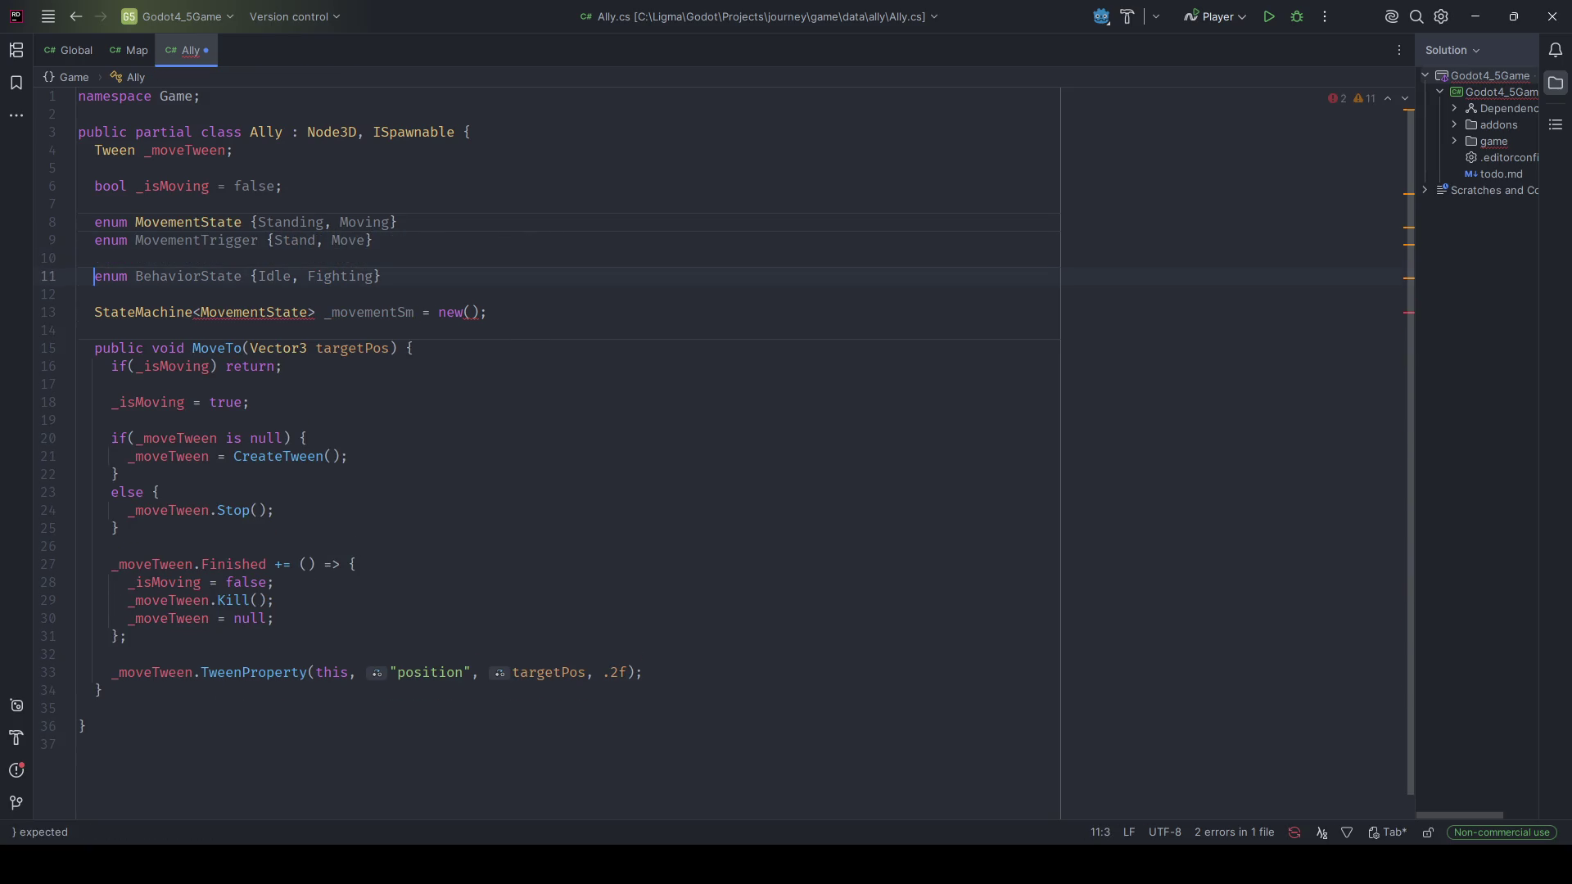
pyautogui.hotkey('ctrl', 'd')
pyautogui.press('End')
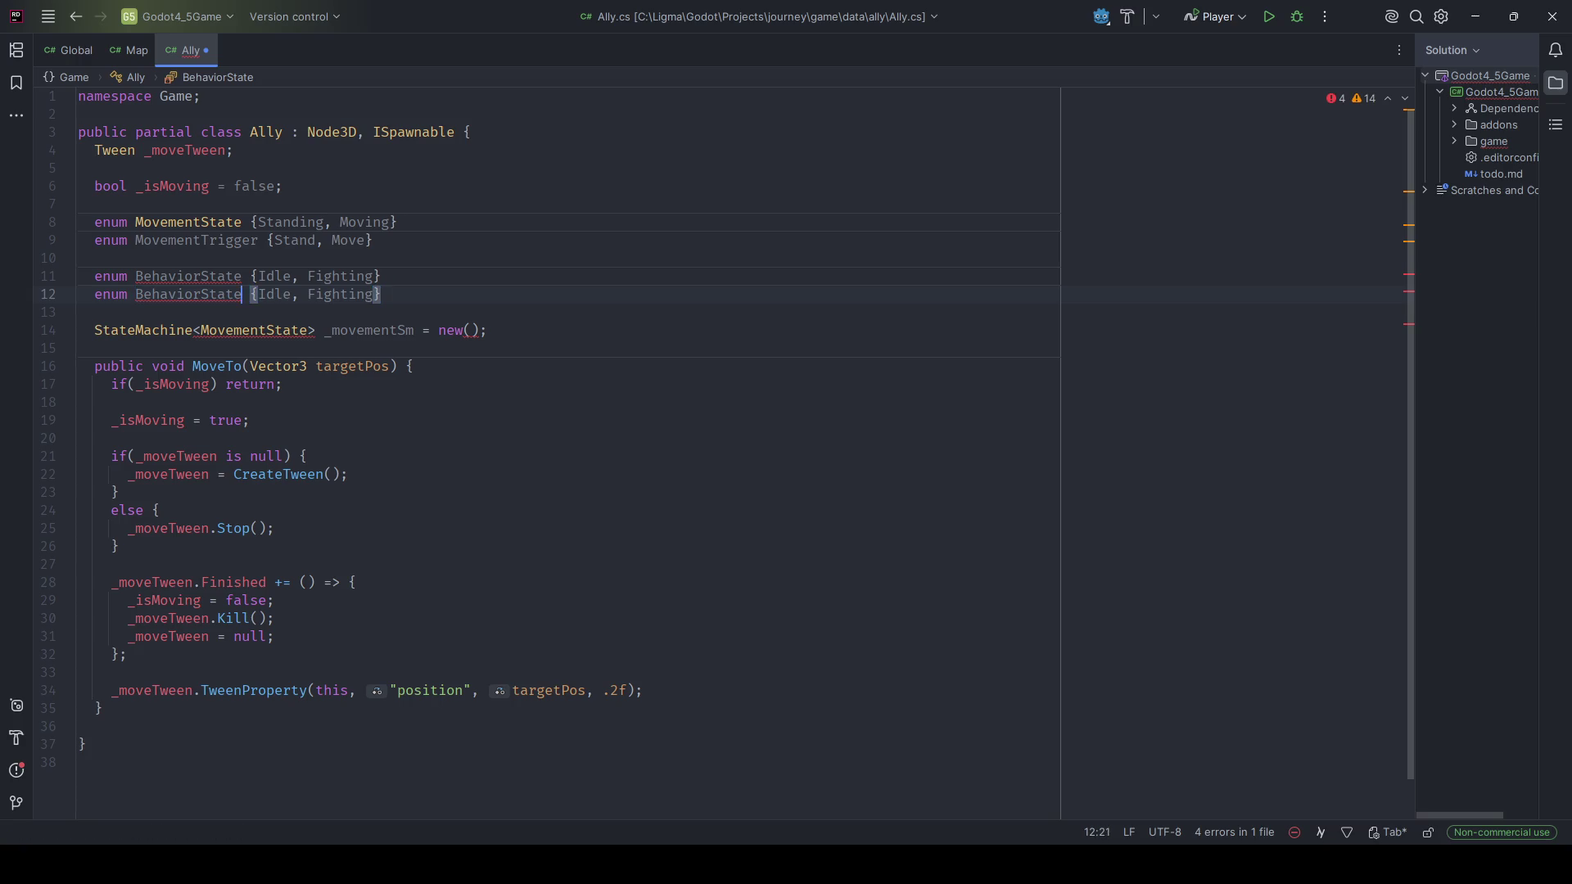
pyautogui.click(241, 294)
pyautogui.hotkey('shift', 'Left')
pyautogui.hotkey('shift', 'Left')
pyautogui.write('Trigger')
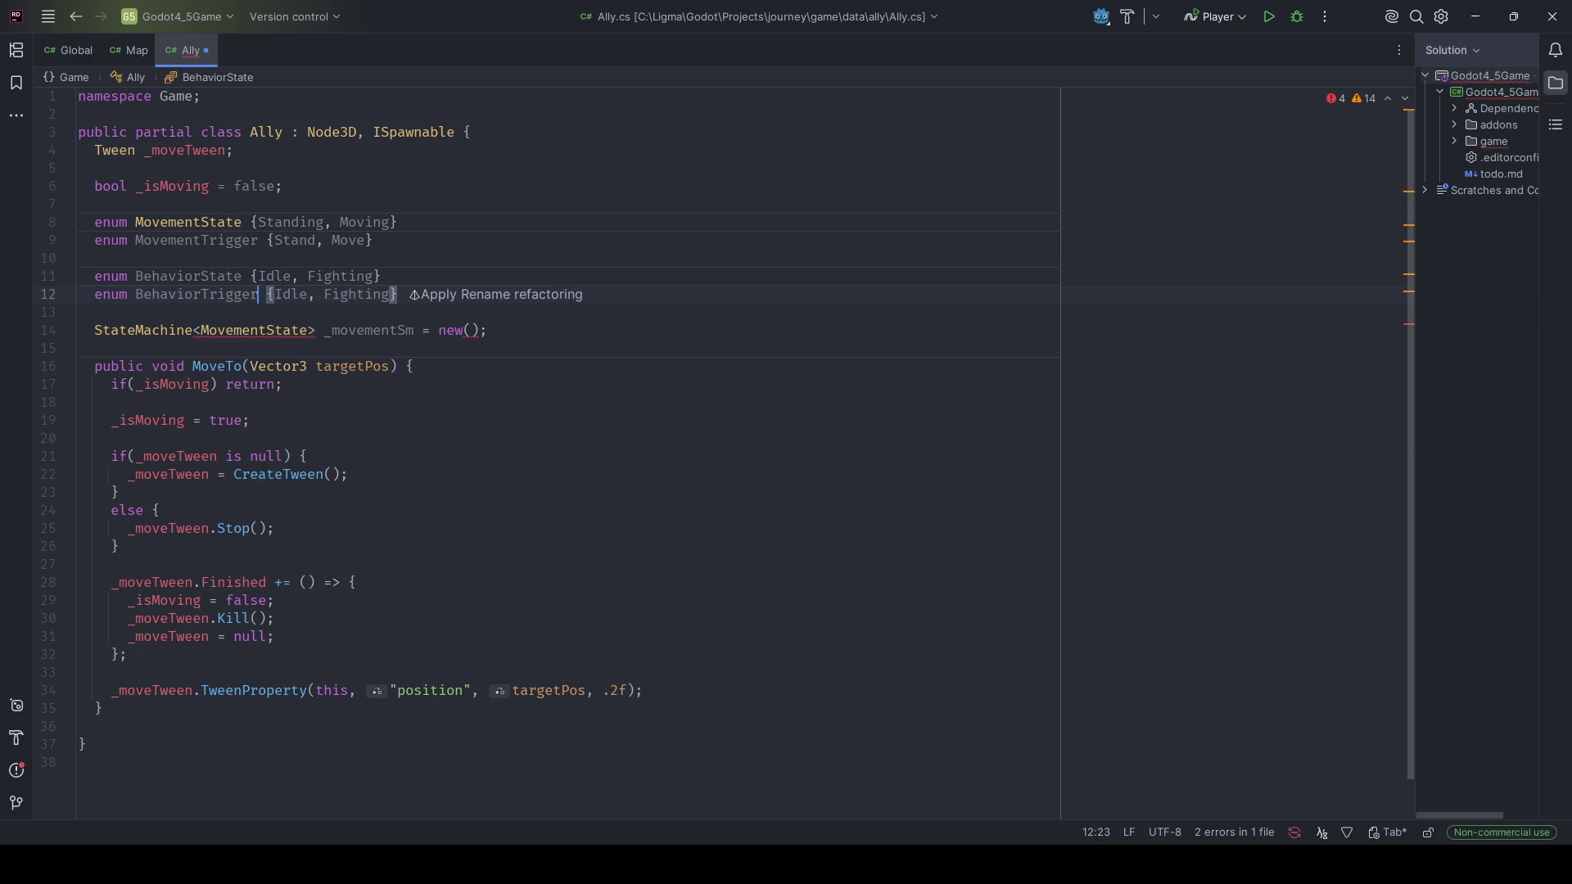
pyautogui.press('Right')
pyautogui.press('Right')
pyautogui.press('Right')
pyautogui.press('BackSpace')
pyautogui.press('BackSpace')
pyautogui.press('BackSpace')
pyautogui.press('Delete')
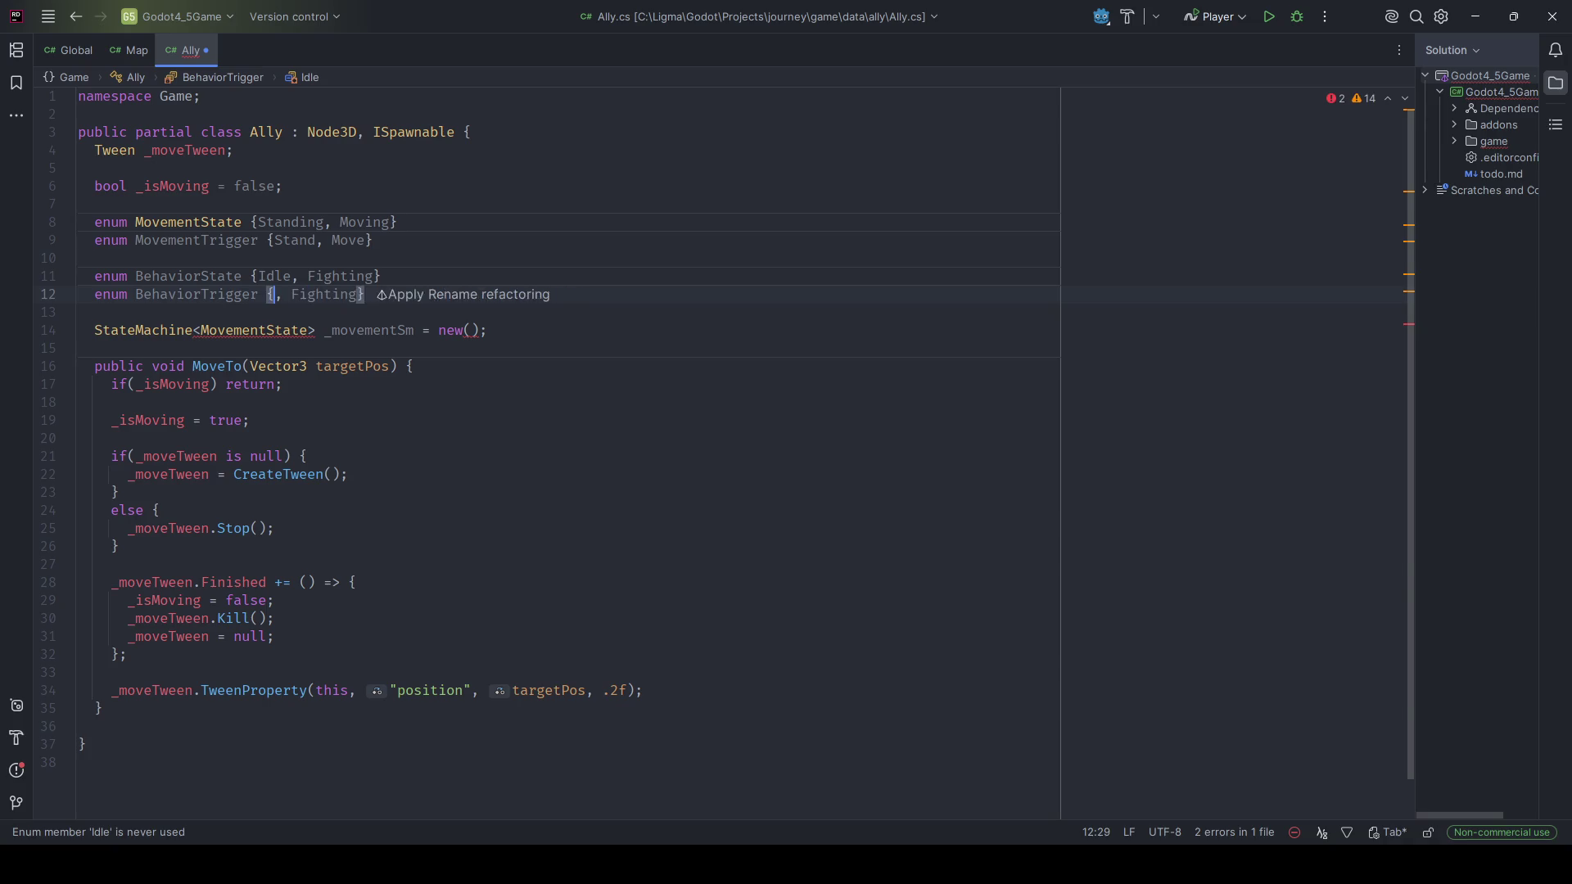
pyautogui.write('GoIdle')
pyautogui.press('Right')
pyautogui.press('Right')
pyautogui.hotkey('ctrl', 'Delete')
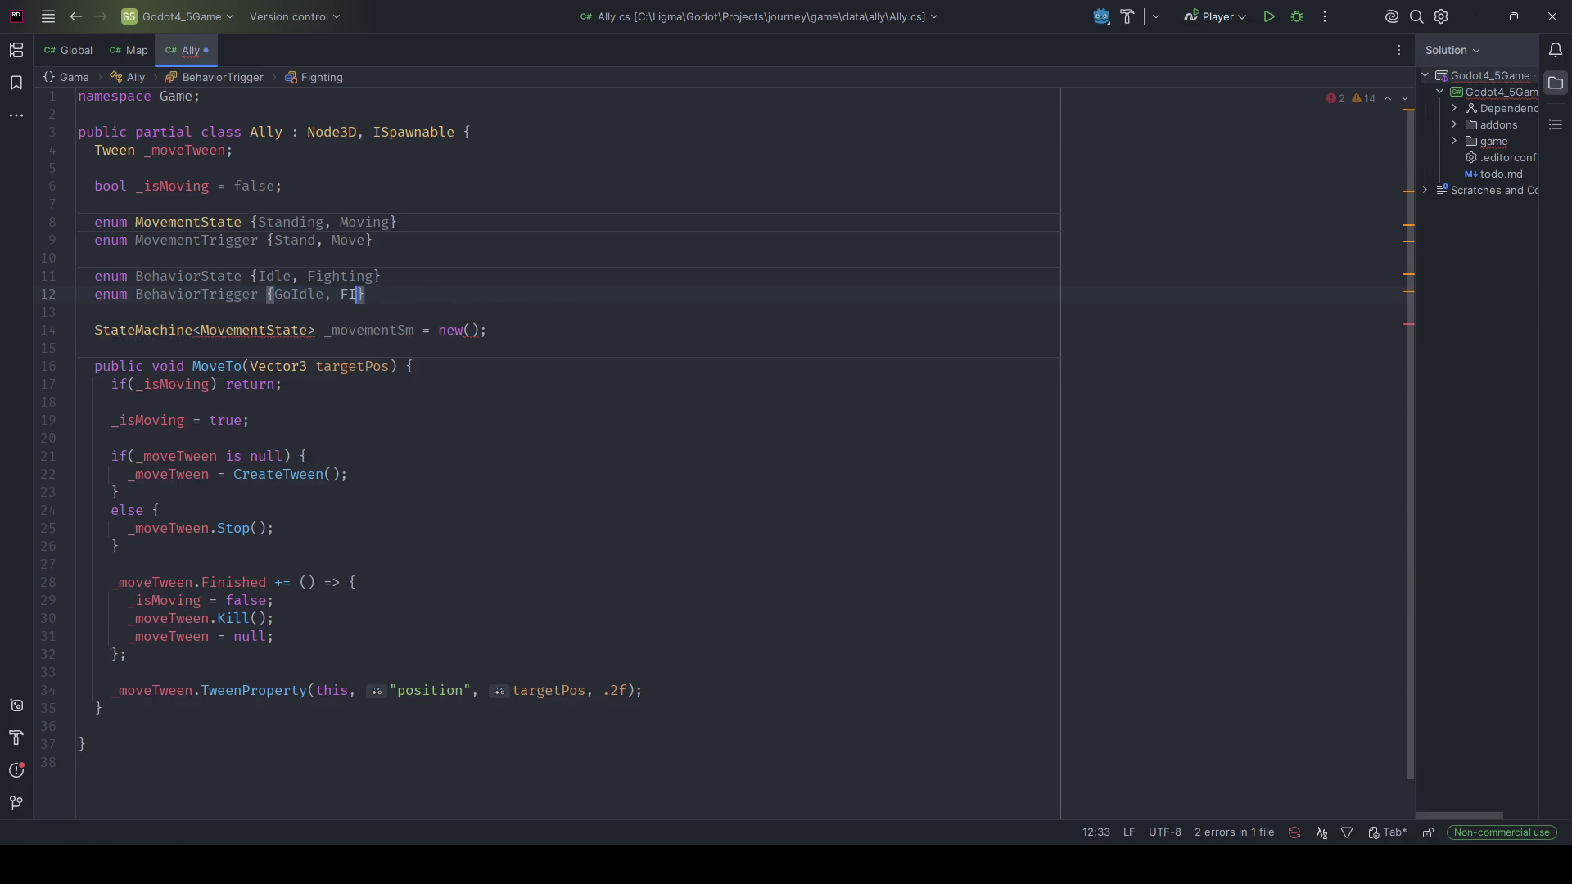
pyautogui.write('FIght')
pyautogui.press('BackSpace')
pyautogui.press('BackSpace')
pyautogui.press('BackSpace')
pyautogui.write('ight')
pyautogui.press('Escape')
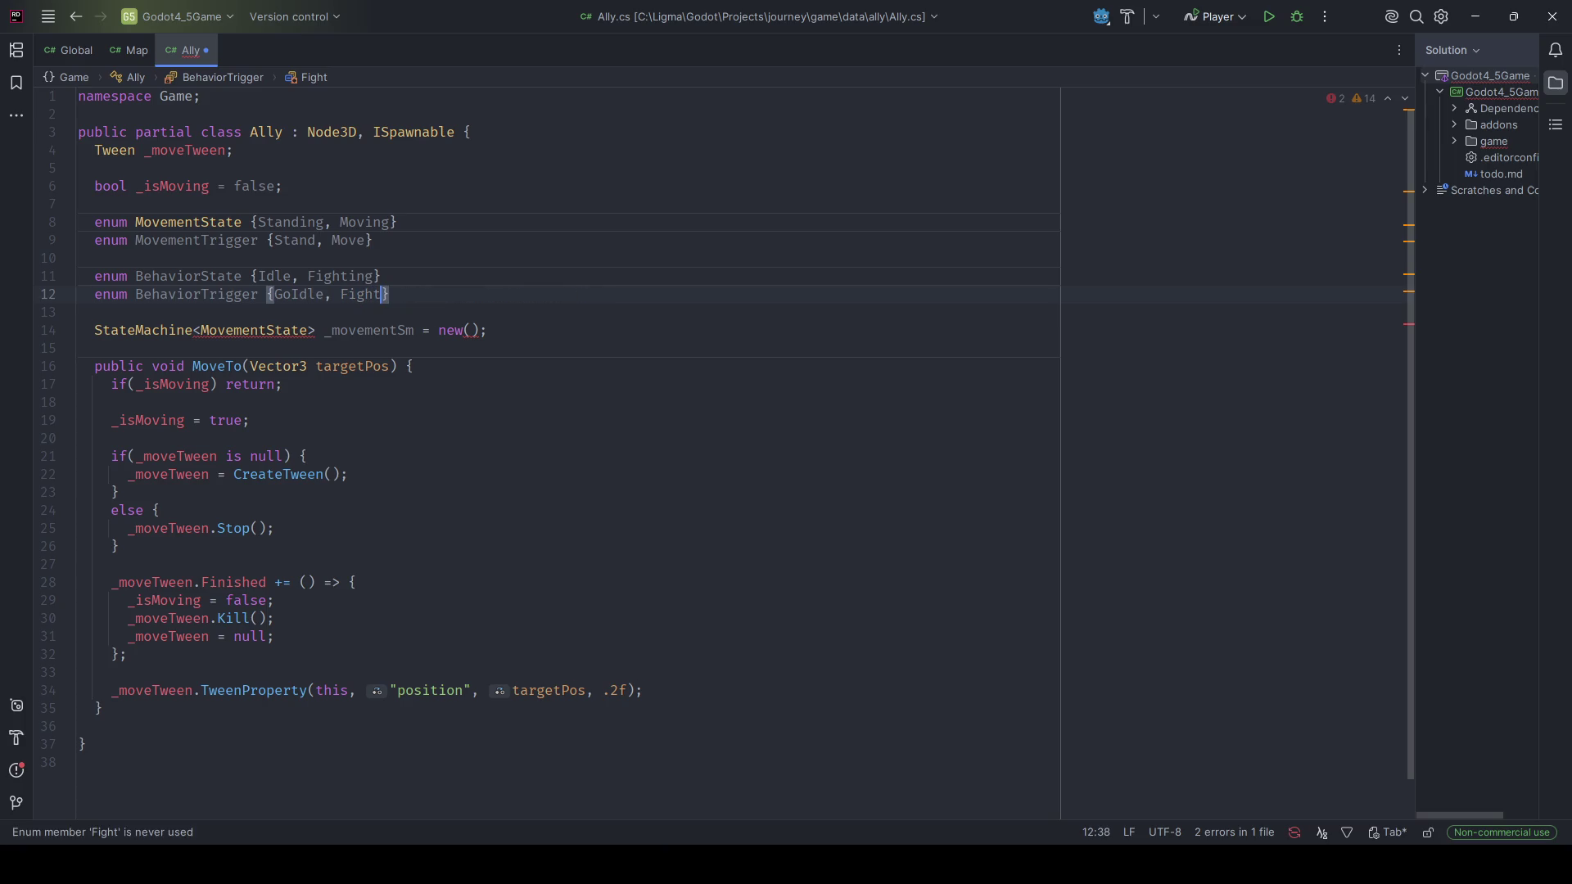
# Re-enter the GoIdle trigger name in the BehaviorTrigger enum.
pyautogui.press('Down')
pyautogui.press('Up')
pyautogui.press('Up')
pyautogui.press('End')
pyautogui.press('Down')
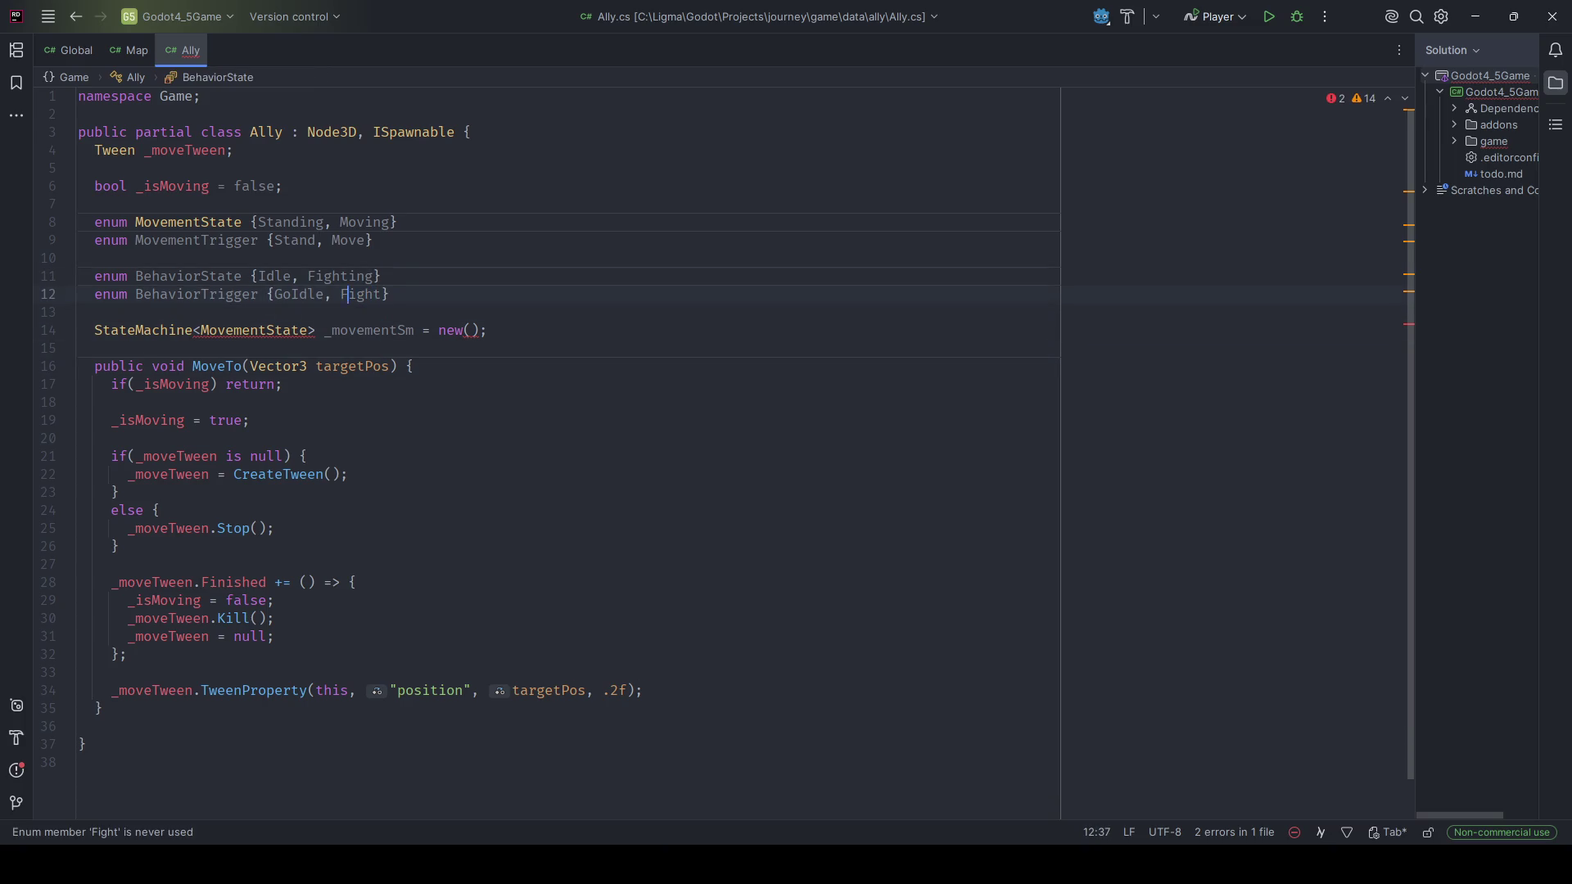
pyautogui.hotkey('ctrl', 'Left')
pyautogui.hotkey('ctrl', 'Left')
pyautogui.hotkey('ctrl', 'Left')
pyautogui.press('Right')
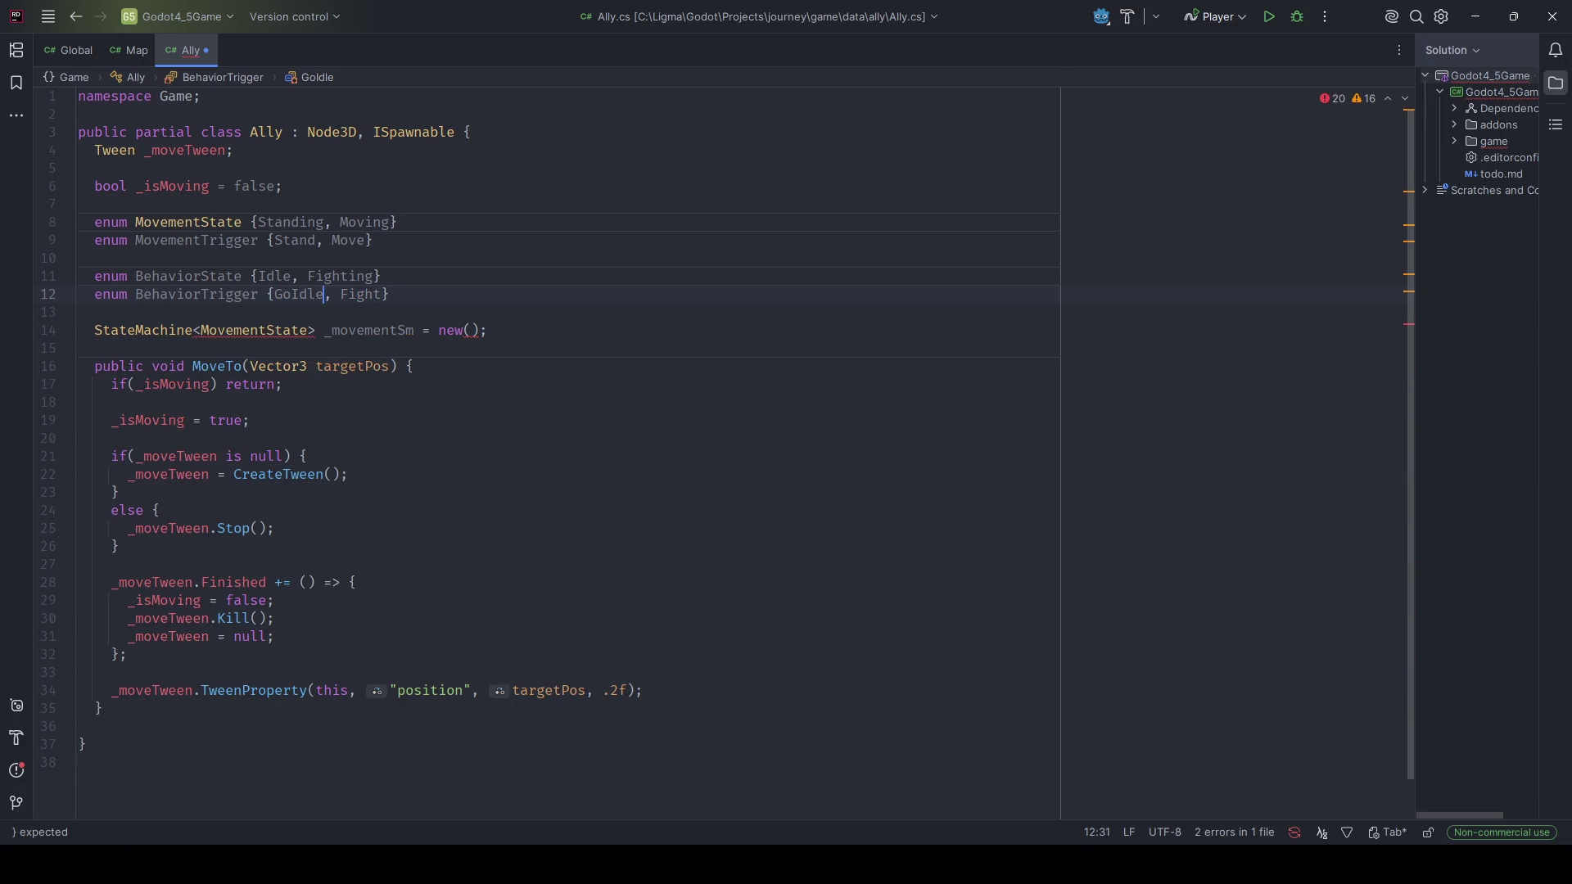
pyautogui.hotkey('ctrl', 'Left')
pyautogui.press('BackSpace')
pyautogui.press('BackSpace')
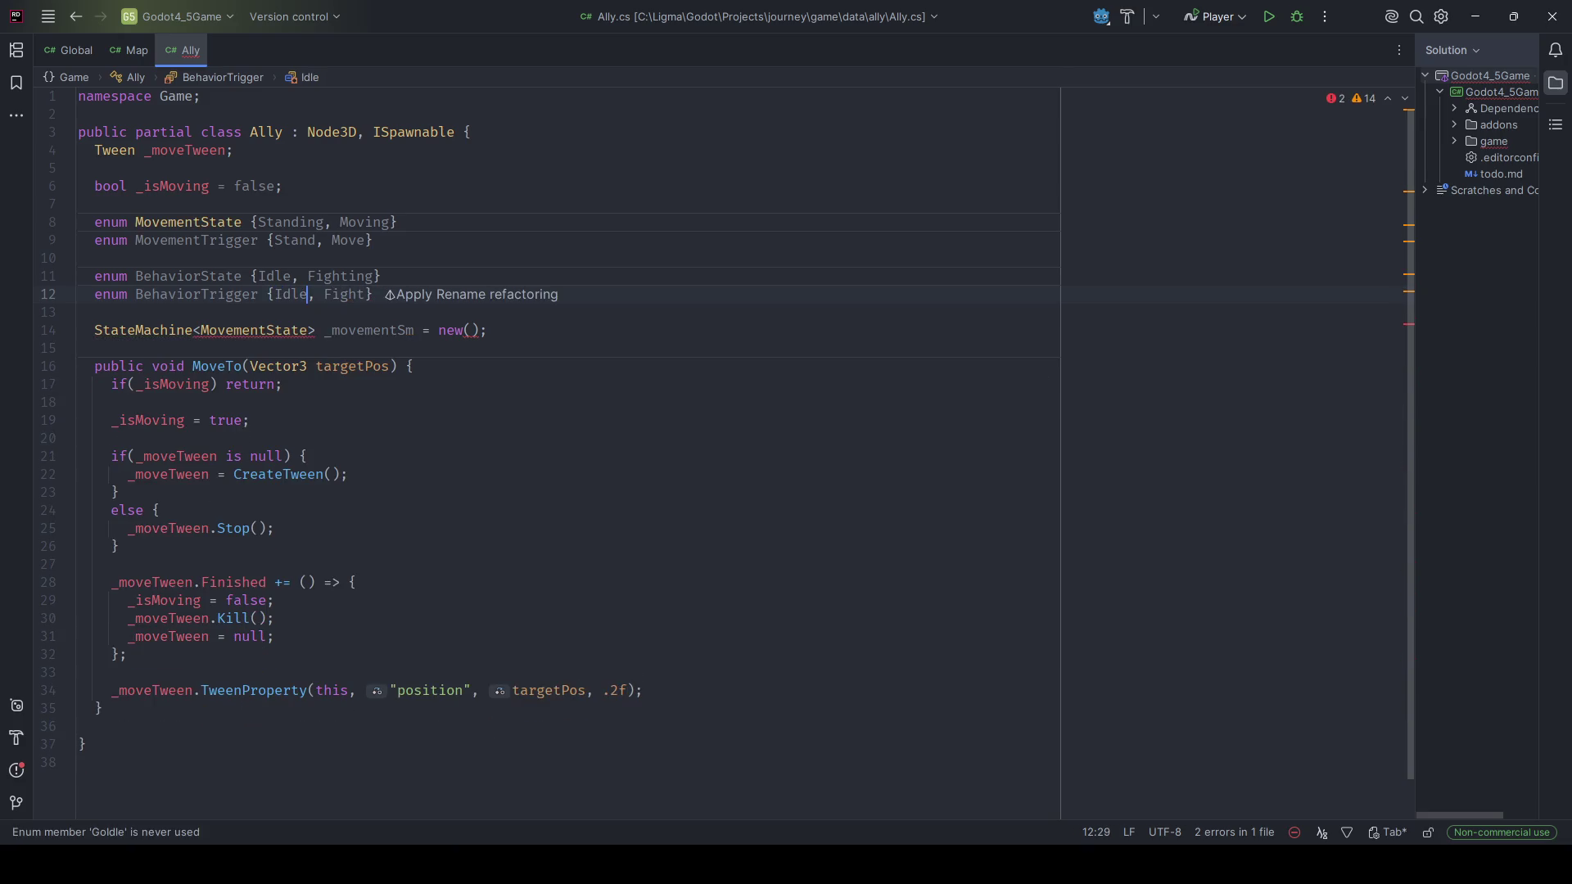
pyautogui.hotkey('ctrl', 'Delete')
pyautogui.write('GoIdle')
# Declare _movementSm as StateMachine<MovementState, MovementTrigger> starting in MovementState.Standing, and save.
pyautogui.press('Down')
pyautogui.press('Down')
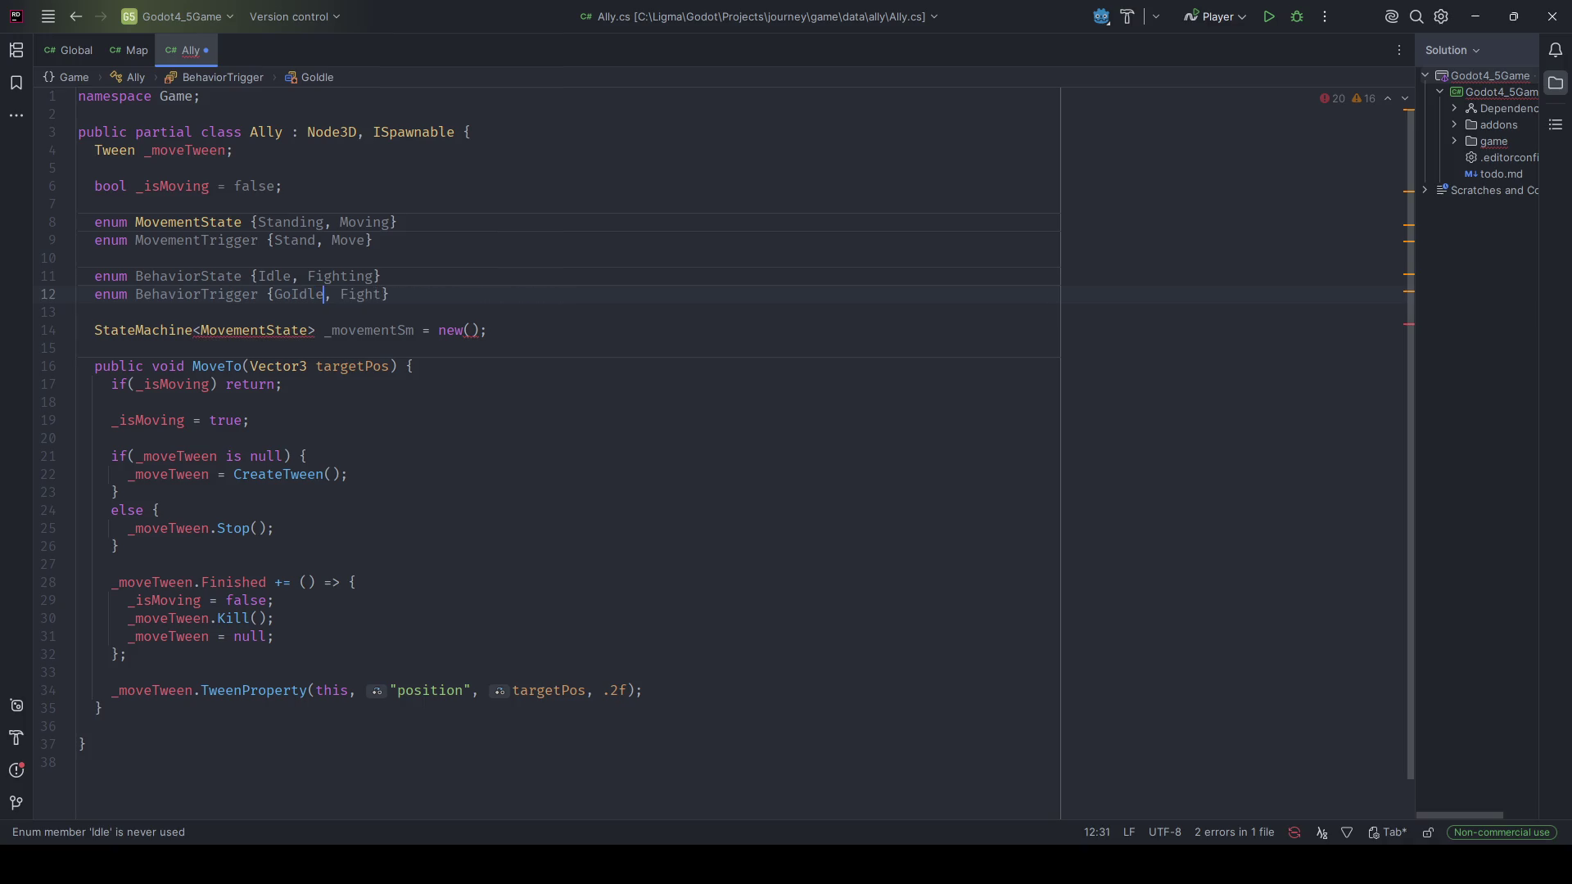
pyautogui.press('Left')
pyautogui.press('Left')
pyautogui.write(', Movemen')
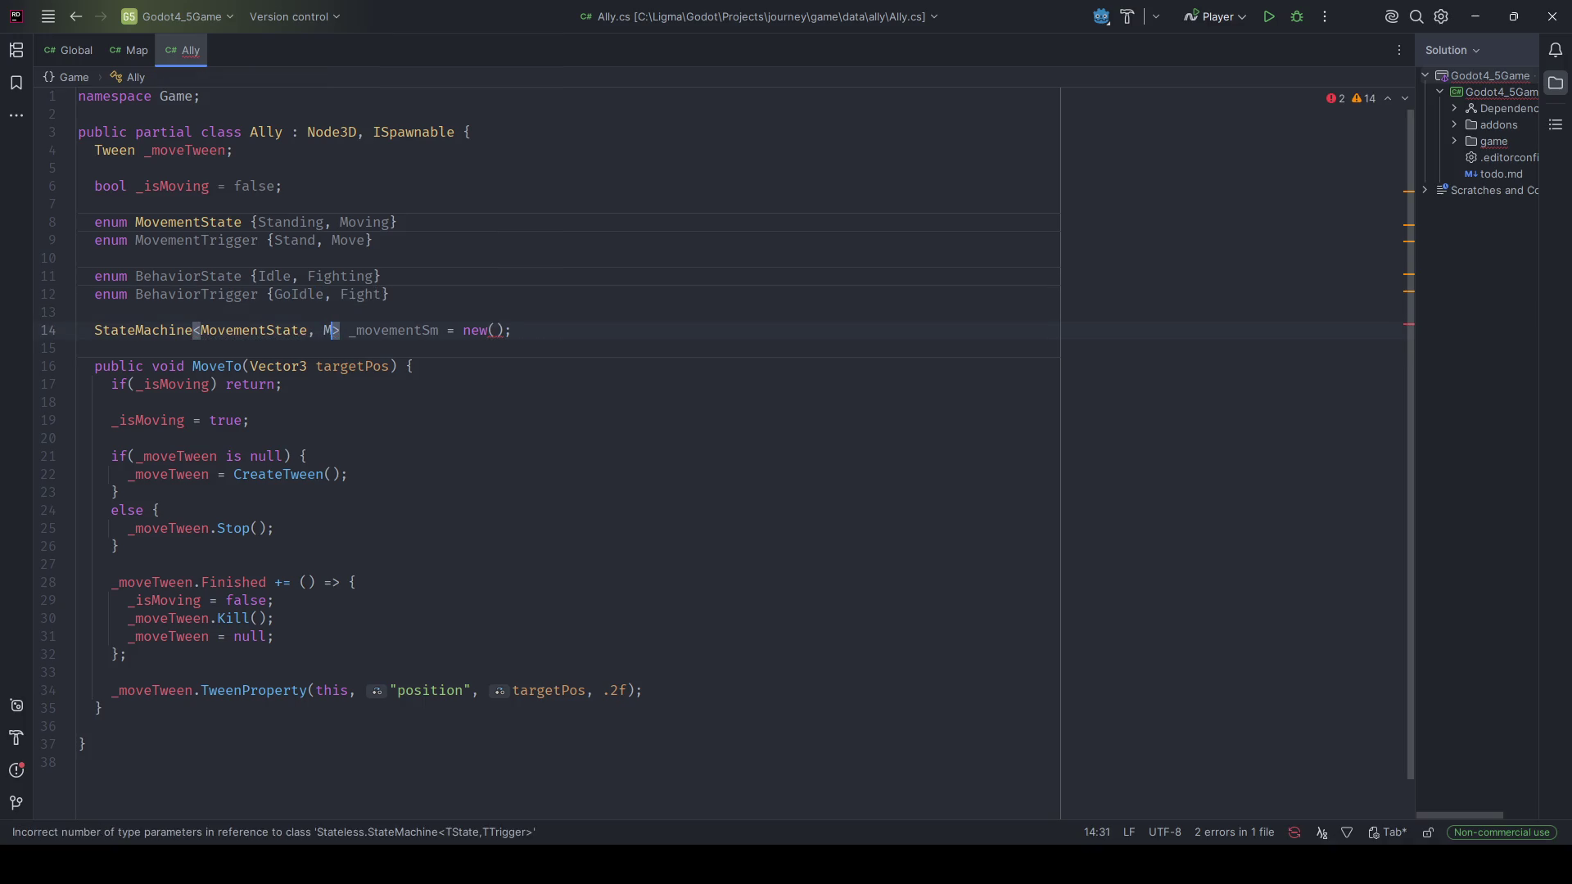
pyautogui.write('tTrigger')
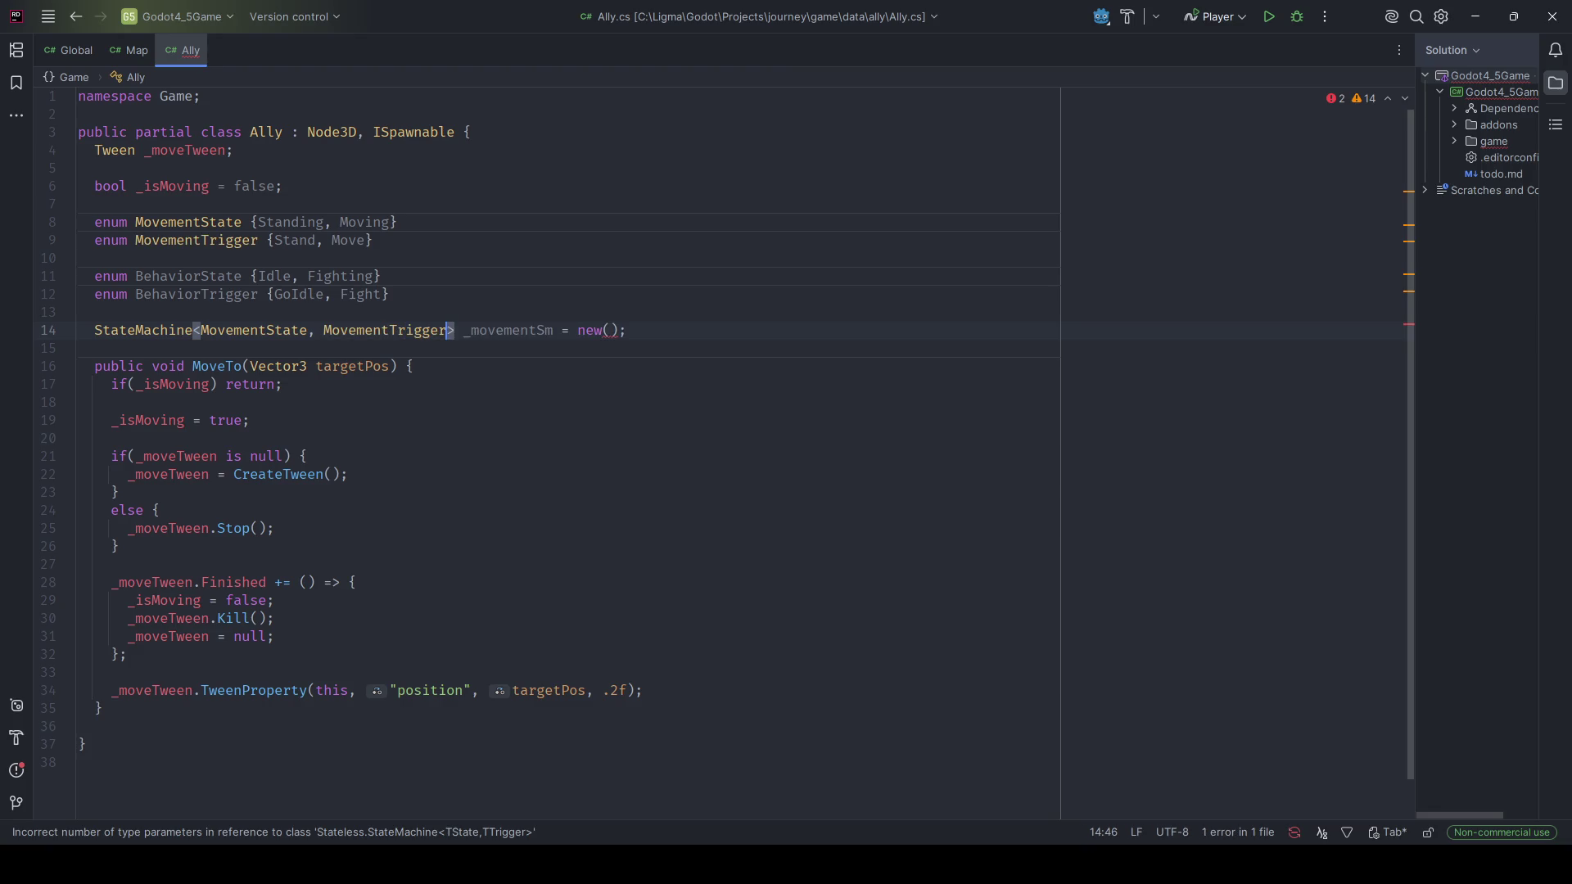
pyautogui.click(605, 330)
pyautogui.write('Movemen')
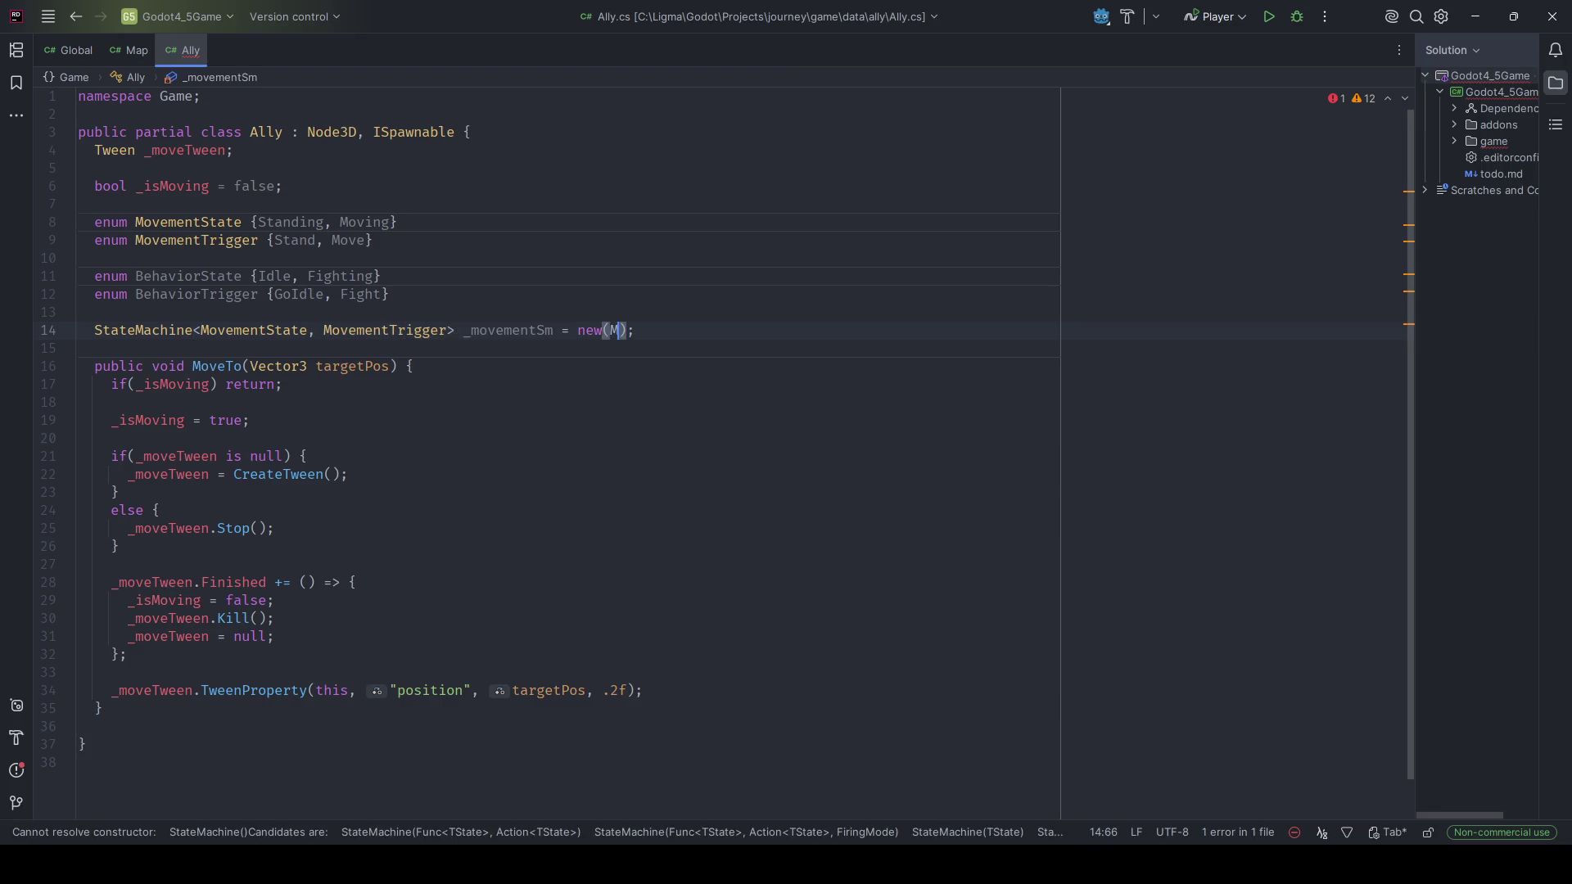
pyautogui.write('tState.Sta')
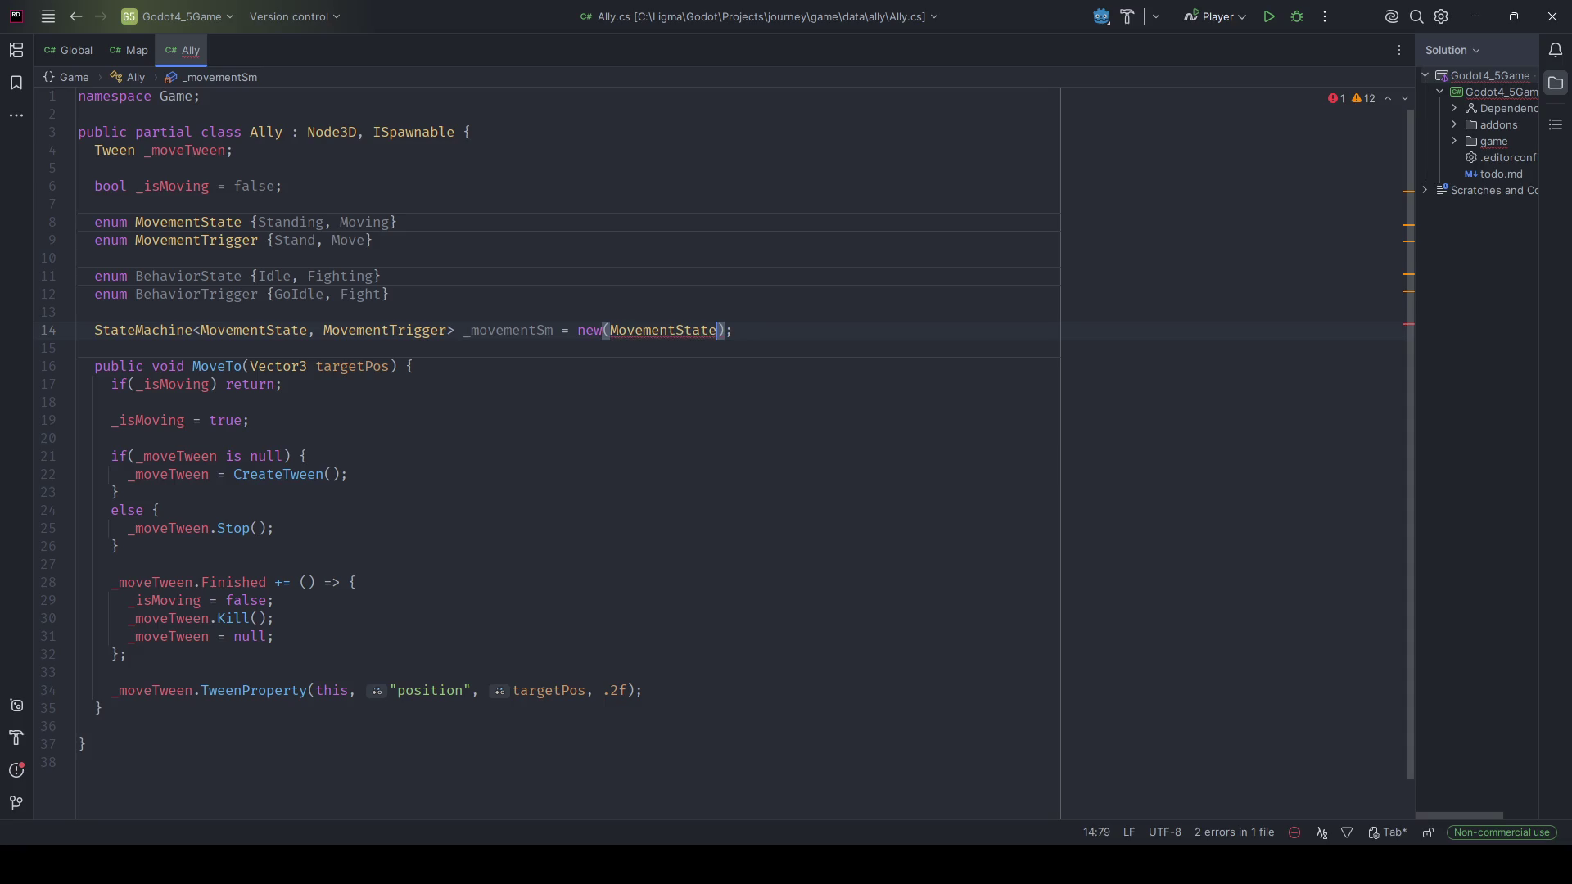
pyautogui.write('nding')
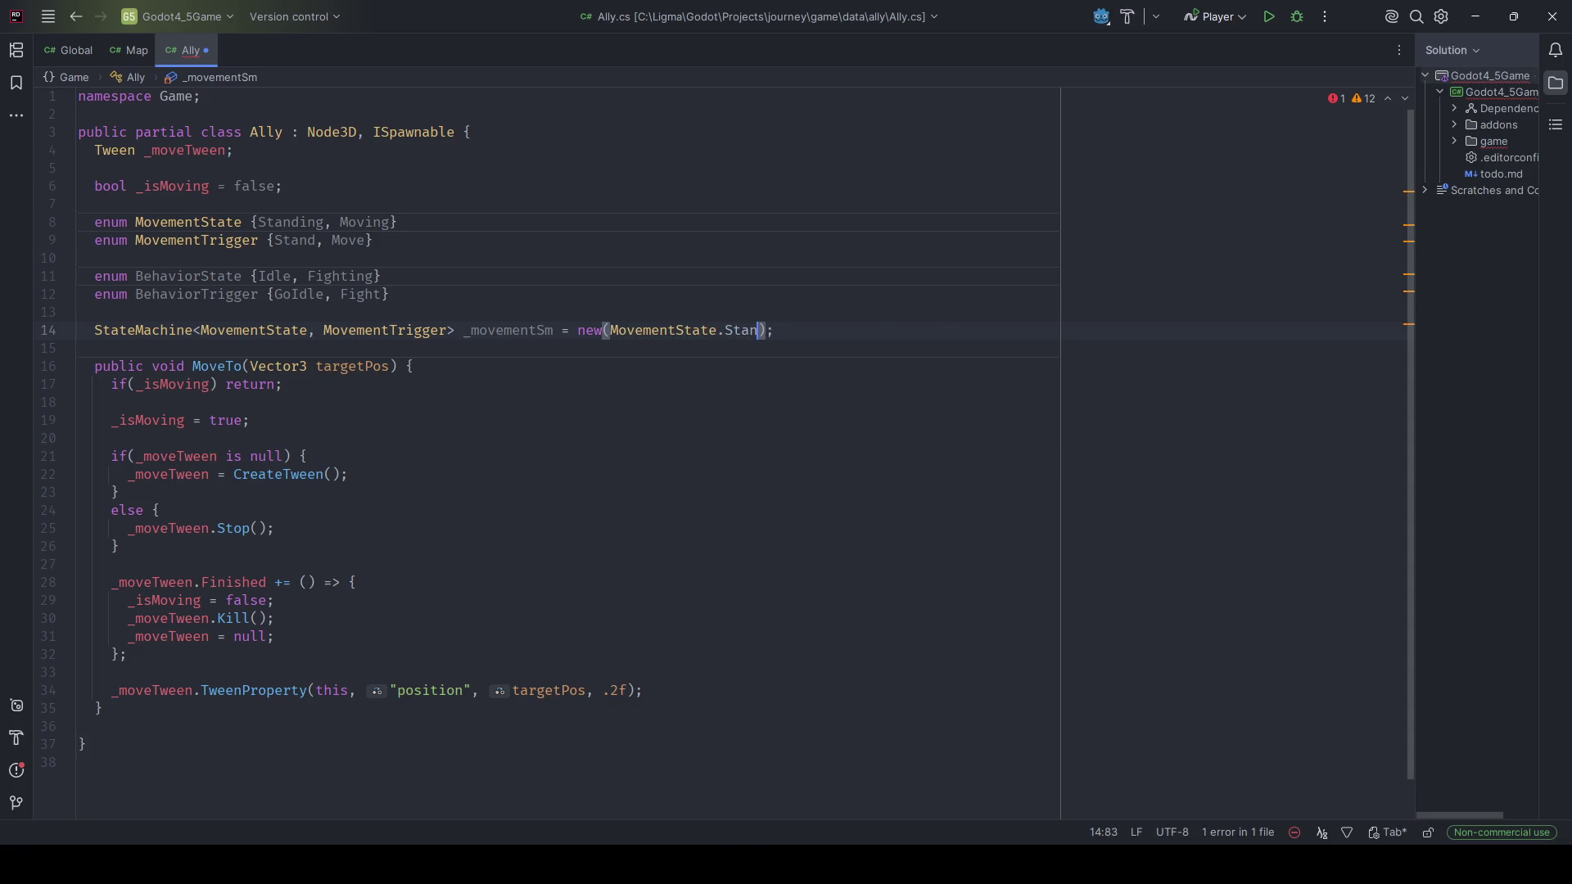
pyautogui.hotkey('ctrl', 's')
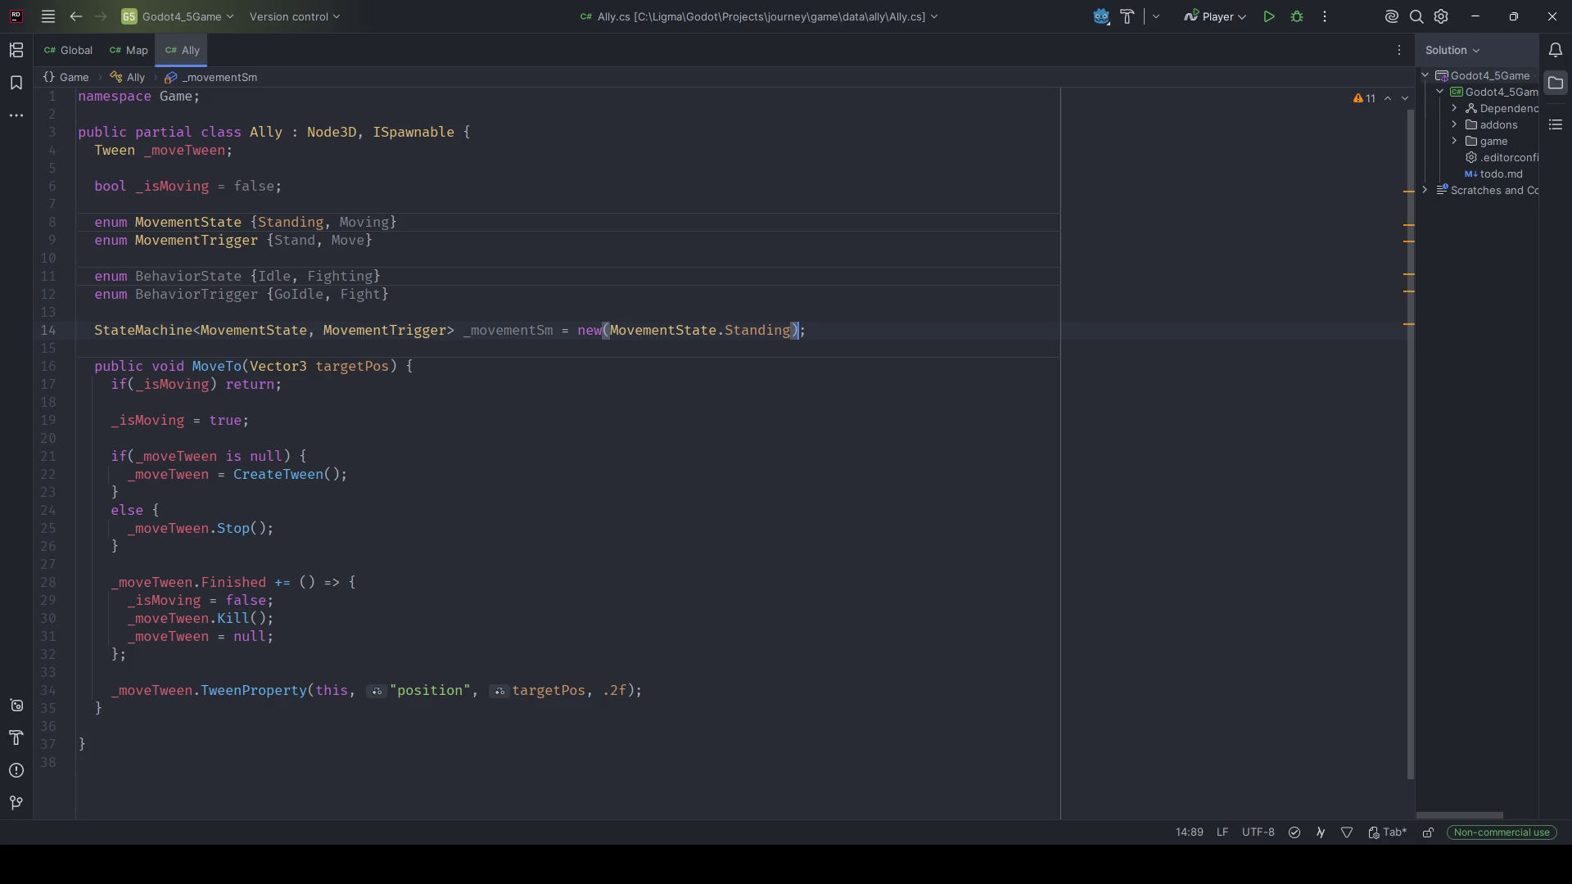
# Add a public override _EnterTree method that calls _movementSm.Configure.
pyautogui.press('End')
pyautogui.press('Return')
pyautogui.press('Return')
pyautogui.write('public ov')
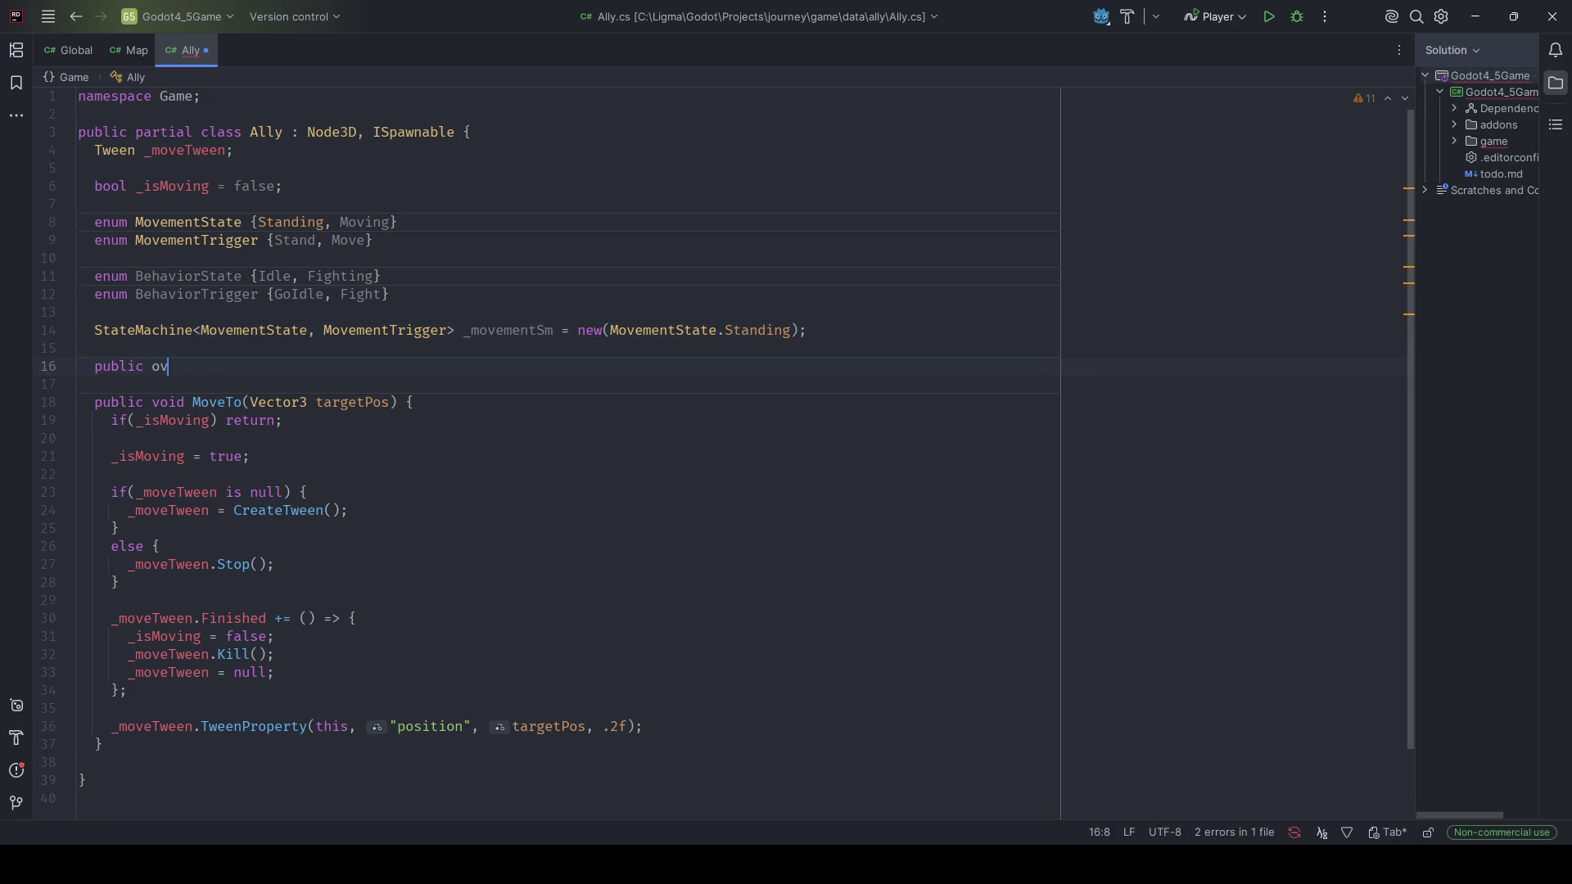
pyautogui.write('erride void _Ent')
pyautogui.press('Return')
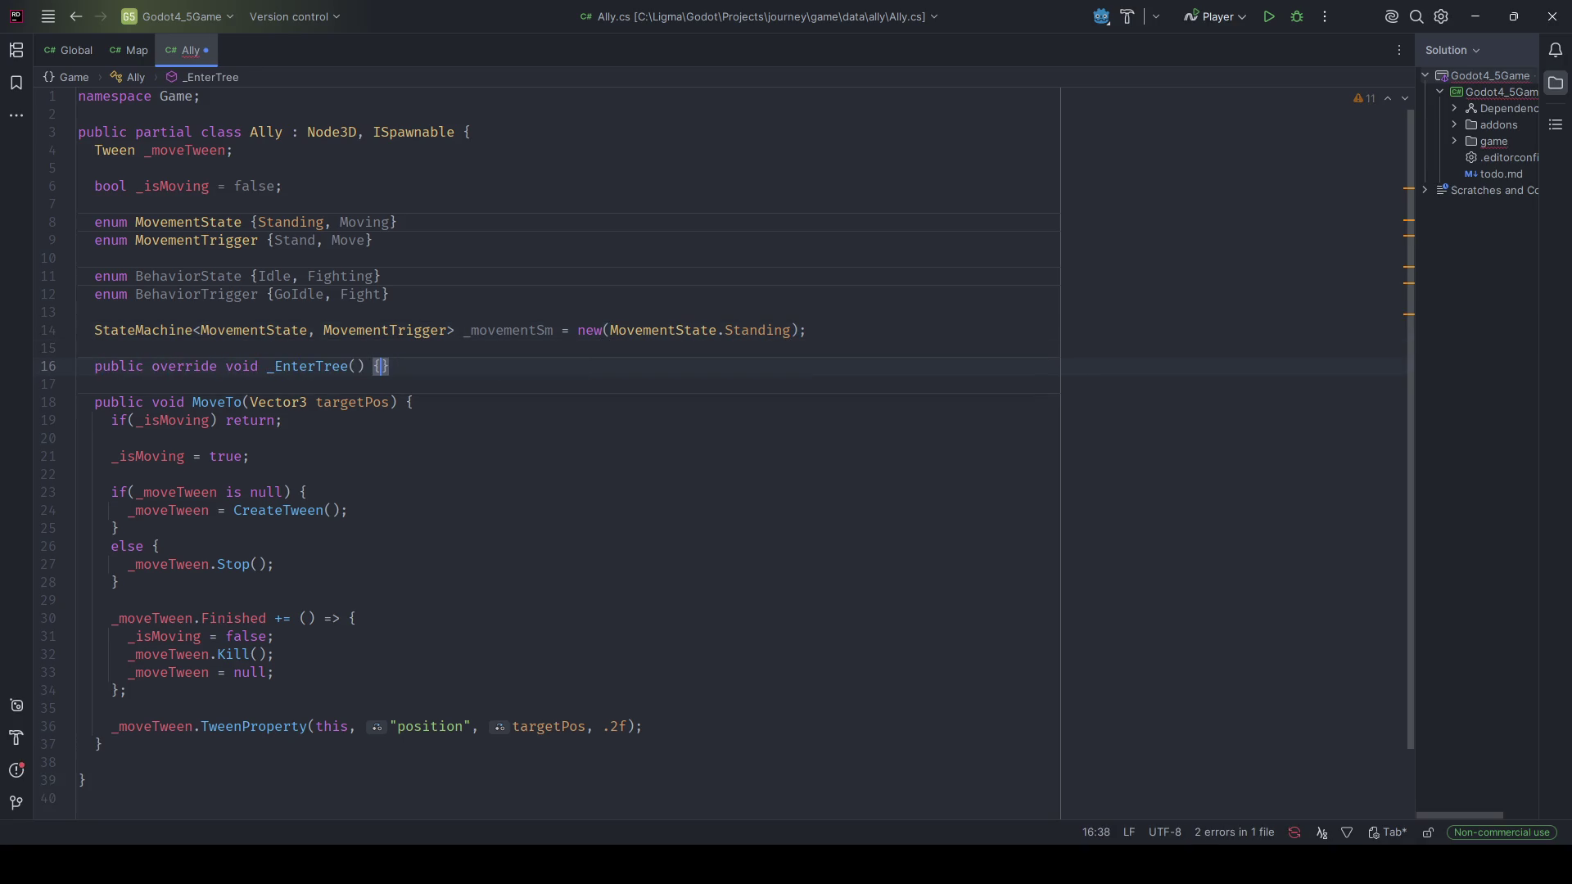
pyautogui.press('Return')
pyautogui.write('_')
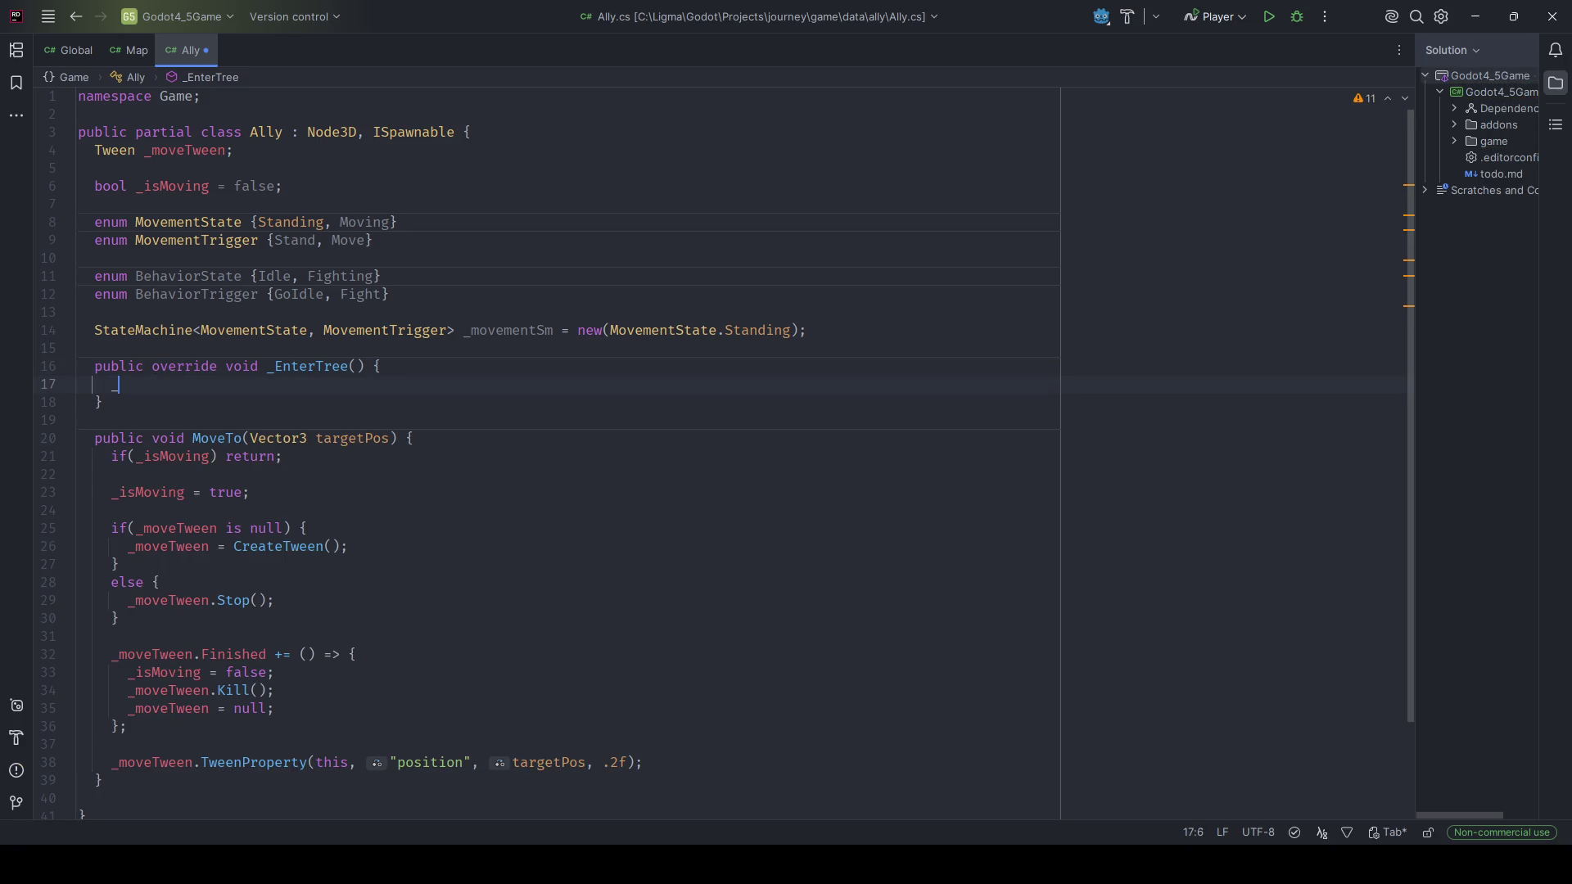
pyautogui.write('movementSm.')
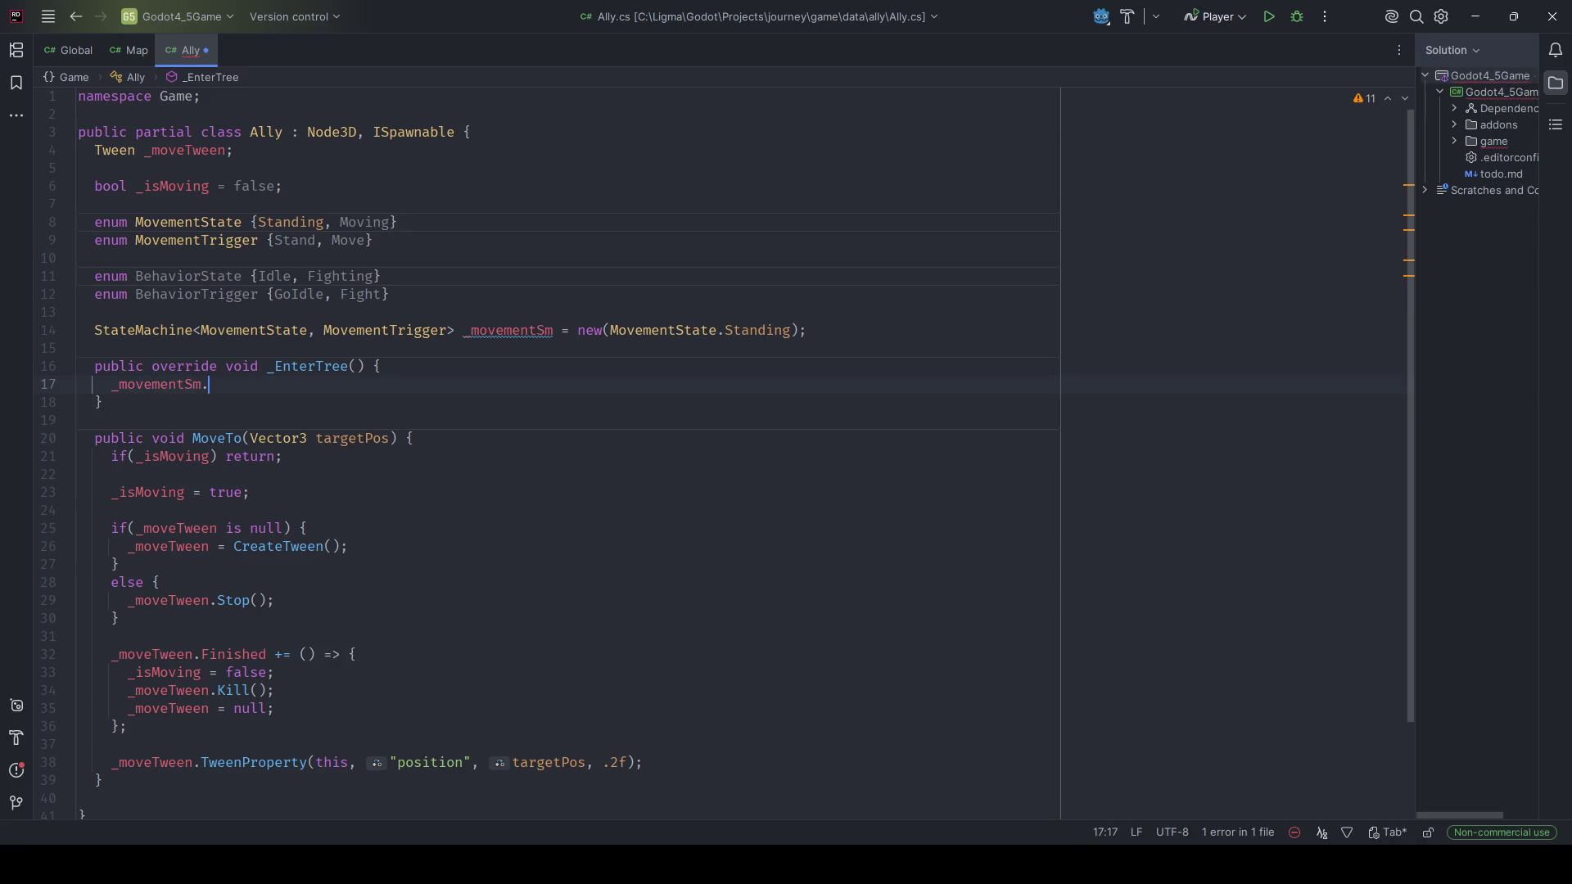
pyautogui.write('C')
pyautogui.press('Return')
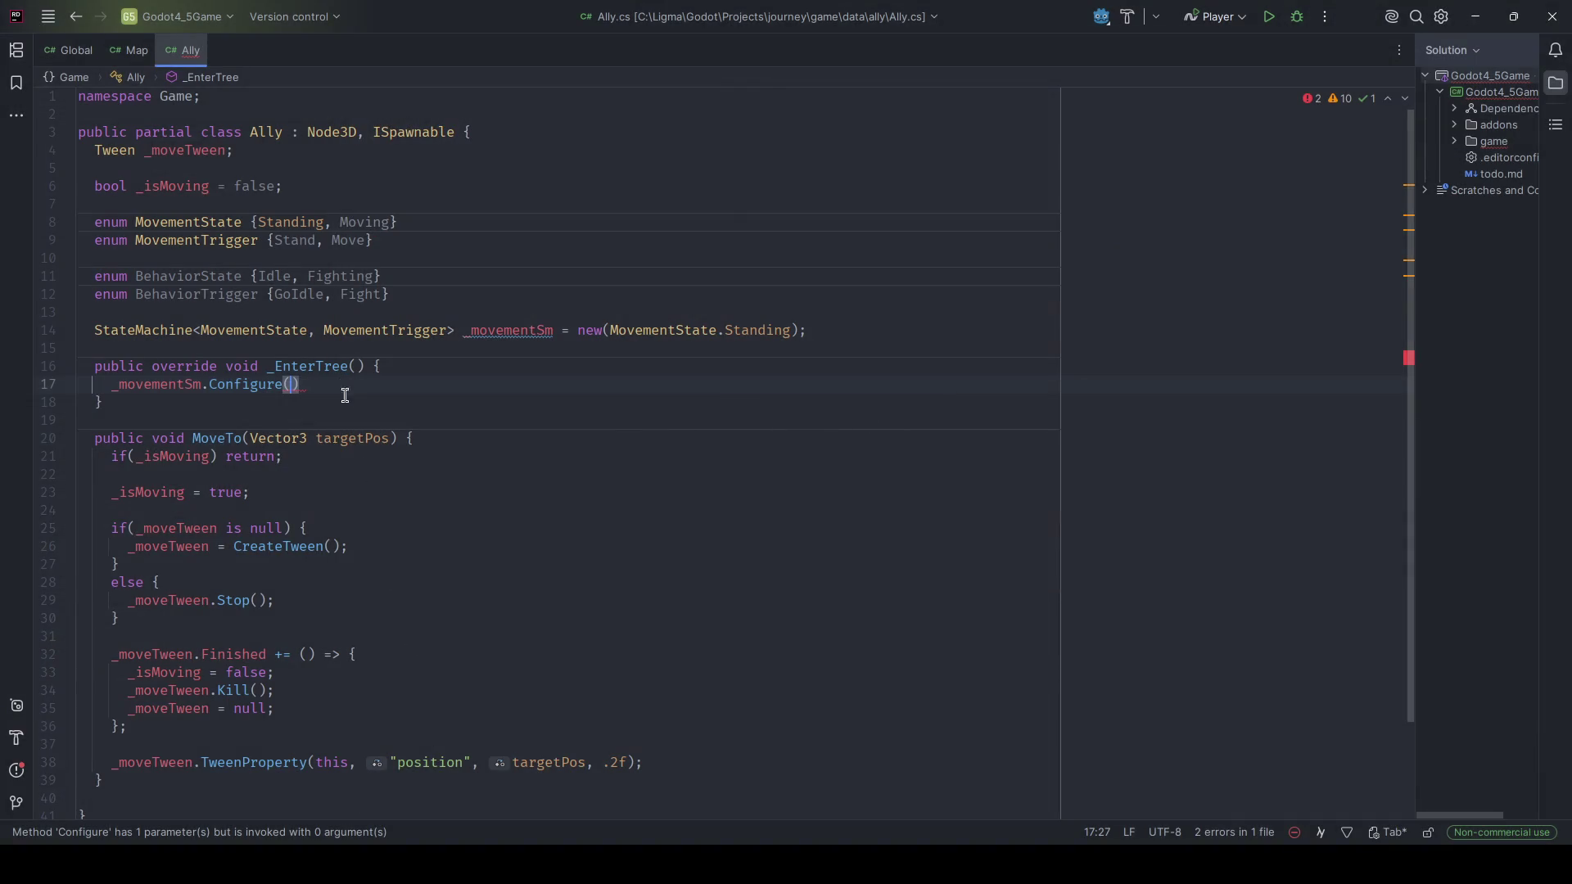
# Replace the unfinished _movementSm.Configure line with the copied _sm setup block.
pyautogui.moveTo(347, 387); pyautogui.dragTo(113, 390)
pyautogui.write('_sm = new StateMachine<State, Trigger>(State.Standing);     _sm.OnUnhandledTrigger((state, trigger) => {});     // SM.OnTransitioned((t) => StateChanged?.Invoke(SM.State));      _sm.Configure(State.Standing)       .Permit(Trigger.Walk, State.Walking)       .Permit(Trigger.Run, State.Running)       .Permit(Trigger.Jump, State.Jumping)       .Permit(Trigger.Fall, State.Falling);')
# Rename _sm to _movementSm everywhere and delete the redundant state machine creation line.
pyautogui.click(127, 385)
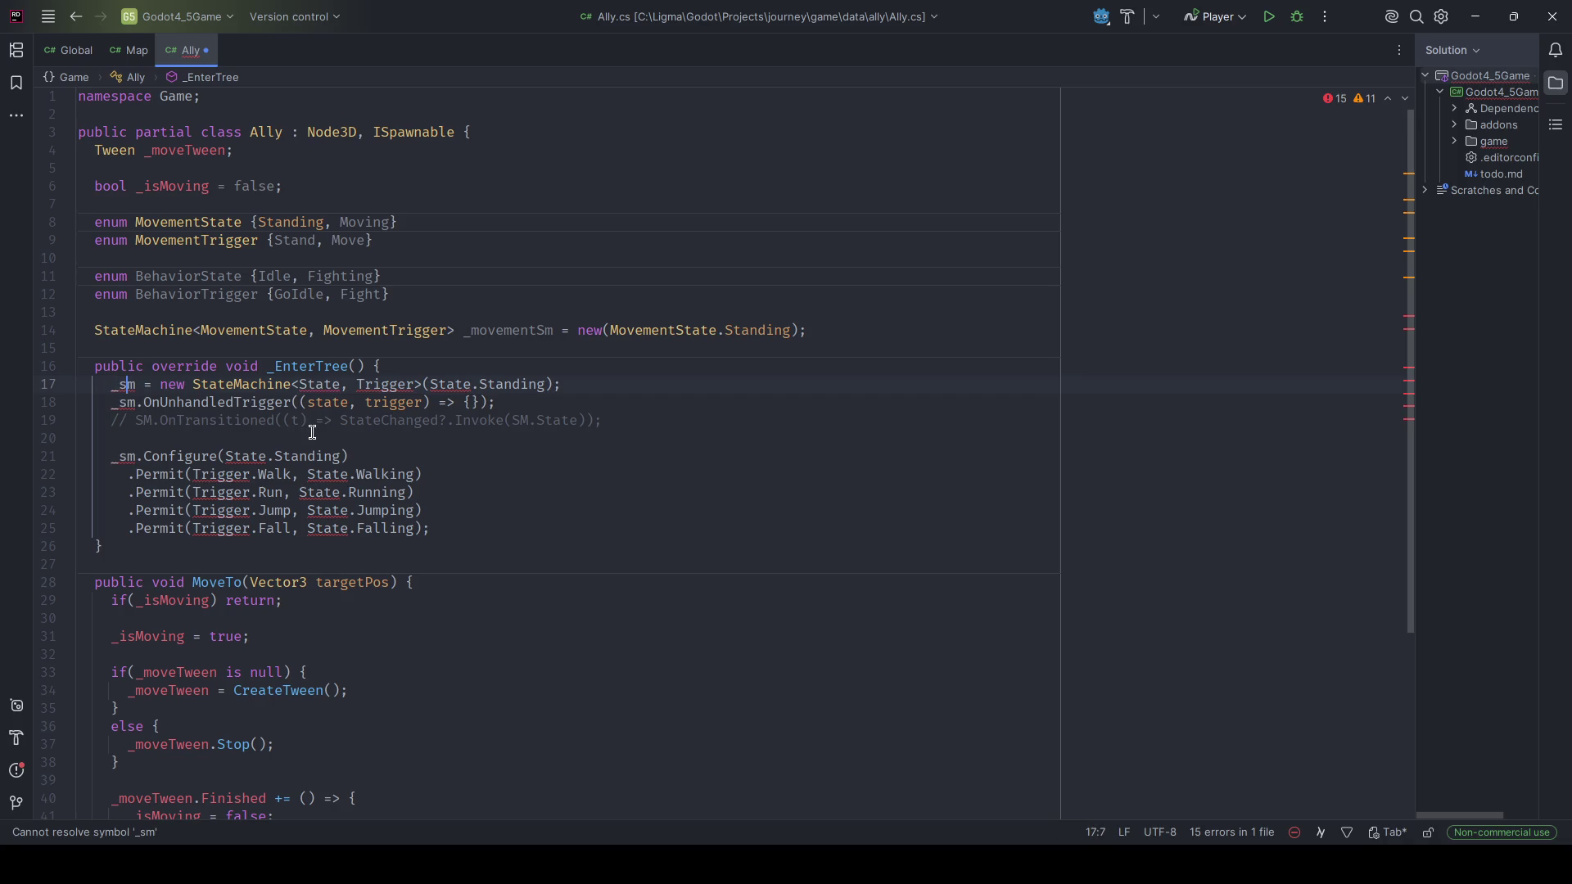
pyautogui.hotkey('shift', 'F6')
pyautogui.press('BackSpace')
pyautogui.write('movementS')
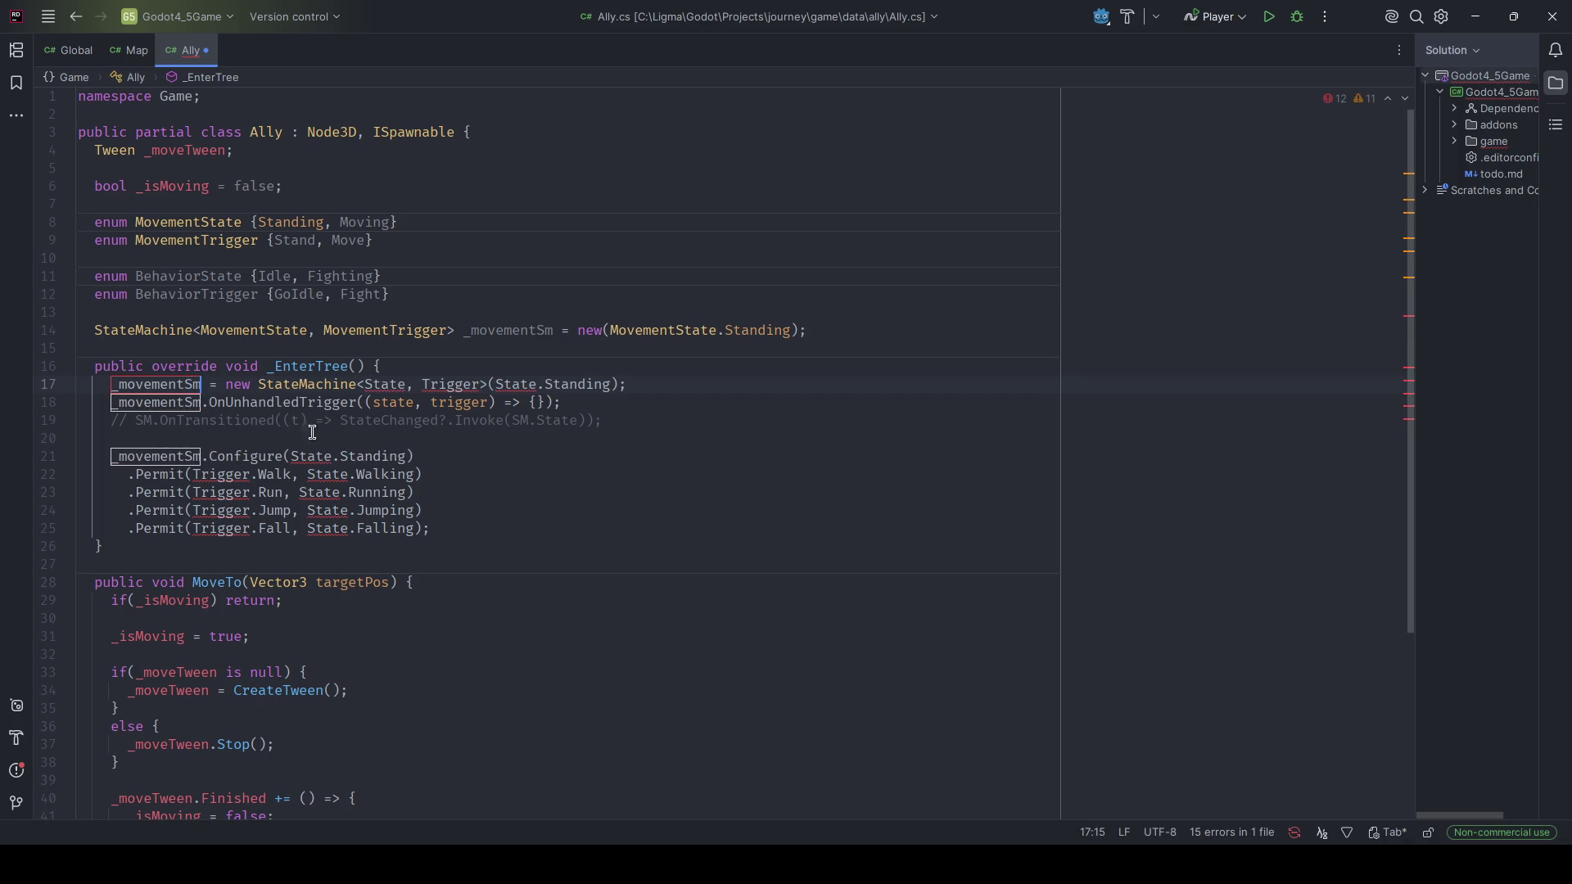
pyautogui.press('Return')
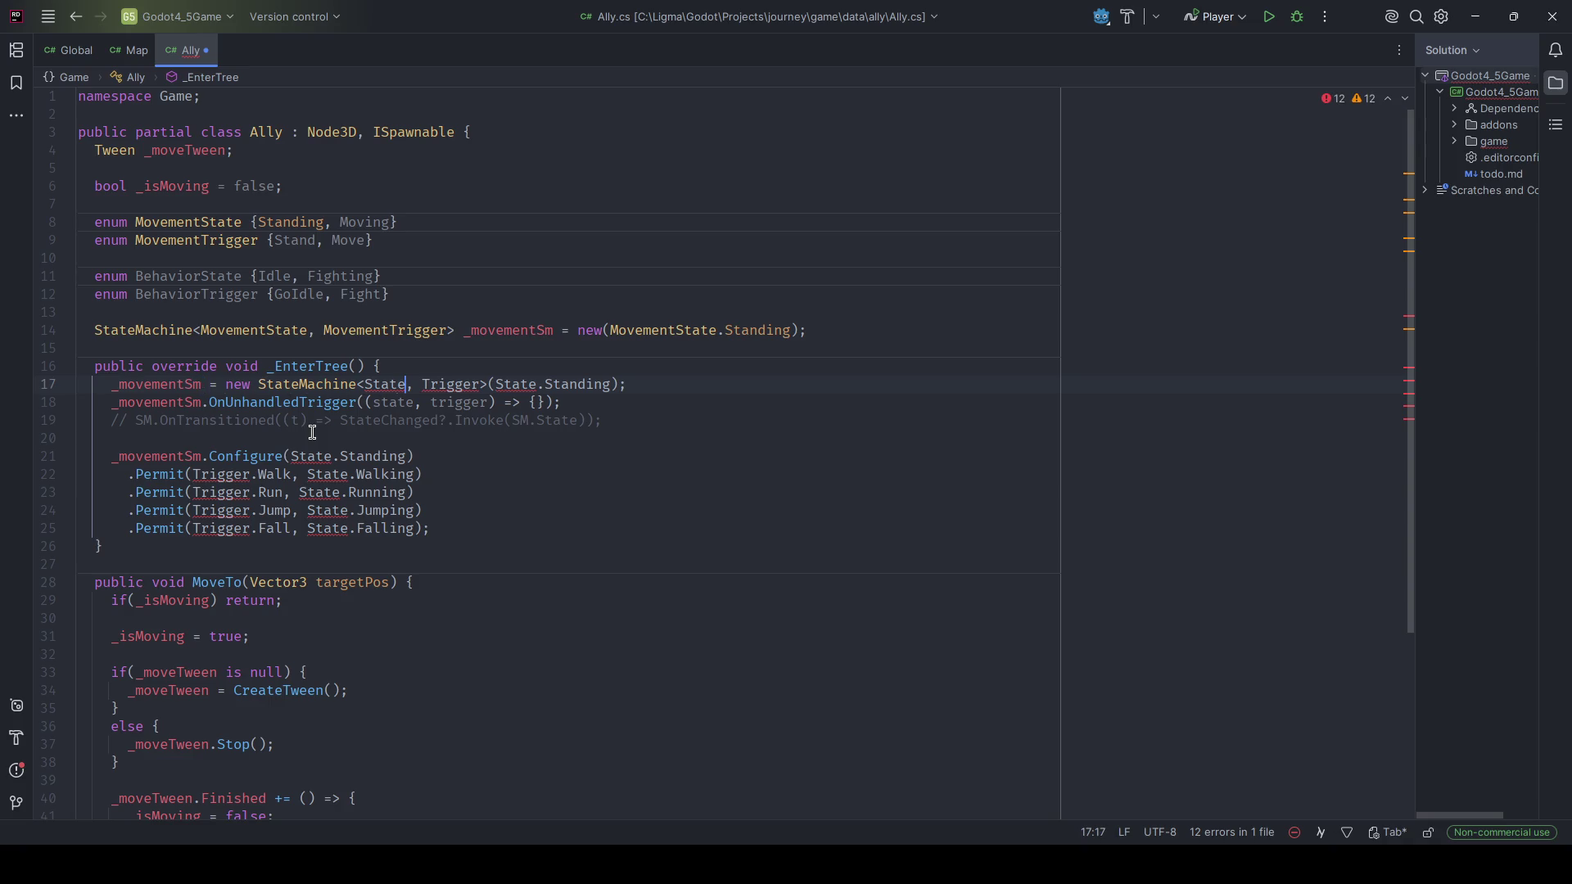
pyautogui.hotkey('ctrl', 'y')
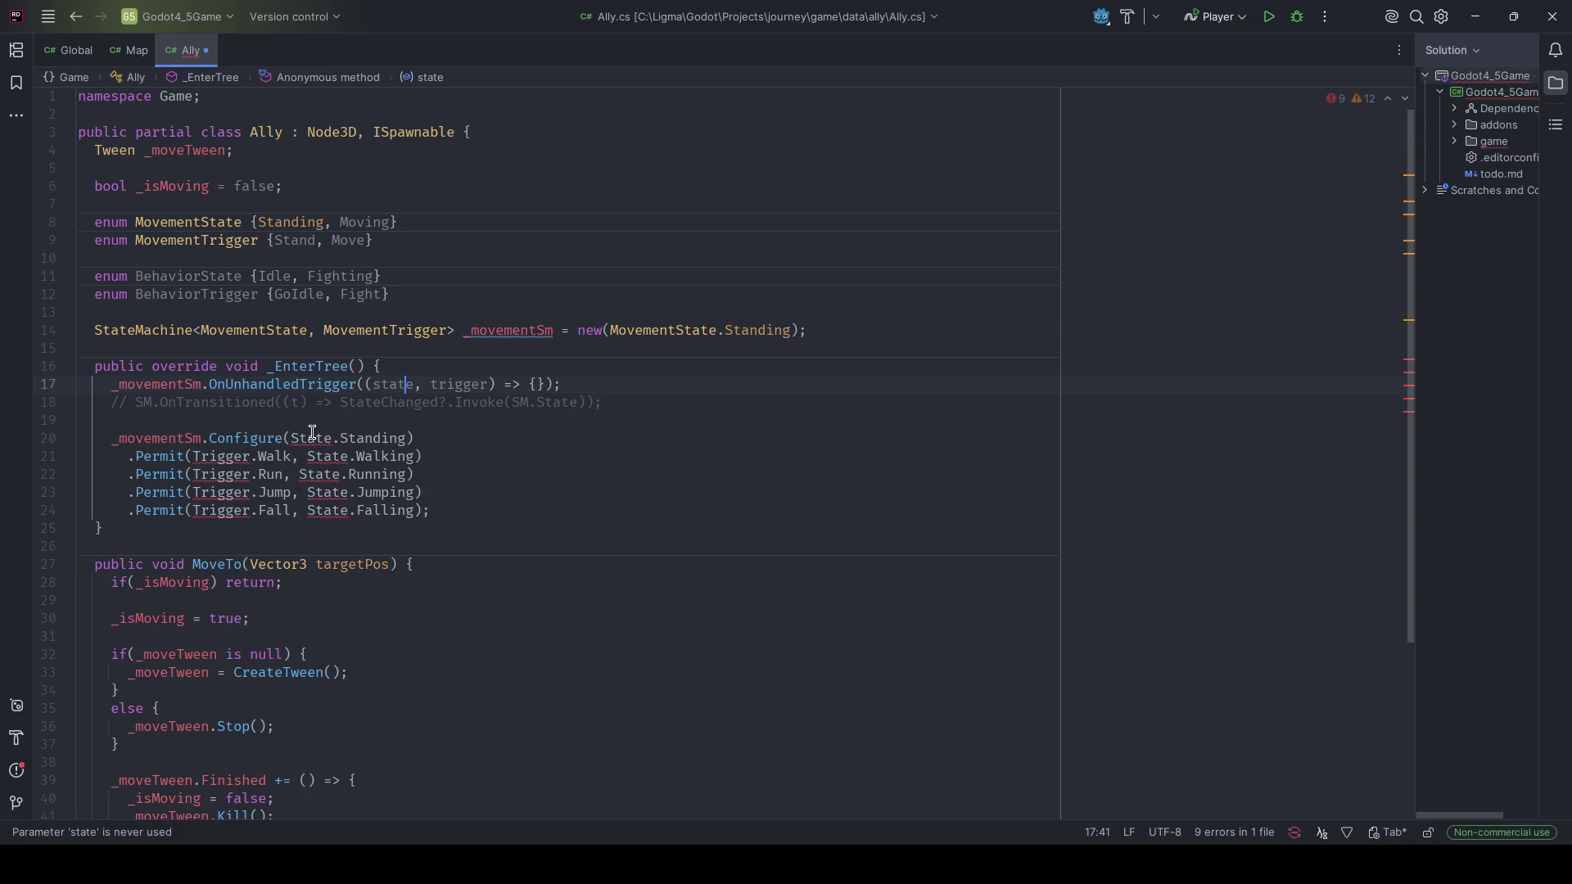
pyautogui.press('Down')
pyautogui.press('Down')
pyautogui.press('Down')
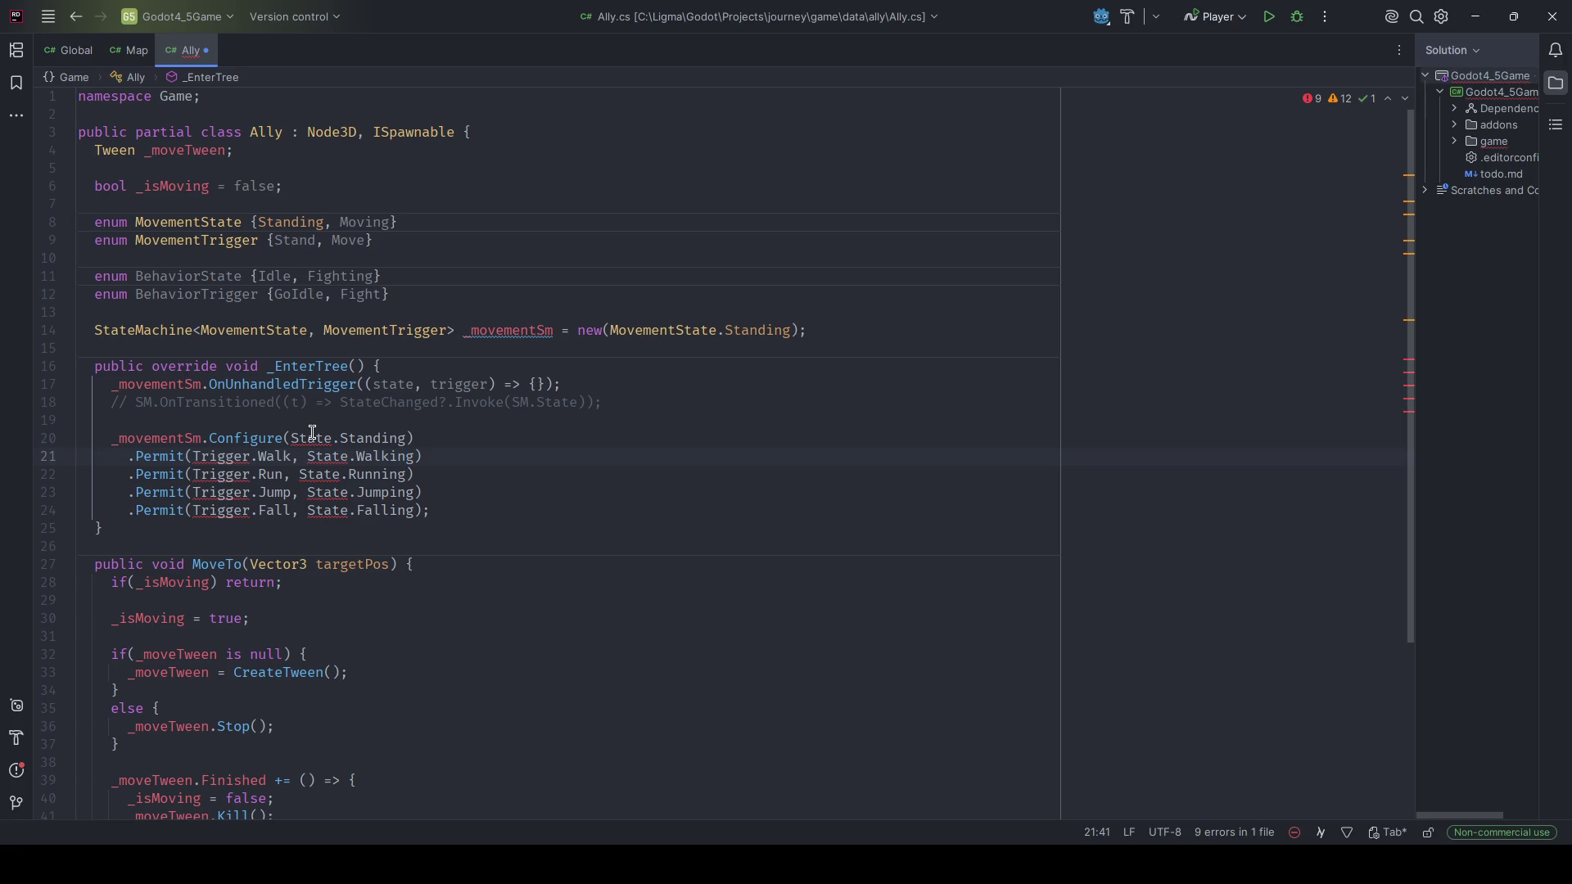
# Remove the Walk, Run, Jump, Fall permits and configure MovementState.Standing with a new .Permit line.
pyautogui.moveTo(431, 510); pyautogui.dragTo(415, 438)
pyautogui.press('Delete')
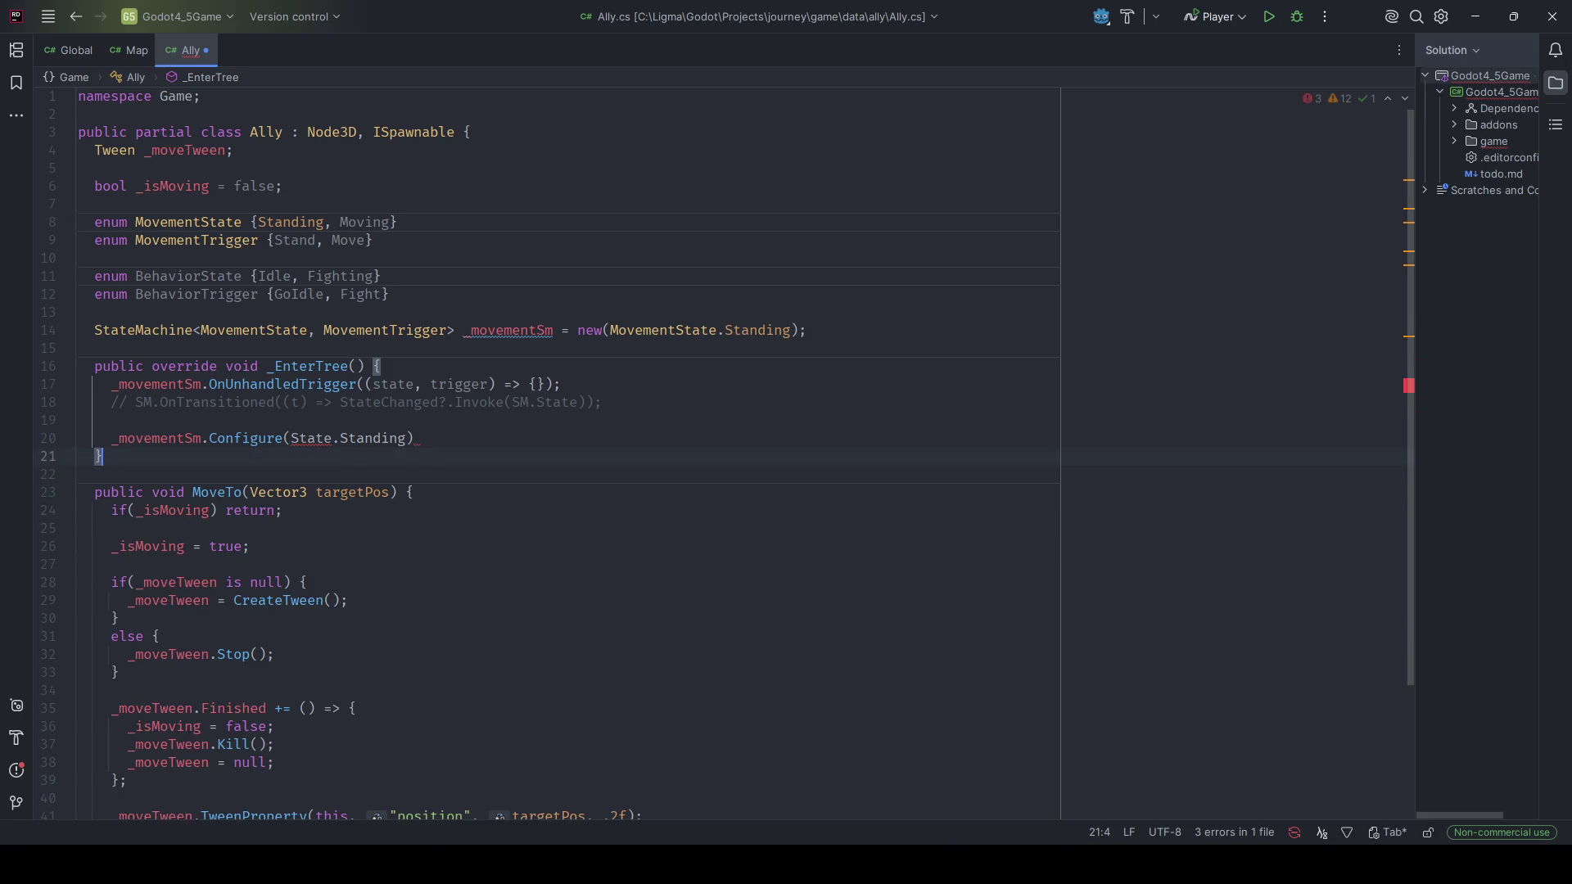
pyautogui.press('Up')
pyautogui.press('End')
pyautogui.press('Return')
pyautogui.write('.P')
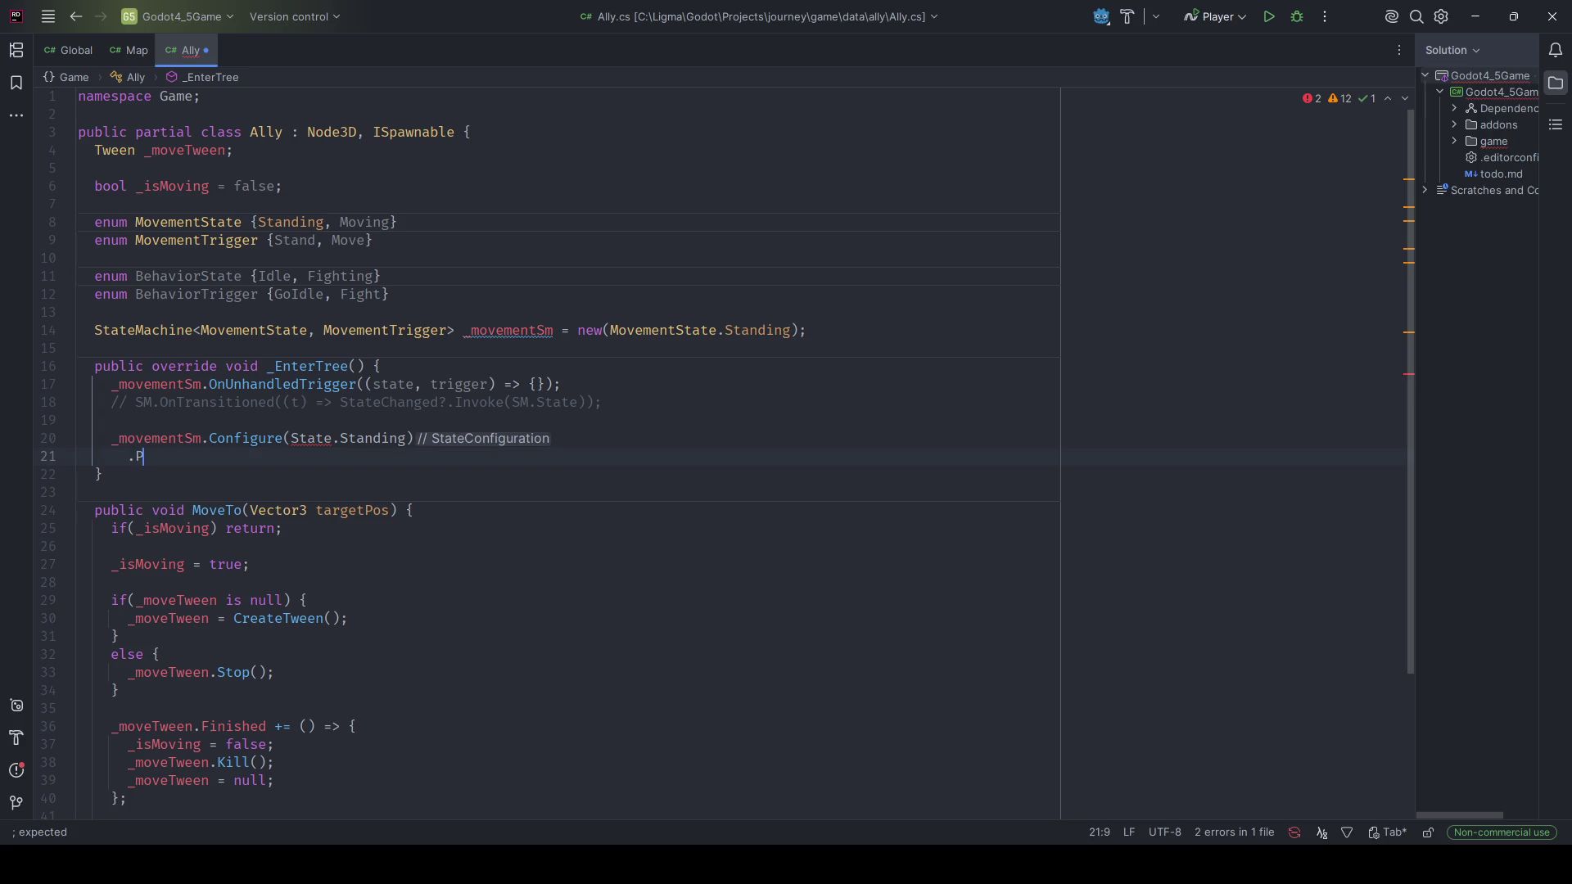
pyautogui.write('ermit')
pyautogui.click(287, 438)
pyautogui.write('Movement')
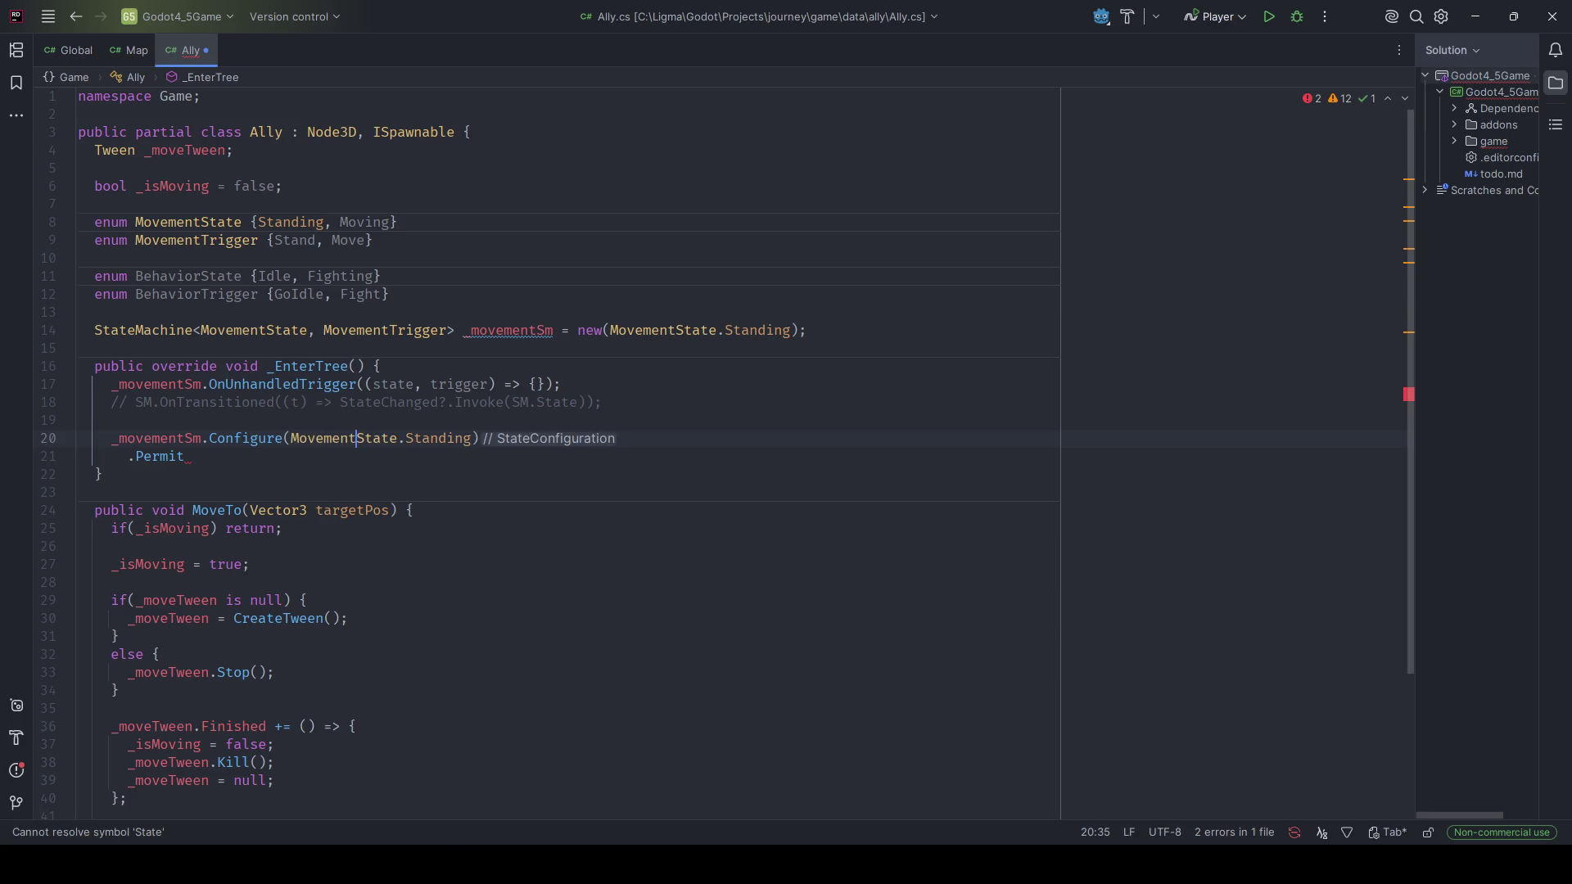
# Make the permit read Permit(MovementTrigger.Move, MovementState.Moving);.
pyautogui.click(185, 456)
pyautogui.write('(')
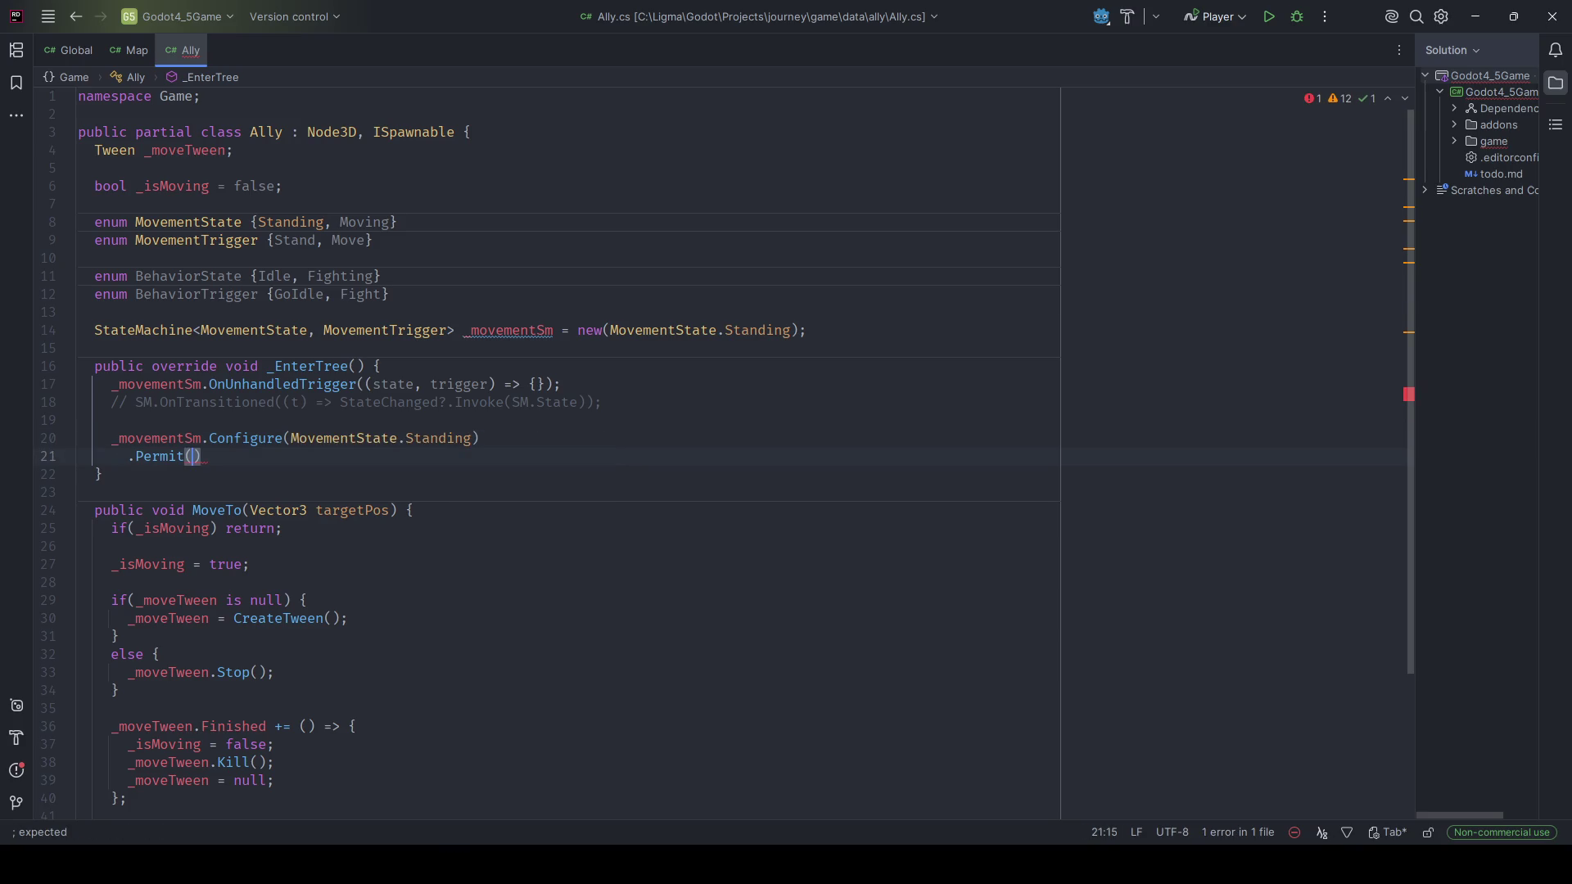
pyautogui.write('Movement')
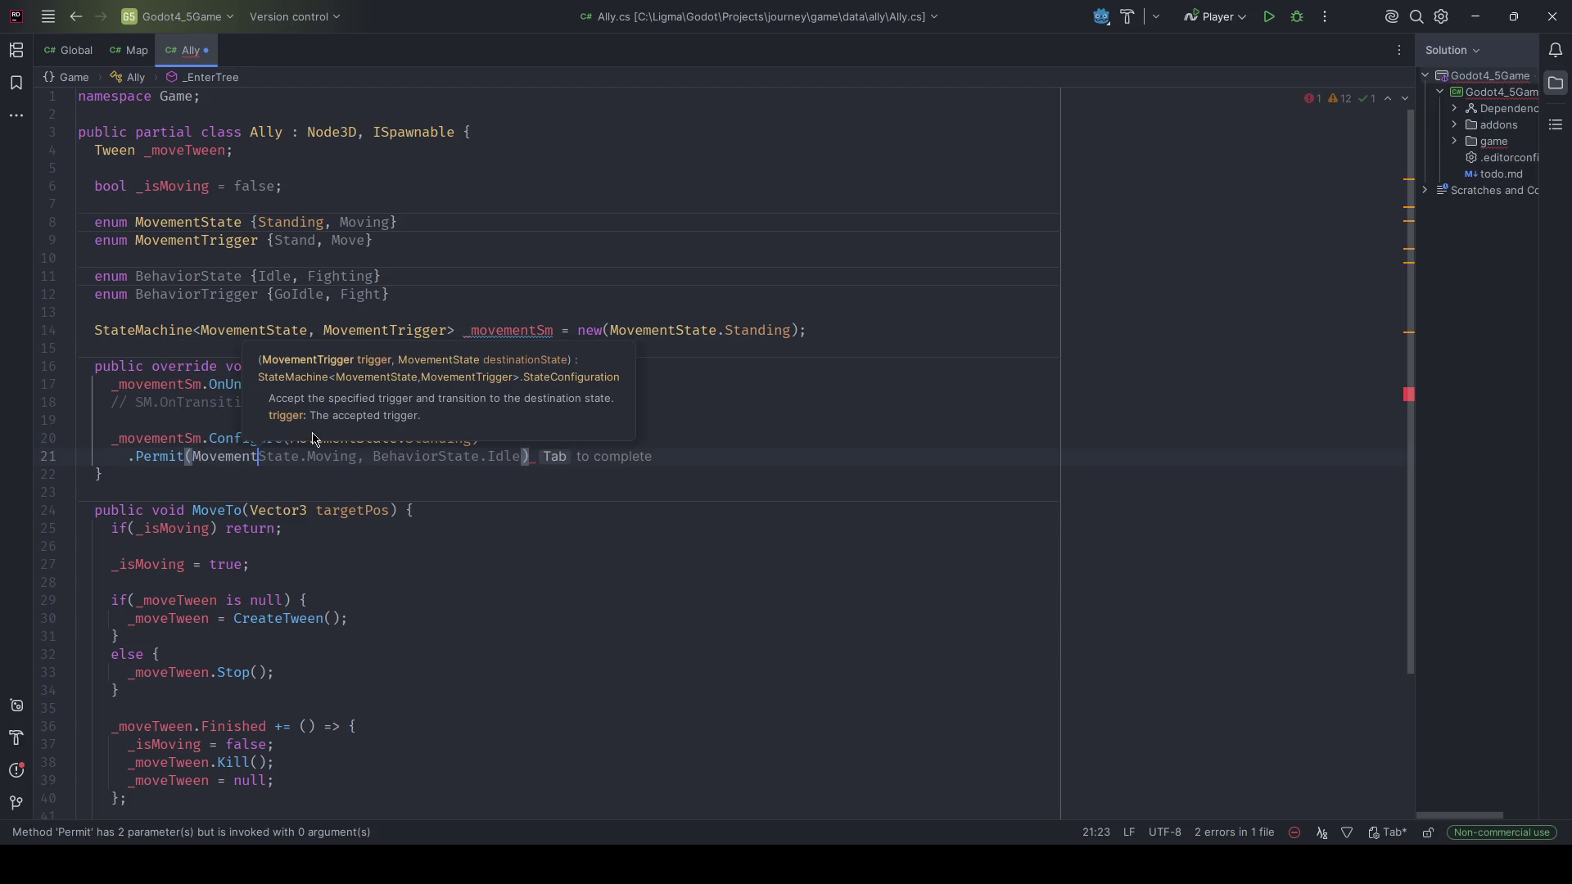
pyautogui.write('Trigger.Move,')
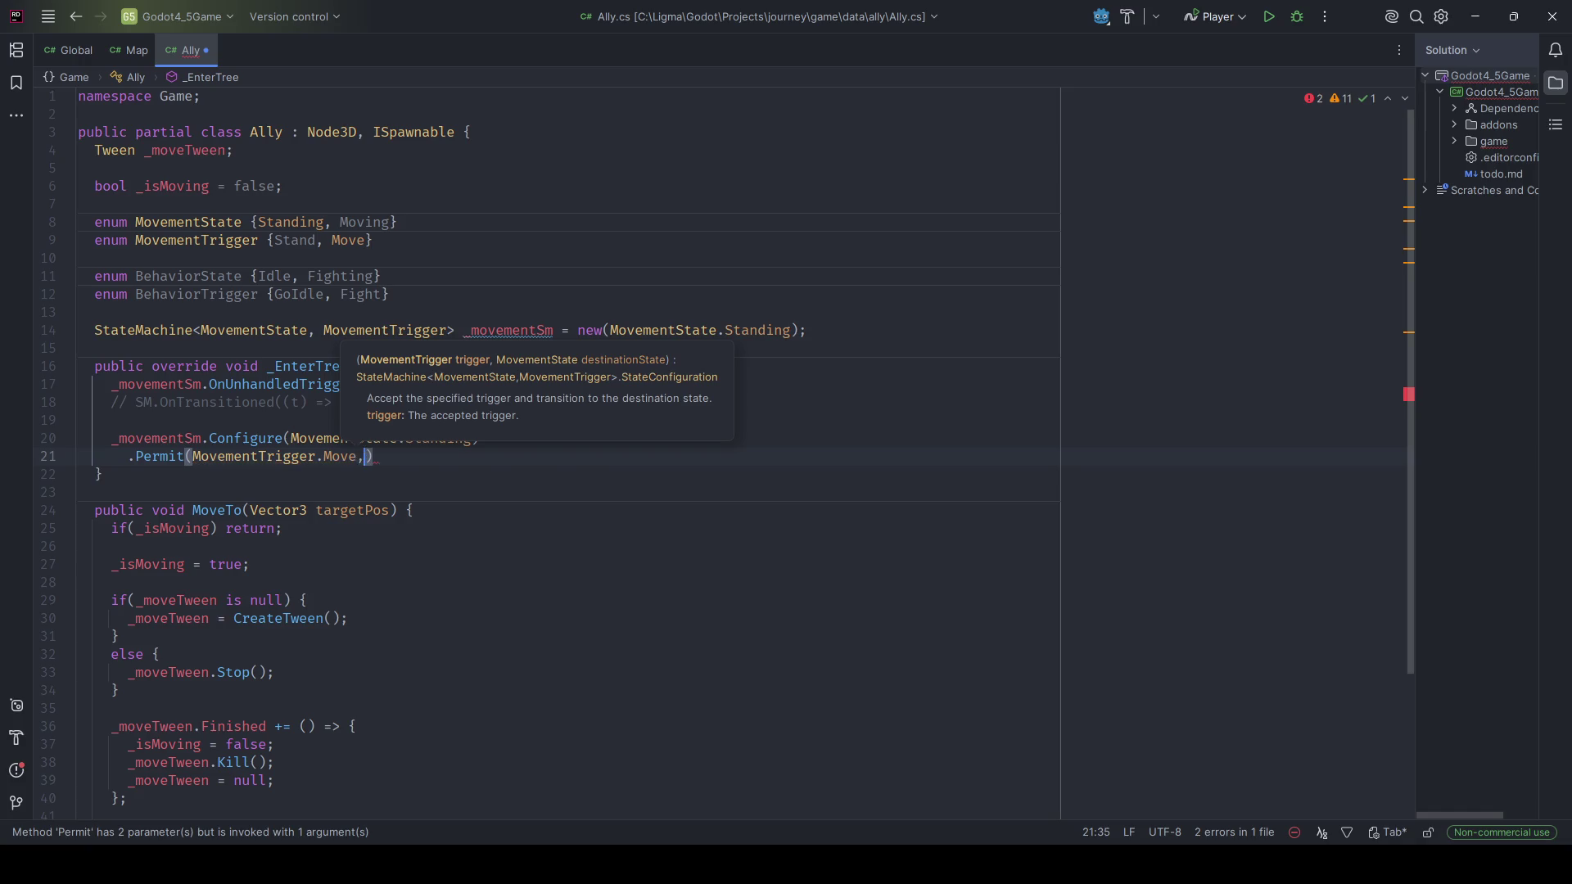
pyautogui.press('Tab')
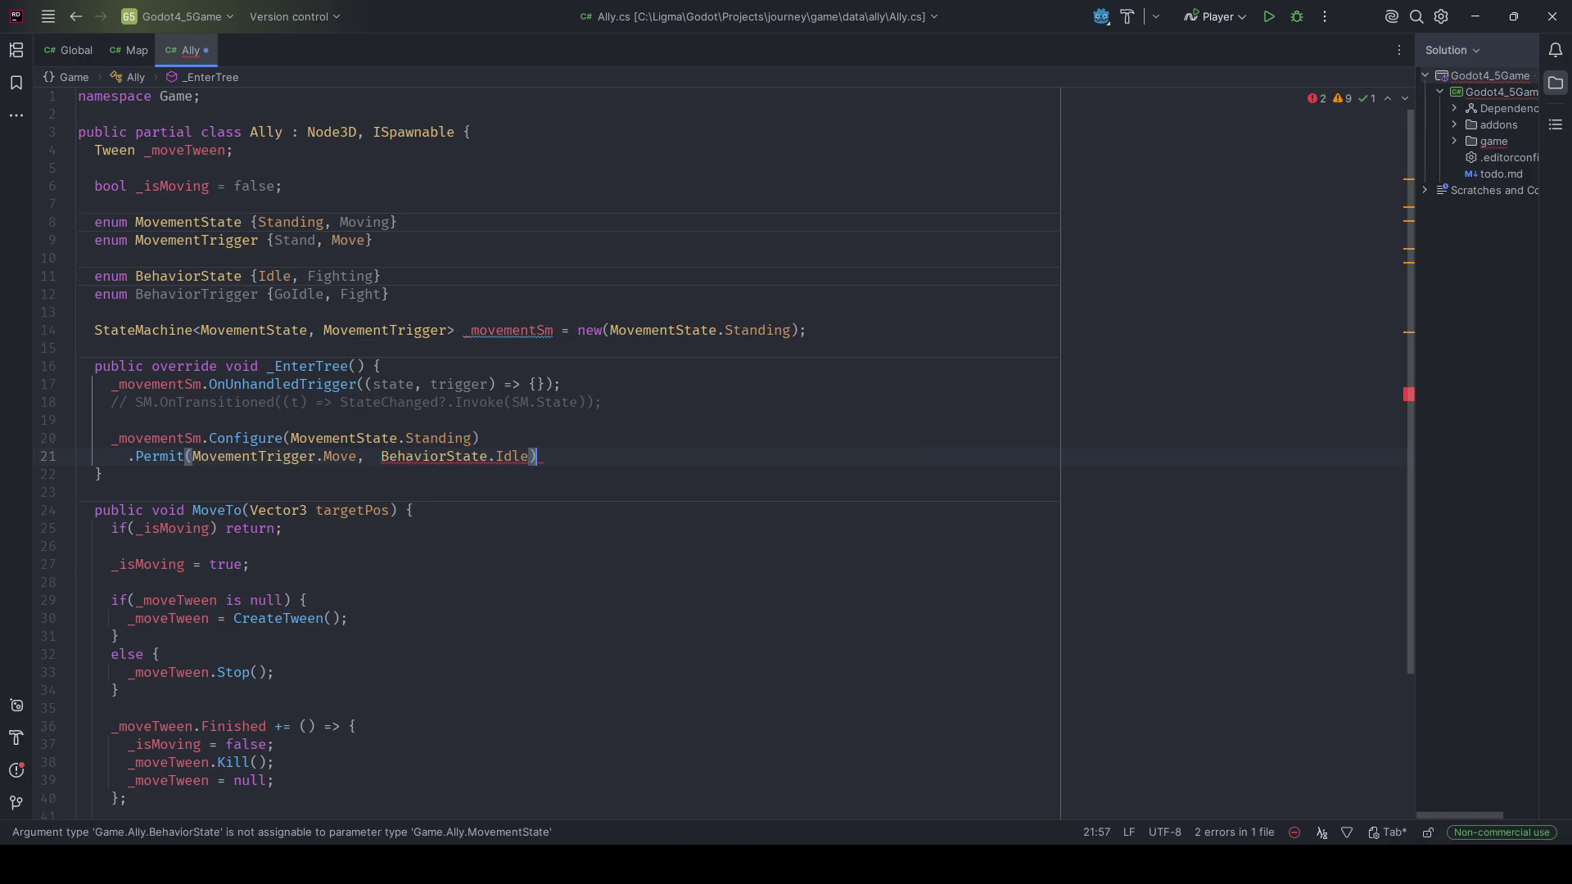
pyautogui.hotkey('ctrl', 'Left')
pyautogui.hotkey('ctrl', 'Left')
pyautogui.hotkey('ctrl', 'BackSpace')
pyautogui.write('Movement')
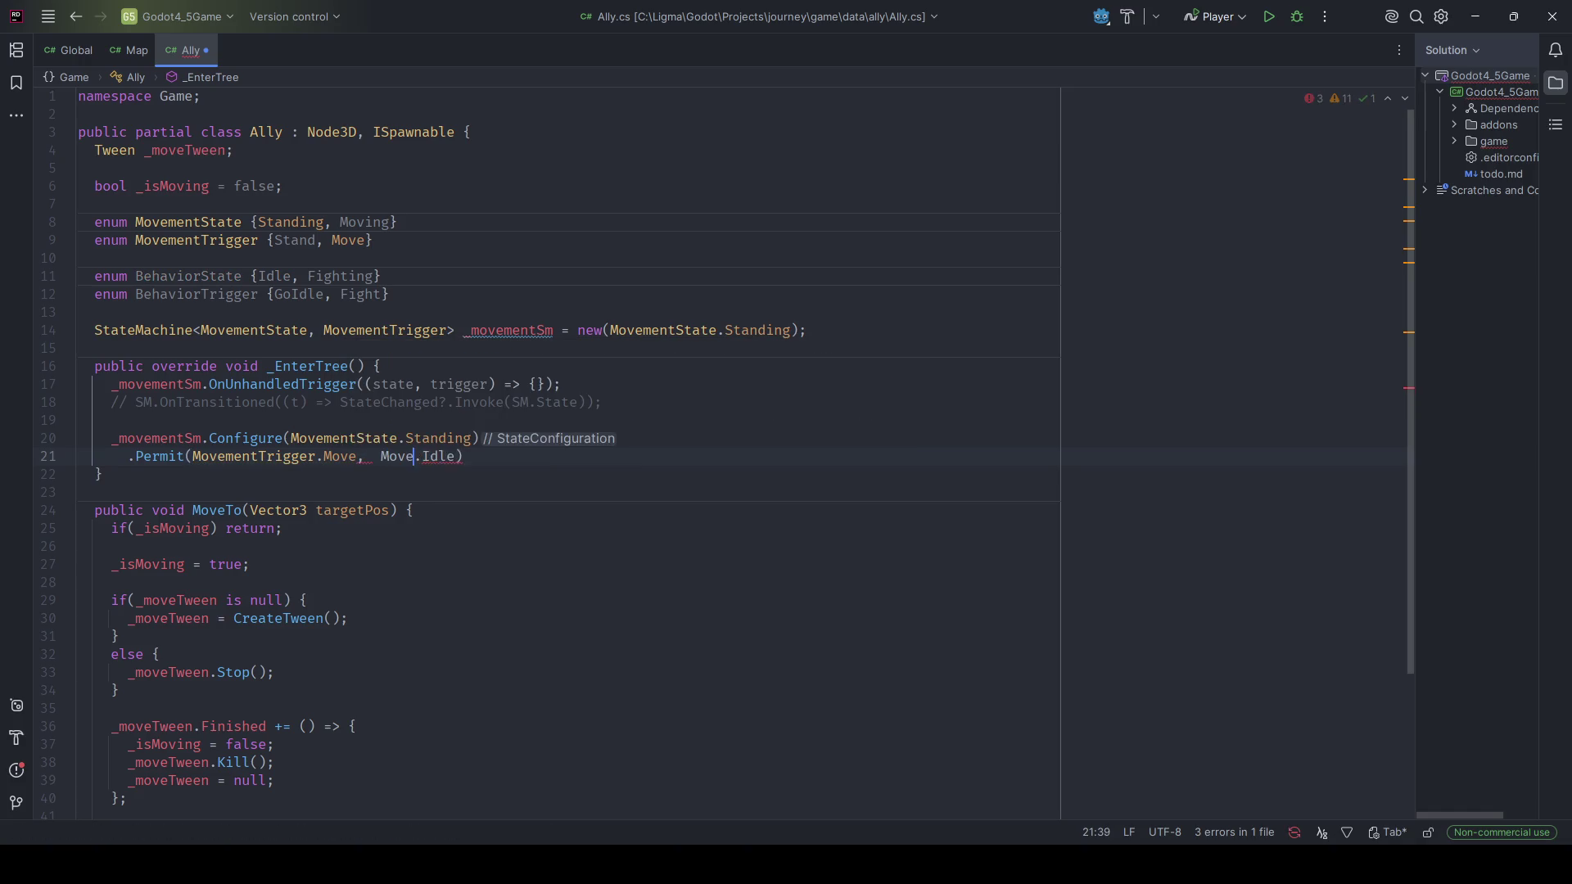
pyautogui.write('State.Moving')
pyautogui.hotkey('ctrl', 'Right')
pyautogui.hotkey('ctrl', 'Right')
pyautogui.write(';')
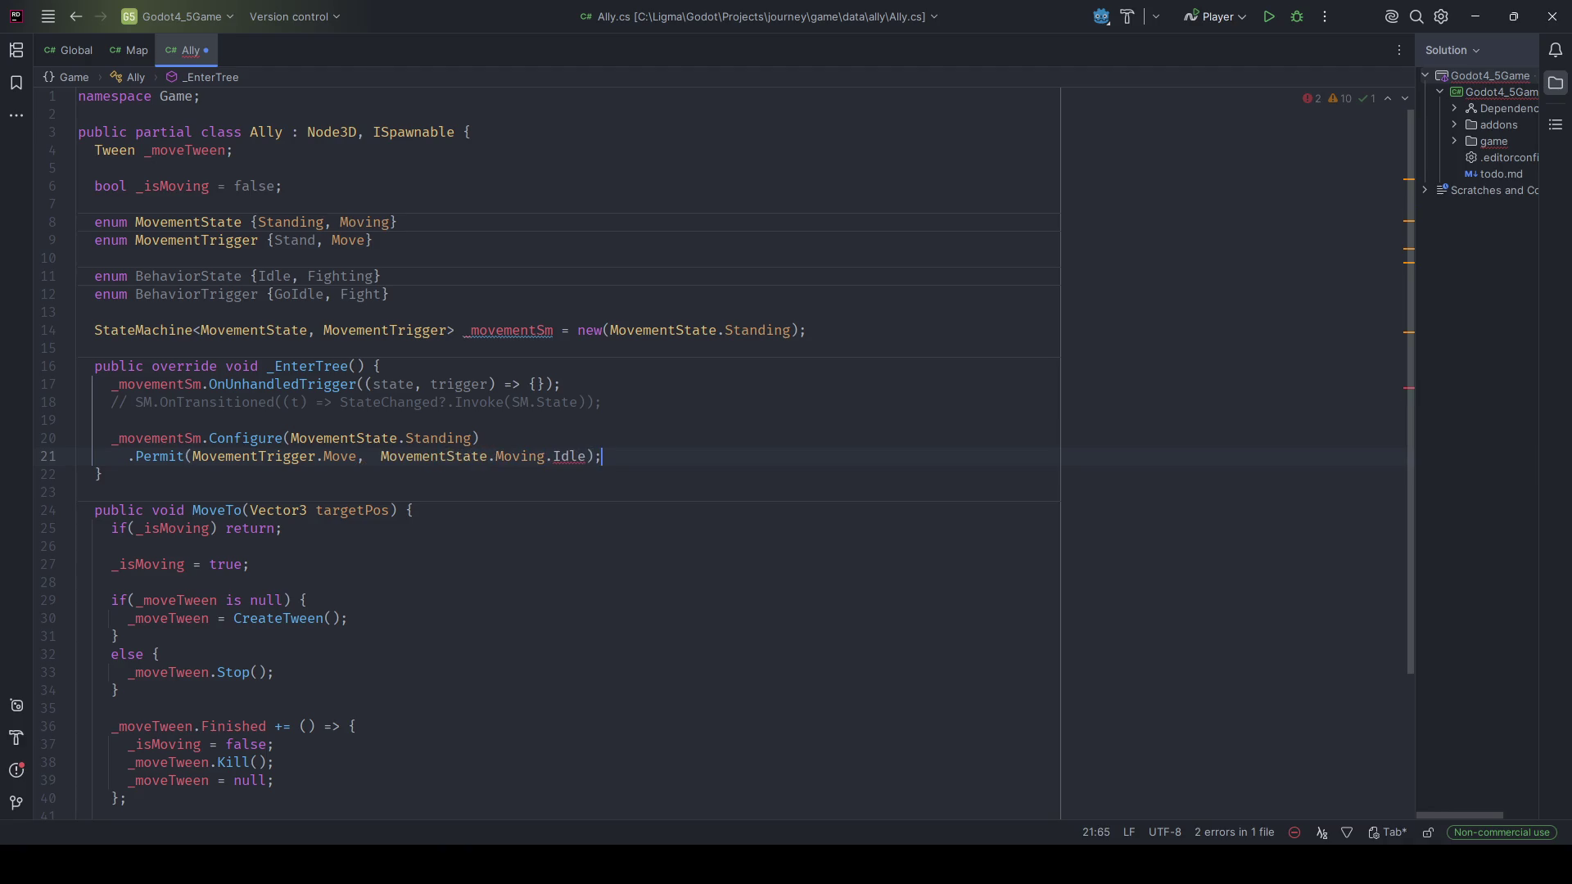
pyautogui.hotkey('ctrl', 'BackSpace')
pyautogui.press('BackSpace')
pyautogui.press('End')
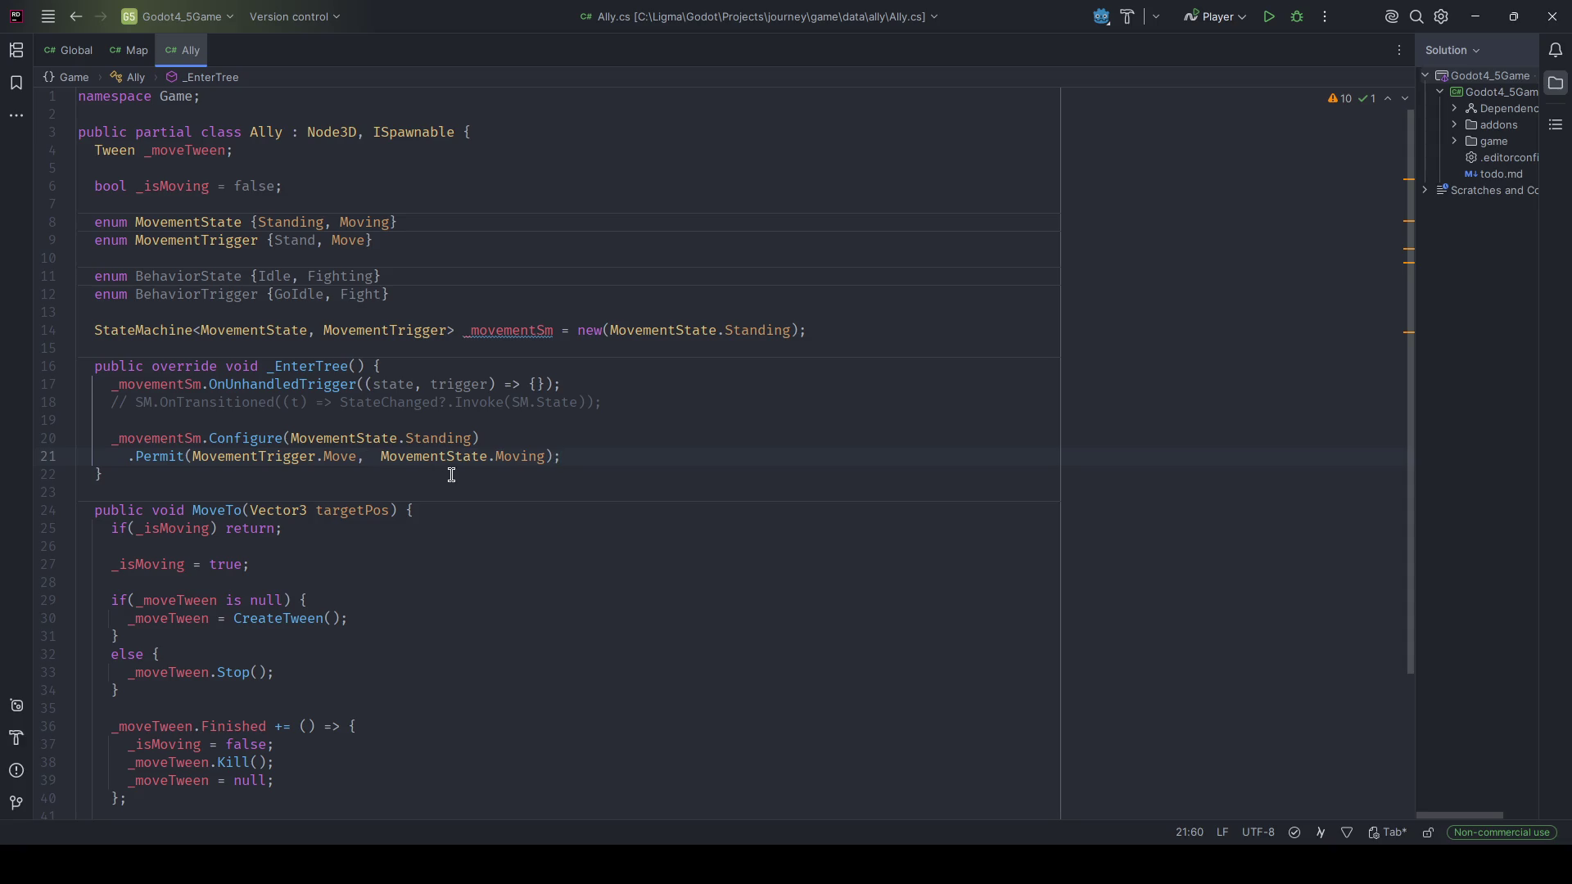
pyautogui.click(621, 402)
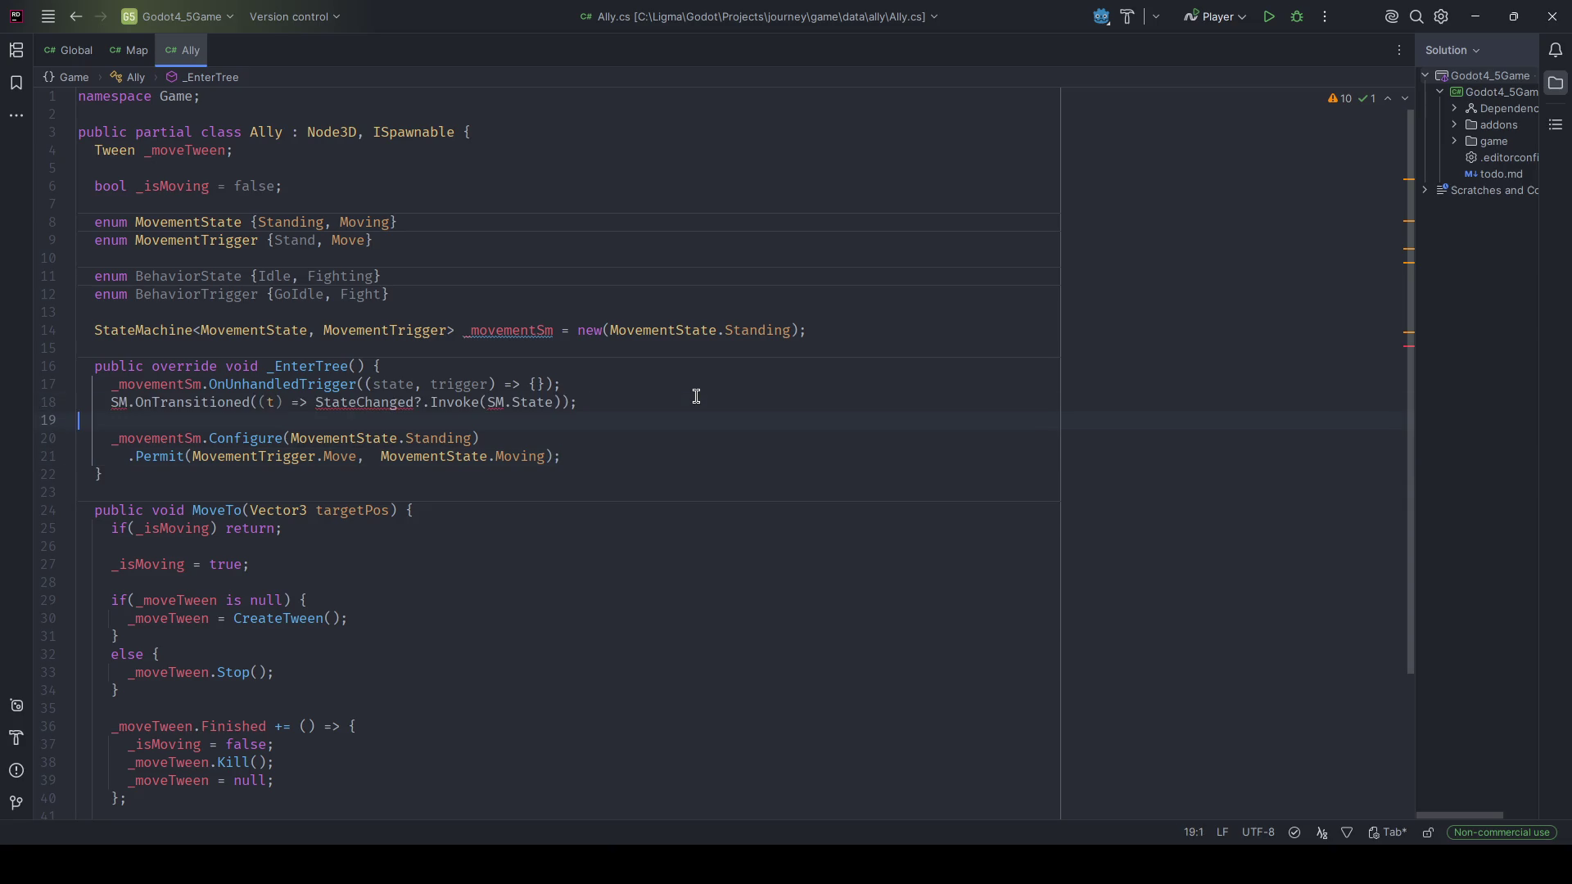
# Hook _movementSm.OnTransitioned to GD.Print "ally {this} movement from {t.Source} to {t.Destination}", and save.
pyautogui.hotkey('ctrl', 'd')
pyautogui.hotkey('ctrl', '/')
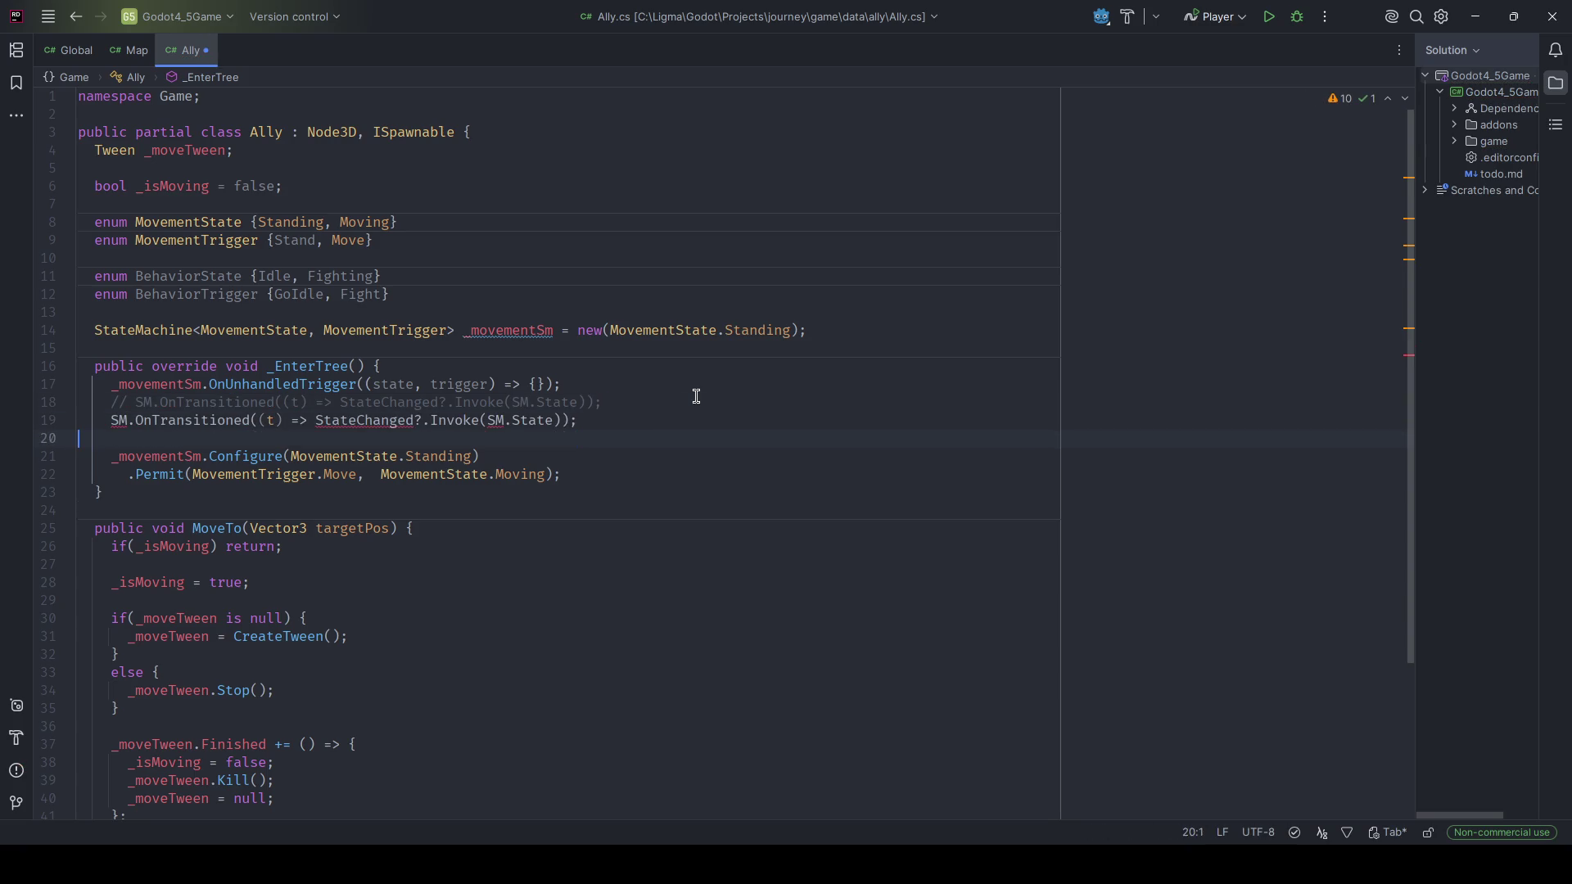
pyautogui.press('F2')
pyautogui.press('BackSpace')
pyautogui.press('BackSpace')
pyautogui.write('_movementSm')
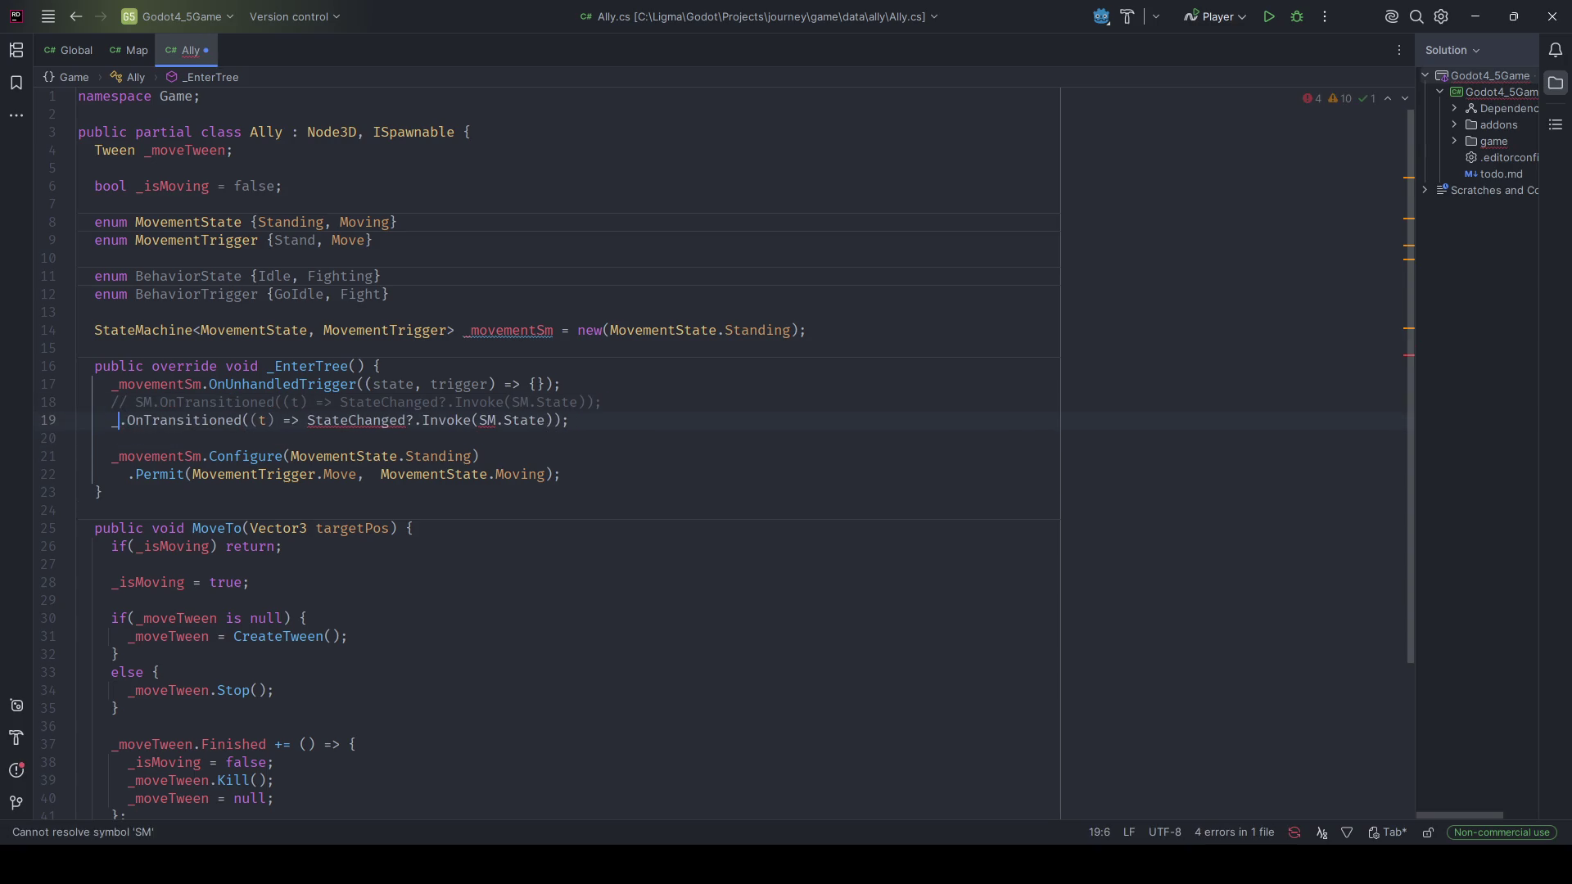
pyautogui.press('End')
pyautogui.press('Left')
pyautogui.press('Left')
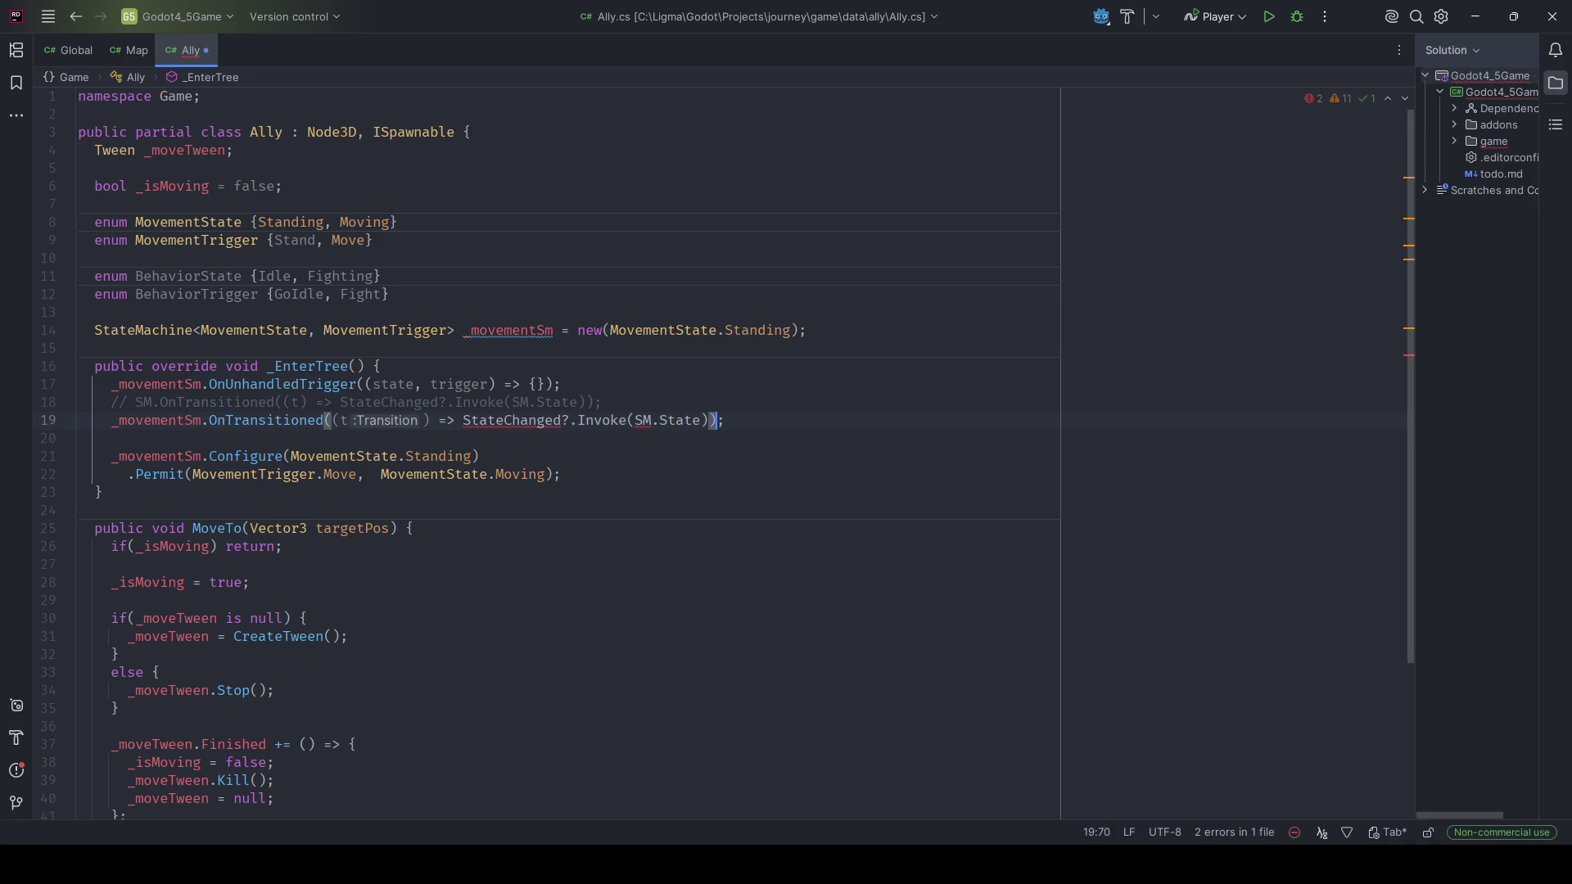
pyautogui.hotkey('ctrl', 'shift', 'Left')
pyautogui.hotkey('ctrl', 'shift', 'Left')
pyautogui.hotkey('ctrl', 'shift', 'Left')
pyautogui.hotkey('ctrl', 'shift', 'Left')
pyautogui.hotkey('ctrl', 'shift', 'Left')
pyautogui.hotkey('ctrl', 'shift', 'Left')
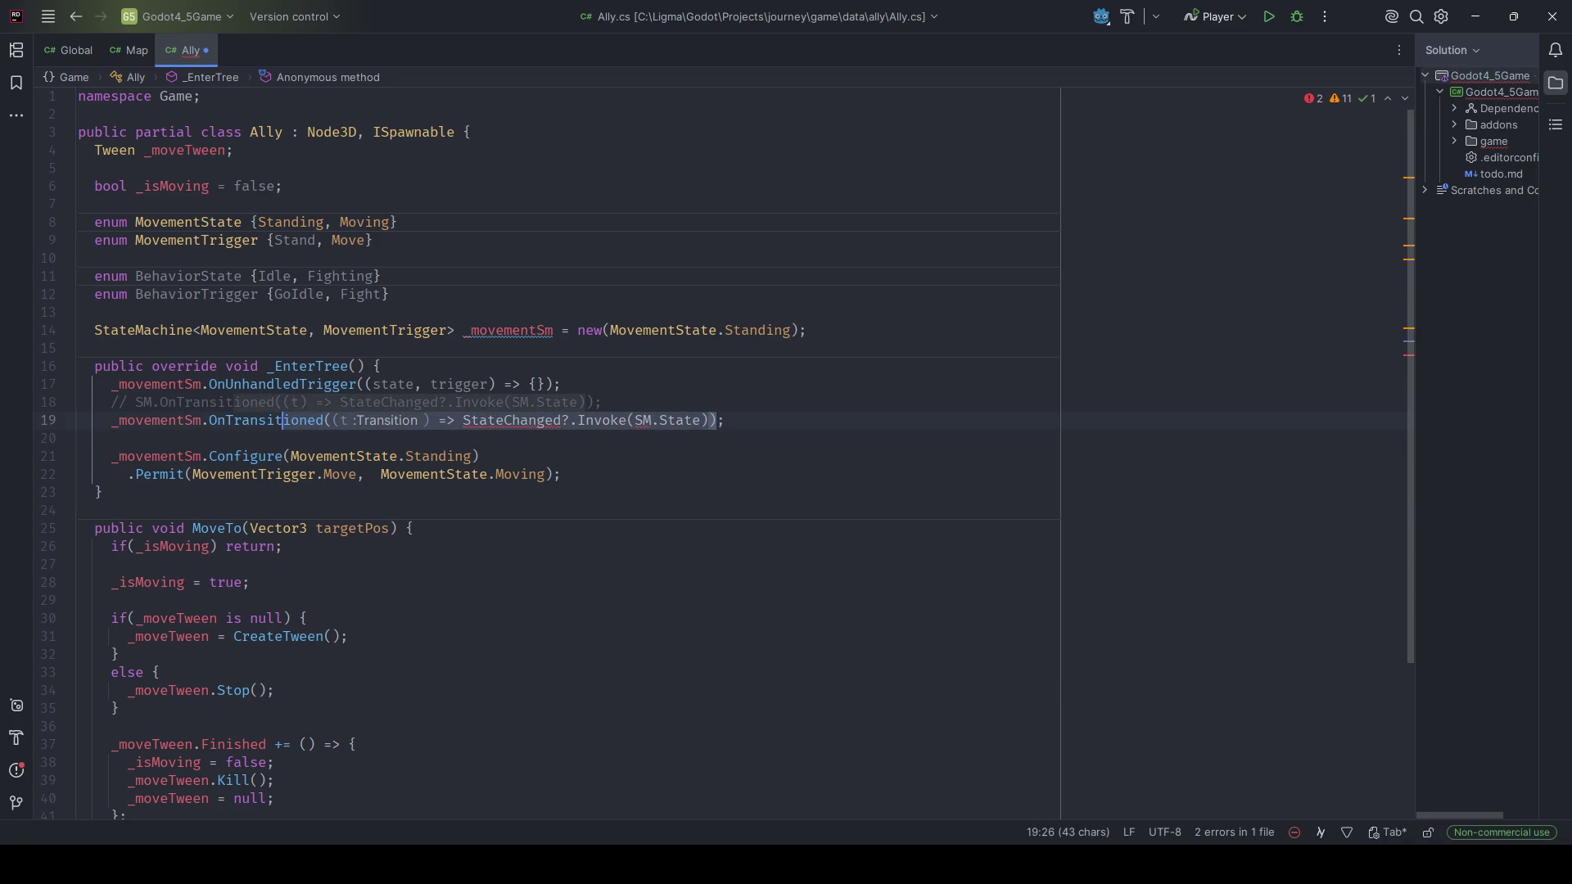
pyautogui.press('Delete')
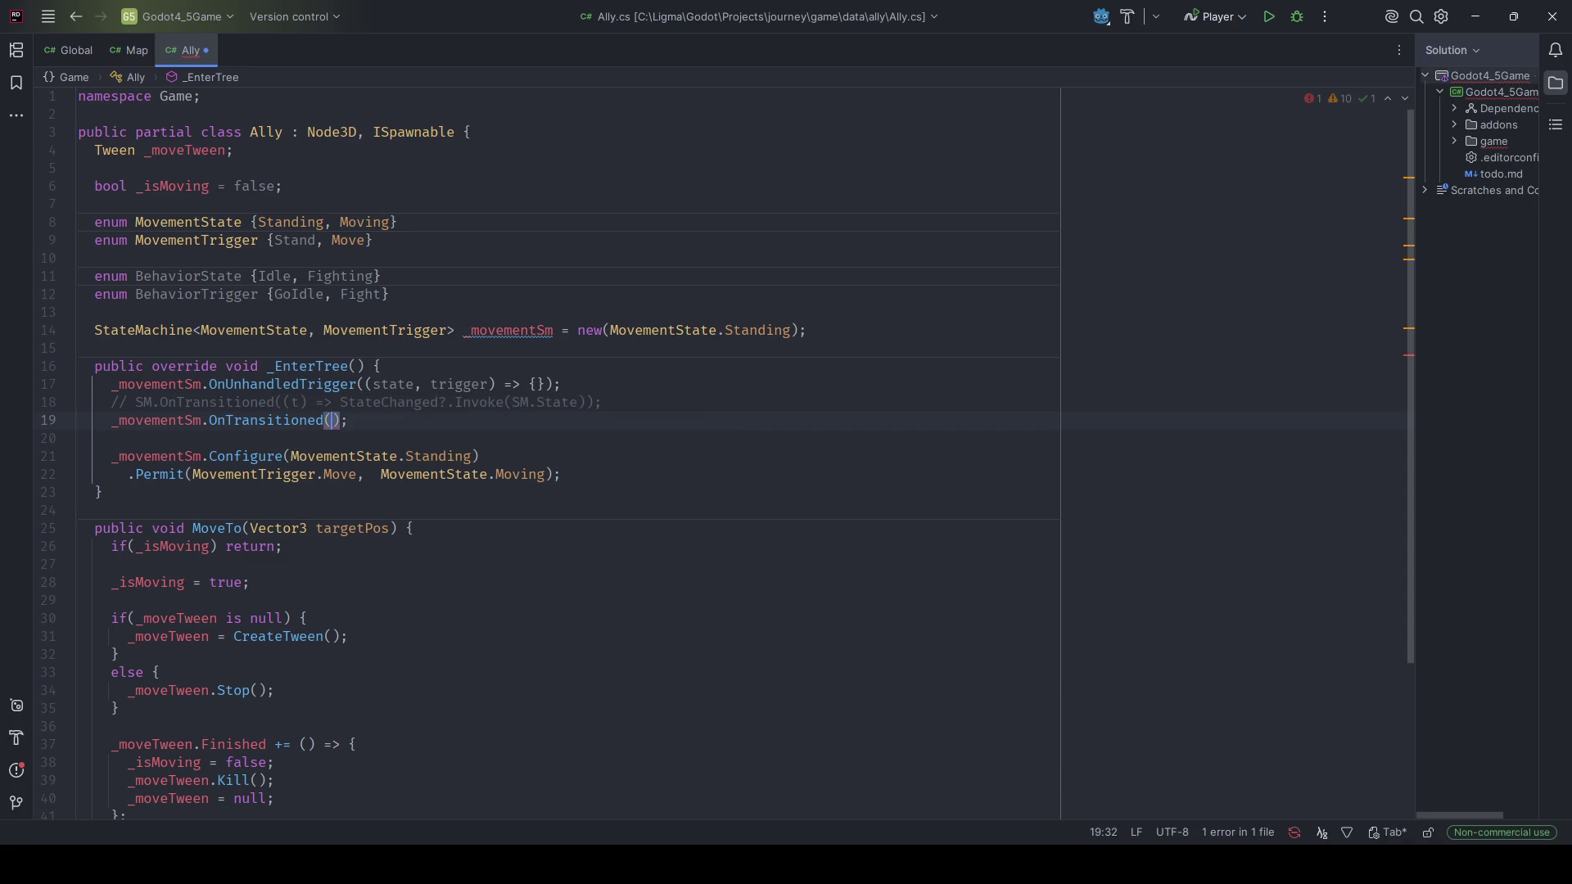
pyautogui.write('t => o')
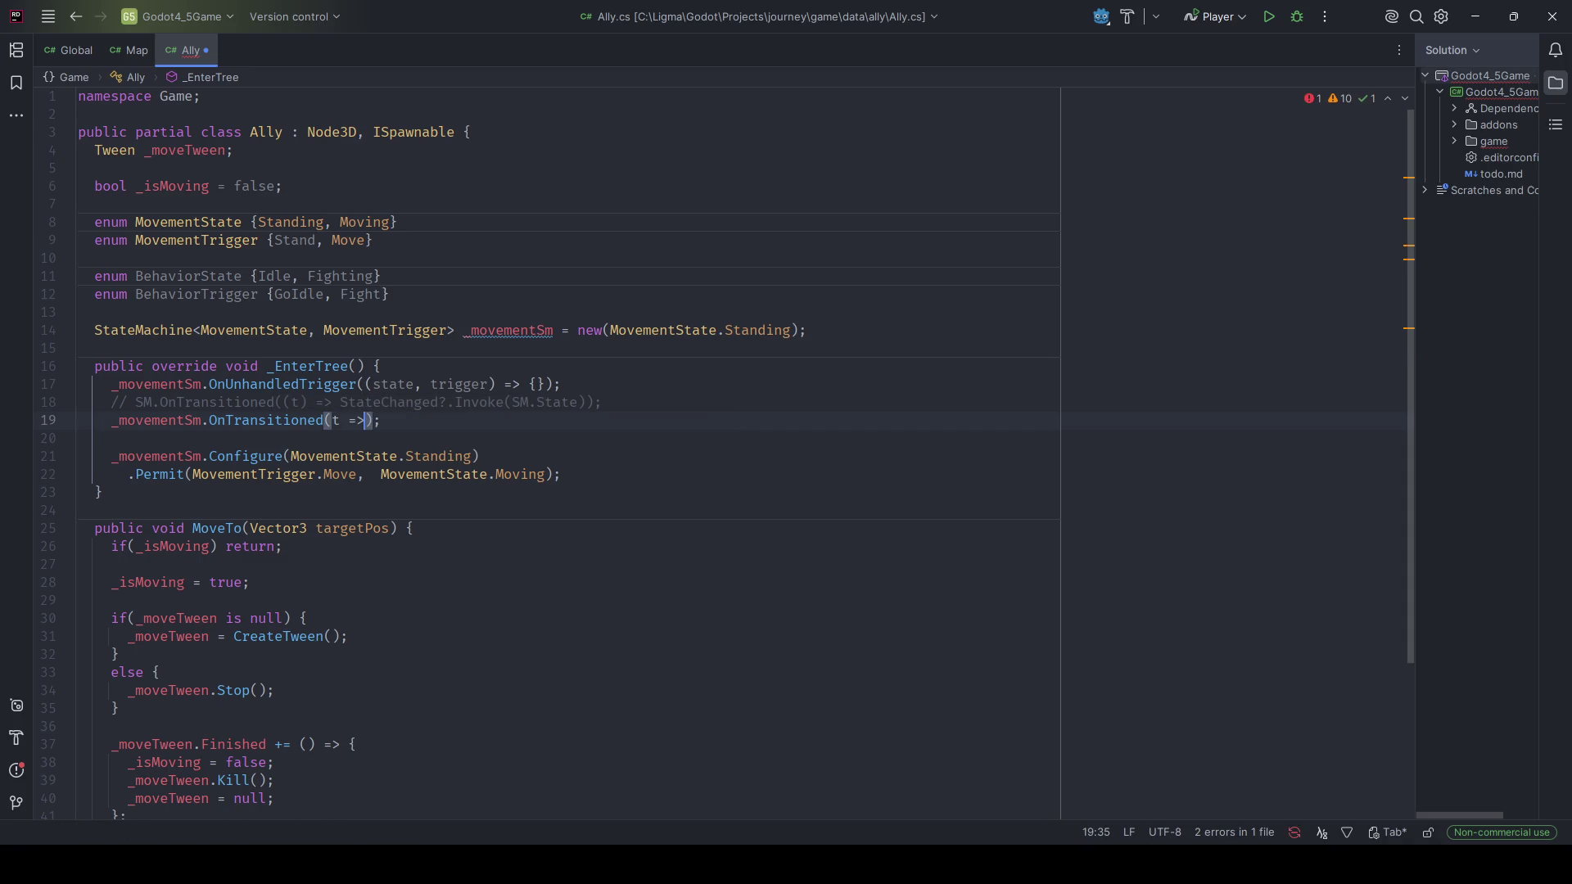
pyautogui.press('BackSpace')
pyautogui.write('{')
pyautogui.press('Return')
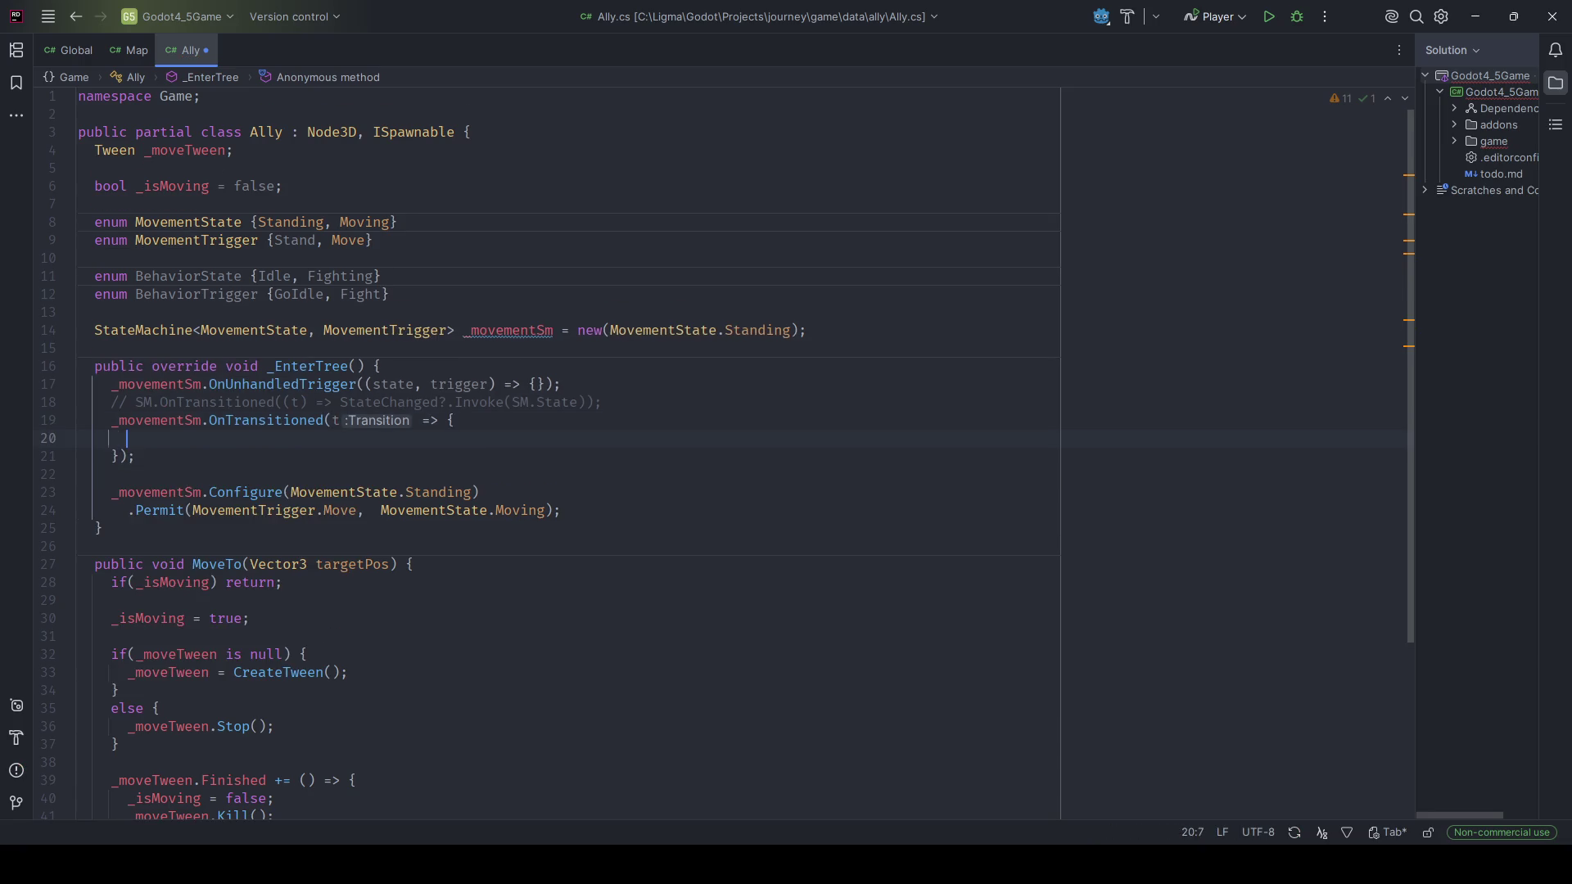
pyautogui.write('GD.Print($"')
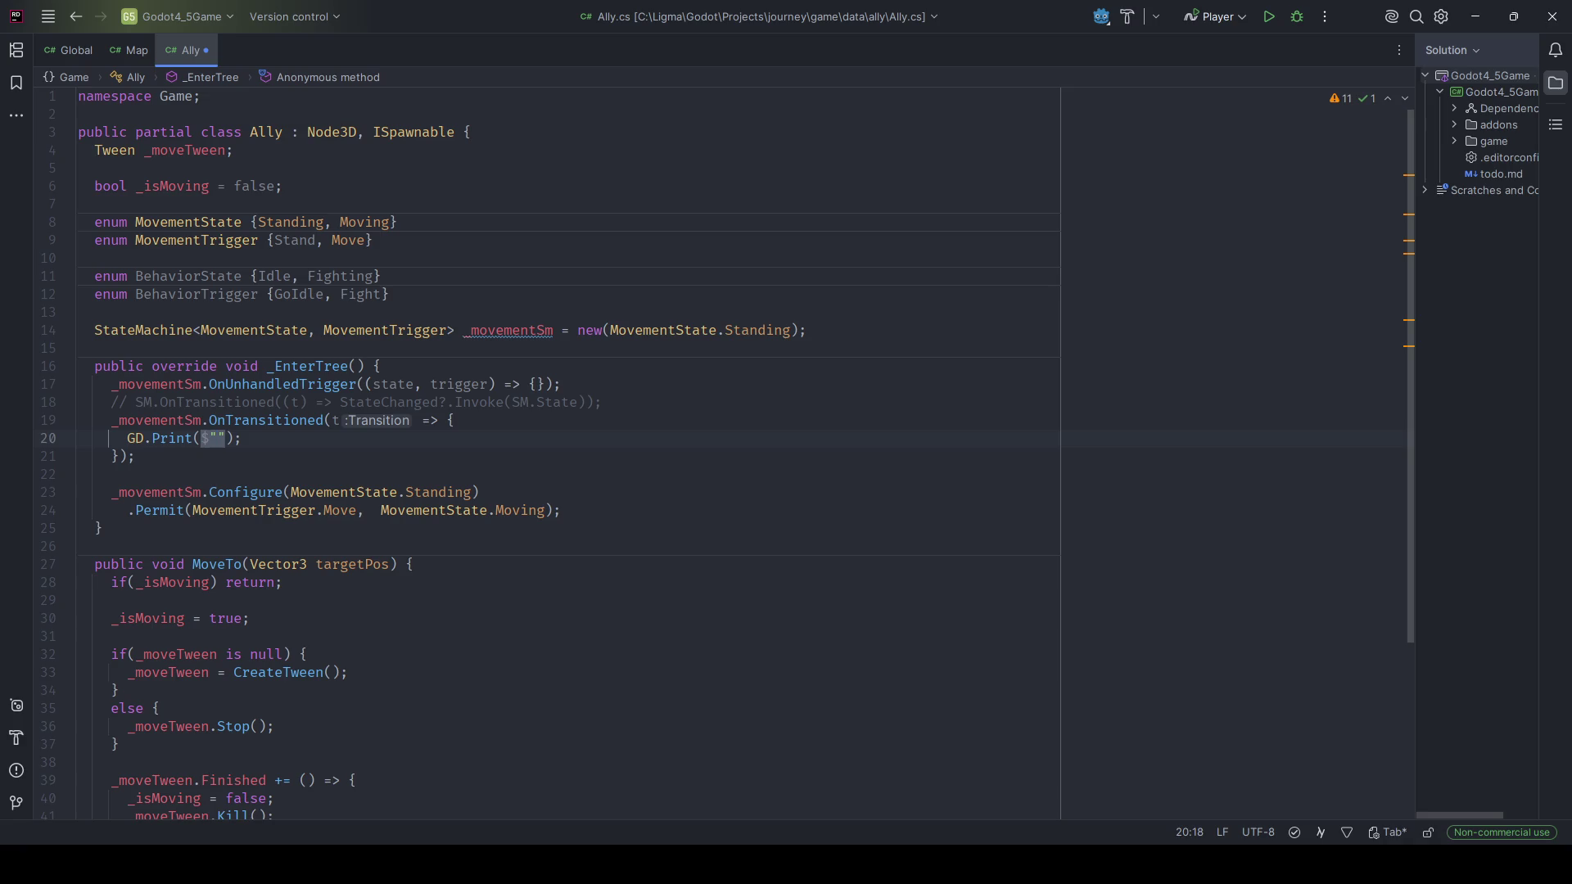
pyautogui.write('ally ')
pyautogui.write('{')
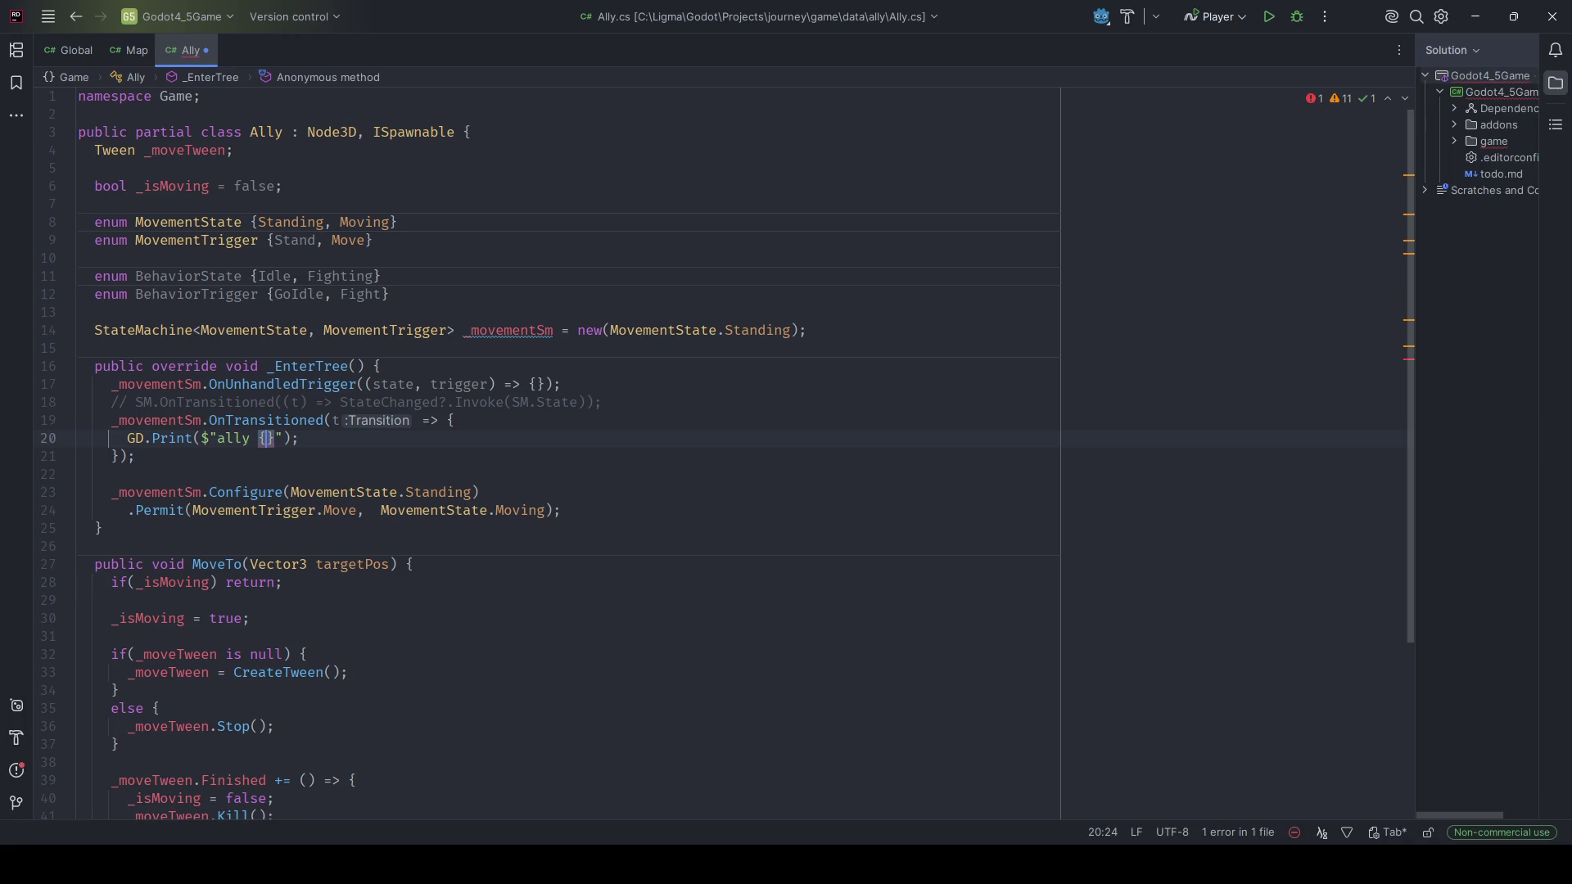
pyautogui.write('this}')
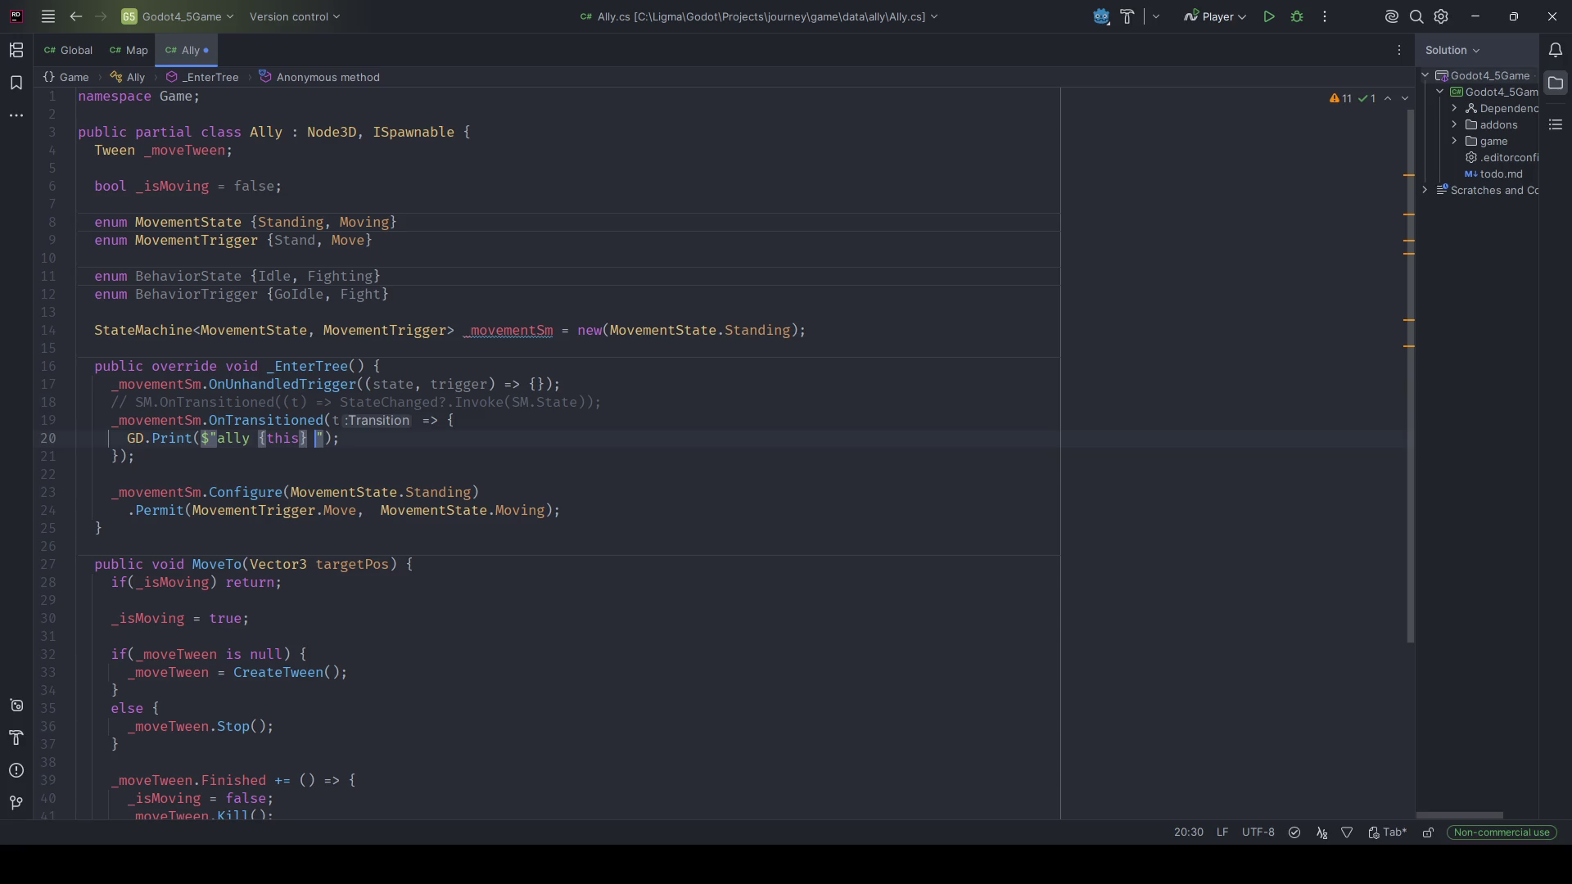
pyautogui.write(' movement from {')
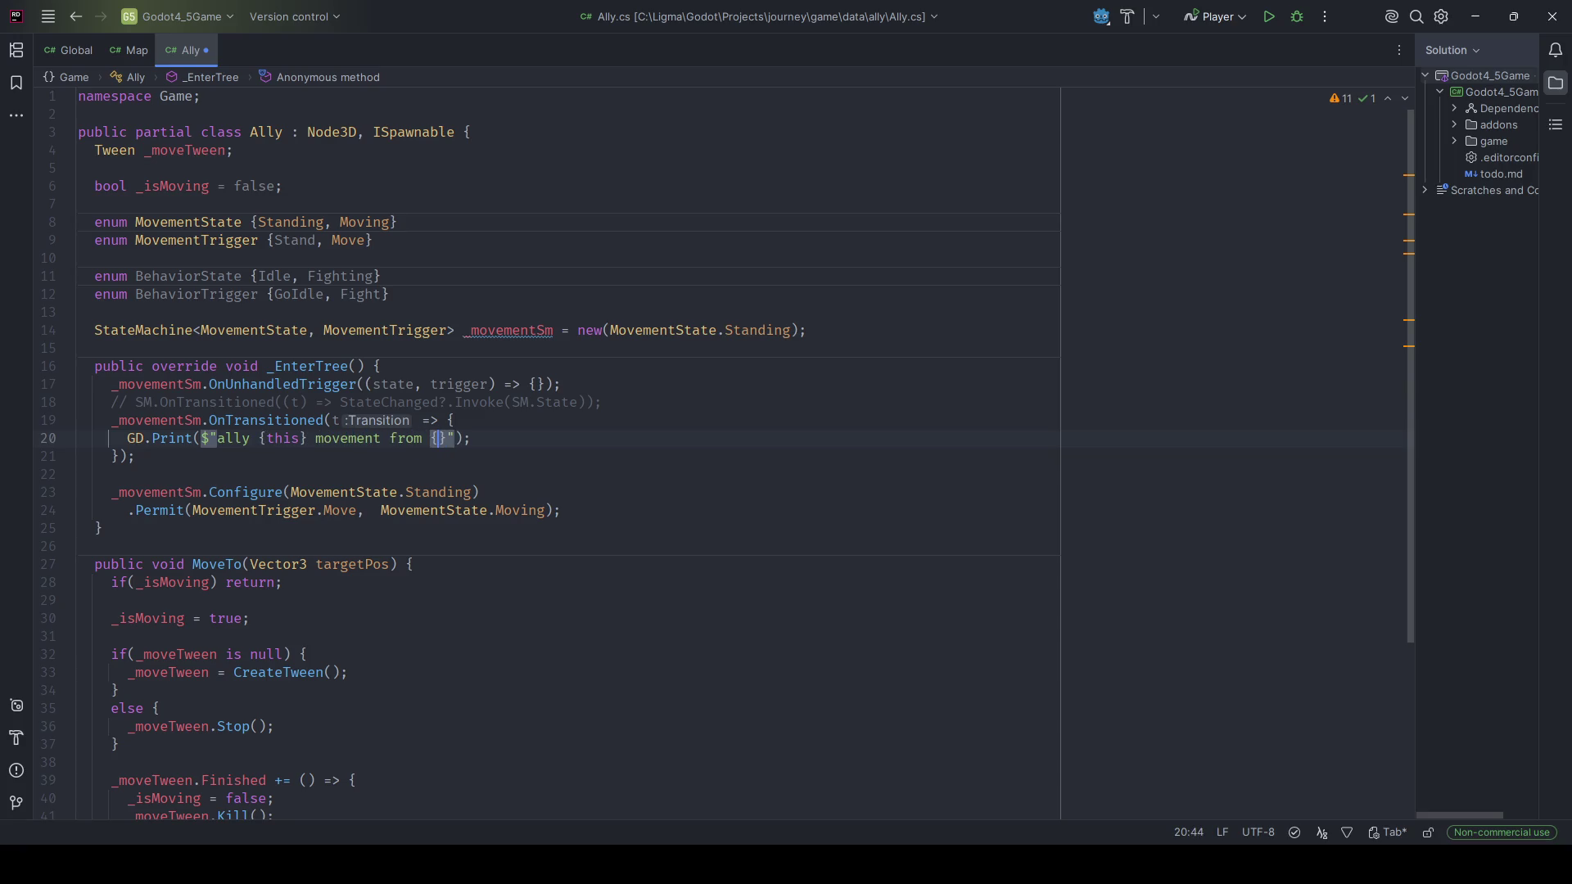
pyautogui.write('t.')
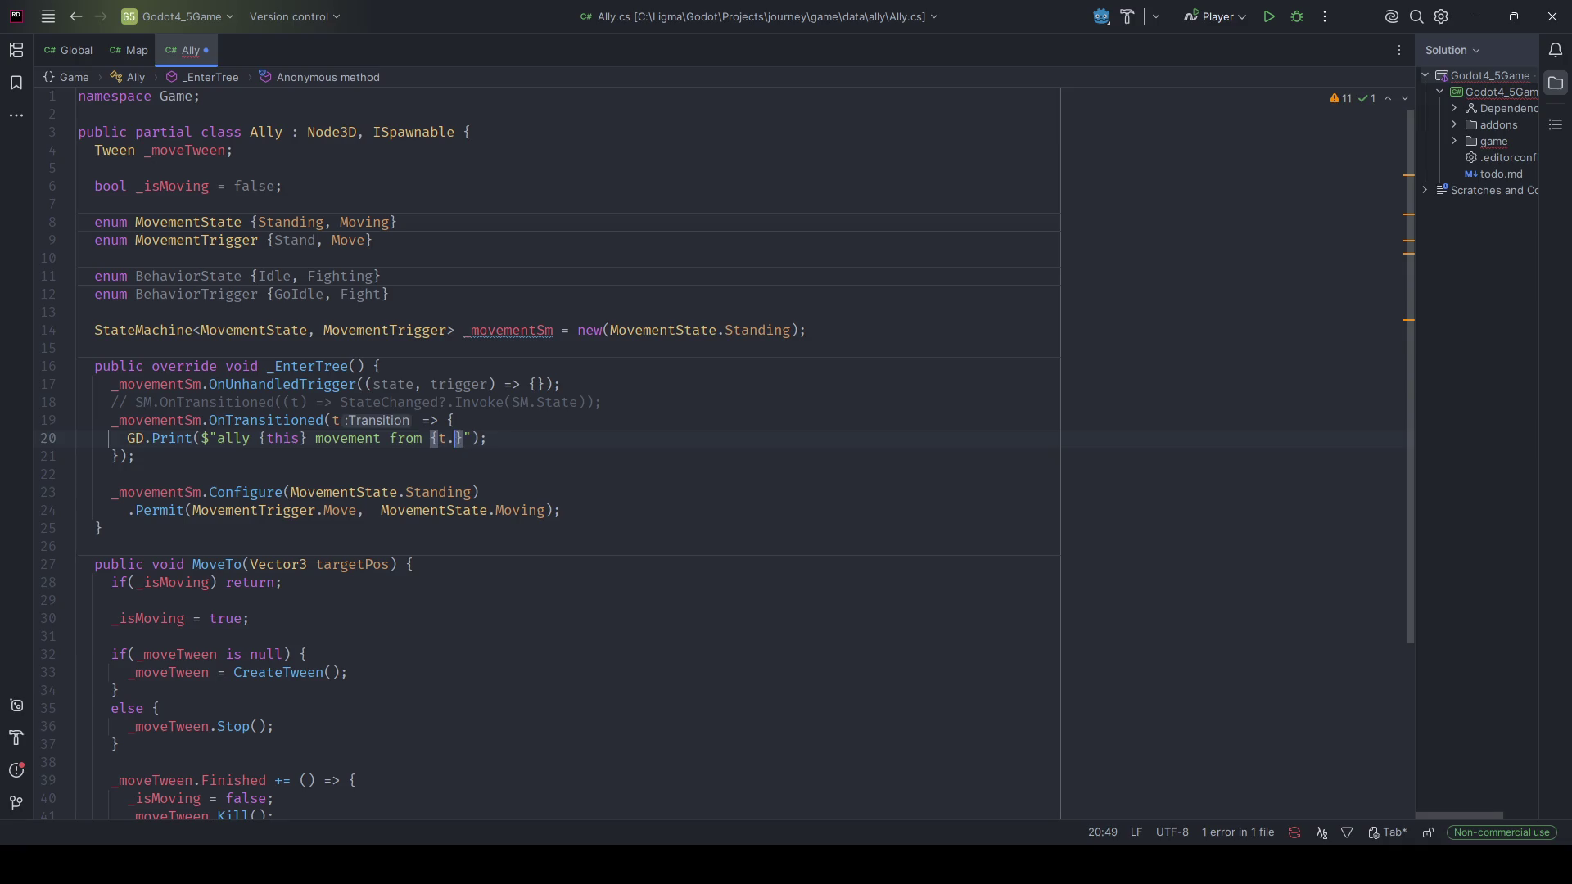
pyautogui.write('Source} to {t')
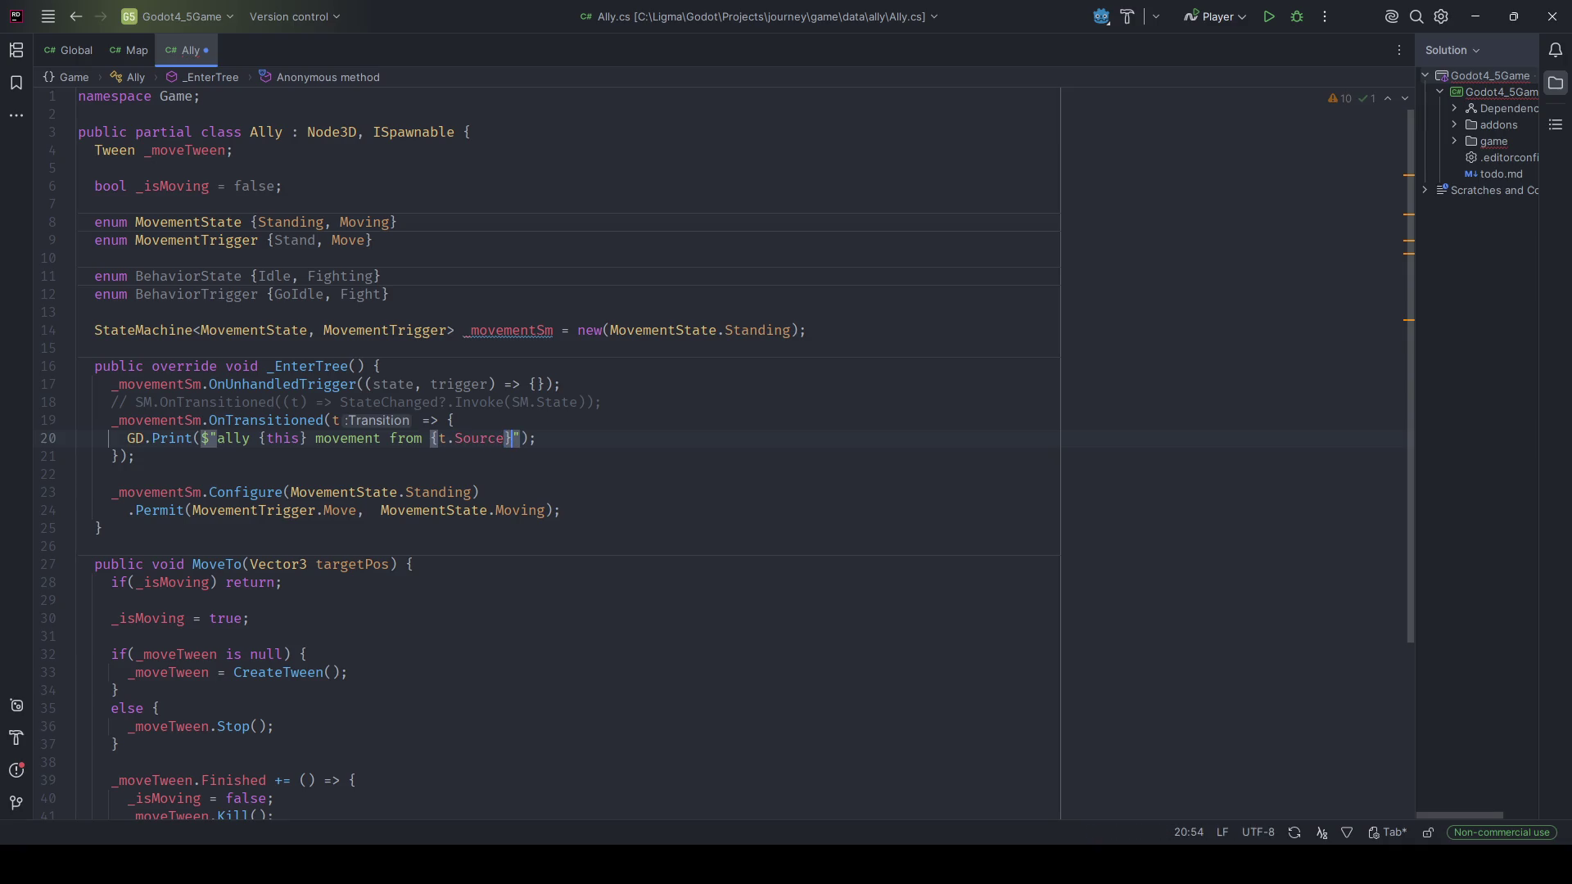
pyautogui.write('.Destination')
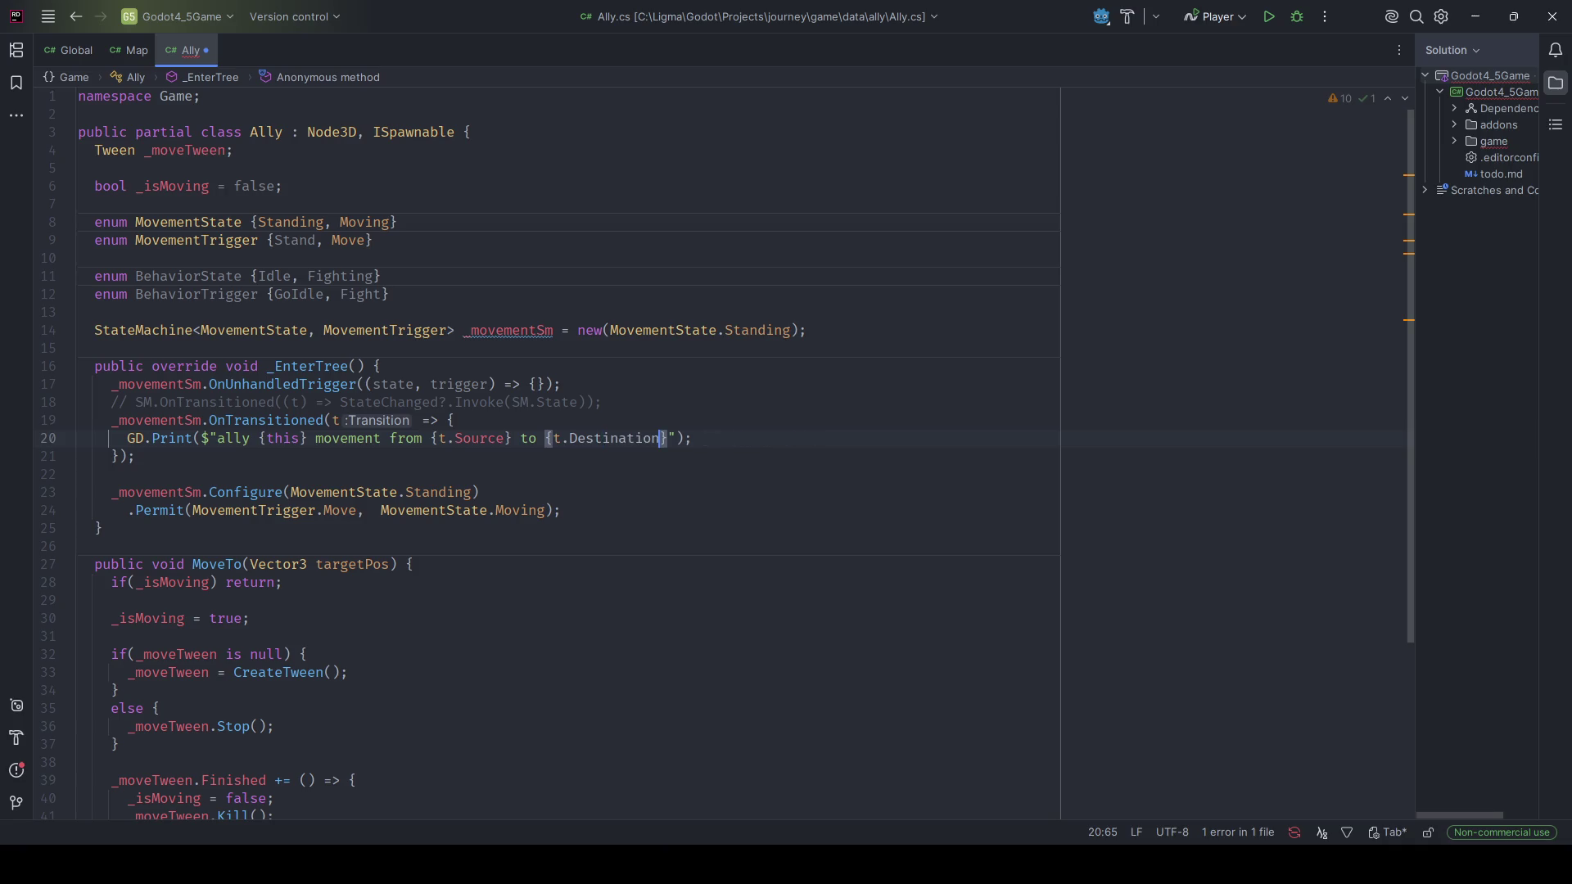
pyautogui.hotkey('ctrl', 's')
# Duplicate the Standing Configure/Permit block, separated by a blank line.
pyautogui.click(480, 492)
pyautogui.click(561, 510)
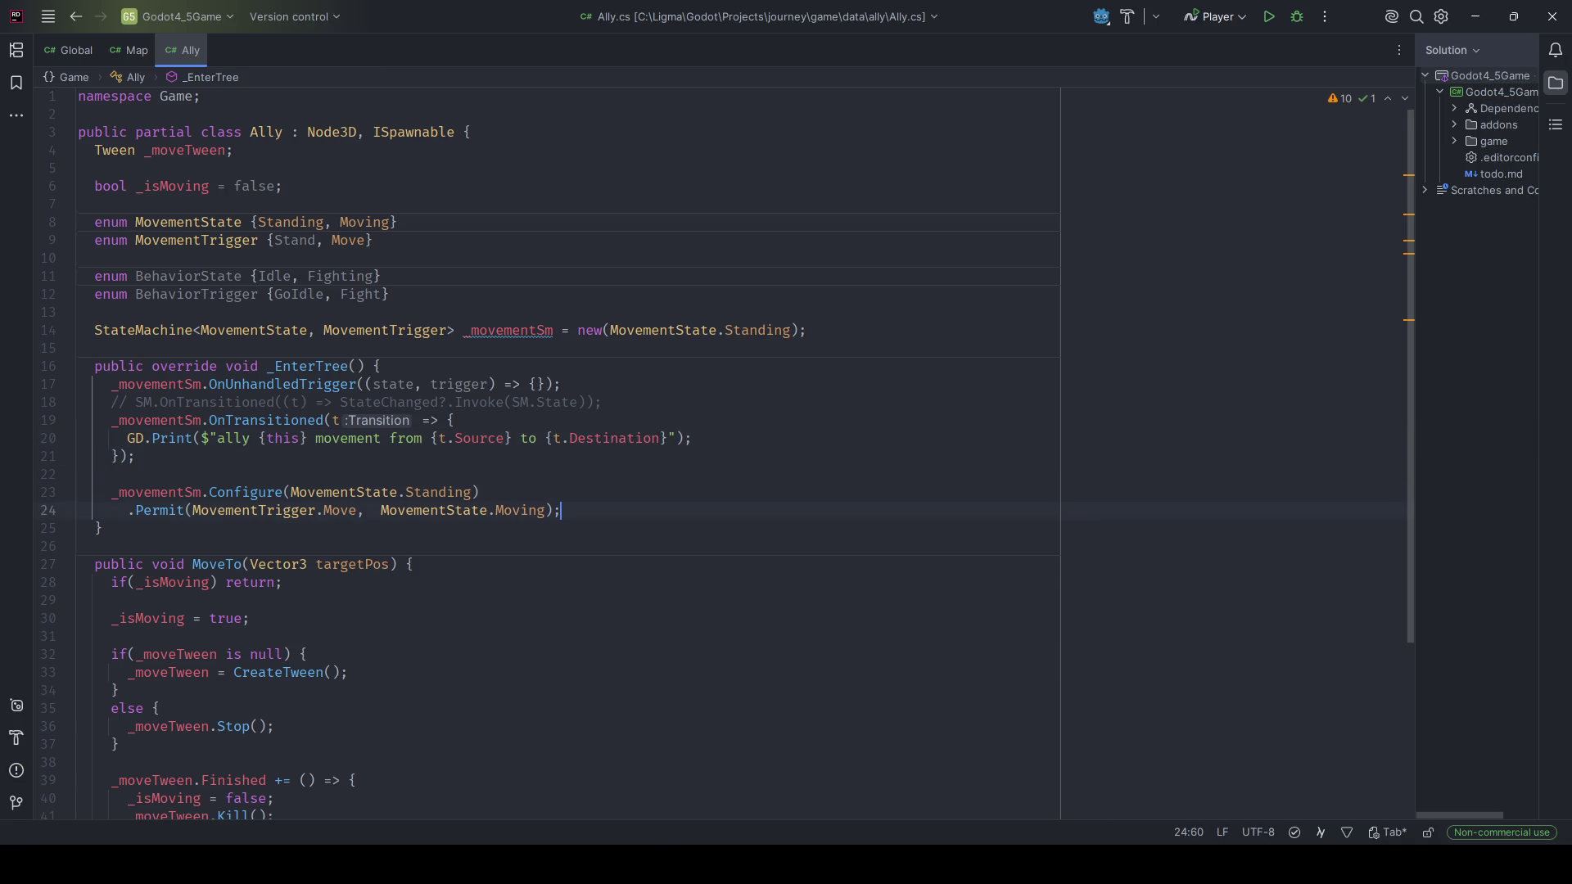
pyautogui.hotkey('shift', 'Up')
pyautogui.hotkey('ctrl', 'd')
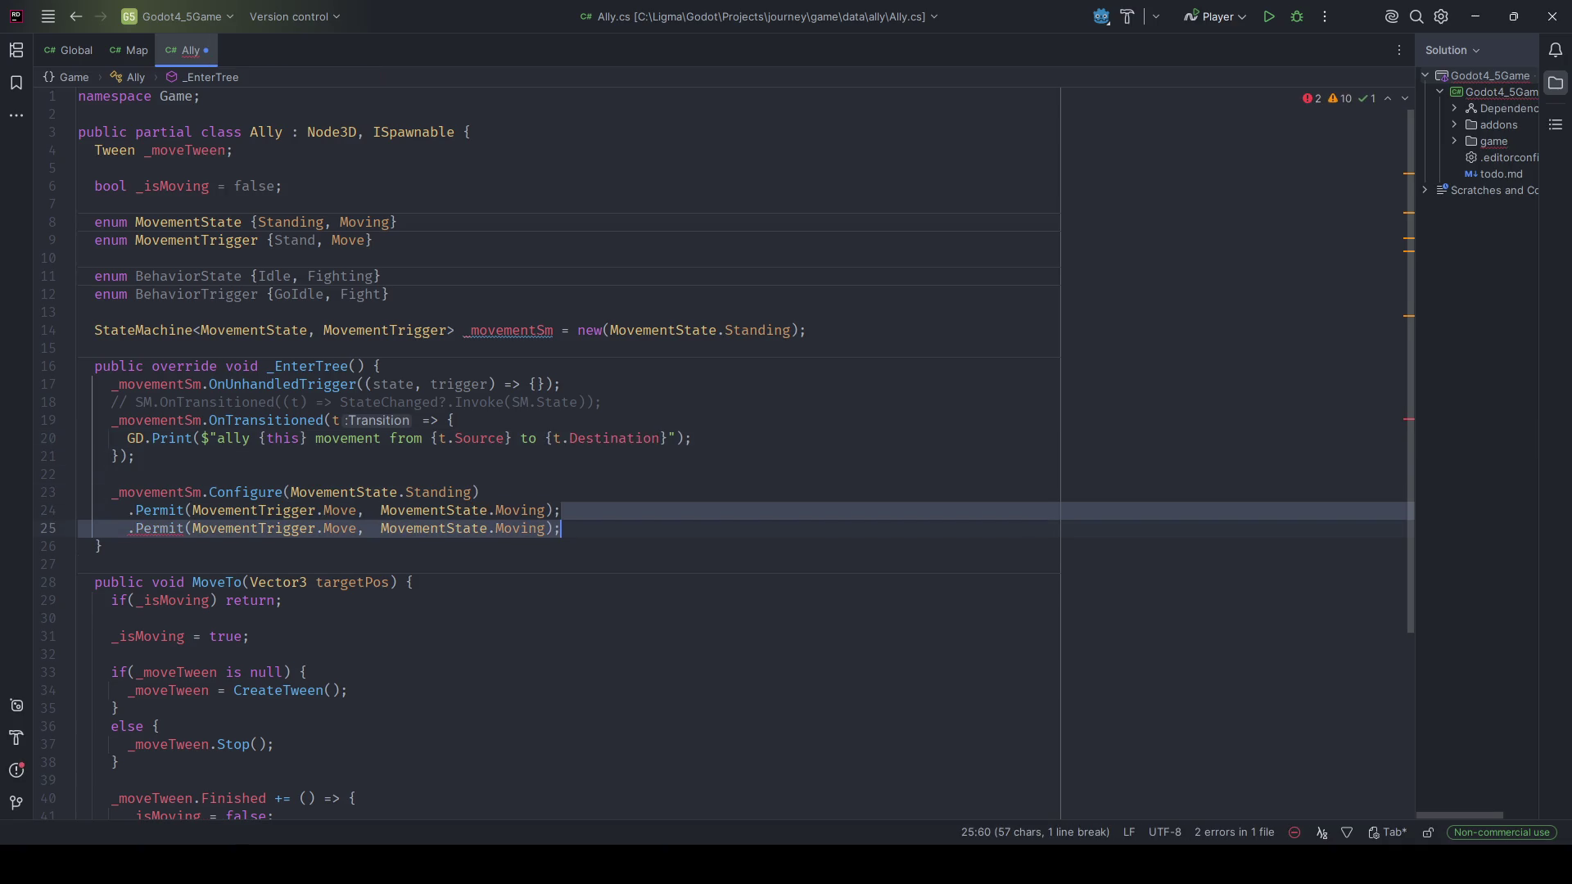
pyautogui.hotkey('ctrl', 'z')
pyautogui.hotkey('shift', 'Up')
pyautogui.hotkey('ctrl', 'd')
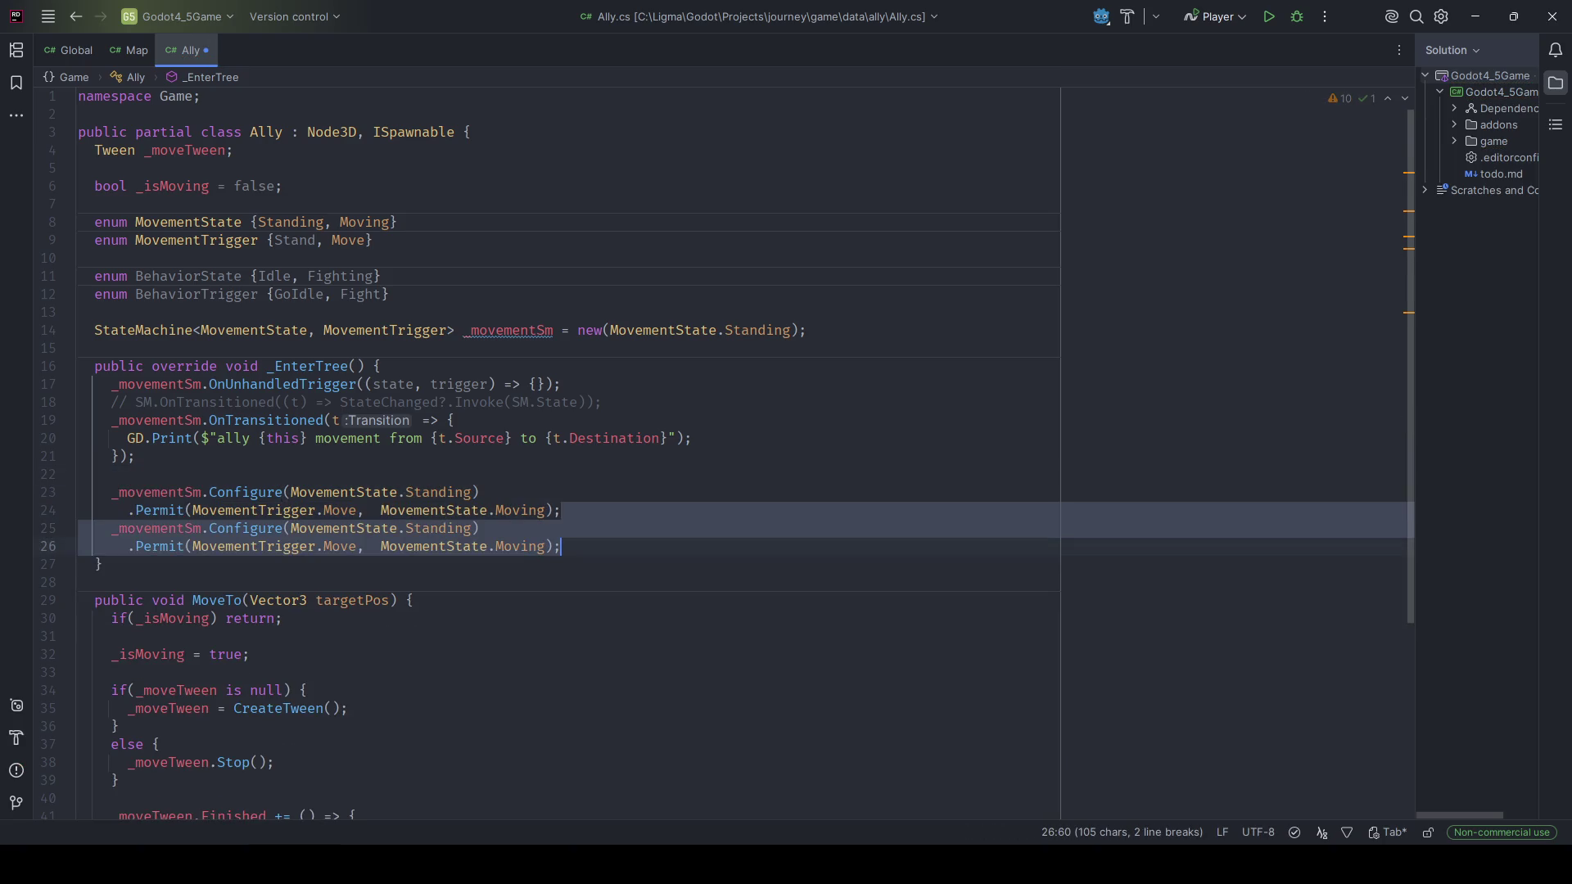
pyautogui.click(111, 528)
pyautogui.press('Return')
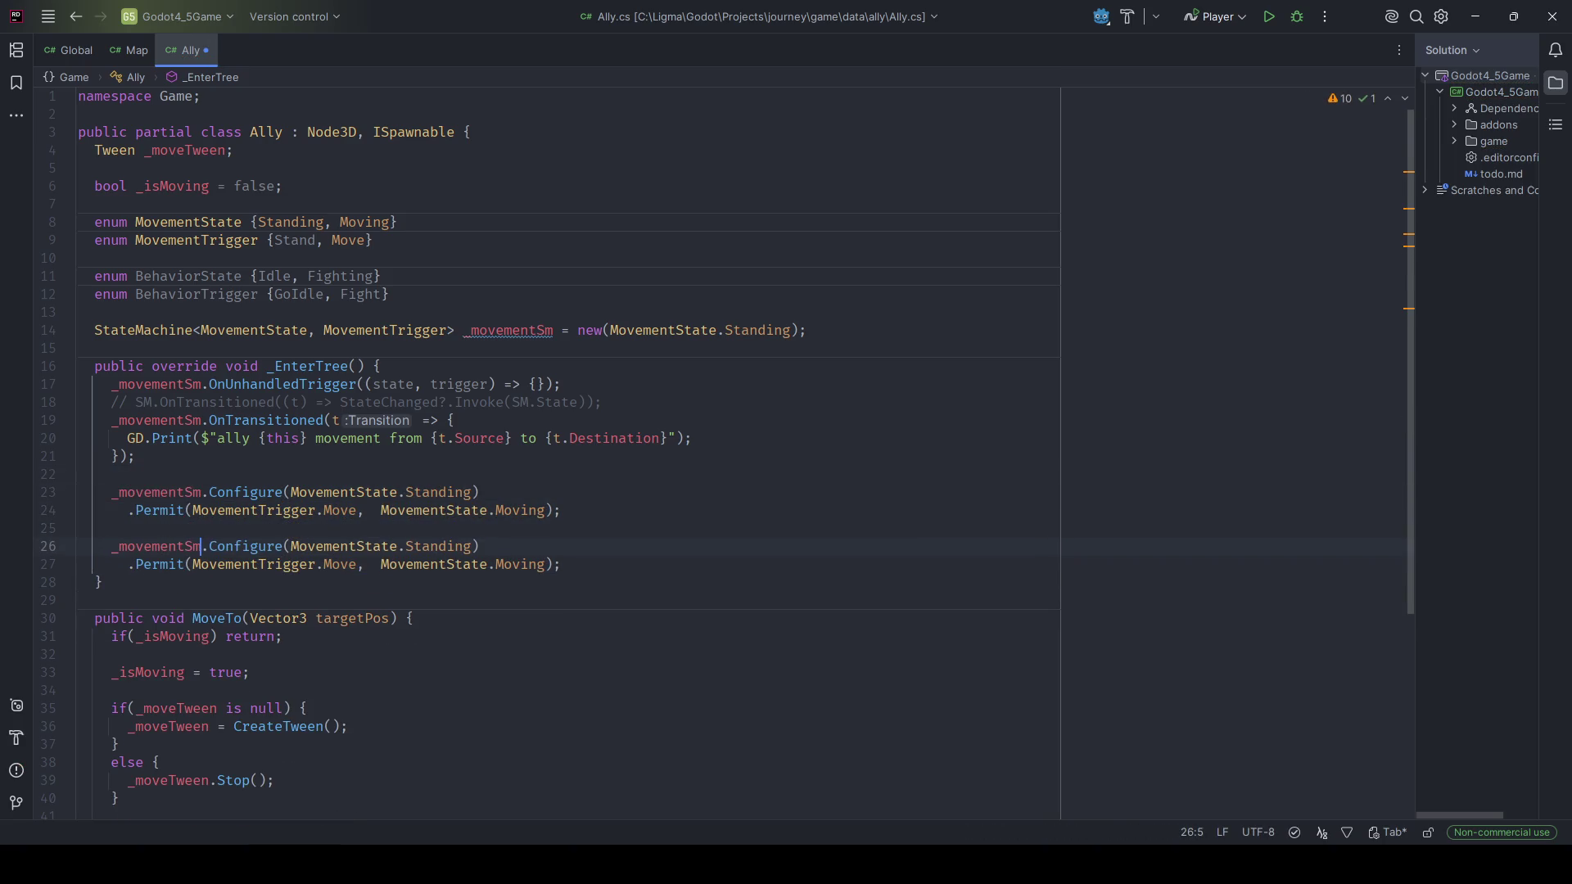
# Change the copy to configure Moving, permitting MovementTrigger.Stand back to MovementState.Standing.
pyautogui.hotkey('ctrl', 'shift', 'Left')
pyautogui.press('Right')
pyautogui.hotkey('ctrl', 'Right')
pyautogui.hotkey('ctrl', 'Right')
pyautogui.hotkey('ctrl', 'Right')
pyautogui.hotkey('ctrl', 'BackSpace')
pyautogui.write('Movi')
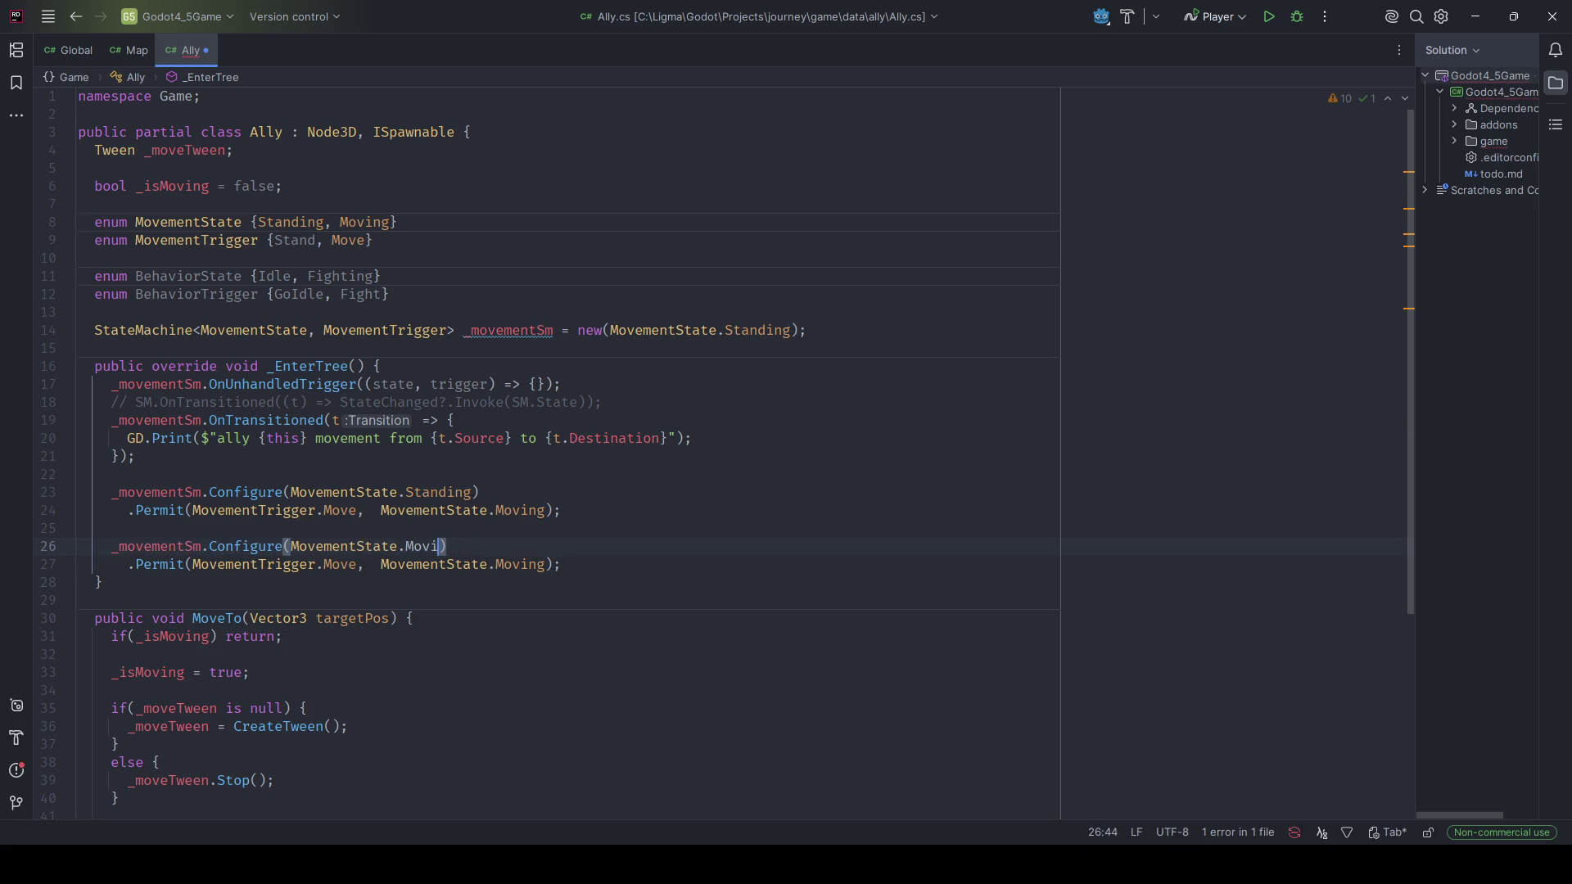
pyautogui.write('ng')
pyautogui.press('Down')
pyautogui.hotkey('ctrl', 'Left')
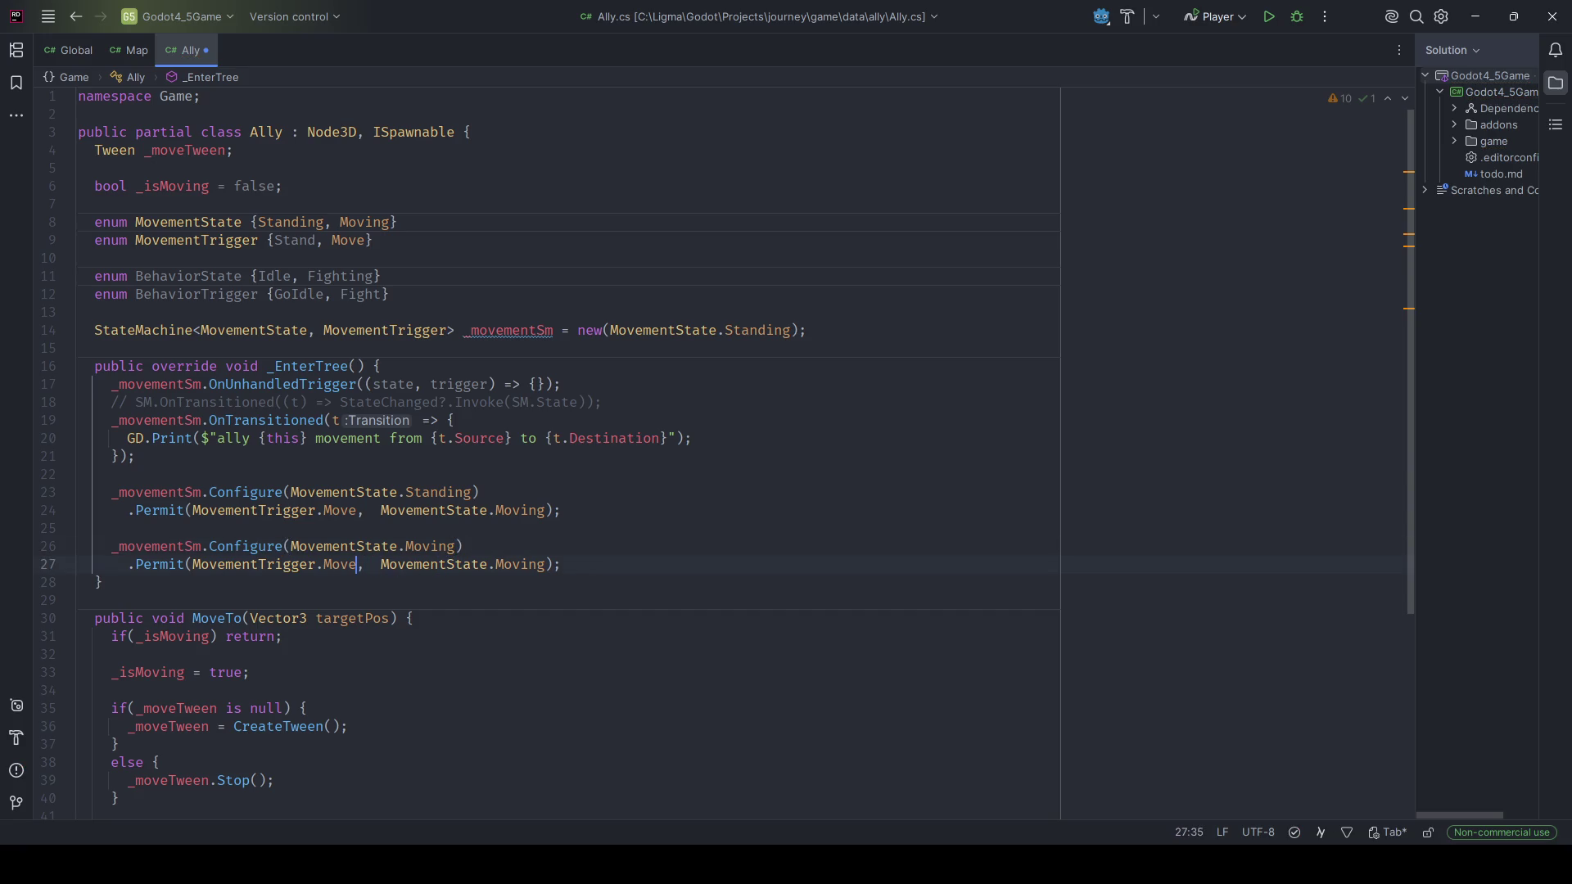
pyautogui.hotkey('ctrl', 'BackSpace')
pyautogui.write('Stand')
pyautogui.hotkey('ctrl', 'Right')
pyautogui.hotkey('ctrl', 'Right')
pyautogui.hotkey('ctrl', 'Right')
pyautogui.hotkey('ctrl', 'BackSpace')
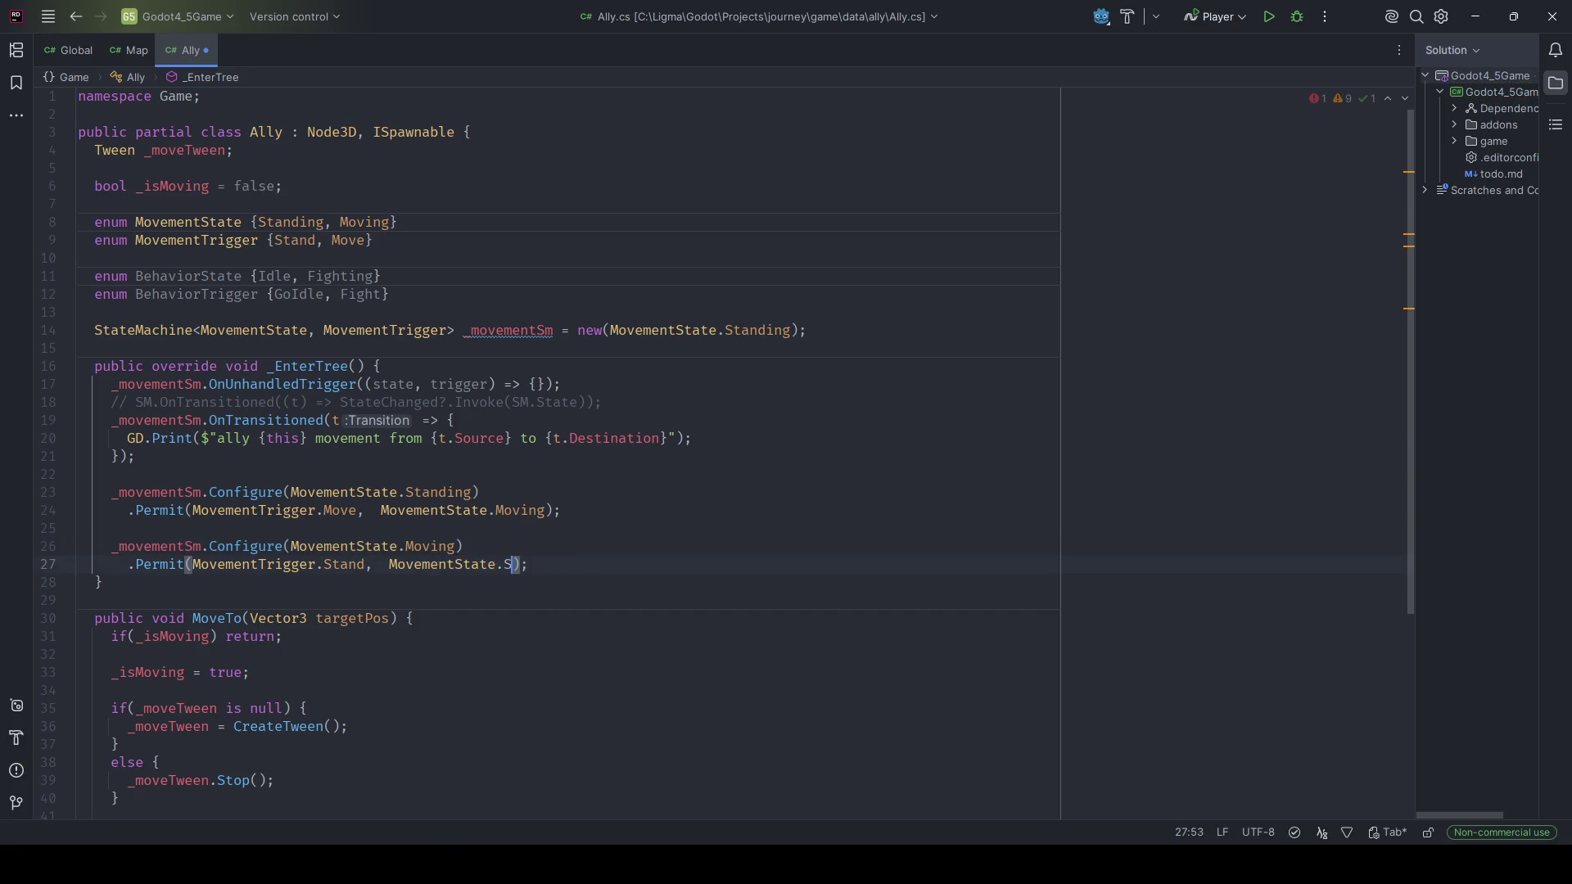
pyautogui.write('Stand')
pyautogui.press('Tab')
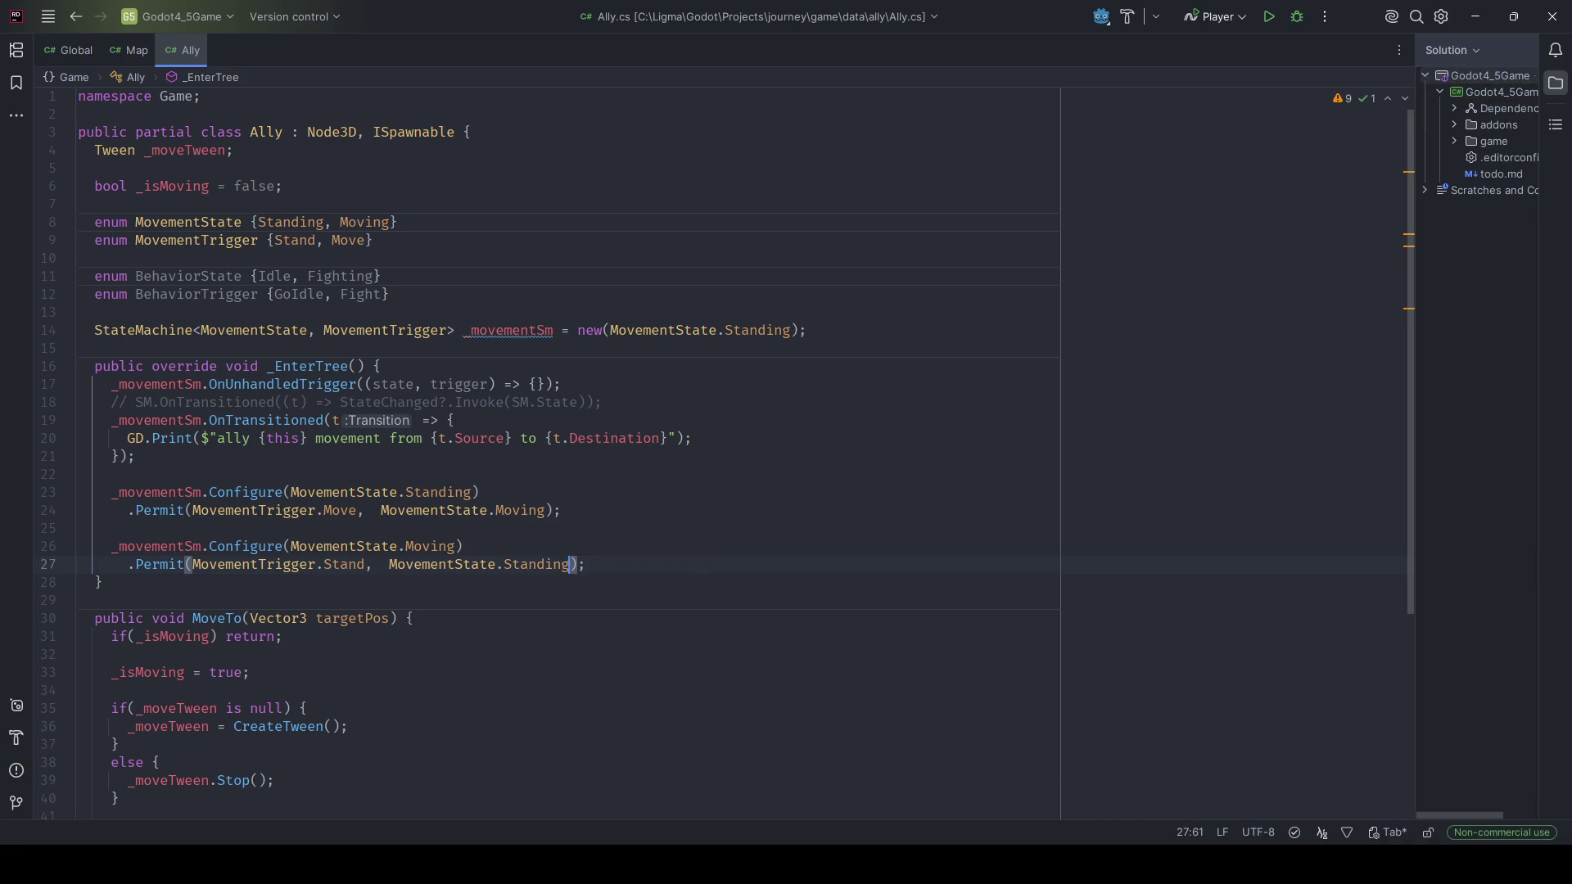
pyautogui.scroll(-5, 688, 513)
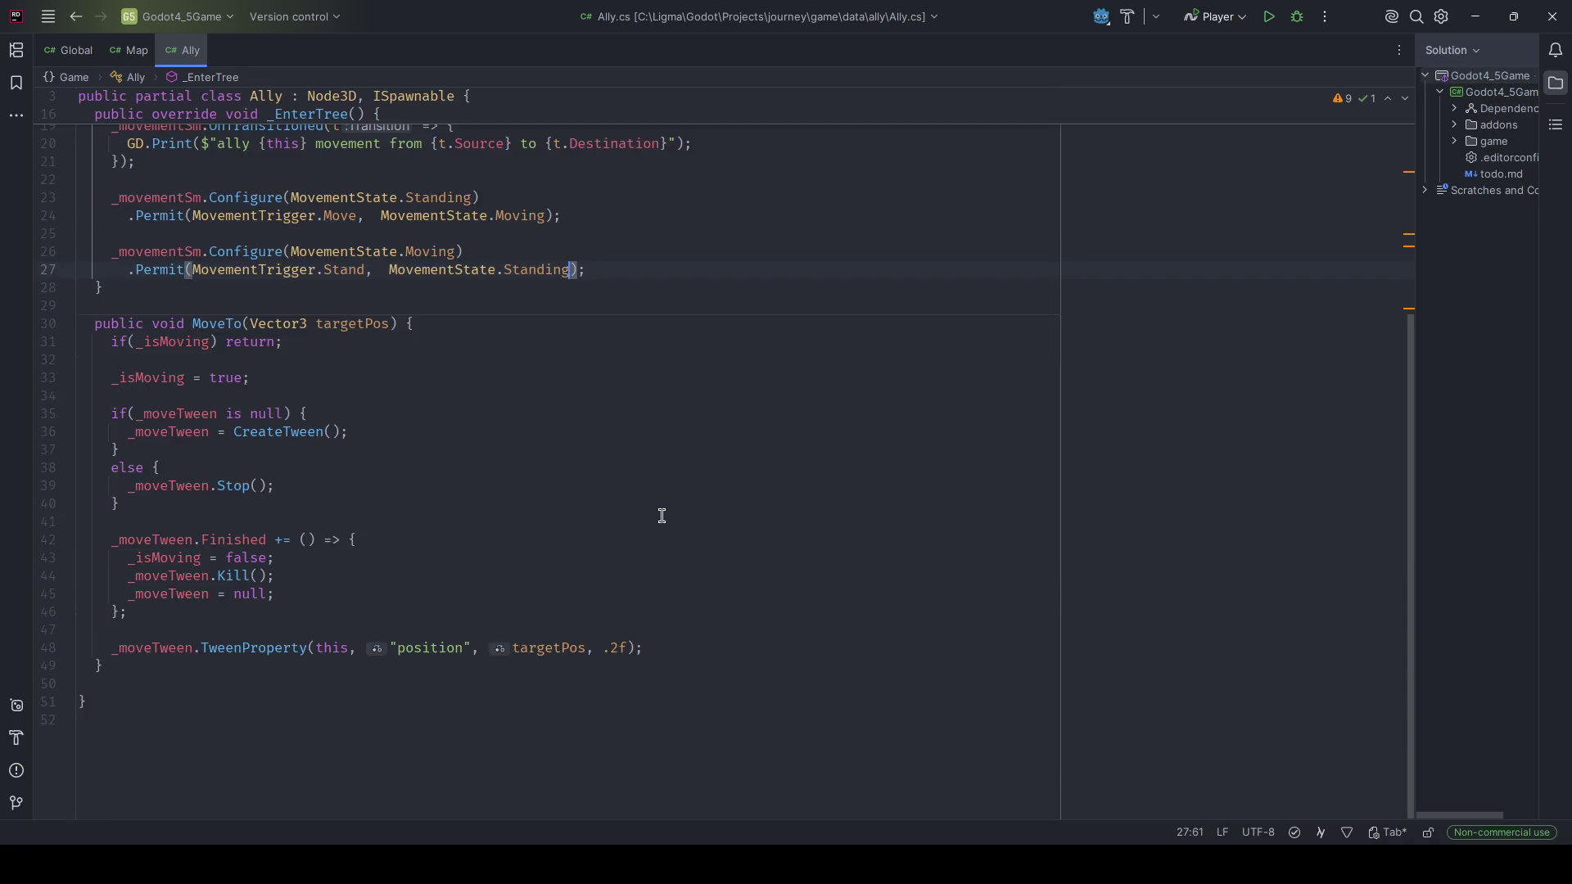
pyautogui.scroll(5, 659, 519)
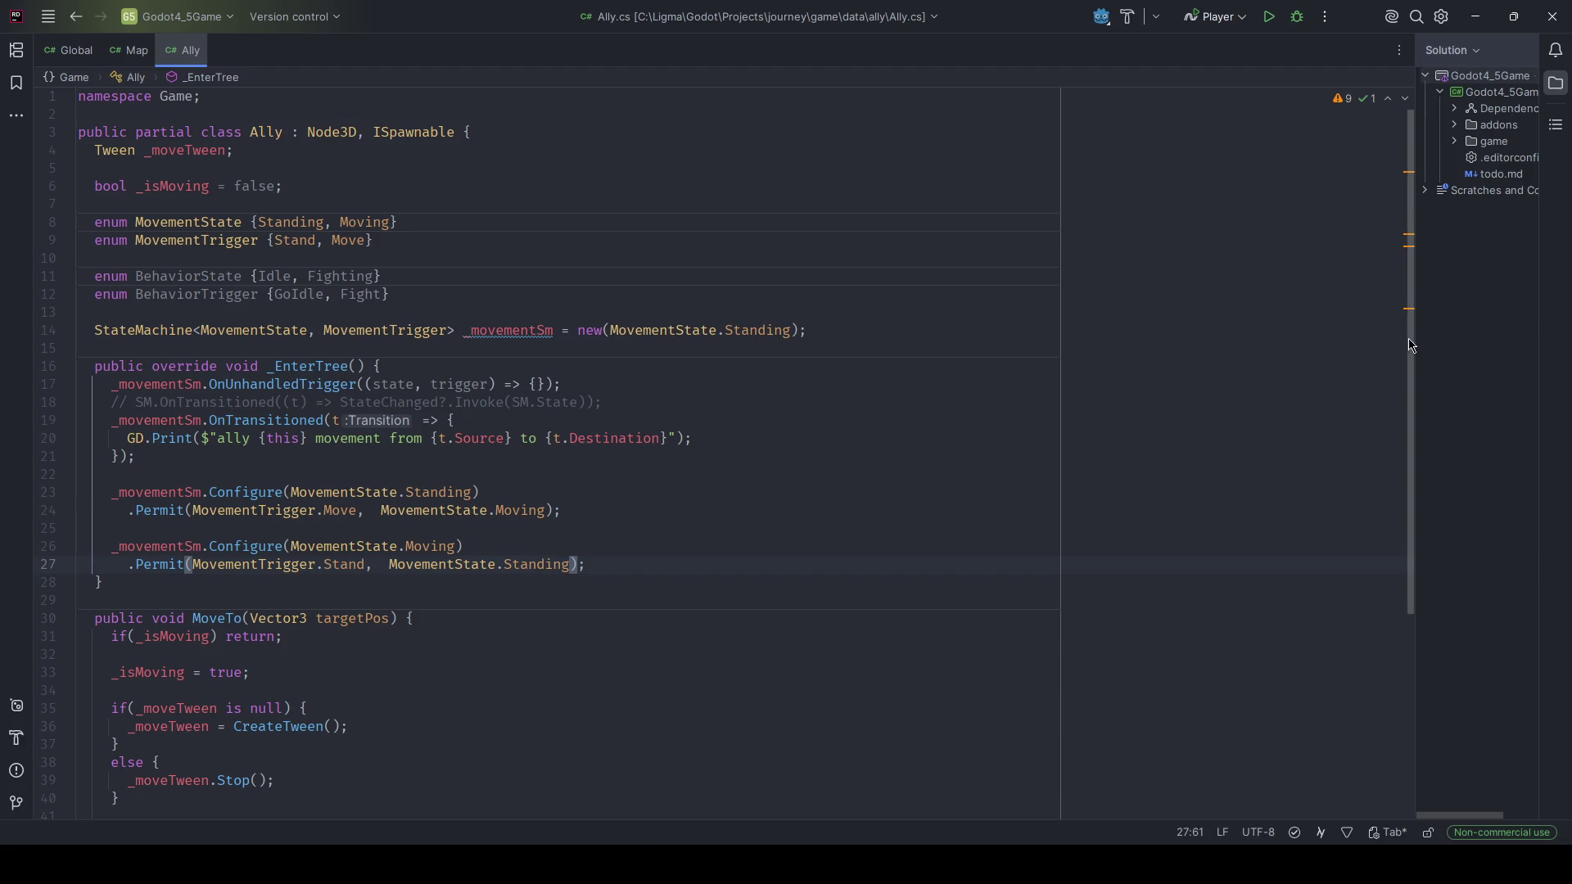
pyautogui.moveTo(1409, 342); pyautogui.dragTo(1406, 392)
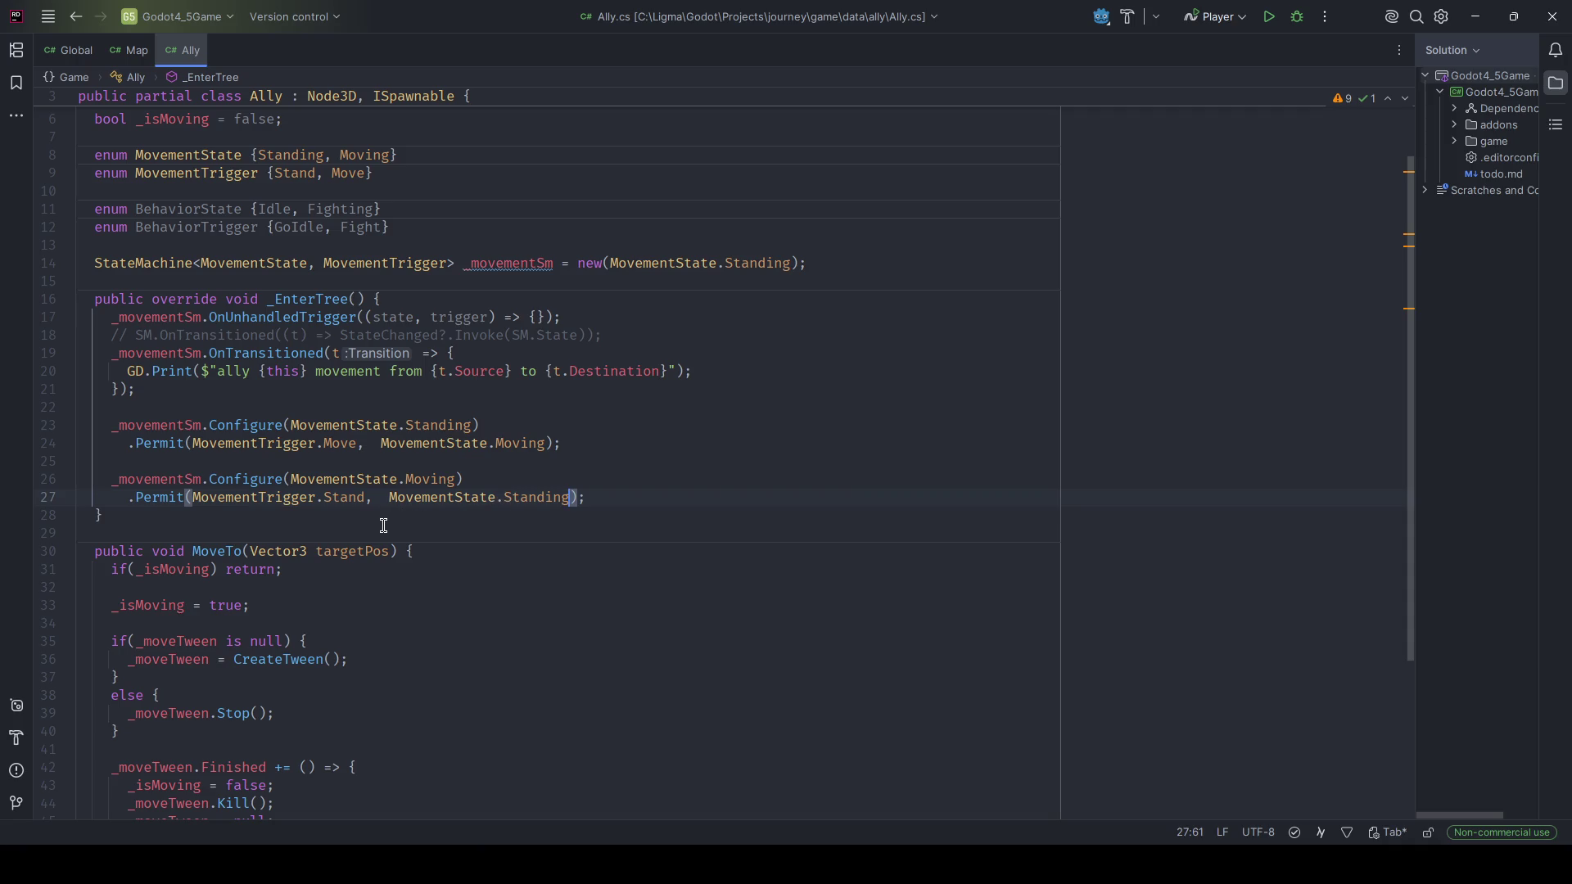
pyautogui.scroll(-4, 374, 547)
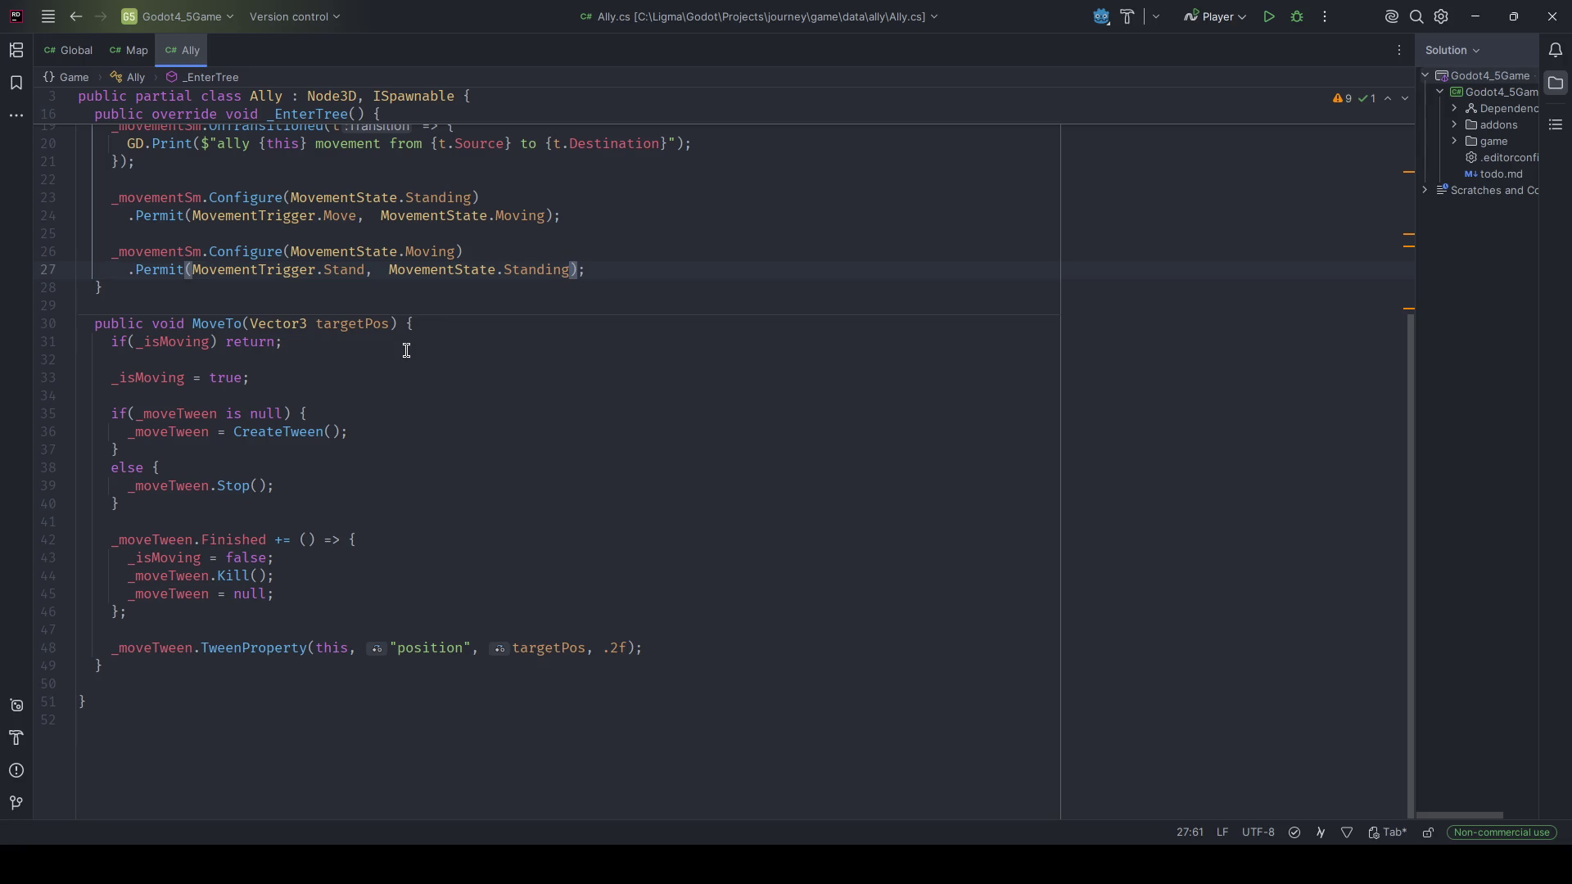
pyautogui.scroll(5, 417, 356)
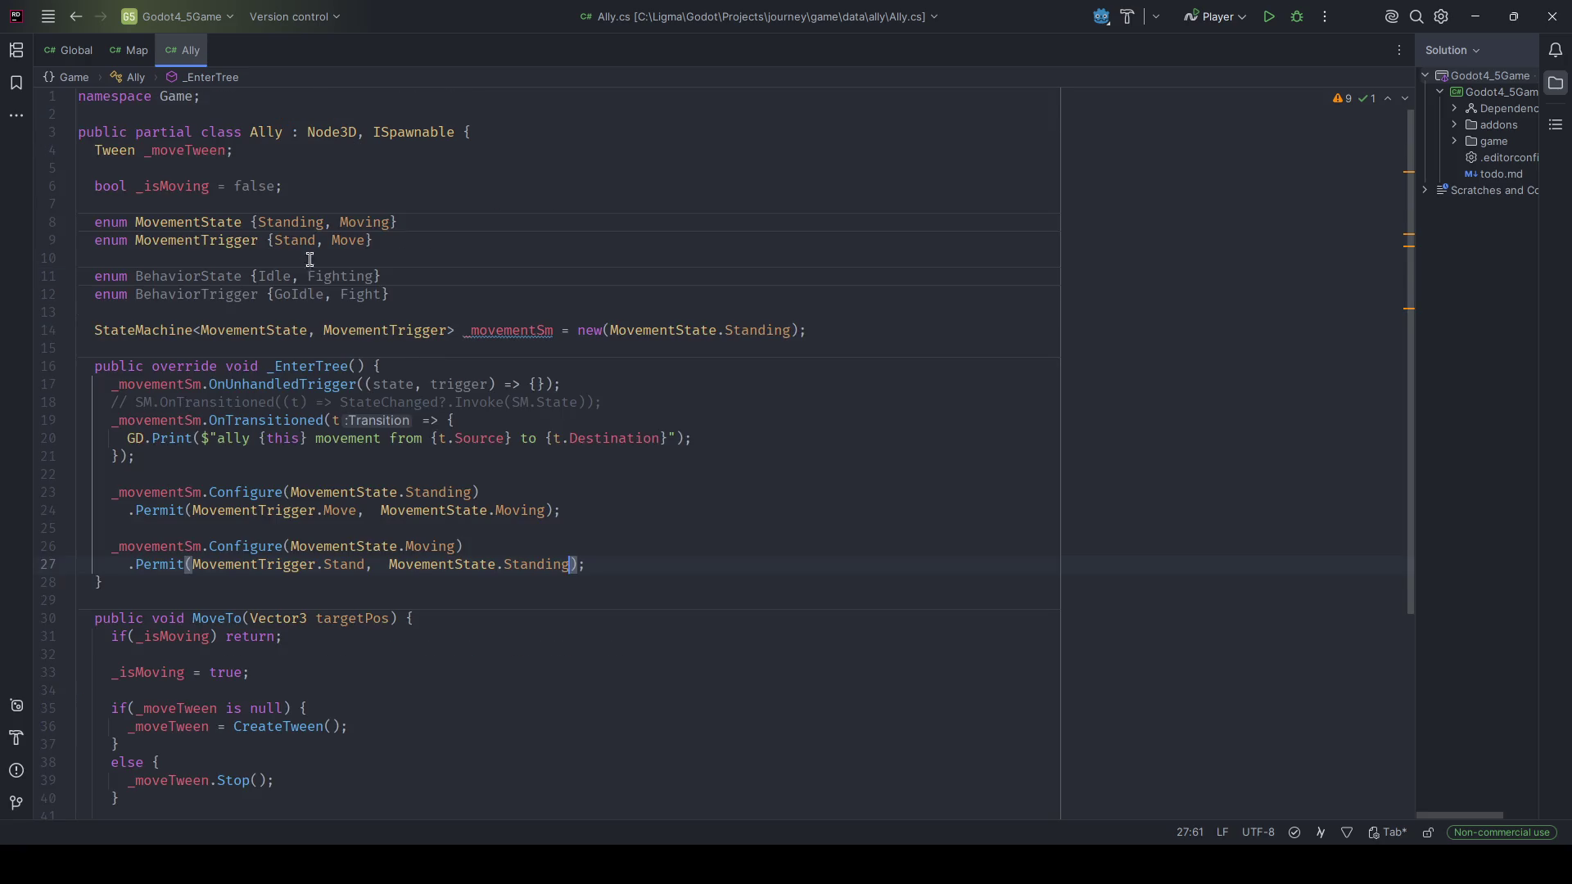
# Delete the _isMoving field declaration and its leftover blank line.
pyautogui.click(301, 193)
pyautogui.hotkey('shift', 'Up')
pyautogui.hotkey('shift', 'Up')
pyautogui.press('BackSpace')
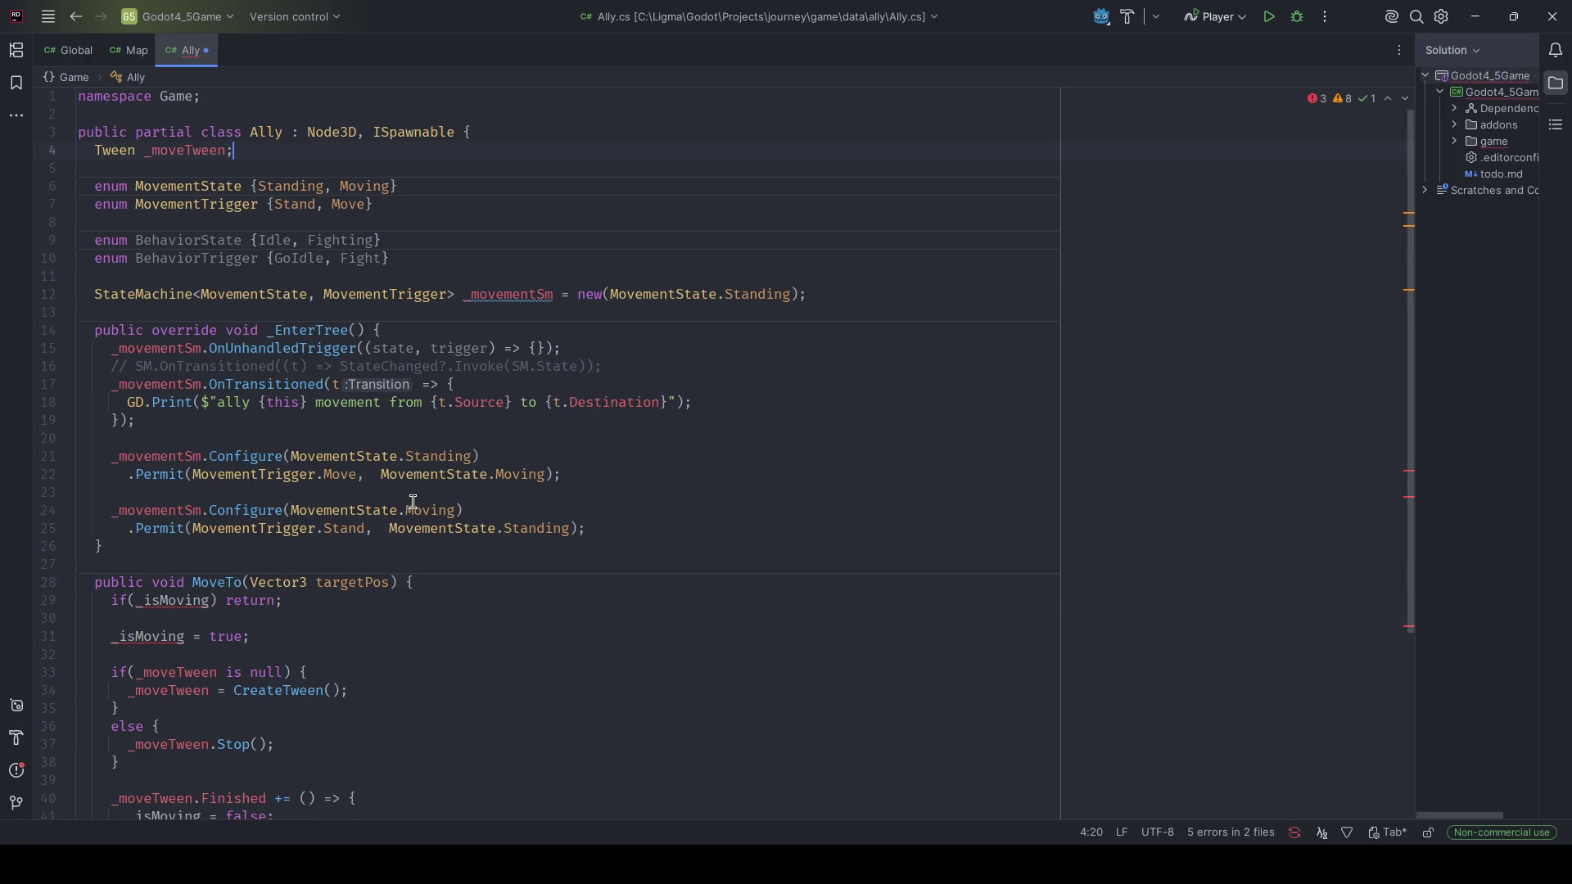
pyautogui.scroll(-5, 410, 508)
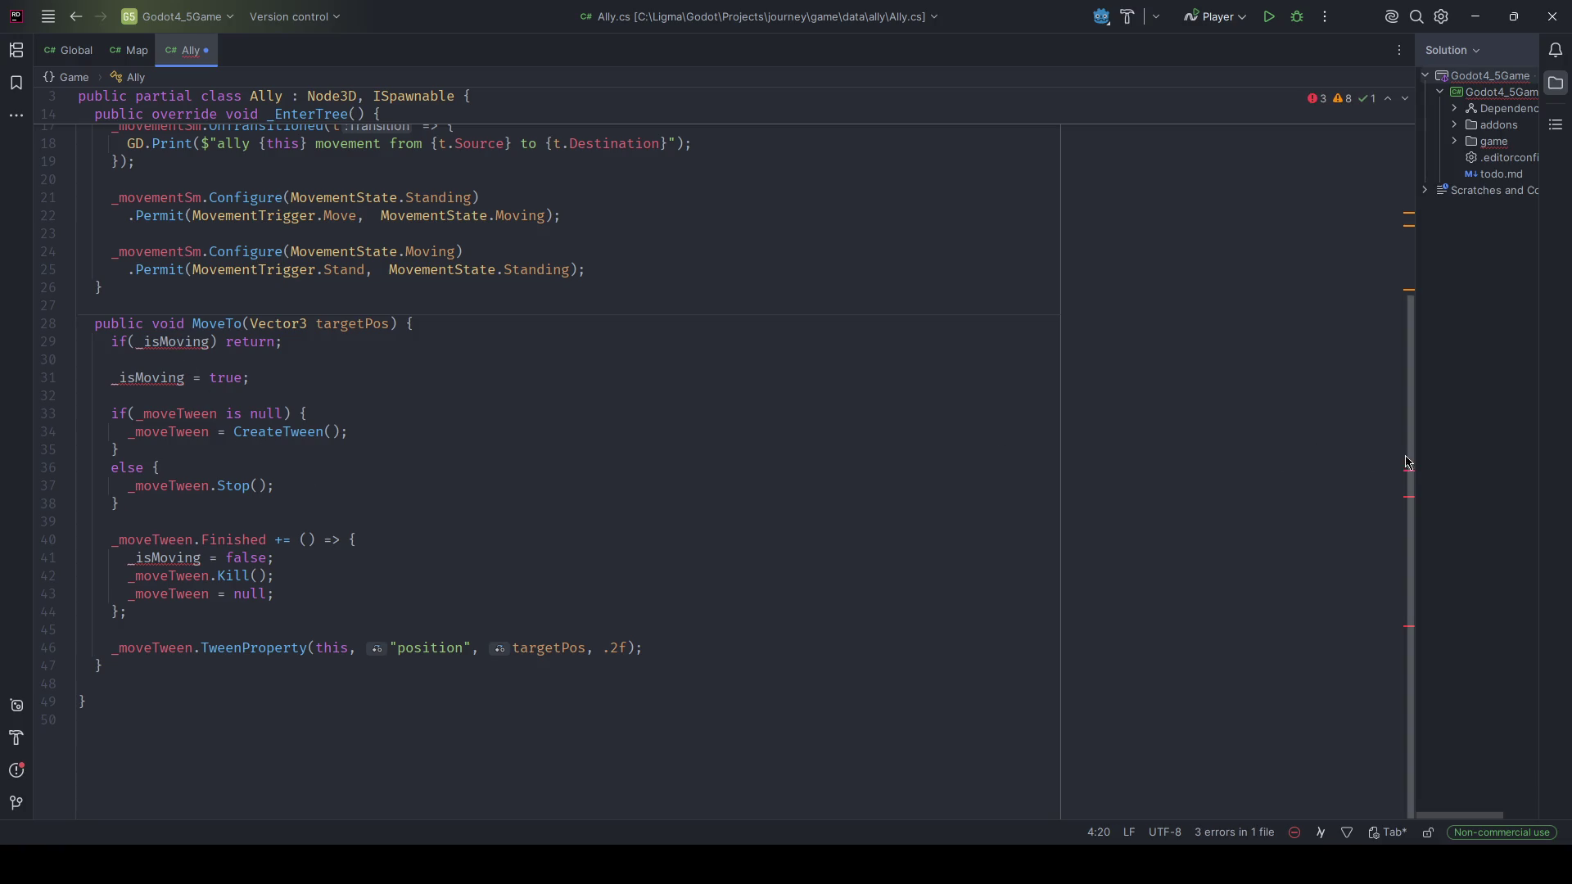
pyautogui.scroll(3, 1410, 462)
# Change MoveTo's guard to if (_movementSm.IsInState(MovementState.Moving)) return;.
pyautogui.doubleClick(179, 459)
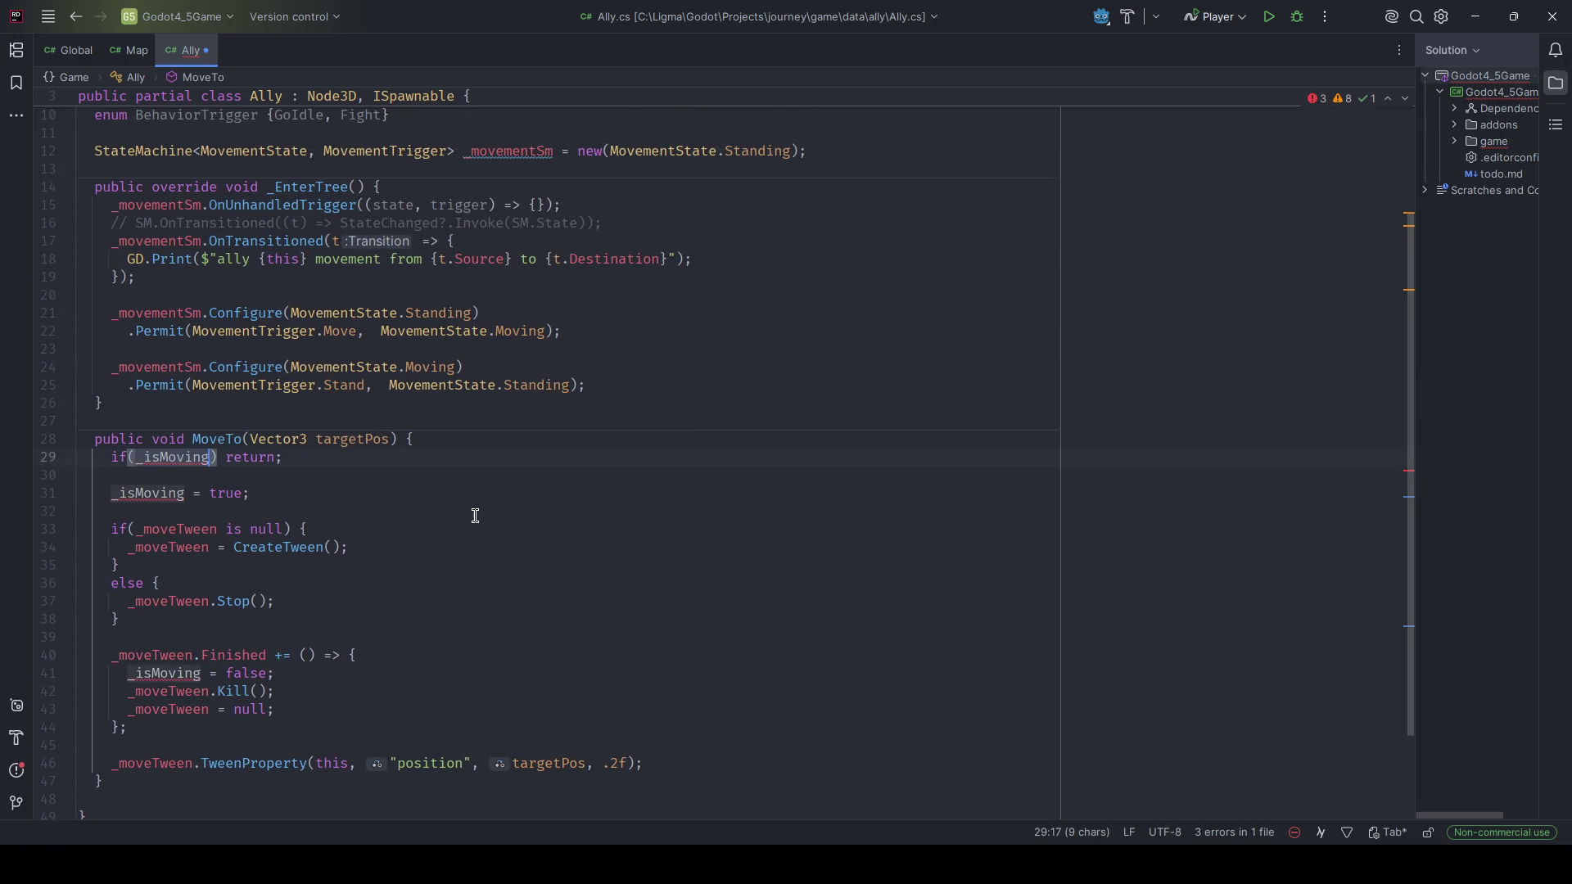
pyautogui.write('_movementSm,pove')
pyautogui.press('BackSpace')
pyautogui.press('BackSpace')
pyautogui.press('BackSpace')
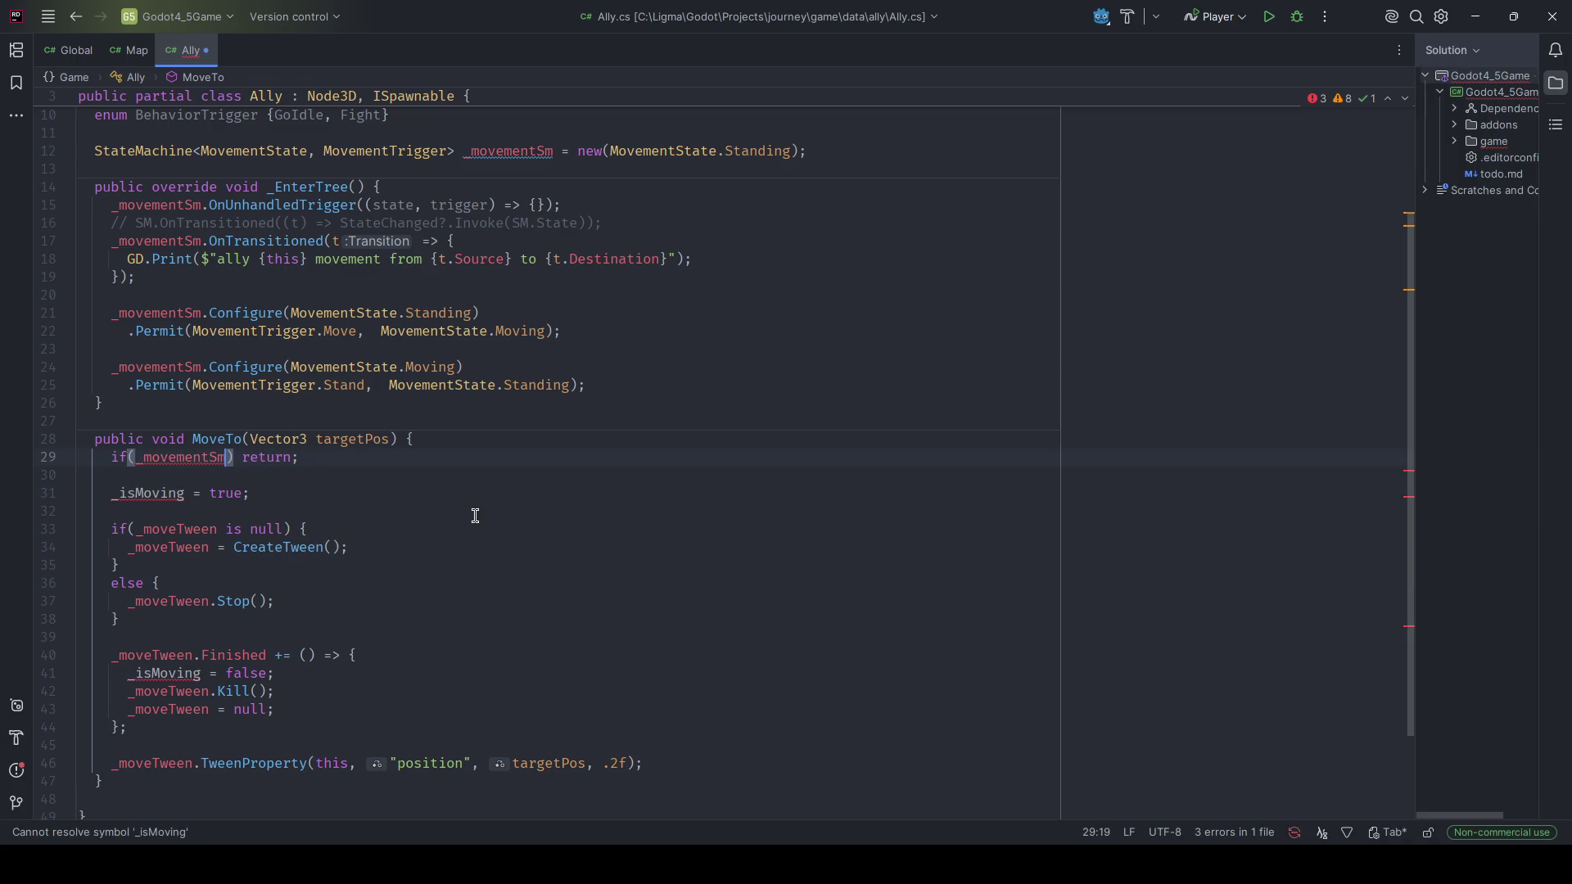
pyautogui.write('.')
pyautogui.write('State')
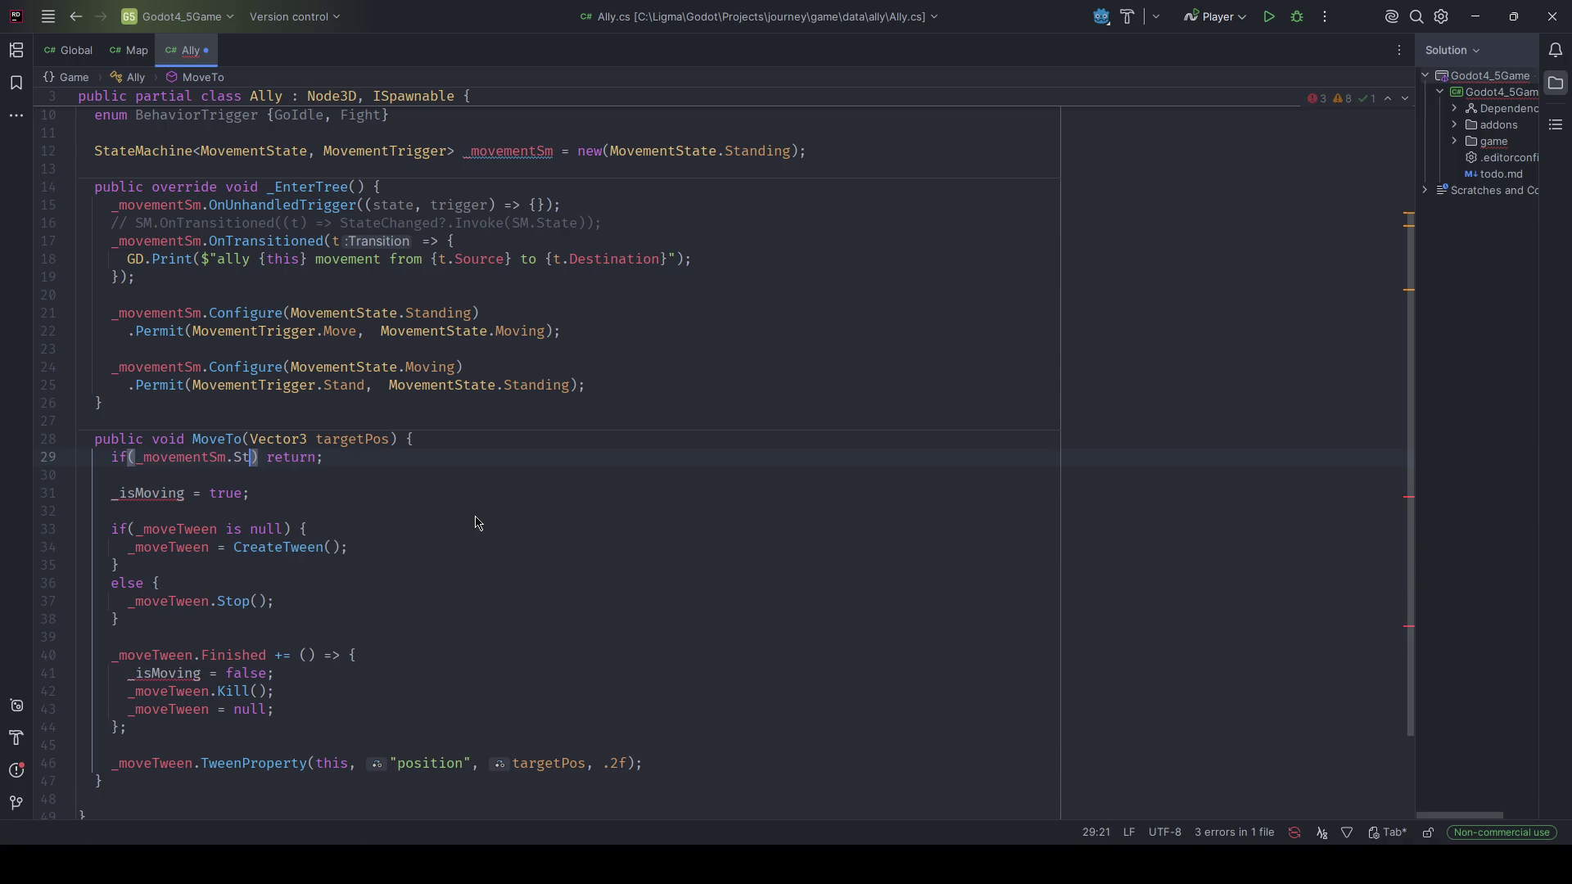
pyautogui.press('Return')
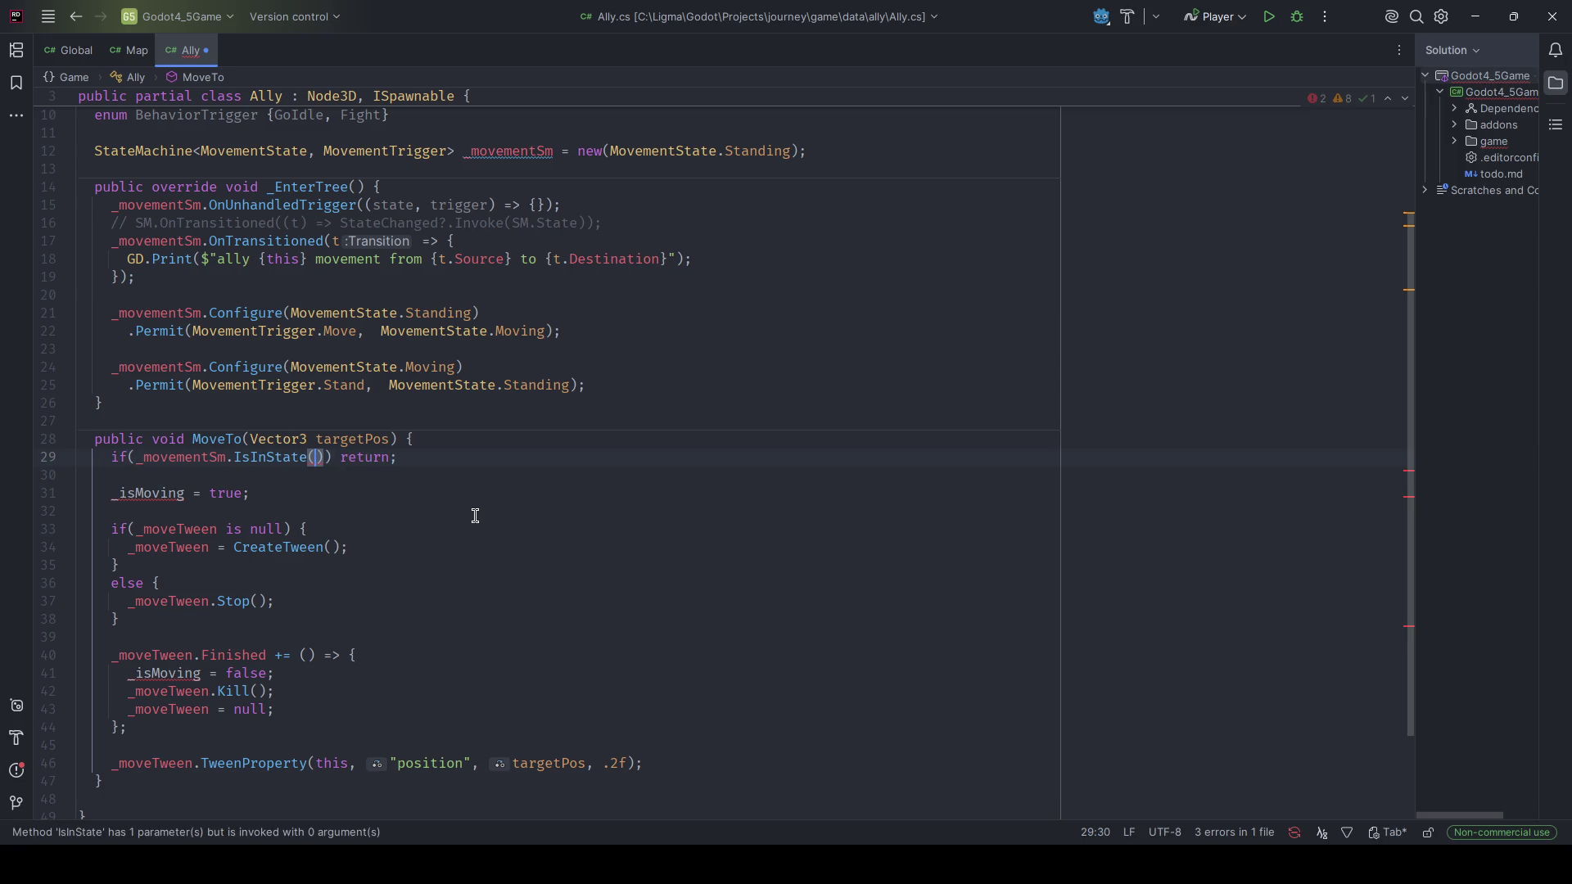
pyautogui.write('WorldManager.State.Mov')
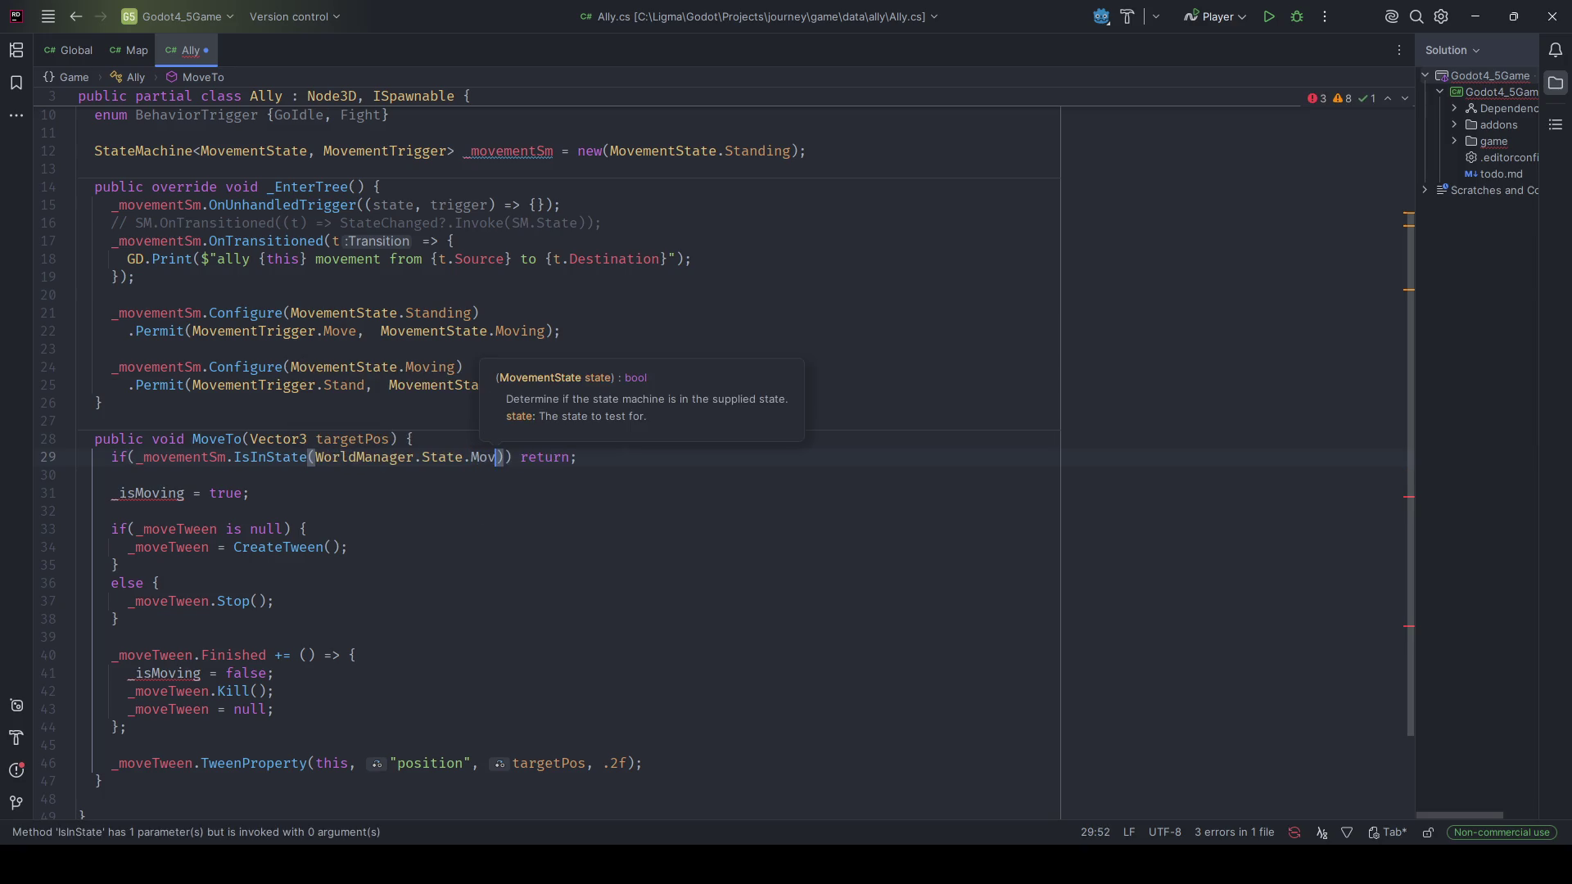
pyautogui.press('BackSpace')
pyautogui.press('BackSpace')
pyautogui.press('BackSpace')
pyautogui.write('Moving')
pyautogui.press('Return')
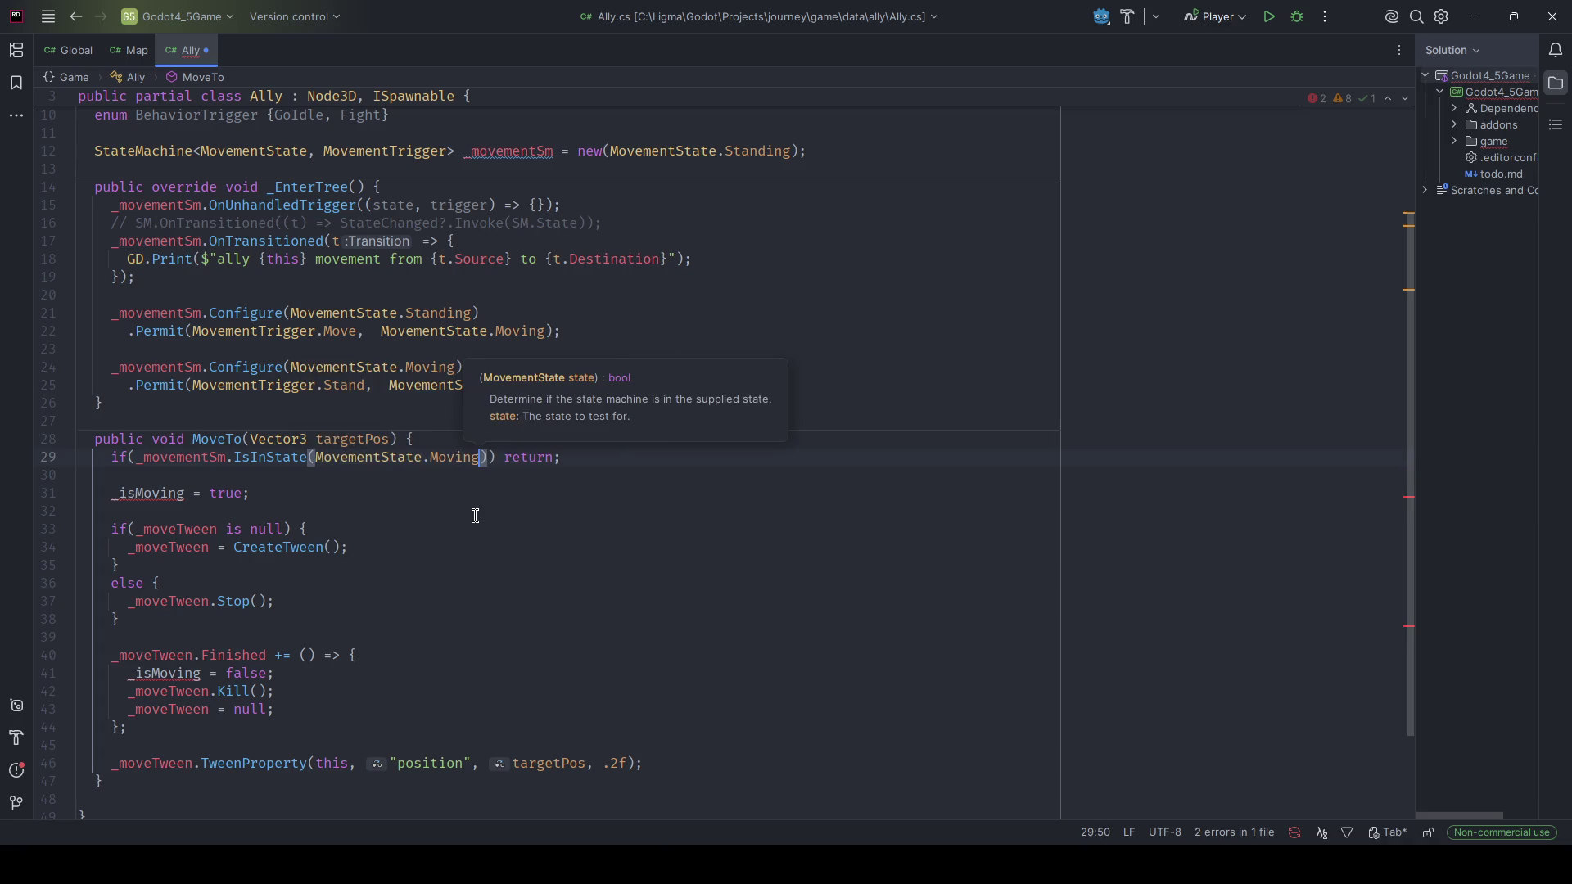
# Remove the _isMoving = true line from MoveTo.
pyautogui.press('Down')
pyautogui.press('Down')
pyautogui.hotkey('ctrl', 'y')
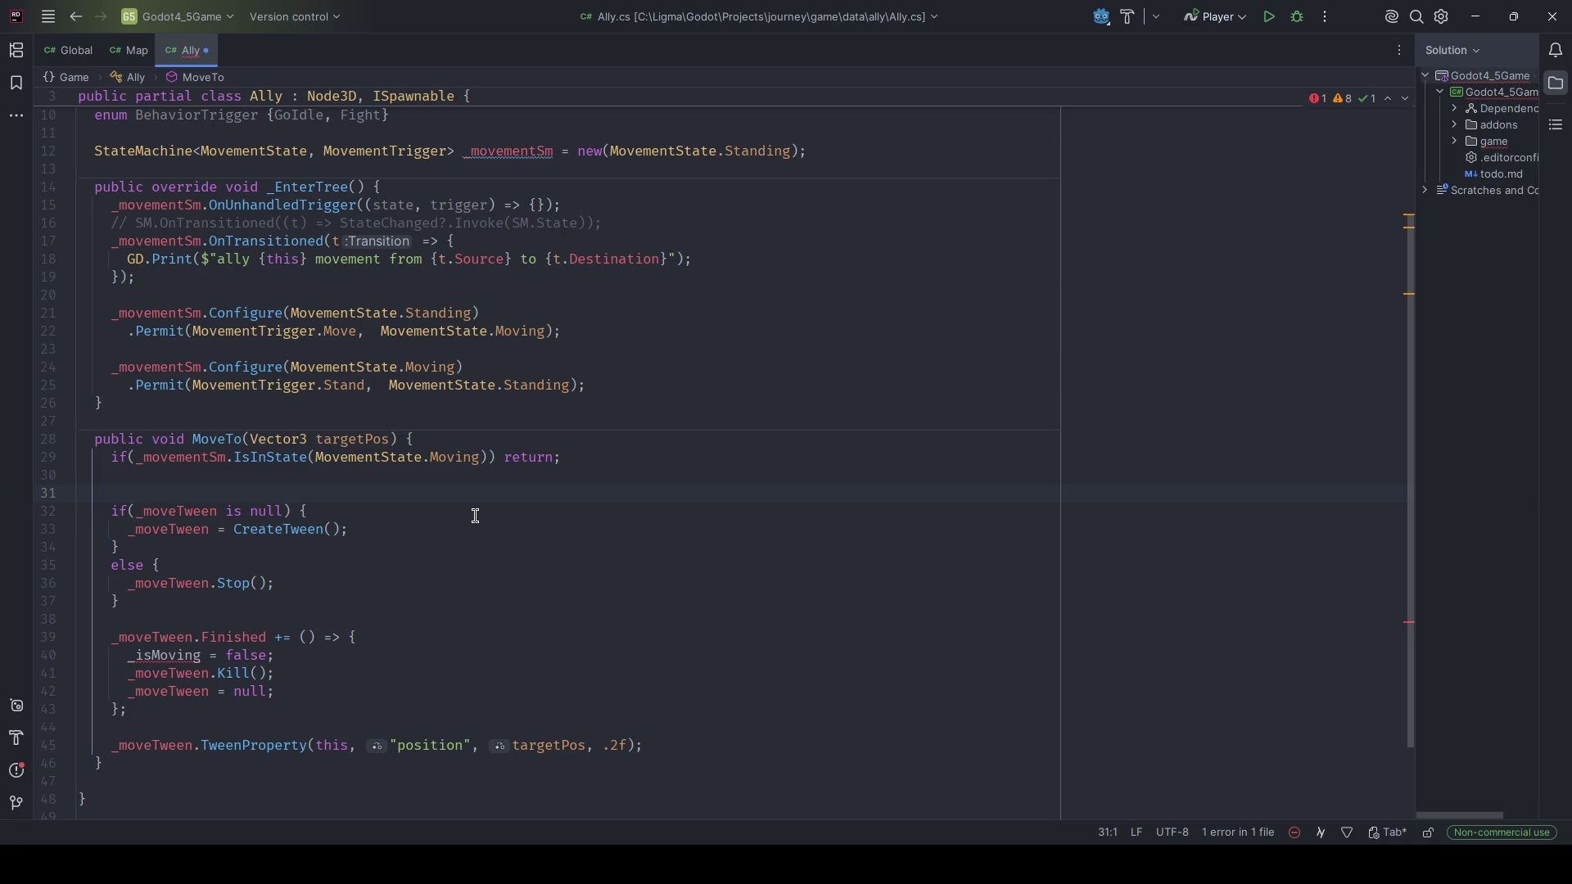
pyautogui.press('Tab')
# Add _movementSm.Fire(MovementTrigger.Move); in MoveTo.
pyautogui.write('movementSm')
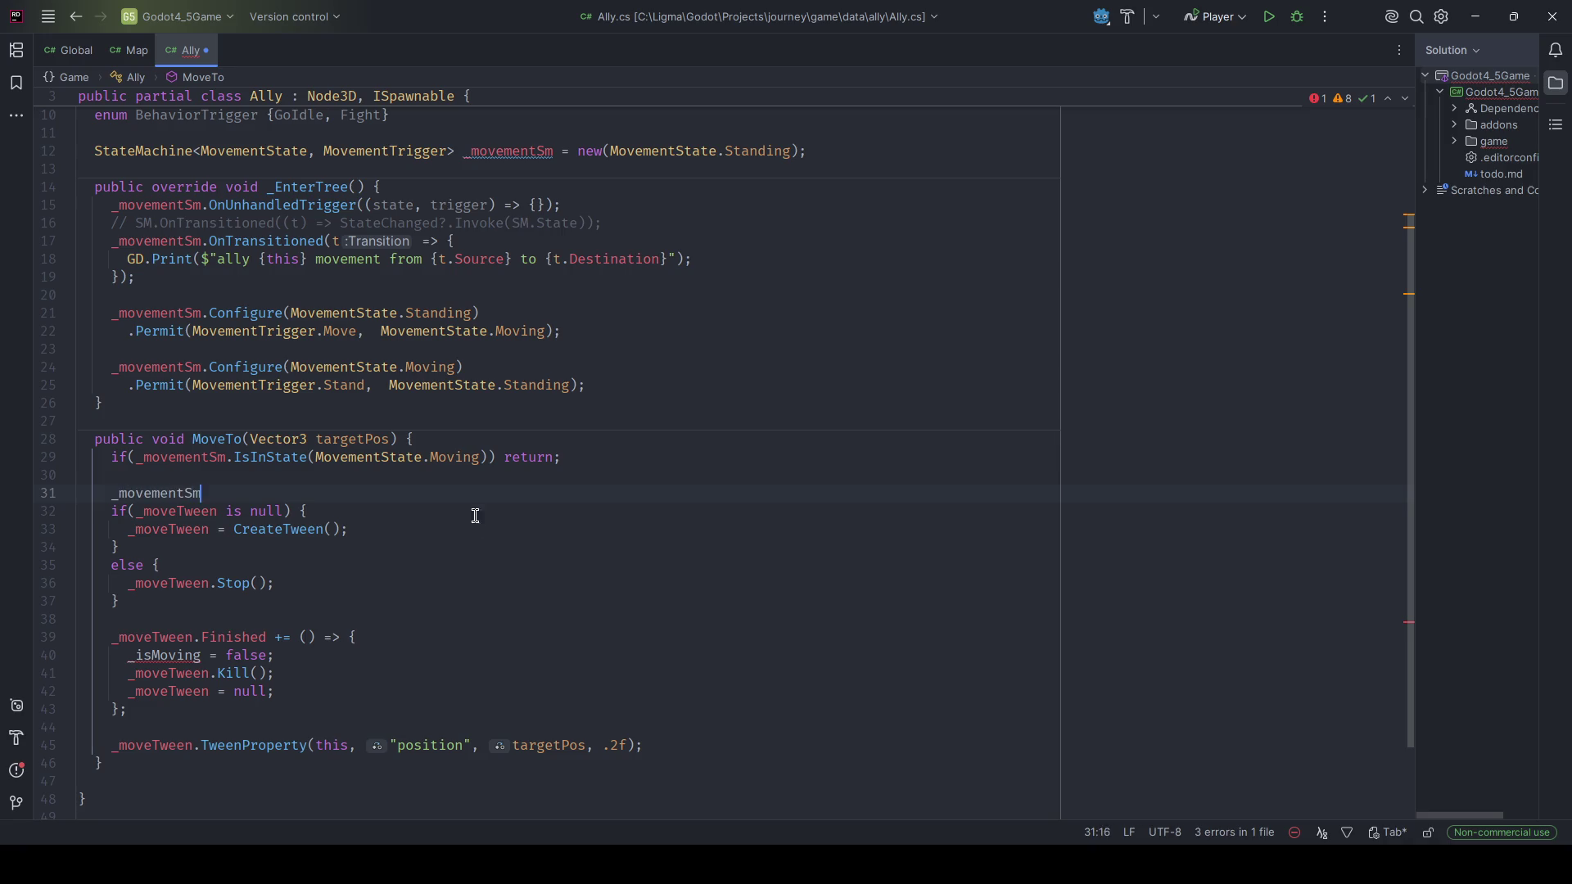
pyautogui.write('.Fire(MovementTrigger.Move, targetPos);')
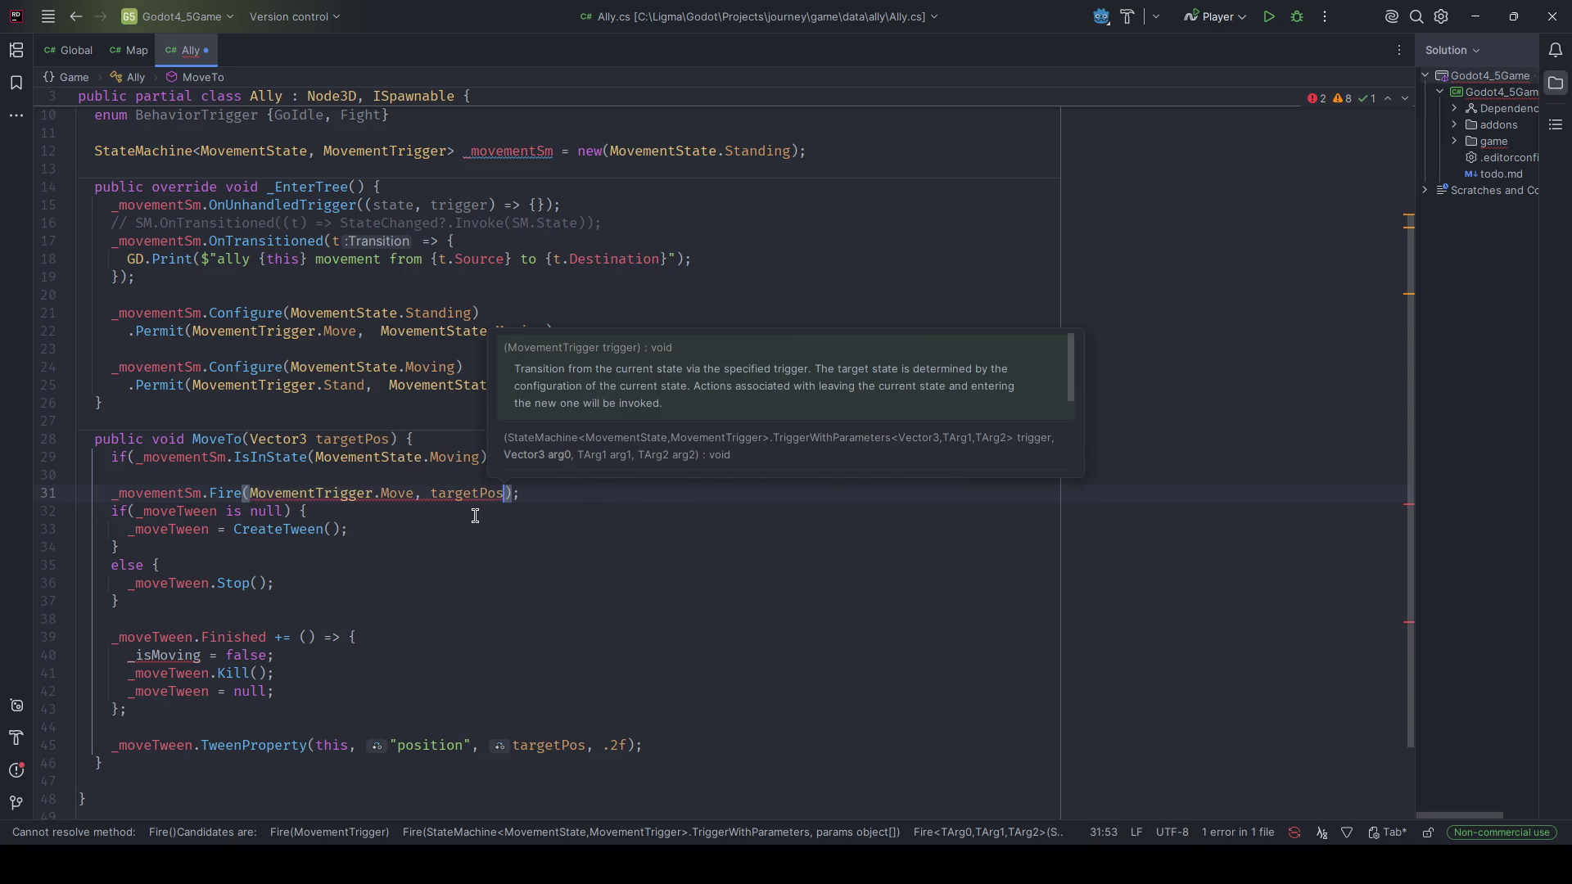
pyautogui.press('Escape')
pyautogui.press('Escape')
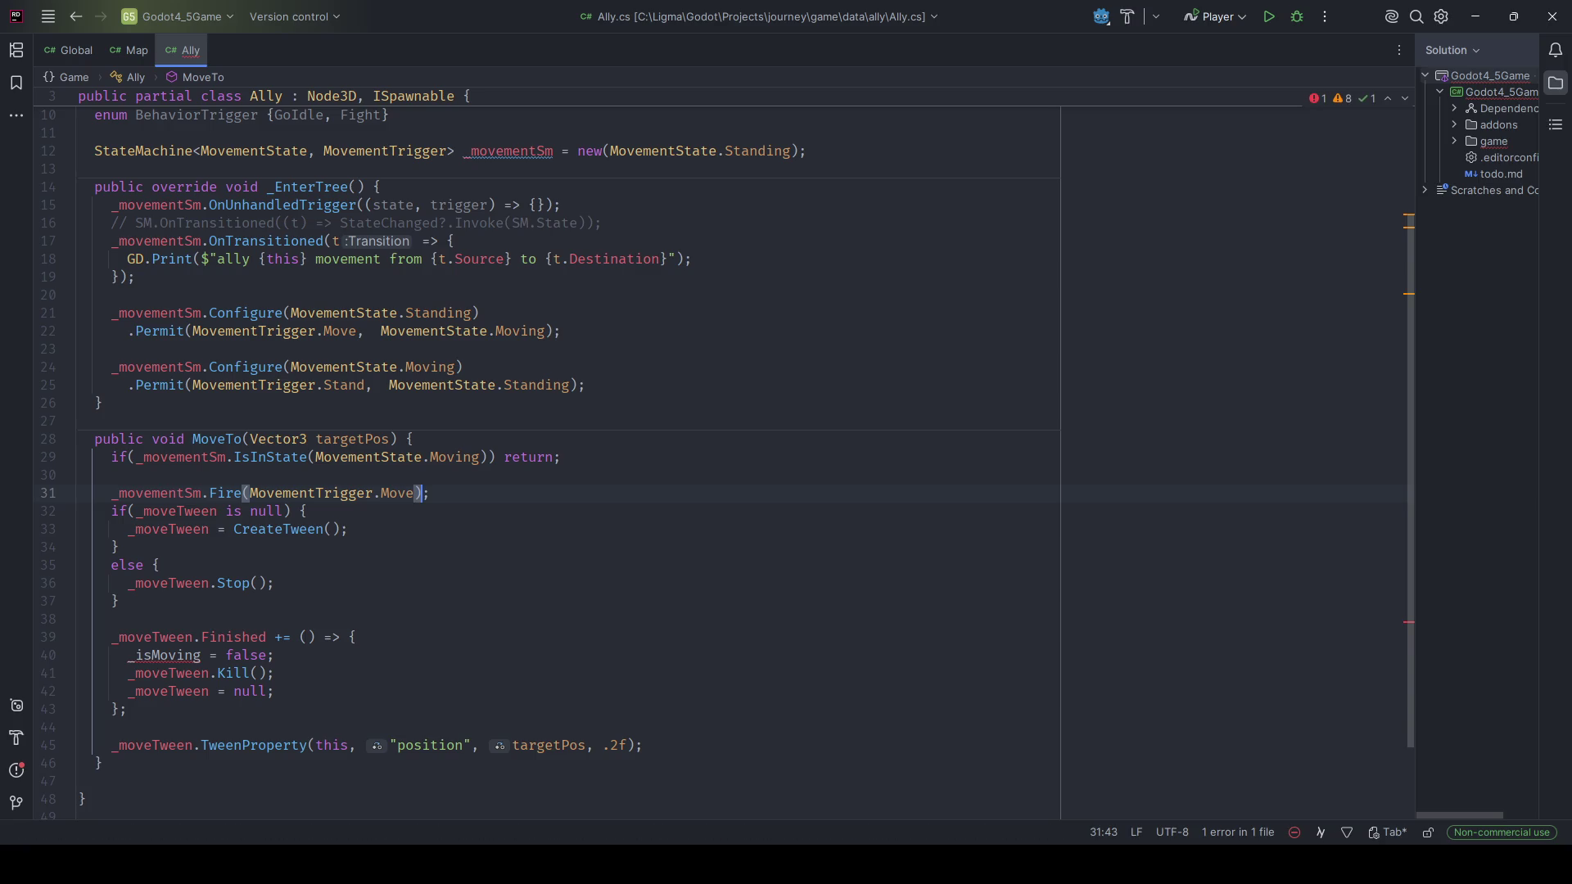
pyautogui.press('End')
pyautogui.press('Return')
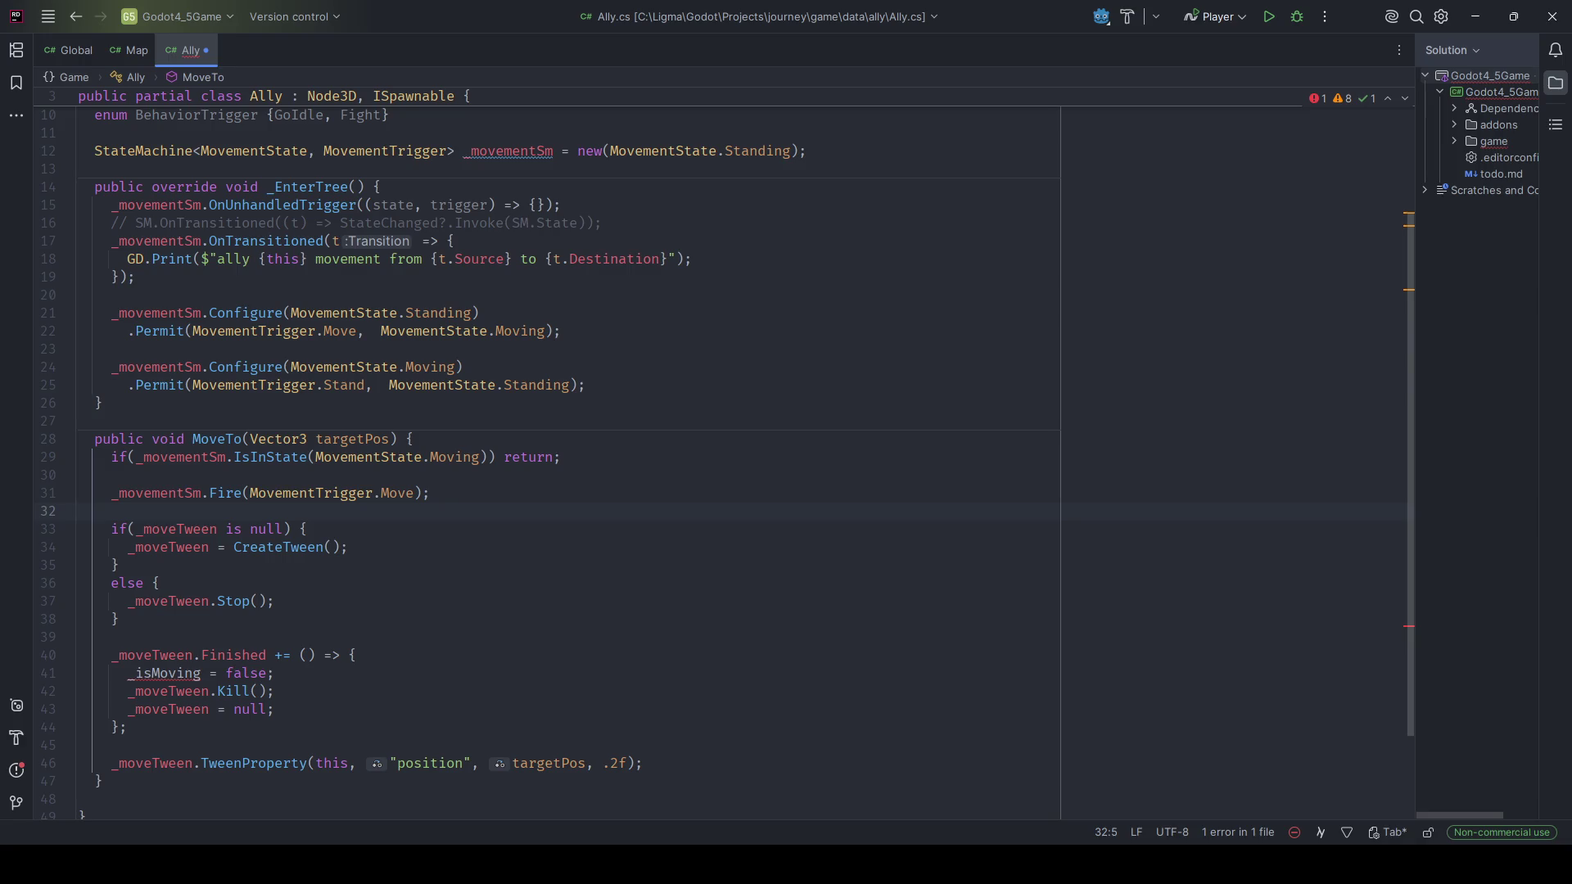
pyautogui.scroll(2, 459, 459)
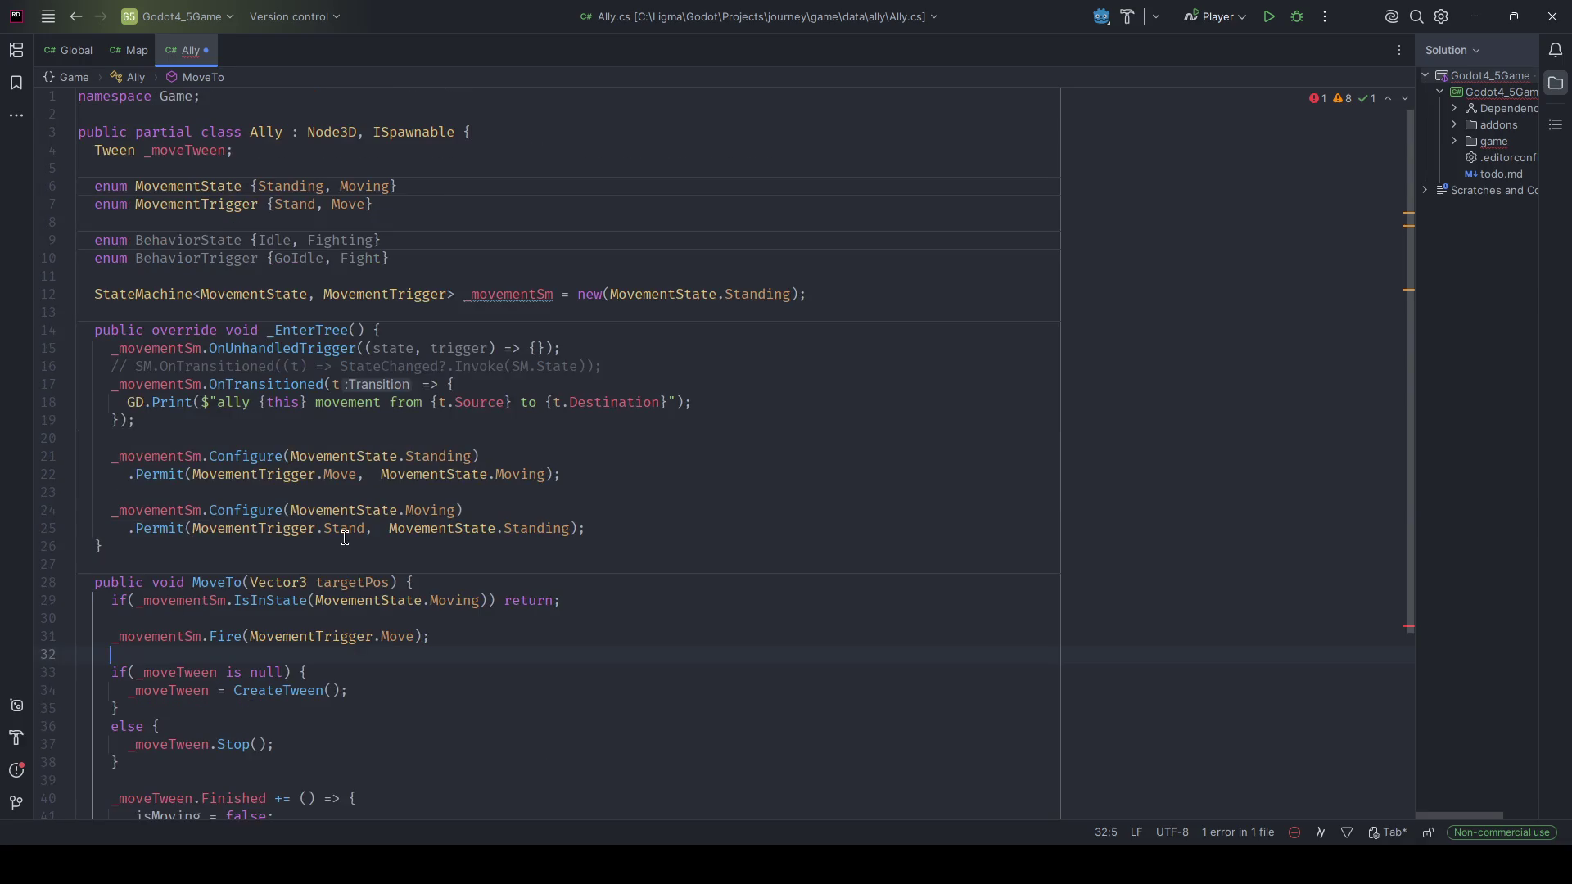
pyautogui.scroll(-5, 344, 532)
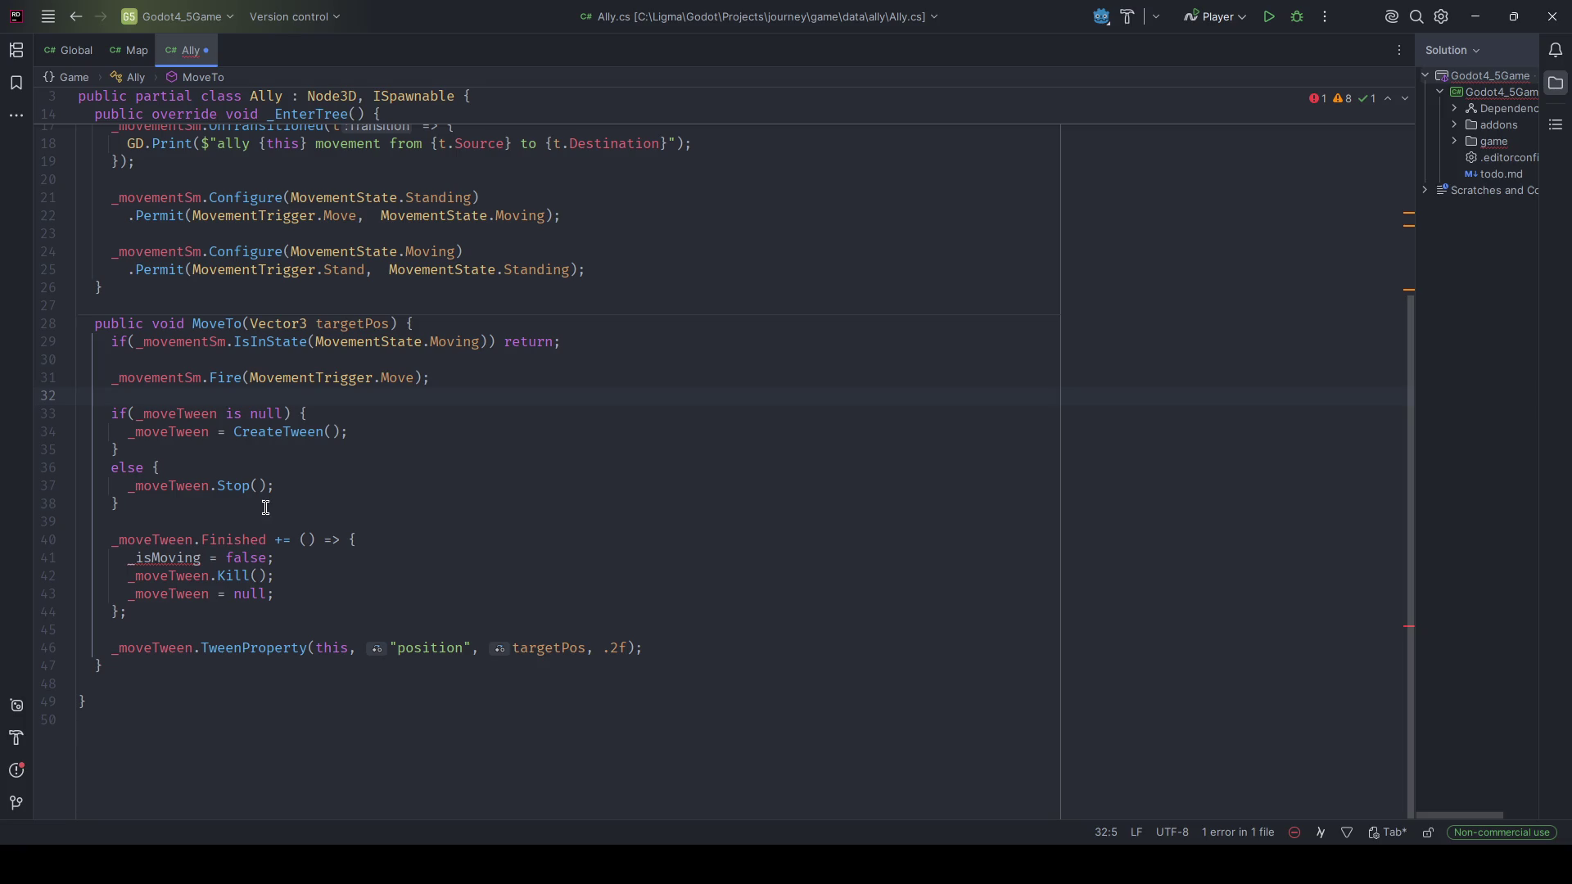
# Replace _isMoving = false in the tween's Finished handler with _movementSm.Fire(MovementTrigger.Stand).
pyautogui.moveTo(275, 559); pyautogui.dragTo(130, 558)
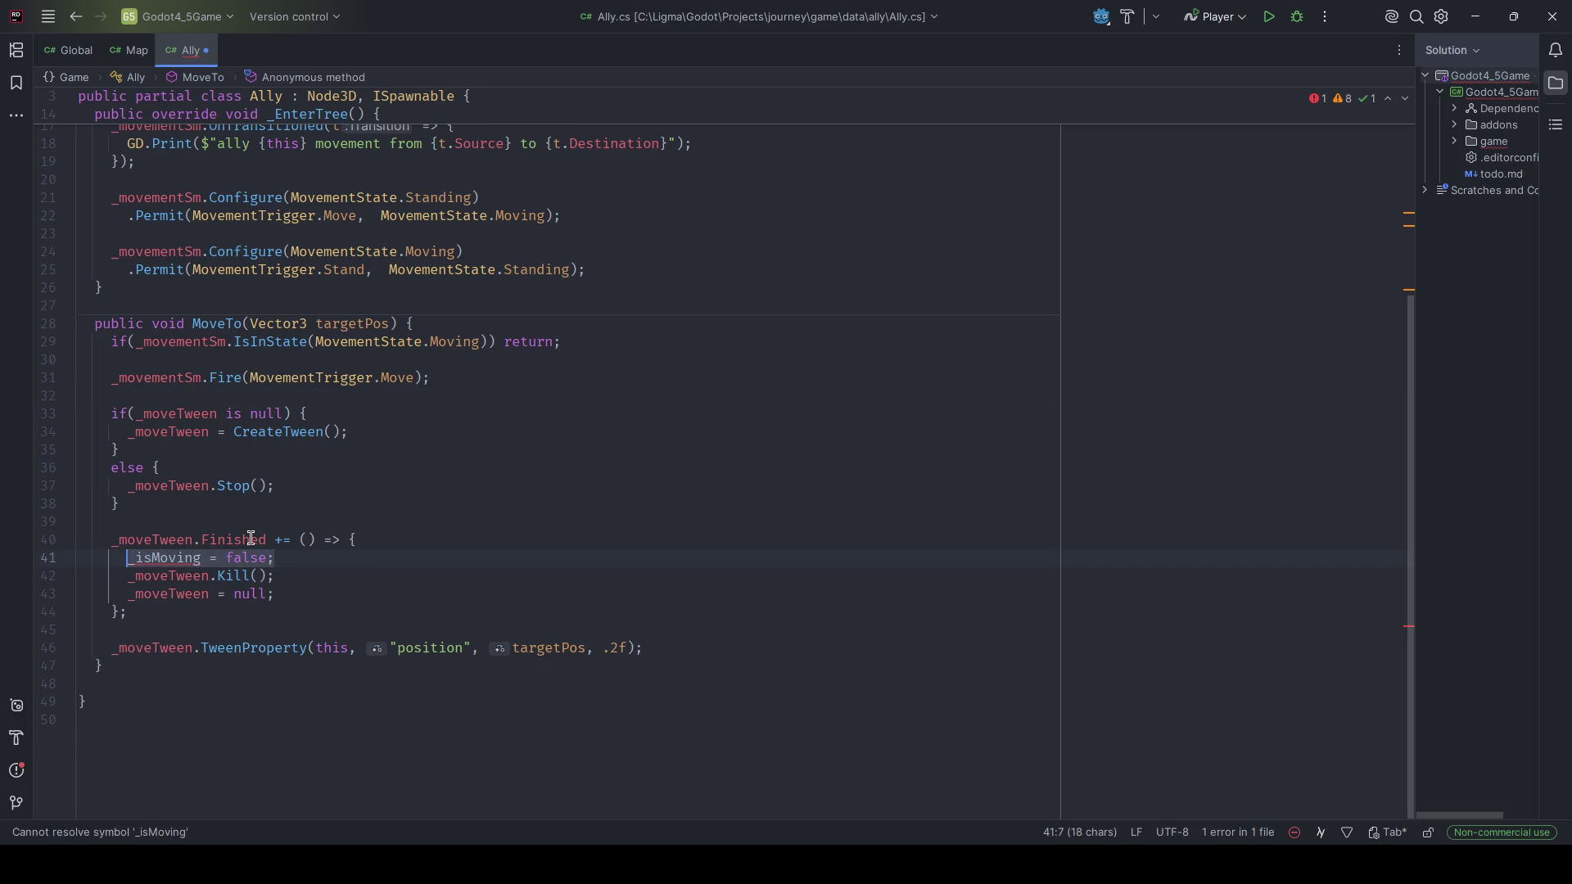
pyautogui.scroll(1, 491, 528)
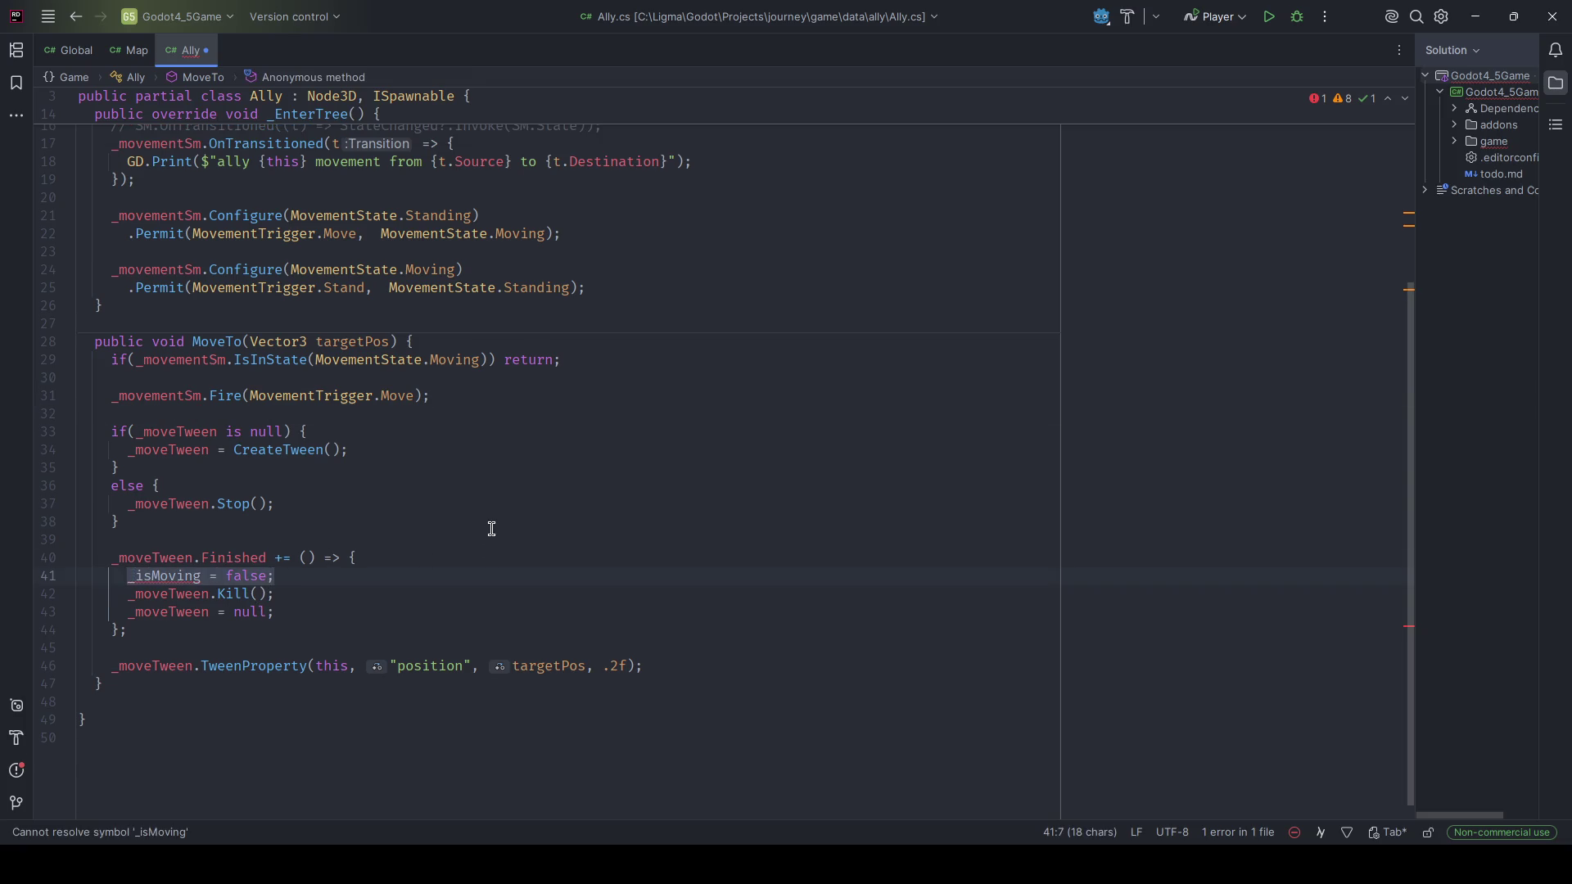
pyautogui.write('_movementSm.Fire')
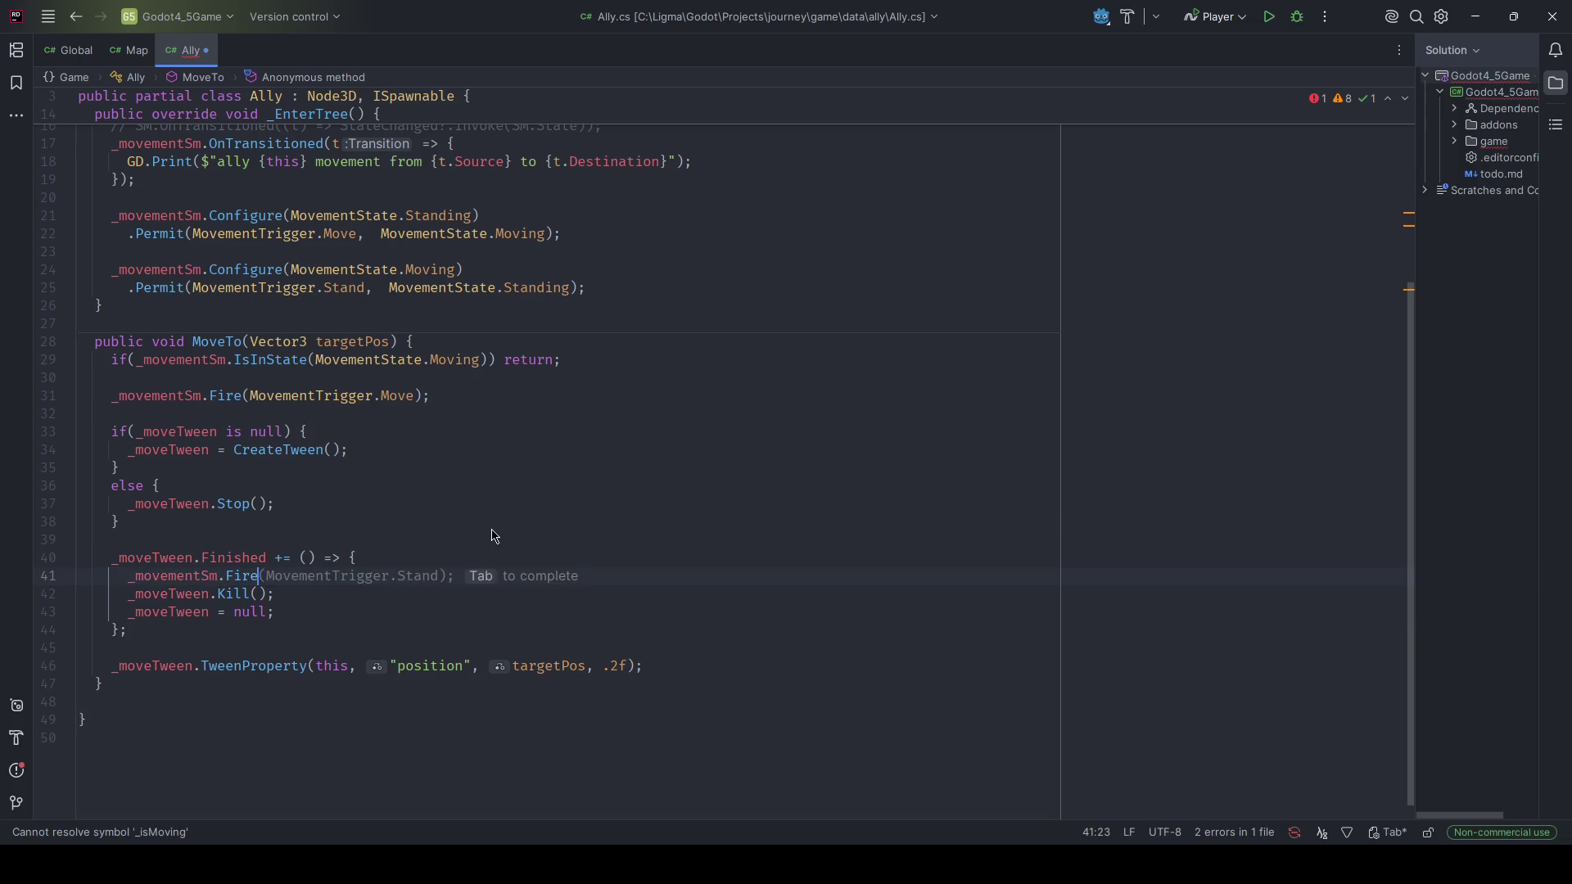
pyautogui.press('Return')
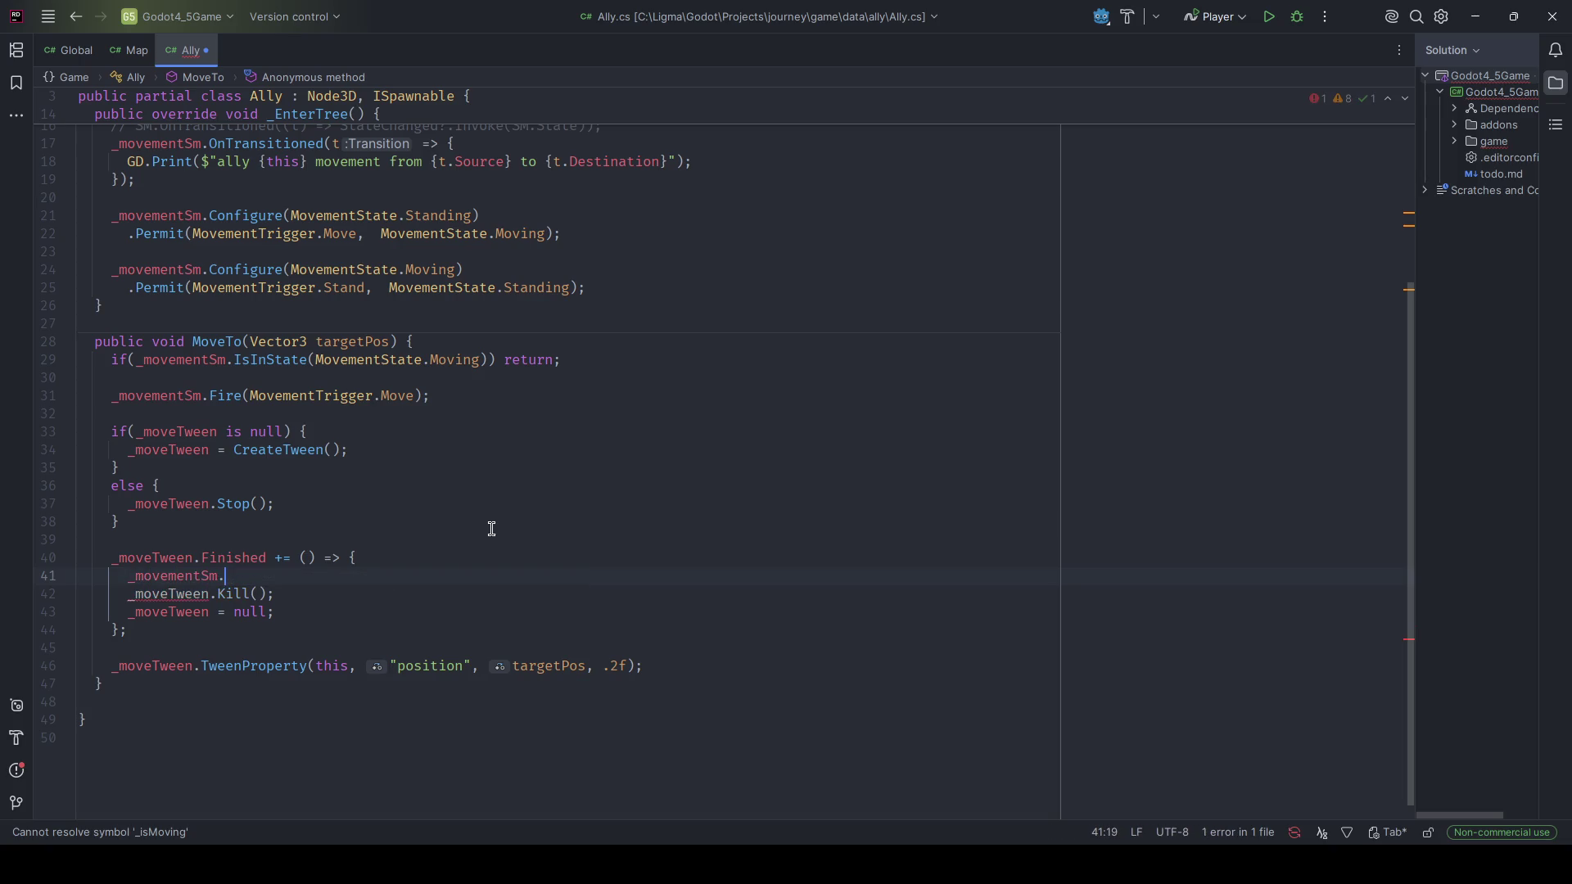
pyautogui.write('Fire(TRig);')
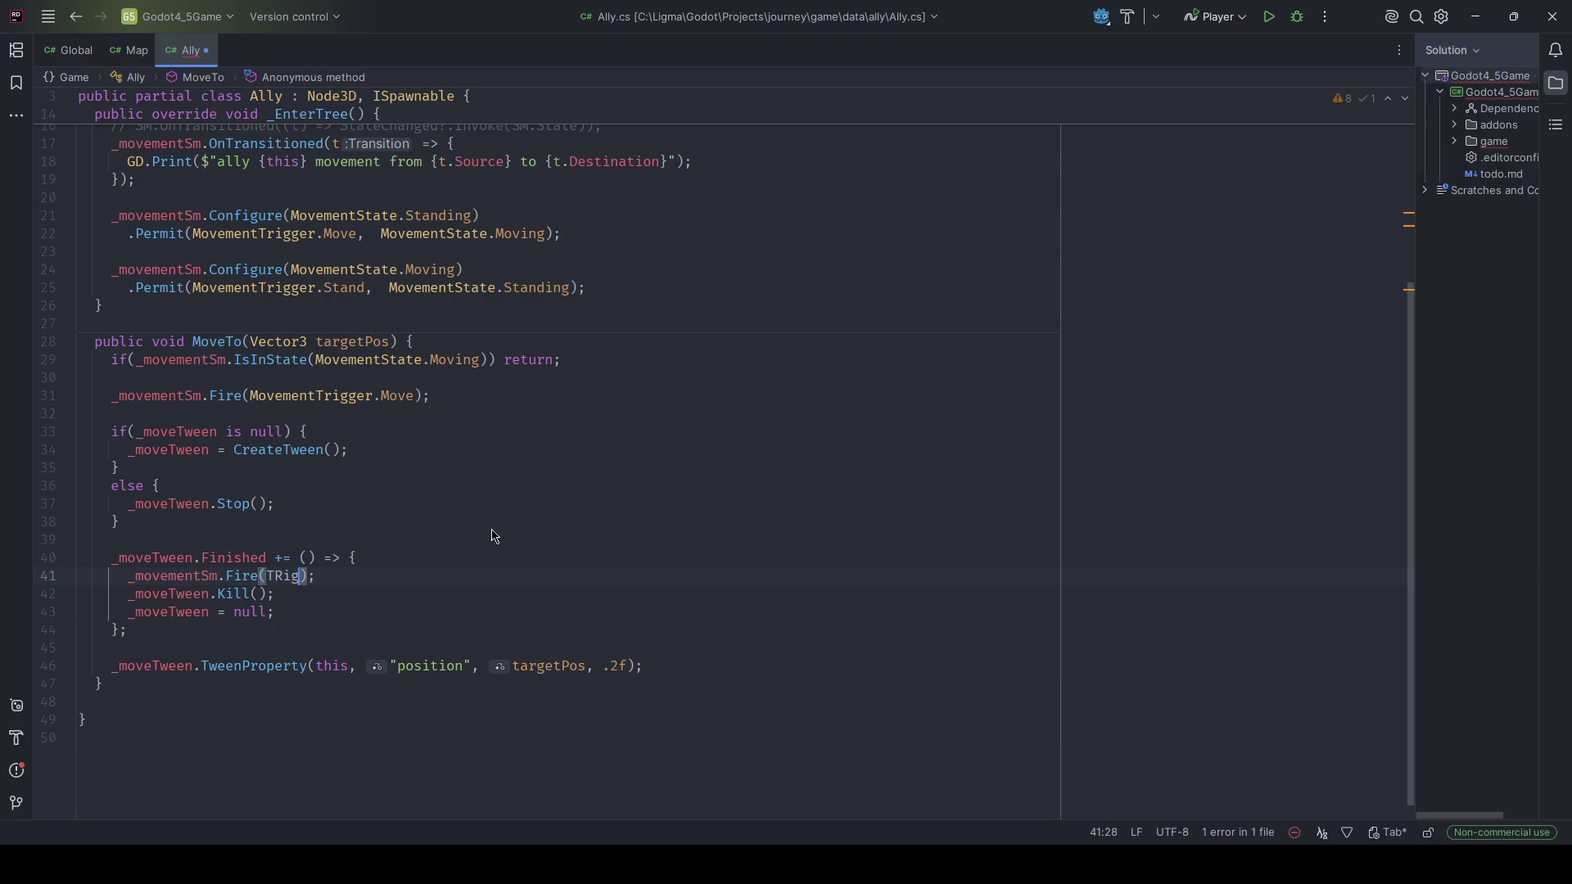
pyautogui.press('Return')
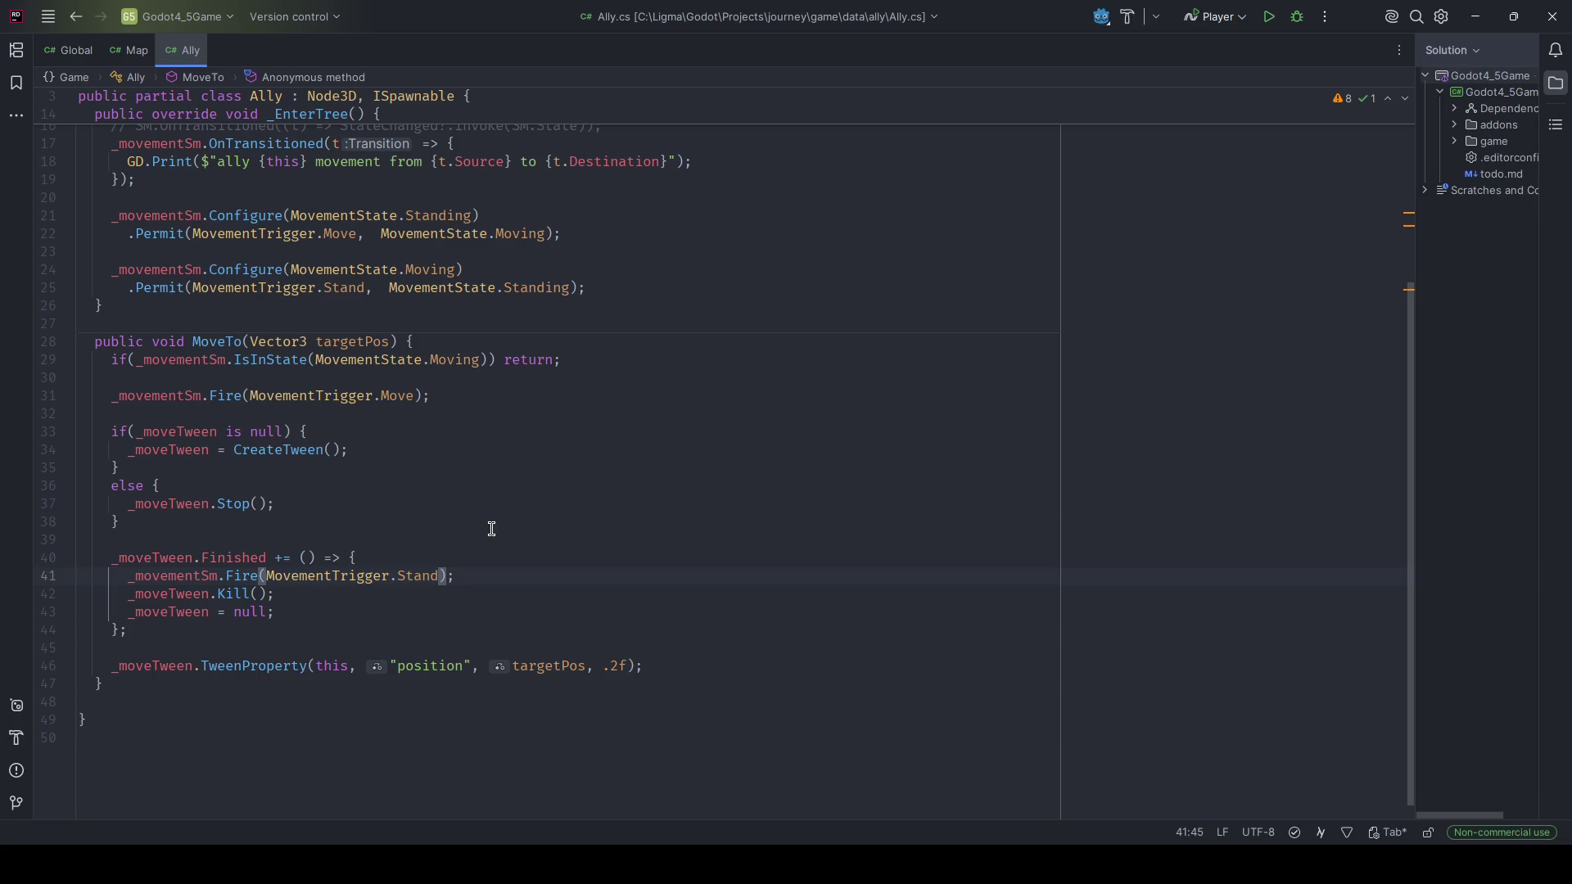
pyautogui.scroll(5, 414, 507)
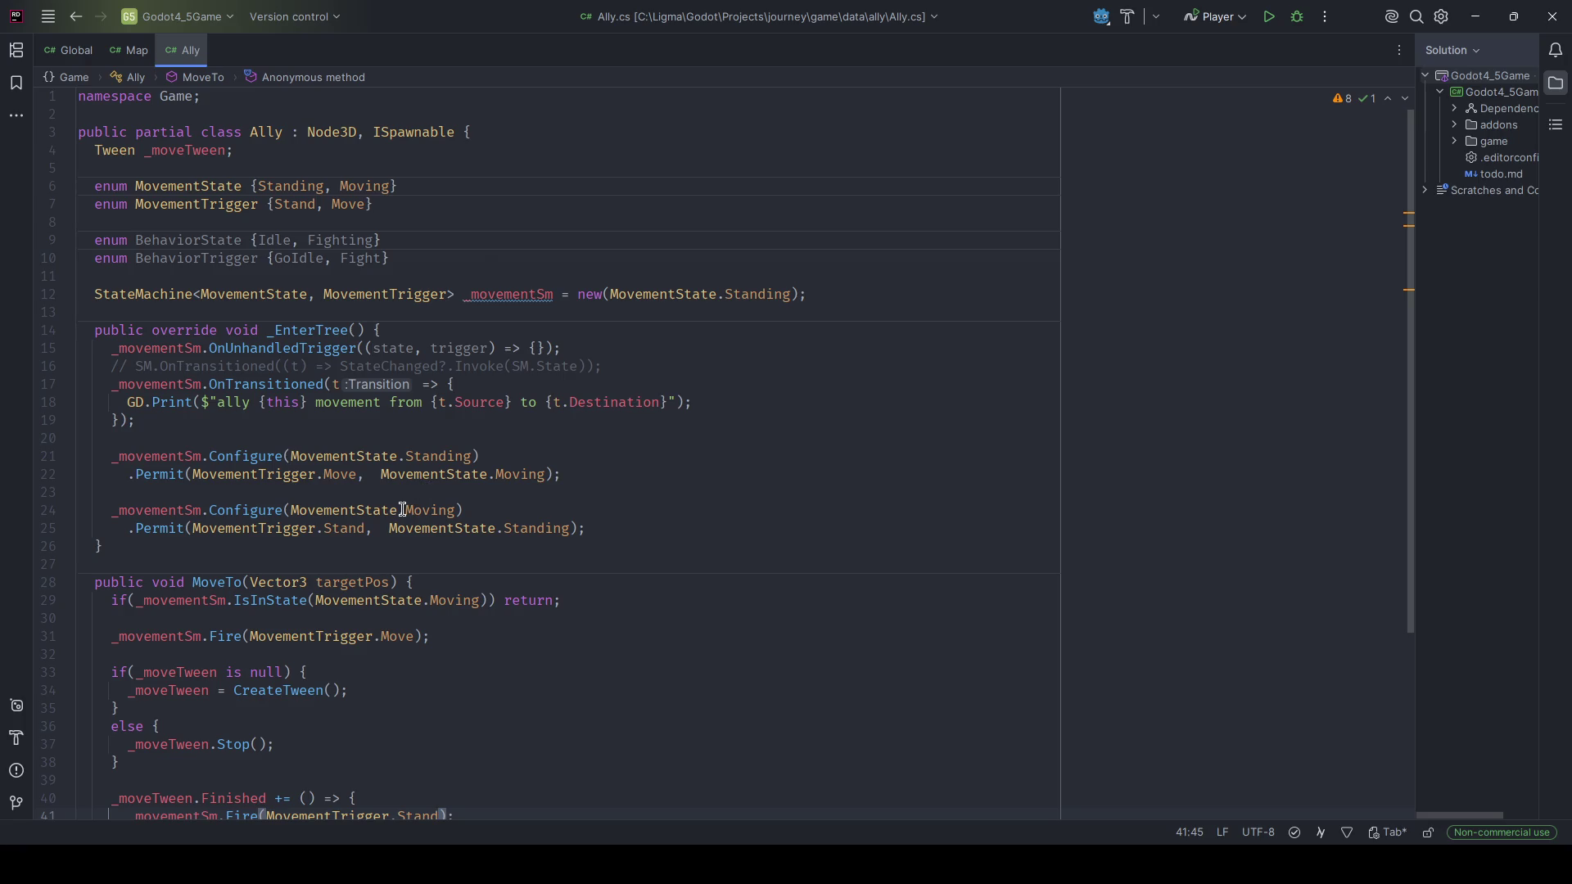
pyautogui.scroll(-3, 660, 457)
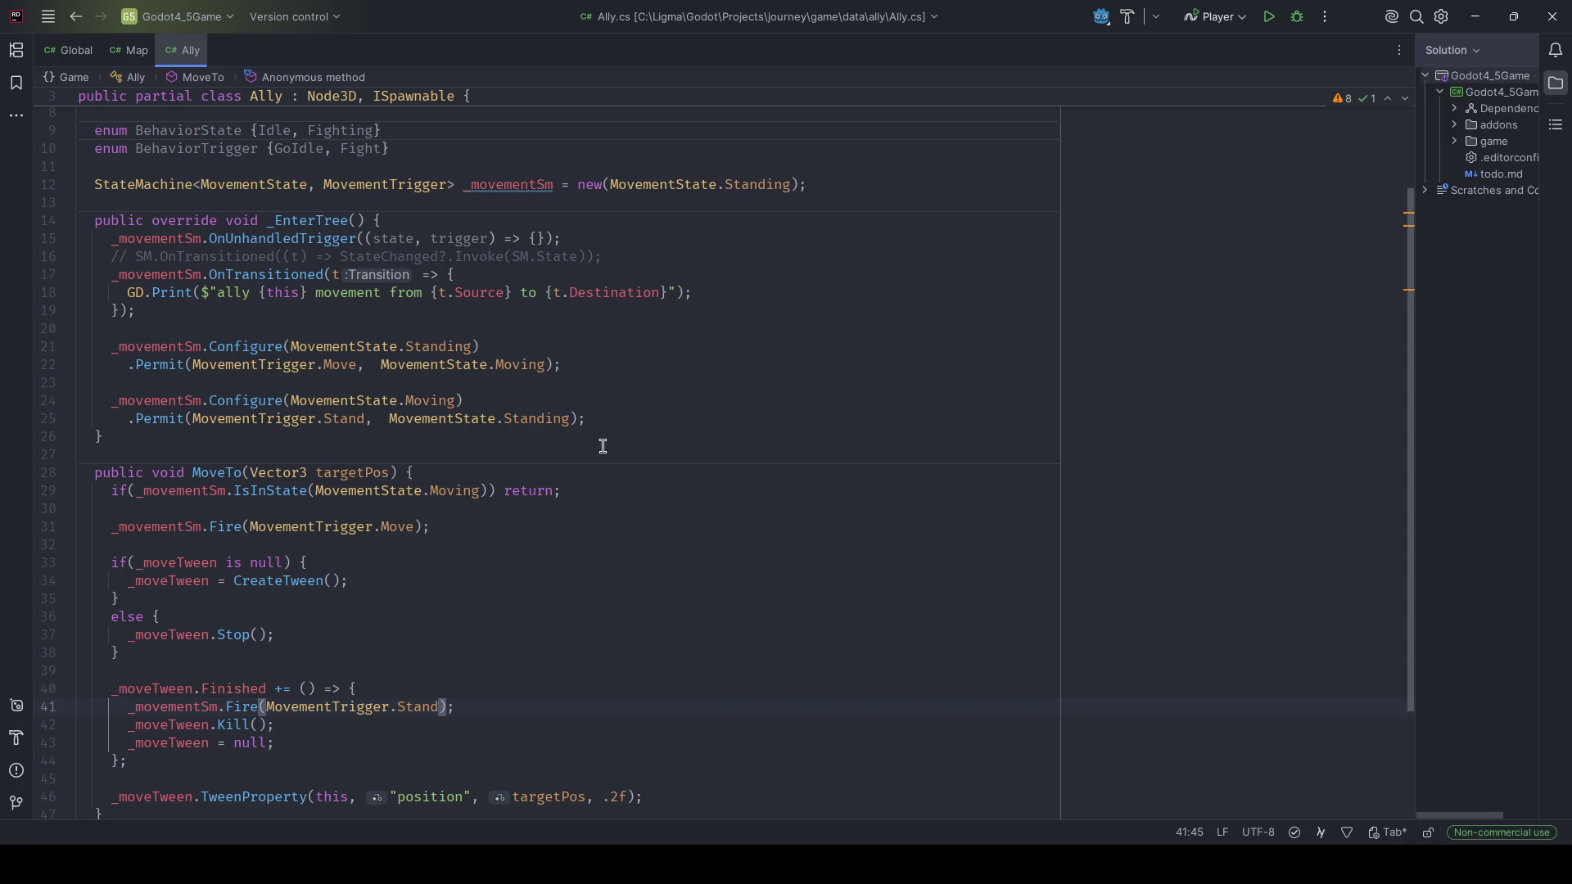
# Run the game in Godot, spawn an enemy to start a fight, then stop the run.
pyautogui.hotkey('alt', 'Tab')
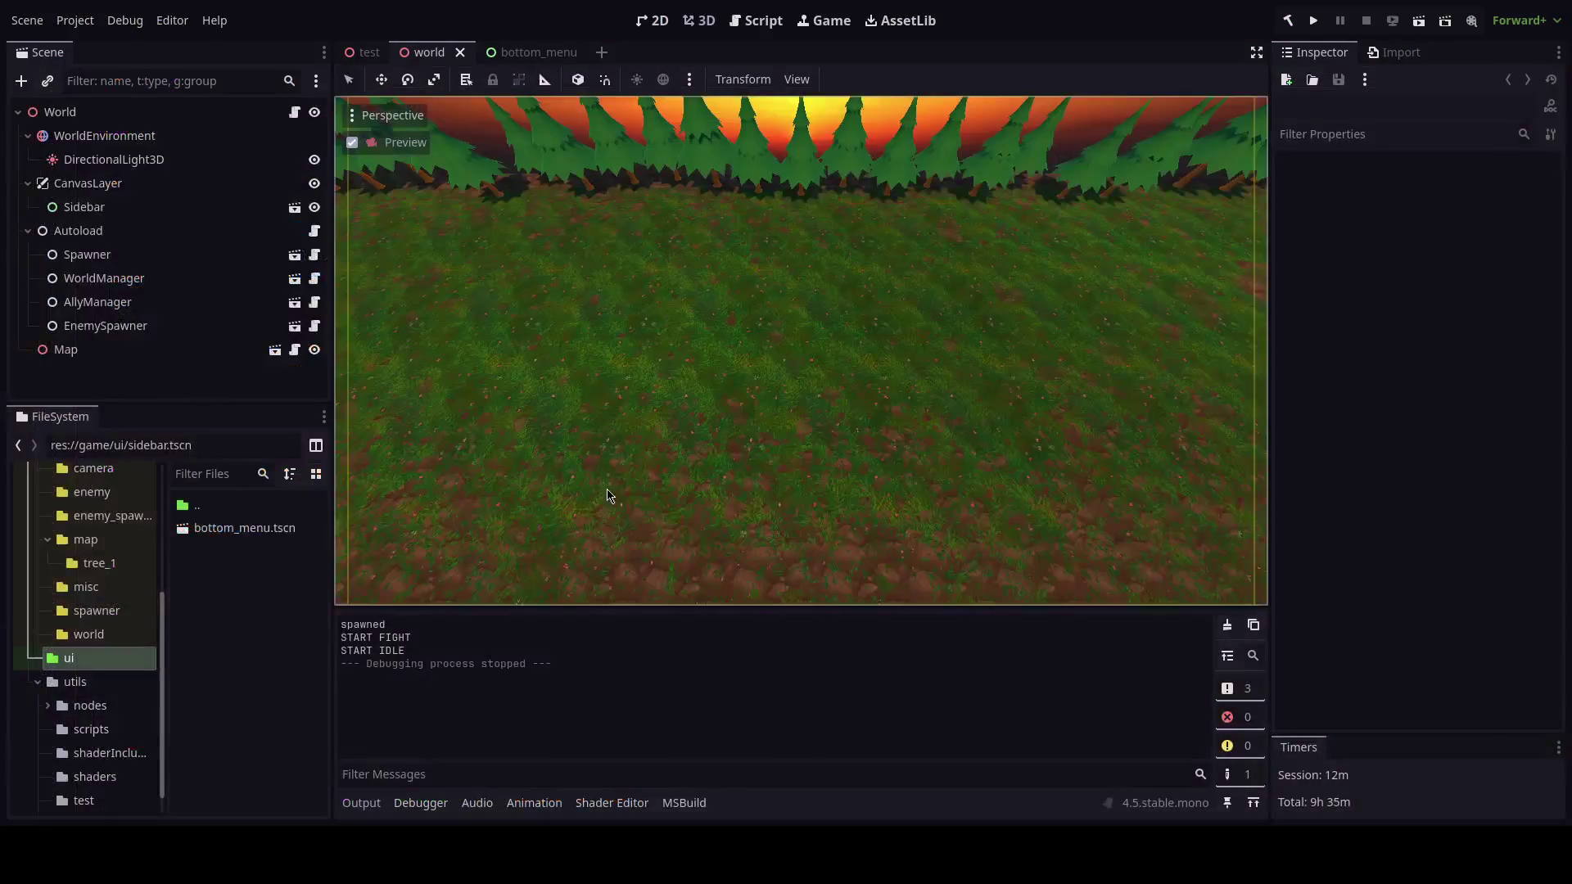
pyautogui.press('F5')
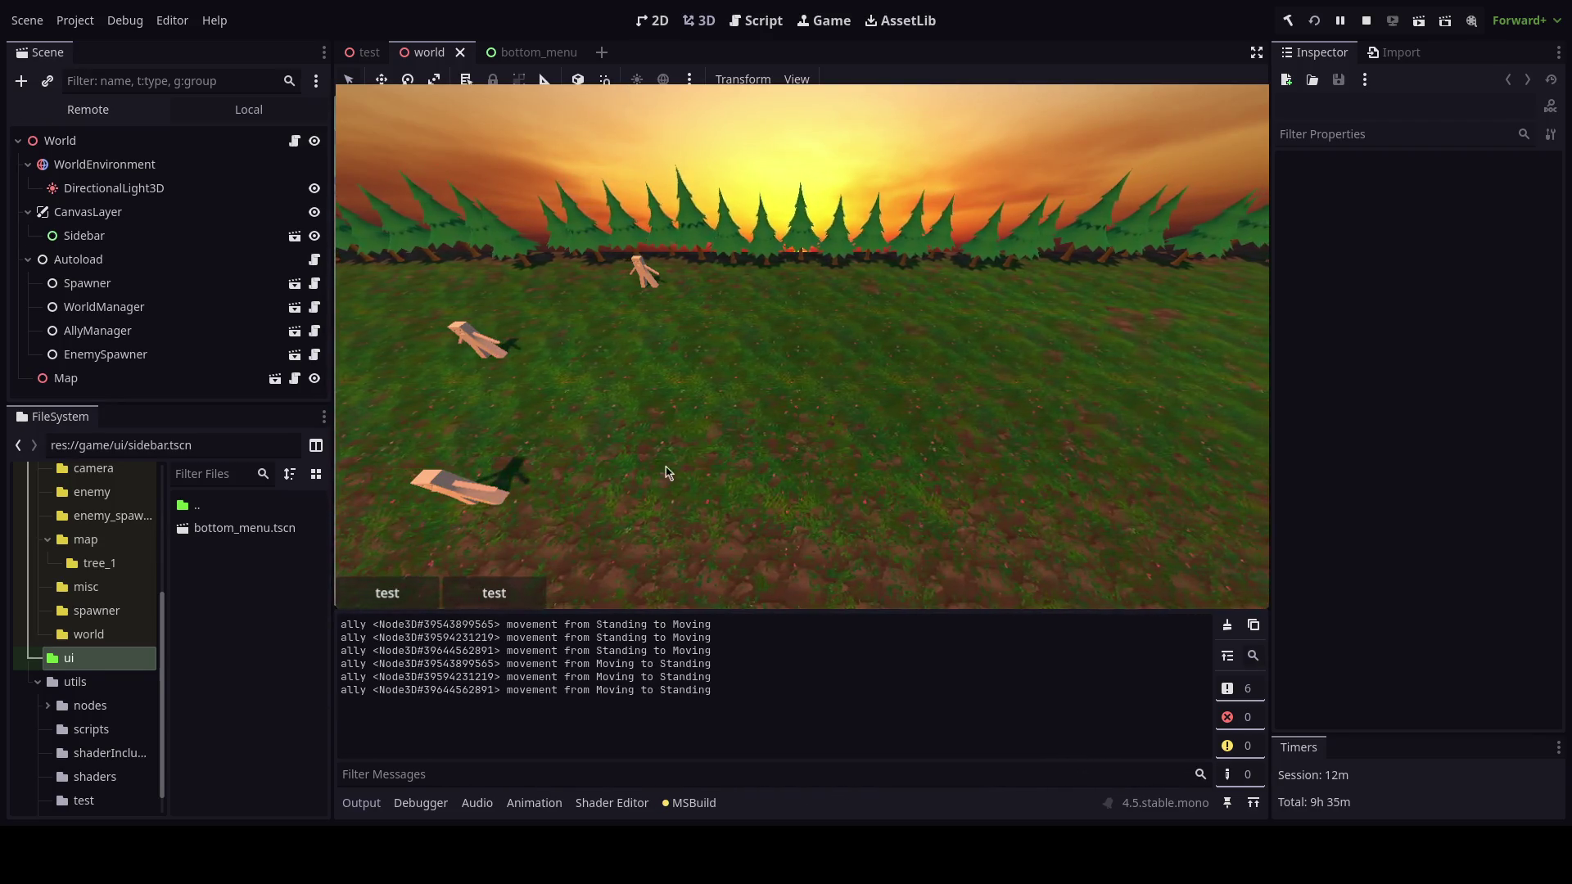
pyautogui.click(668, 460)
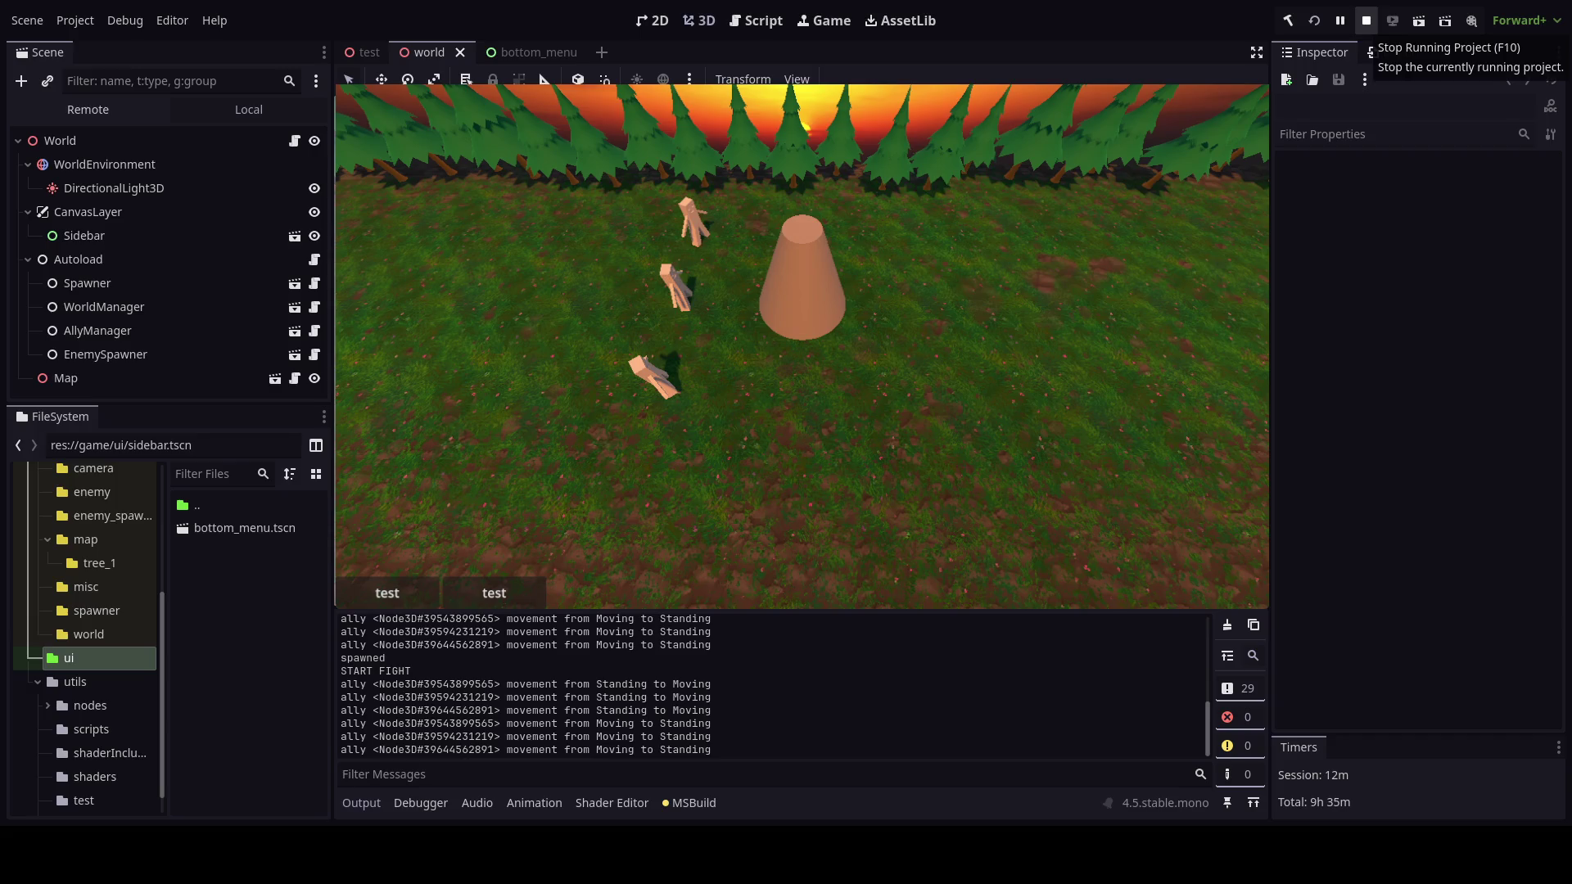
pyautogui.click(1366, 21)
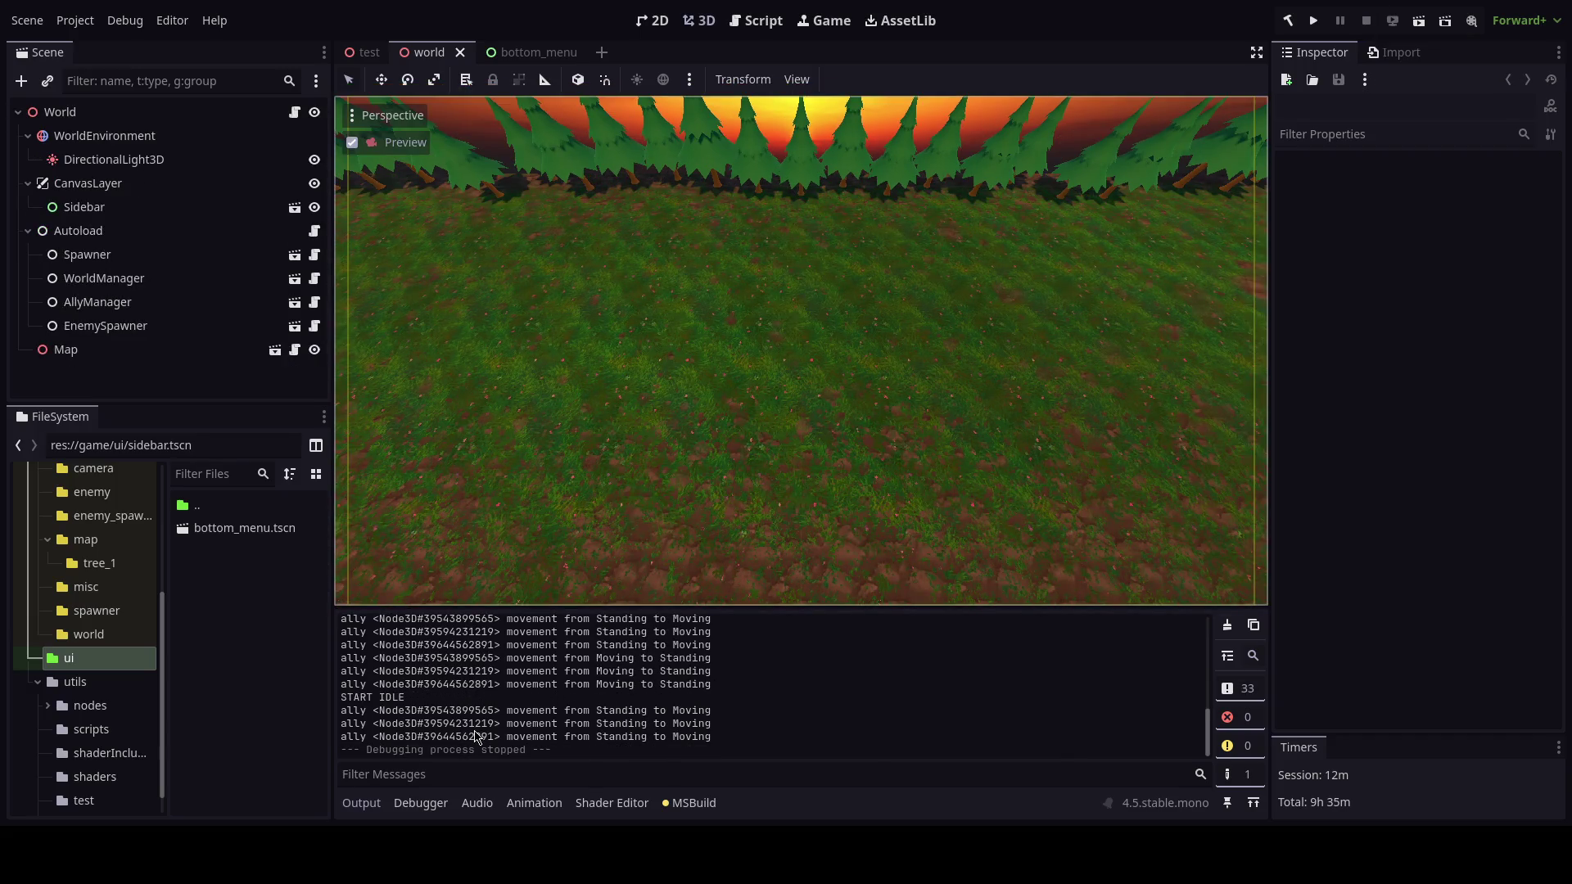
# Review the ally Standing/Moving log in the Output panel, then return to Ally.cs in Rider.
pyautogui.moveTo(1209, 731); pyautogui.dragTo(963, 631)
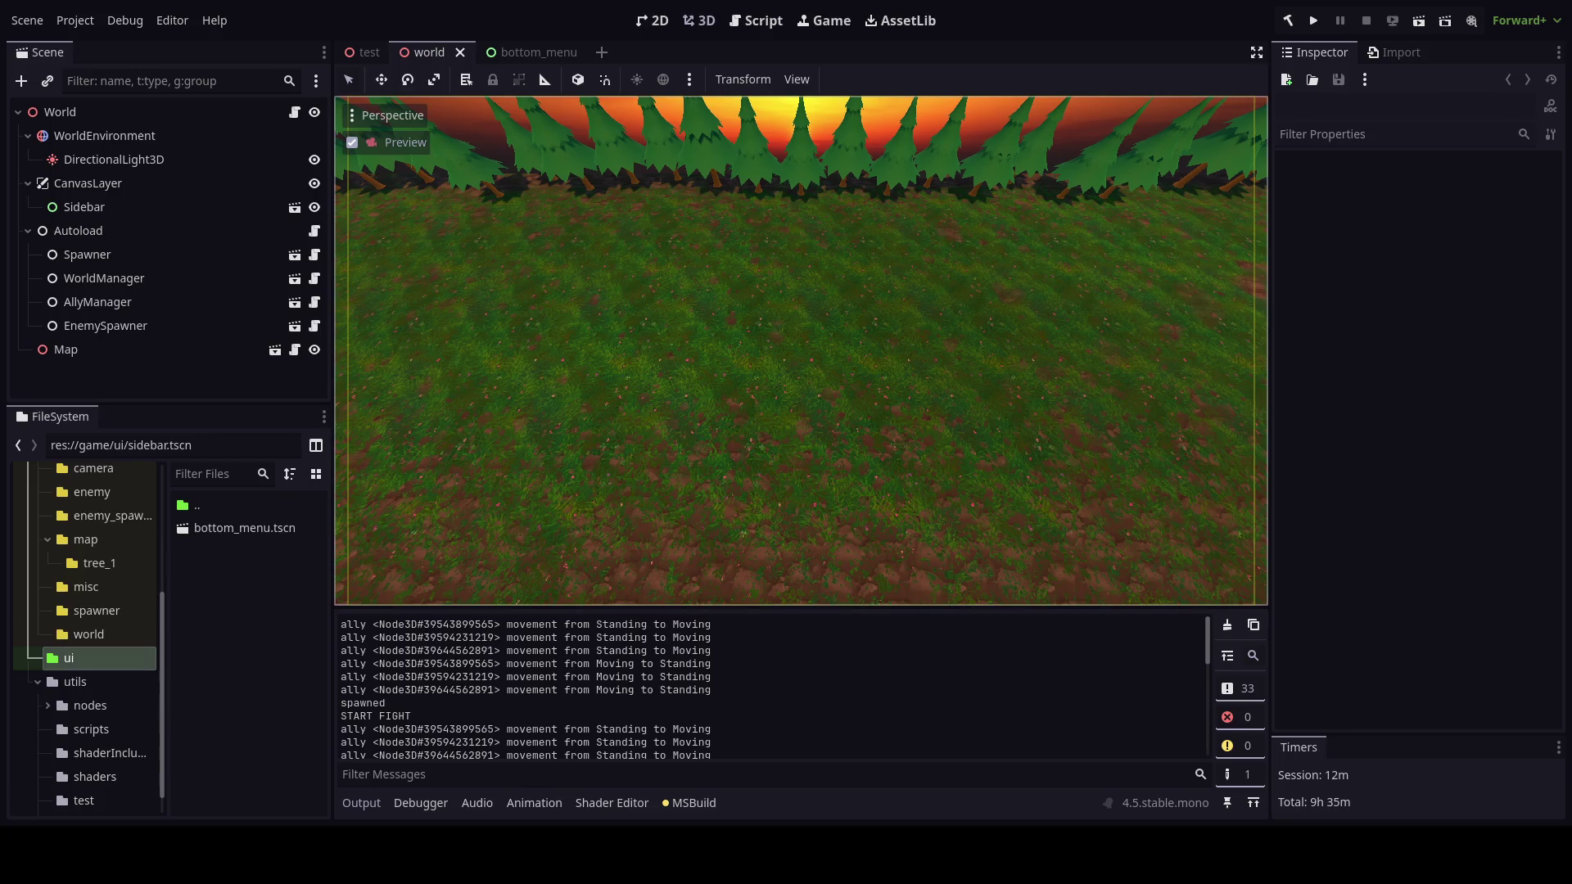
pyautogui.hotkey('alt', 'Tab')
pyautogui.scroll(-3, 534, 699)
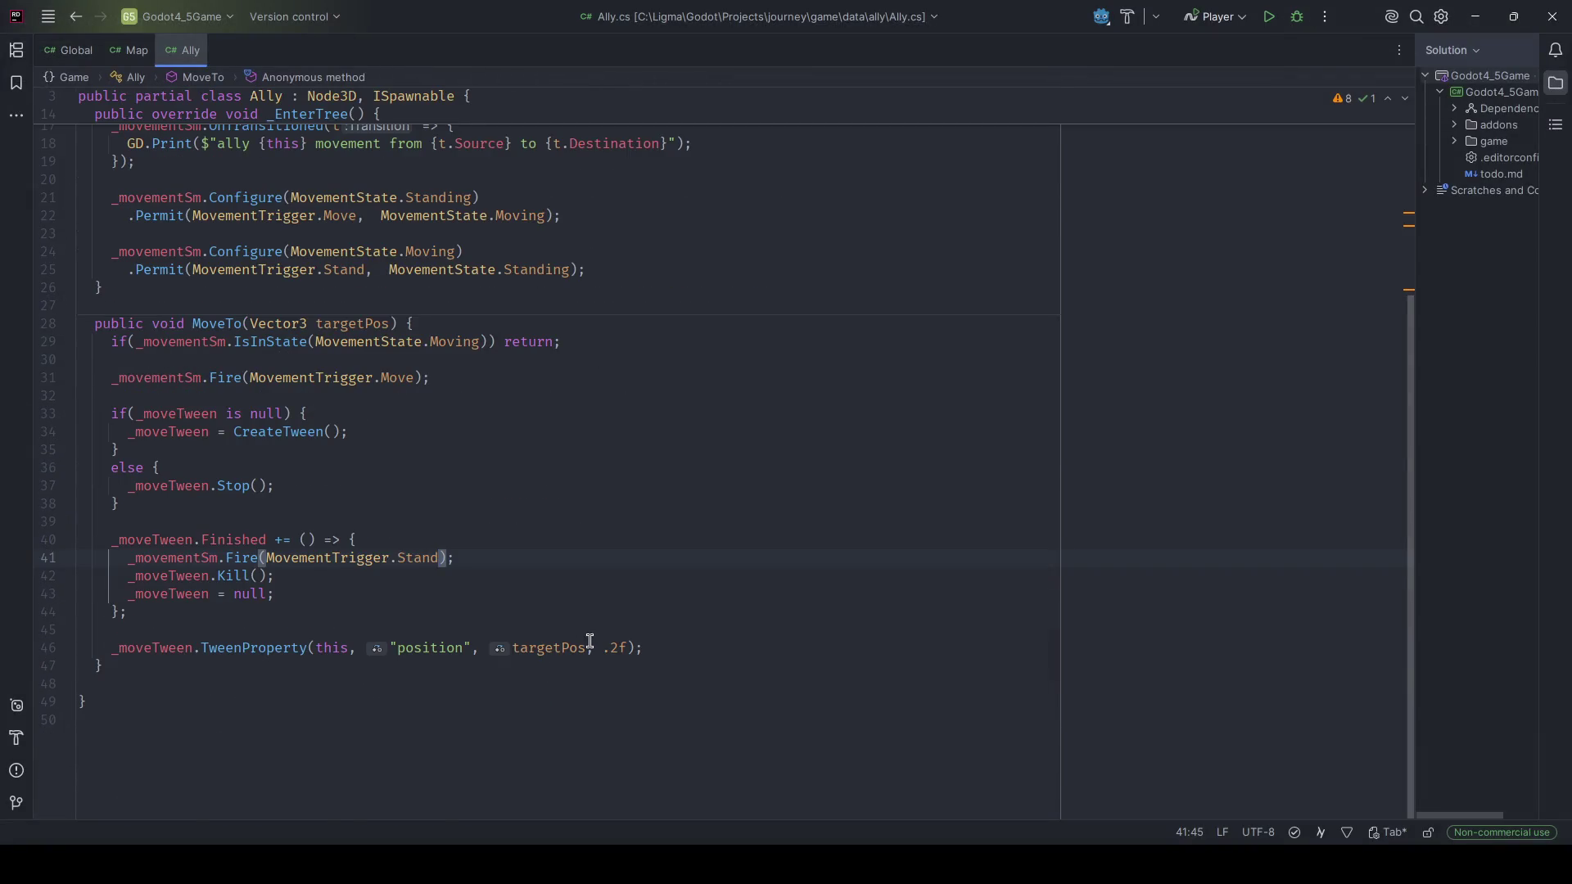
# Delete the commented-out OnTransitioned line.
pyautogui.scroll(5, 589, 641)
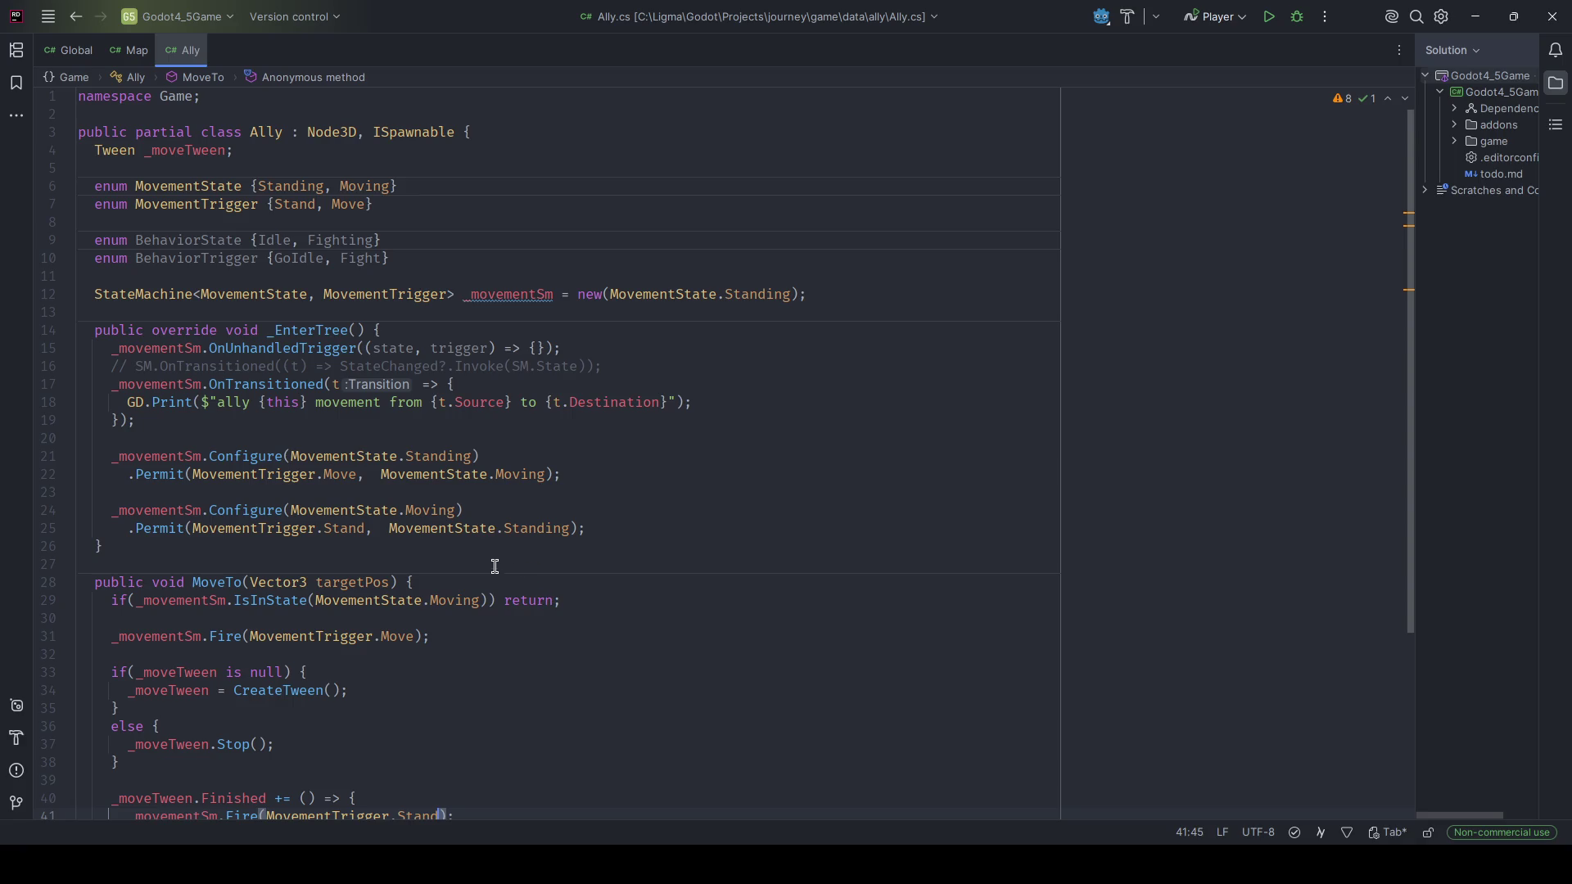
pyautogui.click(612, 365)
pyautogui.hotkey('ctrl', 'y')
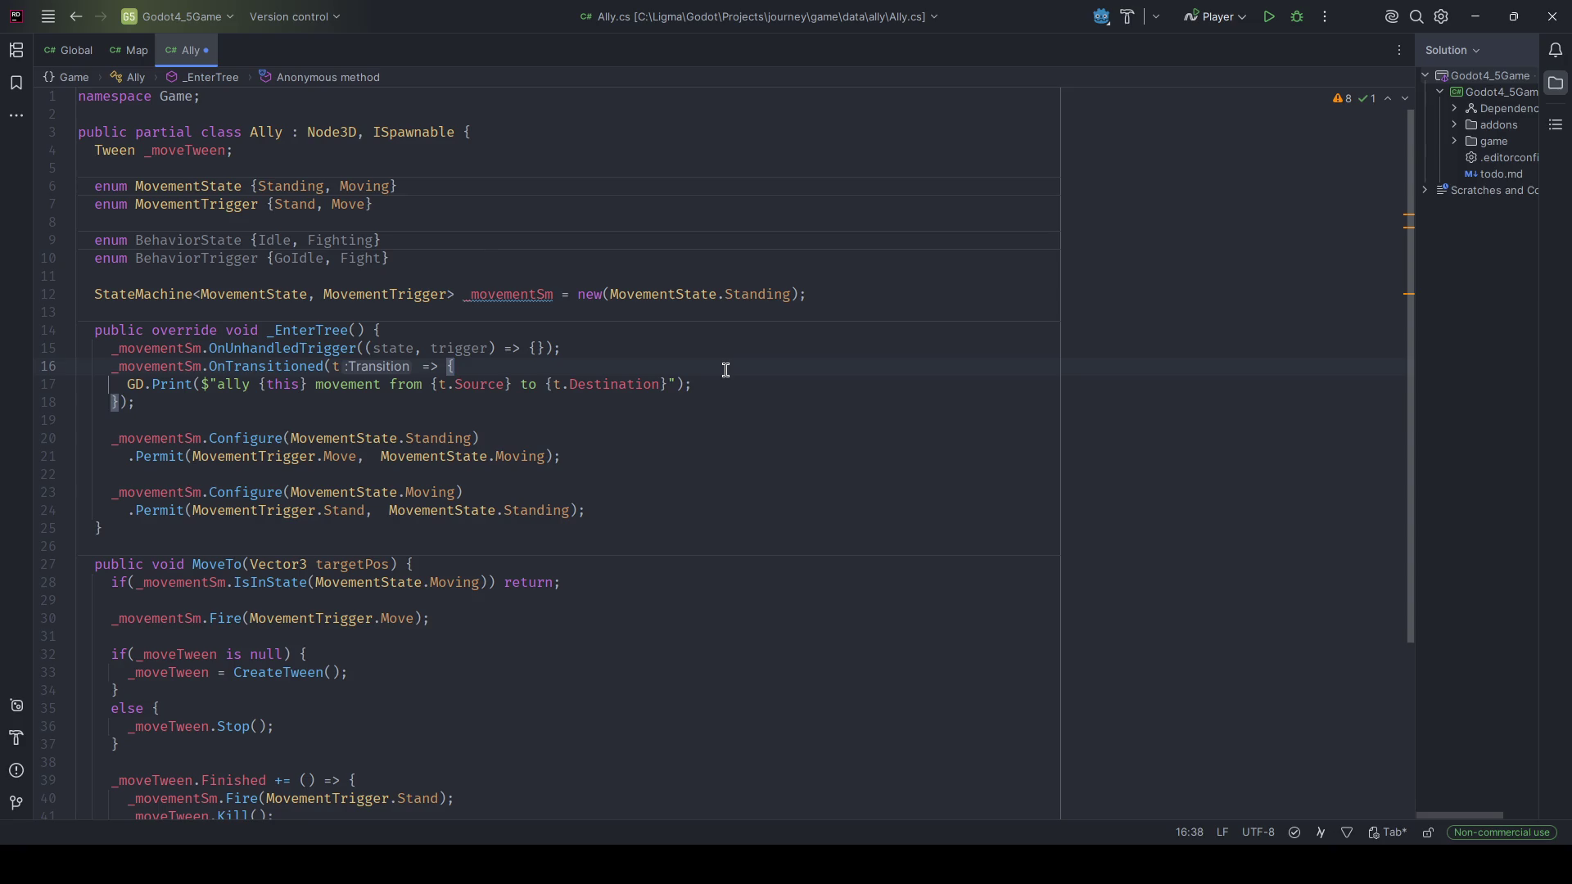
# Add a StateMachine<BehaviorState, BehaviorTrigger> _behaviorSm field starting in Idle, and save.
pyautogui.click(839, 297)
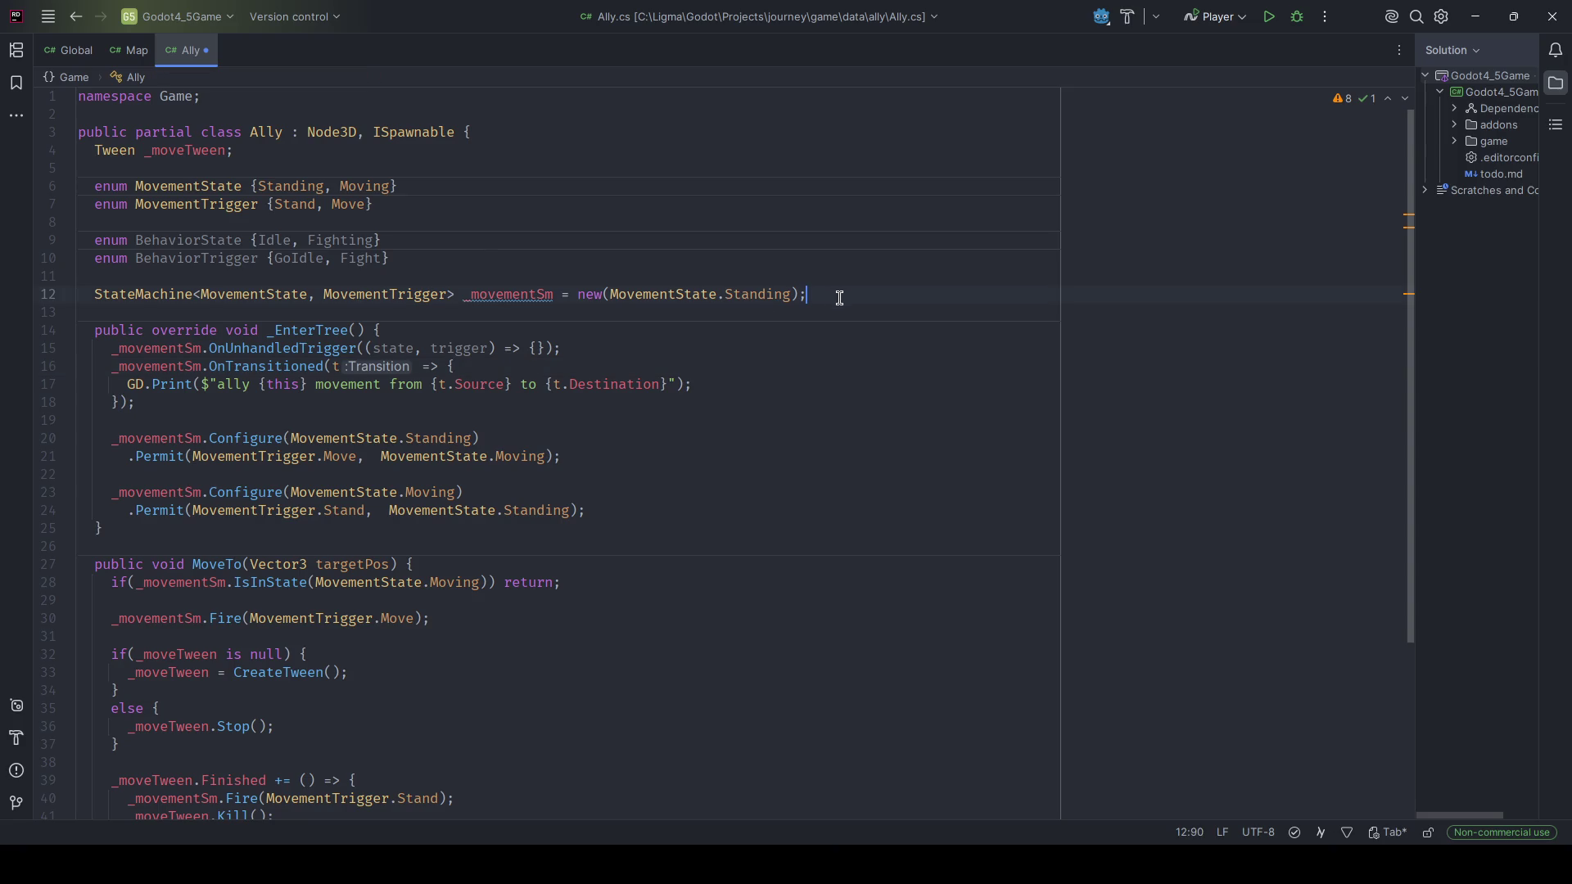
pyautogui.press('Return')
pyautogui.write('StateMach')
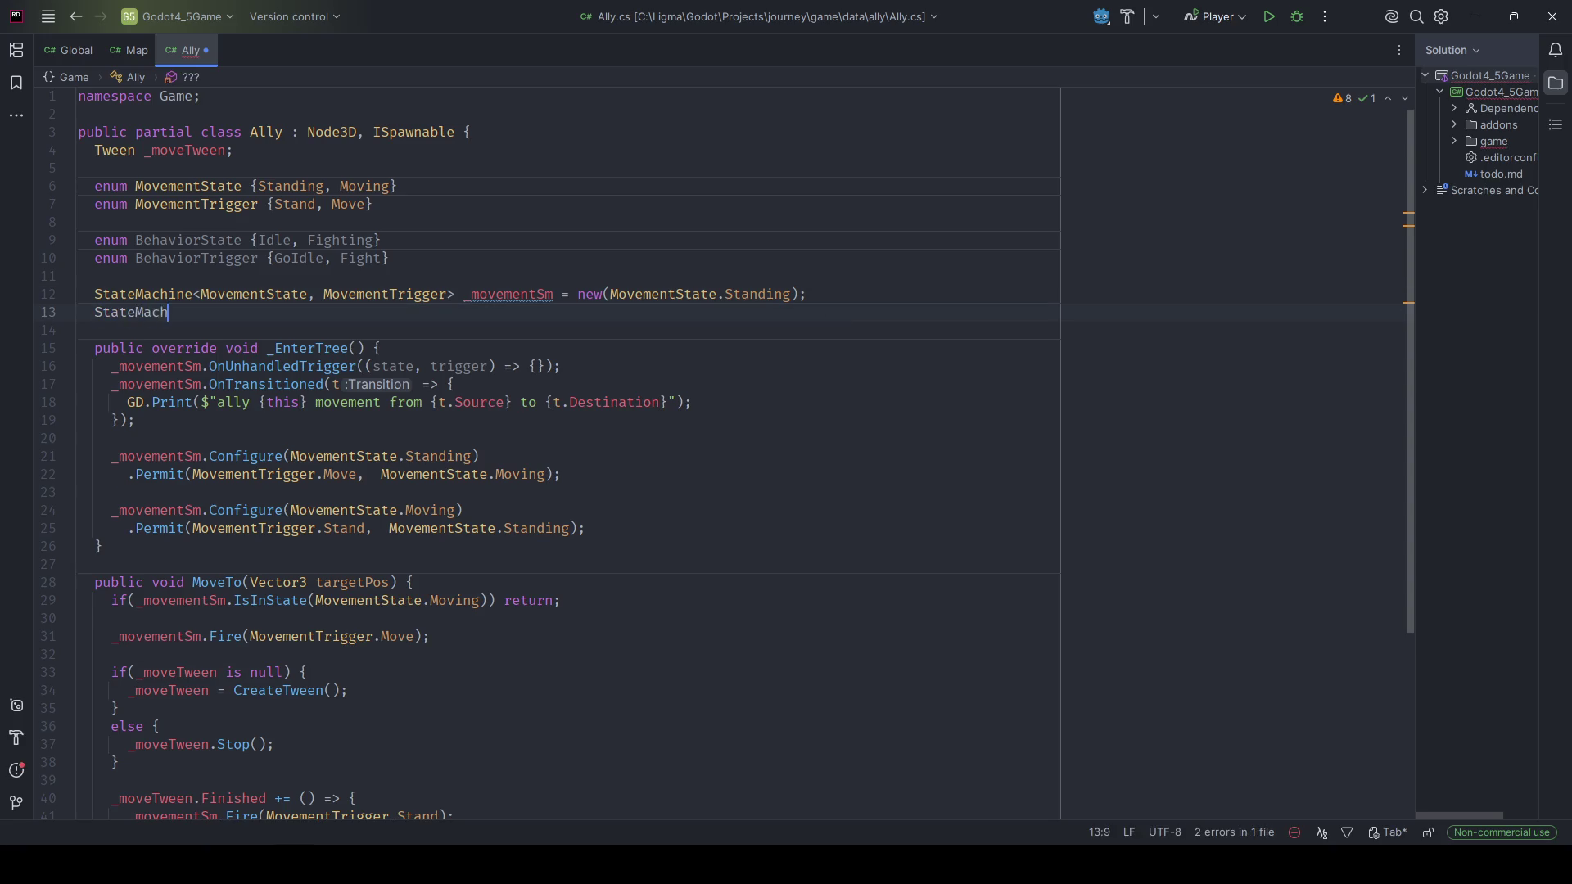
pyautogui.write('ine<Behavior')
pyautogui.press('Tab')
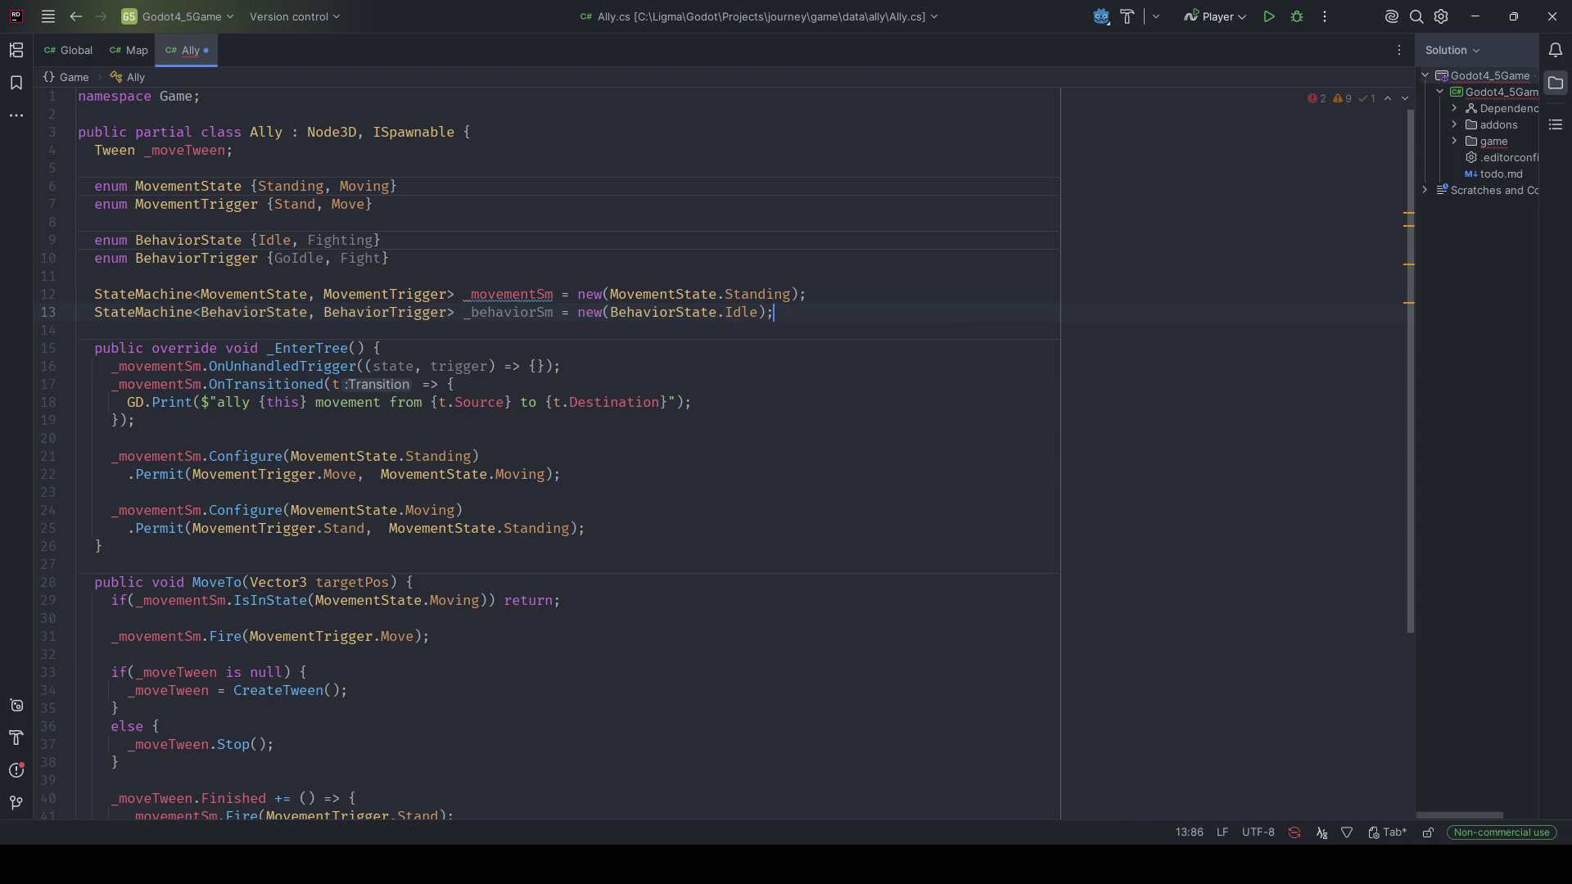
pyautogui.hotkey('ctrl', 's')
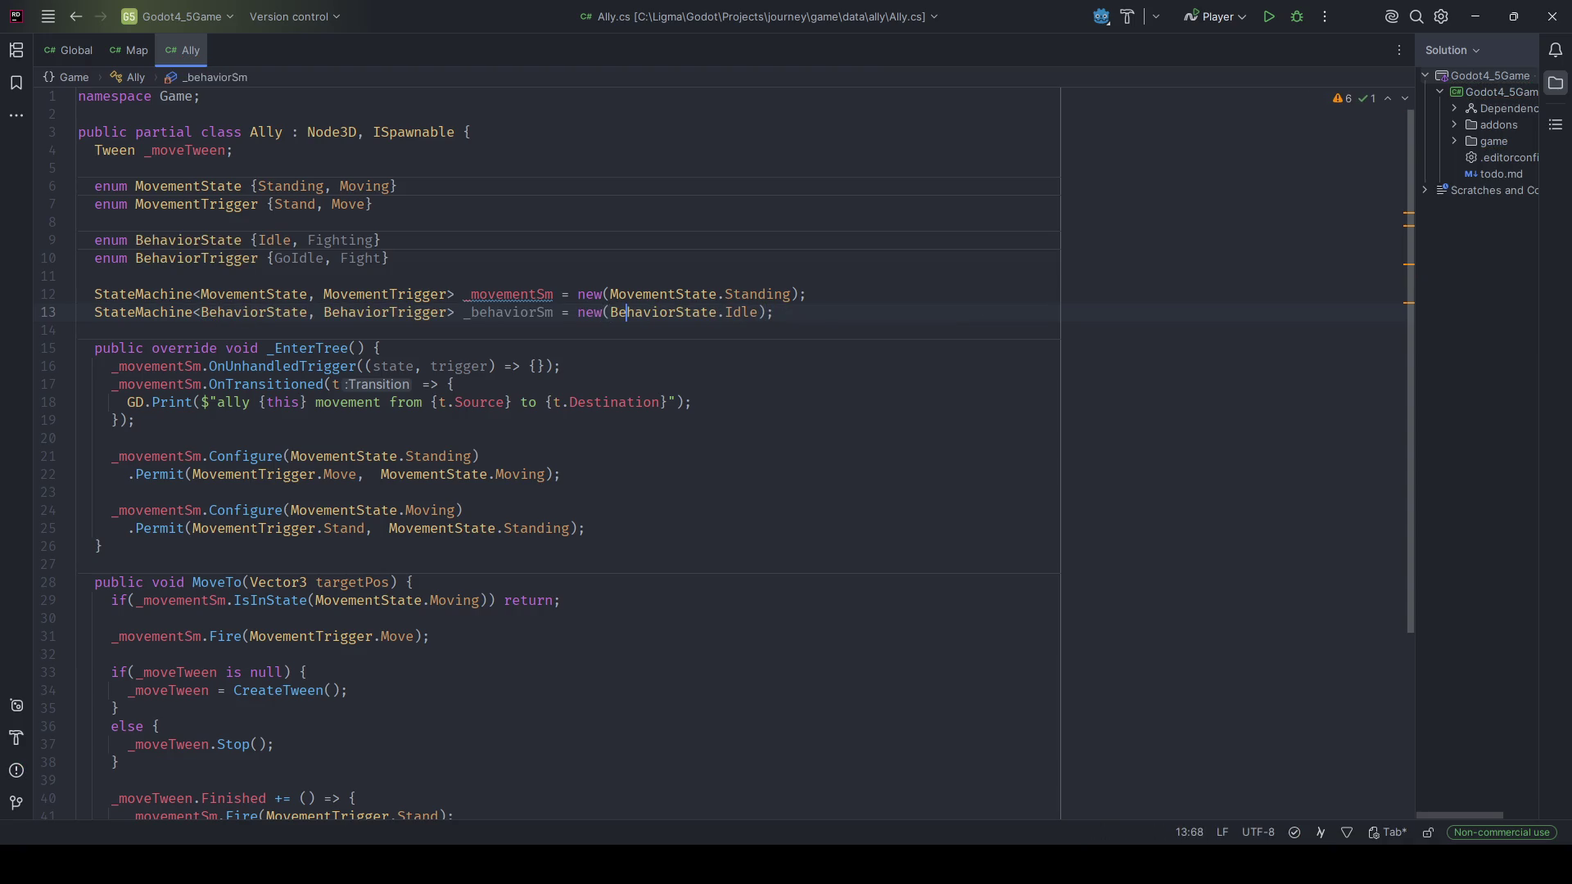
# Insert a // movement comment above the movement setup in _EnterTree.
pyautogui.click(560, 475)
pyautogui.press('Up')
pyautogui.press('Up')
pyautogui.press('Up')
pyautogui.hotkey('ctrl', 'd')
pyautogui.hotkey('ctrl', 'z')
pyautogui.hotkey('ctrl', 'alt', 'Return')
pyautogui.write('// ')
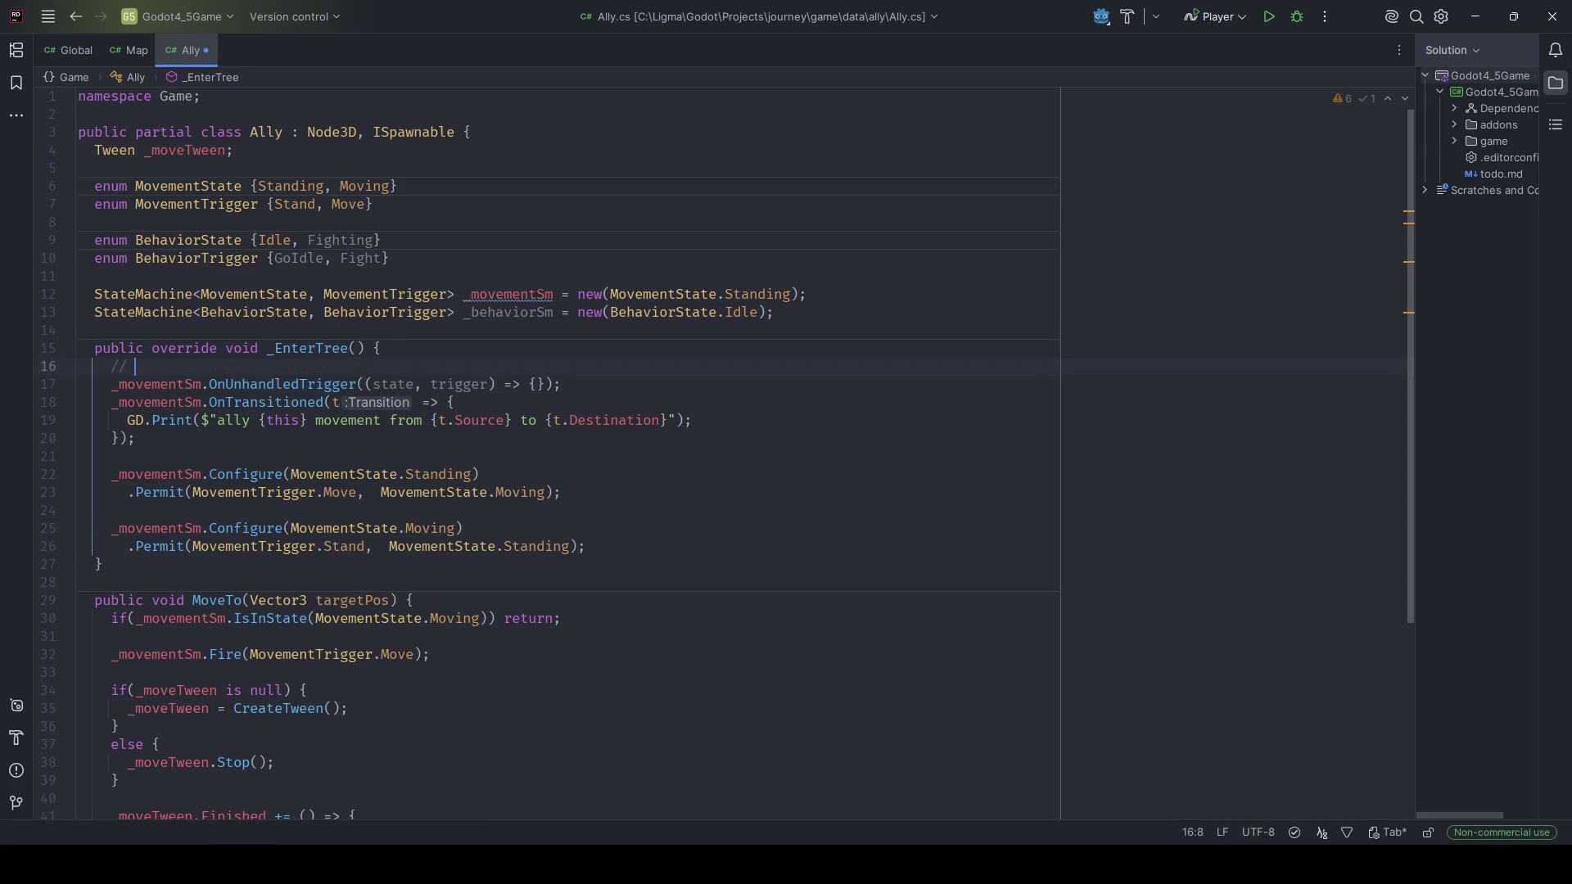
pyautogui.write('movement')
pyautogui.hotkey('ctrl', 'shift', 'Left')
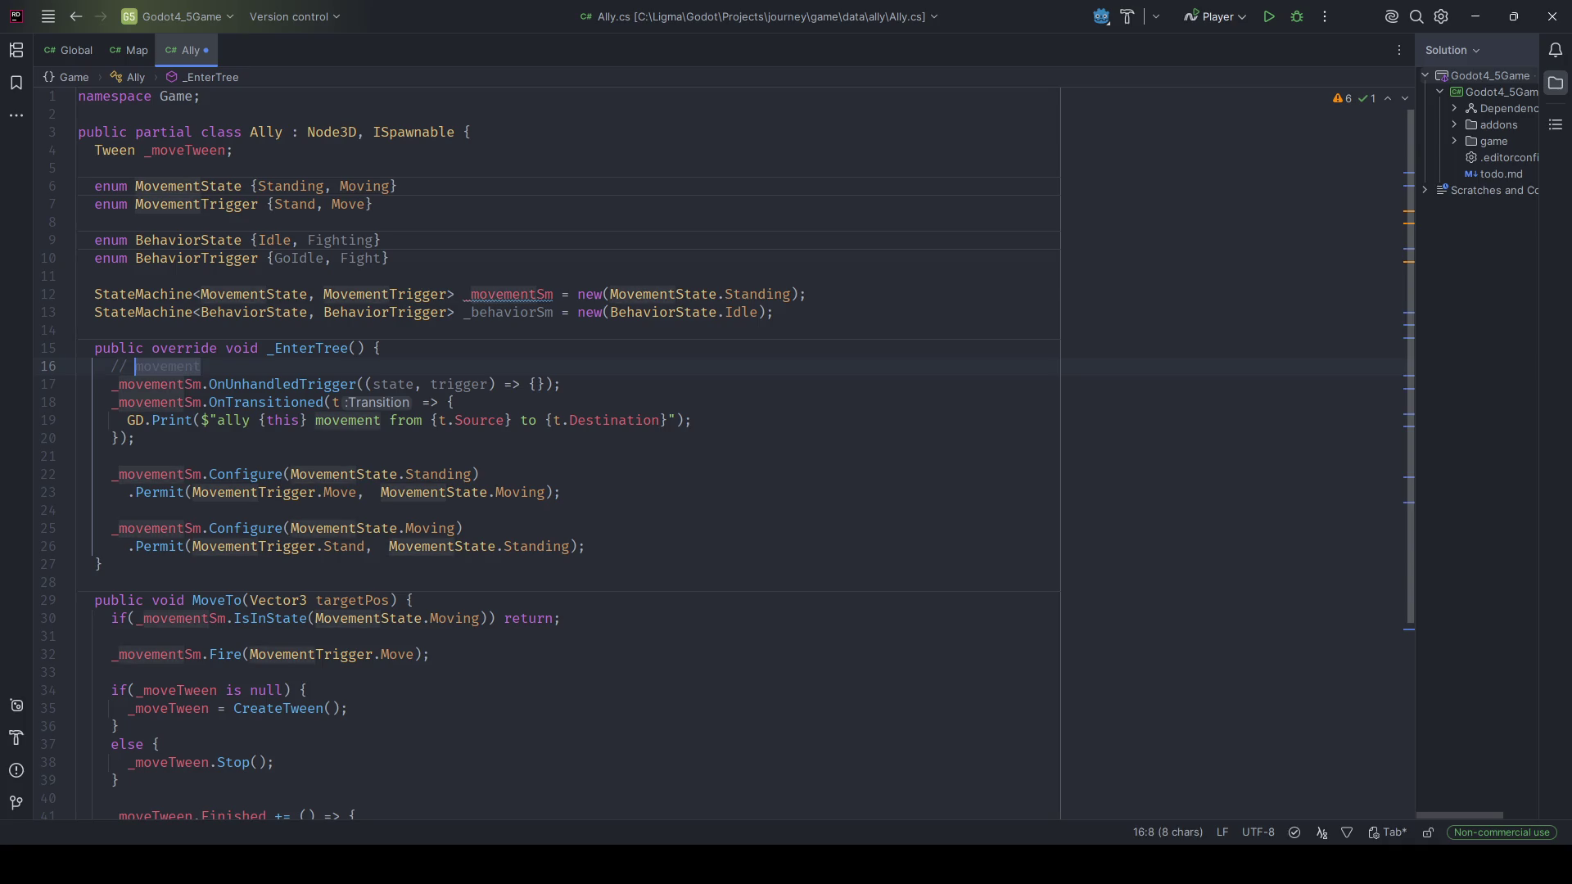
# Add a //behavior comment below the movement setup in _EnterTree.
pyautogui.click(586, 546)
pyautogui.press('Return')
pyautogui.press('Return')
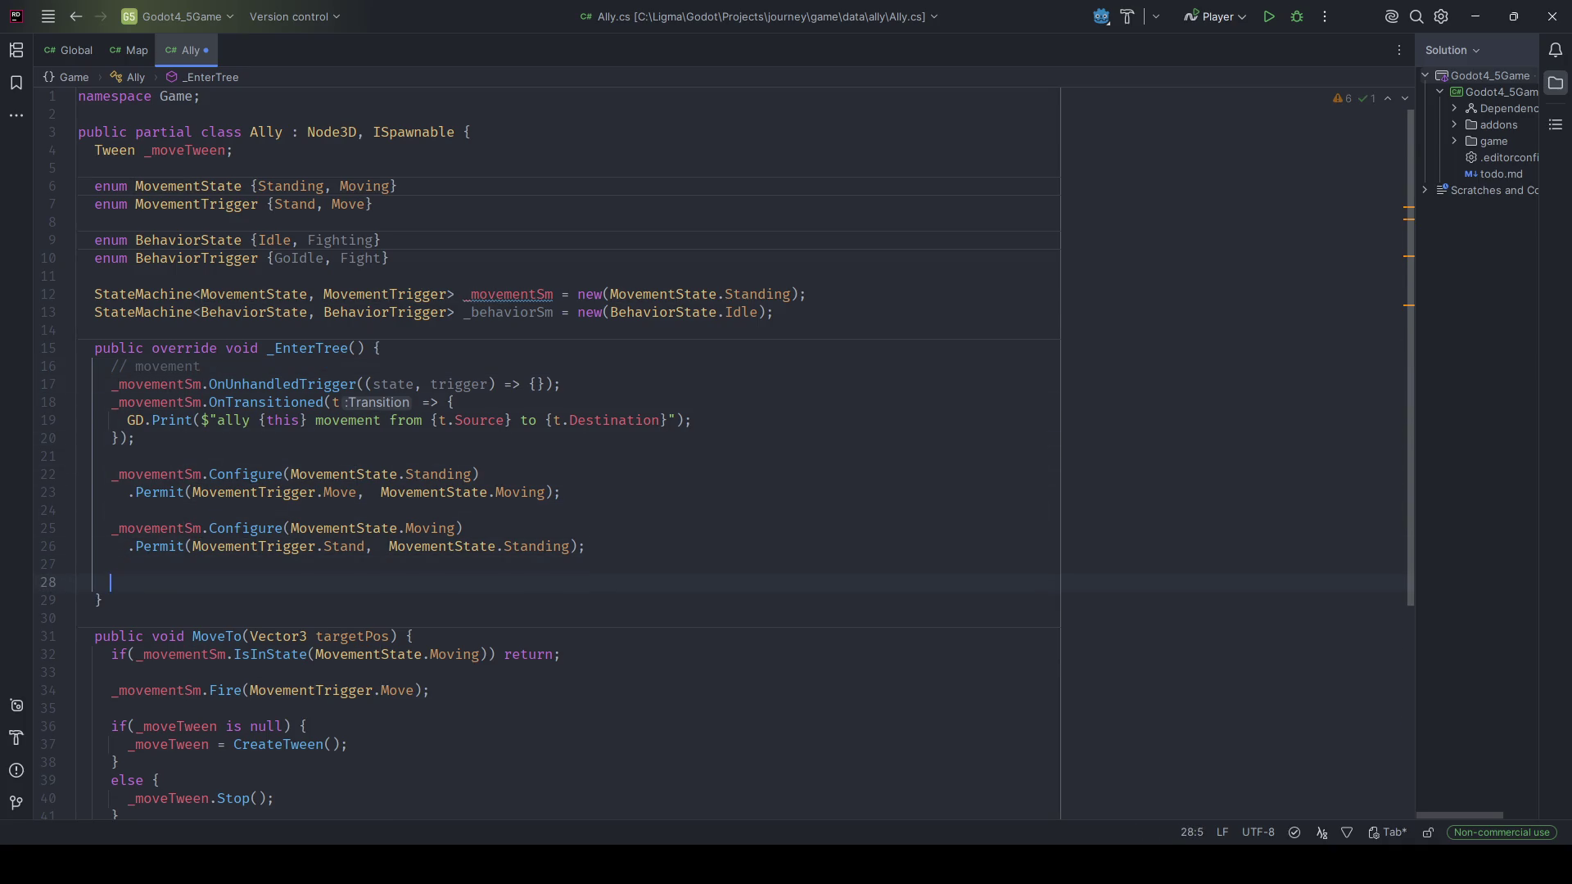
pyautogui.write('//behavior')
pyautogui.press('Return')
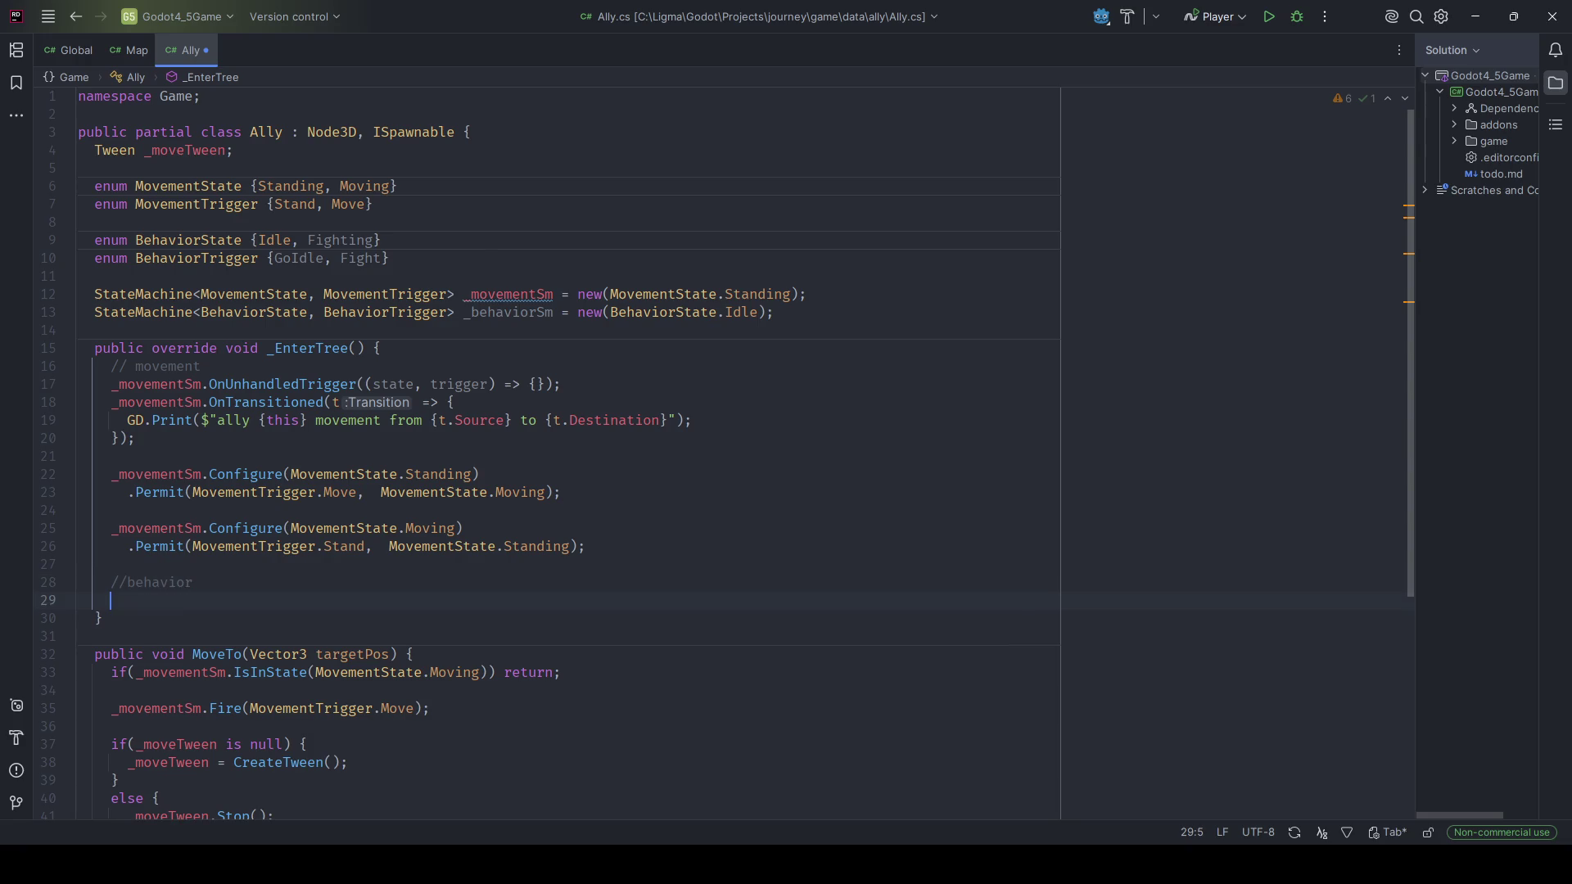
pyautogui.write('_bea')
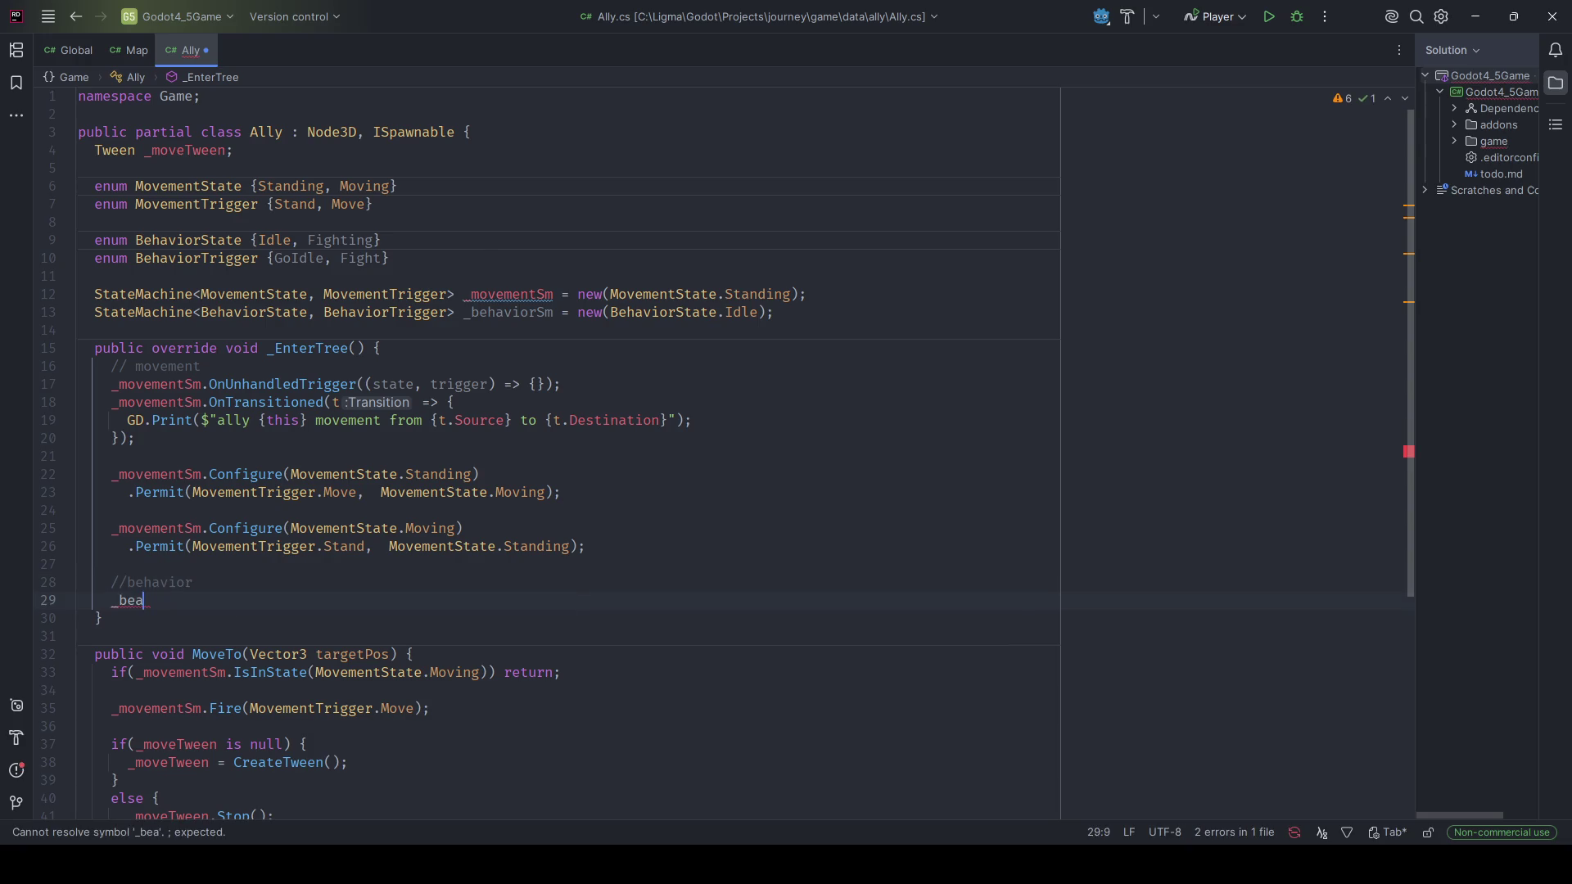
pyautogui.press('BackSpace')
pyautogui.write('ha')
pyautogui.click(151, 547)
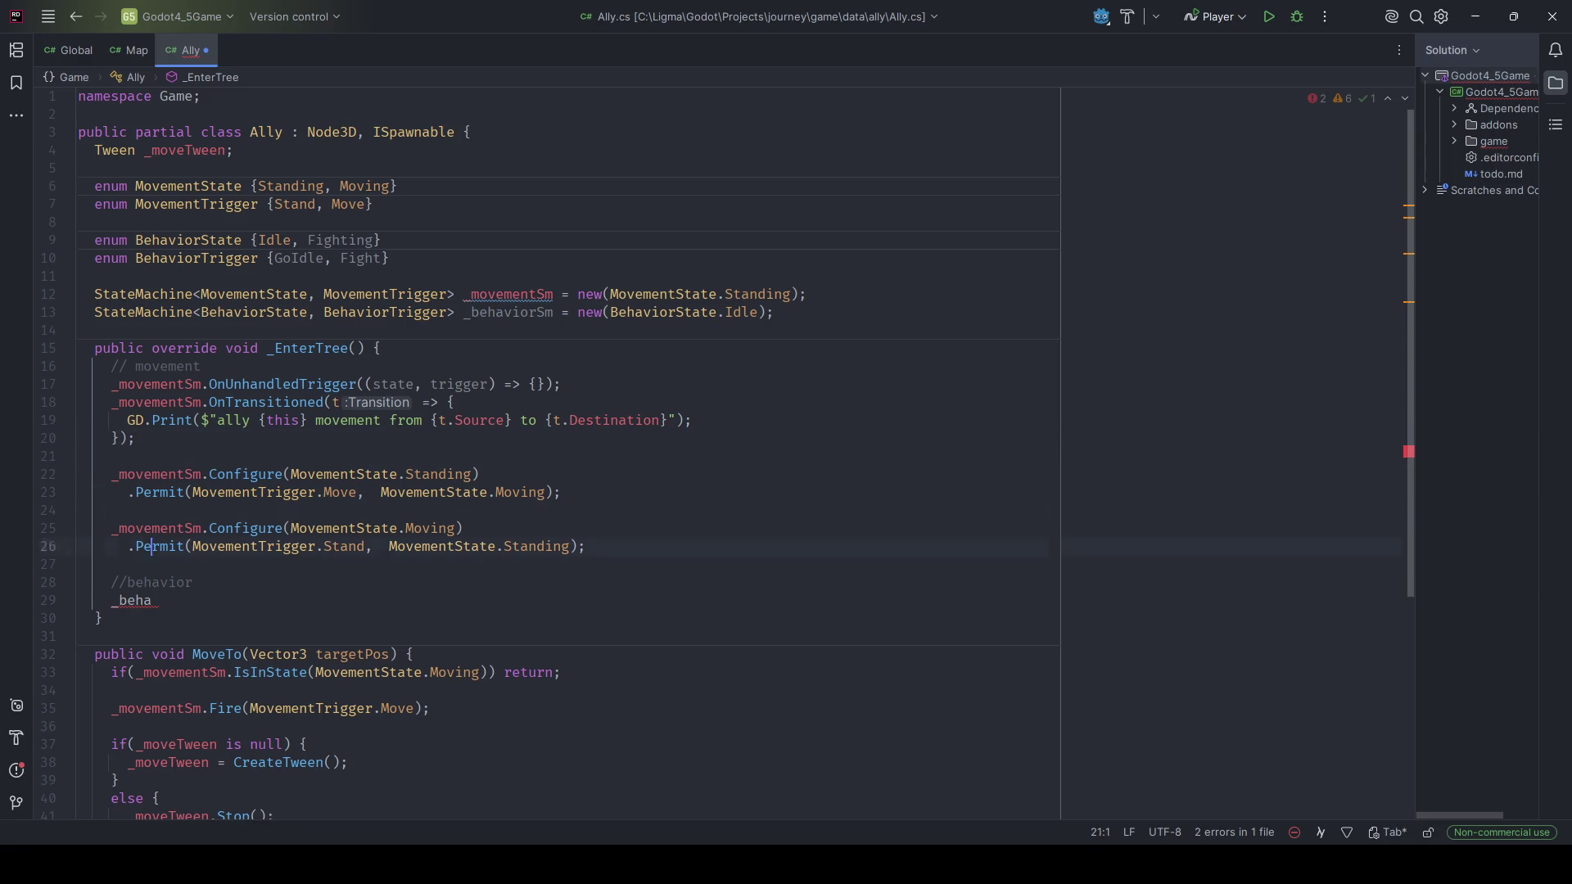
pyautogui.click(154, 600)
pyautogui.hotkey('ctrl', 'y')
# Copy the movement setup under the behavior comment and rename its _movementSm to _behaviorSm.
pyautogui.click(93, 366)
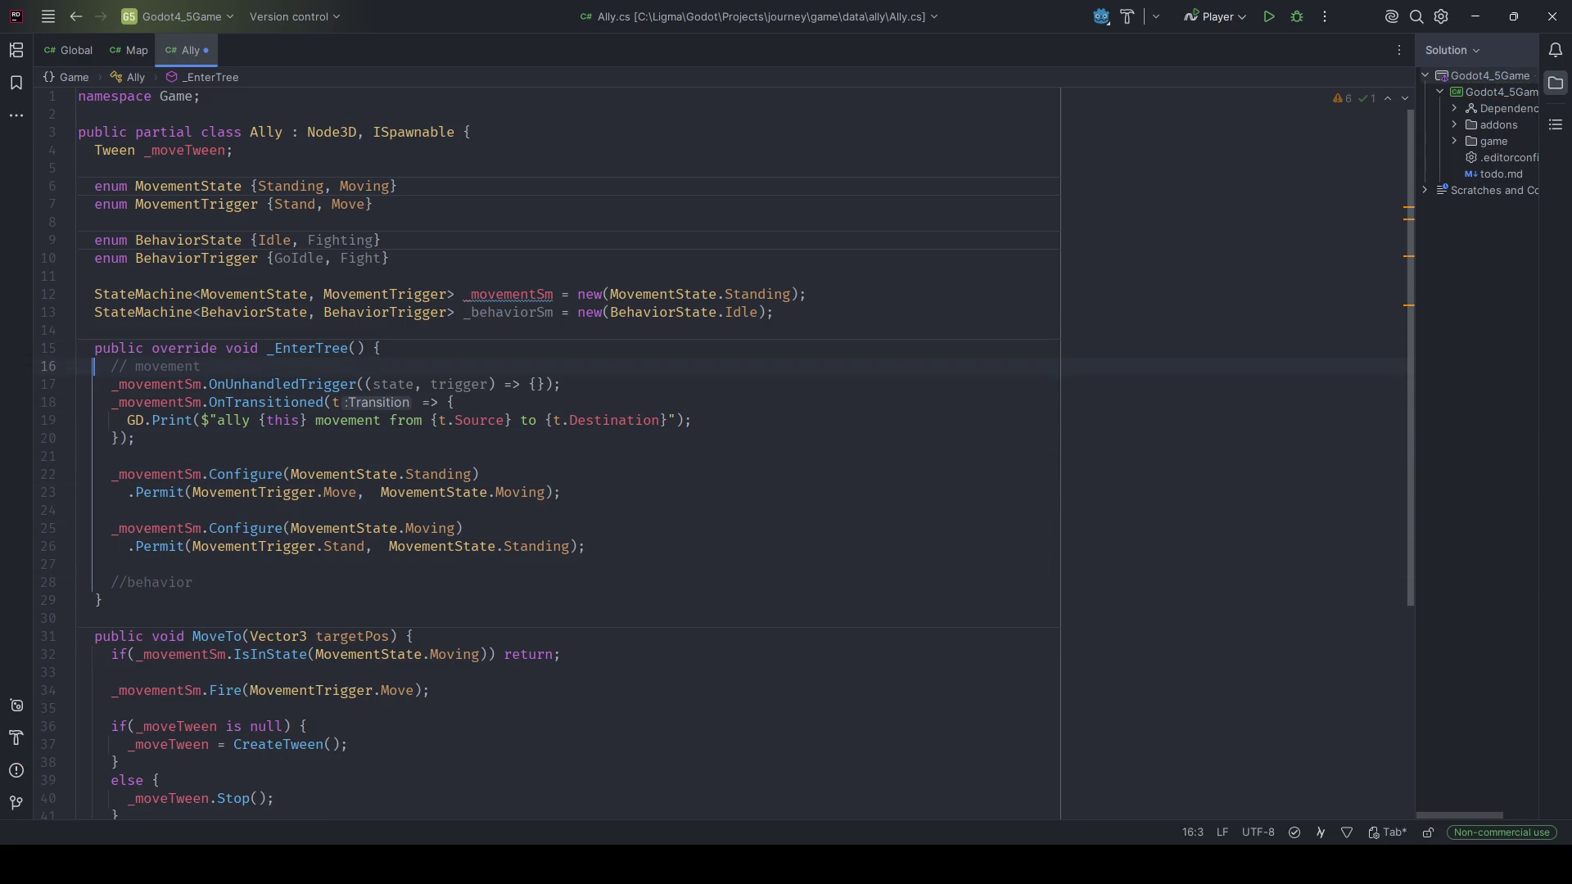
pyautogui.hotkey('shift', 'Down')
pyautogui.hotkey('shift', 'Down')
pyautogui.hotkey('shift', 'Down')
pyautogui.press('Escape')
pyautogui.press('Down')
pyautogui.press('Down')
pyautogui.hotkey('ctrl', 'v')
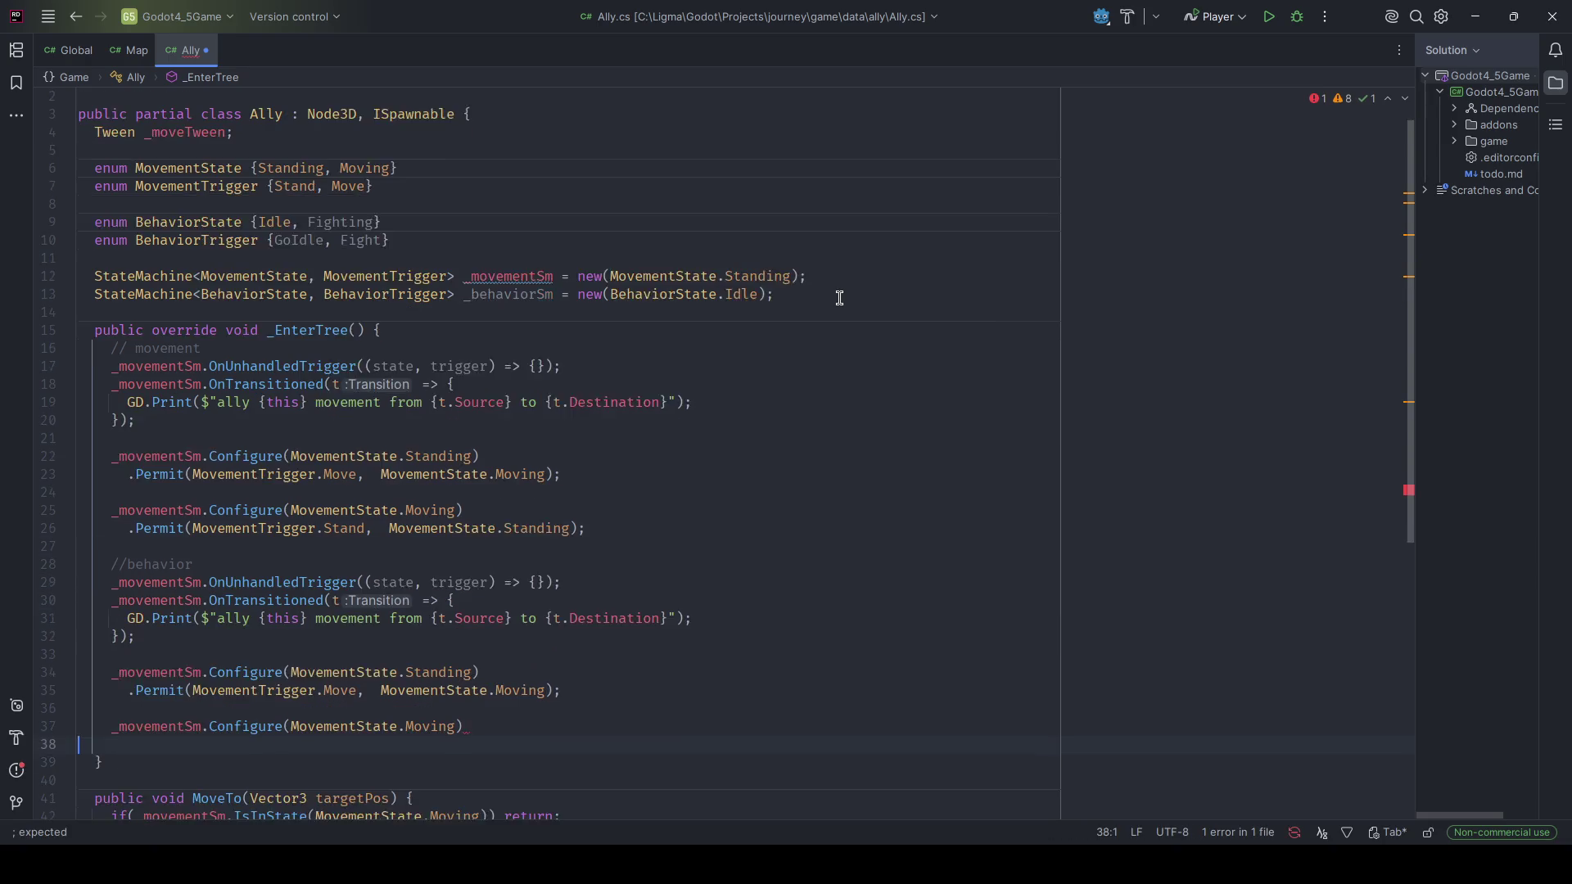
pyautogui.scroll(-2, 839, 298)
pyautogui.press('BackSpace')
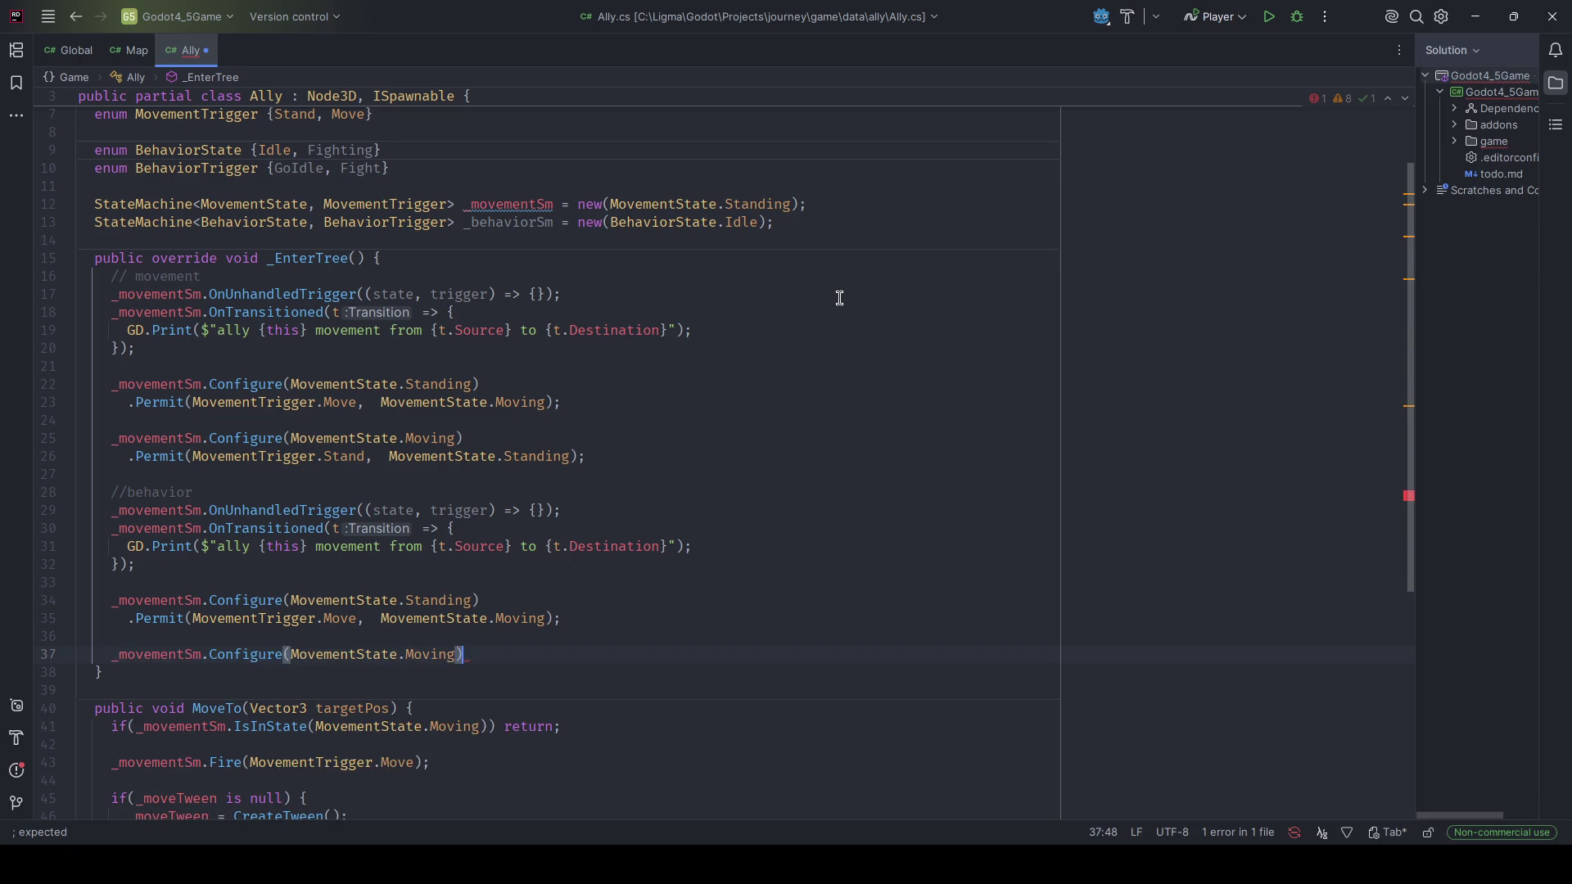
pyautogui.hotkey('ctrl', 'y')
pyautogui.press('Up')
pyautogui.press('Up')
pyautogui.press('Up')
pyautogui.hotkey('alt', 'j')
pyautogui.hotkey('alt', 'j')
pyautogui.hotkey('alt', 'j')
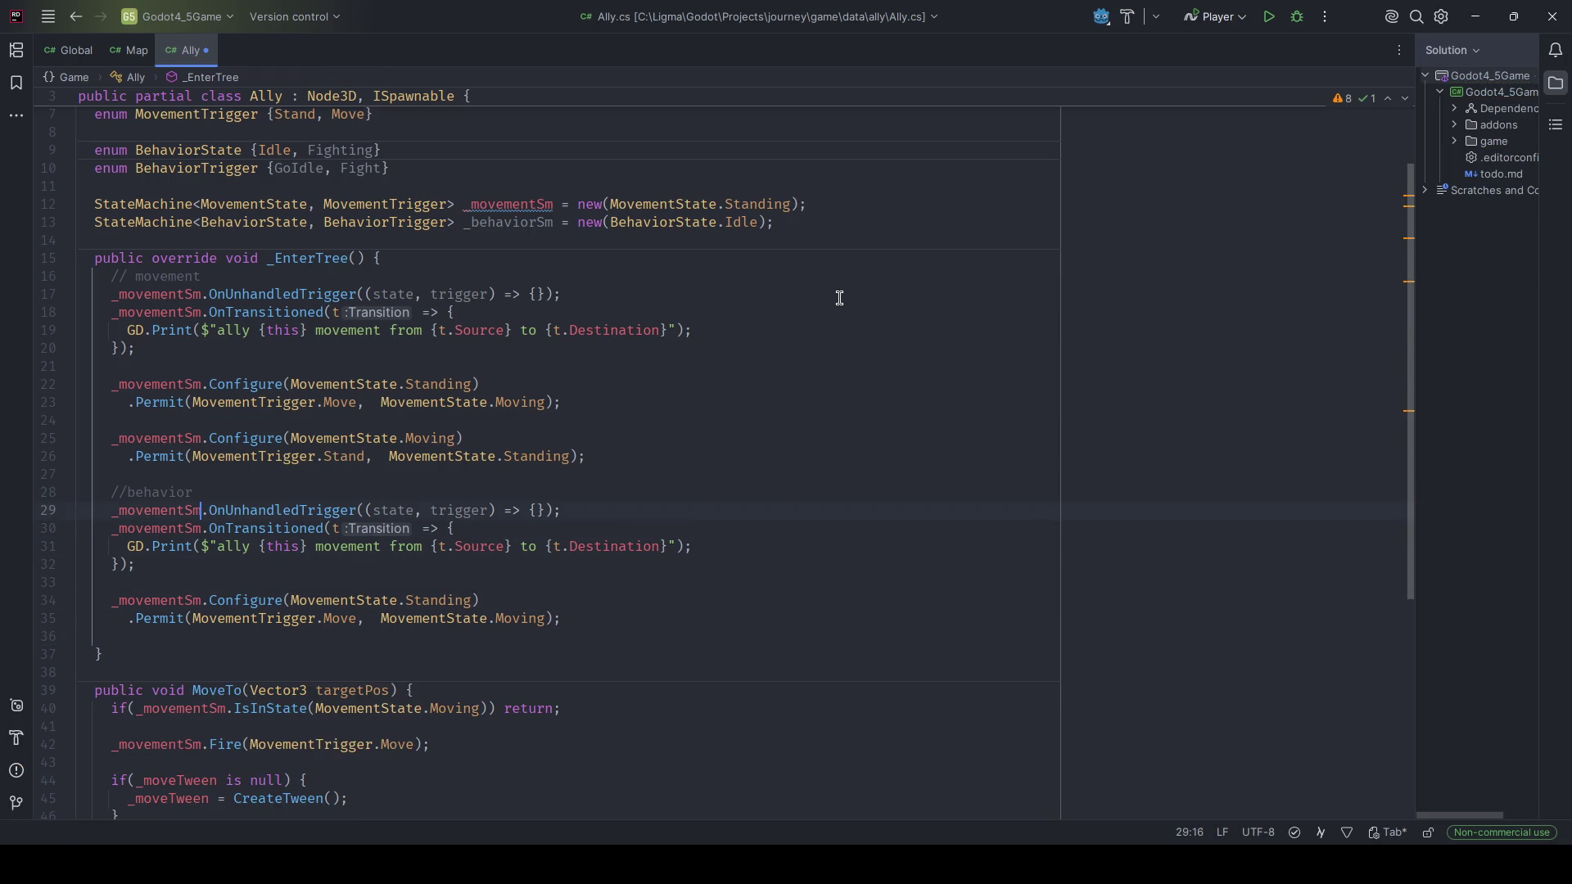
pyautogui.write('_h')
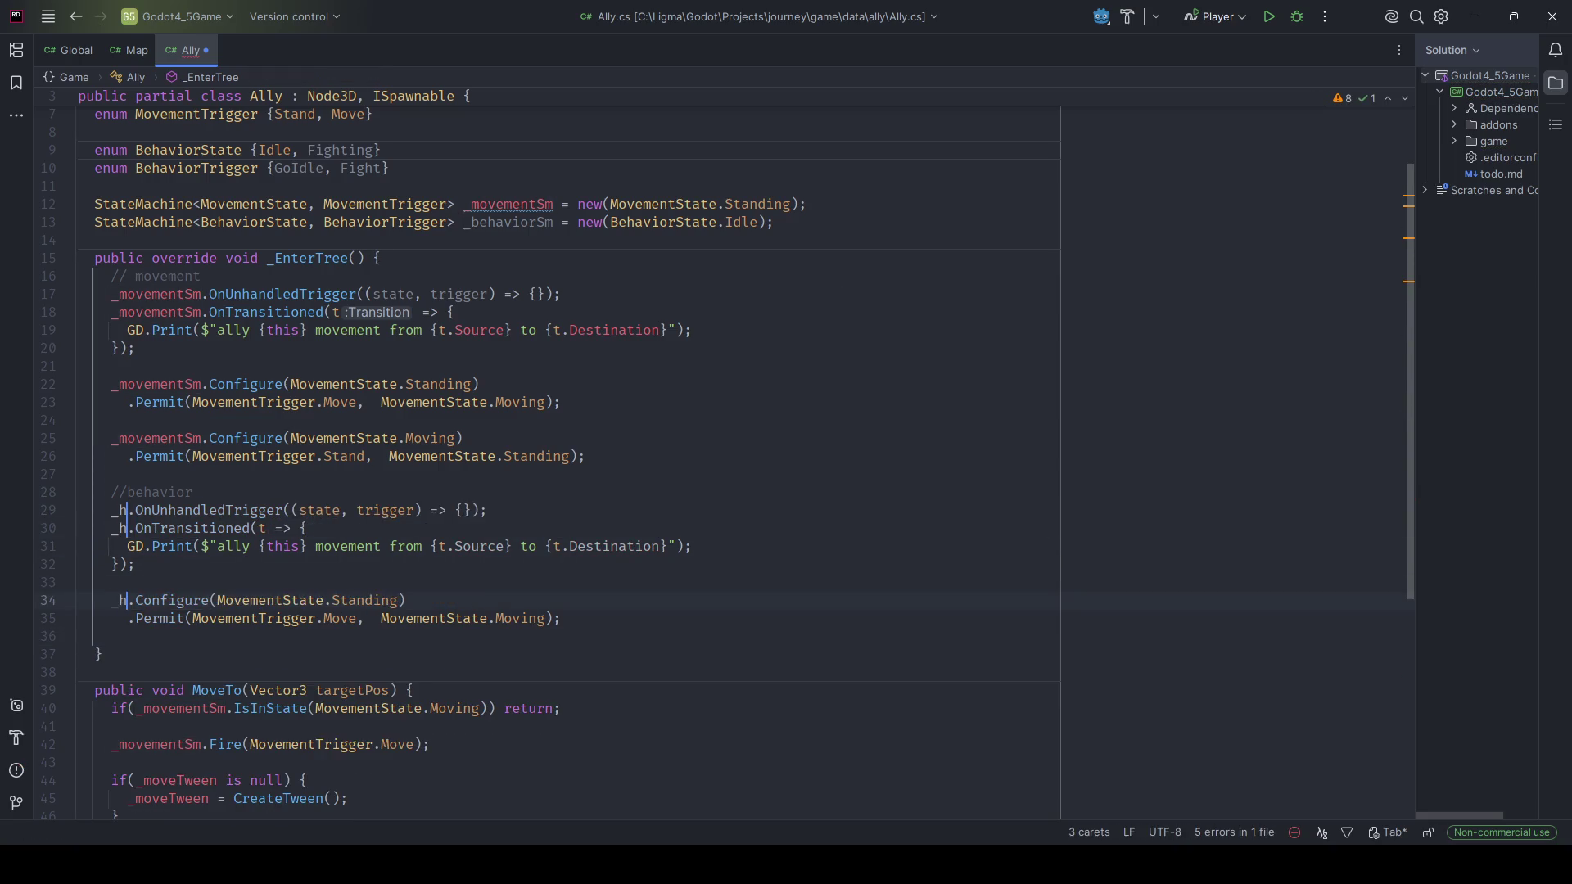
pyautogui.write('ehaviorSm')
pyautogui.press('Escape')
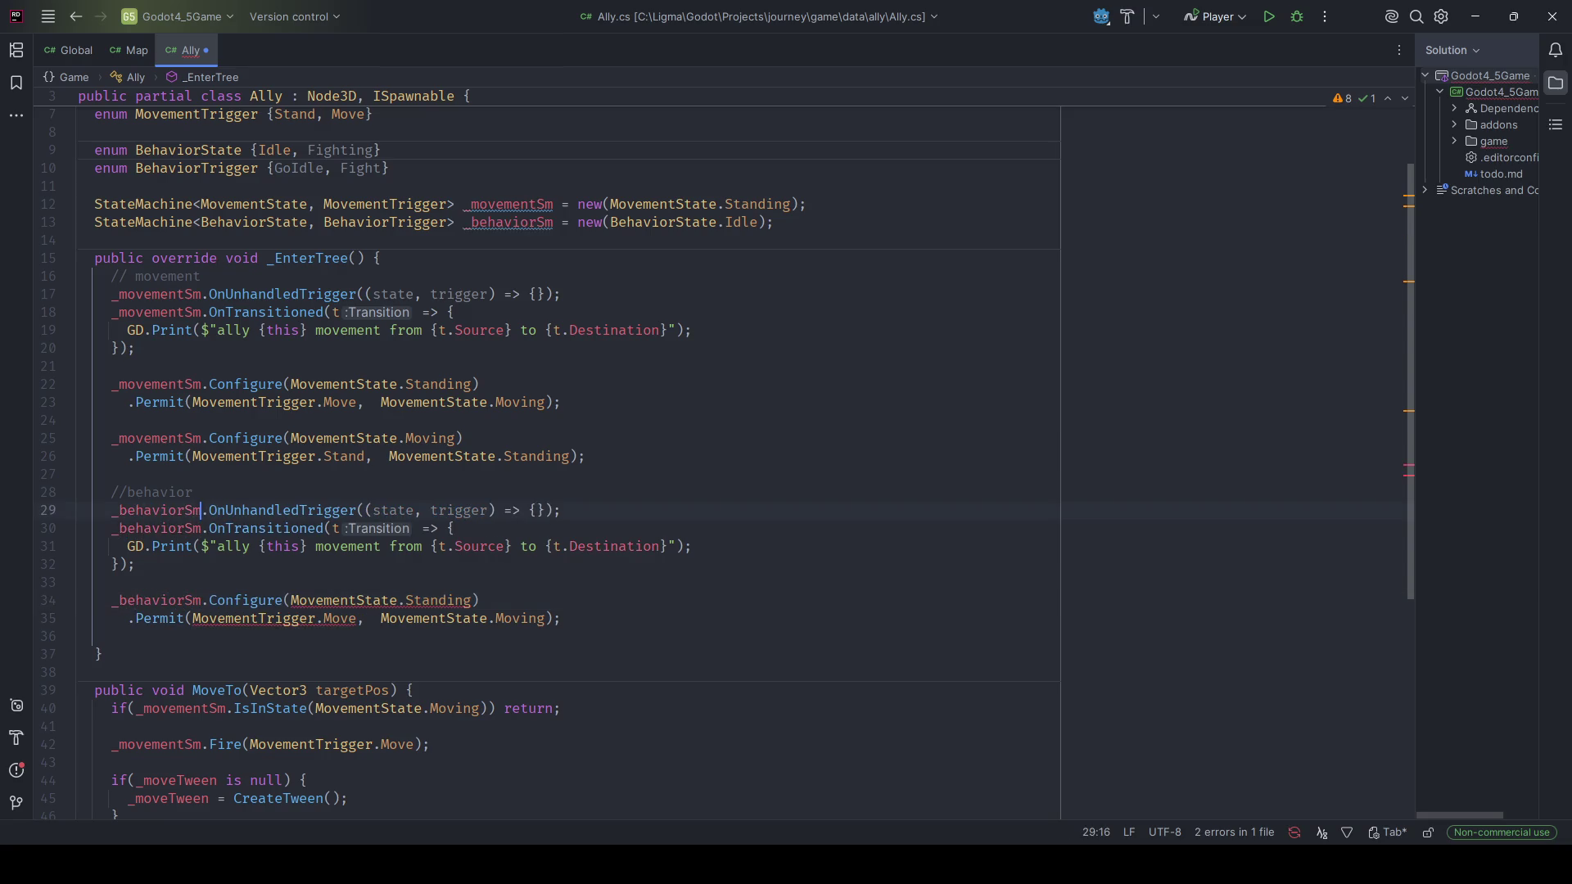
# Change the copied Configure argument to BehaviorState.Idle.
pyautogui.press('Down')
pyautogui.press('Down')
pyautogui.press('Down')
pyautogui.hotkey('ctrl', 'Right')
pyautogui.press('Right')
pyautogui.hotkey('ctrl', 'shift', 'Right')
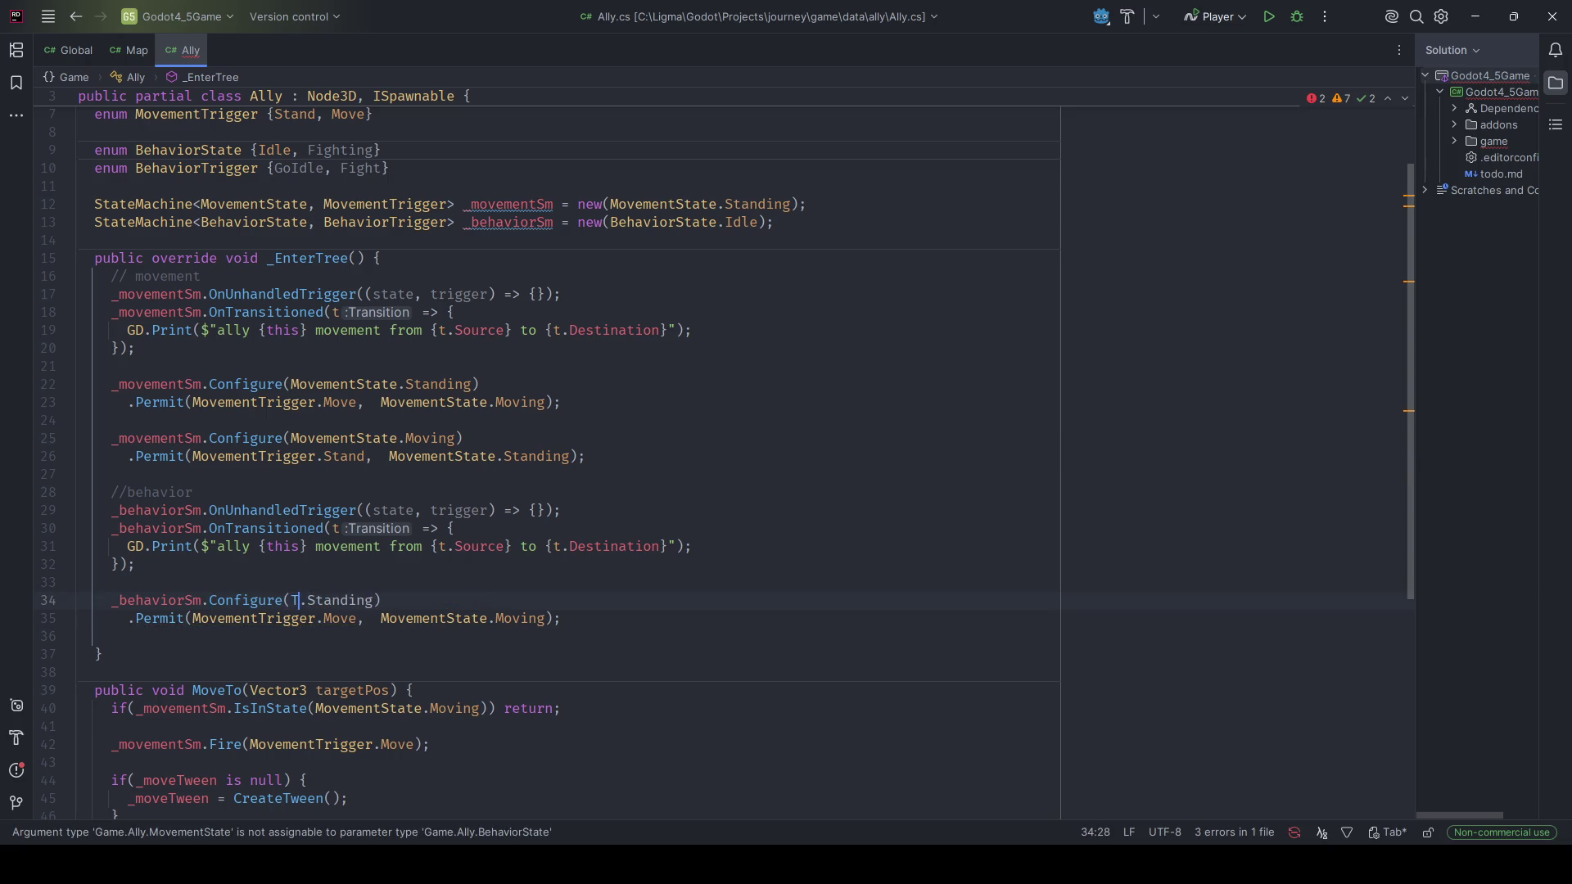
pyautogui.press('Delete')
pyautogui.write('Behavior')
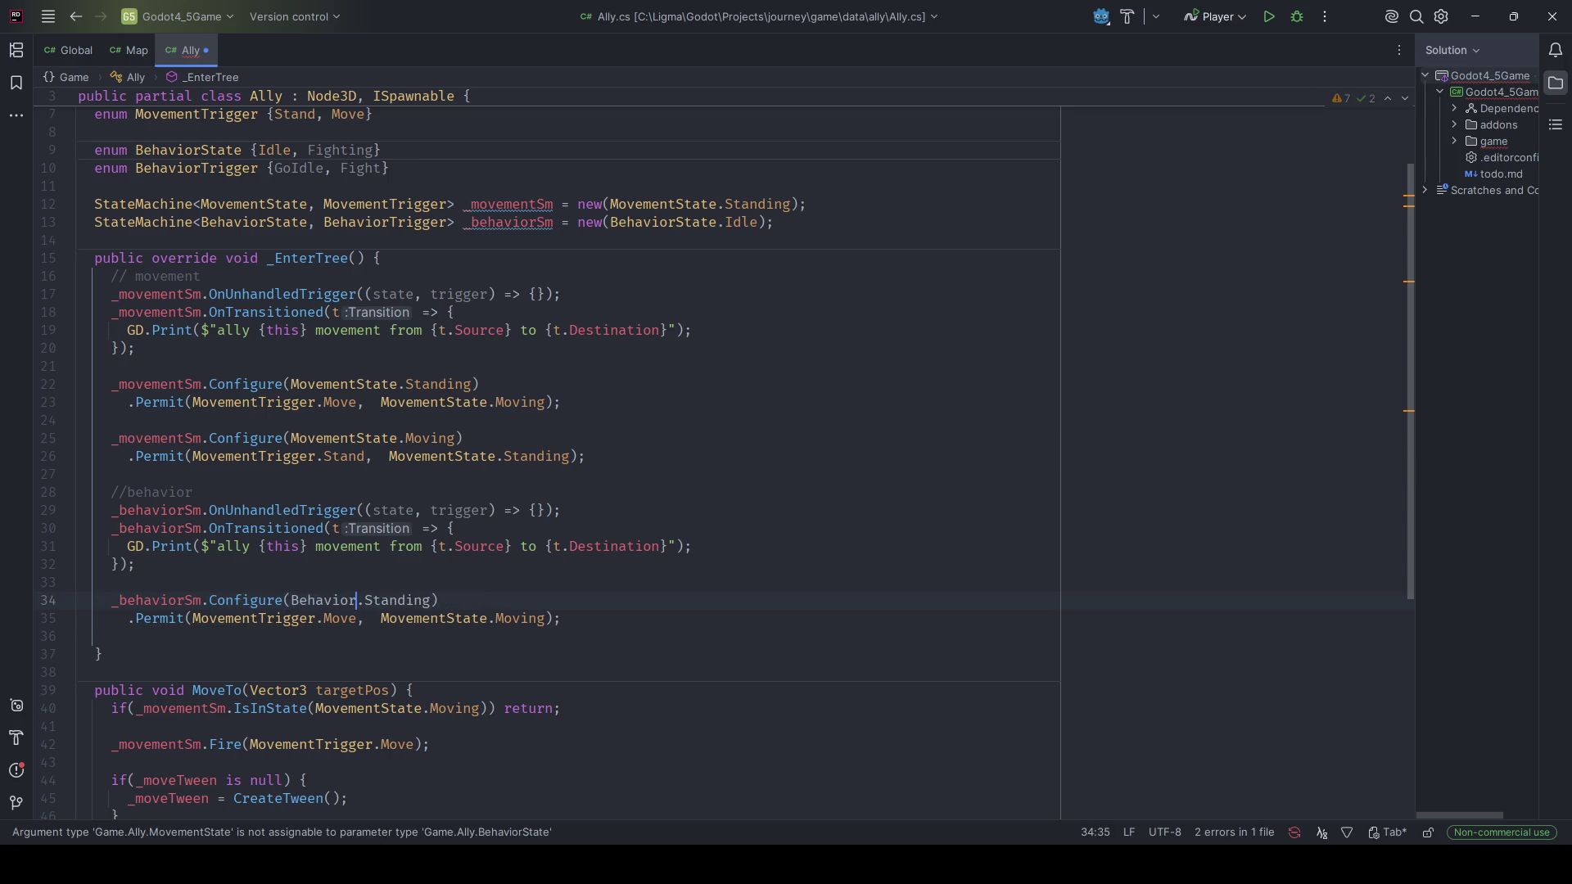
pyautogui.write('State.Idle')
pyautogui.hotkey('ctrl', 'Right')
pyautogui.hotkey('ctrl', 'Right')
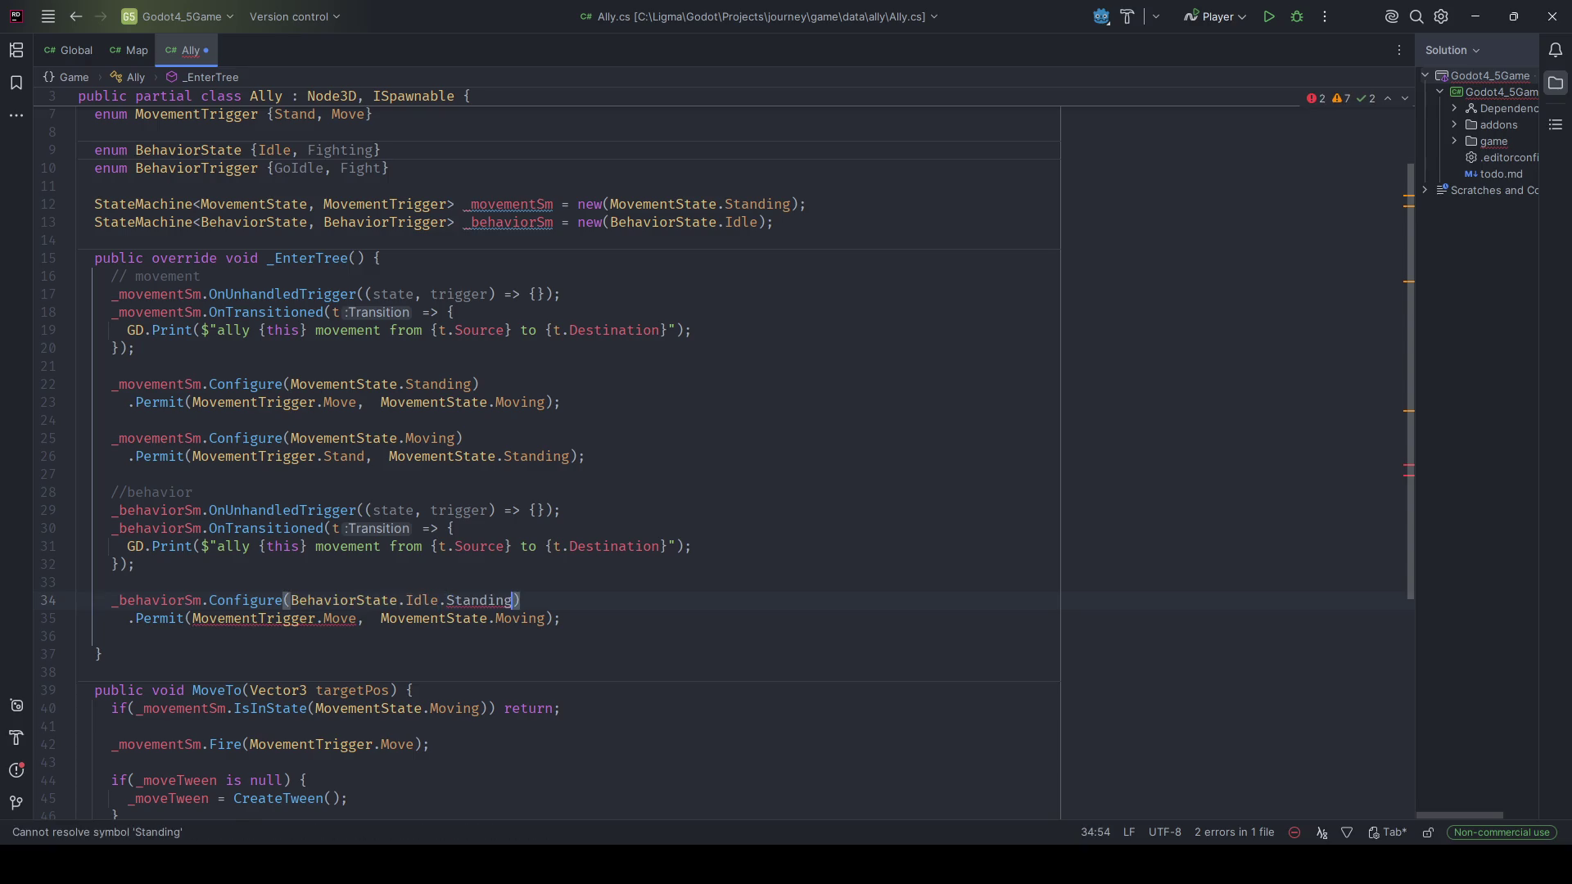
pyautogui.hotkey('ctrl', 'BackSpace')
pyautogui.press('BackSpace')
# Make the Idle state permit BehaviorTrigger.Fight into BehaviorState.Fighting.
pyautogui.press('Down')
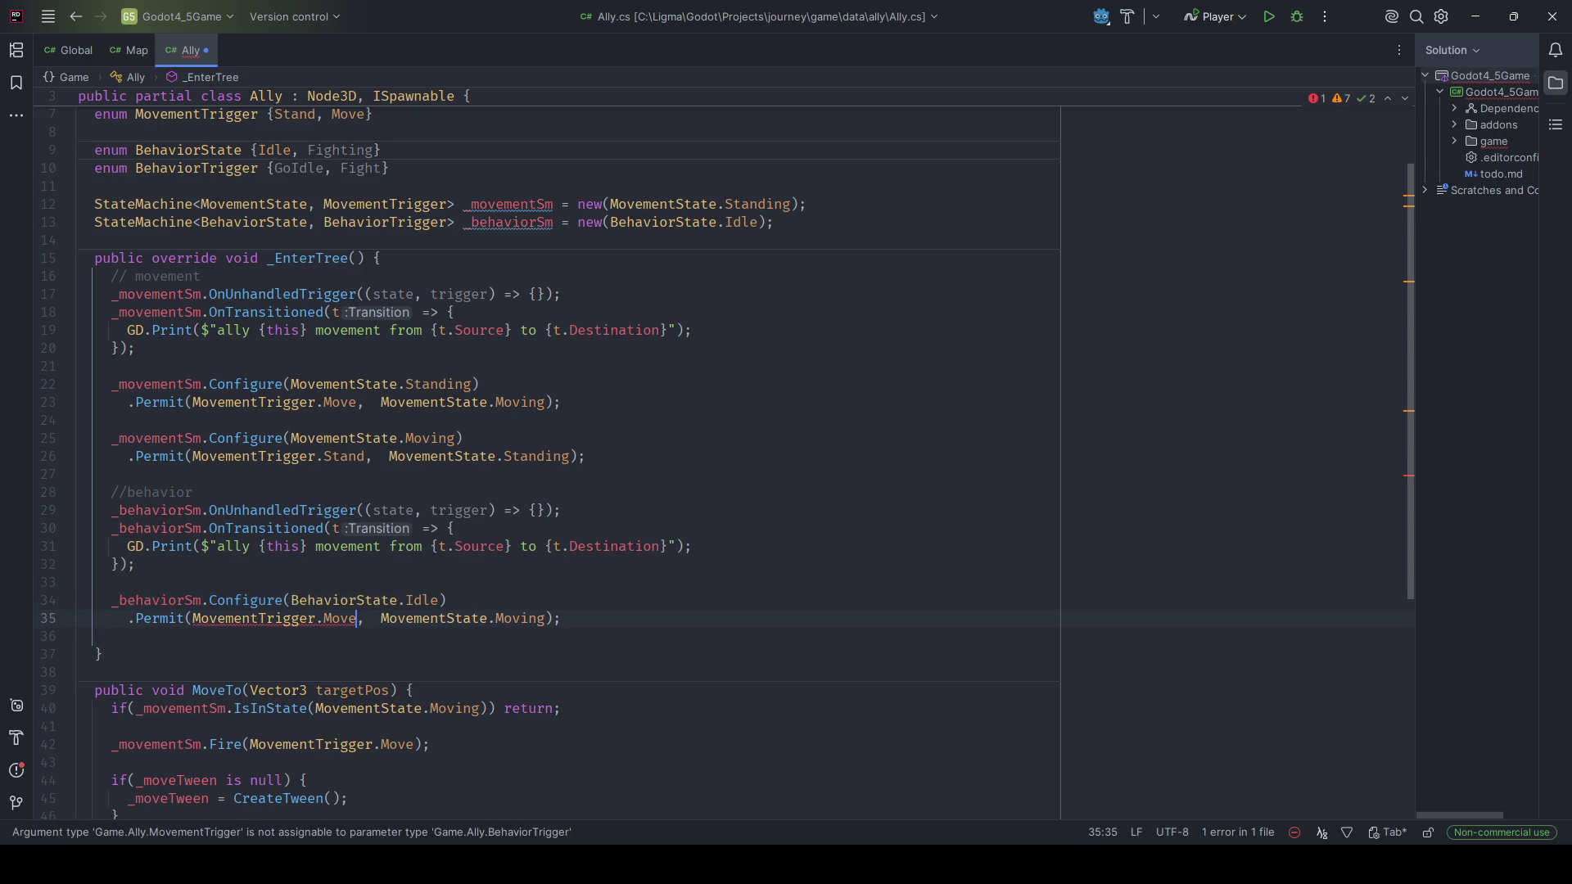
pyautogui.hotkey('ctrl', 'BackSpace')
pyautogui.hotkey('ctrl', 'BackSpace')
pyautogui.hotkey('ctrl', 'BackSpace')
pyautogui.write('Behaiov')
pyautogui.press('BackSpace')
pyautogui.press('BackSpace')
pyautogui.press('BackSpace')
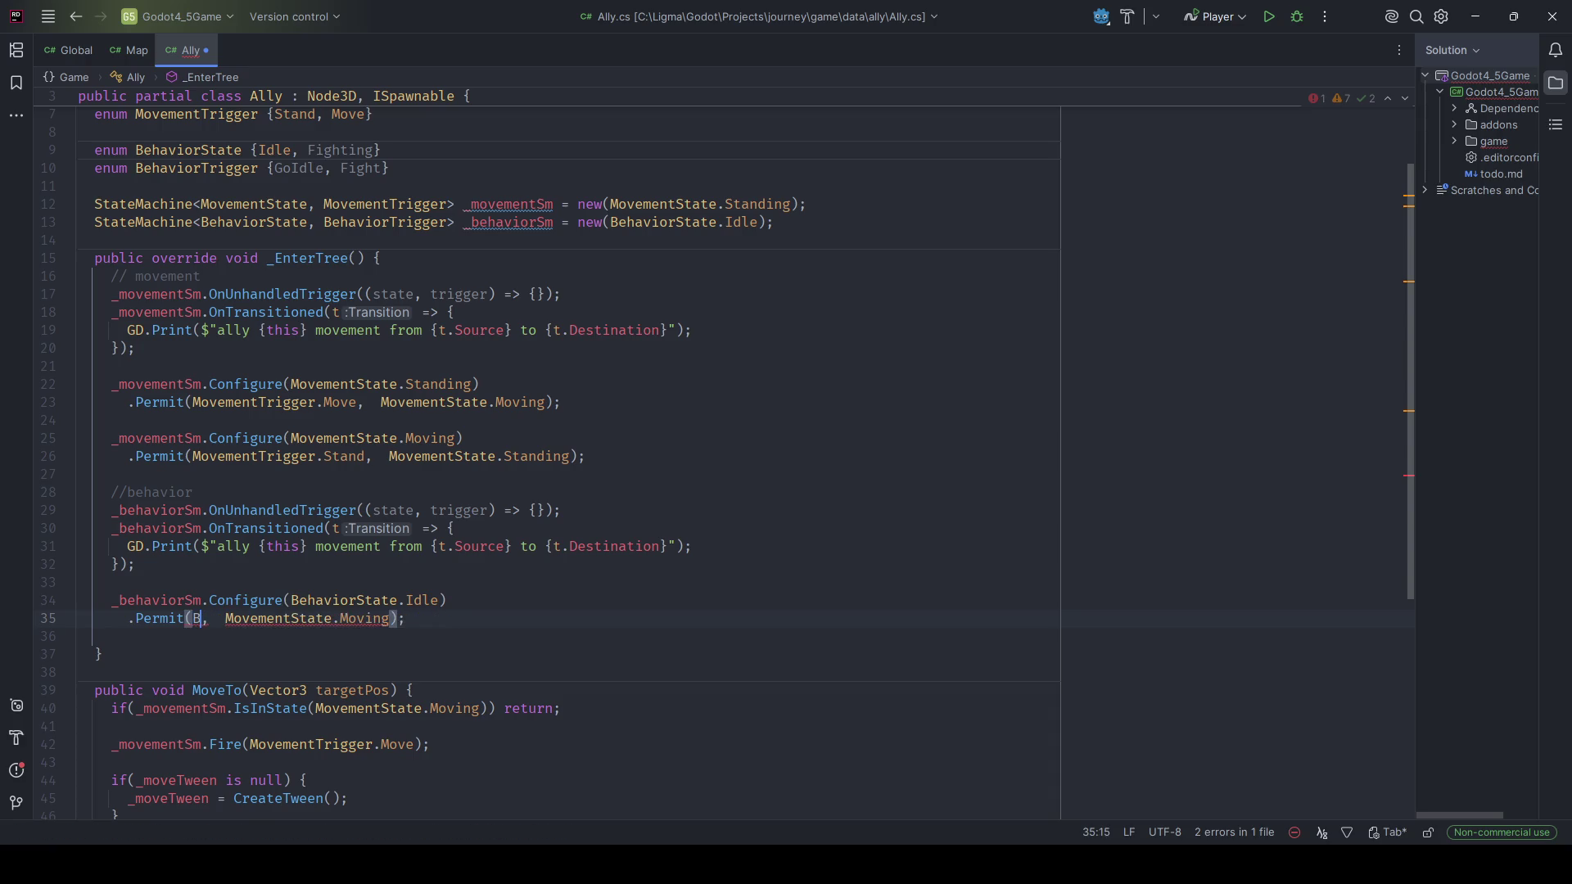
pyautogui.write('ehaio')
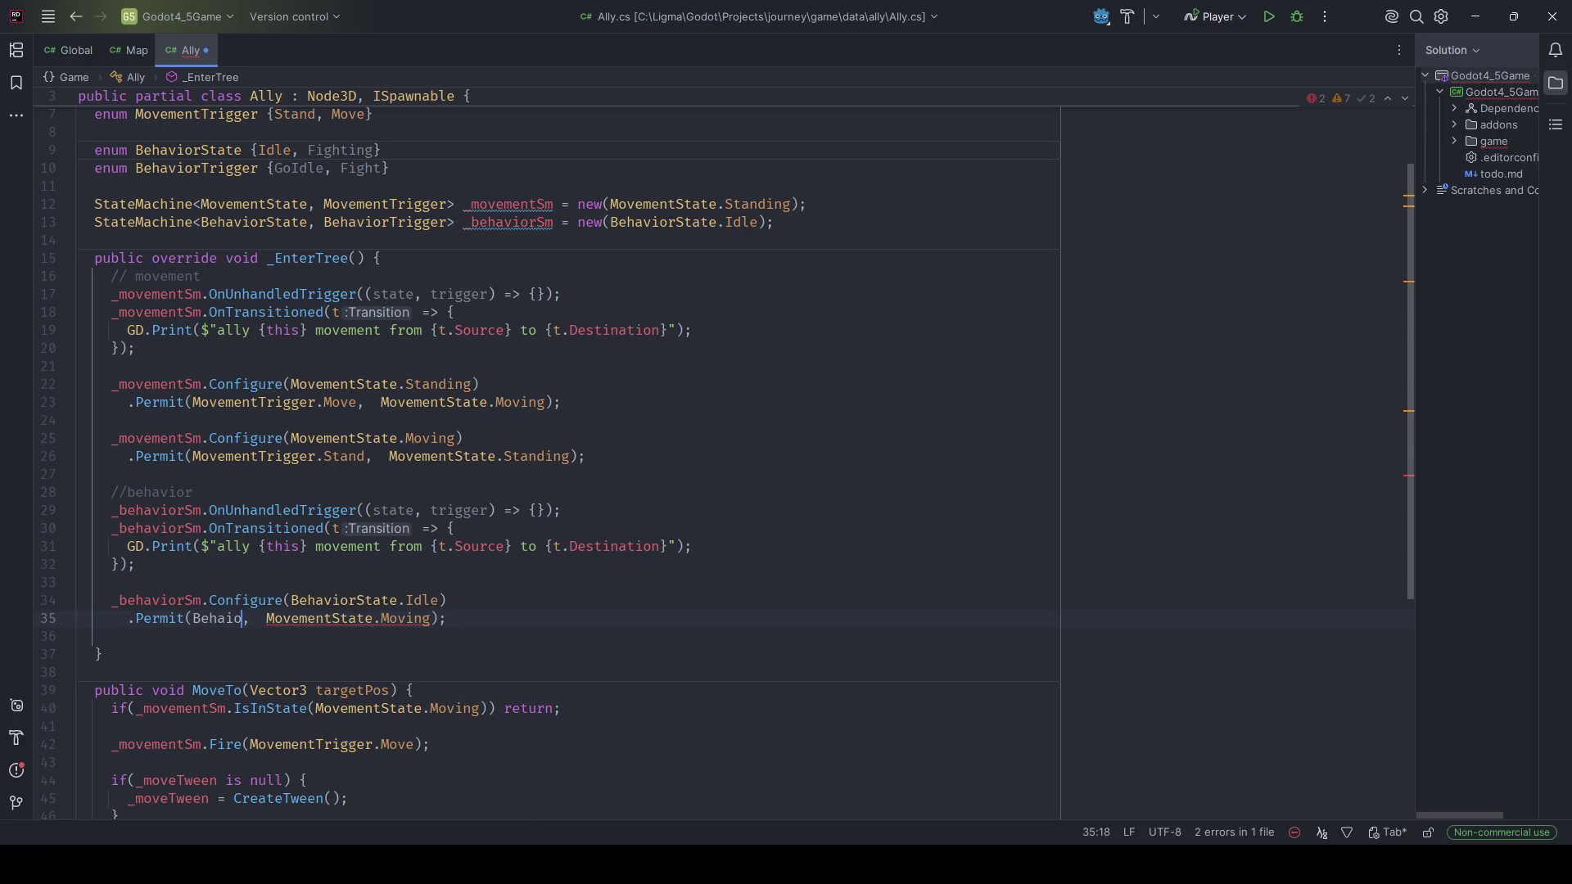
pyautogui.press('BackSpace')
pyautogui.press('BackSpace')
pyautogui.write('vio')
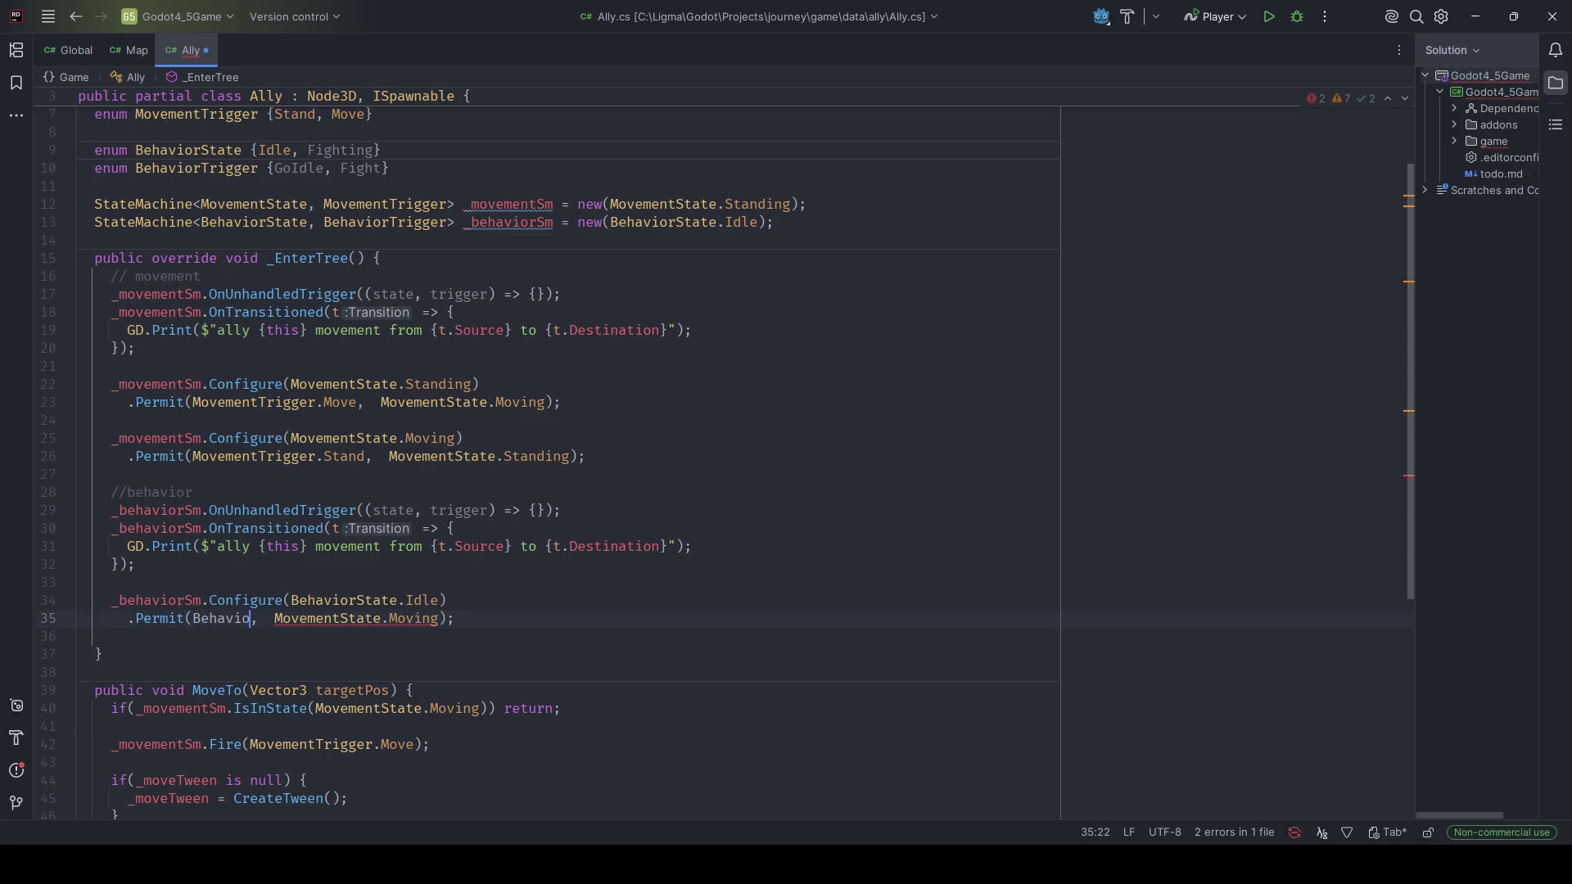
pyautogui.press('Return')
pyautogui.click(503, 618)
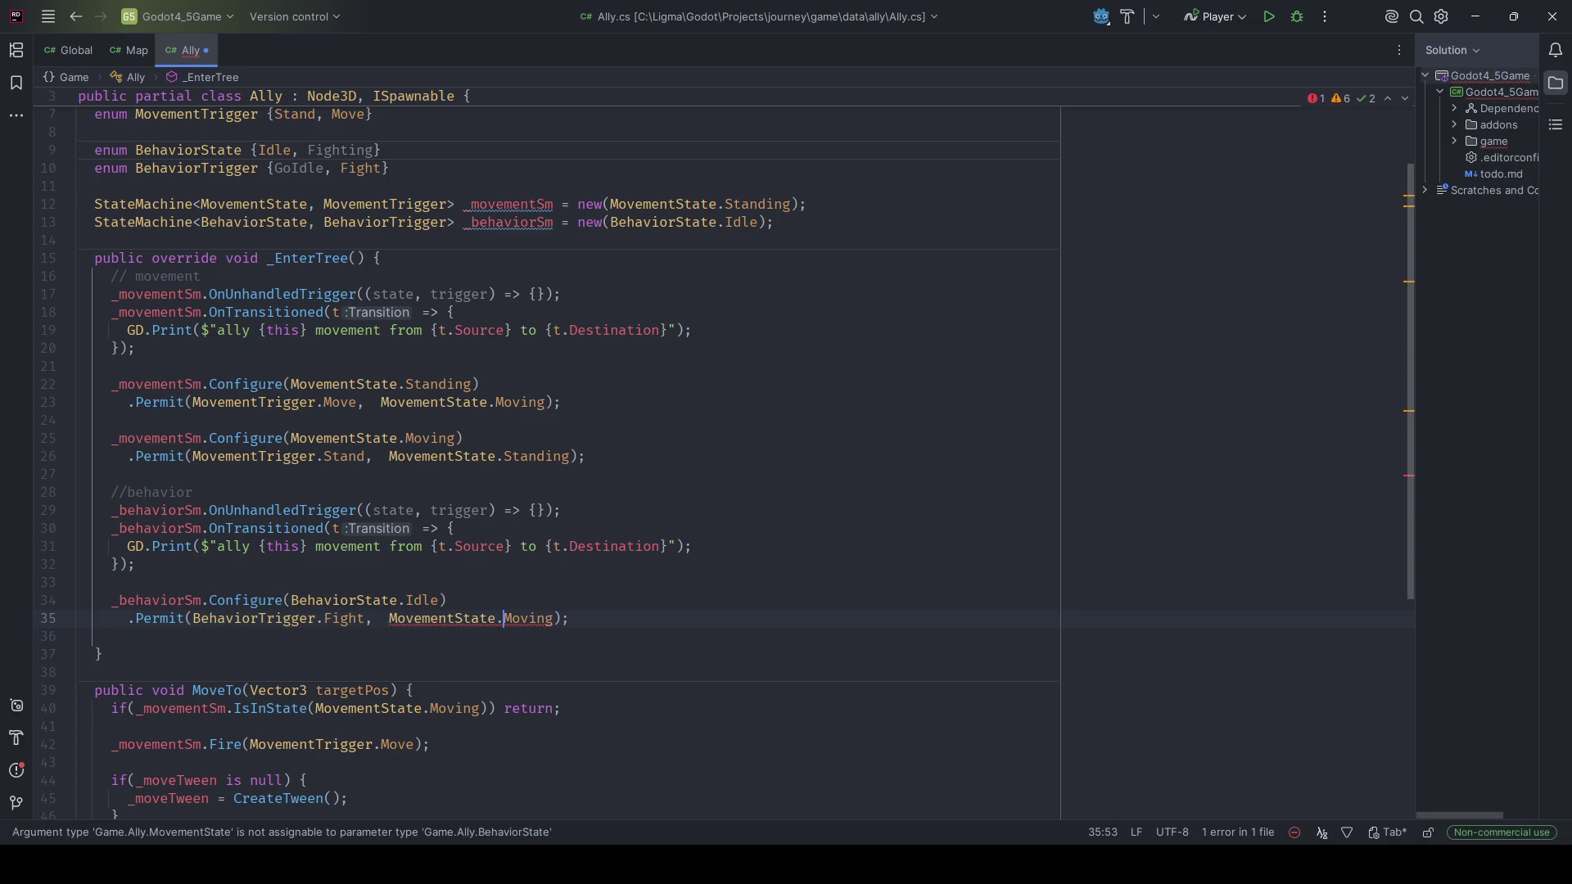
pyautogui.click(554, 619)
pyautogui.hotkey('ctrl', 'BackSpace')
pyautogui.hotkey('ctrl', 'BackSpace')
pyautogui.hotkey('ctrl', 'BackSpace')
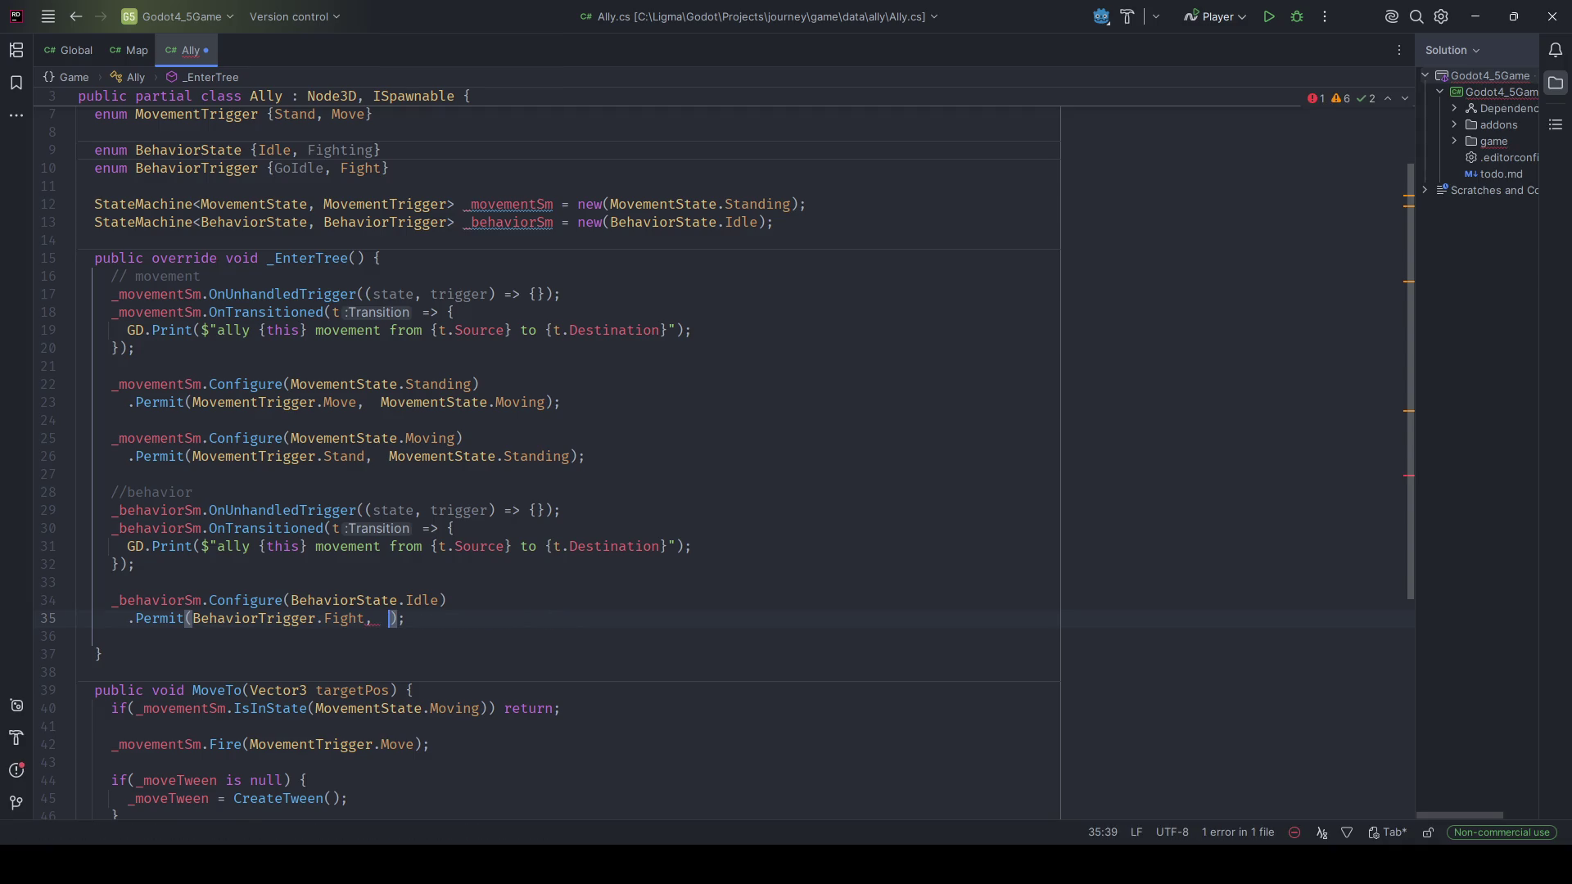
pyautogui.write('BehaviorState.Fighting')
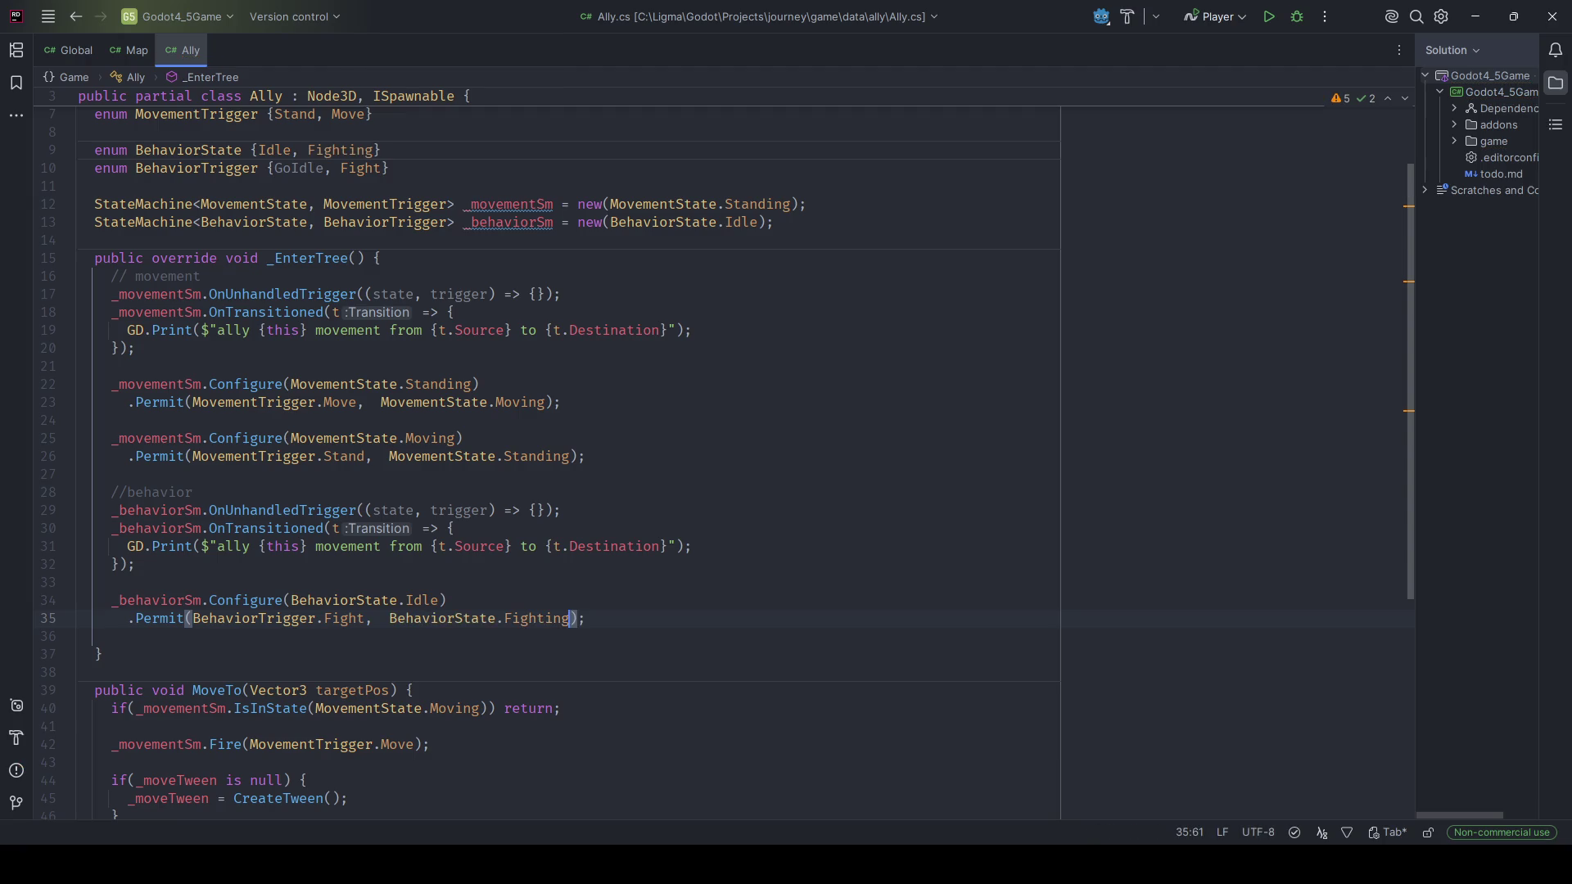
# Configure BehaviorState.Fighting to permit GoIdle back to Idle, and save Ally.cs.
pyautogui.click(79, 636)
pyautogui.press('Return')
pyautogui.write('_behavio')
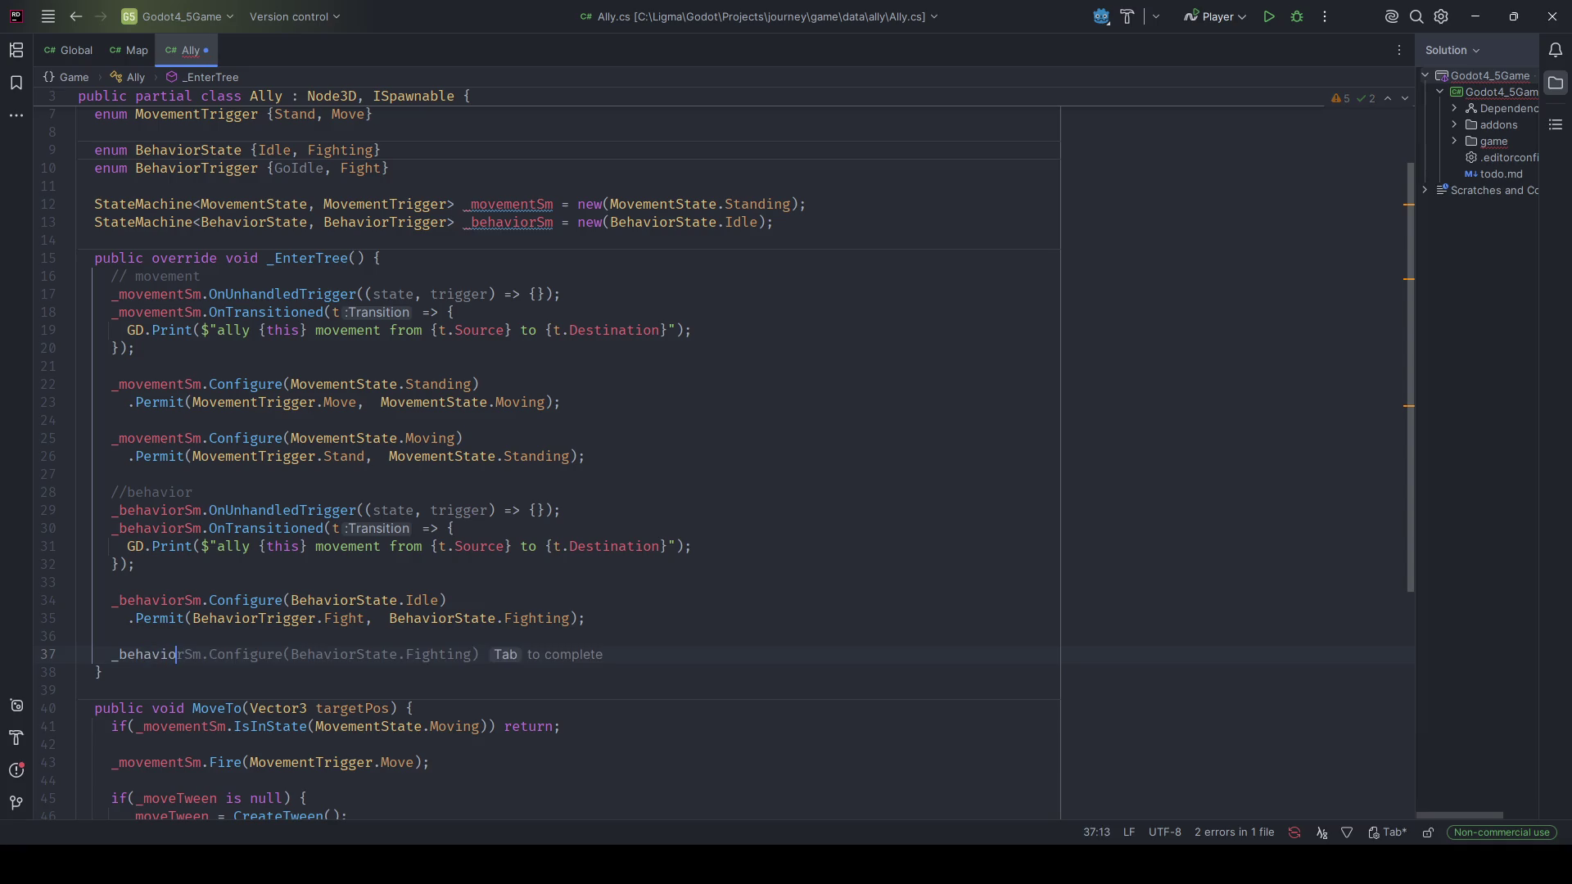
pyautogui.press('Tab')
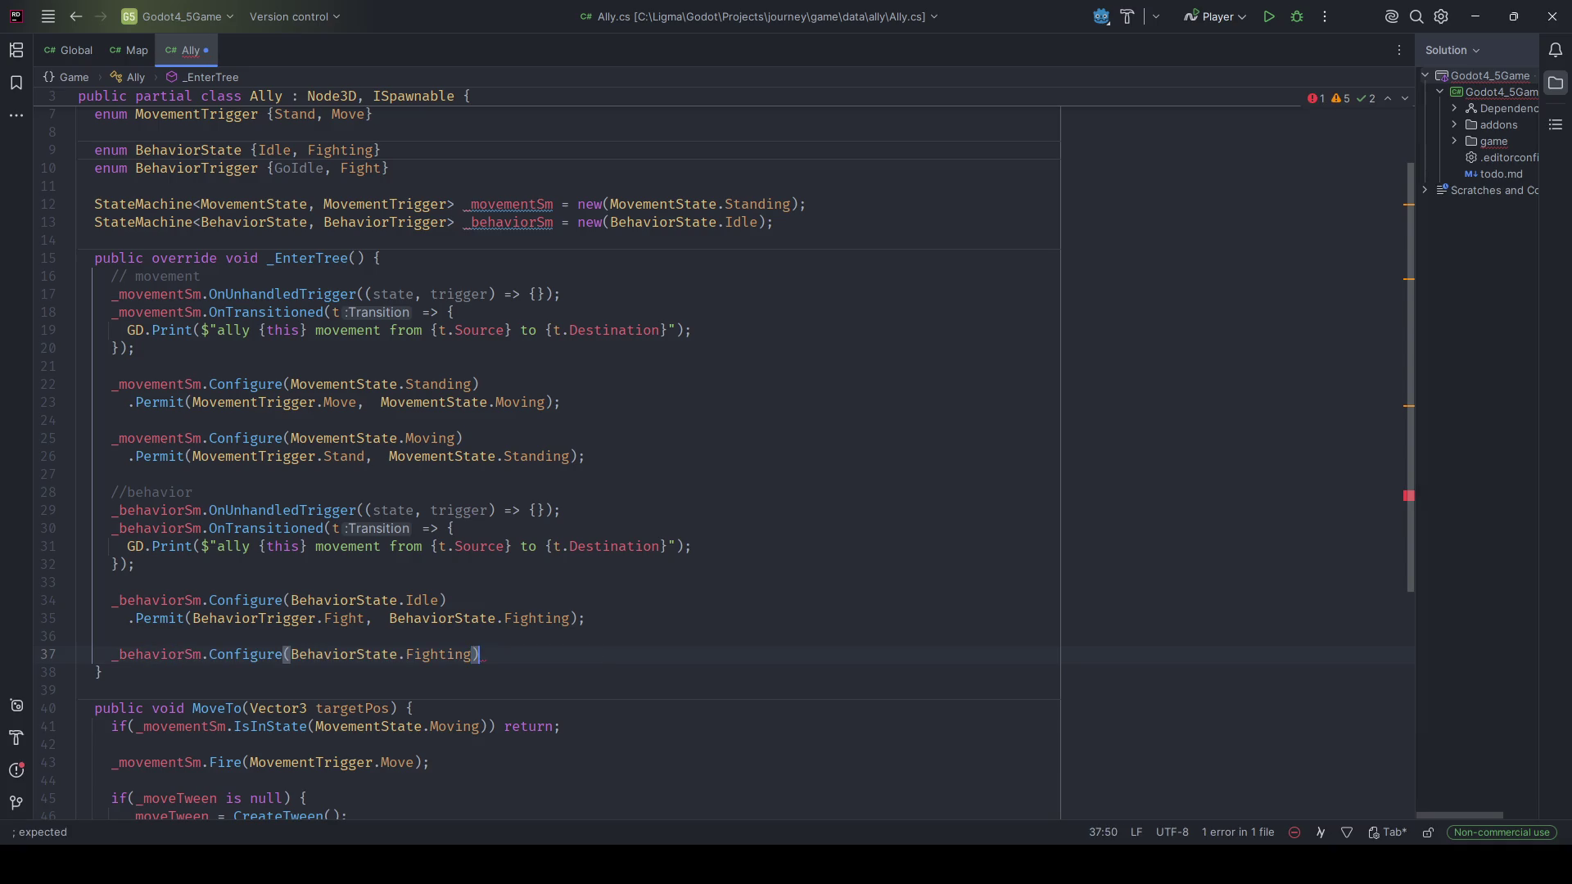
pyautogui.press('Return')
pyautogui.press('Tab')
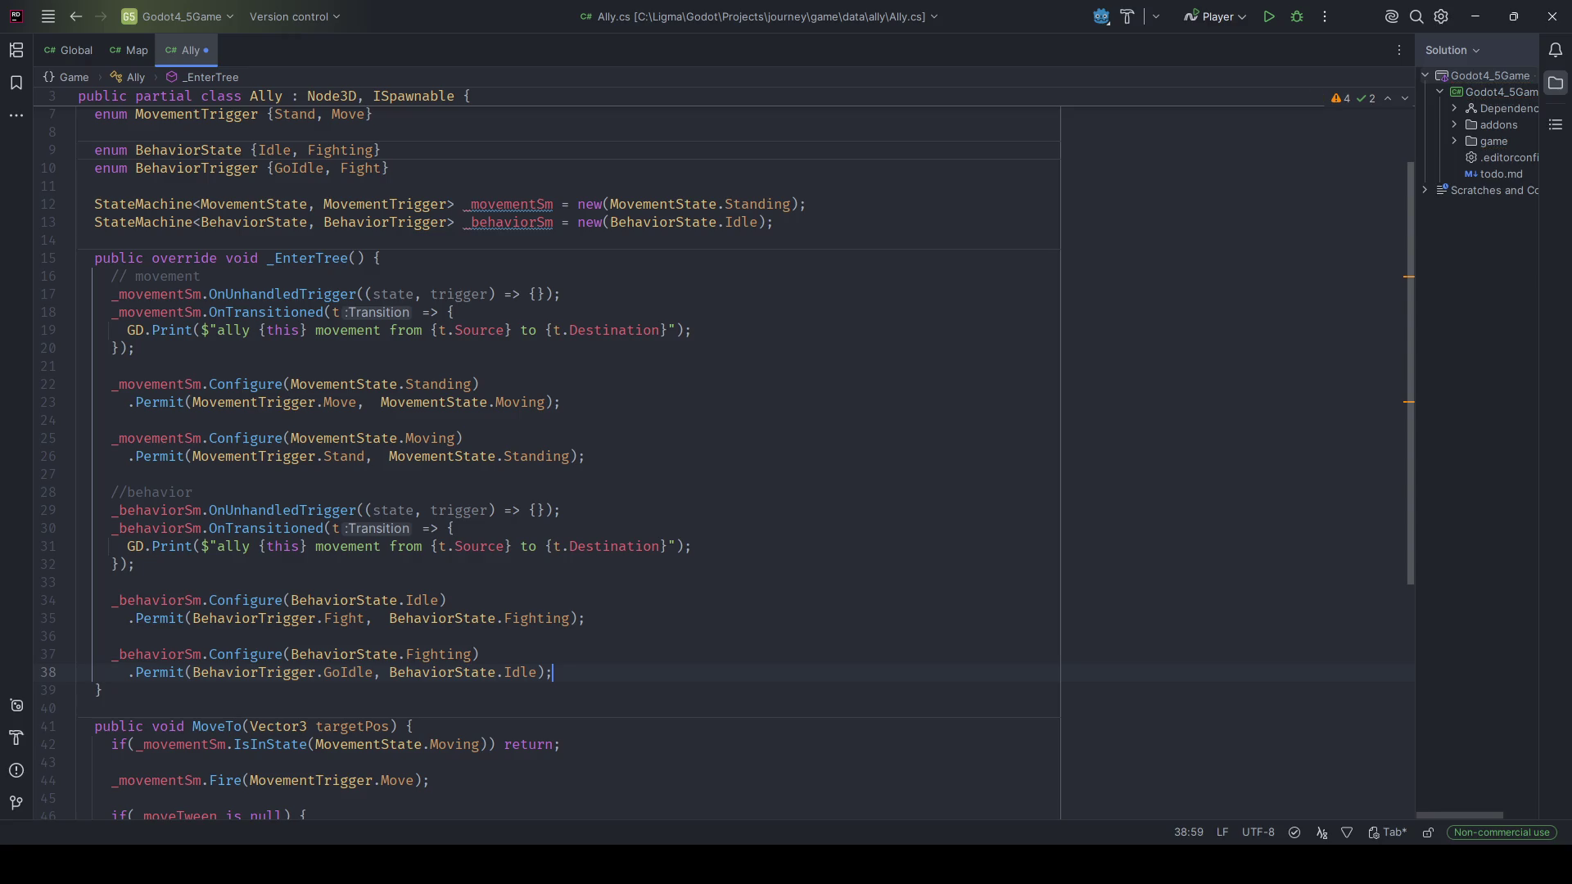
pyautogui.hotkey('ctrl', 's')
# Add an empty public void Fight() method right after MoveTo's closing brace.
pyautogui.scroll(1, 614, 611)
pyautogui.scroll(-6, 603, 593)
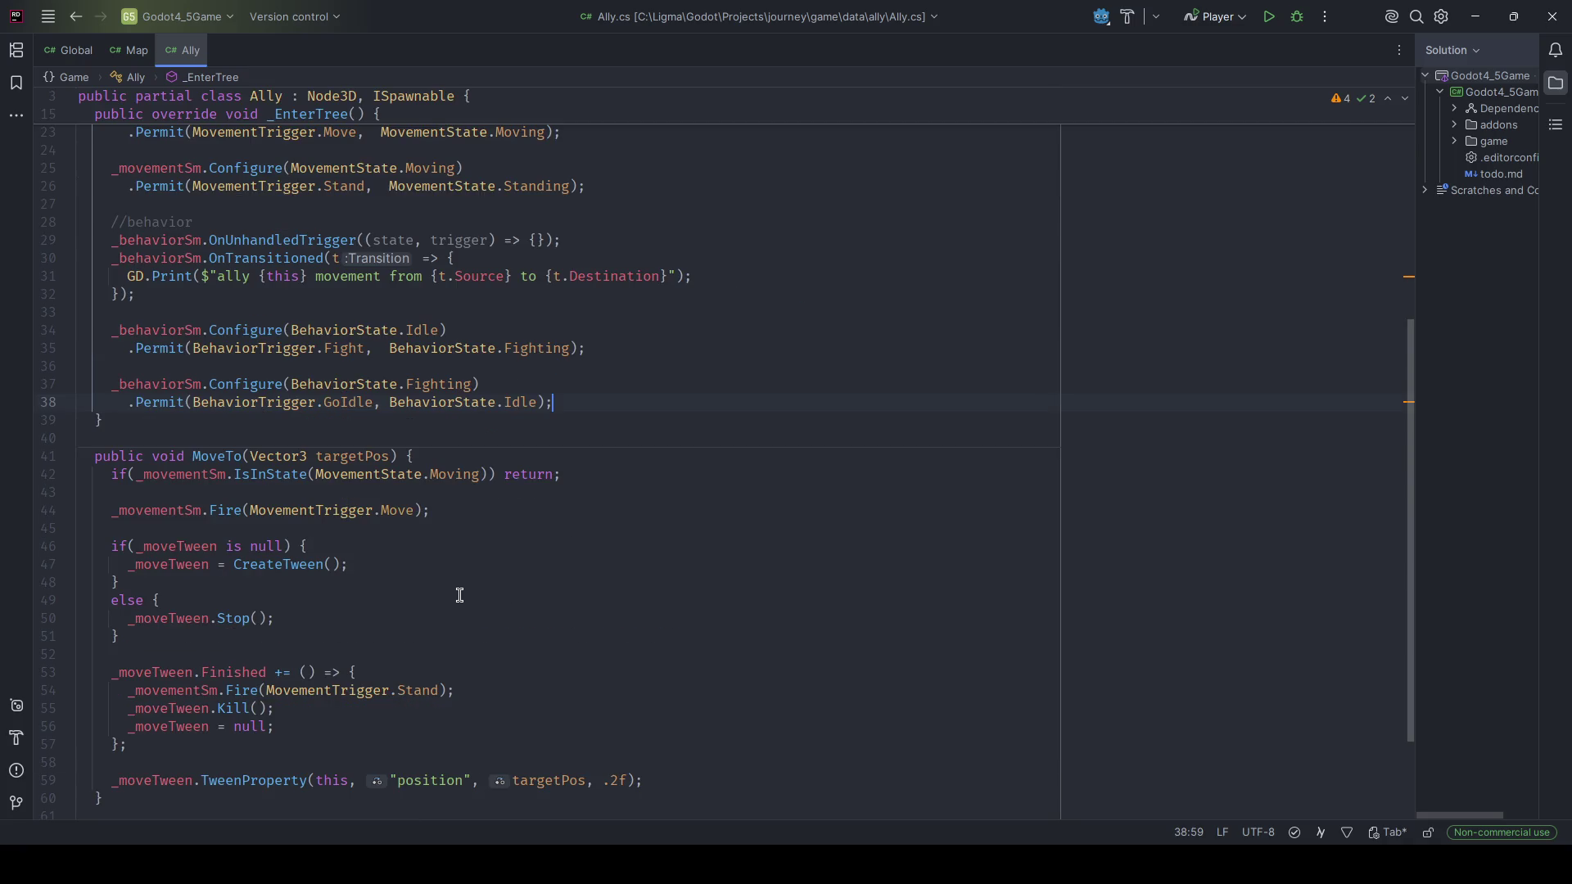
pyautogui.scroll(-3, 447, 596)
pyautogui.scroll(10, 364, 616)
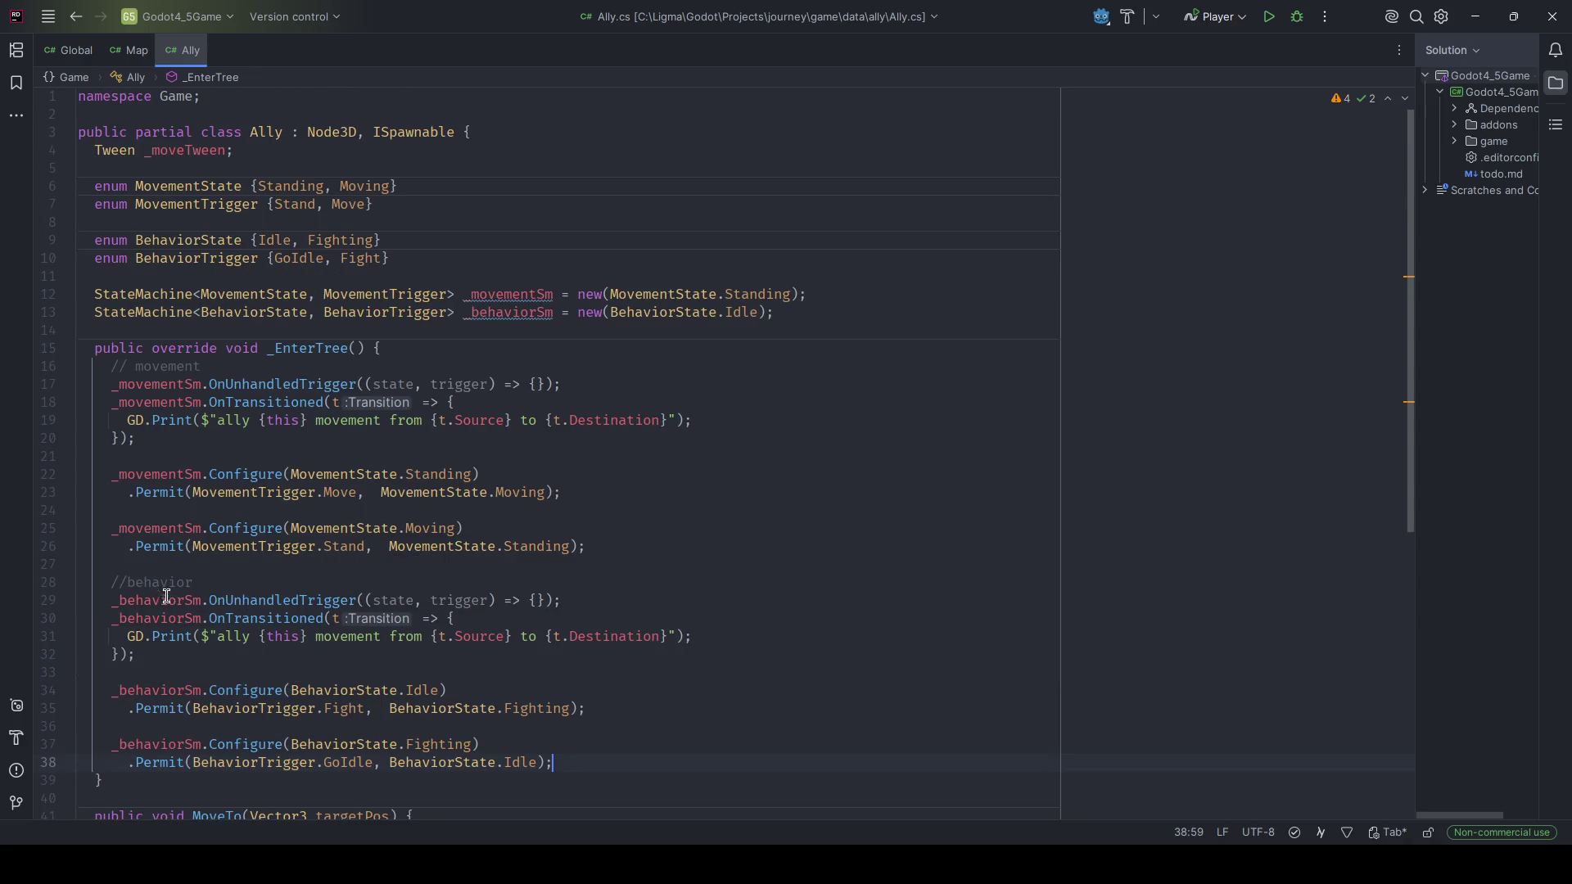
pyautogui.scroll(-7, 182, 602)
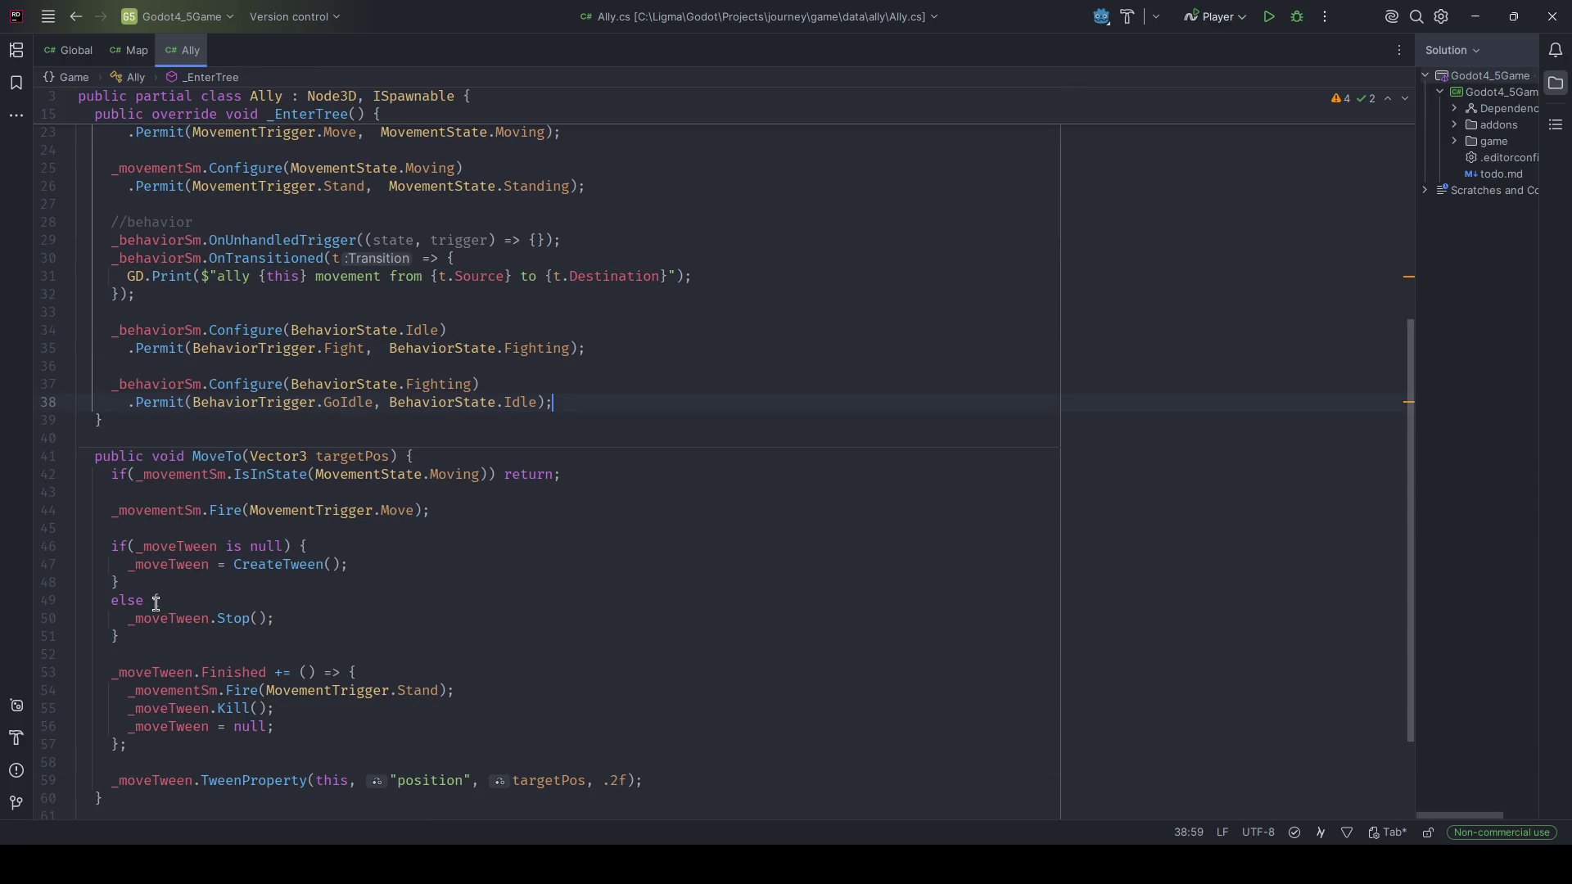
pyautogui.click(143, 798)
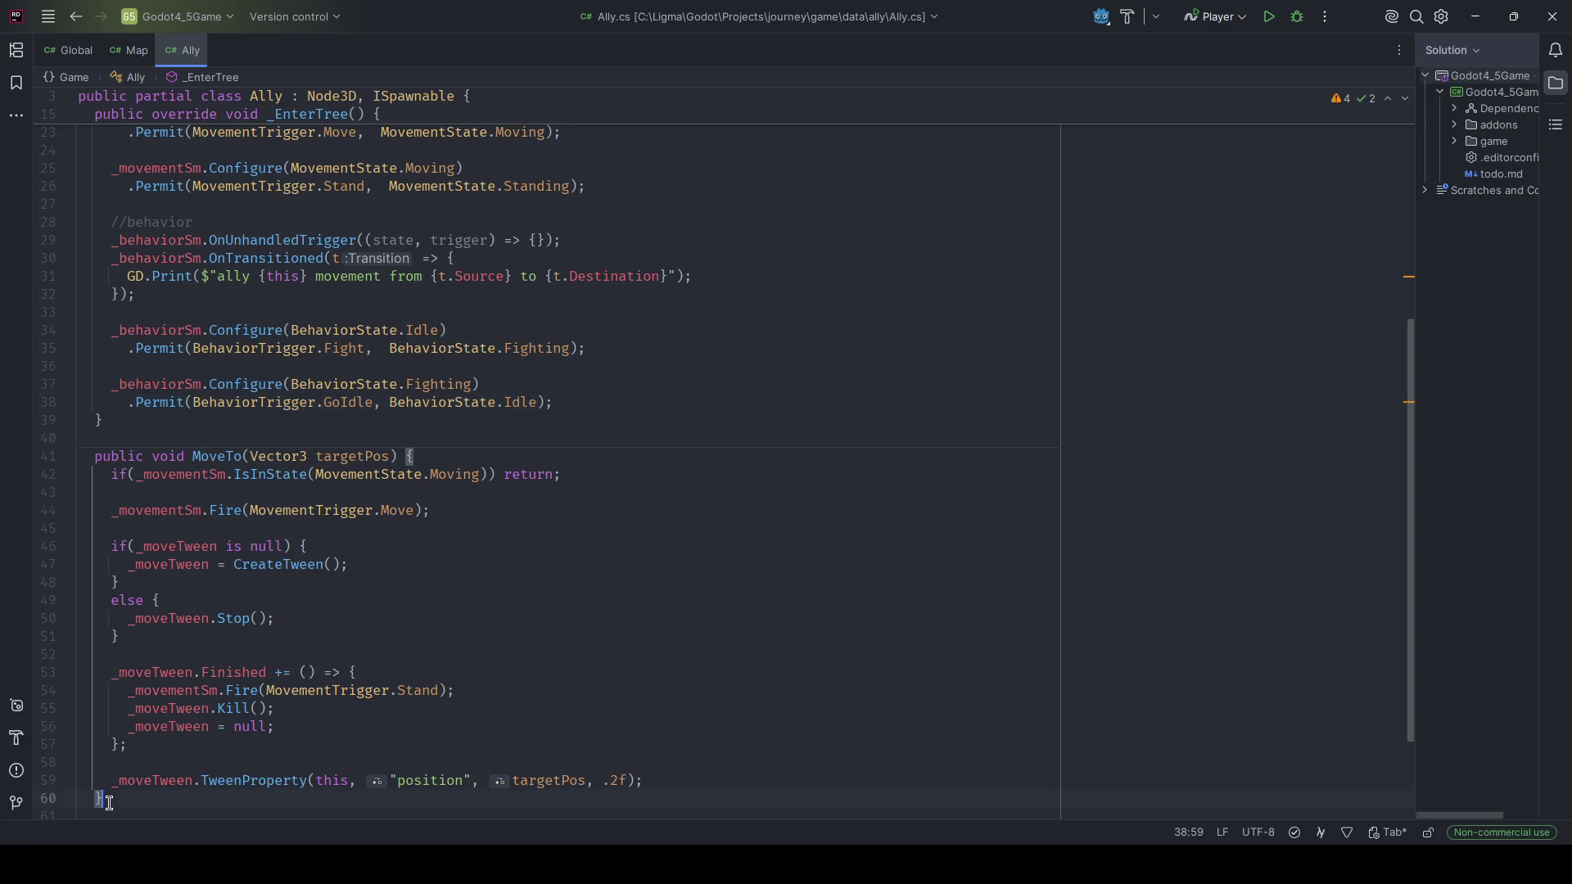
pyautogui.scroll(-2, 209, 720)
pyautogui.press('Return')
pyautogui.press('Return')
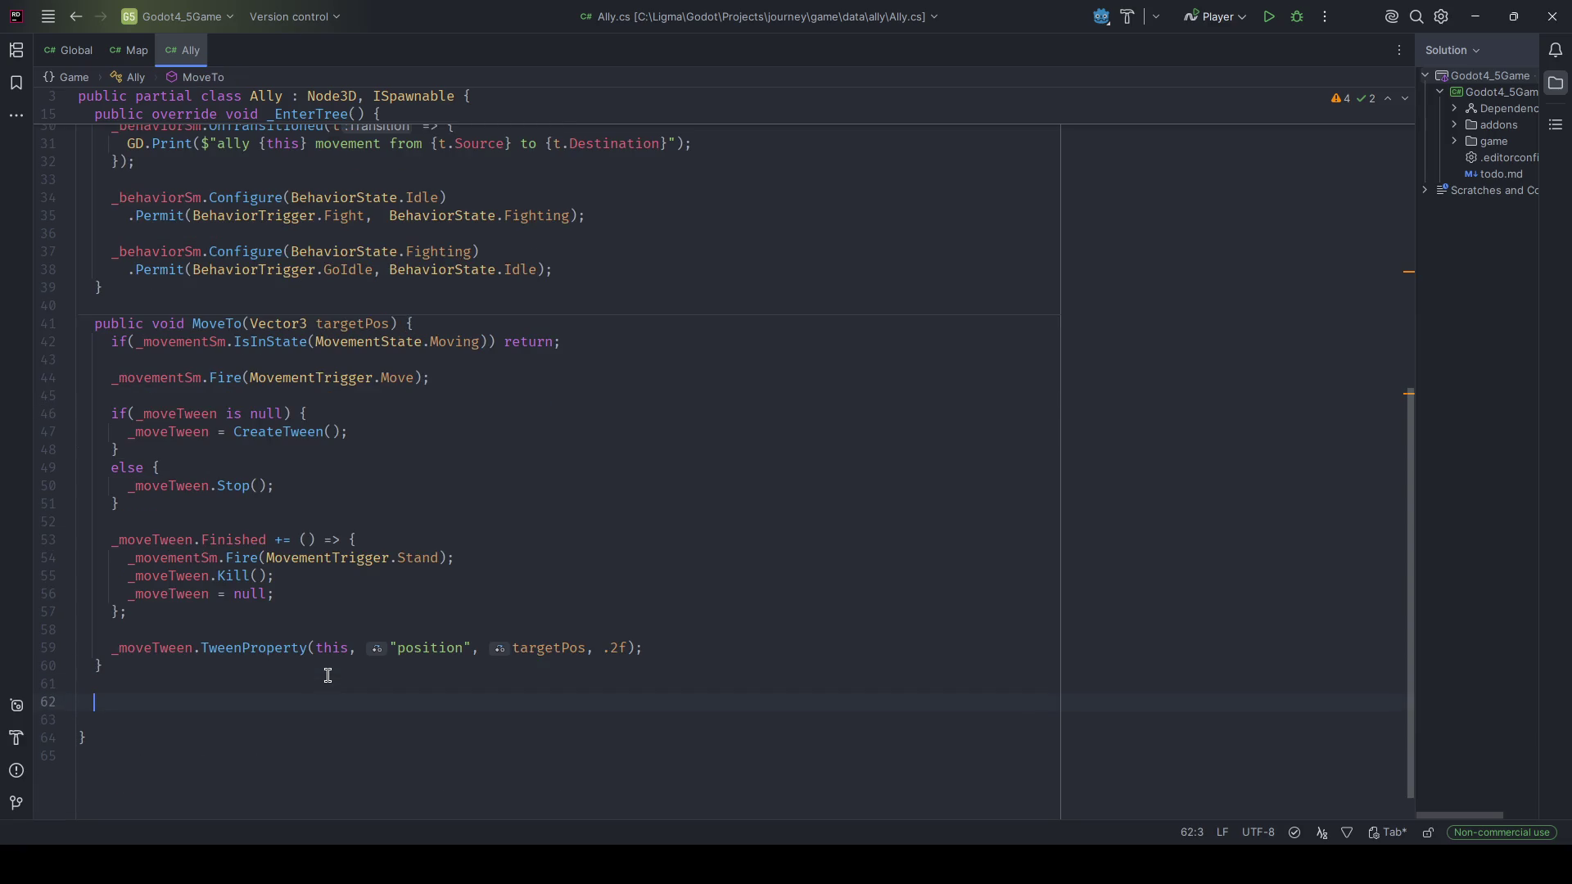
pyautogui.write('public void Fight() {')
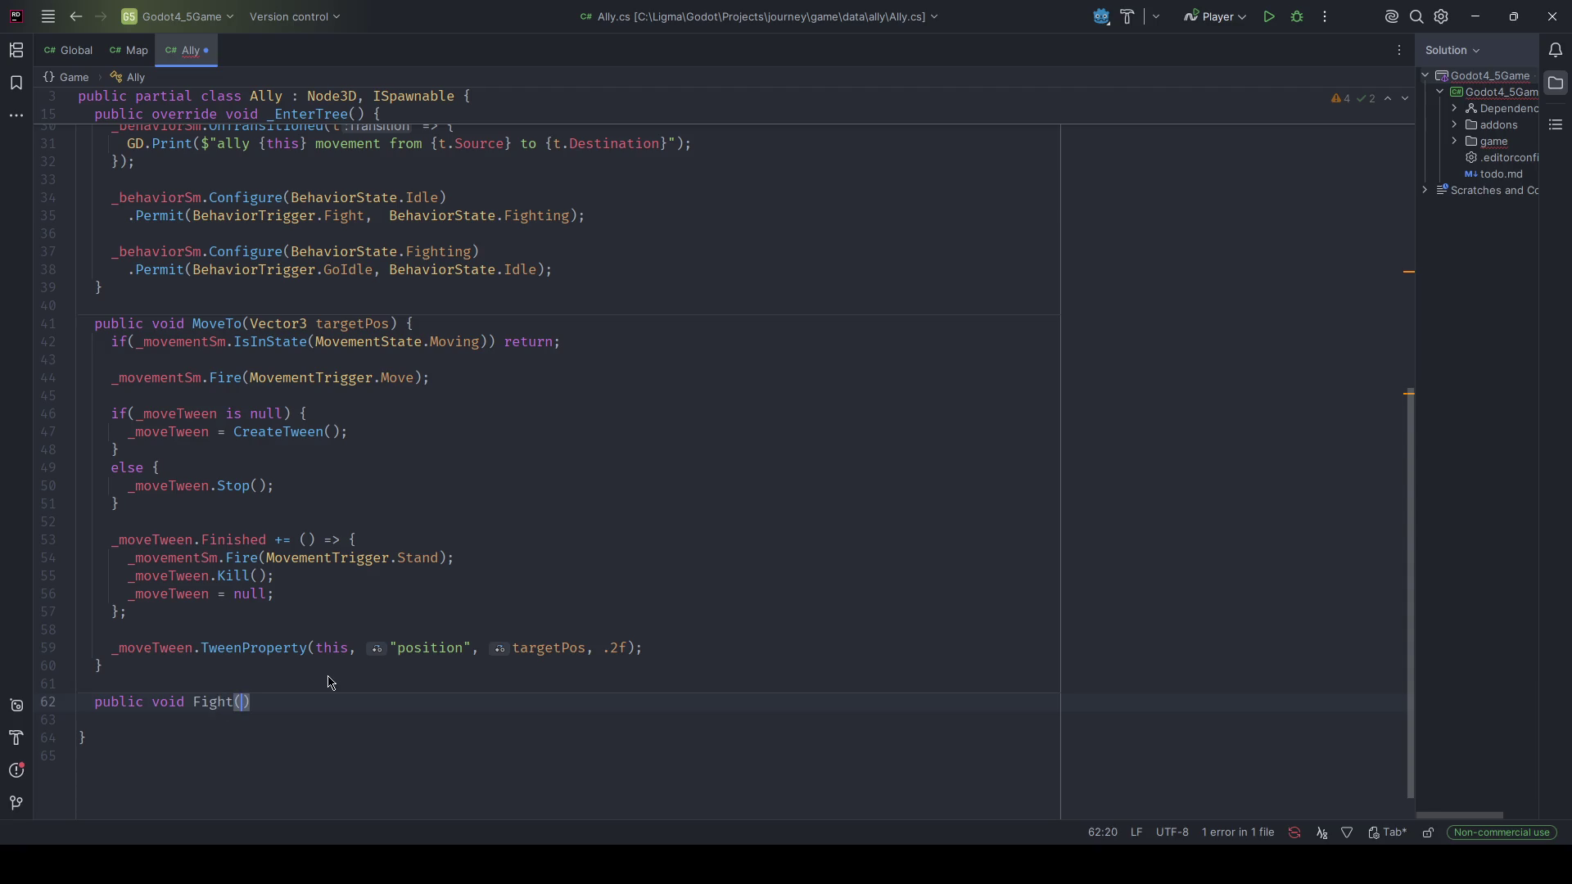
pyautogui.press('Return')
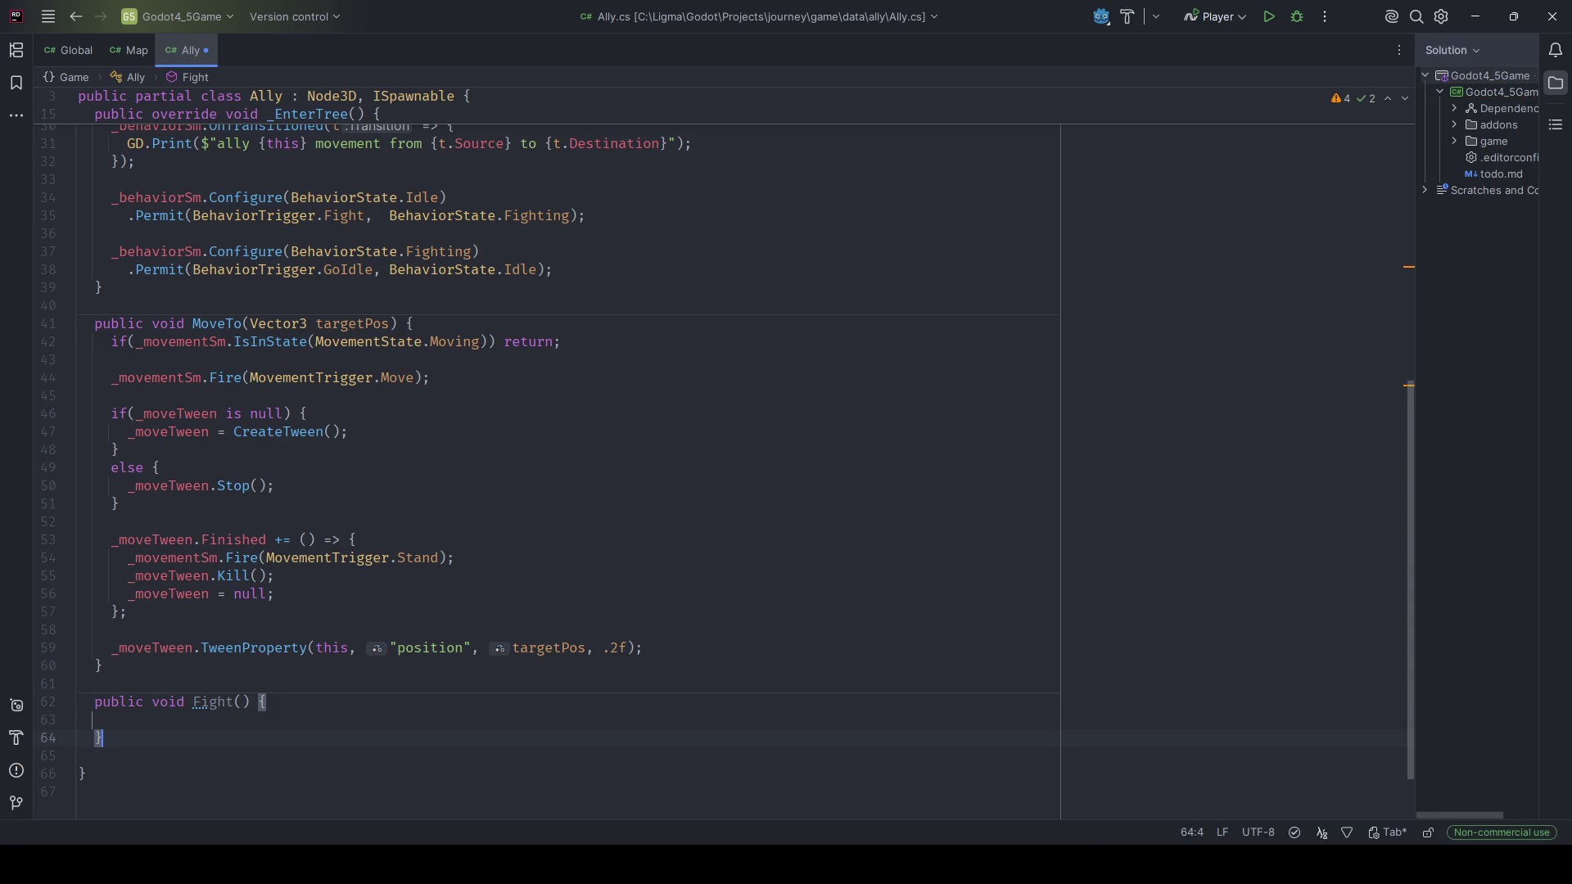
pyautogui.press('Delete')
pyautogui.press('Up')
pyautogui.scroll(10, 393, 466)
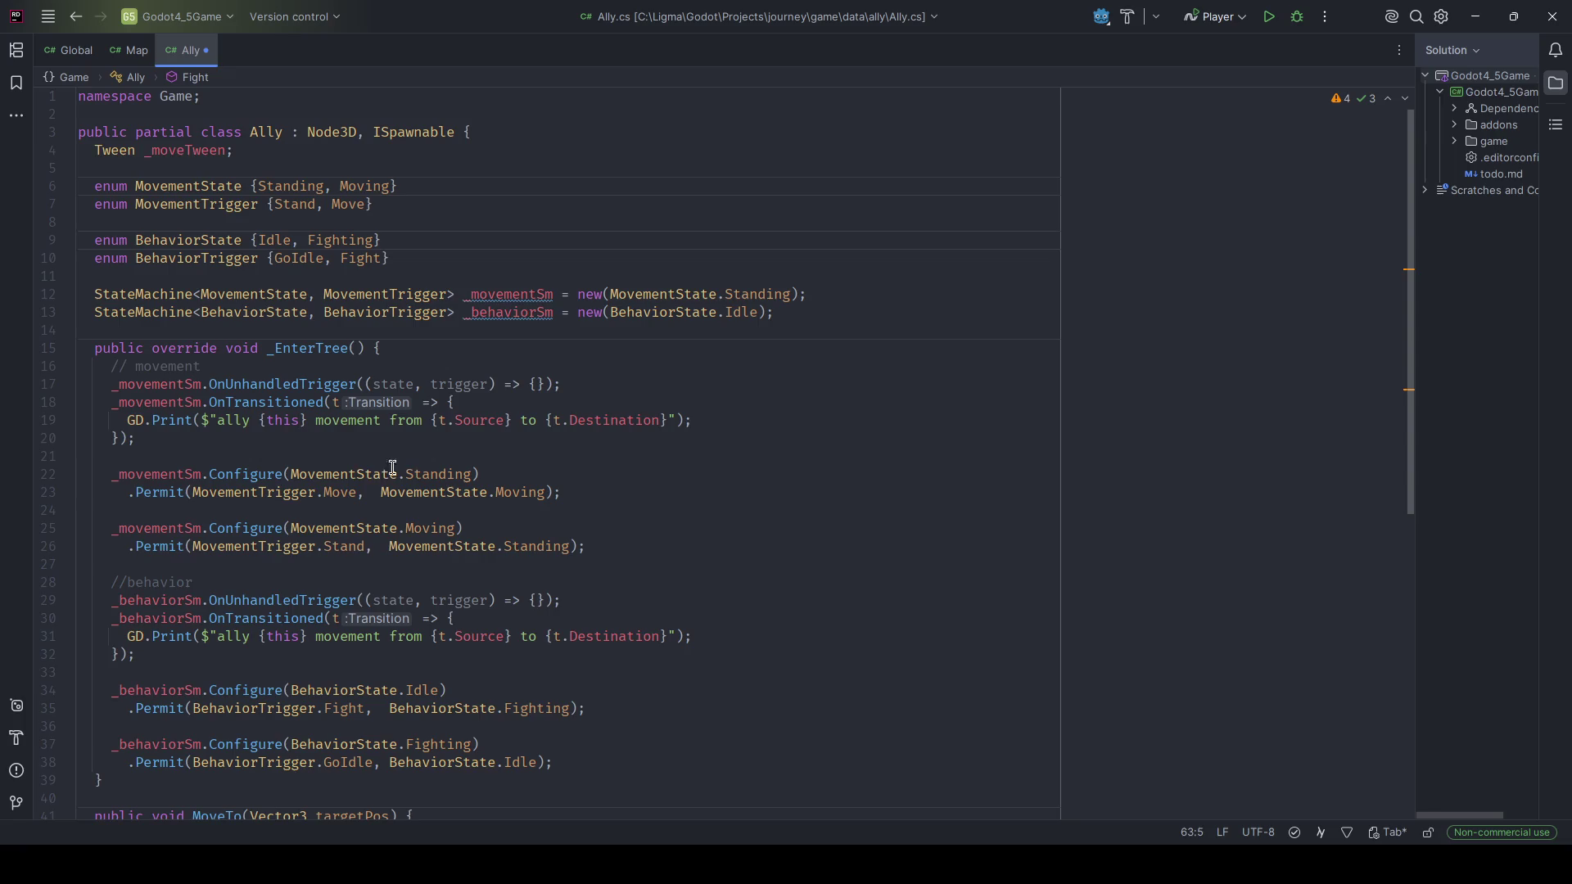
# Declare public int Slot { get; set; } at the top of the Ally class and save.
pyautogui.click(488, 132)
pyautogui.press('Return')
pyautogui.write('public')
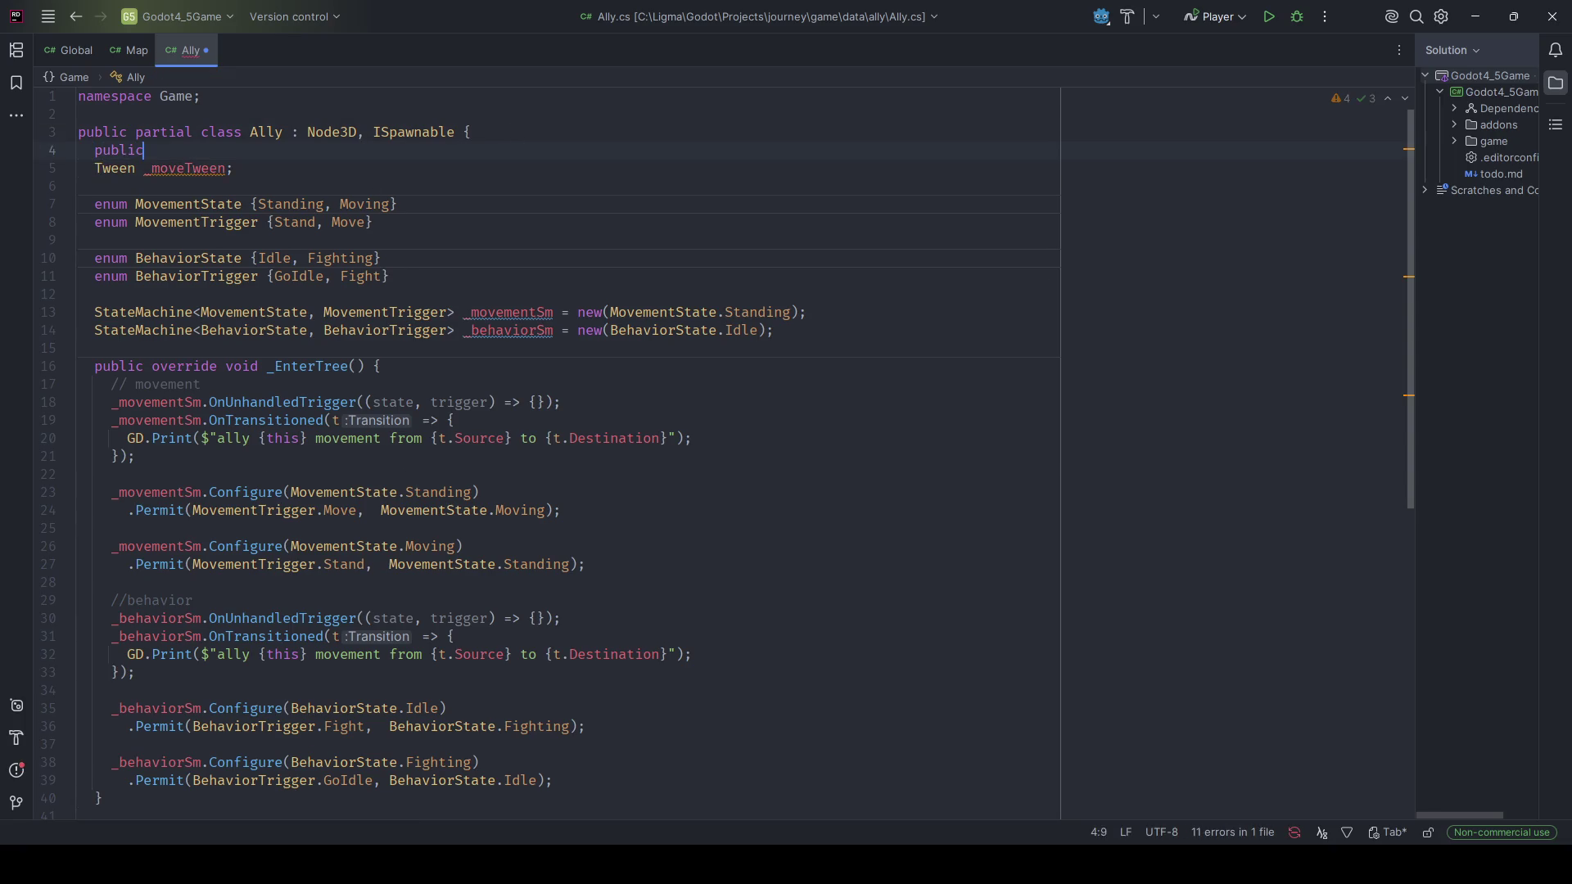
pyautogui.hotkey('ctrl', 'Return')
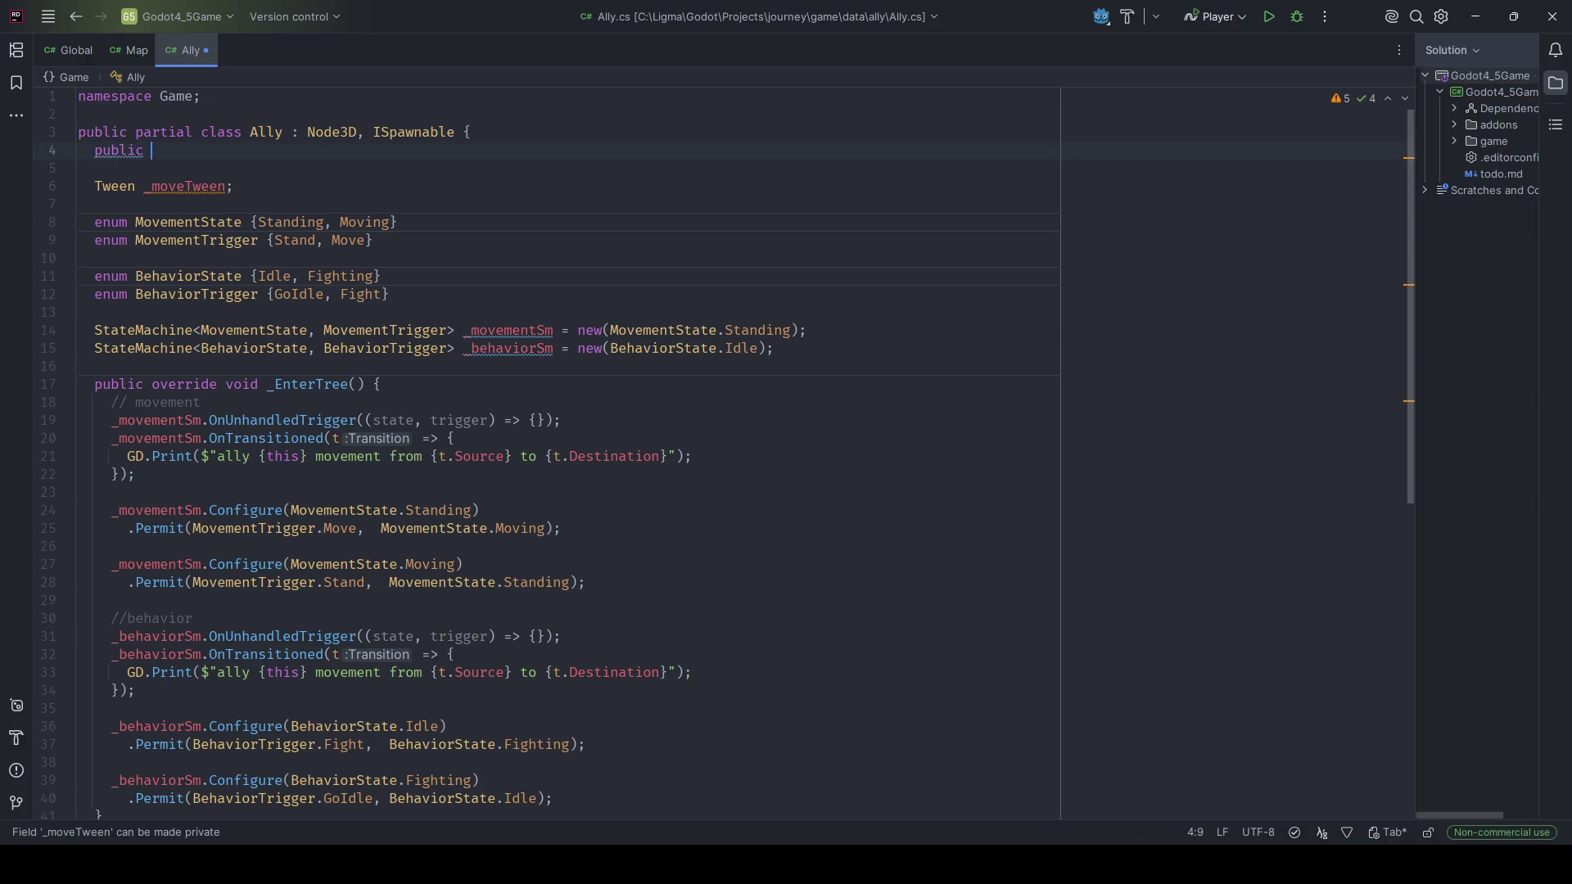
pyautogui.write('int ')
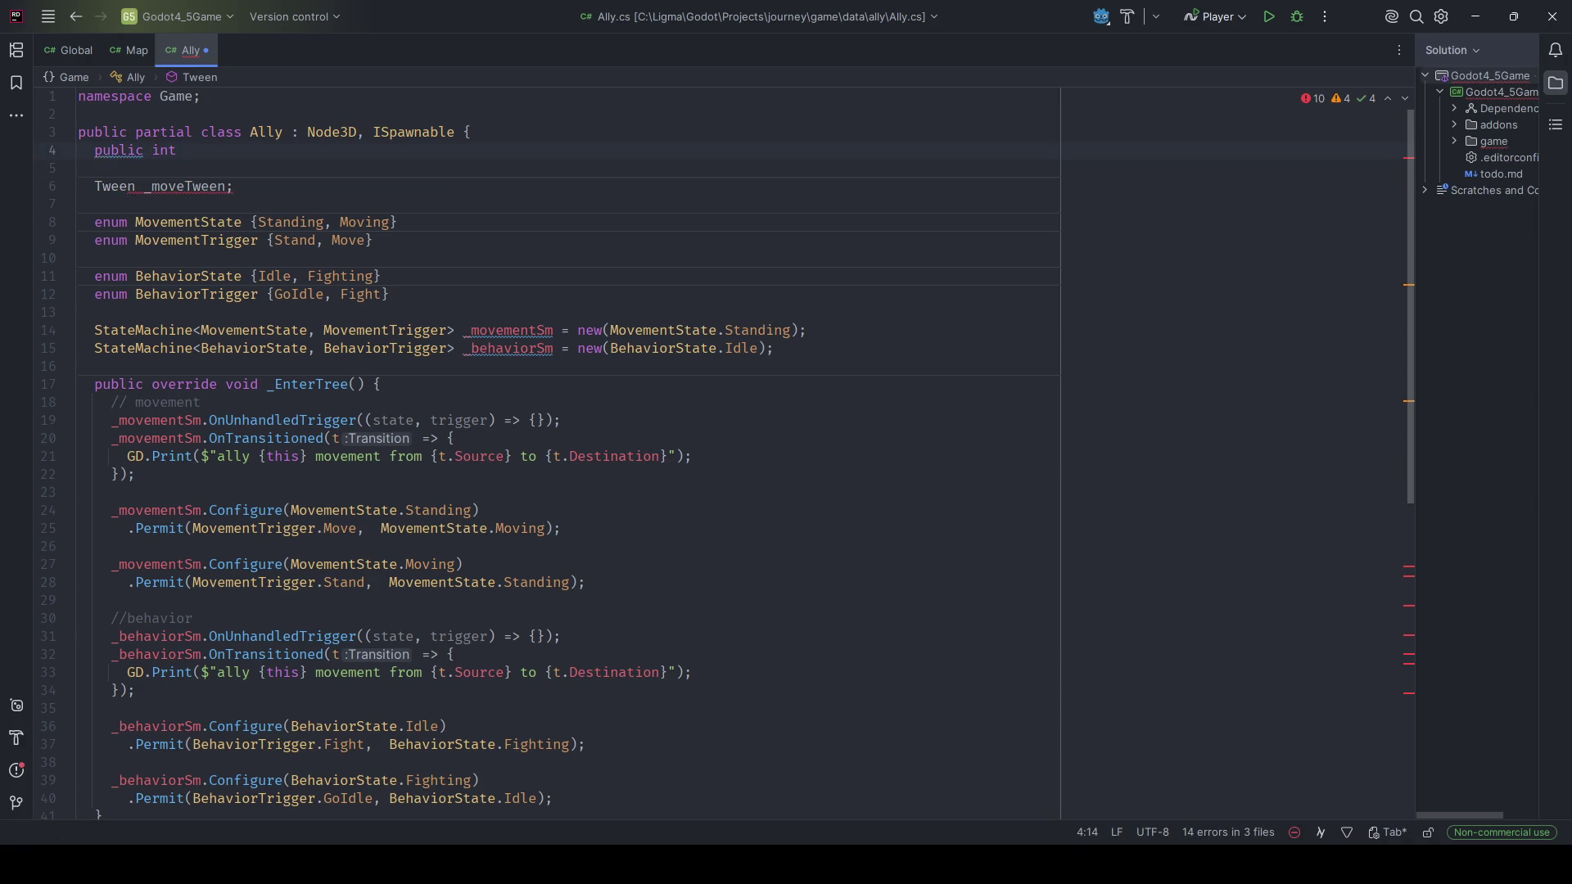
pyautogui.write('Id')
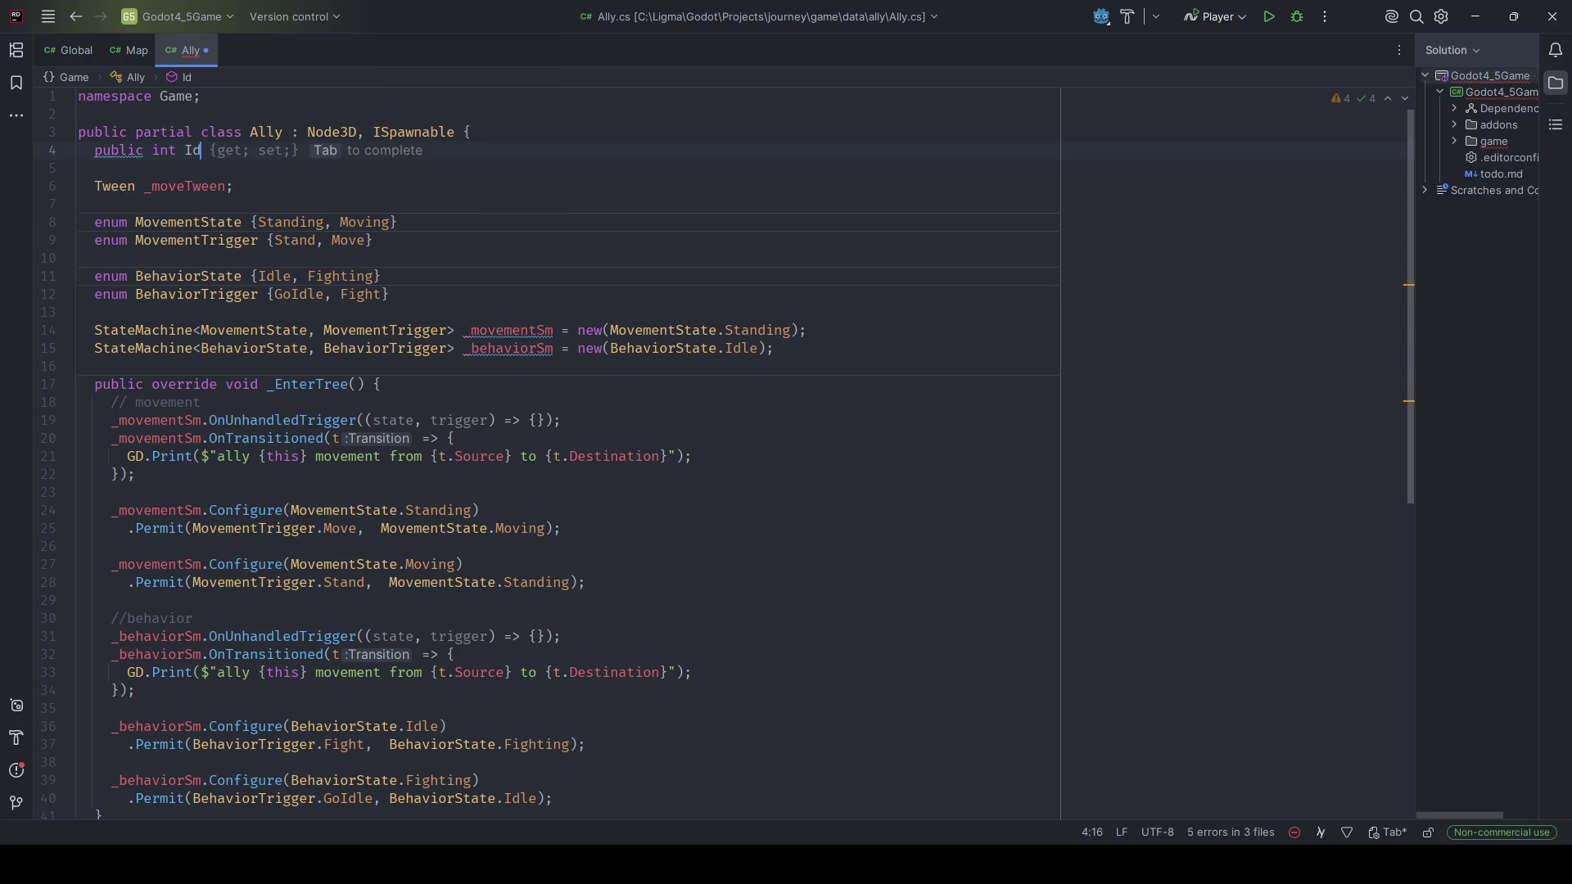
pyautogui.press('BackSpace')
pyautogui.write('ndex')
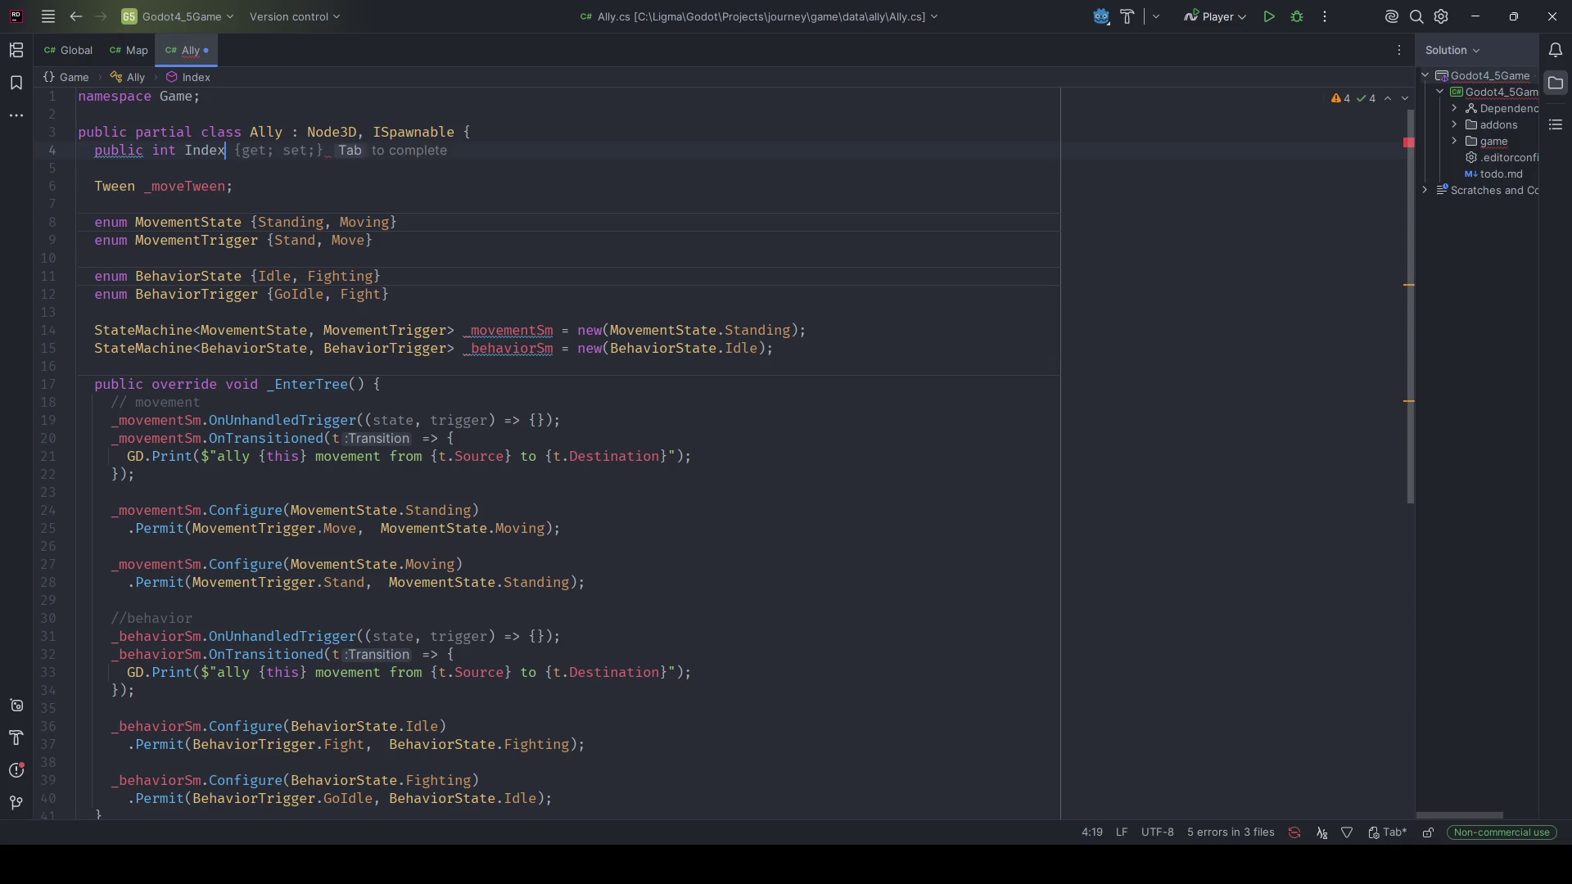
pyautogui.hotkey('ctrl', 'BackSpace')
pyautogui.write('Slot')
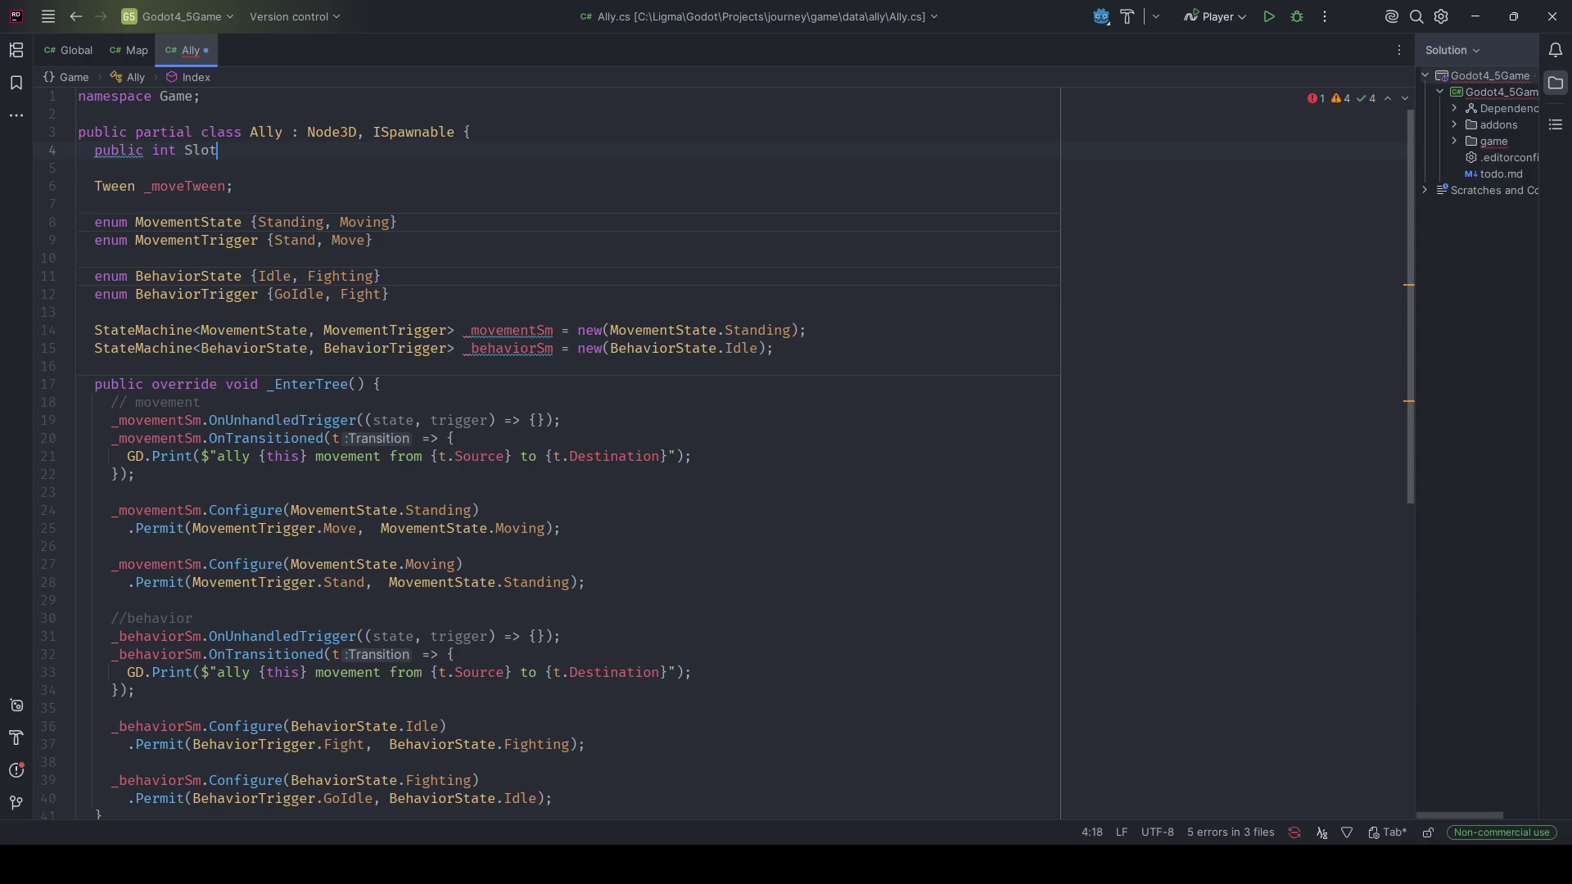
pyautogui.write(' {get; set;')
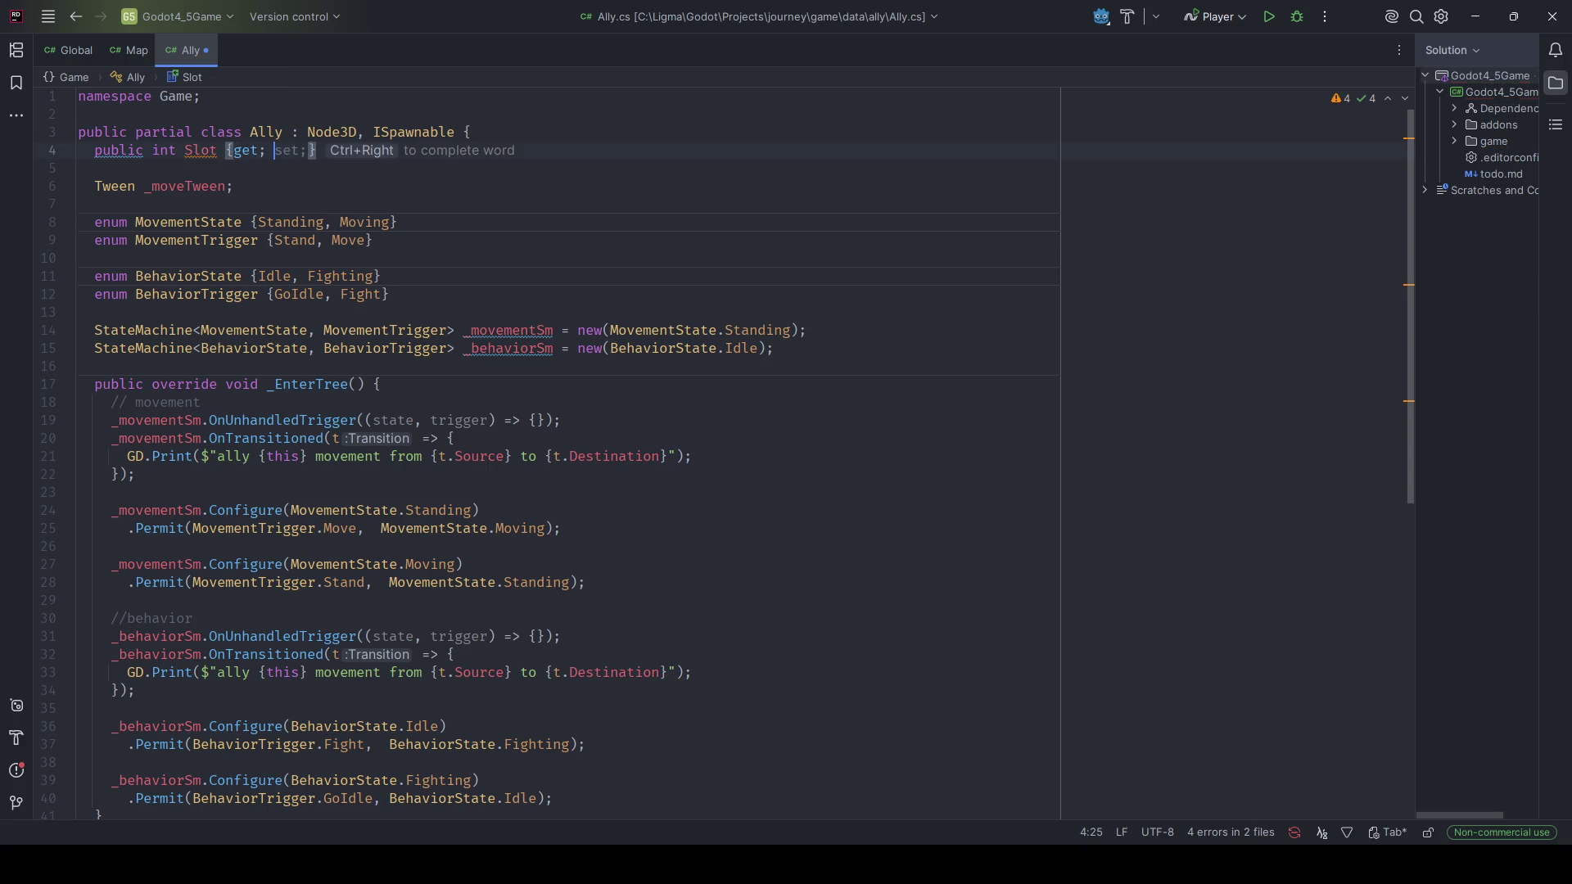
pyautogui.write('}')
pyautogui.hotkey('ctrl', 's')
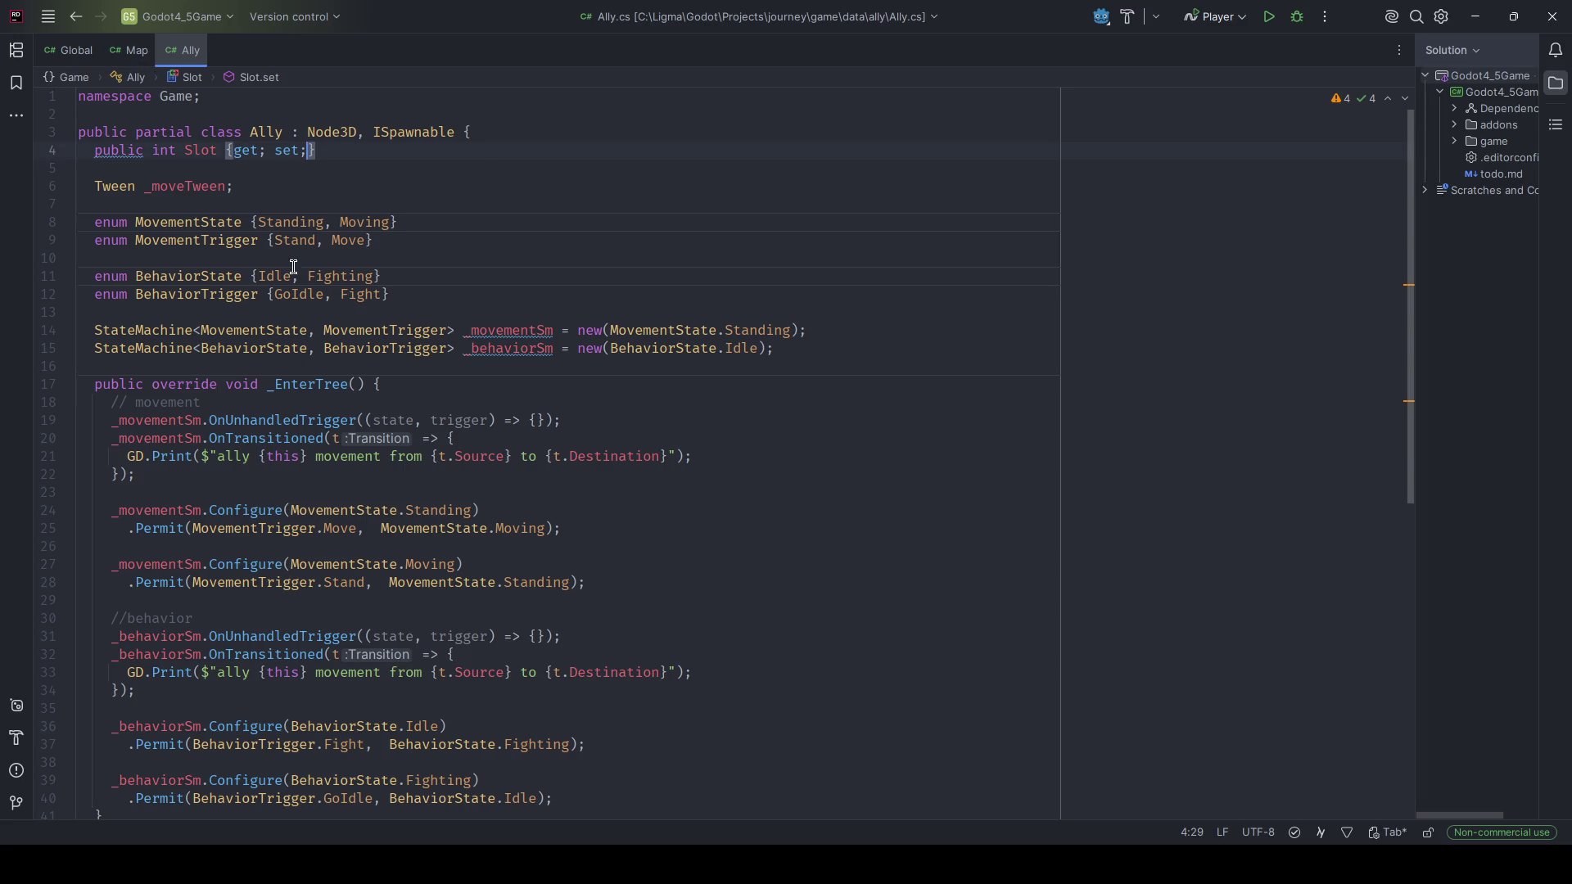
pyautogui.scroll(-10, 403, 559)
pyautogui.scroll(10, 434, 564)
pyautogui.scroll(-7, 436, 567)
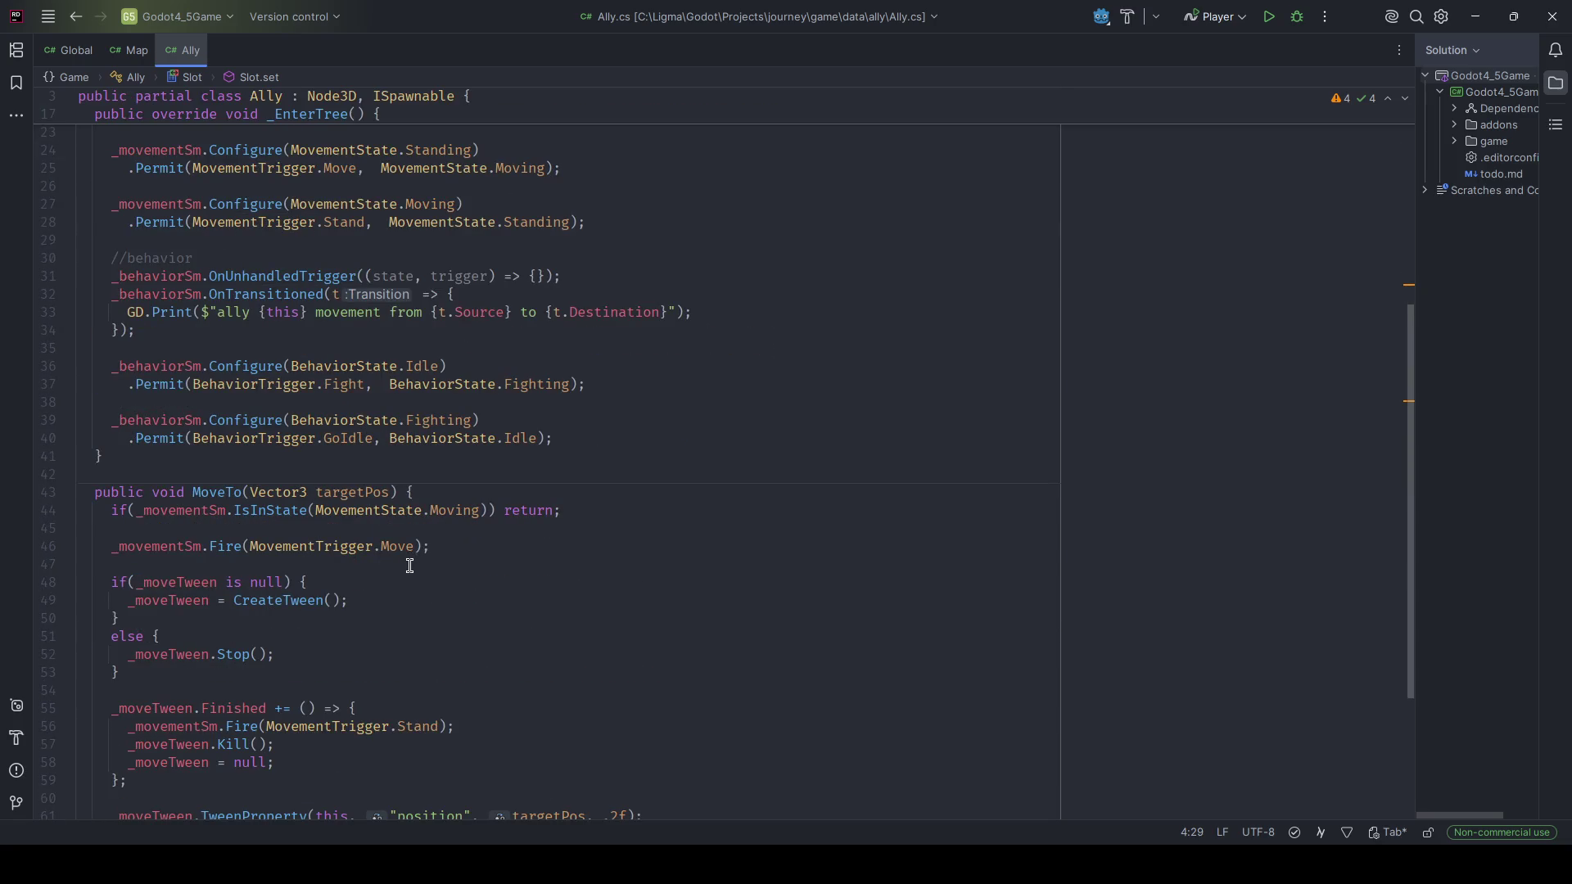
pyautogui.scroll(7, 404, 573)
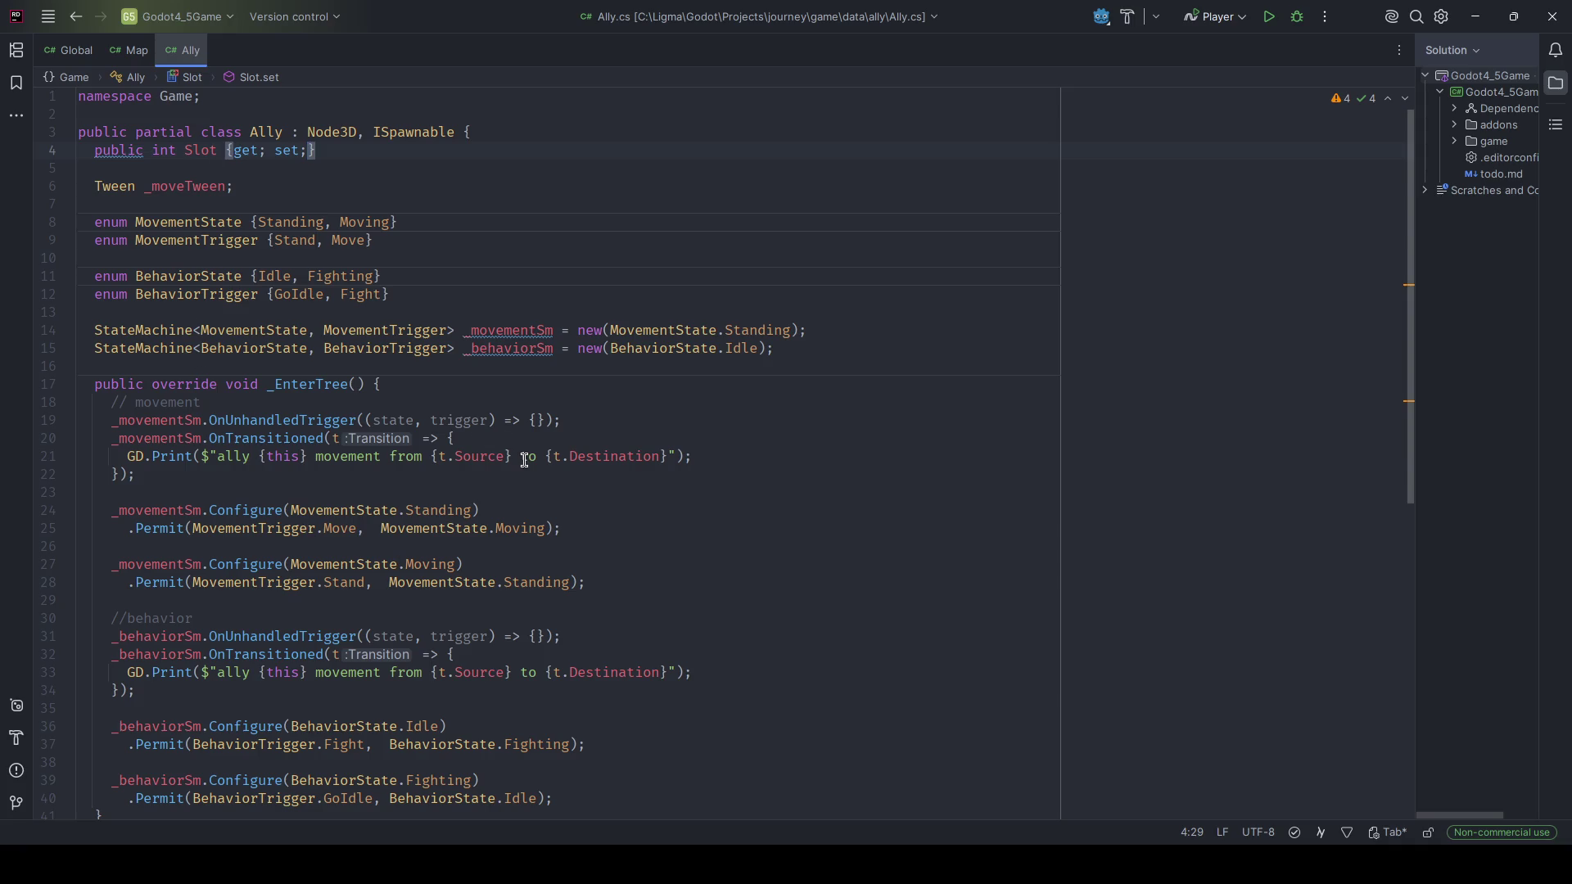
# Open WorldManager.cs from Map.cs, then return to Map.cs.
pyautogui.click(131, 51)
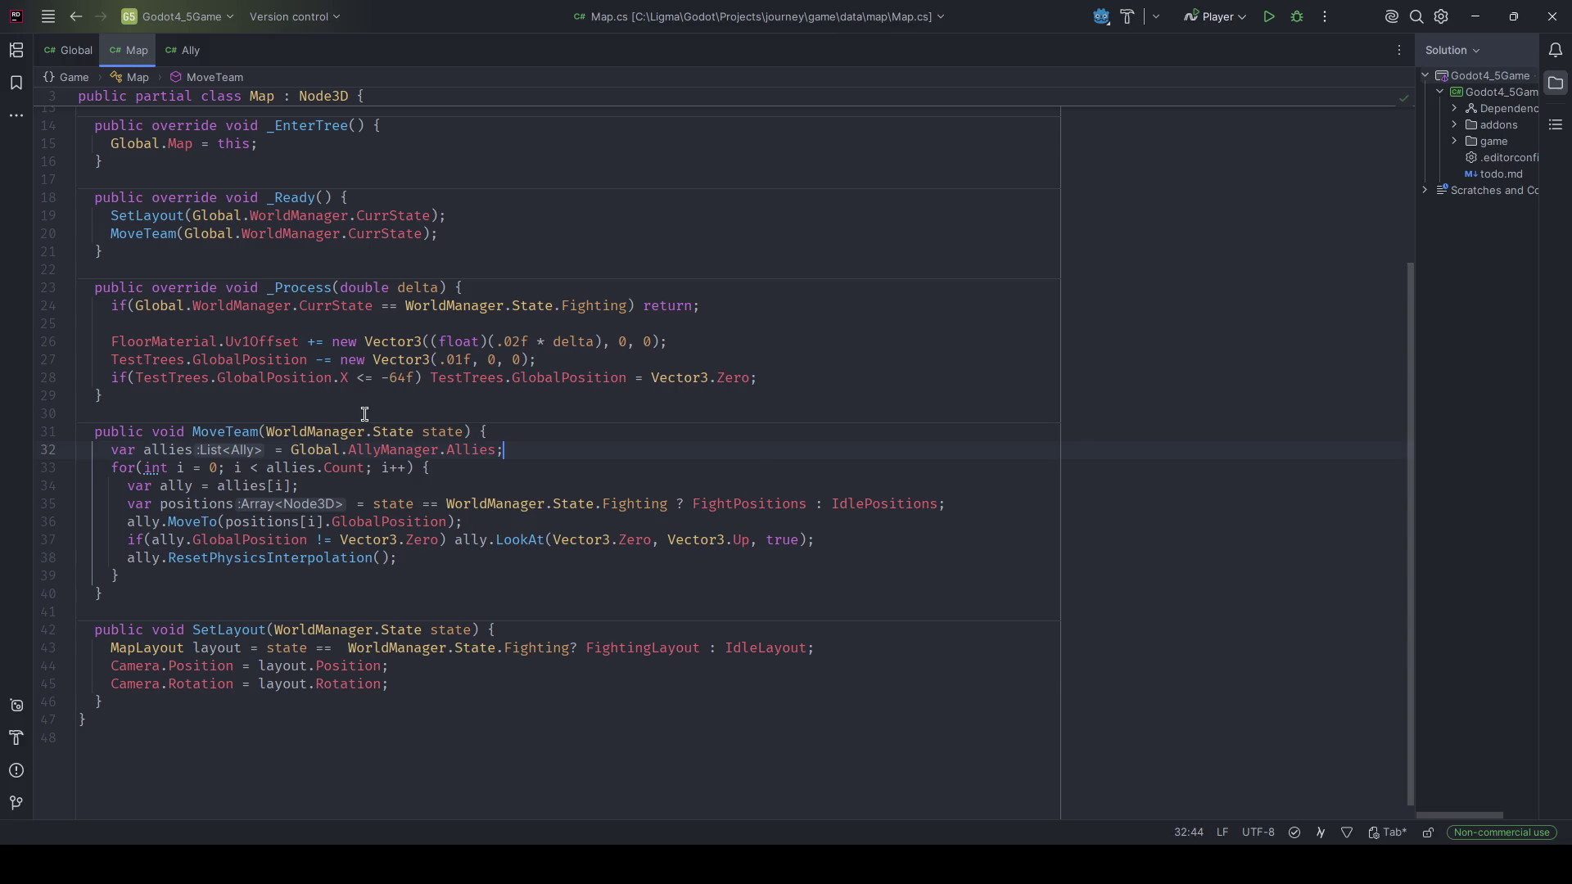
pyautogui.hotkey('ctrl', 'alt', 'Left')
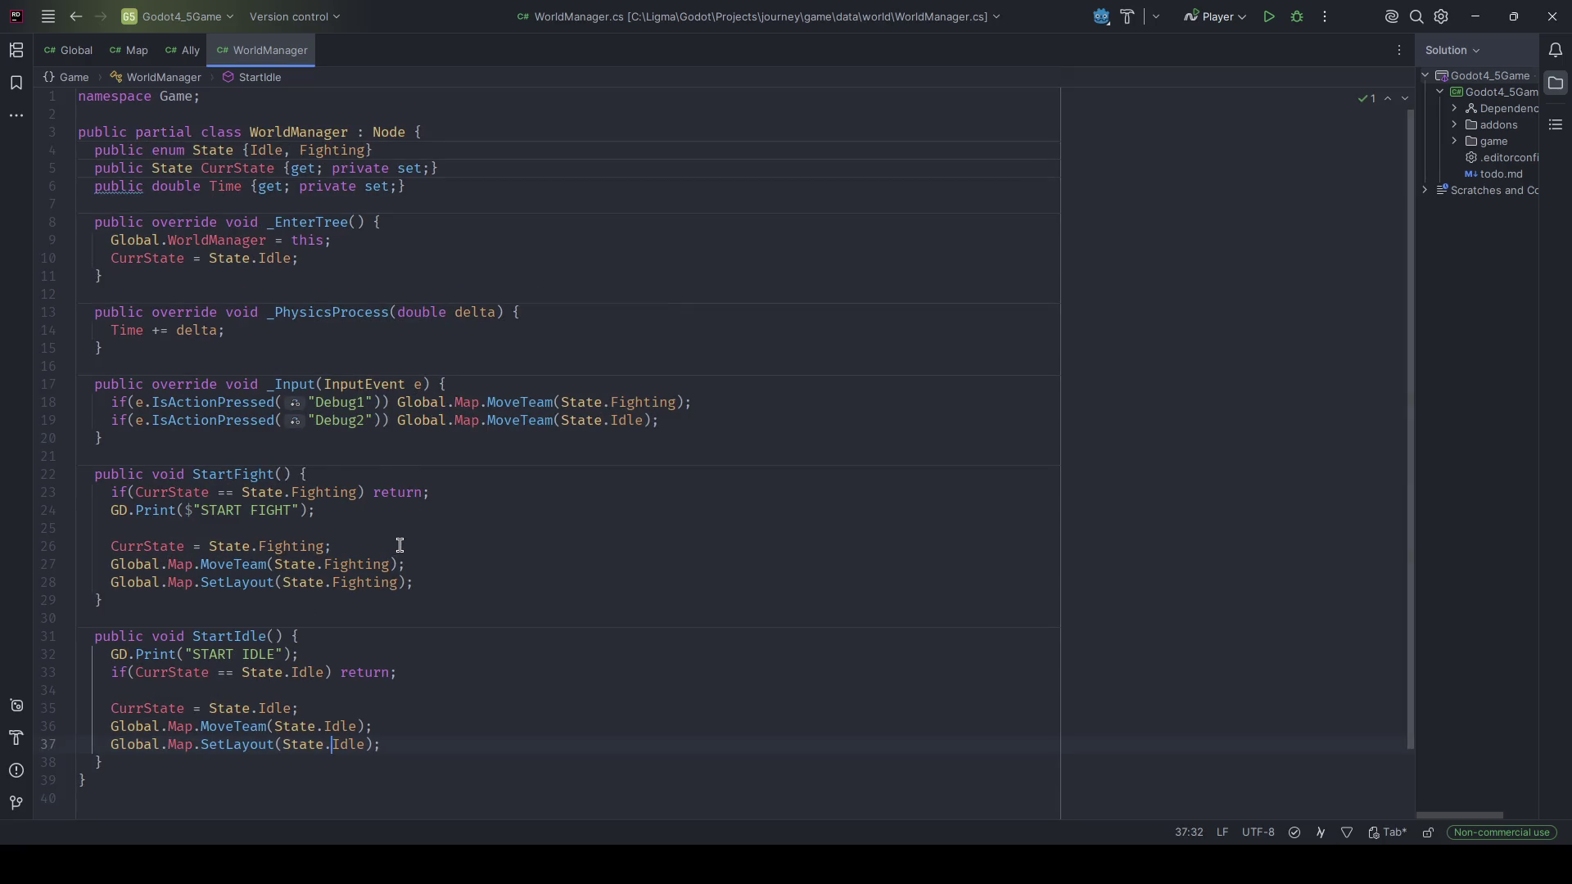
pyautogui.click(128, 50)
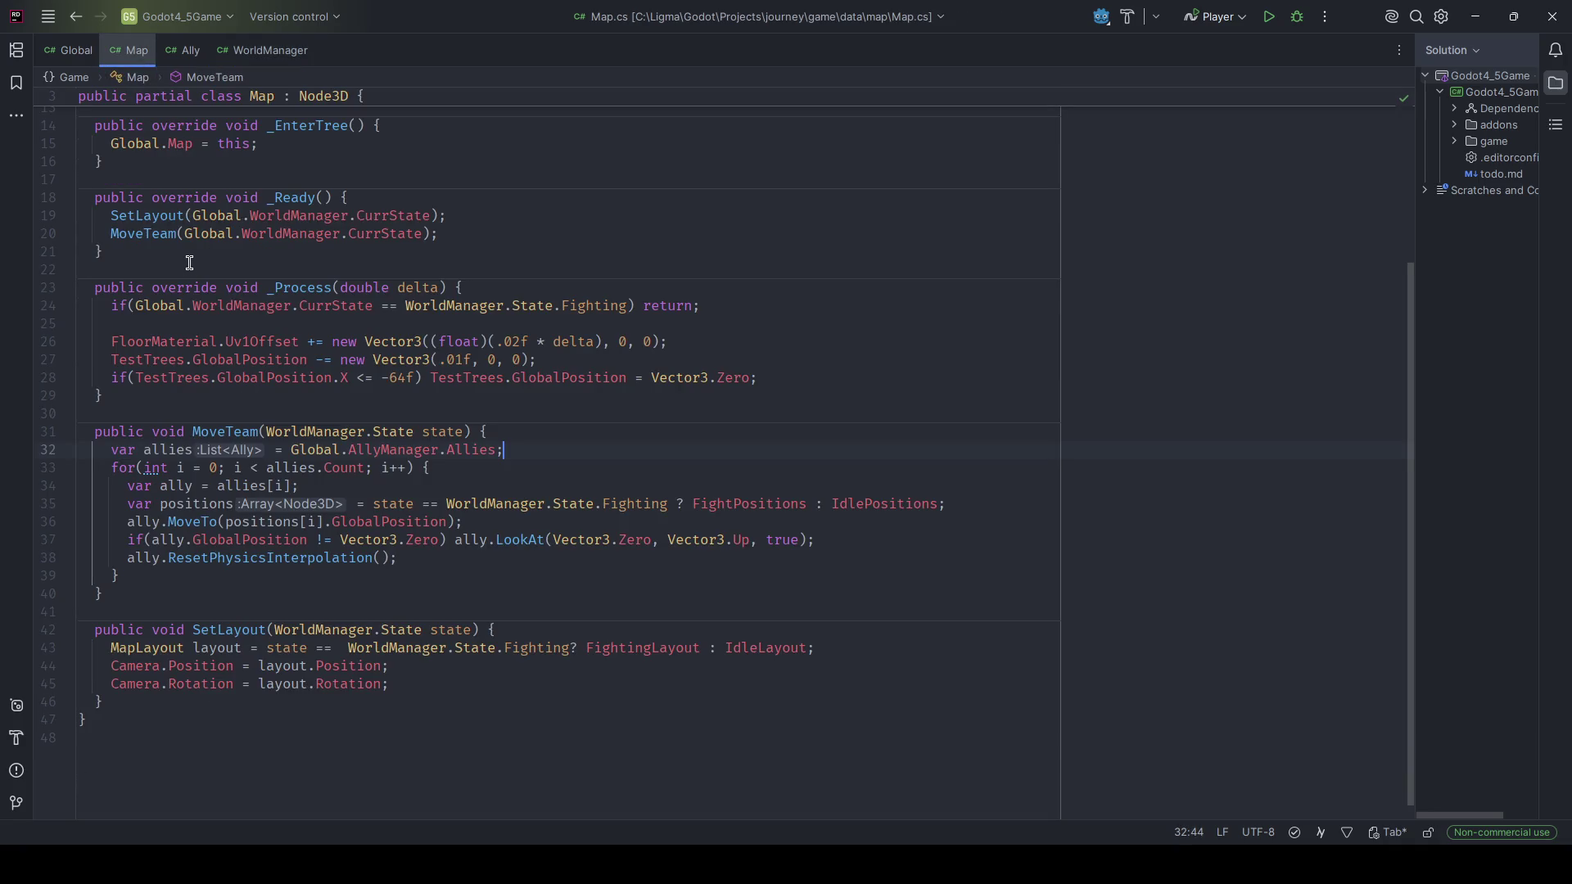